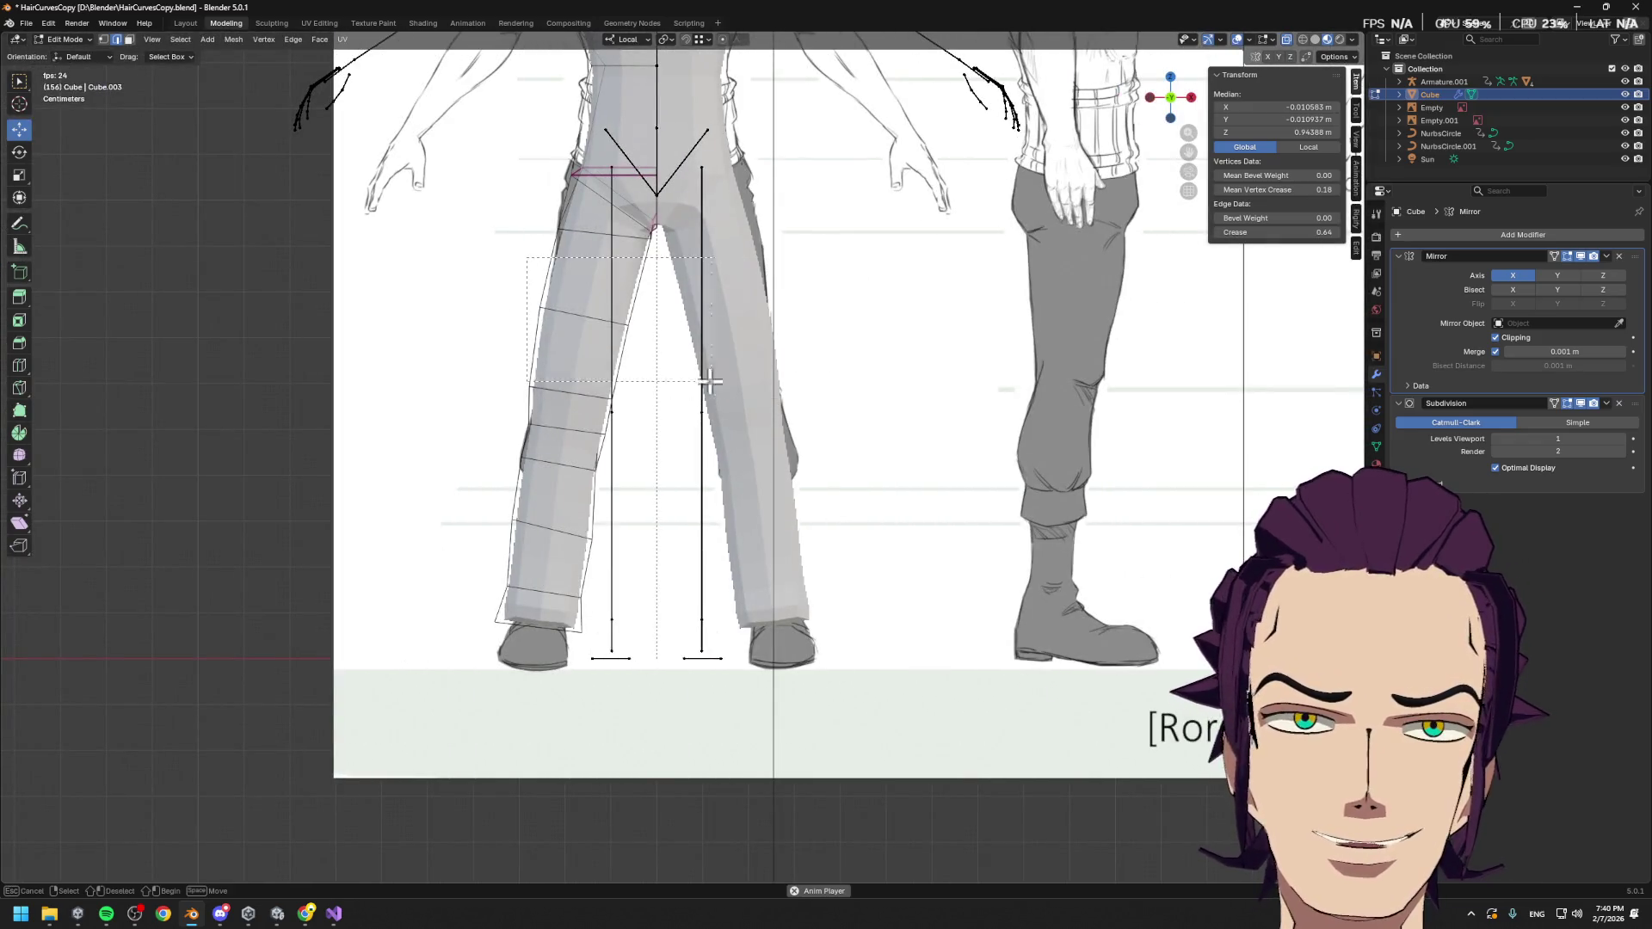
In X-ray, narrow the thigh loop, scale the knee loop to 0.683 and raise it
left_click(590, 314, "alt")
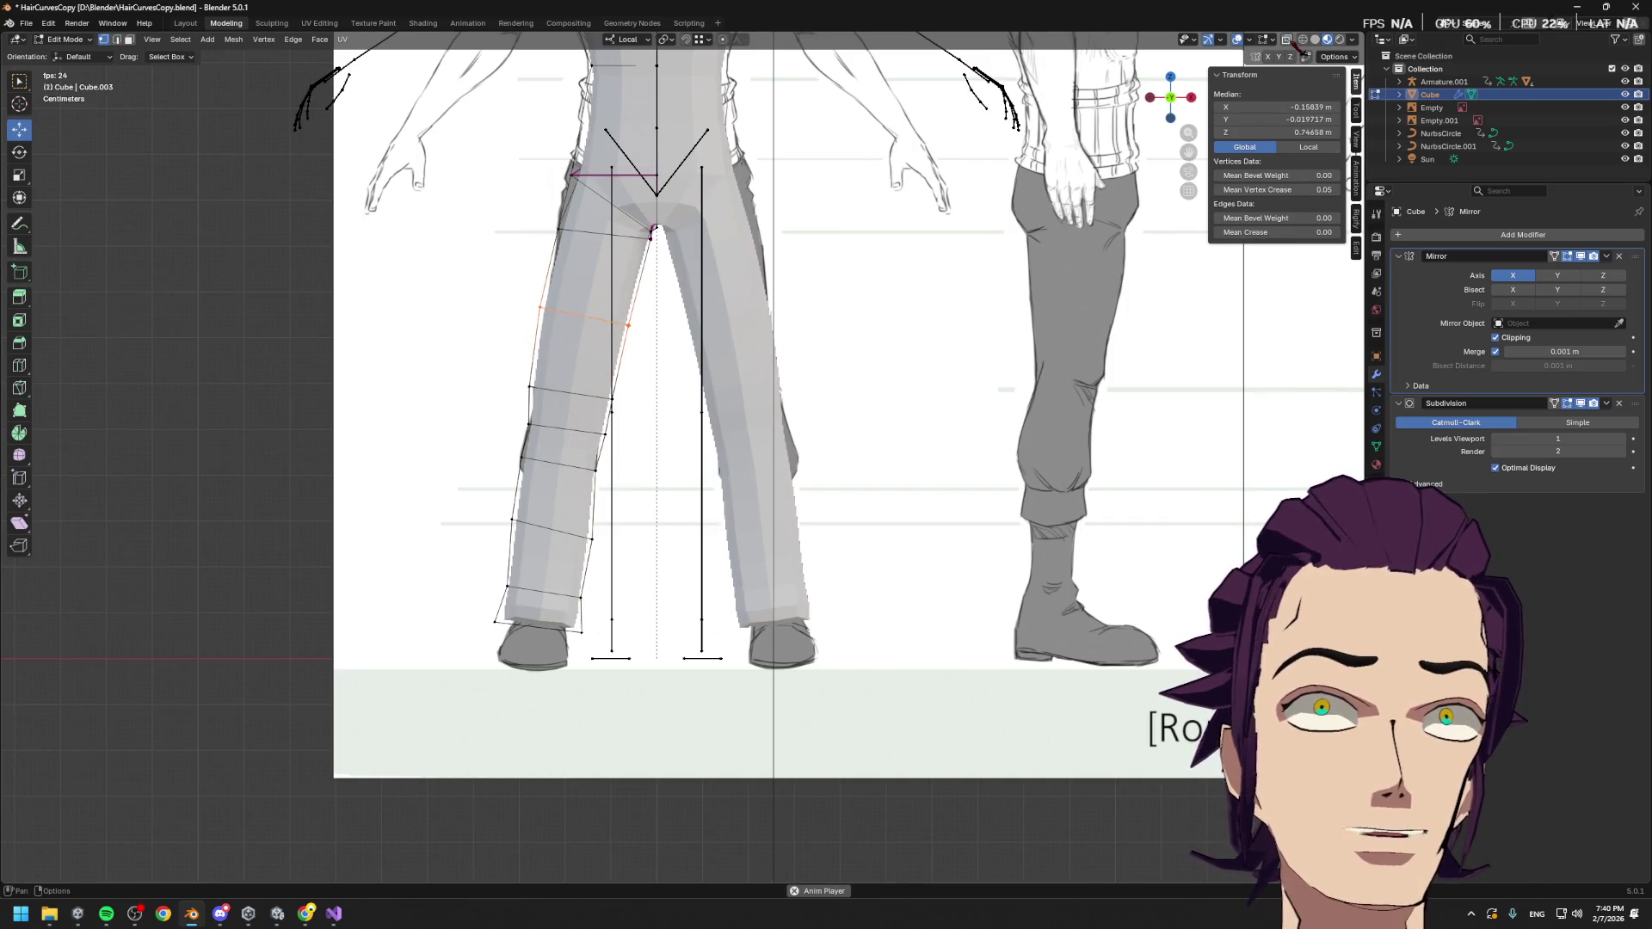
left_click(1303, 40)
key("s")
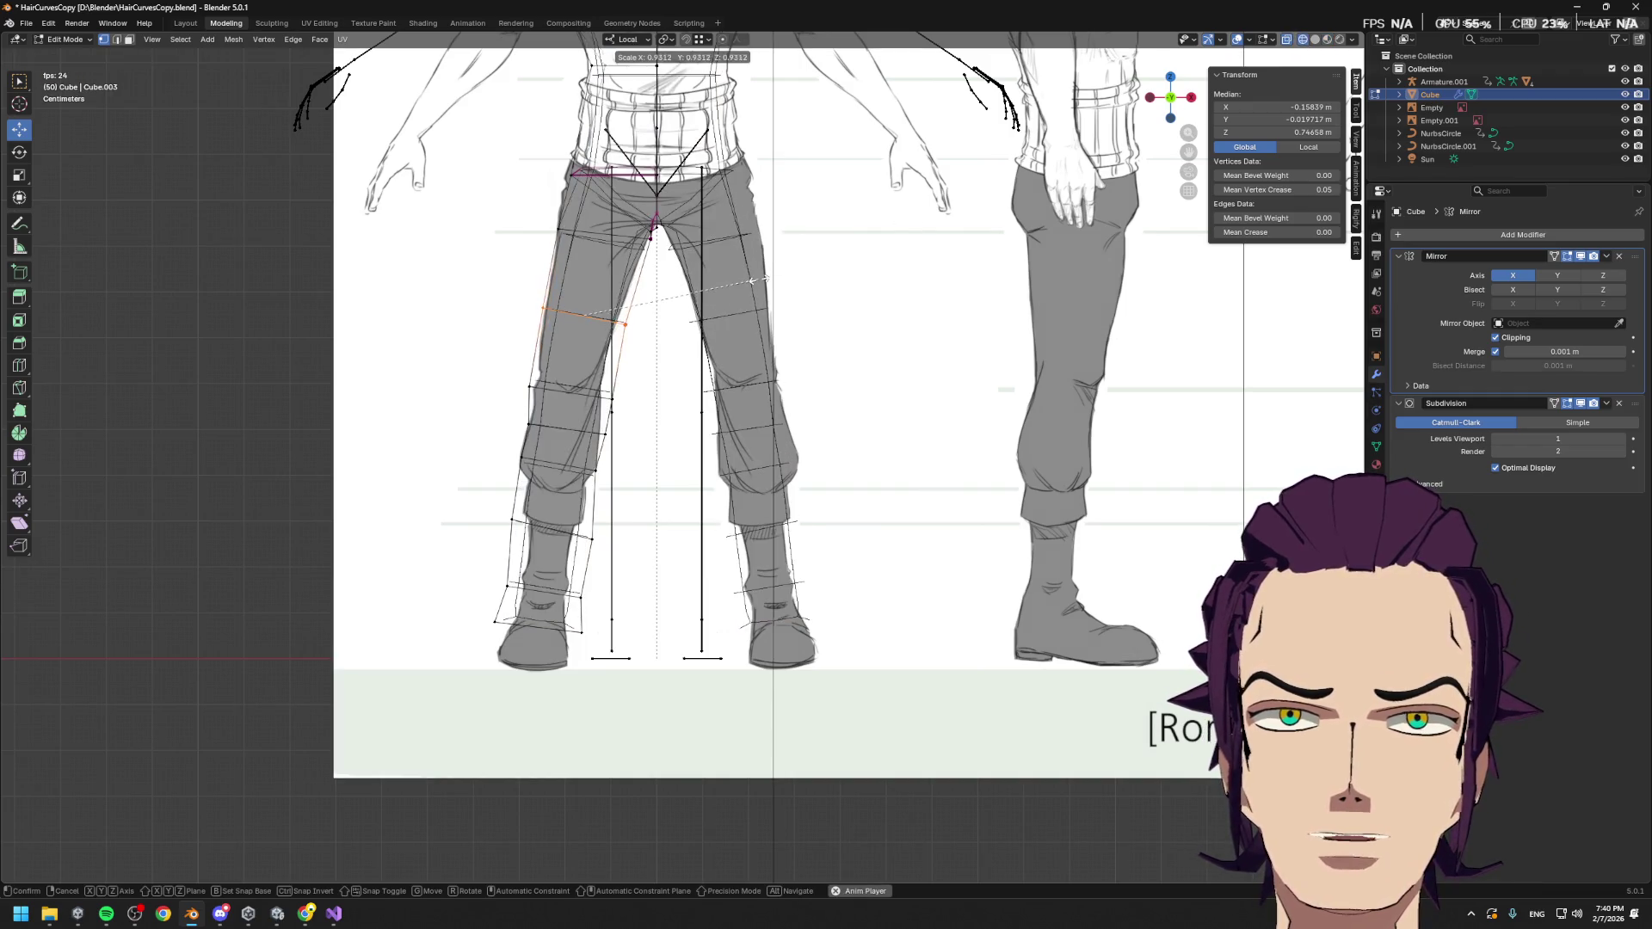
left_click(747, 284)
left_click(568, 404, "alt")
key("s")
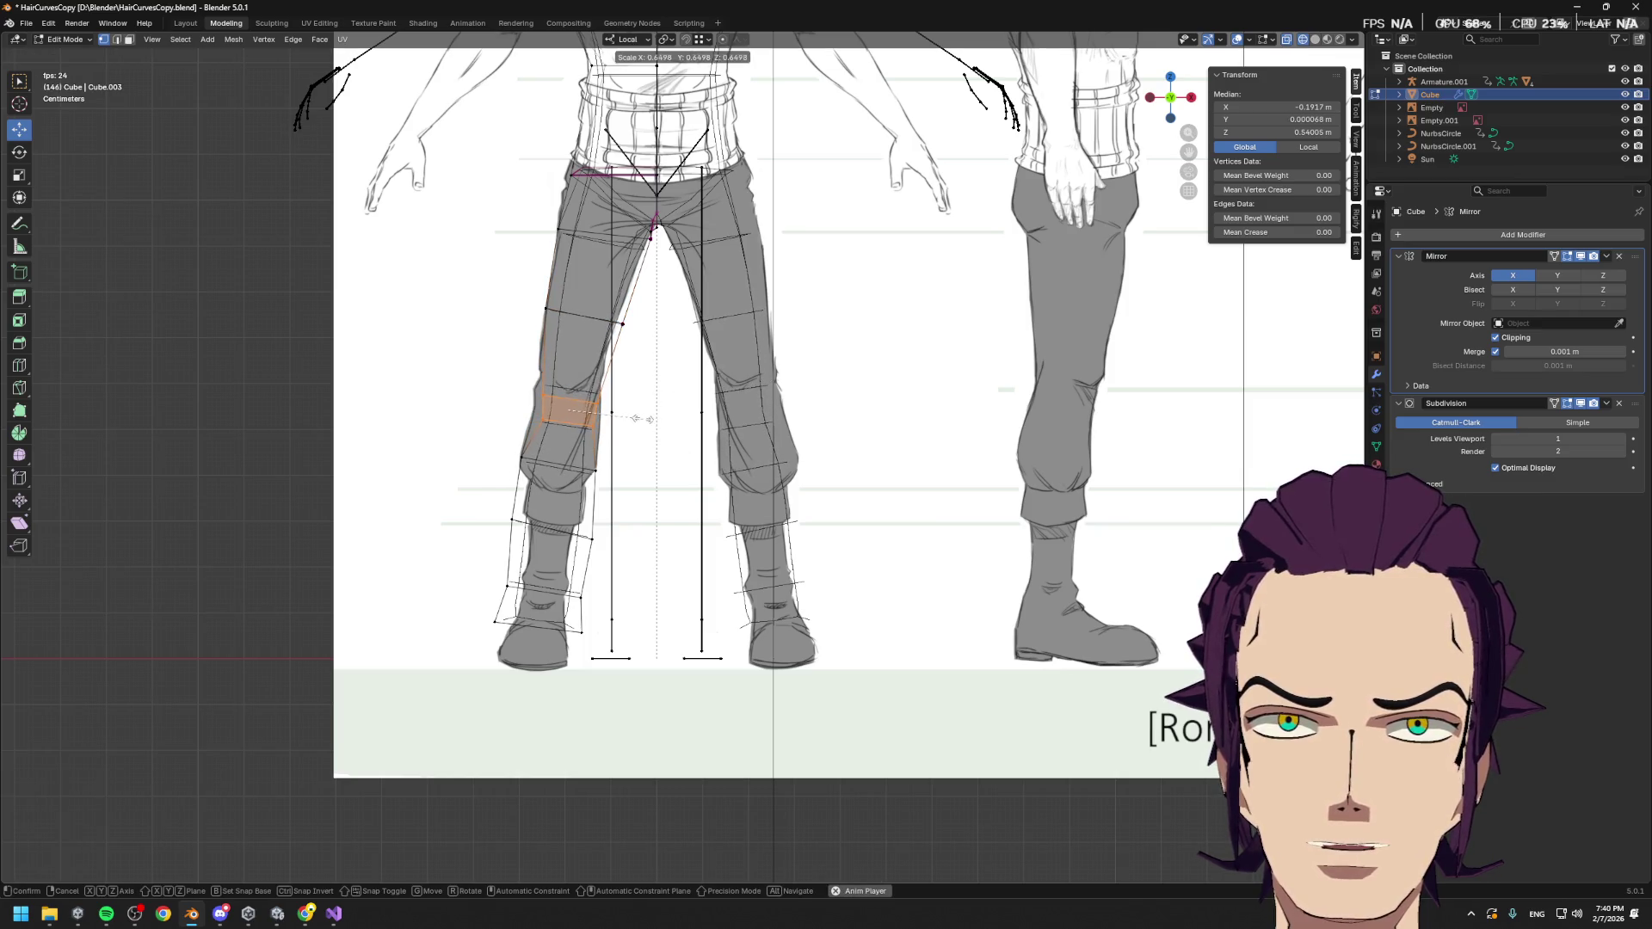
left_click(647, 419)
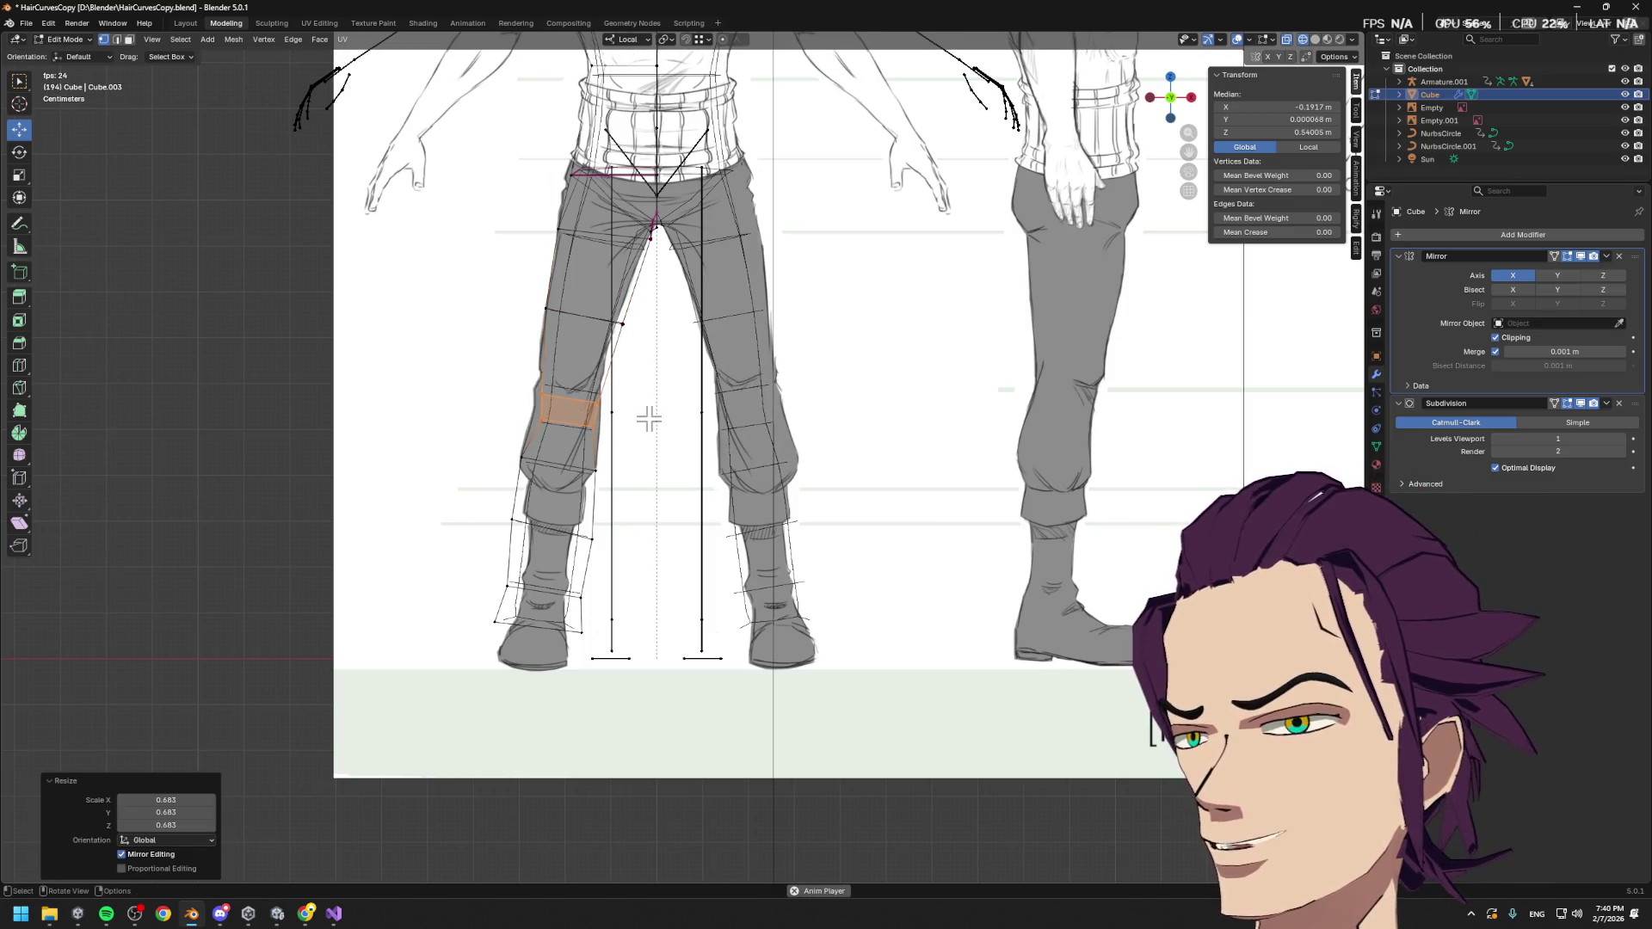
key("g")
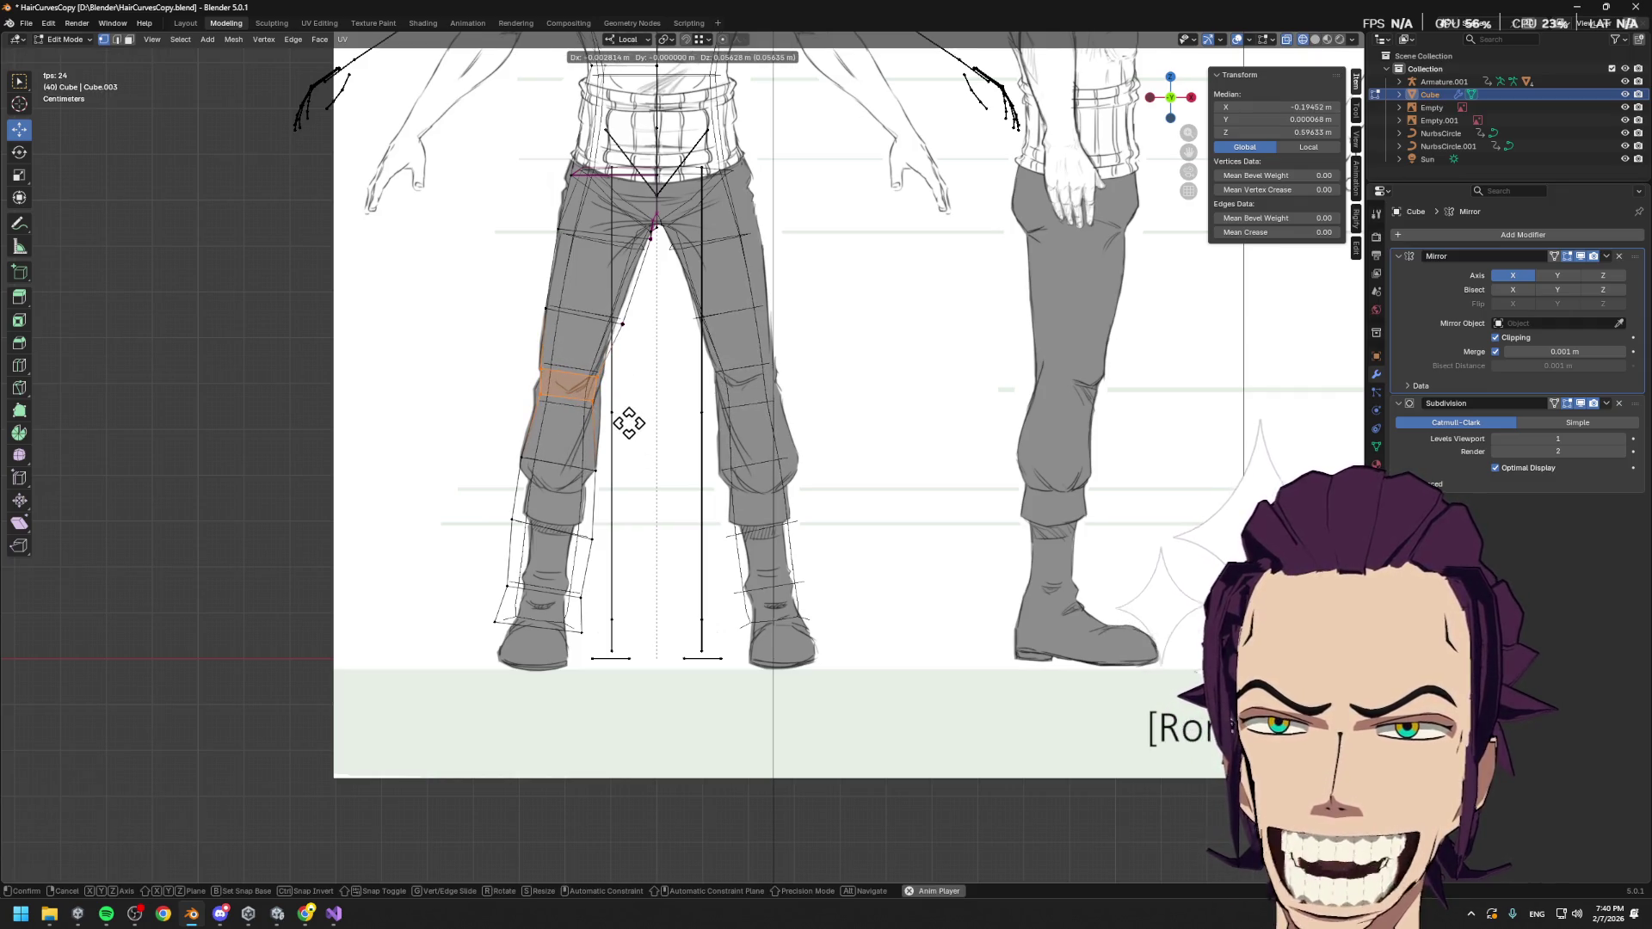
left_click(628, 423)
Shrink the shin loop and slide it up the leg
left_click(594, 475, "alt")
key("s")
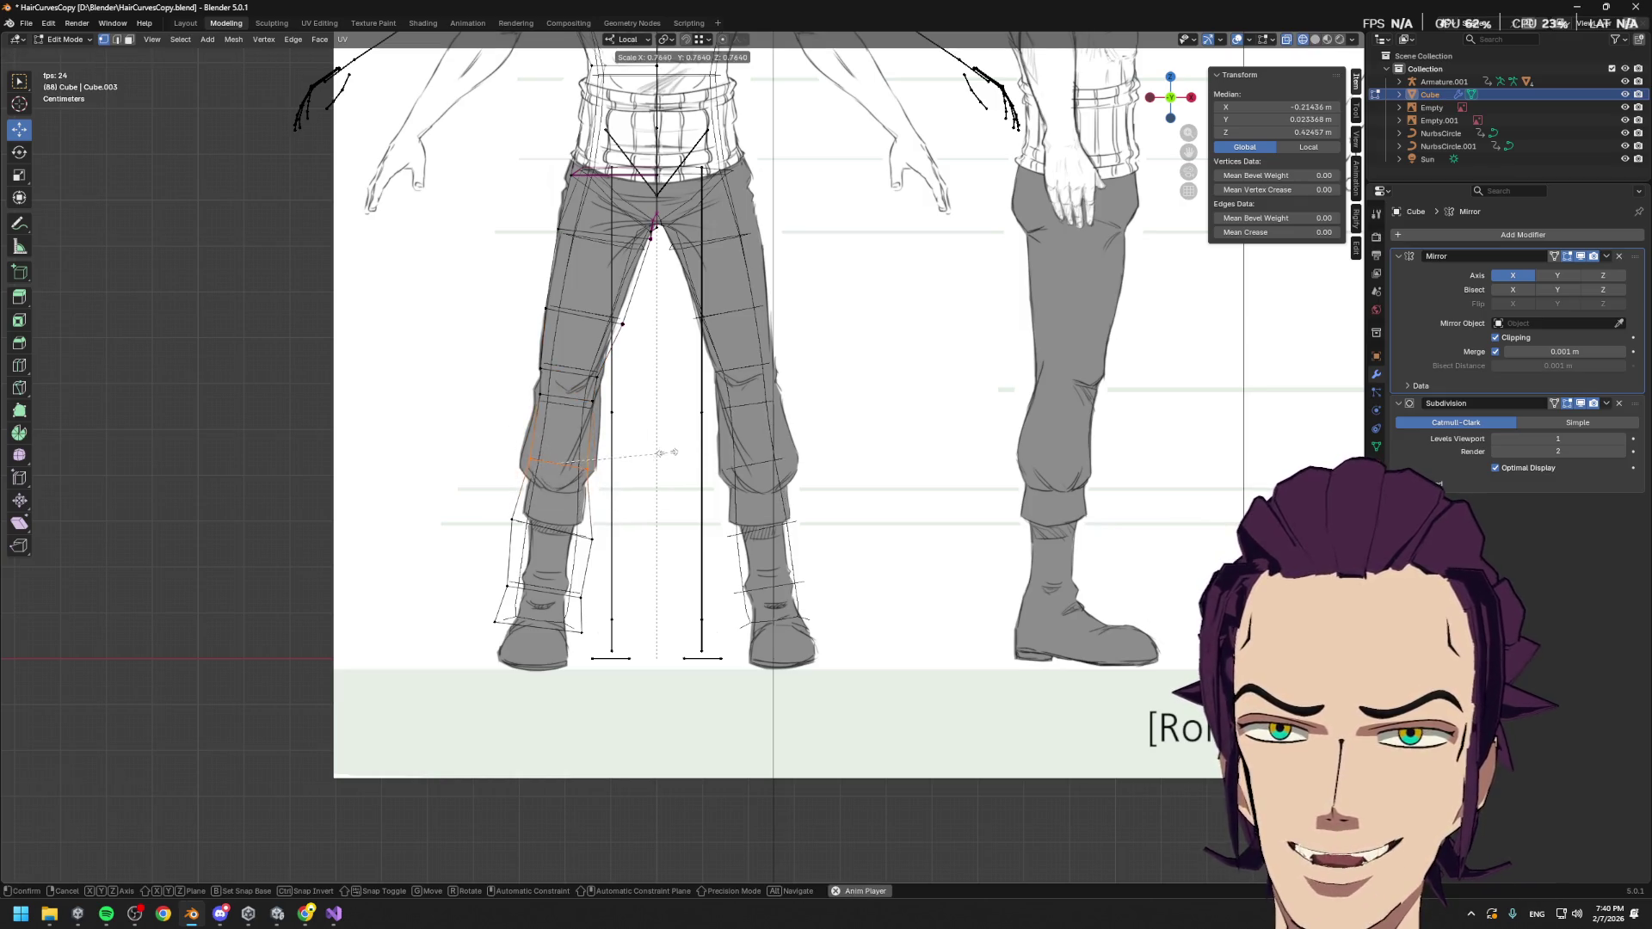
left_click(672, 456)
key("g")
key("g")
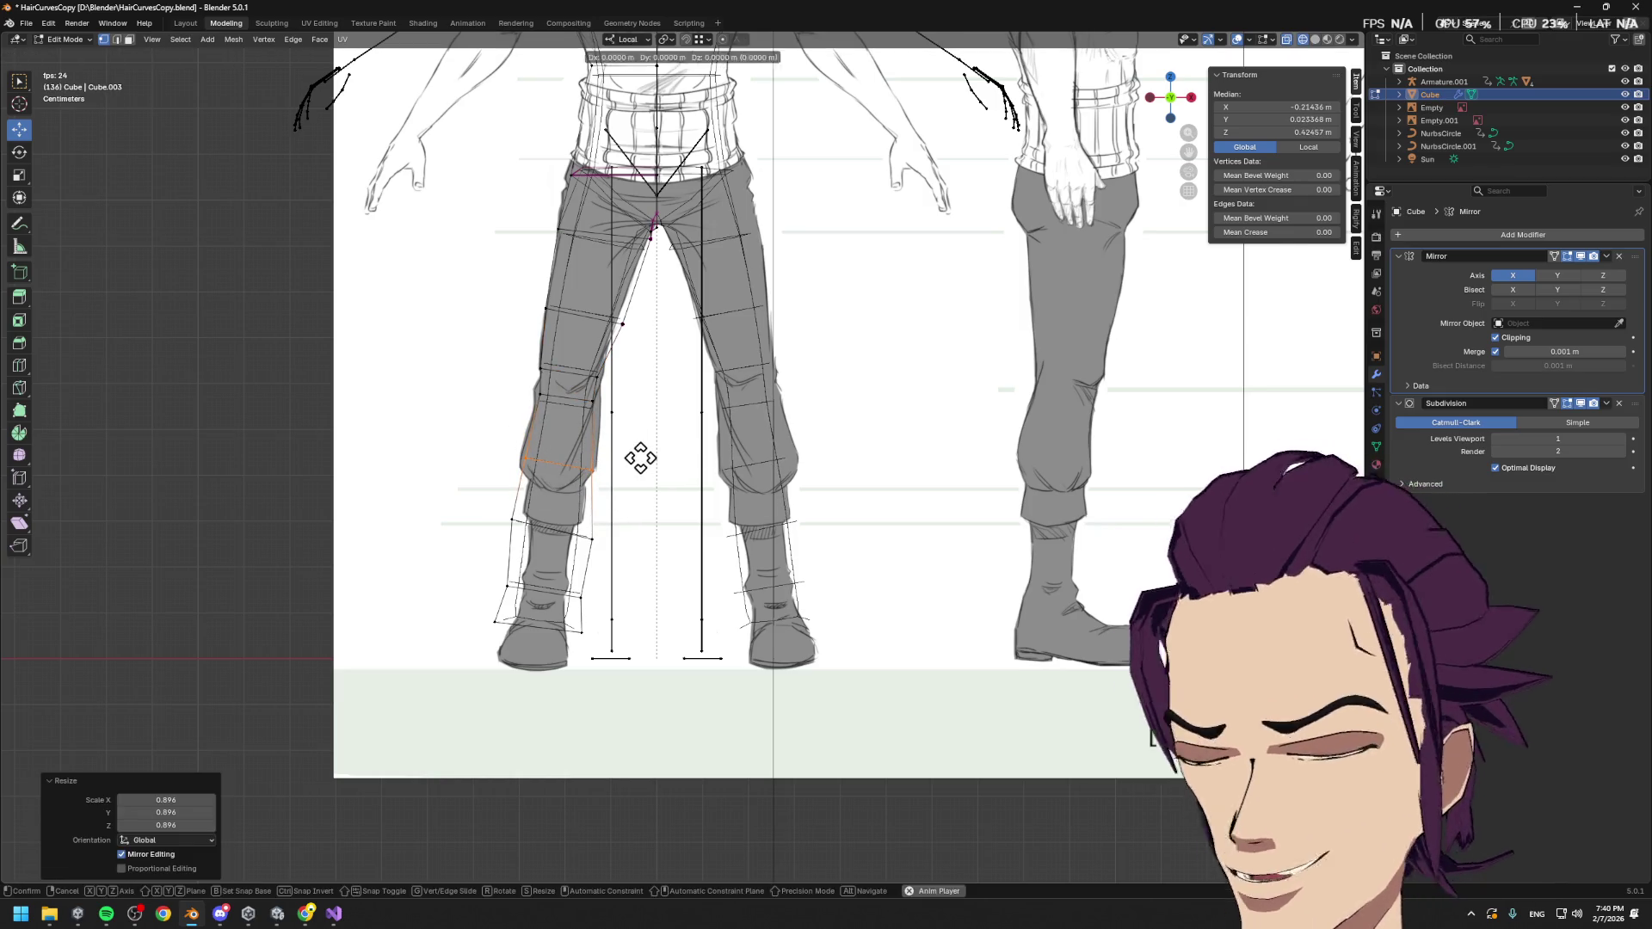
left_click(664, 426)
key("s")
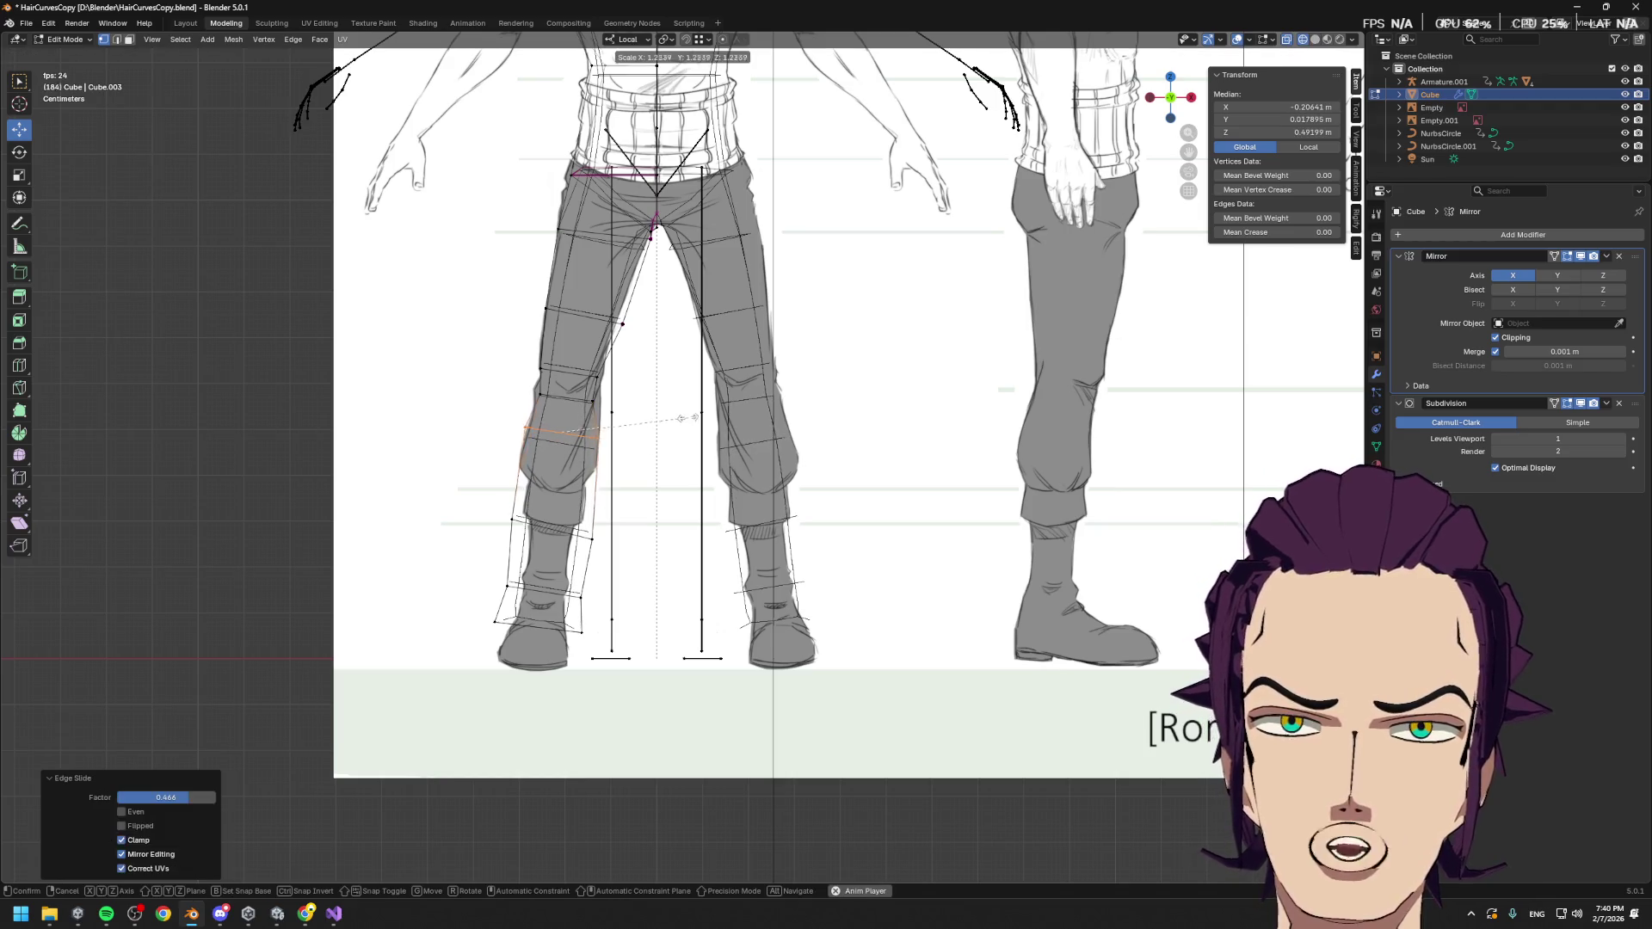
key("Escape")
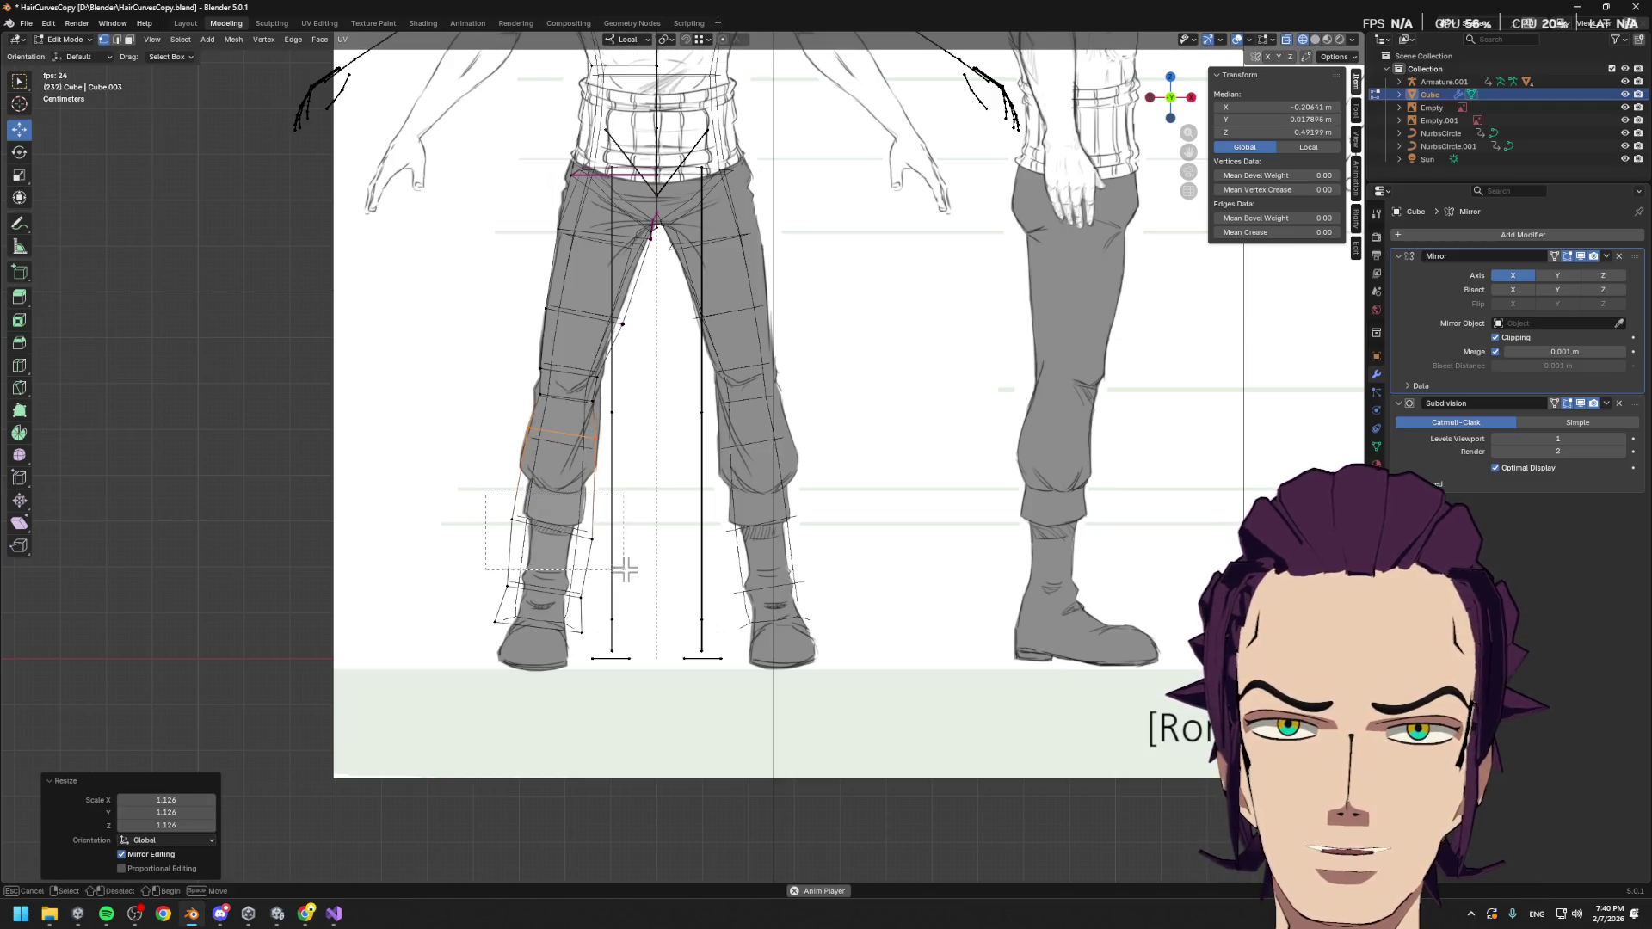
Scale the ankle, lower ankle and foot loops, with the foot loop at 0.573
left_click(589, 537, "alt")
key("s")
left_click(648, 536)
left_click(563, 593, "alt")
key("s")
left_click(618, 578)
left_click(535, 624, "alt")
key("s")
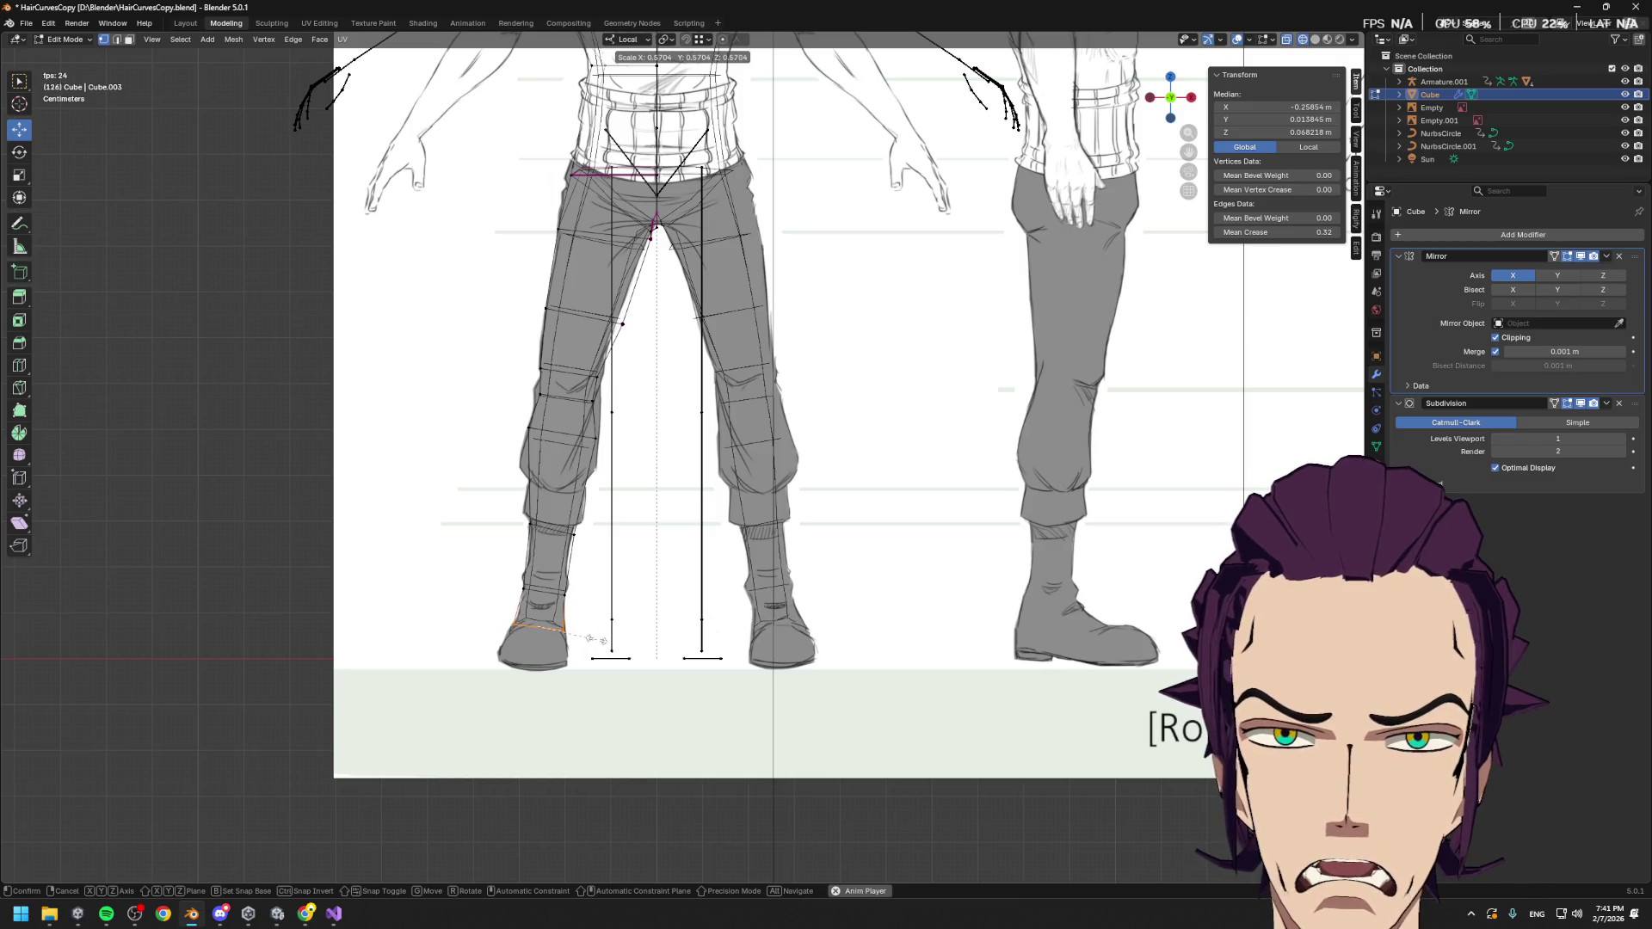
left_click(602, 642)
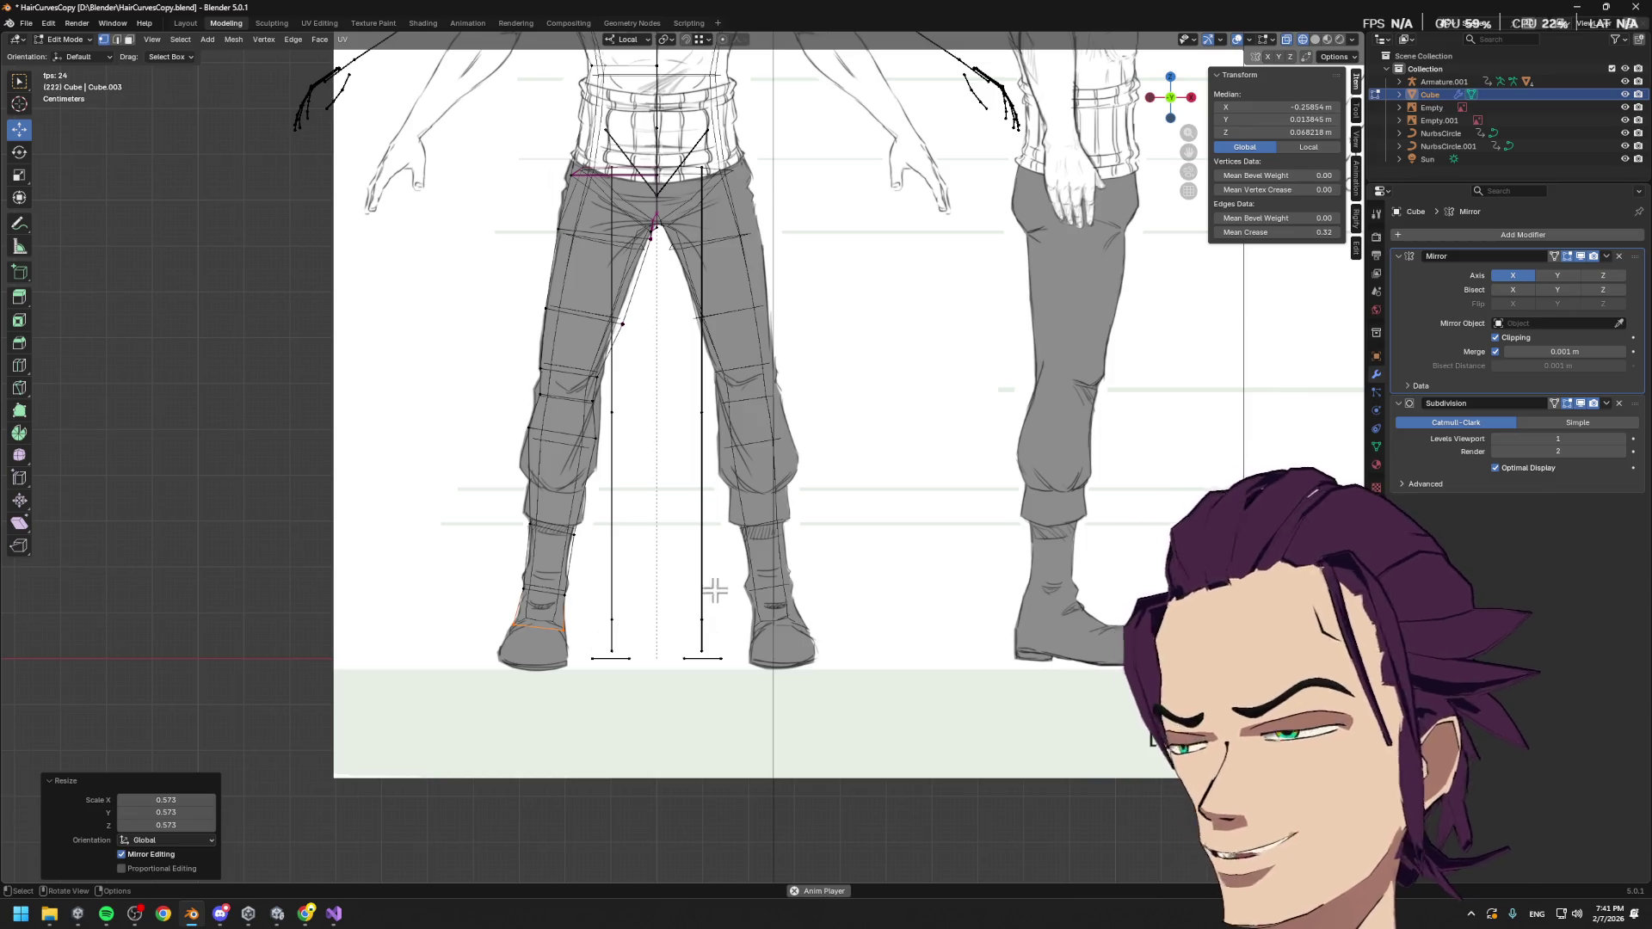
Raise a thigh vertex vertically and check the leg against the reference sheets
left_click(618, 321)
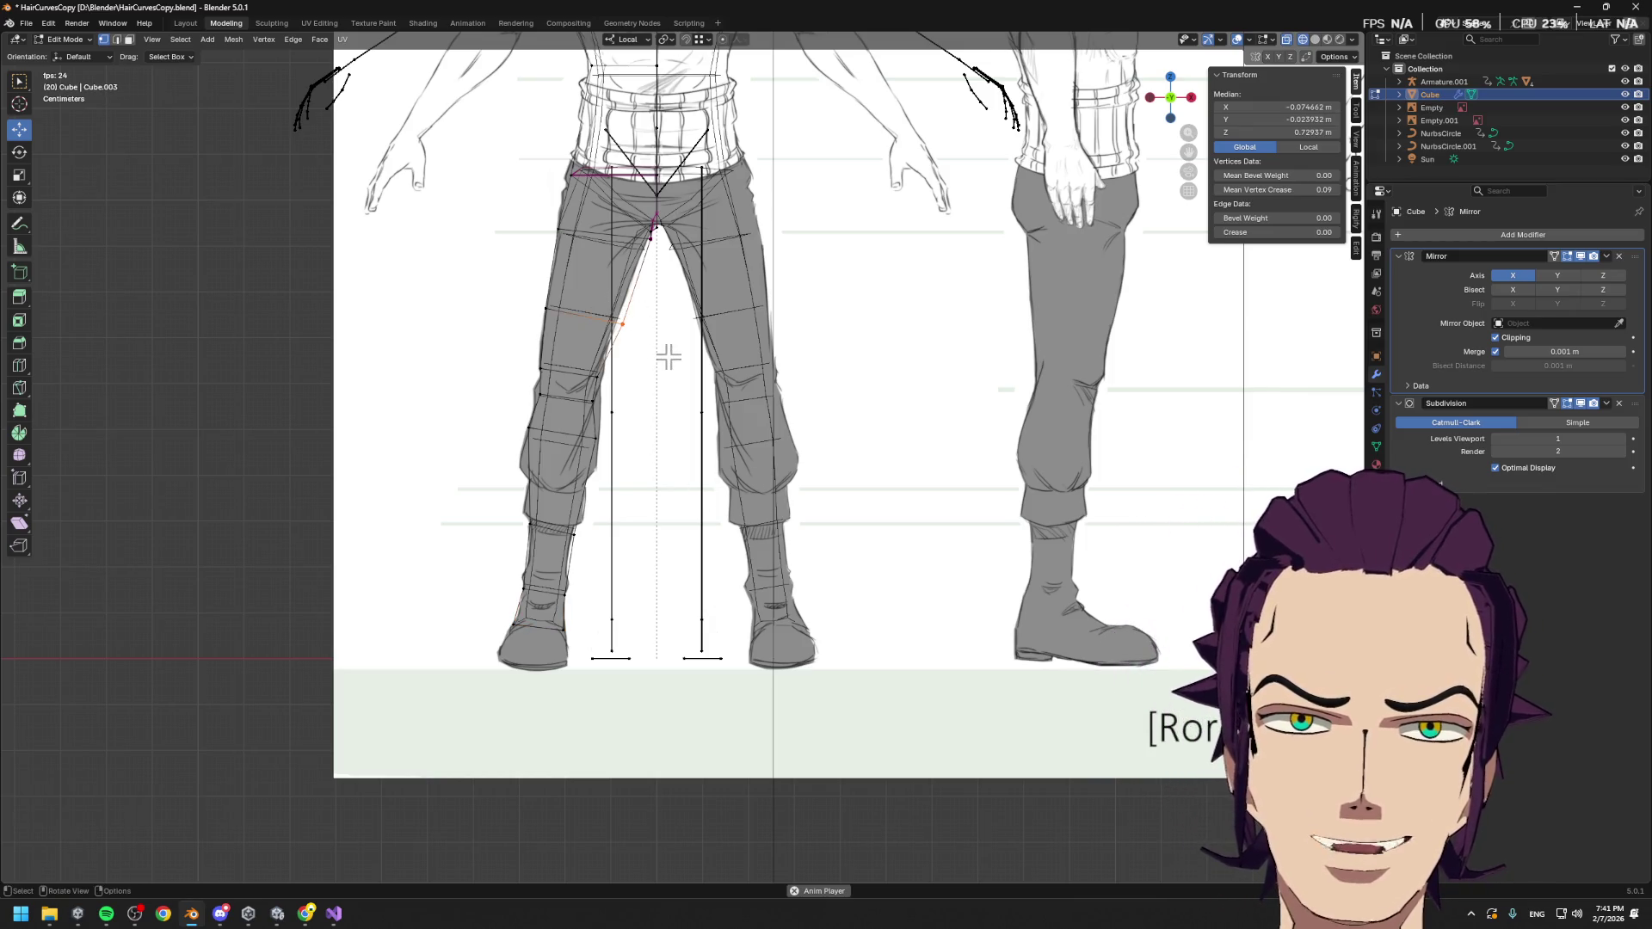
key("g")
key("z")
left_click(668, 347)
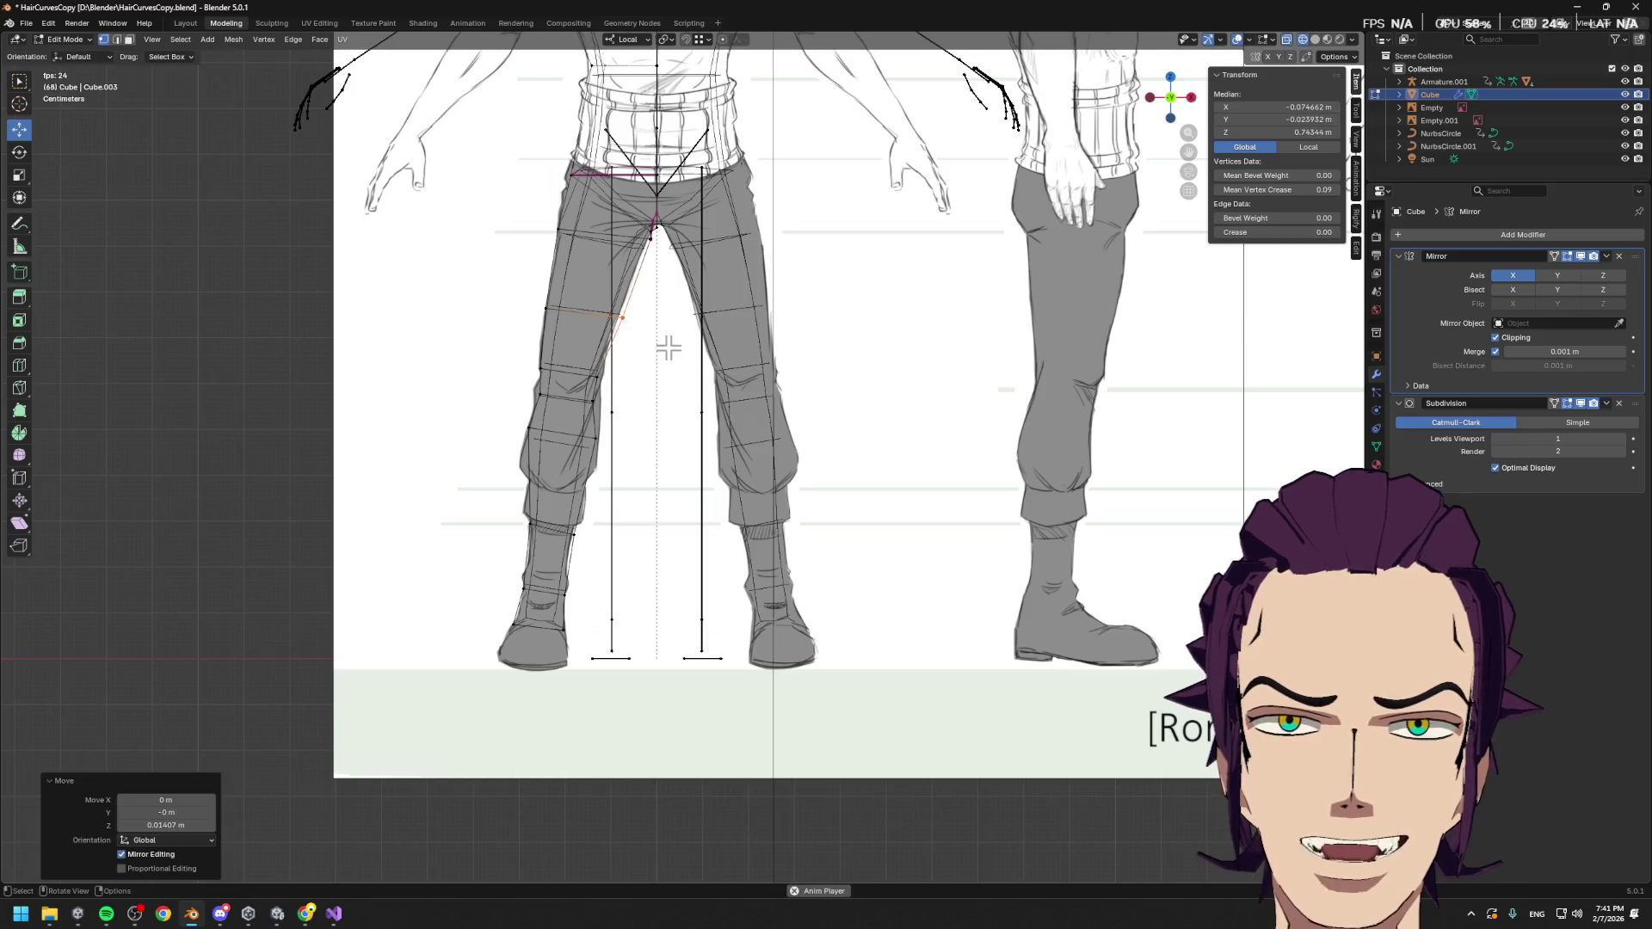
mouse_move(637, 410)
middle_mouse_down()
mouse_move(782, 416)
mouse_move(659, 423)
middle_mouse_up()
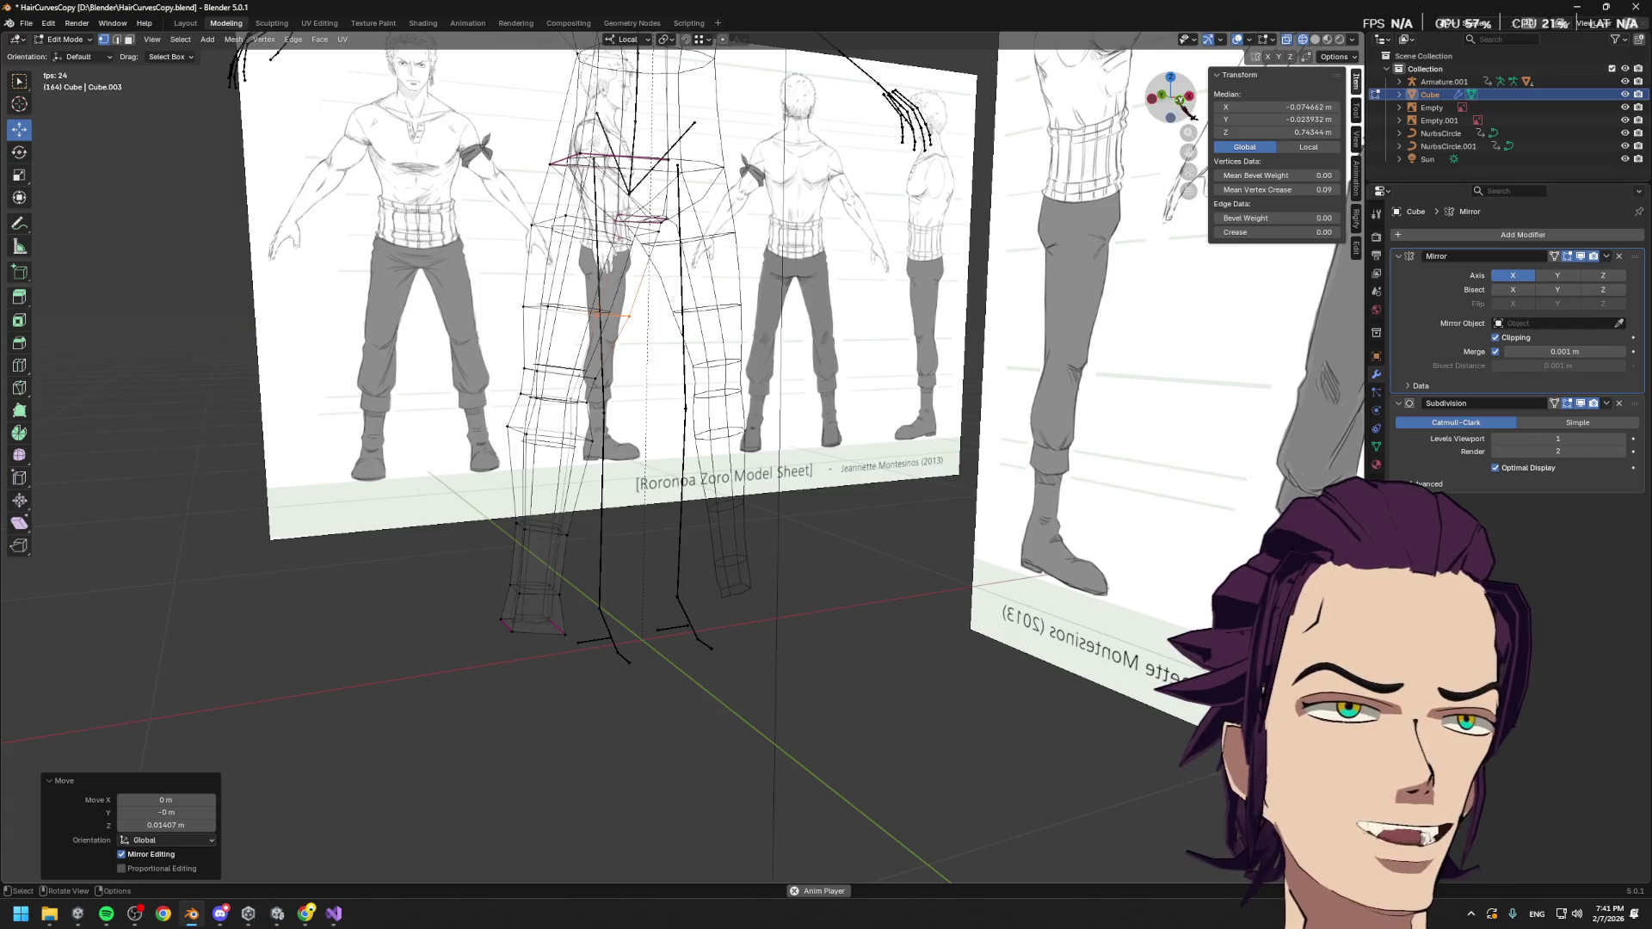
From the front view, shift the outer thigh vertex sideways and lower a higher thigh vertex along Z
left_click(1170, 97)
left_click(545, 306)
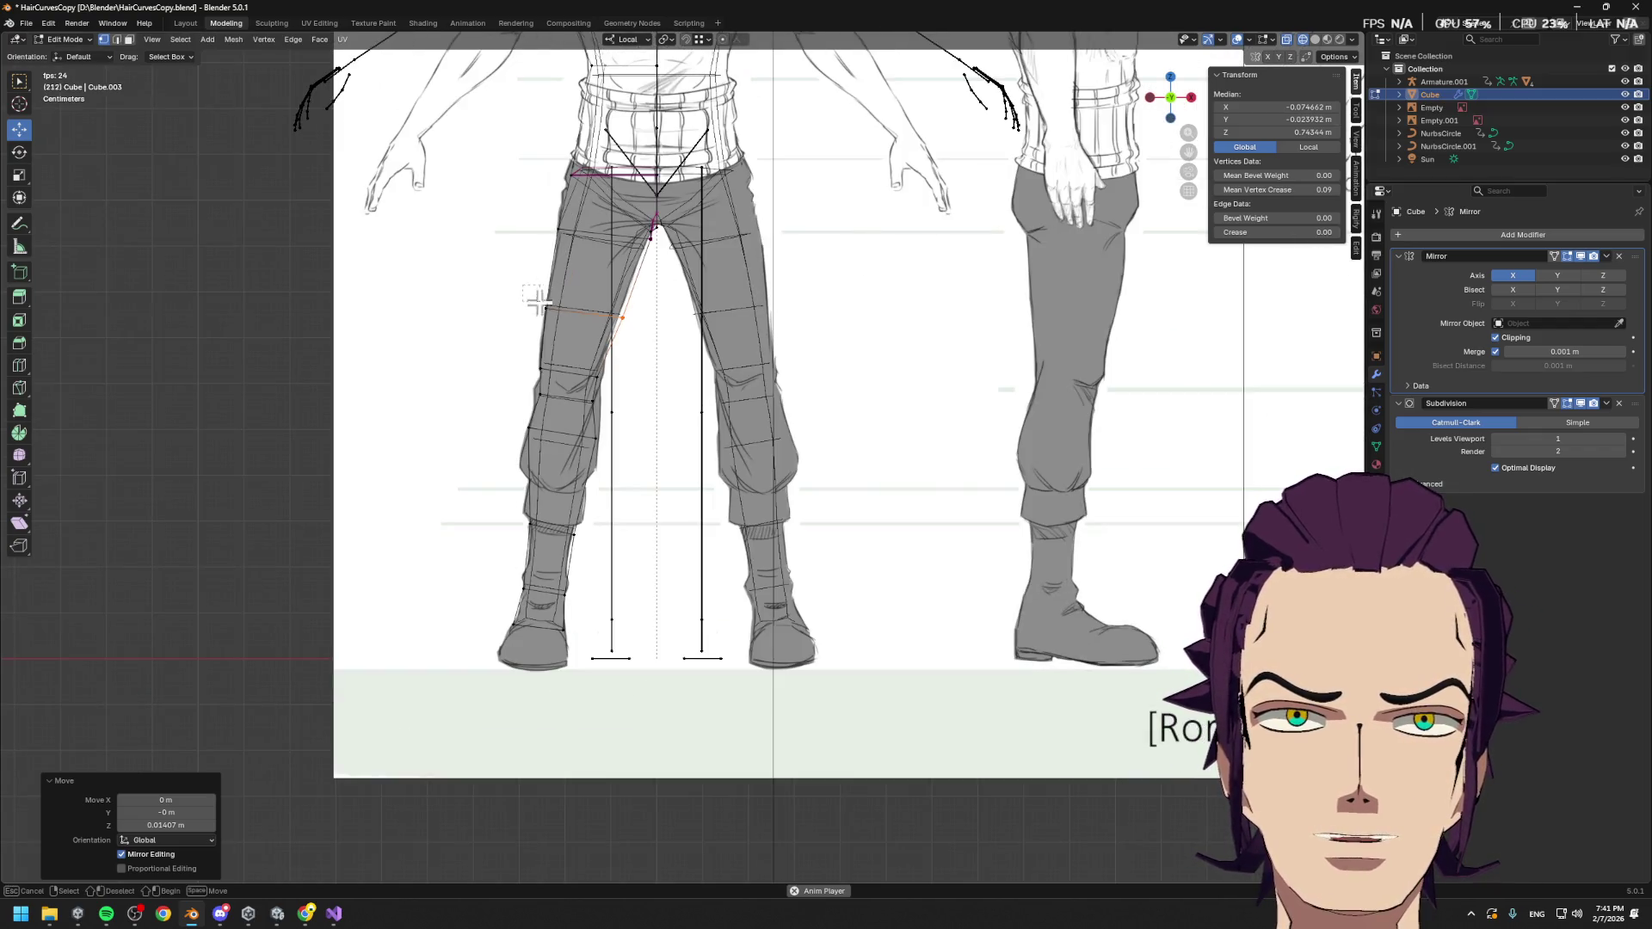
key("g")
left_click(563, 321)
left_click(568, 231)
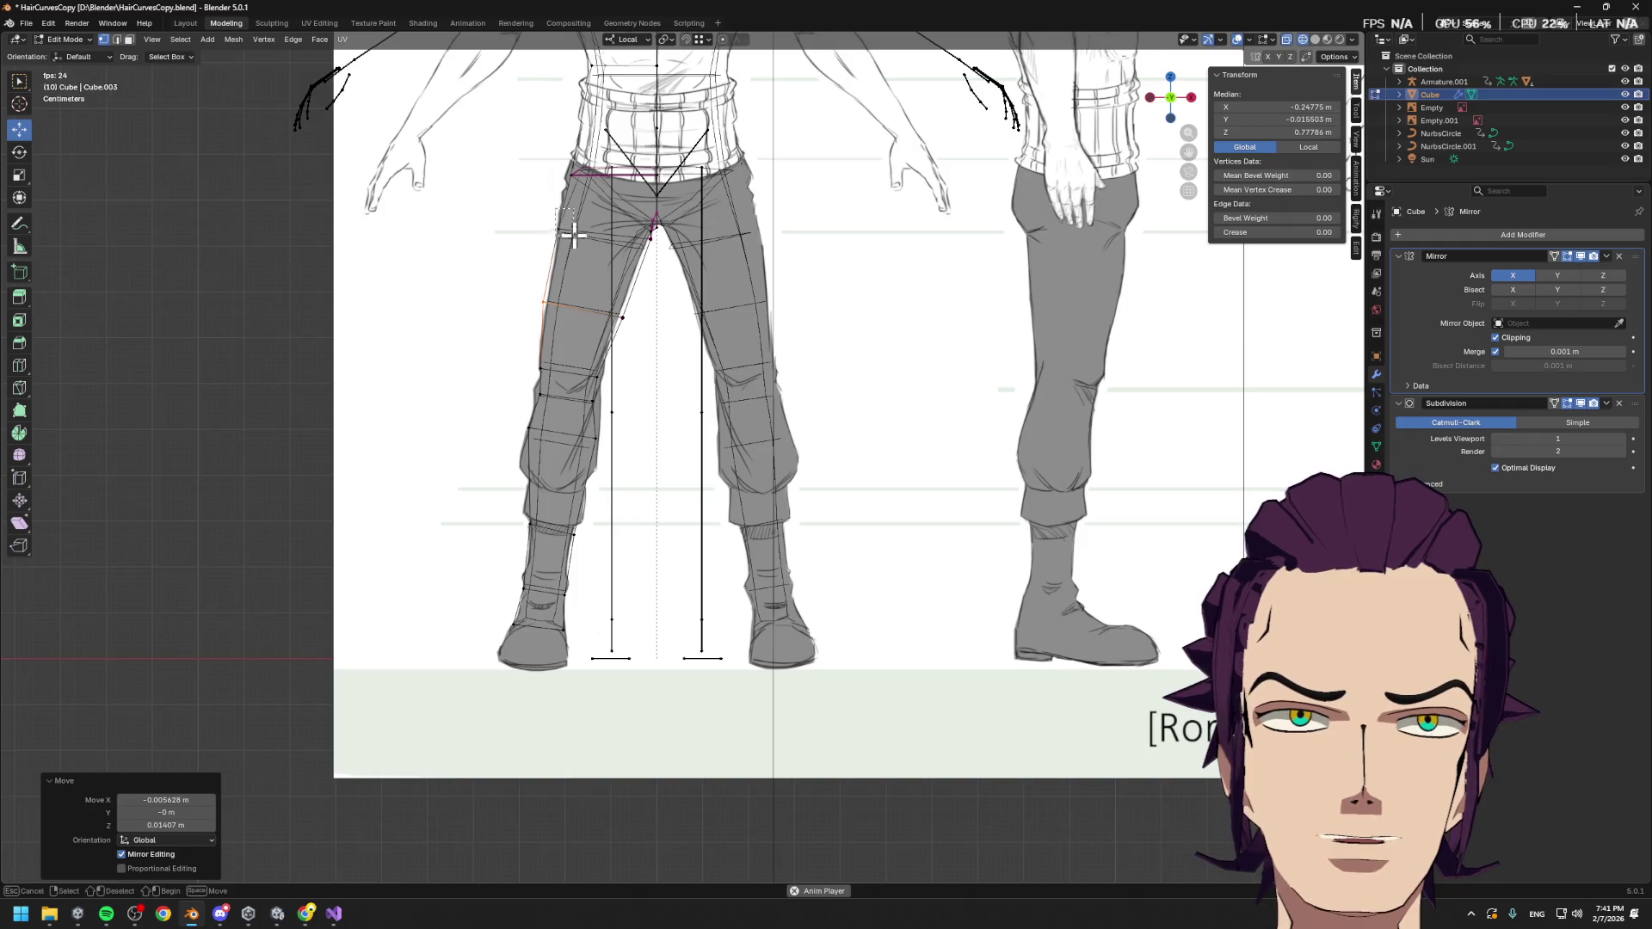
key("g")
key("z")
left_click(582, 246)
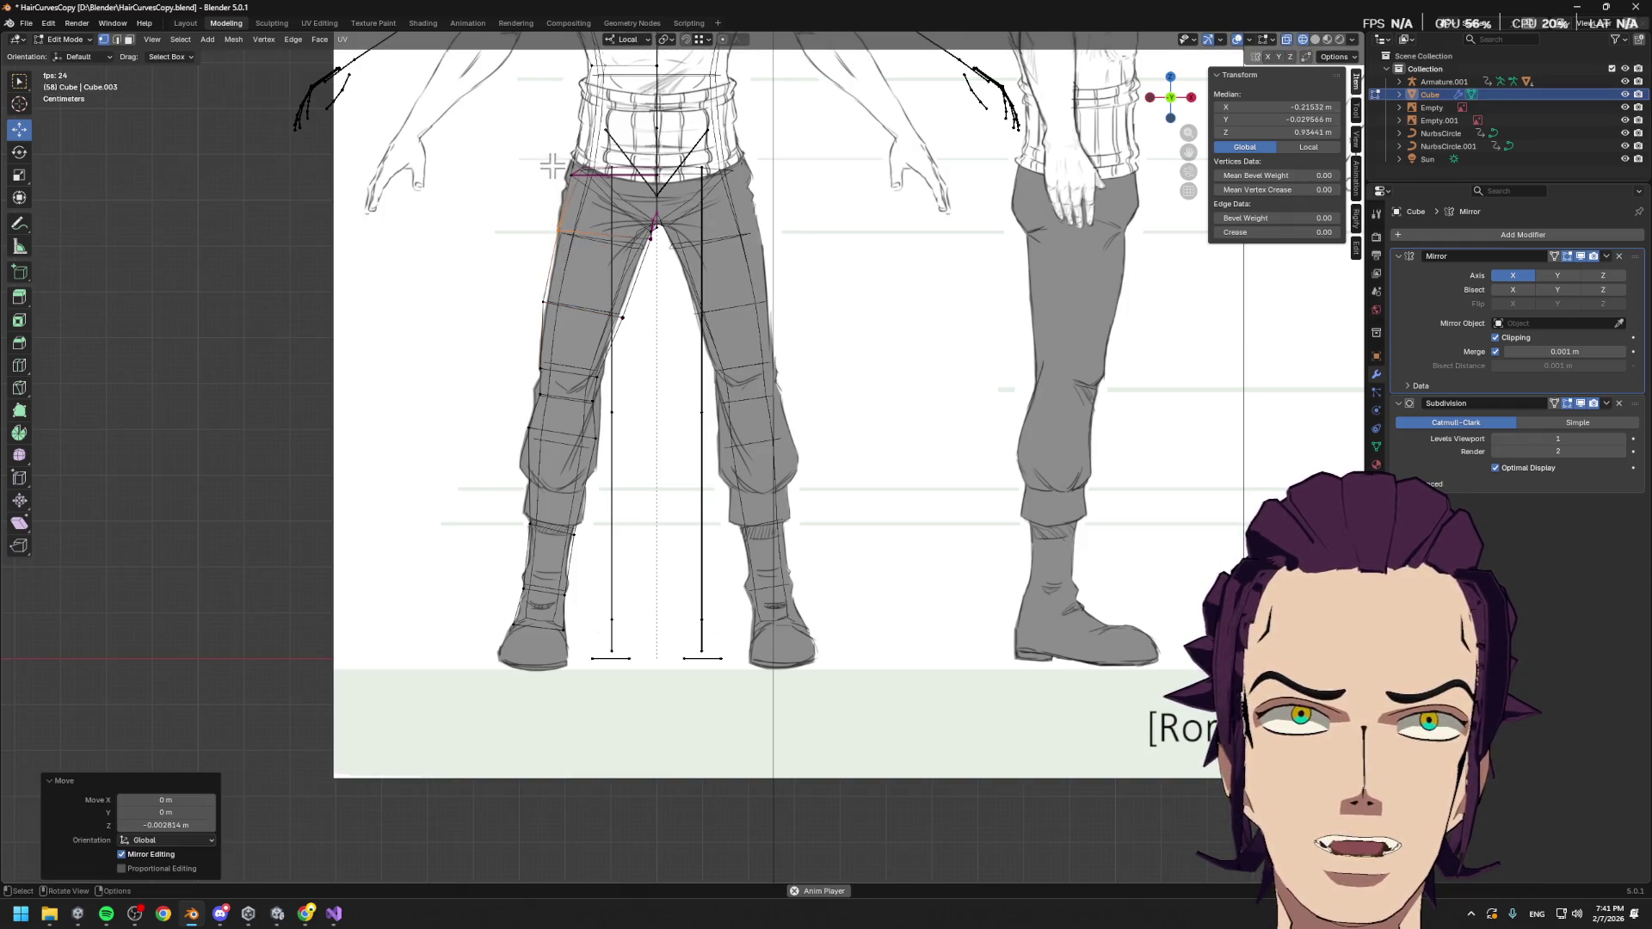
Check the body from the Right view, deselect everything and turn X-ray off
key("Tab")
middle_click_drag(555, 173, 779, 311)
key("grave")
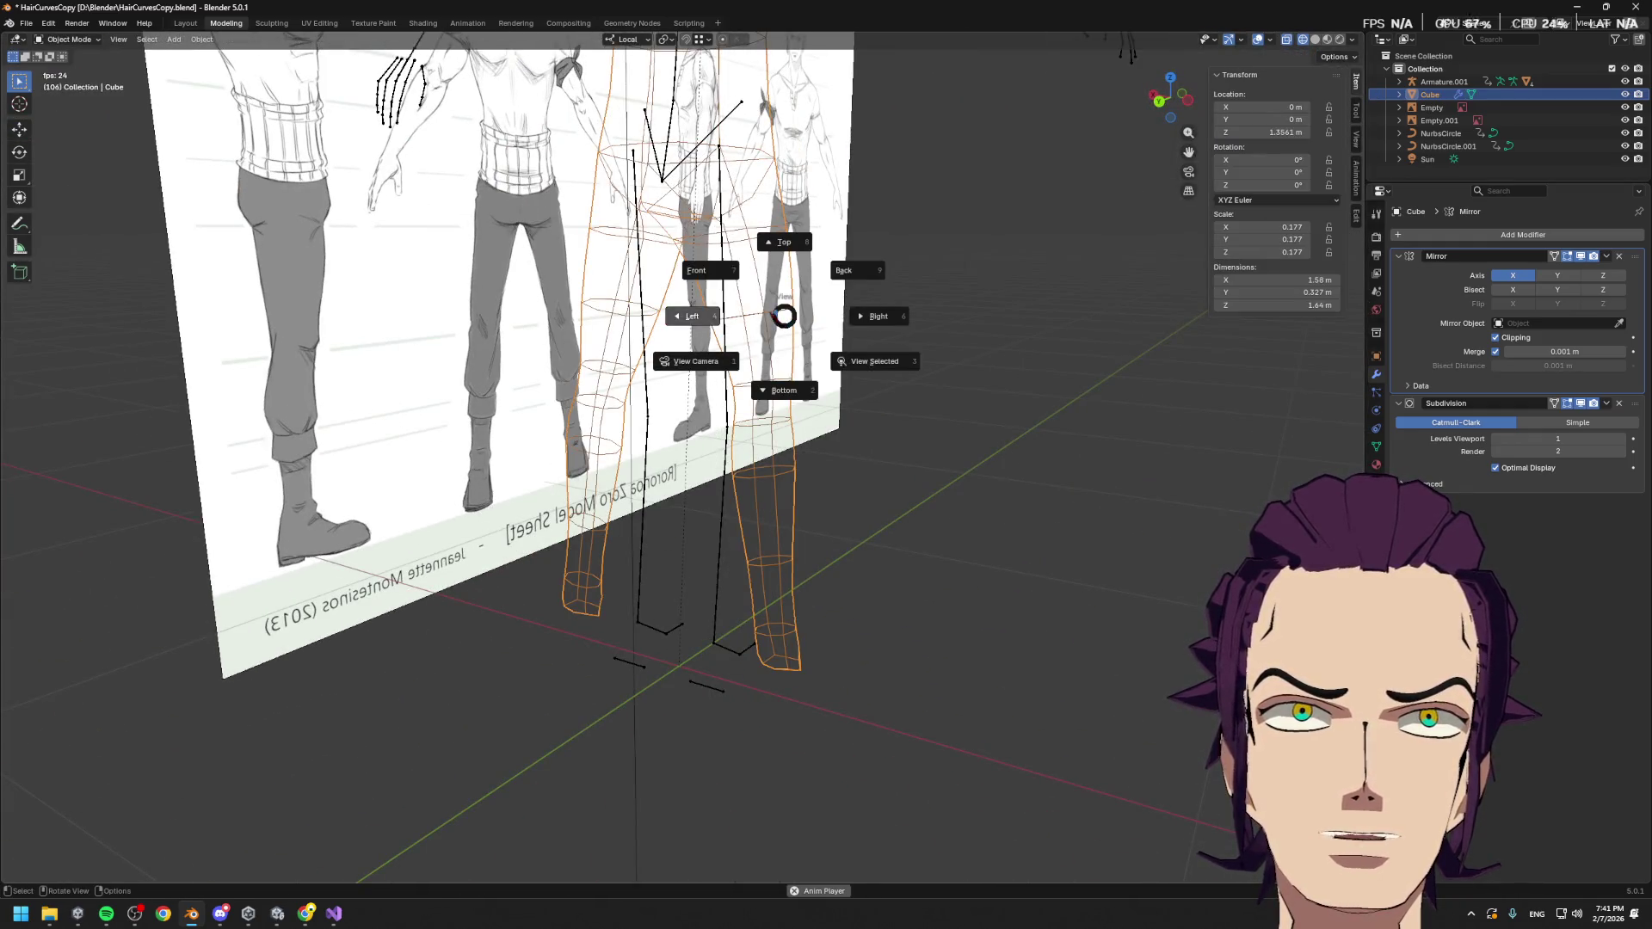
left_click(865, 316)
key("Tab")
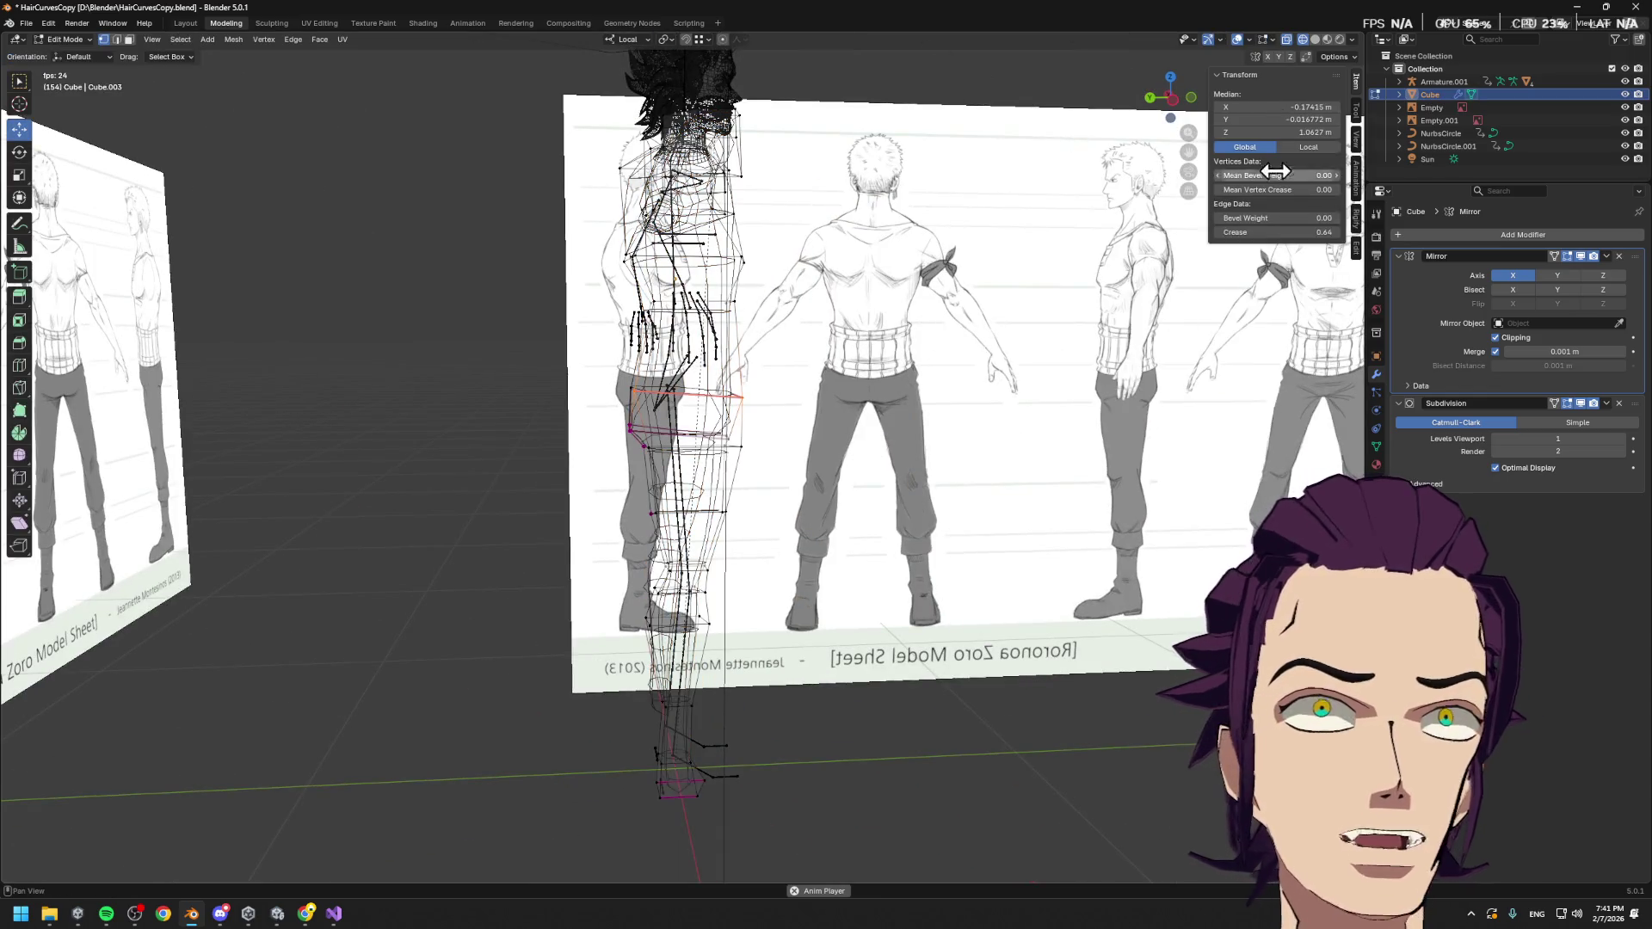
middle_click_drag(1239, 193, 1178, 214)
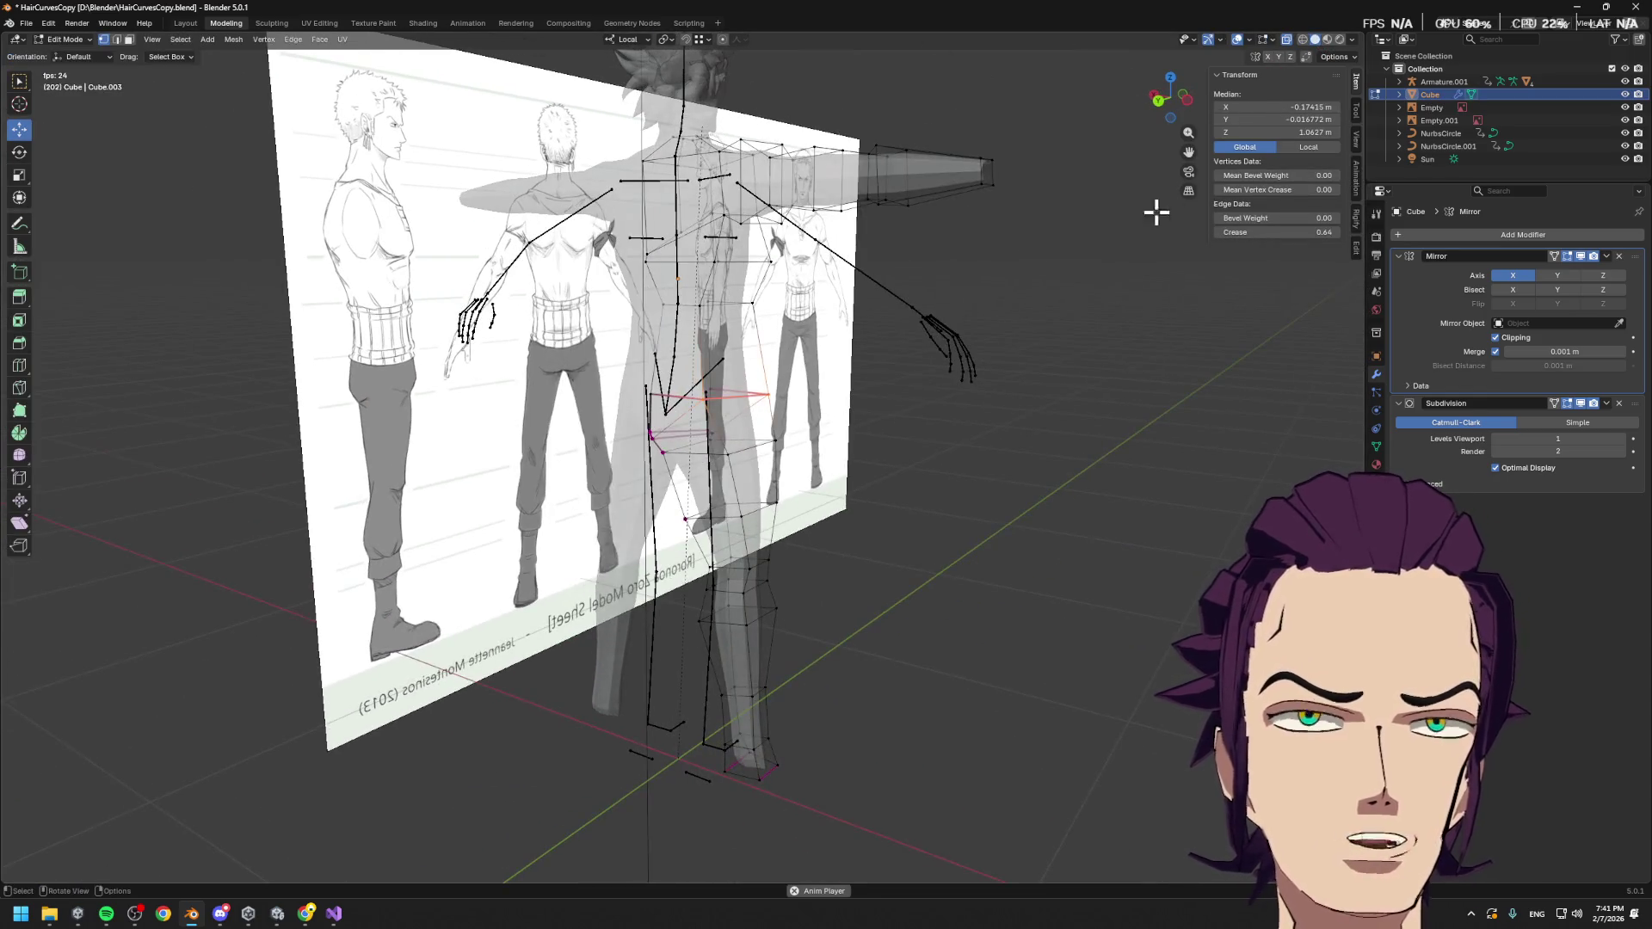
key("alt+a")
left_click(1288, 39)
mouse_move(1258, 109)
middle_mouse_down()
mouse_move(1228, 416)
mouse_move(1191, 417)
mouse_move(1214, 455)
middle_mouse_up()
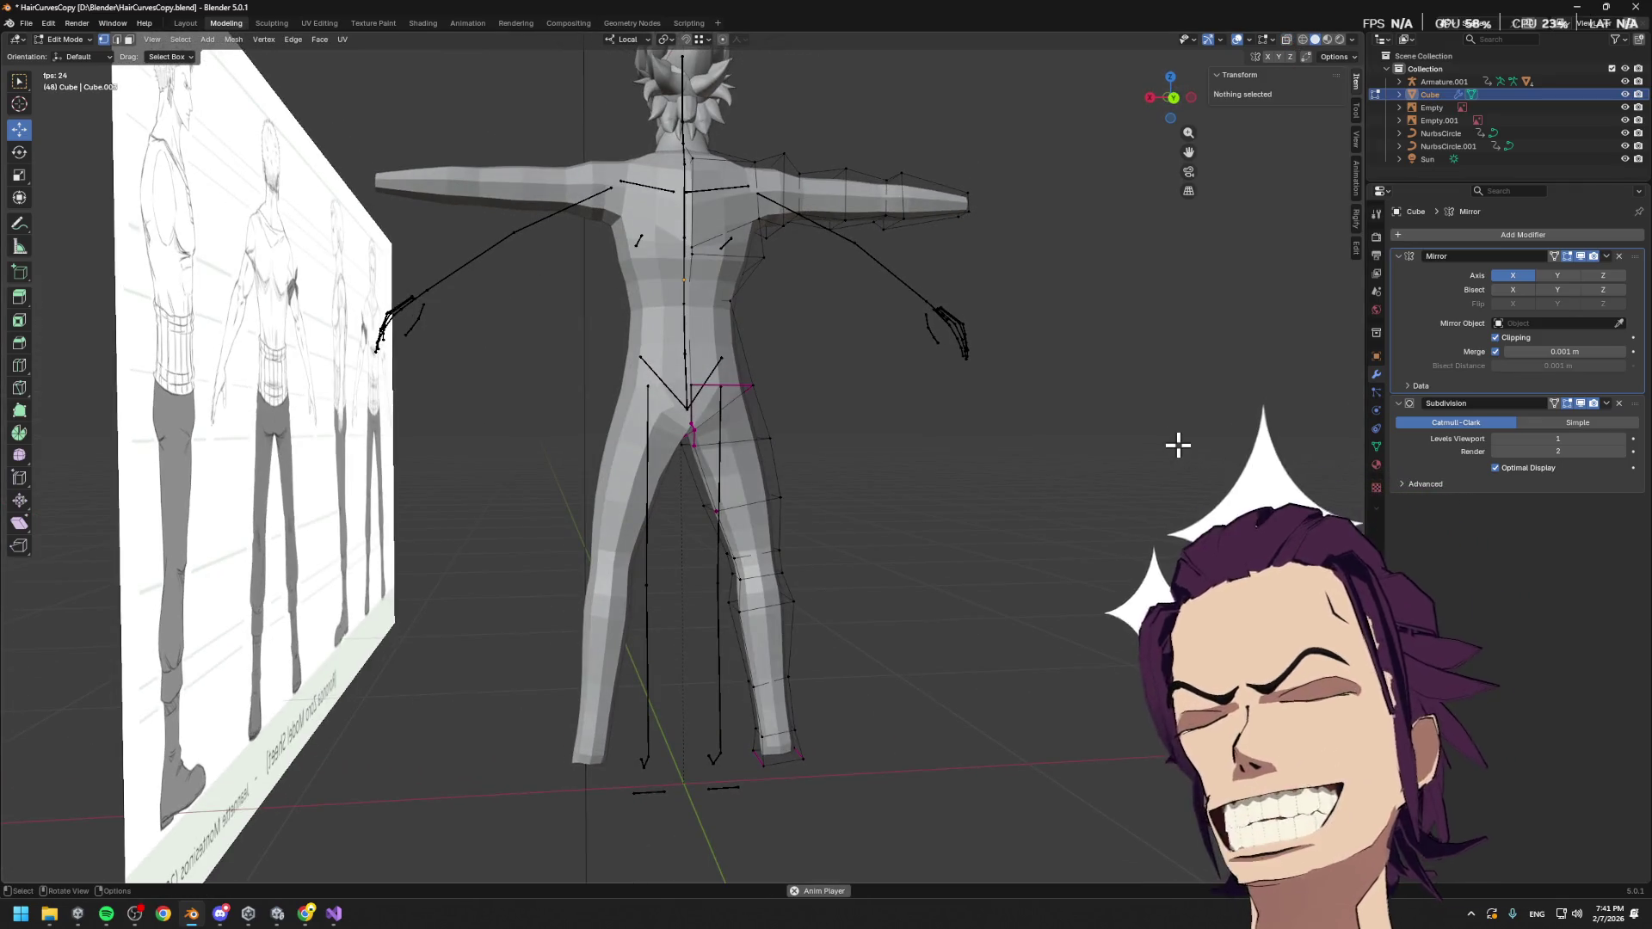
mouse_move(747, 456)
middle_mouse_down()
mouse_move(785, 457)
mouse_move(745, 498)
mouse_move(788, 478)
middle_mouse_up()
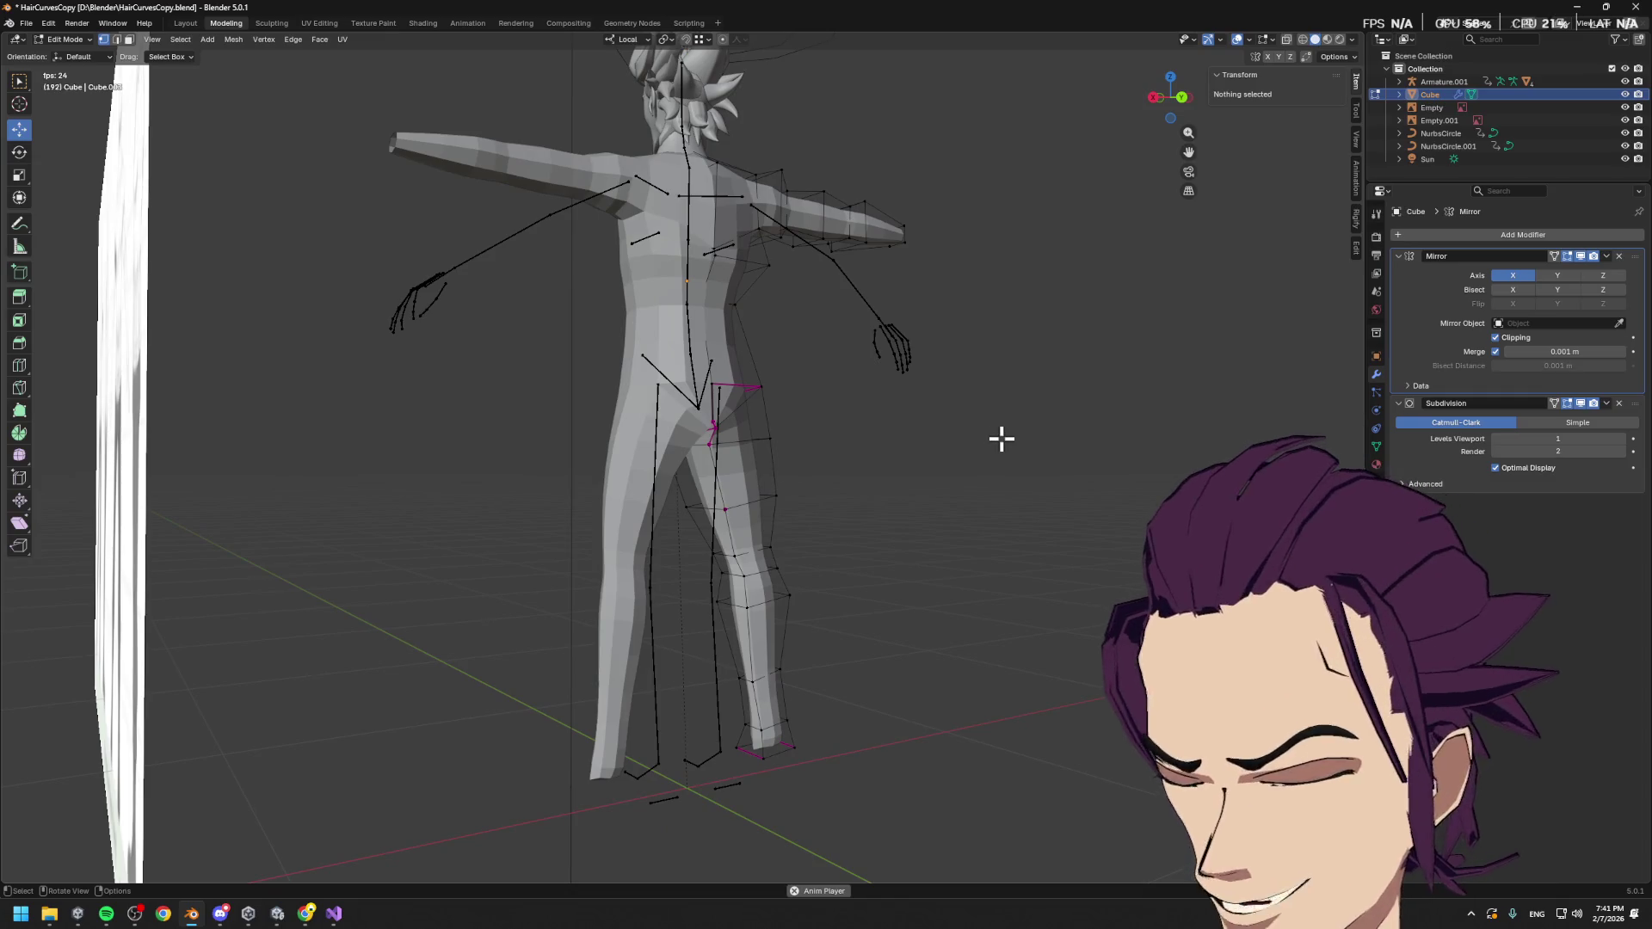
Run Shade Smooth from the F3 search on the body
key("F3")
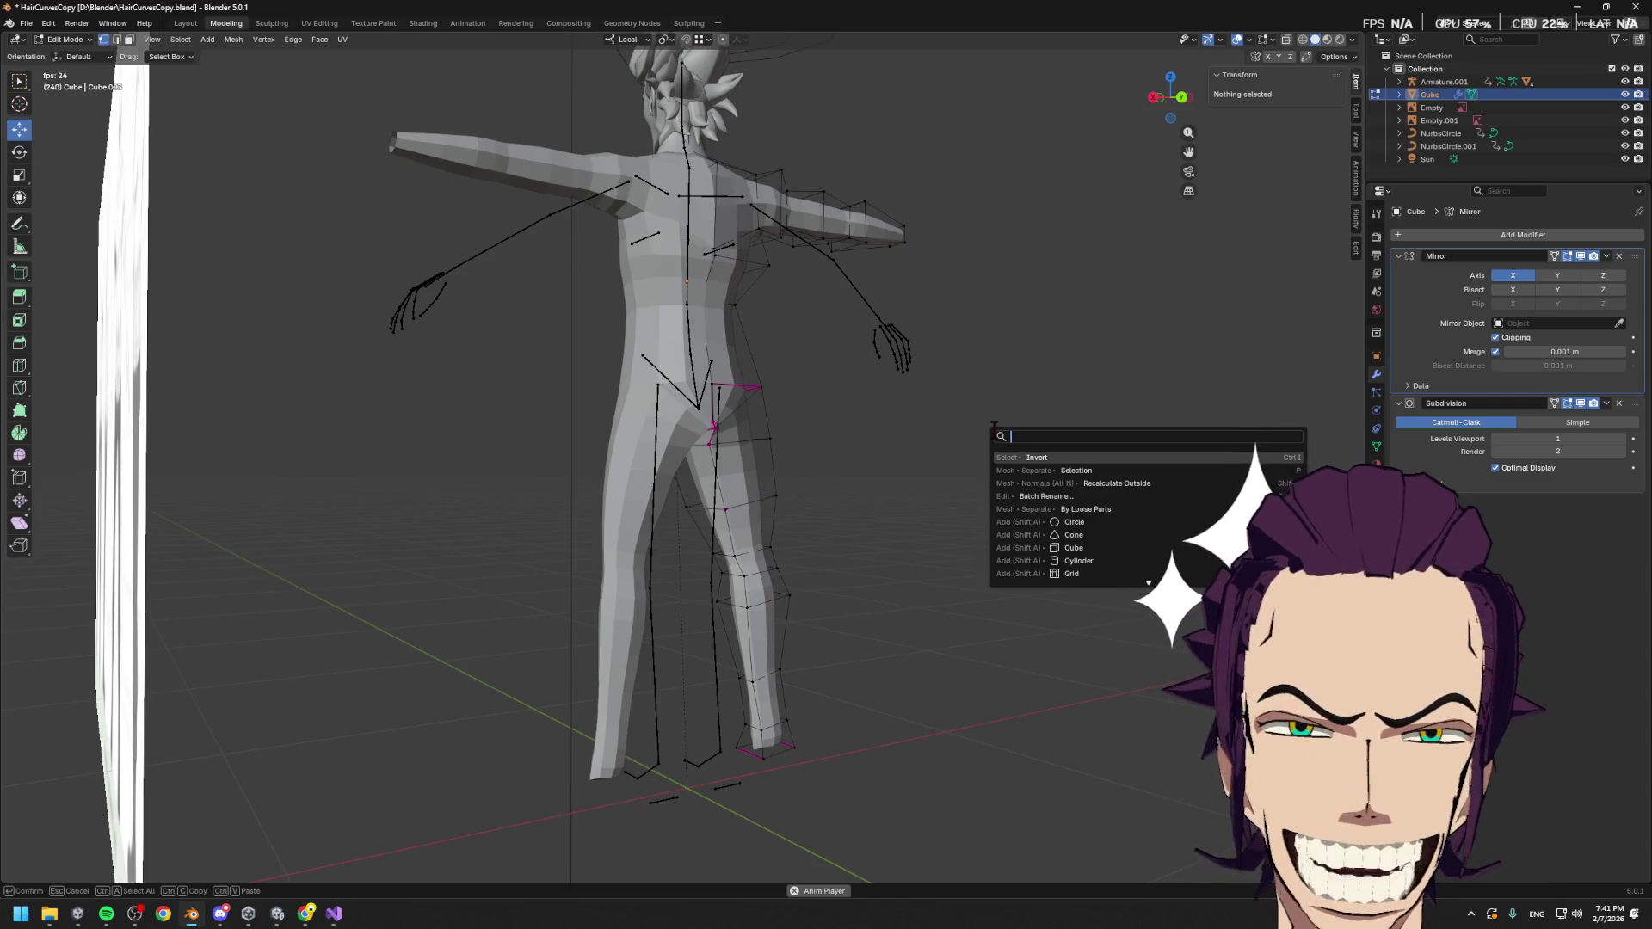
type("sm")
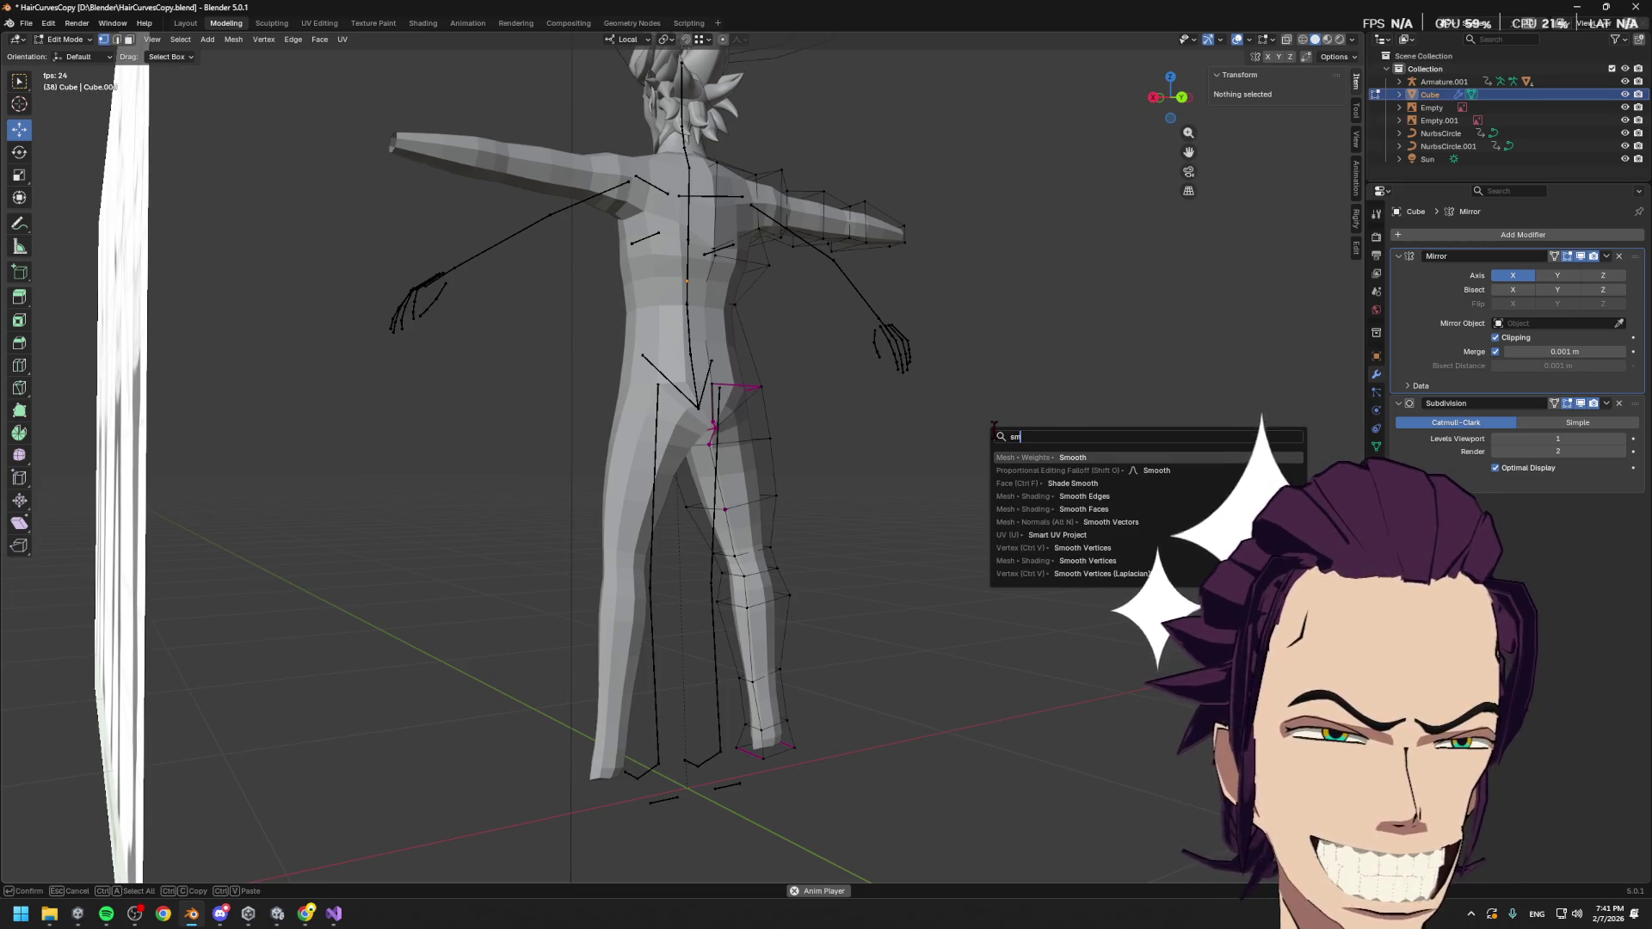
key("Down")
key("Down")
key("Return")
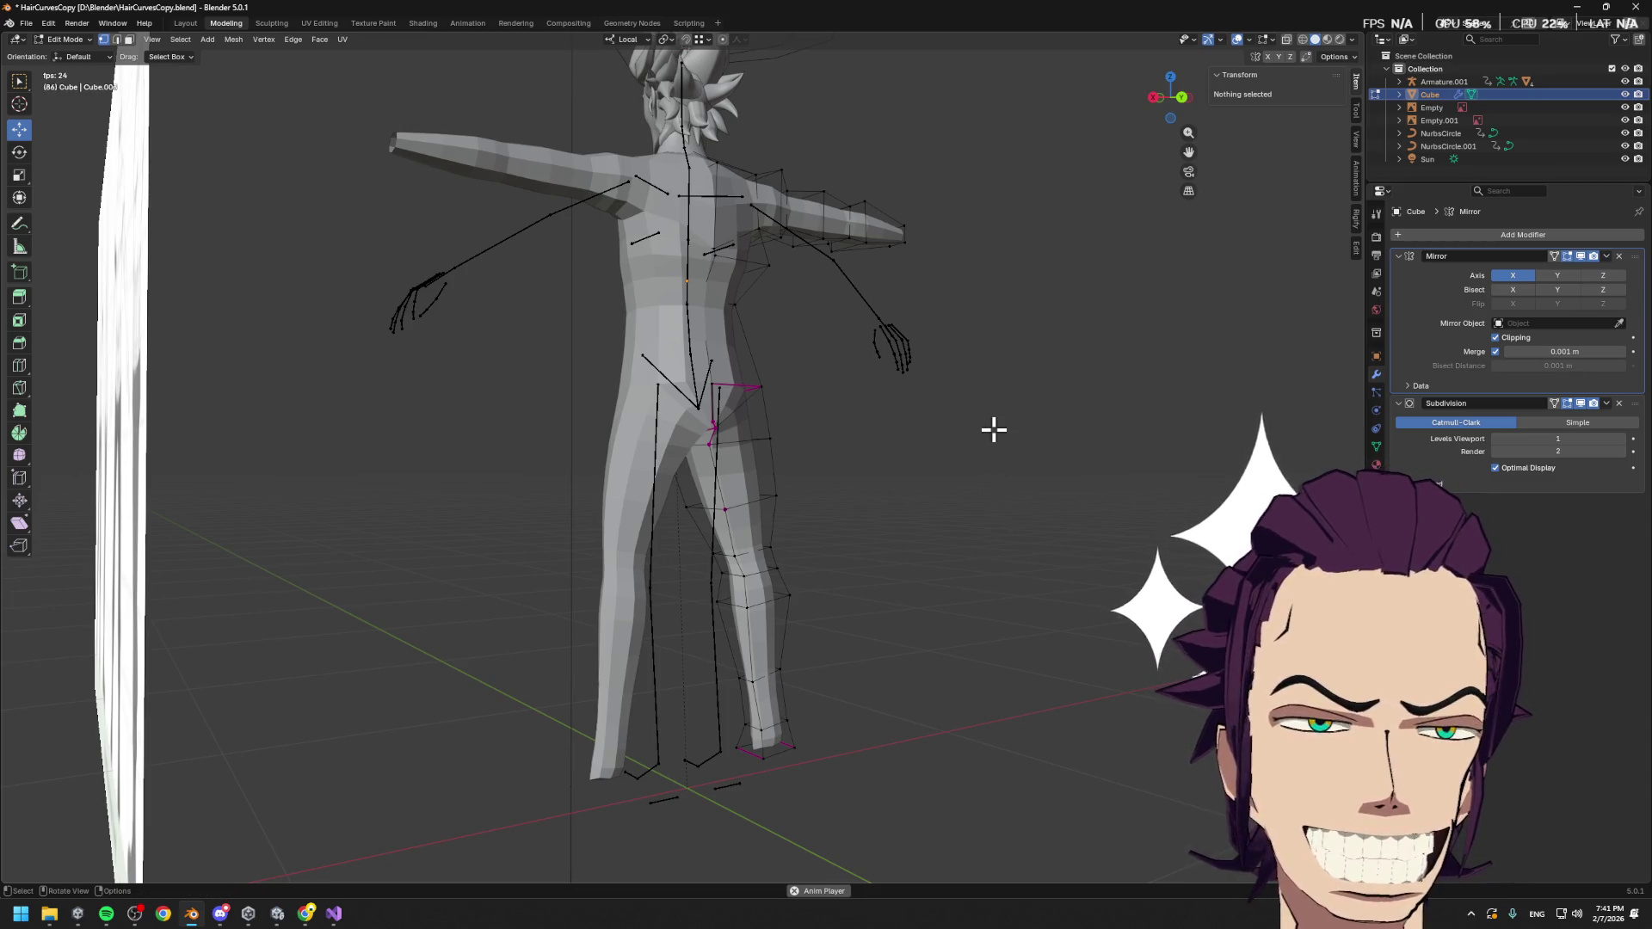
Apply Shade Smooth to the whole body object in Object Mode, then return to Edit Mode
key("Tab")
key("F3")
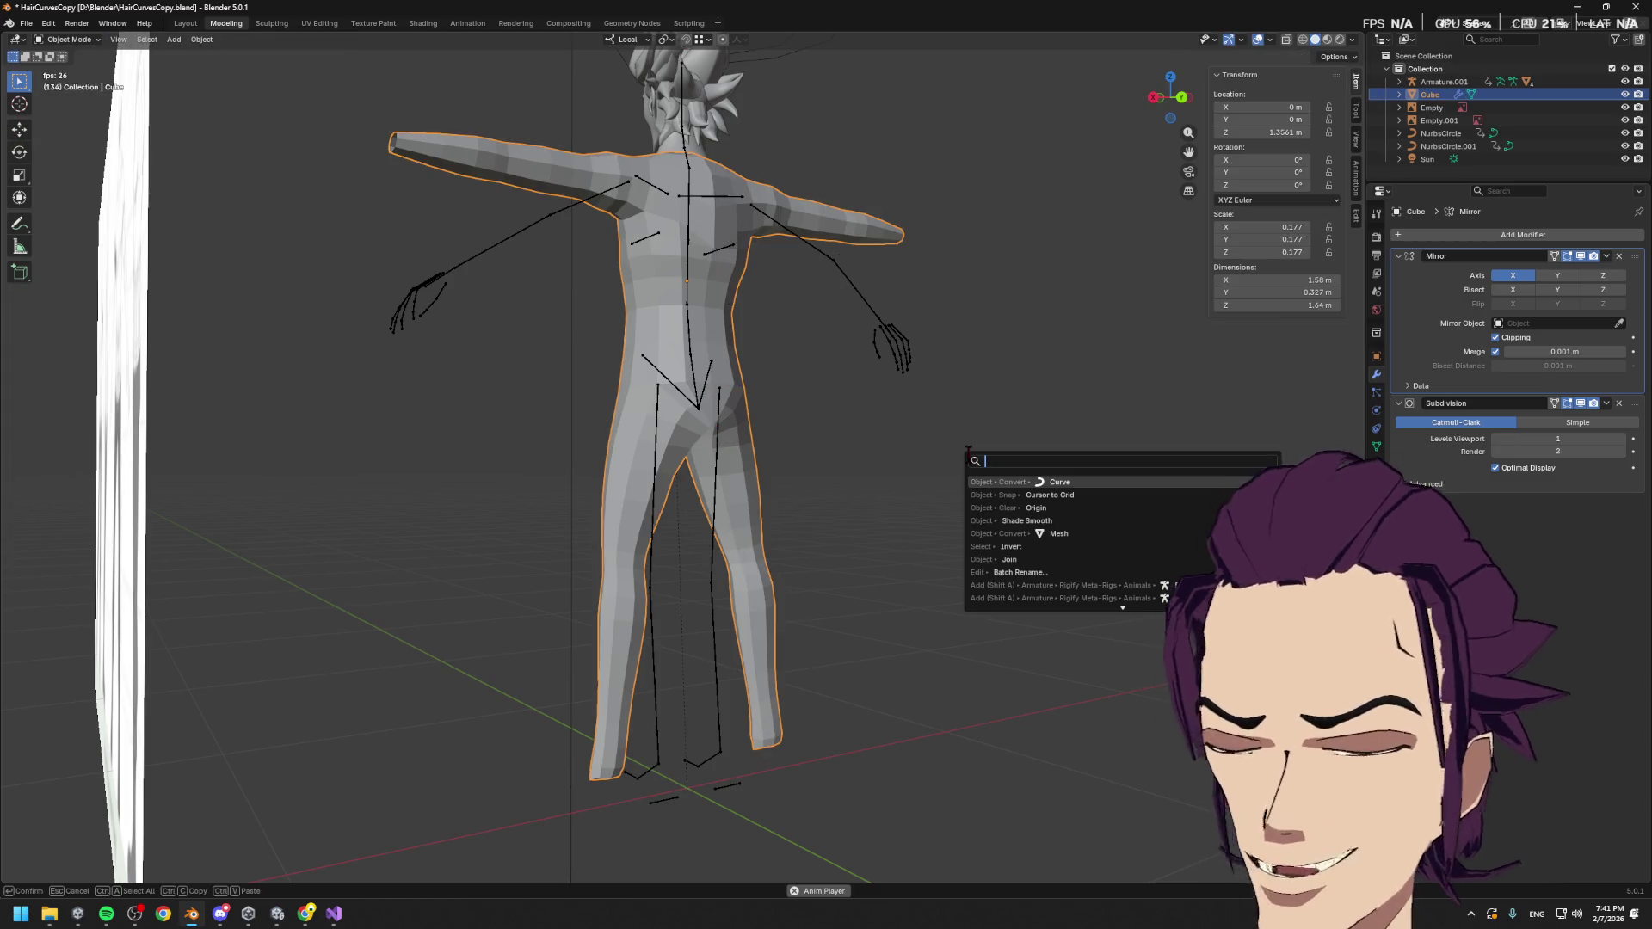
type("sp")
key("BackSpace")
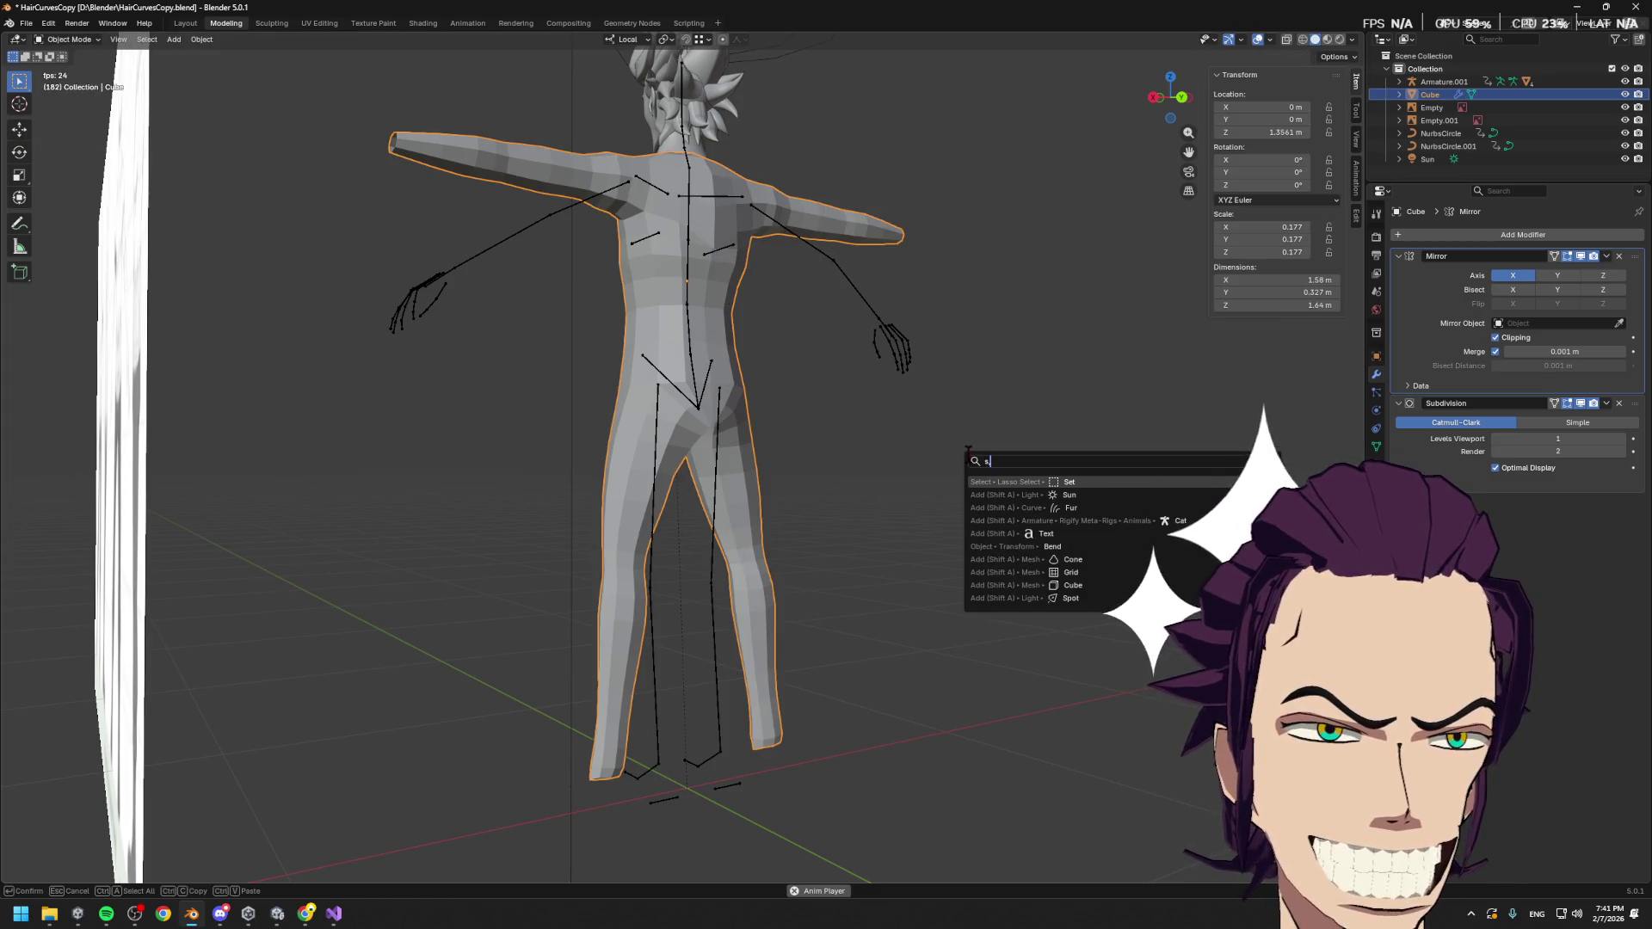
type("mo")
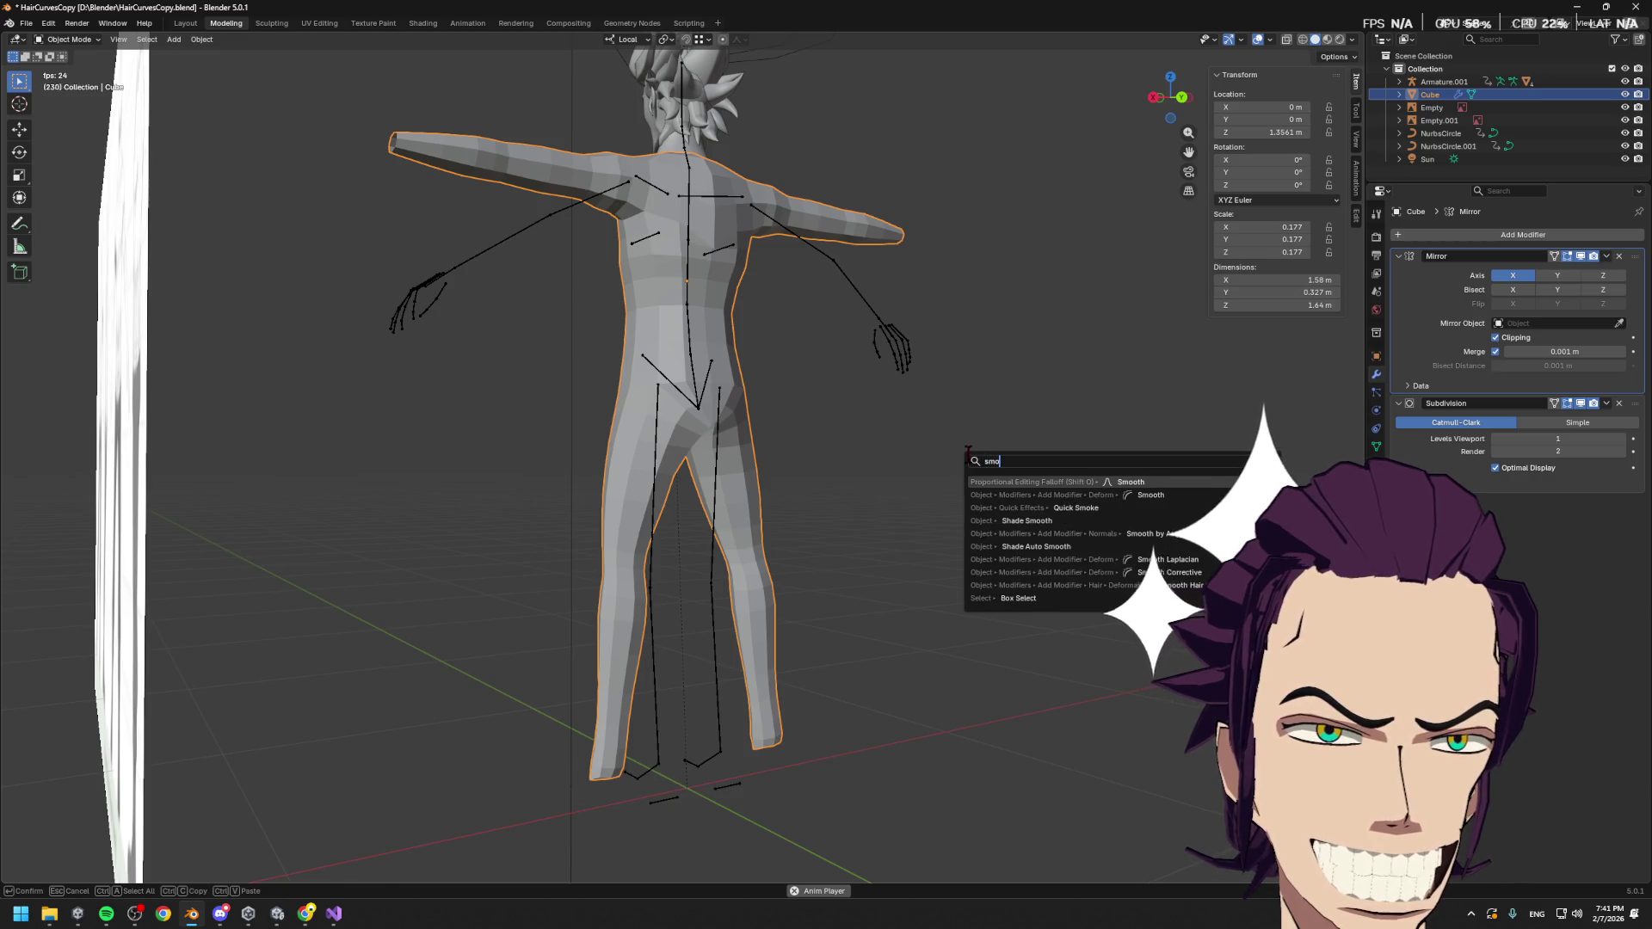
key("Down")
key("Down")
key("Down")
key("Return")
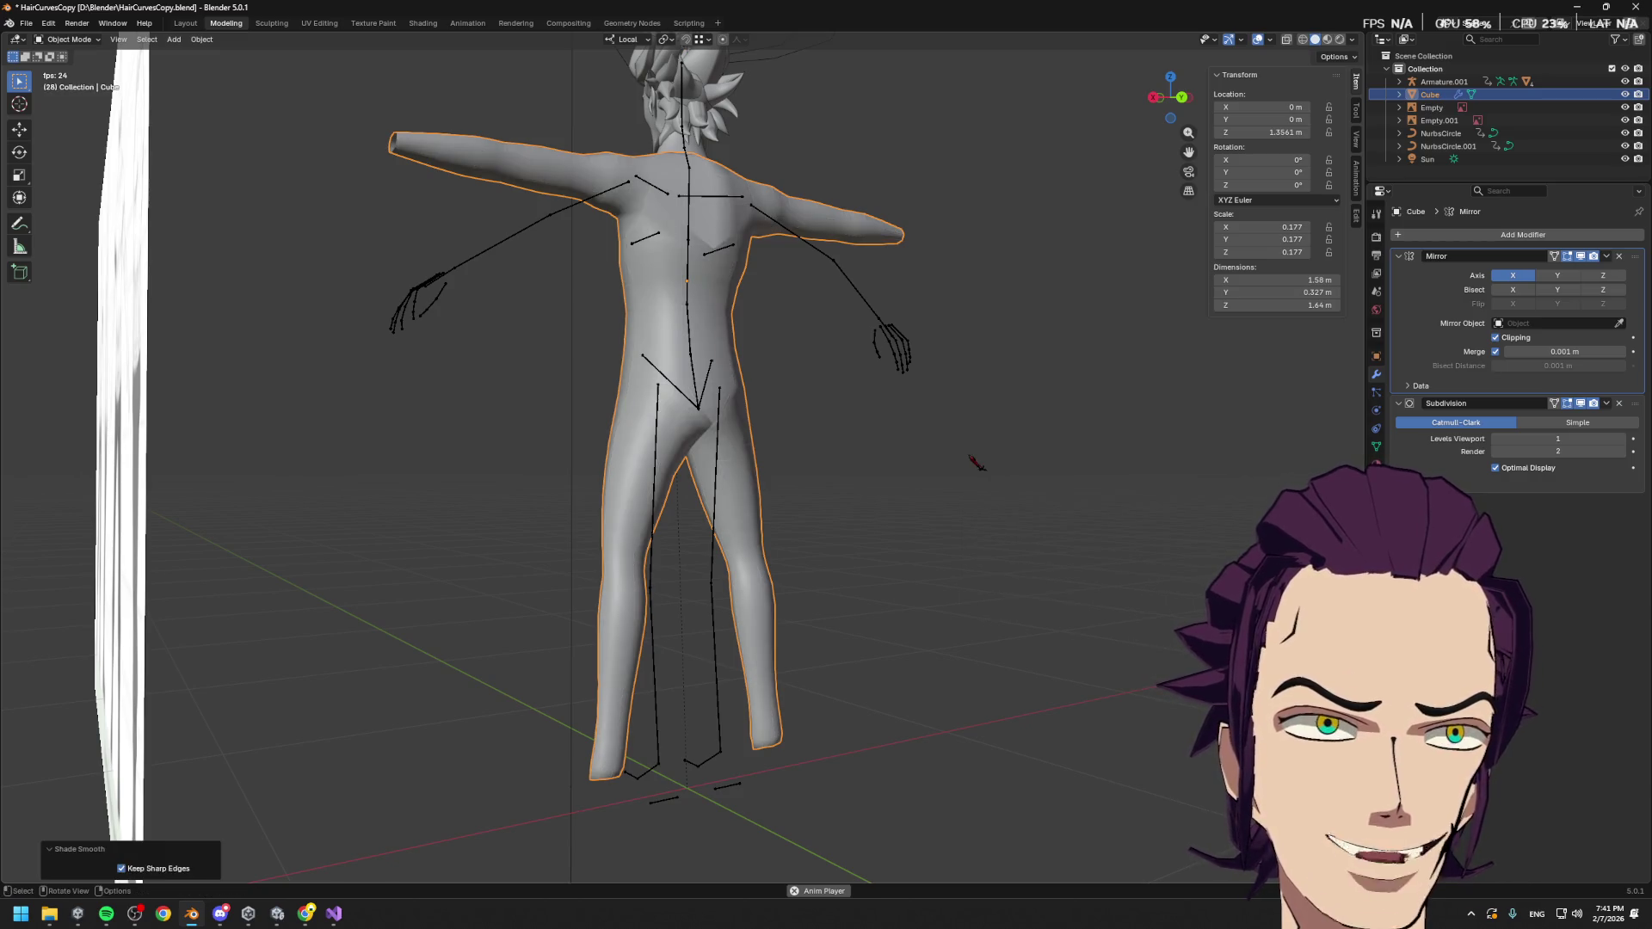
key("Tab")
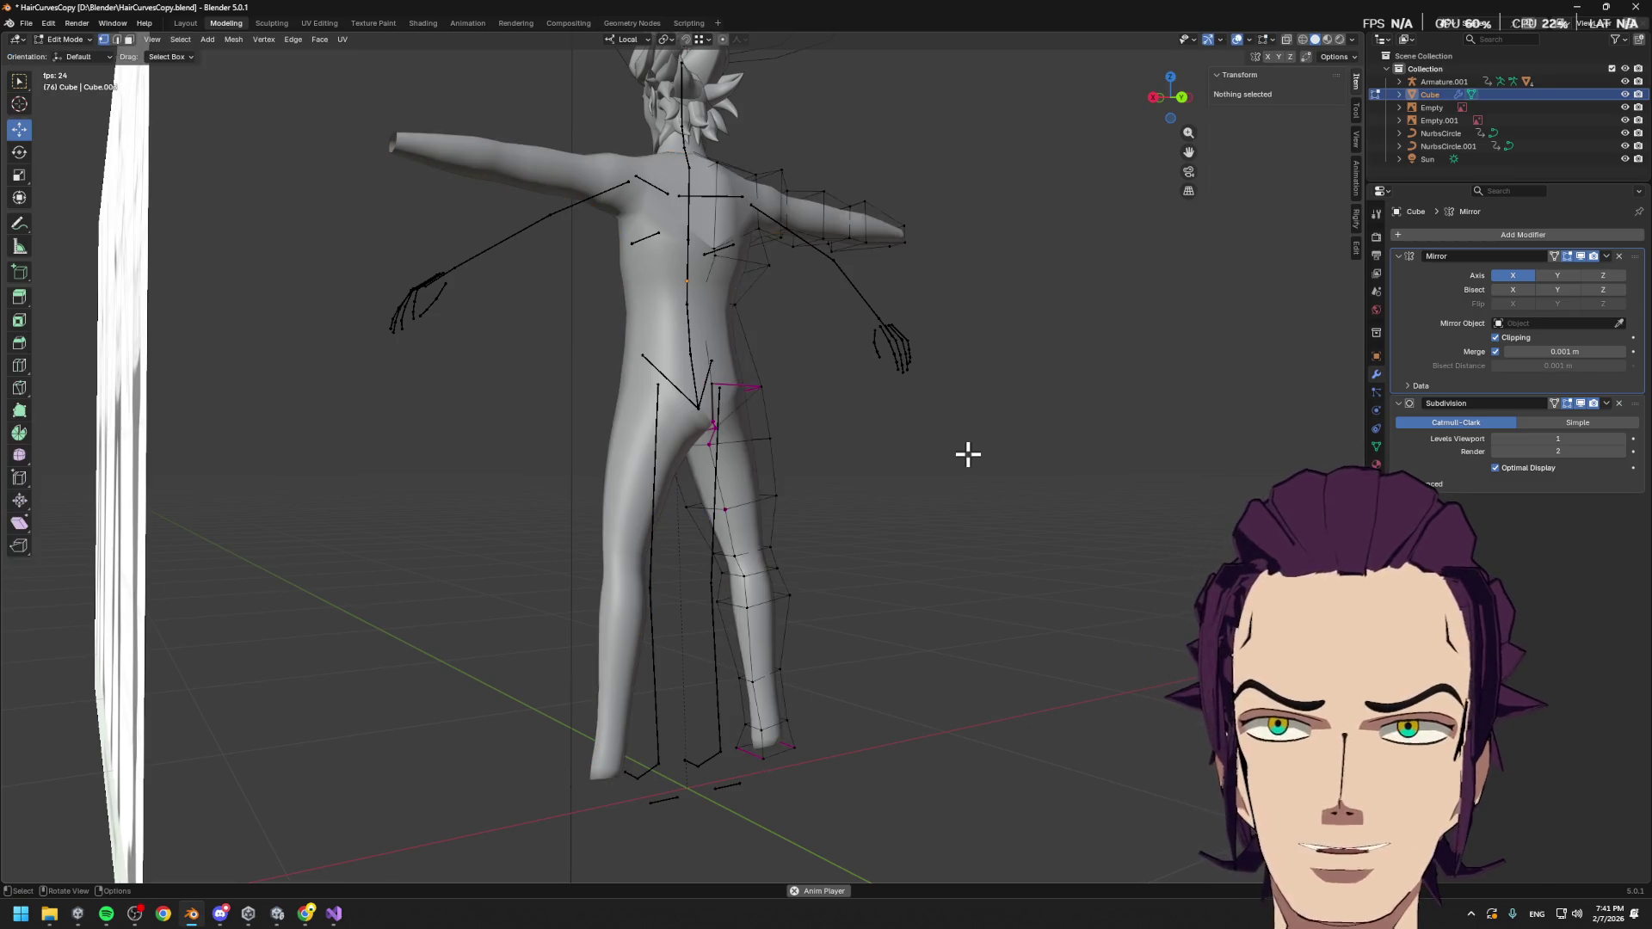
key("F3")
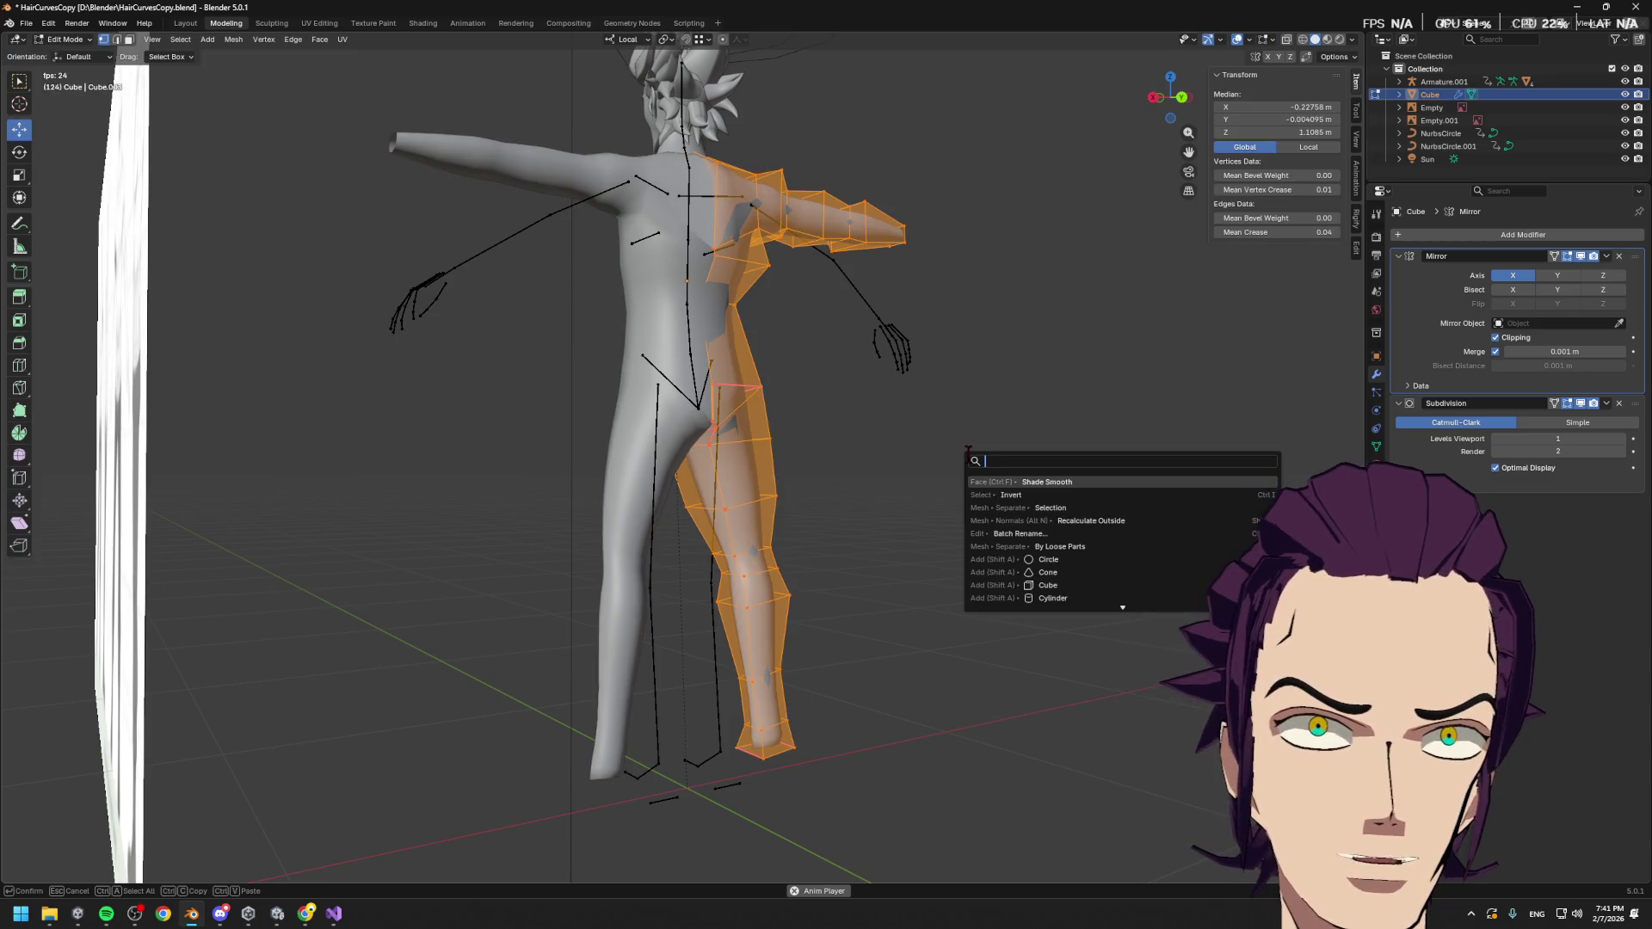
Recalculate the body's normals to face outside
key("Down")
key("Down")
key("Down")
key("Return")
key("Tab")
middle_click_drag(970, 469, 857, 428)
key("Tab")
Move a vertex on the back along X, then raise it along Z
left_click(692, 225)
middle_click_drag(691, 225, 823, 324)
key("g")
key("x")
left_click(789, 321)
key("g")
key("Escape")
key("g")
key("z")
key("z")
left_click(727, 185)
Select several edges around the crotch from a low angle, undoing one change
key("Tab")
mouse_move(856, 469)
middle_mouse_down()
mouse_move(970, 439)
mouse_move(866, 424)
mouse_move(892, 417)
middle_mouse_up()
scroll(826, 417, "up", 6)
key("Tab")
mouse_move(795, 356)
middle_mouse_down()
mouse_move(711, 302)
mouse_move(704, 327)
middle_mouse_up()
left_click(704, 263, "alt")
left_click(720, 269, "alt")
left_click(695, 284, "alt")
left_click(710, 295, "alt")
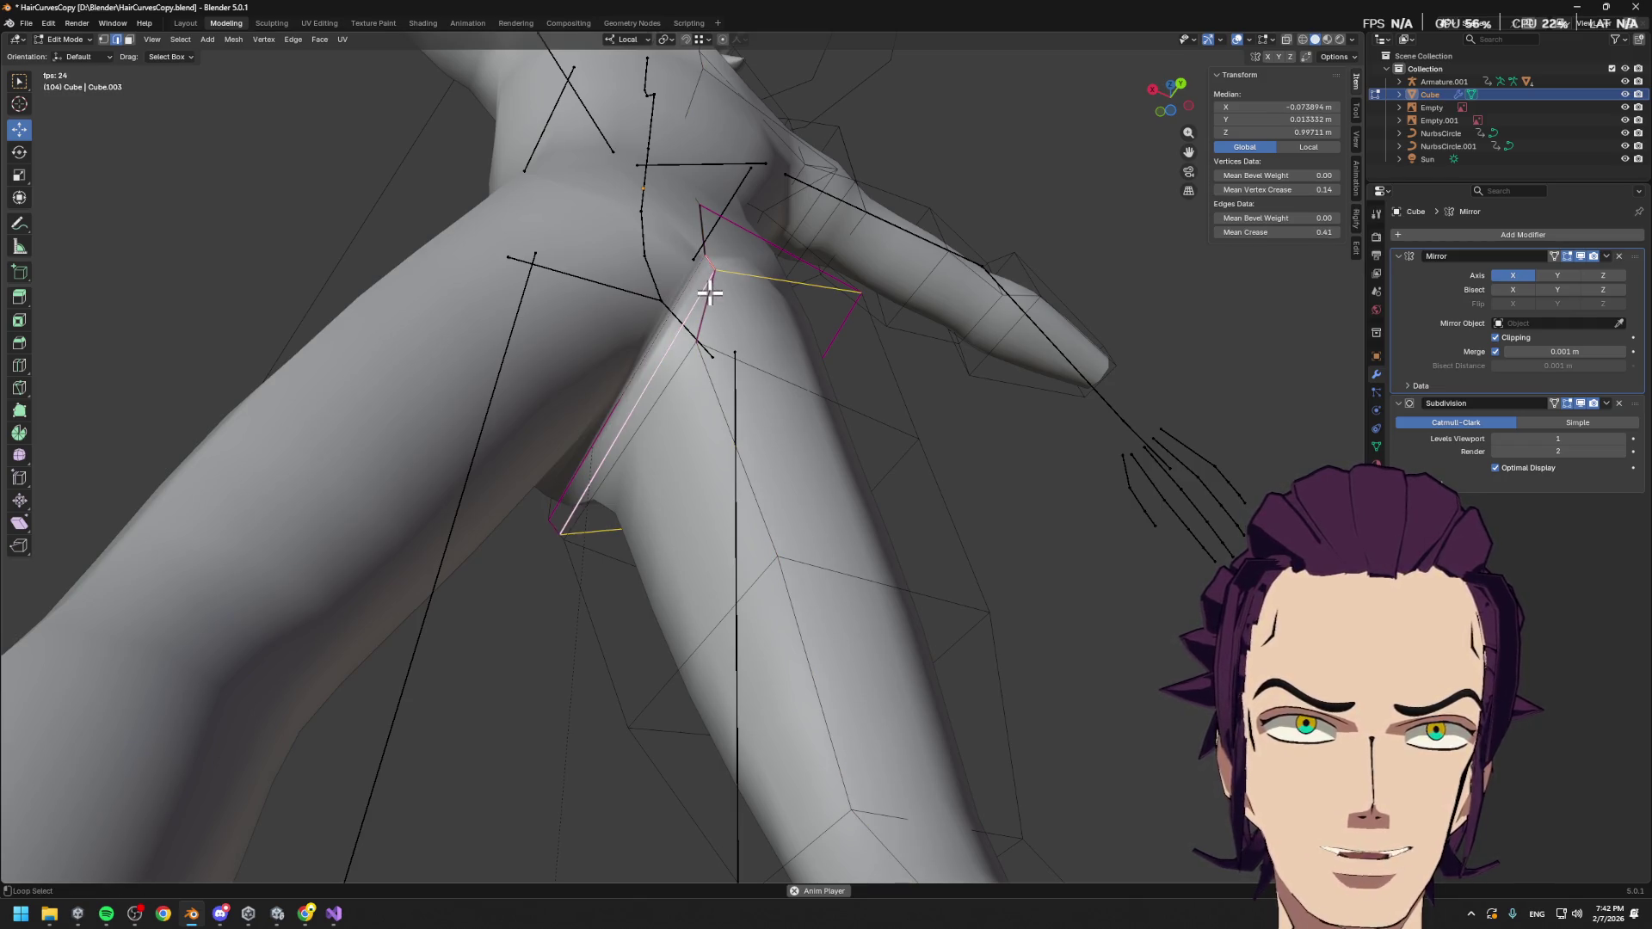
middle_click_drag(781, 333, 750, 368)
left_click(645, 333)
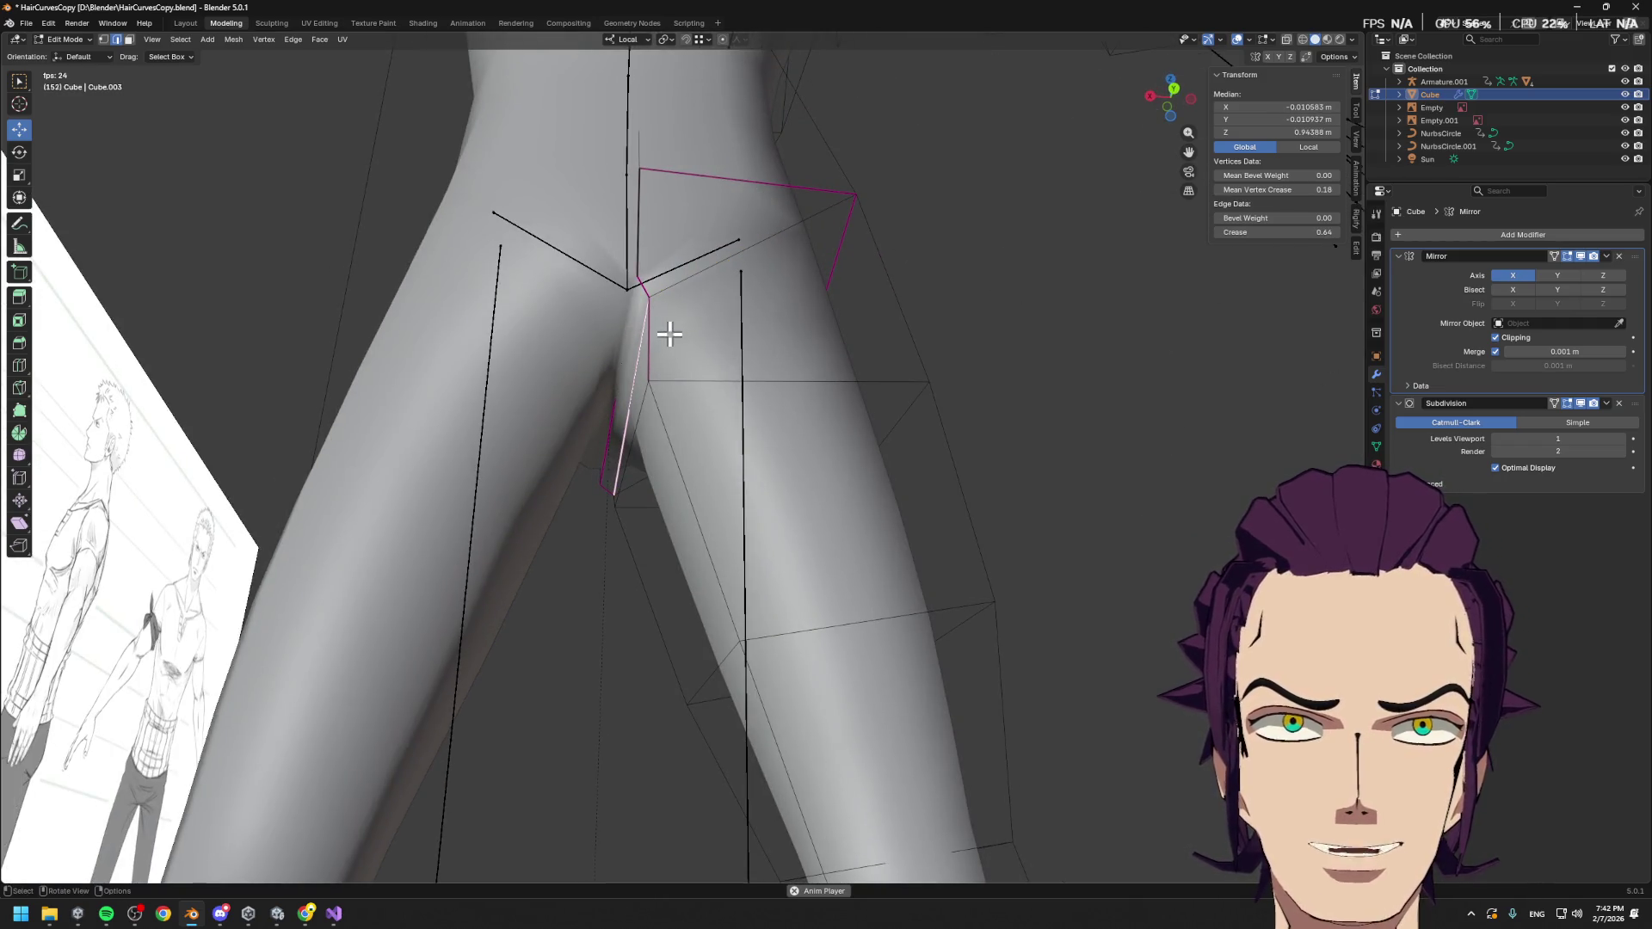
key("ctrl+z")
key("ctrl+z")
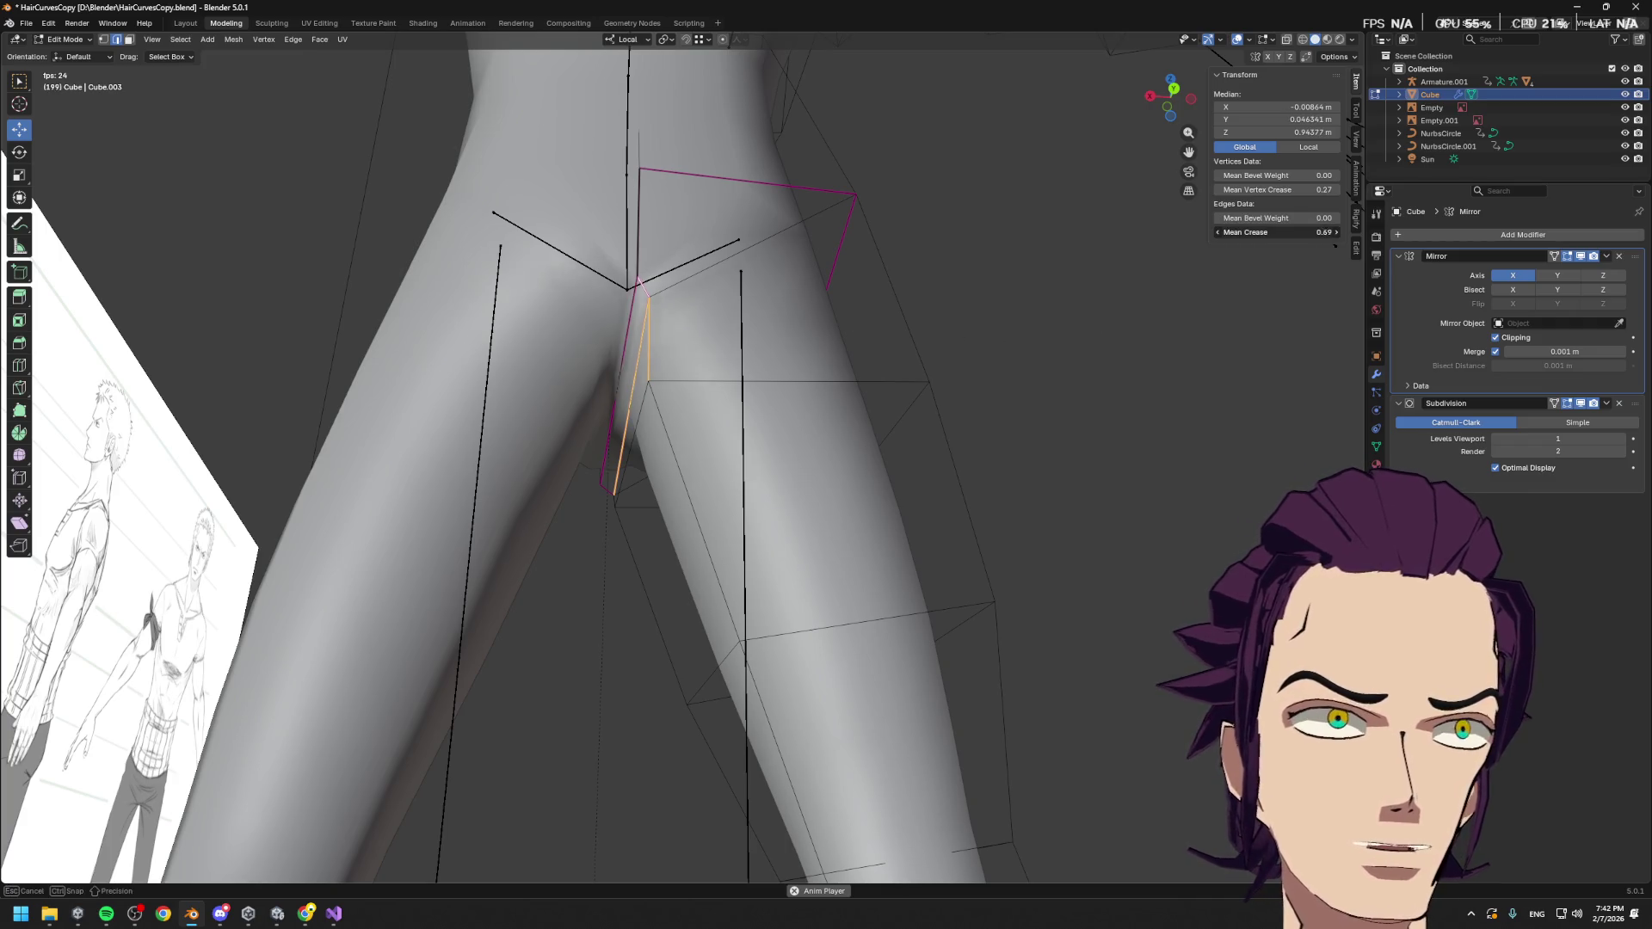
Set the short crotch edge's crease to 0 and inspect neighbouring edges, including one creased 0.64
mouse_move(864, 354)
middle_mouse_down()
mouse_move(834, 419)
mouse_move(737, 370)
middle_mouse_up()
left_click(736, 355)
left_click(712, 355, "alt")
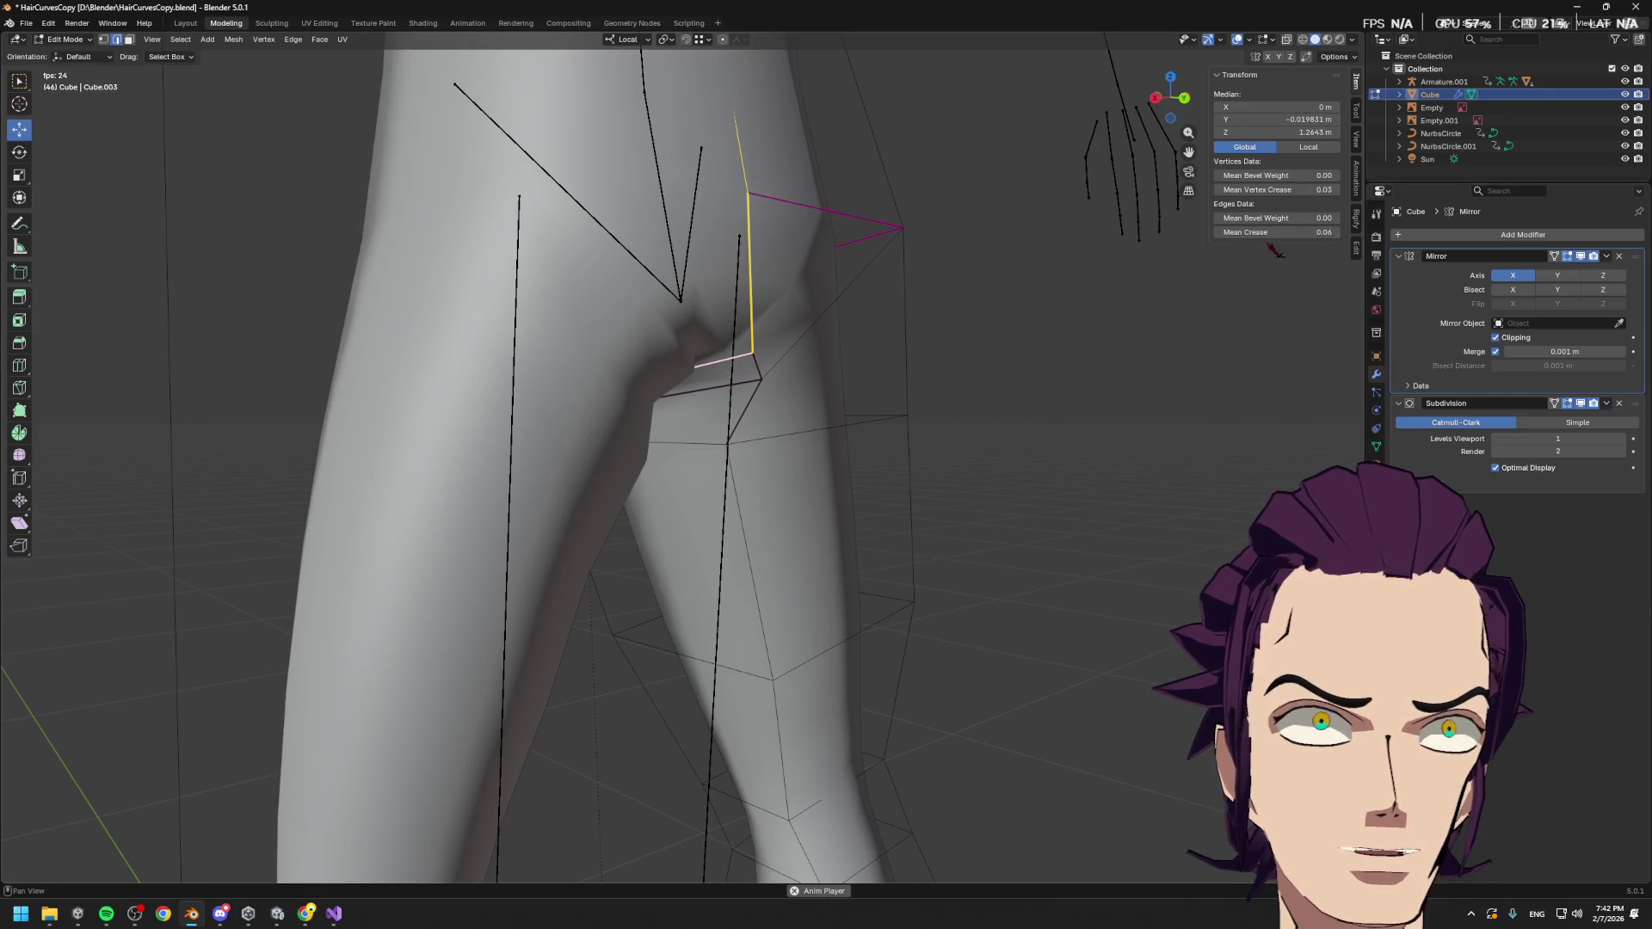
left_click(732, 366)
mouse_move(1309, 231)
left_mouse_down()
mouse_move(1257, 230)
mouse_move(1265, 189)
left_mouse_up()
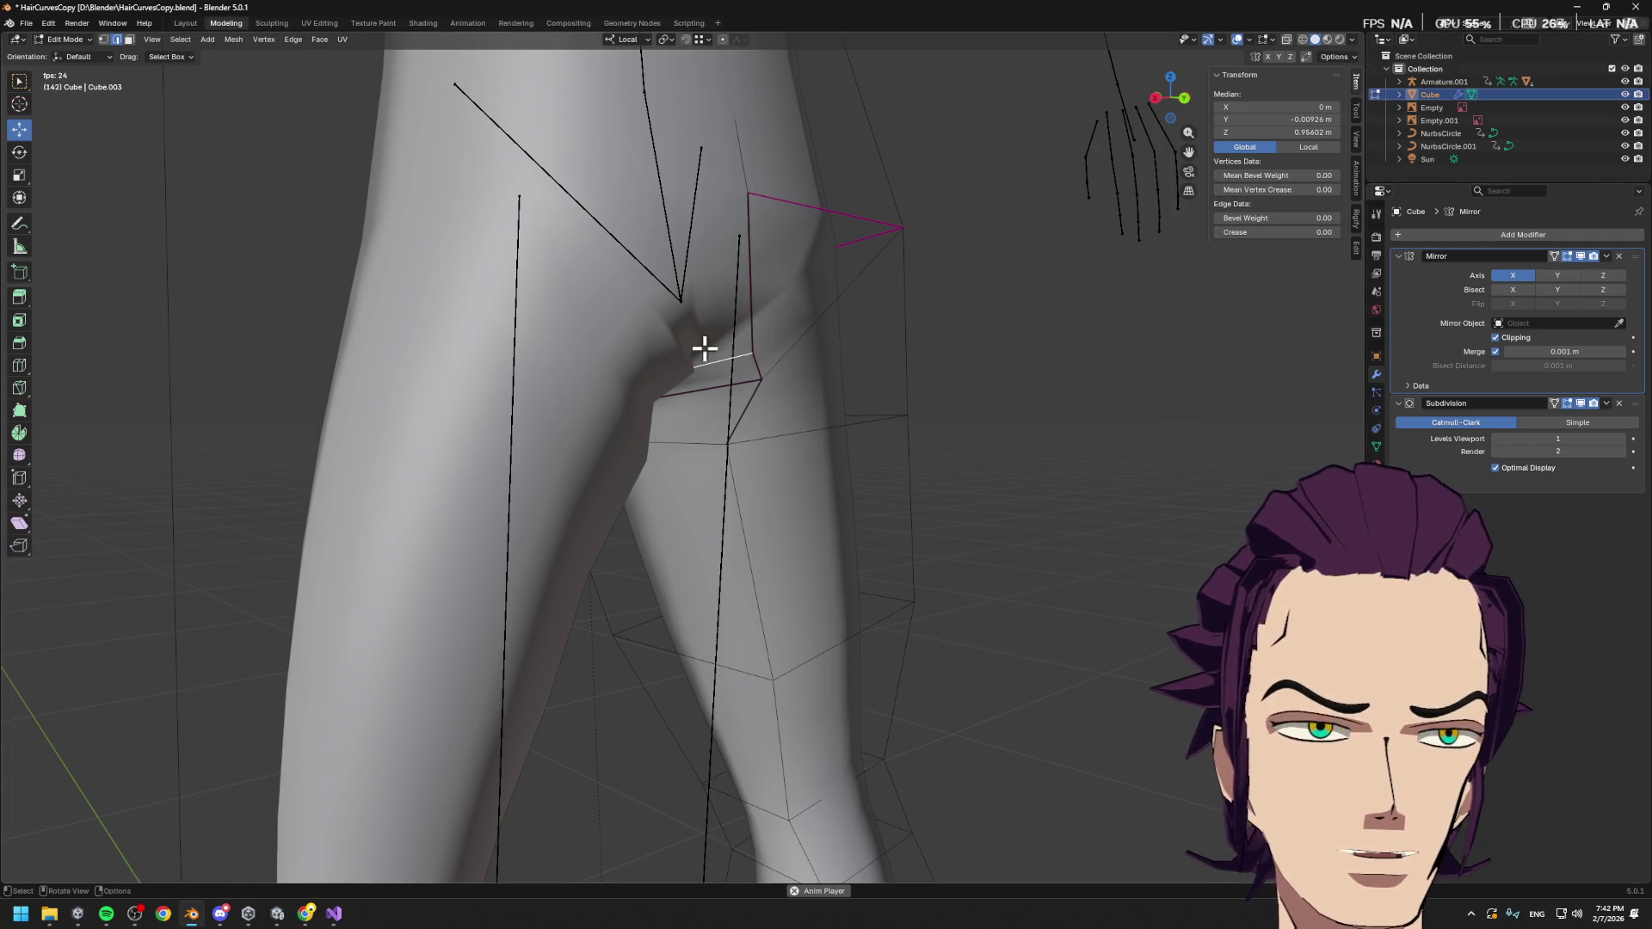
middle_click_drag(711, 344, 930, 401)
left_click(688, 365, "alt")
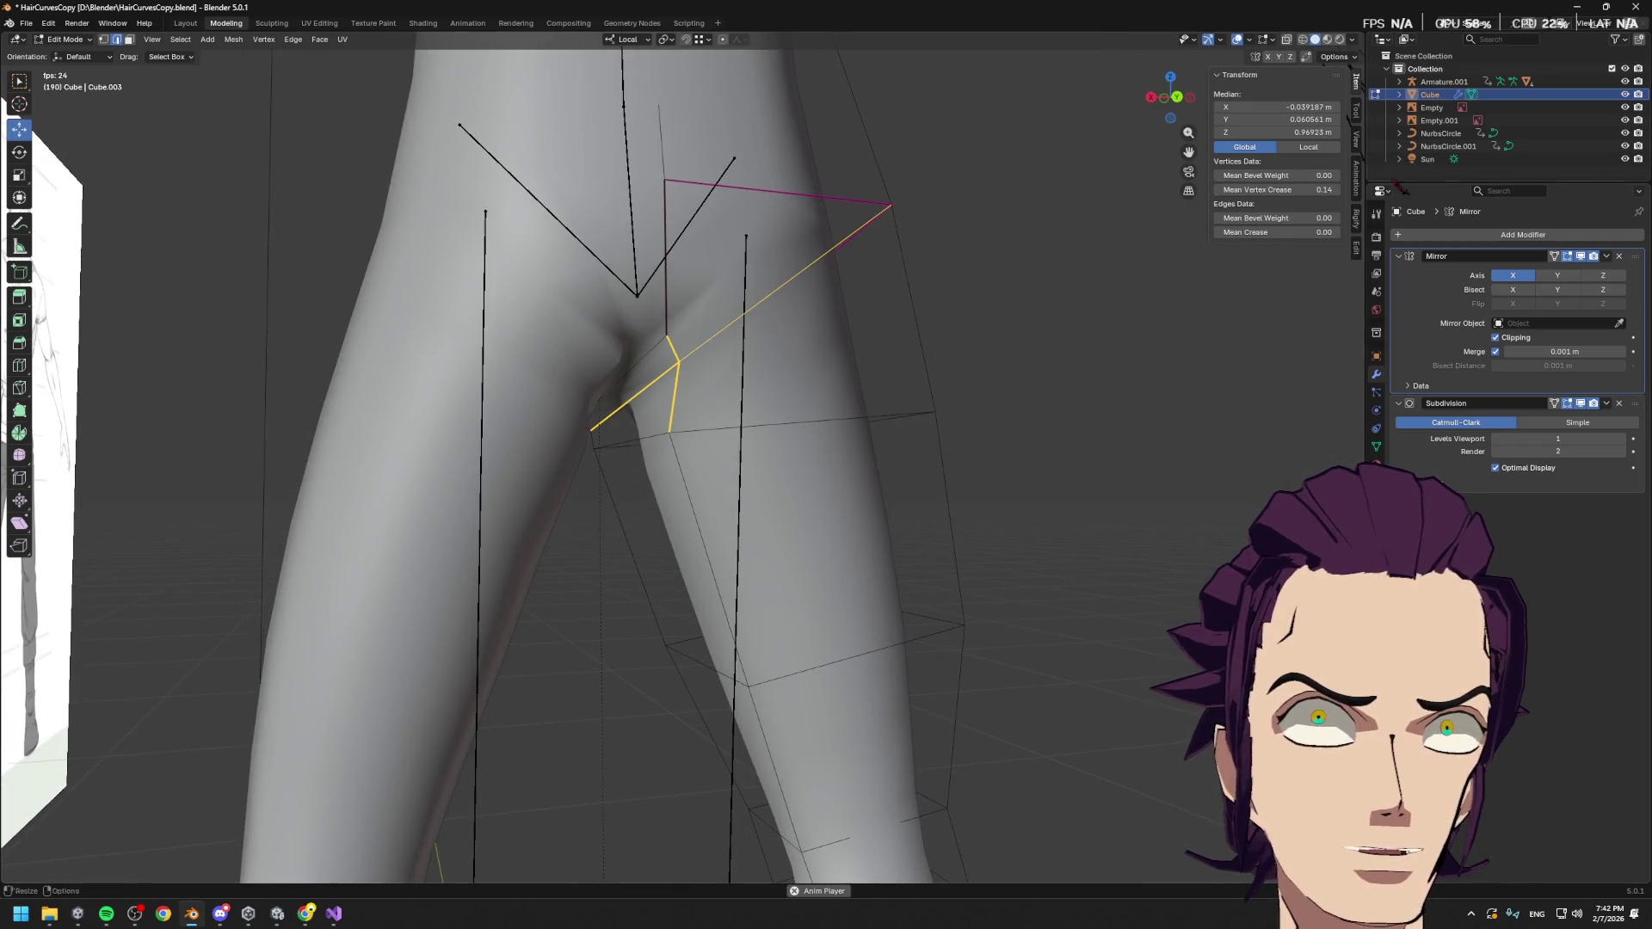
left_click(830, 198)
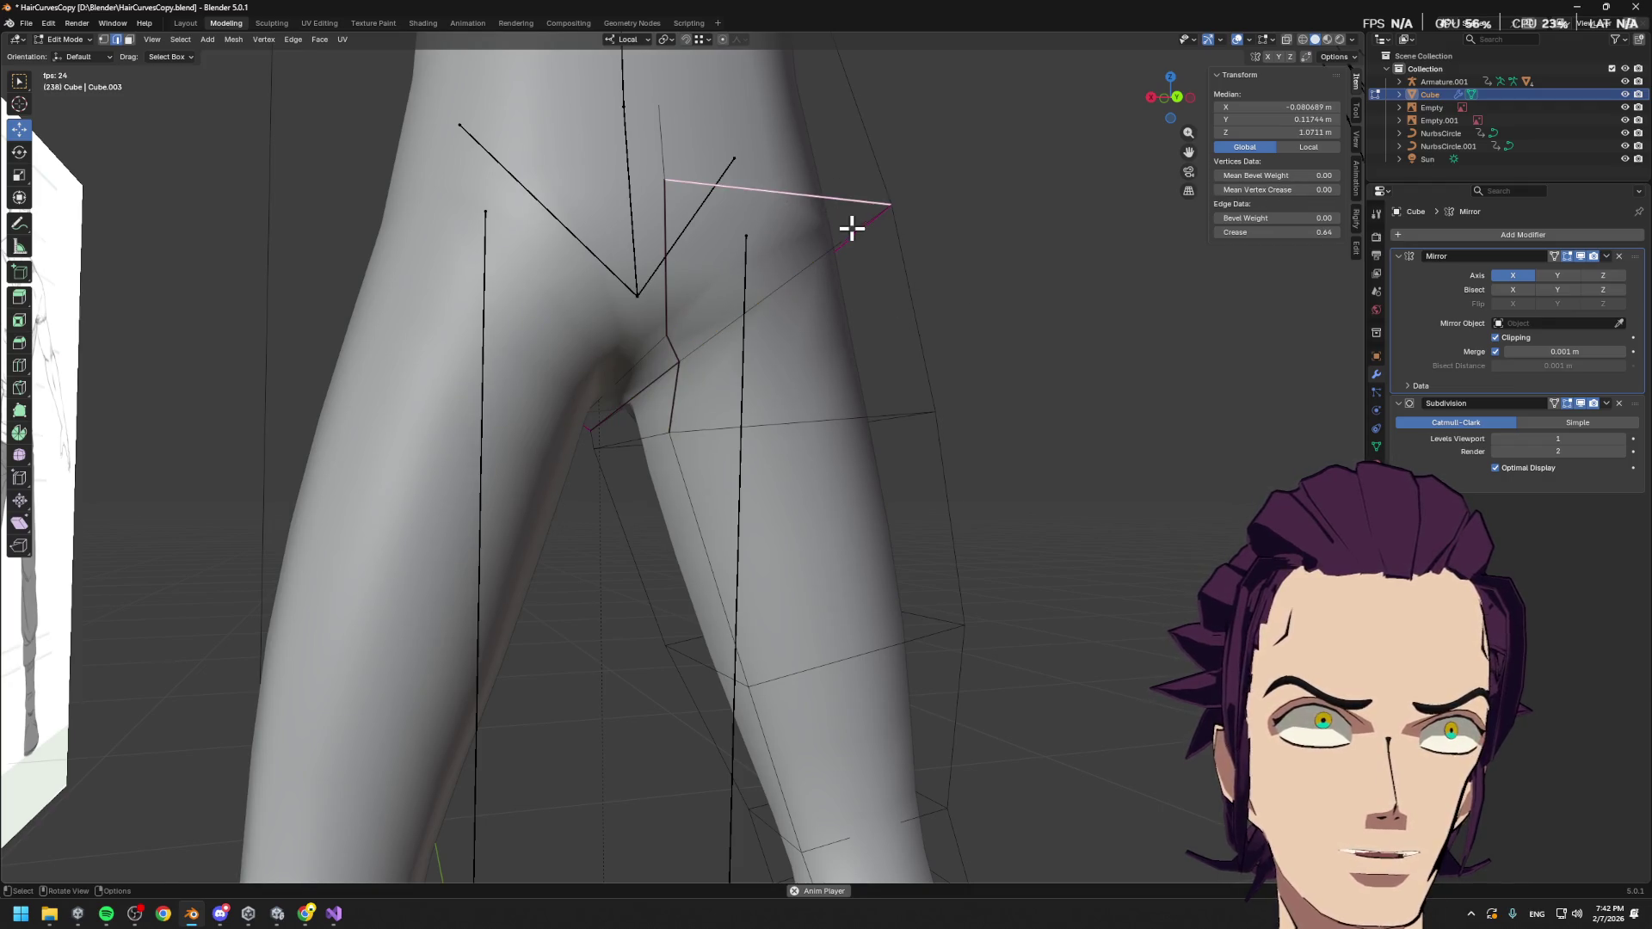
mouse_move(901, 235)
middle_mouse_down()
mouse_move(1044, 284)
mouse_move(785, 229)
middle_mouse_up()
left_click(809, 235)
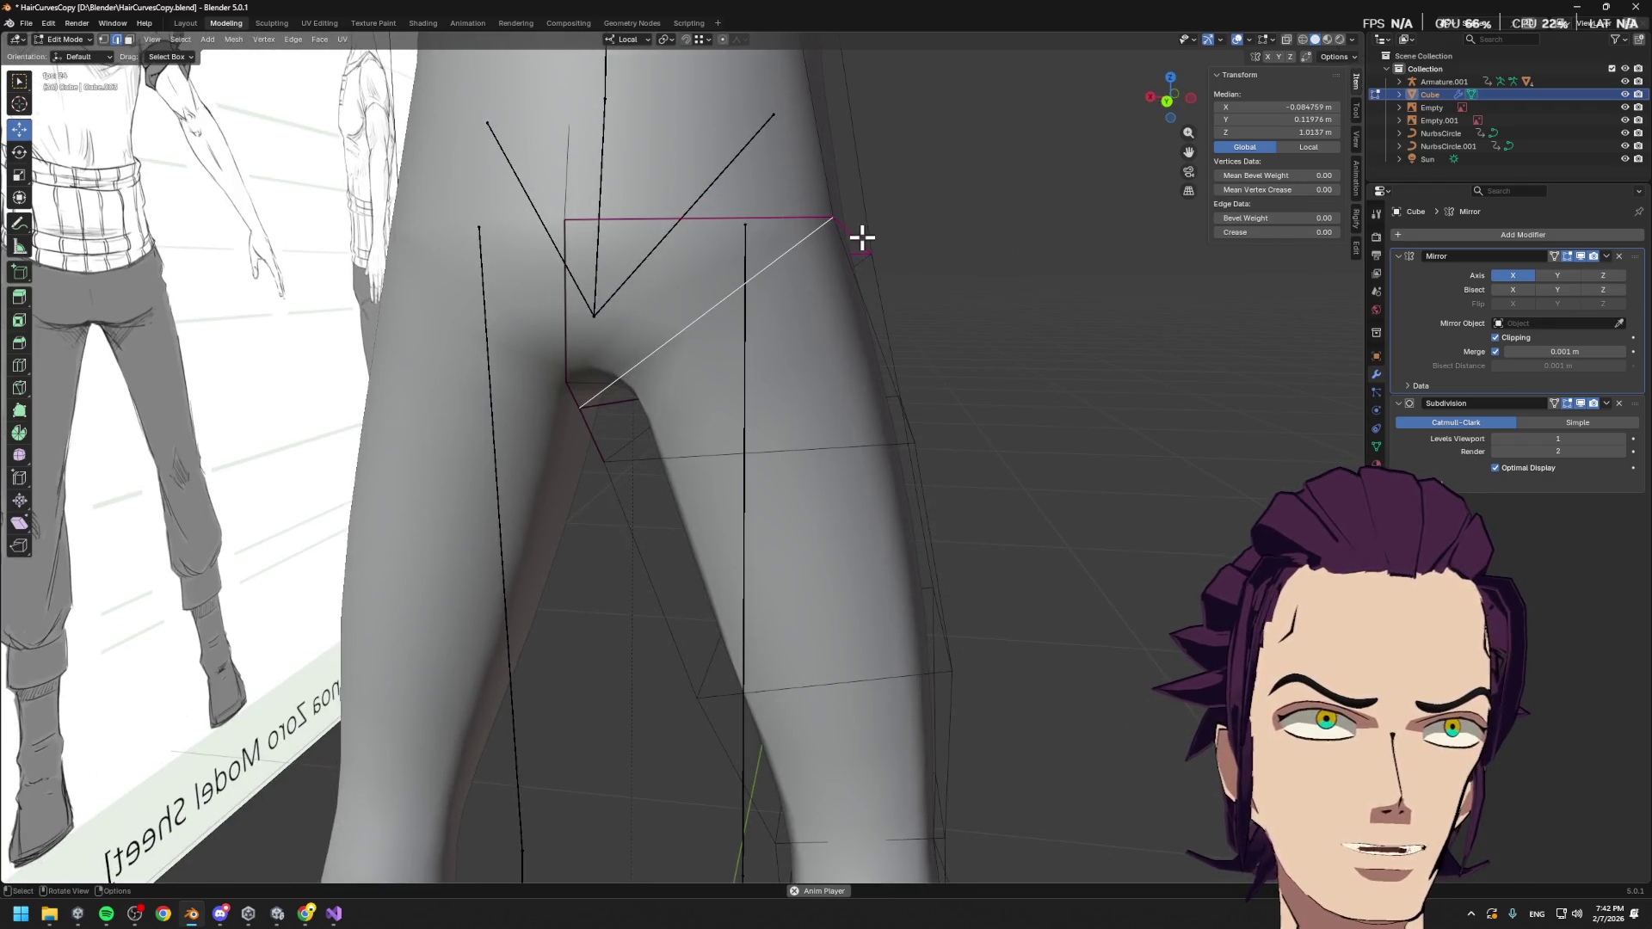
Box-select the top crotch edge, compare it with the diagonal edge, then clear the selection
key("alt+a")
key("b")
left_click_drag(771, 215, 786, 231)
left_click(859, 241)
middle_click_drag(789, 221, 1055, 280)
left_click(730, 210, "shift")
middle_click_drag(730, 210, 812, 281)
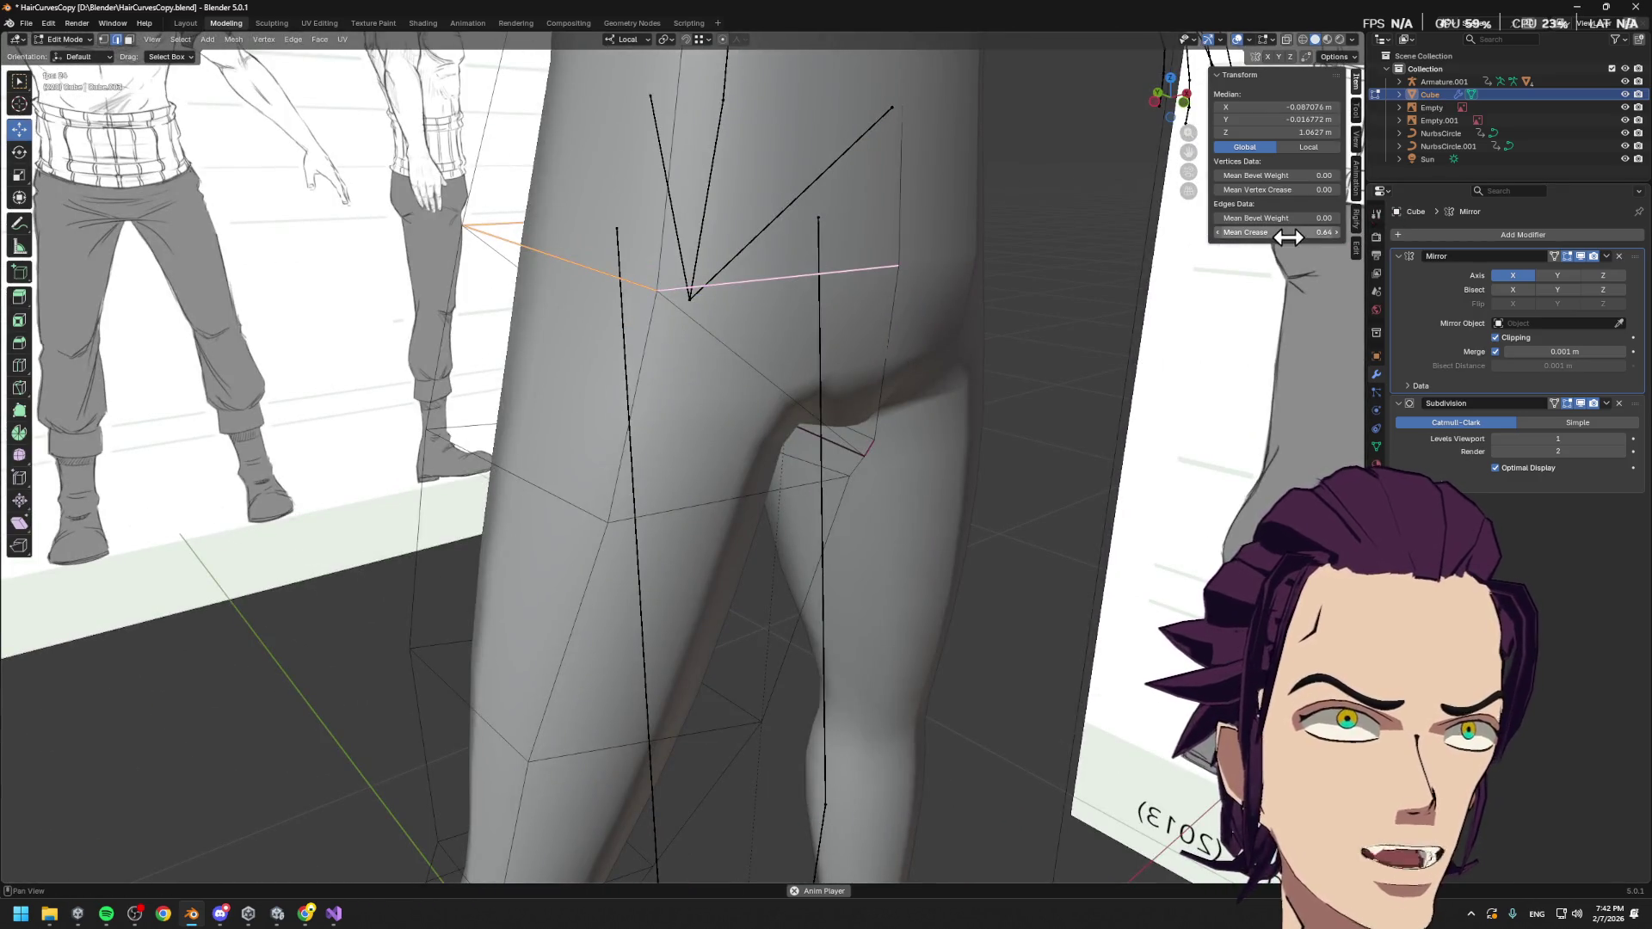
left_click(1064, 322)
mouse_move(1064, 323)
middle_mouse_down()
mouse_move(1048, 395)
mouse_move(988, 328)
mouse_move(1045, 383)
mouse_move(970, 469)
mouse_move(918, 358)
mouse_move(896, 439)
mouse_move(901, 393)
middle_mouse_up()
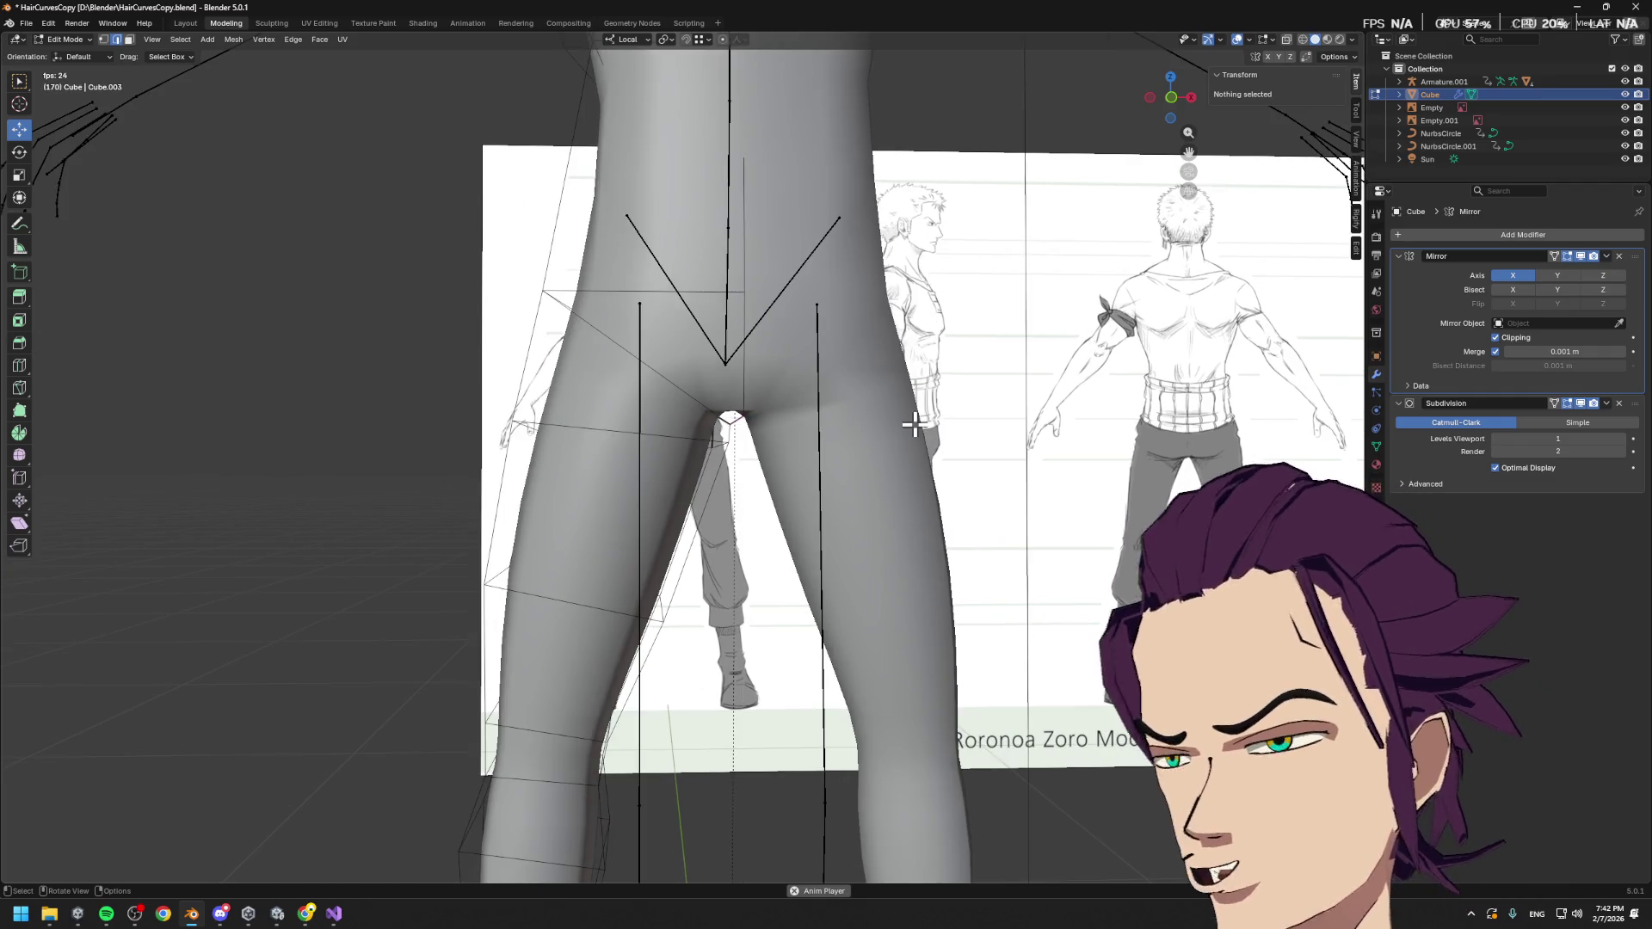
Check the back and front views, then scale a selected element on the back
mouse_move(922, 421)
middle_mouse_down()
mouse_move(989, 417)
mouse_move(885, 394)
mouse_move(902, 421)
mouse_move(999, 461)
mouse_move(969, 332)
mouse_move(1010, 299)
mouse_move(812, 317)
mouse_move(778, 358)
mouse_move(654, 404)
mouse_move(793, 395)
middle_mouse_up()
left_click(715, 400)
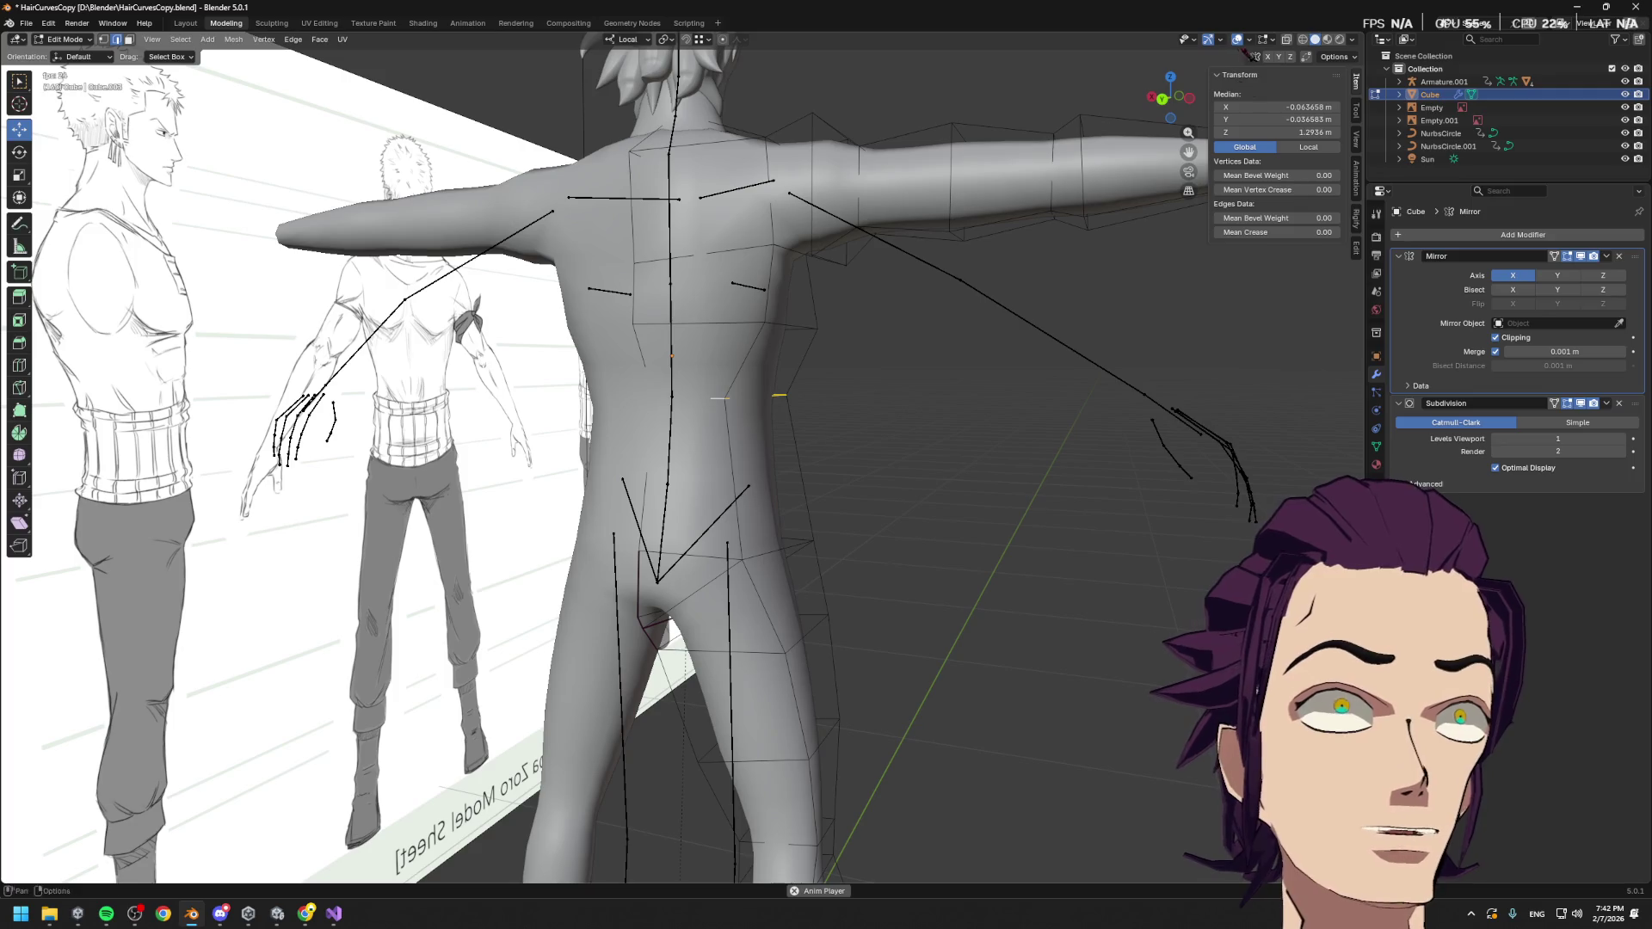
left_click(1179, 95)
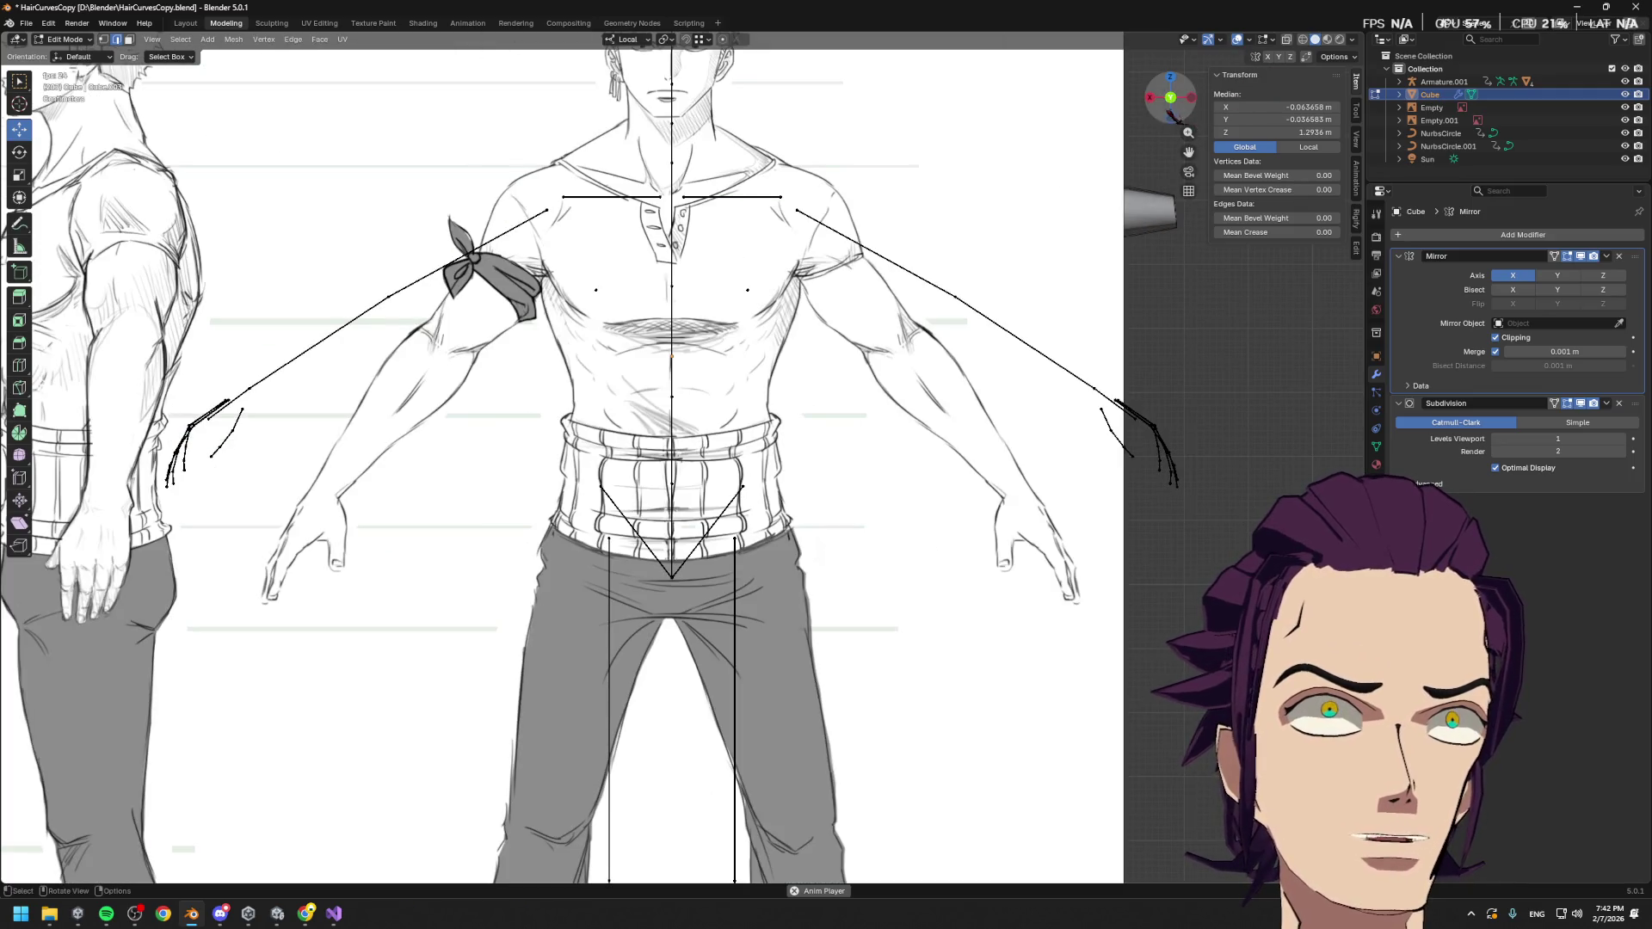
left_click(1170, 97)
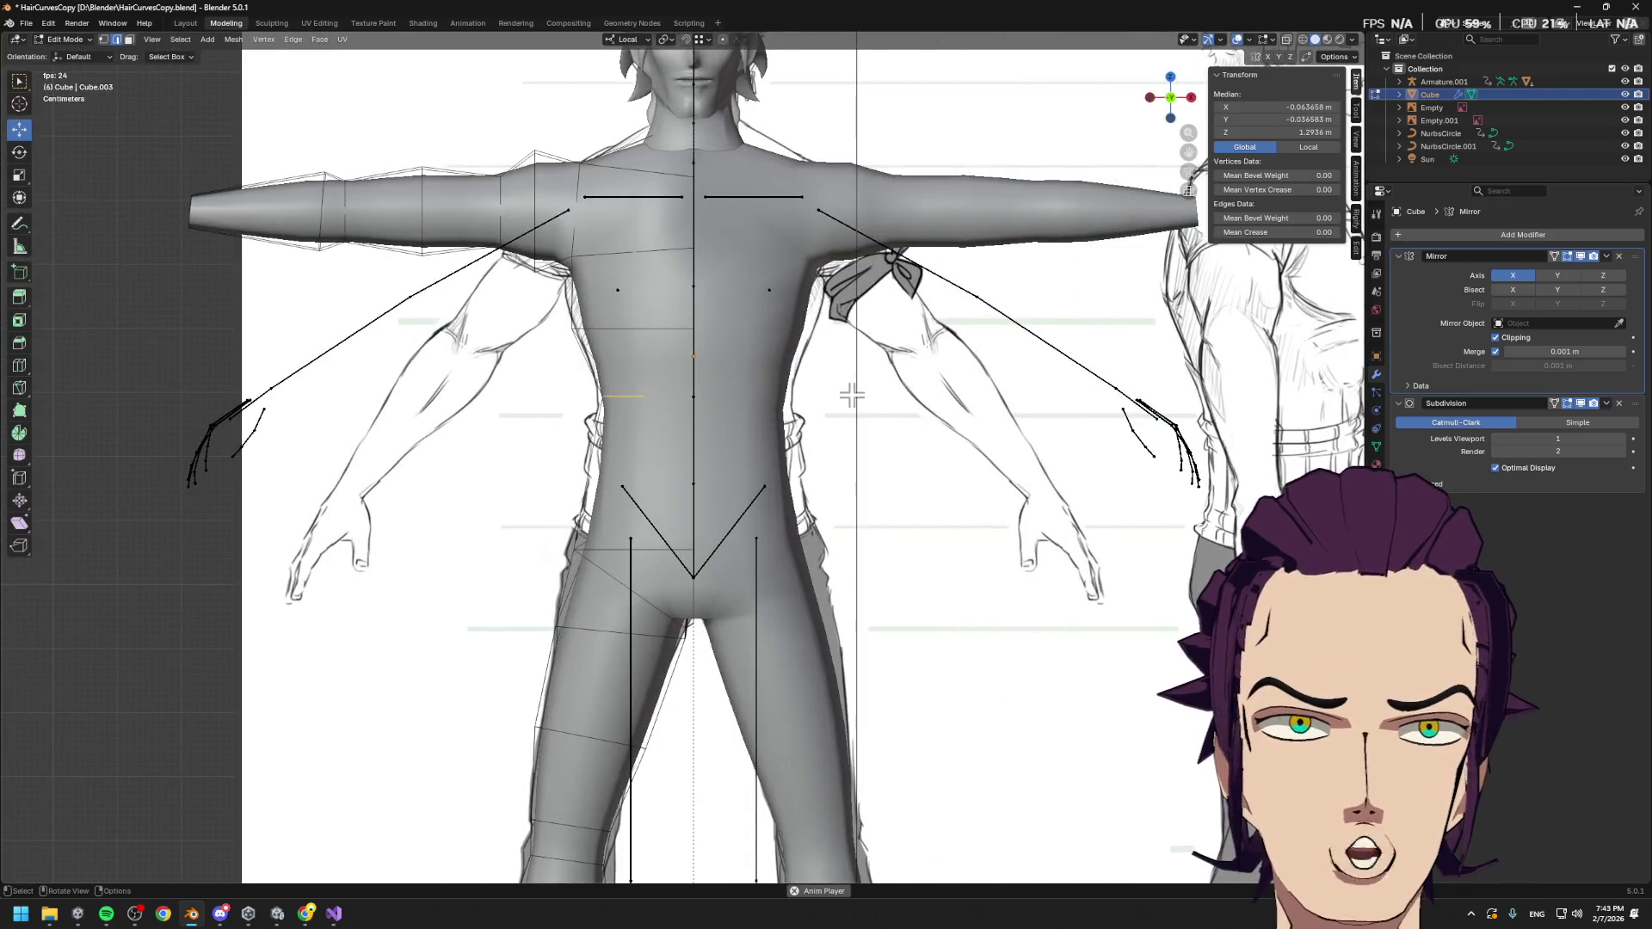
key("s")
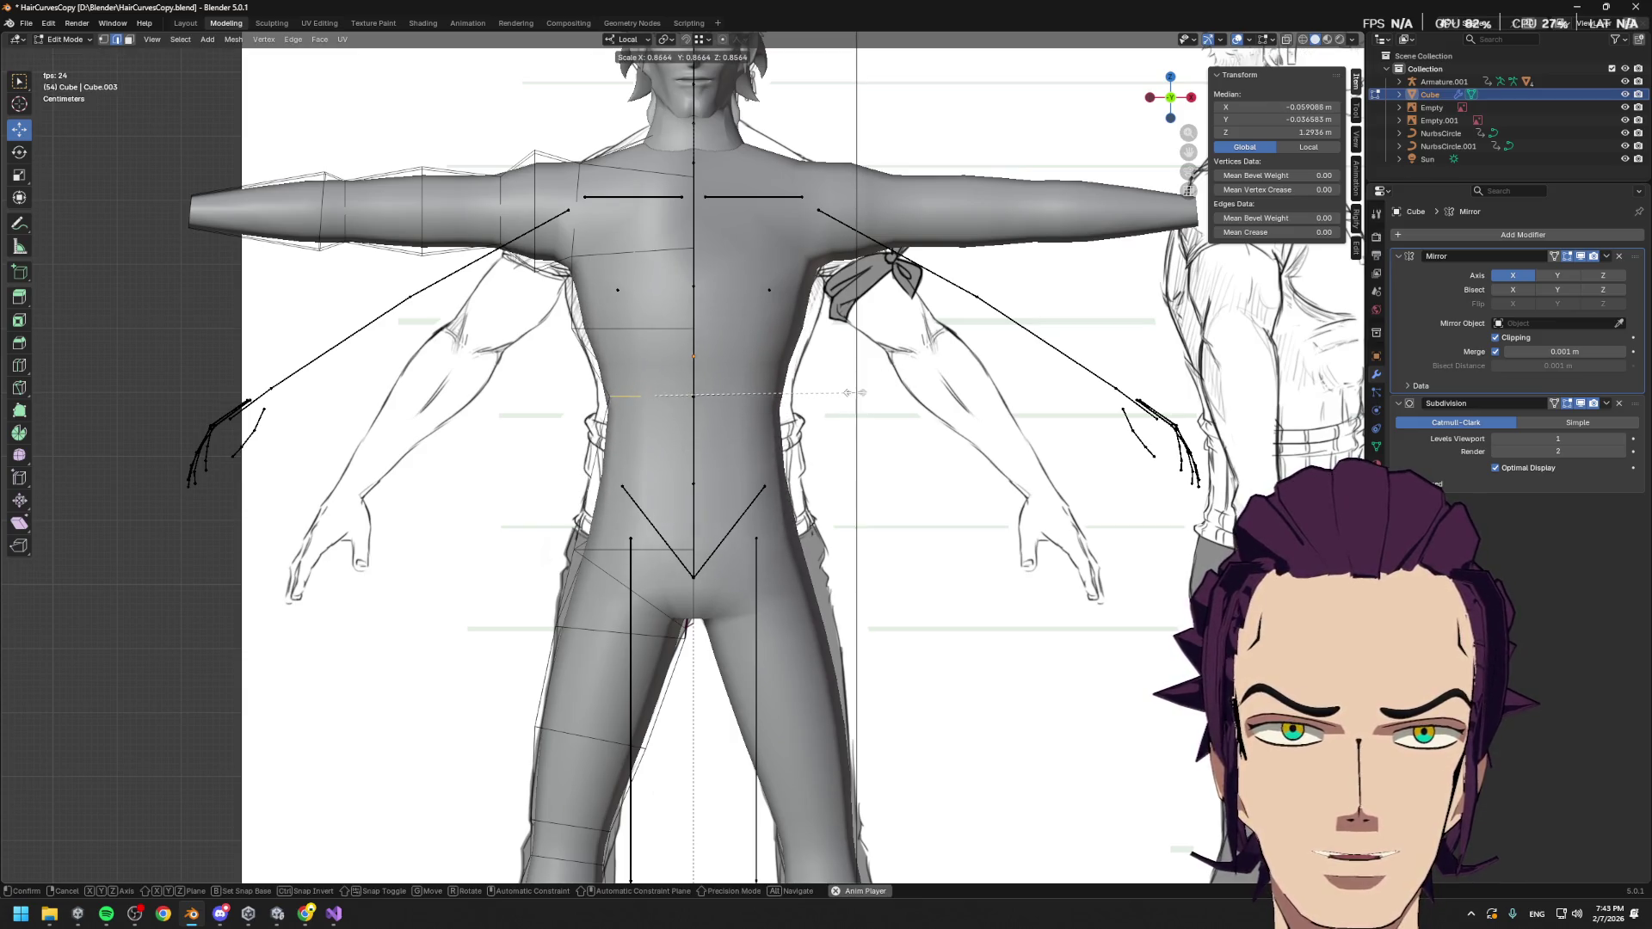
left_click(852, 392)
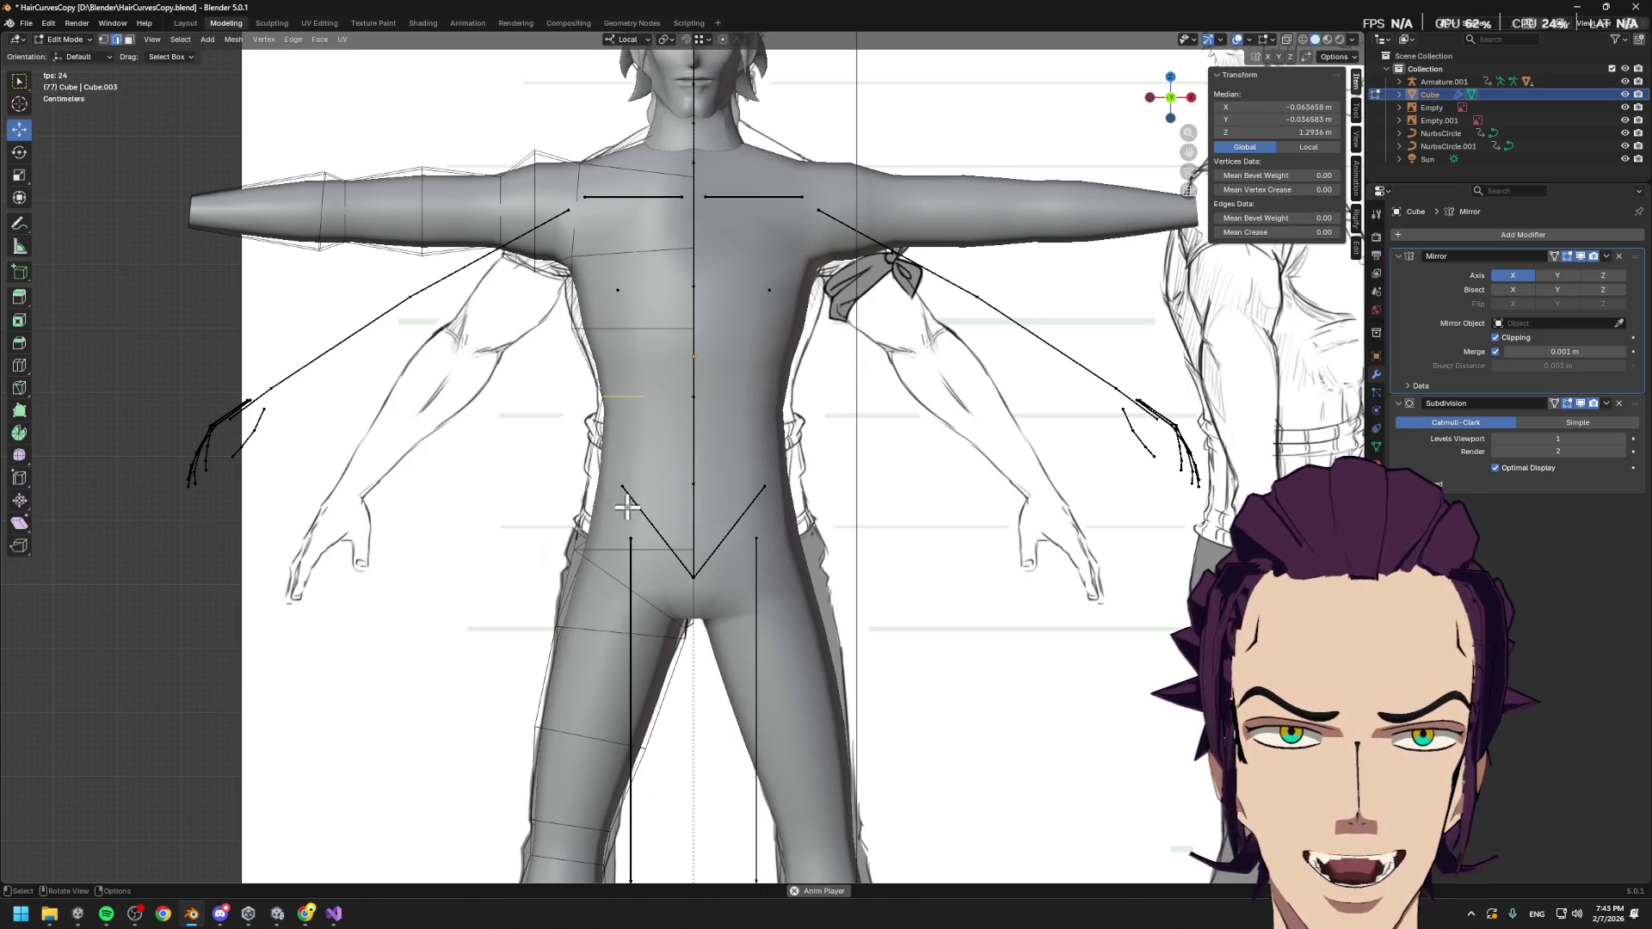
Slide the hip edge loop upward and widen it to 1.087
left_click(601, 554, "alt")
key("g")
key("g")
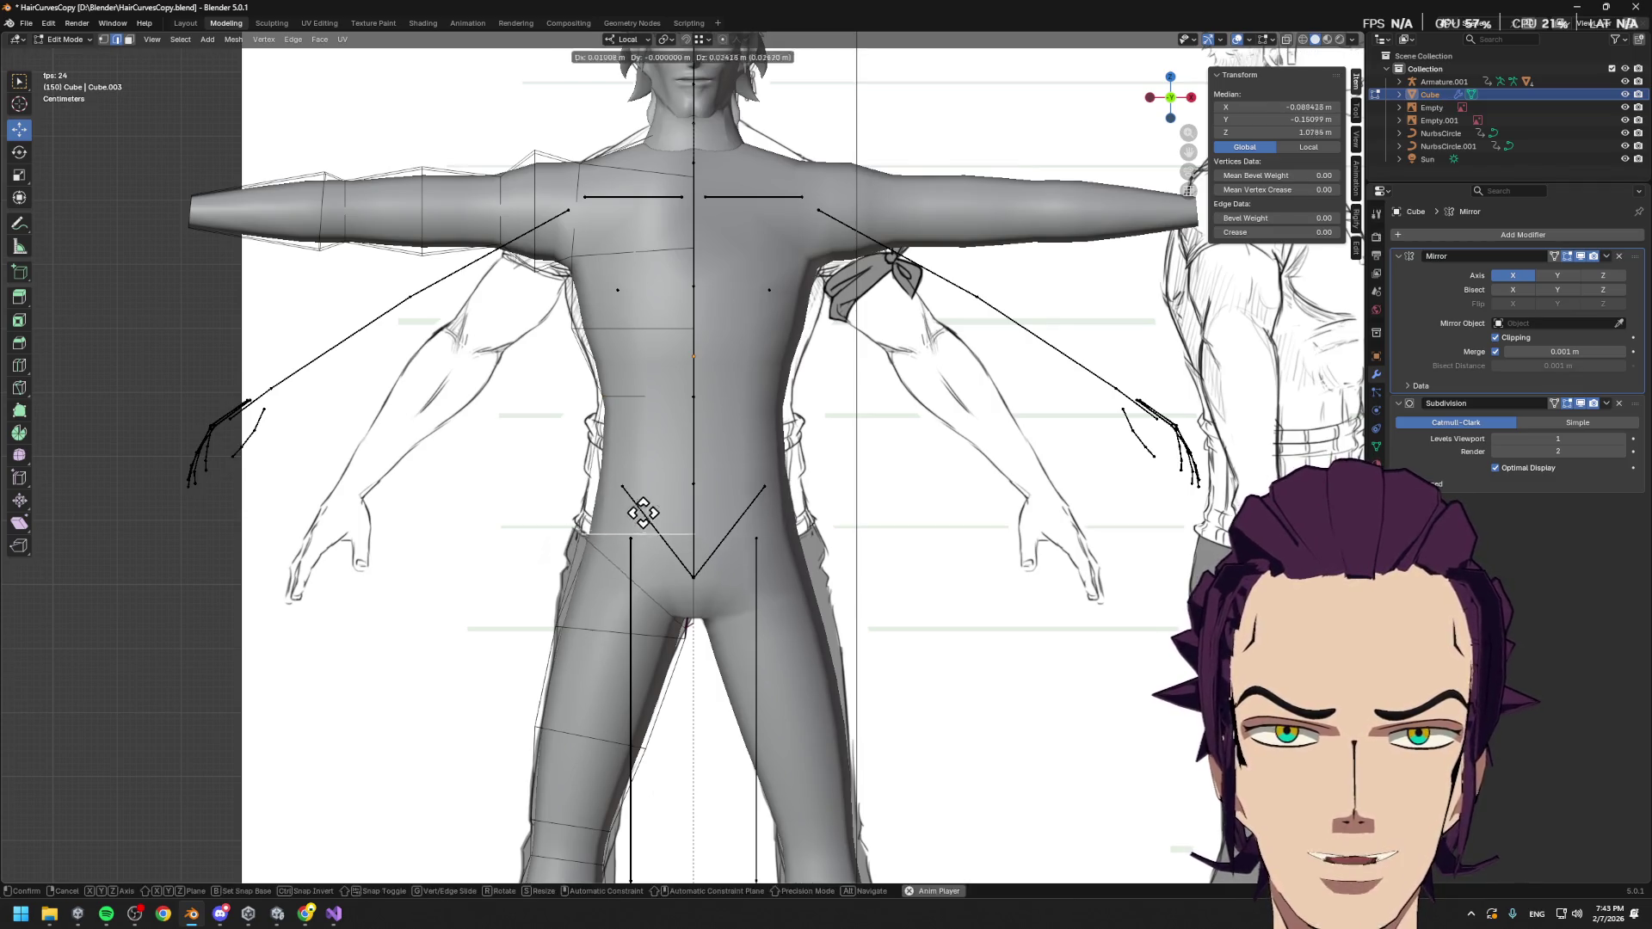
left_click(638, 508)
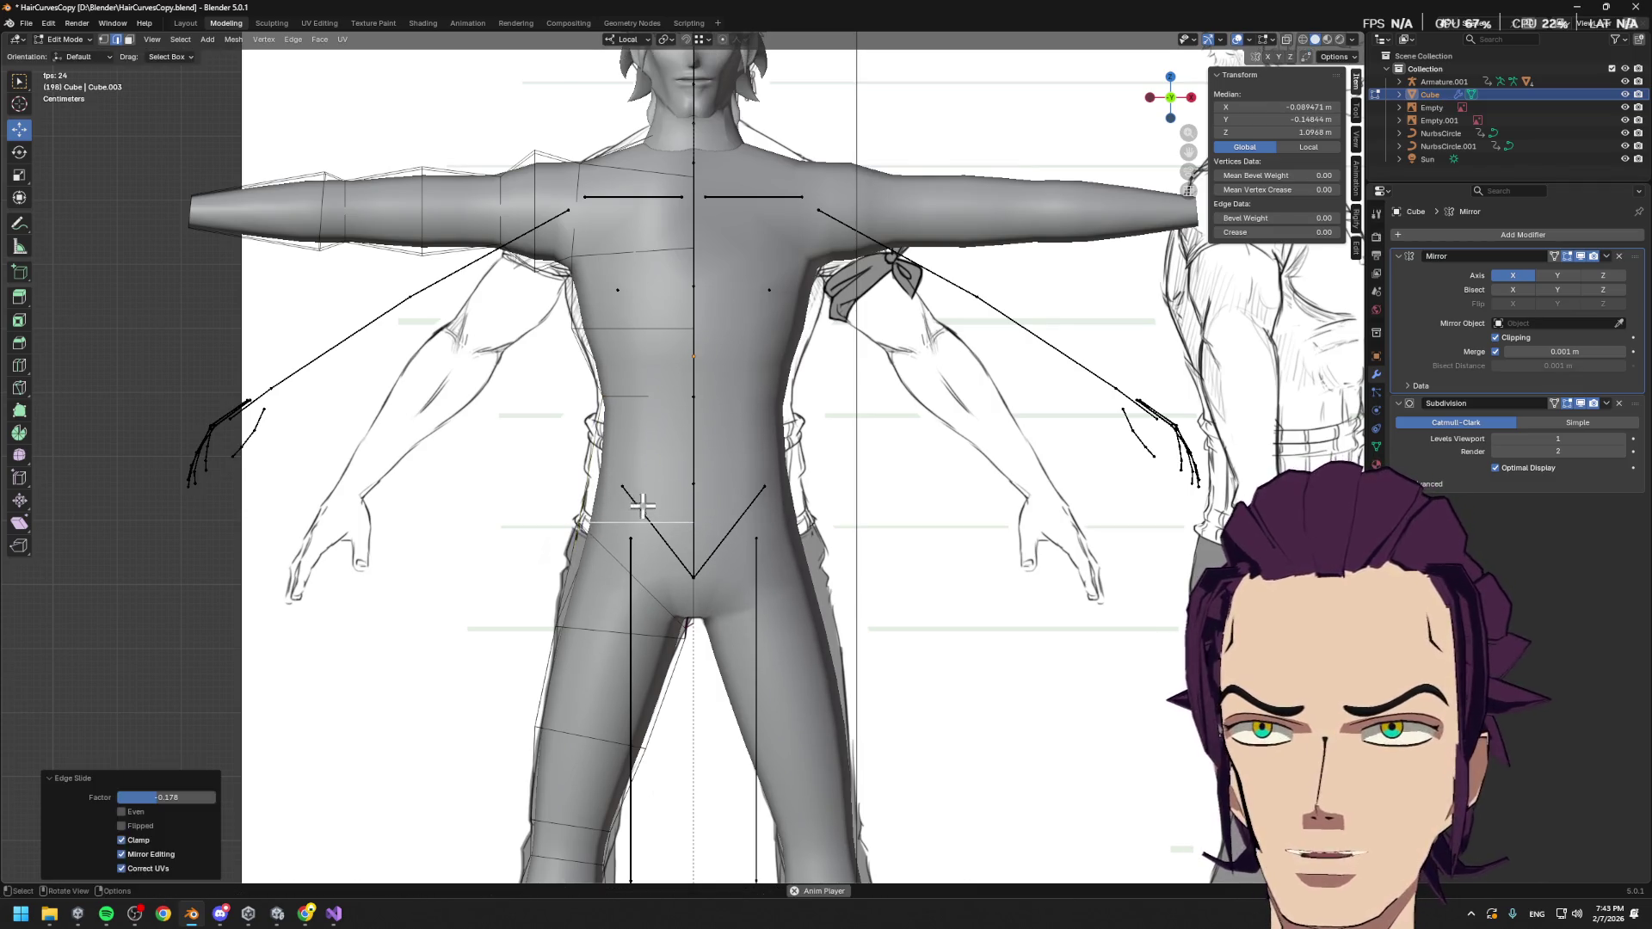
key("s")
left_click(742, 452)
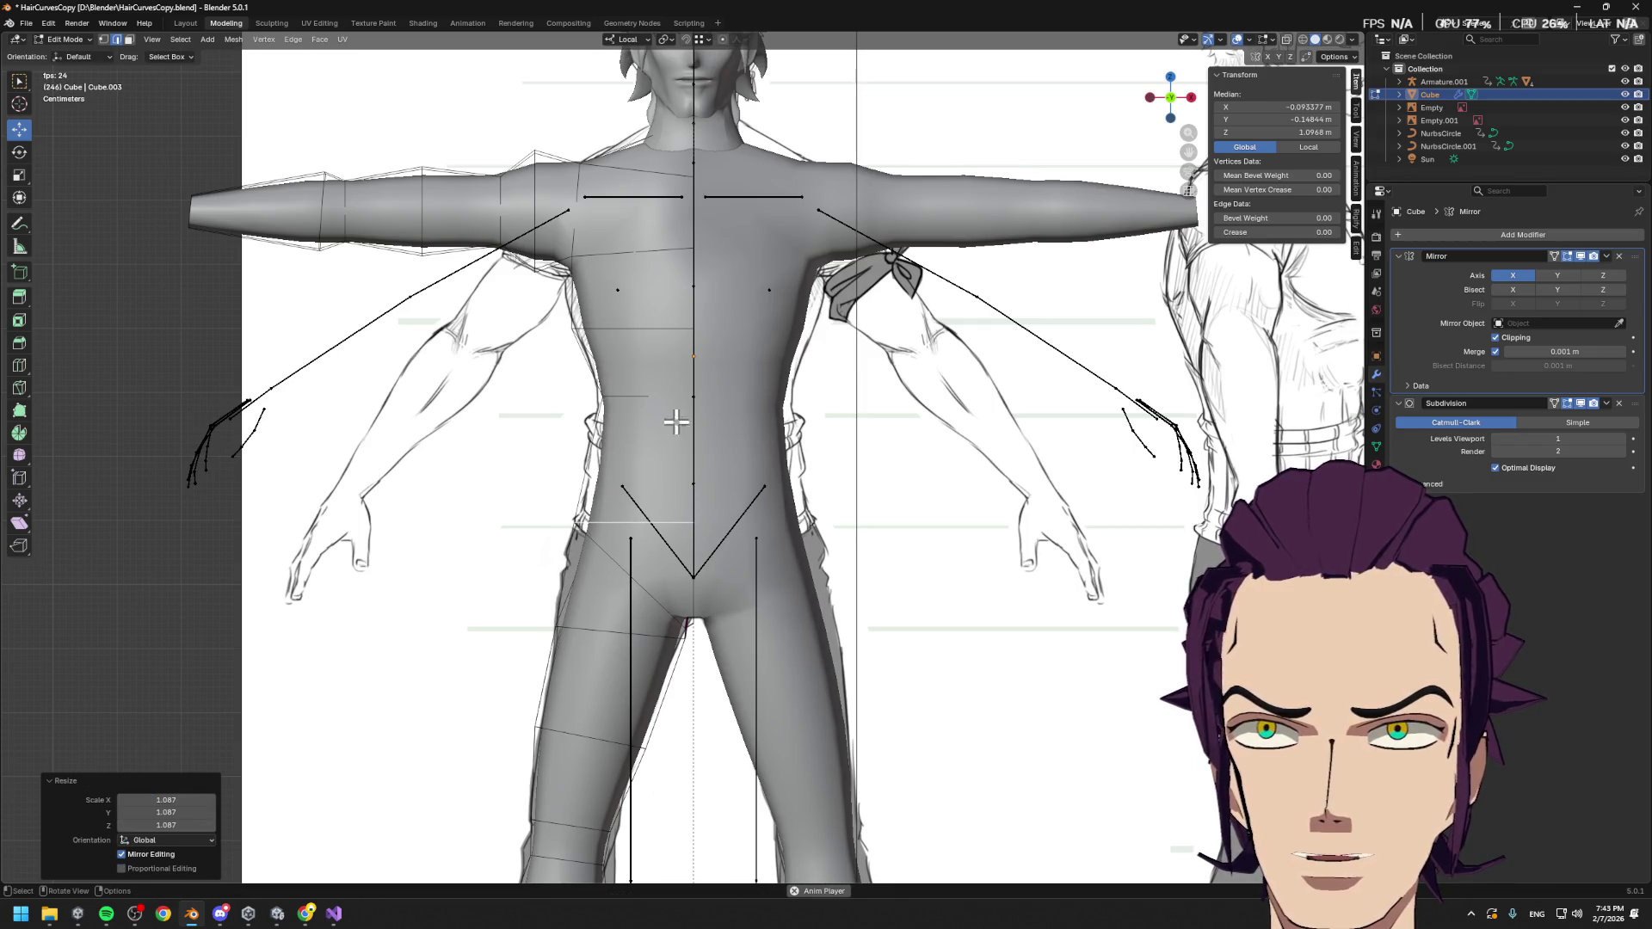
Scale the waist edge loop, and widen the chest edge loop to 1.187
left_click(637, 397, "alt")
key("s")
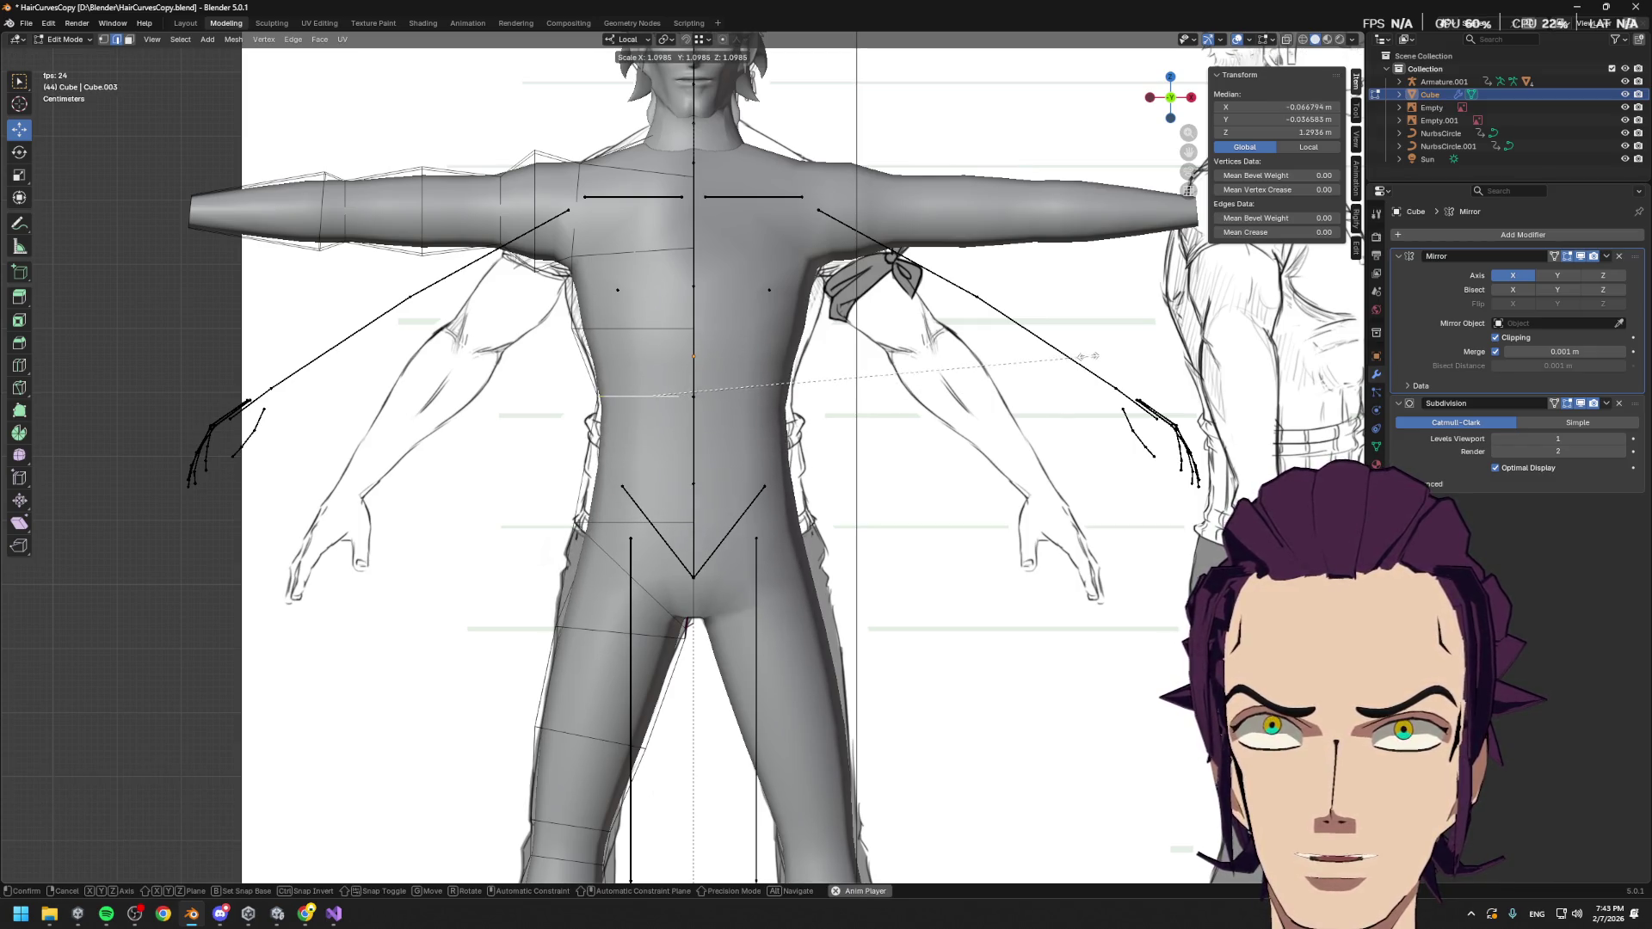
left_click(1088, 356)
left_click(633, 327, "alt")
key("s")
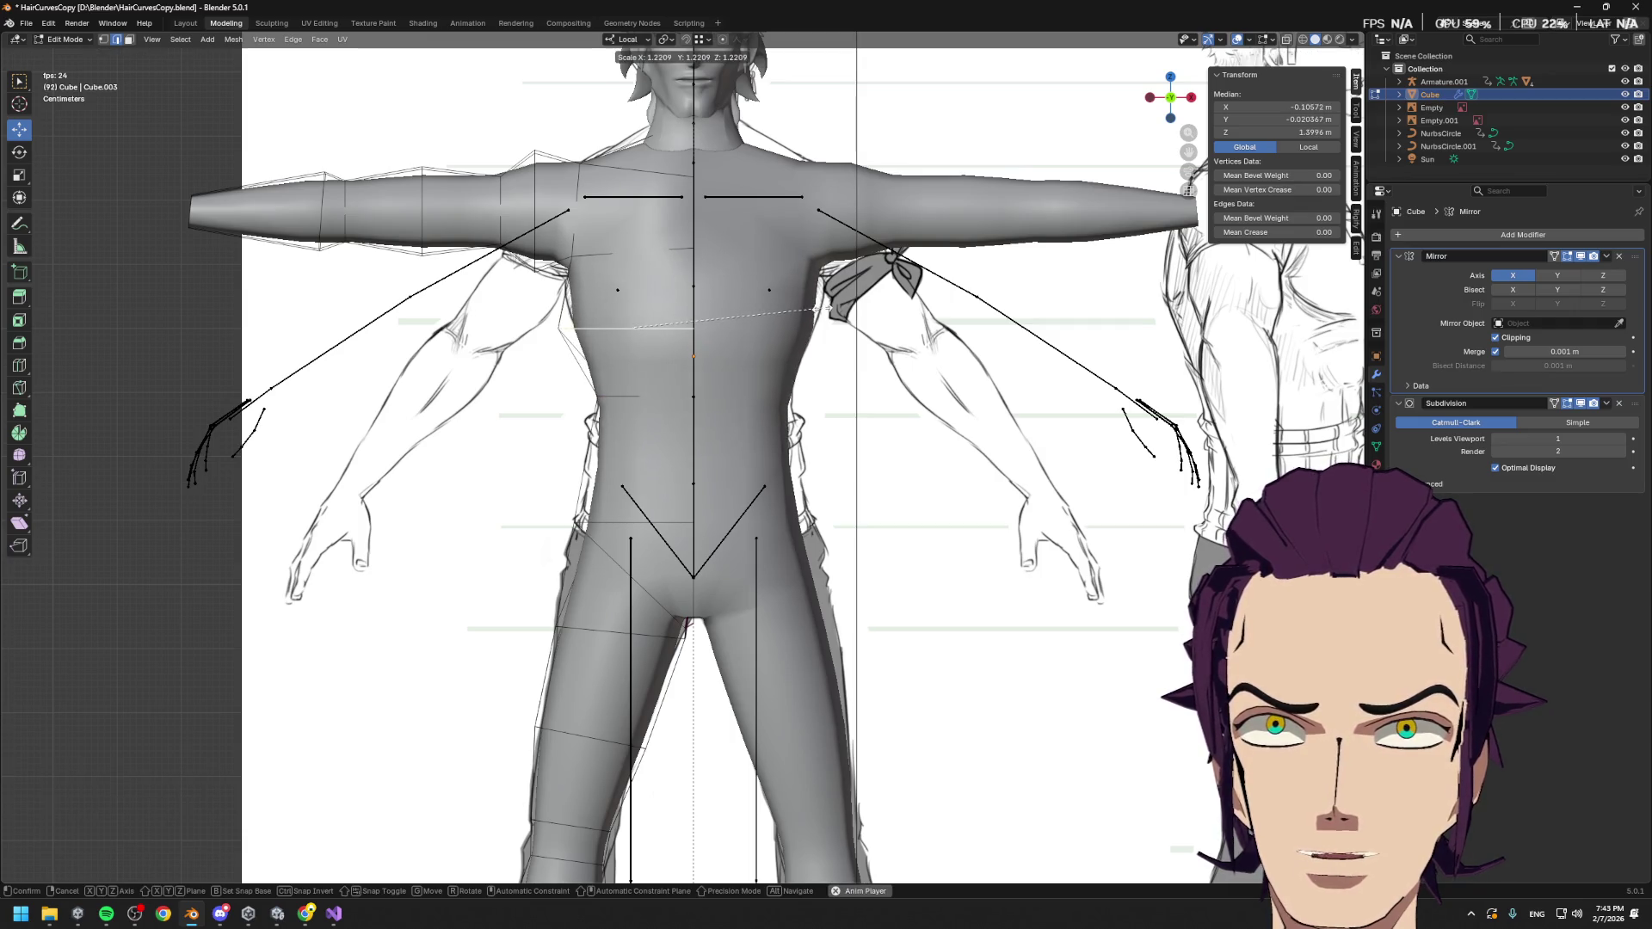
left_click(811, 310)
Add a new edge loop across the upper chest
left_click(605, 252, "alt")
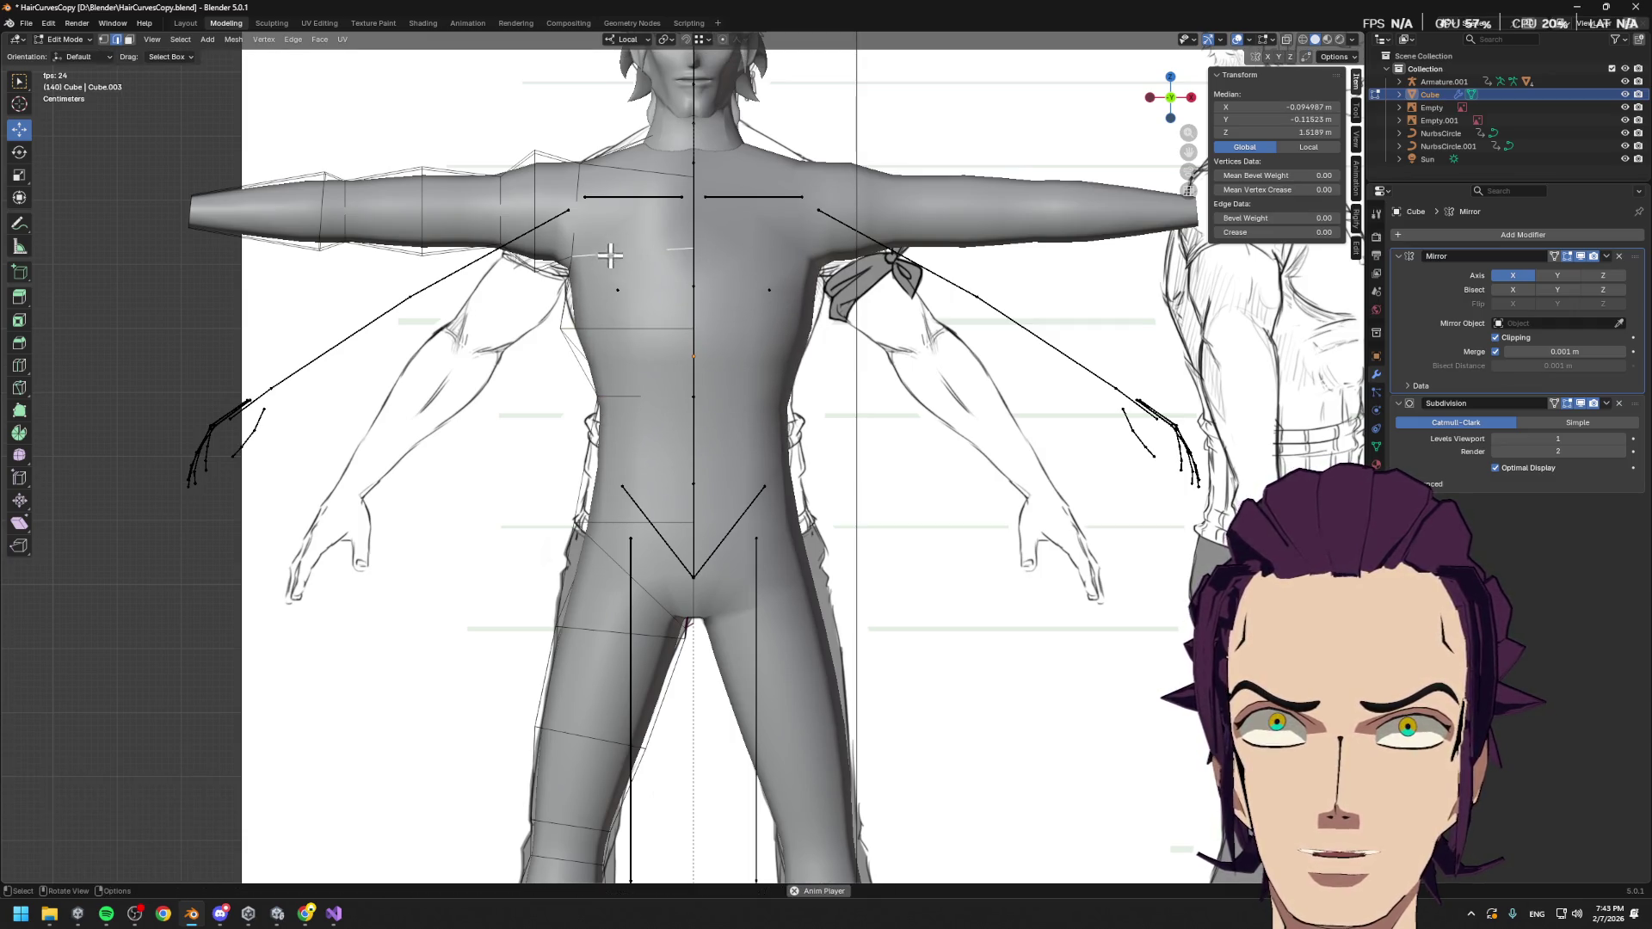
key("ctrl+r")
left_click(575, 287)
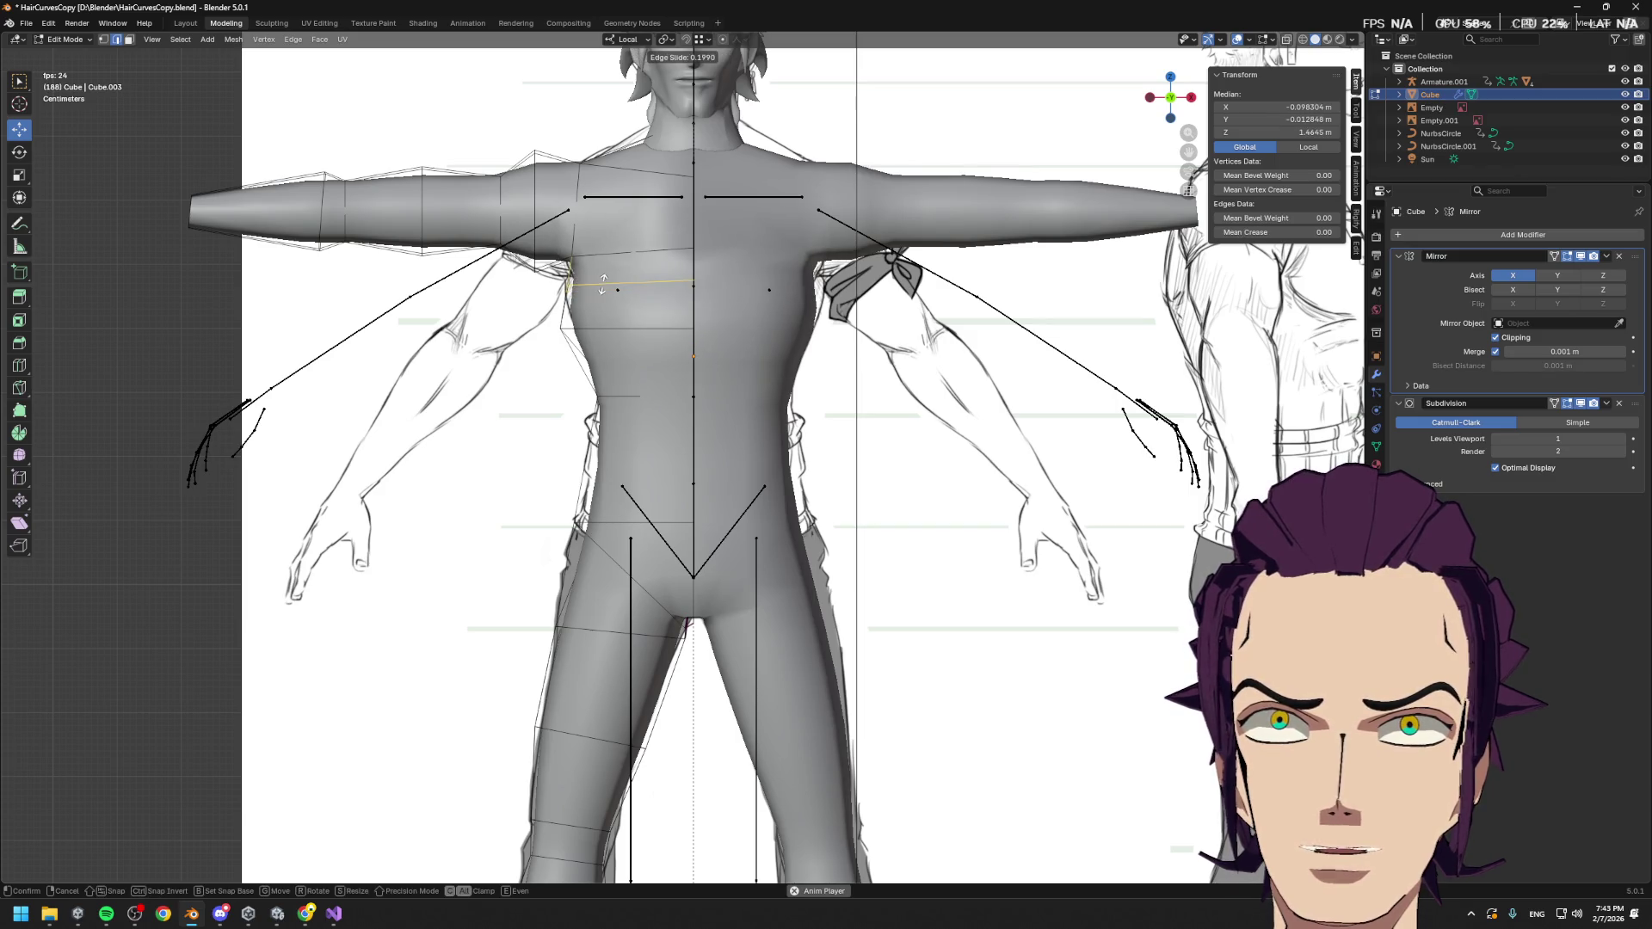
left_click(785, 284)
key("alt+s")
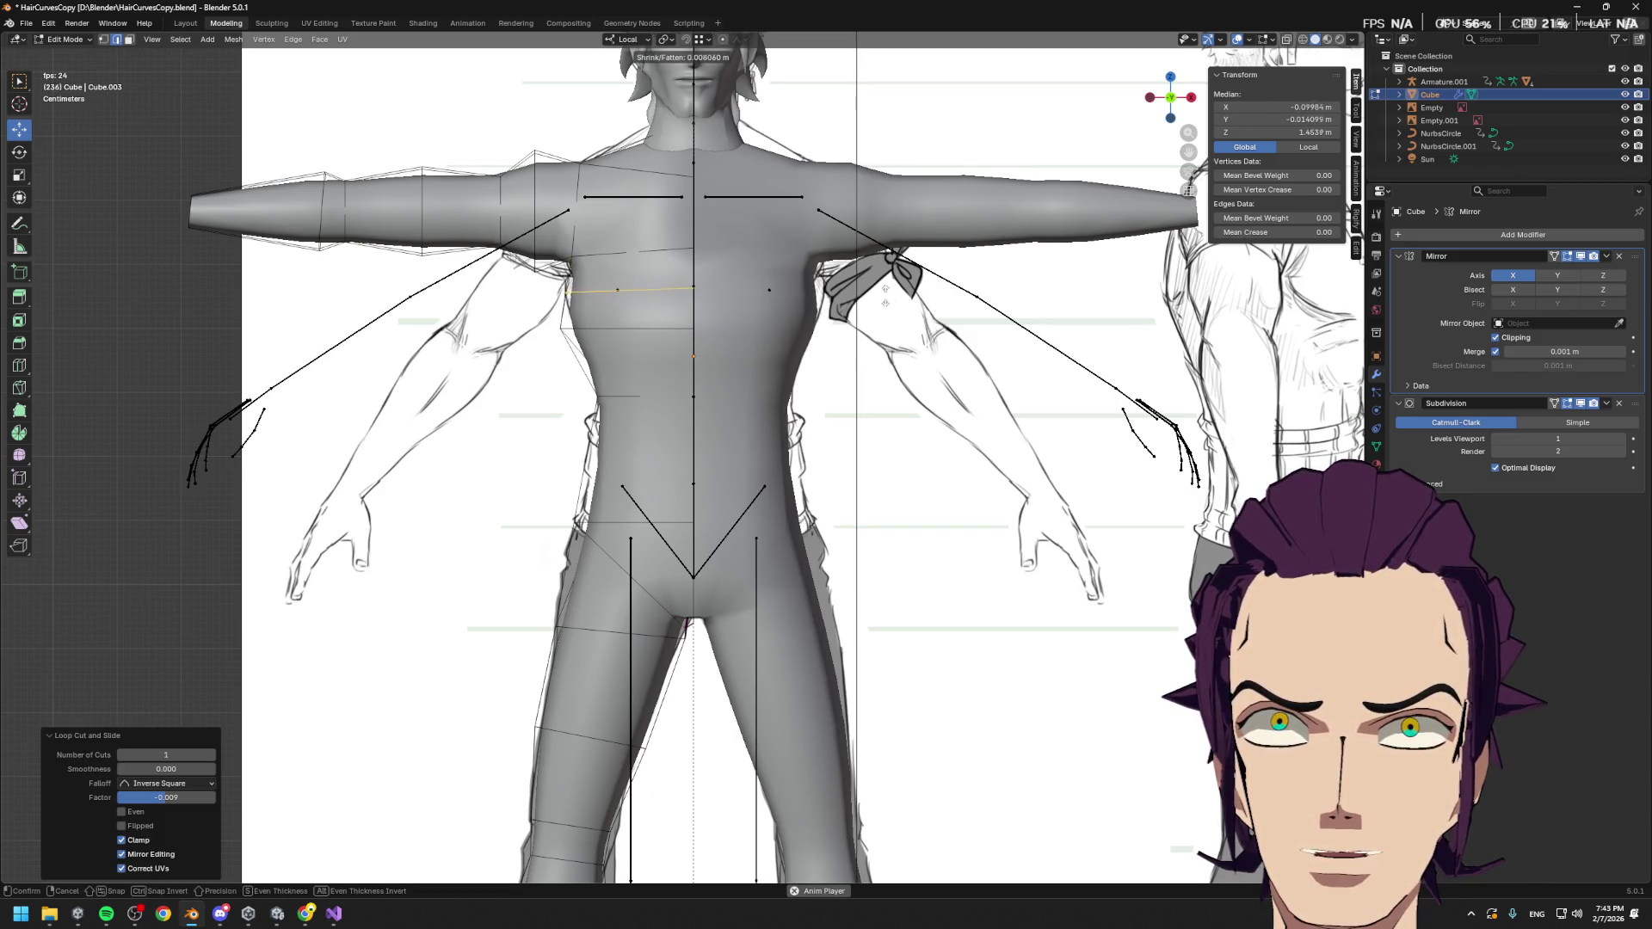
key("Escape")
Narrow the chest edge loop to 0.944 and slide it upward
left_click(808, 339)
left_click(649, 328, "alt")
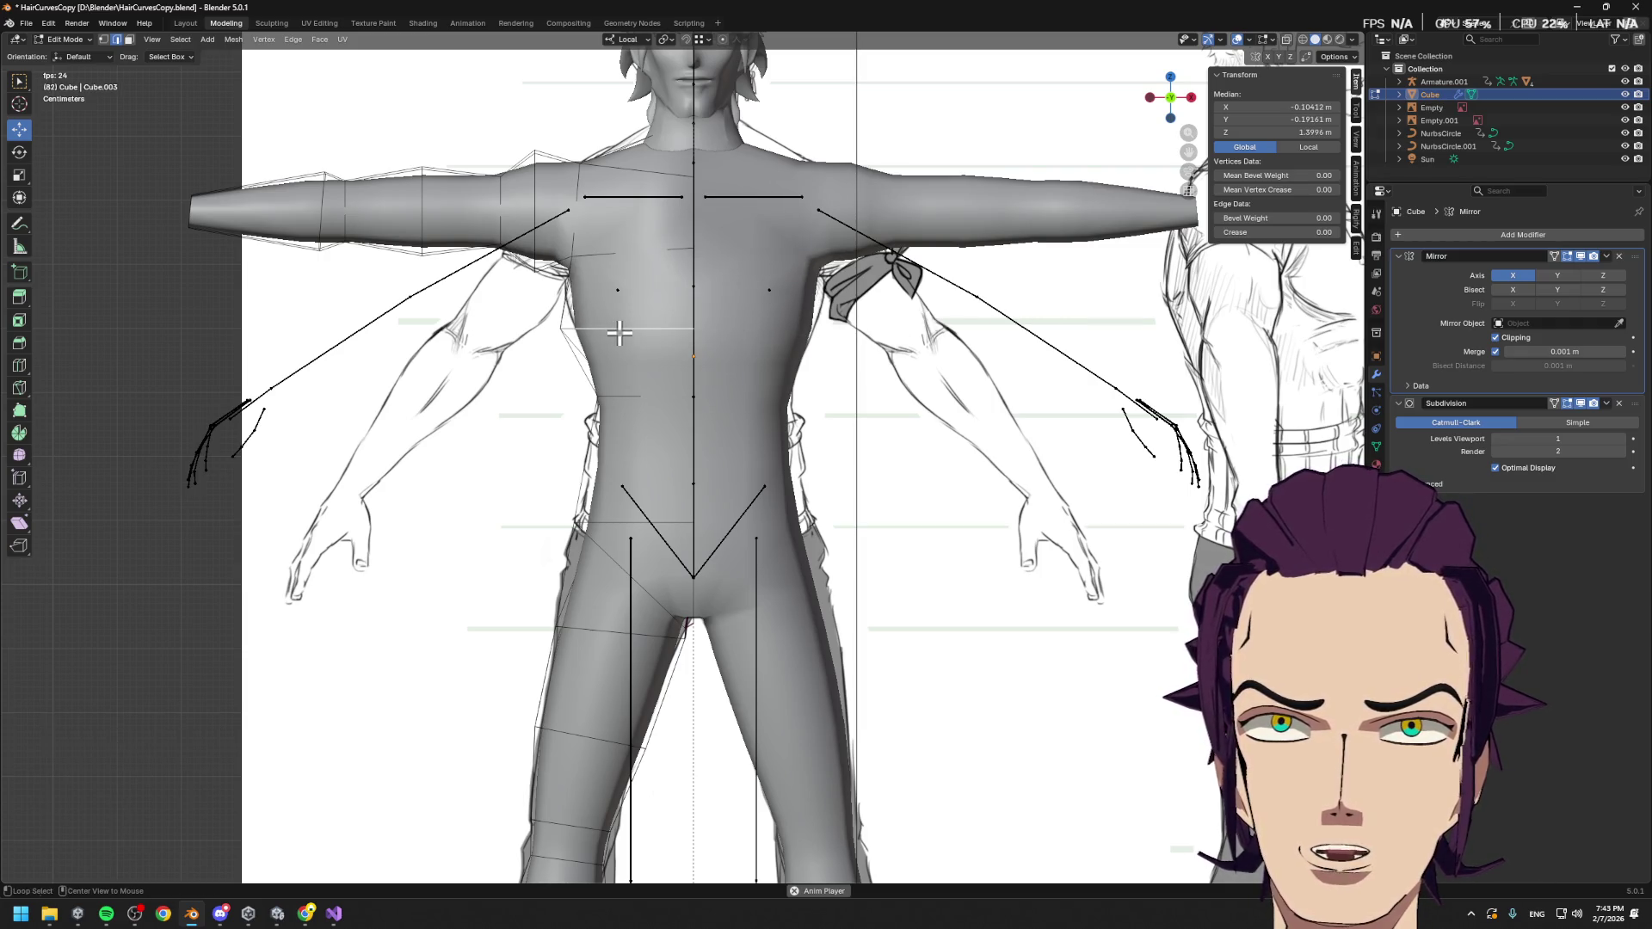
key("s")
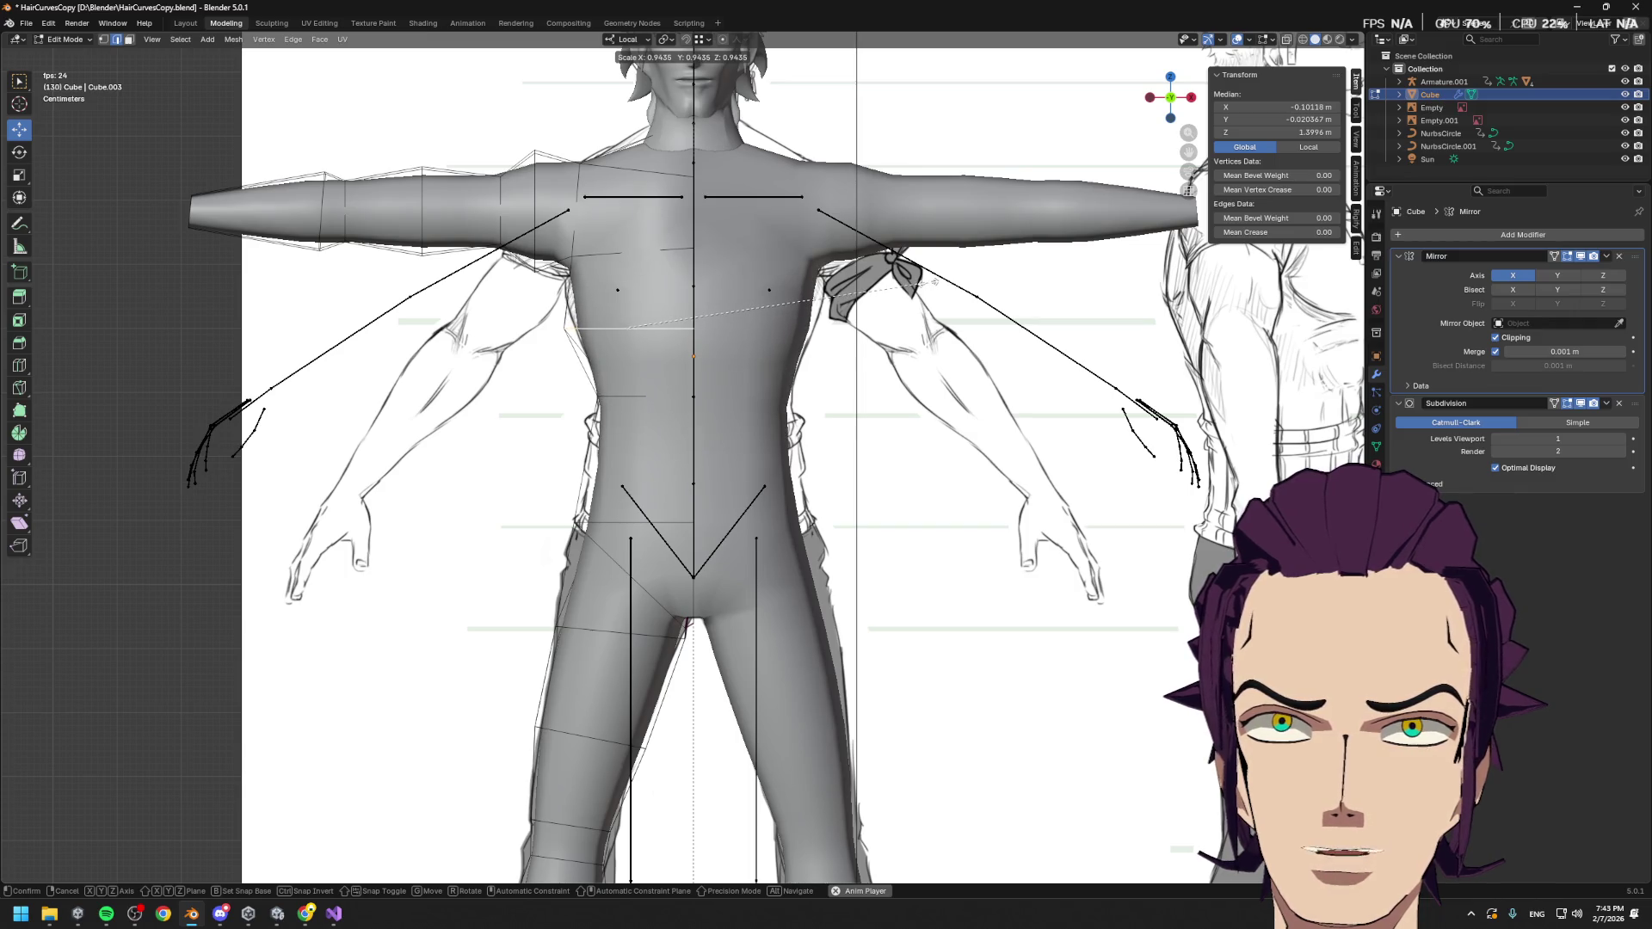
left_click(935, 281)
key("g")
key("g")
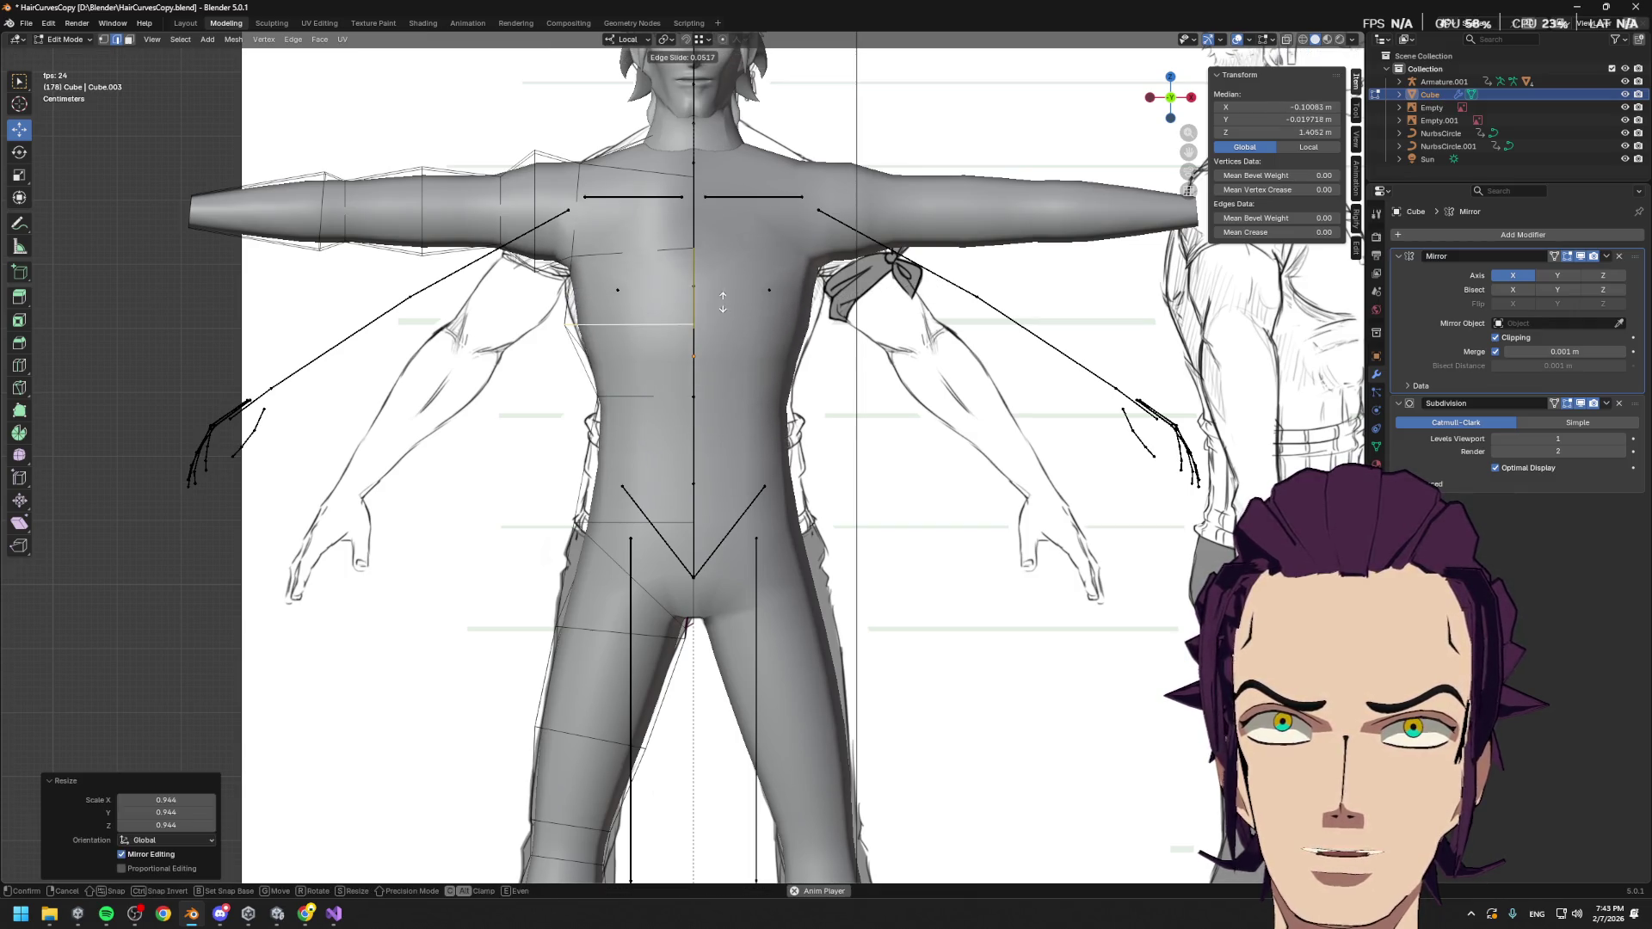
left_click(726, 299)
Move the vertical shoulder loop along local Z
left_click(612, 251, "alt")
left_click(533, 284, "alt")
key("g")
key("z")
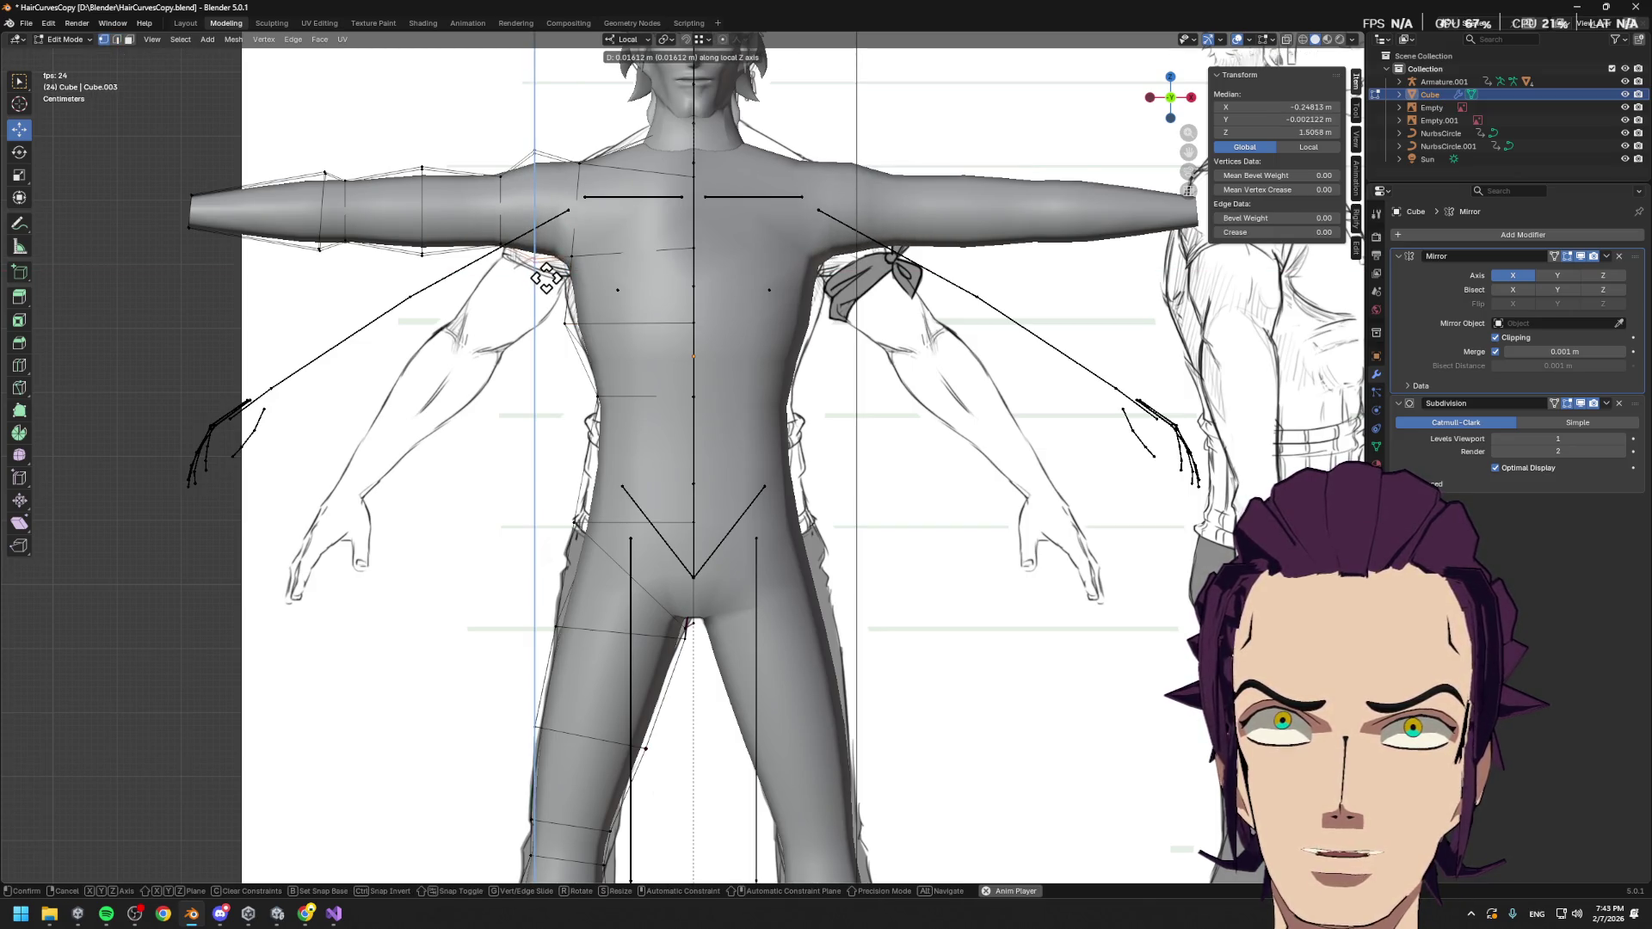
left_click(546, 280)
Shift the shoulder vertex -0.00403 m along local X and orbit to check it
left_click(576, 245)
key("g")
key("x")
key("x")
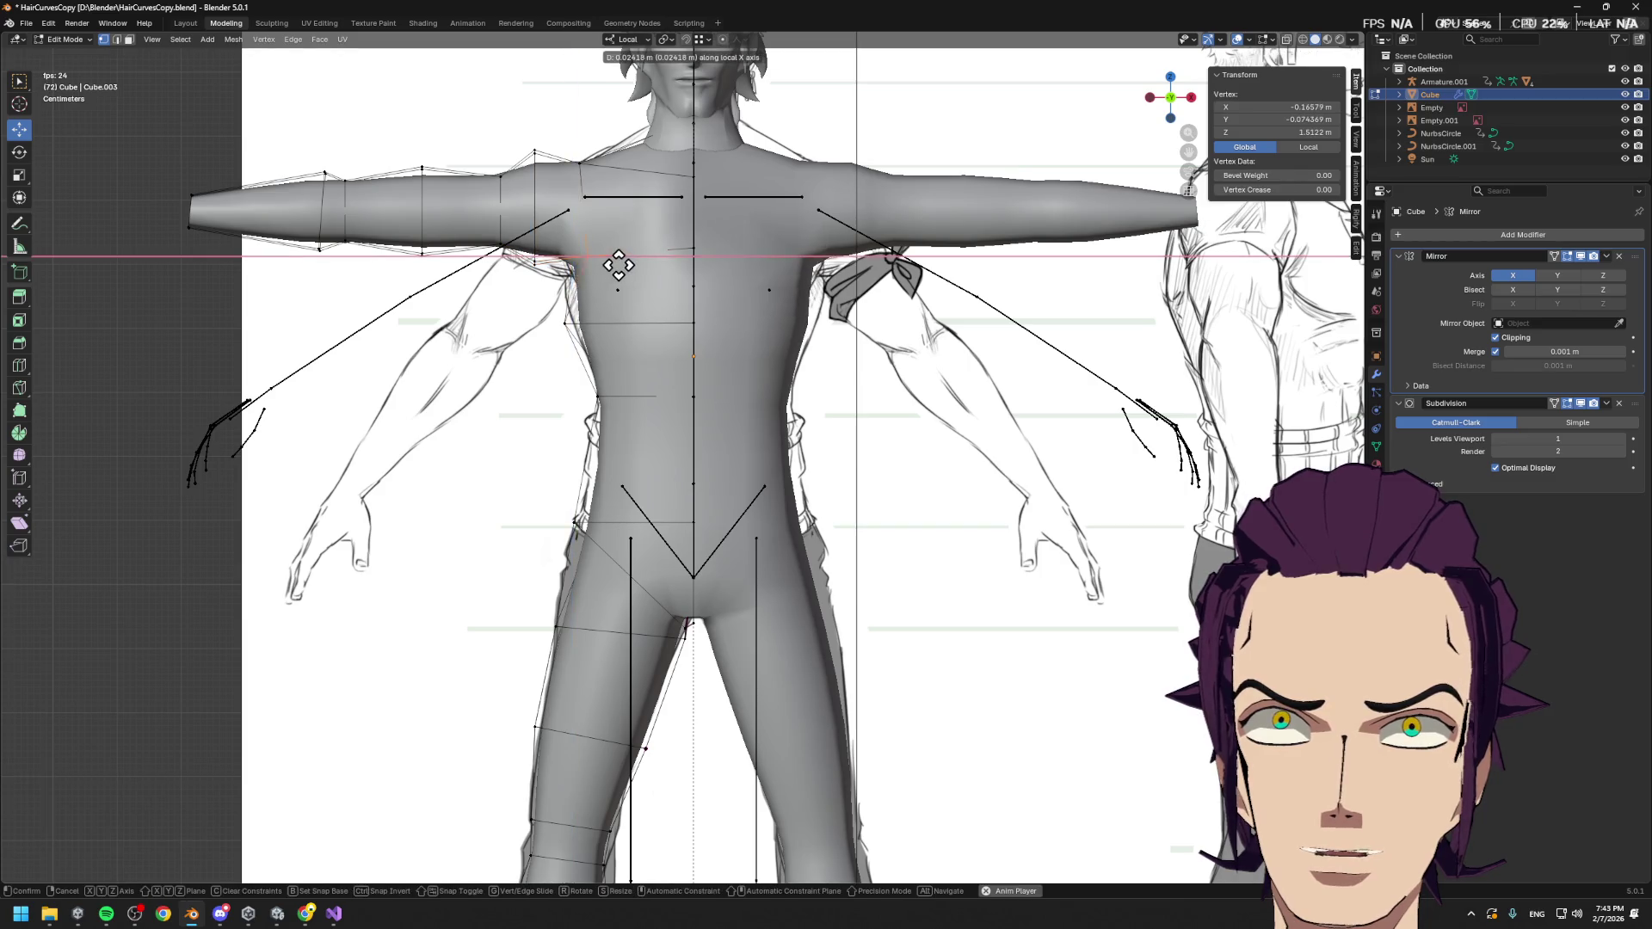
left_click(601, 269)
mouse_move(600, 268)
middle_mouse_down()
mouse_move(601, 287)
mouse_move(686, 307)
mouse_move(689, 349)
middle_mouse_up()
mouse_move(667, 329)
middle_mouse_down()
mouse_move(689, 325)
mouse_move(568, 249)
mouse_move(590, 252)
middle_mouse_up()
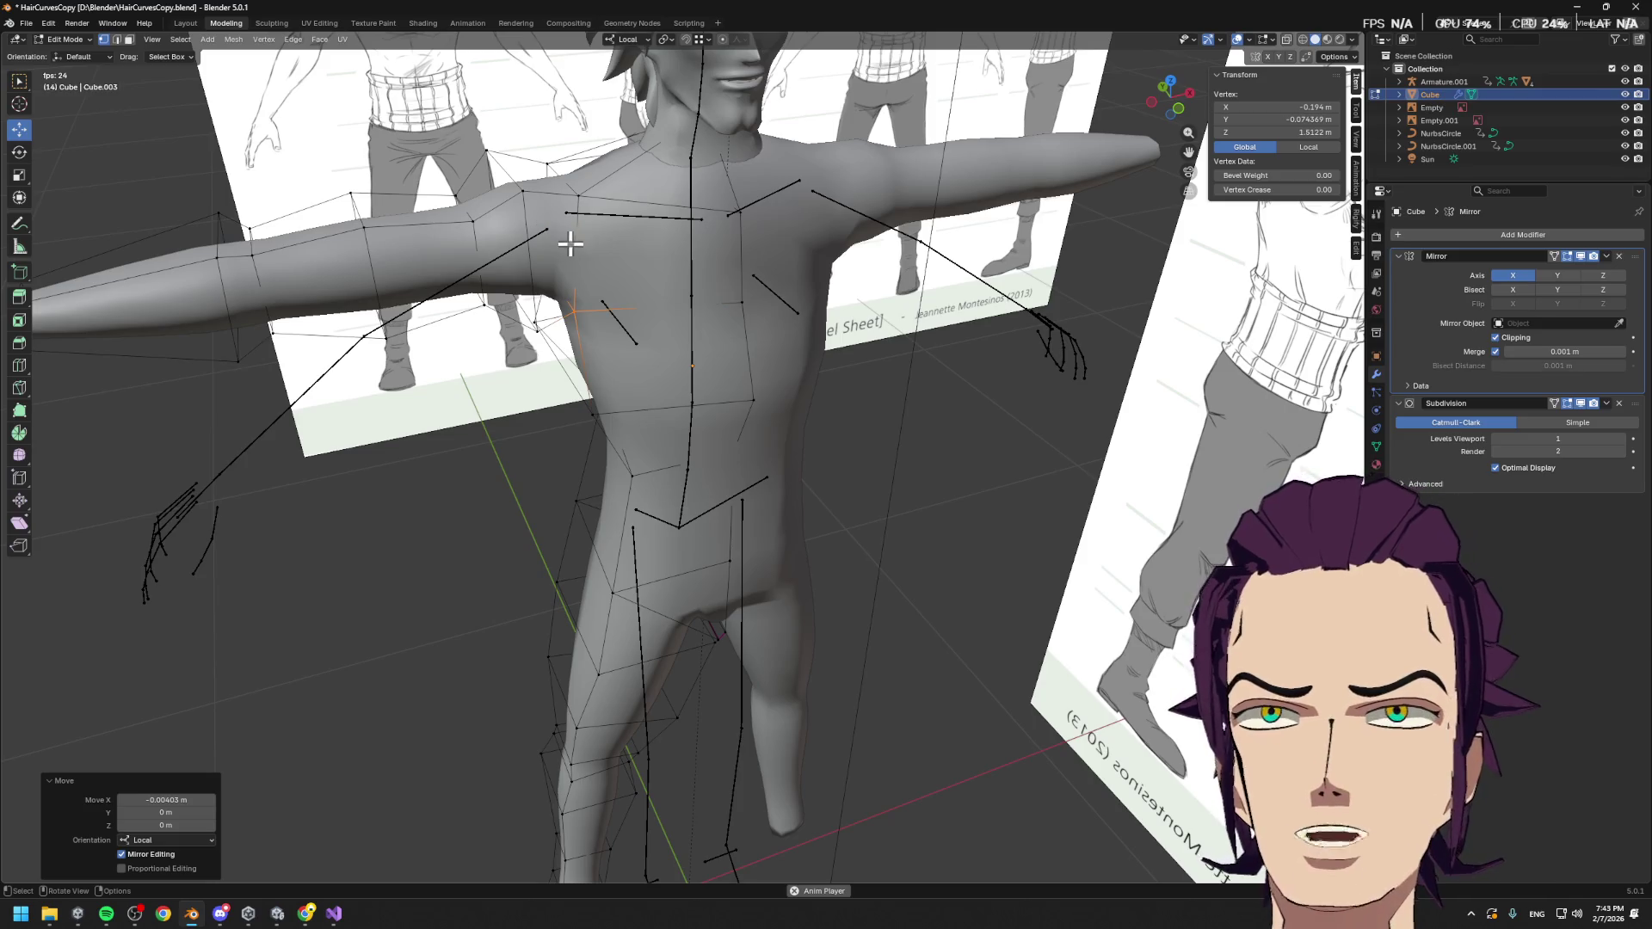
Cut a new edge loop across the shoulder and shrink it narrower
key("alt+a")
key("ctrl+r")
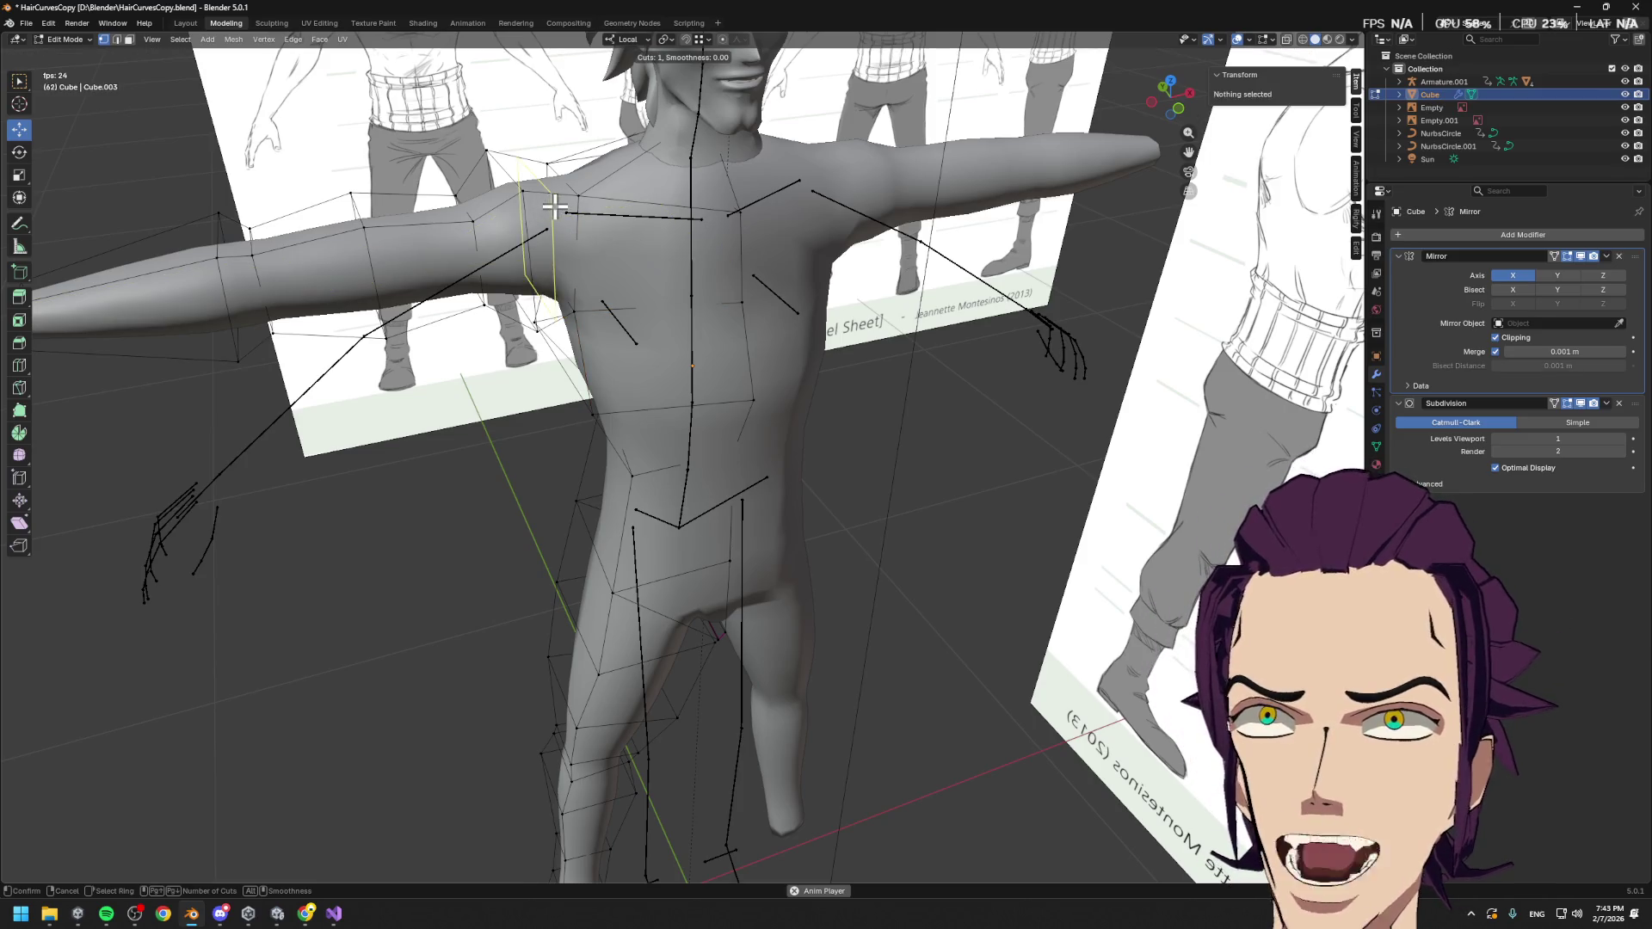
left_click(543, 206)
left_click(574, 218)
key("s")
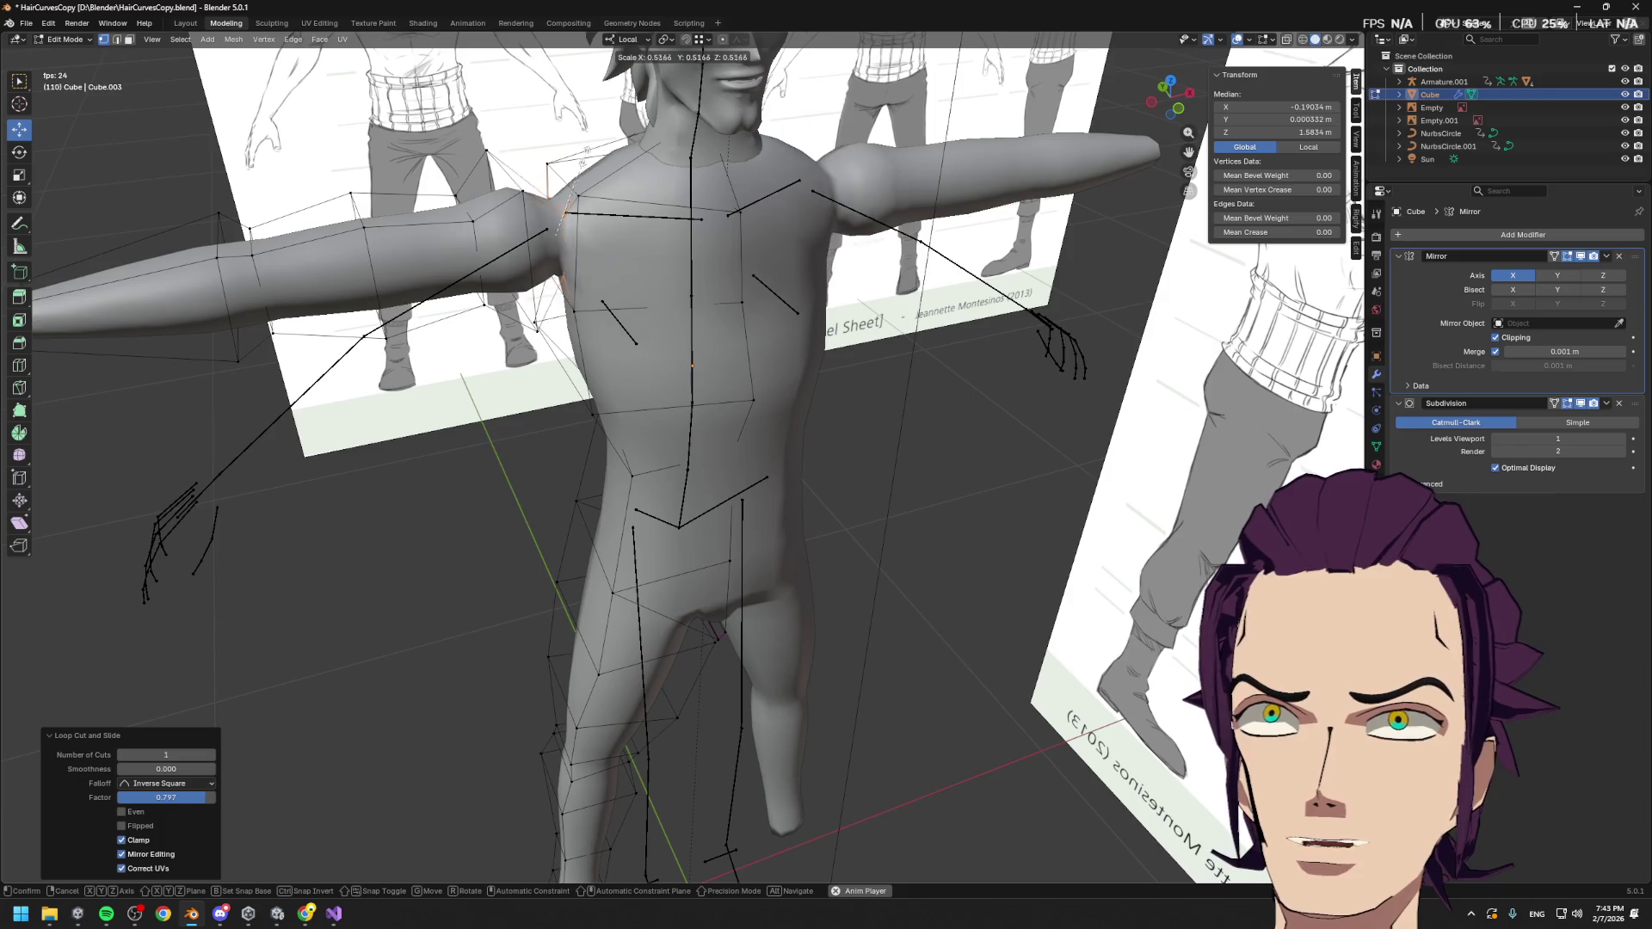
left_click(547, 221)
middle_click_drag(547, 220, 616, 189)
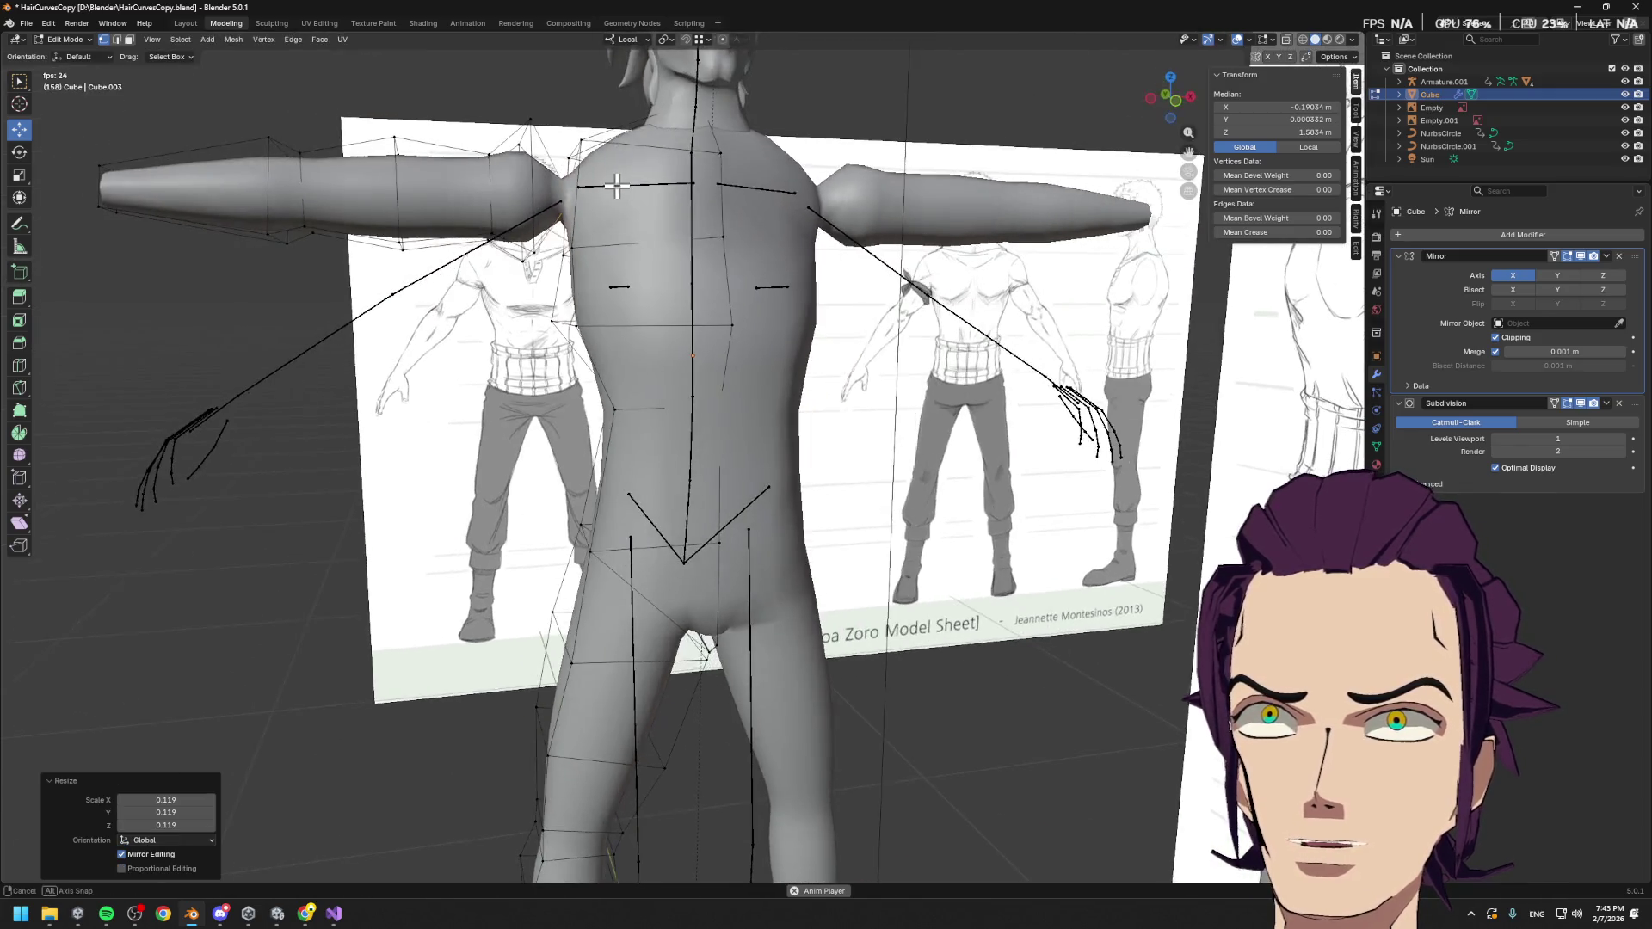
Add a waist edge loop on the lower back and scale it narrower
key("alt+a")
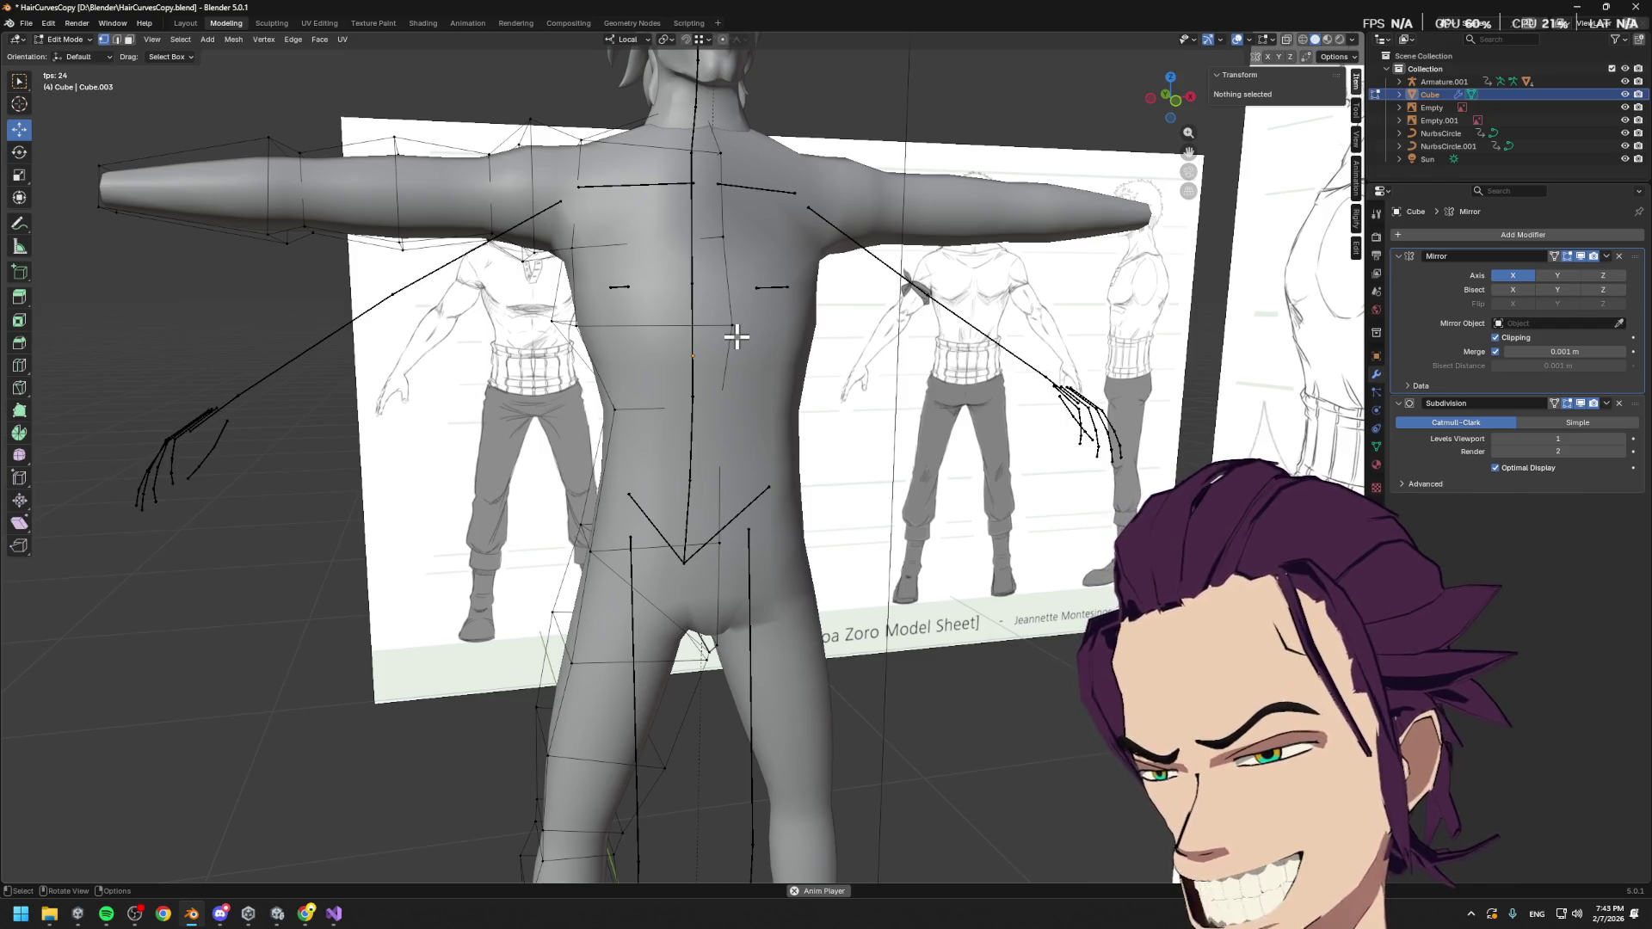
mouse_move(835, 429)
middle_mouse_down()
mouse_move(982, 354)
mouse_move(723, 313)
mouse_move(764, 373)
mouse_move(738, 470)
mouse_move(726, 394)
mouse_move(644, 515)
mouse_move(671, 508)
mouse_move(689, 533)
mouse_move(752, 554)
mouse_move(652, 531)
mouse_move(691, 498)
middle_mouse_up()
left_click(651, 527)
key("ctrl+t")
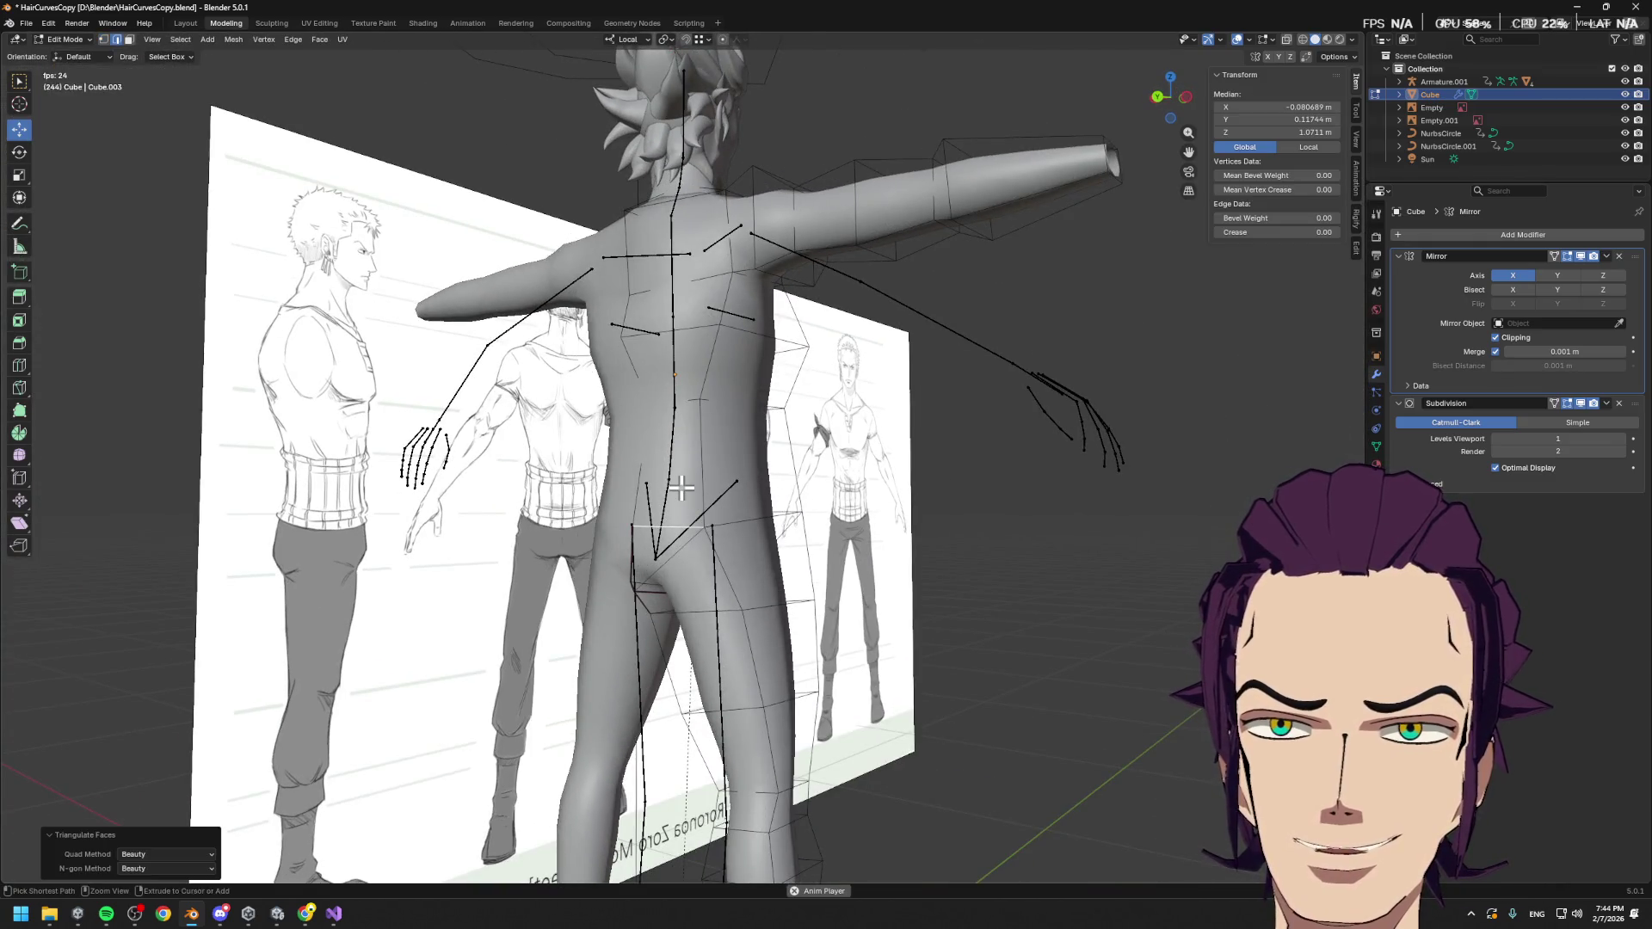
left_click(700, 491)
left_click(663, 486, "alt")
key("g")
key("g")
left_click(691, 484)
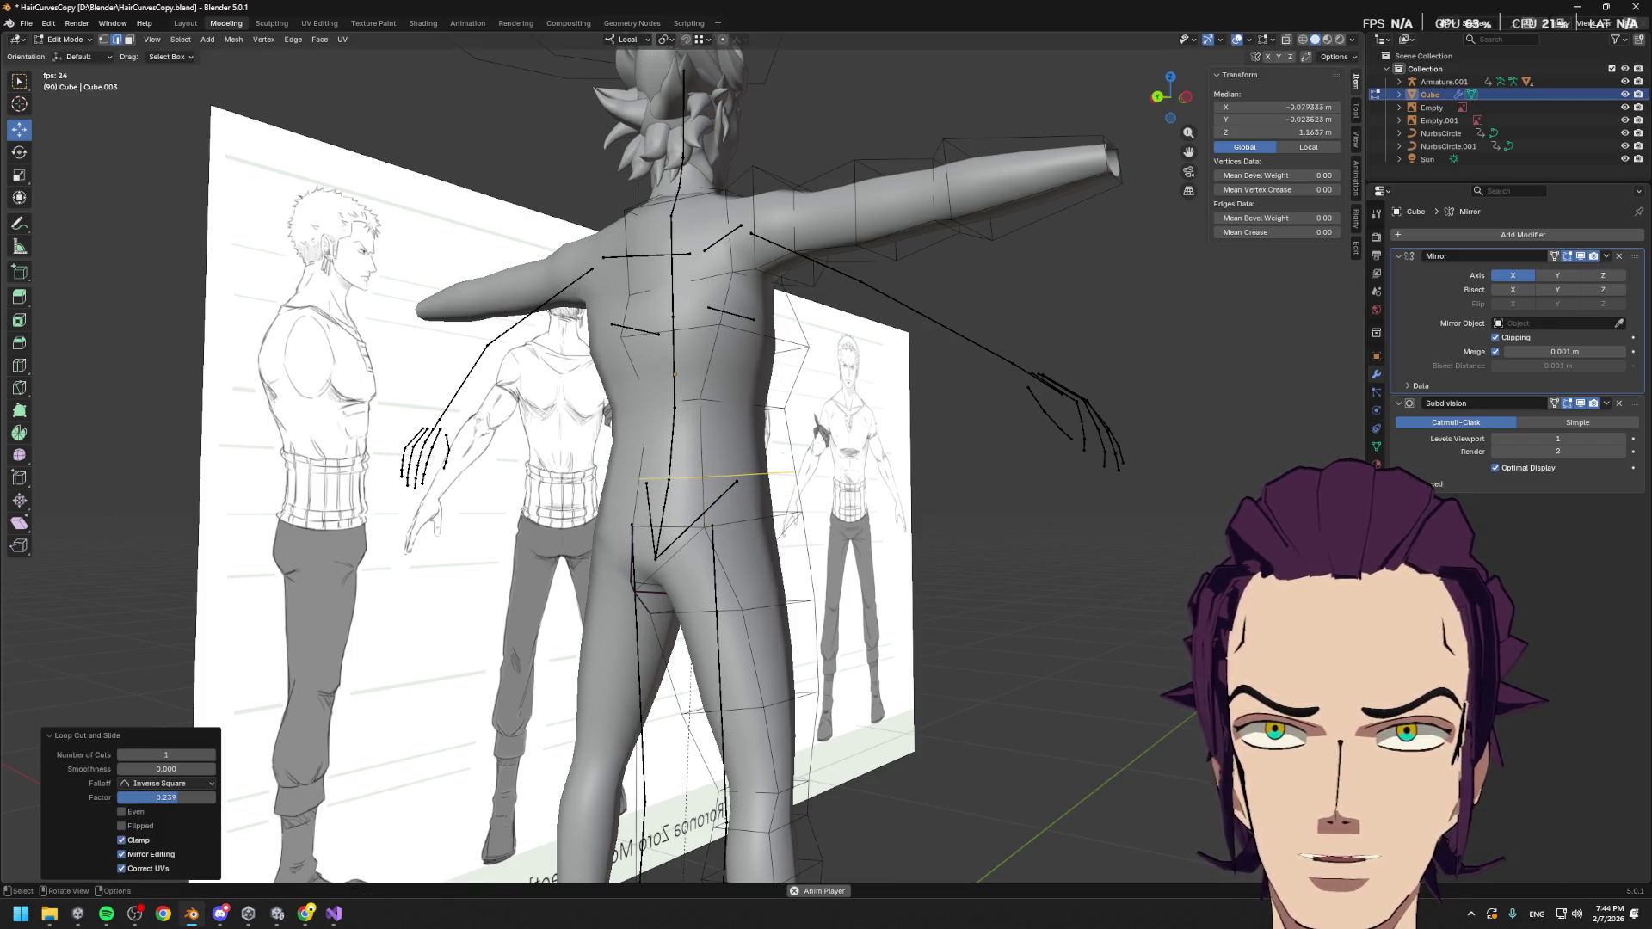
key("s")
left_click(900, 413)
In side view, rescale the waist loop, flatten it vertically, and push it back along Y
key("KP_3")
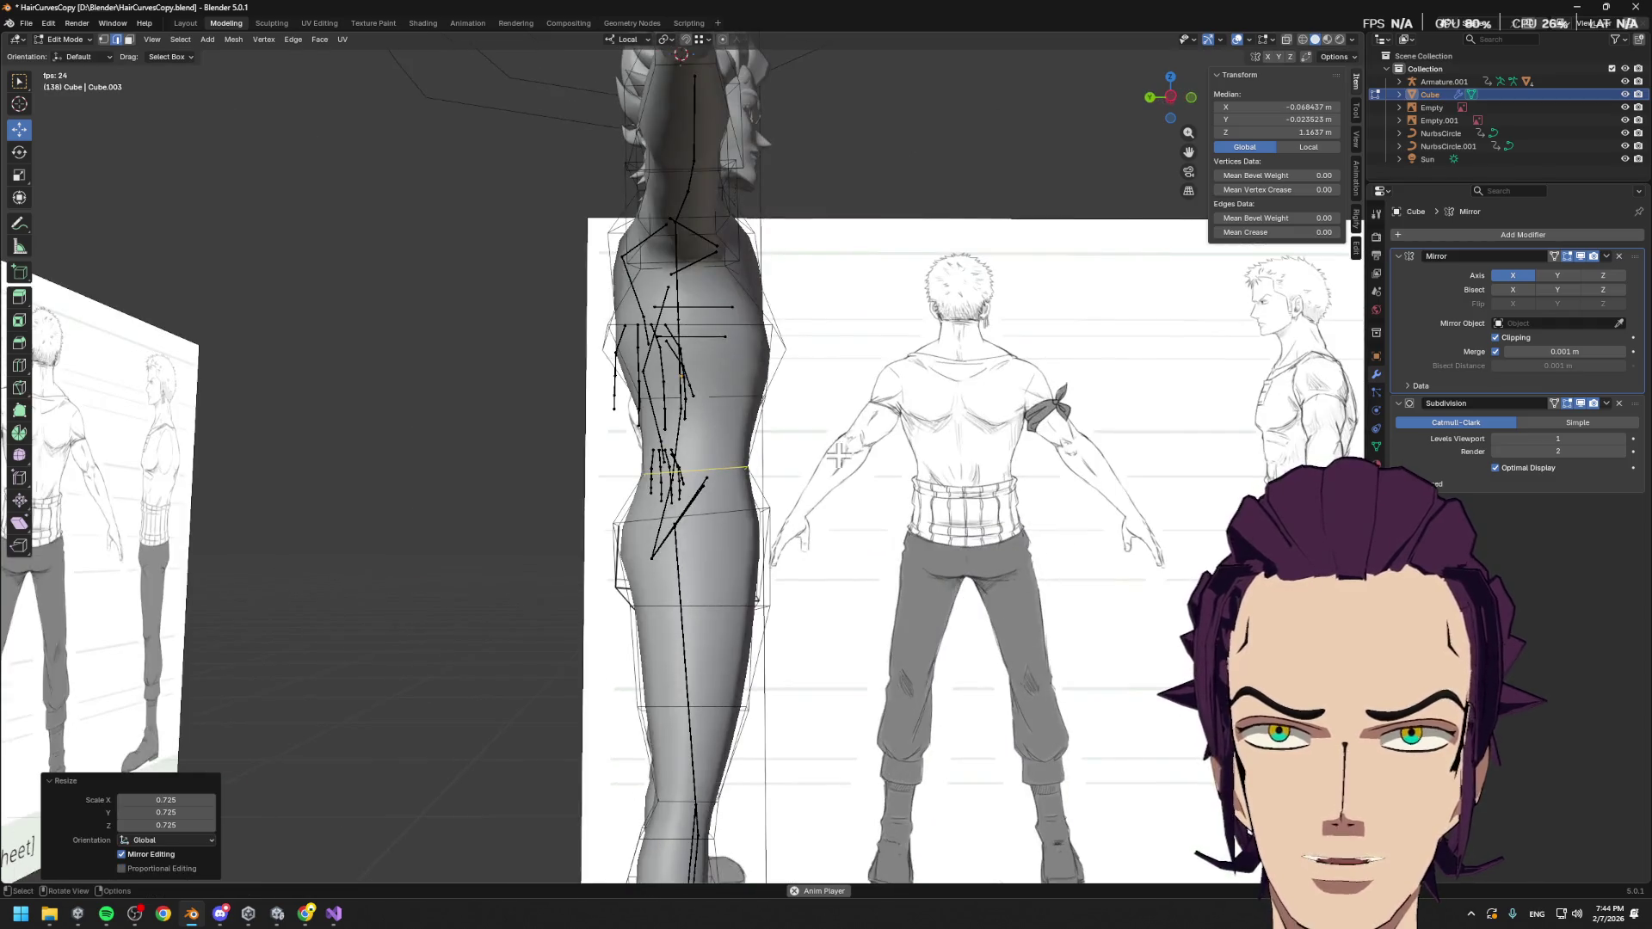
key("s")
left_click(919, 392)
middle_click_drag(919, 392, 906, 405)
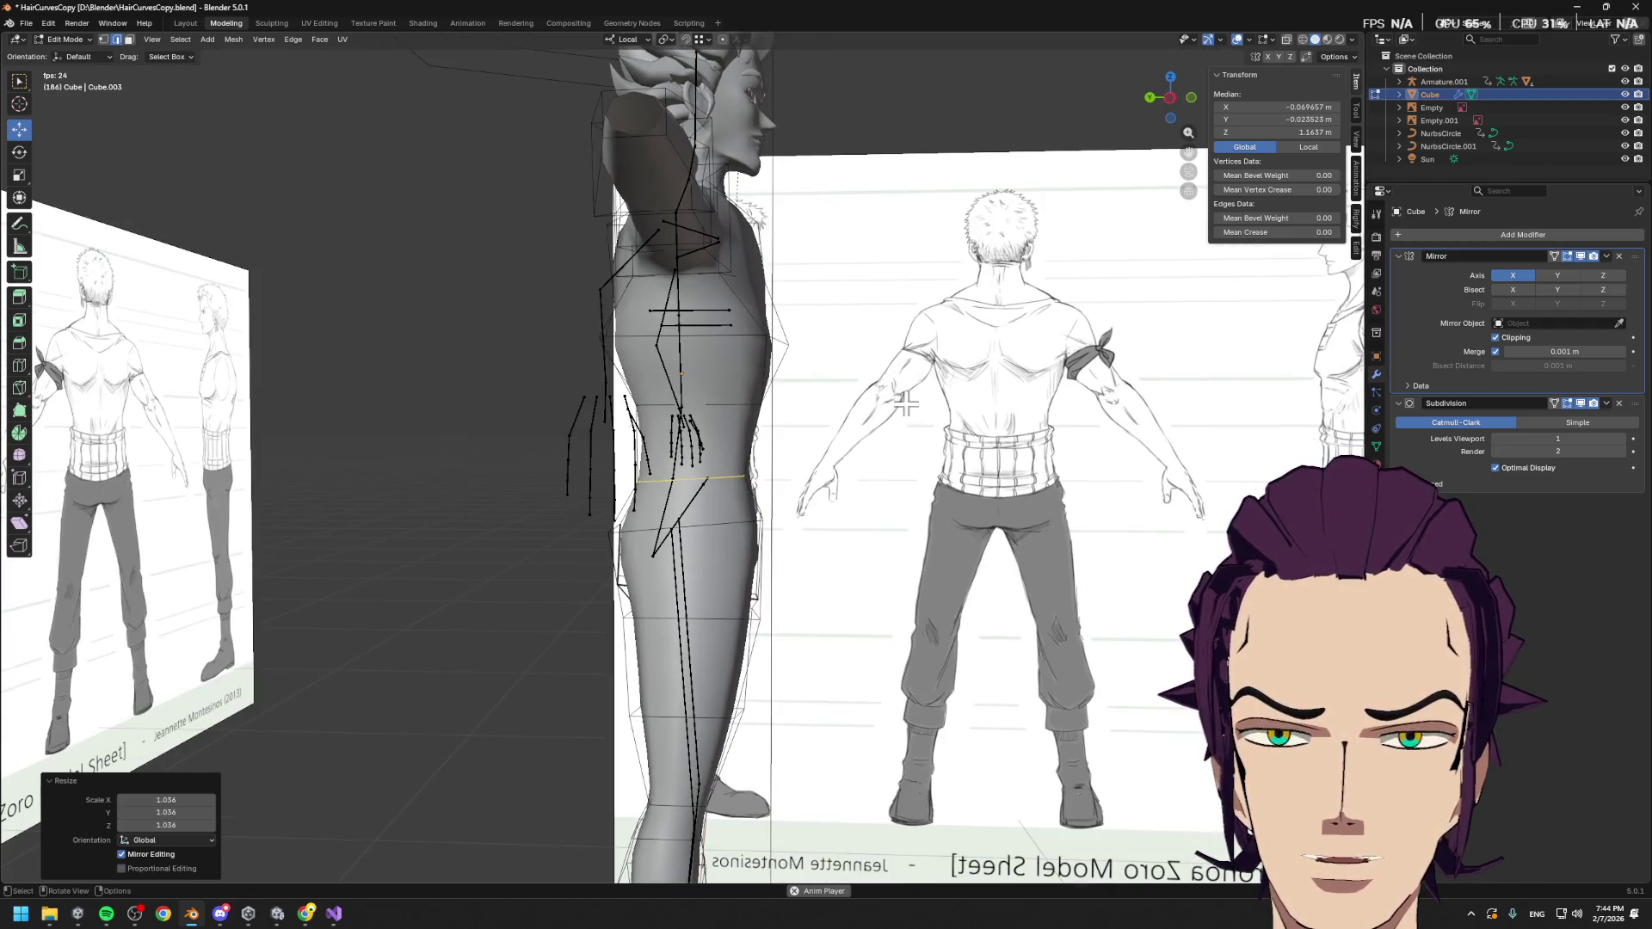
key("s")
key("z")
key("z")
left_click(759, 428)
key("g")
key("y")
key("y")
left_click(772, 424)
Move a lower body edge along local Y to adjust its depth
middle_click_drag(772, 424, 715, 486)
left_click(651, 552)
mouse_move(652, 552)
middle_mouse_down()
mouse_move(683, 528)
mouse_move(852, 539)
mouse_move(688, 516)
mouse_move(769, 521)
mouse_move(716, 487)
middle_mouse_up()
key("g")
key("y")
key("y")
left_click(689, 519)
Shift a back vertex sideways along X, then front-to-back along Y
left_click(804, 540)
key("g")
key("x")
key("x")
left_click(848, 534)
key("g")
key("y")
key("y")
left_click(703, 483)
Lower a rear edge along local Z in two moves to round the buttocks, then exit Edit Mode
left_click_drag(604, 542, 604, 544)
mouse_move(604, 544)
middle_mouse_down()
mouse_move(673, 517)
mouse_move(891, 550)
mouse_move(826, 539)
mouse_move(848, 546)
middle_mouse_up()
key("g")
key("z")
key("z")
left_click(673, 520)
key("g")
key("z")
key("z")
left_click(819, 561)
key("Tab")
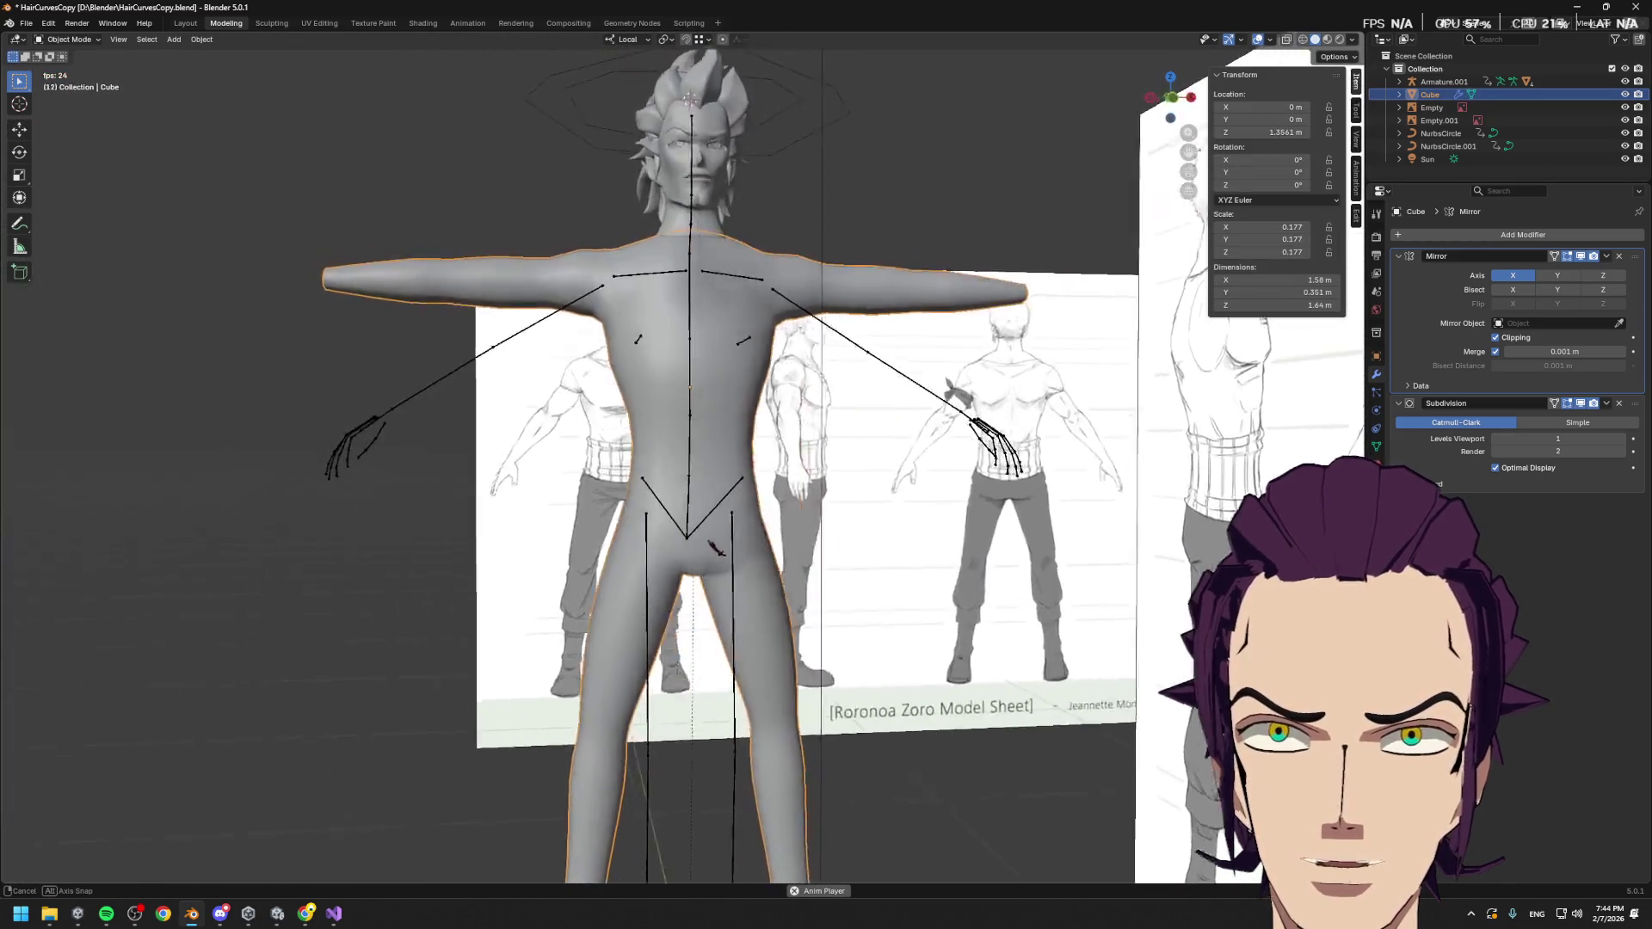
Compare the body against the front reference in front view, then return to Edit Mode
middle_click_drag(654, 771, 654, 771)
key("KP_1")
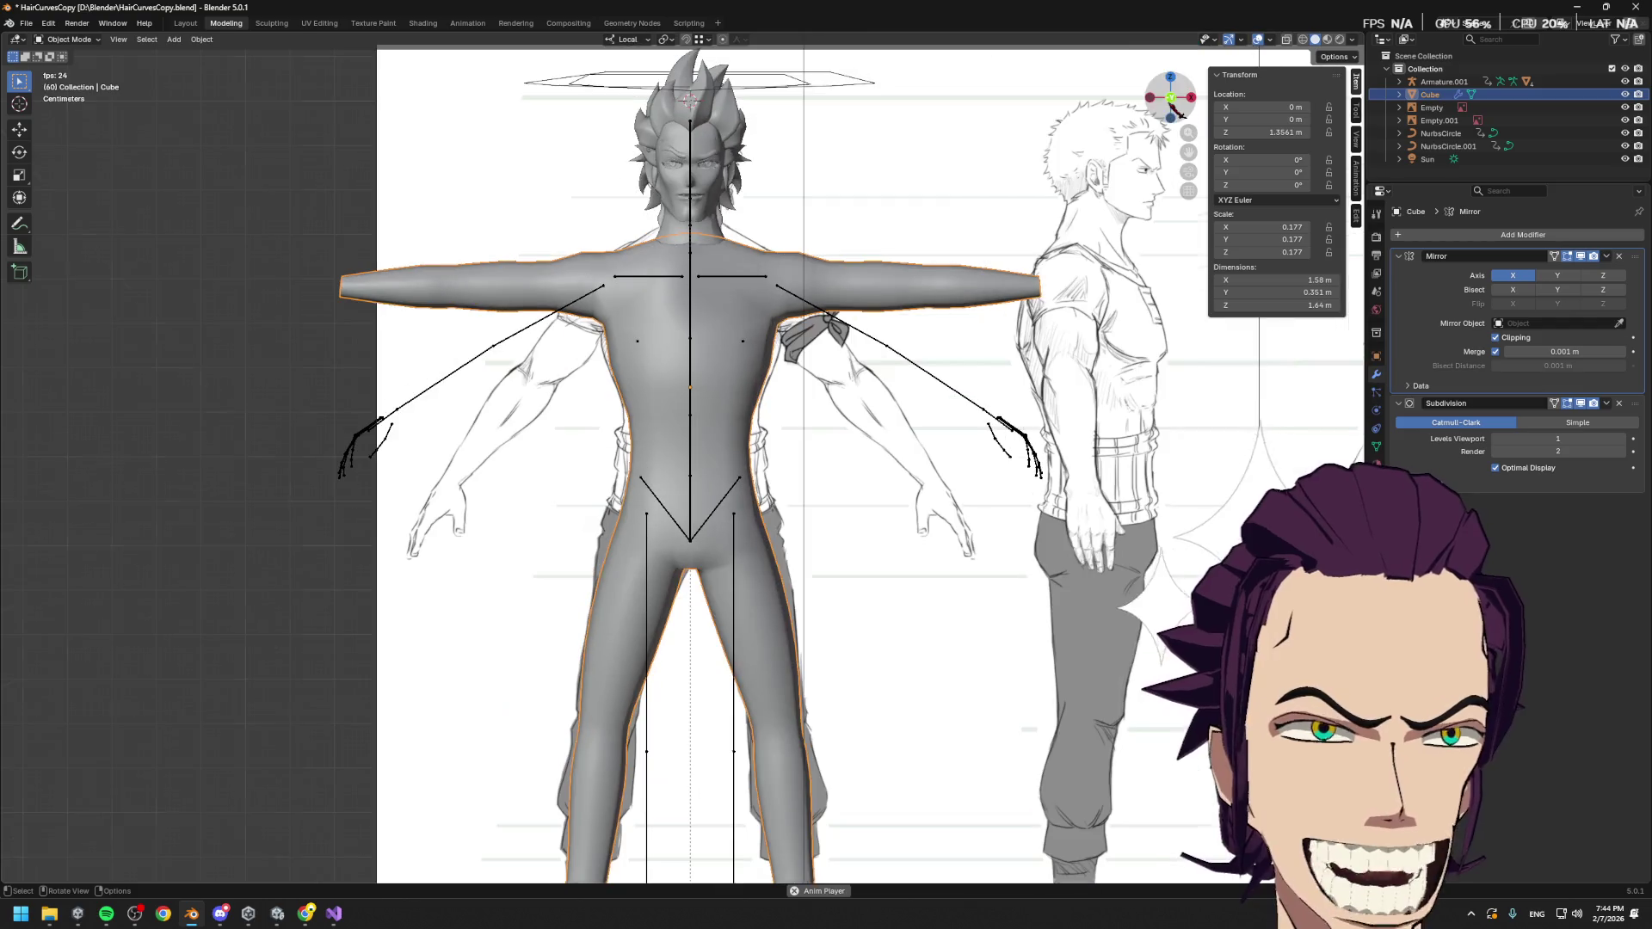
scroll(654, 771, "down", 2)
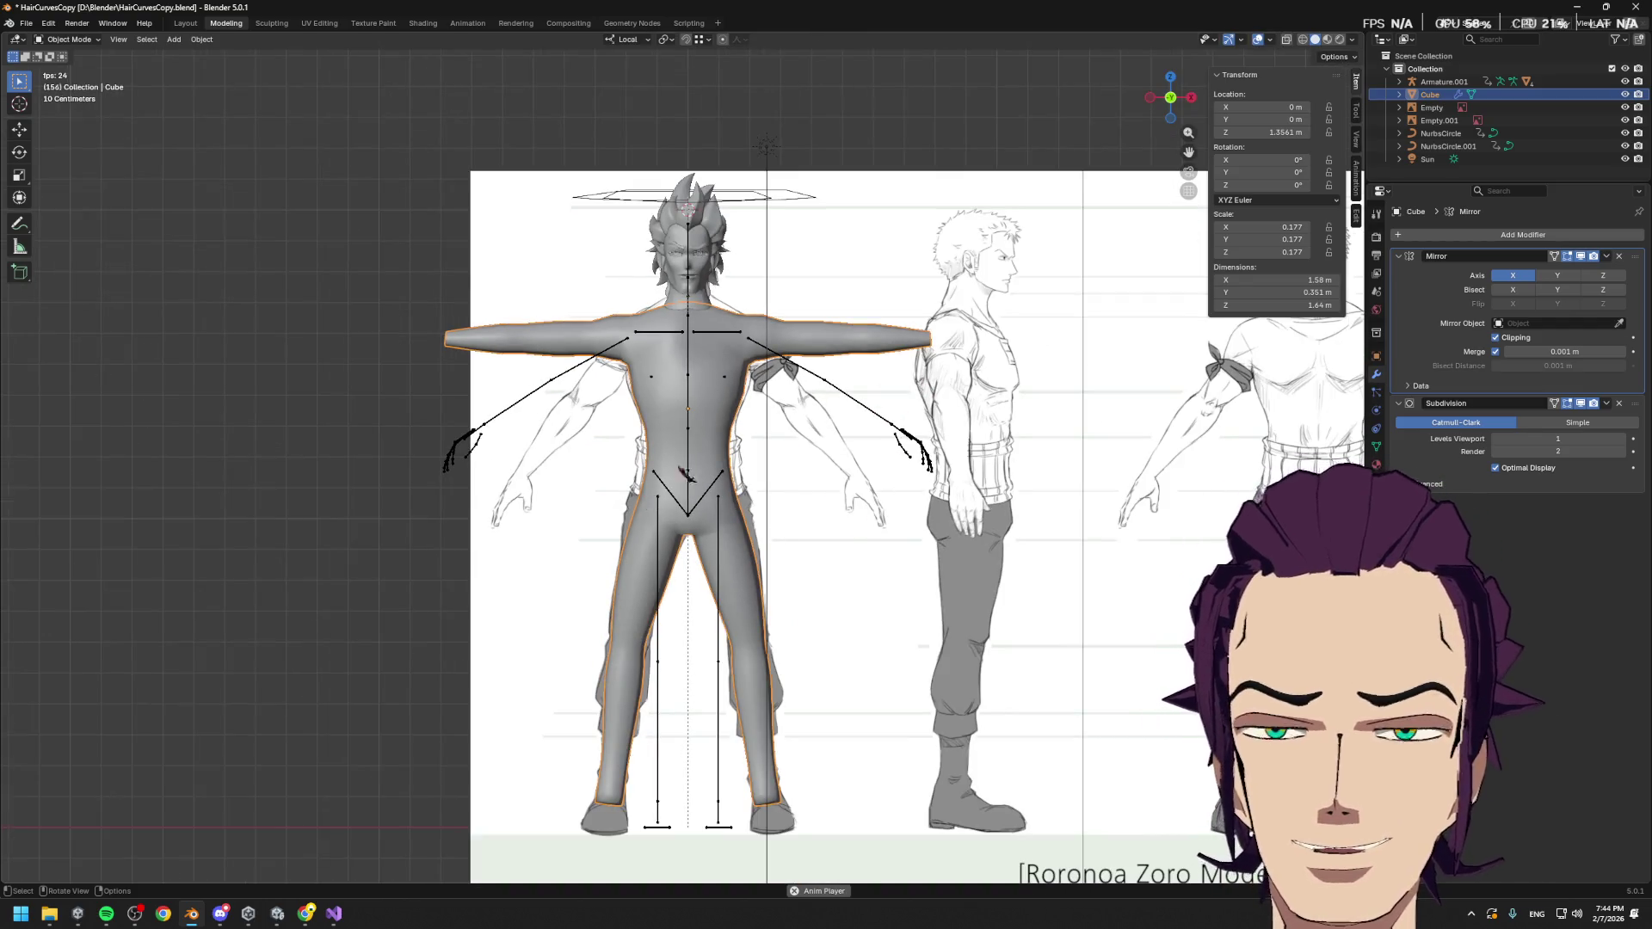
key("Tab")
scroll(598, 387, "up", 2)
mouse_move(598, 388)
middle_mouse_down()
mouse_move(637, 422)
mouse_move(585, 403)
mouse_move(609, 413)
mouse_move(645, 375)
middle_mouse_up()
Cut edge loops down the torso side and leg and around the upper arm
key("ctrl+r")
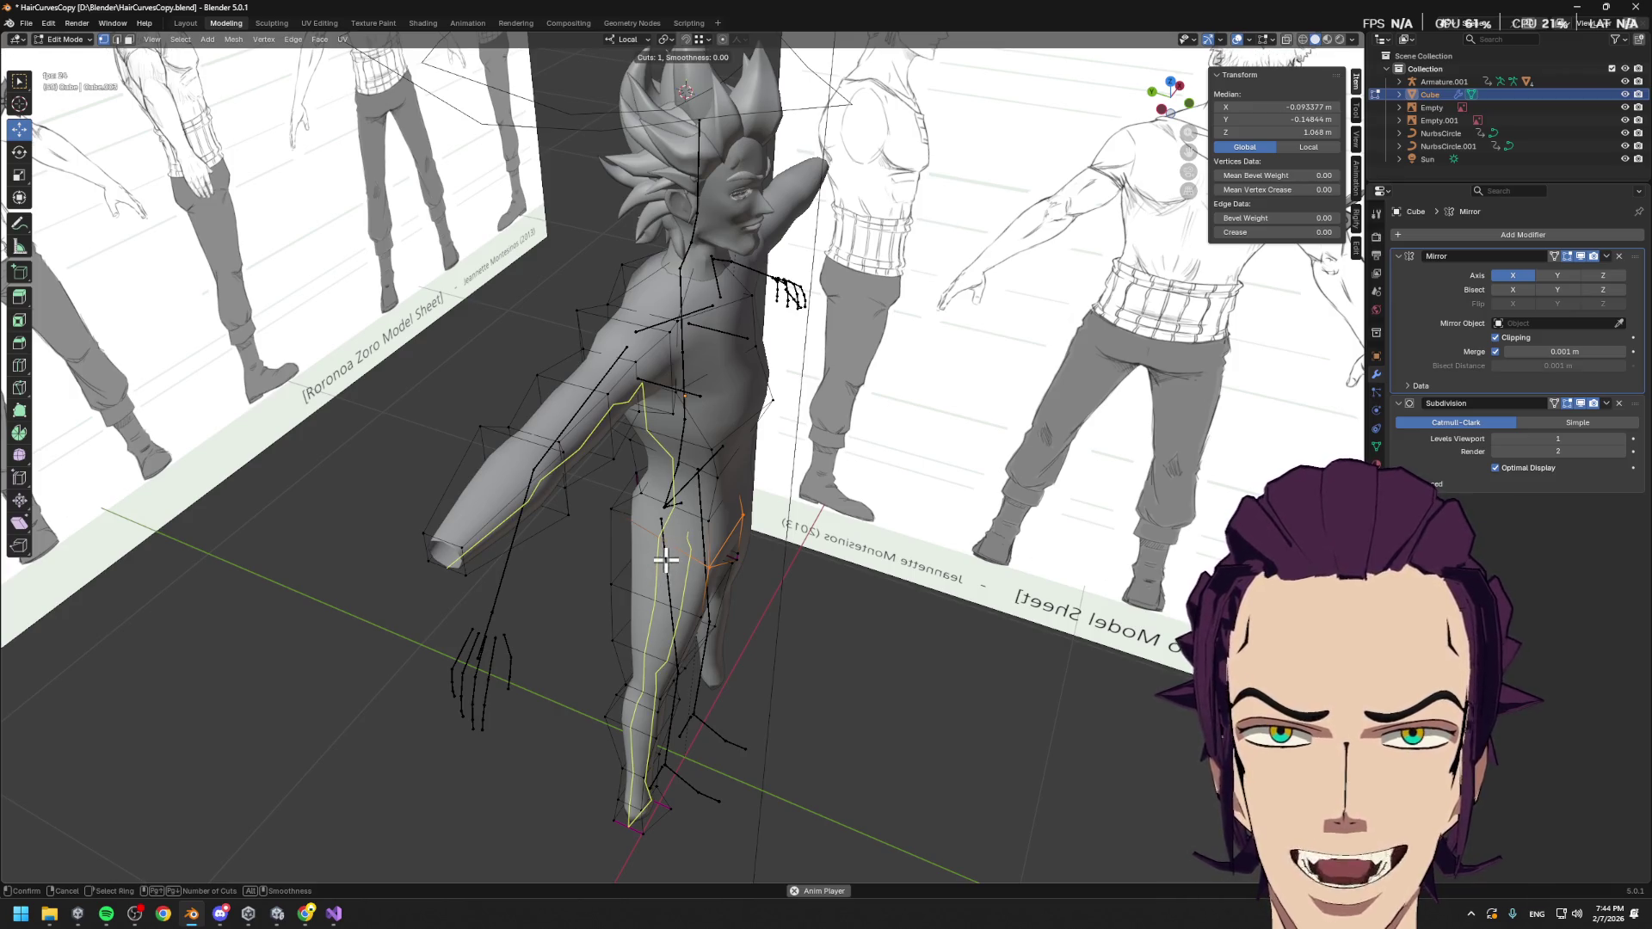
left_click(667, 557)
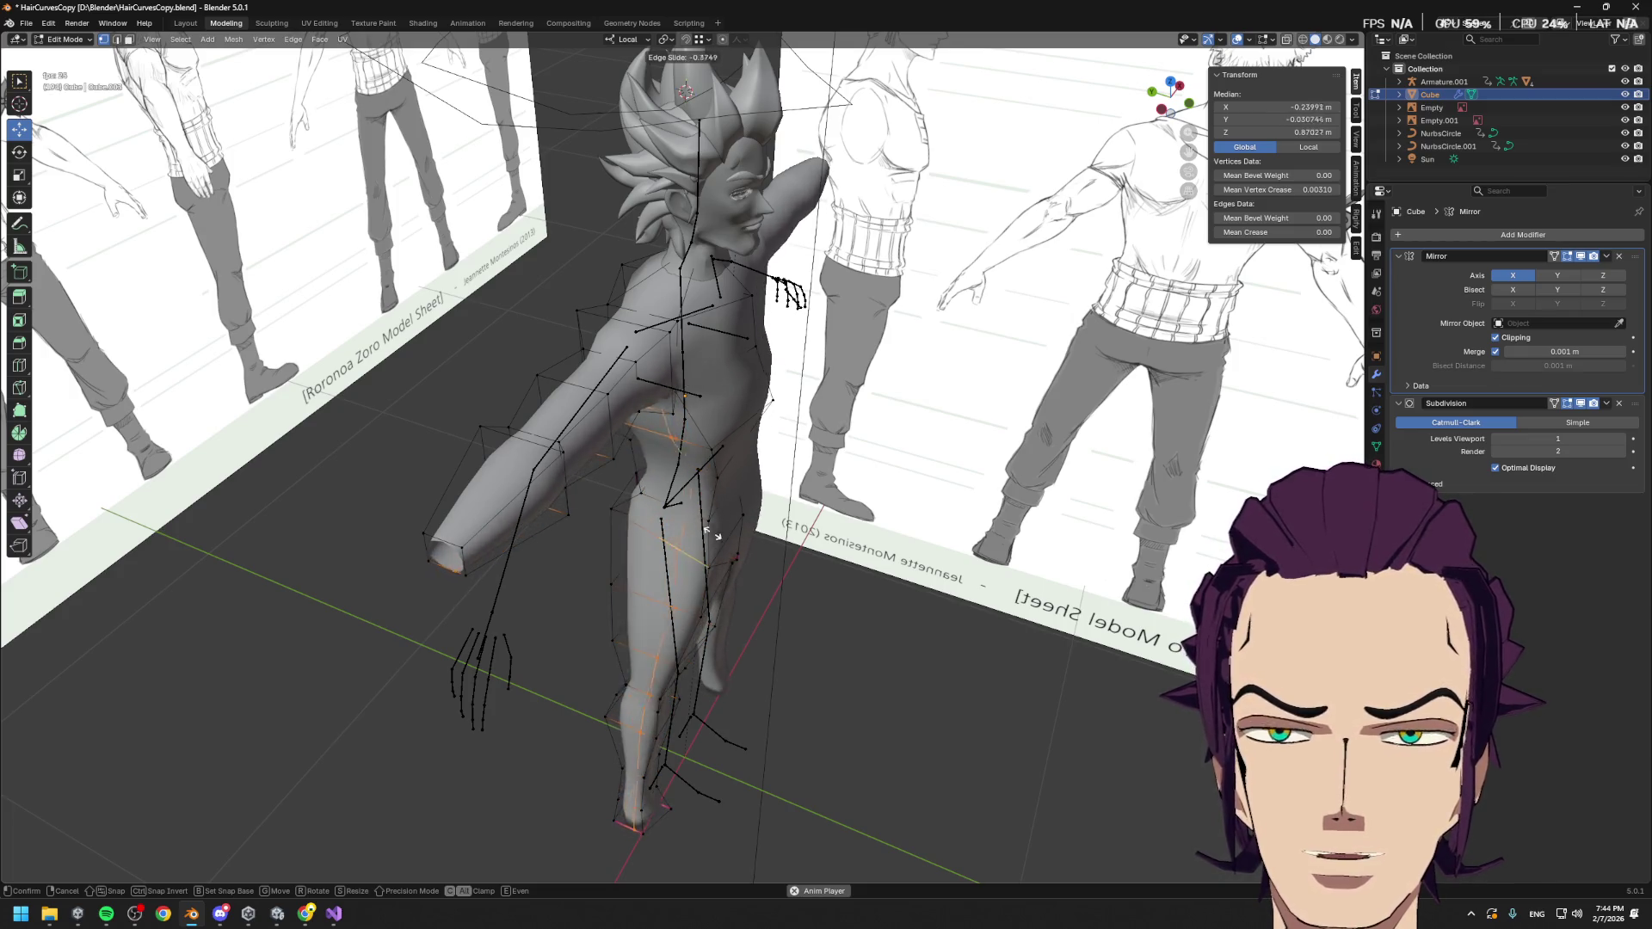
left_click(693, 525)
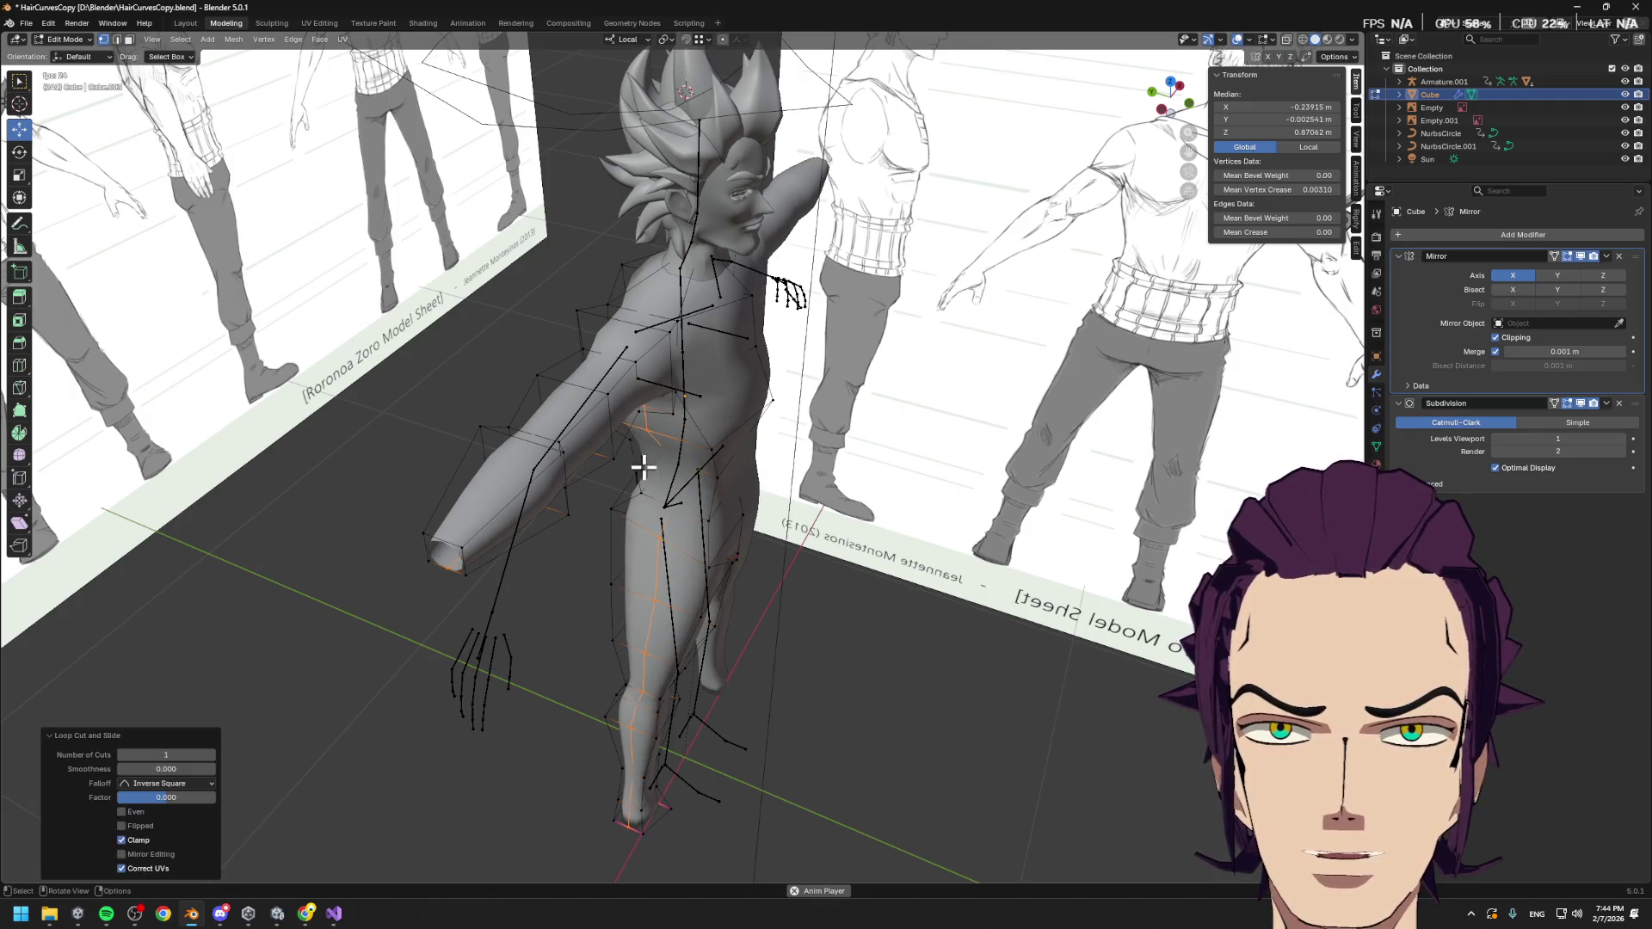
left_click(582, 398)
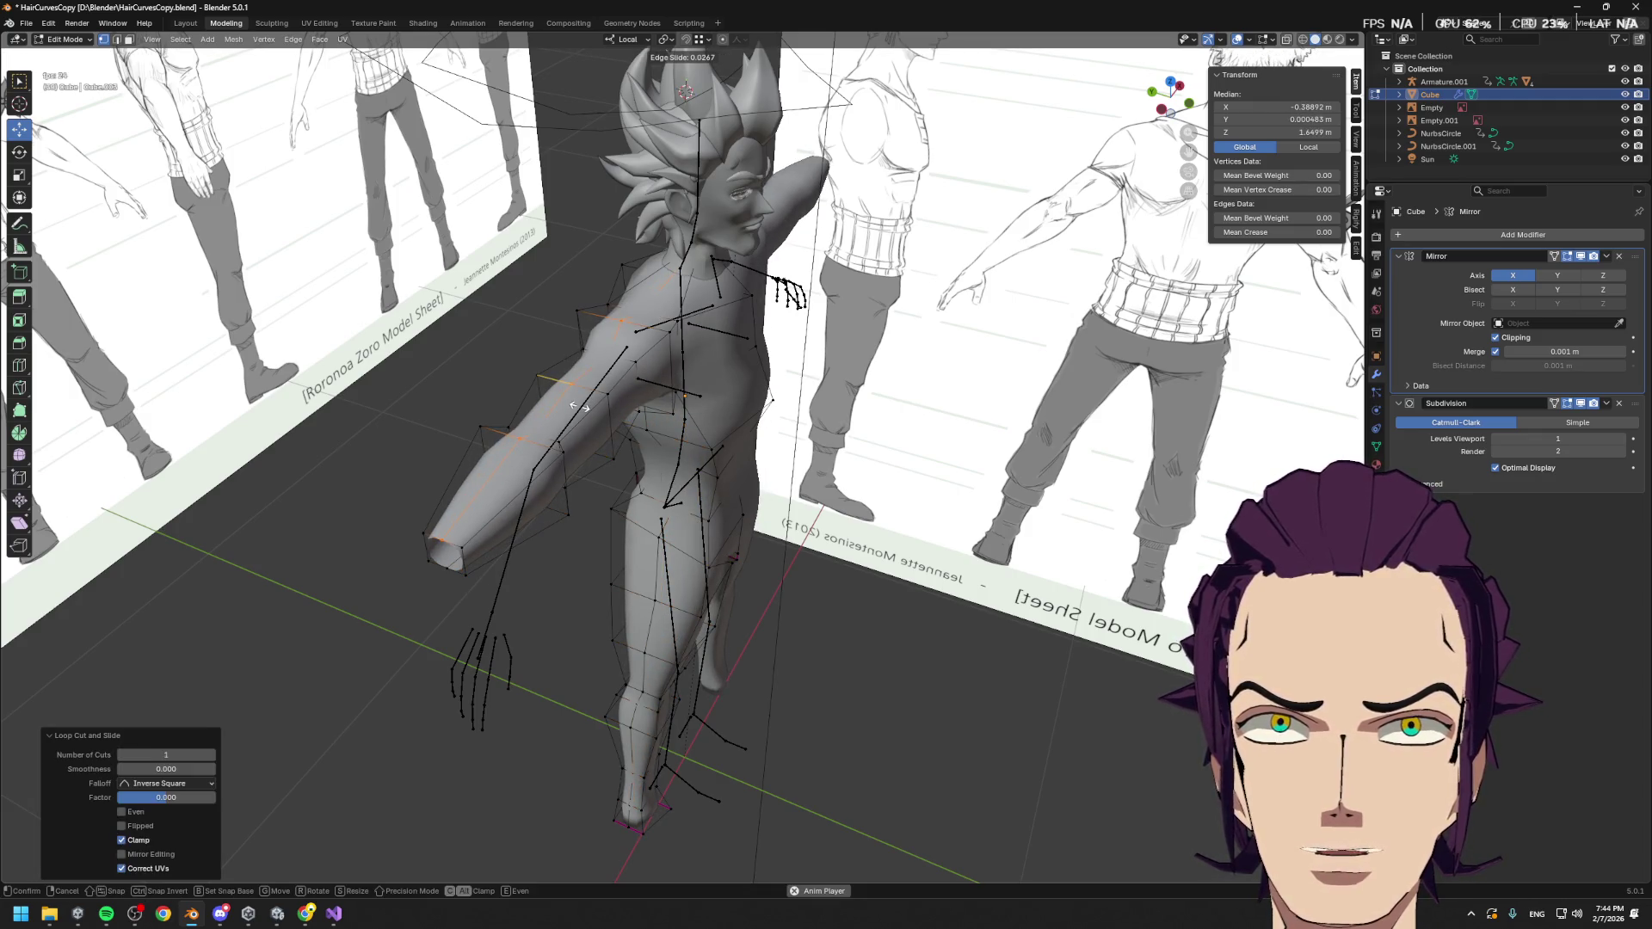
right_click(582, 407)
middle_click_drag(645, 435, 718, 217)
key("ctrl+r")
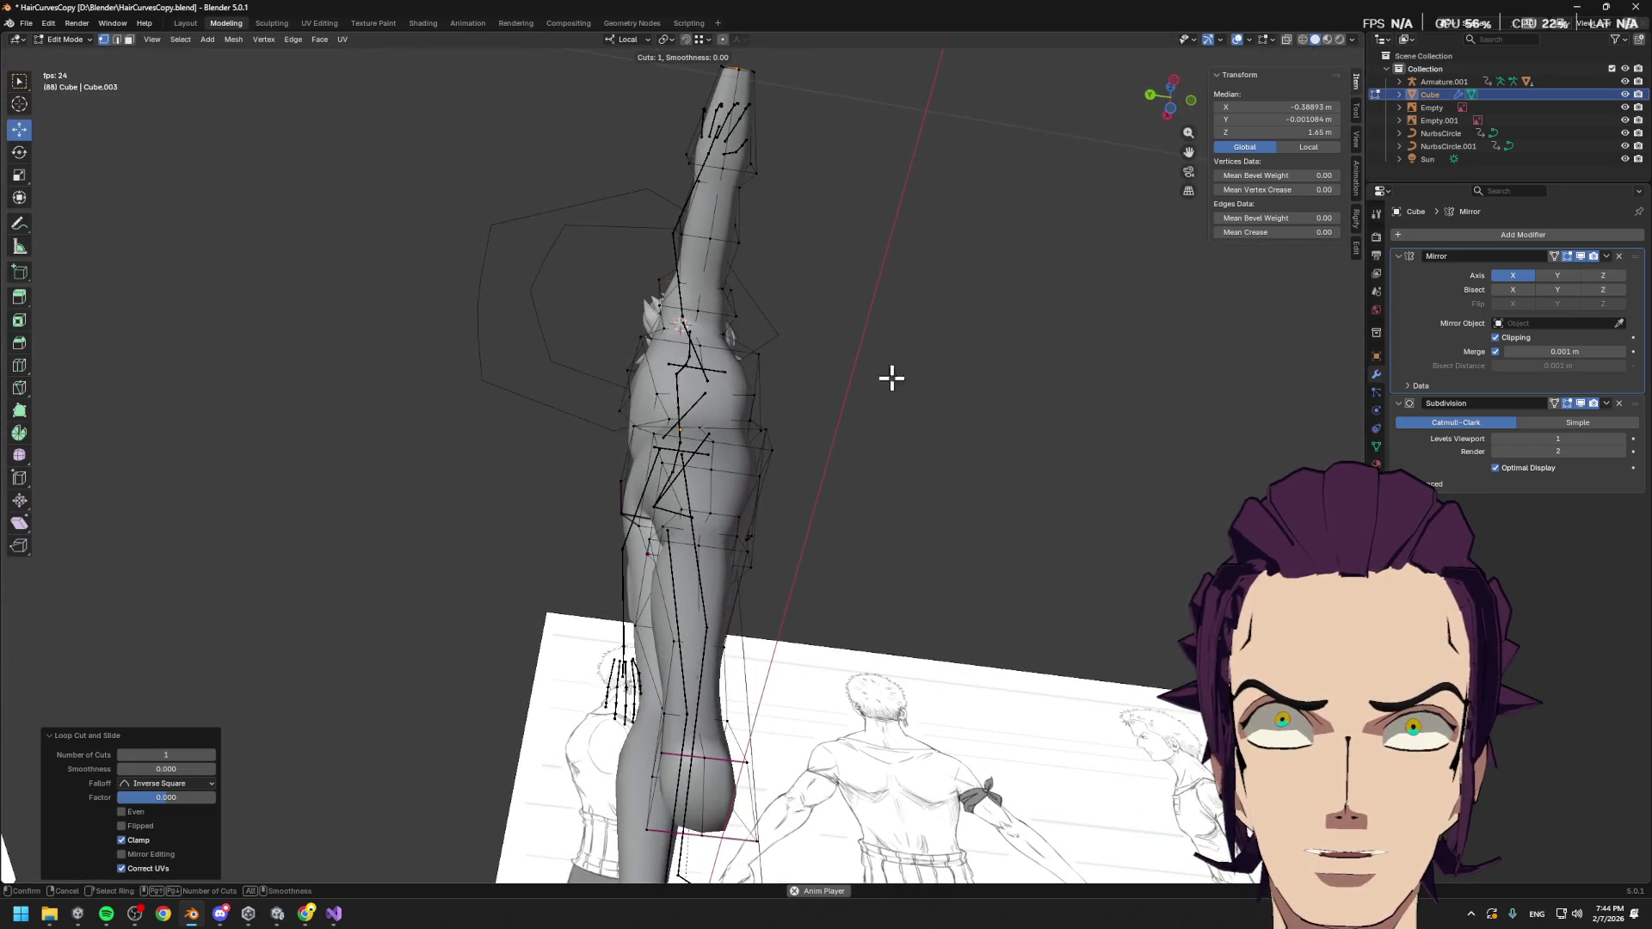
right_click(803, 347)
mouse_move(804, 347)
middle_mouse_down()
mouse_move(896, 391)
mouse_move(797, 465)
mouse_move(701, 479)
mouse_move(731, 491)
mouse_move(674, 492)
mouse_move(749, 479)
mouse_move(656, 315)
mouse_move(750, 441)
mouse_move(627, 398)
mouse_move(756, 451)
mouse_move(685, 446)
mouse_move(679, 421)
mouse_move(734, 424)
mouse_move(654, 391)
middle_mouse_up()
left_click(656, 315)
left_click(628, 398)
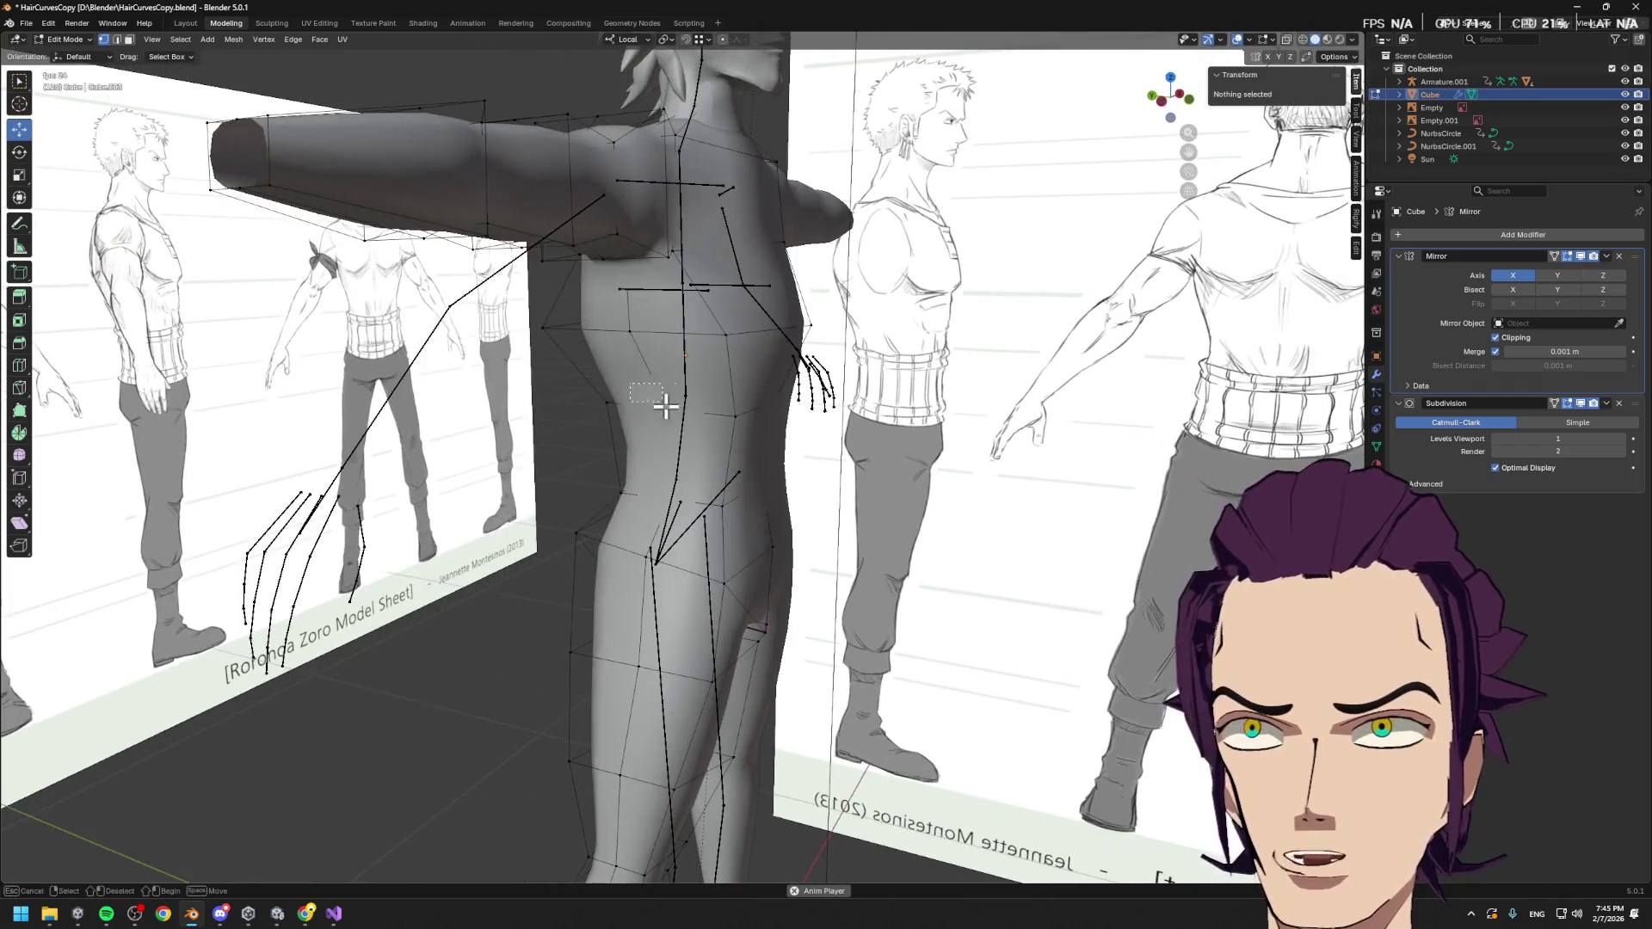
Try shifting a side vertex along local X, then undo the move
left_click(690, 434)
middle_click_drag(779, 351, 785, 416)
key("g")
key("x")
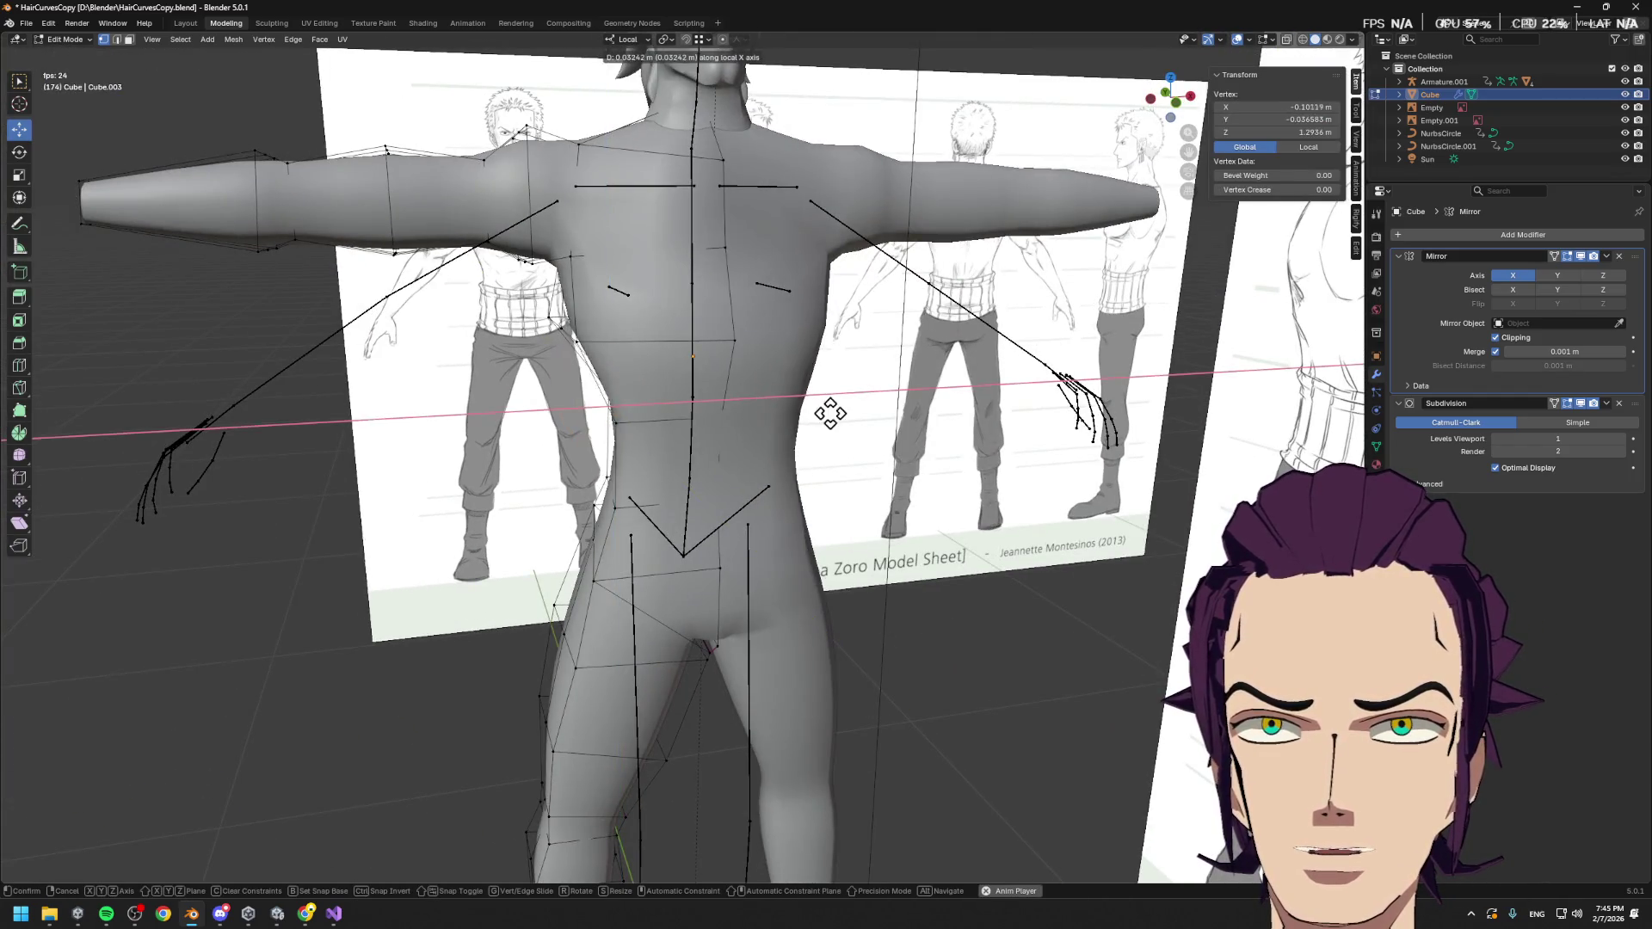
left_click(857, 423)
mouse_move(857, 424)
middle_mouse_down()
mouse_move(934, 428)
mouse_move(749, 395)
mouse_move(713, 345)
middle_mouse_up()
key("ctrl+z")
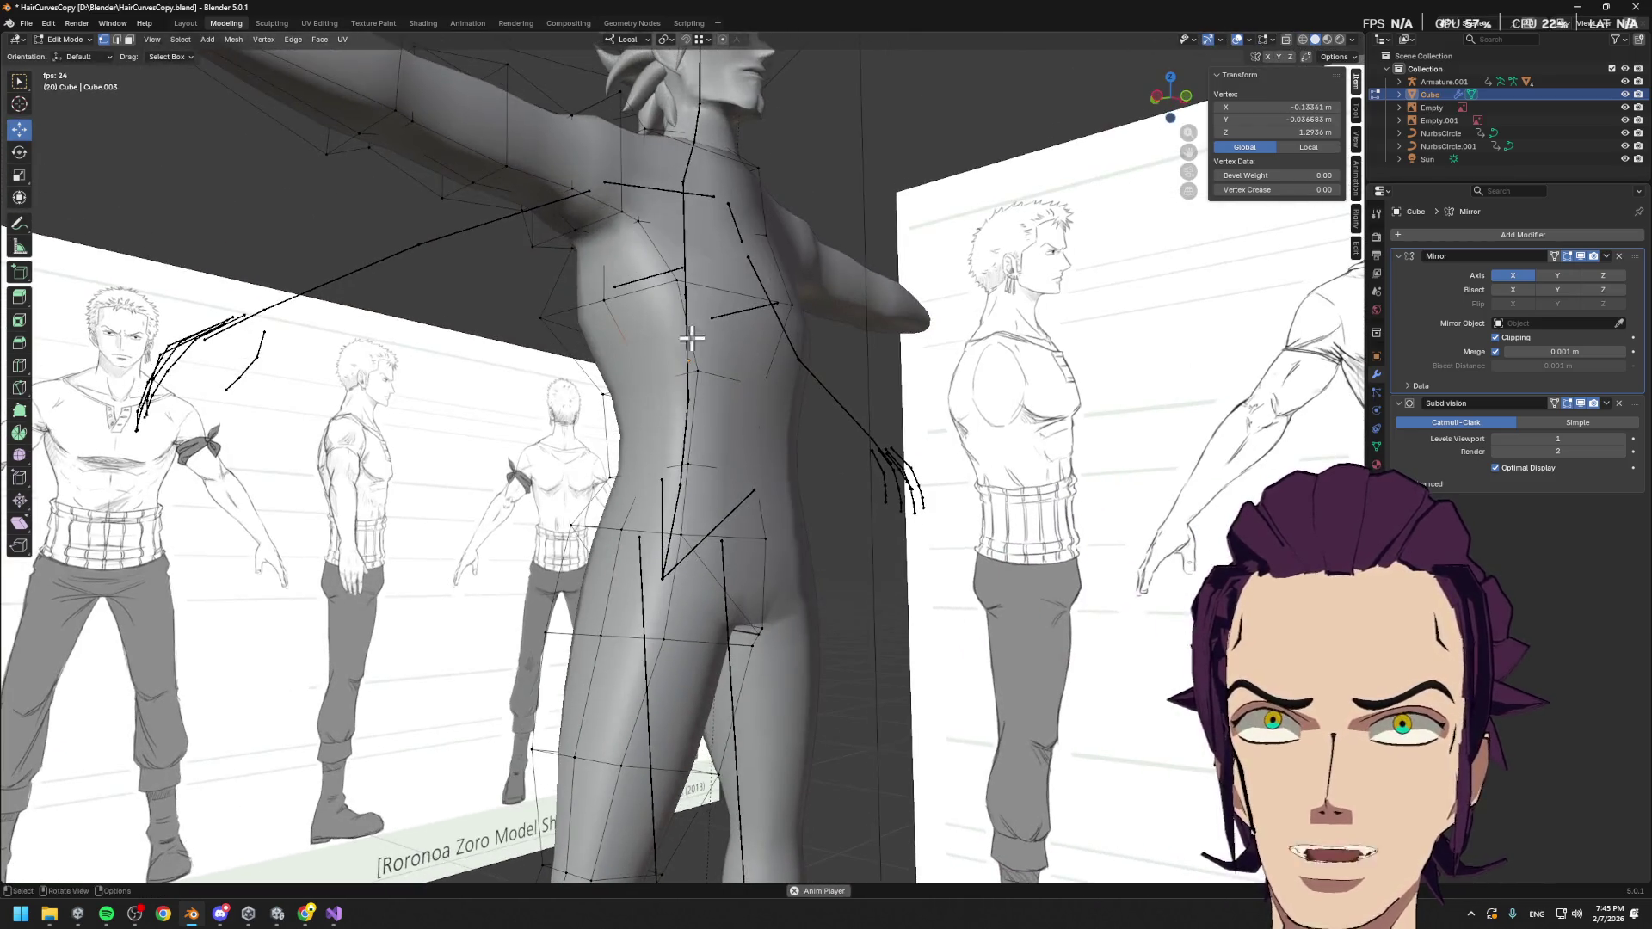
Cut another edge loop across the arm
mouse_move(511, 150)
middle_mouse_down()
mouse_move(637, 284)
mouse_move(592, 290)
middle_mouse_up()
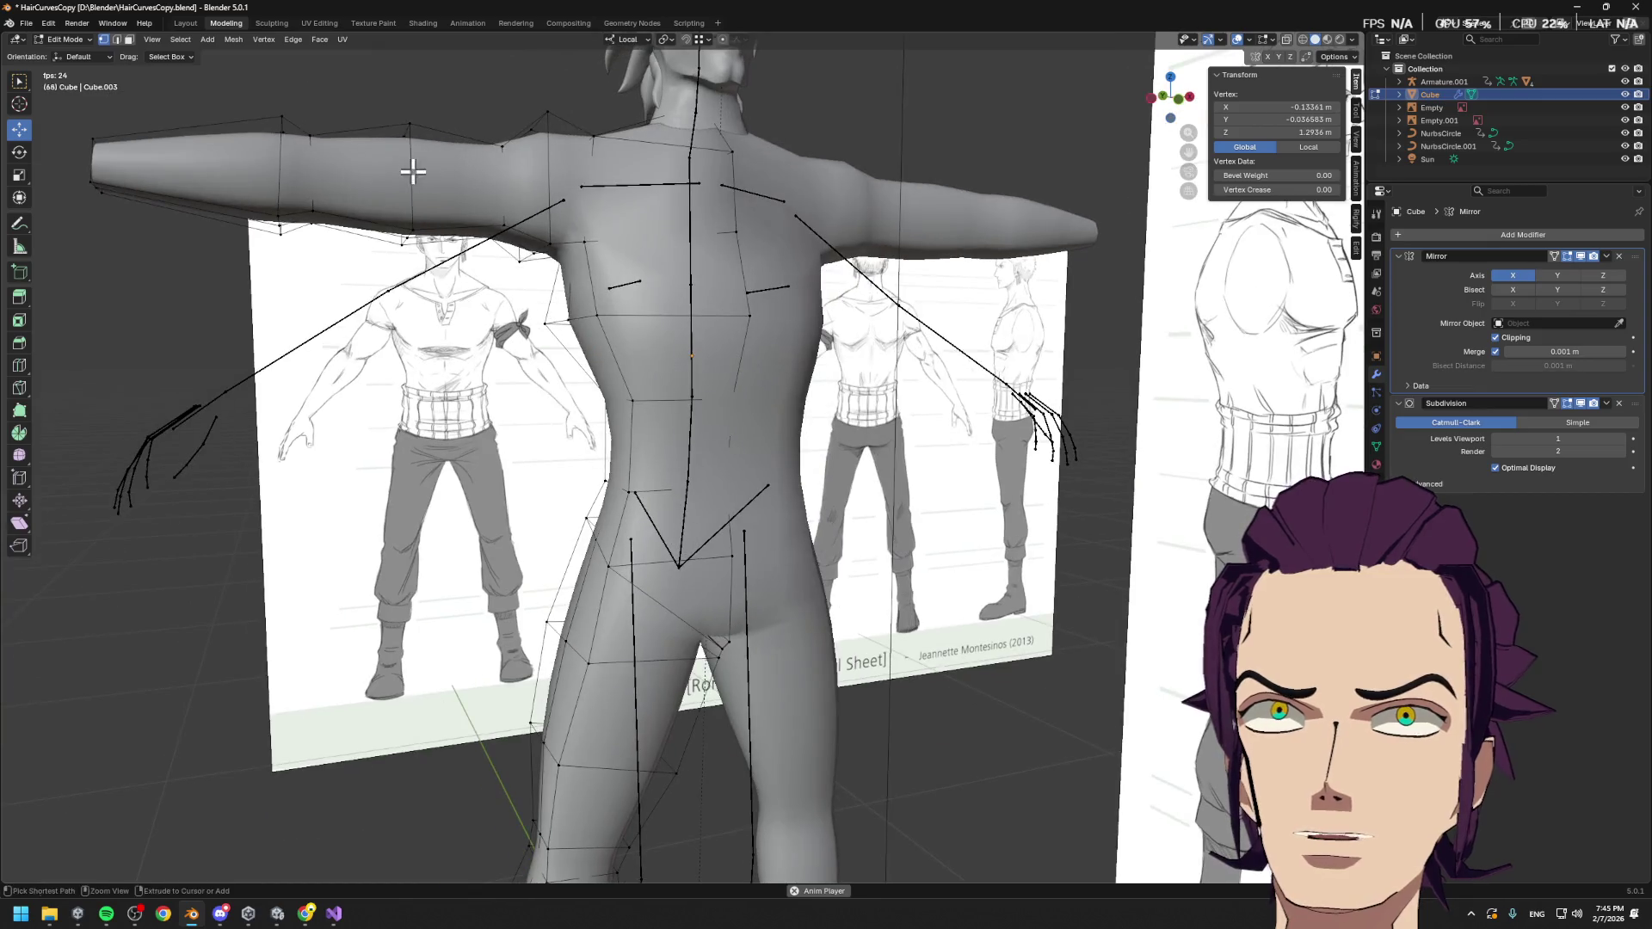
left_click(417, 176, "alt")
key("g")
key("g")
left_click(421, 175)
mouse_move(529, 228)
middle_mouse_down()
mouse_move(555, 294)
mouse_move(642, 350)
mouse_move(488, 260)
mouse_move(584, 269)
mouse_move(754, 389)
middle_mouse_up()
Nudge the armpit vertex -0.007983 m, then select the shoulder-joint loop and open LoopTools
left_click(468, 216)
key("g")
key("x")
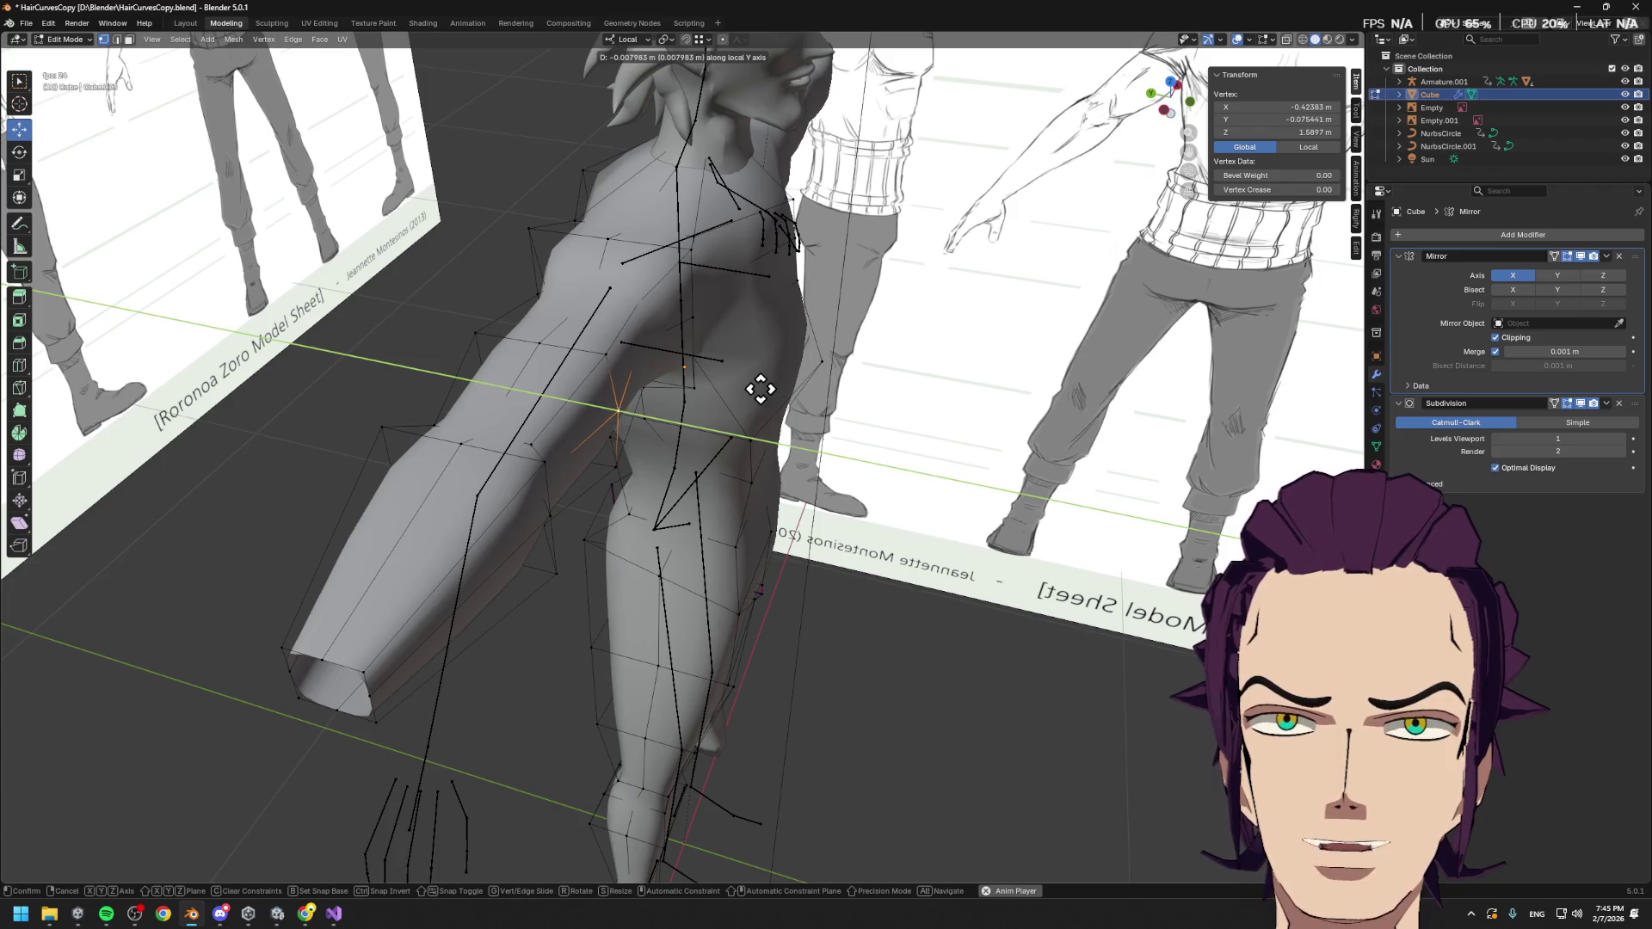
left_click(755, 387)
left_click(587, 353, "alt")
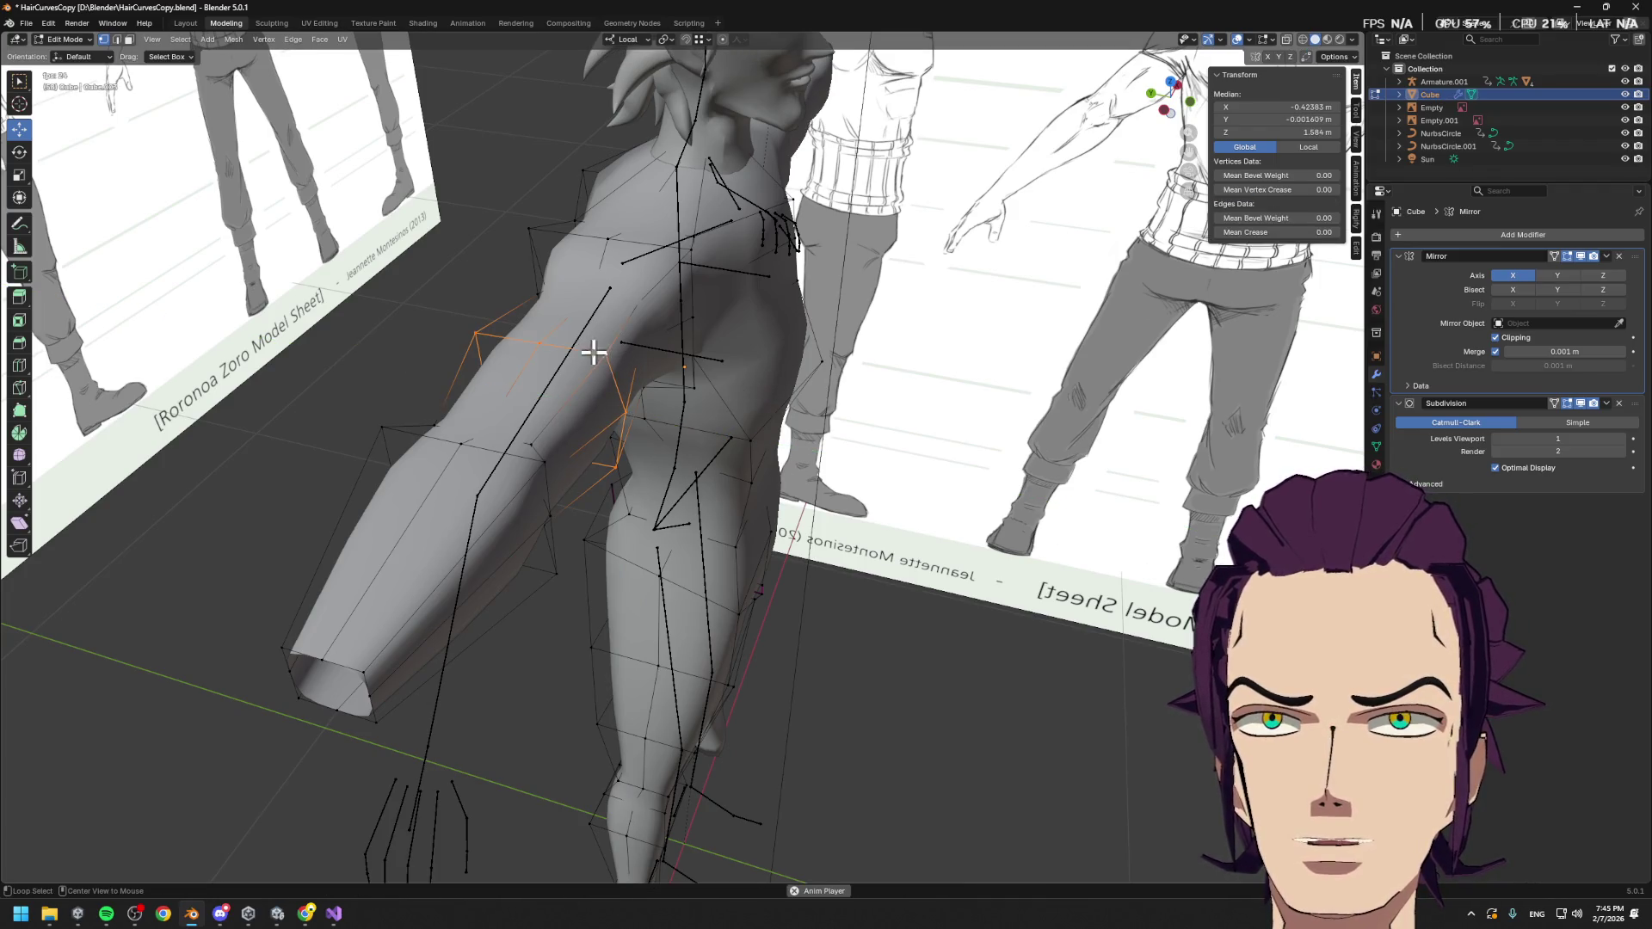
left_click(1356, 247)
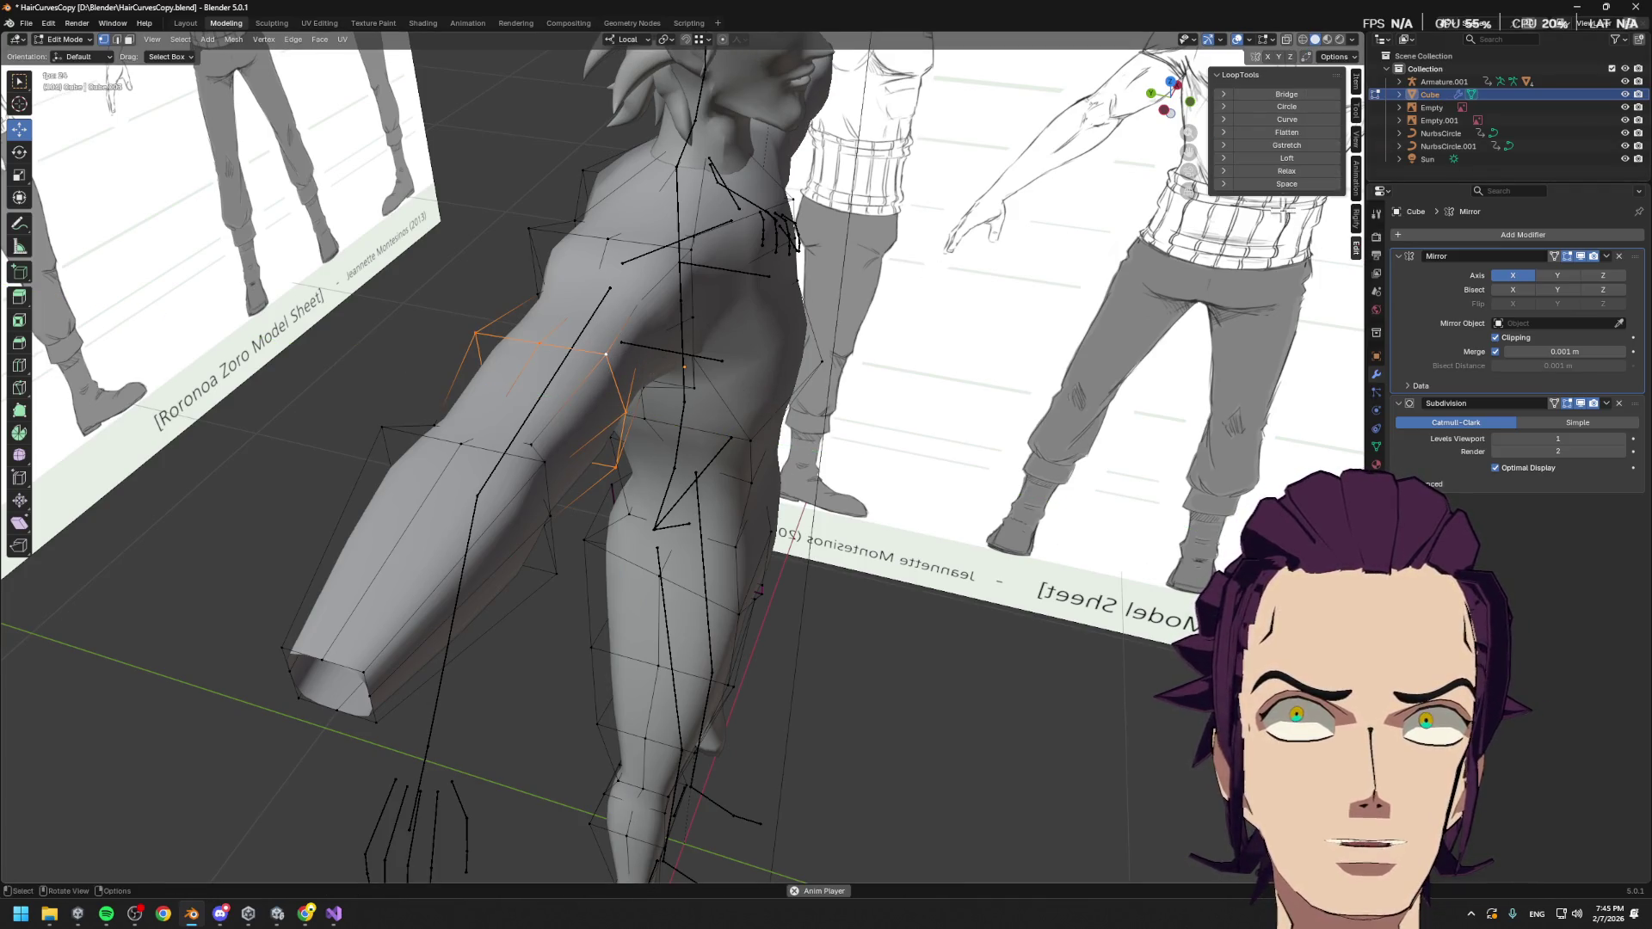
Try rounding and enlarging the shoulder loop with LoopTools Circle, then undo it
left_click(1306, 115)
mouse_move(952, 344)
middle_mouse_down()
mouse_move(861, 327)
mouse_move(938, 284)
mouse_move(860, 271)
mouse_move(937, 267)
middle_mouse_up()
key("s")
left_click(947, 280)
key("r")
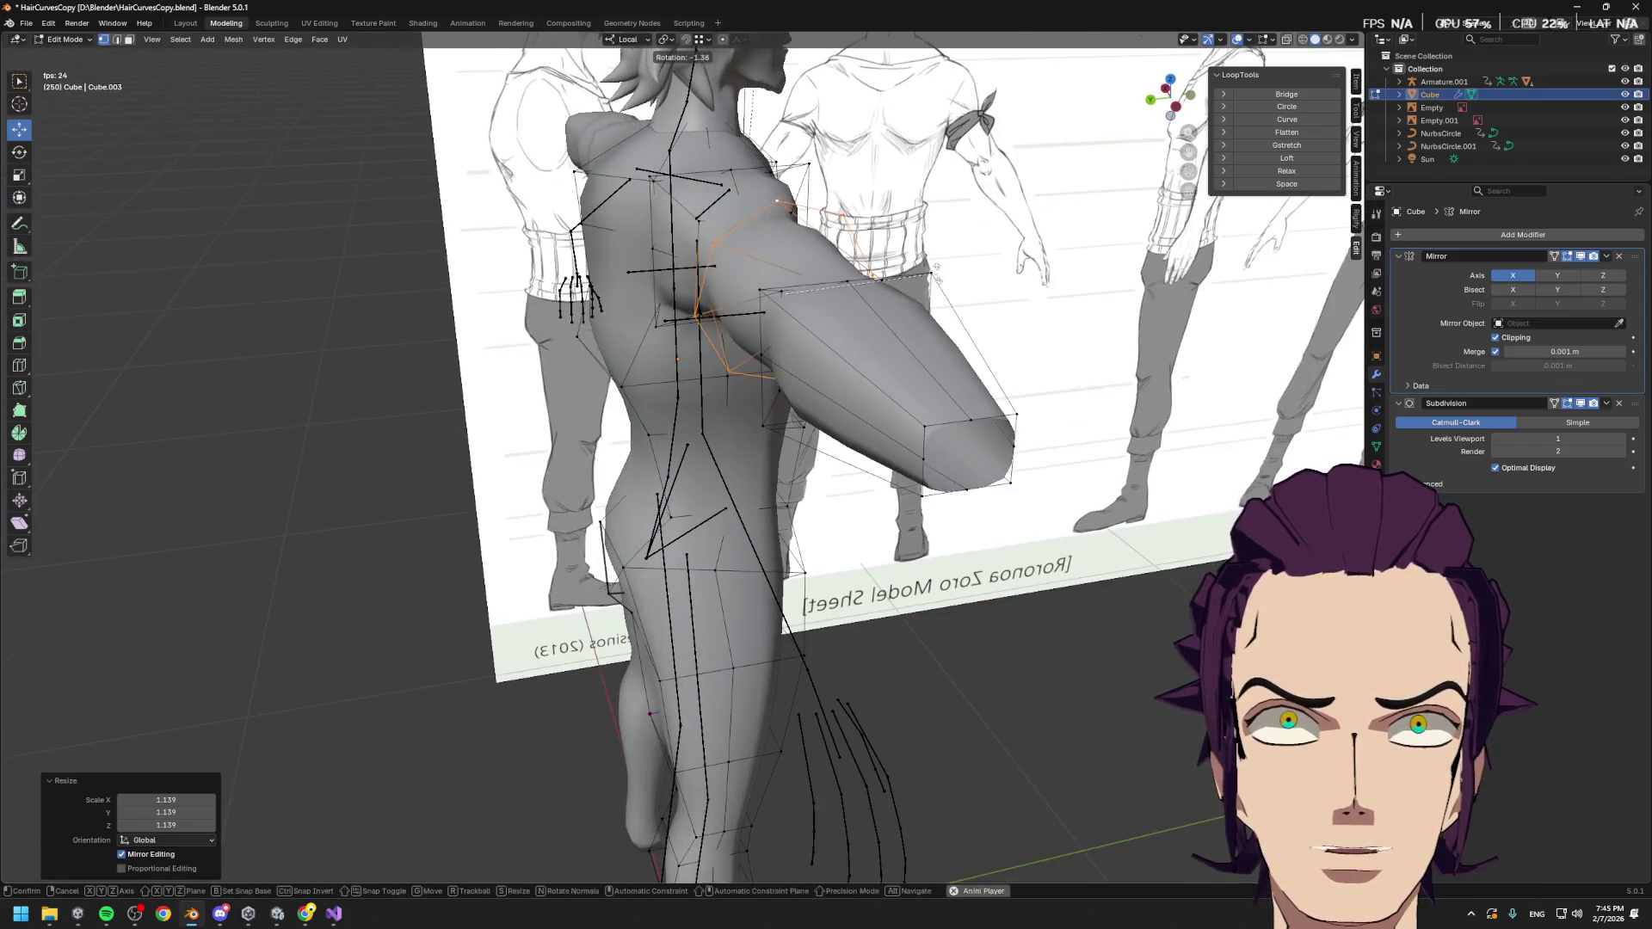
right_click(945, 258)
key("ctrl+z")
key("ctrl+z")
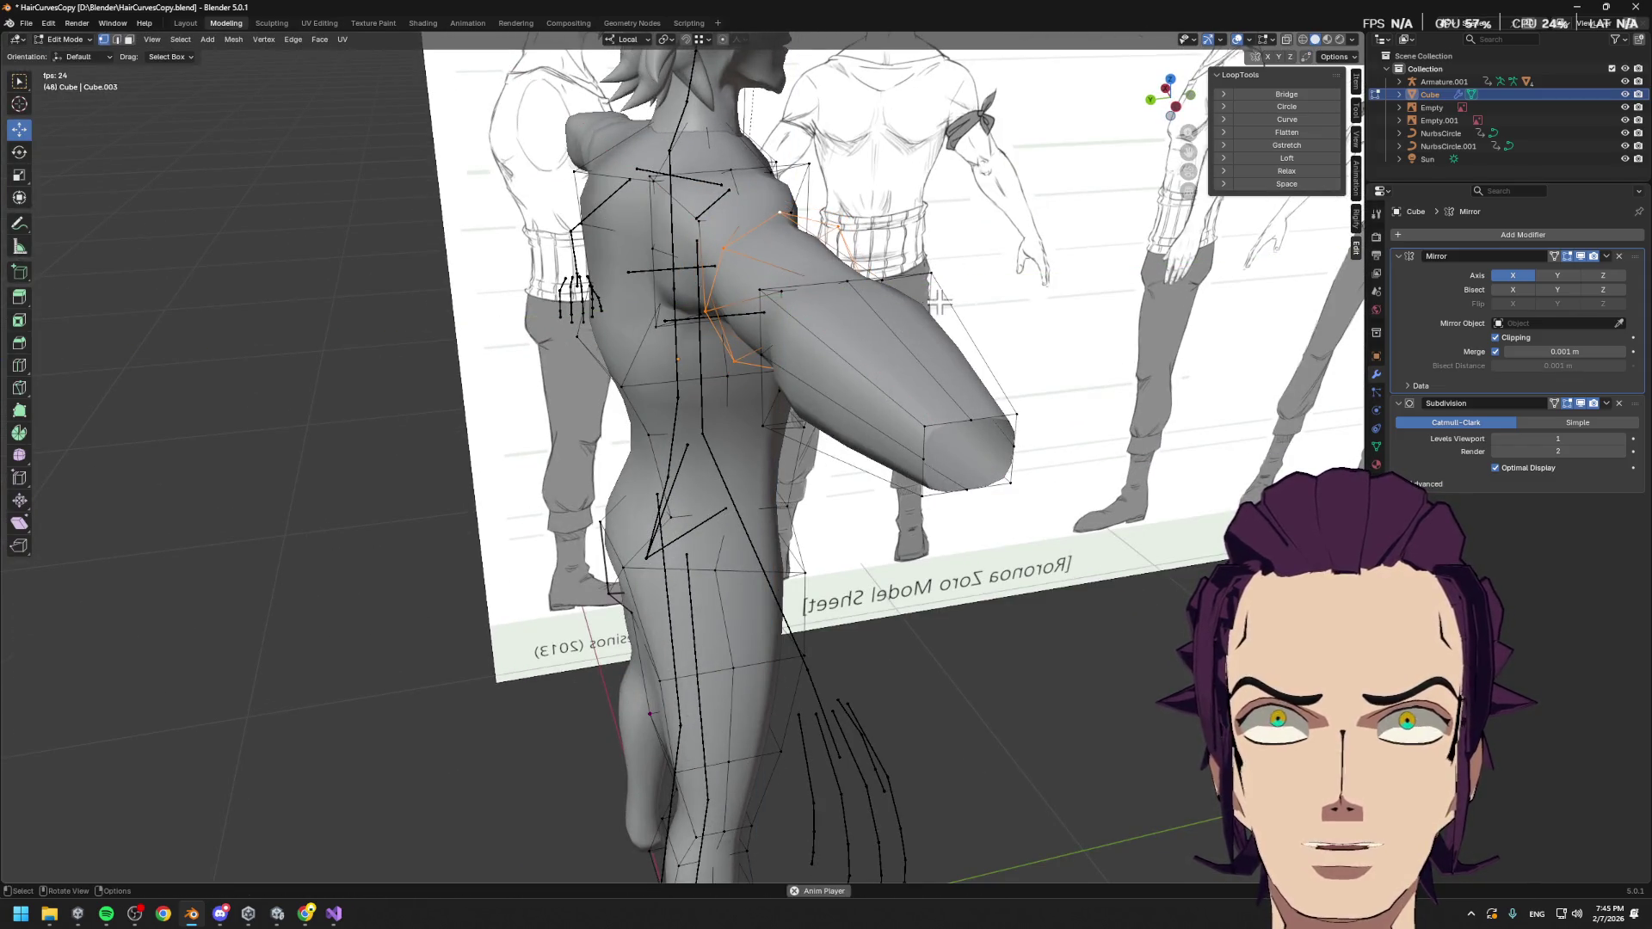
From behind, select the upper arm and wrist loops and round them with LoopTools Circle
mouse_move(1034, 232)
middle_mouse_down()
mouse_move(1026, 258)
mouse_move(1153, 267)
middle_mouse_up()
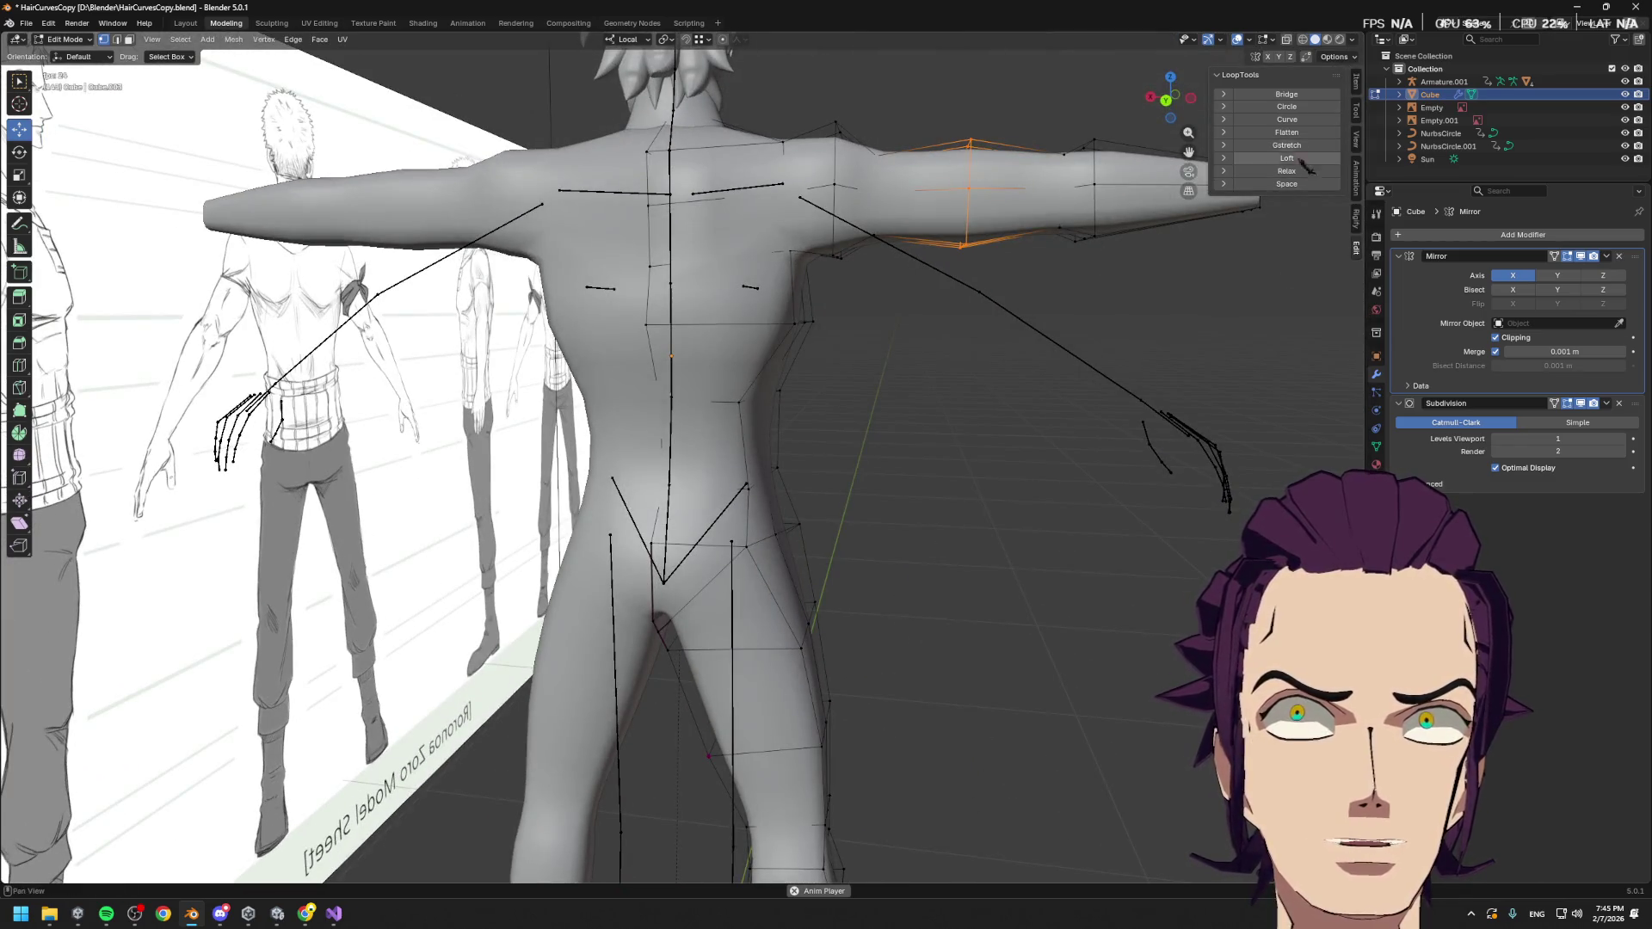
mouse_move(837, 173)
middle_mouse_down()
mouse_move(815, 236)
mouse_move(833, 198)
middle_mouse_up()
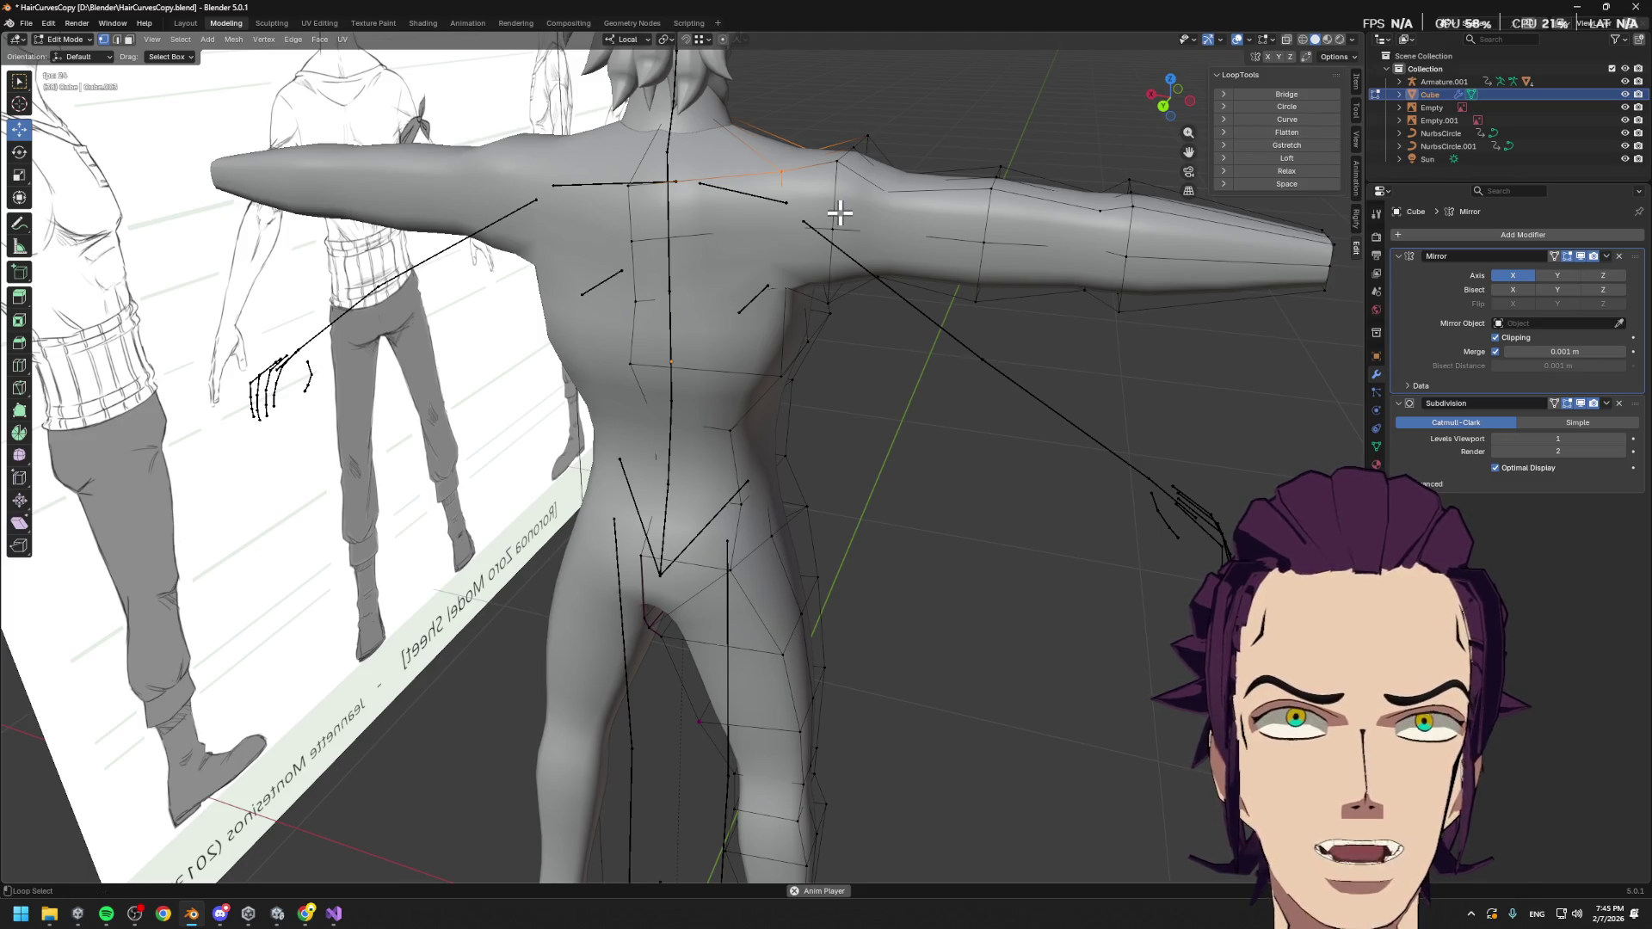
left_click(995, 227, "alt+shift")
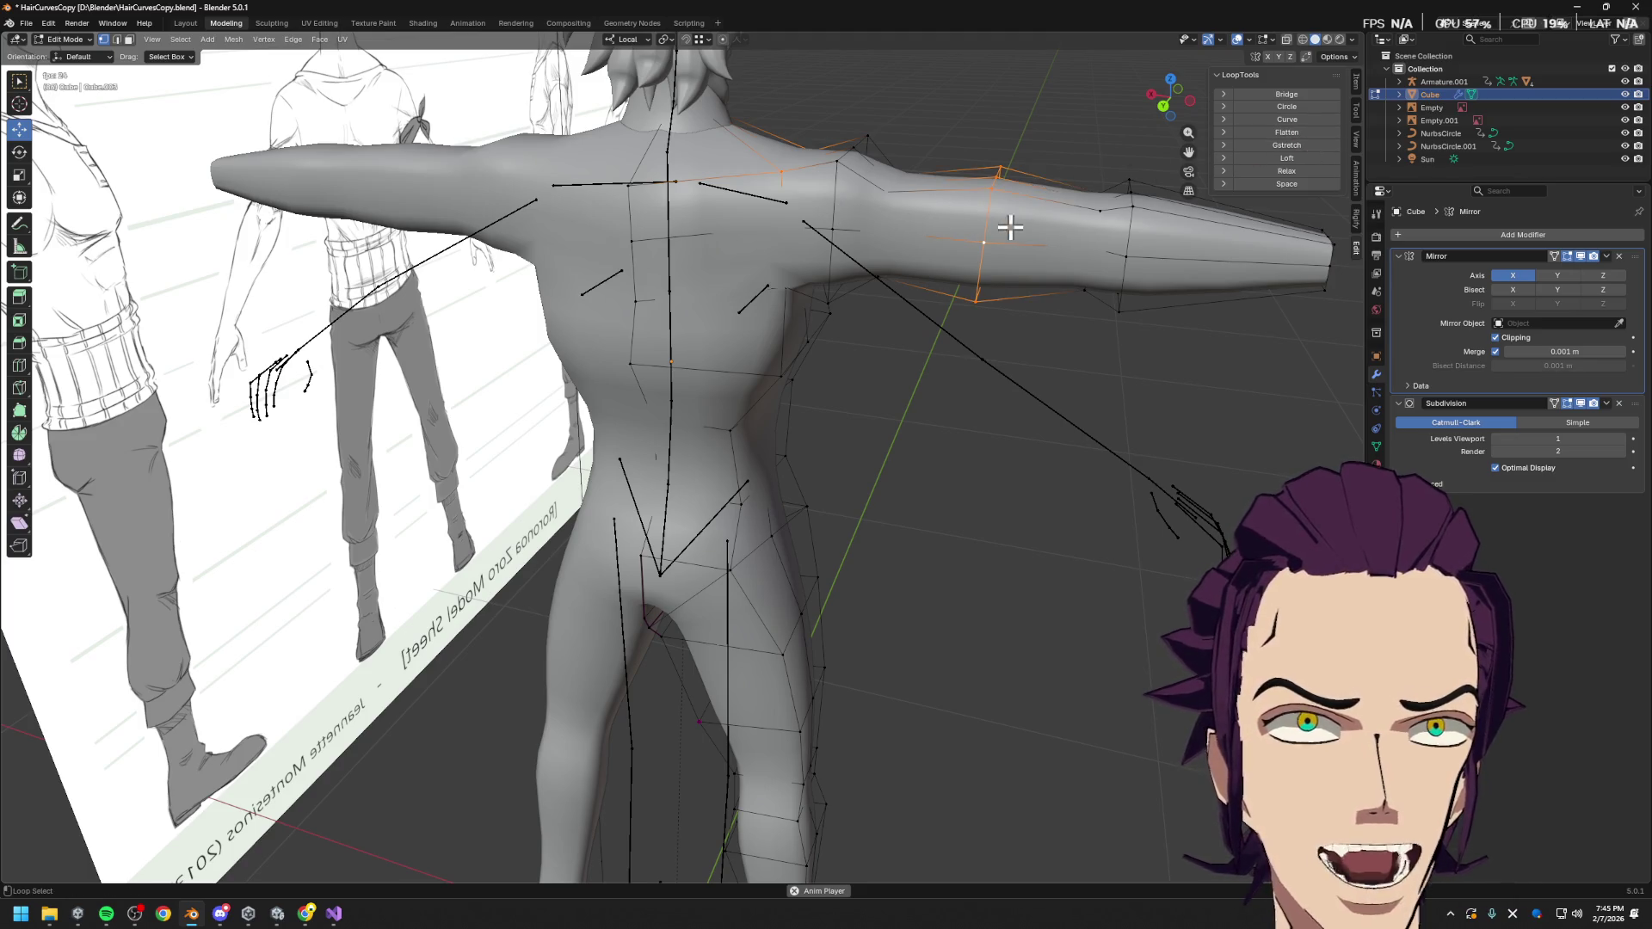
left_click(1328, 278, "alt+shift")
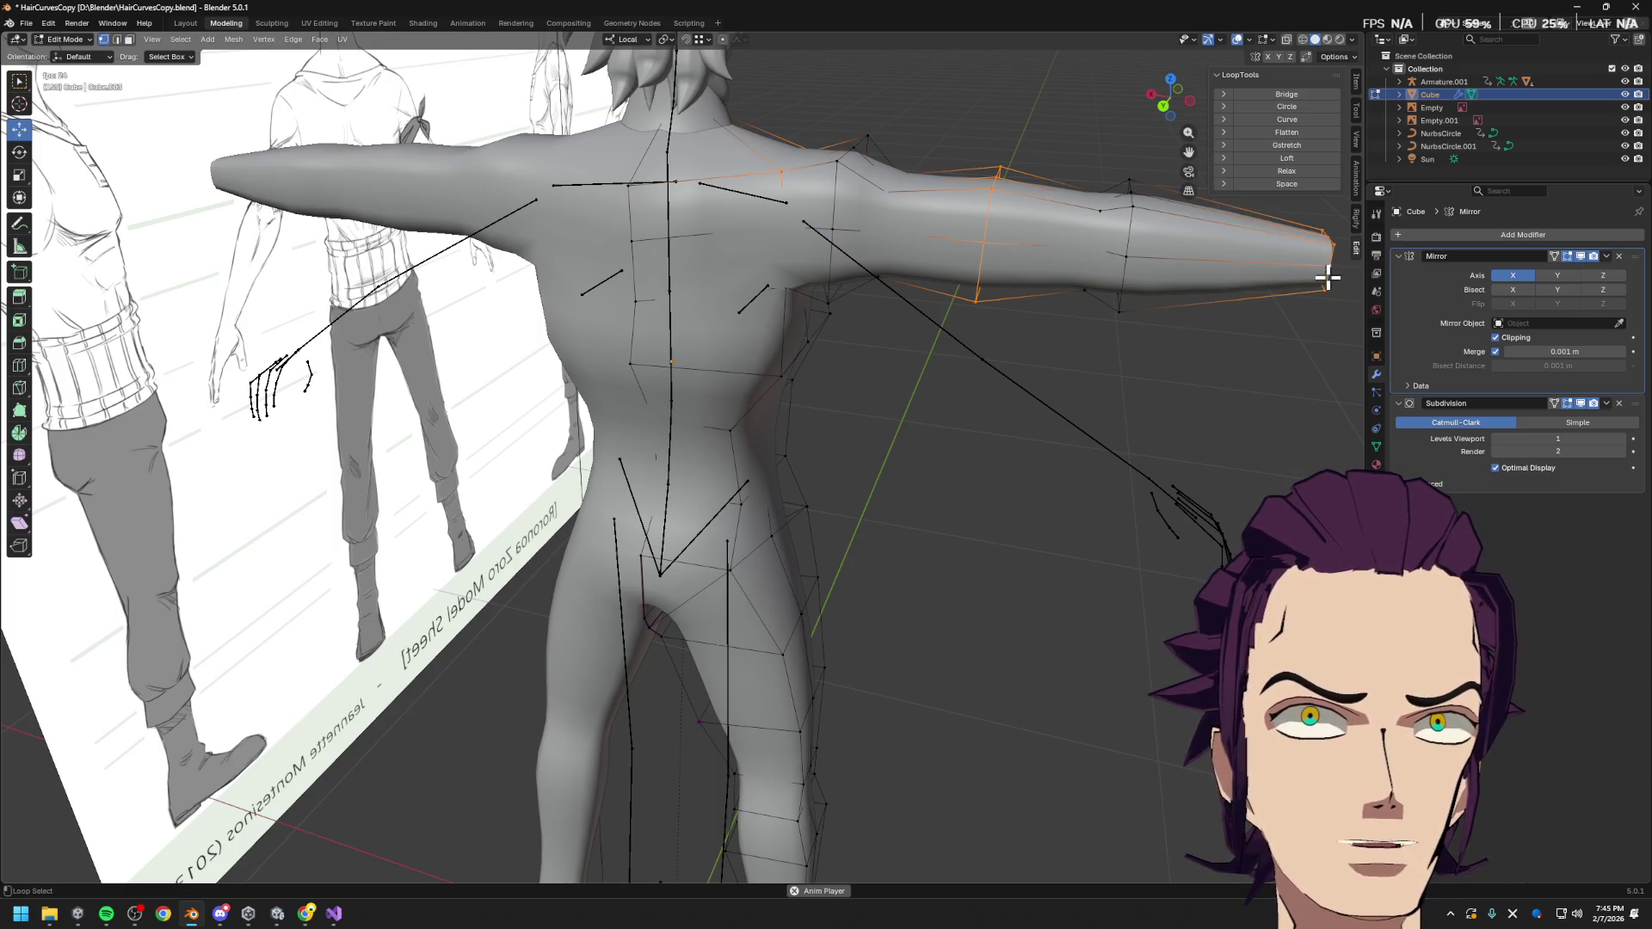
left_click(1310, 110)
Select the shoulder loop and turn on X-ray to see through the mesh
middle_click_drag(1139, 328, 1067, 330)
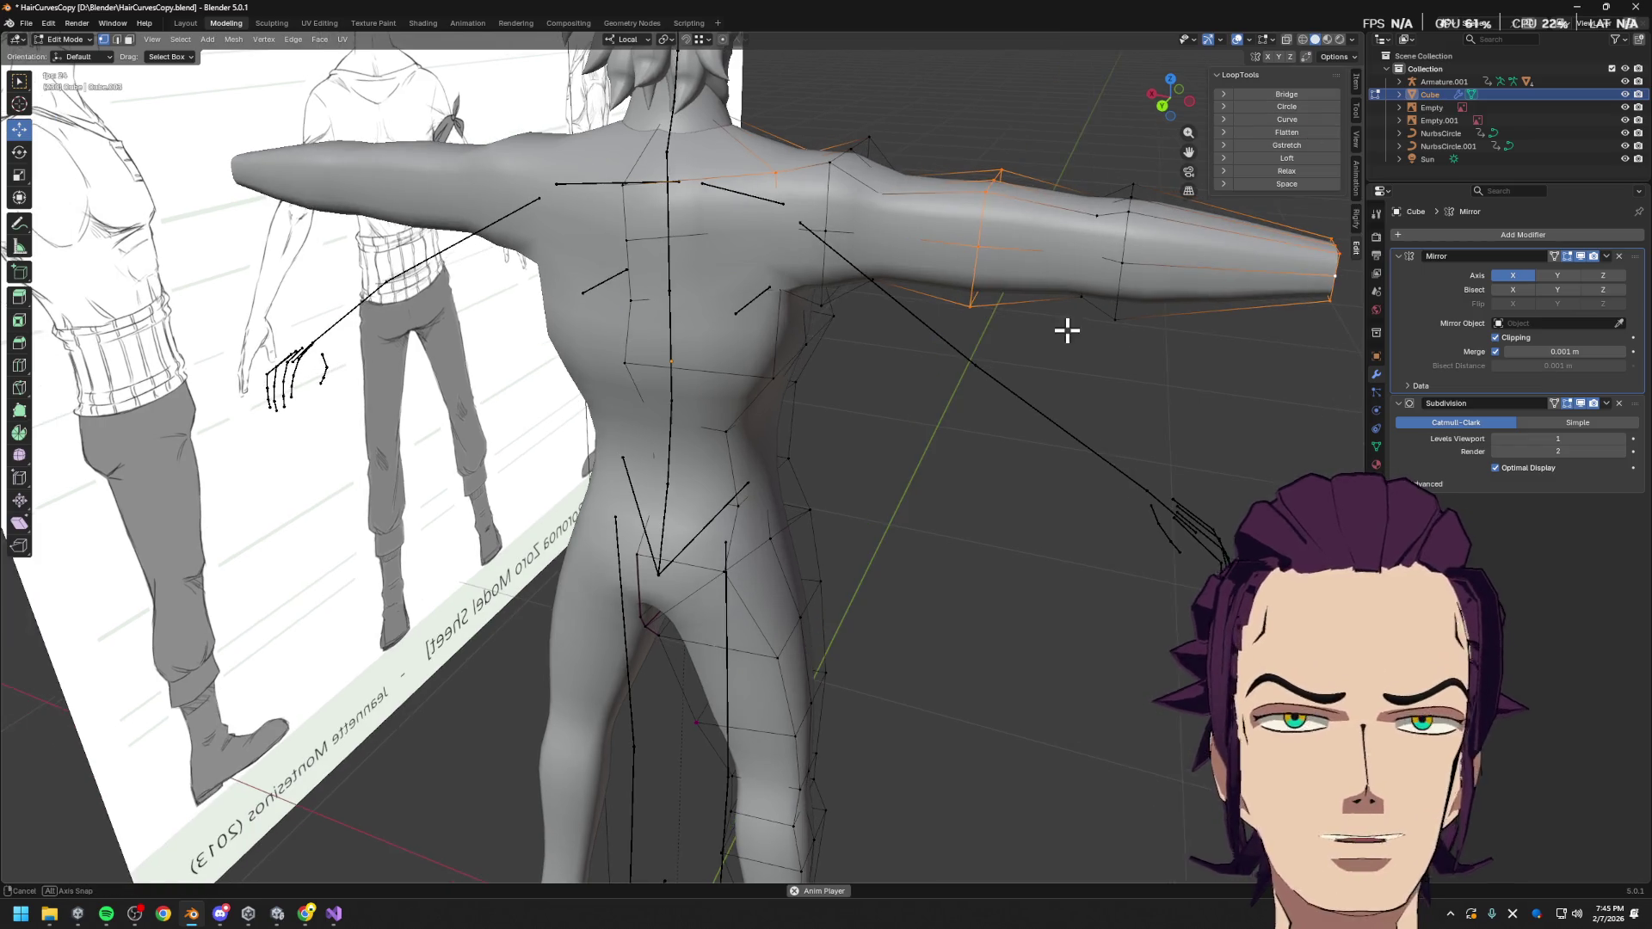
left_click(780, 188, "alt")
left_click(779, 194, "alt")
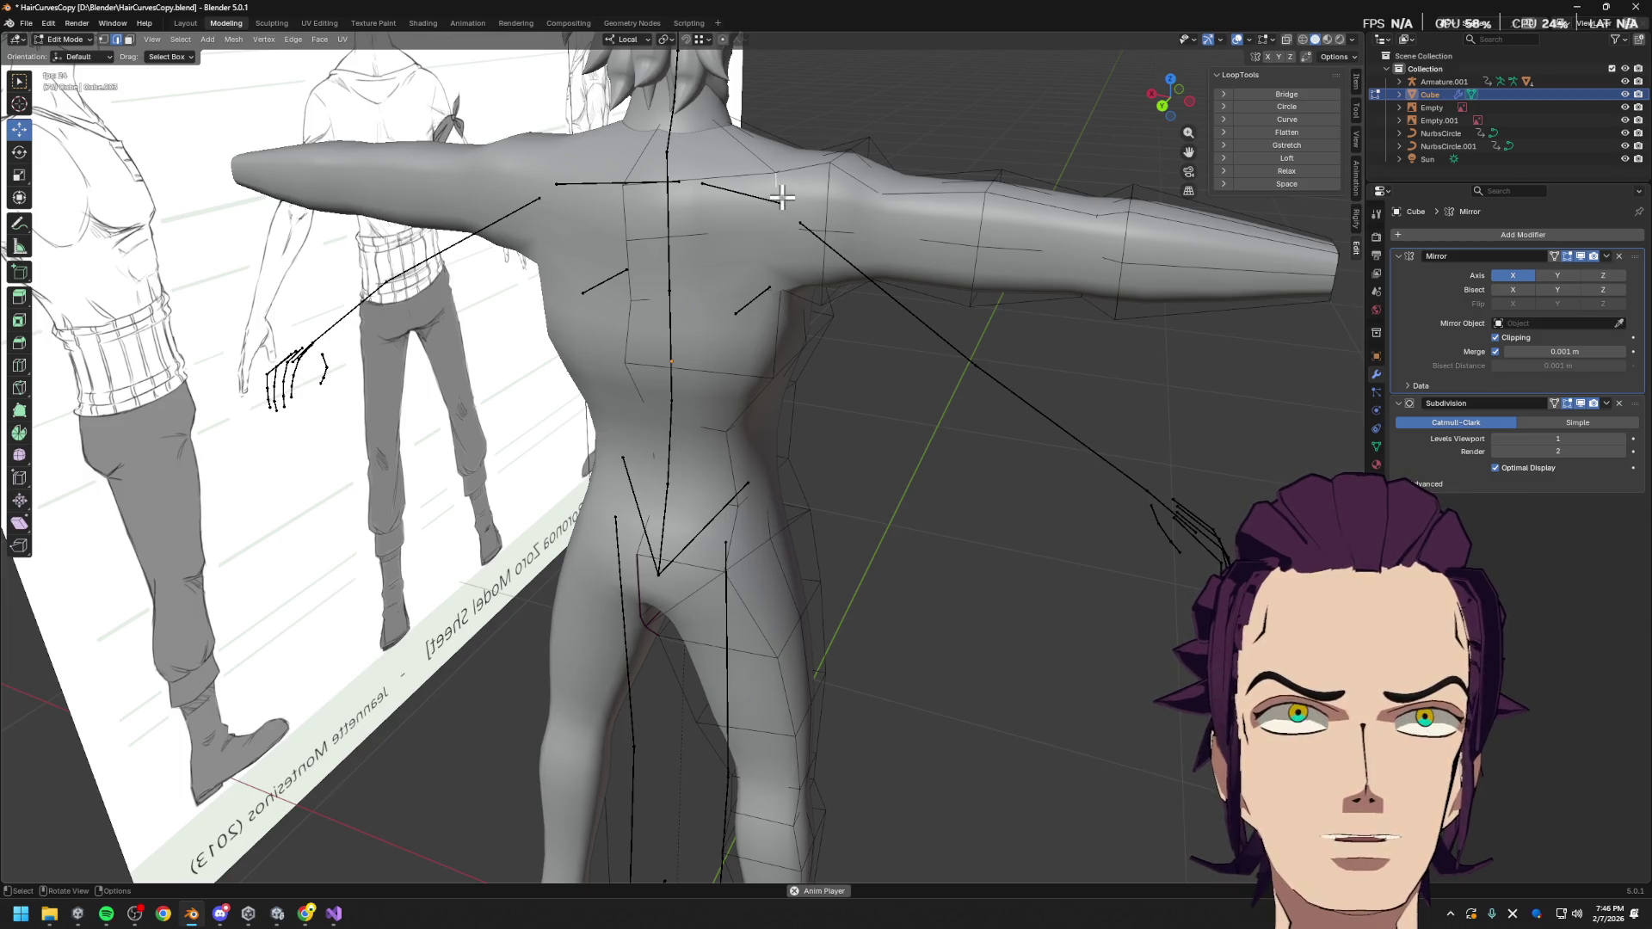
left_click(1288, 41)
middle_click_drag(1163, 131, 853, 192)
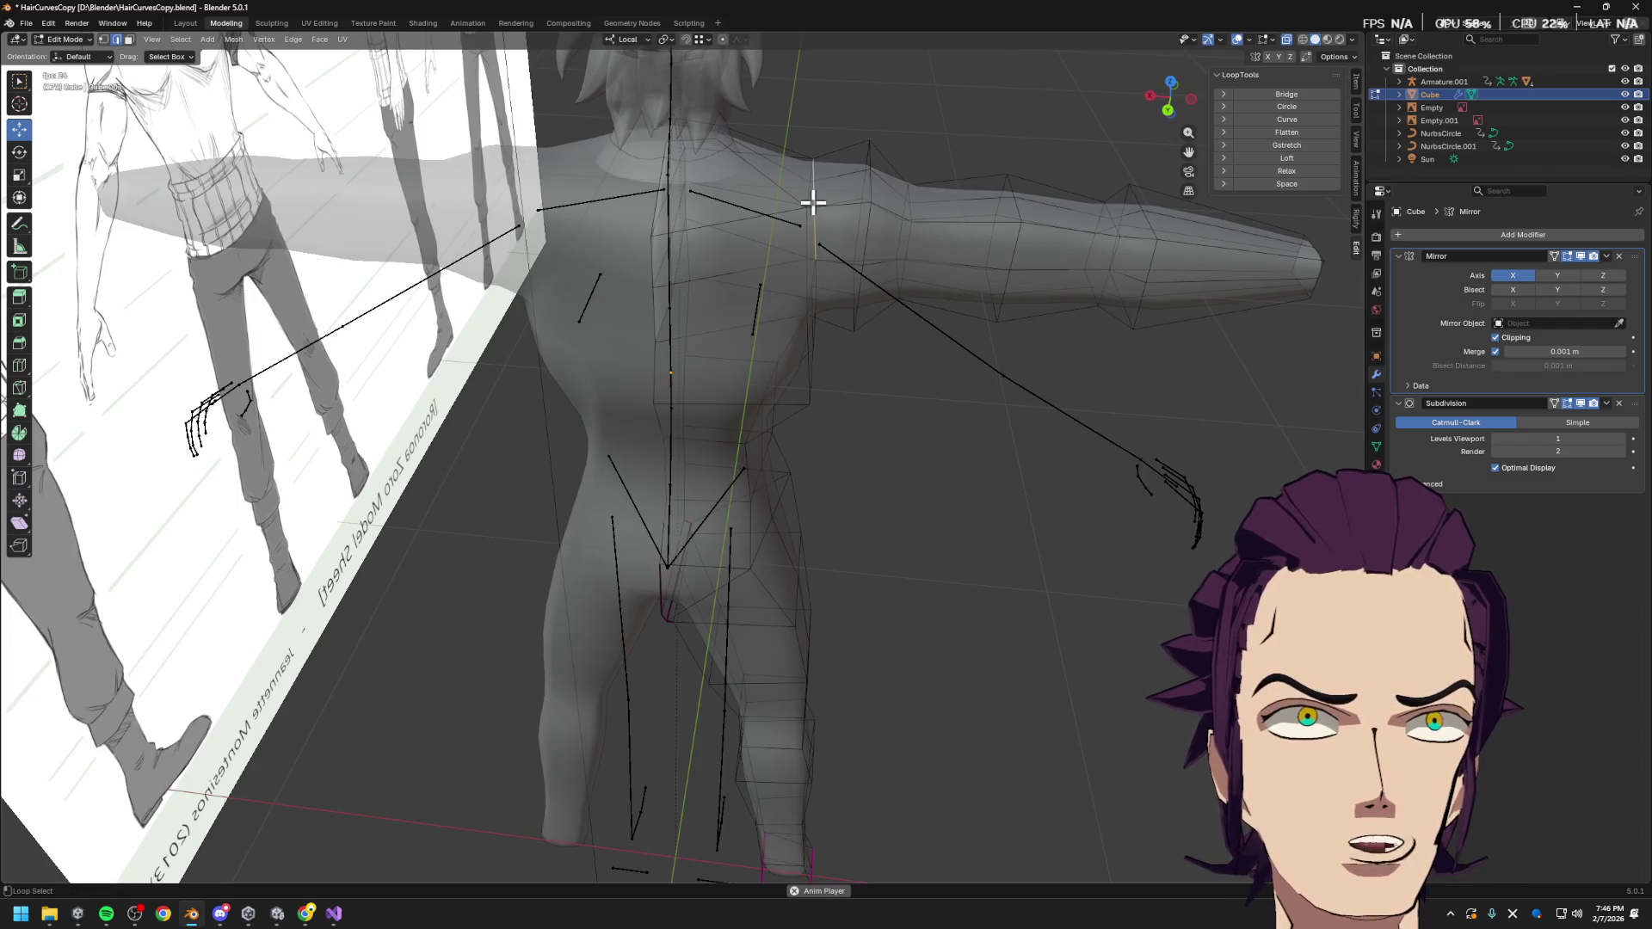
middle_click_drag(784, 243, 832, 286)
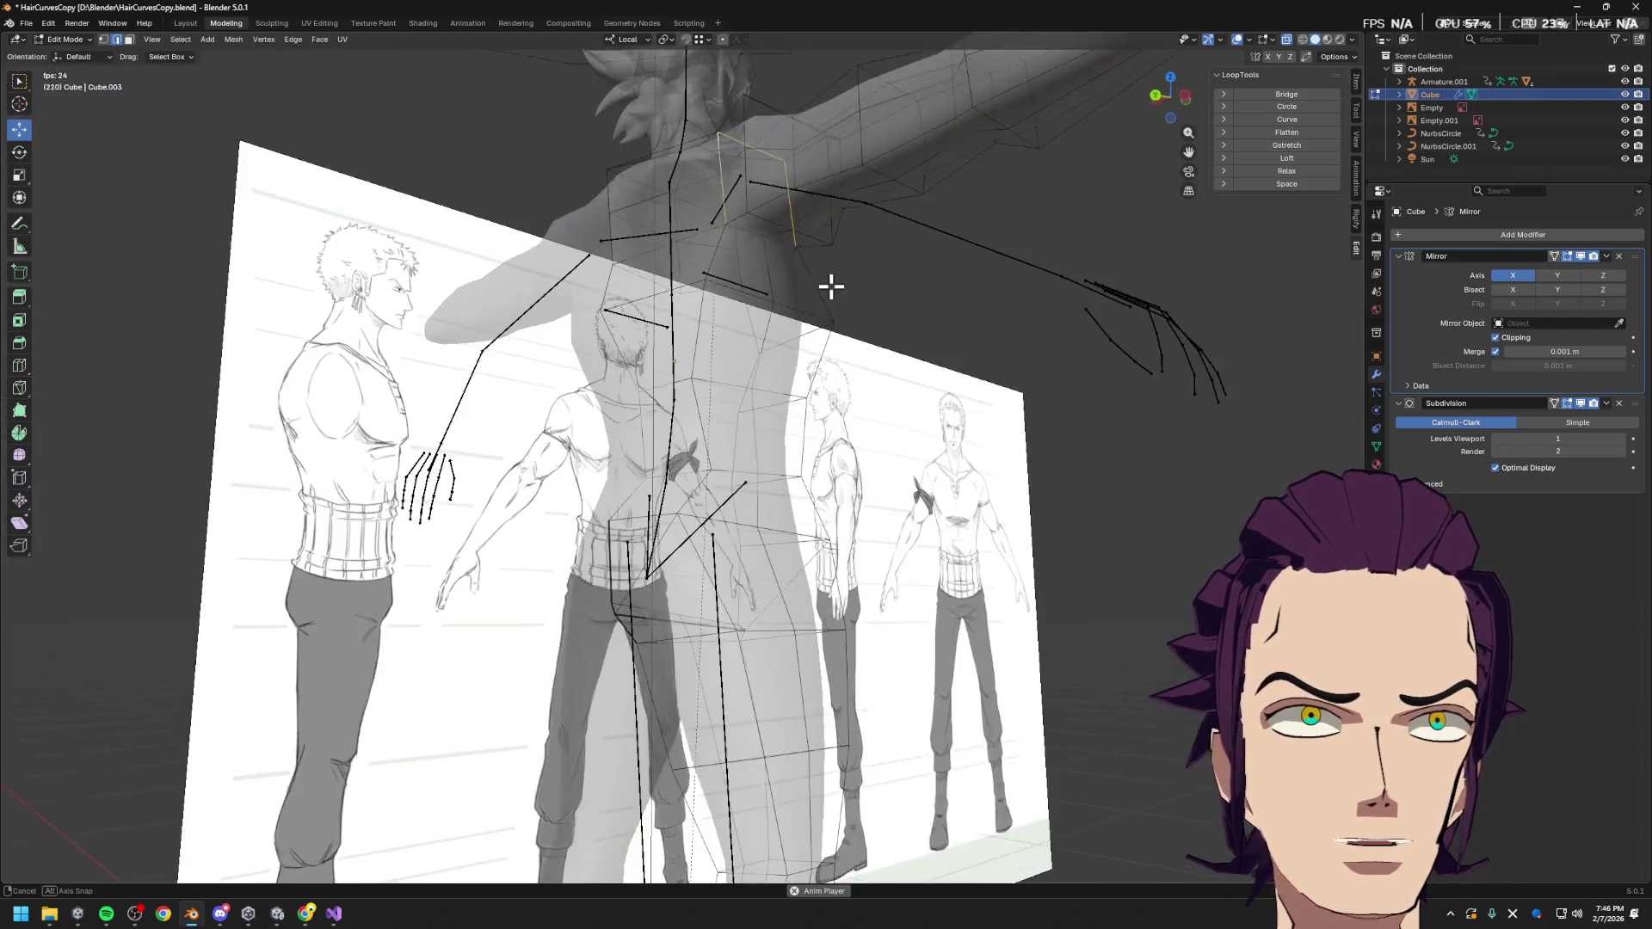
mouse_move(745, 232)
middle_mouse_down()
mouse_move(808, 233)
mouse_move(778, 247)
middle_mouse_up()
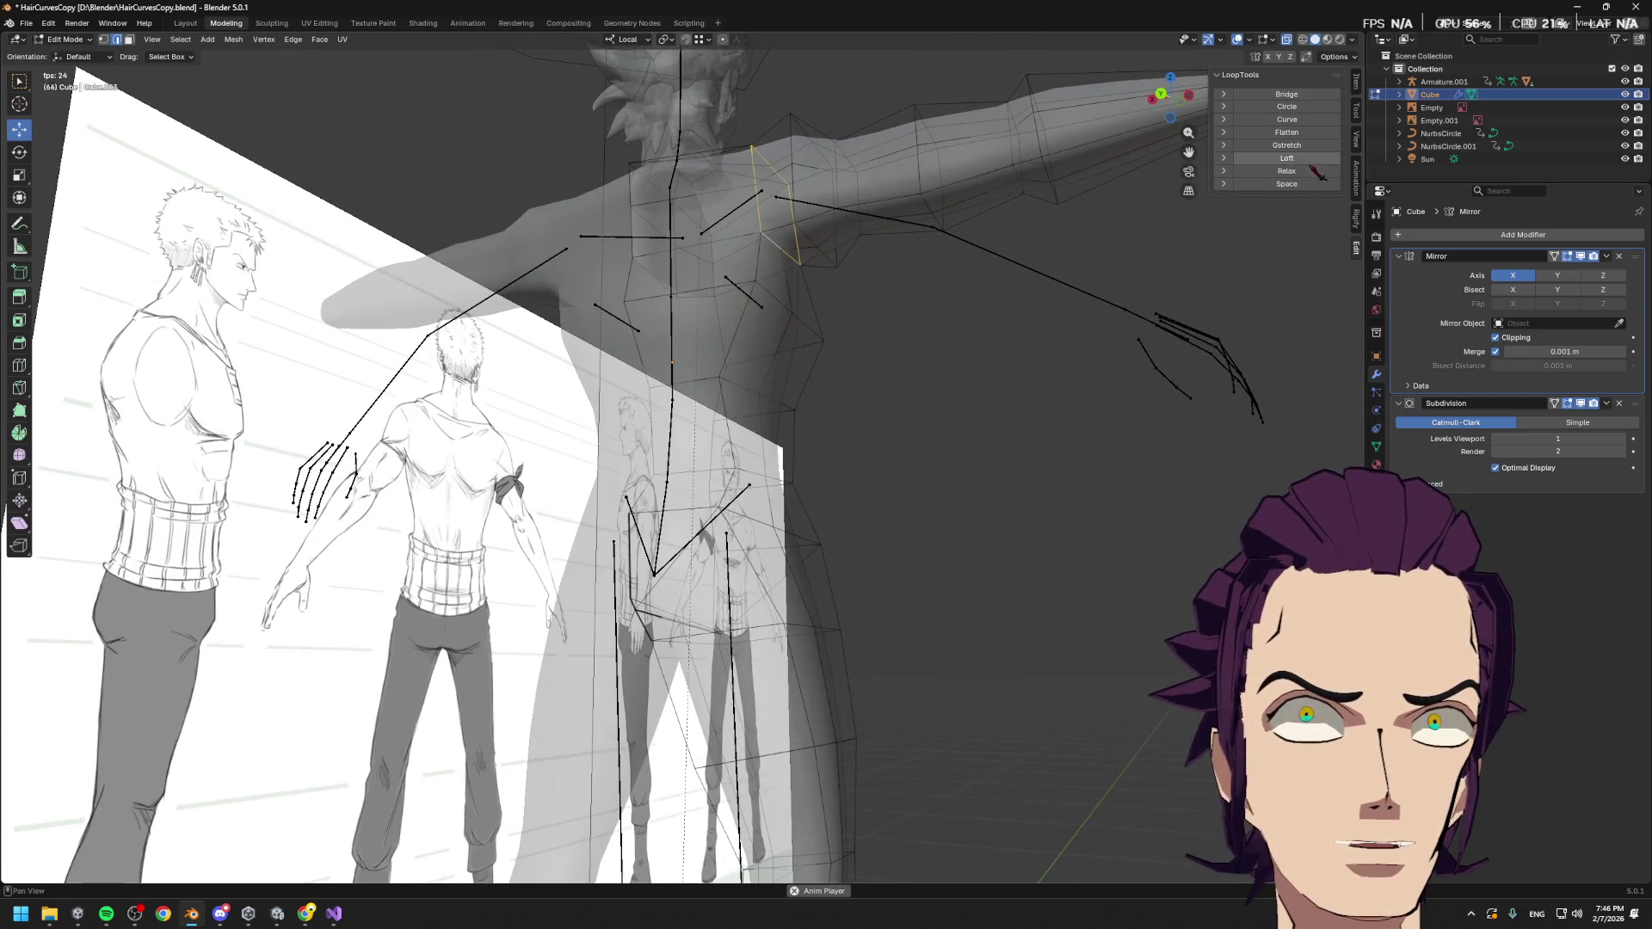
Round the shoulder loop with Circle at Angle 0 and scale it larger
left_click(1303, 106)
mouse_move(1154, 155)
middle_mouse_down()
mouse_move(1073, 226)
mouse_move(988, 169)
mouse_move(334, 675)
middle_mouse_up()
left_click_drag(185, 837, 170, 836)
left_click(135, 836)
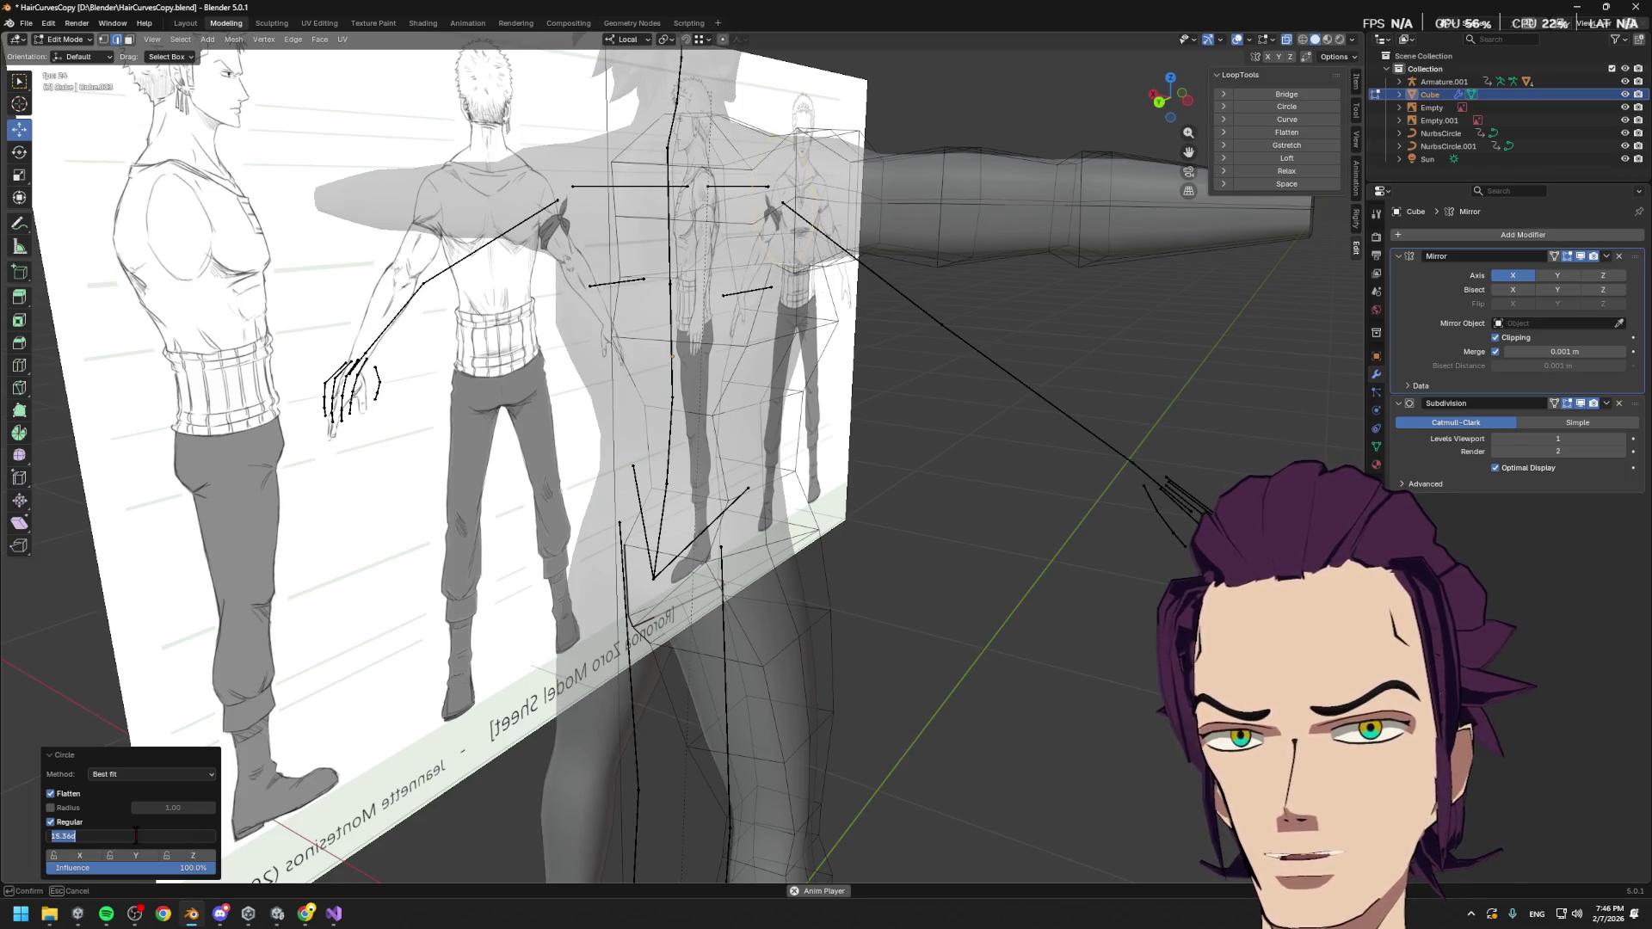
key("Return")
mouse_move(990, 603)
middle_mouse_down()
mouse_move(922, 634)
mouse_move(940, 567)
mouse_move(896, 560)
mouse_move(925, 563)
middle_mouse_up()
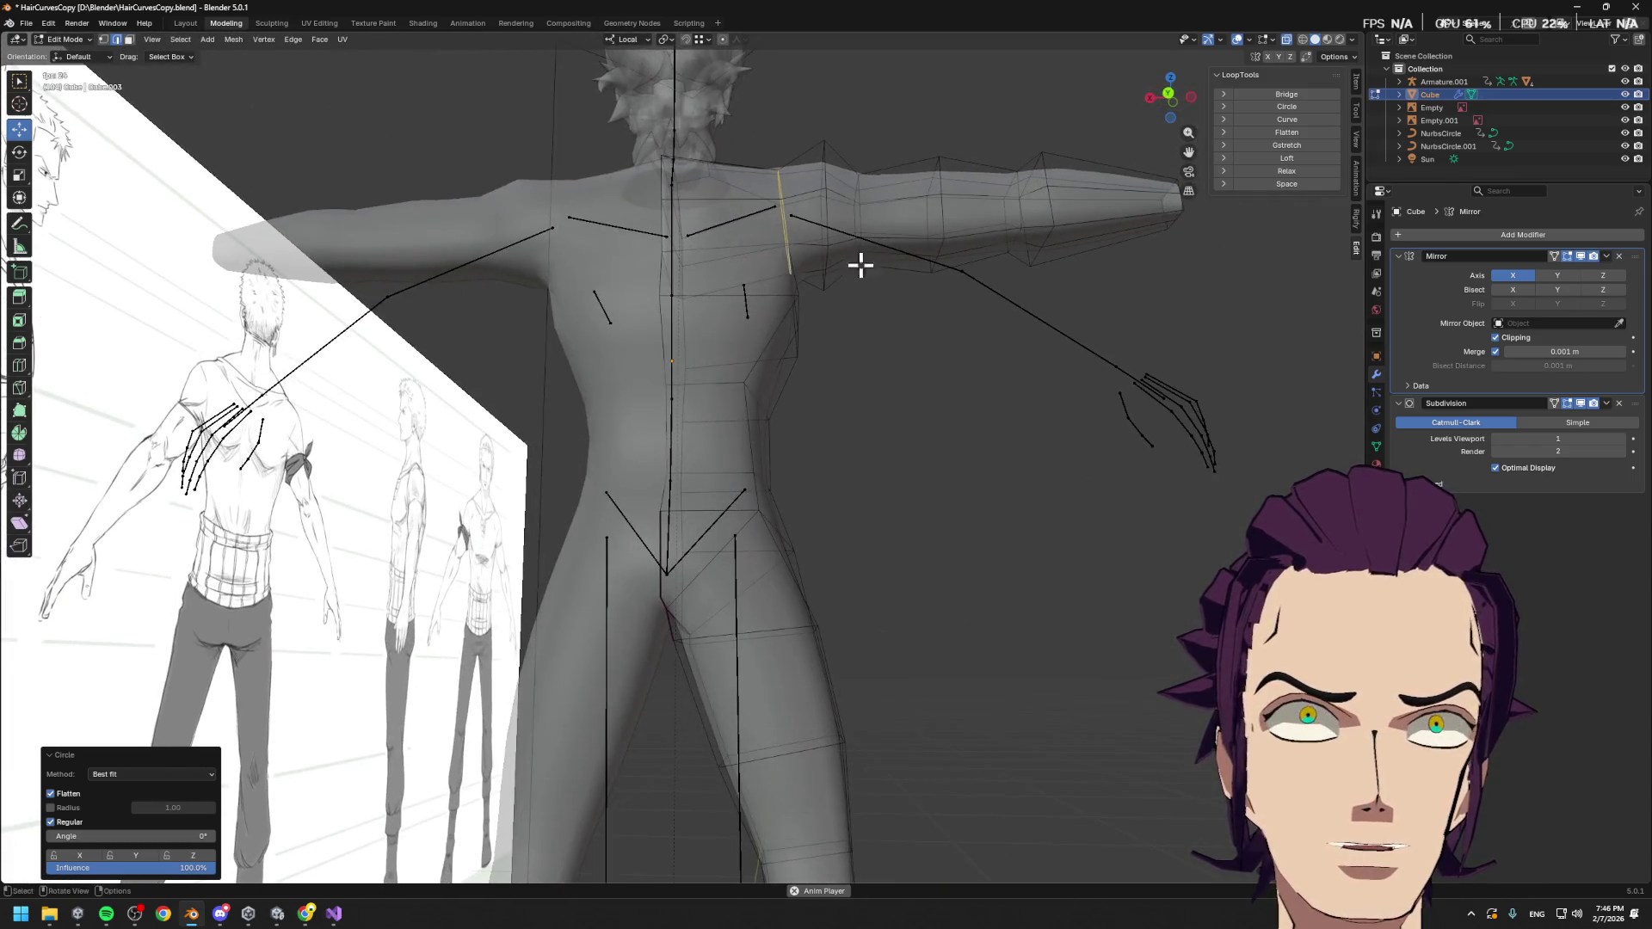
key("s")
left_click(837, 237)
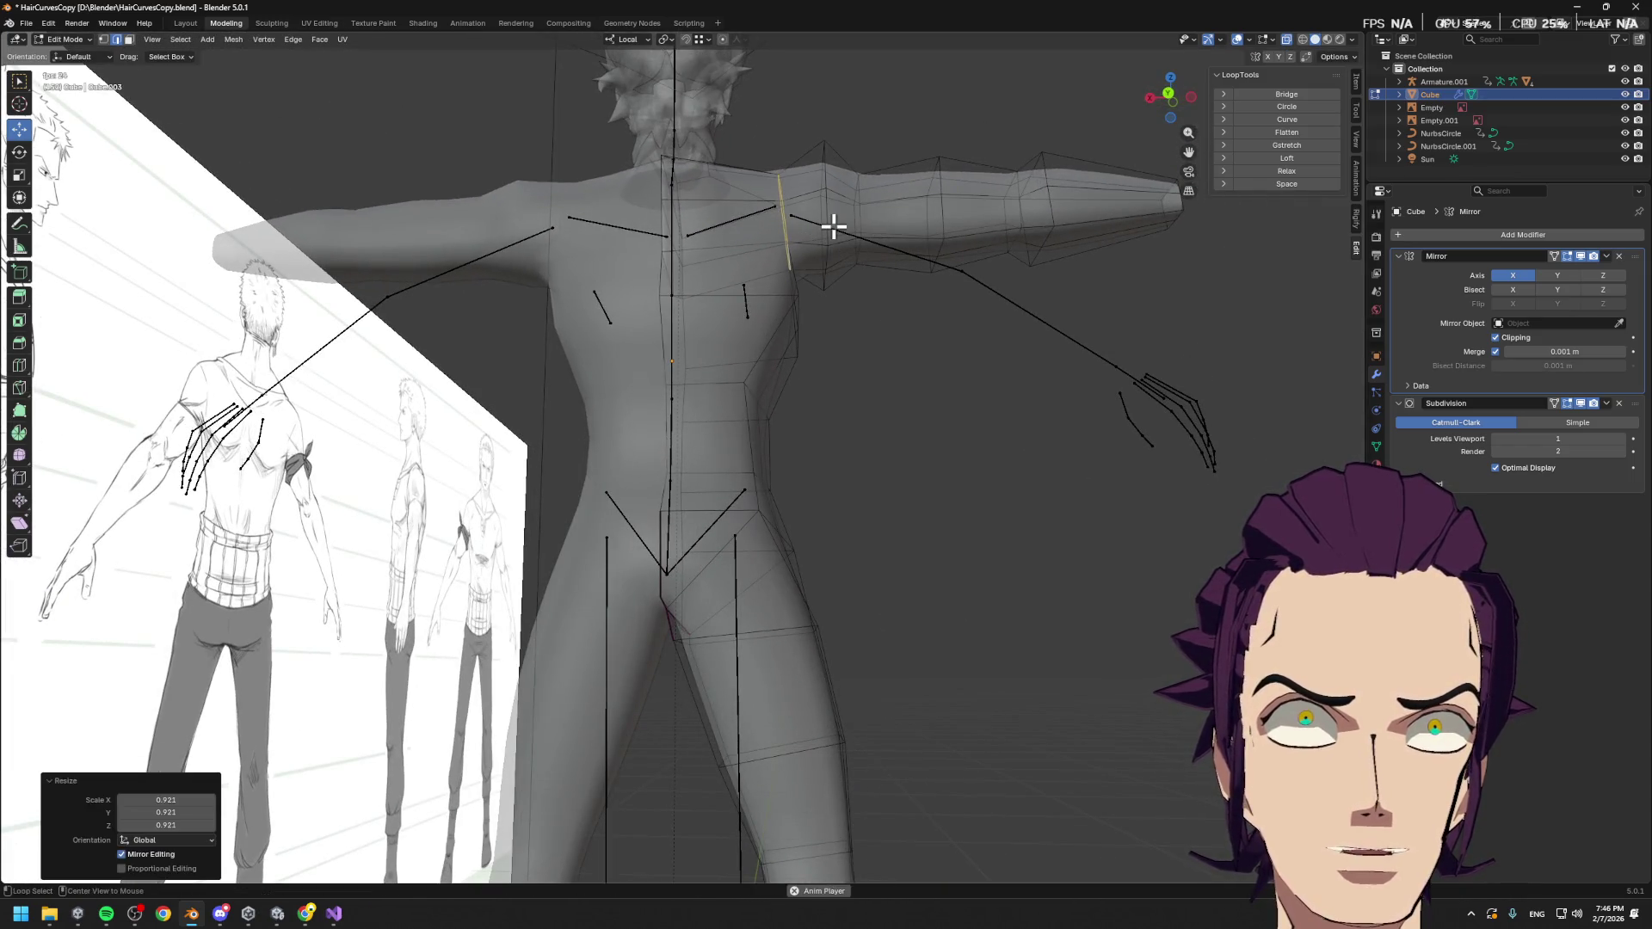
Round the upper arm loop, shrink it, and select the next loop along the arm
left_click(1287, 107)
middle_click_drag(1010, 222, 1007, 302)
key("s")
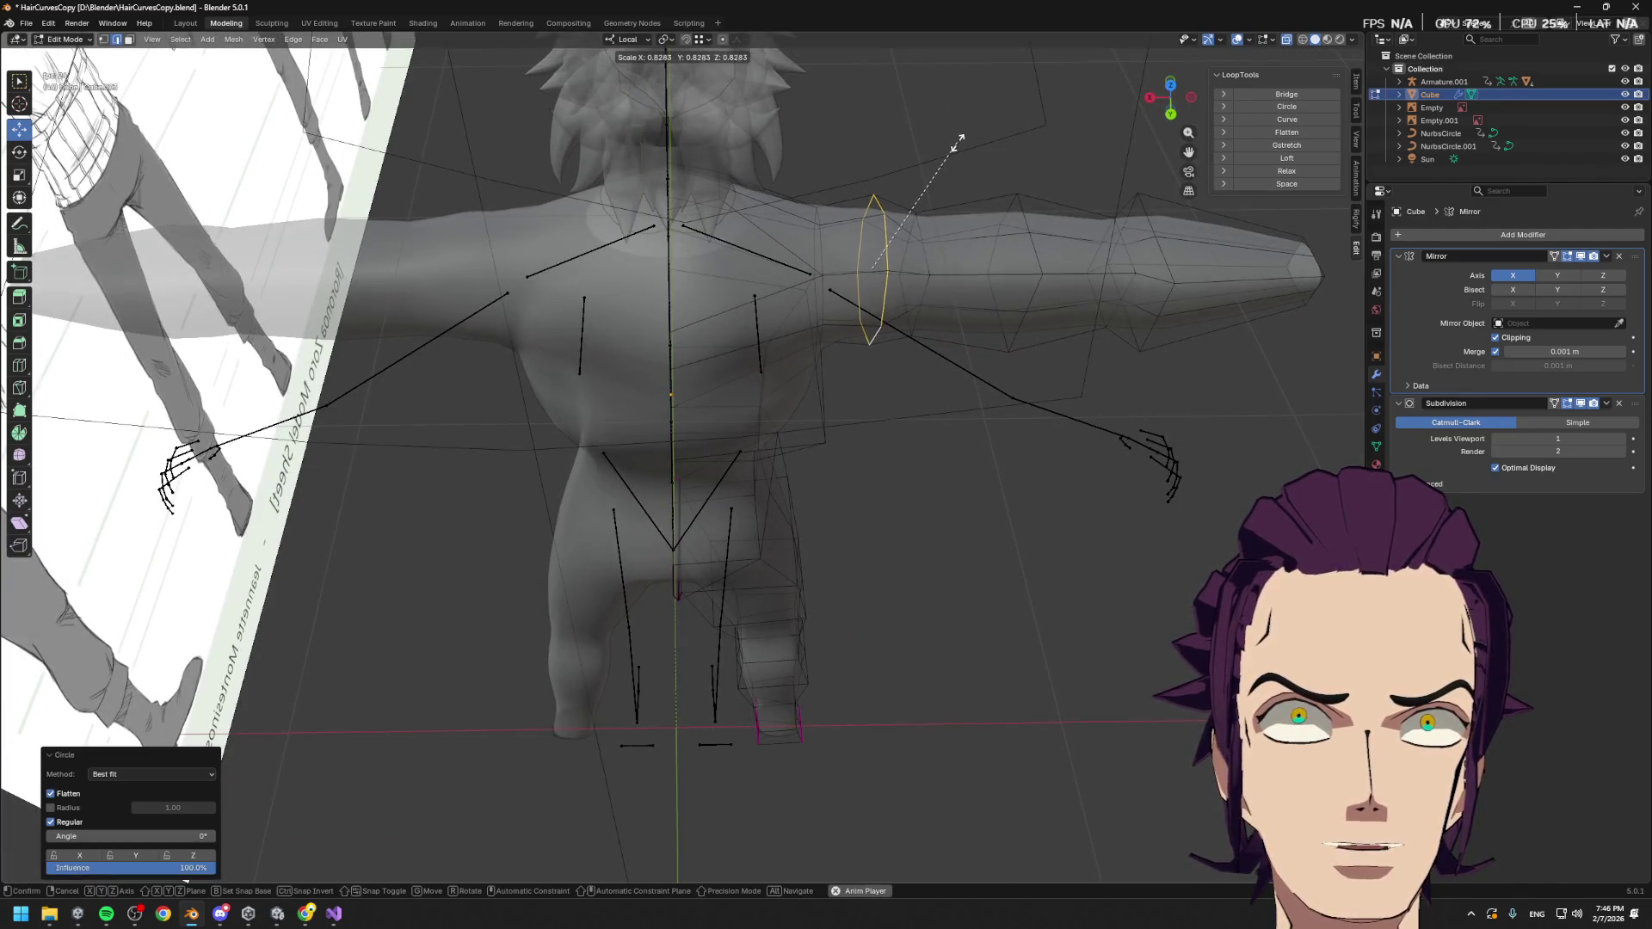
left_click(962, 135)
left_click(929, 274, "alt")
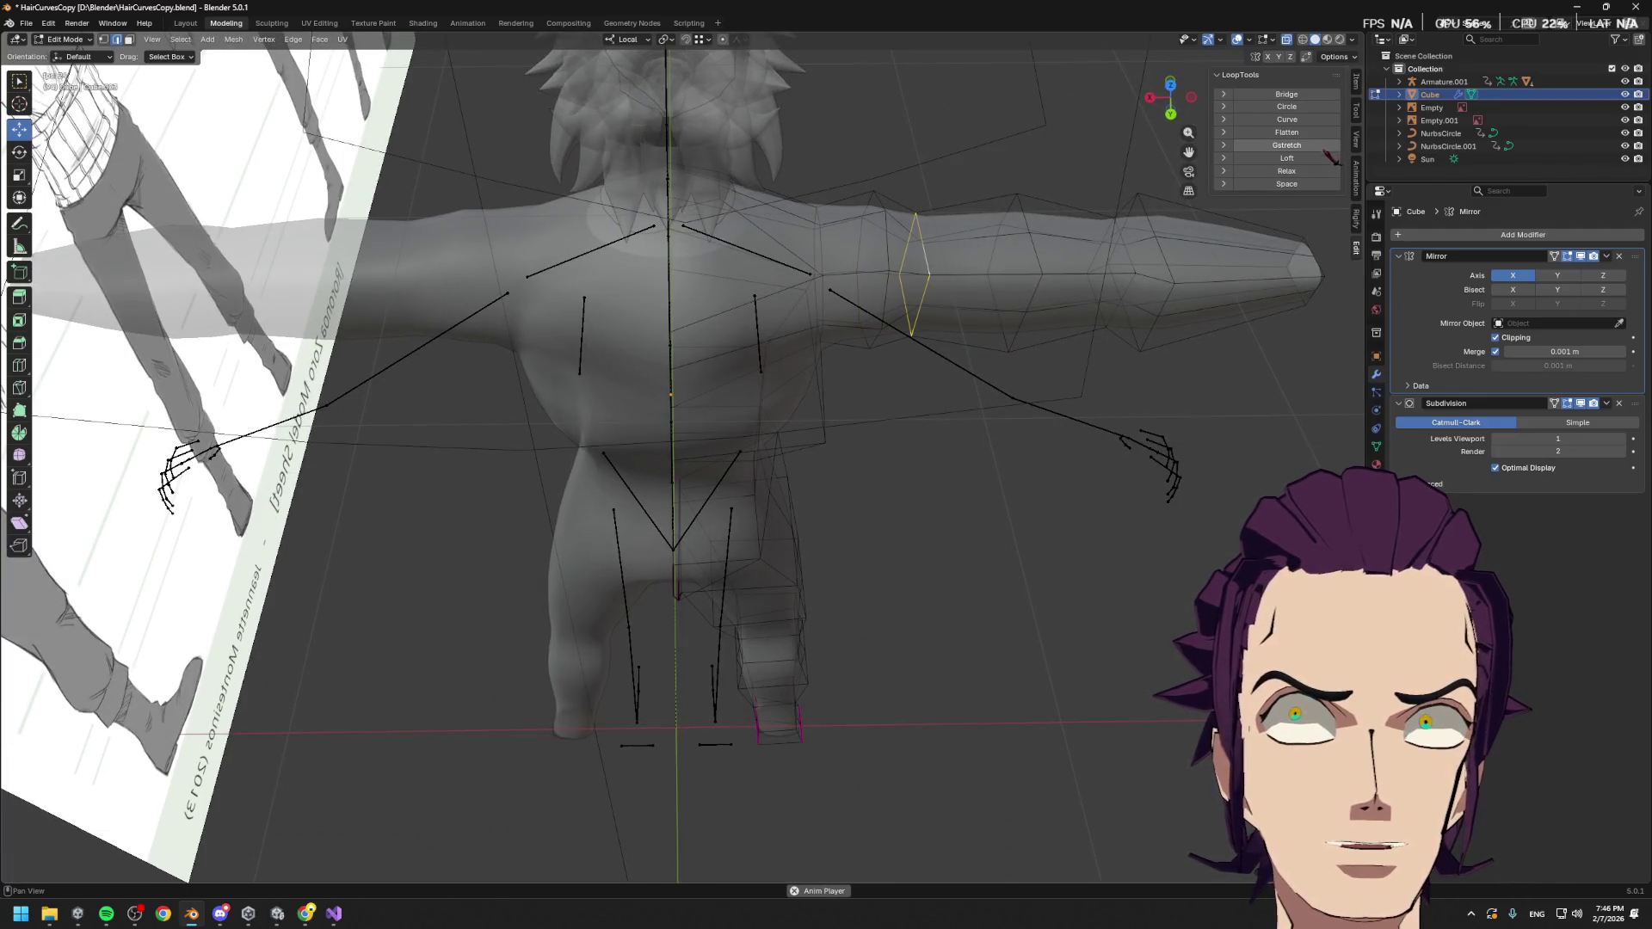
left_click(1315, 119)
key("ctrl+z")
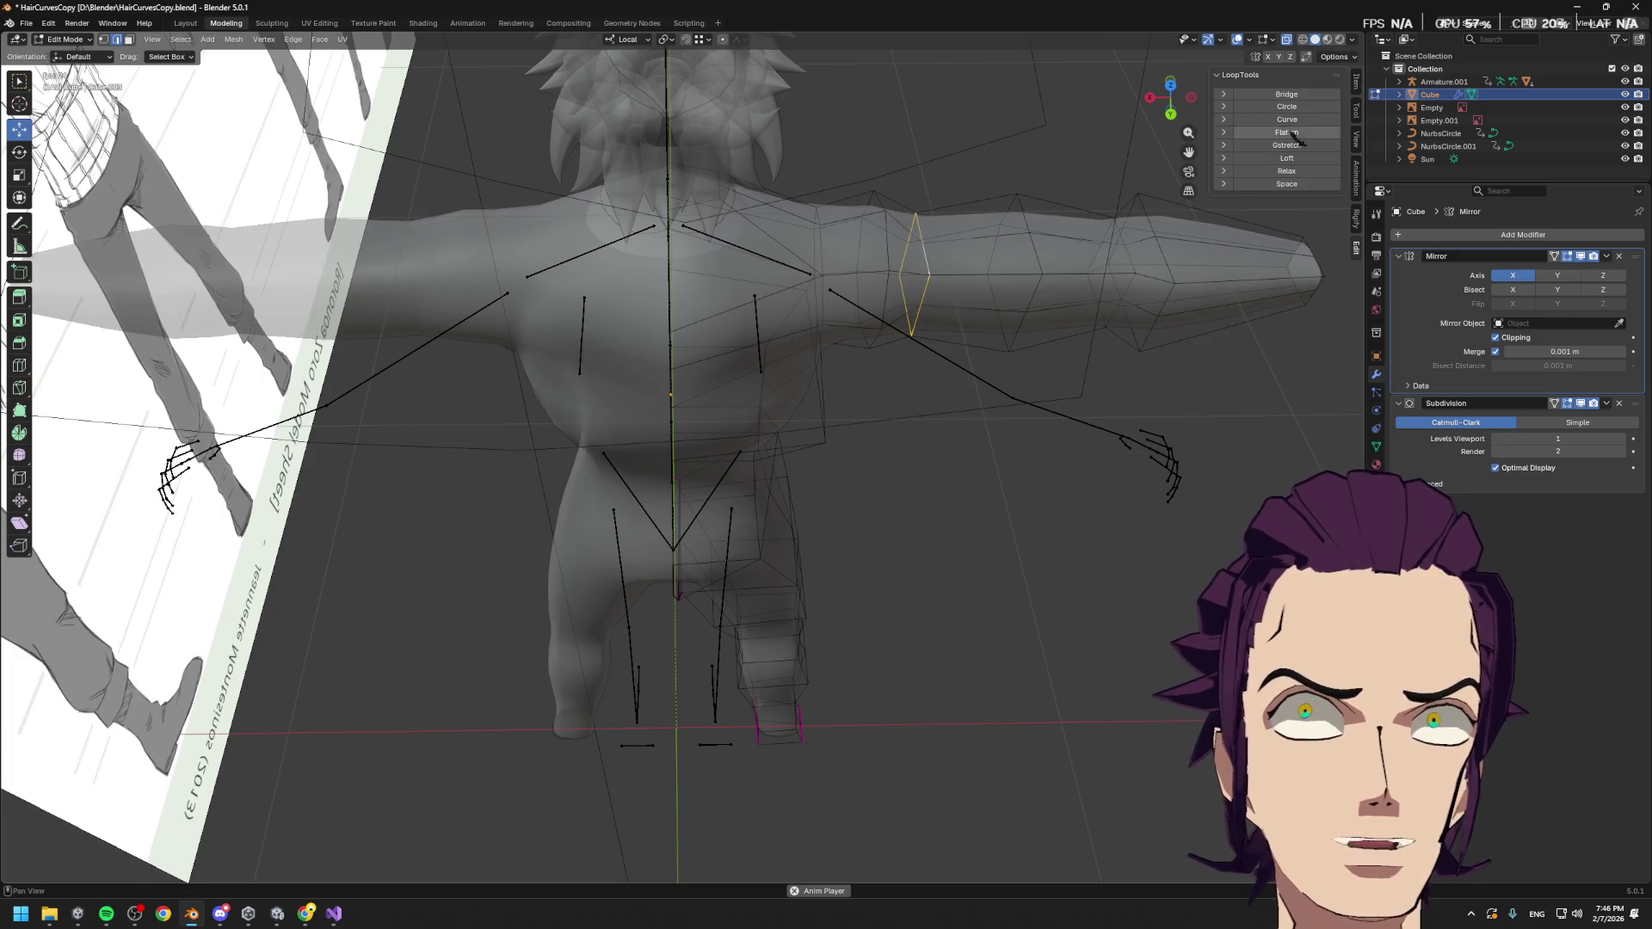
Slide that loop outward along the arm, then round it, the forearm loop and a neighbour
left_click(1287, 145)
key("g")
key("g")
left_click(1038, 253)
left_click(1287, 107)
left_click(1164, 260, "alt")
left_click(1308, 109)
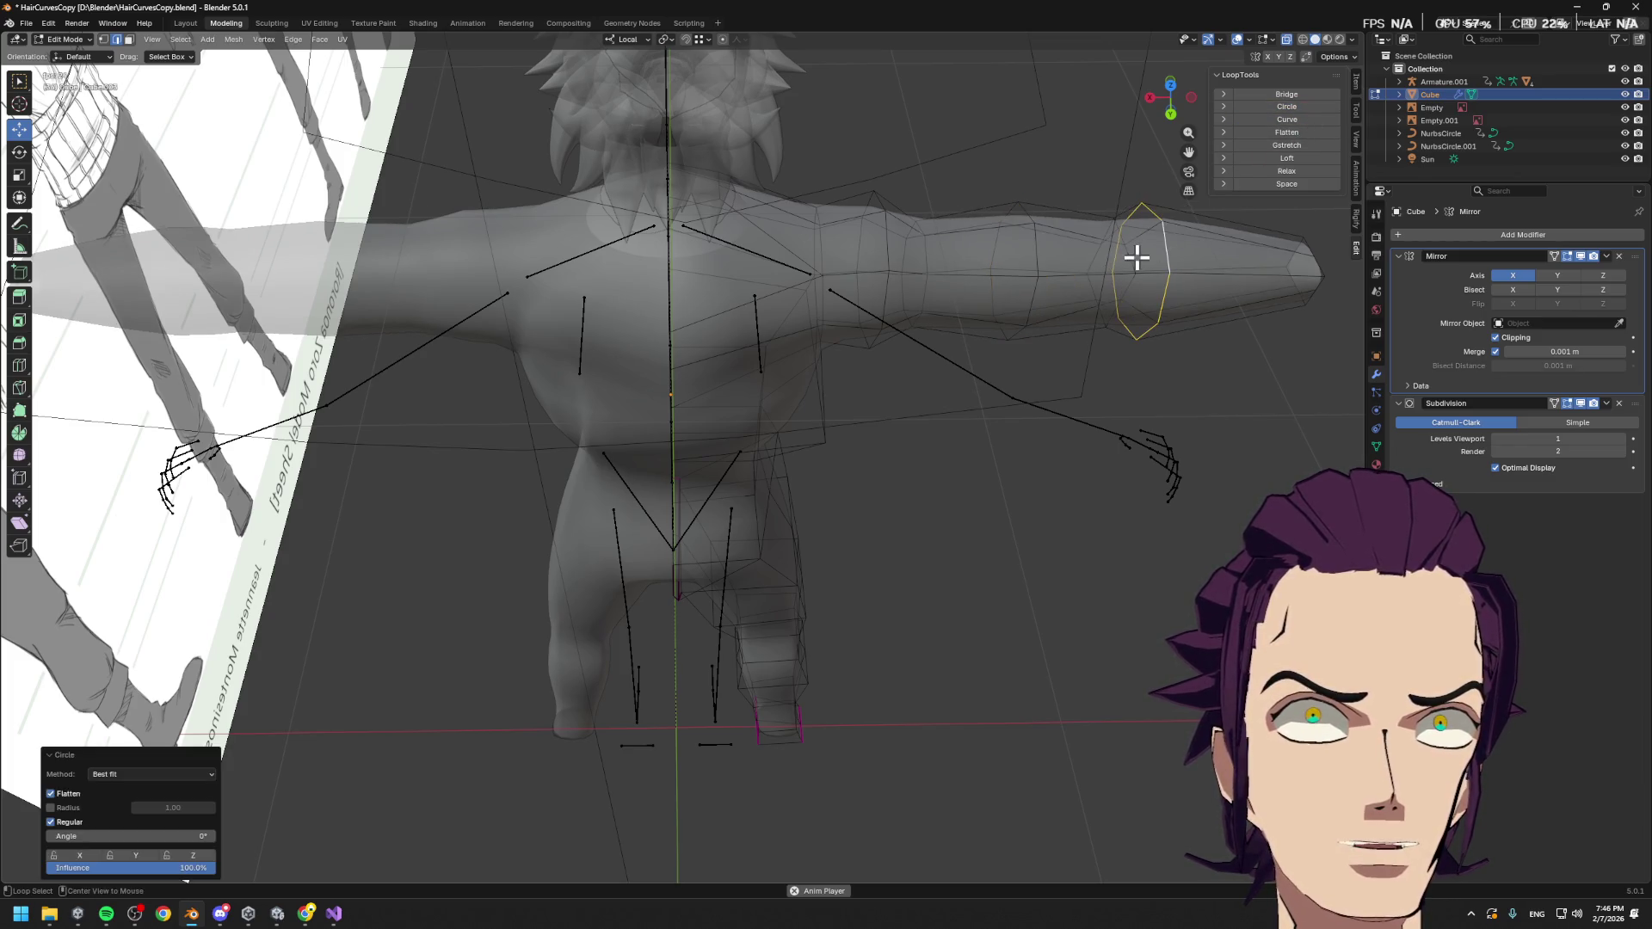
mouse_move(1126, 258)
middle_mouse_down()
mouse_move(1114, 236)
mouse_move(1122, 258)
middle_mouse_up()
left_click(1112, 267, "alt+shift")
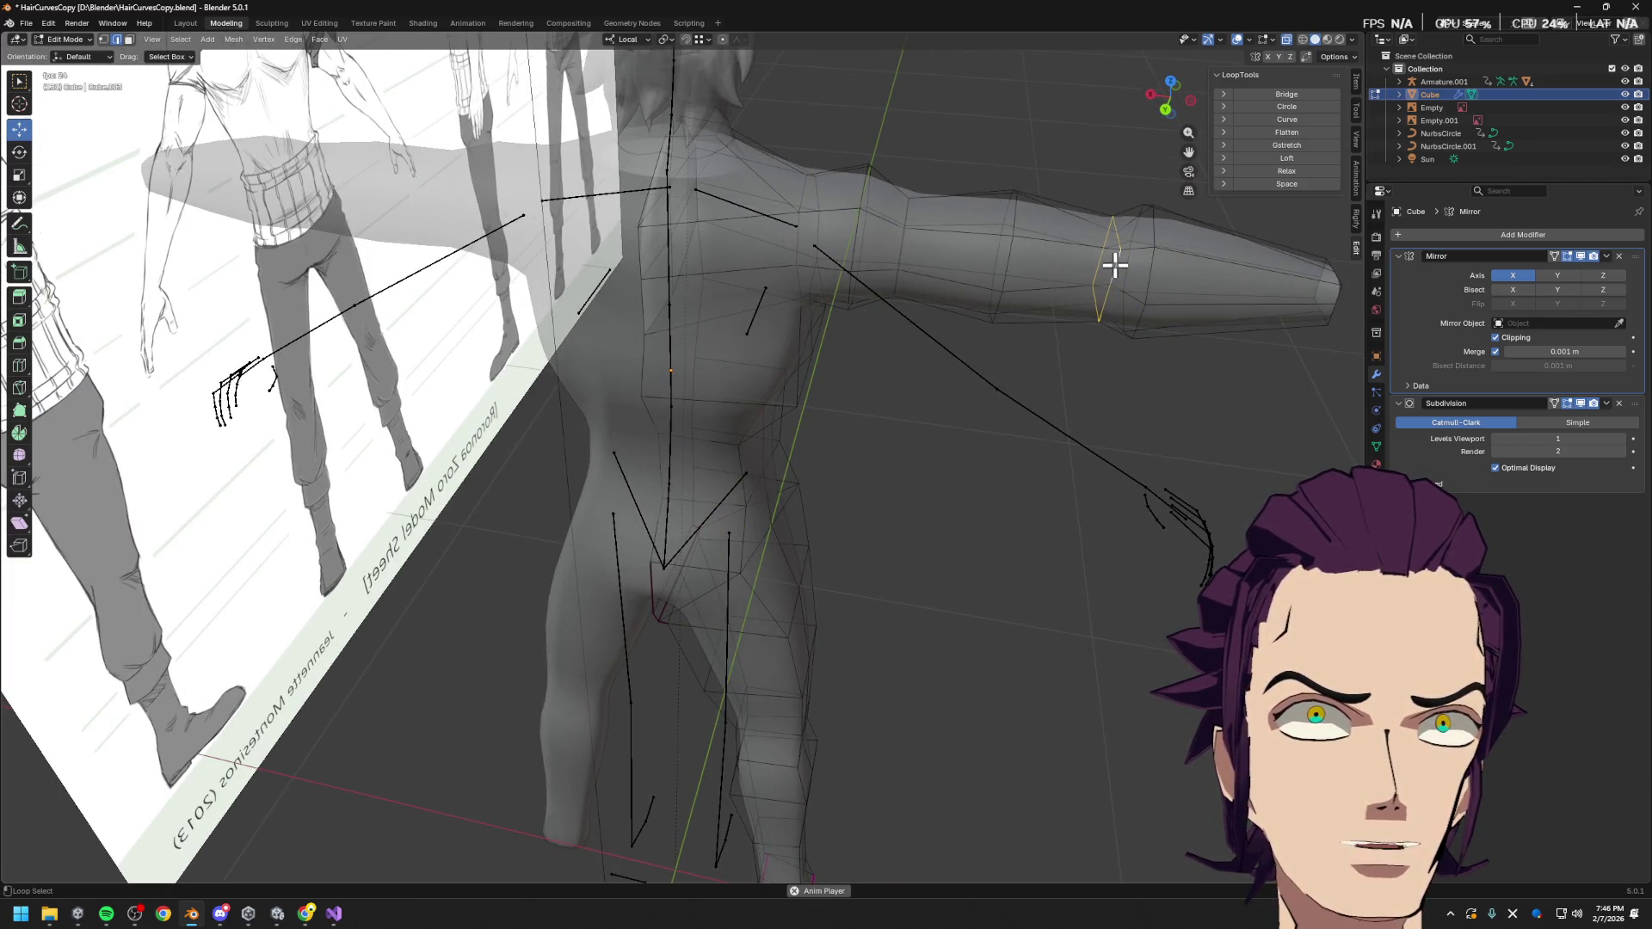
left_click(1292, 110)
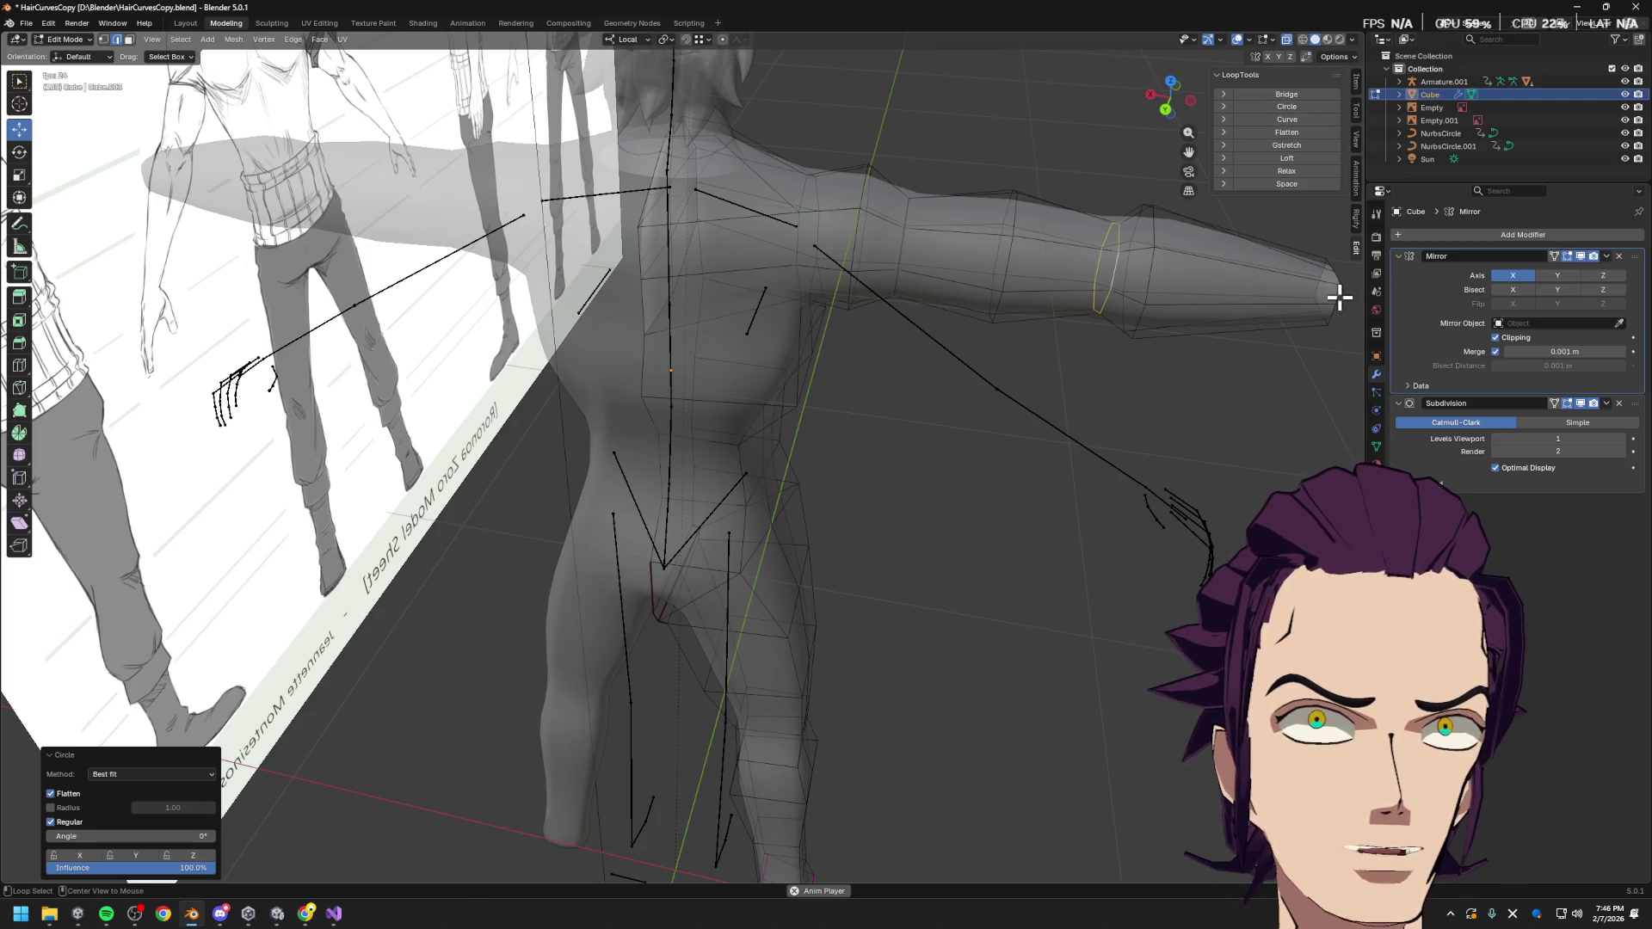
mouse_move(1206, 309)
middle_mouse_down()
mouse_move(786, 302)
mouse_move(947, 211)
mouse_move(1003, 203)
middle_mouse_up()
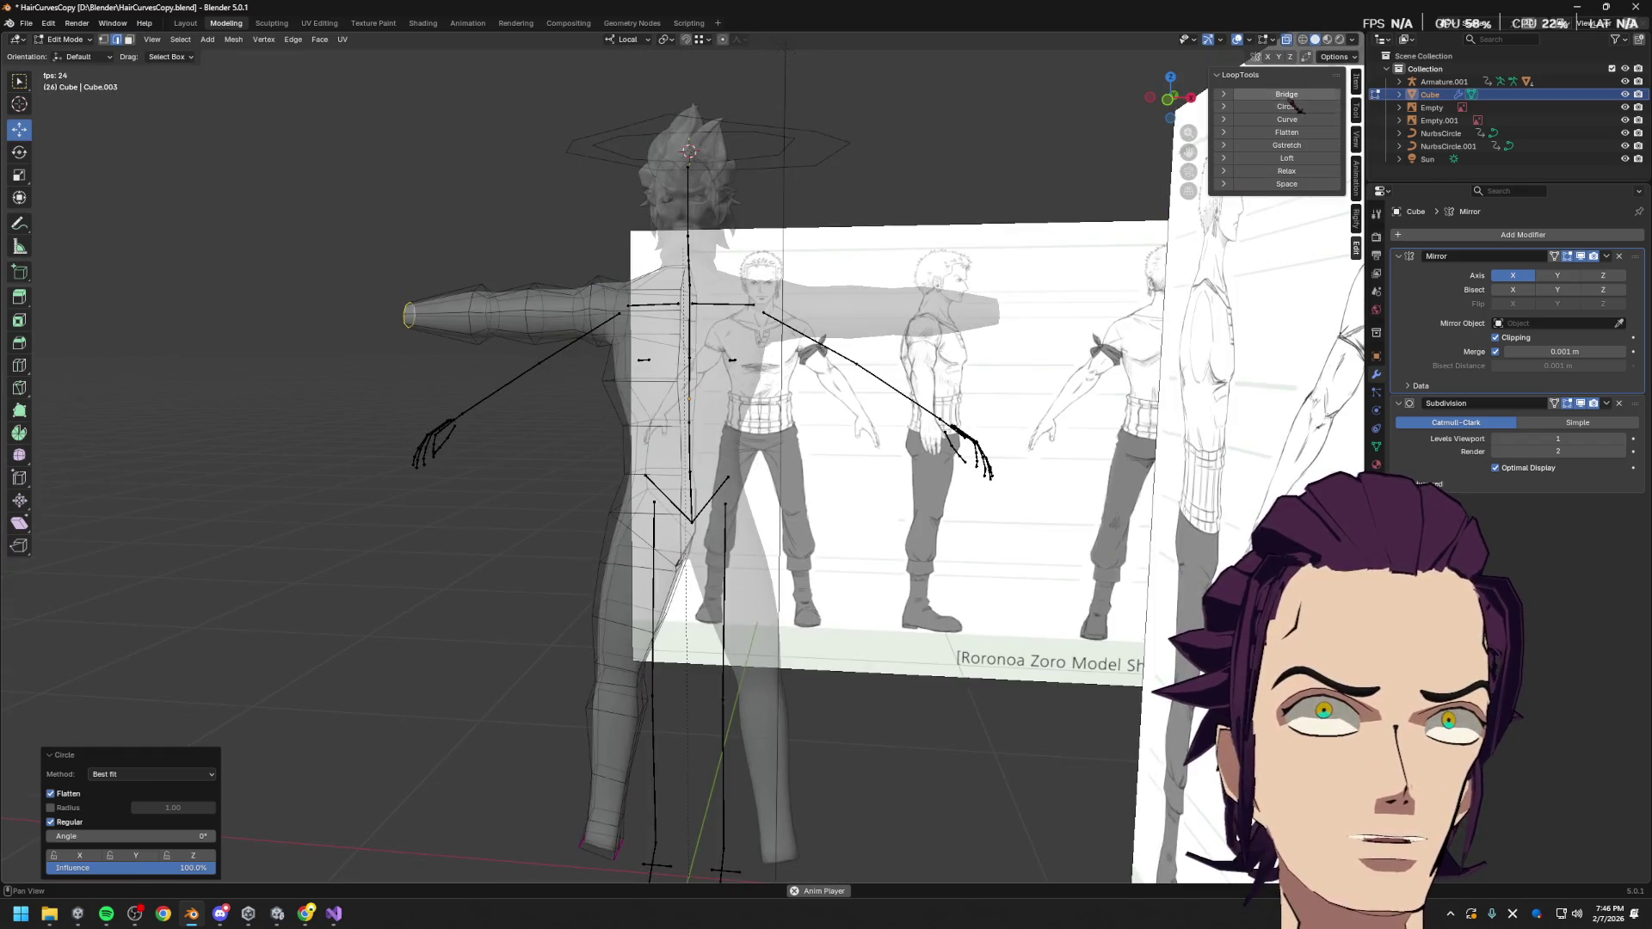
Re-enter Edit Mode and flatten the arm vertically with S Z
key("Tab")
mouse_move(888, 367)
middle_mouse_down()
mouse_move(1042, 391)
mouse_move(1147, 358)
mouse_move(991, 312)
mouse_move(955, 199)
middle_mouse_up()
key("Tab")
key("s")
key("z")
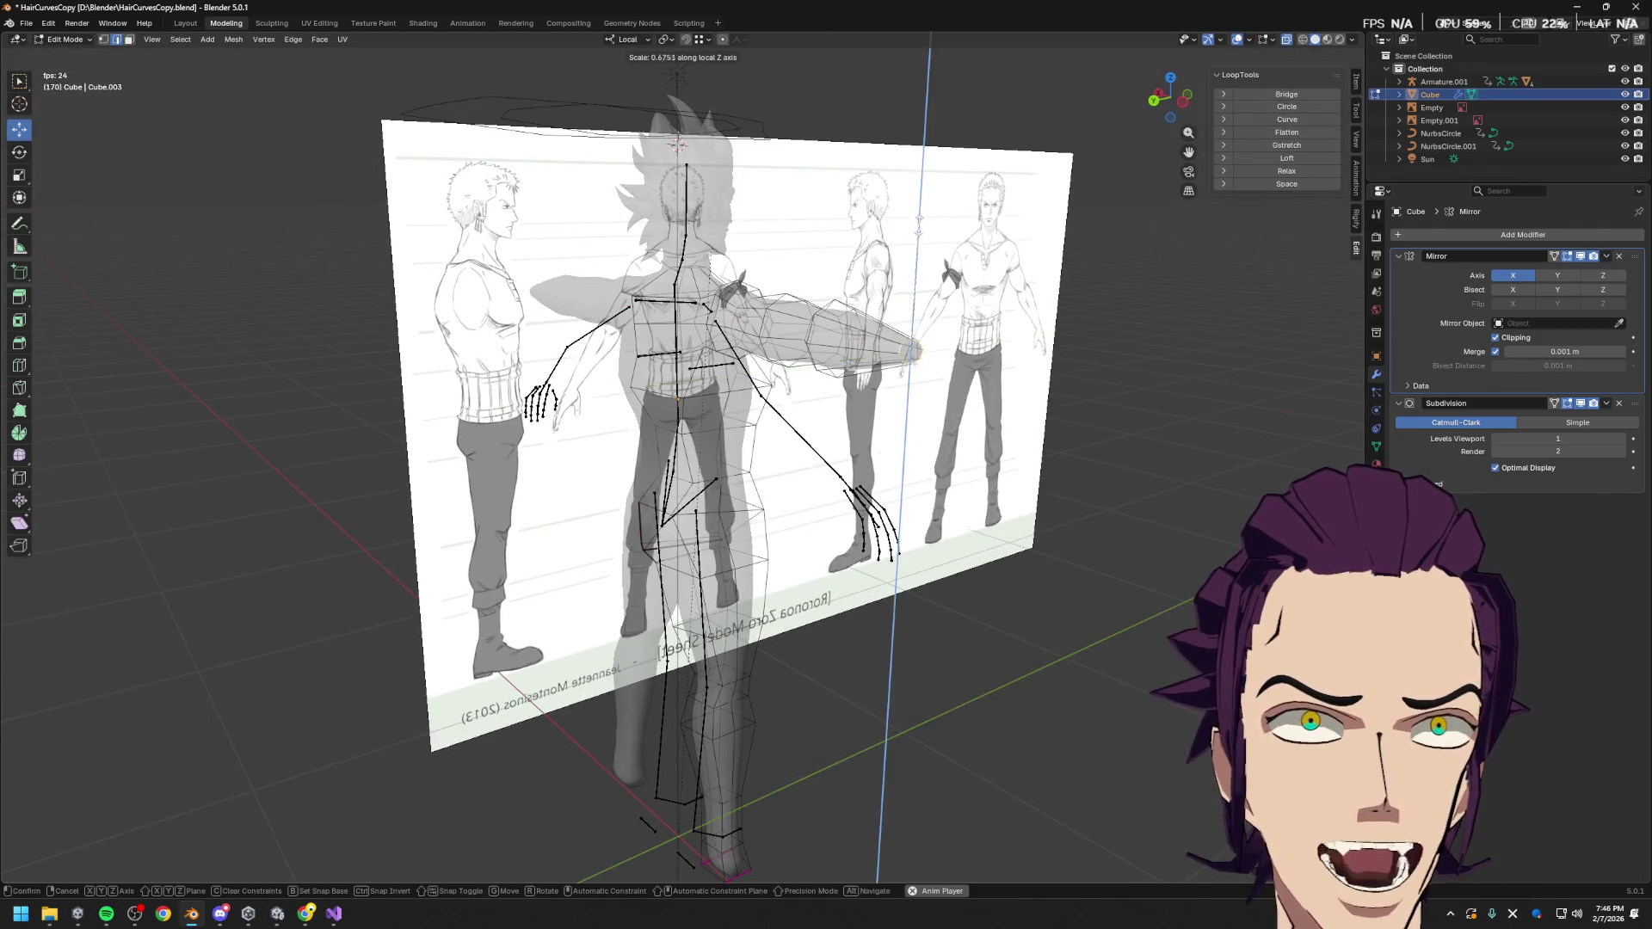
left_click(893, 232)
In front view, squash the arm selection further along Z
middle_click_drag(940, 276, 1015, 258)
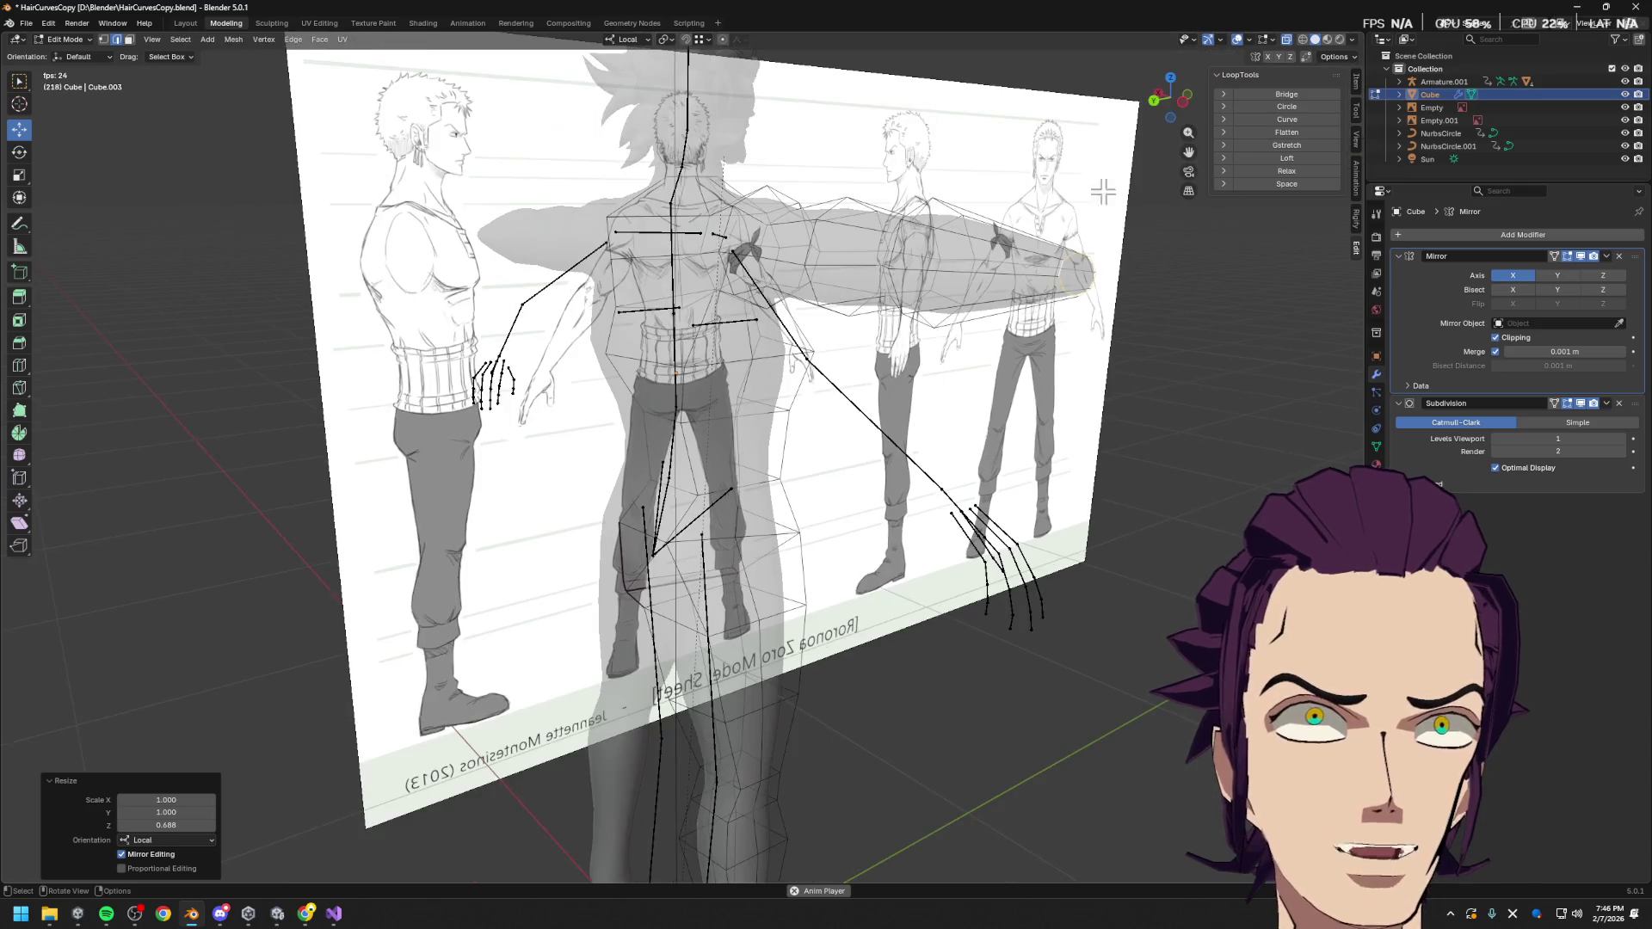
left_click(1192, 110)
left_click(1192, 111)
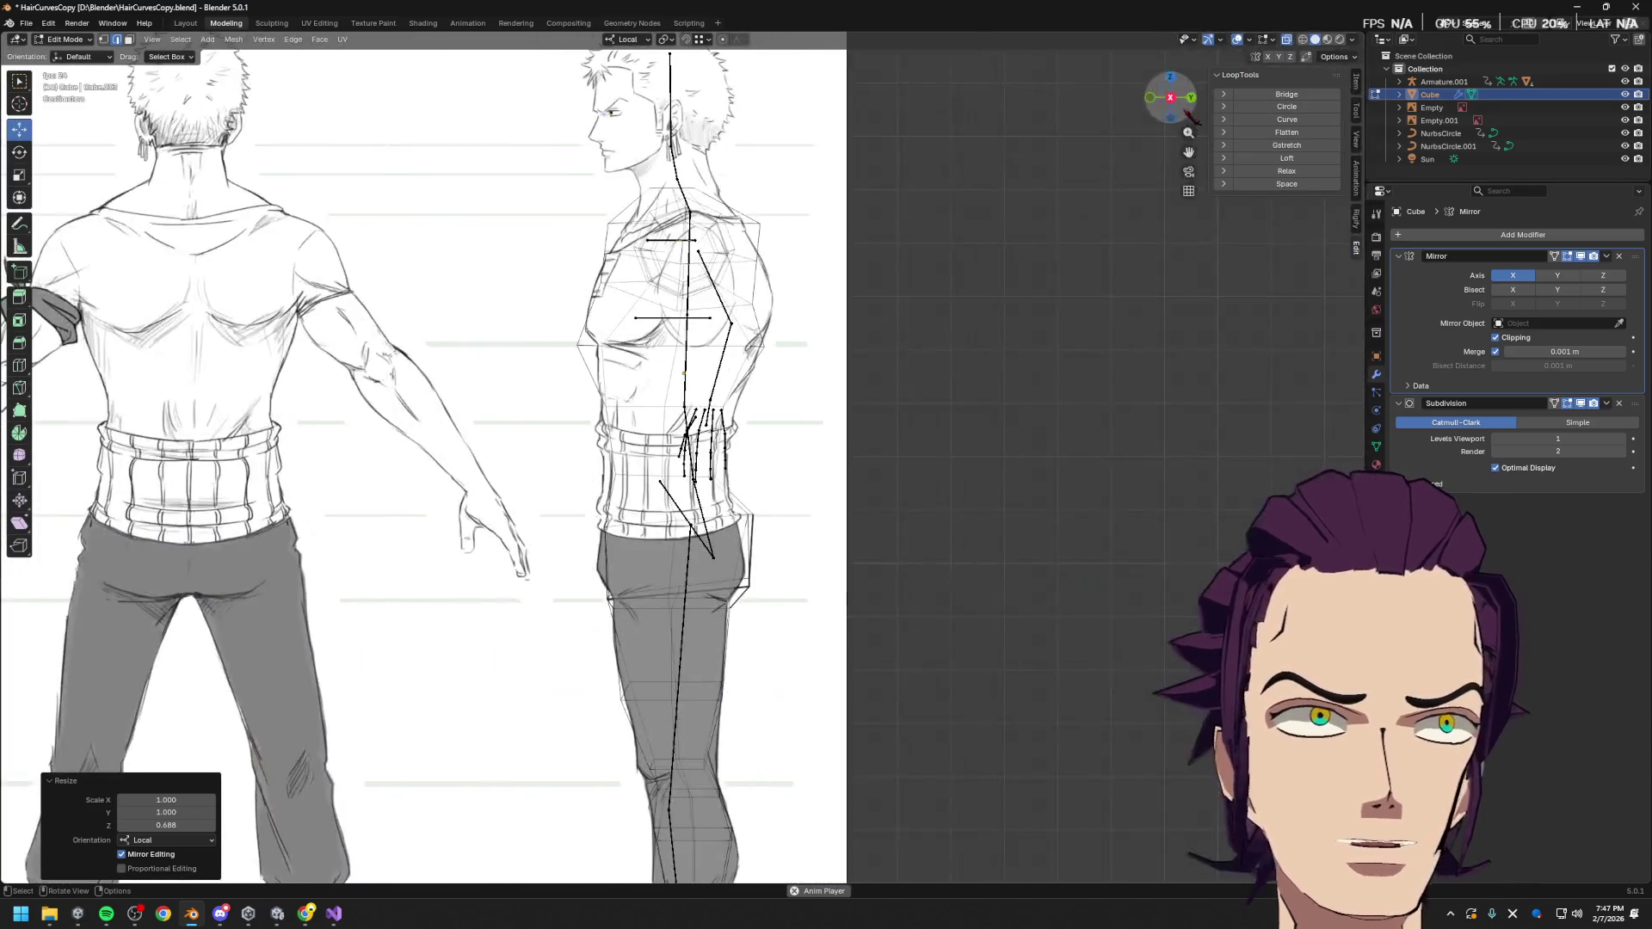
left_click(1192, 117)
scroll(983, 231, "up", 2)
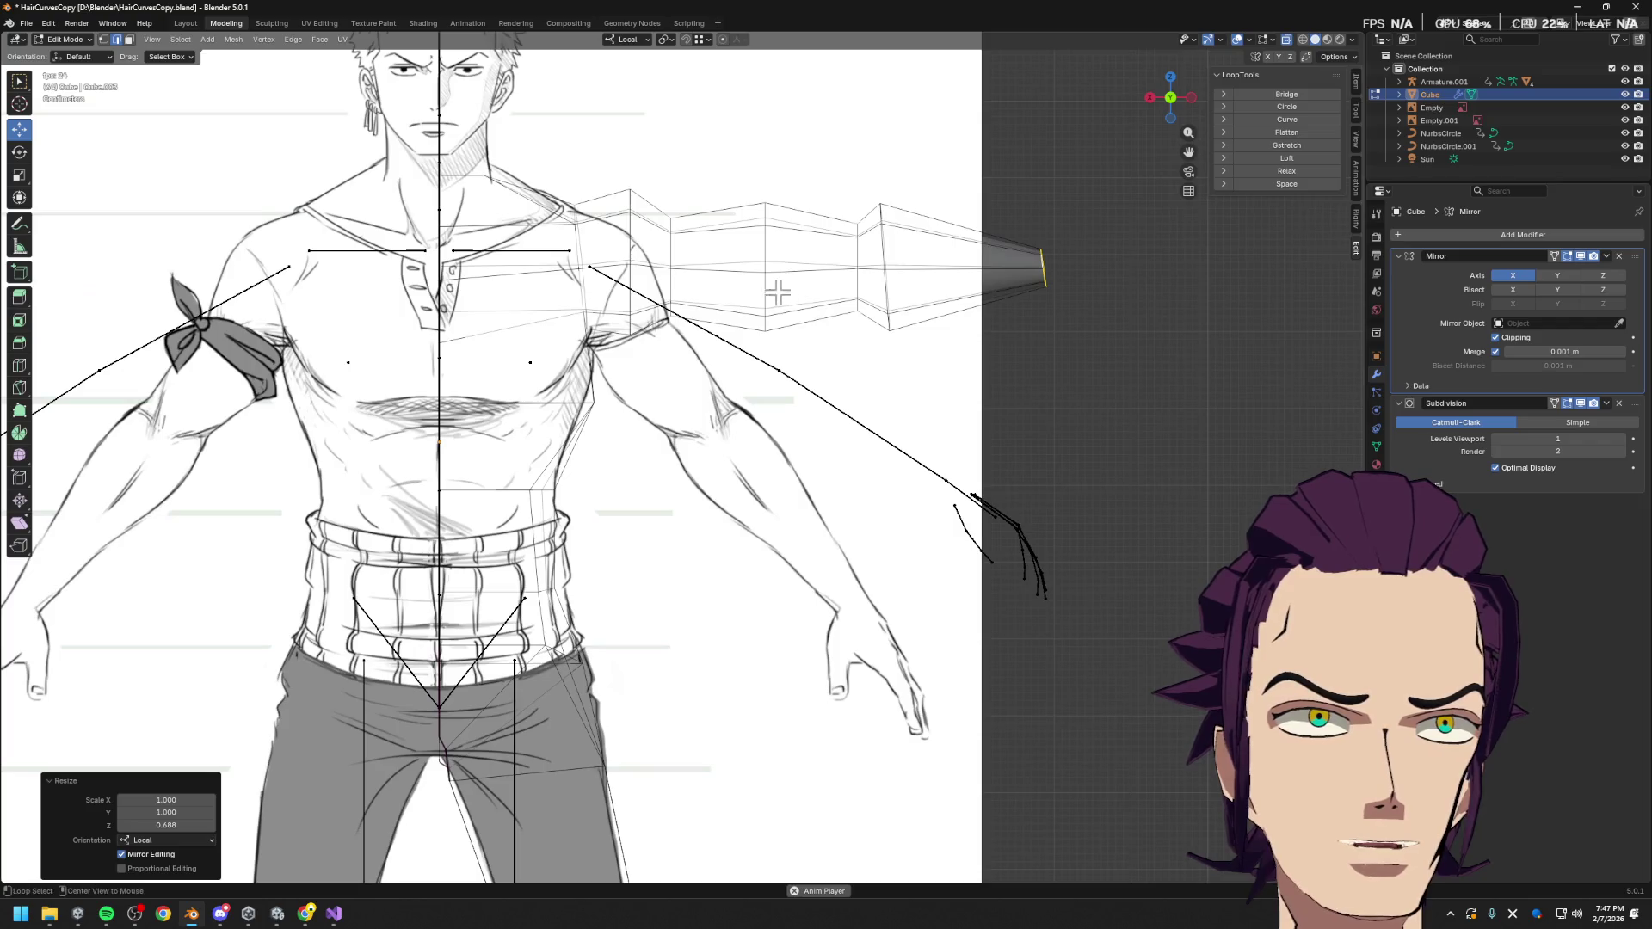
key("s")
key("z")
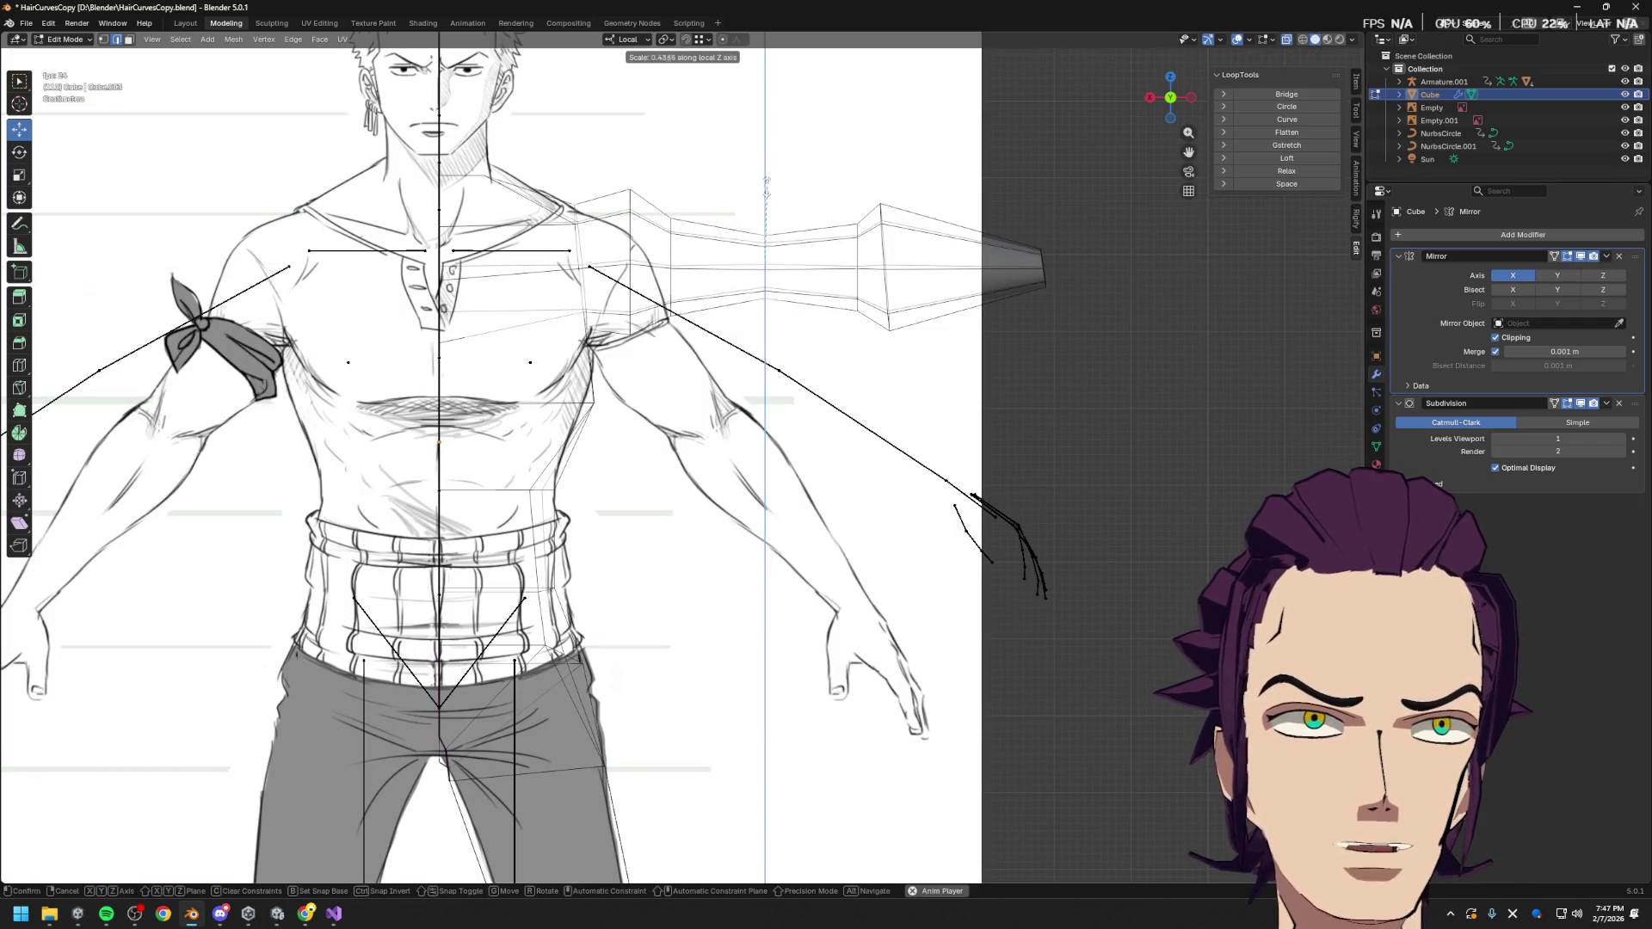
left_click(777, 129)
Add a loop cut across the arm, then thin it and the wrist-end loop (0.618) along Z
key("ctrl+r")
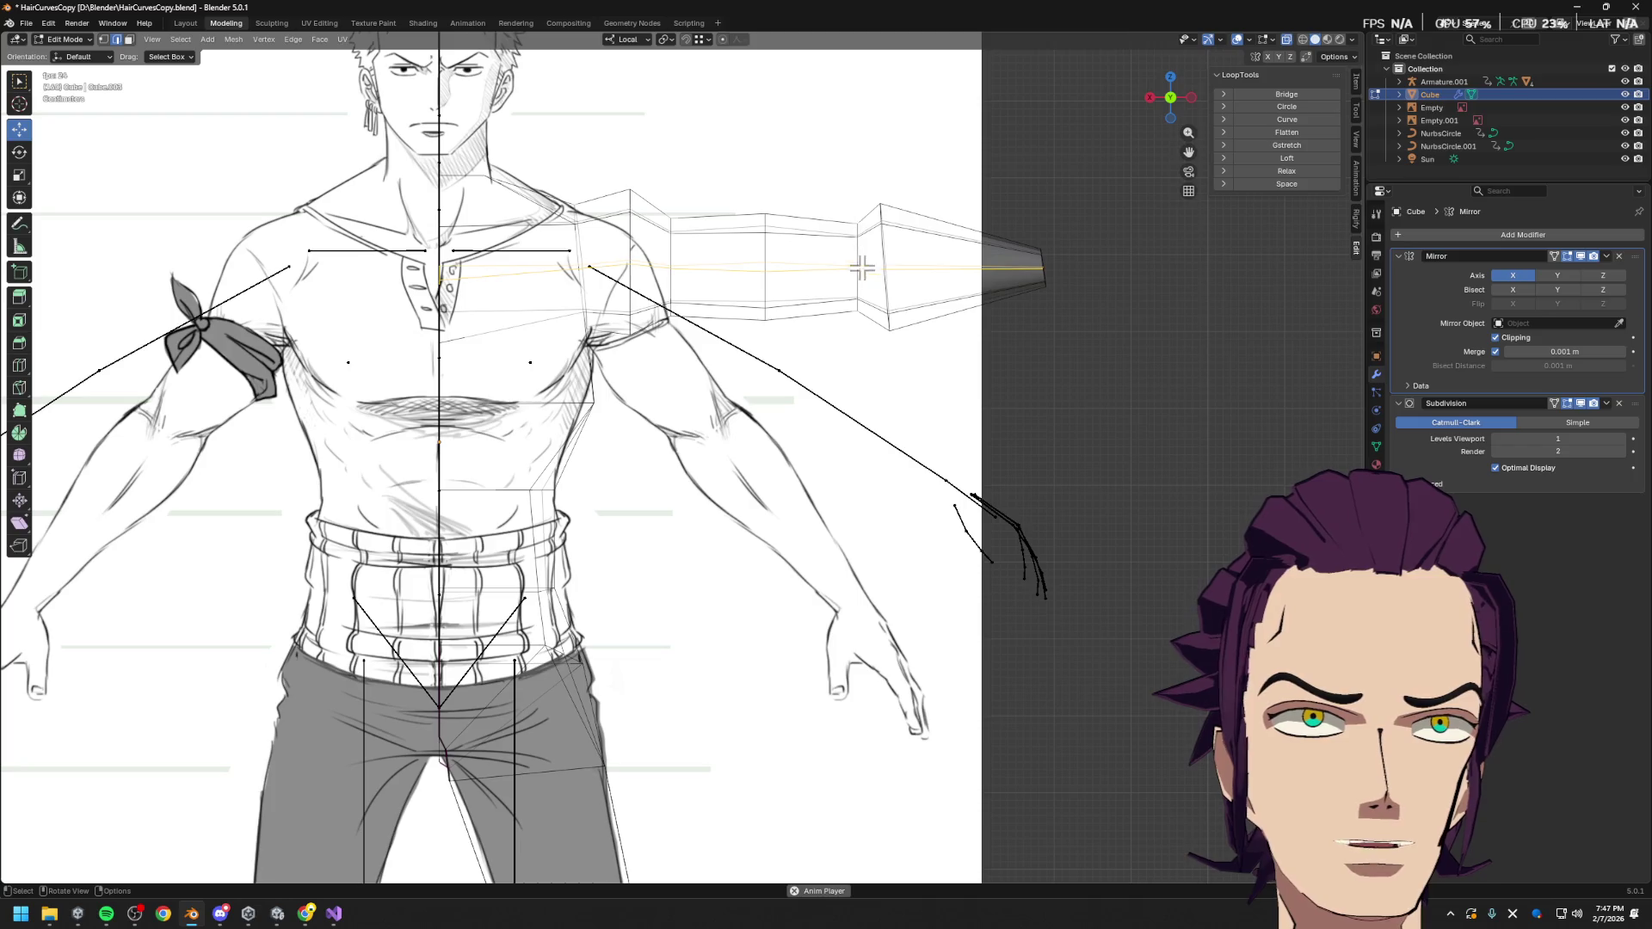
left_click(867, 331)
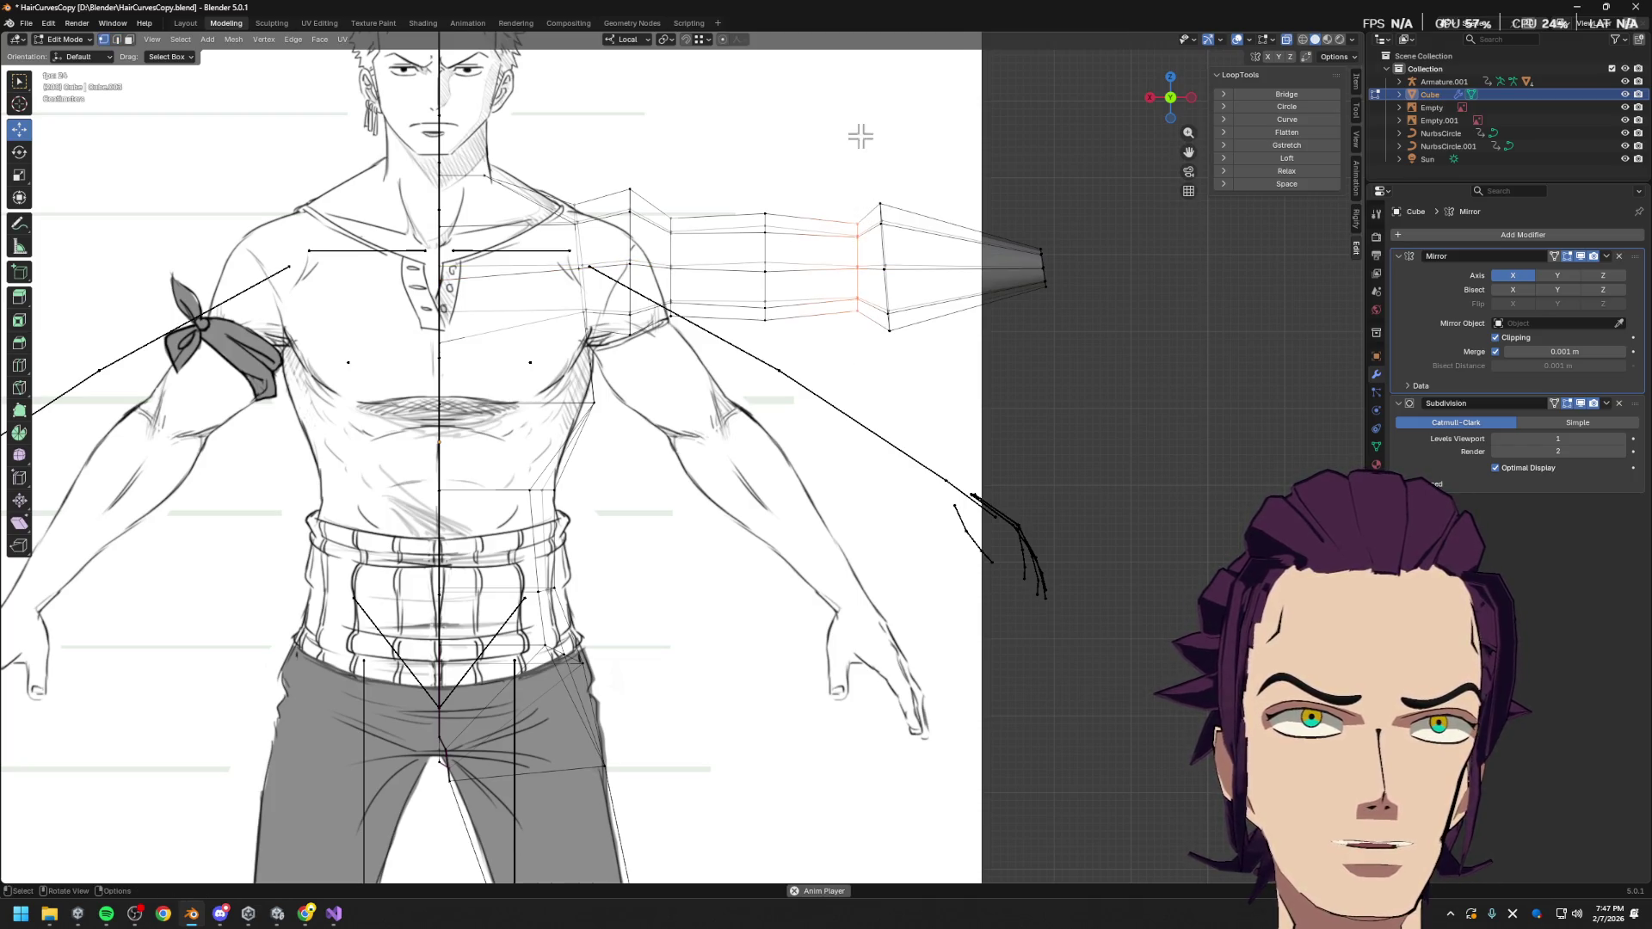
scroll(859, 150, "up", 1)
key("s")
key("z")
left_click(891, 142)
left_click_drag(919, 122, 964, 297)
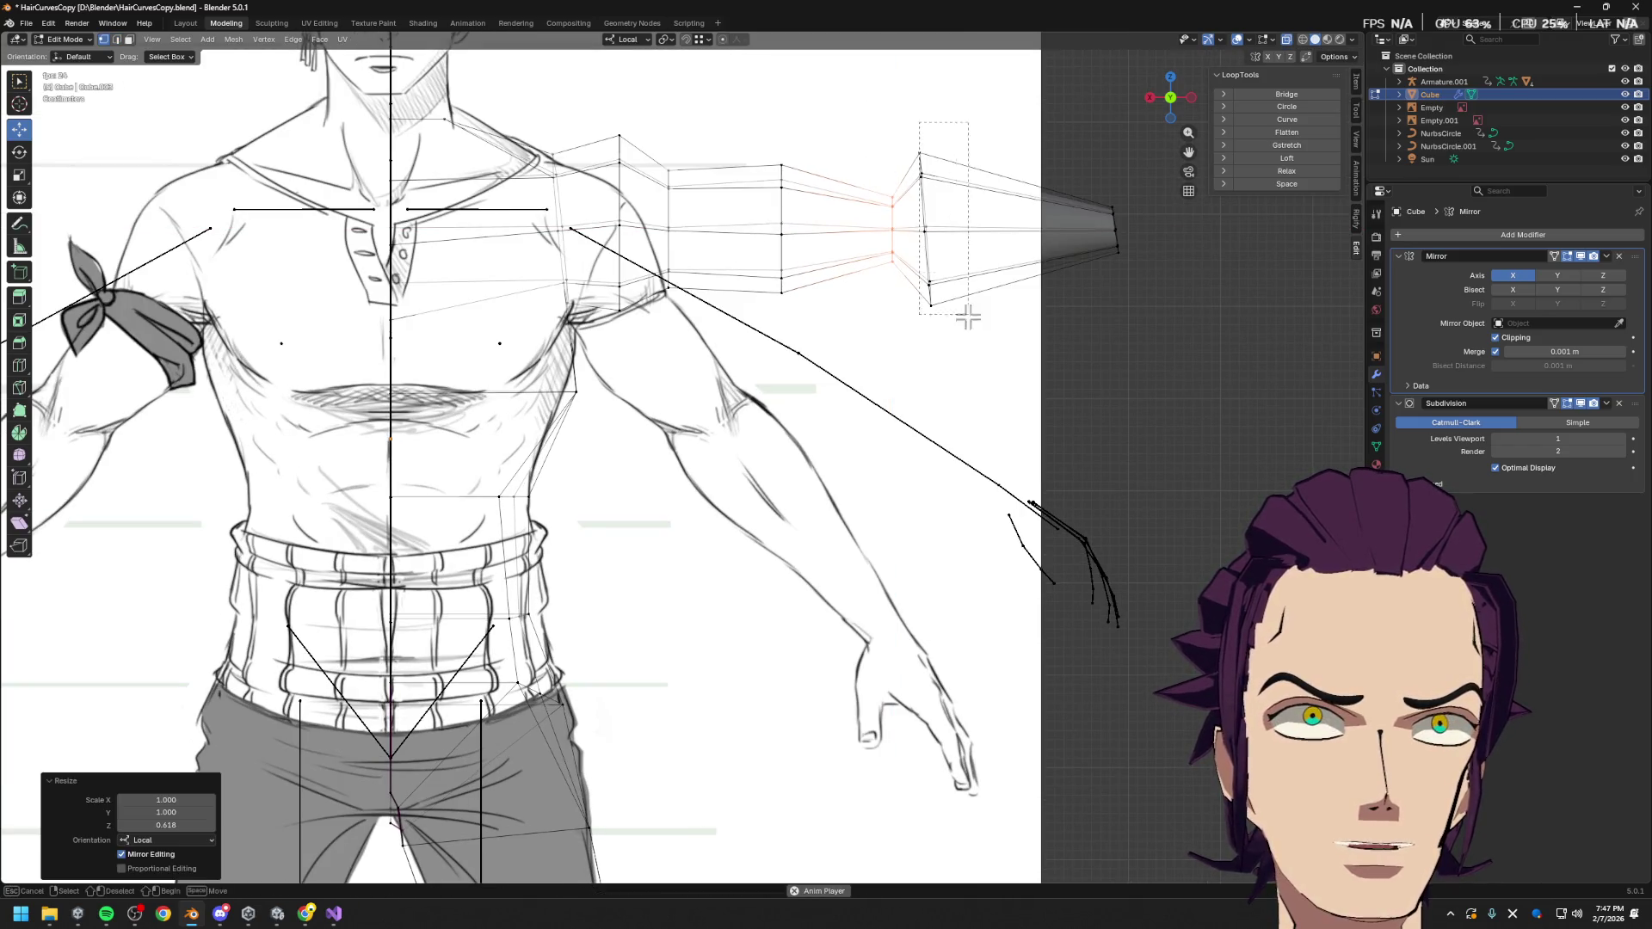
key("s")
key("z")
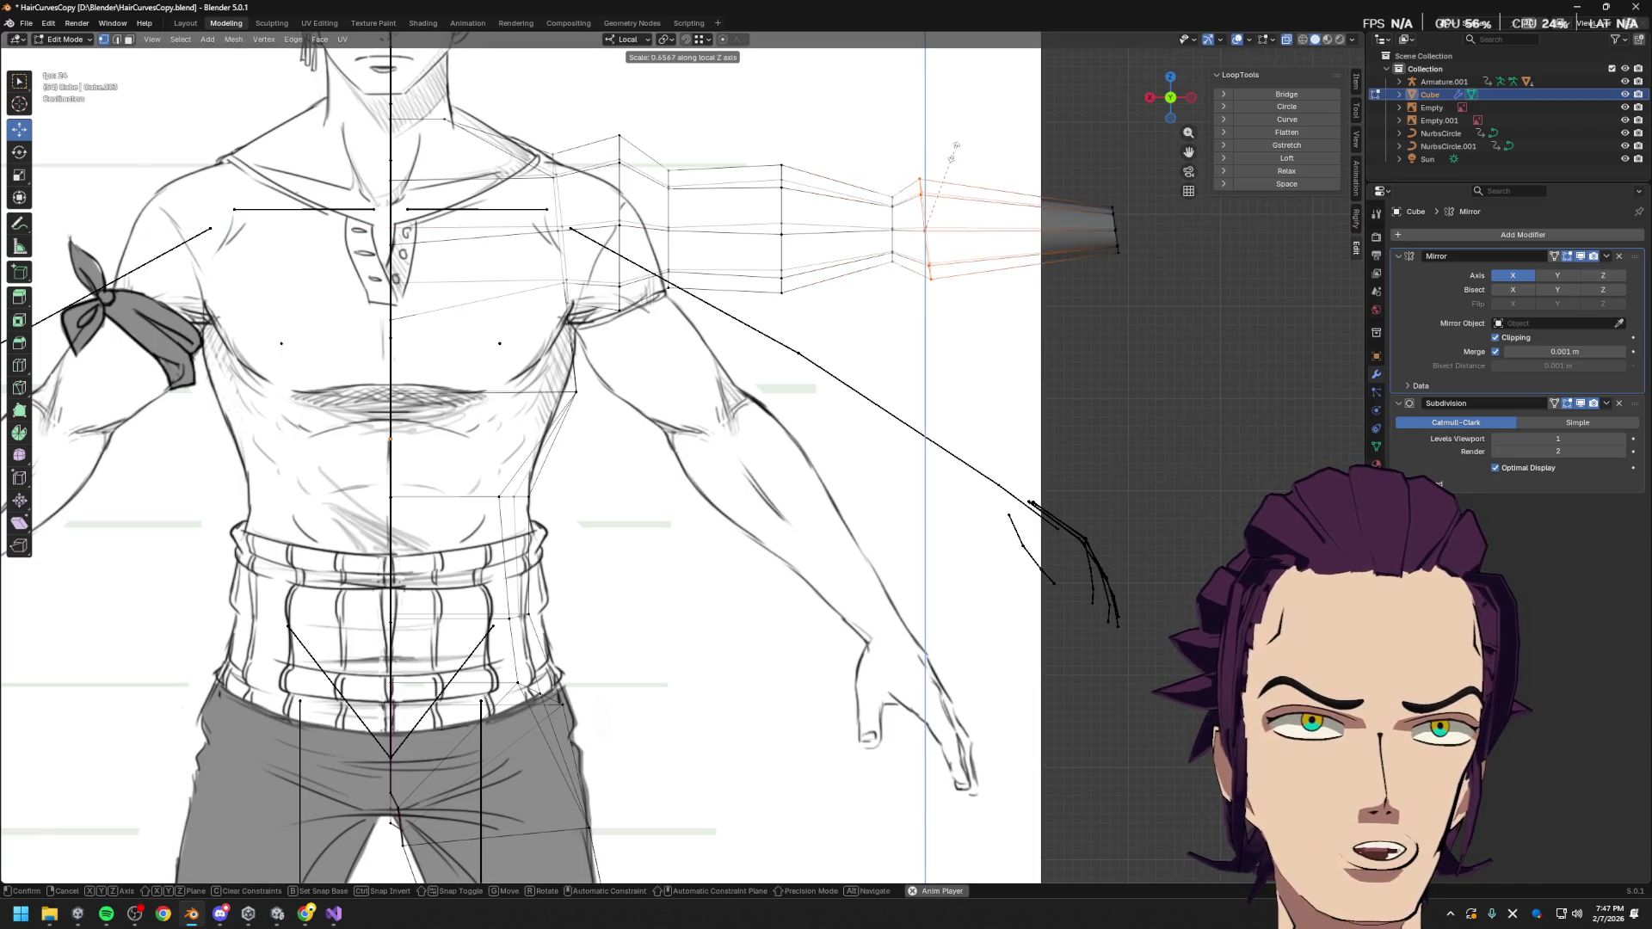
left_click(956, 150)
Squash the shoulder-side loop along Z to 0.780 and raise it slightly
left_click_drag(576, 104, 648, 343)
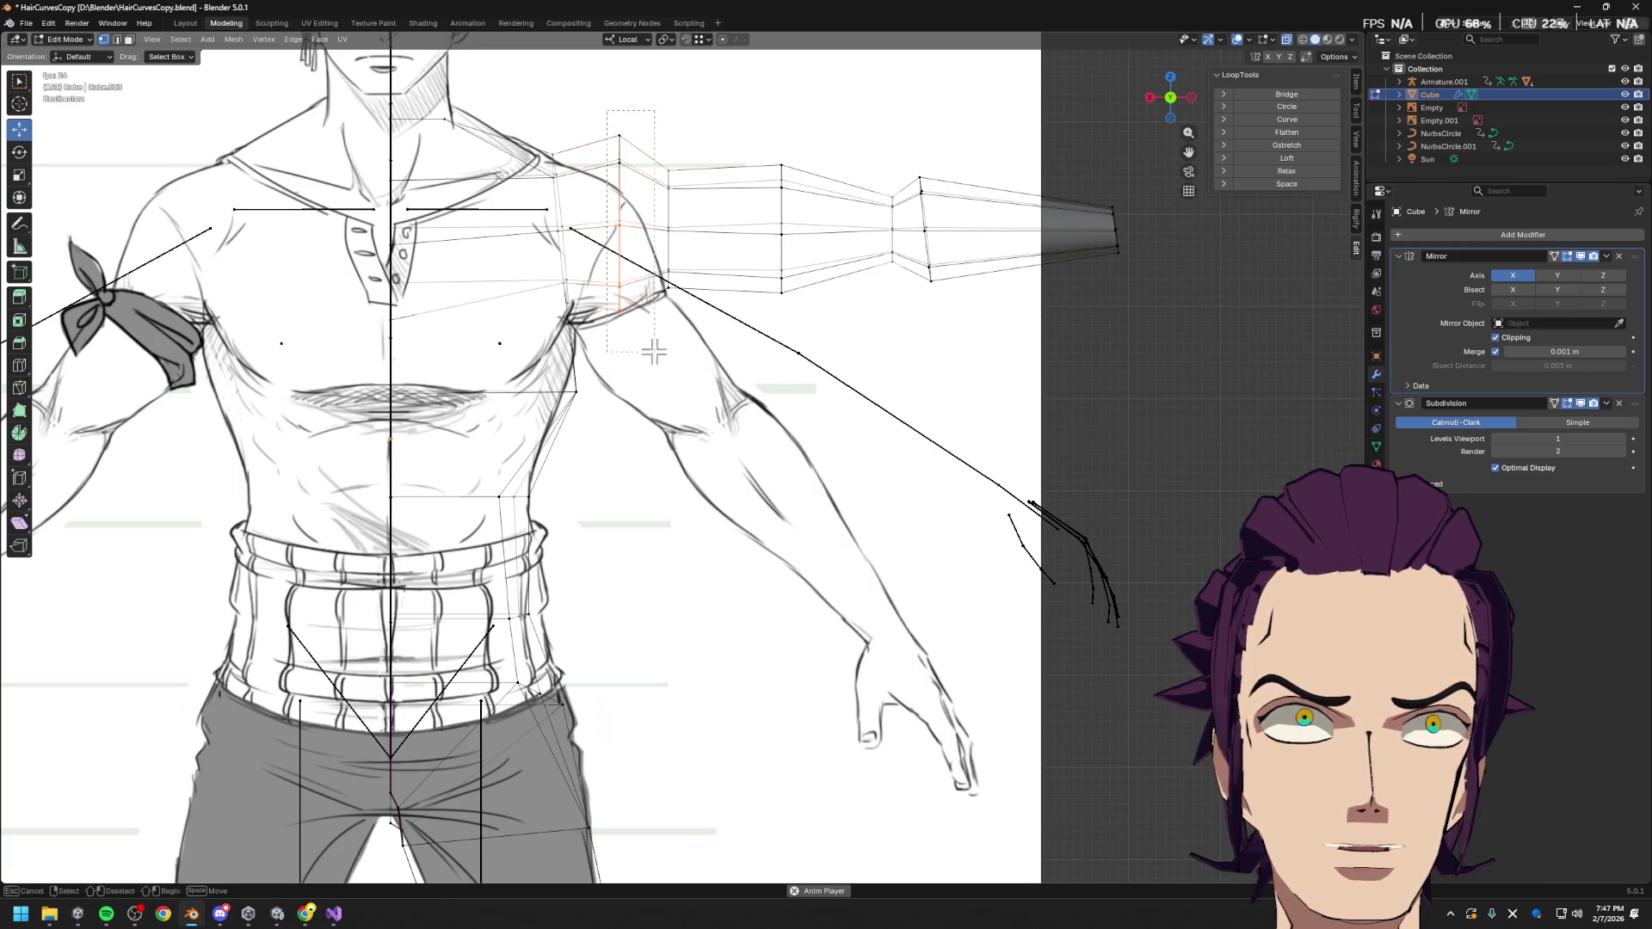
key("s")
key("z")
left_click(642, 142)
key("g")
key("z")
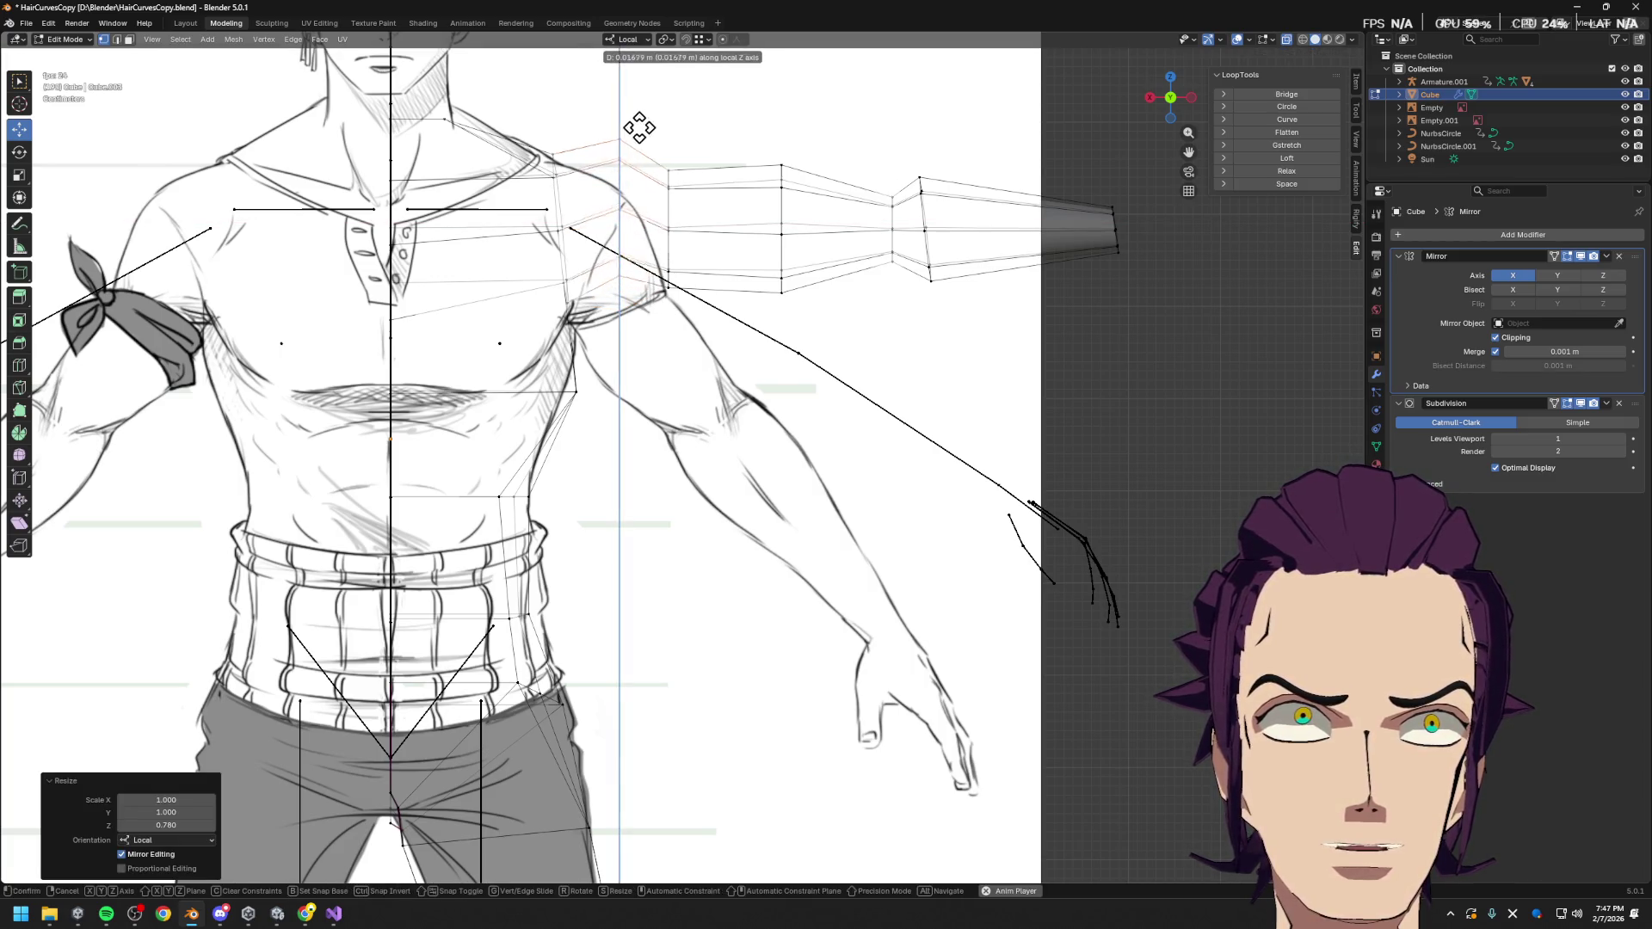
left_click(637, 136)
left_click_drag(553, 293, 582, 337)
Edge-slide the armpit edge twice and vertex-slide a shoulder vertex
right_click(559, 310)
key("Escape")
key("g")
key("g")
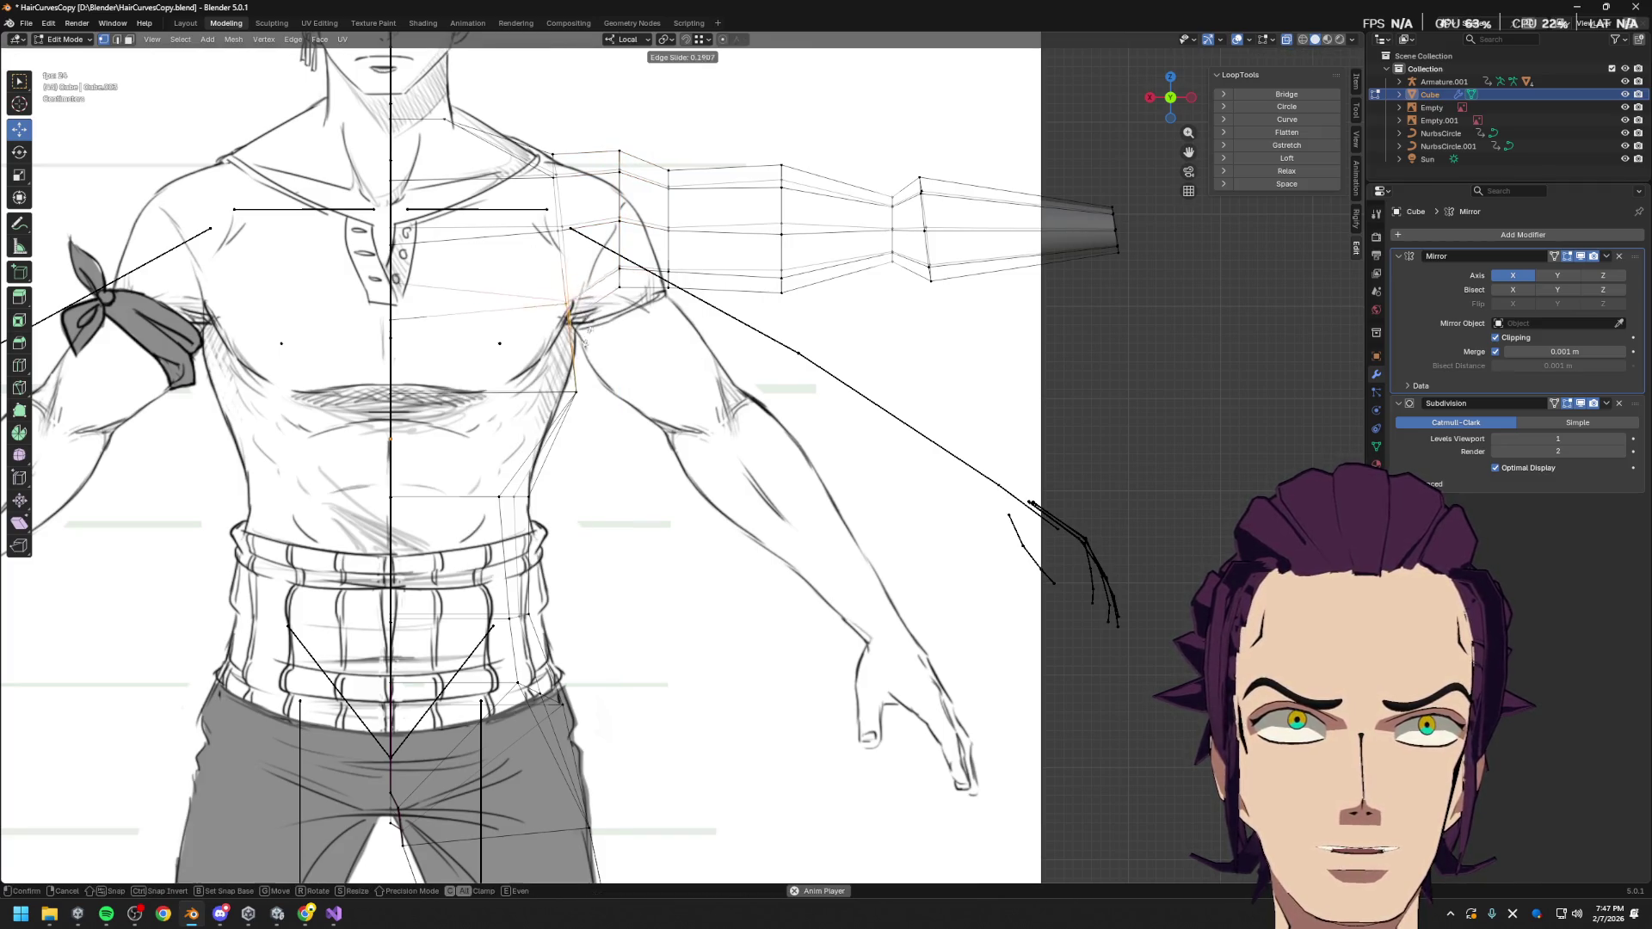
left_click(588, 335)
key("g")
key("g")
left_click(611, 314)
key("shift+v")
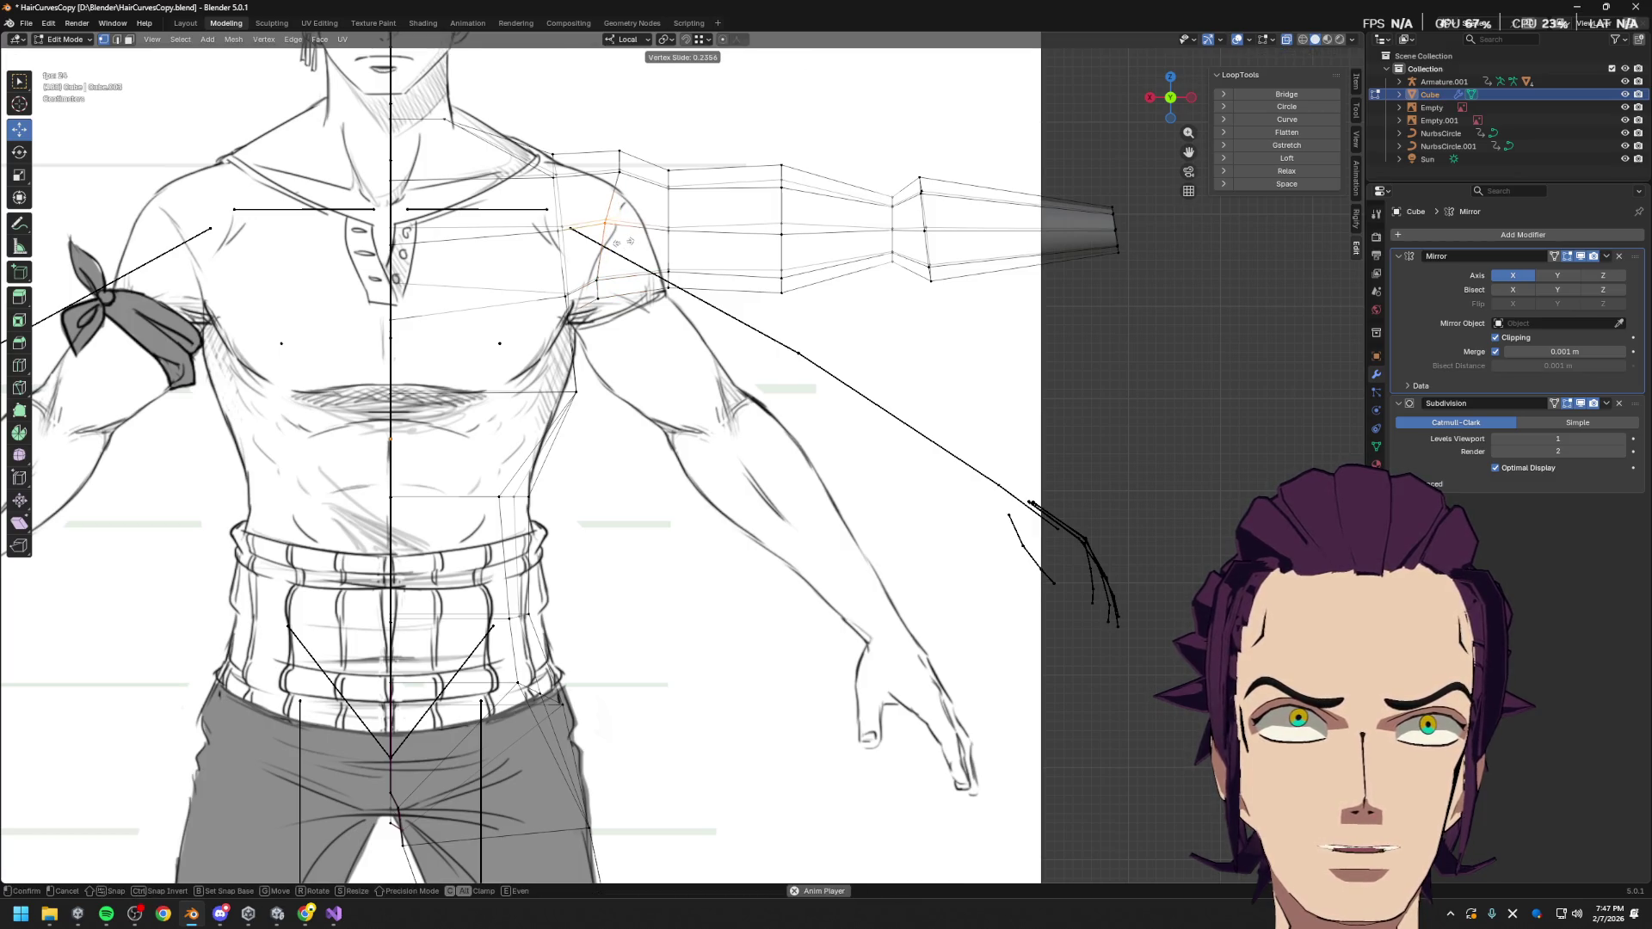
left_click(631, 242)
Vertex-slide another shoulder vertex and nudge an armpit vertex slightly left
left_click(602, 160)
key("shift+v")
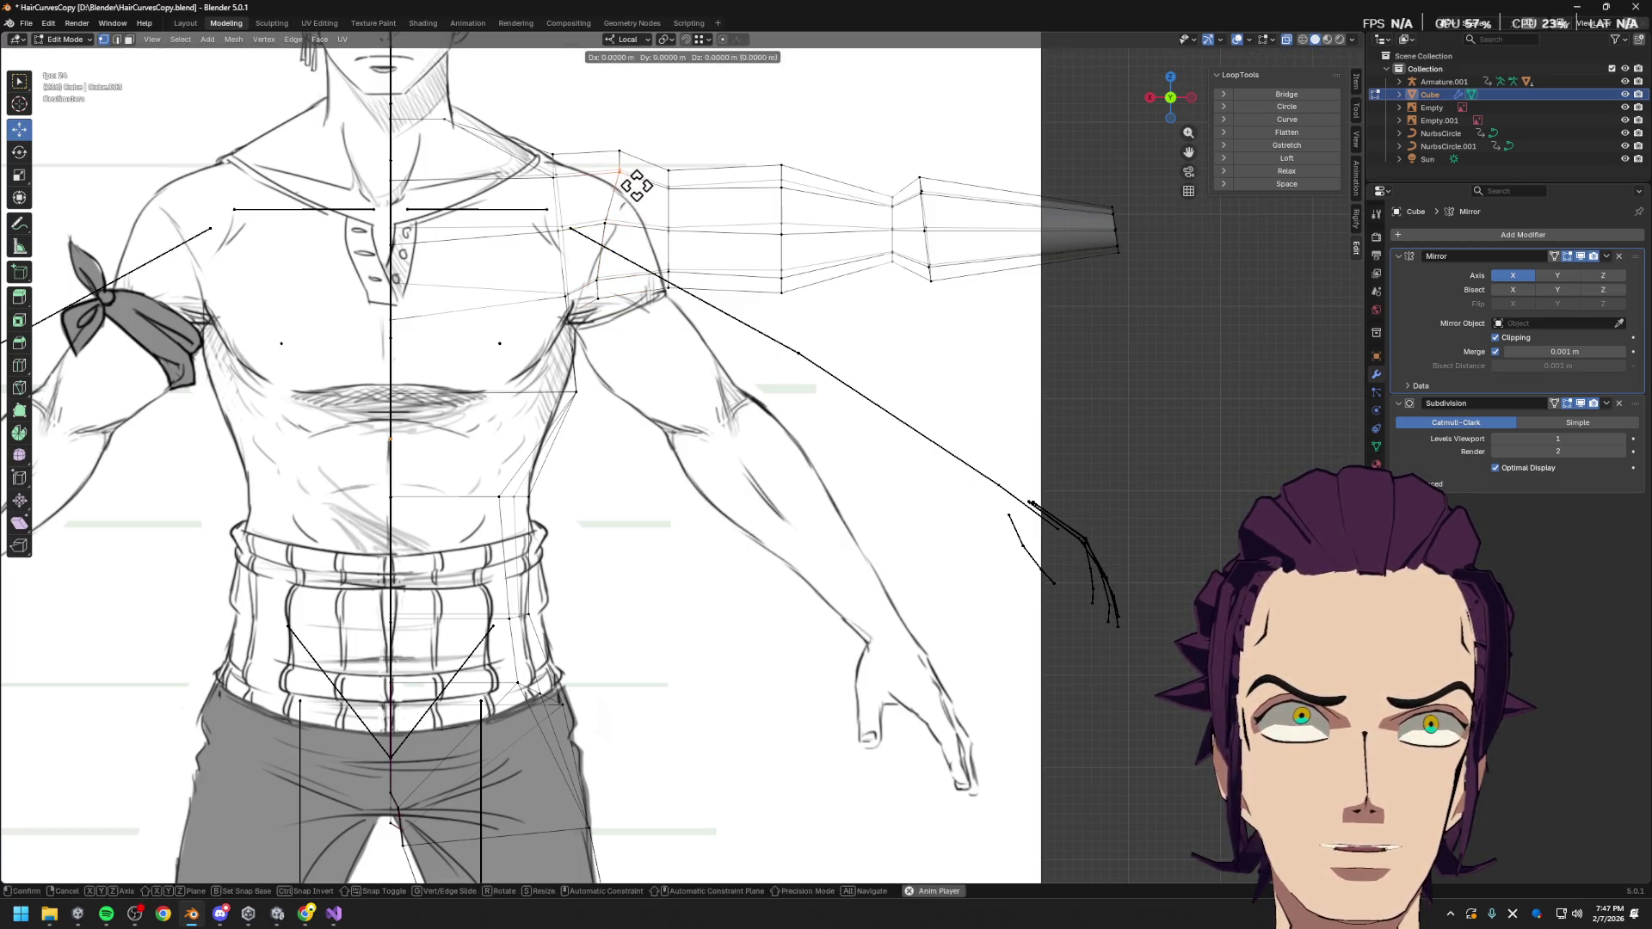
left_click(627, 186)
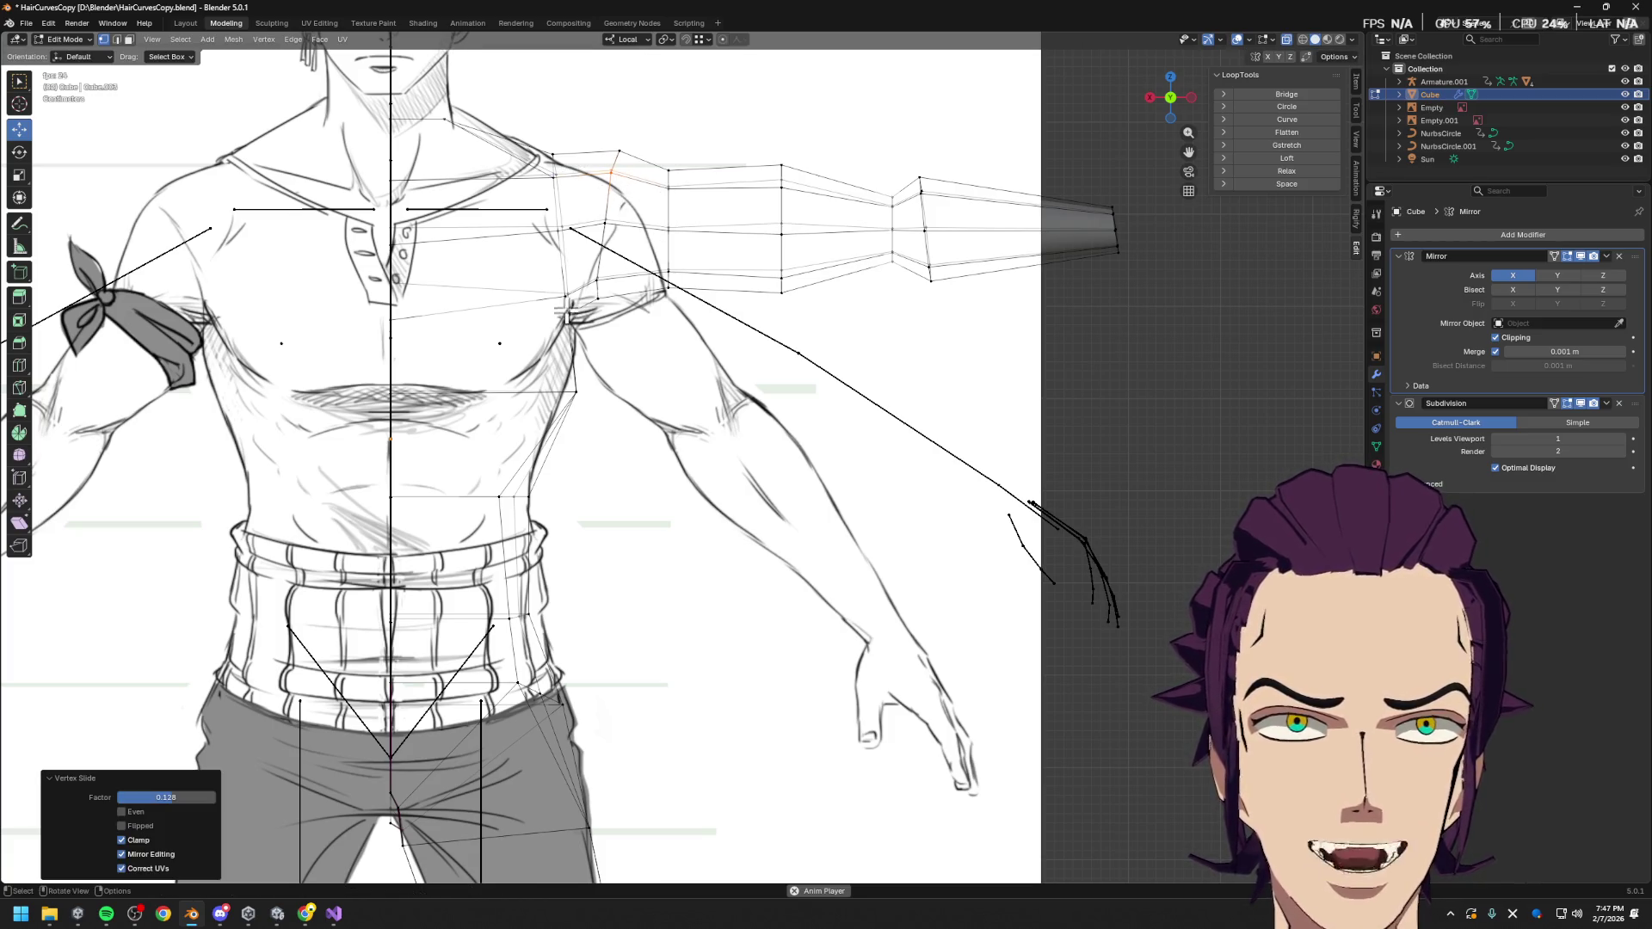
left_click(568, 379)
key("g")
left_click(585, 427)
Slide one more shoulder vertex and edge-slide the armpit loop by factor -0.284
left_click(550, 297)
key("shift+v")
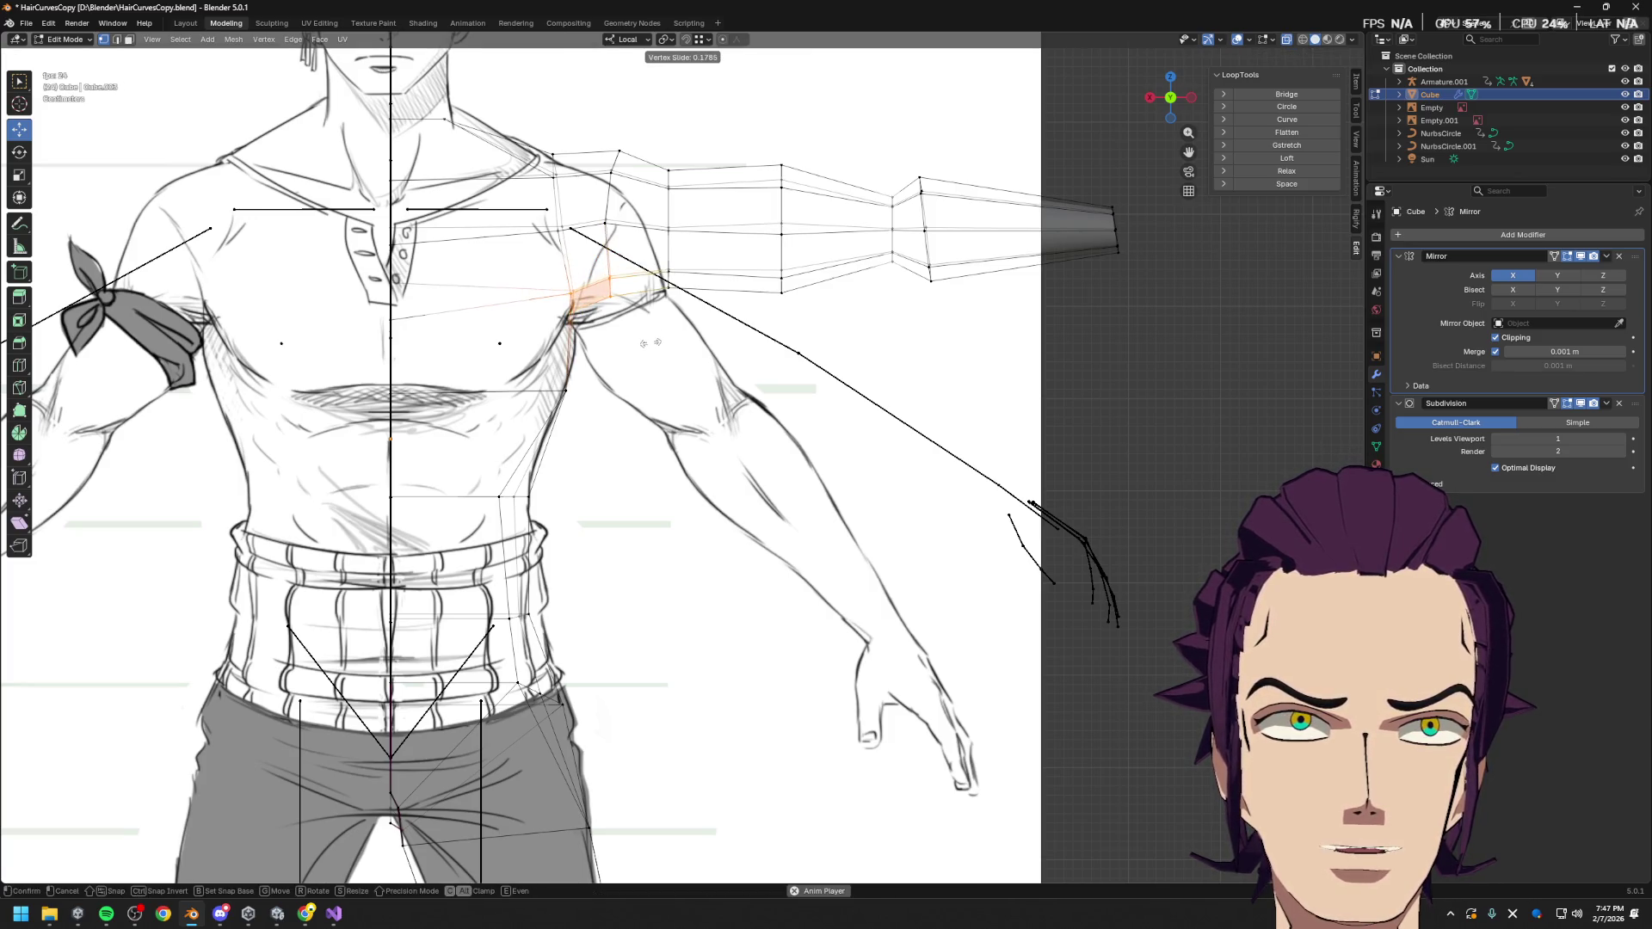
left_click(637, 341)
key("g")
key("g")
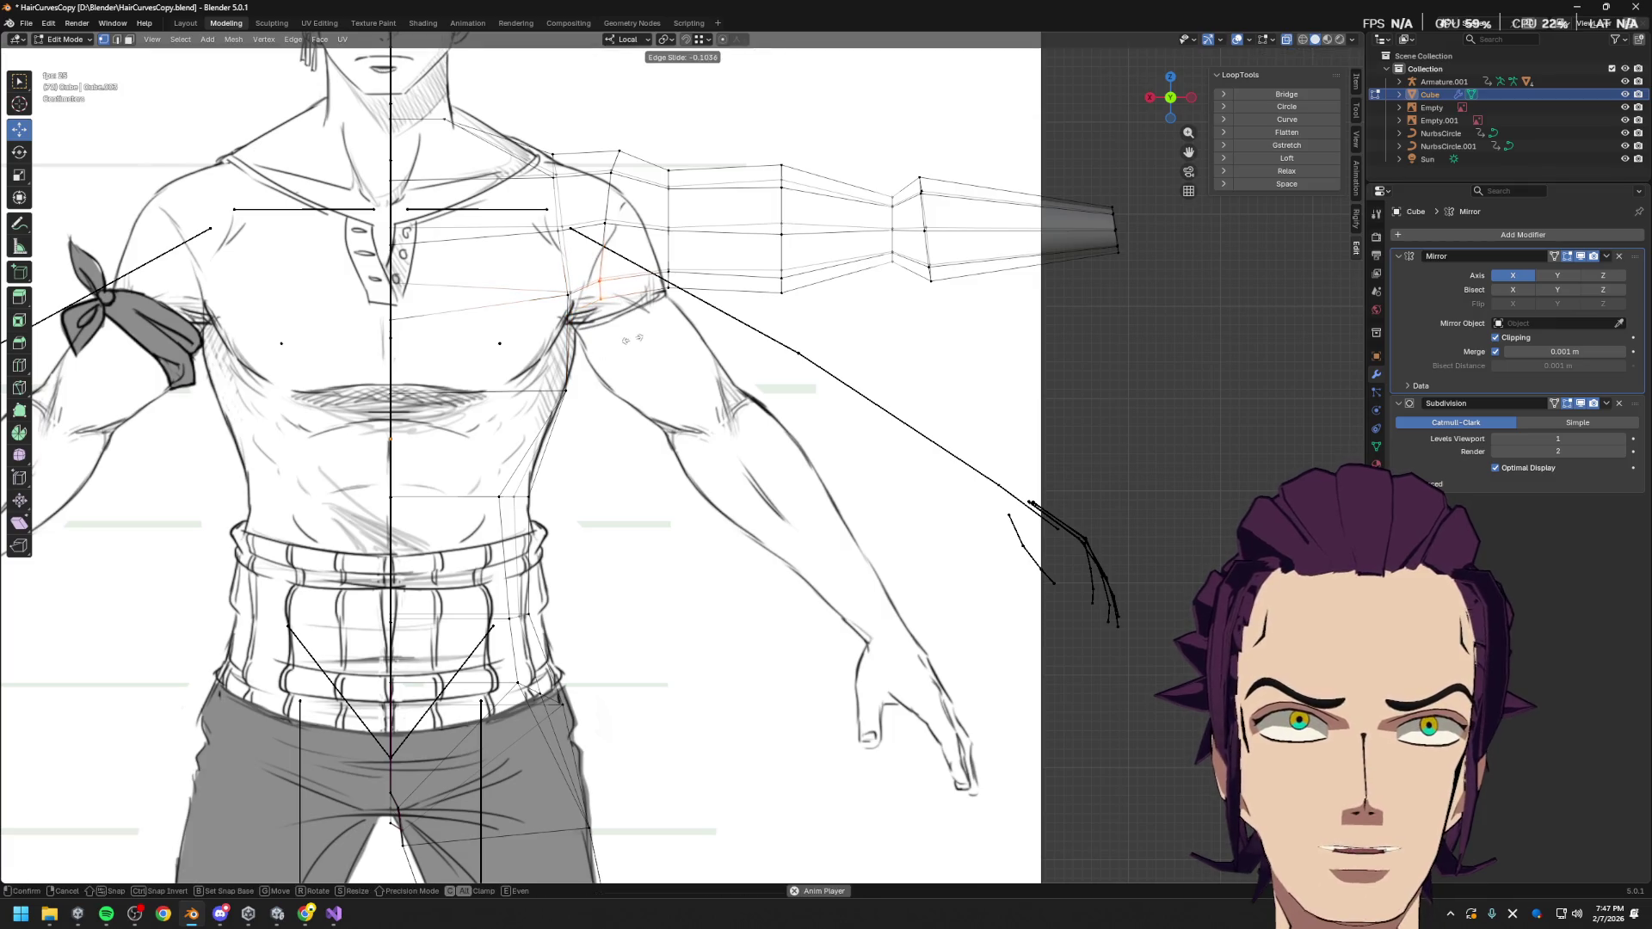
left_click(623, 346)
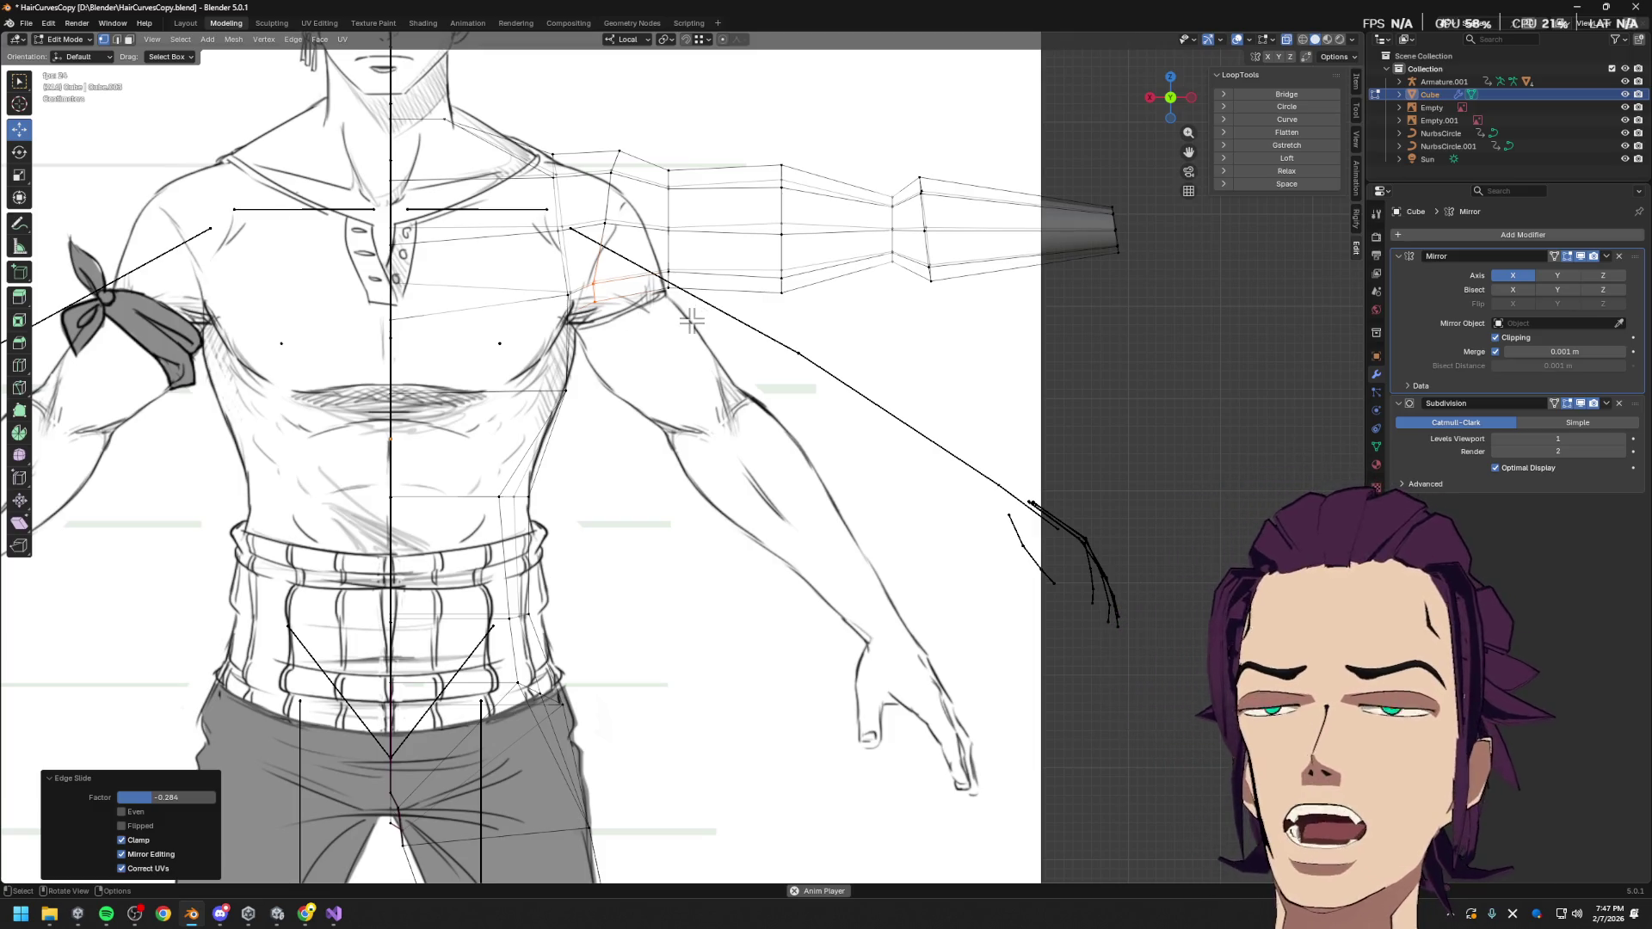
scroll(654, 297, "down", 5)
middle_click_drag(620, 276, 775, 339)
Switch to Object Mode and orbit around the torso, head and reference sheets
scroll(690, 321, "up", 8)
mouse_move(708, 271)
middle_mouse_down()
mouse_move(752, 309)
mouse_move(843, 202)
middle_mouse_up()
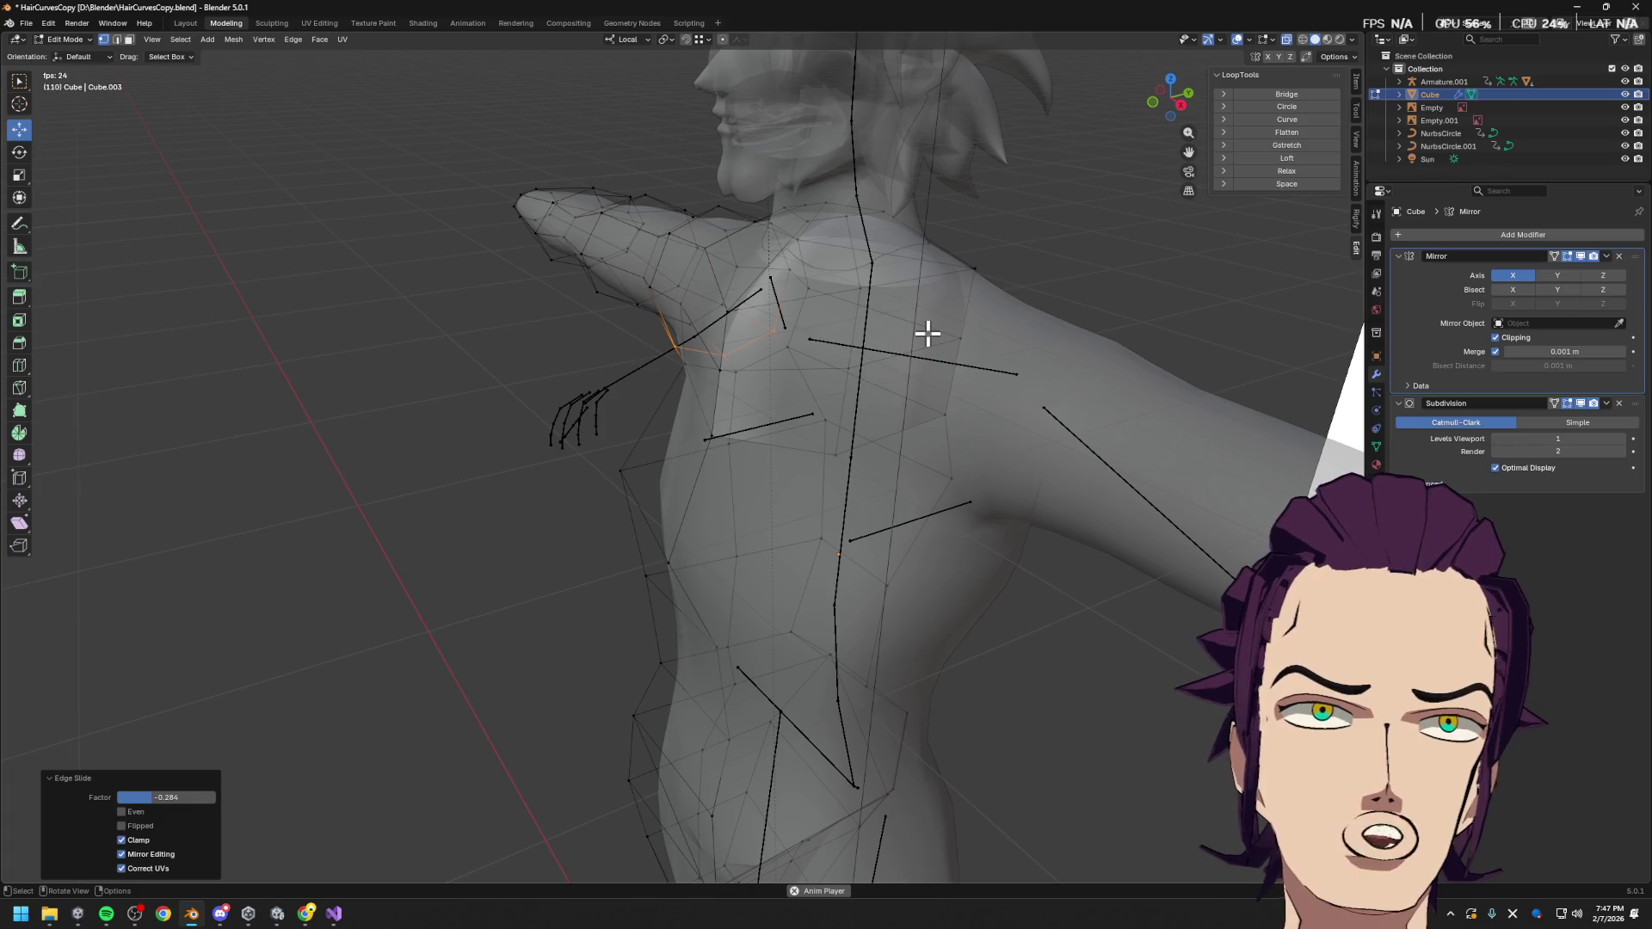
middle_click_drag(938, 324, 876, 139)
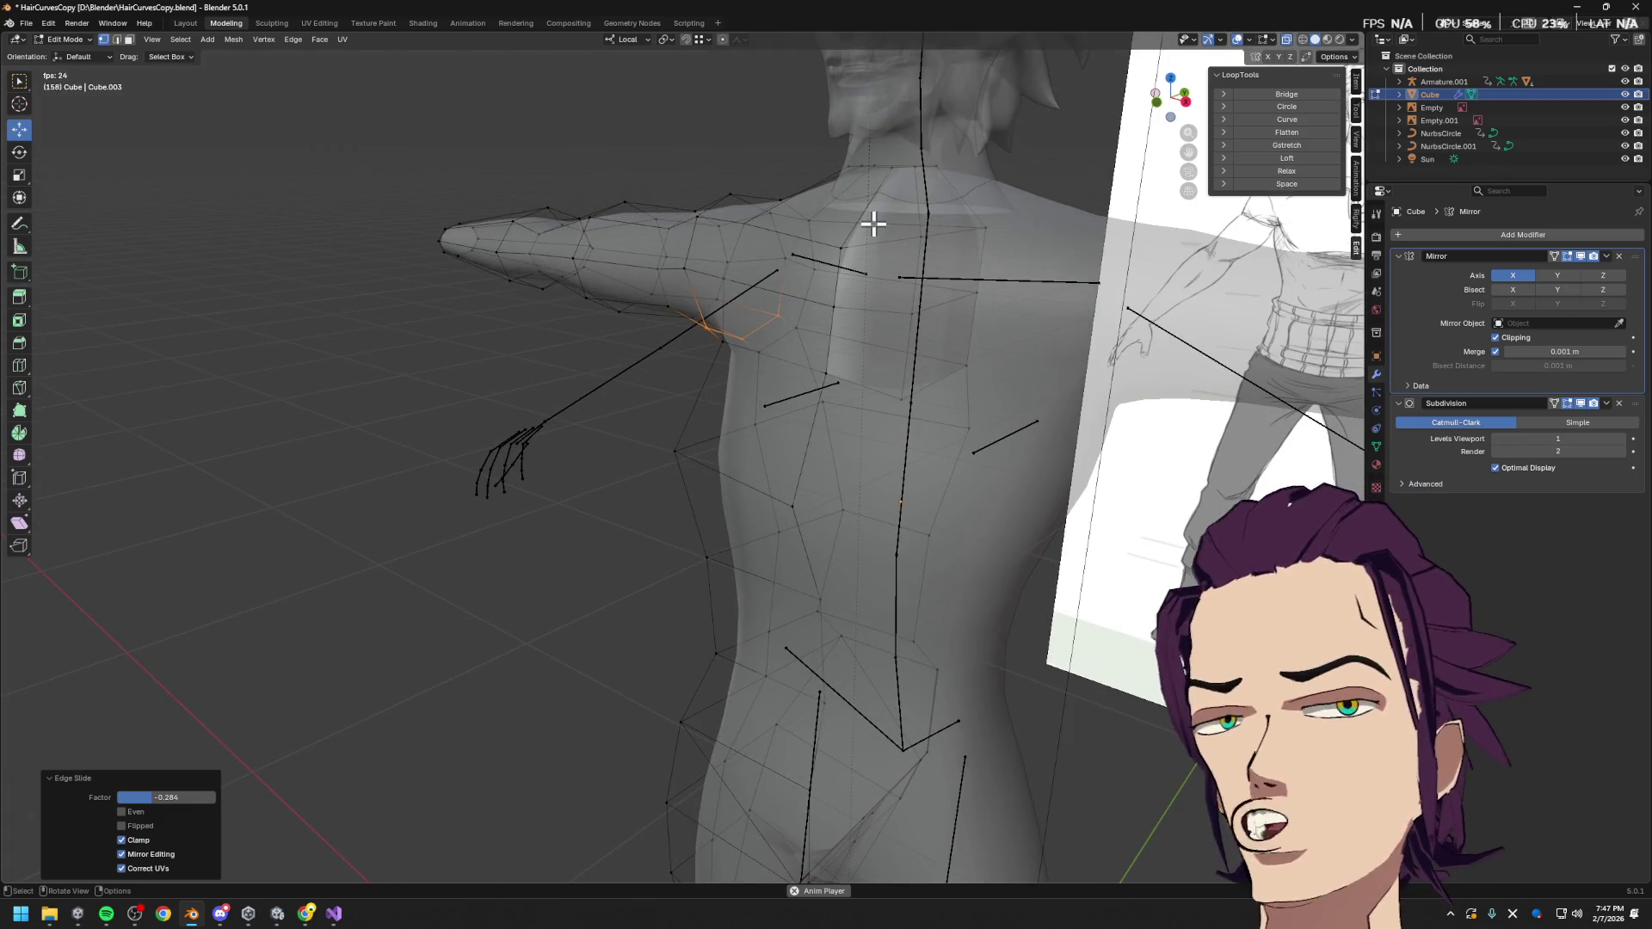
mouse_move(918, 353)
middle_mouse_down()
mouse_move(1074, 373)
mouse_move(801, 601)
mouse_move(837, 494)
mouse_move(957, 370)
mouse_move(983, 285)
mouse_move(1033, 447)
mouse_move(992, 415)
mouse_move(946, 414)
middle_mouse_up()
key("Tab")
key("Tab")
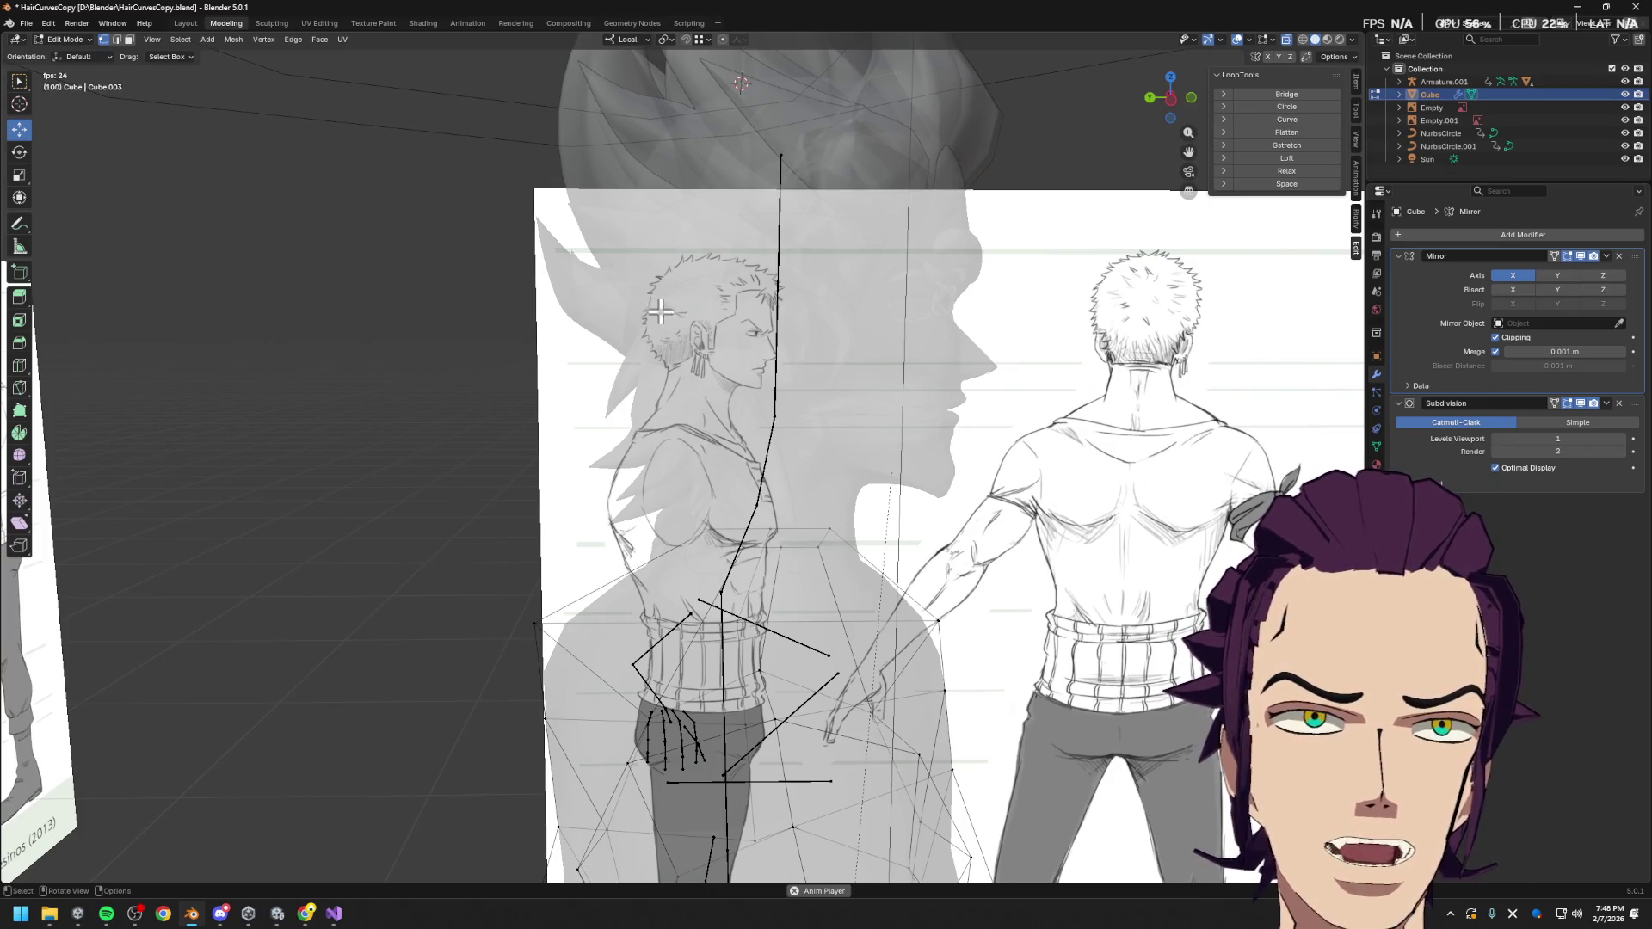
scroll(869, 496, "down", 2)
key("Tab")
middle_click_drag(869, 496, 607, 493)
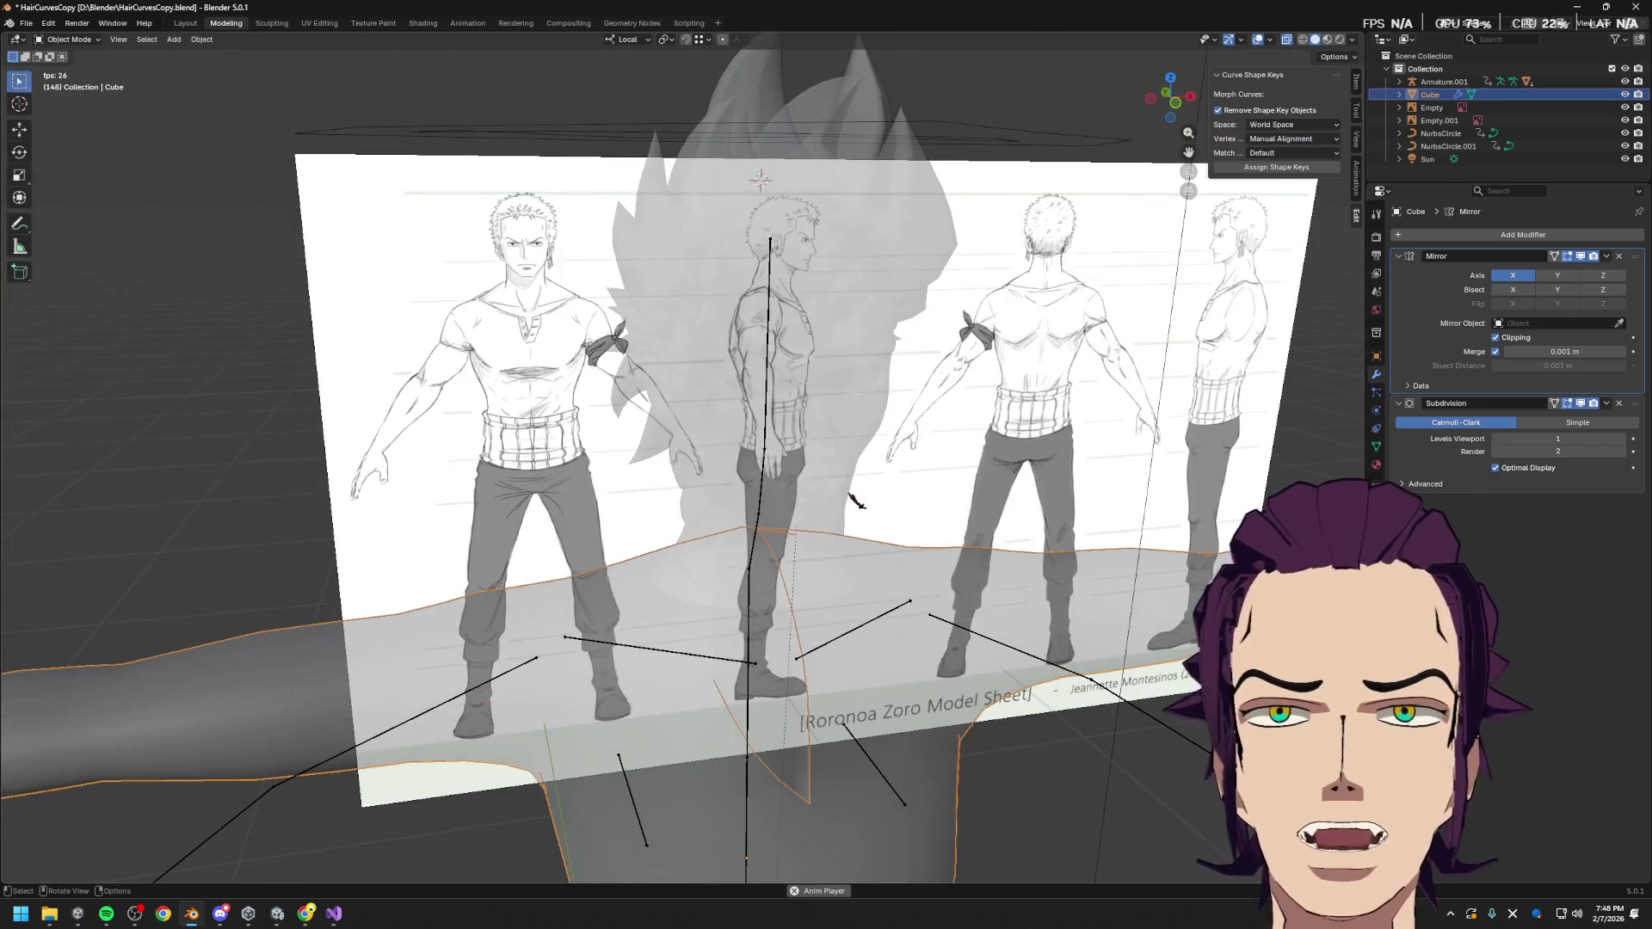
Check the upper body in Material Preview shading, then return to Edit Mode
left_click(1327, 40)
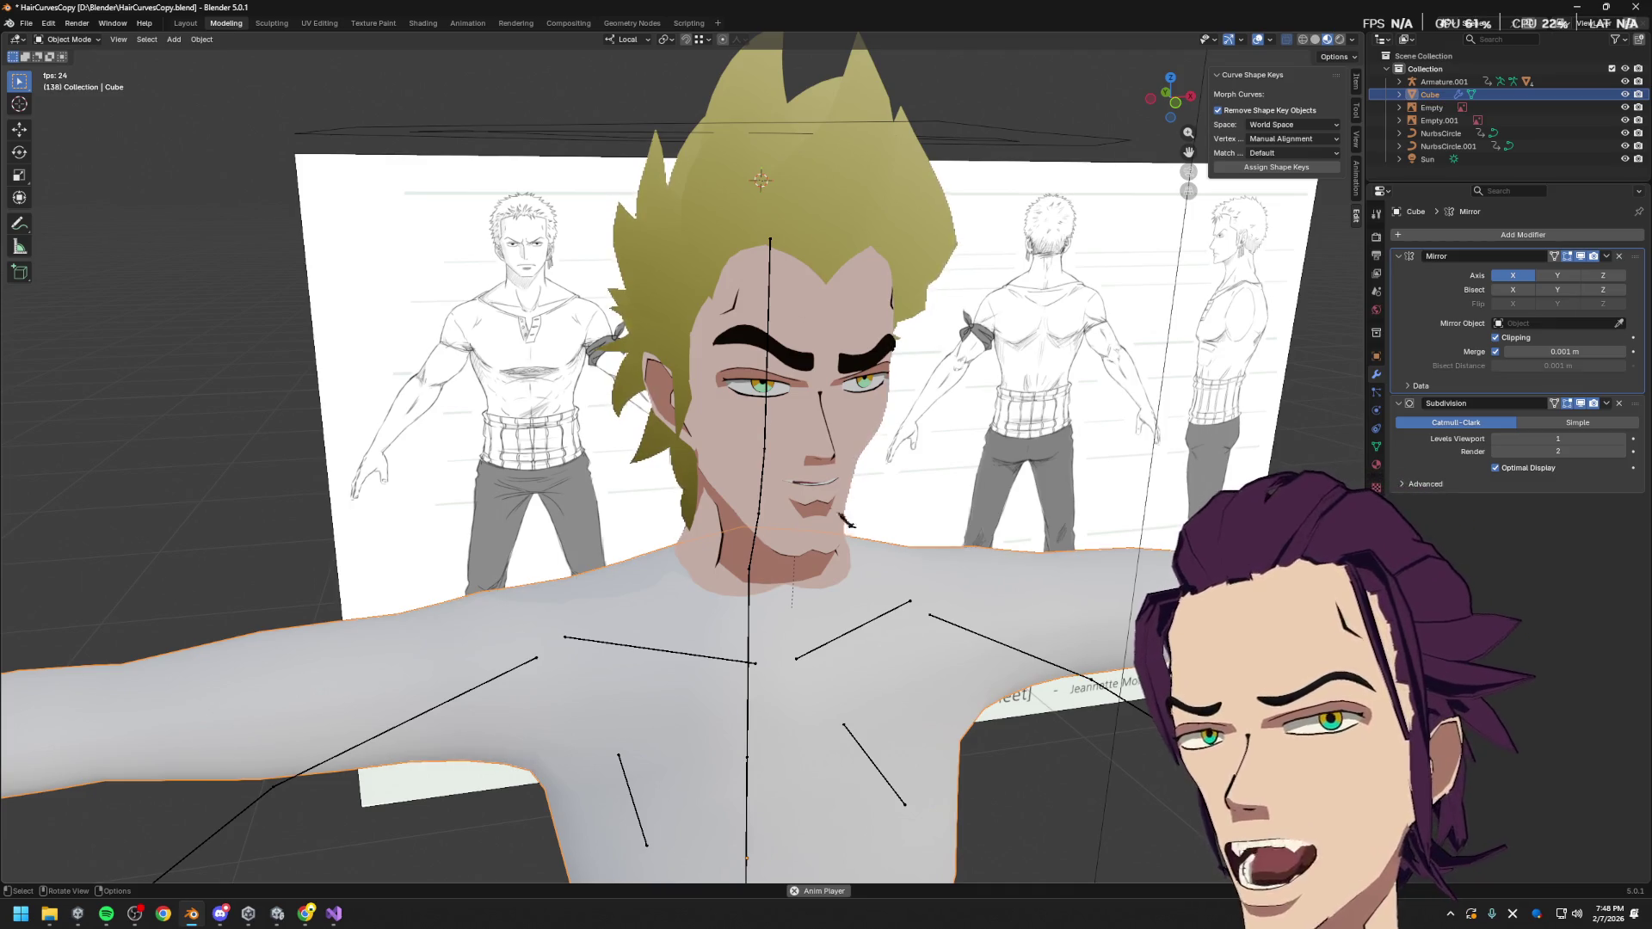
mouse_move(775, 603)
middle_mouse_down("shift")
mouse_move(774, 456)
mouse_move(774, 525)
middle_mouse_up("shift")
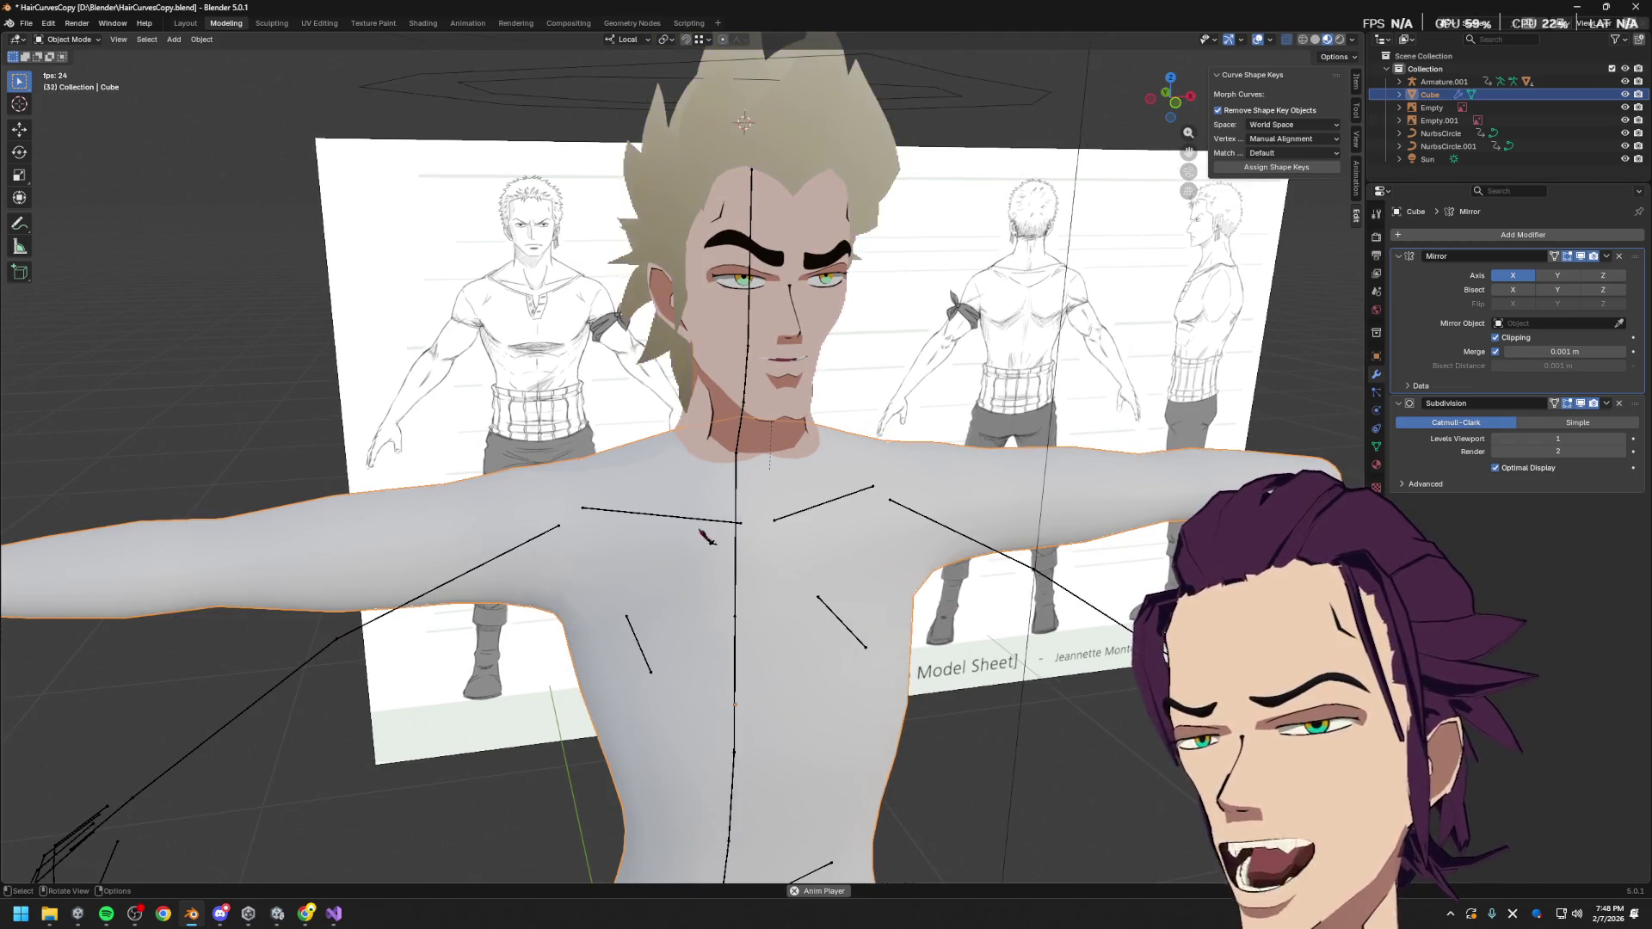
middle_click_drag(706, 538, 813, 534)
key("Tab")
middle_click_drag(869, 585, 792, 603)
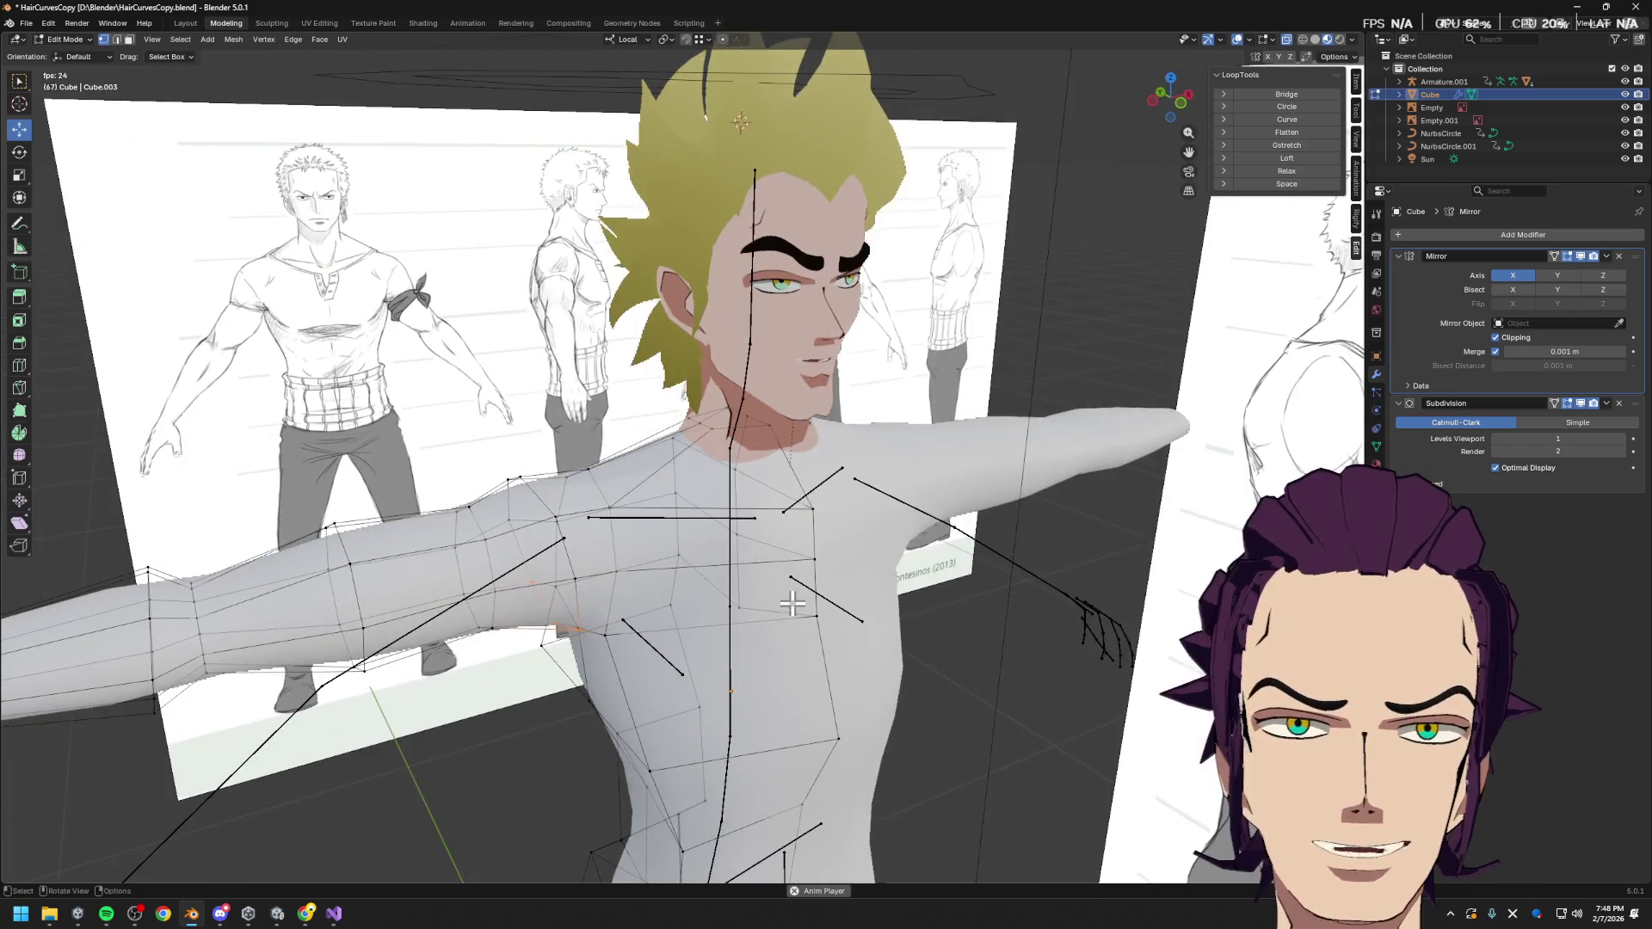
Triangulate the selected faces, then shift the selection along local Y from a side angle
key("ctrl+t")
right_click(726, 551)
key("Escape")
mouse_move(687, 539)
middle_mouse_down()
mouse_move(663, 540)
mouse_move(794, 612)
mouse_move(752, 590)
mouse_move(763, 542)
mouse_move(754, 555)
mouse_move(879, 575)
middle_mouse_up()
key("g")
key("y")
left_click(831, 564)
In side orthographic view, push a vertex and a group of chest vertices along local Y
left_click(1177, 101)
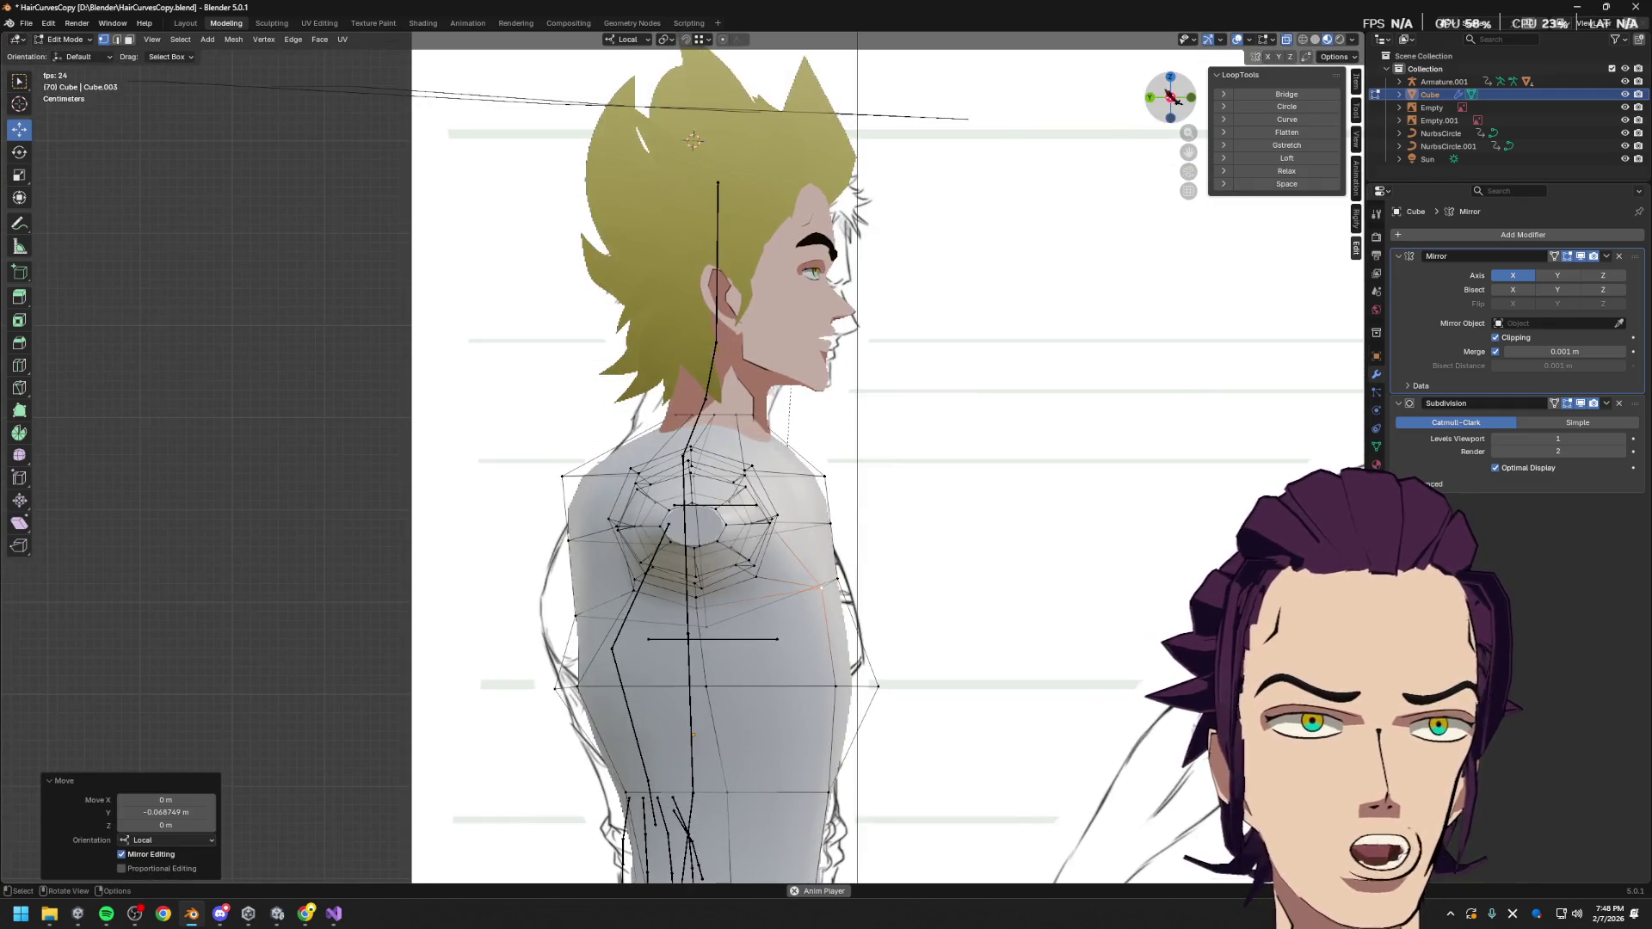
key("g")
key("y")
left_click(896, 598)
left_click_drag(811, 669, 860, 699)
key("g")
key("y")
left_click(856, 645)
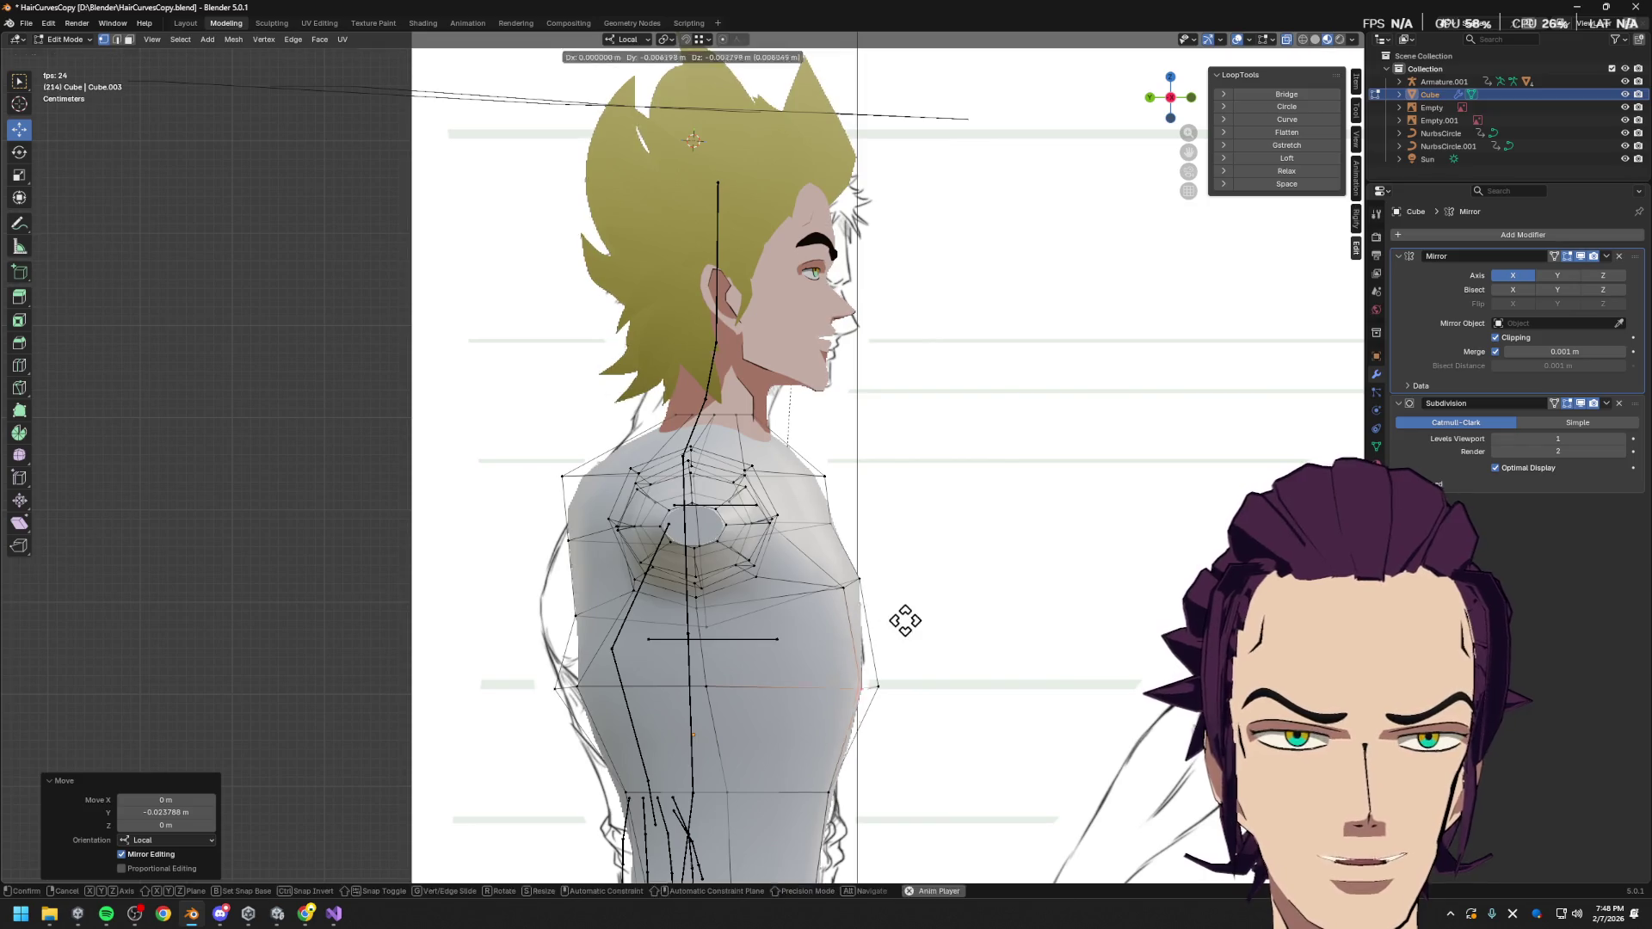
key("g")
key("y")
left_click(878, 608)
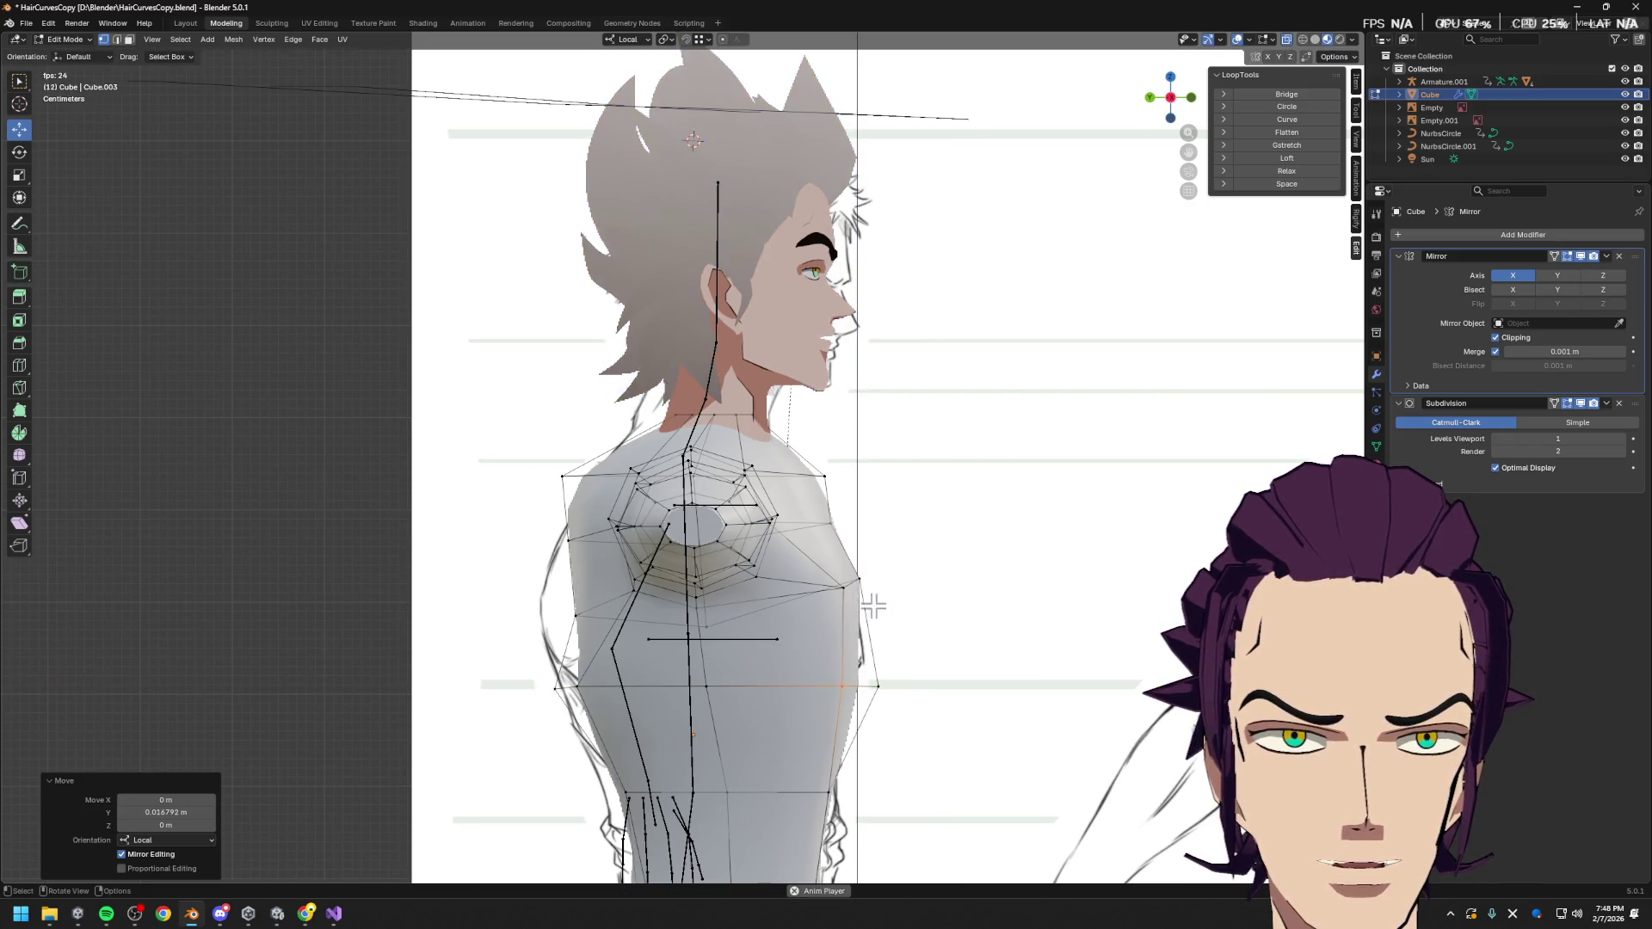
Select a vertex on the torso side and shift it along local Y to match the profile
left_click(845, 586)
key("KP_1")
scroll(809, 516, "up", 1)
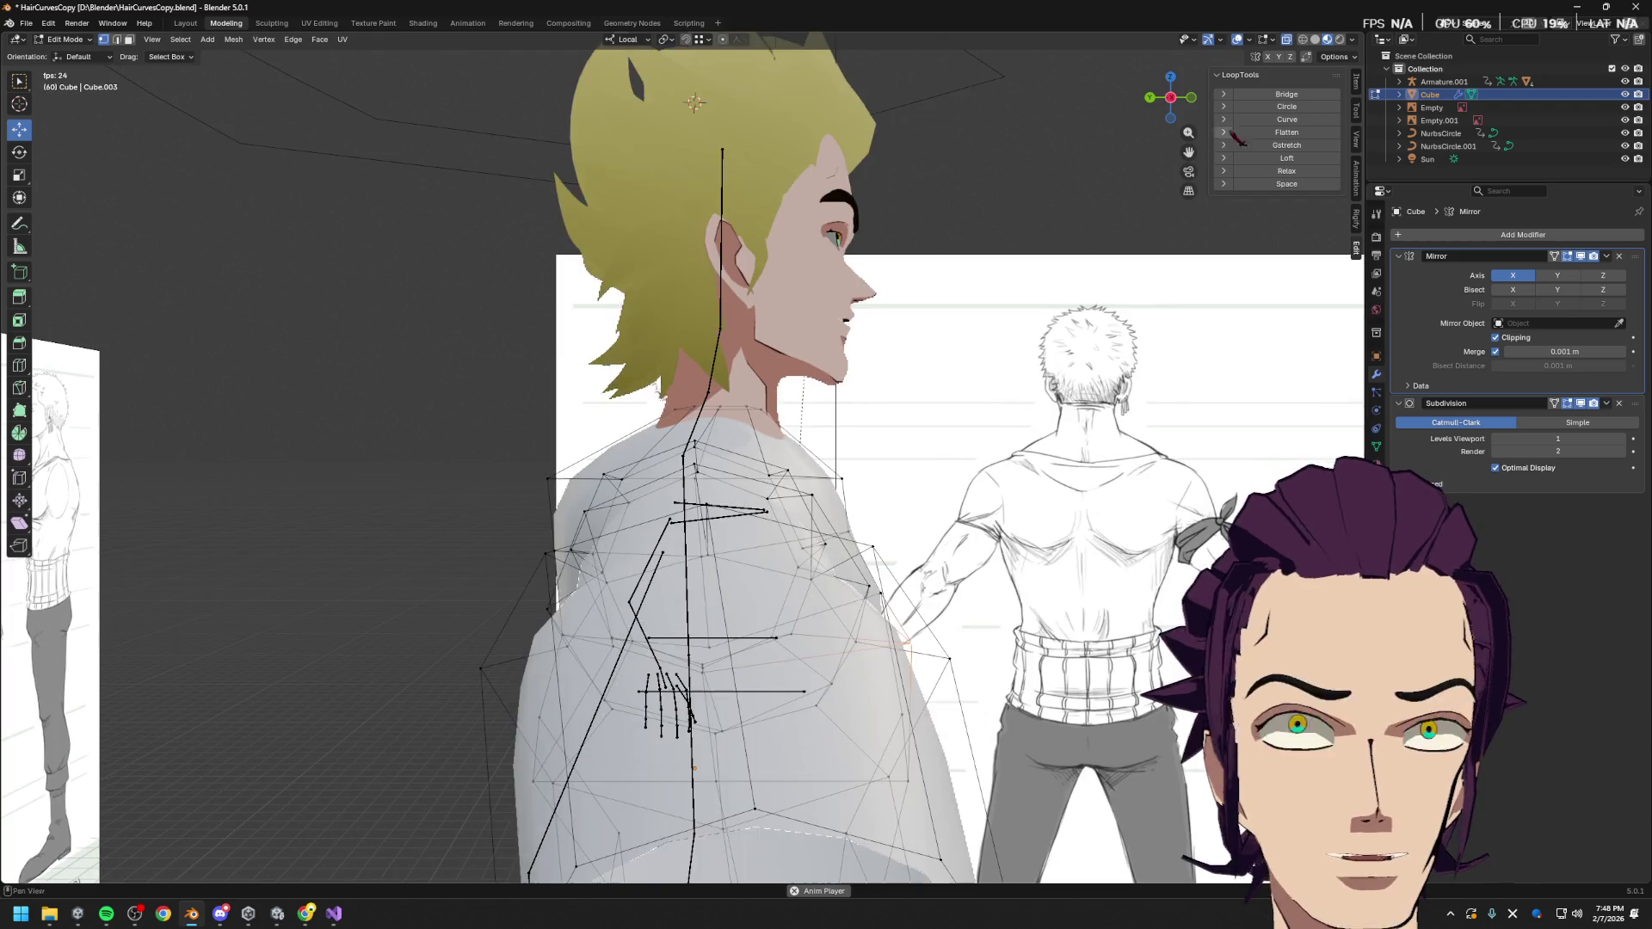
left_click_drag(1177, 102, 1189, 107)
key("KP_3")
key("ctrl+KP_3")
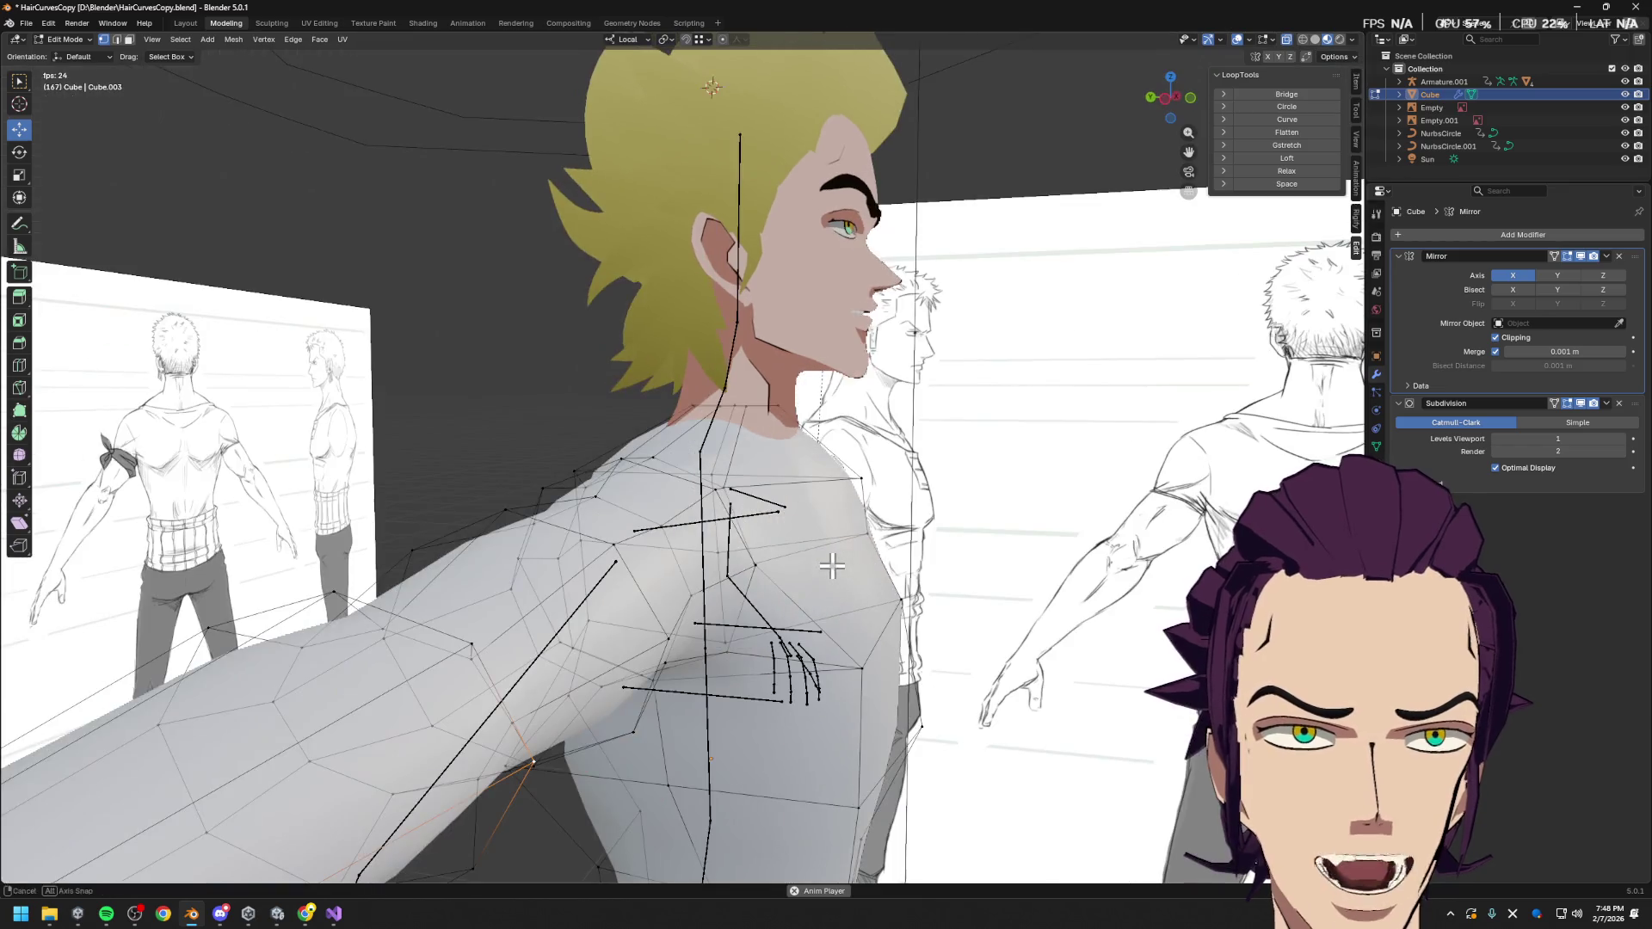
mouse_move(860, 560)
middle_mouse_down()
mouse_move(780, 579)
mouse_move(744, 614)
middle_mouse_up()
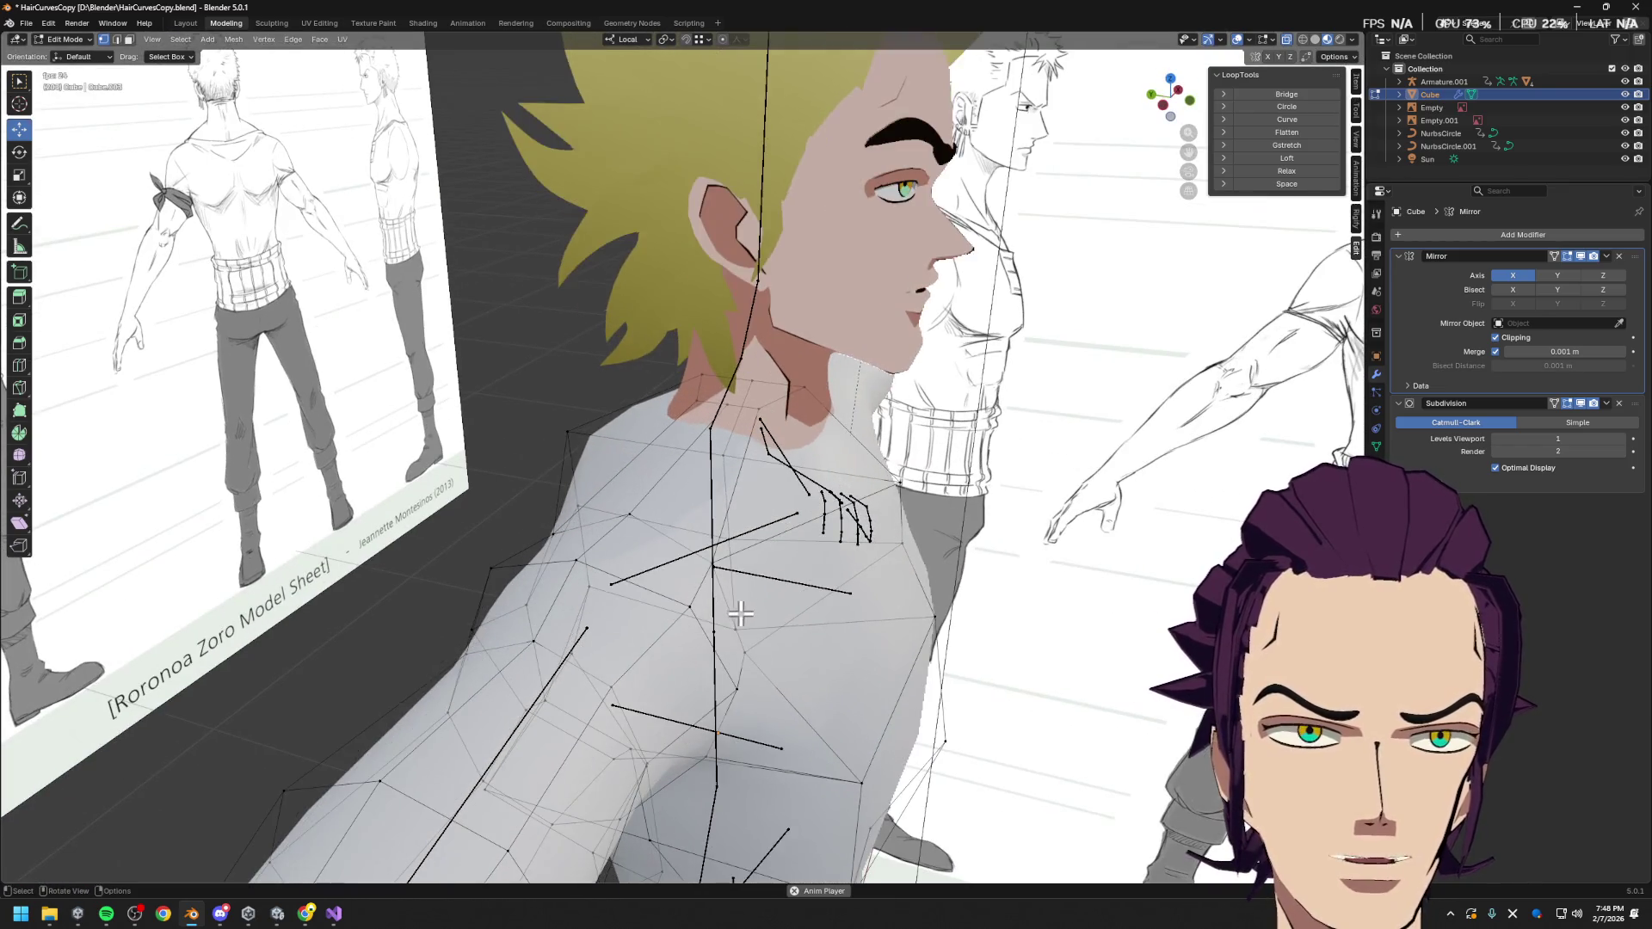
mouse_move(839, 664)
middle_mouse_down()
mouse_move(656, 607)
mouse_move(756, 664)
middle_mouse_up()
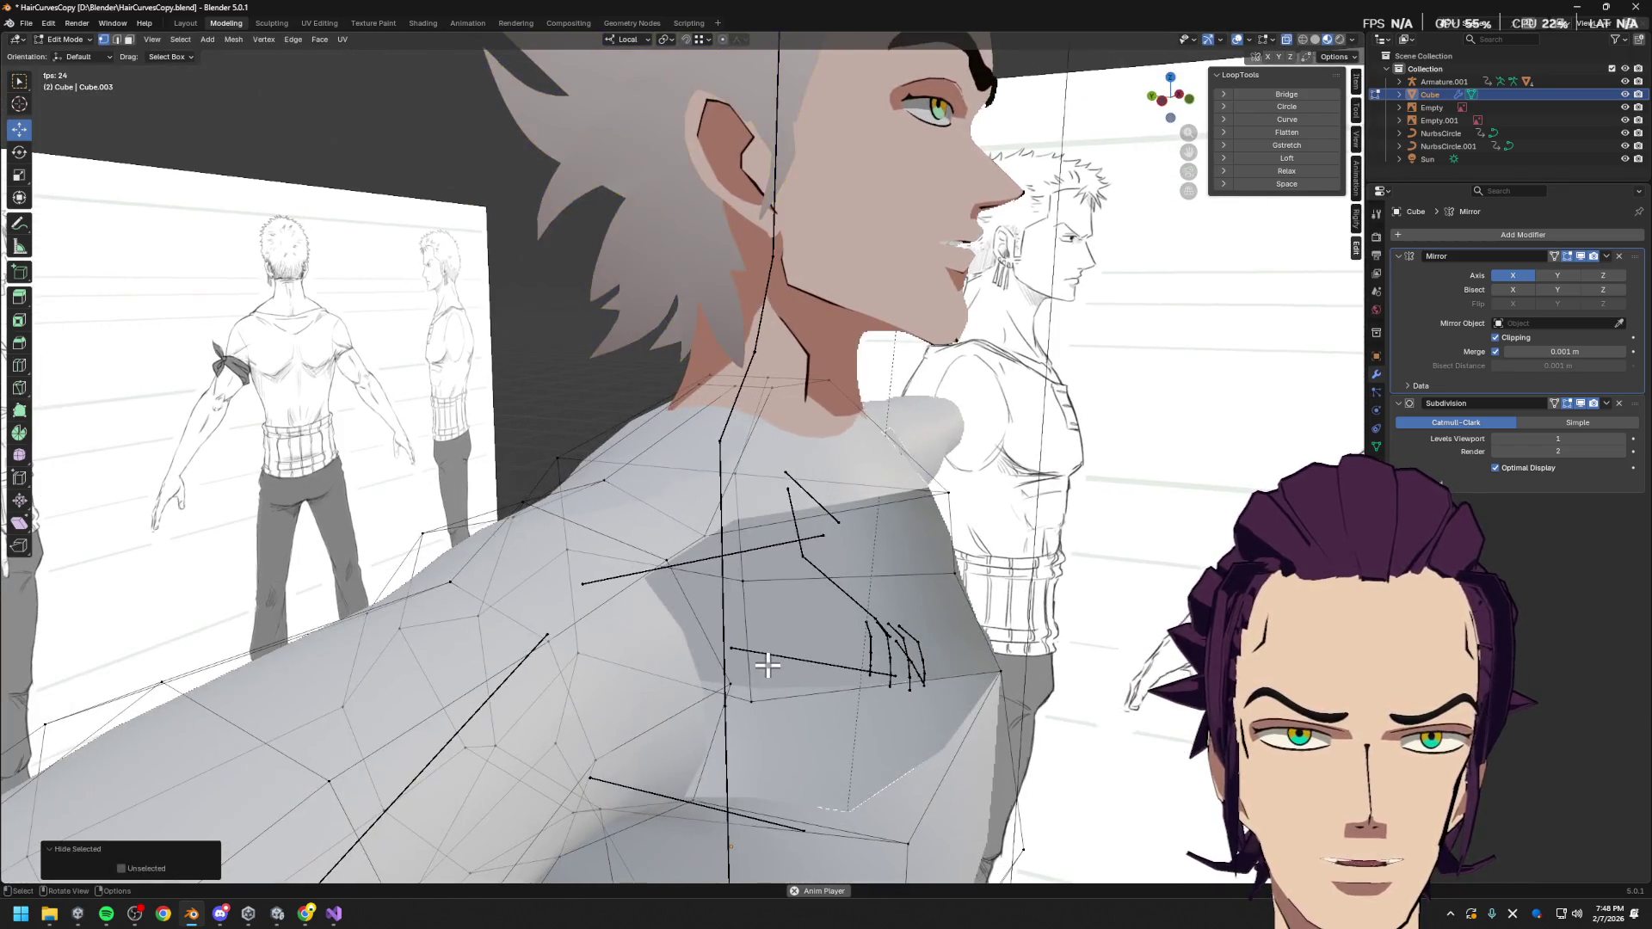
key("g")
key("y")
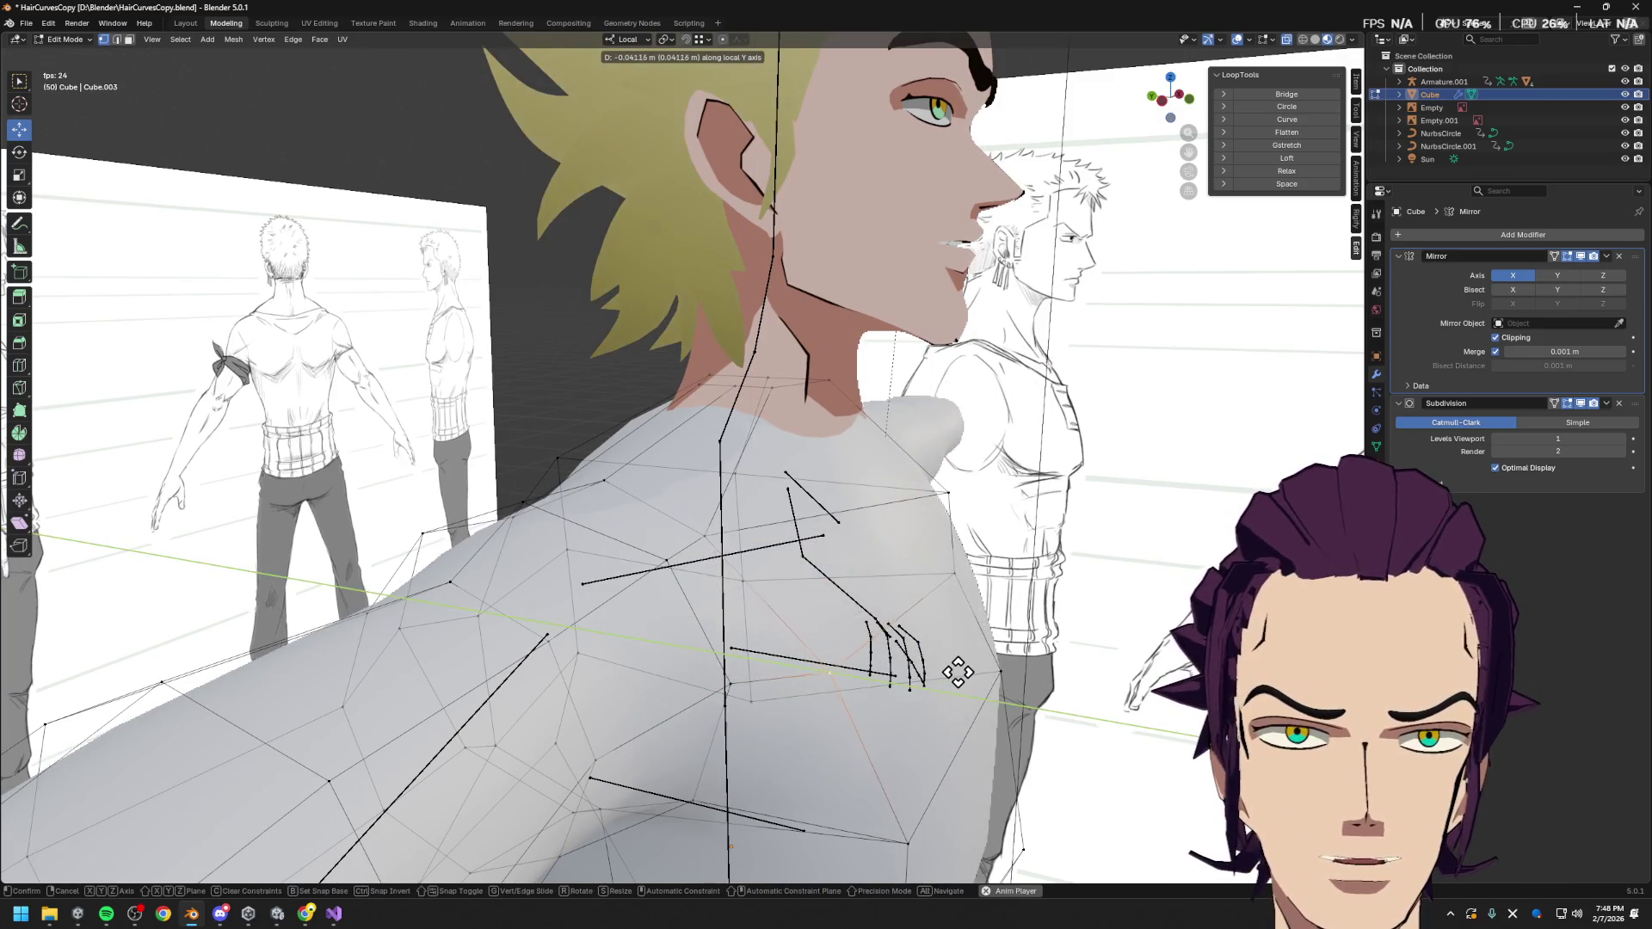
left_click(981, 679)
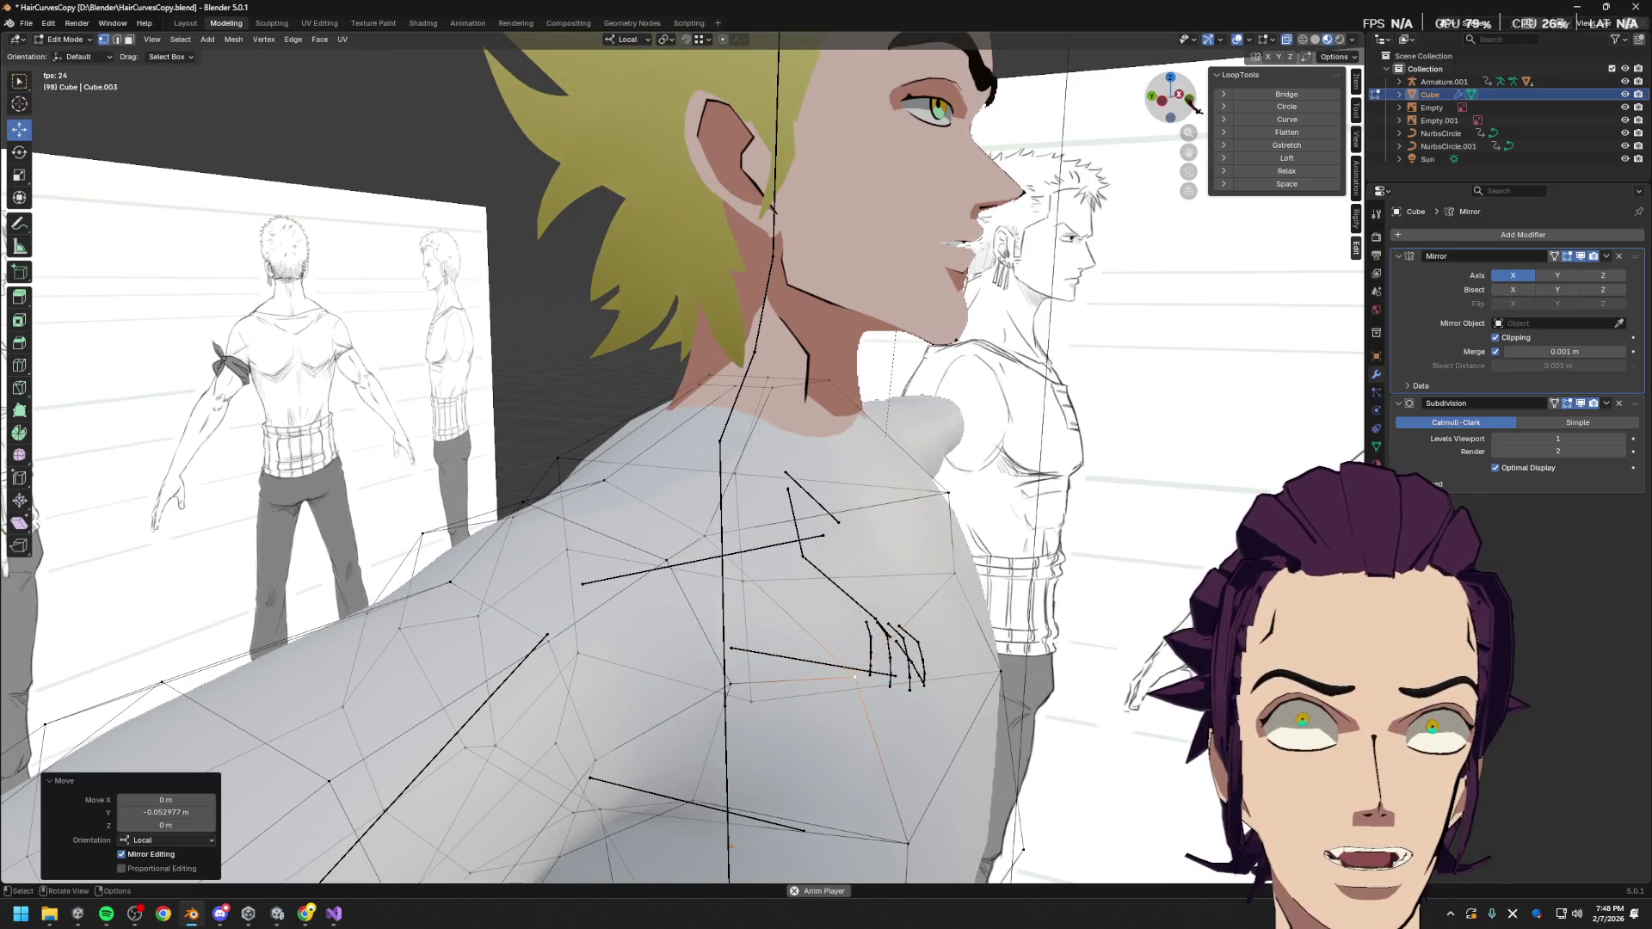
Back in side orthographic view, move two more torso vertices along local Y
left_click(1191, 101)
left_click(1191, 99)
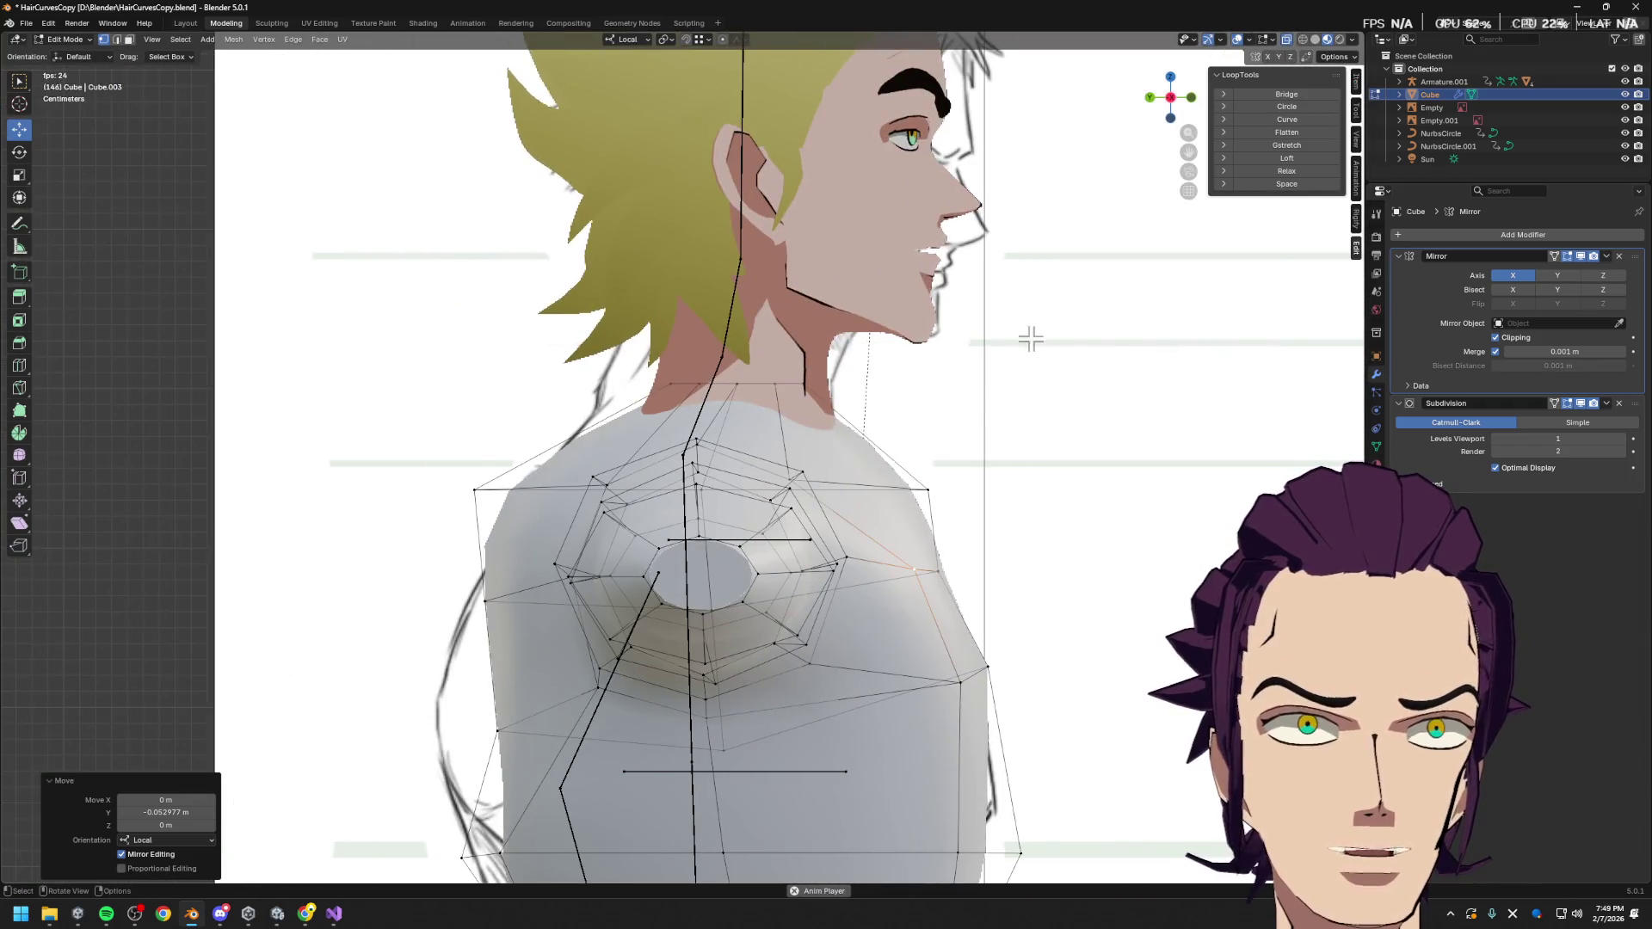
key("g")
key("y")
left_click(984, 601)
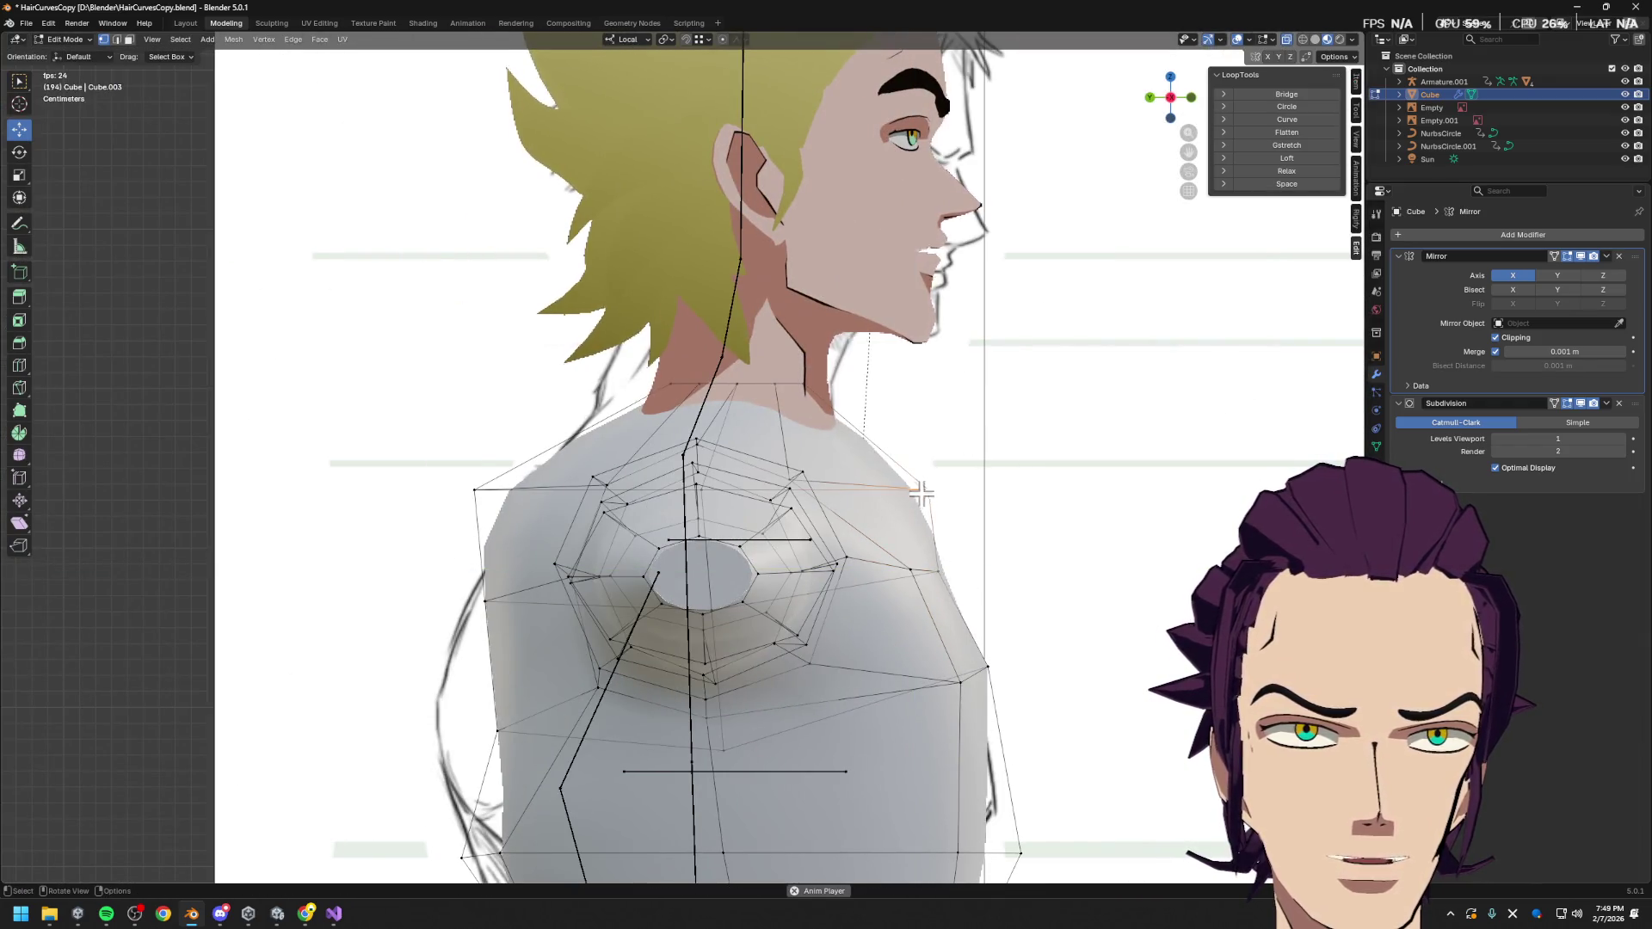
key("g")
key("y")
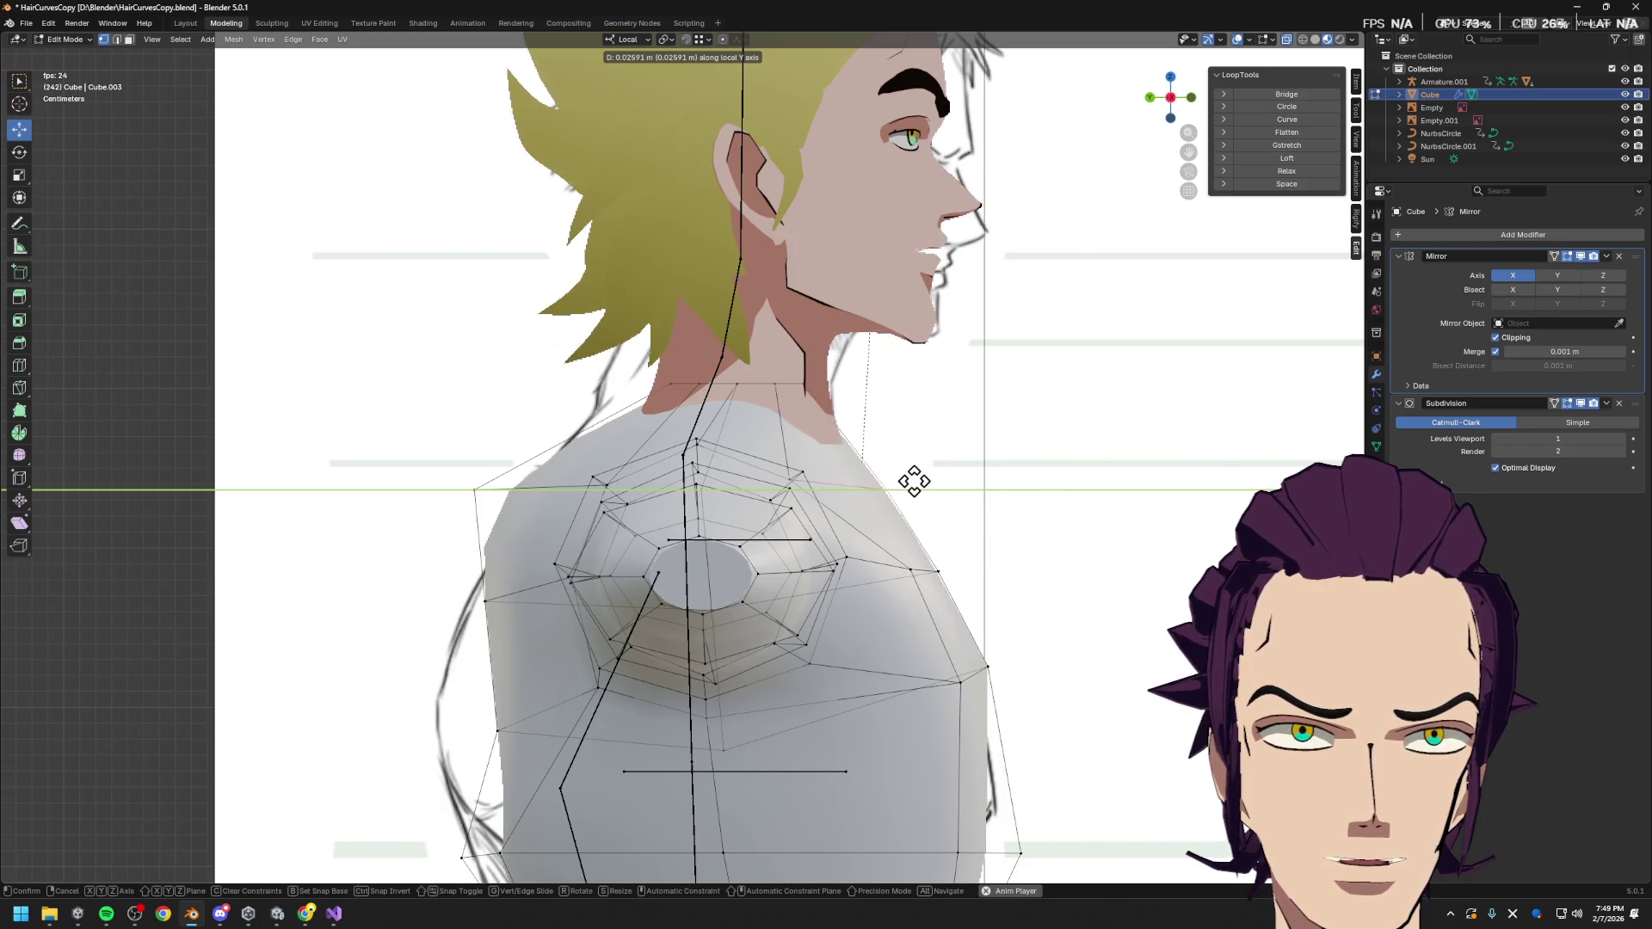
left_click(917, 482)
scroll(931, 496, "down", 3)
scroll(903, 491, "down", 3, "shift")
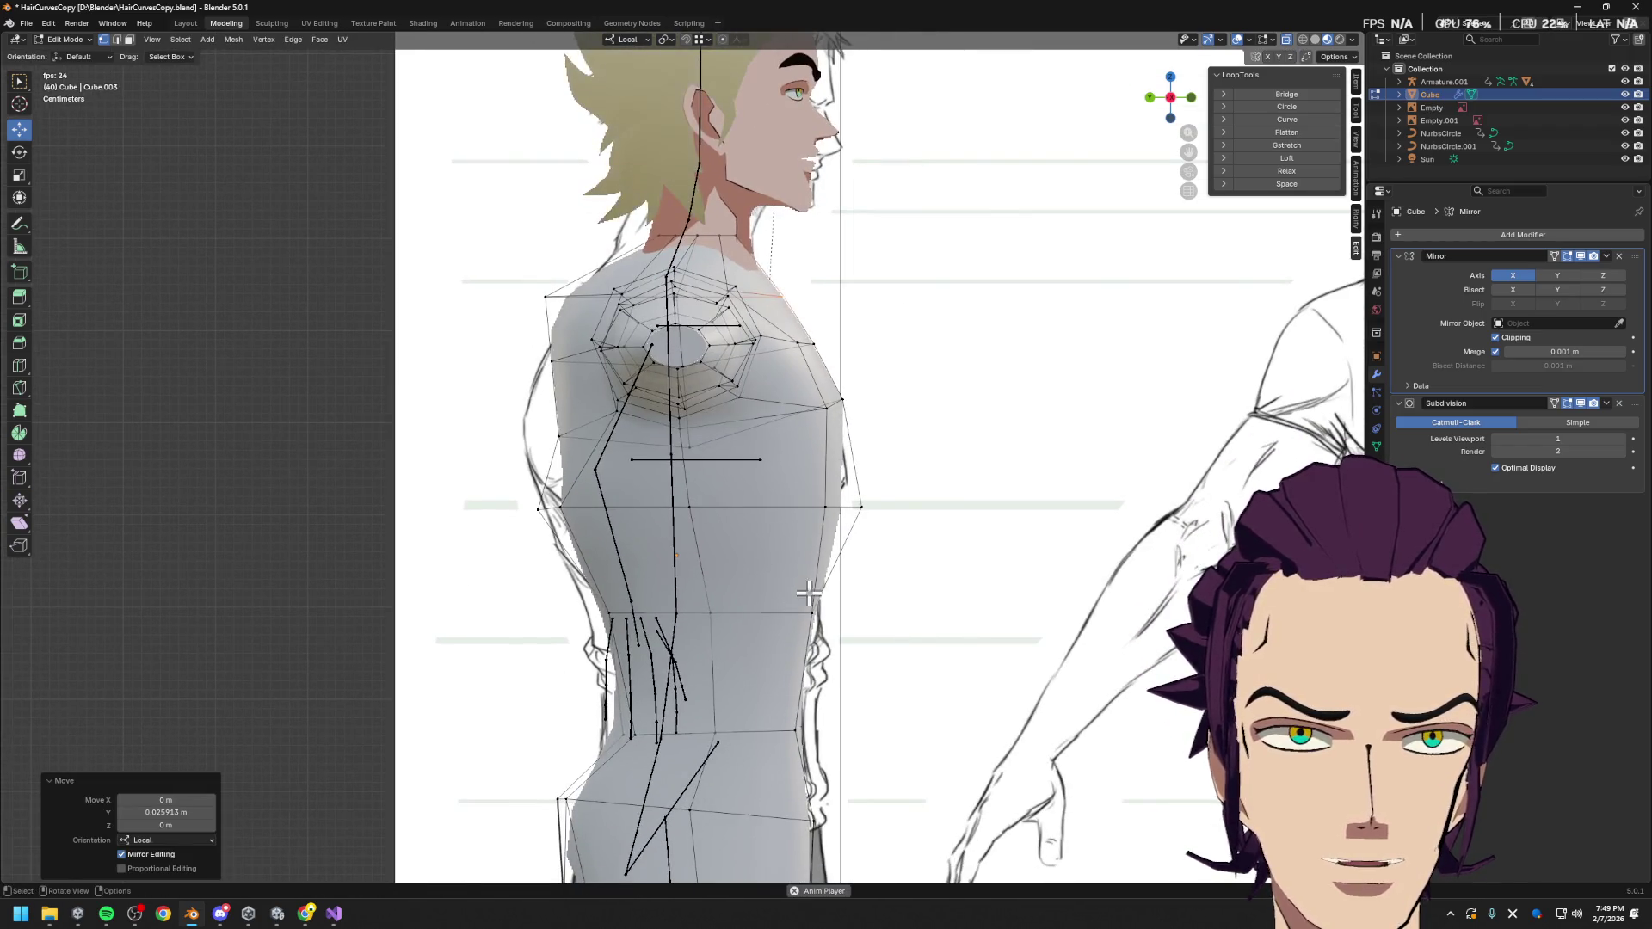
Raise a vertex at the torso side slightly and shift it front-to-back along local Y
left_click(863, 510)
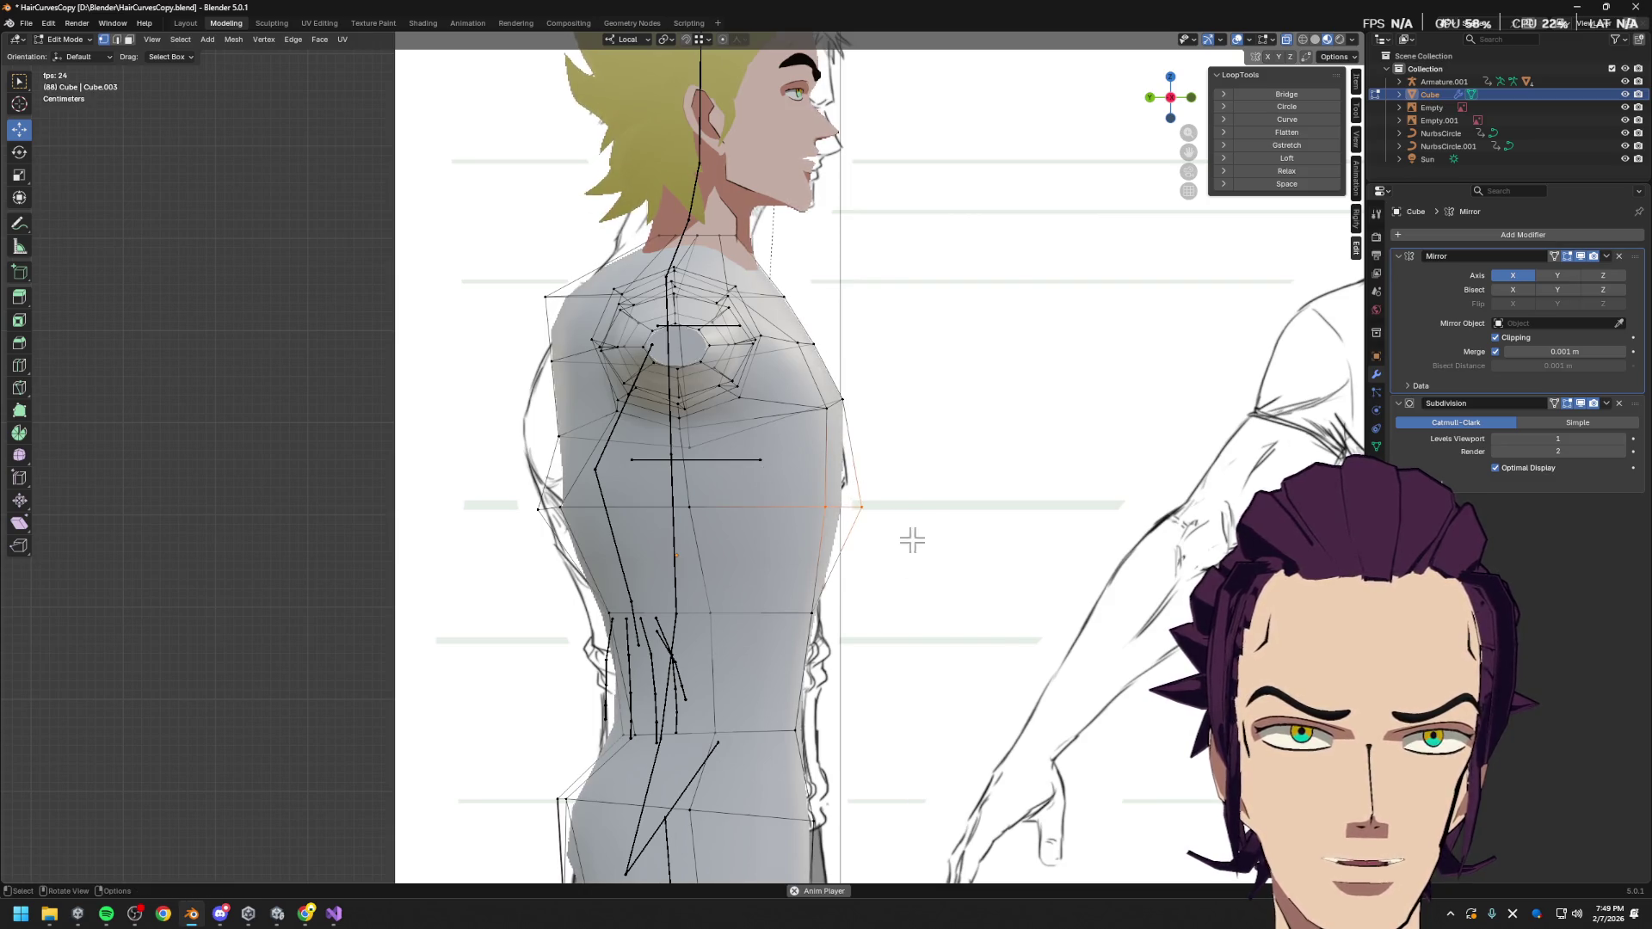
key("g")
left_click(913, 508)
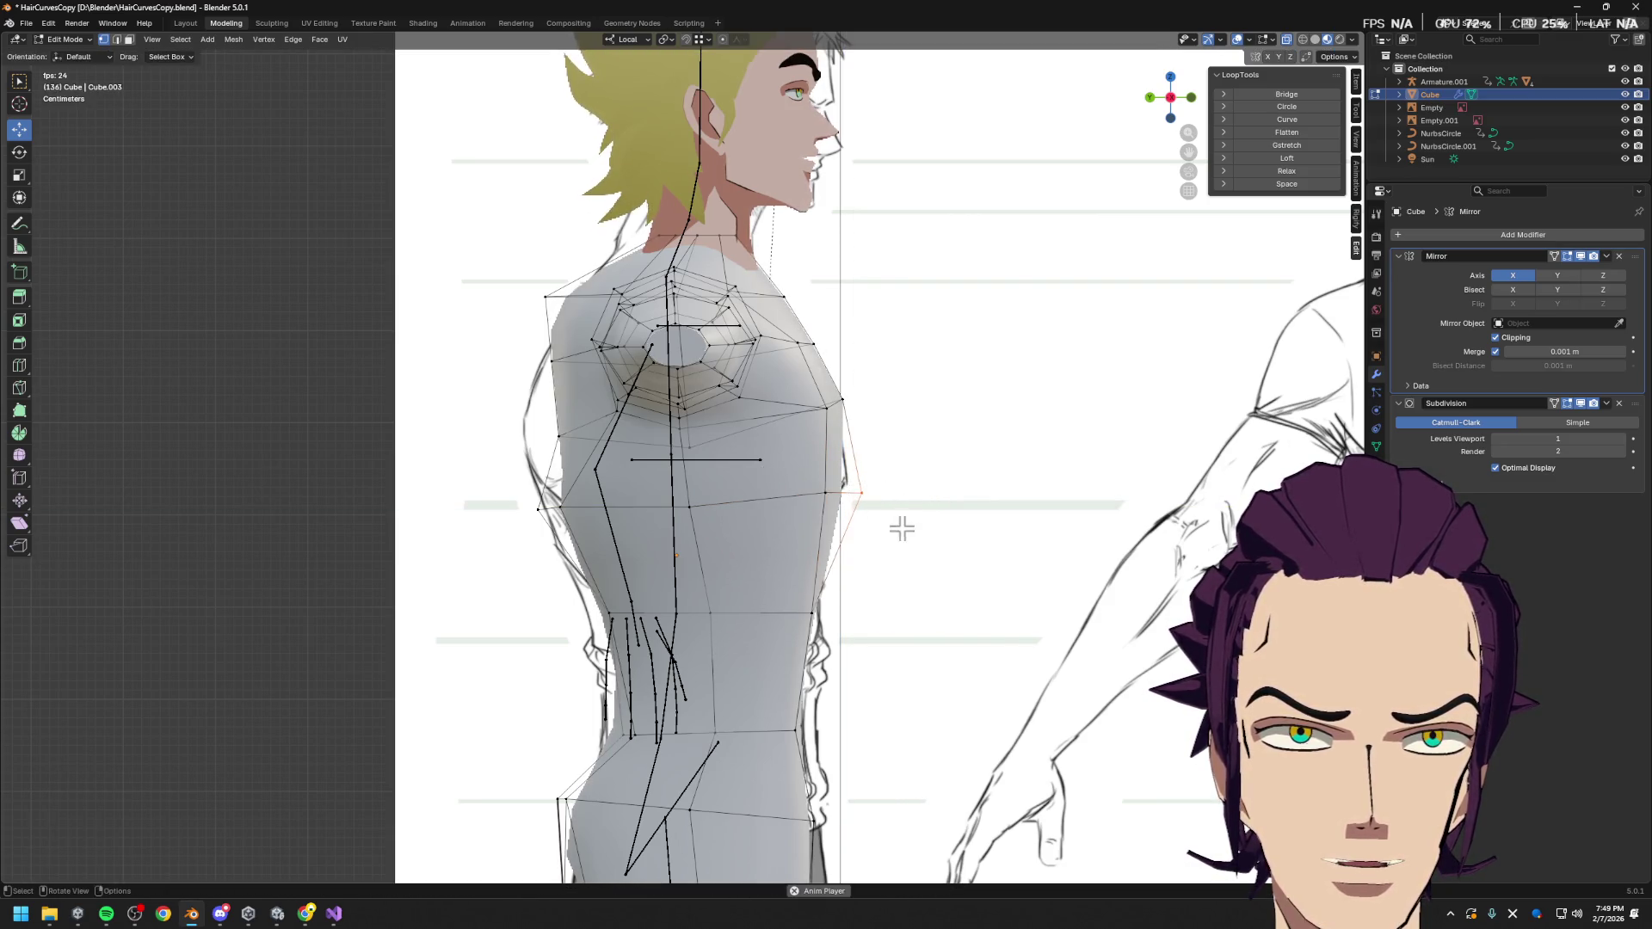
key("g")
key("y")
key("y")
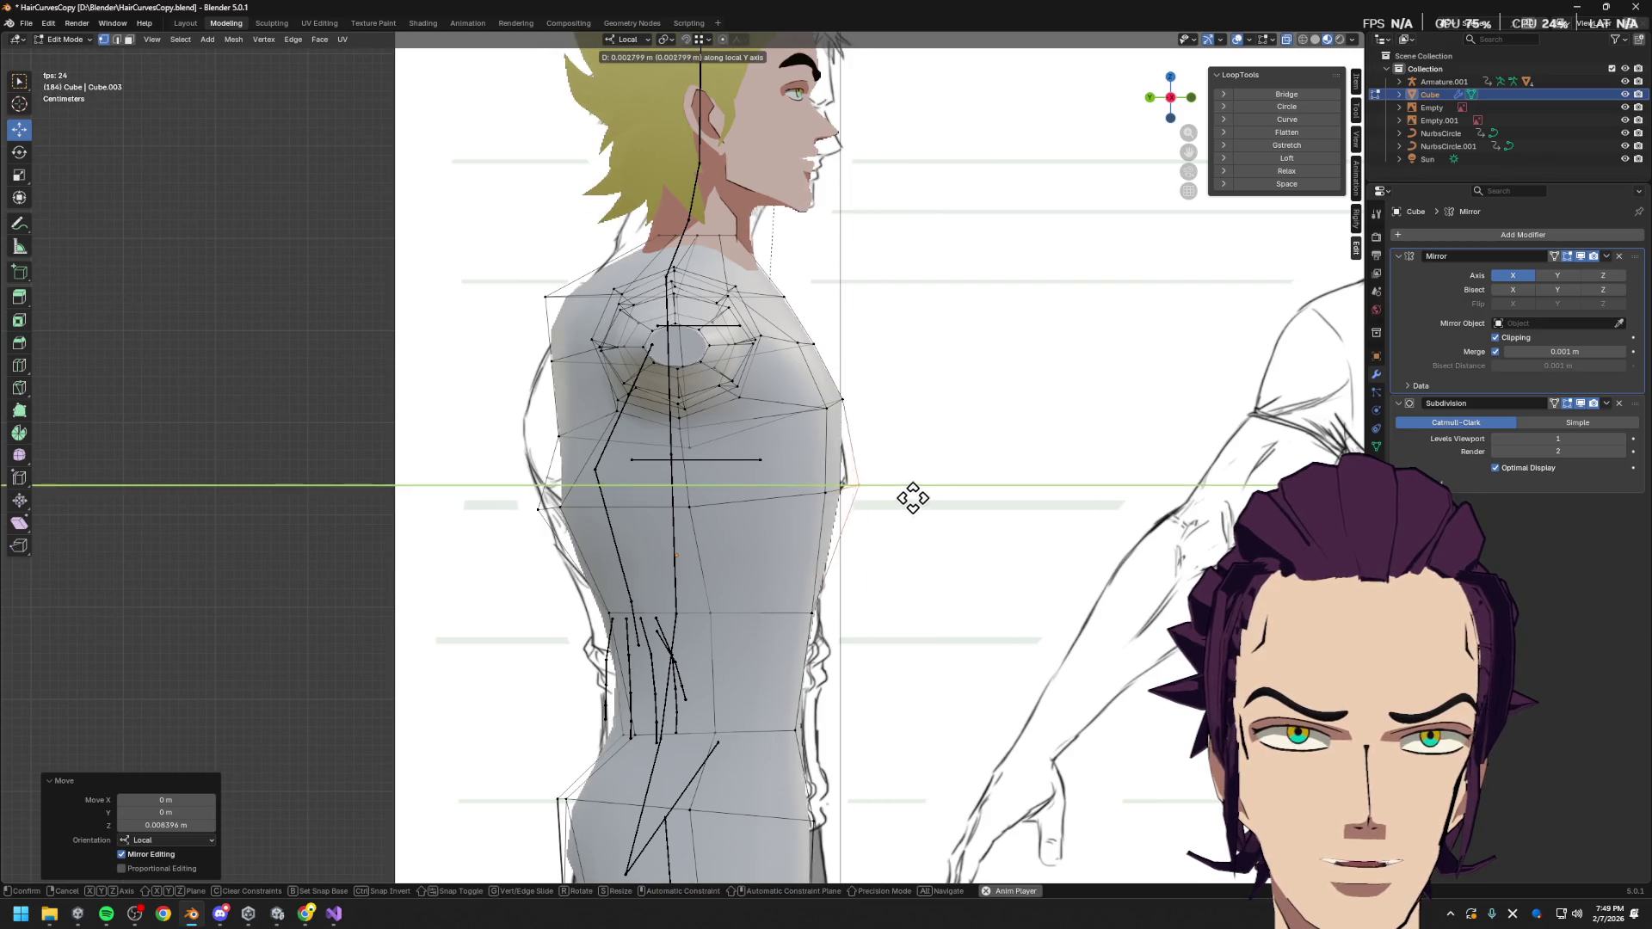
right_click(919, 493)
key("g")
key("y")
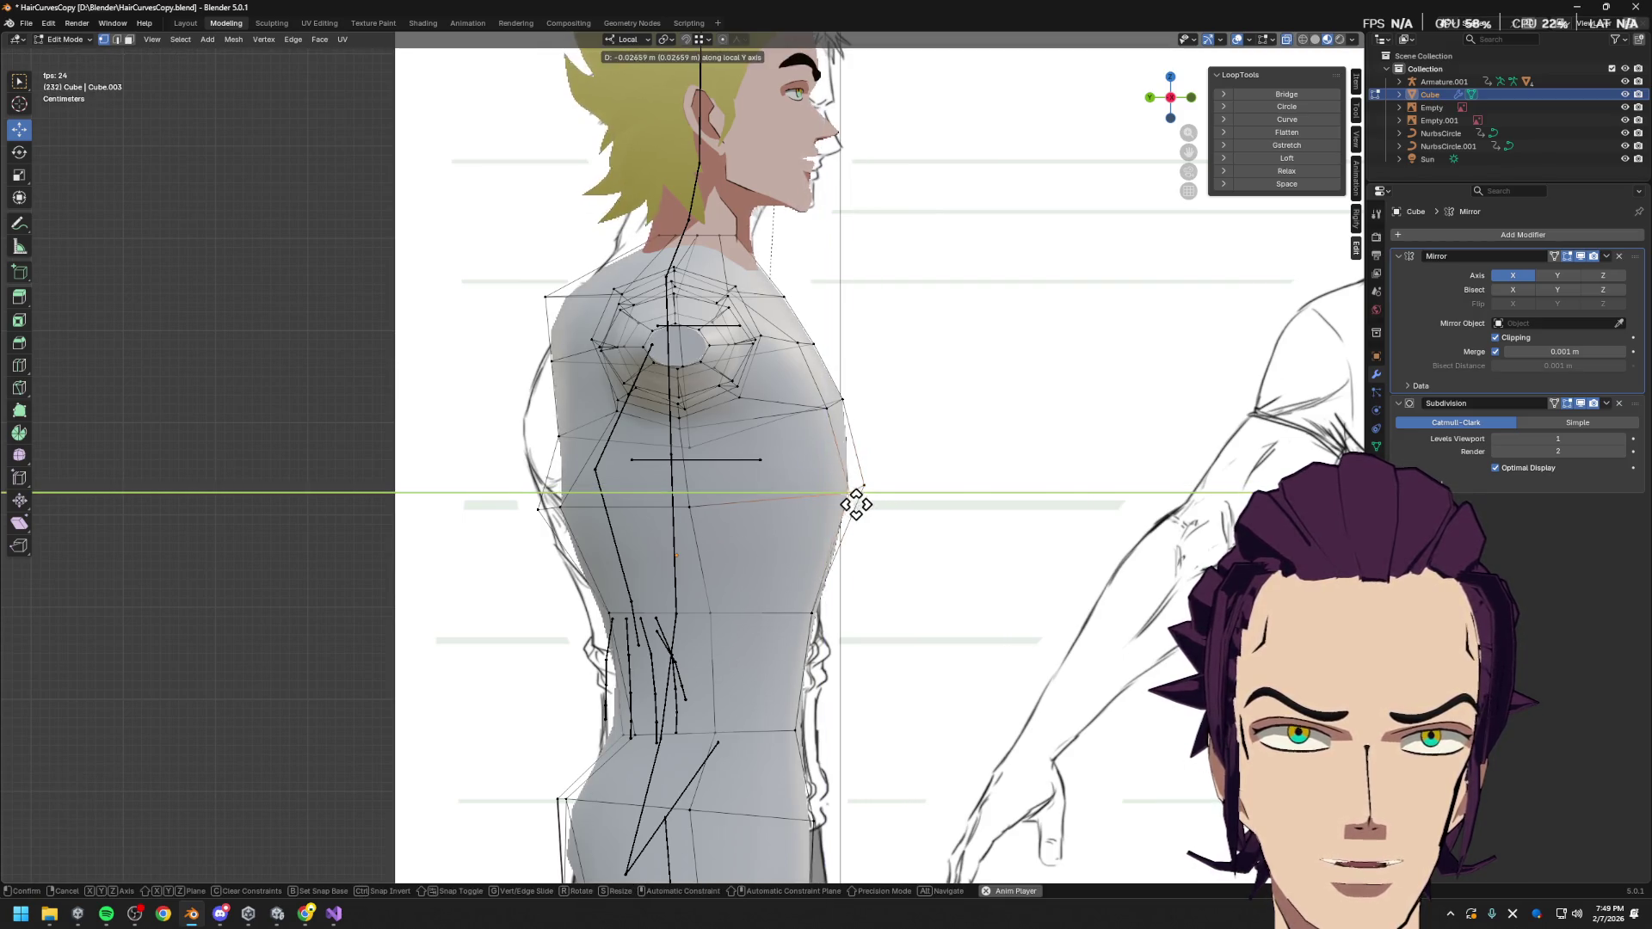
left_click(828, 499)
Move the next torso vertex along local Y and slide another along its edge by 0.131
left_click(690, 508)
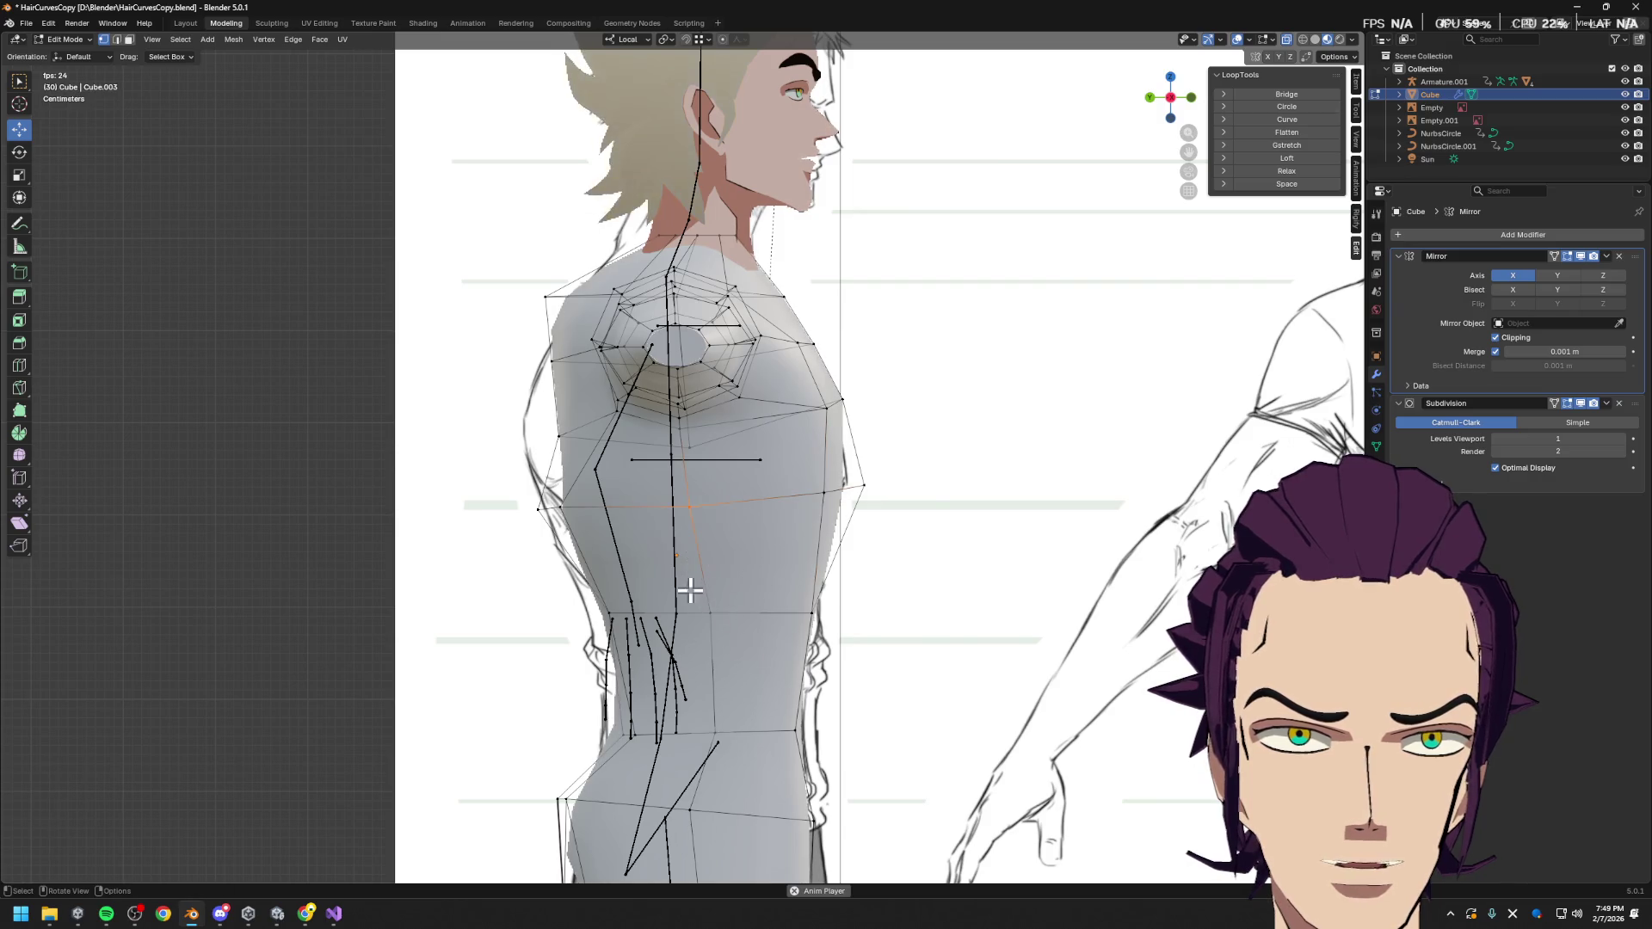
key("g")
key("y")
left_click(749, 659)
key("g")
key("y")
key("g")
left_click(729, 764)
scroll(819, 649, "down", 3)
Orbit around the character to review its back, front and head profile
mouse_move(818, 649)
middle_mouse_down()
mouse_move(680, 644)
mouse_move(876, 602)
middle_mouse_up()
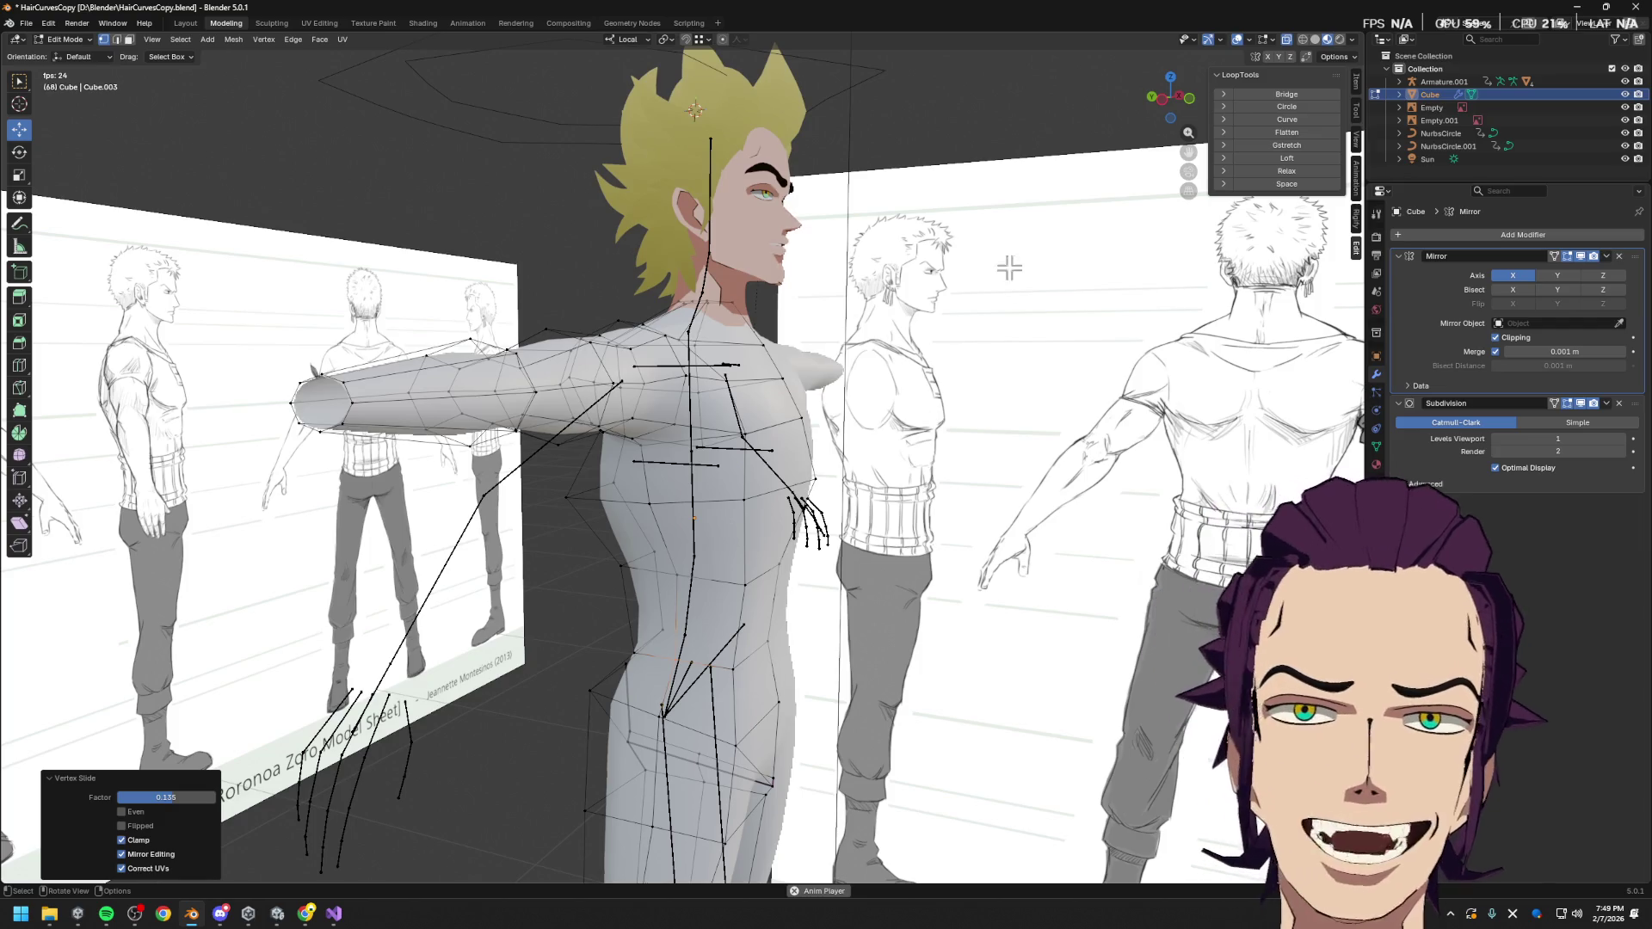
mouse_move(816, 311)
middle_mouse_down()
mouse_move(746, 309)
mouse_move(892, 353)
mouse_move(899, 310)
middle_mouse_up()
middle_click_drag(622, 266, 931, 294)
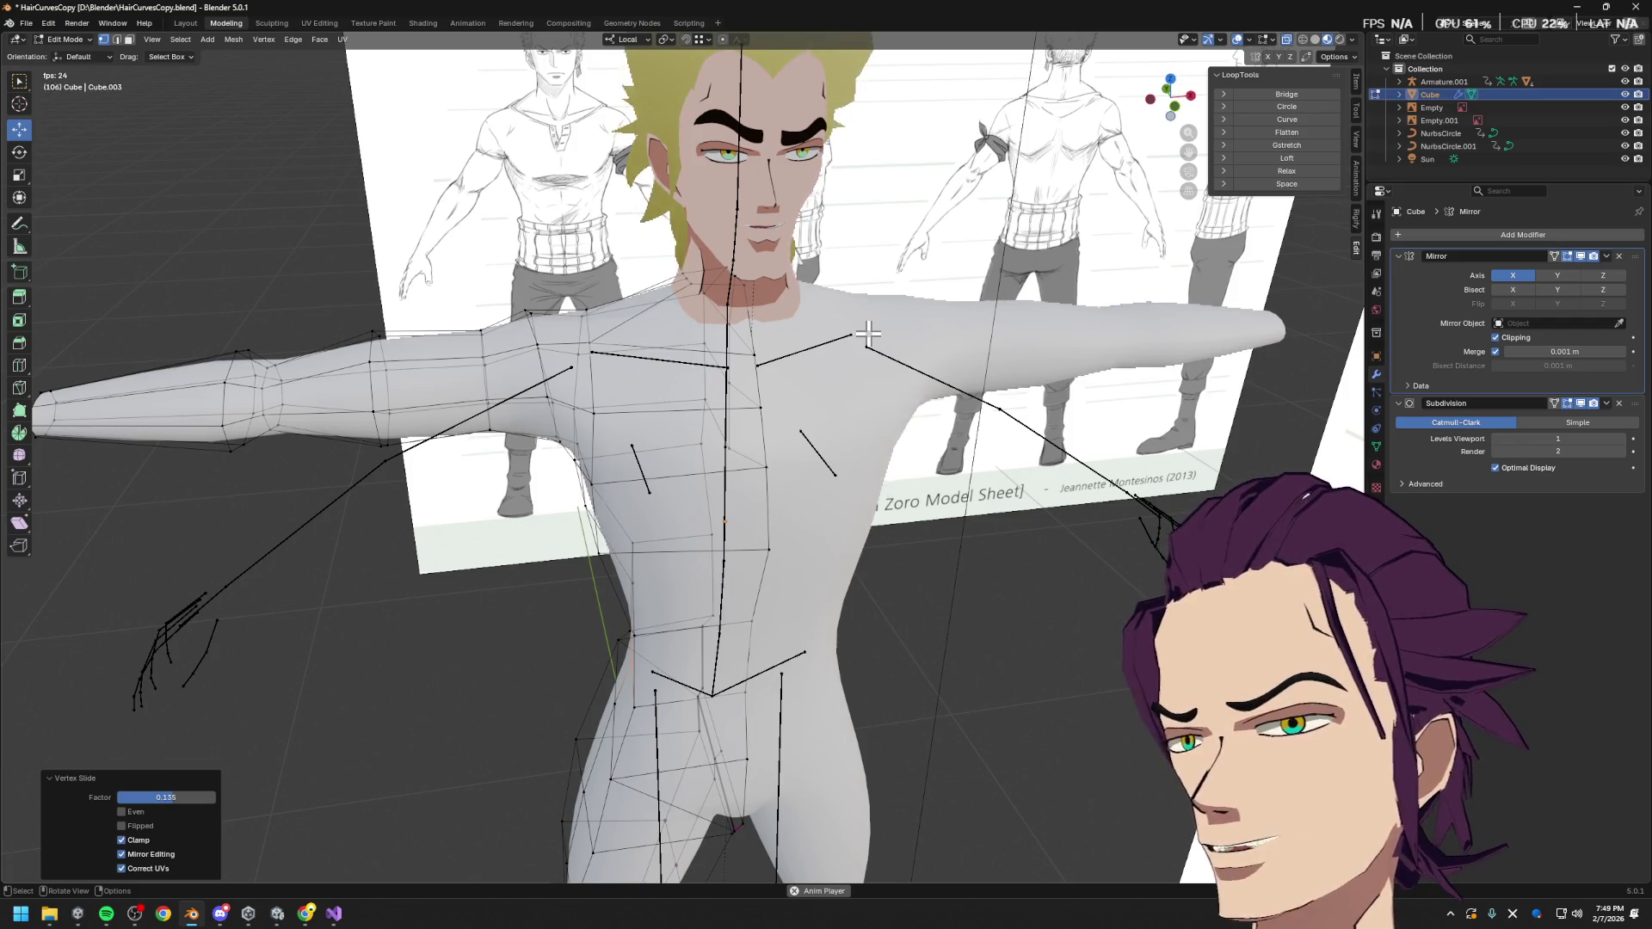
mouse_move(962, 352)
middle_mouse_down()
mouse_move(978, 439)
mouse_move(941, 558)
mouse_move(875, 524)
middle_mouse_up()
middle_click_drag(817, 395, 875, 417)
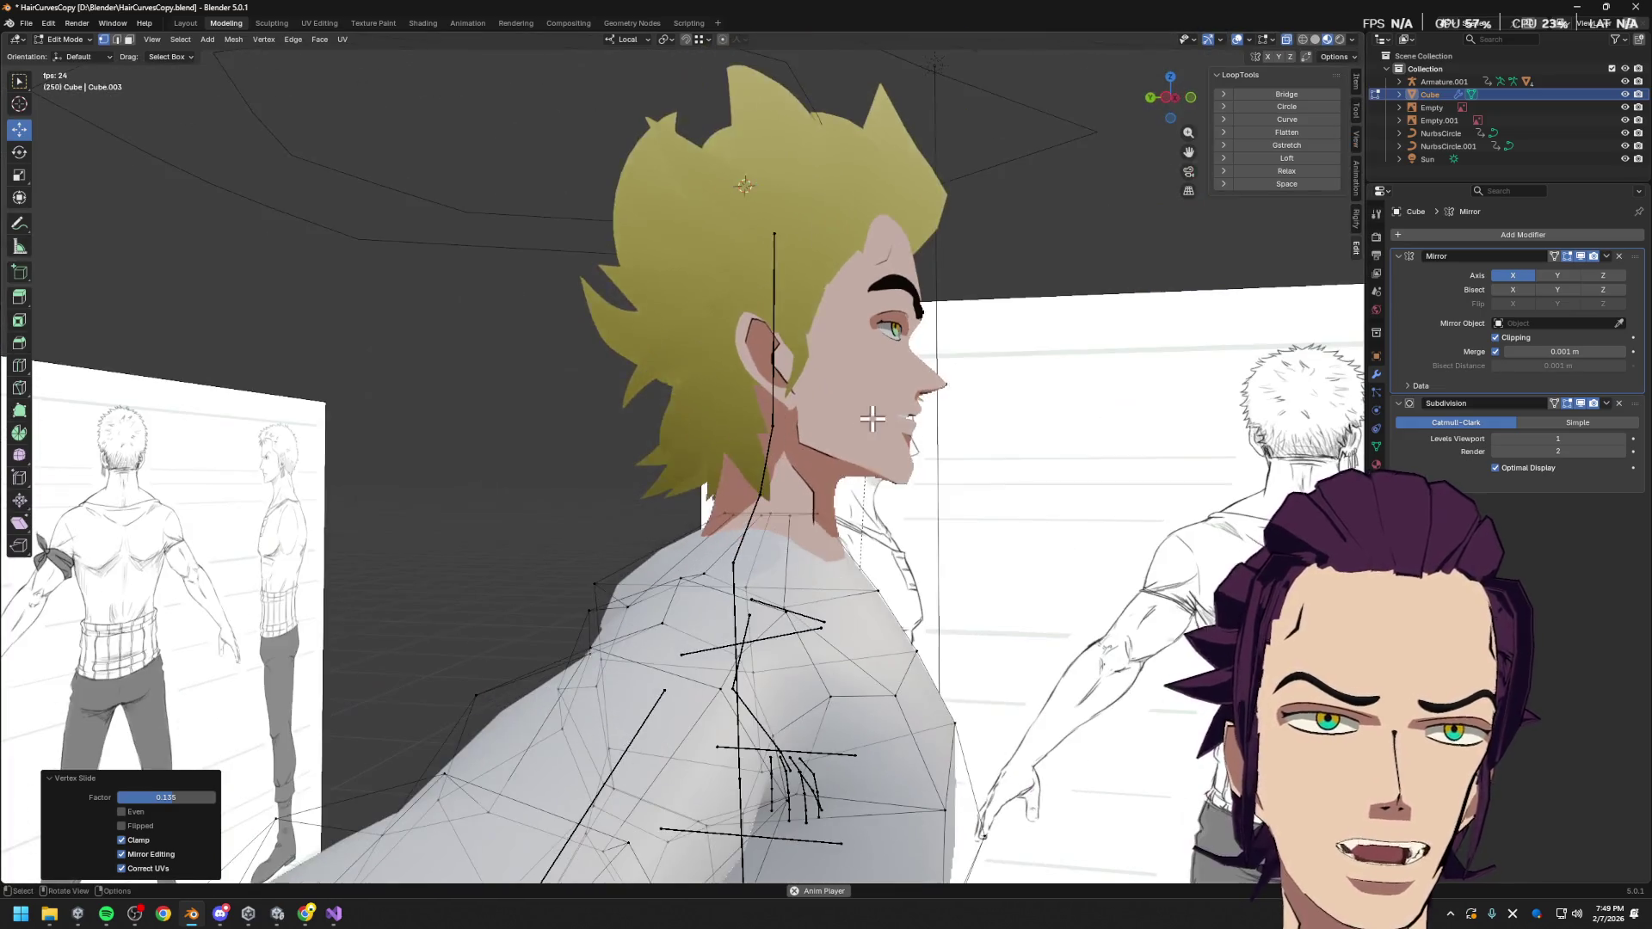
Select around the neck and switch editing to the FaceMesh head object with Alt+Q
left_click_drag(706, 489, 803, 532)
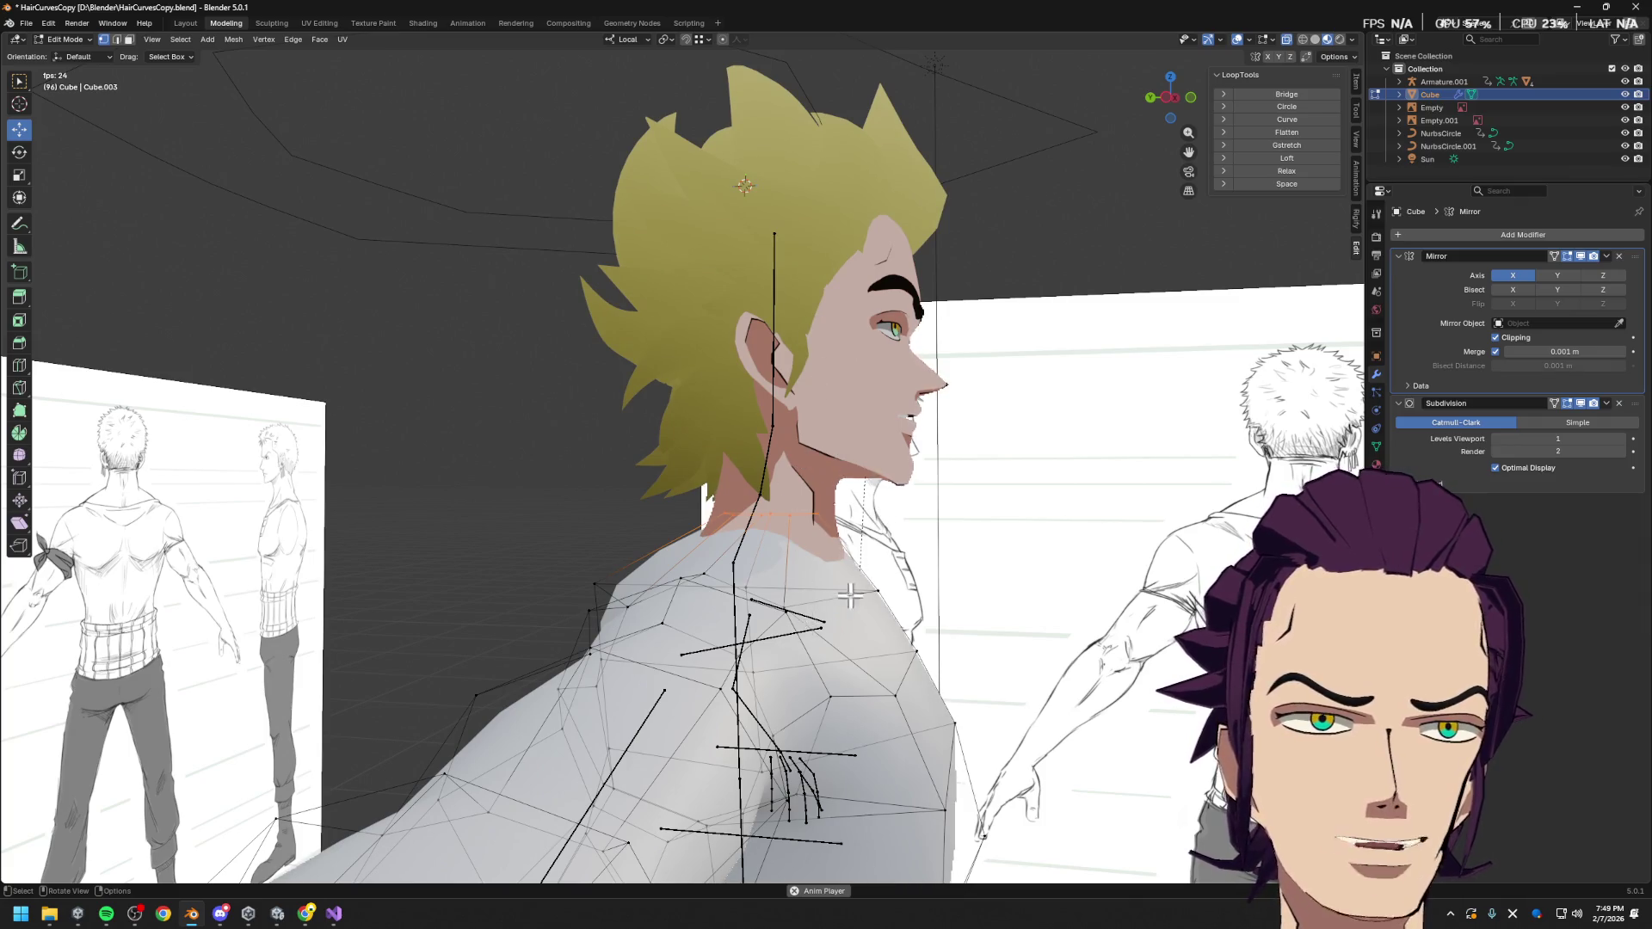
middle_click_drag(830, 605, 885, 550)
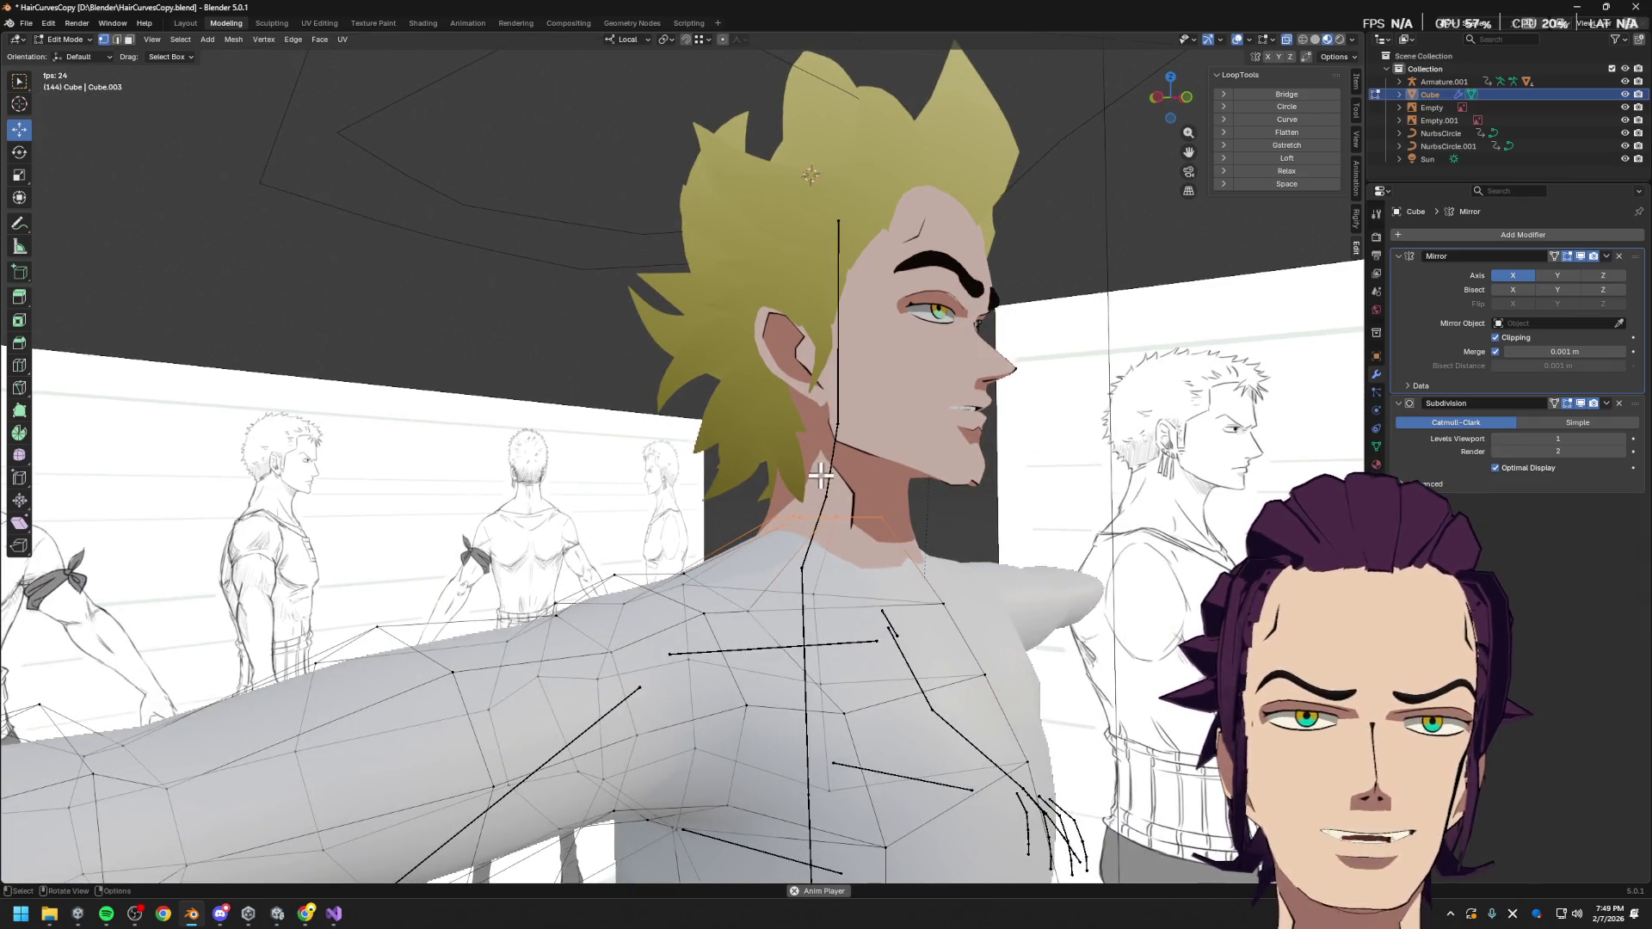
key("alt+q")
middle_click_drag(820, 474, 1000, 556)
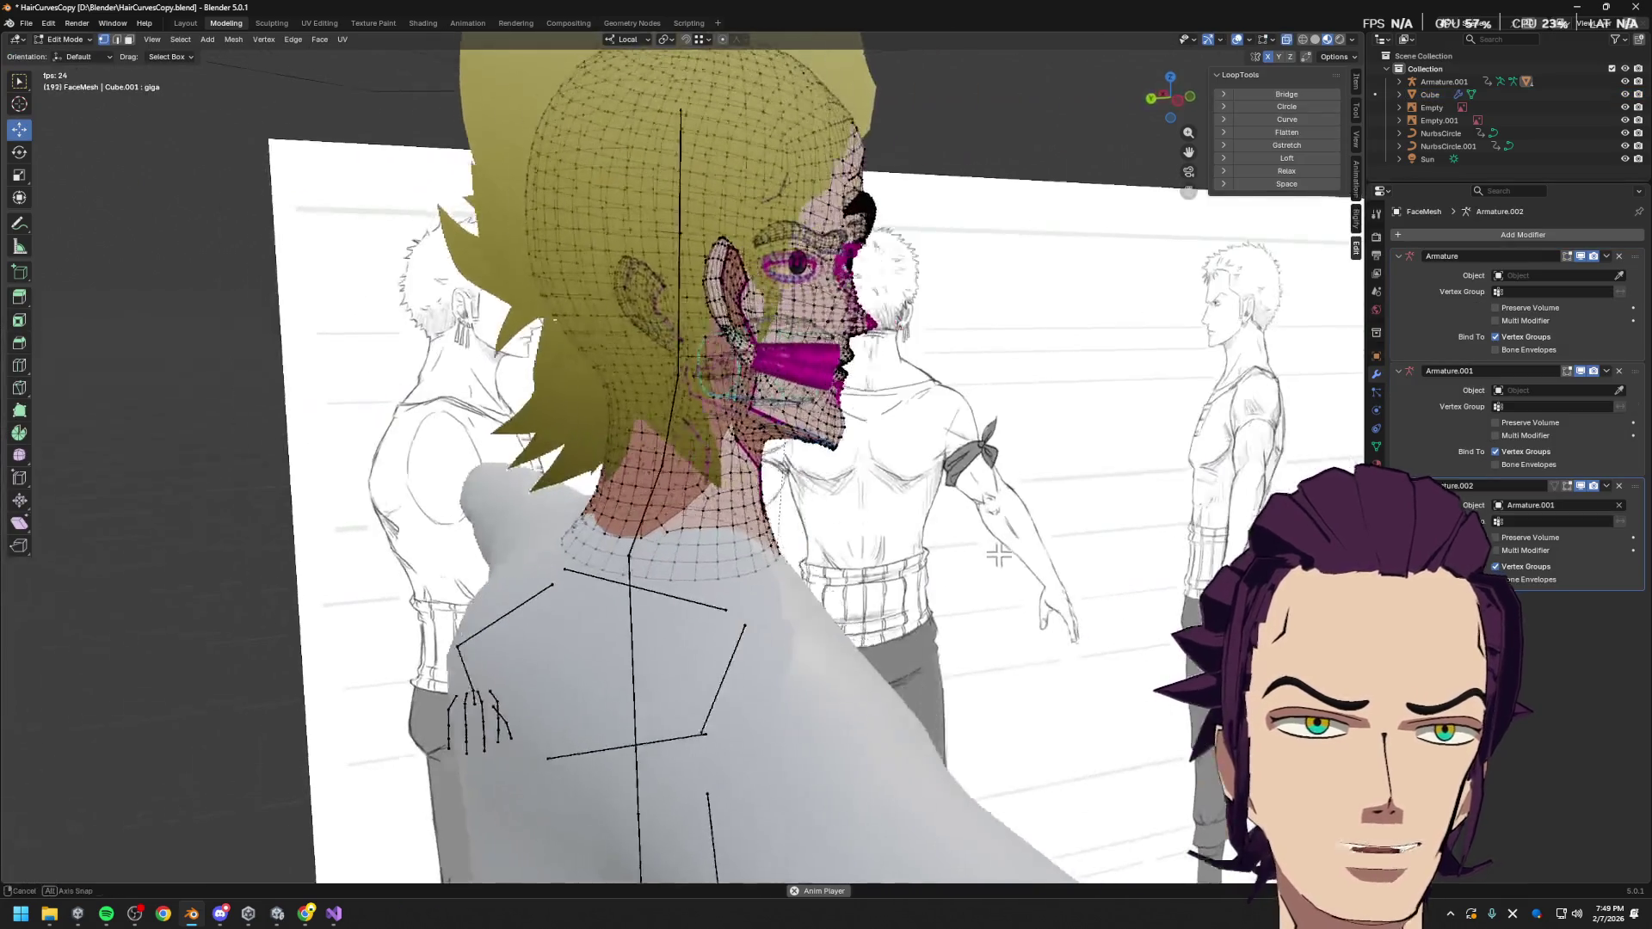
Check the whole T-posed character in Object Mode, then re-enter Edit Mode in top view
middle_click_drag(591, 406, 989, 597)
key("Tab")
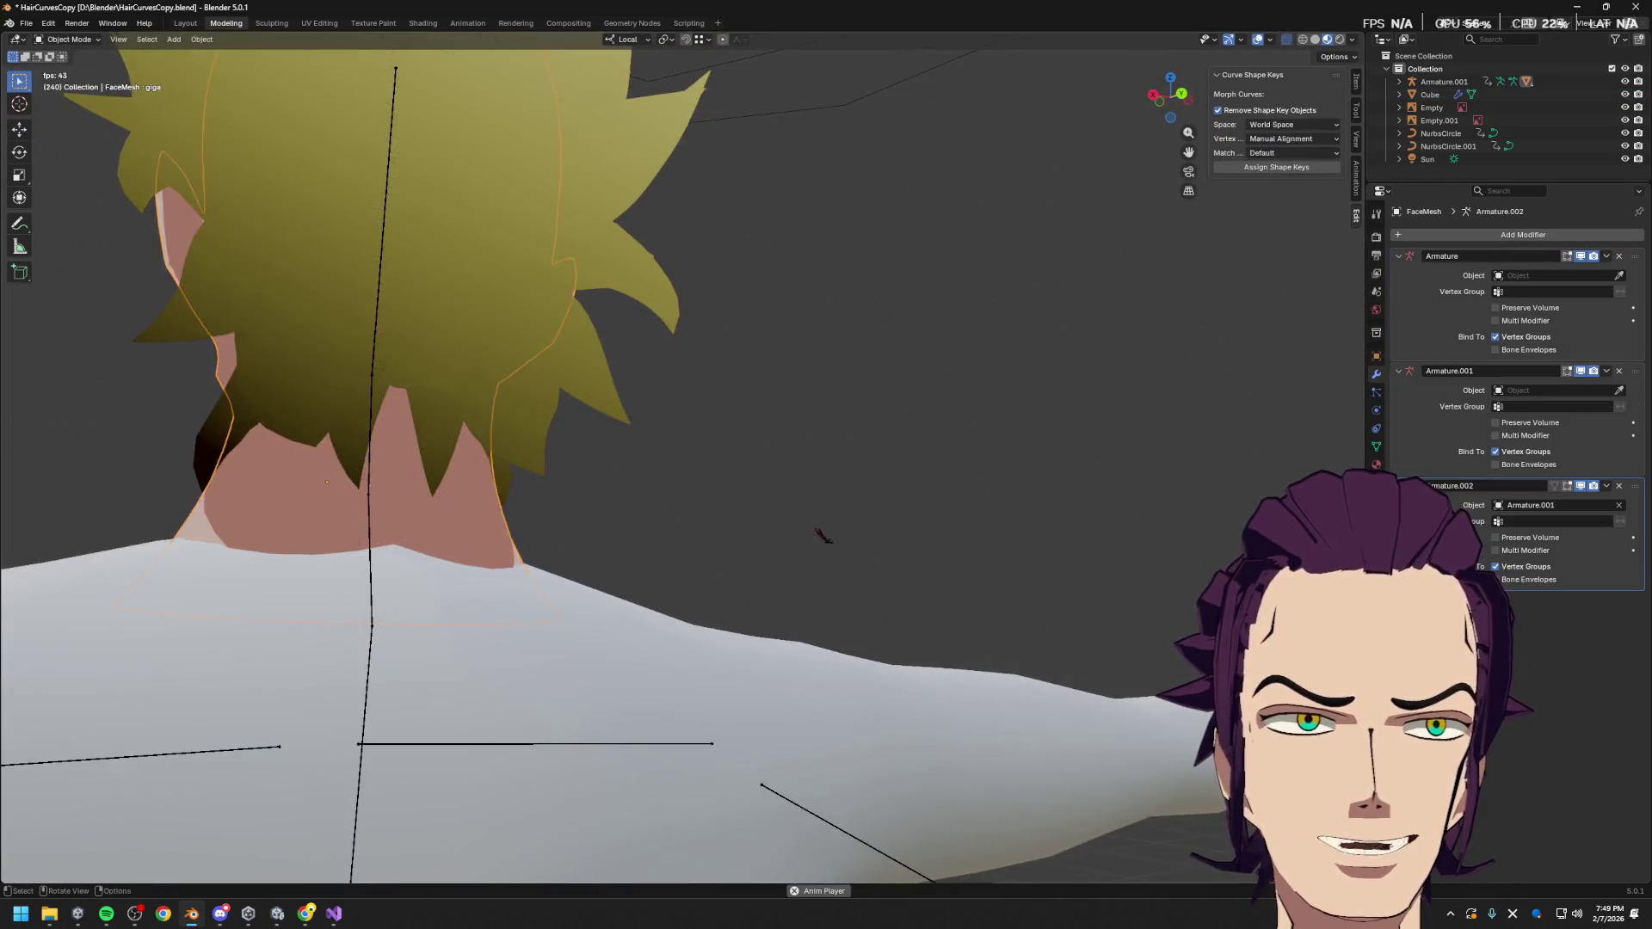
scroll(817, 540, "down", 4)
middle_click_drag(817, 541, 820, 586)
mouse_move(982, 634)
middle_mouse_down()
mouse_move(813, 354)
mouse_move(742, 547)
middle_mouse_up()
scroll(814, 359, "down", 3)
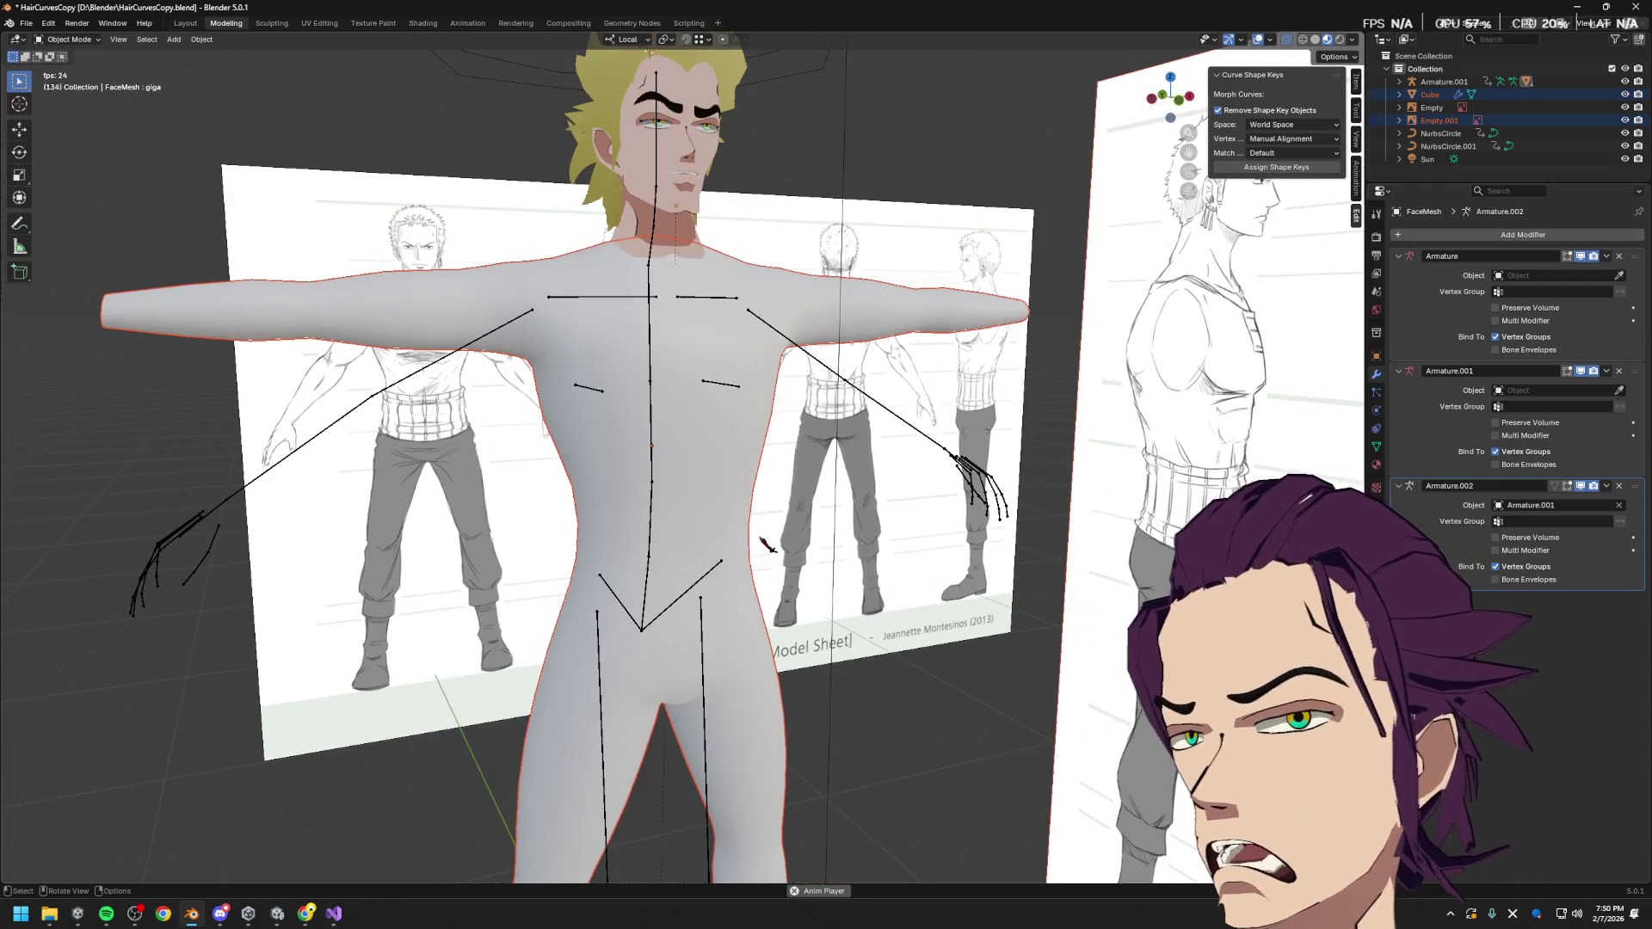
mouse_move(772, 487)
middle_mouse_down()
mouse_move(758, 430)
mouse_move(788, 295)
mouse_move(915, 500)
mouse_move(1258, 226)
middle_mouse_up()
scroll(775, 362, "down", 2)
left_click(1172, 95)
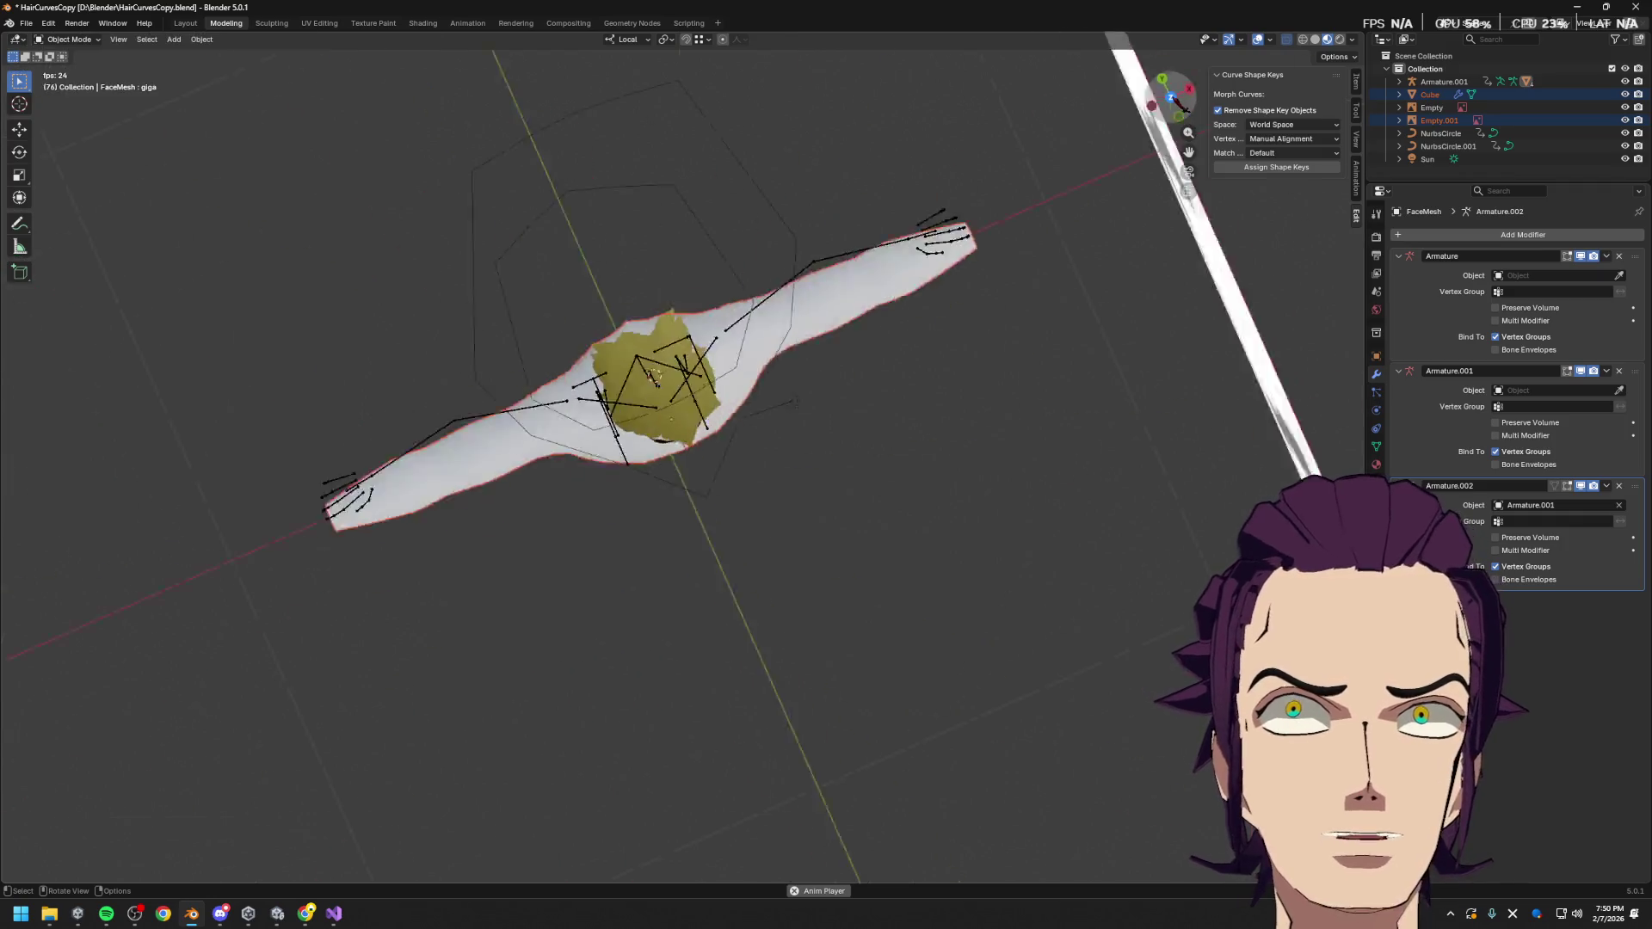
key("Tab")
Select a vertical arm edge loop and reposition it along local Y
scroll(926, 450, "left", 5, "ctrl")
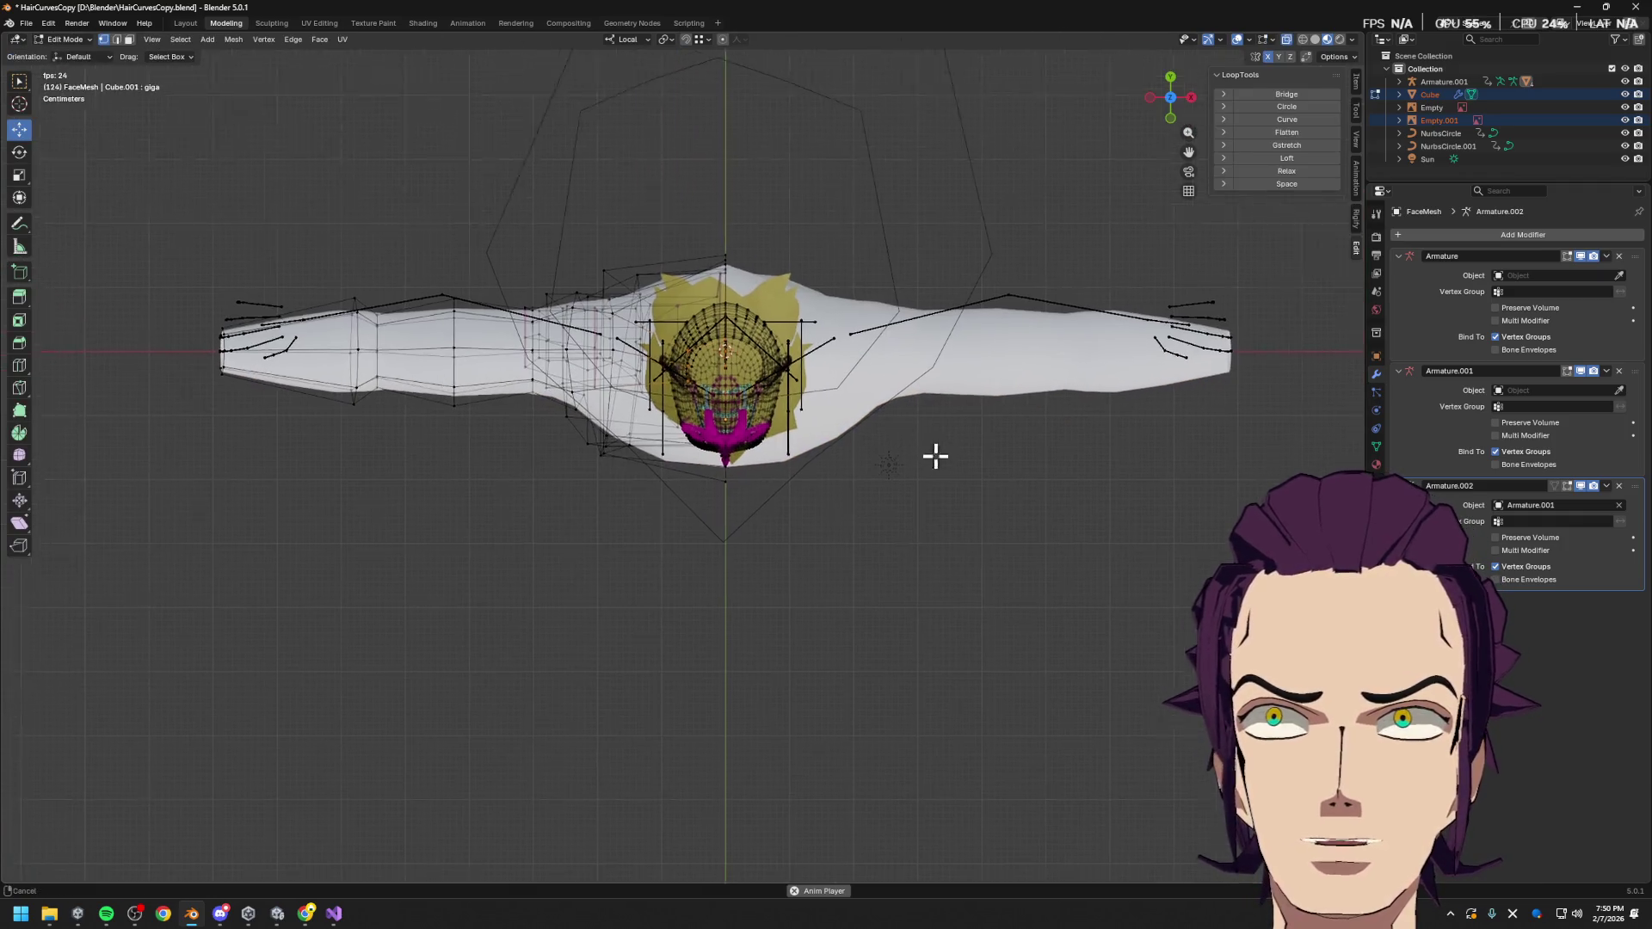
scroll(962, 447, "up", 3)
left_click(899, 465, "alt")
key("g")
key("y")
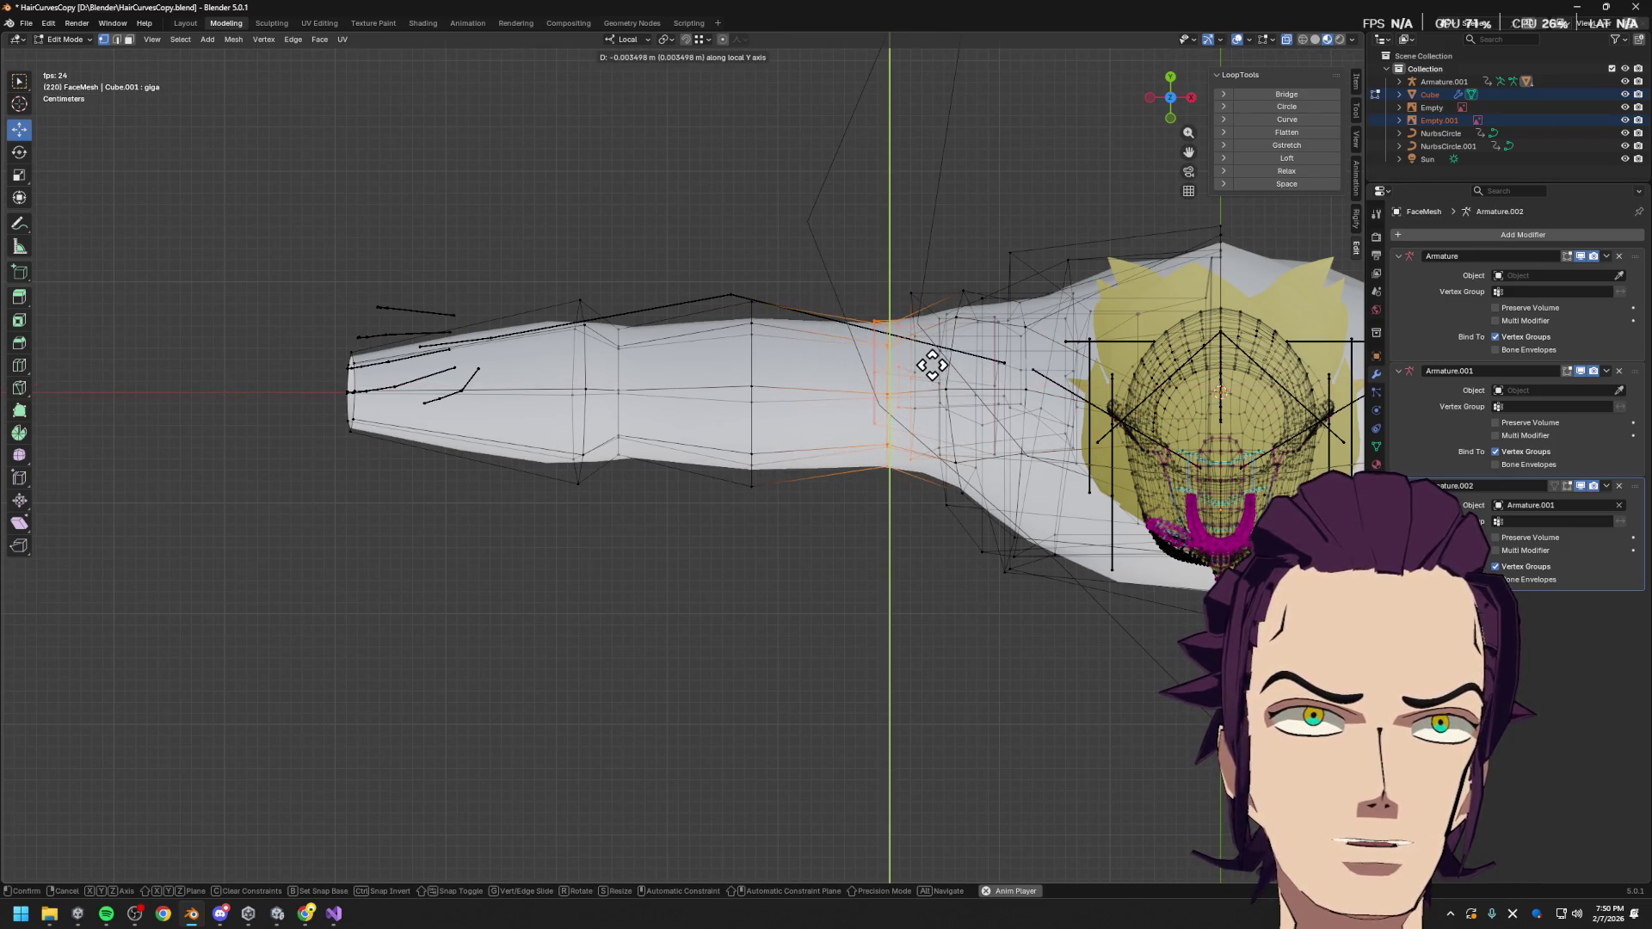
right_click(934, 362)
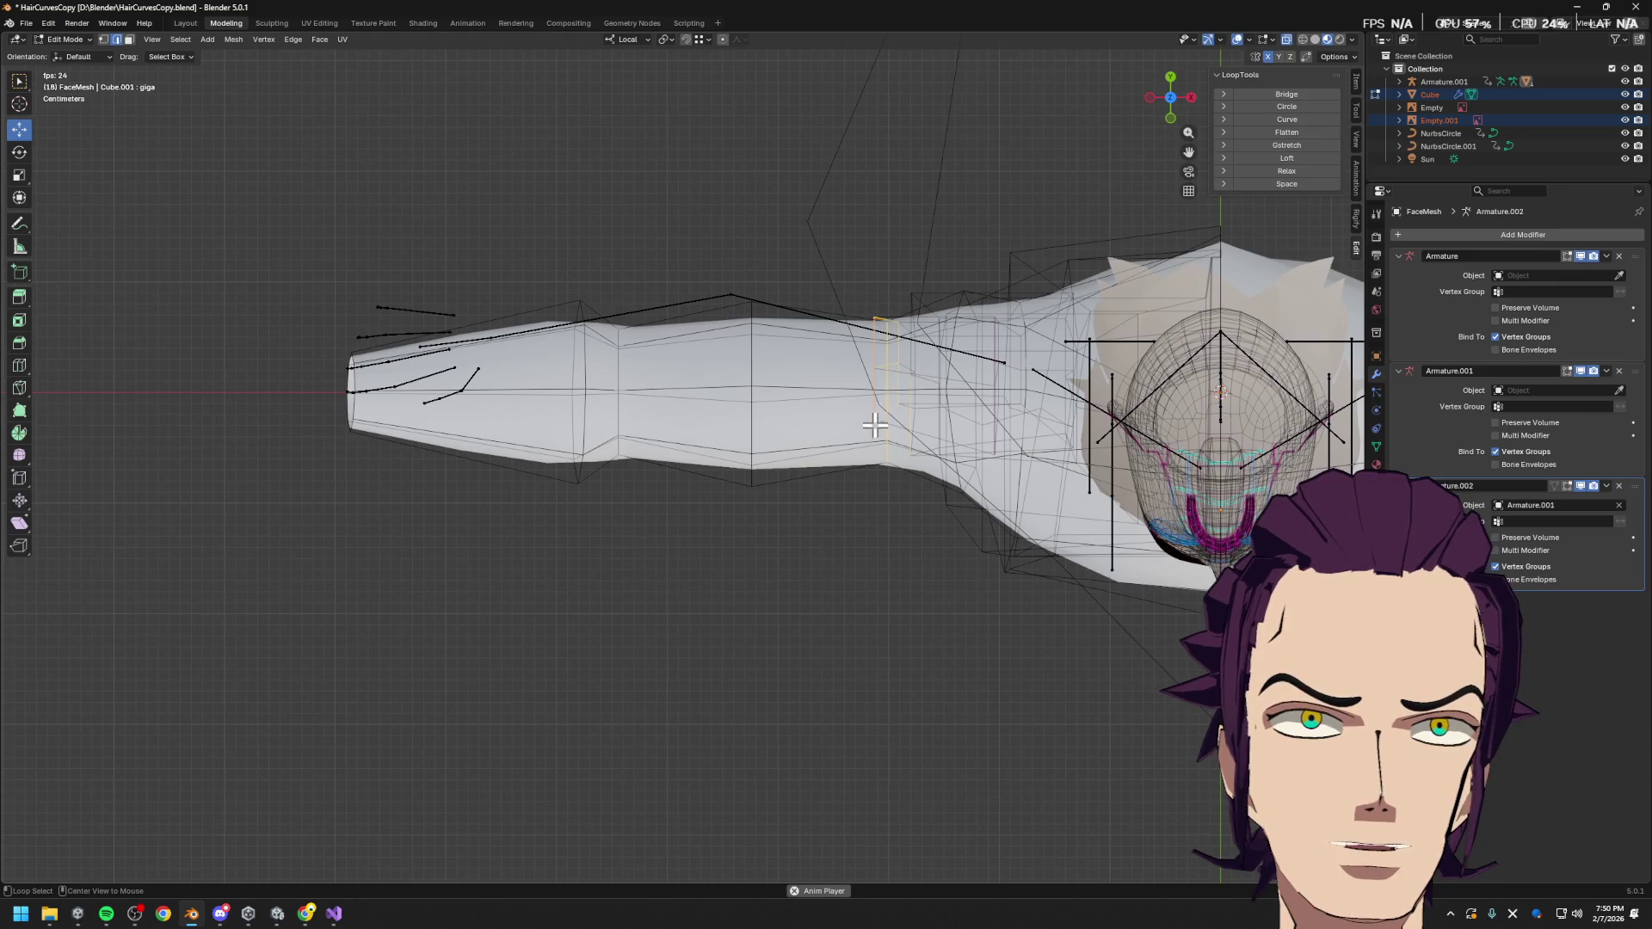
key("g")
key("y")
key("y")
left_click(927, 406)
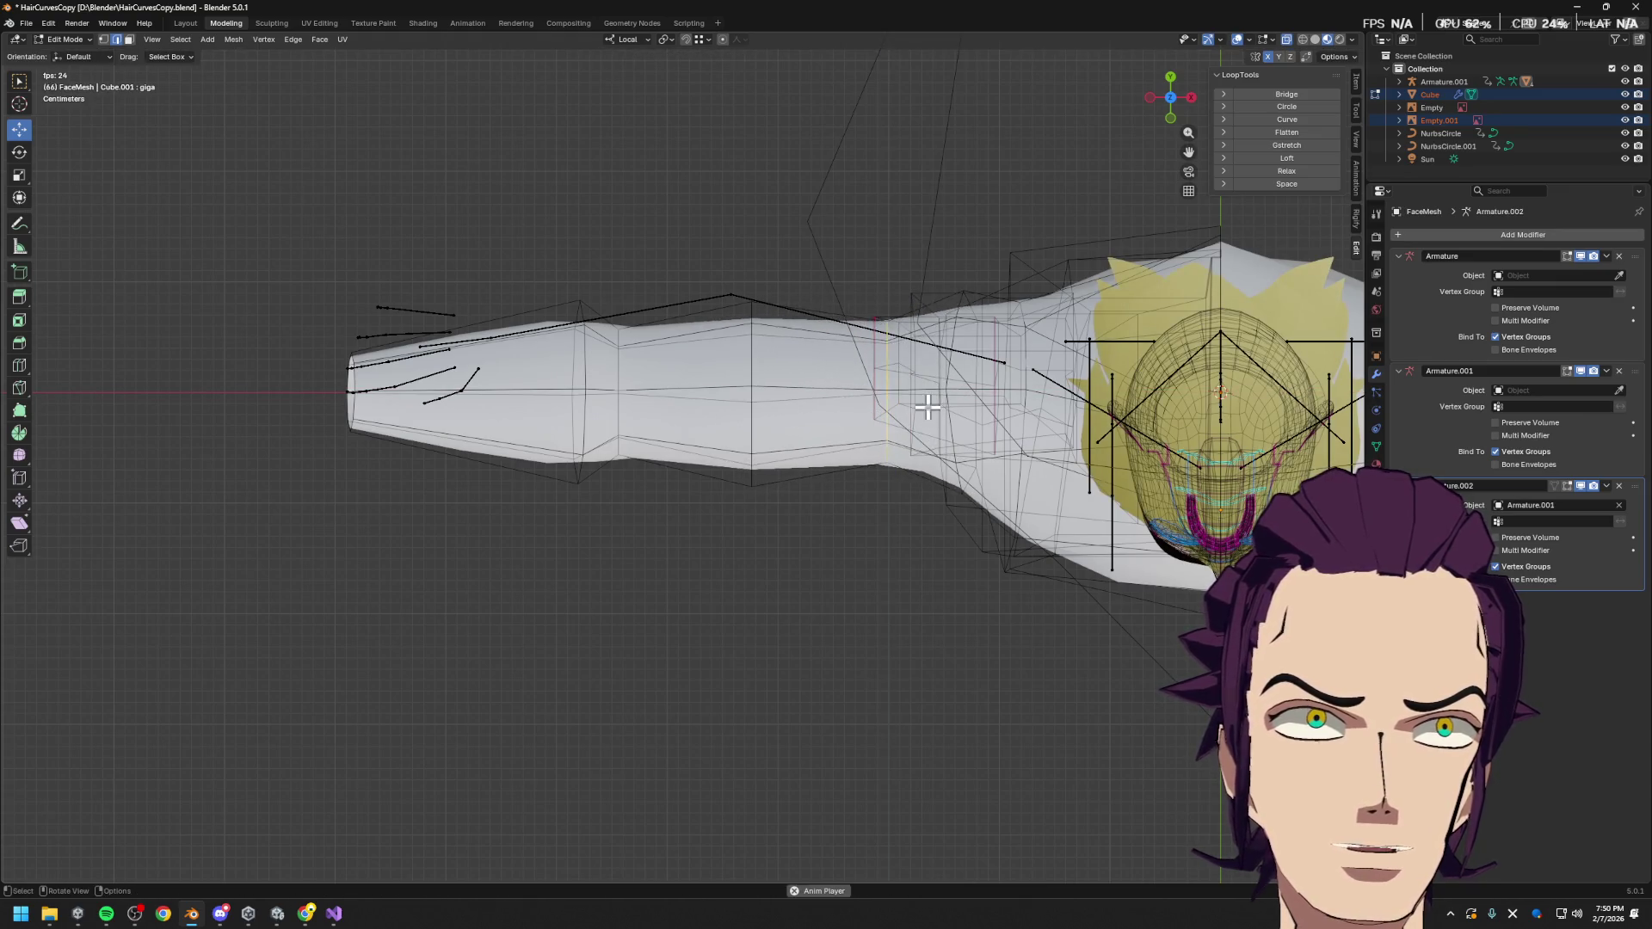
Turn off X-Ray and narrow an upper-arm loop to 0.708 along X
middle_click_drag(1050, 429, 951, 394, "shift")
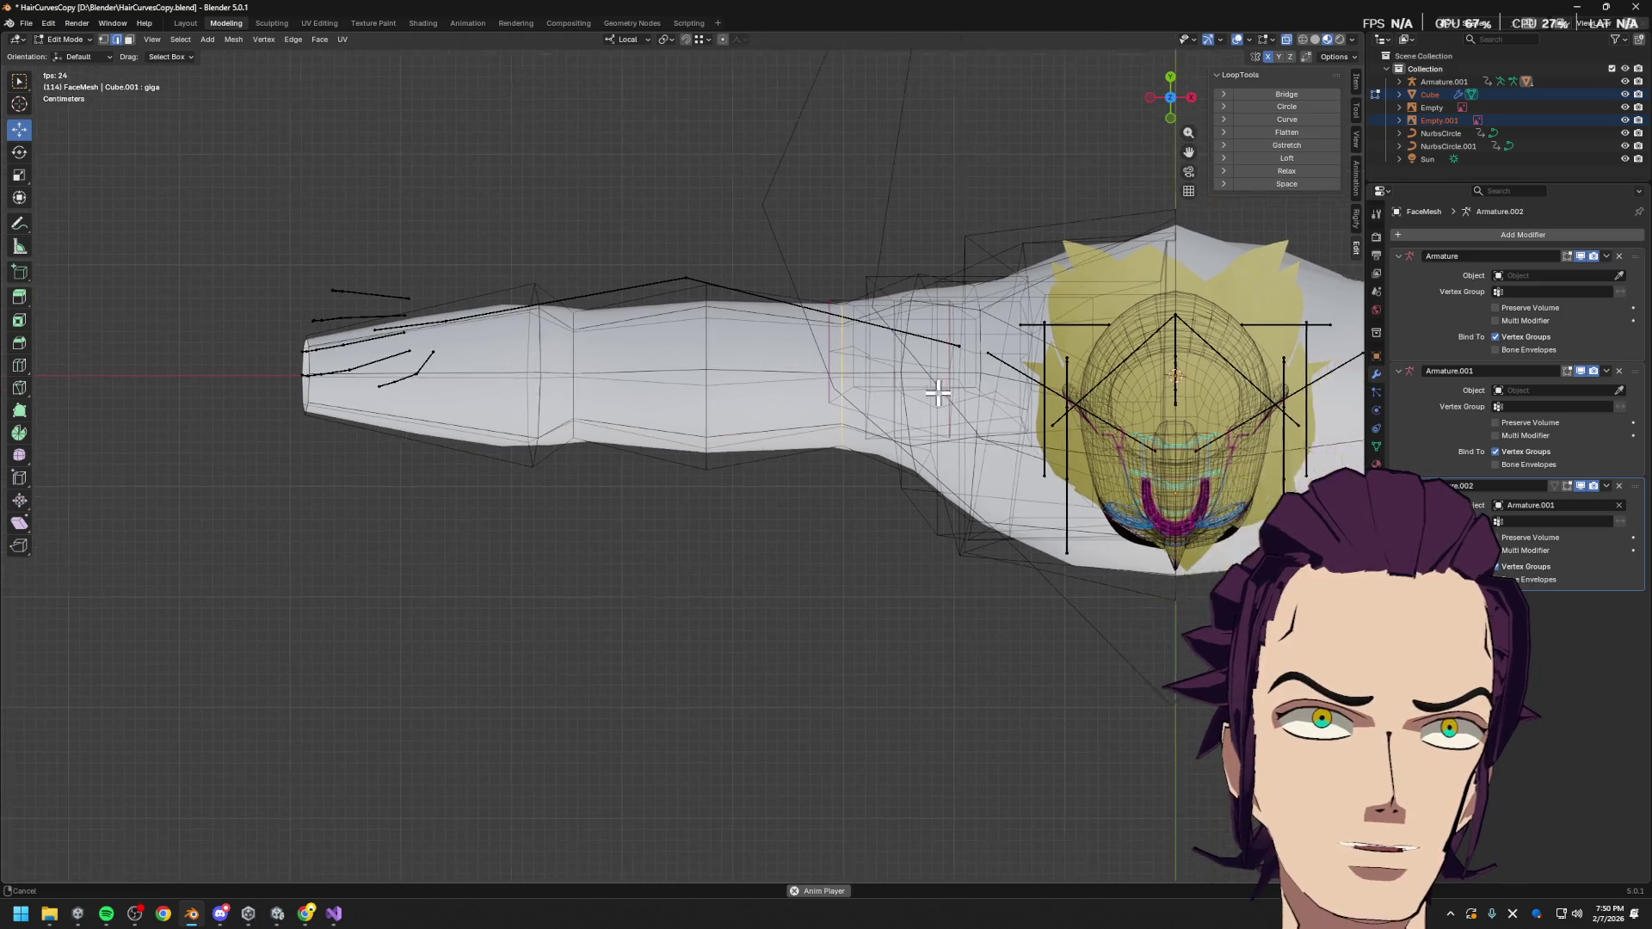
left_click(1287, 40)
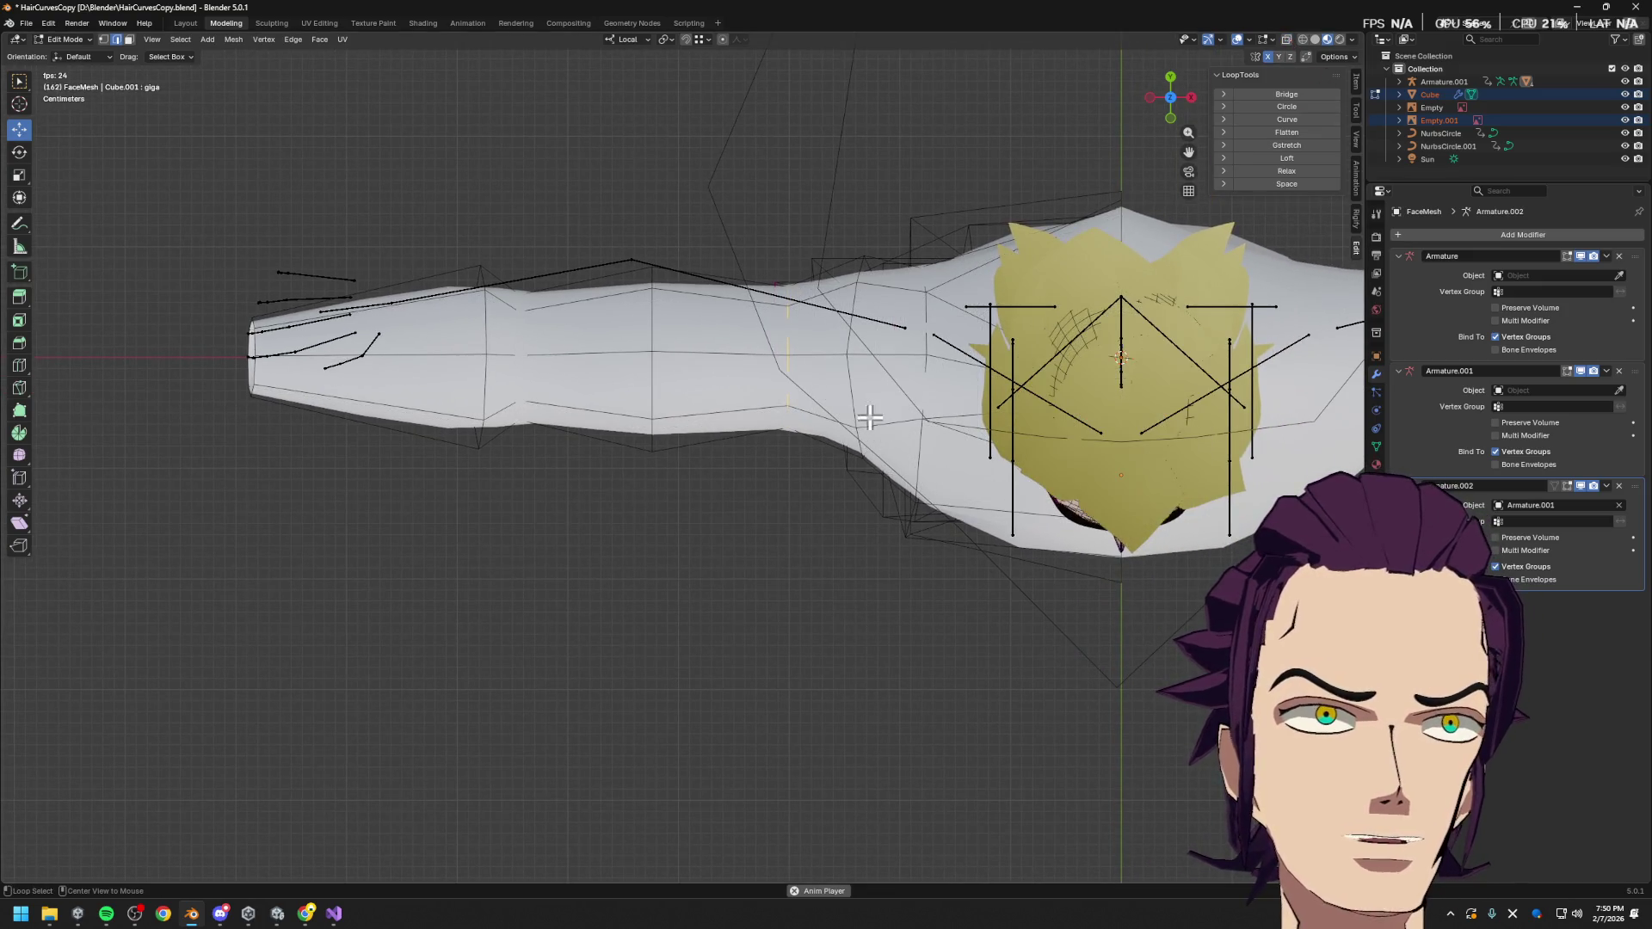
left_click(848, 389, "alt")
key("s")
key("x")
key("x")
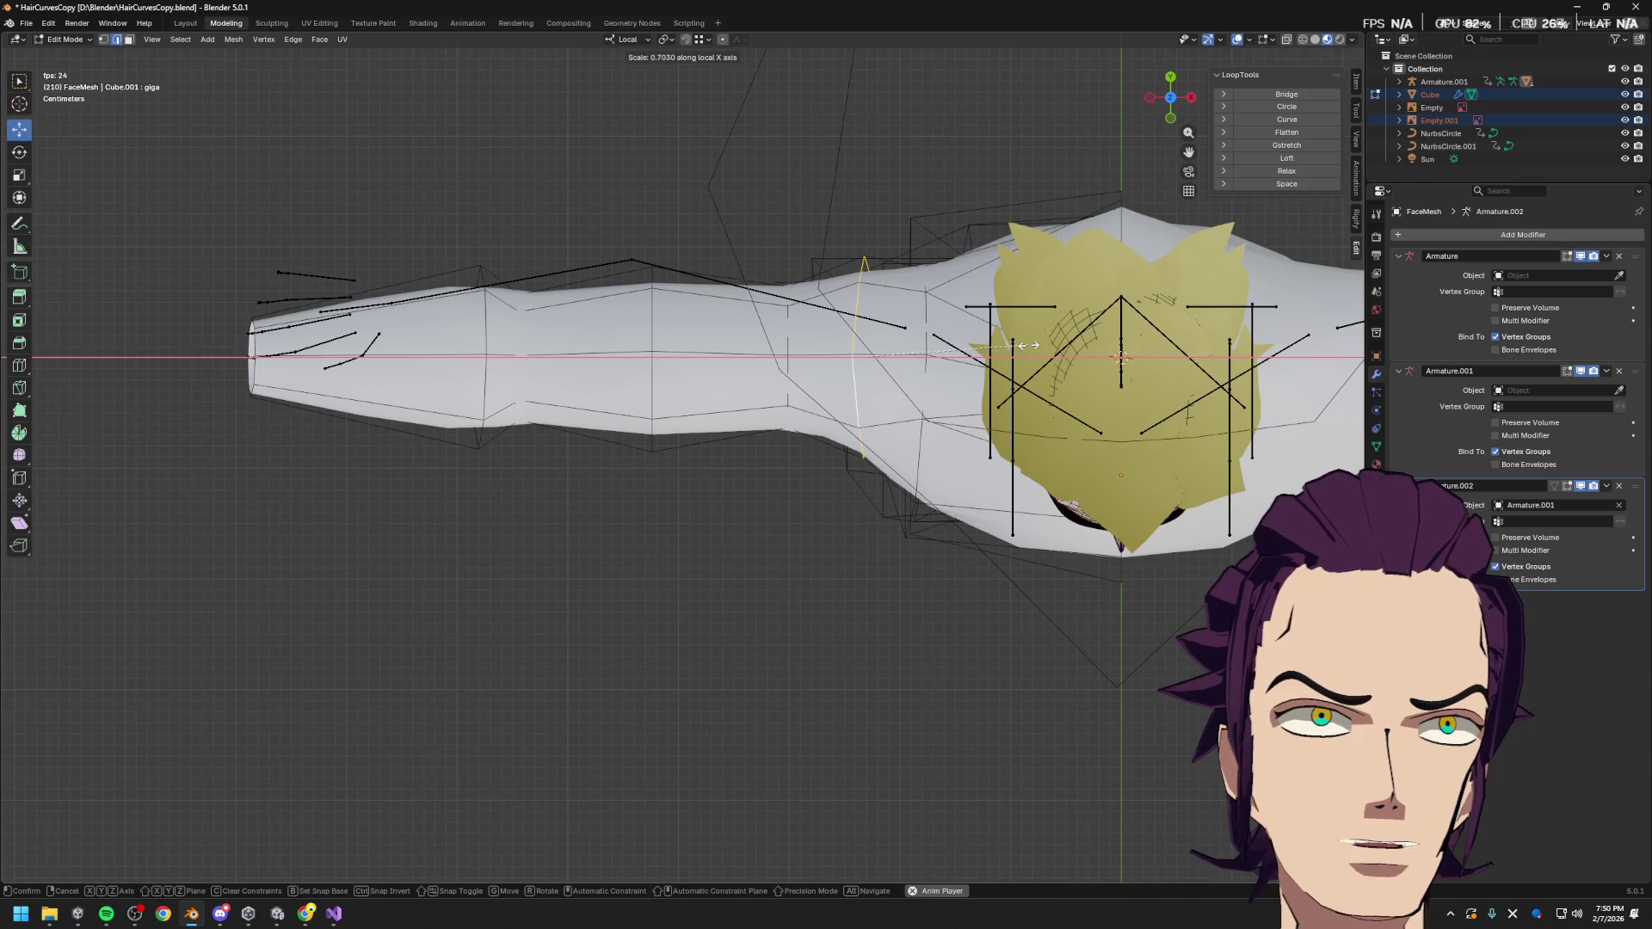
left_click(1029, 345)
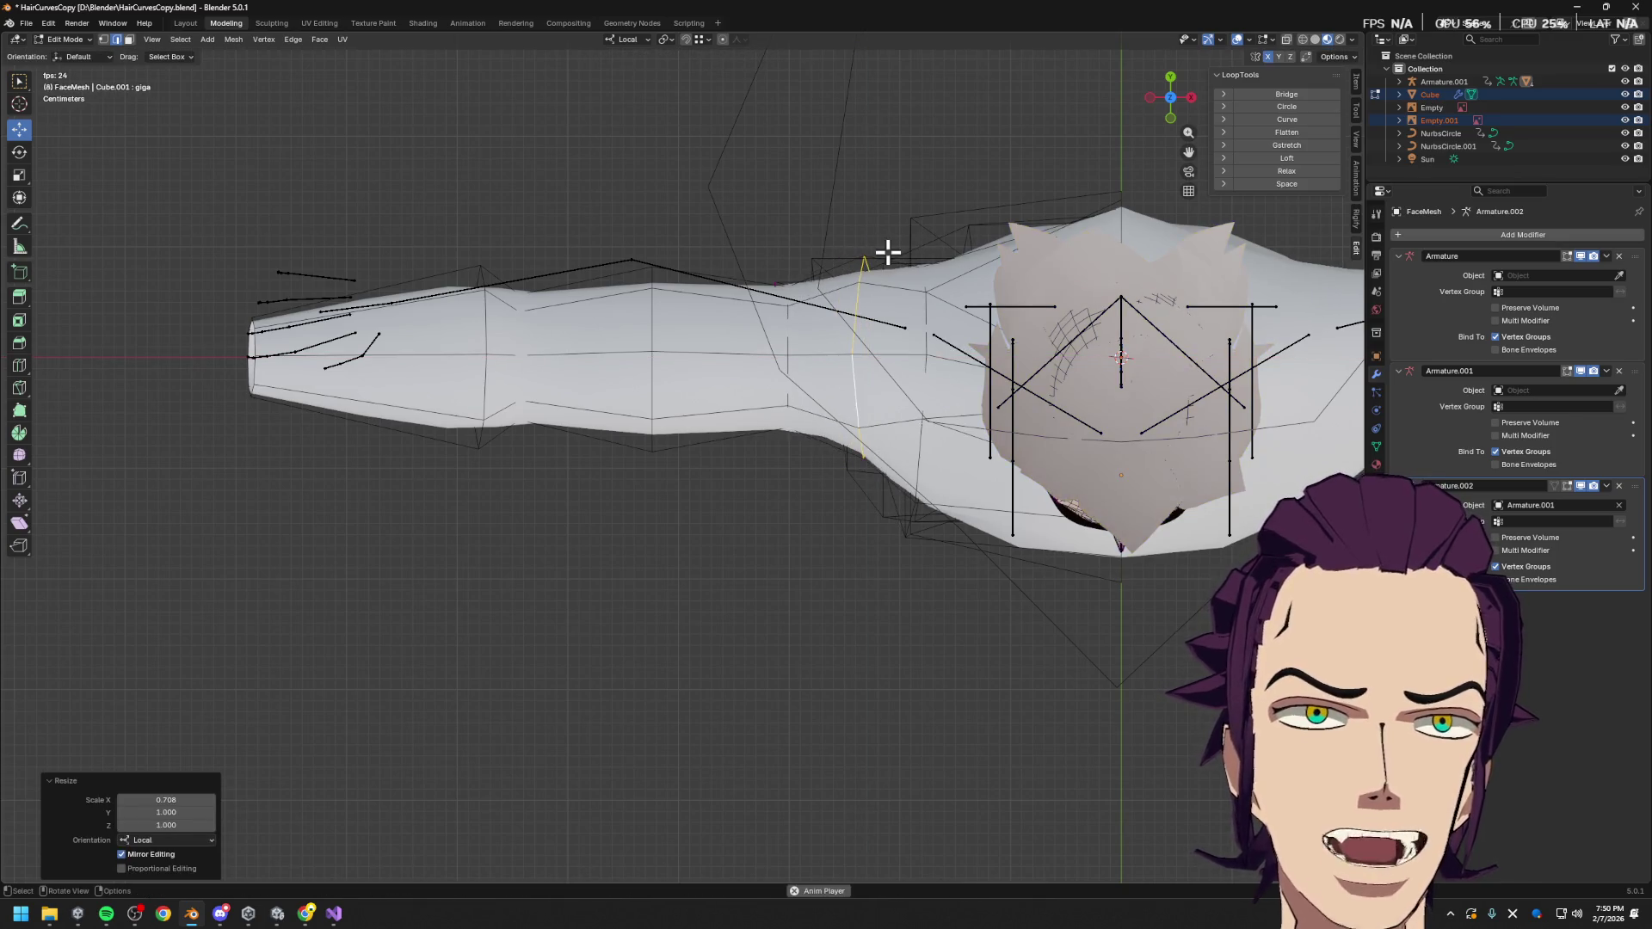
Raise the loop's top shoulder vertex 0.01544 m along Y, then slide it and a body edge
left_click(837, 240)
key("g")
key("y")
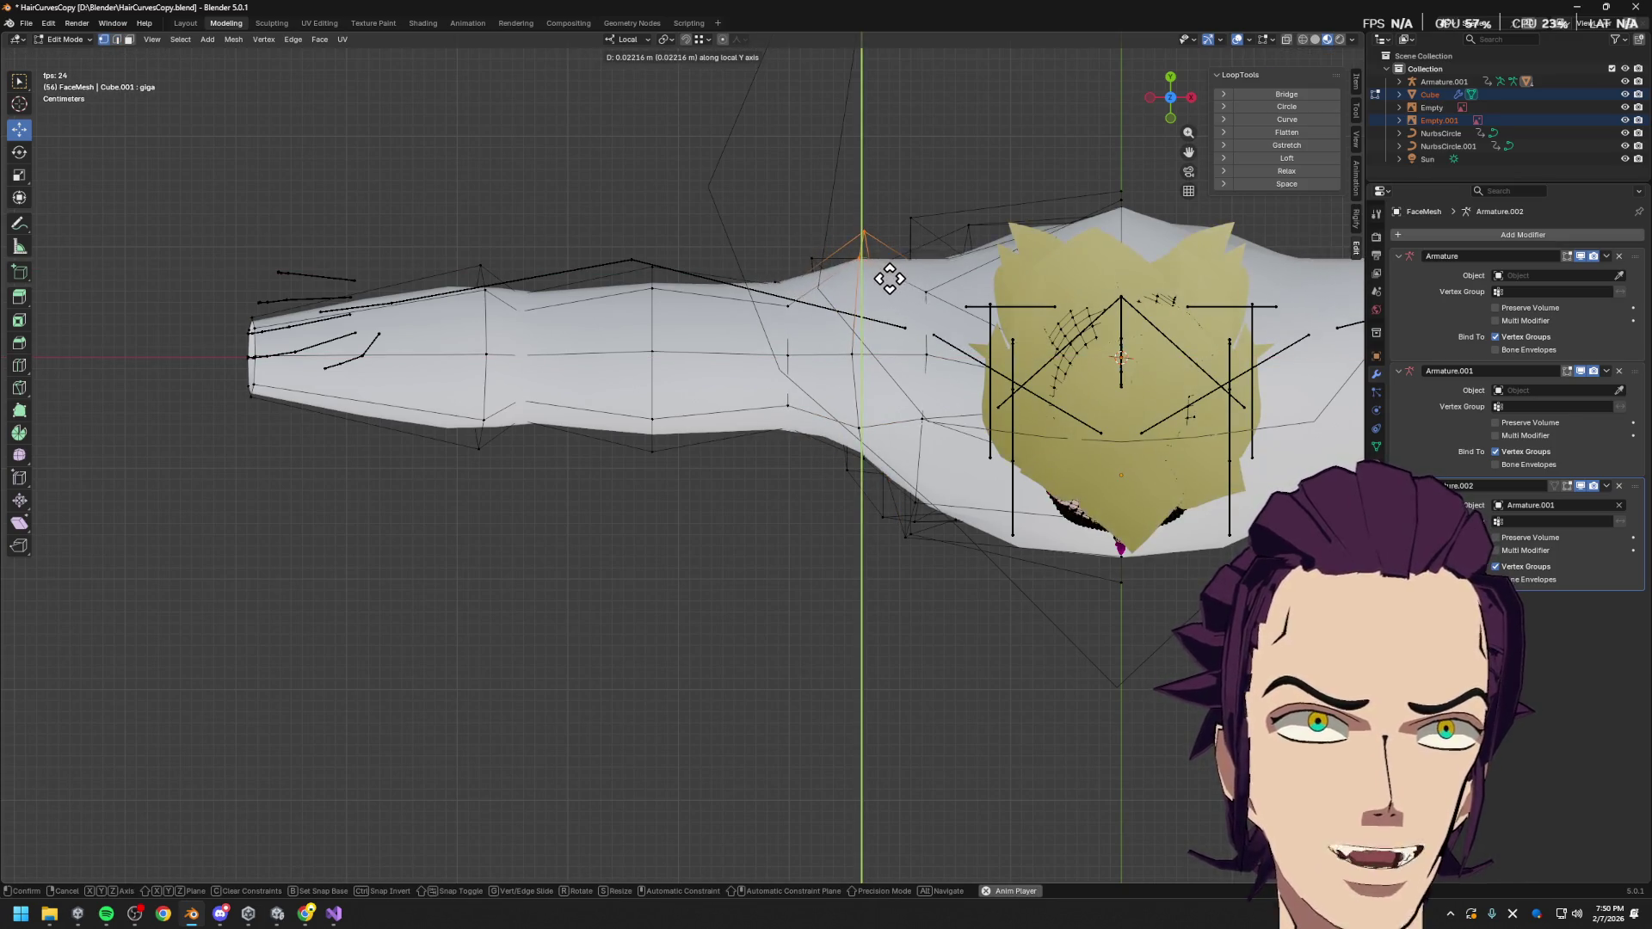
left_click(892, 291)
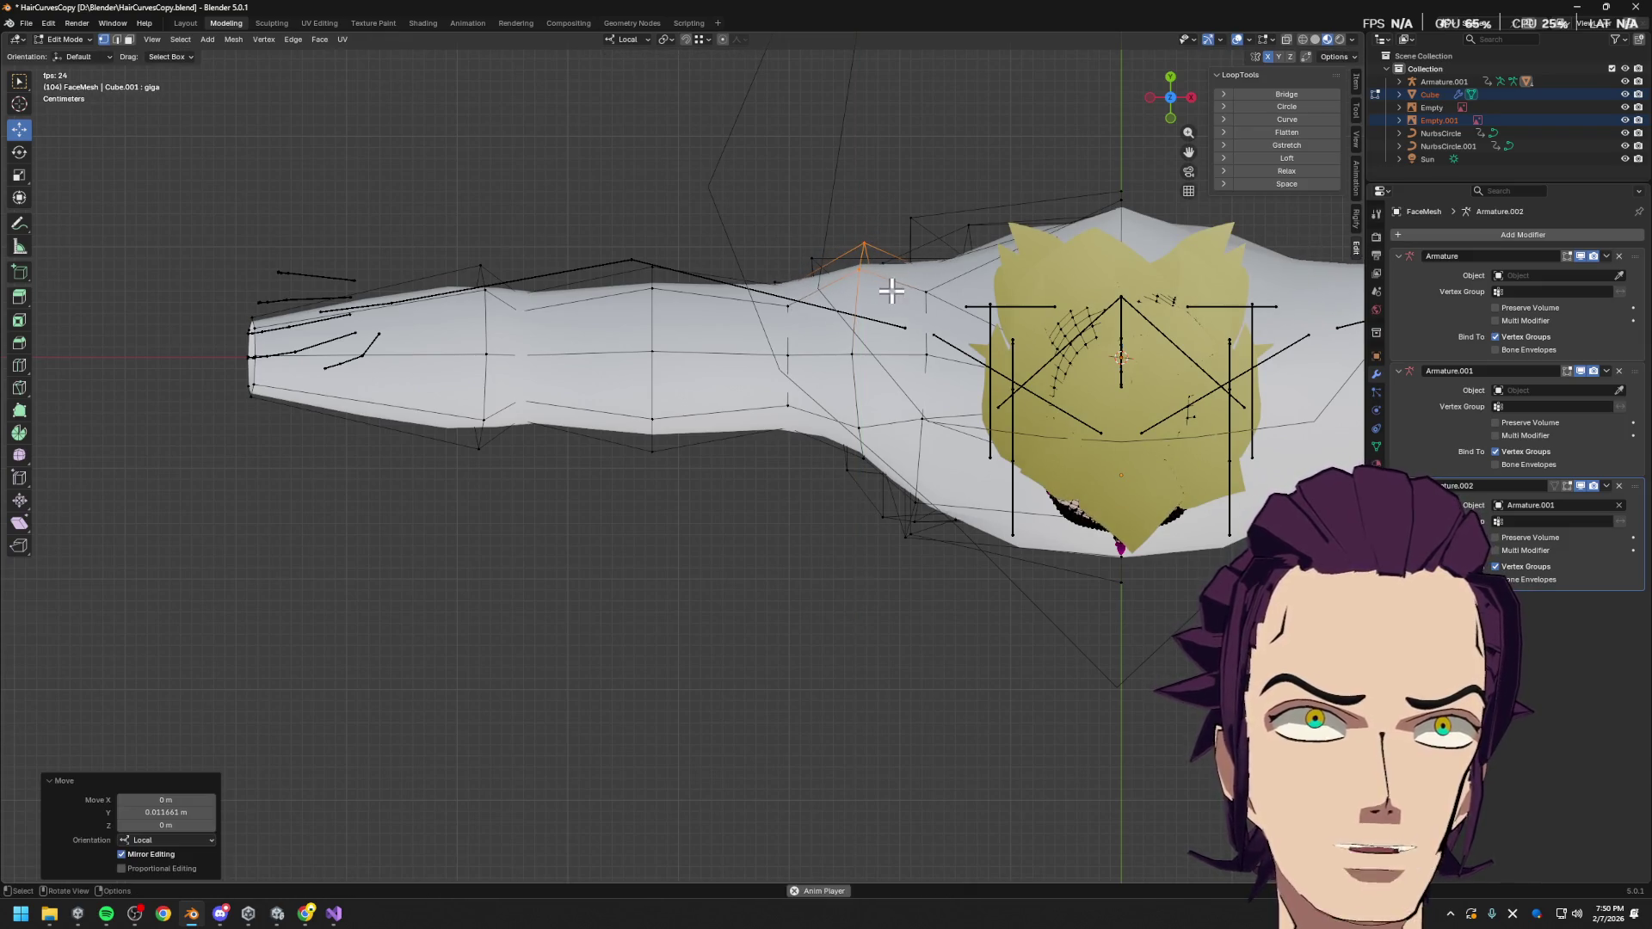
key("g")
key("g")
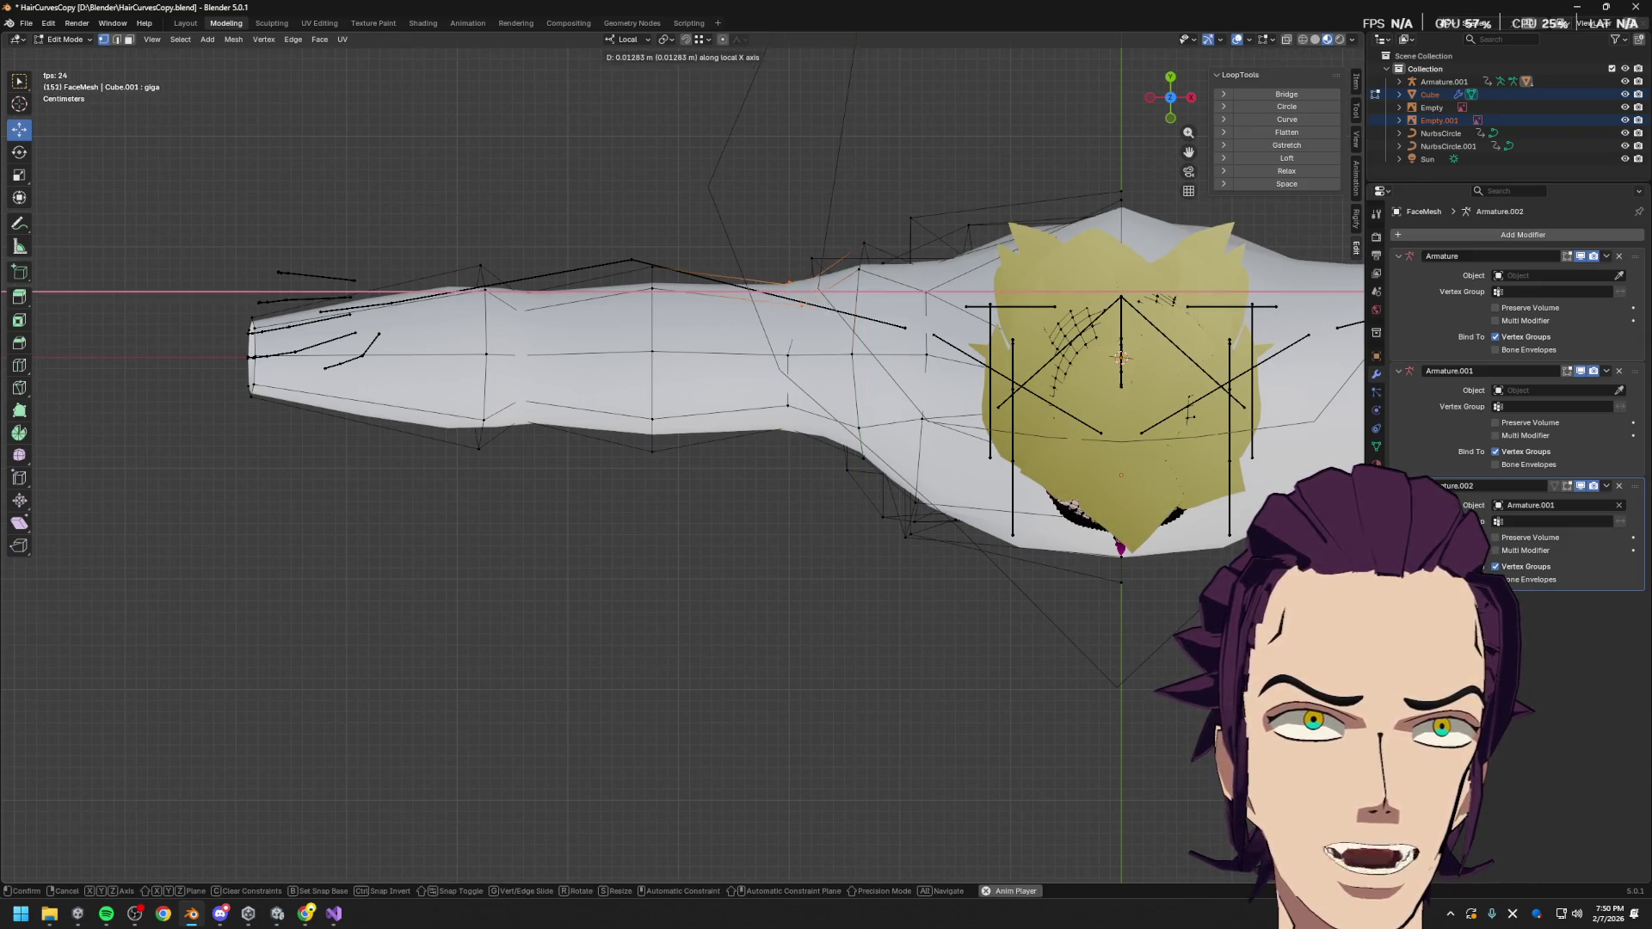
left_click(818, 329)
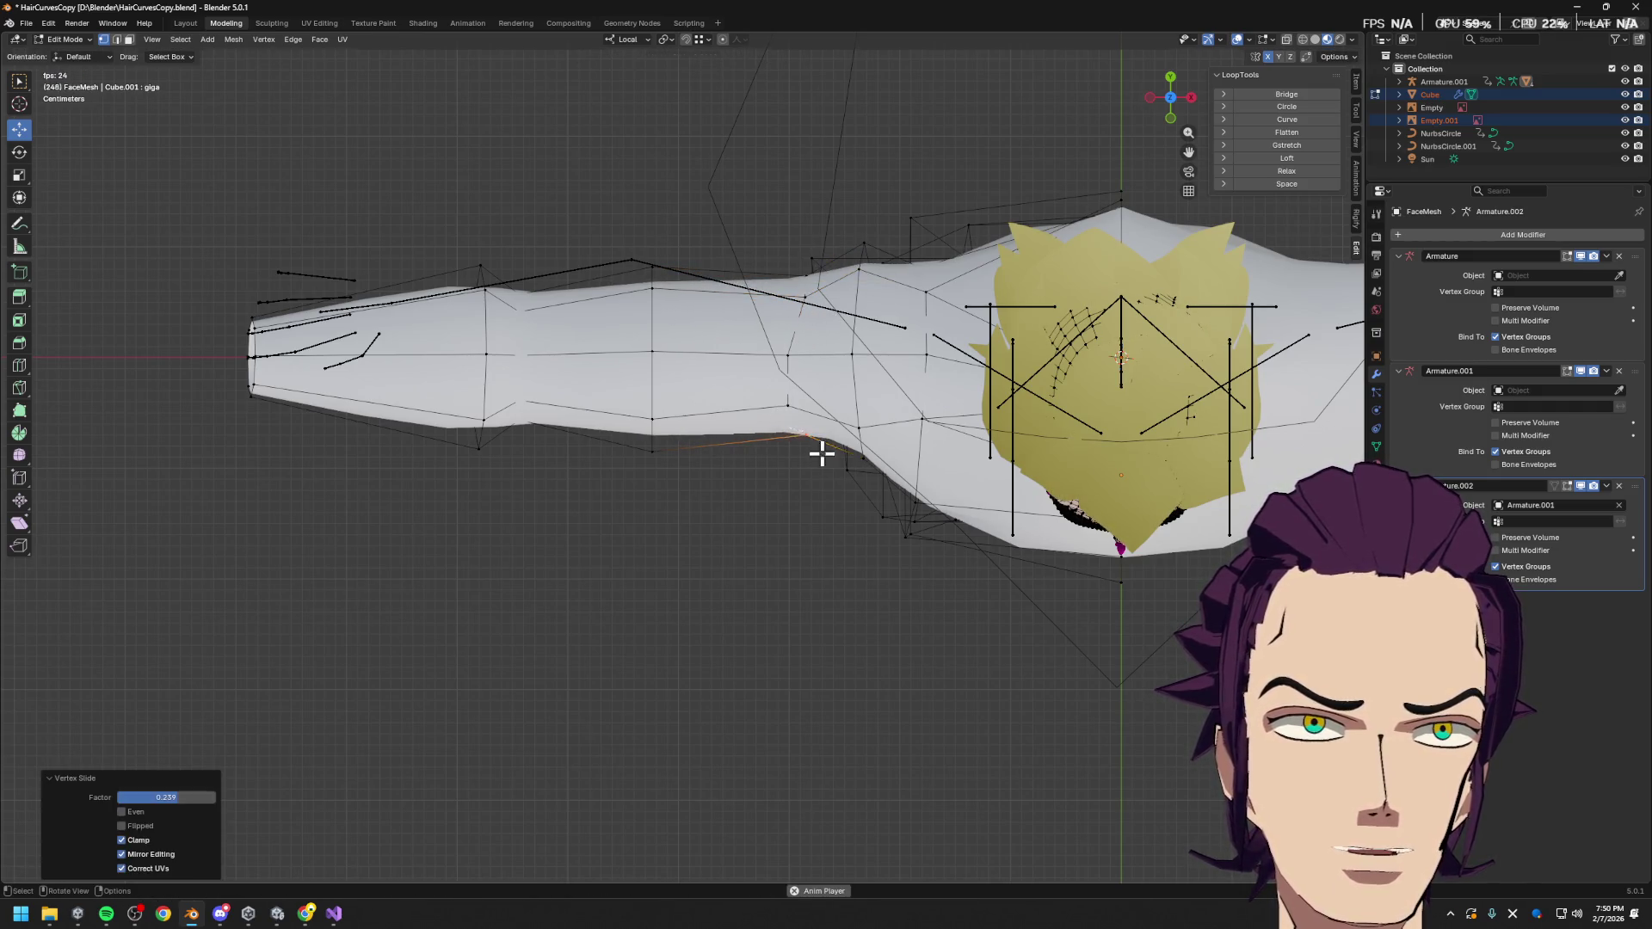
left_click(778, 406)
key("g")
key("g")
left_click(787, 408)
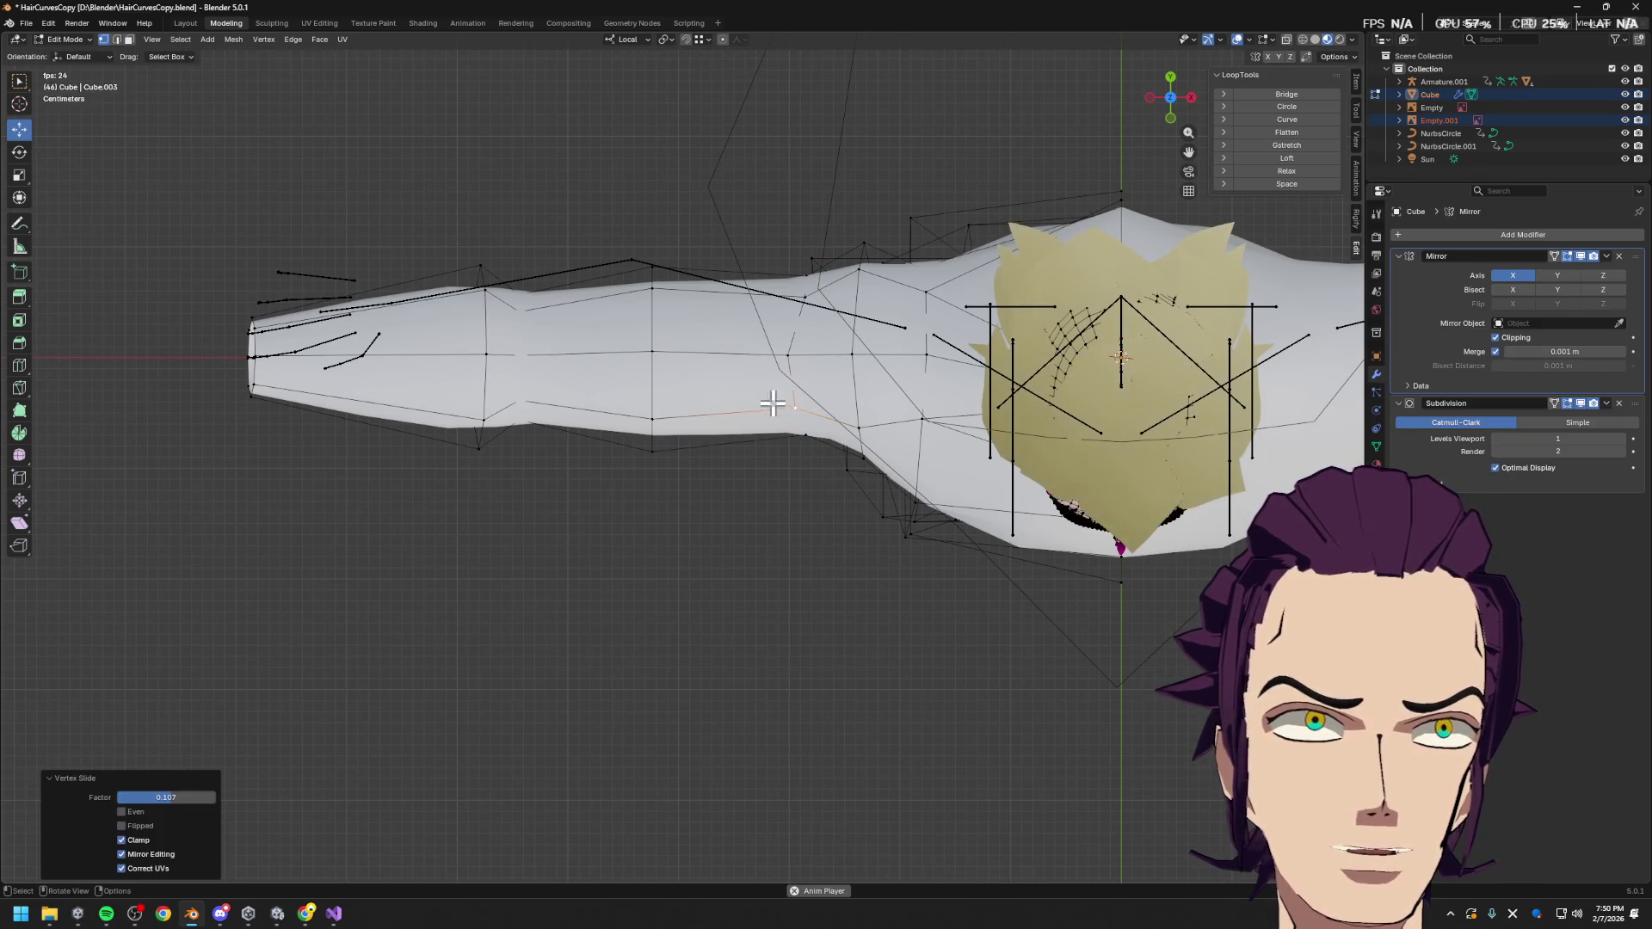
Scale a forearm edge loop along Y and try moving it, then undo the move
left_click(615, 269, "alt")
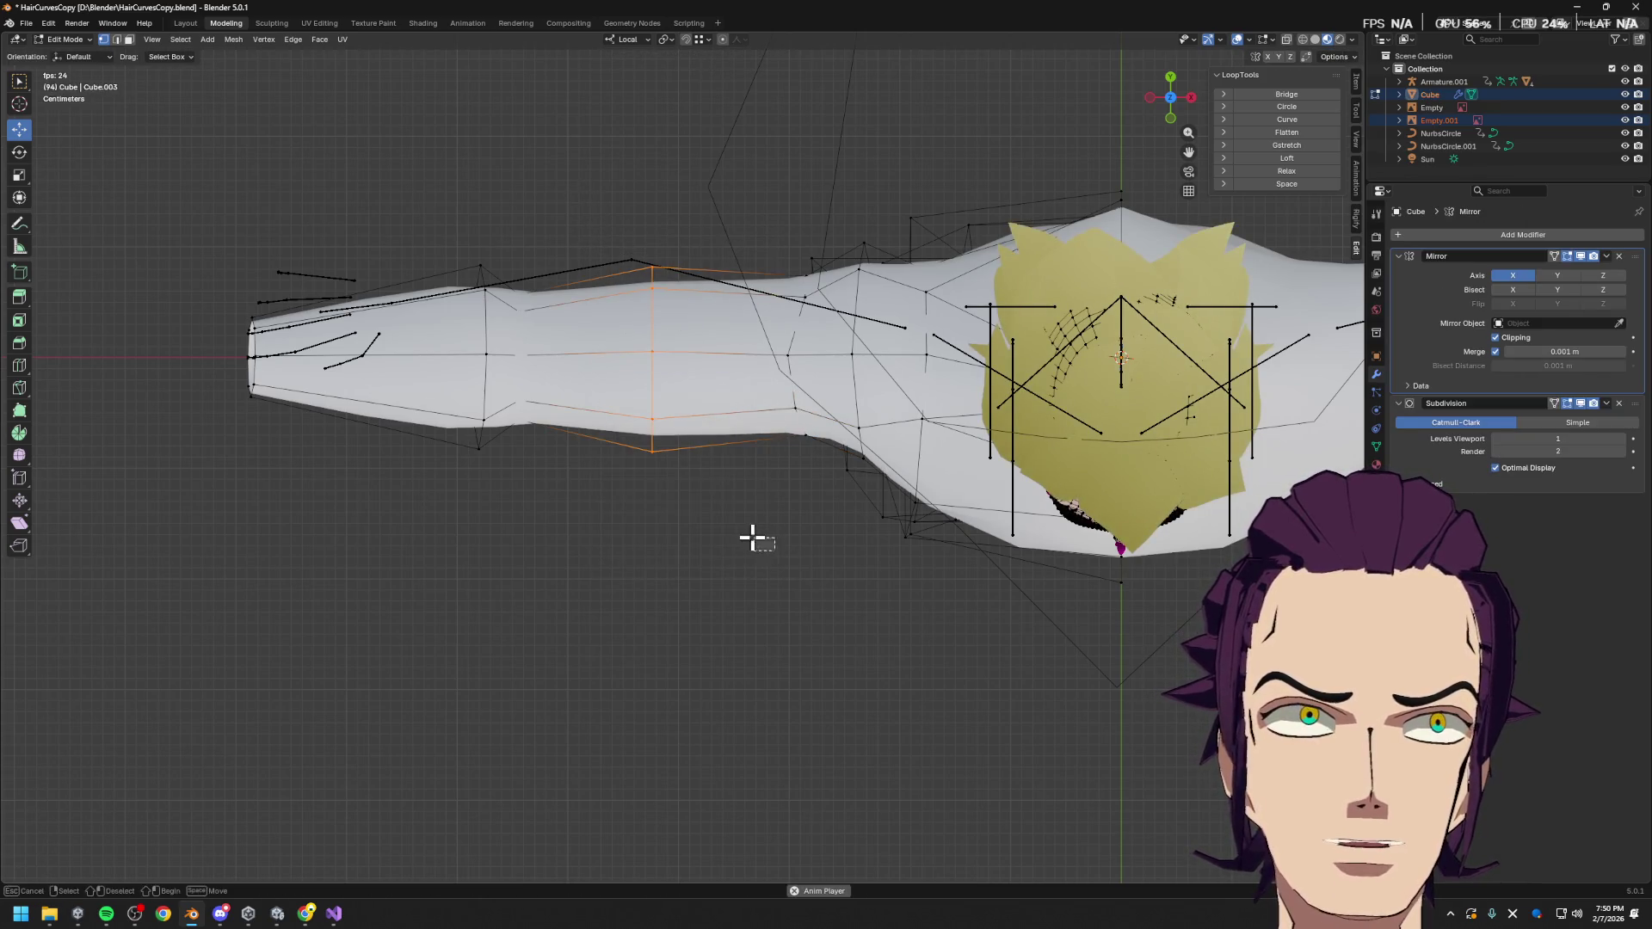
key("s")
key("y")
key("y")
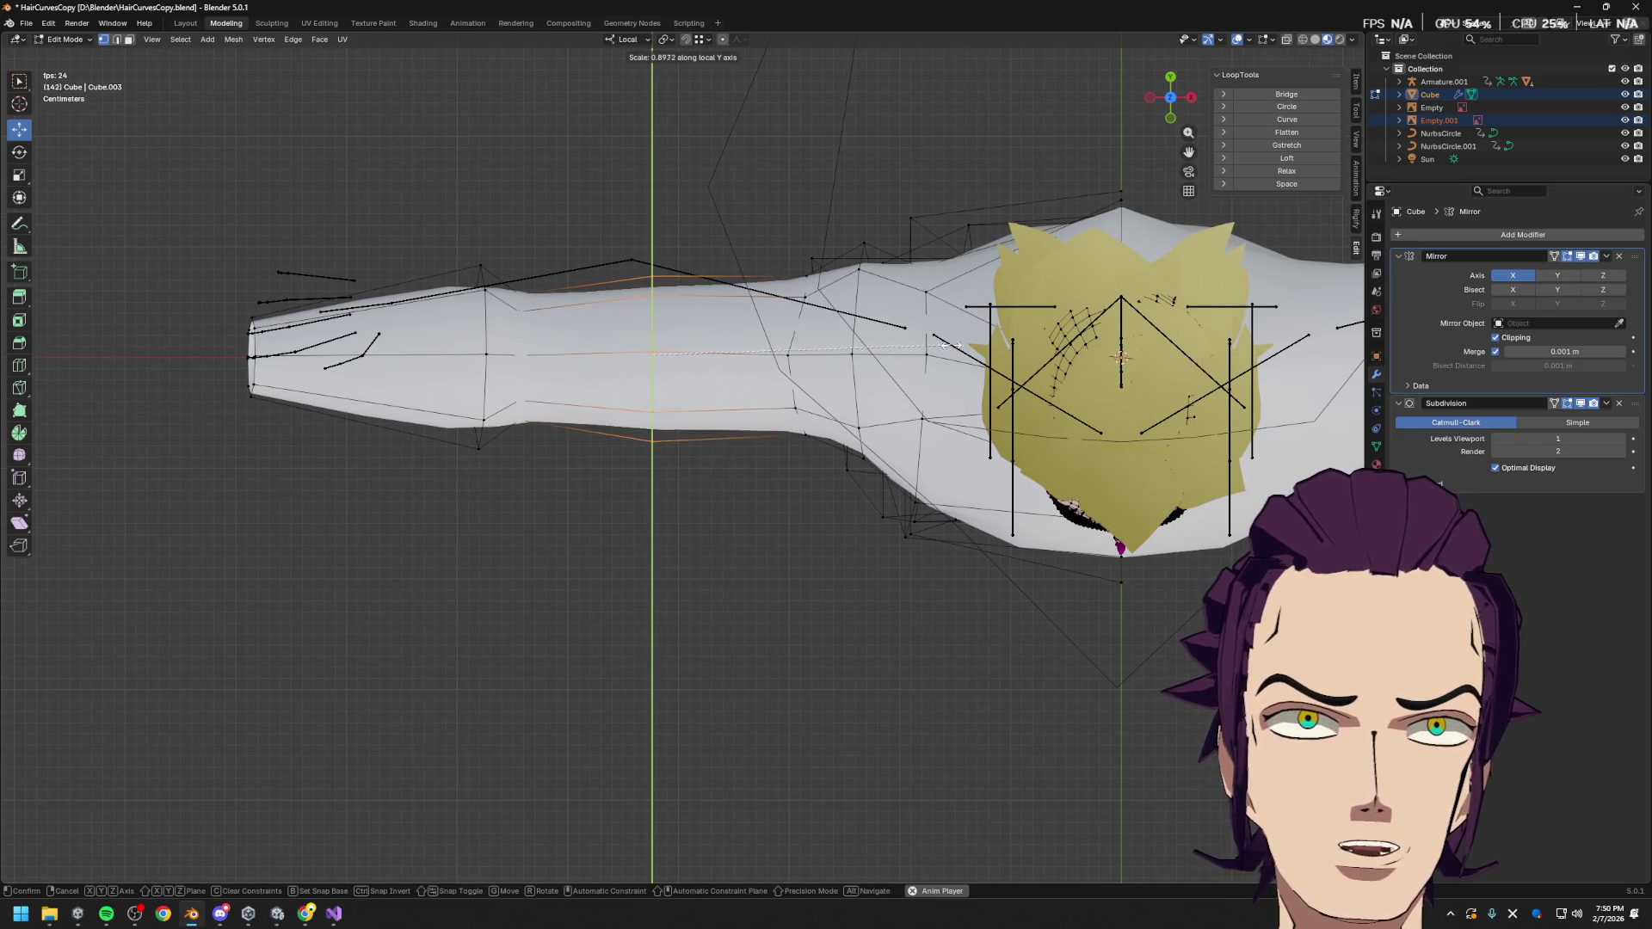
left_click(824, 362)
key("g")
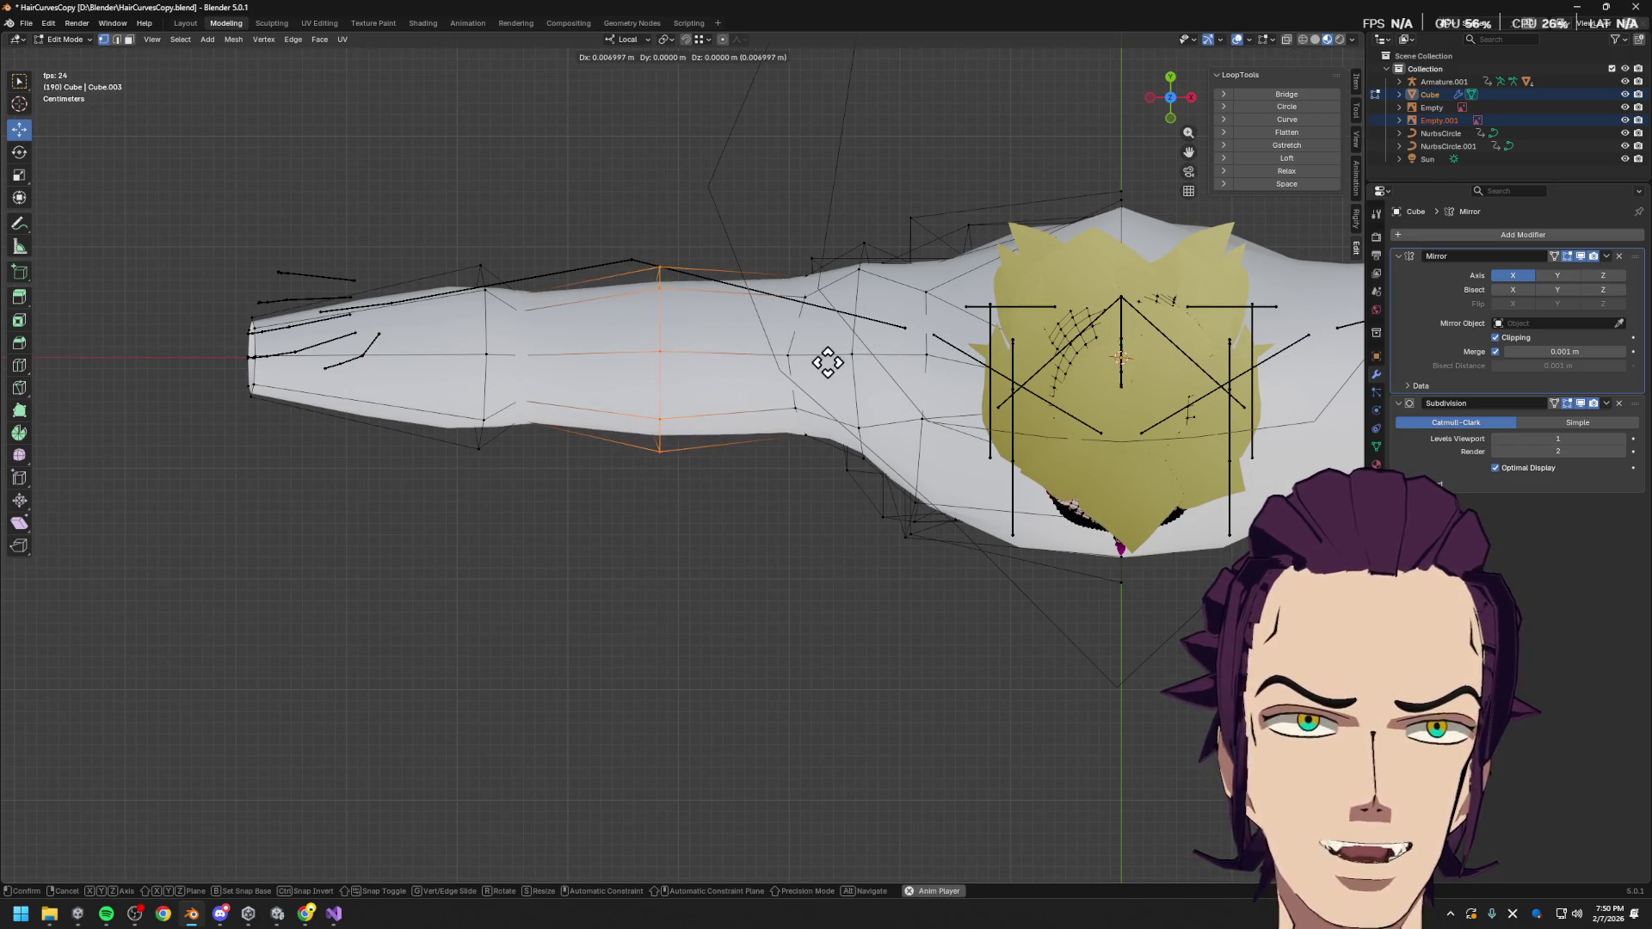
left_click(853, 363)
key("ctrl+z")
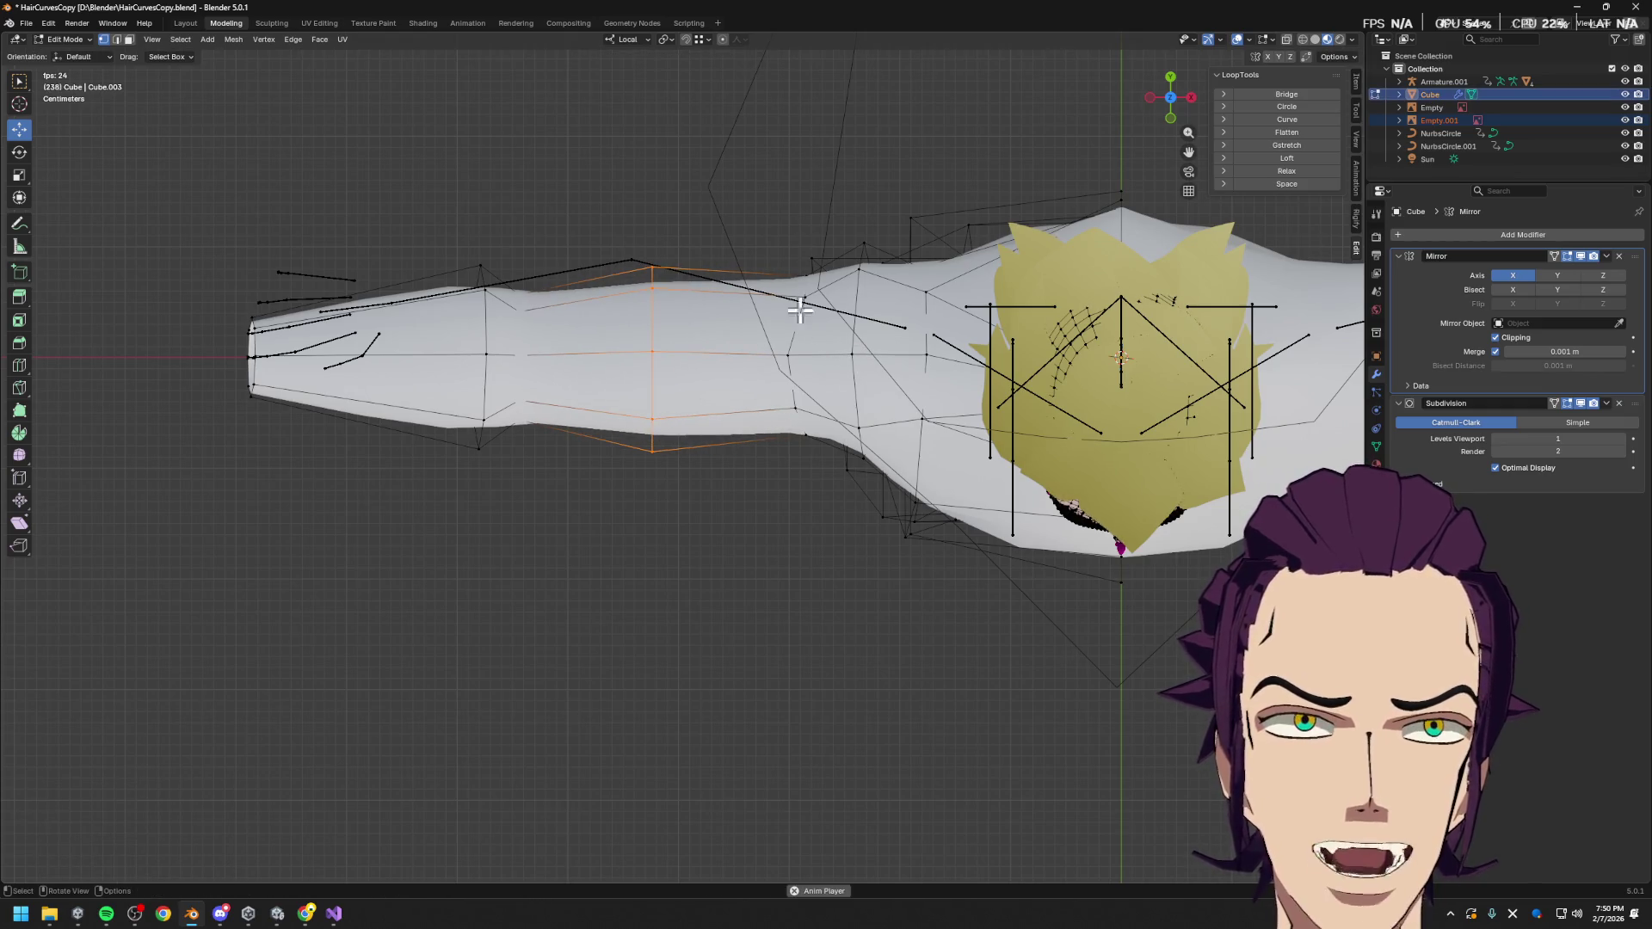
Enlarge, slide, shrink and shift the forearm loop along Y to refine the contour
key("s")
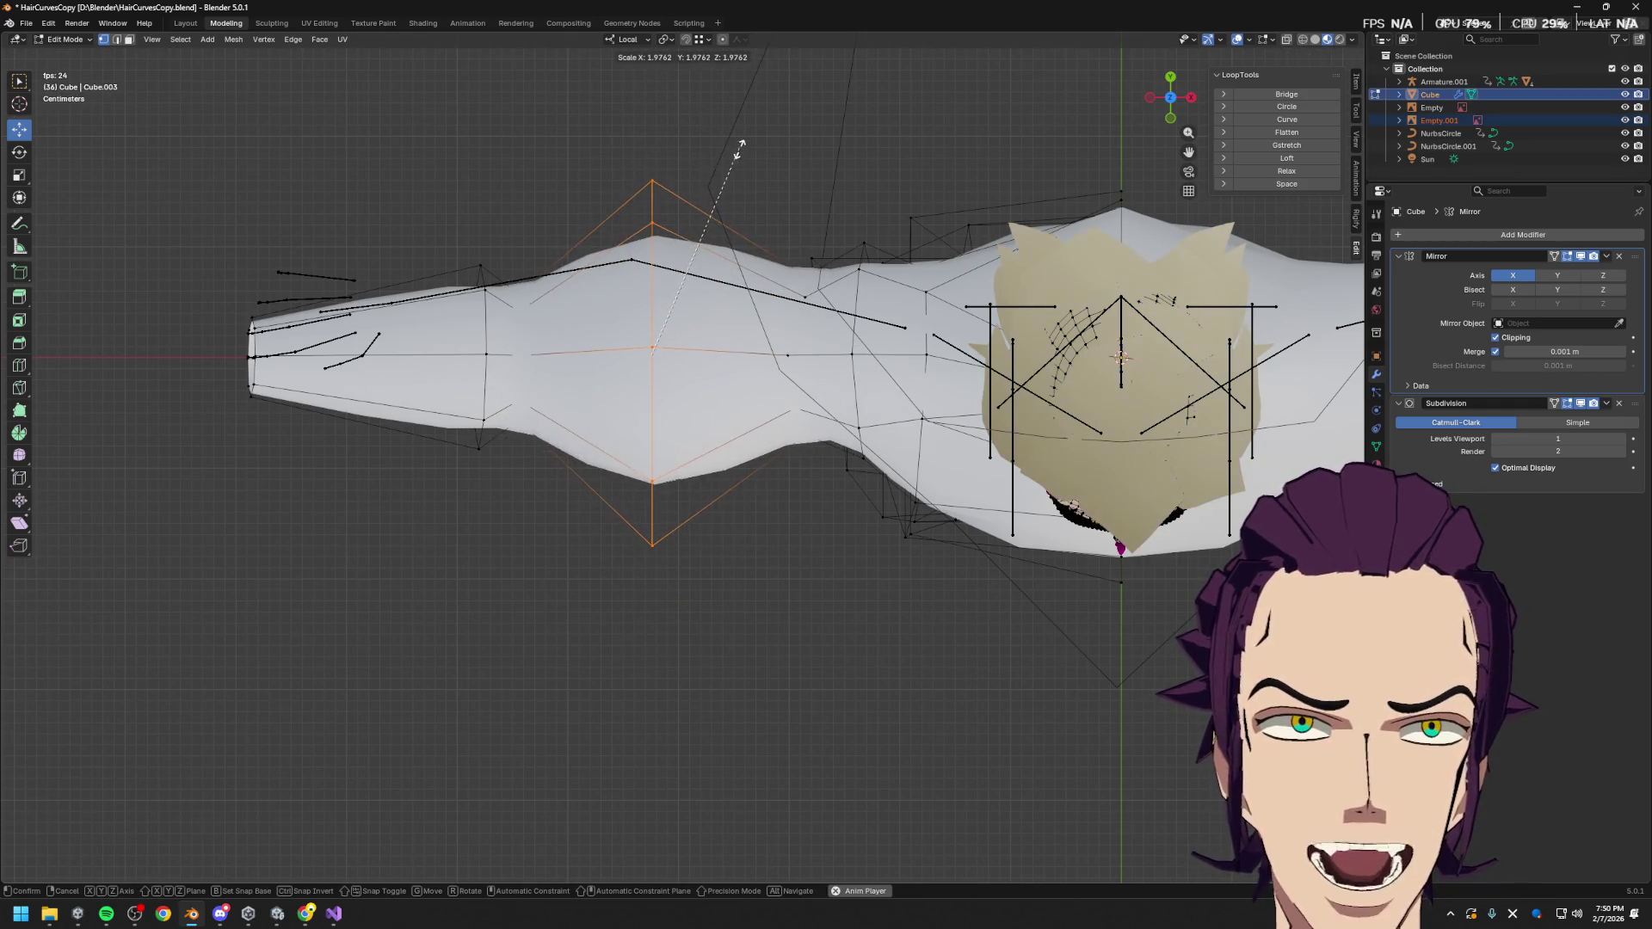
left_click(726, 180)
key("g")
key("g")
key("g")
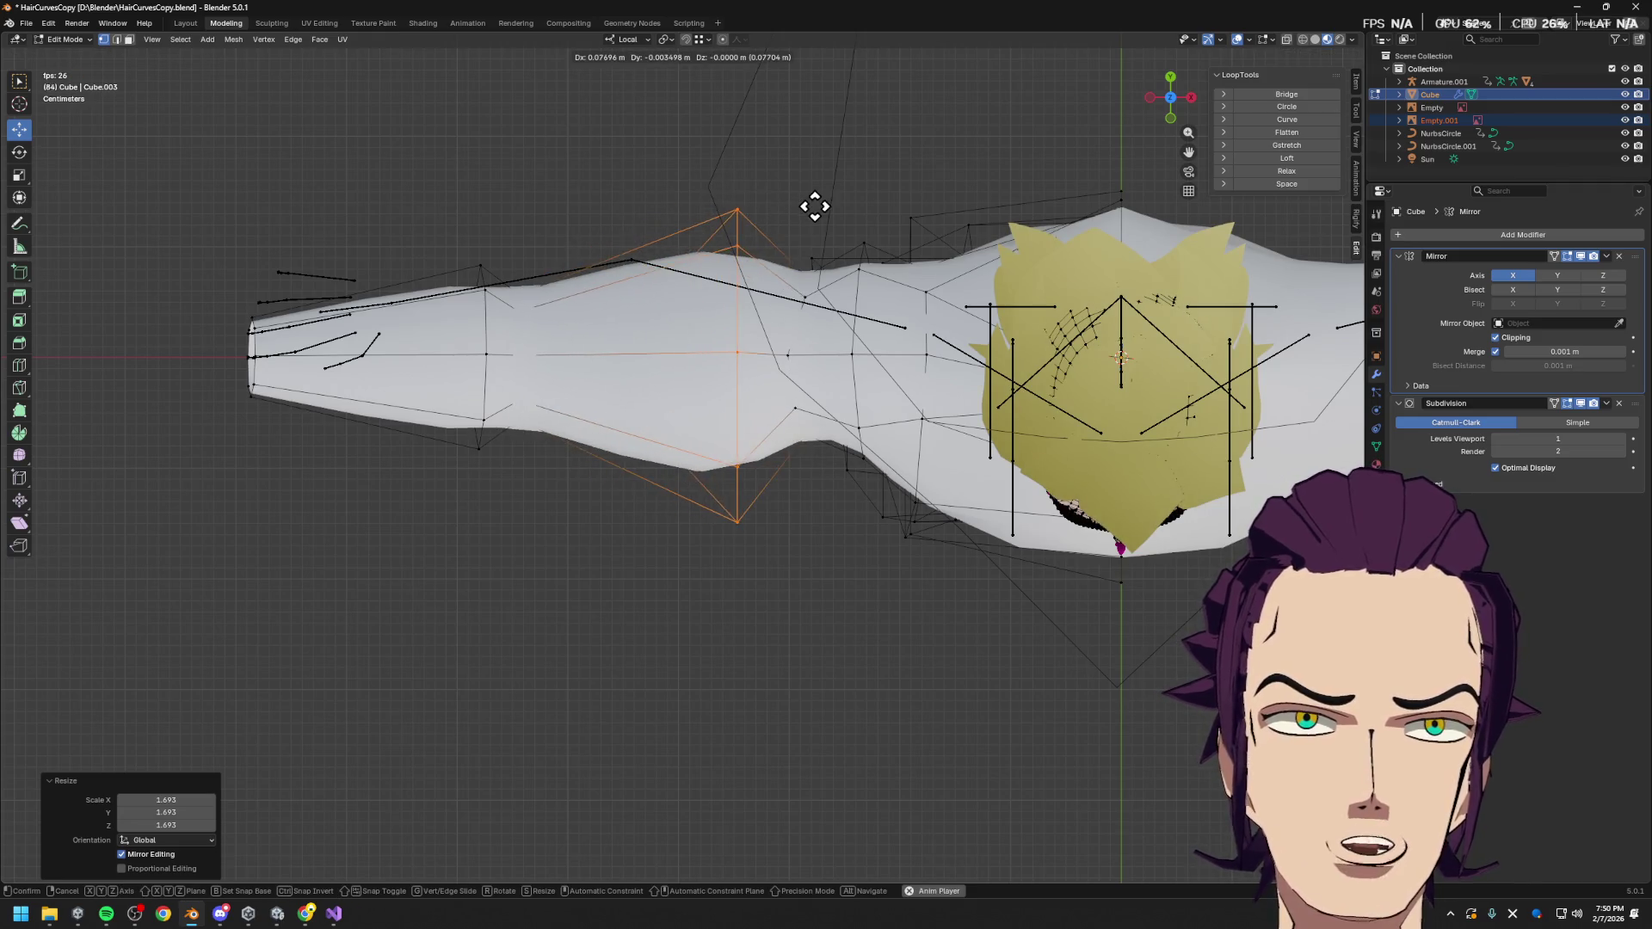
left_click(777, 172)
key("s")
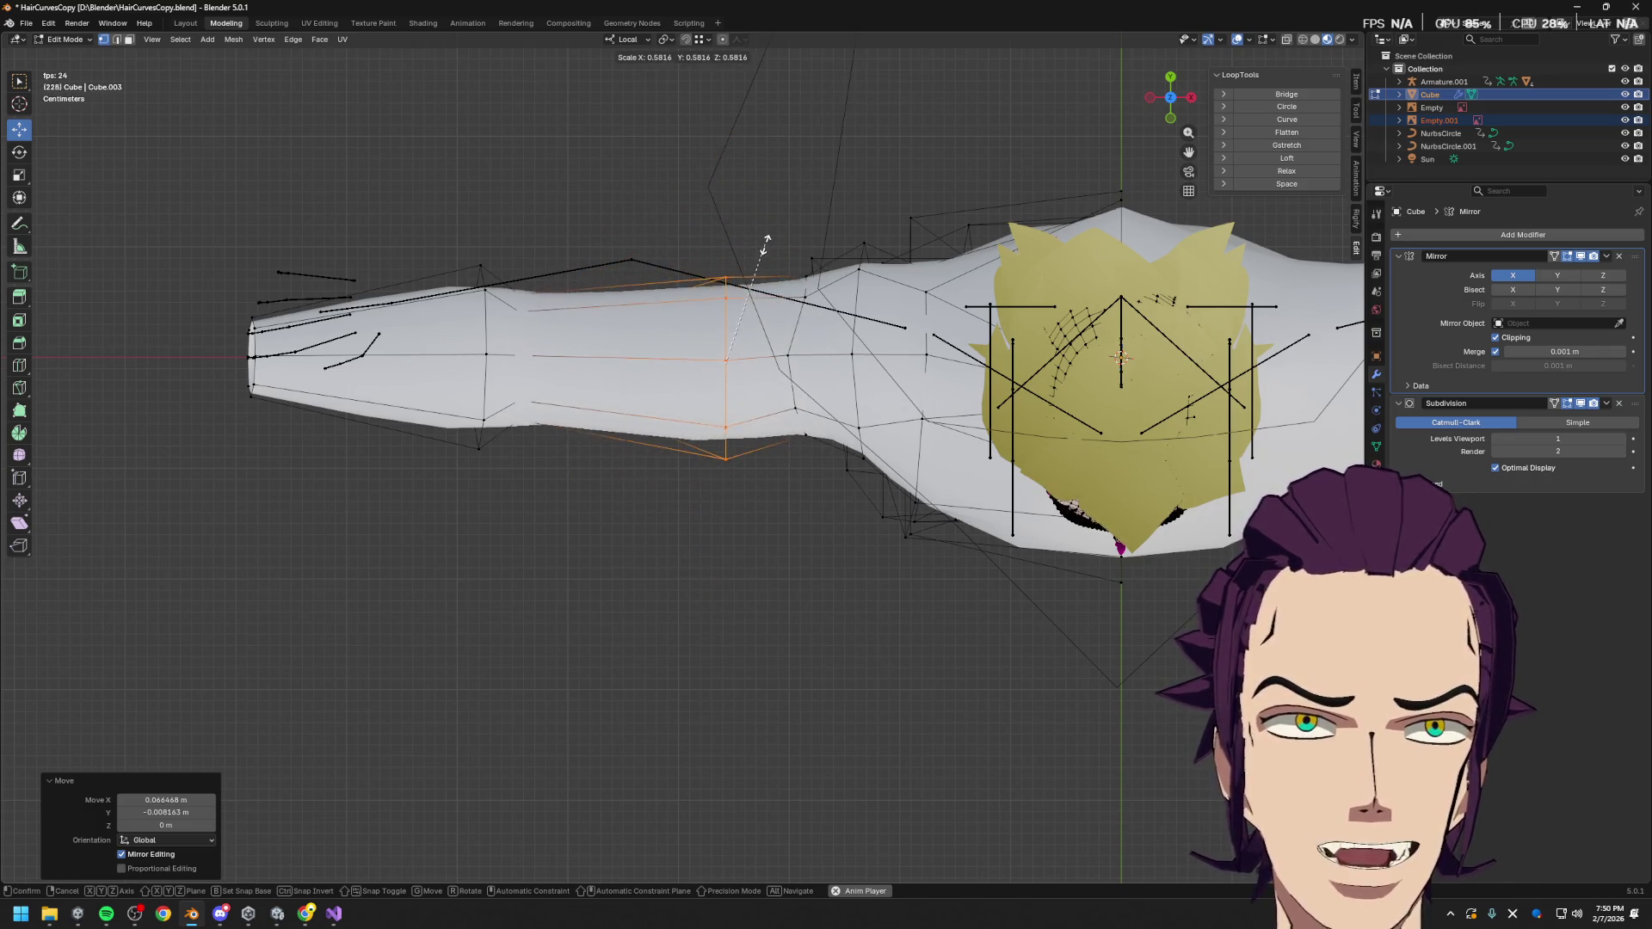
left_click(782, 211)
key("g")
key("y")
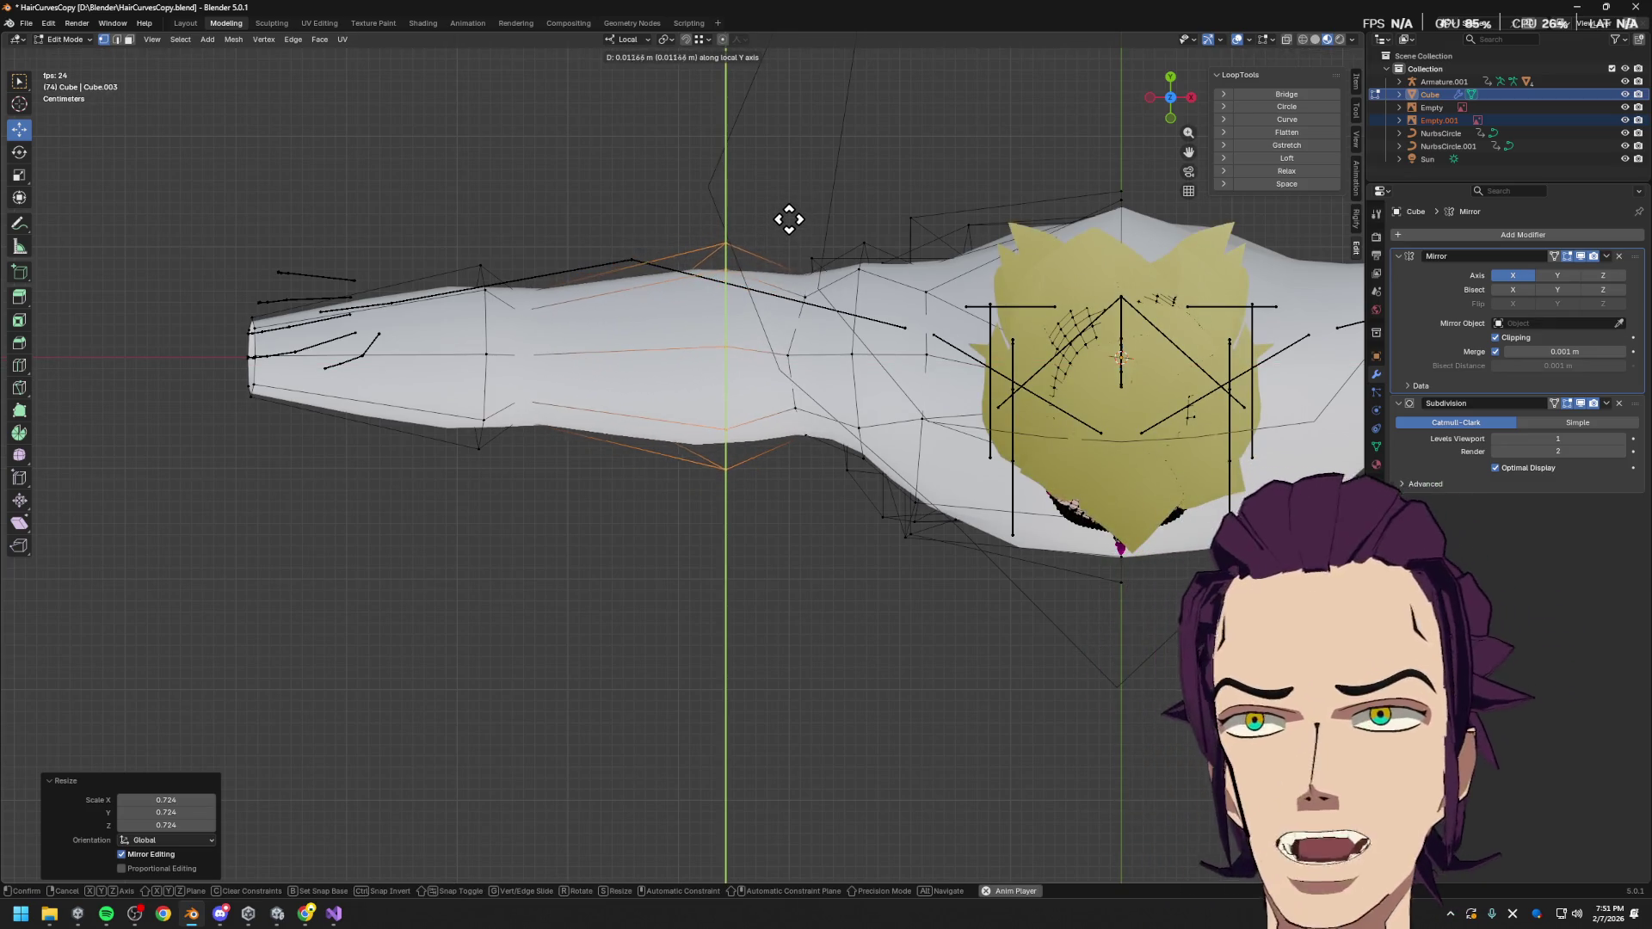
left_click(791, 216)
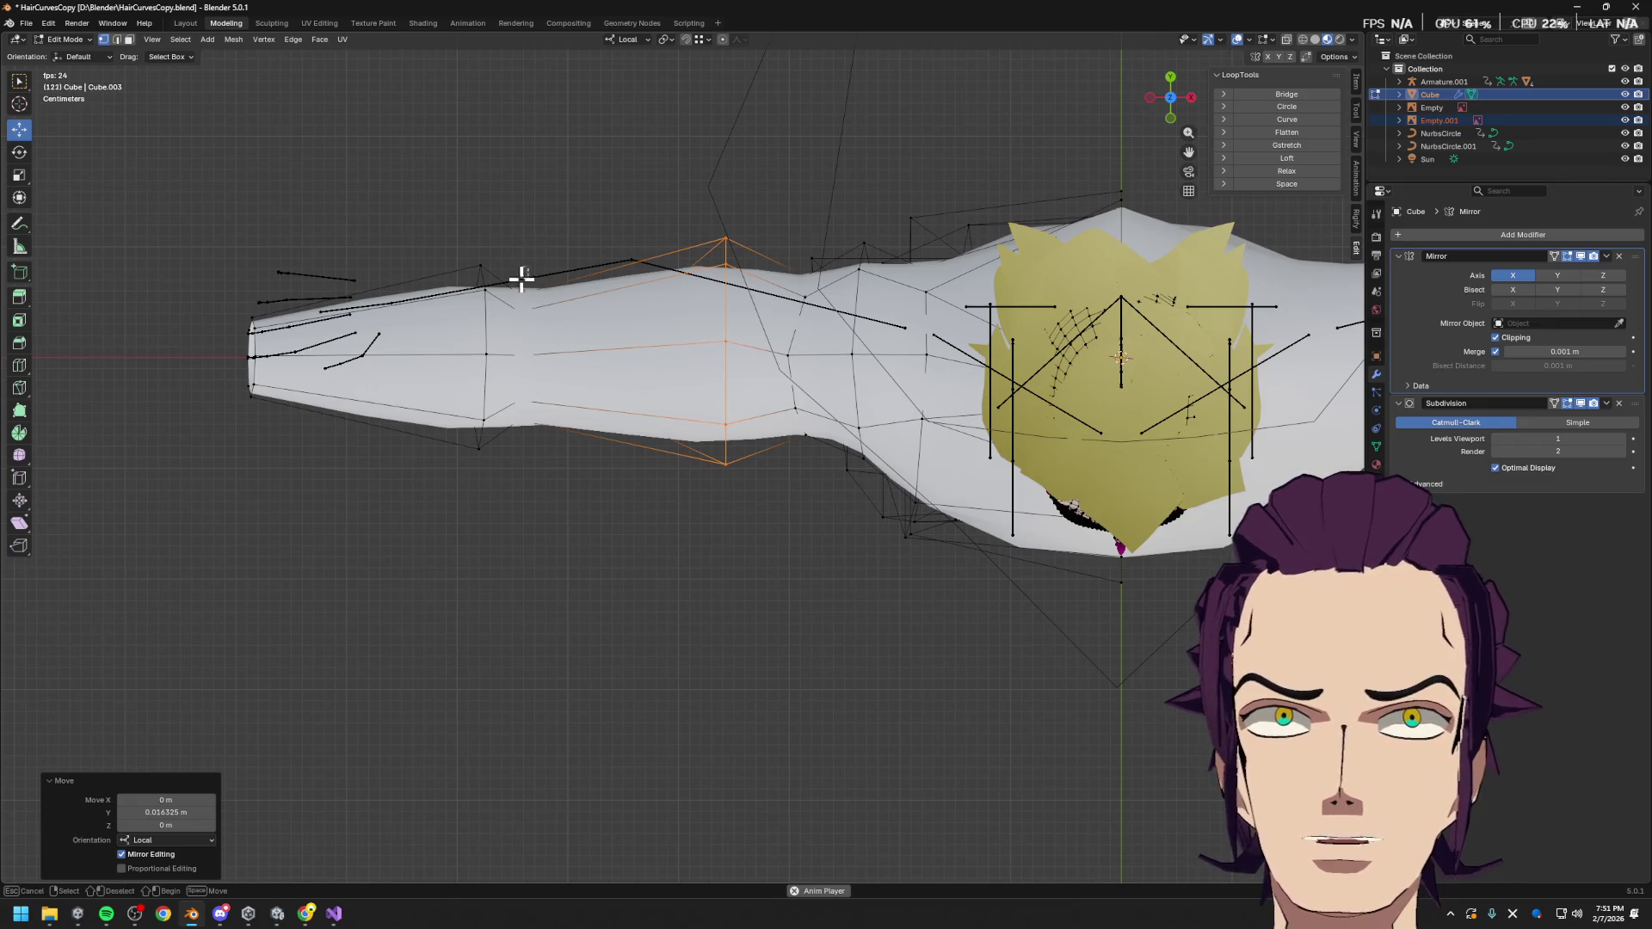
Add a new loop cut across the upper arm
left_click_drag(502, 269, 566, 487)
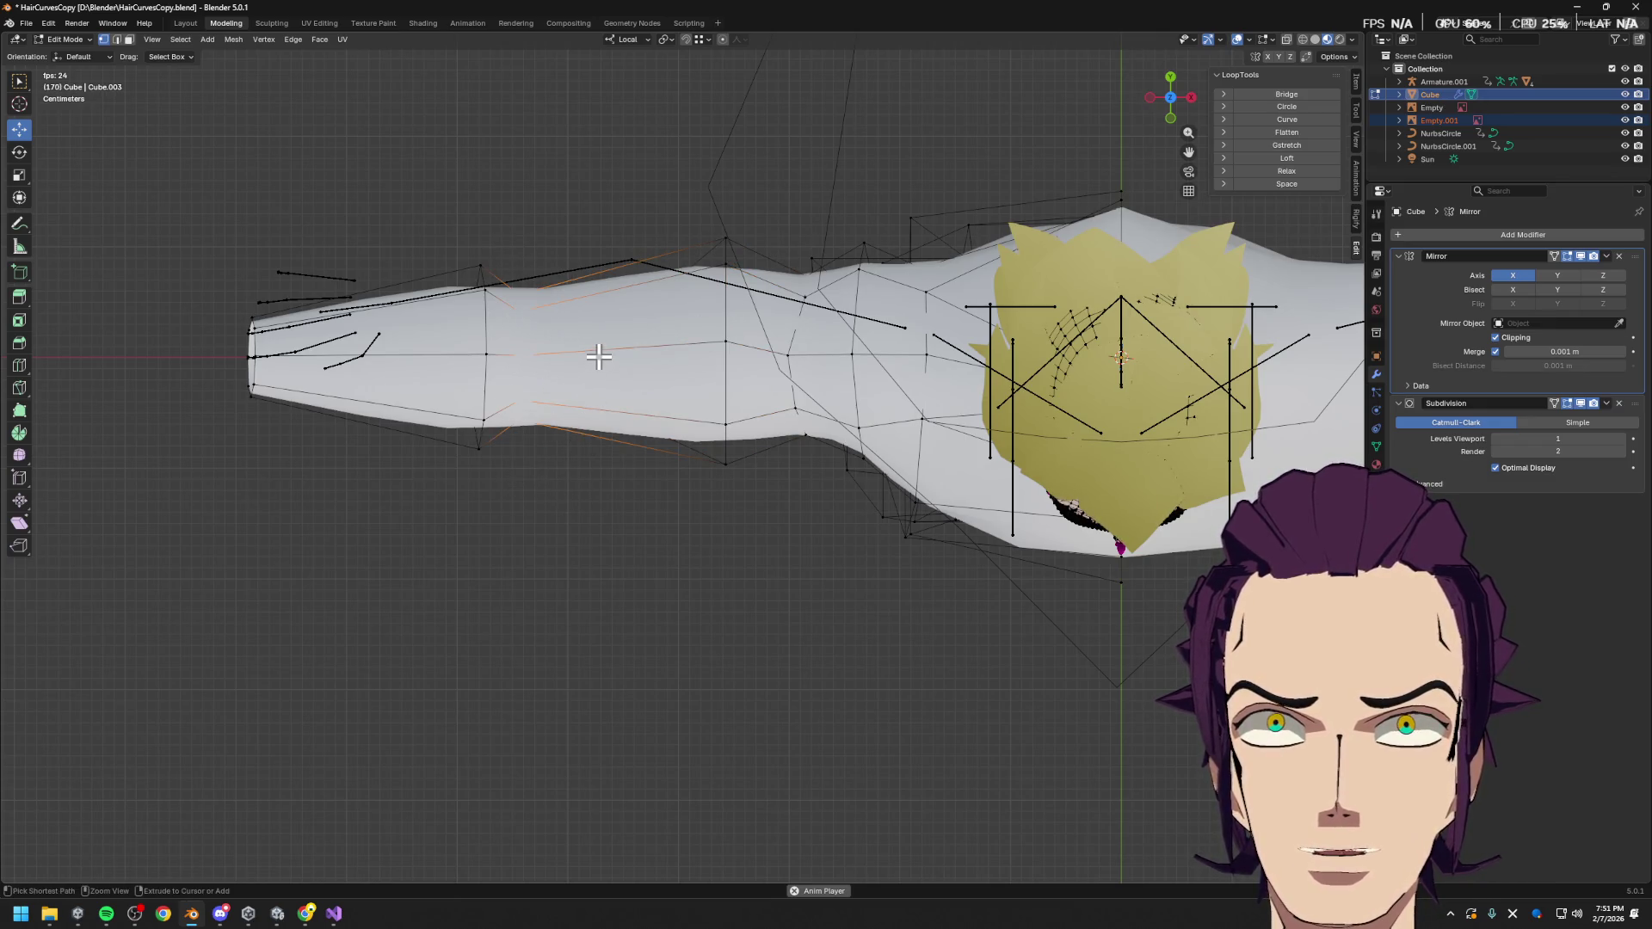
key("ctrl+r")
left_click(600, 353)
left_click(590, 318)
Enlarge the new upper-arm loop, slide it along the arm and shrink it slightly
key("s")
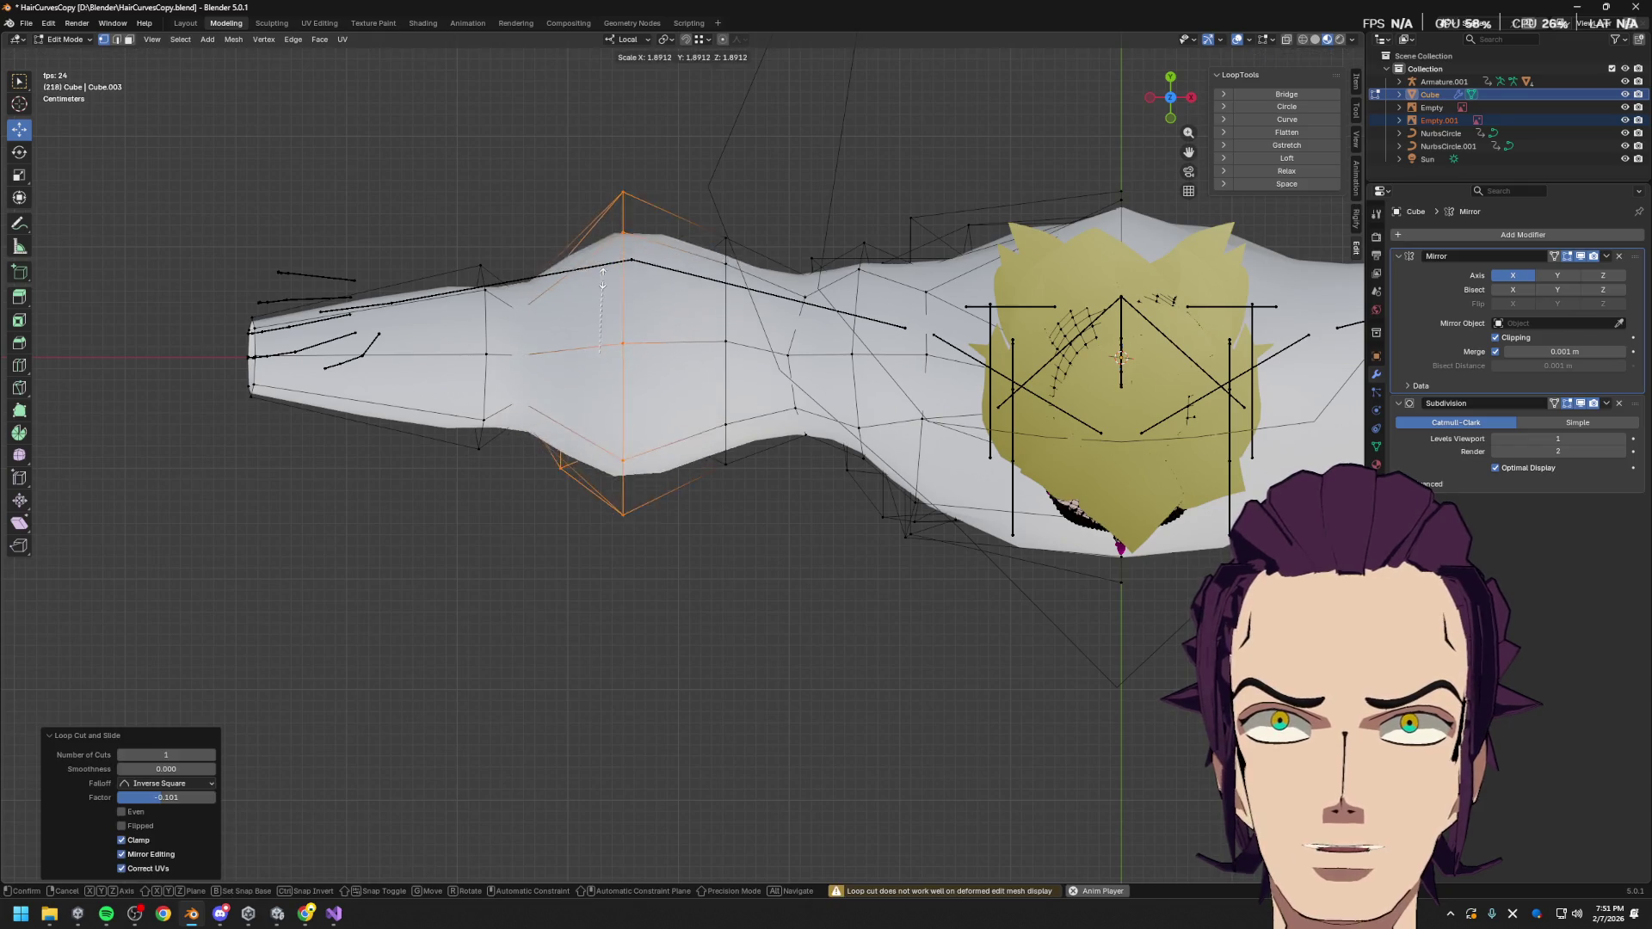
left_click(602, 293)
key("s")
right_click(605, 291)
key("g")
key("g")
left_click(538, 309)
key("s")
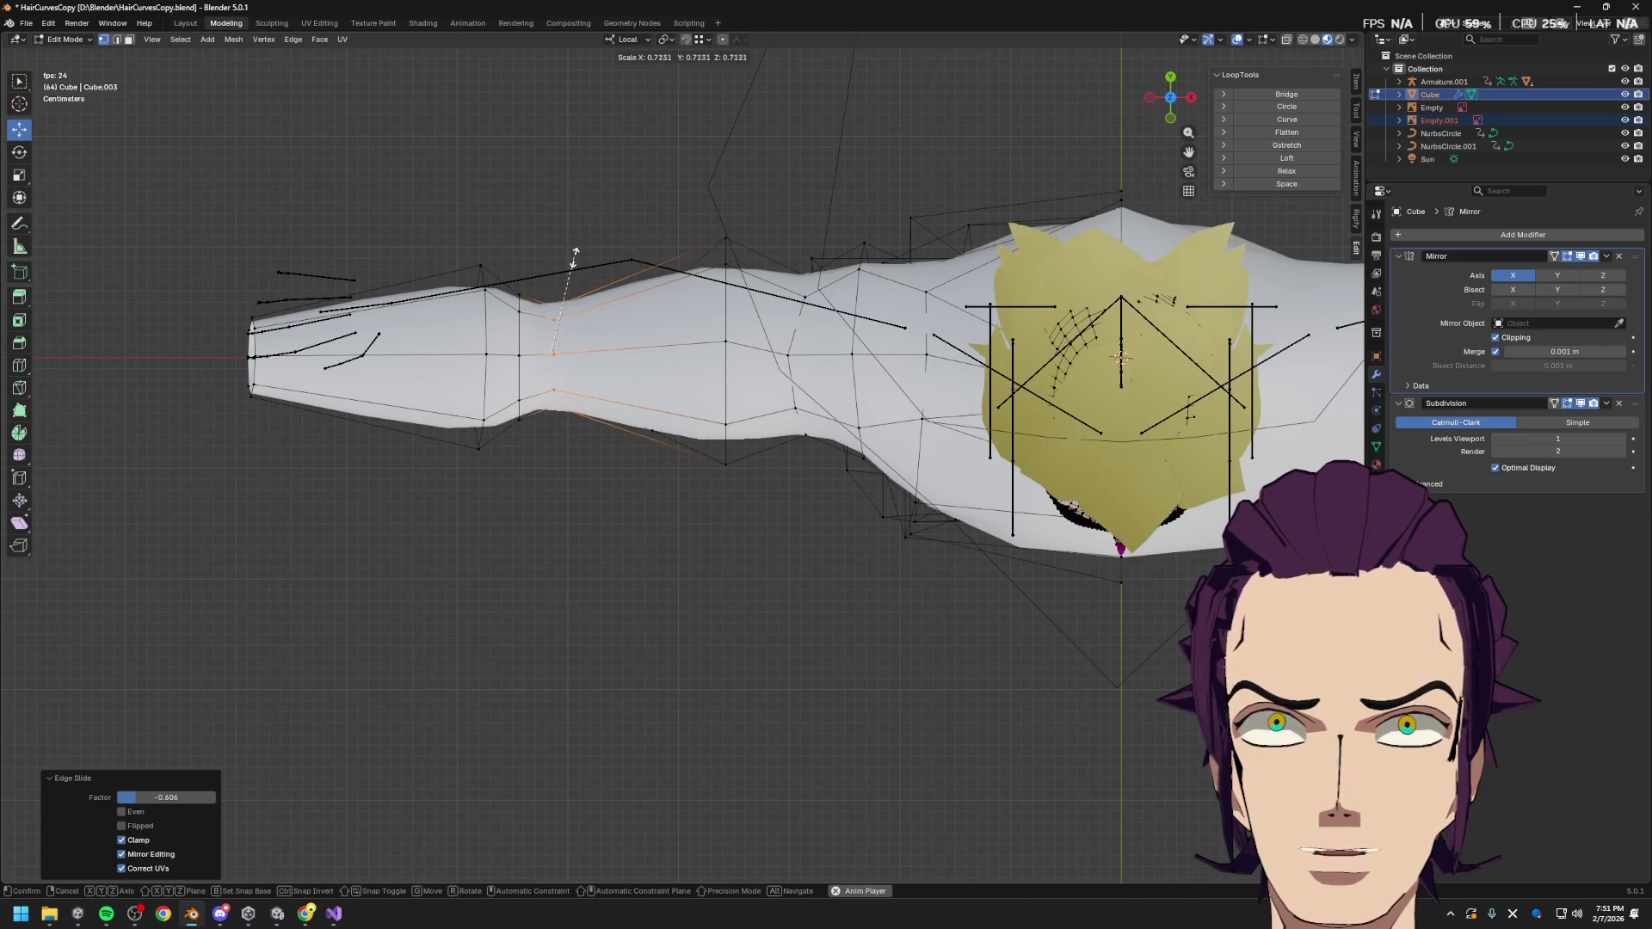
left_click(592, 239)
Move, tilt and nudge the loop along Y, then slide the underside edges along the arm
key("g")
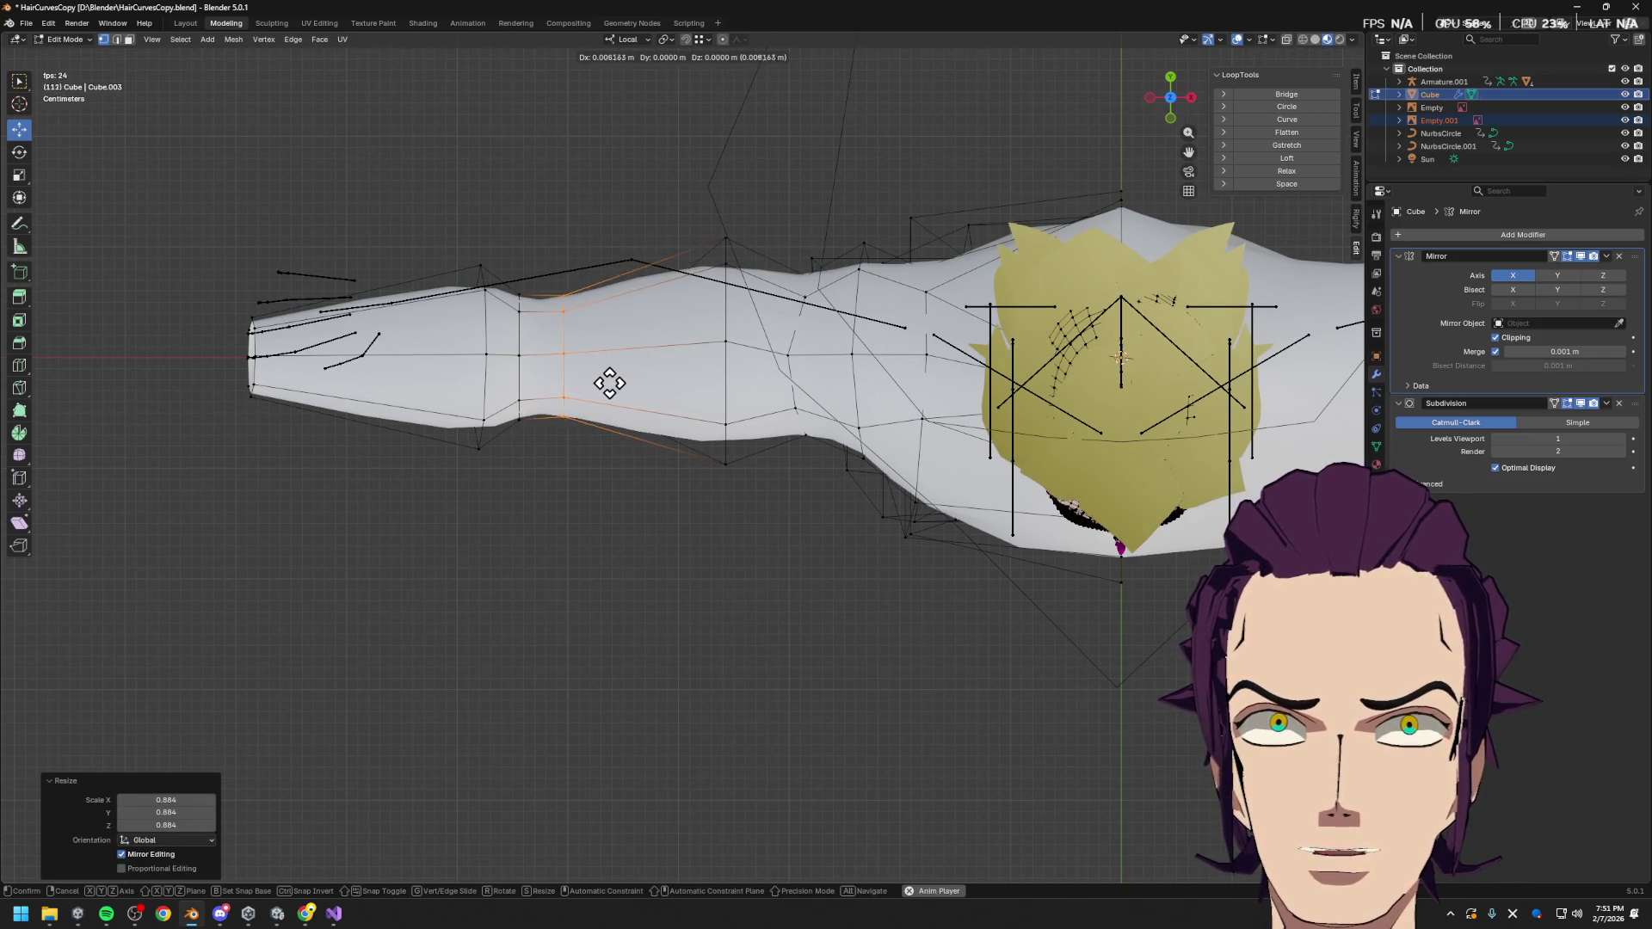
left_click(625, 384)
key("r")
key("r")
key("r")
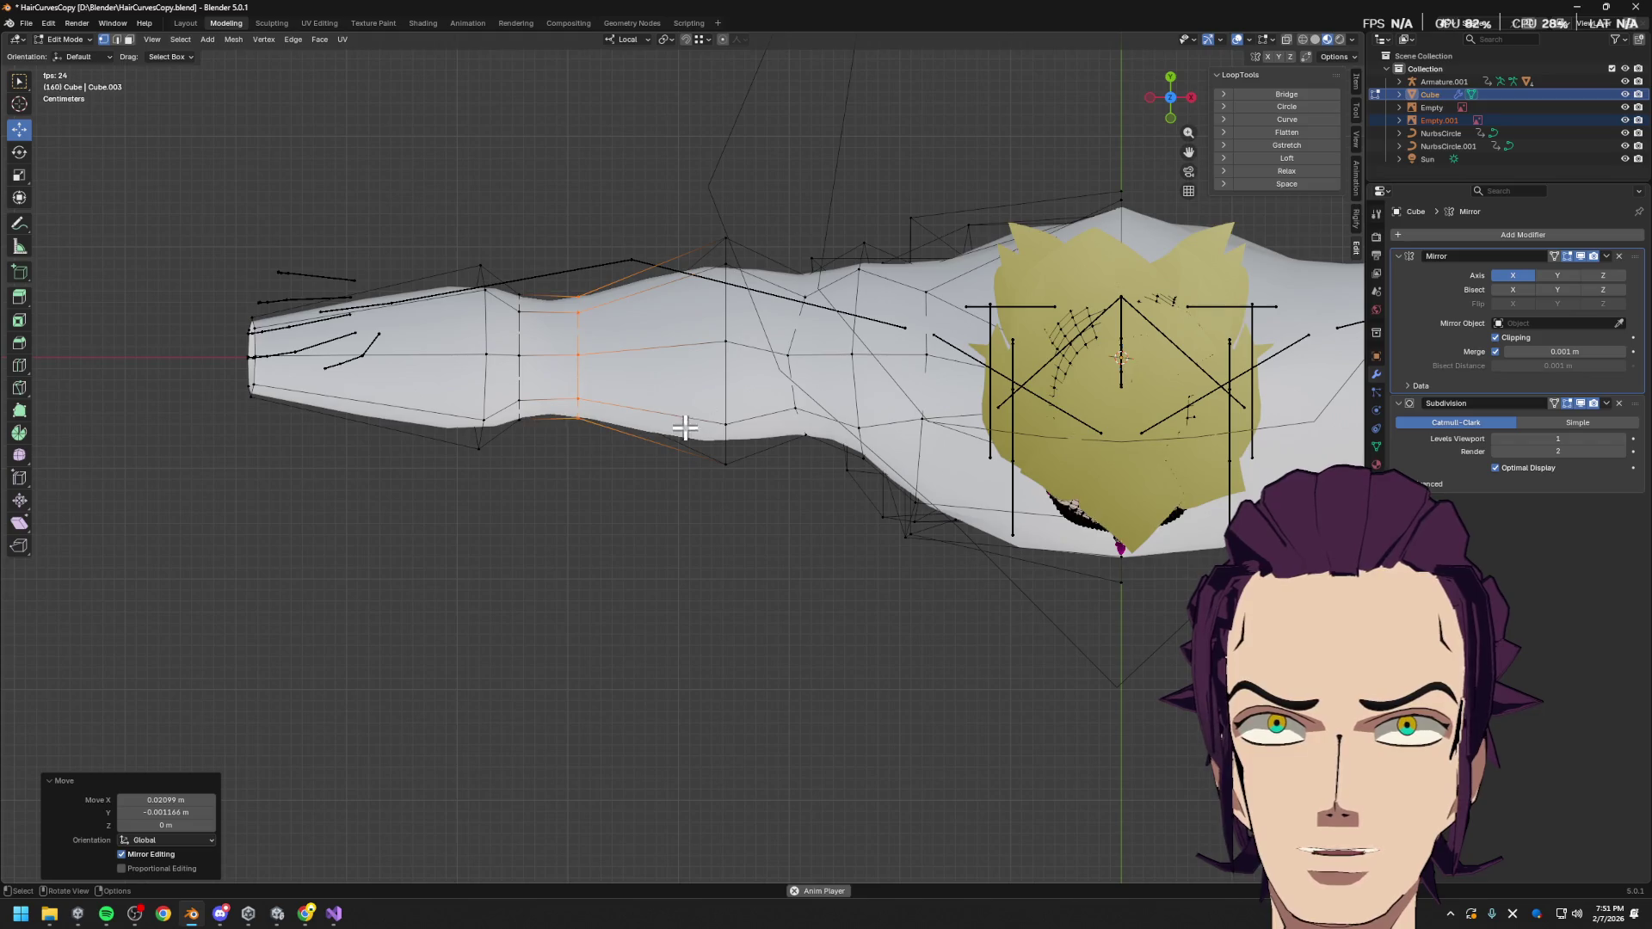
left_click(728, 397)
key("g")
key("y")
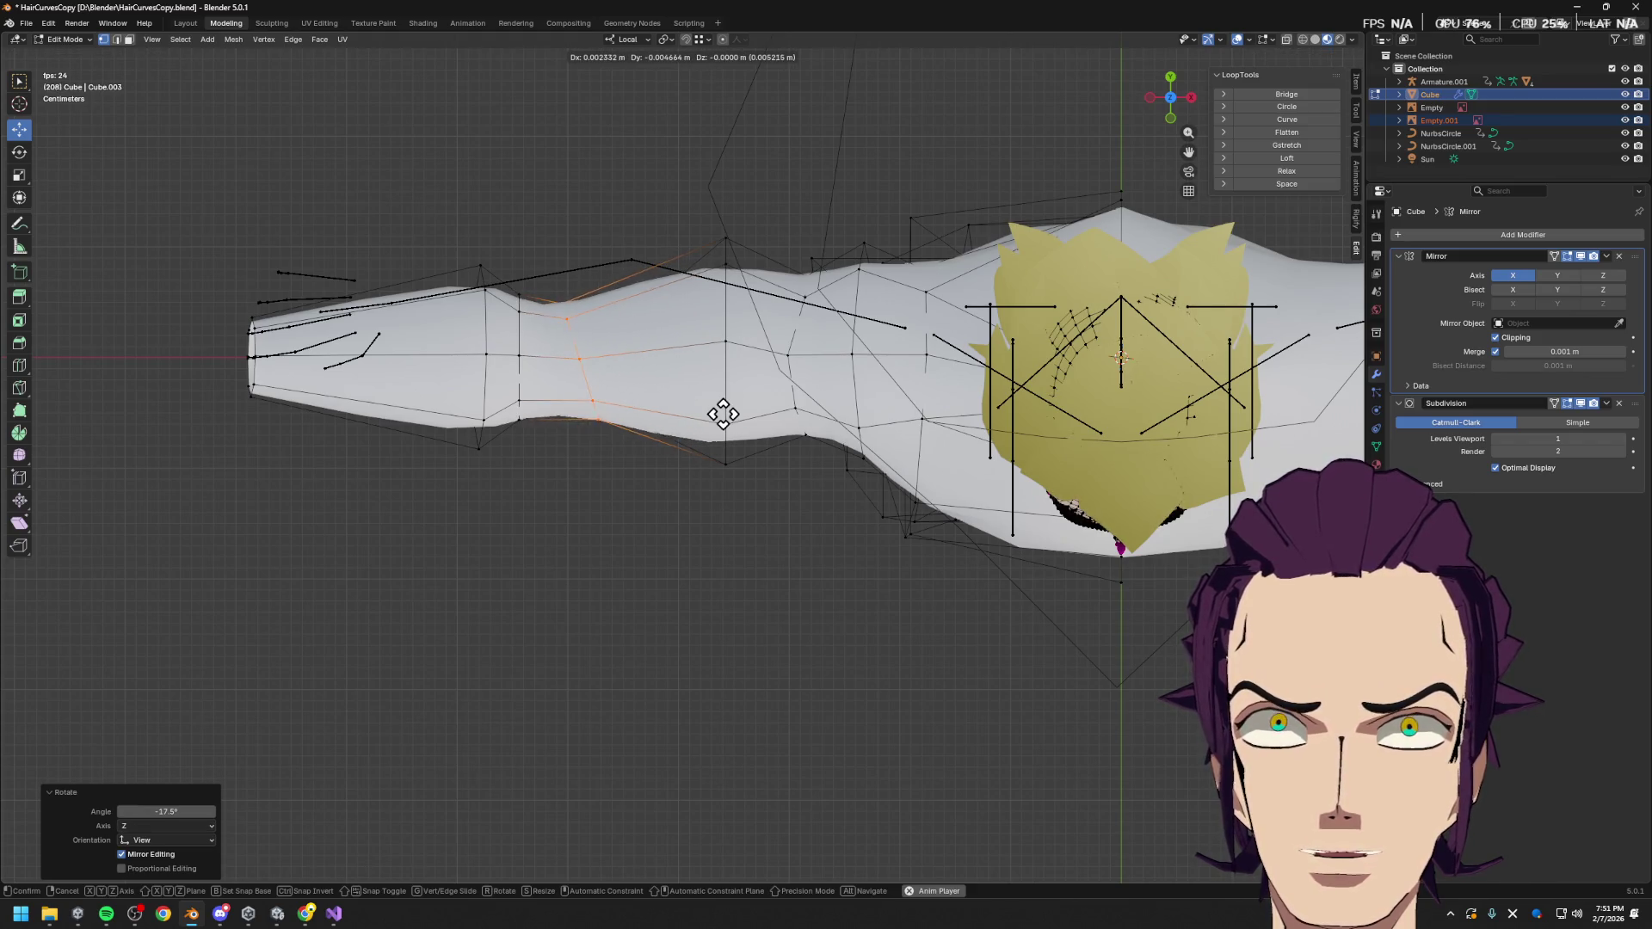
left_click(606, 411)
left_click(605, 413)
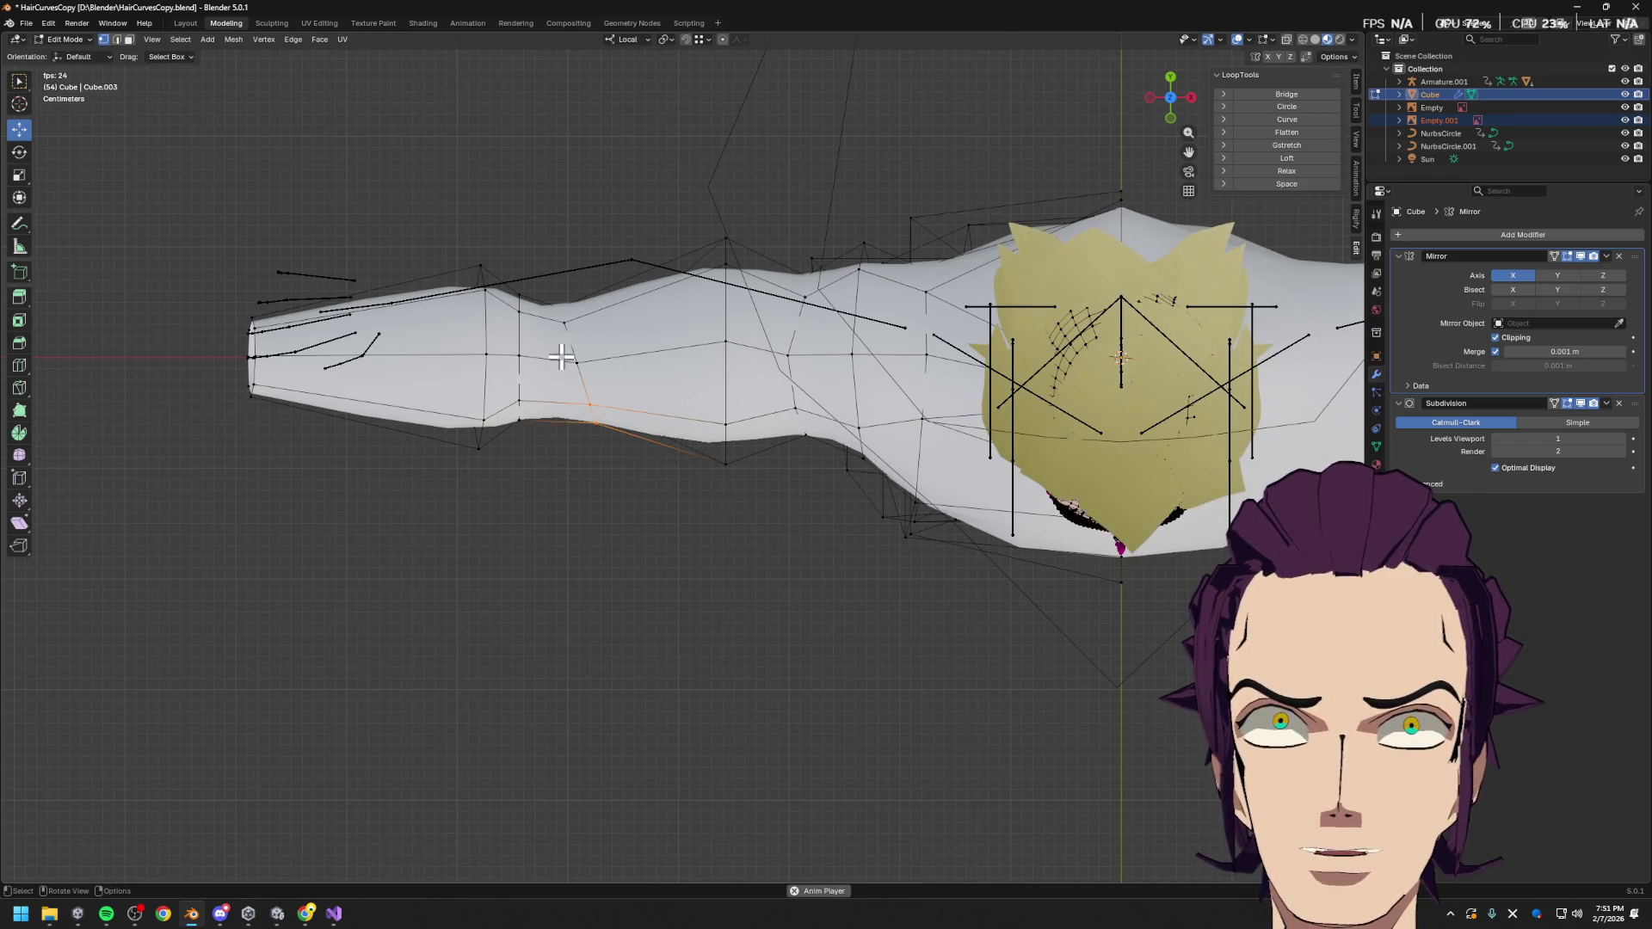
key("g")
key("g")
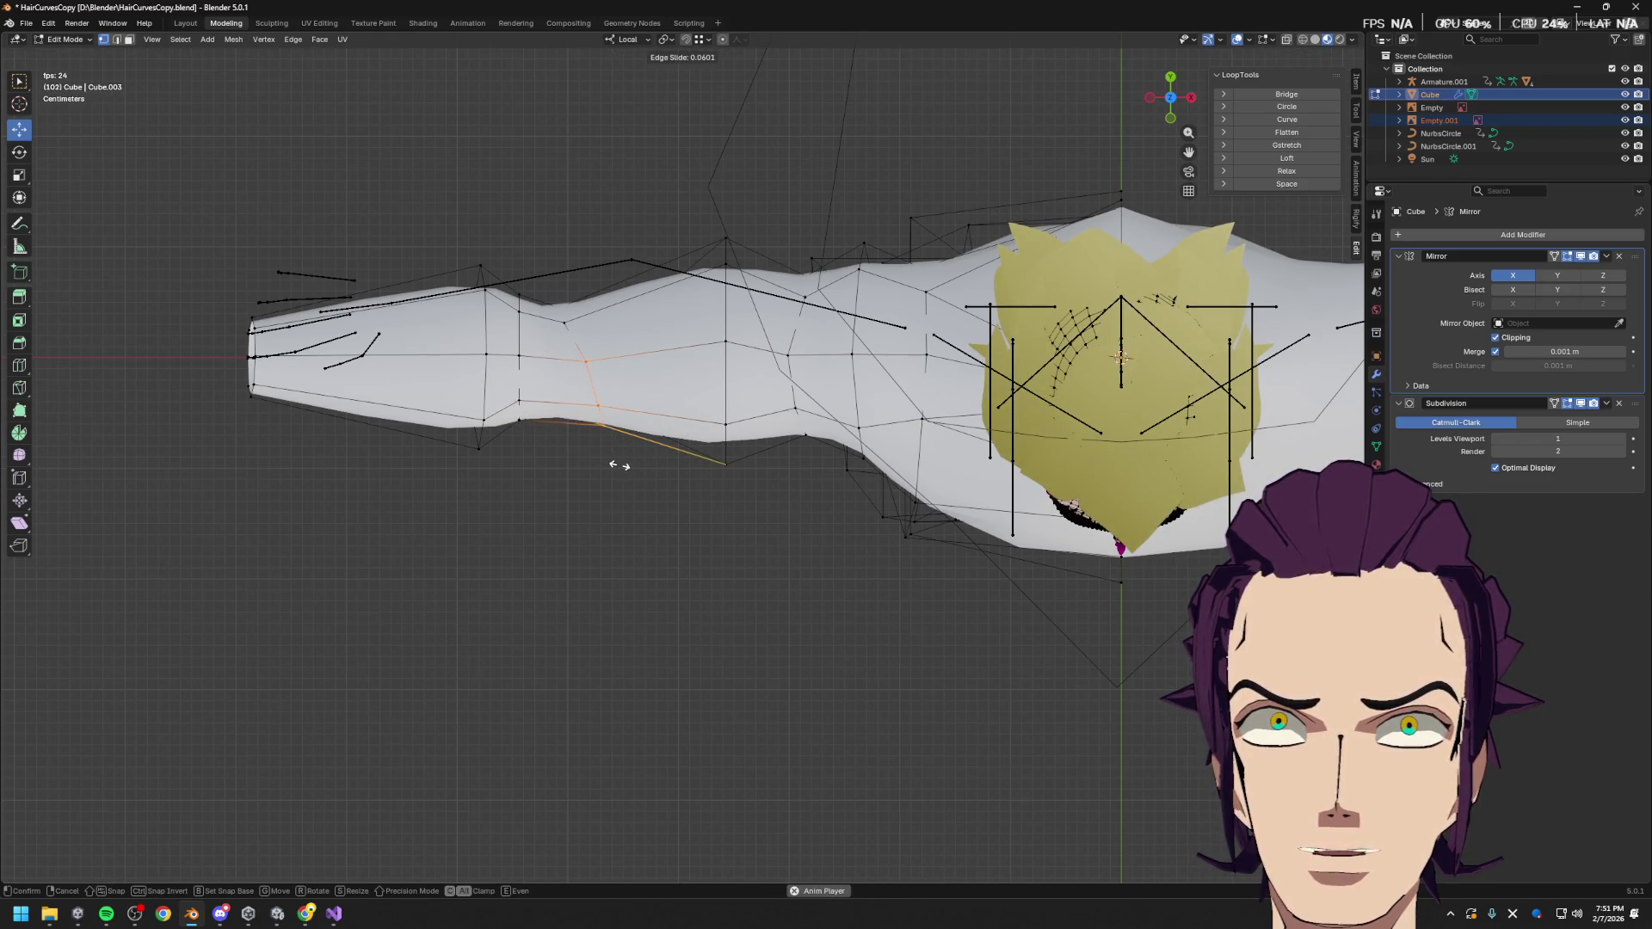
left_click(615, 465)
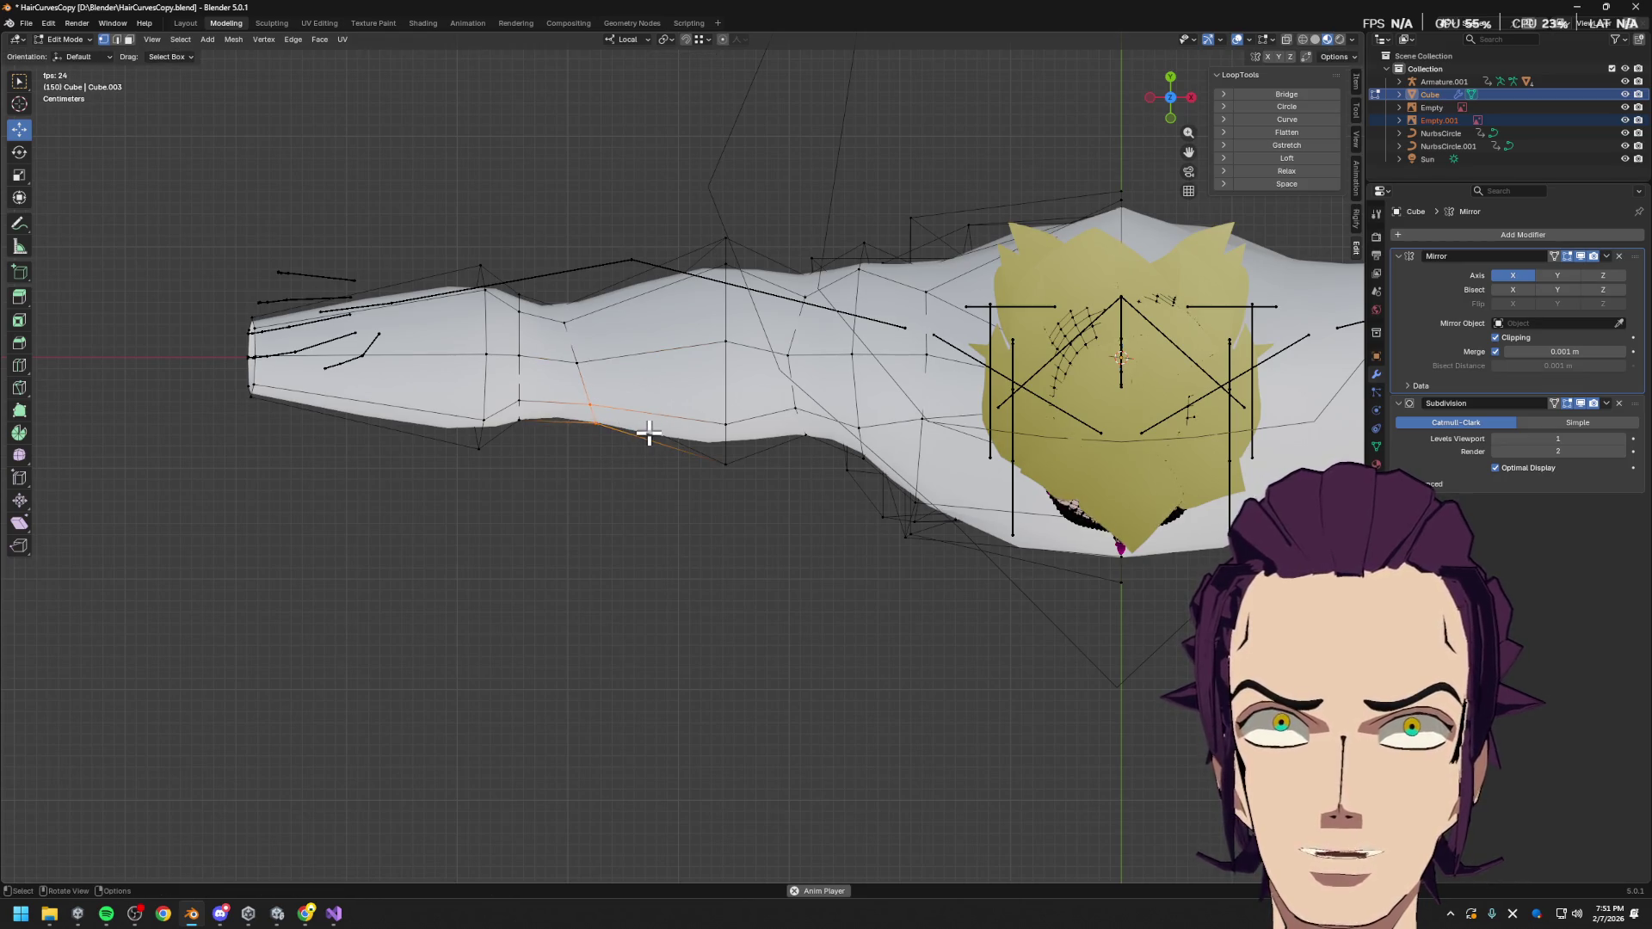
Shrink the edge loop further along the arm and slide it toward the hand
left_click(651, 433, "alt")
key("g")
key("g")
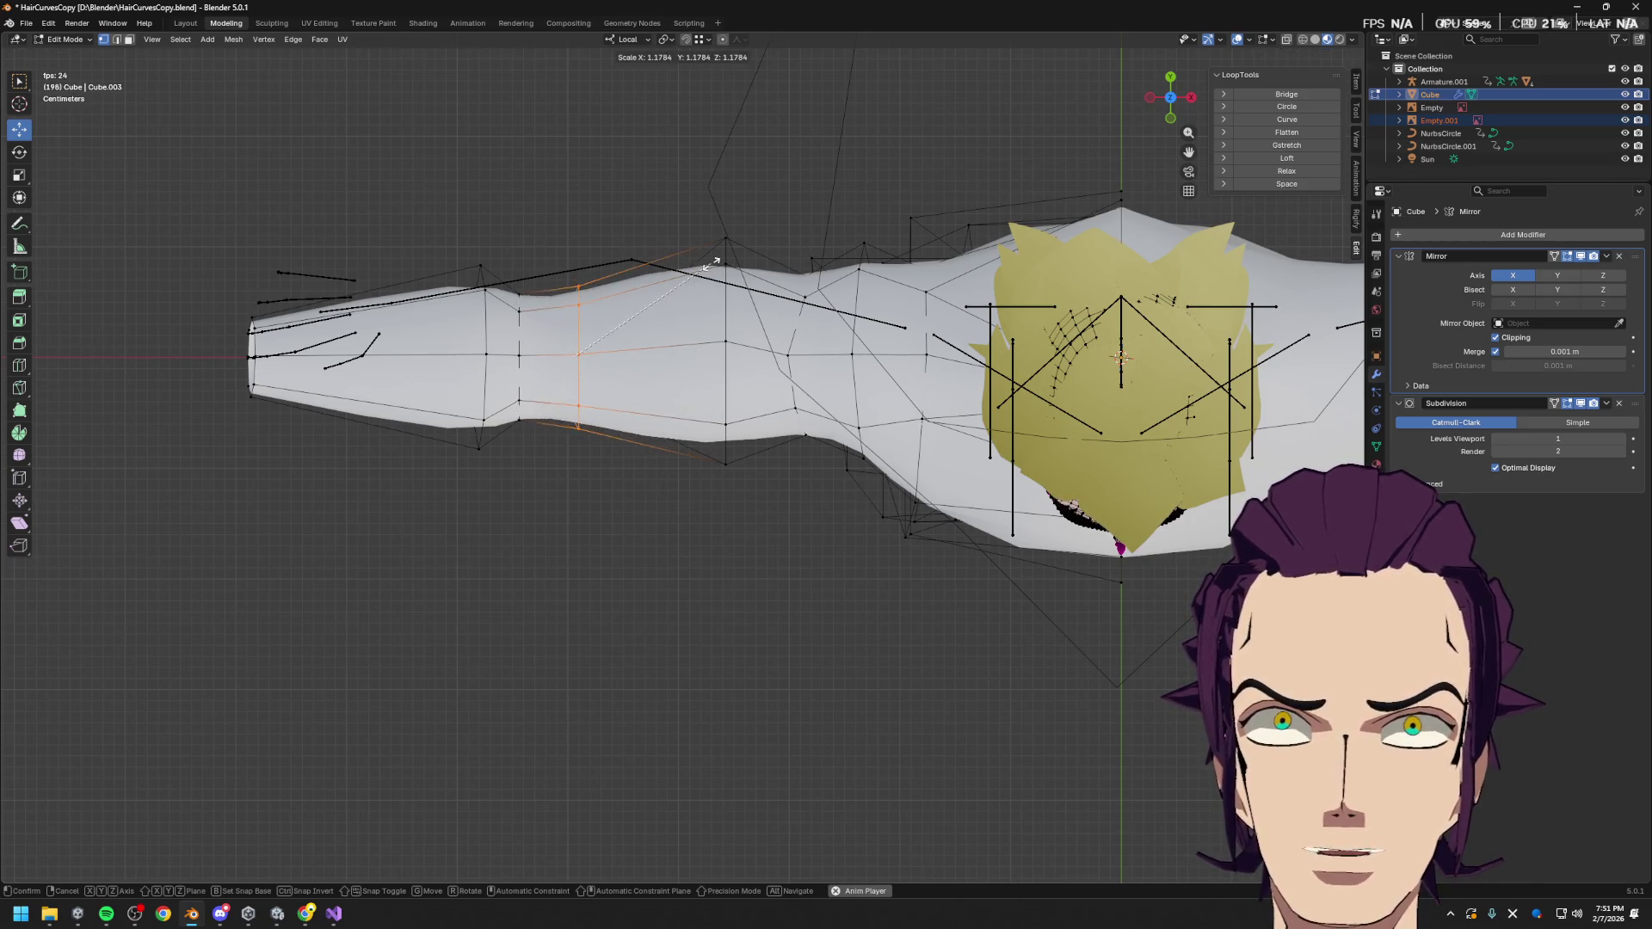
left_click(697, 181)
mouse_move(701, 182)
left_mouse_down()
mouse_move(796, 513)
mouse_move(791, 560)
left_mouse_up()
key("s")
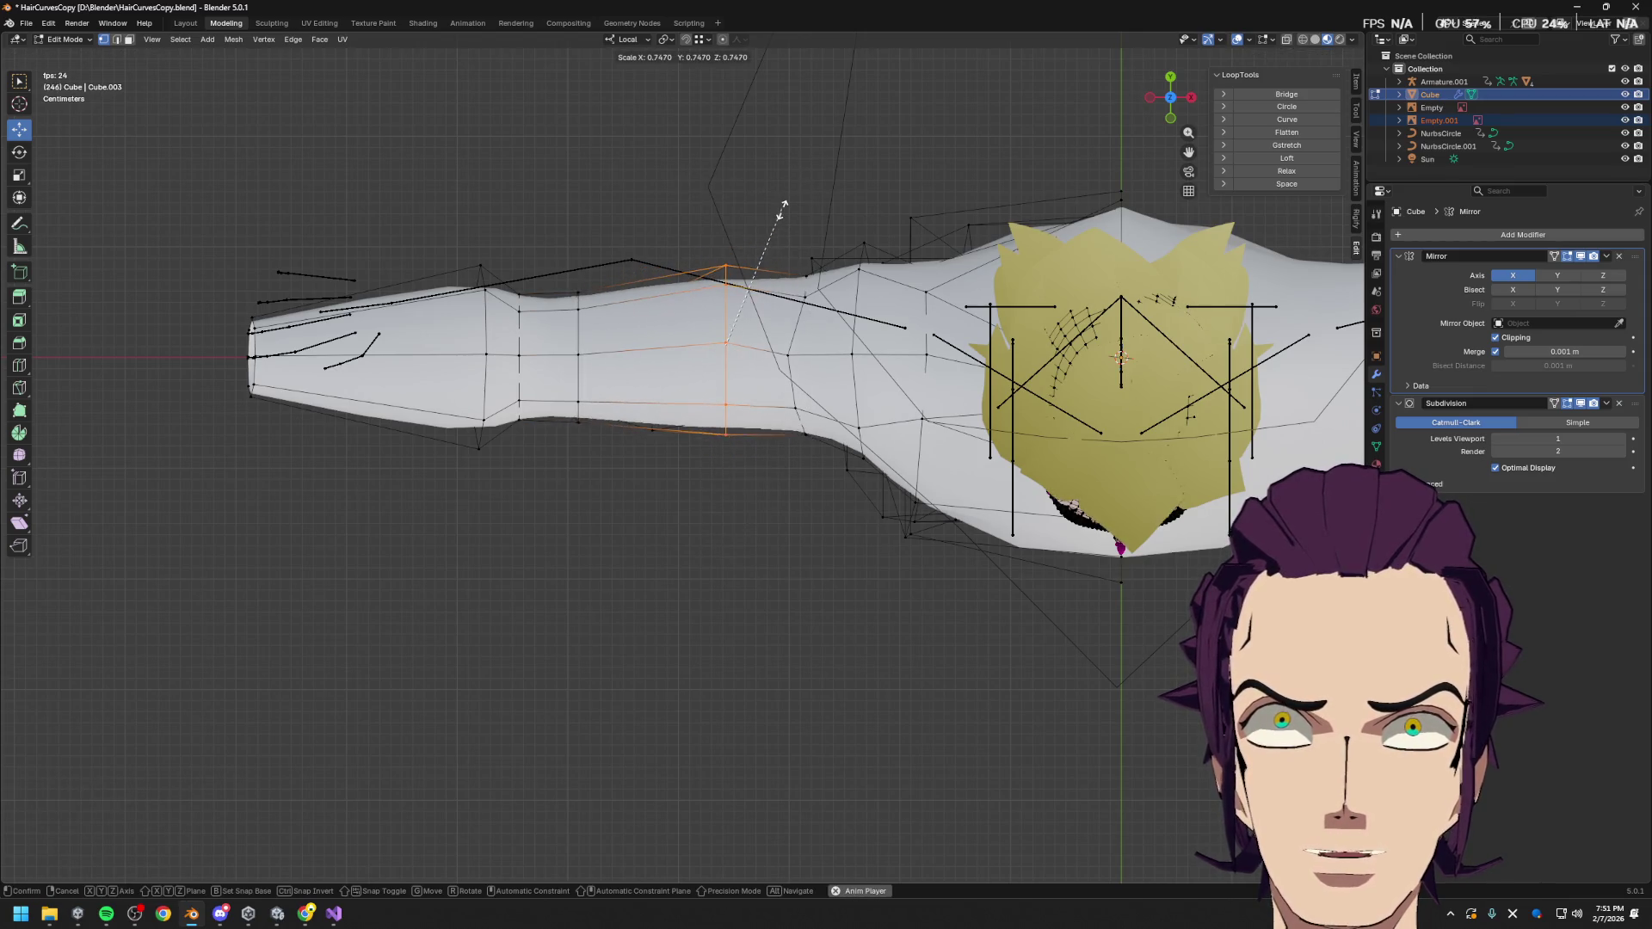
left_click(781, 210)
key("g")
key("g")
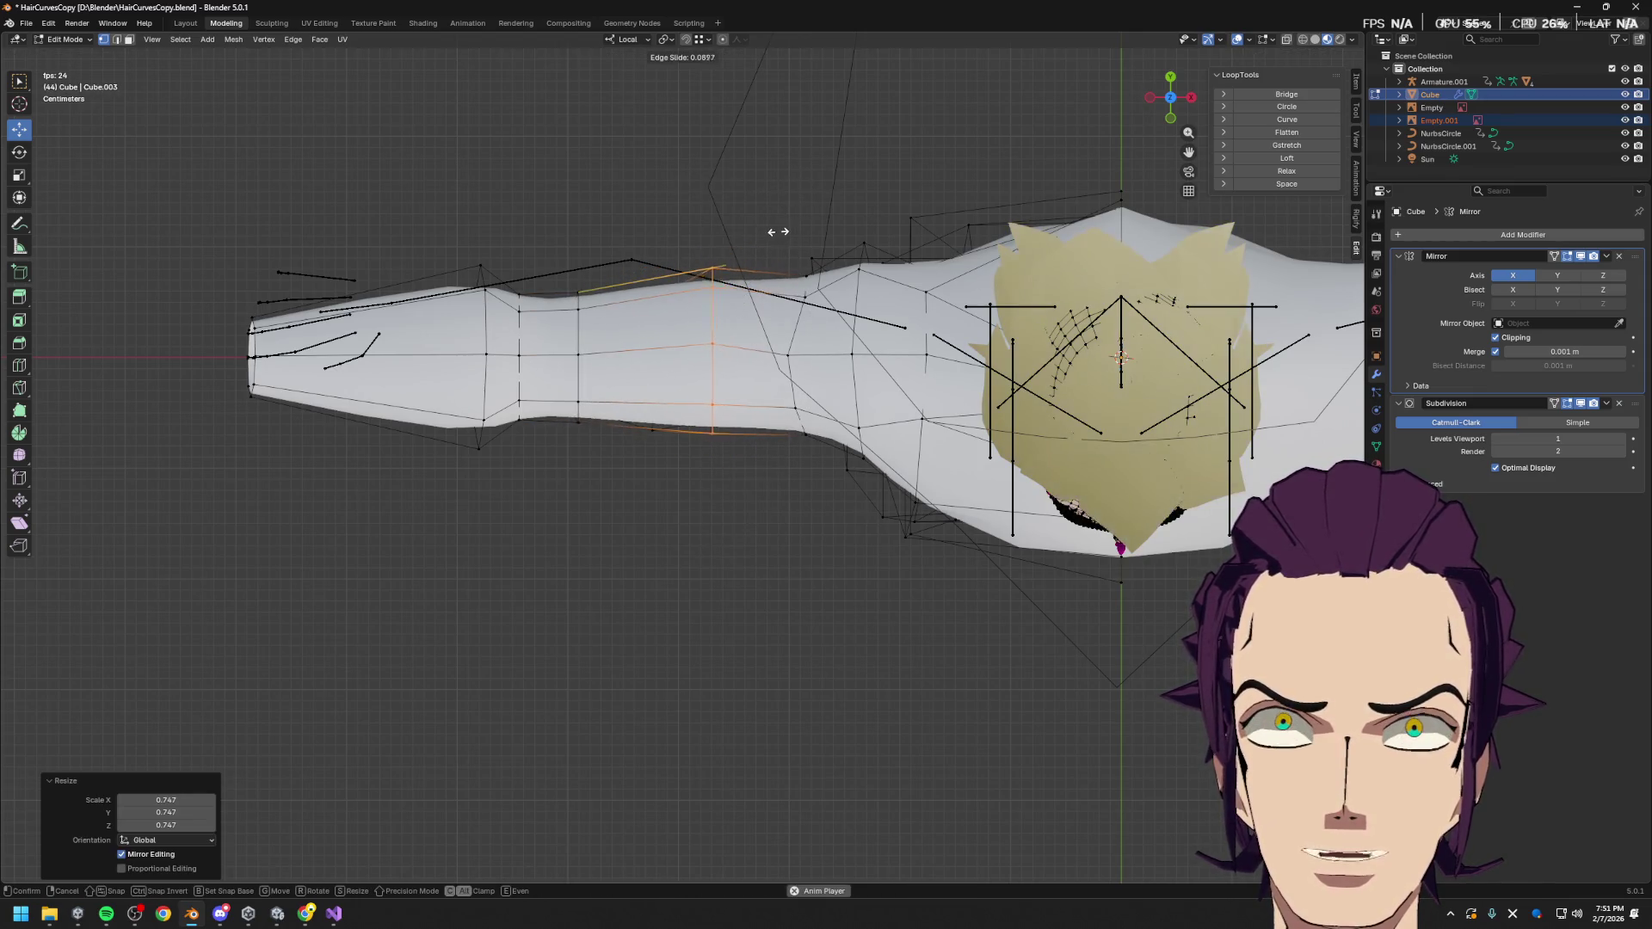
left_click(750, 238)
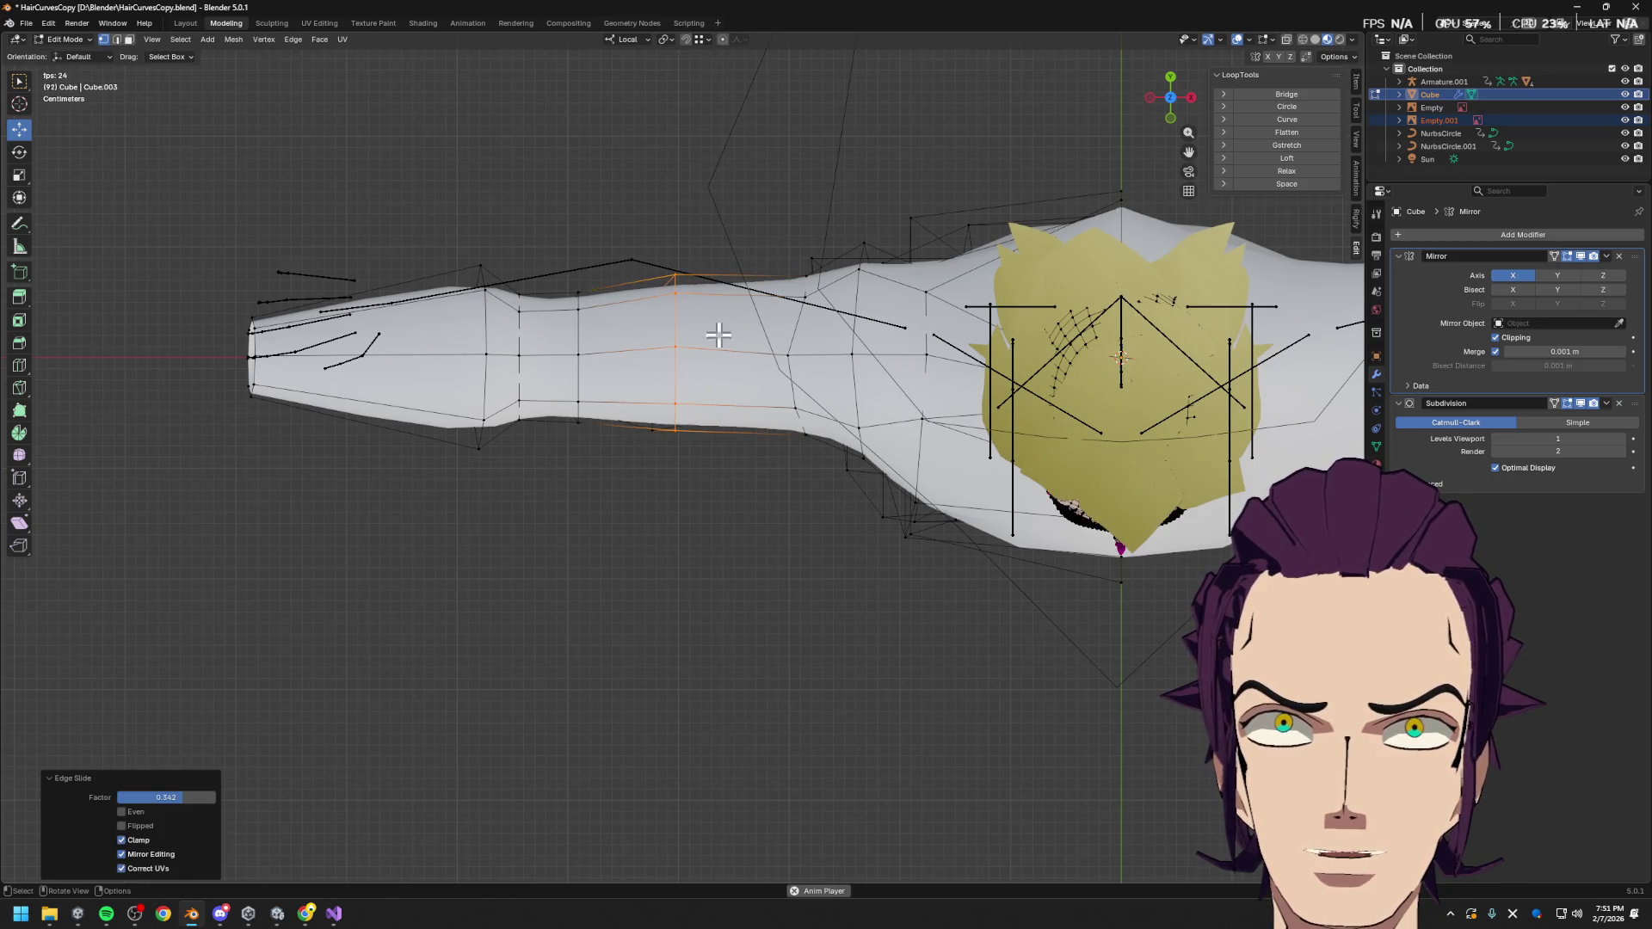
Move the arm's underside edge 0.003332 m along local Y with proportional editing on
left_click(659, 397)
key("g")
left_click(694, 469)
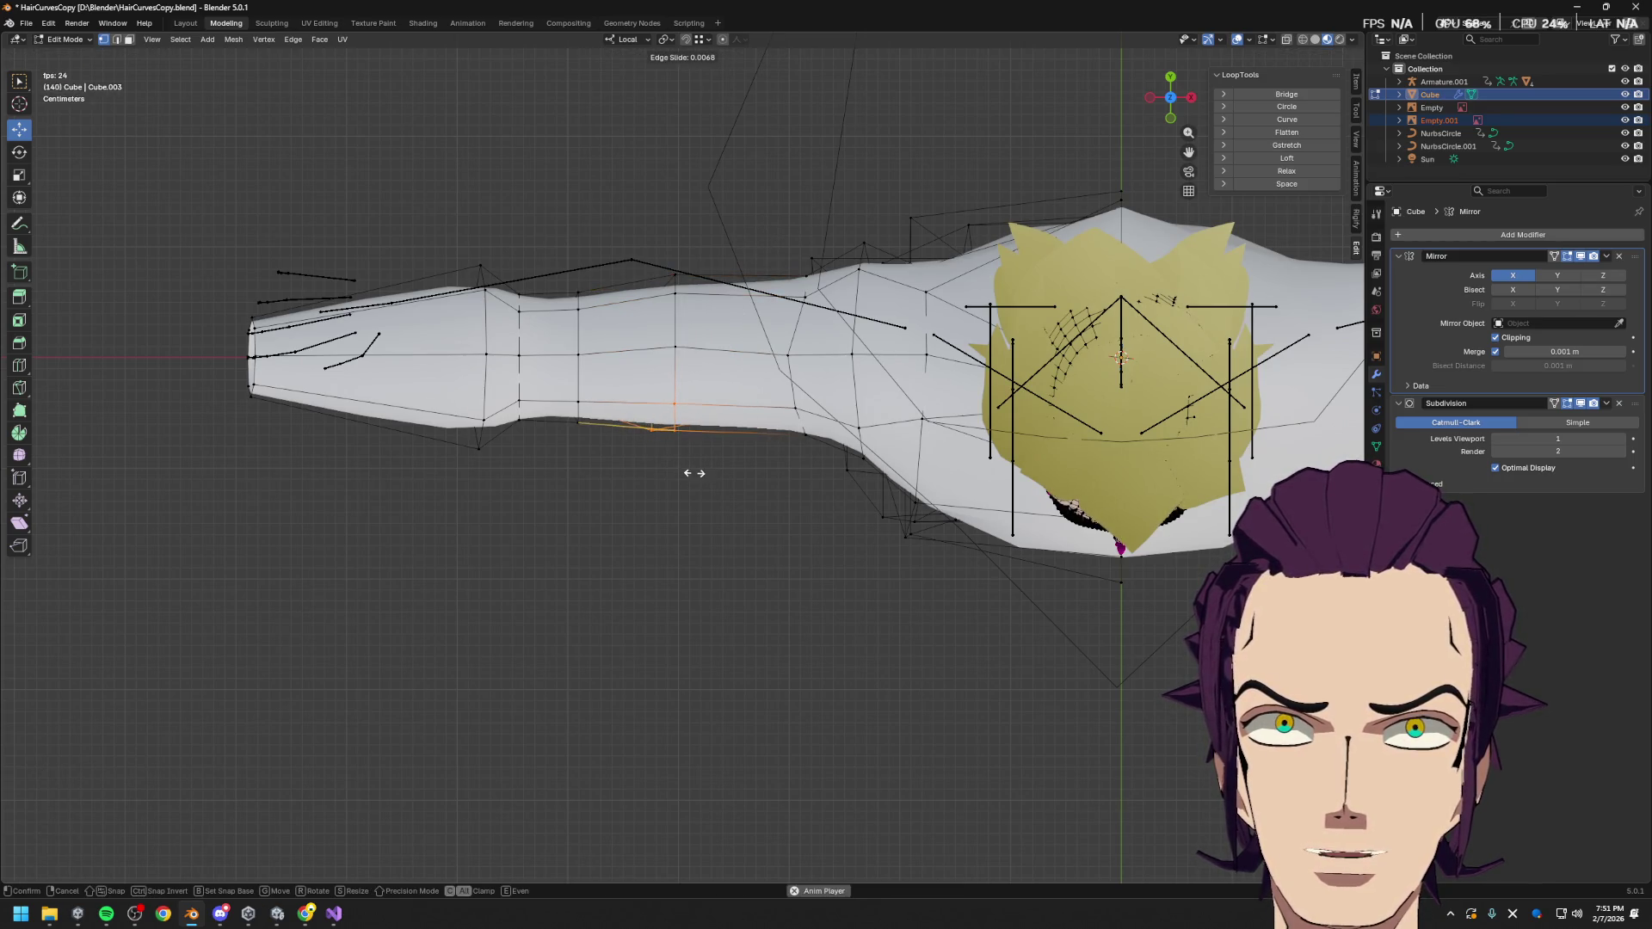
key("g")
key("y")
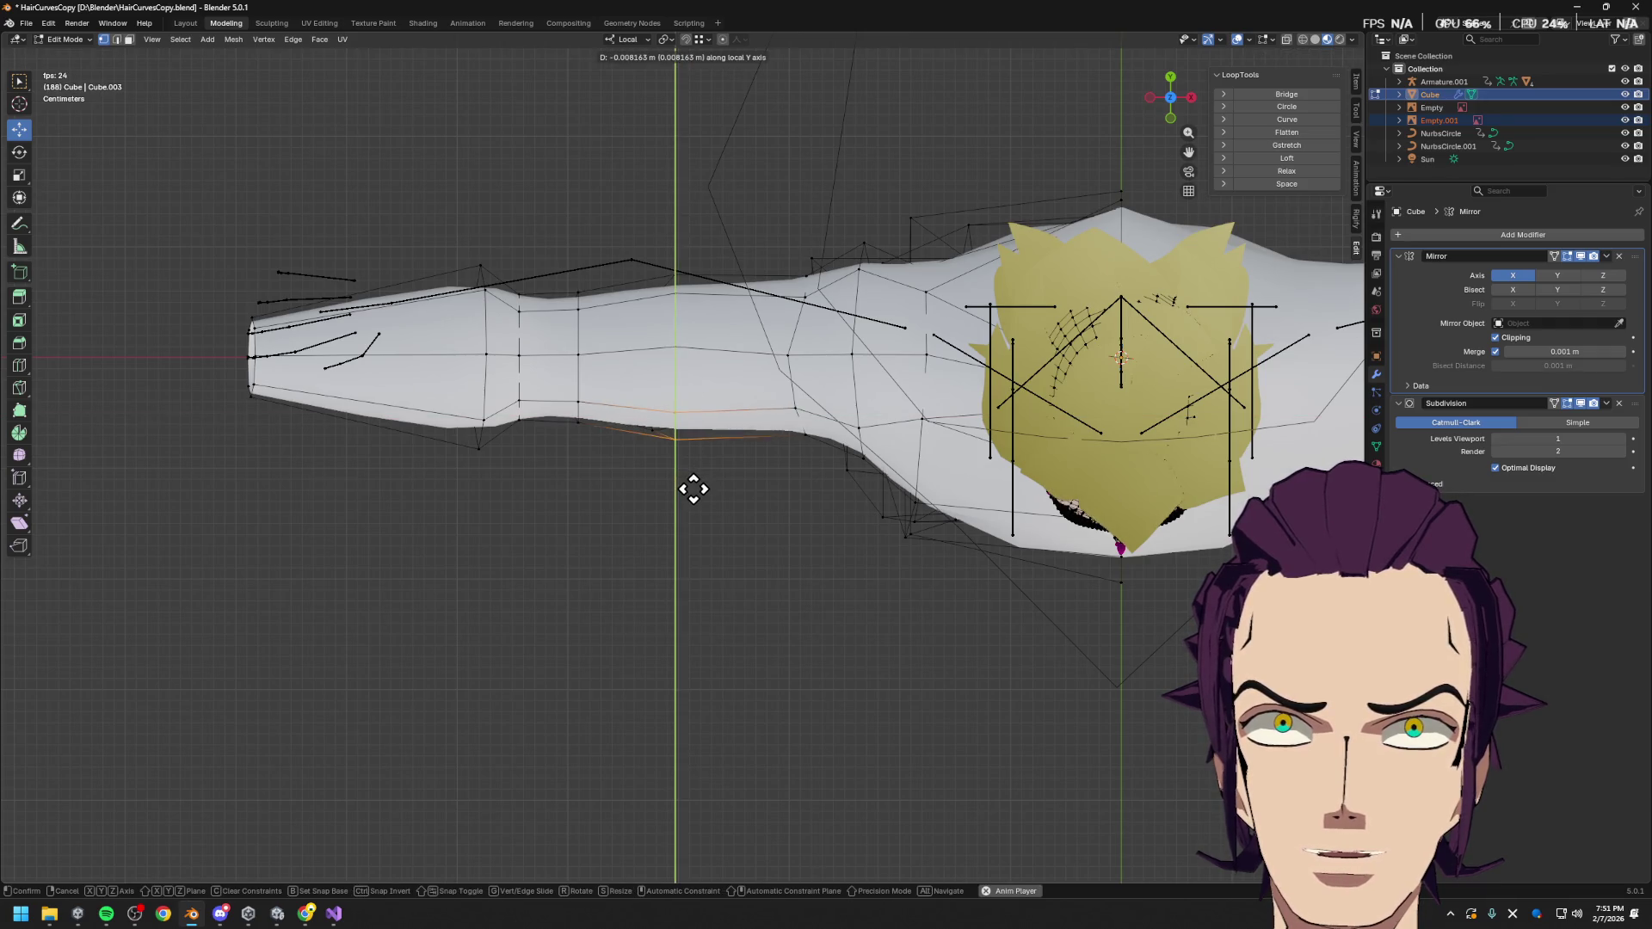
key("Escape")
left_click(723, 39)
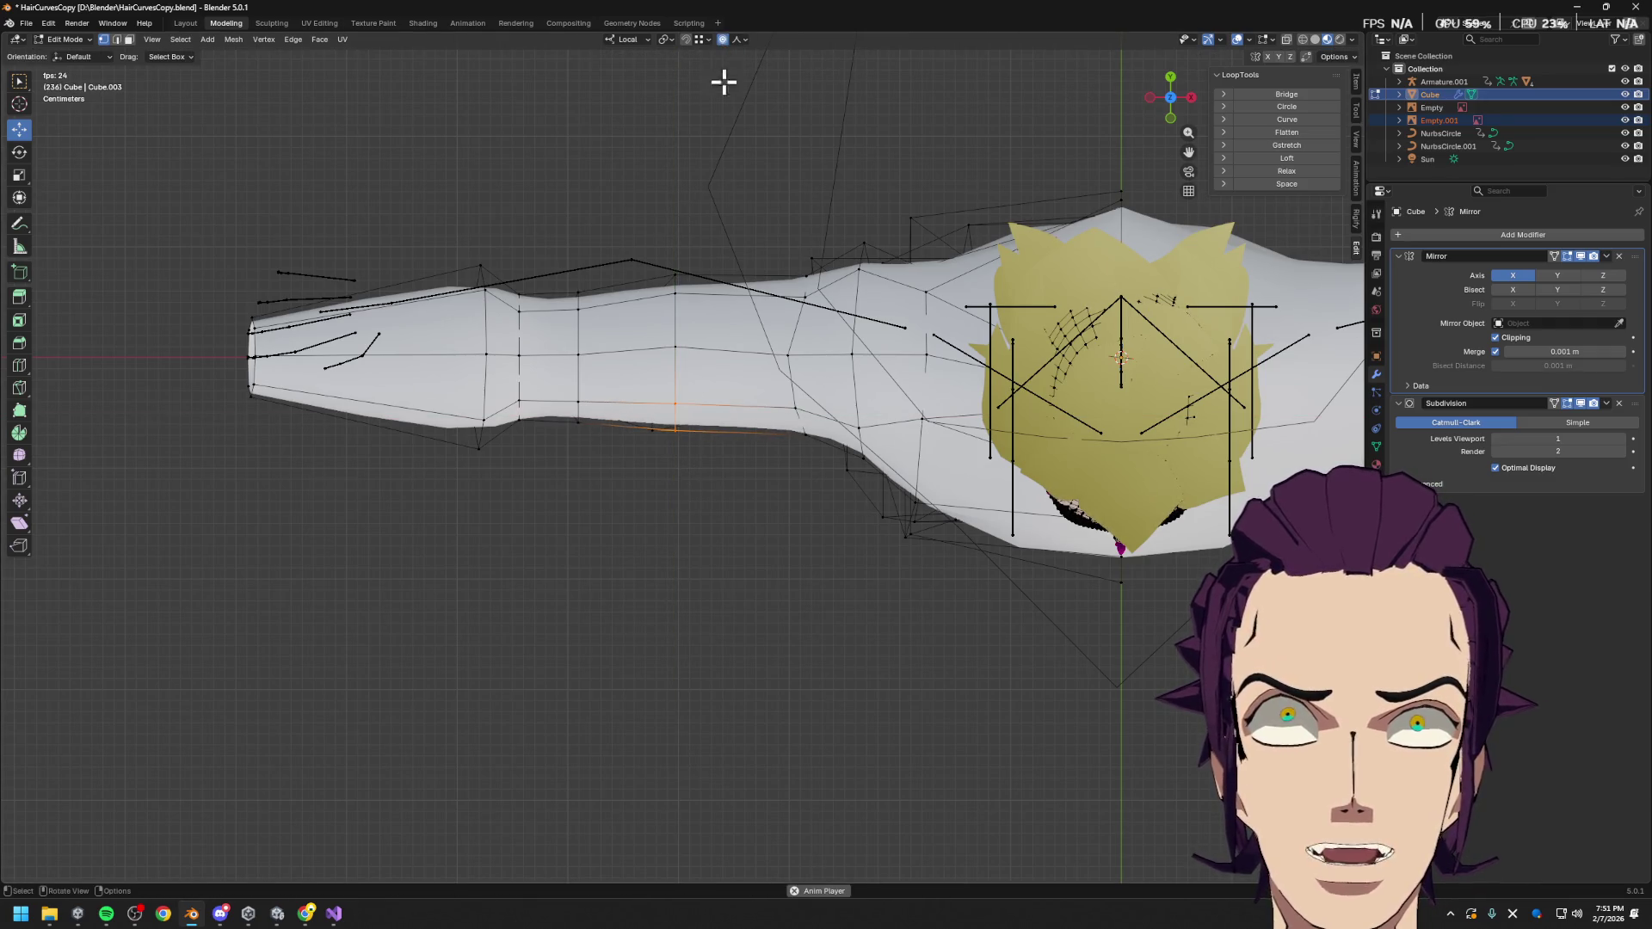
key("g")
key("y")
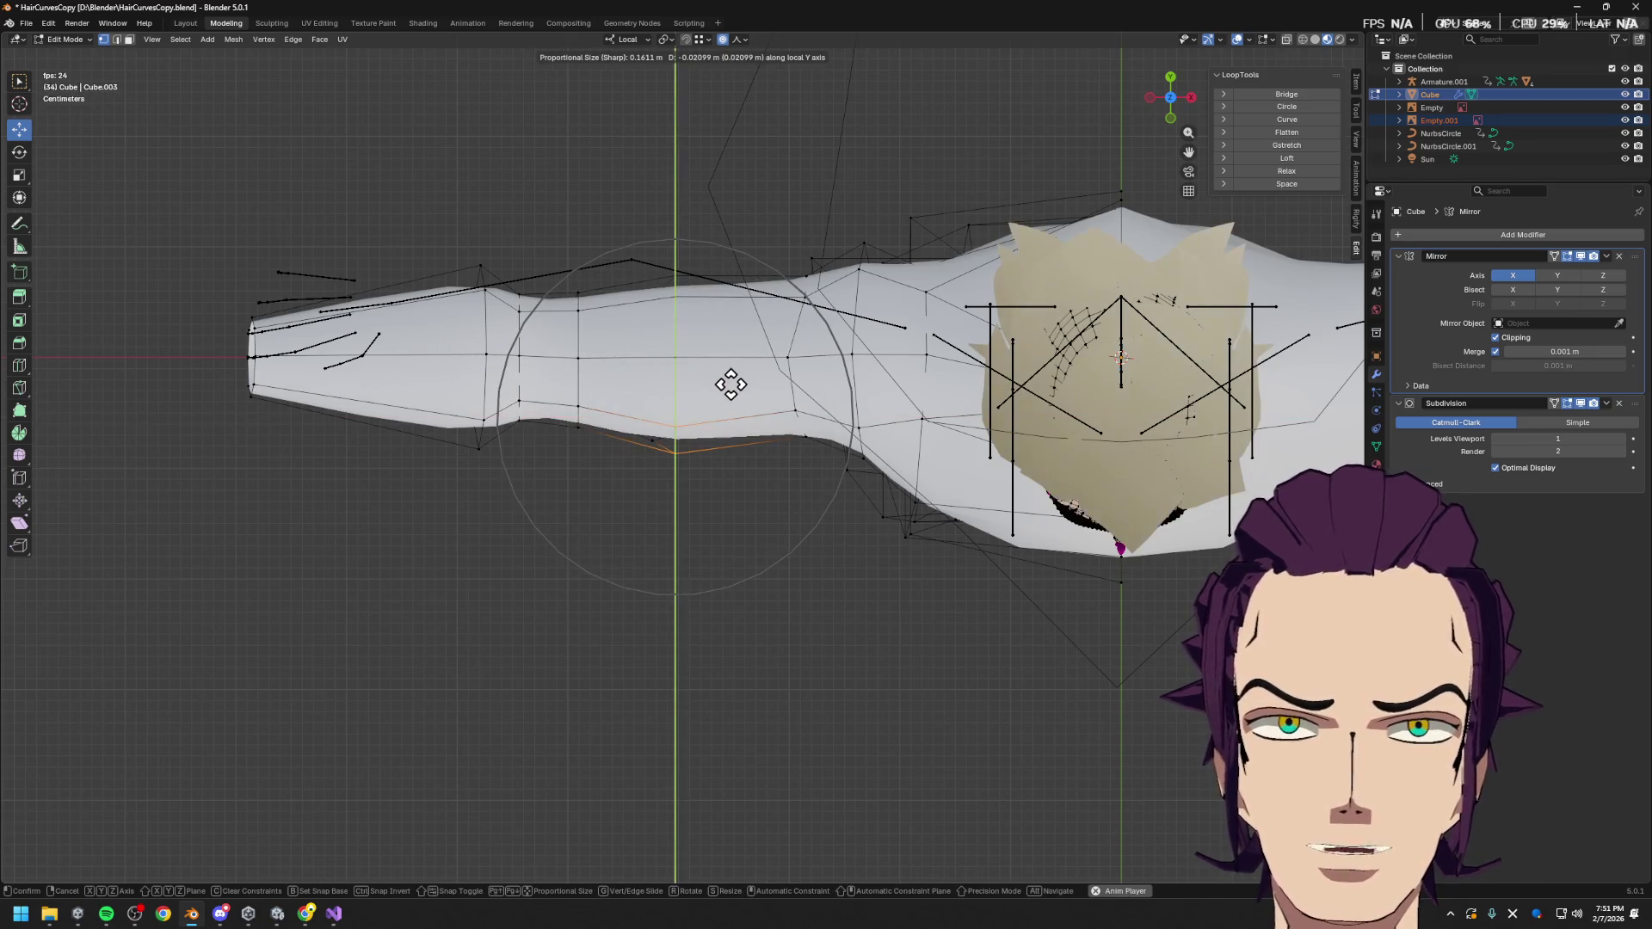
left_click(732, 378)
Vertex-slide the underside vertices along their edges
key("g")
key("y")
key("Escape")
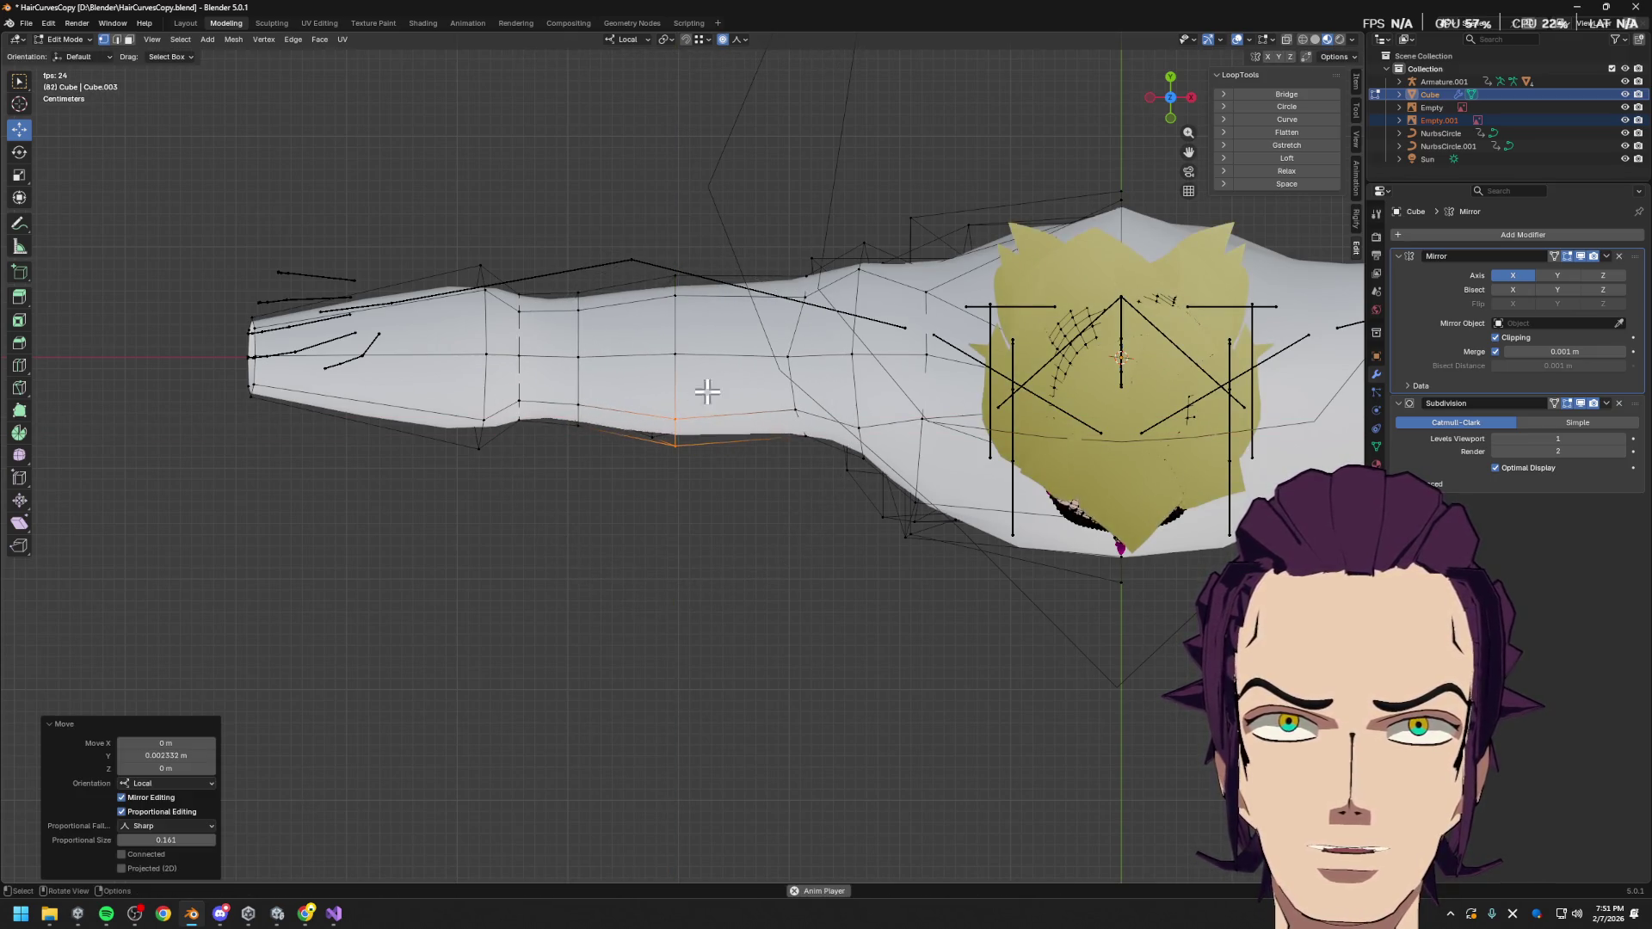
key("g")
key("g")
left_click(686, 404)
key("g")
key("g")
left_click(685, 360)
Orbit around behind the body and zoom in close on the forearm and hand
mouse_move(689, 358)
middle_mouse_down()
mouse_move(831, 354)
mouse_move(874, 299)
mouse_move(963, 247)
mouse_move(738, 590)
mouse_move(694, 620)
mouse_move(490, 671)
mouse_move(775, 540)
mouse_move(797, 583)
mouse_move(816, 505)
middle_mouse_up()
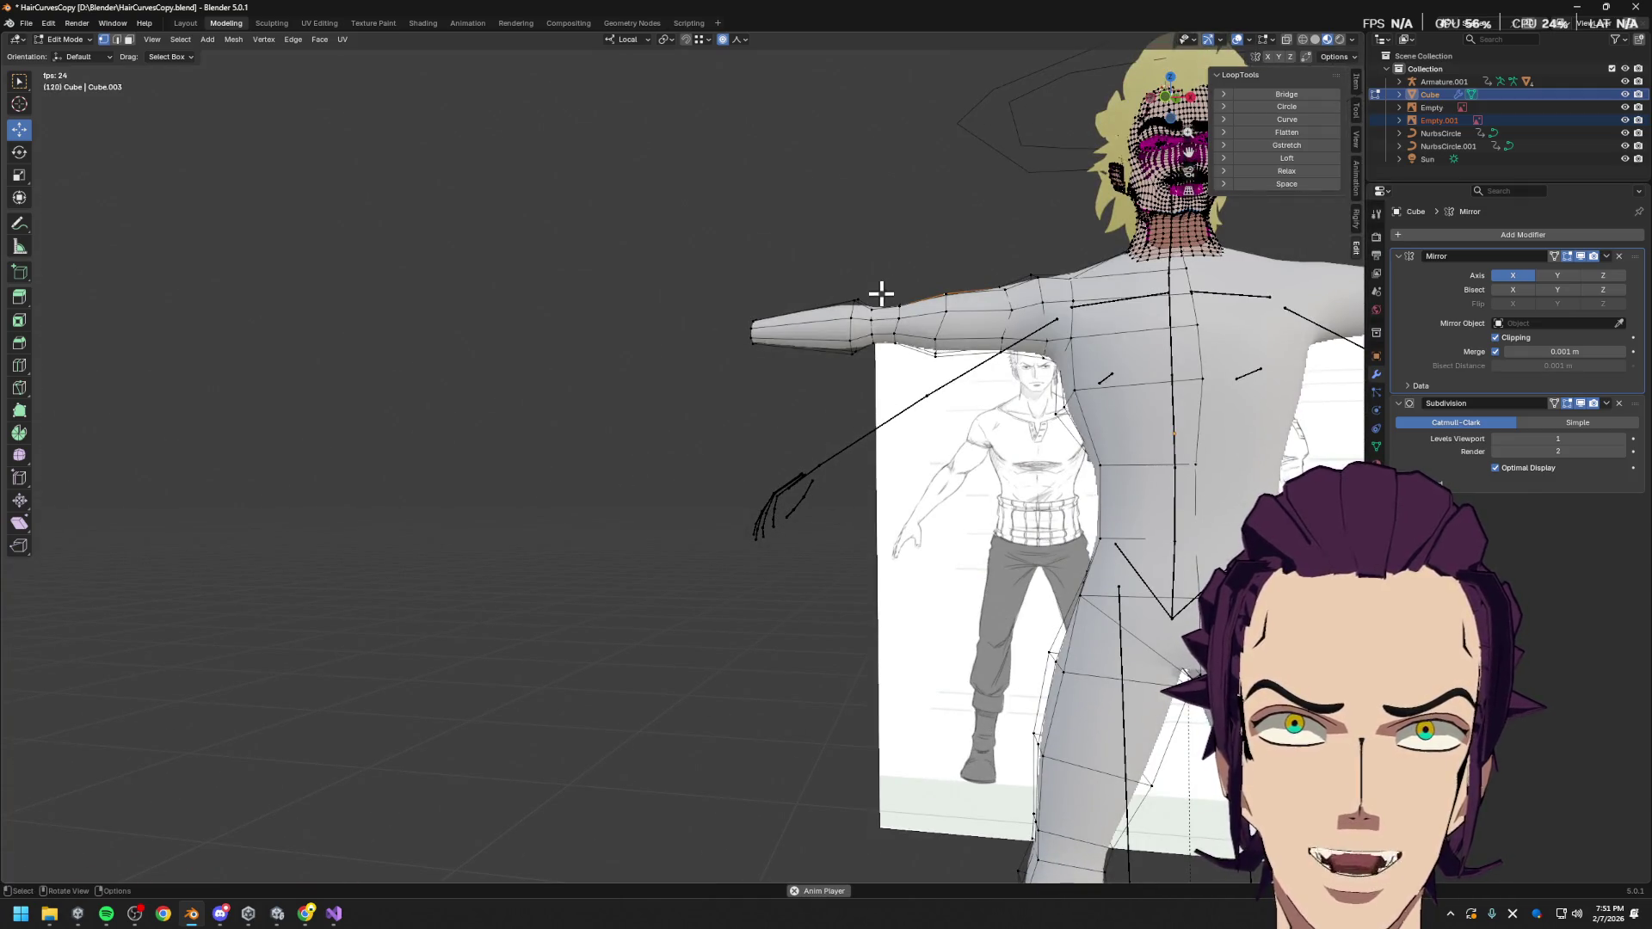
mouse_move(894, 327)
middle_mouse_down()
mouse_move(942, 453)
mouse_move(955, 426)
mouse_move(1066, 523)
mouse_move(896, 454)
middle_mouse_up()
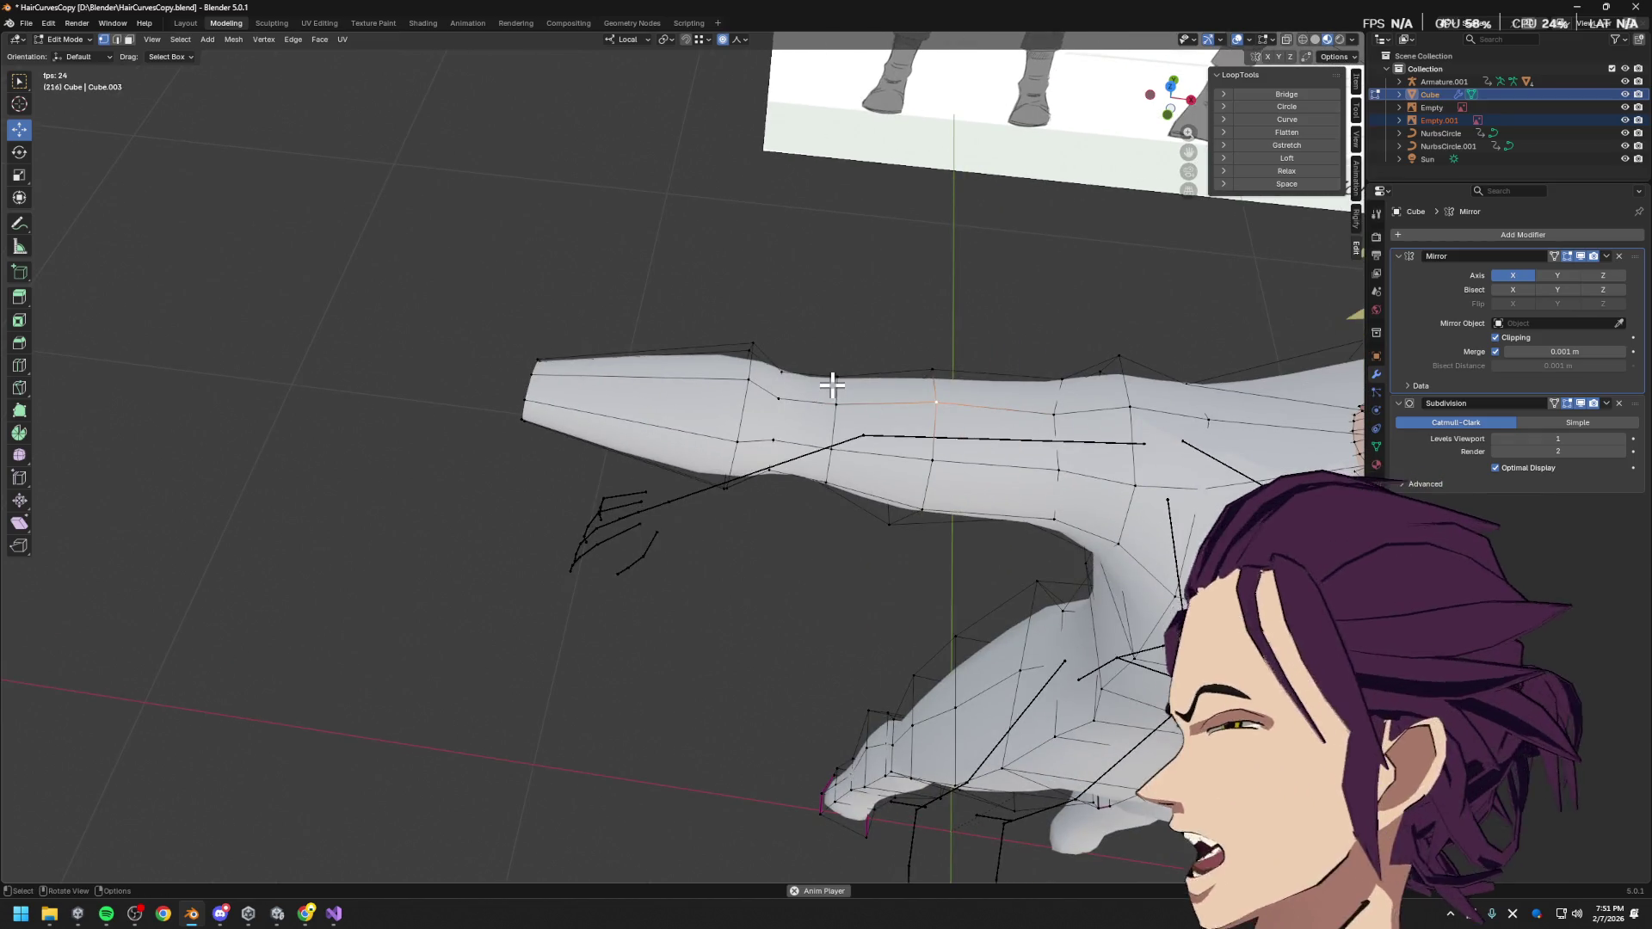
mouse_move(857, 359)
middle_mouse_down()
mouse_move(1177, 354)
mouse_move(668, 284)
mouse_move(760, 336)
mouse_move(784, 274)
mouse_move(686, 491)
middle_mouse_up()
scroll(654, 559, "up", 2)
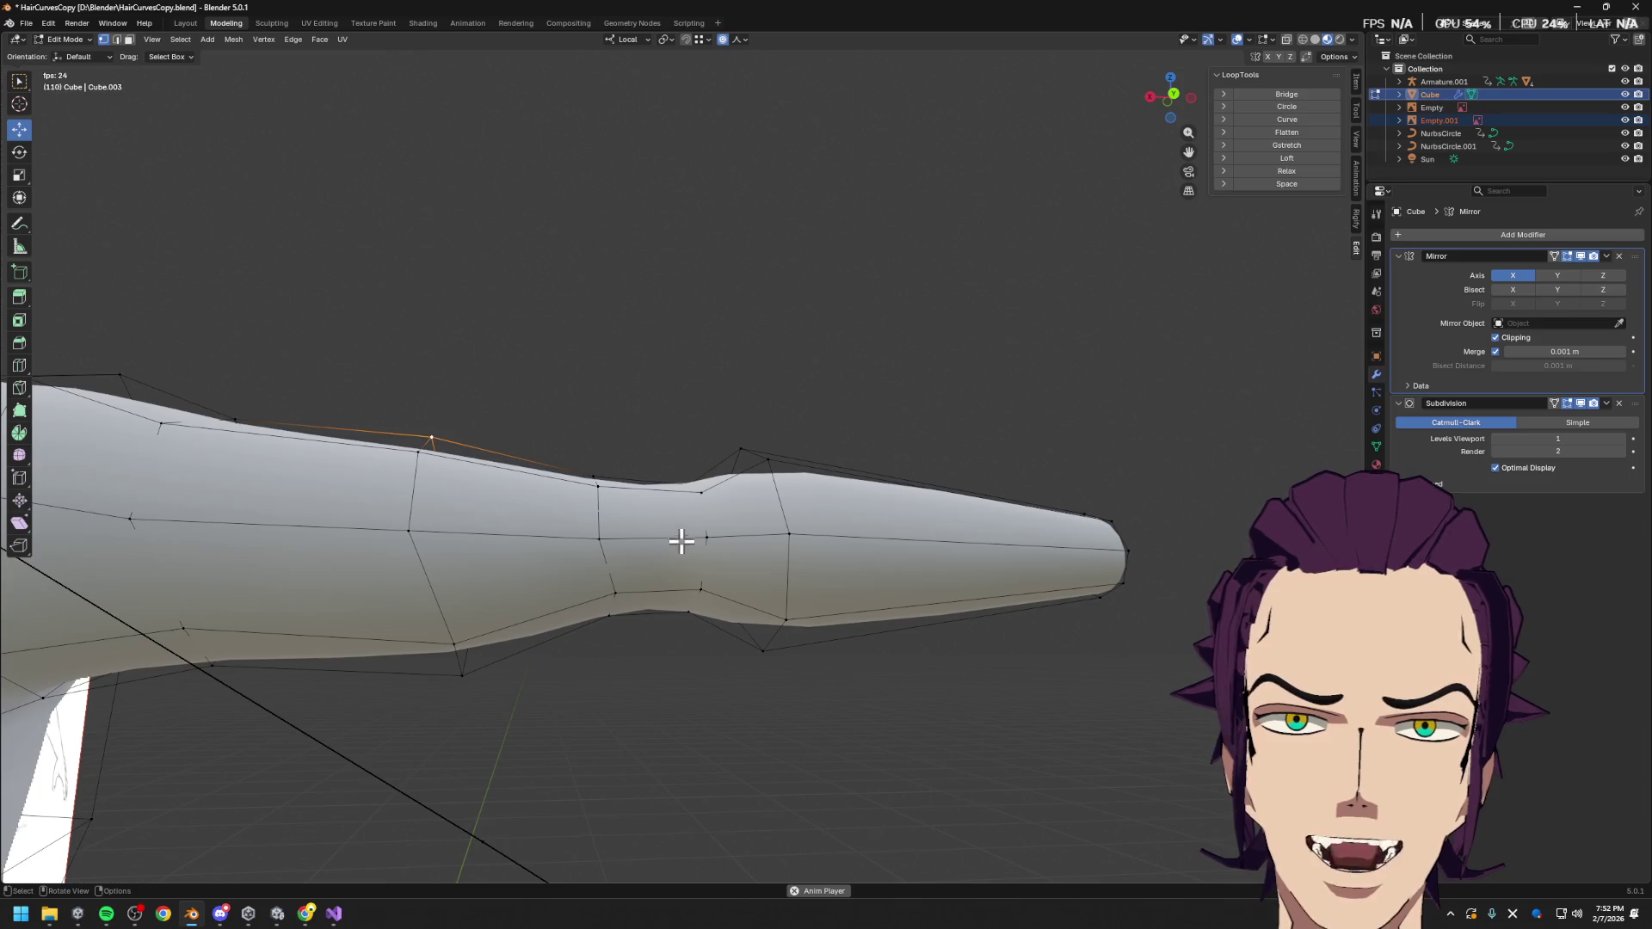
In face mode, select the two elbow joint faces and scale them with soft falloff
key("3")
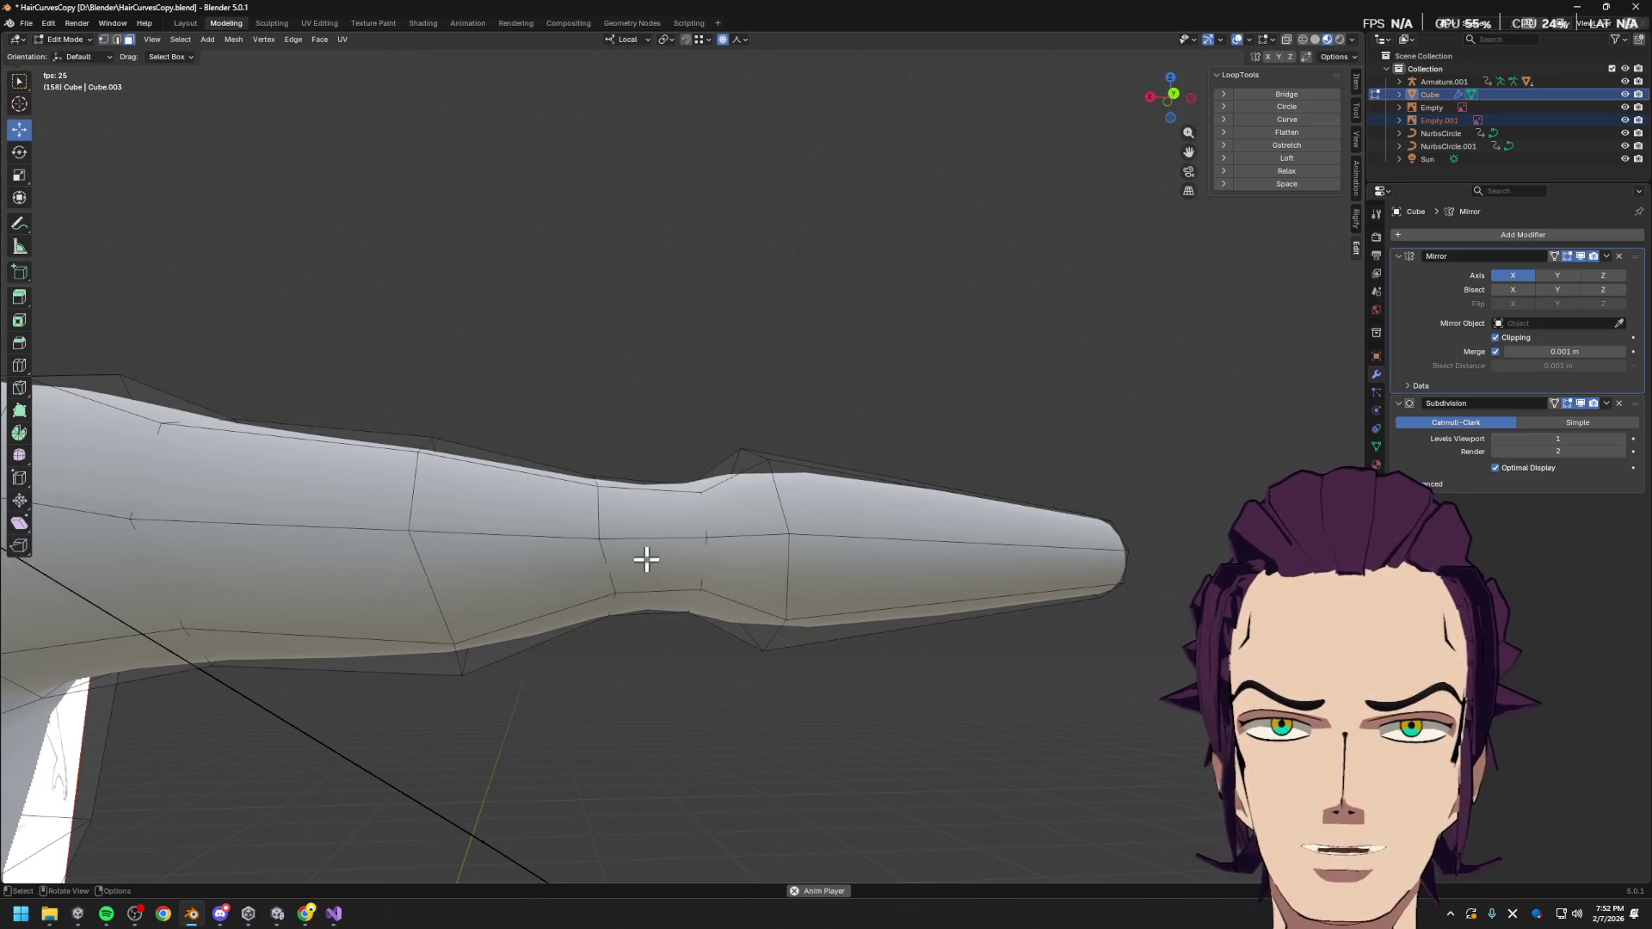
left_click(659, 562)
left_click(654, 514, "shift")
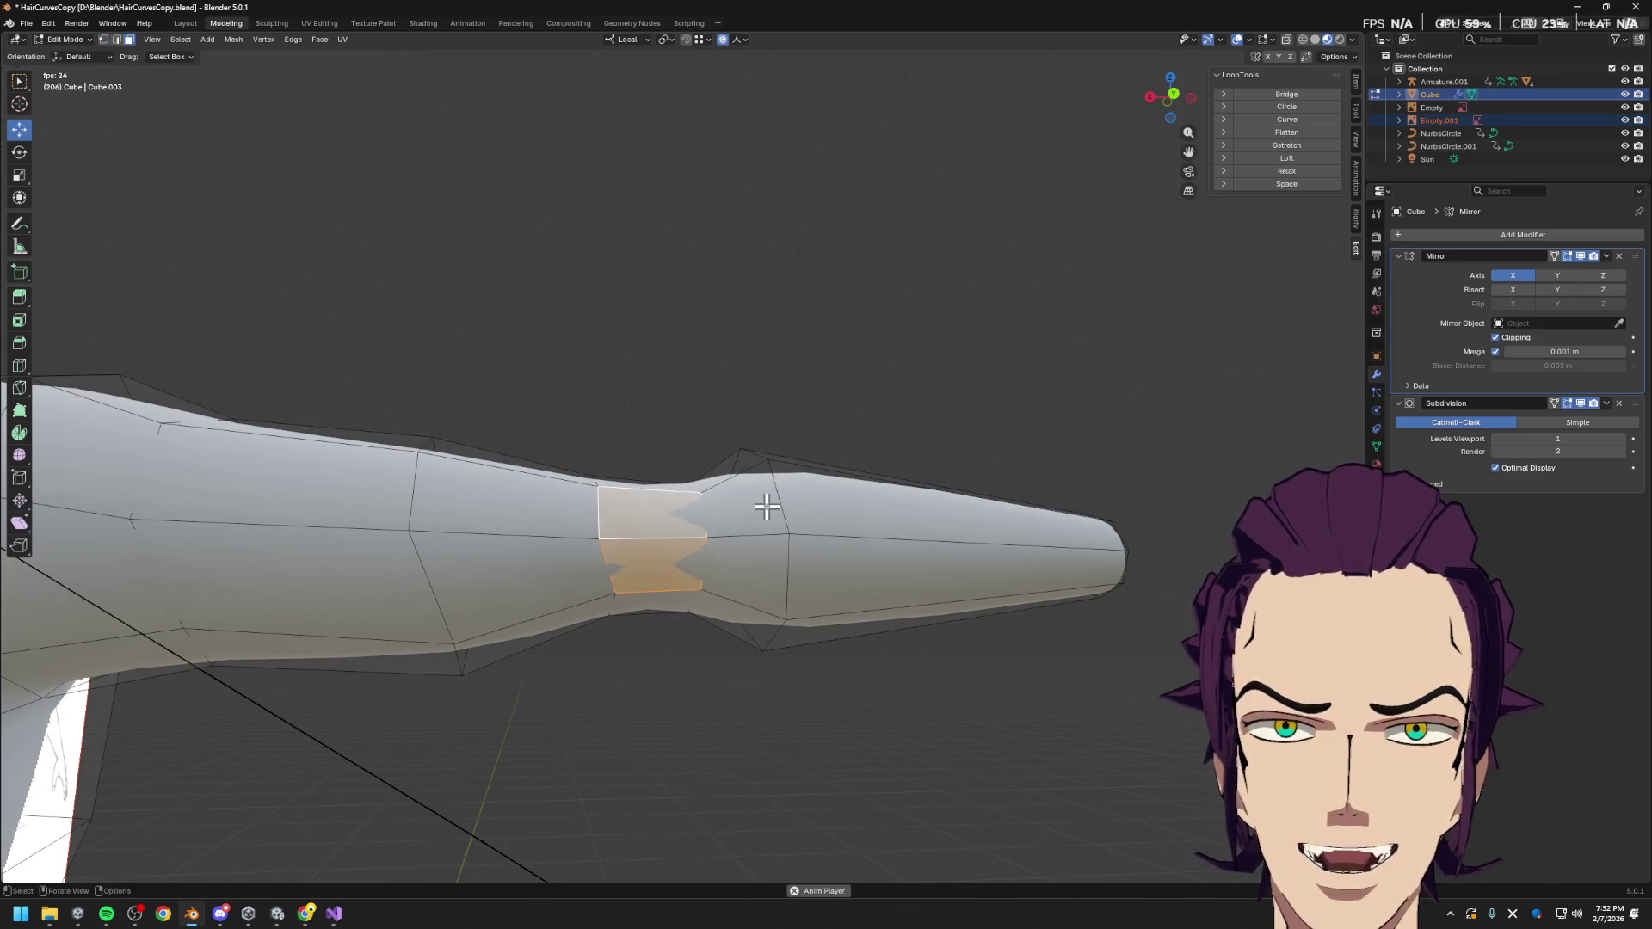
key("s")
scroll(818, 461, "up", 4)
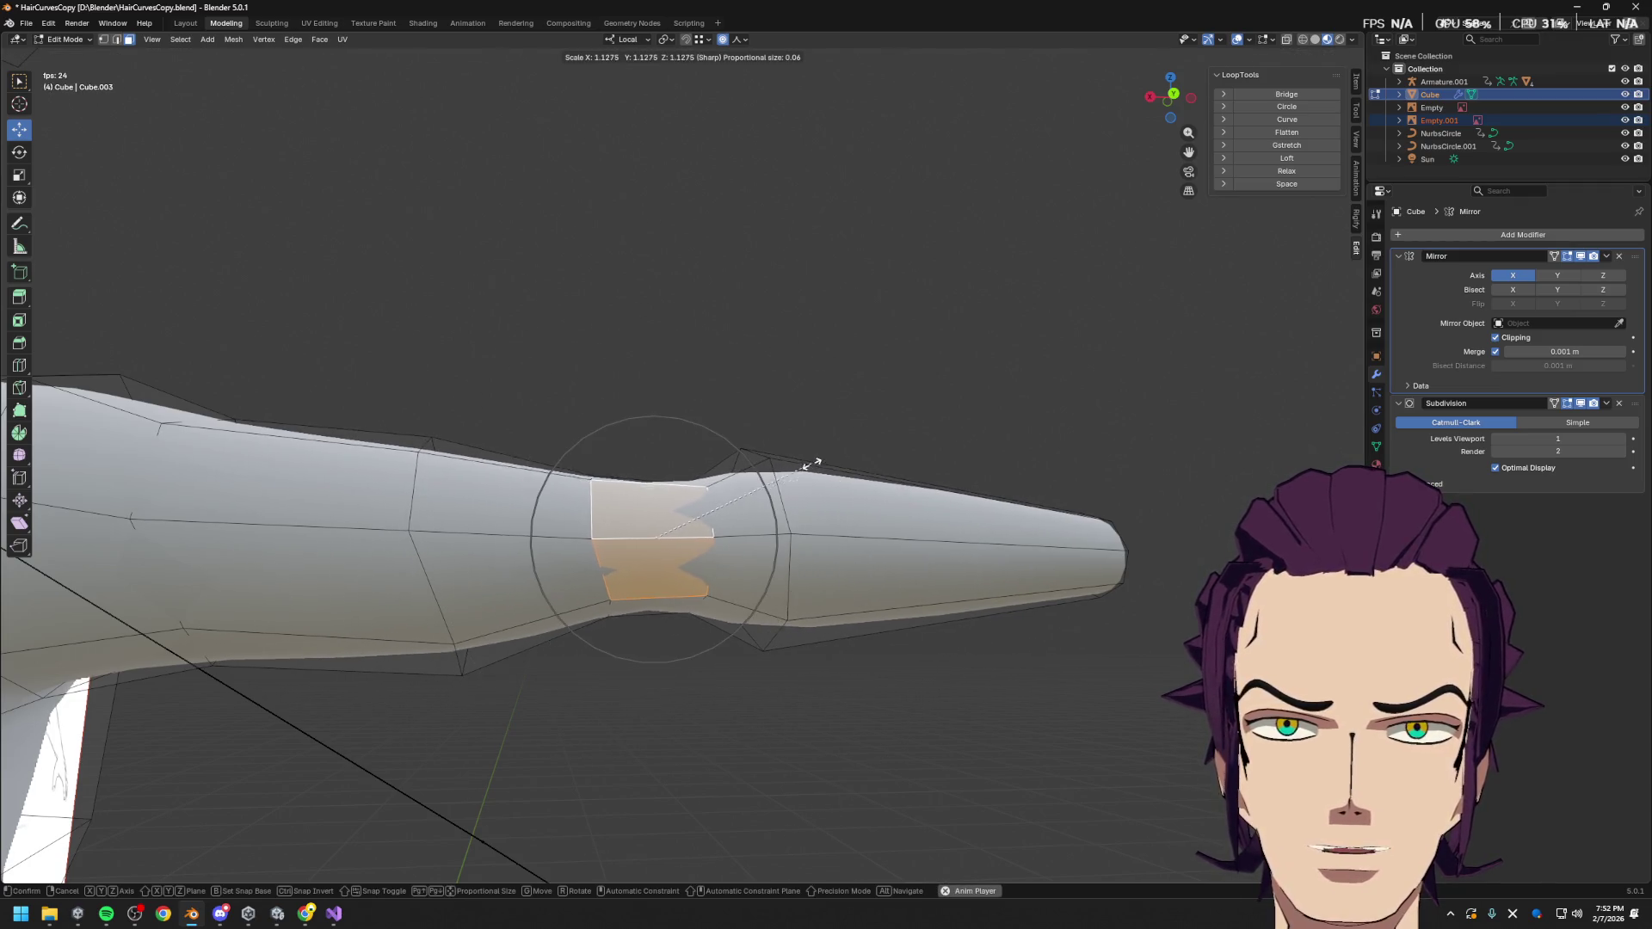
left_click(864, 441)
Turn off proportional editing, extrude the elbow faces and scale the inset to 0.632
key("s")
key("Escape")
key("e")
key("s")
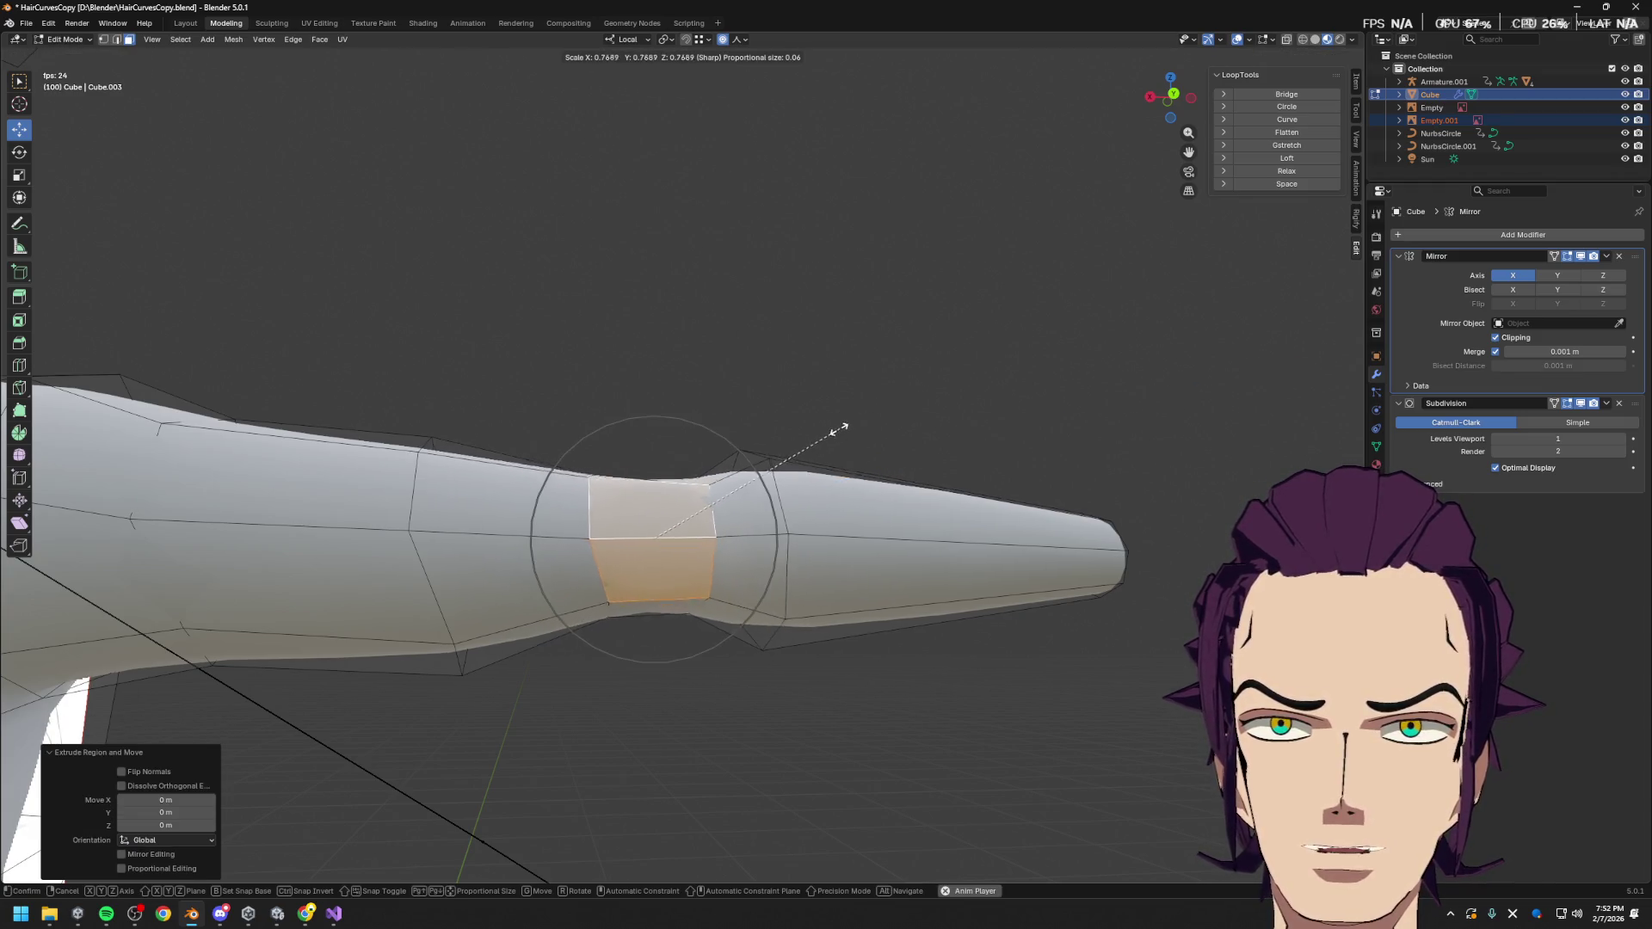
key("Escape")
key("ctrl+z")
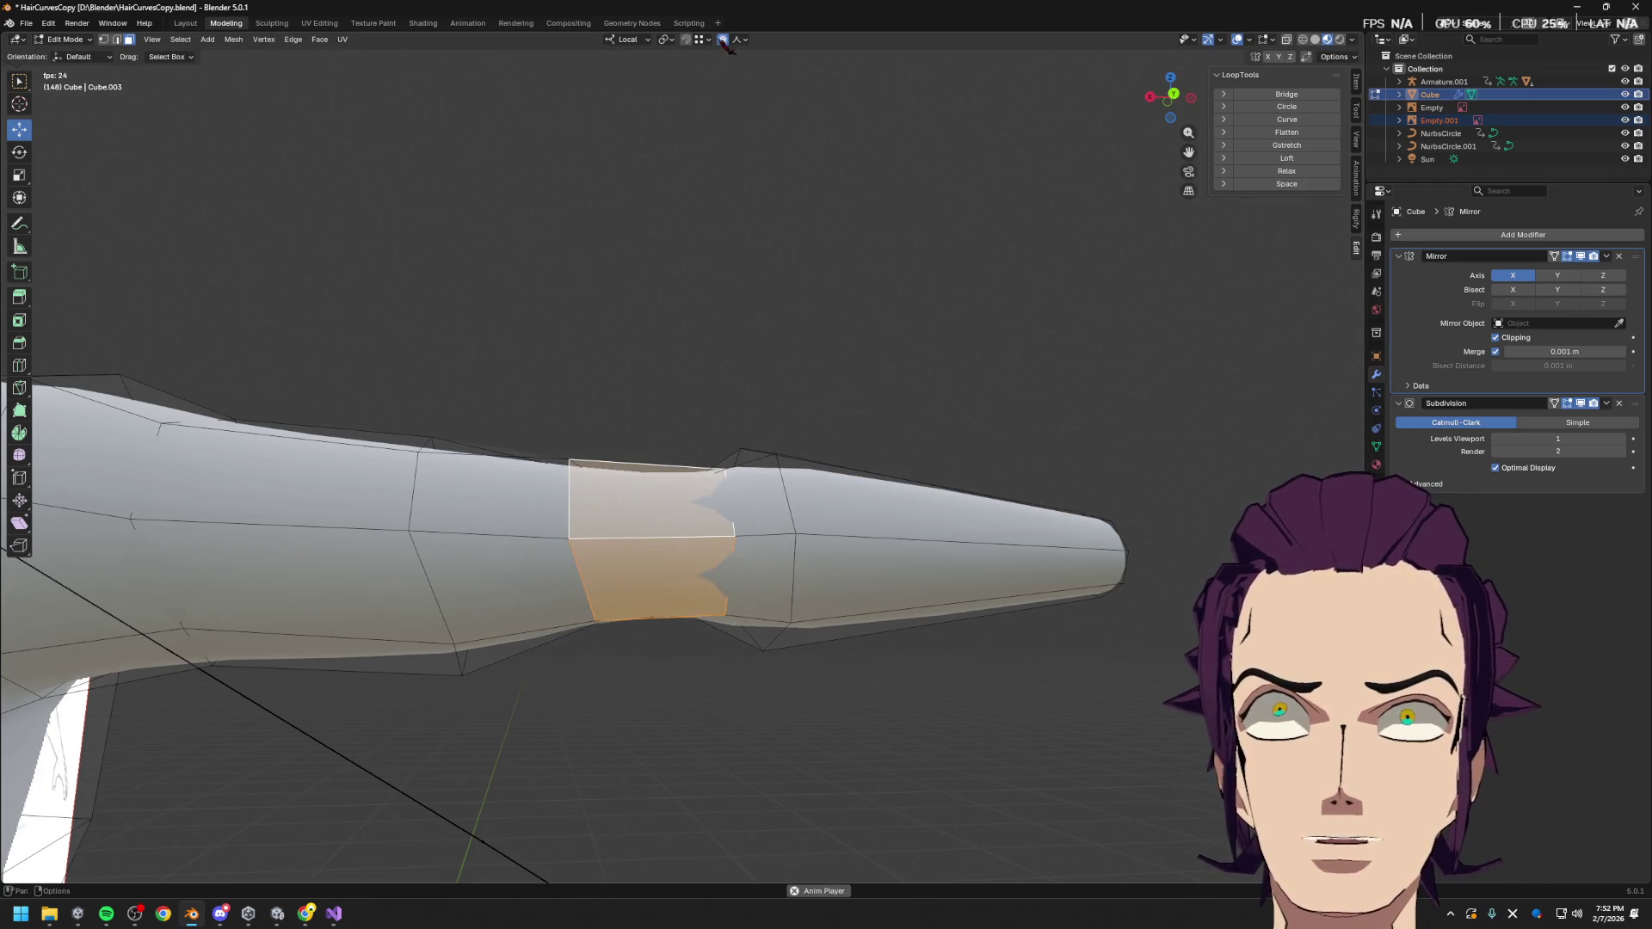
left_click(723, 40)
key("e")
key("s")
key("Escape")
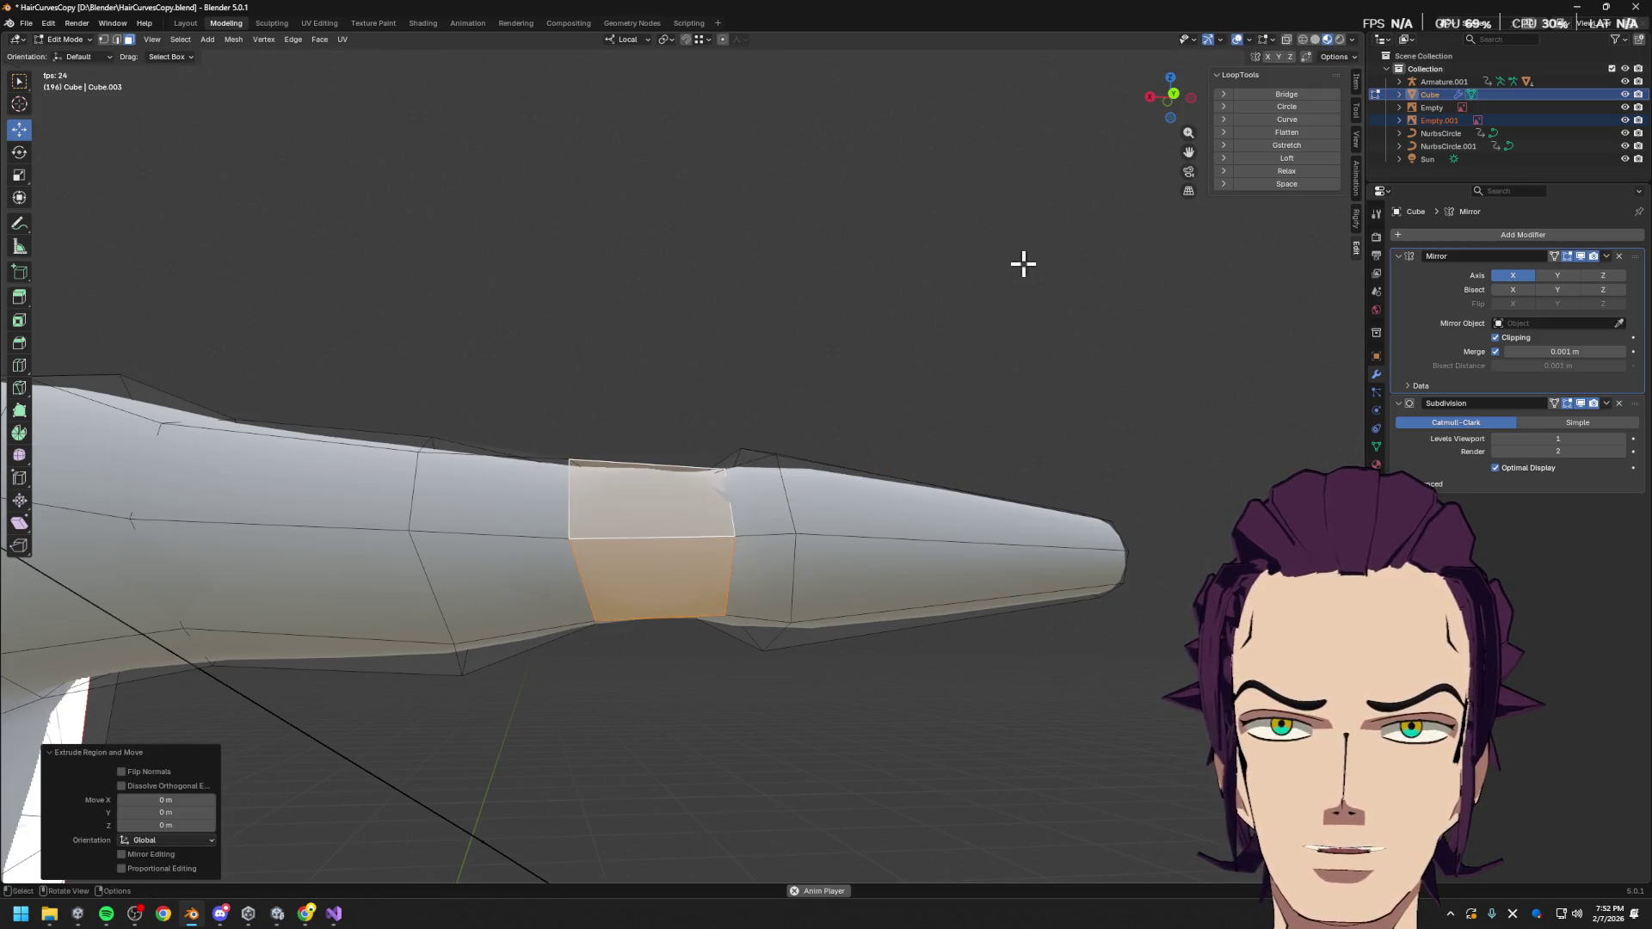
key("s")
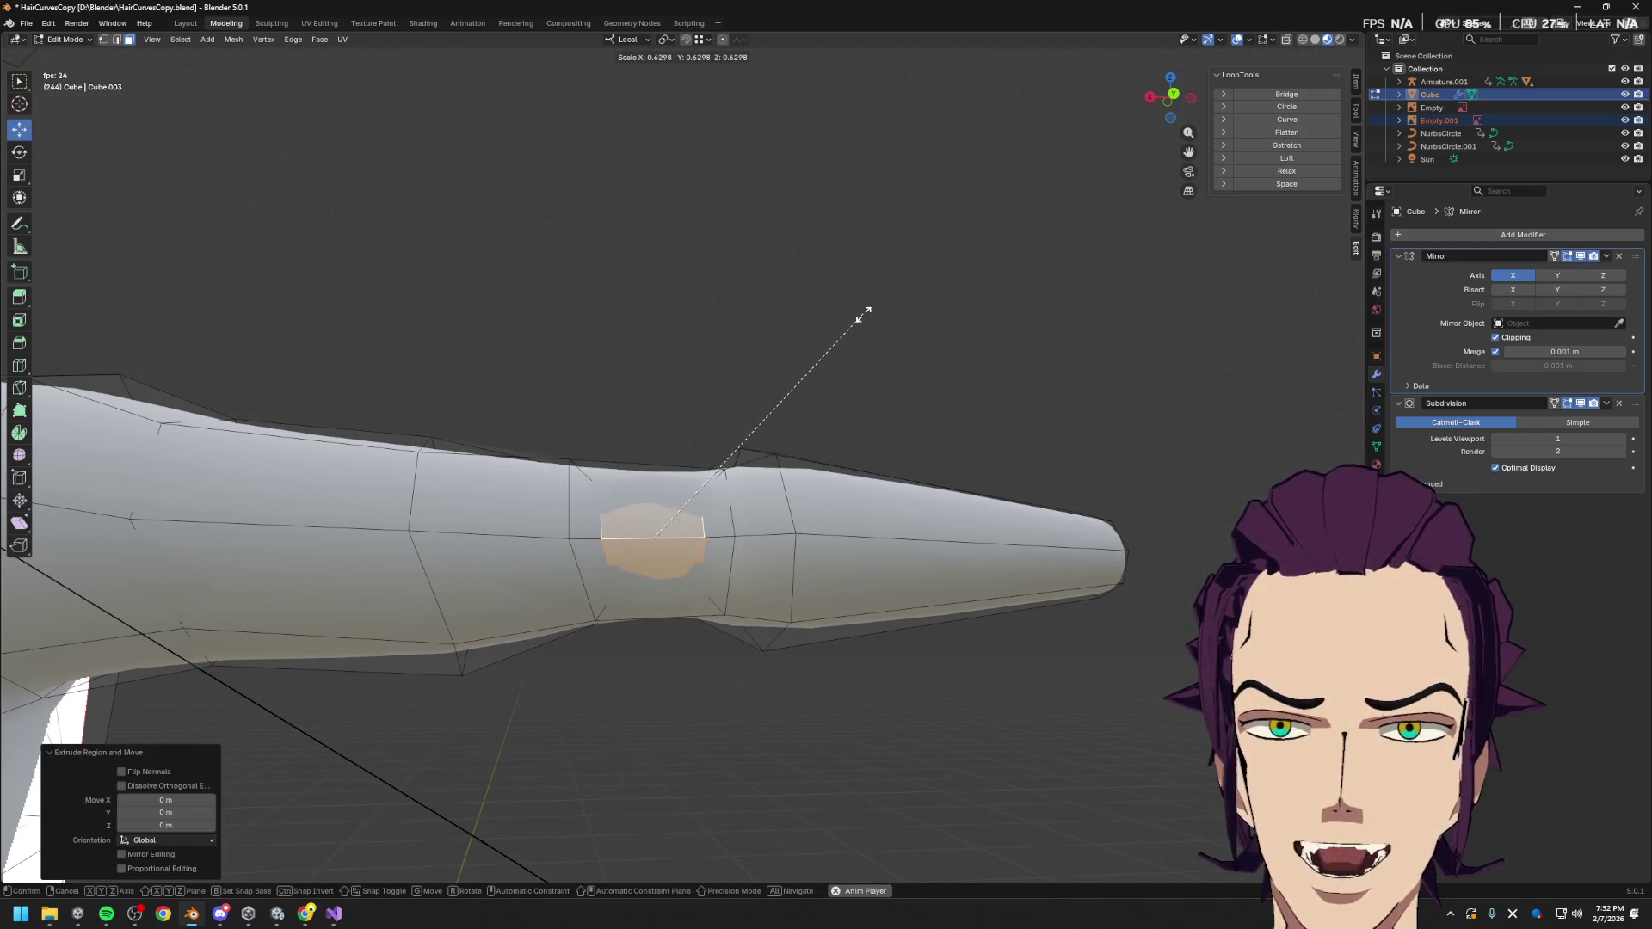
left_click(863, 315)
Nudge the inset face 0.013486 m along its local Y direction
mouse_move(790, 416)
middle_mouse_down()
mouse_move(708, 464)
mouse_move(849, 442)
mouse_move(858, 456)
middle_mouse_up()
key("g")
key("y")
key("y")
left_click(721, 467)
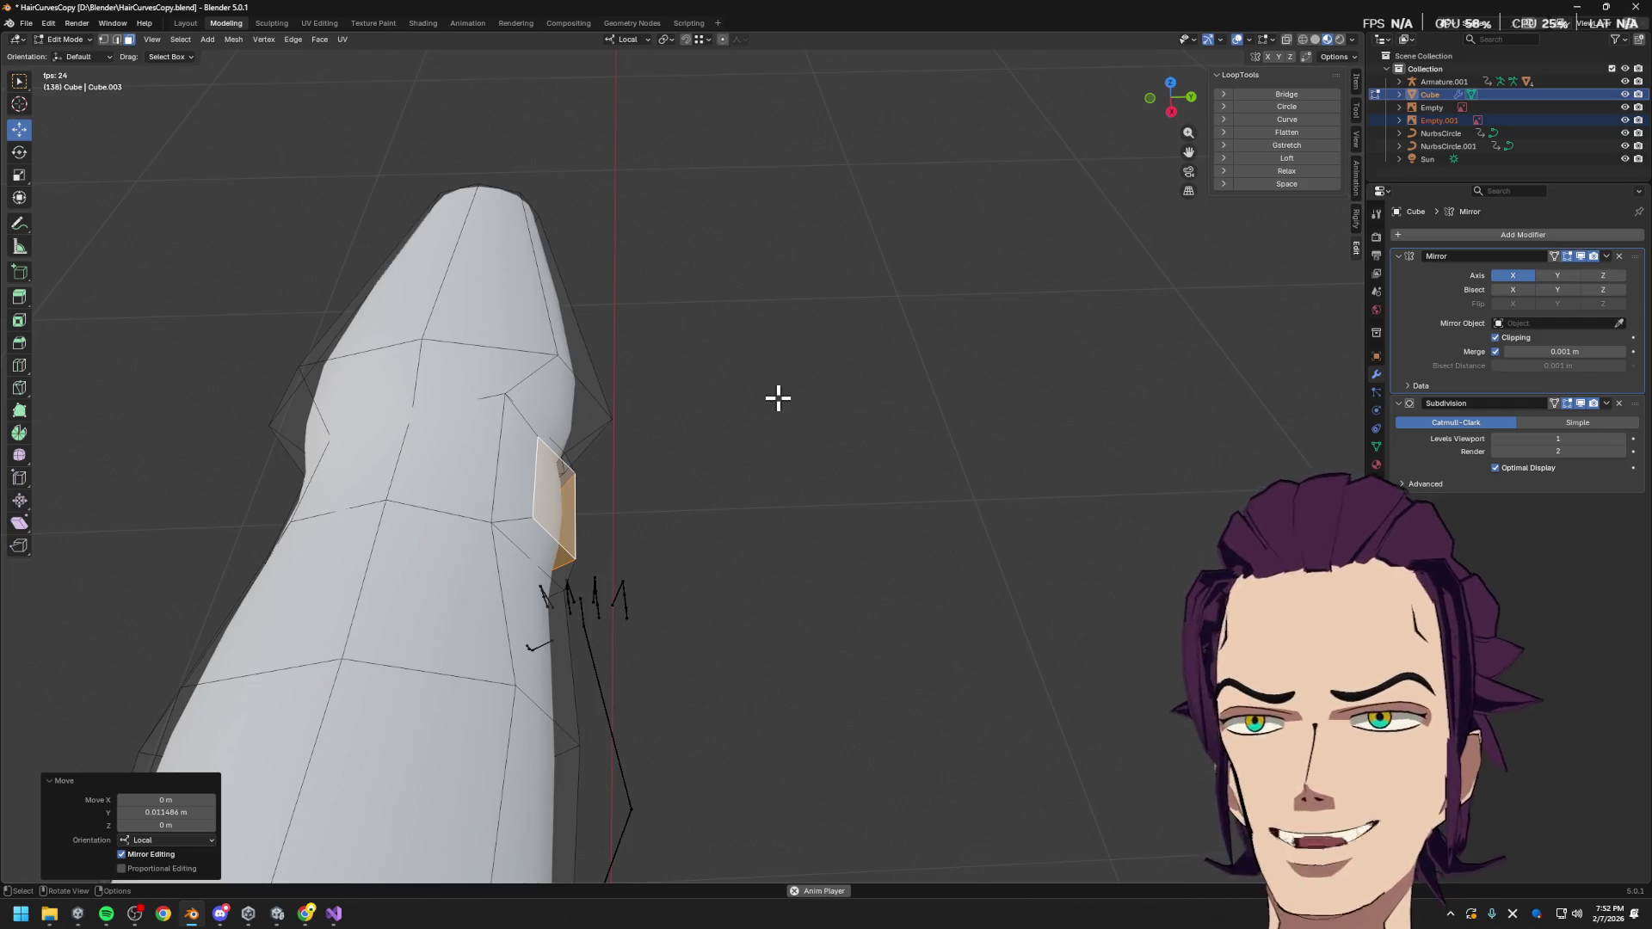
middle_click_drag(786, 402, 669, 430)
scroll(669, 430, "down", 3)
mouse_move(679, 520)
middle_mouse_down()
mouse_move(579, 560)
mouse_move(804, 494)
mouse_move(930, 480)
mouse_move(803, 506)
middle_mouse_up()
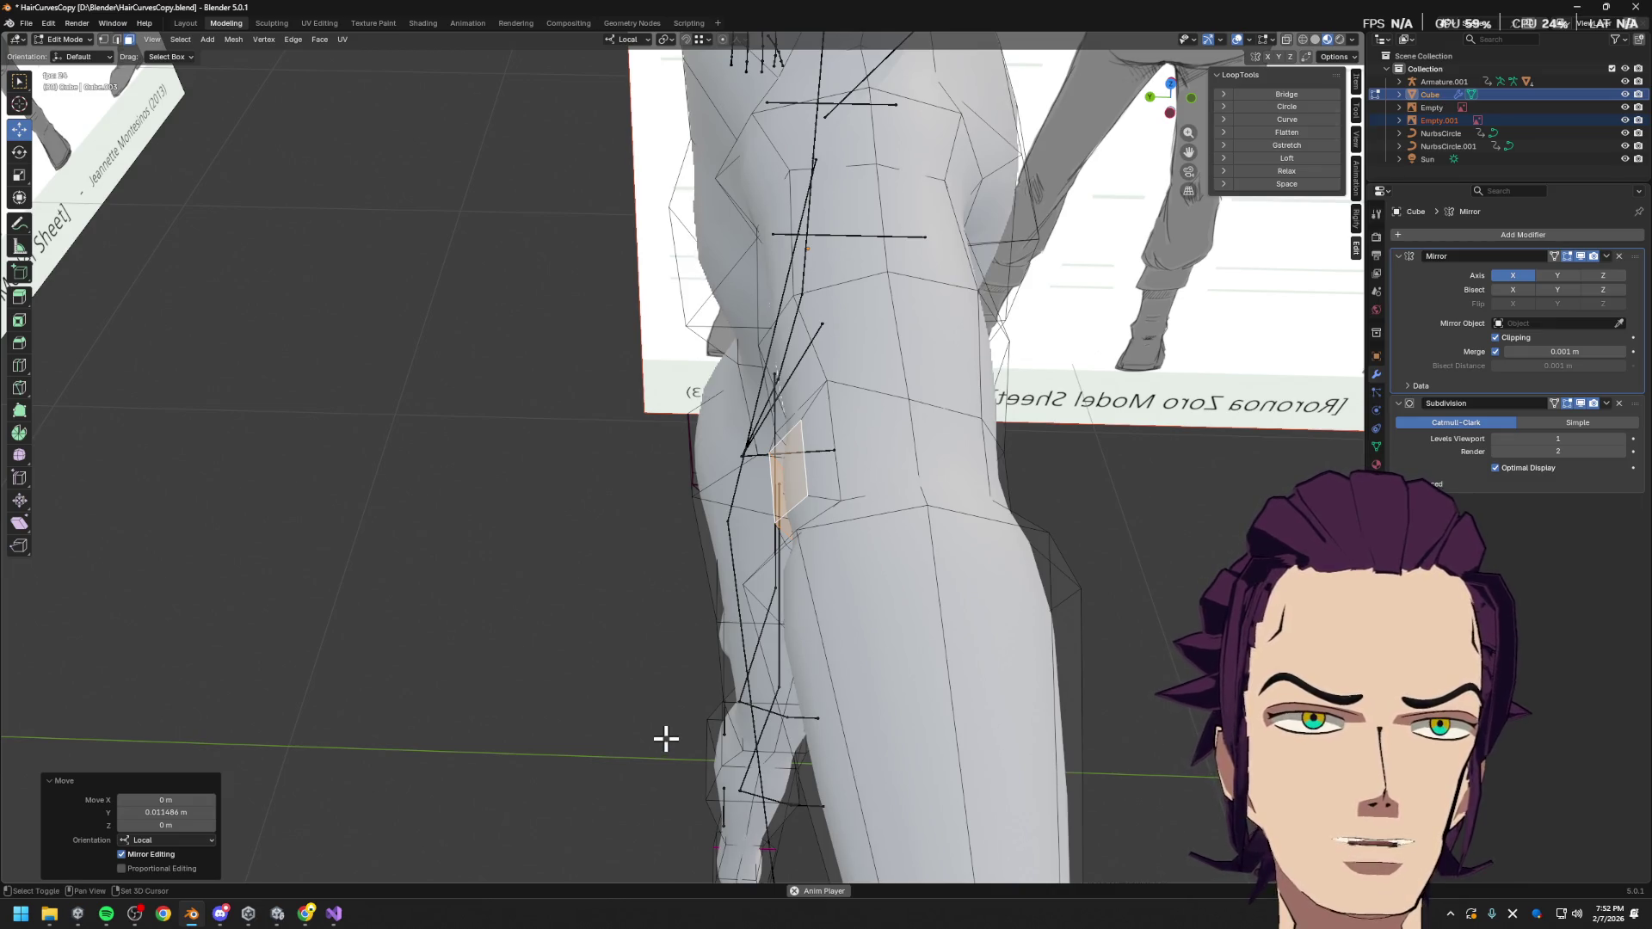
middle_click_drag(748, 708, 936, 642)
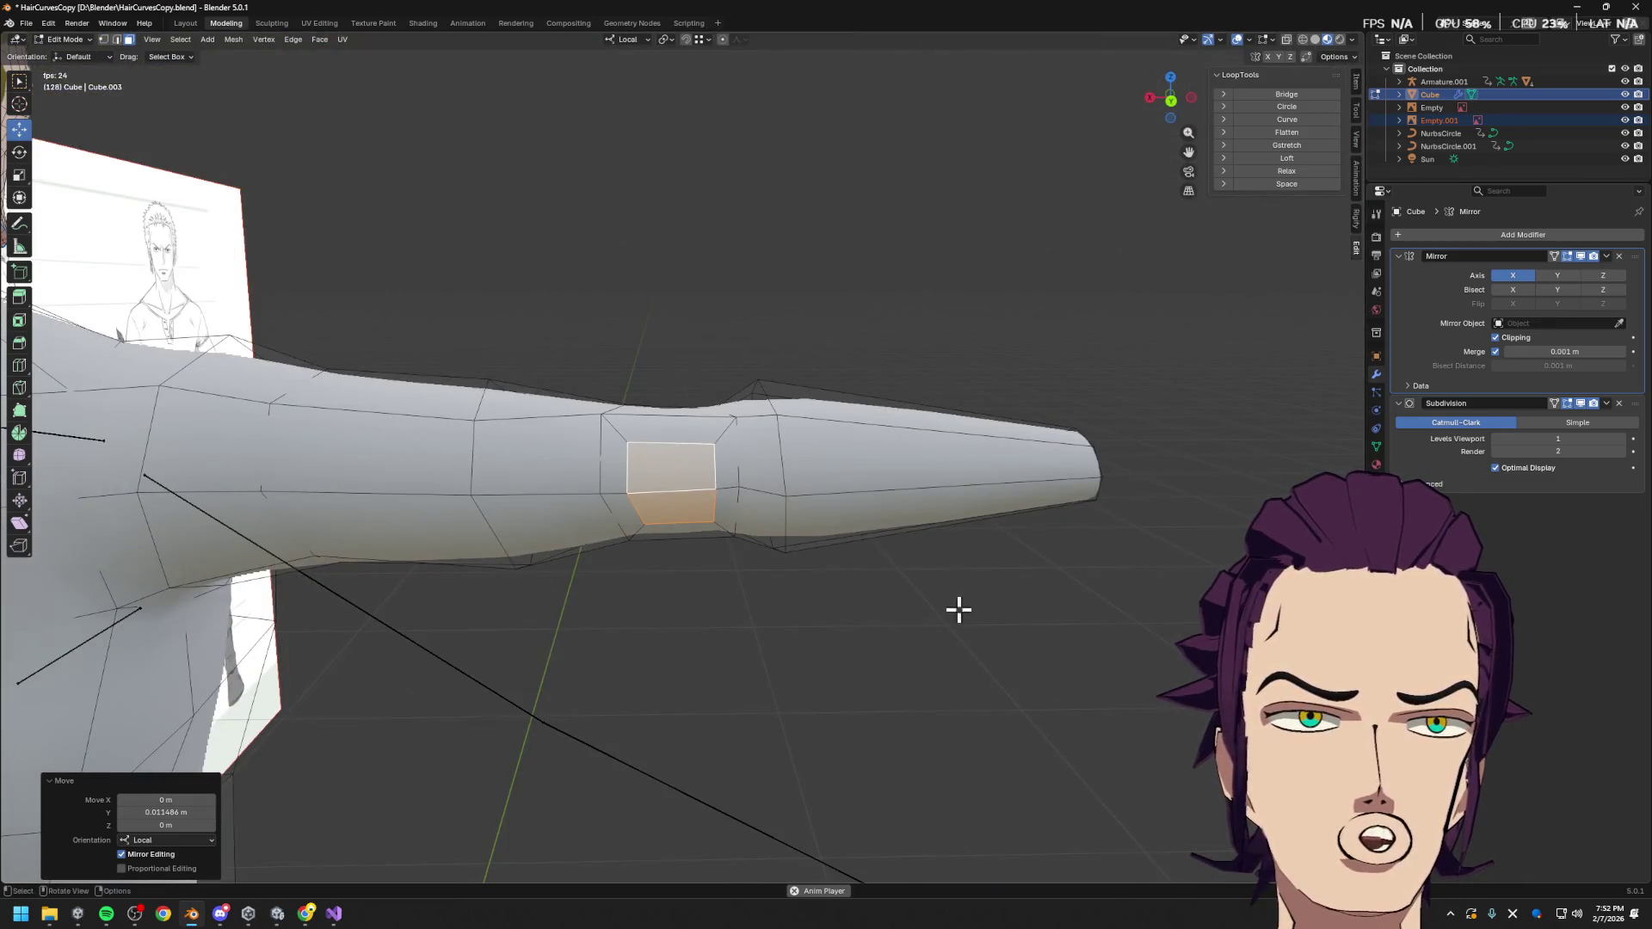
mouse_move(774, 668)
middle_mouse_down()
mouse_move(623, 479)
mouse_move(737, 66)
mouse_move(667, 335)
mouse_move(762, 540)
mouse_move(686, 261)
middle_mouse_up()
left_click(654, 258)
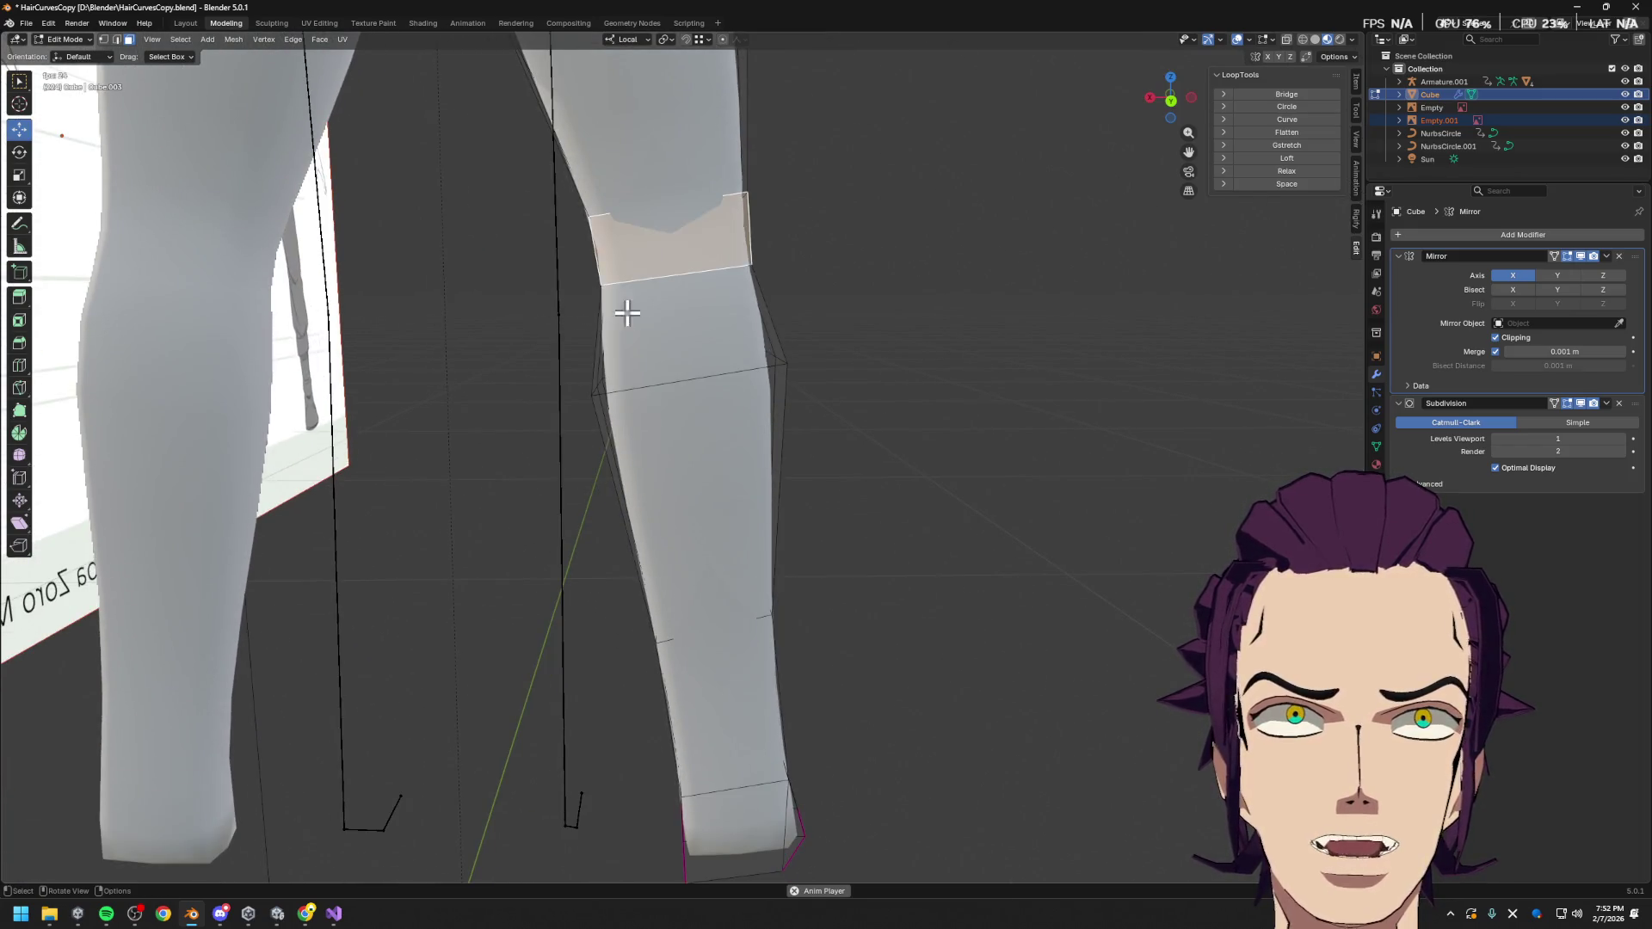
left_click(653, 313, "shift")
mouse_move(815, 354)
middle_mouse_down()
mouse_move(748, 358)
mouse_move(861, 347)
middle_mouse_up()
left_click(964, 310)
left_click(972, 275, "shift")
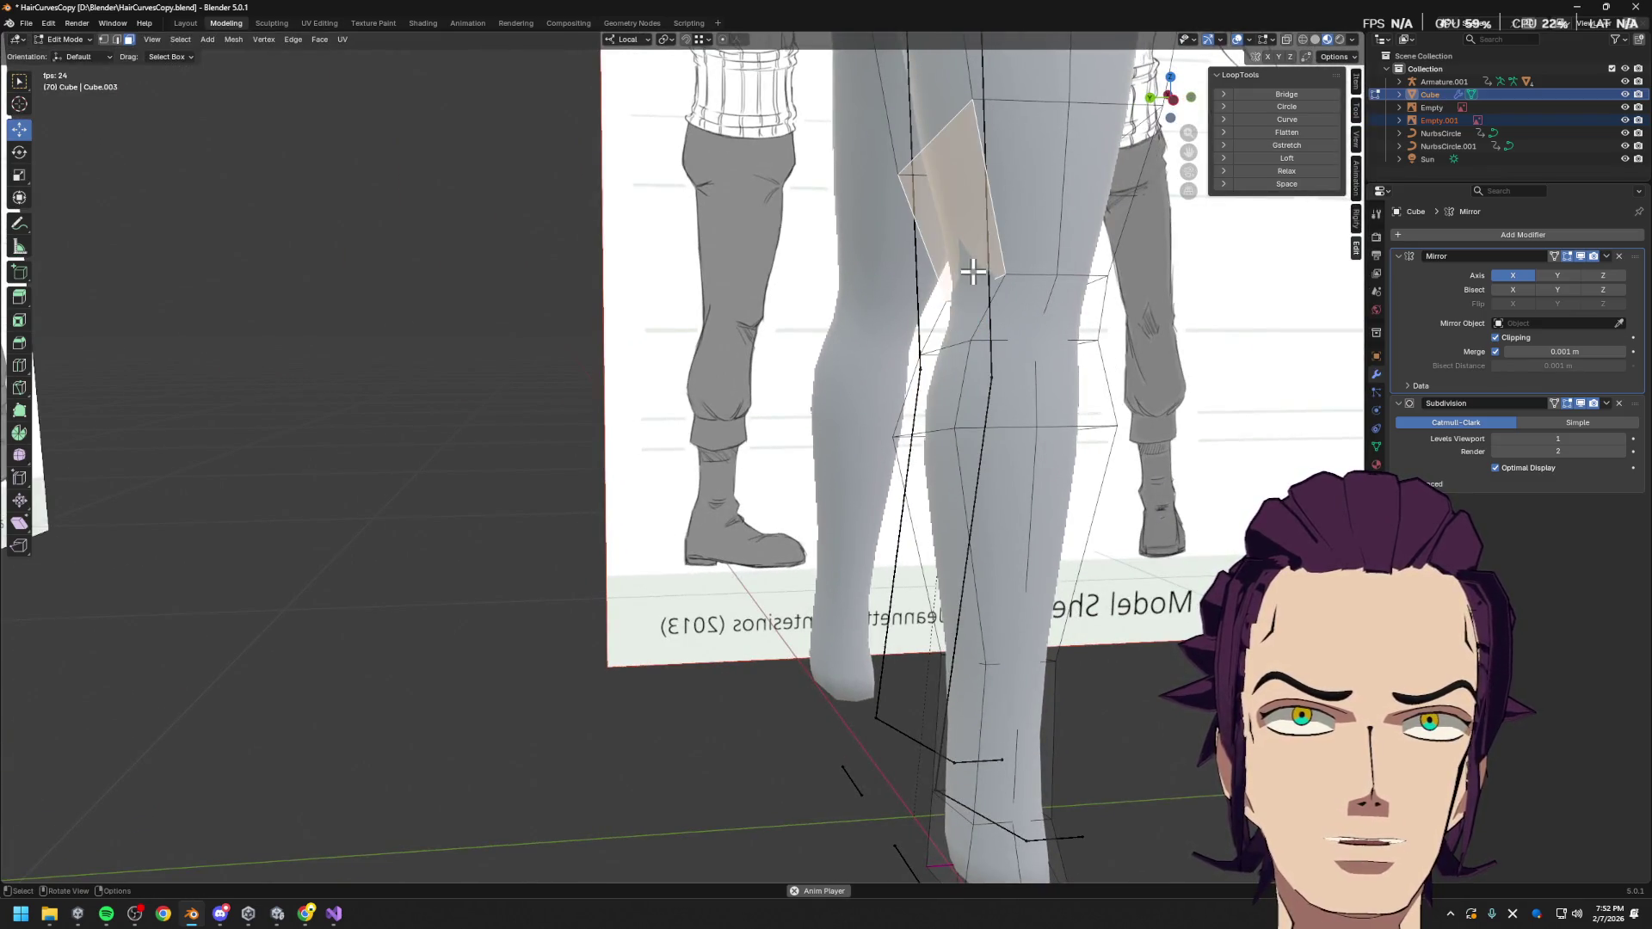
scroll(1018, 375, "down", 4)
mouse_move(977, 361)
middle_mouse_down()
mouse_move(933, 553)
mouse_move(1003, 425)
mouse_move(945, 448)
middle_mouse_up()
scroll(989, 430, "up", 5)
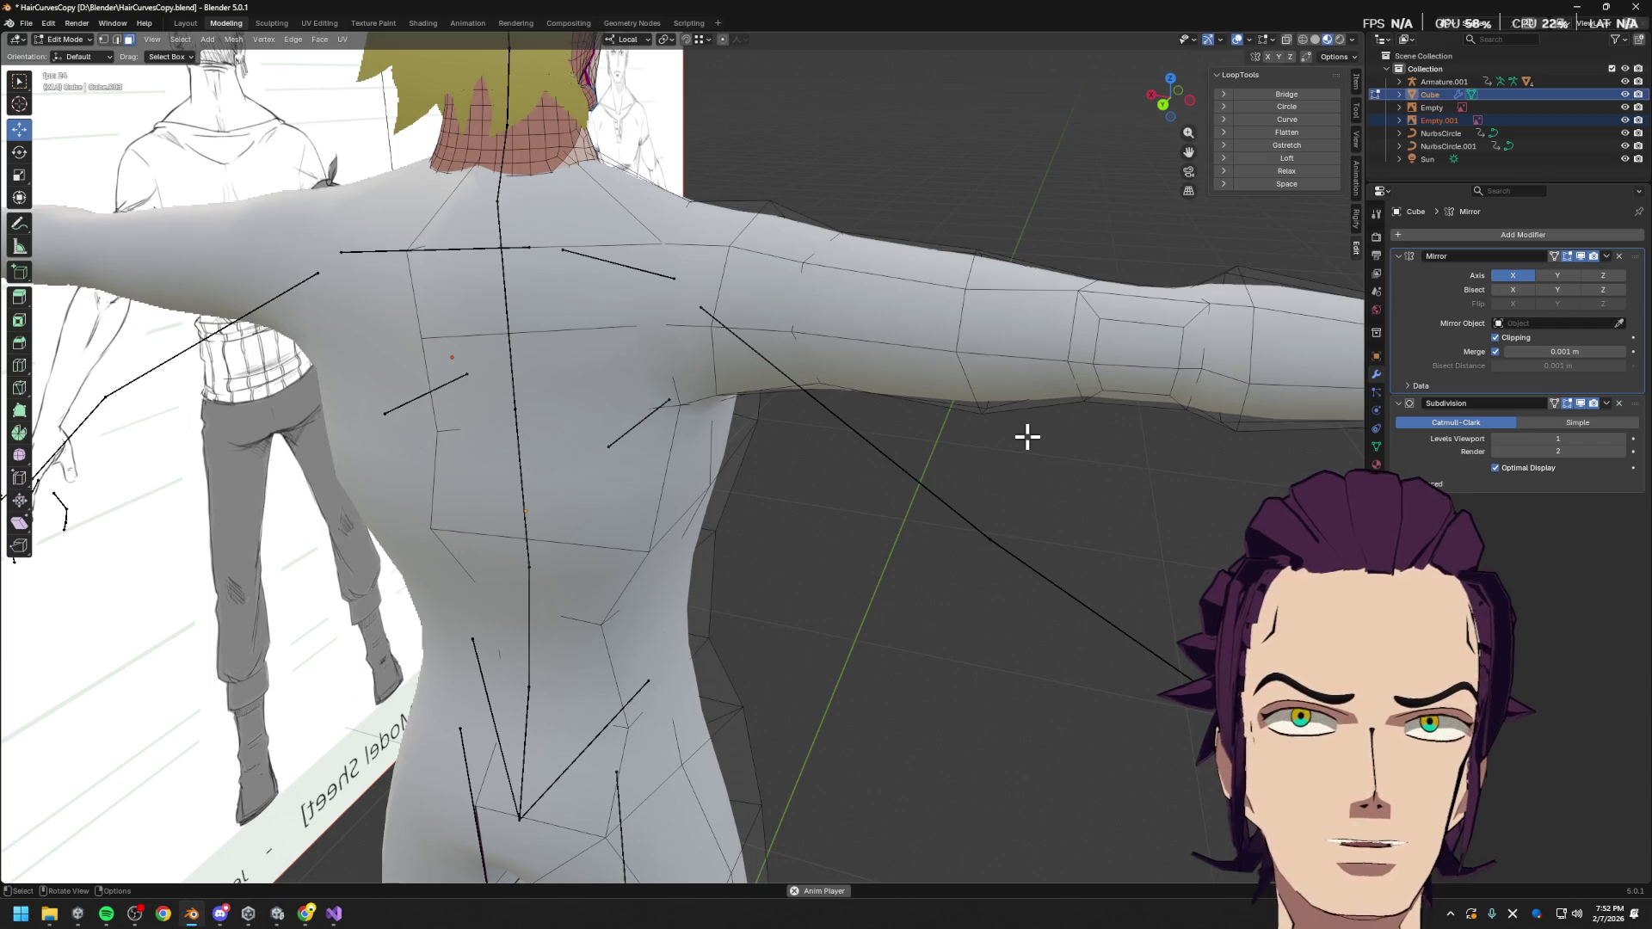
middle_click_drag(1027, 438, 814, 443)
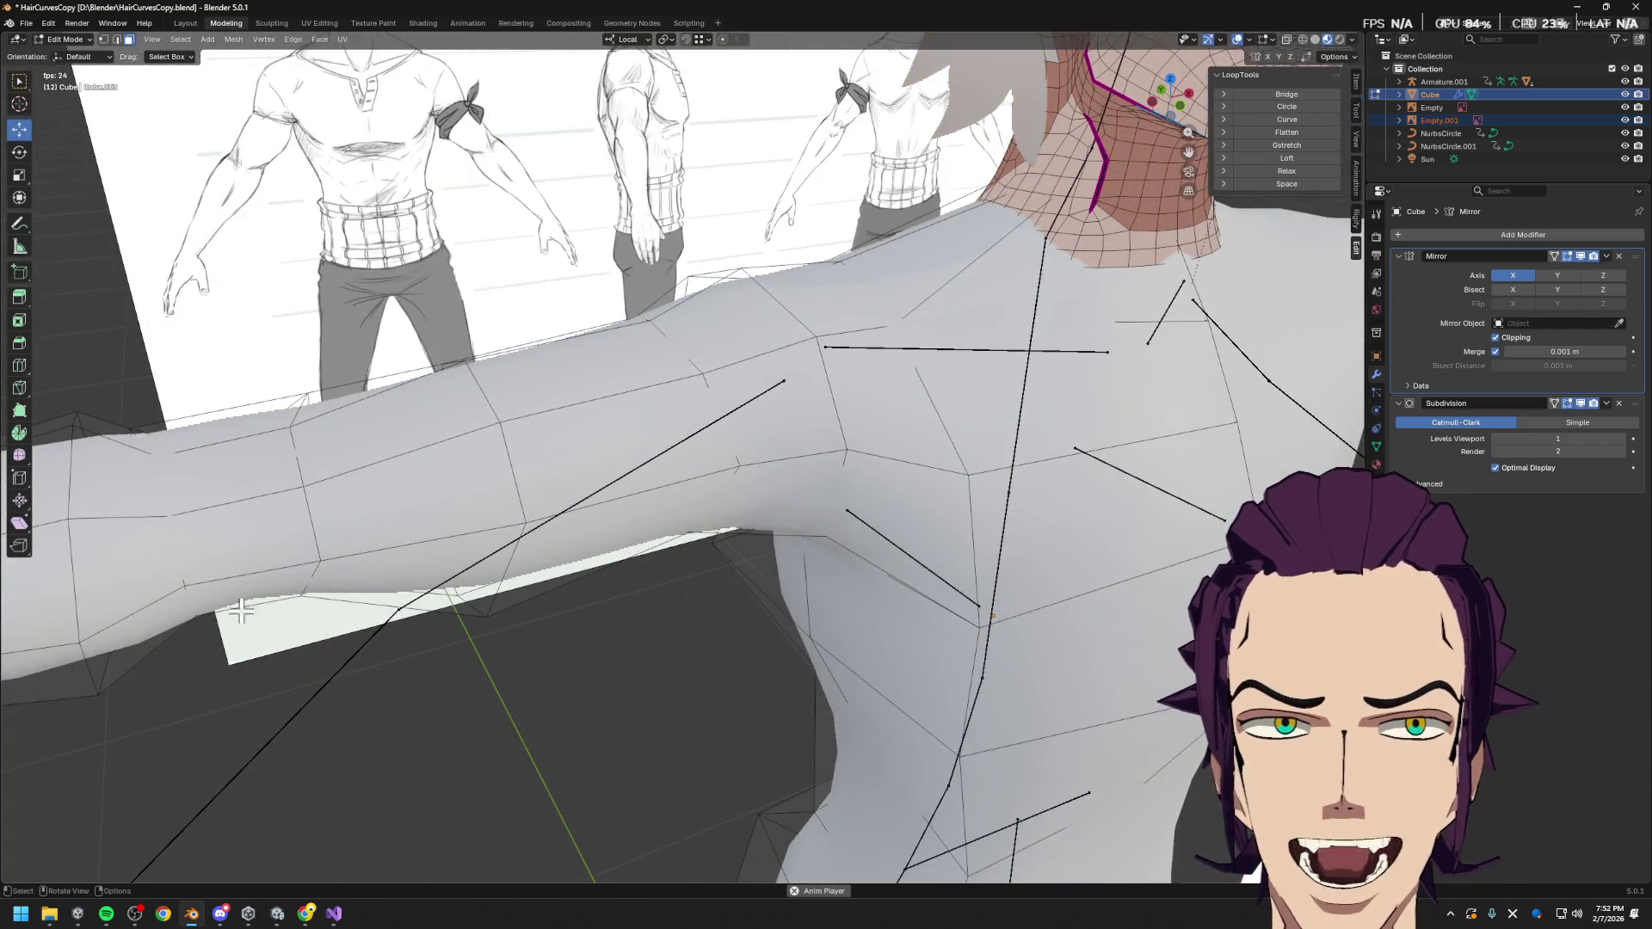
scroll(249, 525, "down", 4)
middle_click_drag(249, 525, 582, 545)
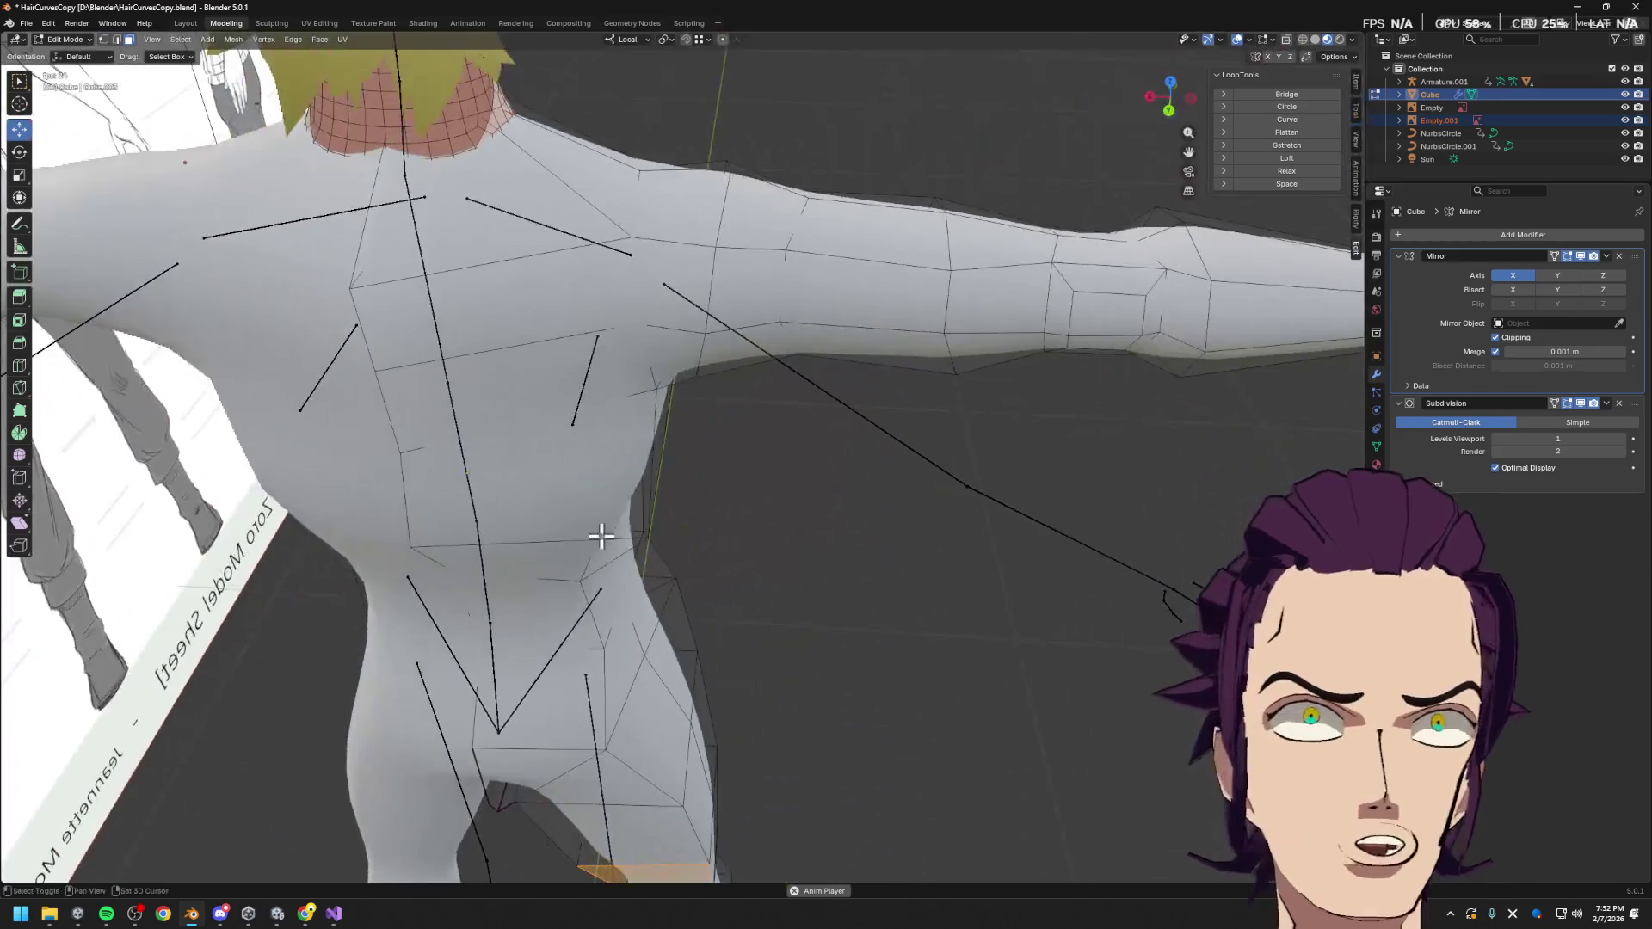
scroll(694, 525, "up", 3)
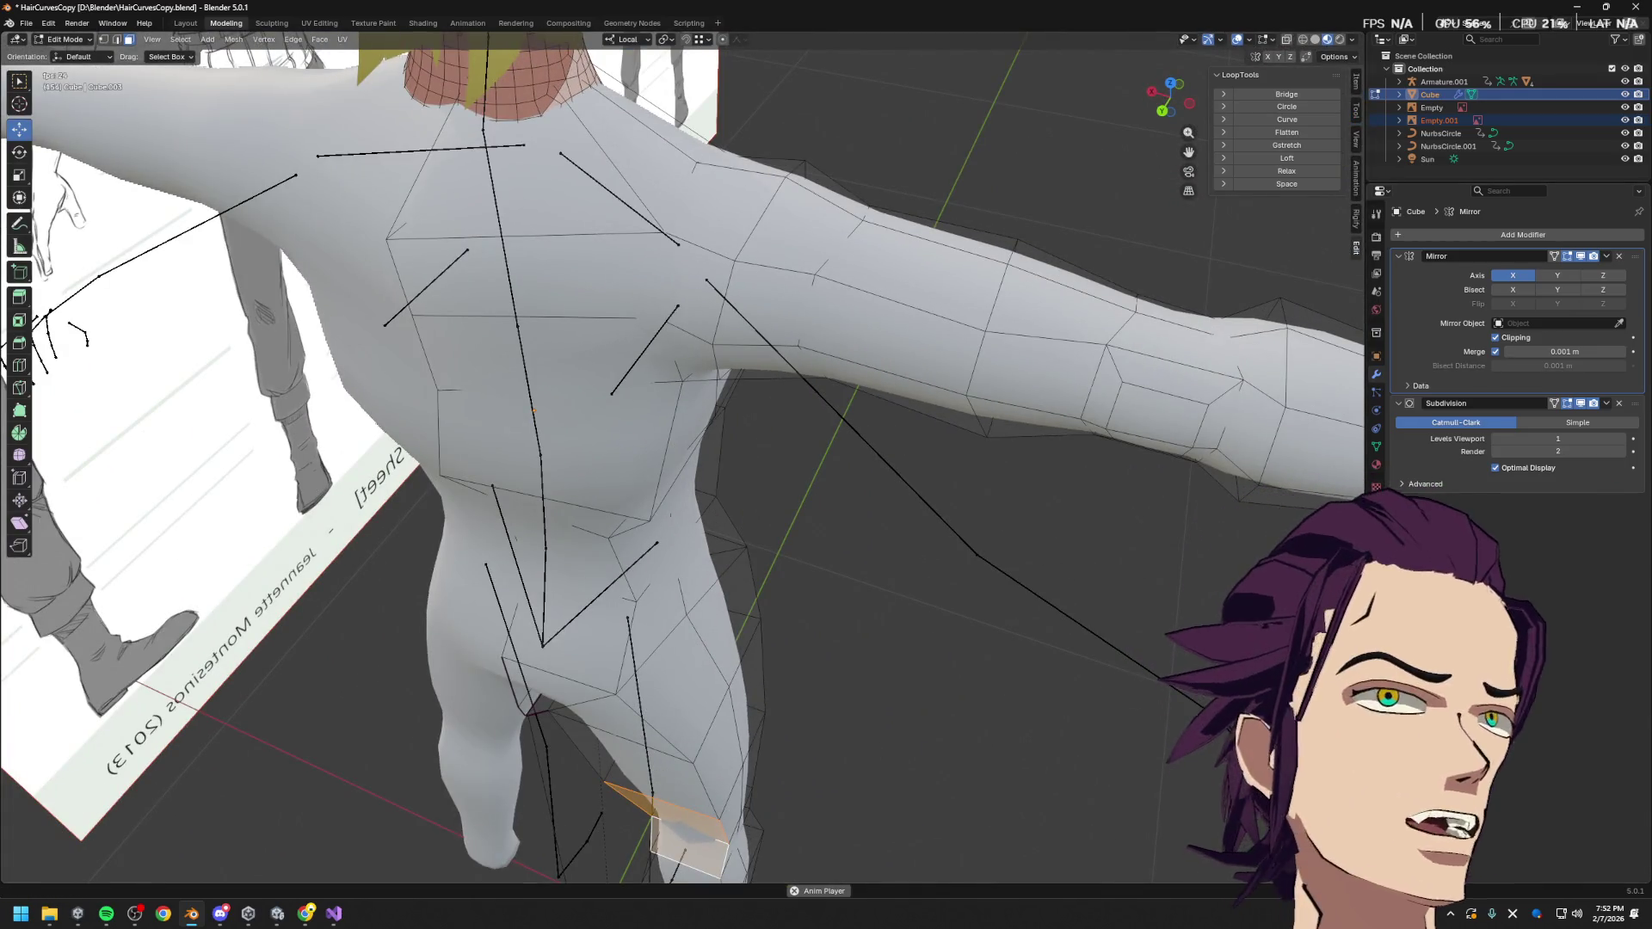
key("alt+Tab")
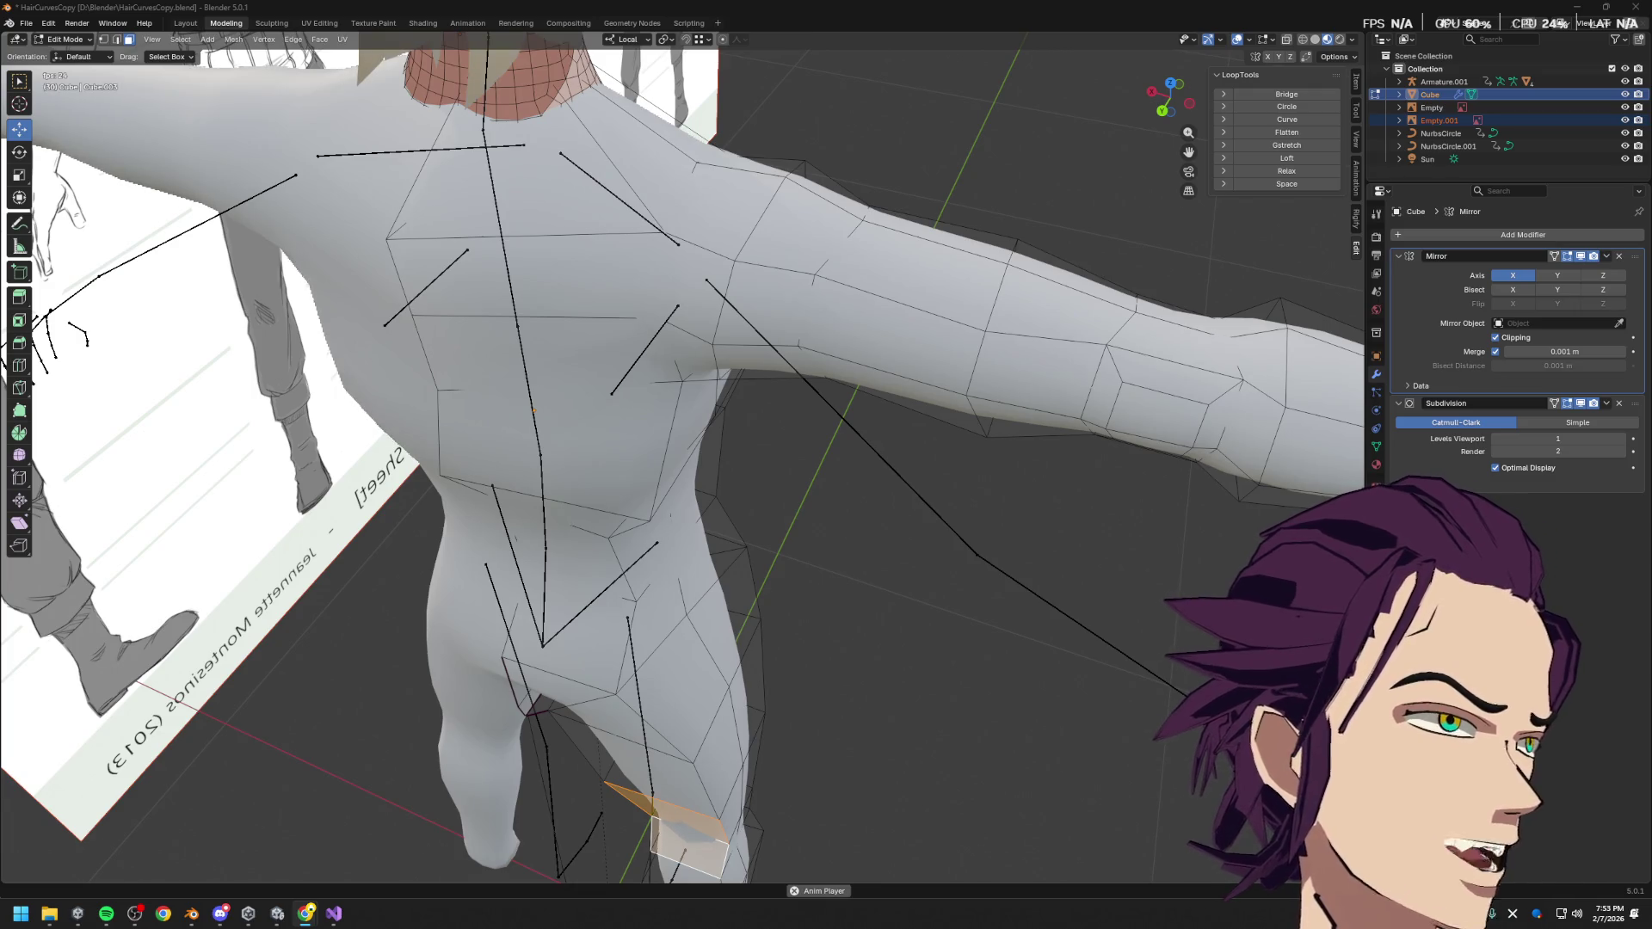
key("alt+Tab")
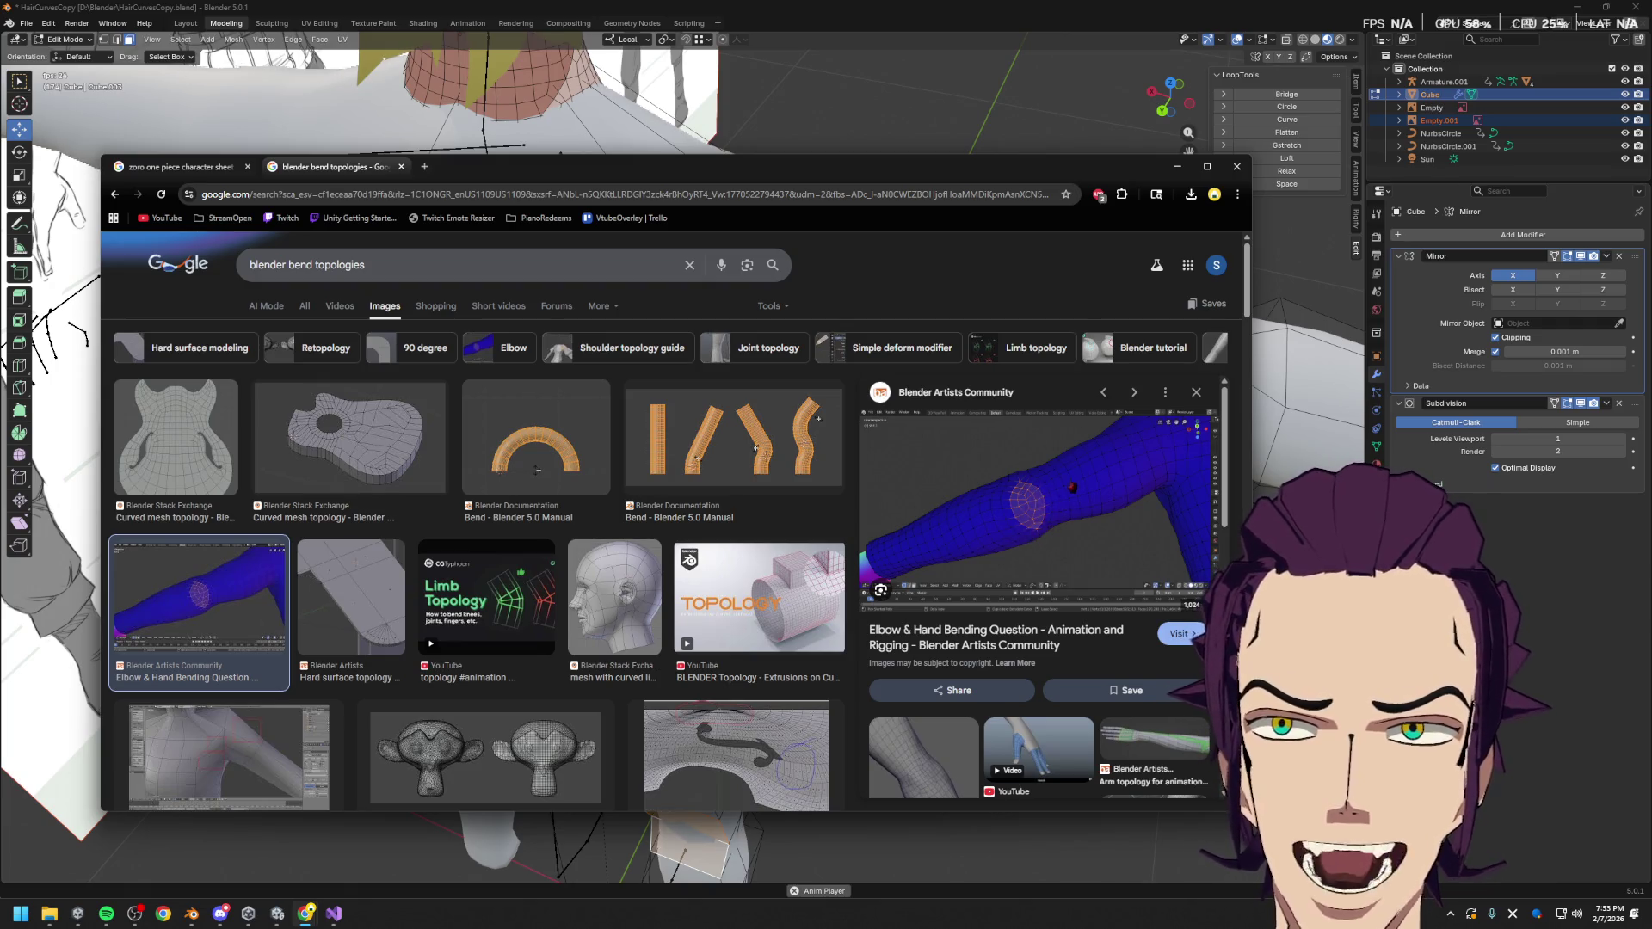
Scroll through the 'blender bend topologies' image results, then minimize Chrome
scroll(1015, 515, "down", 3)
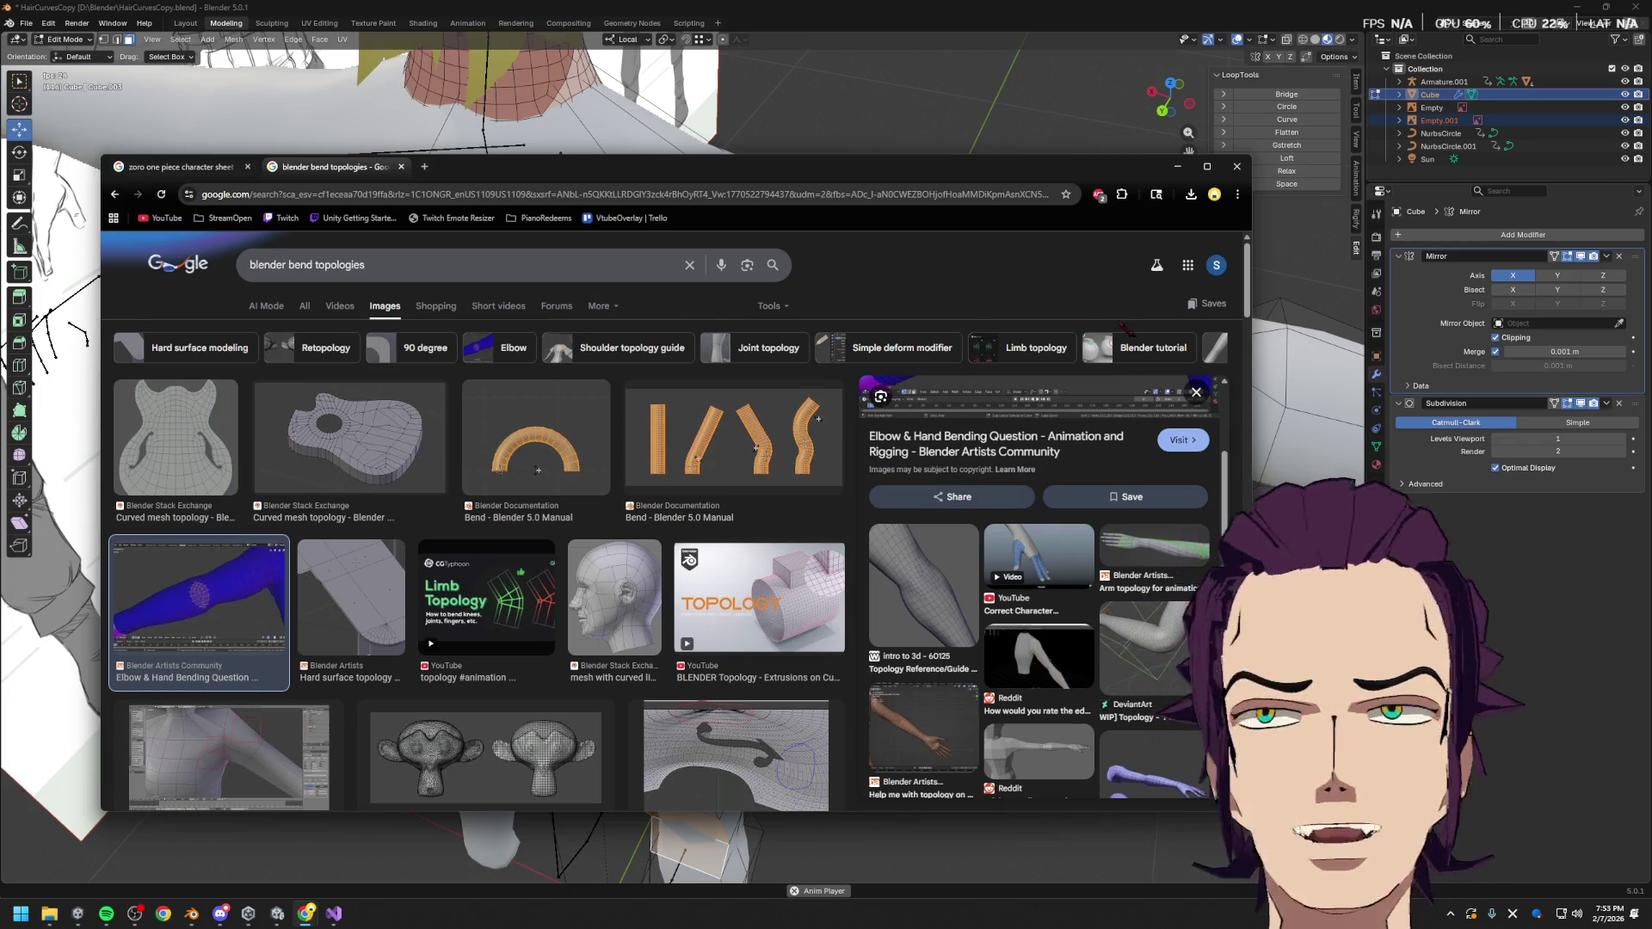
left_click(1178, 166)
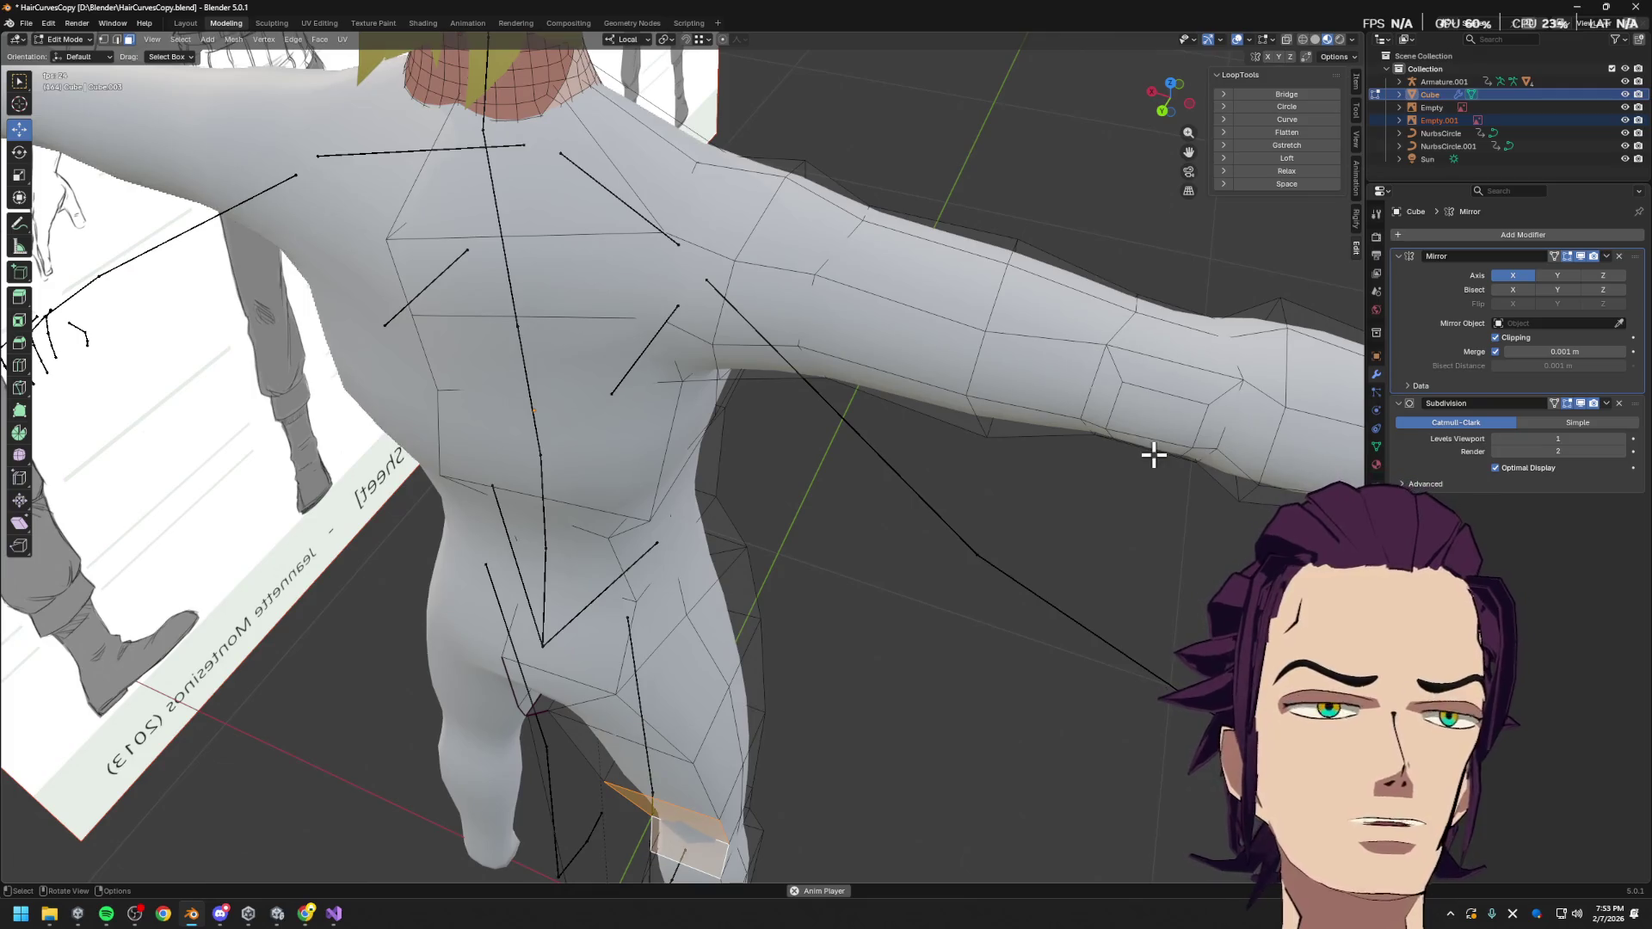
From back view, compare Simple and Catmull-Clark subdivision, keep Catmull-Clark and enable On Cage
key("ctrl+KP_1")
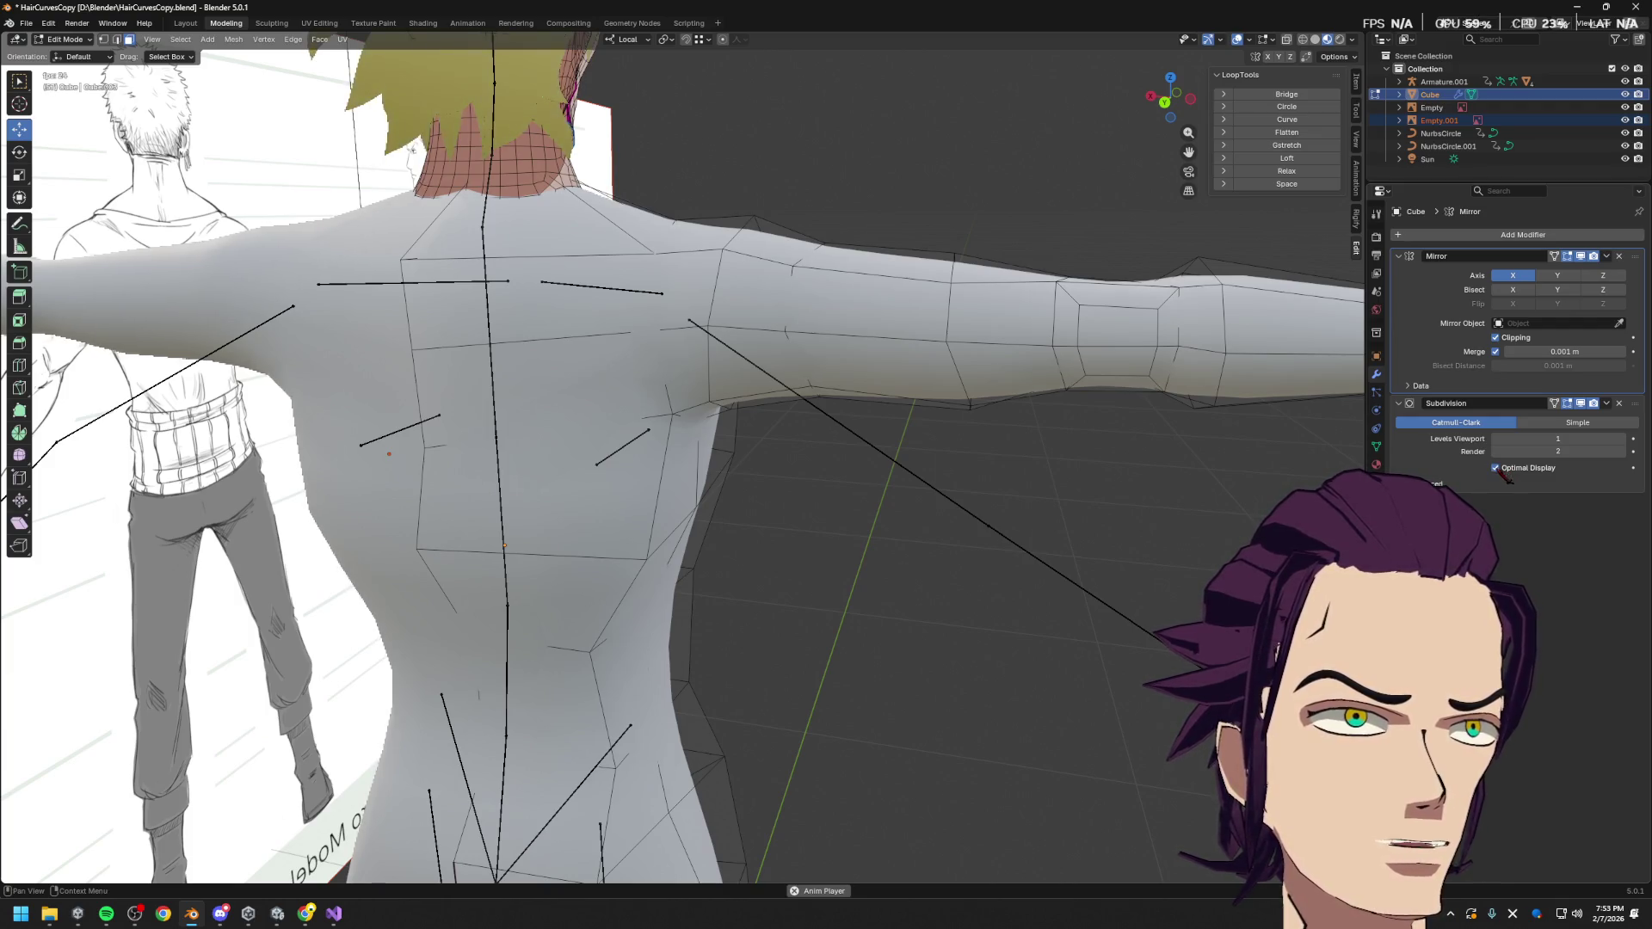
left_click(1505, 480)
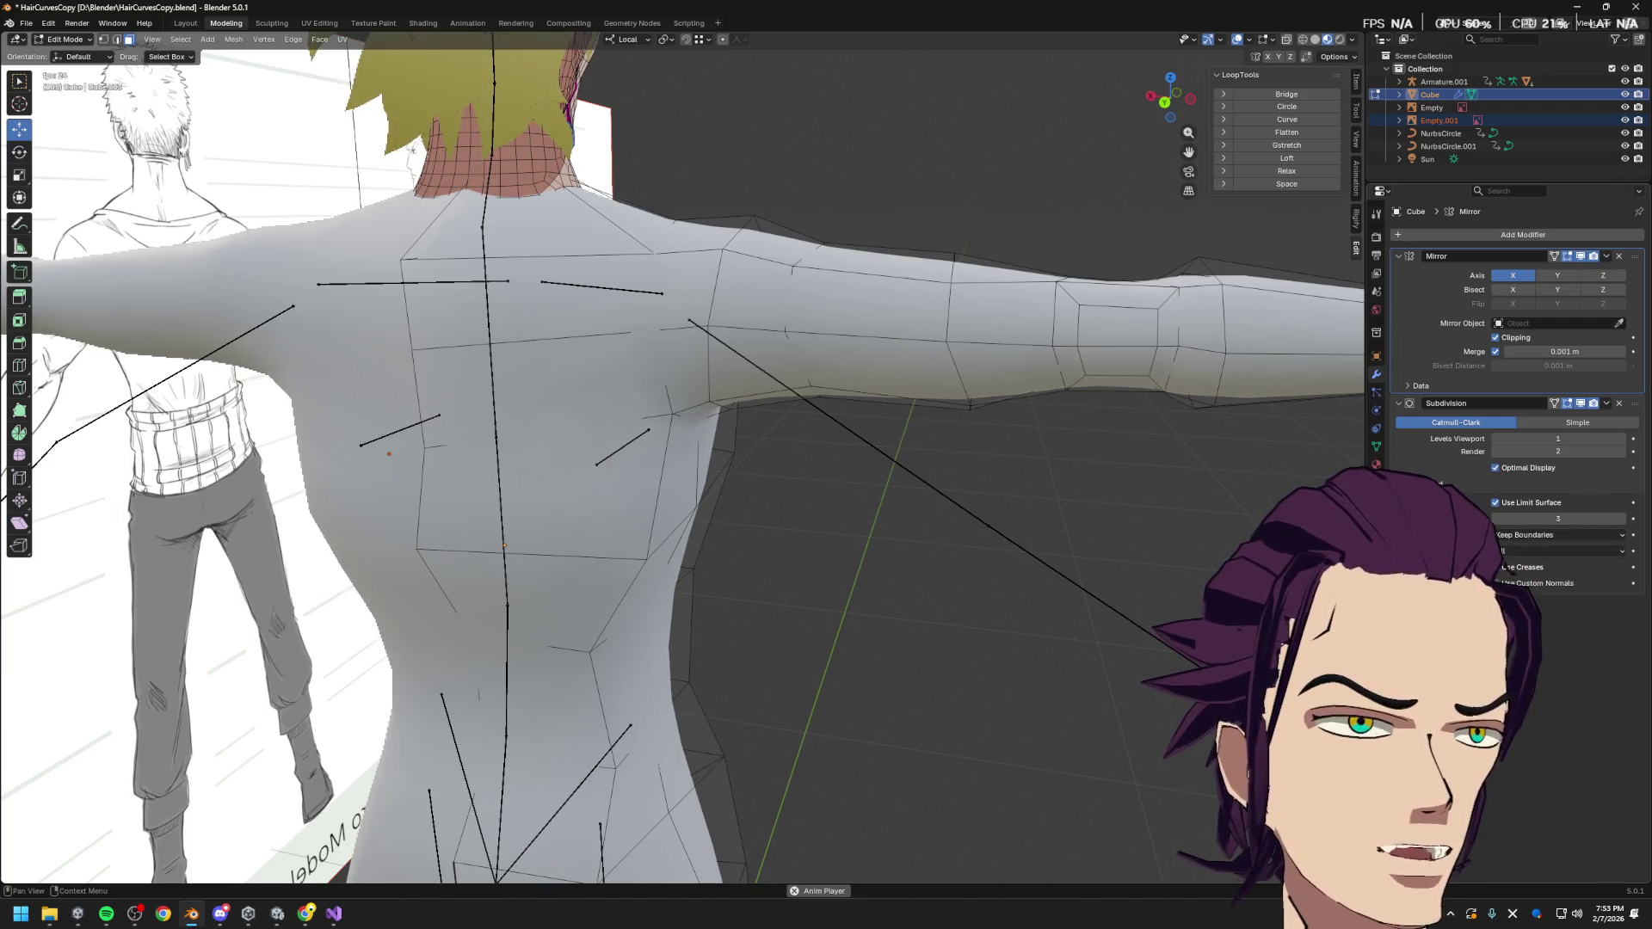
left_click(1577, 422)
mouse_move(1222, 434)
middle_mouse_down()
mouse_move(1139, 441)
mouse_move(1144, 491)
mouse_move(1066, 369)
mouse_move(937, 392)
middle_mouse_up()
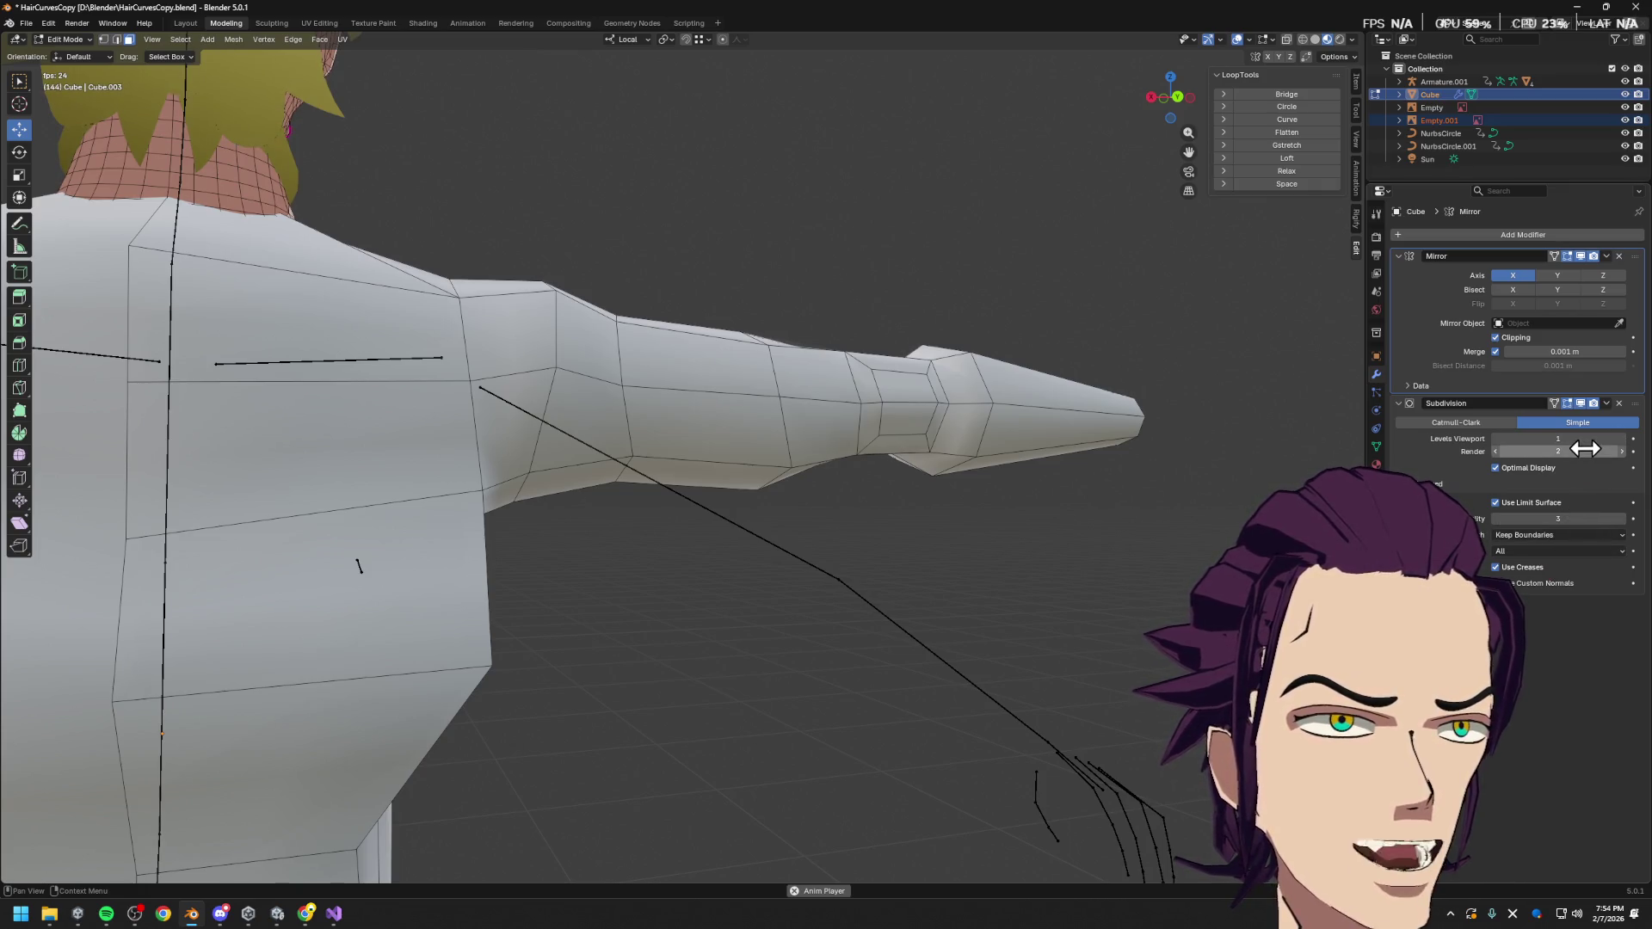
left_click(1506, 424)
left_click(1549, 425)
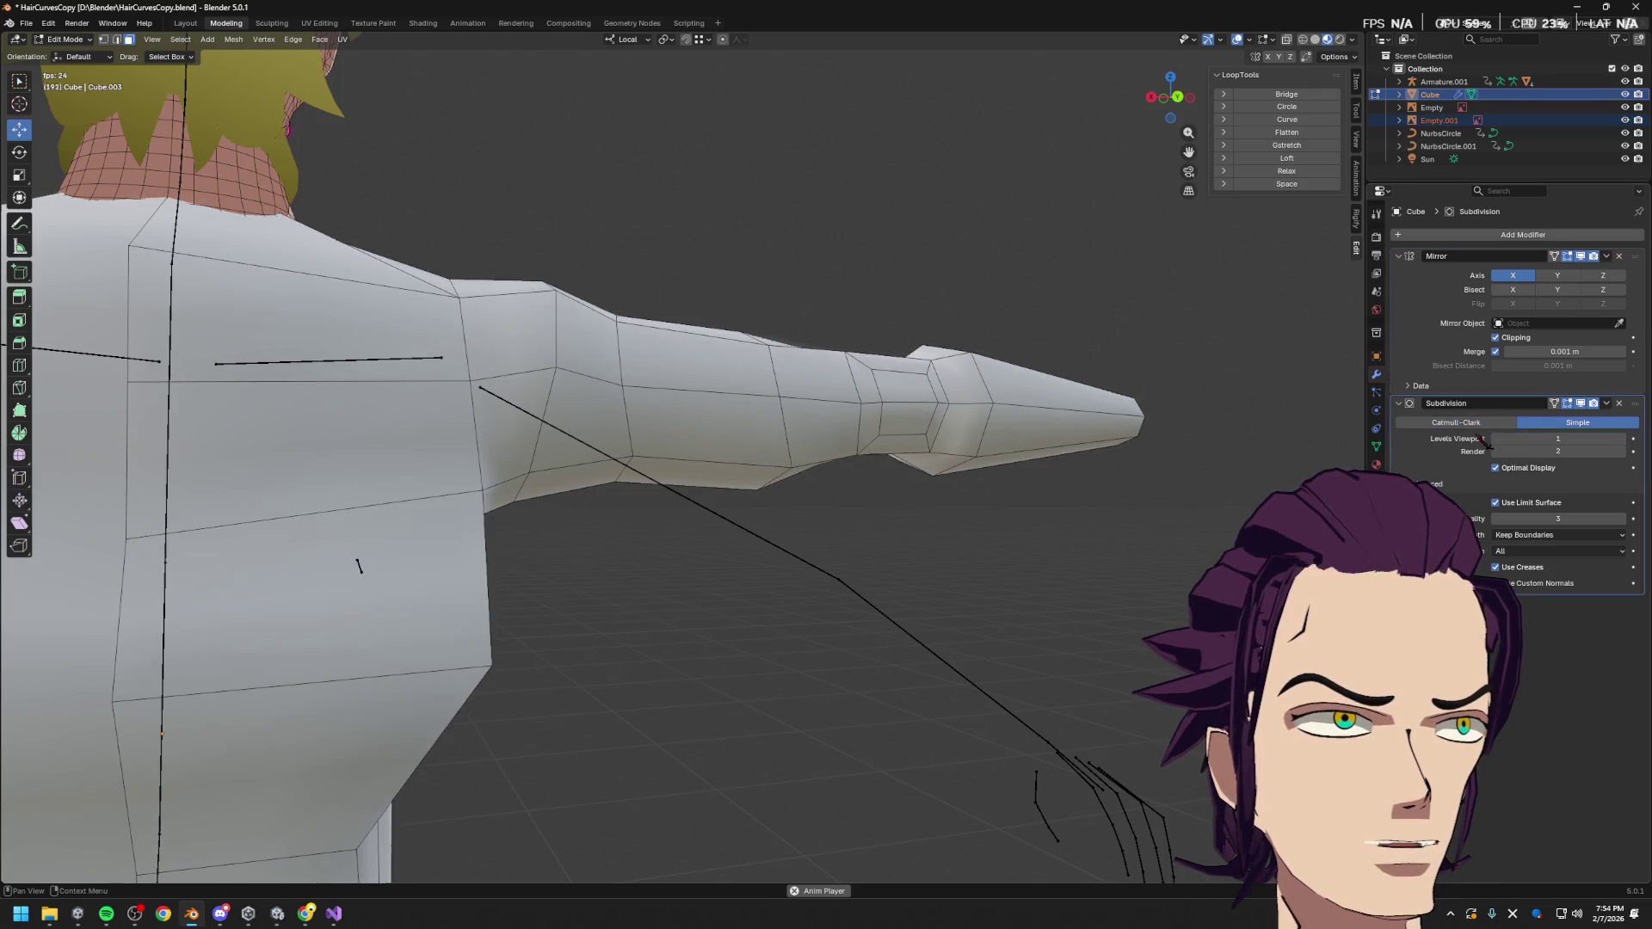
left_click(1497, 424)
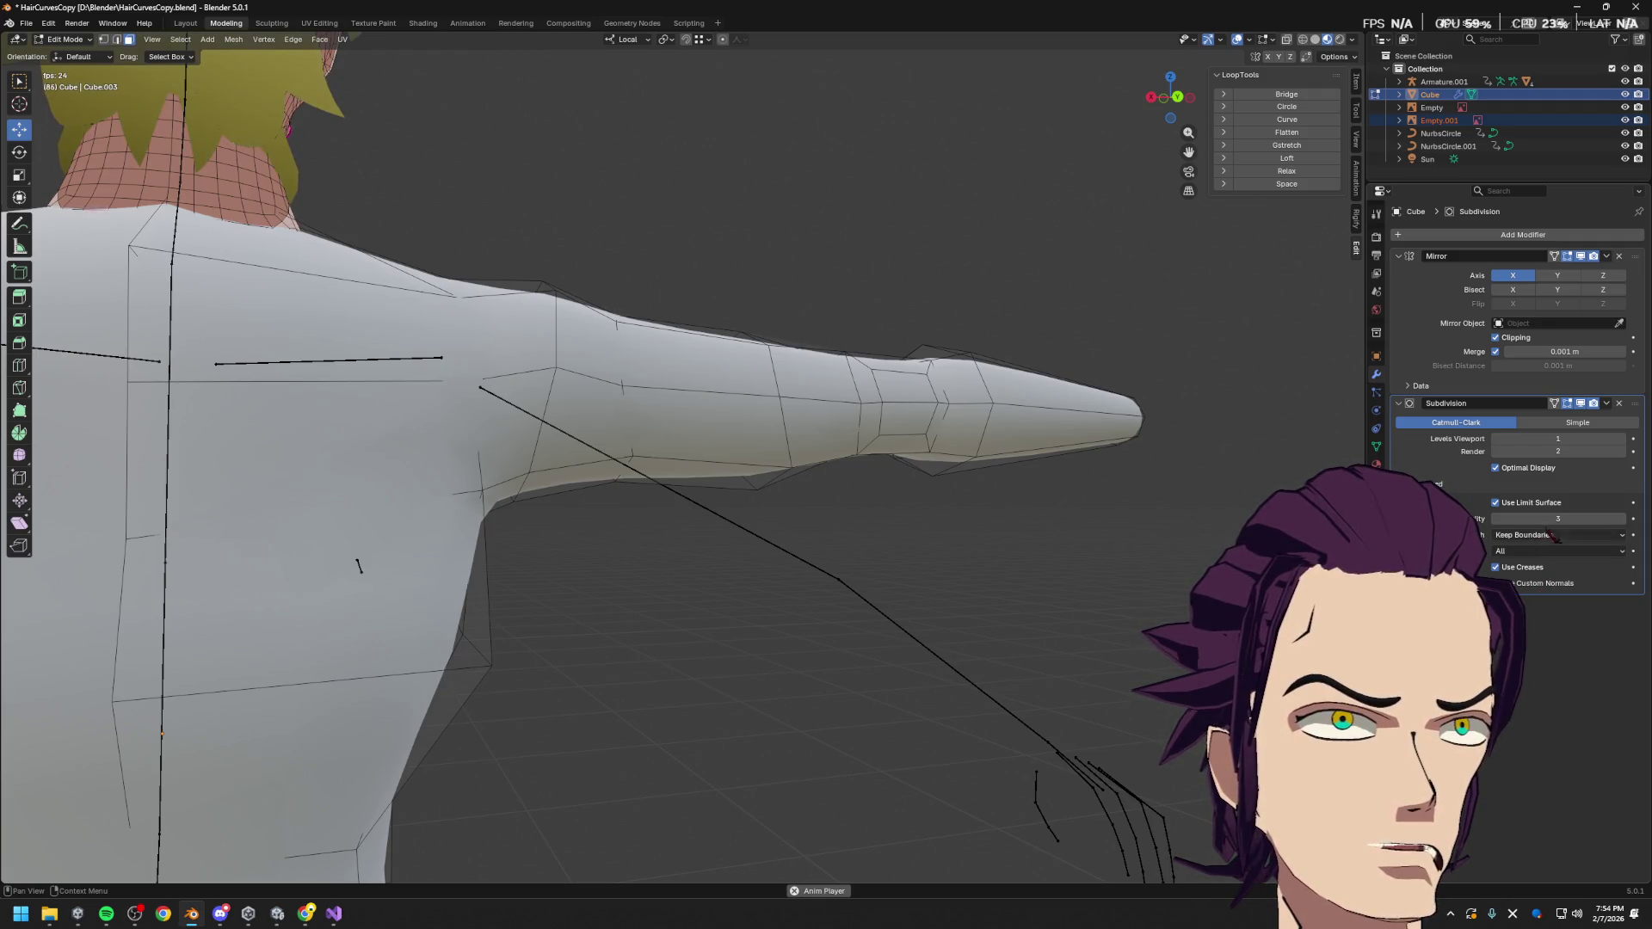
left_click(1554, 403)
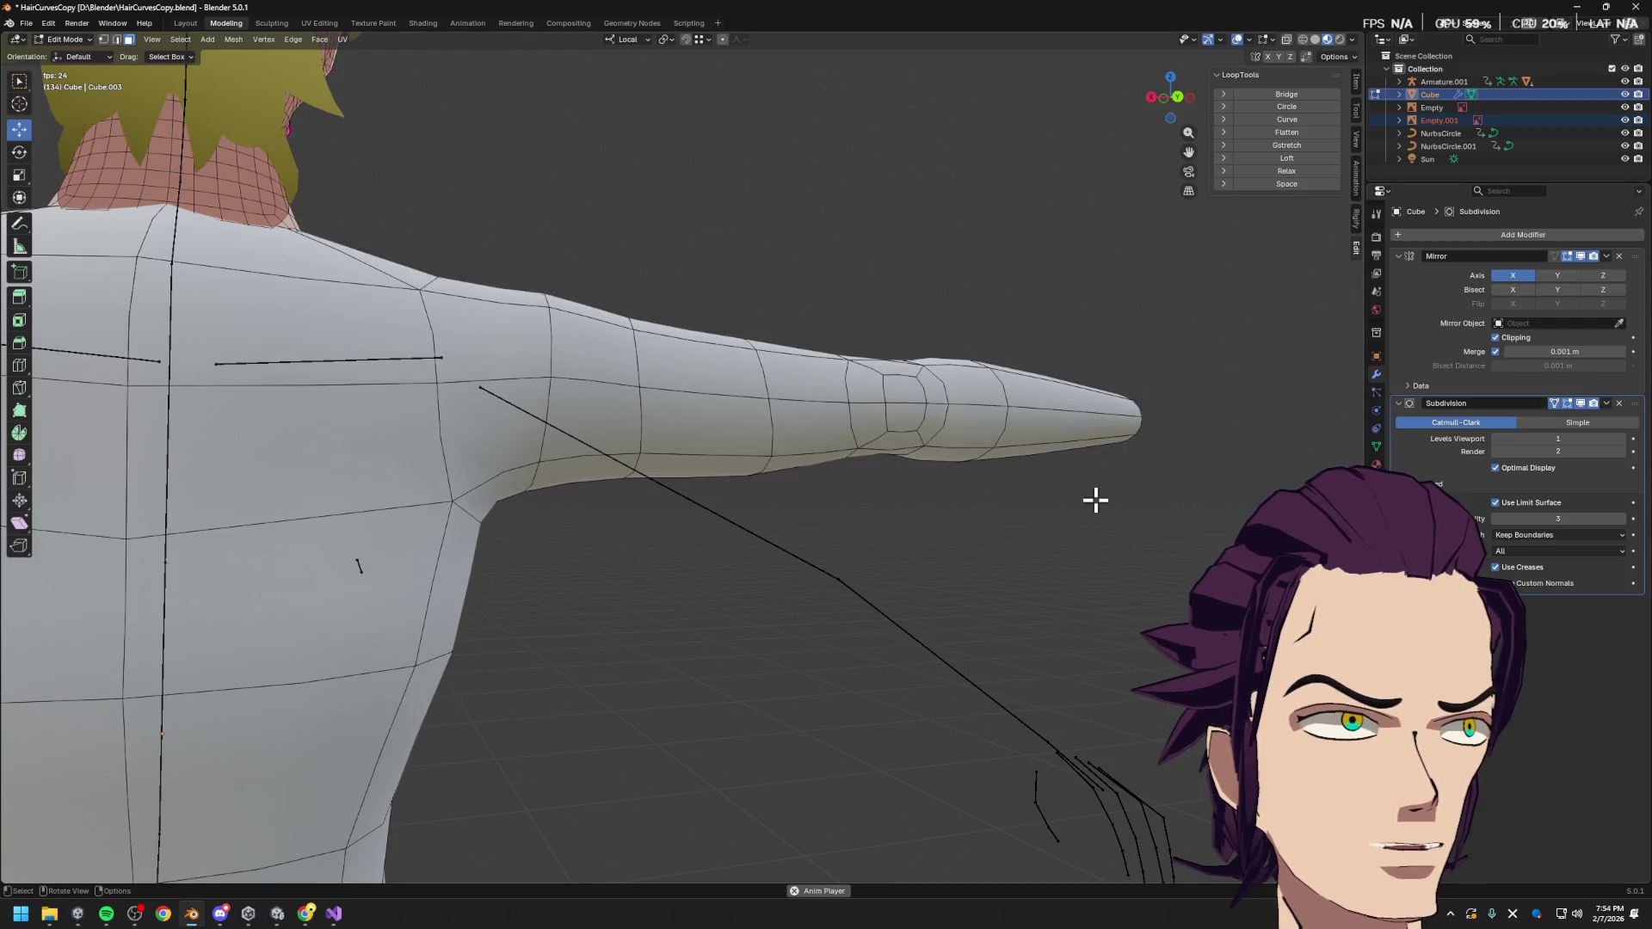
mouse_move(1089, 496)
middle_mouse_down()
mouse_move(1070, 512)
mouse_move(1026, 479)
middle_mouse_up()
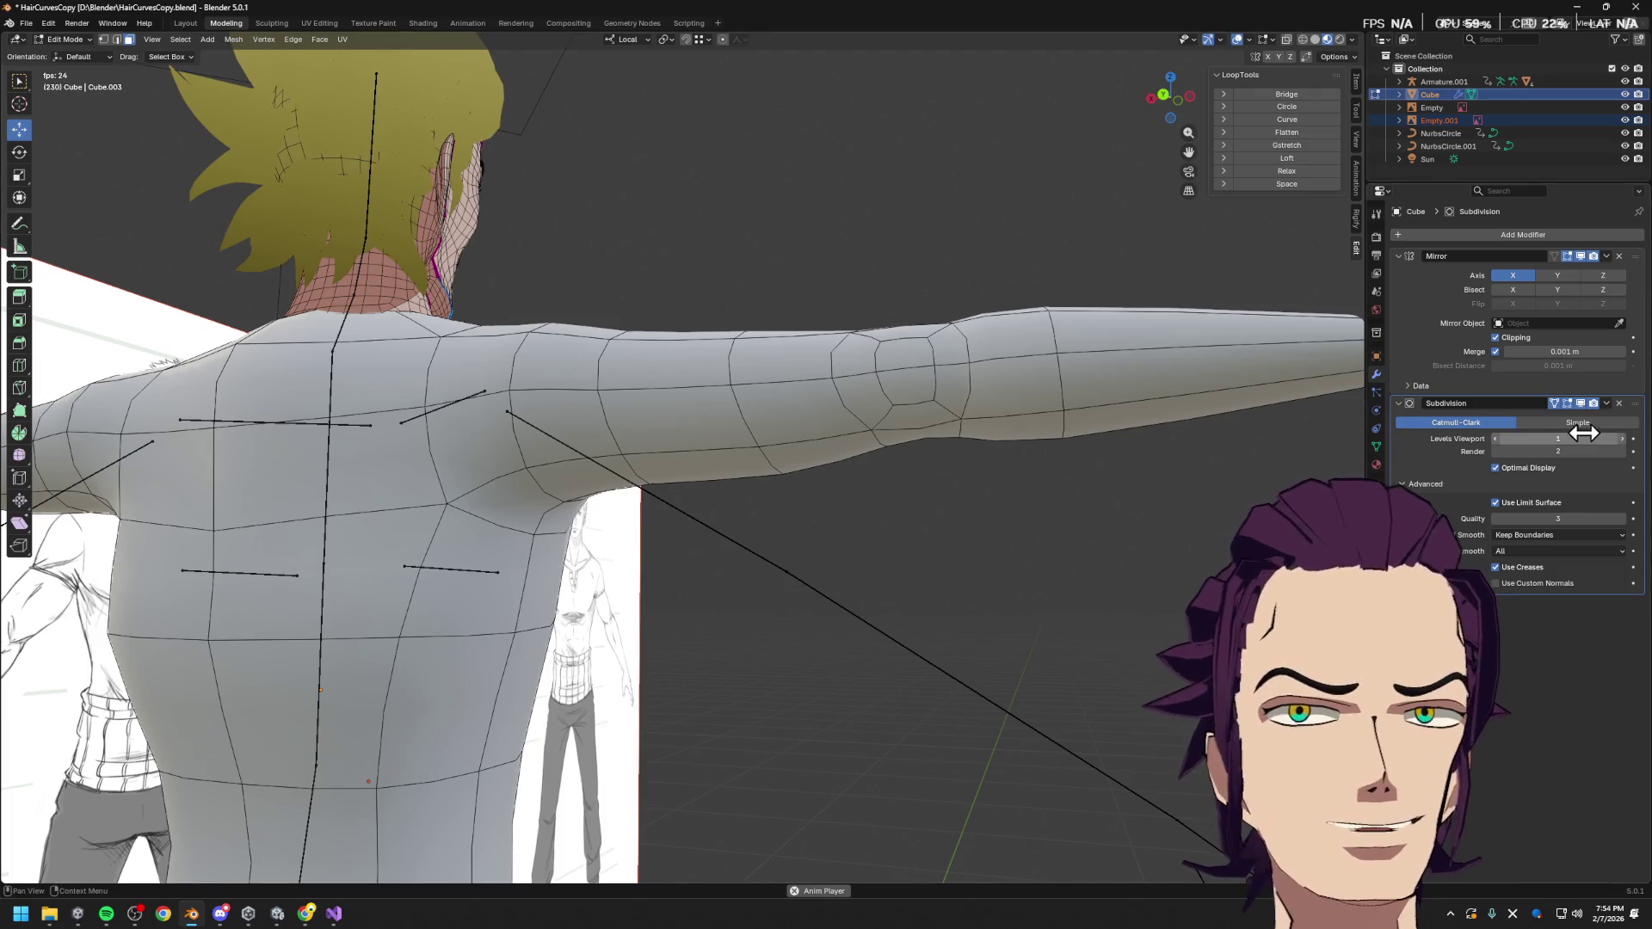
middle_click_drag(929, 416, 998, 487)
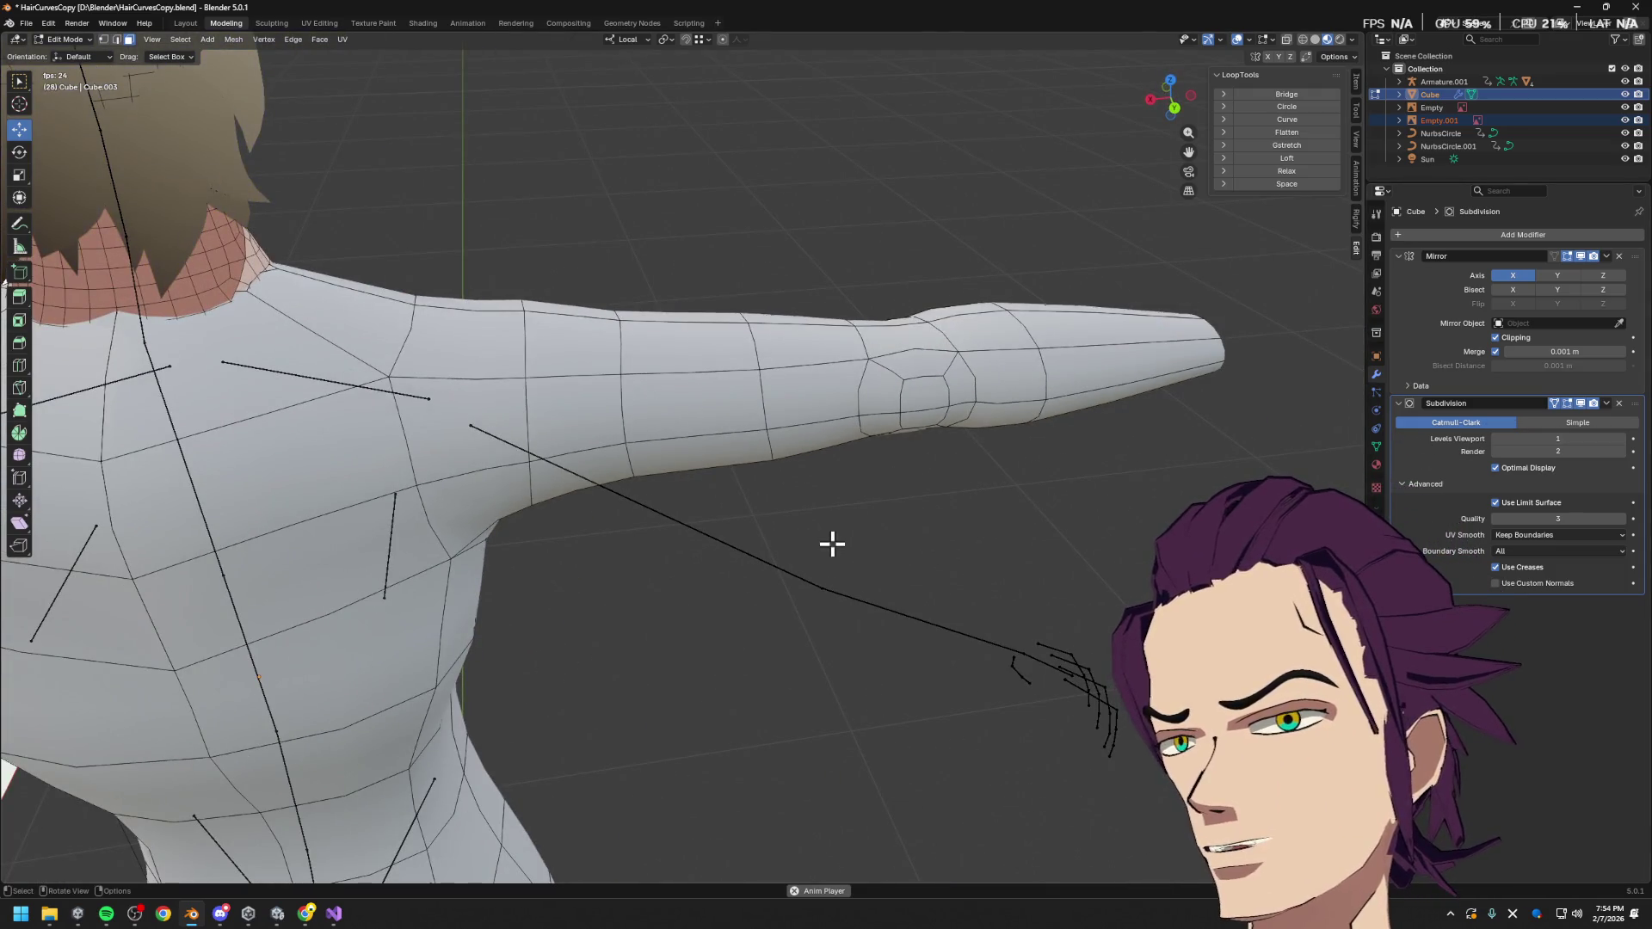
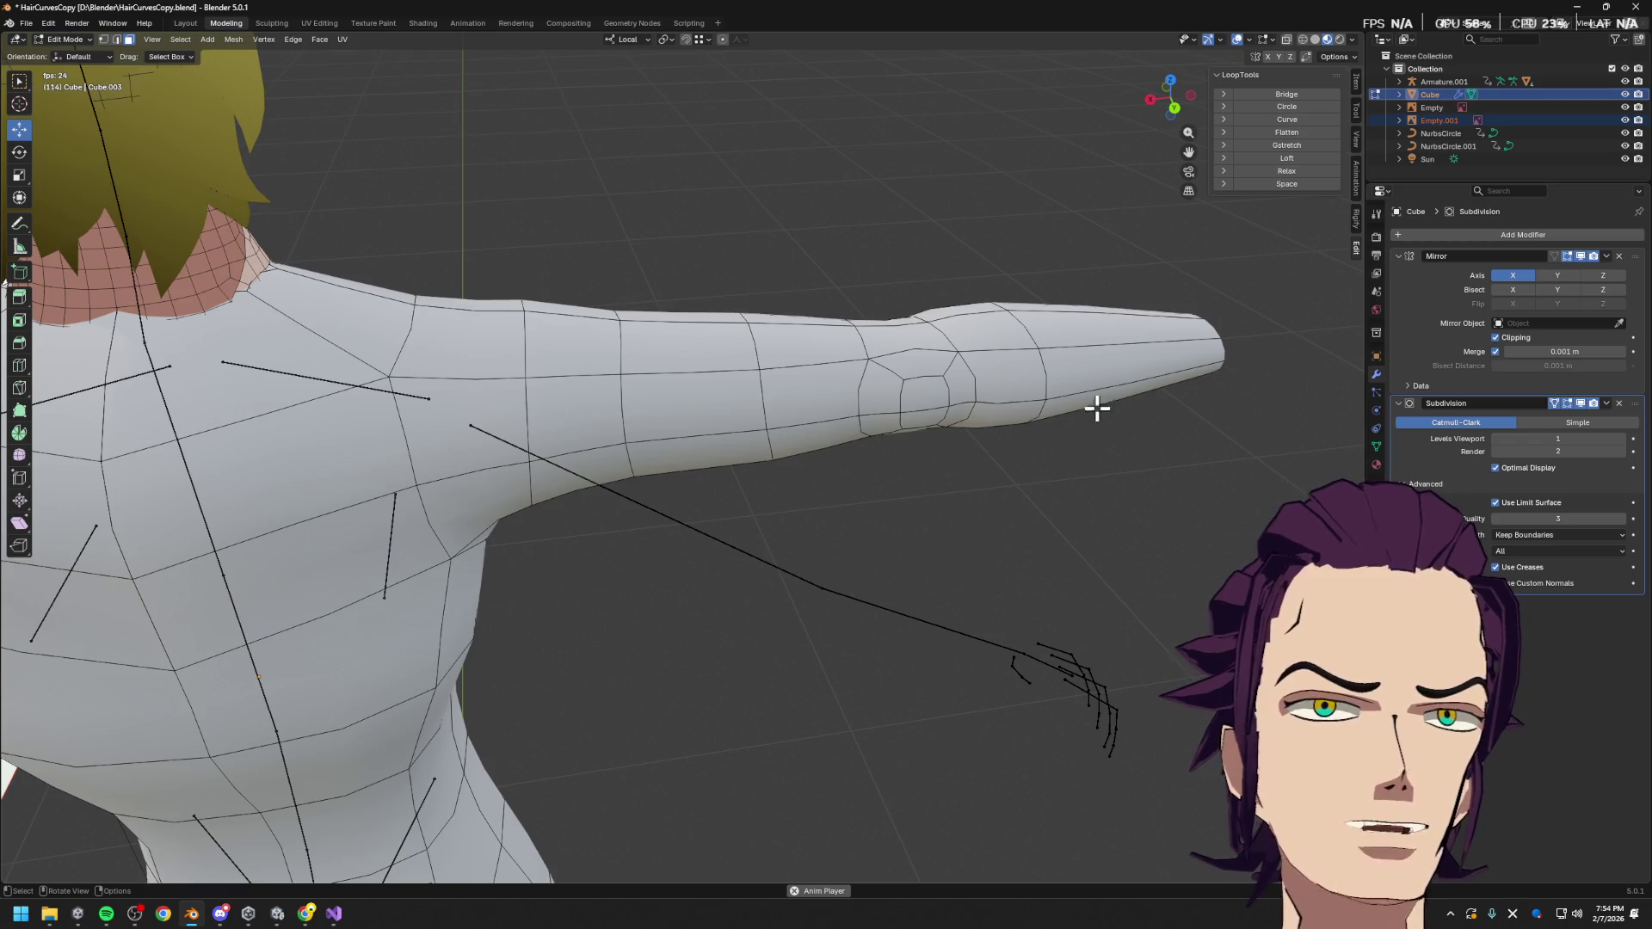
Preview viewport subdivision level 2, return to level 1, and turn off Optimal Display
left_click(845, 391)
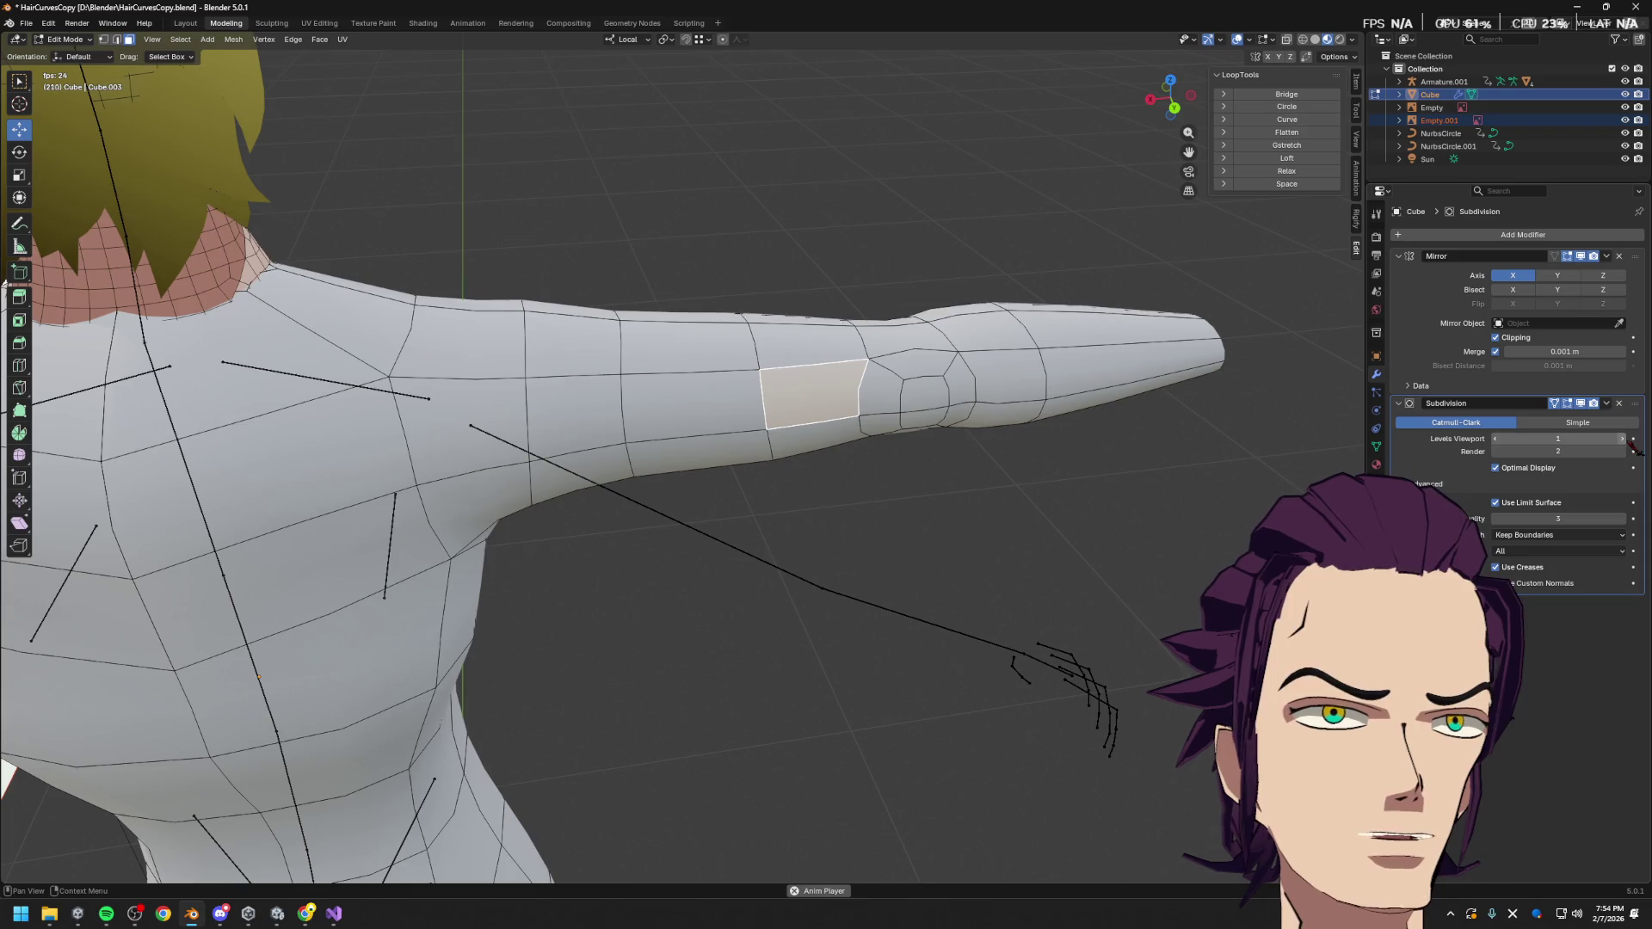
left_click(1623, 440)
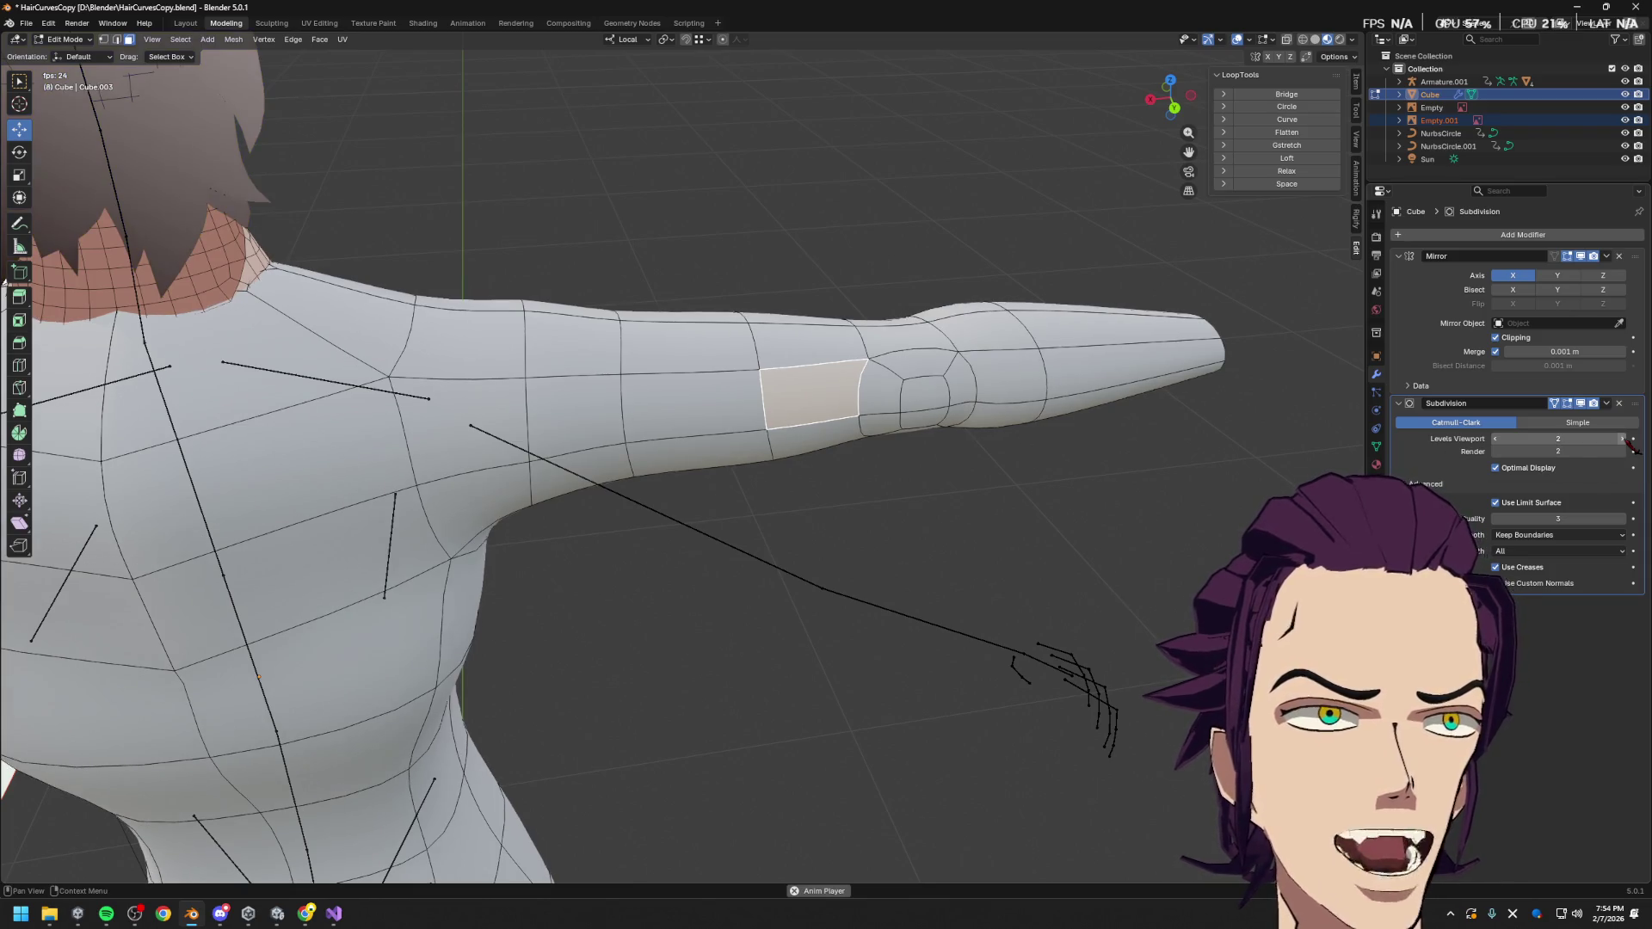
left_click(1497, 439)
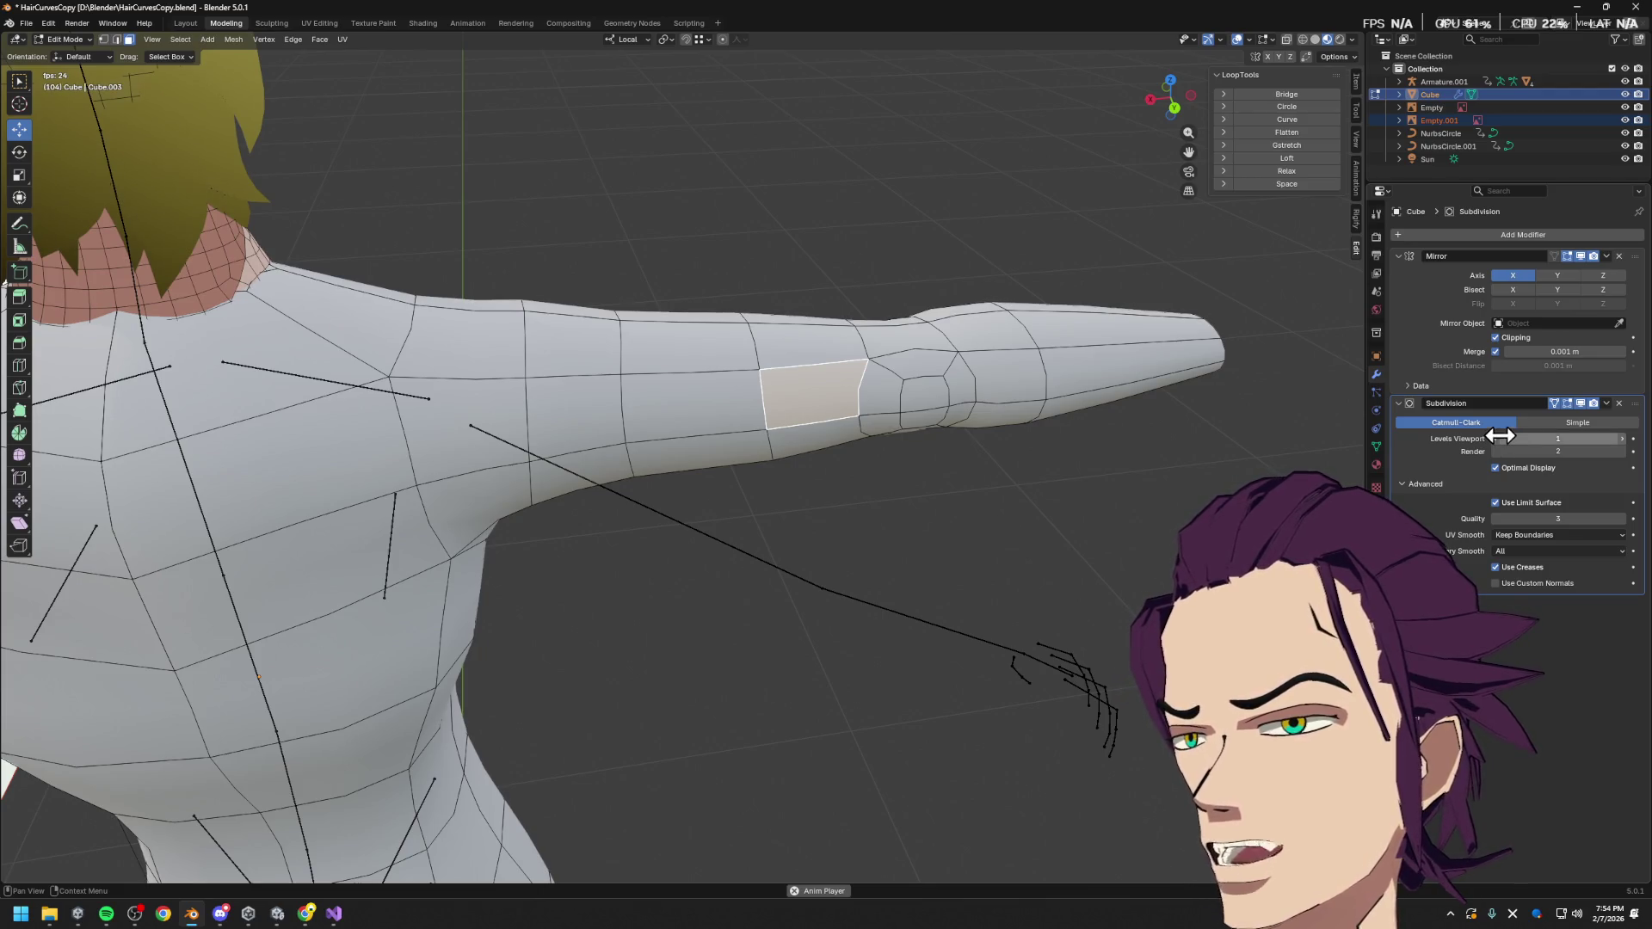
left_click(1540, 469)
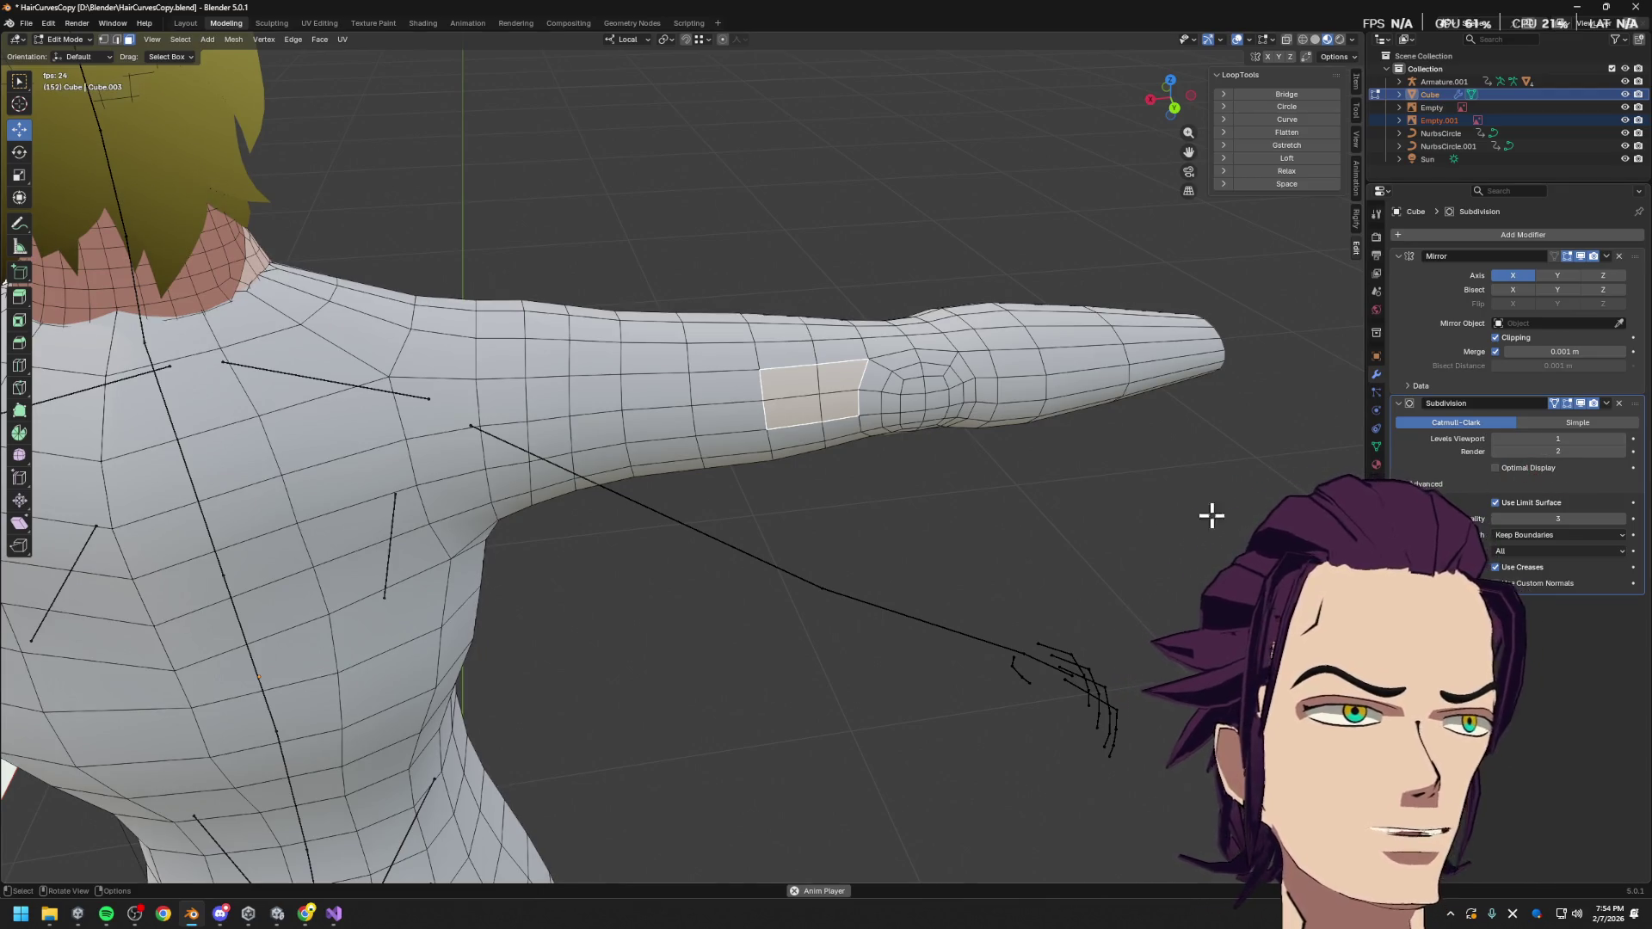
Select the pair of faces beside the elbow on the arm
left_click(887, 403)
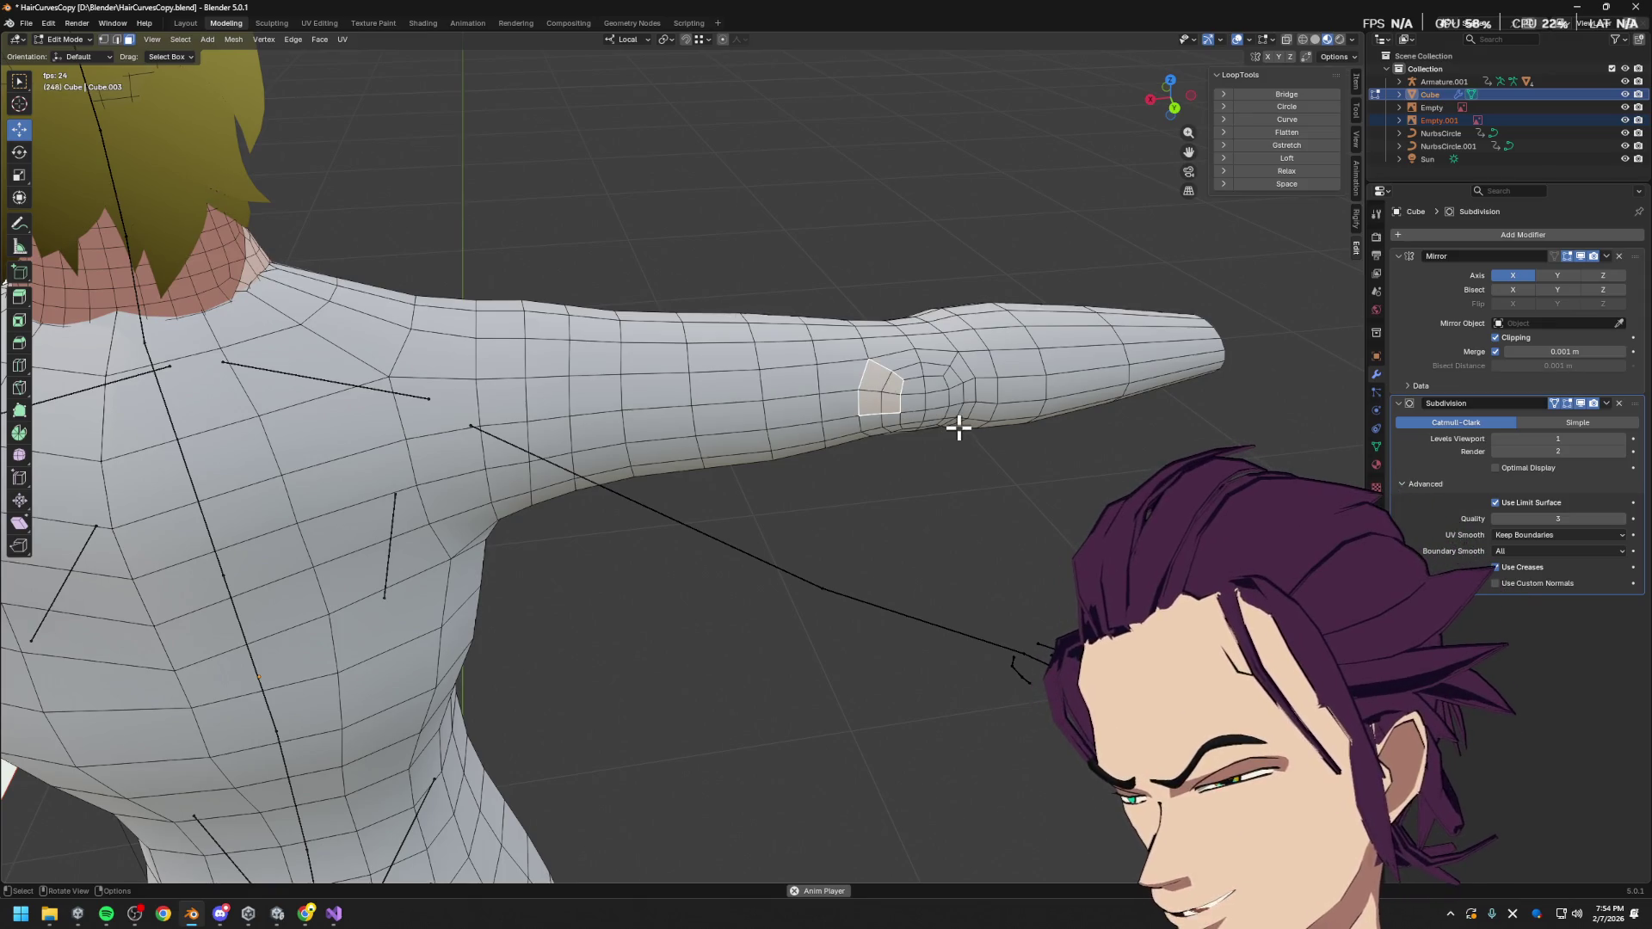
middle_click_drag(893, 465, 1025, 328)
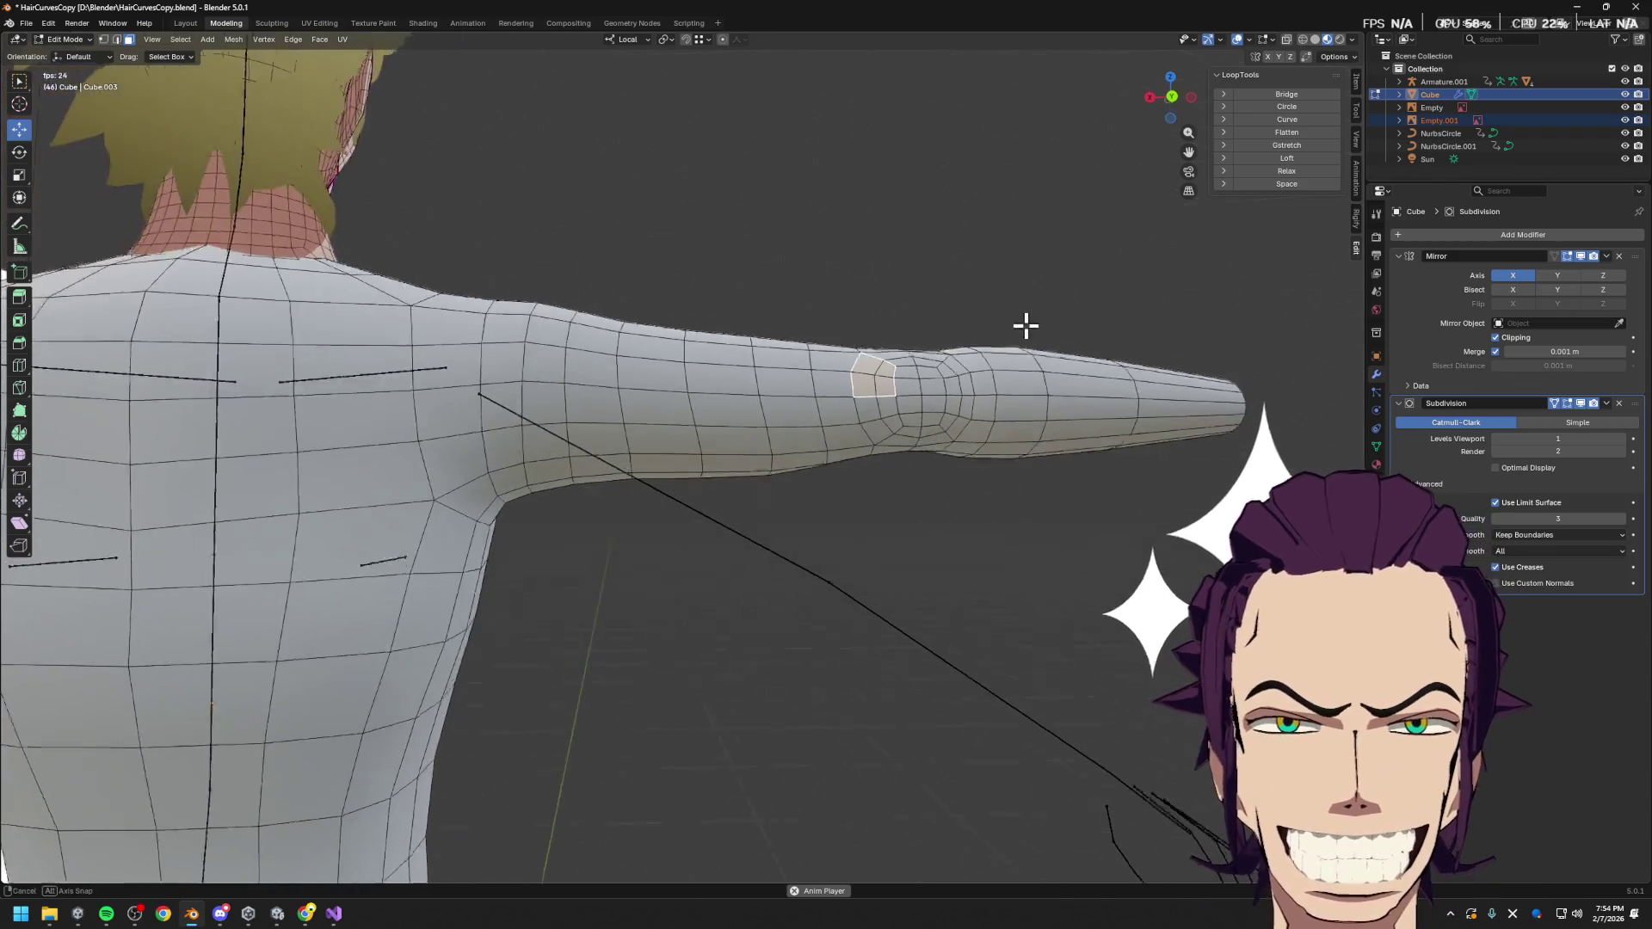
scroll(999, 365, "up", 4)
scroll(879, 422, "down", 2)
mouse_move(881, 473)
middle_mouse_down()
mouse_move(930, 457)
mouse_move(852, 413)
middle_mouse_up()
scroll(840, 406, "up", 3)
left_click(852, 375)
left_click(857, 347)
mouse_move(844, 295)
middle_mouse_down()
mouse_move(1018, 339)
mouse_move(738, 387)
mouse_move(682, 528)
middle_mouse_up()
left_click(662, 625)
Narrow the face left of the pair and the face below it along local X
left_click(582, 632)
key("s")
key("x")
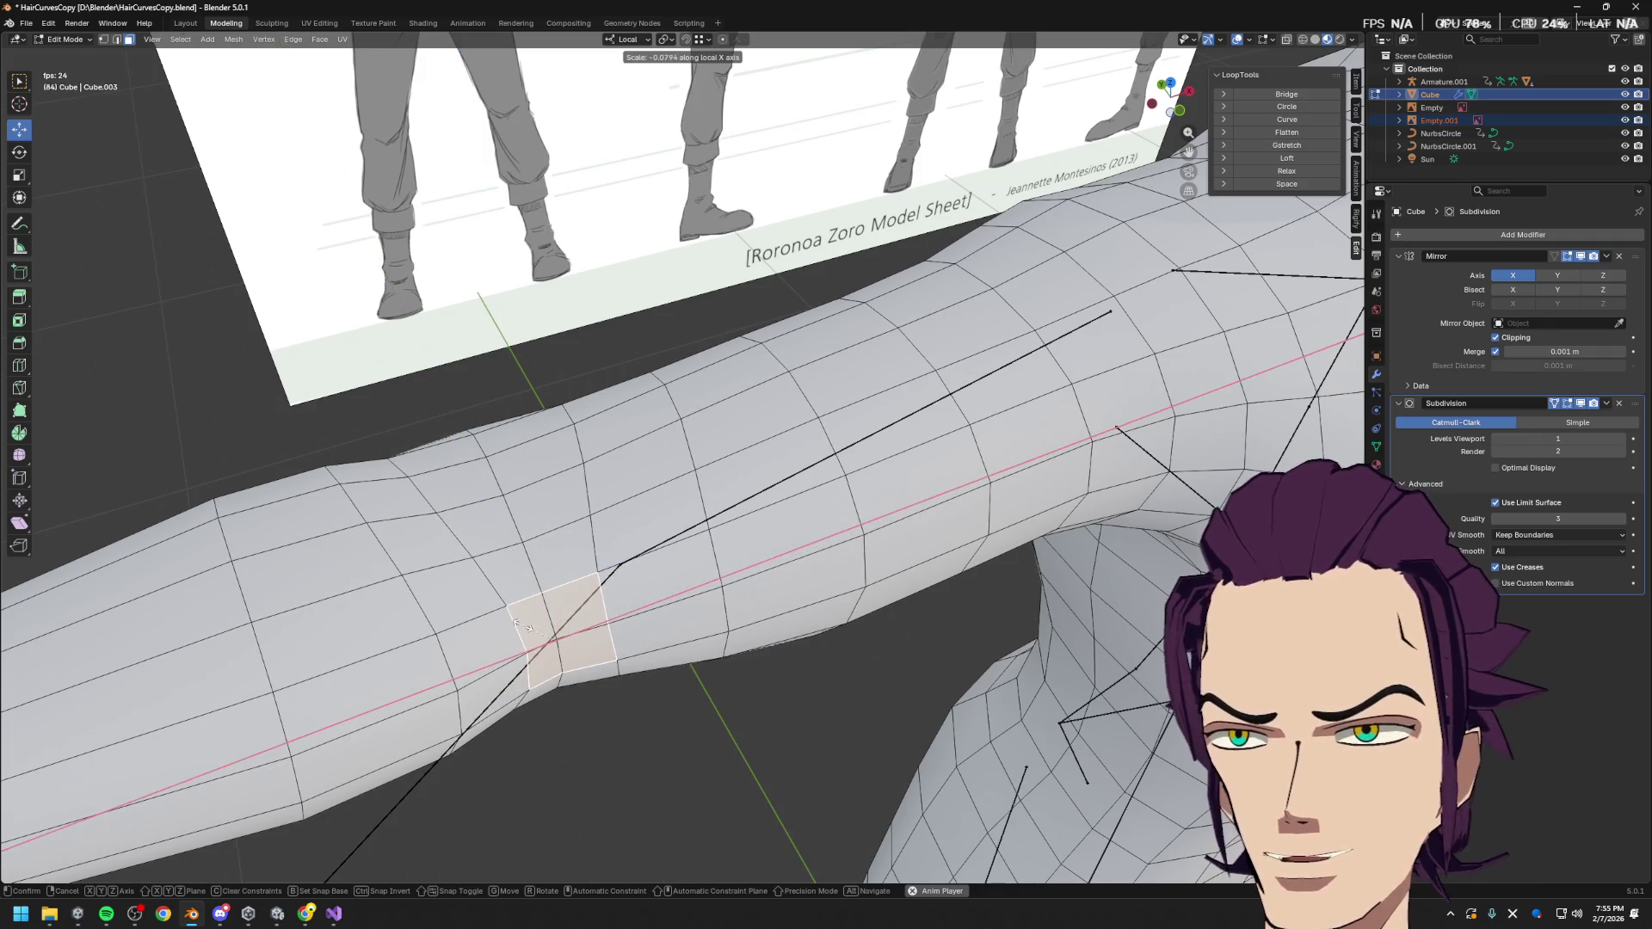
left_click(519, 621)
middle_click_drag(638, 620, 654, 538)
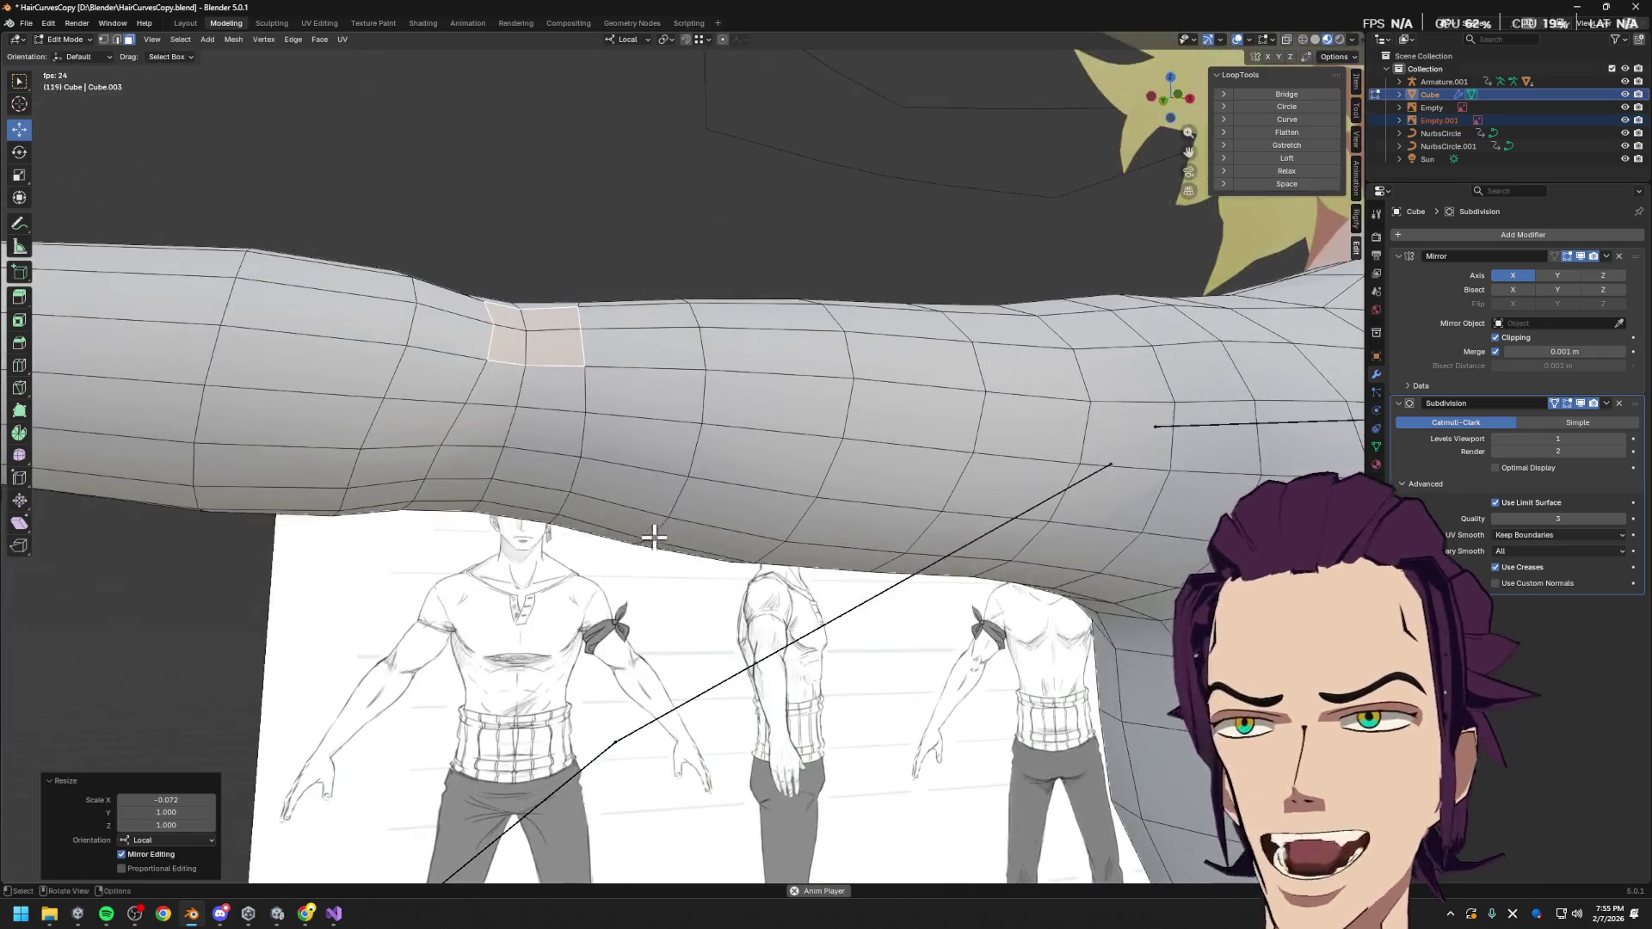
left_click(537, 387)
key("s")
key("x")
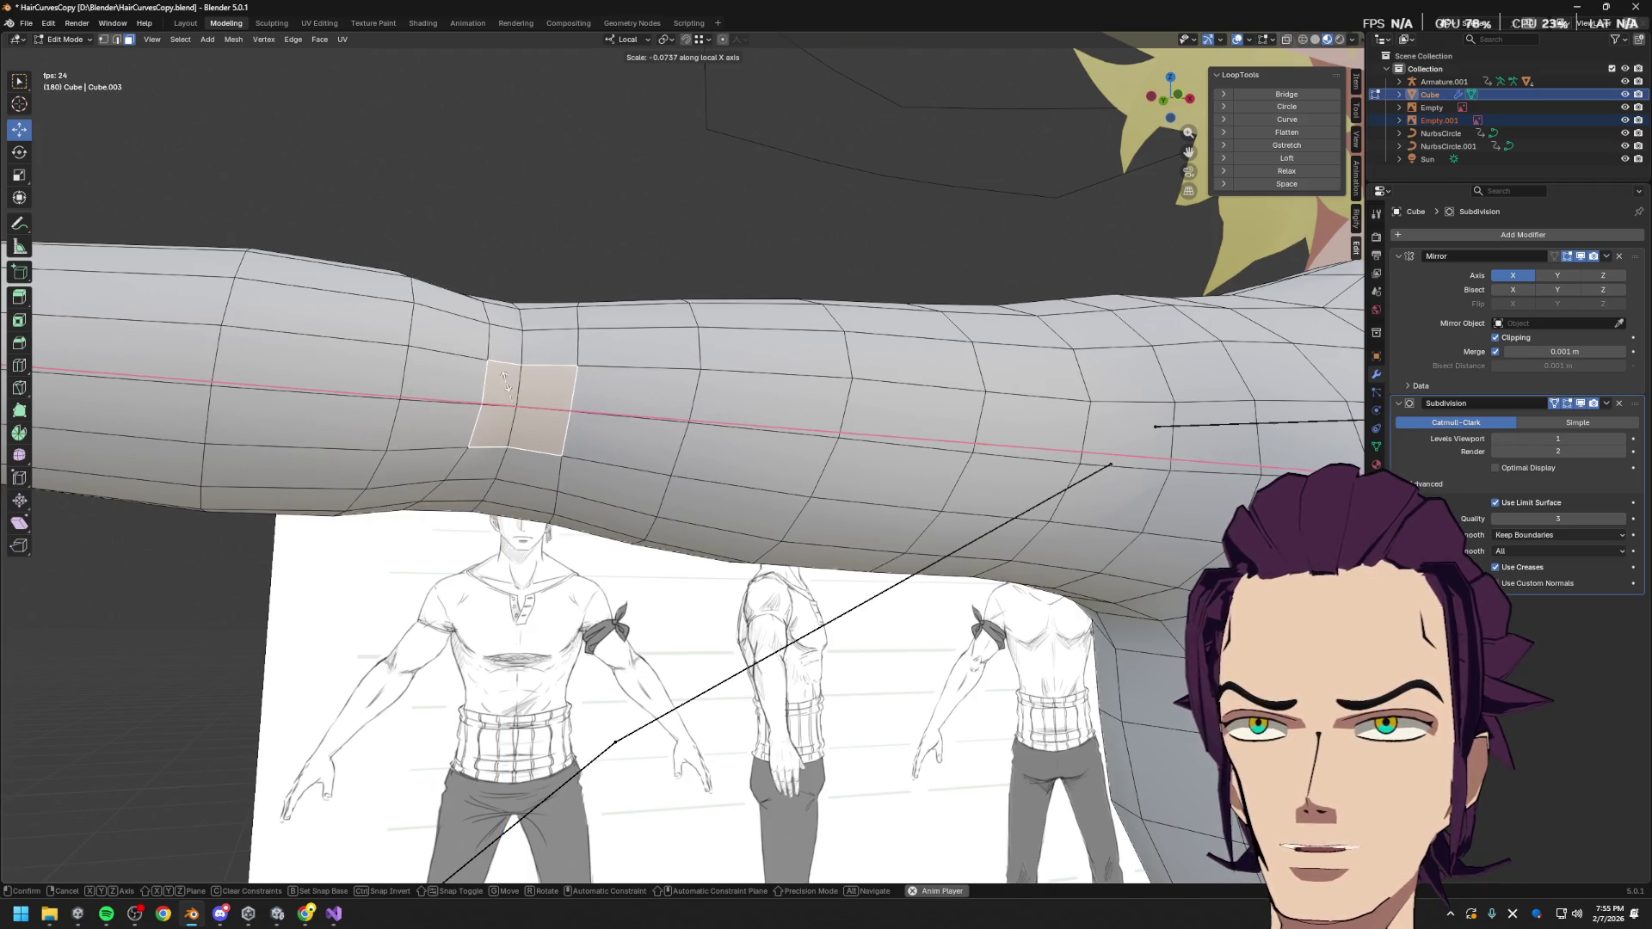
left_click(506, 384)
Rescale the face to 0.535 along X, then select a face on the inner elbow
mouse_move(784, 428)
middle_mouse_down()
mouse_move(774, 439)
mouse_move(793, 446)
middle_mouse_up()
key("s")
key("x")
left_click(757, 450)
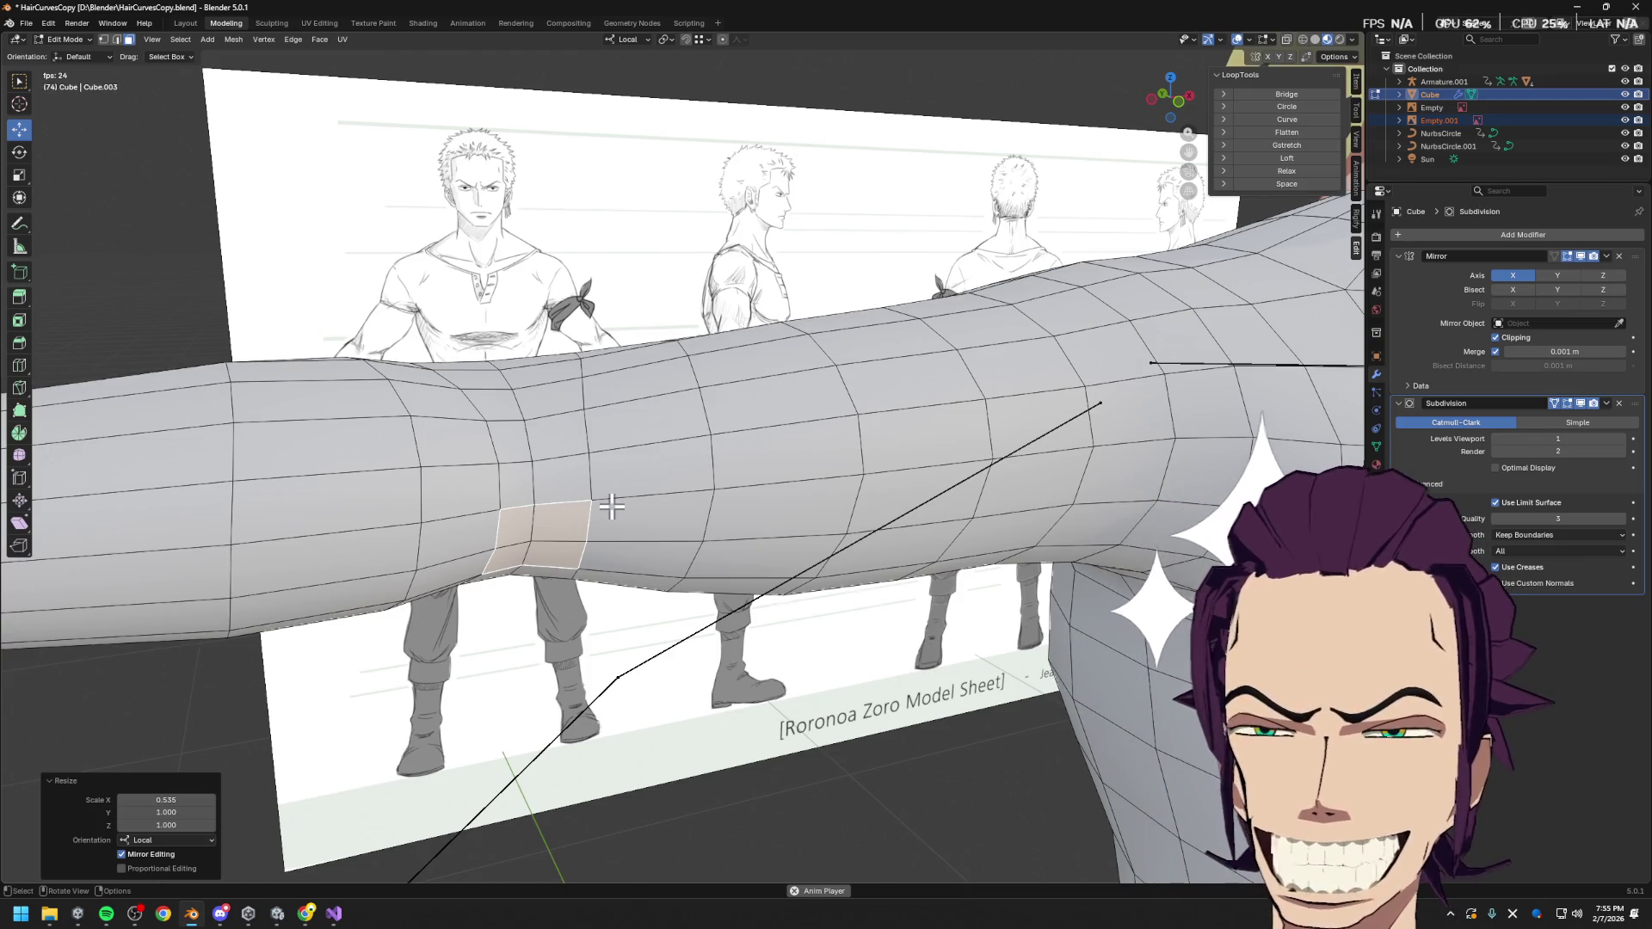
middle_click_drag(807, 439, 1075, 504)
mouse_move(728, 591)
middle_mouse_down()
mouse_move(807, 656)
mouse_move(554, 554)
mouse_move(896, 517)
middle_mouse_up()
left_click(870, 498)
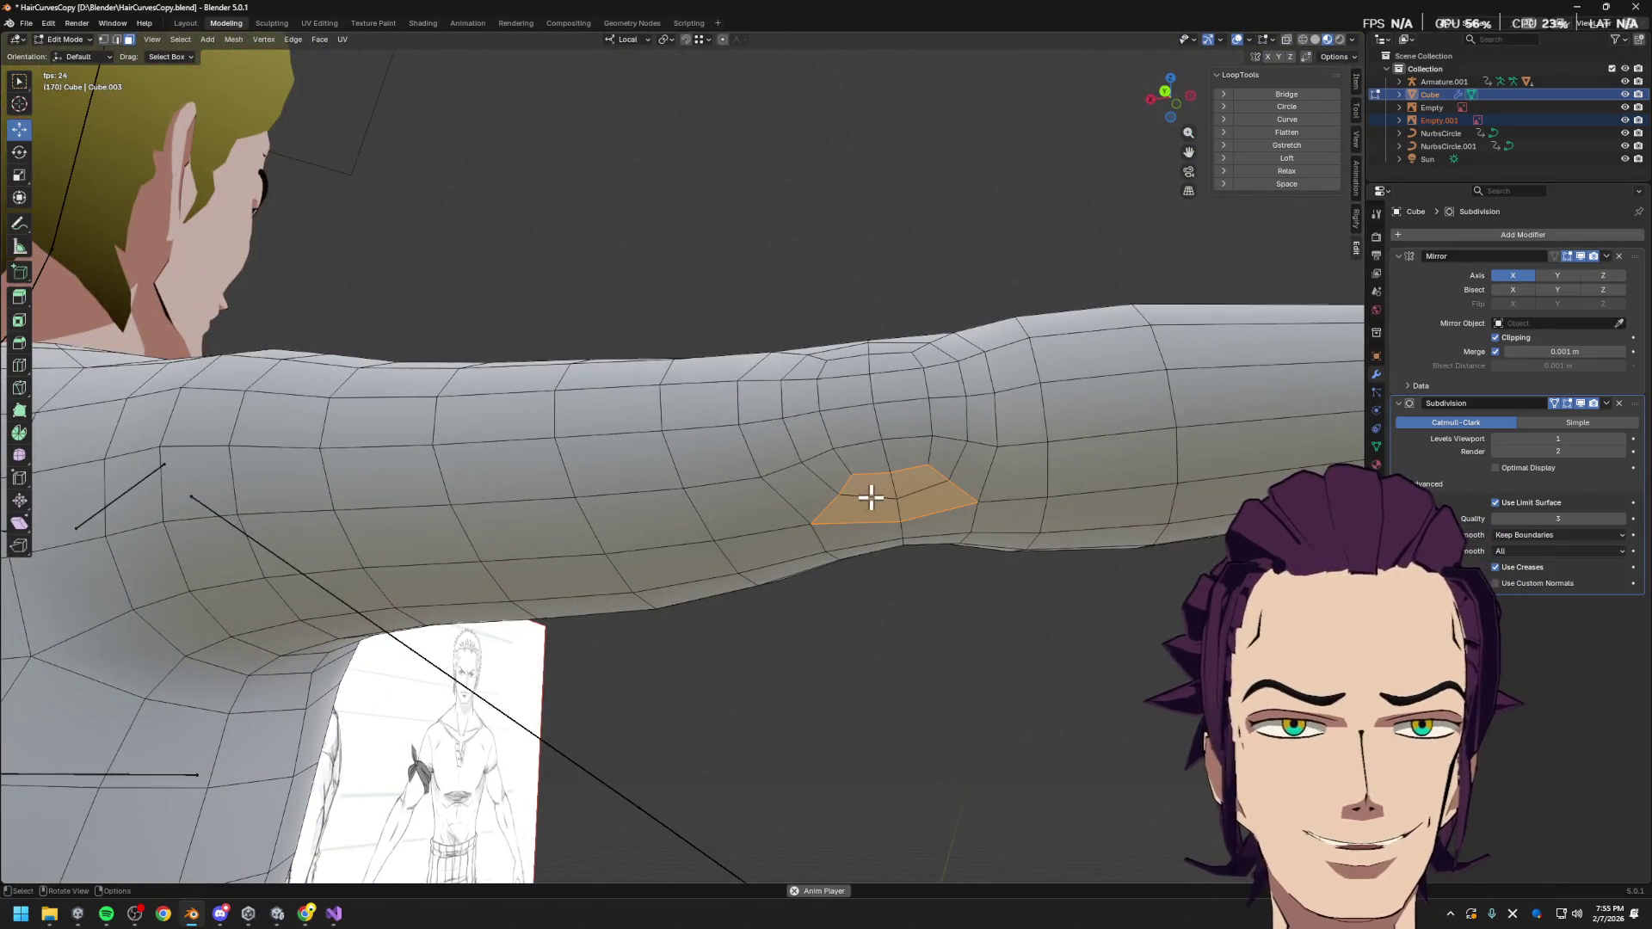
In edge mode, select the edge loops running along the arm
key("2")
left_click(895, 475, "alt")
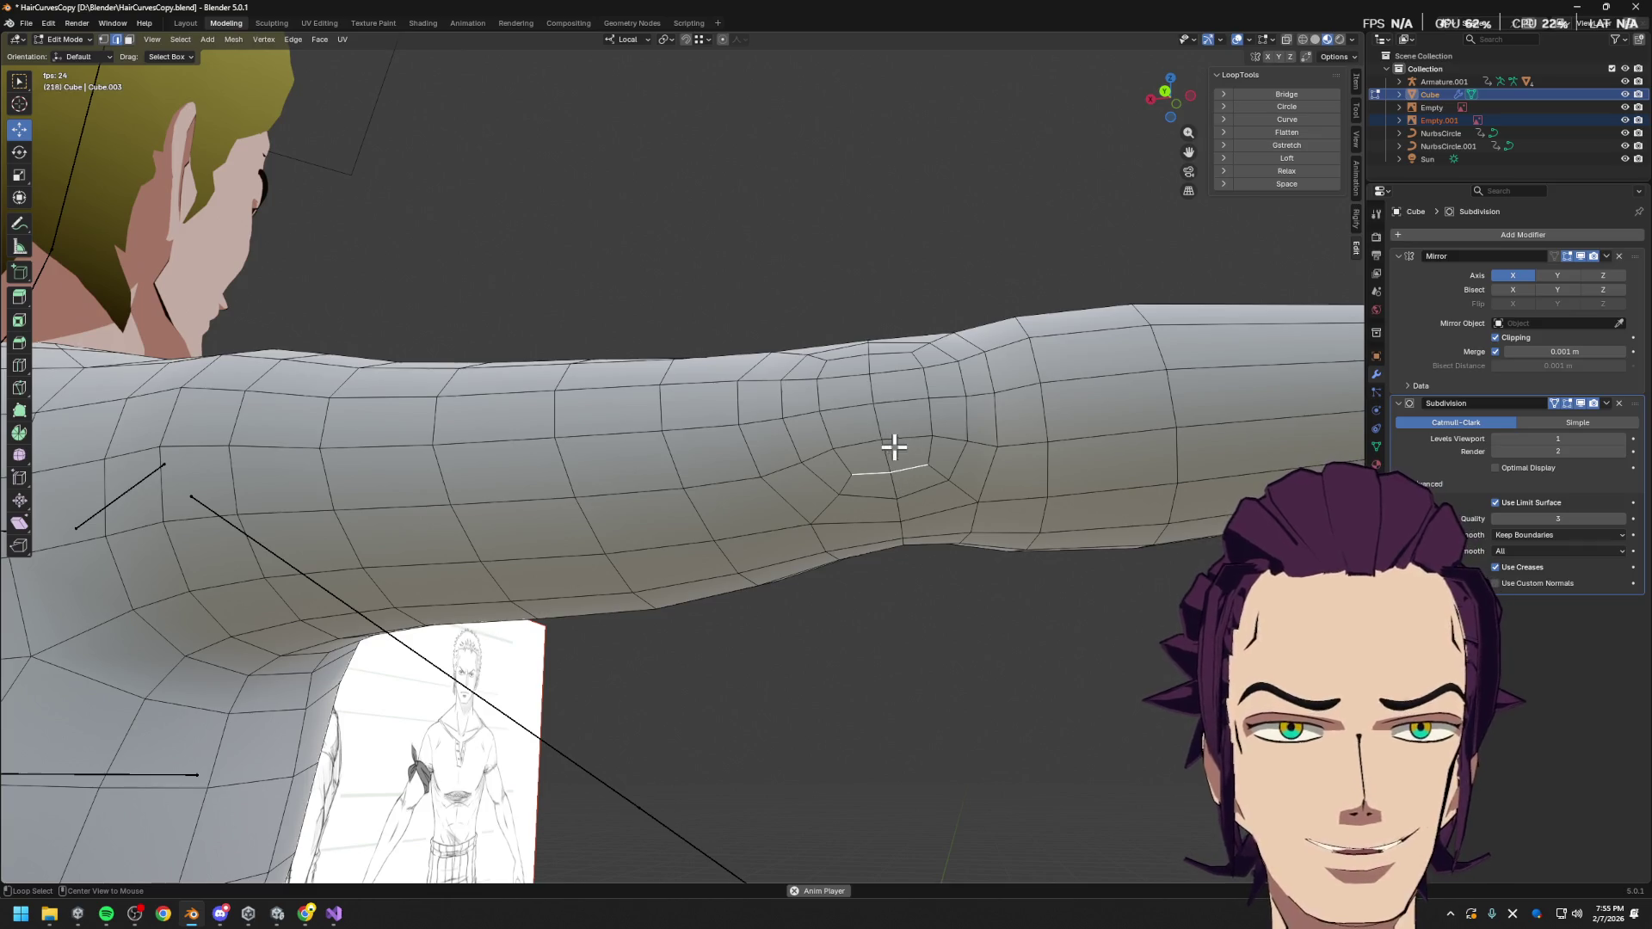
left_click(882, 416, "alt")
mouse_move(819, 519)
middle_mouse_down()
mouse_move(860, 382)
mouse_move(852, 432)
middle_mouse_up()
left_click(917, 482)
left_click(909, 538, "alt")
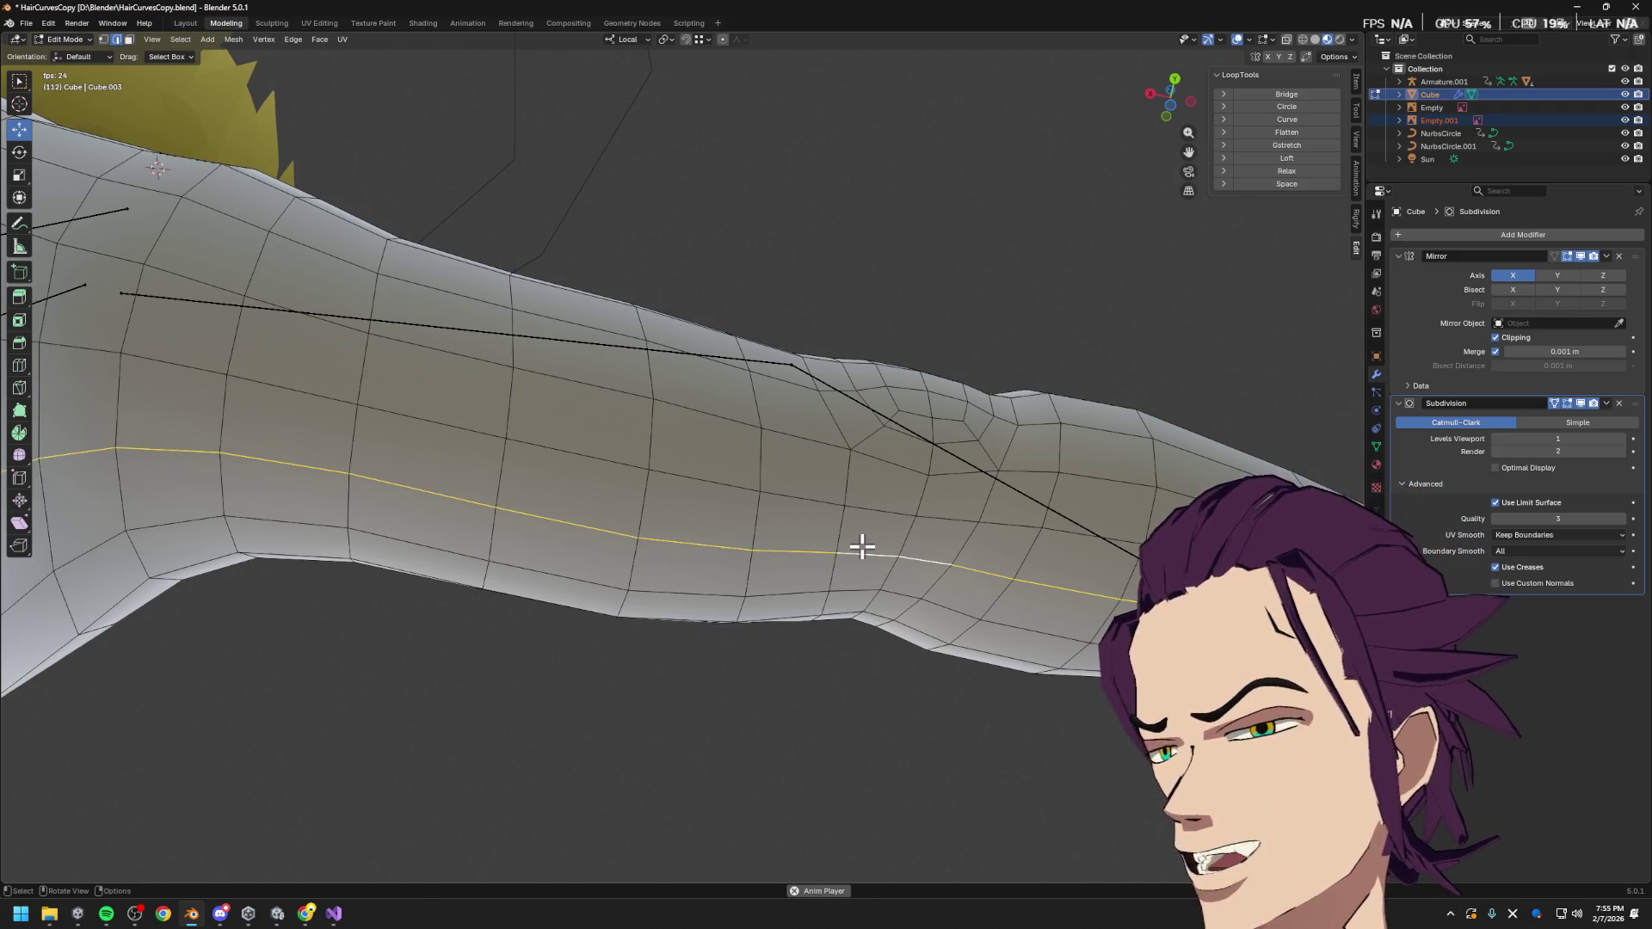
mouse_move(859, 542)
middle_mouse_down()
mouse_move(879, 707)
mouse_move(929, 701)
mouse_move(984, 405)
middle_mouse_up()
middle_click_drag(937, 502, 1094, 493)
mouse_move(788, 473)
middle_mouse_down()
mouse_move(1132, 468)
mouse_move(978, 464)
mouse_move(878, 493)
middle_mouse_up()
left_click(1064, 492)
Orbit around the hand, the reference image and the back and front of the character
mouse_move(1054, 487)
middle_mouse_down()
mouse_move(1014, 516)
mouse_move(1003, 490)
mouse_move(1051, 519)
mouse_move(990, 507)
mouse_move(962, 528)
mouse_move(708, 308)
middle_mouse_up()
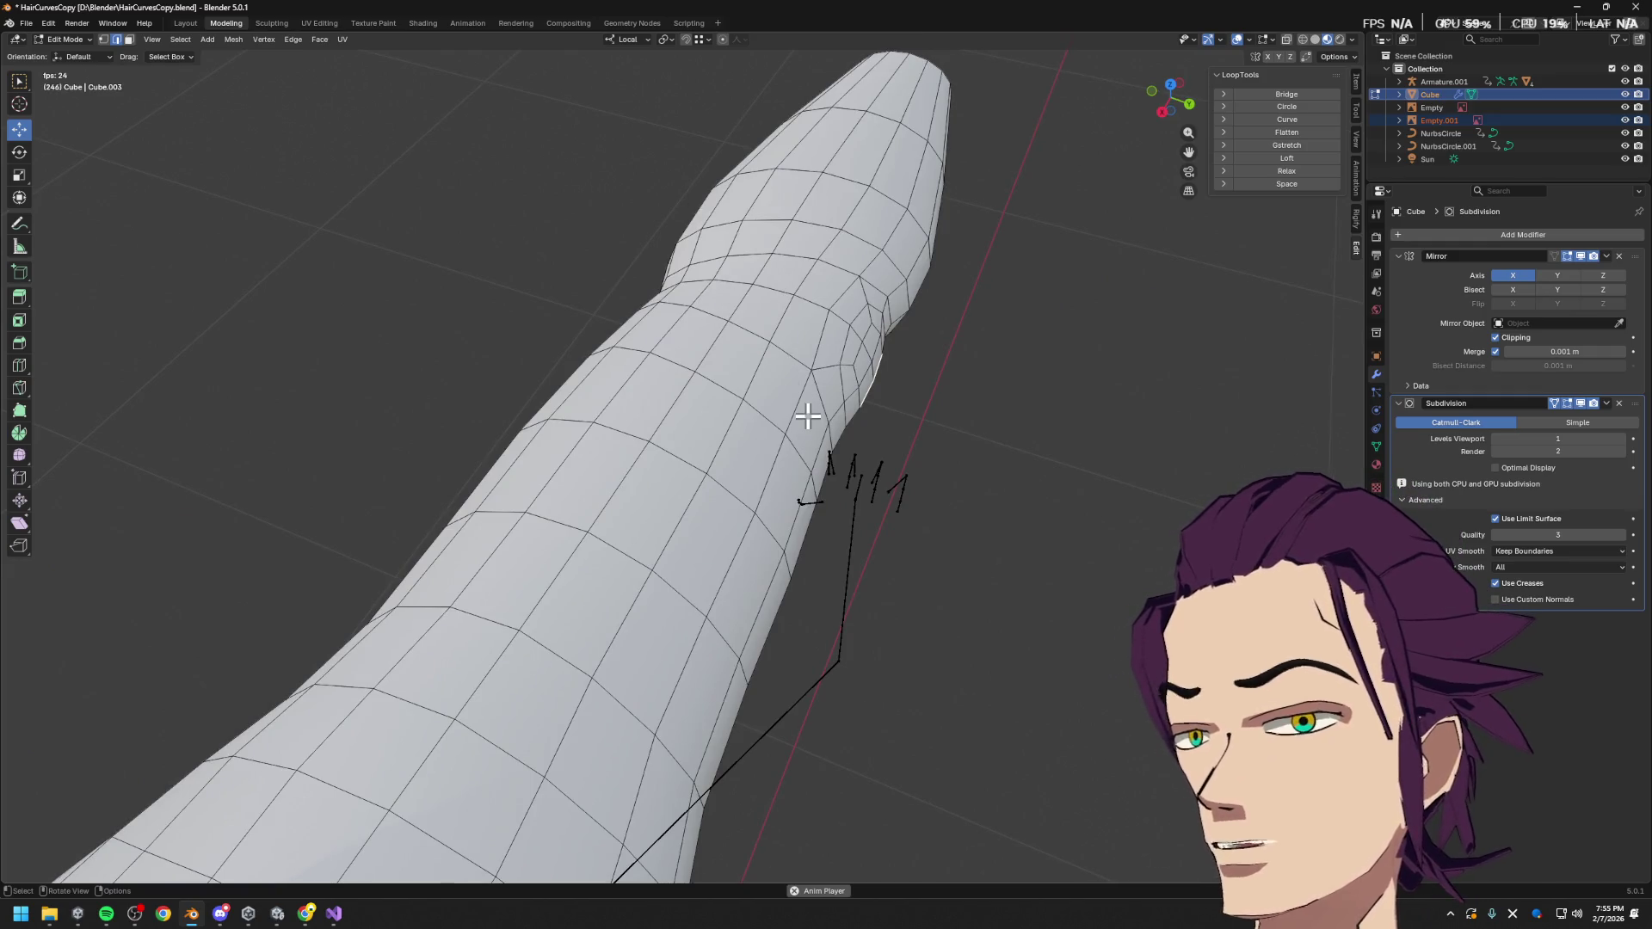
mouse_move(881, 395)
middle_mouse_down()
mouse_move(834, 457)
mouse_move(631, 321)
mouse_move(713, 383)
mouse_move(719, 431)
mouse_move(786, 462)
mouse_move(686, 510)
mouse_move(674, 583)
middle_mouse_up()
middle_click_drag(697, 461, 736, 330)
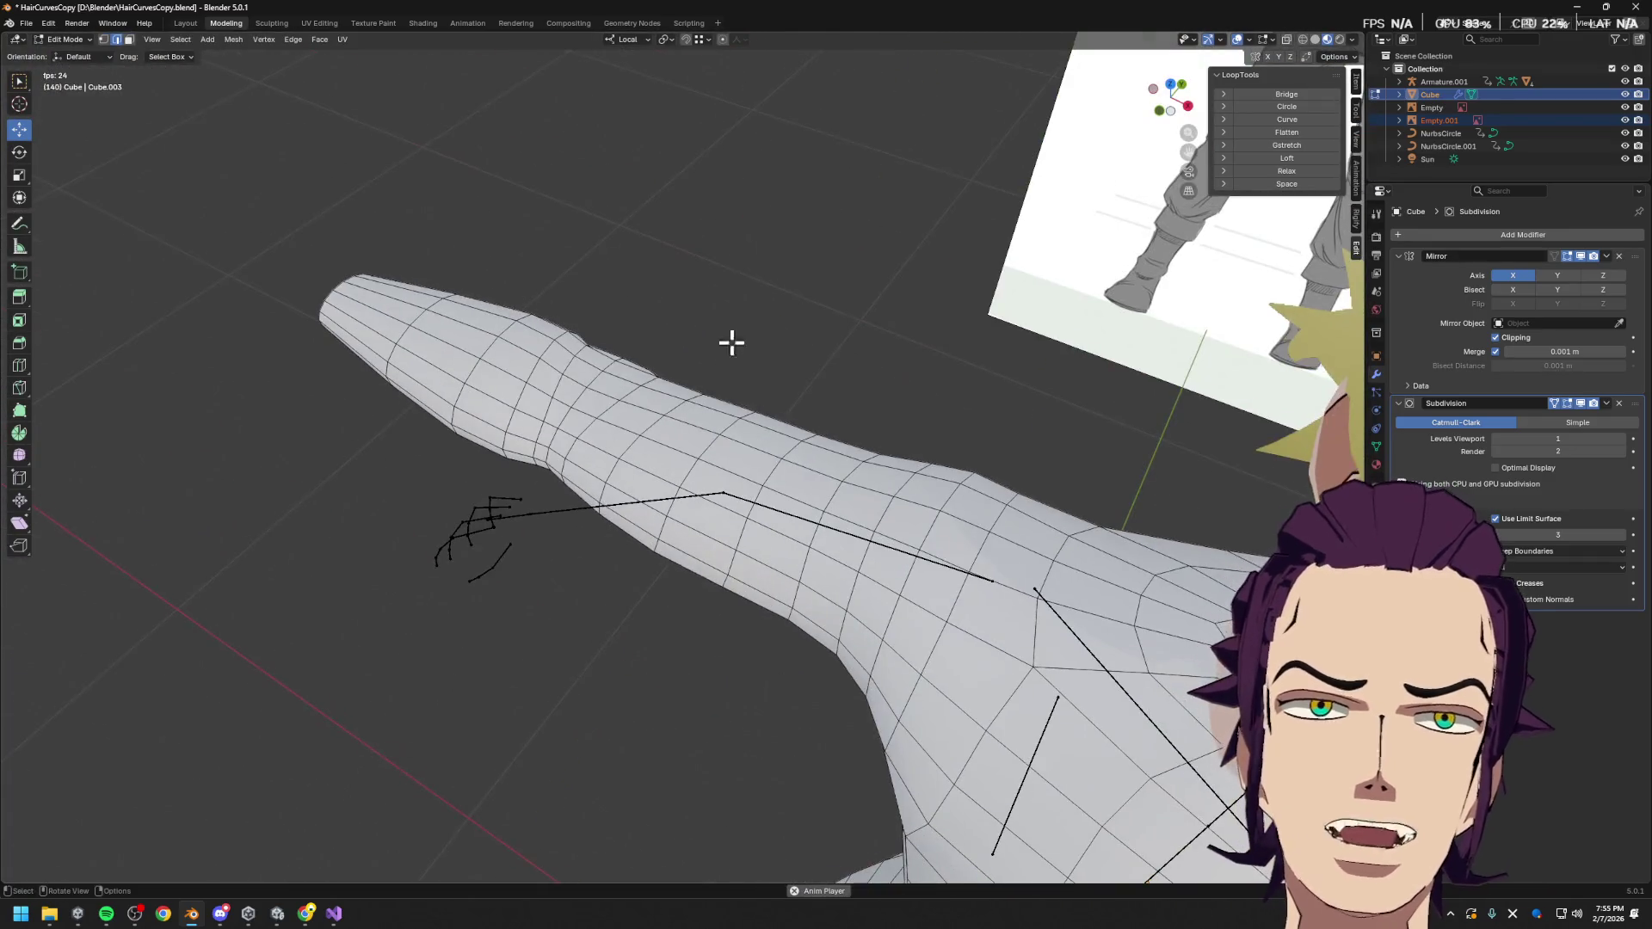
mouse_move(723, 448)
middle_mouse_down()
mouse_move(793, 534)
mouse_move(840, 468)
mouse_move(959, 505)
mouse_move(817, 507)
middle_mouse_up()
mouse_move(731, 542)
middle_mouse_down()
mouse_move(652, 610)
mouse_move(928, 751)
mouse_move(900, 690)
middle_mouse_up()
scroll(675, 272, "up", 5)
From a frontal view, select the two rows of knee faces on the legs
key("Tab")
key("Tab")
middle_click_drag(633, 577, 701, 637)
left_click(749, 665)
scroll(748, 665, "down", 2)
left_click(746, 596, "shift")
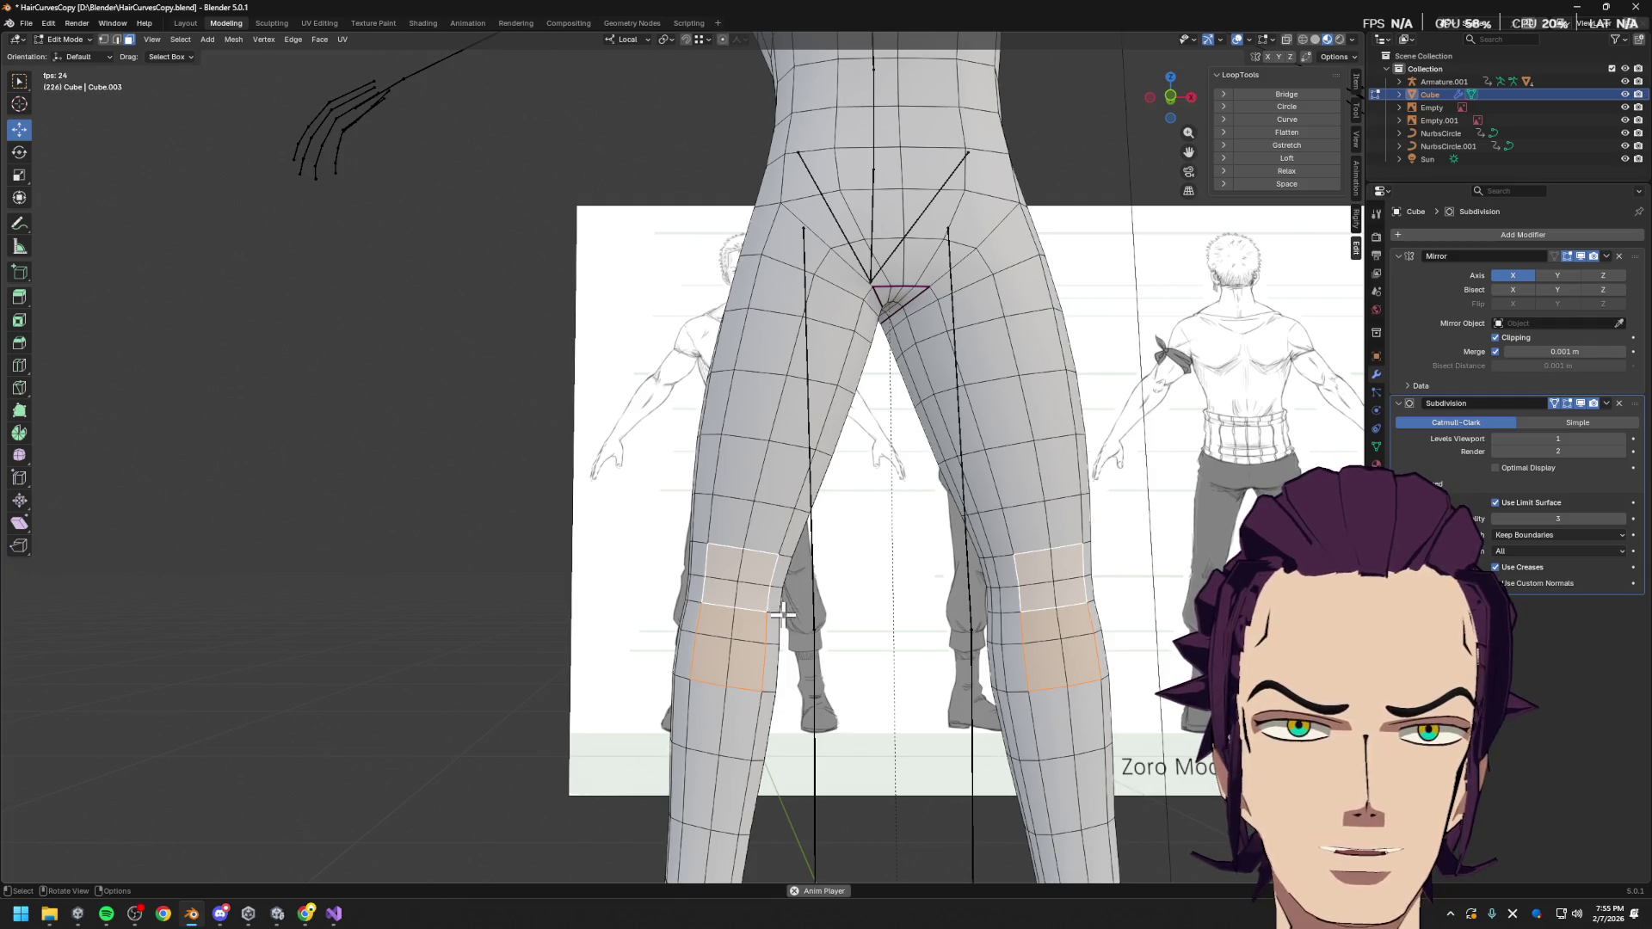
Scale and extrude the knee faces, cancel the Y resize, undo, then zoom out behind the mesh
mouse_move(783, 616)
middle_mouse_down()
mouse_move(752, 572)
mouse_move(517, 568)
mouse_move(654, 517)
middle_mouse_up()
scroll(758, 499, "up", 2)
key("s")
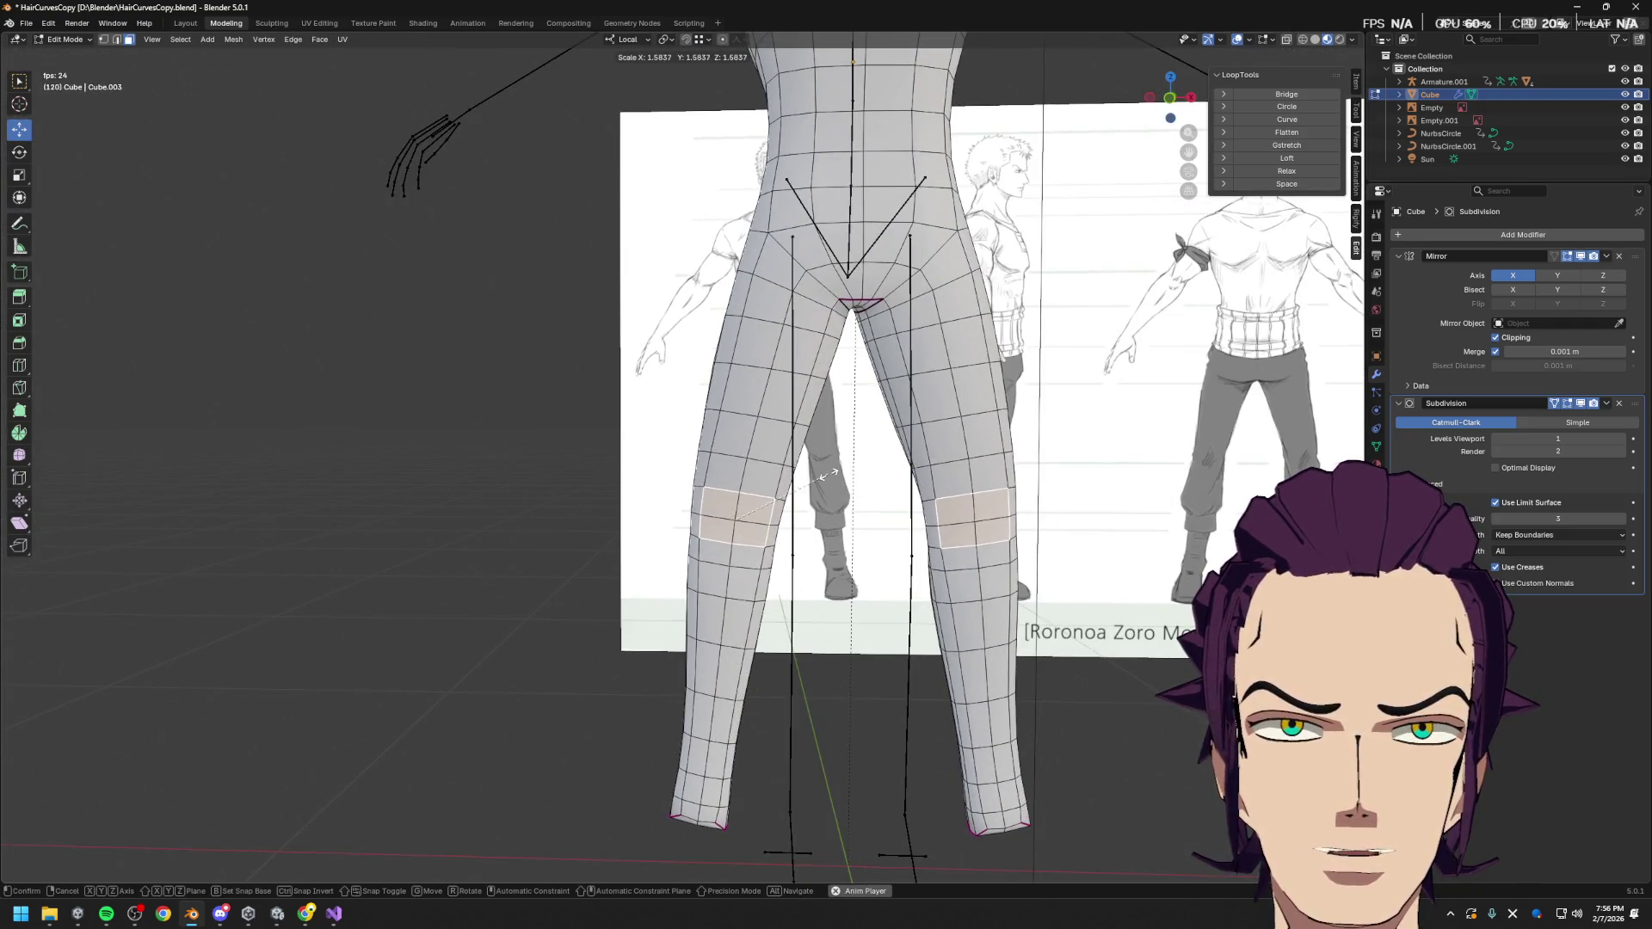
left_click(822, 476)
key("e")
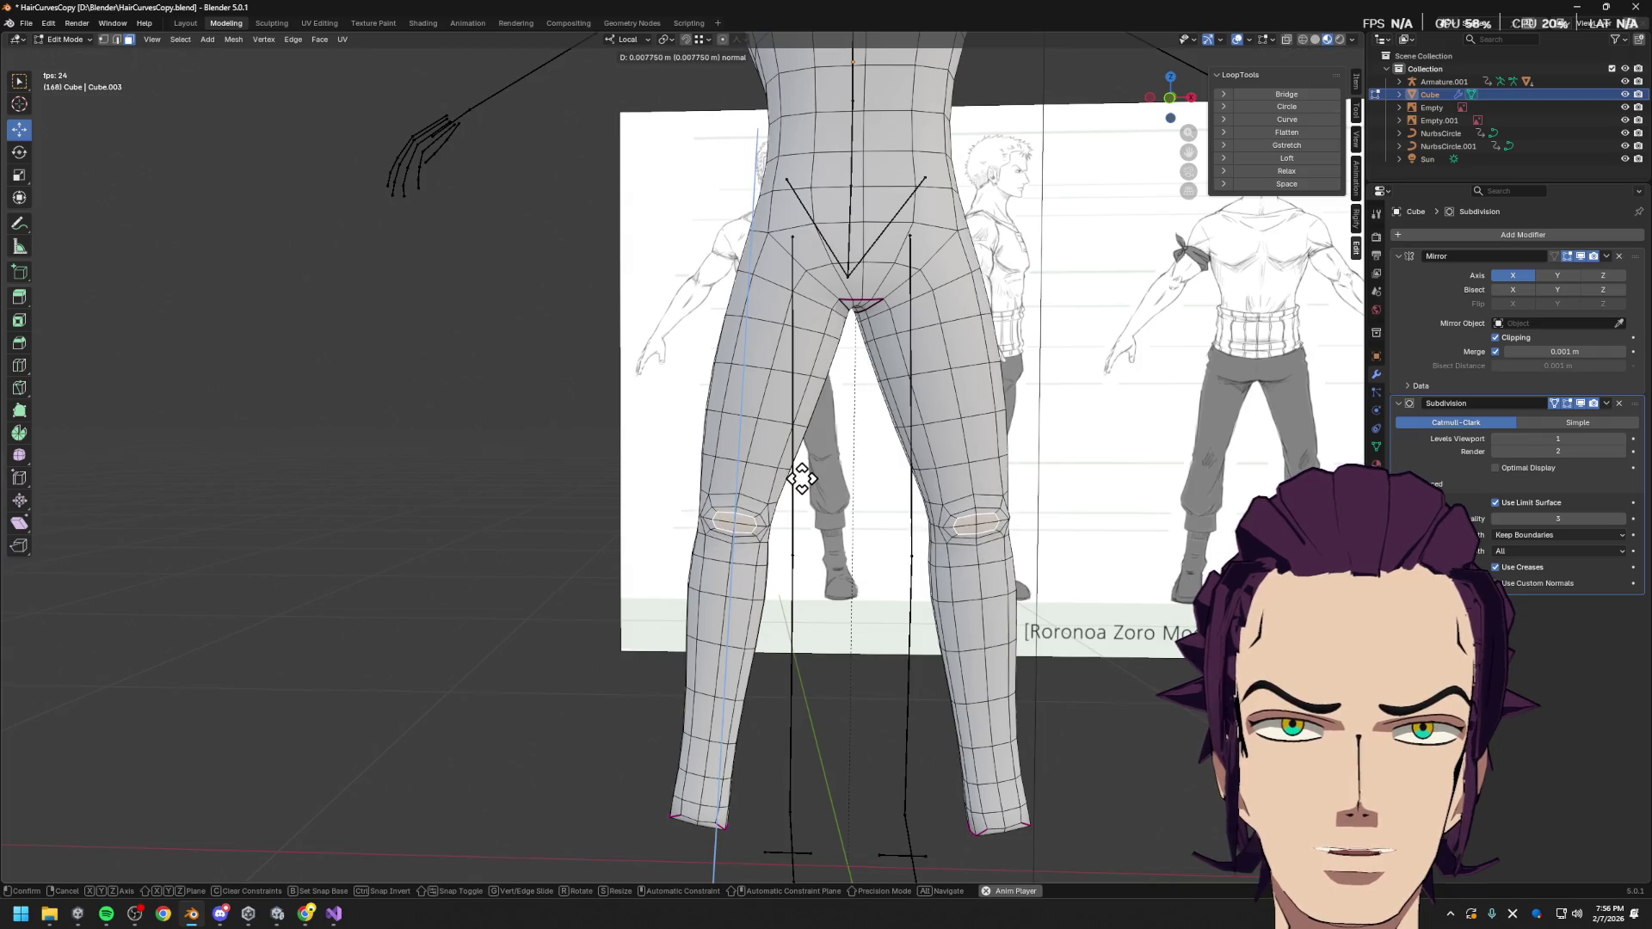
right_click(801, 478)
key("s")
key("y")
key("y")
right_click(840, 295)
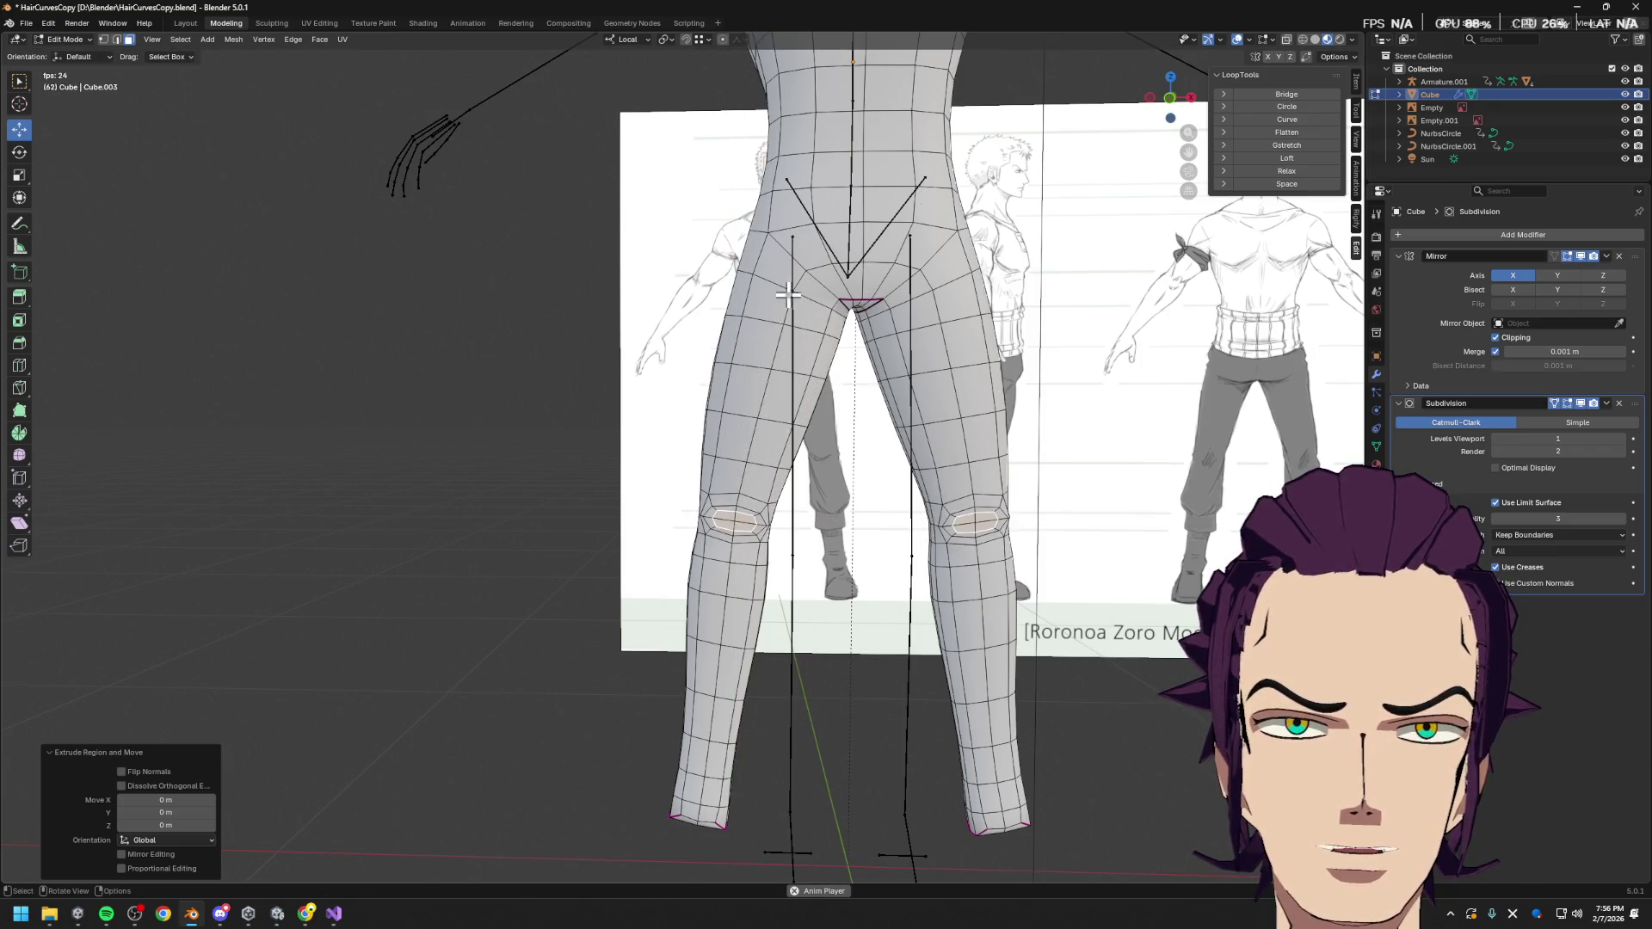
key("ctrl+z")
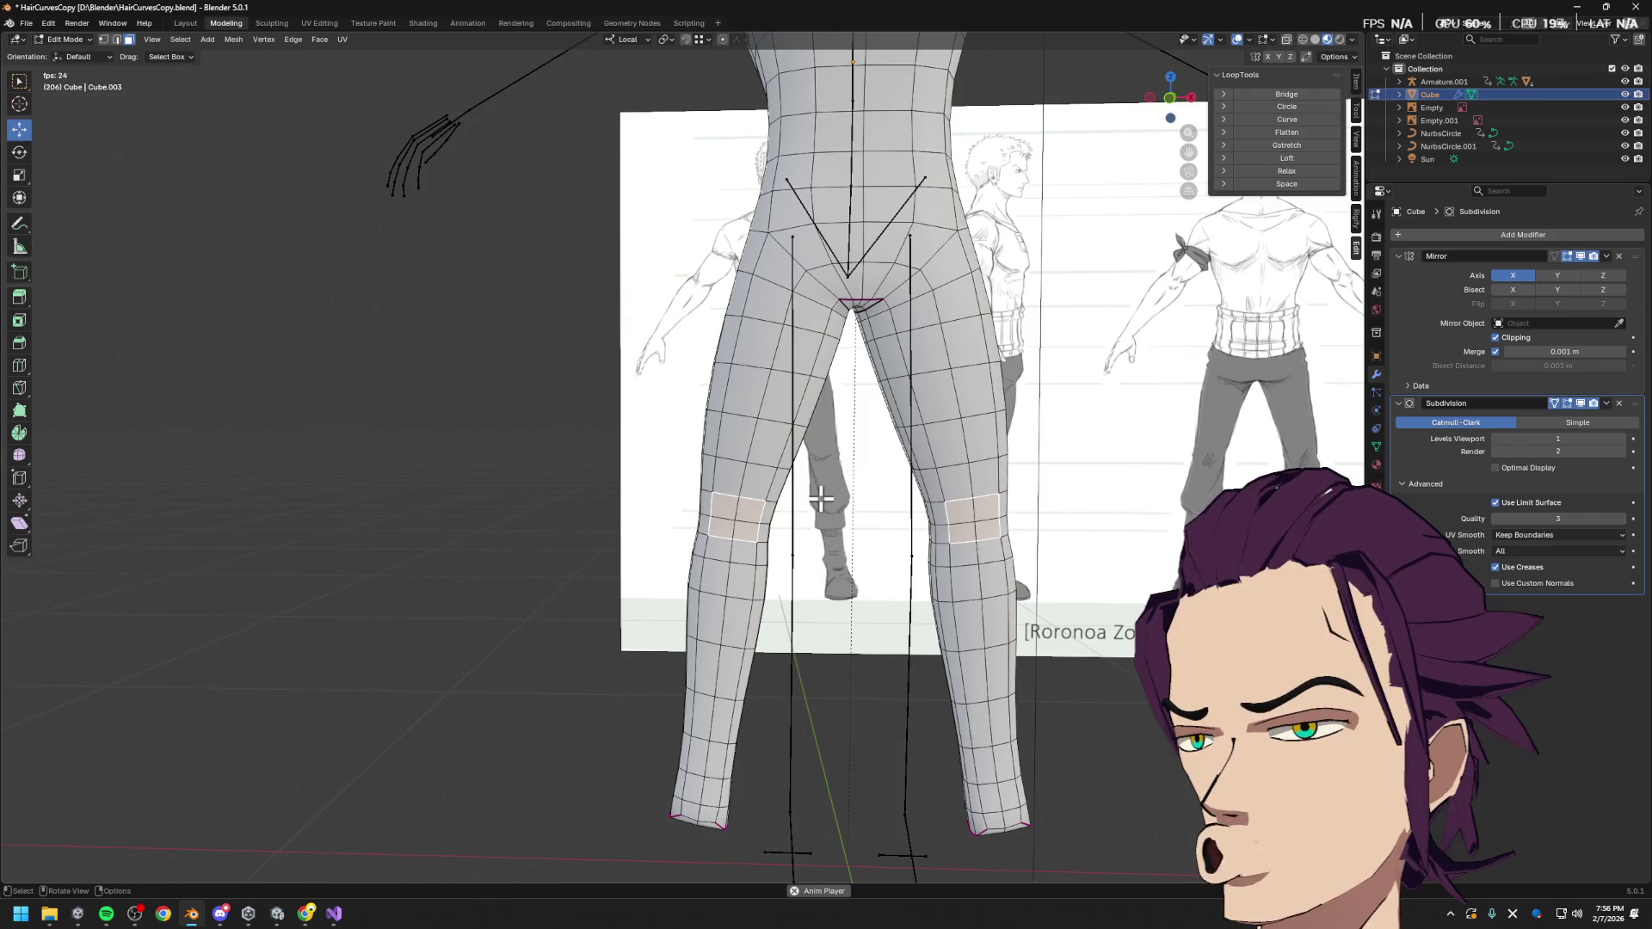
mouse_move(761, 509)
middle_mouse_down()
mouse_move(1125, 435)
mouse_move(781, 392)
mouse_move(738, 564)
mouse_move(705, 539)
middle_mouse_up()
scroll(694, 405, "up", 5)
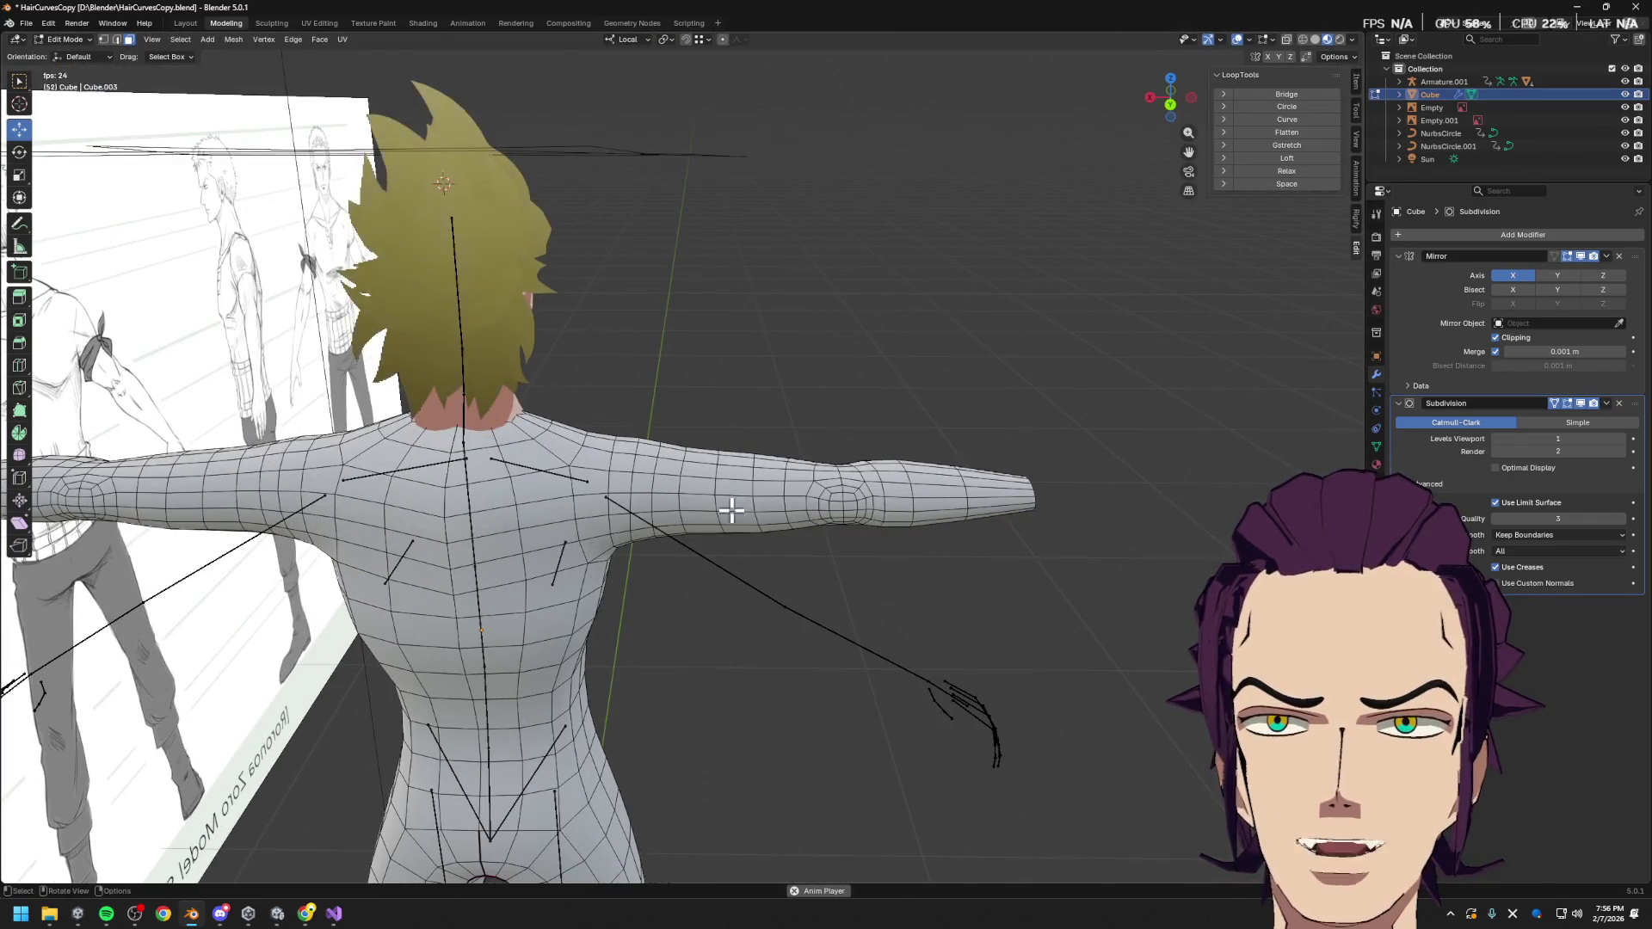
Resize a ring of edges around the upper arm, then box-select forearm faces and clear the selection
scroll(736, 526, "up", 4)
mouse_move(731, 592)
middle_mouse_down()
mouse_move(602, 564)
mouse_move(568, 583)
mouse_move(505, 575)
mouse_move(732, 582)
middle_mouse_up()
scroll(732, 582, "up", 3)
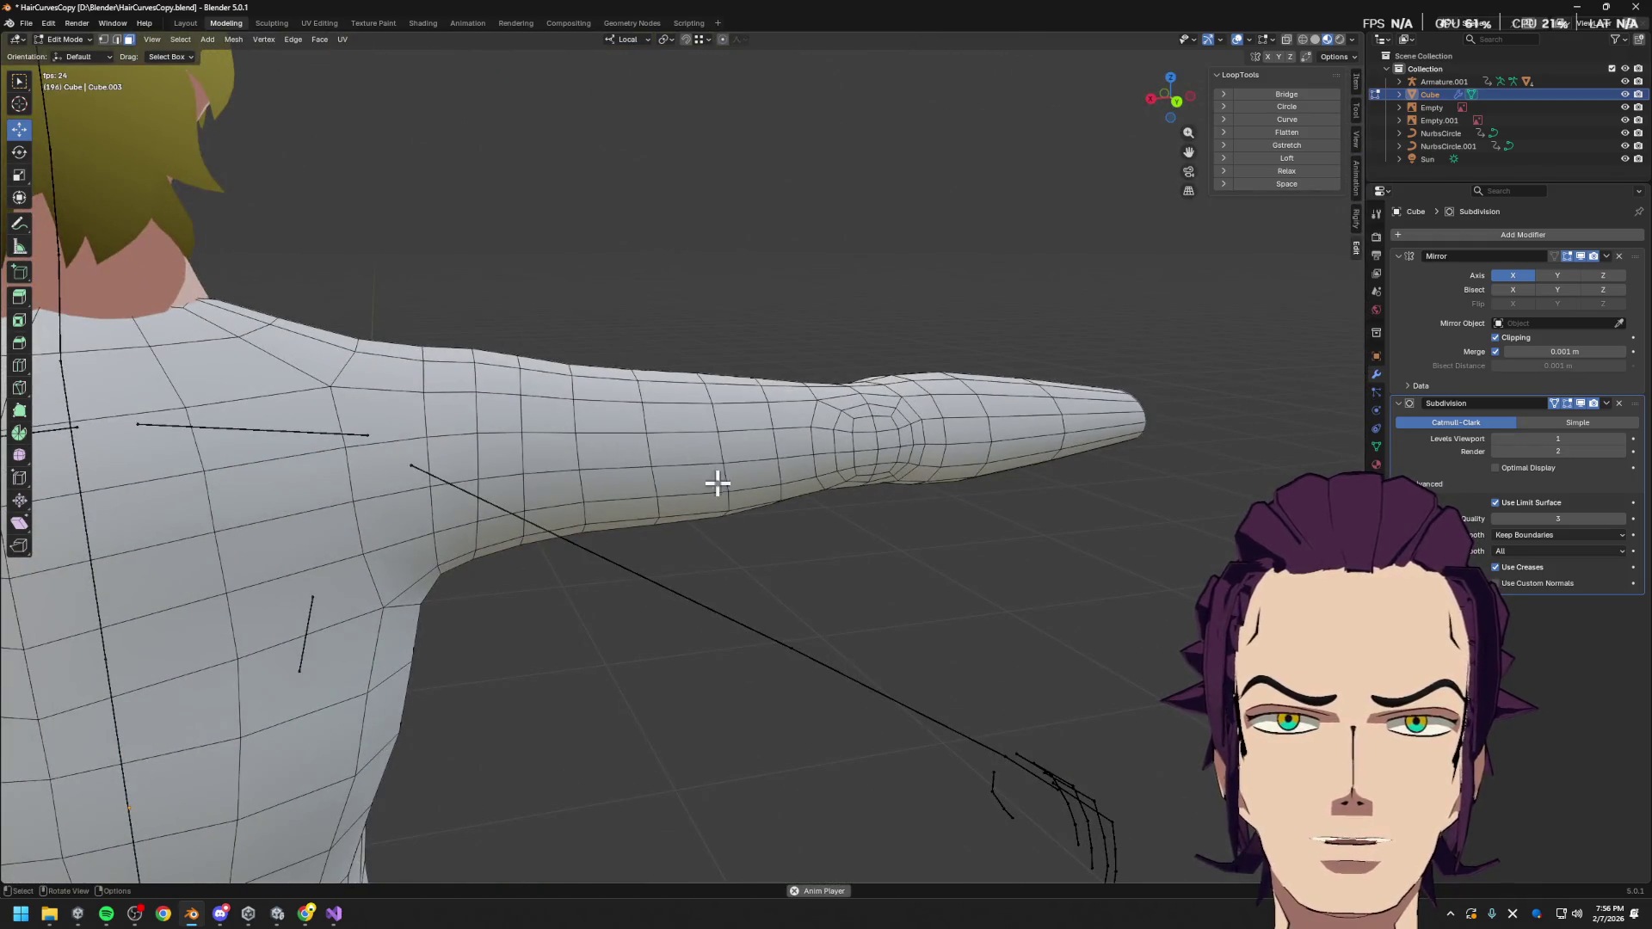
middle_click_drag(861, 448, 796, 583)
left_click(732, 561)
left_click(723, 564, "alt")
left_click(654, 559, "alt")
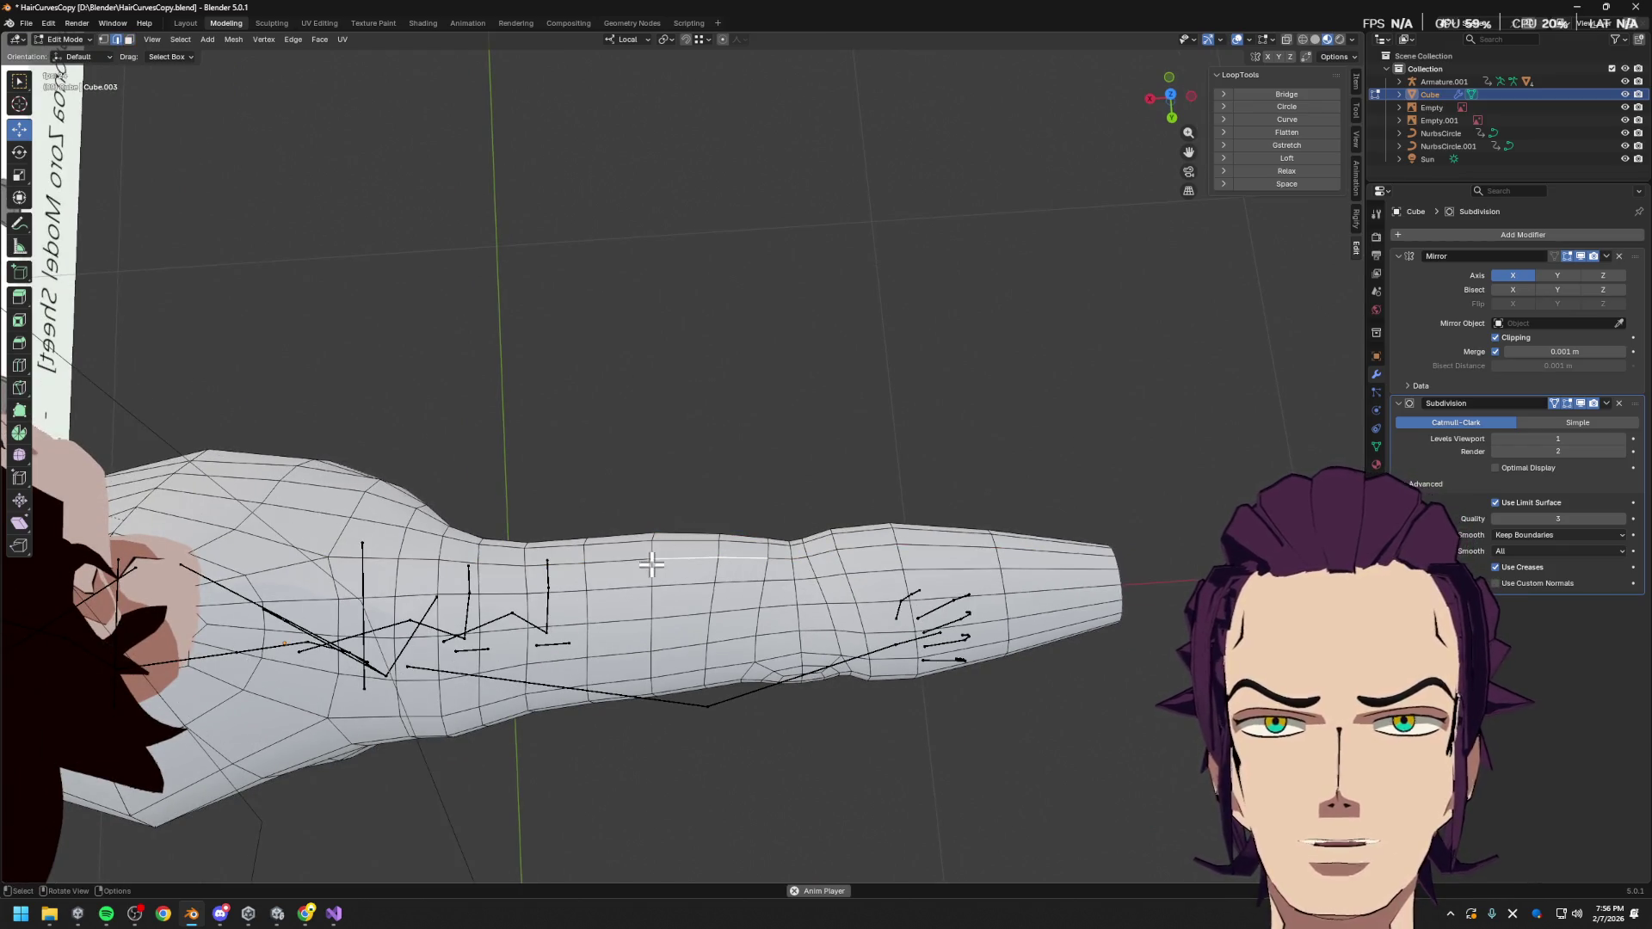
key("s")
left_click(721, 472)
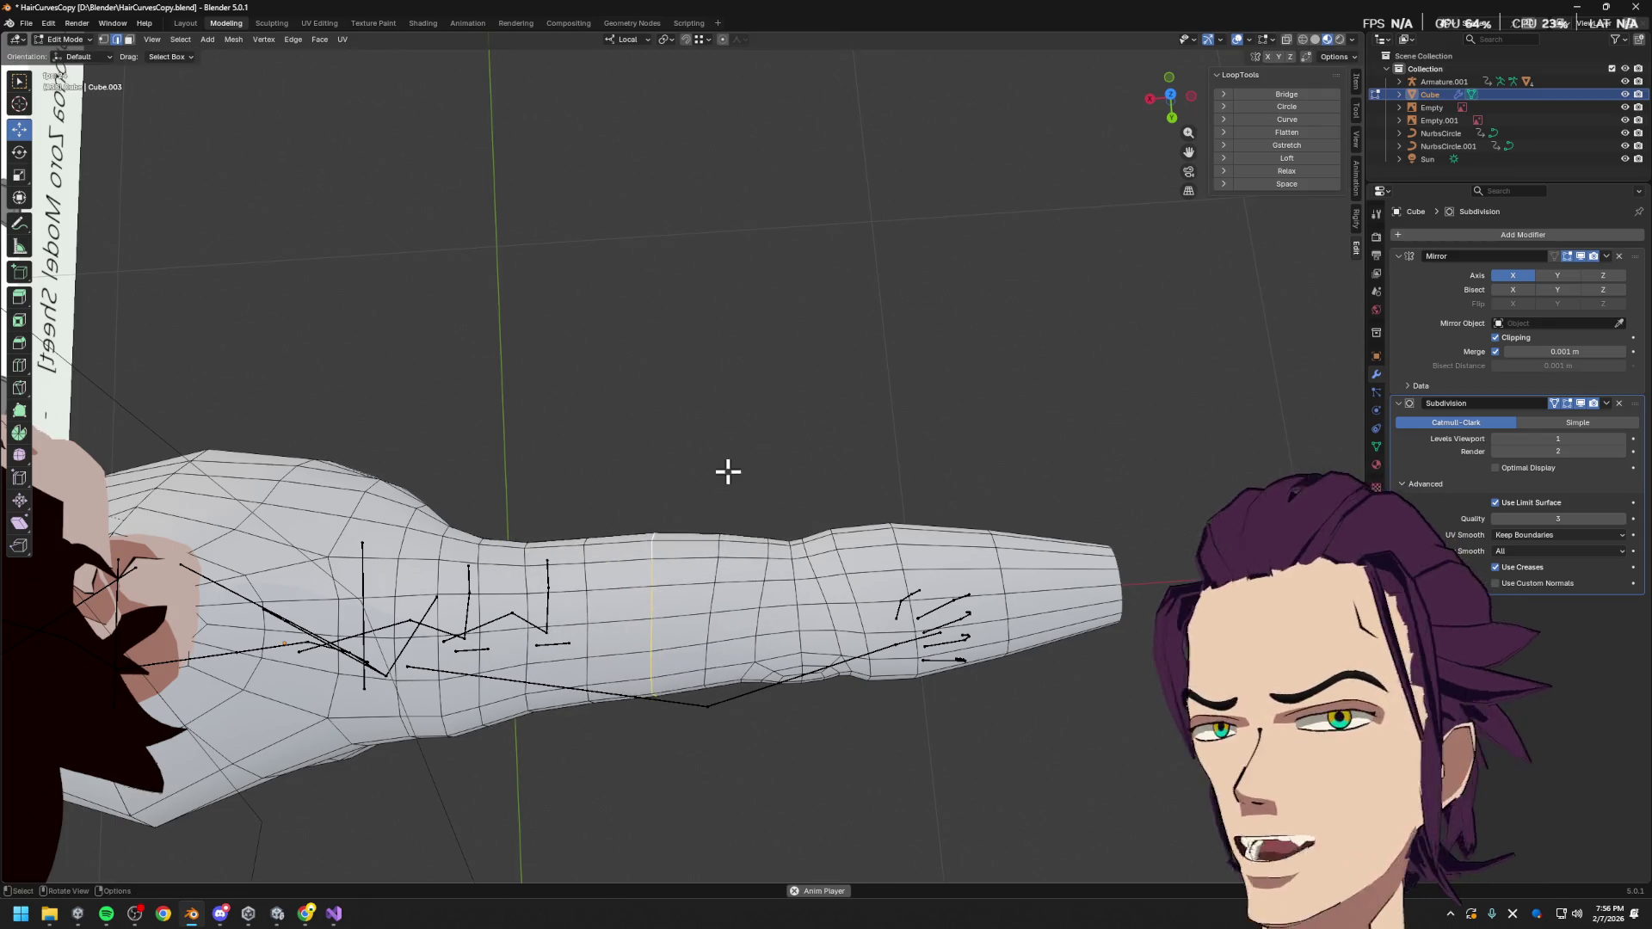
mouse_move(687, 560)
middle_mouse_down()
mouse_move(663, 491)
mouse_move(685, 448)
middle_mouse_up()
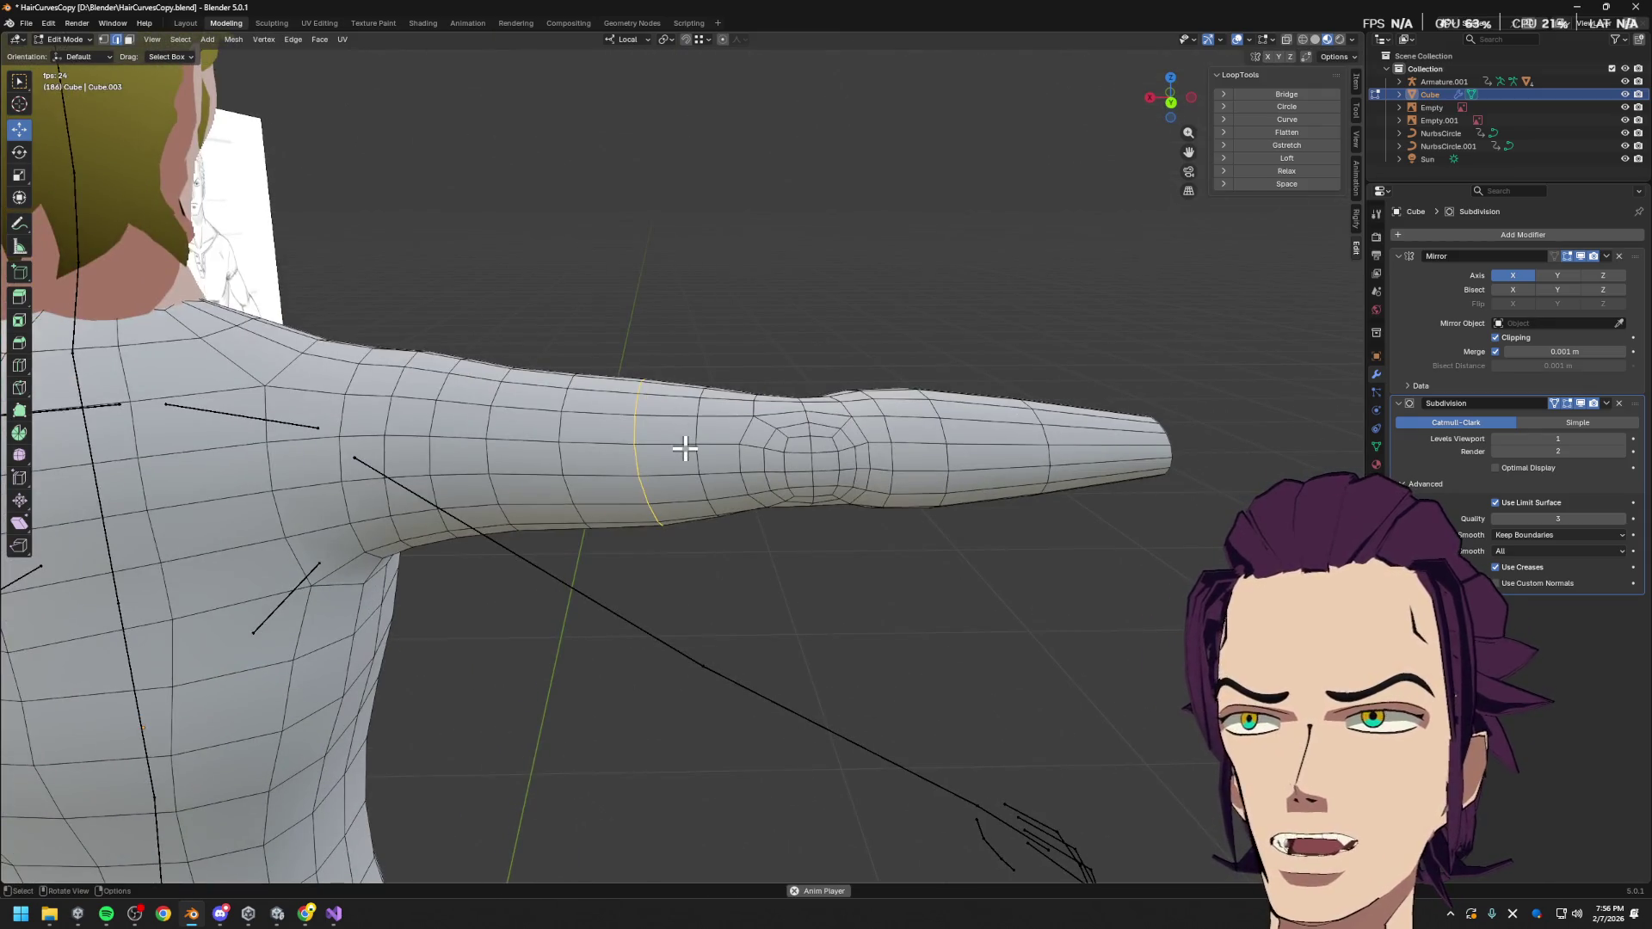
mouse_move(450, 280)
left_mouse_down()
mouse_move(860, 642)
mouse_move(1046, 601)
left_mouse_up()
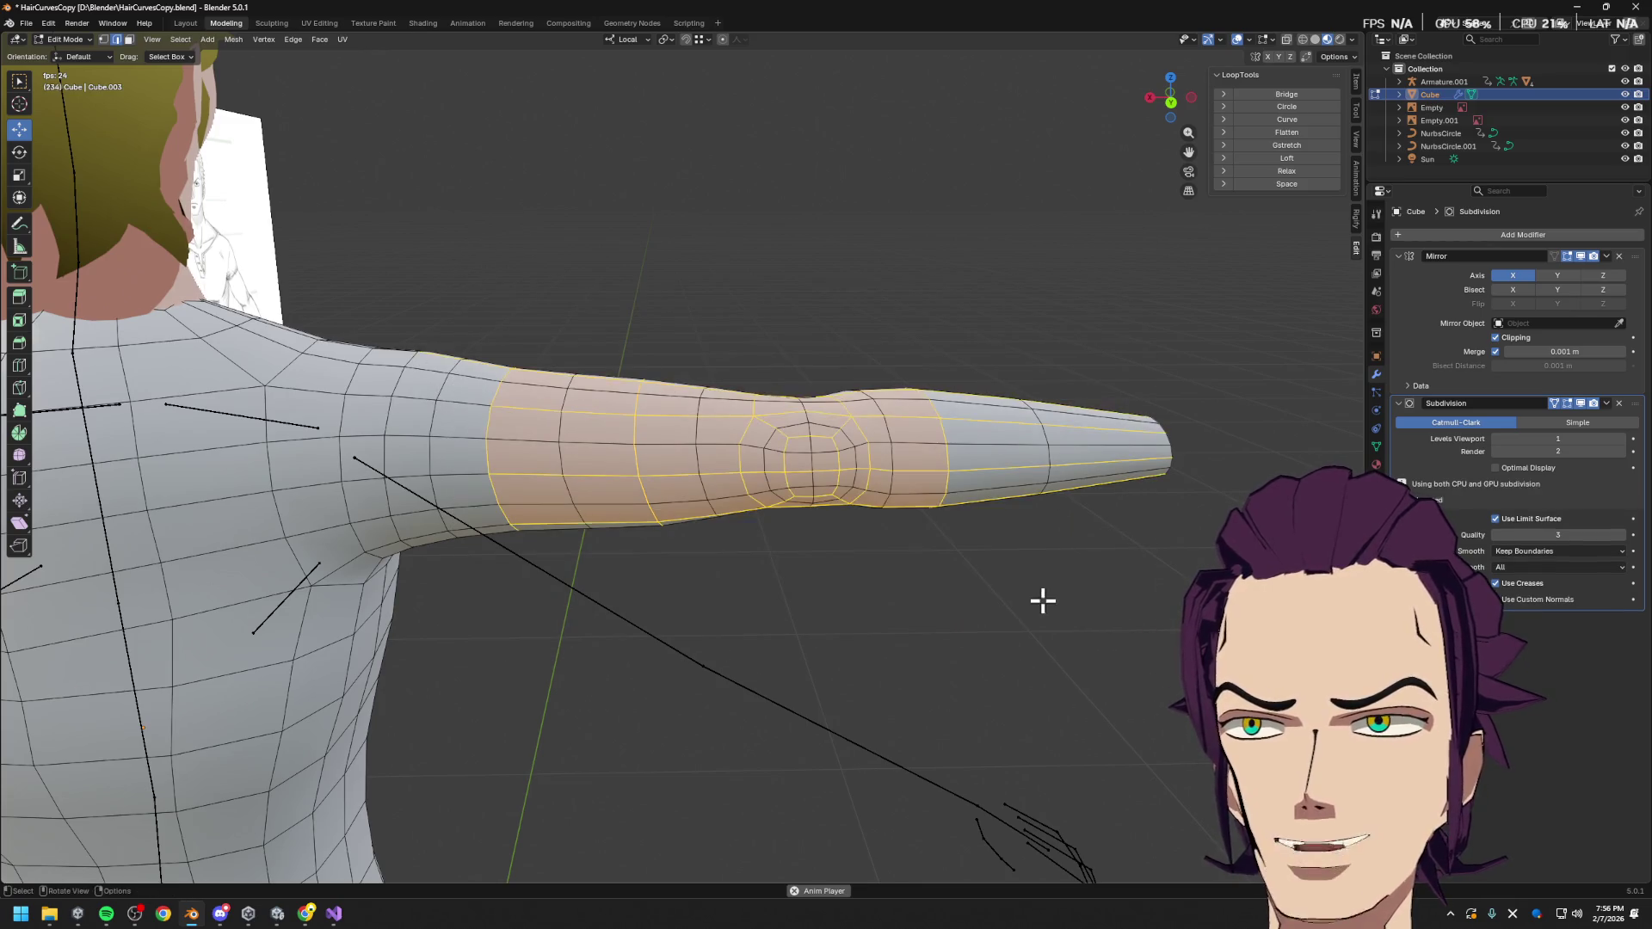
key("alt+a")
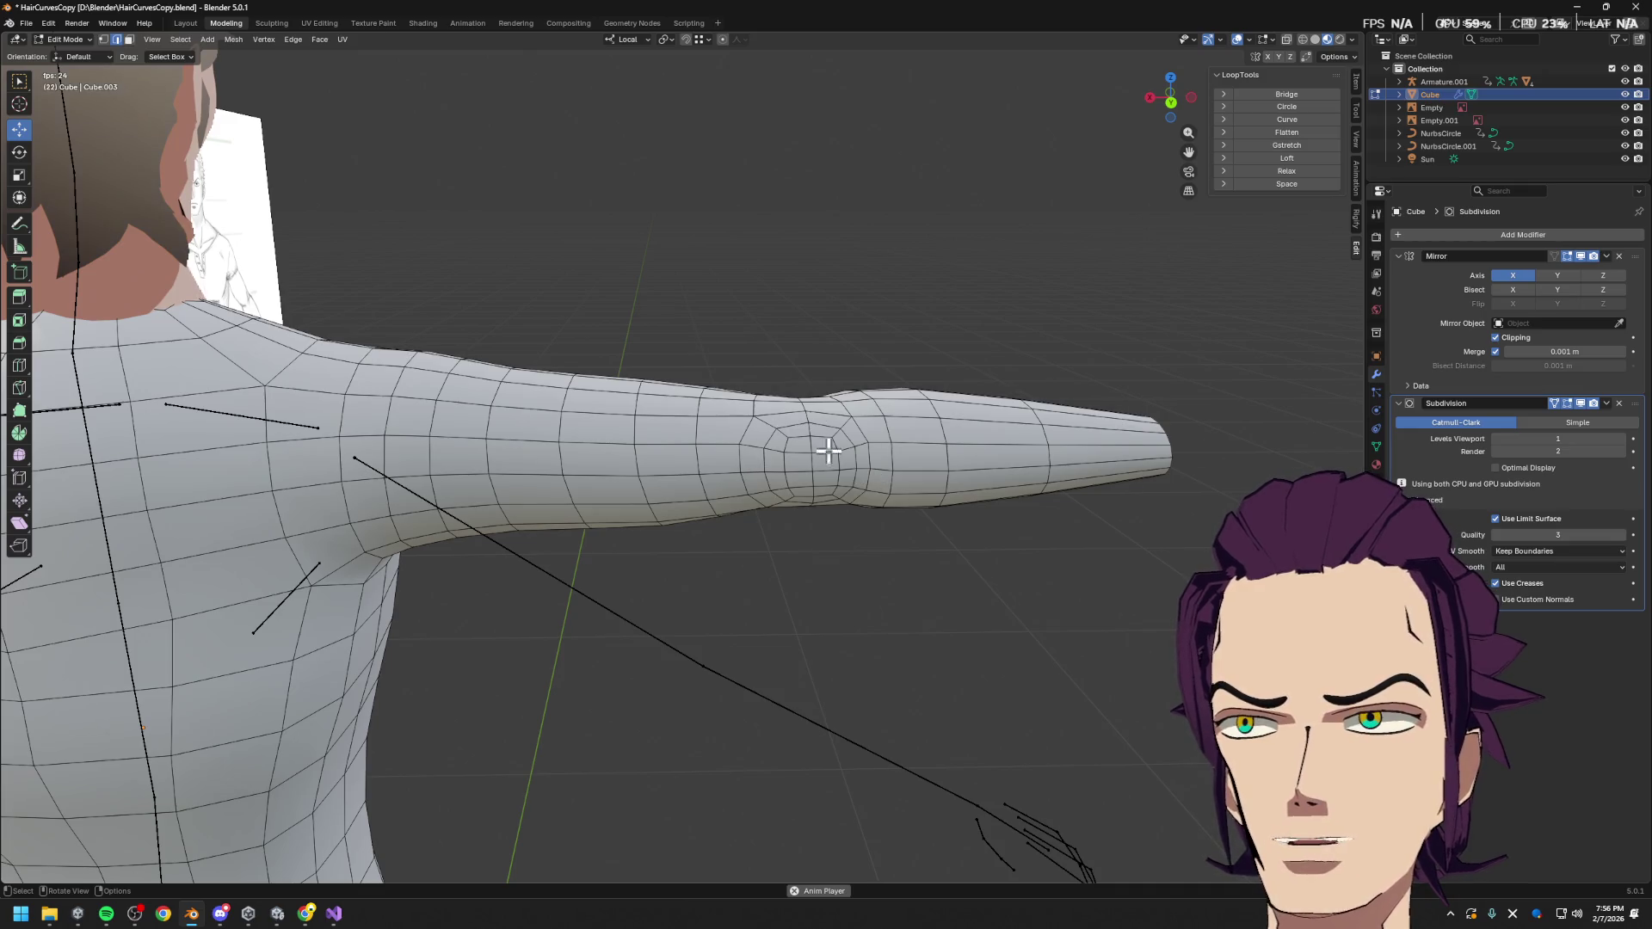
In vertex mode, select a vertex on the upper arm and face the torso front
middle_click_drag(829, 487, 841, 457)
middle_click_drag(822, 370, 885, 483)
middle_click_drag(863, 540, 831, 536)
mouse_move(821, 590)
middle_mouse_down()
mouse_move(855, 648)
mouse_move(878, 602)
mouse_move(834, 606)
middle_mouse_up()
key("1")
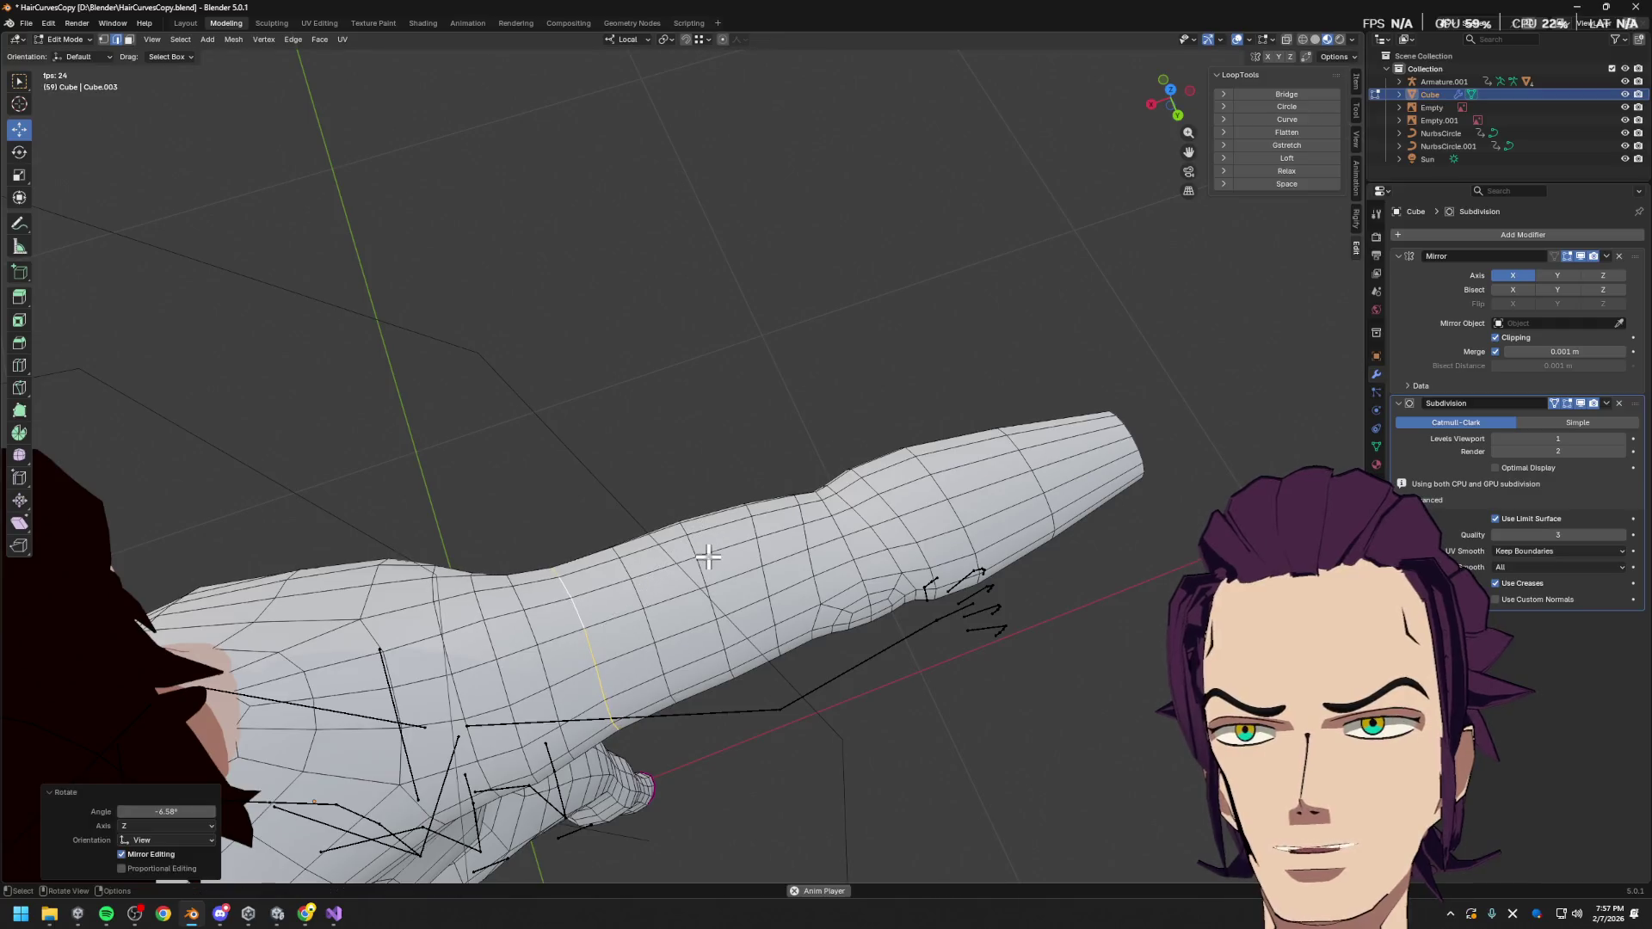
left_click(597, 625)
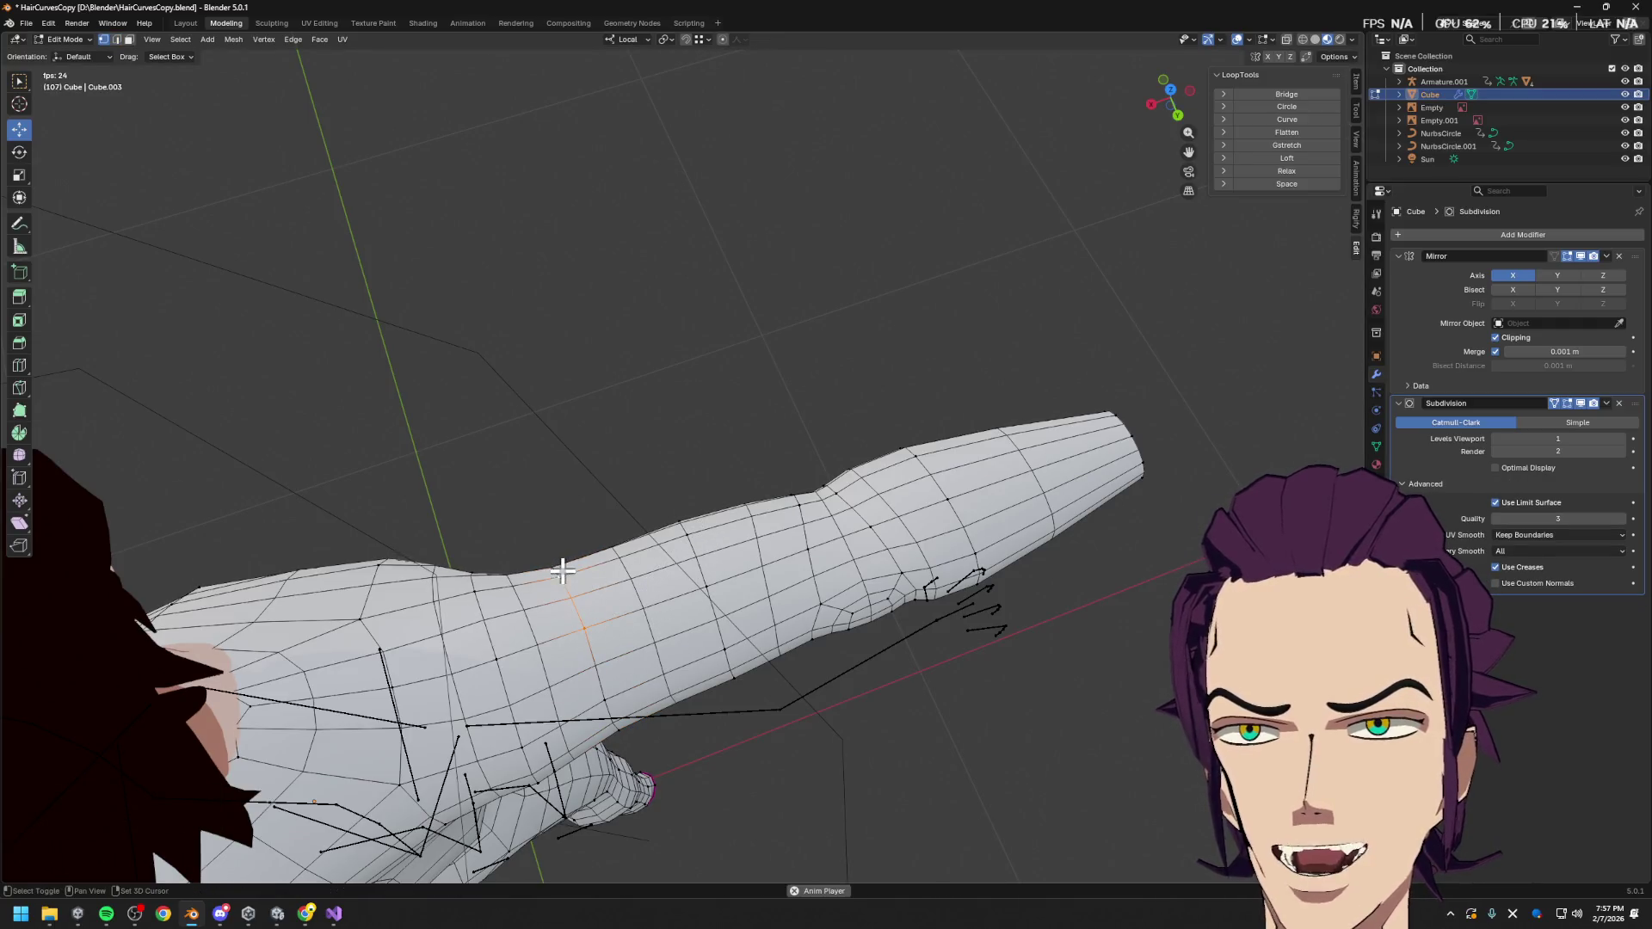
key("1")
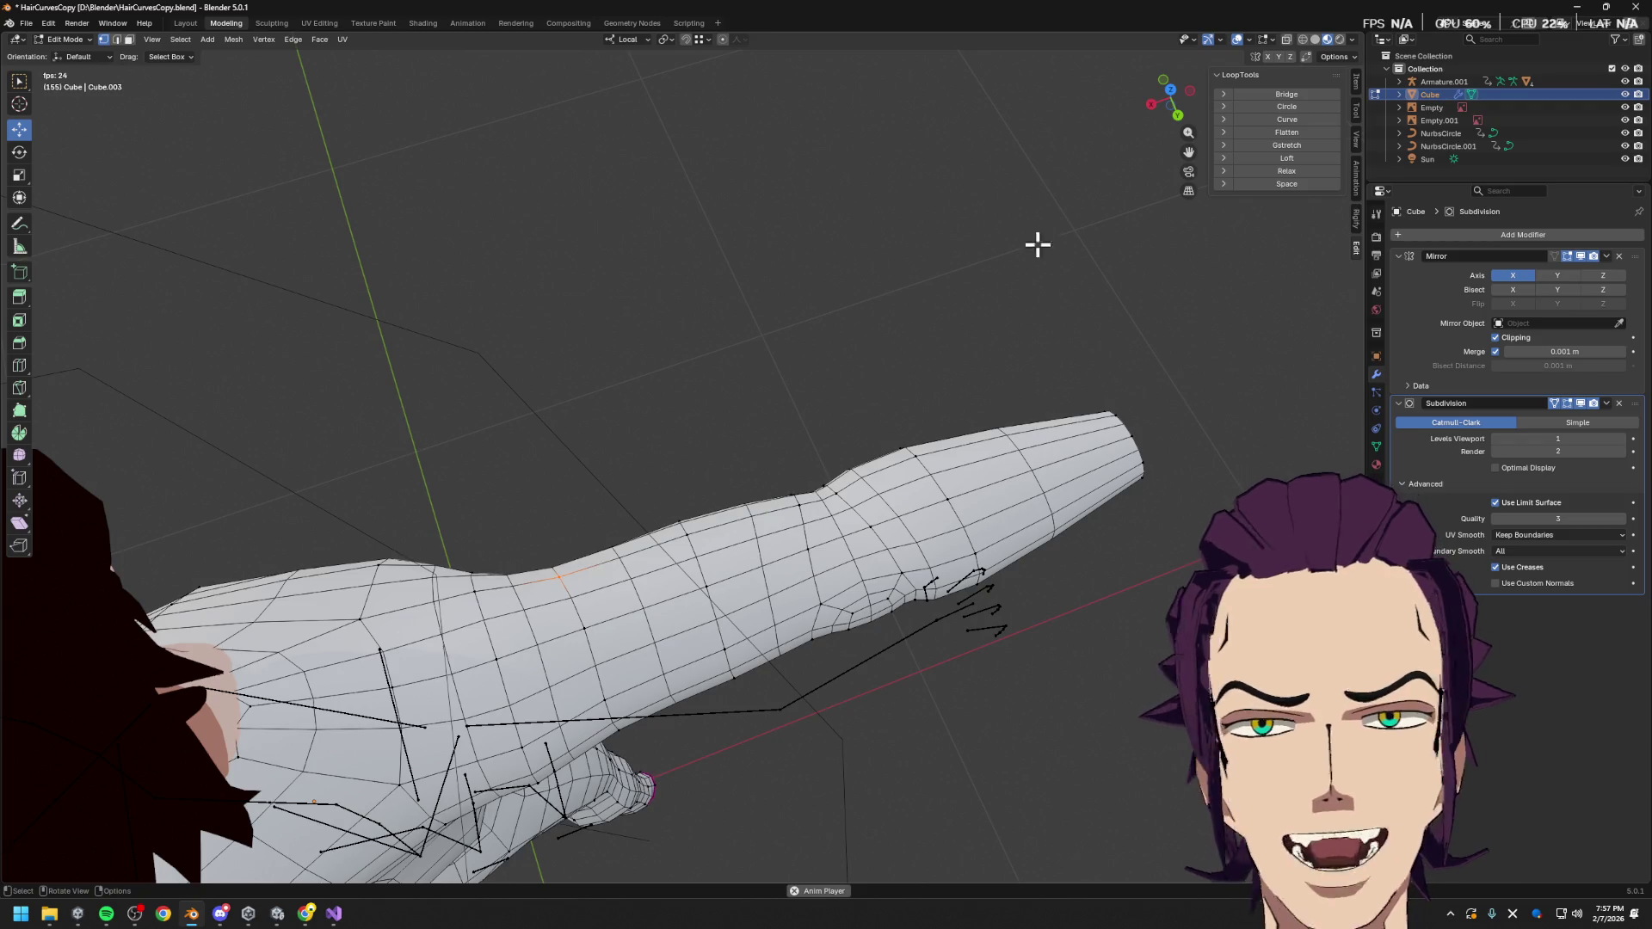
middle_click_drag(816, 414, 846, 467)
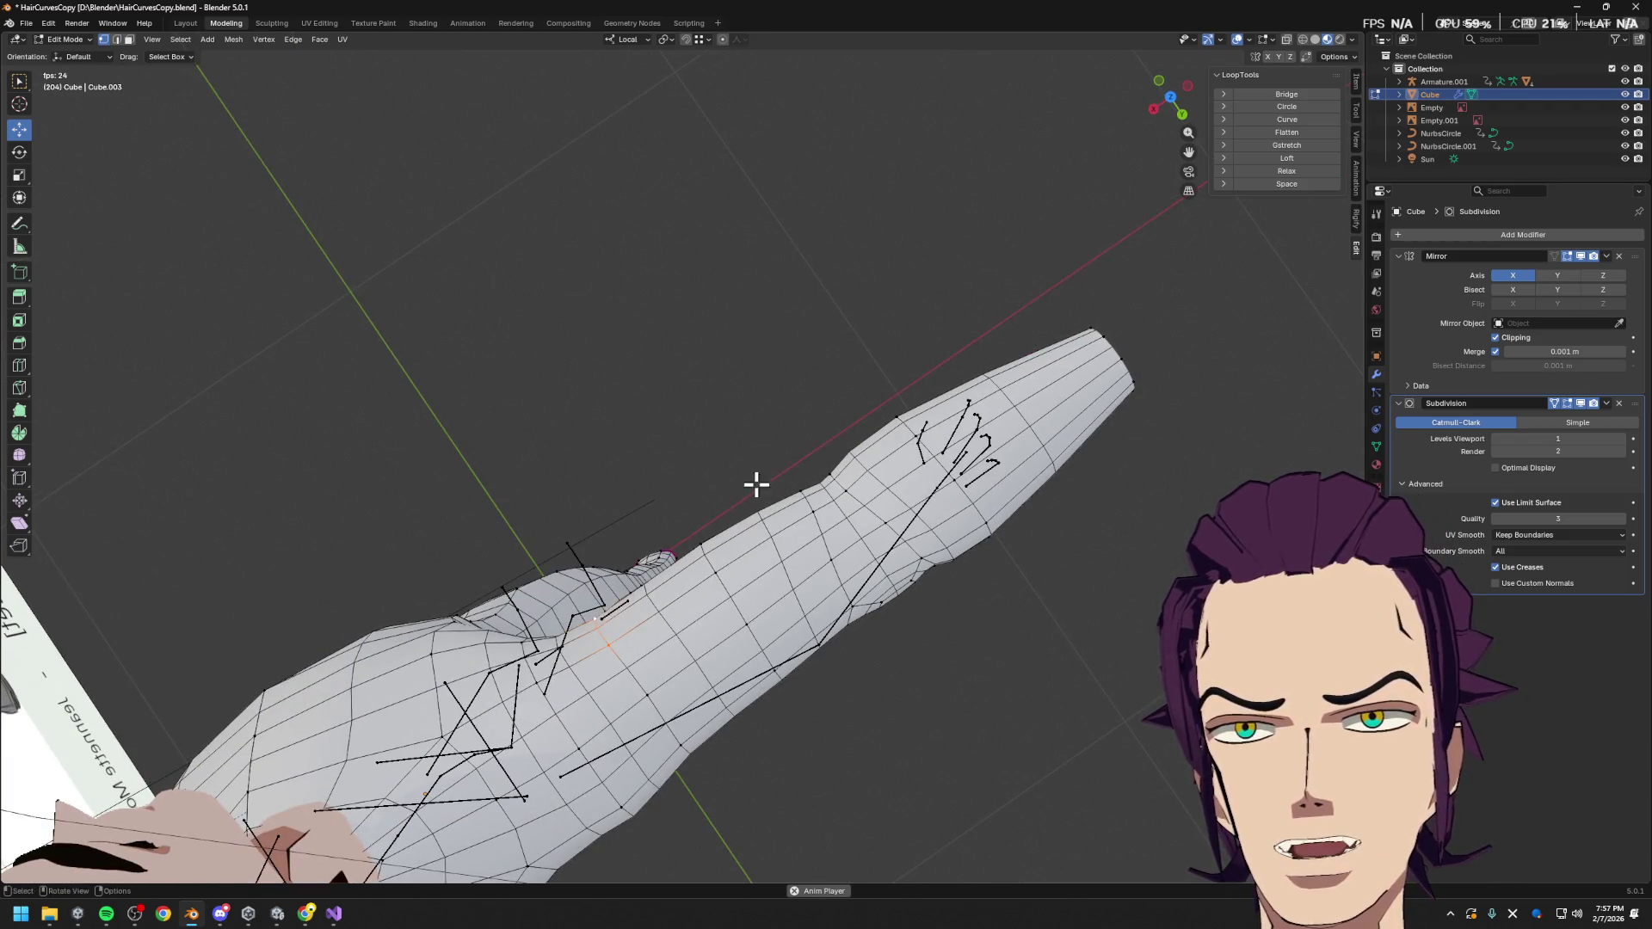
mouse_move(732, 507)
middle_mouse_down()
mouse_move(1059, 358)
mouse_move(1033, 371)
middle_mouse_up()
Slide the shoulder edge loop by -0.585 and slide a vertex under the upper arm
key("g")
key("g")
left_click(925, 395)
mouse_move(925, 395)
middle_mouse_down()
mouse_move(886, 387)
mouse_move(844, 461)
middle_mouse_up()
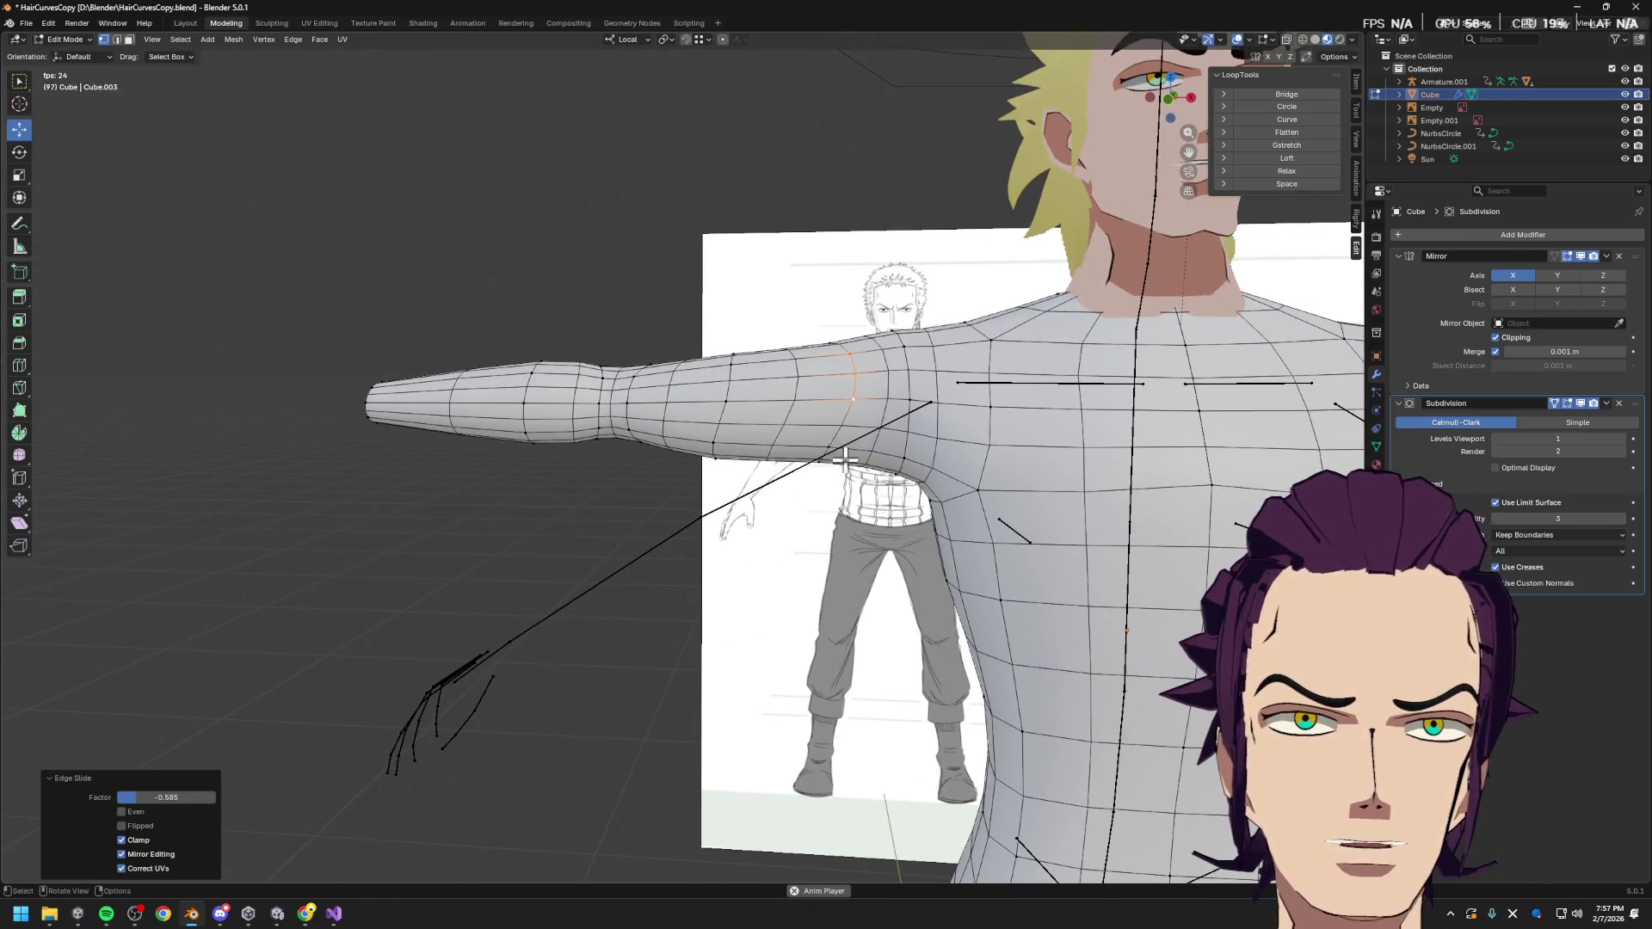
left_click(850, 457)
key("g")
key("g")
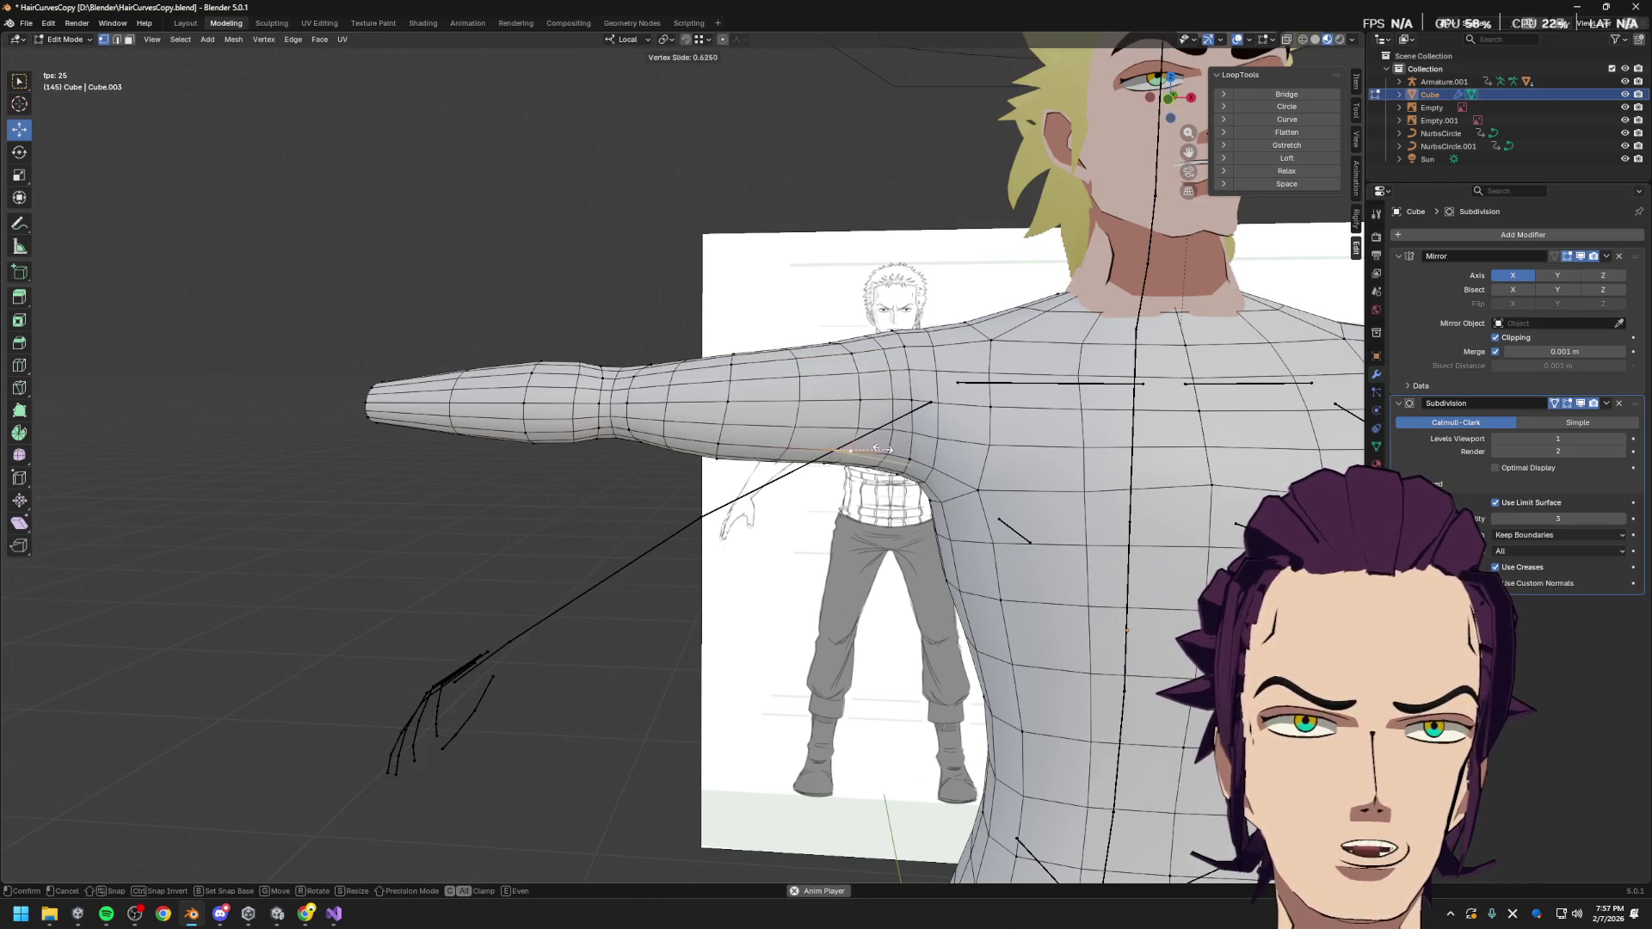
left_click(878, 450)
Slide another vertex along its edge and raise a back vertex along local Z
mouse_move(878, 449)
middle_mouse_down()
mouse_move(889, 494)
mouse_move(925, 493)
mouse_move(872, 341)
middle_mouse_up()
middle_click_drag(789, 230, 840, 275)
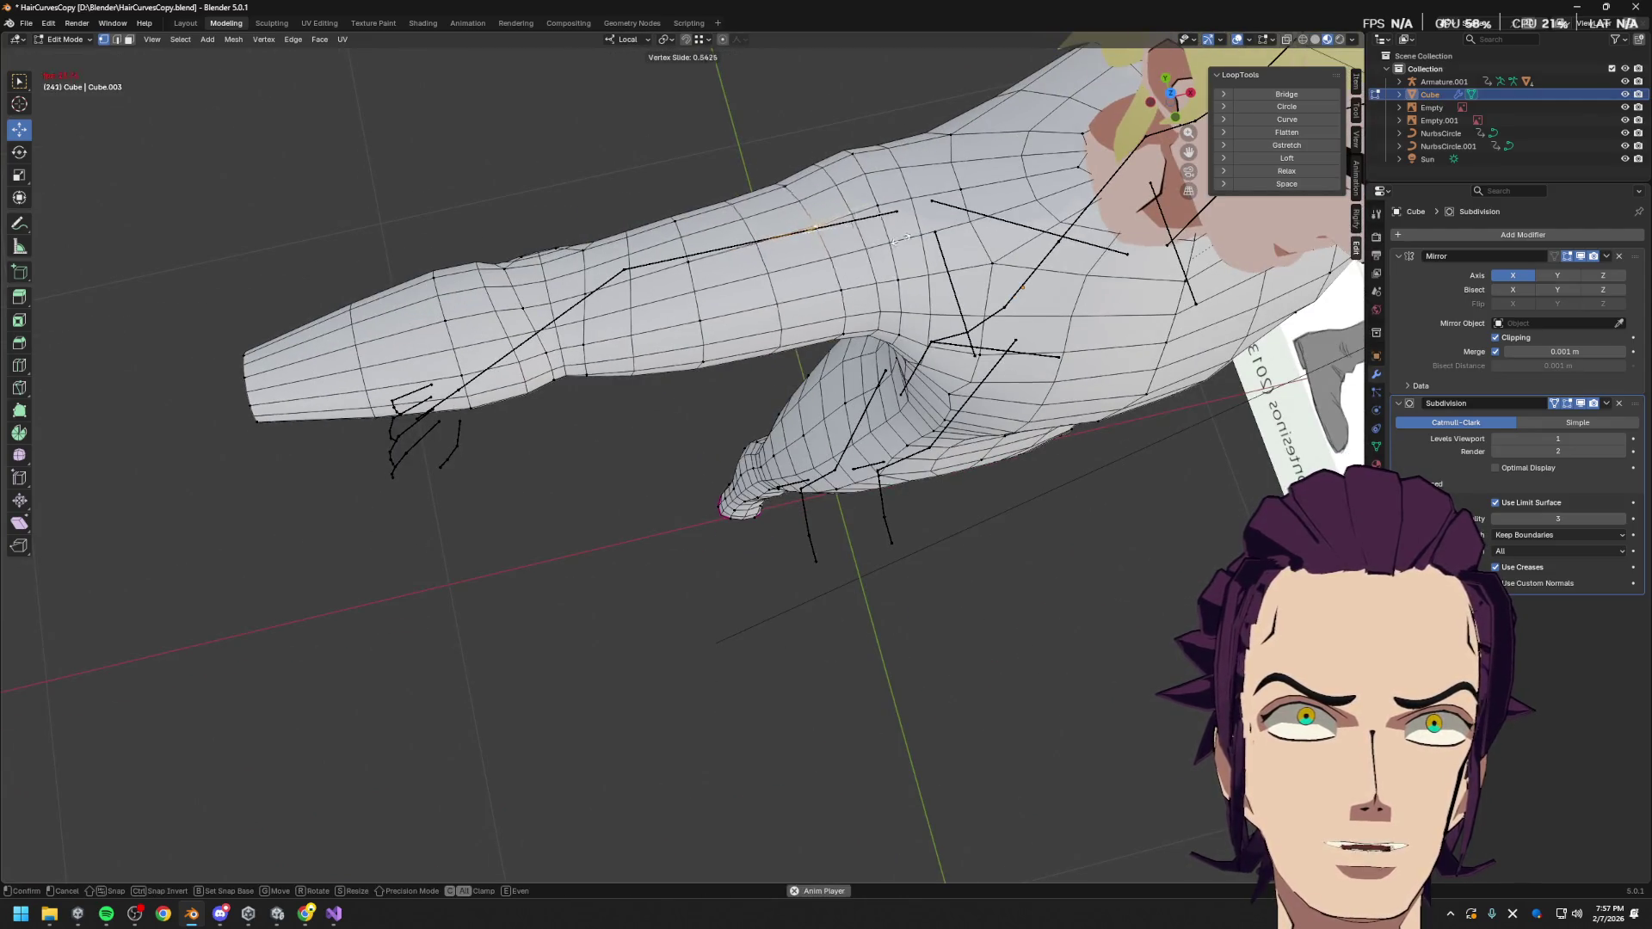
key("shift+v")
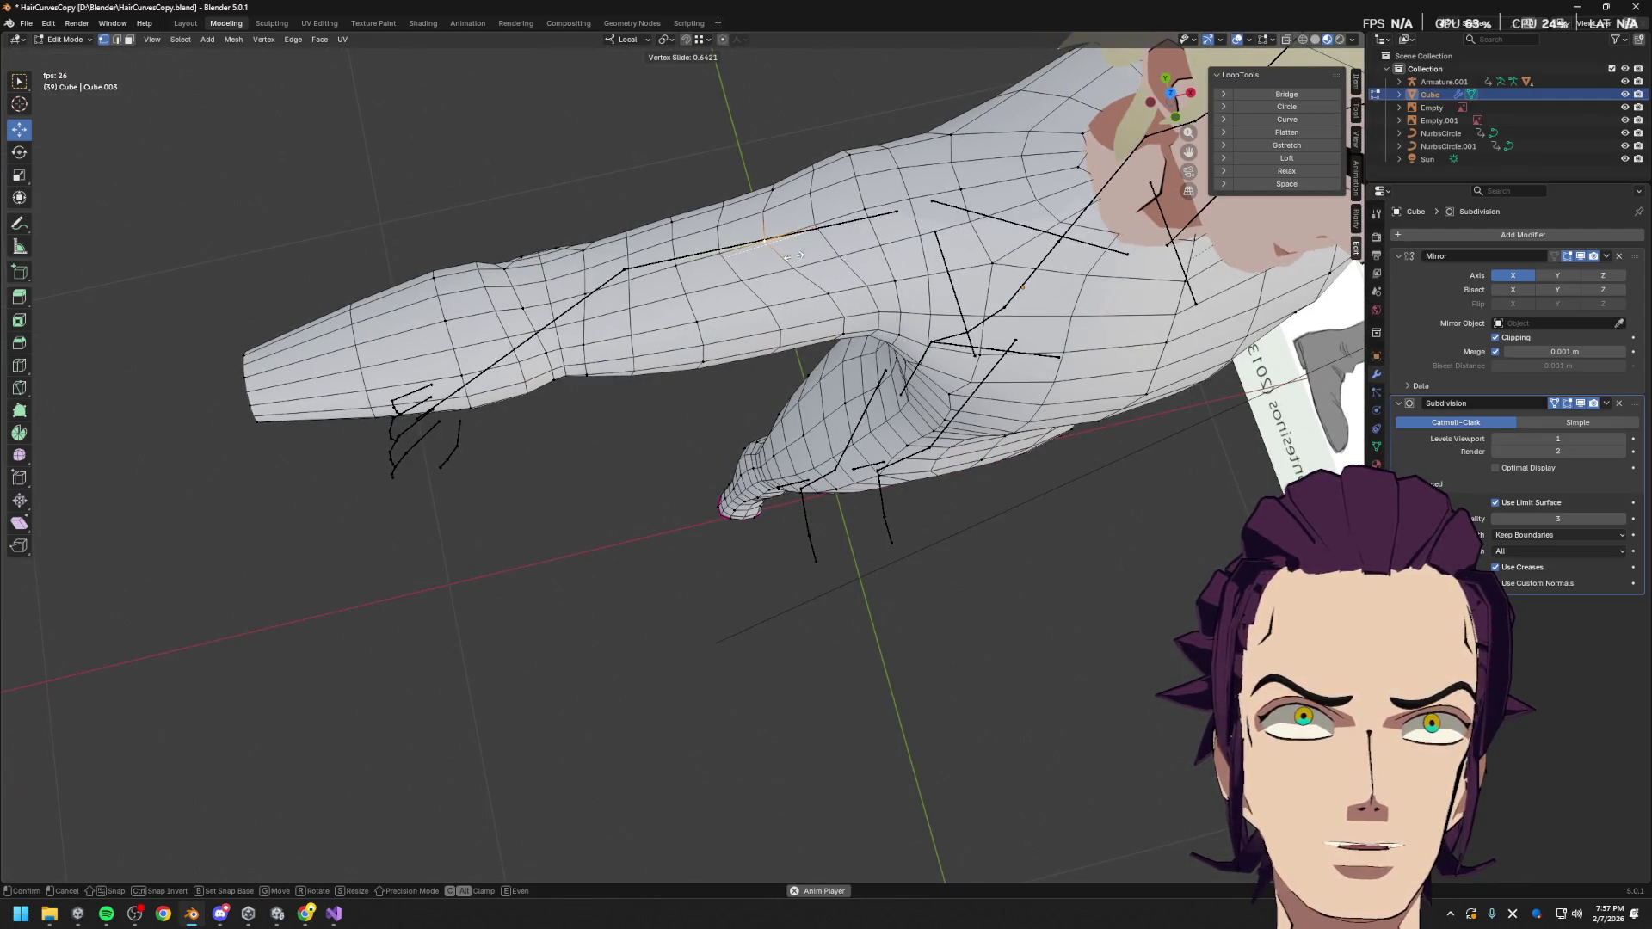
left_click(839, 258)
mouse_move(839, 259)
middle_mouse_down()
mouse_move(1009, 240)
mouse_move(693, 366)
mouse_move(719, 324)
mouse_move(669, 356)
mouse_move(701, 351)
mouse_move(656, 318)
middle_mouse_up()
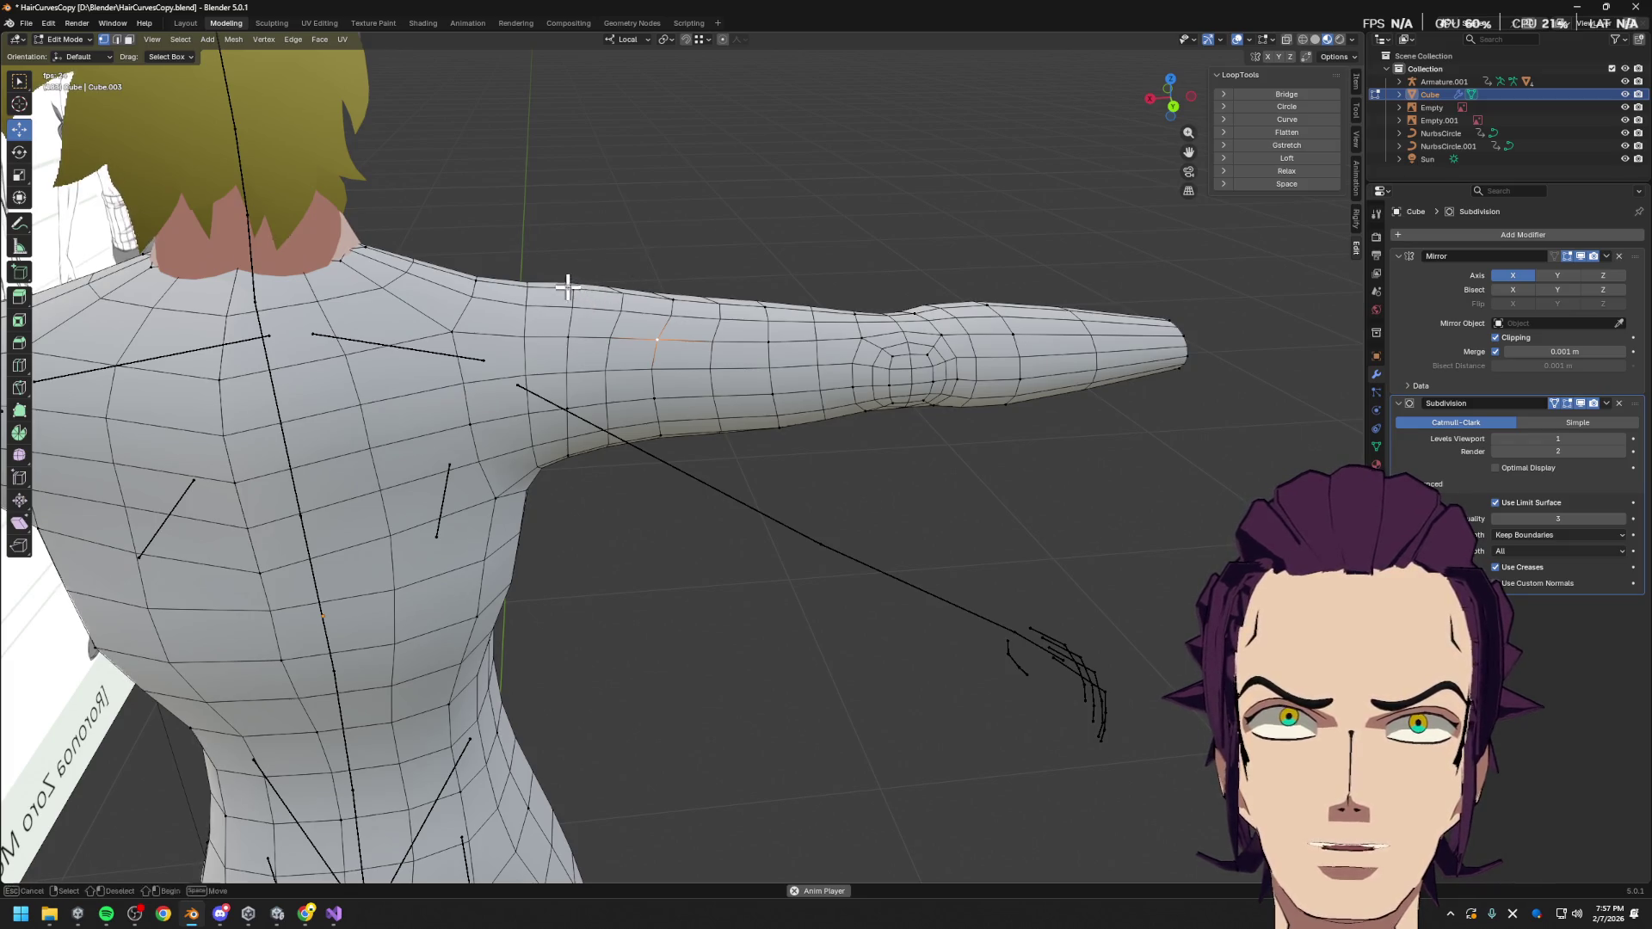
key("g")
key("z")
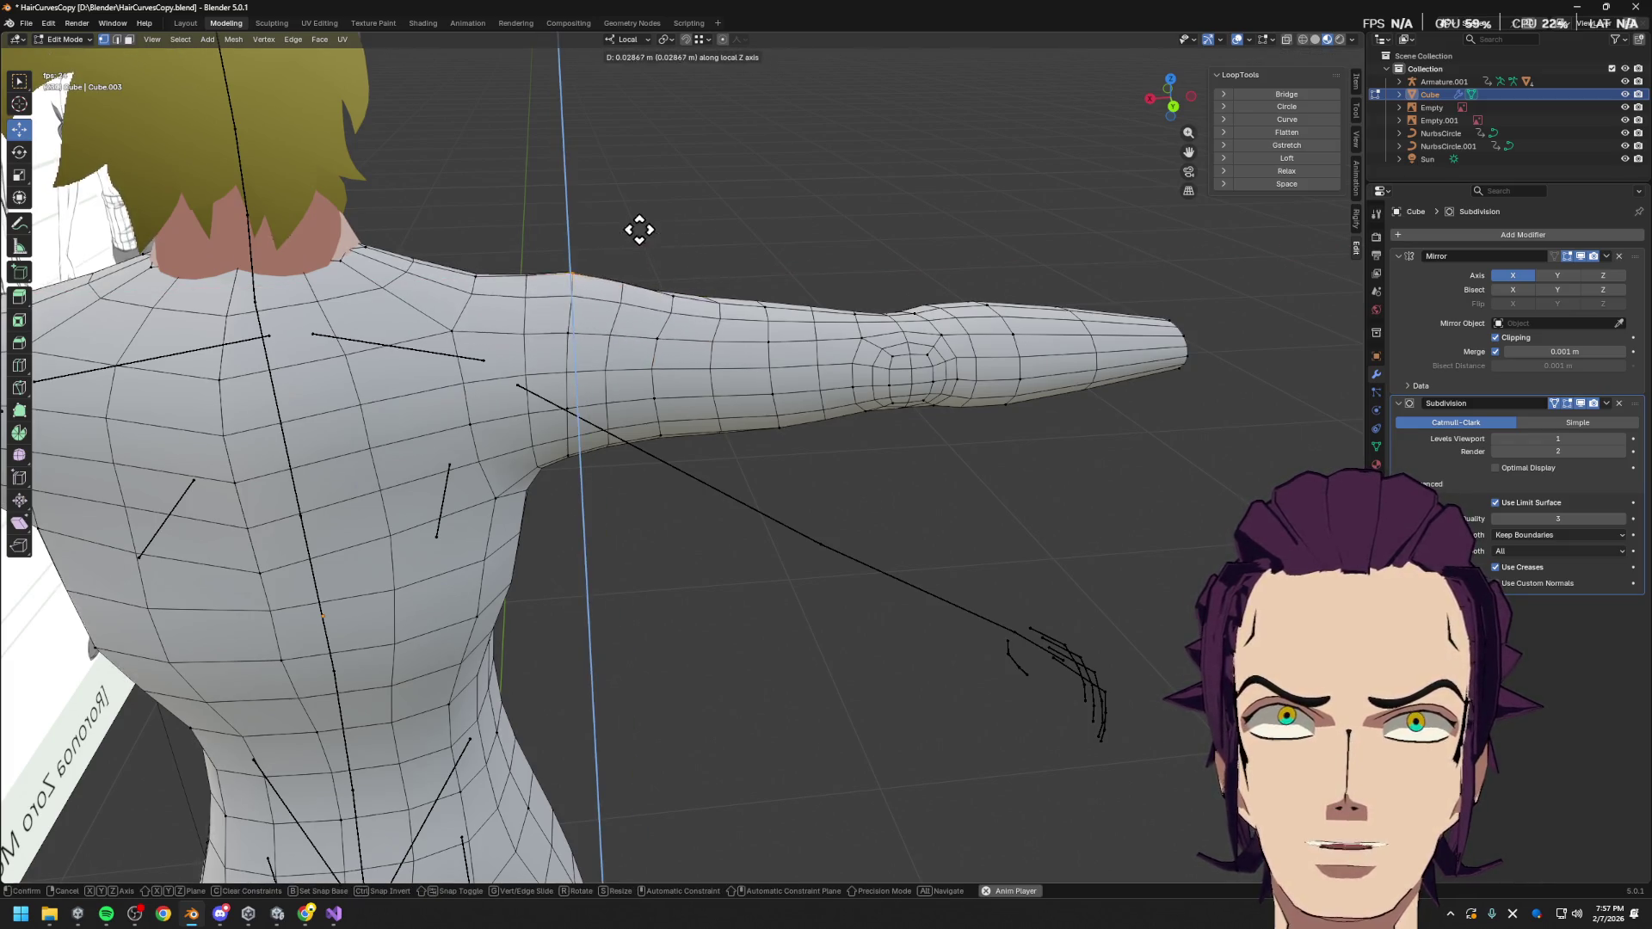
left_click(635, 244)
Slide the upper-arm edge loop and the loop near the armpit along the arm
mouse_move(636, 244)
middle_mouse_down()
mouse_move(620, 292)
mouse_move(688, 310)
mouse_move(647, 334)
middle_mouse_up()
left_click(646, 334)
key("g")
key("g")
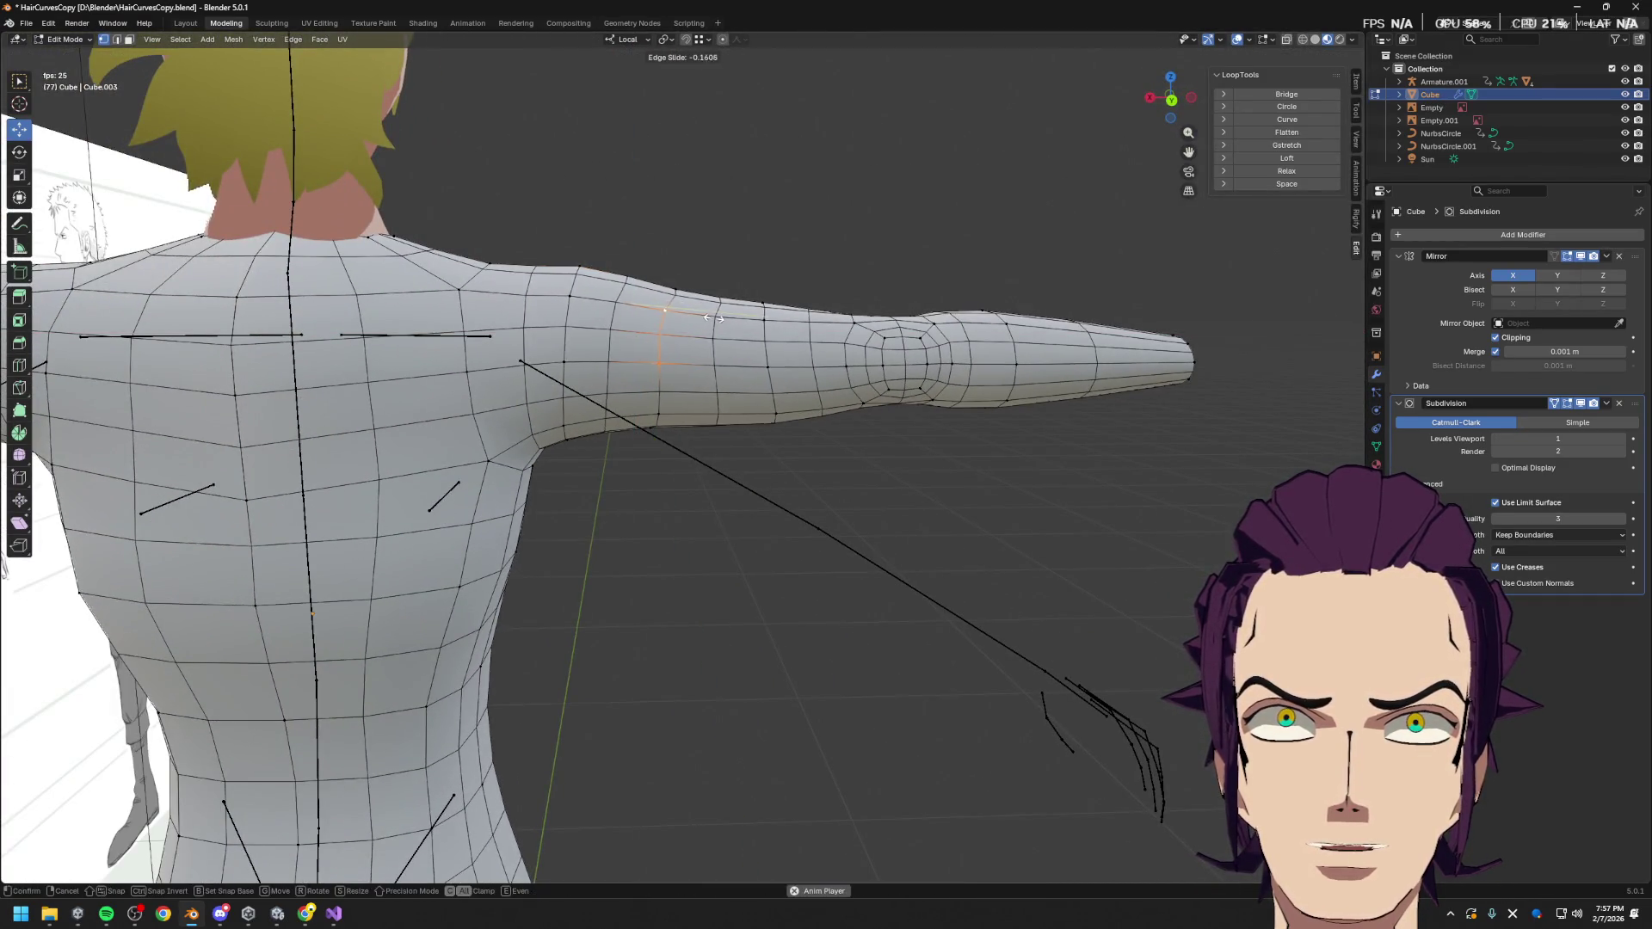
left_click(709, 317)
left_click(627, 428)
key("g")
key("g")
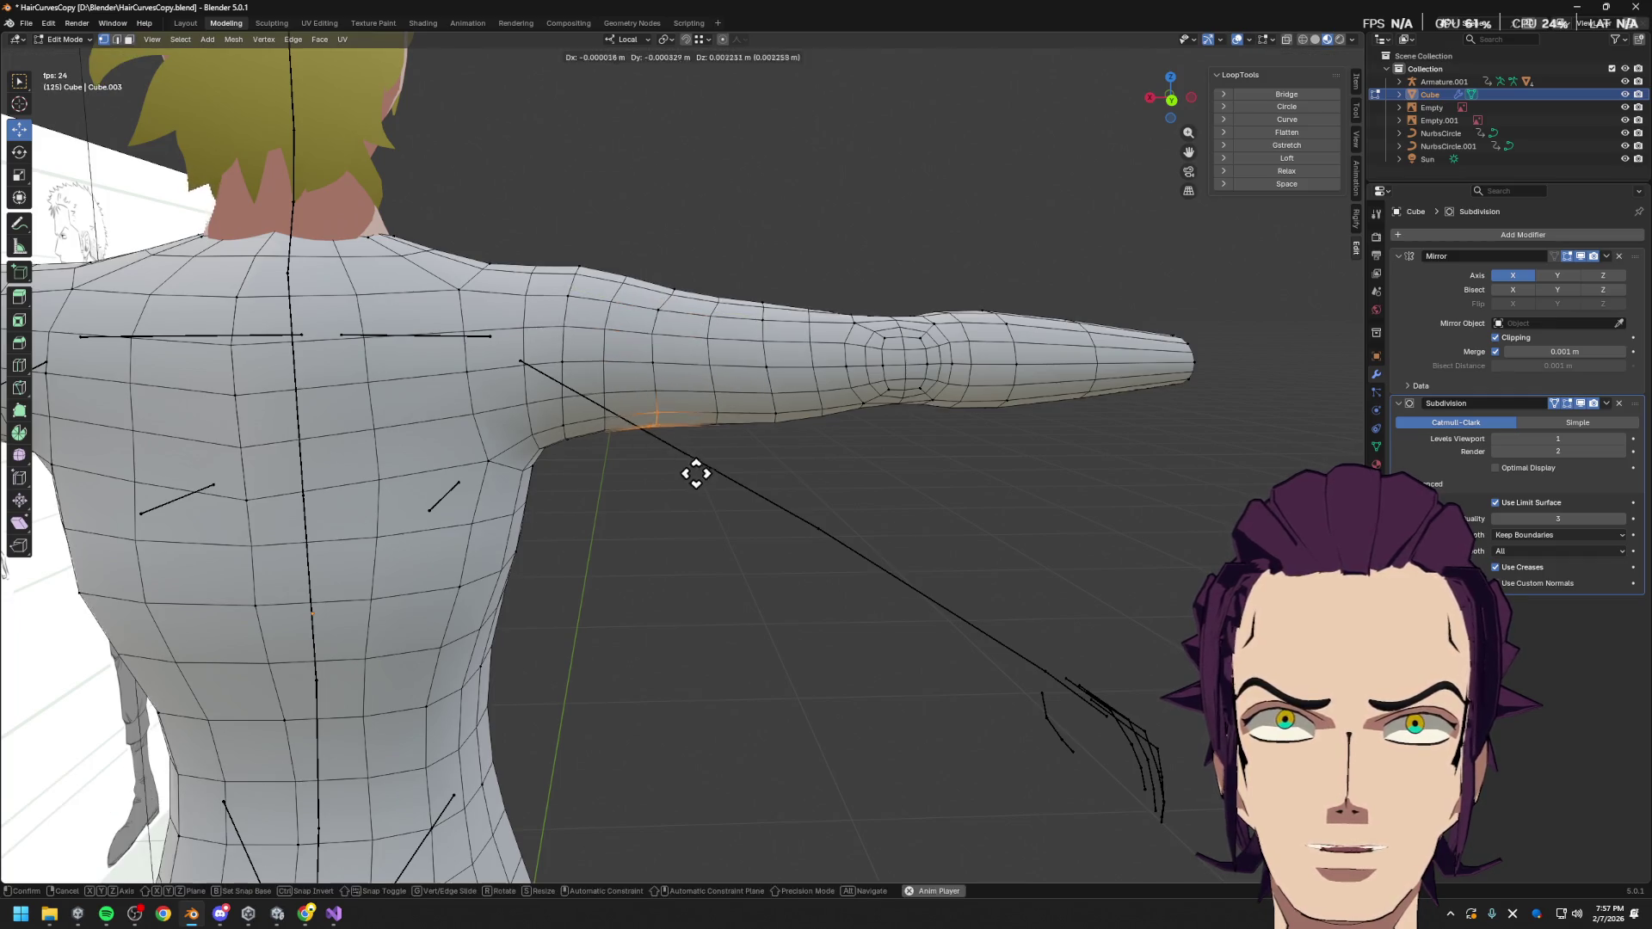
left_click(627, 459)
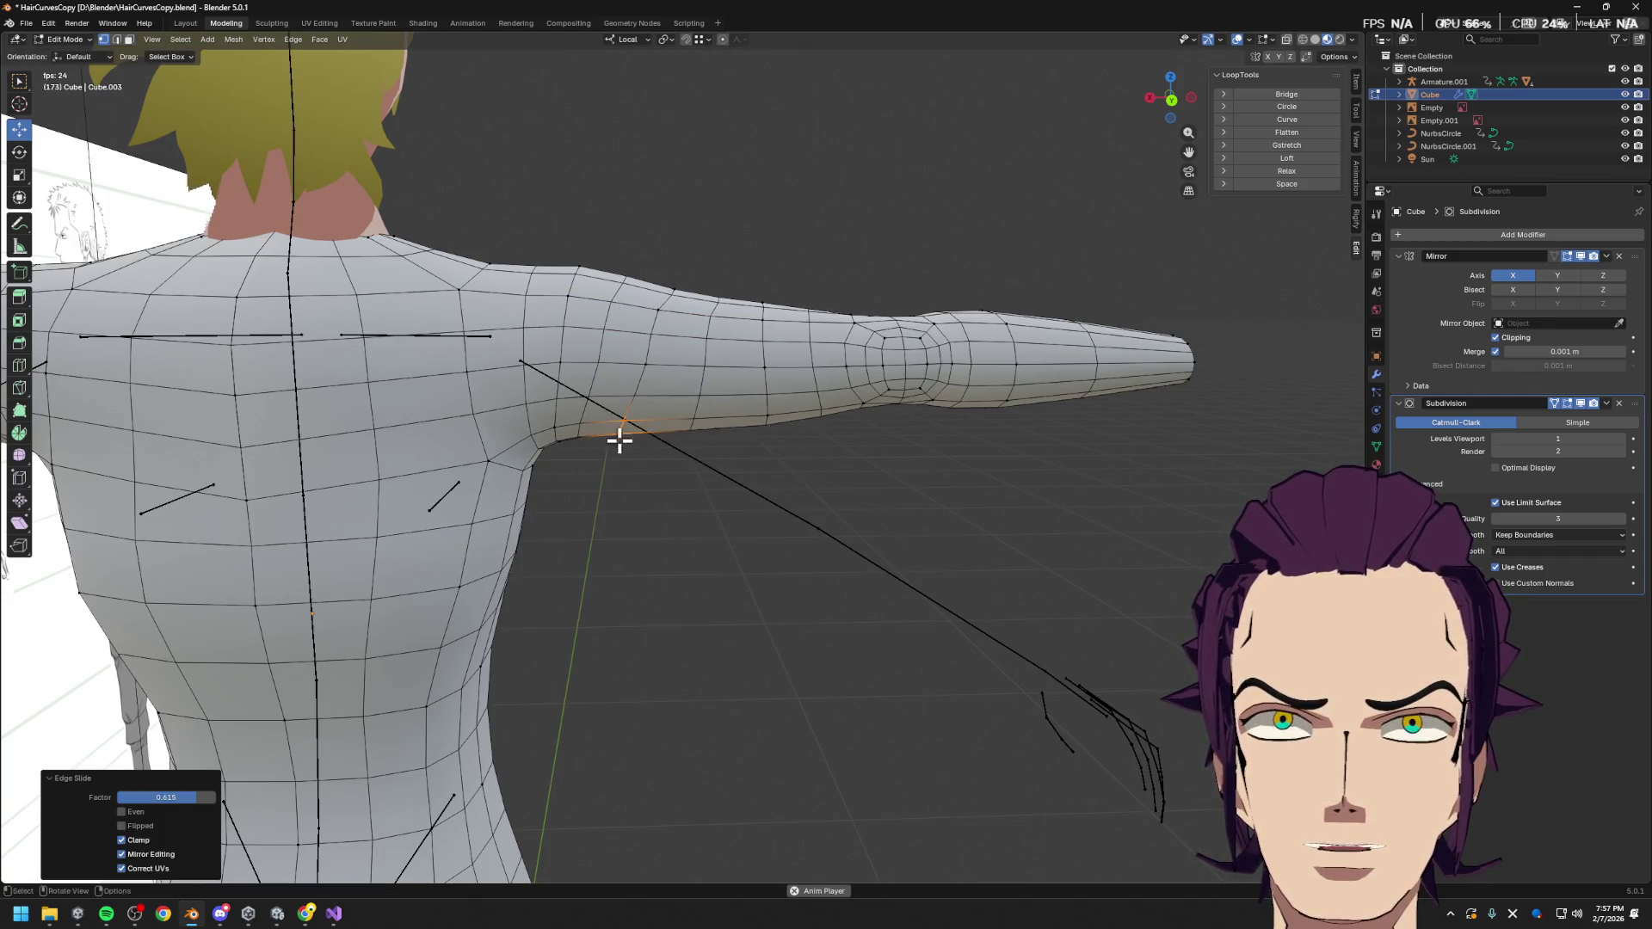
Raise the armpit loop along local Z and slide a shoulder vertex along its edge
key("g")
key("y")
key("y")
key("y")
key("y")
key("z")
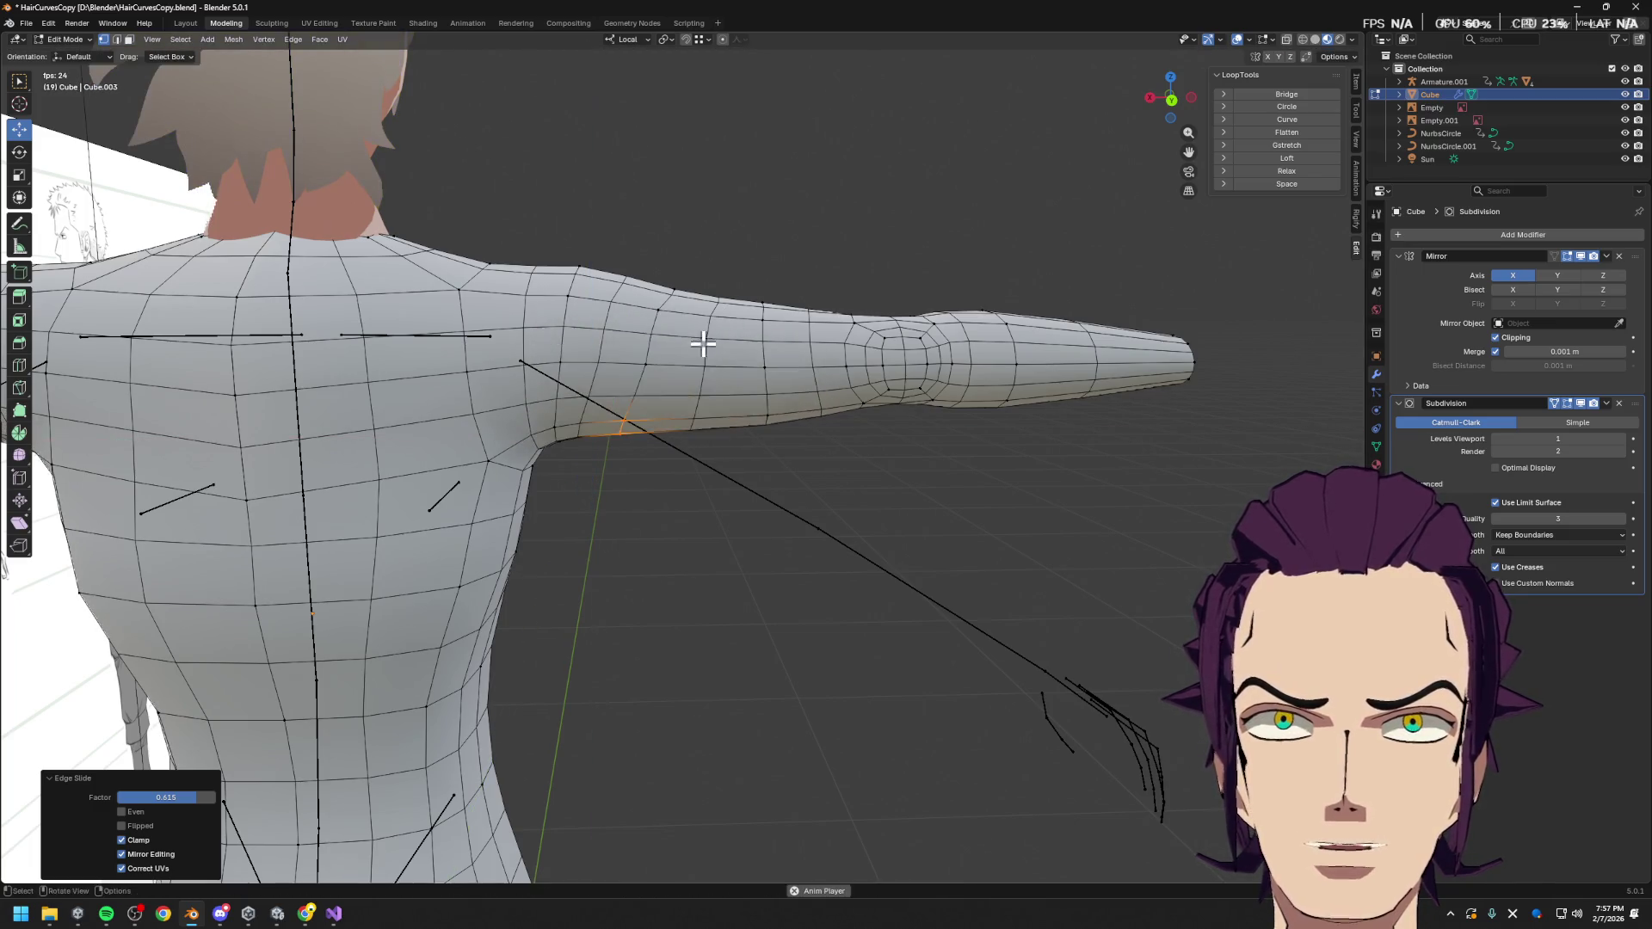
middle_click_drag(700, 335, 664, 365, "alt")
left_click(675, 319)
key("g")
key("x")
key("Escape")
left_click(634, 362)
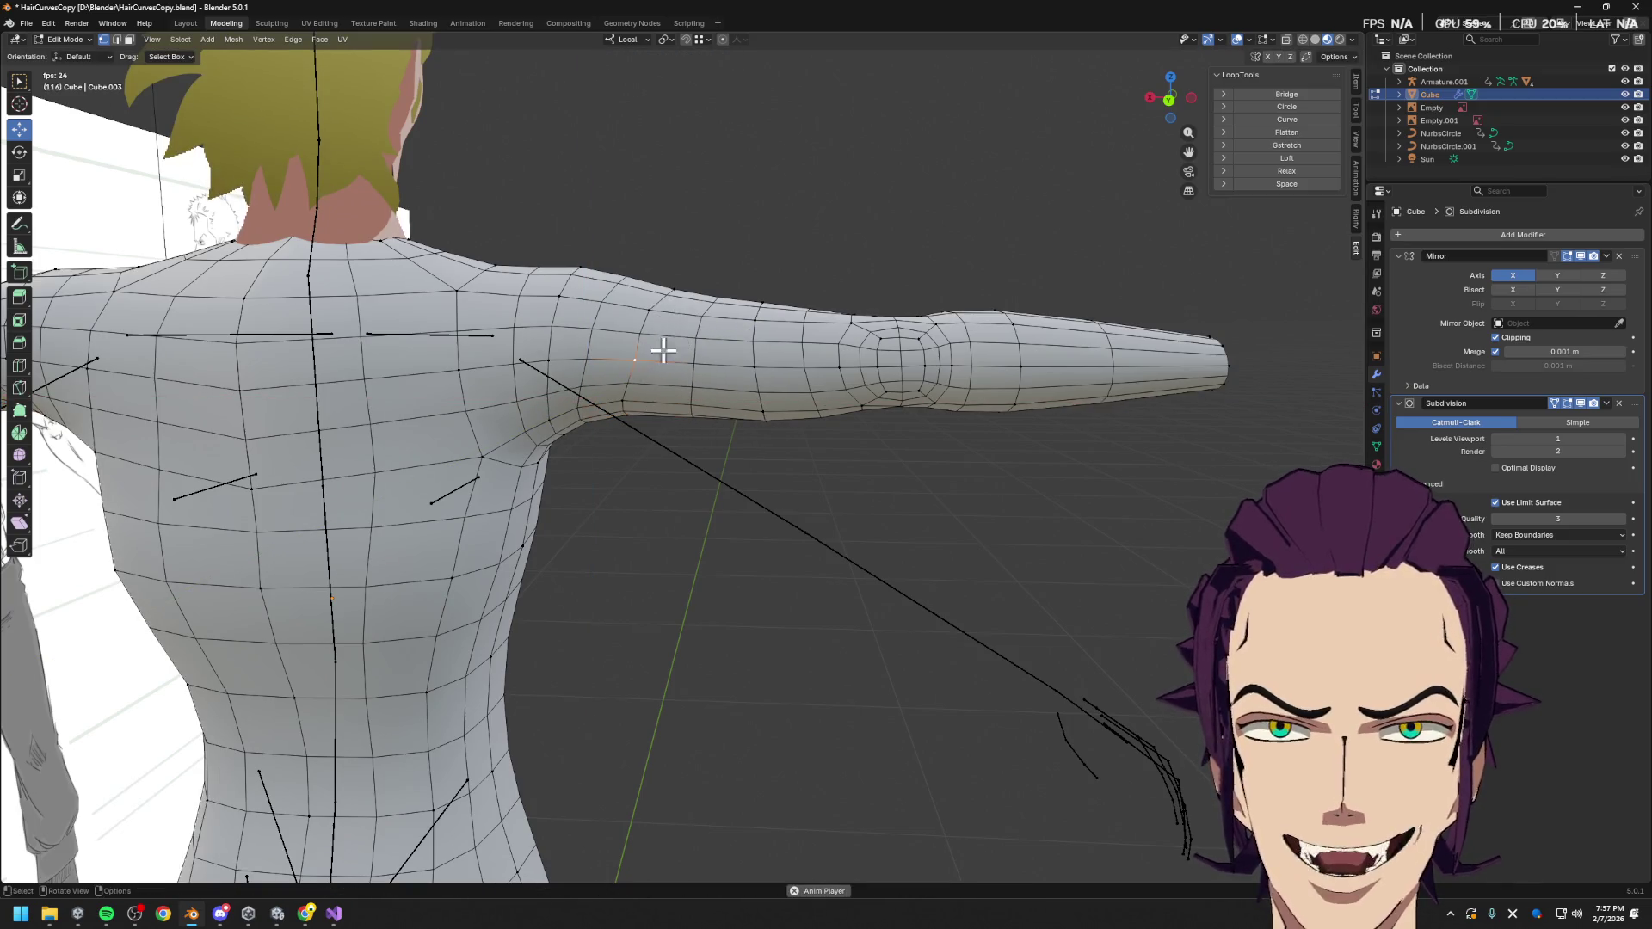
key("shift+v")
left_click(647, 358)
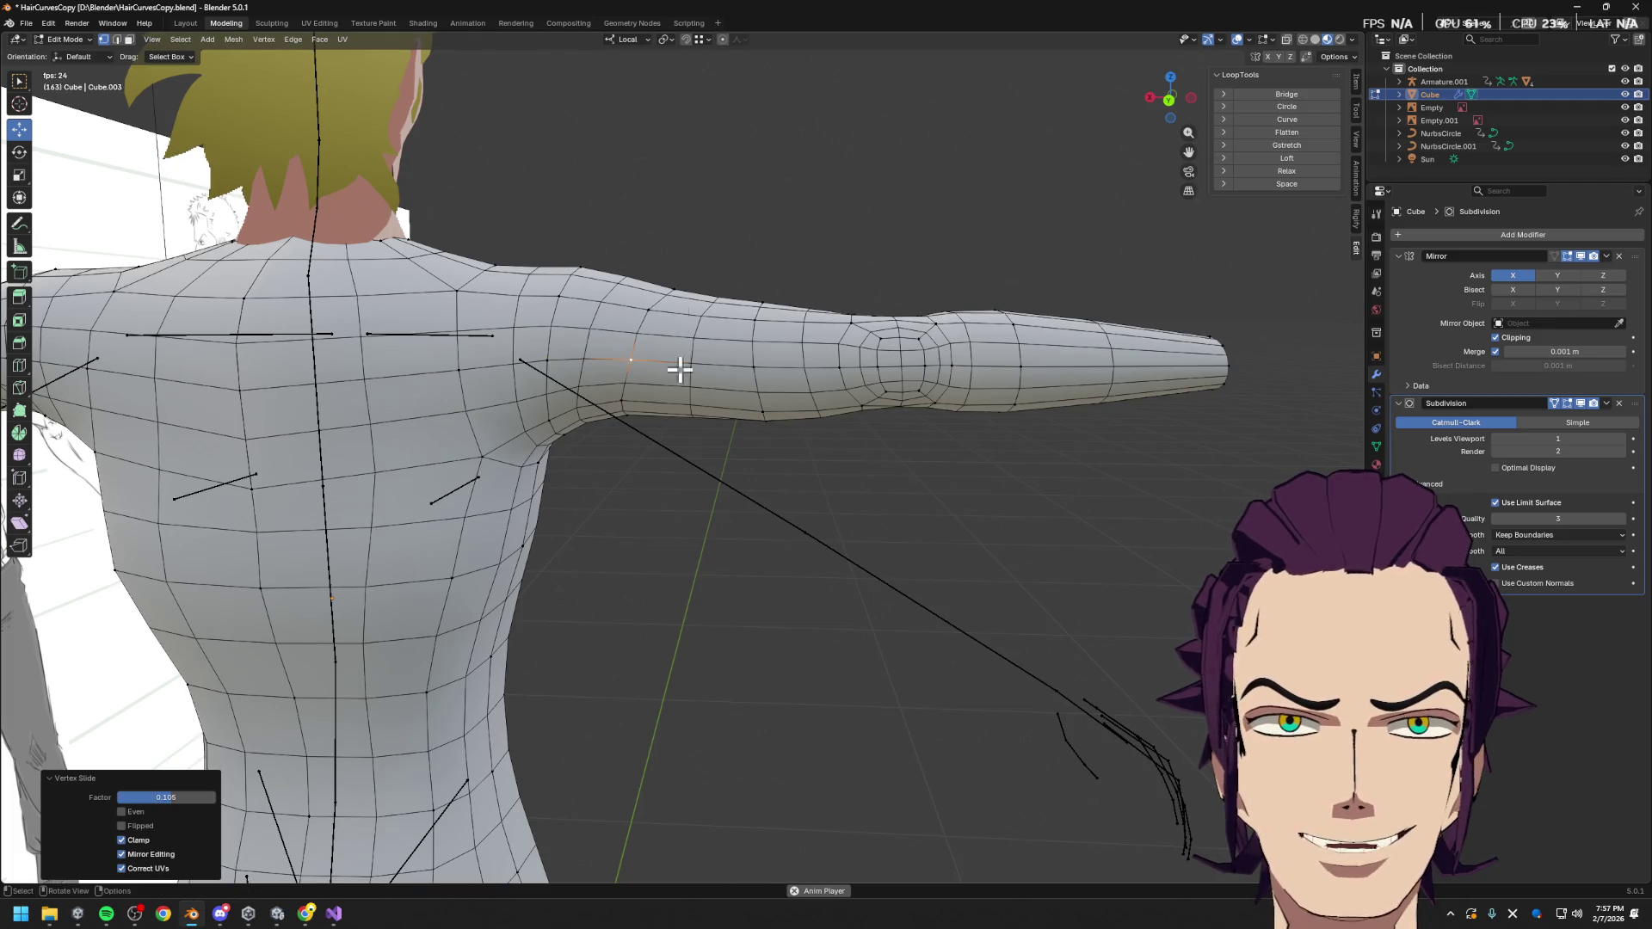
From the back view, shift the under-arm loop along X and scale it 1.182 taller on Z
mouse_move(731, 431)
middle_mouse_down()
mouse_move(749, 350)
mouse_move(693, 413)
mouse_move(710, 613)
mouse_move(642, 307)
mouse_move(620, 590)
mouse_move(564, 314)
mouse_move(723, 414)
mouse_move(723, 389)
mouse_move(737, 428)
middle_mouse_up()
key("ctrl+KP_1")
left_click(767, 447, "shift")
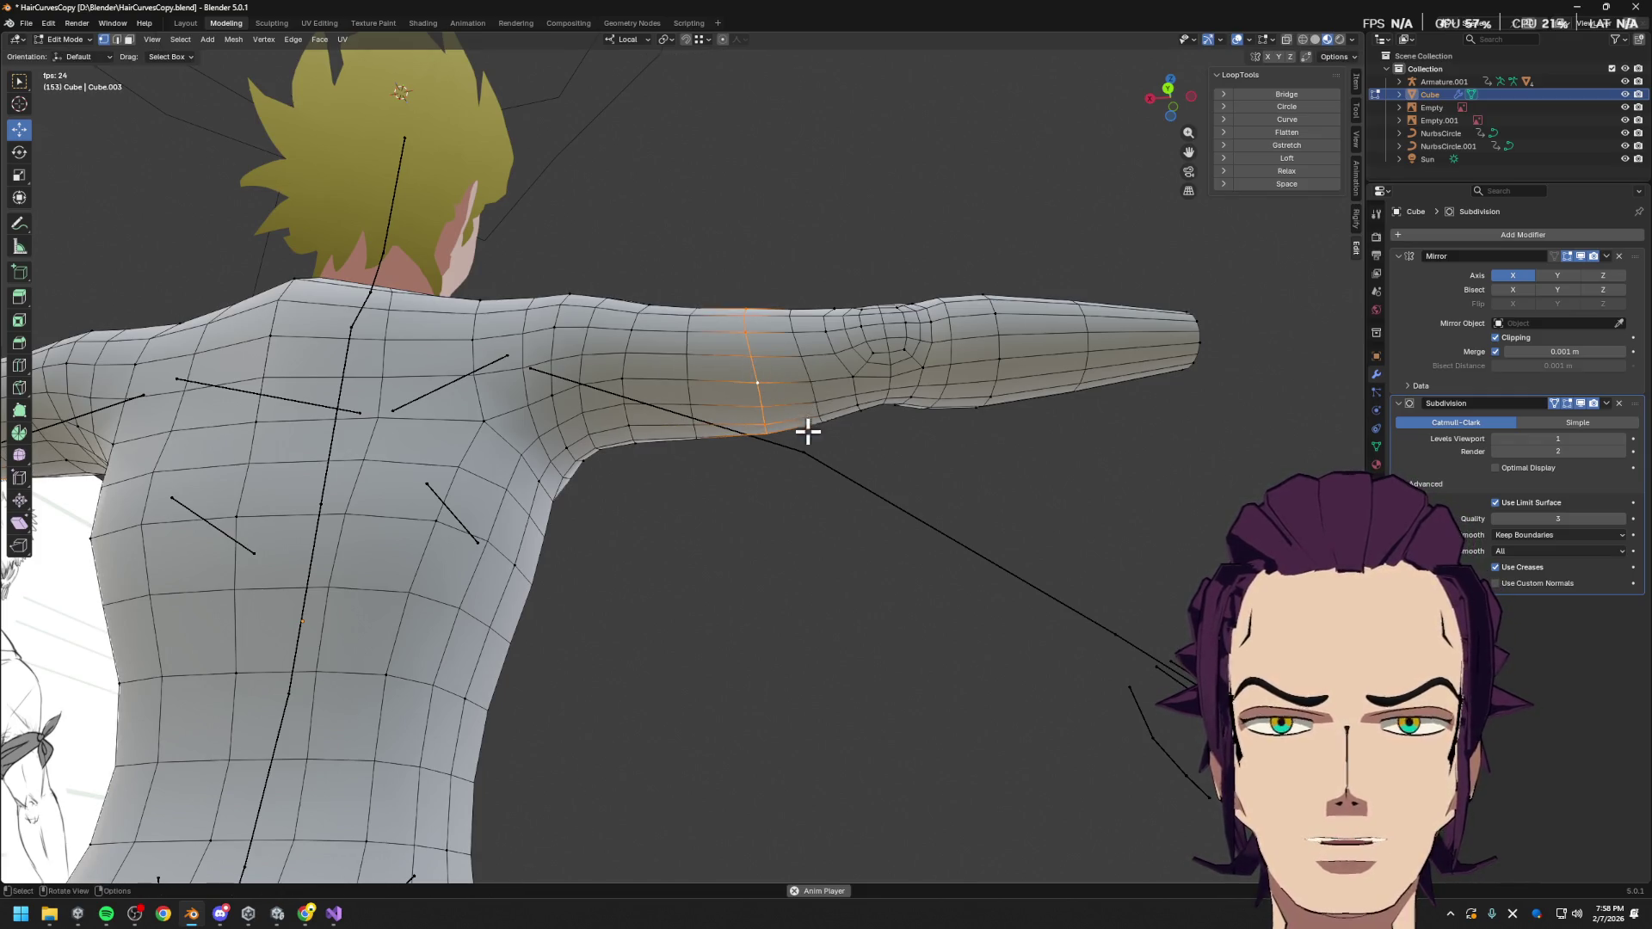
key("g")
key("y")
key("x")
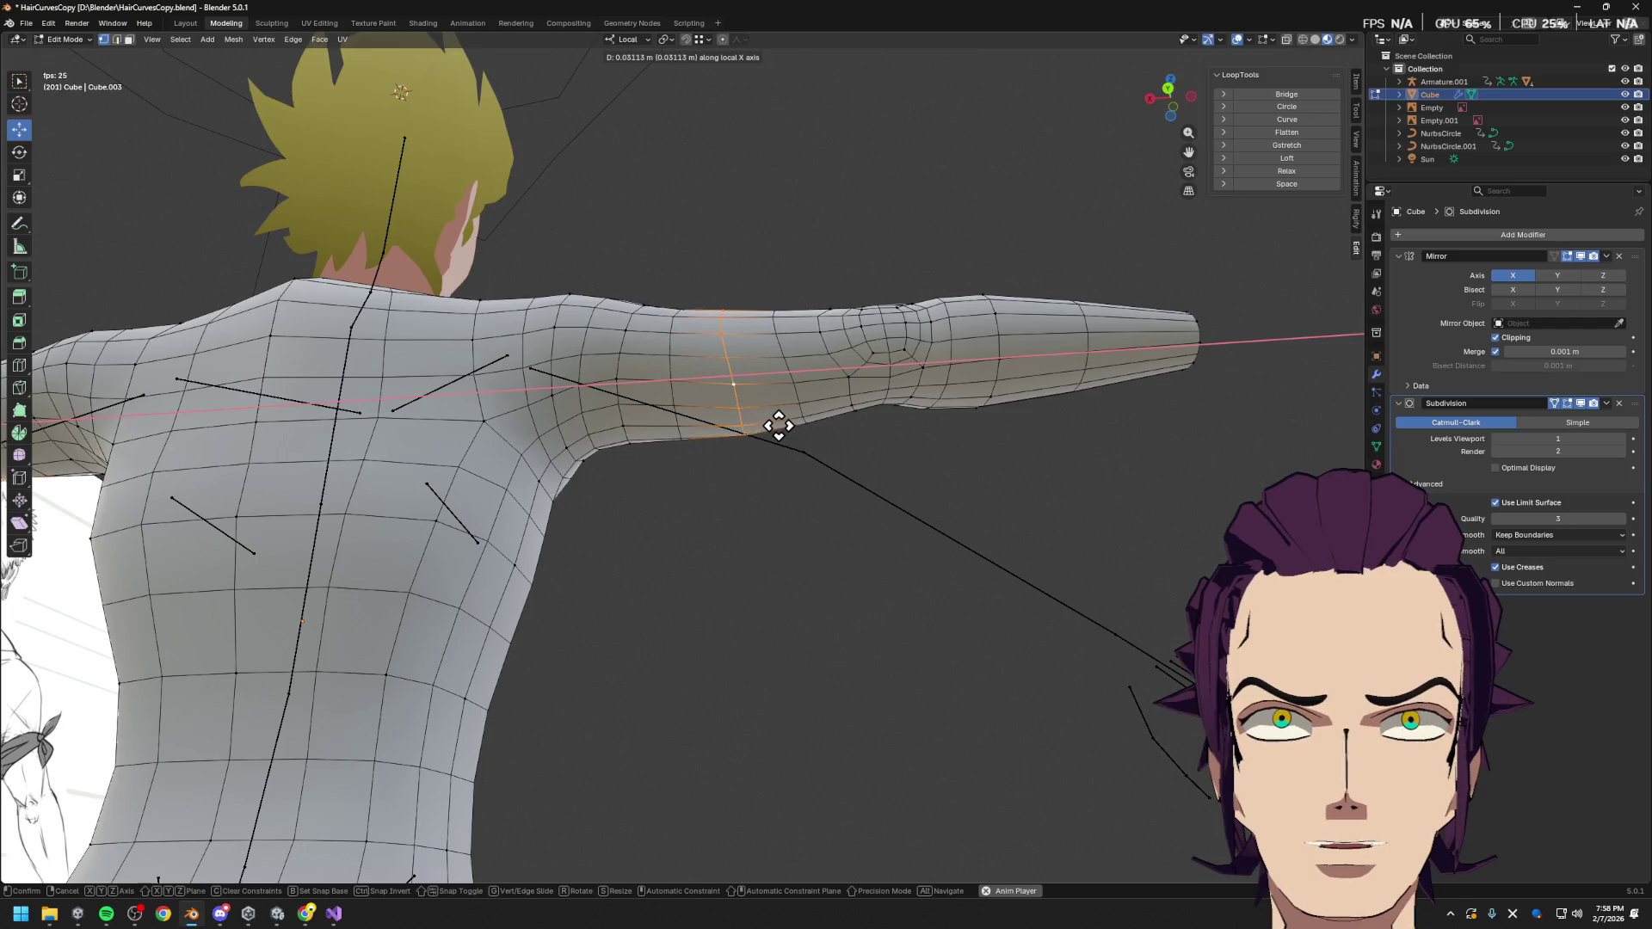
left_click(779, 426)
middle_click_drag(786, 435, 811, 491)
key("s")
key("z")
key("z")
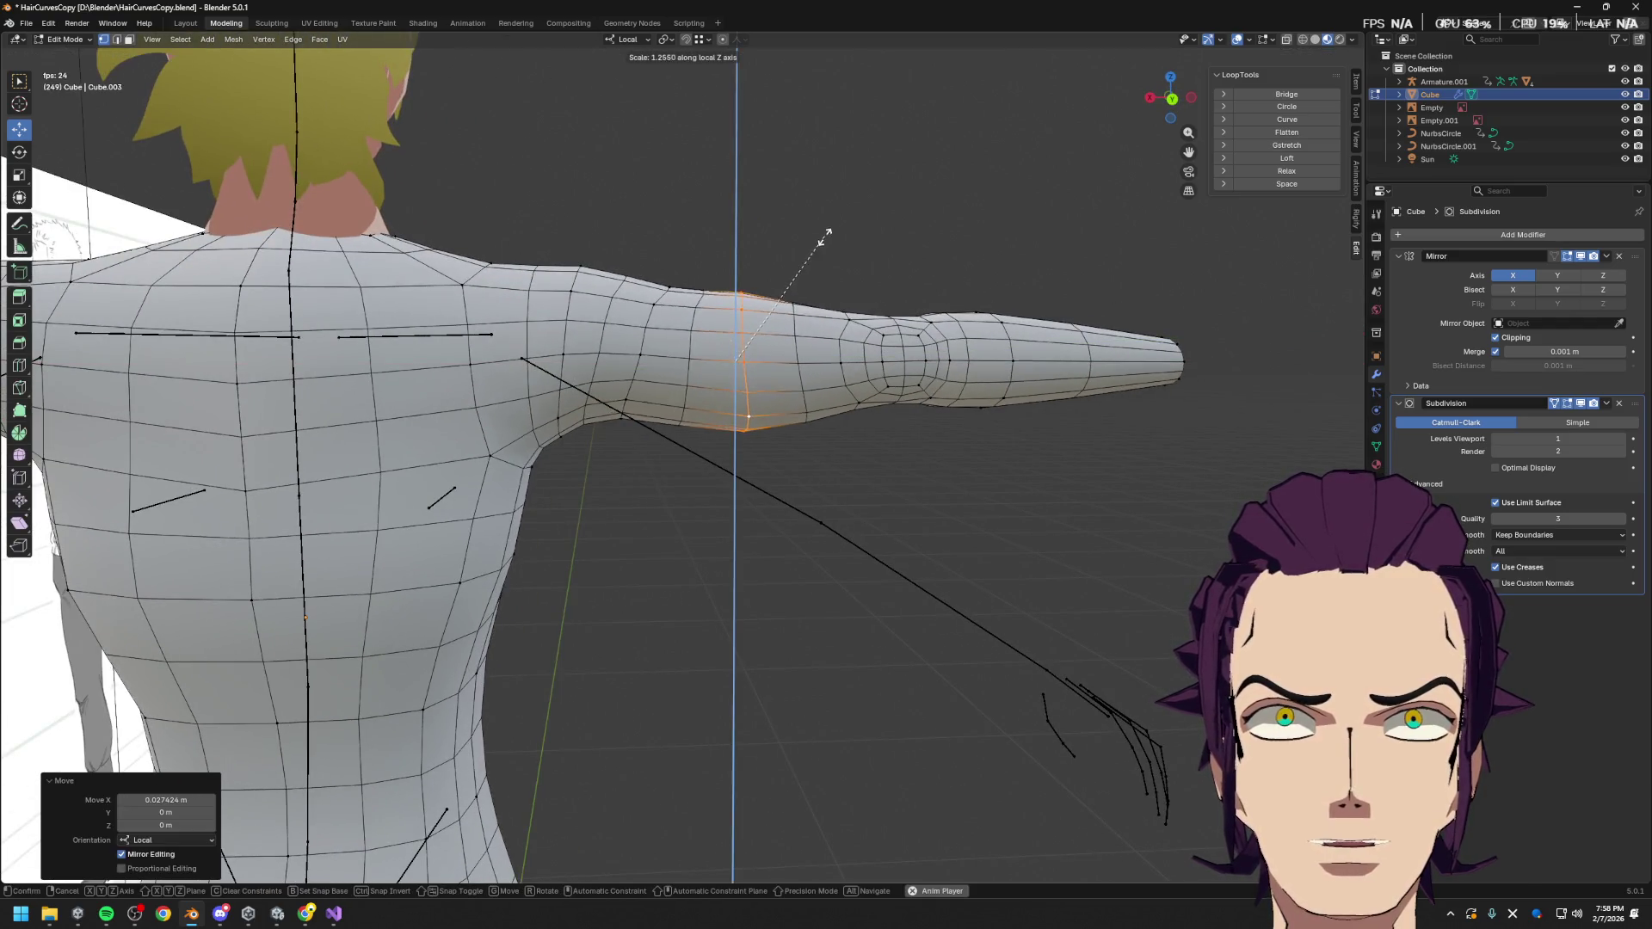
left_click(819, 244)
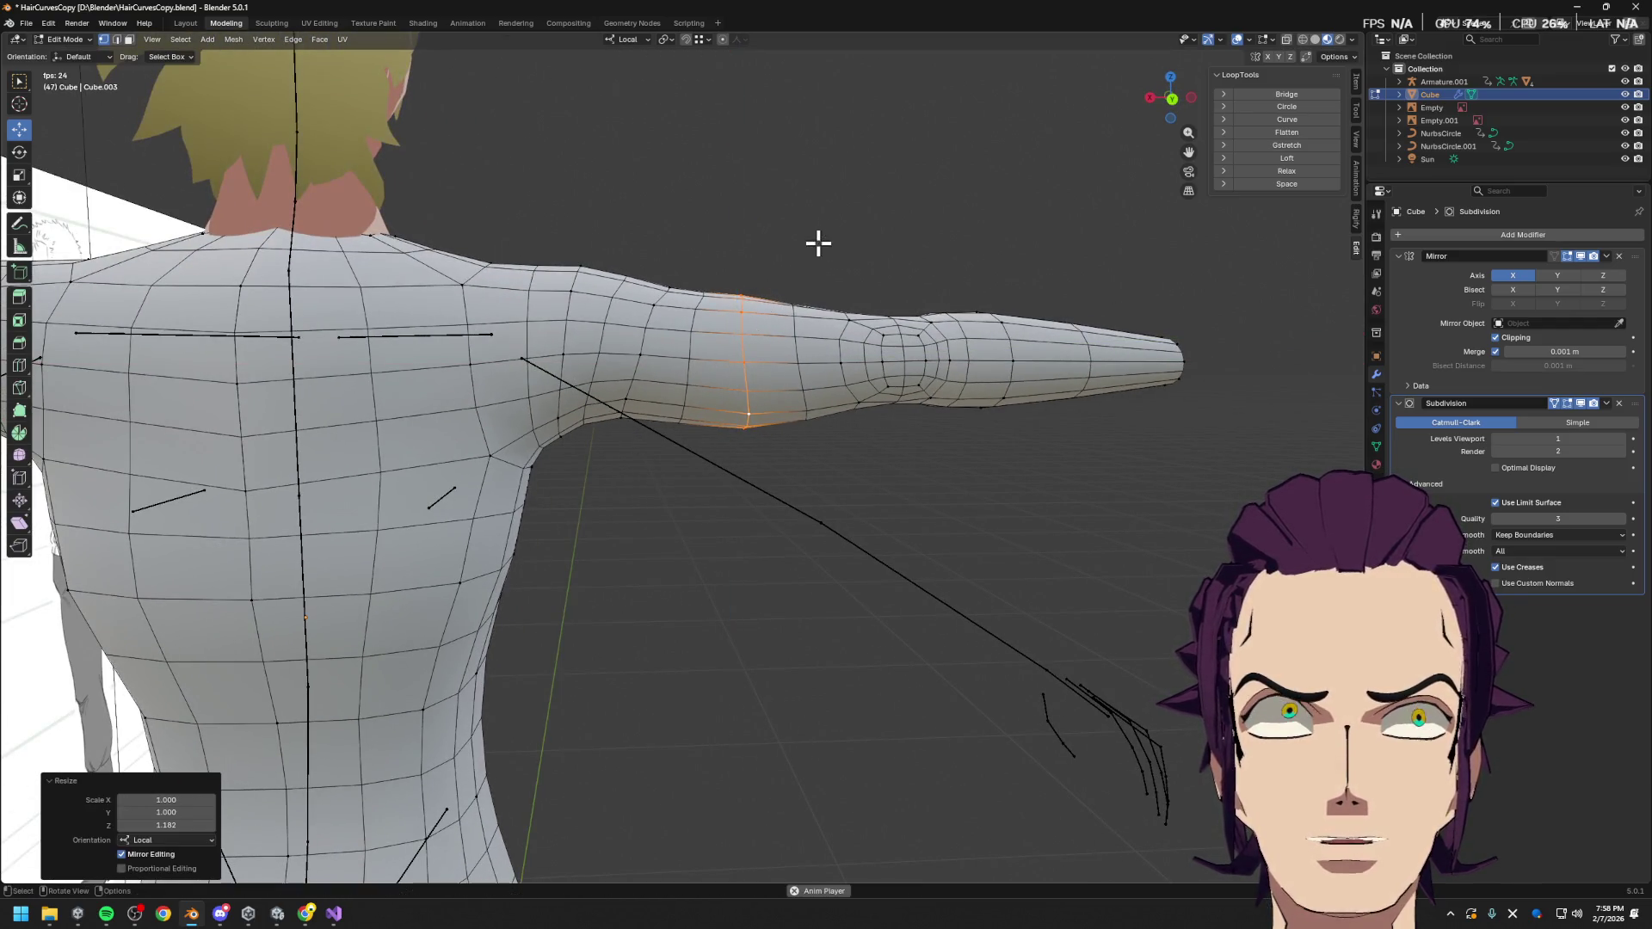
Slide a shoulder vertex, then move it by -0.028085 X, -0.010063 Y, 0.003094 Z metres
mouse_move(875, 400)
middle_mouse_down()
mouse_move(838, 358)
mouse_move(840, 488)
mouse_move(899, 490)
middle_mouse_up()
key("Tab")
key("Tab")
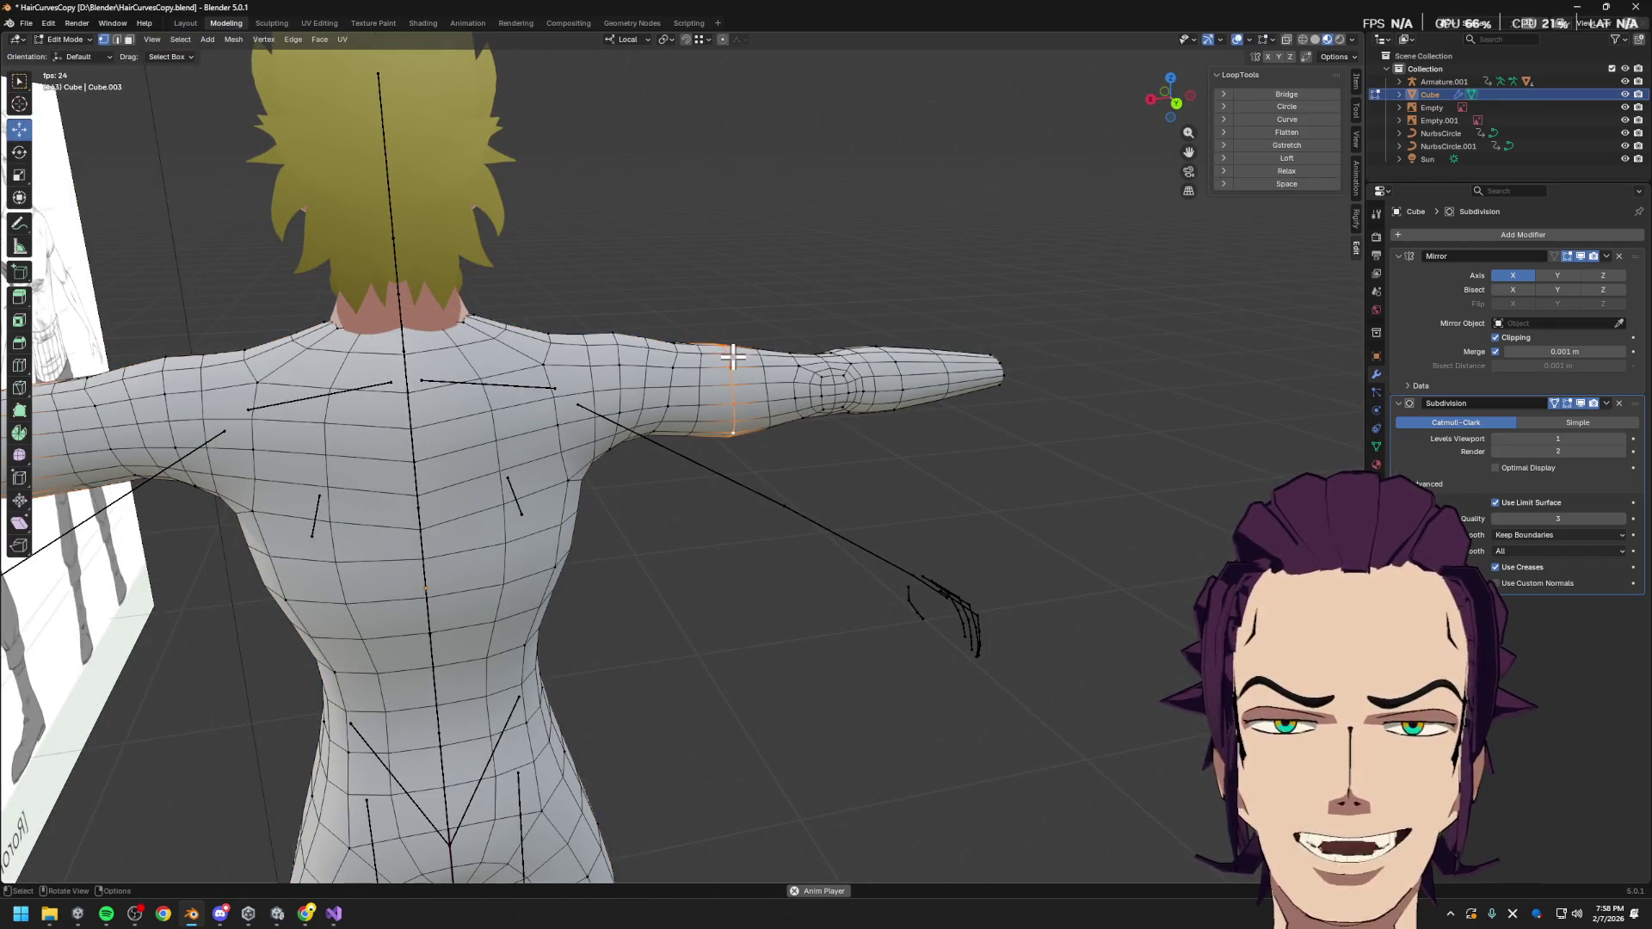
middle_click_drag(695, 384, 674, 431)
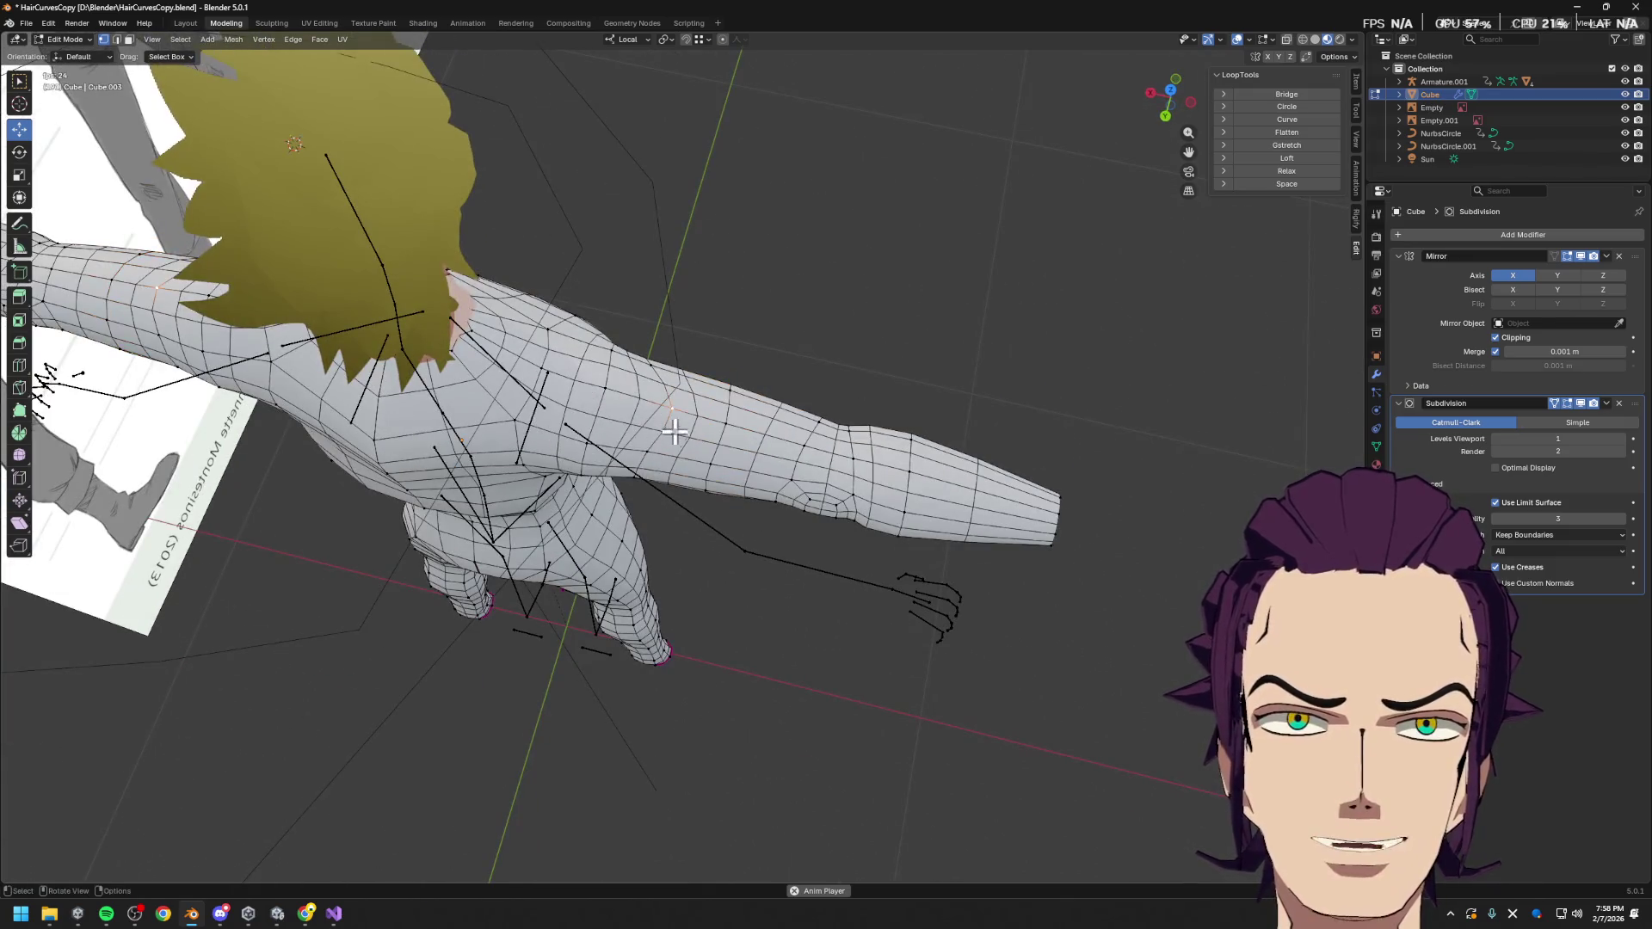
key("shift+v")
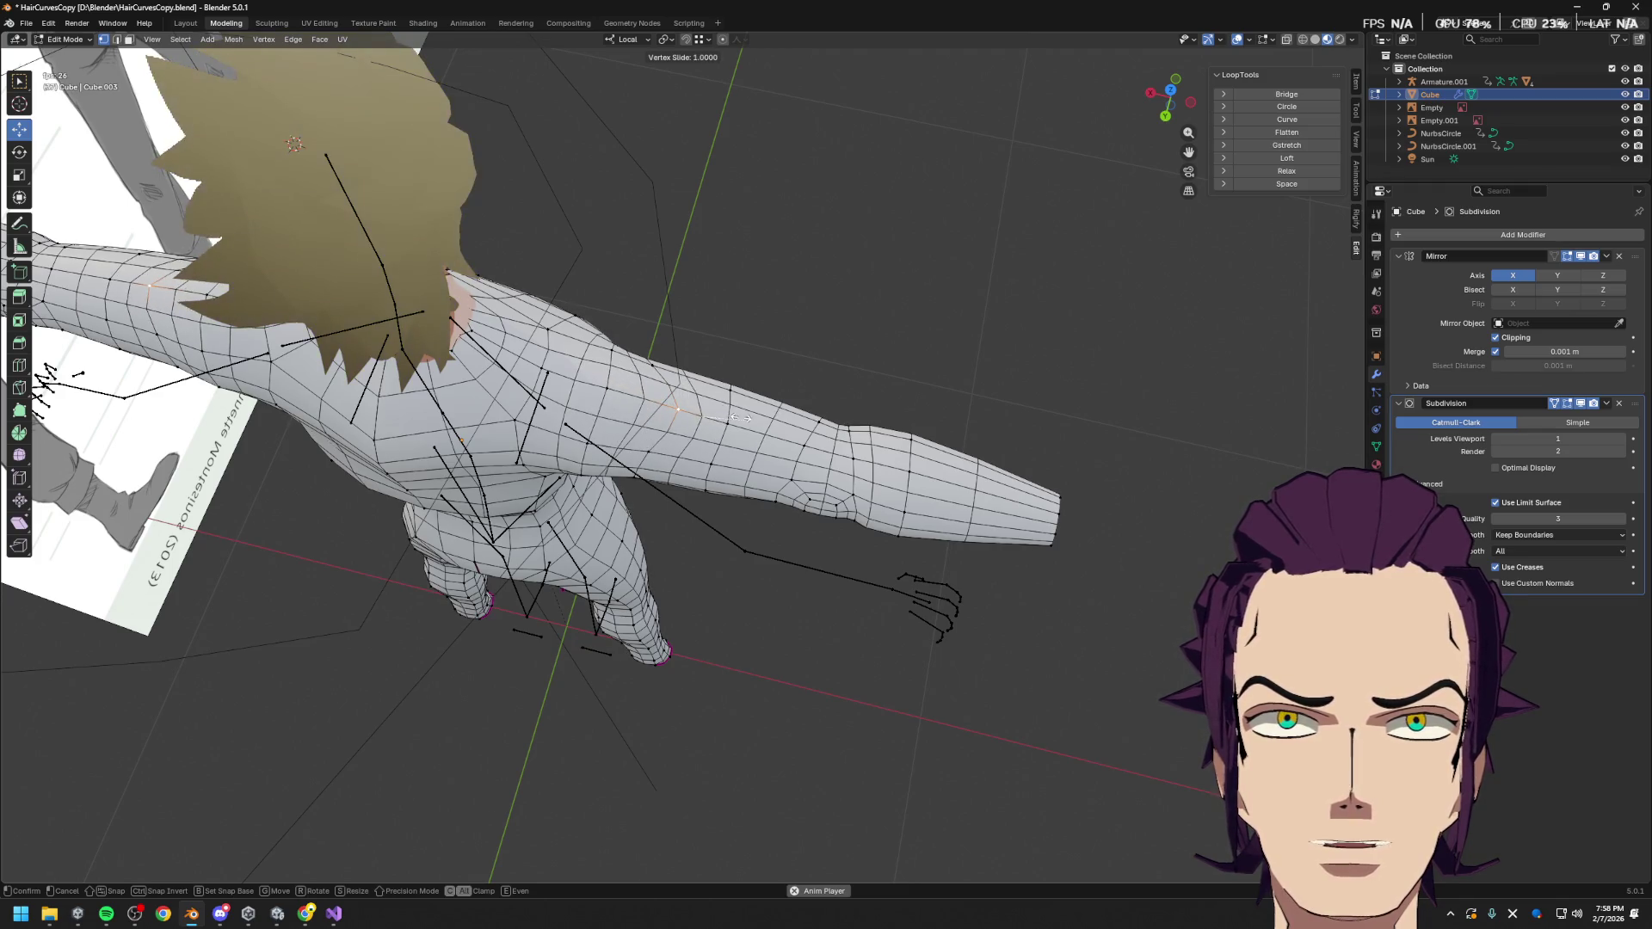
left_click(702, 414)
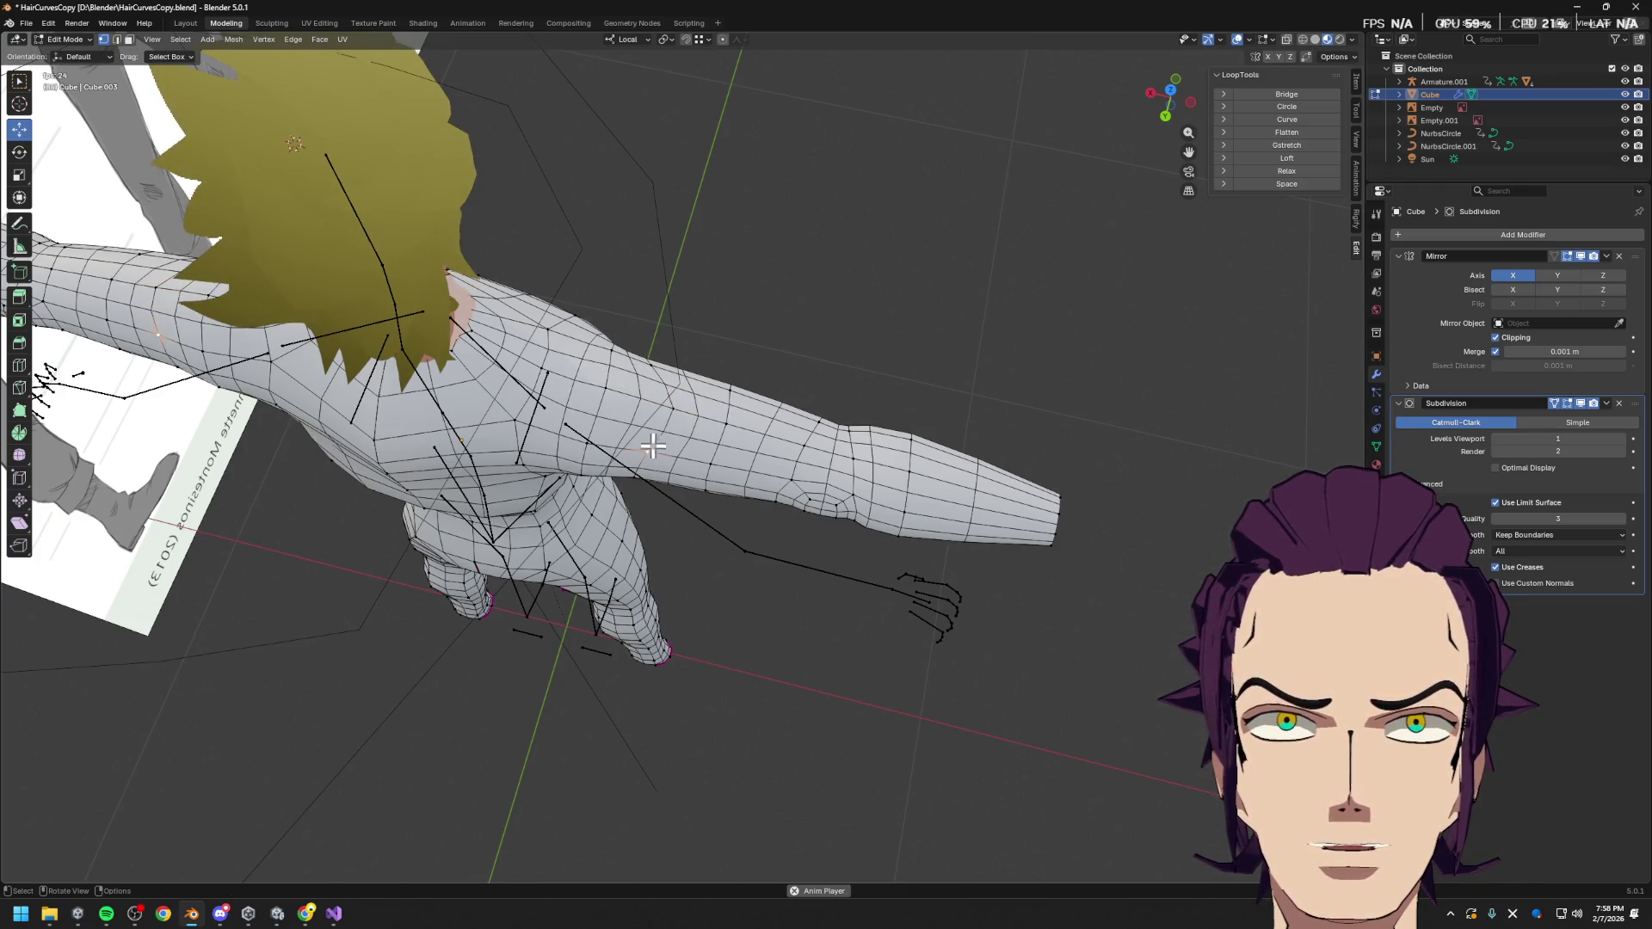
key("g")
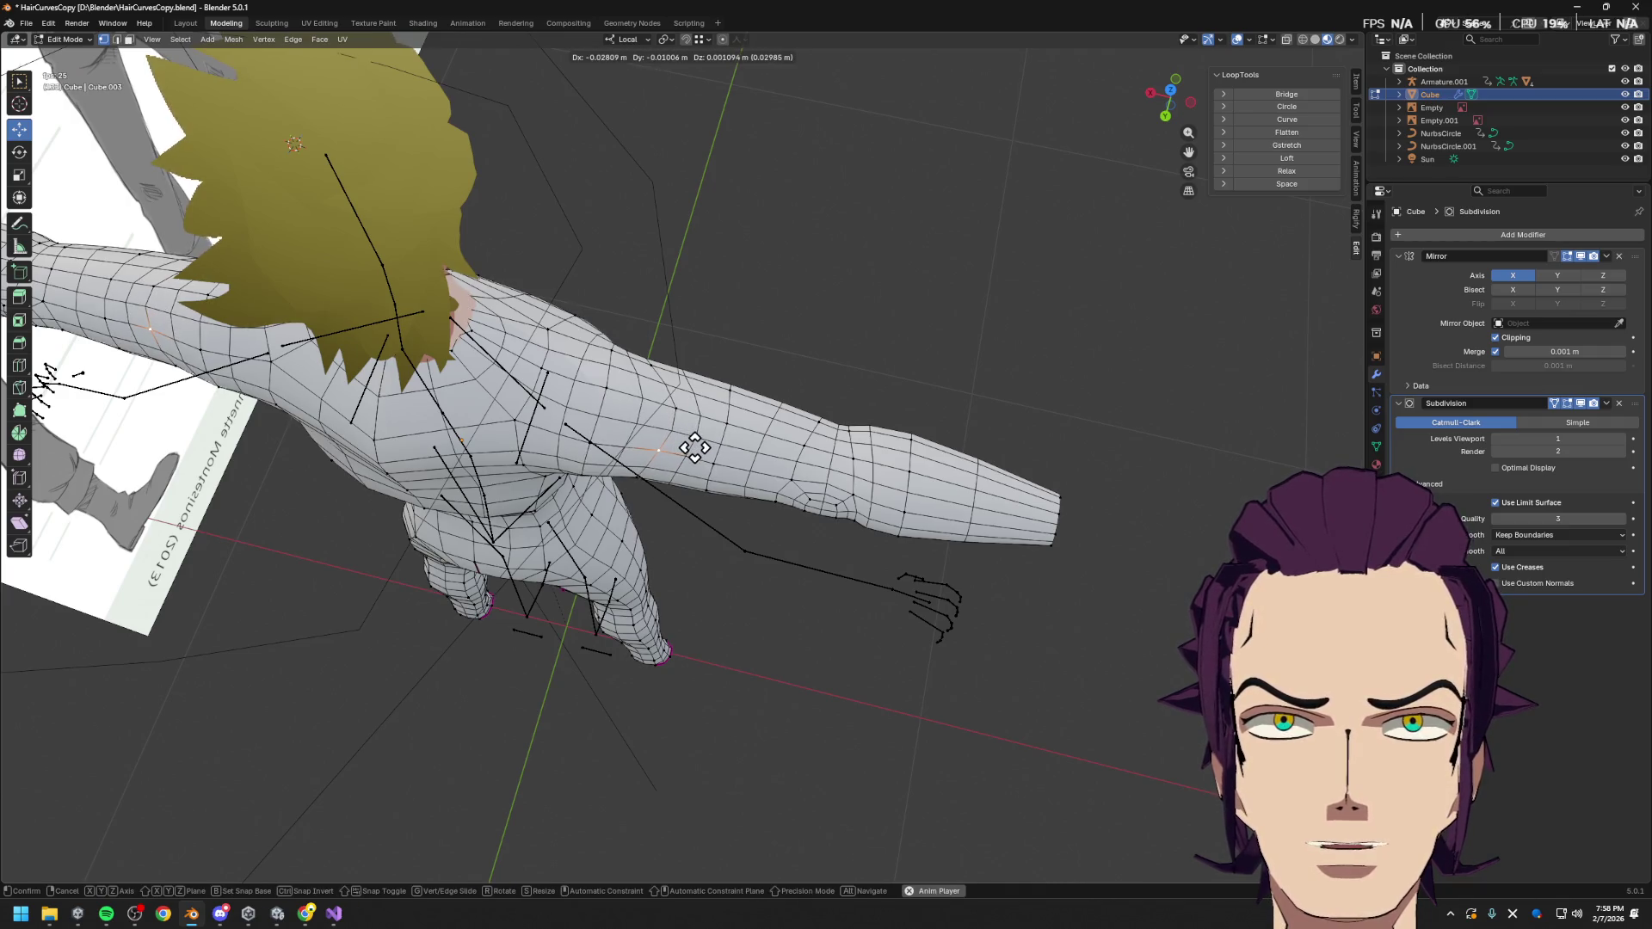
left_click(694, 447)
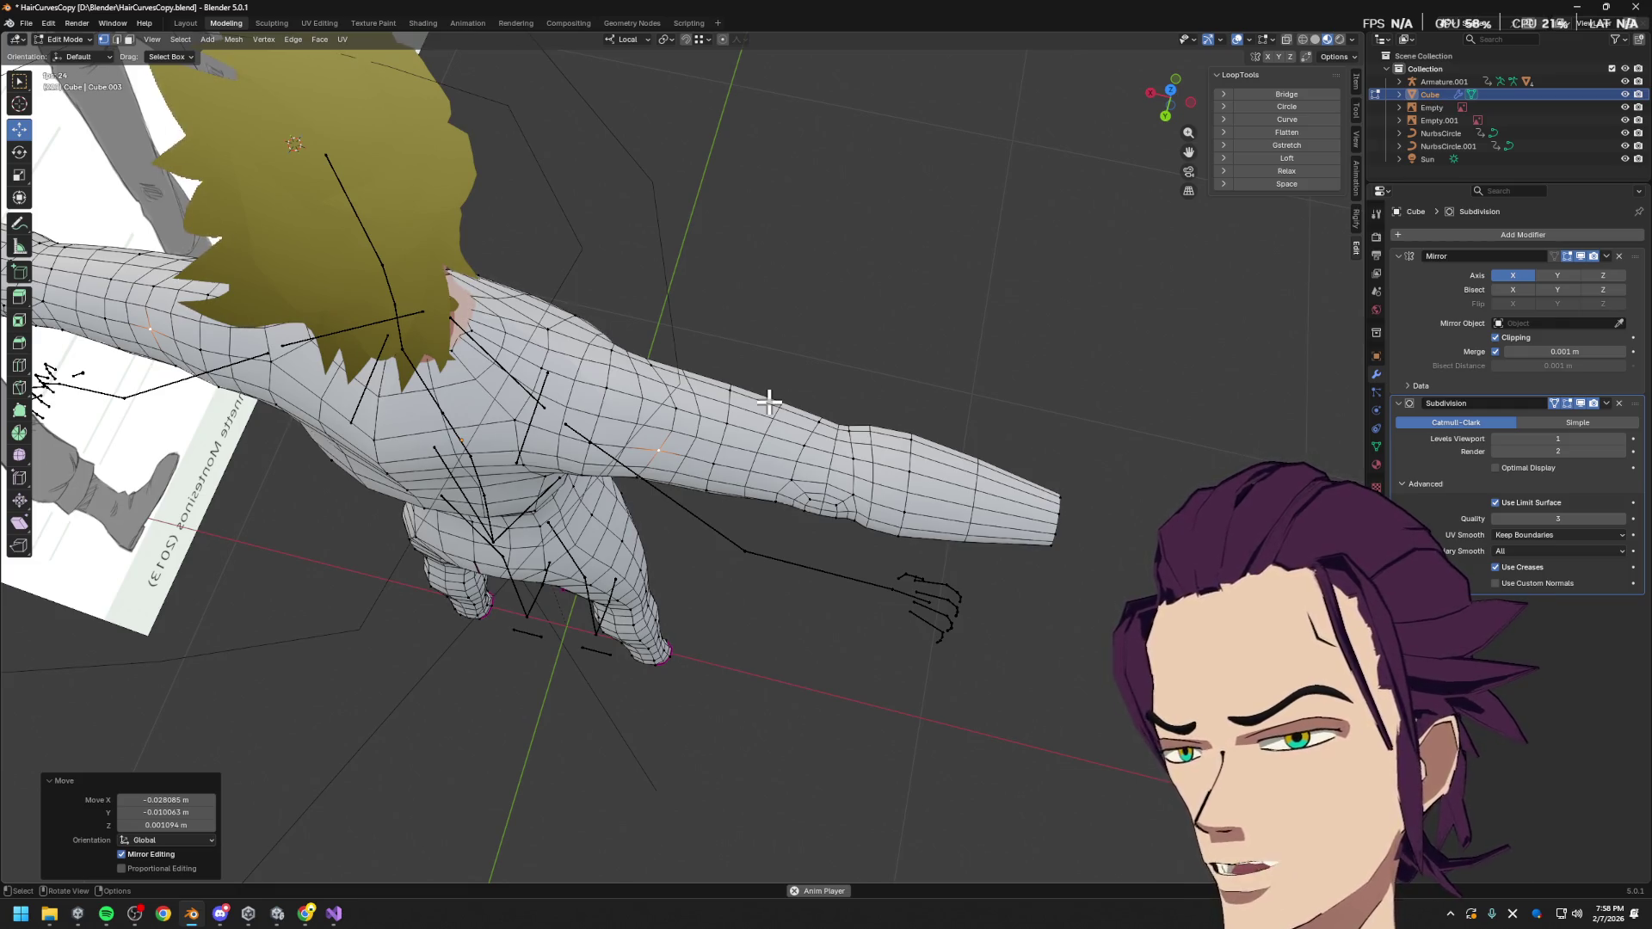
mouse_move(793, 563)
middle_mouse_down()
mouse_move(904, 554)
mouse_move(892, 523)
middle_mouse_up()
scroll(844, 471, "up", 3)
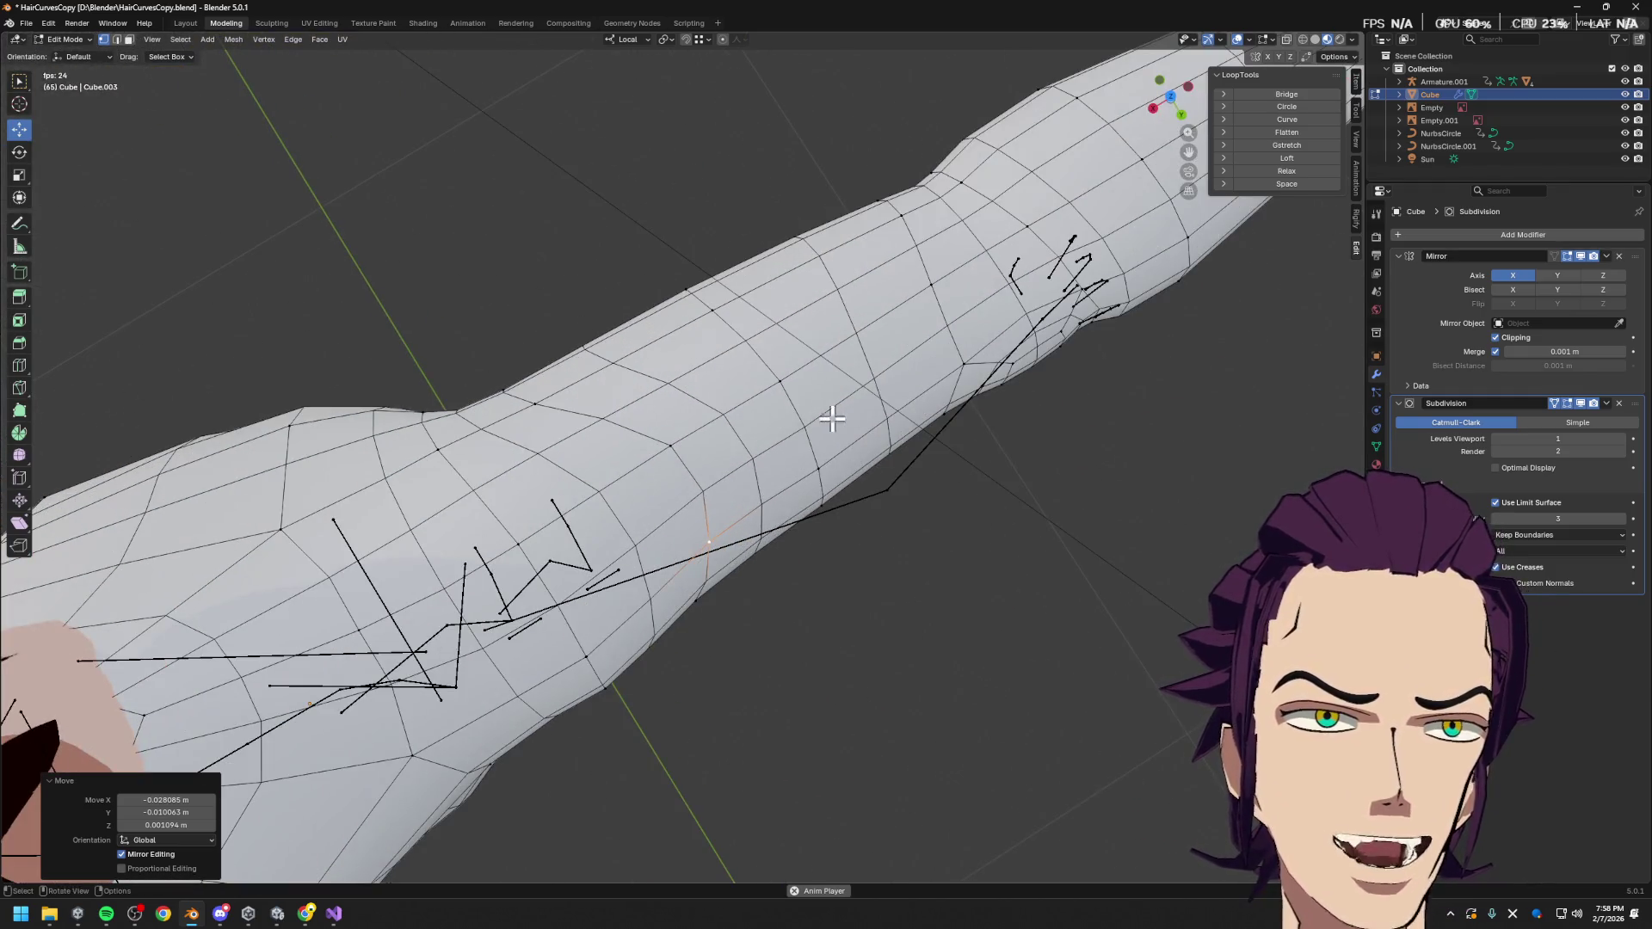
Frame two vertices on the forearm underside and push them outward along local Y
left_click(1013, 398)
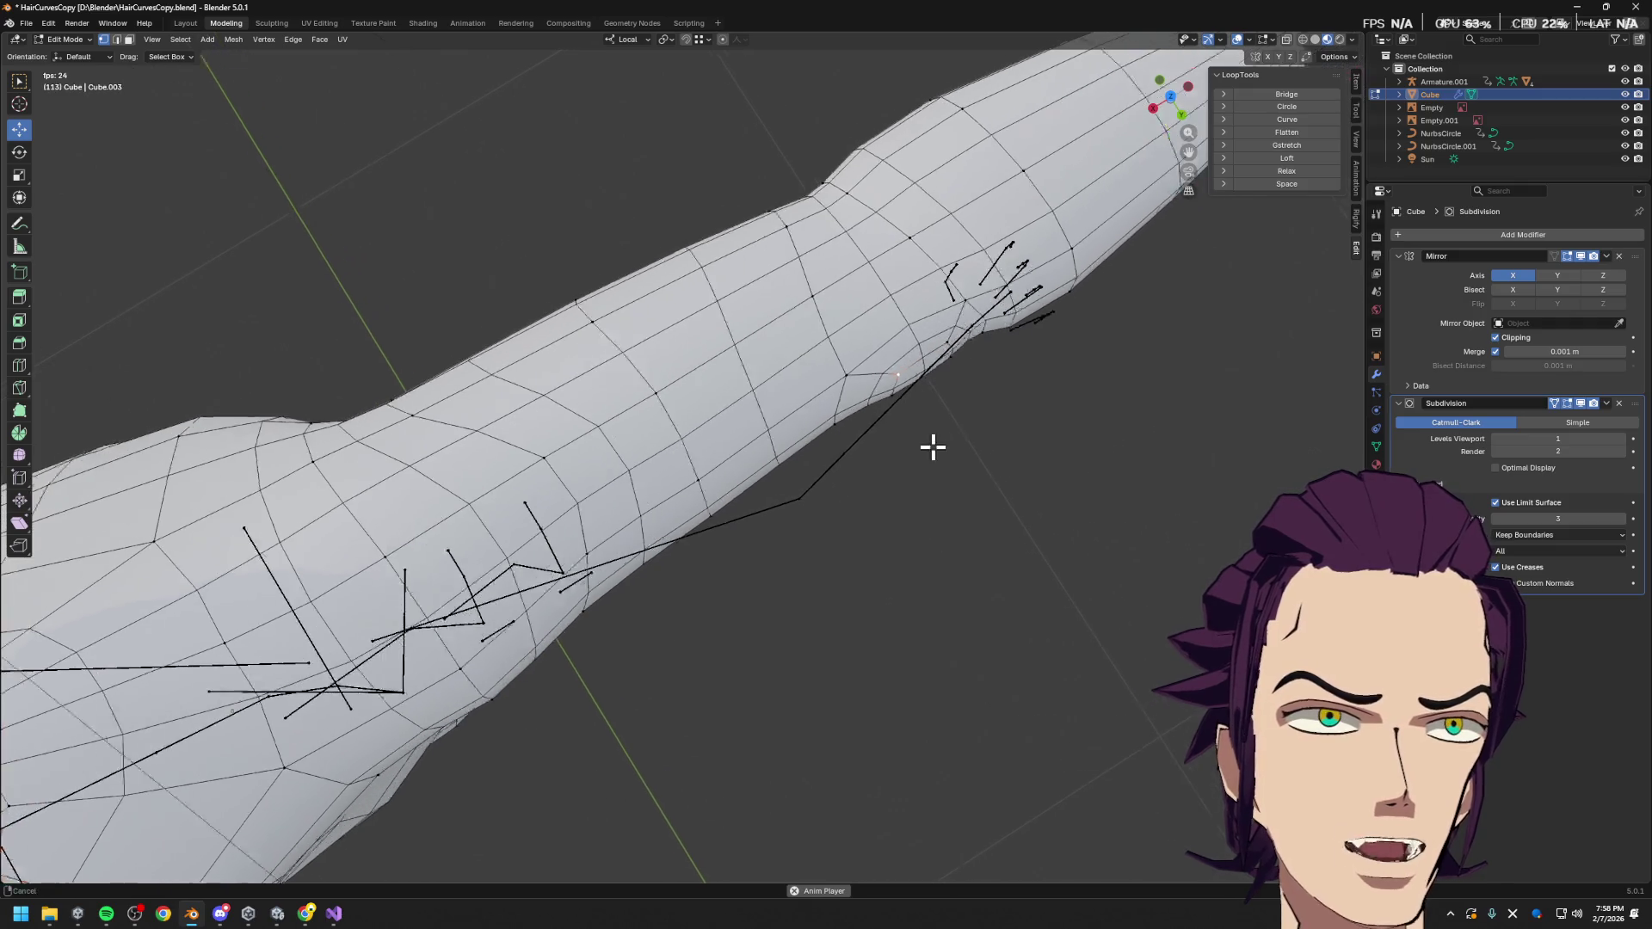
key("grave")
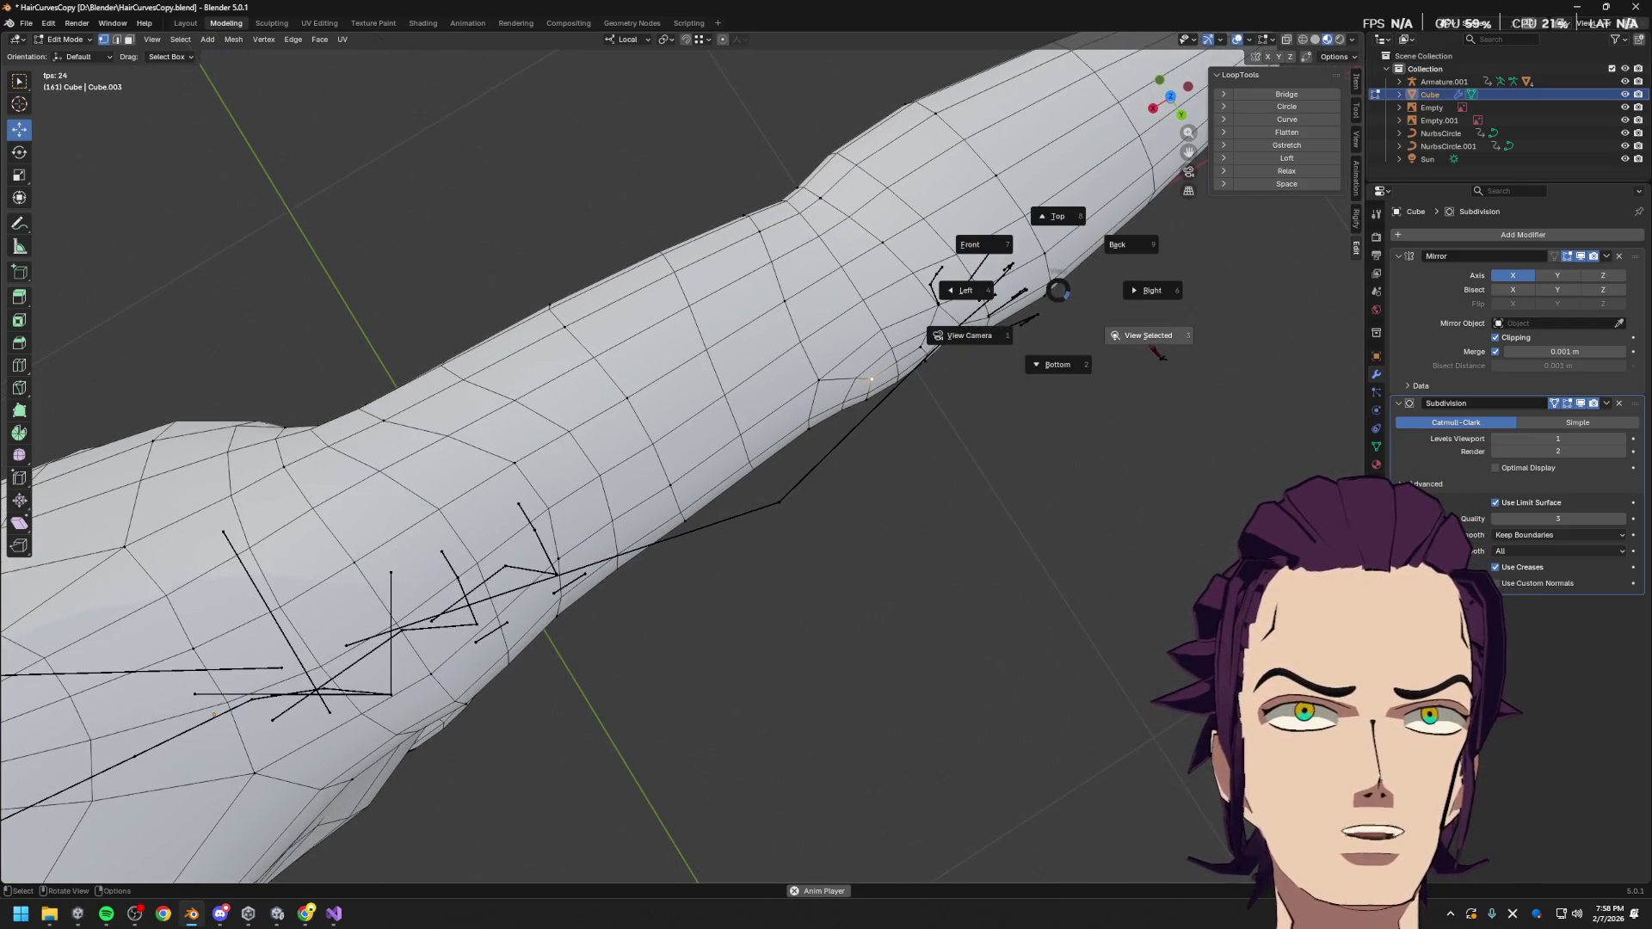
left_click(1136, 349)
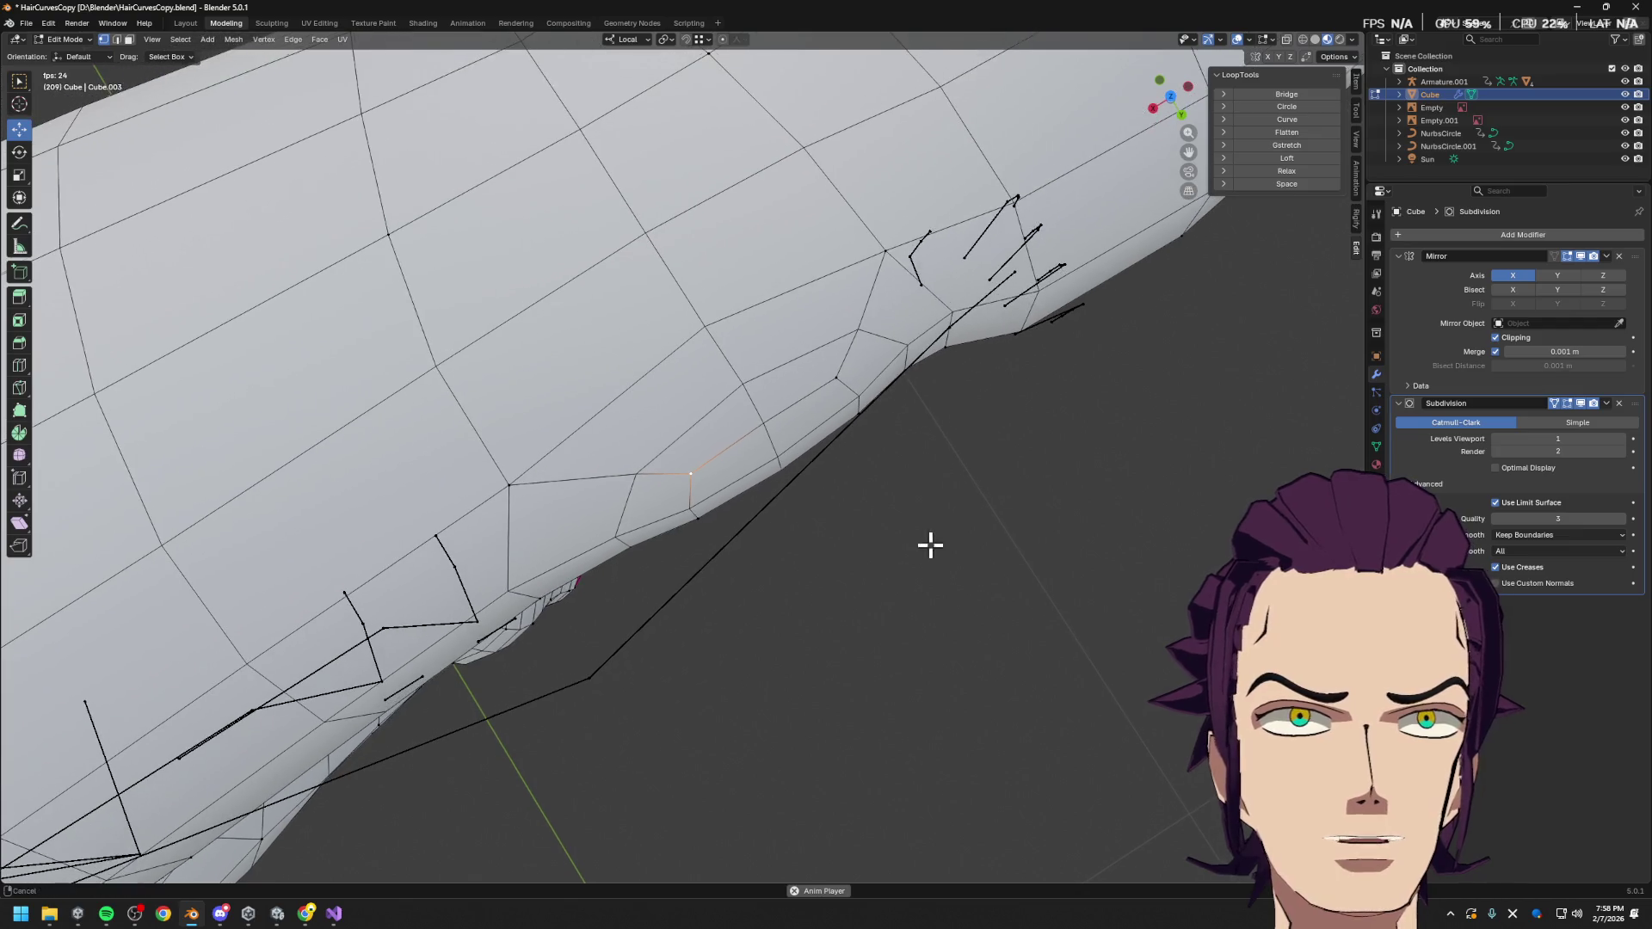
left_click(845, 372, "shift")
key("g")
key("y")
left_click(889, 564)
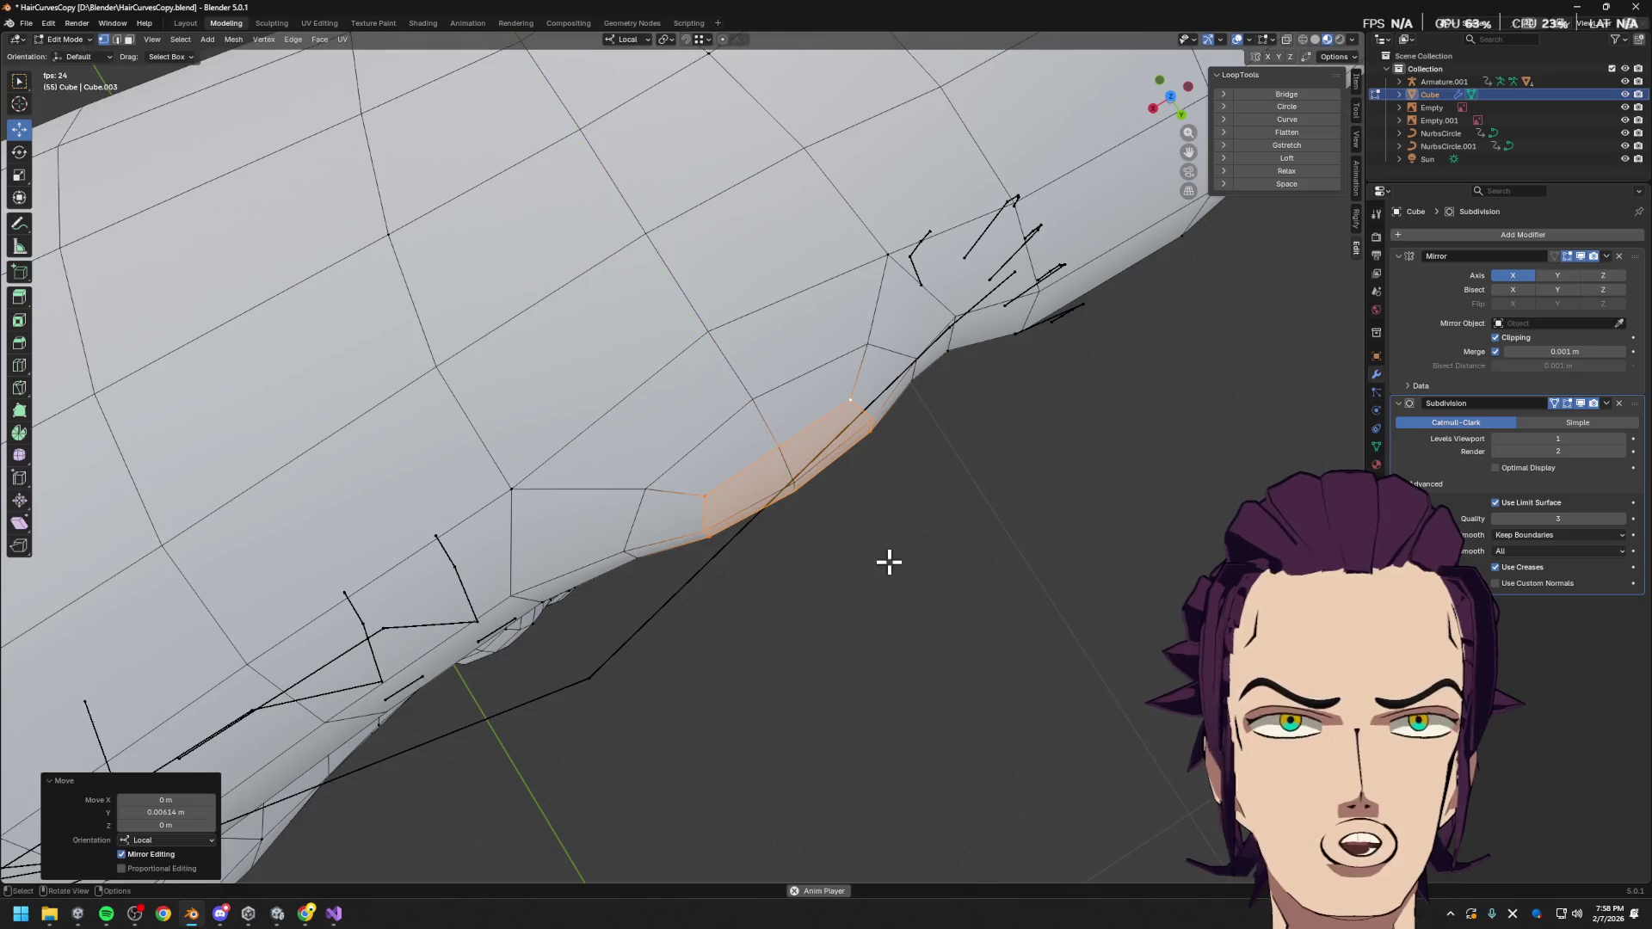
scroll(889, 563, "down", 5)
middle_click_drag(919, 593, 977, 579)
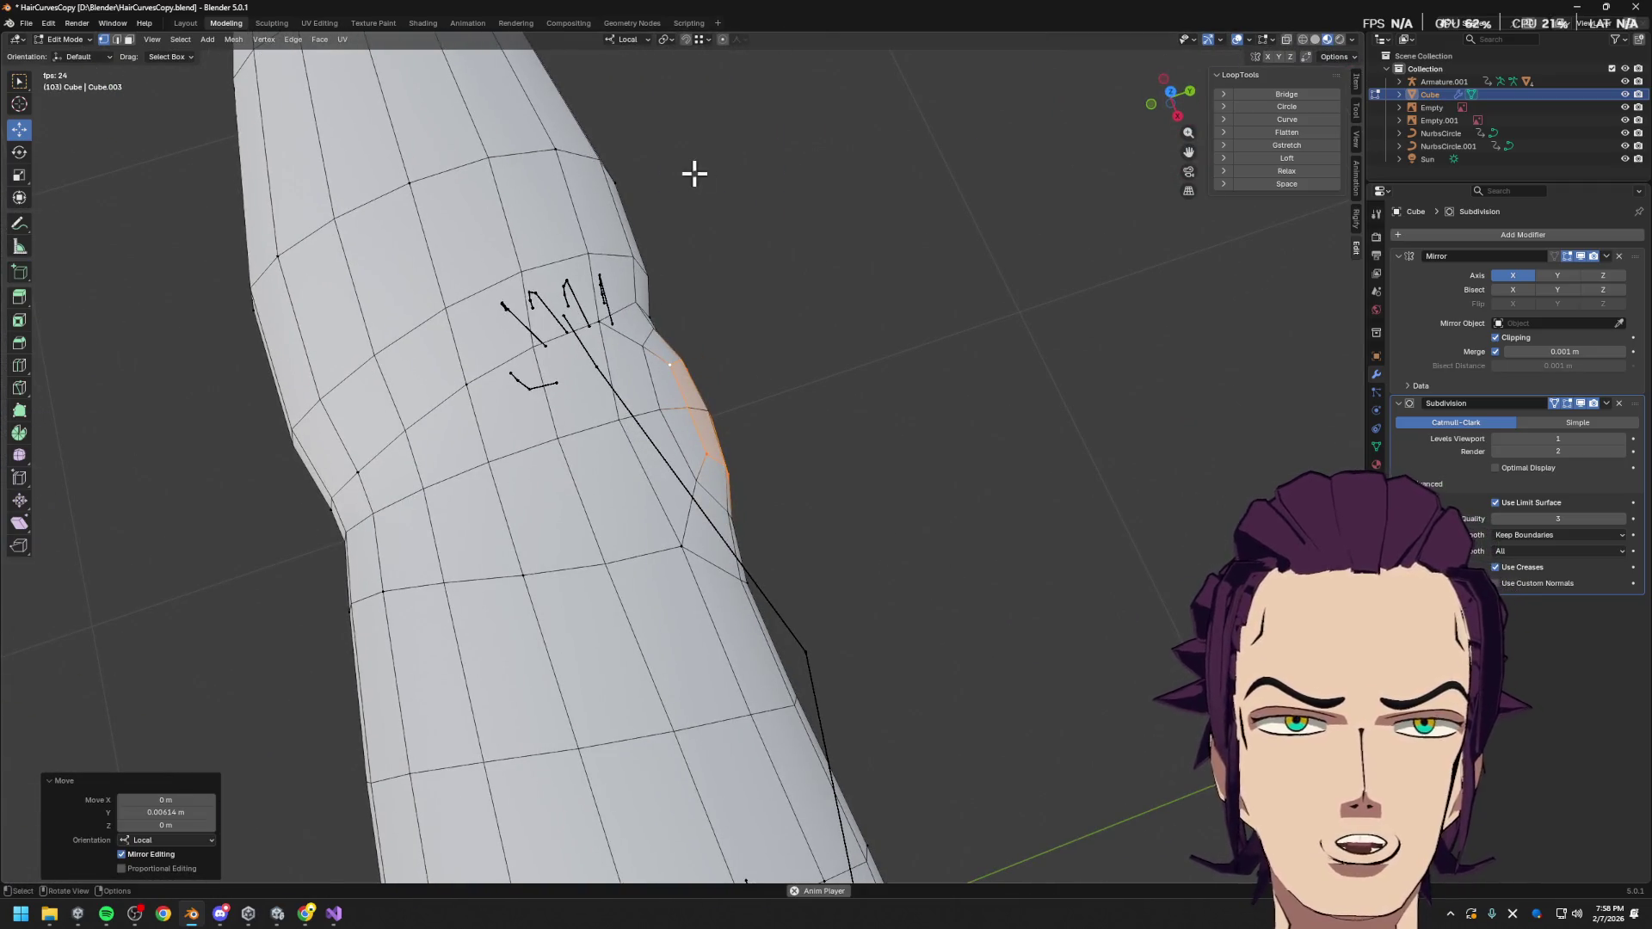
mouse_move(682, 280)
middle_mouse_down()
mouse_move(802, 461)
mouse_move(856, 432)
mouse_move(918, 432)
mouse_move(955, 387)
middle_mouse_up()
Scale the elbow faces to 0.981 along the arm, then shift them sideways on local X
key("s")
key("x")
left_click(852, 410)
key("g")
key("x")
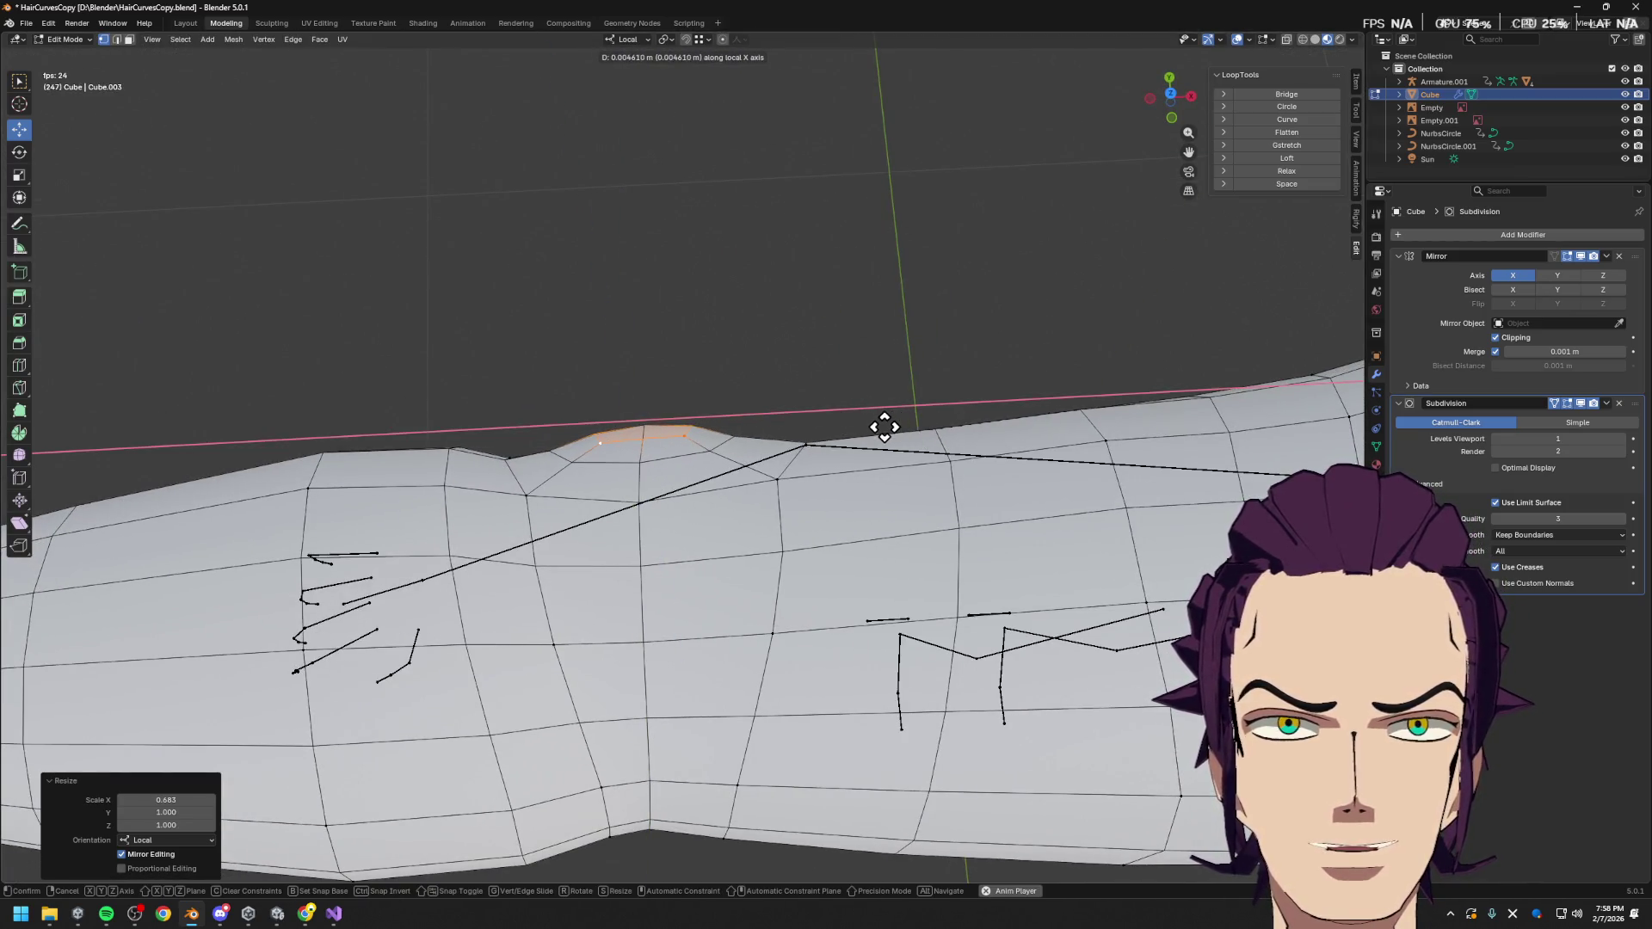
left_click(884, 427)
Lower the elbow faces about 0.0116 m on local Z to flatten the bump
key("s")
right_click(947, 368)
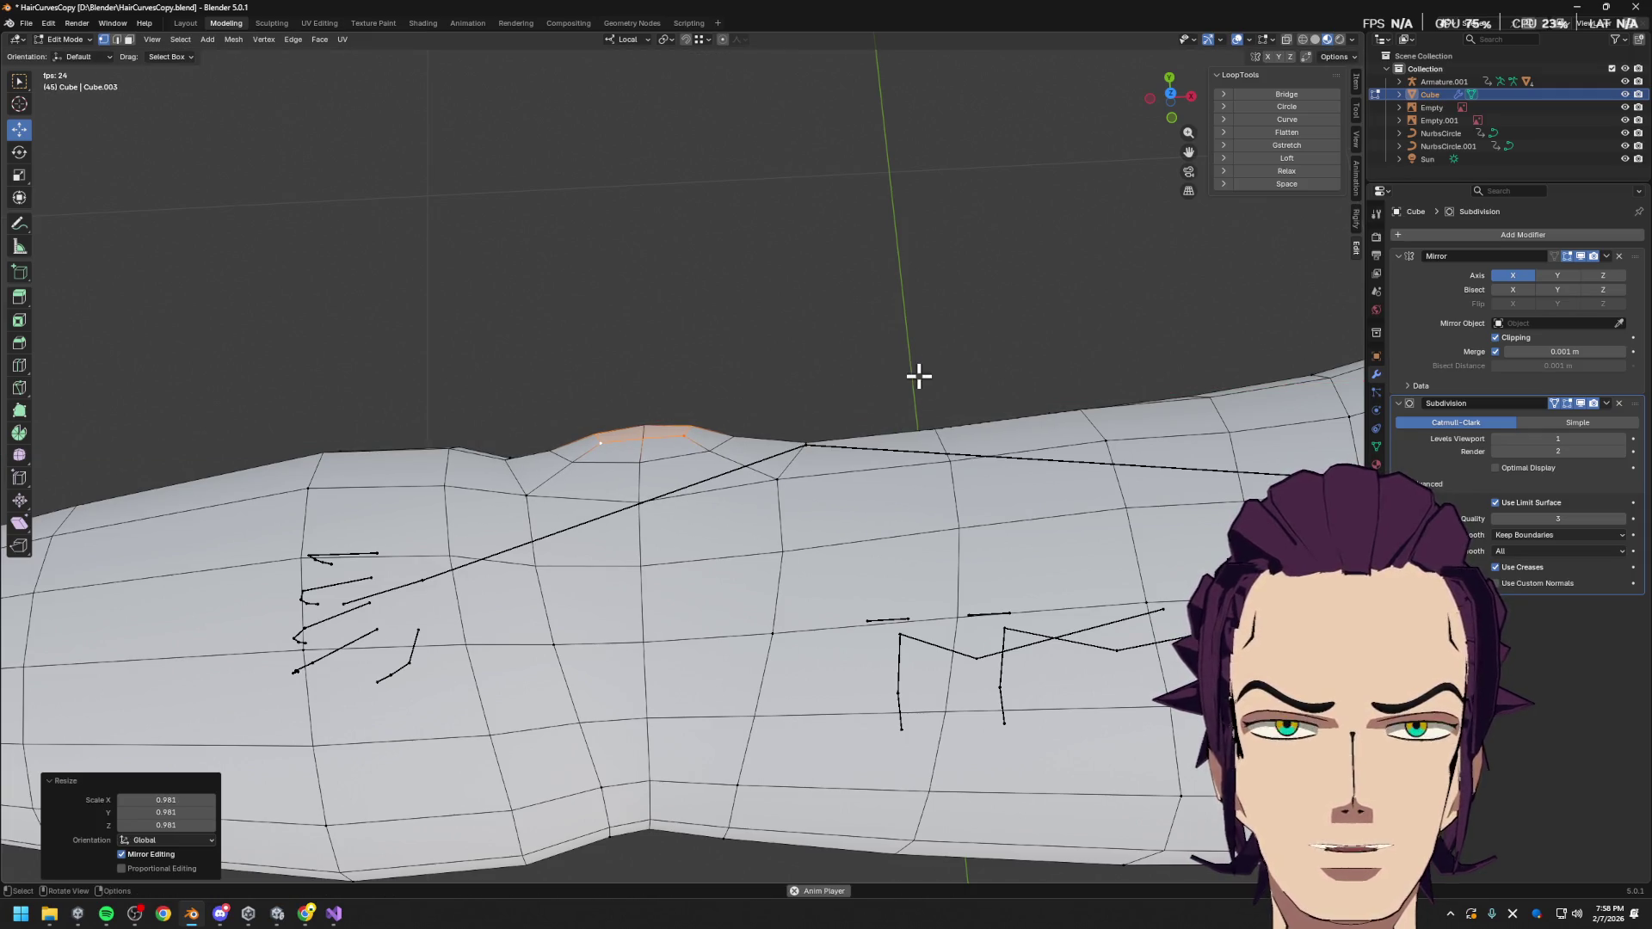
key("g")
key("z")
left_click(925, 384)
scroll(855, 428, "down", 3)
mouse_move(855, 428)
middle_mouse_down()
mouse_move(1058, 427)
mouse_move(966, 453)
mouse_move(1116, 324)
mouse_move(749, 252)
middle_mouse_up()
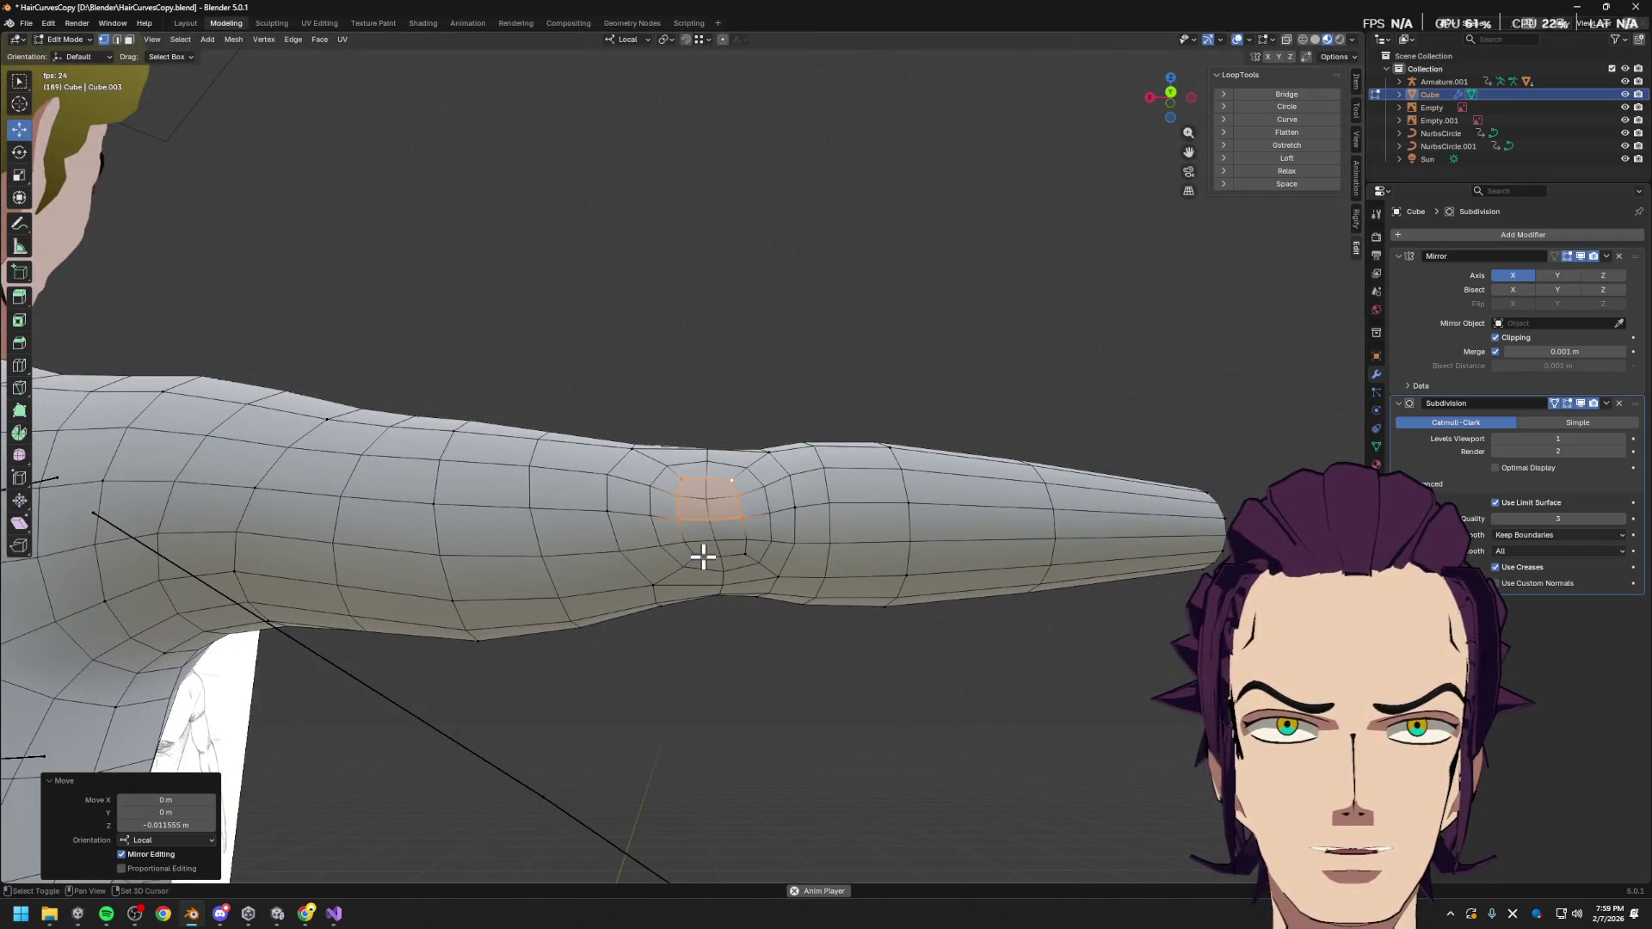
Add the face below, squash the elbow faces to 0.842 on Z, and space them evenly
left_click(748, 551, "shift")
key("s")
key("z")
key("z")
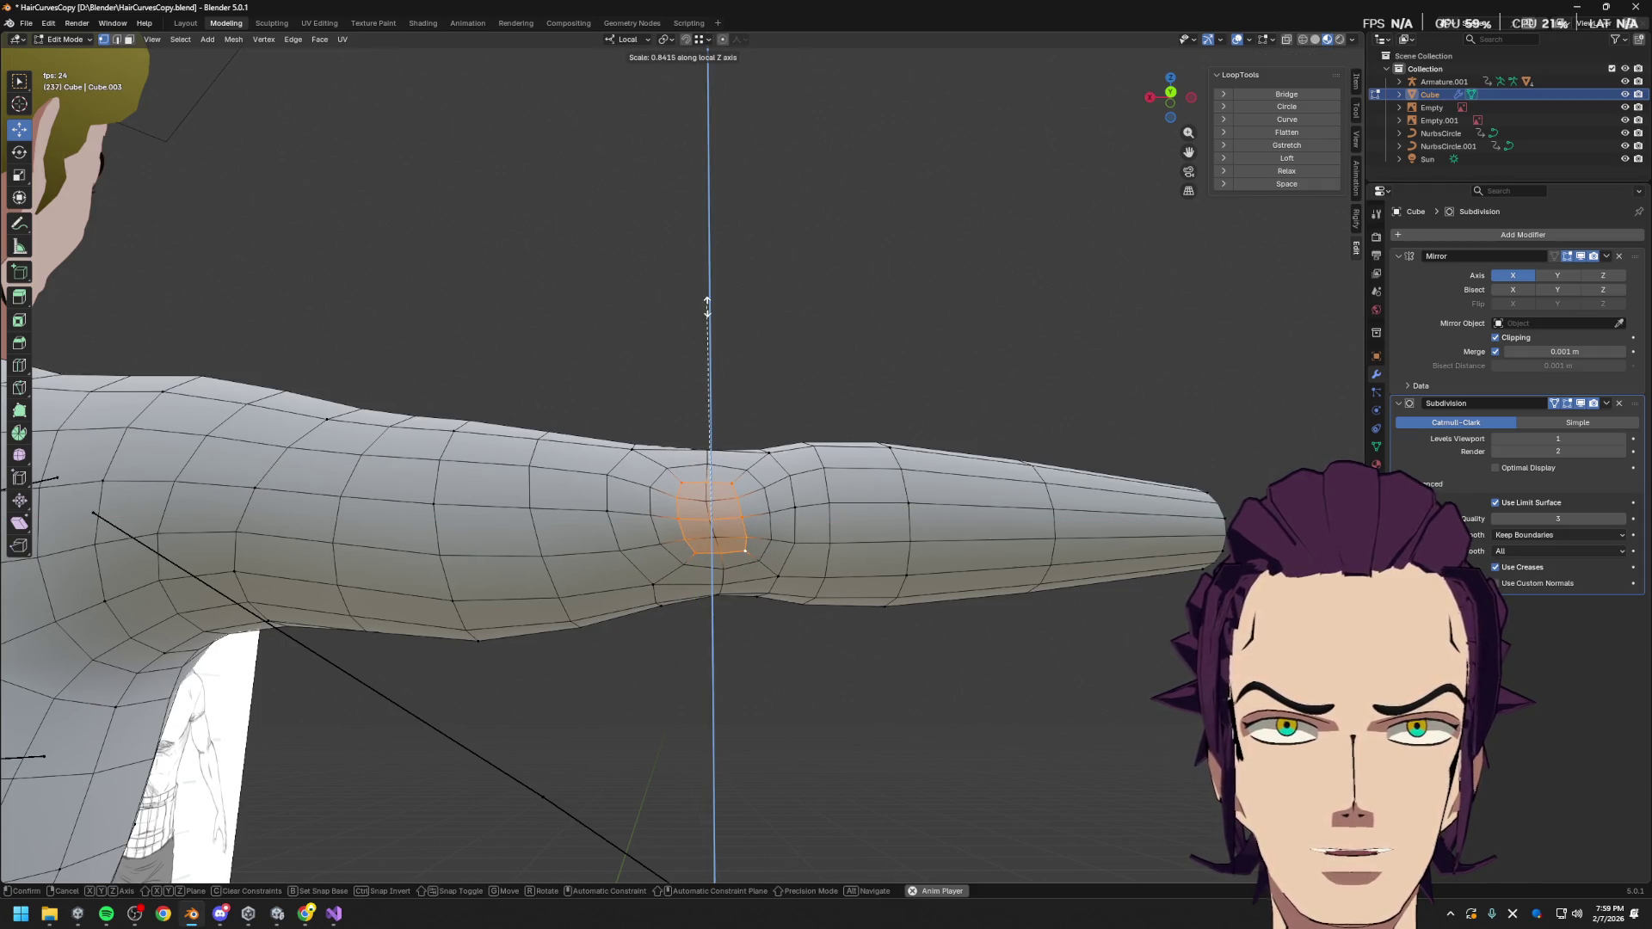
left_click(708, 307)
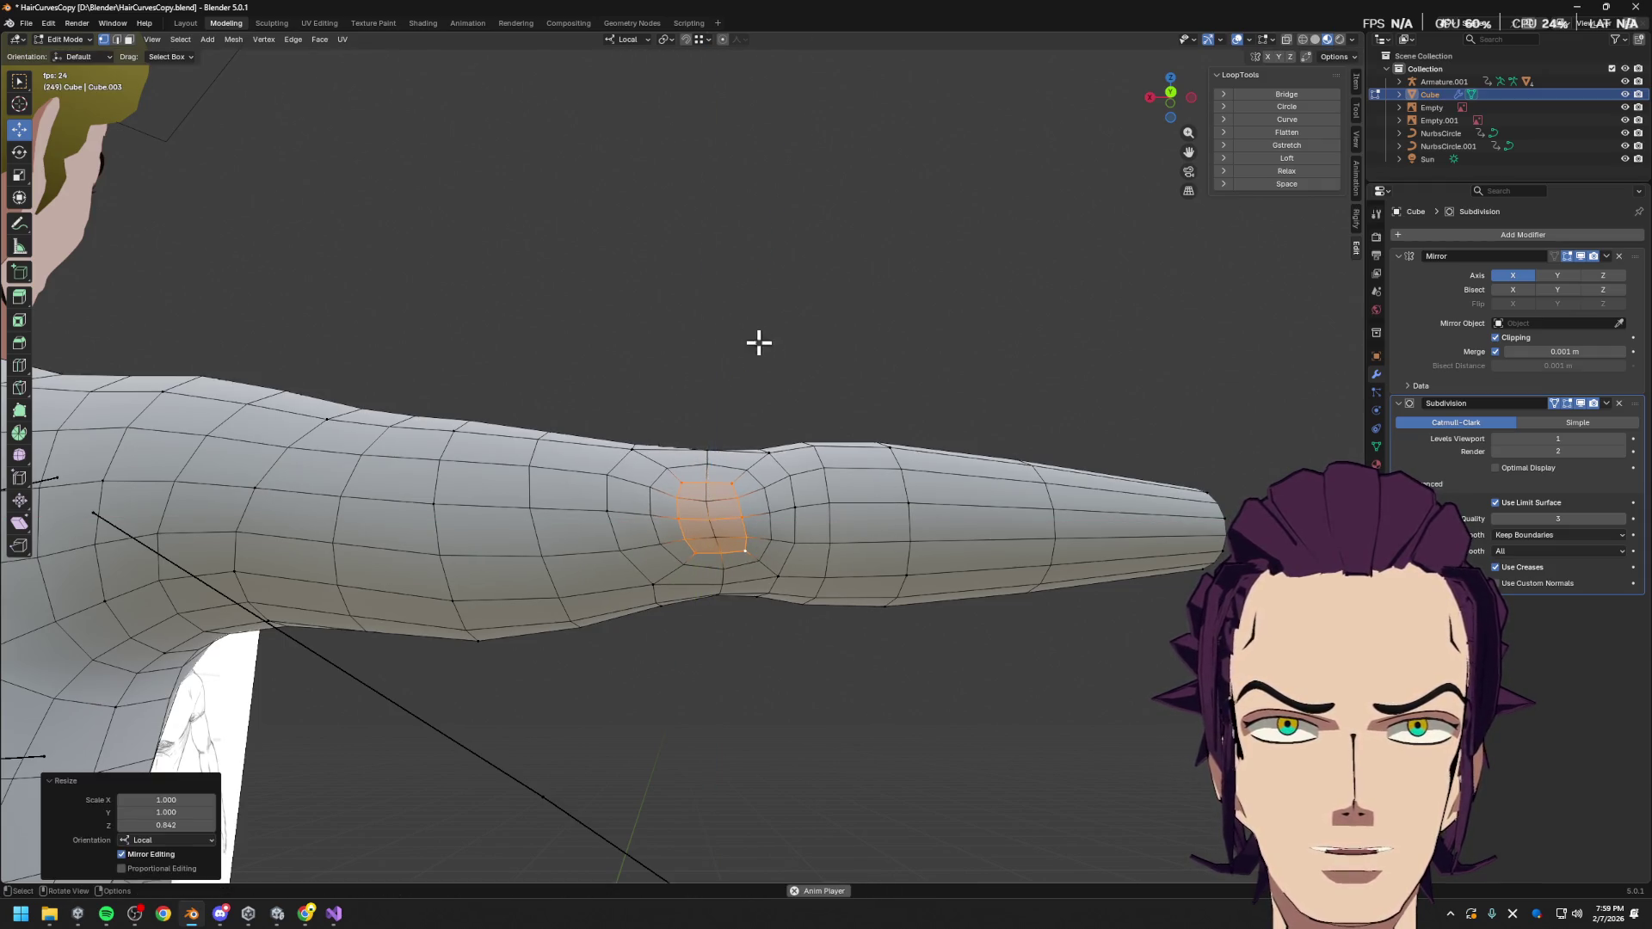
left_click(1286, 184)
mouse_move(944, 354)
middle_mouse_down()
mouse_move(1107, 509)
mouse_move(981, 474)
middle_mouse_up()
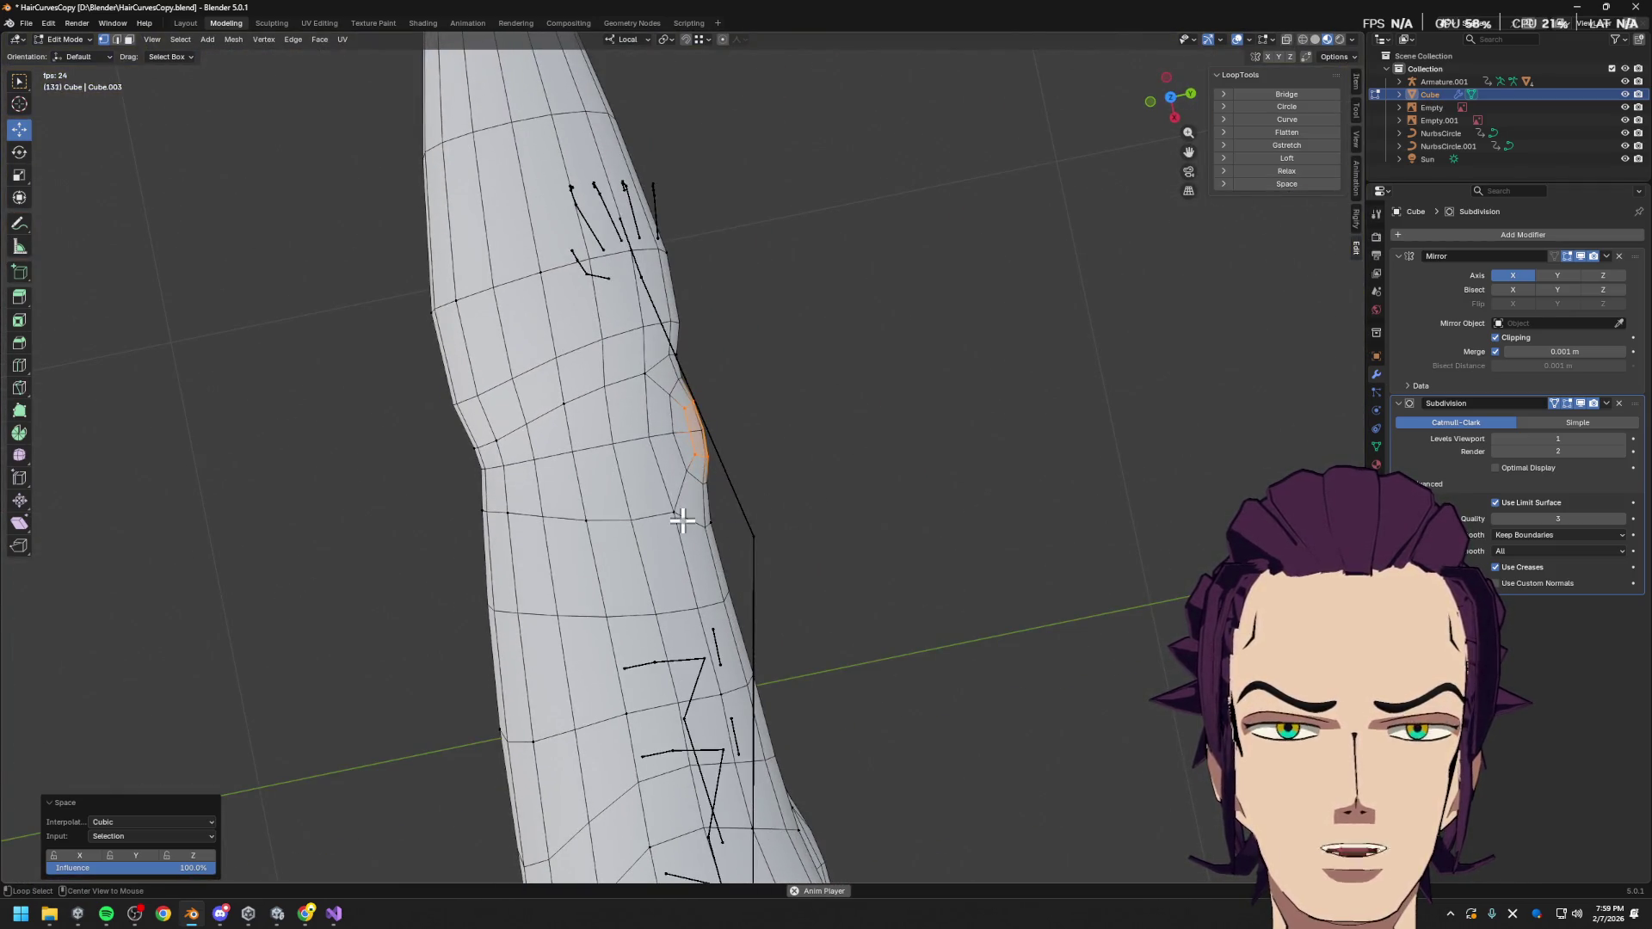
In edge mode, narrow the elbow edges to 0.626 on local Y and nudge them along Y
key("2")
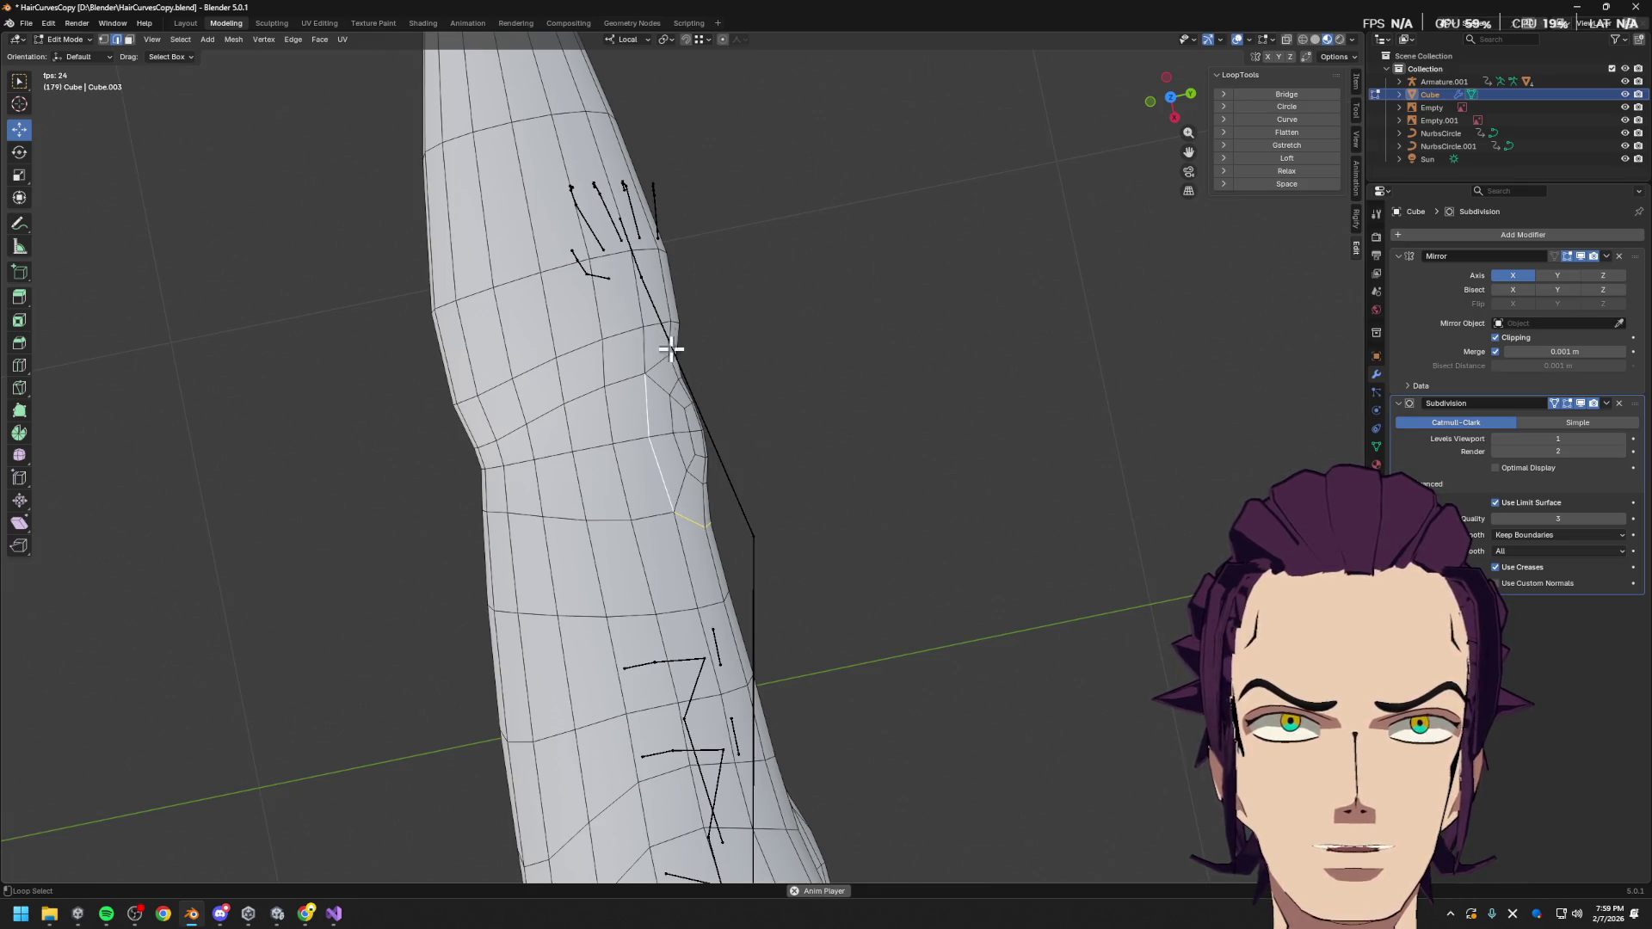
key("s")
key("y")
key("y")
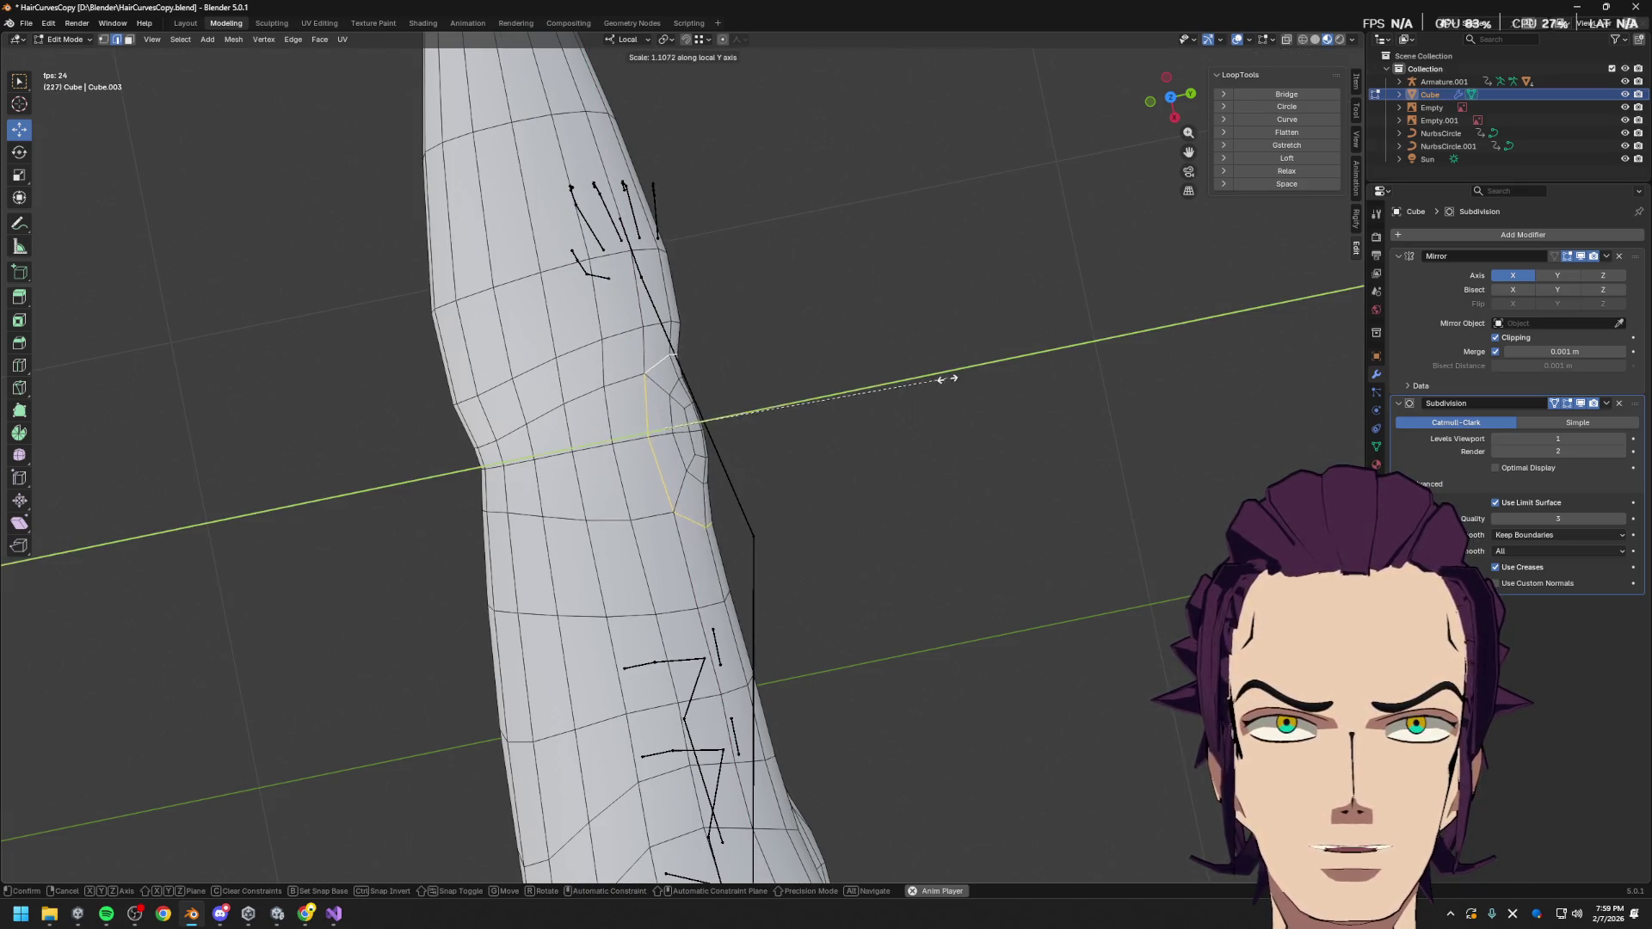
left_click(807, 420)
middle_click_drag(808, 420, 760, 332)
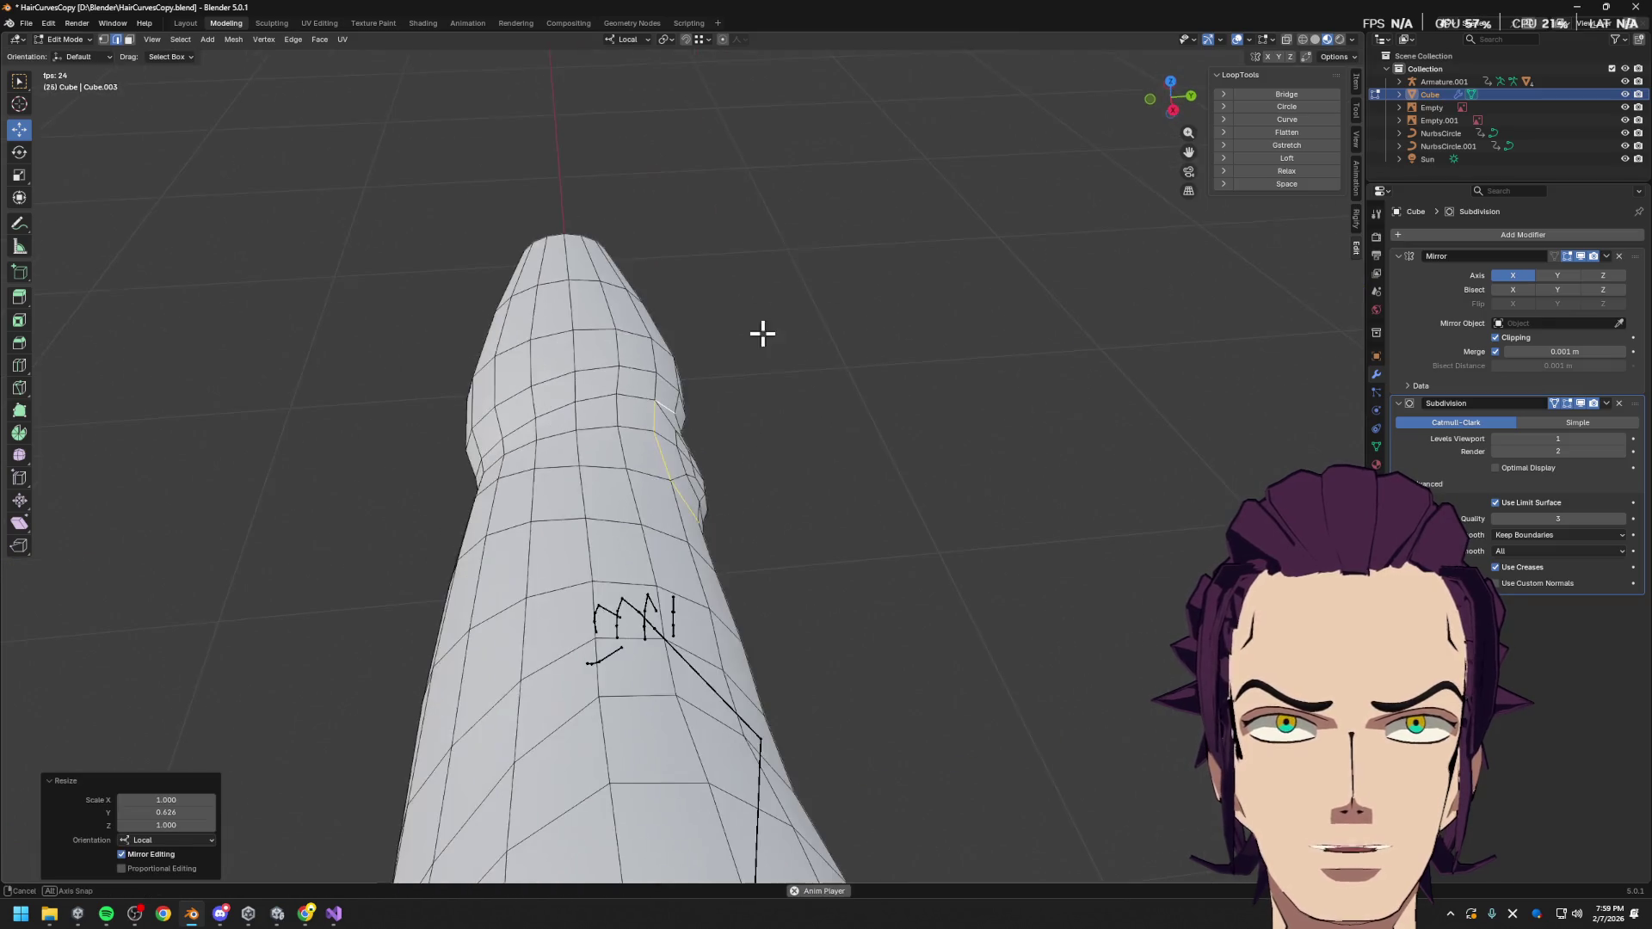
key("g")
key("y")
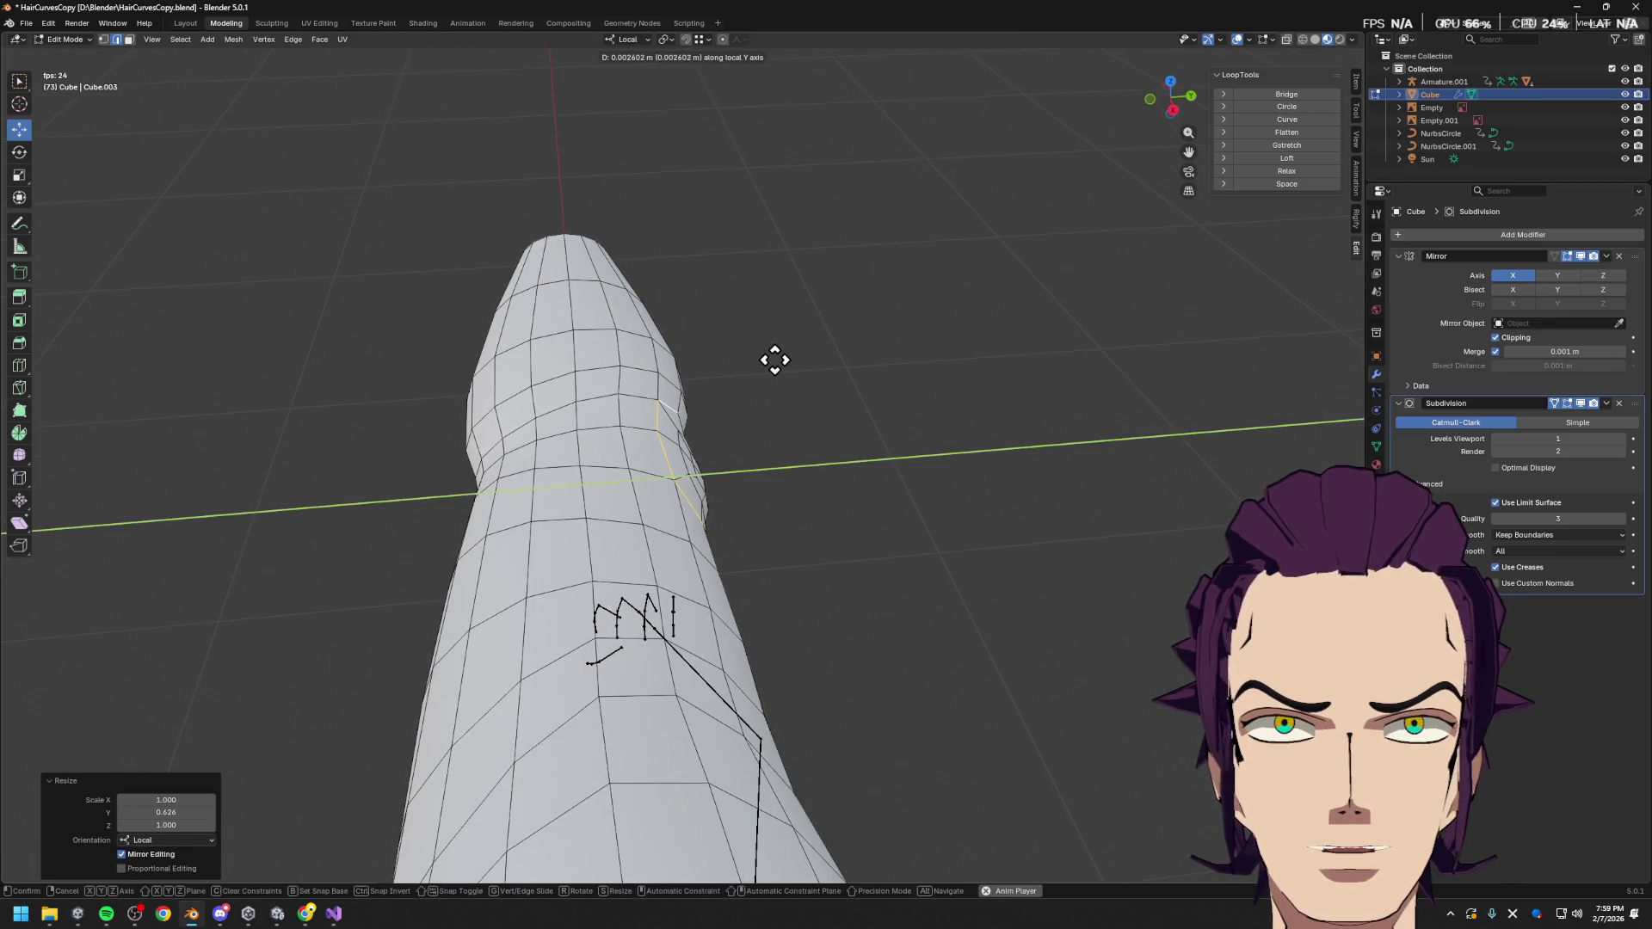
left_click(771, 358)
scroll(771, 358, "up", 3)
mouse_move(771, 358)
middle_mouse_down()
mouse_move(672, 549)
mouse_move(576, 457)
mouse_move(689, 472)
mouse_move(635, 579)
mouse_move(758, 641)
mouse_move(652, 398)
middle_mouse_up()
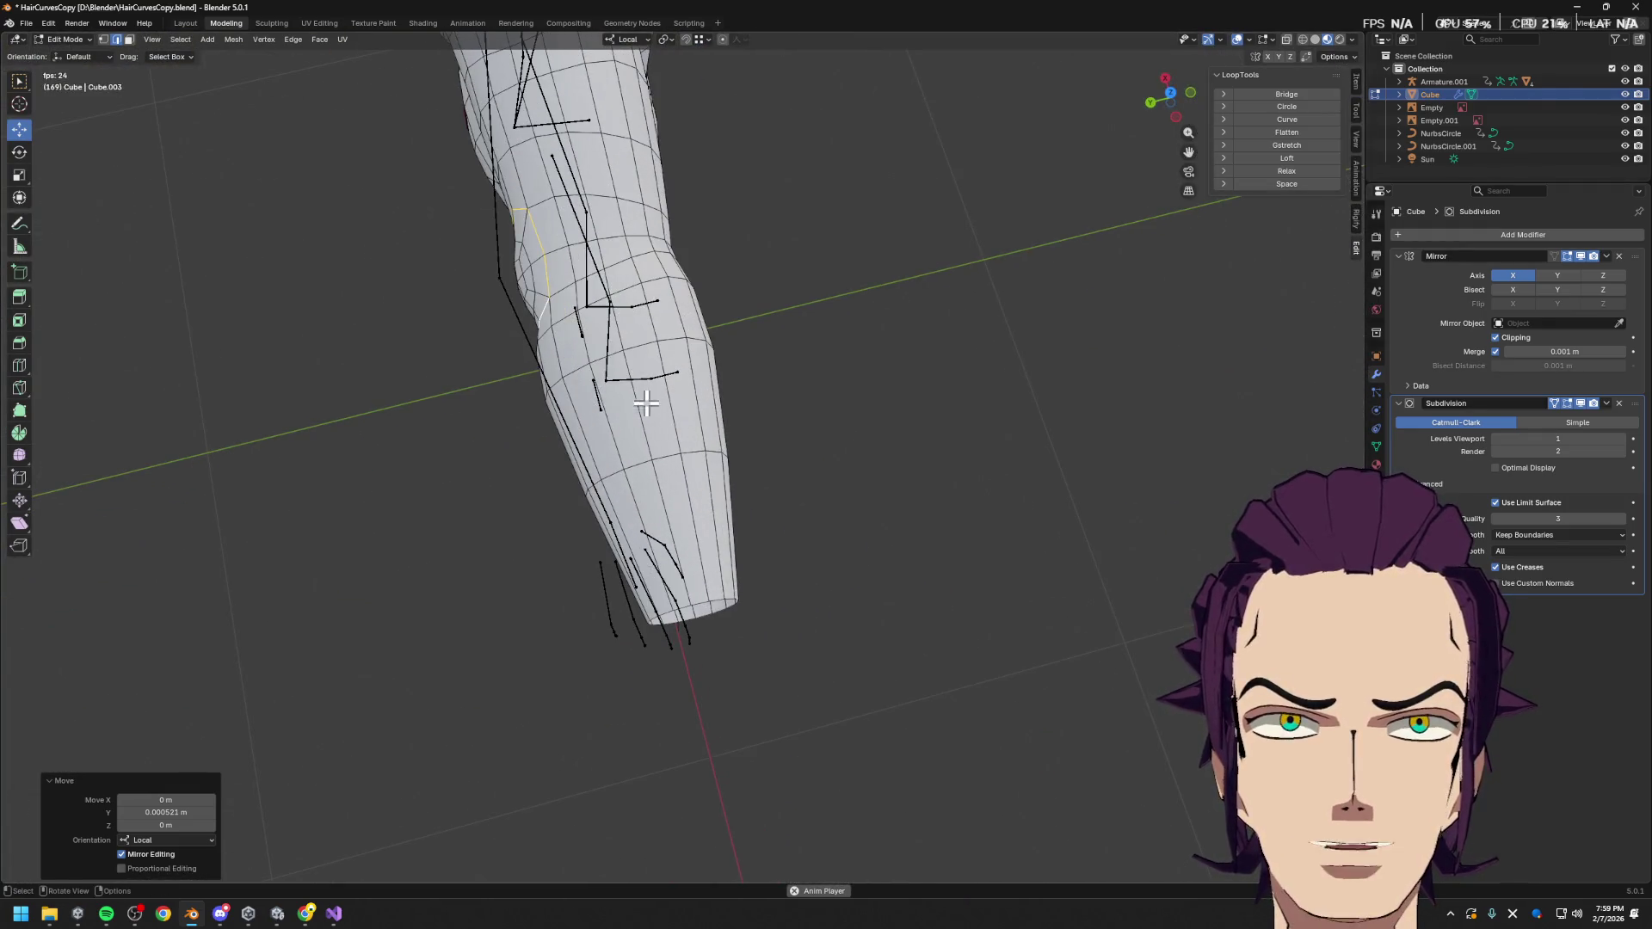
Shrink the edge loop circling the forearm to 0.796 and view the arm from the top
left_click(576, 370, "alt")
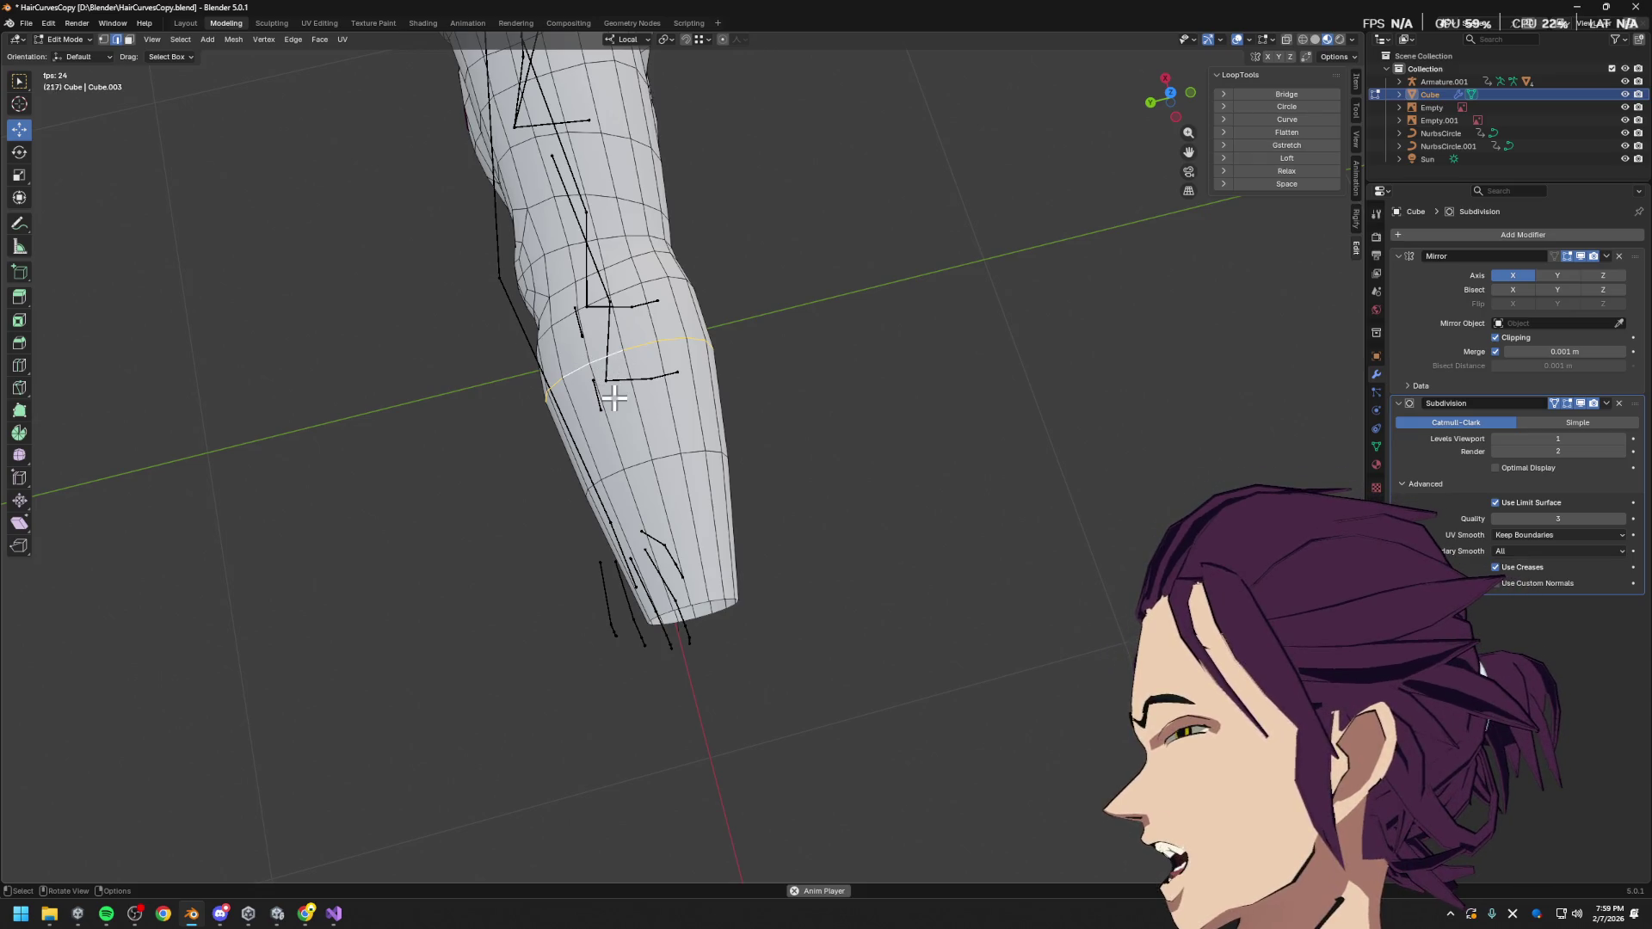
key("s")
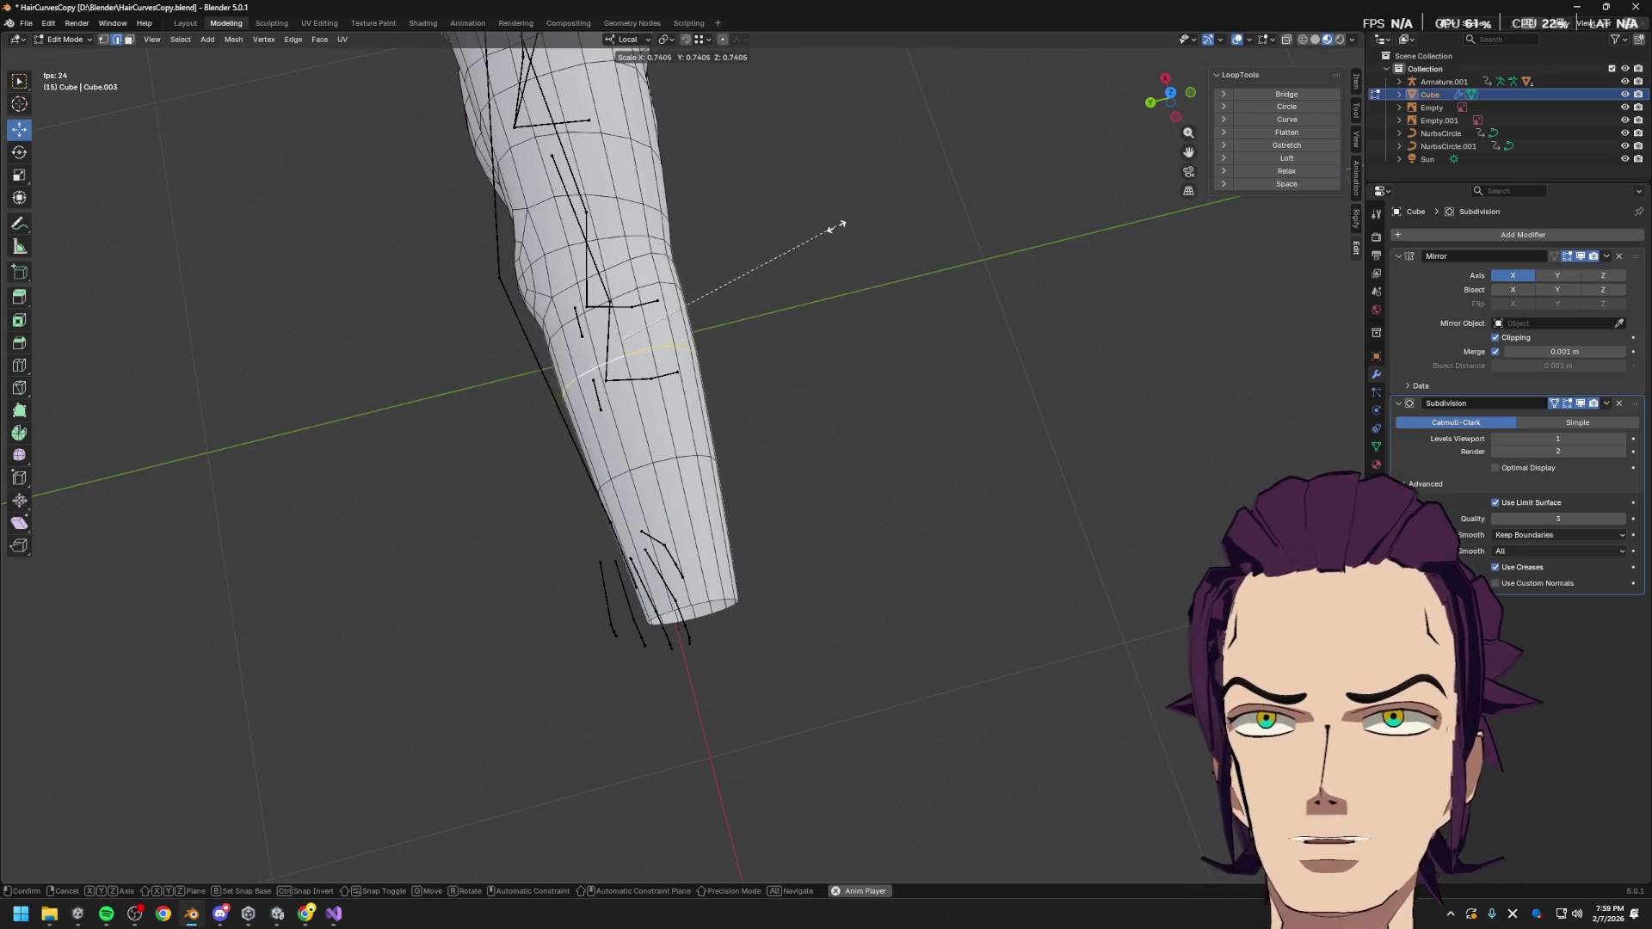
left_click(867, 232)
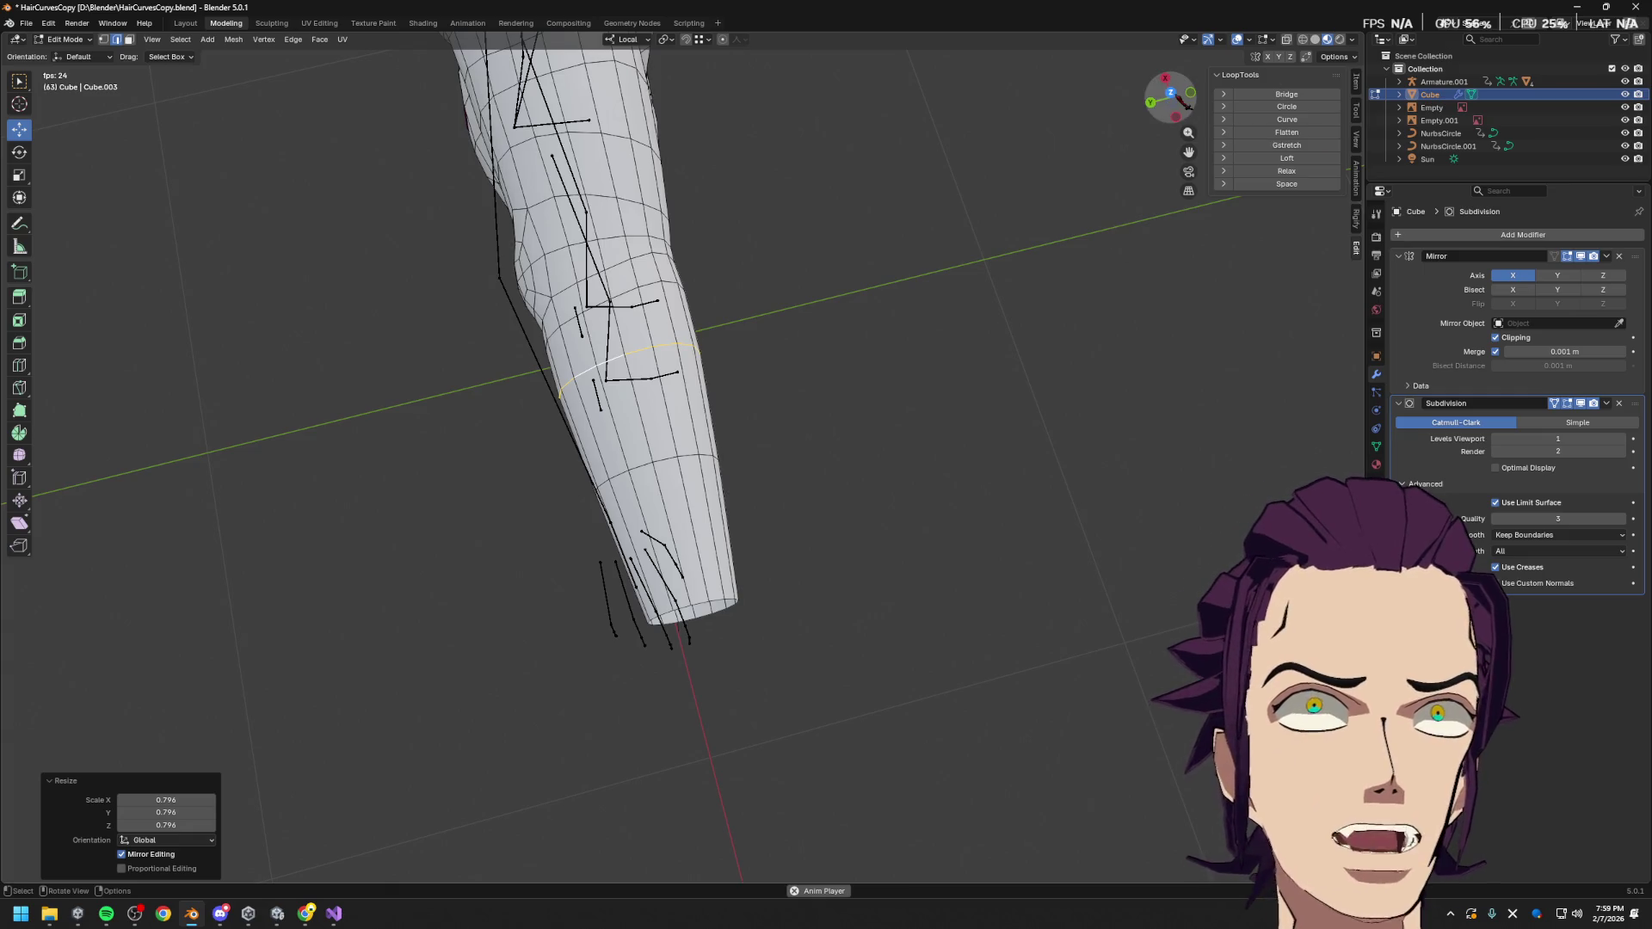
left_click(1170, 92)
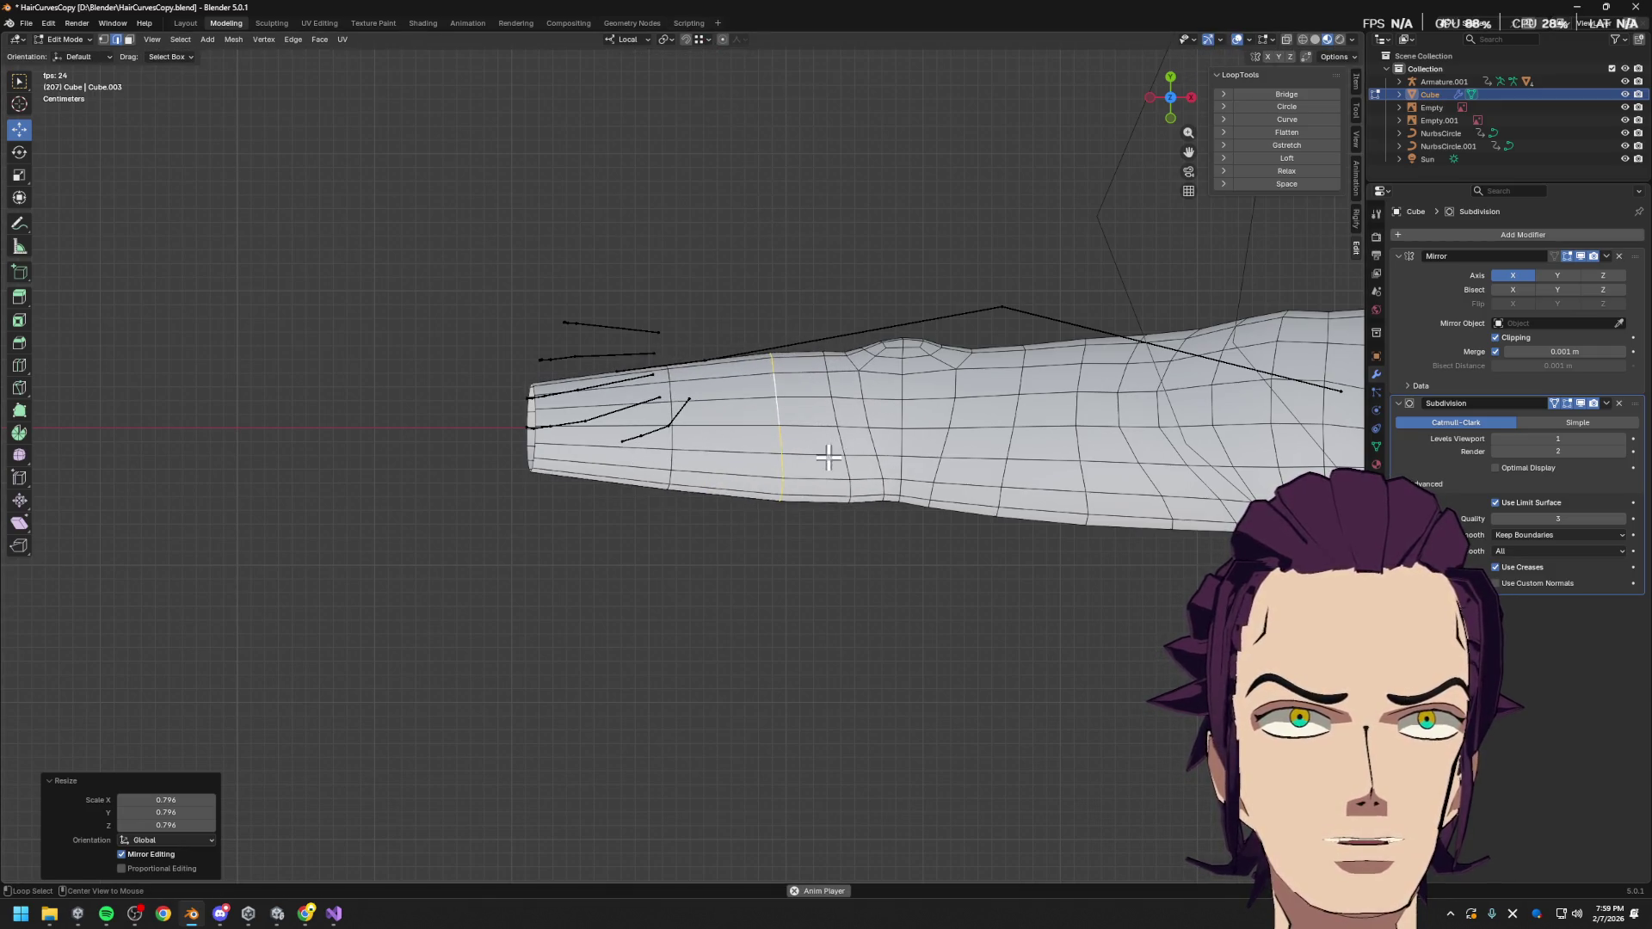
Widen the cross-wise edge loop beside the bump to 1.134 along local Y
left_click(865, 428, "alt")
left_click(871, 432, "alt")
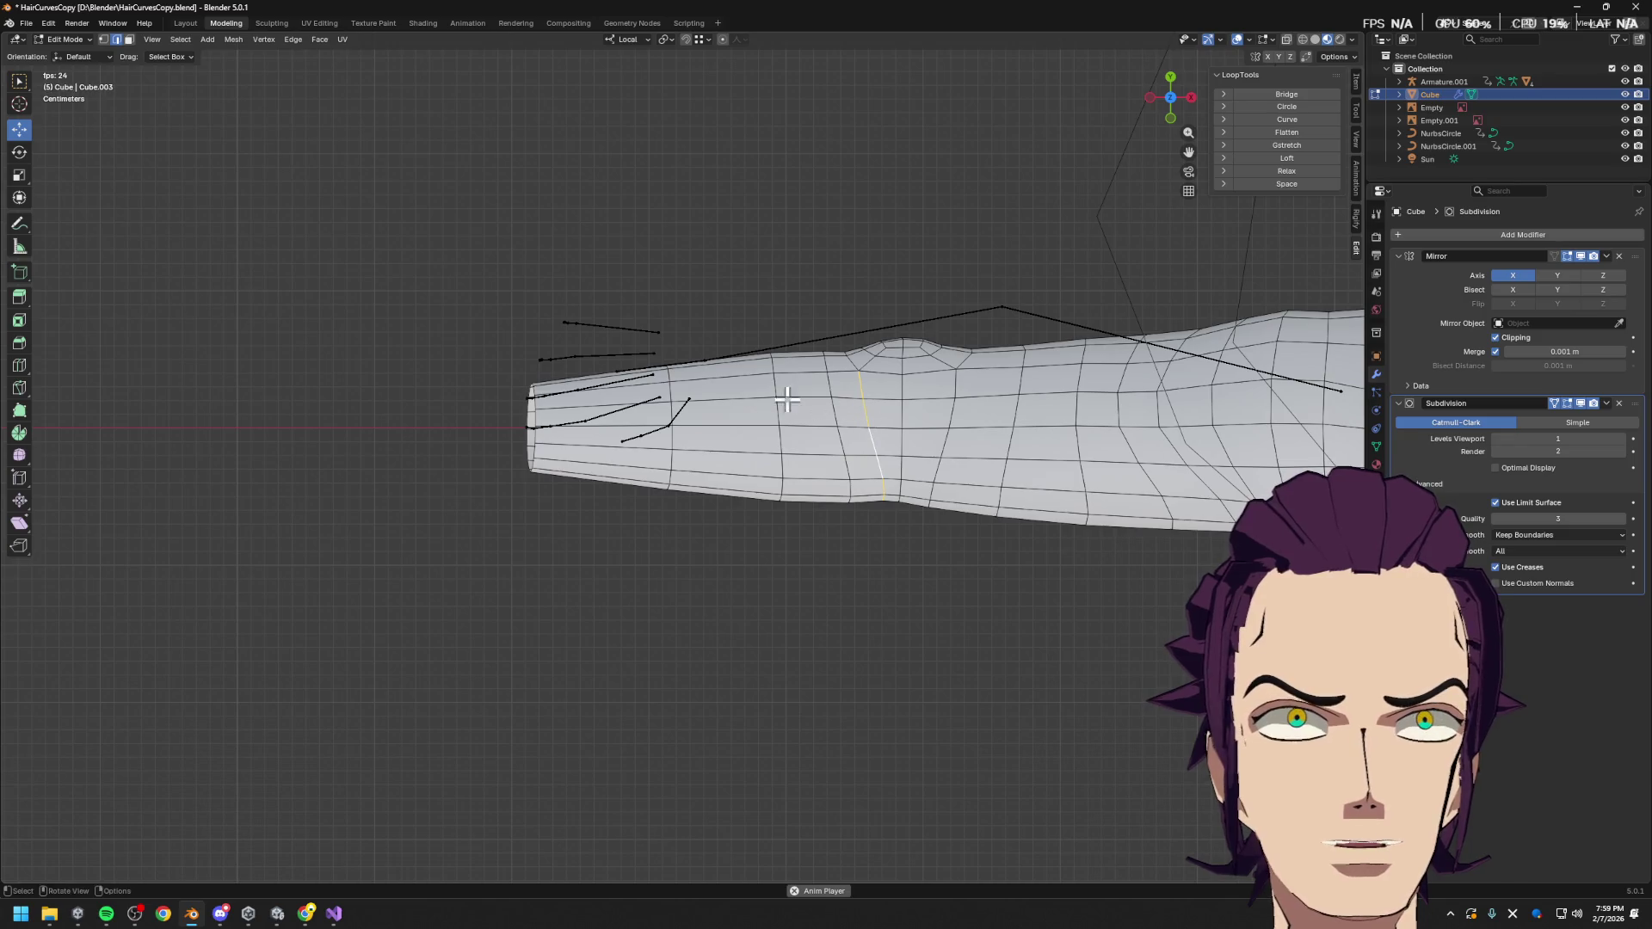
key("s")
key("y")
key("y")
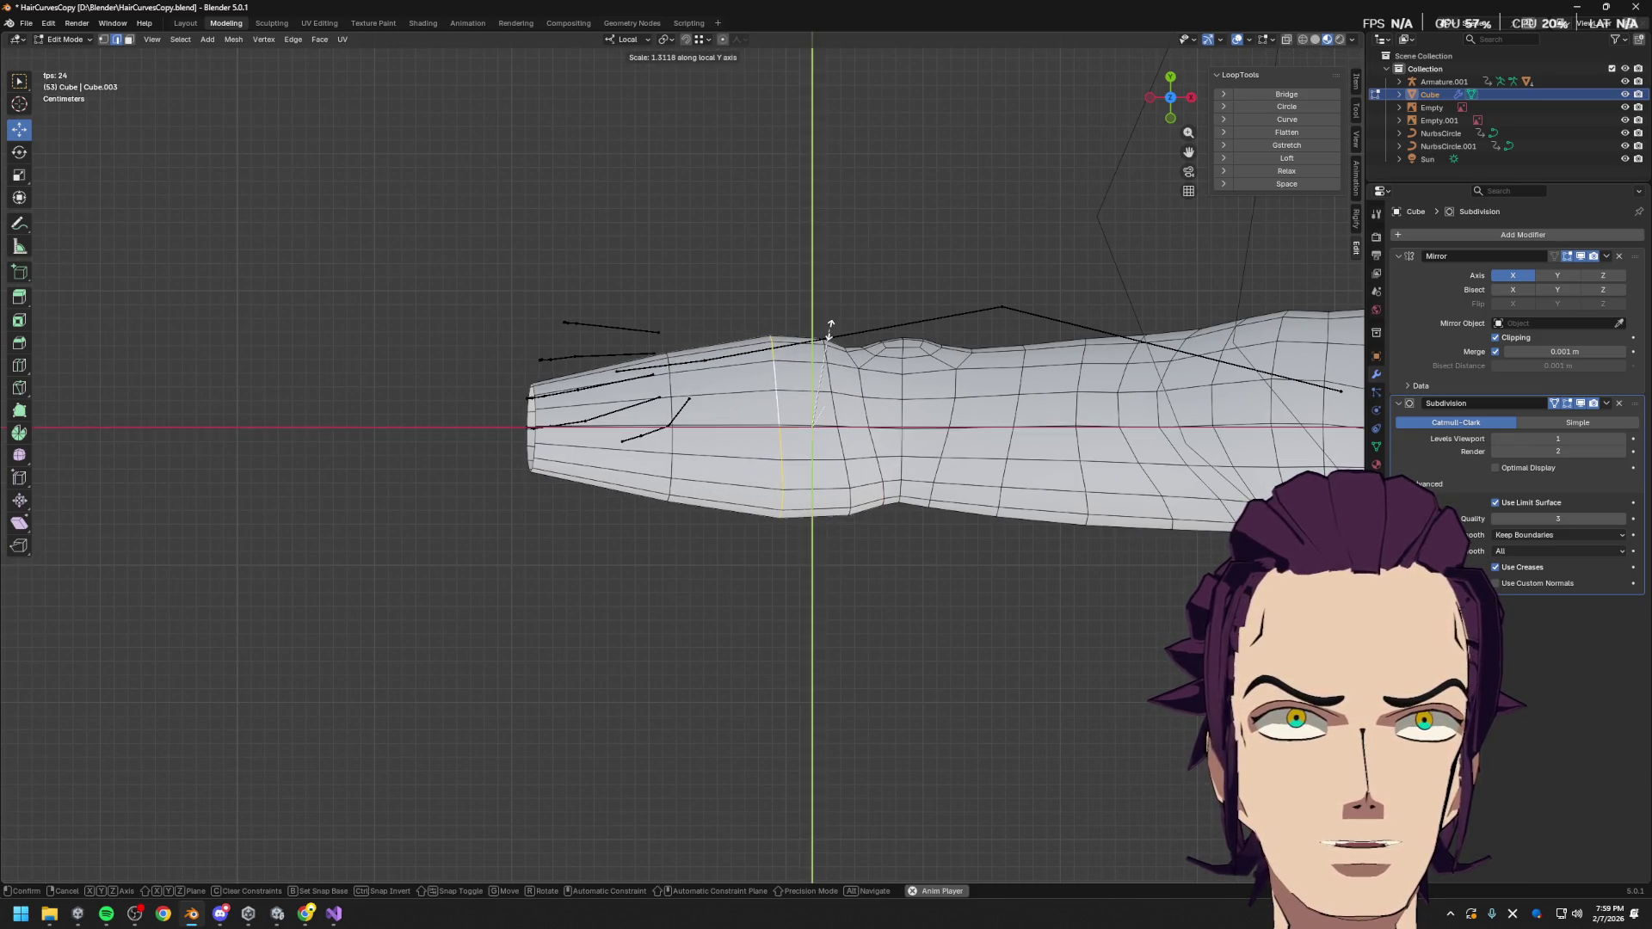
left_click(801, 359)
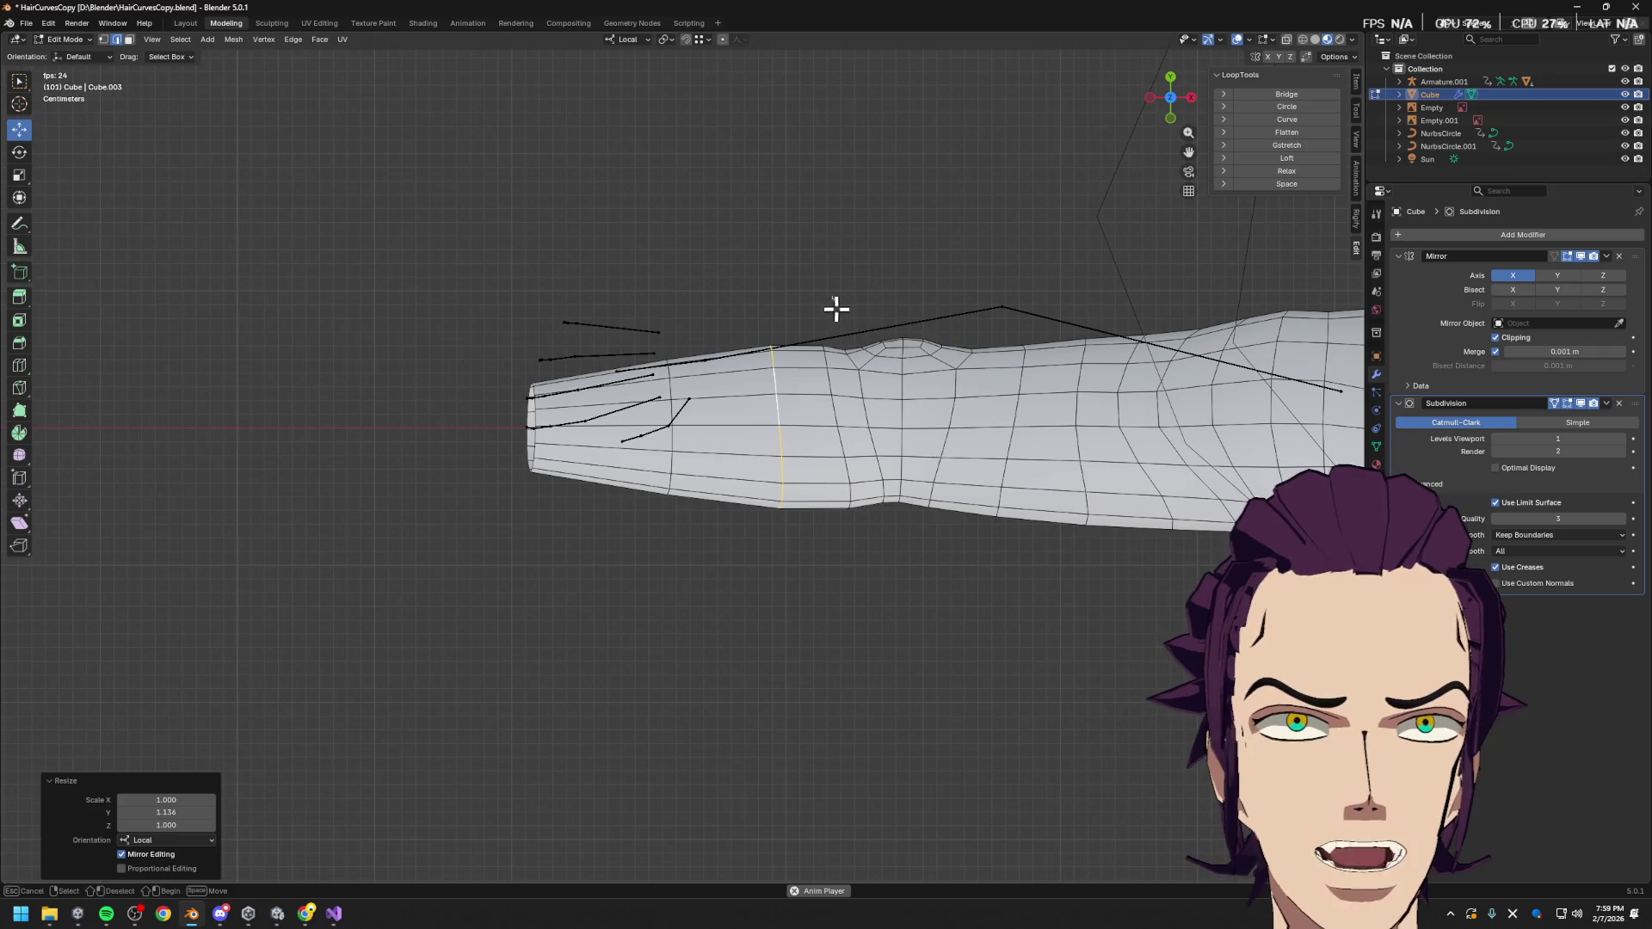
With proportional editing on, narrow the area around the bump to 0.714 along Y
left_click_drag(834, 295, 943, 467)
left_click(908, 403)
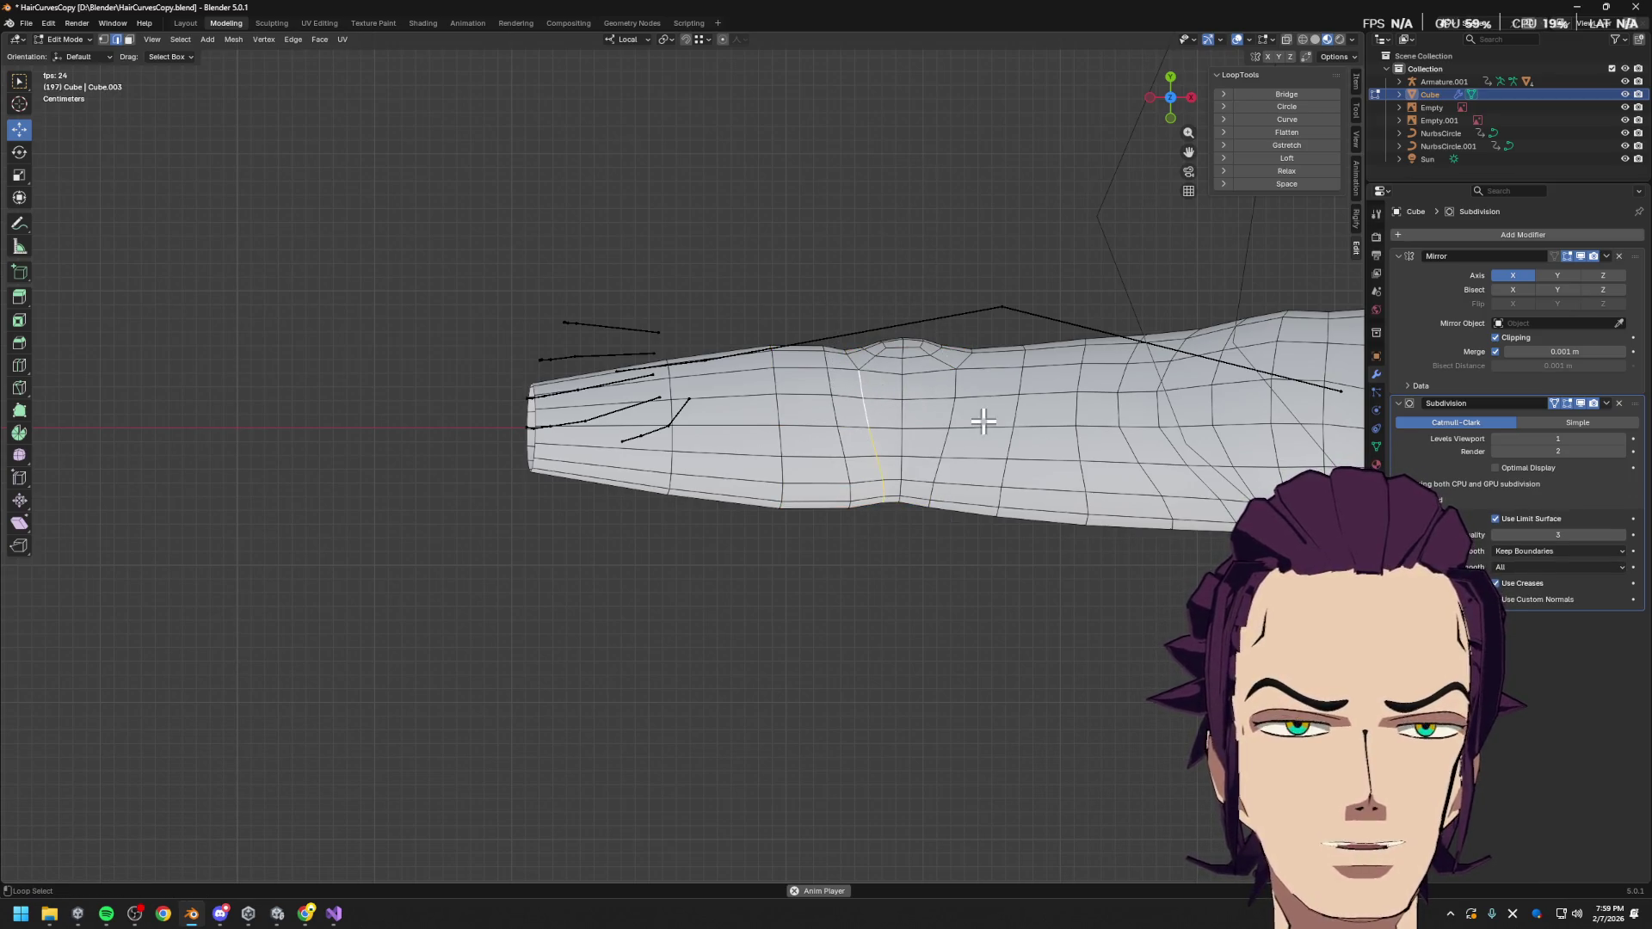
left_click(723, 39)
key("s")
key("y")
key("y")
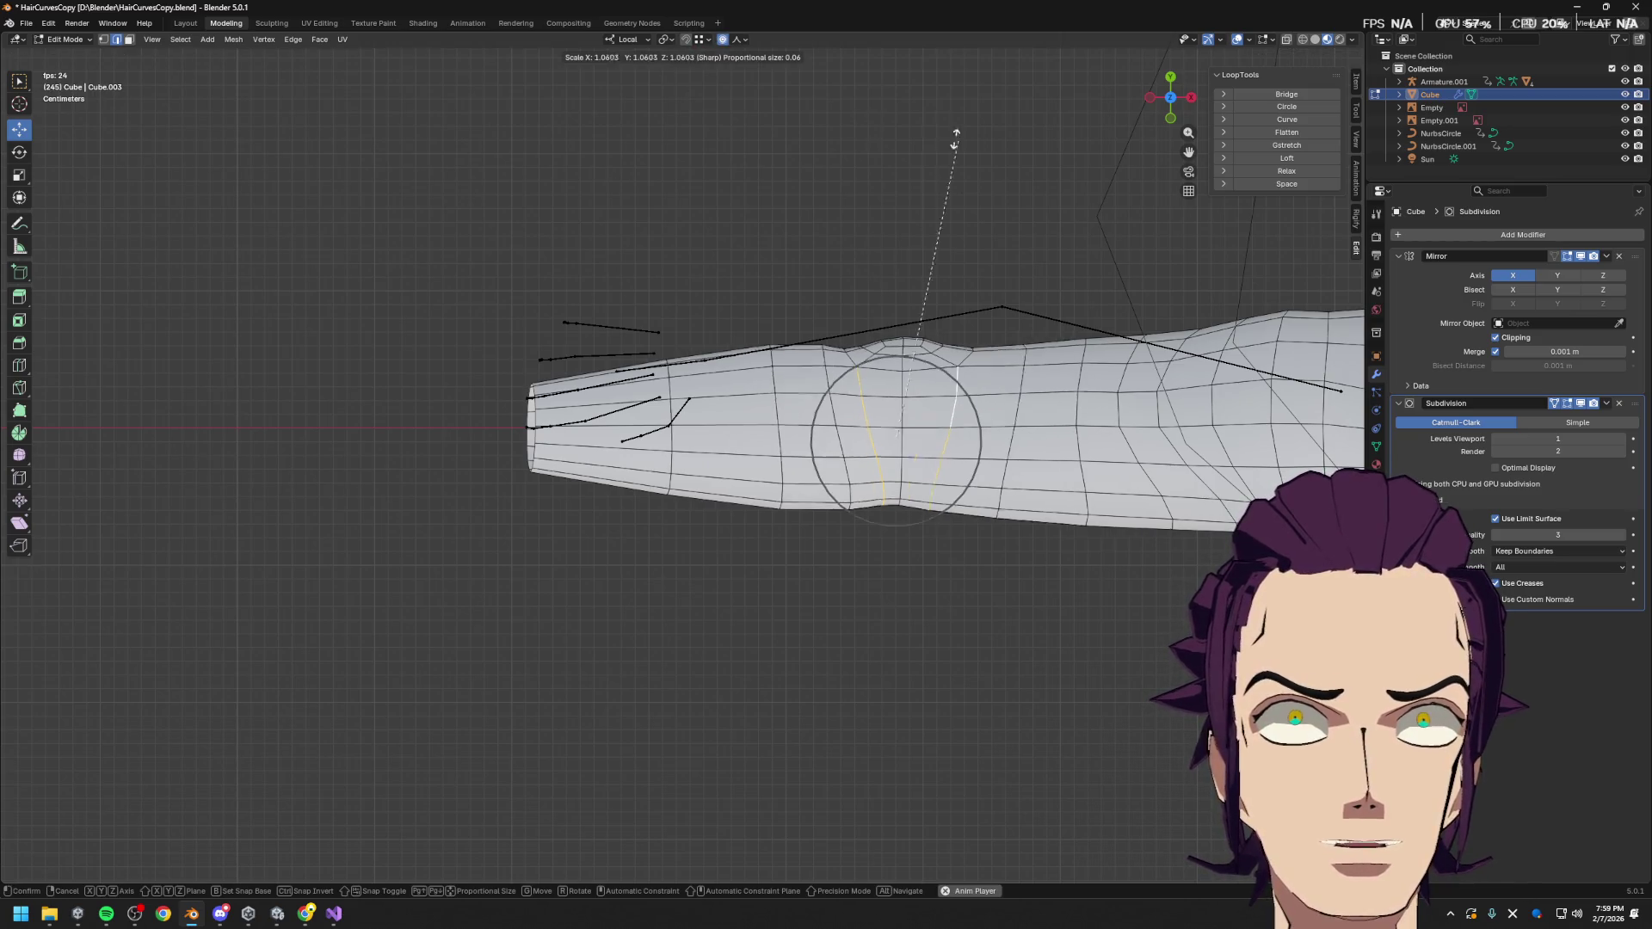
scroll(909, 263, "down", 7)
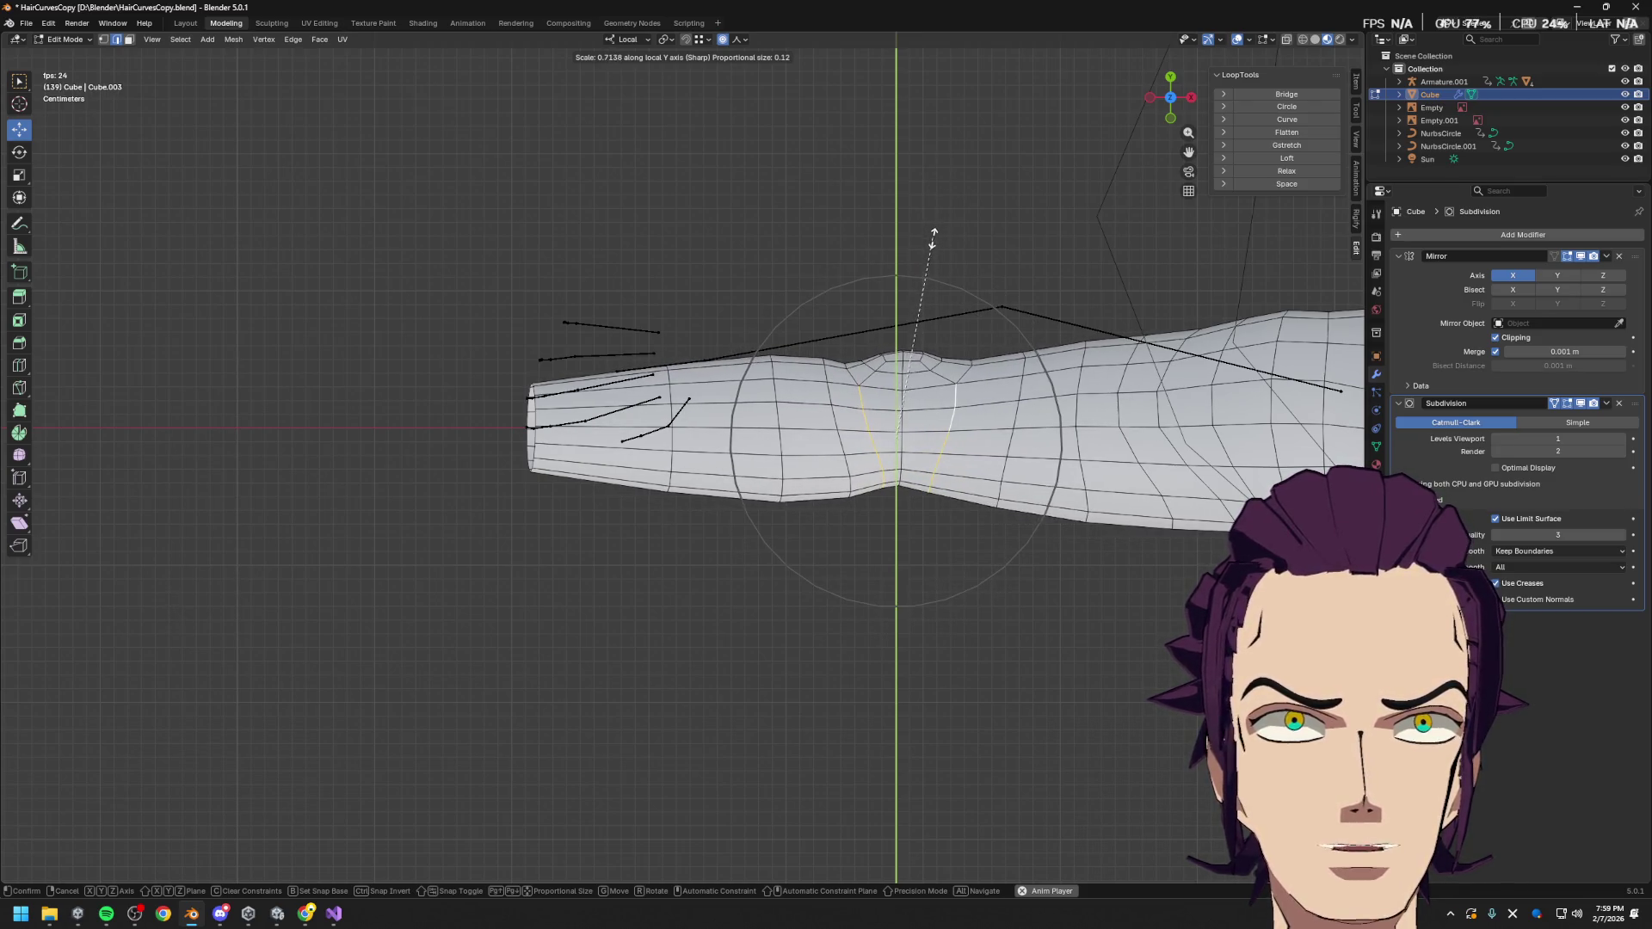
left_click(931, 234)
Slim the wrist end of the arm to 0.867 along local Y
left_click_drag(639, 340, 783, 495)
key("s")
key("y")
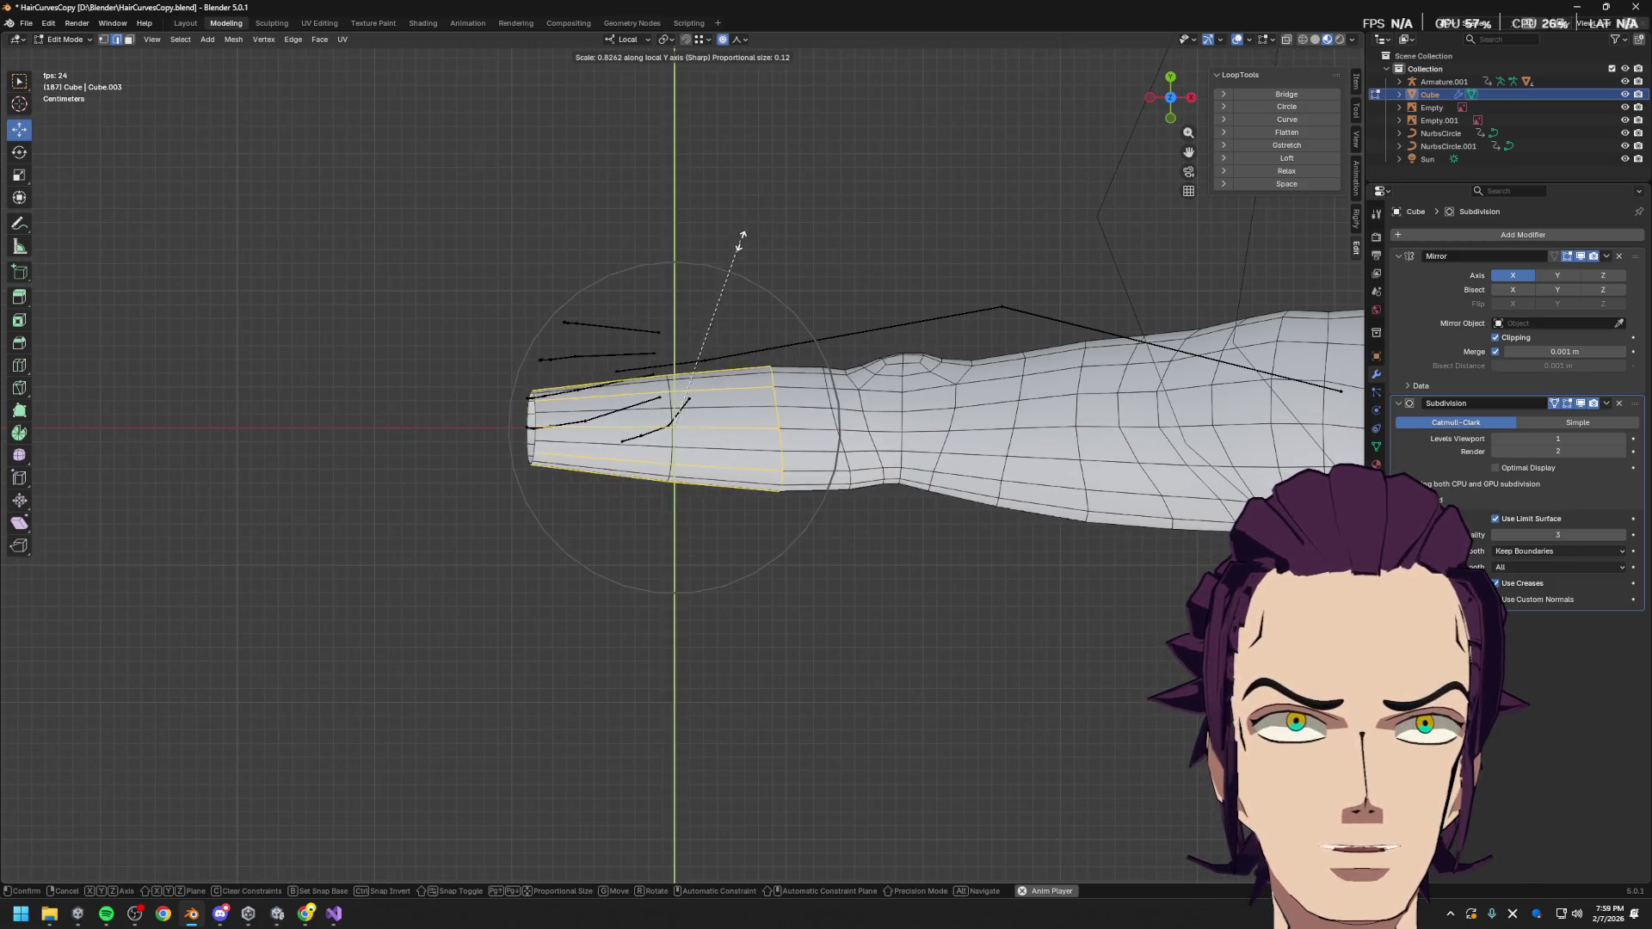
left_click(742, 229)
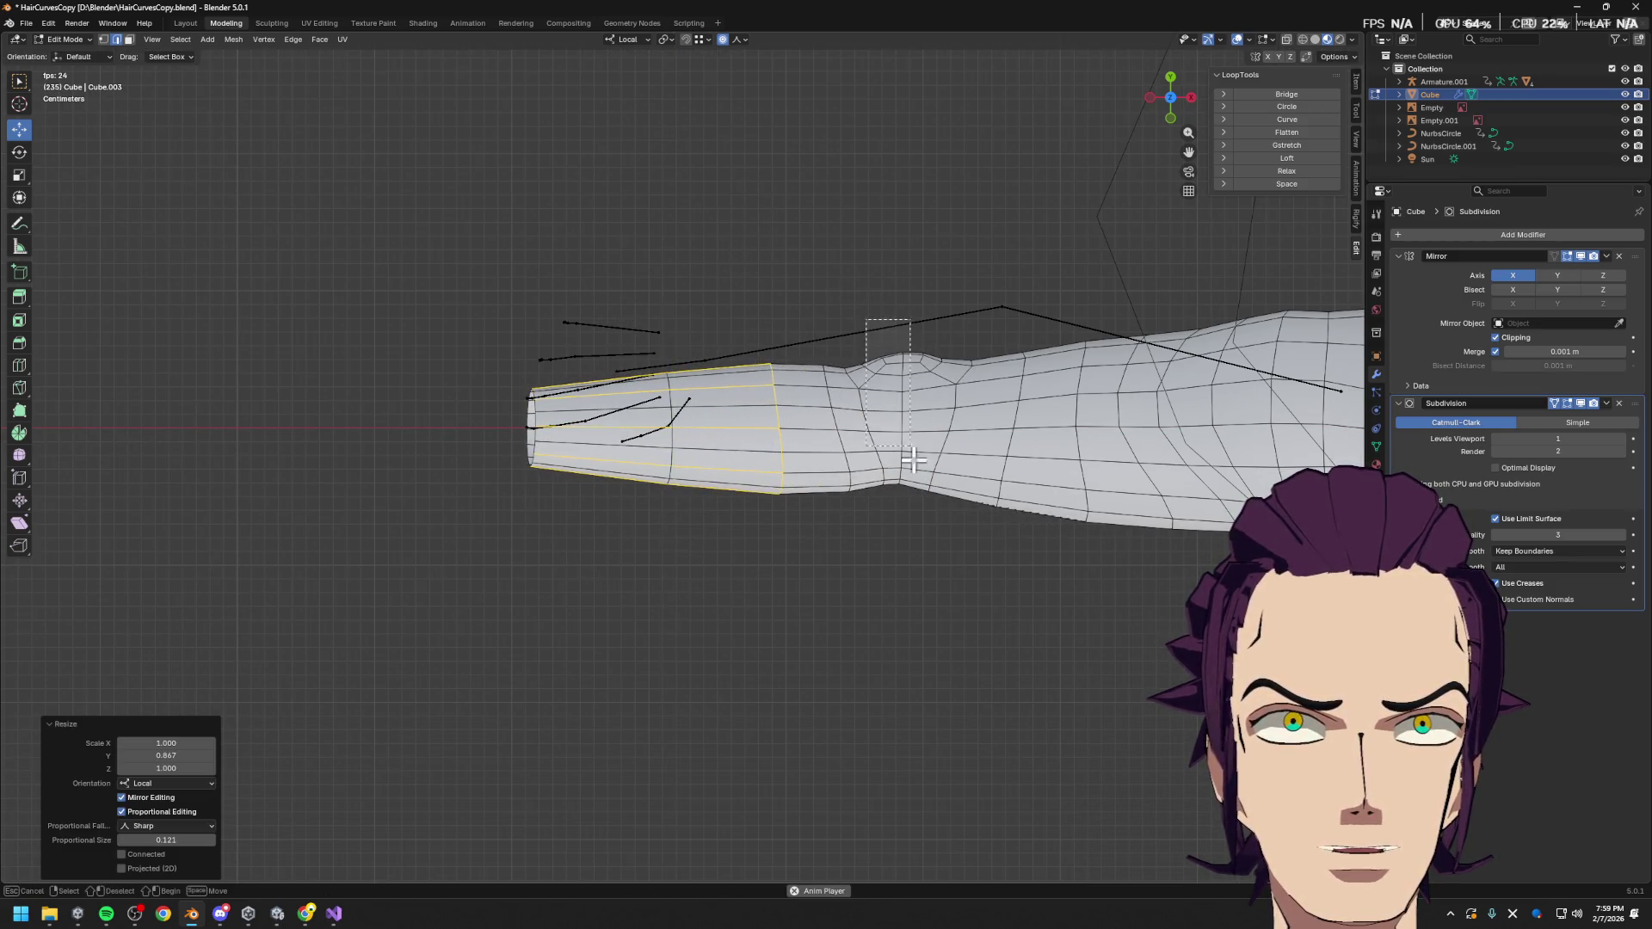
Move the short edge on top of the bump along local X with soft falloff
left_click_drag(905, 430, 936, 470)
left_click(904, 416, "alt")
left_click(892, 355)
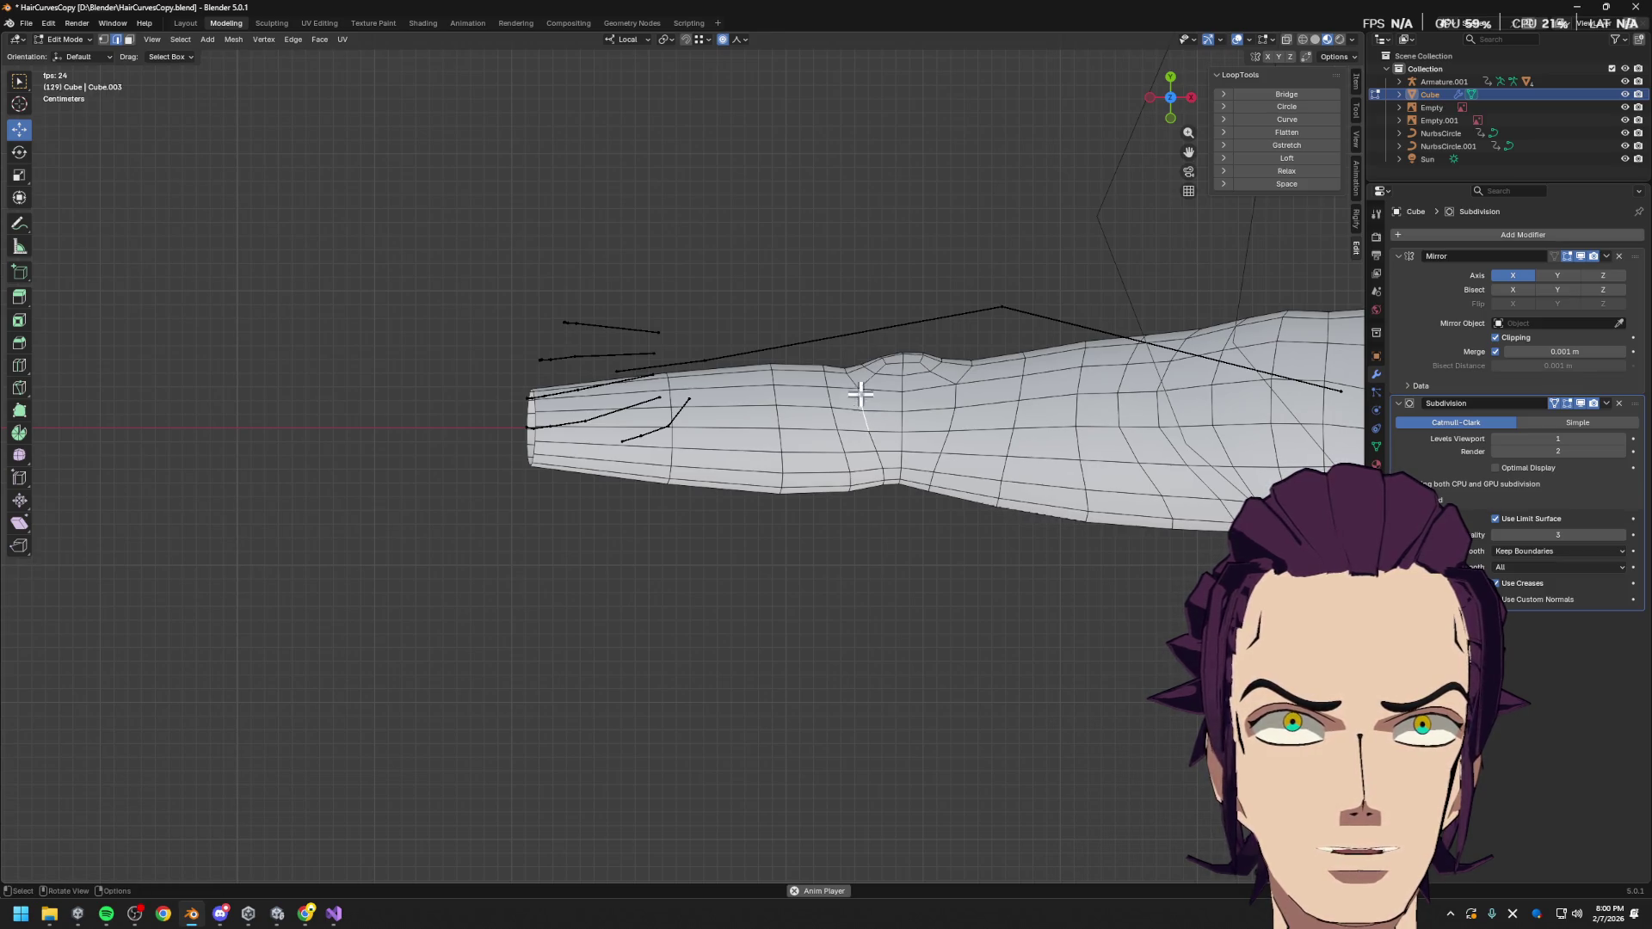
left_click(843, 365)
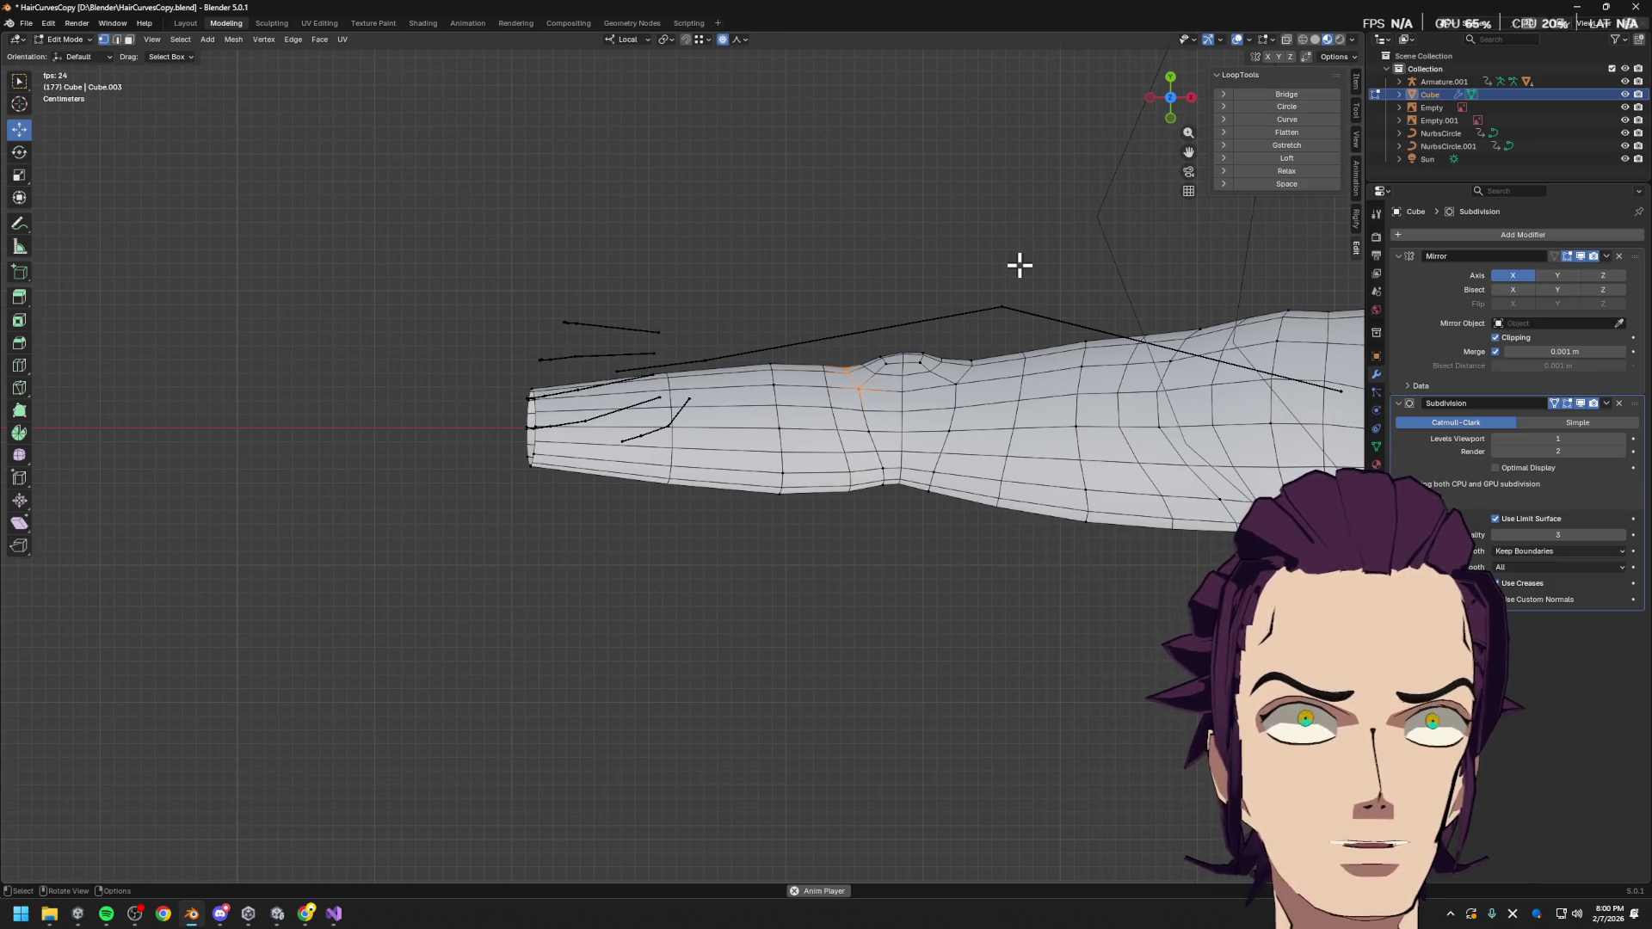
key("g")
key("x")
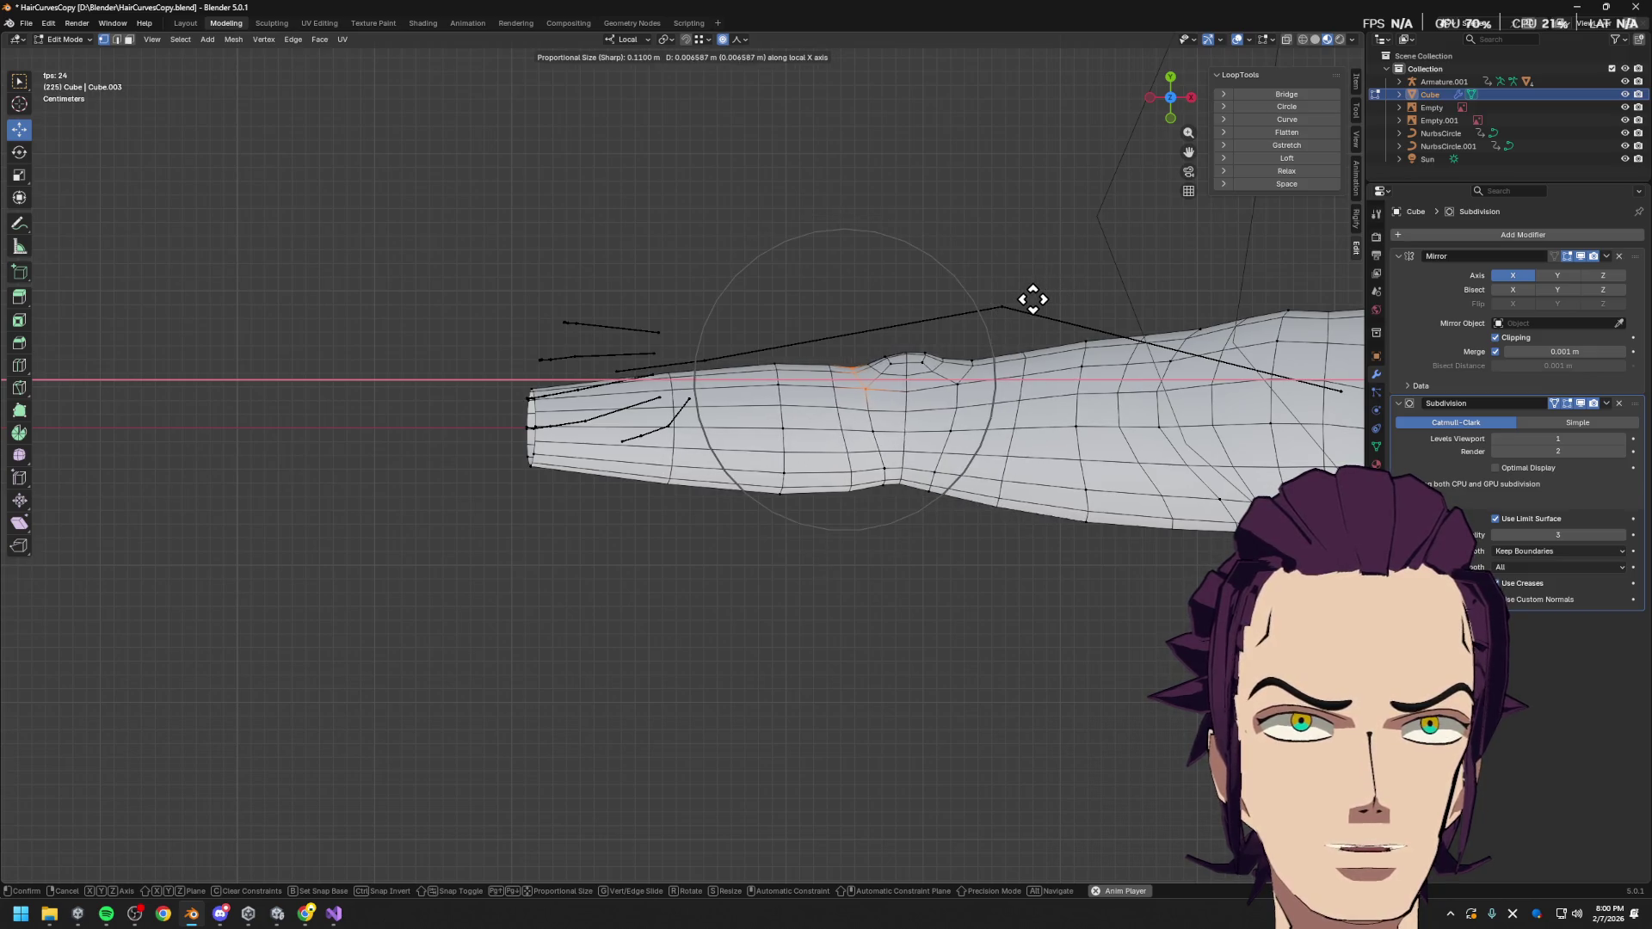
left_click(1025, 302)
Slide the bump edge further along local X, then shift it along local Y
key("g")
key("x")
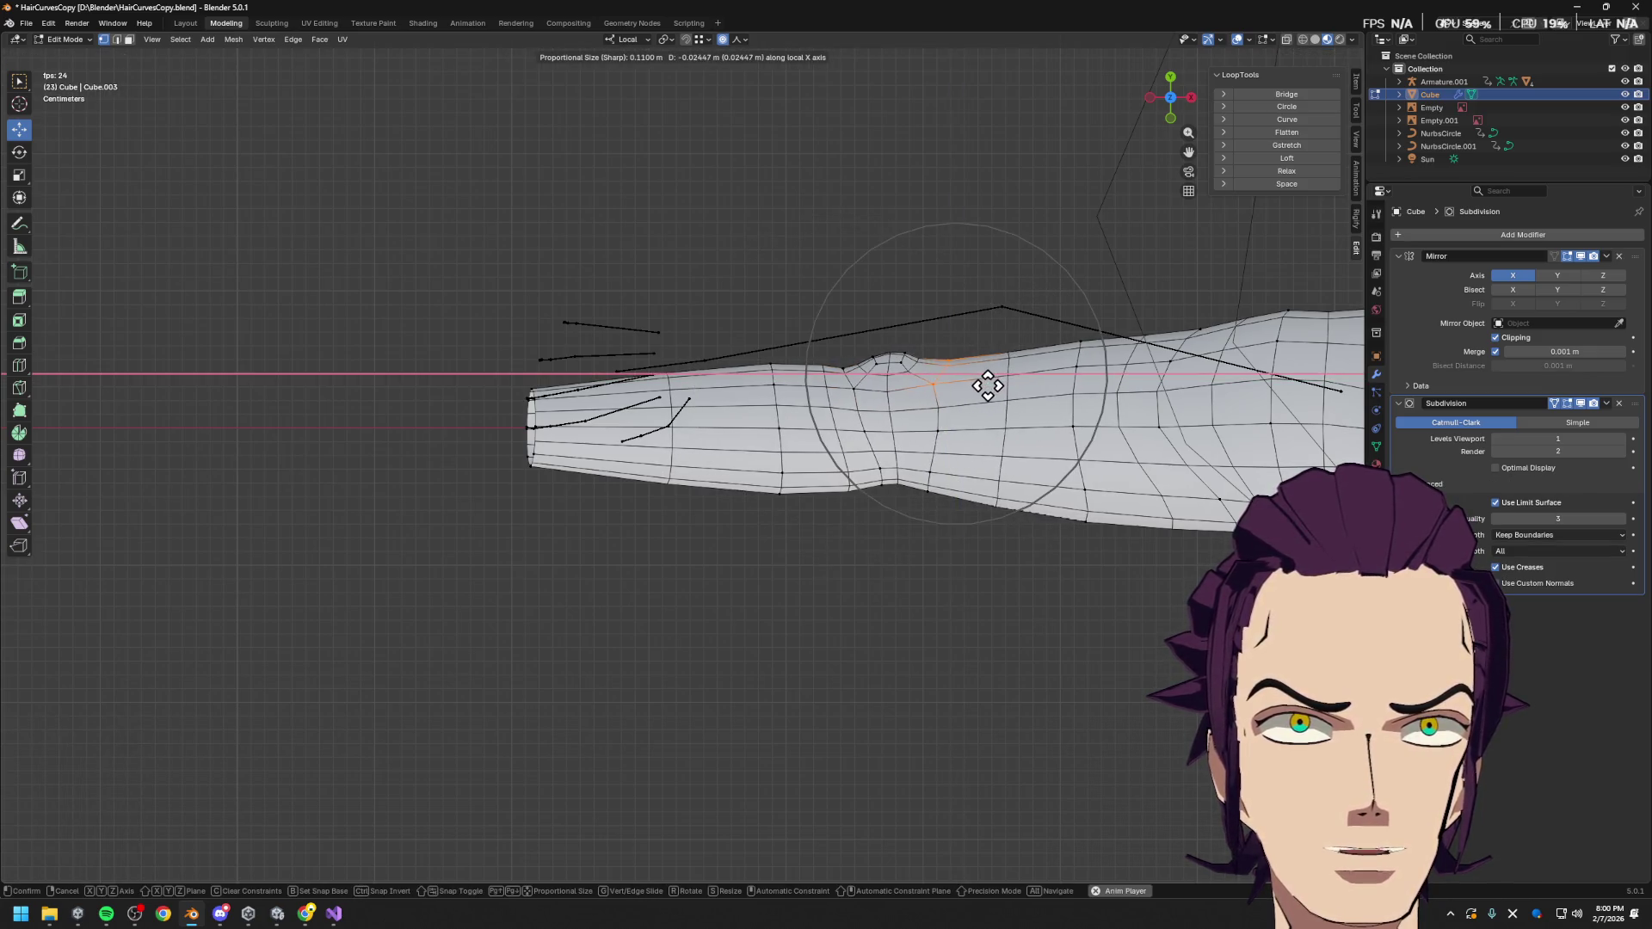
left_click(991, 382)
key("g")
key("y")
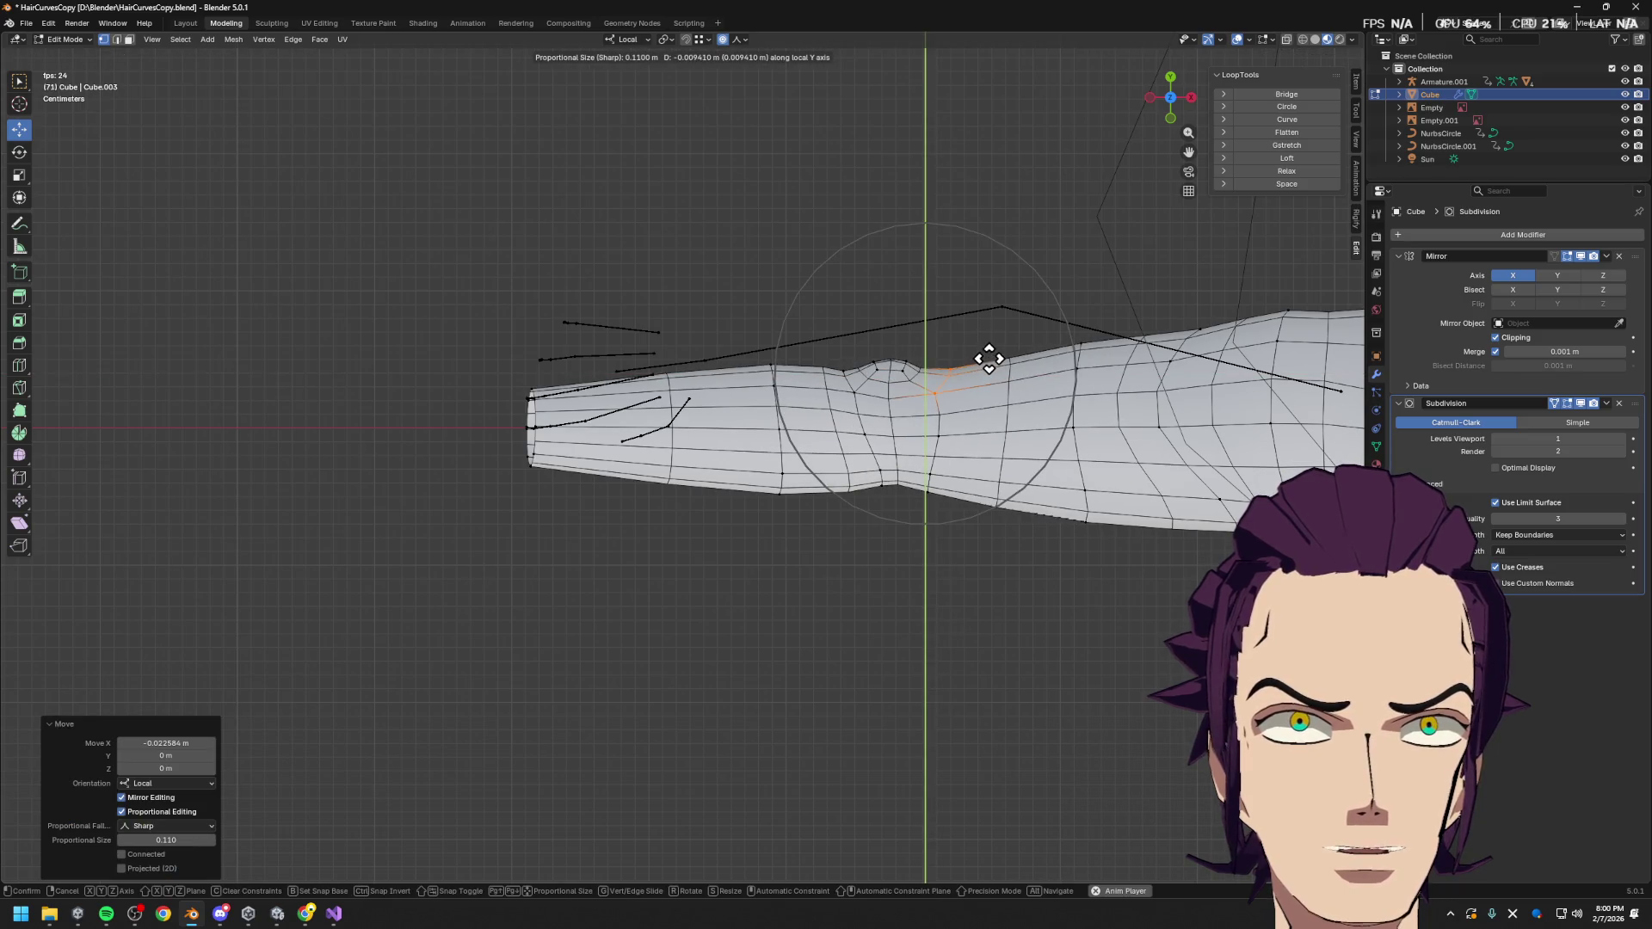
left_click(990, 358)
mouse_move(990, 359)
middle_mouse_down()
mouse_move(1165, 616)
mouse_move(1058, 473)
mouse_move(1108, 430)
middle_mouse_up()
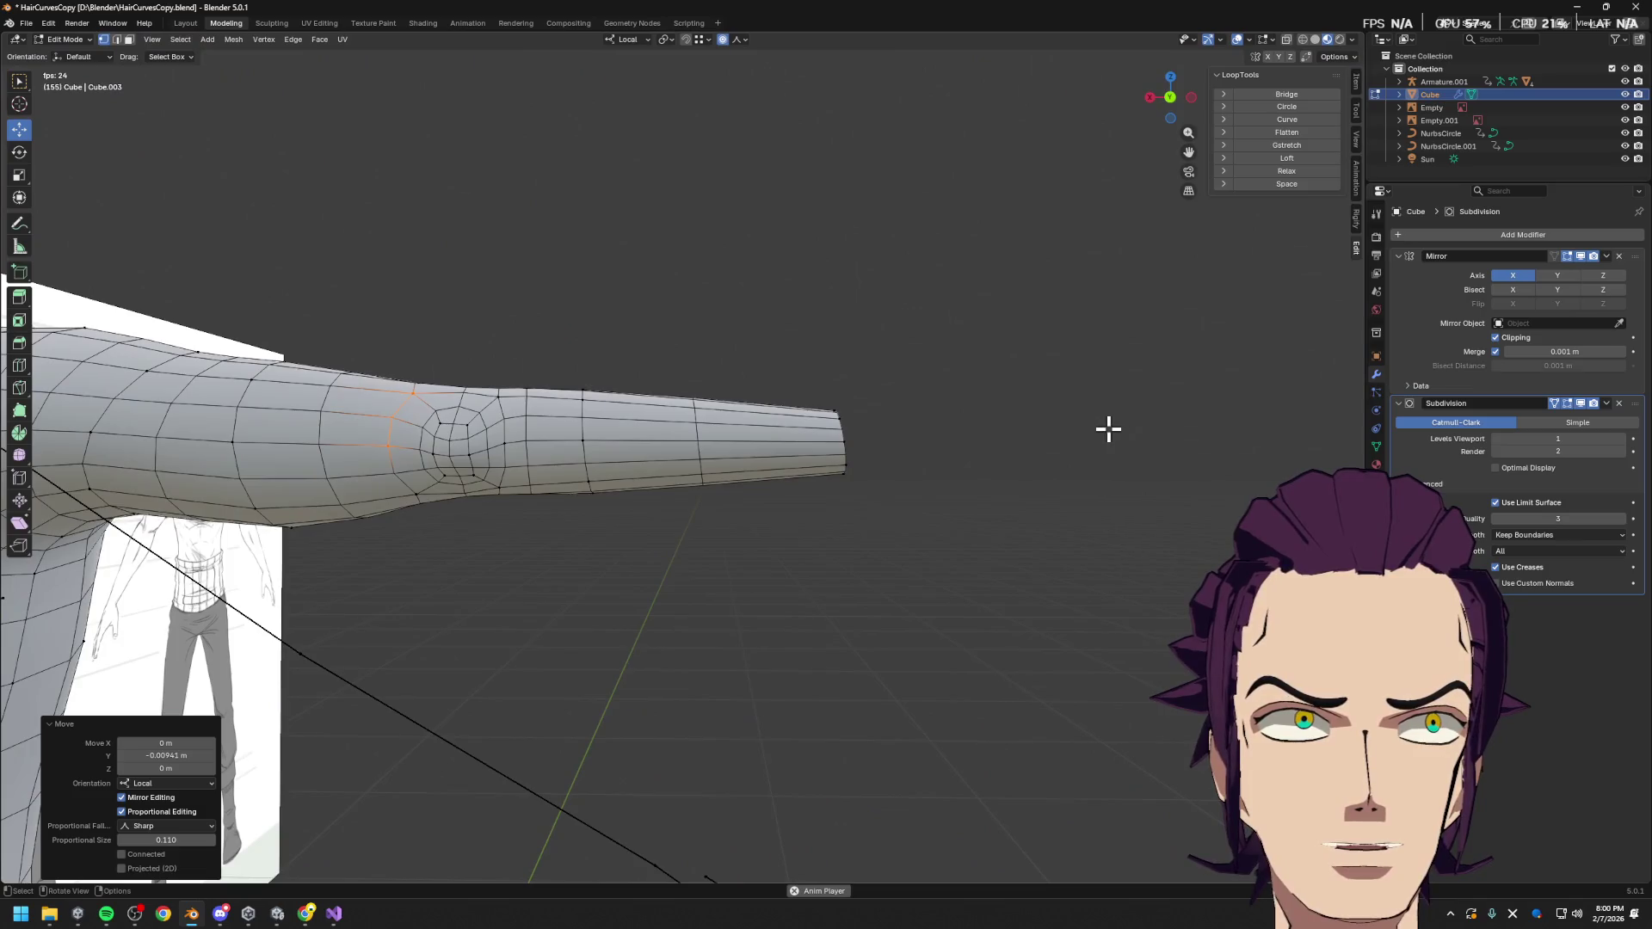
Raise the elbow edges about 0.0066 m on local Z with a tightened soft falloff
left_click(469, 445)
left_click(460, 449, "alt")
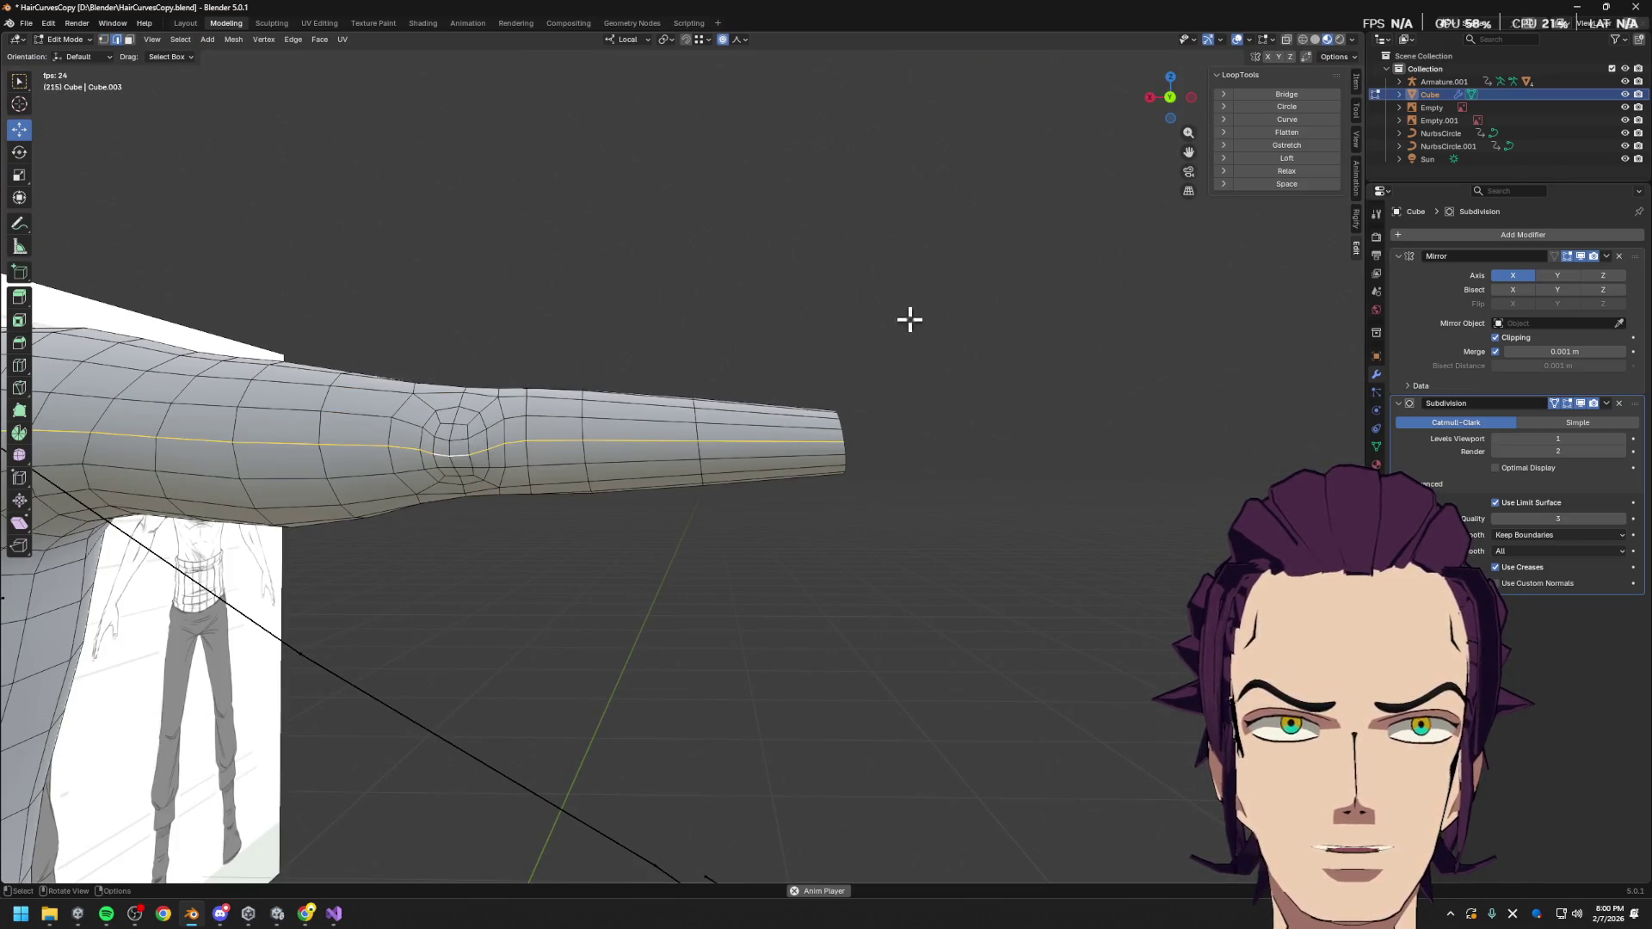
scroll(516, 409, "up", 2)
left_click(293, 448)
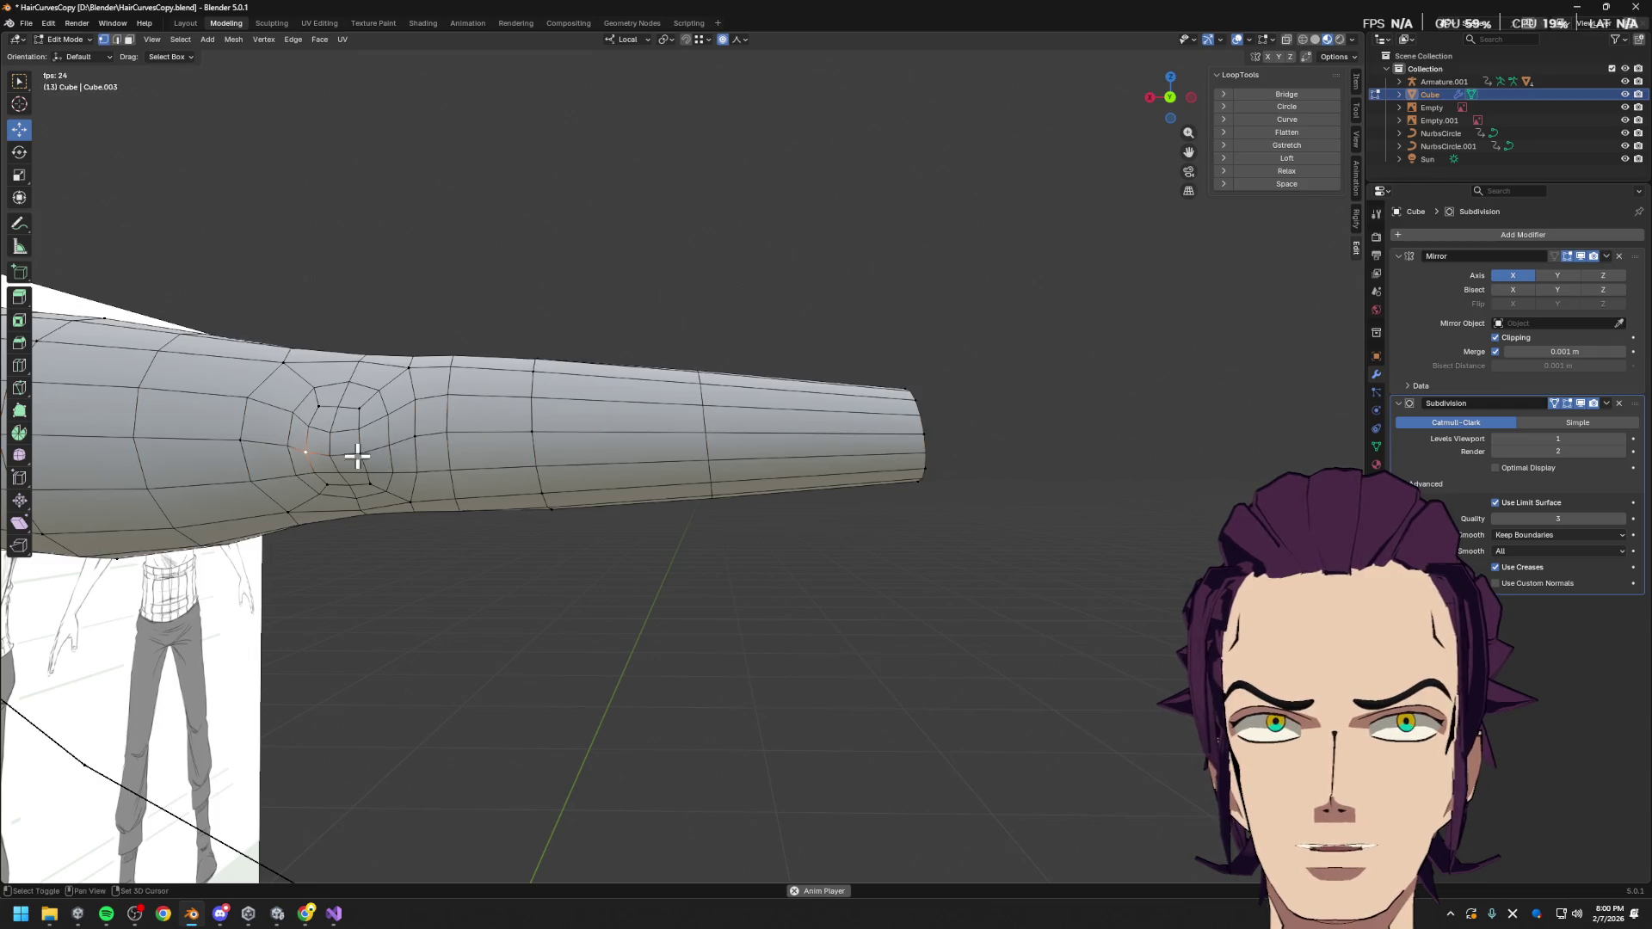
left_click(360, 454, "shift")
key("g")
key("z")
scroll(389, 398, "up", 6)
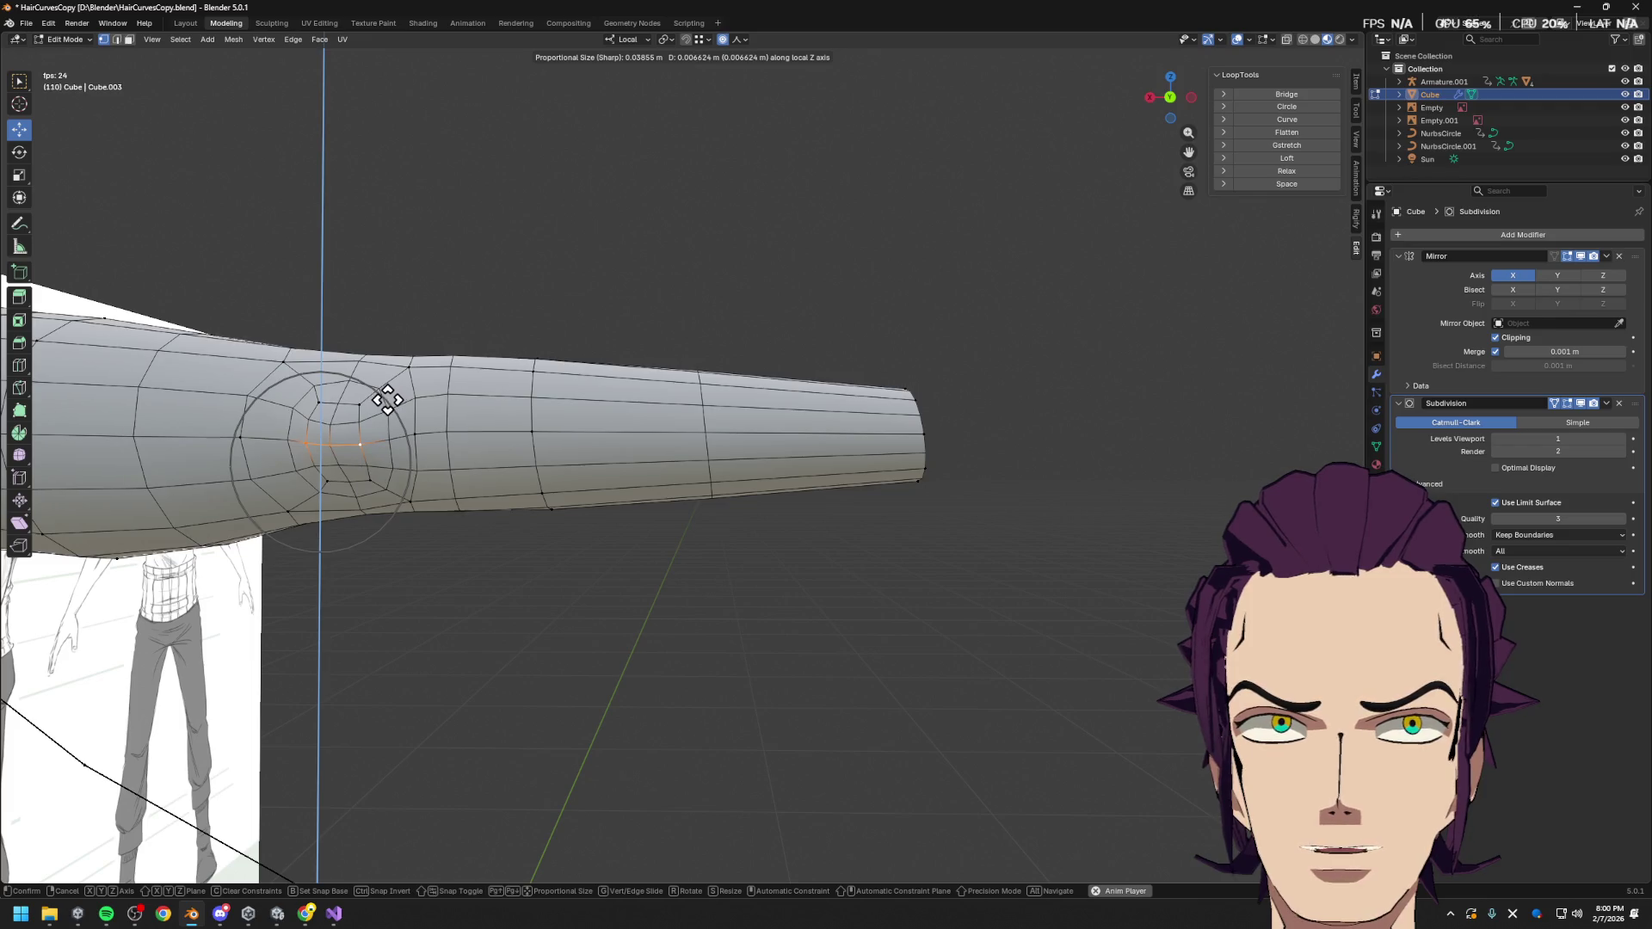
left_click(535, 417)
Inspect the smoothed arm in Object Mode, then return to editing the body mesh
key("Tab")
key("KP_Divide")
scroll(721, 485, "up", 5)
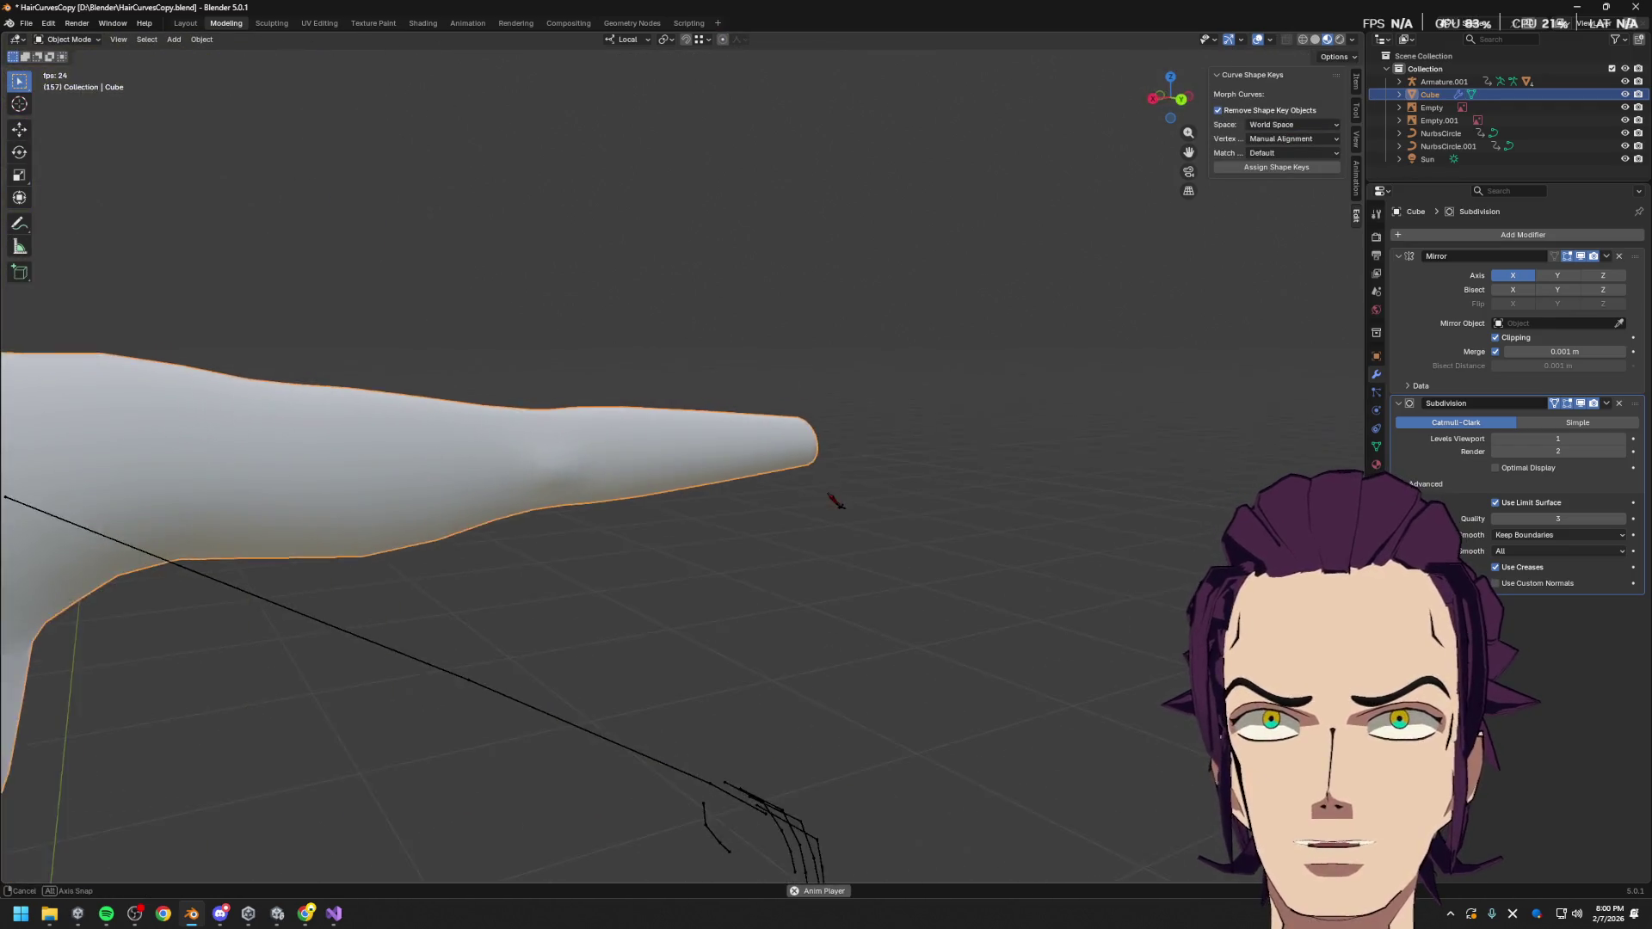
scroll(837, 498, "down", 6)
mouse_move(837, 498)
middle_mouse_down()
mouse_move(688, 484)
mouse_move(689, 542)
mouse_move(736, 484)
mouse_move(527, 472)
mouse_move(930, 543)
mouse_move(820, 641)
mouse_move(746, 568)
mouse_move(694, 588)
middle_mouse_up()
key("Tab")
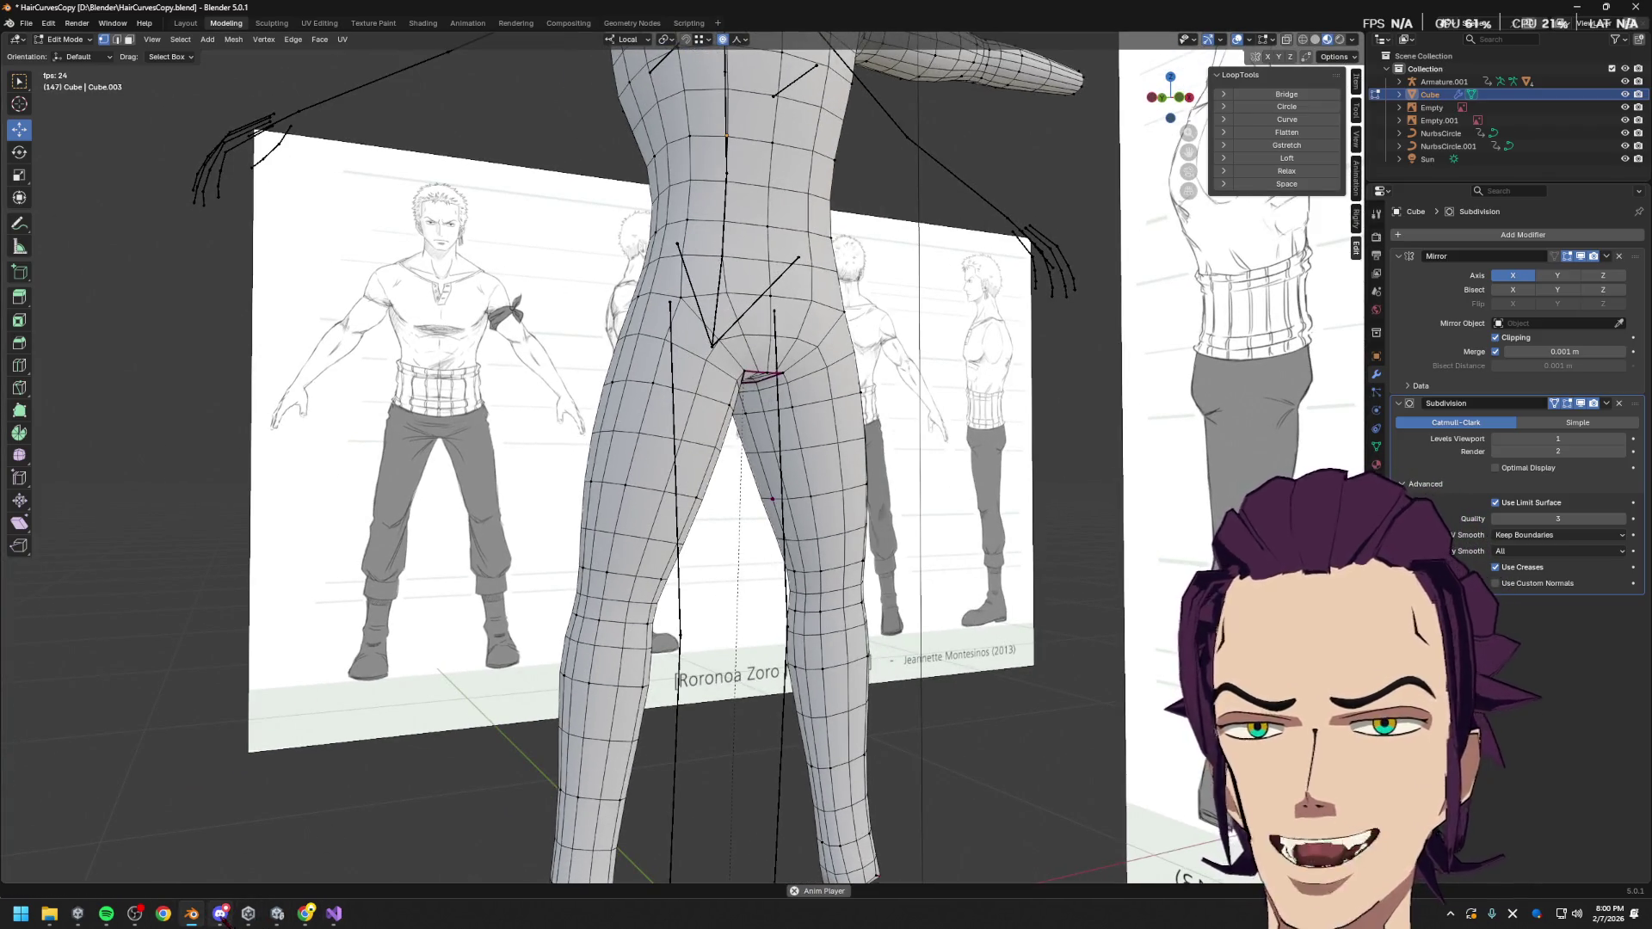
Bring up bend-topology reference images alongside the BaseBodyWithIKRig base-body file
mouse_move(191, 914)
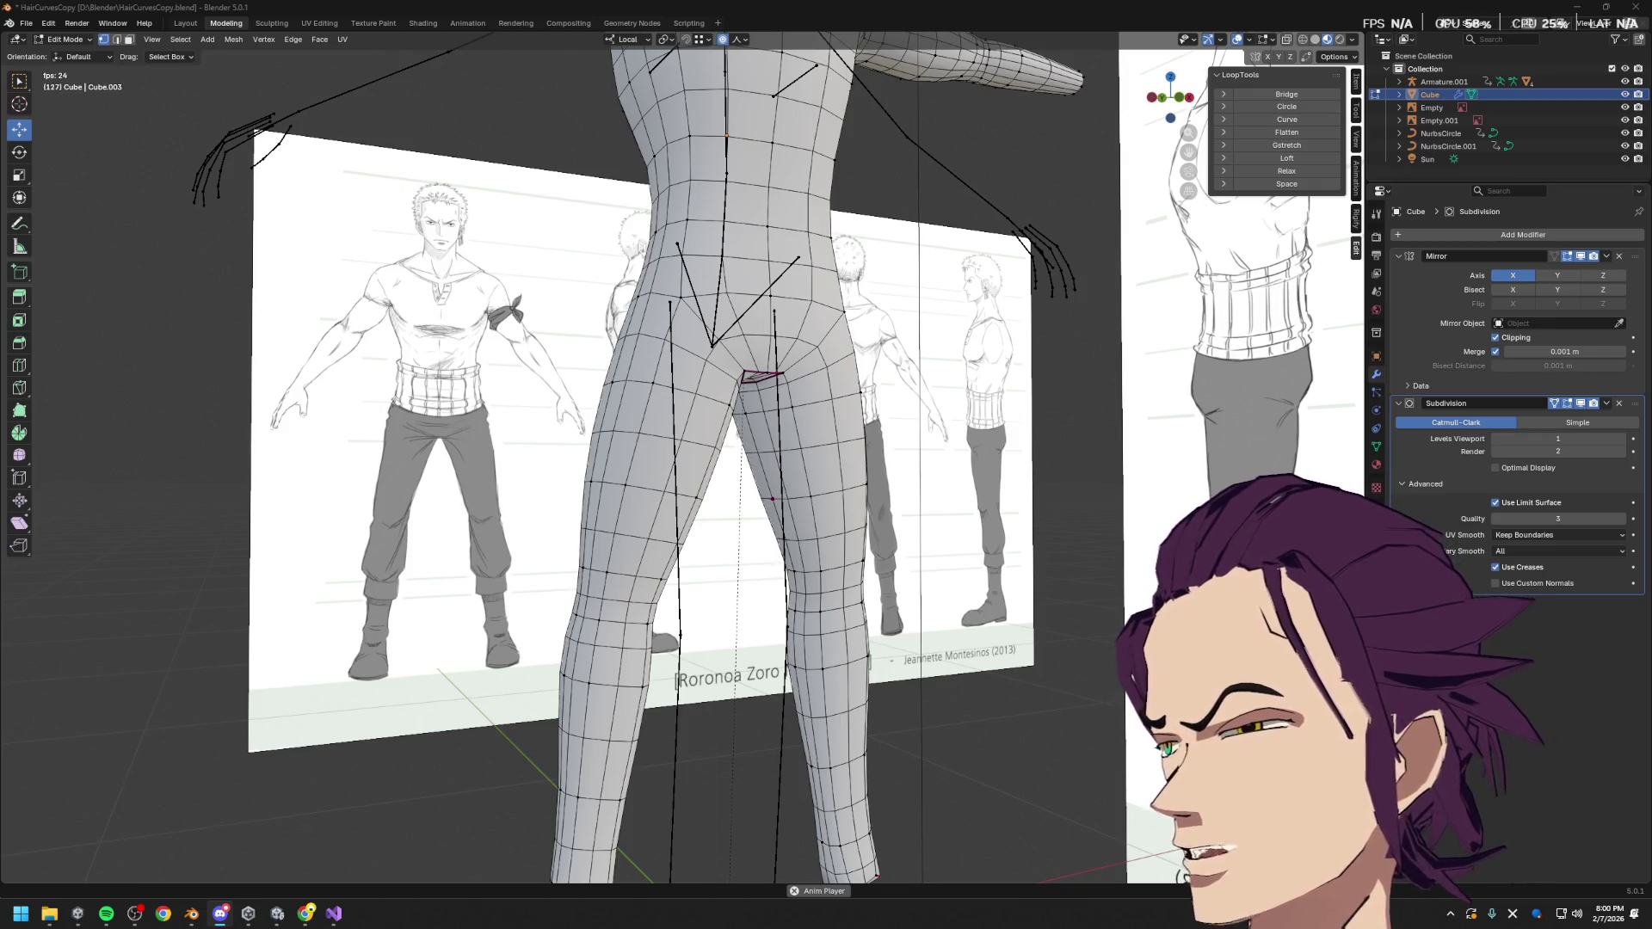
left_click(306, 914)
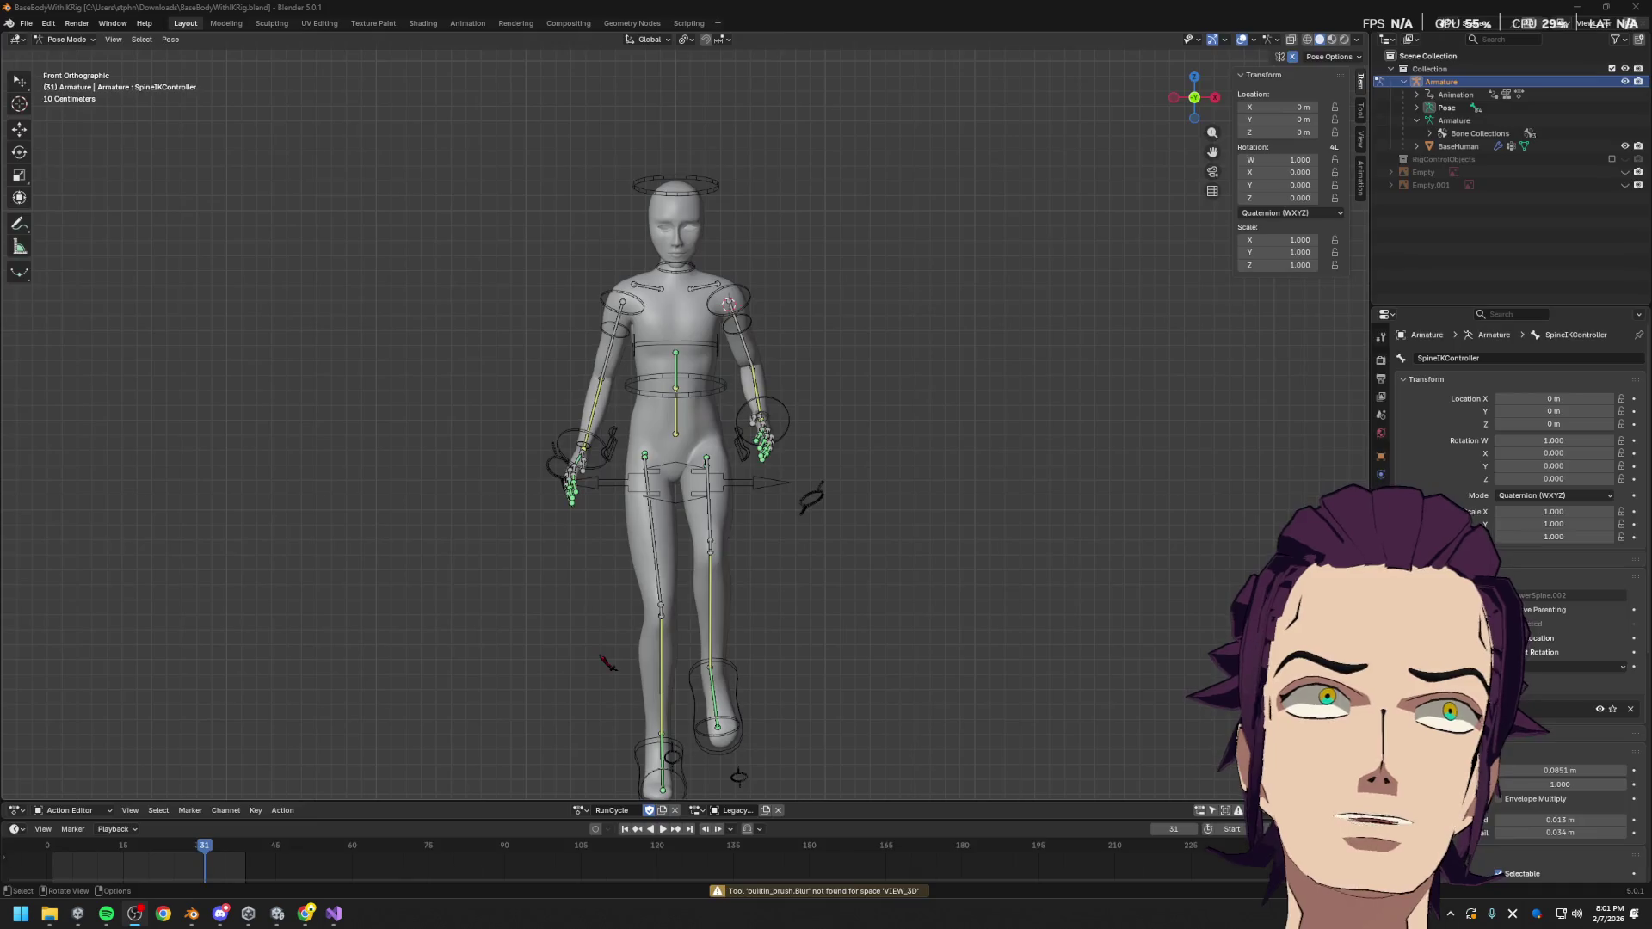
Zoom into the rig's face in Edit Mode, then return the armature to Pose Mode
mouse_move(704, 462)
middle_mouse_down()
mouse_move(839, 496)
mouse_move(775, 550)
middle_mouse_up()
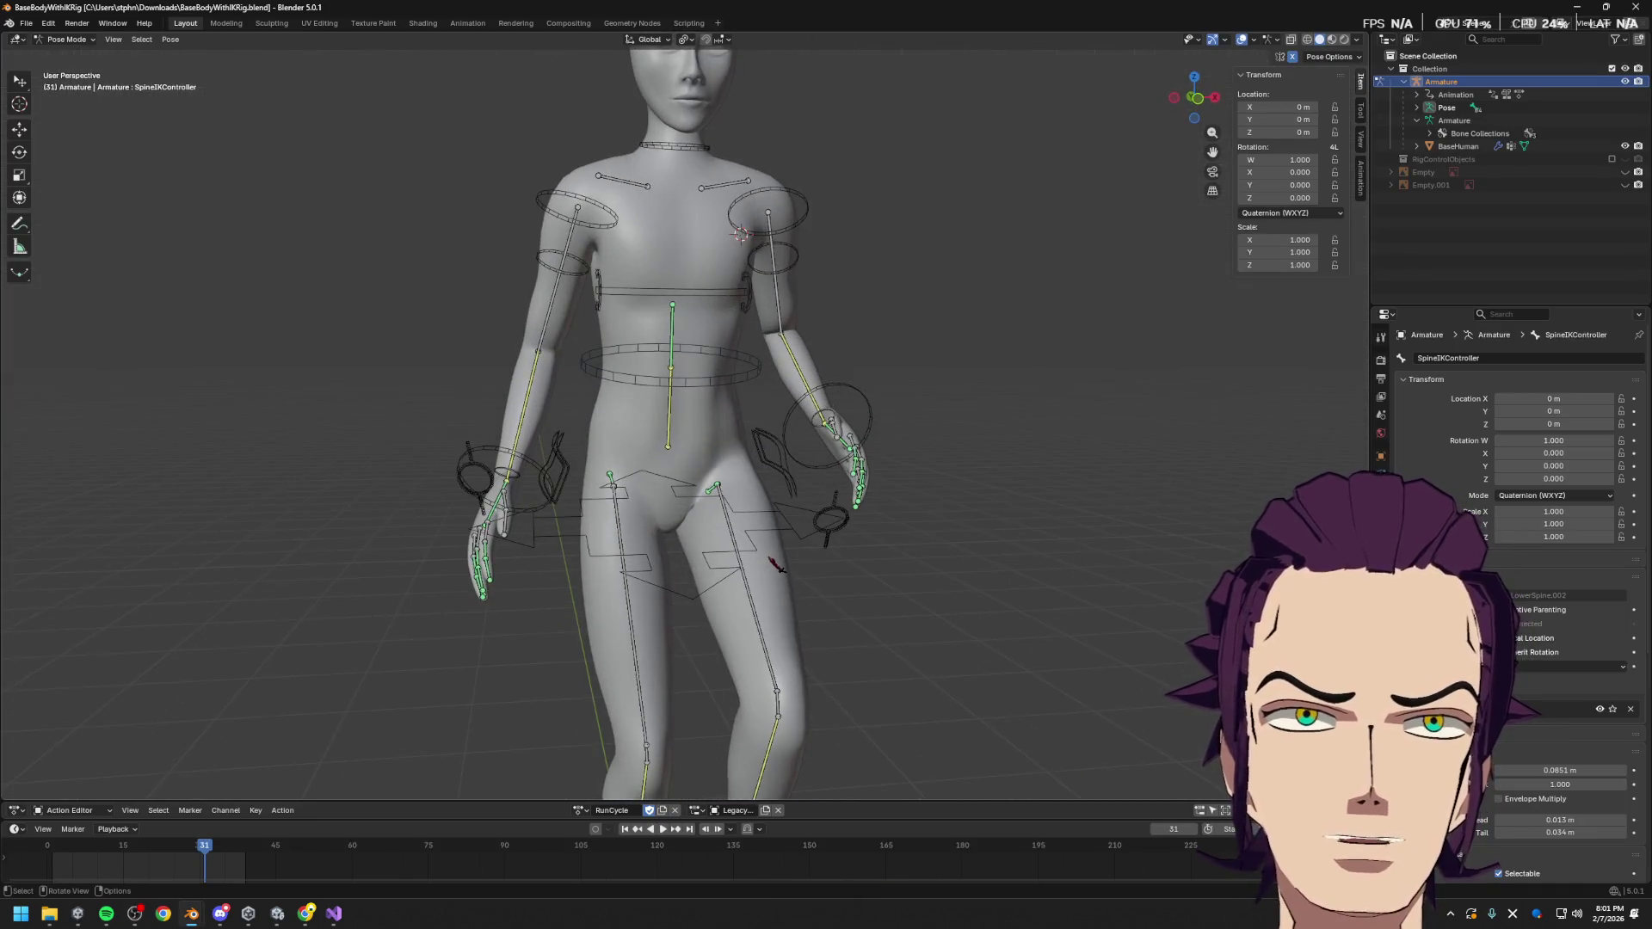
key("Tab")
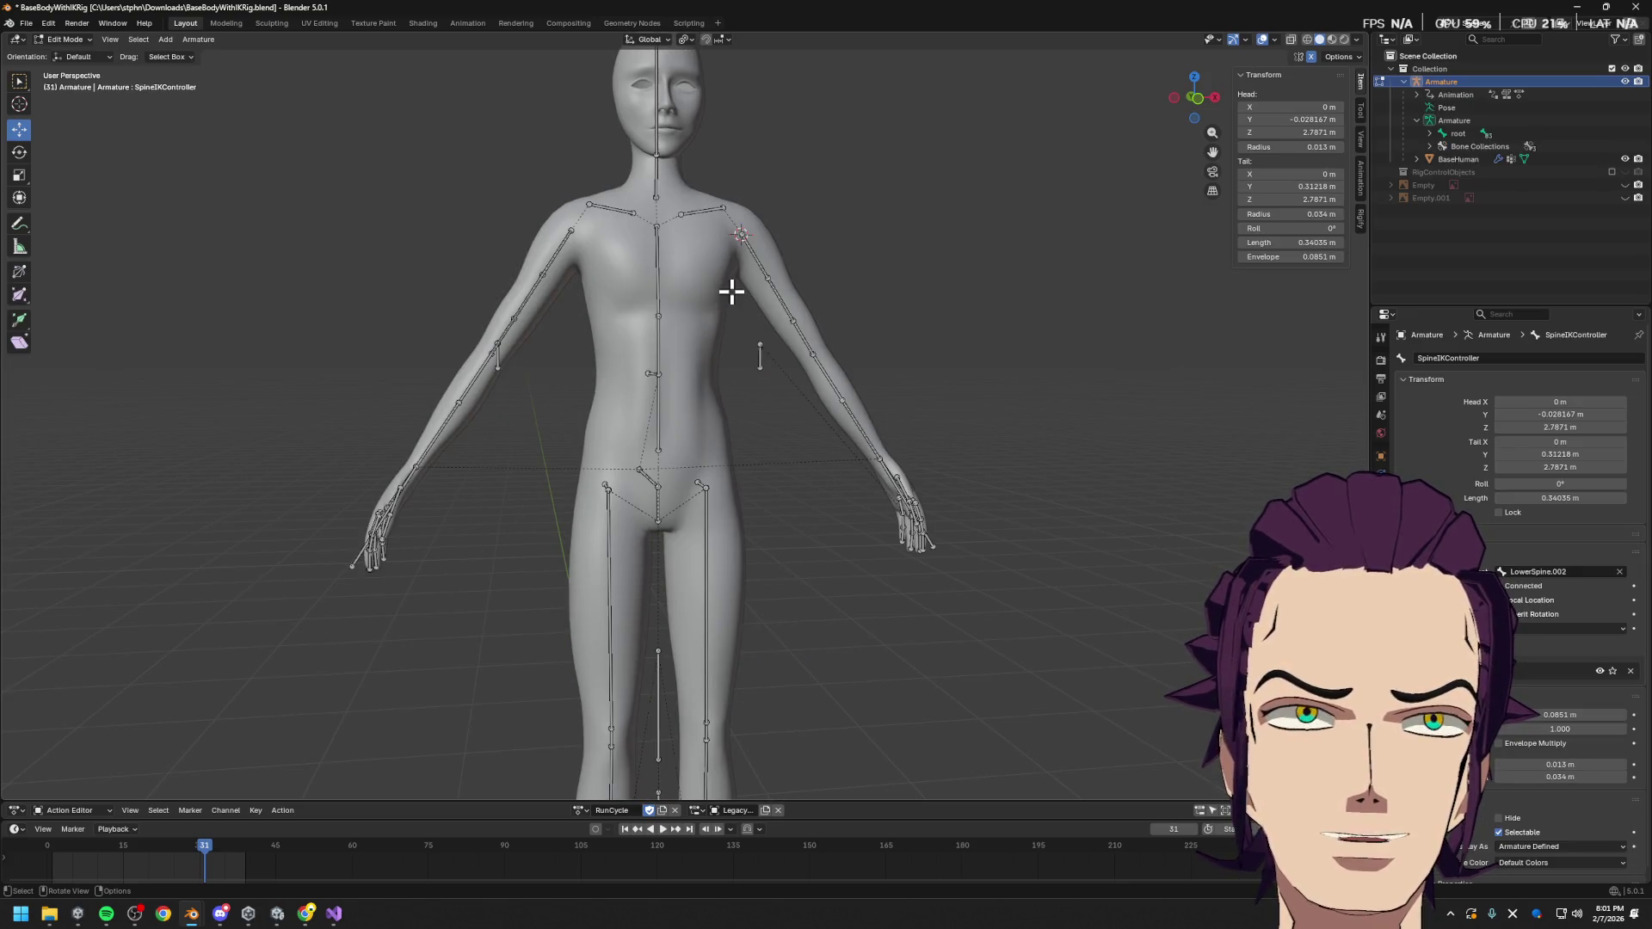
middle_click_drag(731, 293, 712, 572, "shift")
scroll(712, 572, "up", 10)
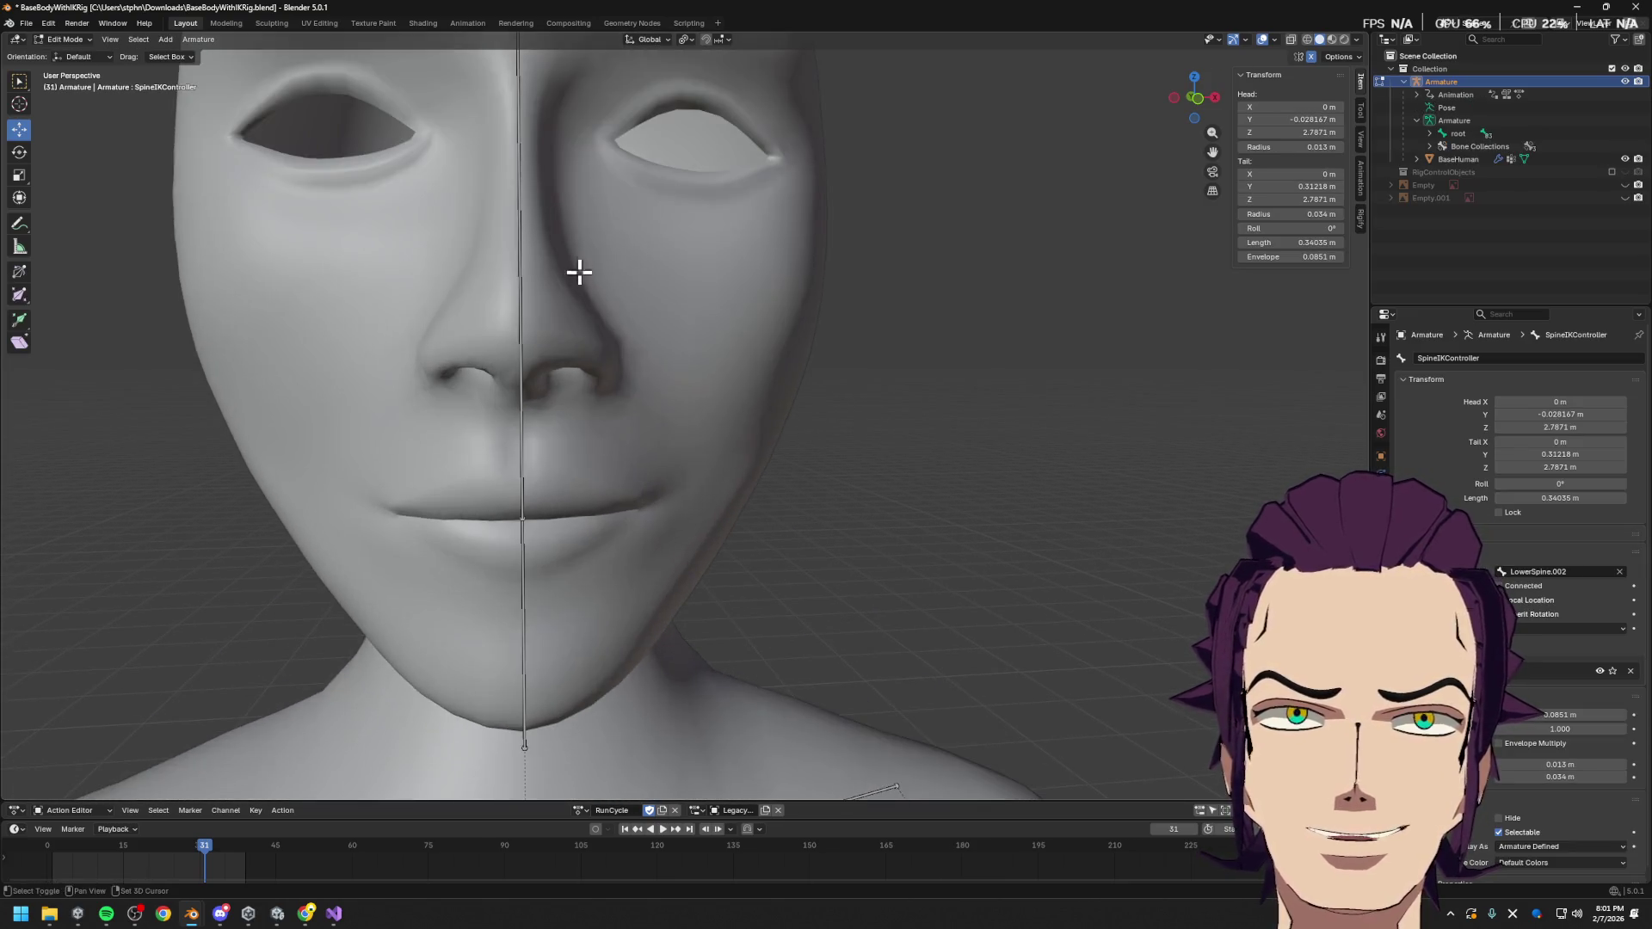
middle_click_drag(579, 269, 778, 450, "shift")
scroll(677, 336, "up", 3)
scroll(684, 362, "down", 8)
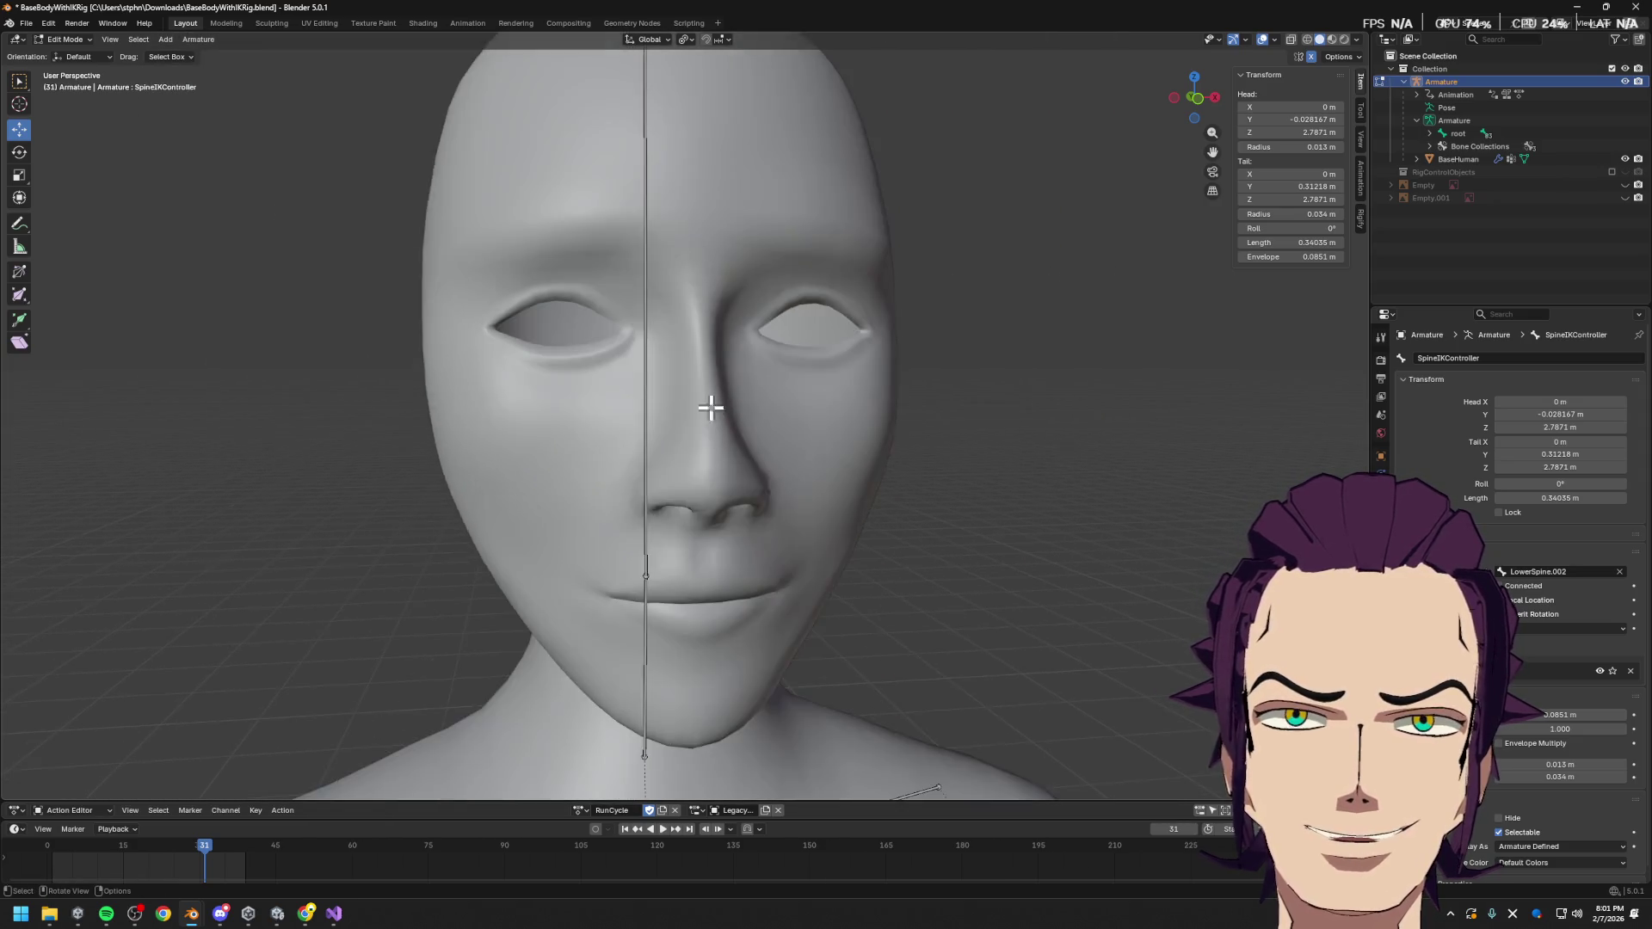
scroll(757, 525, "up", 2)
scroll(757, 465, "down", 2)
scroll(797, 517, "down", 5, "shift")
key("b")
key("Escape")
key("ctrl+Tab")
key("ctrl+Tab")
key("ctrl+Tab")
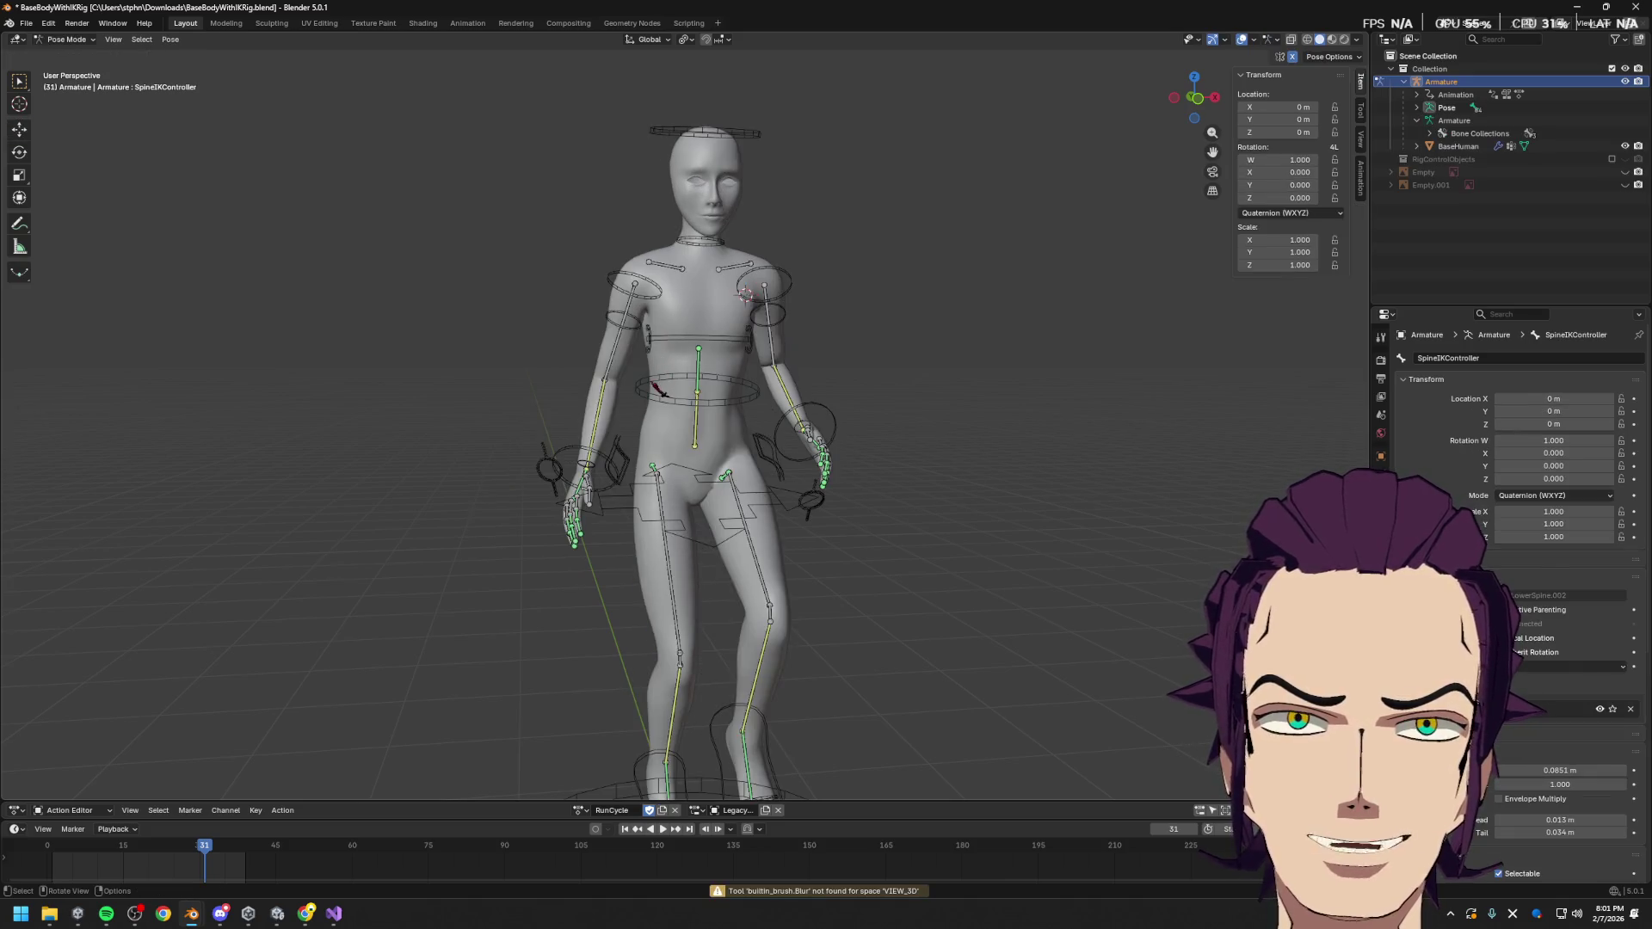
Select the waist ring controller and switch the viewport to Wireframe shading
left_click(668, 390)
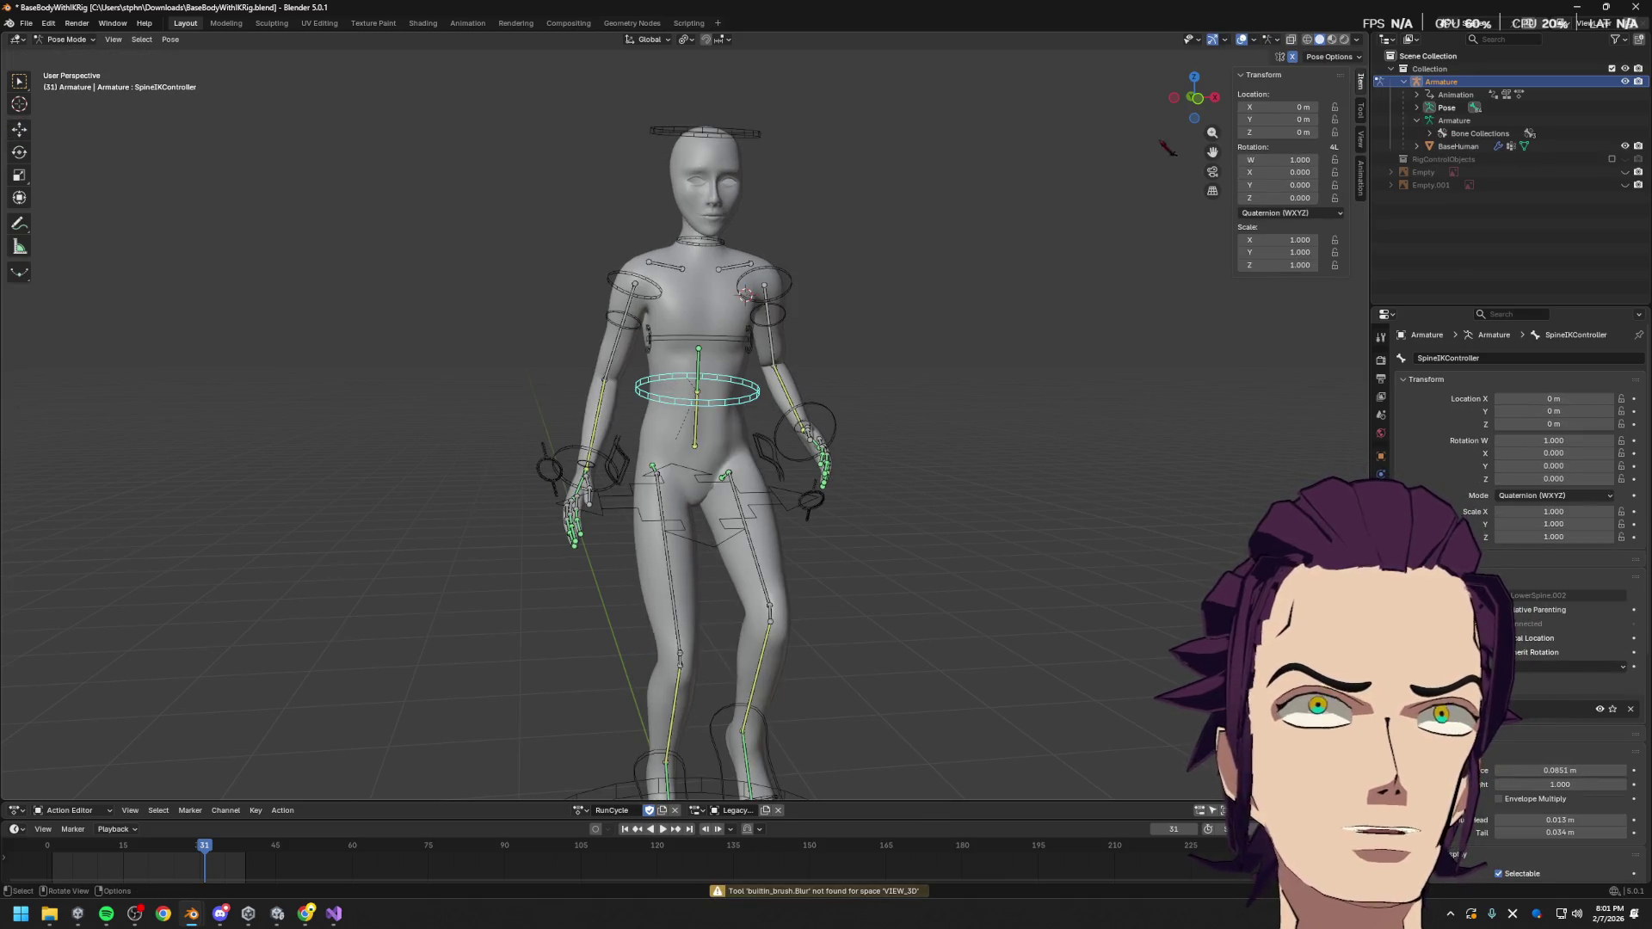
left_click(1307, 38)
scroll(781, 424, "up", 3)
mouse_move(781, 424)
middle_mouse_down()
mouse_move(826, 533)
mouse_move(1005, 559)
mouse_move(723, 600)
mouse_move(749, 550)
mouse_move(555, 453)
mouse_move(819, 560)
mouse_move(861, 340)
middle_mouse_up()
scroll(723, 600, "up", 3)
Orbit the wireframe rig to study mesh flow over the legs, arm, belt and torso
mouse_move(864, 468)
middle_mouse_down()
mouse_move(890, 448)
mouse_move(916, 474)
mouse_move(996, 453)
mouse_move(970, 425)
middle_mouse_up()
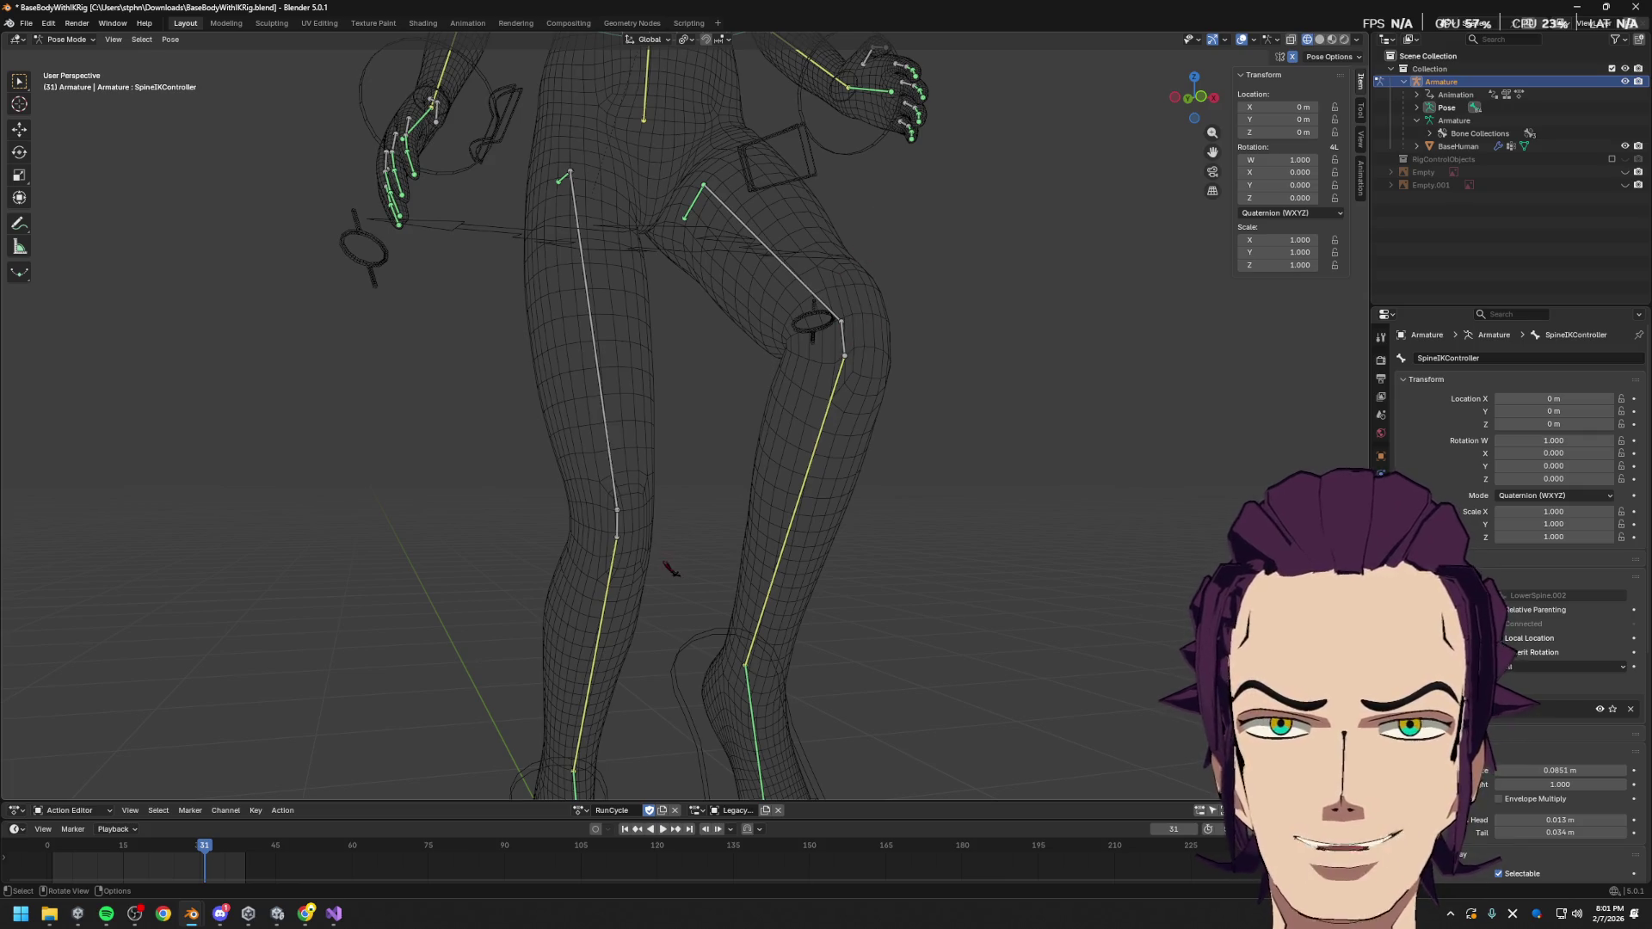
mouse_move(637, 543)
middle_mouse_down()
mouse_move(941, 557)
mouse_move(791, 456)
mouse_move(793, 380)
mouse_move(752, 398)
middle_mouse_up()
scroll(793, 457, "up", 6)
middle_click_drag(493, 287, 528, 377)
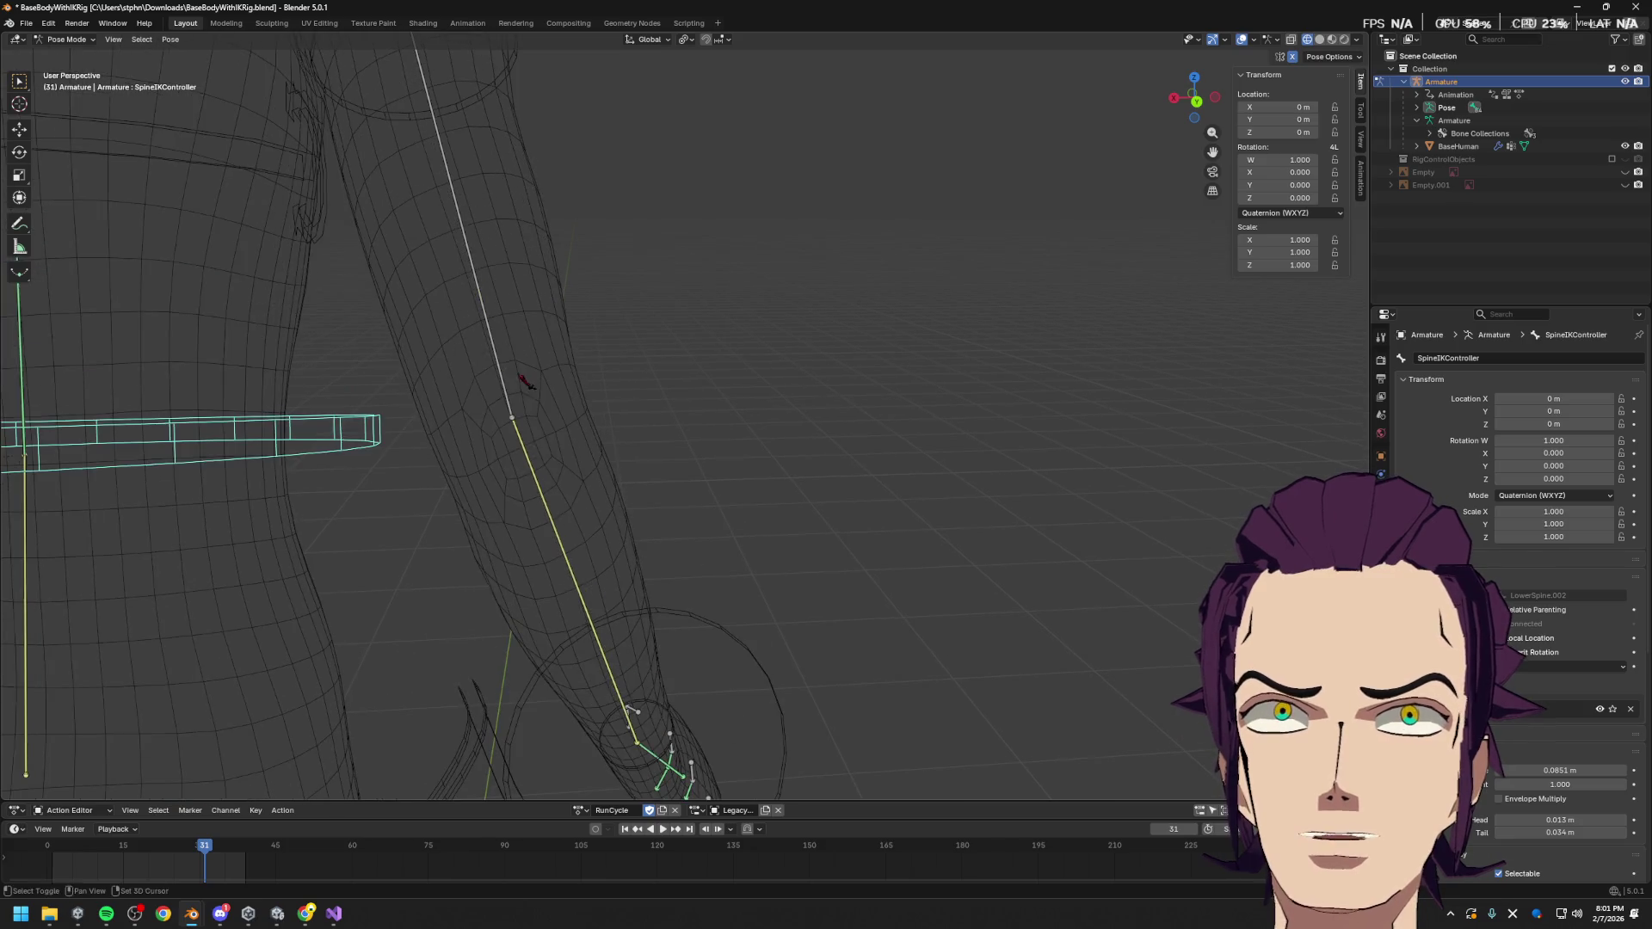
scroll(706, 485, "up", 3)
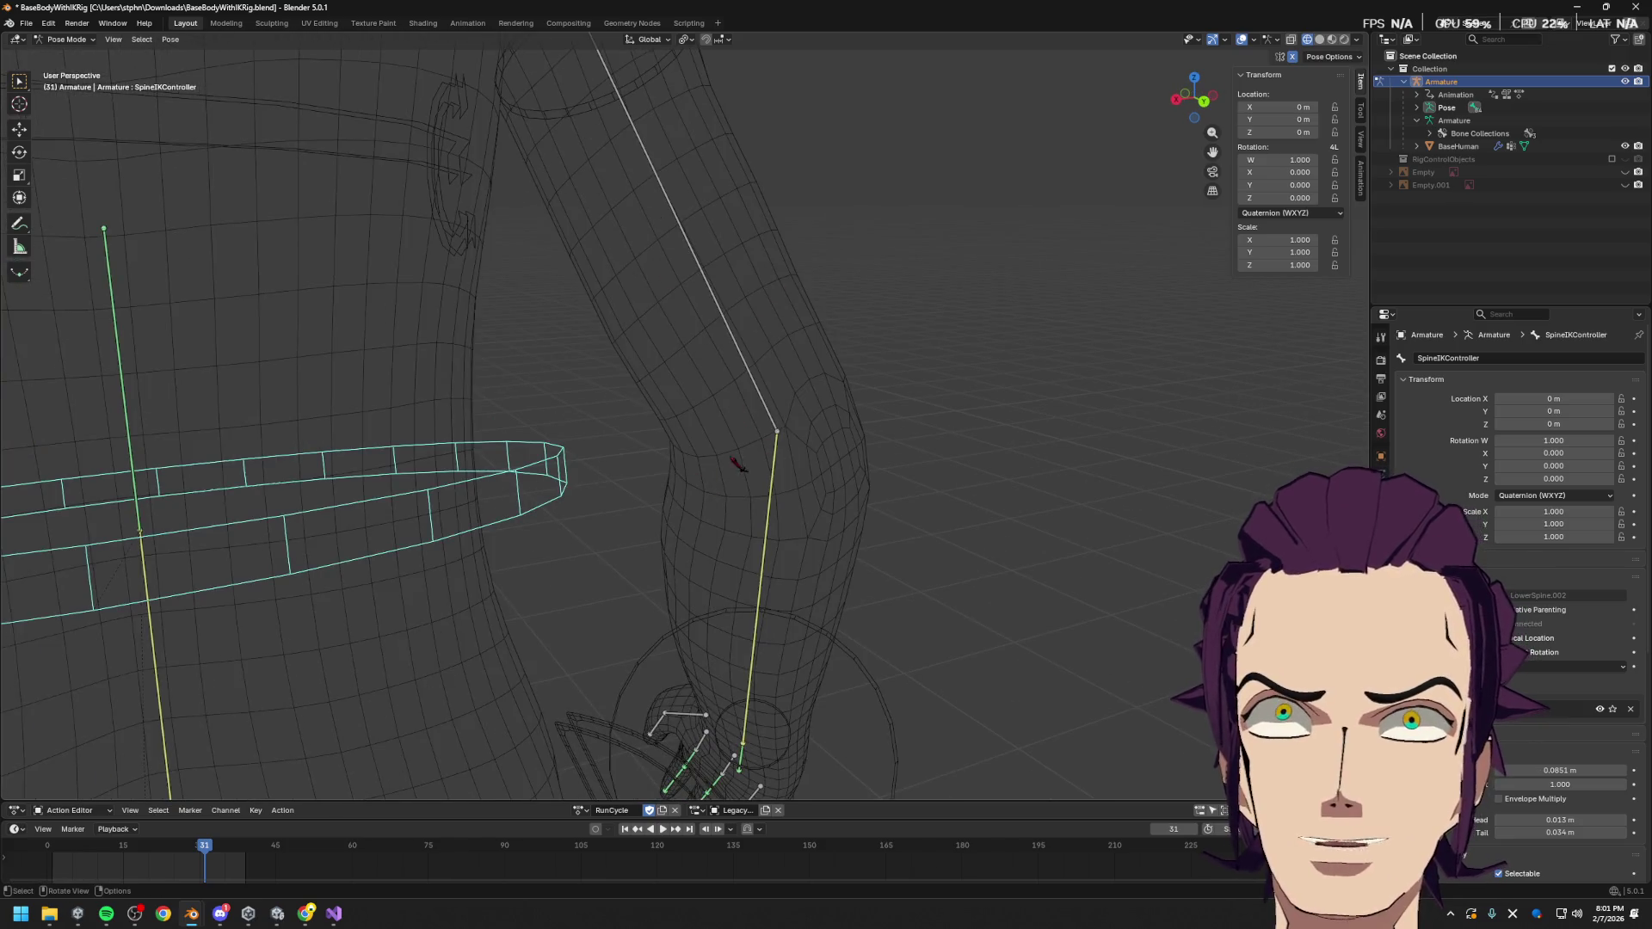
scroll(739, 465, "down", 5)
mouse_move(771, 483)
middle_mouse_down()
mouse_move(740, 516)
mouse_move(680, 534)
mouse_move(602, 465)
middle_mouse_up()
scroll(652, 508, "up", 3)
mouse_move(708, 564)
middle_mouse_down()
mouse_move(849, 510)
mouse_move(893, 570)
mouse_move(802, 499)
middle_mouse_up()
scroll(849, 509, "down", 3)
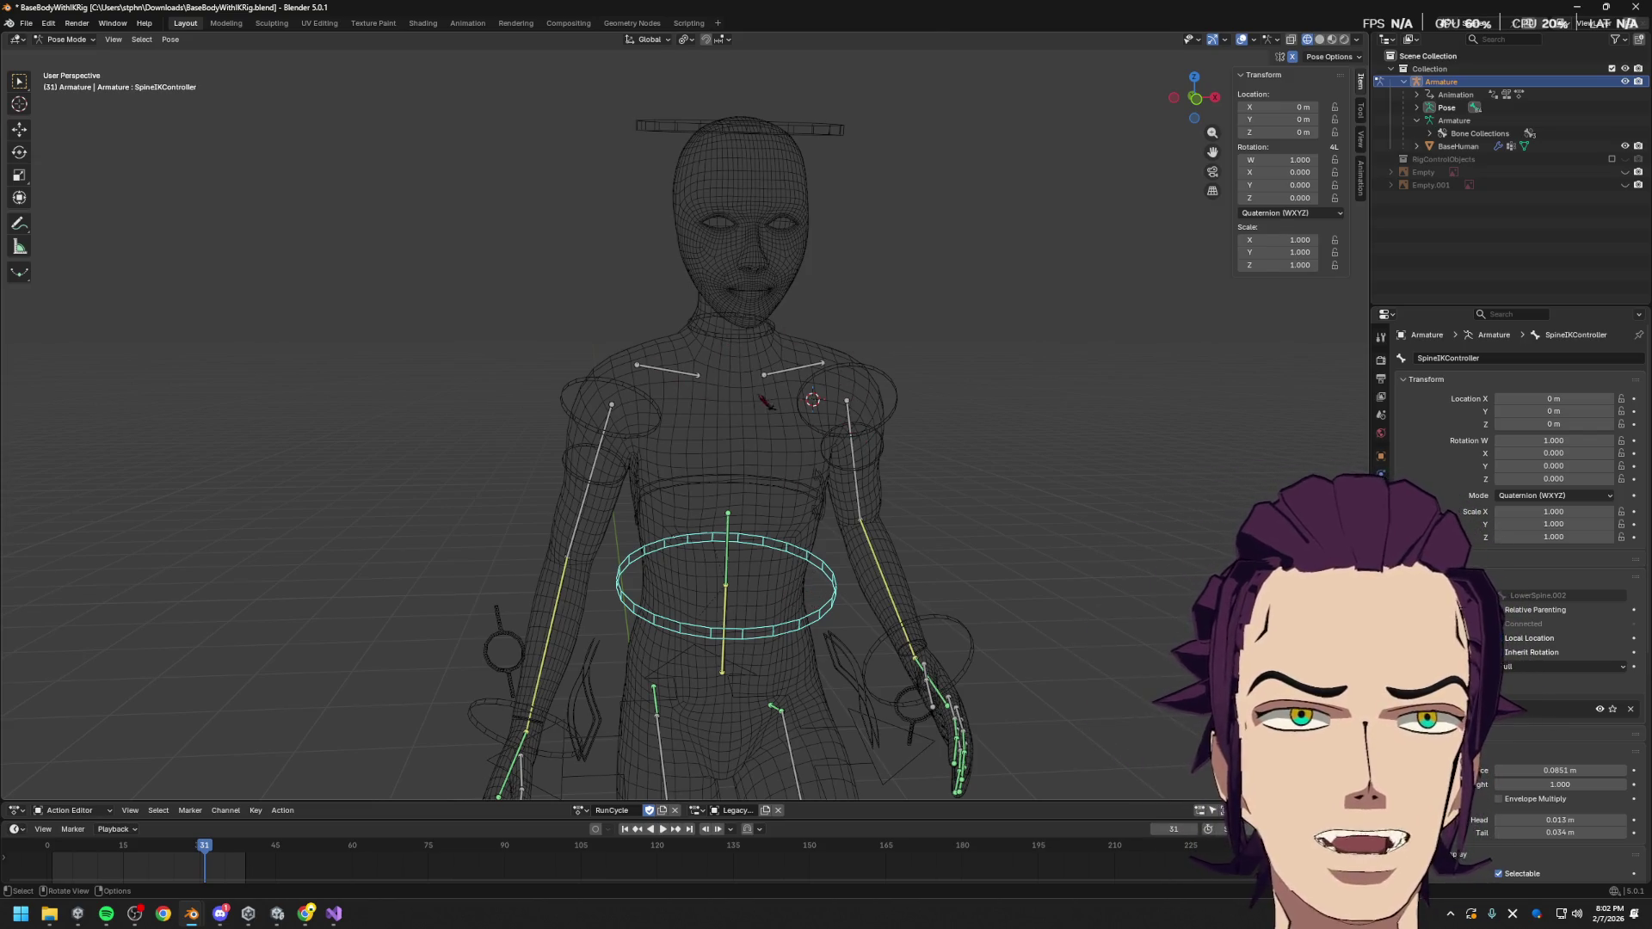
Select the RingFinger3_L bone and try a Z-axis rotation, then cancel it
scroll(602, 430, "up", 3)
mouse_move(602, 431)
middle_mouse_down()
mouse_move(706, 434)
mouse_move(594, 439)
middle_mouse_up()
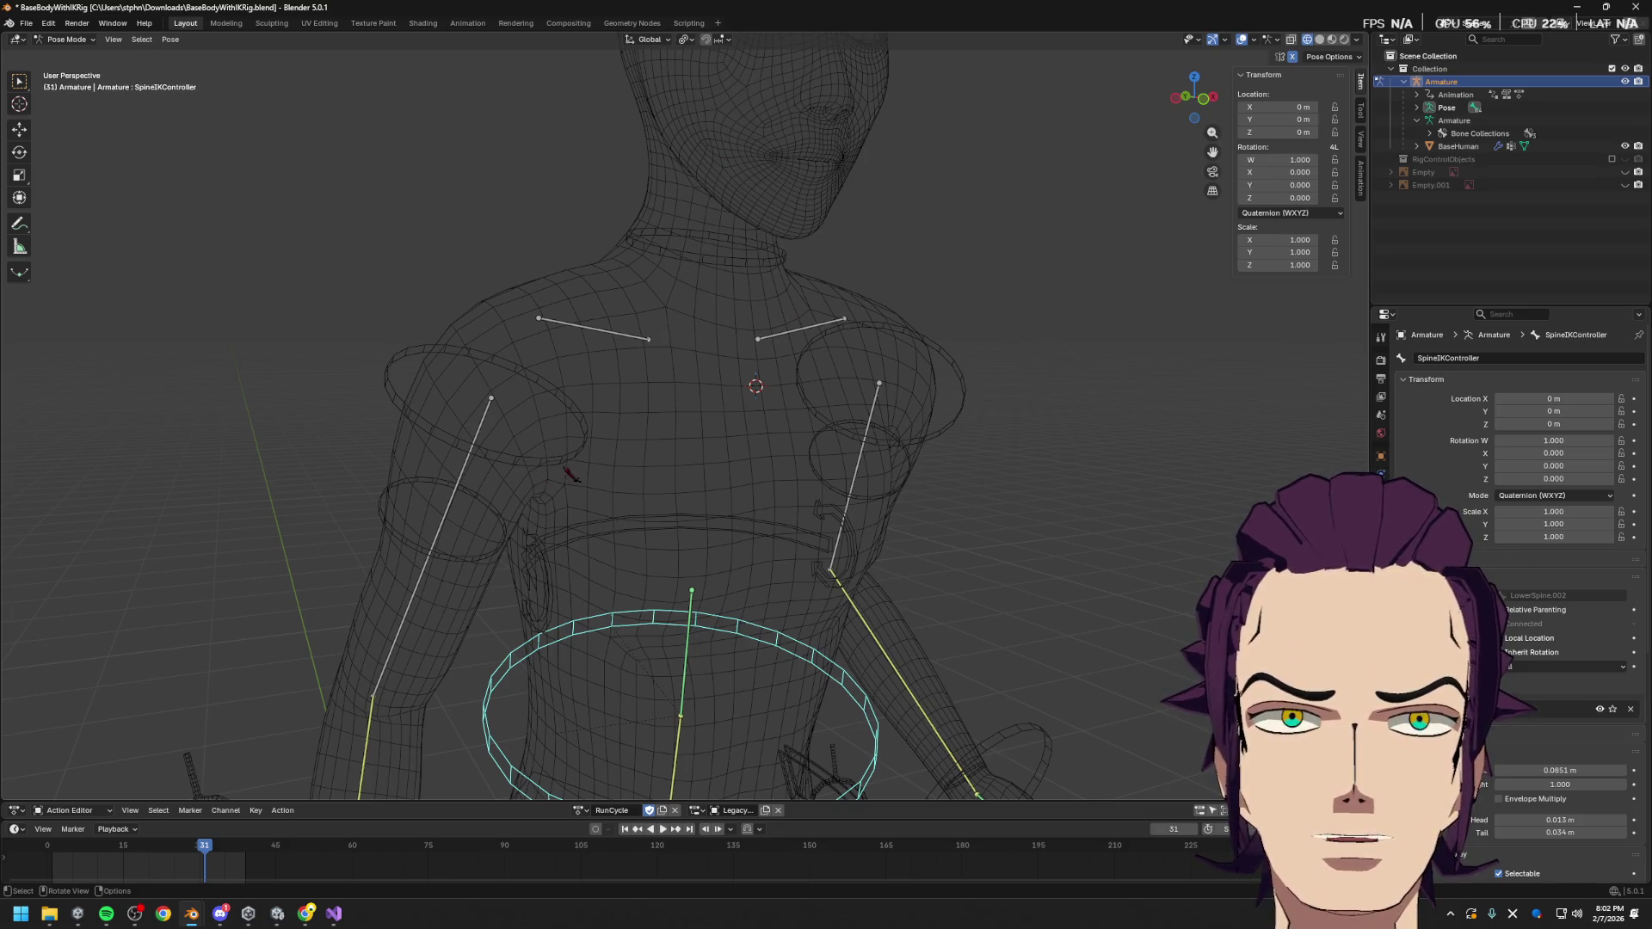
middle_click_drag(569, 472, 645, 499)
mouse_move(534, 503)
middle_mouse_down()
mouse_move(740, 499)
mouse_move(695, 514)
mouse_move(670, 489)
mouse_move(663, 362)
middle_mouse_up()
scroll(661, 360, "up", 5)
scroll(661, 360, "up", 2)
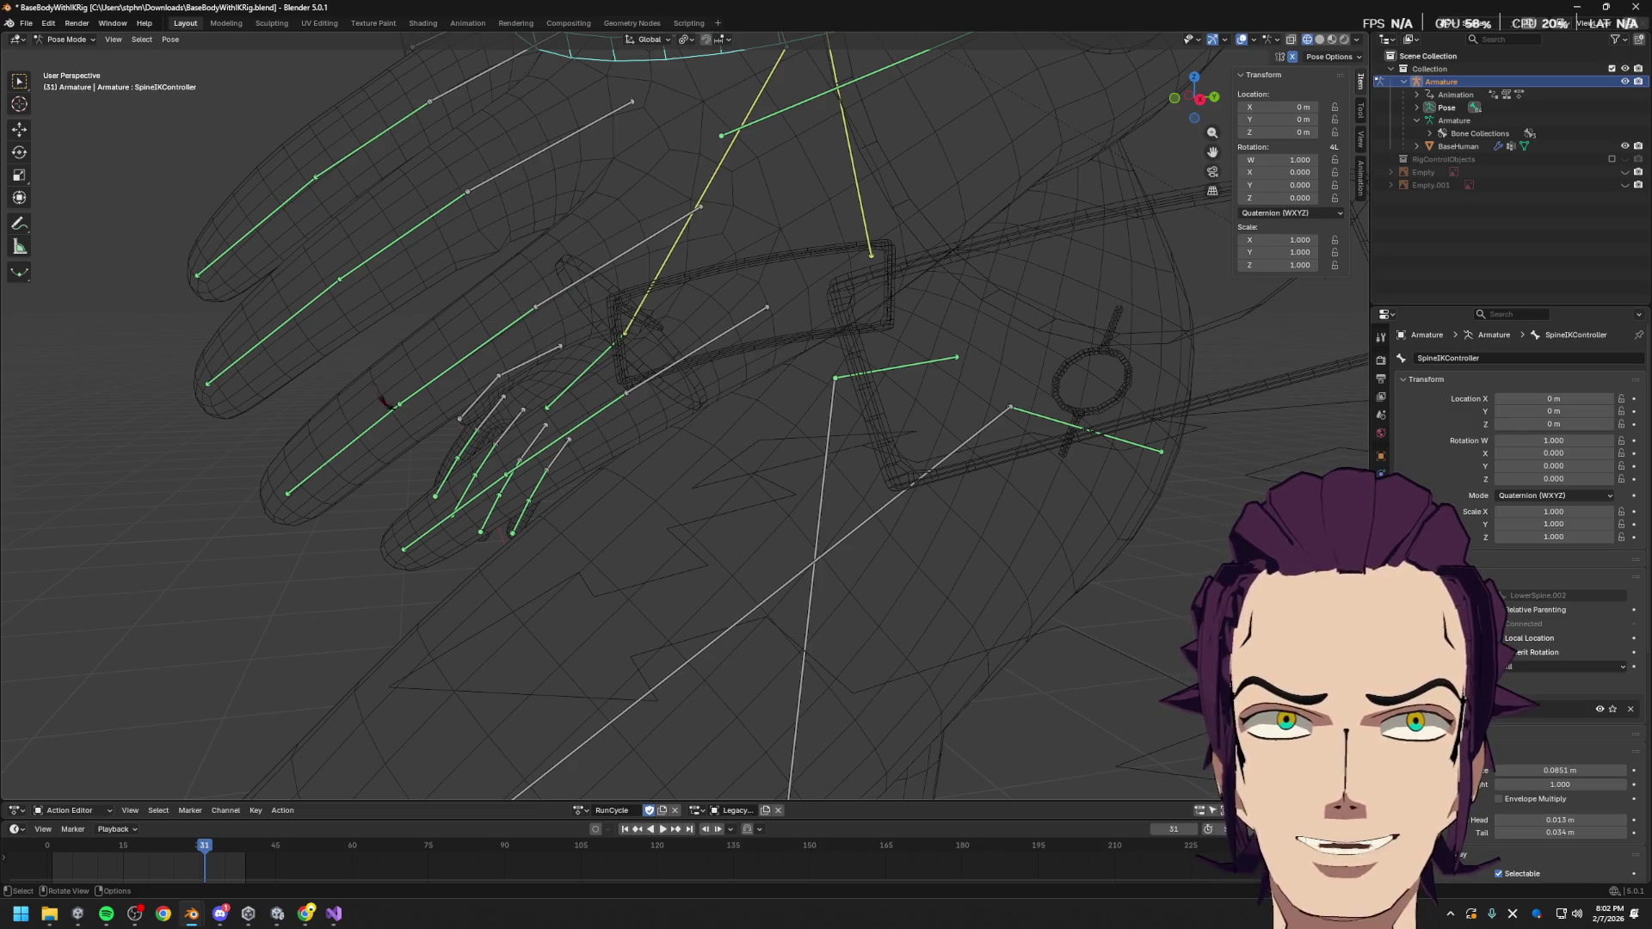
middle_click_drag(410, 396, 514, 418)
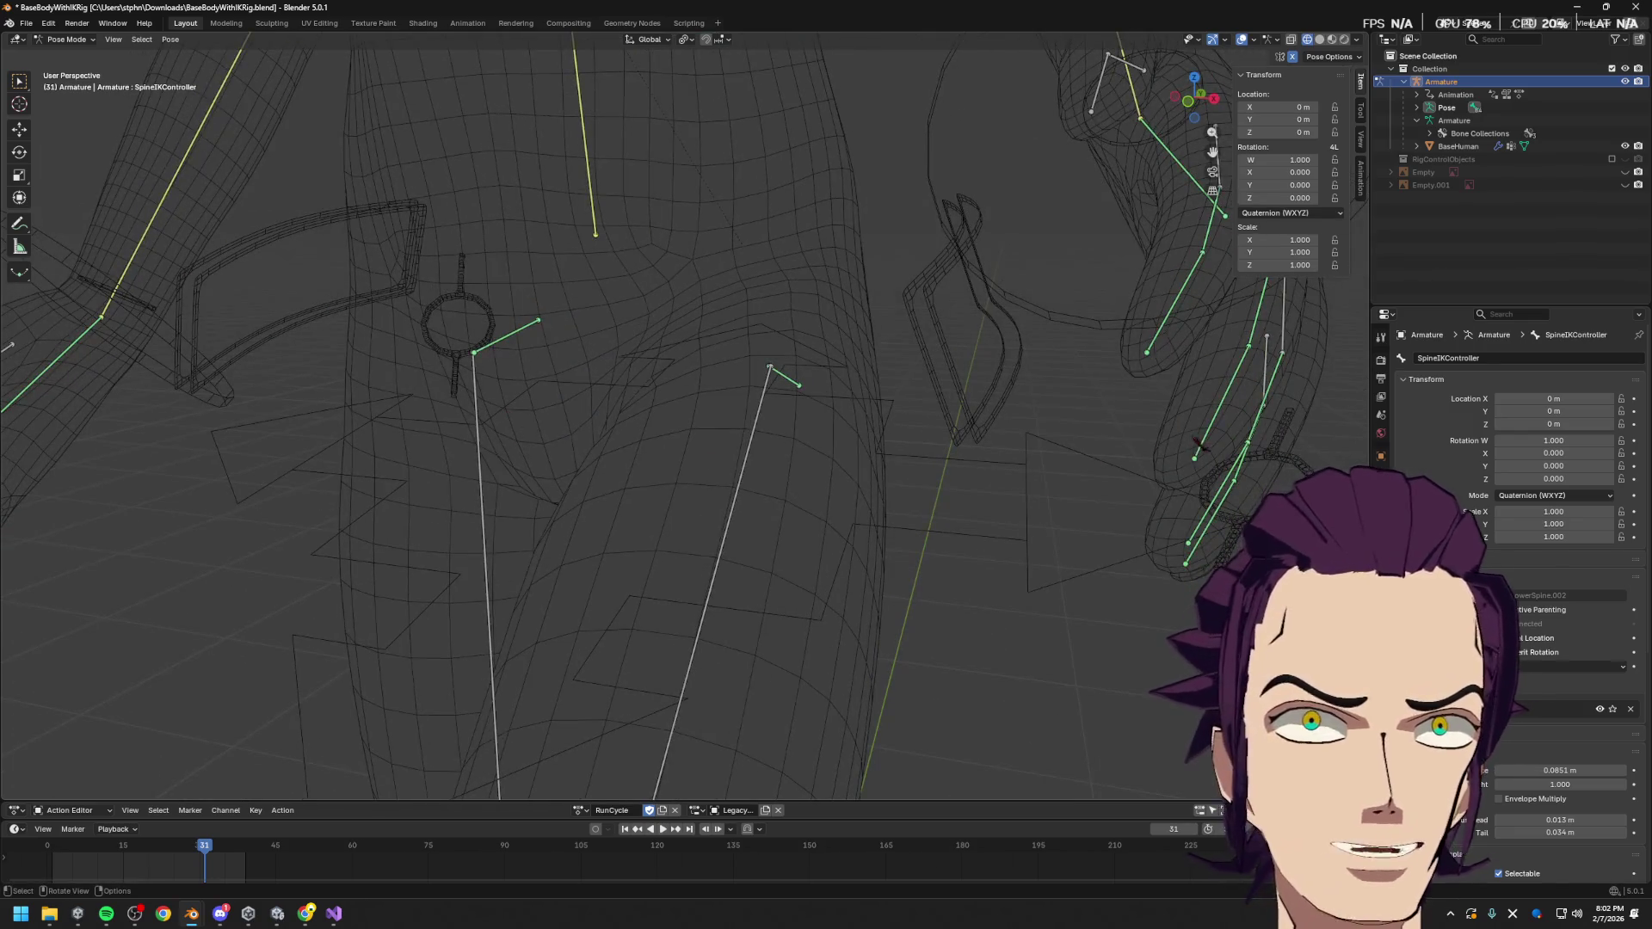
left_click(1248, 468)
key("r")
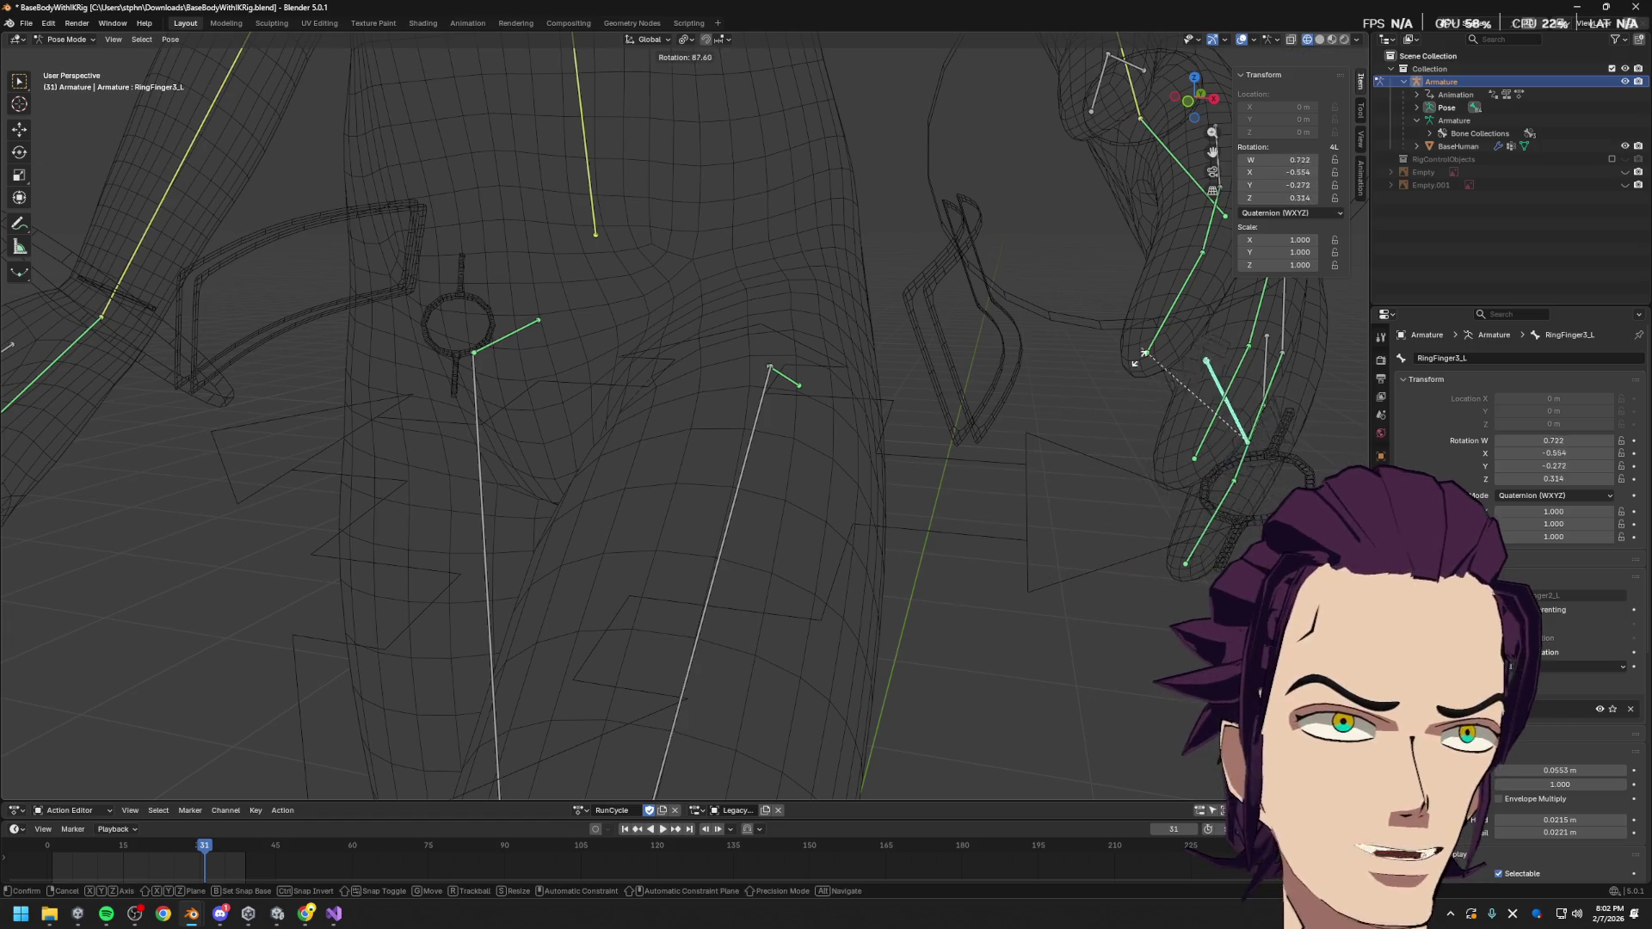
key("z")
key("Escape")
Curl the RingFinger3_L tip 110° with a trackball rotation and check the bent hand
mouse_move(990, 560)
middle_mouse_down()
mouse_move(1004, 594)
mouse_move(1119, 654)
mouse_move(1154, 509)
mouse_move(1095, 565)
mouse_move(819, 554)
middle_mouse_up()
key("r")
key("z")
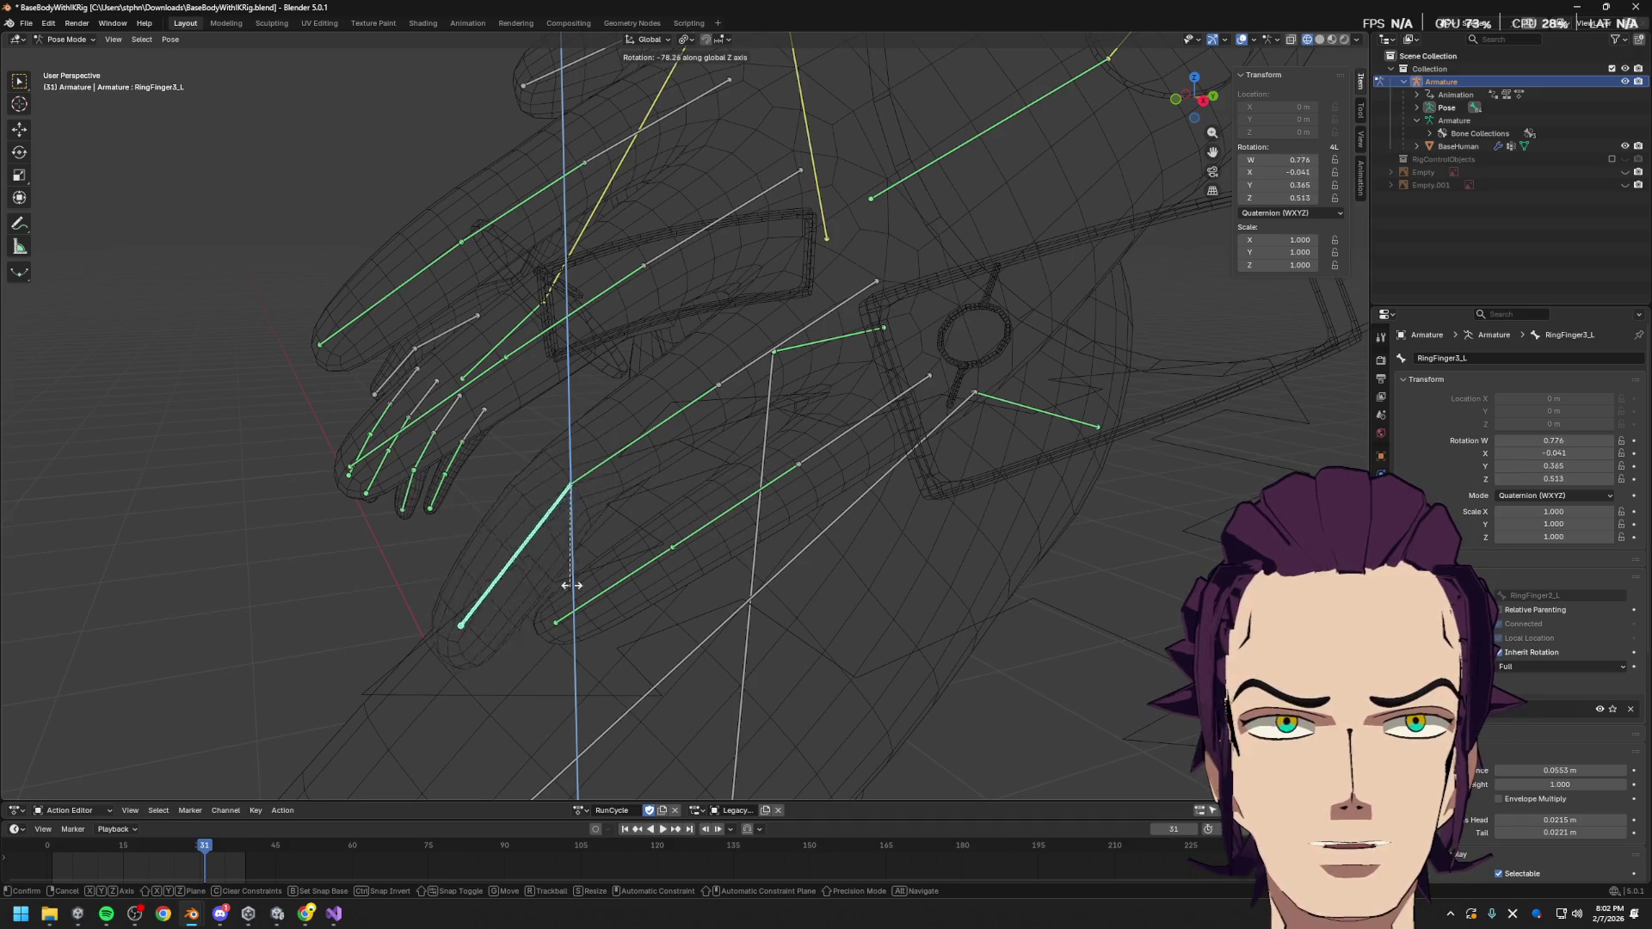
key("Escape")
middle_click_drag(641, 497, 720, 505)
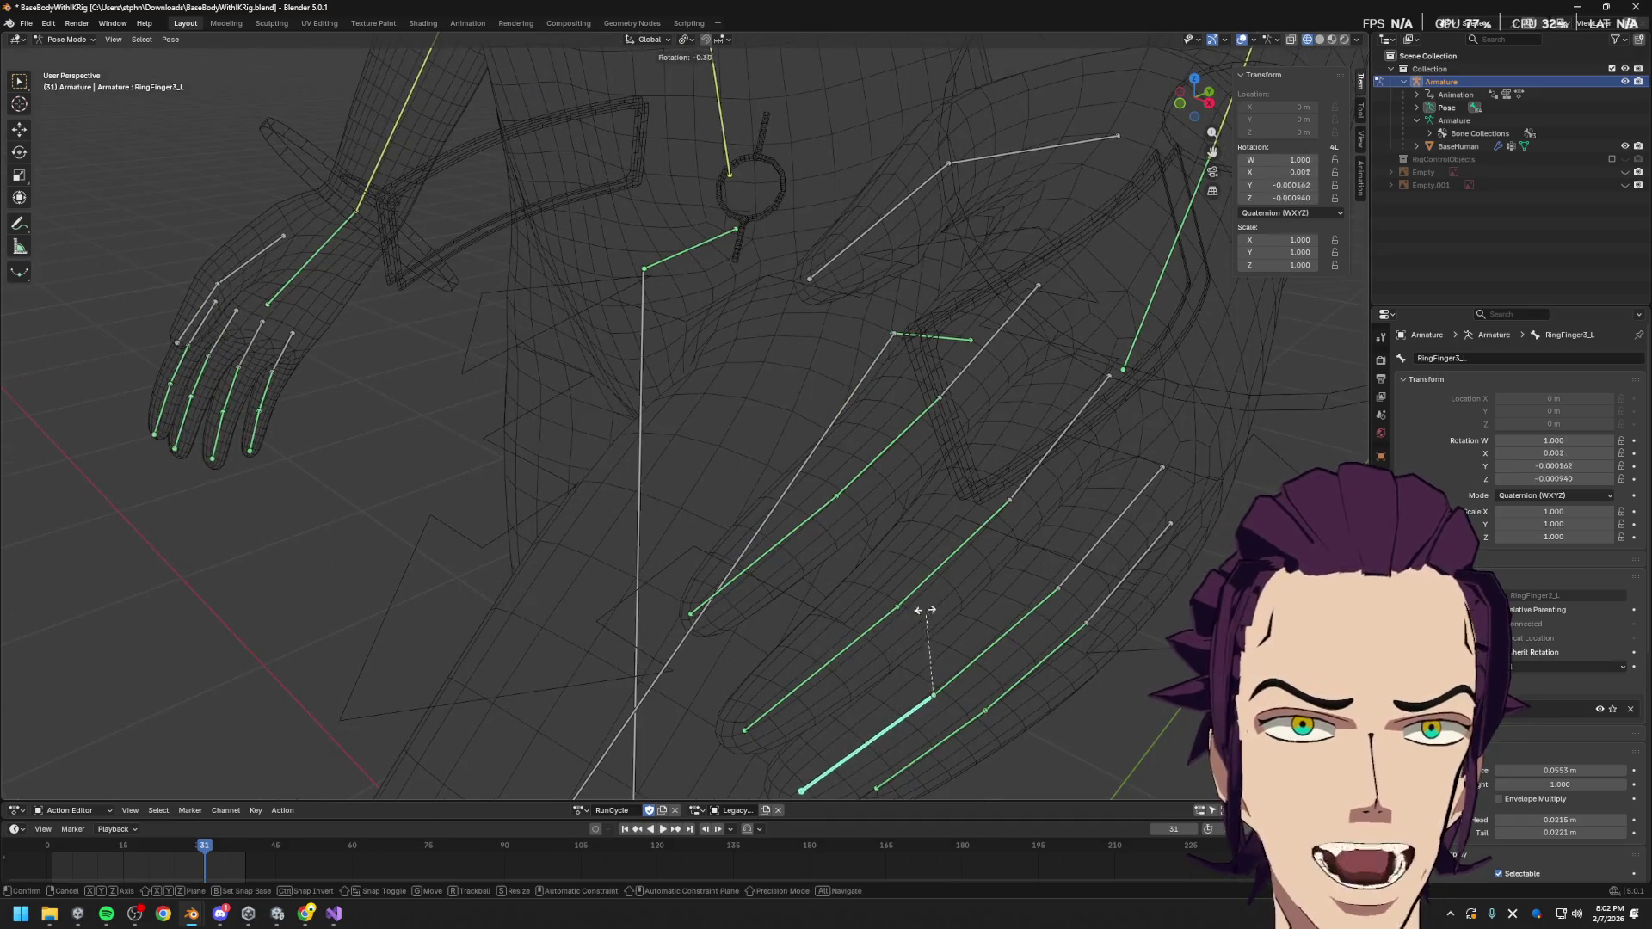
middle_click_drag(1022, 582, 1101, 661)
key("r")
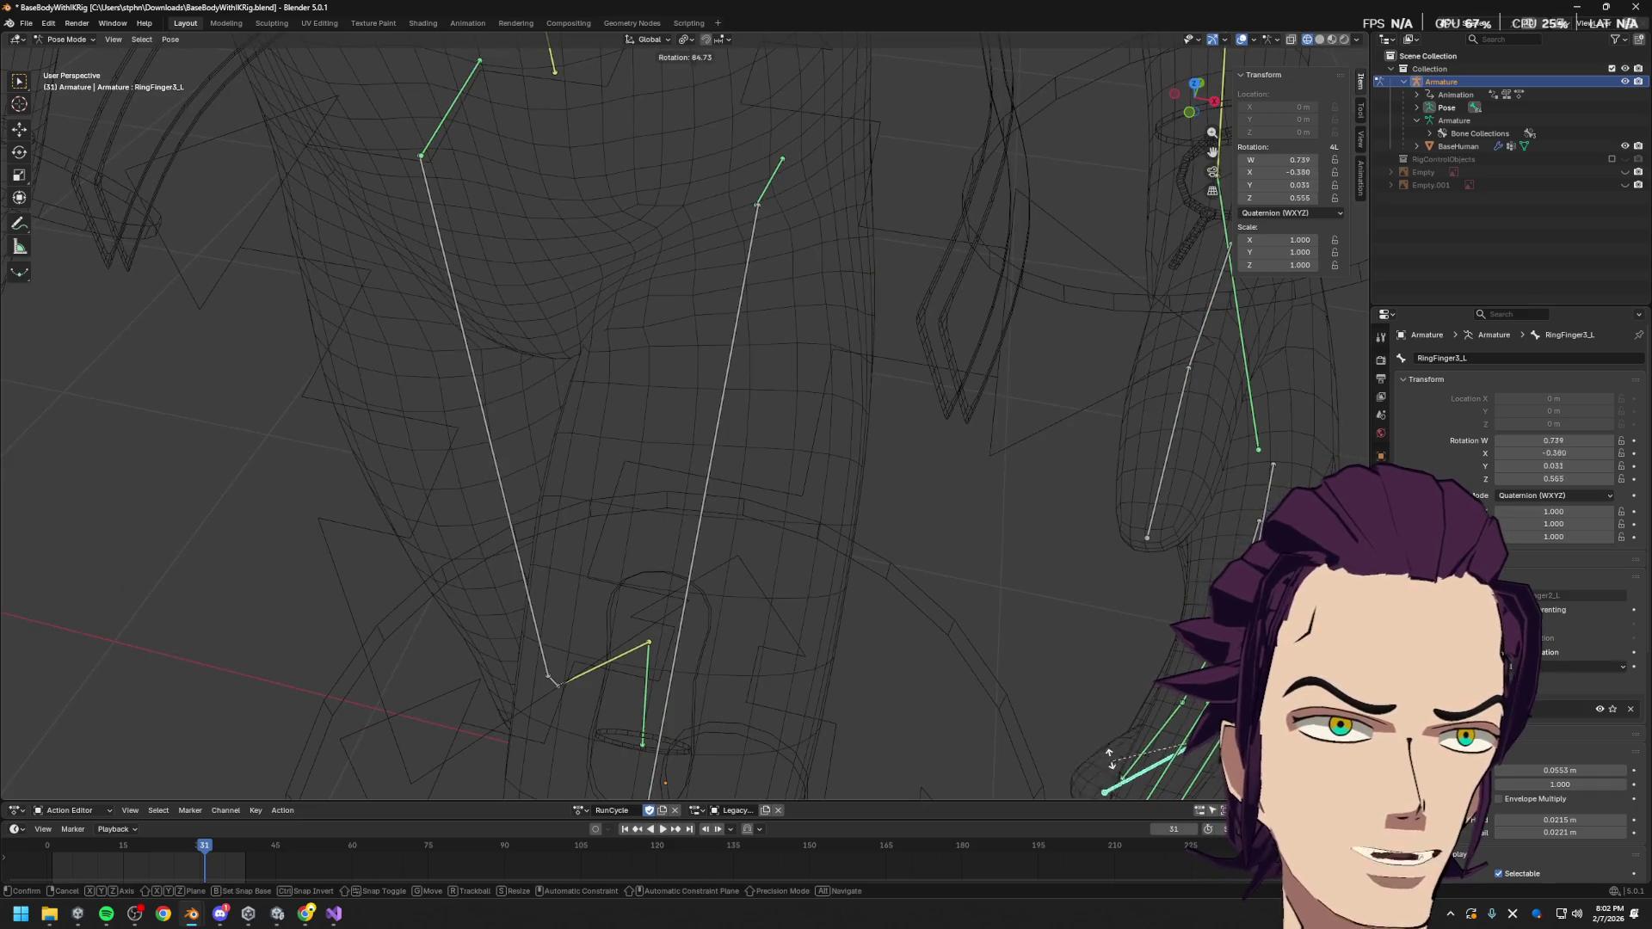
left_click(1076, 718)
middle_click_drag(1075, 718, 908, 632)
key("r")
key("r")
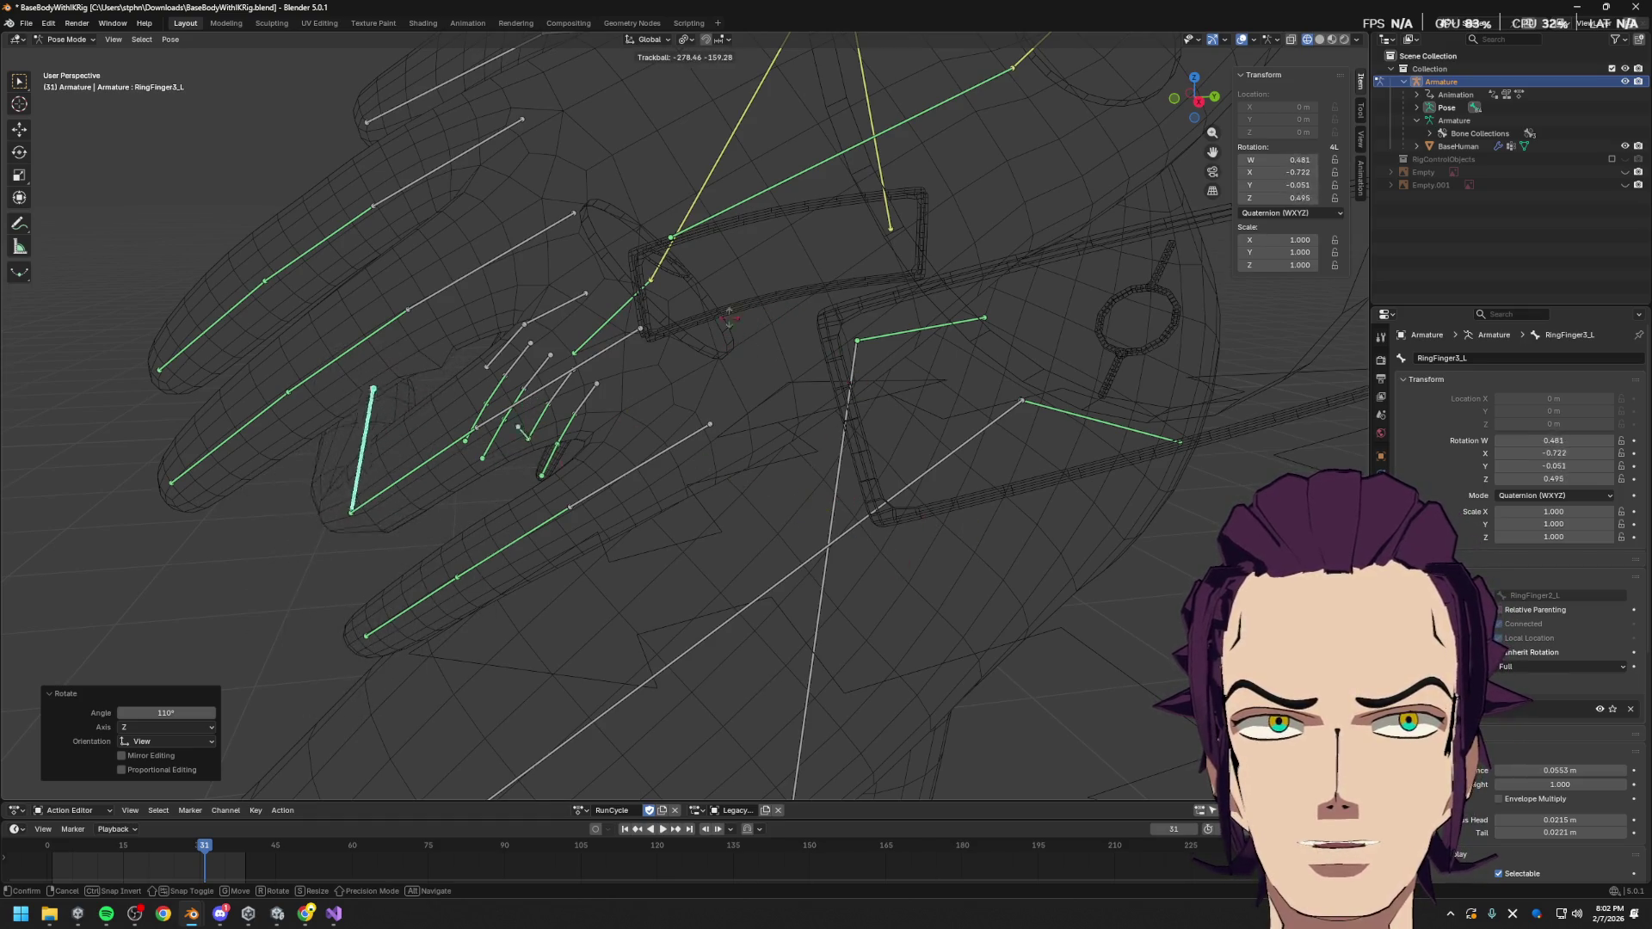
key("Escape")
Select Forearm_L, test rotating it, then cancel and zoom out to the whole body
middle_click_drag(697, 321, 947, 250)
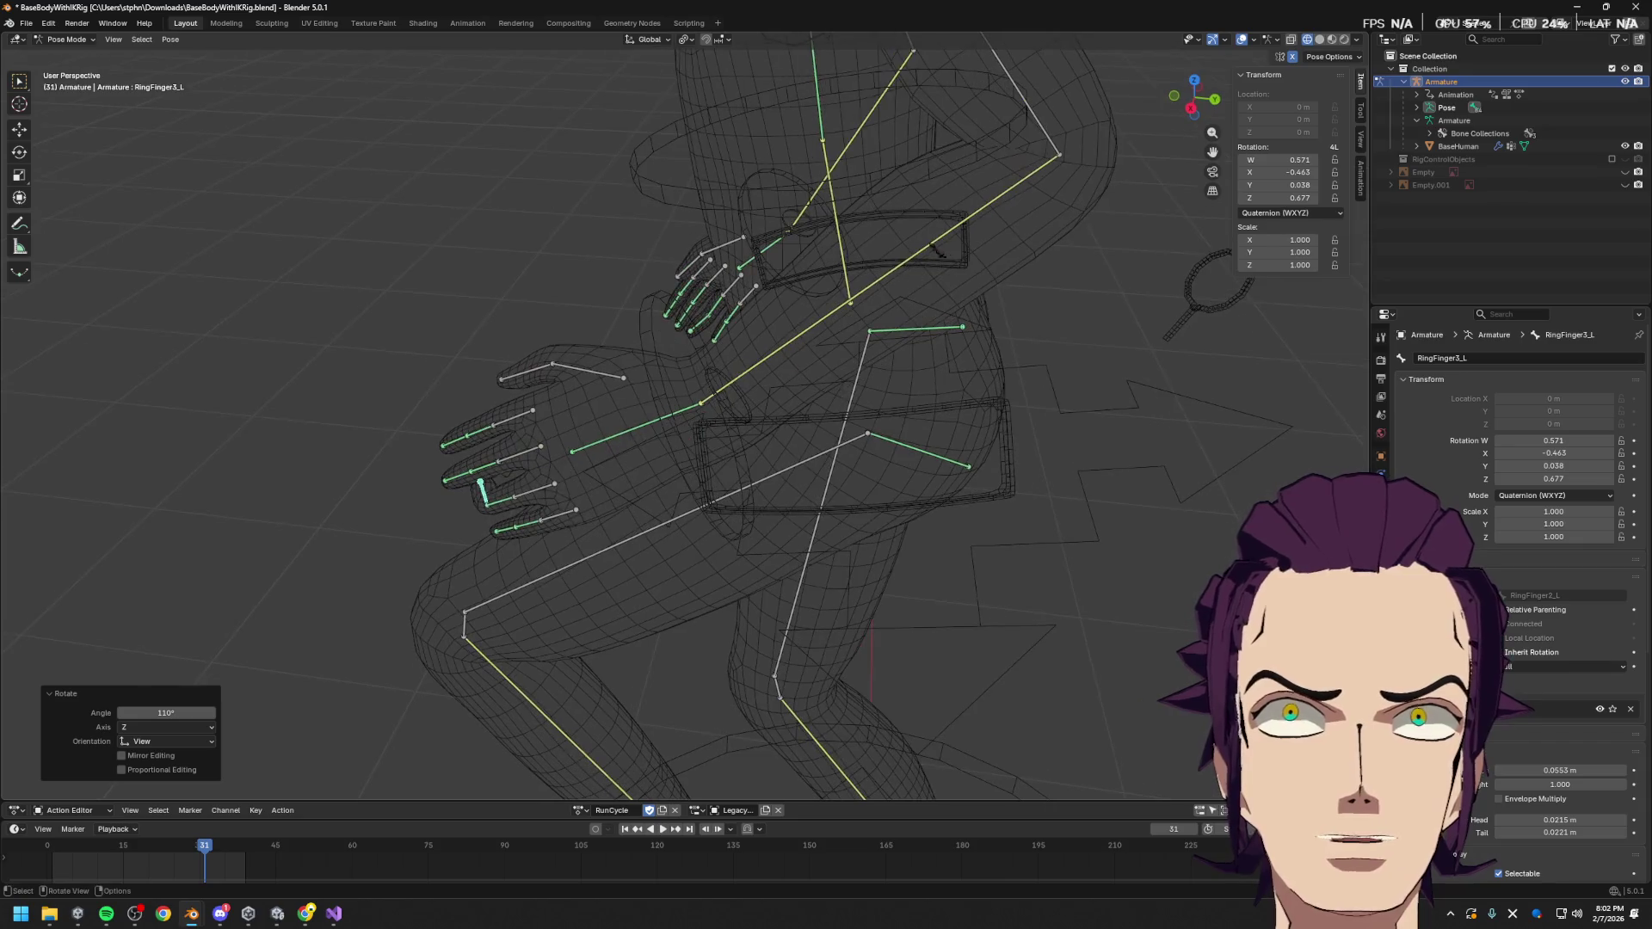
left_click(955, 212)
left_click(985, 222)
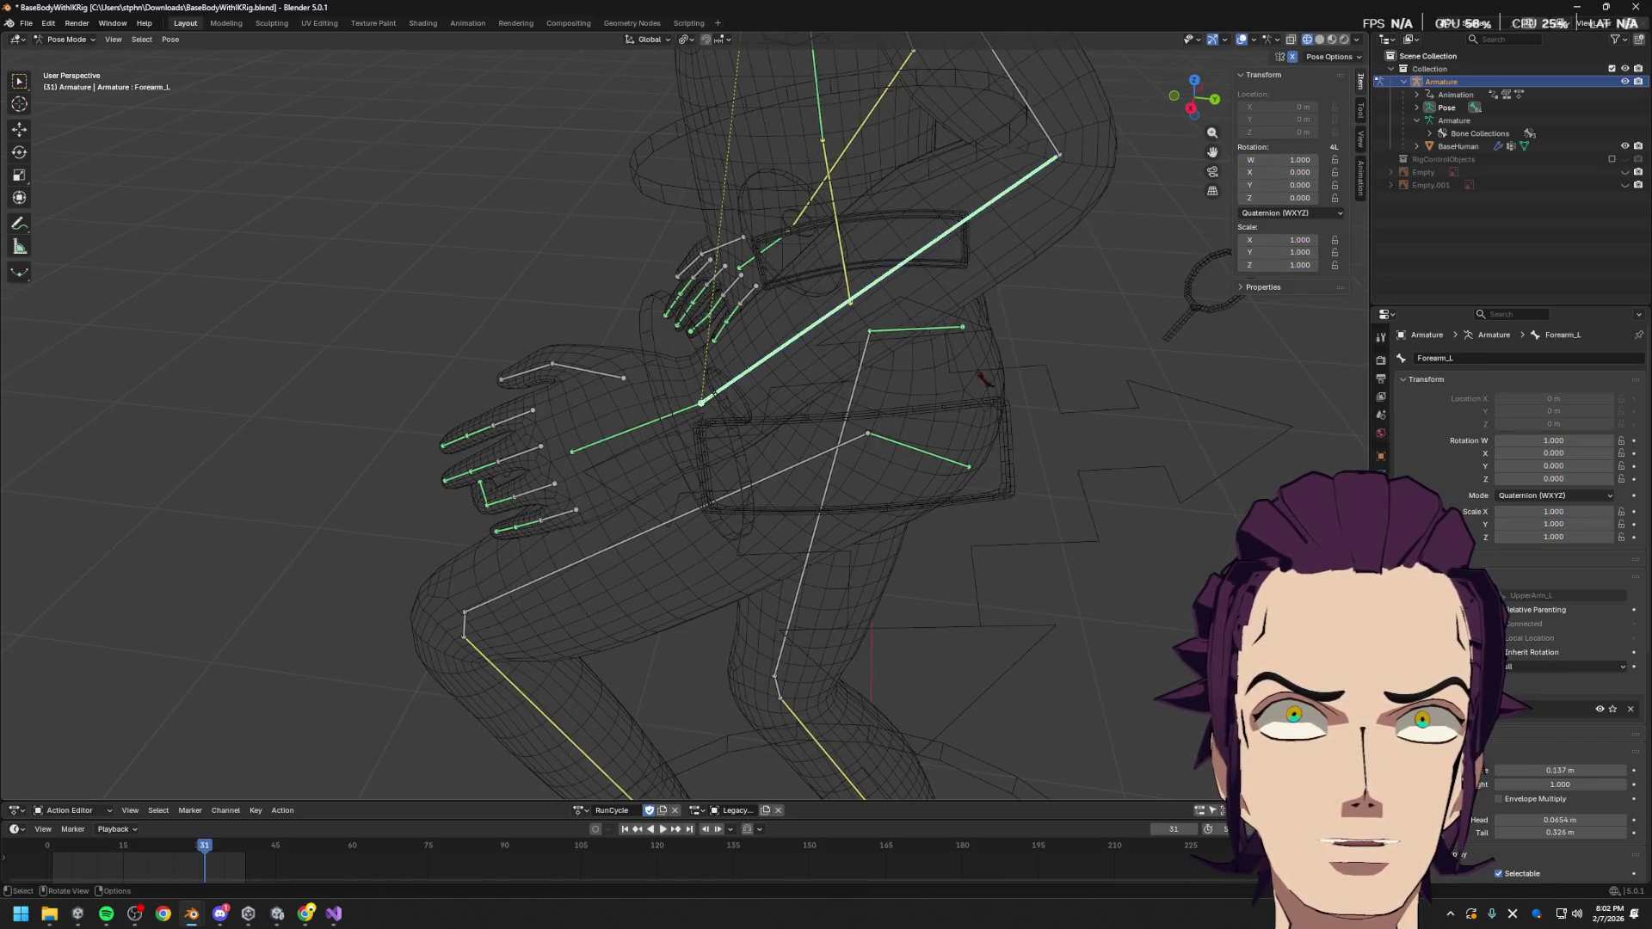
middle_click_drag(998, 356, 940, 436)
key("r")
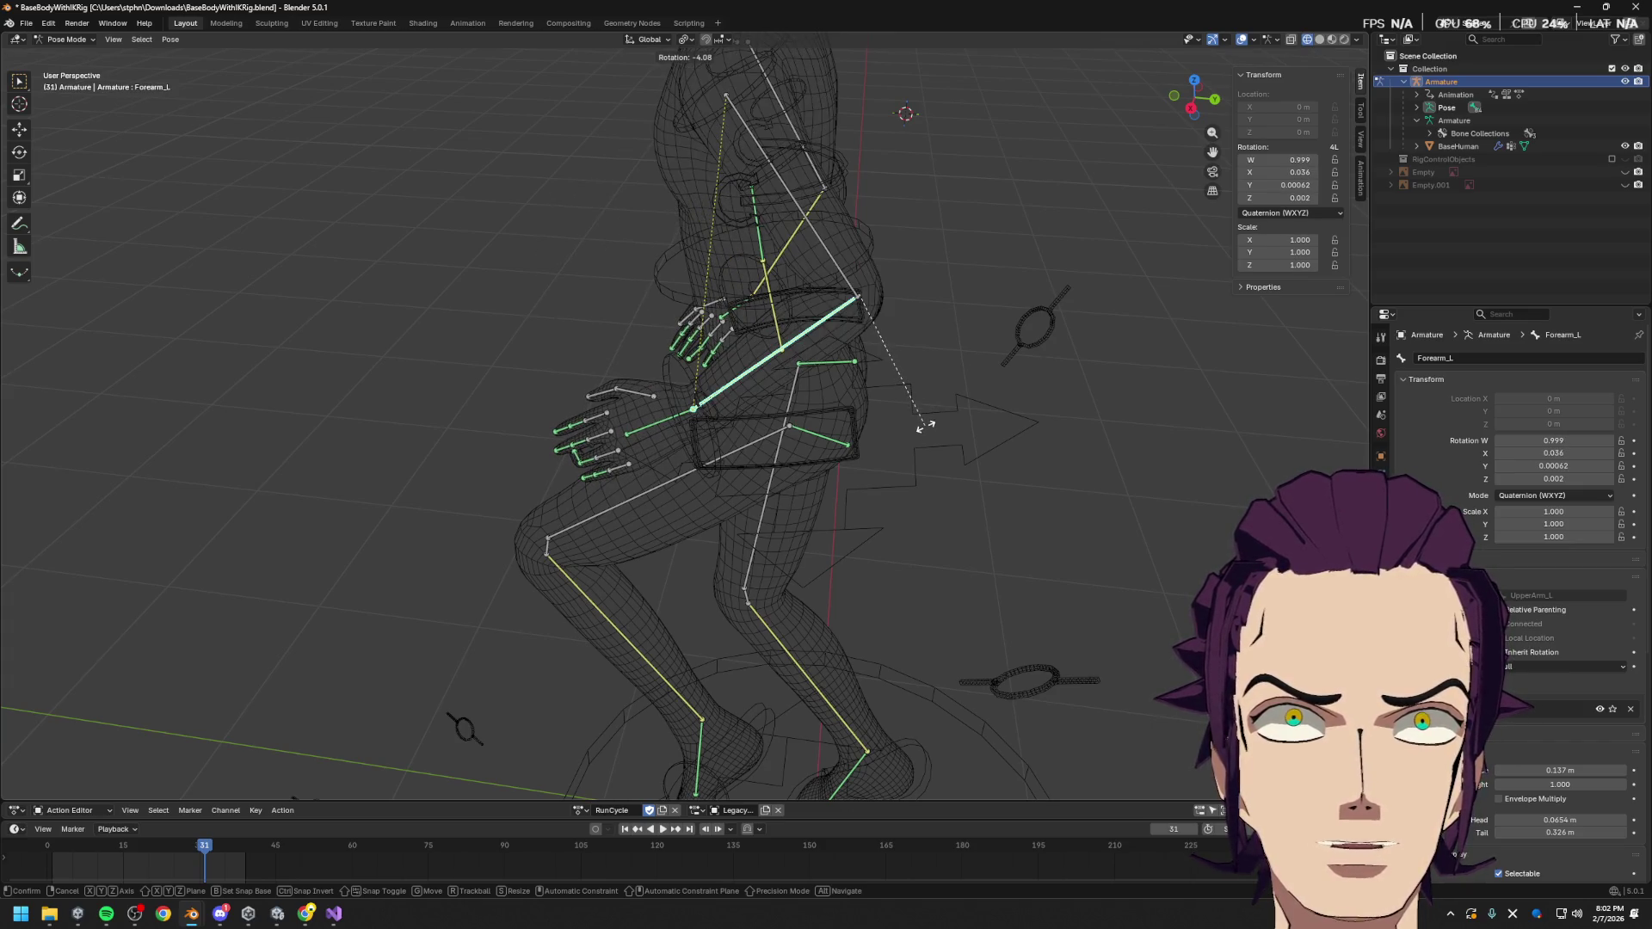
key("Escape")
mouse_move(925, 426)
middle_mouse_down()
mouse_move(818, 413)
mouse_move(747, 430)
middle_mouse_up()
scroll(747, 430, "down", 4)
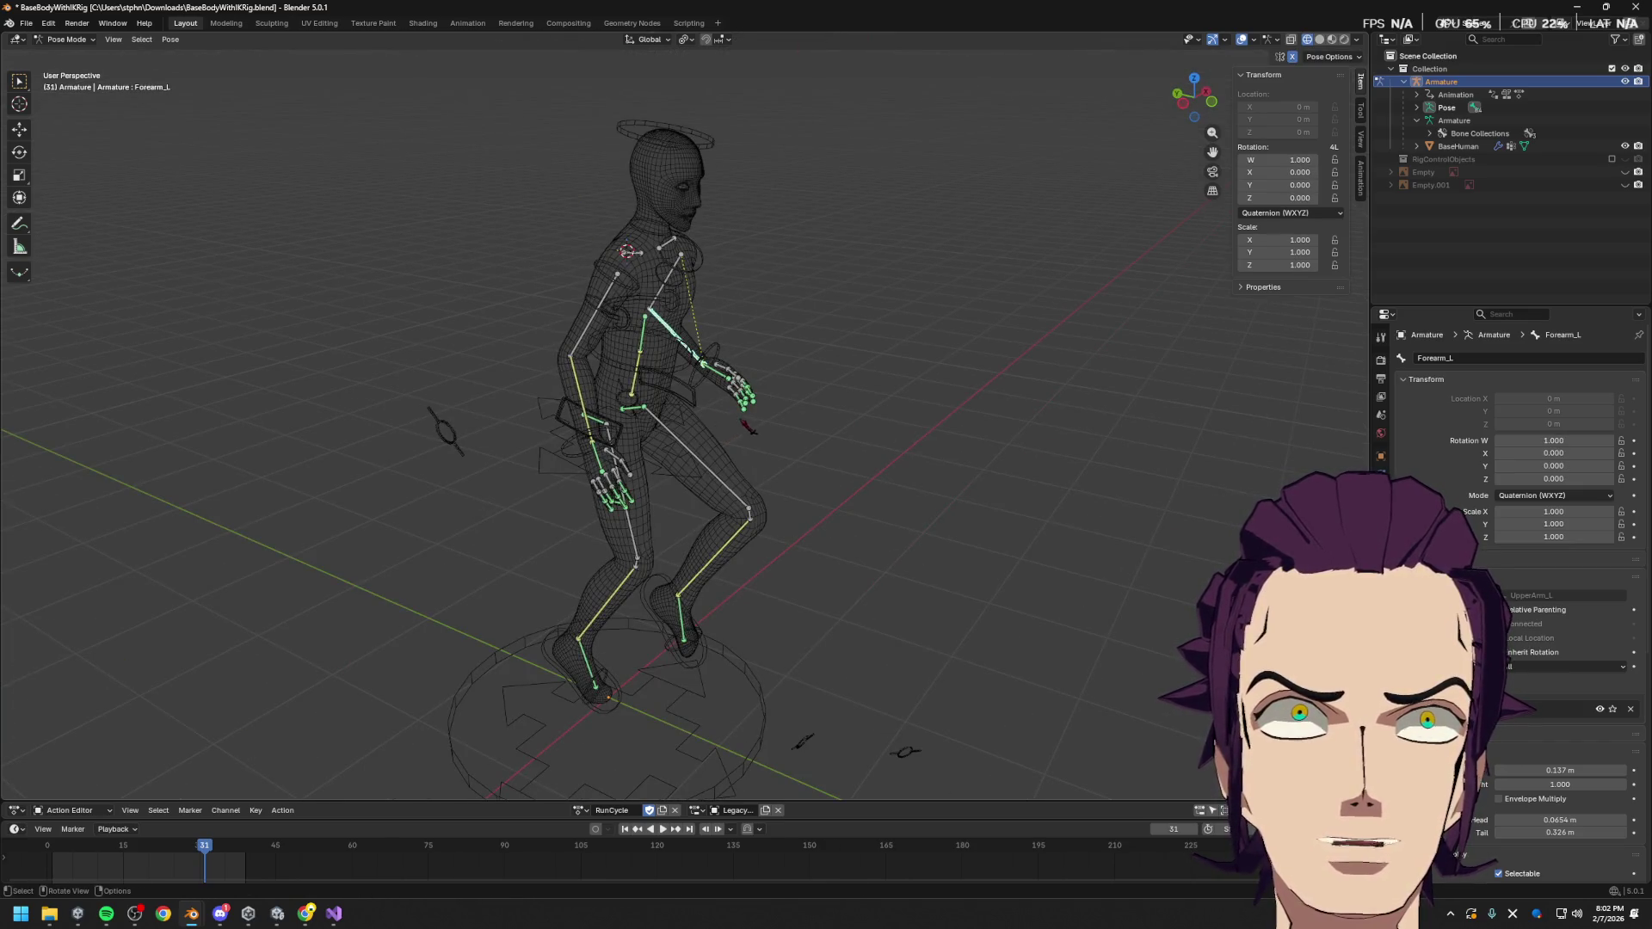
Orbit, pan and zoom around the posed figure's head, legs, torso and left arm
scroll(747, 430, "up", 10)
mouse_move(693, 447)
middle_mouse_down()
mouse_move(572, 436)
mouse_move(719, 618)
mouse_move(543, 553)
mouse_move(538, 396)
mouse_move(497, 226)
middle_mouse_up()
scroll(542, 553, "down", 3)
mouse_move(708, 552)
middle_mouse_down()
mouse_move(904, 395)
mouse_move(891, 117)
mouse_move(755, 507)
mouse_move(689, 516)
mouse_move(820, 593)
mouse_move(820, 350)
mouse_move(709, 369)
mouse_move(810, 345)
middle_mouse_up()
middle_click_drag(619, 443, 676, 447)
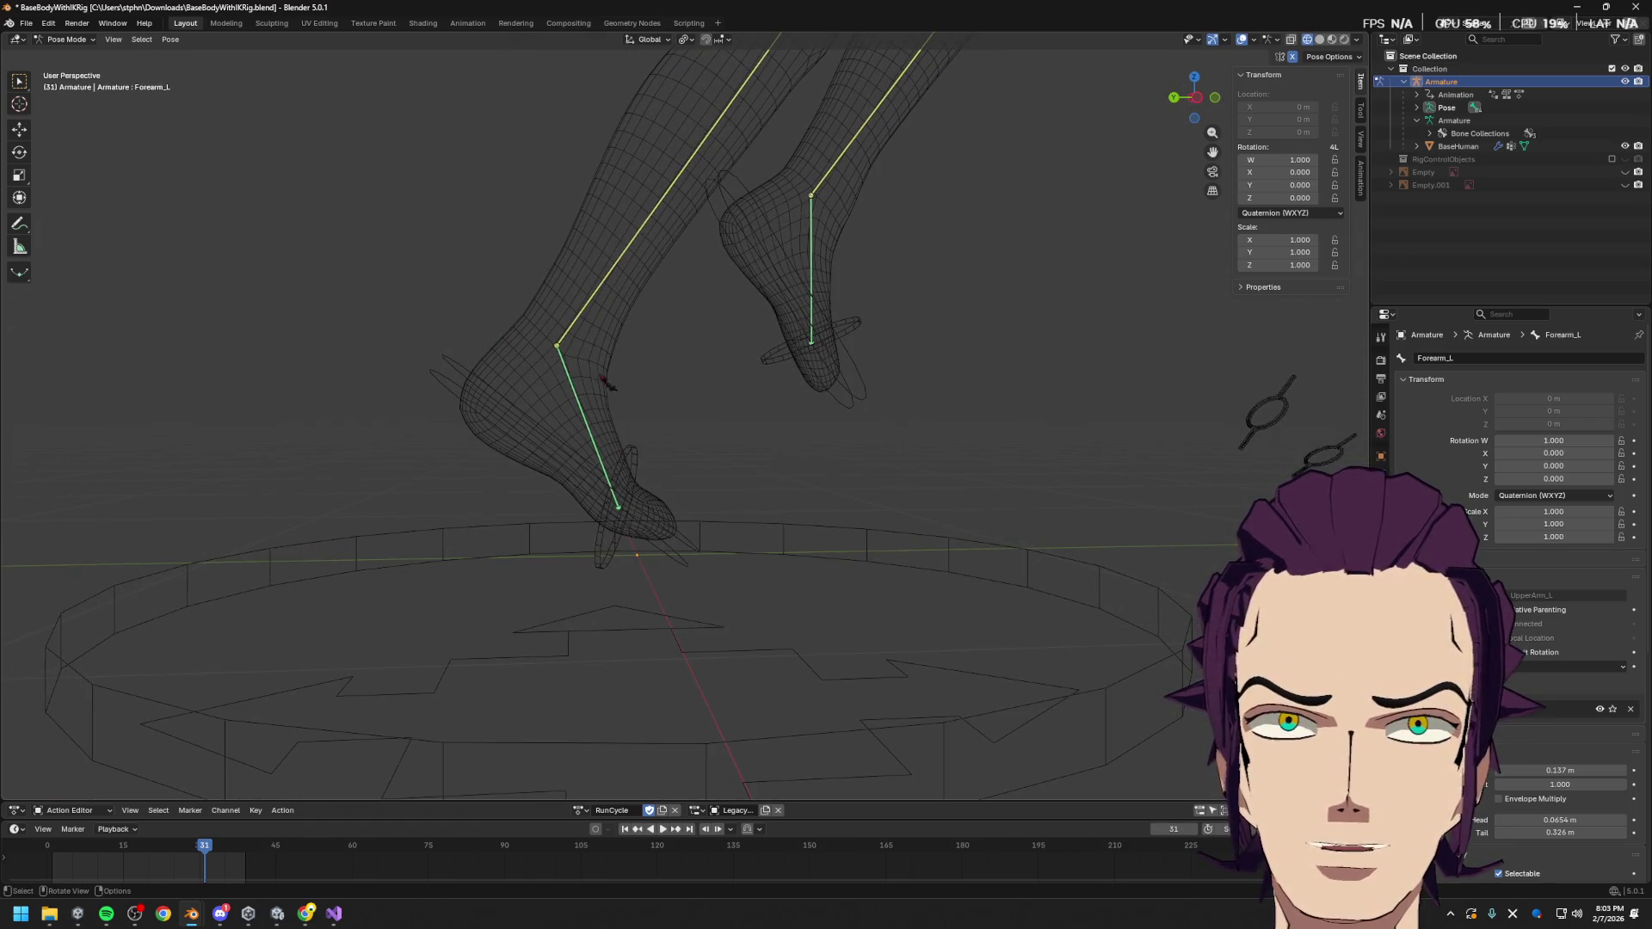
mouse_move(697, 478)
middle_mouse_down()
mouse_move(633, 517)
mouse_move(657, 457)
mouse_move(637, 405)
mouse_move(568, 327)
mouse_move(577, 241)
middle_mouse_up()
scroll(672, 551, "up", 3)
scroll(568, 327, "down", 4)
scroll(577, 413, "up", 4)
middle_click_drag(685, 503, 656, 492)
scroll(656, 493, "up", 3)
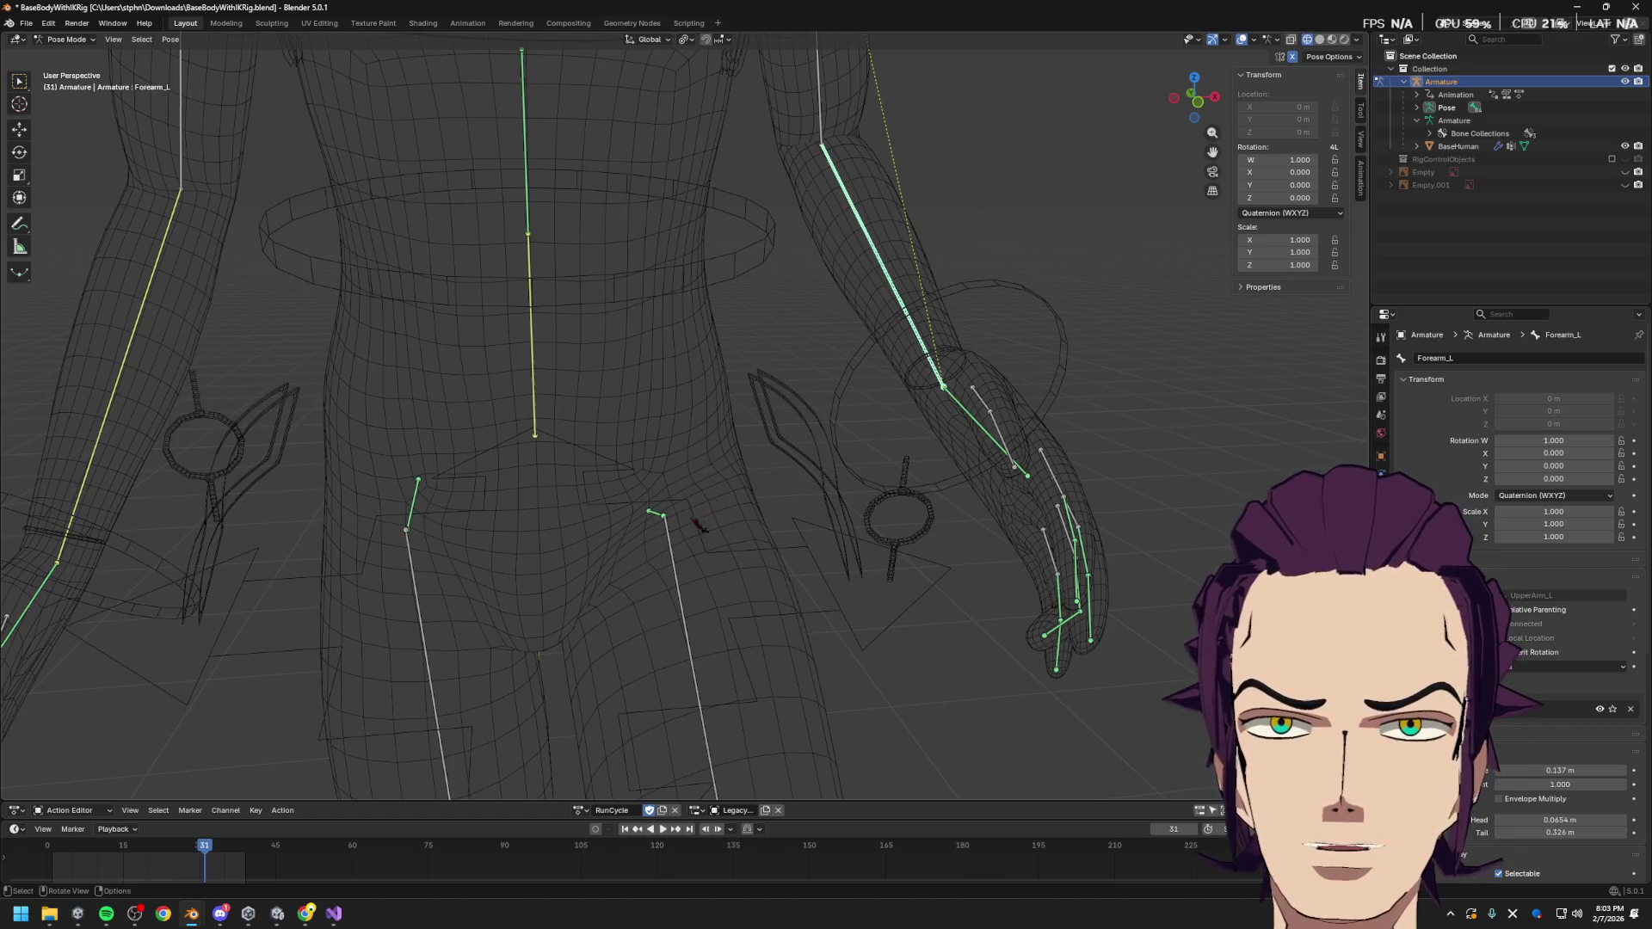
middle_click_drag(702, 542, 722, 507)
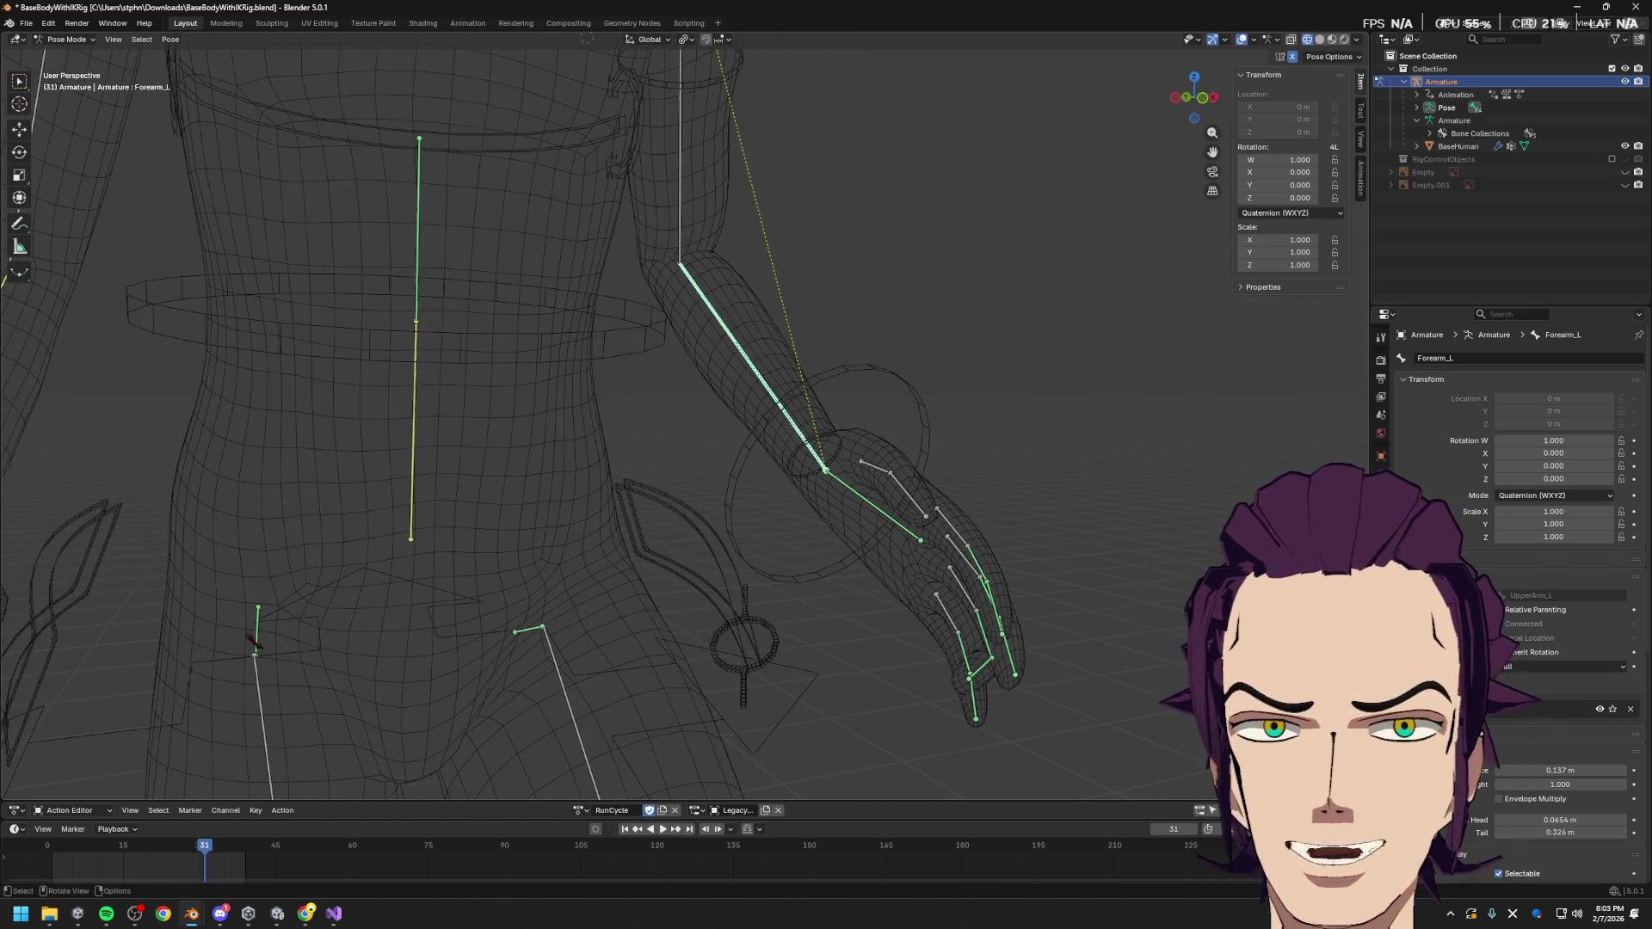
middle_click_drag(499, 663, 551, 534, "shift")
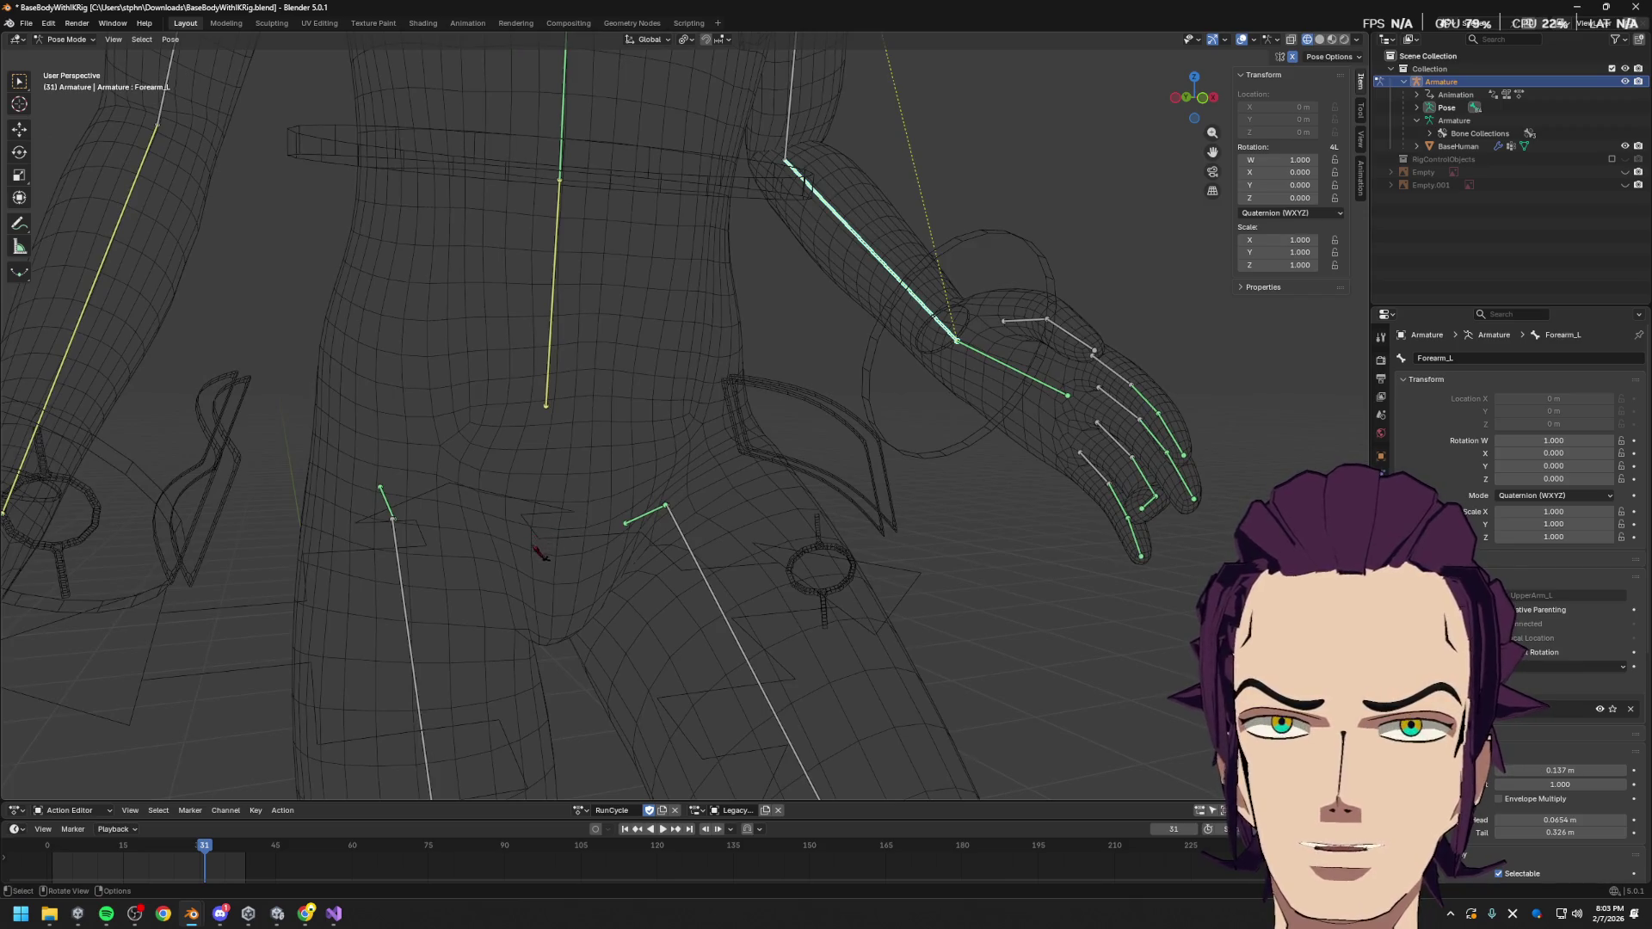
middle_click_drag(660, 600, 633, 392, "shift")
mouse_move(587, 560)
middle_mouse_down()
mouse_move(579, 480)
mouse_move(586, 549)
middle_mouse_up()
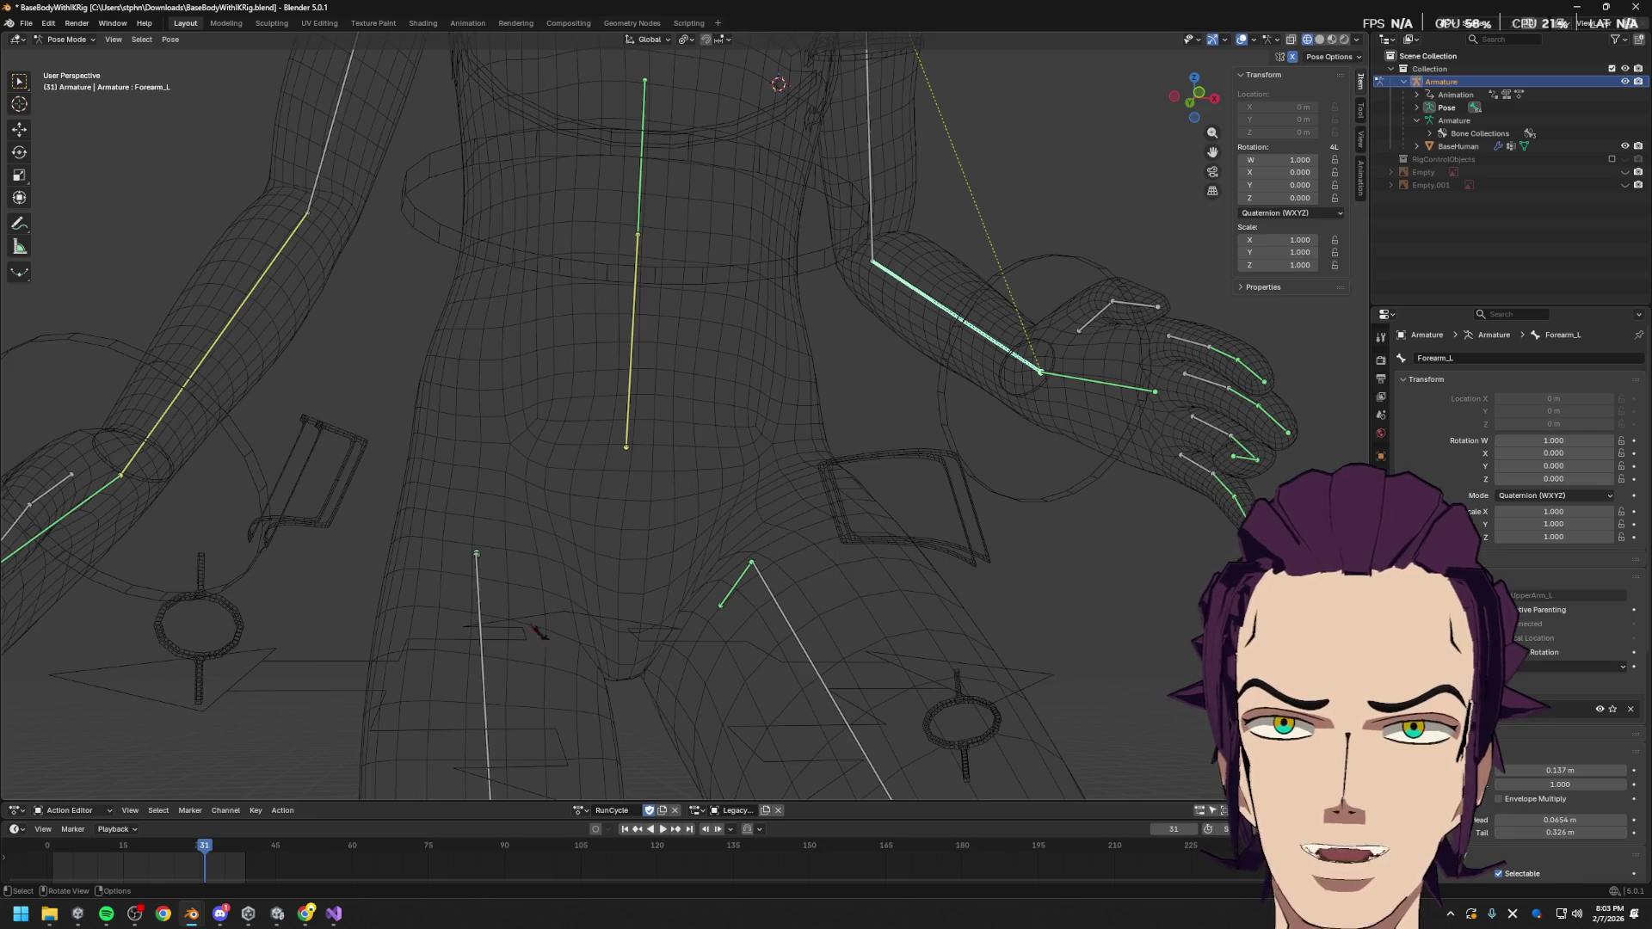
Leave Pose Mode through the Ctrl+Tab mode menu and zoom out to the whole figure
key("ctrl+Tab")
left_click(465, 594)
scroll(676, 463, "down", 3)
key("ctrl+Tab")
key("ctrl+Tab")
scroll(821, 362, "down", 2)
scroll(821, 362, "down", 2)
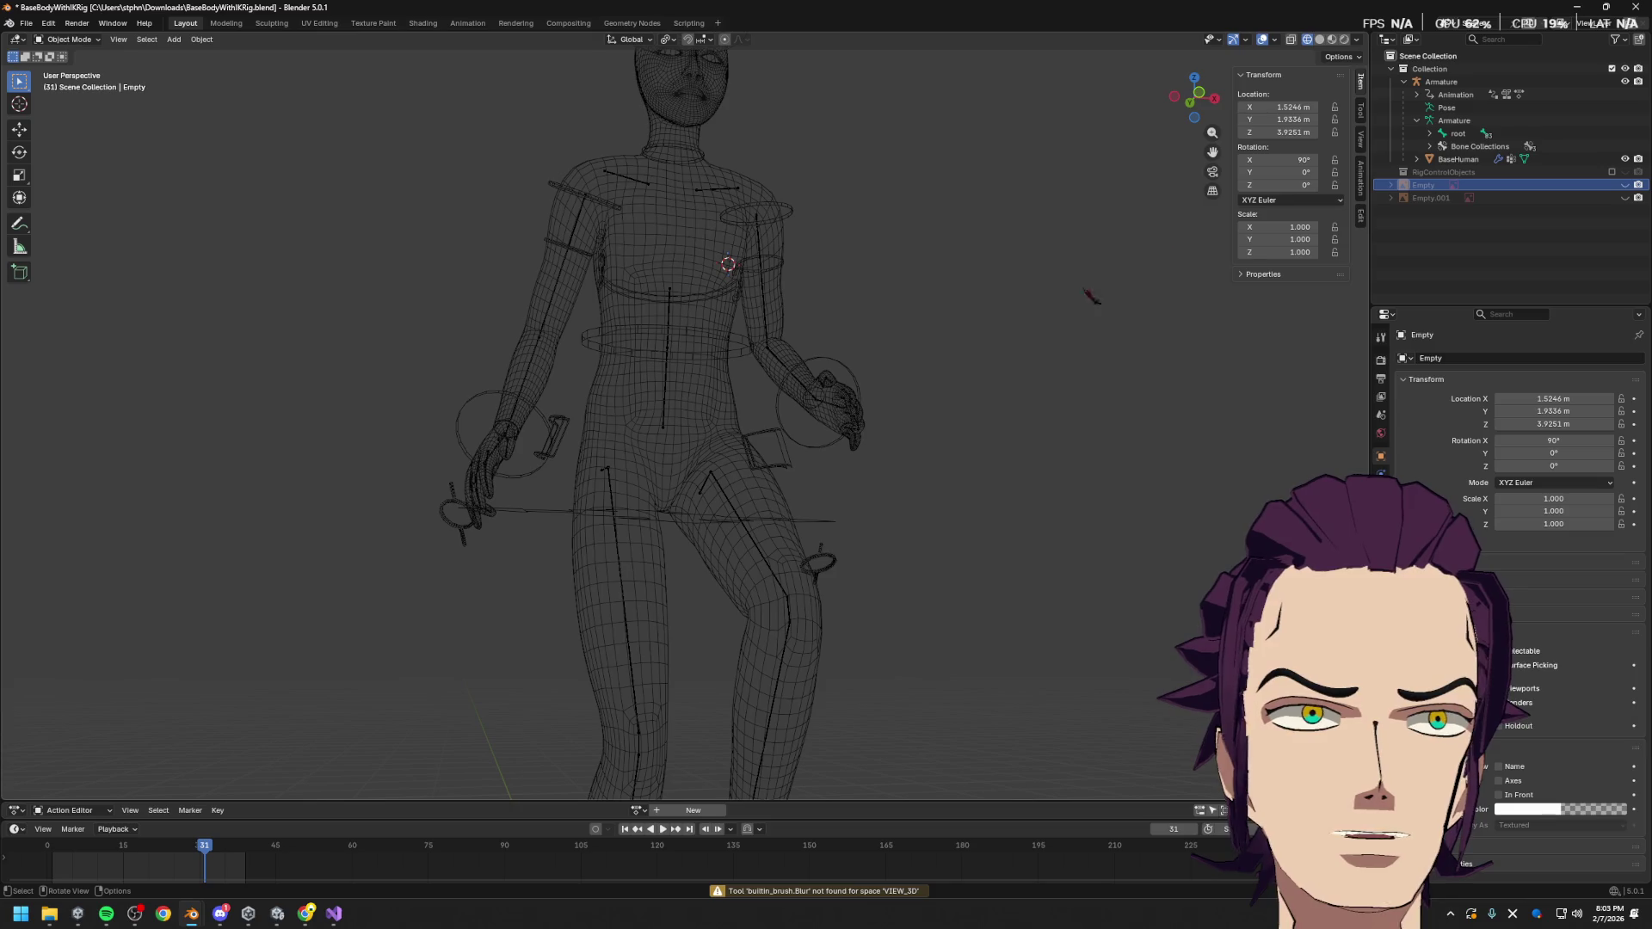
Put the armature into Edit Mode, then return it to Object Mode
left_click(780, 509)
key("Tab")
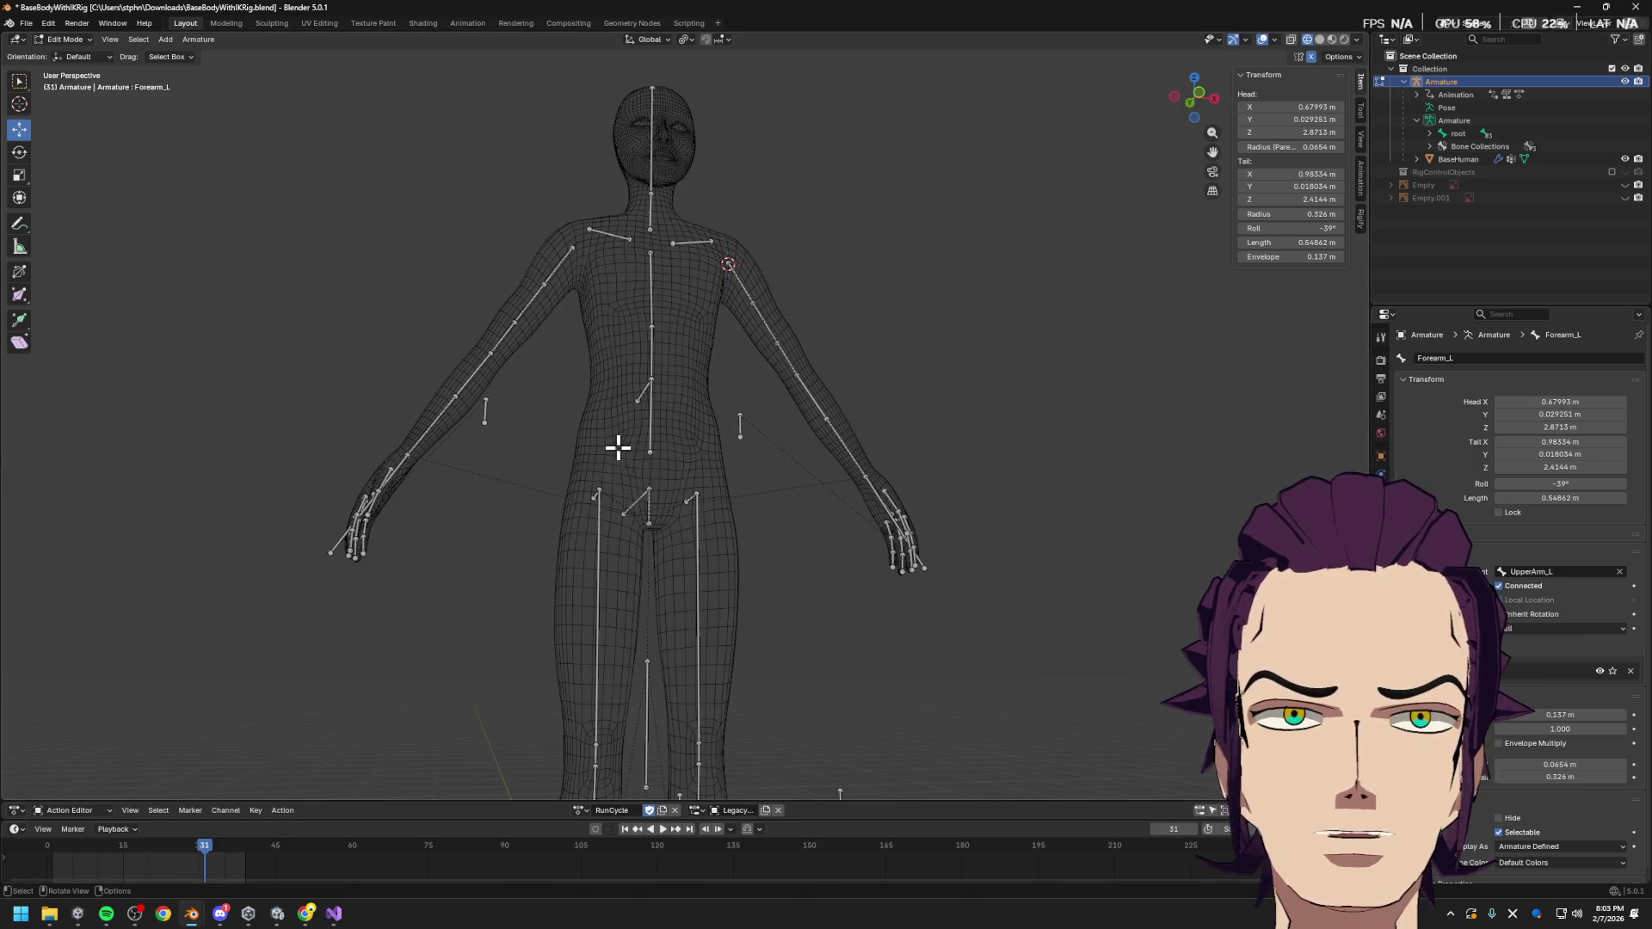
left_click(65, 38)
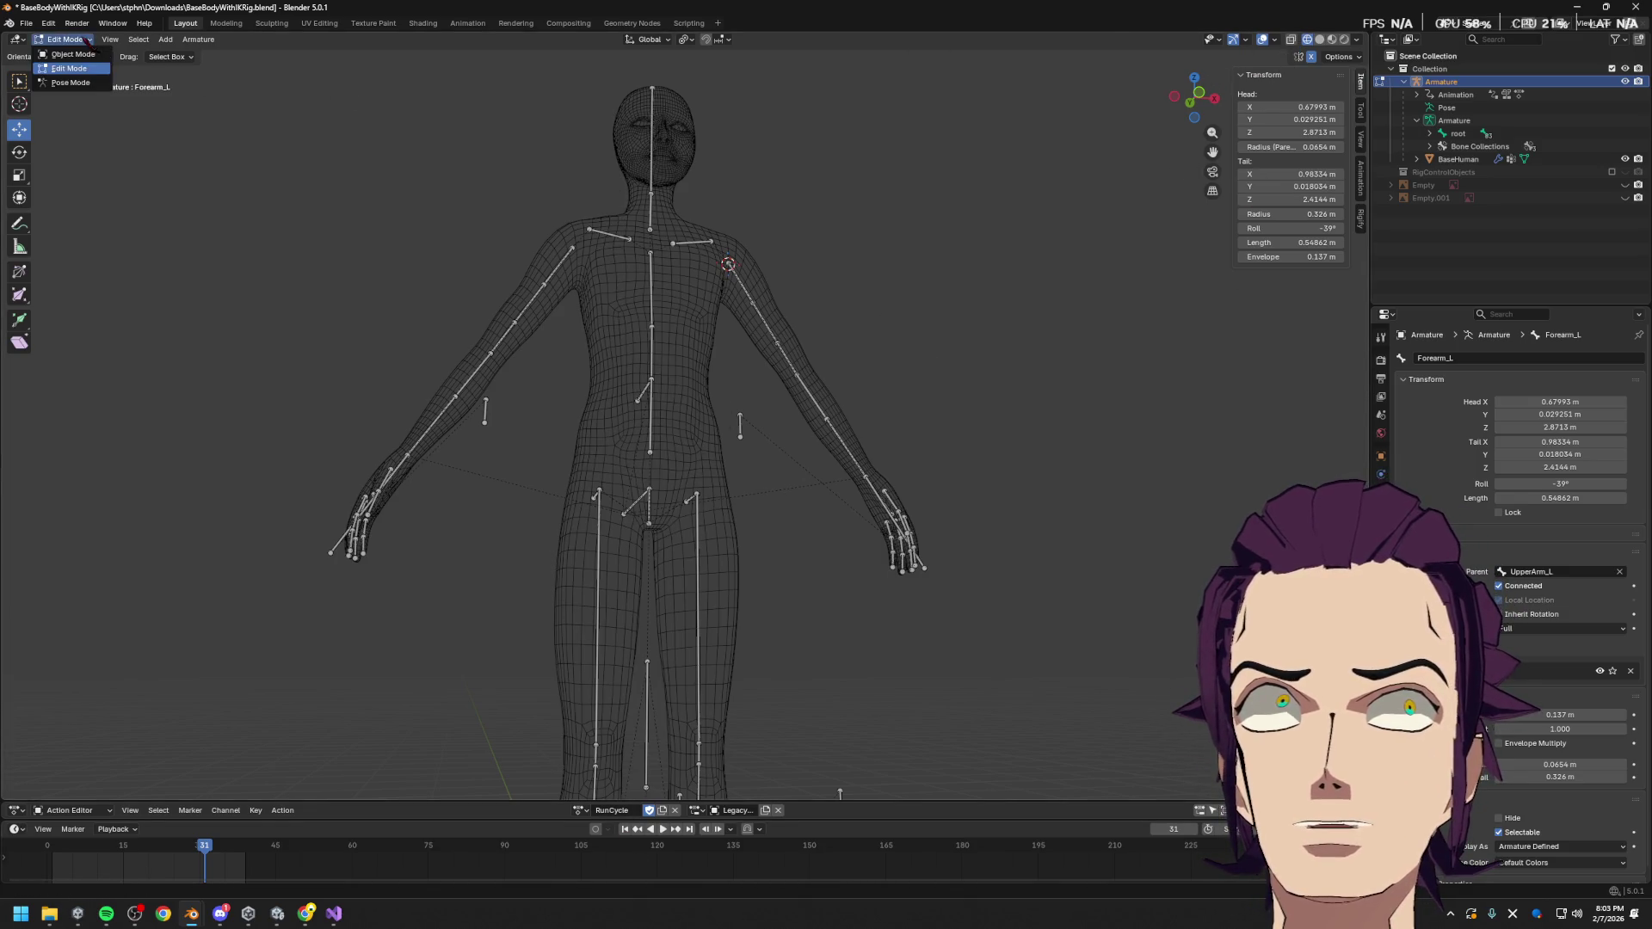
left_click(69, 57)
Enter Edit Mode on BaseHuman and preview loop cuts twice without cutting
left_click(634, 426)
key("Tab")
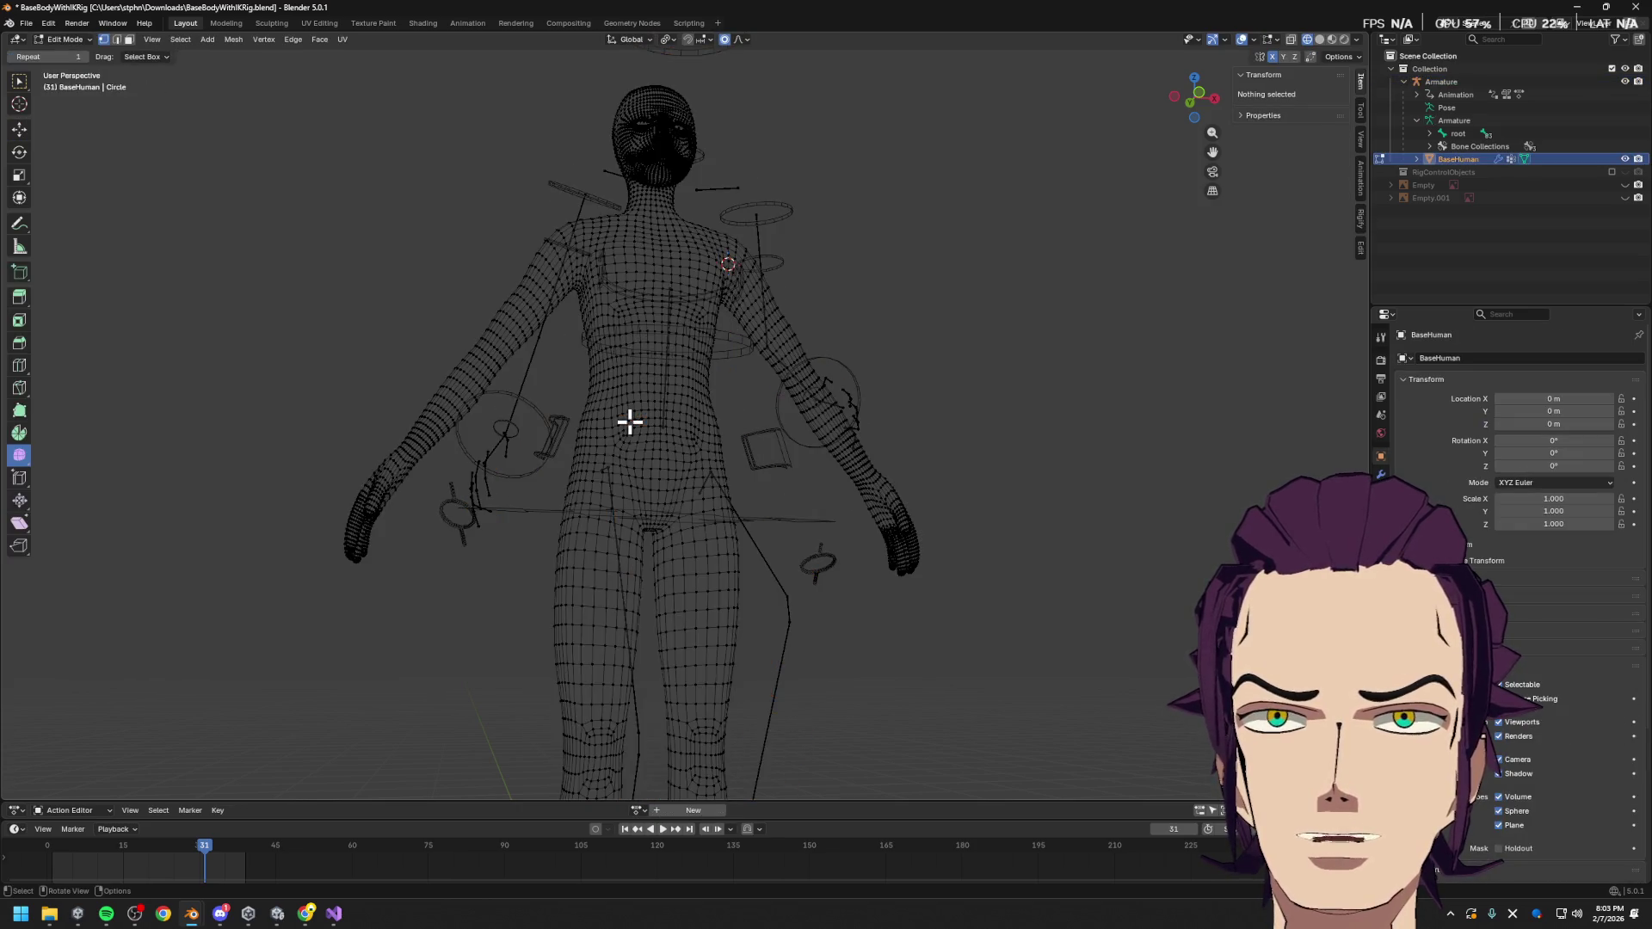
scroll(594, 516, "up", 3)
key("ctrl+r")
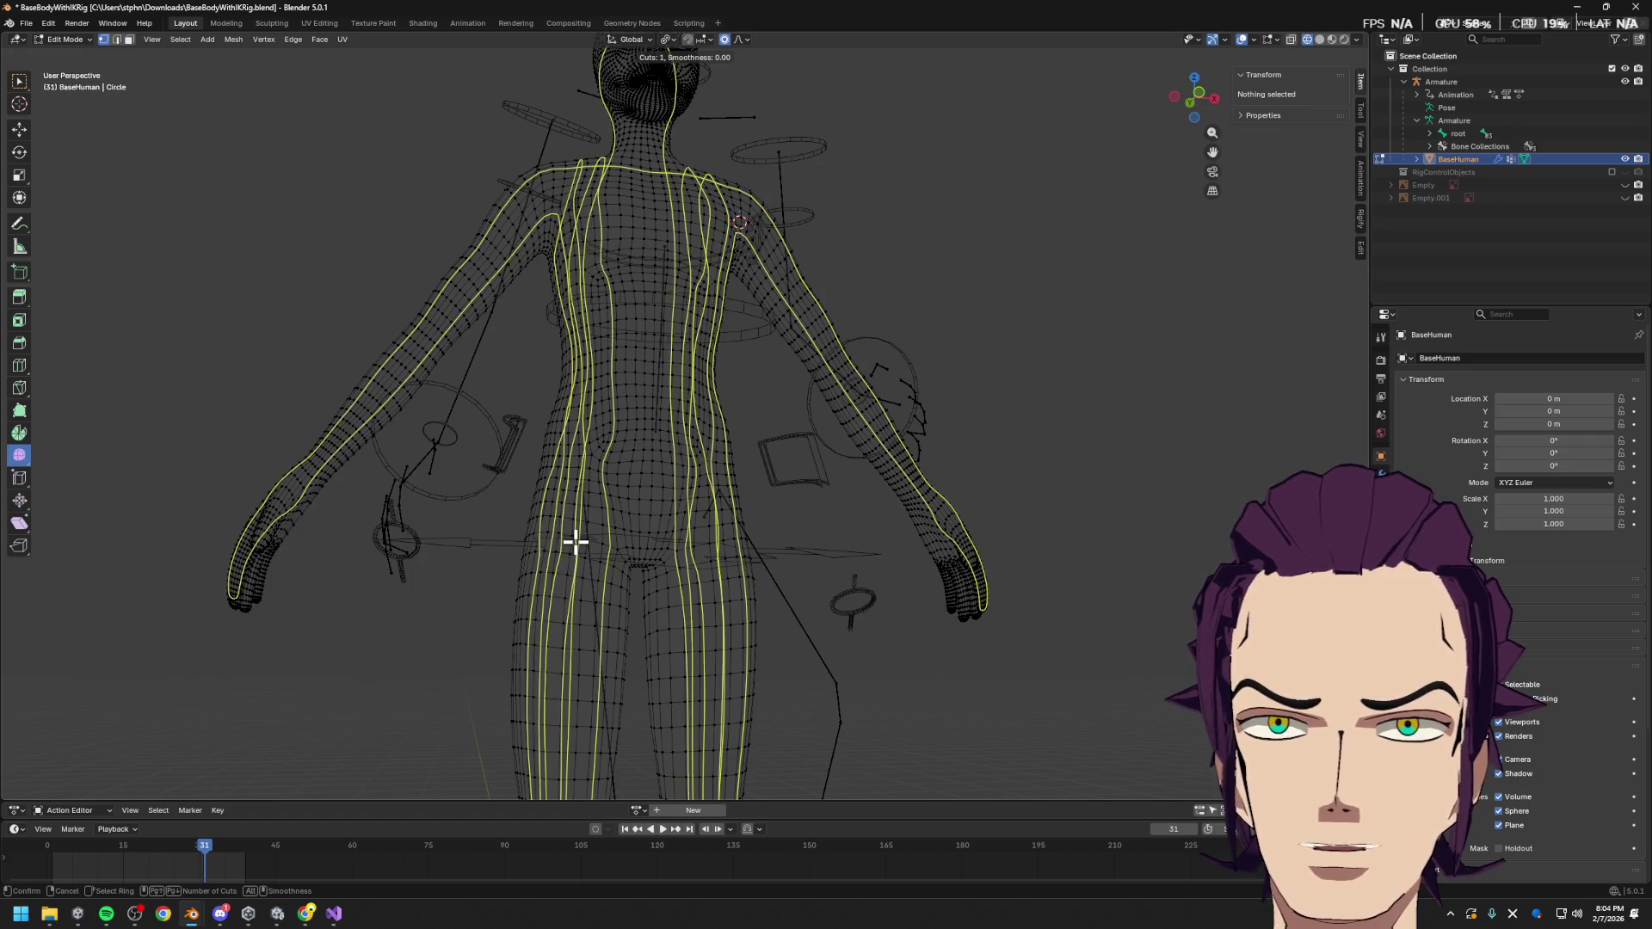
key("Escape")
scroll(560, 525, "down", 5)
scroll(550, 581, "up", 2)
key("ctrl+r")
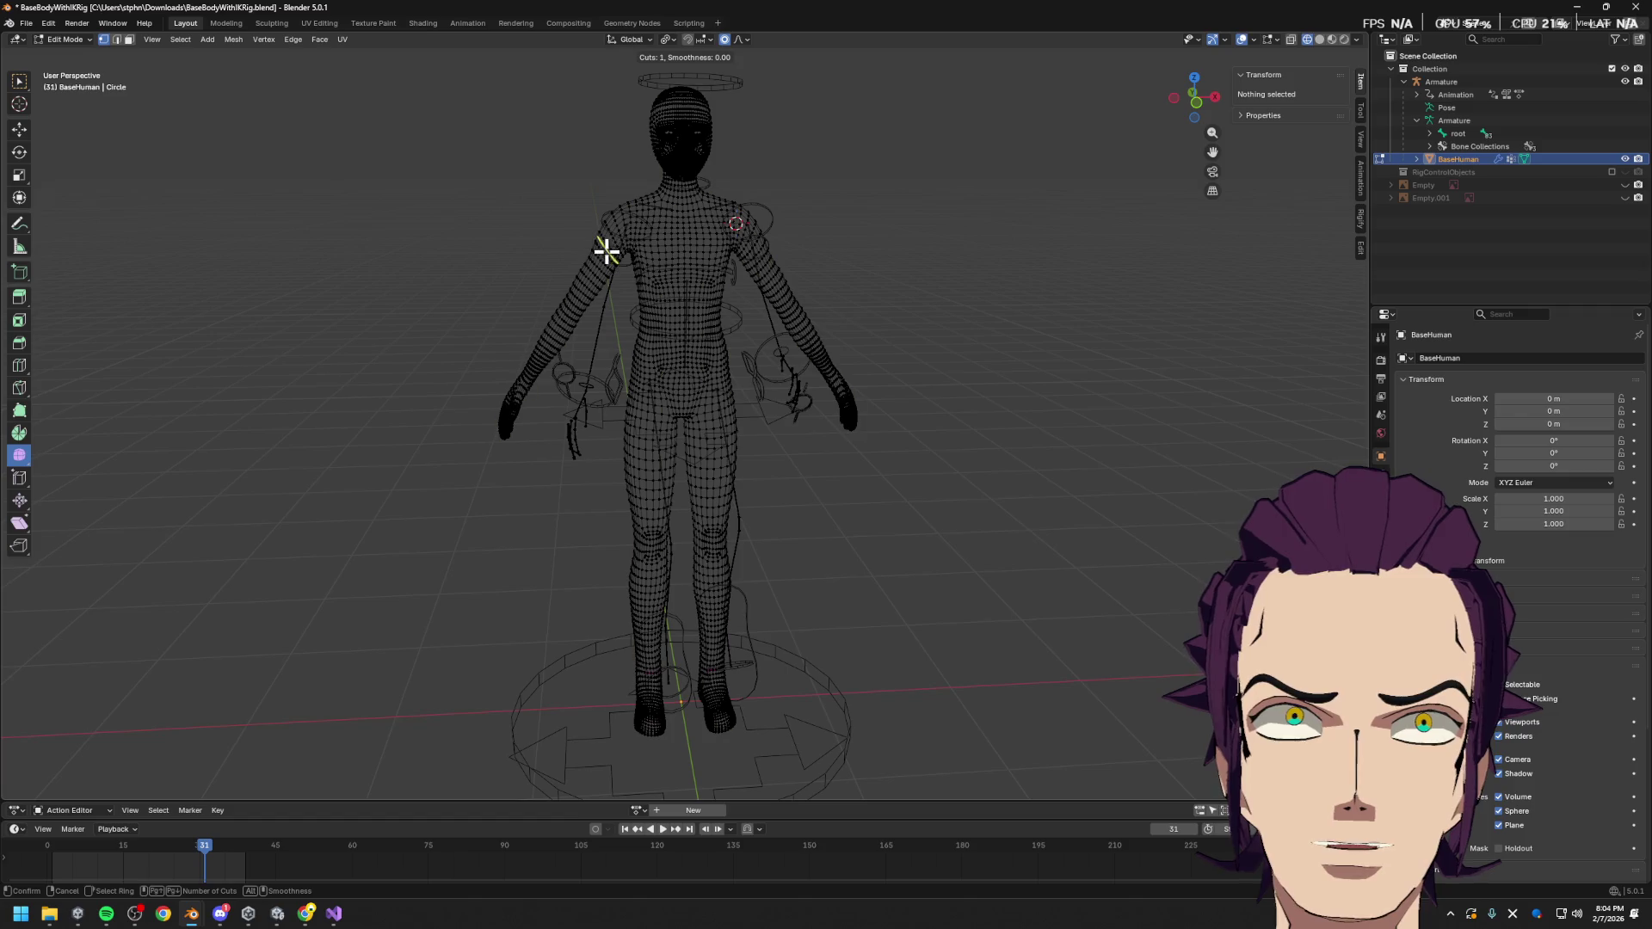
key("Escape")
scroll(860, 384, "up", 4)
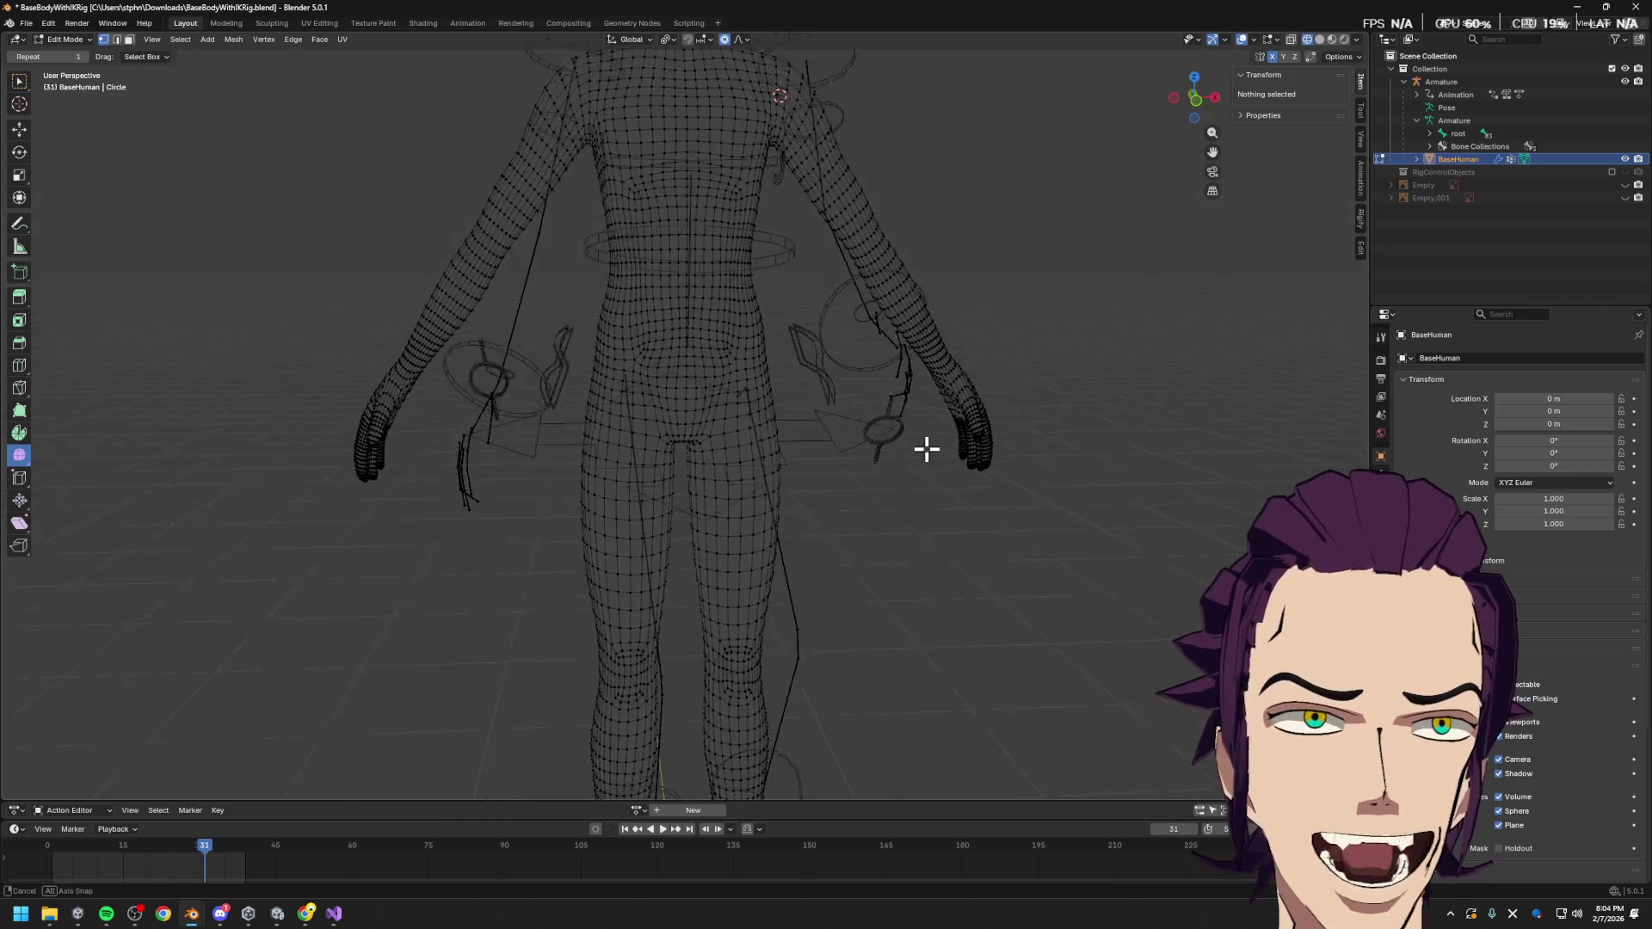
scroll(928, 454, "up", 3)
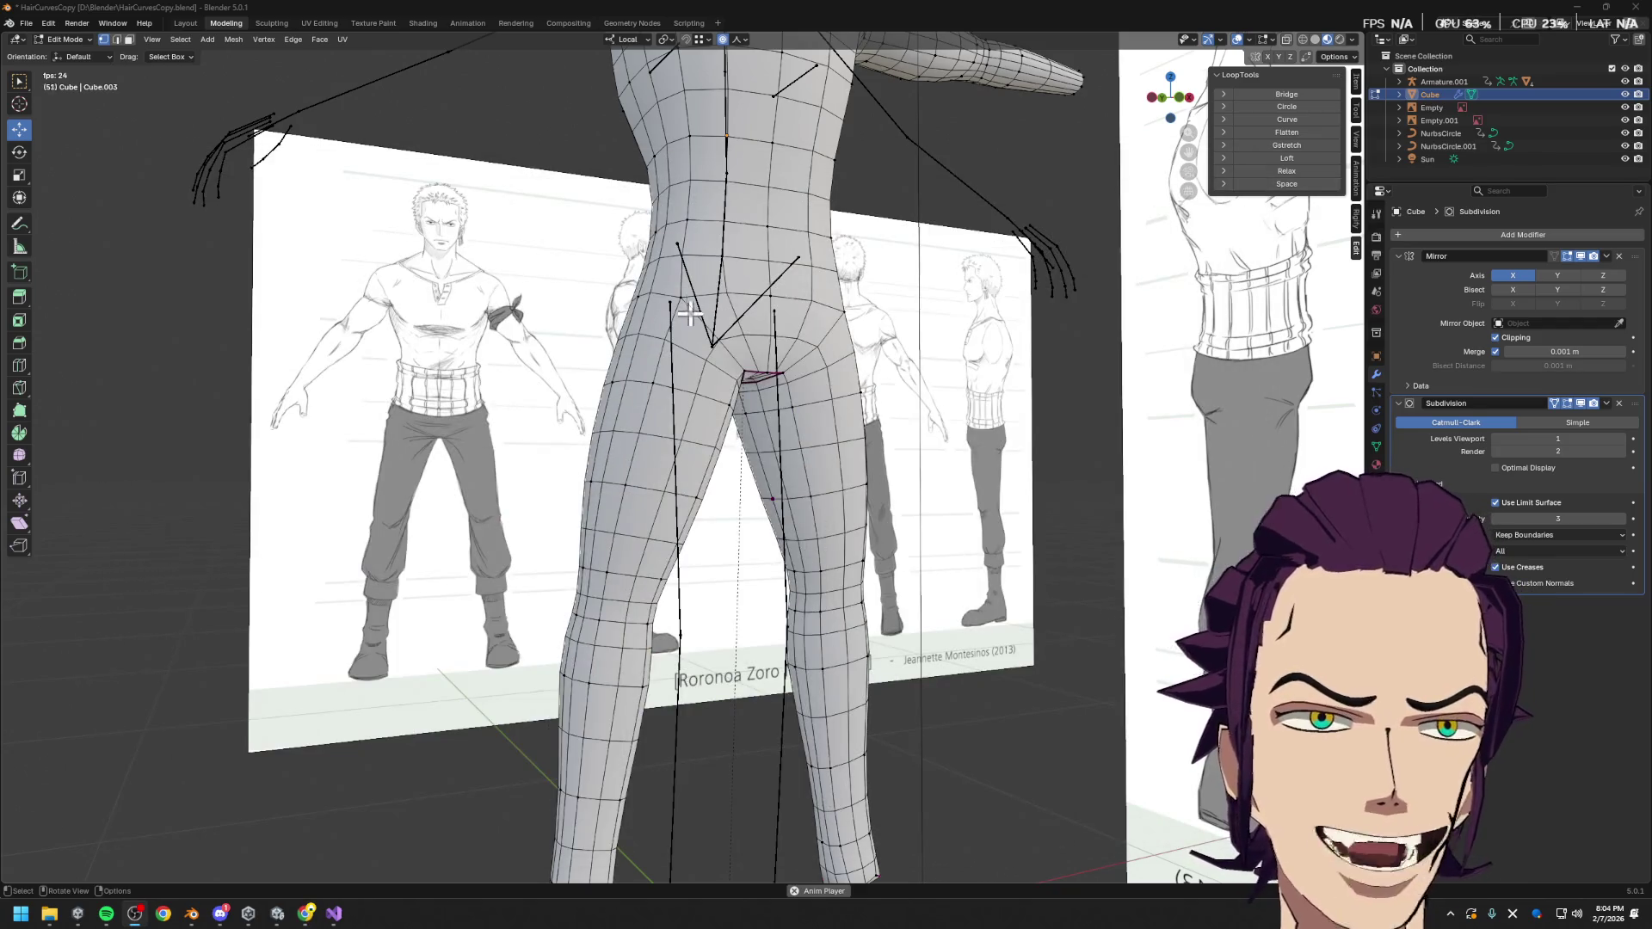
From the front view, select the vertex at the left hip beside the crotch
scroll(781, 376, "up", 2)
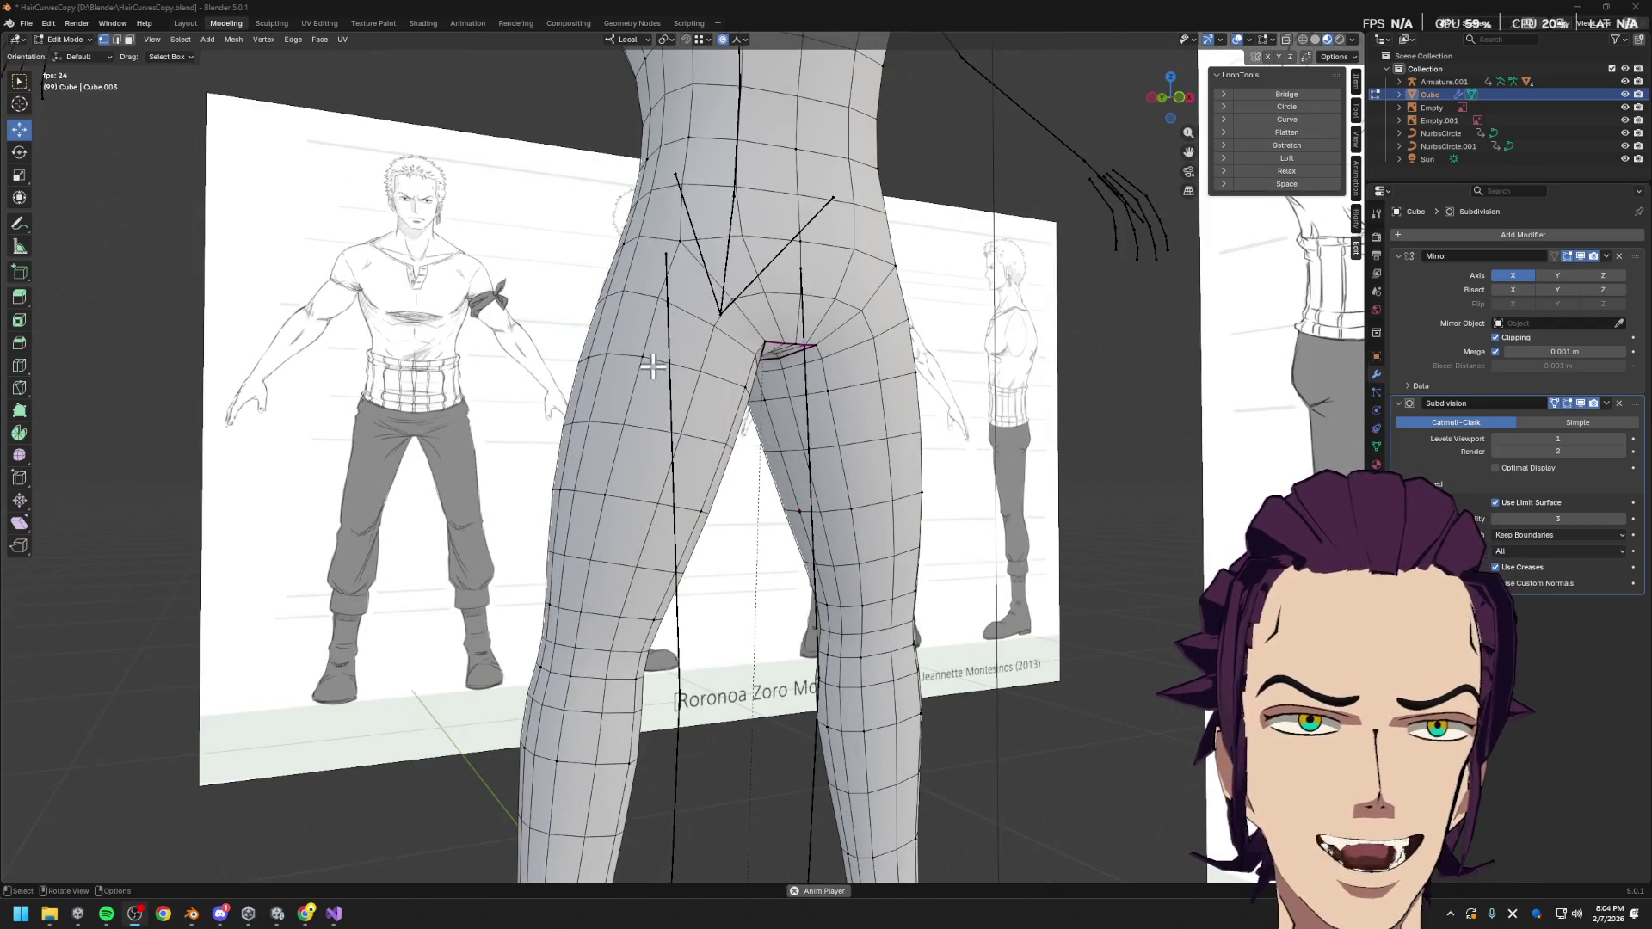
key("KP_1")
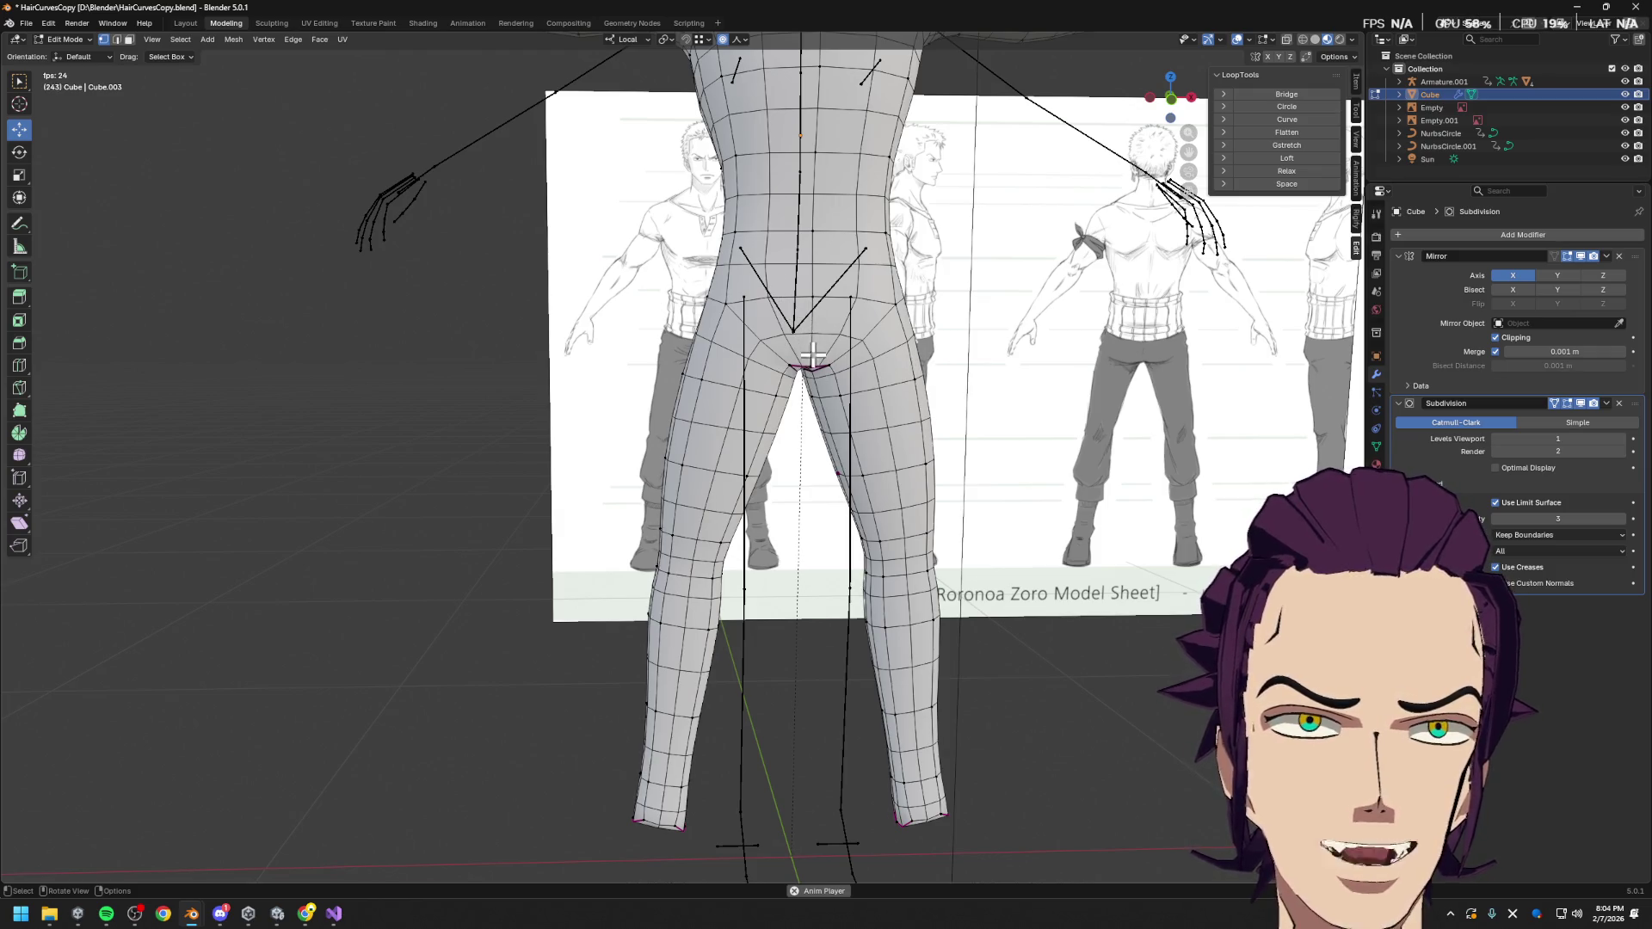
scroll(851, 391, "up", 1)
mouse_move(852, 407)
middle_mouse_down()
mouse_move(869, 405)
mouse_move(603, 396)
mouse_move(719, 376)
mouse_move(664, 450)
mouse_move(633, 424)
middle_mouse_up()
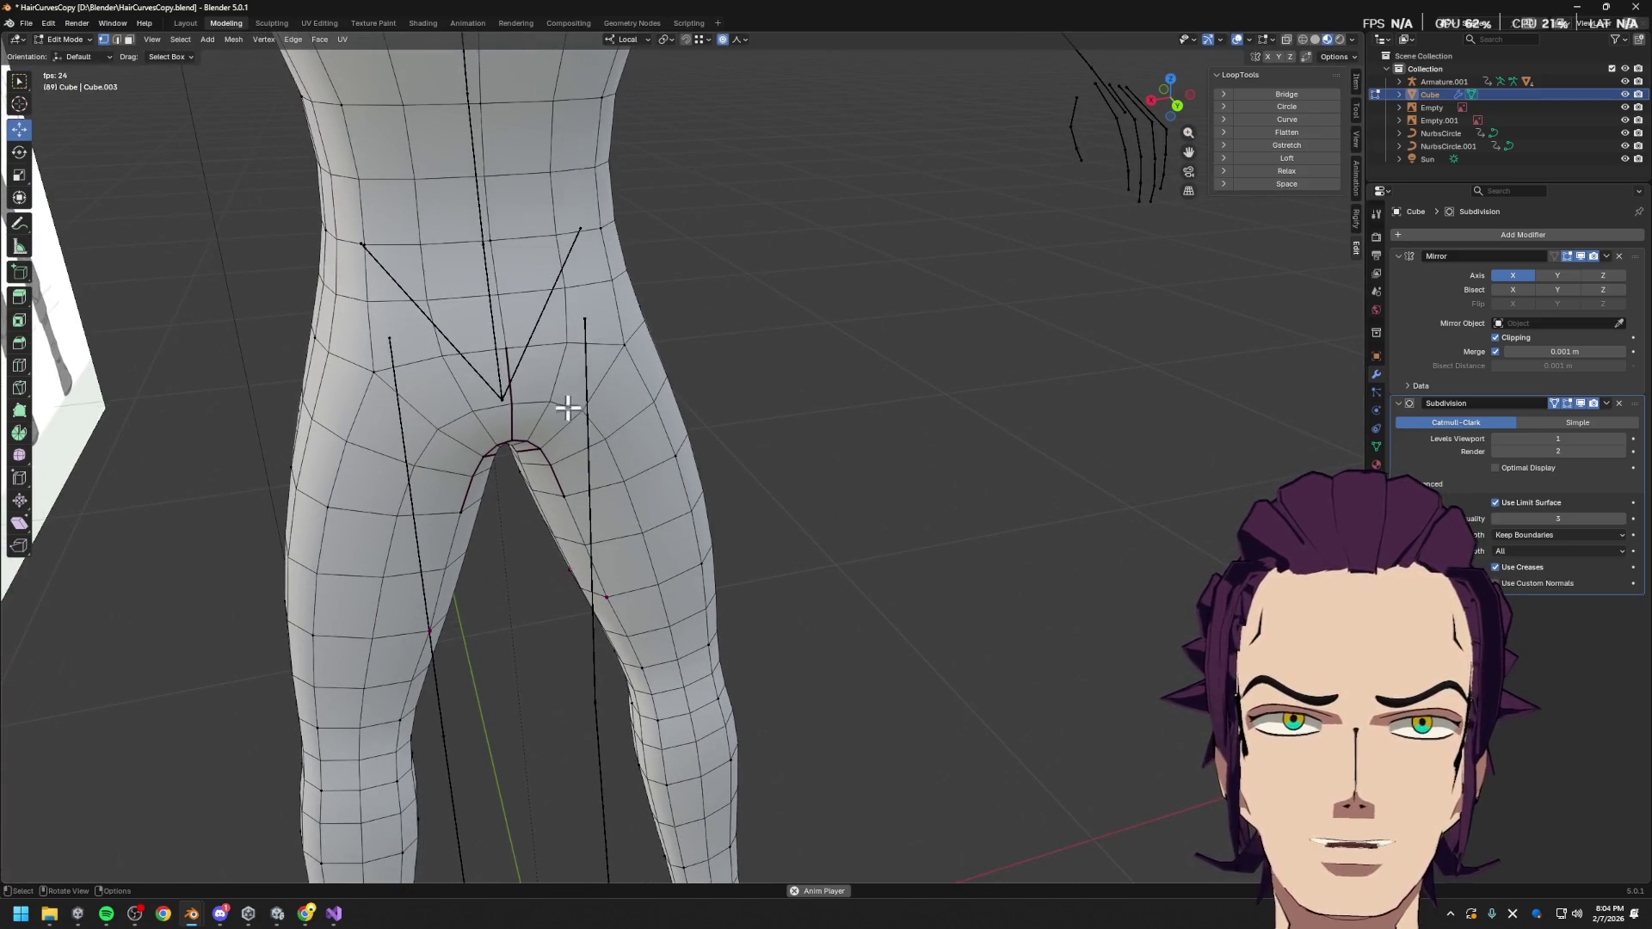
left_click(545, 383)
key("KP_1")
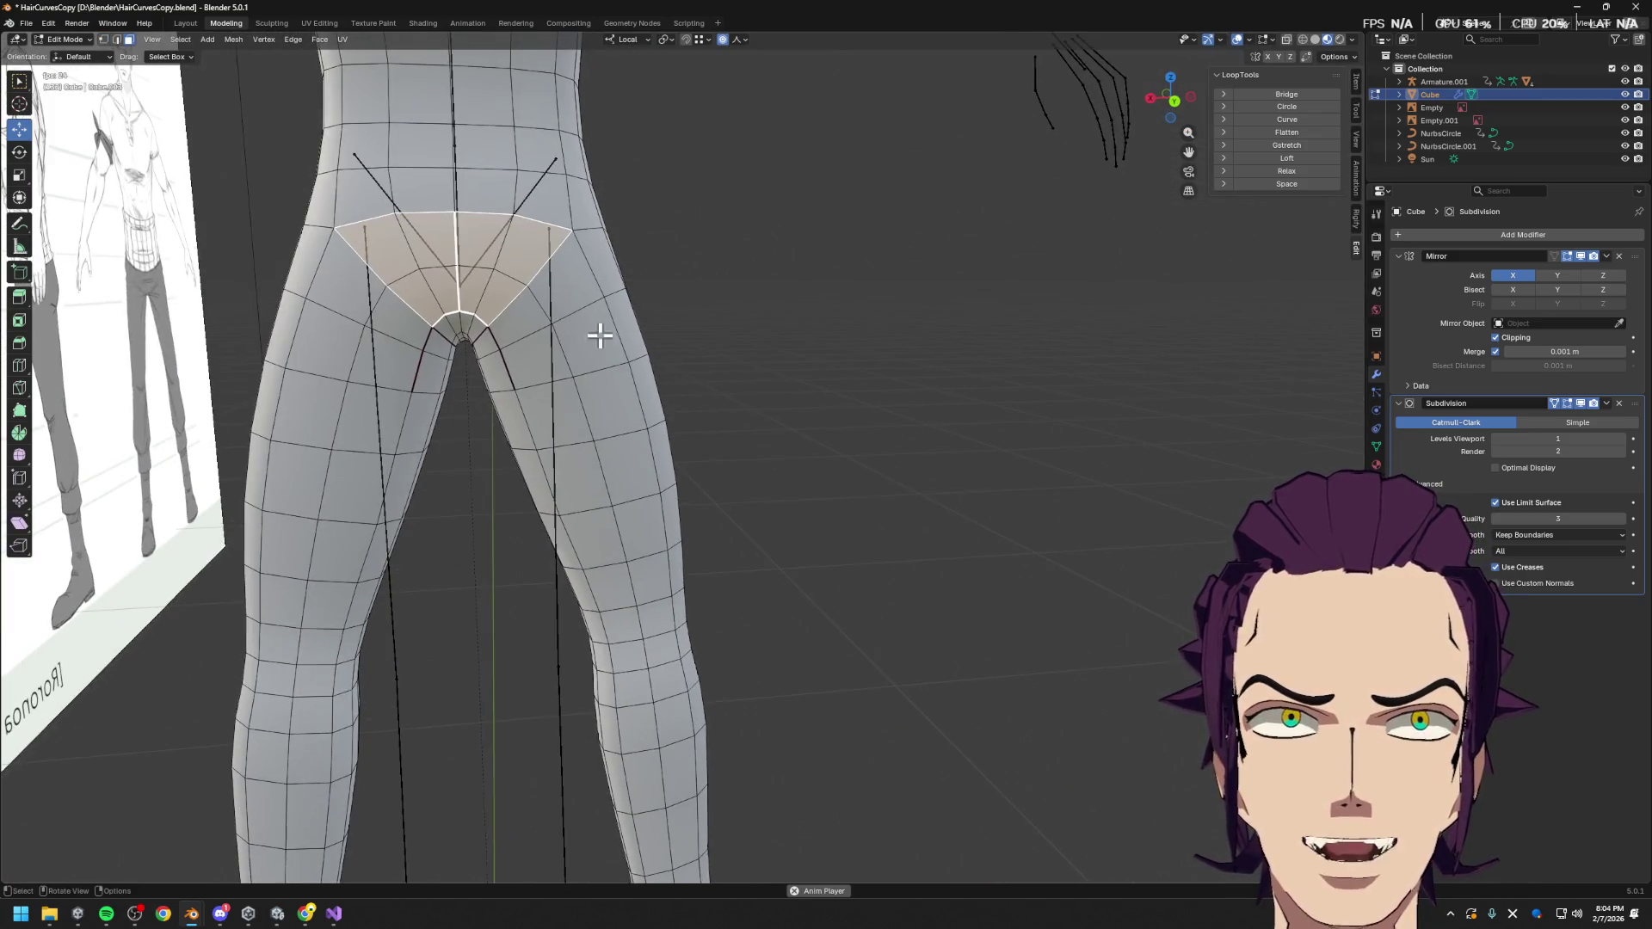
key("ctrl+KP_Add")
left_click(538, 266, "alt")
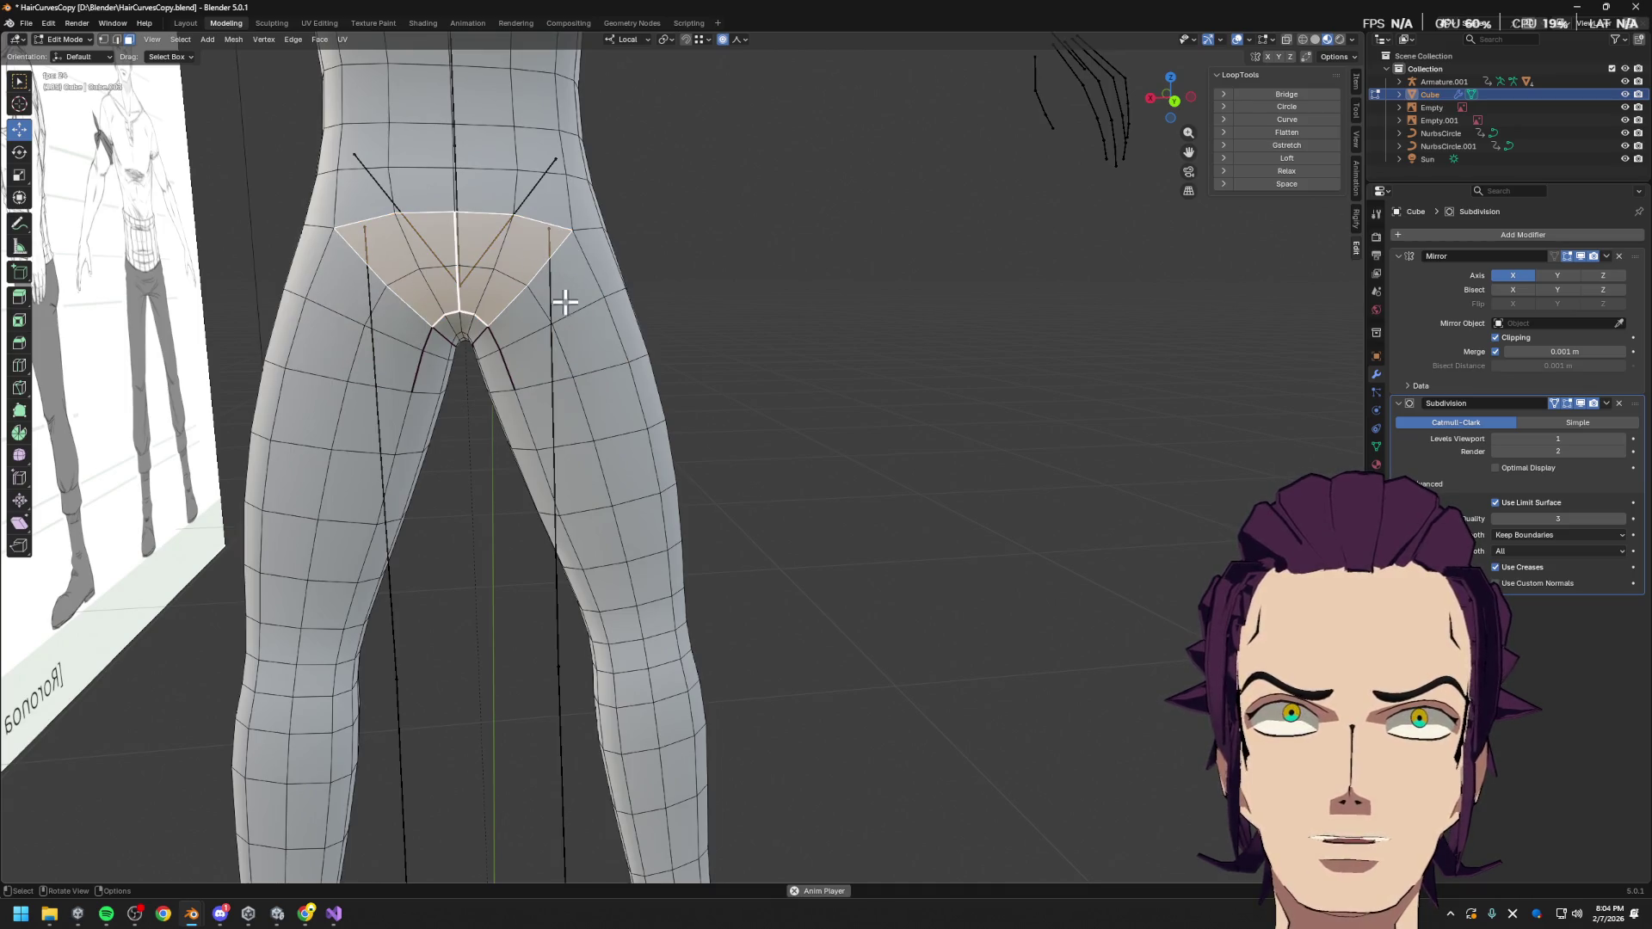
left_click(562, 299, "alt")
left_click(516, 215, "alt")
left_click(513, 255, "alt")
left_click(514, 264, "alt")
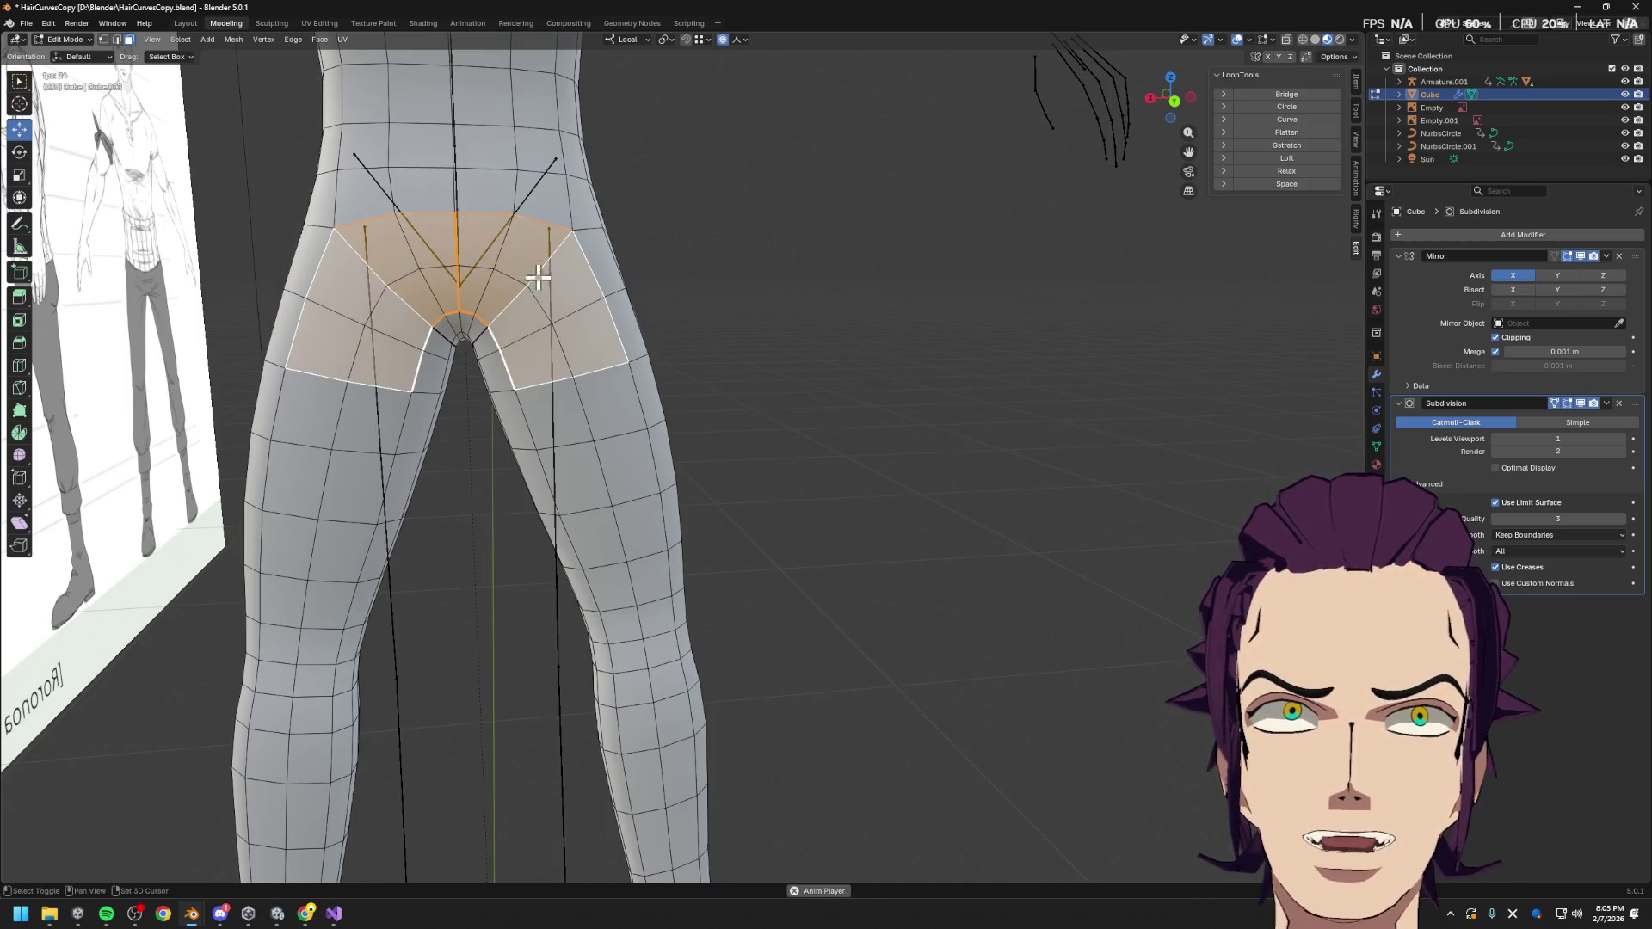
left_click(338, 216, "alt")
left_click(340, 218)
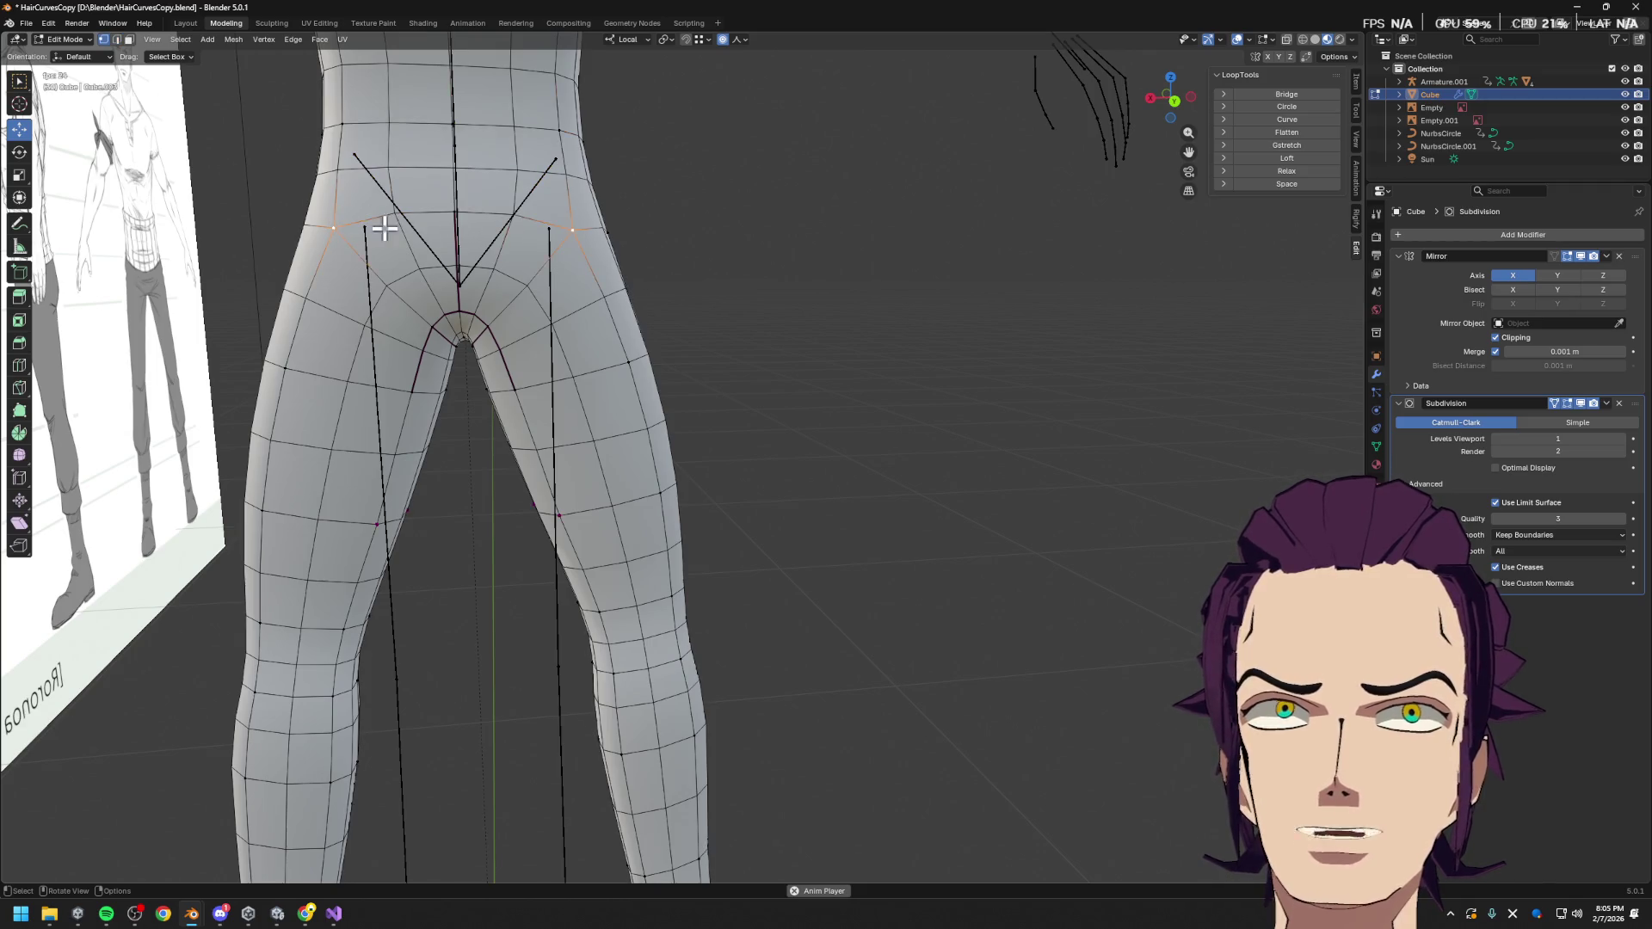
Vertex-slide the hip vertex along its edge and nudge it up on Z
key("g")
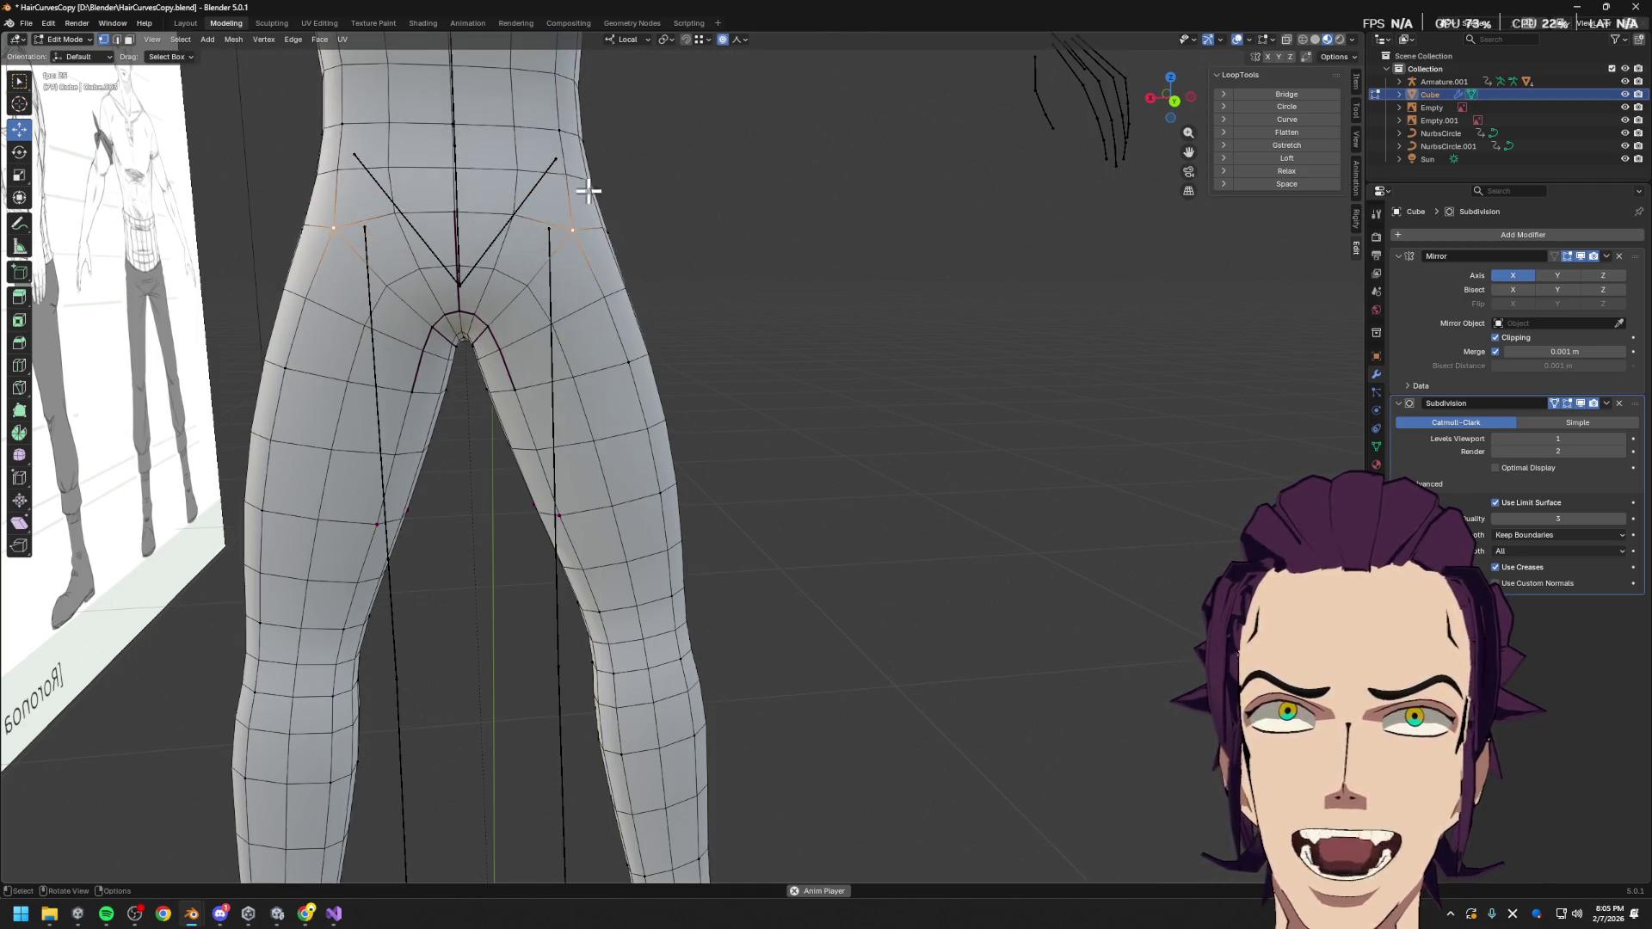
middle_click_drag(571, 173, 674, 251, "alt")
key("g")
left_click(687, 185)
middle_click_drag(688, 186, 627, 221)
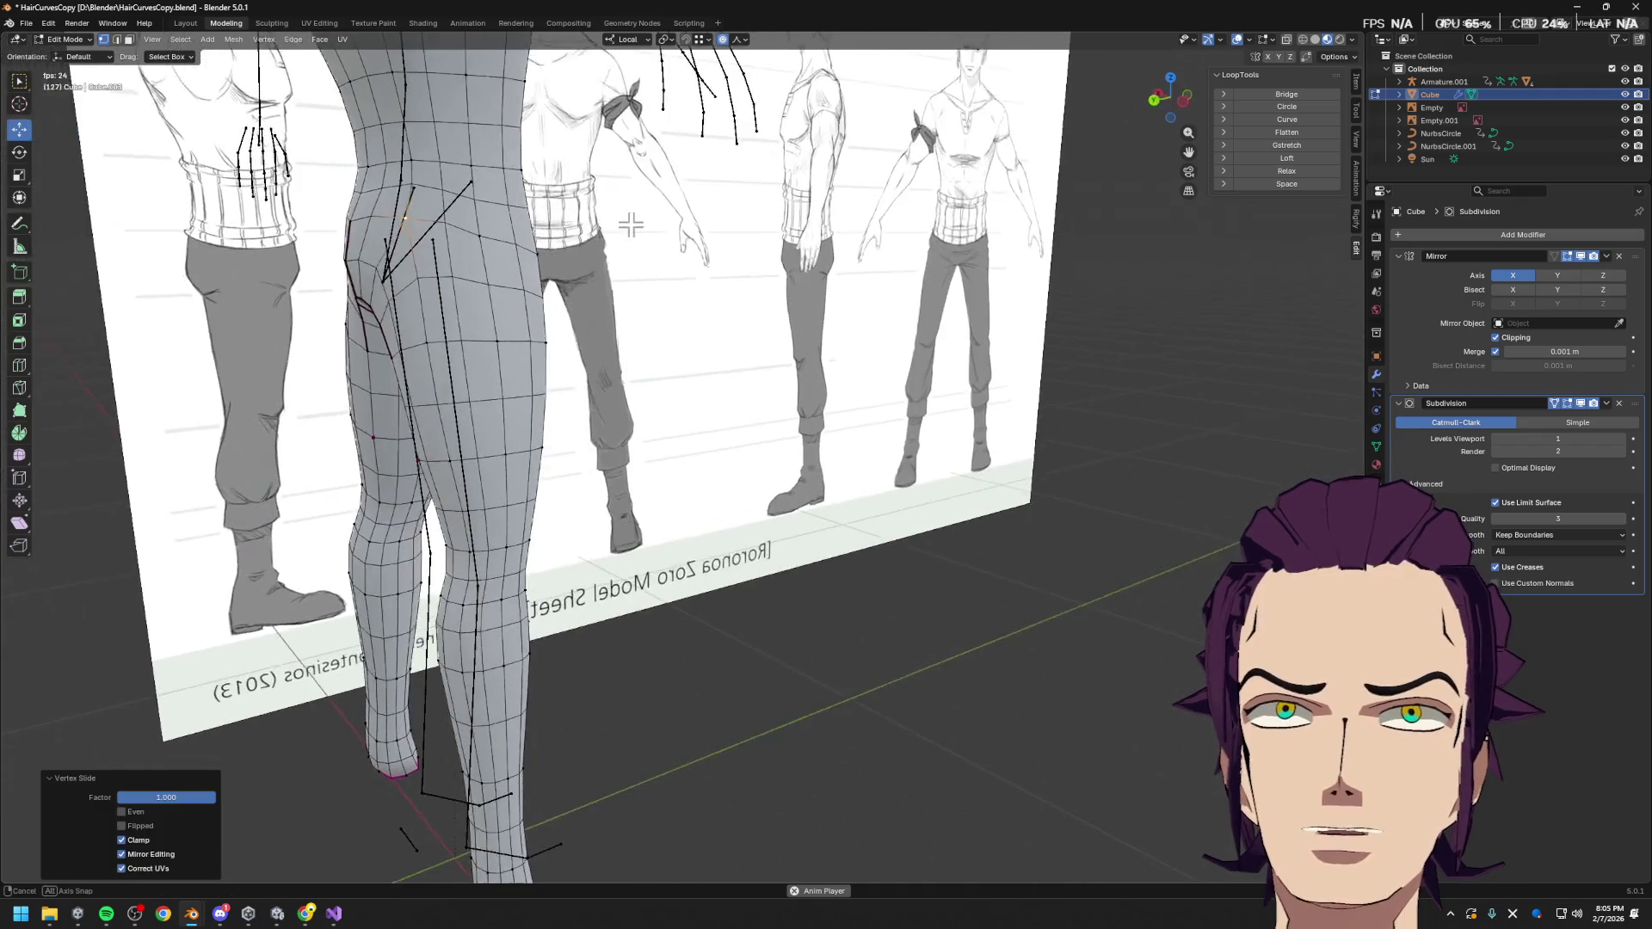
key("g")
key("z")
key("Escape")
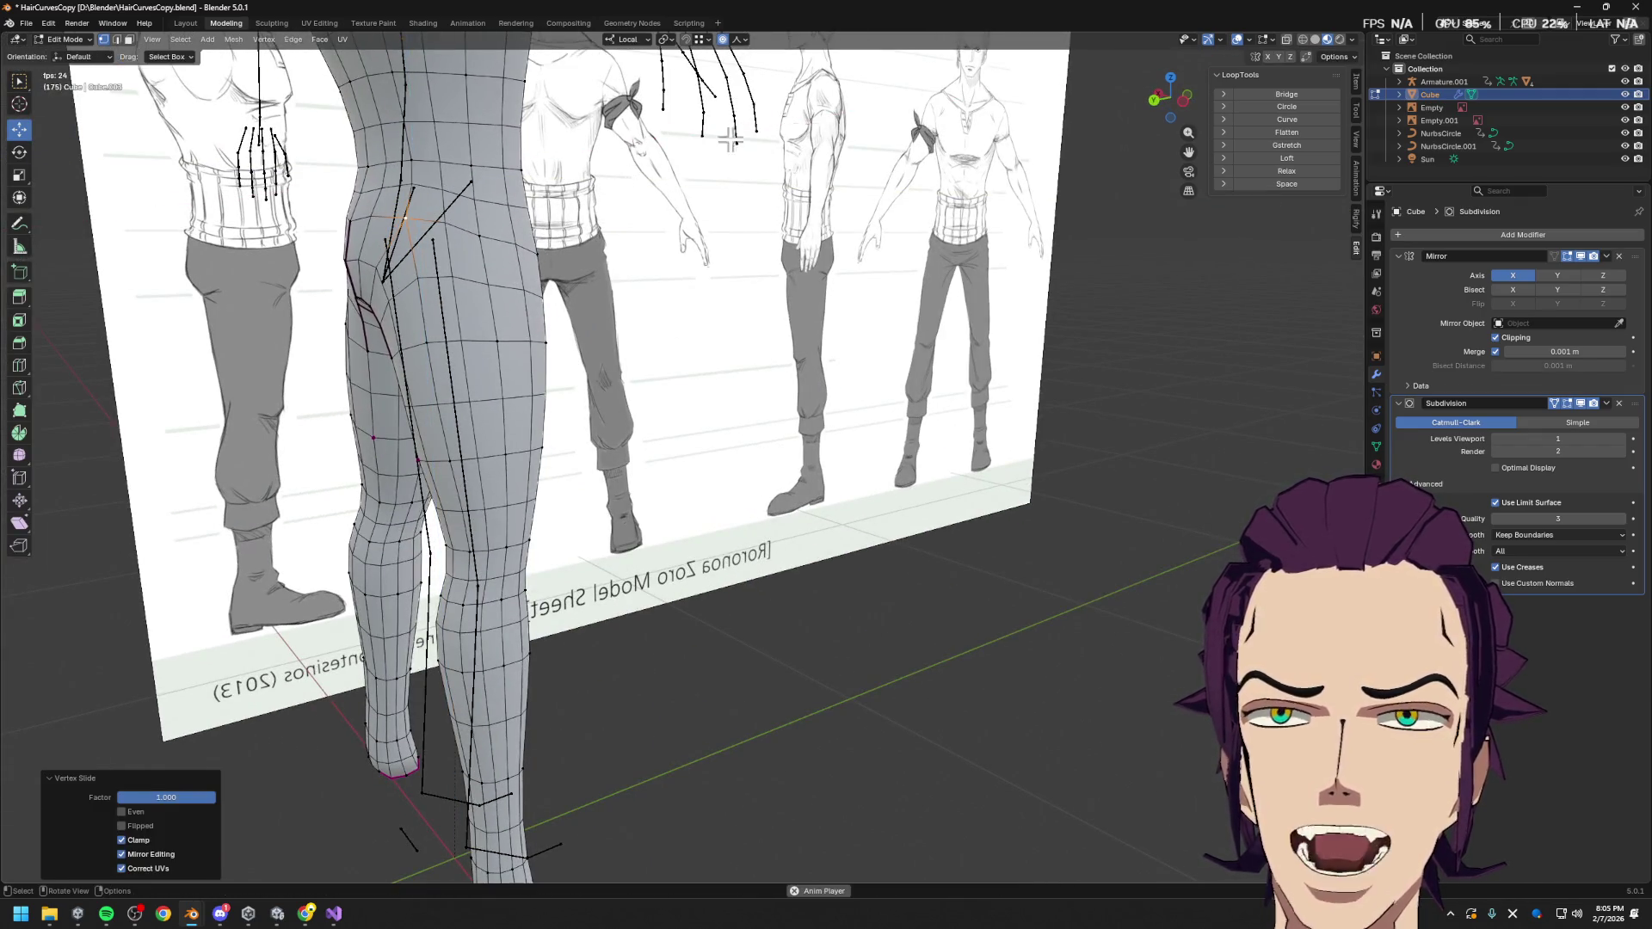
key("g")
key("z")
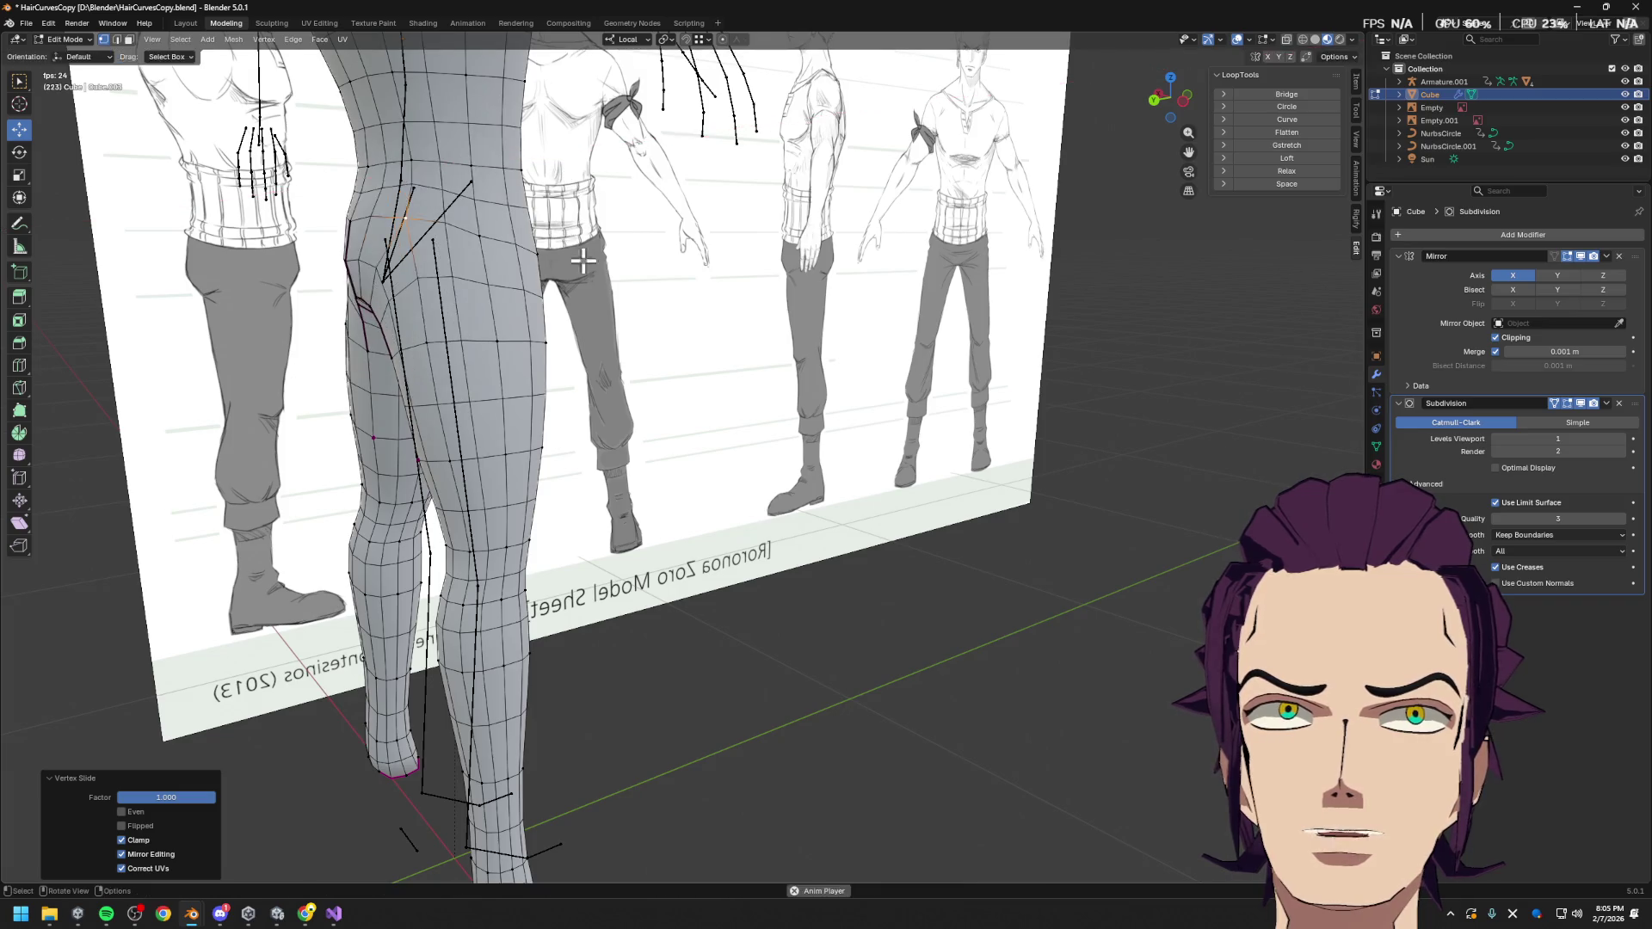
key("Return")
Slide the hip vertex again and raise it to 0.066954 m on local Z
key("g")
key("g")
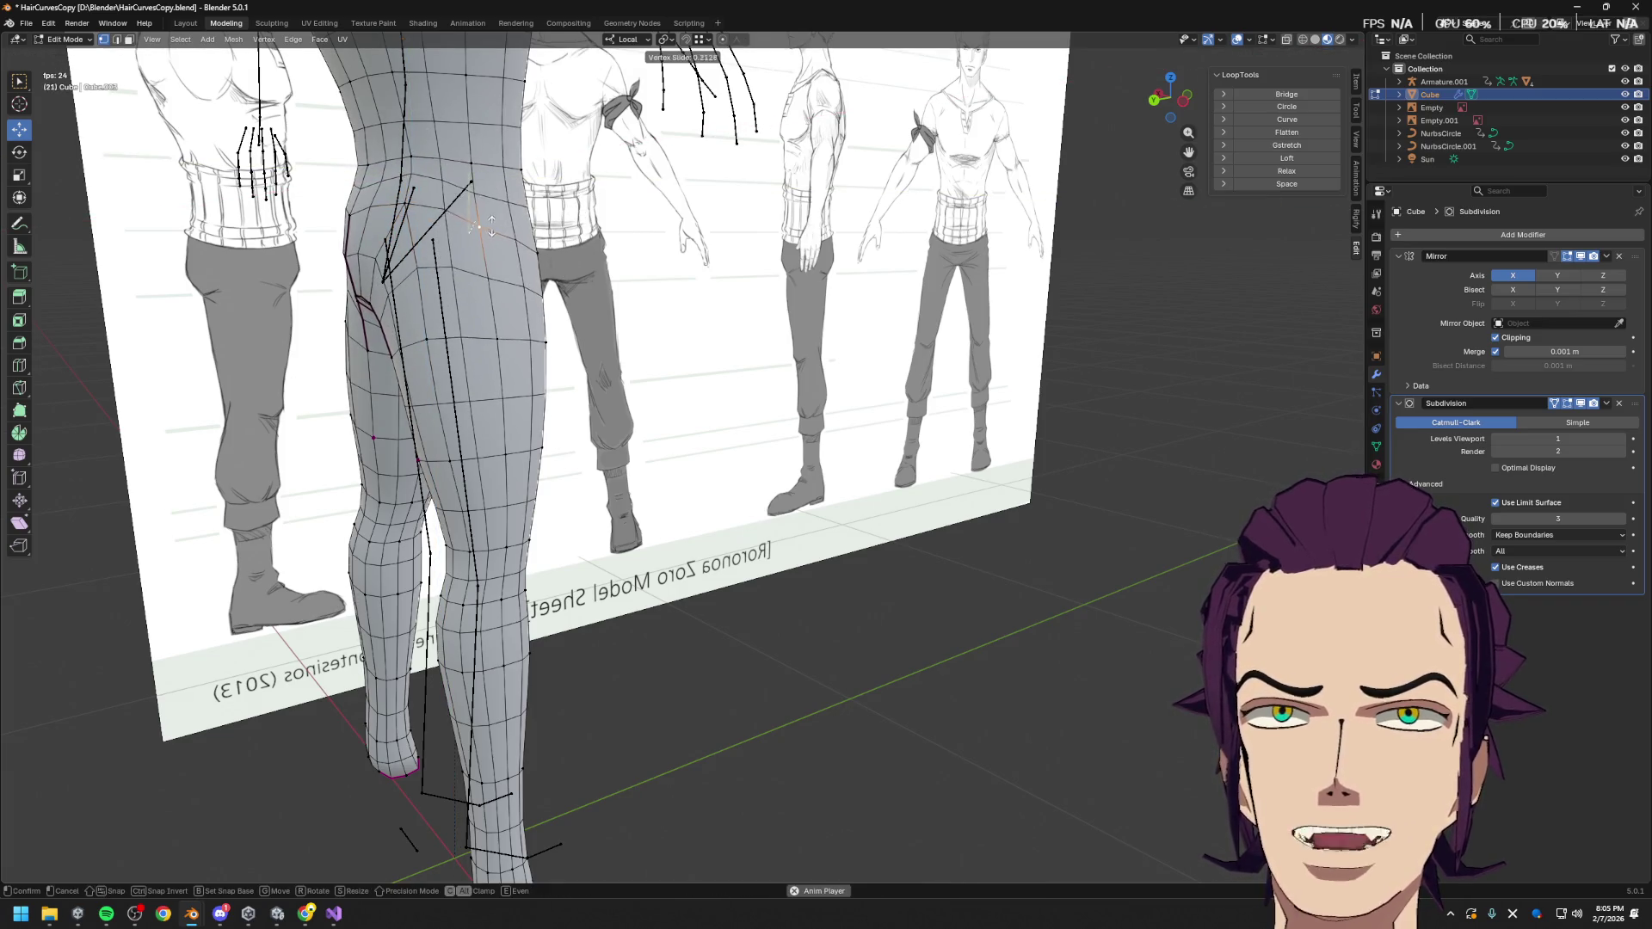
scroll(503, 204, "up", 4)
mouse_move(505, 247)
middle_mouse_down()
mouse_move(443, 166)
mouse_move(491, 191)
mouse_move(448, 228)
mouse_move(469, 246)
middle_mouse_up()
key("g")
key("z")
left_click(500, 188)
scroll(495, 198, "down", 3)
scroll(474, 255, "up", 3)
In face mode, extrude the upper-thigh face loop outward along its normals
key("3")
left_click(459, 258, "alt")
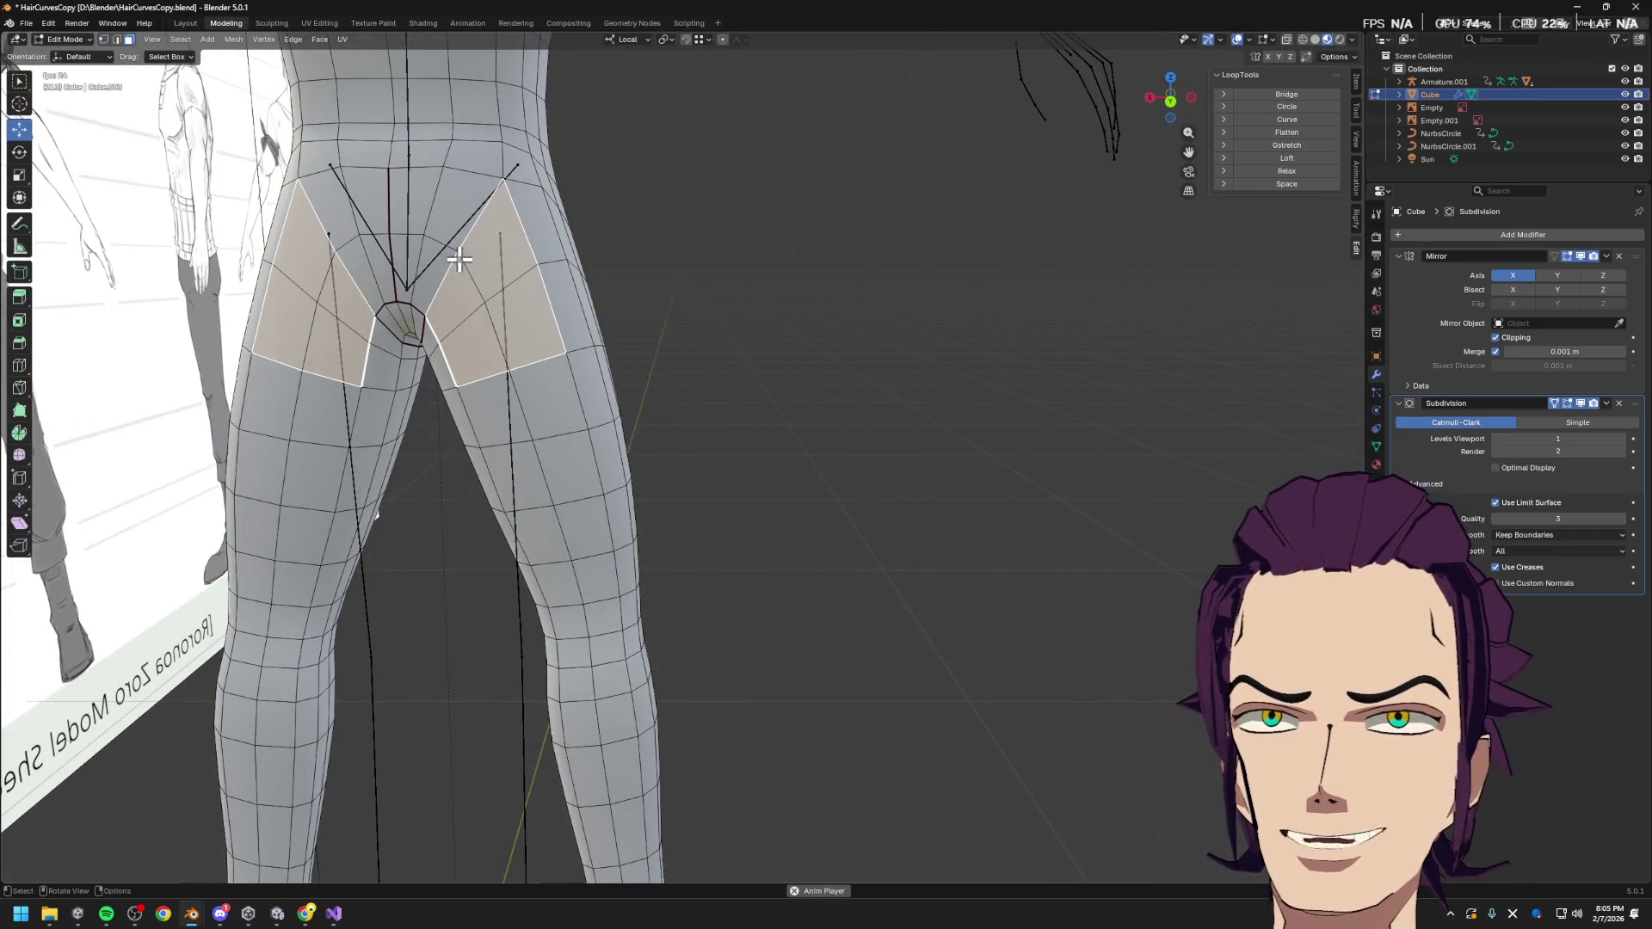
middle_click_drag(450, 233, 570, 254)
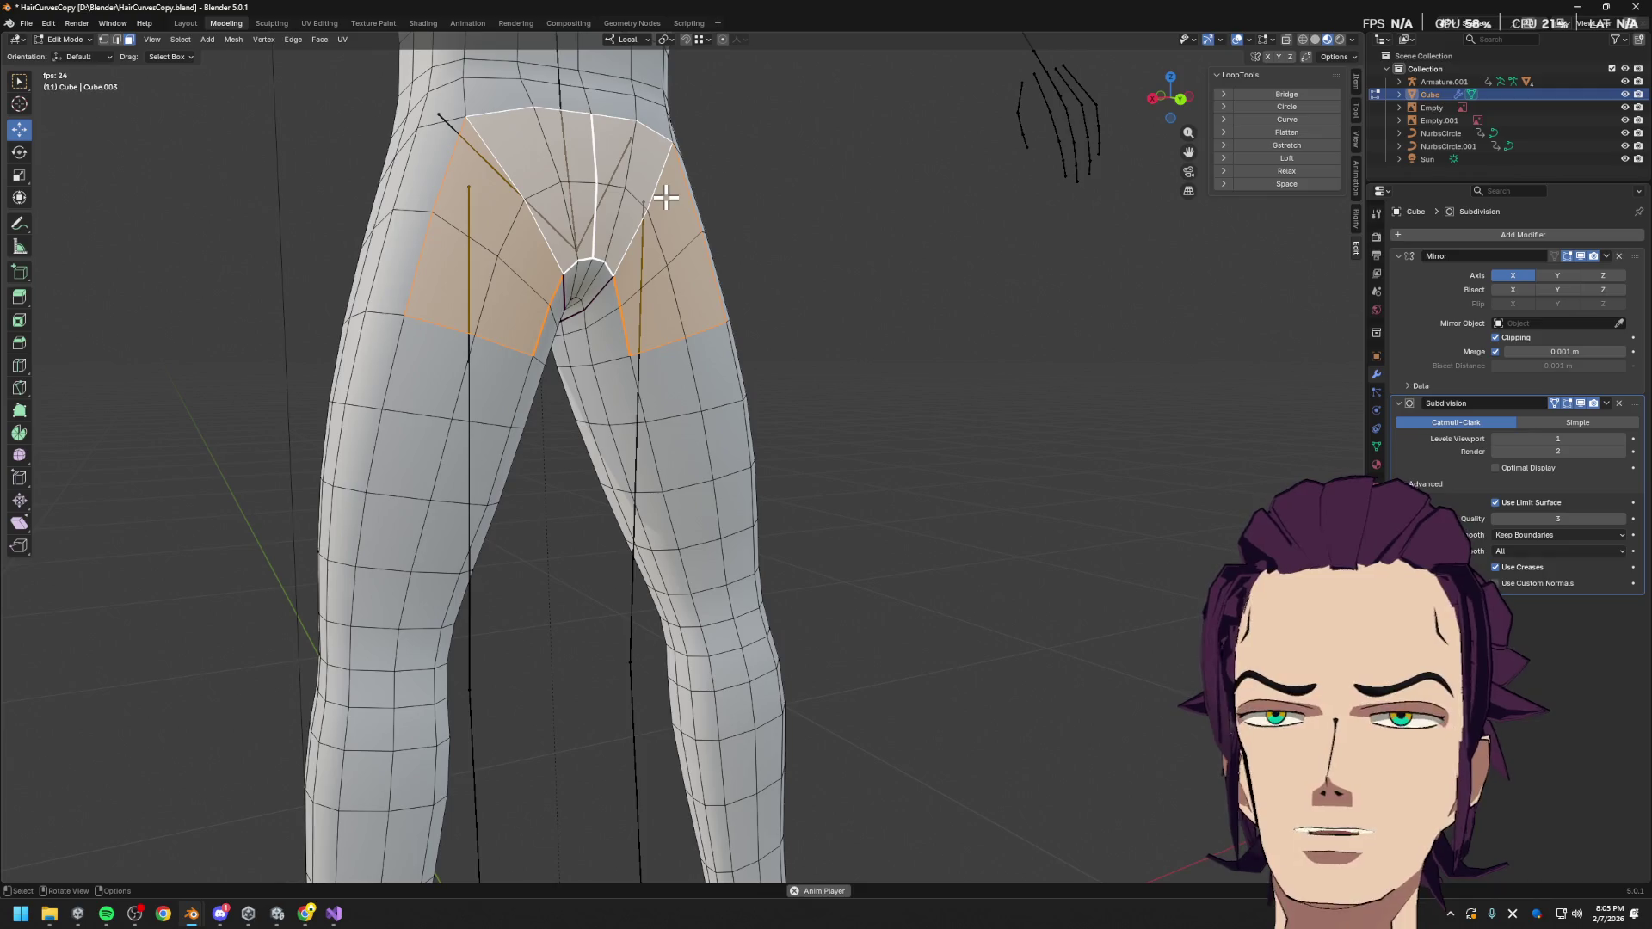
key("e")
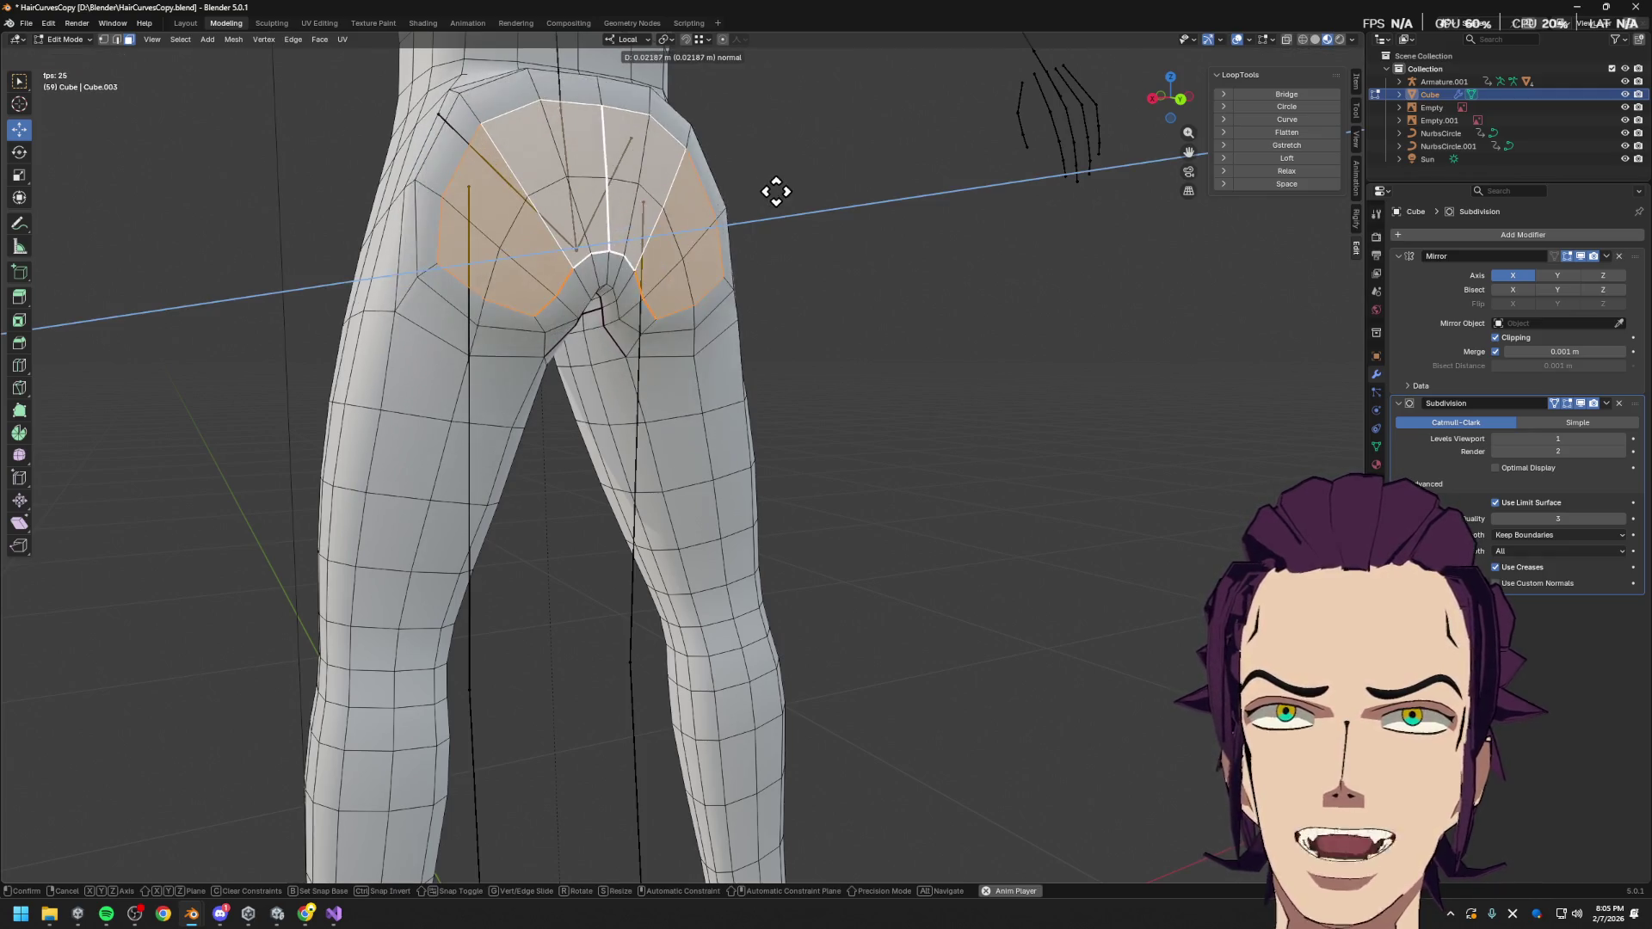
left_click(804, 192)
Push the extruded buttock faces back on local Y and scale them down in side view
middle_click_drag(804, 192, 1033, 184)
key("g")
key("y")
key("y")
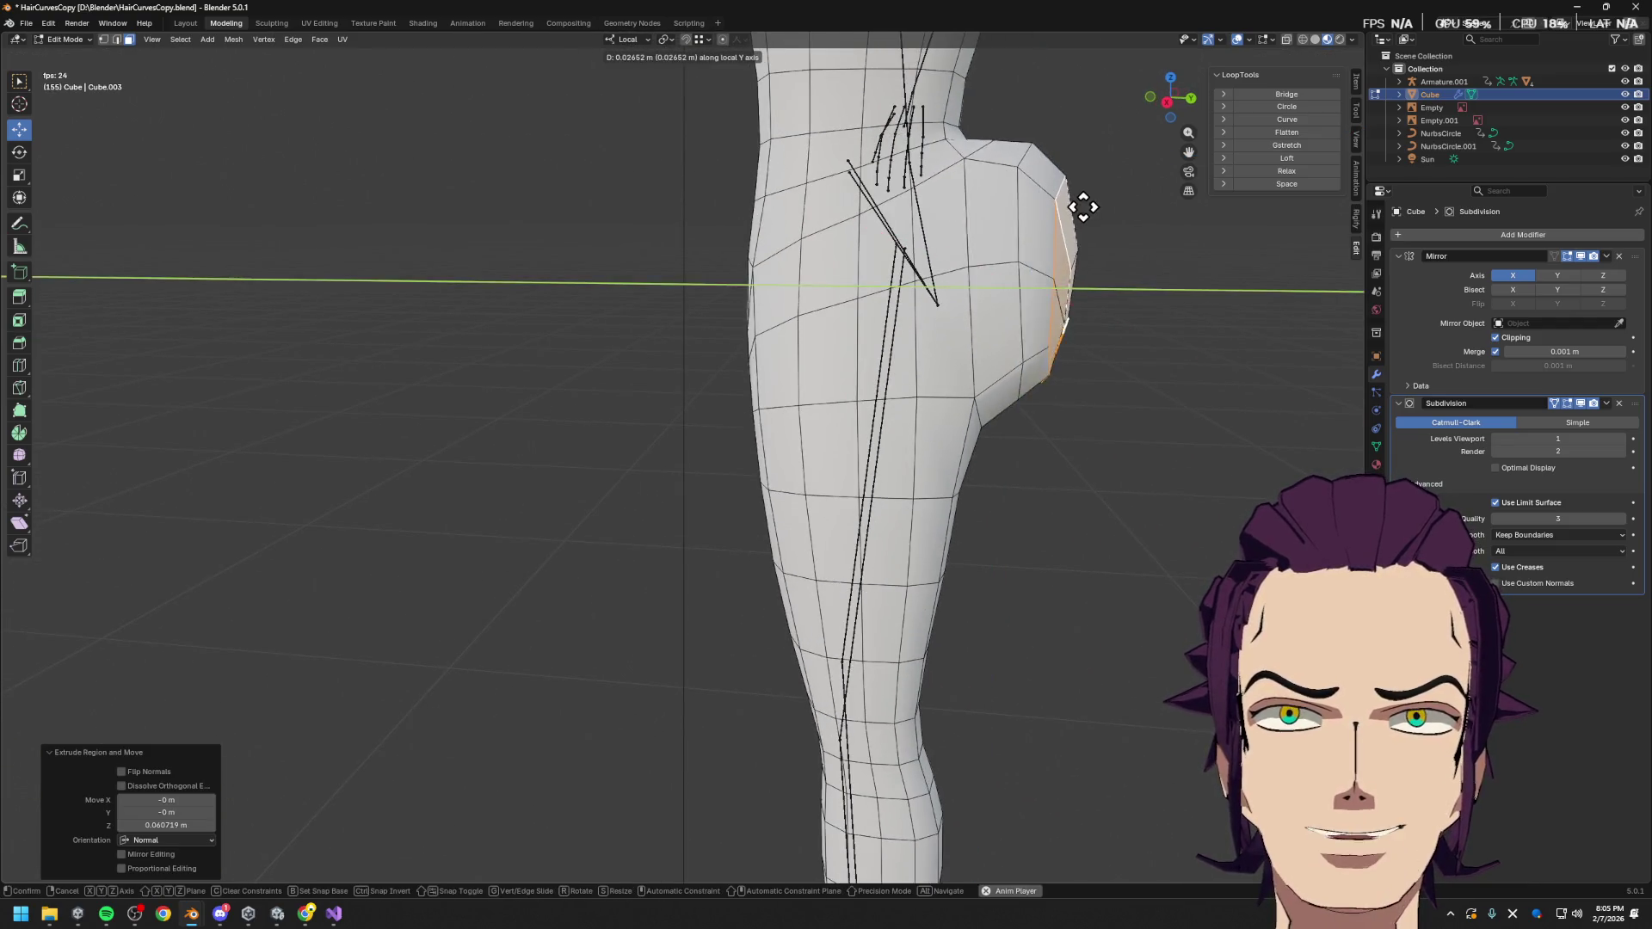
left_click(1115, 212)
left_click(1169, 104)
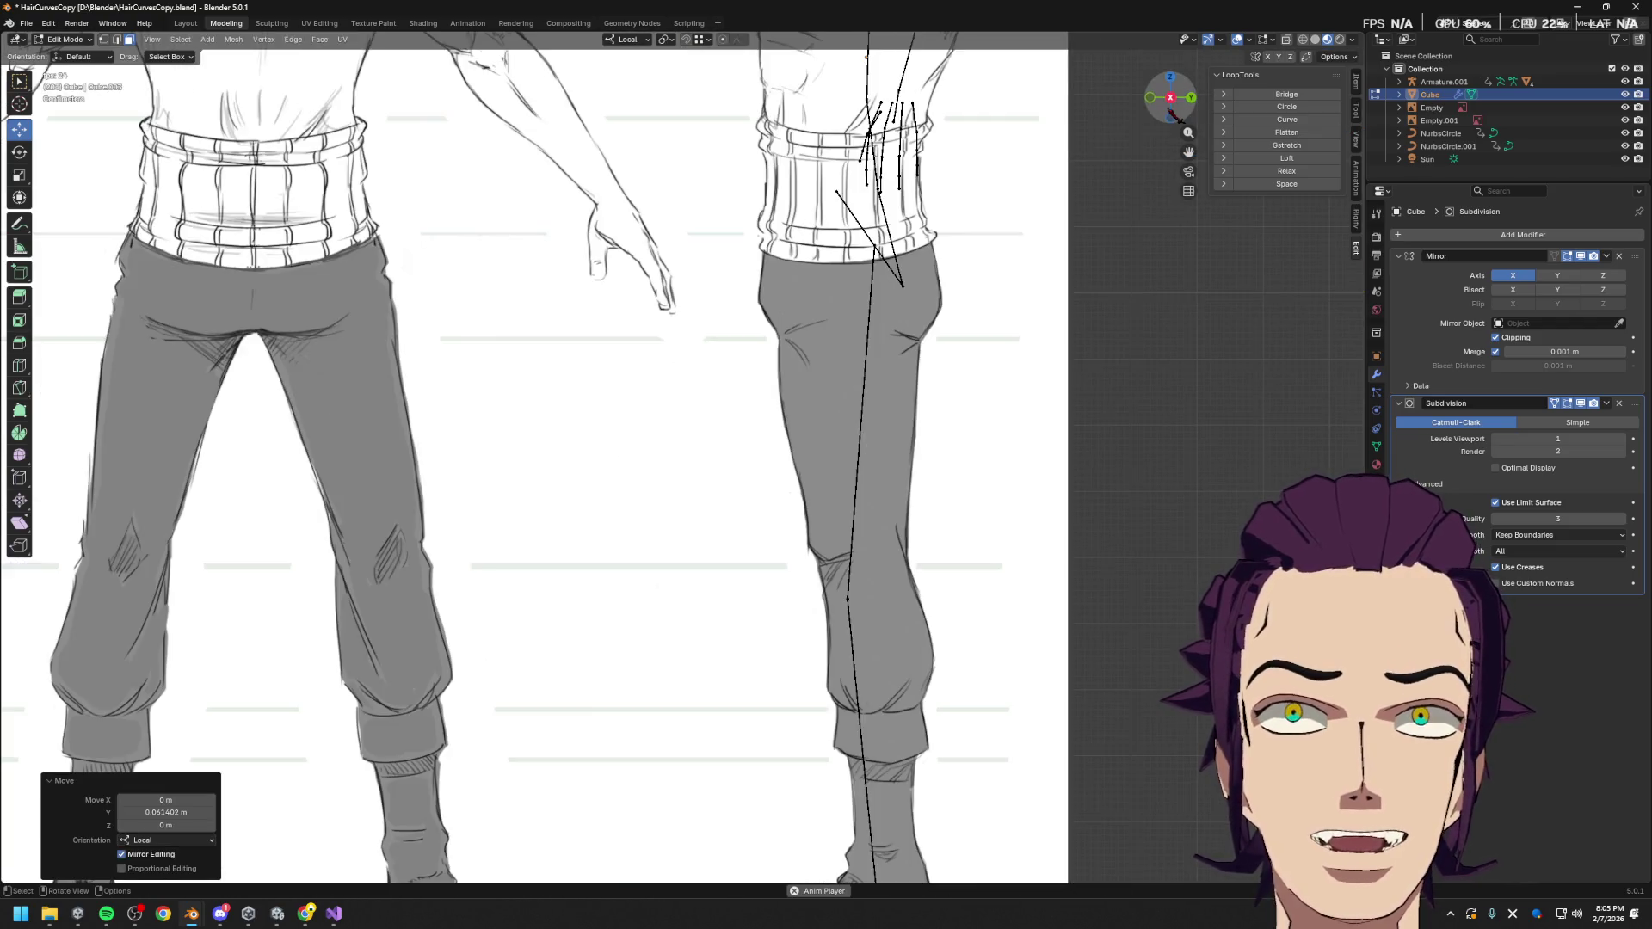
left_click(1171, 98)
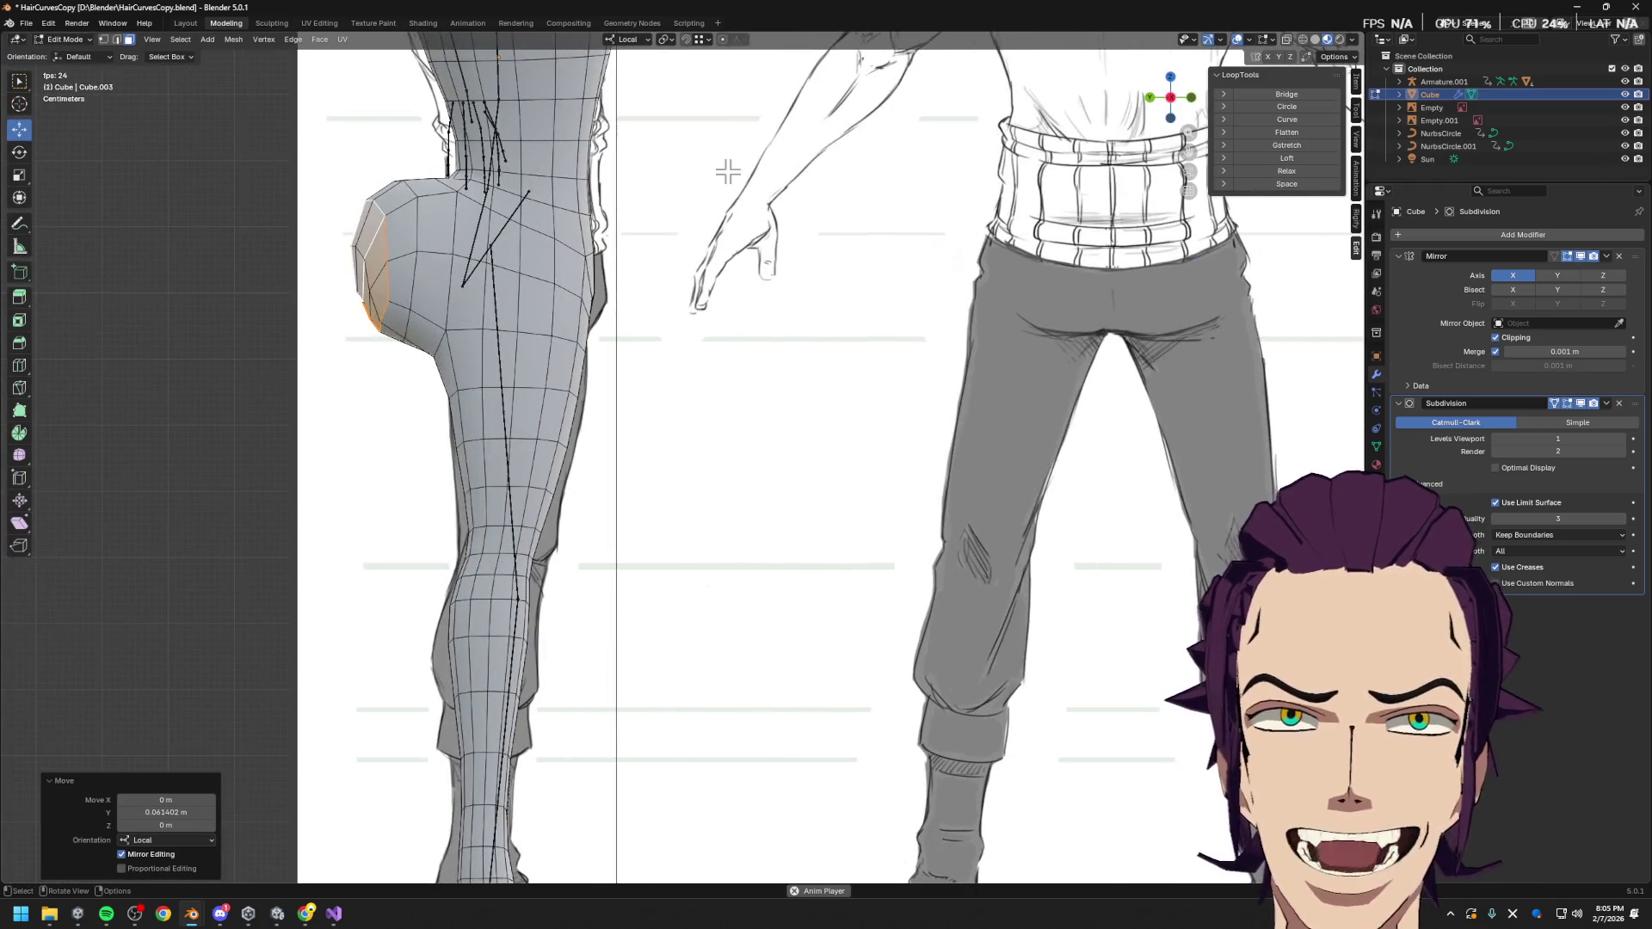
key("s")
left_click(465, 193)
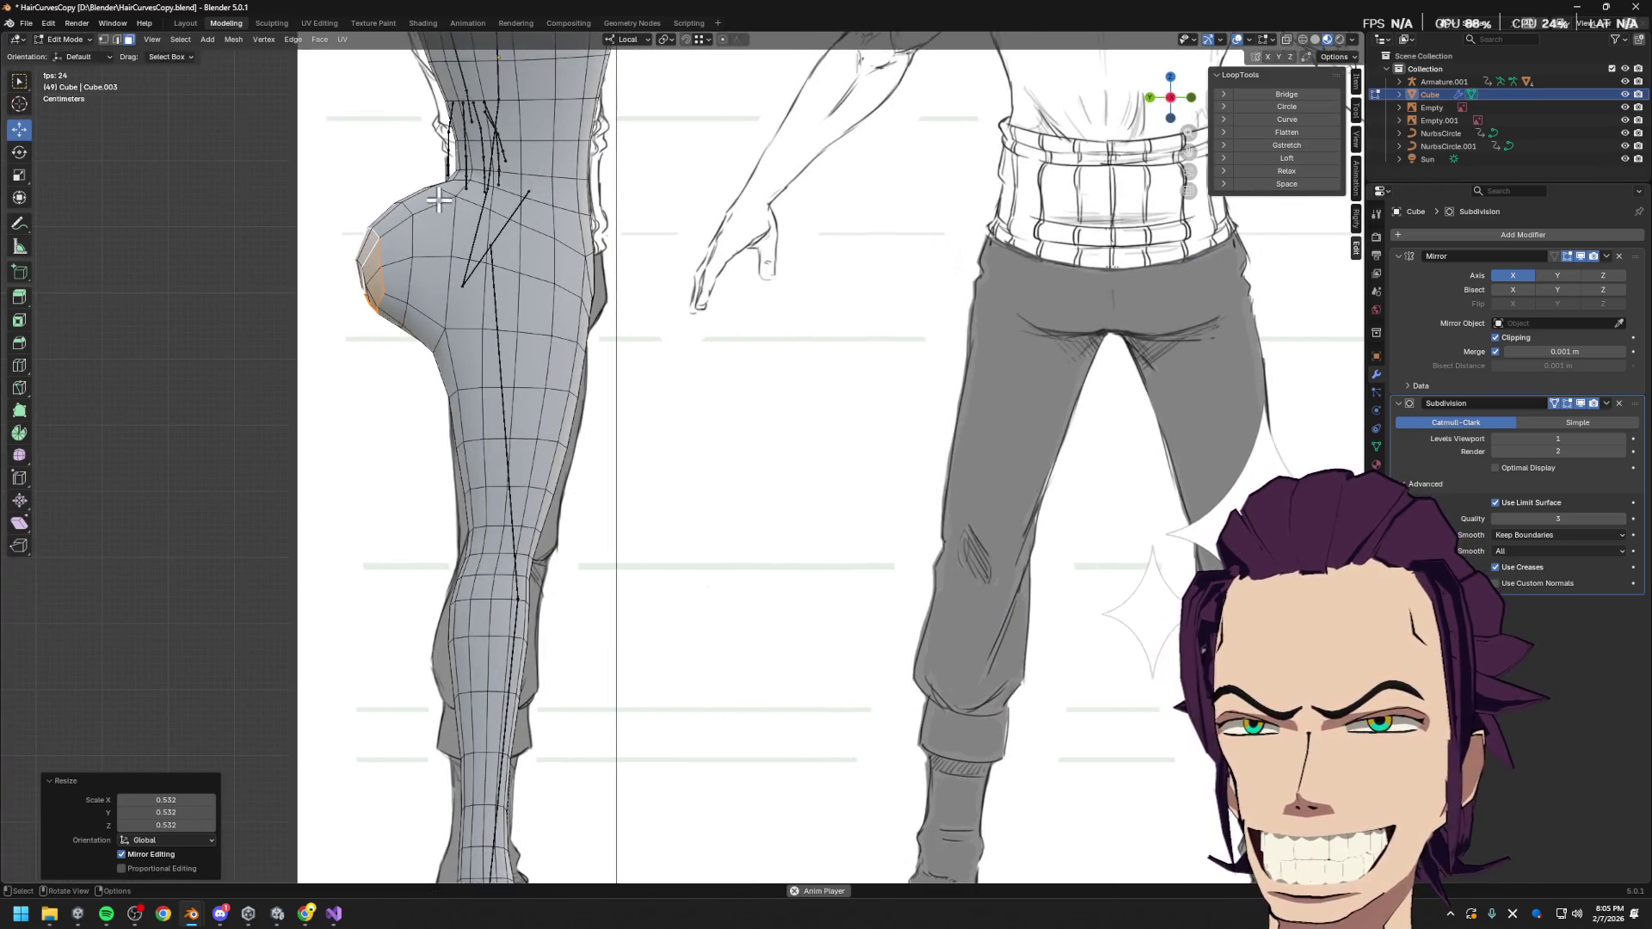
Move the faces again on local Y, then undo that move and view the legs from behind
key("g")
key("y")
key("y")
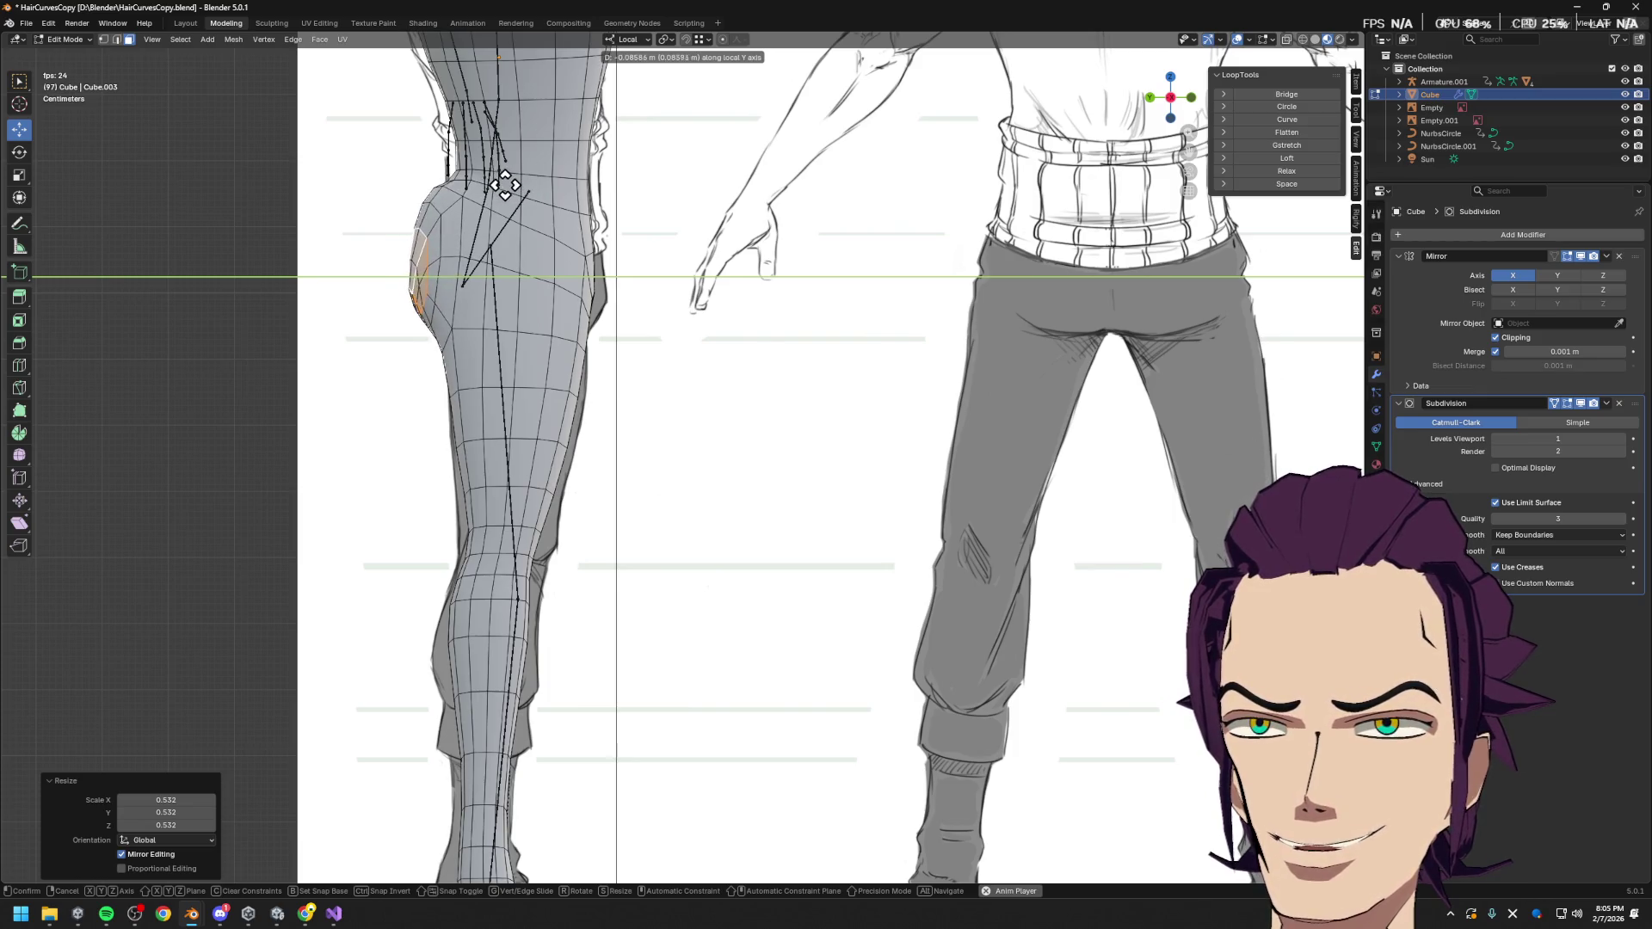
left_click(501, 183)
key("g")
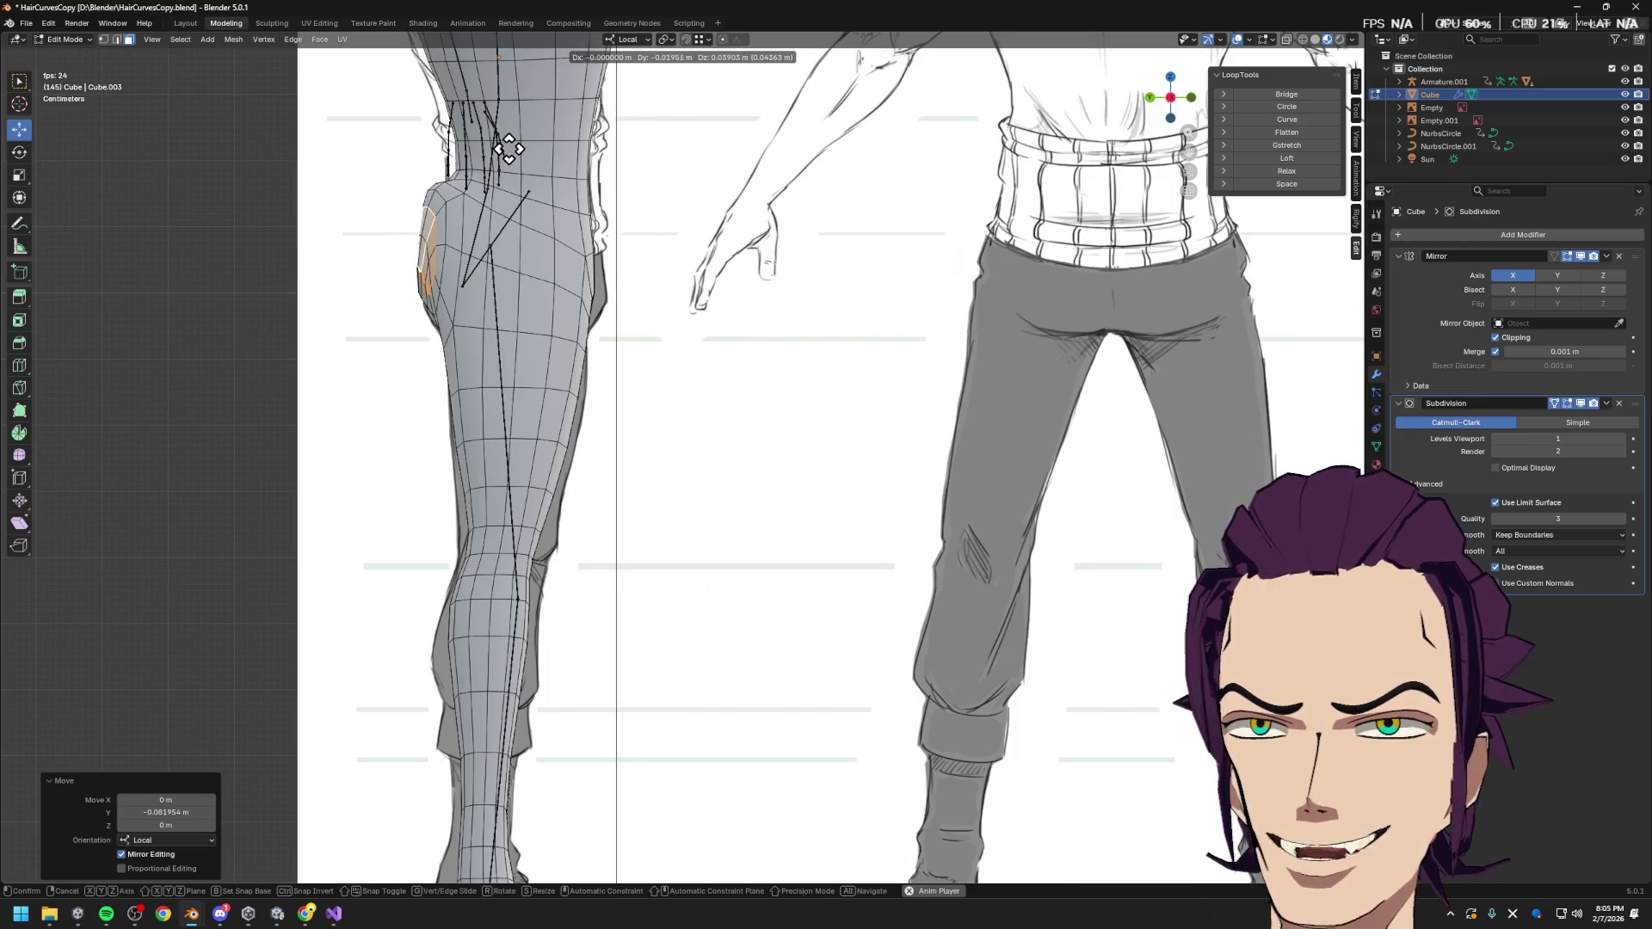
right_click(506, 172)
middle_click_drag(507, 171, 638, 216)
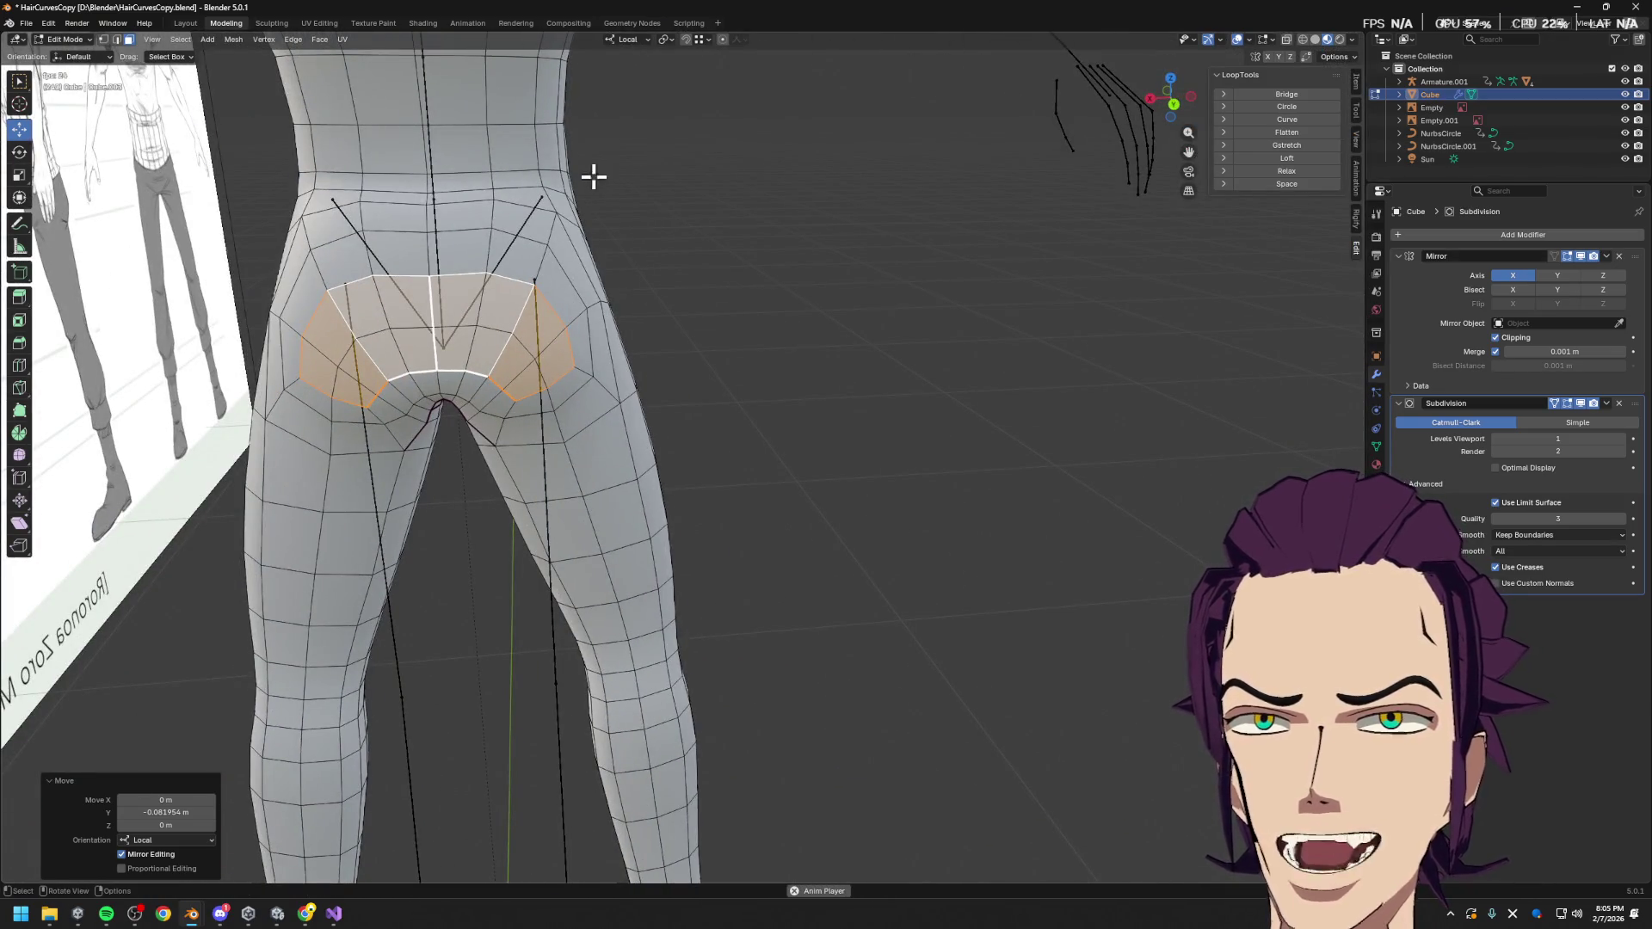
key("ctrl+z")
key("ctrl+z")
key("ctrl+z")
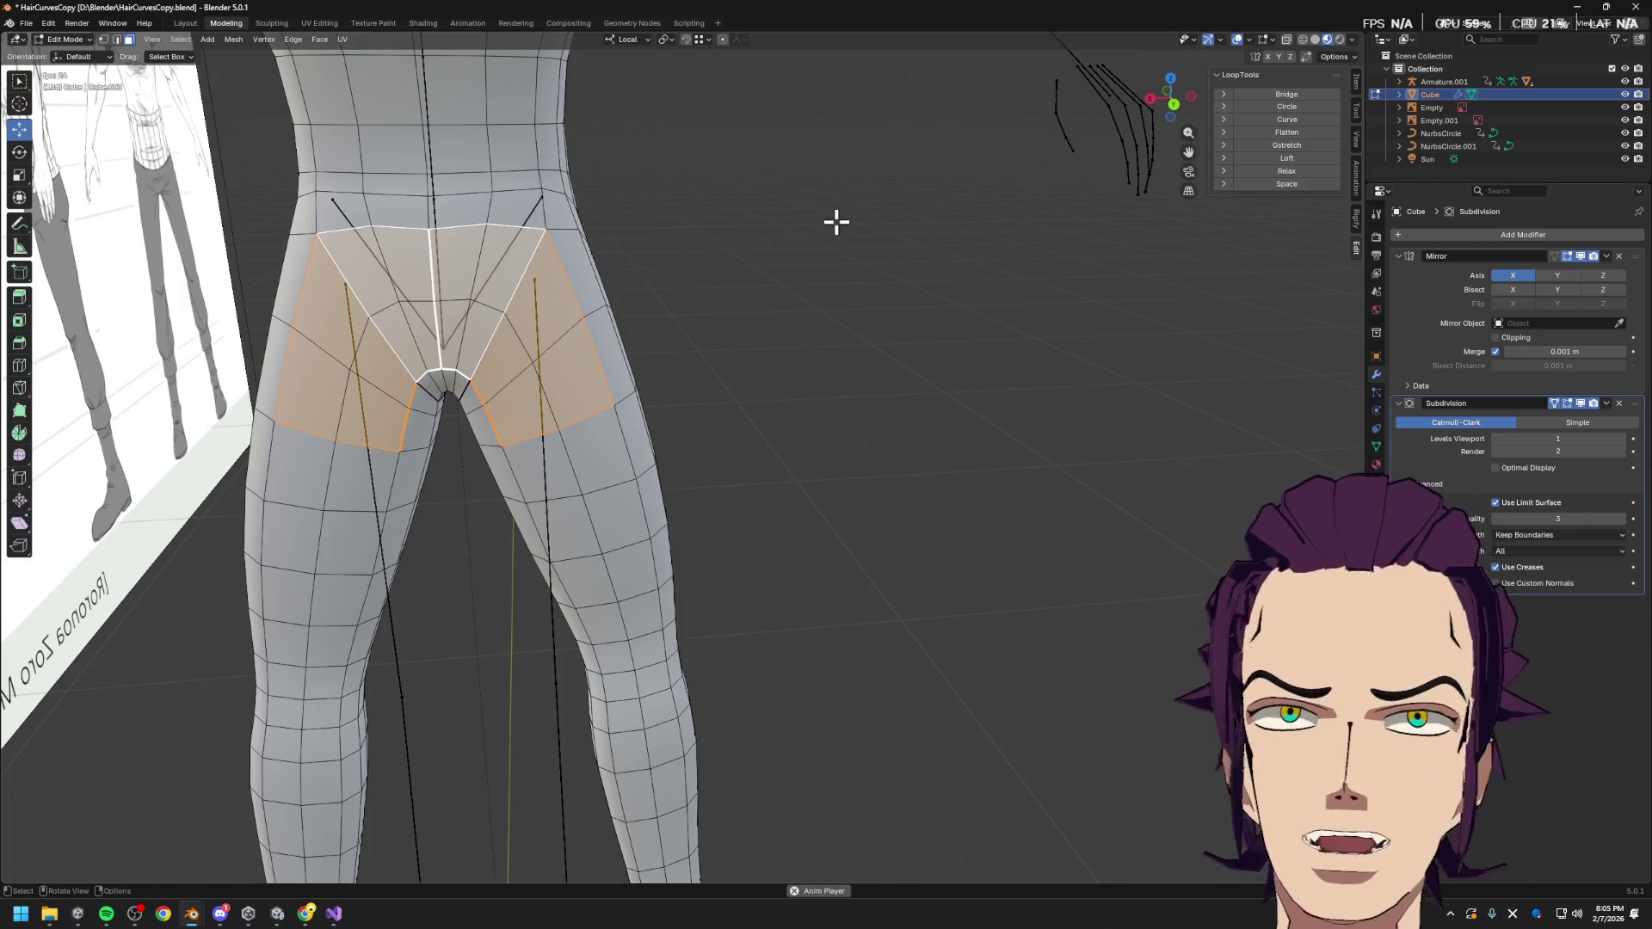
key("ctrl+KP_1")
Extrude the buttock faces outward and scale the extruded patch down
key("e")
left_click(736, 261)
scroll(736, 260, "down", 1)
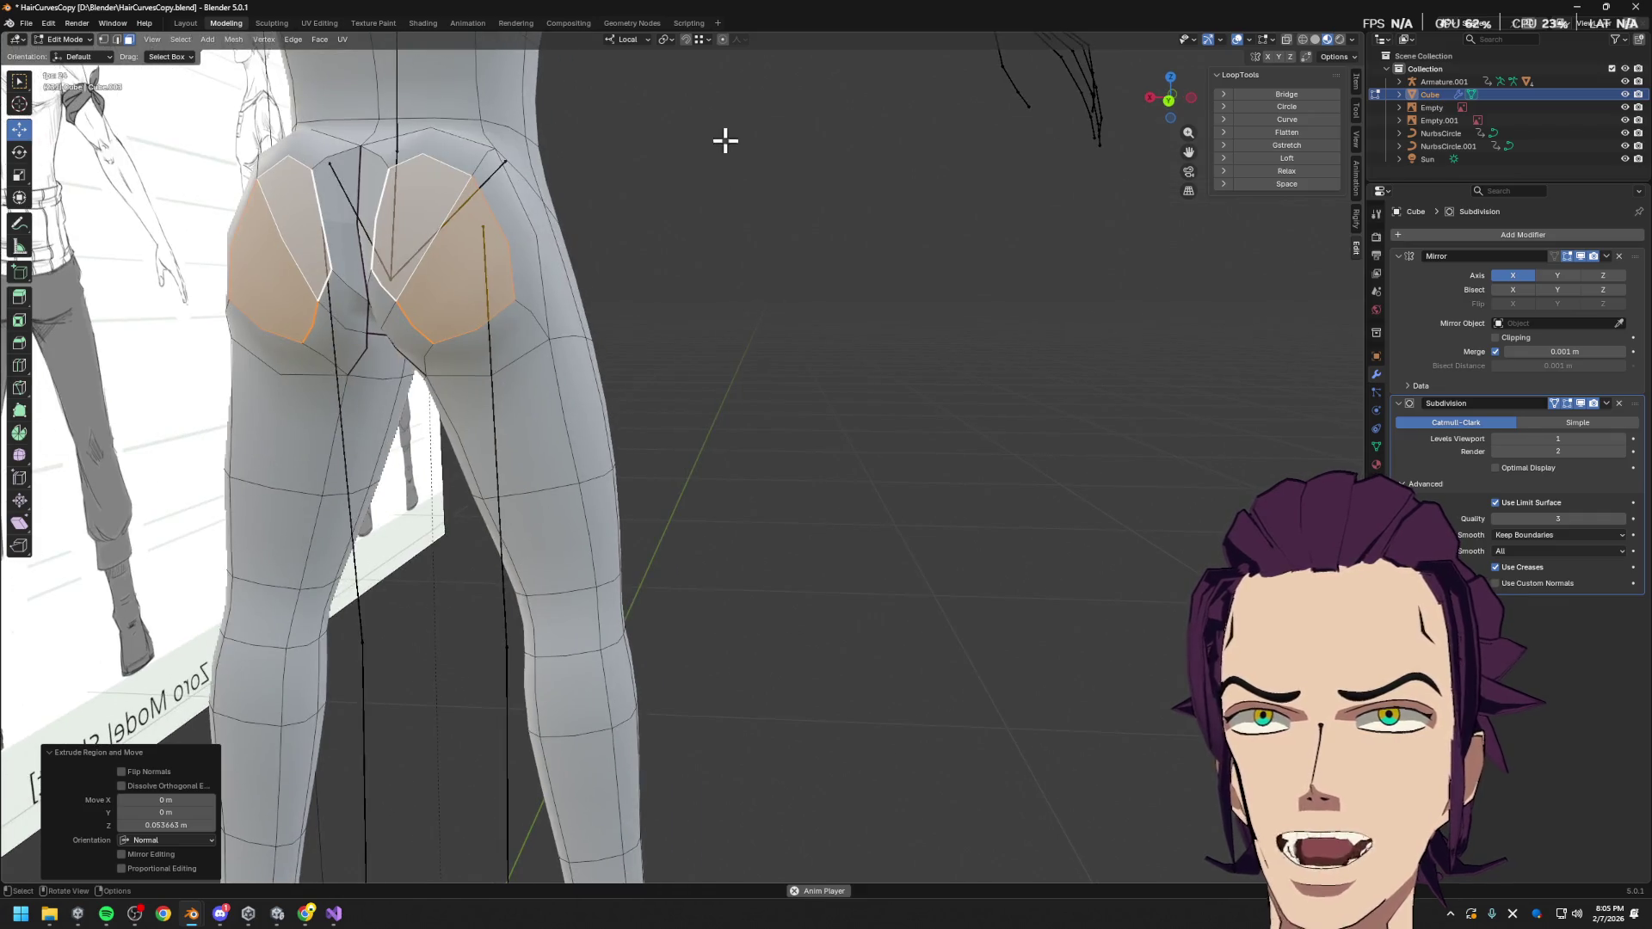
key("s")
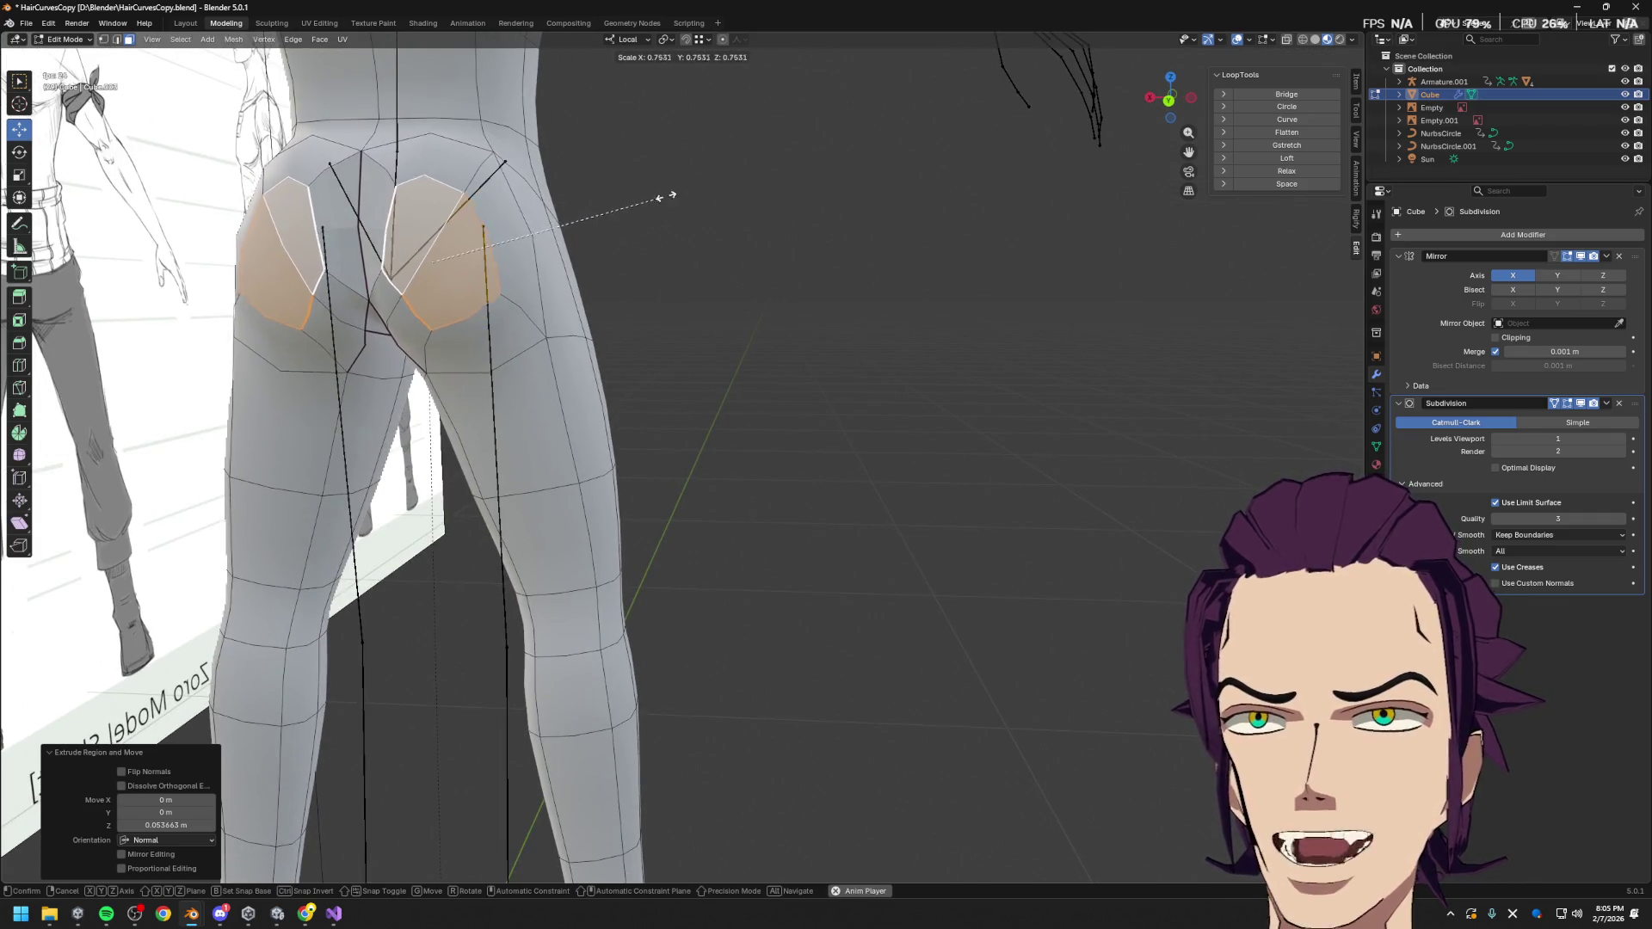
left_click(740, 204)
mouse_move(772, 210)
middle_mouse_down()
mouse_move(829, 241)
mouse_move(880, 225)
mouse_move(745, 224)
mouse_move(785, 232)
mouse_move(760, 273)
mouse_move(889, 315)
mouse_move(1113, 347)
mouse_move(1015, 287)
mouse_move(950, 313)
middle_mouse_up()
key("Tab")
key("Tab")
Shift the faces along Y, rotate them, and round their outline with LoopTools Gstretch and Circle
key("g")
key("y")
left_click(1085, 322)
key("r")
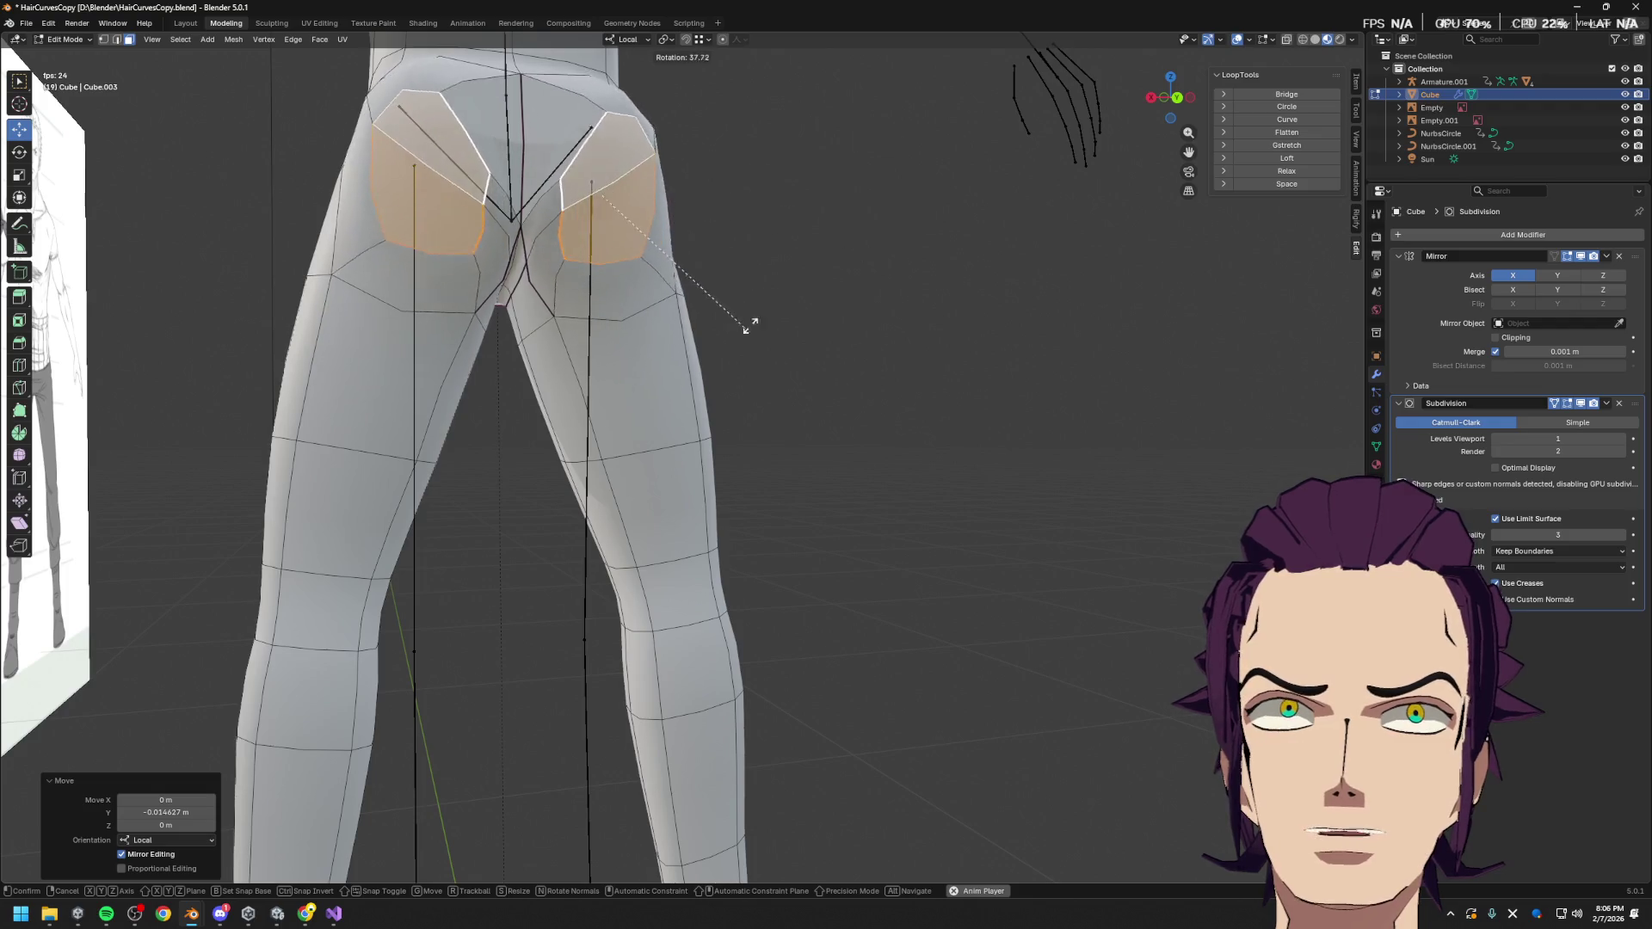
left_click(843, 276)
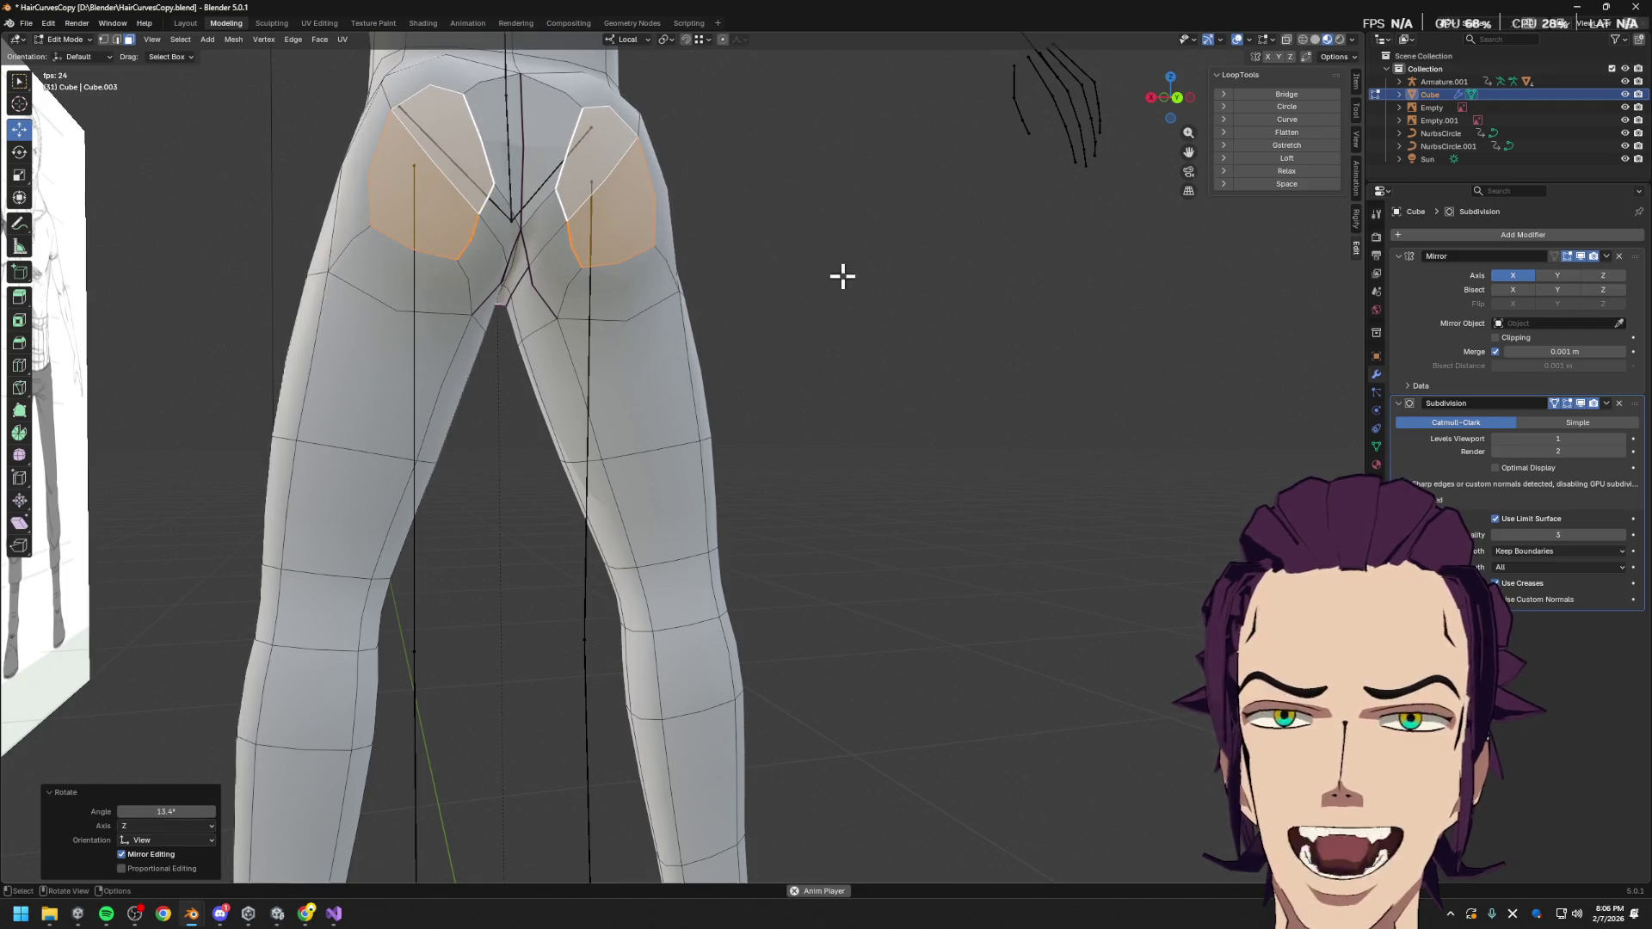
left_click(1297, 147)
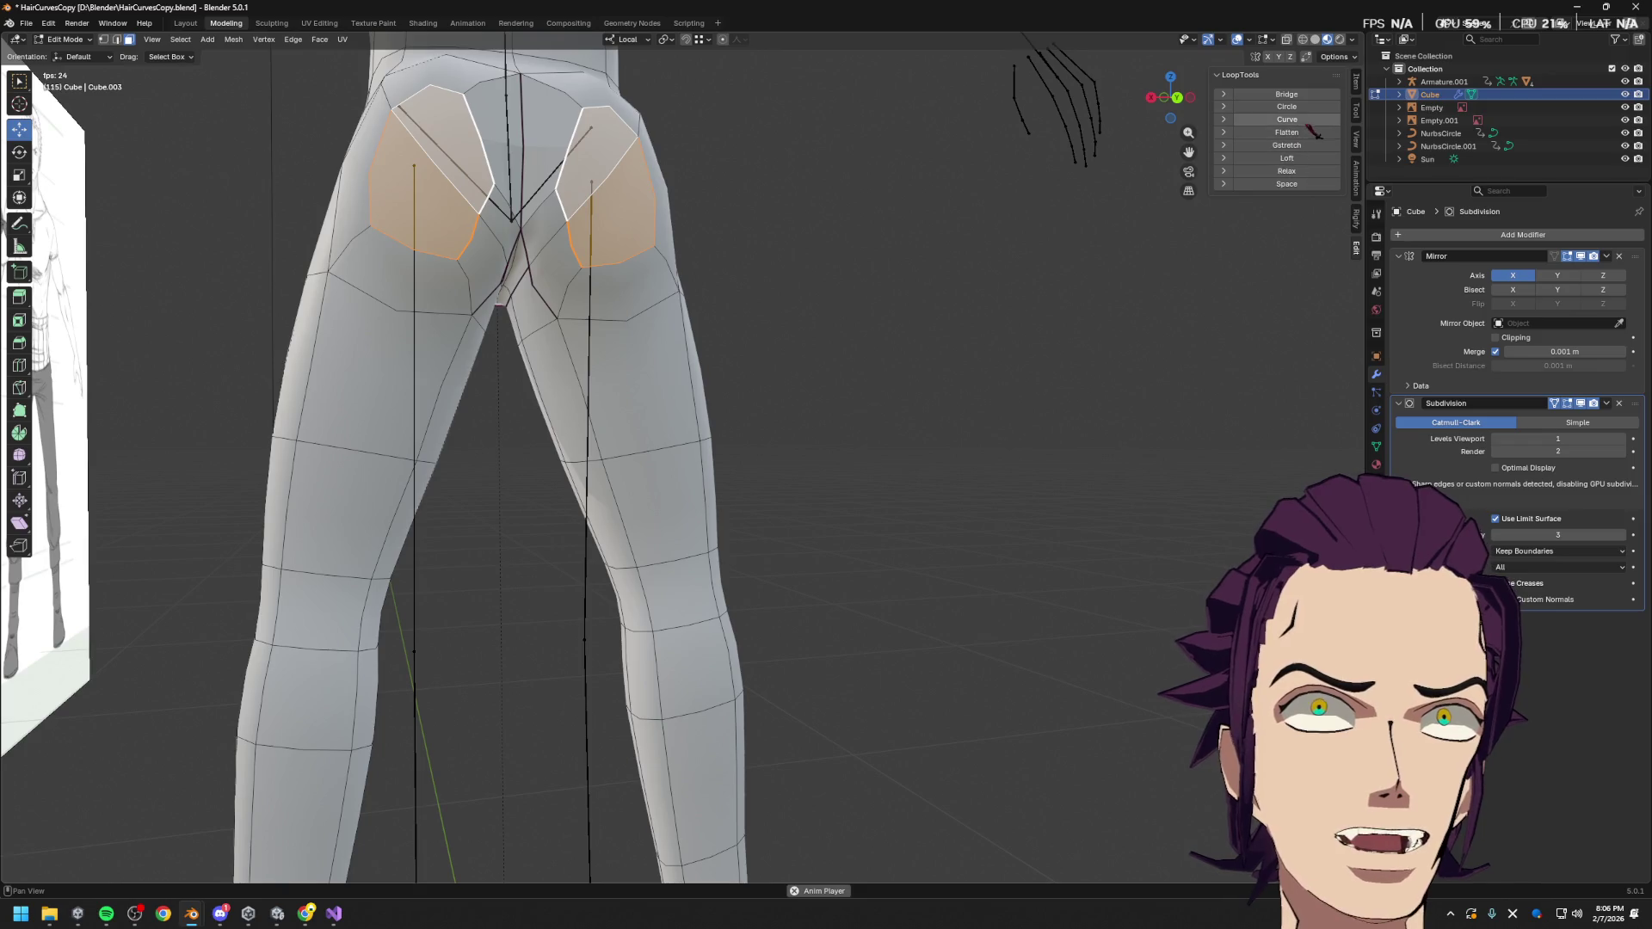
left_click(1307, 107)
Scale the rounded patch to 0.533, rotate it 51.8°, and vertex-slide its edges
key("s")
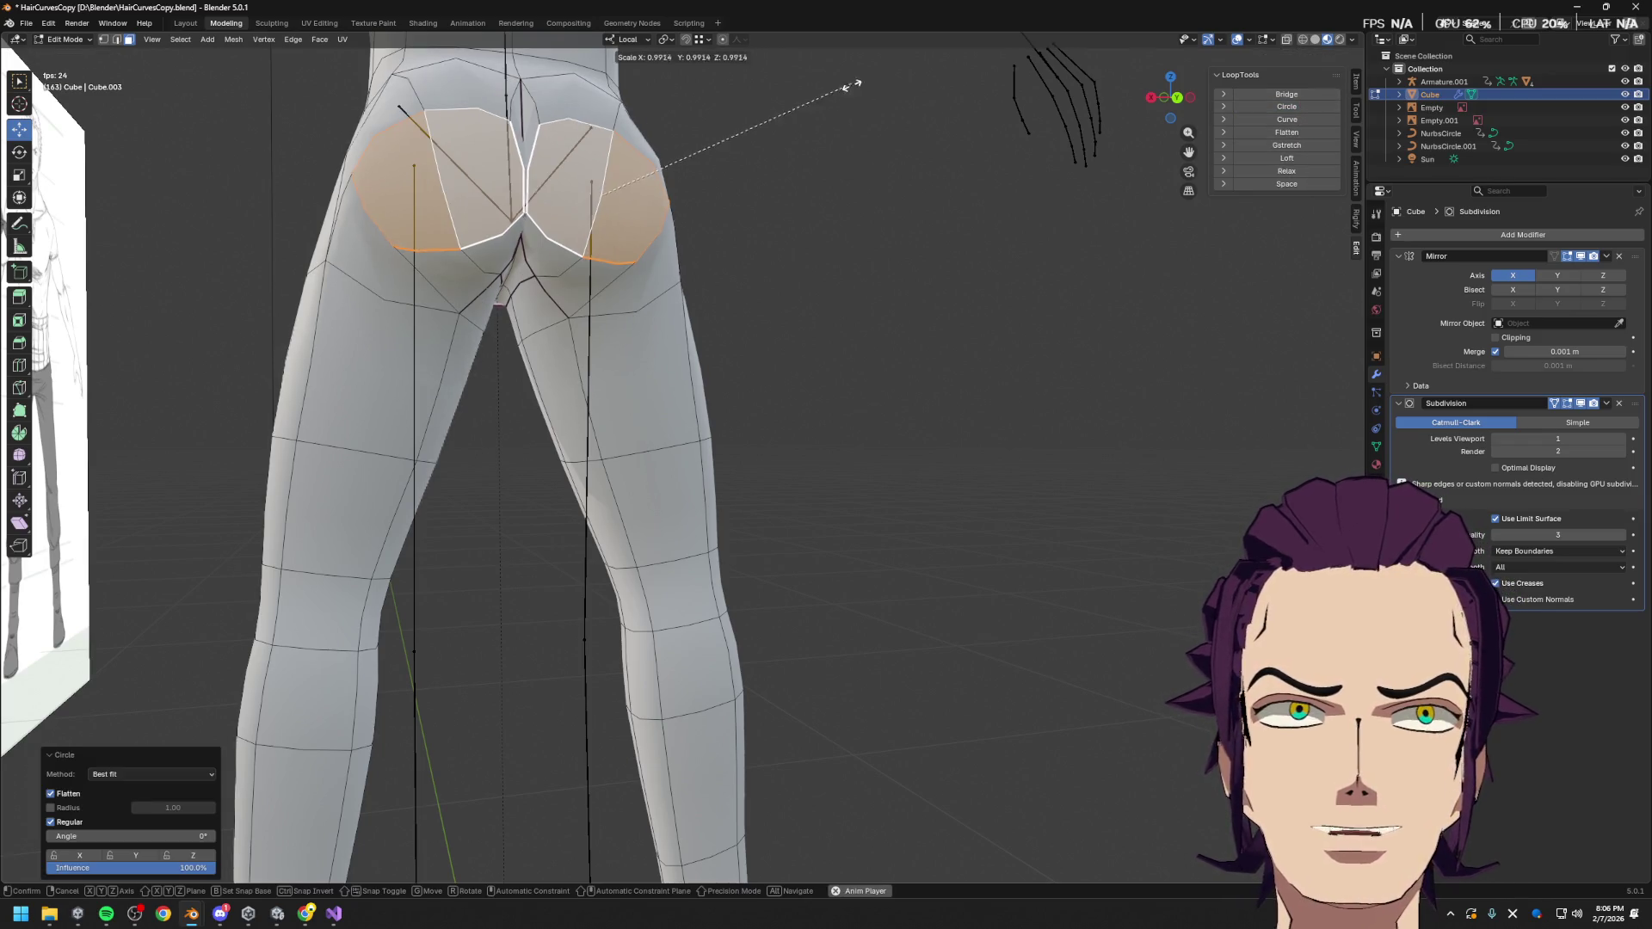
left_click(736, 137)
key("r")
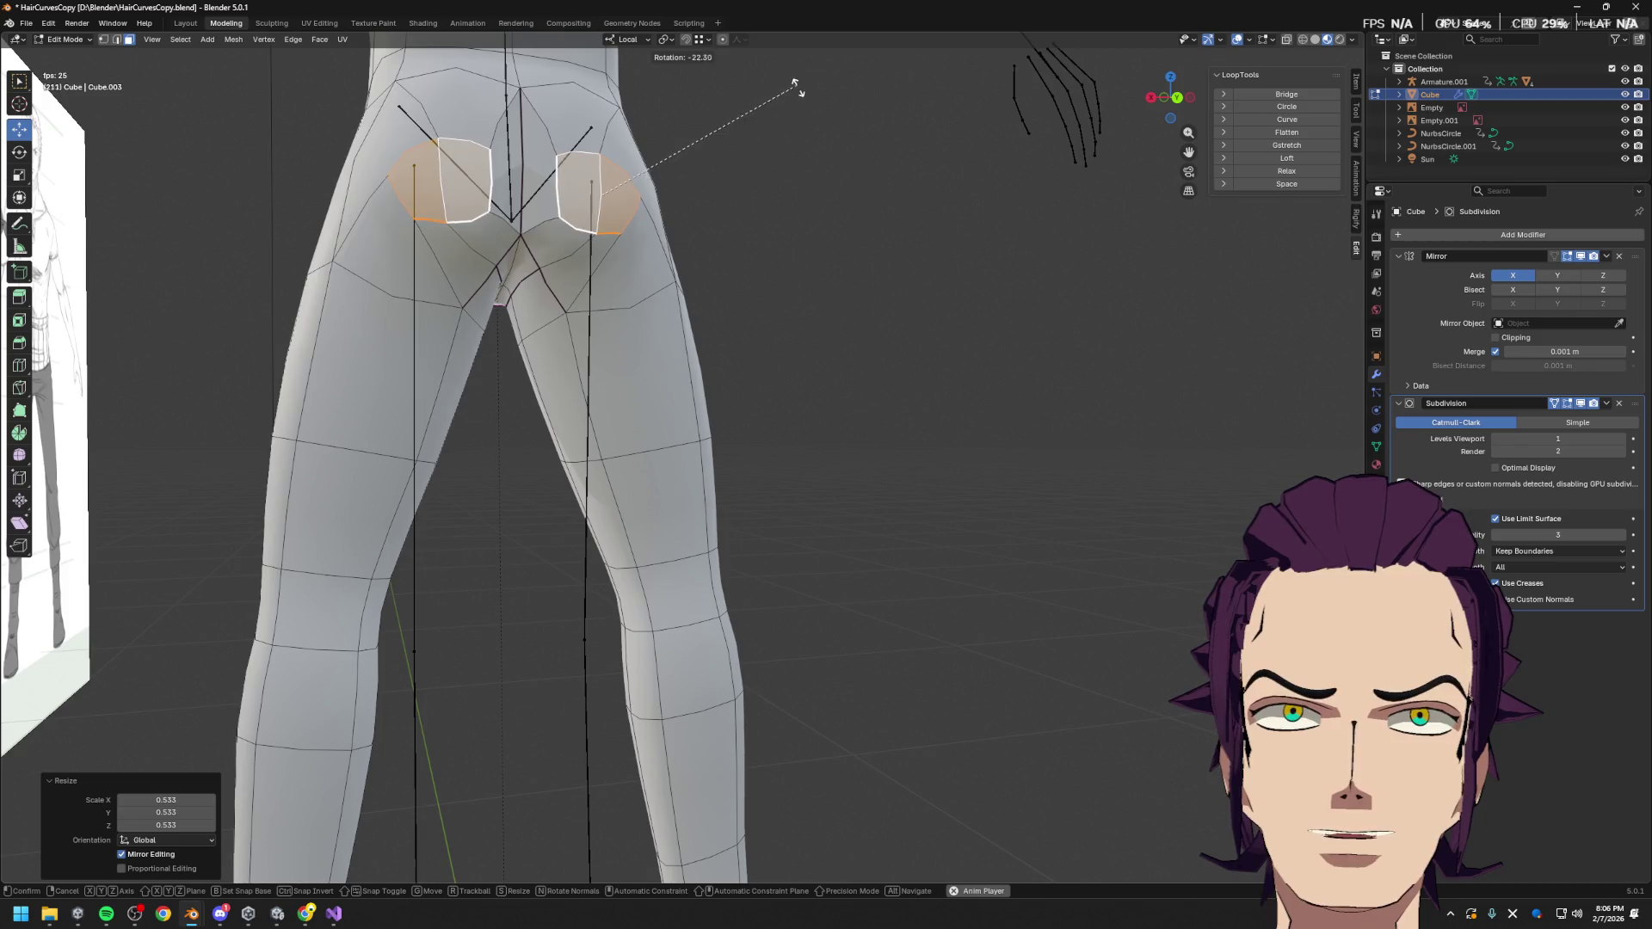
left_click(701, 290)
key("shift+v")
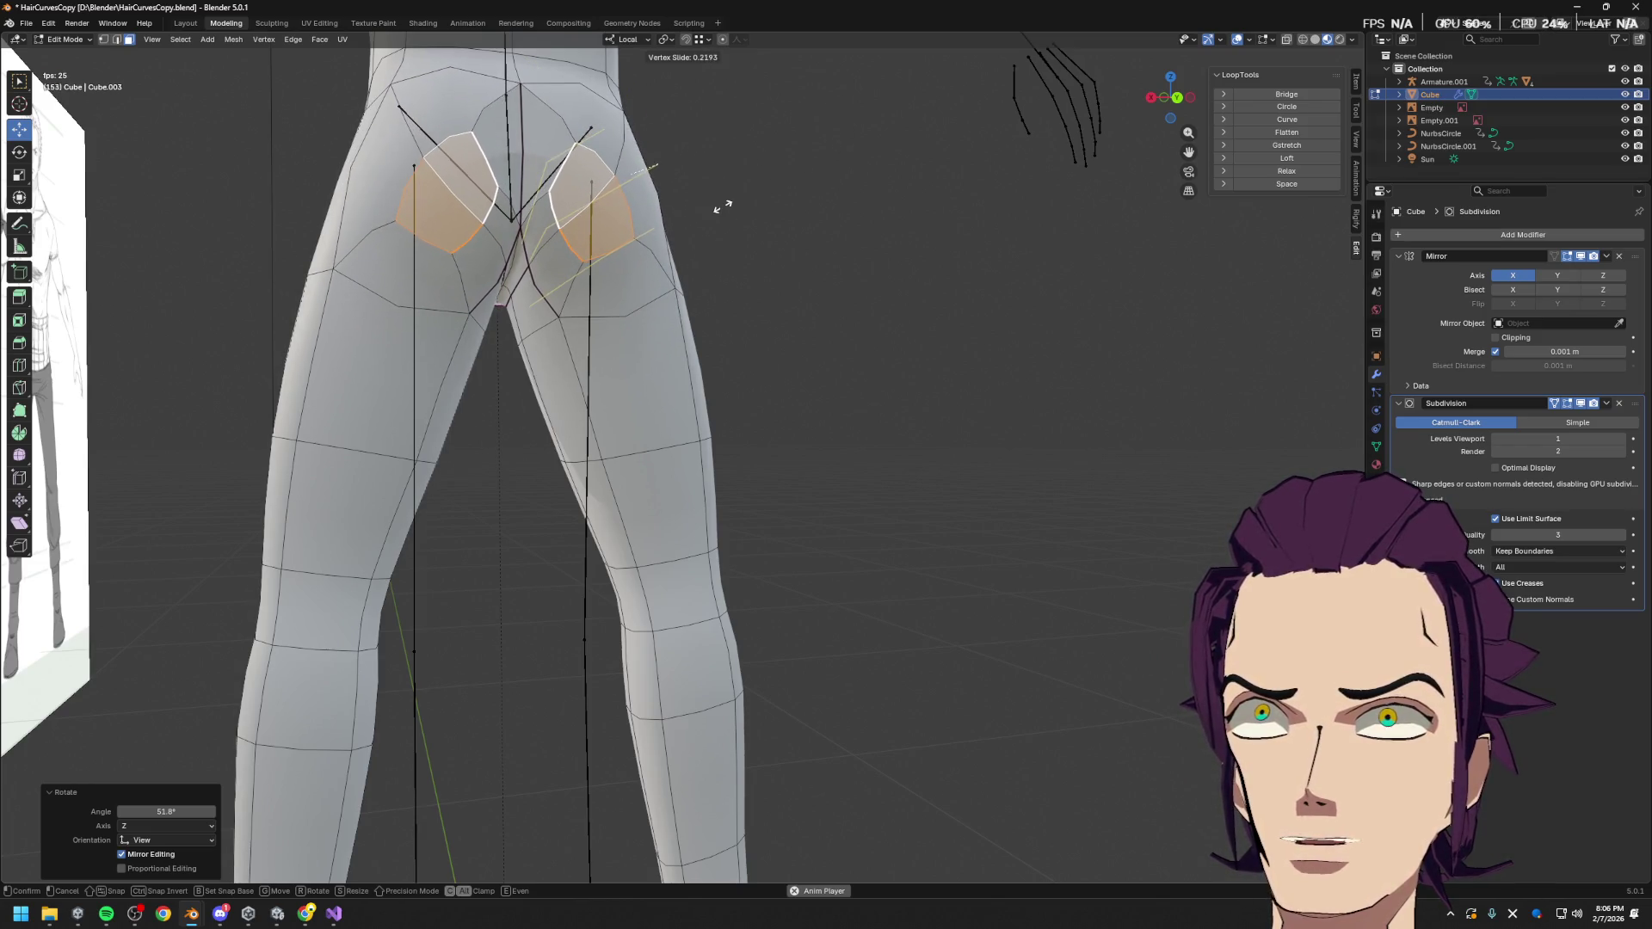
left_click(689, 247)
In the side view matching the reference, rotate and move the buttock faces to fit the profile
mouse_move(690, 247)
middle_mouse_down()
mouse_move(774, 266)
mouse_move(795, 254)
middle_mouse_up()
key("KP_1")
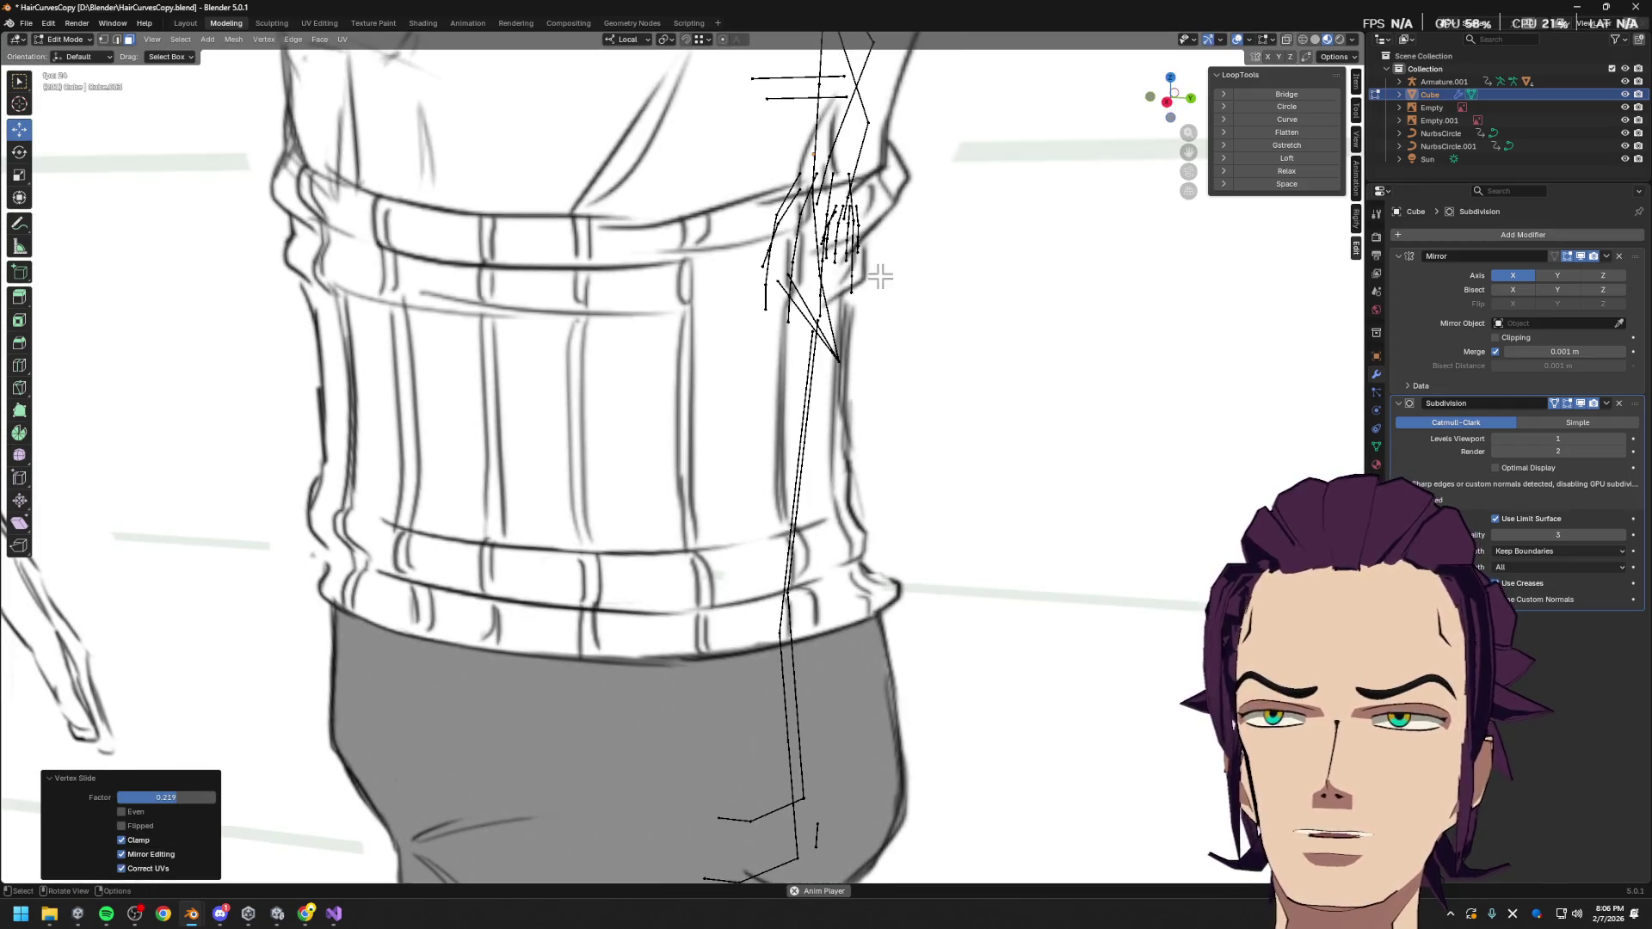
left_click(1177, 102)
left_click(1181, 103)
left_click(1182, 103)
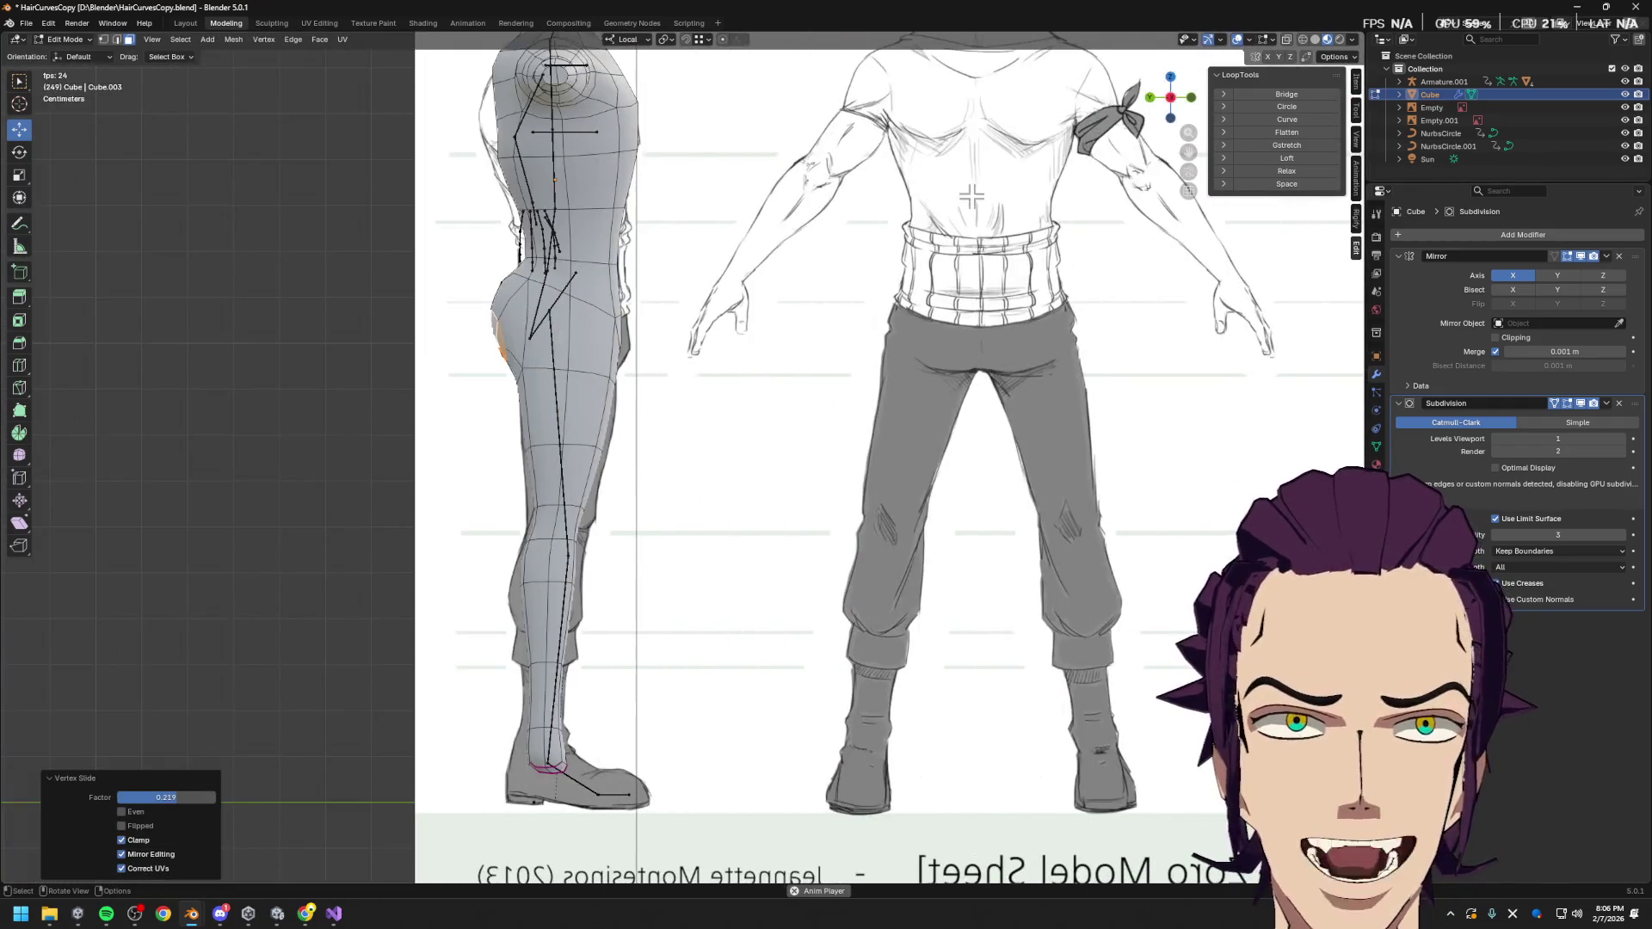
scroll(767, 293, "up", 4)
key("r")
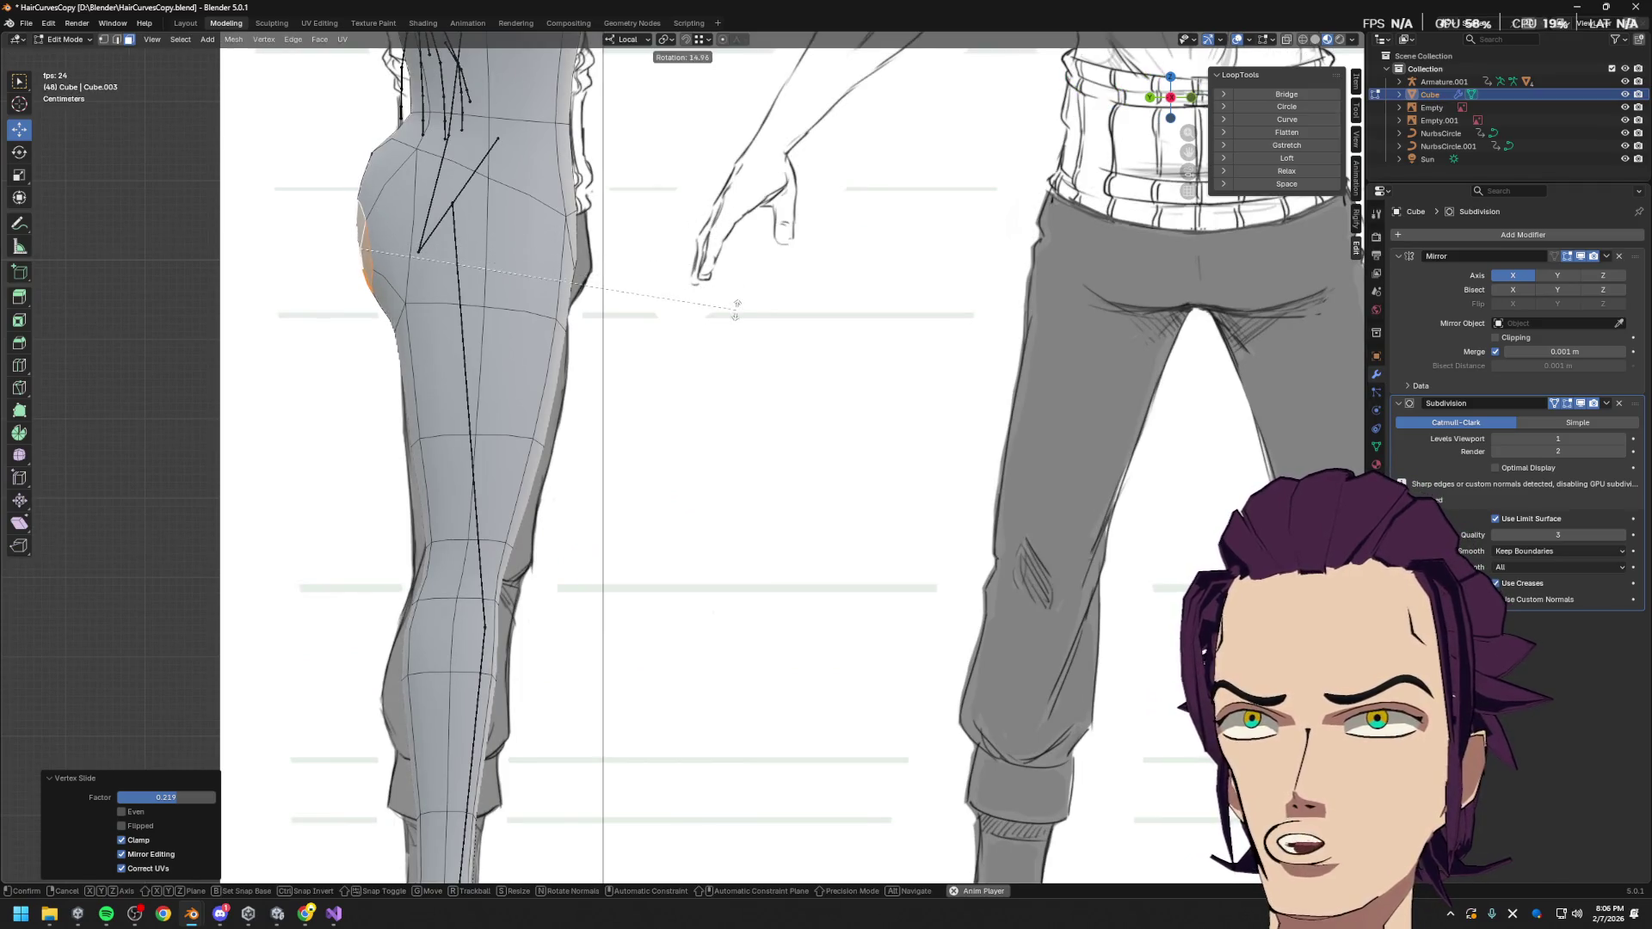
left_click(738, 306)
key("g")
left_click(754, 260)
Rotate the buttock faces 12.8° and nudge them, then switch to vertex selection
key("r")
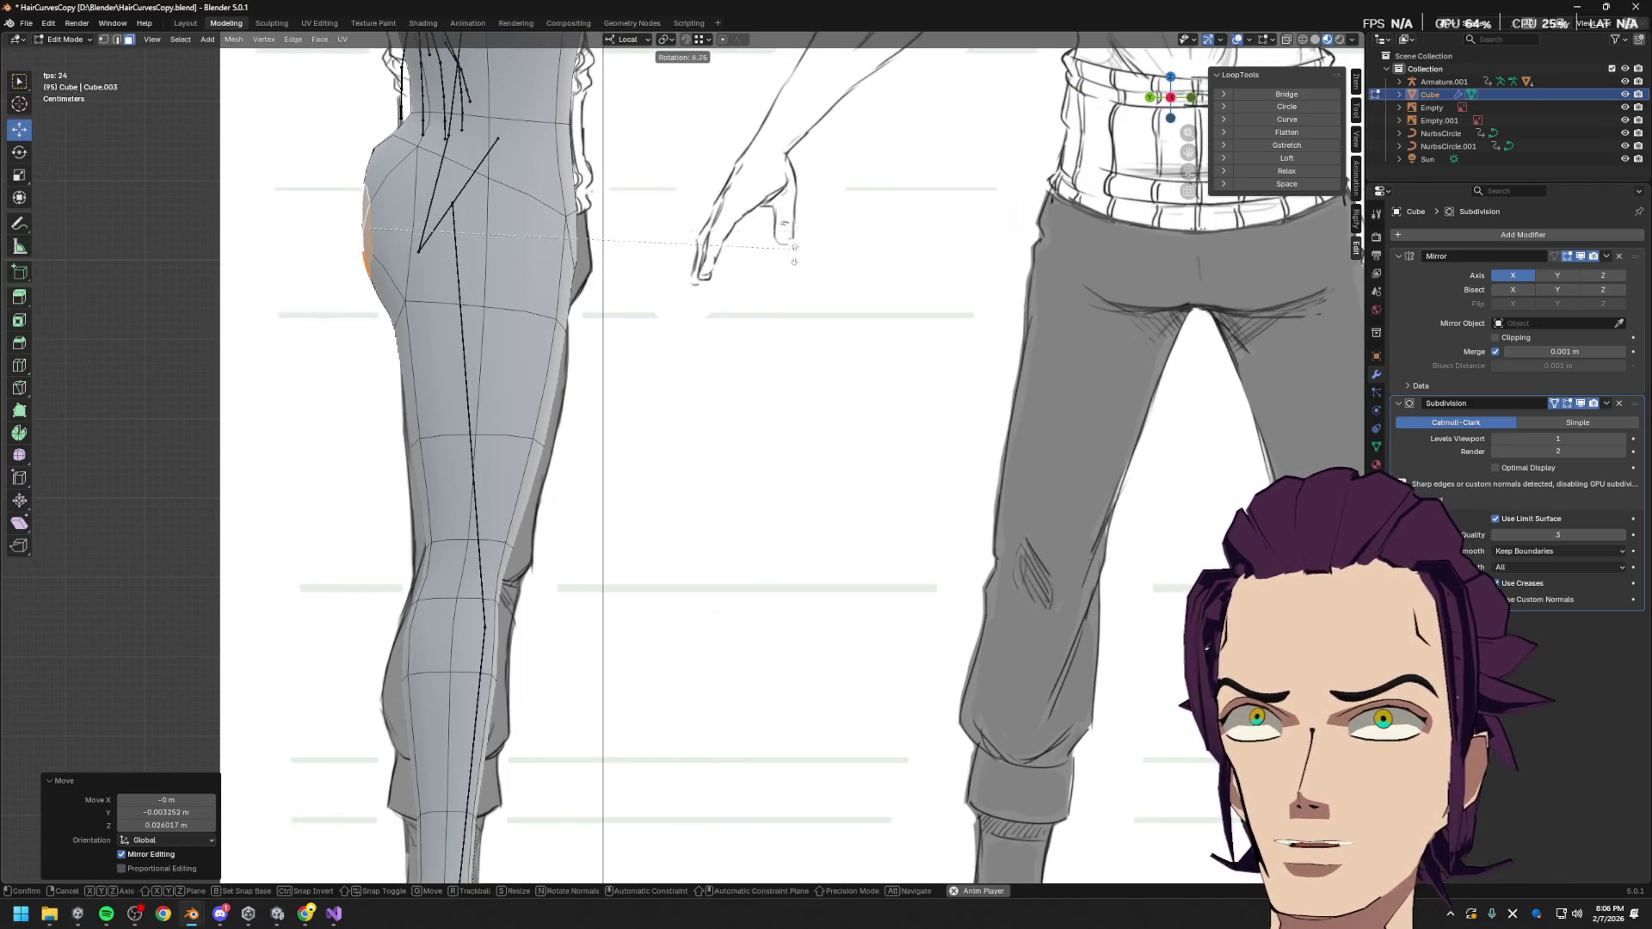
left_click(776, 274)
key("g")
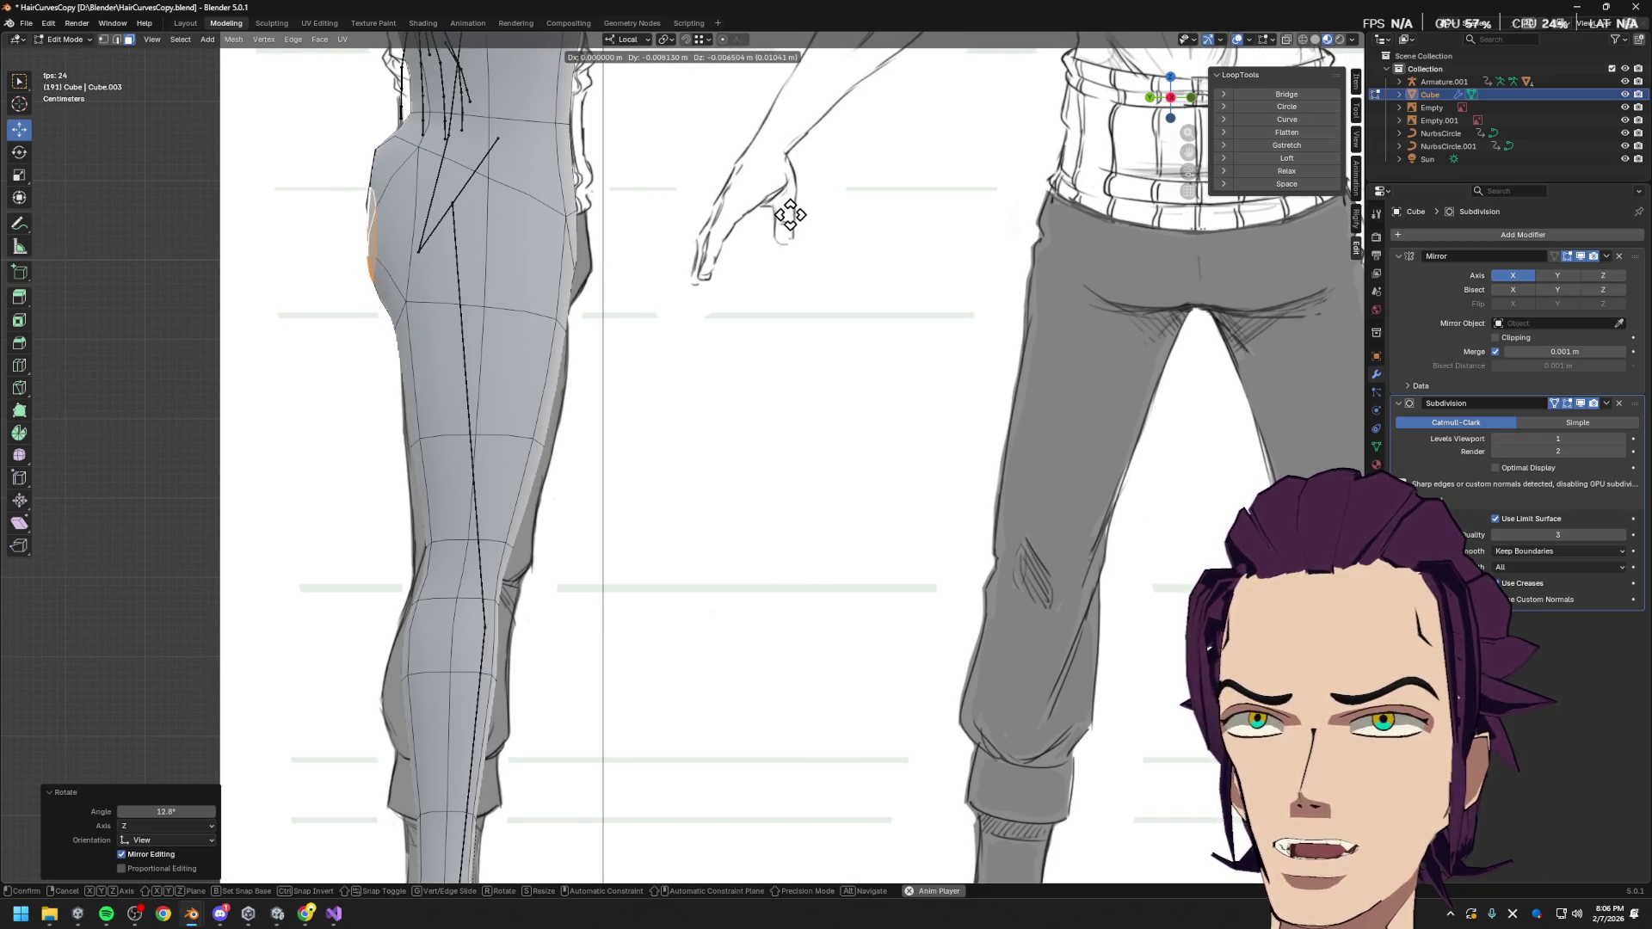
left_click(786, 221)
mouse_move(648, 266)
middle_mouse_down("shift")
mouse_move(812, 332)
mouse_move(608, 246)
mouse_move(498, 284)
mouse_move(634, 436)
middle_mouse_up("shift")
key("1")
scroll(423, 240, "up", 6)
scroll(424, 240, "down", 4)
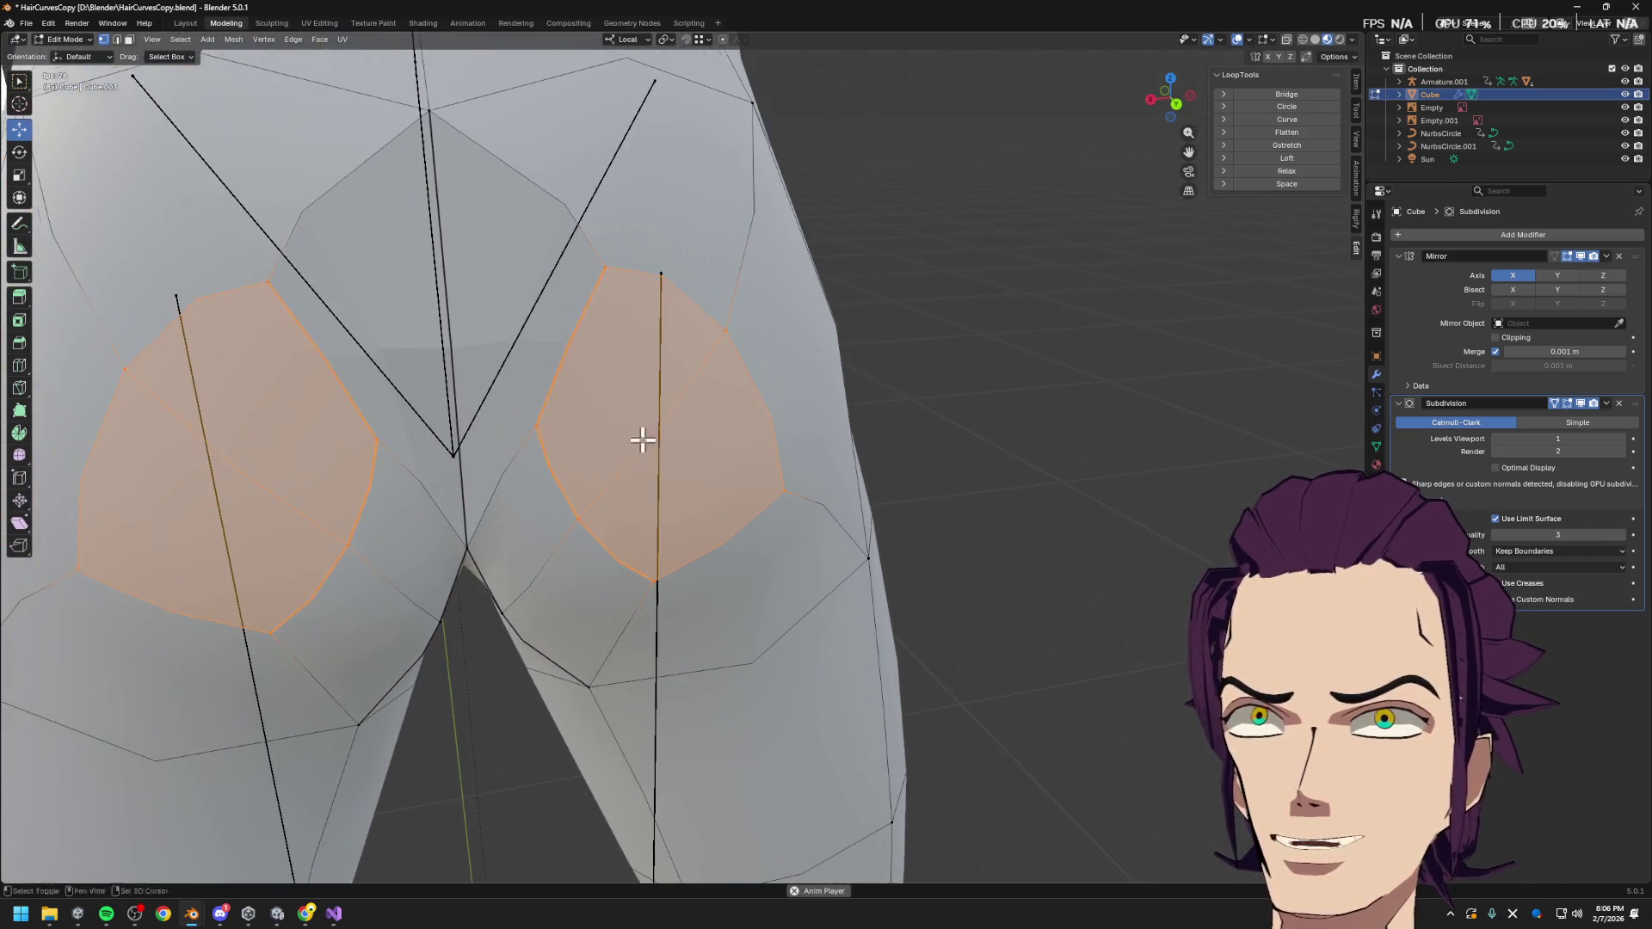
From behind, undo a trial vertex slide and move the buttock vertices with proportional editing on
key("alt+a")
scroll(600, 280, "down", 4)
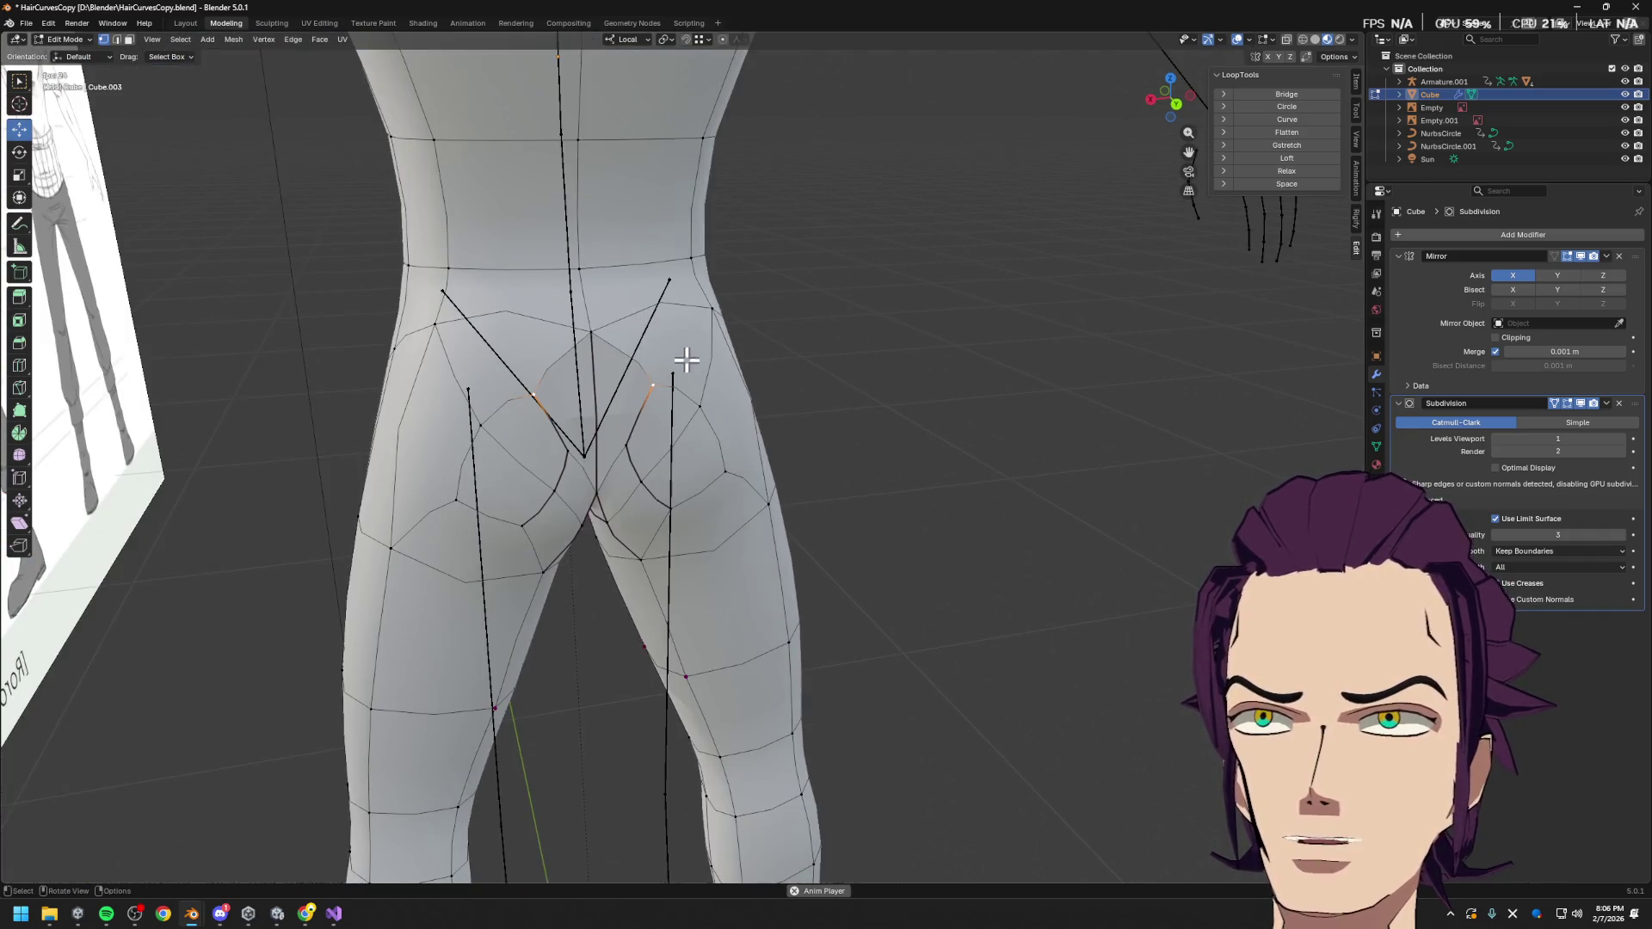
key("shift+v")
left_click(637, 327)
key("ctrl+z")
key("ctrl+z")
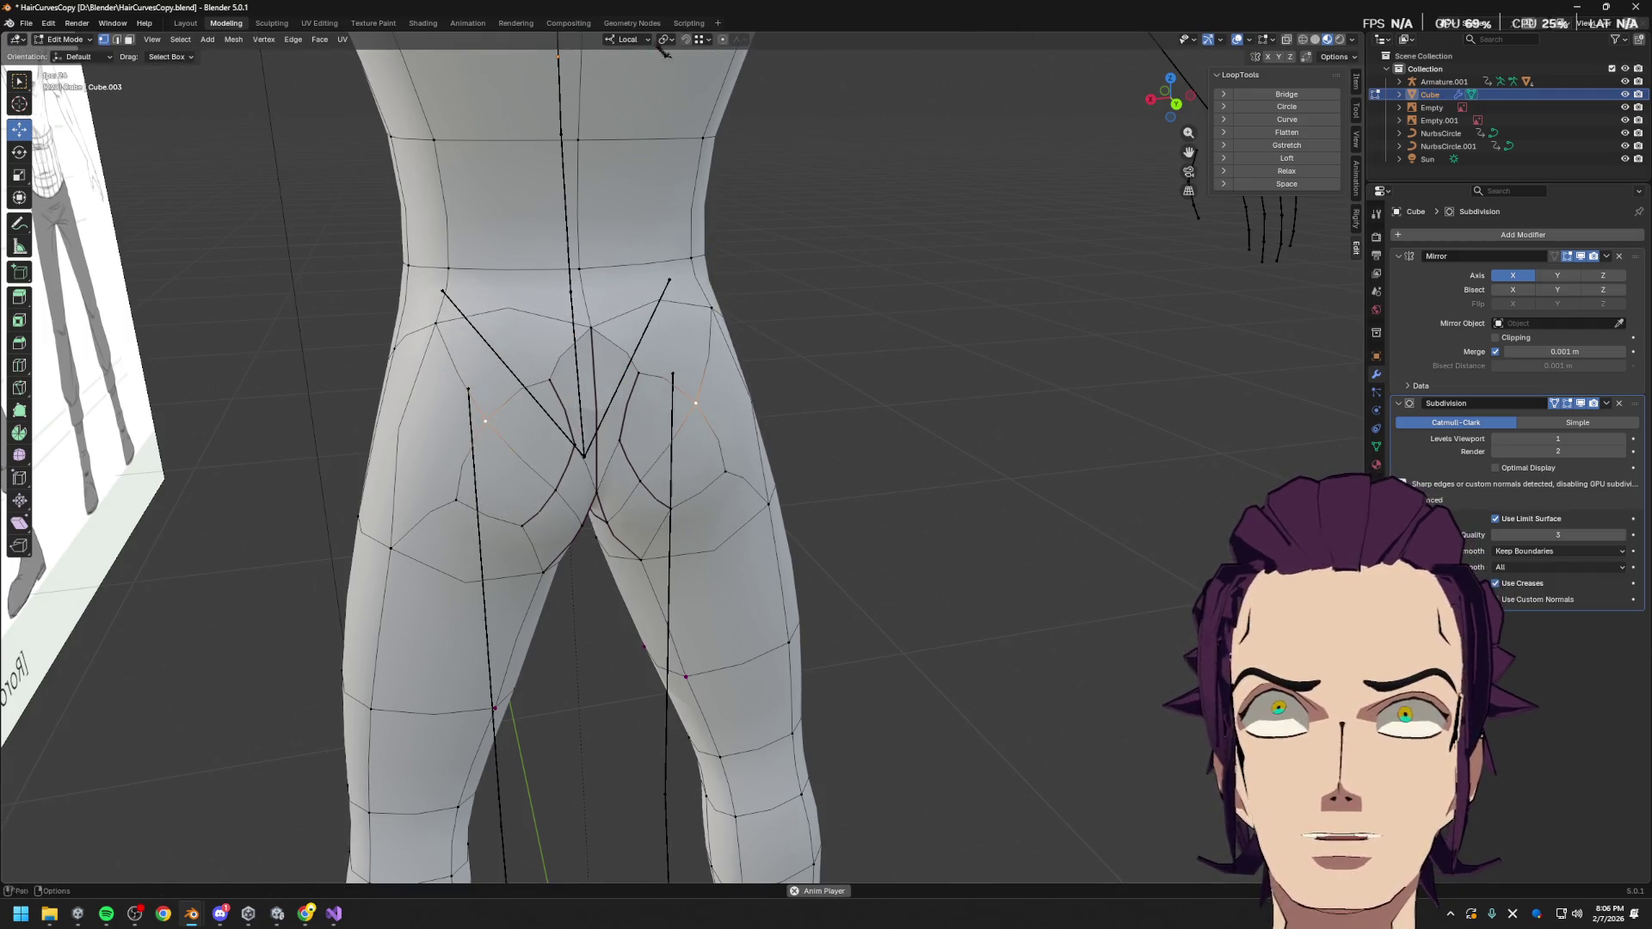
left_click(724, 40)
key("g")
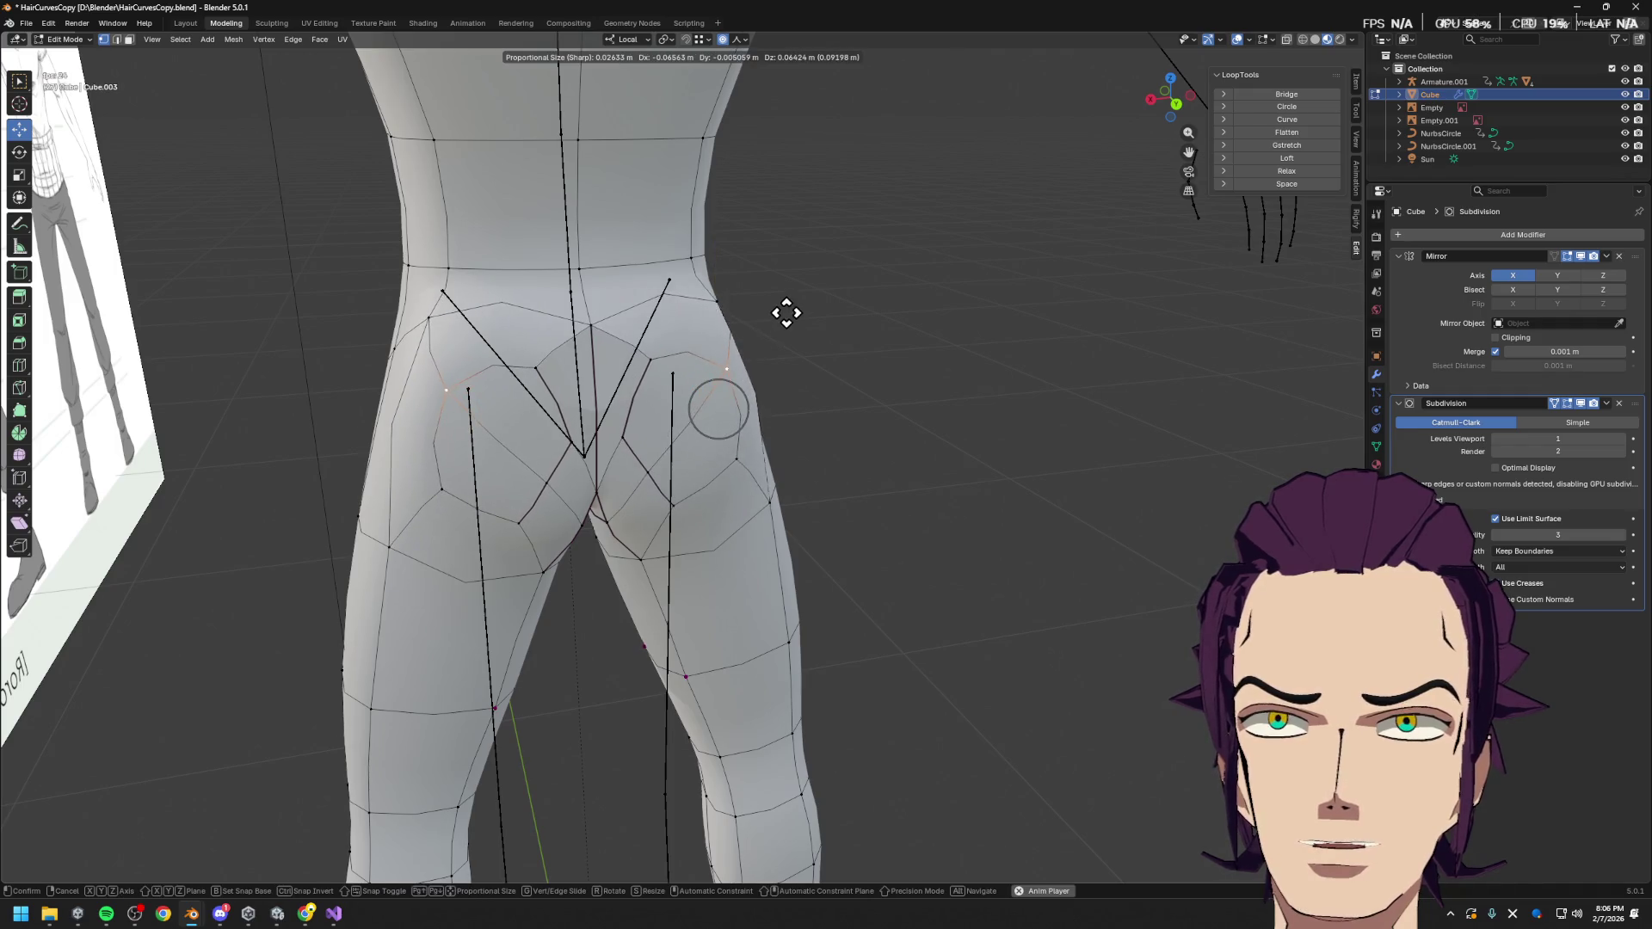
left_click(778, 306)
Switch to the back orthographic view and hide the Empty.001 reference sketch
middle_click_drag(778, 307, 1040, 170)
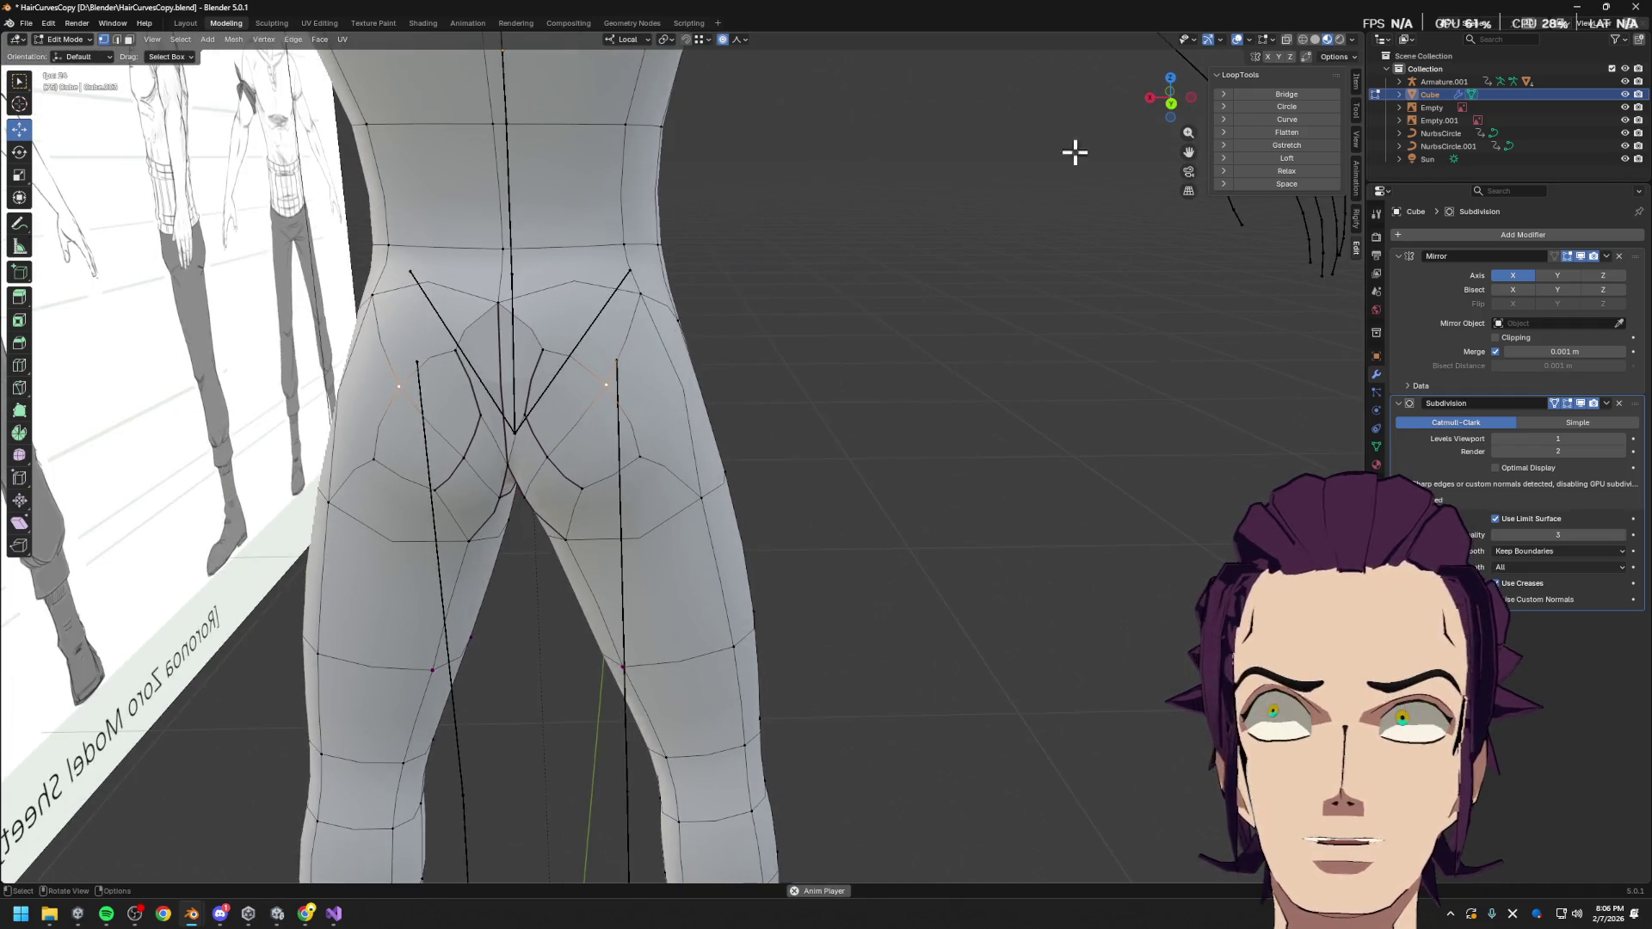
left_click(1178, 110)
key("KP_Decimal")
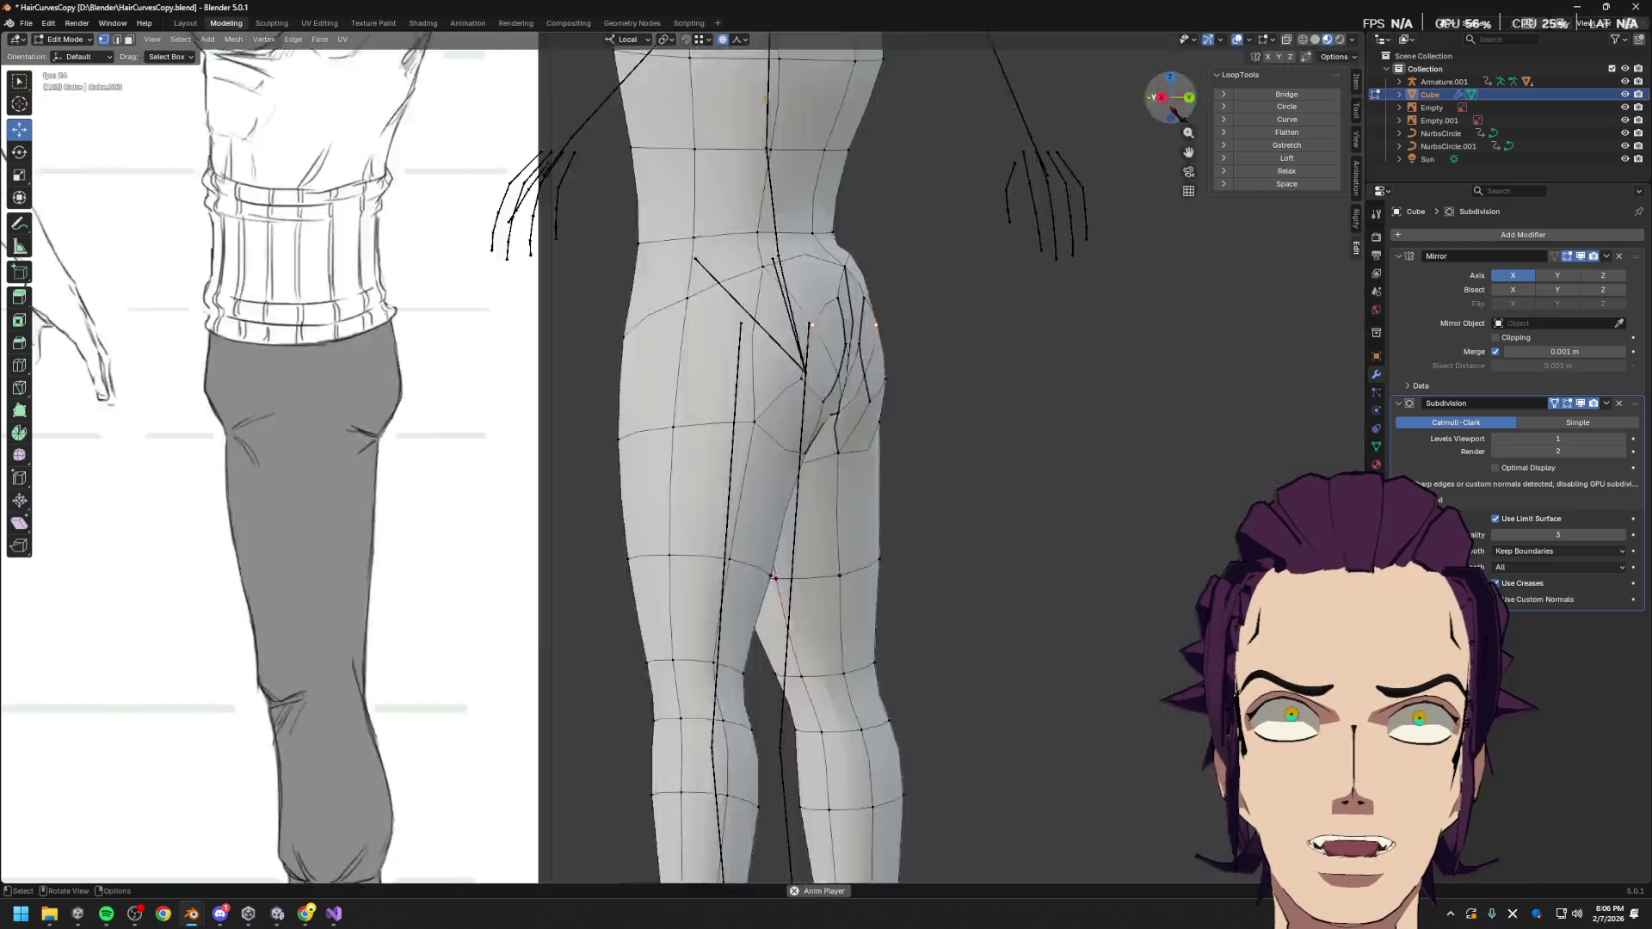
left_click(1178, 110)
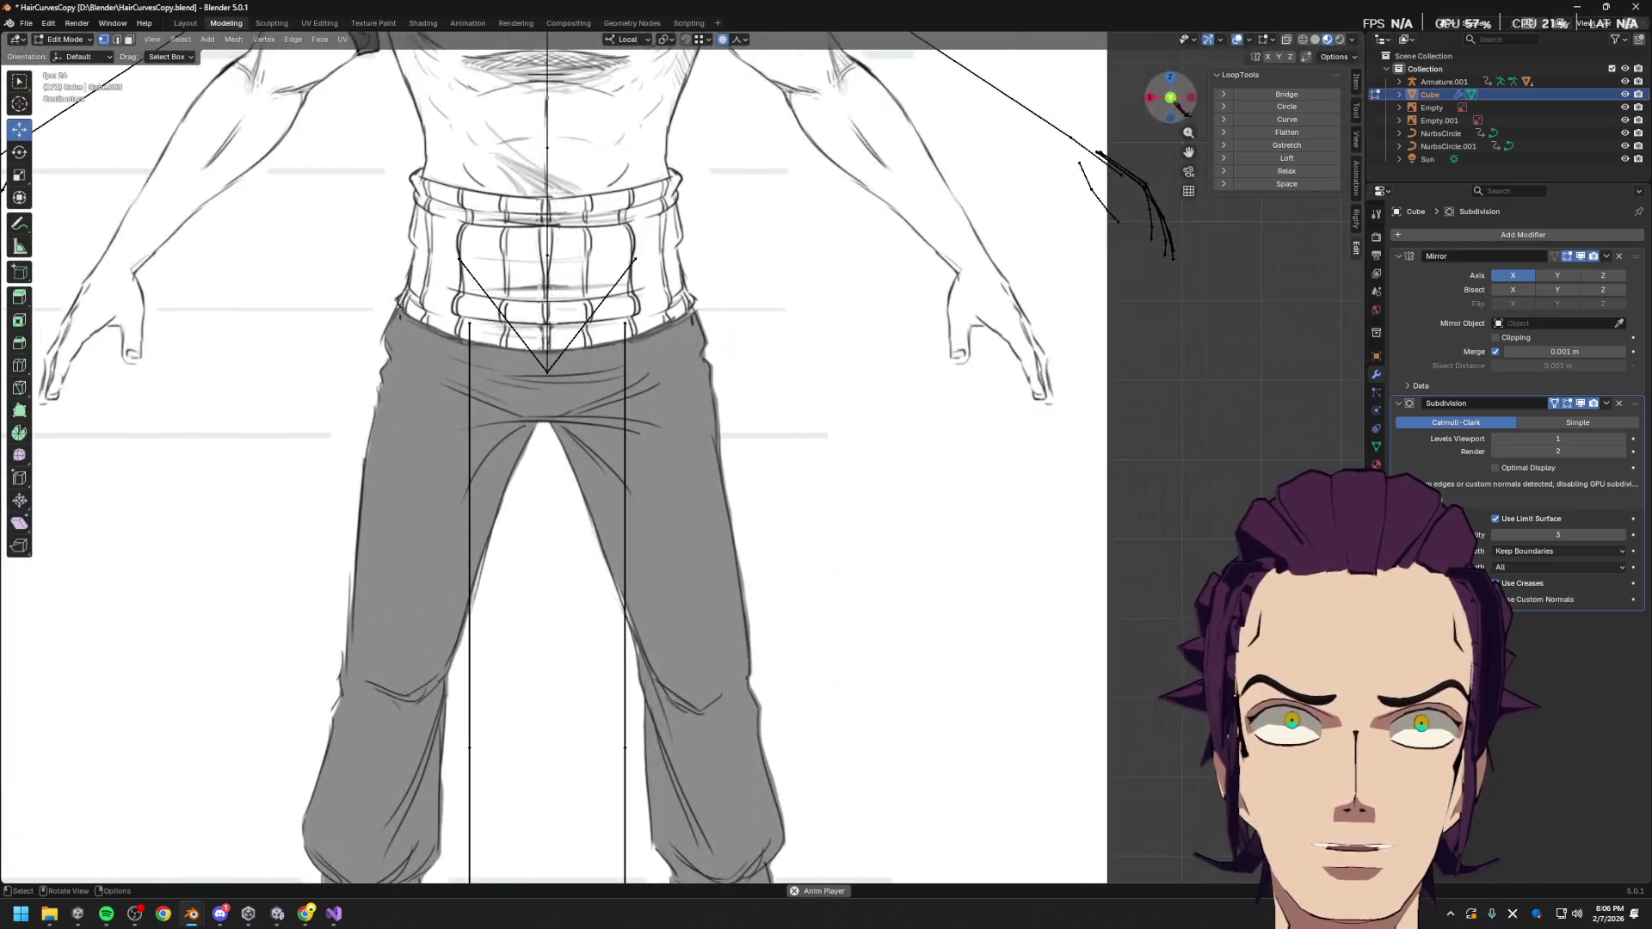
left_click(1177, 110)
left_click(1178, 110)
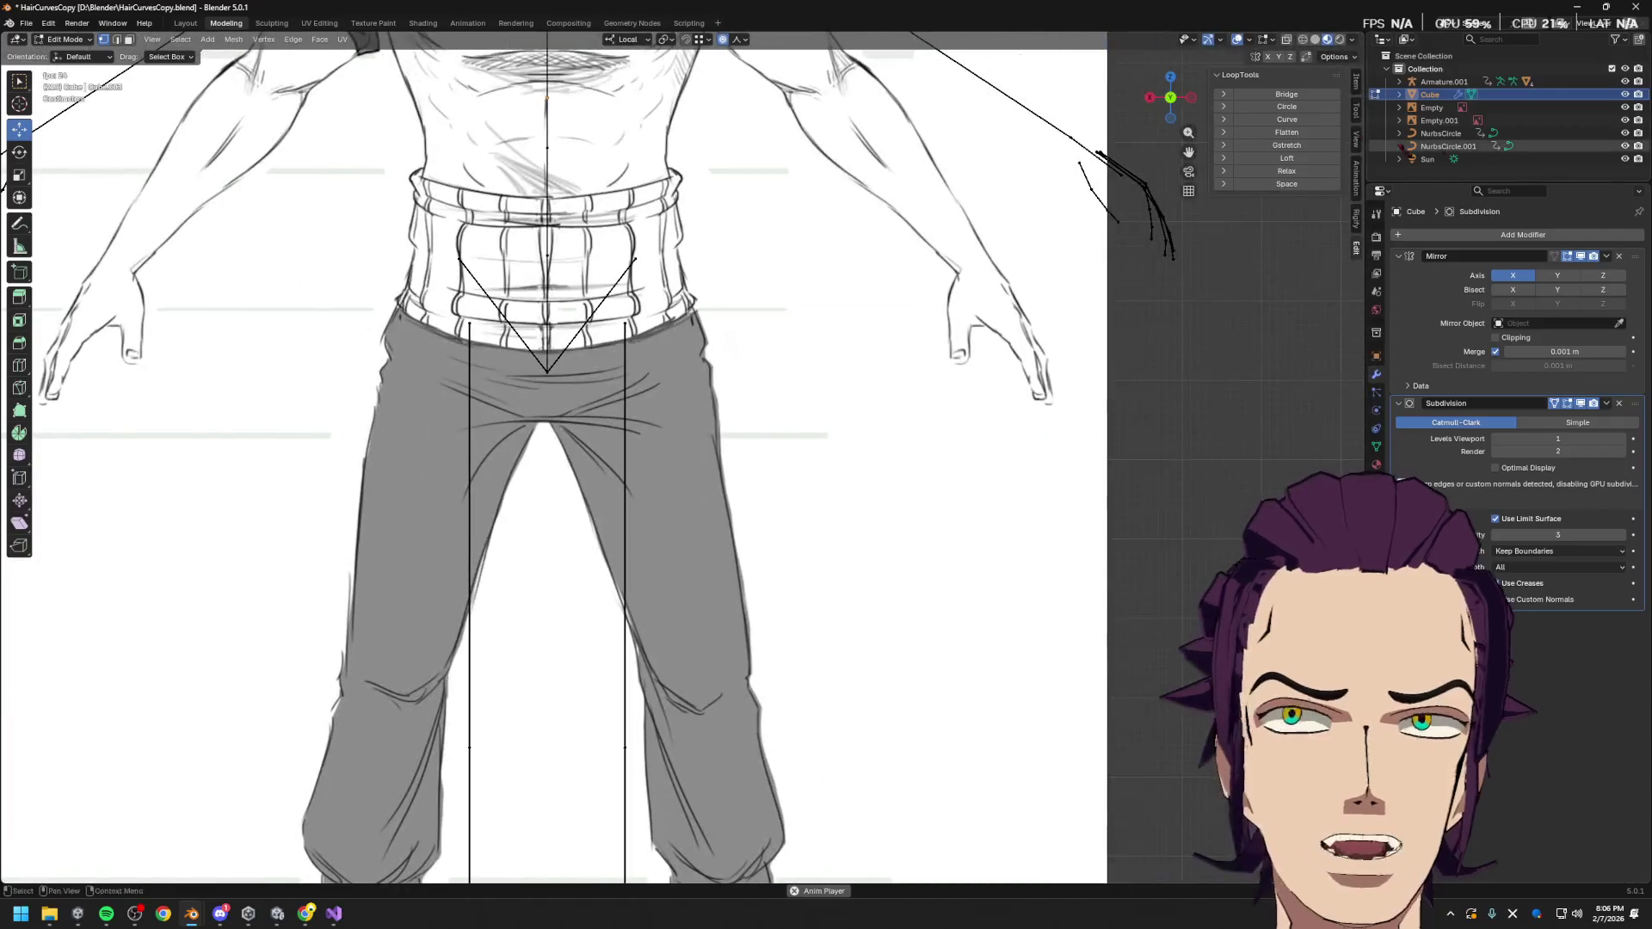
left_click(1442, 120)
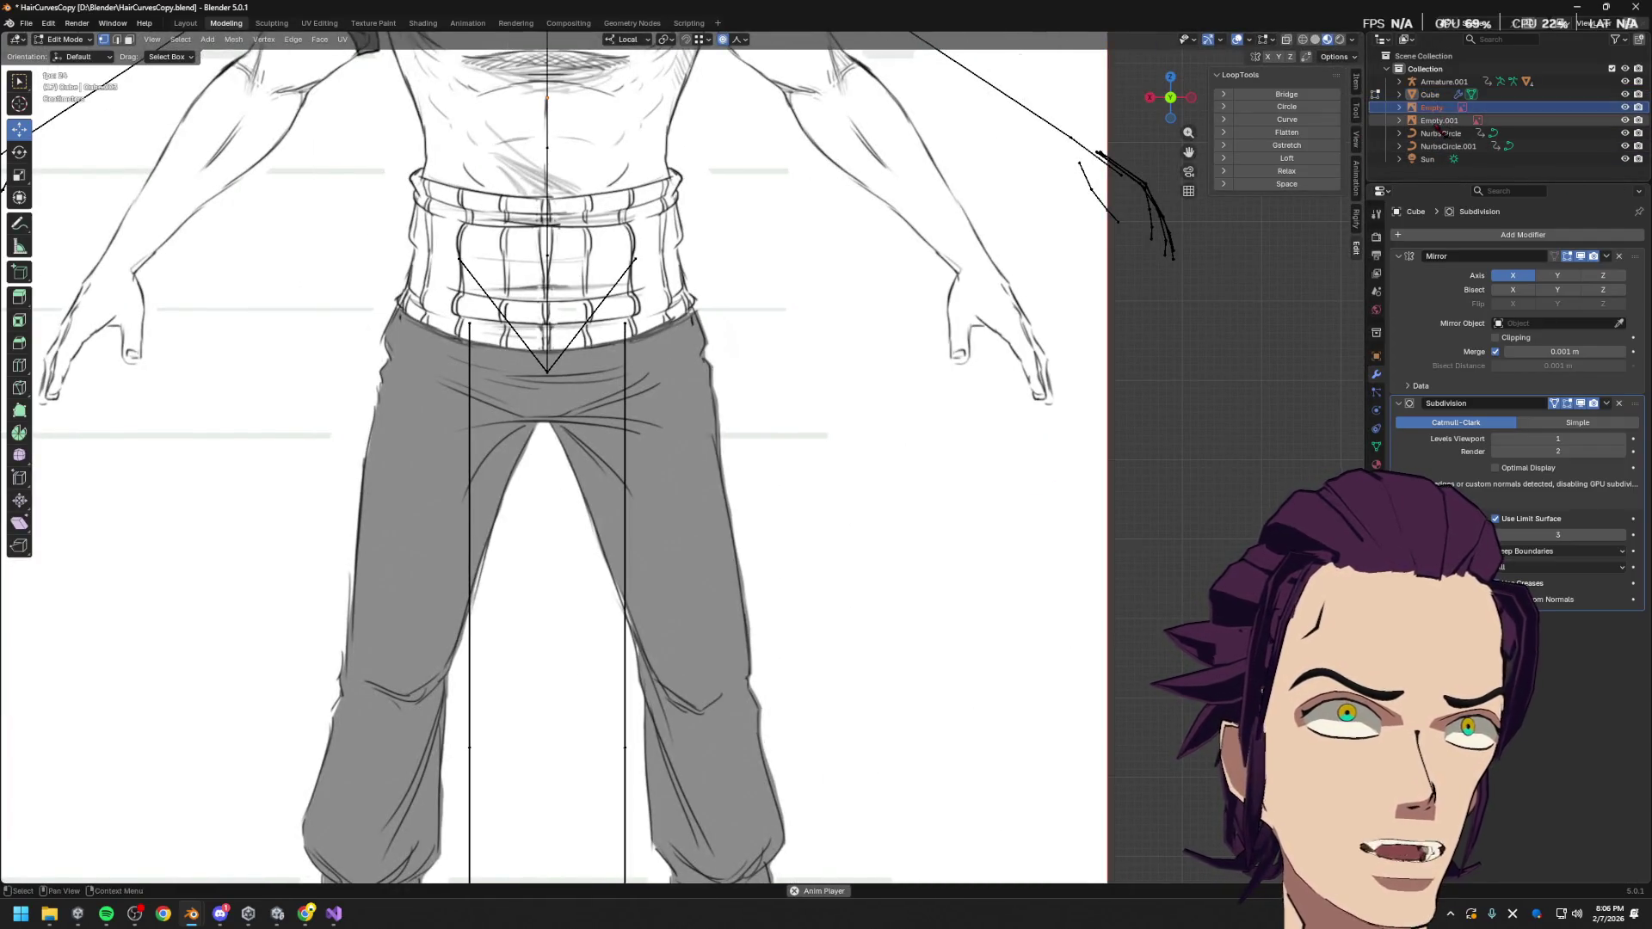
left_click(1625, 108)
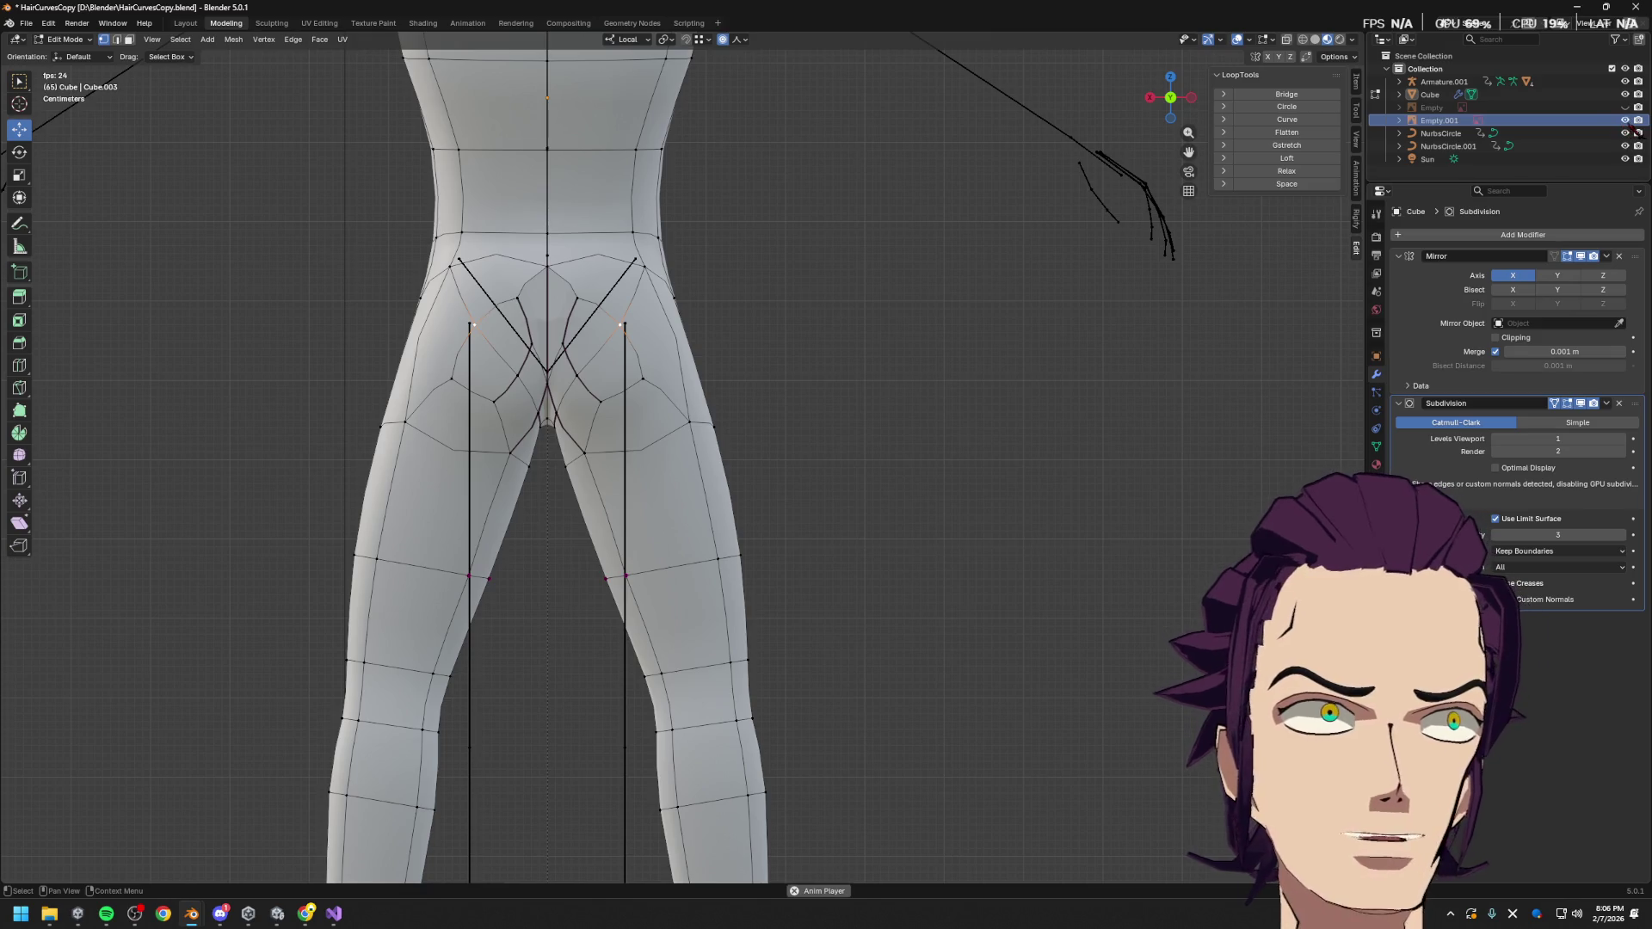
scroll(867, 247, "up", 4)
Vertex-slide the selected vertices and reposition the outer hip vertex pair
key("shift+v")
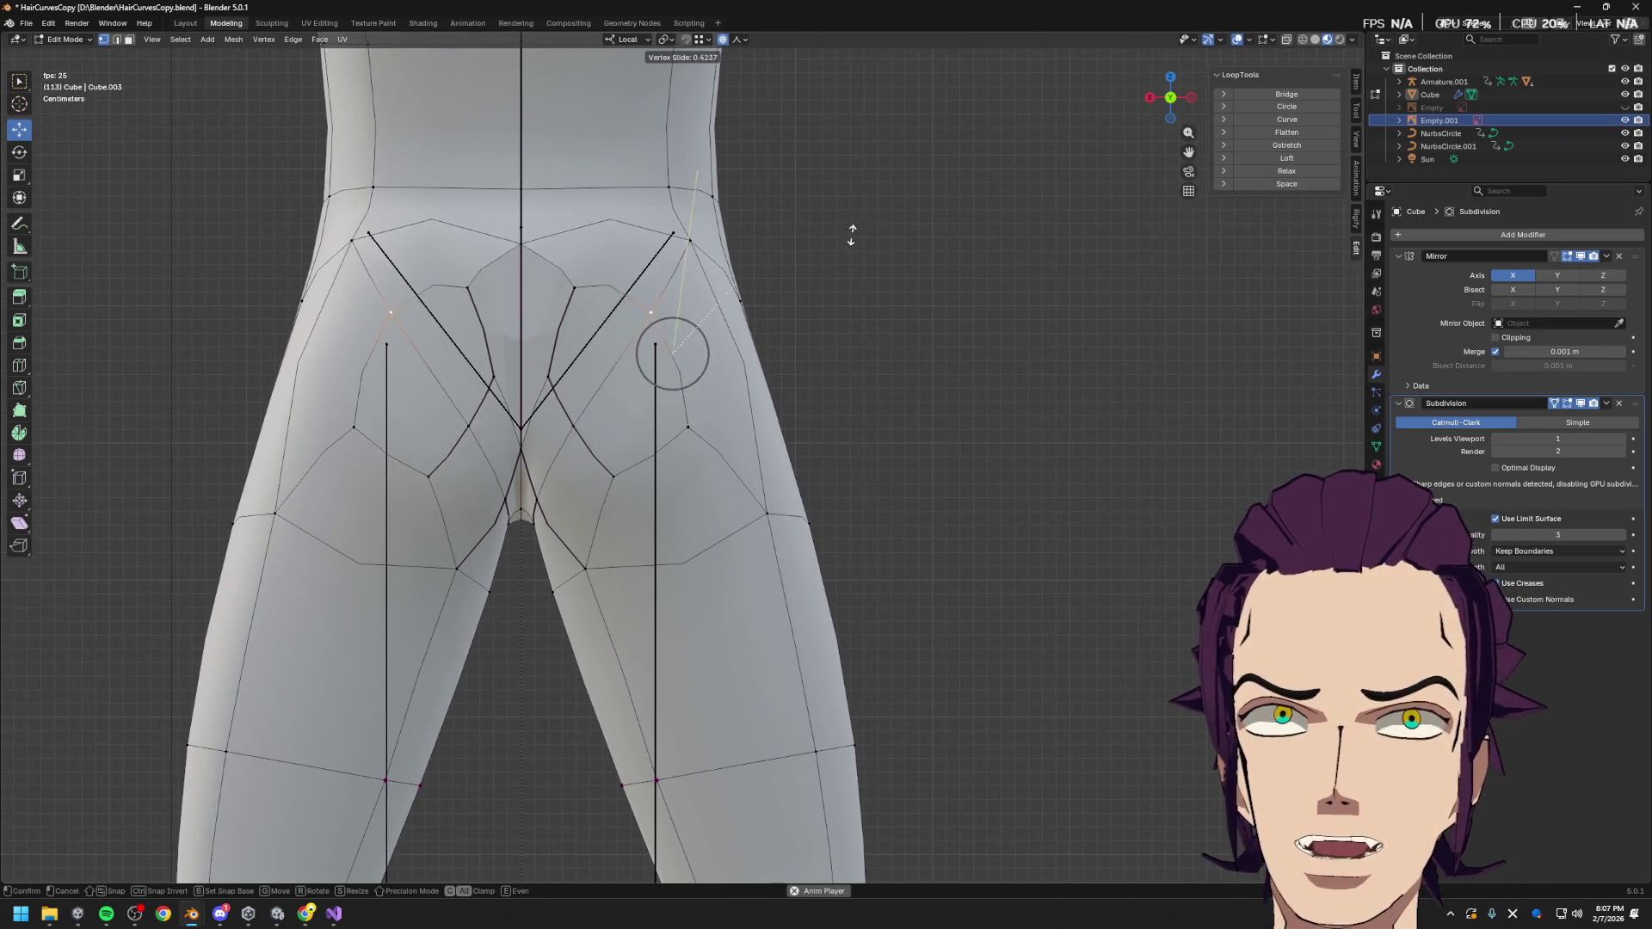
left_click(803, 238)
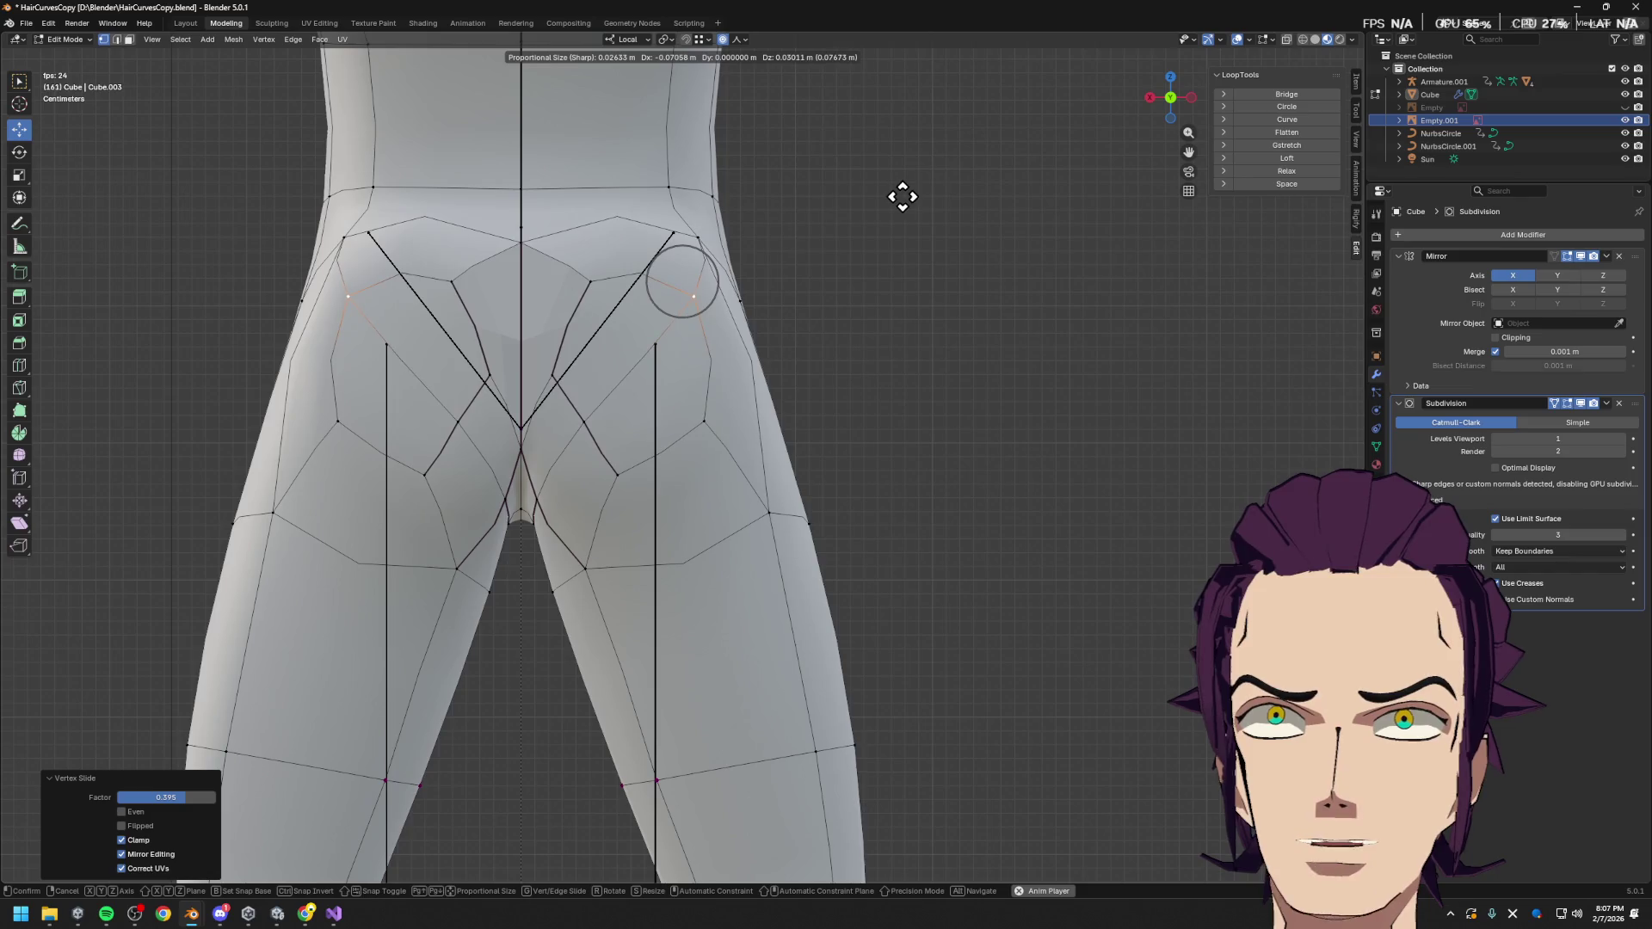
left_click(900, 195)
left_click(338, 441)
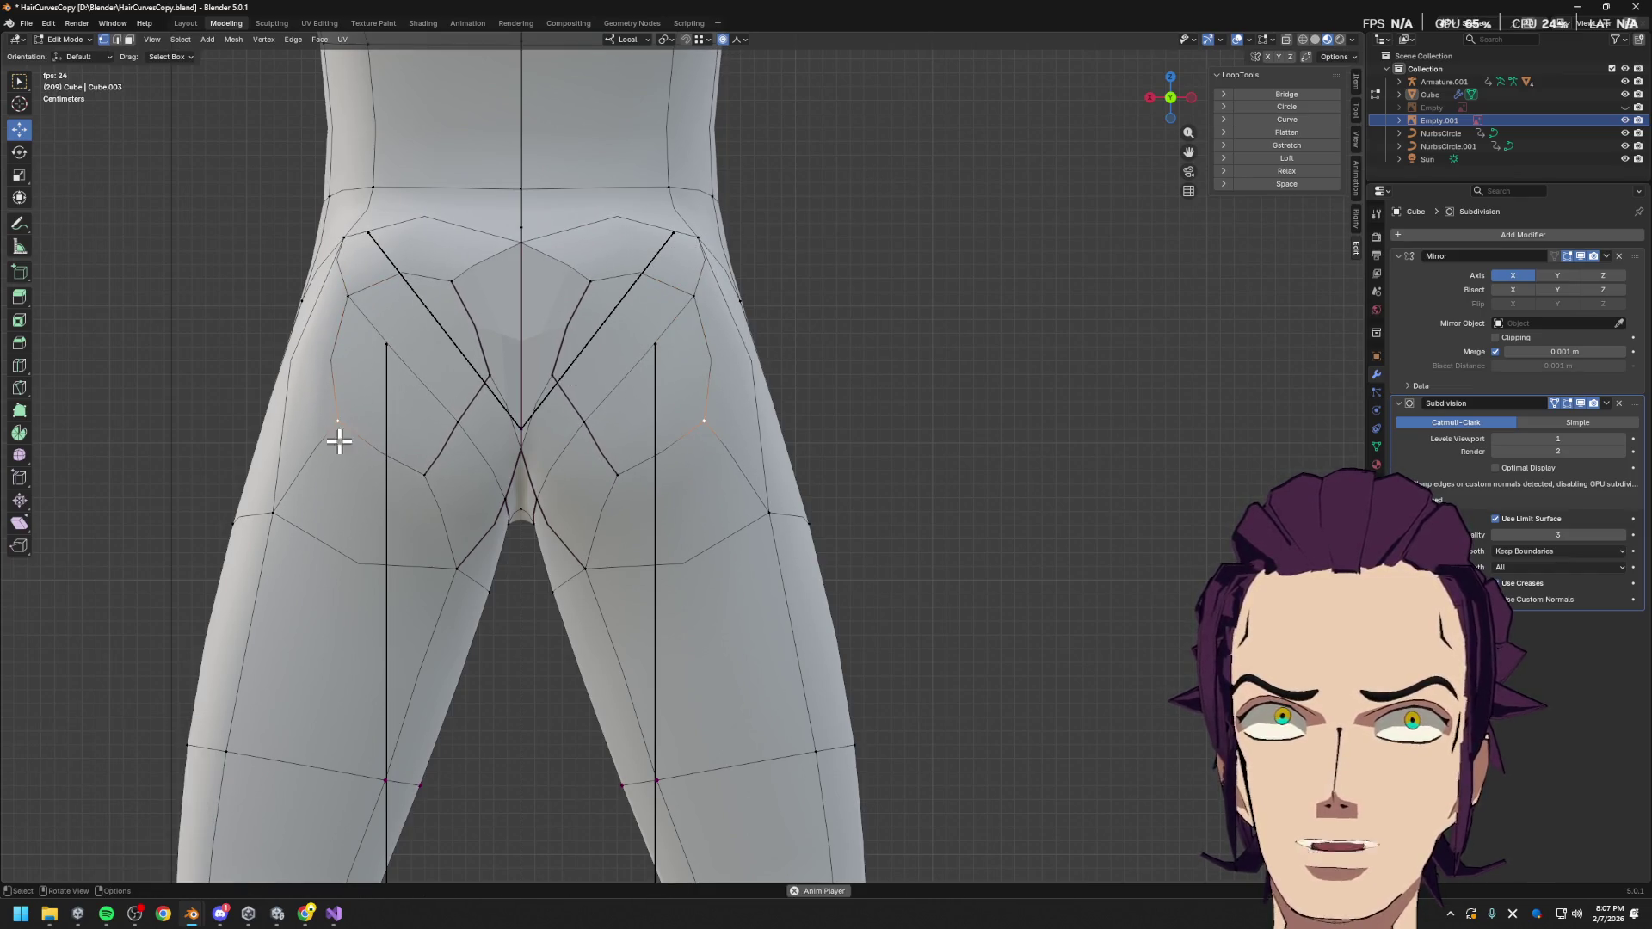
key("g")
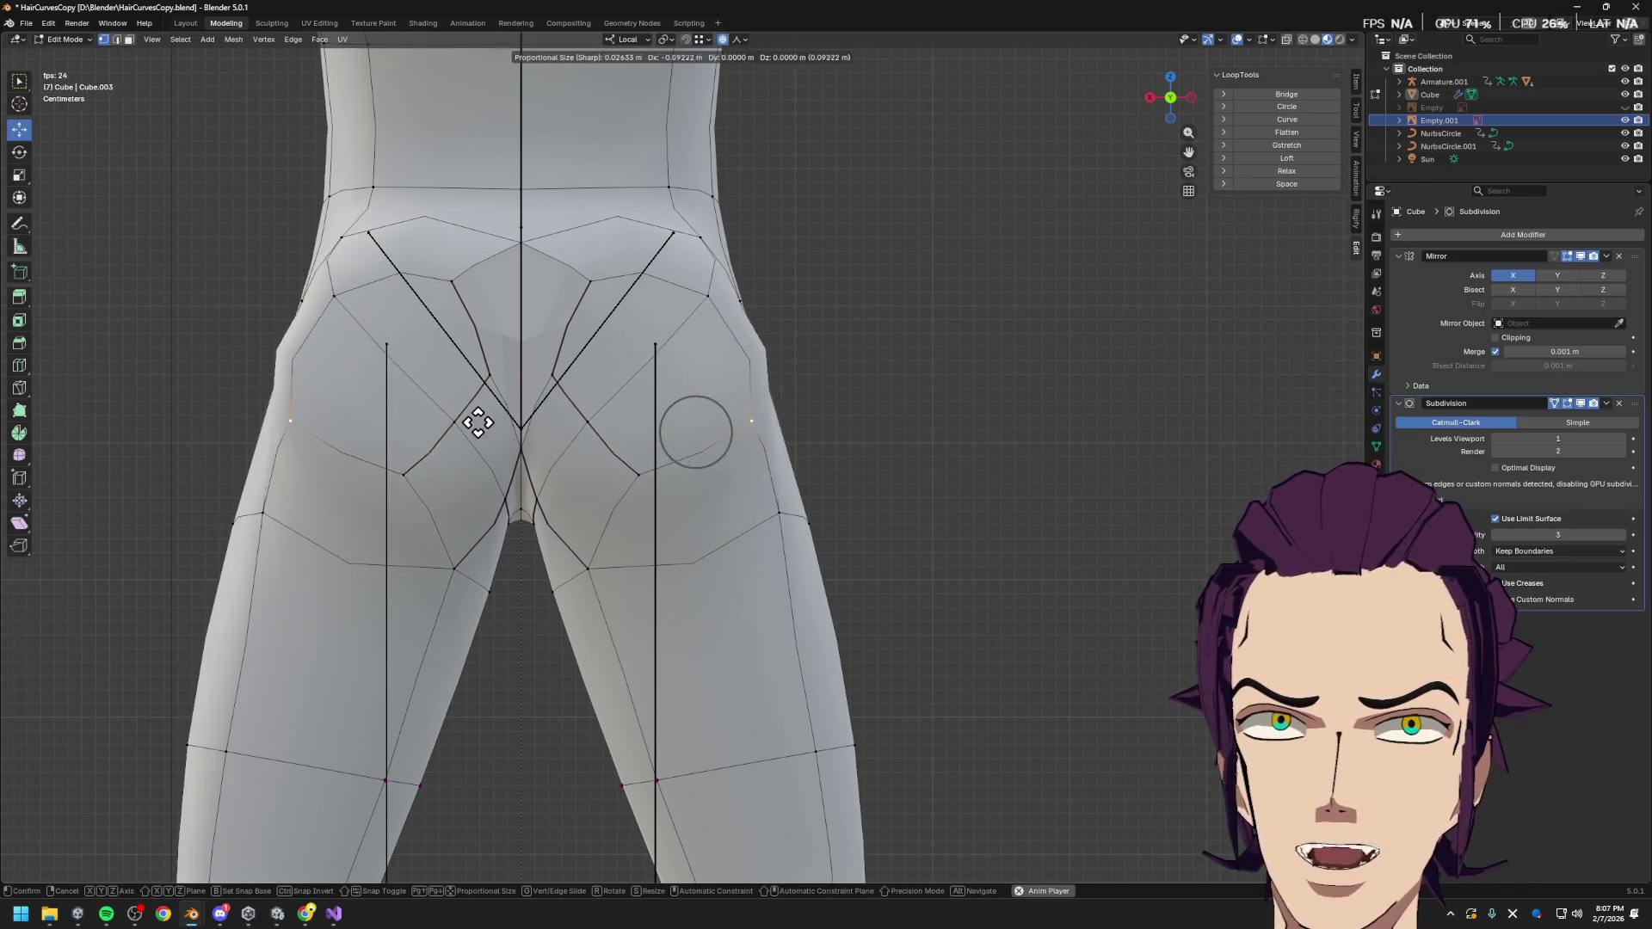
left_click(432, 483)
key("g")
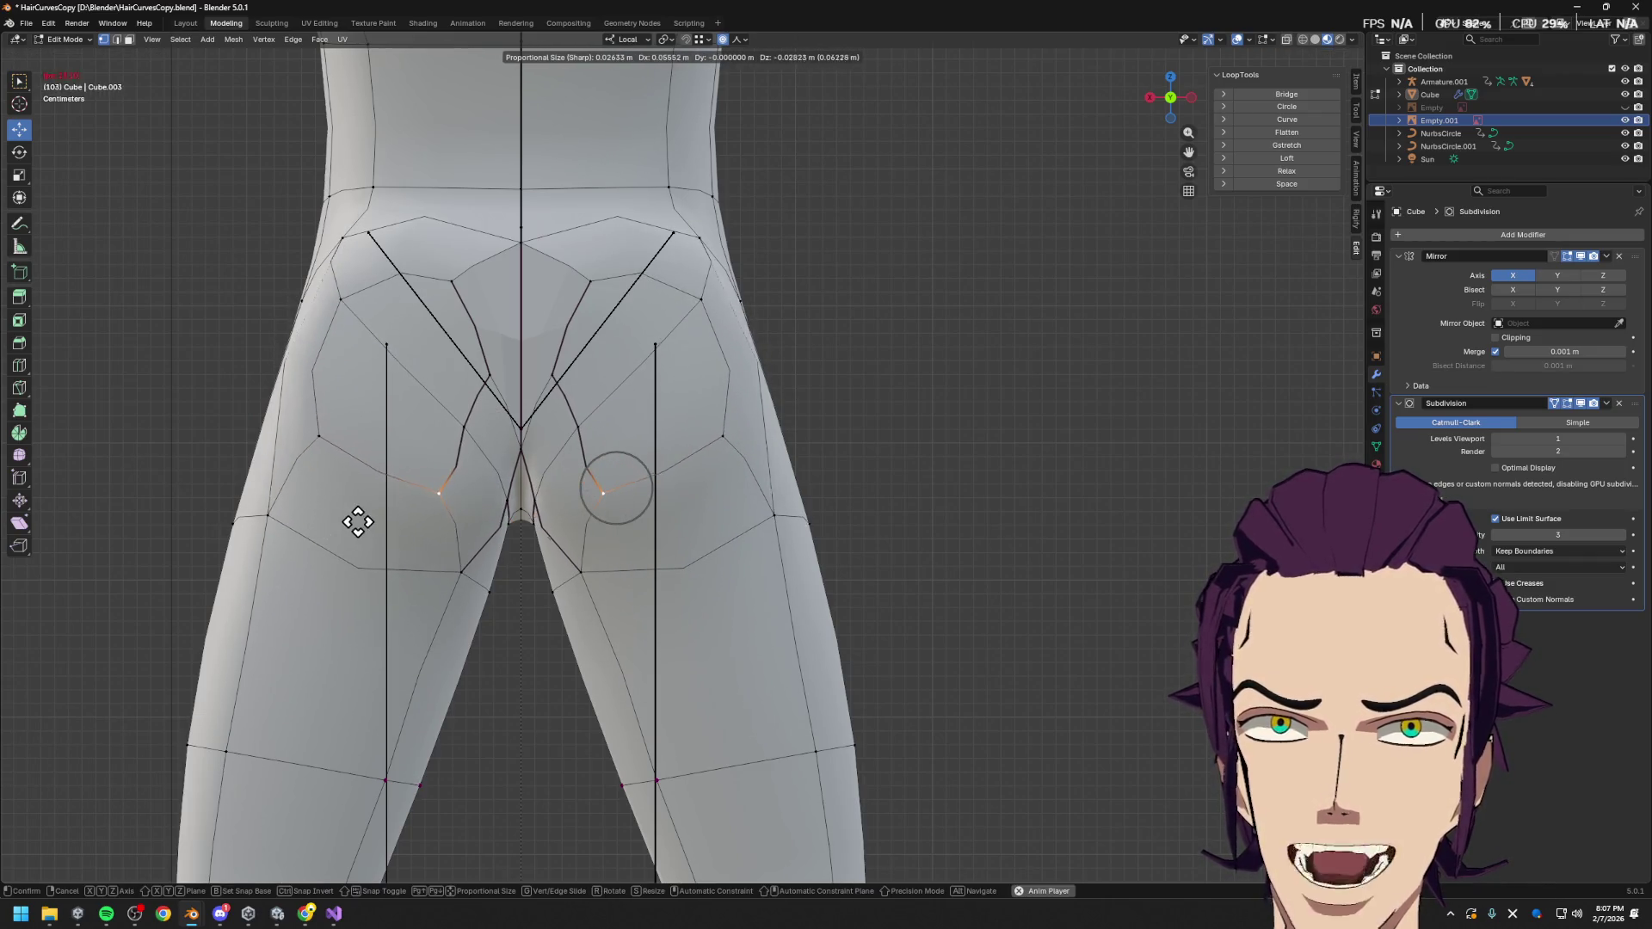
left_click(366, 521)
Move the lower buttock pair toward the crease, raise the upper-cleft pair, and slide the top-cleft vertices
left_click(469, 425)
key("g")
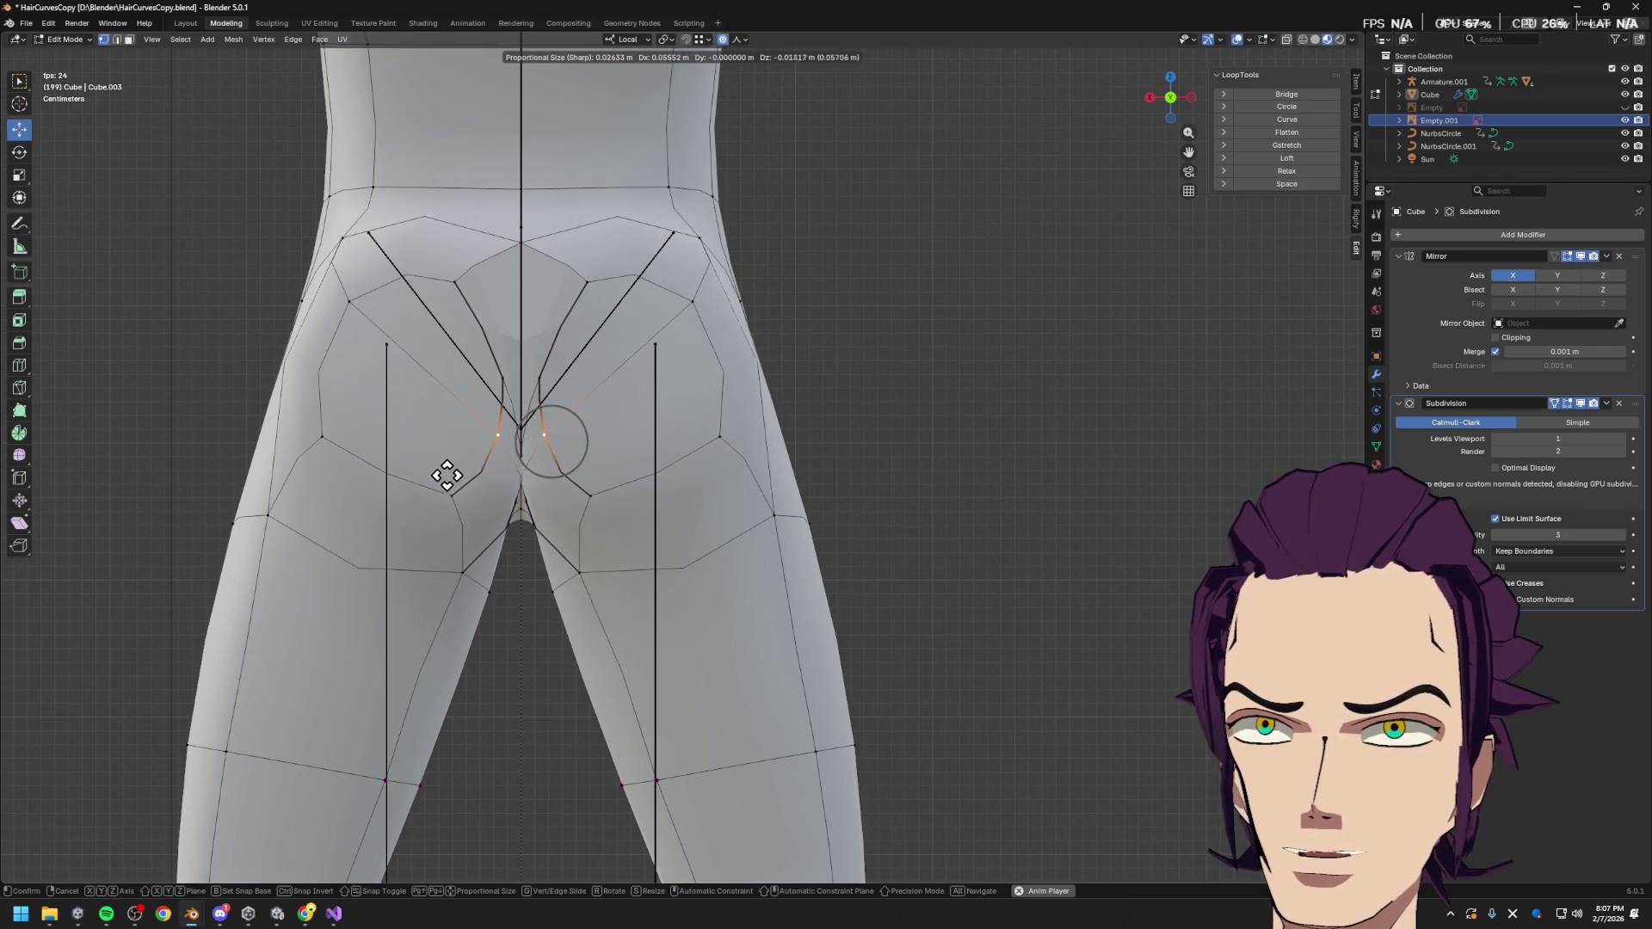
left_click(472, 470)
left_click(534, 383)
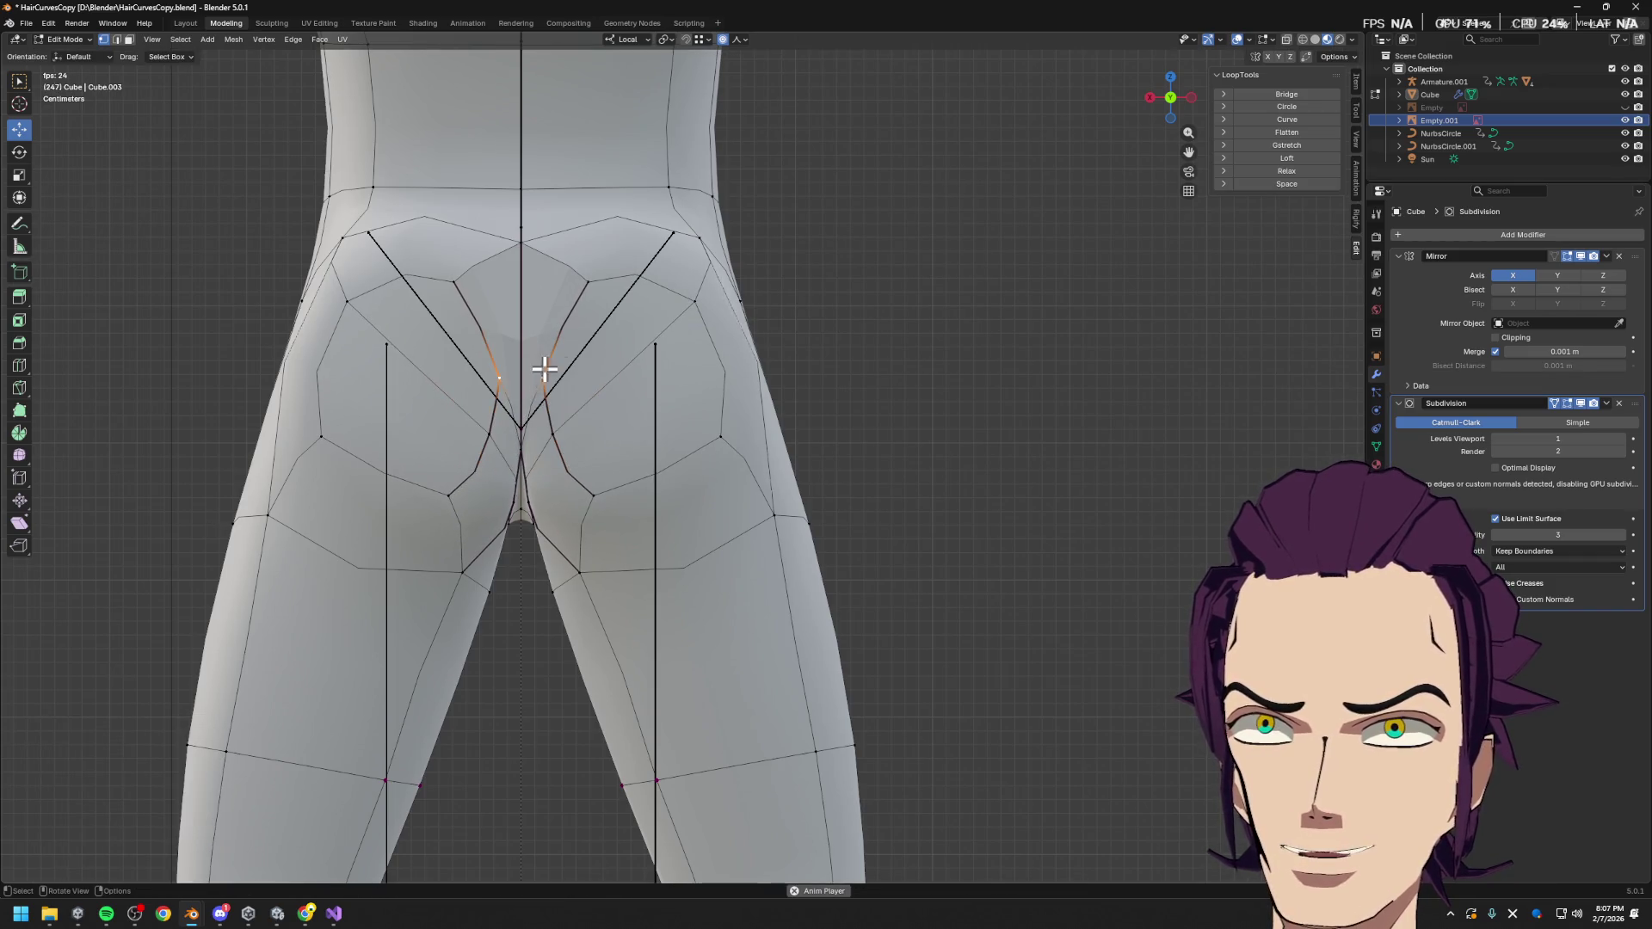
key("g")
left_click(599, 286)
left_click(572, 267)
key("g")
key("g")
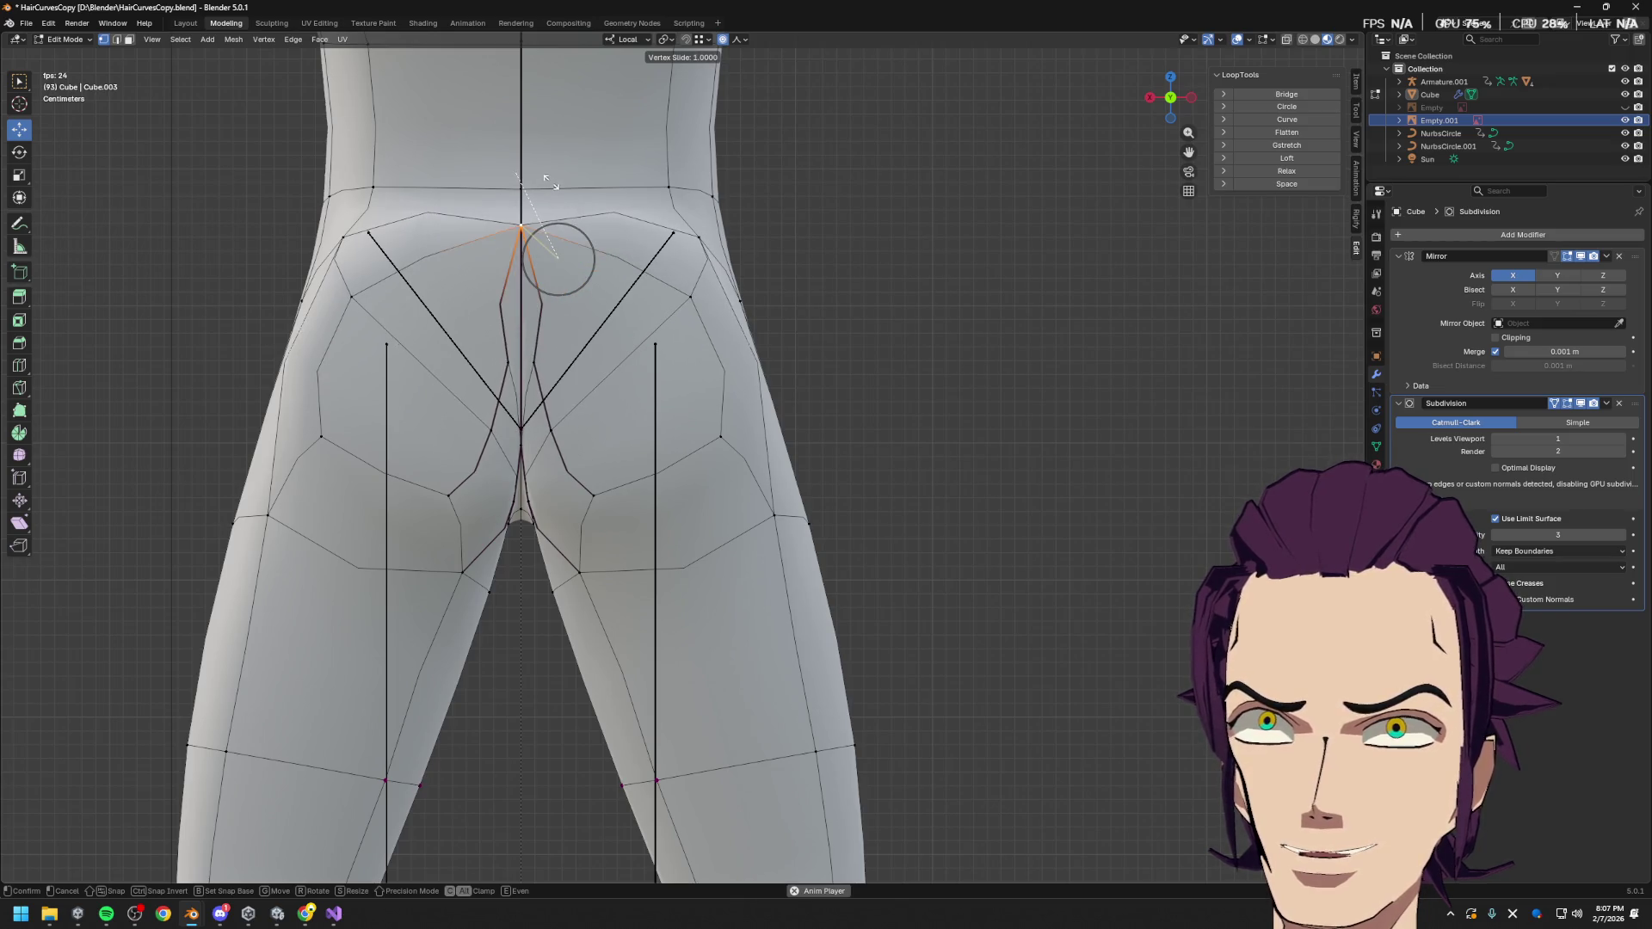
left_click(566, 248)
Raise the cleft vertices with soft falloff and reposition the centre seam vertex above the cleft
left_click(548, 360)
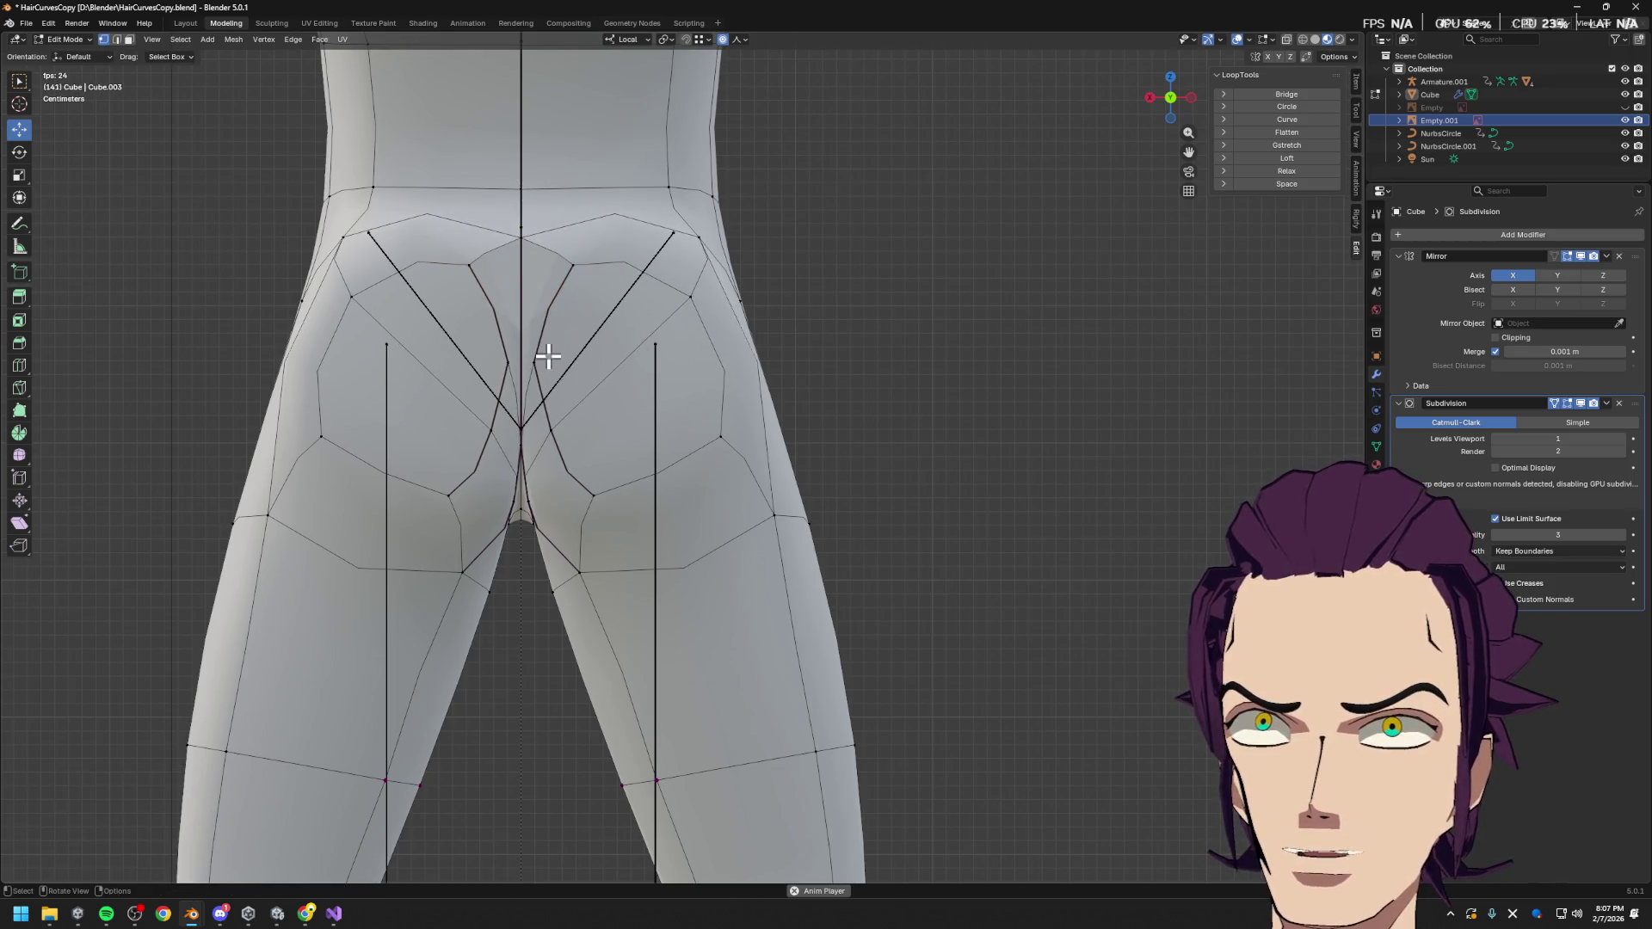
key("g")
key("g")
left_click(584, 265)
key("g")
left_click(569, 246)
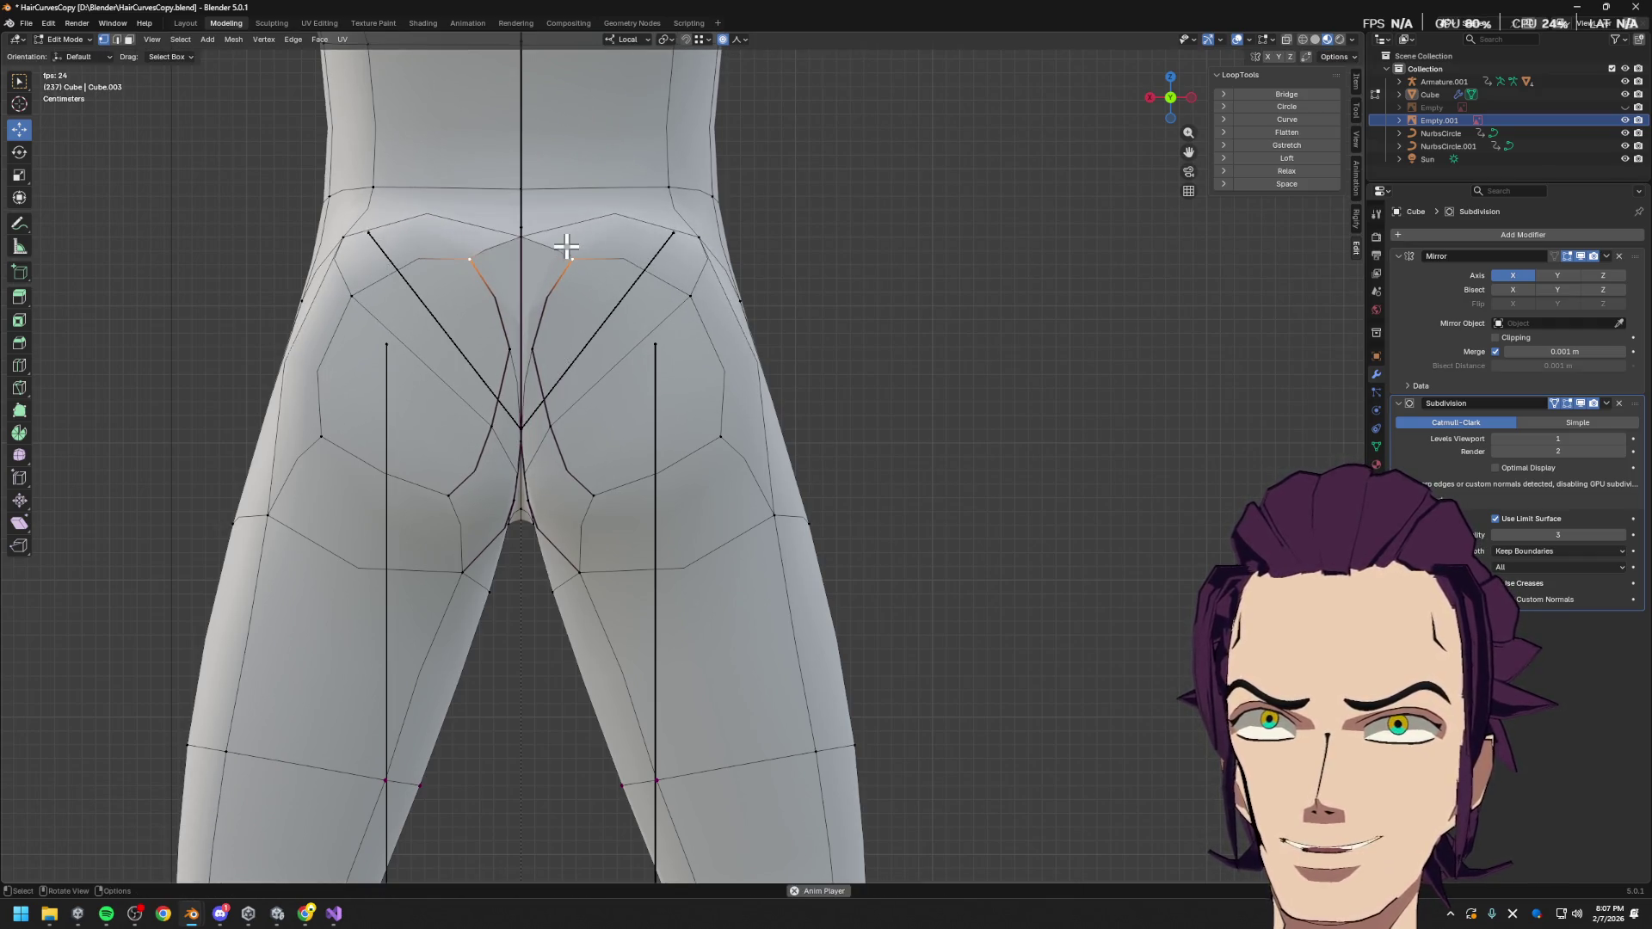
left_click(520, 419)
key("g")
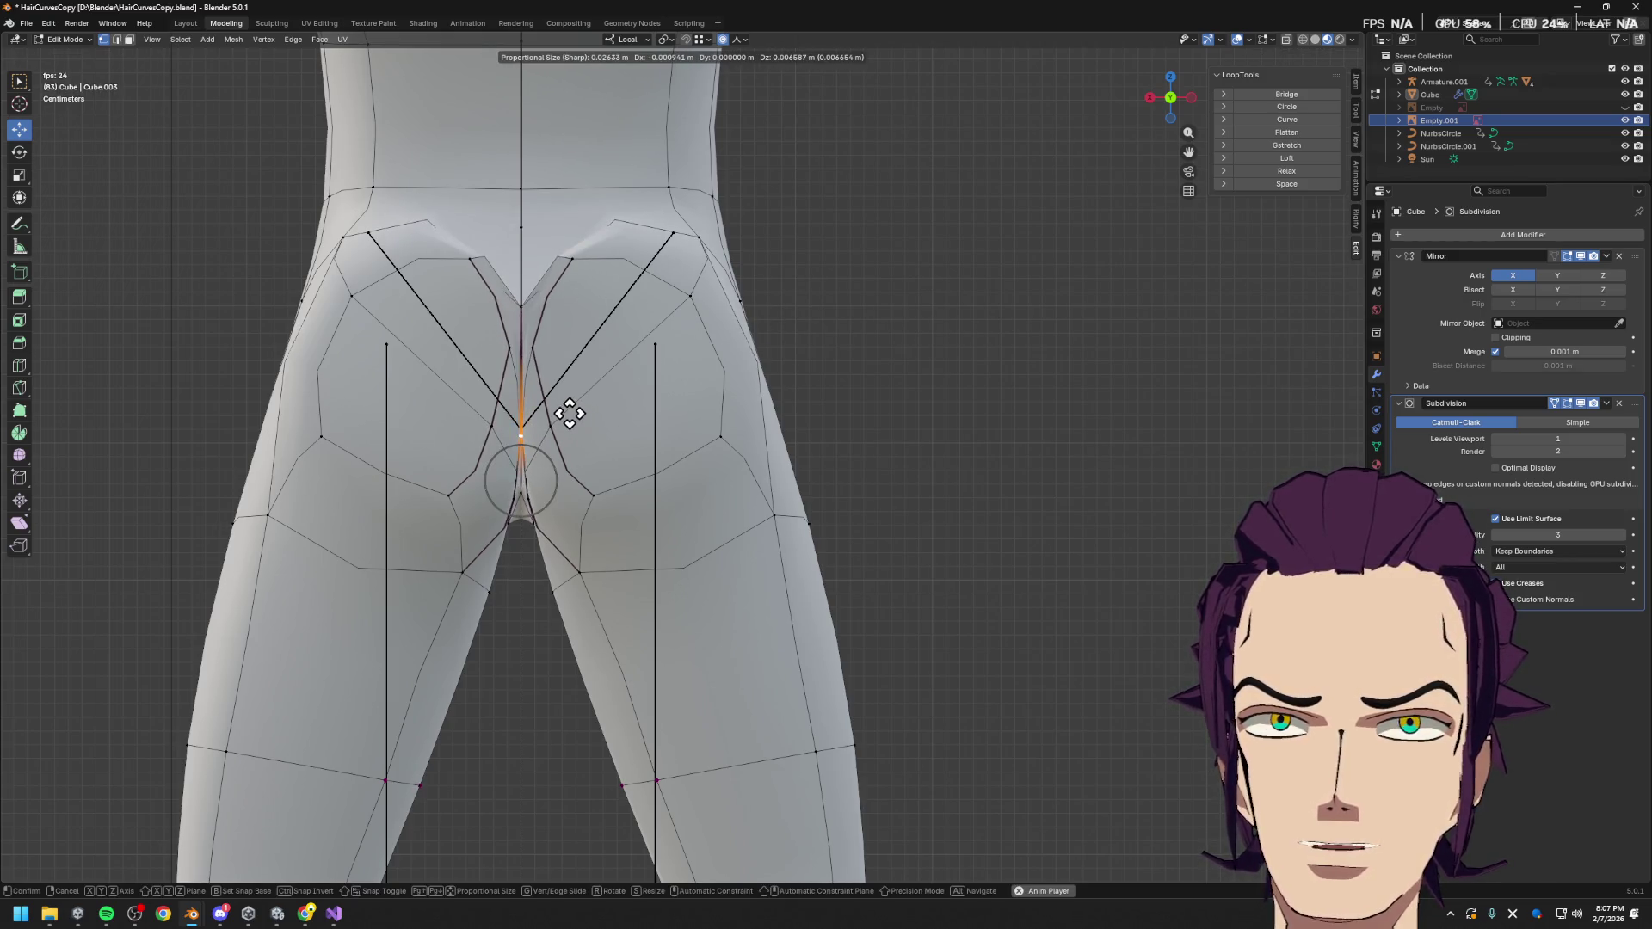
left_click(569, 413)
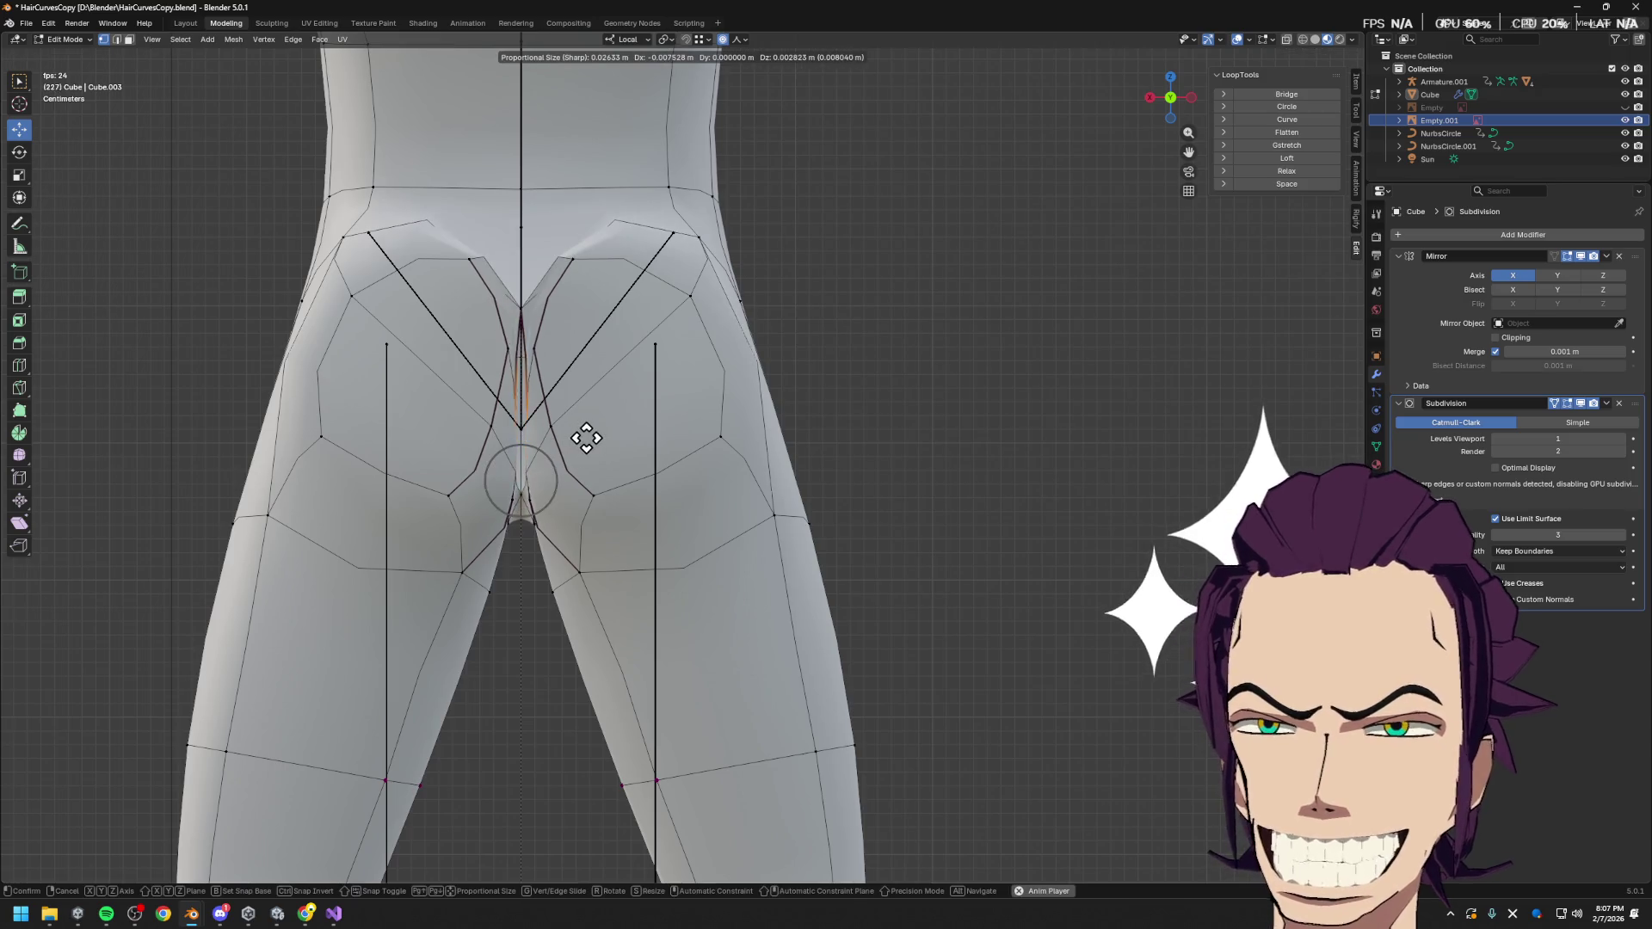
In a perspective view of the hips, start moving the selected vertex along local Y
mouse_move(741, 345)
middle_mouse_down()
mouse_move(694, 351)
mouse_move(786, 431)
mouse_move(890, 453)
middle_mouse_up()
scroll(723, 379, "down", 3)
scroll(789, 404, "up", 2)
key("g")
key("y")
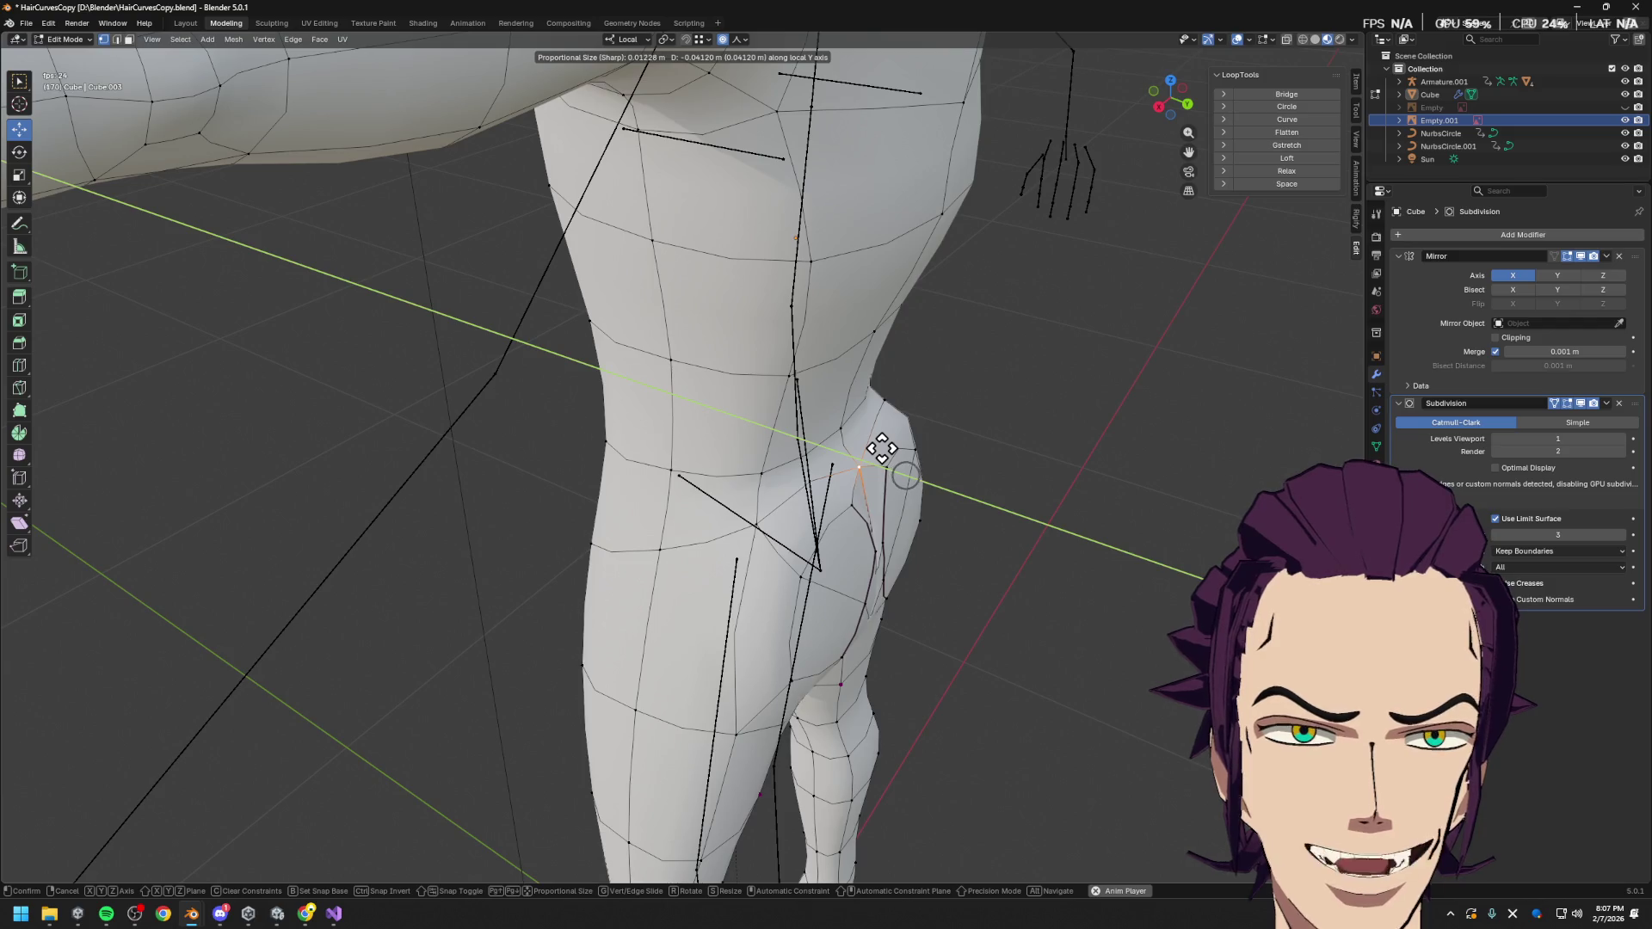
Push the vertex back, then pull the cleft vertex pair toward the cleft along local X
left_click(869, 461)
mouse_move(882, 473)
middle_mouse_down()
mouse_move(896, 491)
mouse_move(763, 539)
mouse_move(794, 516)
middle_mouse_up()
left_click(618, 467)
key("g")
key("x")
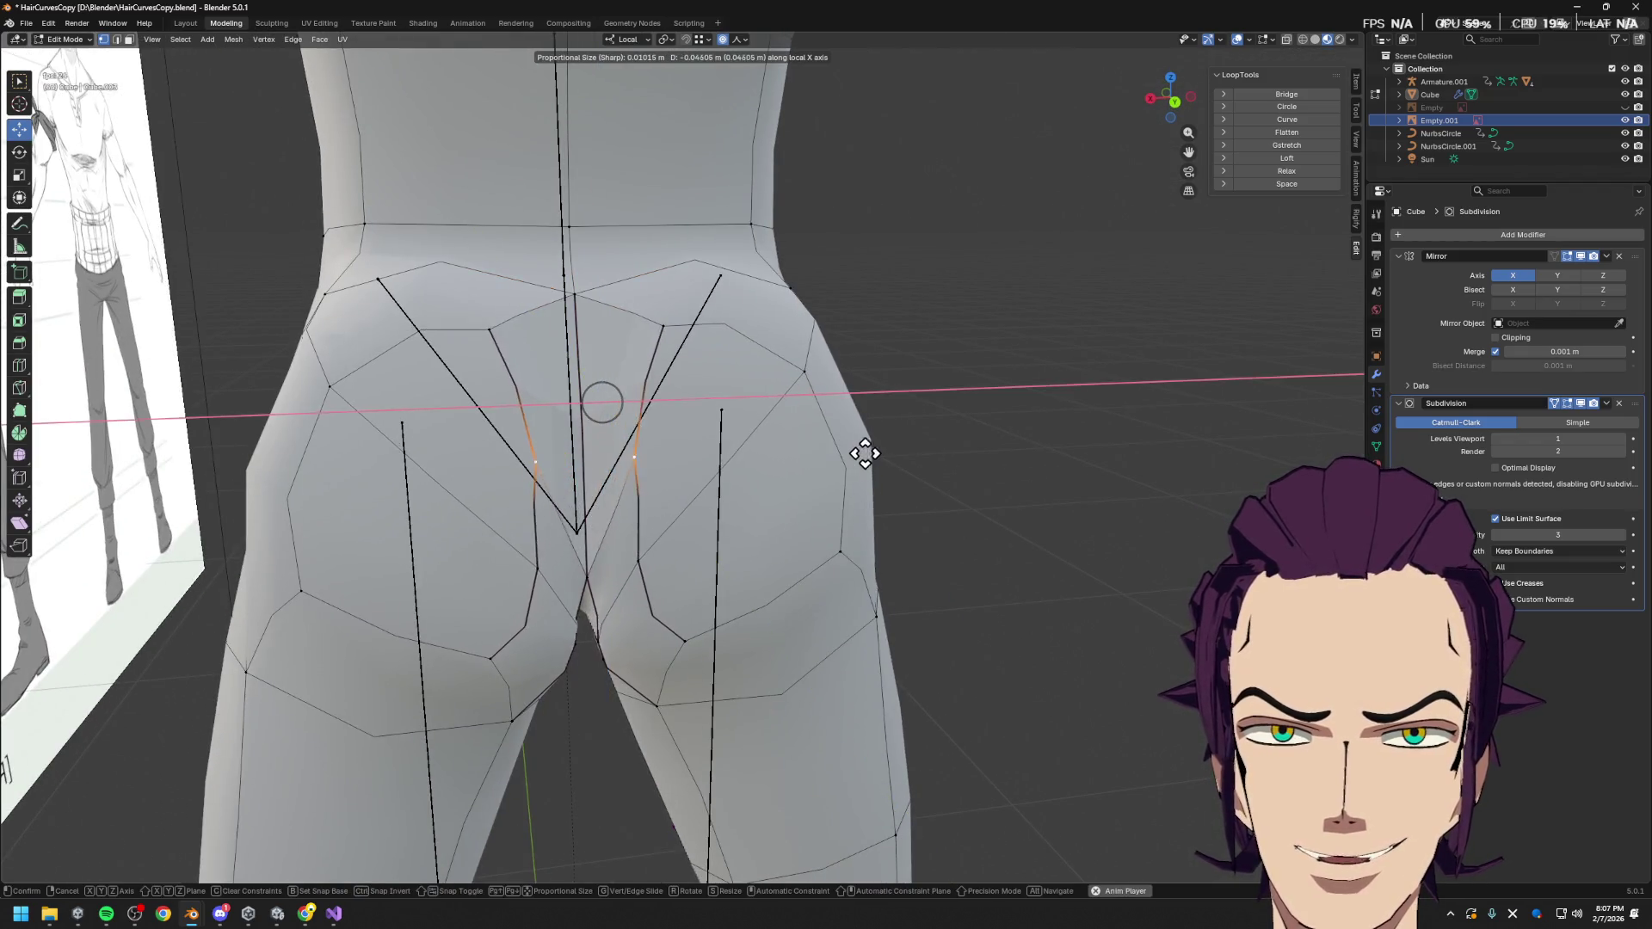
left_click(791, 442)
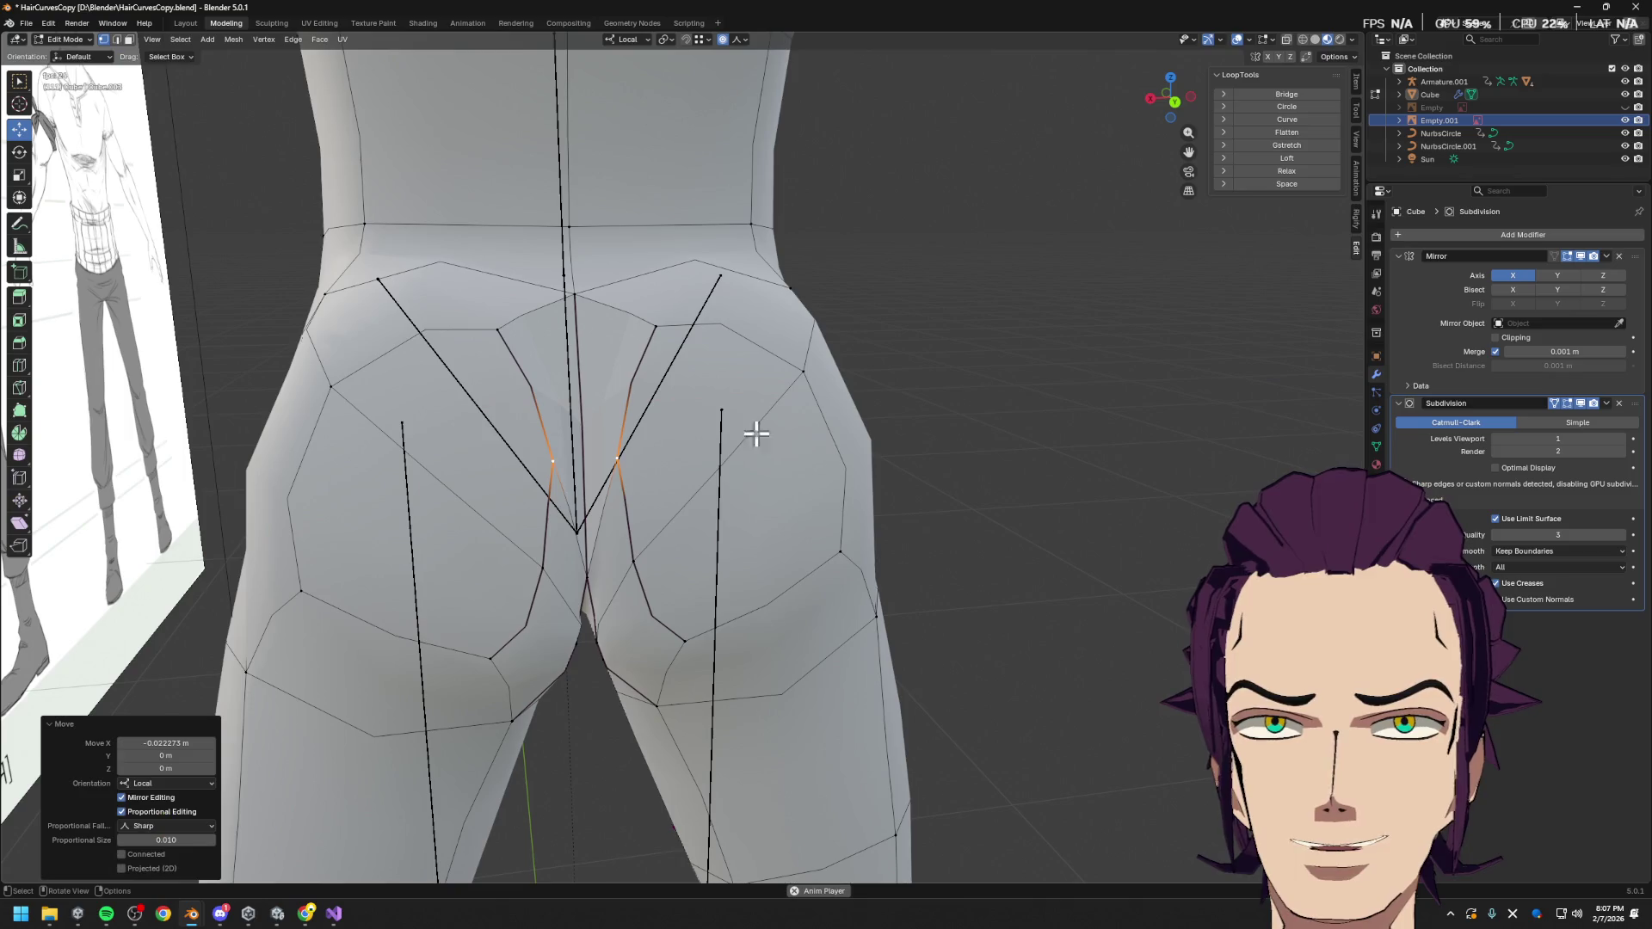
Lower the vertex pair above the cleft along local Z
left_click(500, 351)
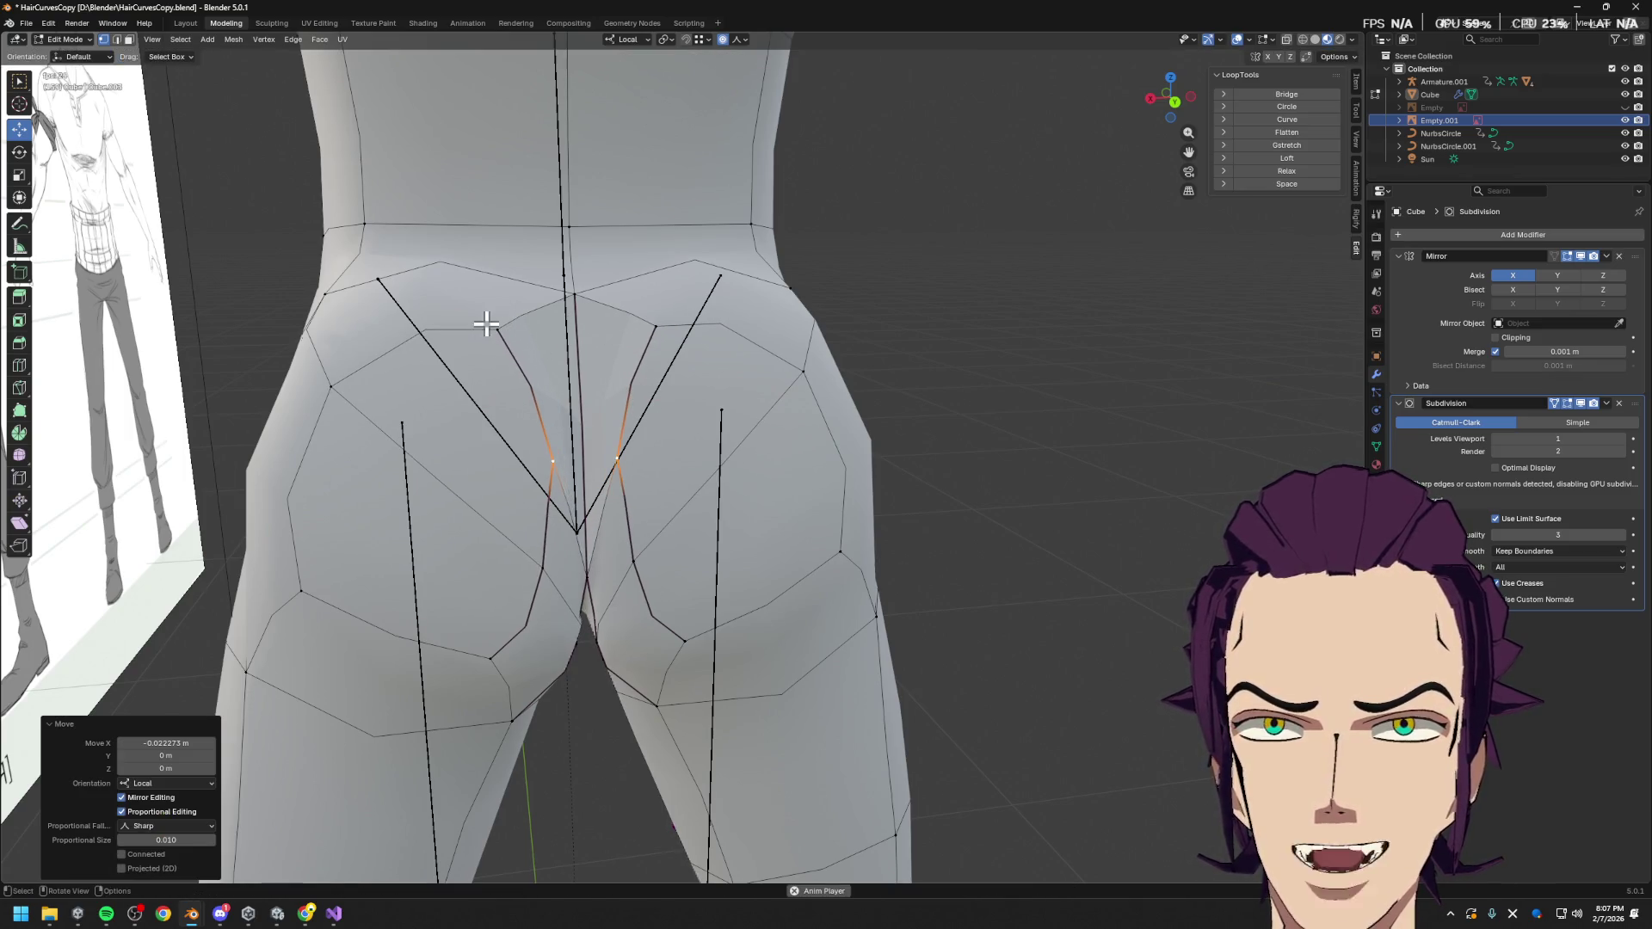
key("g")
key("x")
key("z")
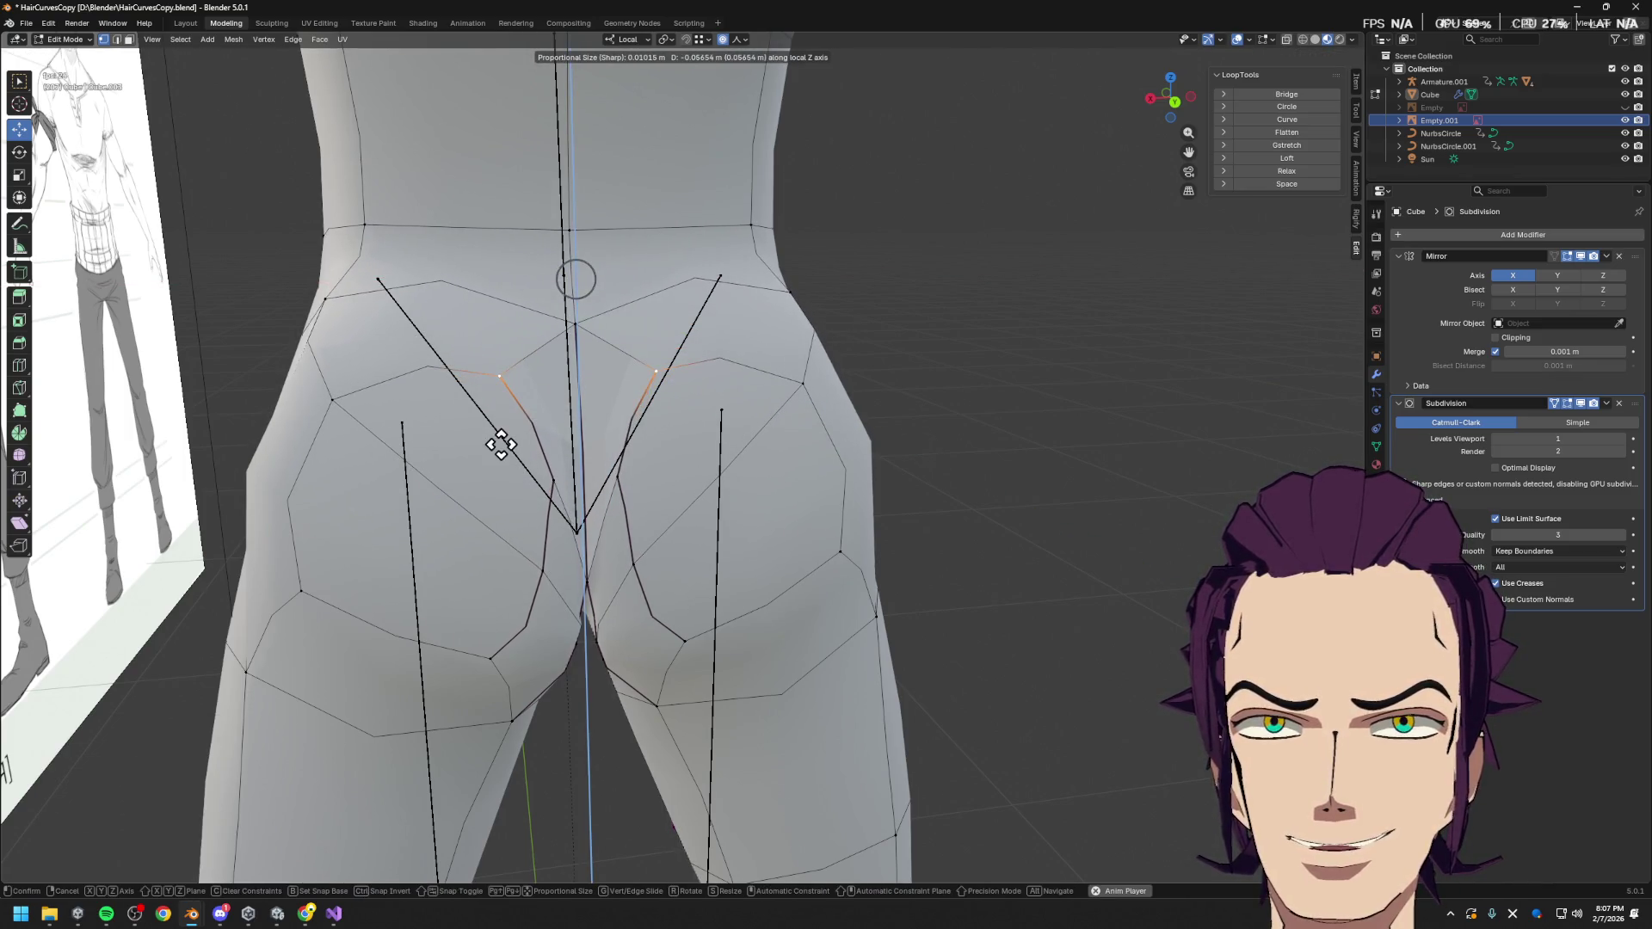
left_click(502, 446)
Slide the outer hip vertex and its mirror along their edges by 0.242, then leave Edit Mode
middle_click_drag(591, 431, 734, 368)
left_click(754, 290)
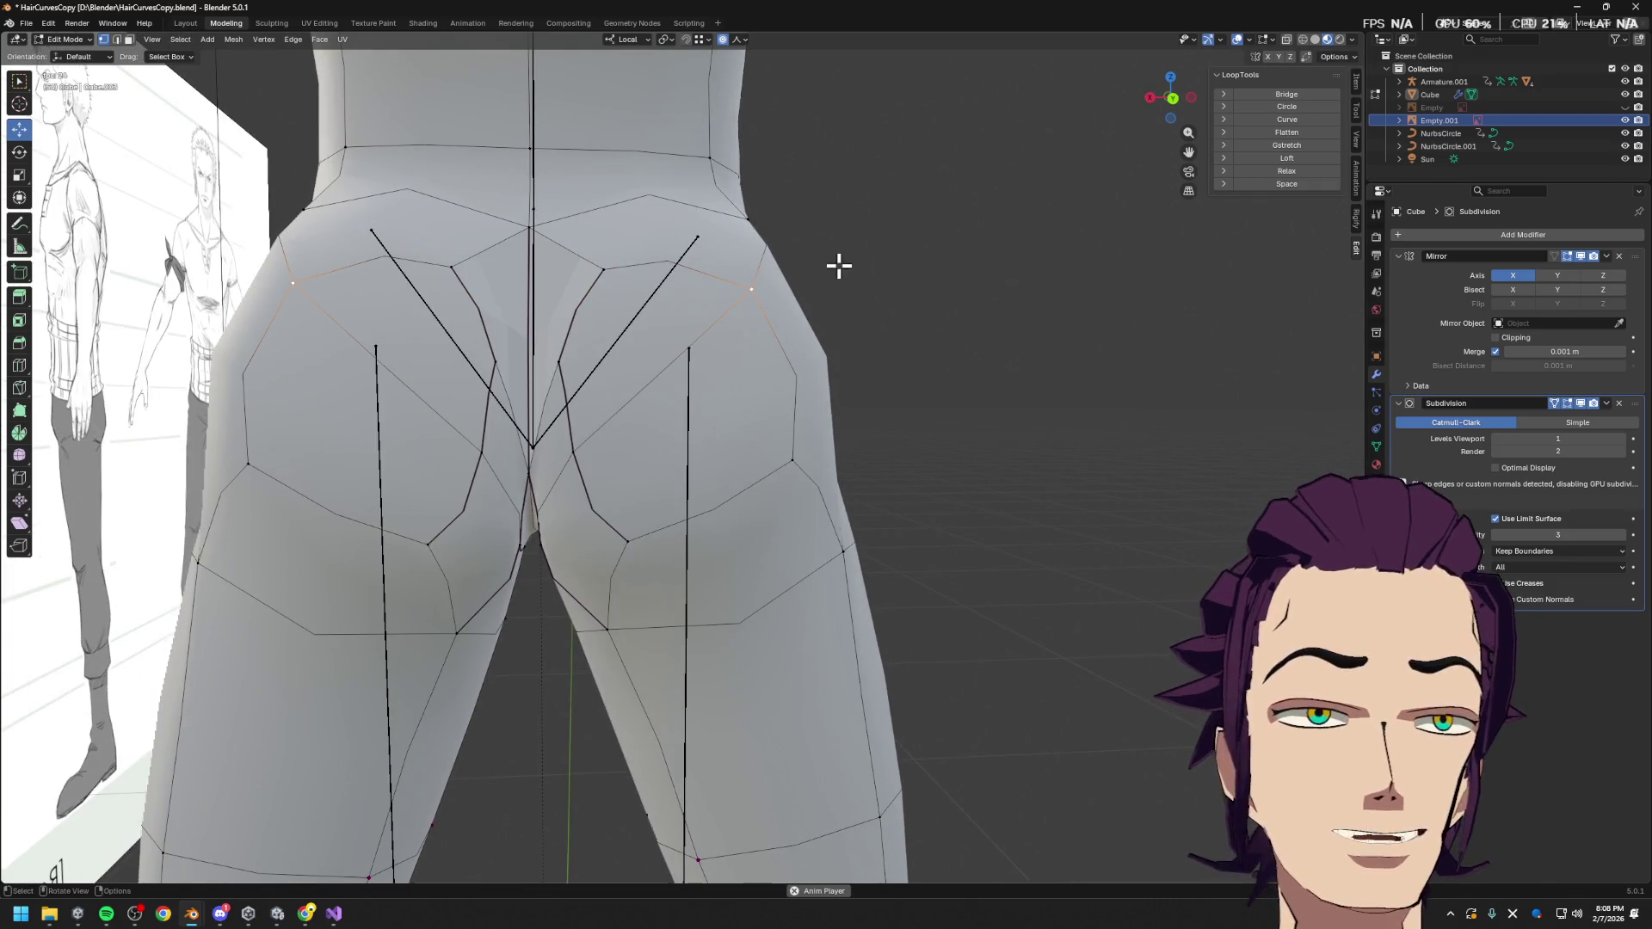
key("g")
key("g")
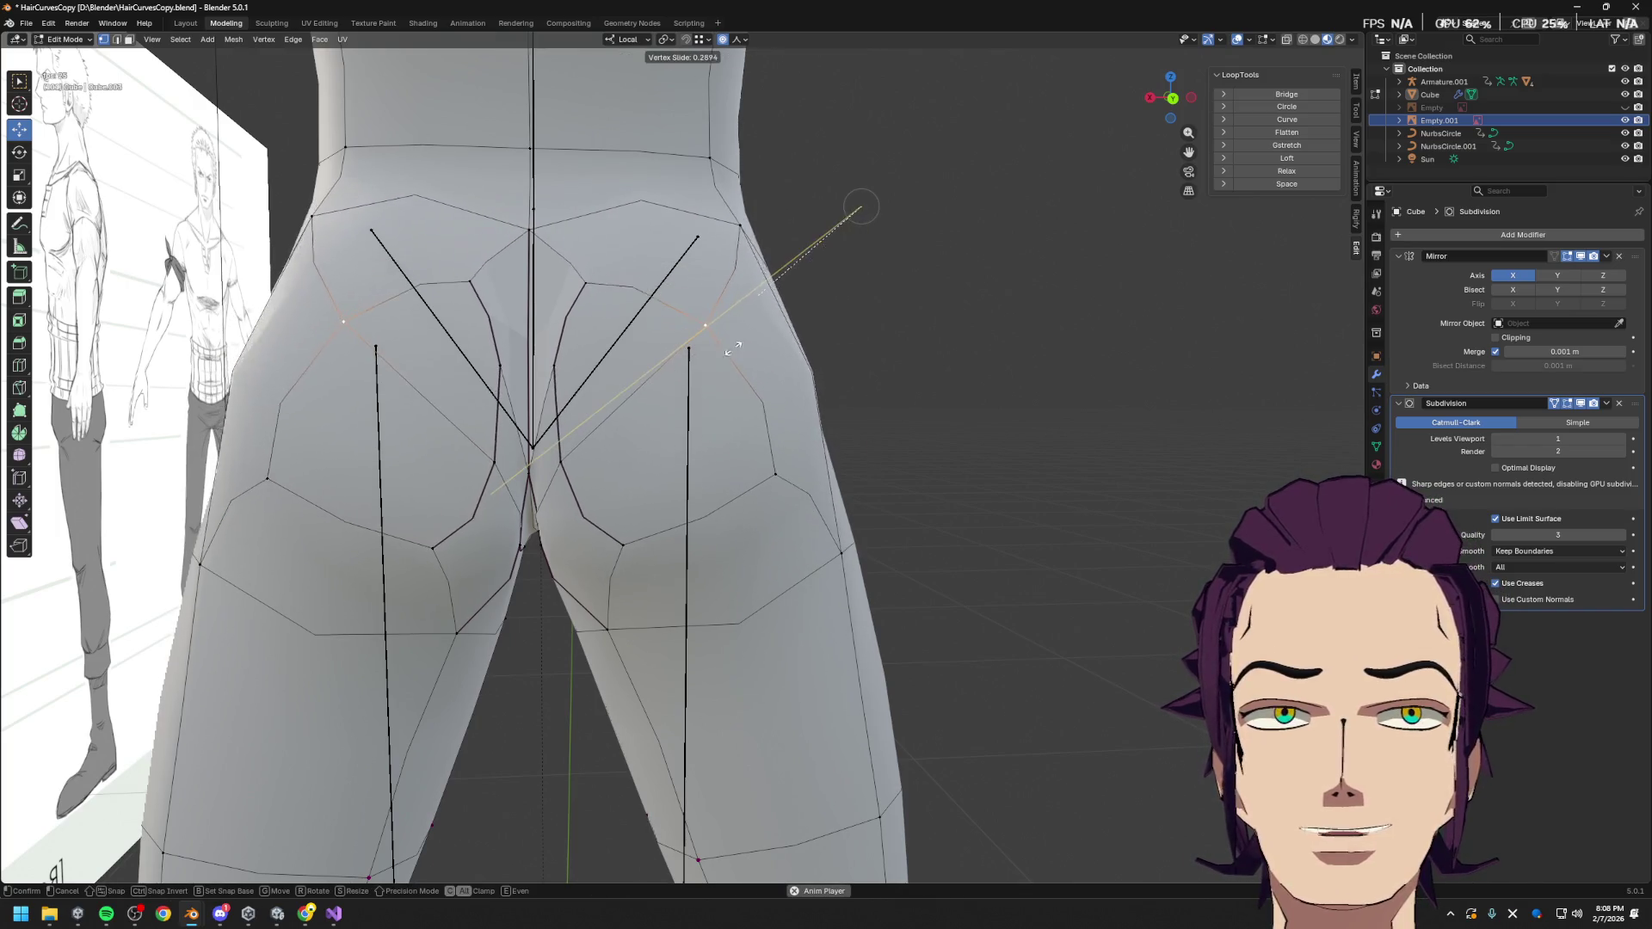
left_click(748, 354)
mouse_move(763, 365)
middle_mouse_down()
mouse_move(863, 368)
mouse_move(989, 419)
mouse_move(731, 411)
middle_mouse_up()
key("Tab")
key("Tab")
Select all faces, apply Shade Smooth from the F3 search, and check the rounded hips
key("a")
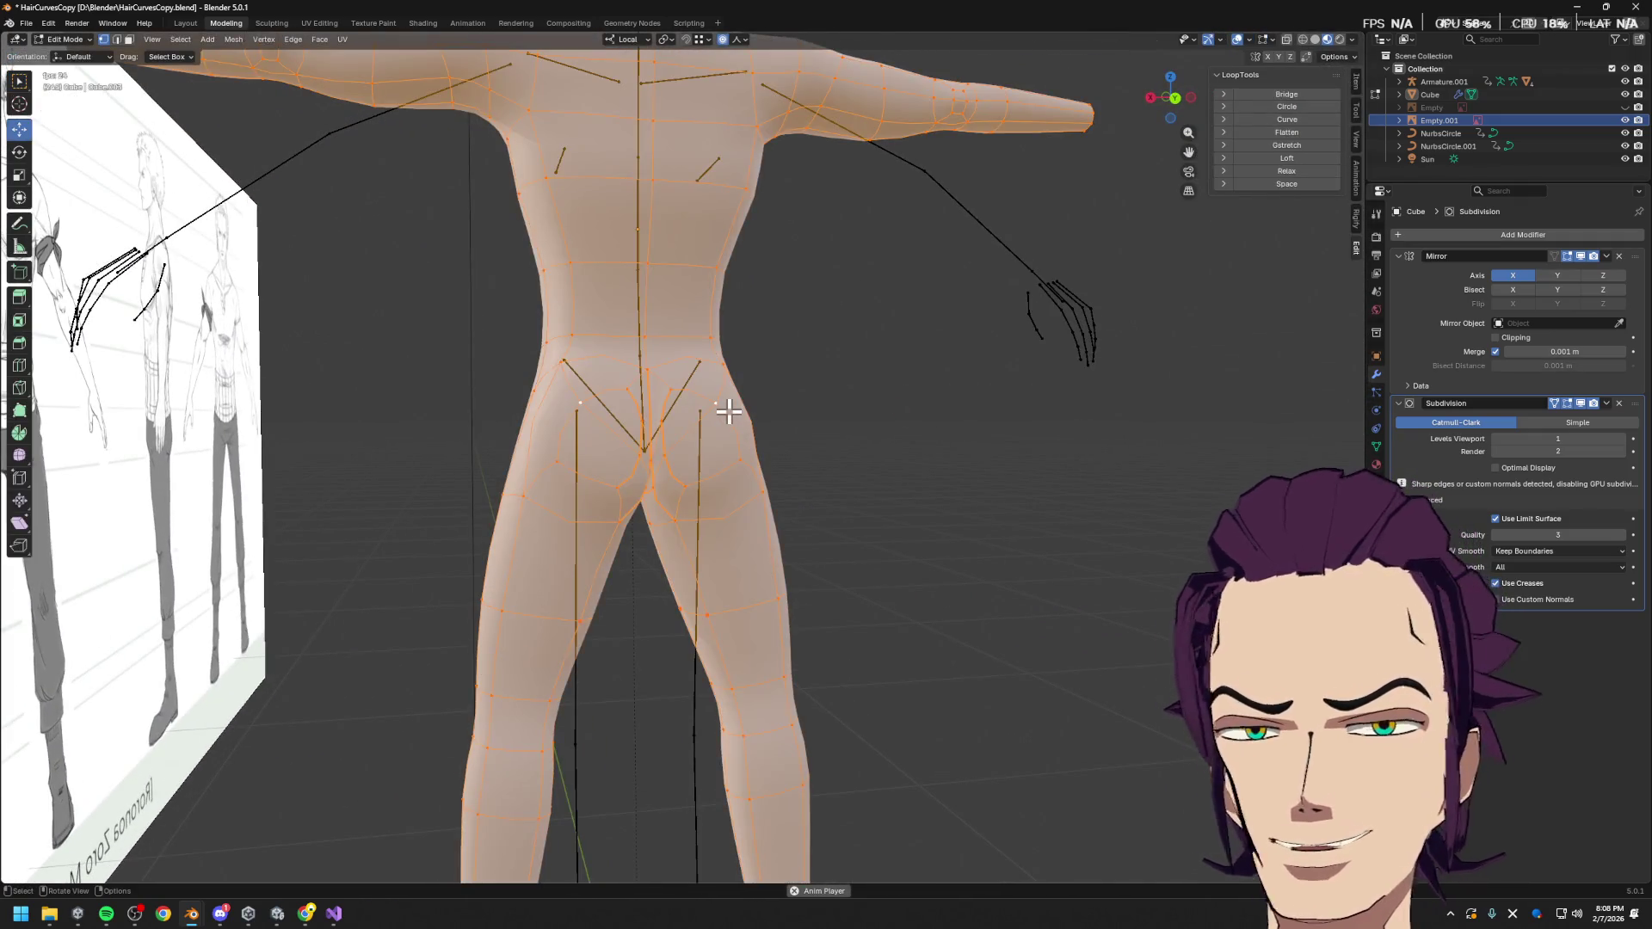
key("F3")
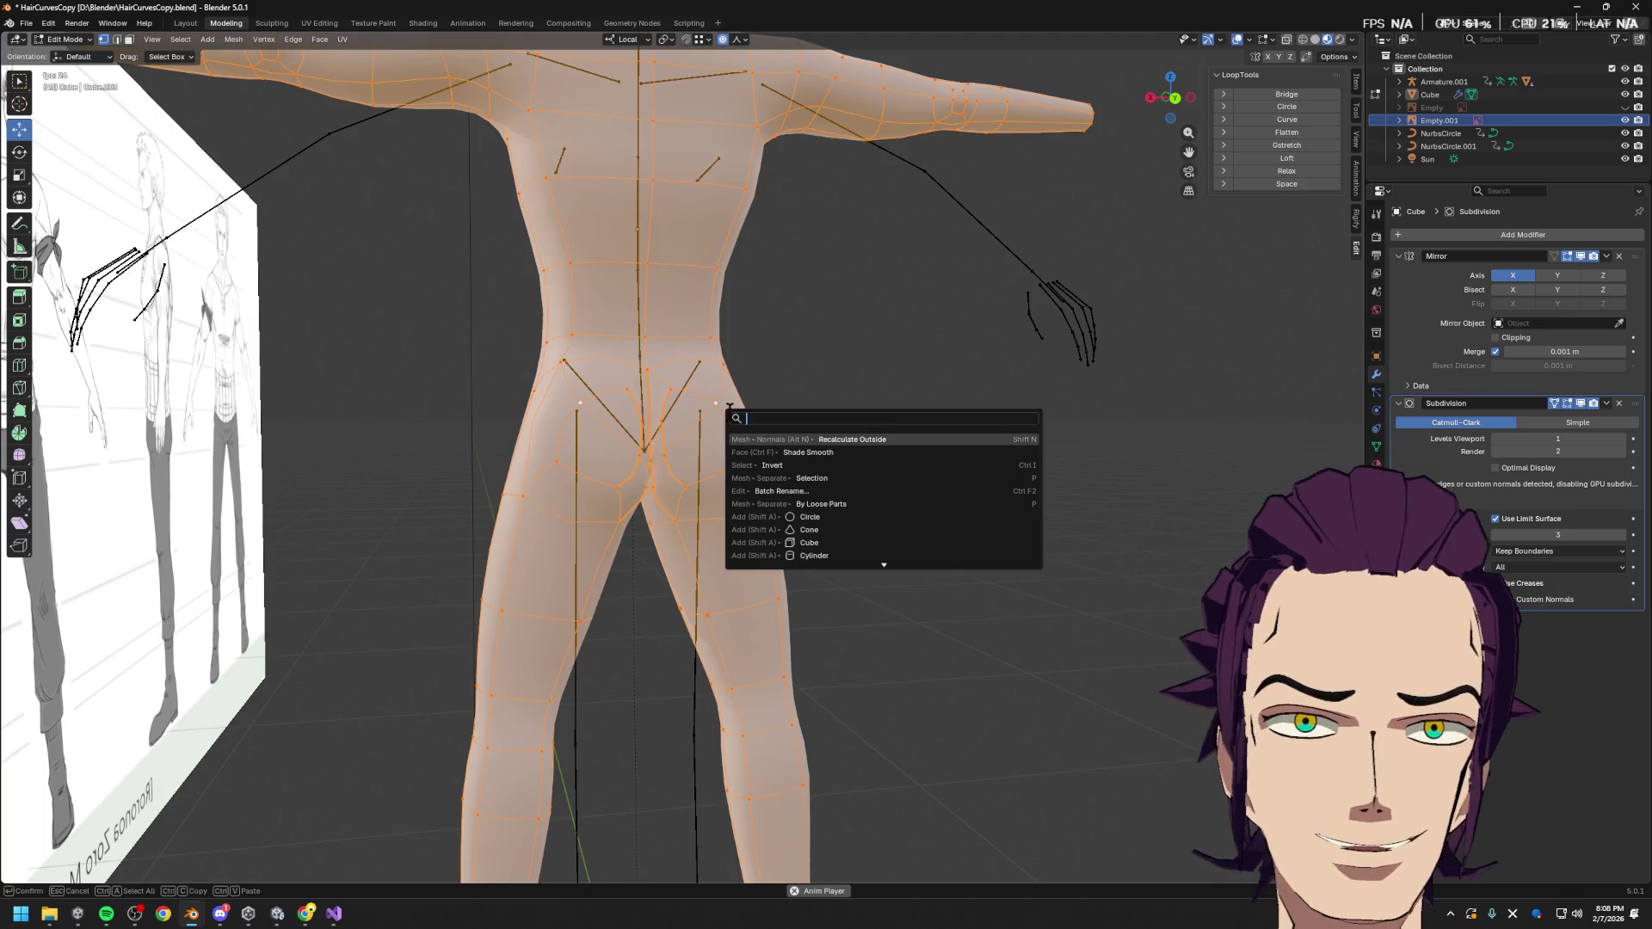
key("Down")
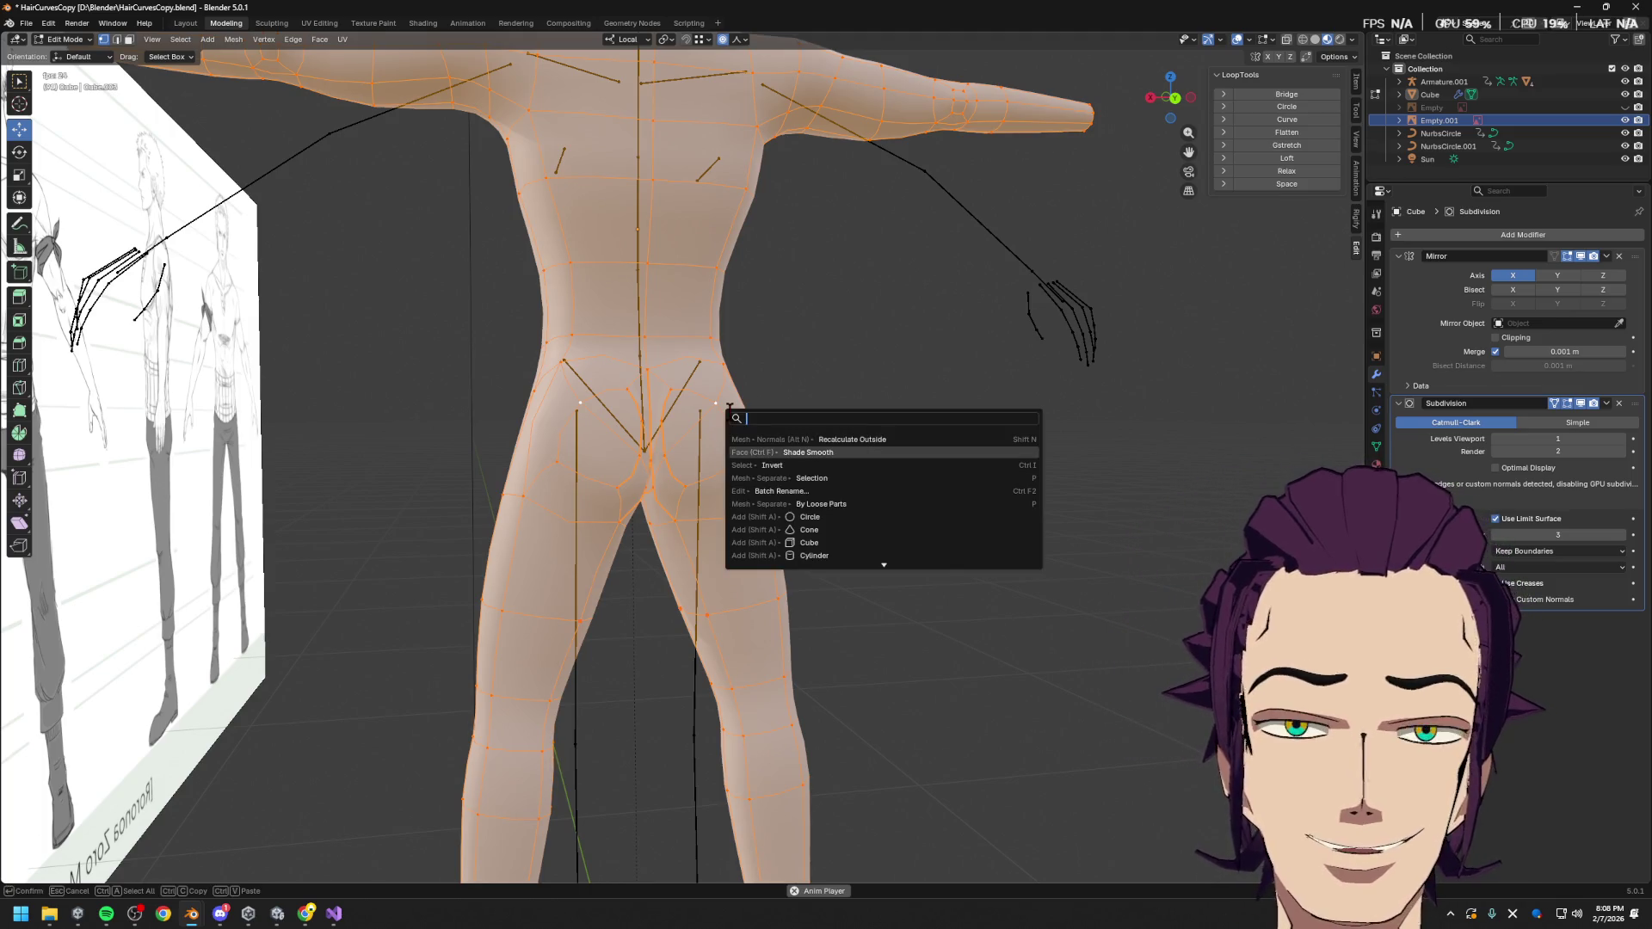
key("Return")
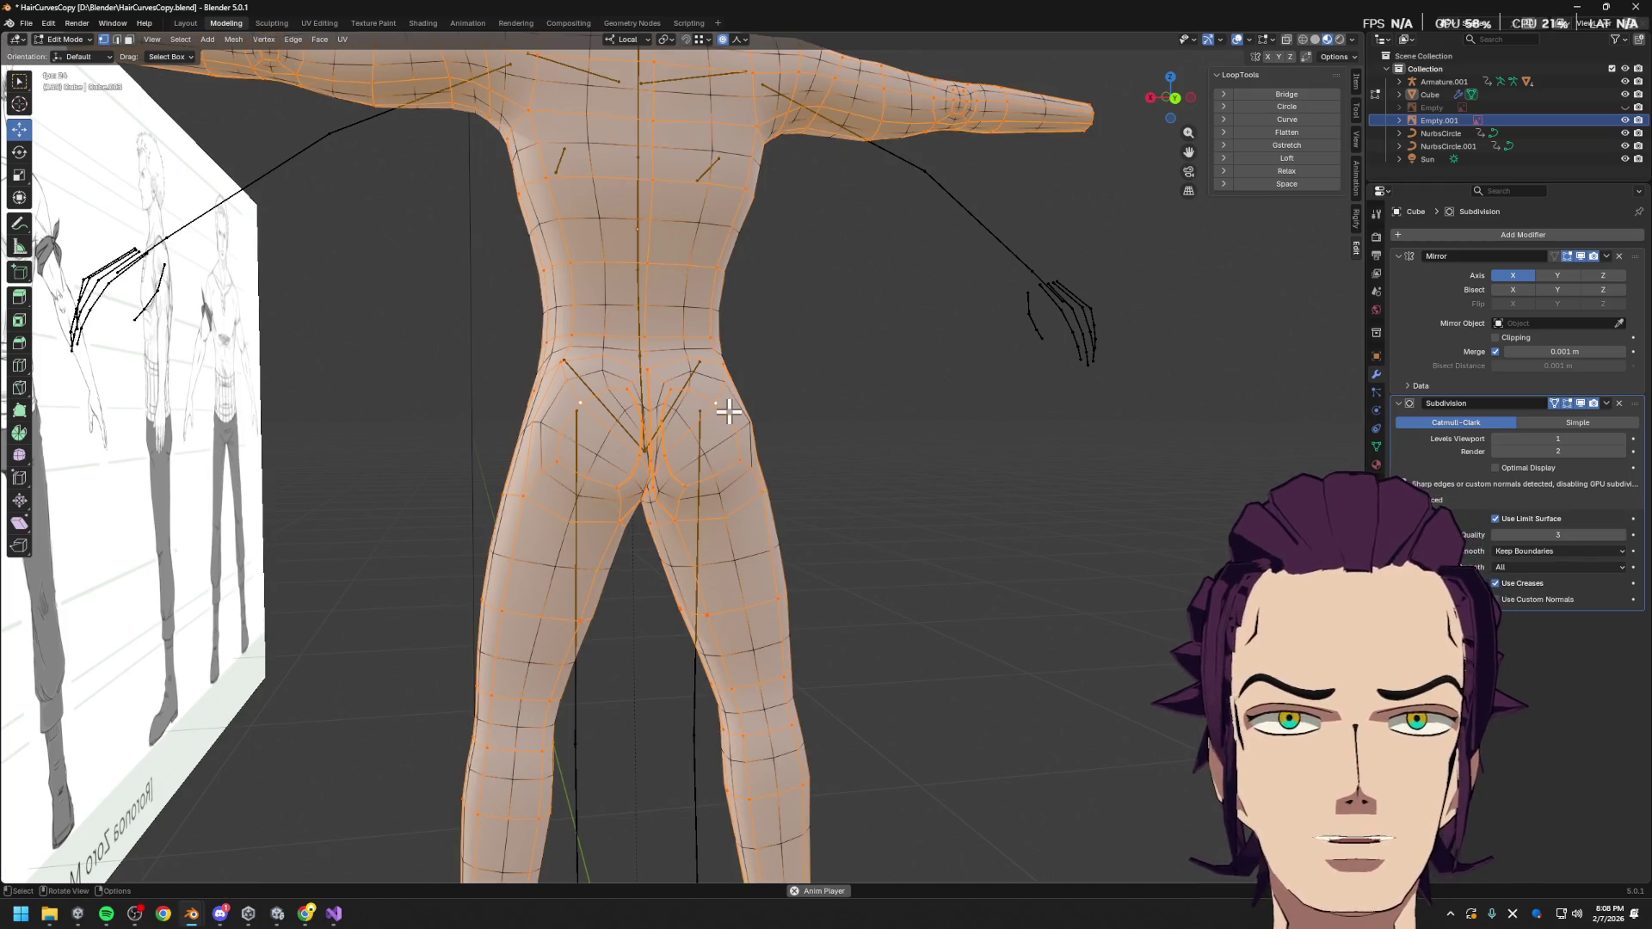
key("Tab")
key("Tab")
key("Tab")
mouse_move(749, 379)
middle_mouse_down()
mouse_move(710, 426)
mouse_move(837, 463)
mouse_move(782, 450)
mouse_move(656, 465)
mouse_move(653, 442)
mouse_move(789, 443)
middle_mouse_up()
key("Tab")
left_click(715, 517)
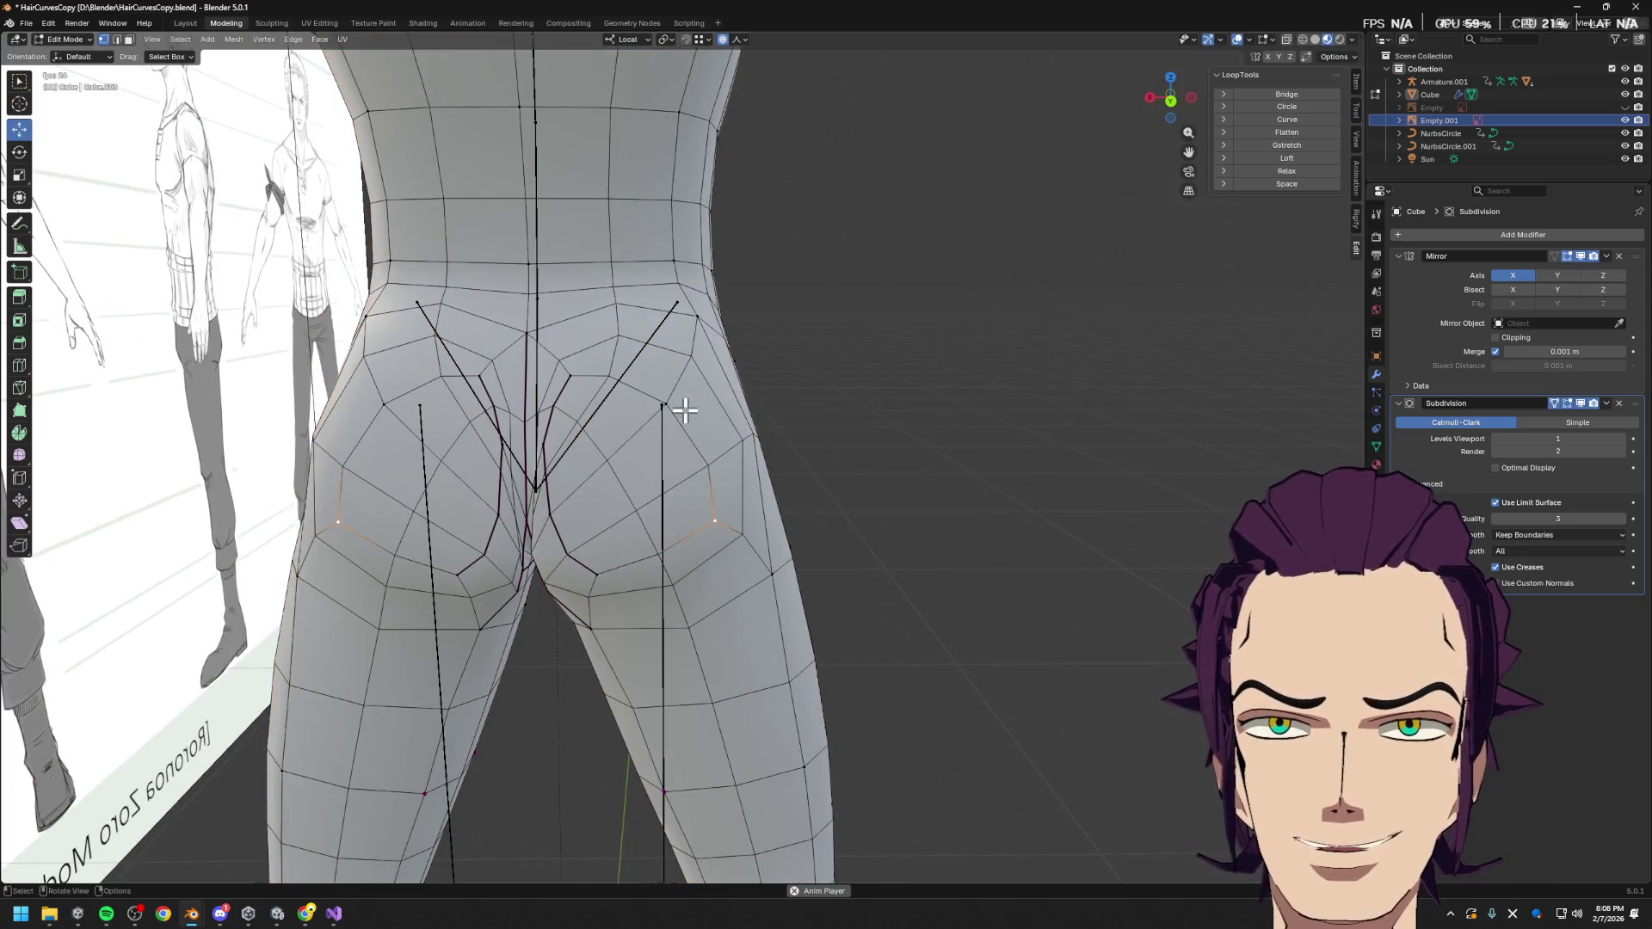
Widen the hip vertices along local X with adjusted proportional falloff
key("g")
key("x")
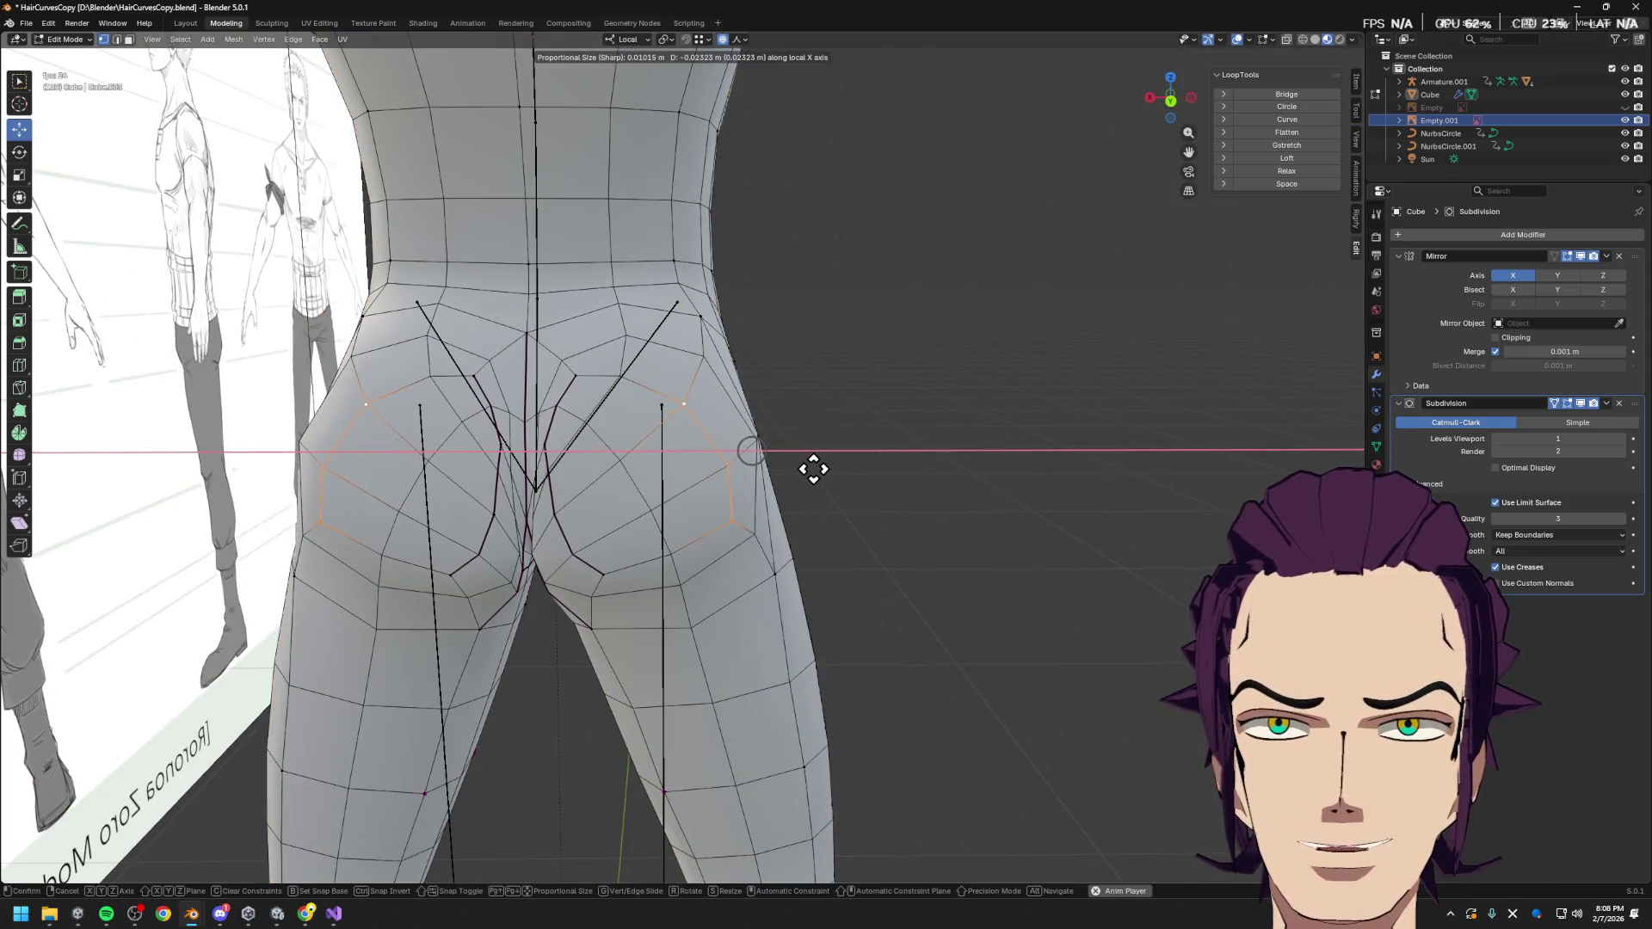
scroll(861, 463, "down", 3)
scroll(861, 460, "up", 3)
scroll(818, 457, "down", 6)
left_click(767, 457)
mouse_move(767, 457)
middle_mouse_down()
mouse_move(661, 478)
mouse_move(701, 491)
middle_mouse_up()
scroll(701, 492, "up", 4)
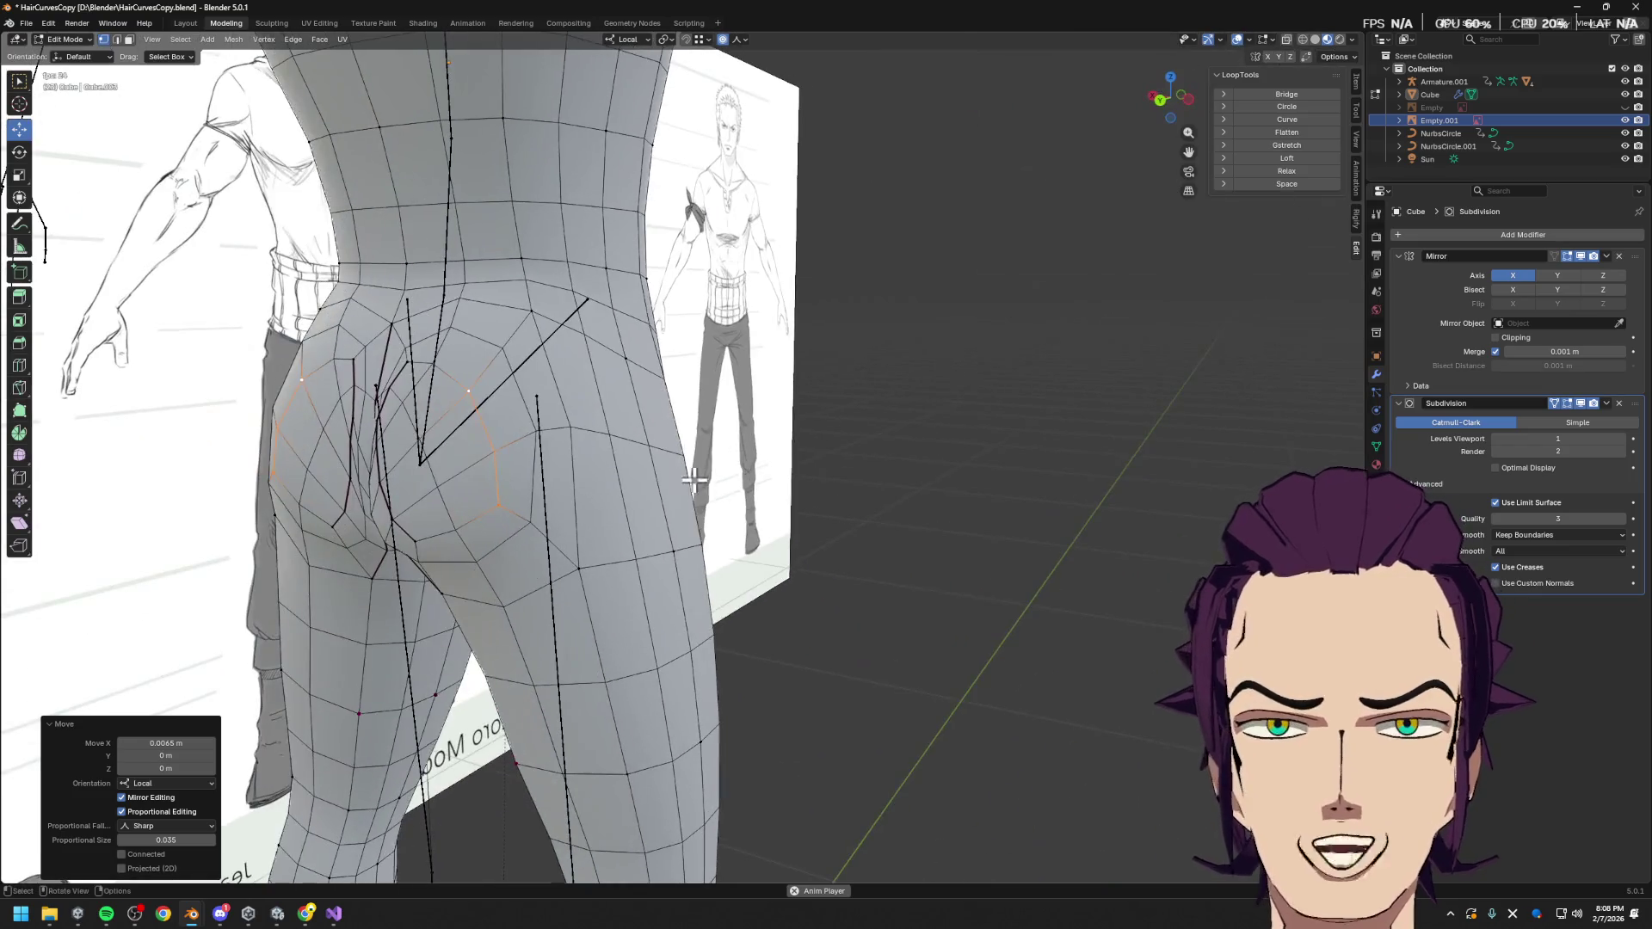
Reposition the selected hip vertices and adjust their height along local Z
left_click(555, 510)
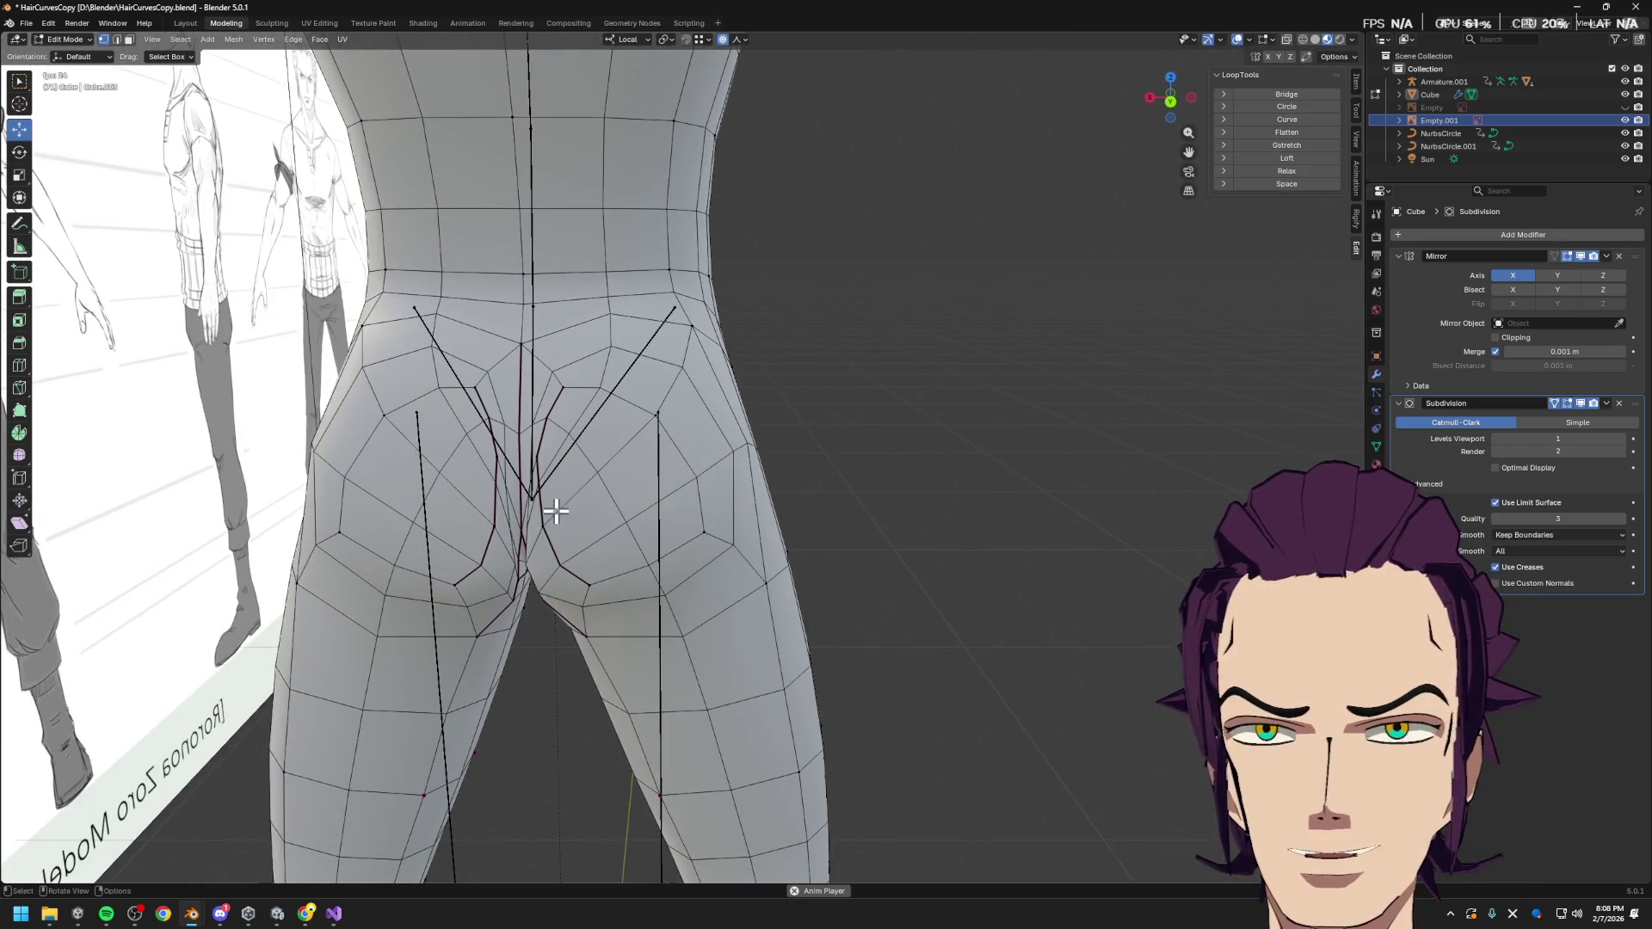
key("g")
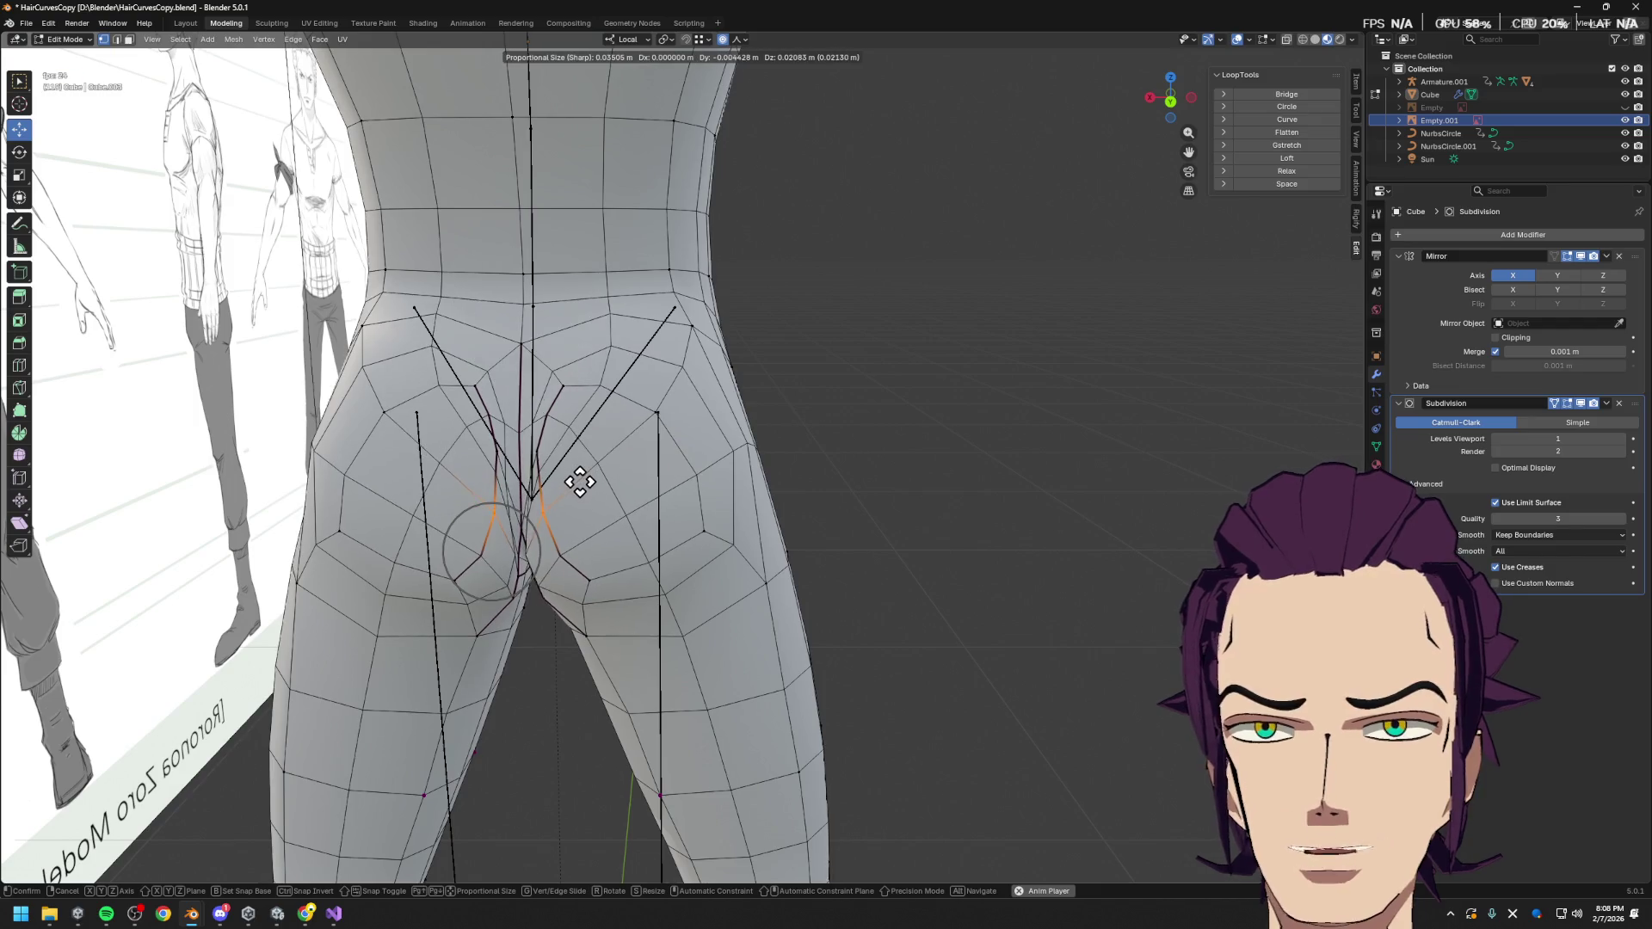
left_click(580, 469)
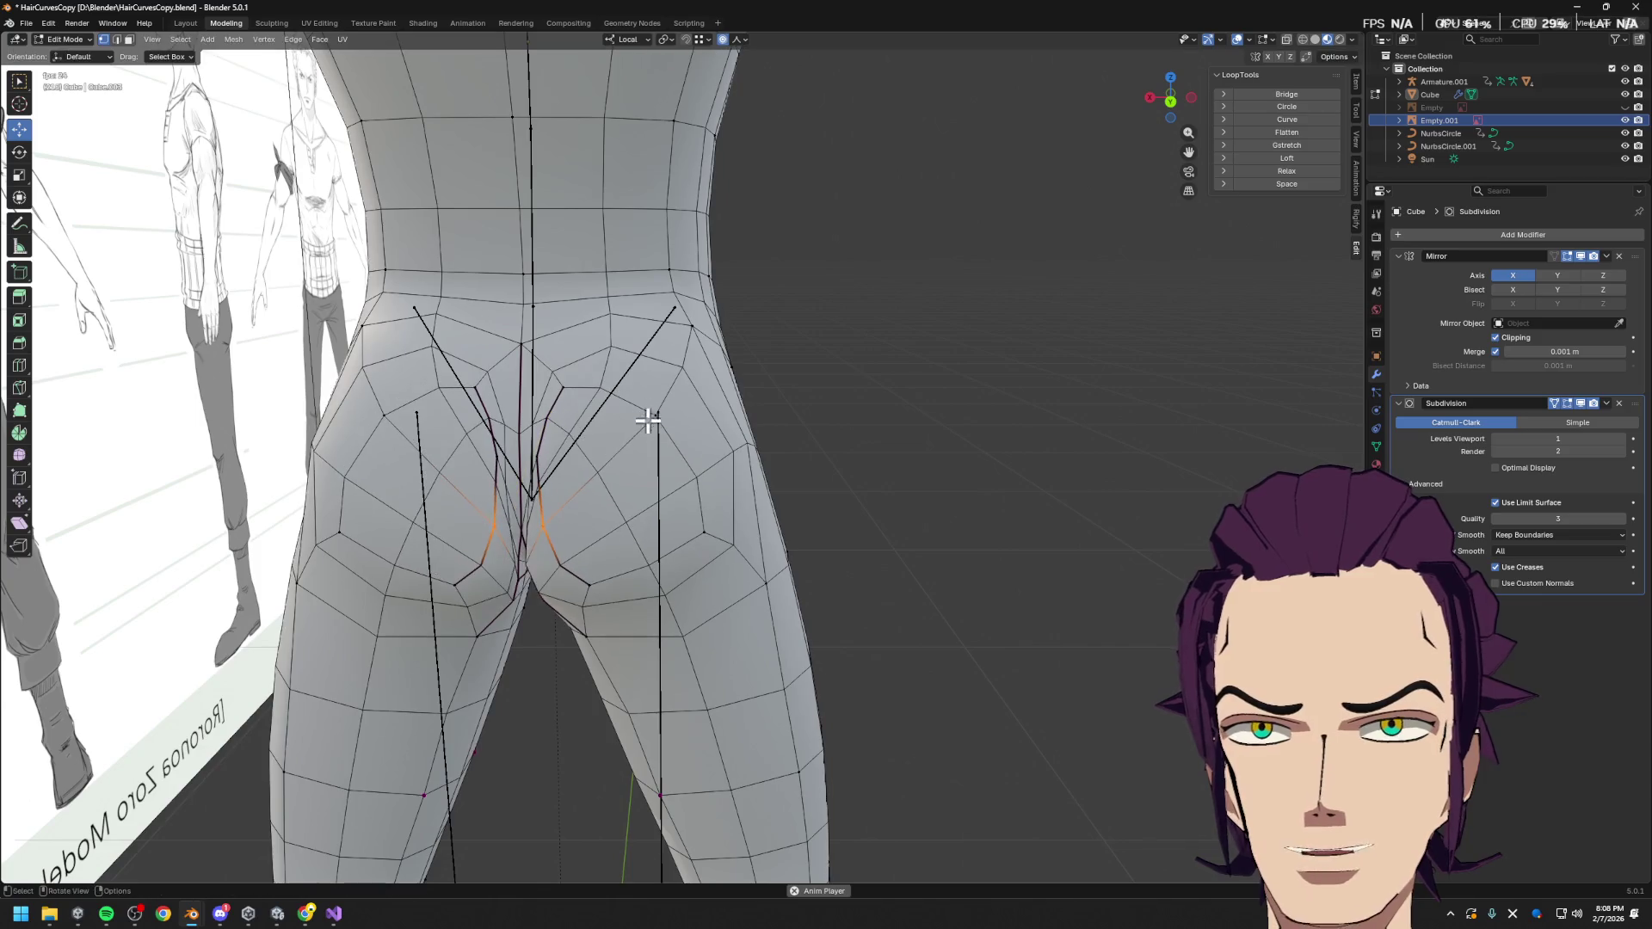
middle_click_drag(646, 416, 635, 445)
key("g")
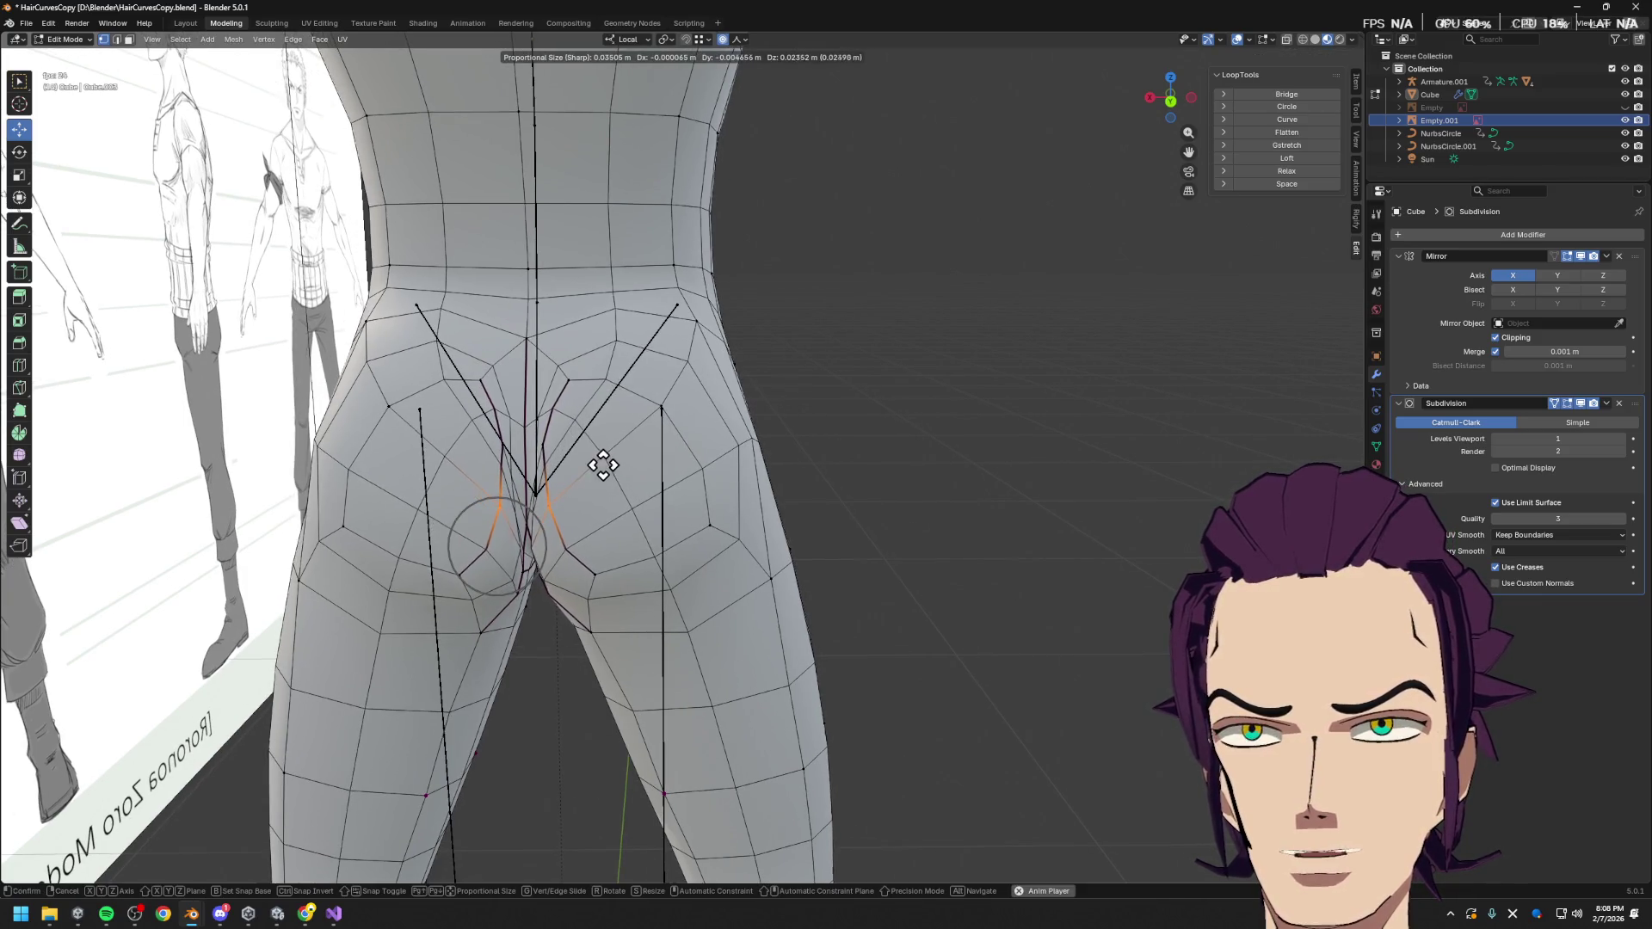
key("z")
left_click(592, 453)
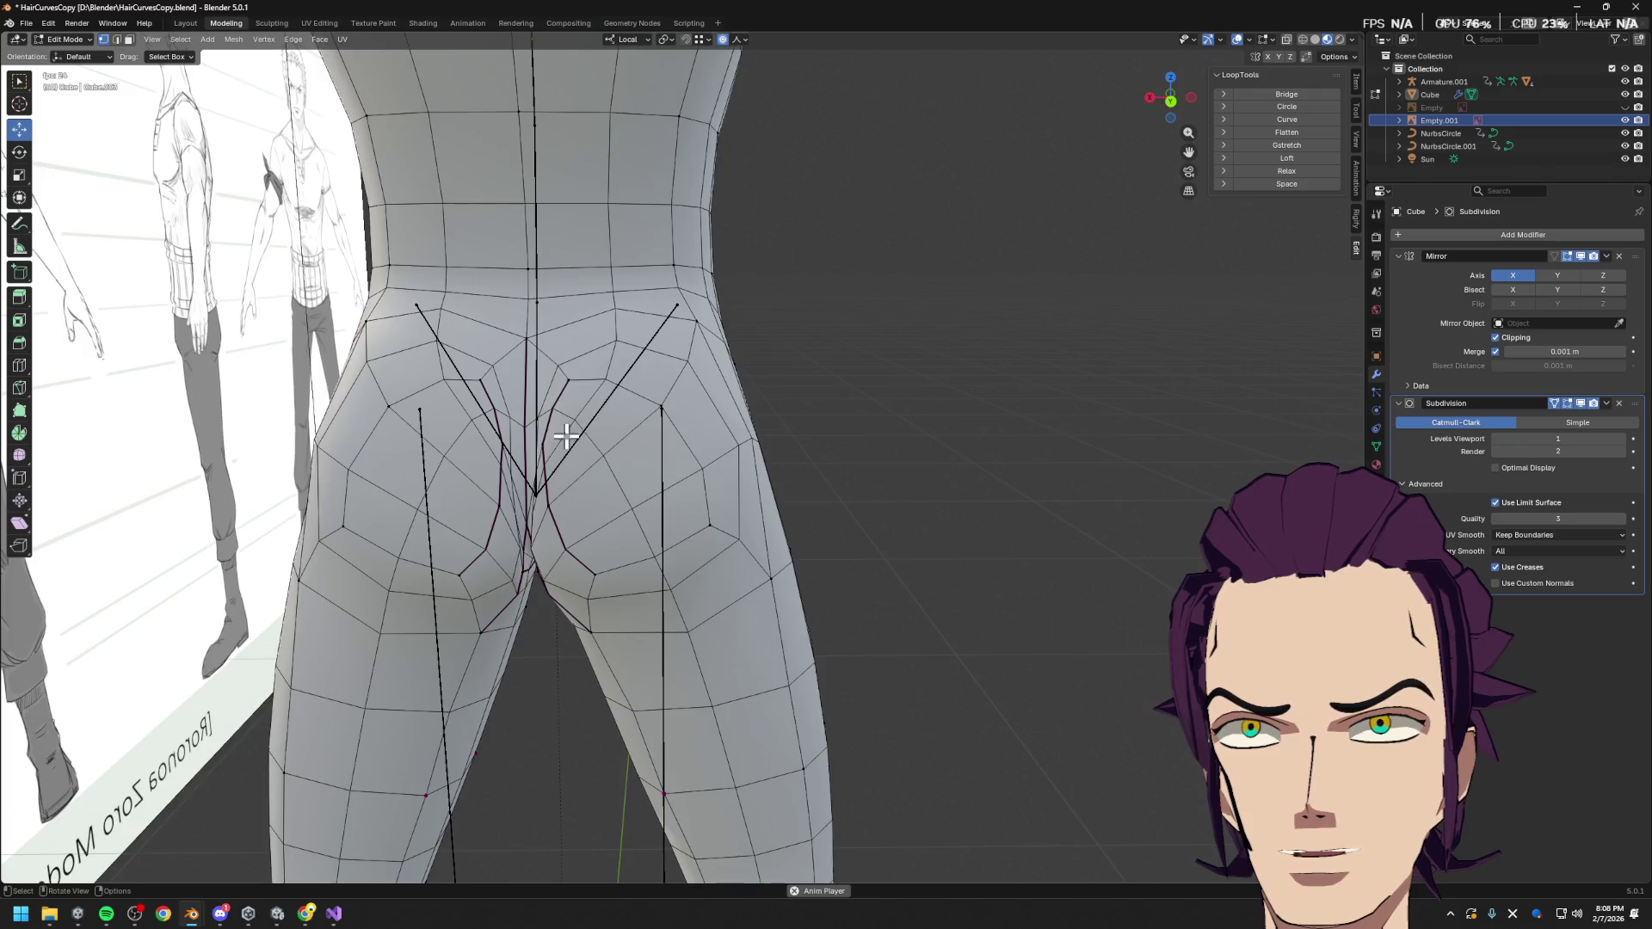
middle_click_drag(565, 432, 572, 402)
Raise the vertices 0.02 m on Z, then nudge them with soft falloff
key("g")
key("z")
key("z")
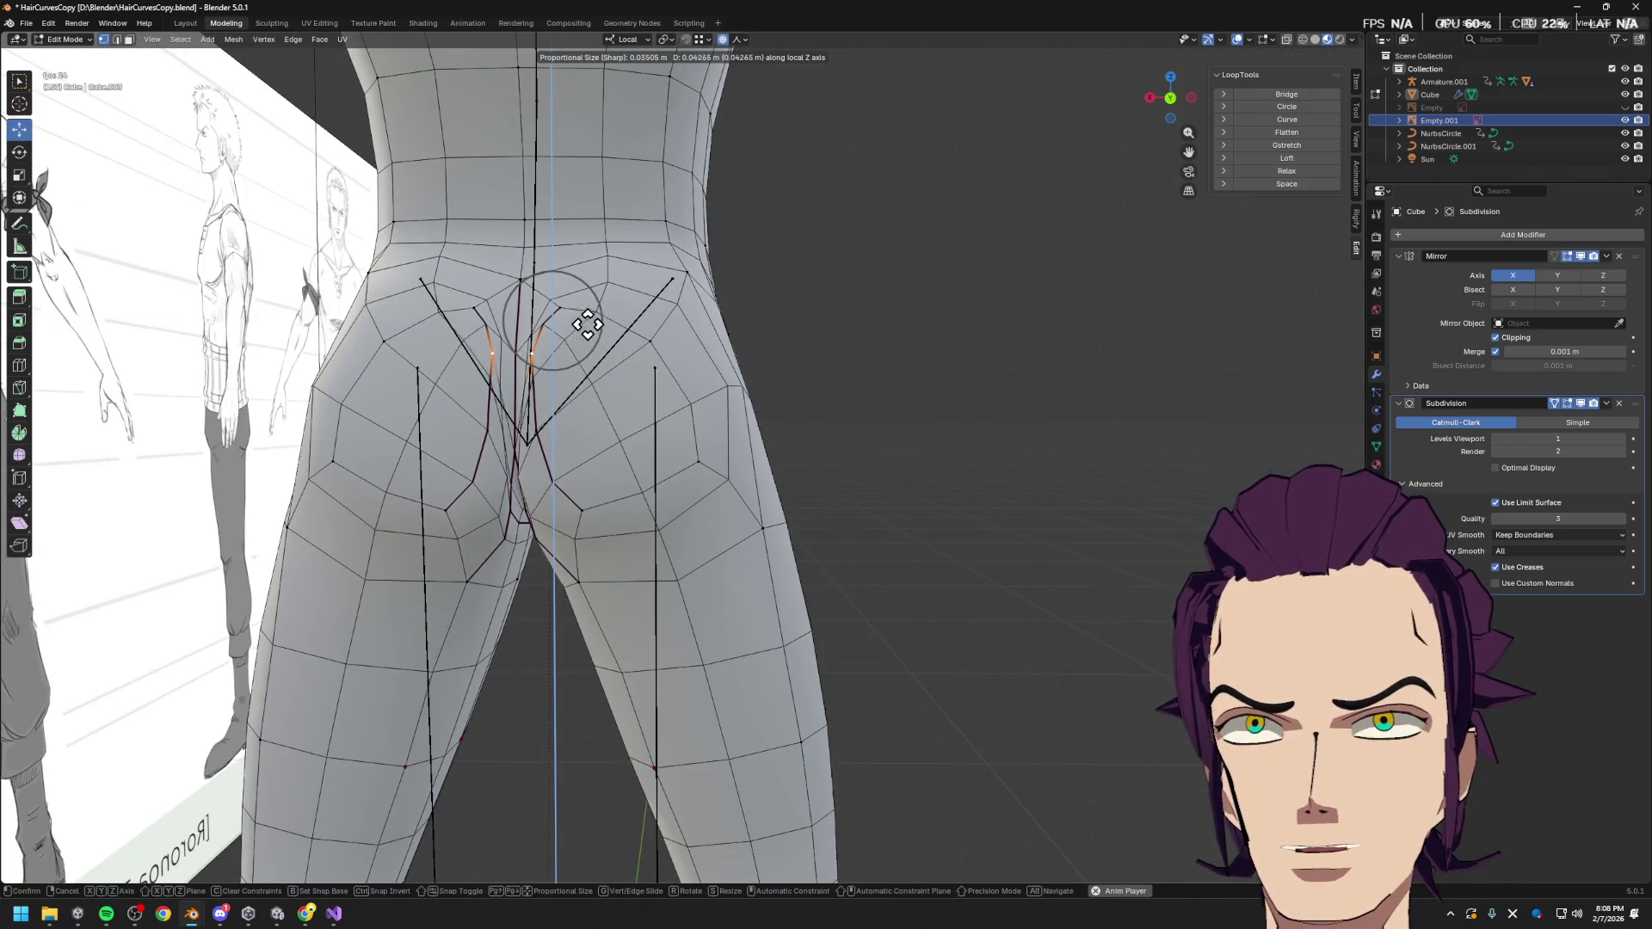
left_click(572, 351)
key("g")
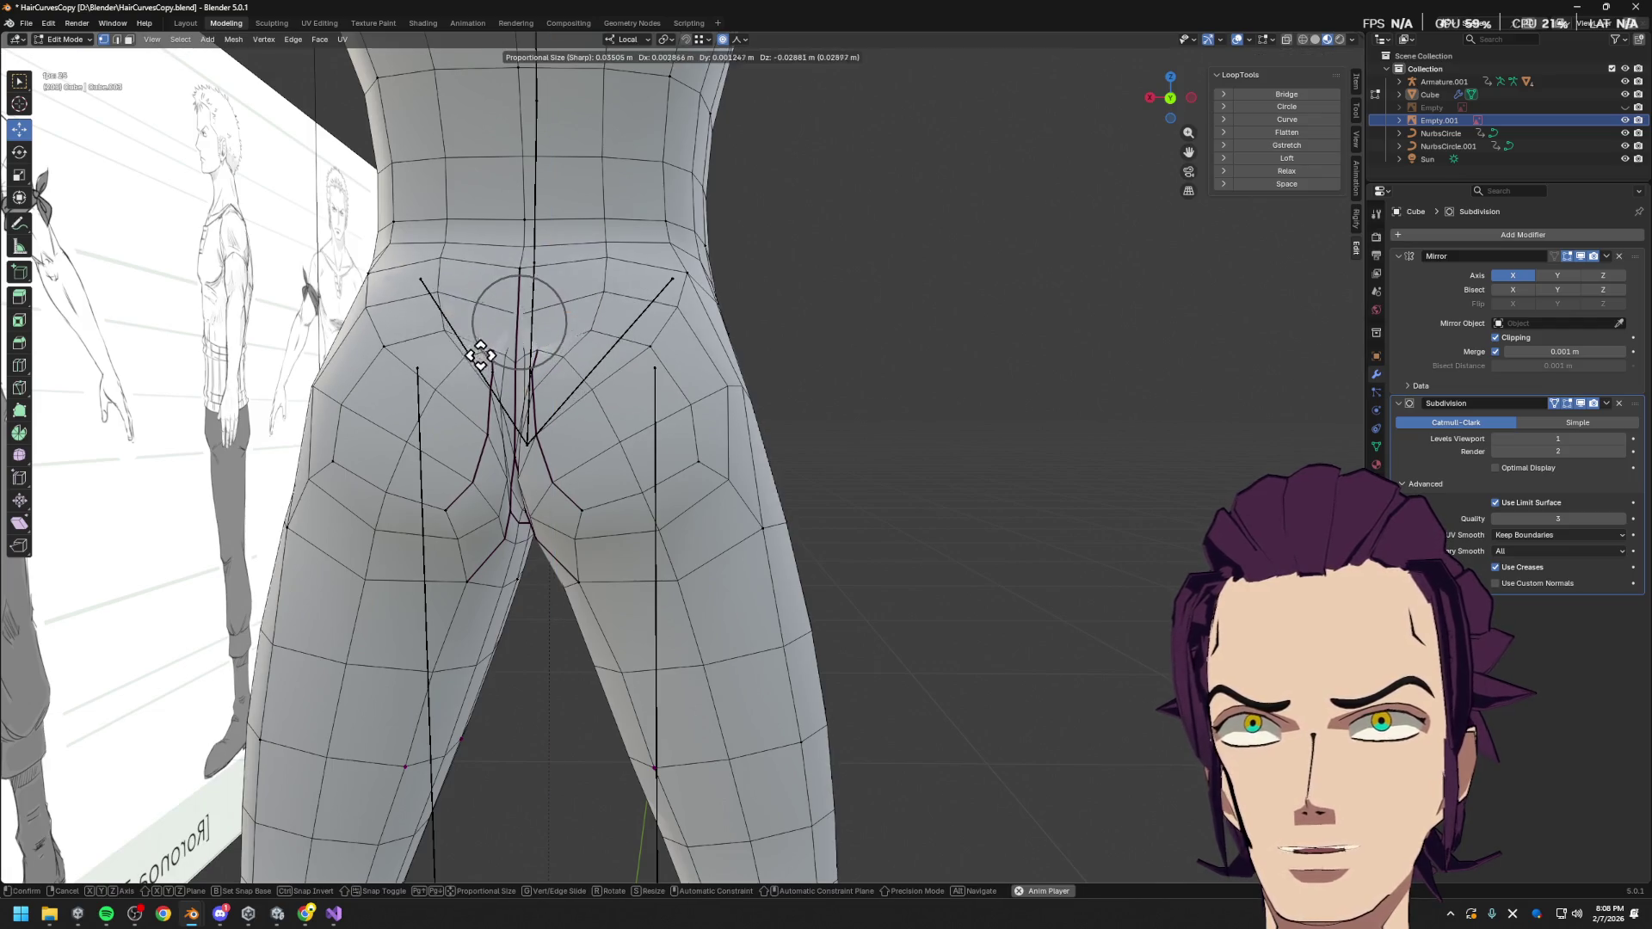
left_click(479, 324)
middle_click_drag(479, 325, 620, 390)
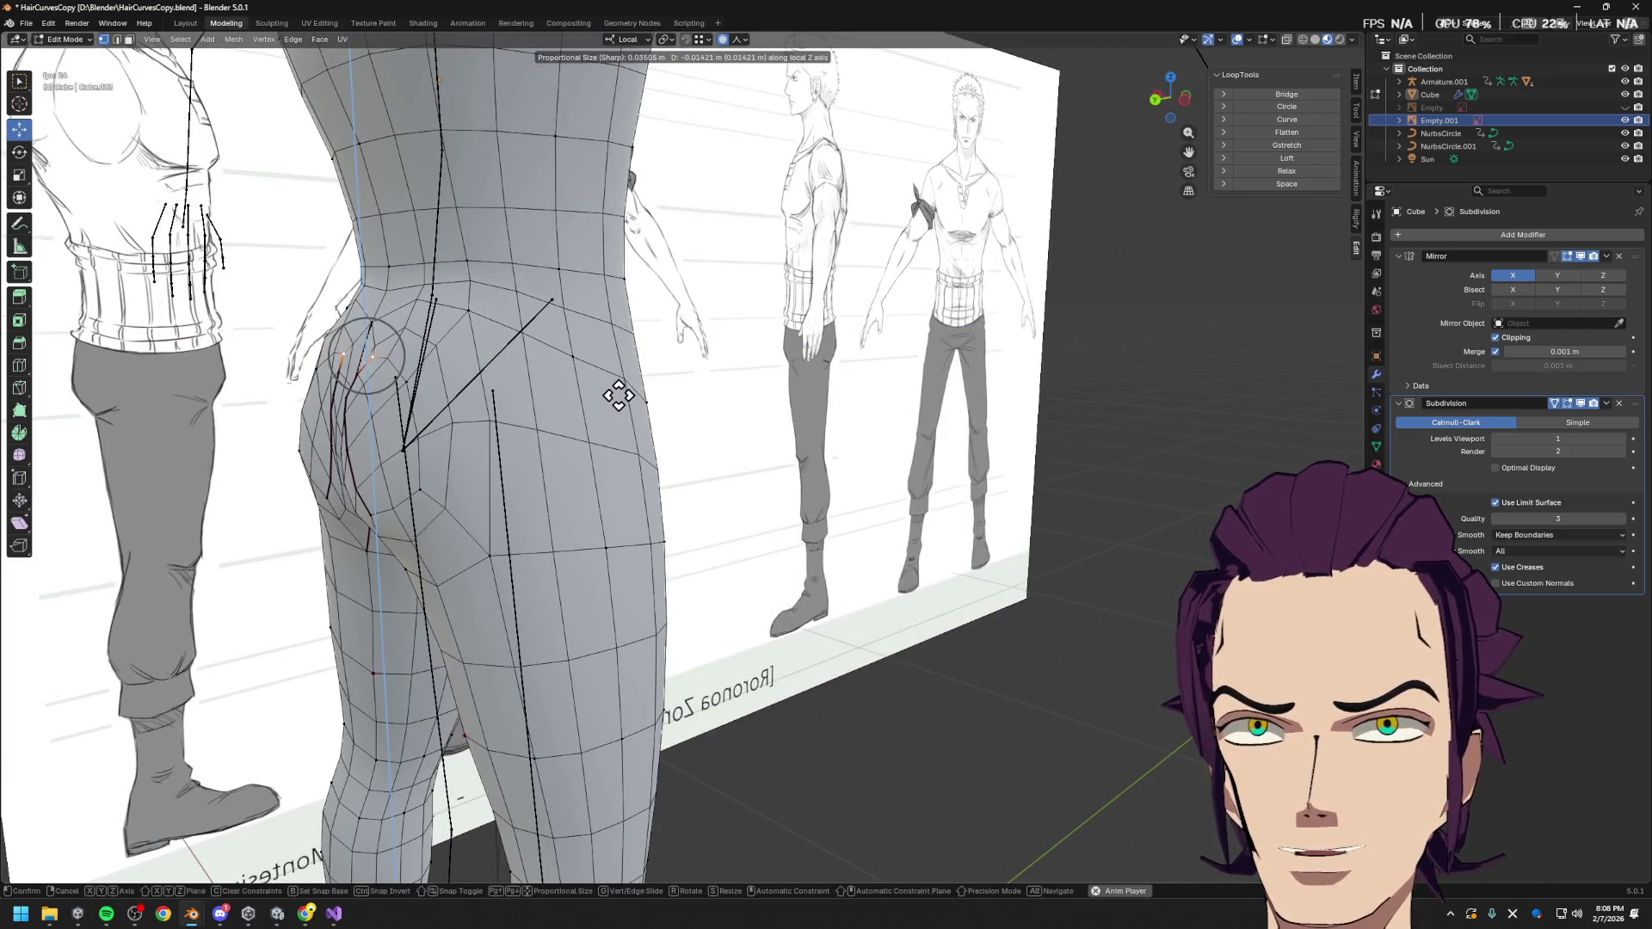
Push the hip vertex back -0.053404 m along local Y with sharp falloff, then switch to edge select
key("Escape")
key("g")
key("y")
key("y")
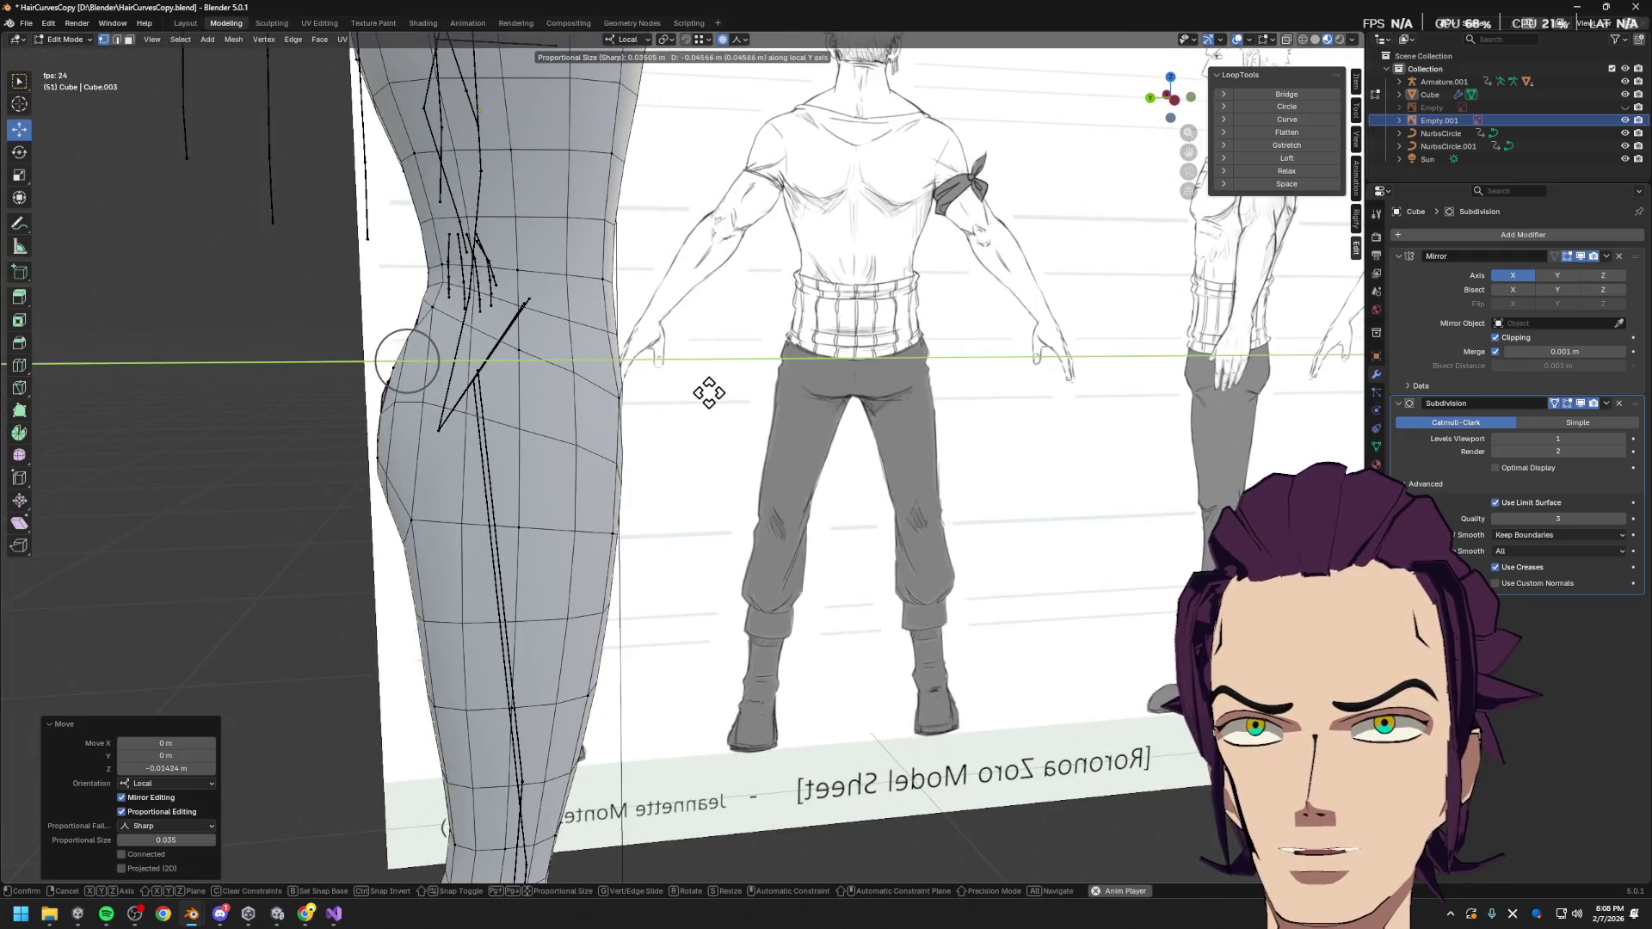
left_click(704, 393)
mouse_move(704, 393)
middle_mouse_down()
mouse_move(387, 325)
mouse_move(818, 394)
middle_mouse_up()
key("g")
key("y")
key("y")
scroll(864, 391, "down", 9)
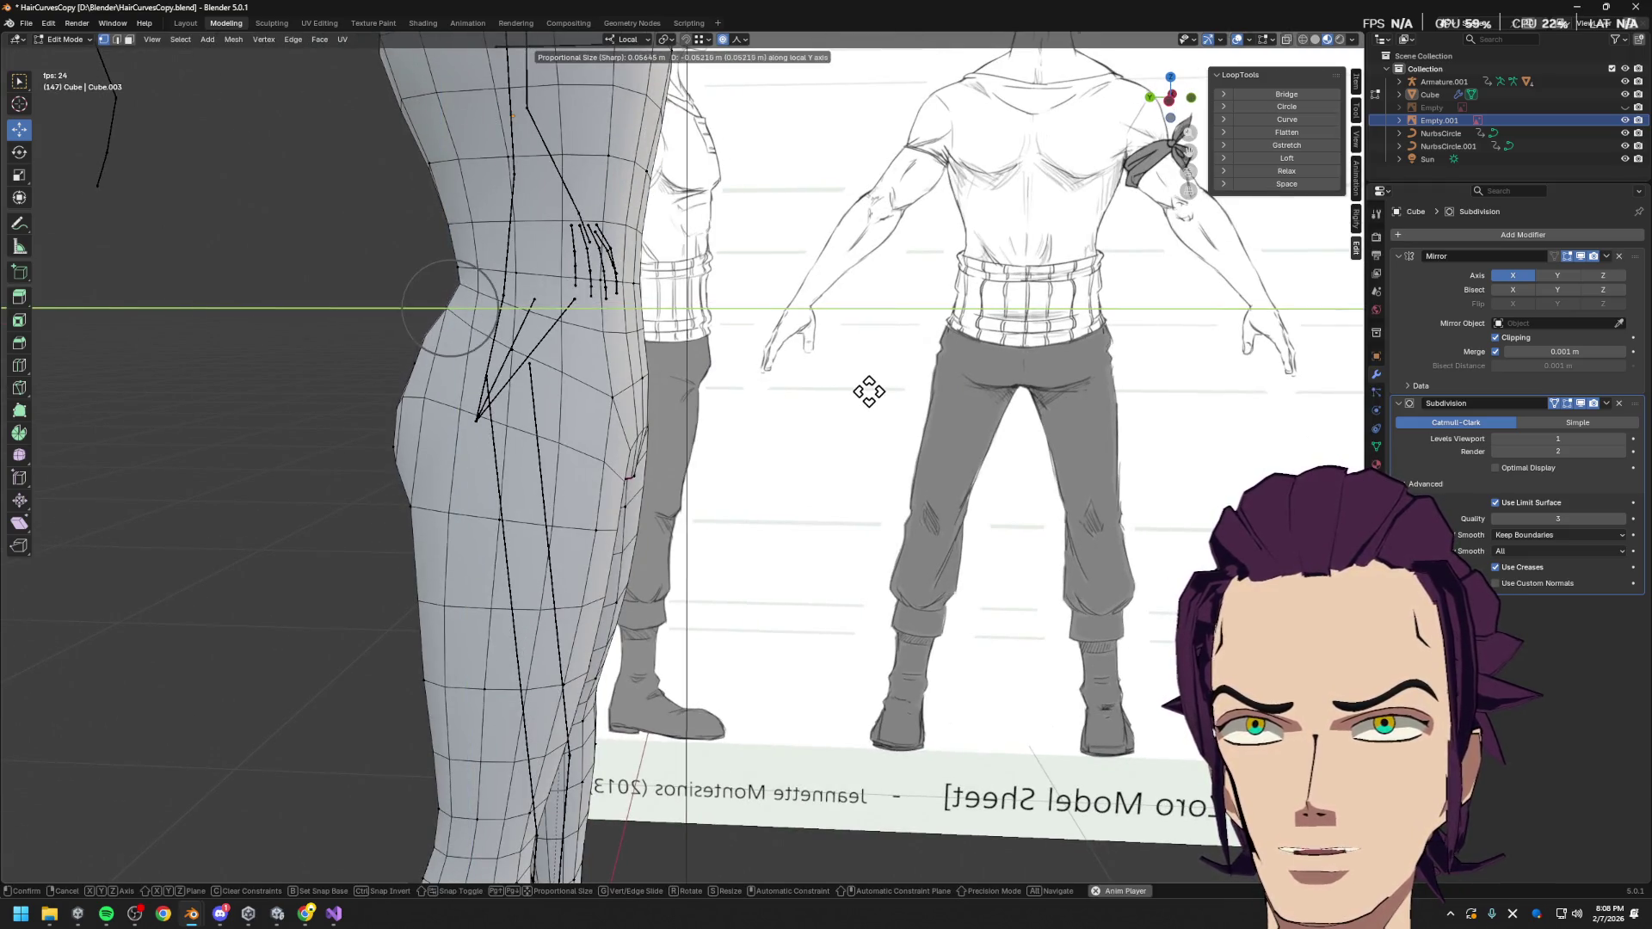
left_click(858, 400)
middle_click_drag(830, 387, 902, 397)
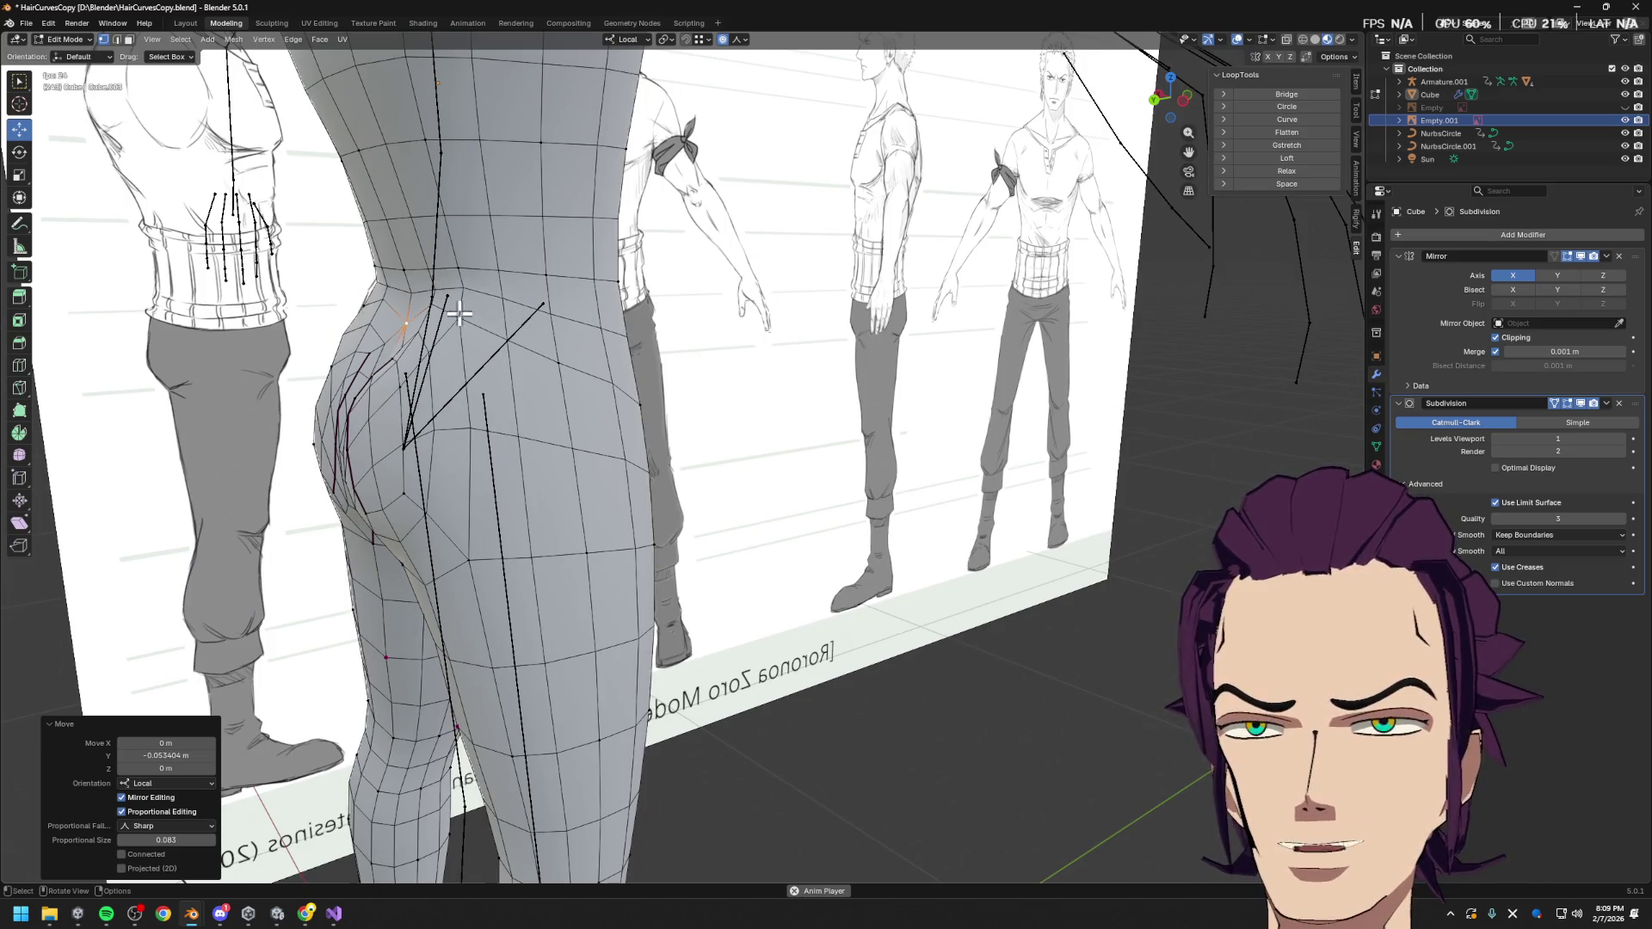
key("2")
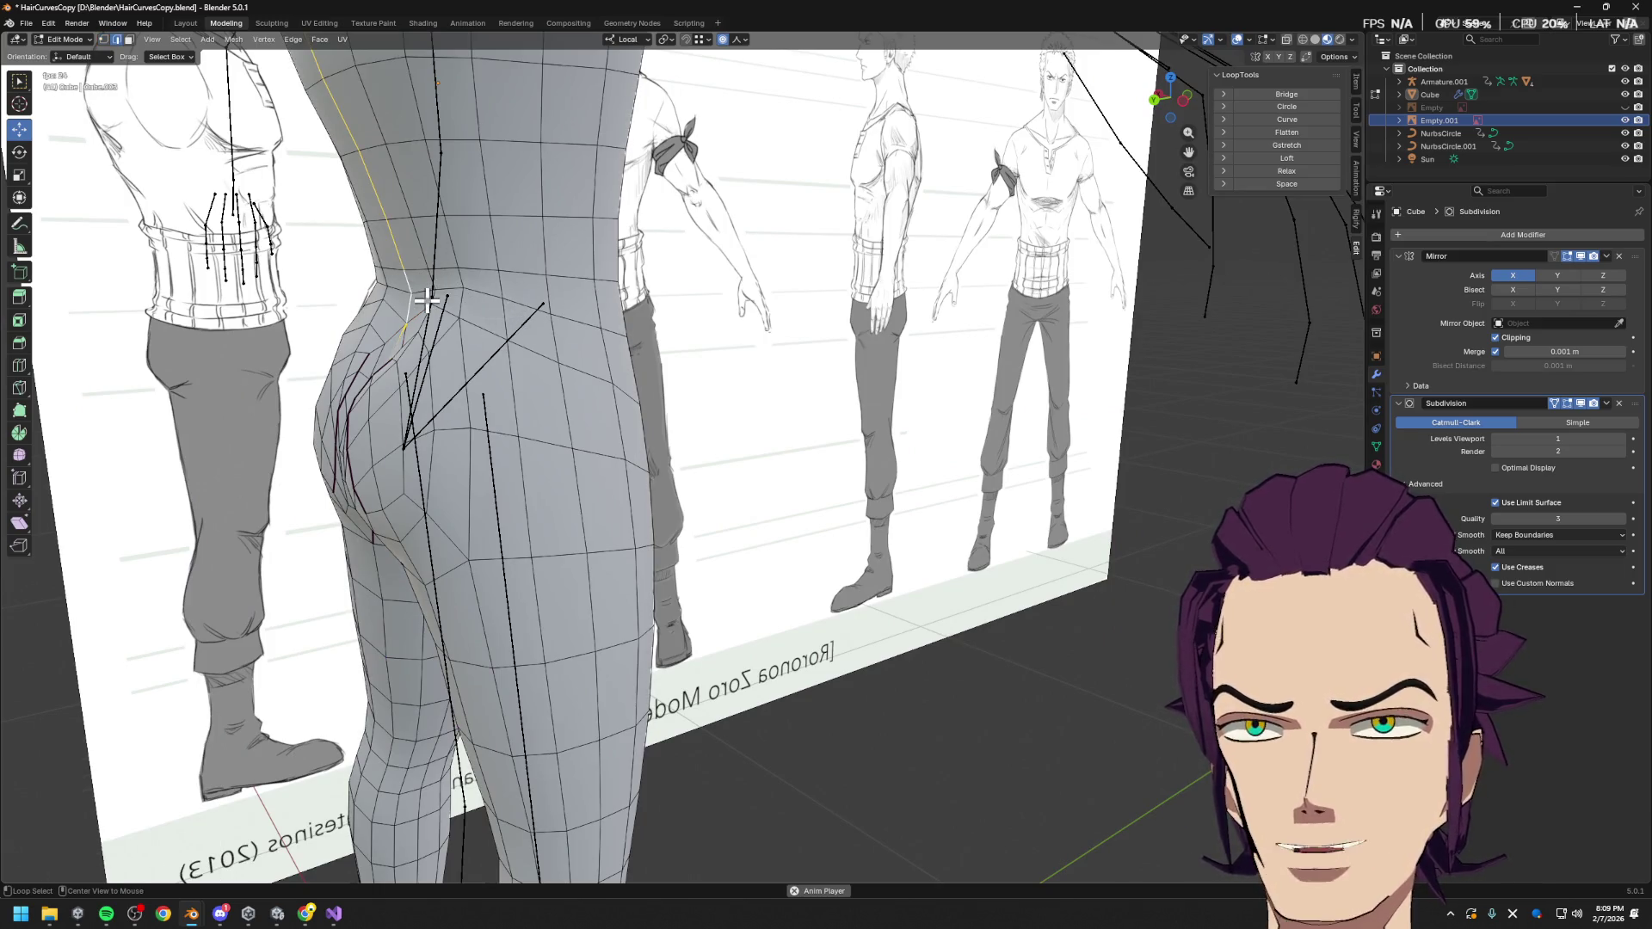
middle_click_drag(476, 353, 563, 348)
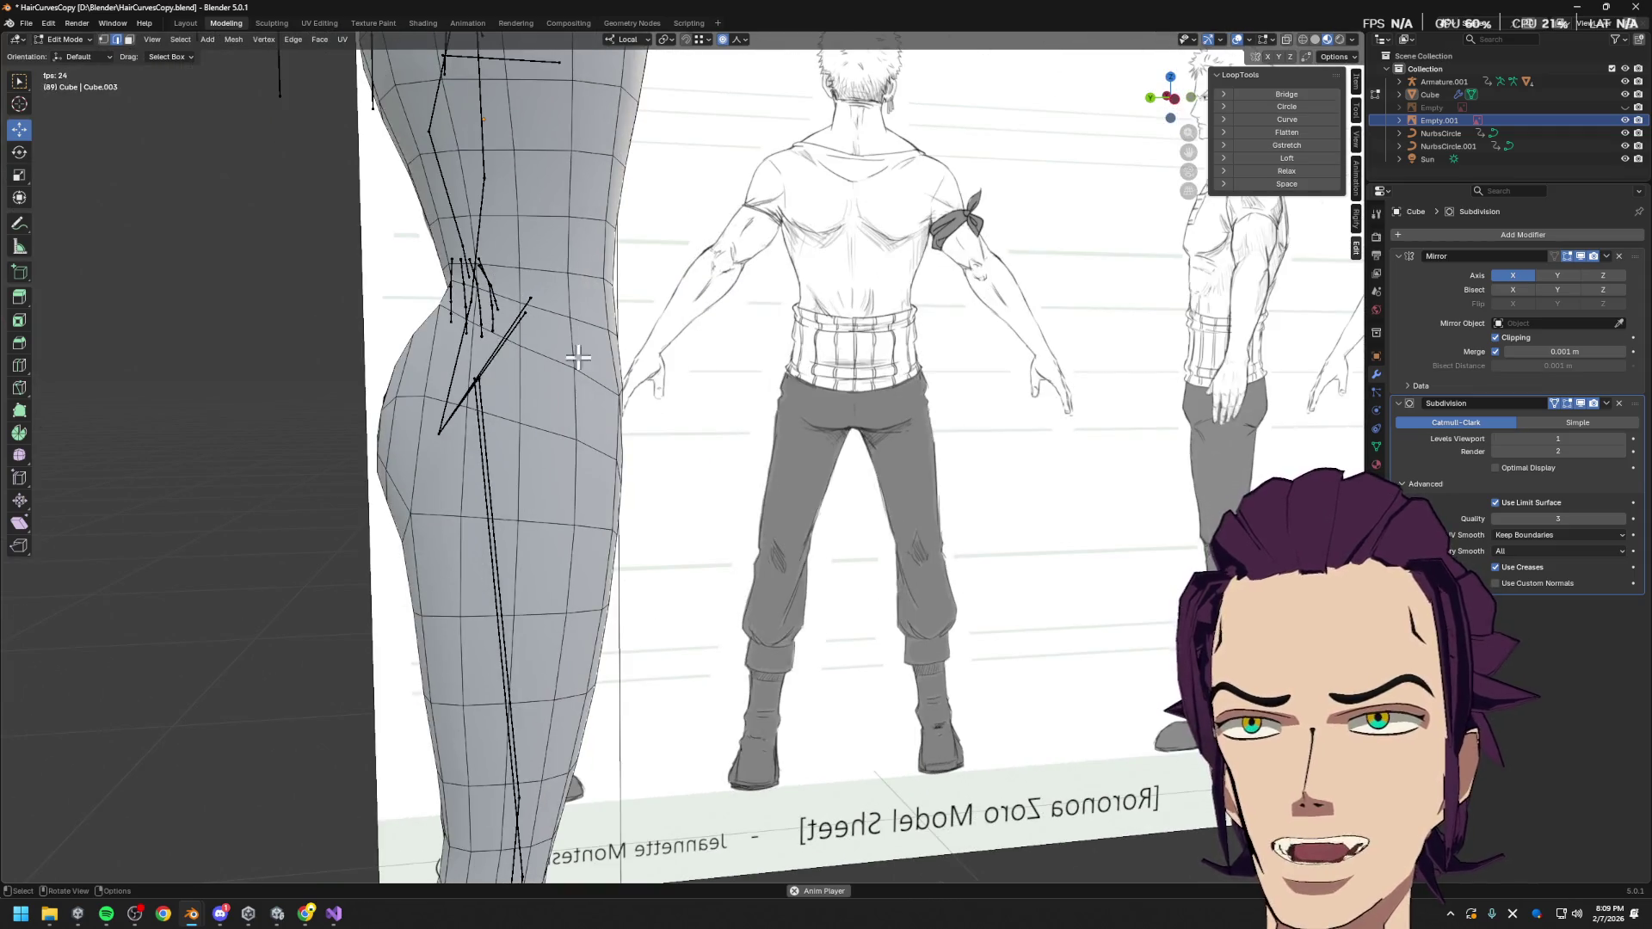
Select the waist face loop above the buttocks and flatten it along local Z
left_click(555, 339, "alt")
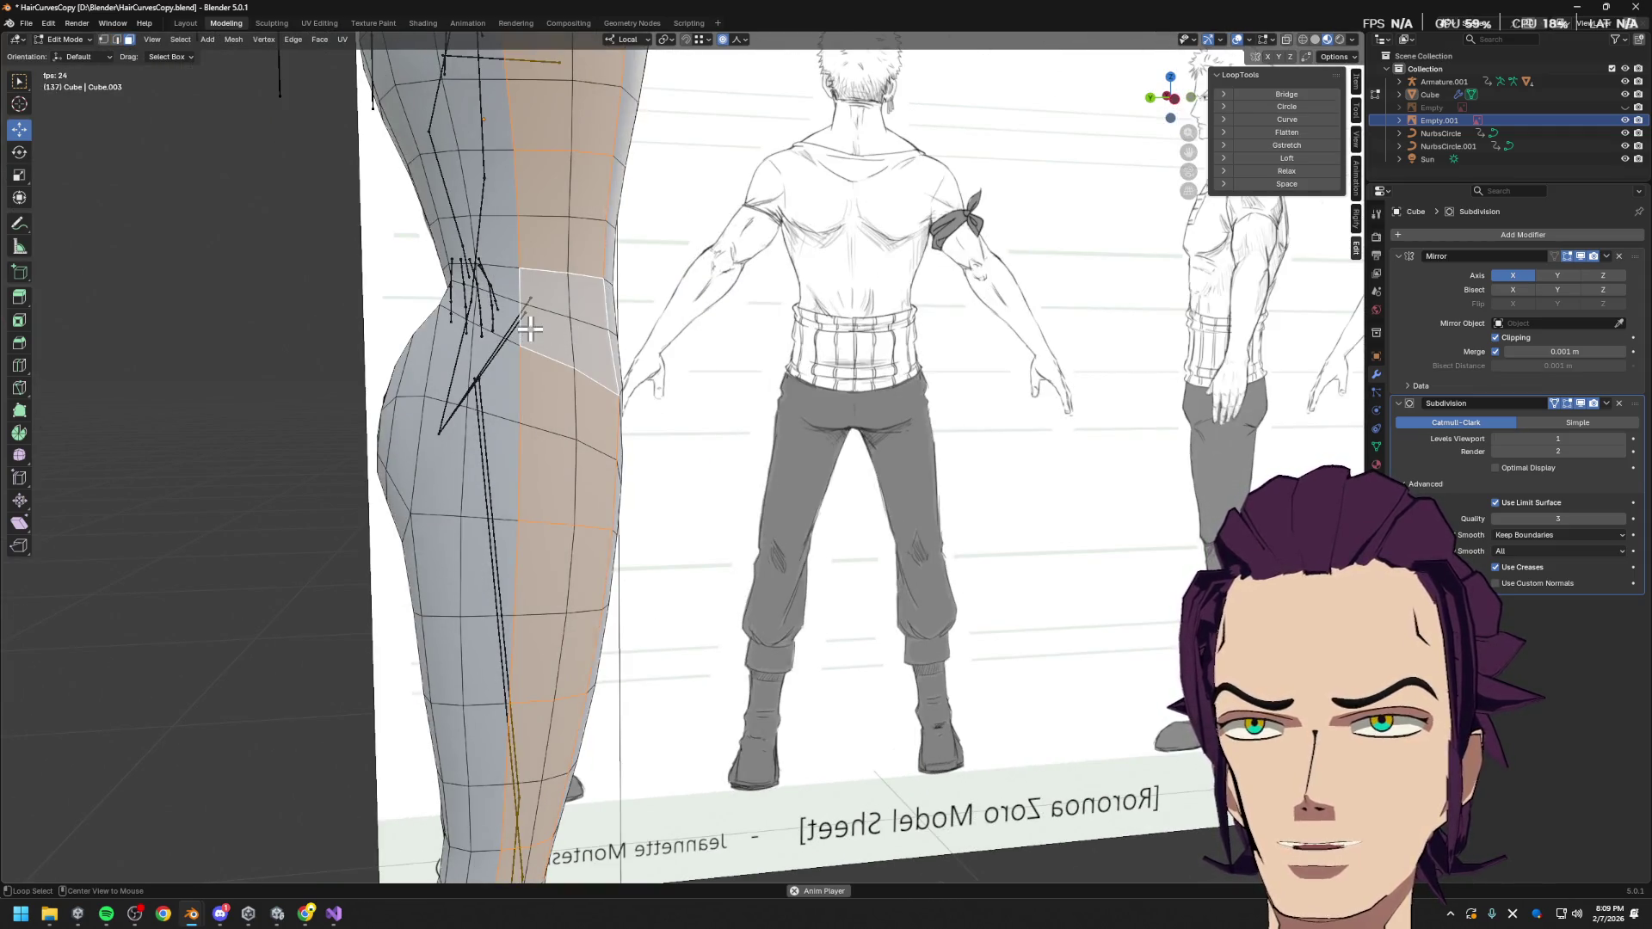
left_click(495, 326, "alt")
left_click(523, 326, "alt")
middle_click_drag(522, 326, 480, 166)
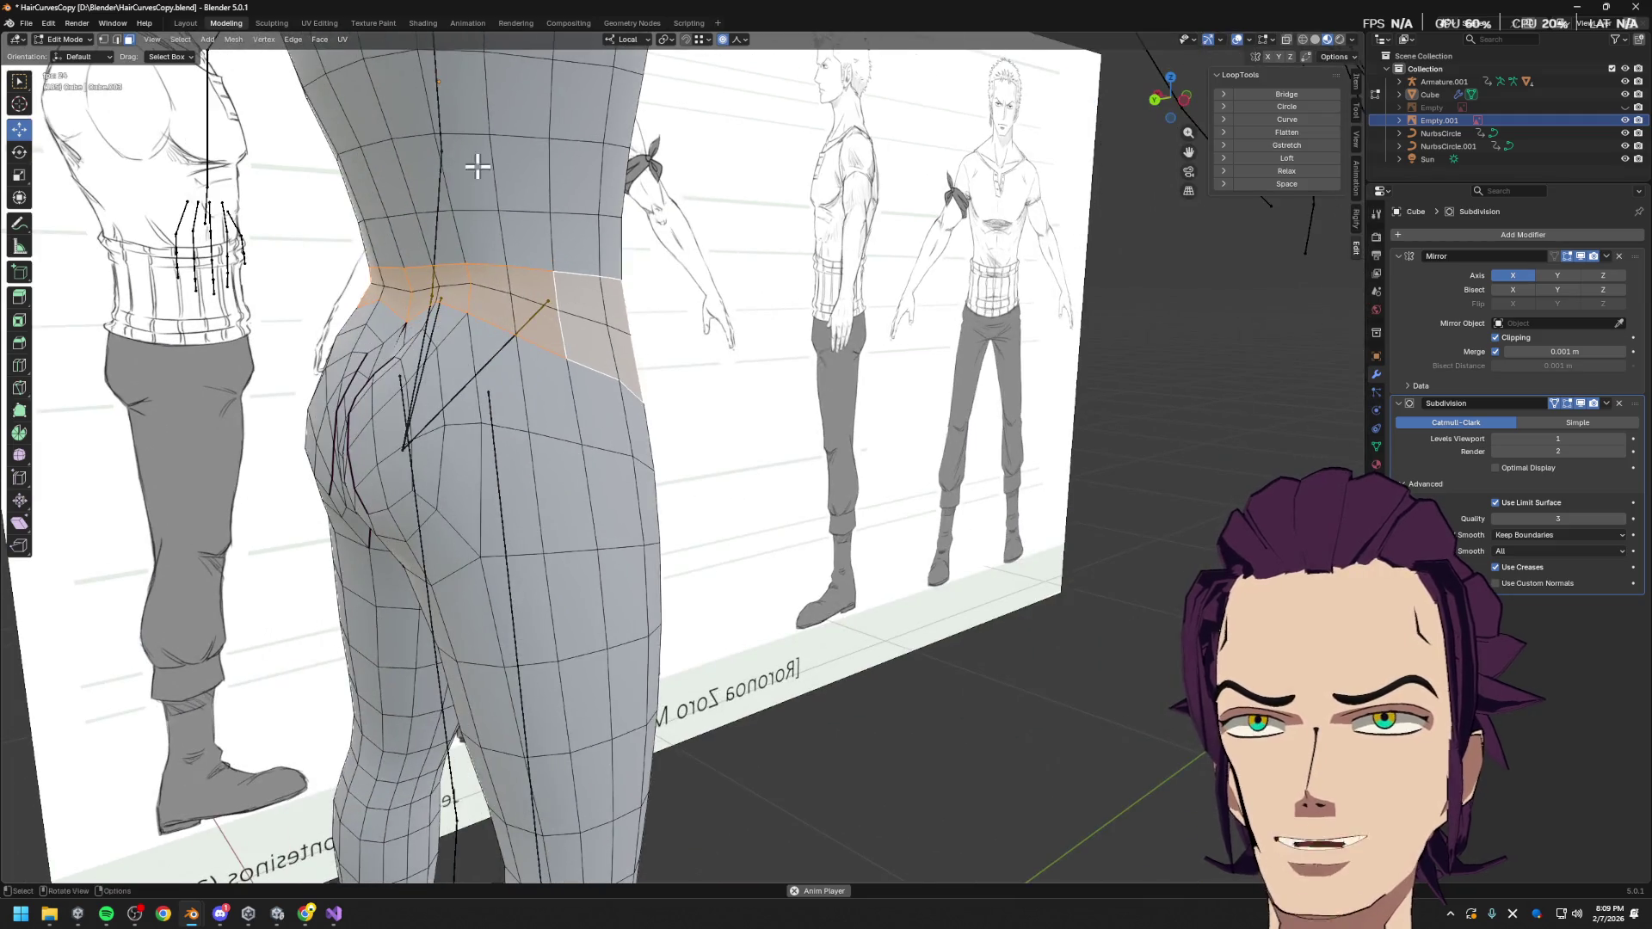
key("s")
key("z")
key("z")
left_click(462, 312)
mouse_move(462, 312)
middle_mouse_down()
mouse_move(501, 140)
mouse_move(490, 118)
middle_mouse_up()
key("s")
key("z")
key("z")
left_click(539, 74)
mouse_move(545, 66)
middle_mouse_down()
mouse_move(620, 270)
mouse_move(515, 328)
middle_mouse_up()
scroll(515, 328, "up", 2)
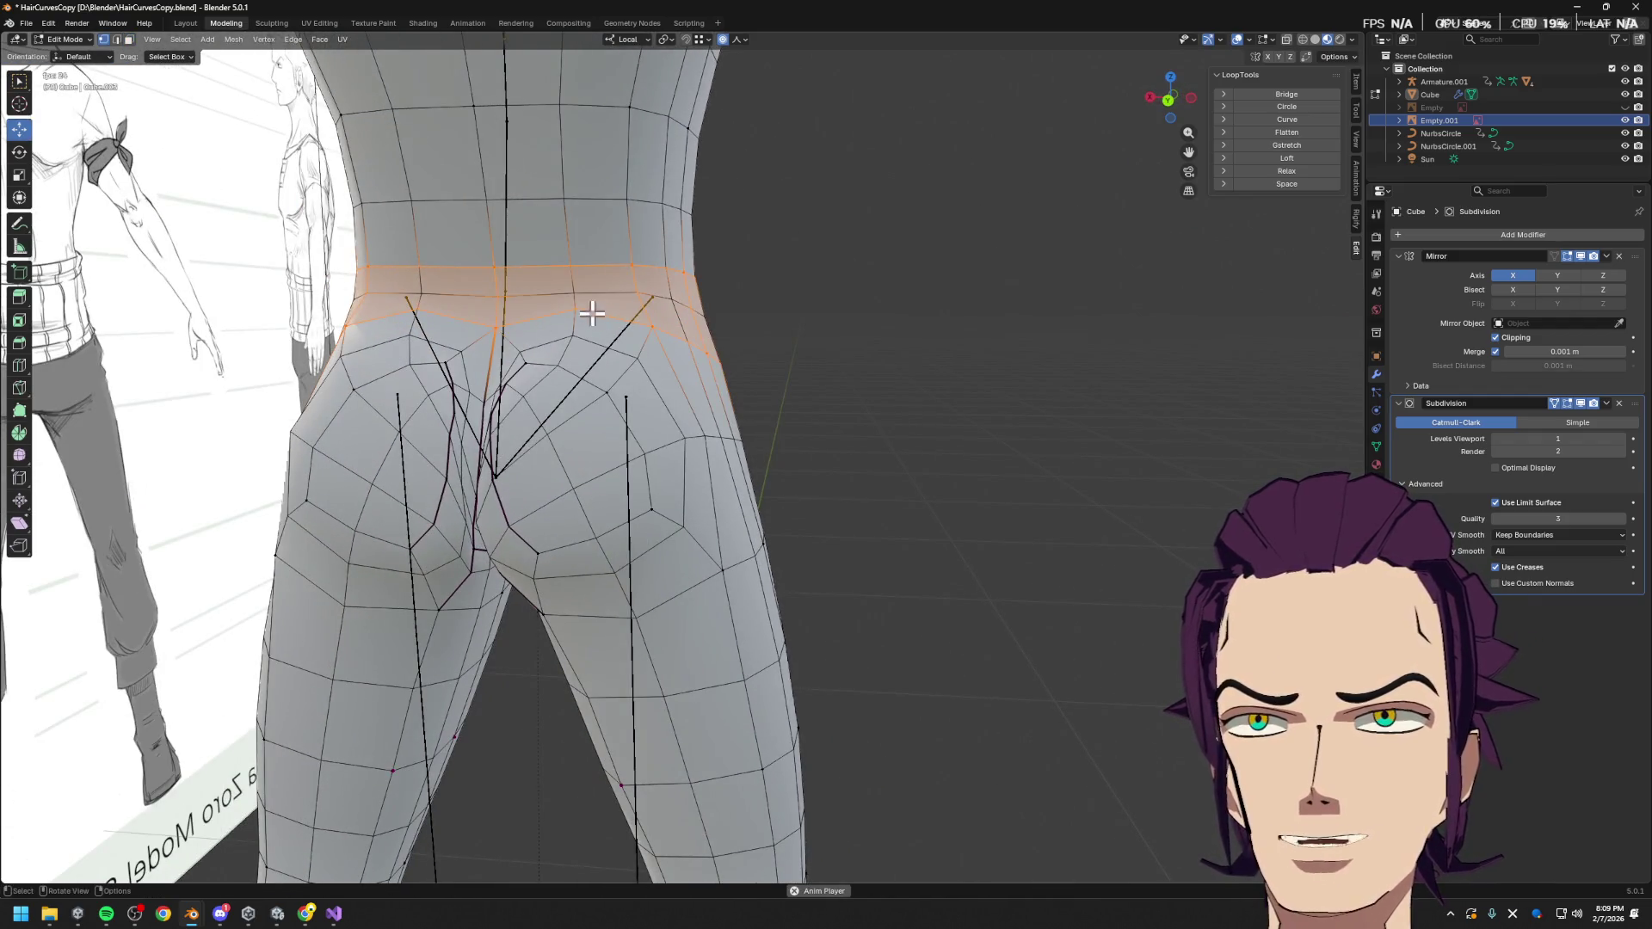
Lift the cleft-top vertex 0.01647 m on Z, slide it along its edge, then exit to Object Mode
key("g")
key("z")
key("z")
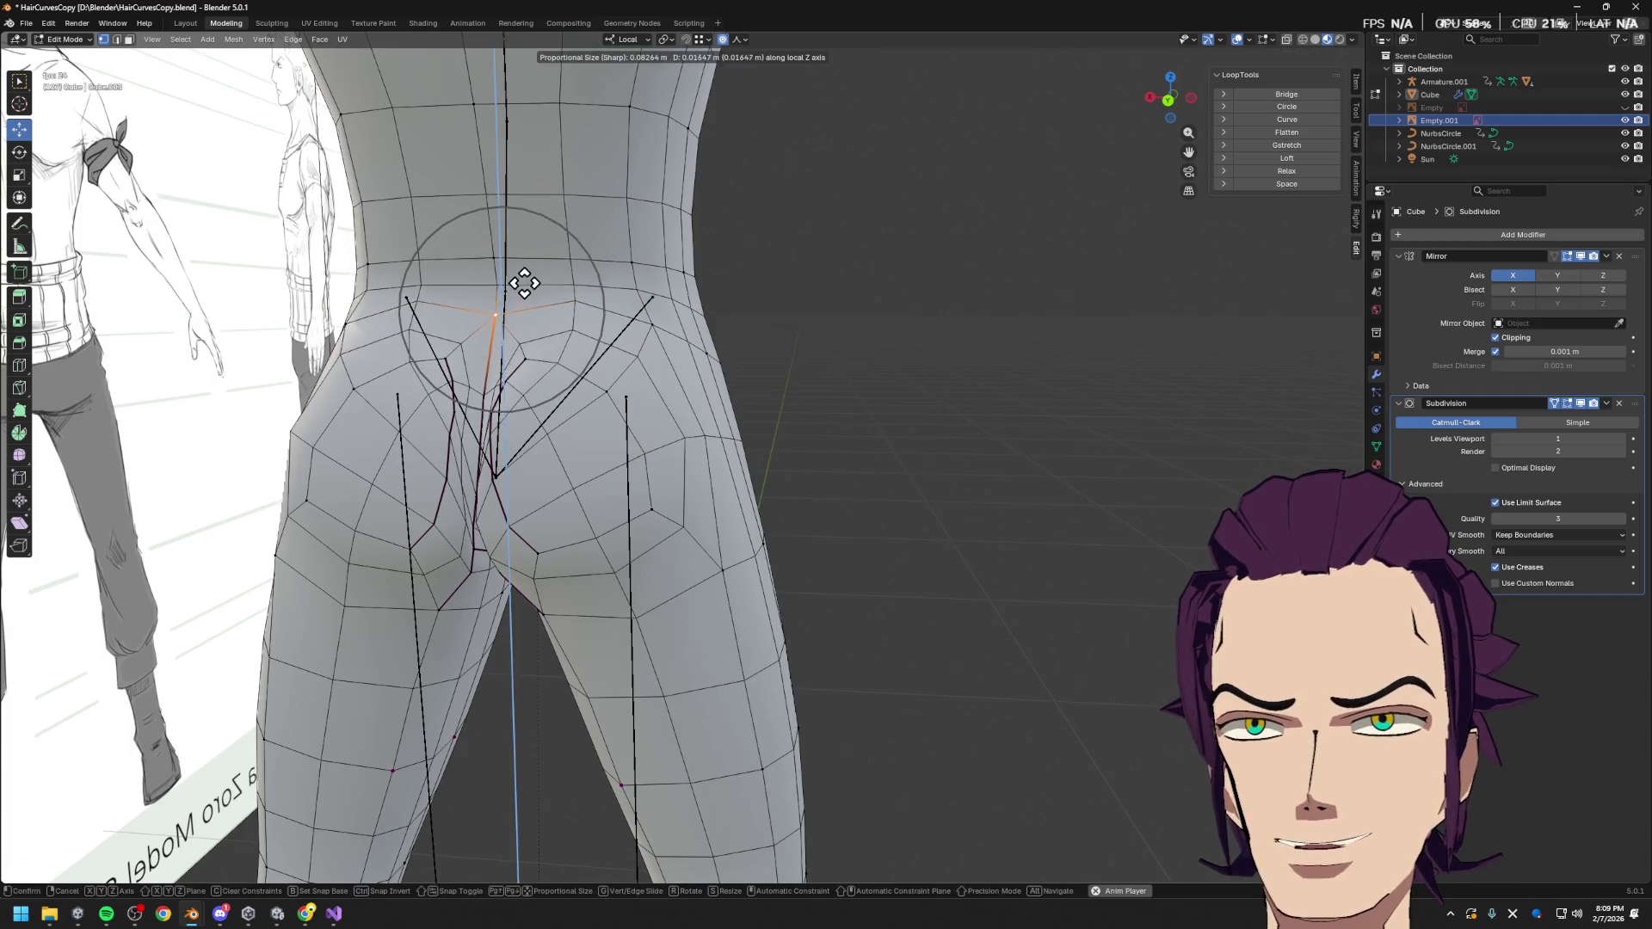
left_click(527, 303)
middle_click_drag(527, 303, 591, 303)
key("g")
key("g")
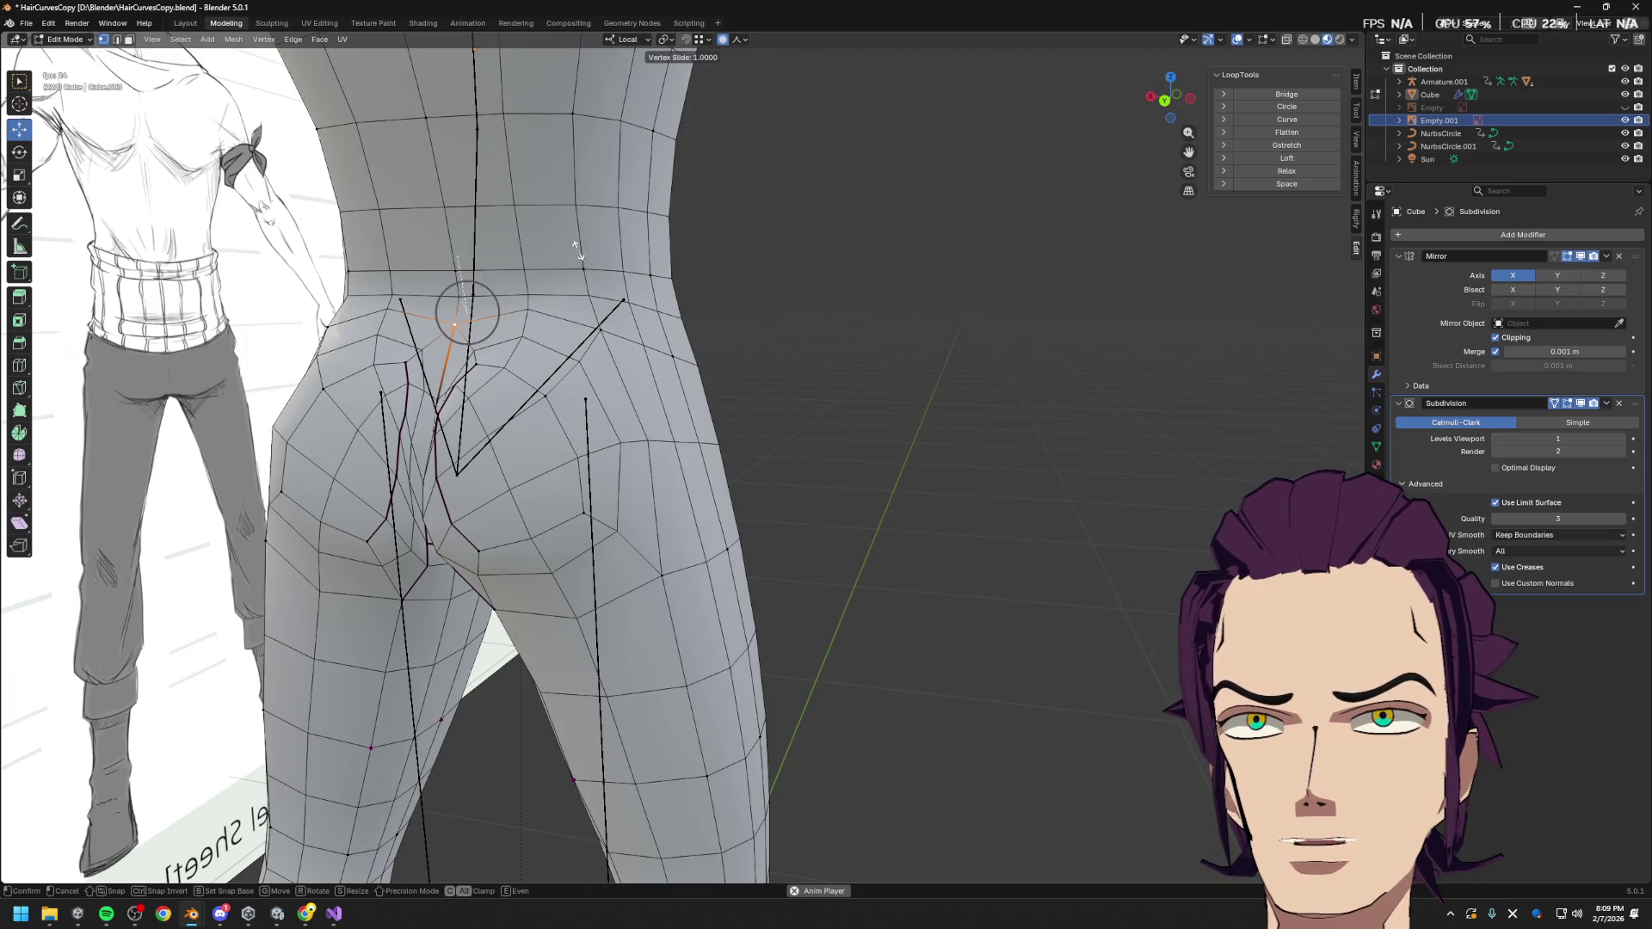
left_click(568, 247)
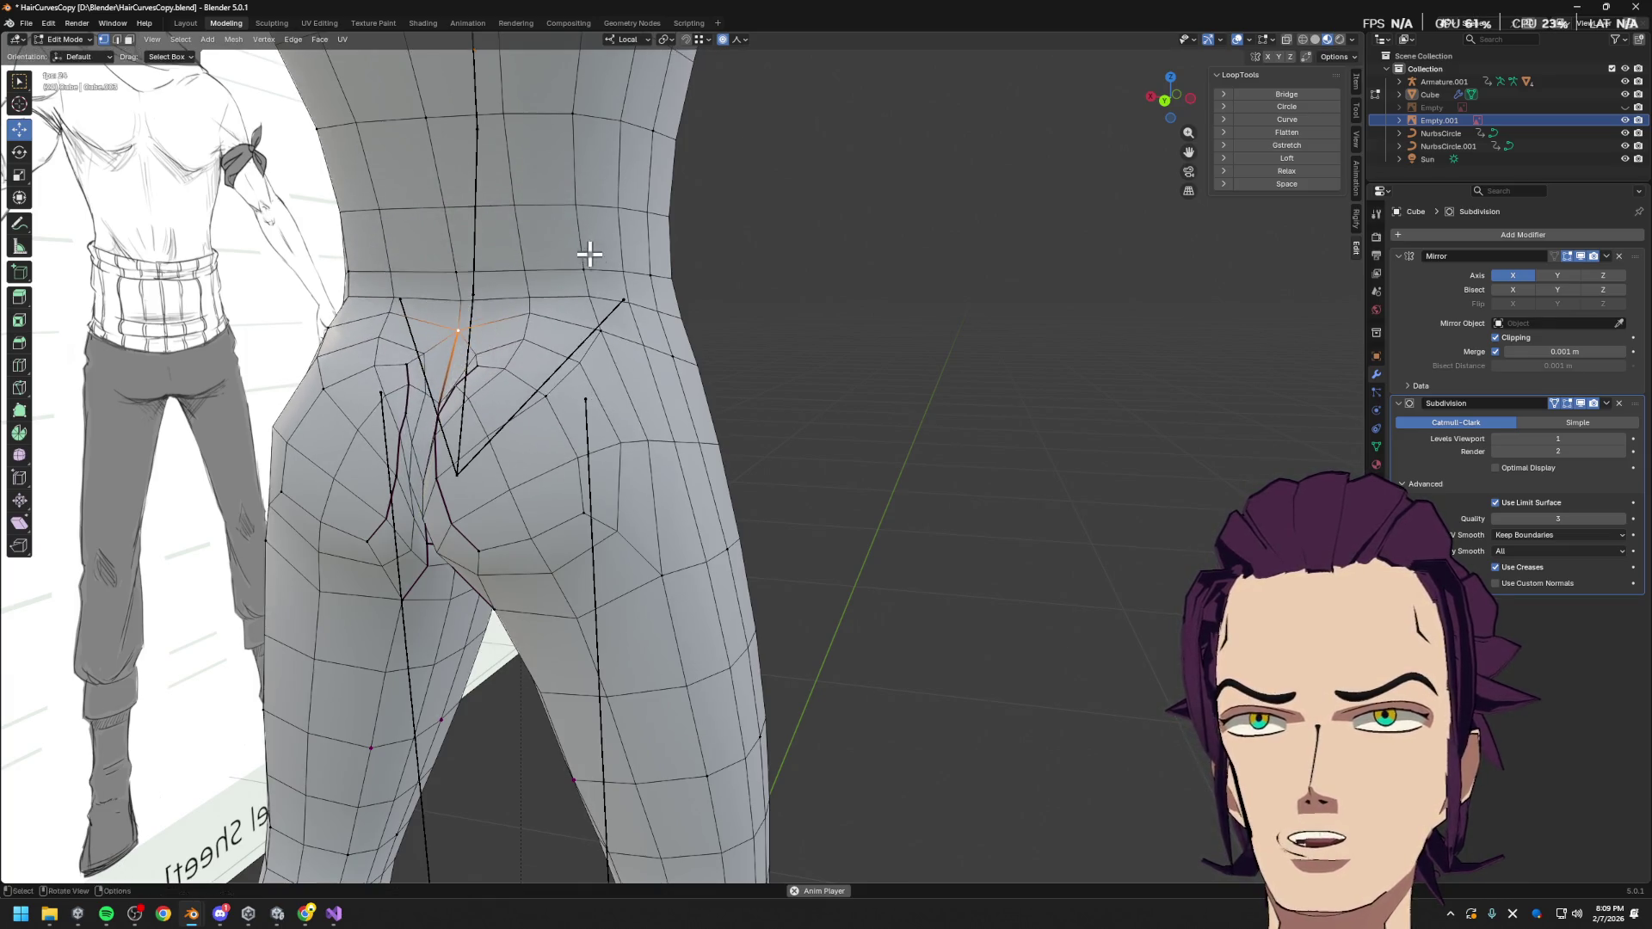
middle_click_drag(586, 250, 561, 287)
key("Tab")
mouse_move(456, 323)
middle_mouse_down()
mouse_move(828, 436)
mouse_move(651, 456)
middle_mouse_up()
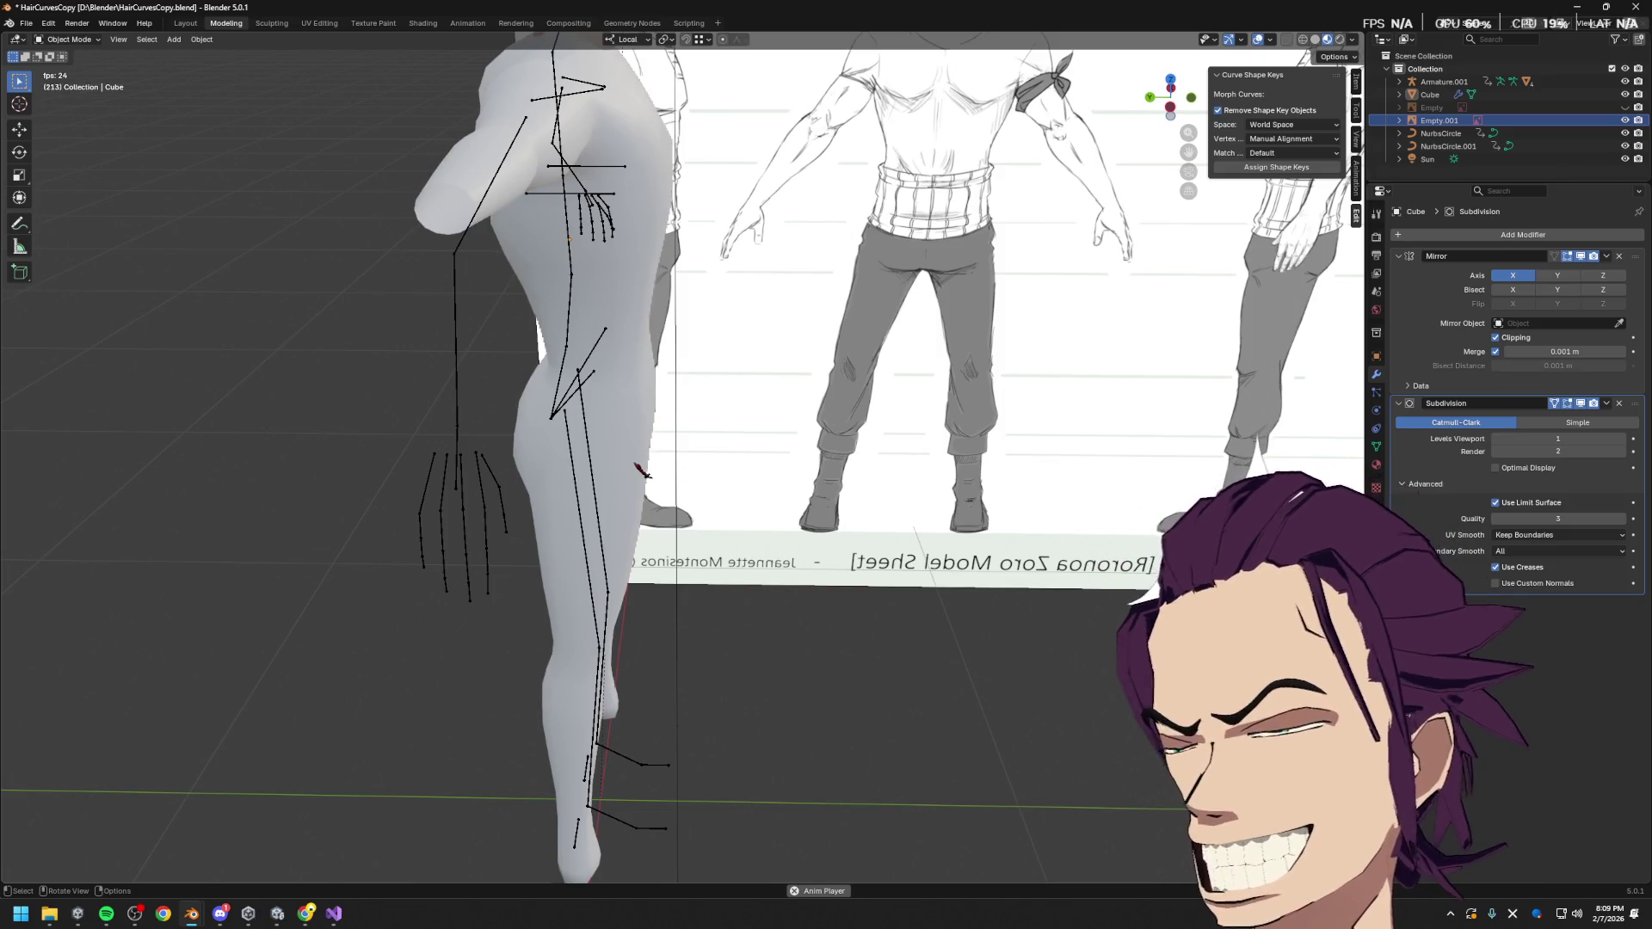
Inspect the crotch faces in BaseBodyWithIKRig, then return to HairCurvesCopy in Edit Mode
middle_click_drag(403, 412, 891, 441)
key("Tab")
scroll(774, 536, "up", 4)
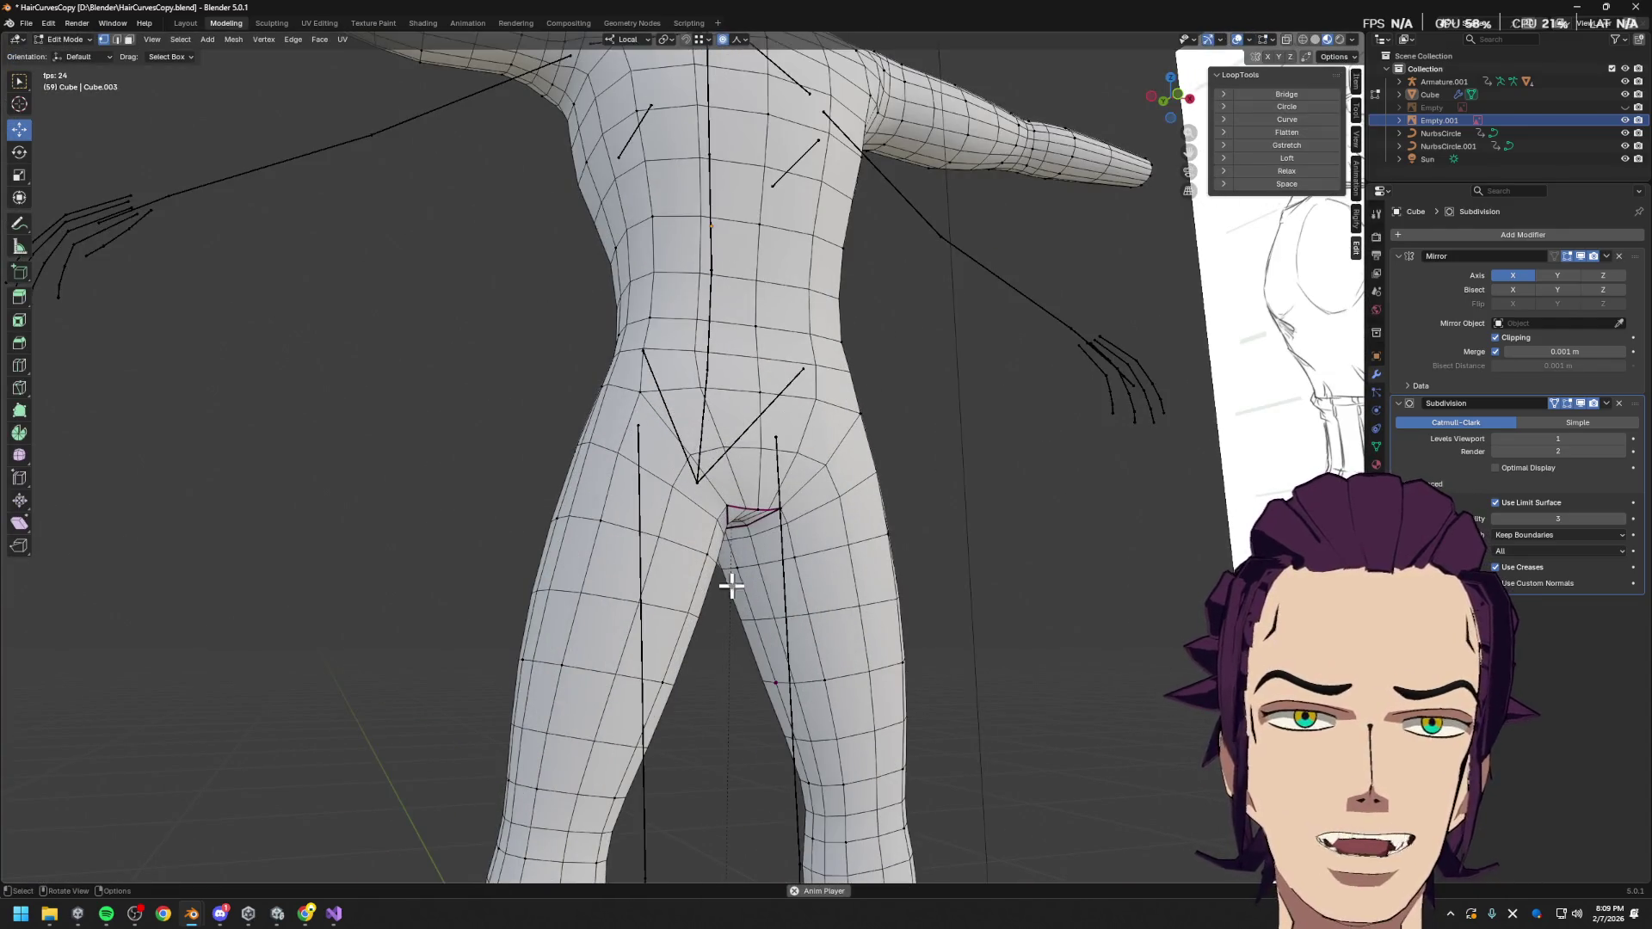
mouse_move(191, 913)
left_click(258, 842)
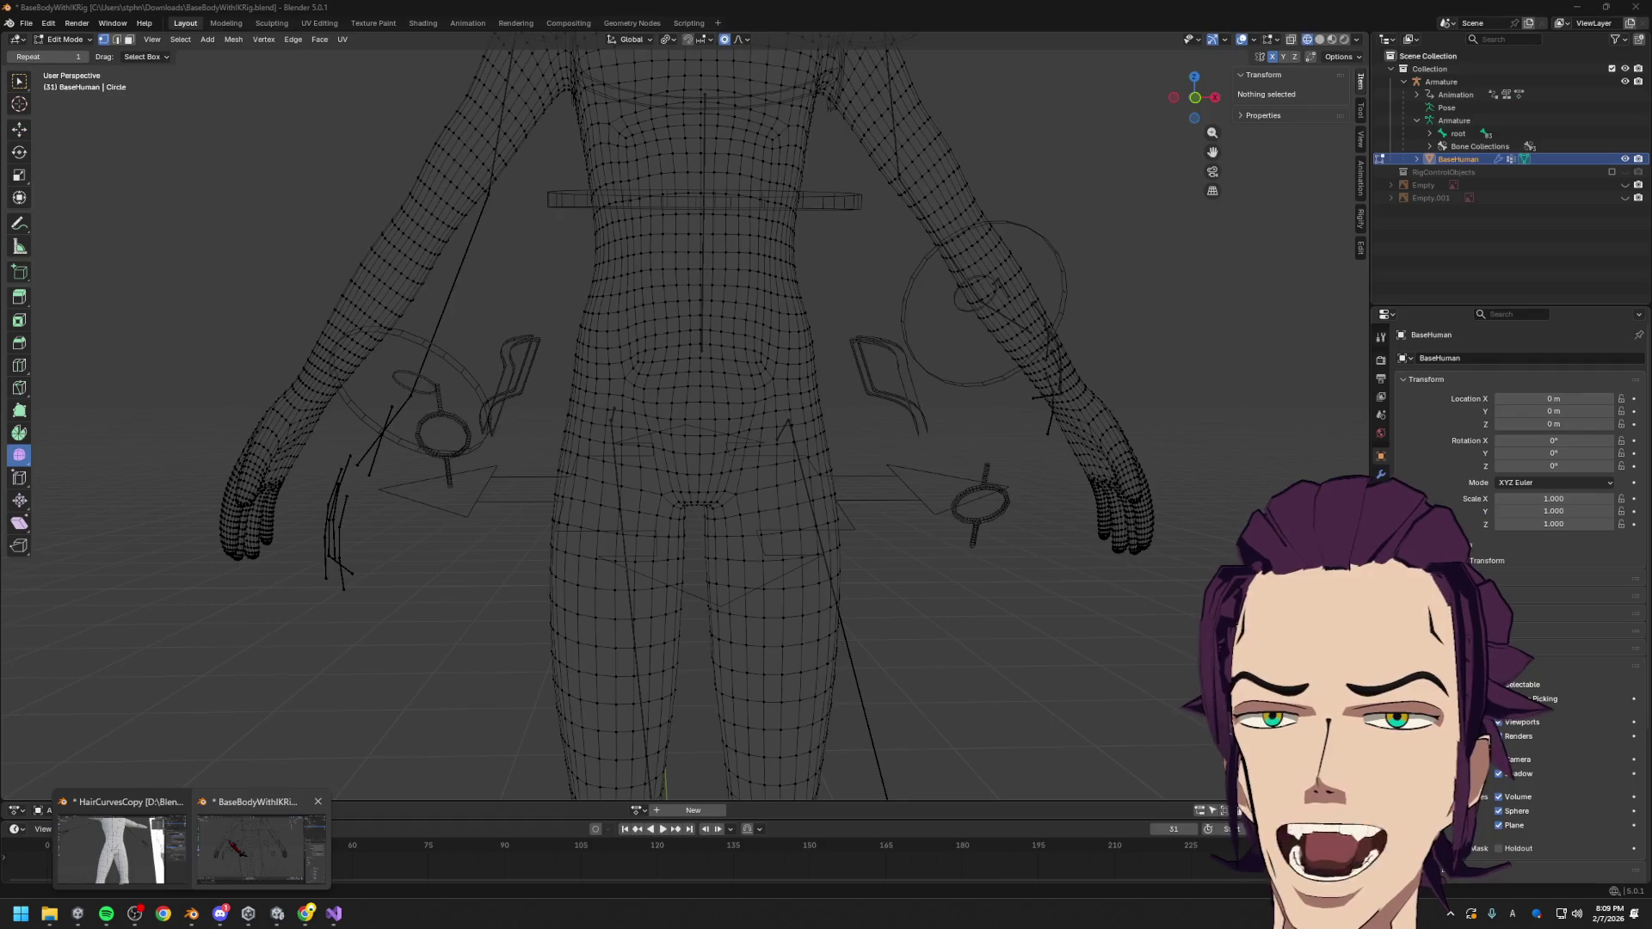
scroll(715, 555, "up", 1)
mouse_move(688, 535)
left_mouse_down()
mouse_move(640, 352)
mouse_move(783, 570)
left_mouse_up()
mouse_move(775, 558)
middle_mouse_down()
mouse_move(789, 447)
mouse_move(741, 560)
mouse_move(792, 376)
mouse_move(740, 588)
middle_mouse_up()
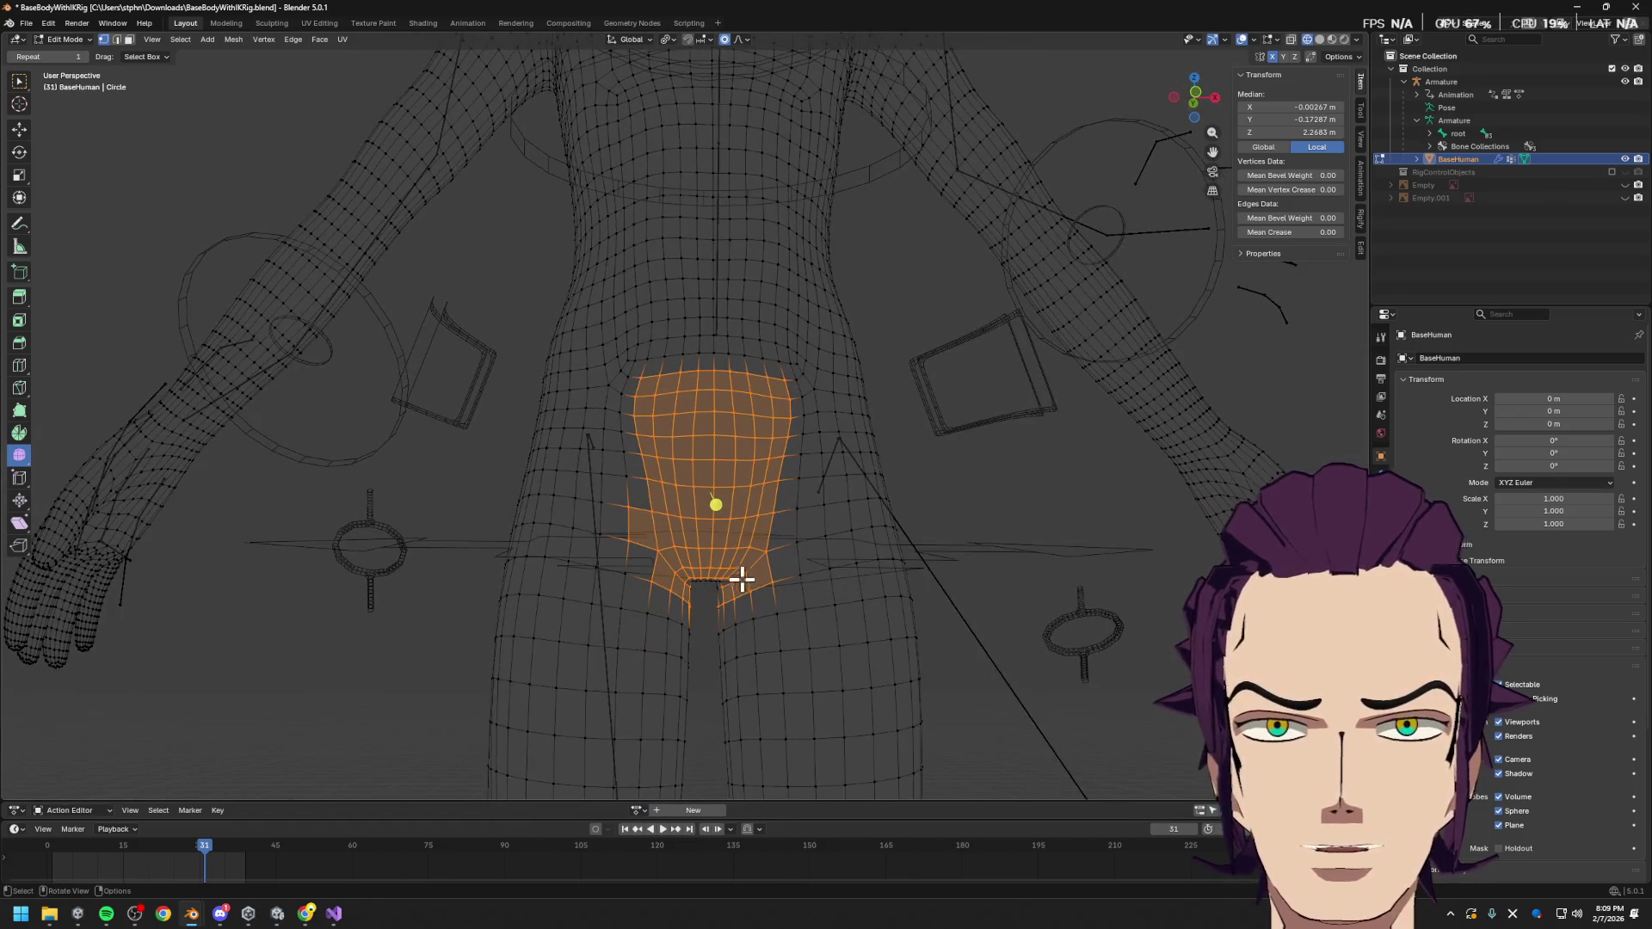
left_click(631, 577)
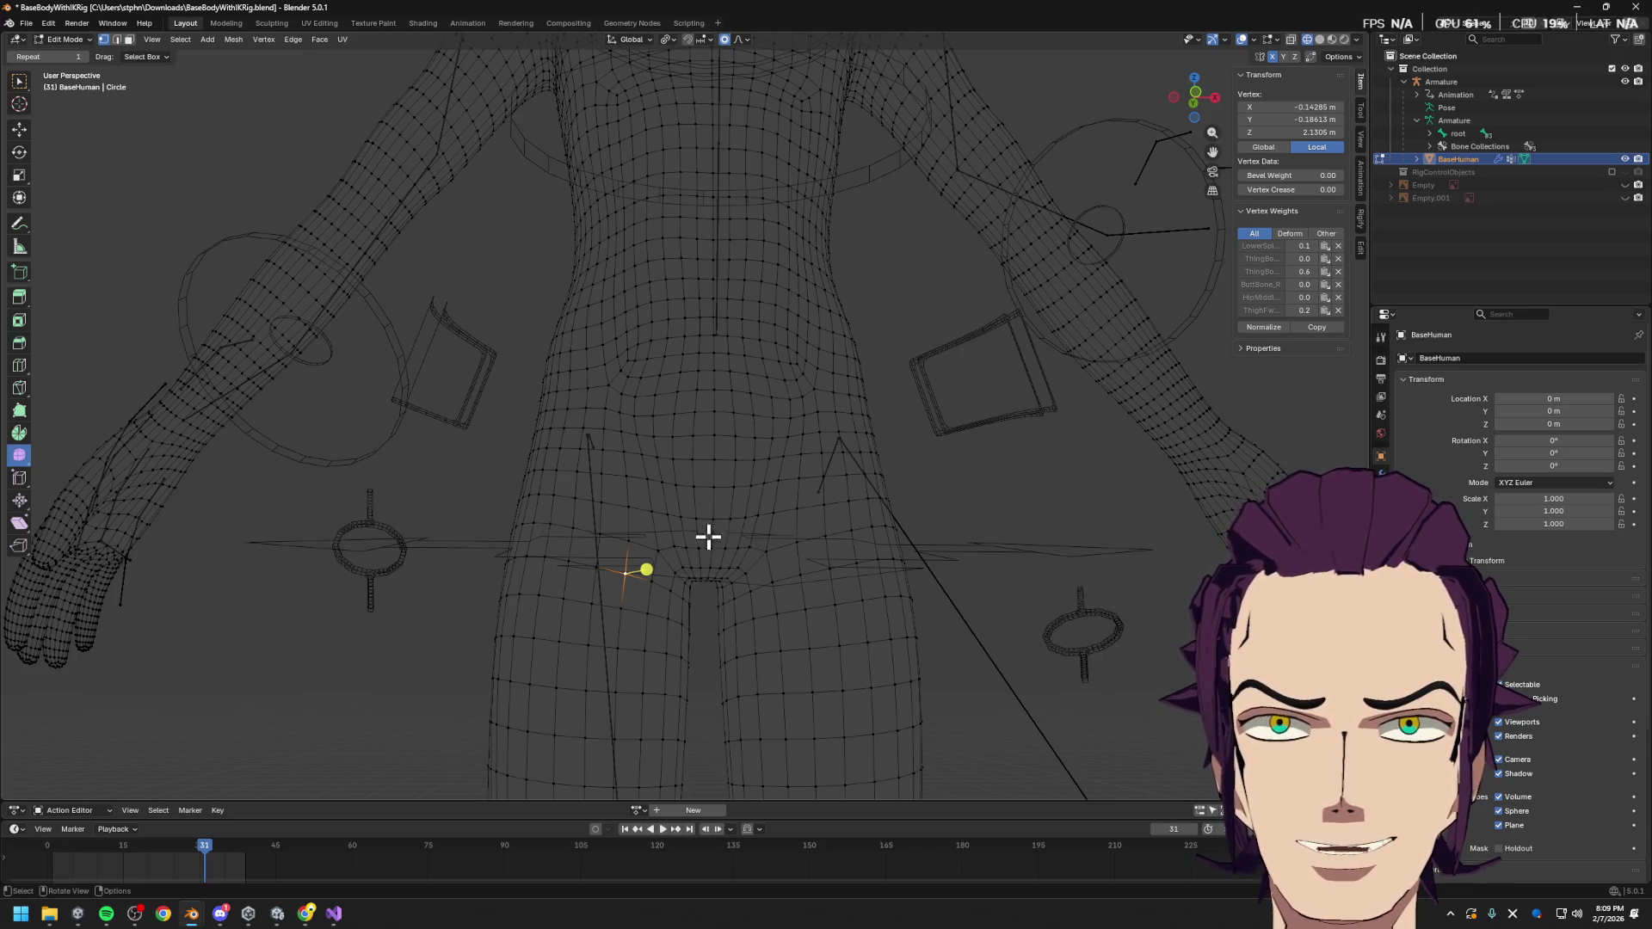
key("alt+Tab")
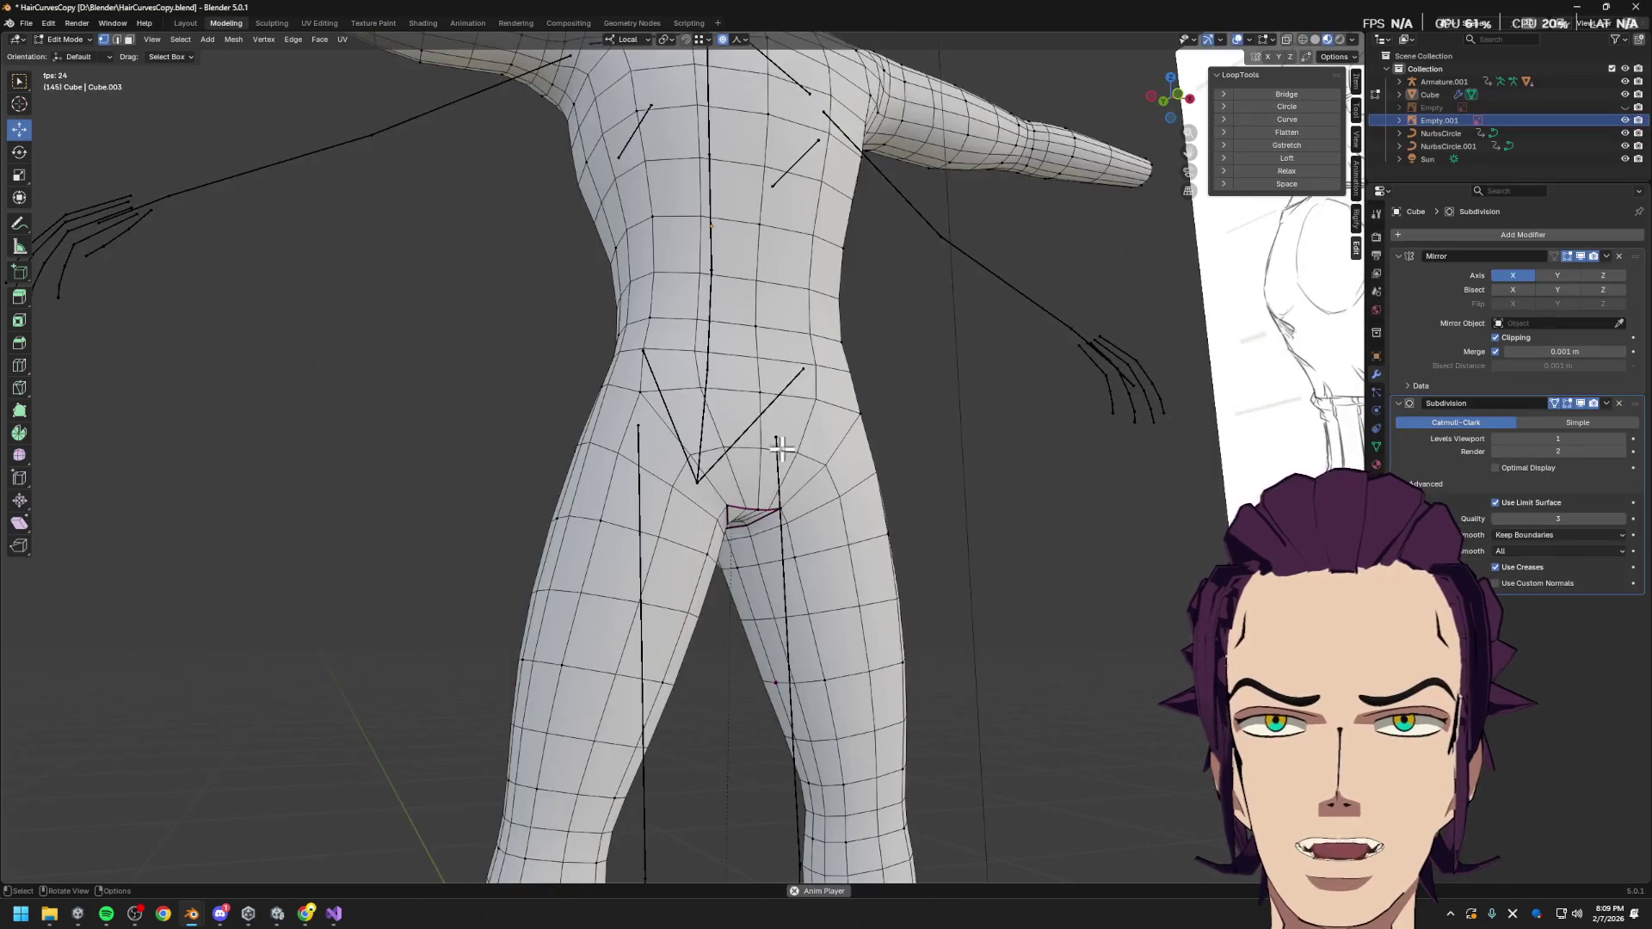
Preview and cancel a crotch loop cut, then pull the crotch vertices back along Y
scroll(755, 473, "up", 5)
middle_click_drag(930, 534, 837, 542, "shift")
scroll(837, 542, "up", 2)
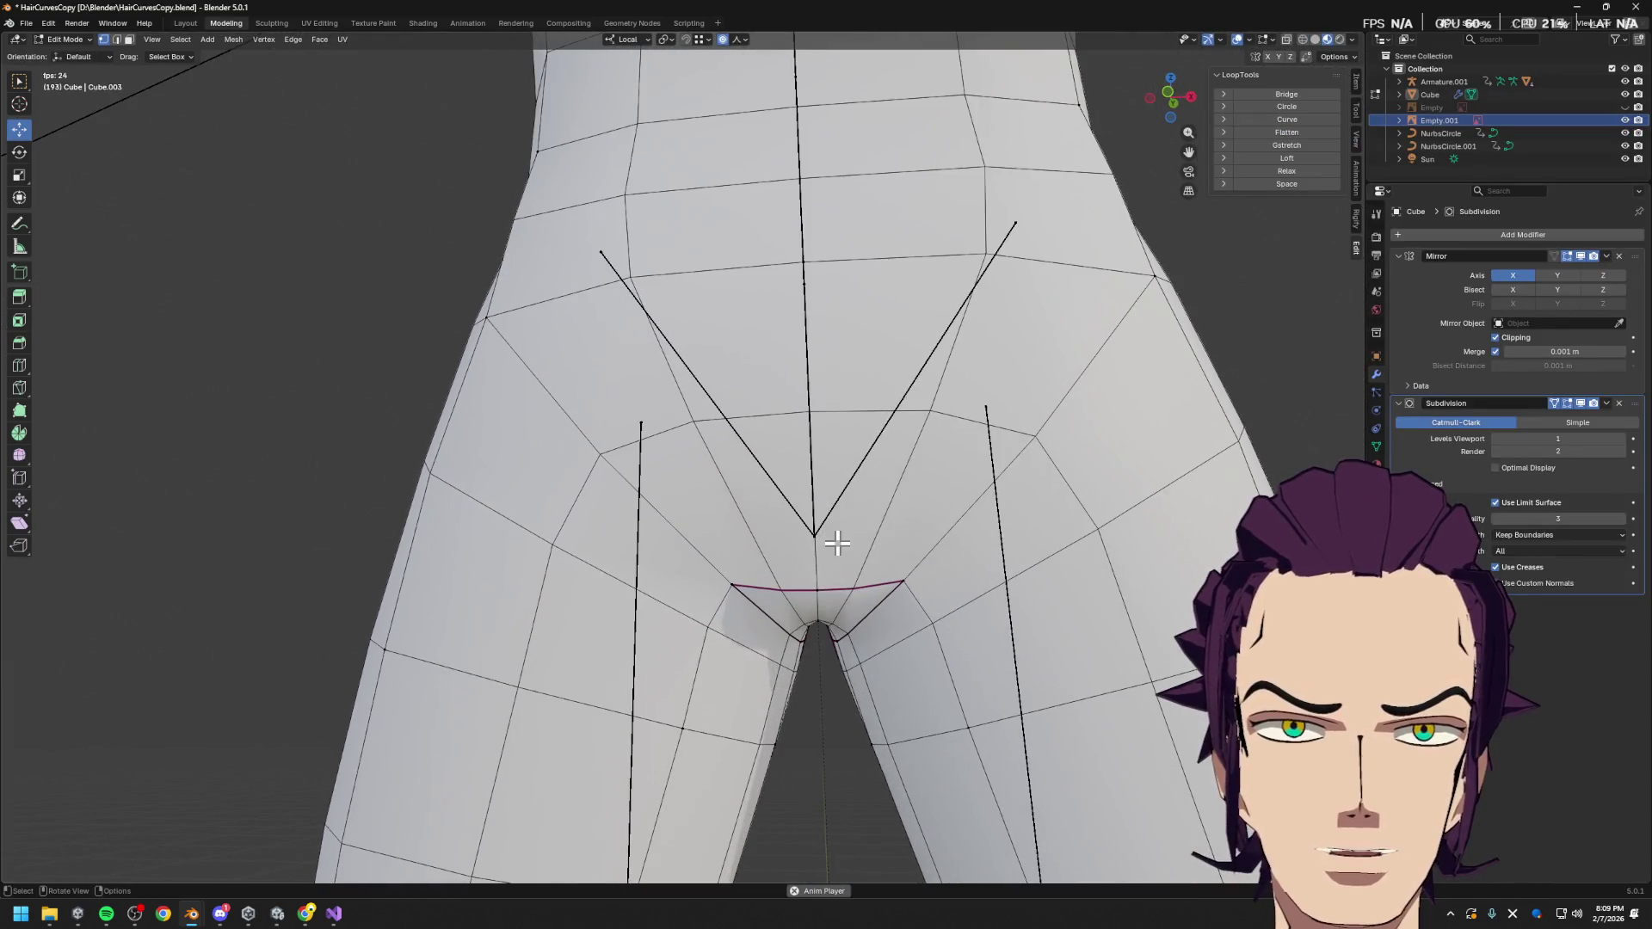
key("ctrl+r")
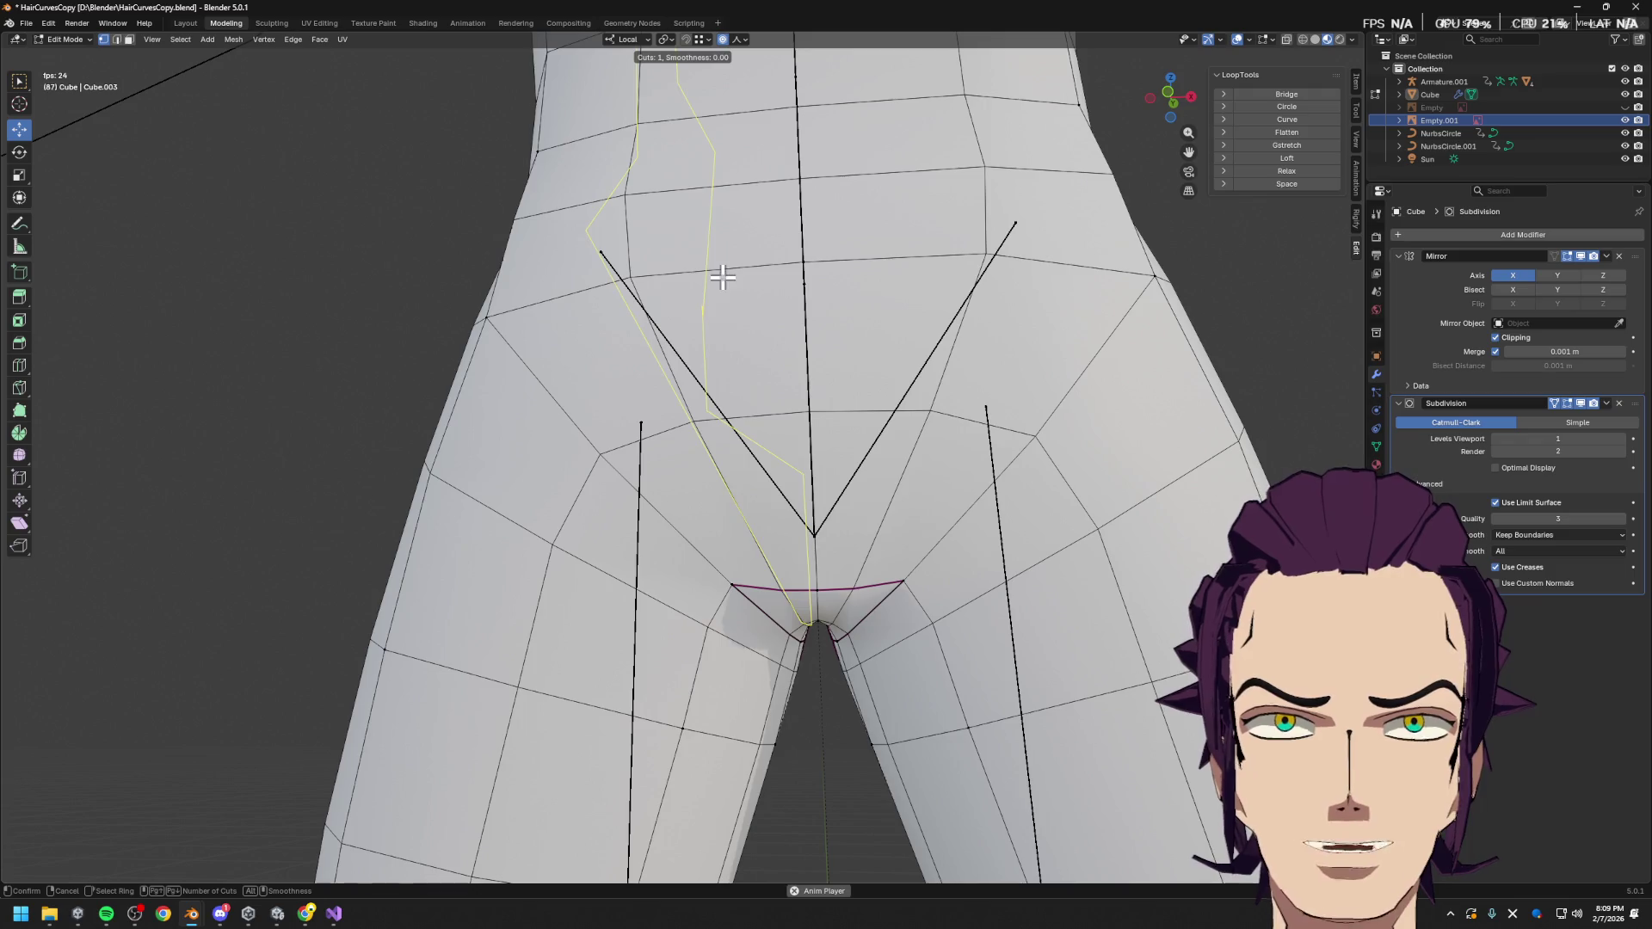
key("Escape")
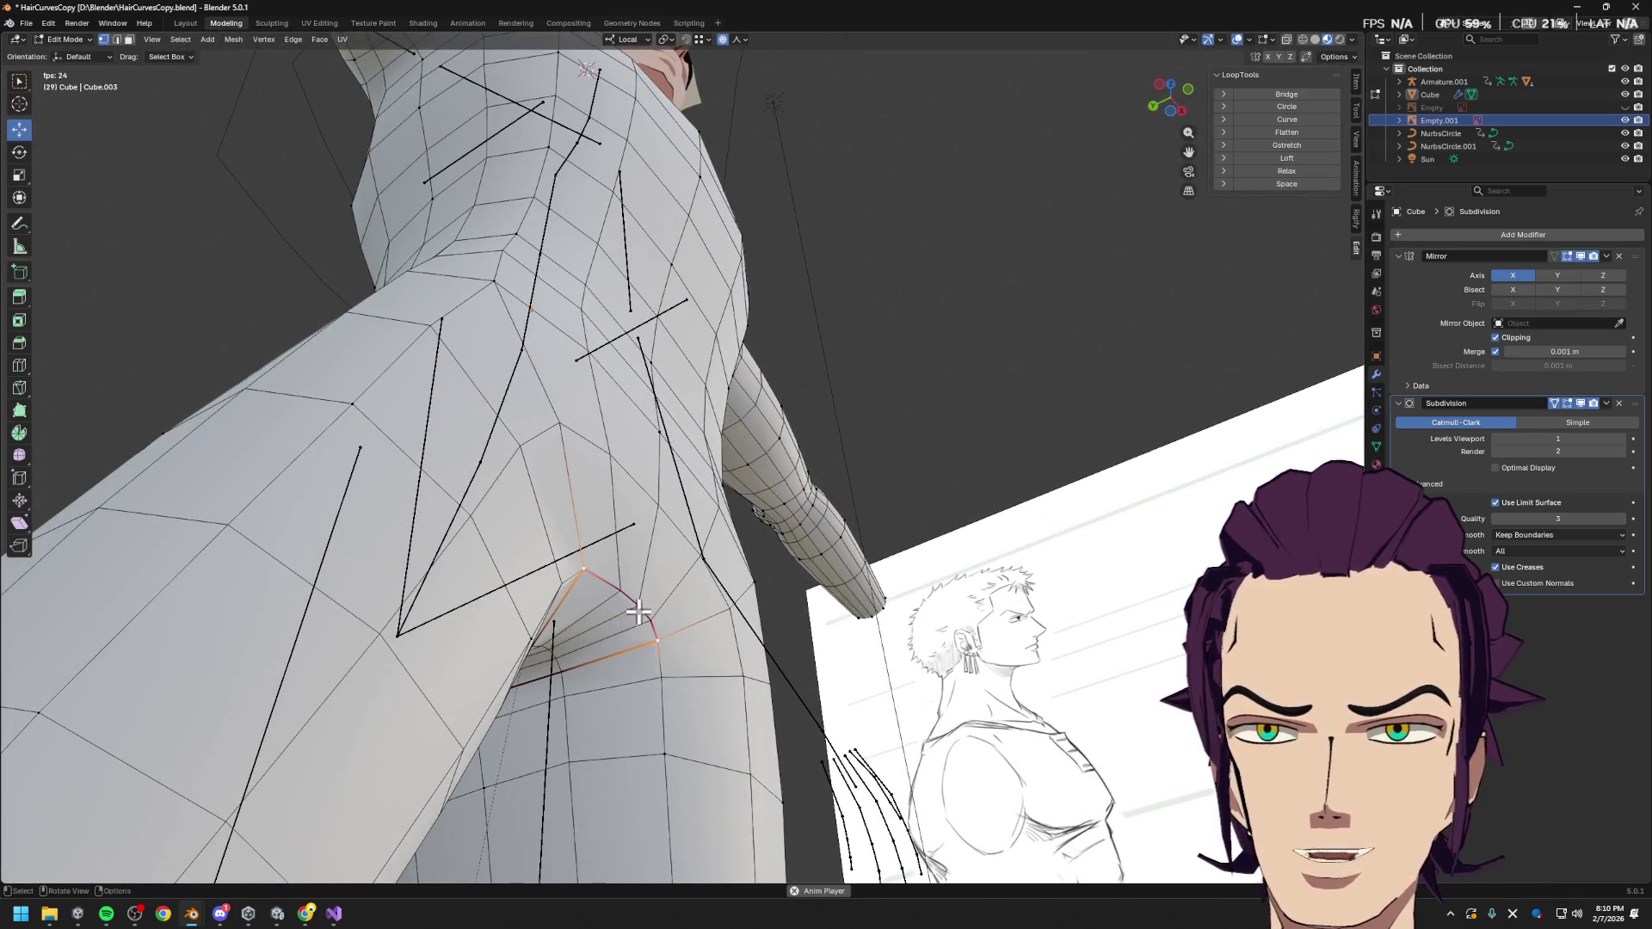
key("g")
key("y")
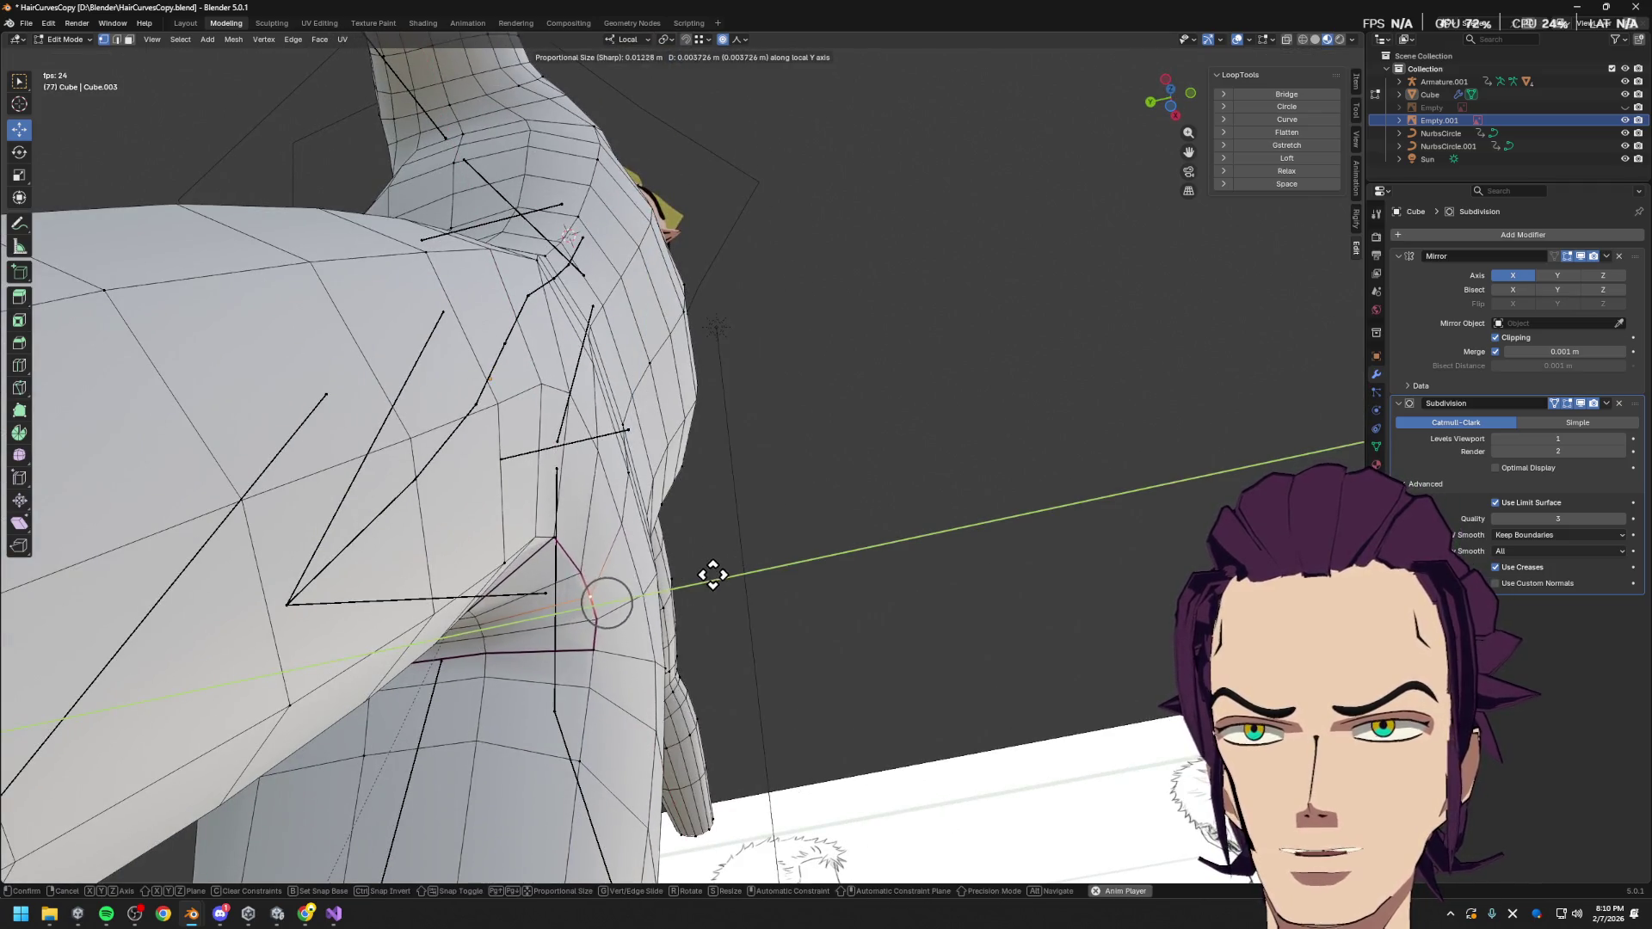
scroll(766, 564, "down", 4)
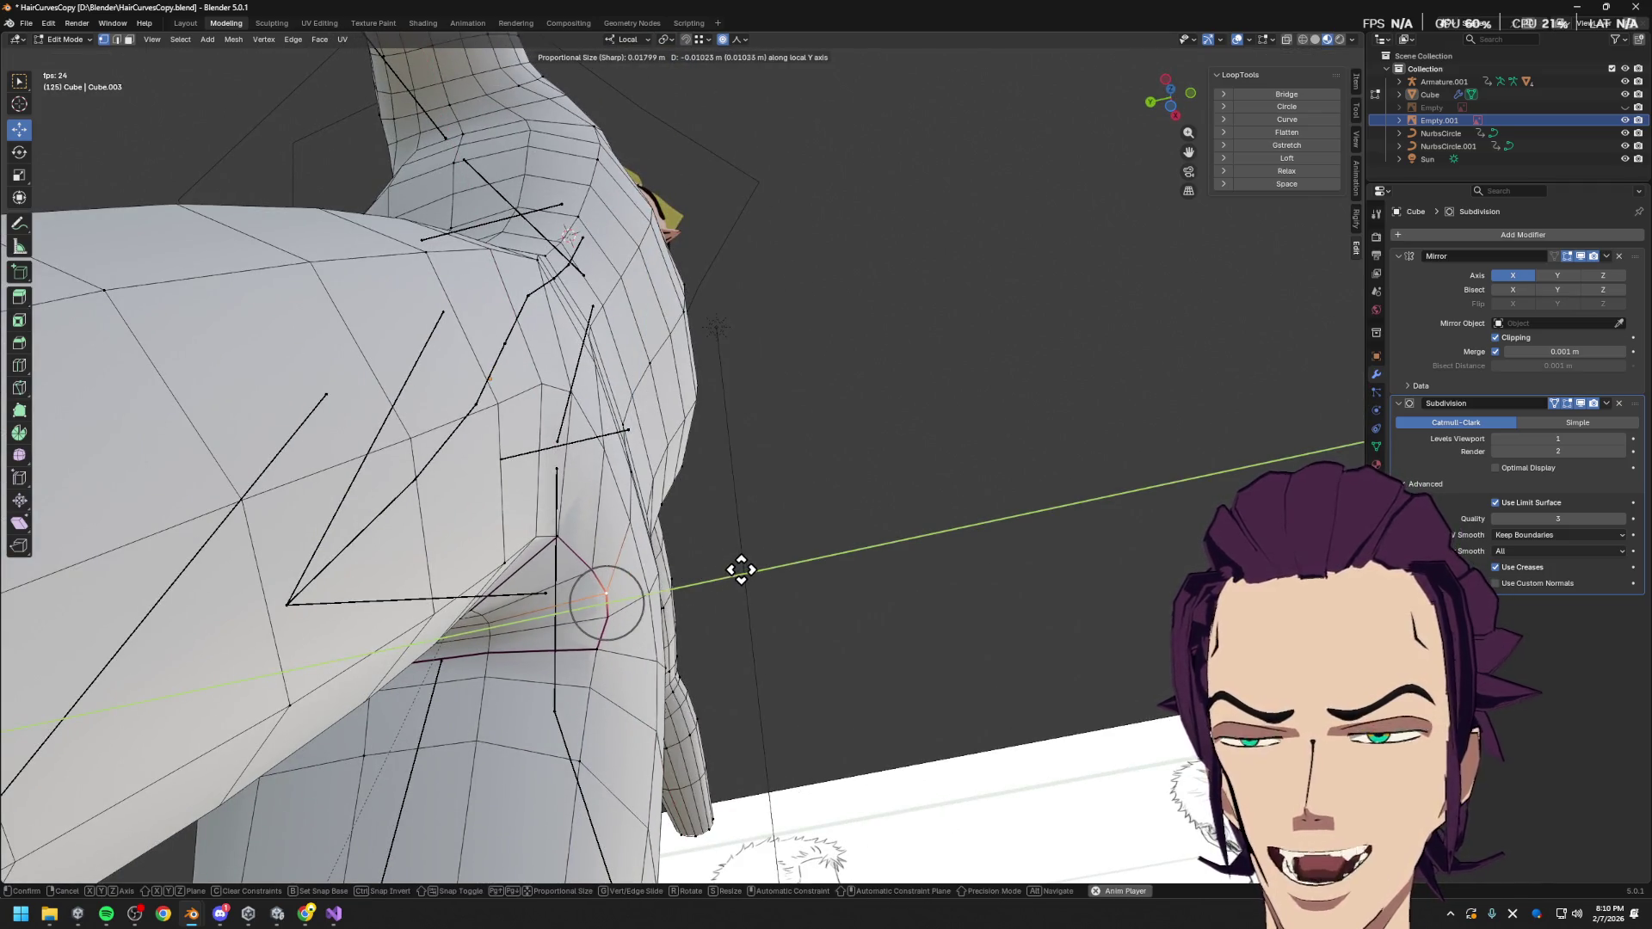
left_click(741, 569)
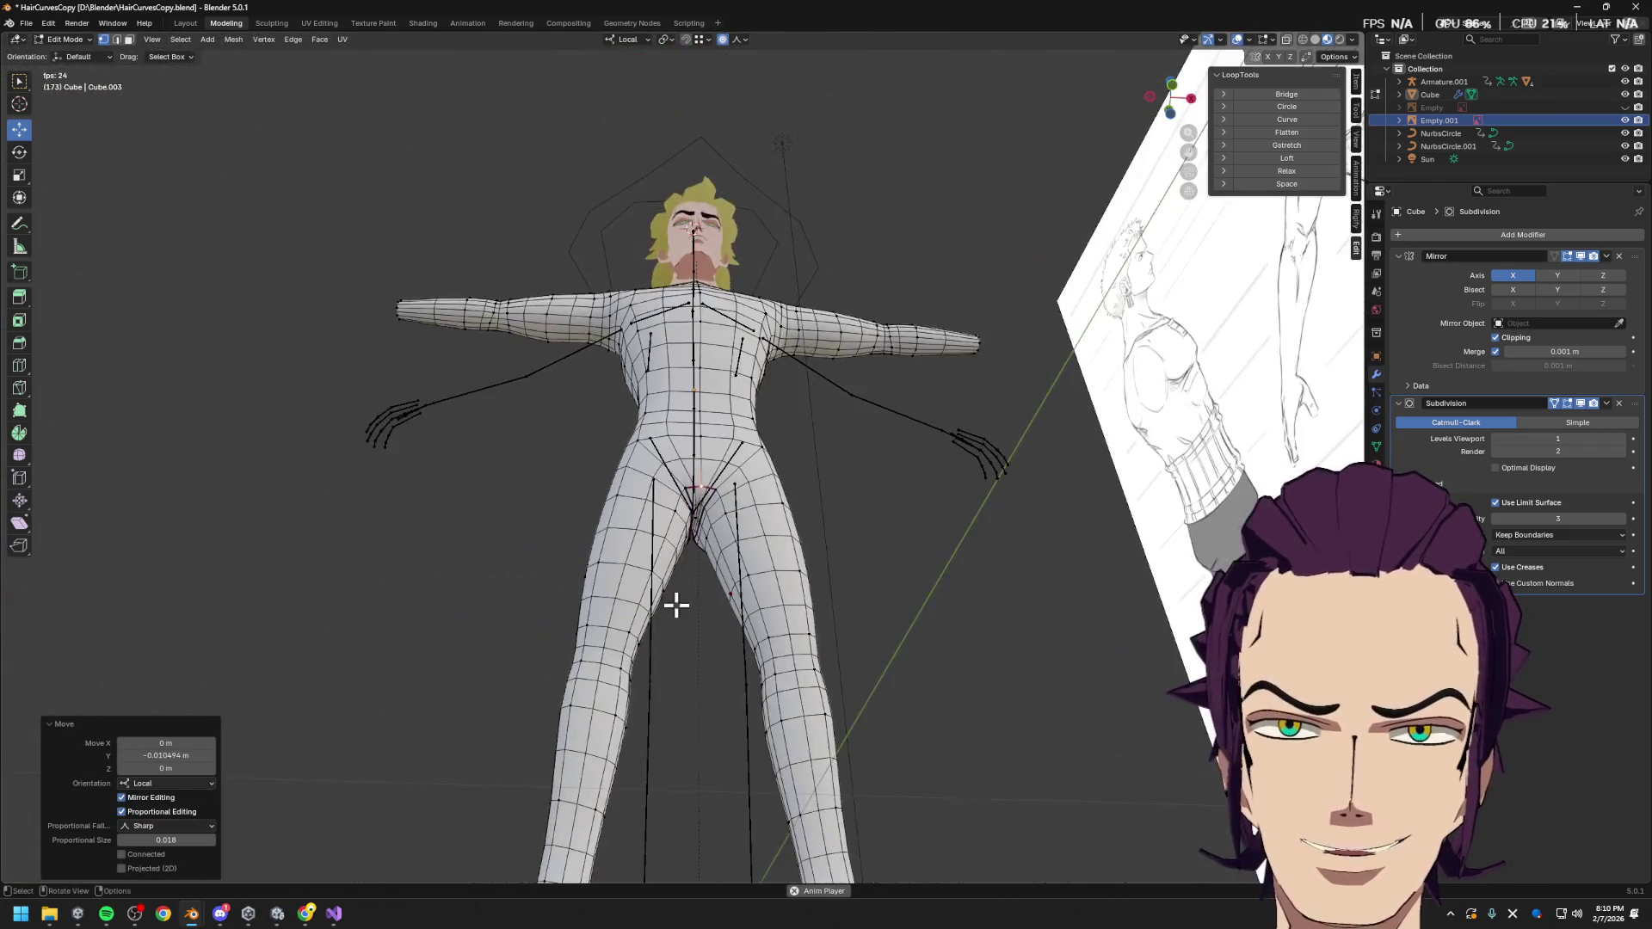
Shift the cleft-top vertices about 0.037 m on X and lower them on Z with sharp falloff
mouse_move(745, 606)
middle_mouse_down()
mouse_move(693, 559)
mouse_move(714, 522)
mouse_move(767, 517)
middle_mouse_up()
scroll(767, 518, "up", 5)
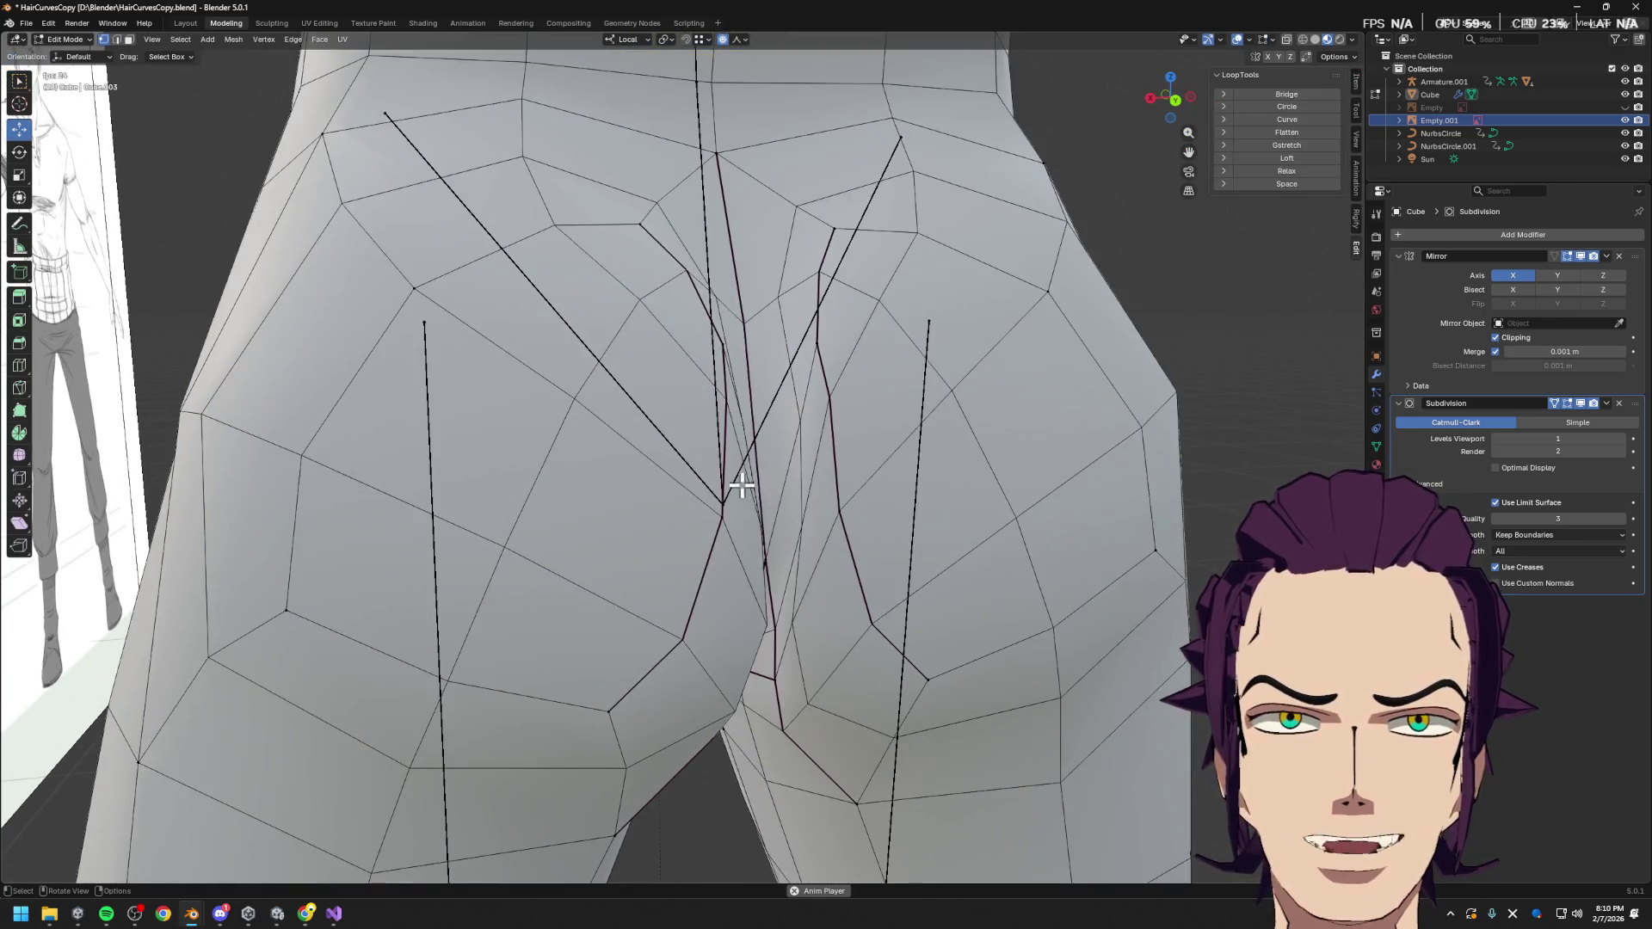
scroll(741, 483, "down", 2)
scroll(711, 391, "up", 1)
key("g")
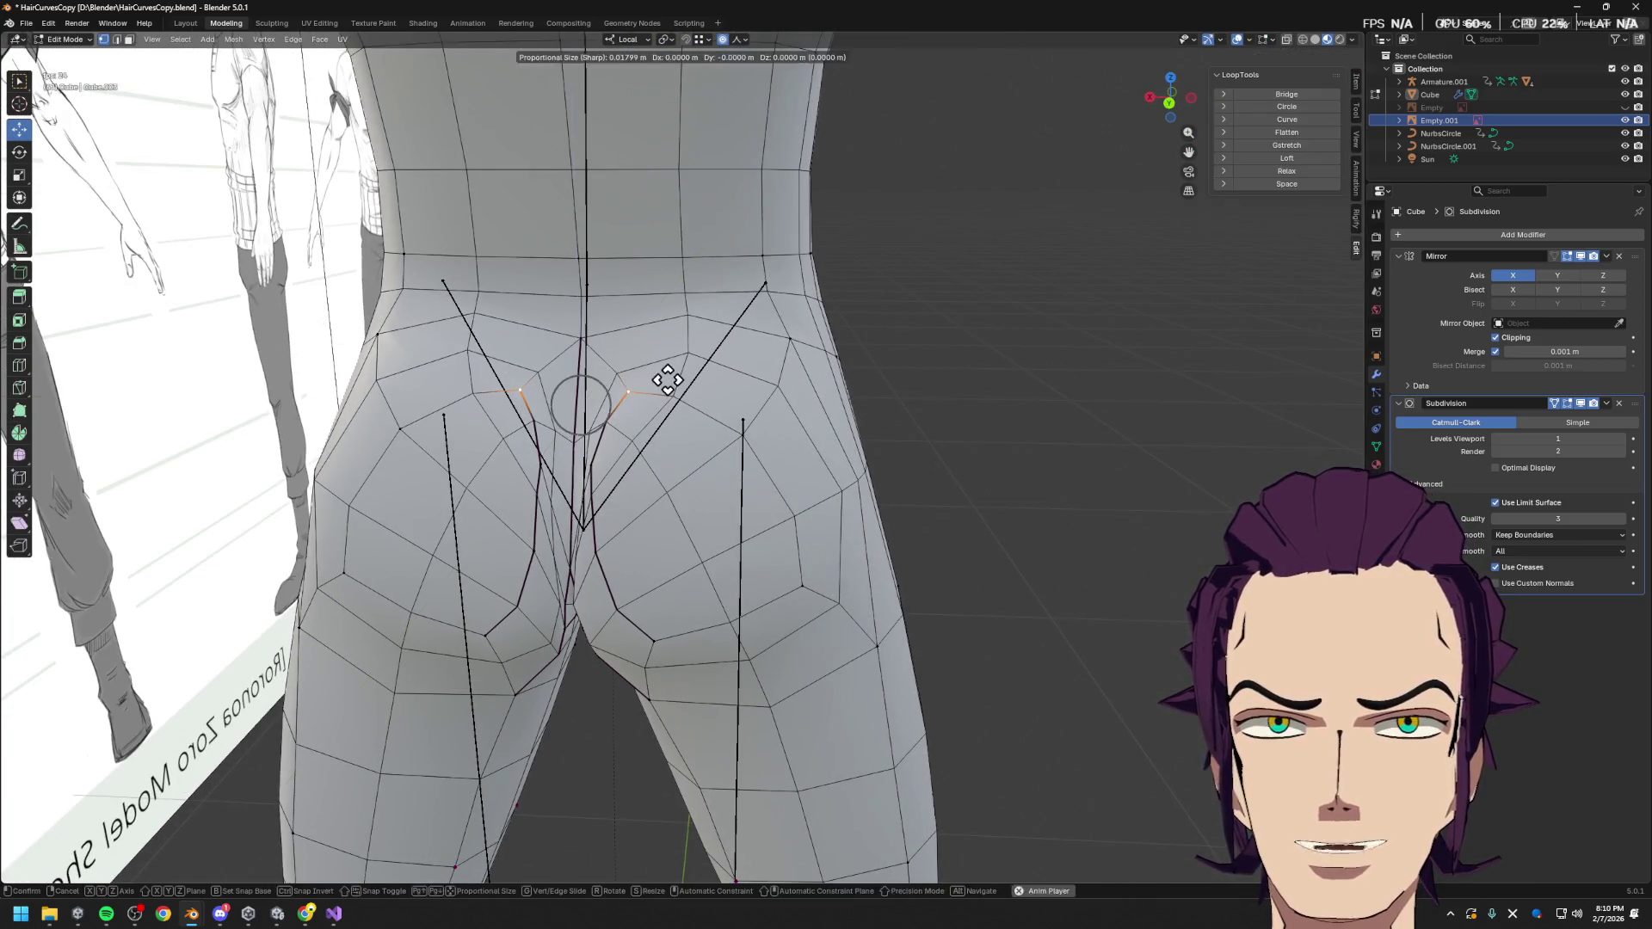
key("x")
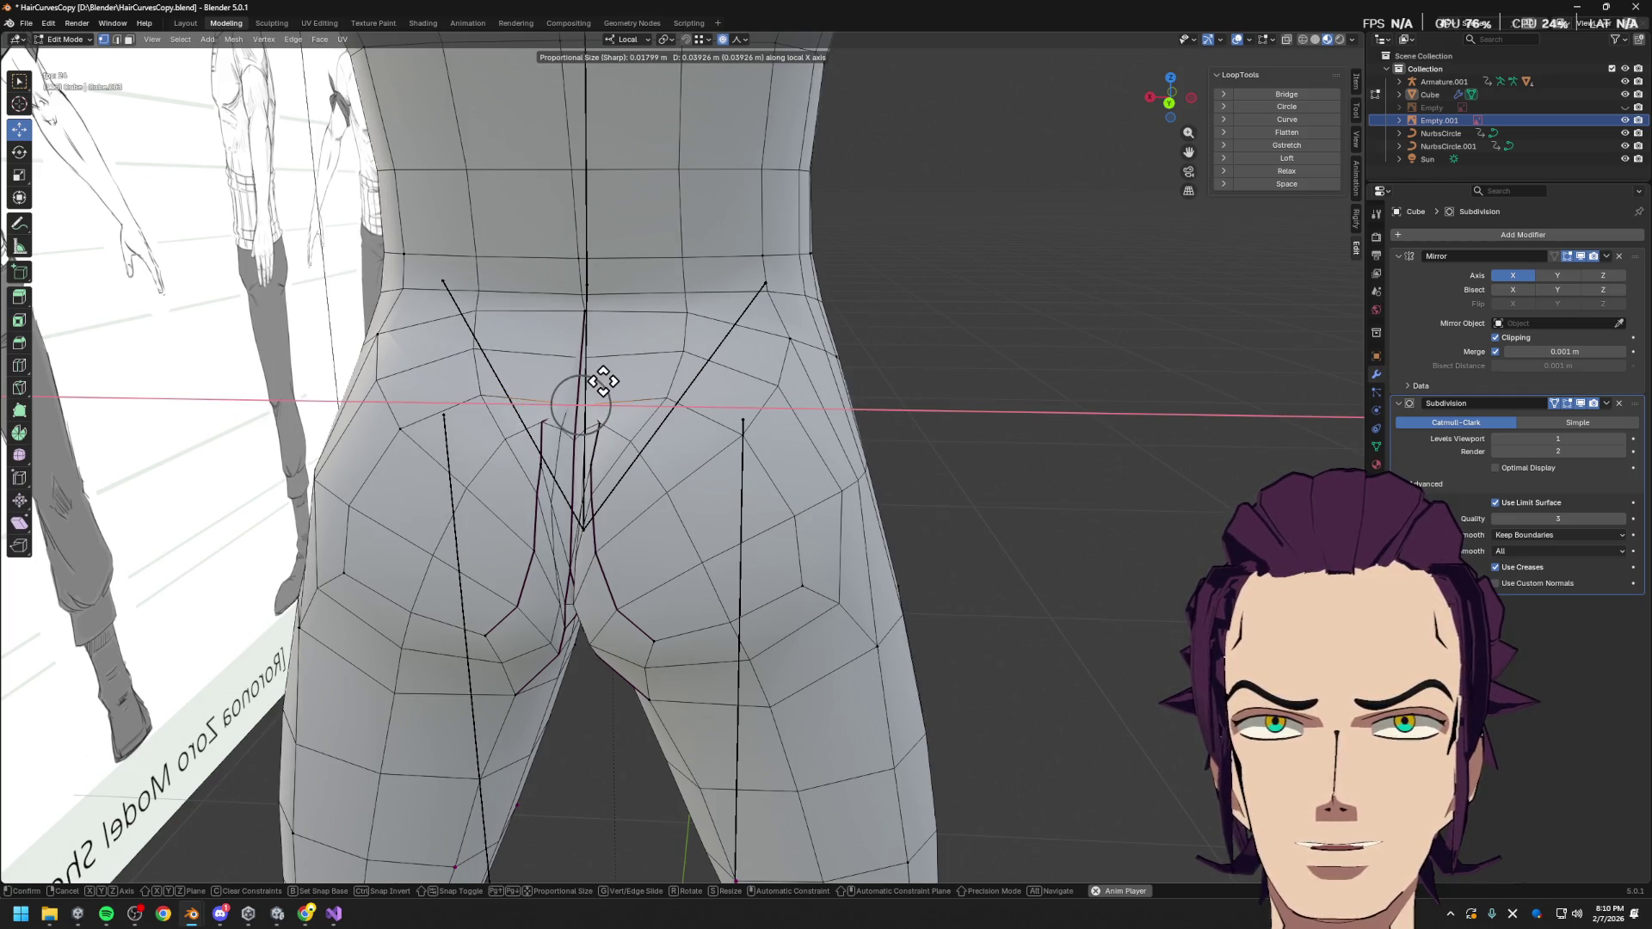
left_click(607, 381)
key("g")
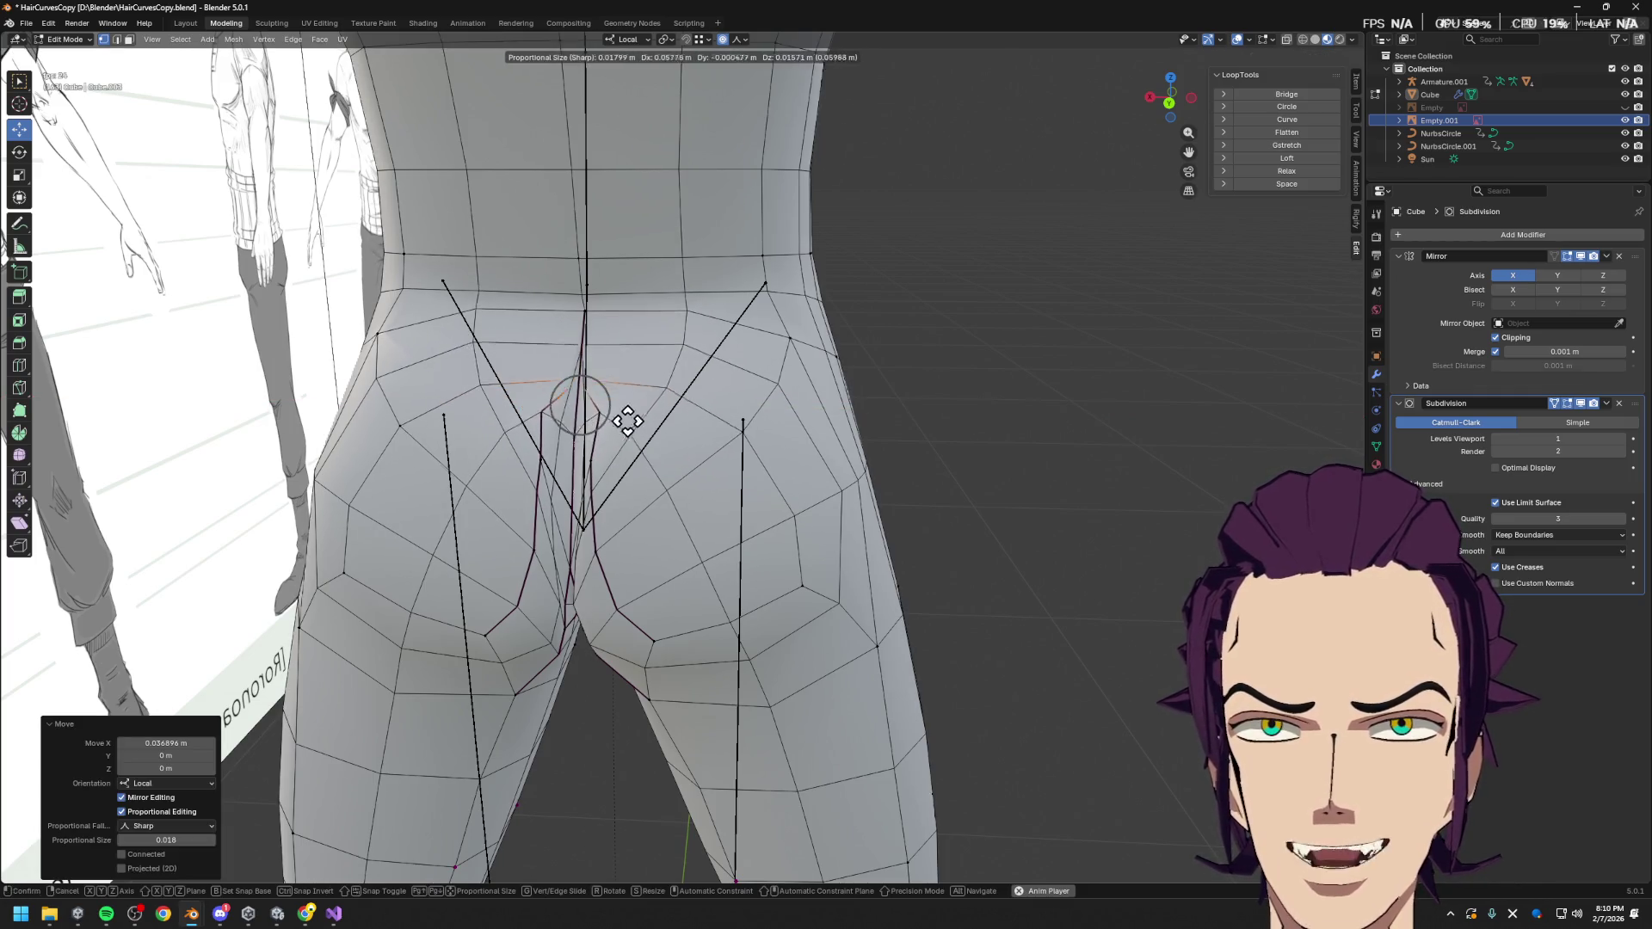
left_click(583, 449)
key("g")
key("z")
left_click(607, 533)
Check the reshaped buttocks in Object Mode, then return to Edit Mode
scroll(706, 549, "down", 2)
key("Tab")
mouse_move(707, 548)
middle_mouse_down()
mouse_move(782, 542)
mouse_move(723, 488)
mouse_move(717, 508)
mouse_move(772, 563)
middle_mouse_up()
key("Tab")
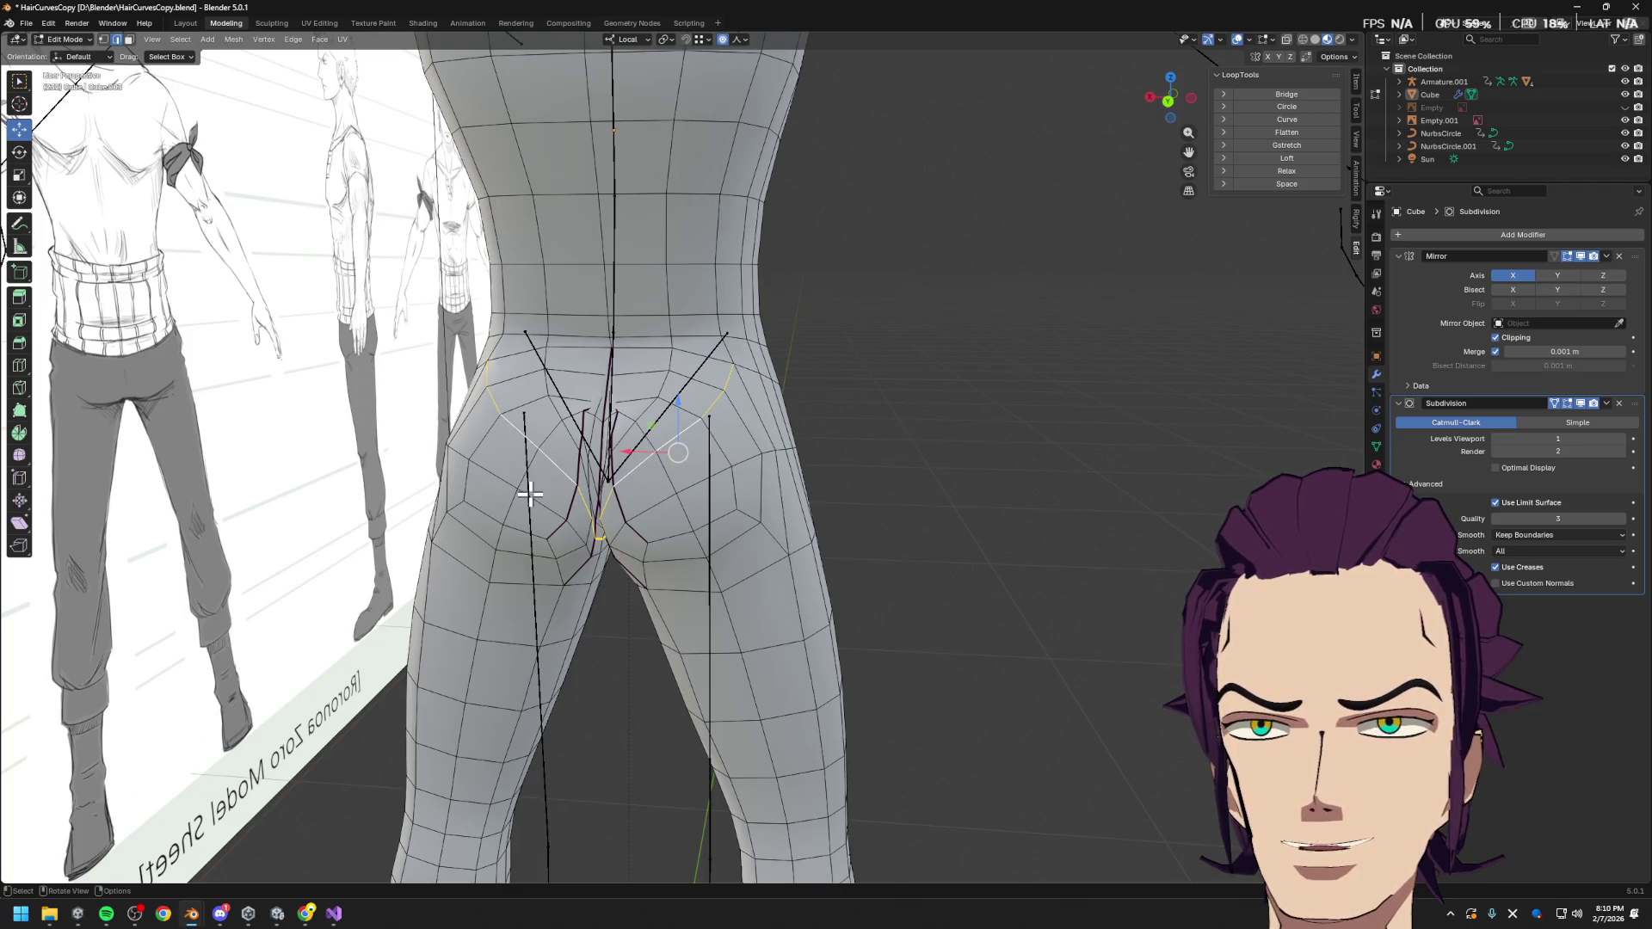
Select the two buttock face patches and widen them along local X
left_click(531, 486, "alt")
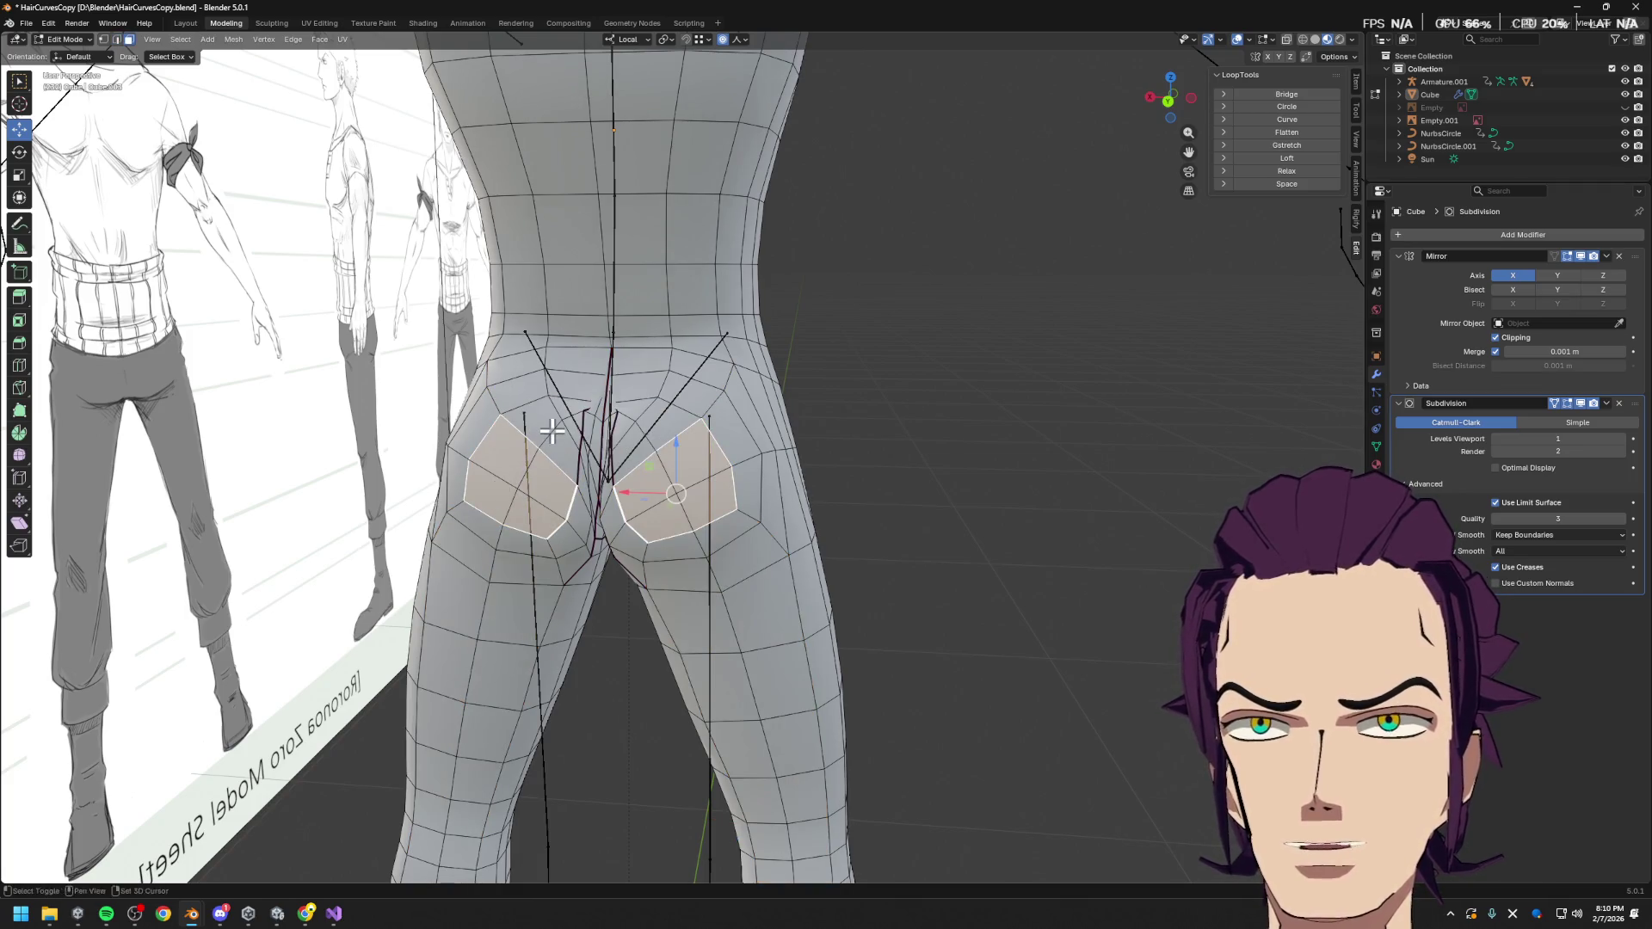
left_click(516, 471, "alt+shift")
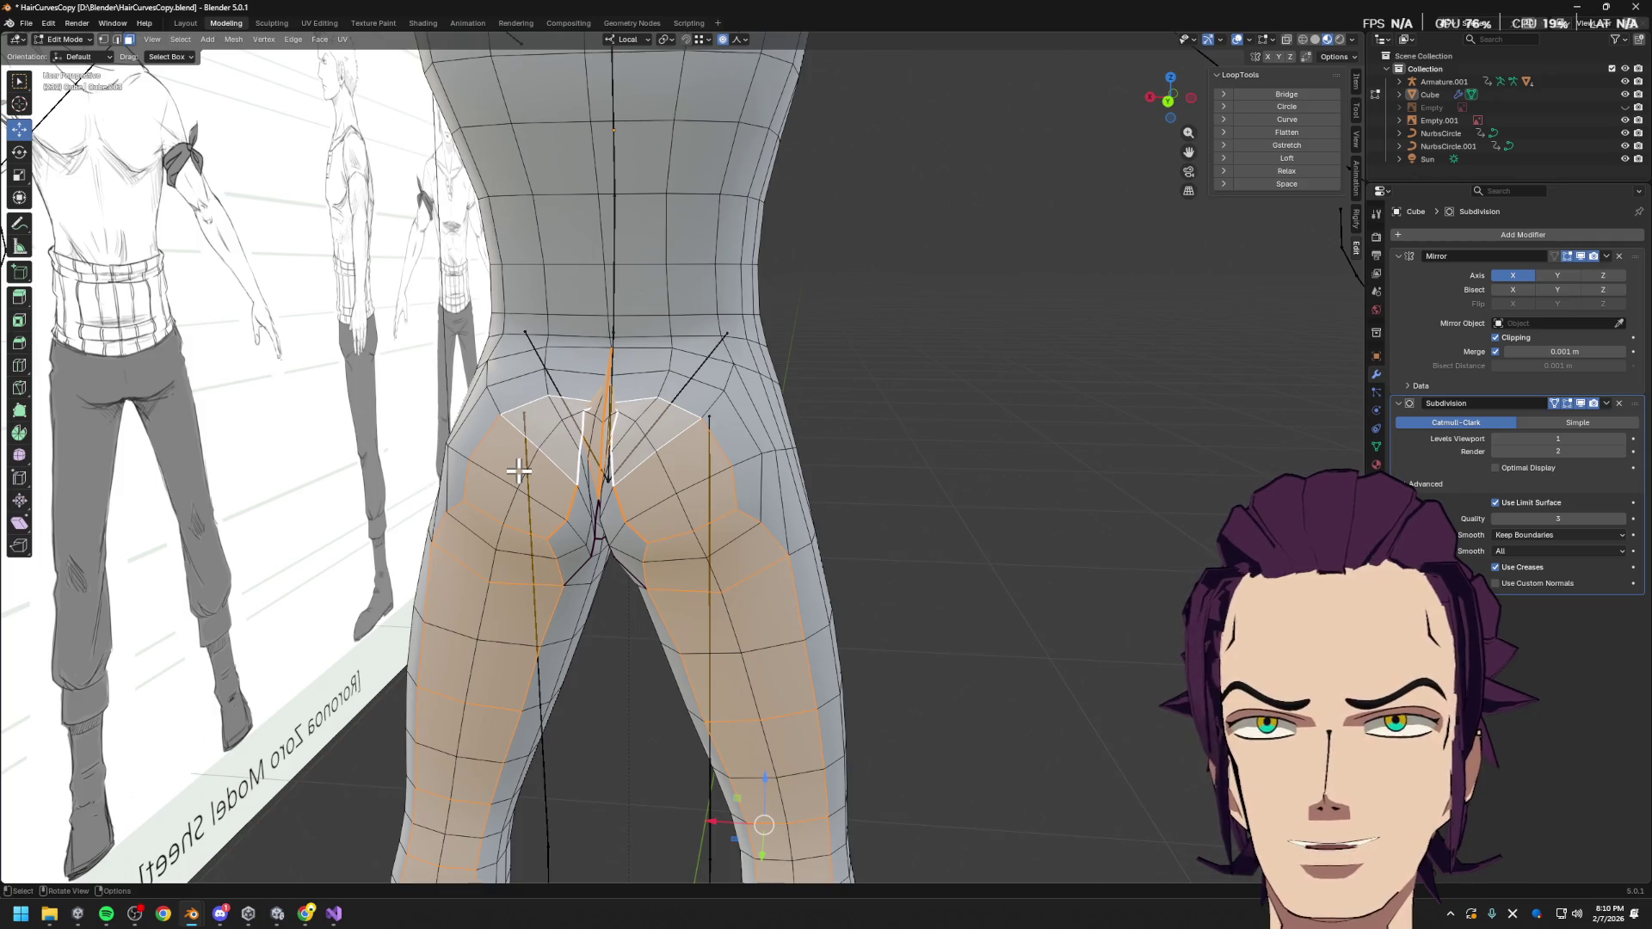
key("ctrl+z")
key("s")
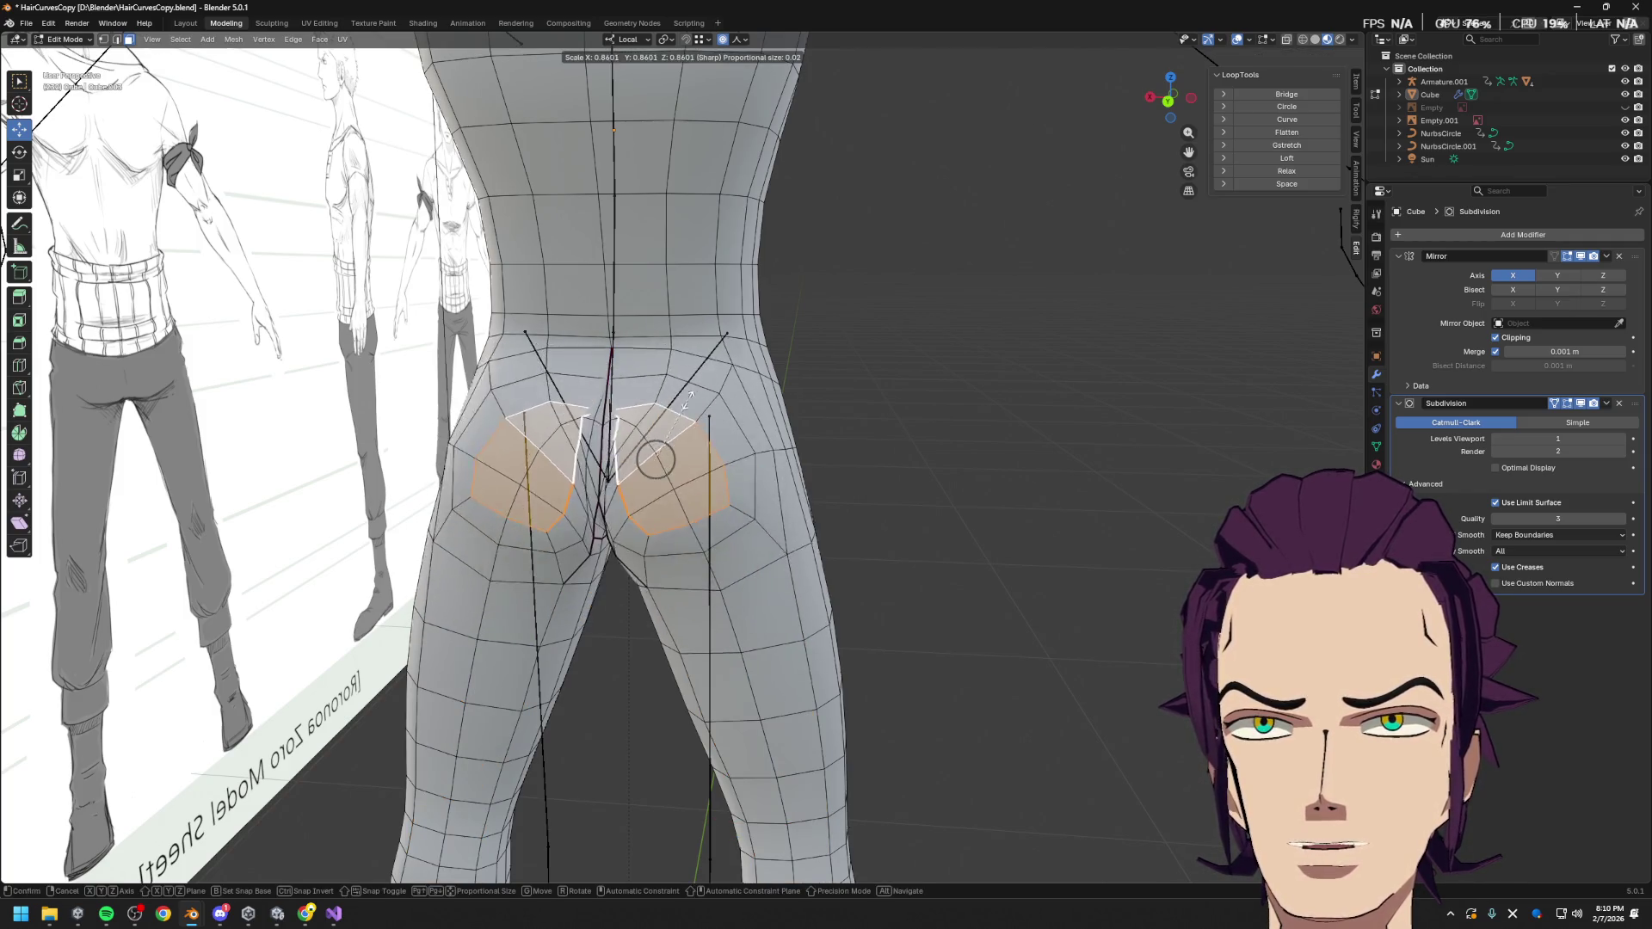
key("g")
key("x")
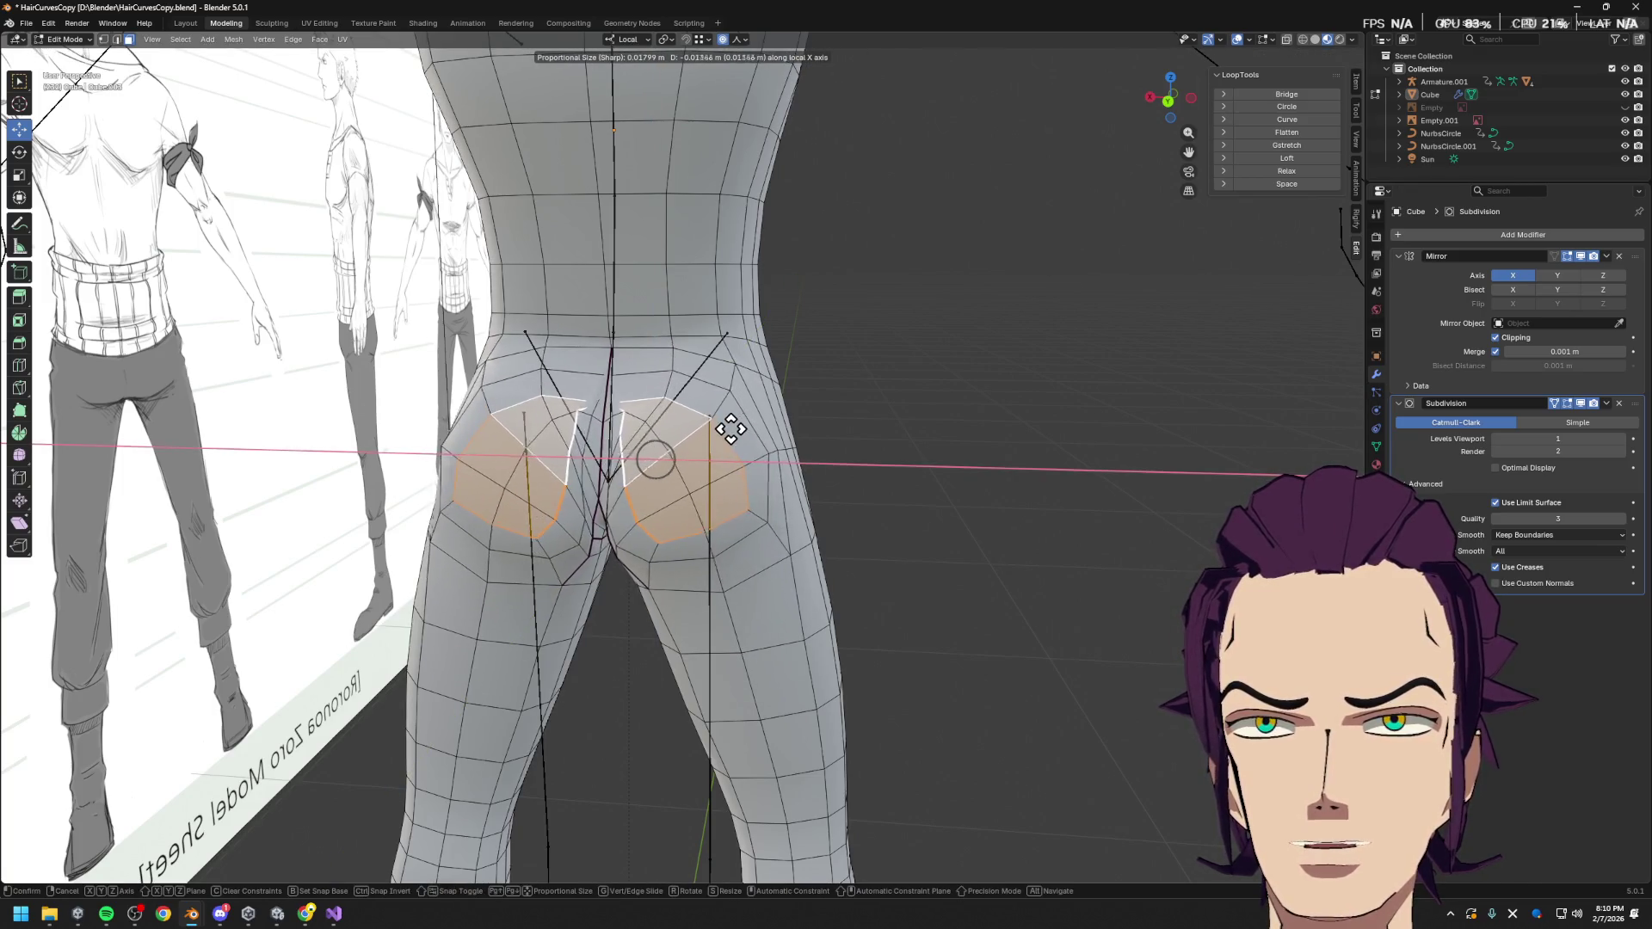
key("Escape")
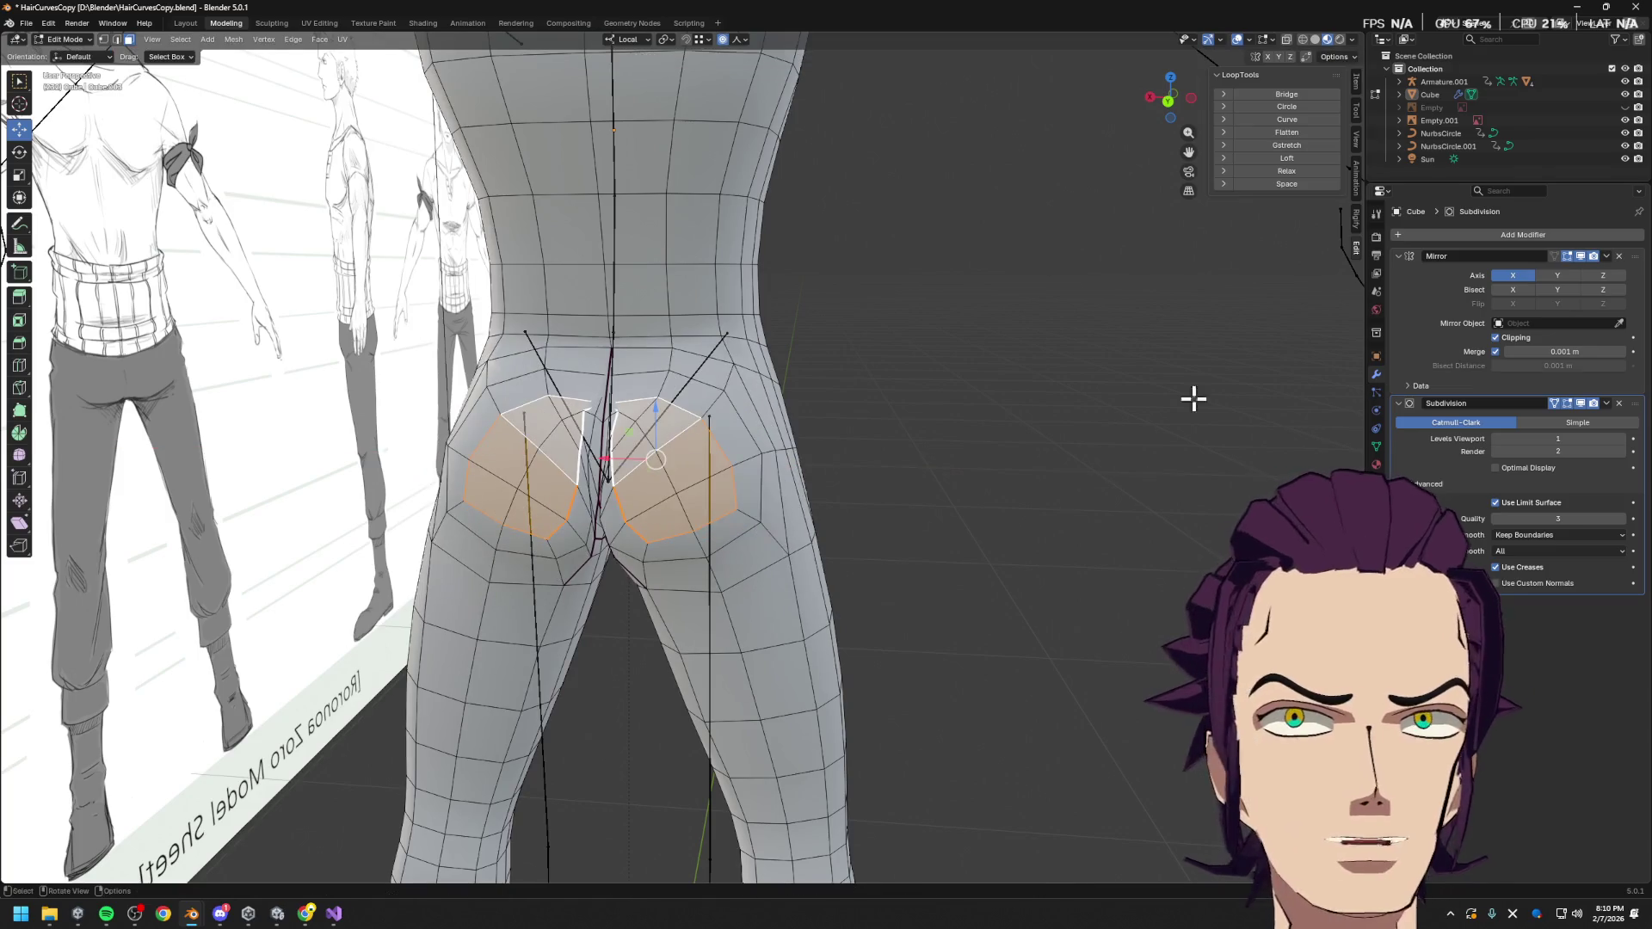
key("g")
key("x")
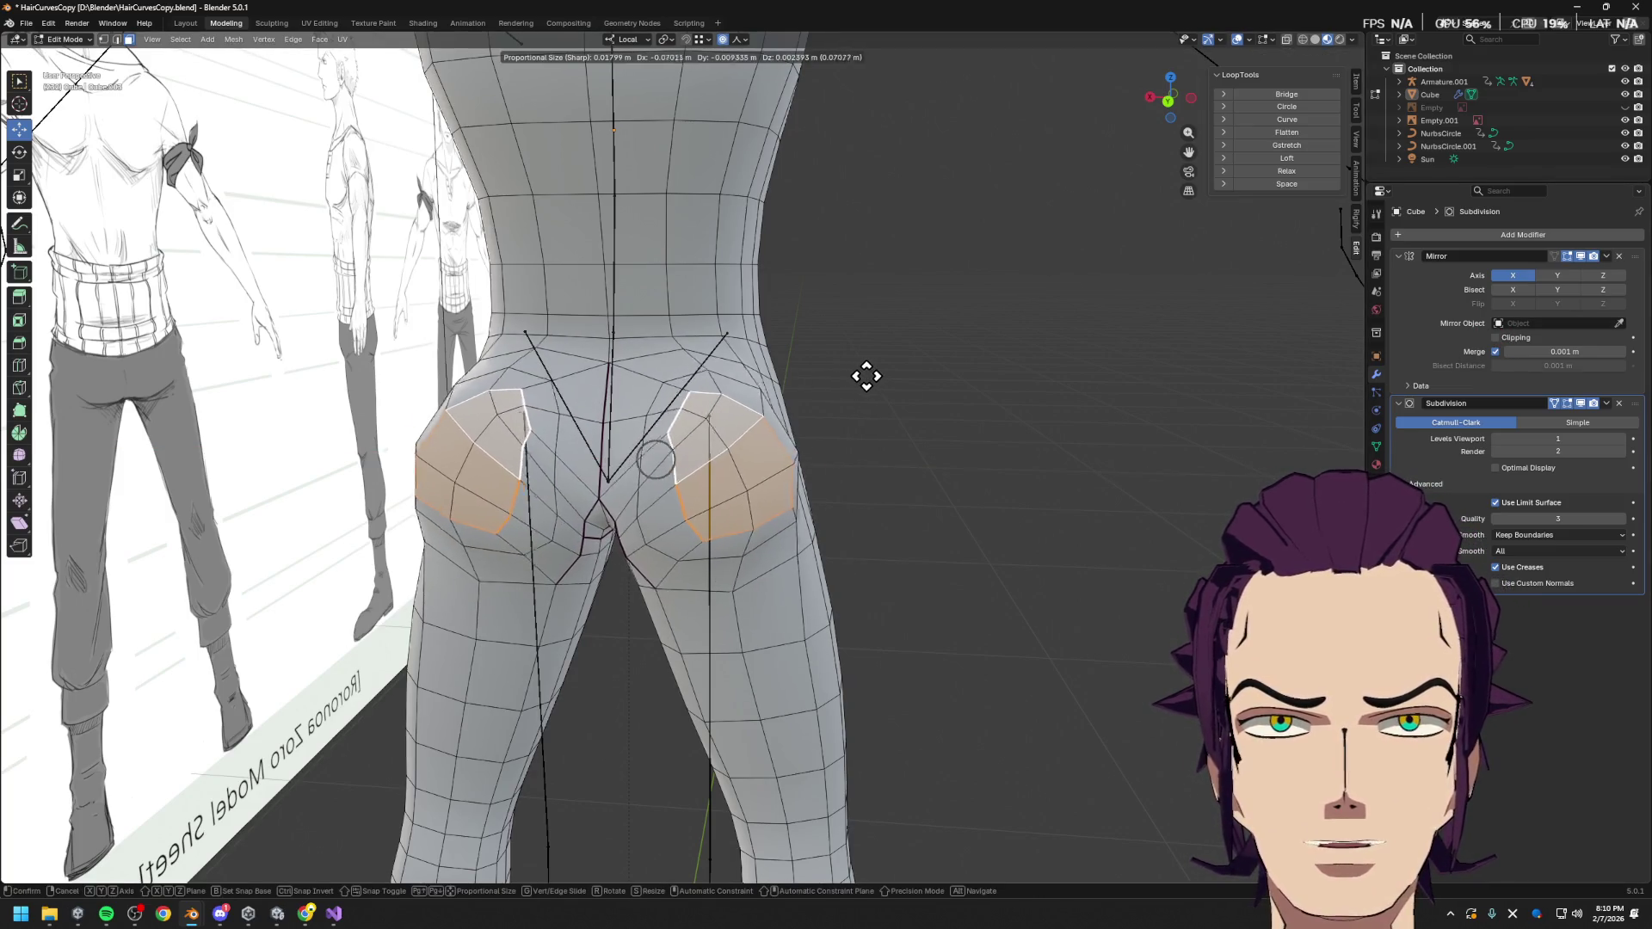
left_click(841, 392)
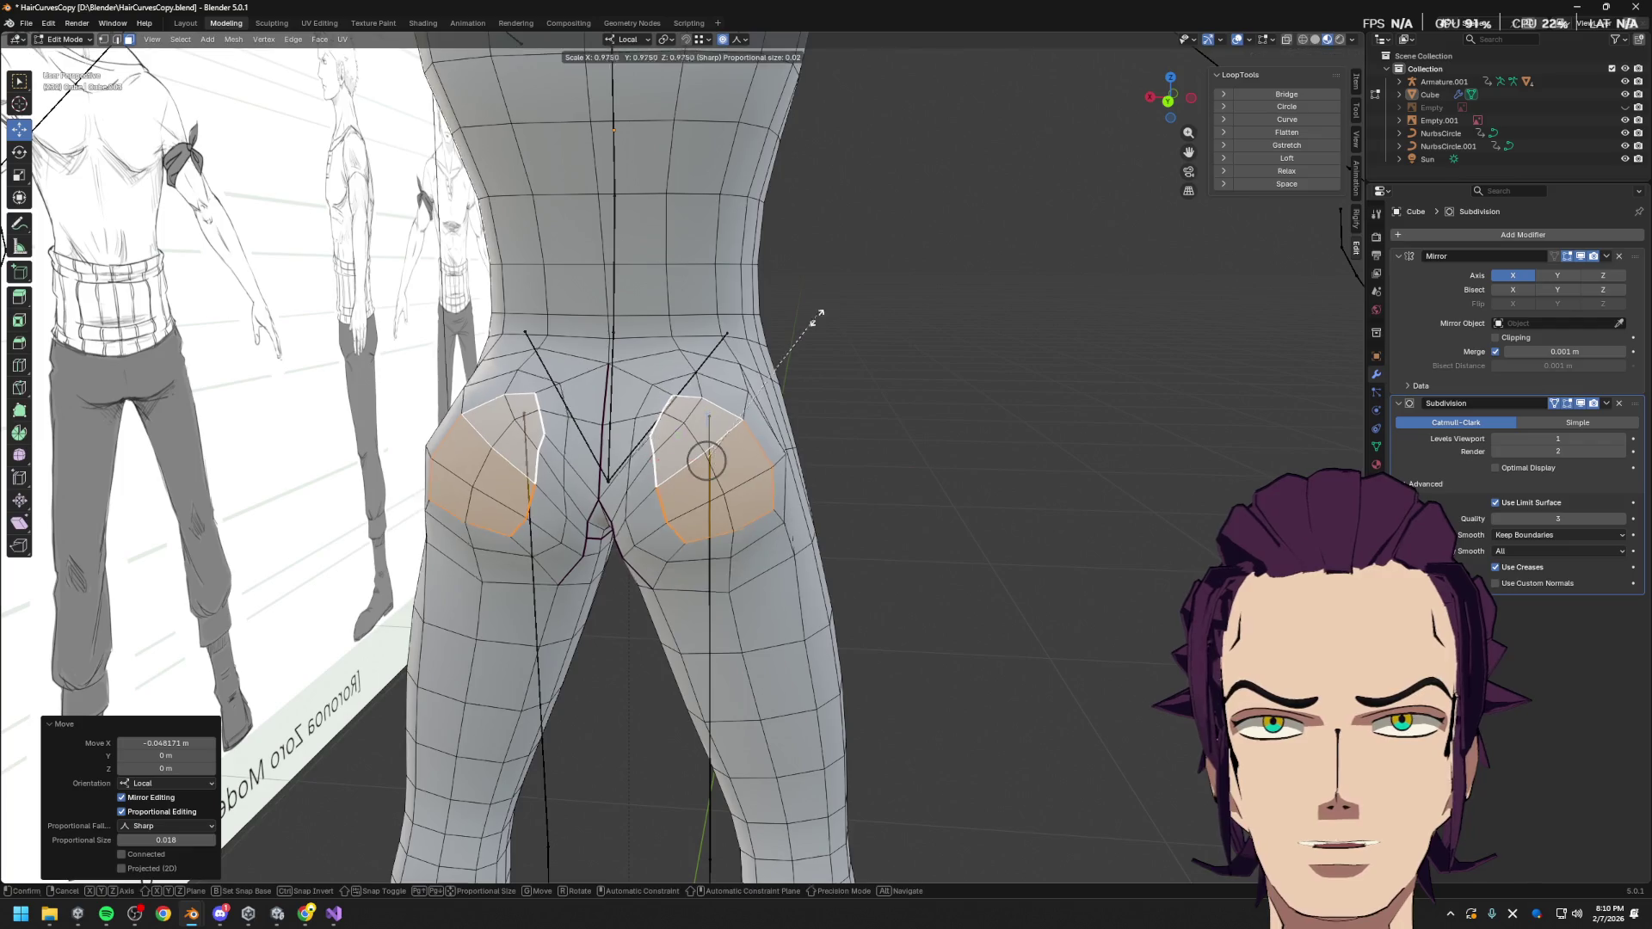
Scale the patches to 0.643, rotate them, and apply LoopTools Circle and Relax
key("s")
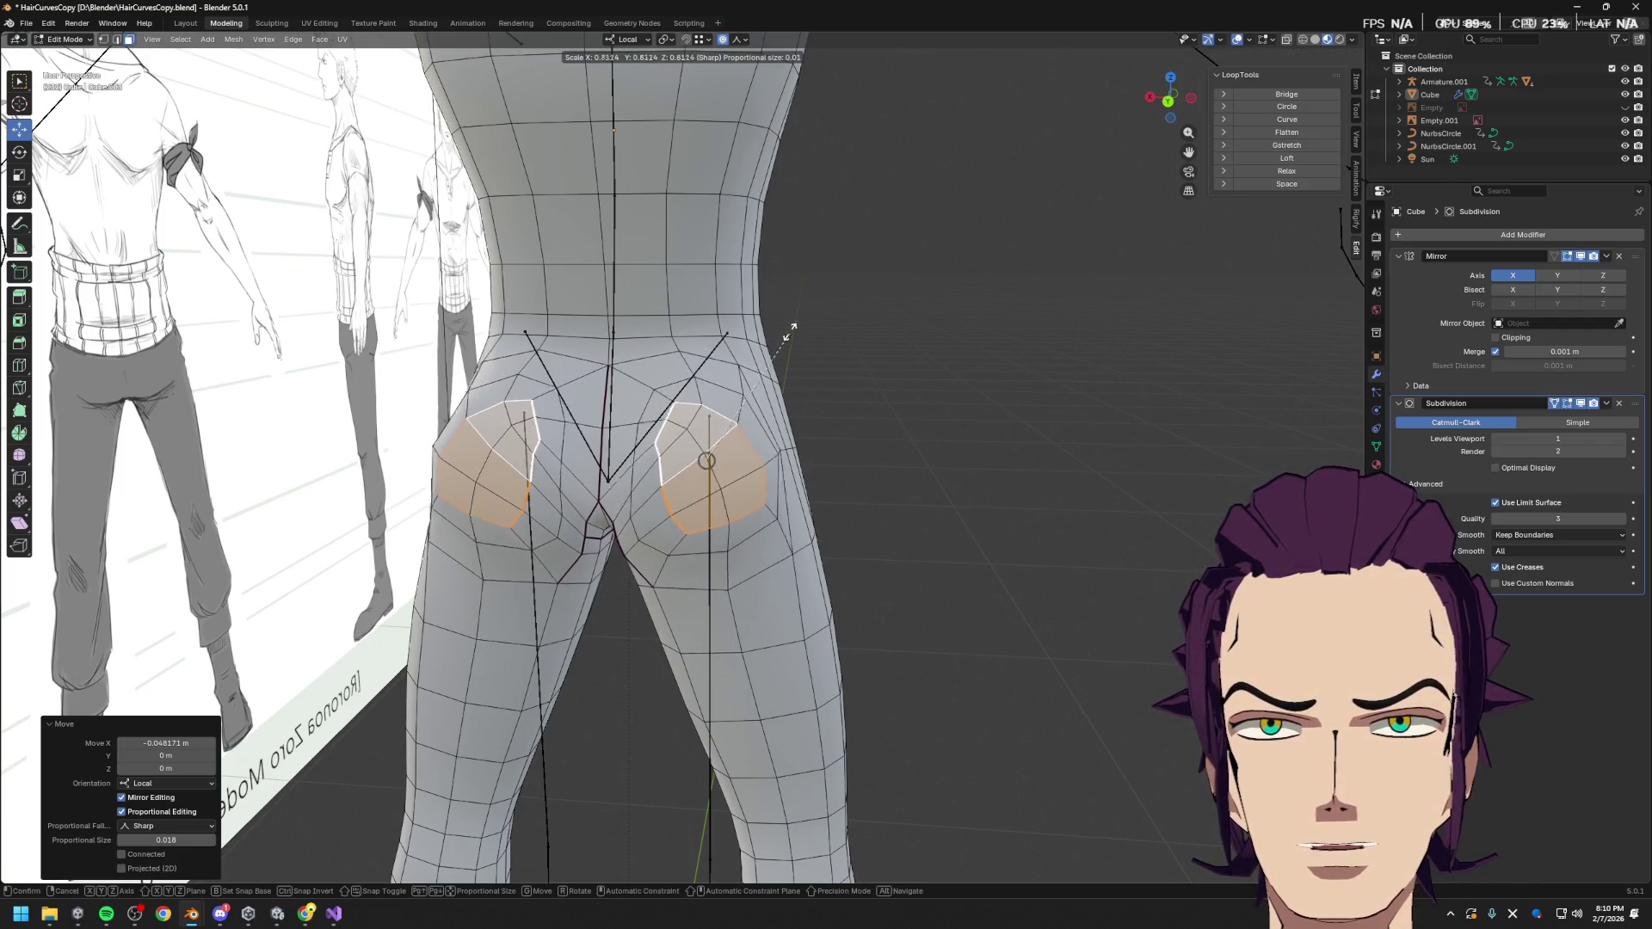
left_click(789, 373)
key("r")
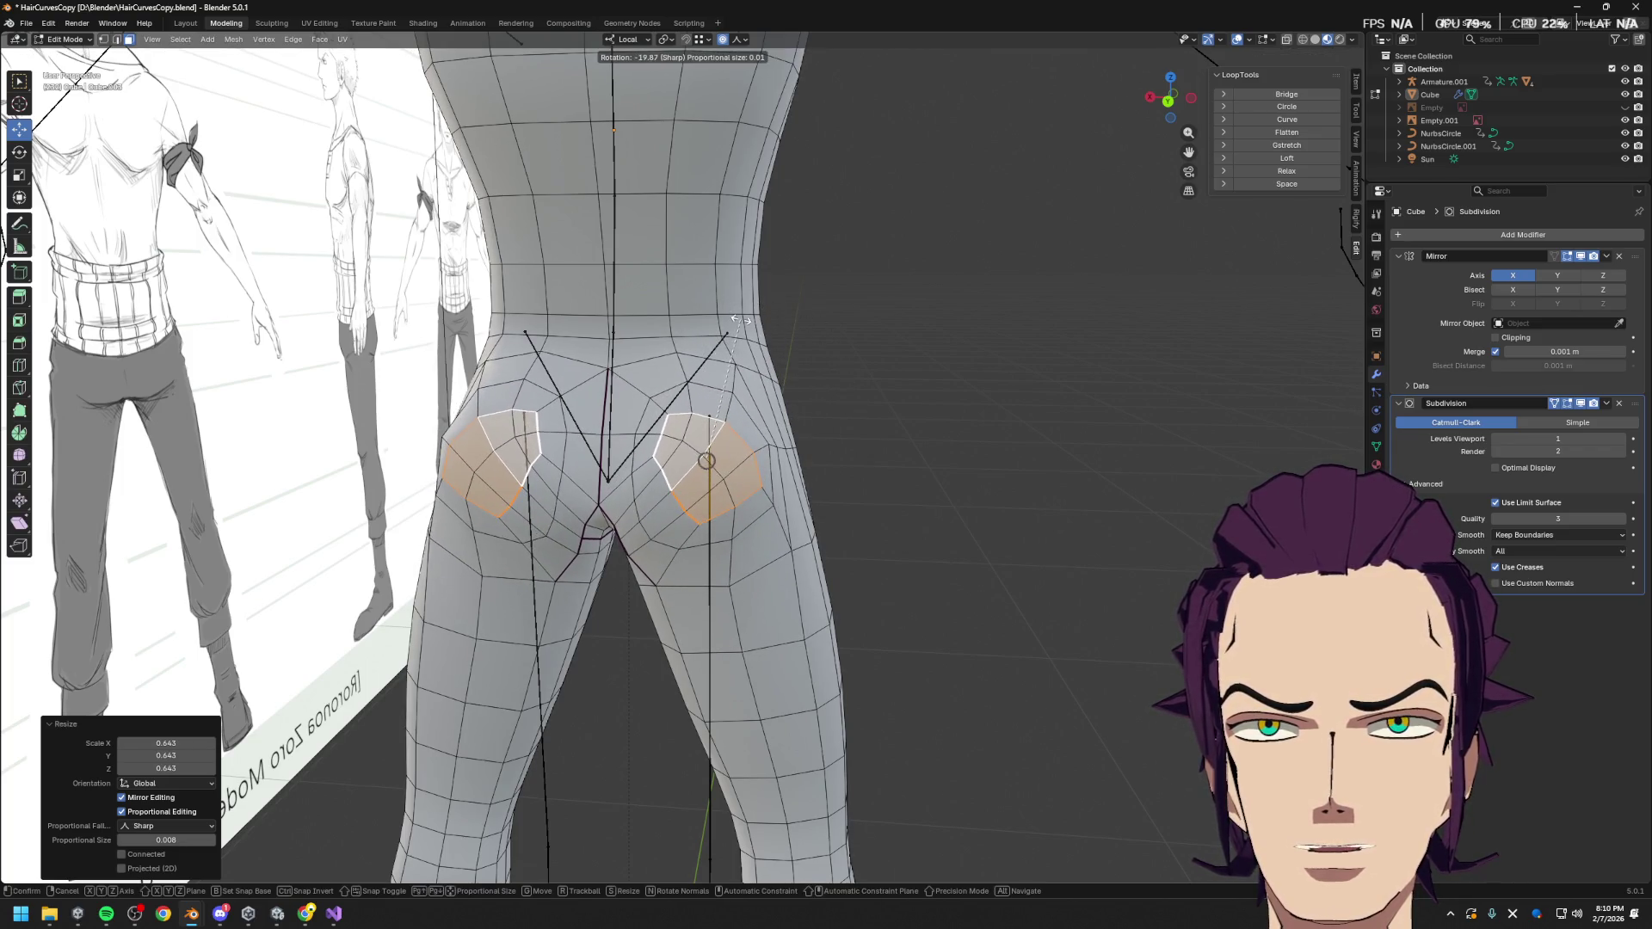
left_click(740, 319)
left_click(1307, 110)
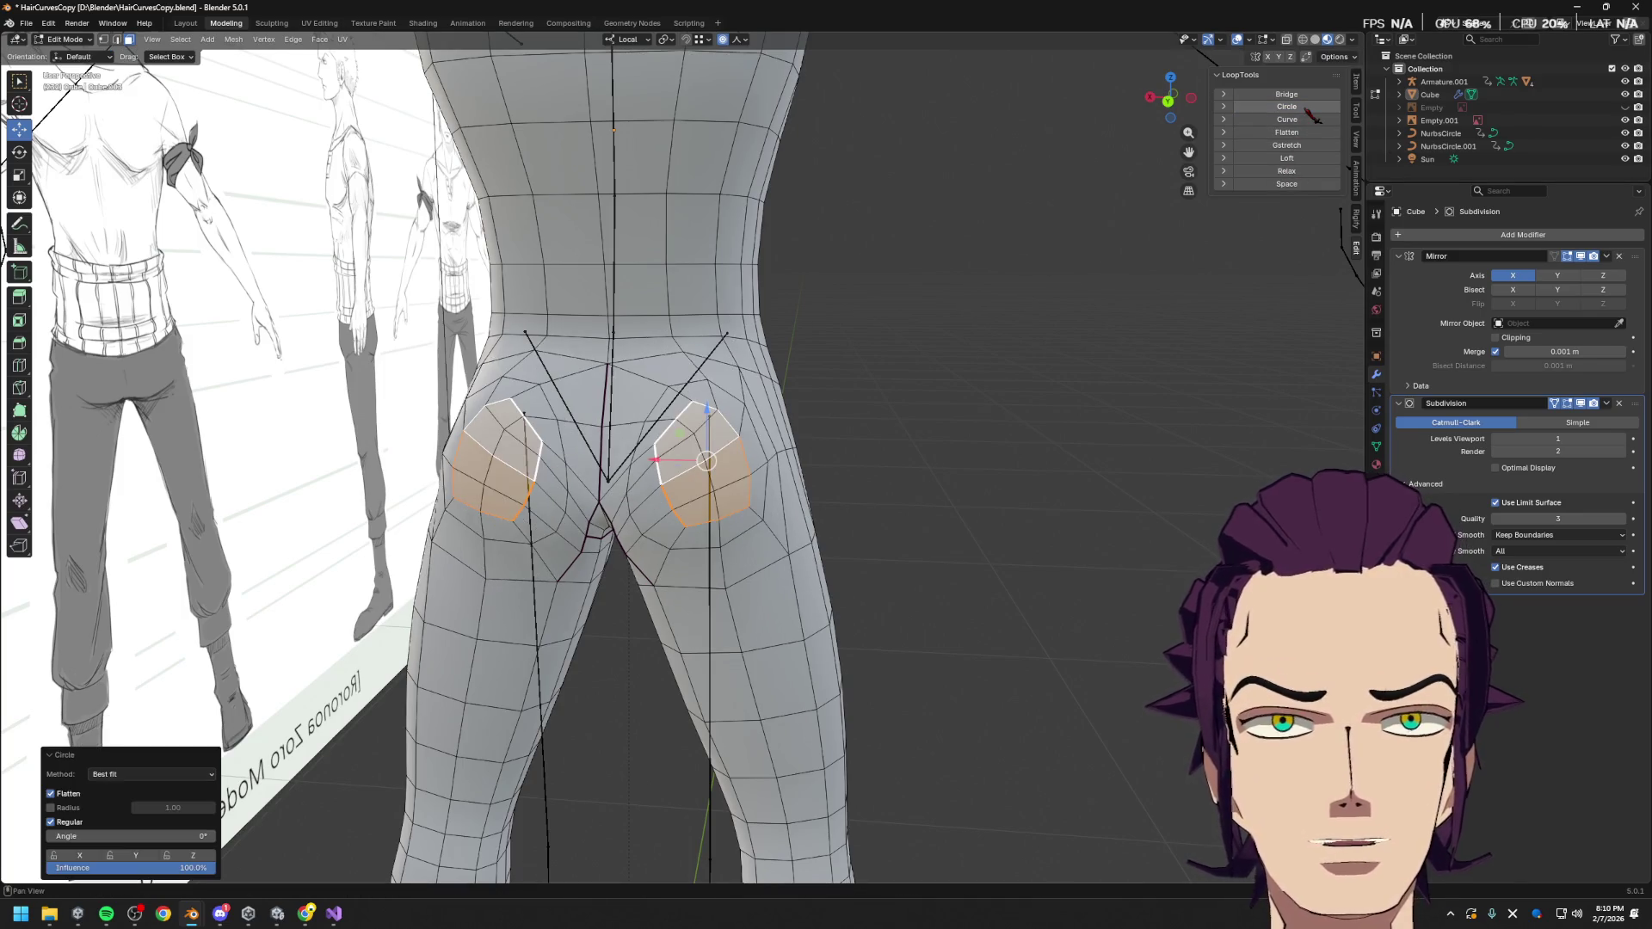
left_click(1308, 172)
mouse_move(990, 318)
middle_mouse_down()
mouse_move(955, 318)
mouse_move(1018, 310)
mouse_move(918, 281)
mouse_move(947, 258)
middle_mouse_up()
Narrow the buttock patches on X, inflate them 0.0049 m, and move them -0.015044 m on Y
key("s")
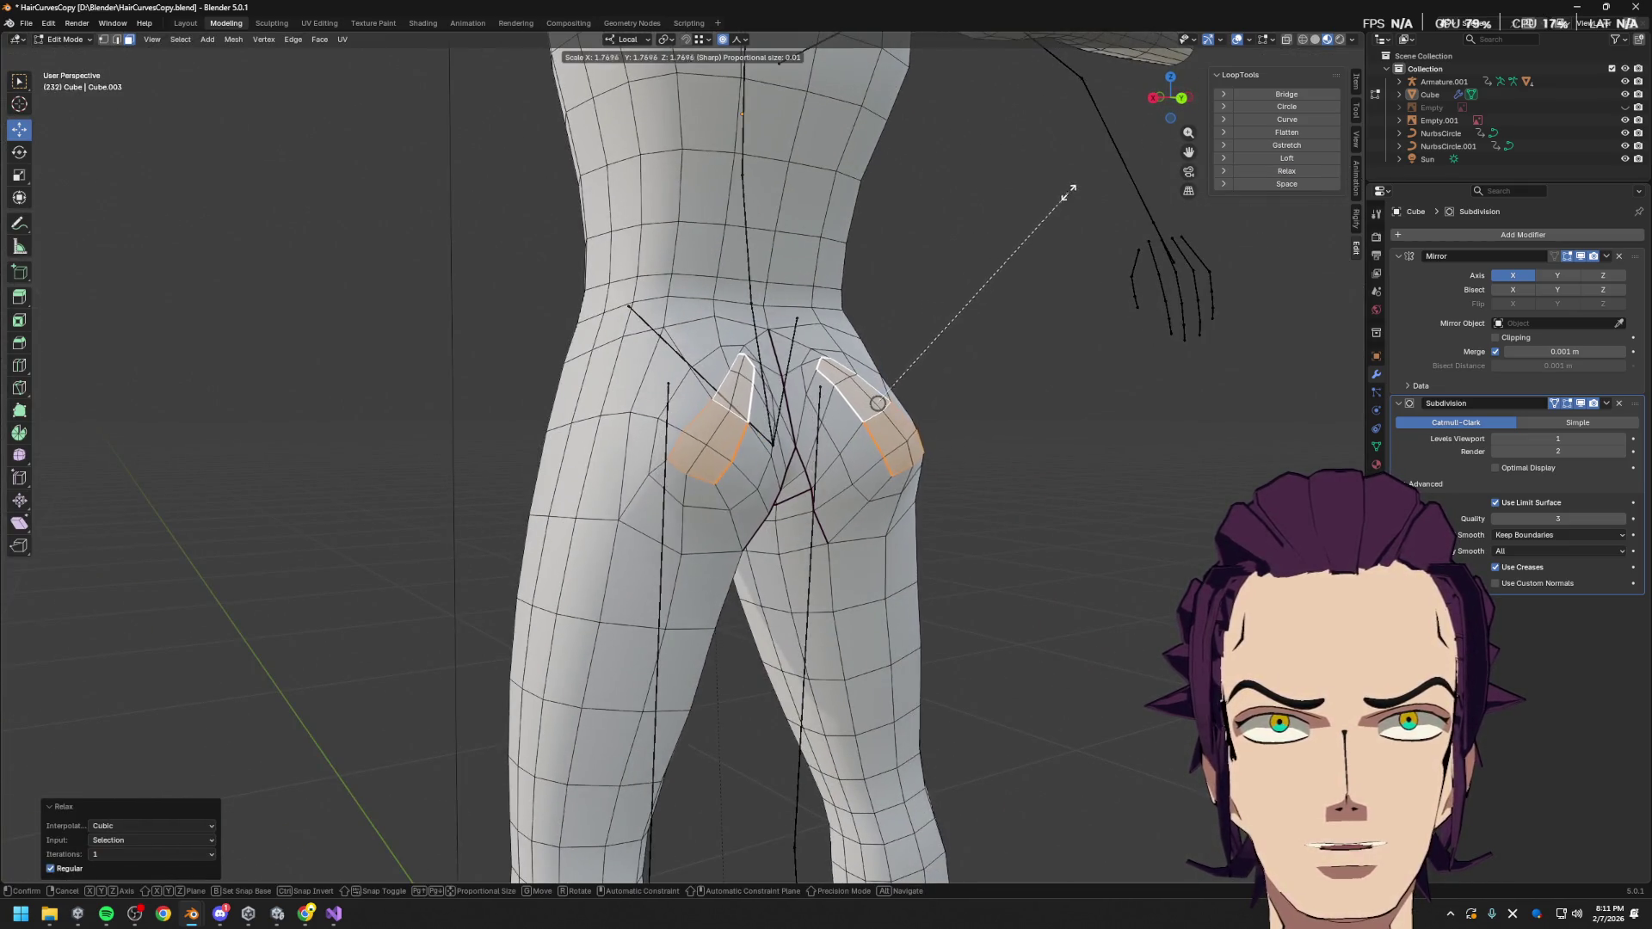
key("ctrl+KP_1")
key("x")
key("x")
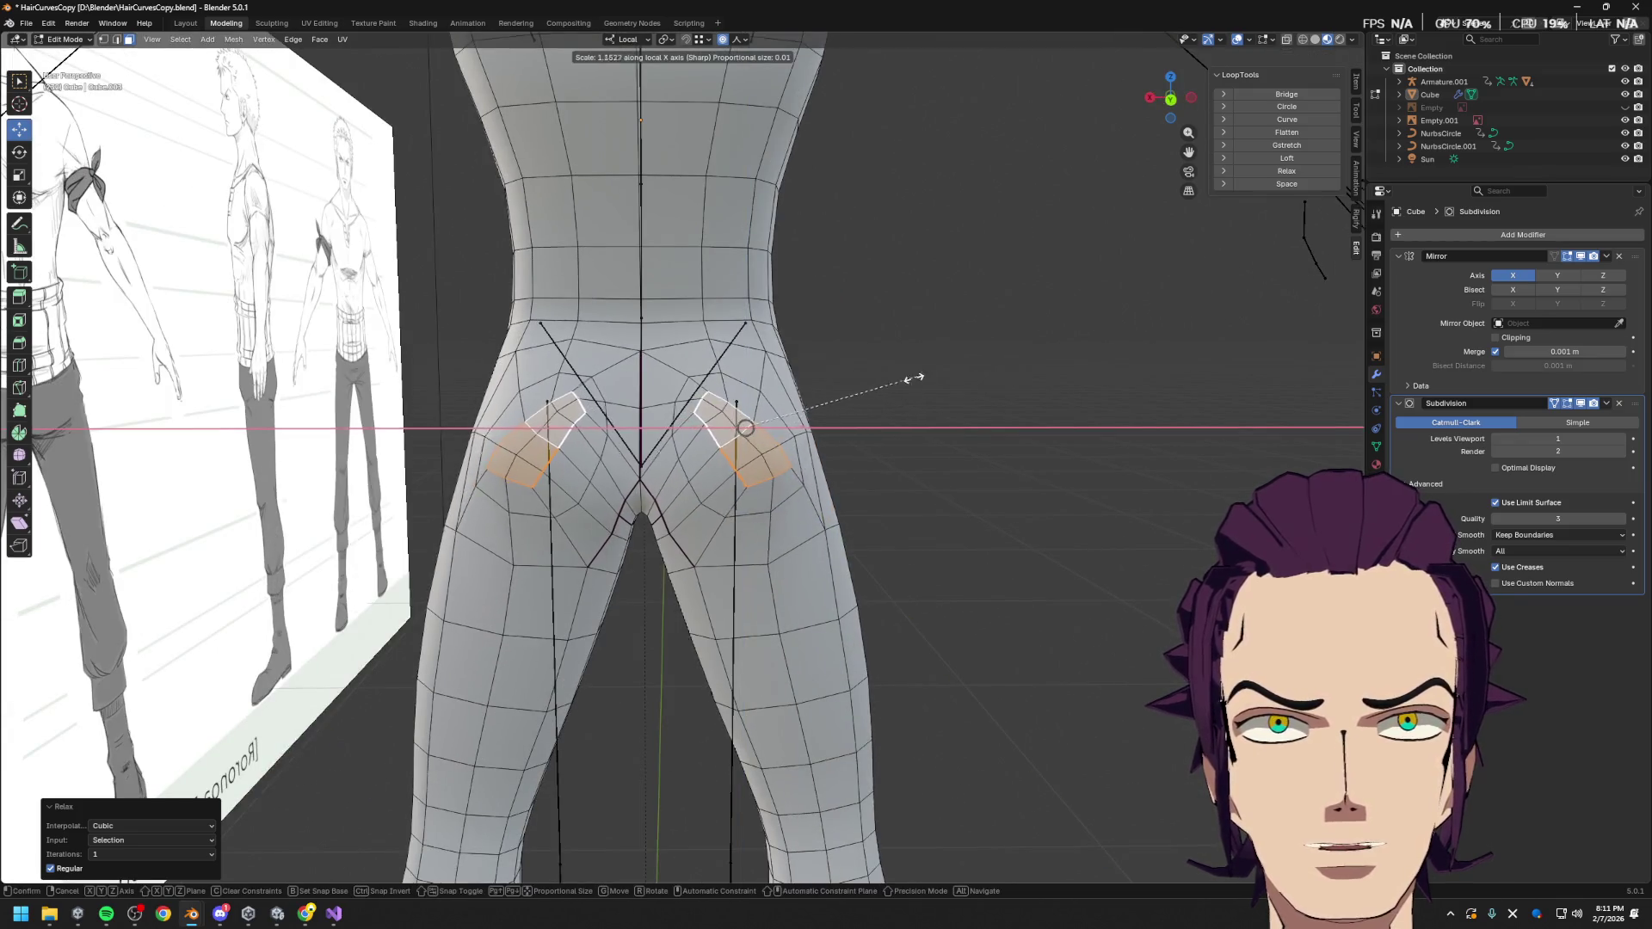
left_click(870, 391)
key("alt+s")
left_click(829, 384)
mouse_move(829, 383)
middle_mouse_down()
mouse_move(809, 405)
mouse_move(737, 399)
mouse_move(904, 390)
mouse_move(850, 414)
middle_mouse_up()
key("g")
key("y")
left_click(783, 390)
In vertex mode, push a hip vertex along local Y twice with proportional falloff
key("1")
left_click(786, 370)
middle_click_drag(786, 370, 566, 387)
key("g")
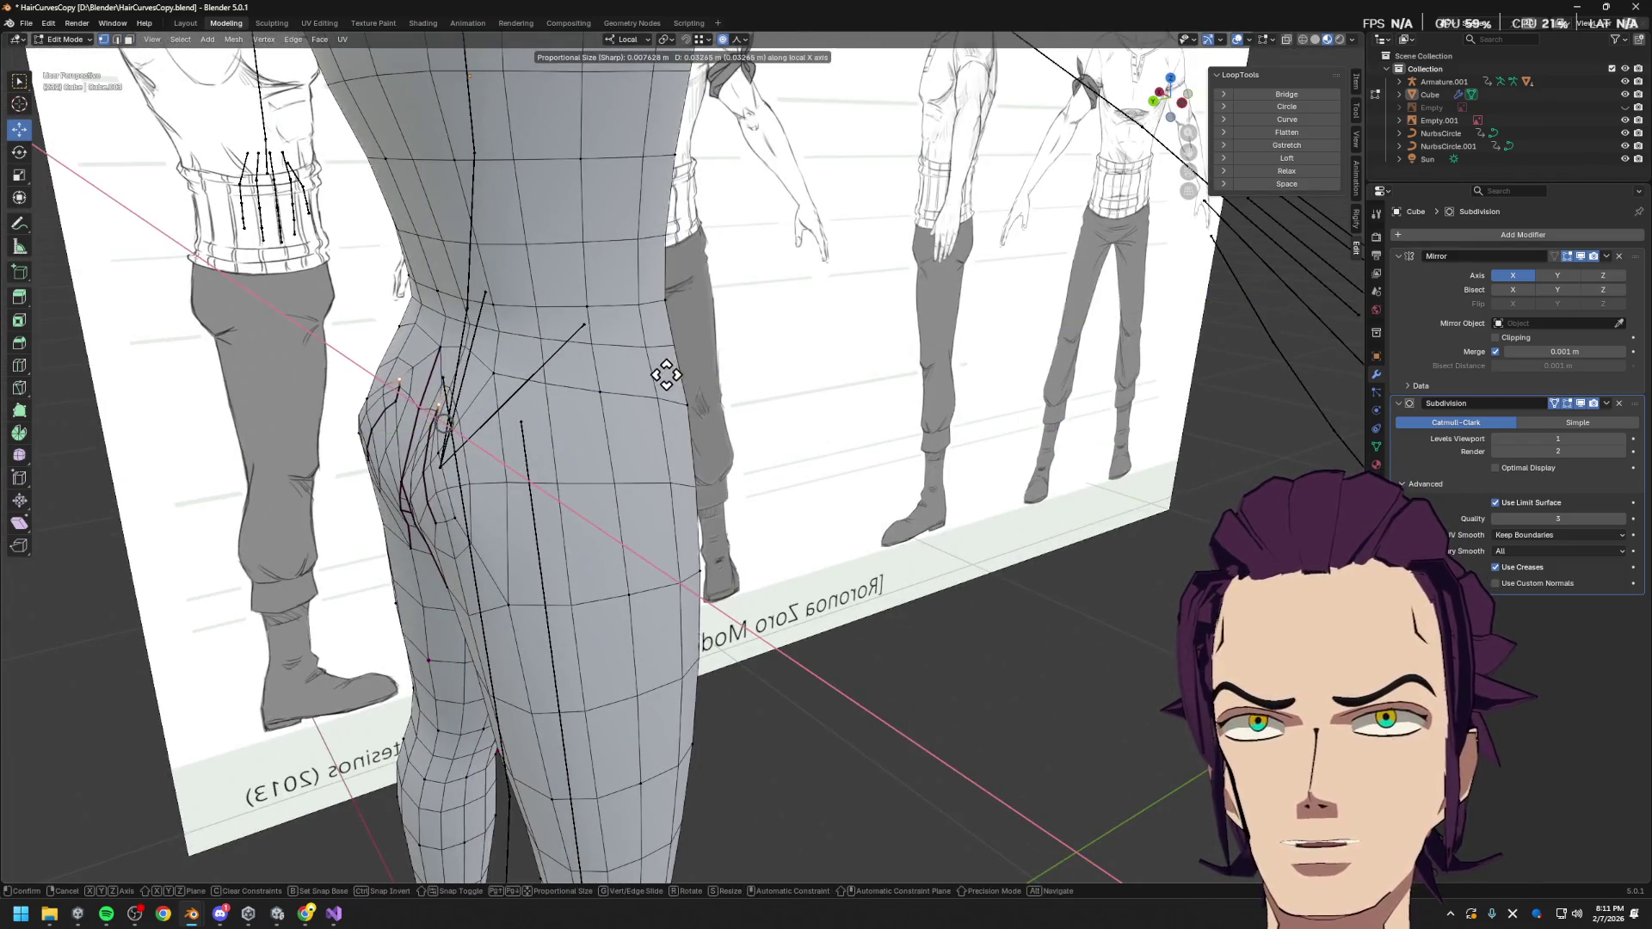
key("y")
left_click(755, 414)
key("g")
key("y")
scroll(732, 464, "up", 4)
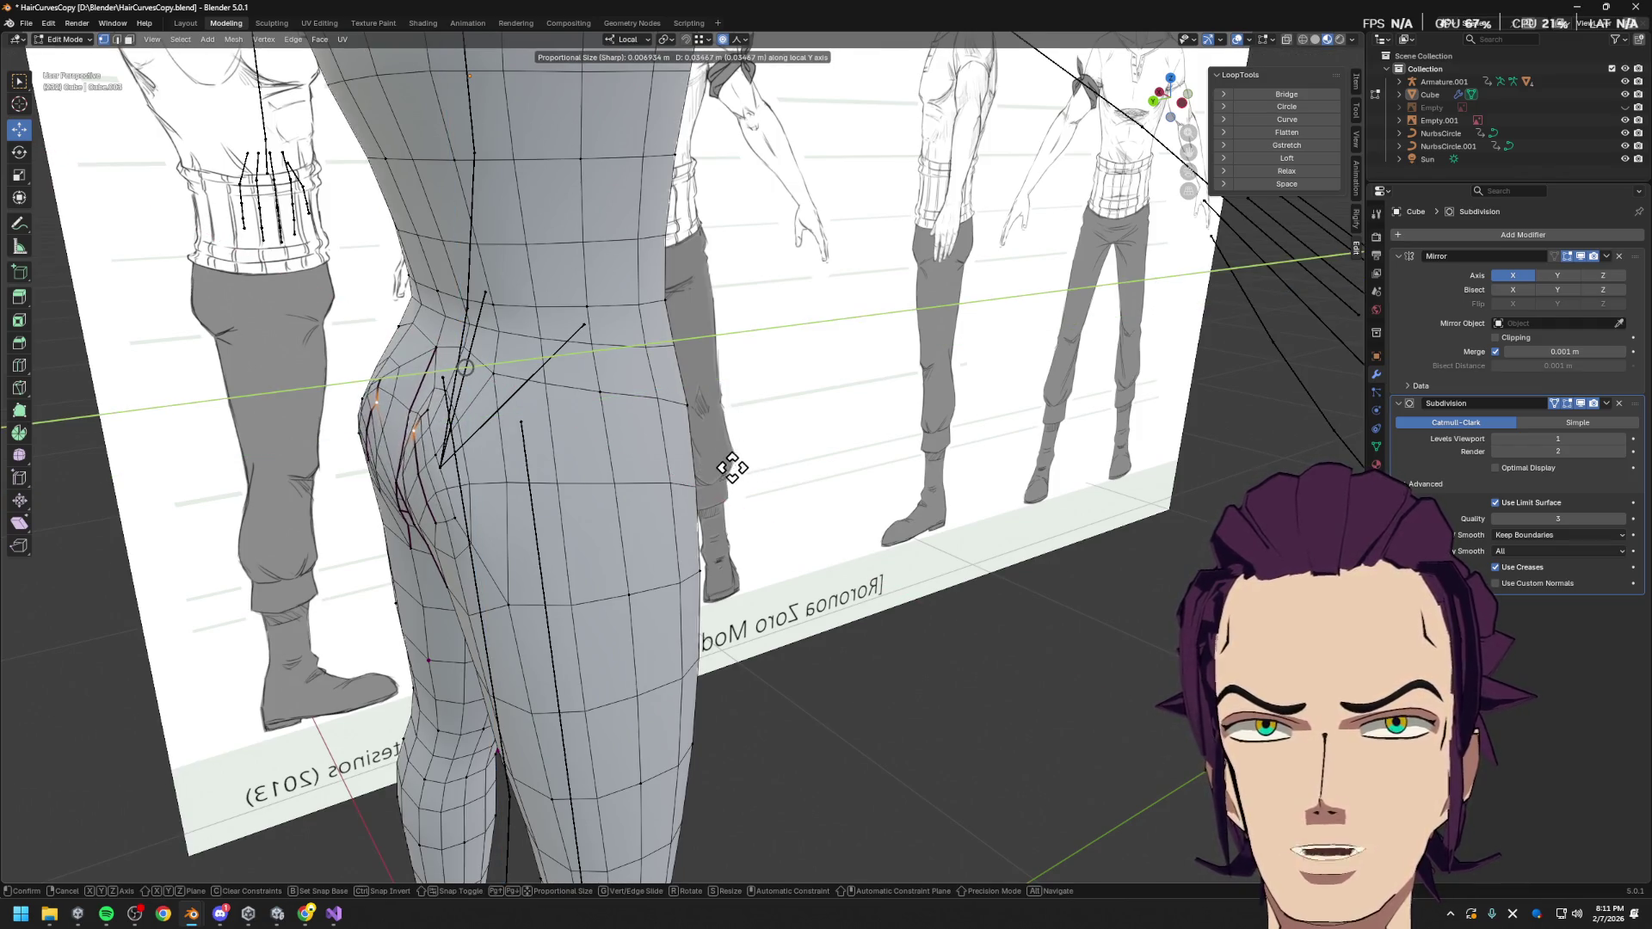
scroll(715, 471, "down", 2)
left_click(710, 473)
mouse_move(710, 472)
middle_mouse_down()
mouse_move(801, 417)
mouse_move(1000, 475)
mouse_move(817, 469)
mouse_move(834, 447)
middle_mouse_up()
Preview the smoothed body in Object Mode, growing the hip selection between checks
key("Tab")
scroll(817, 431, "down", 3)
key("Tab")
key("ctrl+KP_Add")
key("ctrl+KP_Add")
key("ctrl+KP_Add")
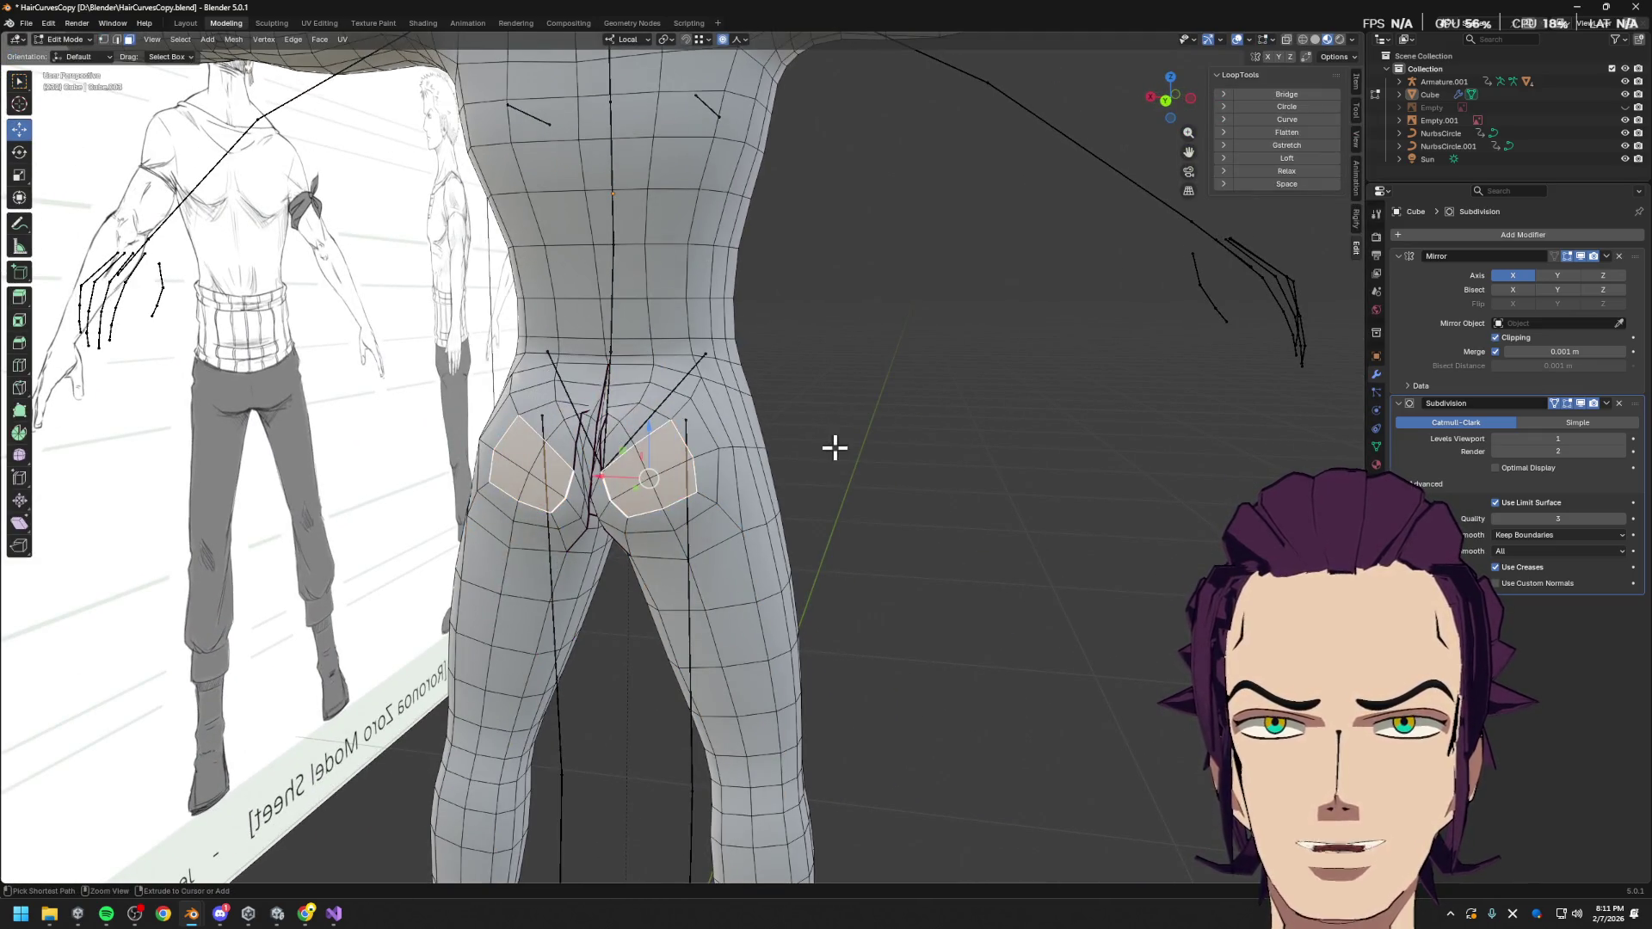
key("Tab")
key("Tab")
key("Tab")
key("Tab")
key("ctrl+KP_Add")
key("Tab")
mouse_move(870, 457)
middle_mouse_down()
mouse_move(913, 456)
mouse_move(568, 388)
middle_mouse_up()
scroll(688, 413, "down", 2)
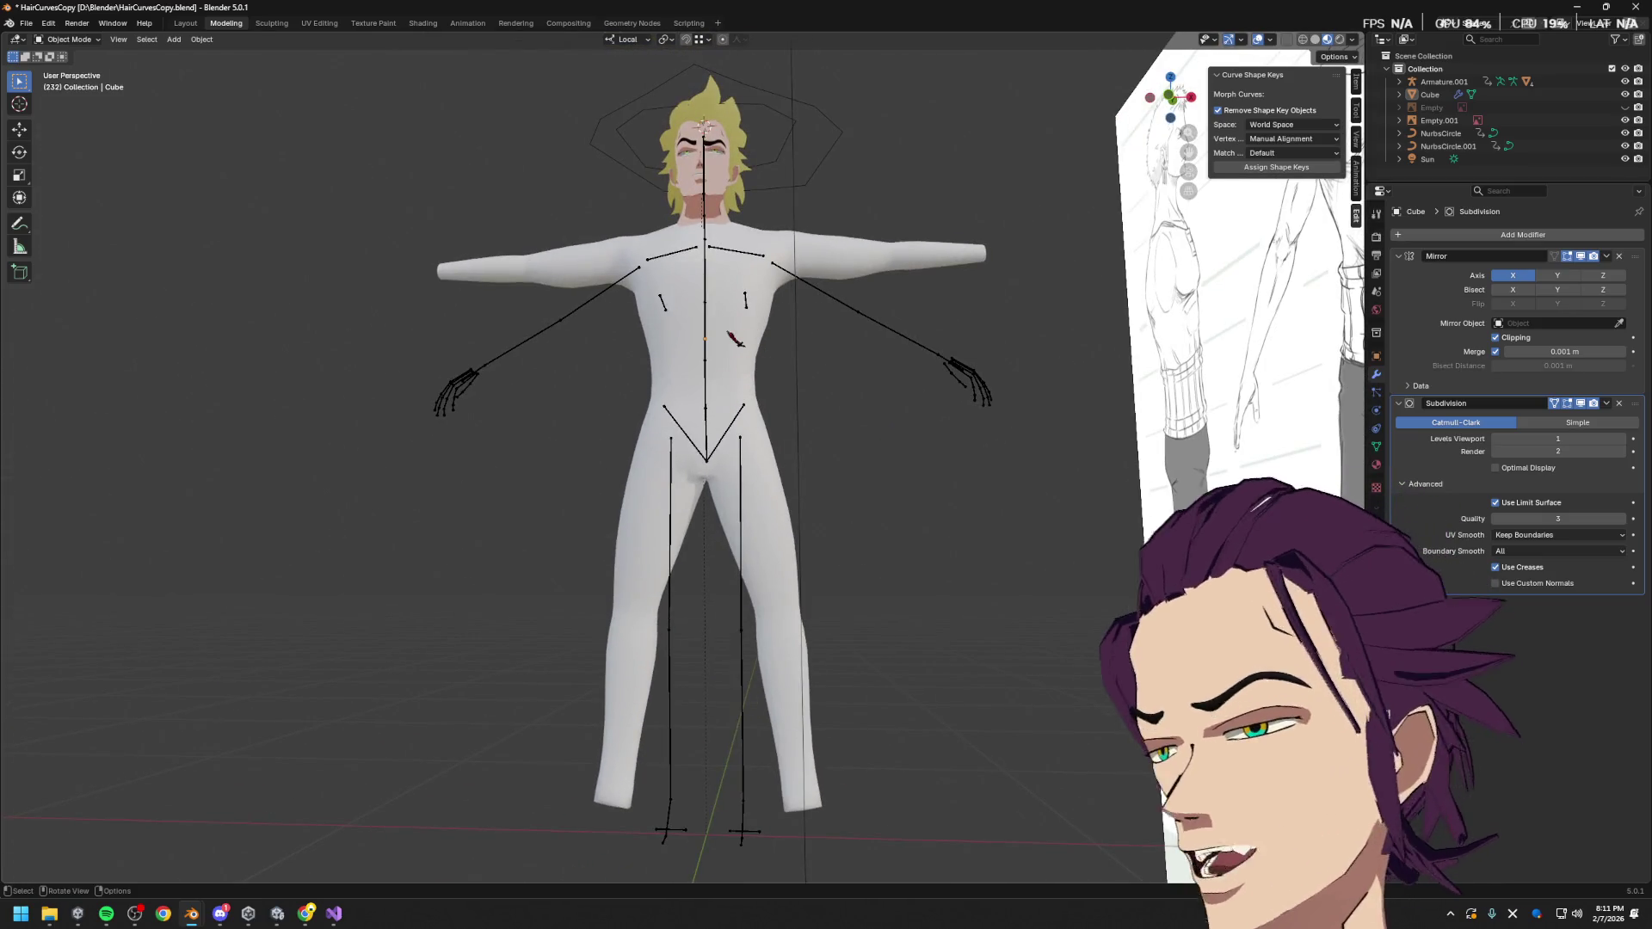
Inspect the character from three-quarter, side and front views, then return the body mesh to Edit Mode
mouse_move(654, 482)
middle_mouse_down()
mouse_move(448, 469)
mouse_move(525, 471)
middle_mouse_up()
scroll(602, 430, "up", 6)
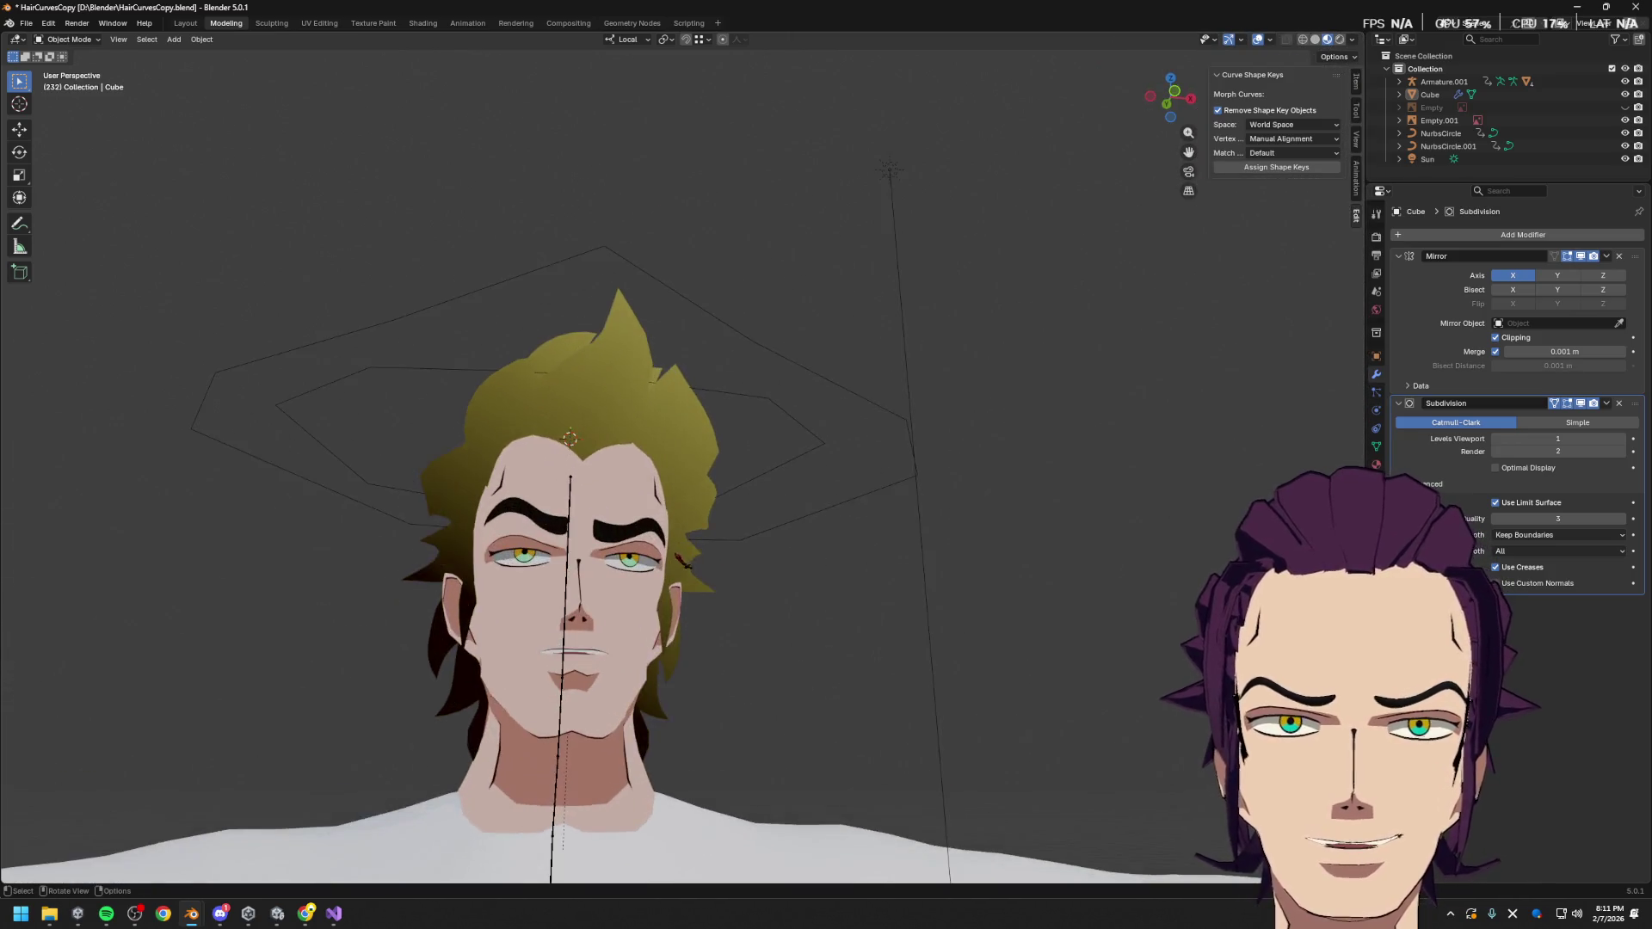
scroll(602, 430, "down", 5)
mouse_move(603, 431)
middle_mouse_down()
mouse_move(516, 430)
mouse_move(602, 430)
mouse_move(551, 430)
middle_mouse_up()
middle_click_drag(804, 409, 542, 269)
key("Tab")
scroll(543, 269, "up", 2)
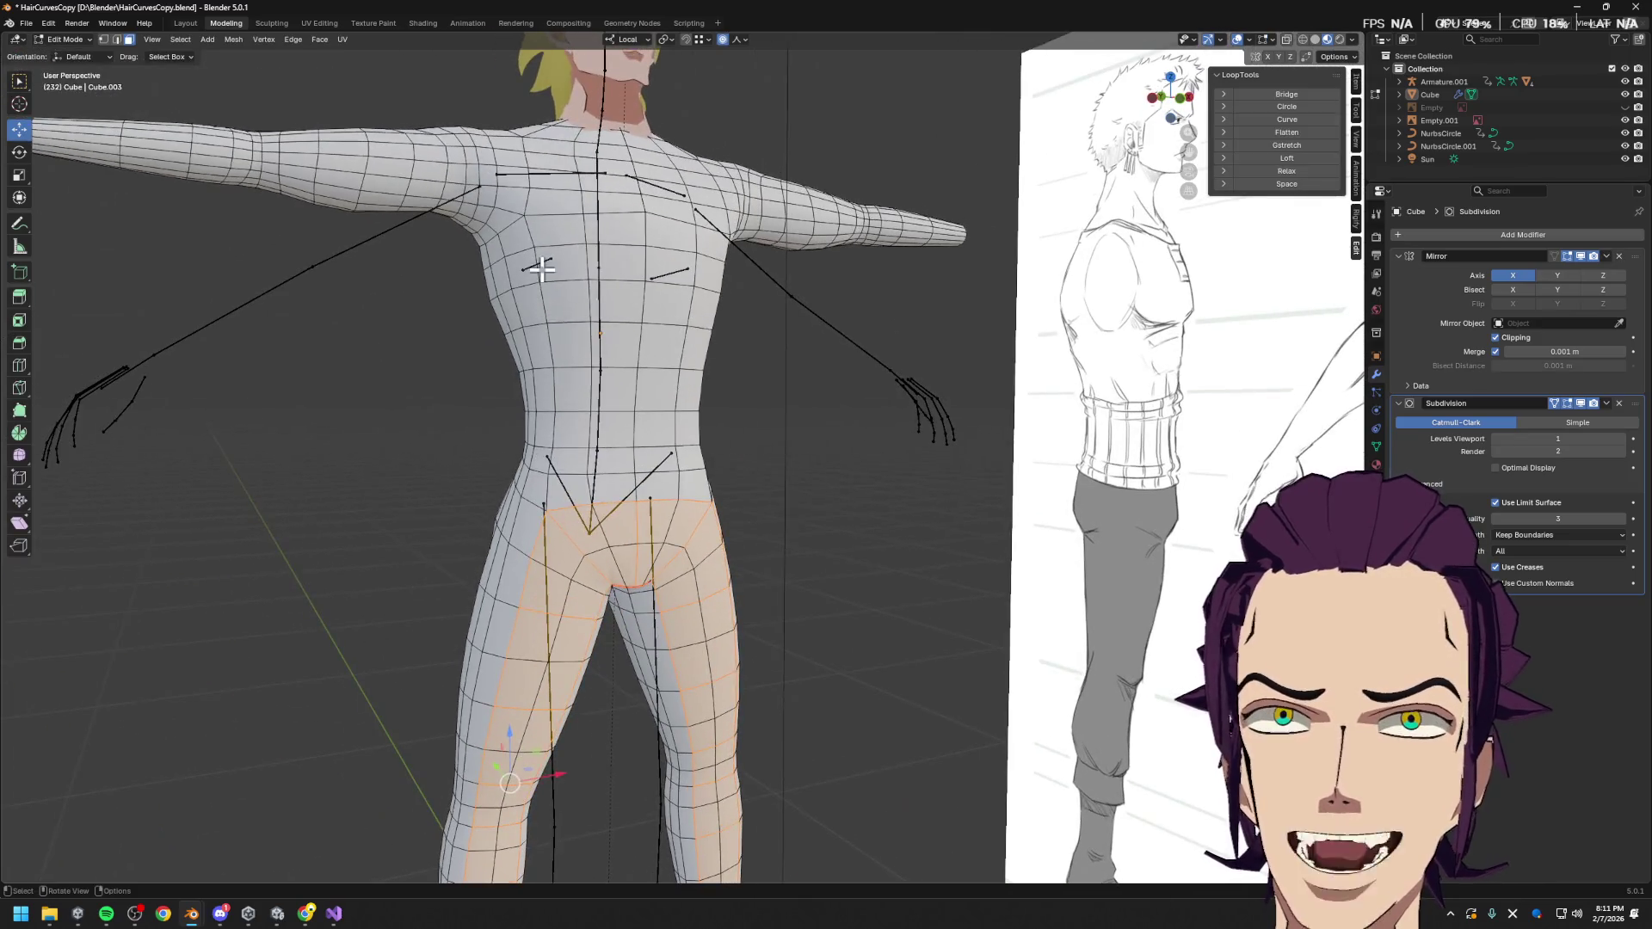
In vertex mode, select the chest and armpit vertices and slide a chest-side vertex along its edges
left_click(583, 234)
key("1")
left_click(584, 284)
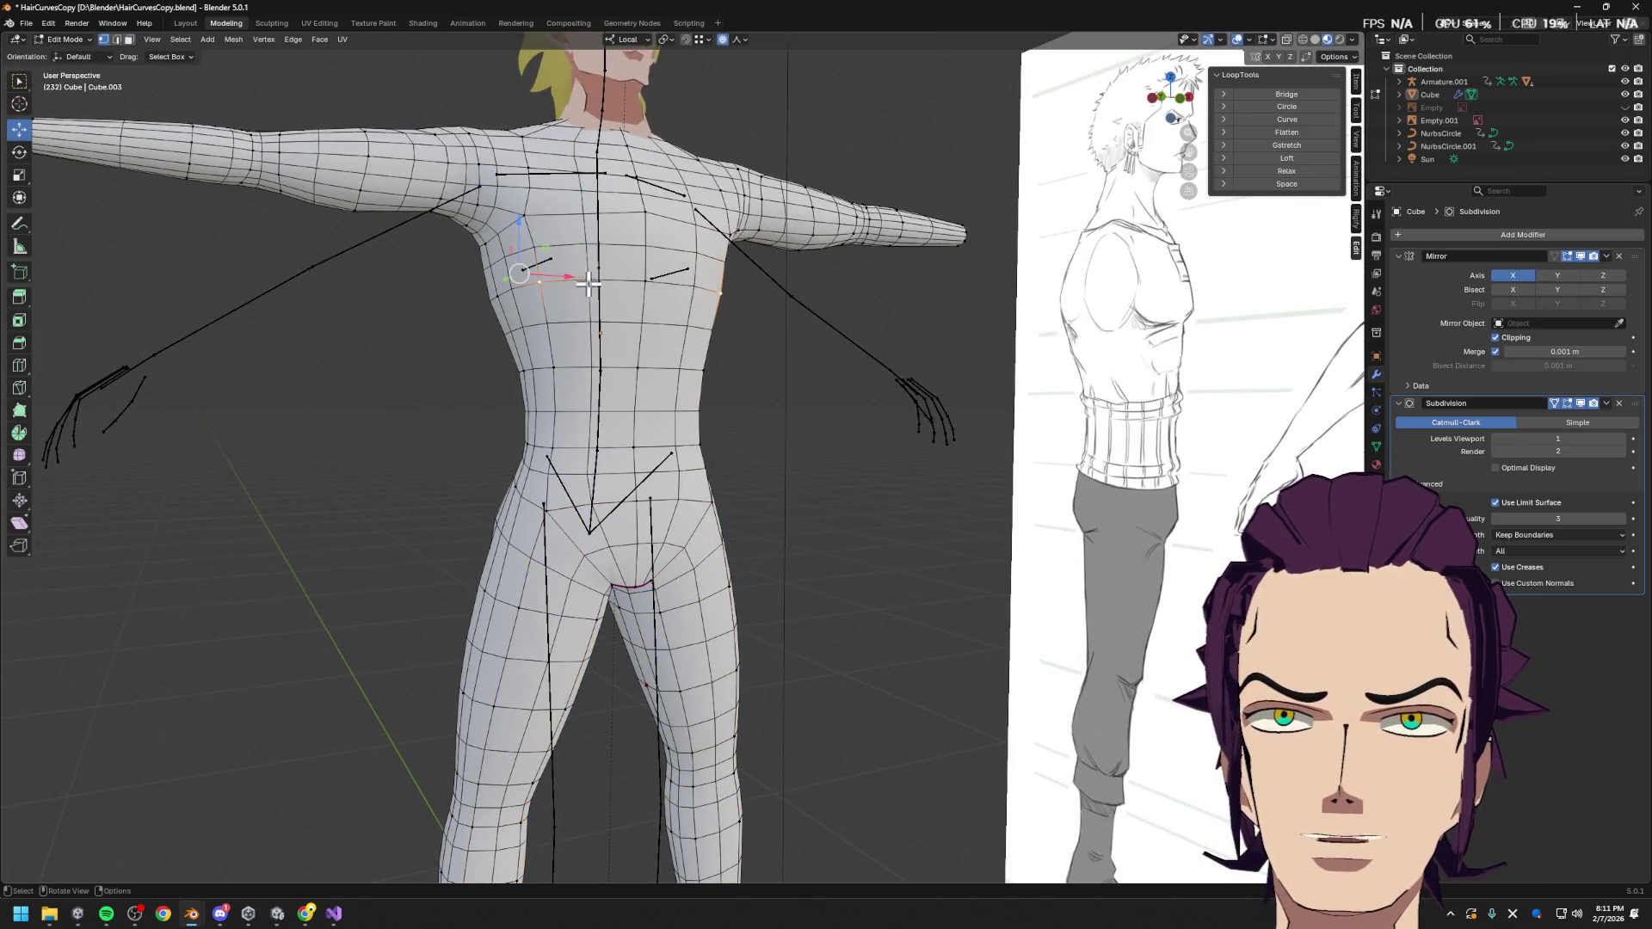
left_click(497, 228)
mouse_move(512, 256)
middle_mouse_down()
mouse_move(379, 180)
mouse_move(344, 189)
middle_mouse_up()
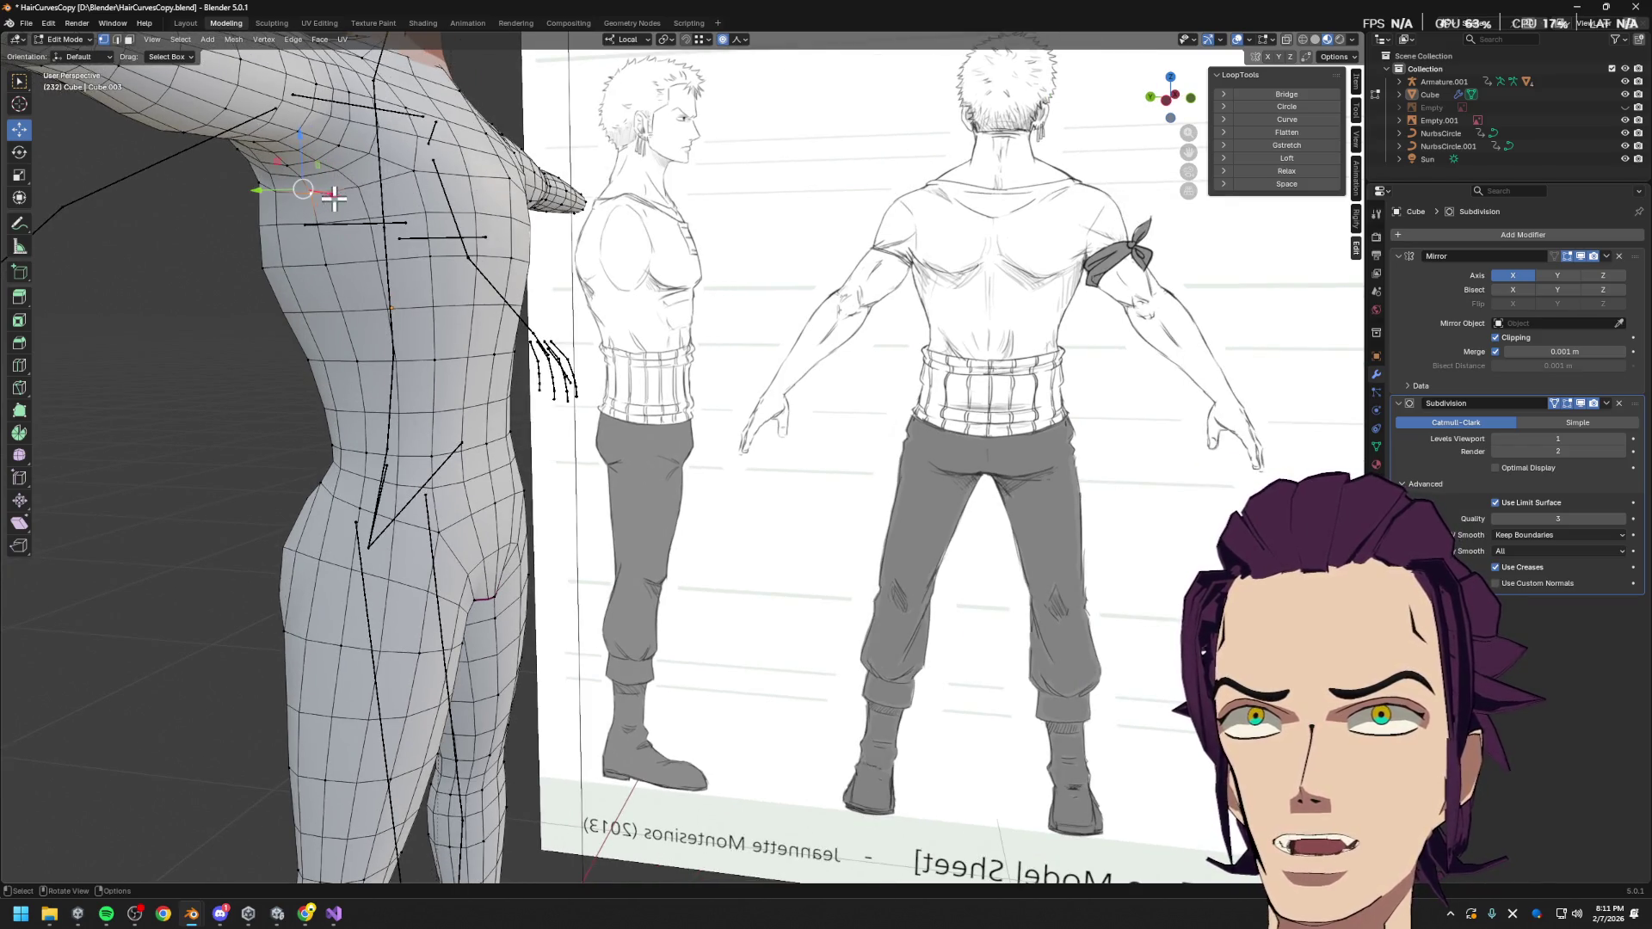
left_click(423, 160)
key("shift+v")
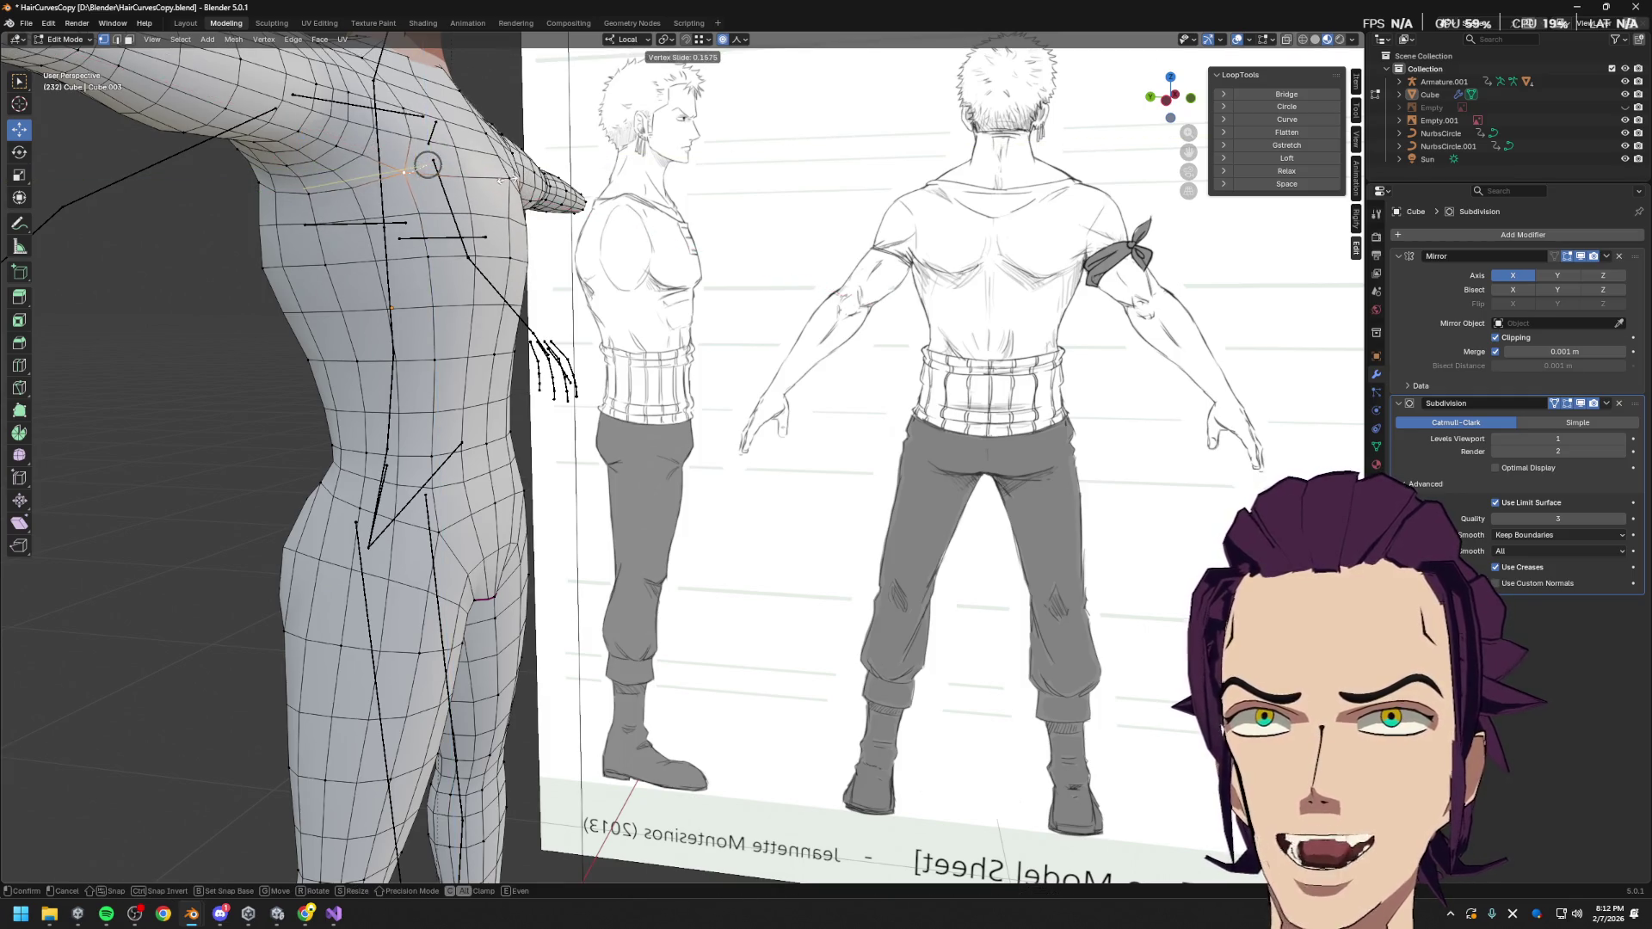
left_click(501, 190)
Move the chest-side vertex 0.093753 m along local Y, then correct it to -0.023893 m
mouse_move(495, 194)
middle_mouse_down()
mouse_move(551, 198)
mouse_move(421, 203)
mouse_move(413, 249)
mouse_move(441, 282)
mouse_move(515, 277)
middle_mouse_up()
key("g")
key("y")
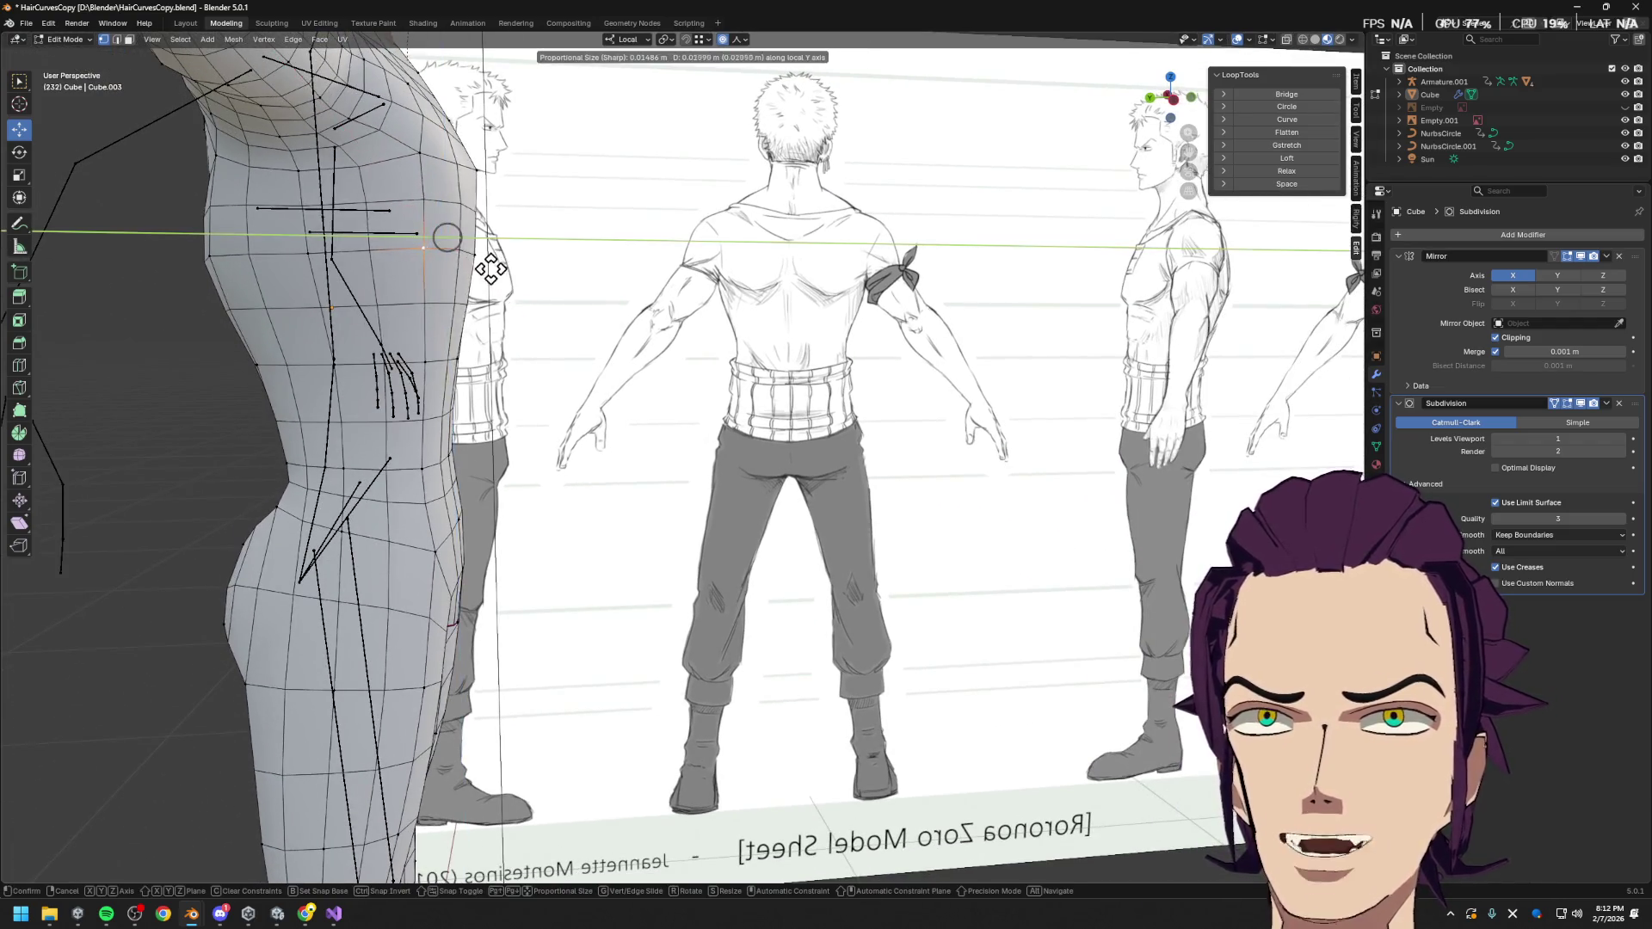
left_click(490, 259)
key("g")
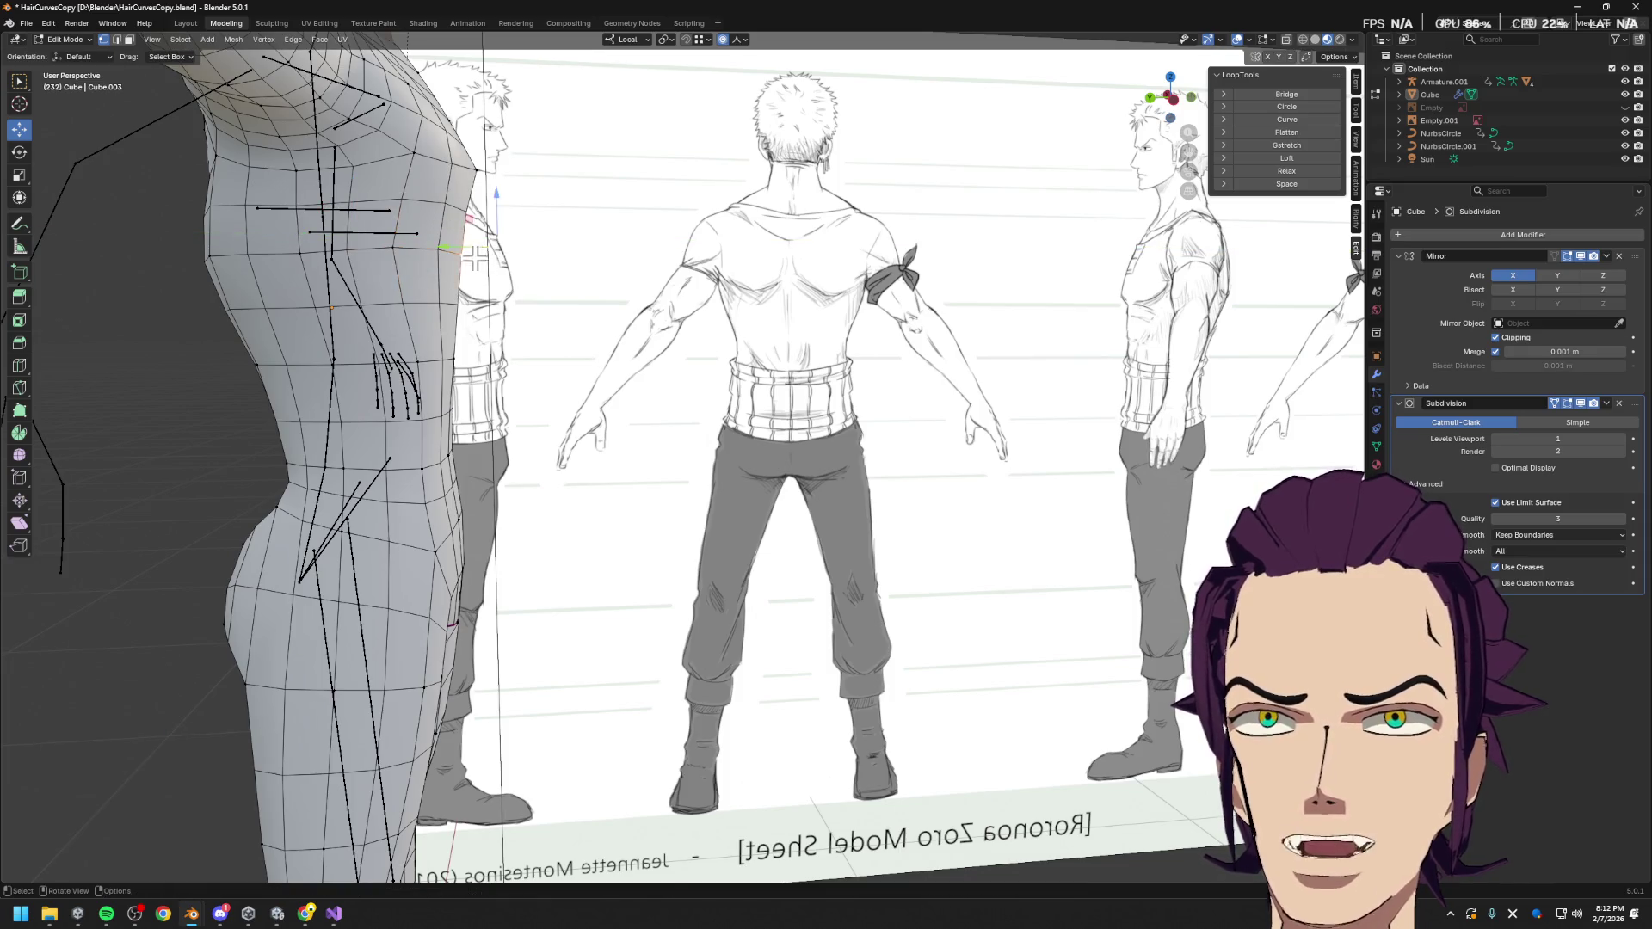
key("y")
left_click(344, 221)
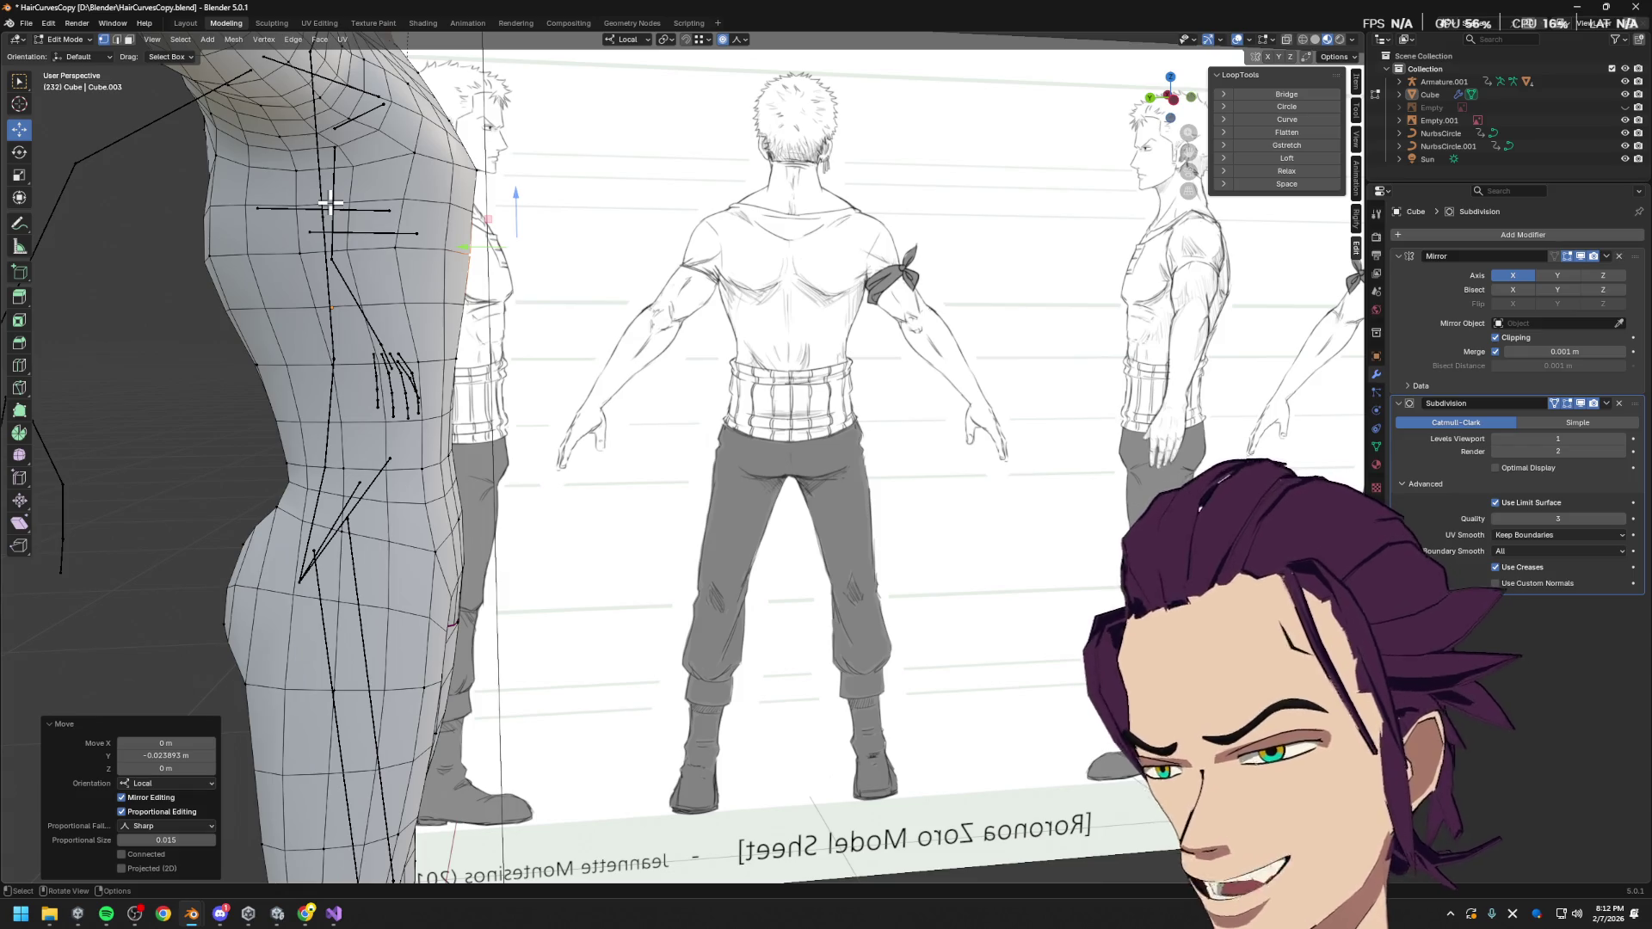
Nudge the vertex again along local Y to refine the torso's side profile
mouse_move(733, 156)
middle_mouse_down()
mouse_move(656, 192)
mouse_move(592, 160)
mouse_move(649, 292)
mouse_move(564, 236)
middle_mouse_up()
key("g")
scroll(568, 237, "up", 5, "alt")
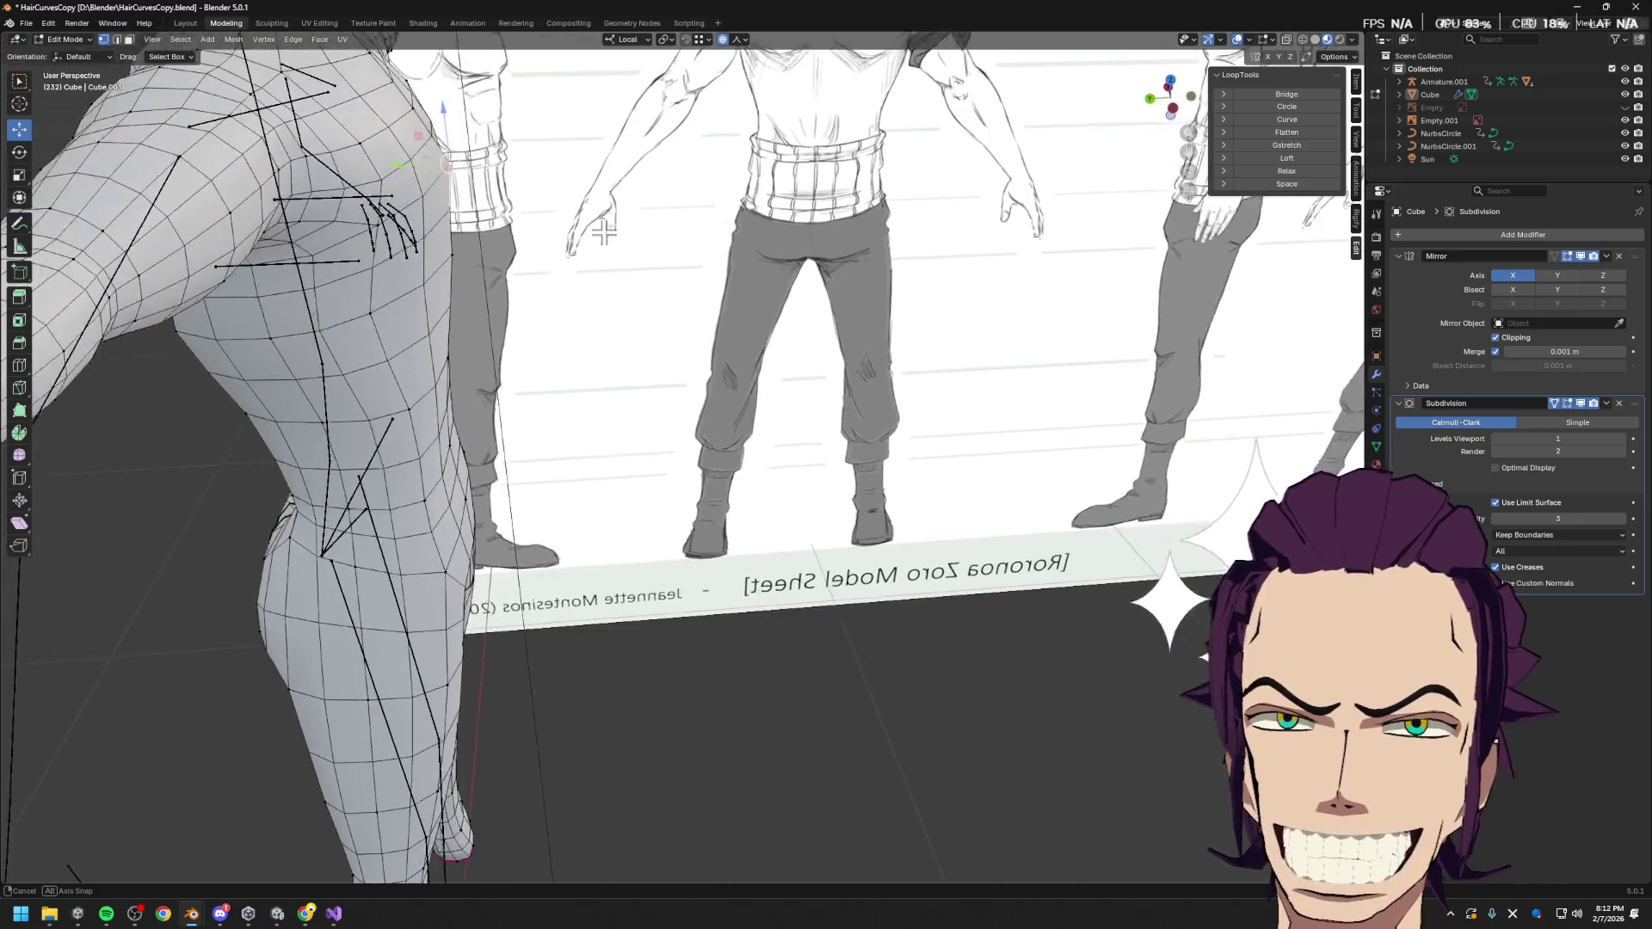
key("y")
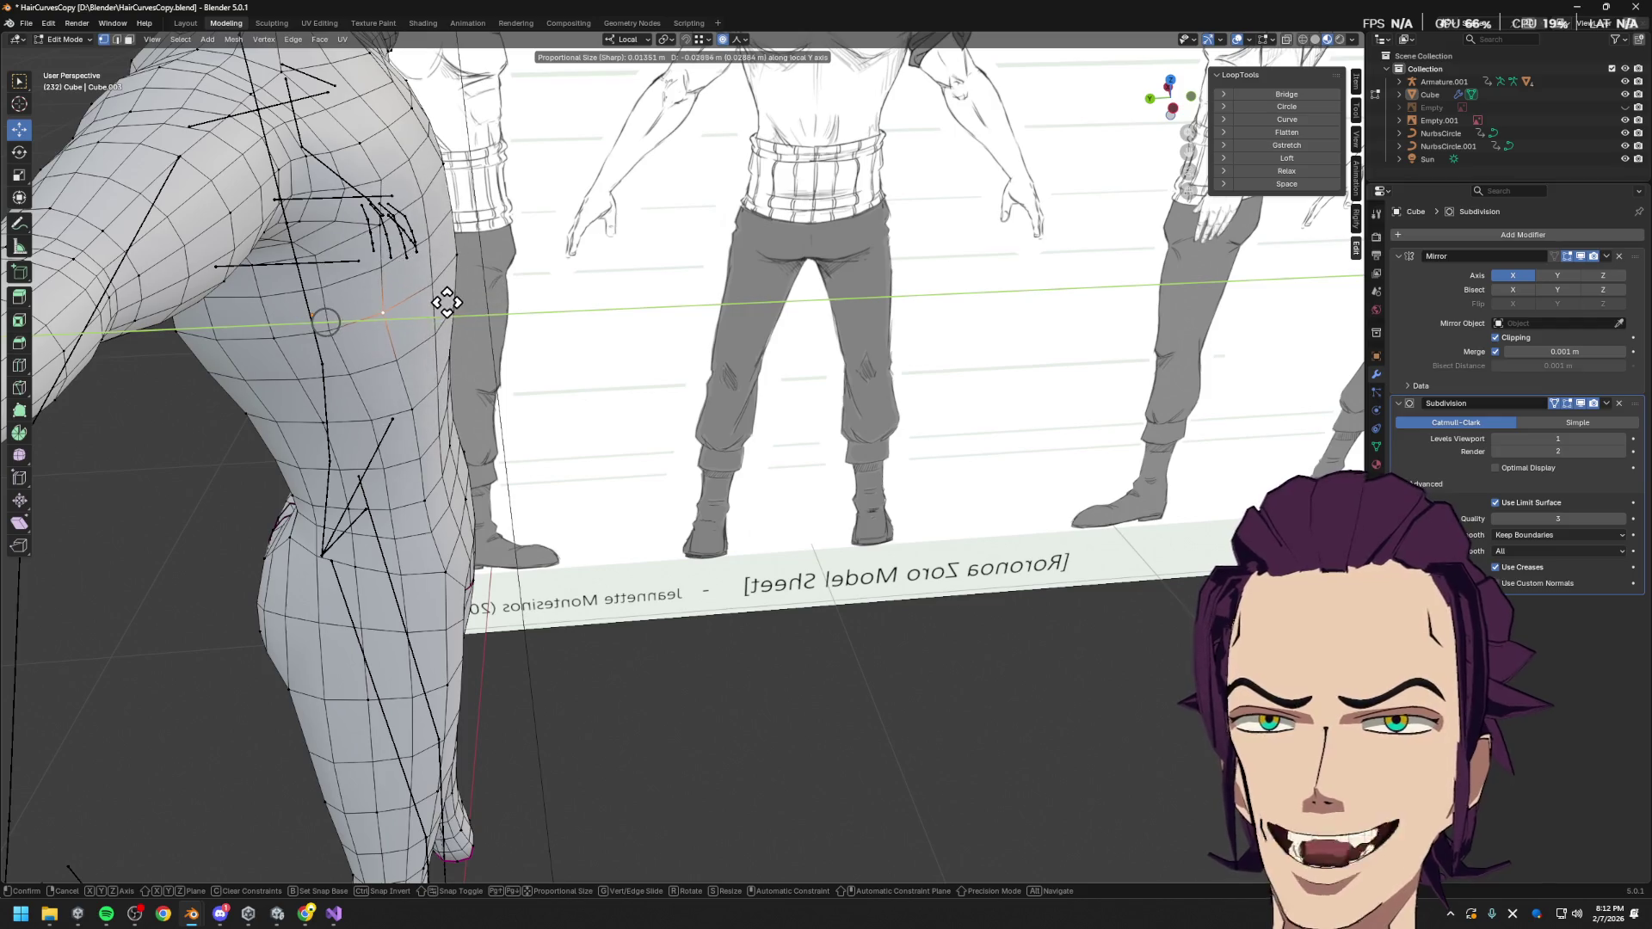
left_click(447, 306)
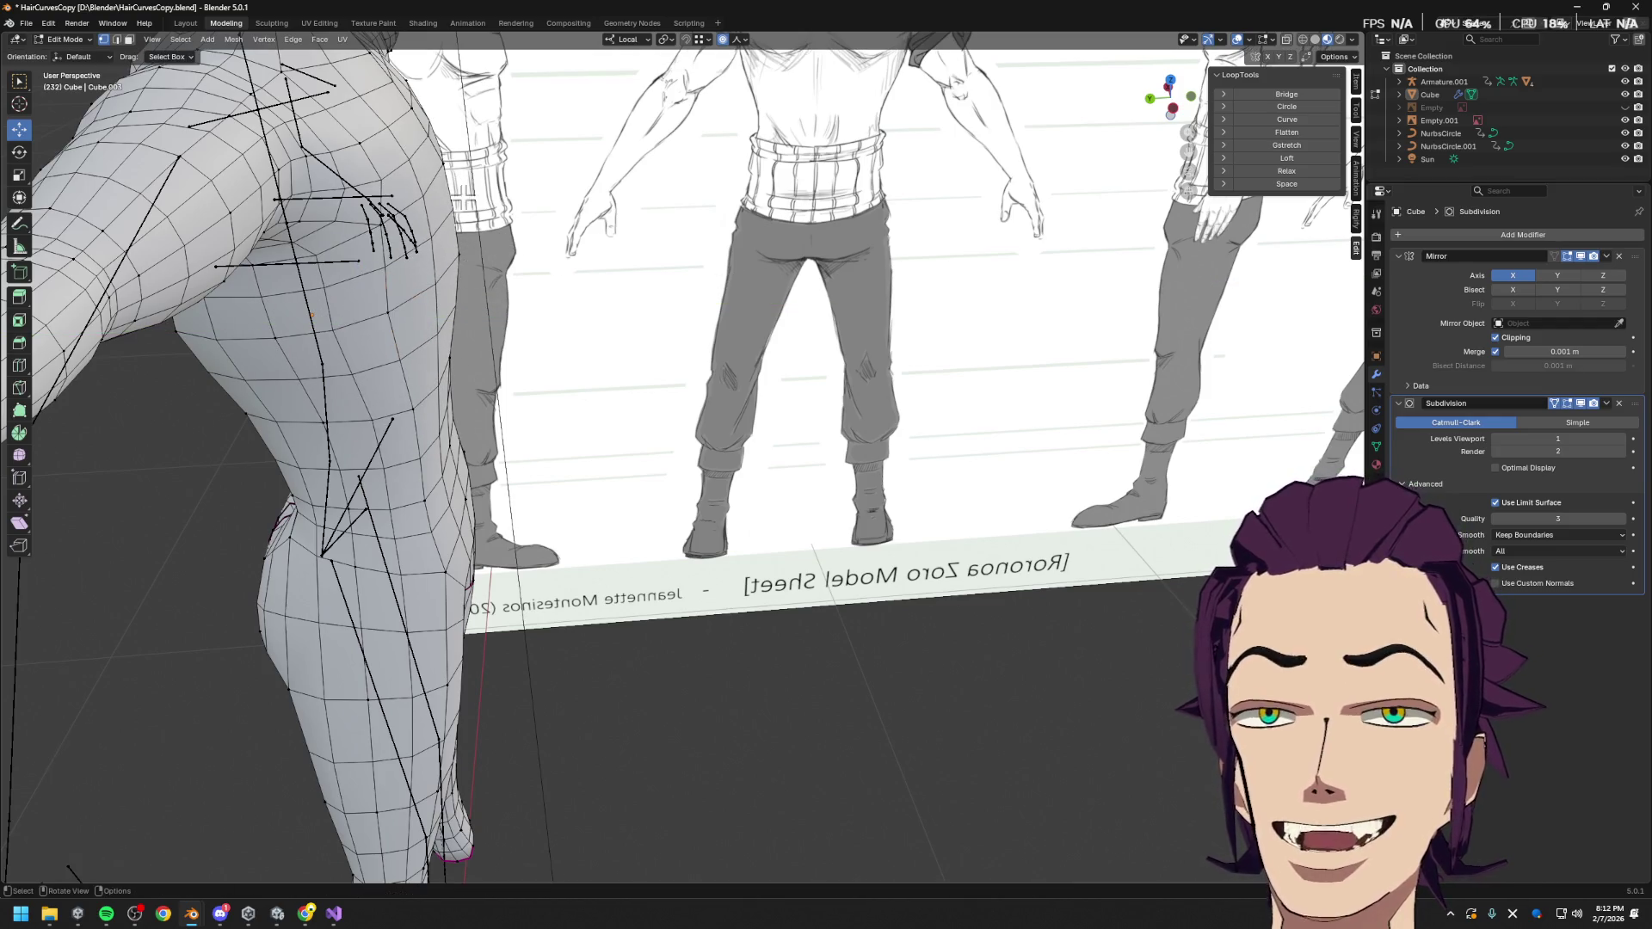
Shift the vertex 0.0336 m along local Y and bring up the saved side-view screenshot in Chrome
key("g")
key("y")
left_click(730, 268)
middle_click_drag(730, 269, 566, 268)
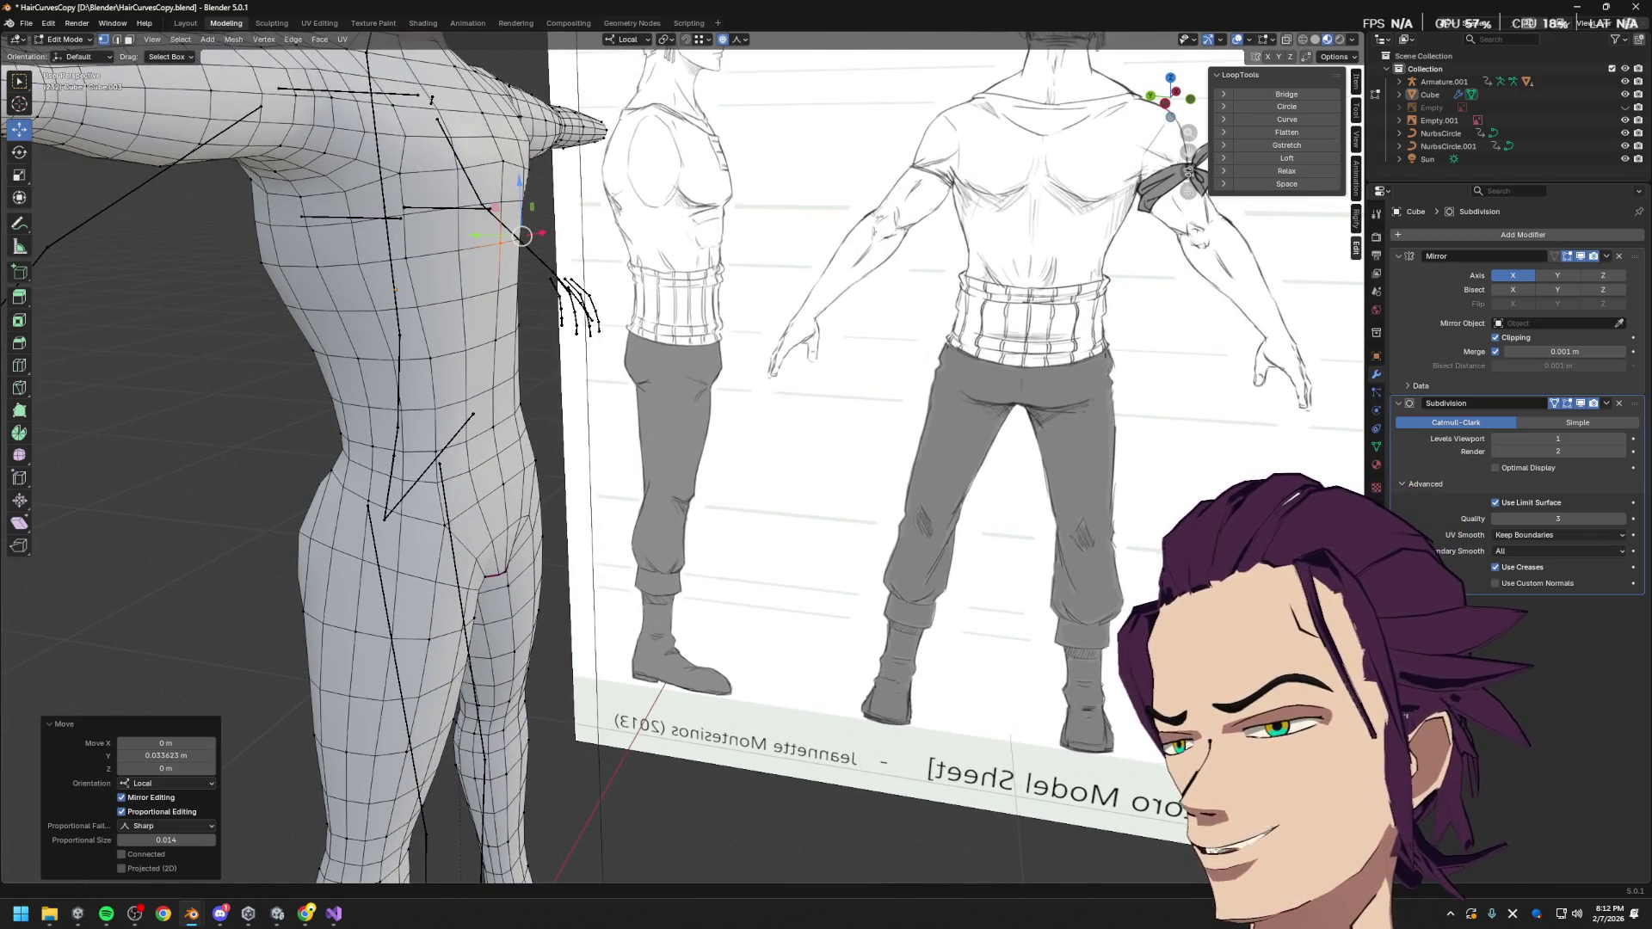
left_click(306, 914)
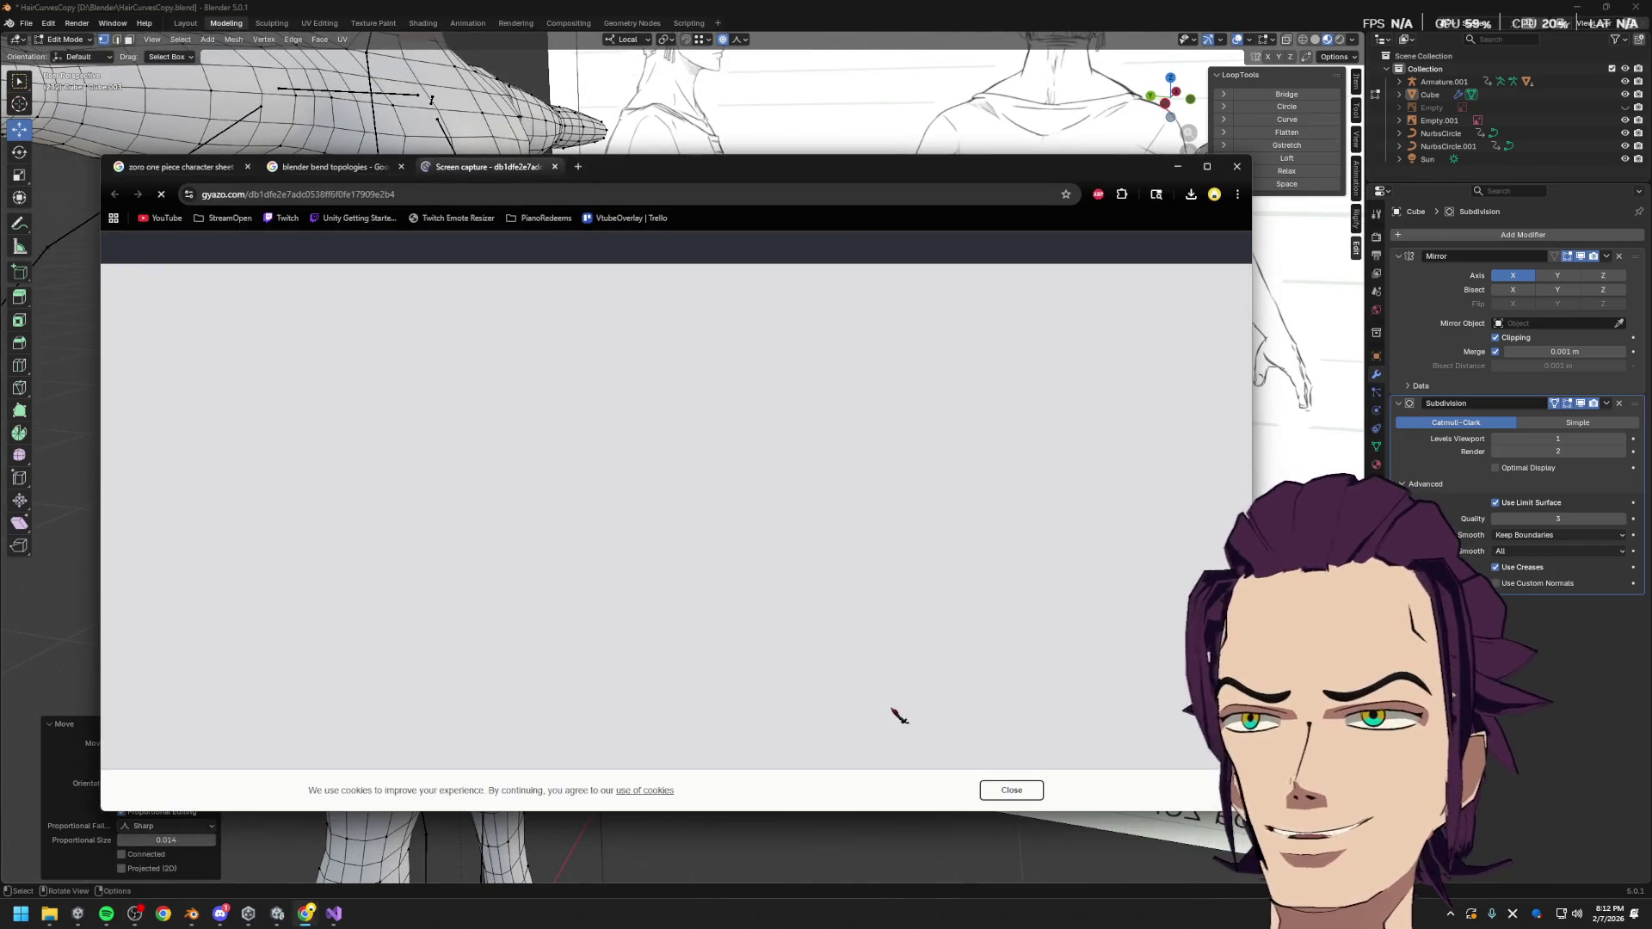
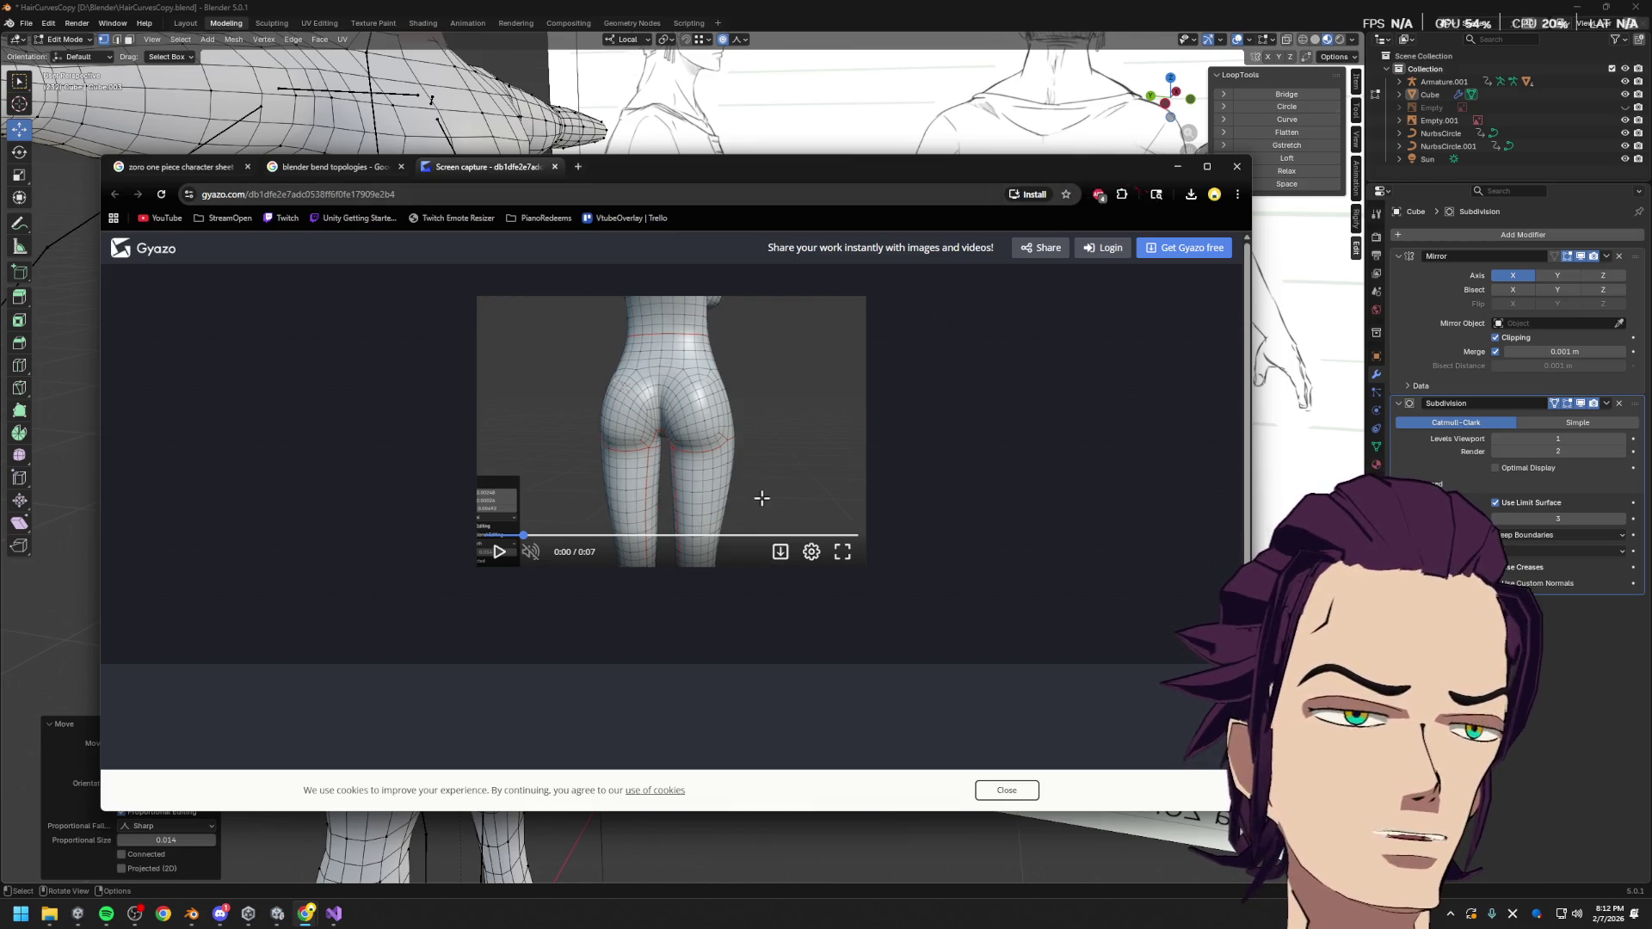
Minimize the browser showing the Gyazo back-topology clip so Blender's body mesh is visible again
mouse_move(761, 497)
middle_mouse_down()
mouse_move(681, 516)
mouse_move(861, 508)
mouse_move(1076, 430)
mouse_move(1295, 310)
middle_mouse_up()
key("super+Down")
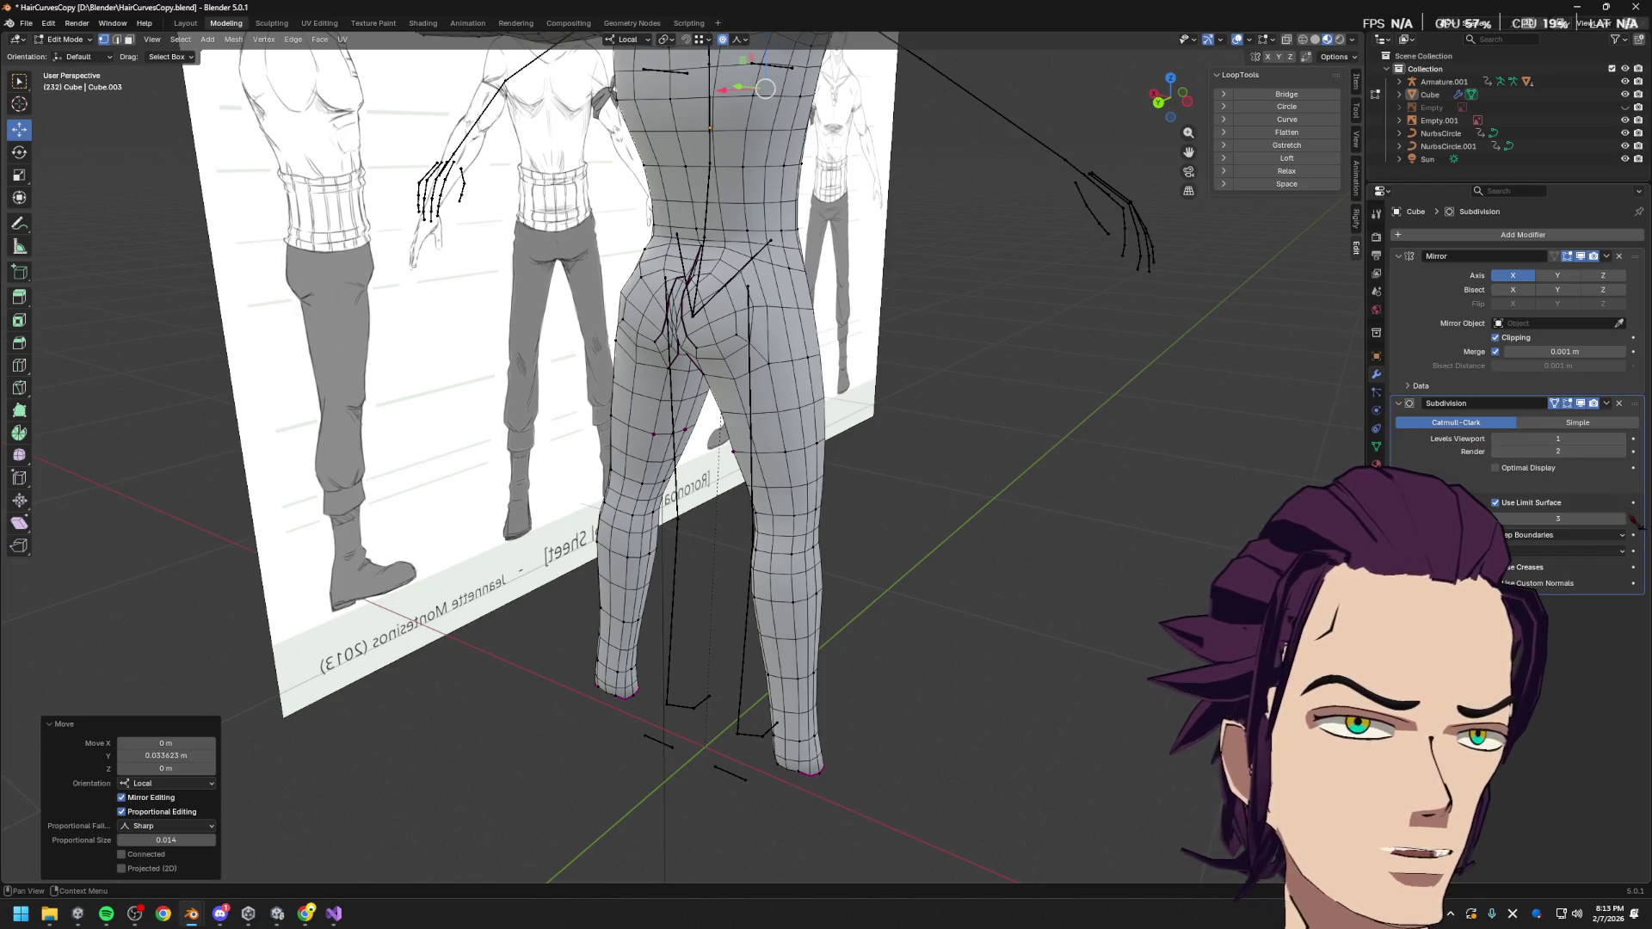
Set Subdivision Quality to 4 and preview viewport levels up to 6, then back to 4
left_click(1624, 519)
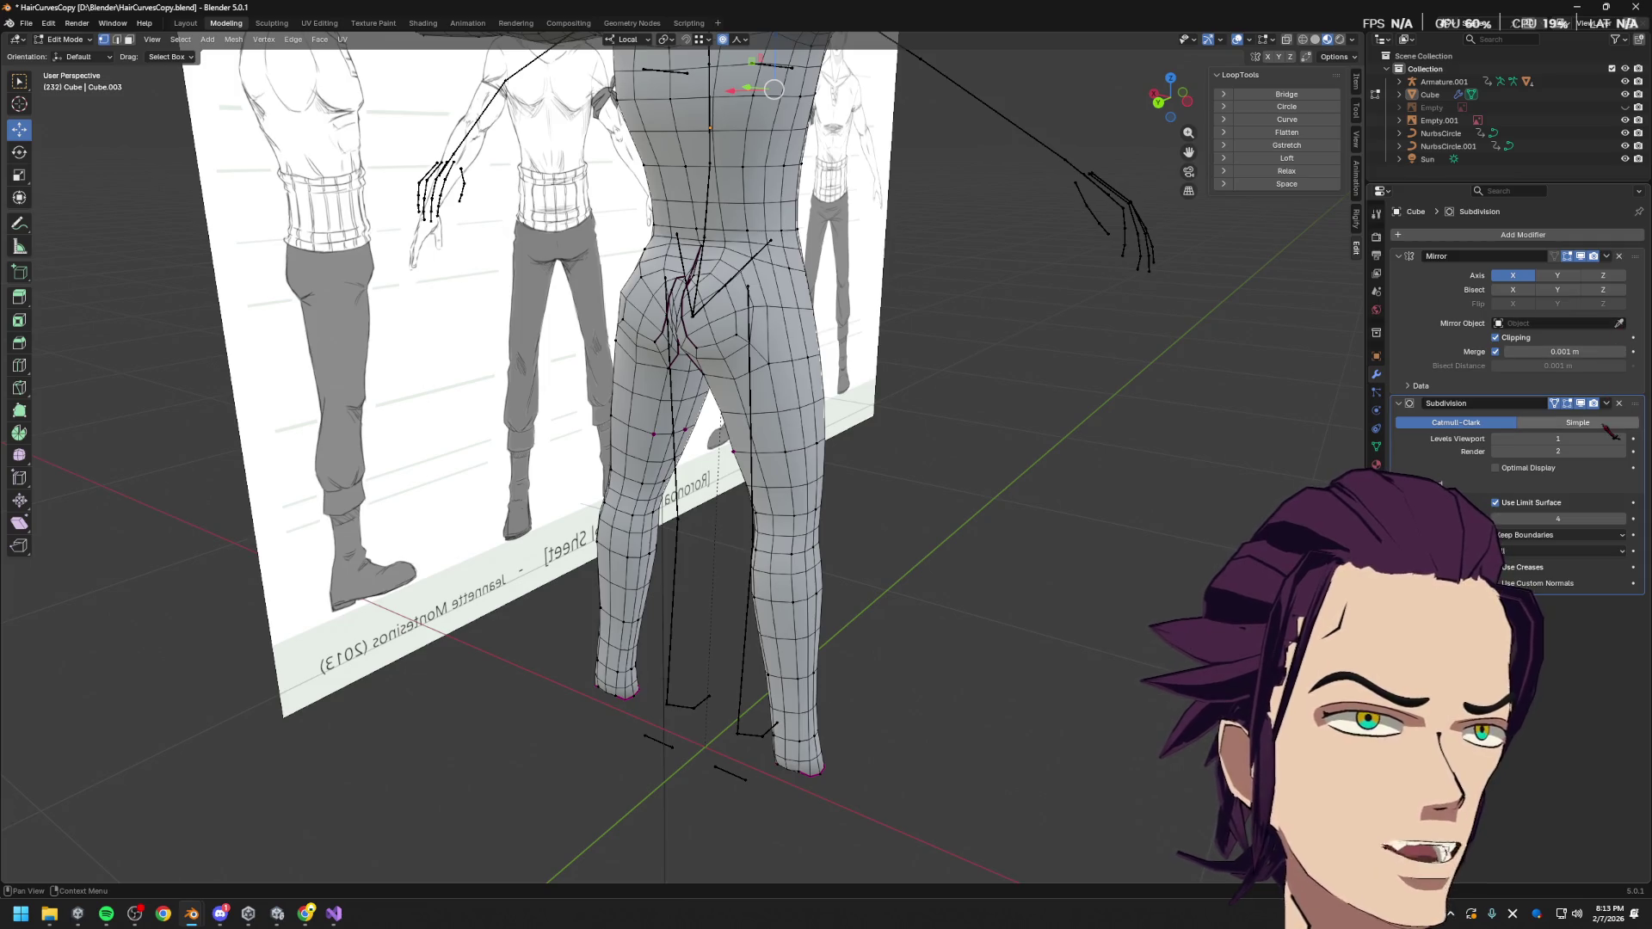
left_click(1623, 440)
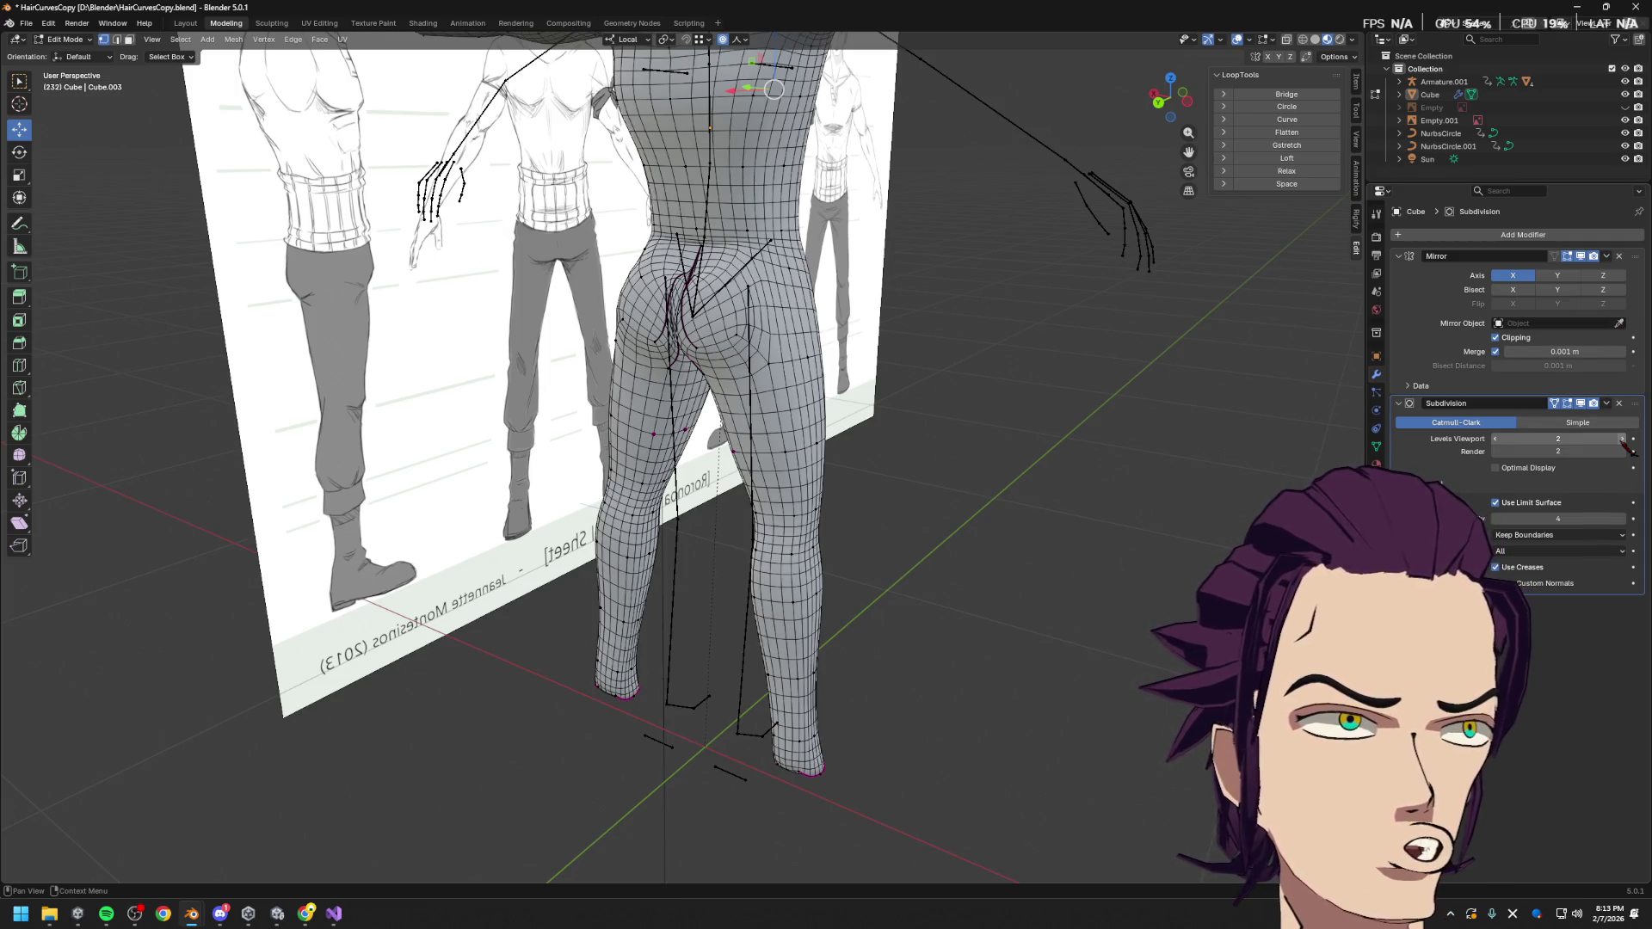
left_click(1623, 440)
left_click(1623, 440)
left_click(1623, 439)
left_click(1623, 440)
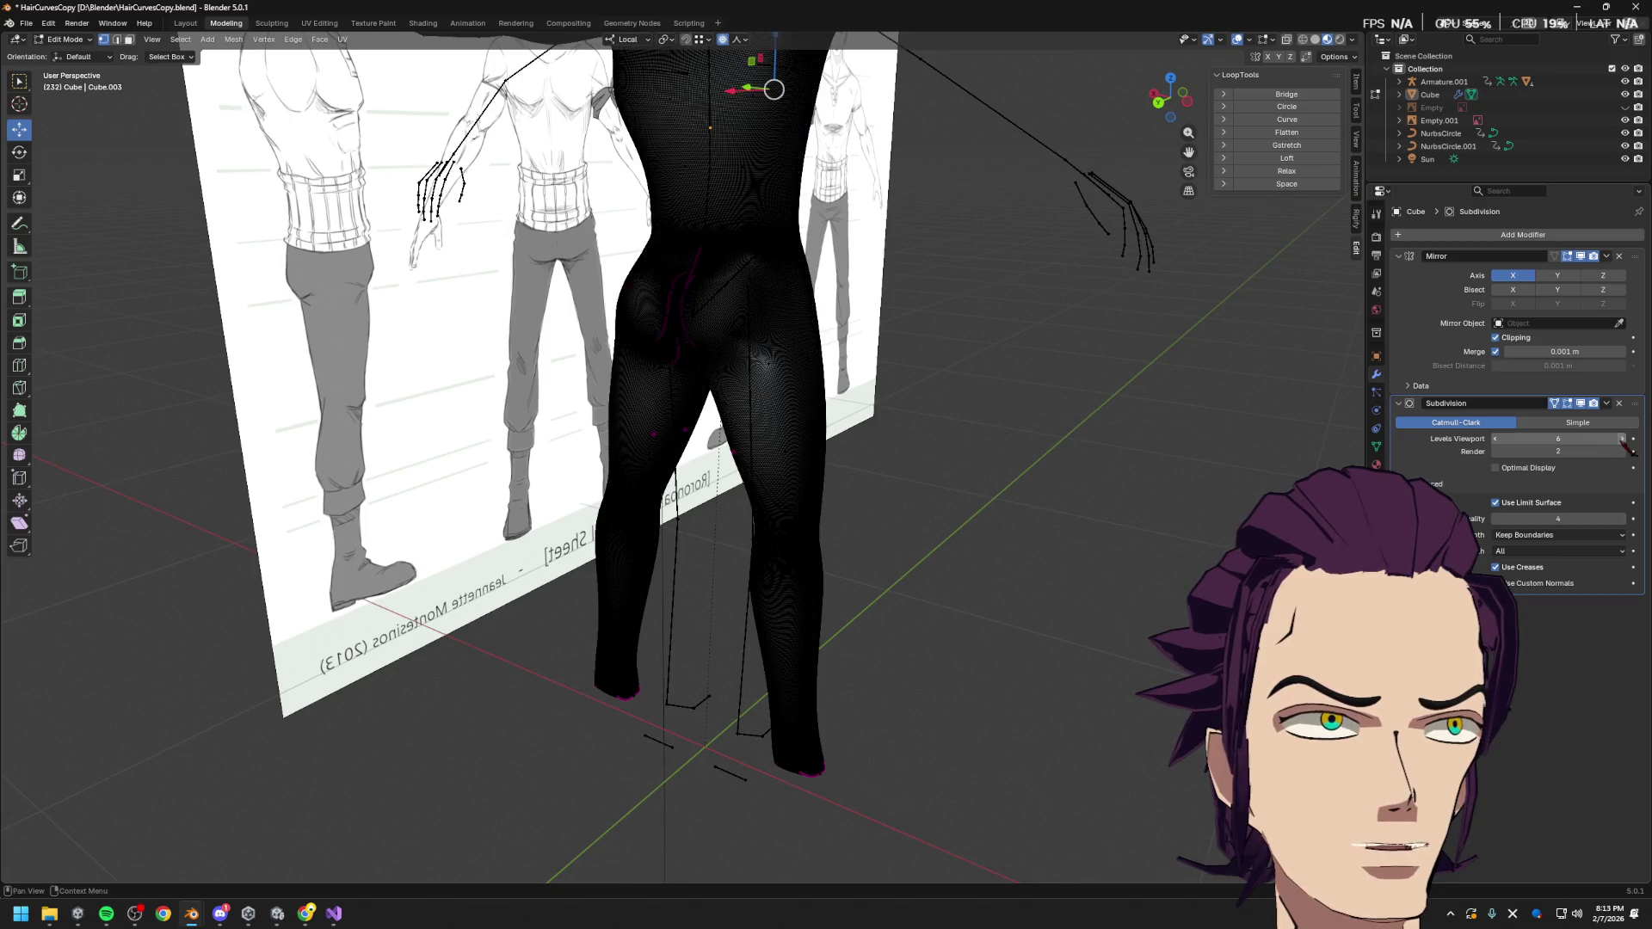
left_click(1497, 439)
left_click(1497, 439)
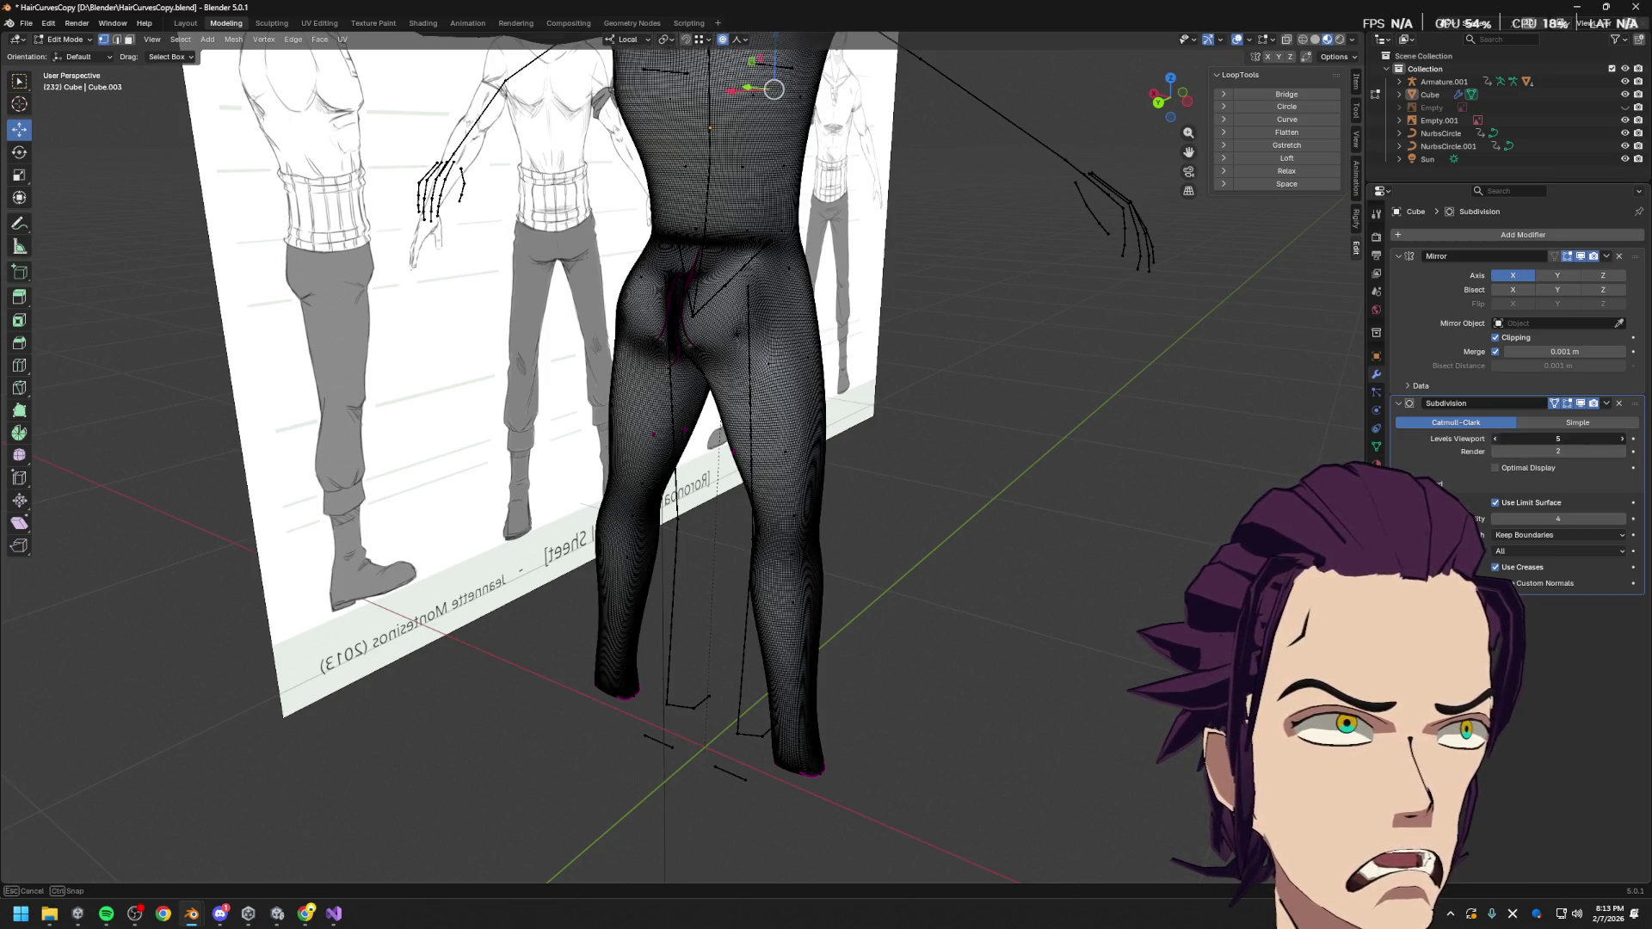
Inspect the hips from behind while dropping viewport levels to 0, settling on level 1
mouse_move(1128, 430)
middle_mouse_down()
mouse_move(941, 362)
mouse_move(895, 539)
middle_mouse_up()
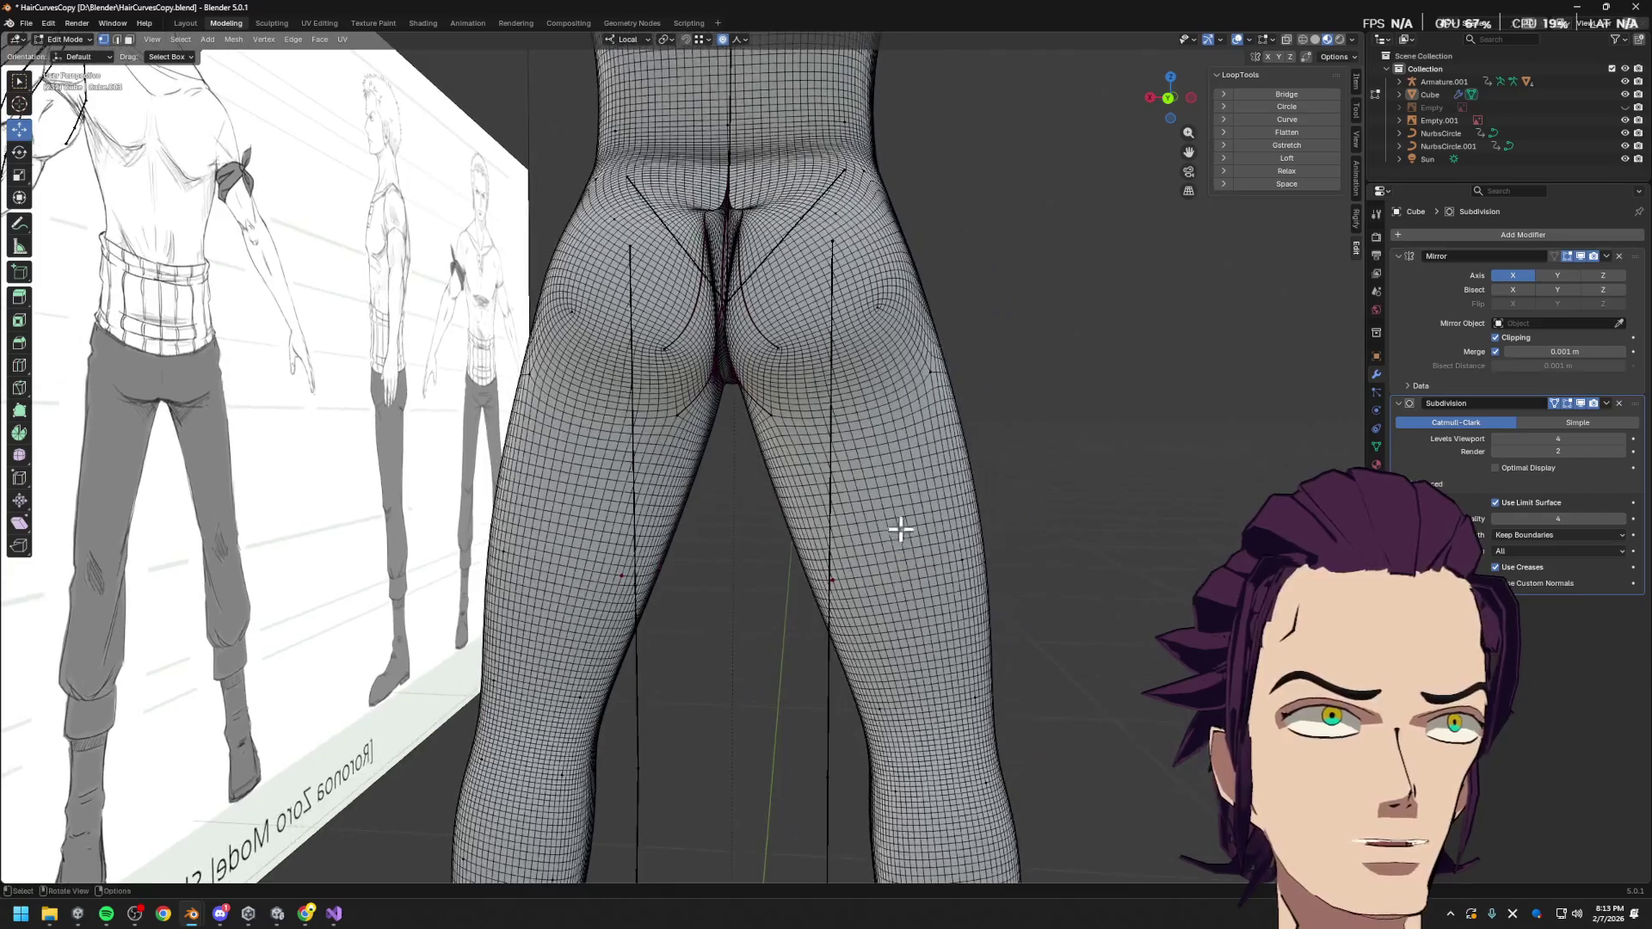
scroll(907, 435, "up", 2)
middle_click_drag(907, 434, 878, 560, "shift")
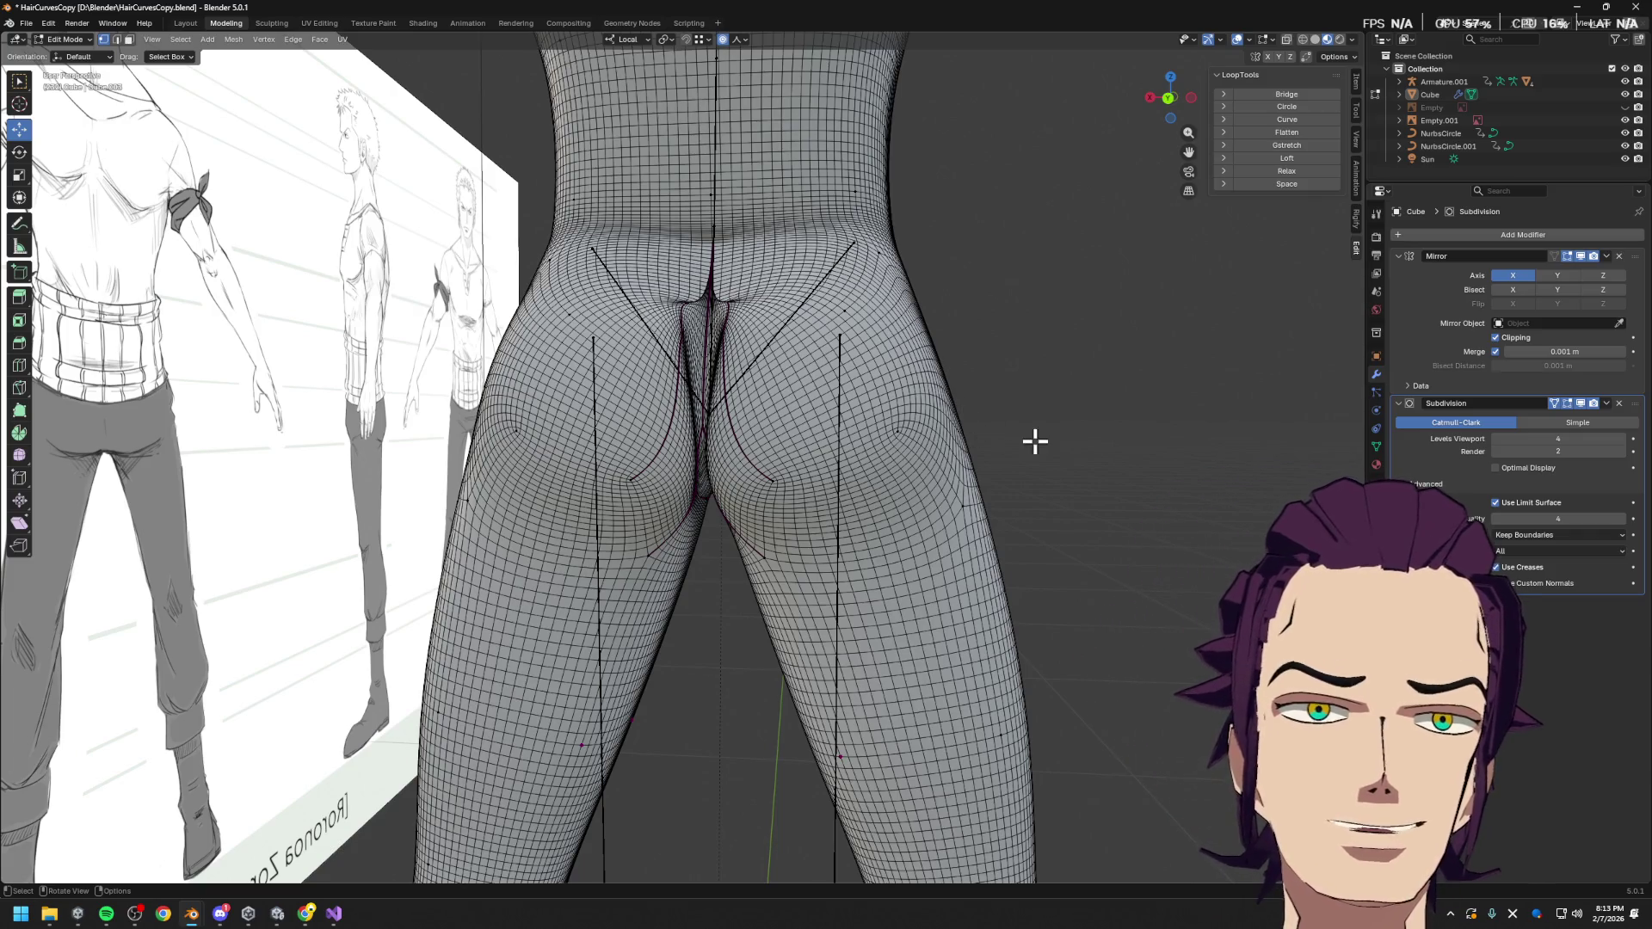
mouse_move(982, 486)
middle_mouse_down()
mouse_move(1087, 520)
mouse_move(1061, 519)
middle_mouse_up()
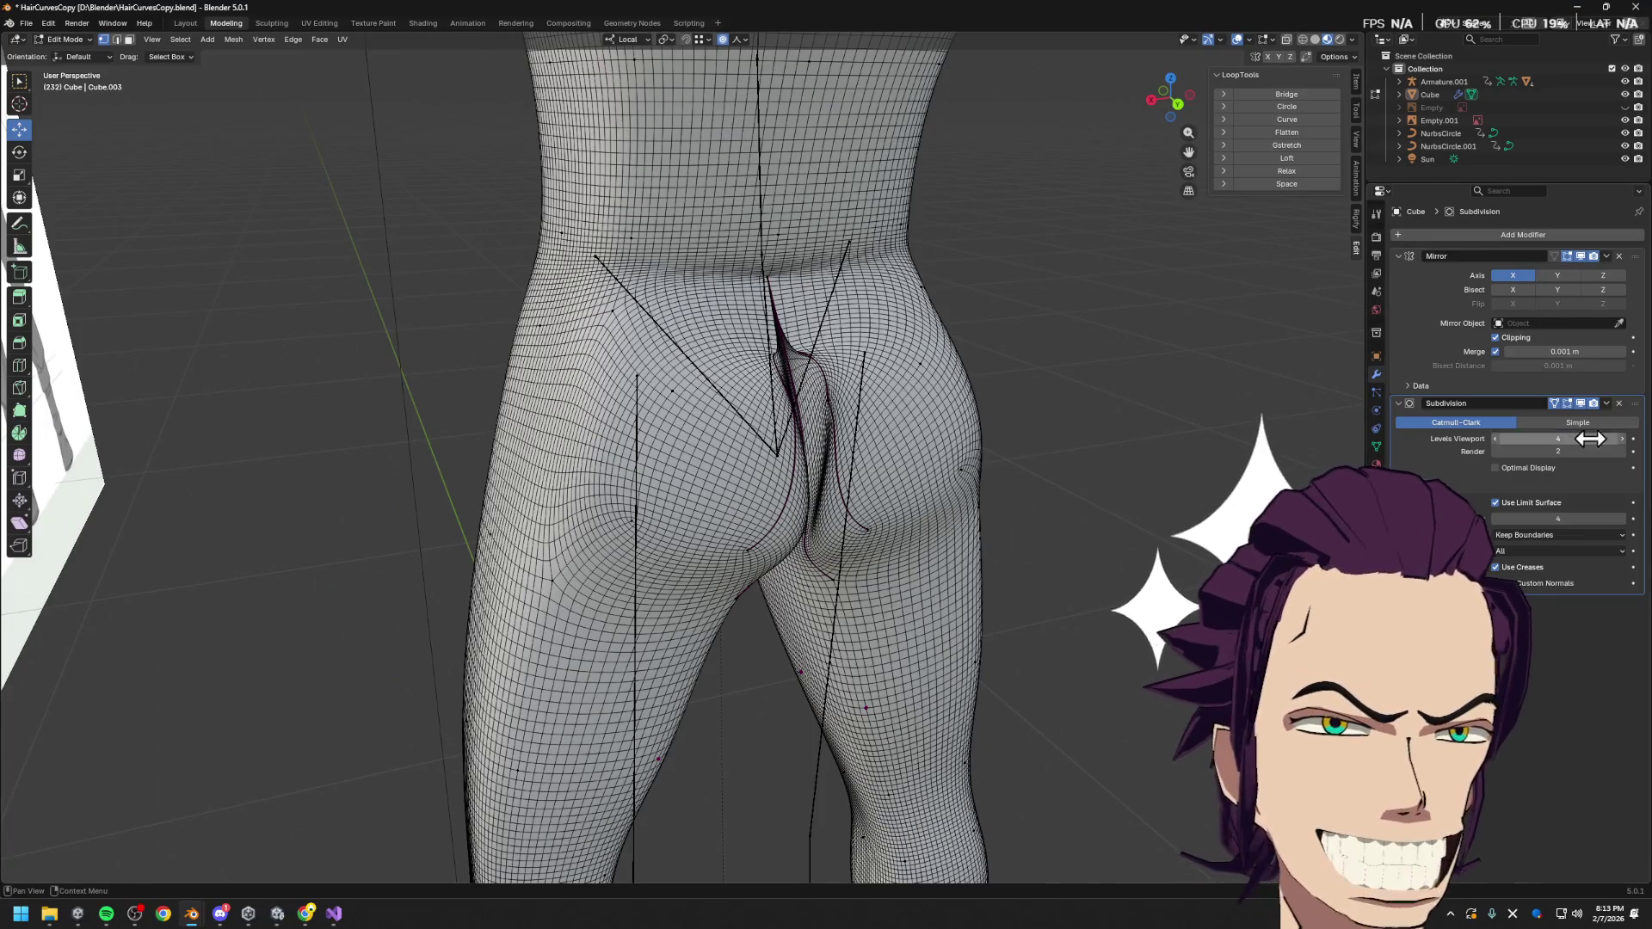
left_click(1497, 439)
left_click(1497, 440)
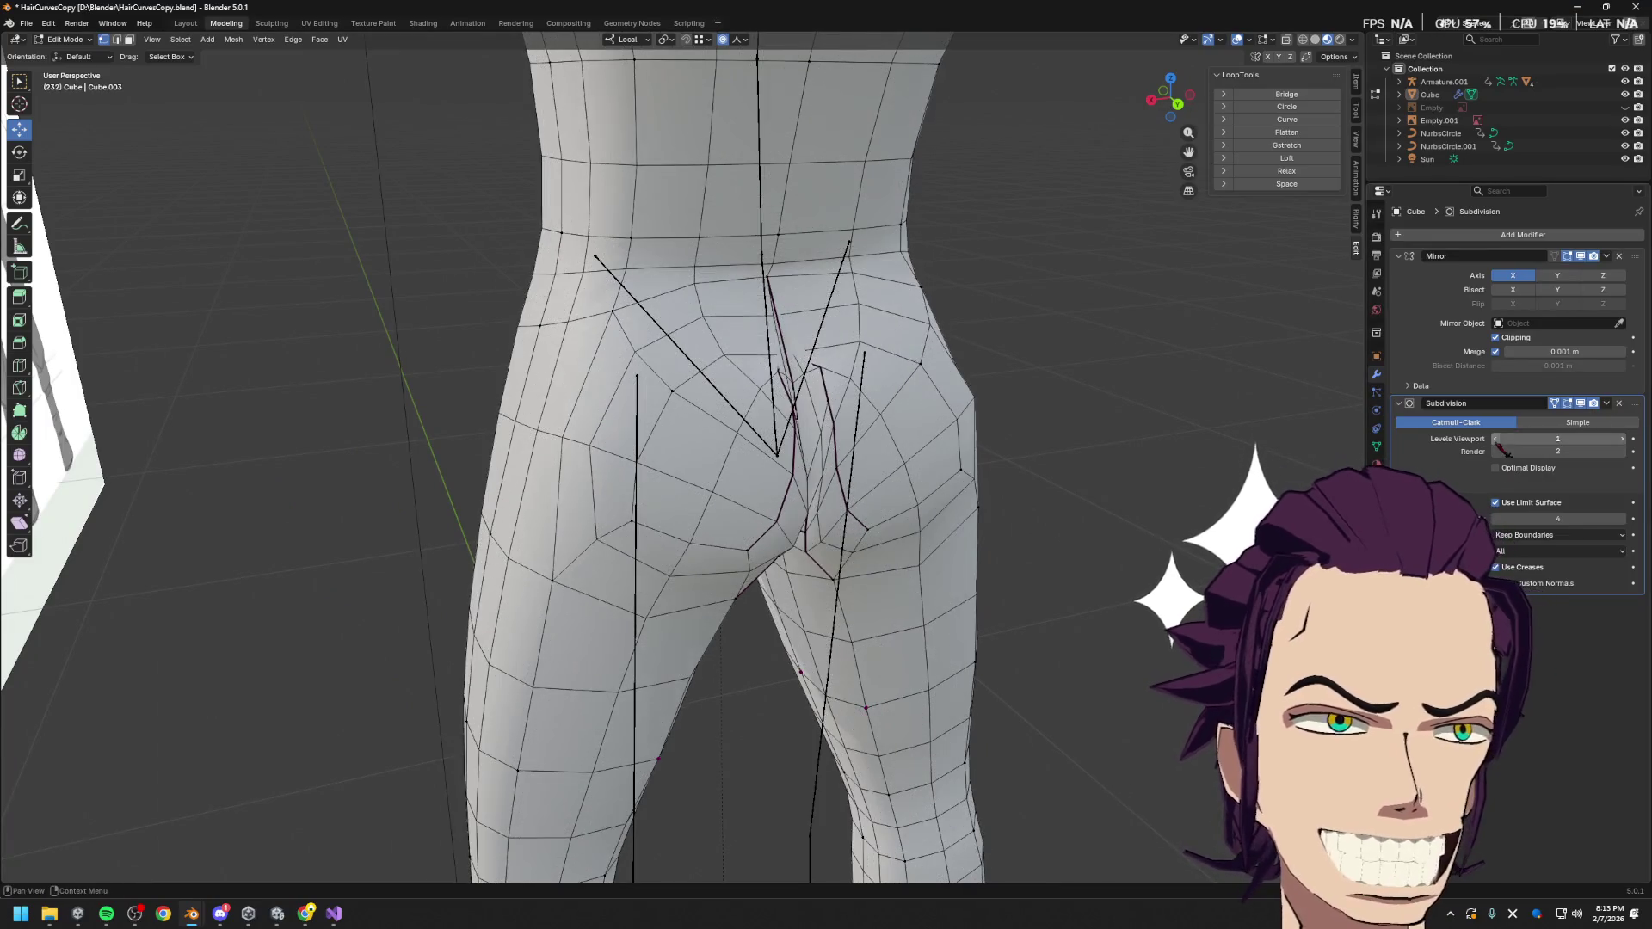
left_click(1497, 439)
left_click(1497, 440)
middle_click_drag(1101, 499, 1067, 512)
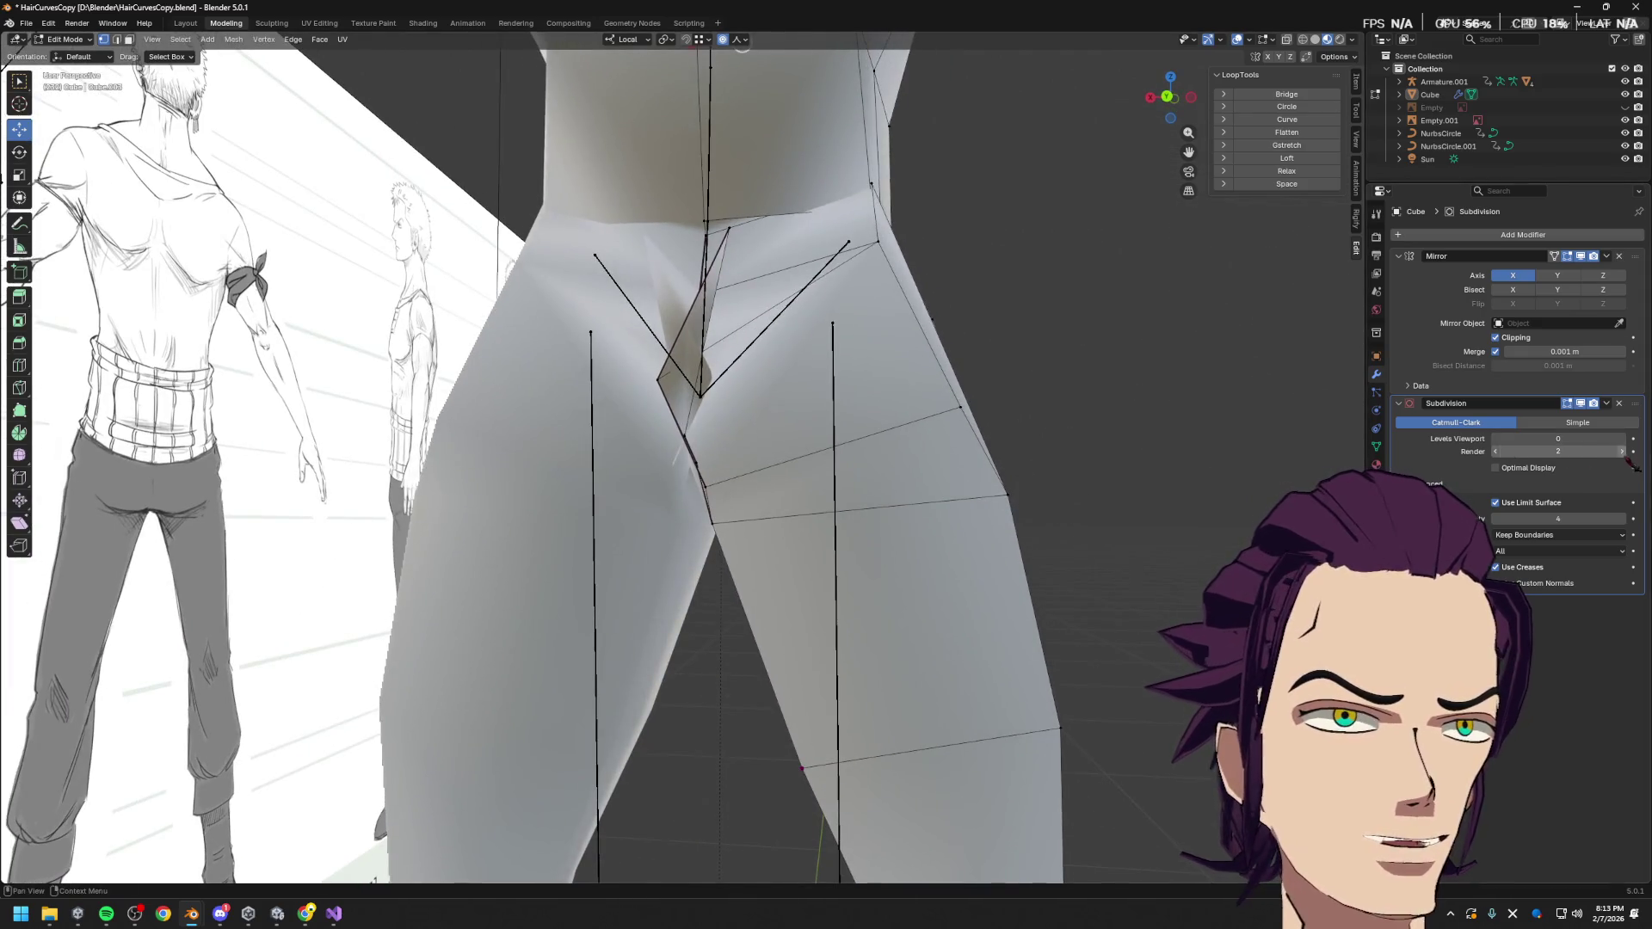
left_click(1623, 439)
left_click(1623, 439)
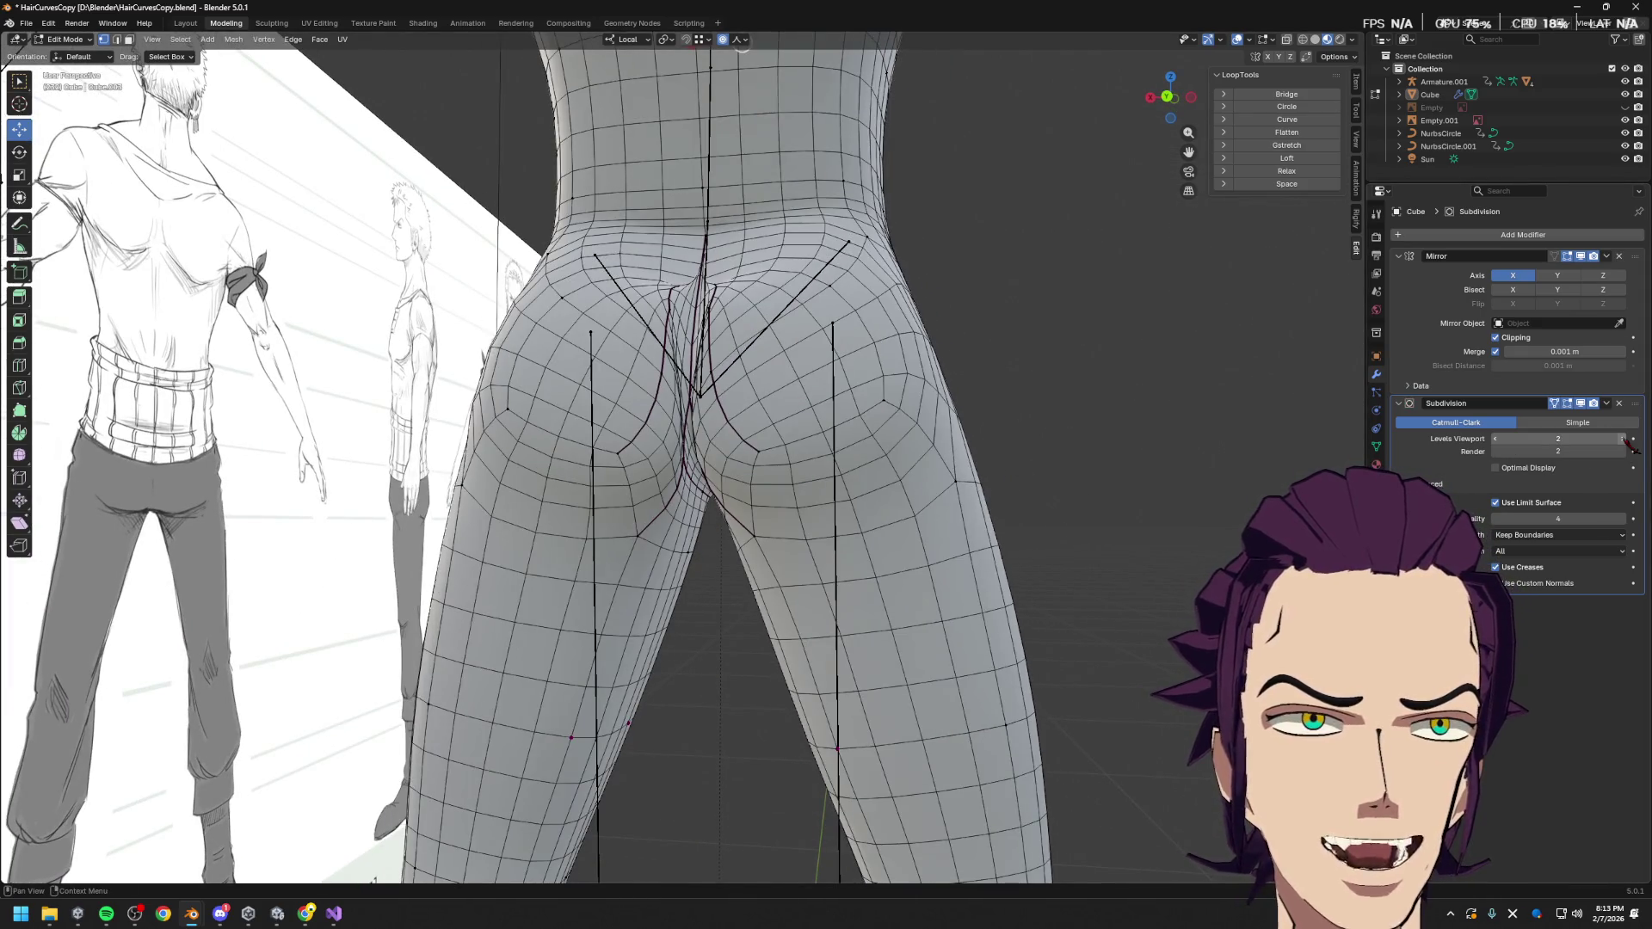
left_click(1497, 440)
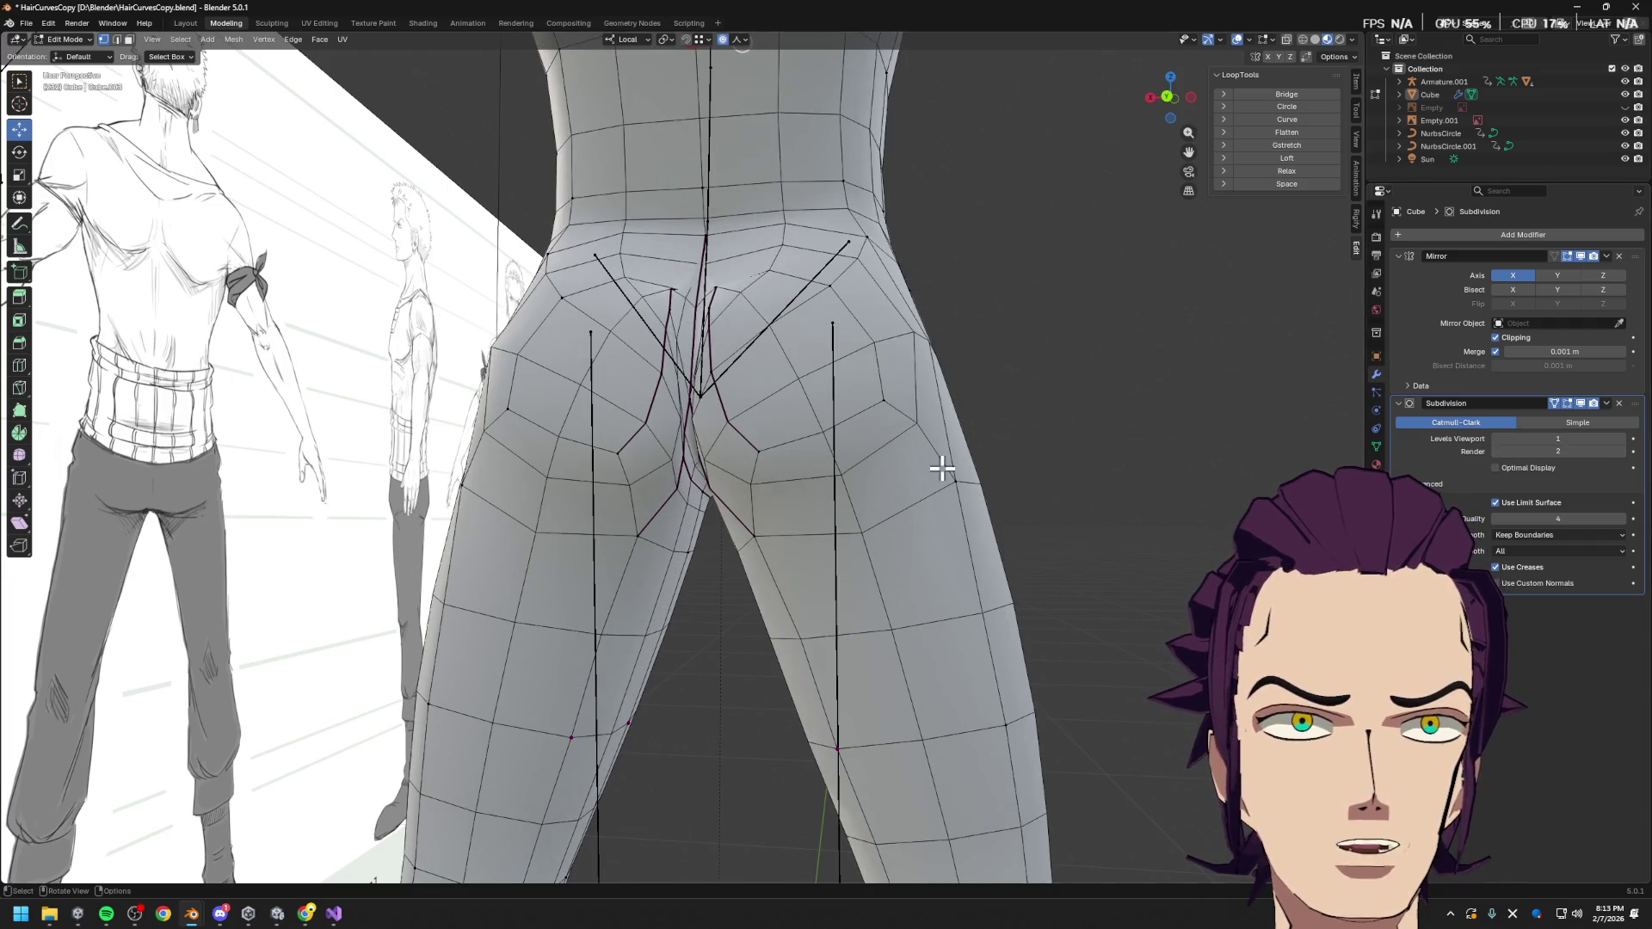
Select the face loops over both buttocks and delete them, leaving an open hole
key("3")
left_click(796, 452, "alt")
left_click(768, 394, "alt")
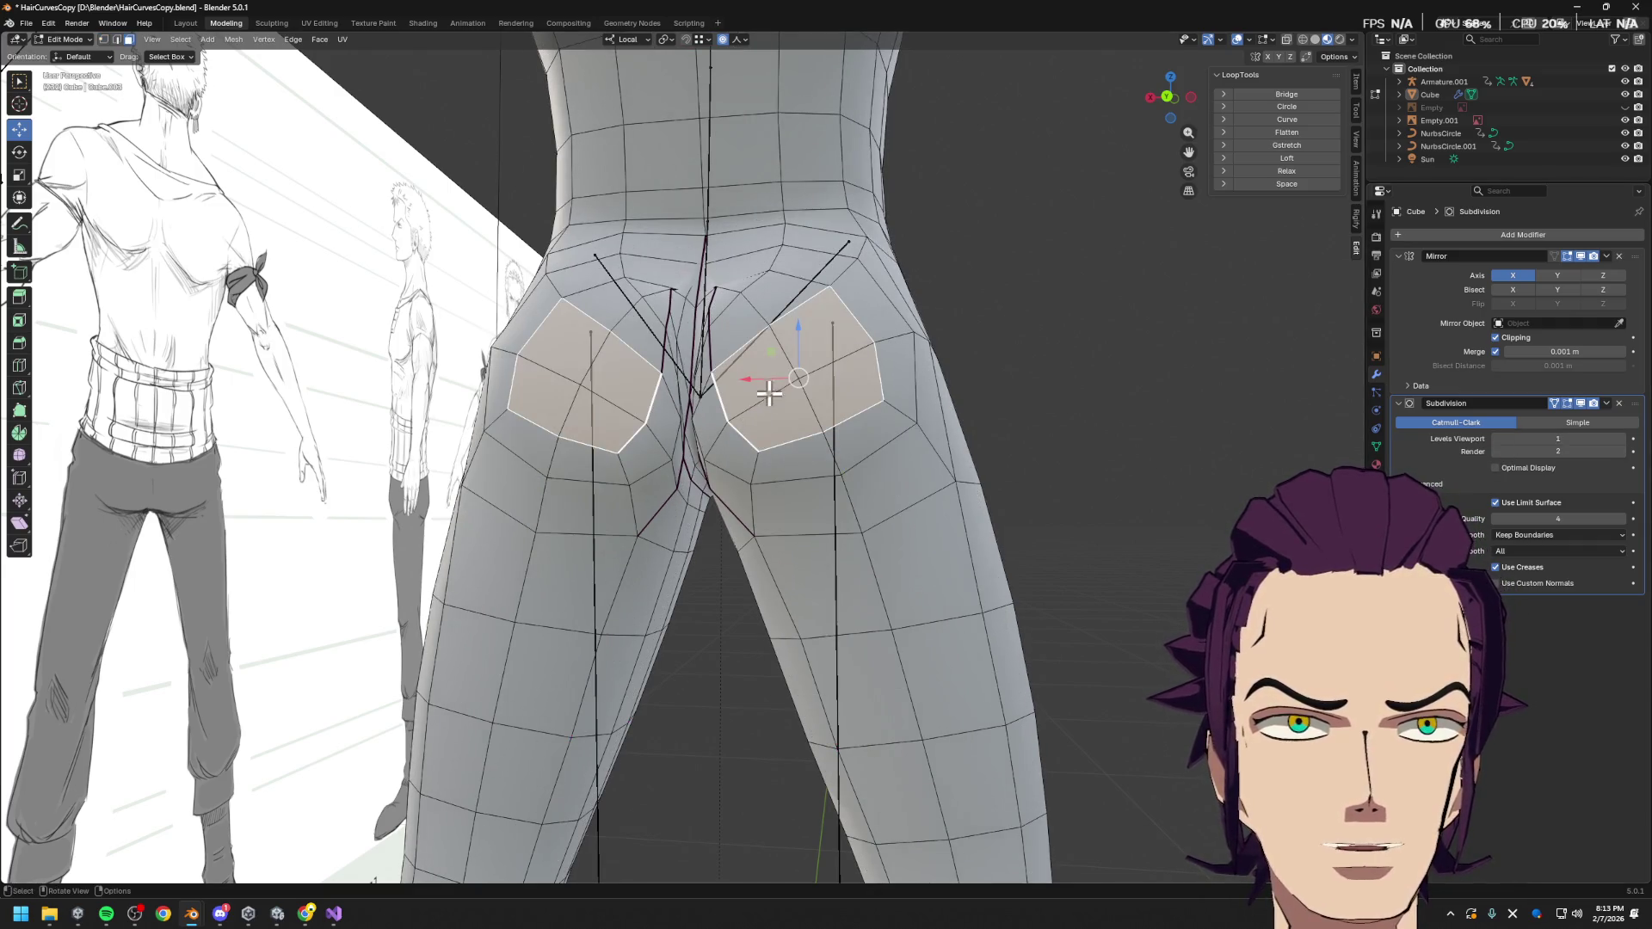
key("alt+a")
left_click(848, 297, "shift")
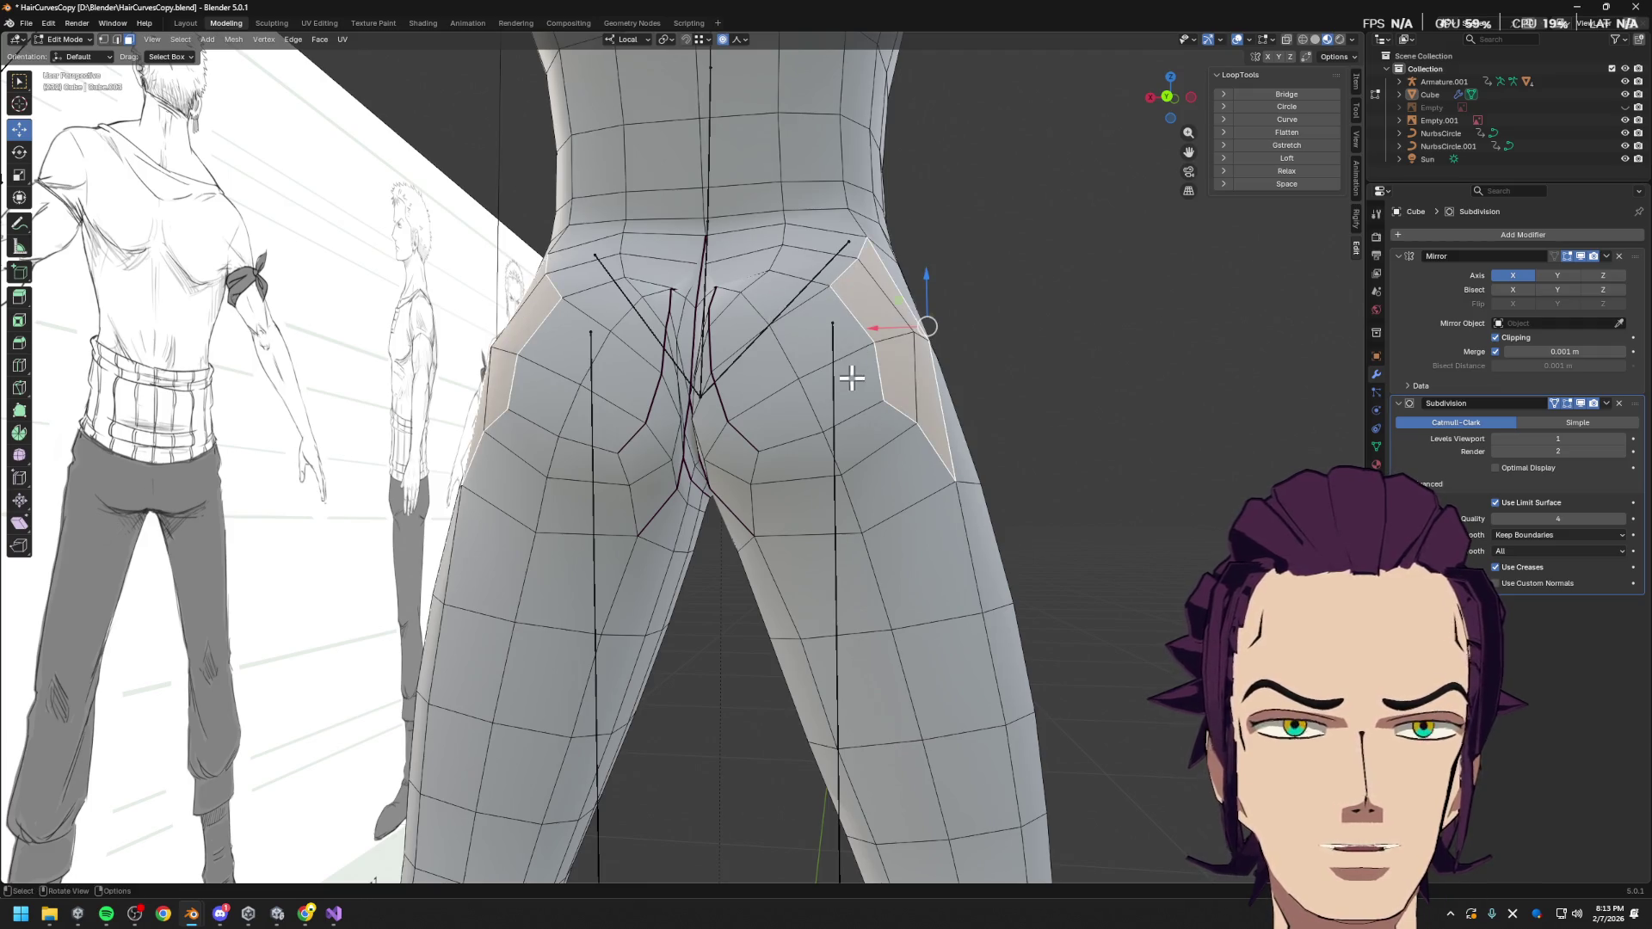
left_click(841, 405, "shift")
left_click(757, 313, "shift")
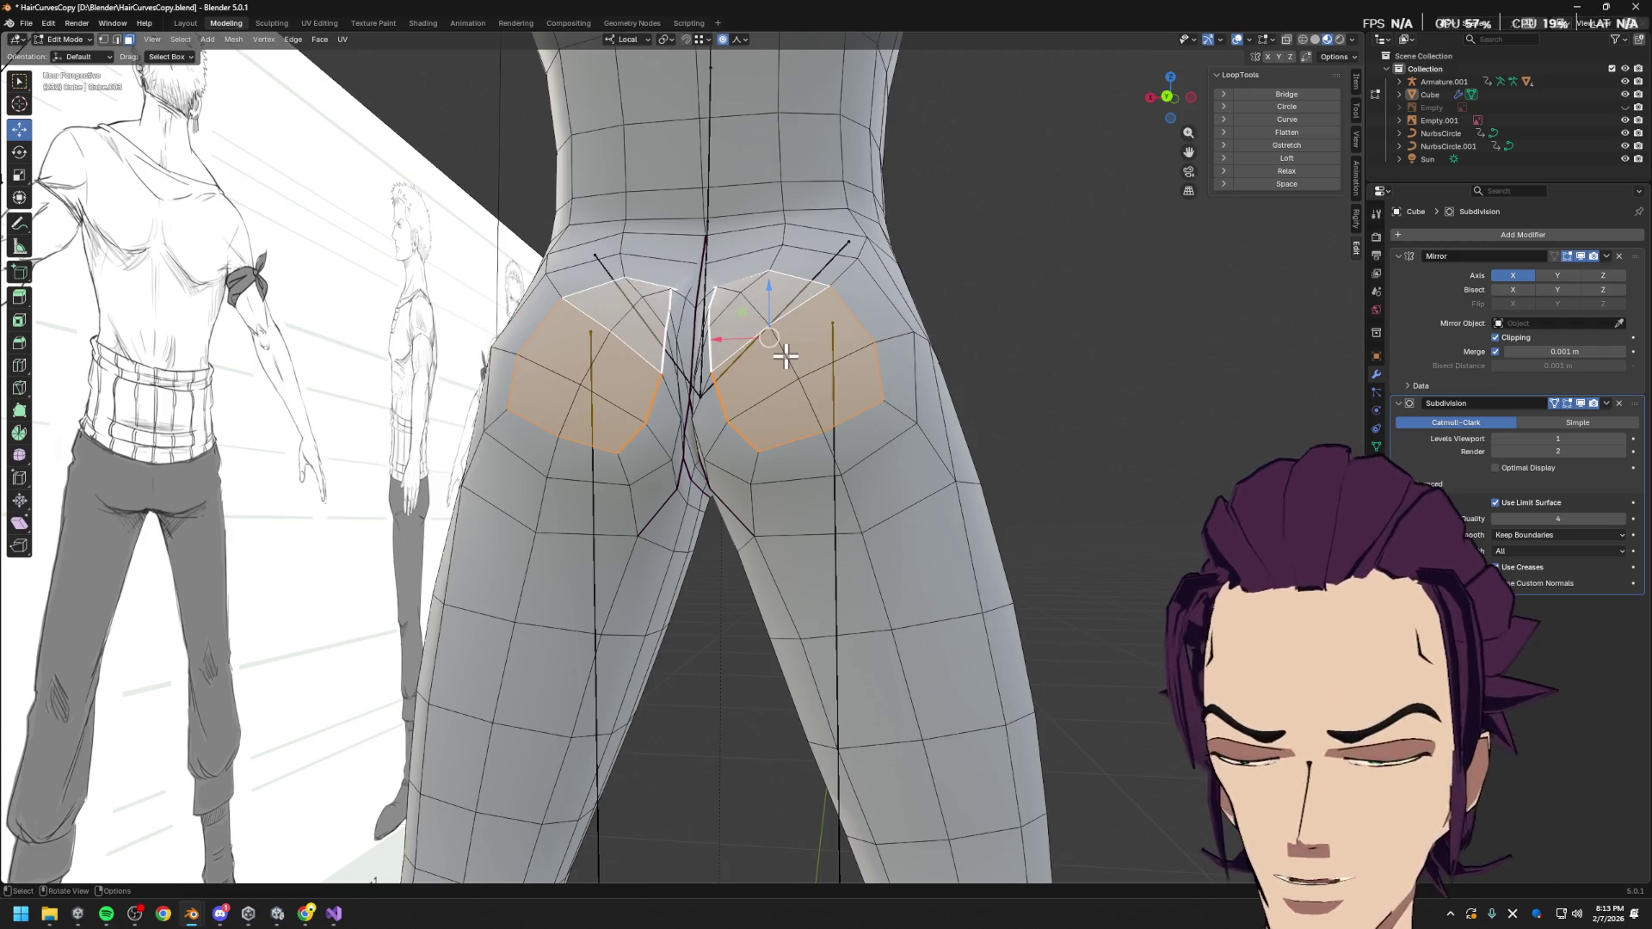
key("x")
left_click(775, 369)
middle_click_drag(779, 340, 839, 378)
Move the selected edge sideways along local X beside the hole
key("g")
key("x")
right_click(892, 414)
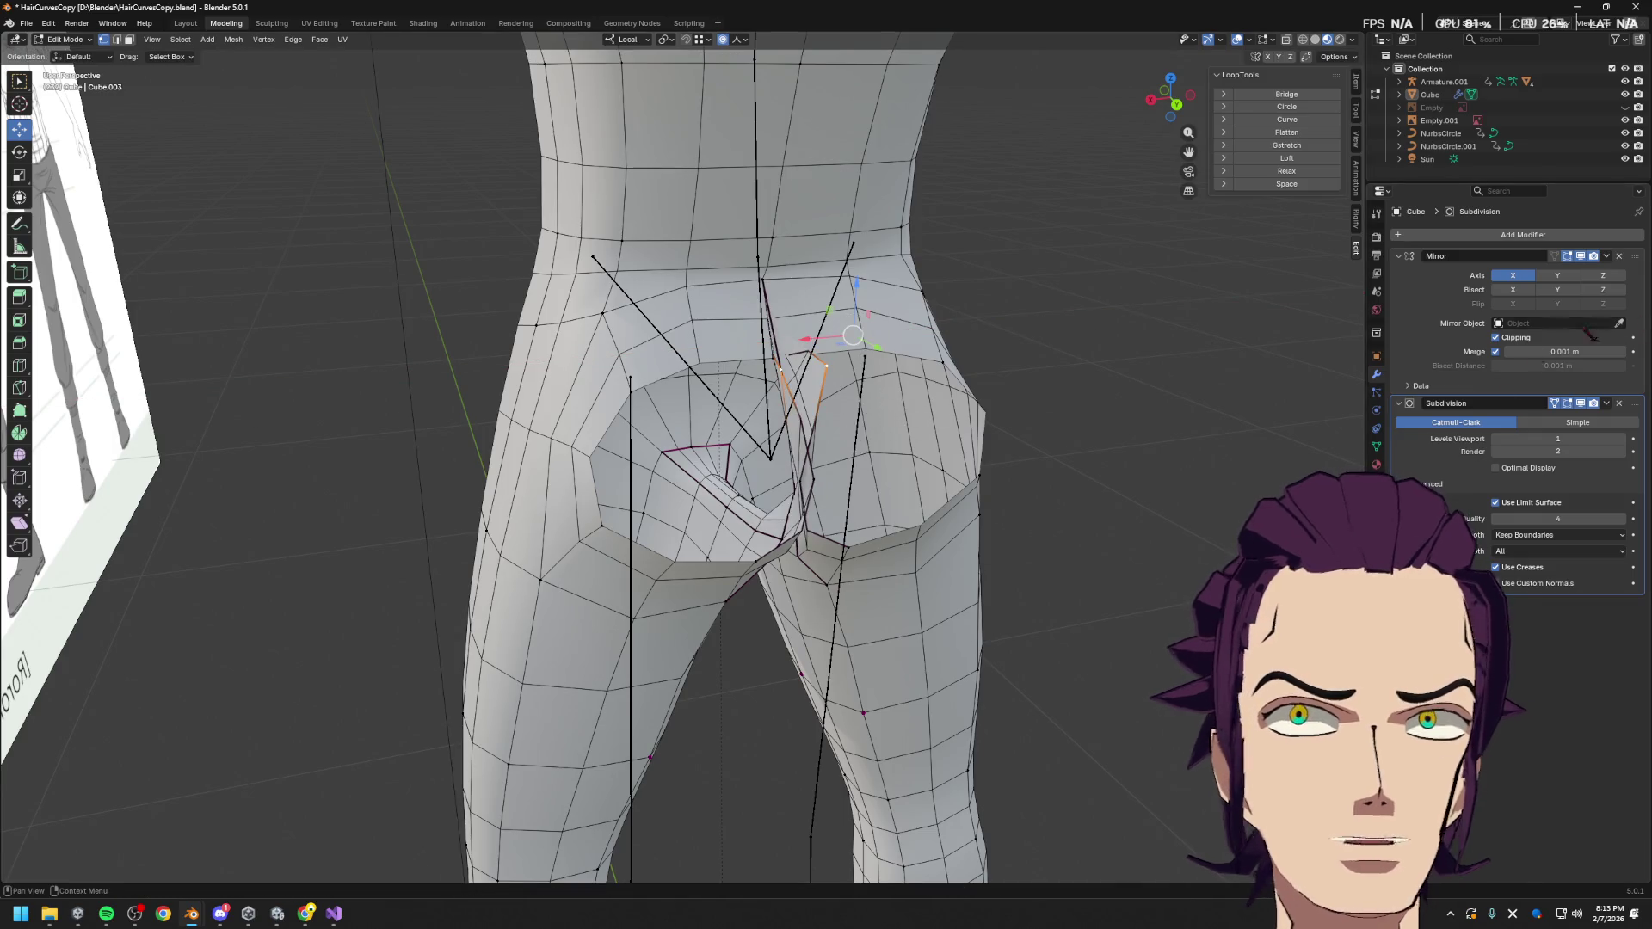
key("g")
key("x")
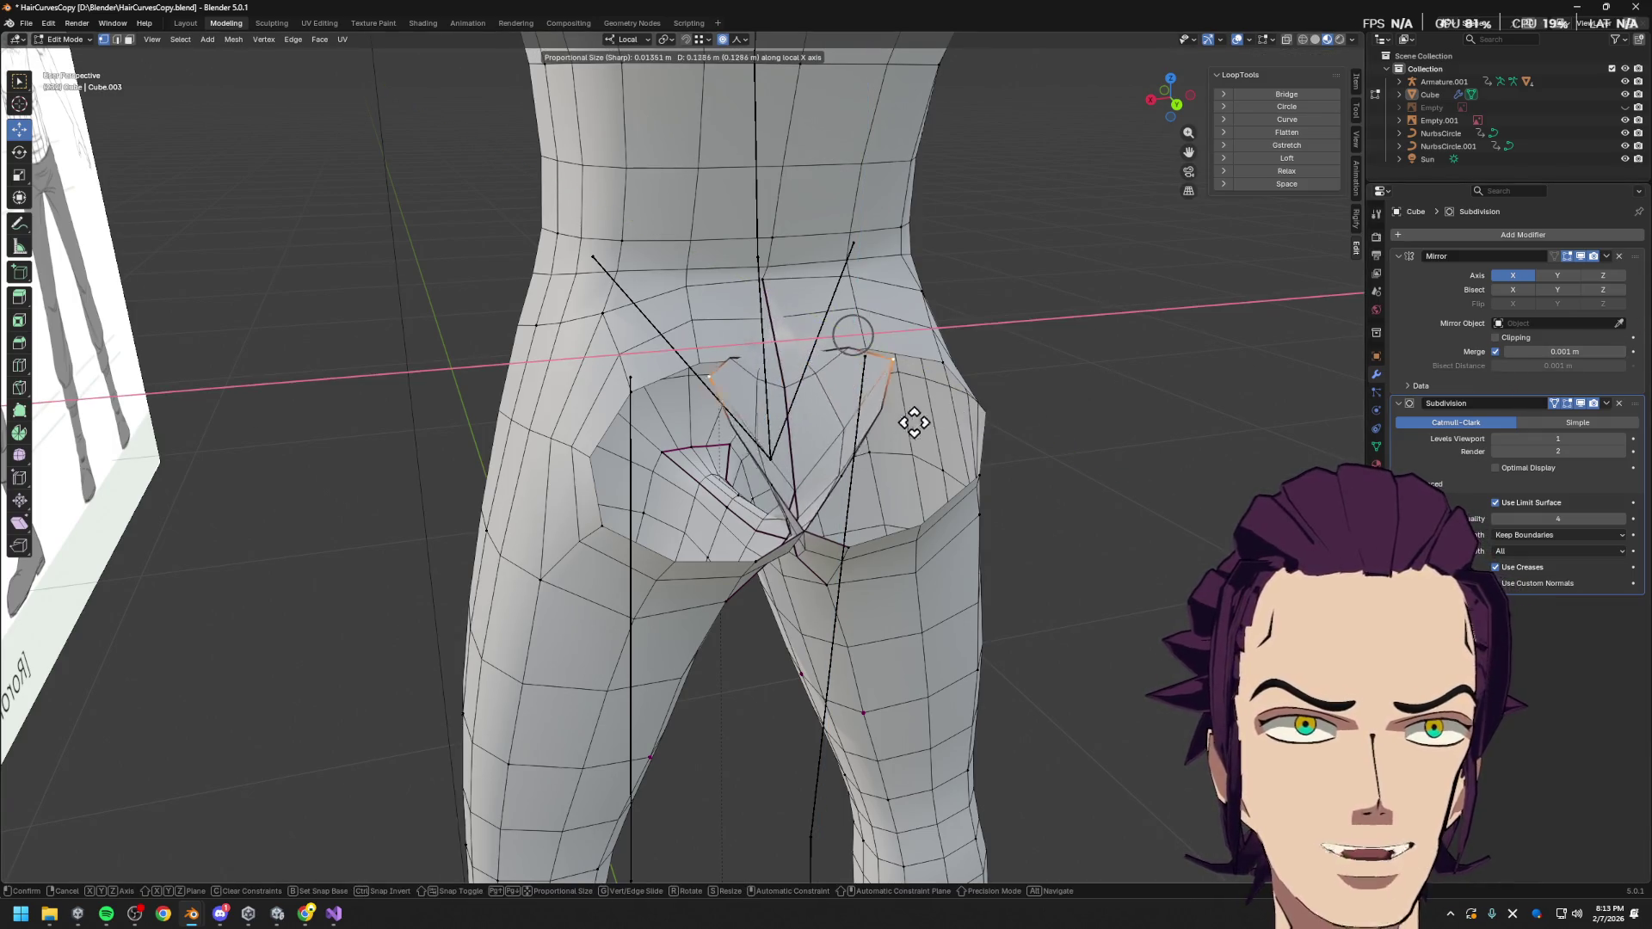
mouse_move(893, 418)
middle_mouse_down("alt")
mouse_move(860, 425)
mouse_move(878, 421)
middle_mouse_up("alt")
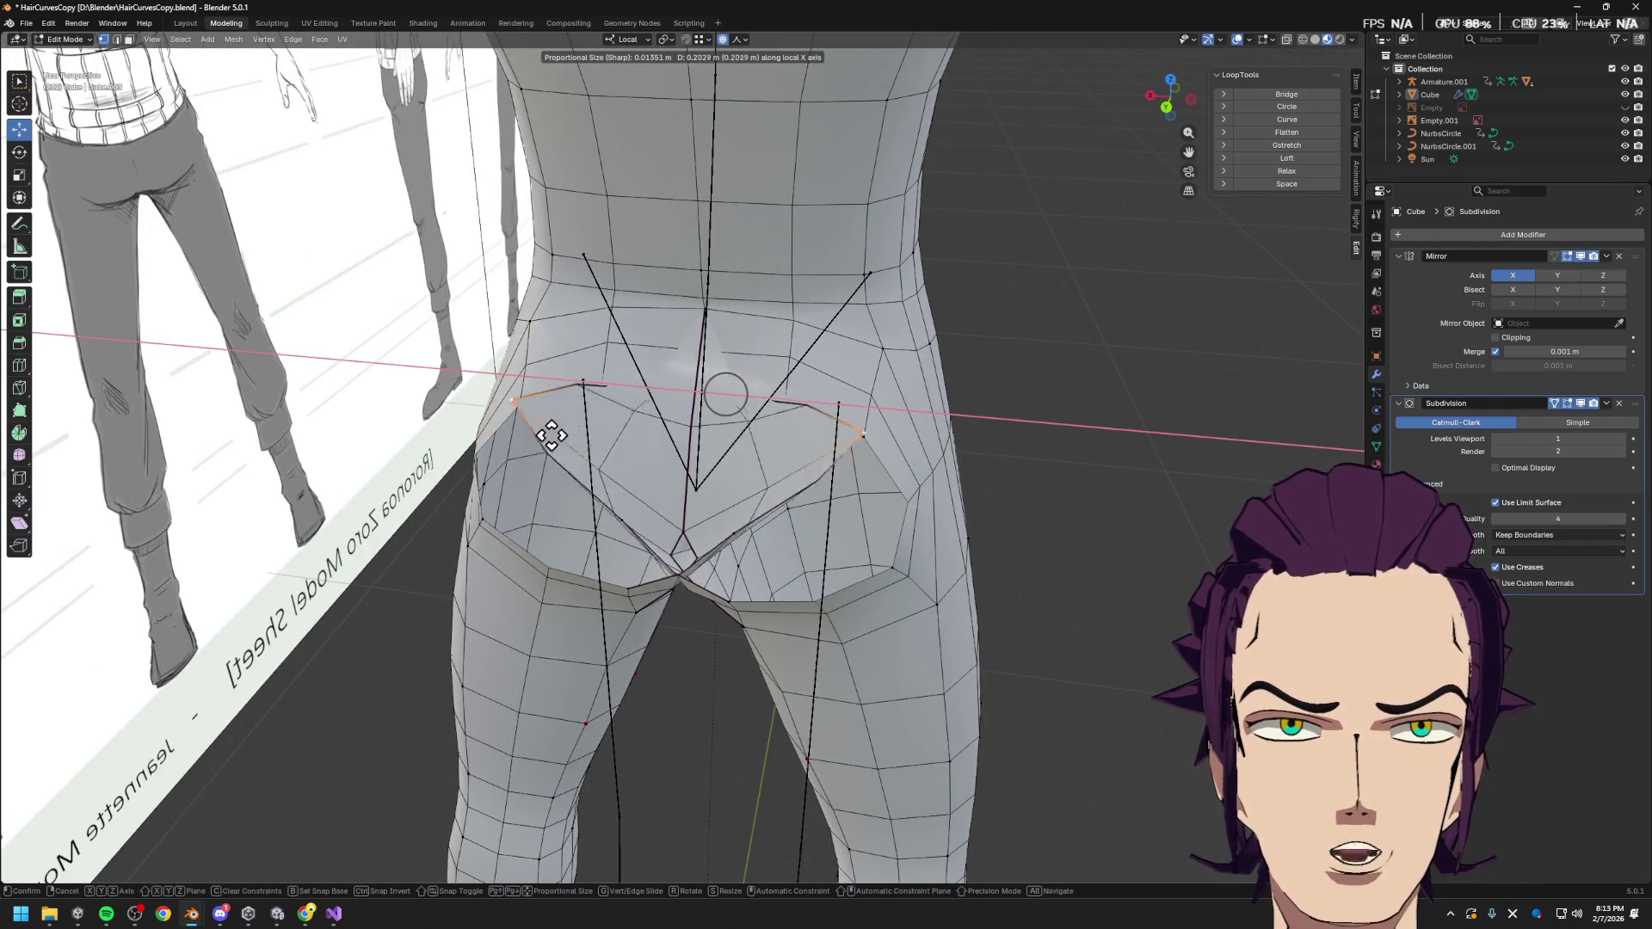
left_click(591, 463)
Select the crotch faces and delete them
key("3")
left_click(726, 479)
middle_click_drag(726, 479, 814, 456)
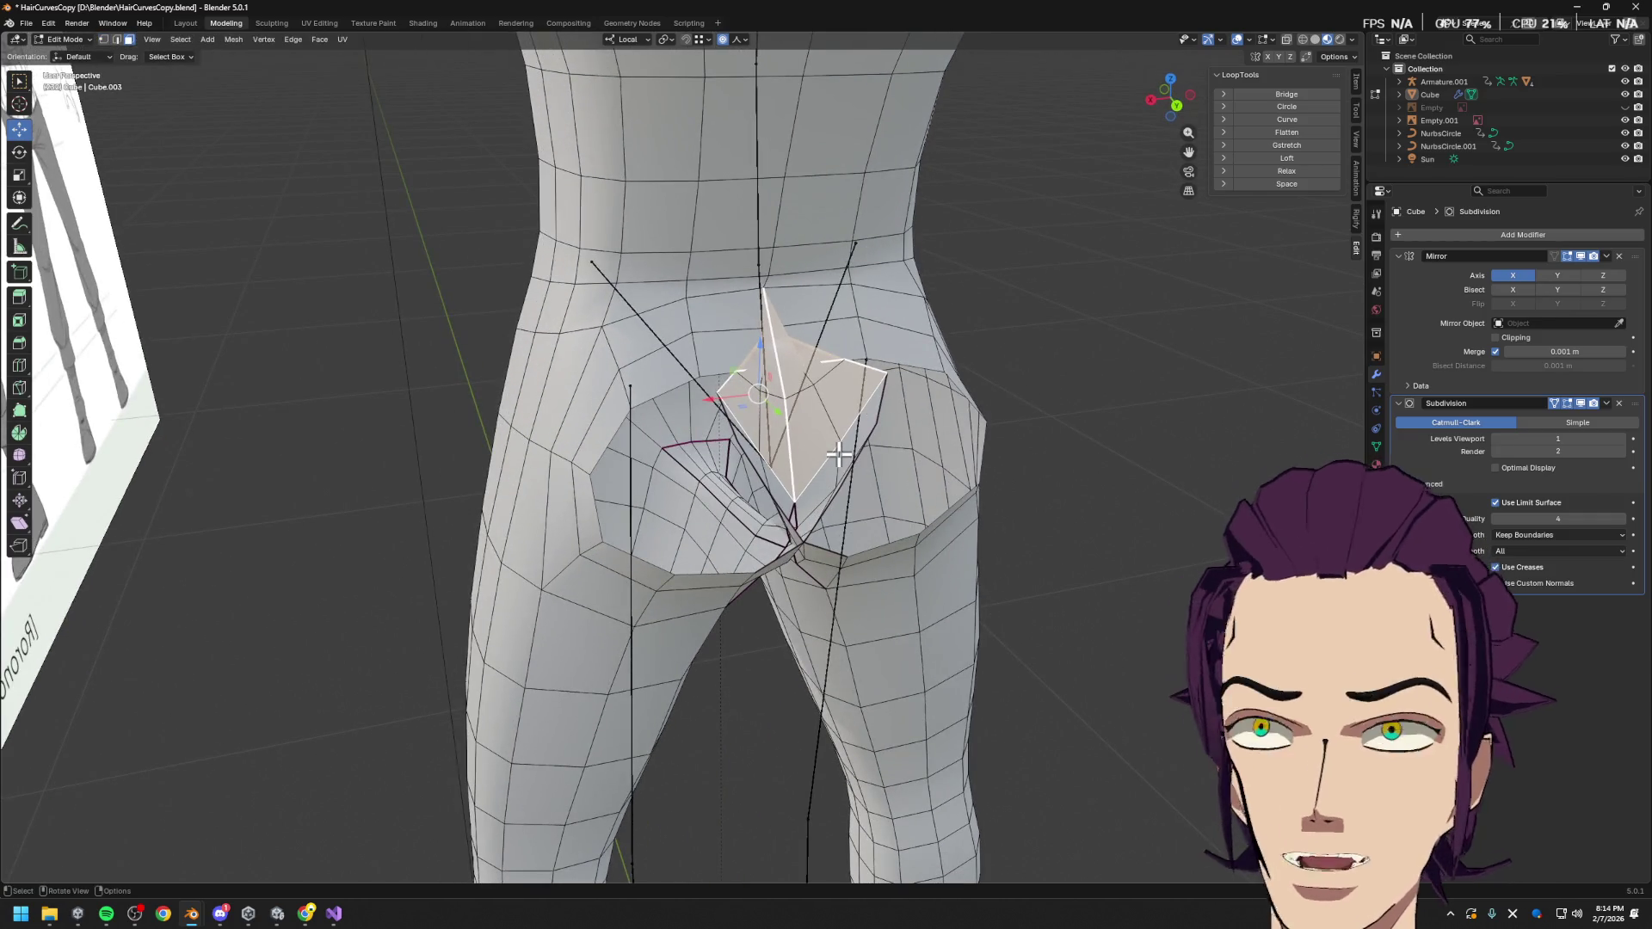
key("x")
left_click(848, 455)
key("ctrl+z")
key("x")
left_click(826, 482)
middle_click_drag(866, 497, 811, 480)
Move the vertex at the top of the buttock cleft about -0.052 m along X
key("1")
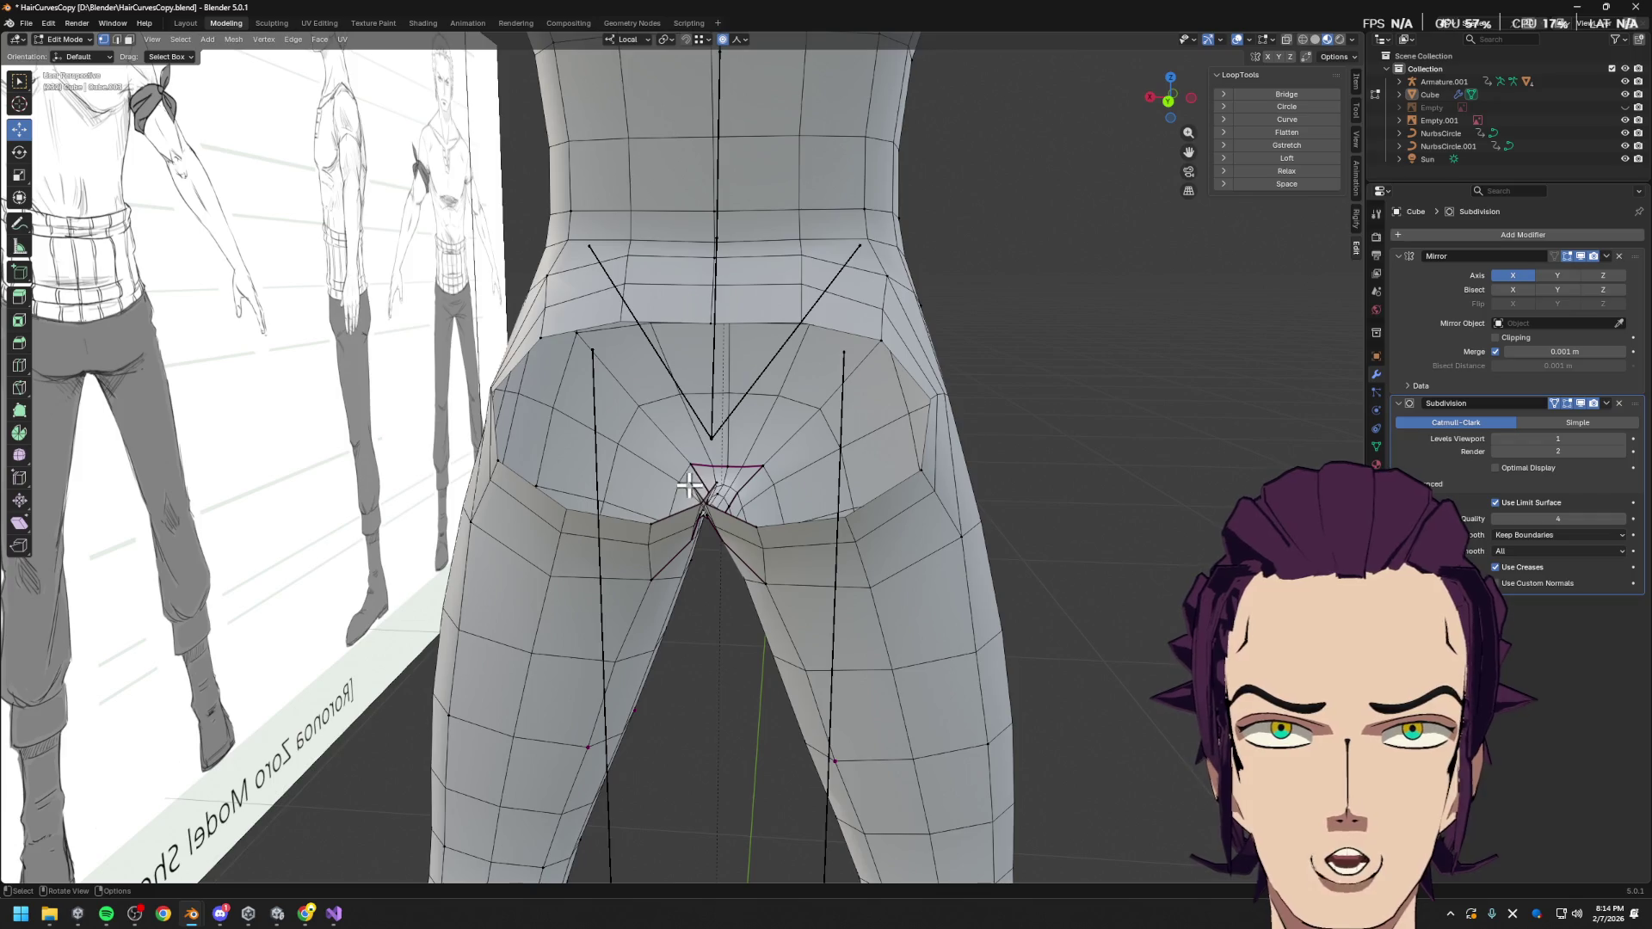
key("g")
key("x")
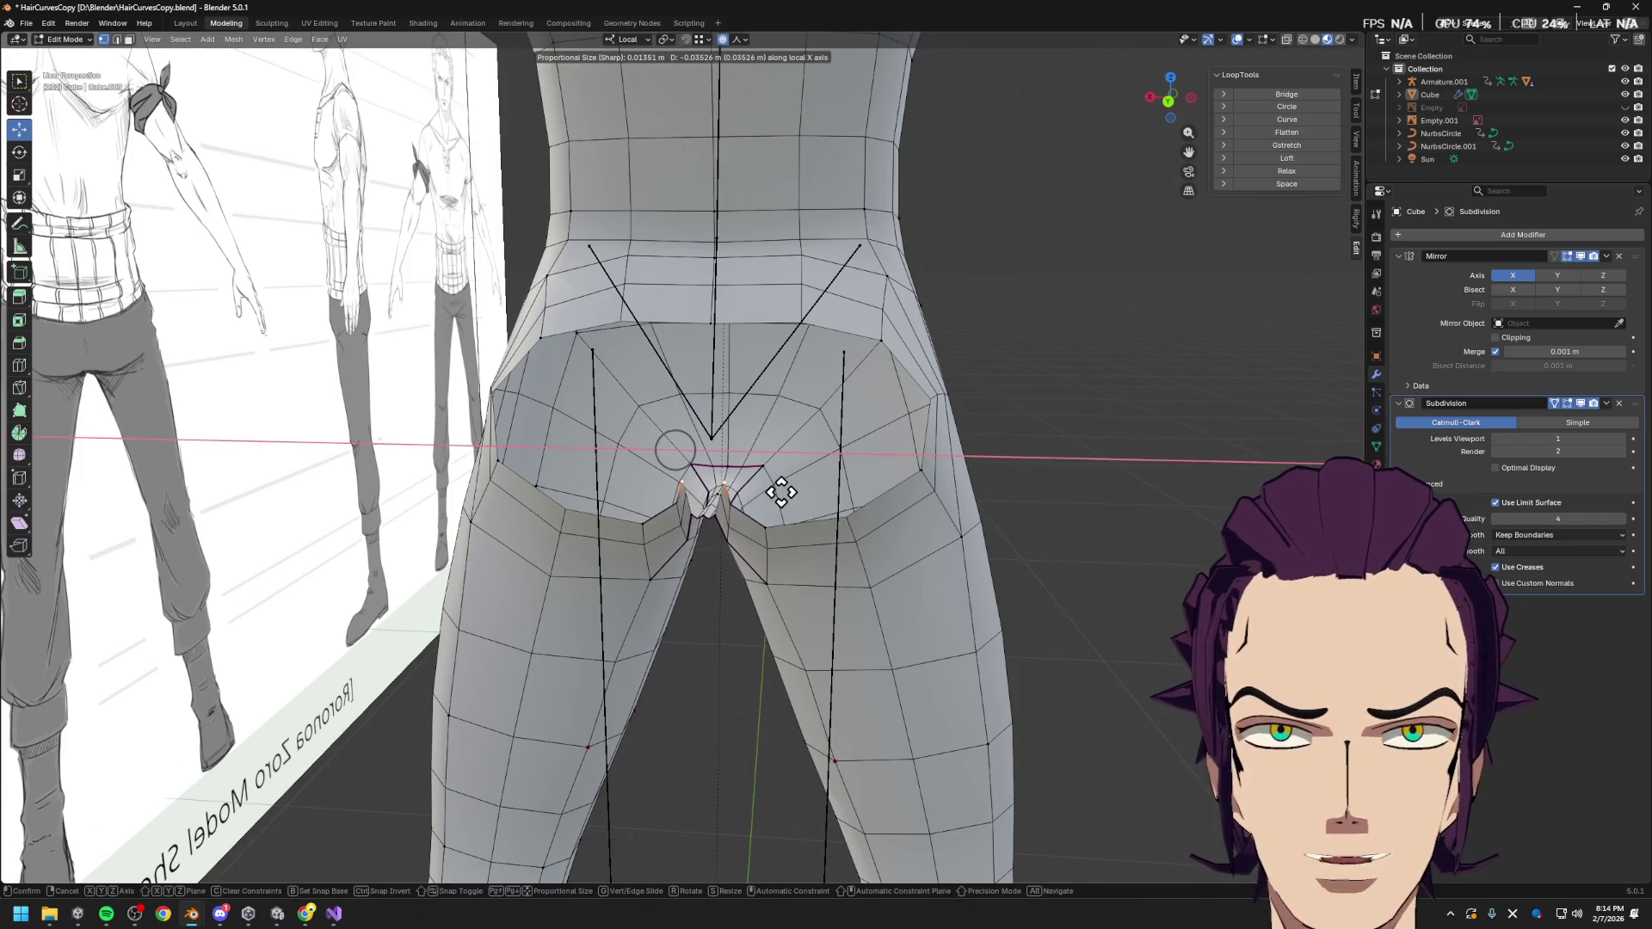
left_click(775, 493)
mouse_move(775, 493)
middle_mouse_down()
mouse_move(737, 473)
mouse_move(706, 482)
mouse_move(796, 488)
mouse_move(720, 473)
mouse_move(749, 656)
middle_mouse_up()
Select the lower zigzag vertices and the linked narrow crotch strip
scroll(749, 656, "up", 4)
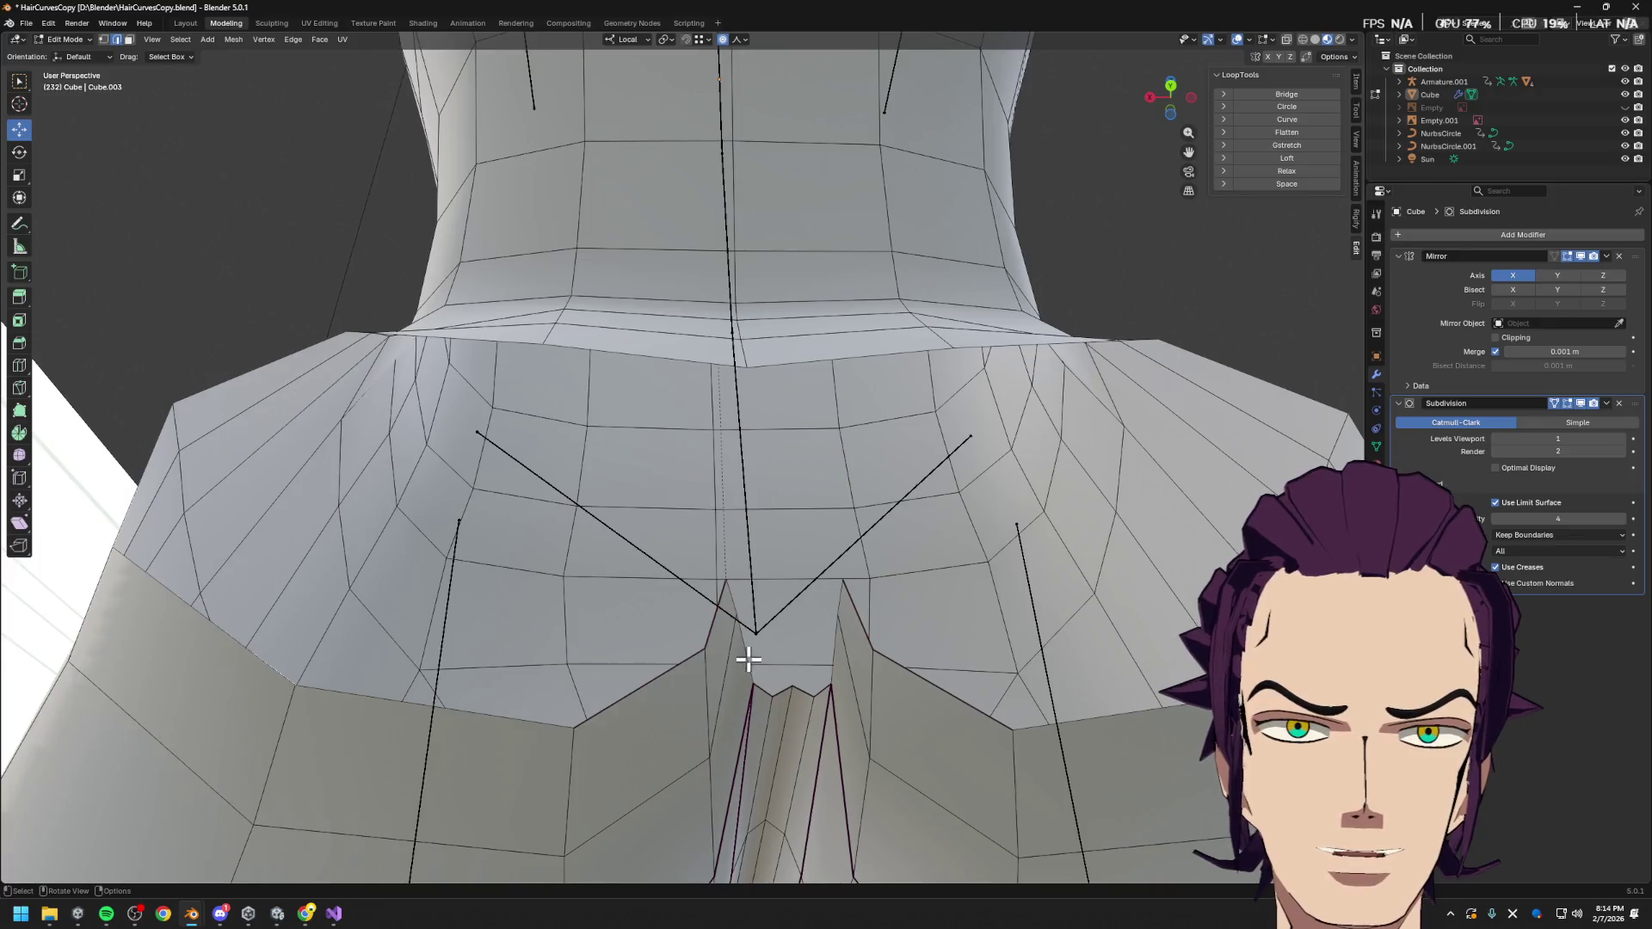
left_click(813, 694, "shift")
left_click(772, 694, "shift")
left_click(831, 681, "shift")
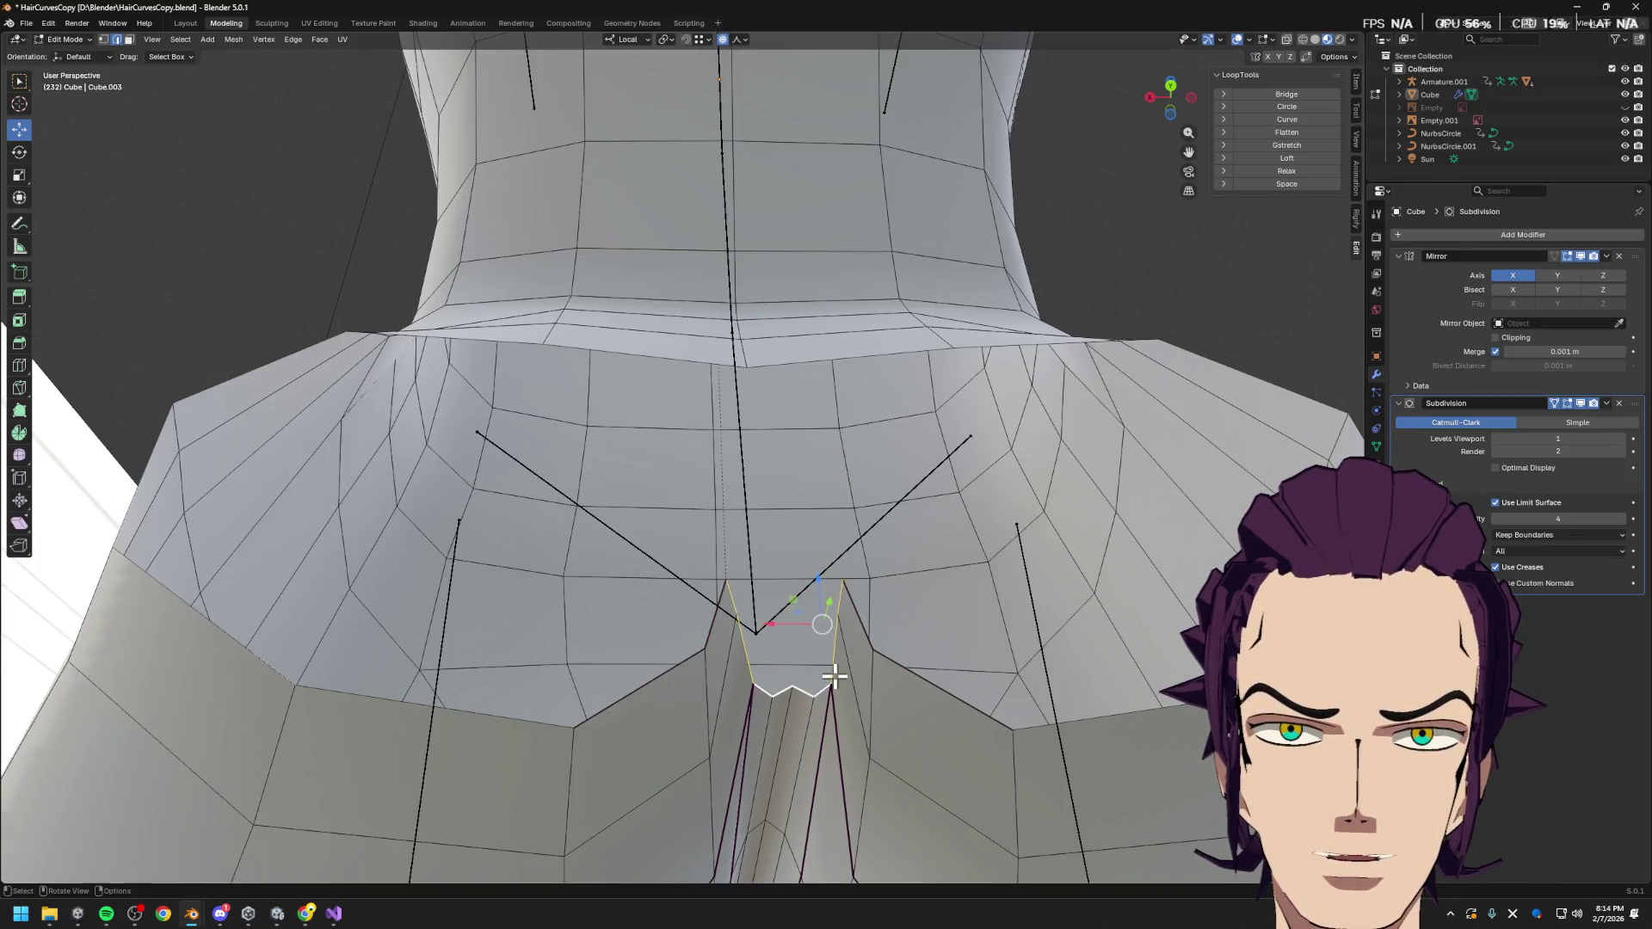
key("l")
middle_click_drag(856, 621, 837, 583)
key("h")
key("alt+h")
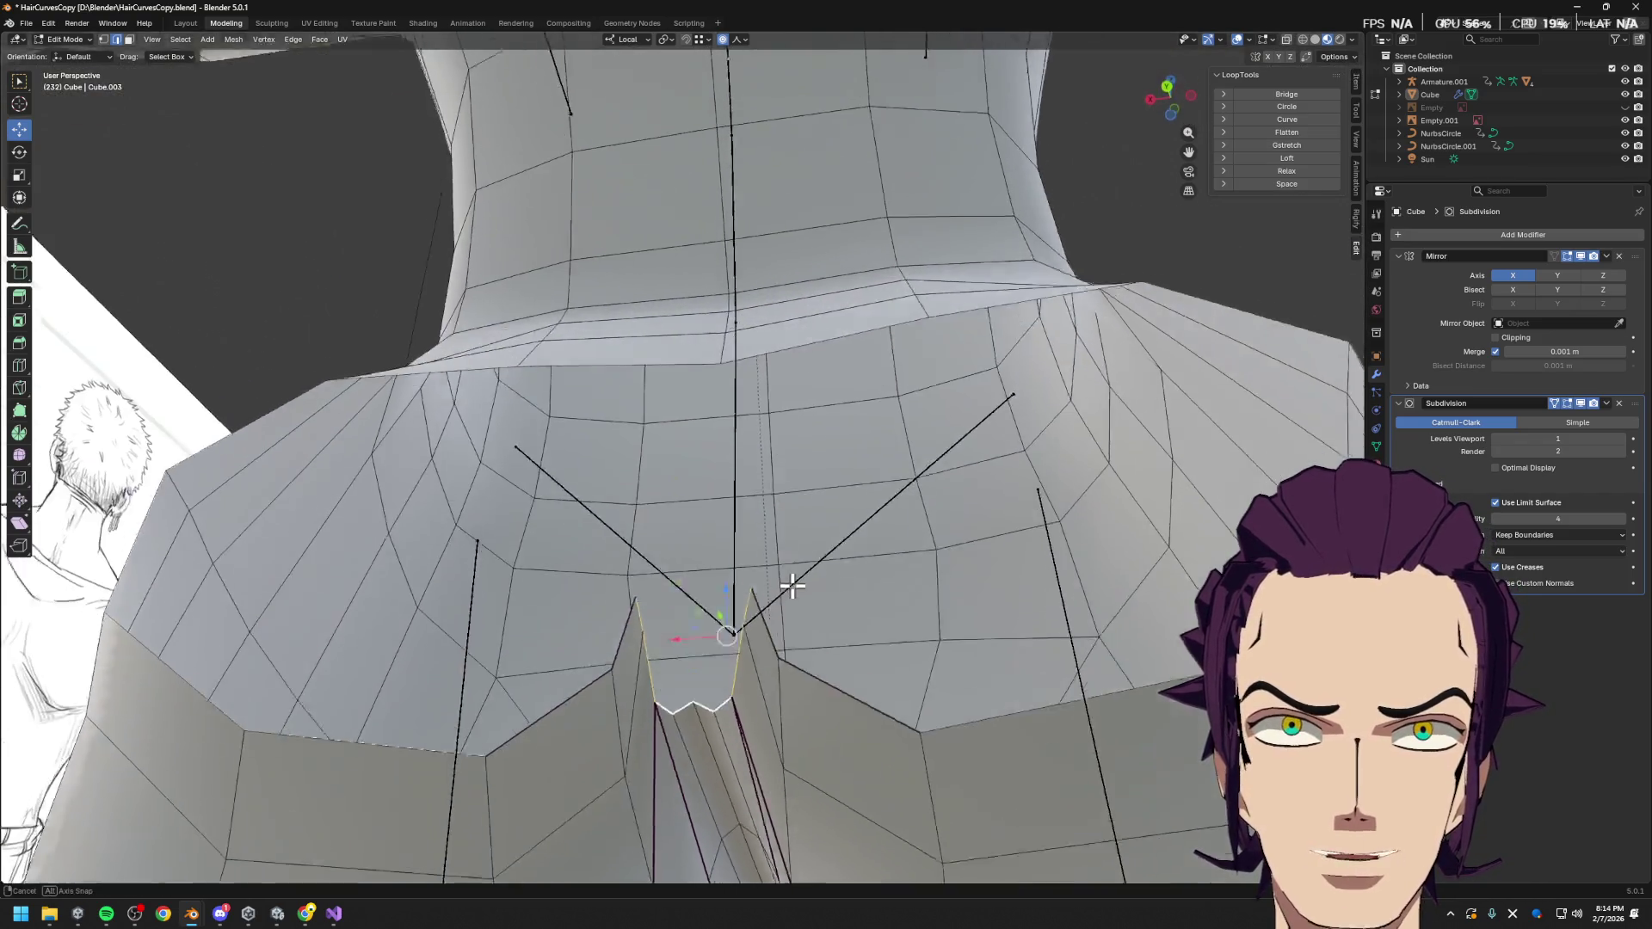
mouse_move(787, 547)
middle_mouse_down()
mouse_move(775, 656)
mouse_move(749, 648)
mouse_move(767, 494)
mouse_move(860, 509)
mouse_move(808, 450)
middle_mouse_up()
In vertex mode, select the spike tip vertex and its mirror
key("1")
scroll(714, 523, "up", 5)
key("alt+a")
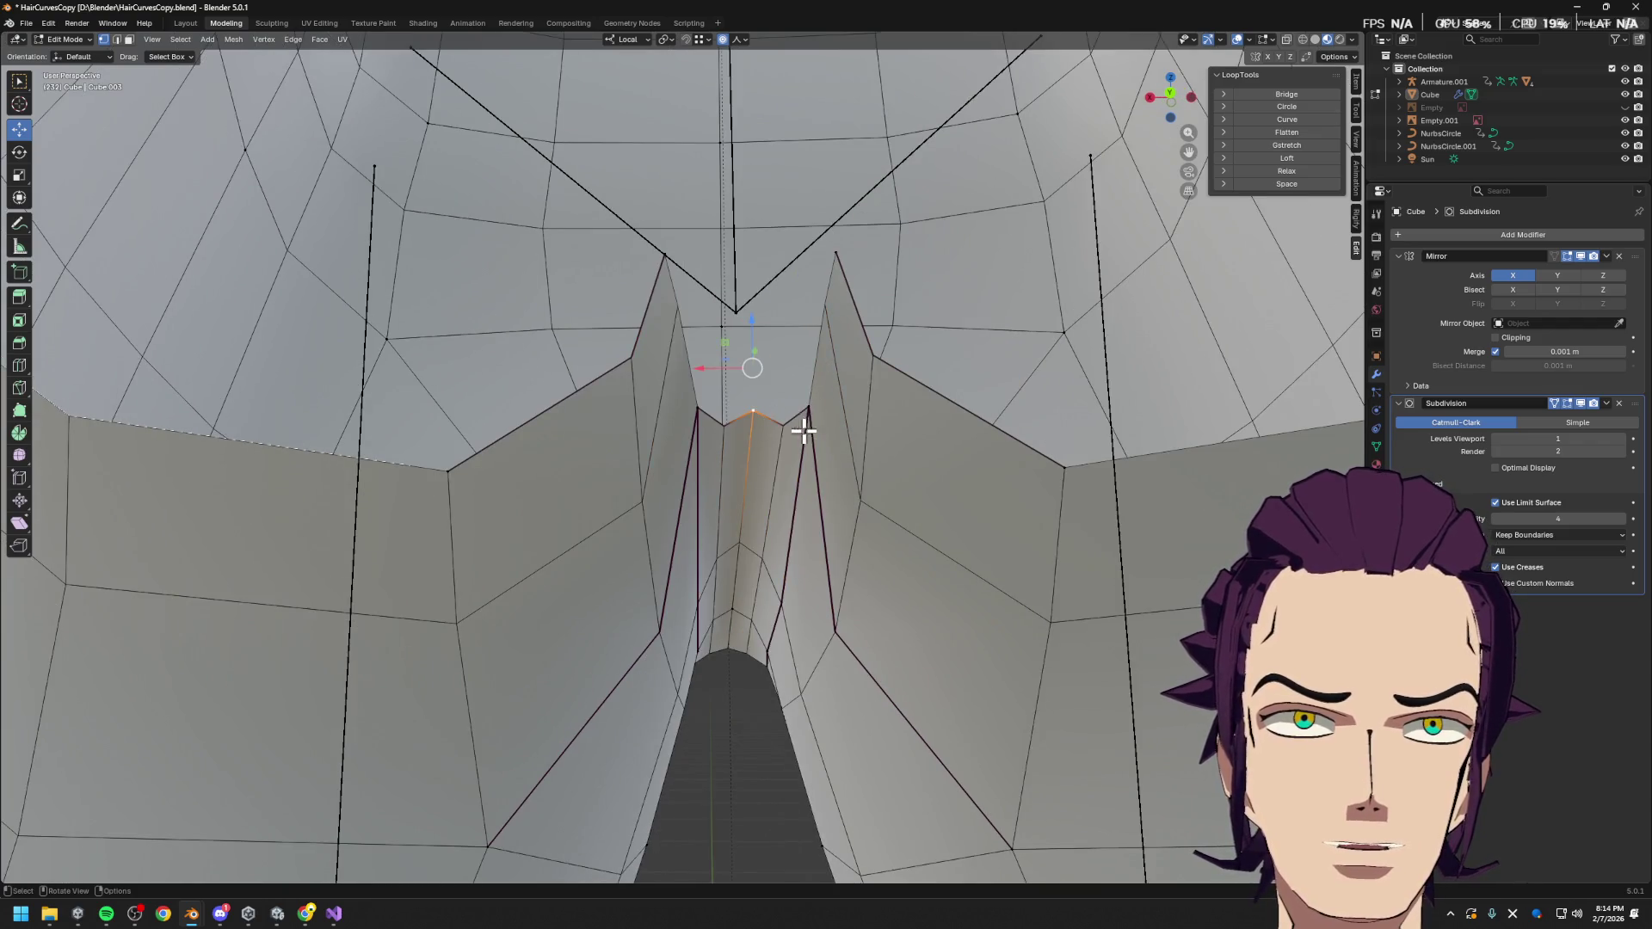
key("ctrl+KP_Add")
key("ctrl+KP_Subtract")
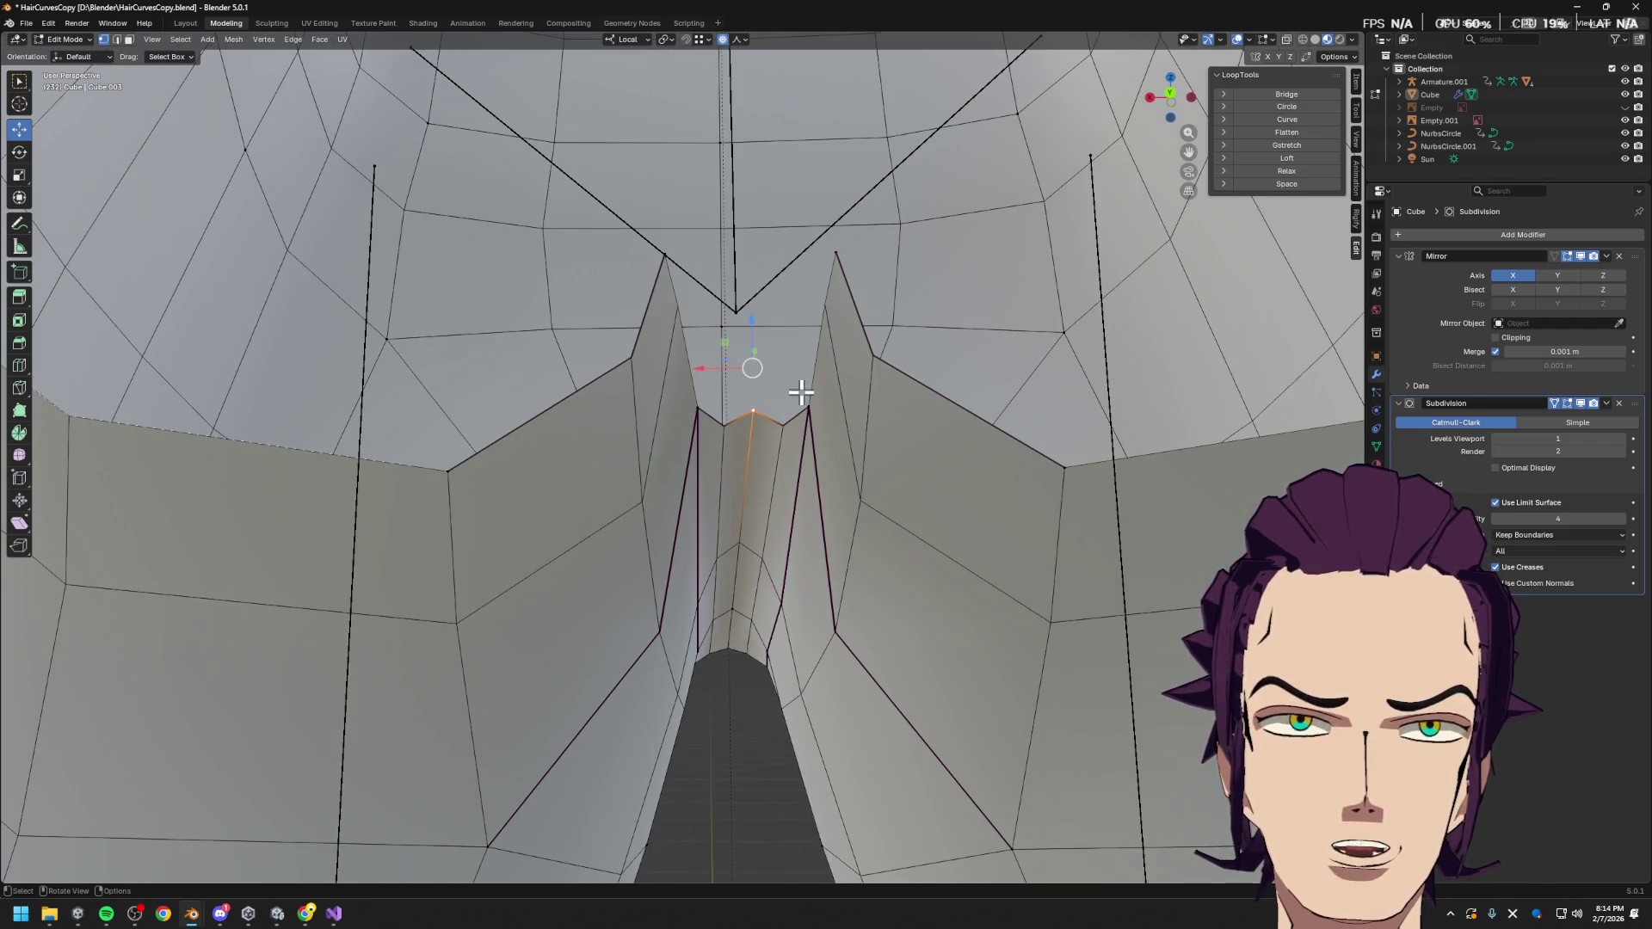
left_click(839, 262)
Move the spike tip vertices along local X to a new position
key("g")
key("x")
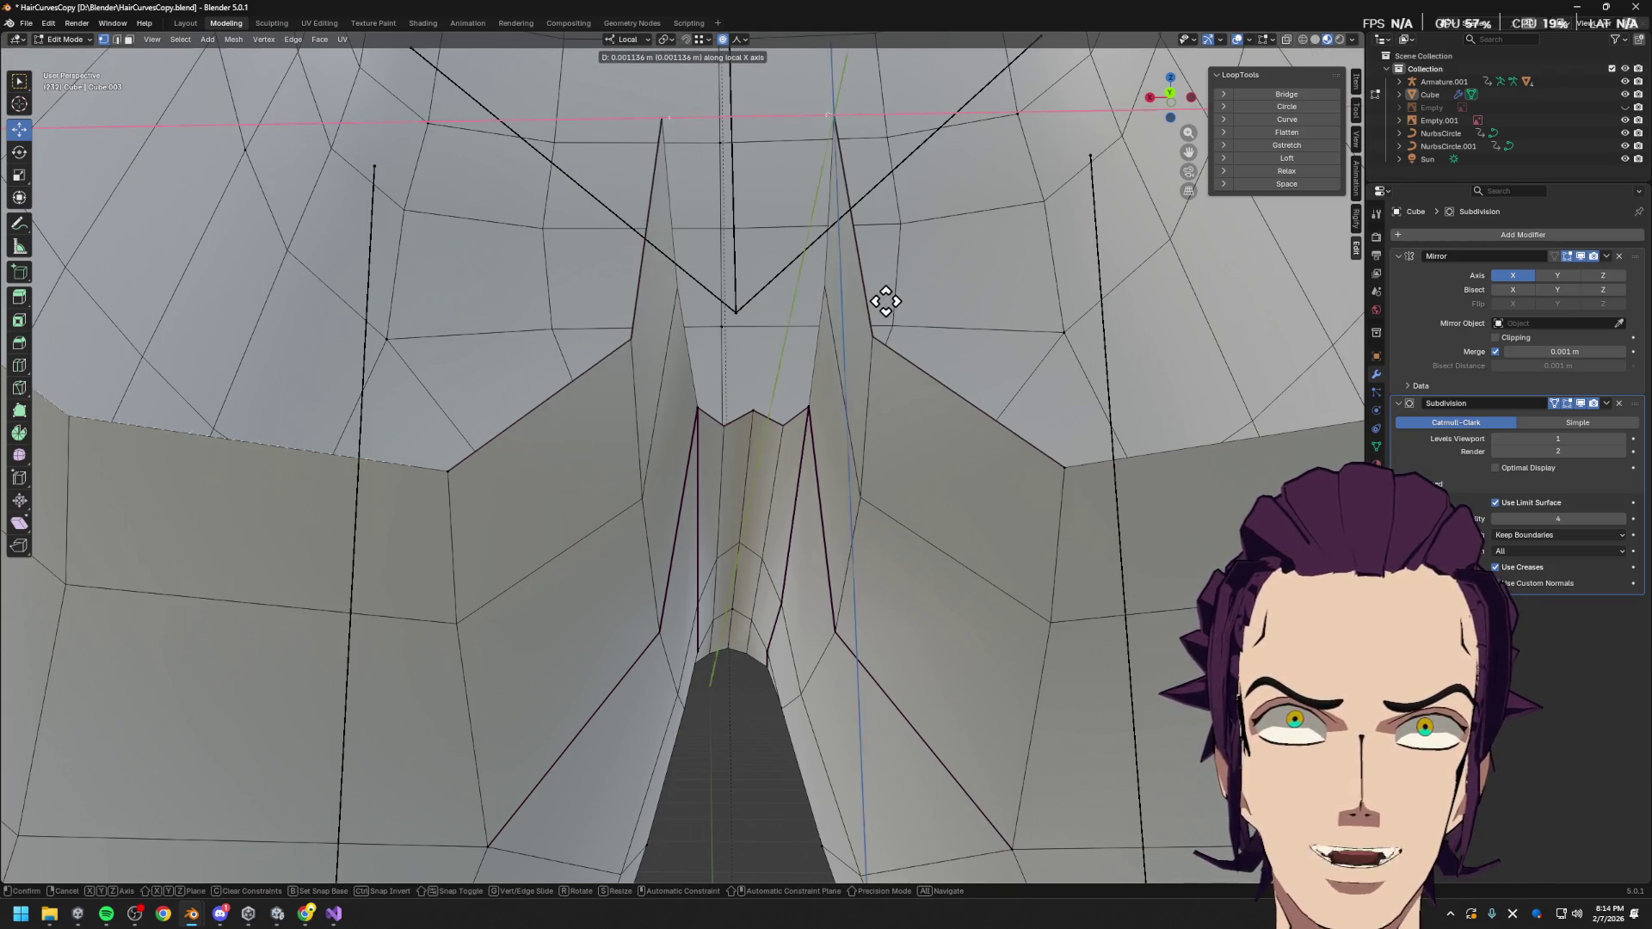
key("Escape")
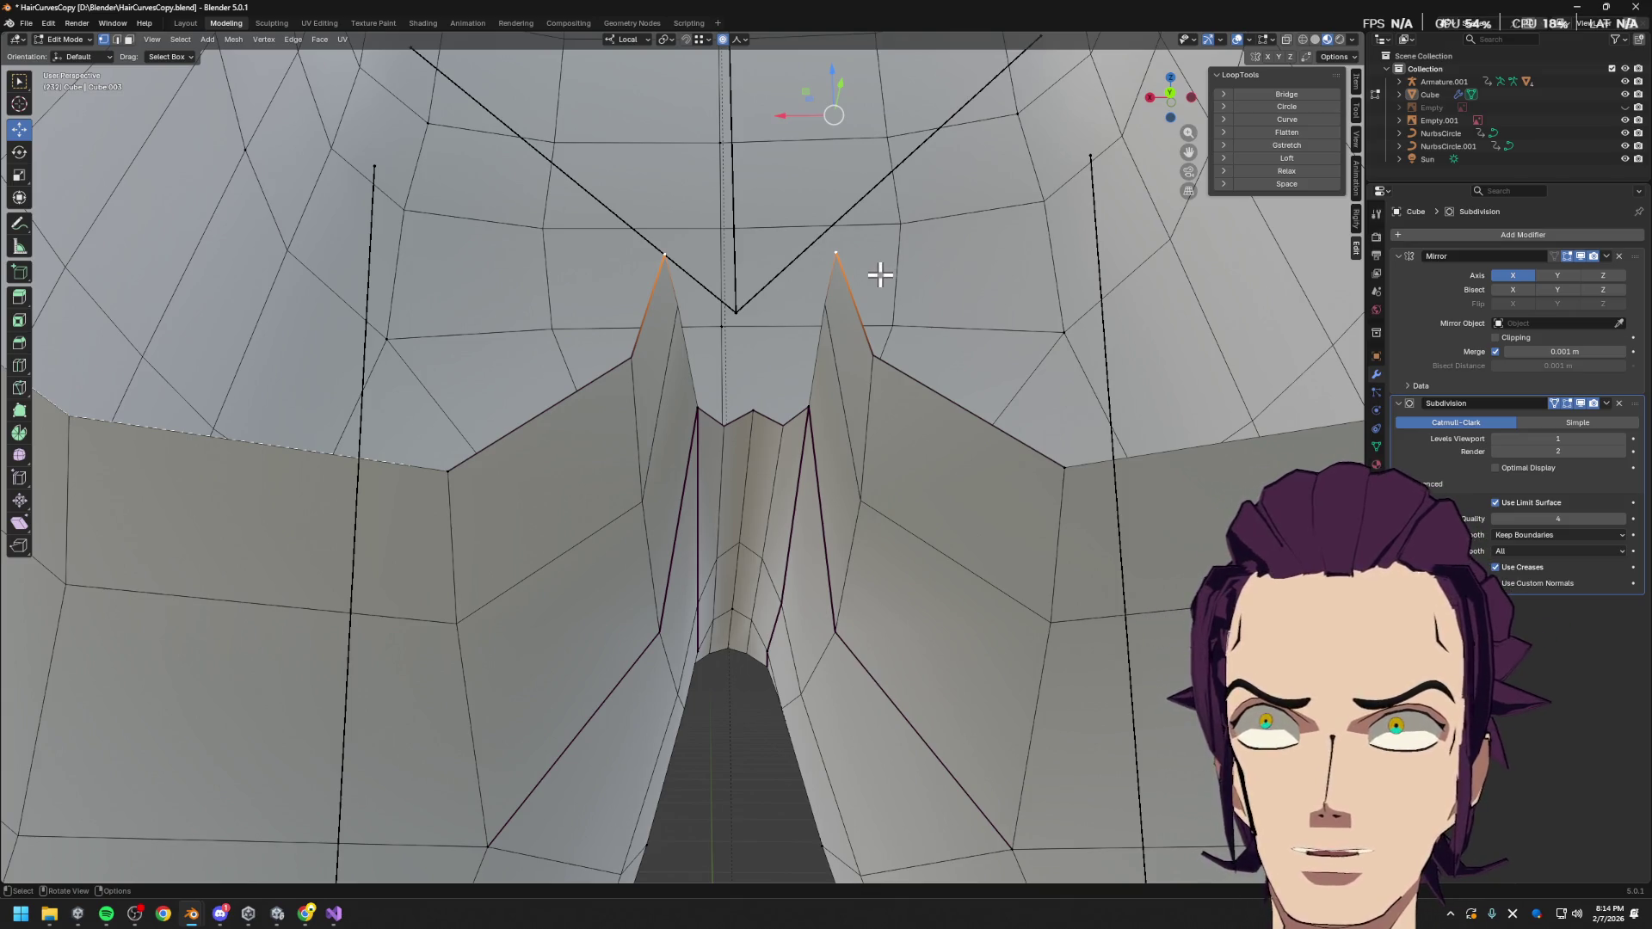
key("g")
key("x")
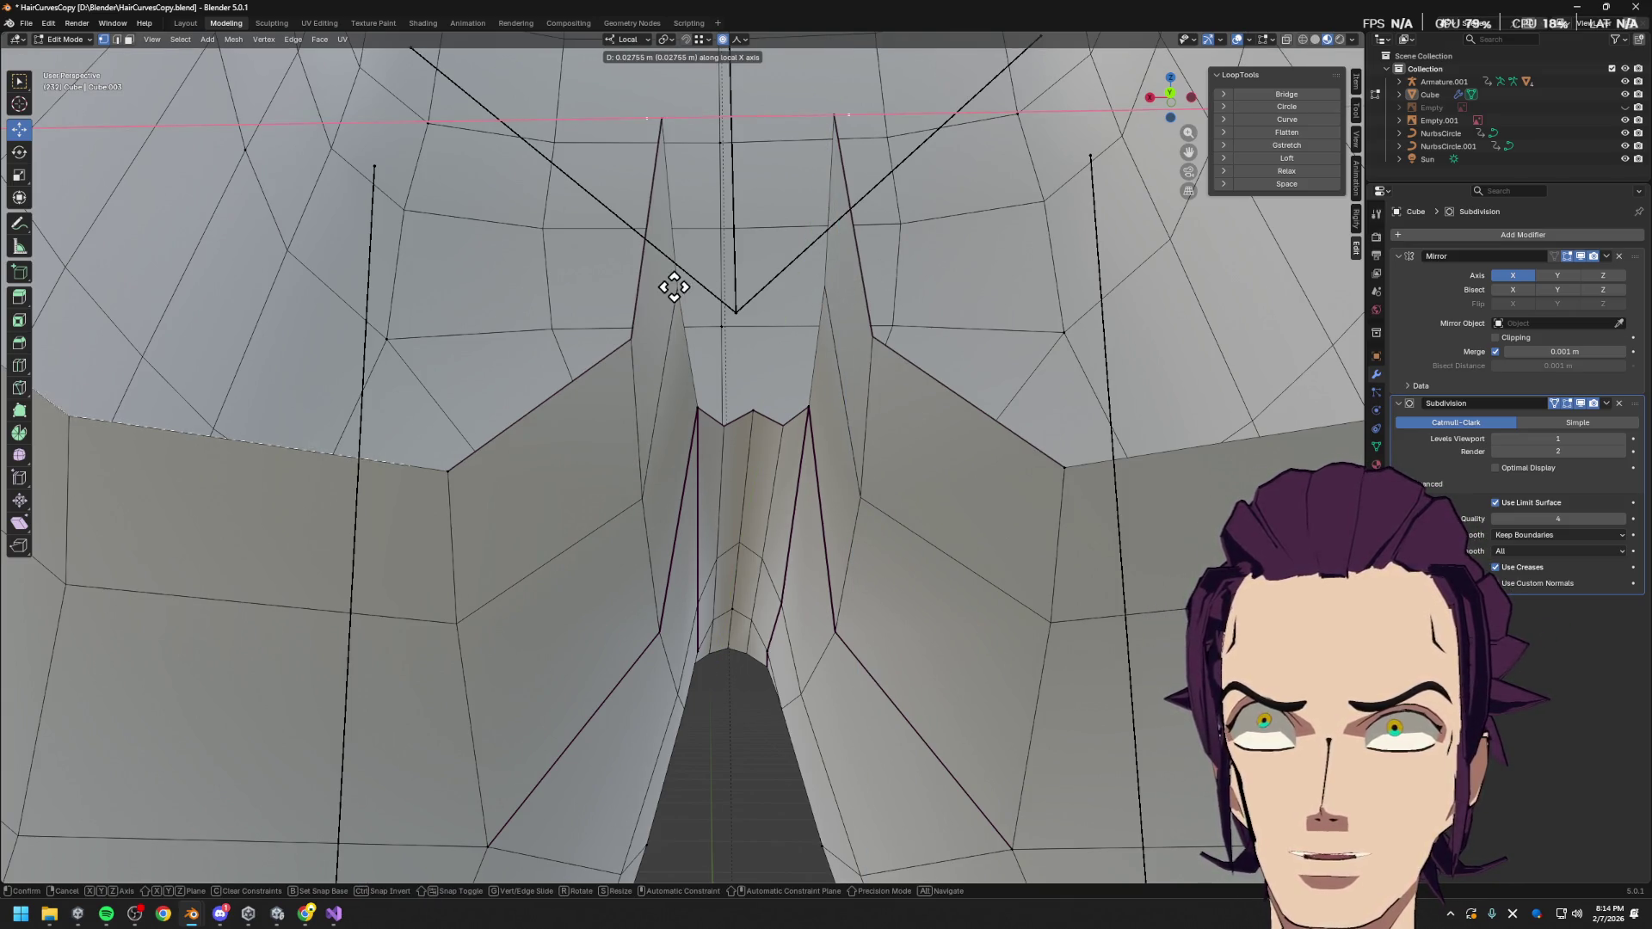
left_click(787, 252)
scroll(933, 354, "down", 3)
mouse_move(933, 354)
middle_mouse_down()
mouse_move(944, 376)
mouse_move(925, 379)
middle_mouse_up()
scroll(891, 484, "up", 3)
key("g")
key("Escape")
middle_click_drag(880, 481, 885, 479)
Try extruding the spike's inner edge, undo it, and add the bottom zigzag loop to the selection
key("2")
left_click(667, 406)
middle_click_drag(668, 405, 721, 433)
key("e")
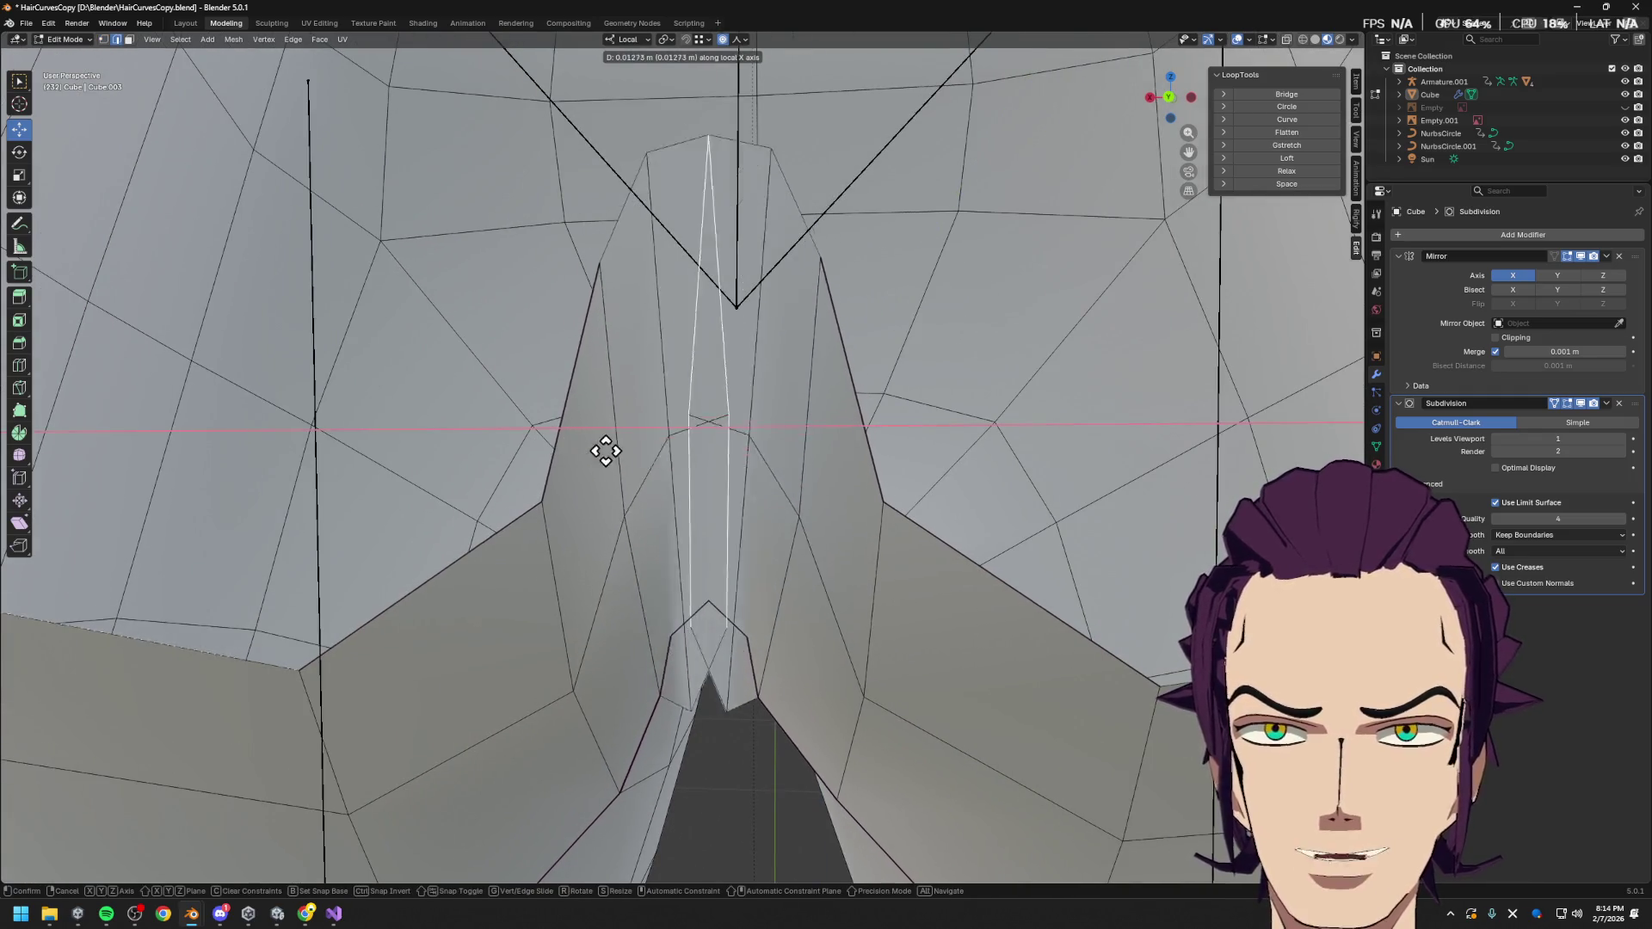
right_click(628, 443)
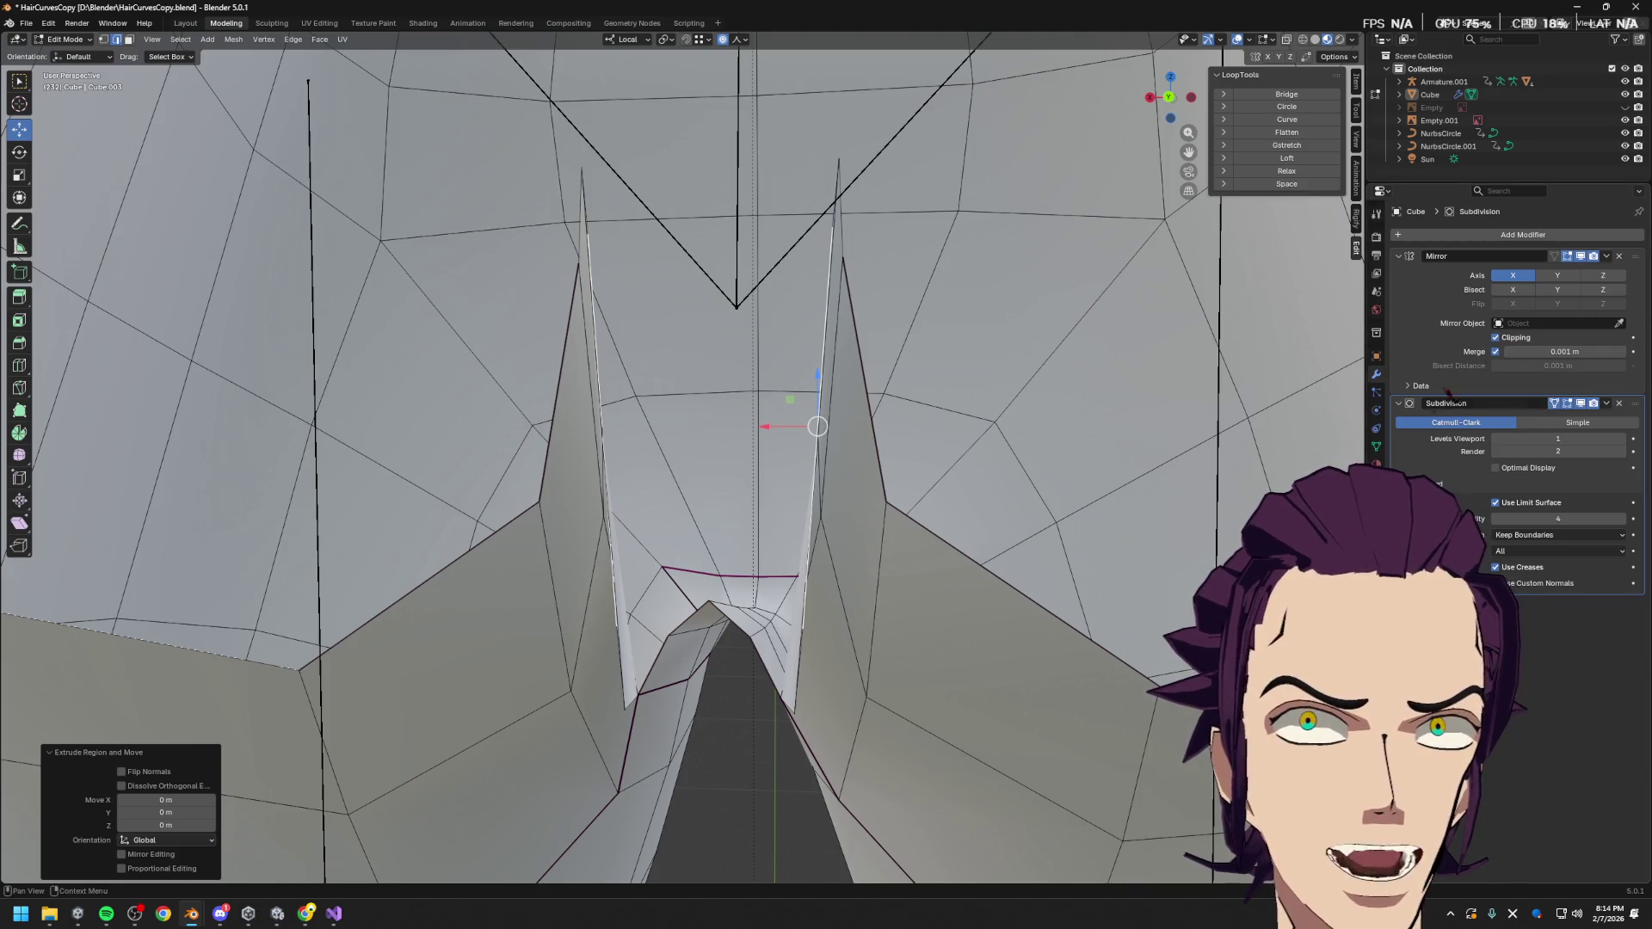
key("ctrl+z")
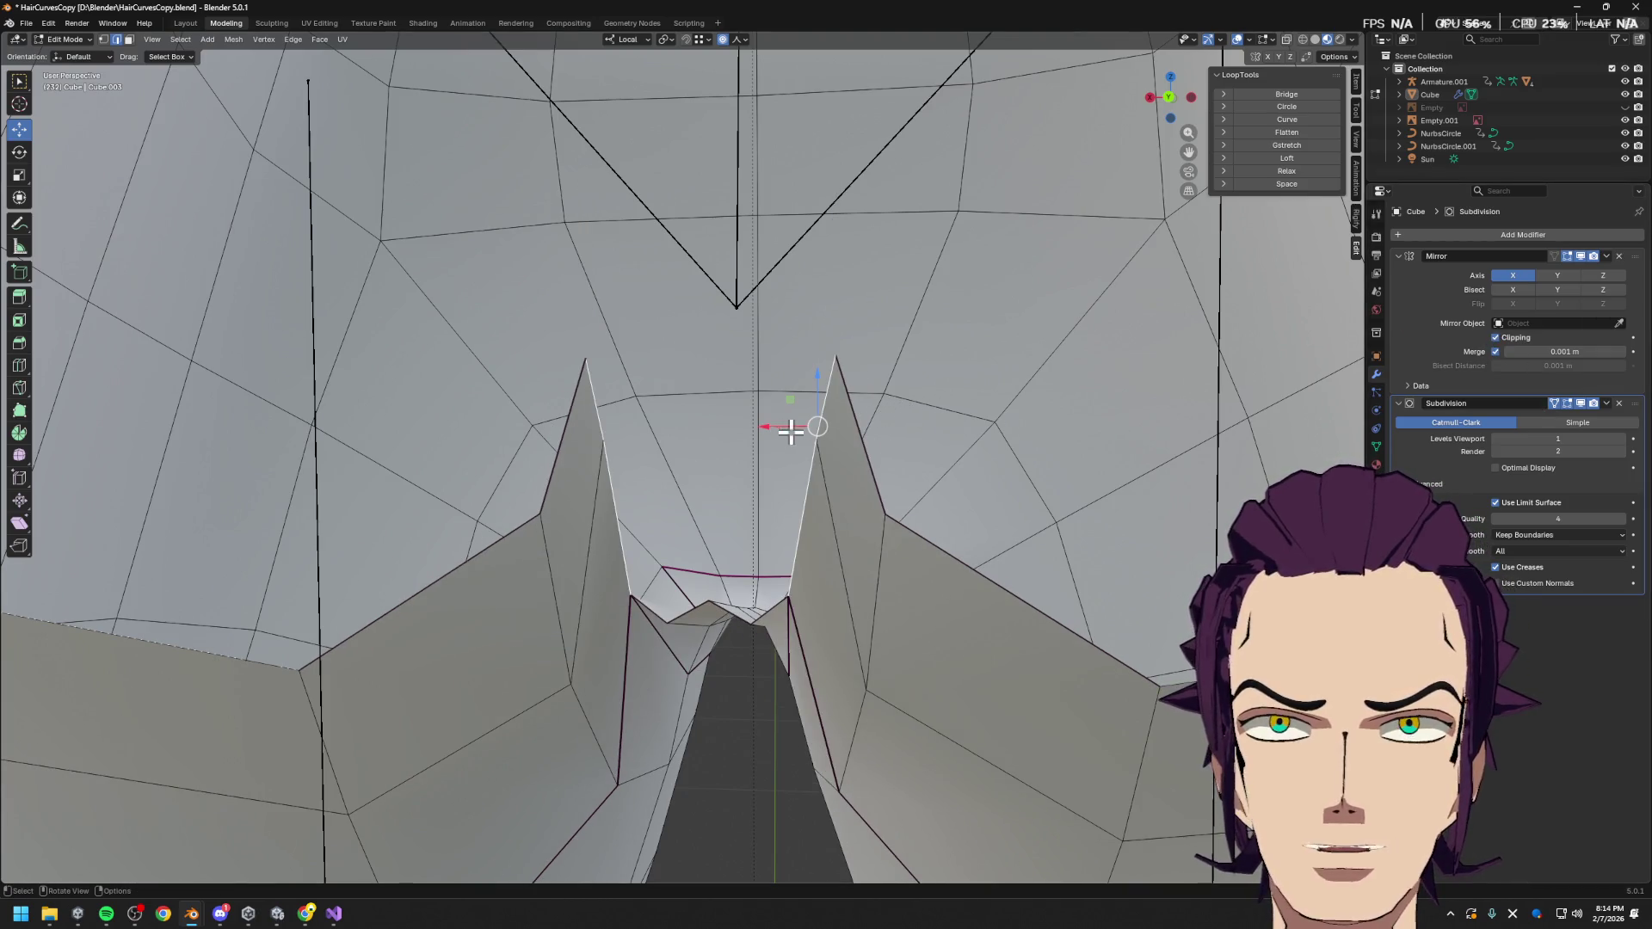
mouse_move(811, 425)
middle_mouse_down()
mouse_move(811, 361)
mouse_move(833, 369)
mouse_move(772, 312)
mouse_move(756, 395)
mouse_move(778, 420)
middle_mouse_up()
left_click(792, 523, "alt+shift")
Fill the crotch spike region with new faces and select the resulting spike faces
key("f")
key("g")
left_click(772, 312)
left_click(756, 396)
left_click(688, 215)
mouse_move(703, 253)
middle_mouse_down()
mouse_move(672, 287)
mouse_move(731, 286)
middle_mouse_up()
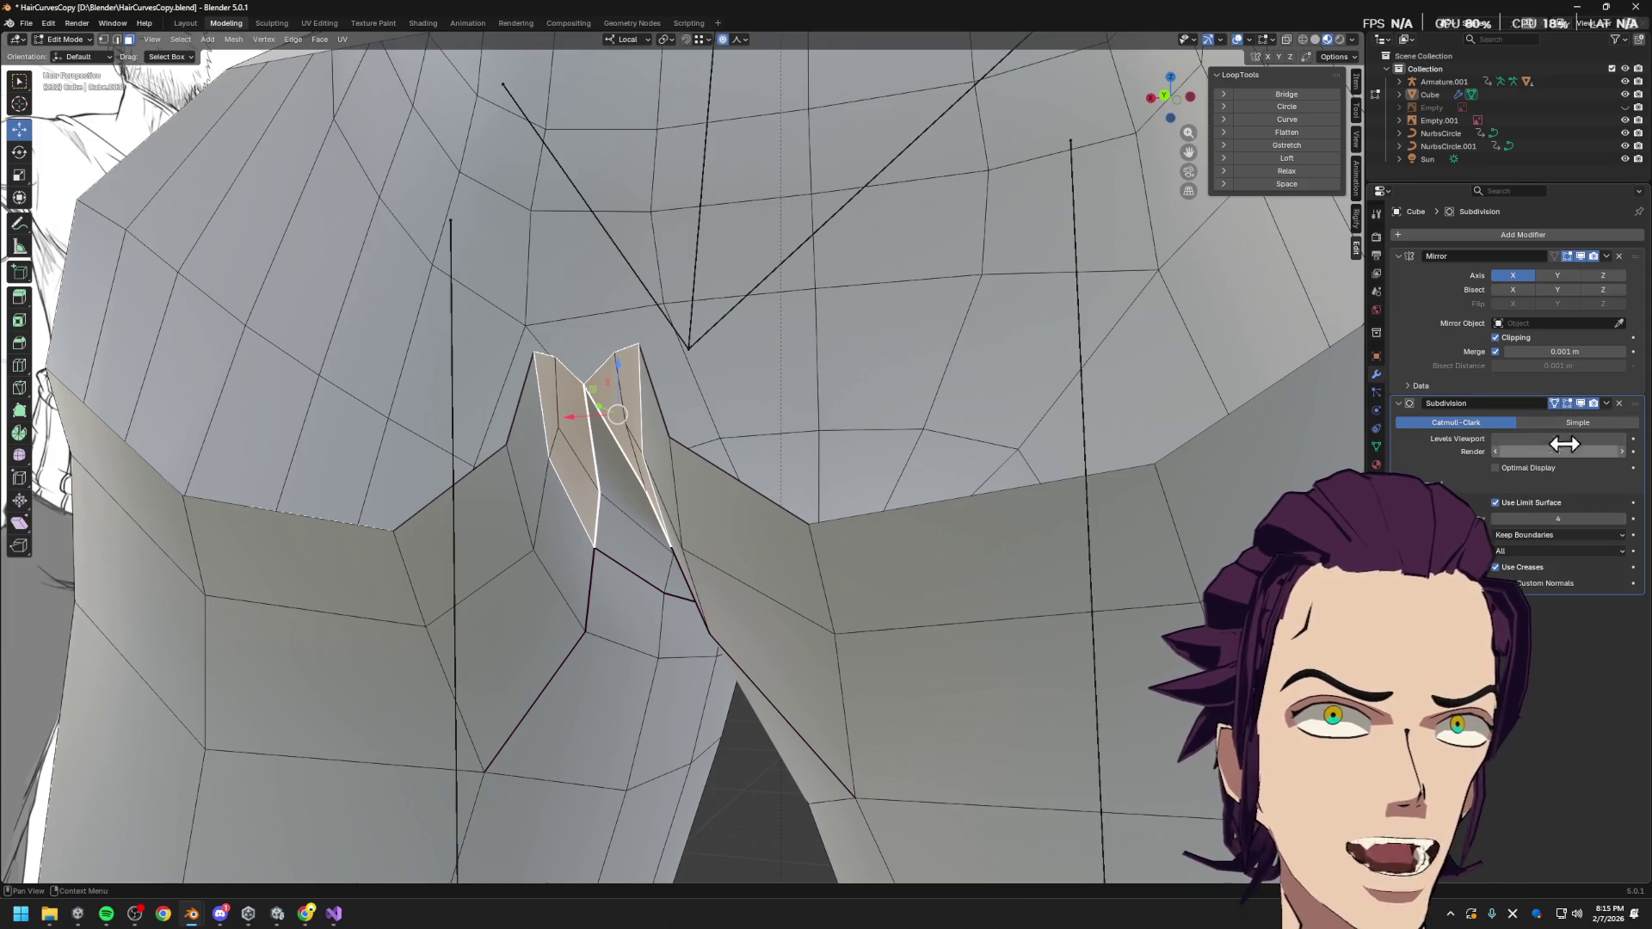
Enable Optimal Display and set Subdivision Levels Viewport to 0 to show the base mesh
left_click(1508, 474)
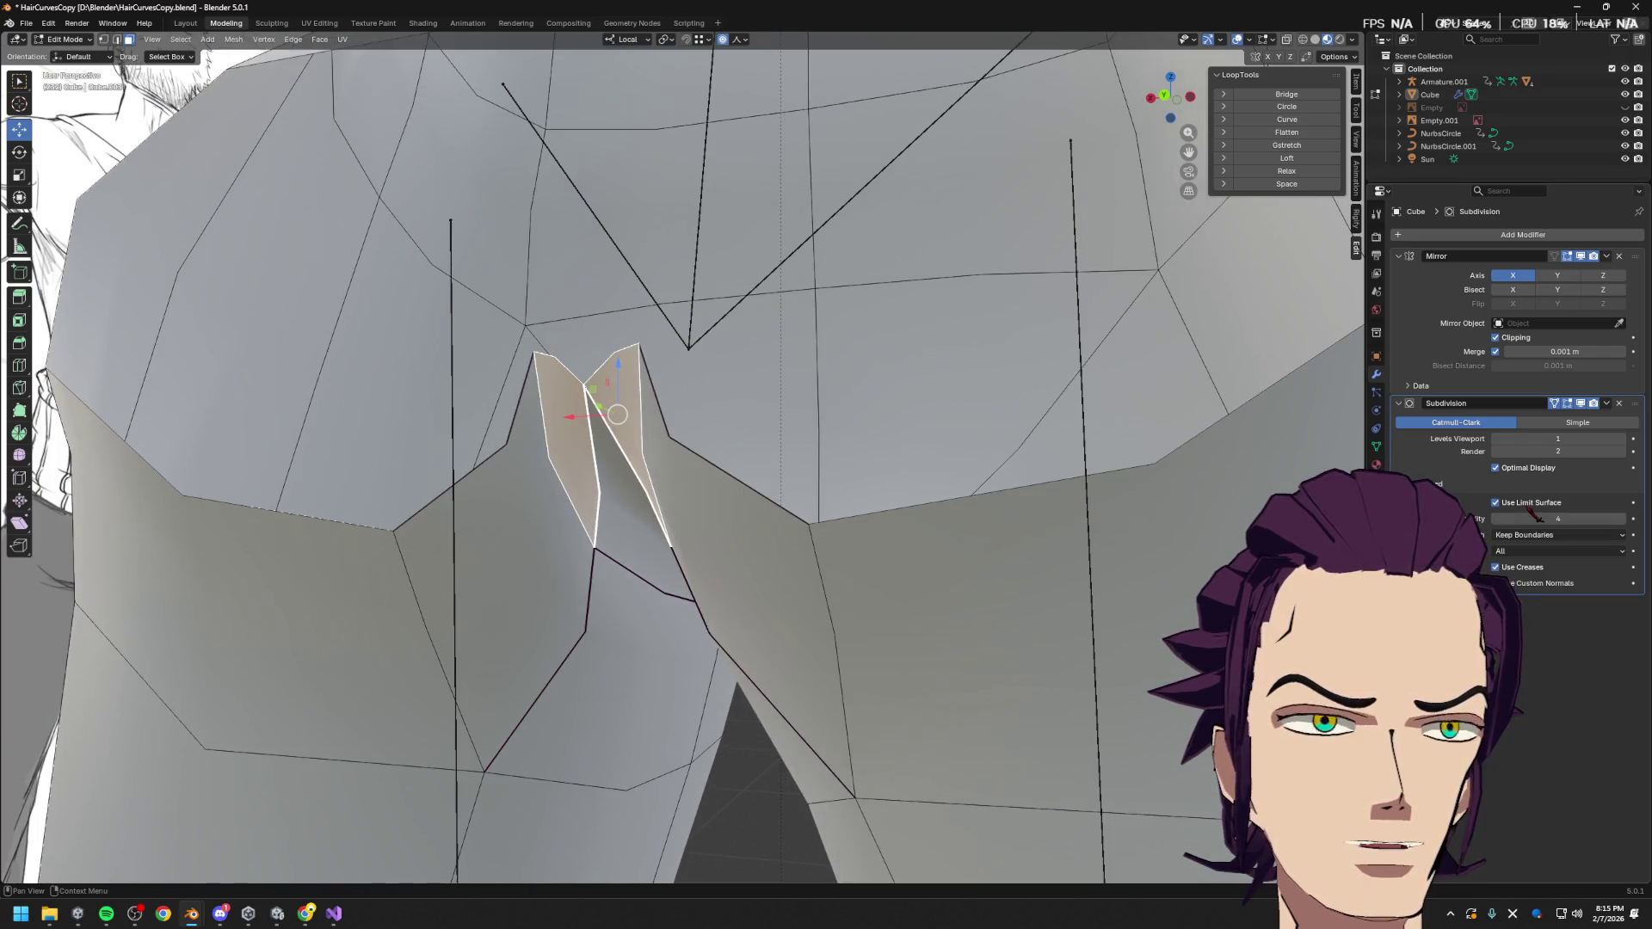
left_click(1499, 439)
mouse_move(881, 437)
middle_mouse_down()
mouse_move(952, 450)
mouse_move(786, 462)
mouse_move(800, 435)
middle_mouse_up()
Select an edge path along the spike, move it along local X, then vertex-slide it
key("1")
key("2")
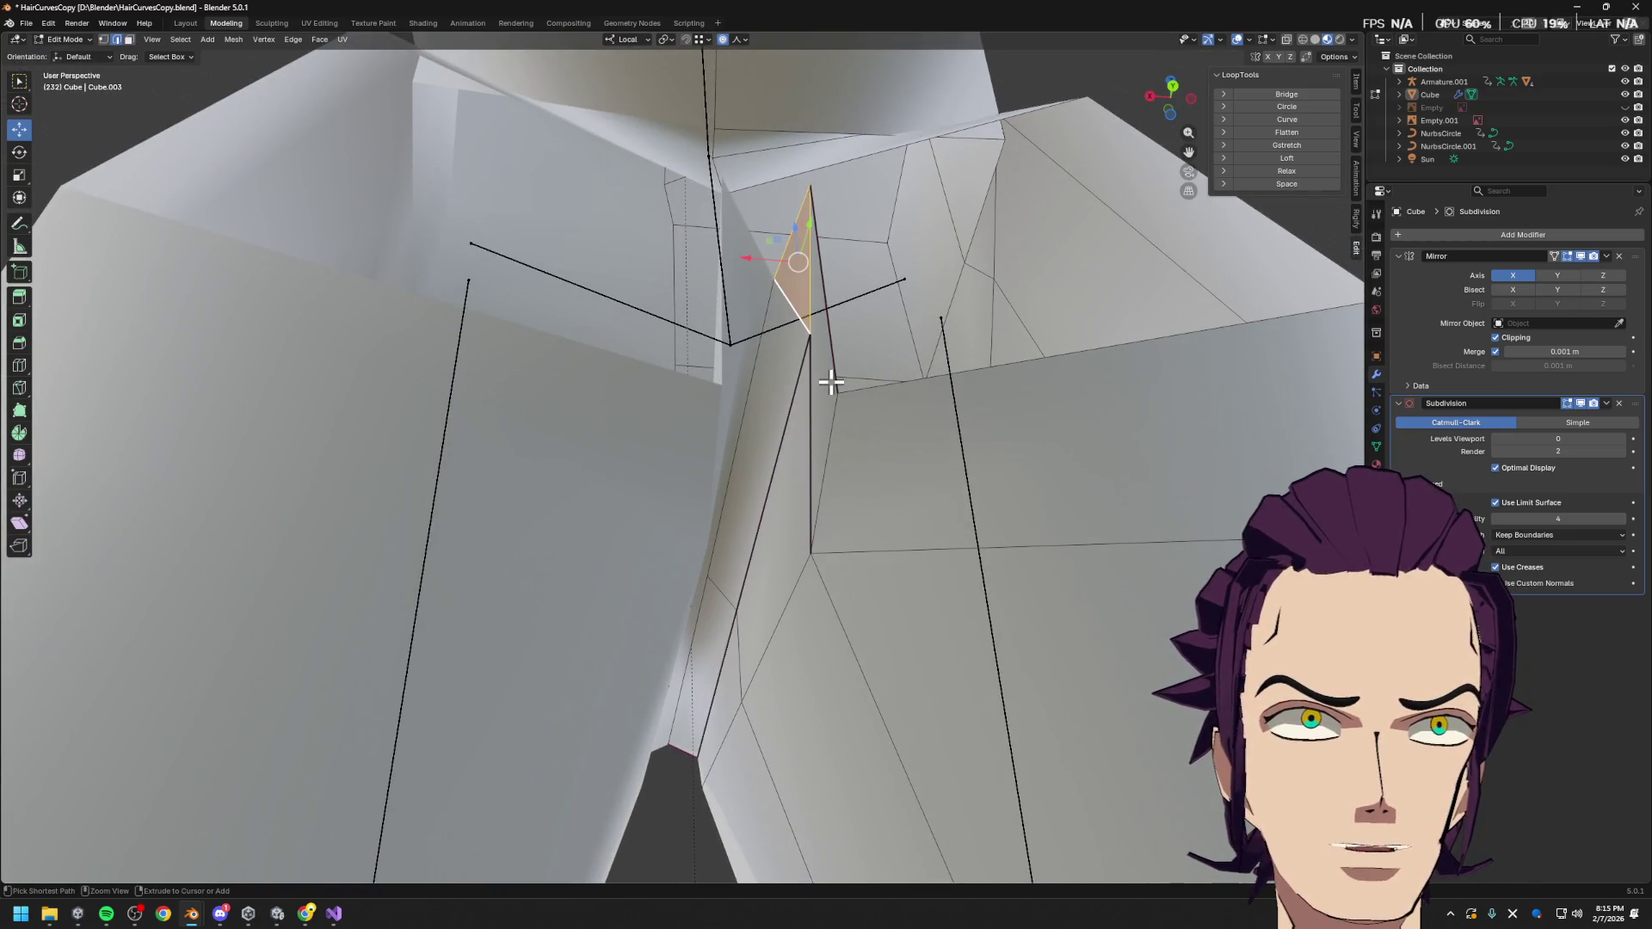
left_click(830, 382, "ctrl")
middle_click_drag(831, 382, 731, 418)
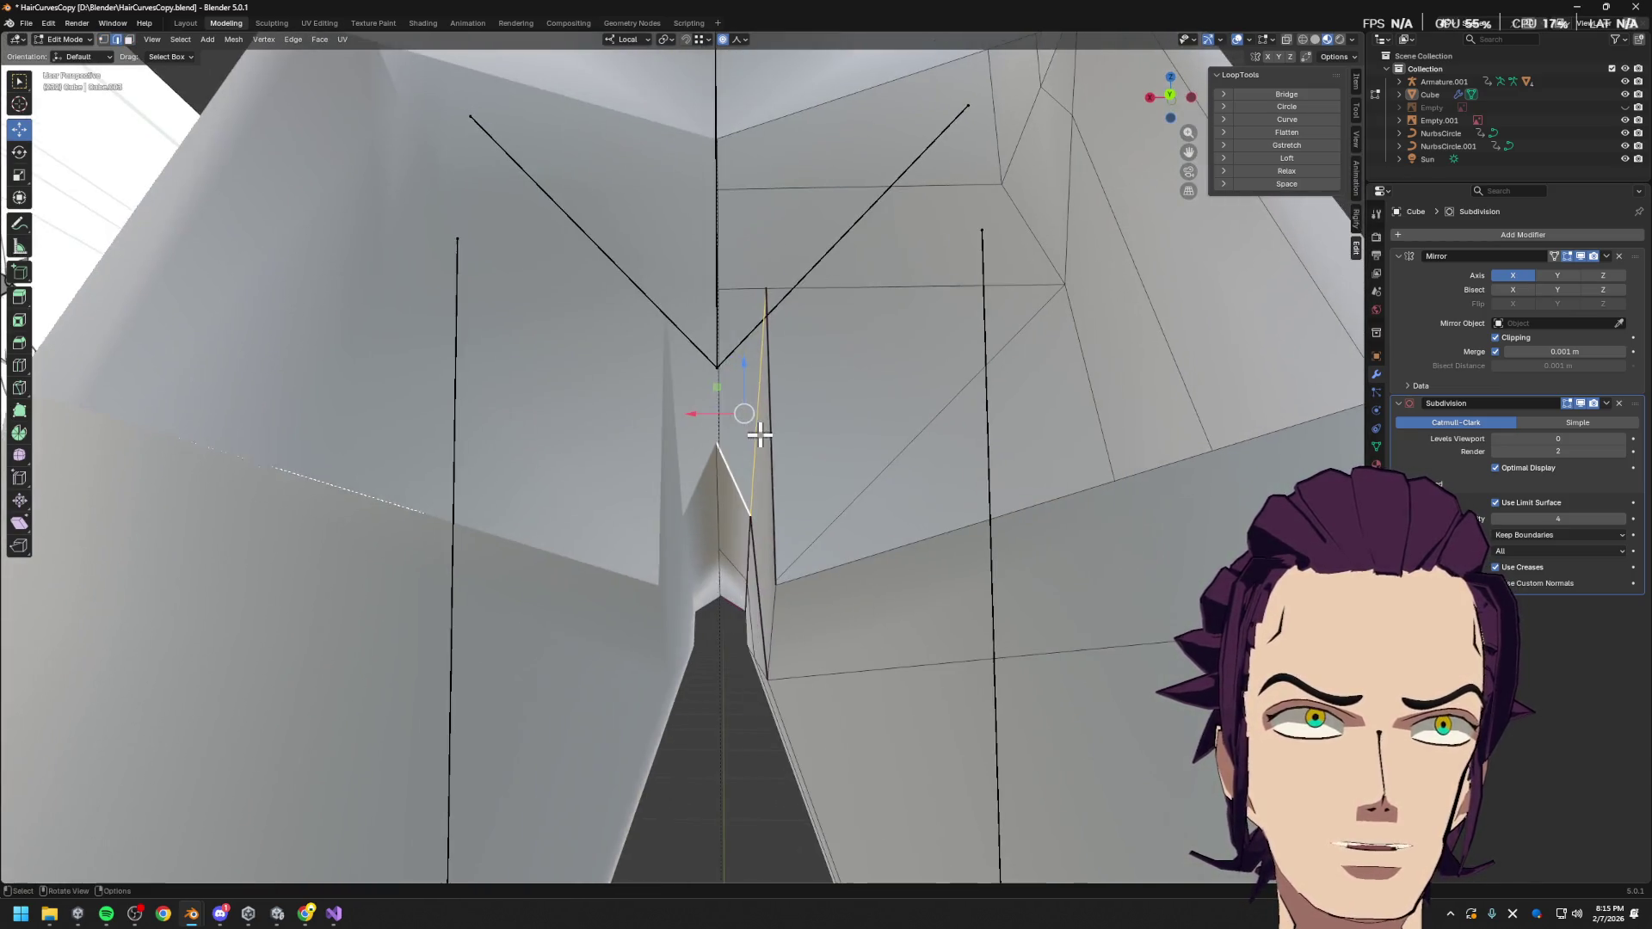
mouse_move(709, 509)
middle_mouse_down()
mouse_move(737, 517)
mouse_move(800, 450)
mouse_move(919, 502)
mouse_move(907, 516)
mouse_move(923, 527)
middle_mouse_up()
key("g")
key("x")
left_click(777, 457)
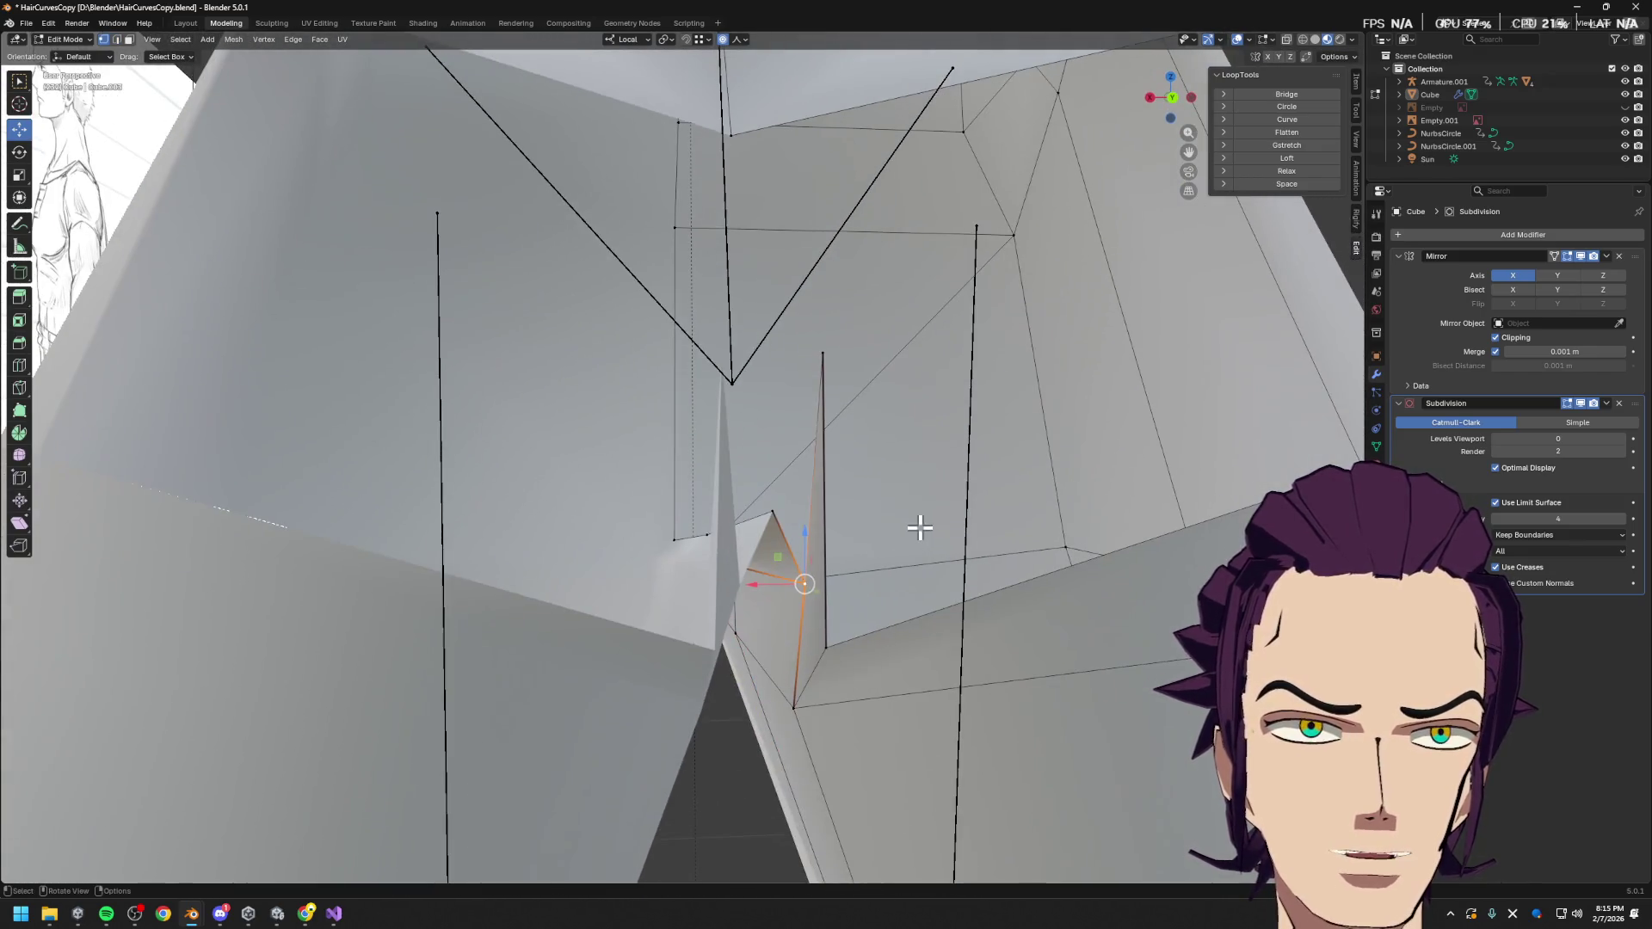
middle_click_drag(922, 632, 739, 600)
key("shift+v")
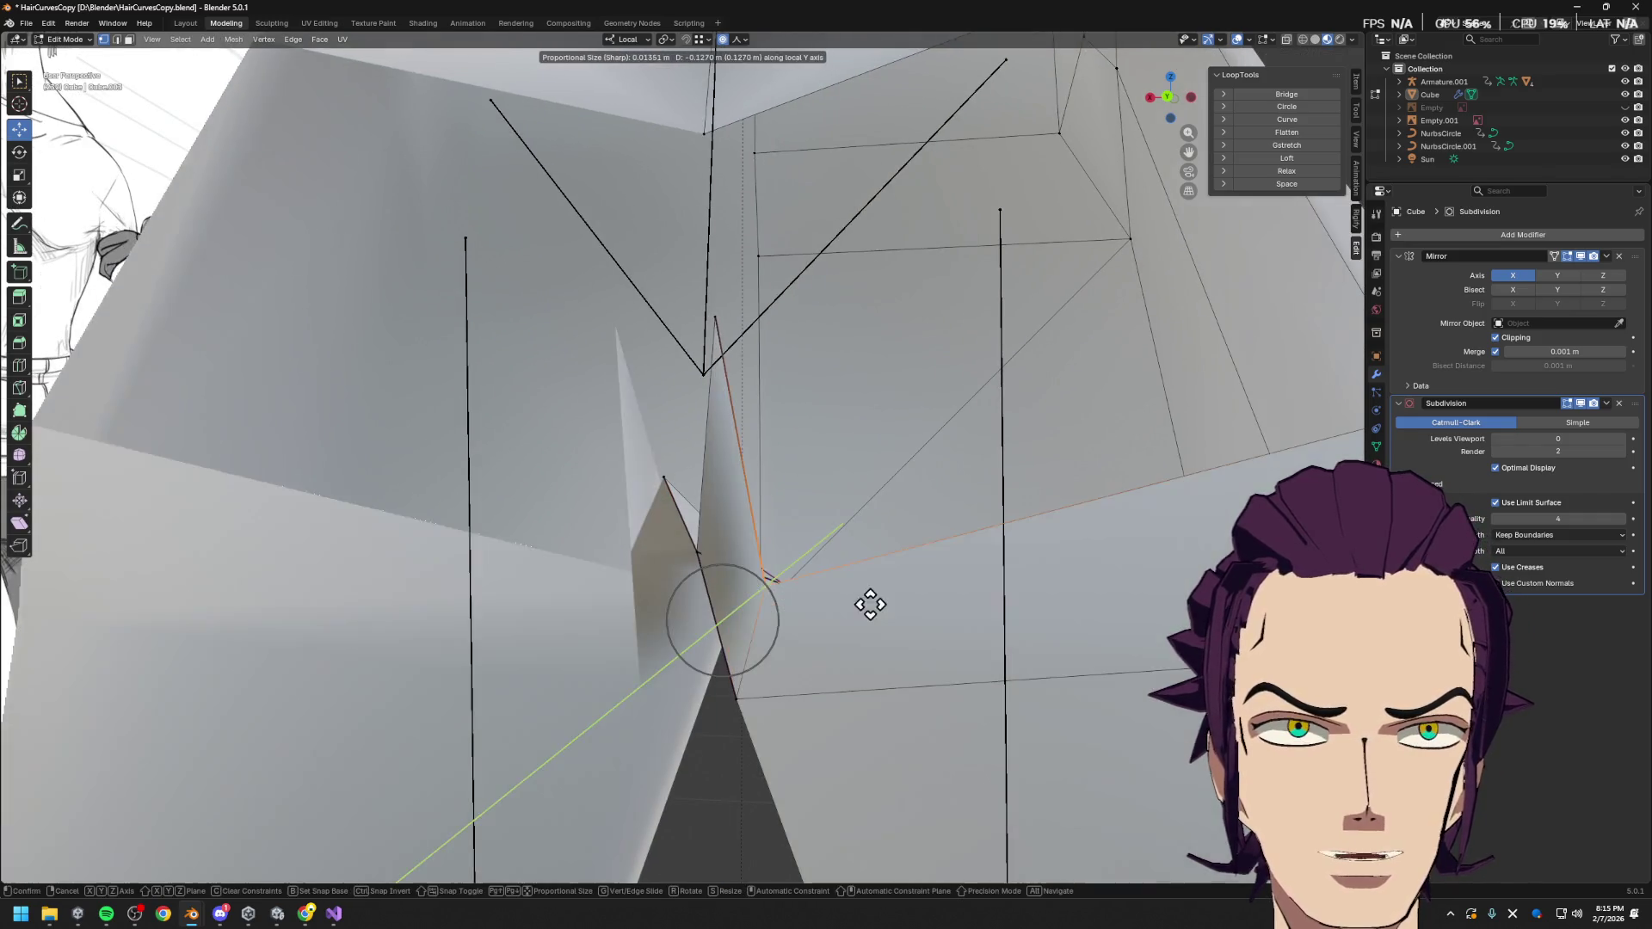
Finish the vertex slide, then push the hip vertex along the local Y axis
left_click(1051, 572)
scroll(988, 546, "down", 3)
mouse_move(988, 545)
middle_mouse_down()
mouse_move(996, 572)
mouse_move(951, 623)
mouse_move(989, 569)
middle_mouse_up()
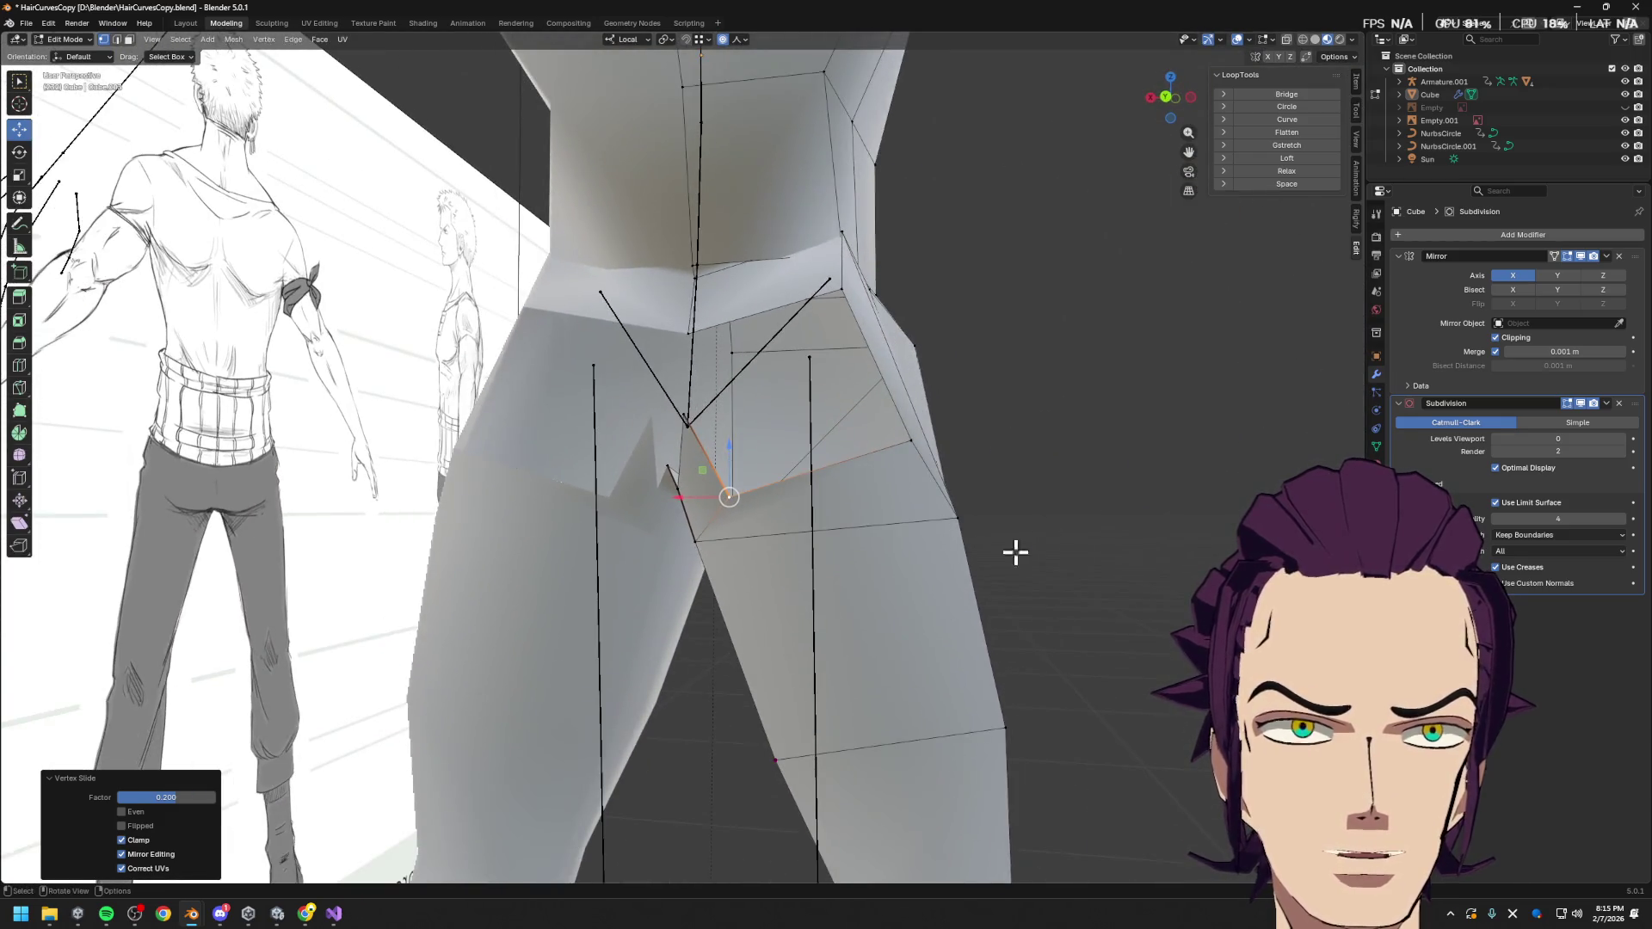
mouse_move(1003, 499)
middle_mouse_down()
mouse_move(1010, 557)
mouse_move(1050, 539)
mouse_move(721, 318)
mouse_move(737, 362)
mouse_move(745, 332)
mouse_move(721, 347)
middle_mouse_up()
key("g")
key("y")
left_click(815, 371)
mouse_move(815, 372)
middle_mouse_down()
mouse_move(691, 297)
mouse_move(669, 264)
mouse_move(756, 284)
mouse_move(708, 542)
mouse_move(706, 409)
mouse_move(689, 387)
mouse_move(619, 381)
middle_mouse_up()
Slide the vertex up its edge twice and check its coordinates in the sidebar
key("g")
key("g")
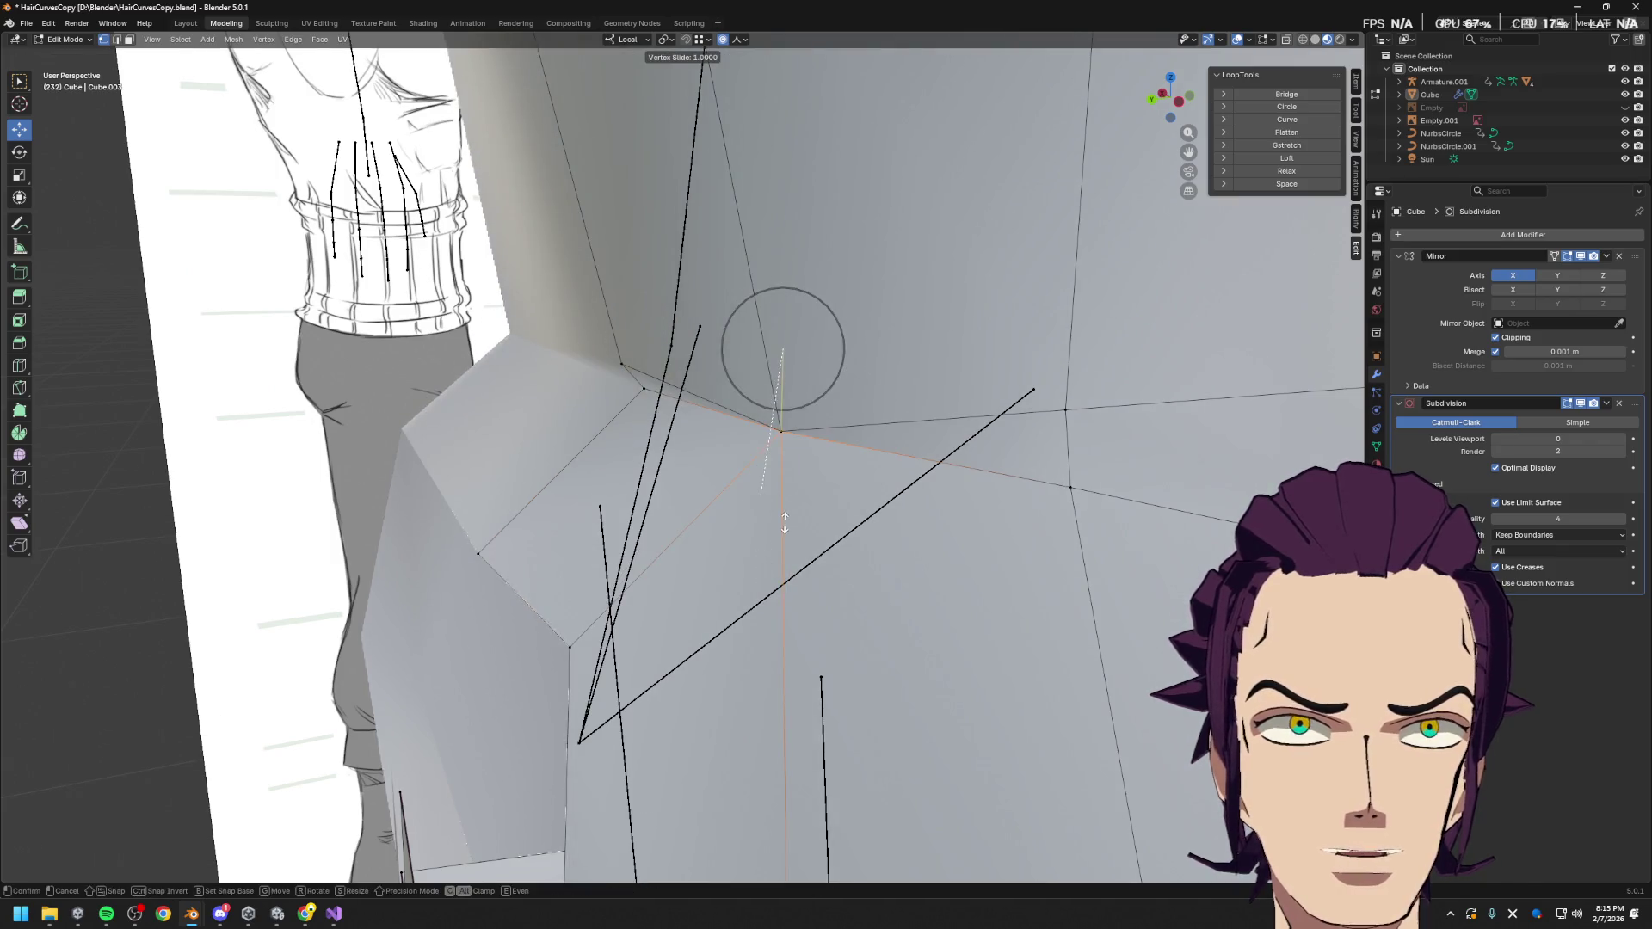
left_click(816, 457)
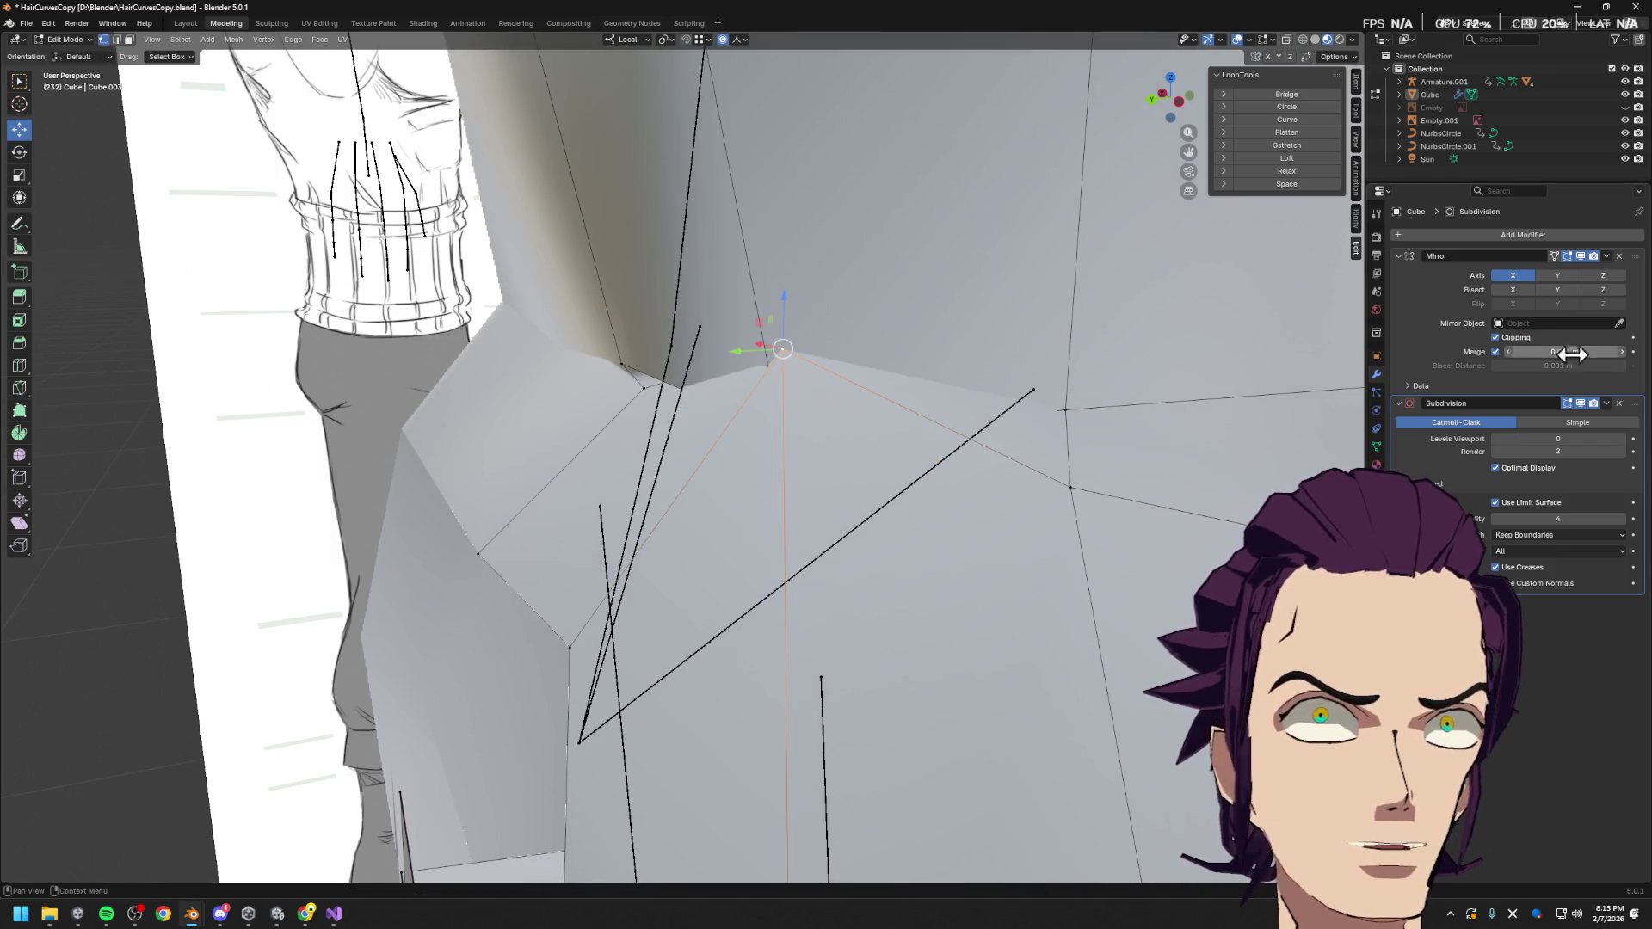
middle_click_drag(1161, 461, 1015, 444)
key("g")
key("g")
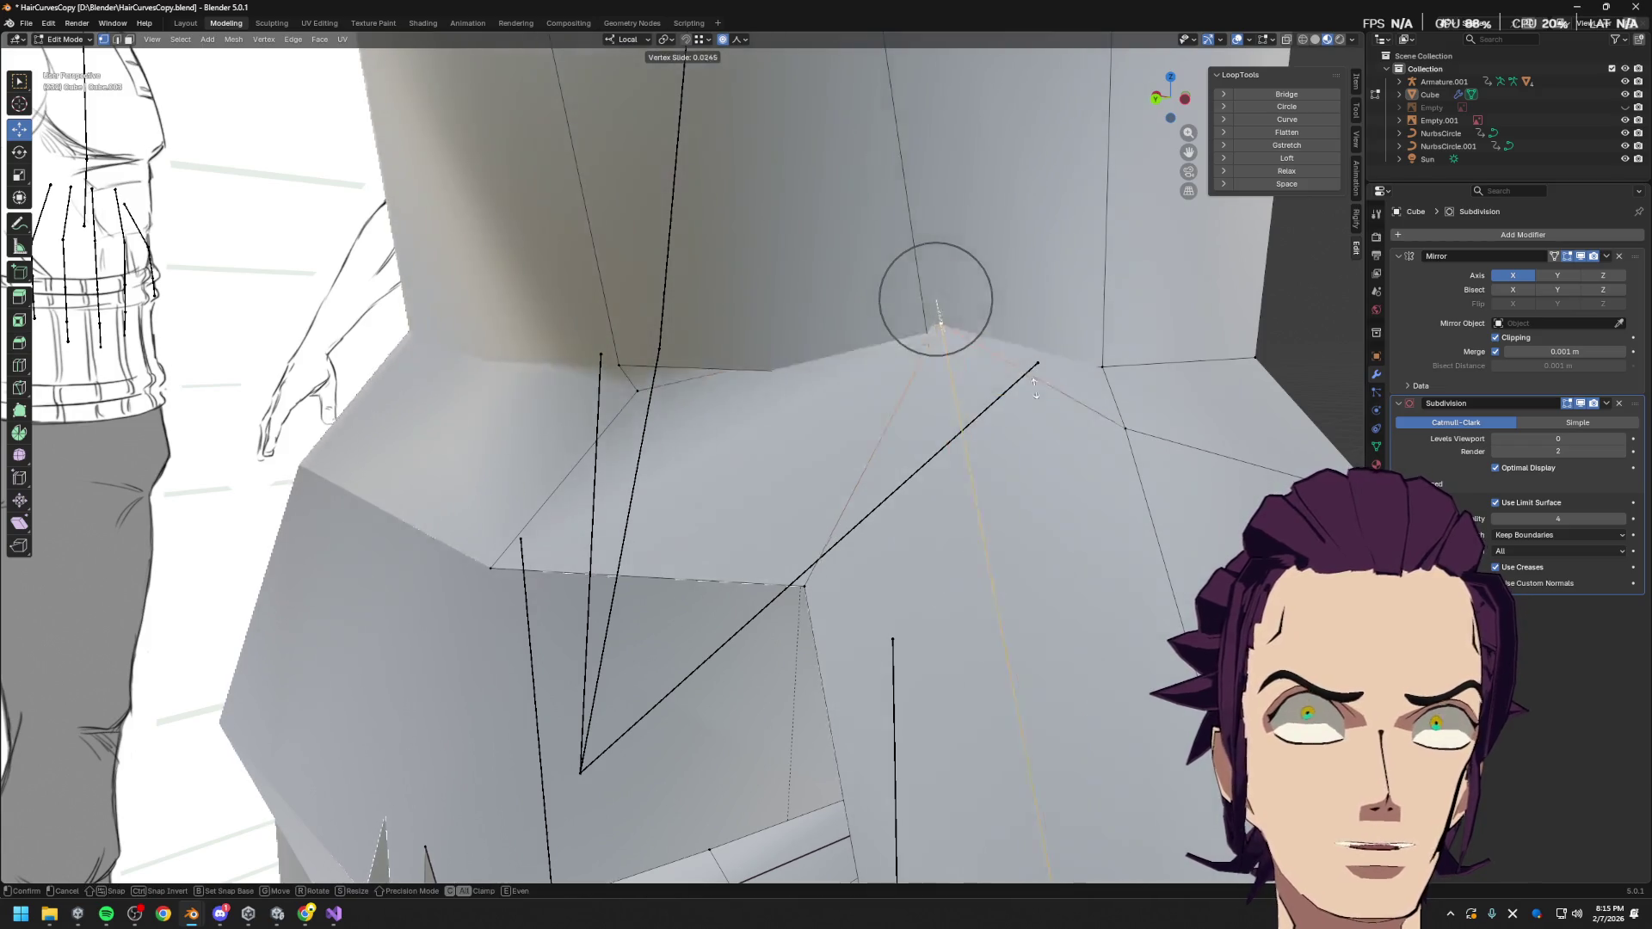
left_click(1012, 258)
left_click(1356, 83)
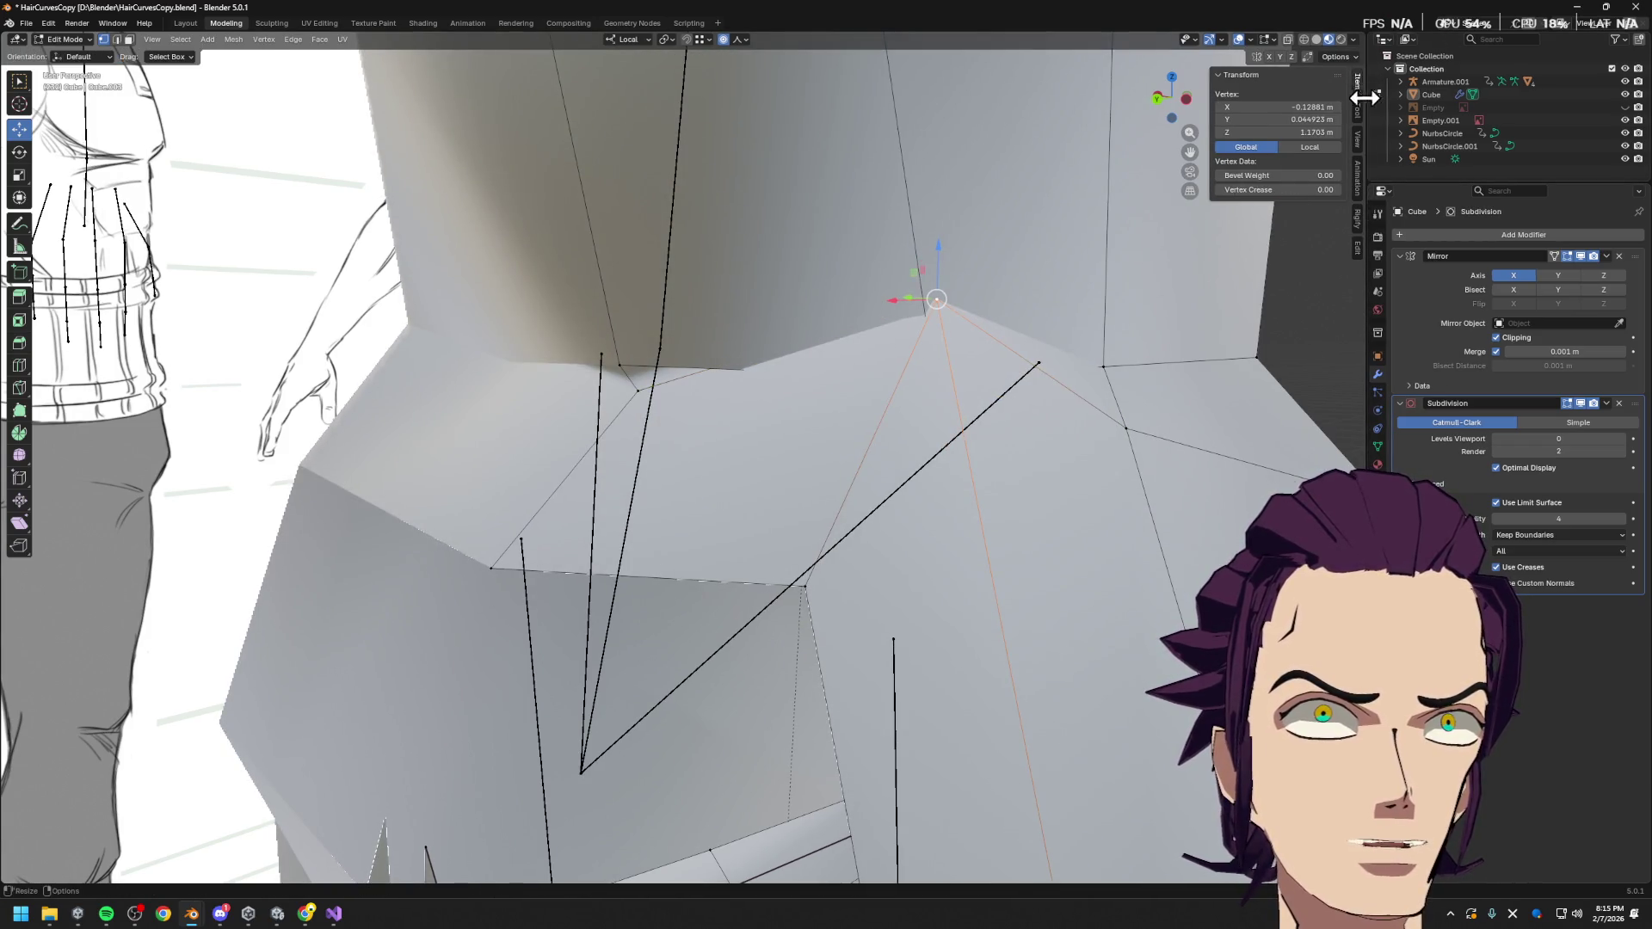
left_click(1362, 112)
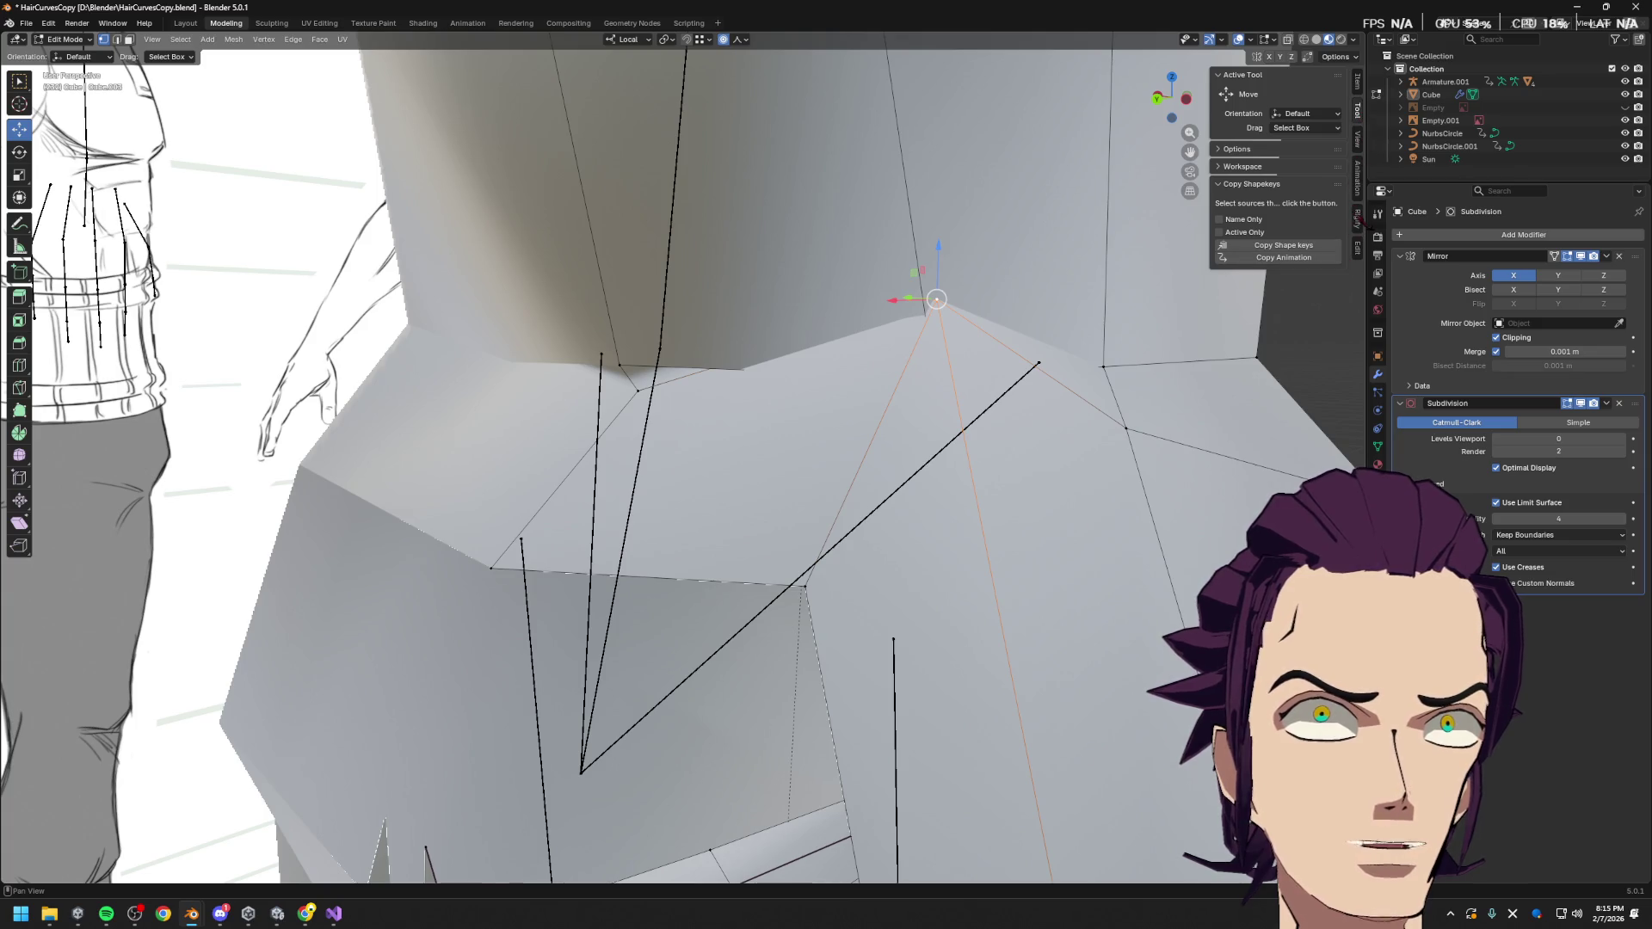
left_click(1358, 138)
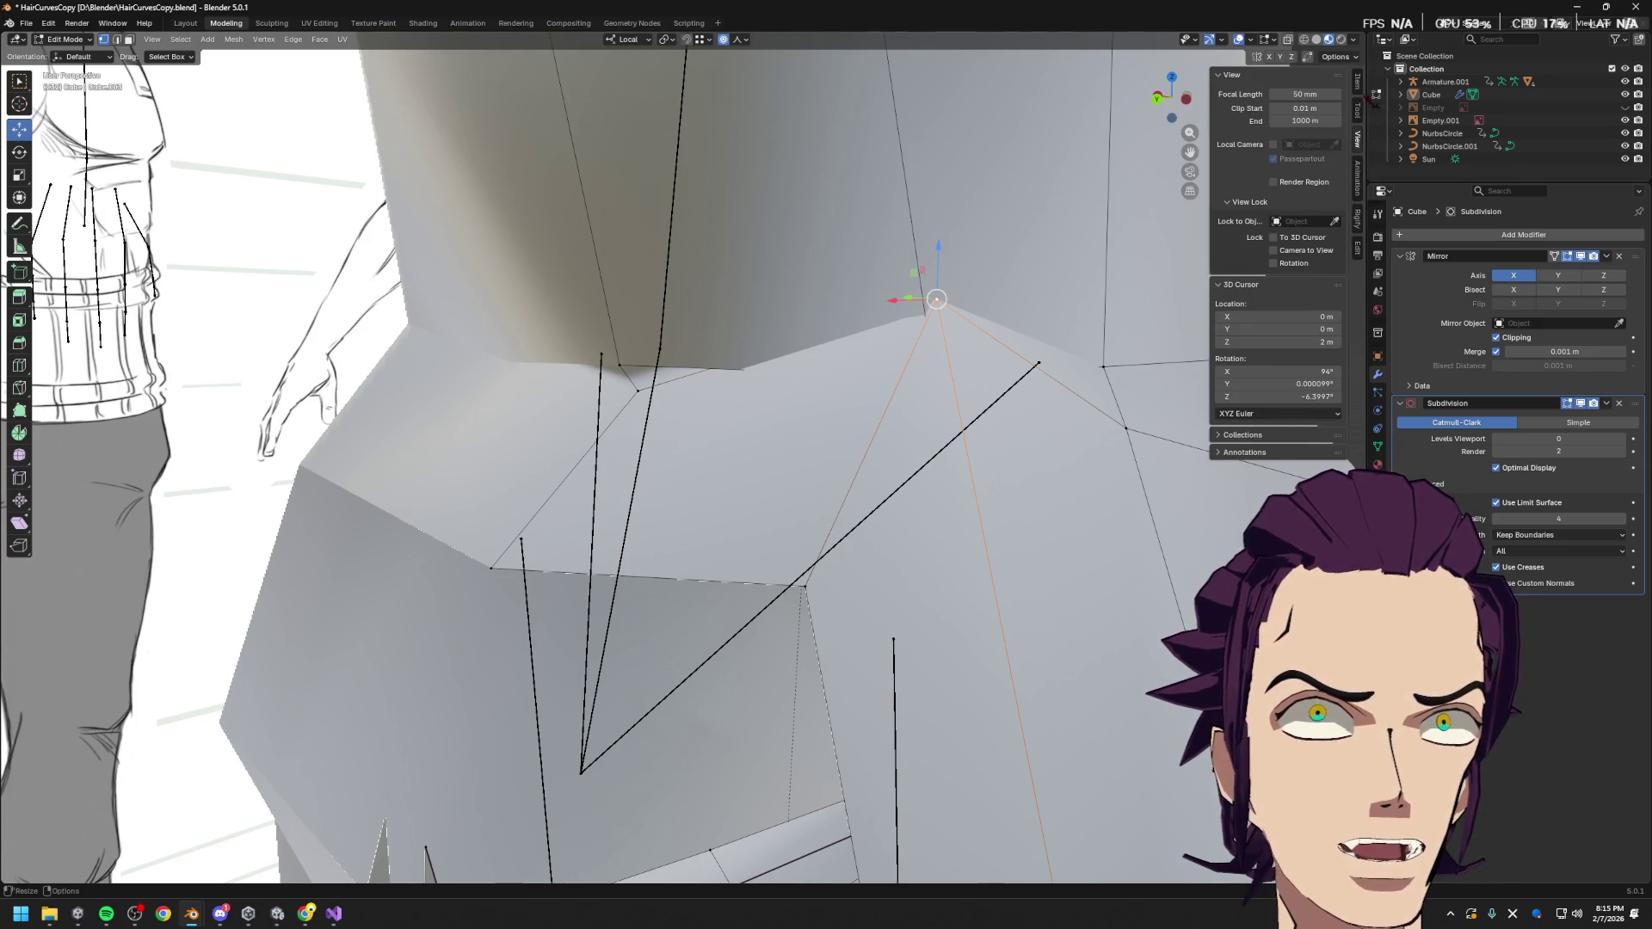
left_click(1360, 82)
left_click(1360, 110)
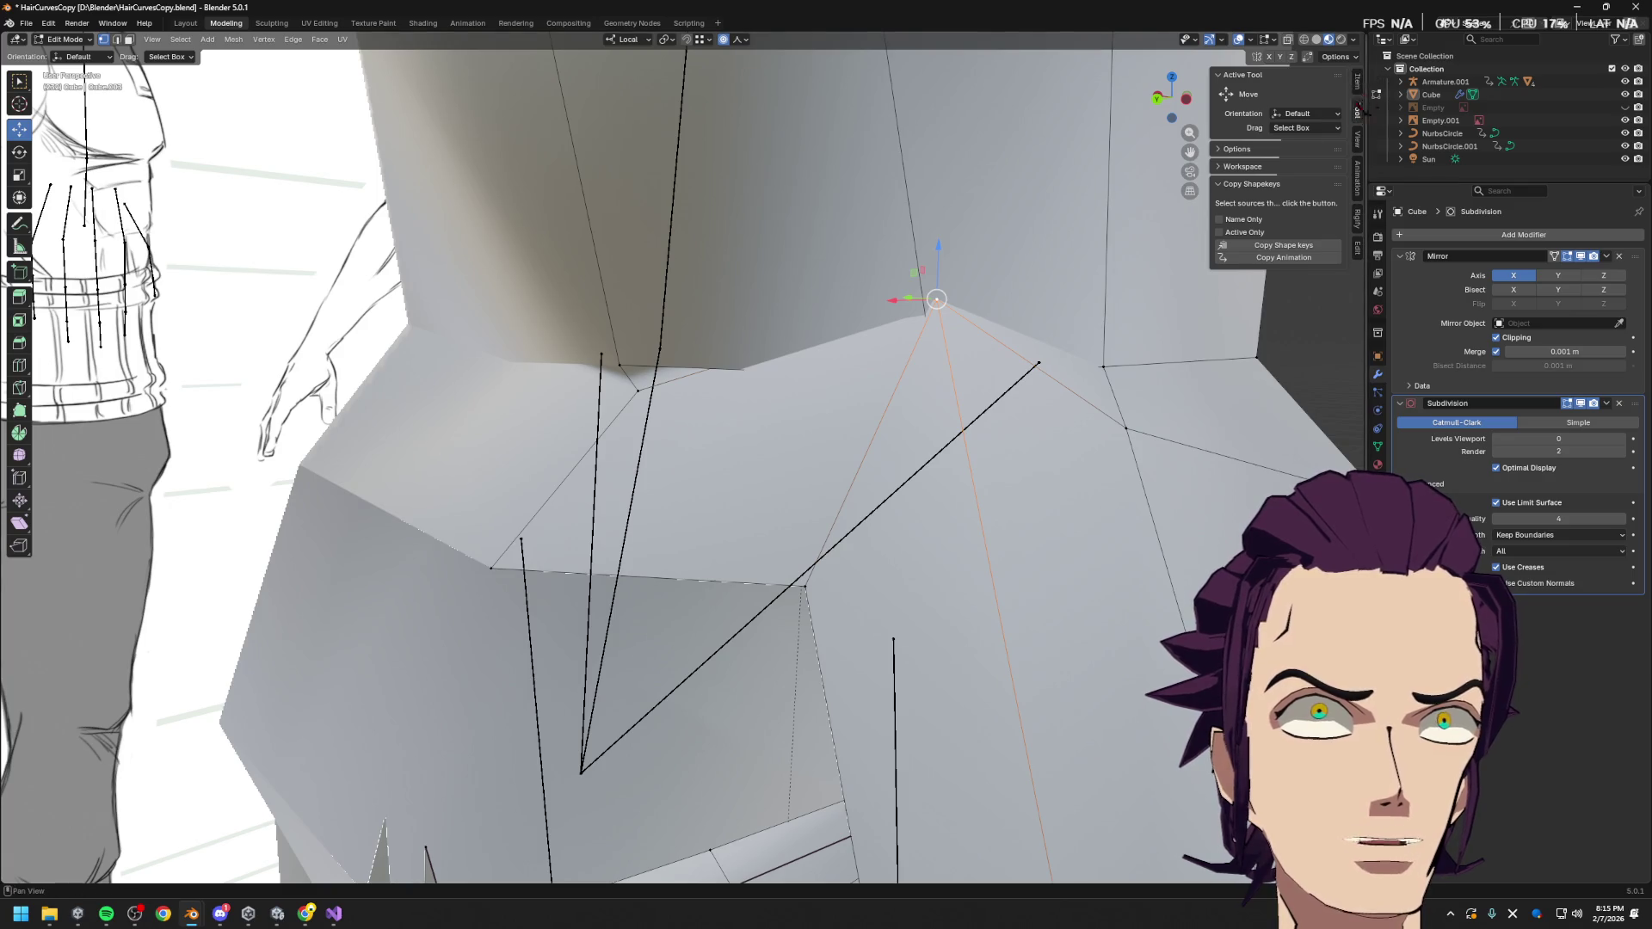
Lower the vertex along Z in three proportional moves, by 0.036 m and 0.016 m
key("g")
key("z")
left_click(930, 417)
mouse_move(930, 416)
middle_mouse_down()
mouse_move(952, 457)
mouse_move(866, 465)
mouse_move(654, 417)
mouse_move(726, 414)
middle_mouse_up()
key("g")
key("z")
left_click(885, 457)
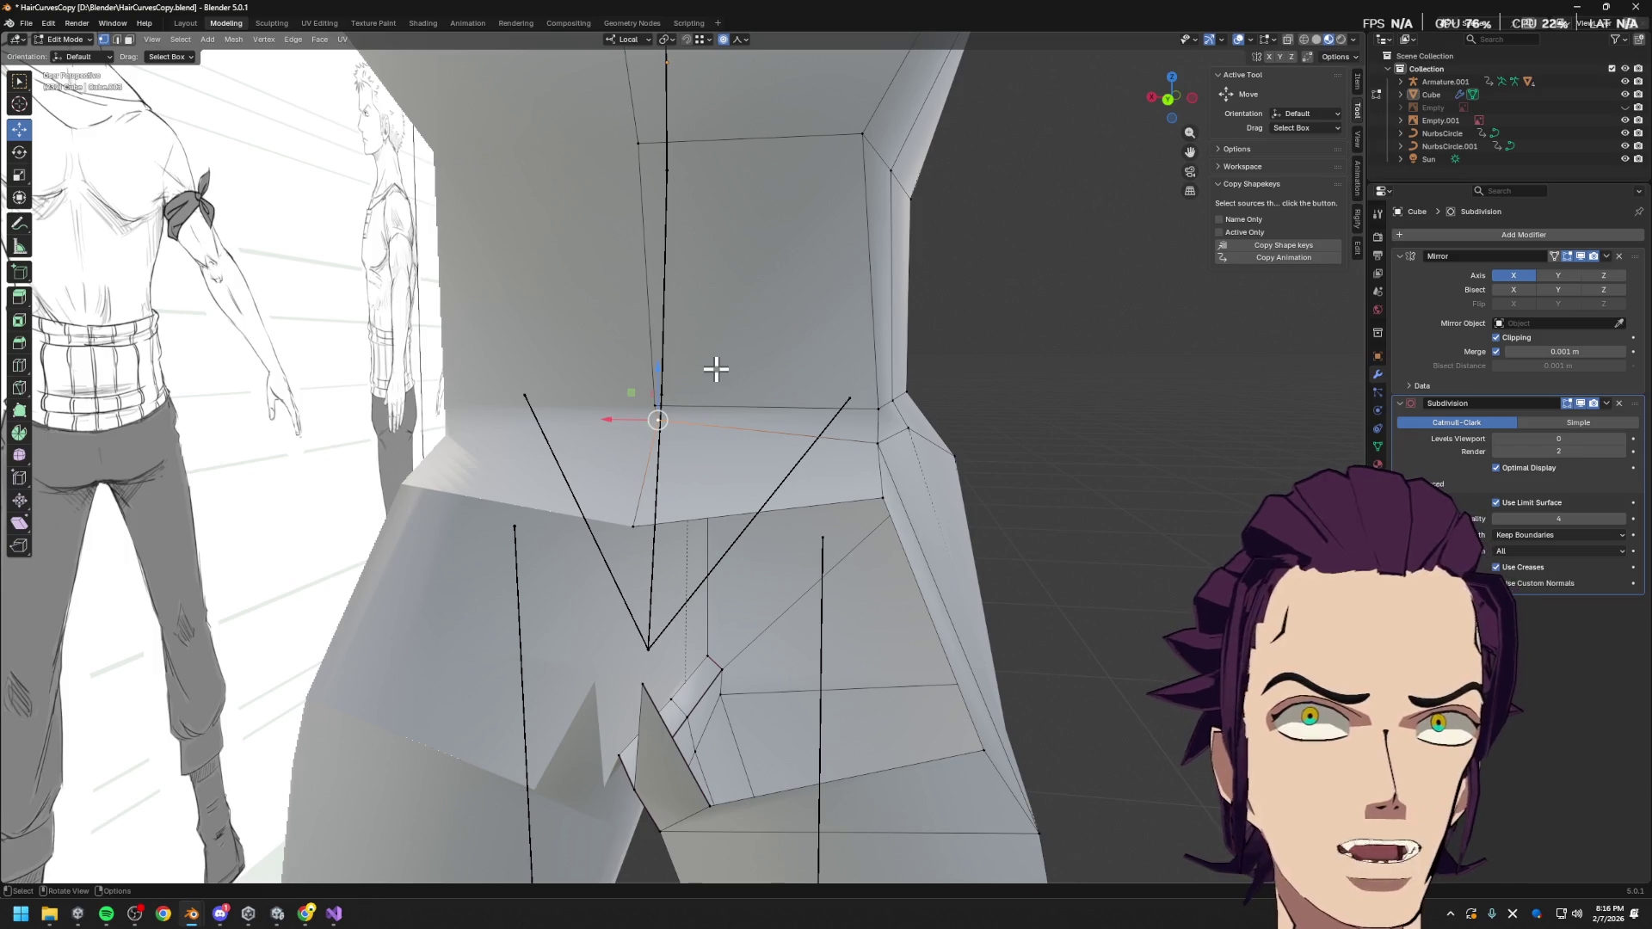
key("g")
key("z")
left_click(705, 395)
mouse_move(705, 395)
middle_mouse_down()
mouse_move(719, 431)
mouse_move(680, 422)
mouse_move(667, 473)
mouse_move(855, 461)
mouse_move(952, 499)
mouse_move(849, 551)
middle_mouse_up()
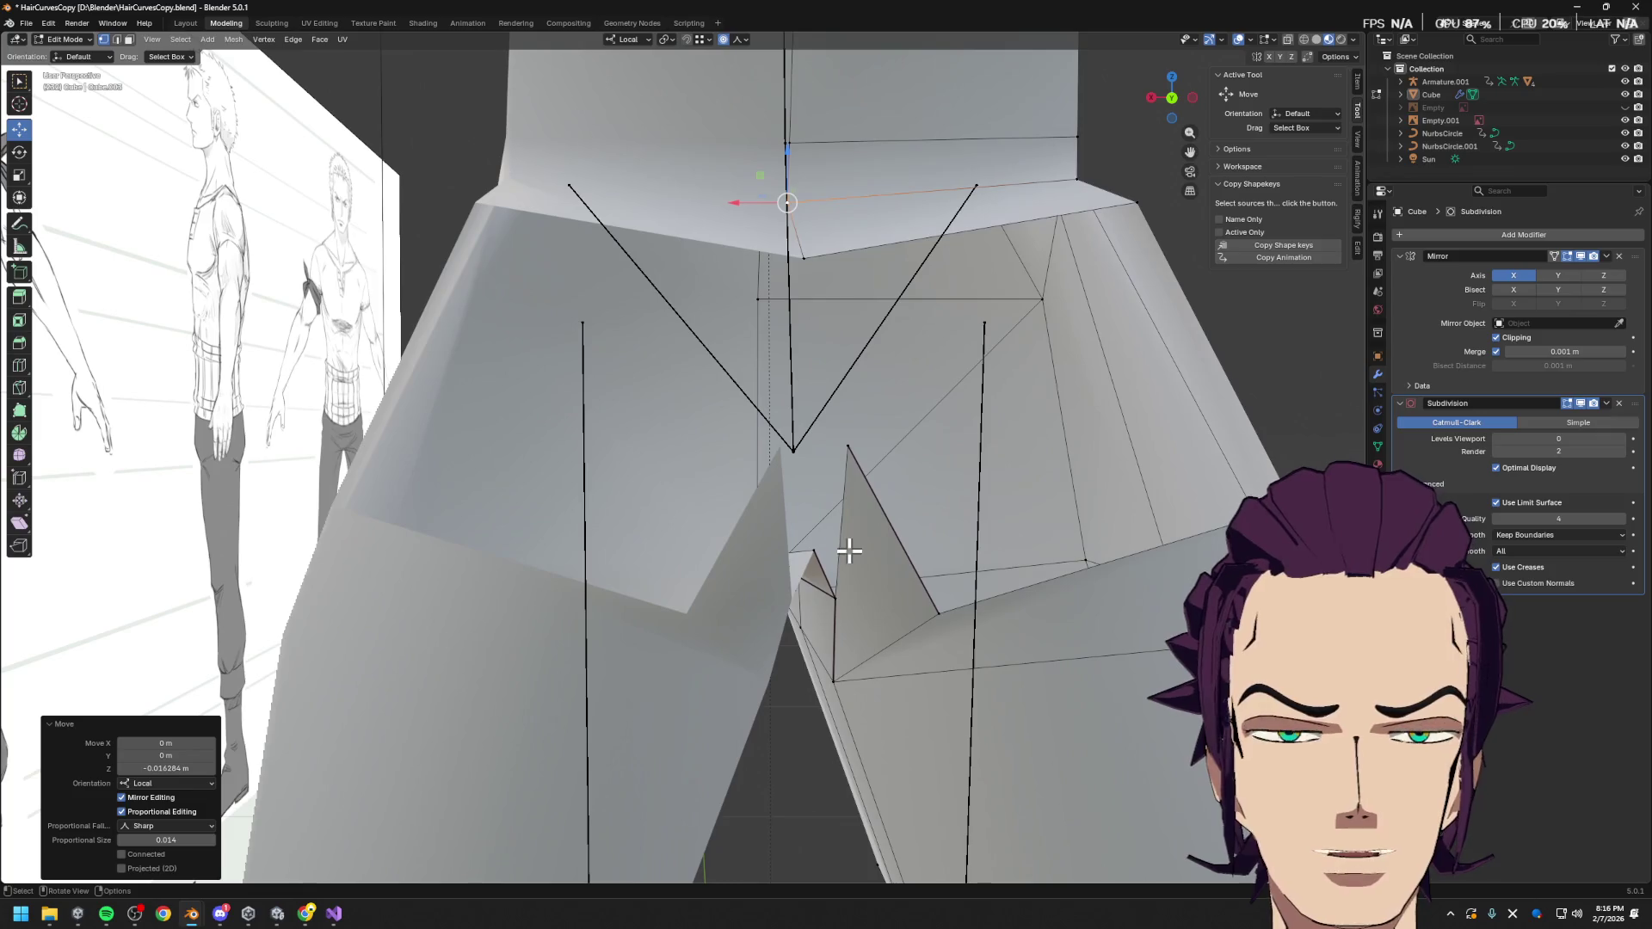
Select the crotch spike vertex and move it along local Z with proportional editing
left_click(812, 558)
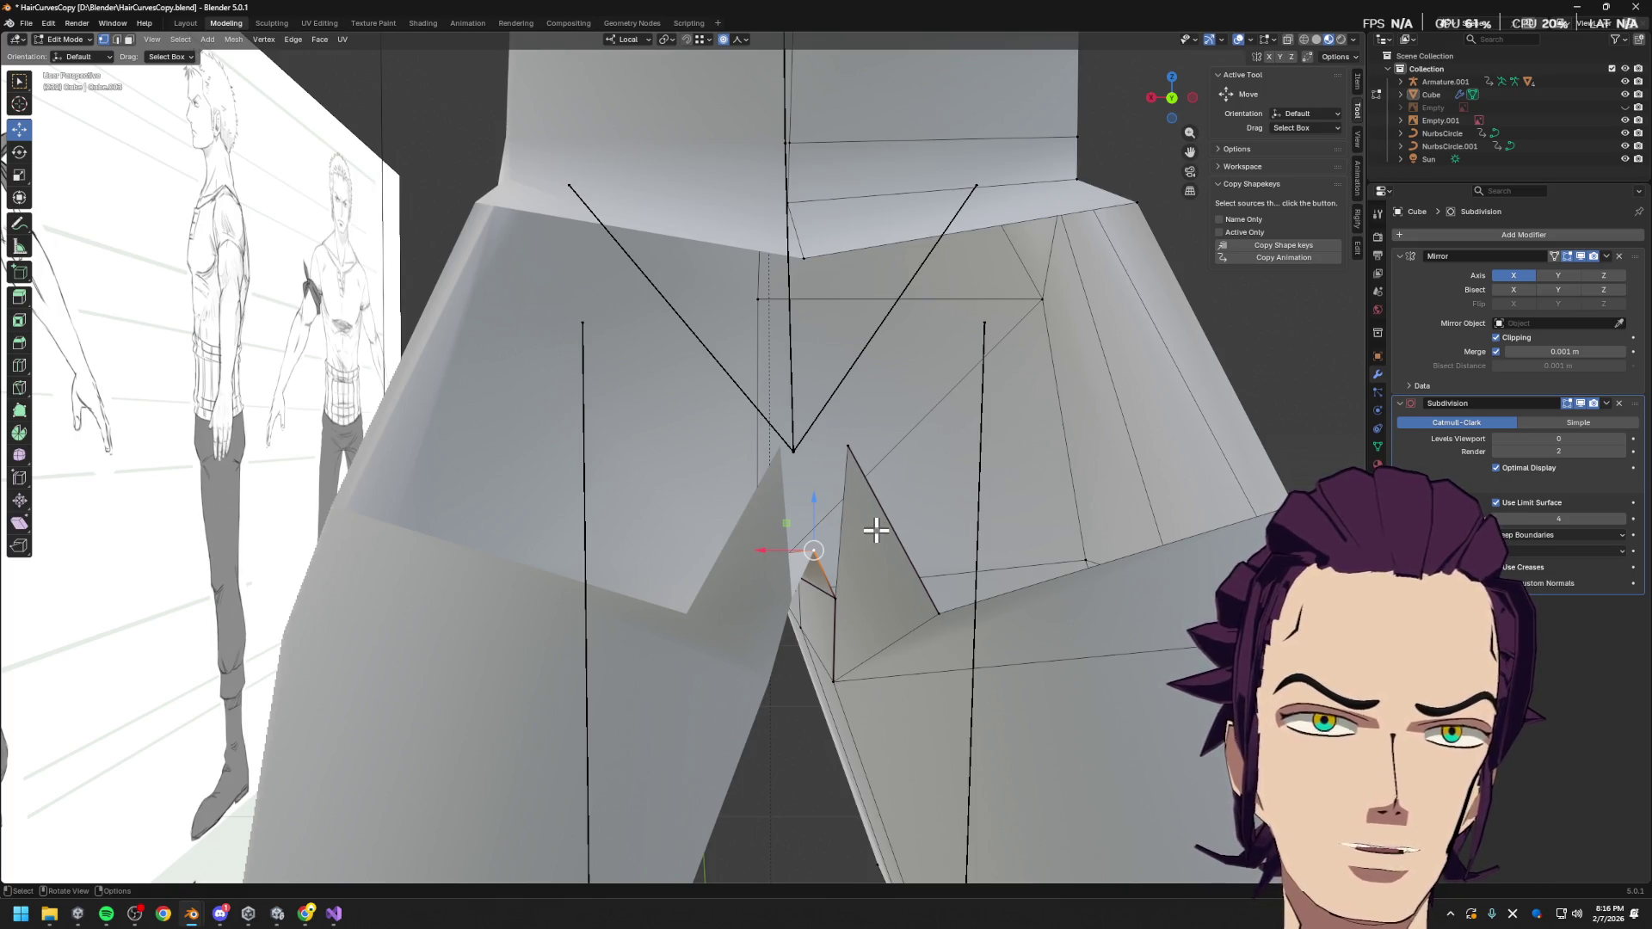
key("g")
key("z")
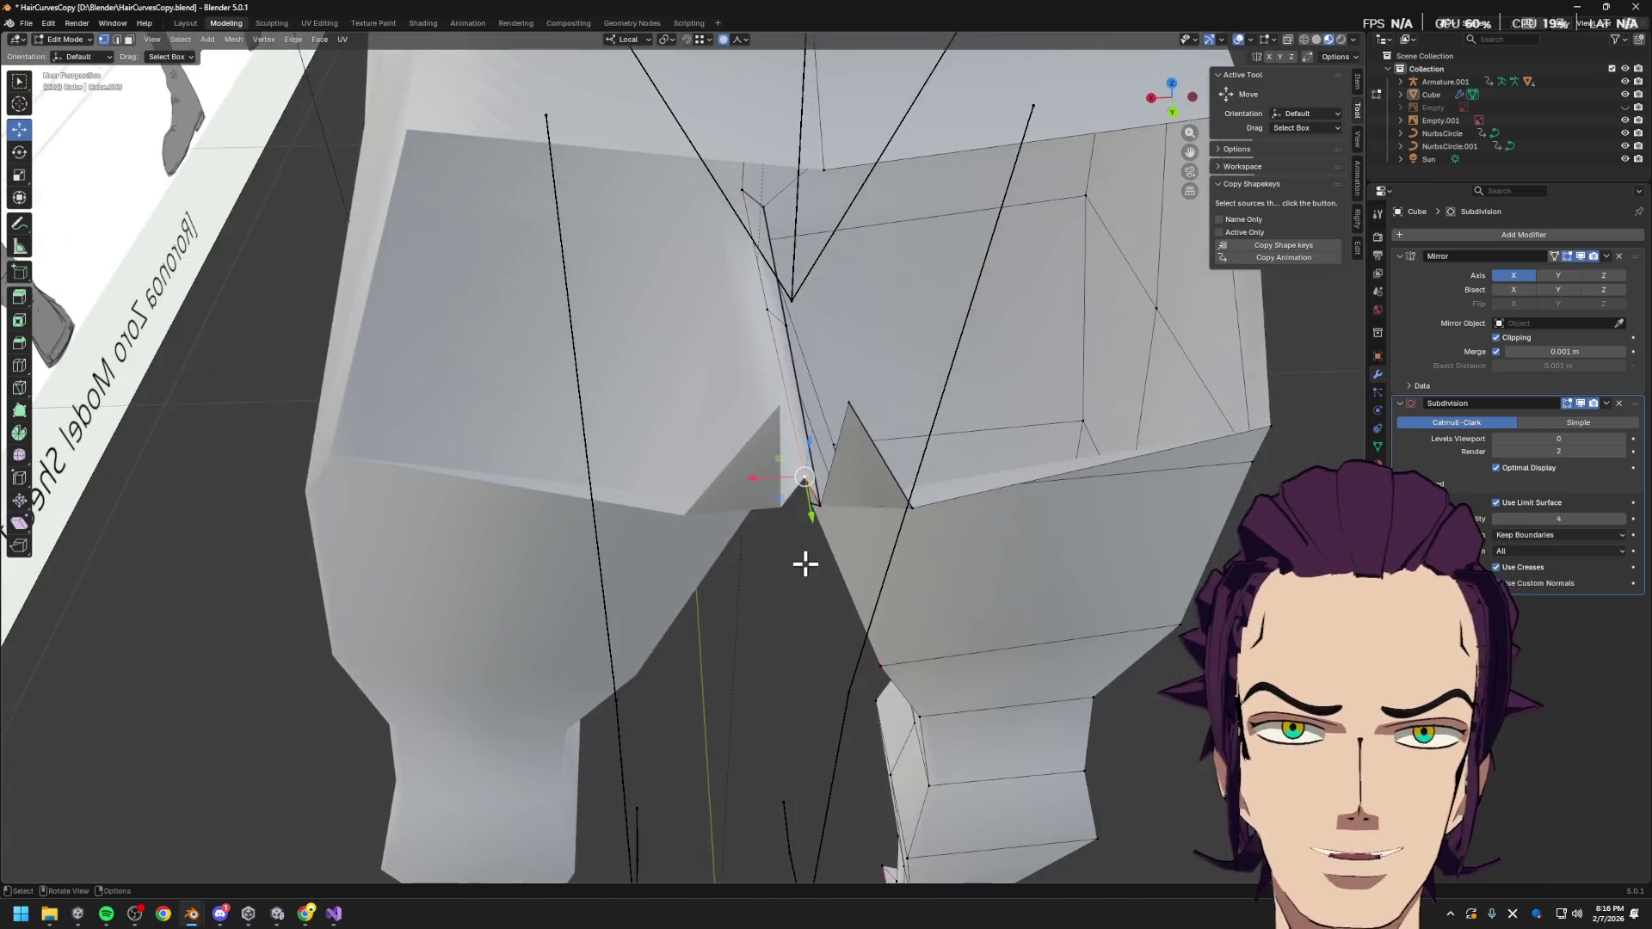
scroll(813, 550, "up", 4)
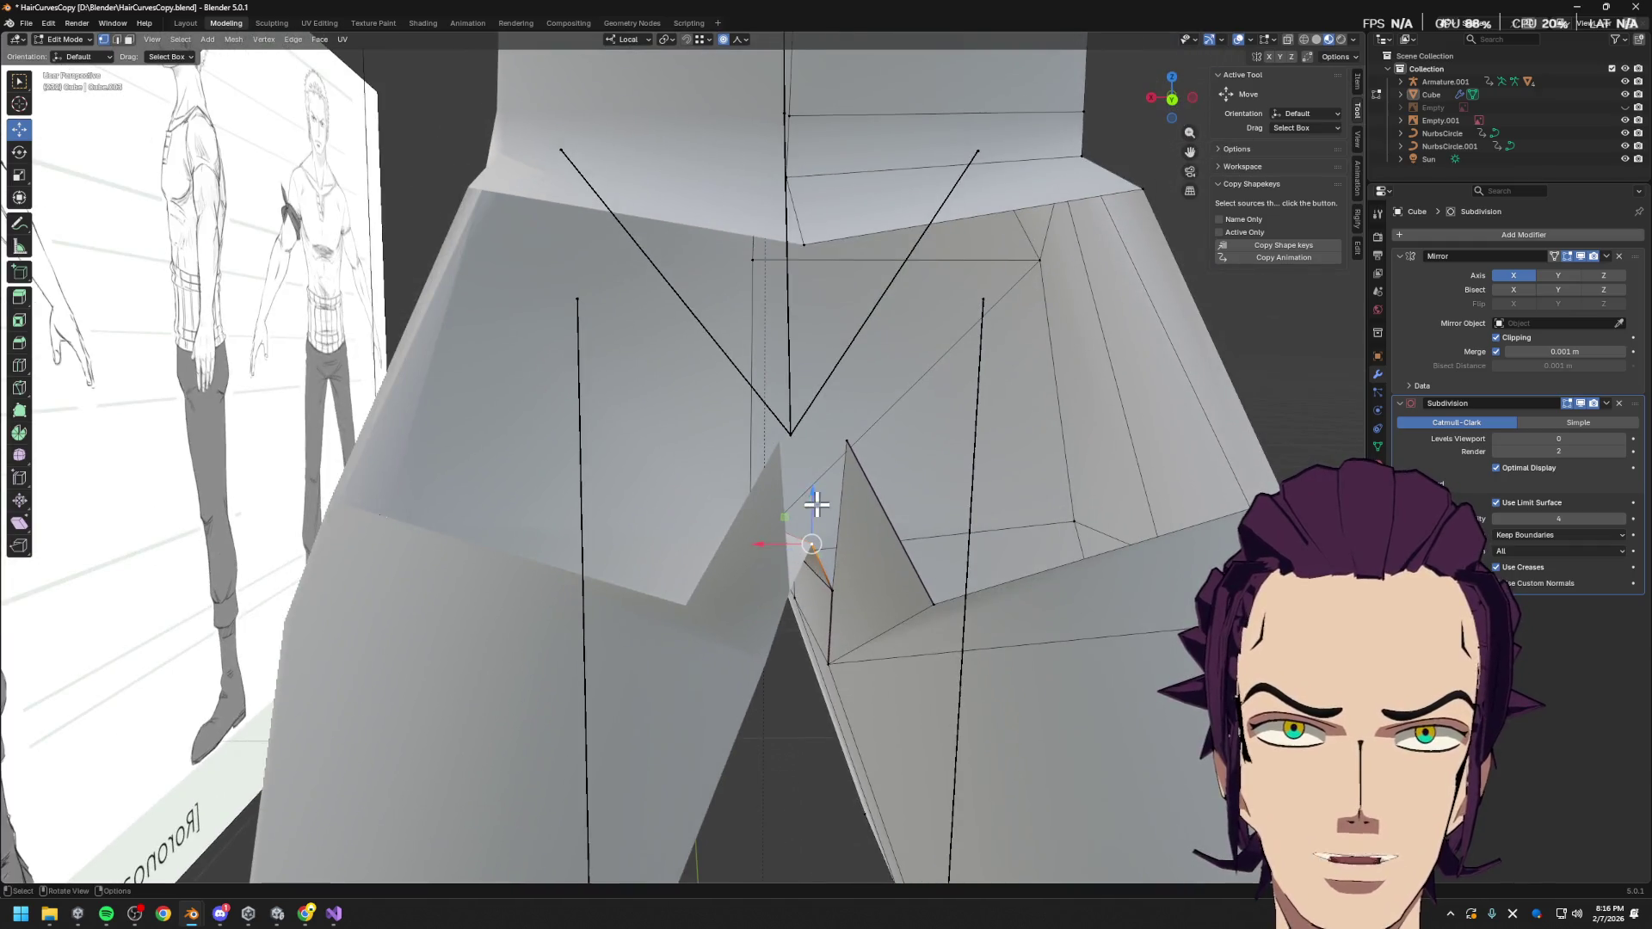
left_click(814, 551)
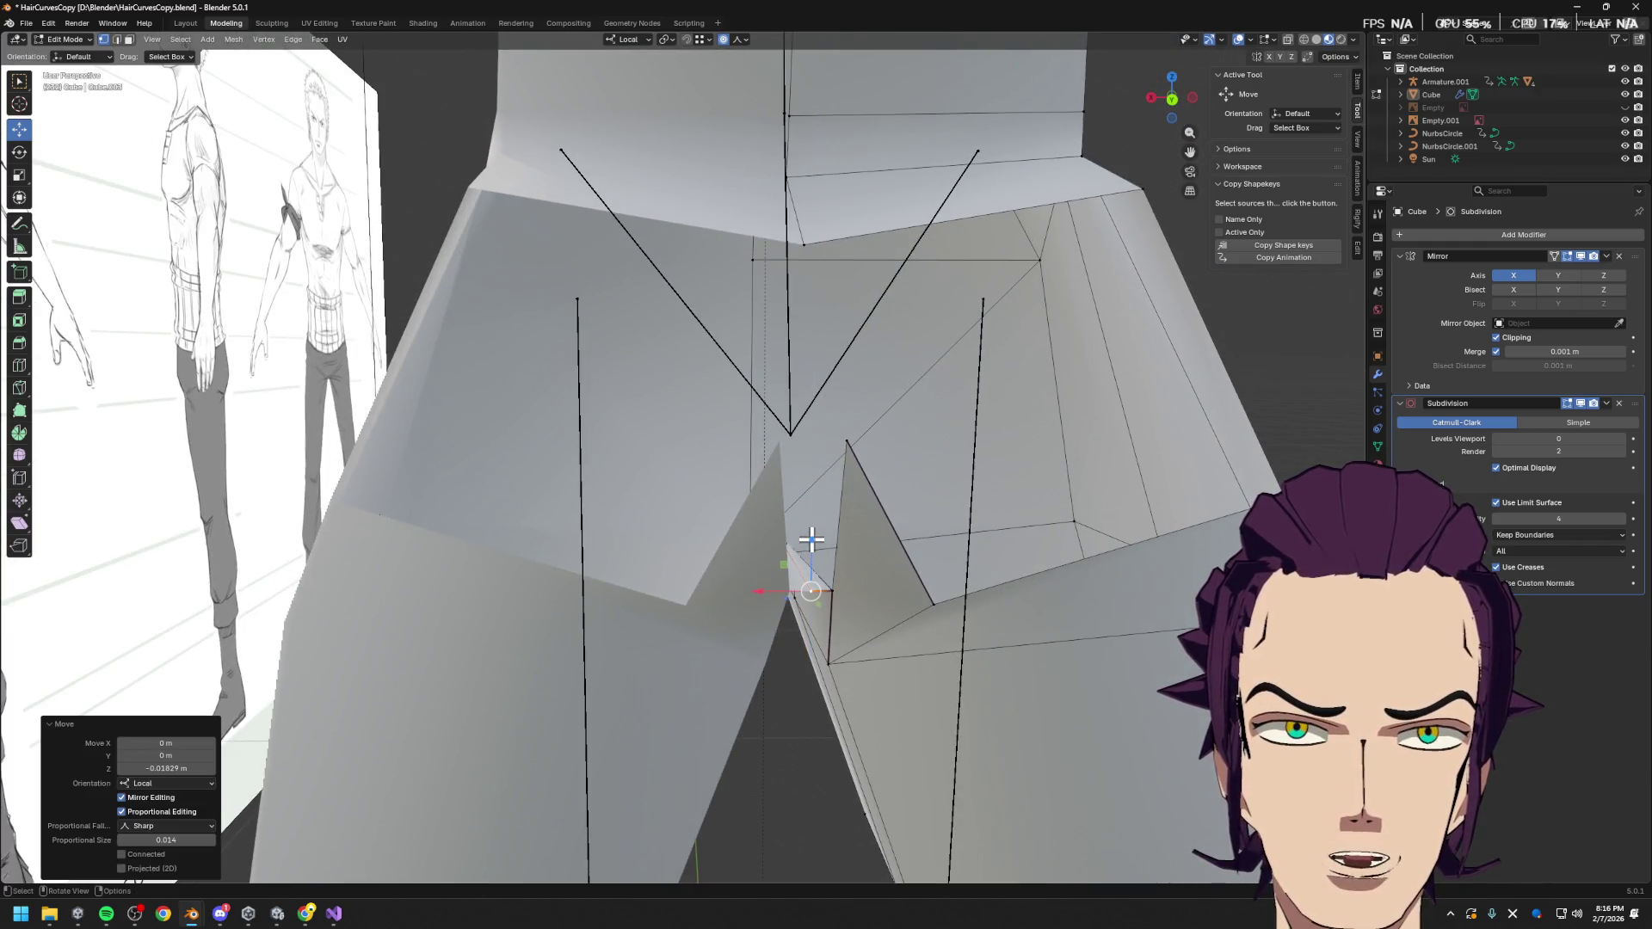
Select the single spike edge and shift it along the local X axis
left_click(834, 512)
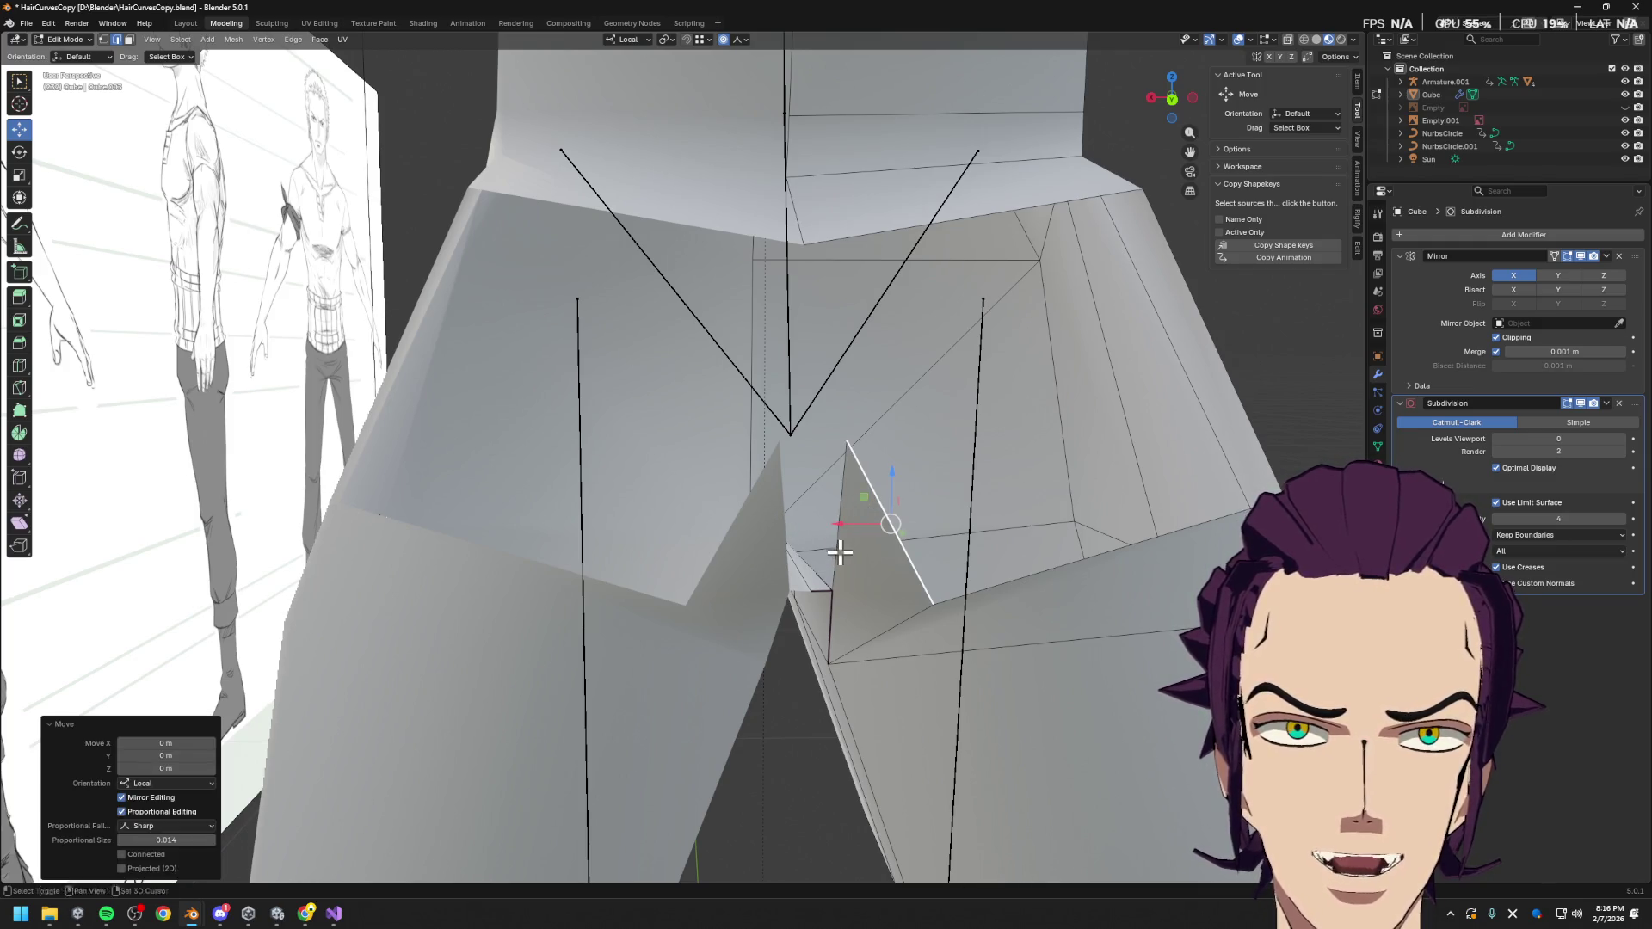
left_click(829, 555)
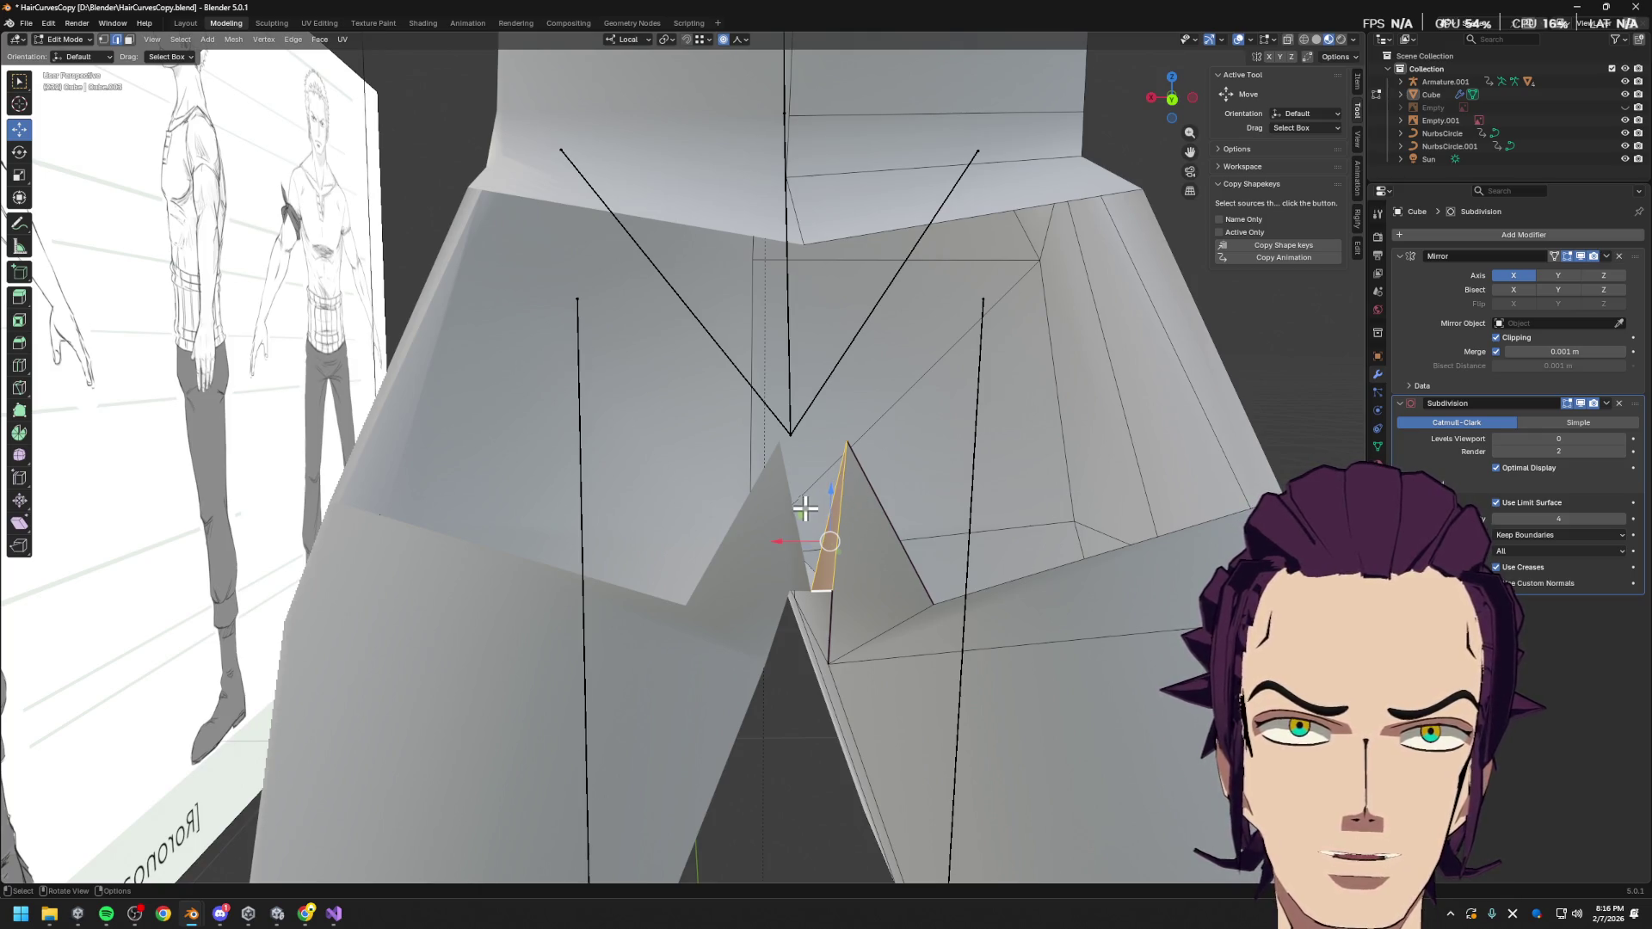
left_click(844, 507)
key("g")
key("x")
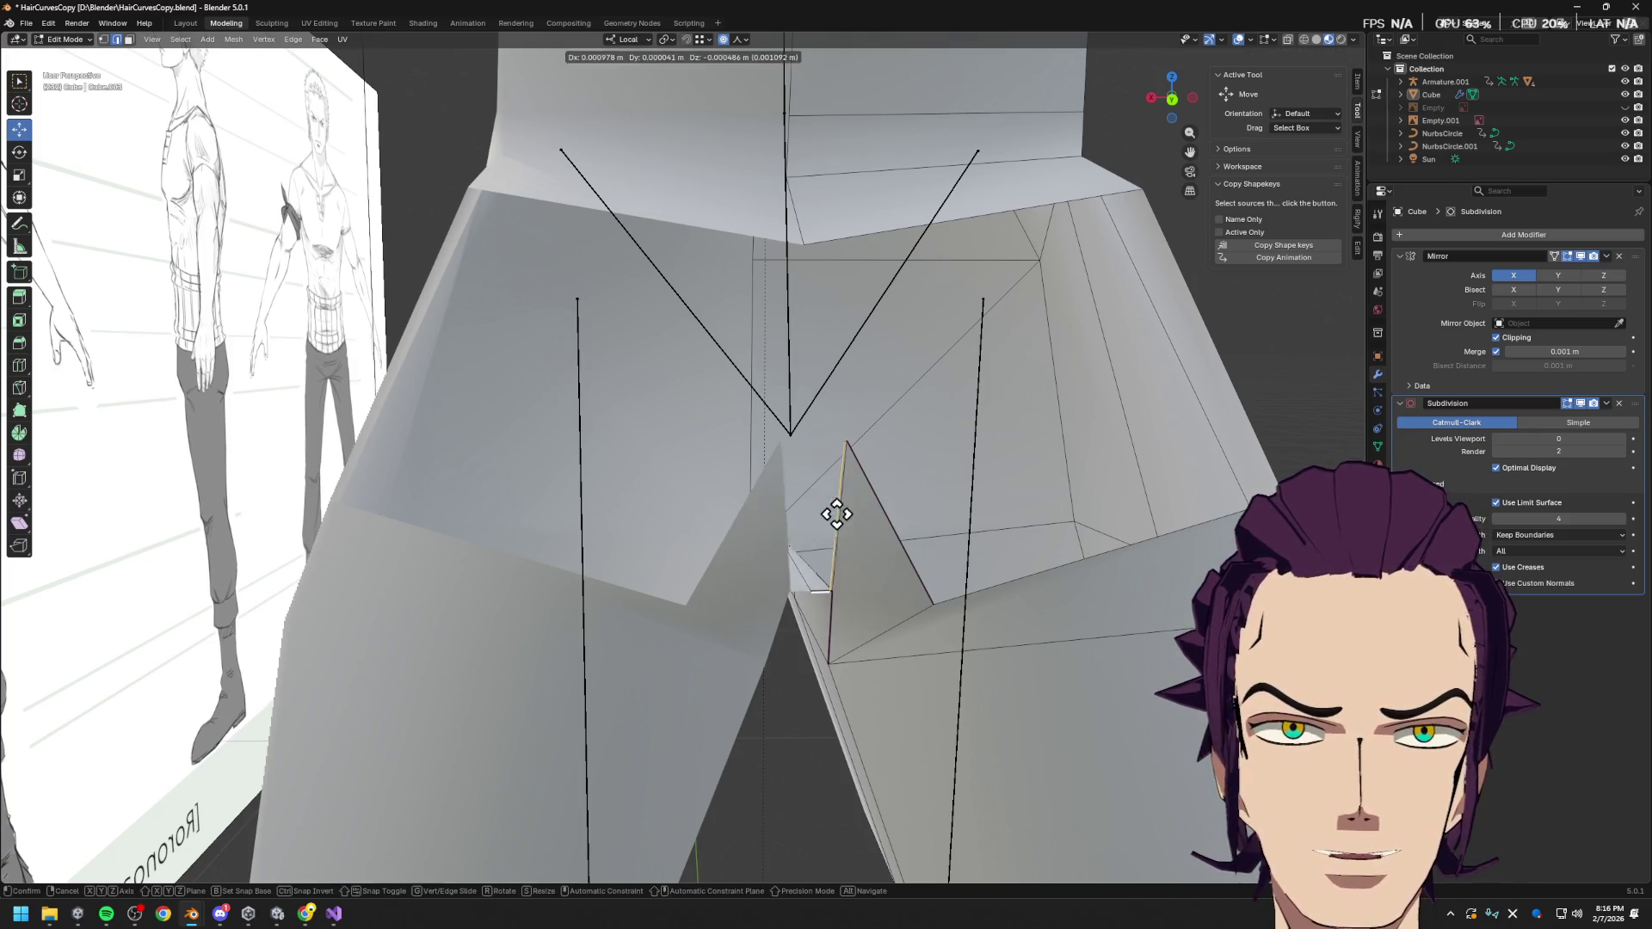
left_click(776, 514)
Merge the selected crotch vertices at their center
left_click(797, 579)
mouse_move(797, 579)
middle_mouse_down()
mouse_move(834, 571)
mouse_move(821, 522)
mouse_move(822, 555)
mouse_move(933, 572)
middle_mouse_up()
key("m")
left_click(822, 507)
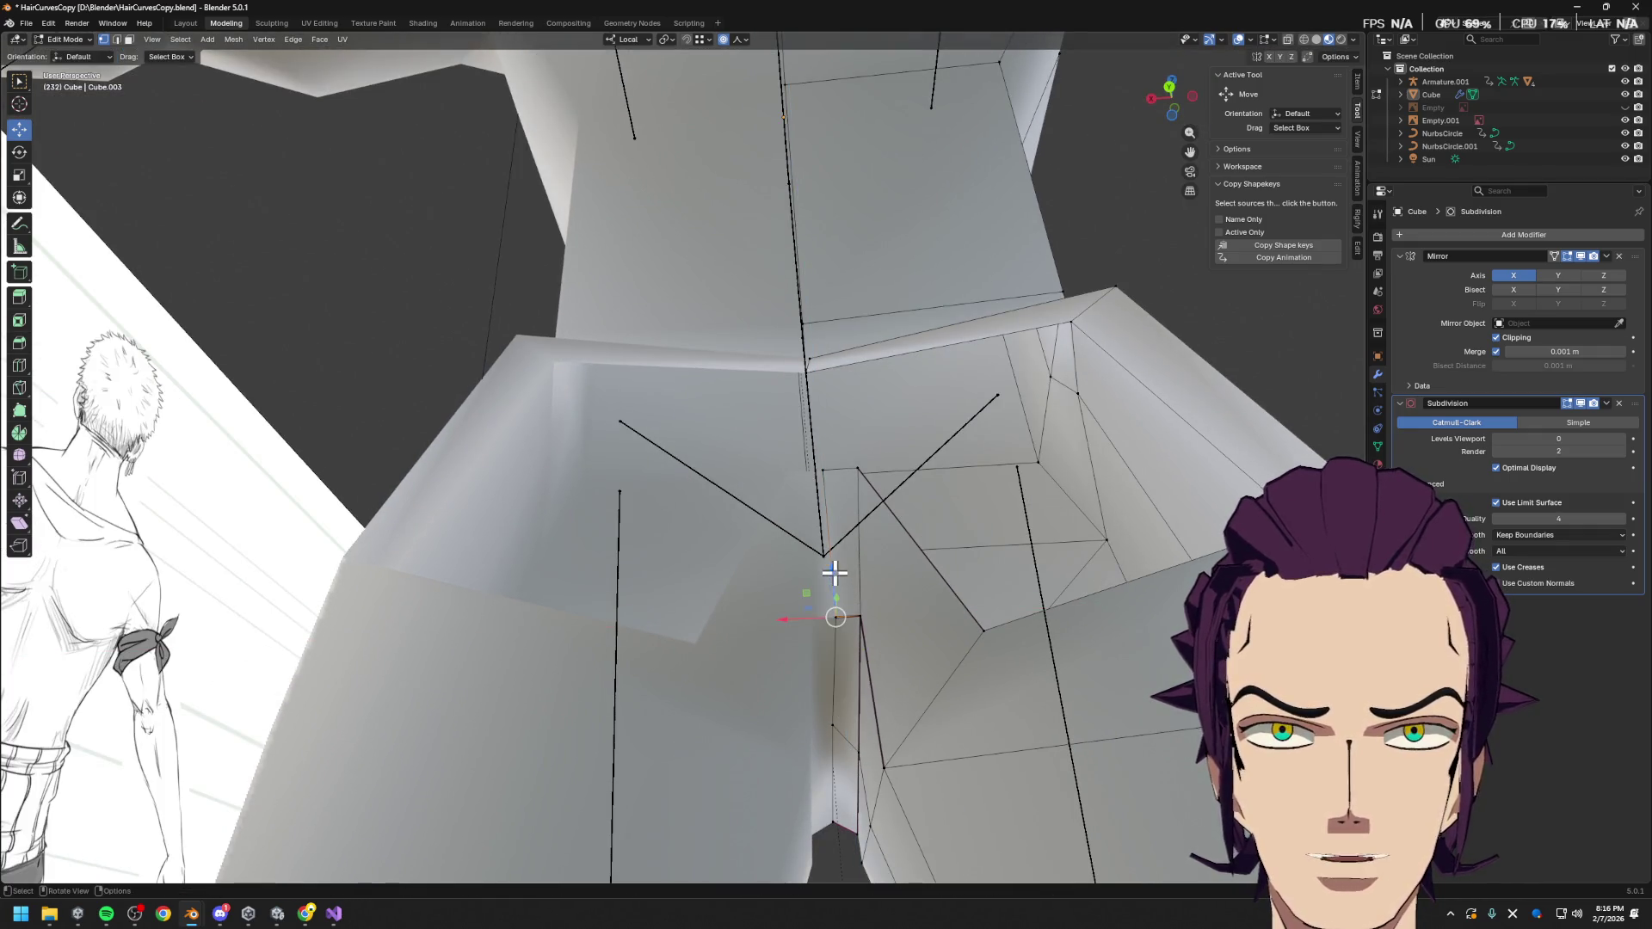
Reposition the hip-edge vertex with two proportional moves
left_click(818, 460)
mouse_move(819, 465)
middle_mouse_down()
mouse_move(881, 520)
mouse_move(778, 434)
middle_mouse_up()
left_click(786, 446)
key("g")
left_click(828, 409)
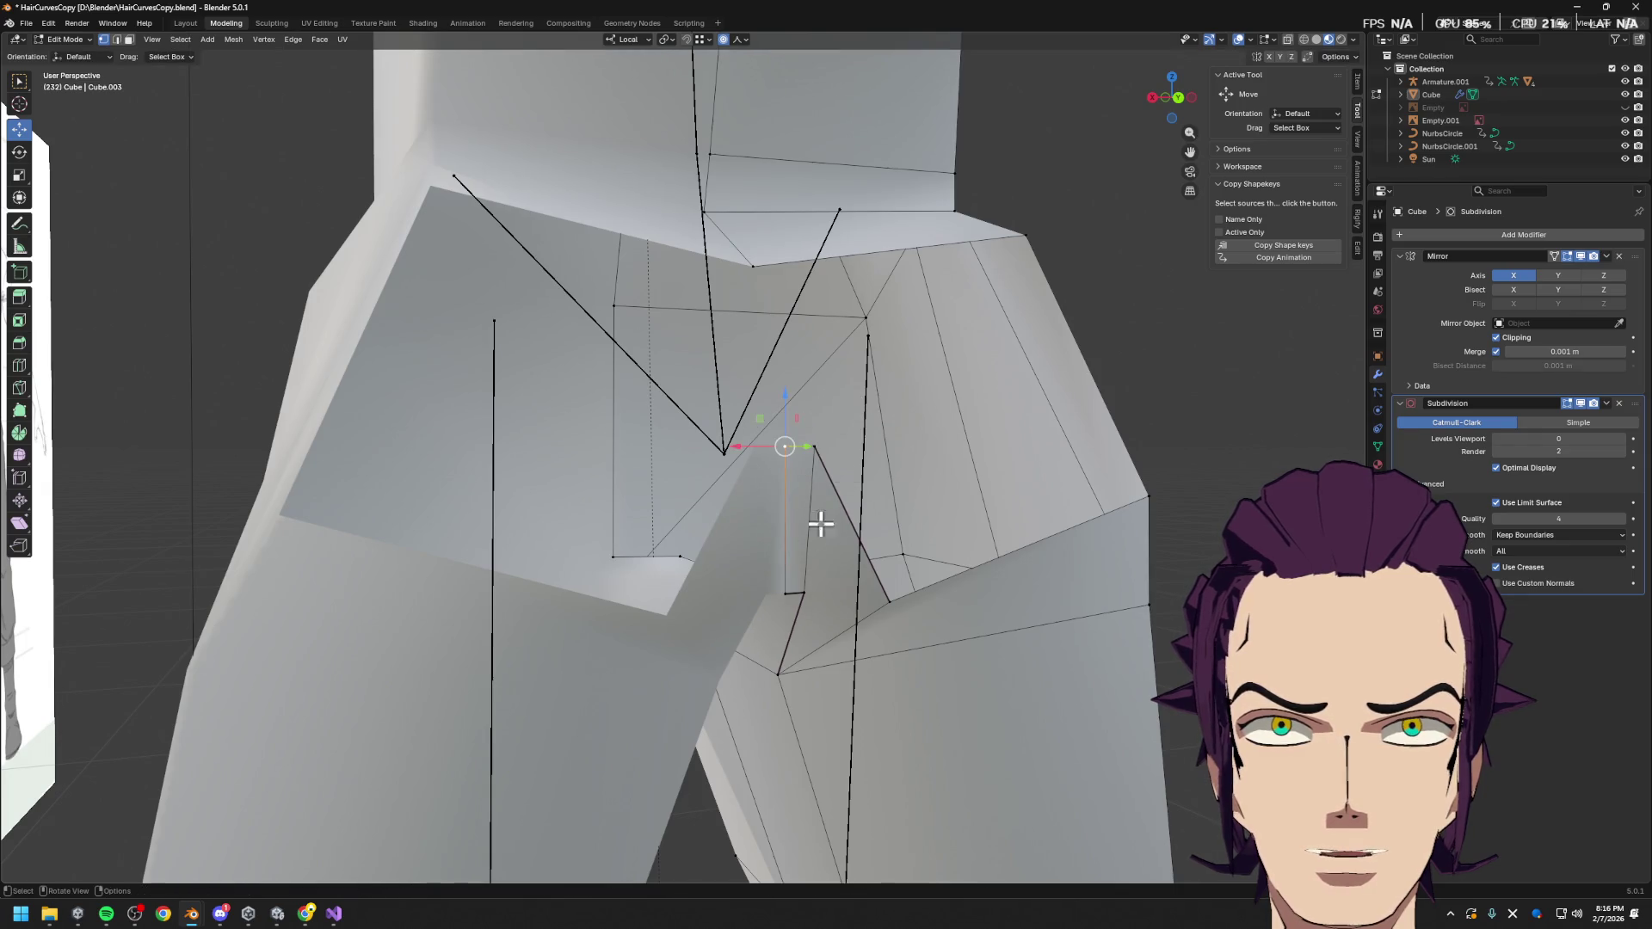
mouse_move(786, 601)
middle_mouse_down()
mouse_move(789, 561)
mouse_move(991, 584)
mouse_move(921, 629)
mouse_move(933, 664)
mouse_move(896, 592)
middle_mouse_up()
key("g")
left_click(976, 549)
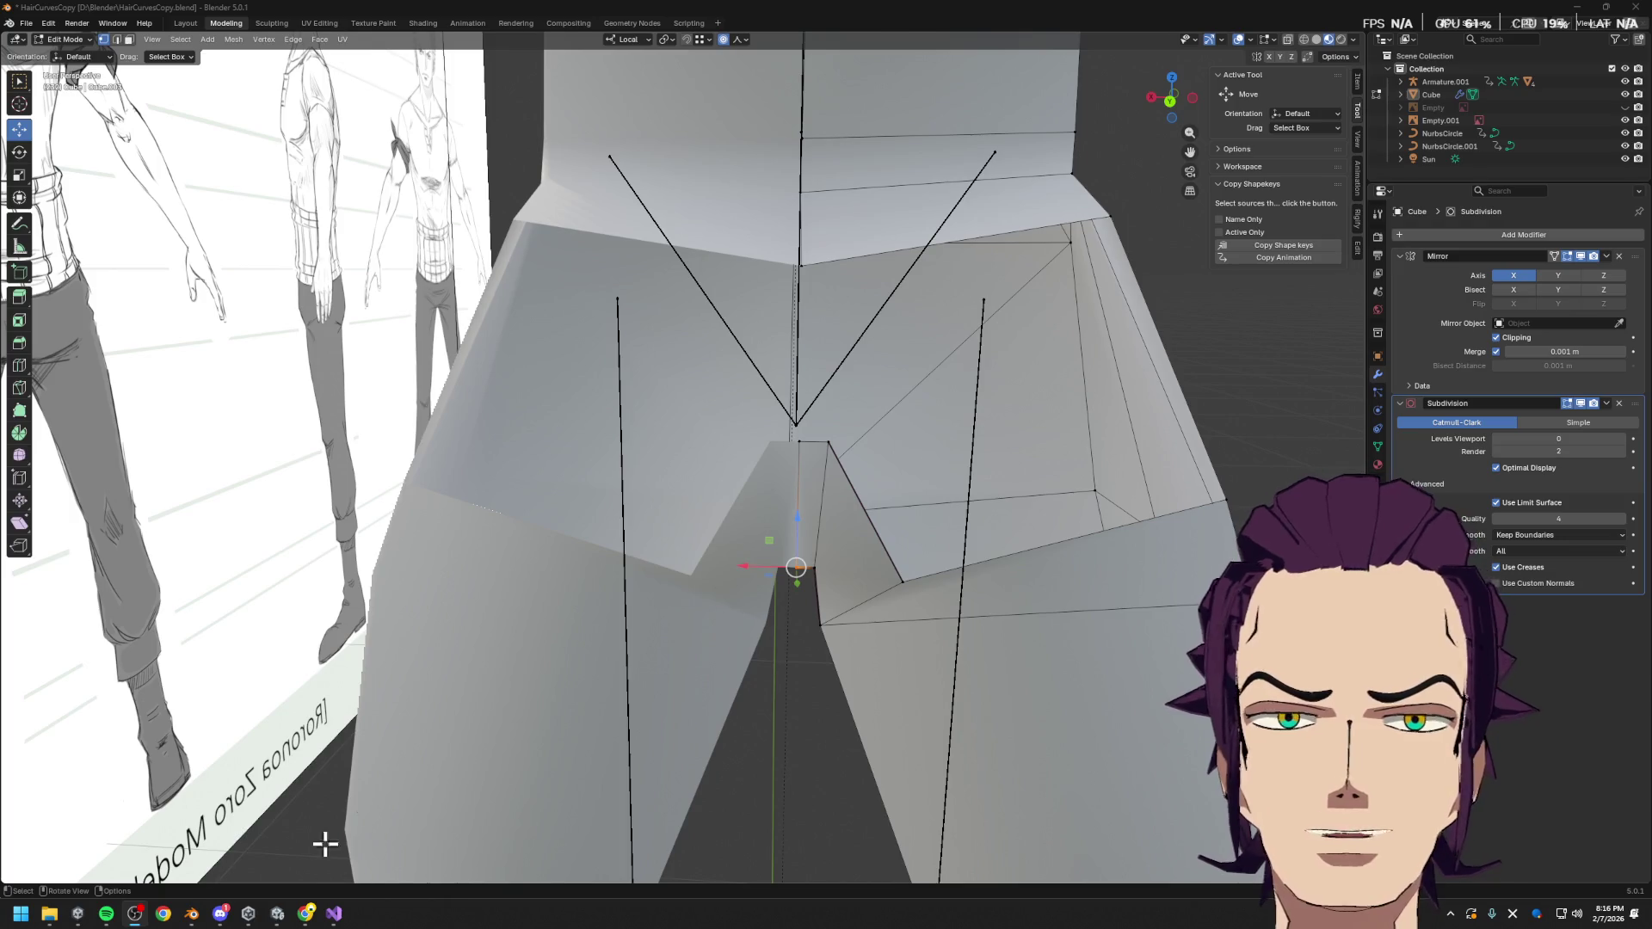
mouse_move(305, 914)
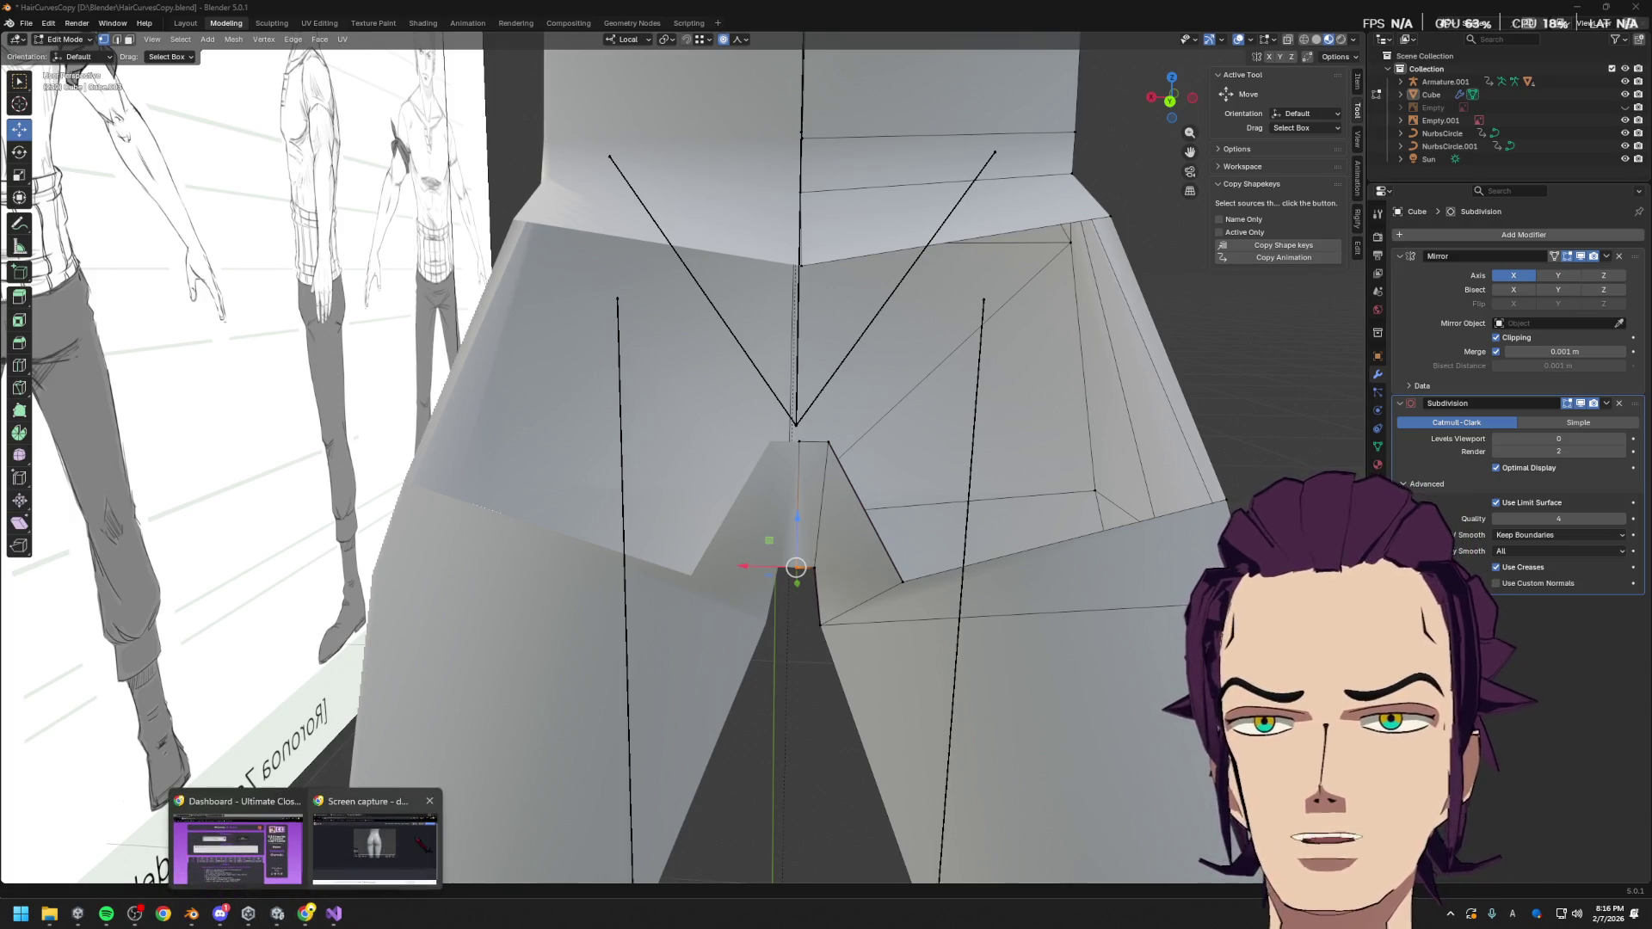
left_click(368, 848)
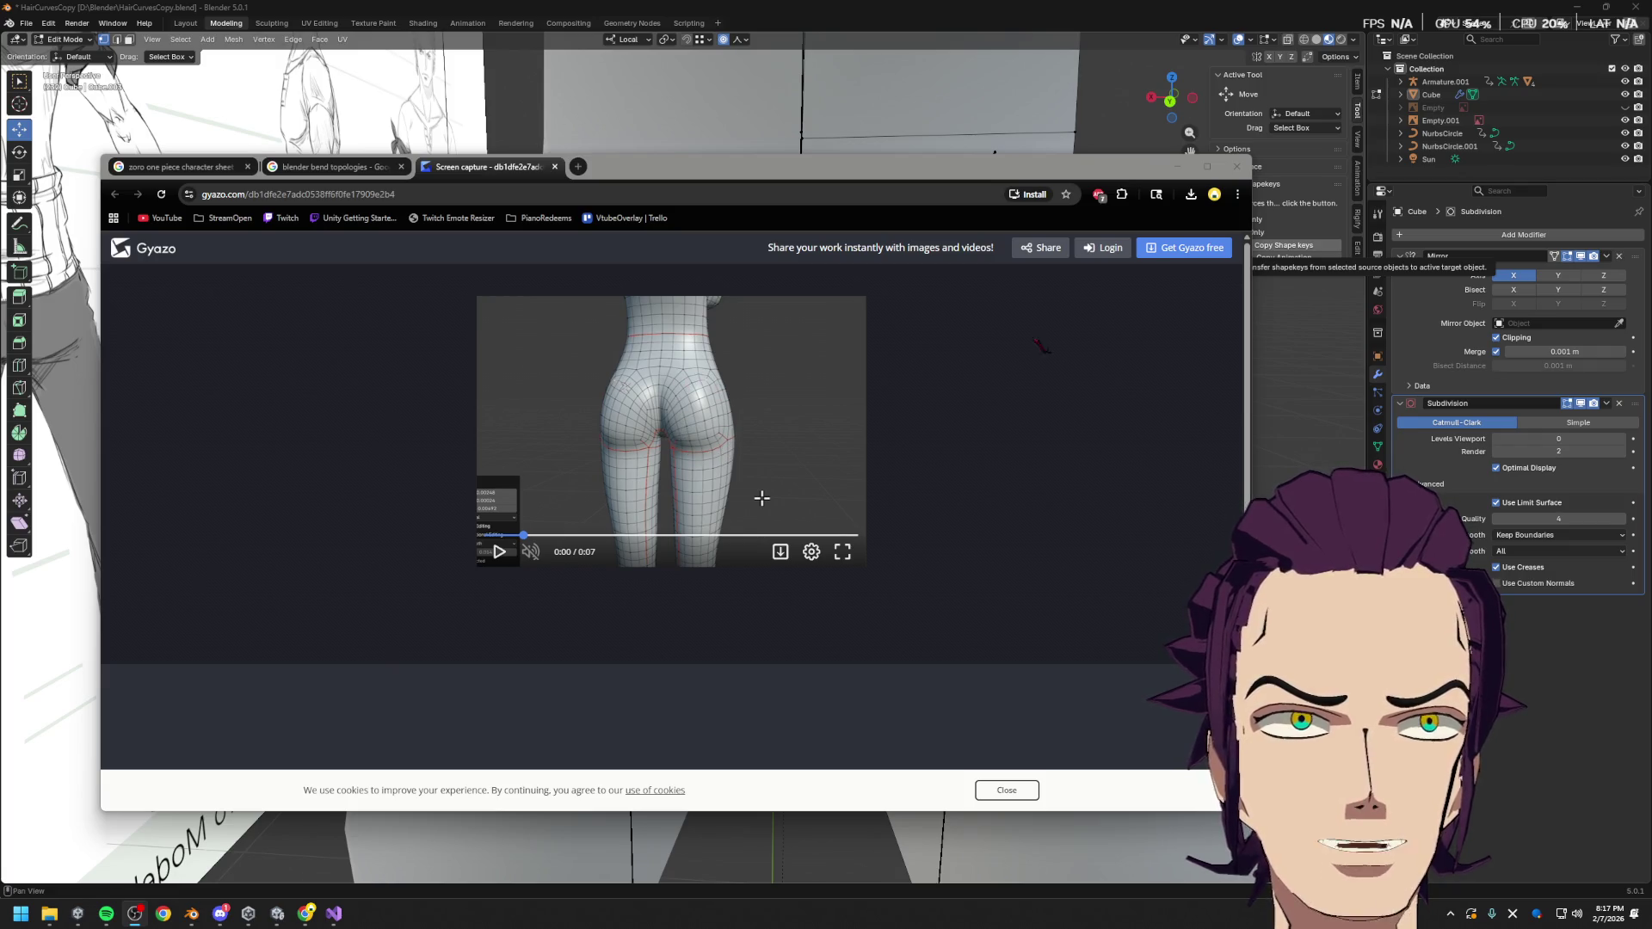
left_click(1178, 168)
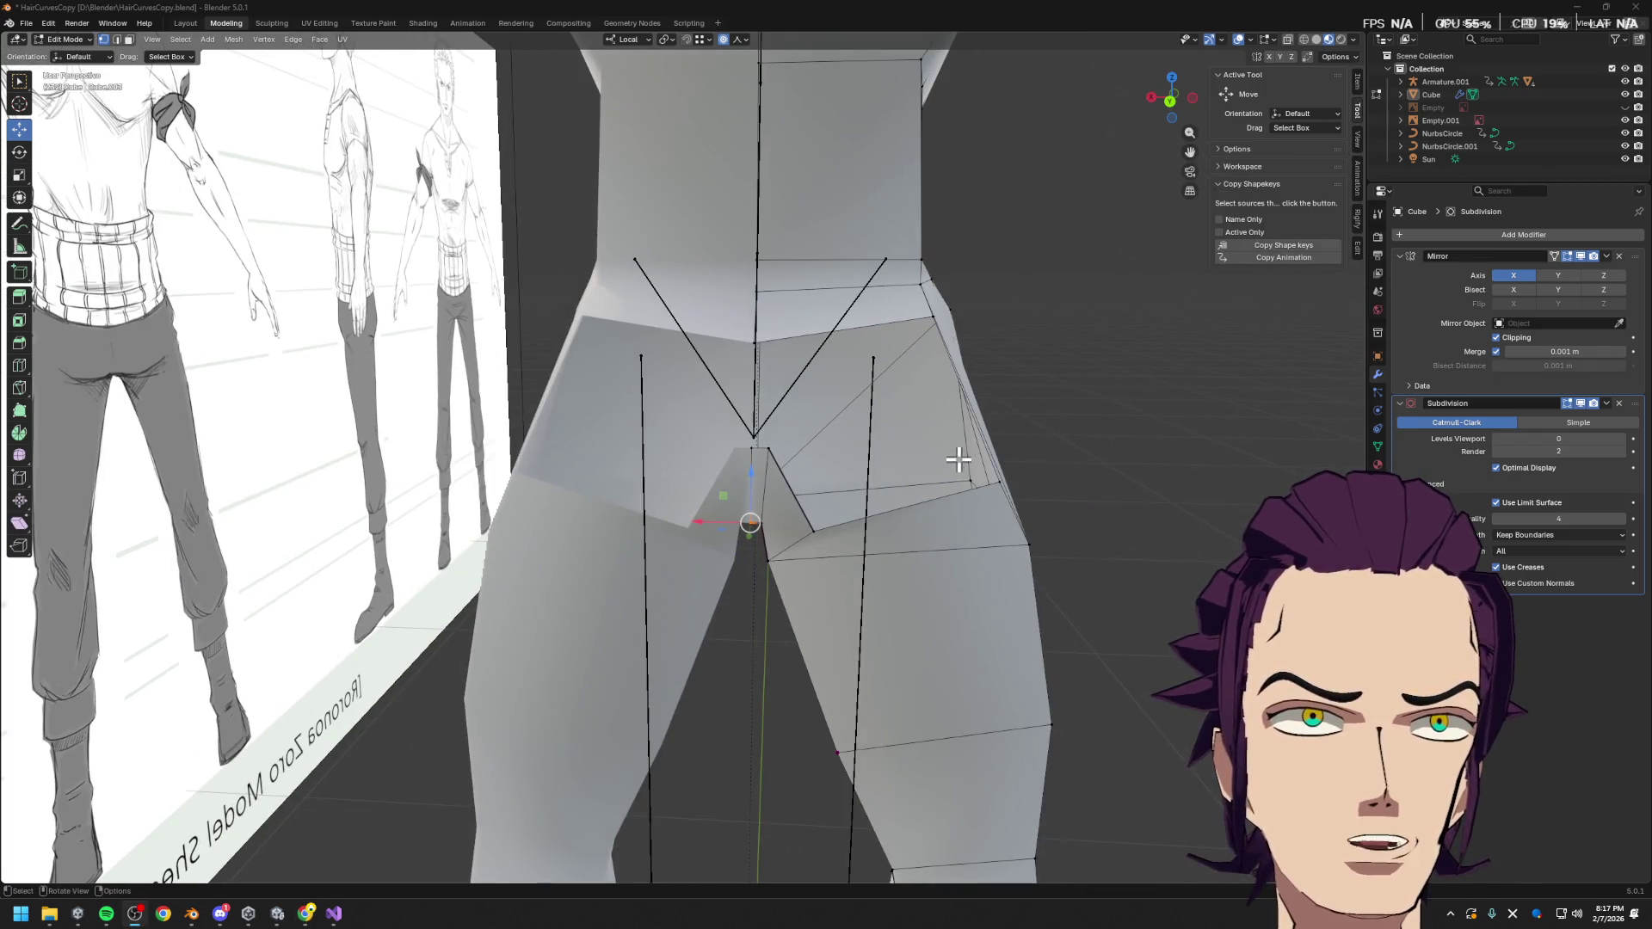
key("alt+Tab")
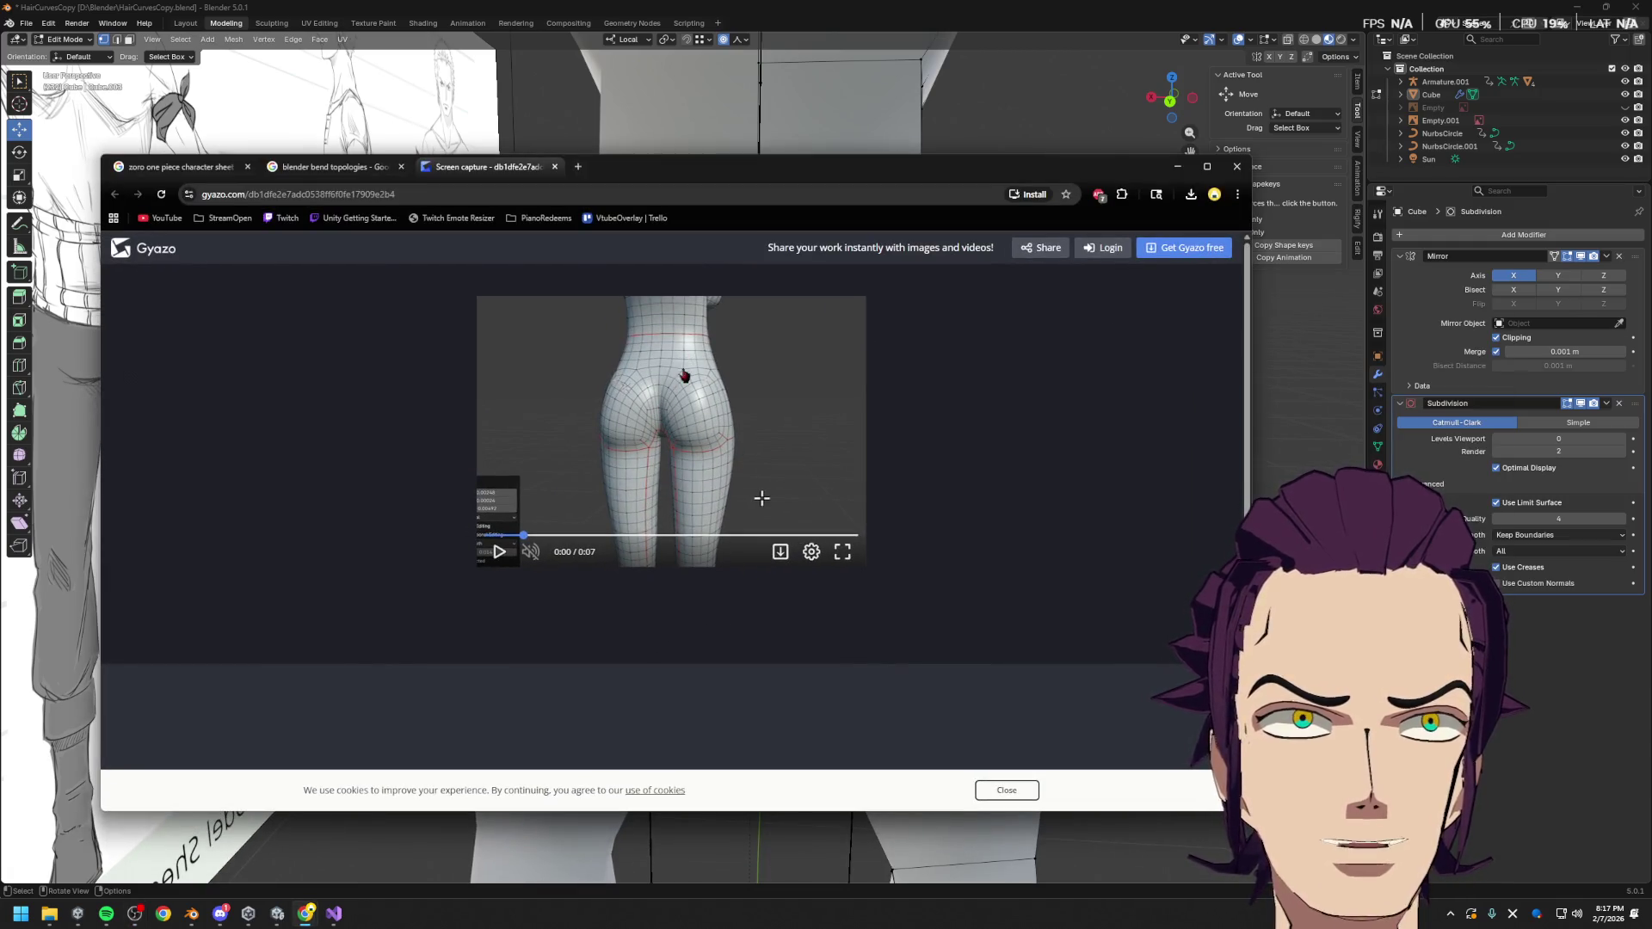
left_click(1178, 166)
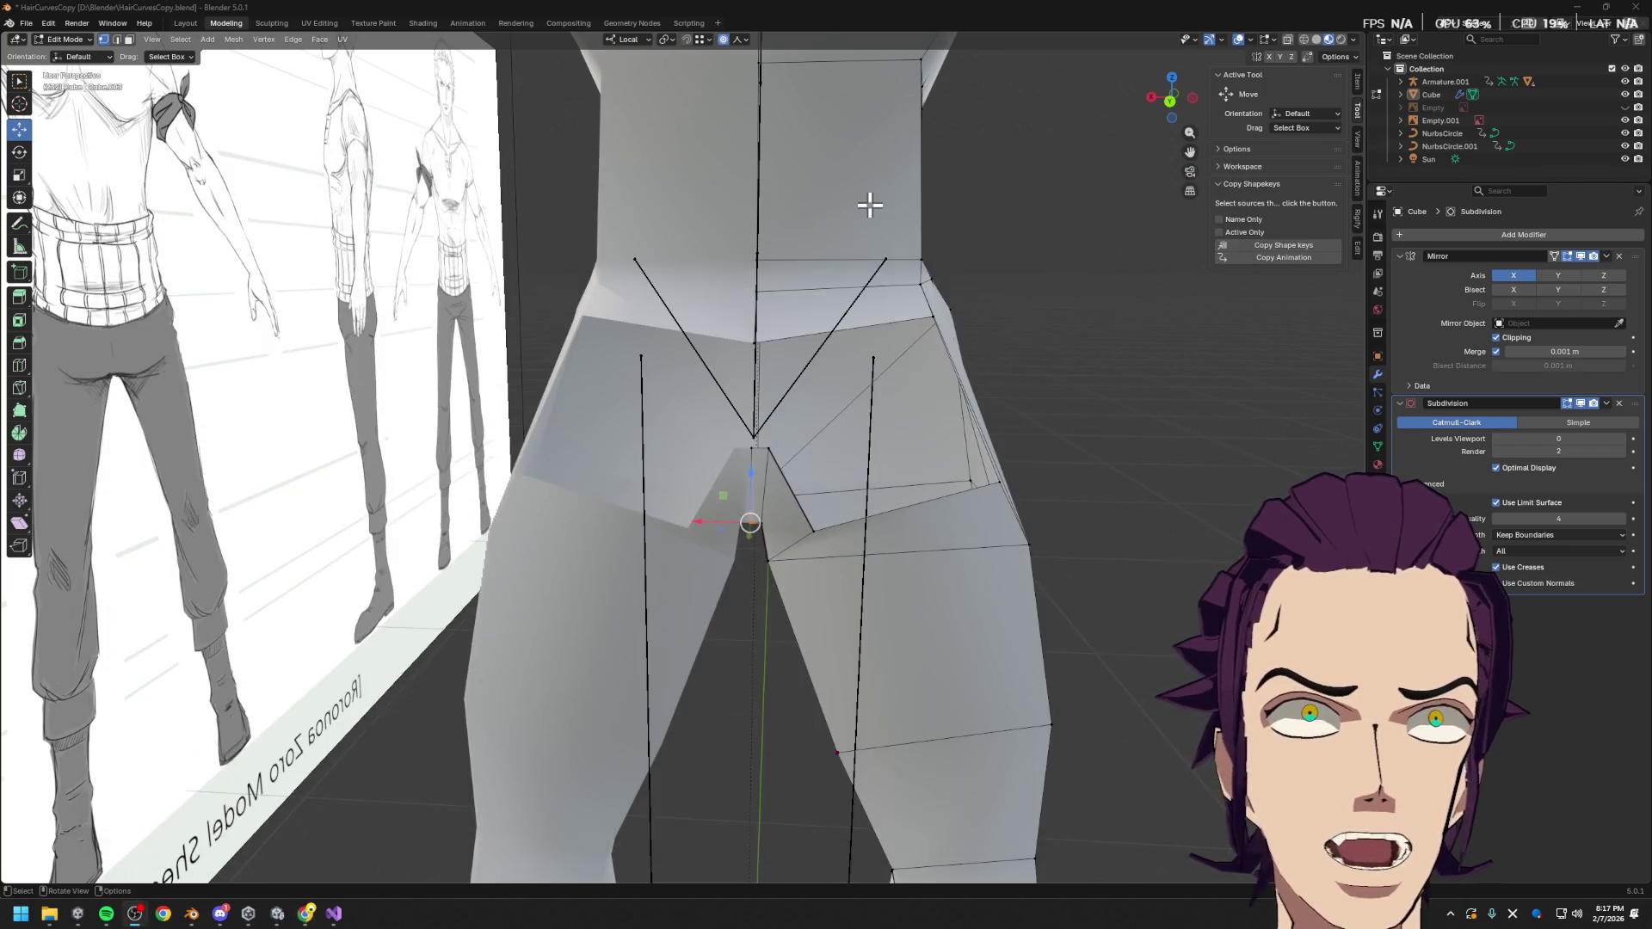
scroll(769, 332, "down", 2)
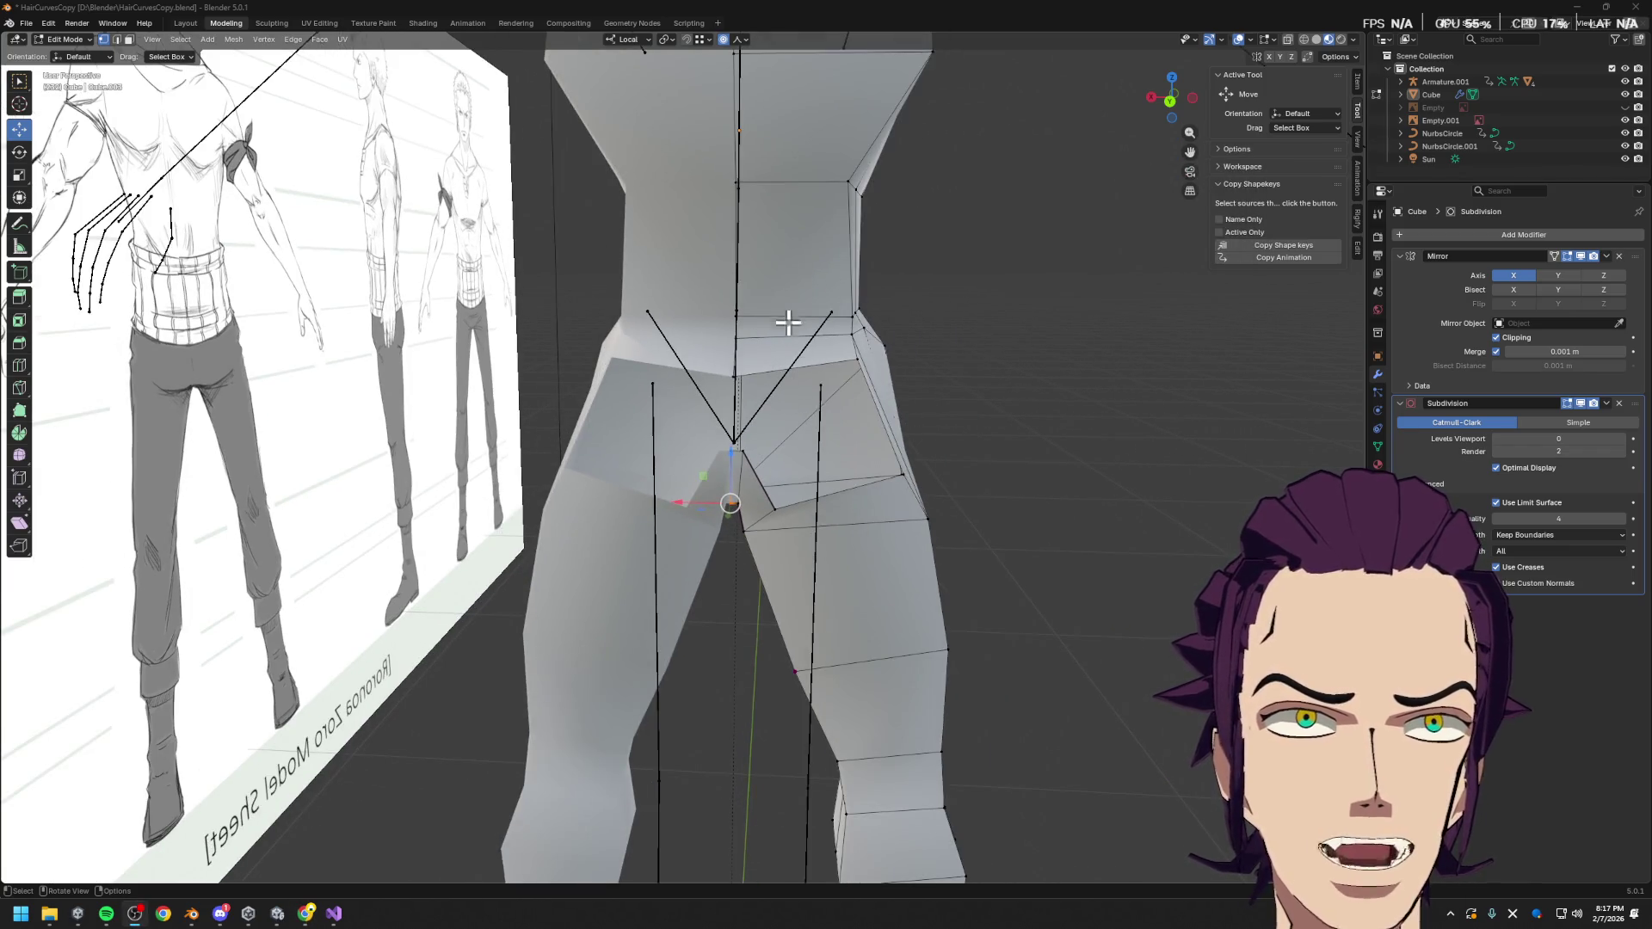
Cut a vertical edge loop through the torso and pick the diagonal buttock edge
key("ctrl+r")
left_click(796, 185)
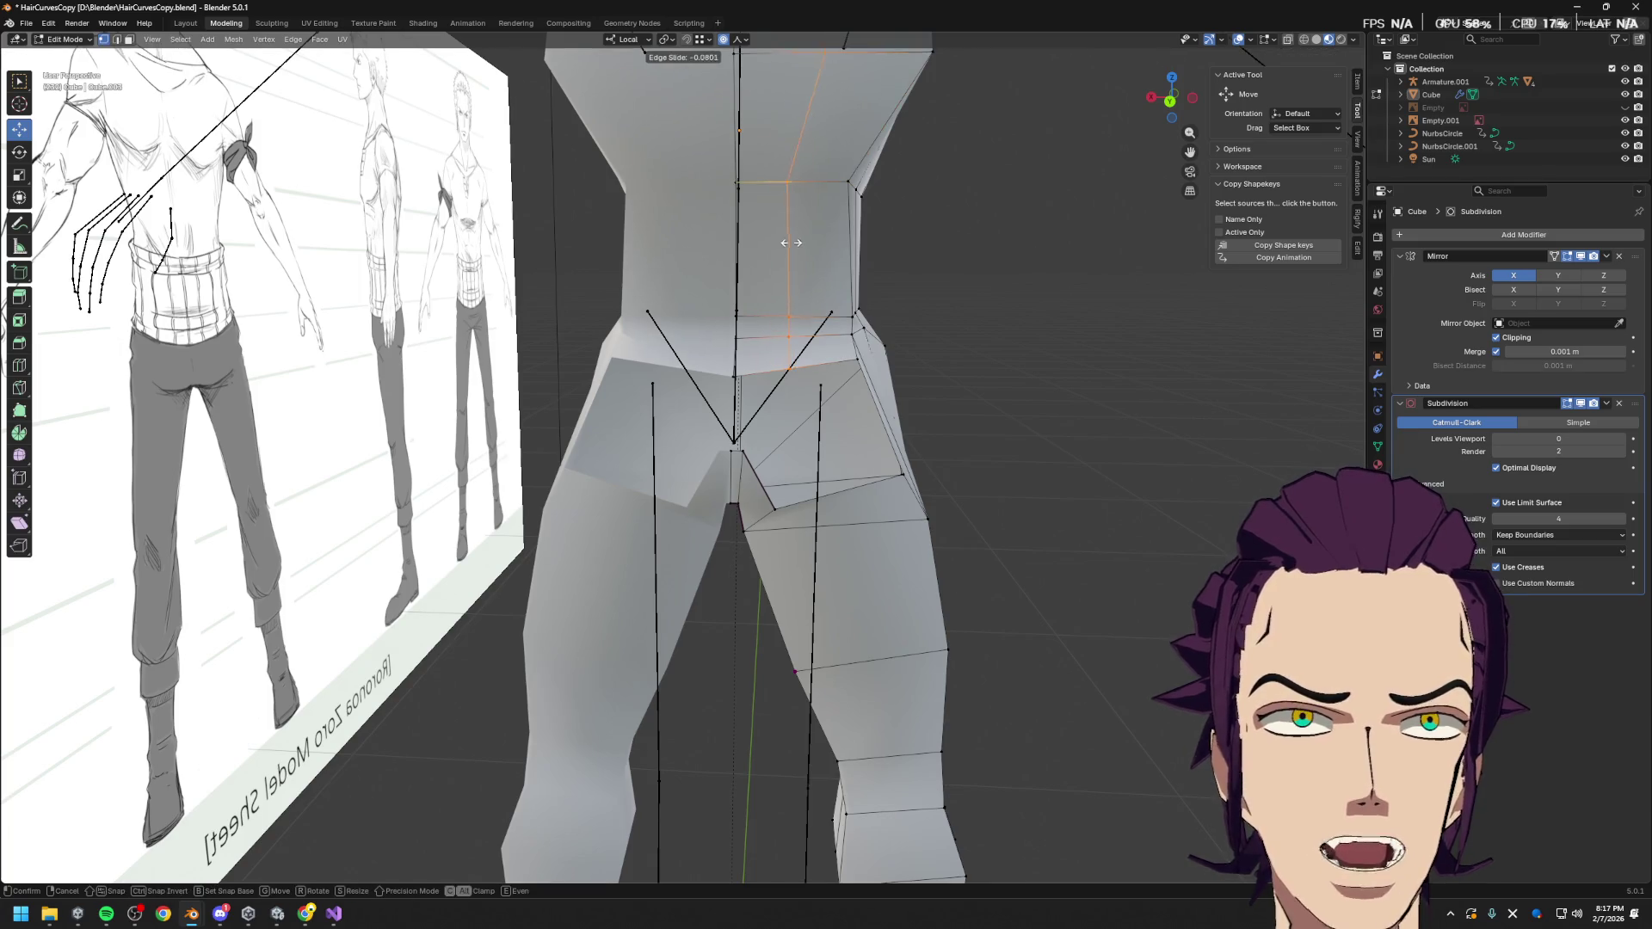
left_click(775, 263)
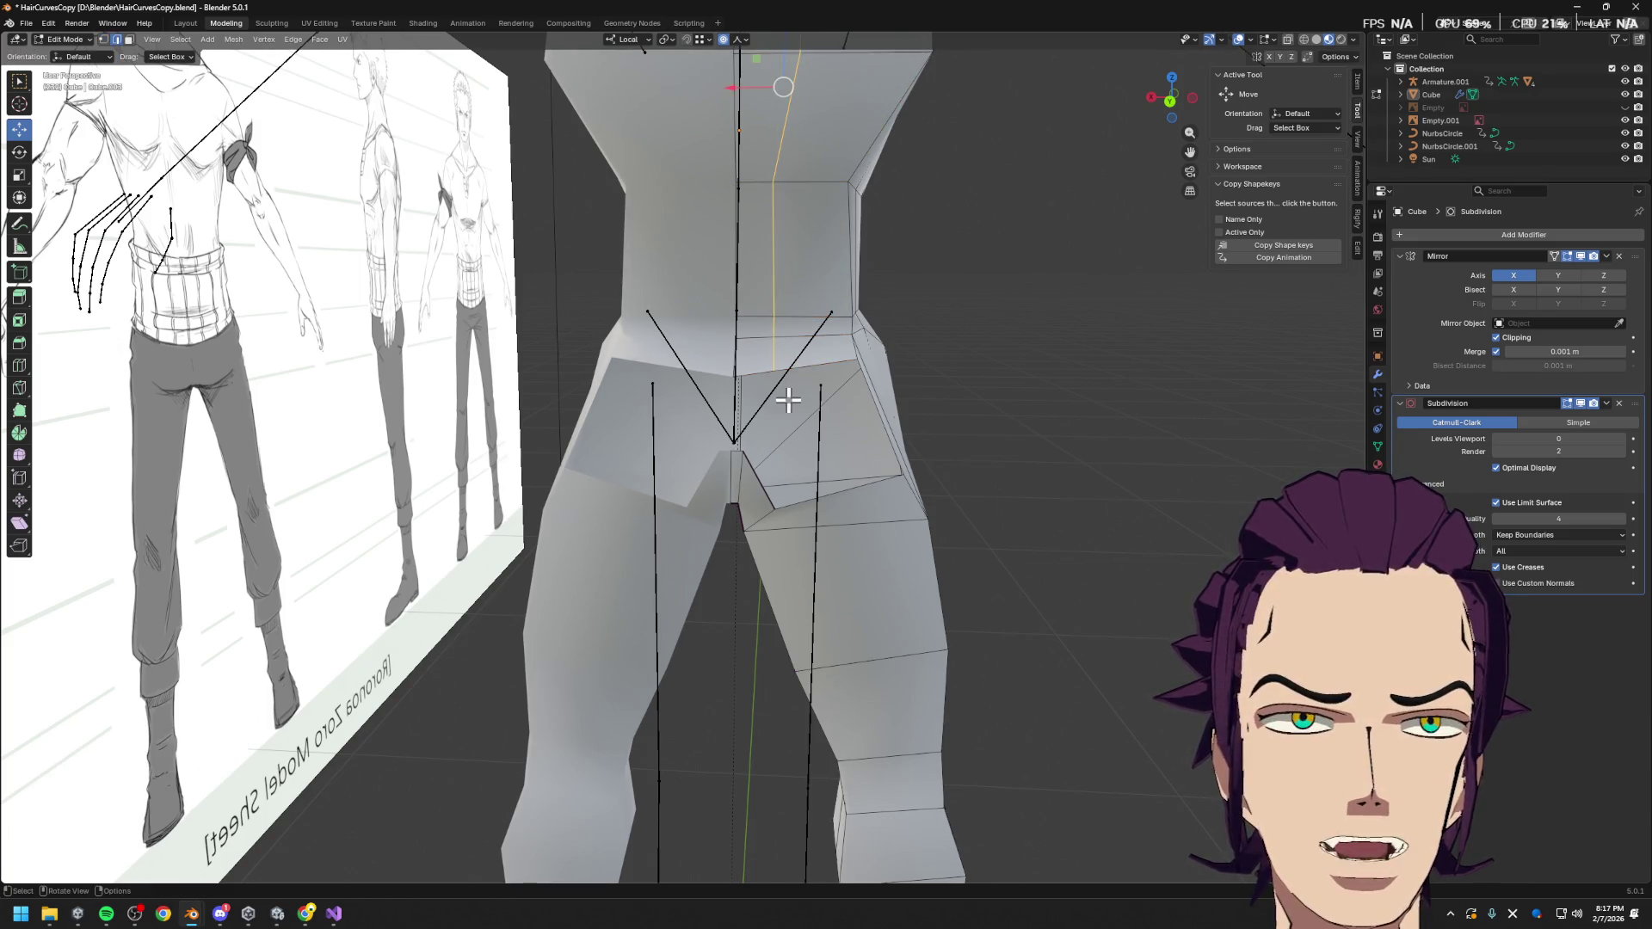
left_click(762, 376)
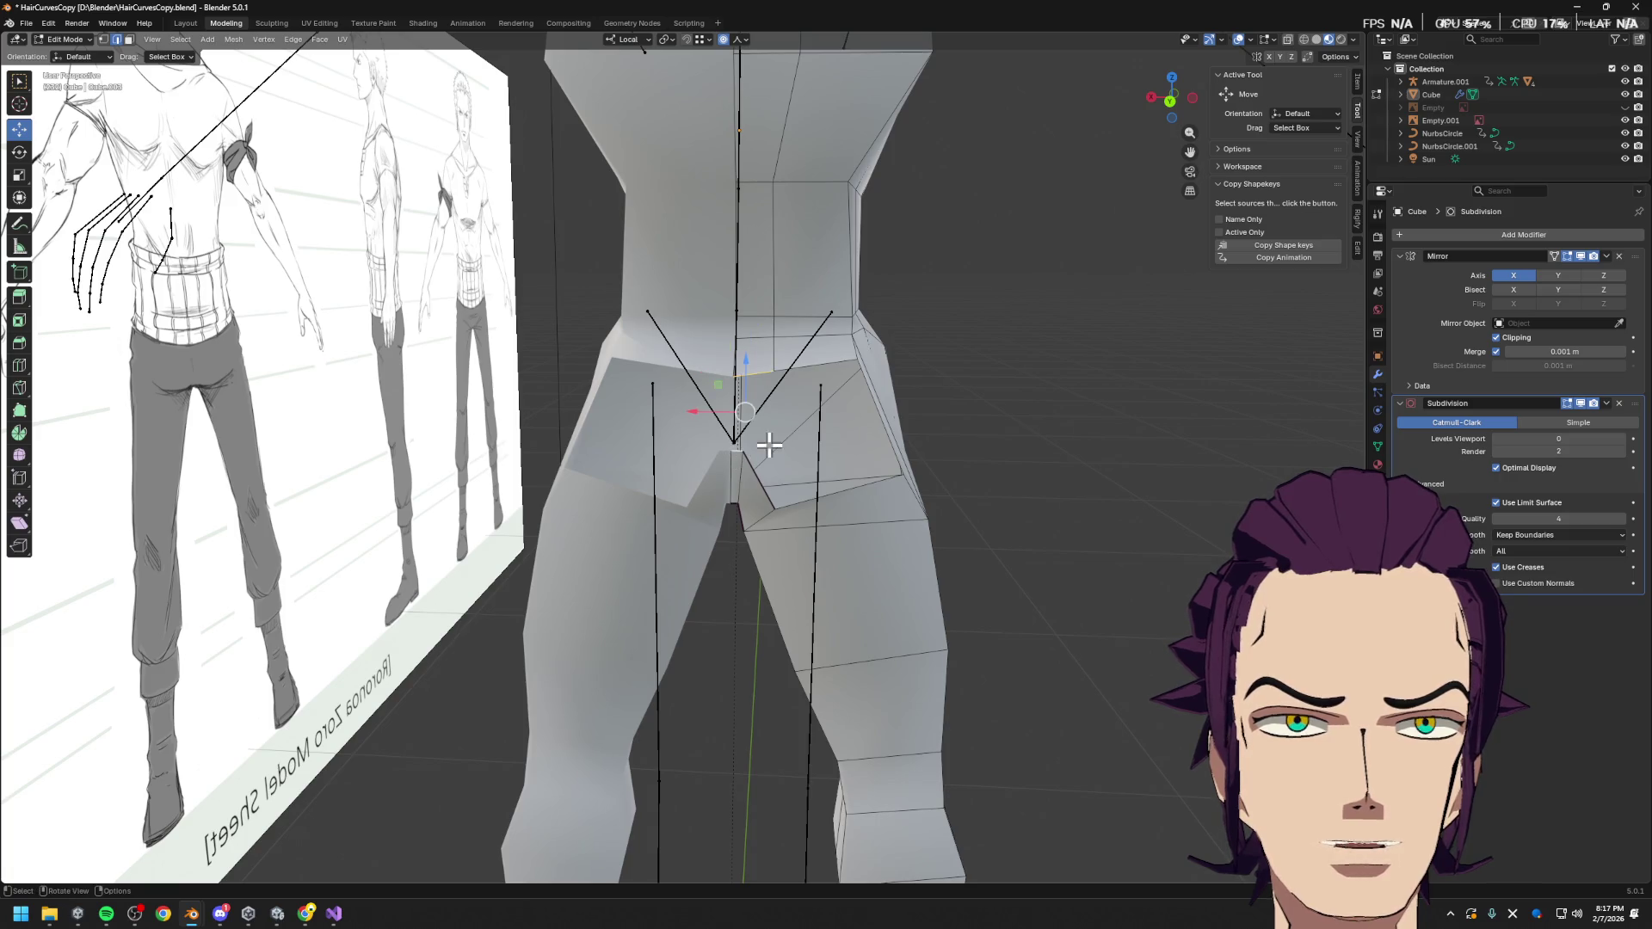
left_click(805, 440)
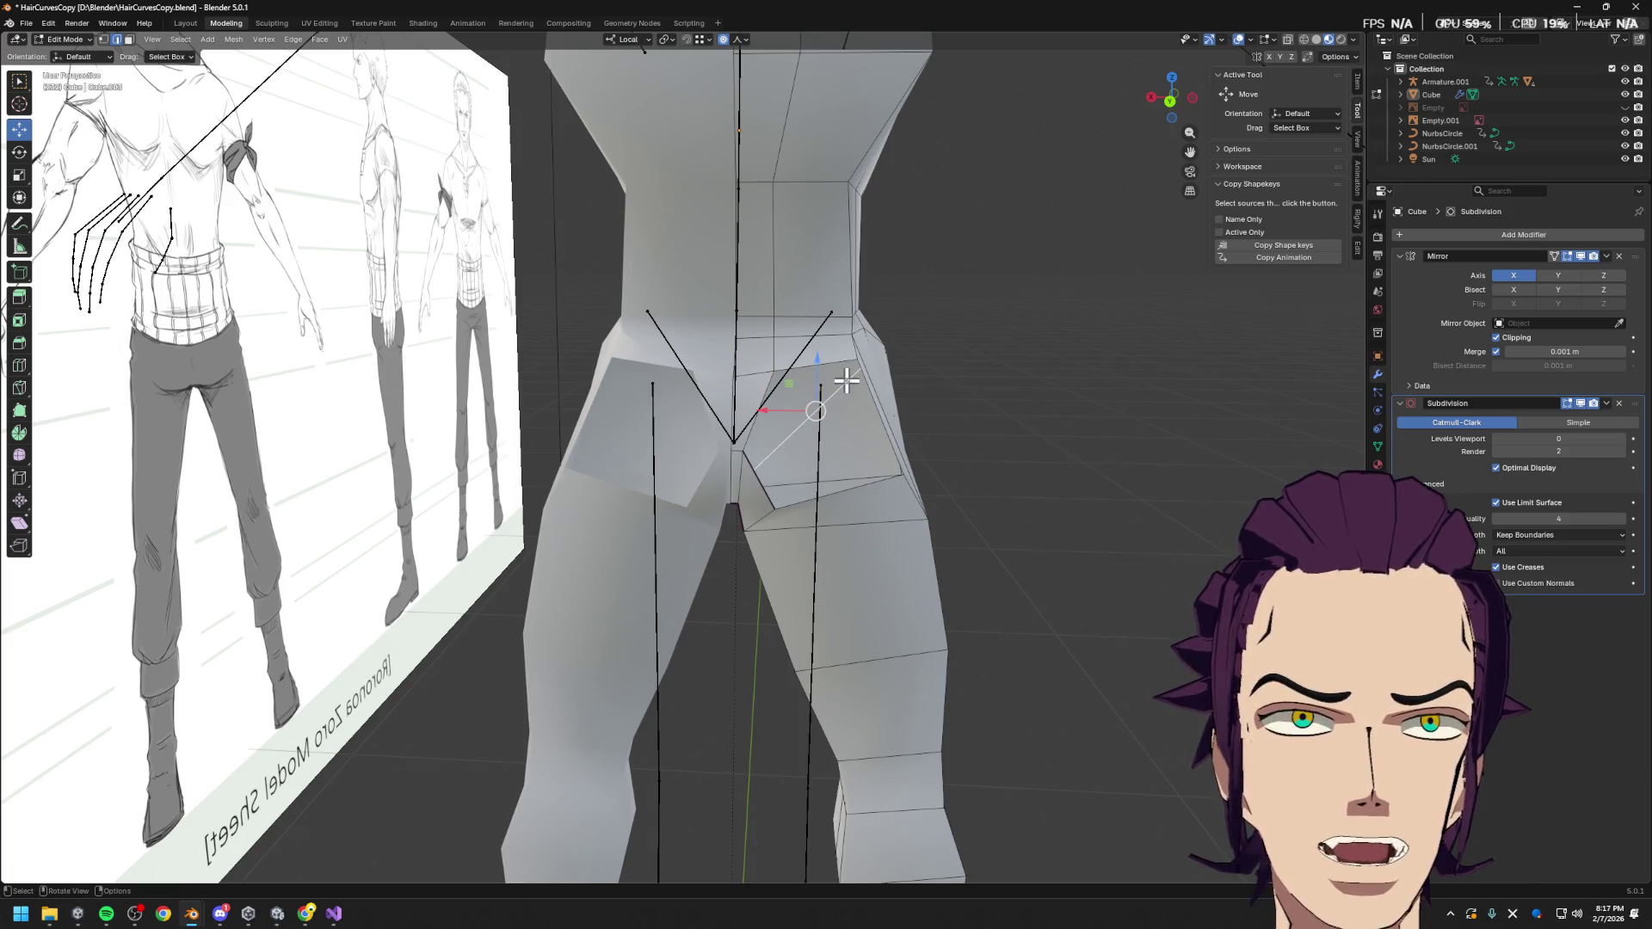
key("1")
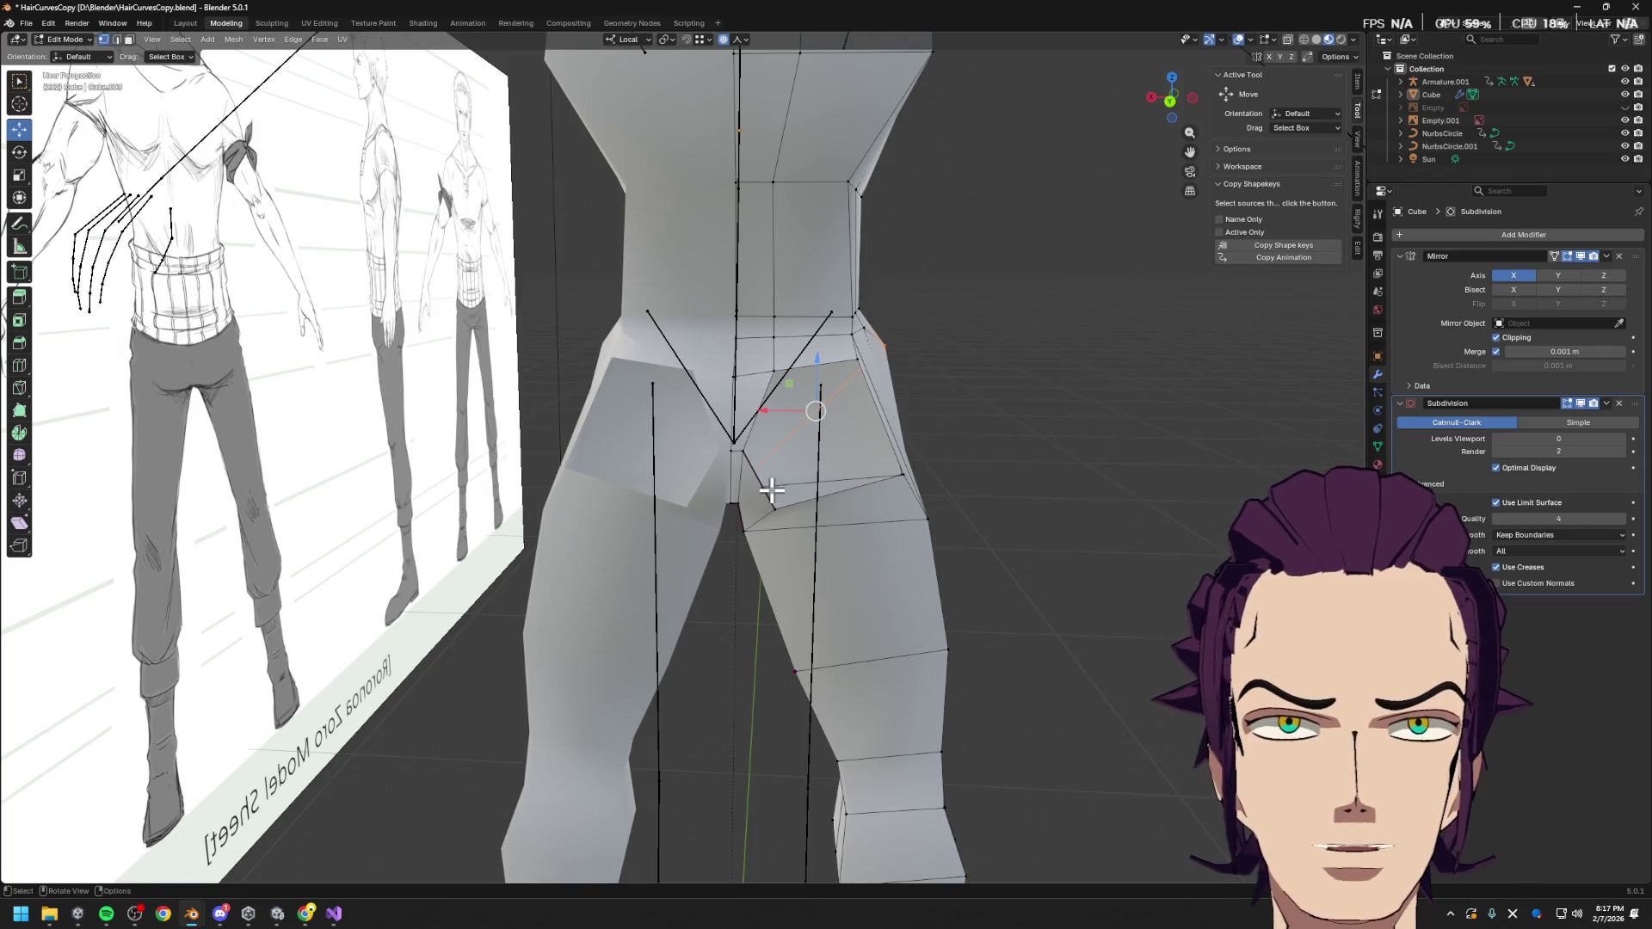
Check the Gyazo topology reference, then select the quad face on the buttock
left_click(334, 914)
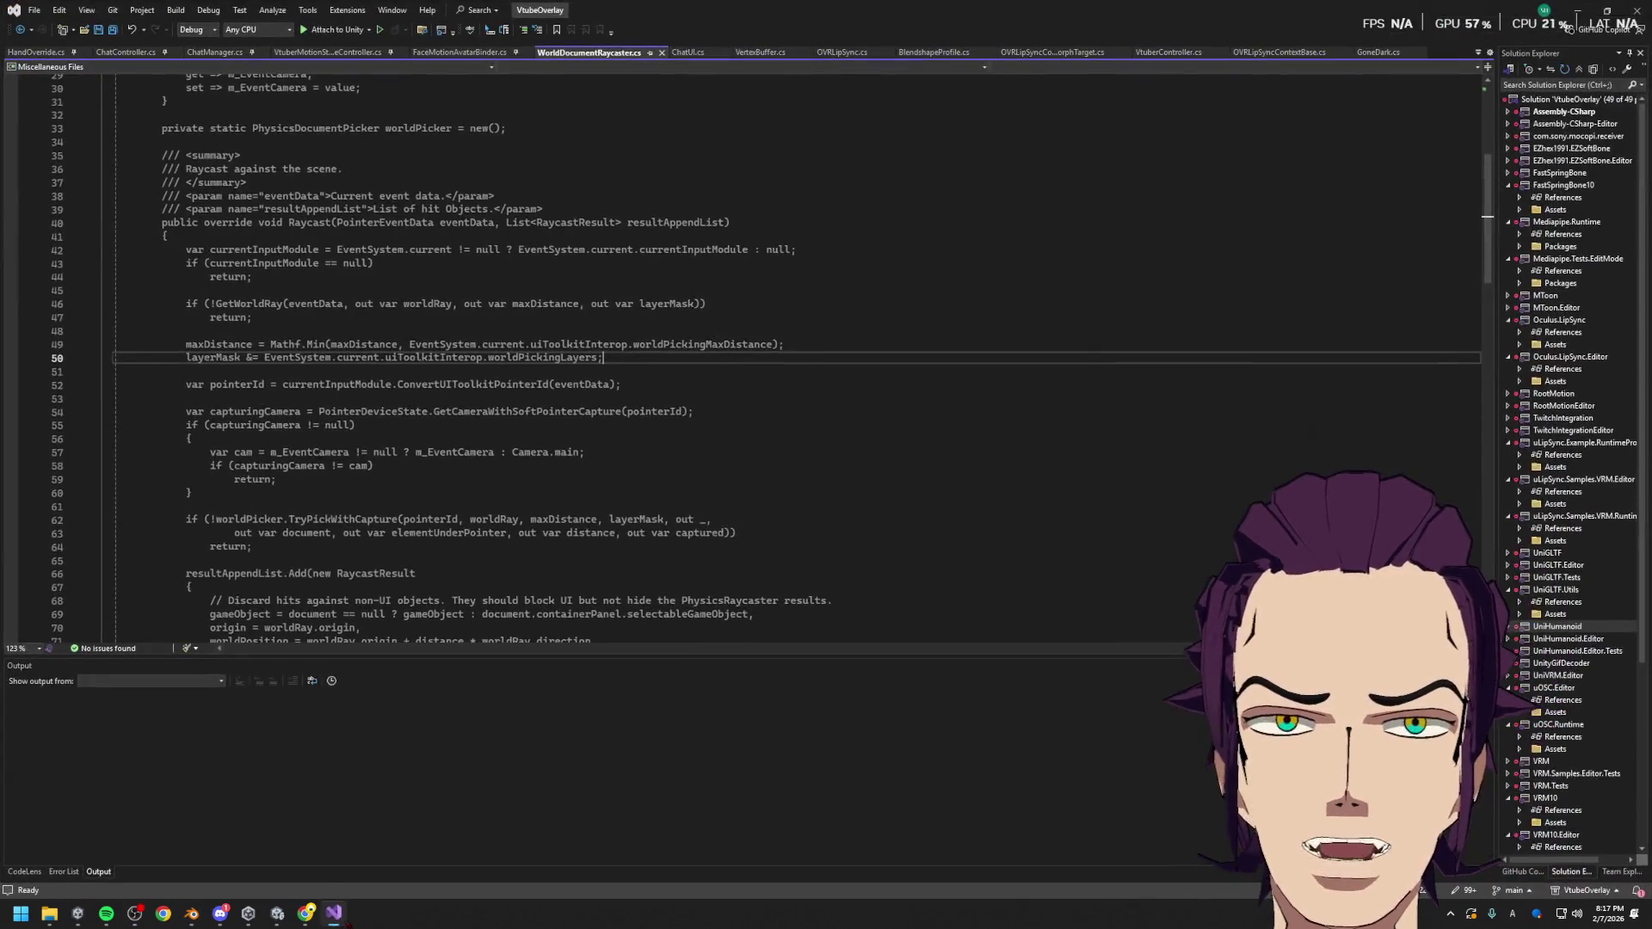
left_click(334, 914)
mouse_move(306, 914)
left_click(348, 861)
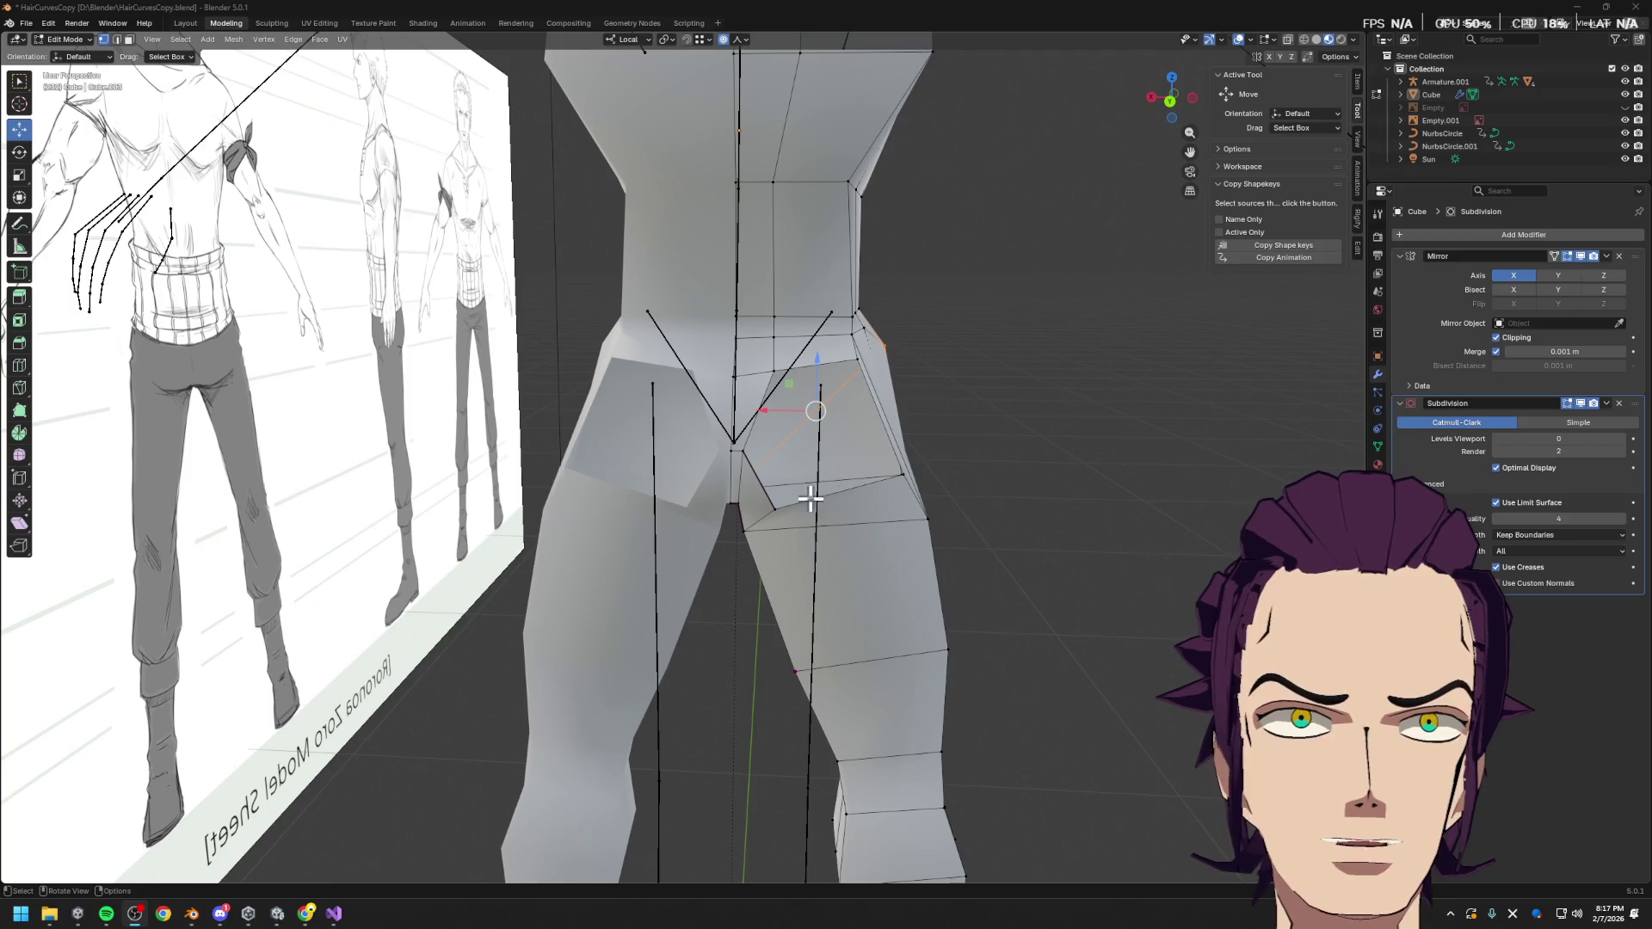
left_click(857, 491)
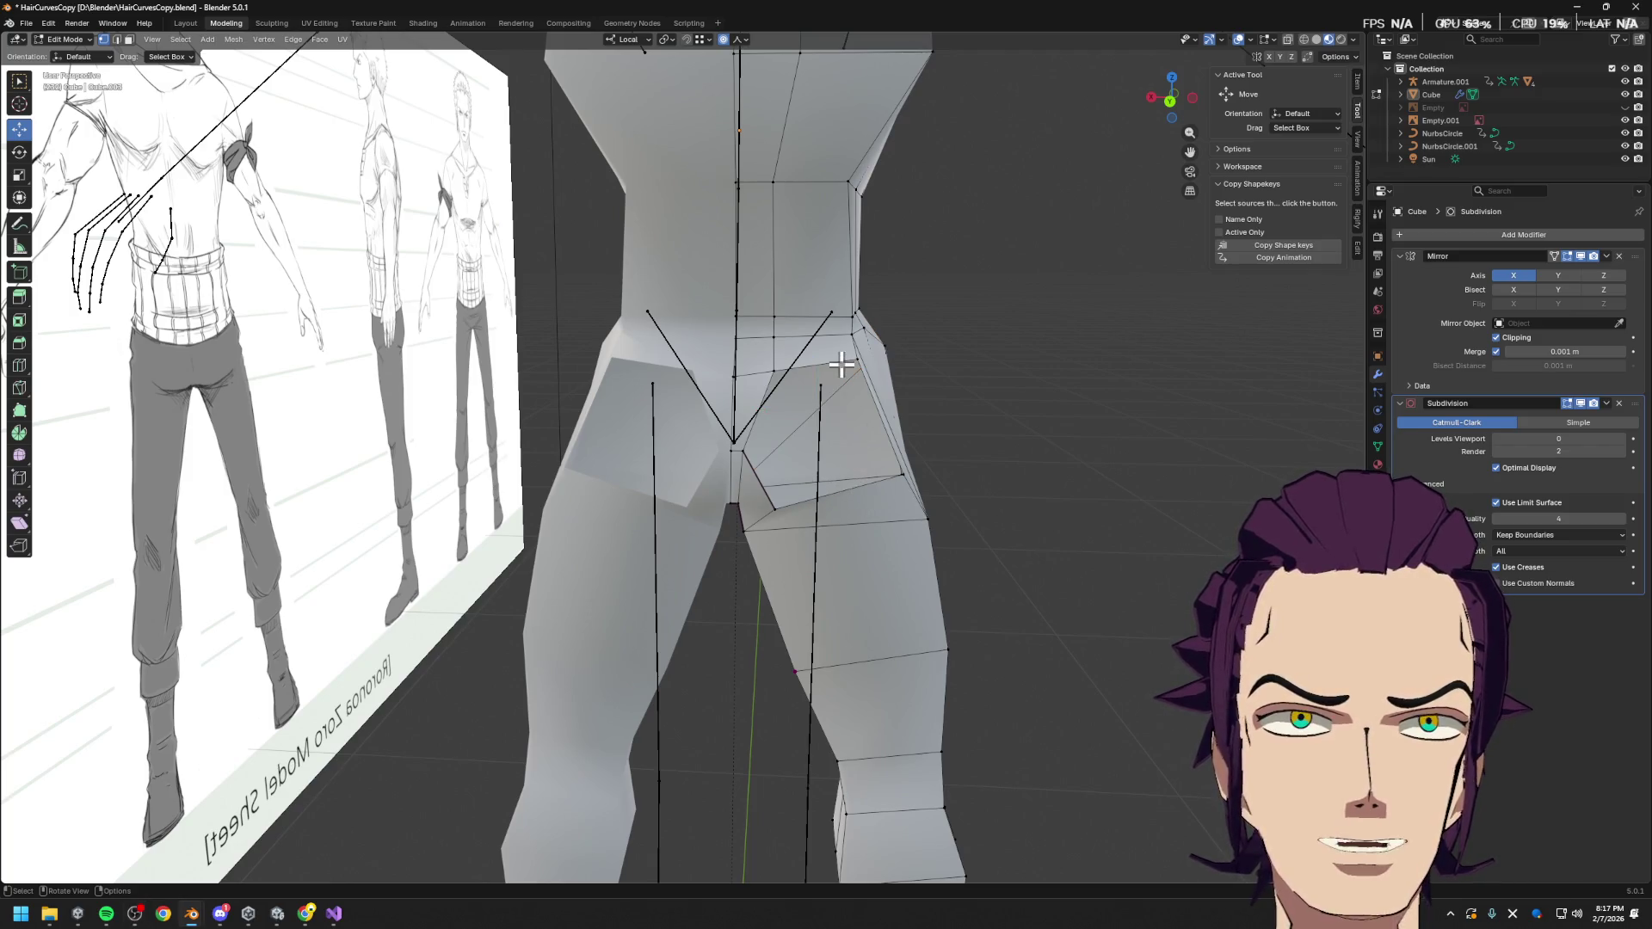
left_click(814, 376)
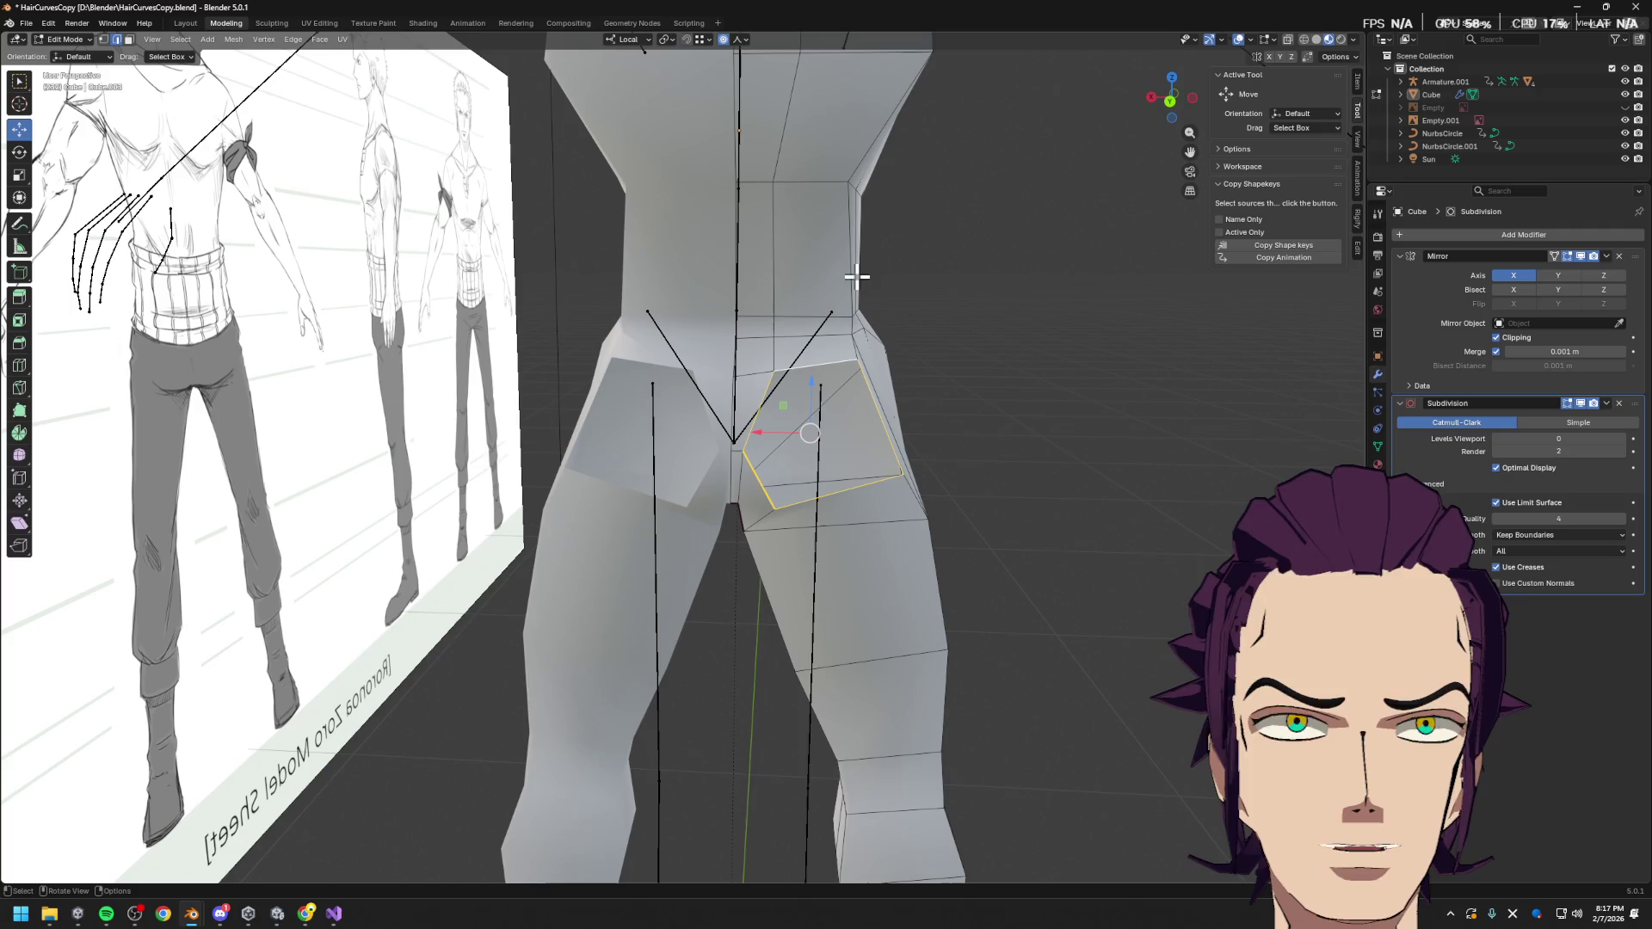
Extrude the buttock face and shrink it into a small inset, comparing with the Gyazo reference
key("e")
key("s")
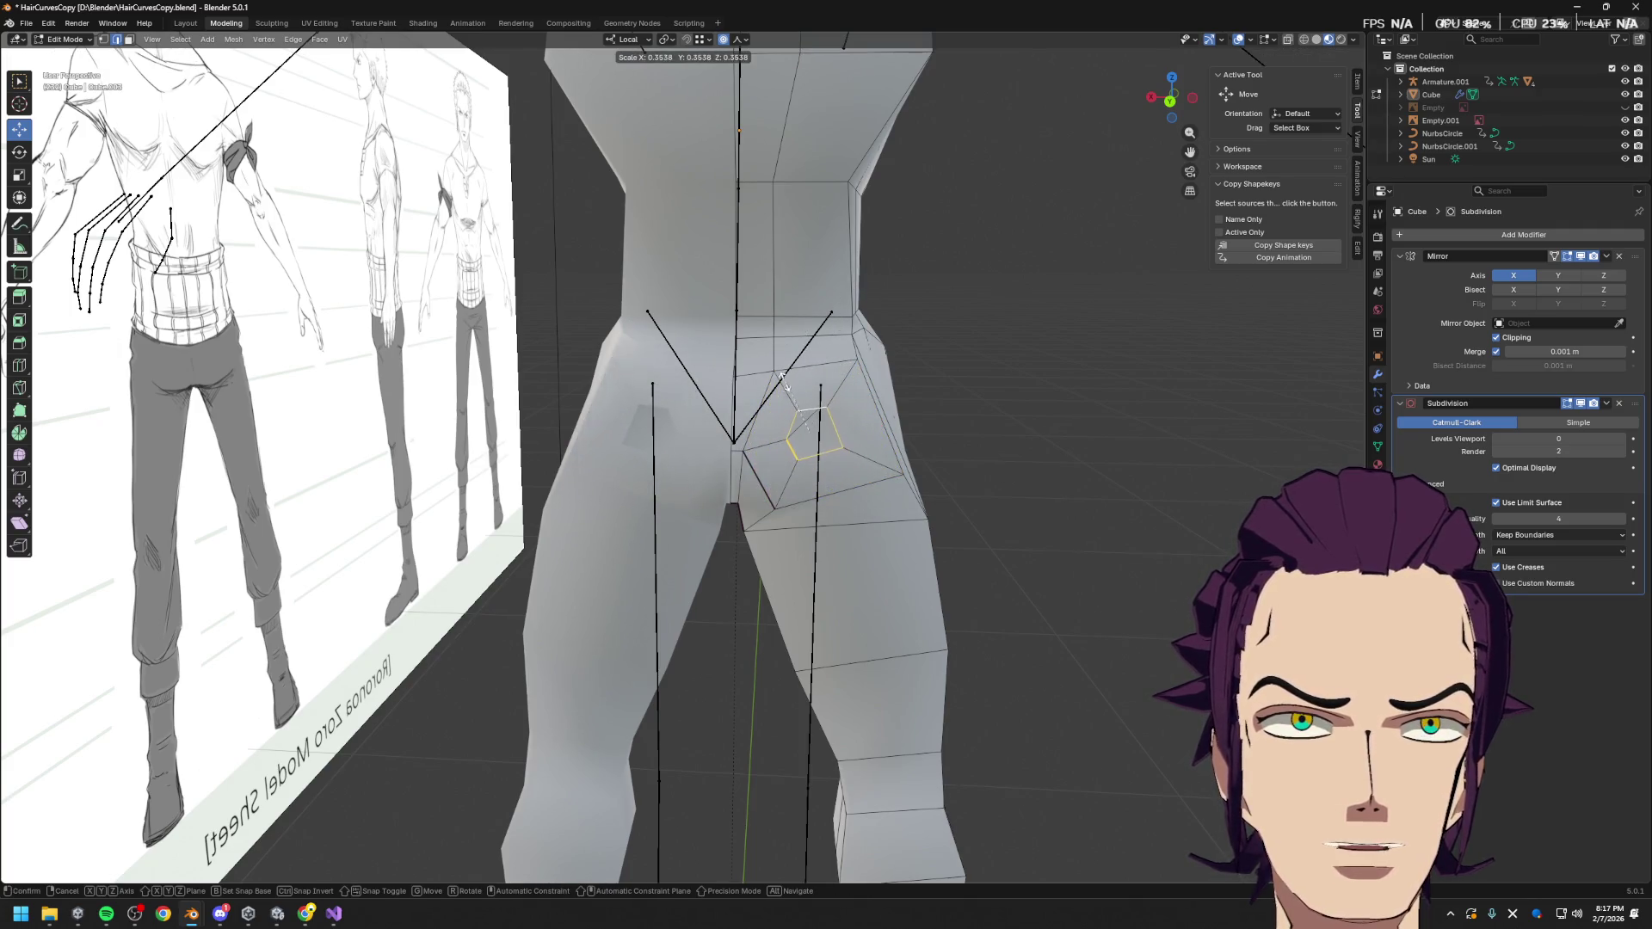
left_click(824, 386)
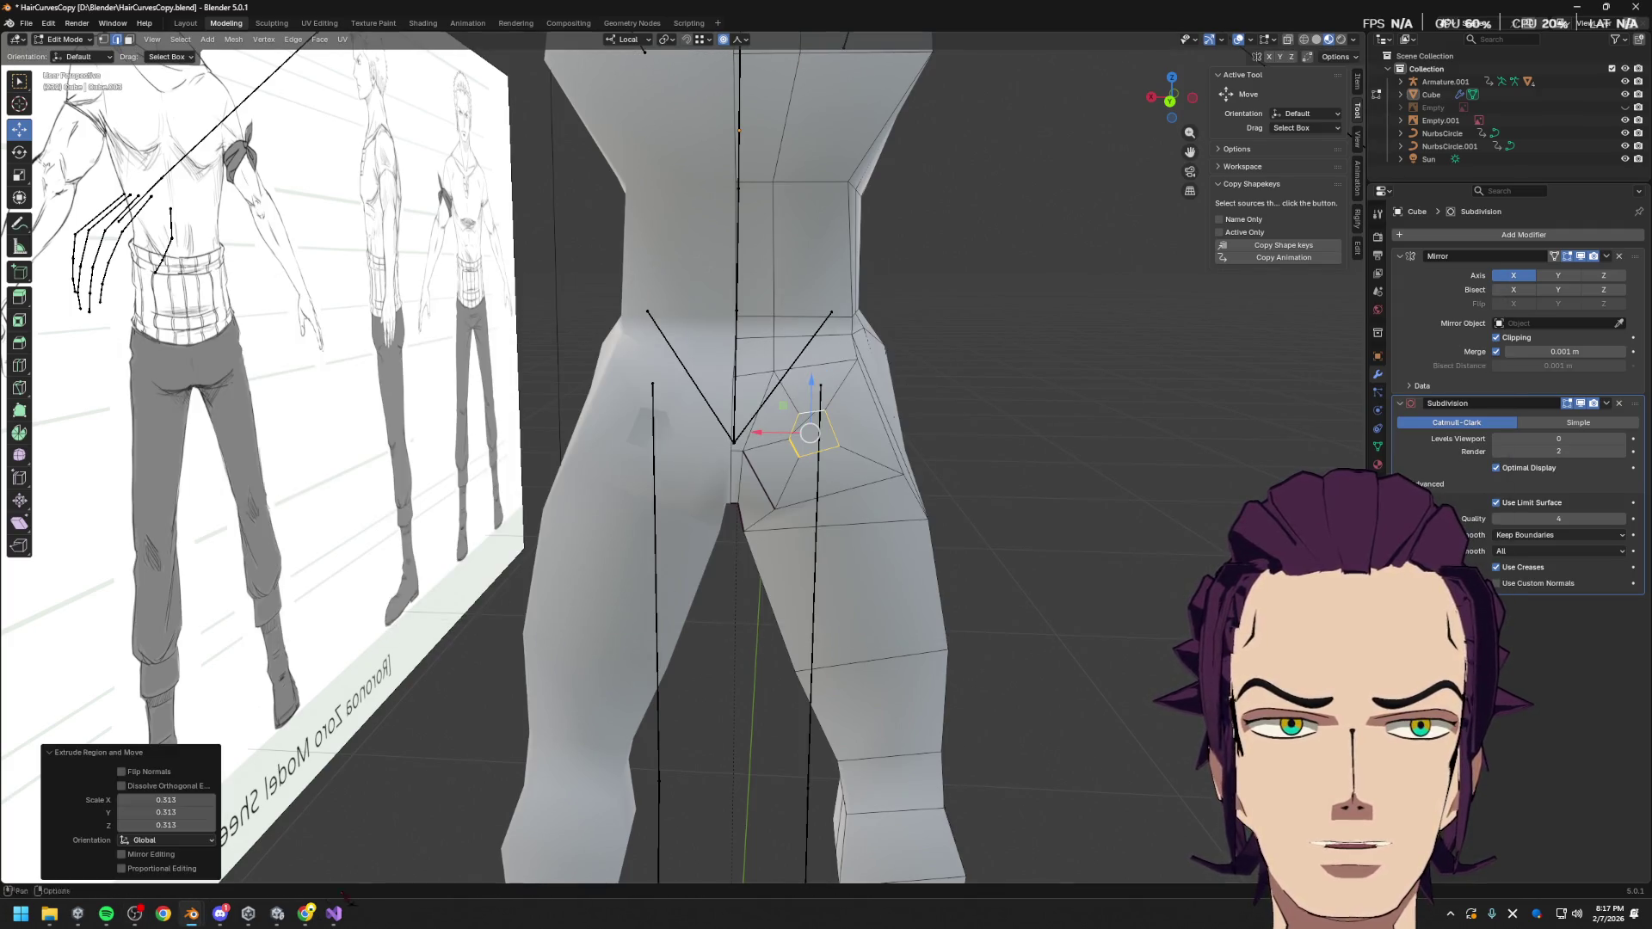
mouse_move(305, 914)
left_click(378, 852)
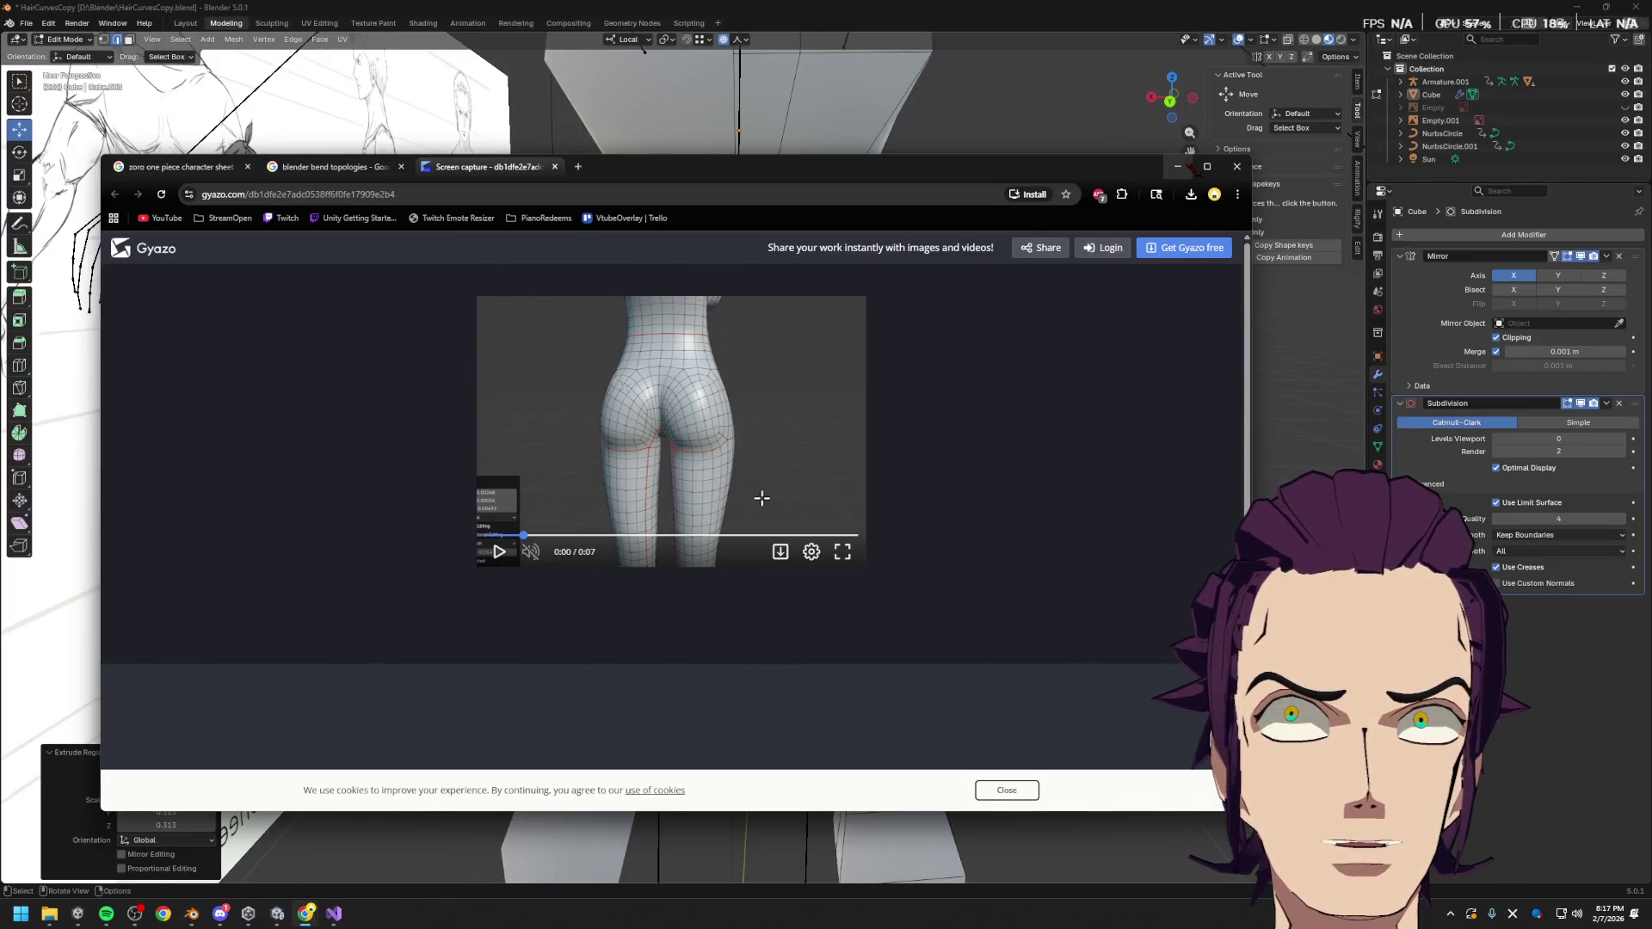
left_click(1177, 166)
Scale the inset face up to a larger inner quad and review the hip from several angles
key("s")
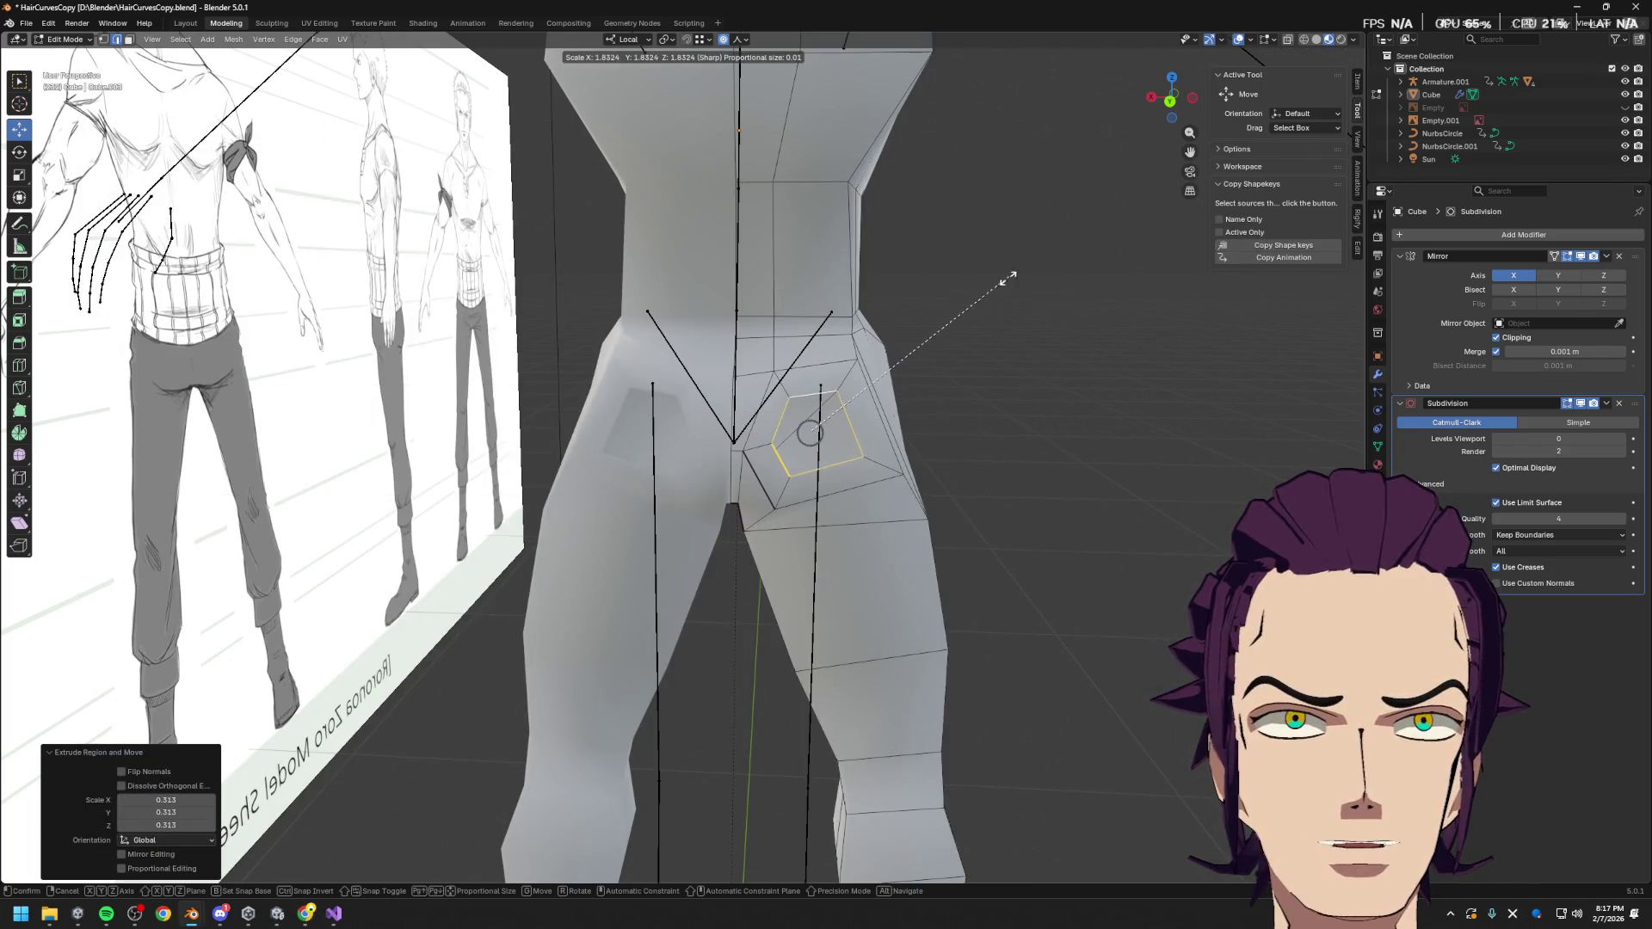
left_click(984, 324)
key("alt+Tab")
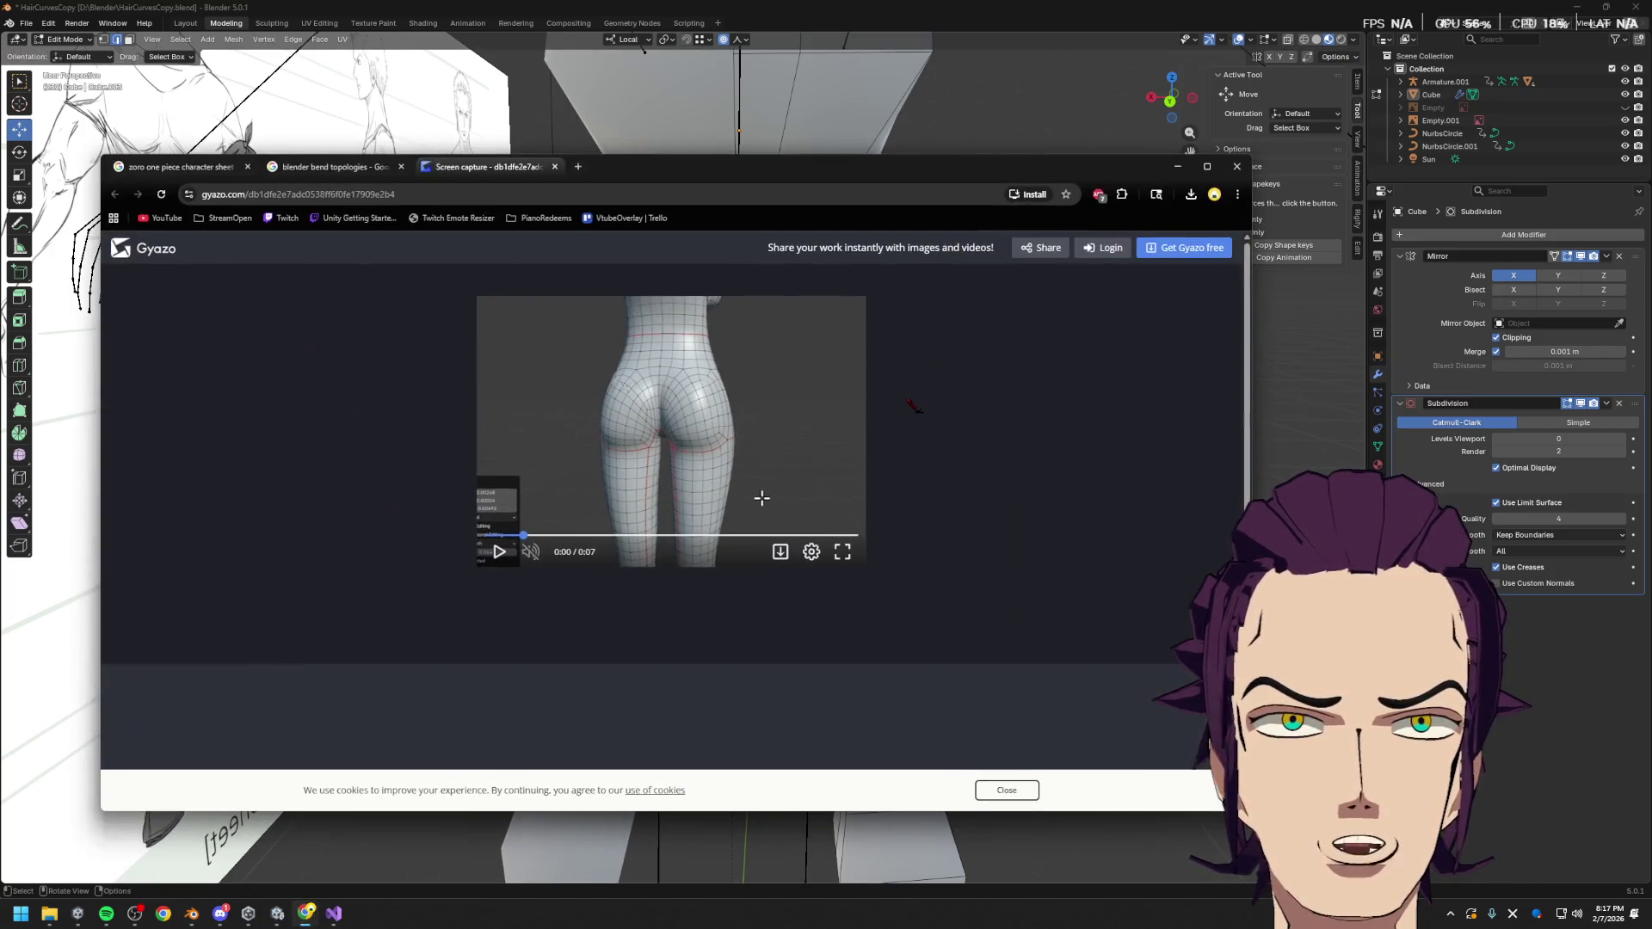
key("alt+Tab")
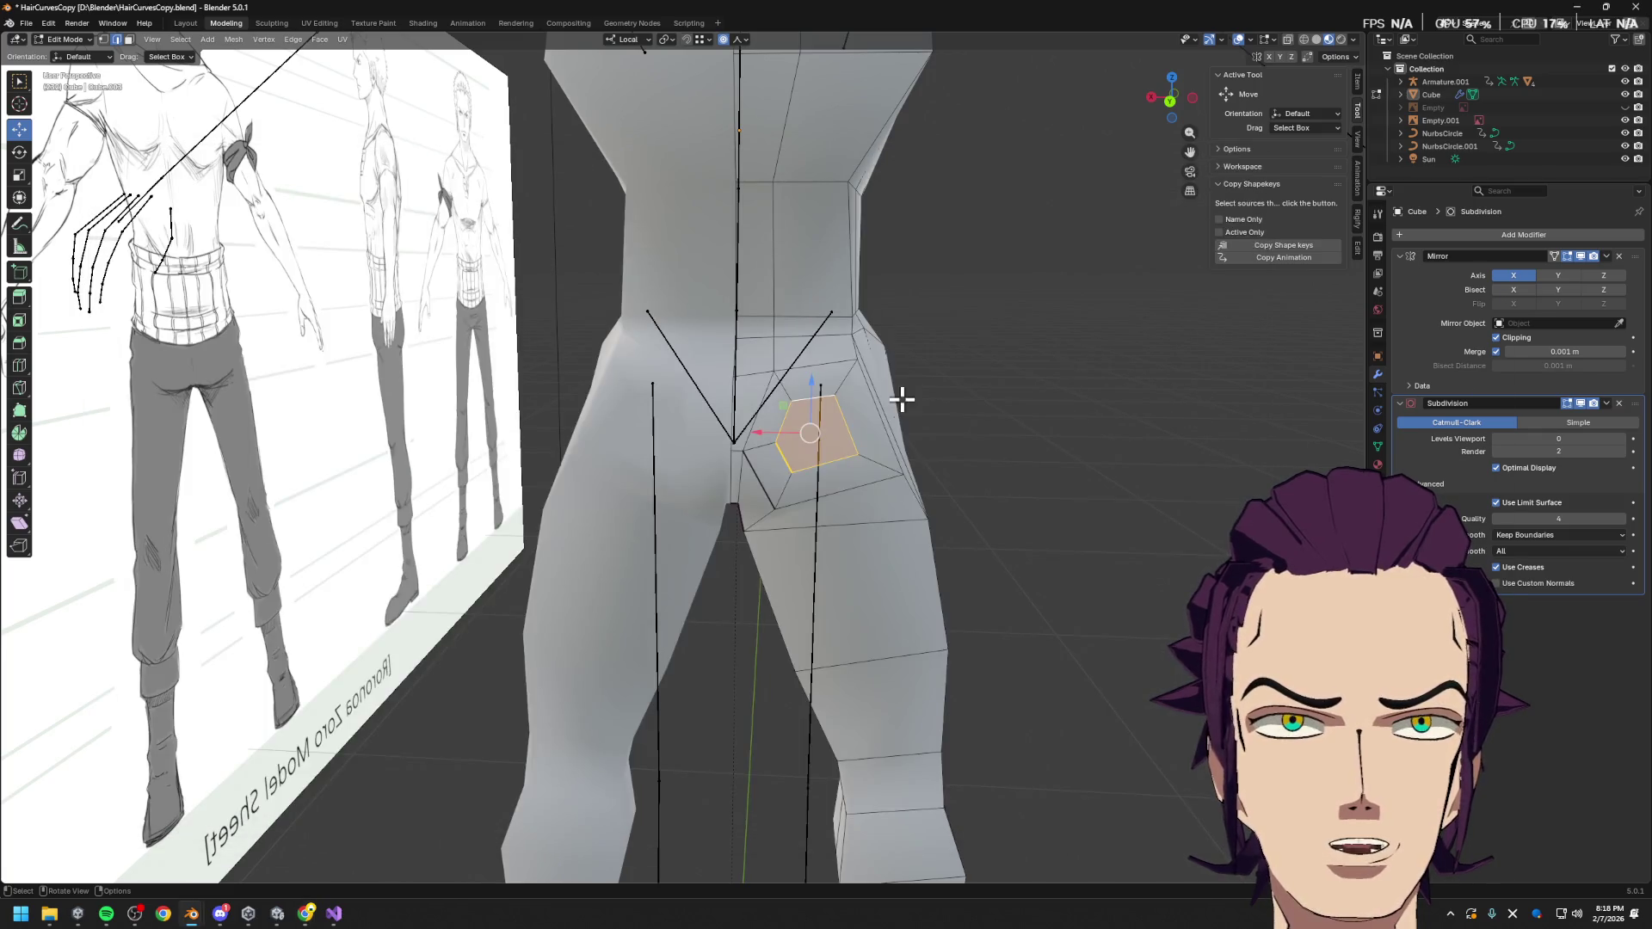
mouse_move(909, 423)
middle_mouse_down()
mouse_move(741, 450)
mouse_move(870, 494)
mouse_move(836, 469)
middle_mouse_up()
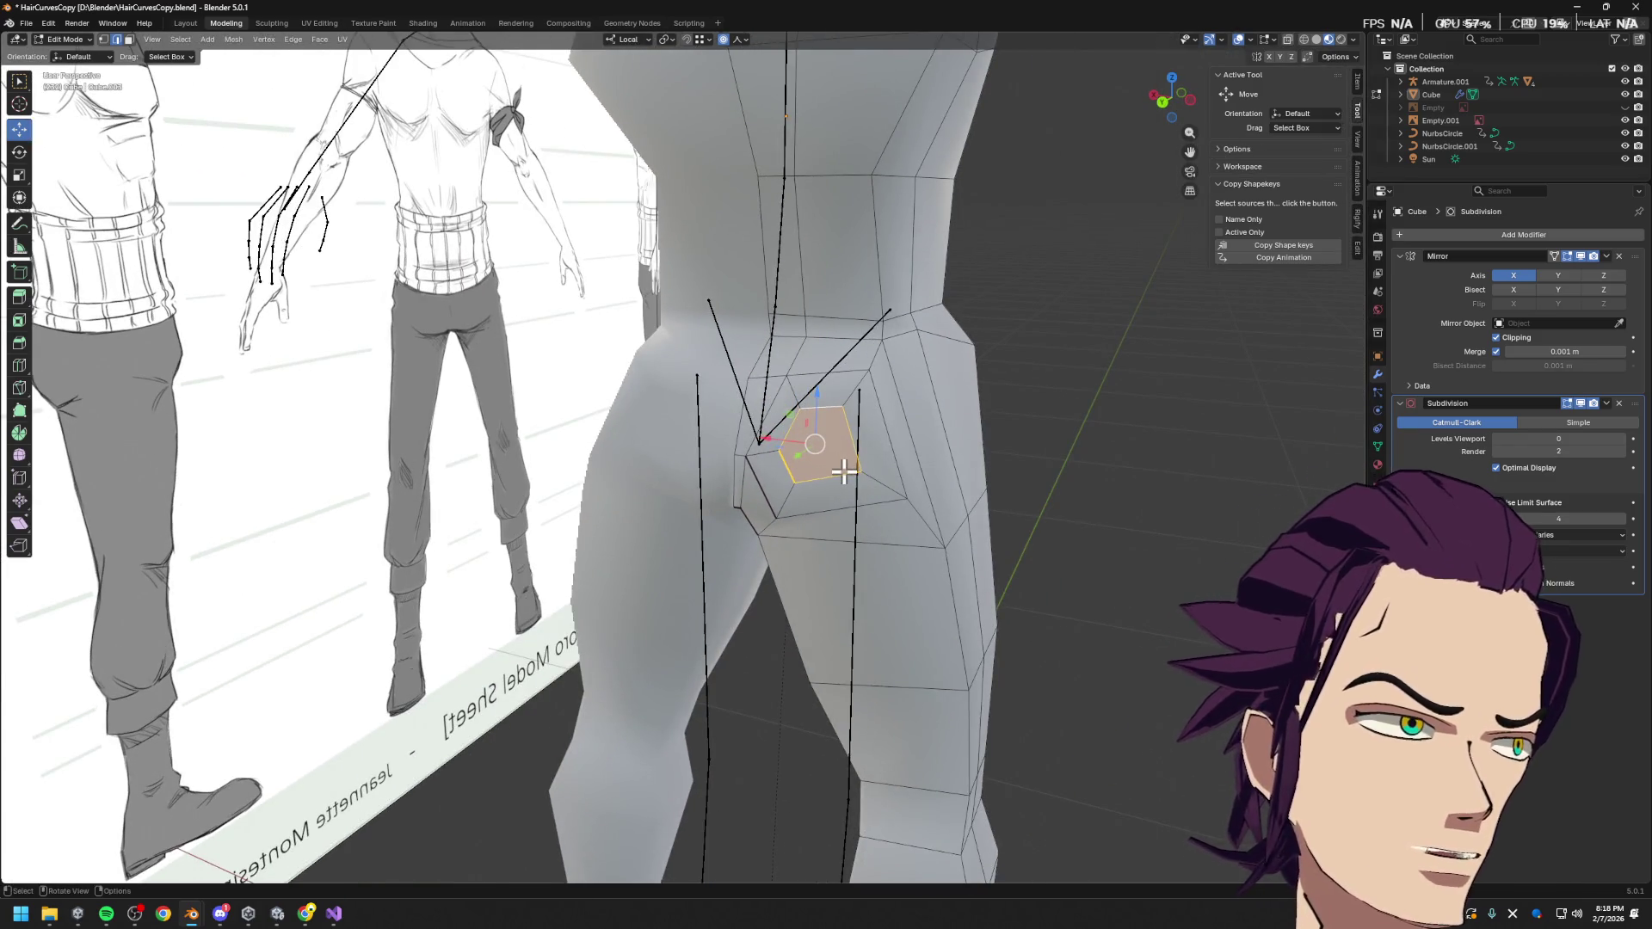
middle_click_drag(847, 460, 894, 396)
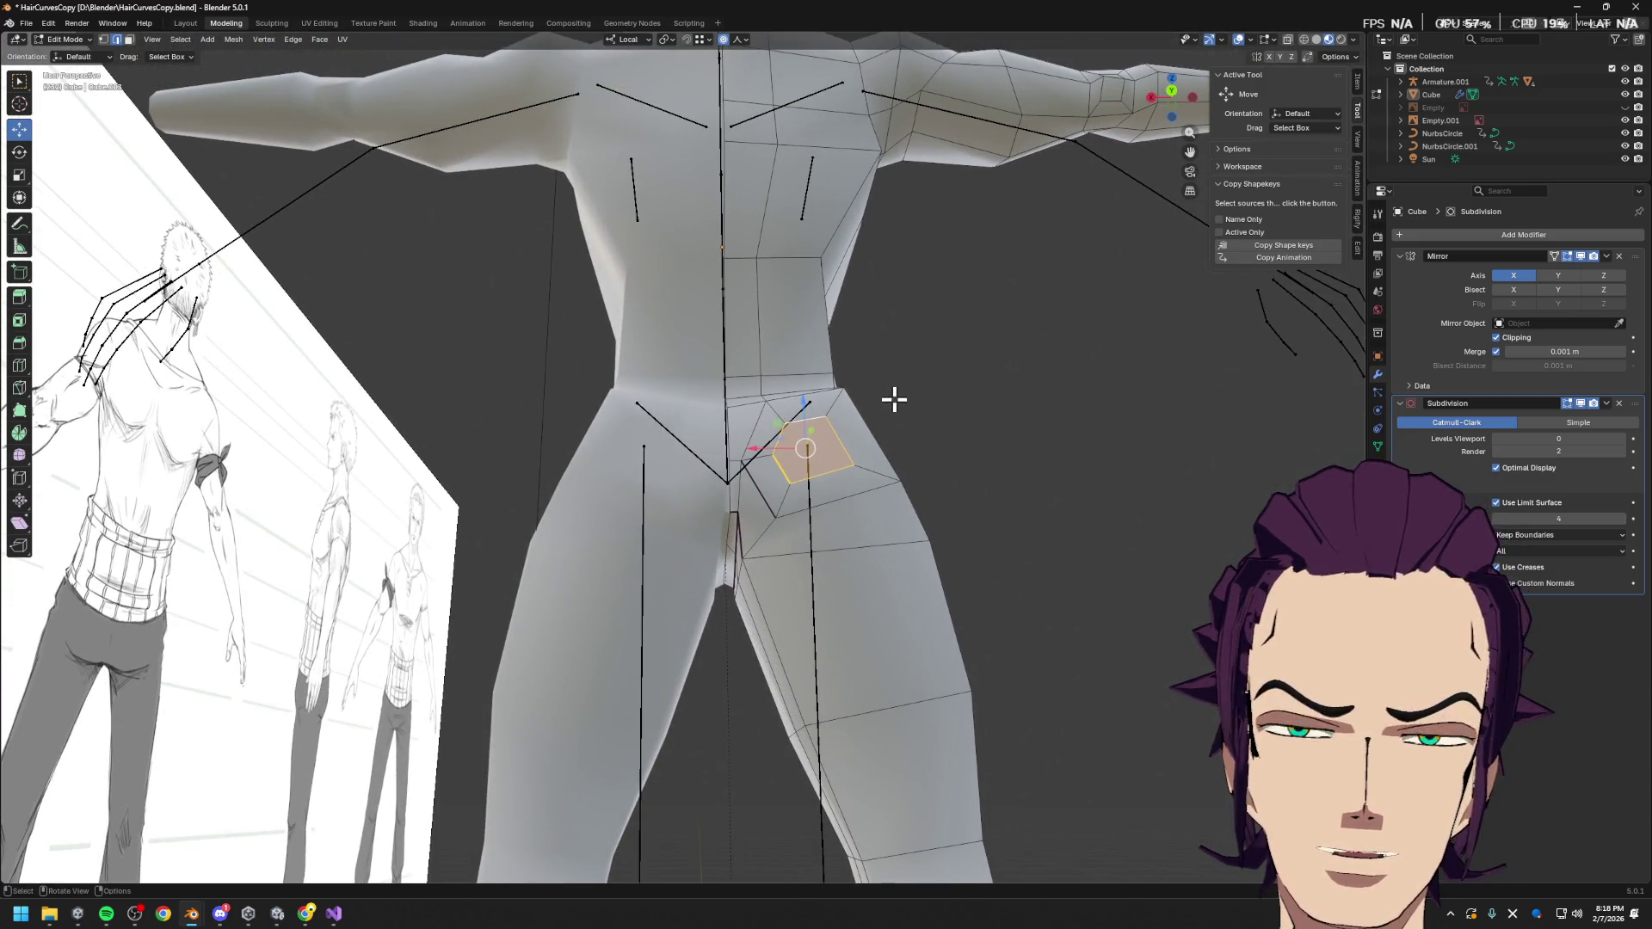
scroll(859, 439, "up", 2)
Slide a corner vertex of the buttock ring along its edge; undo a trial X move of another
key("1")
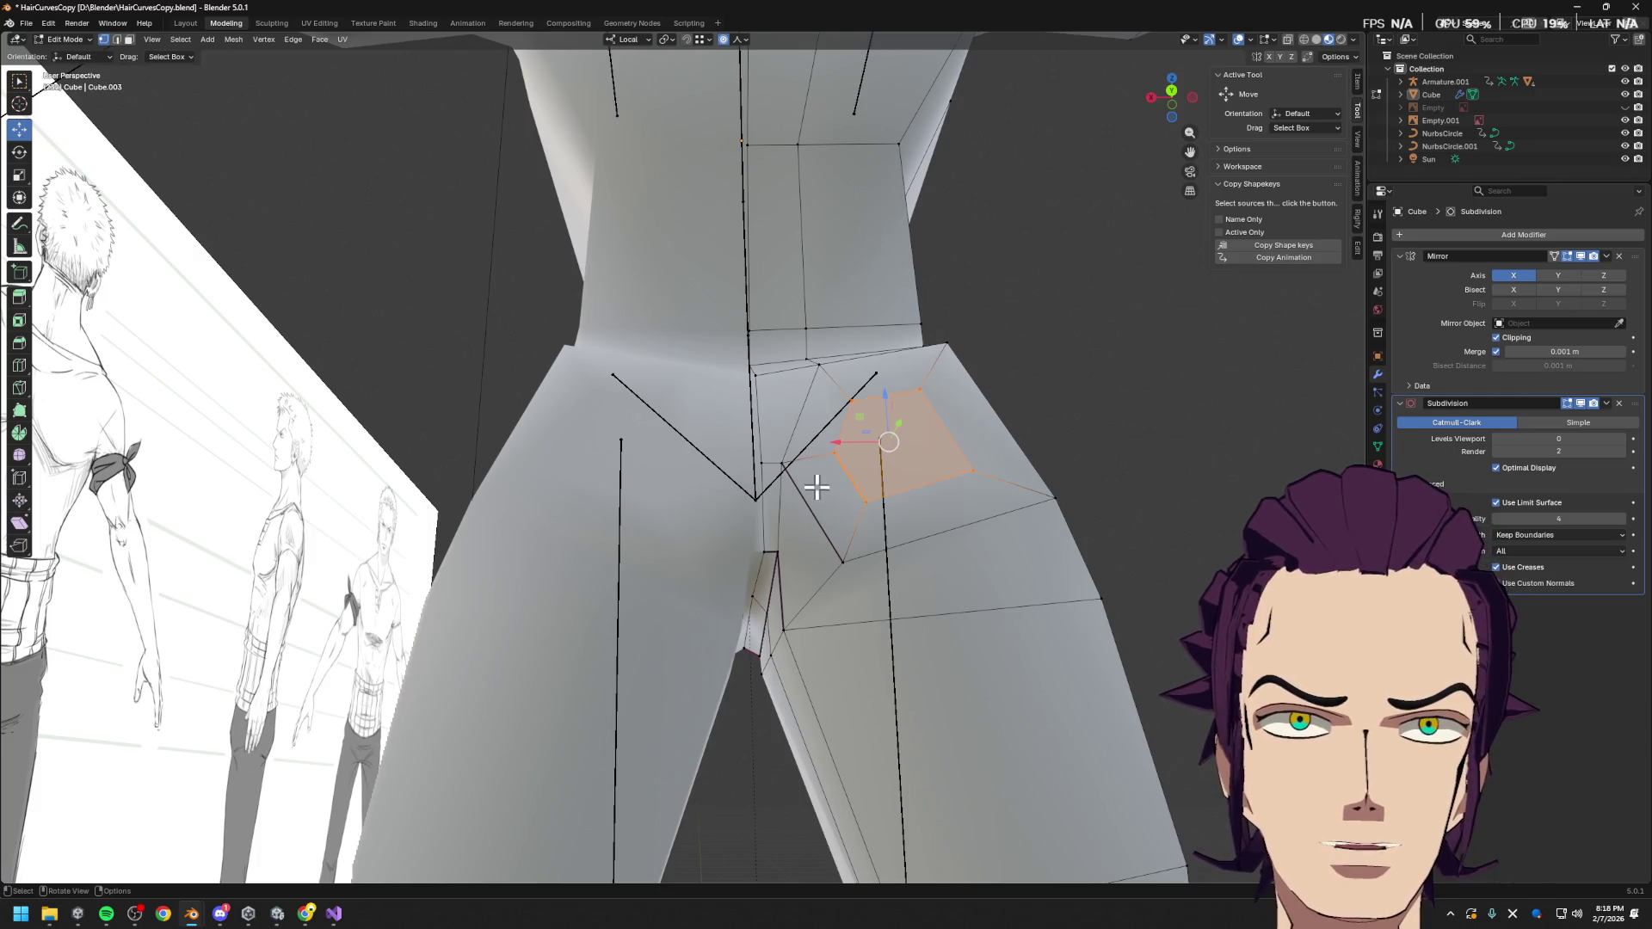
left_click(792, 484)
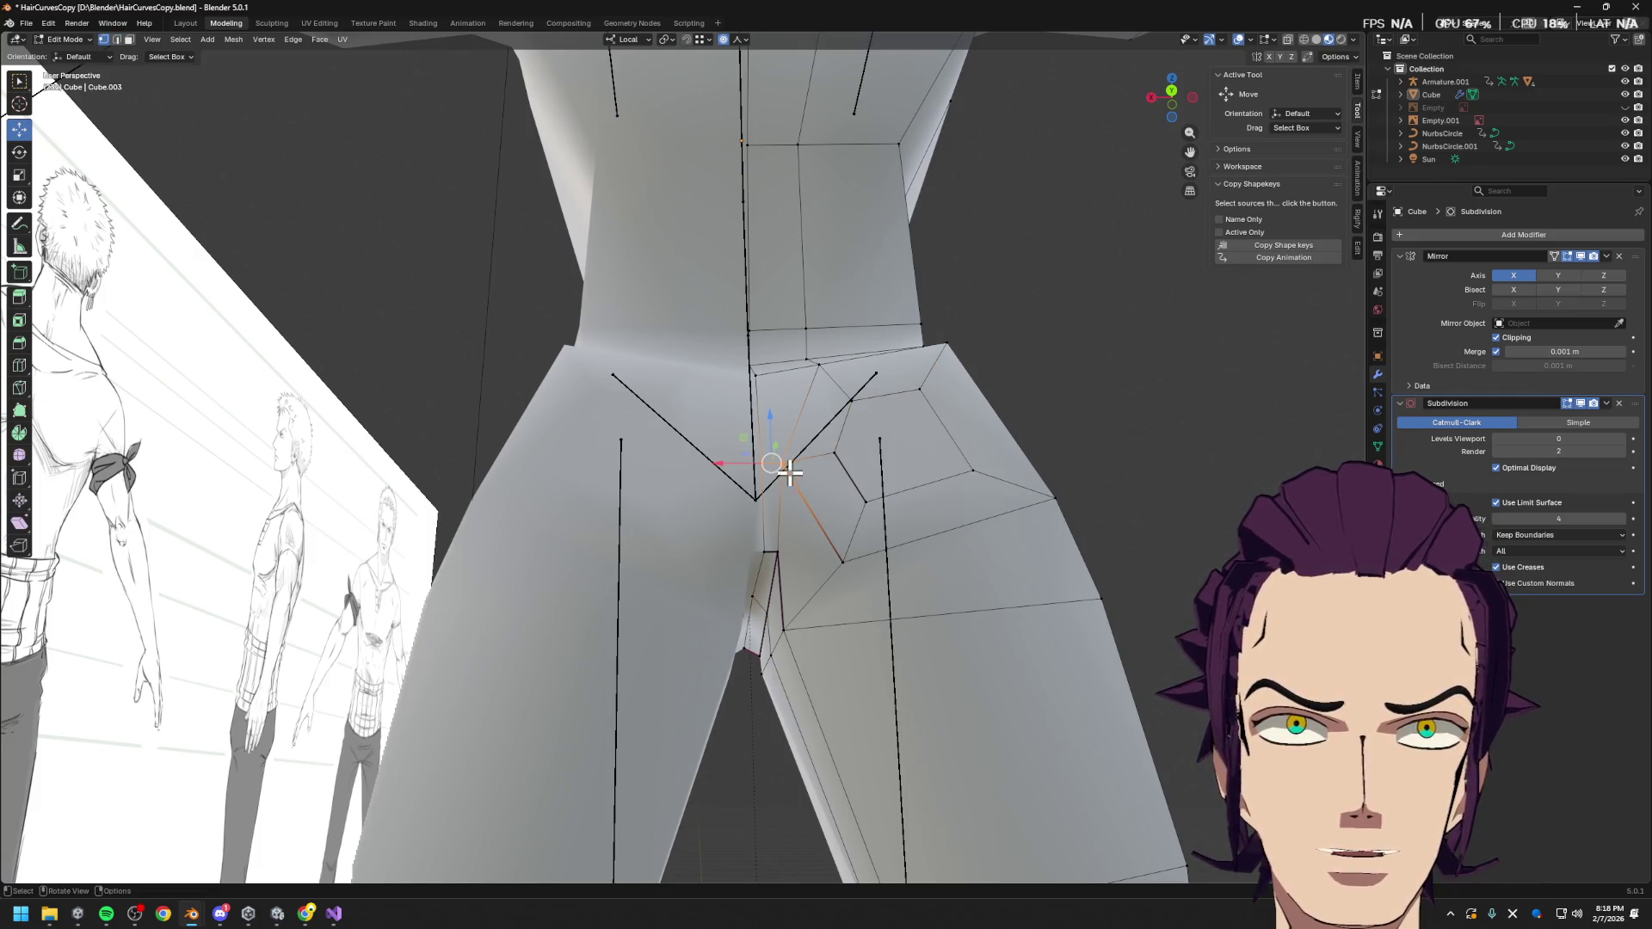
key("g")
key("g")
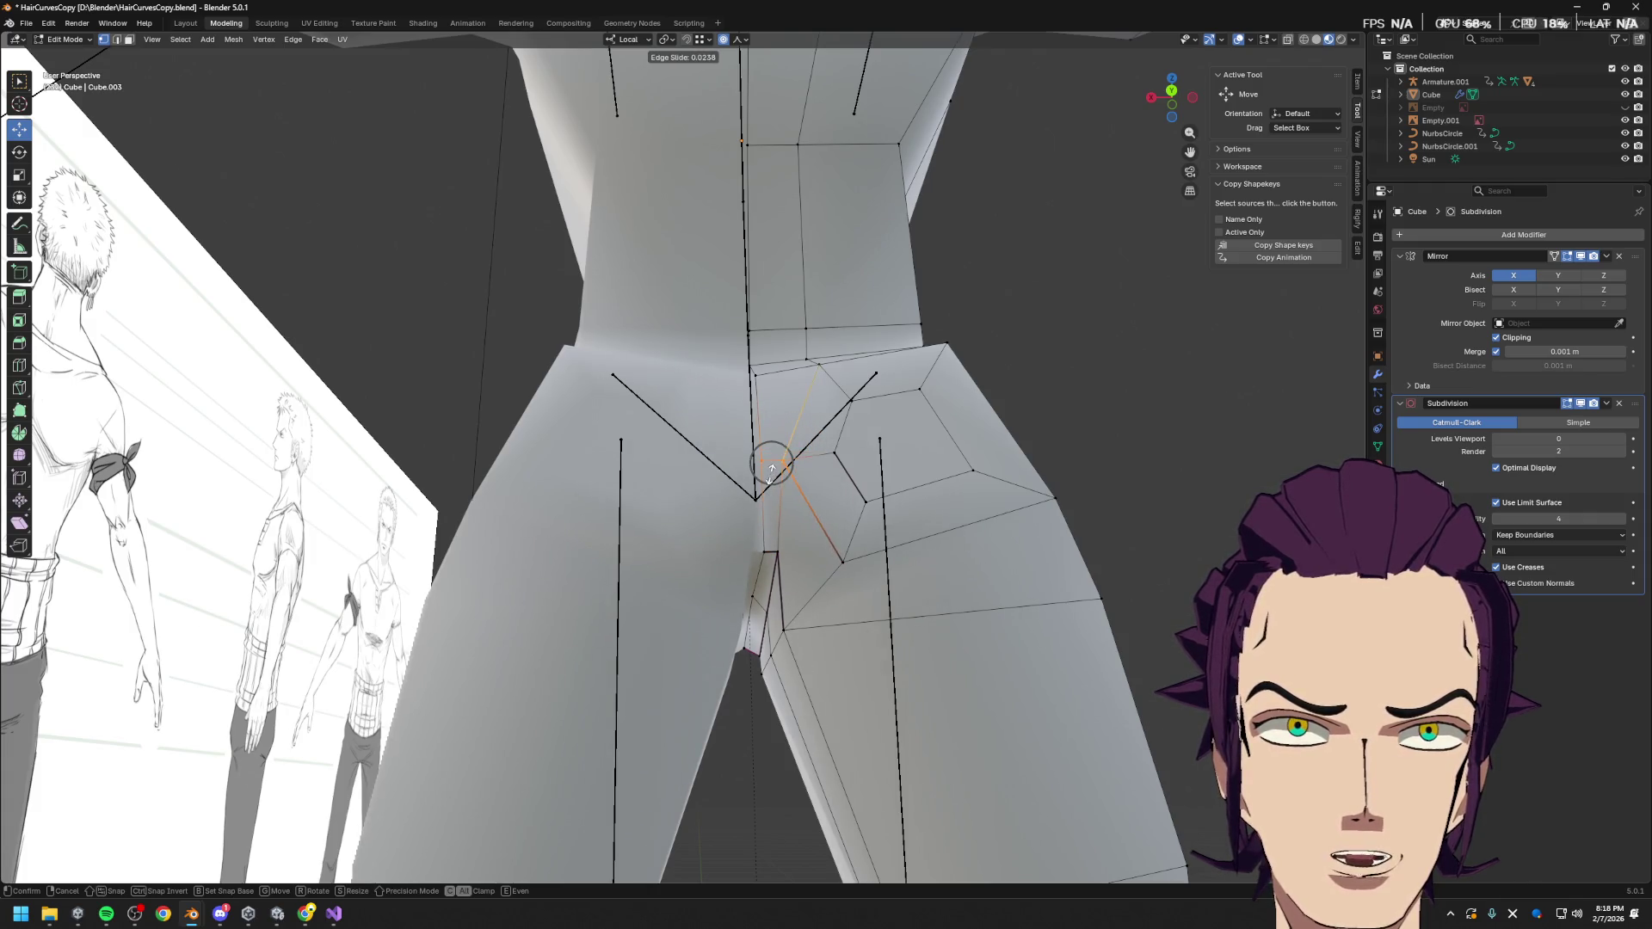
left_click(783, 478)
middle_click_drag(786, 482, 793, 570)
left_click(797, 443)
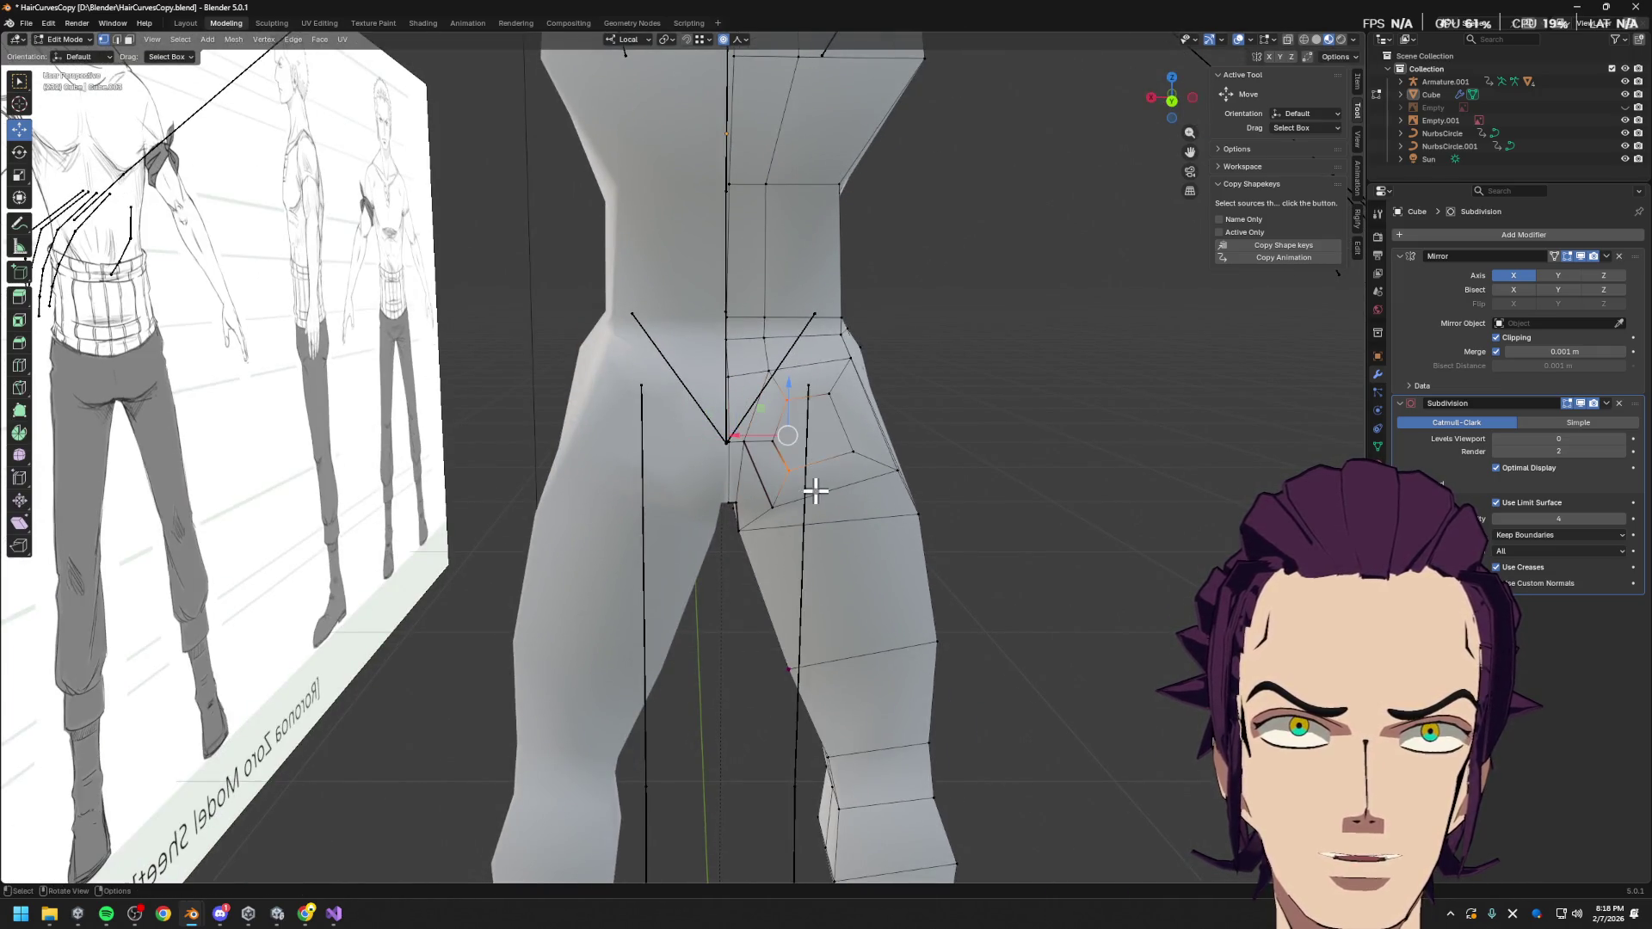
key("g")
key("x")
left_click(787, 445)
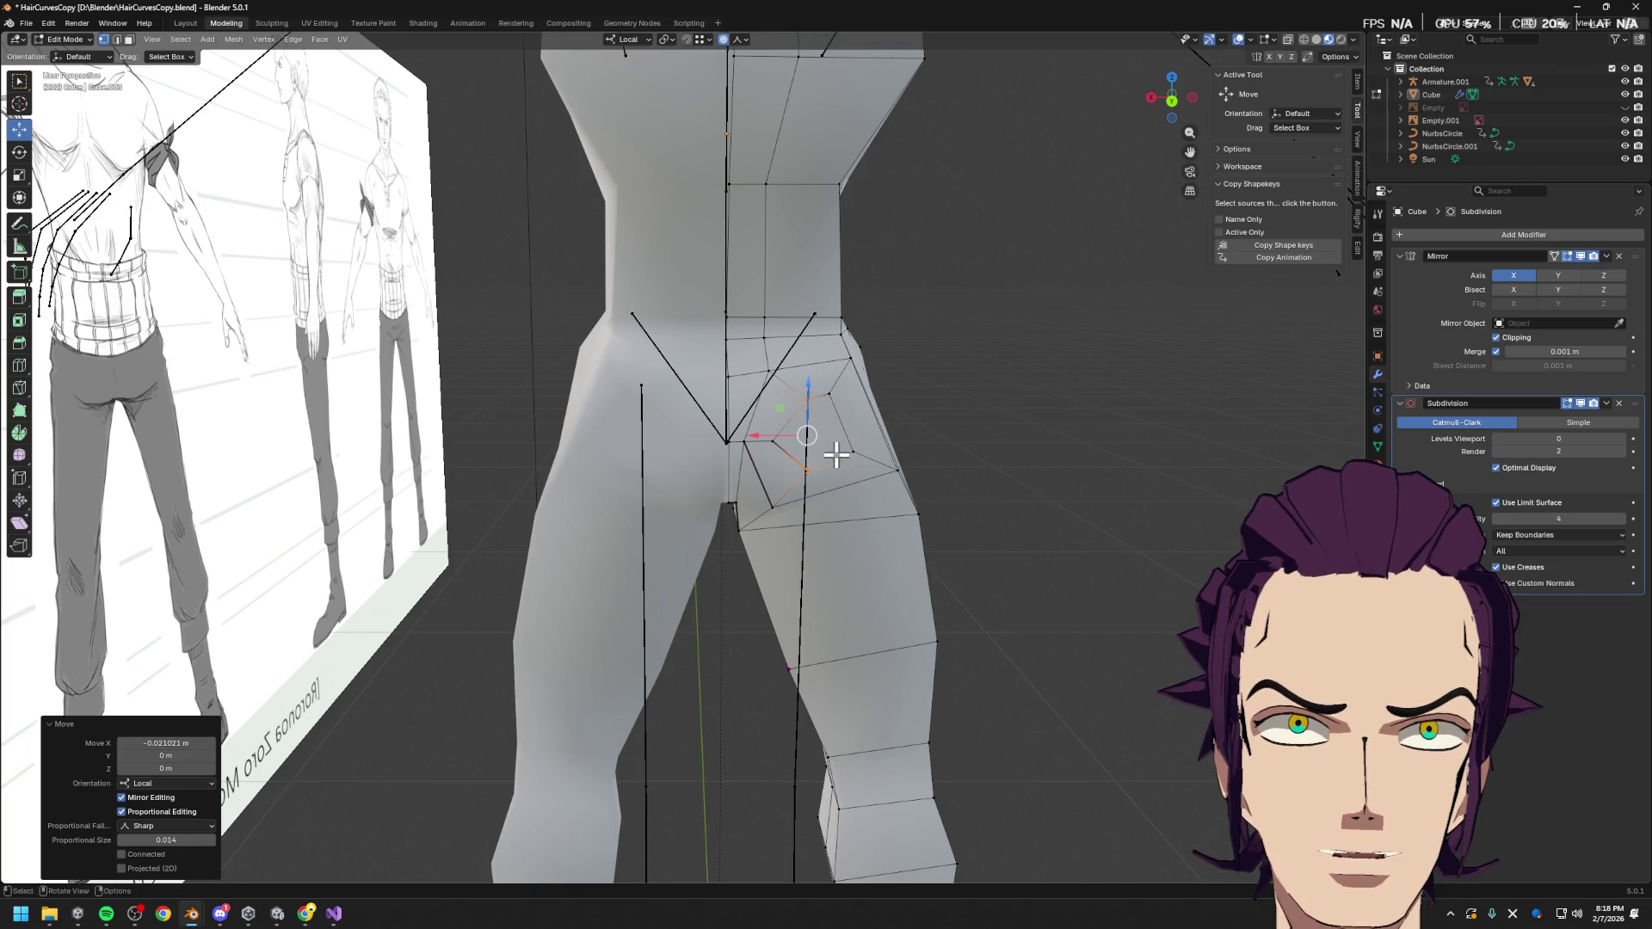
key("ctrl+z")
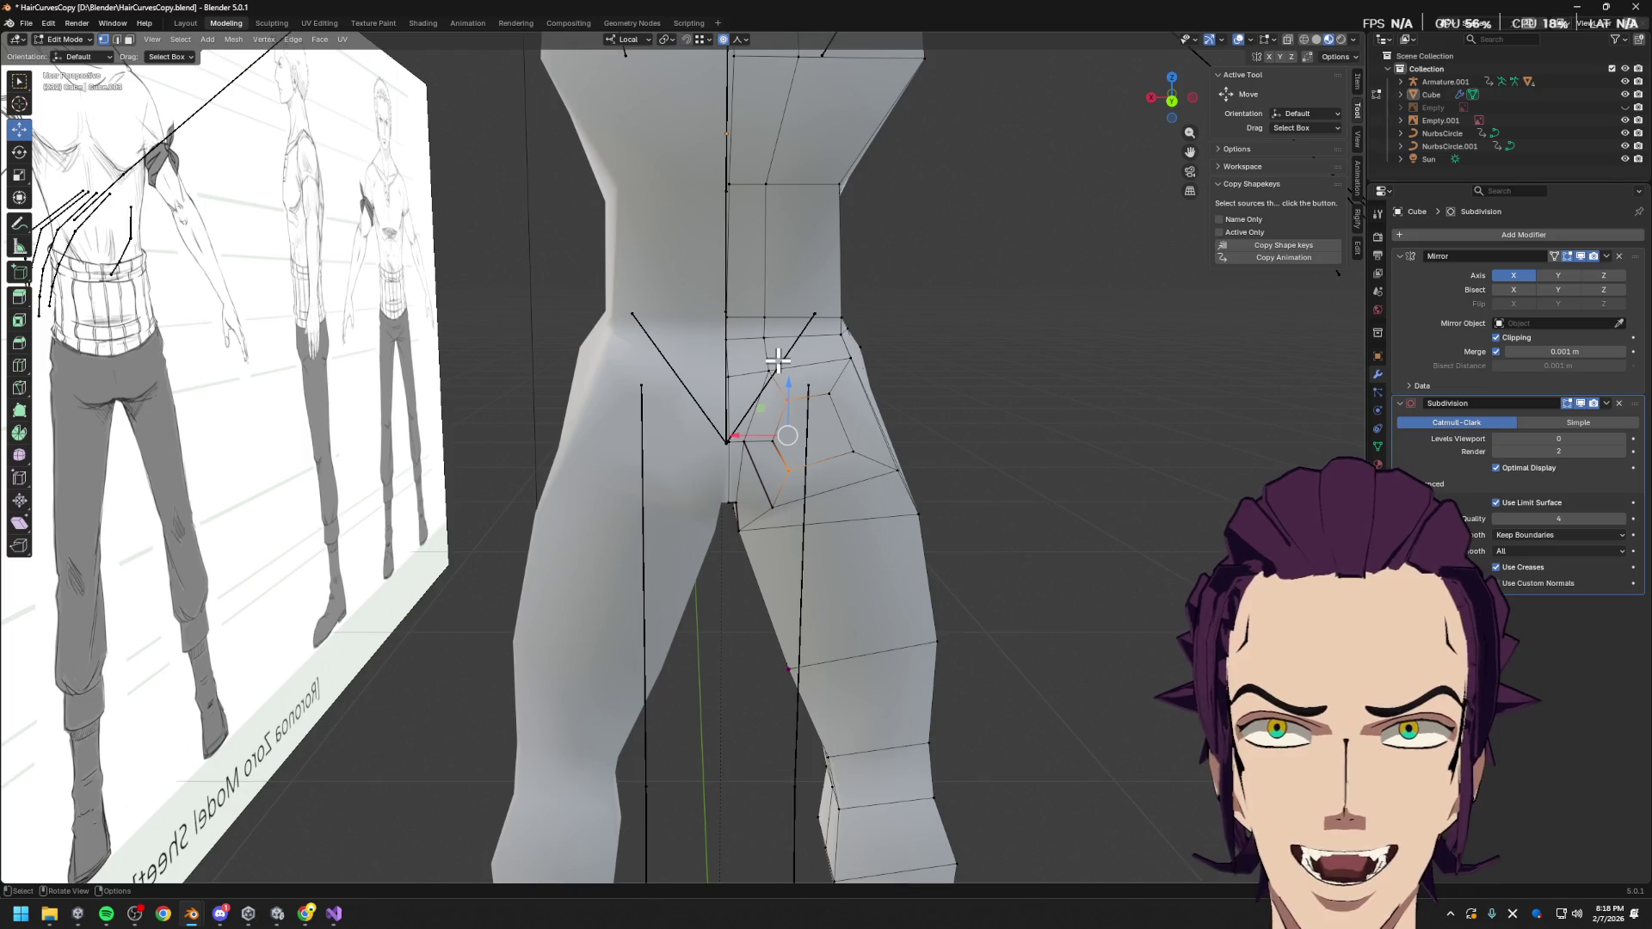
Add an edge loop down the back of the thigh and shift it 0.004778 m along X
key("ctrl+r")
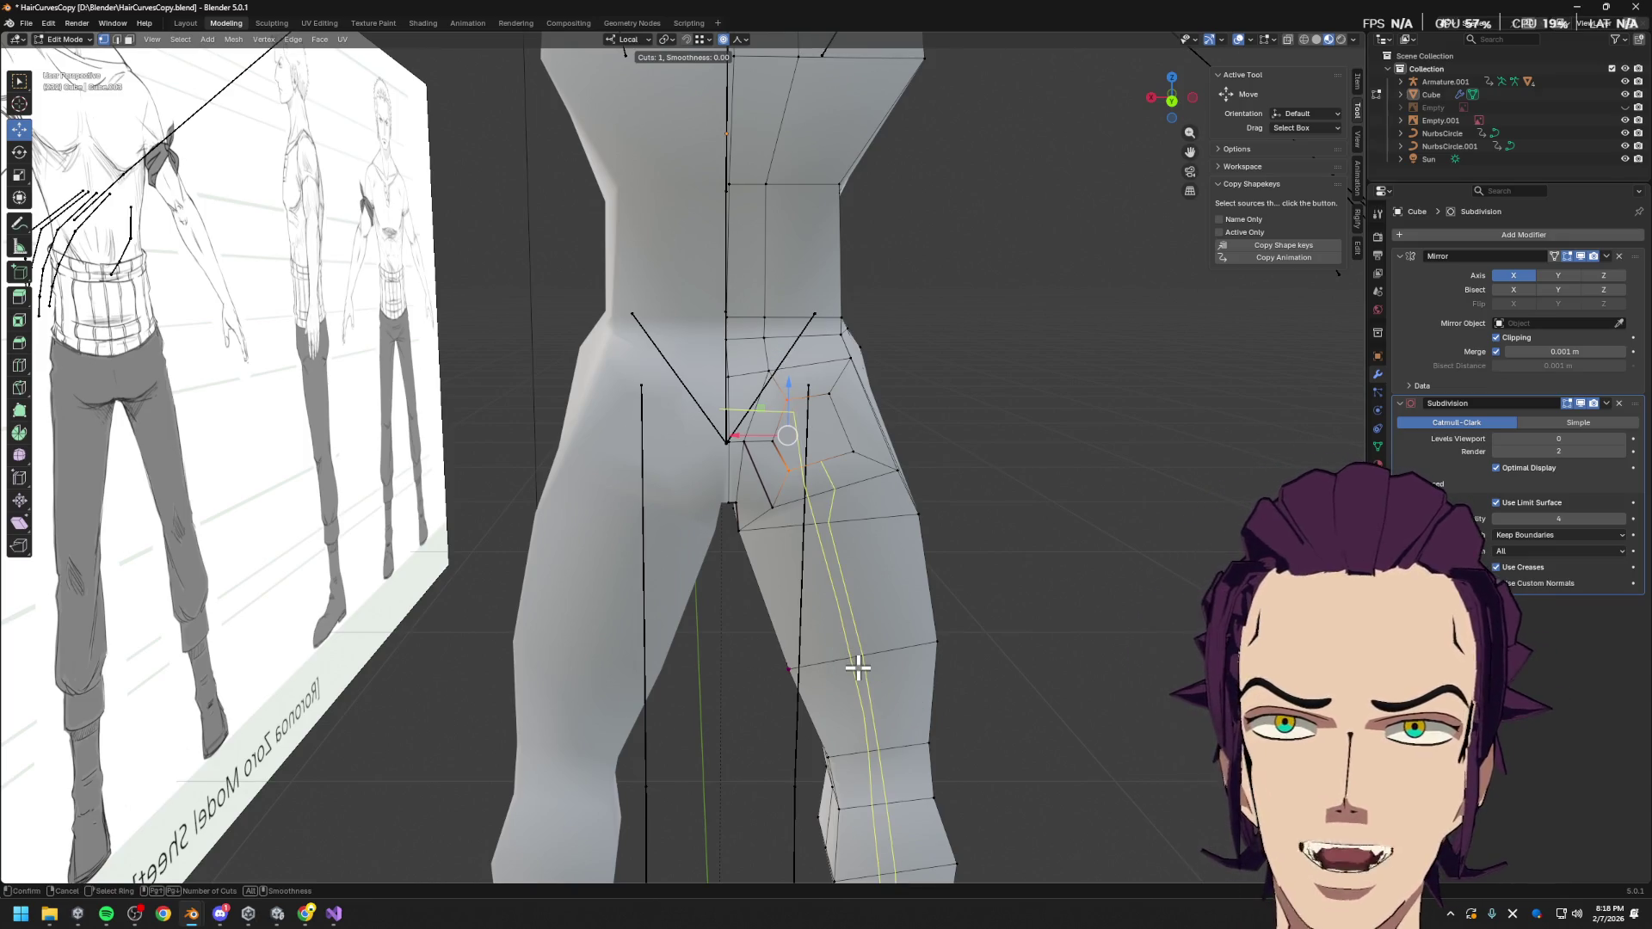
left_click(858, 665)
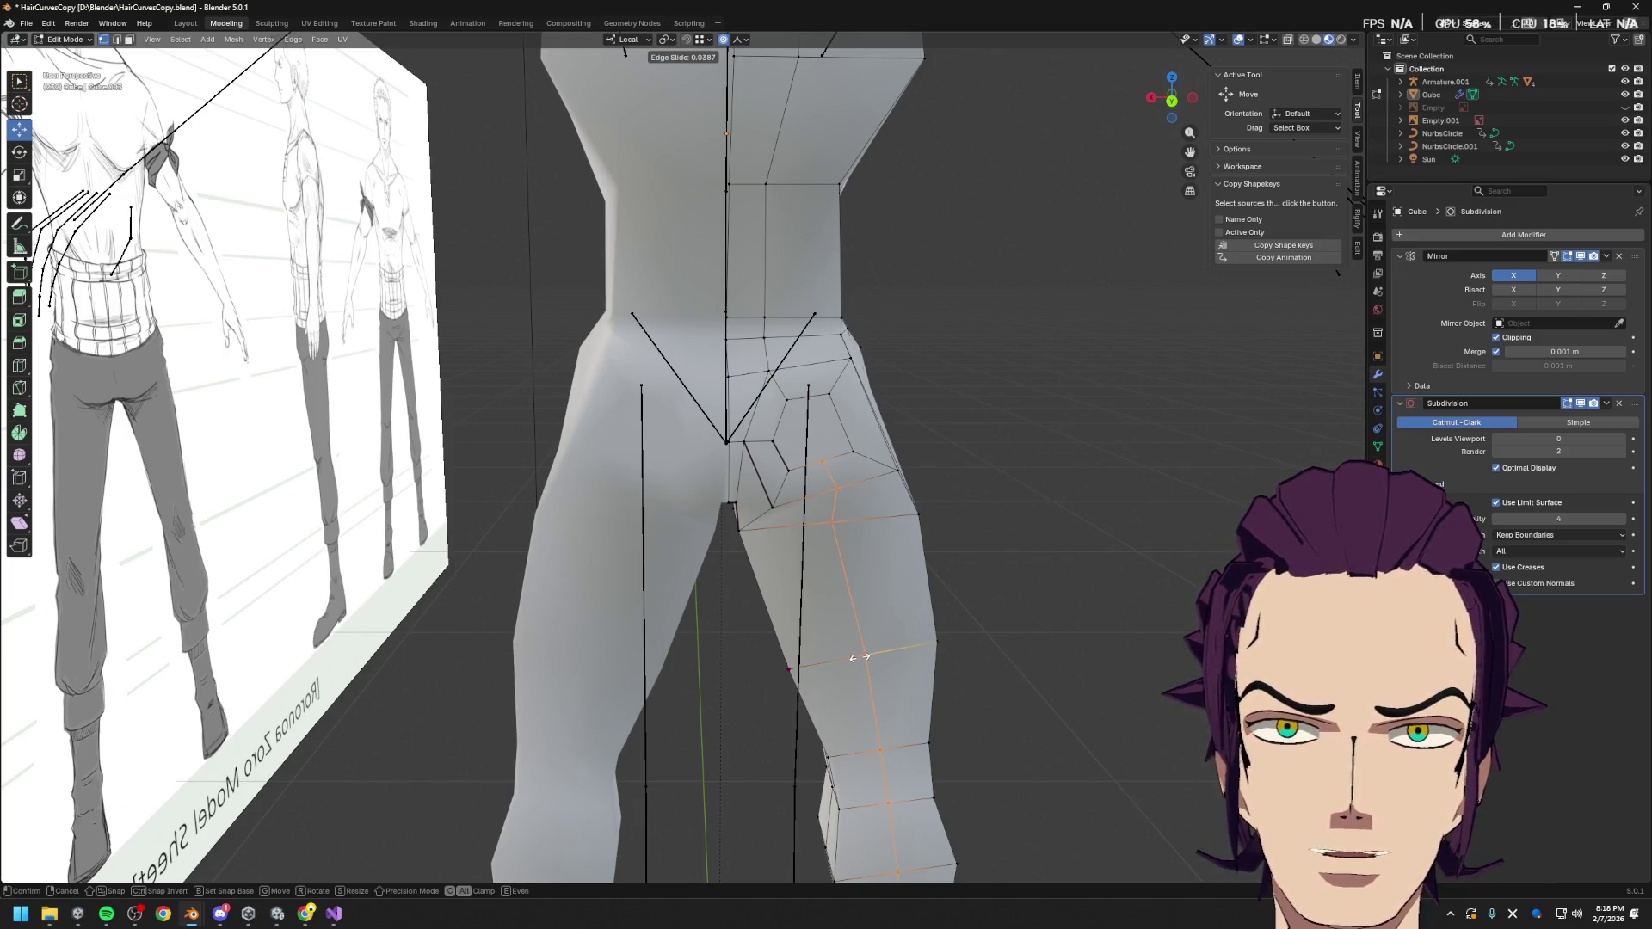
left_click(865, 653)
left_click_drag(809, 778, 809, 775)
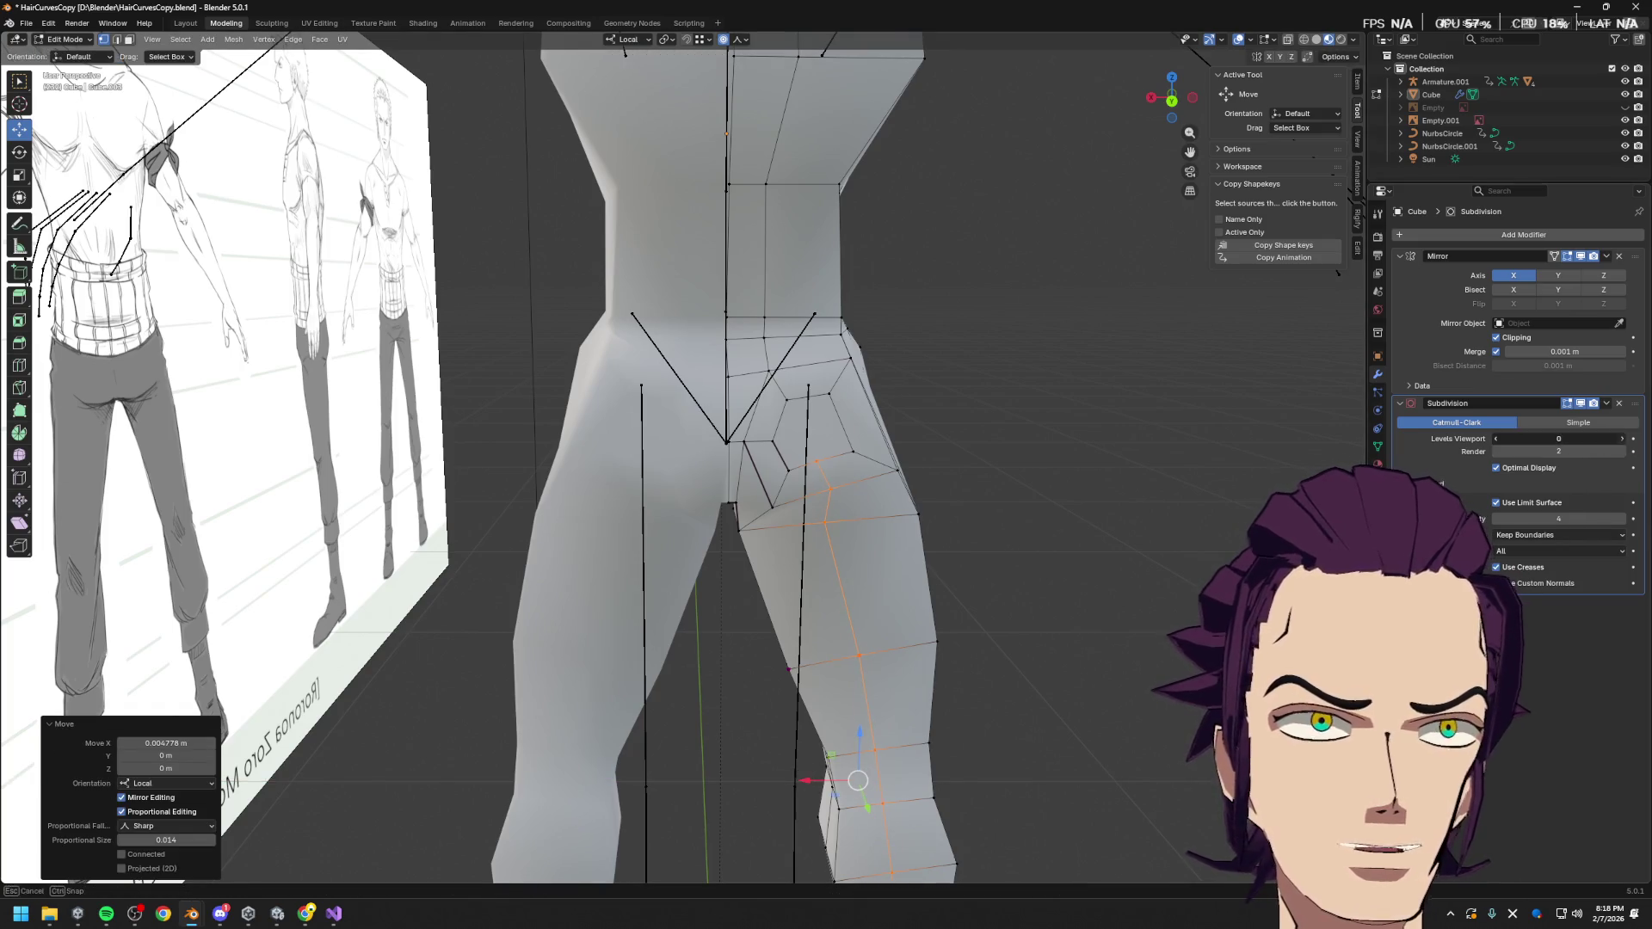
left_click(1624, 440)
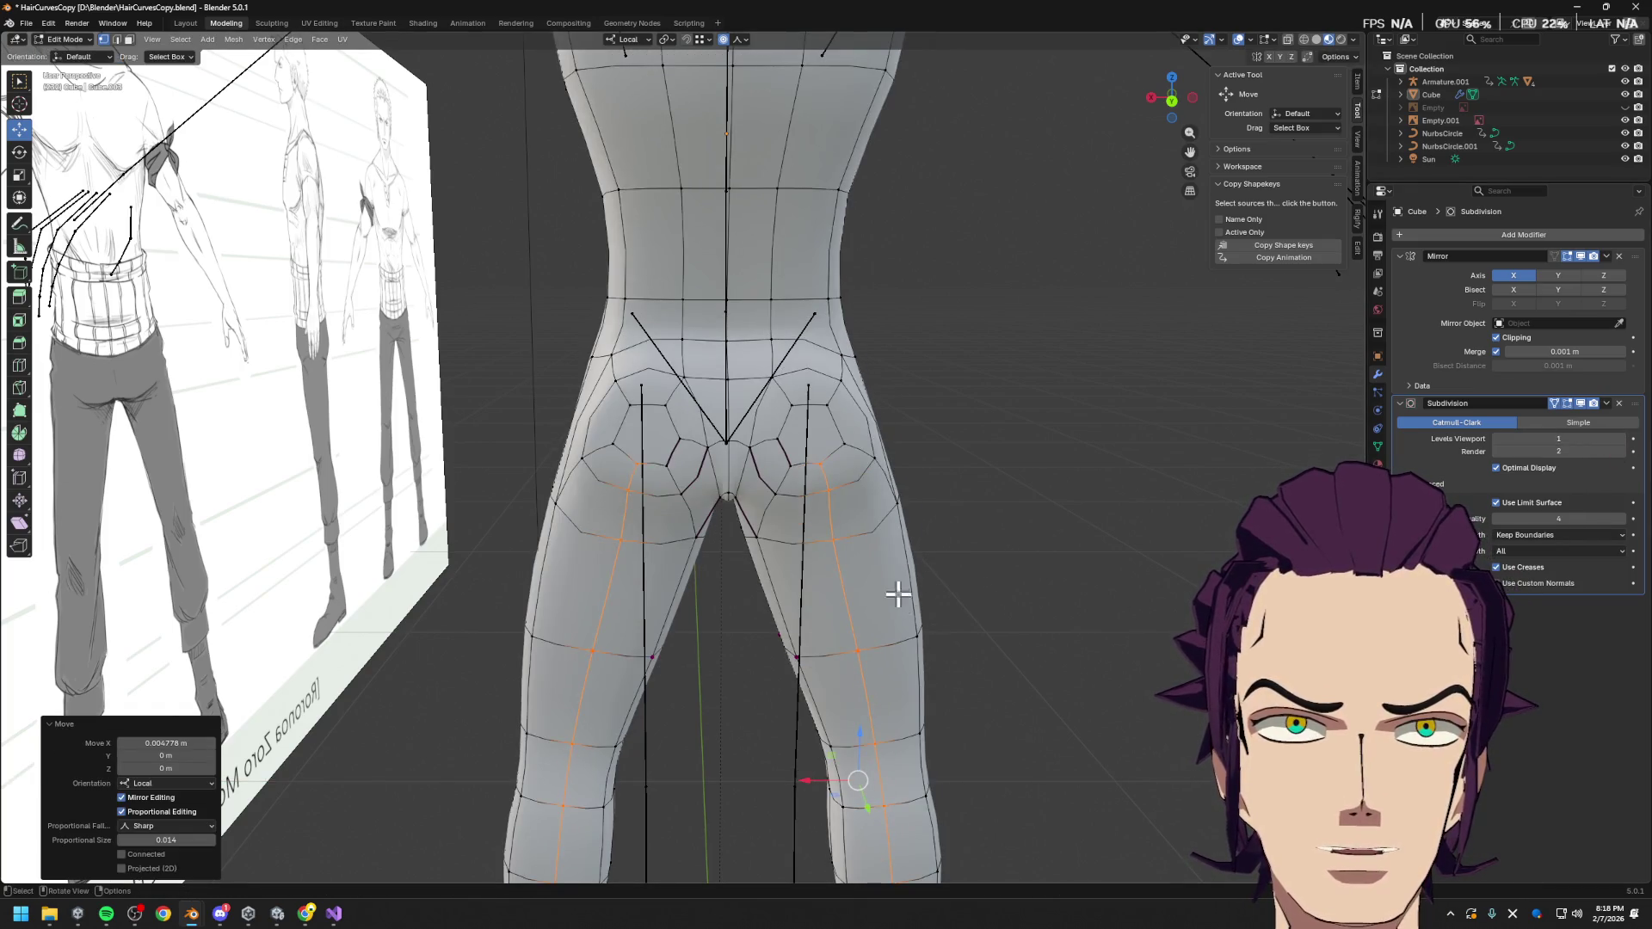
scroll(903, 598, "down", 5)
scroll(682, 546, "up", 6)
mouse_move(701, 498)
middle_mouse_down()
mouse_move(807, 546)
mouse_move(803, 616)
mouse_move(908, 660)
middle_mouse_up()
Pull the vertex at the base of the buttocks along Y with proportional editing
left_click(800, 613)
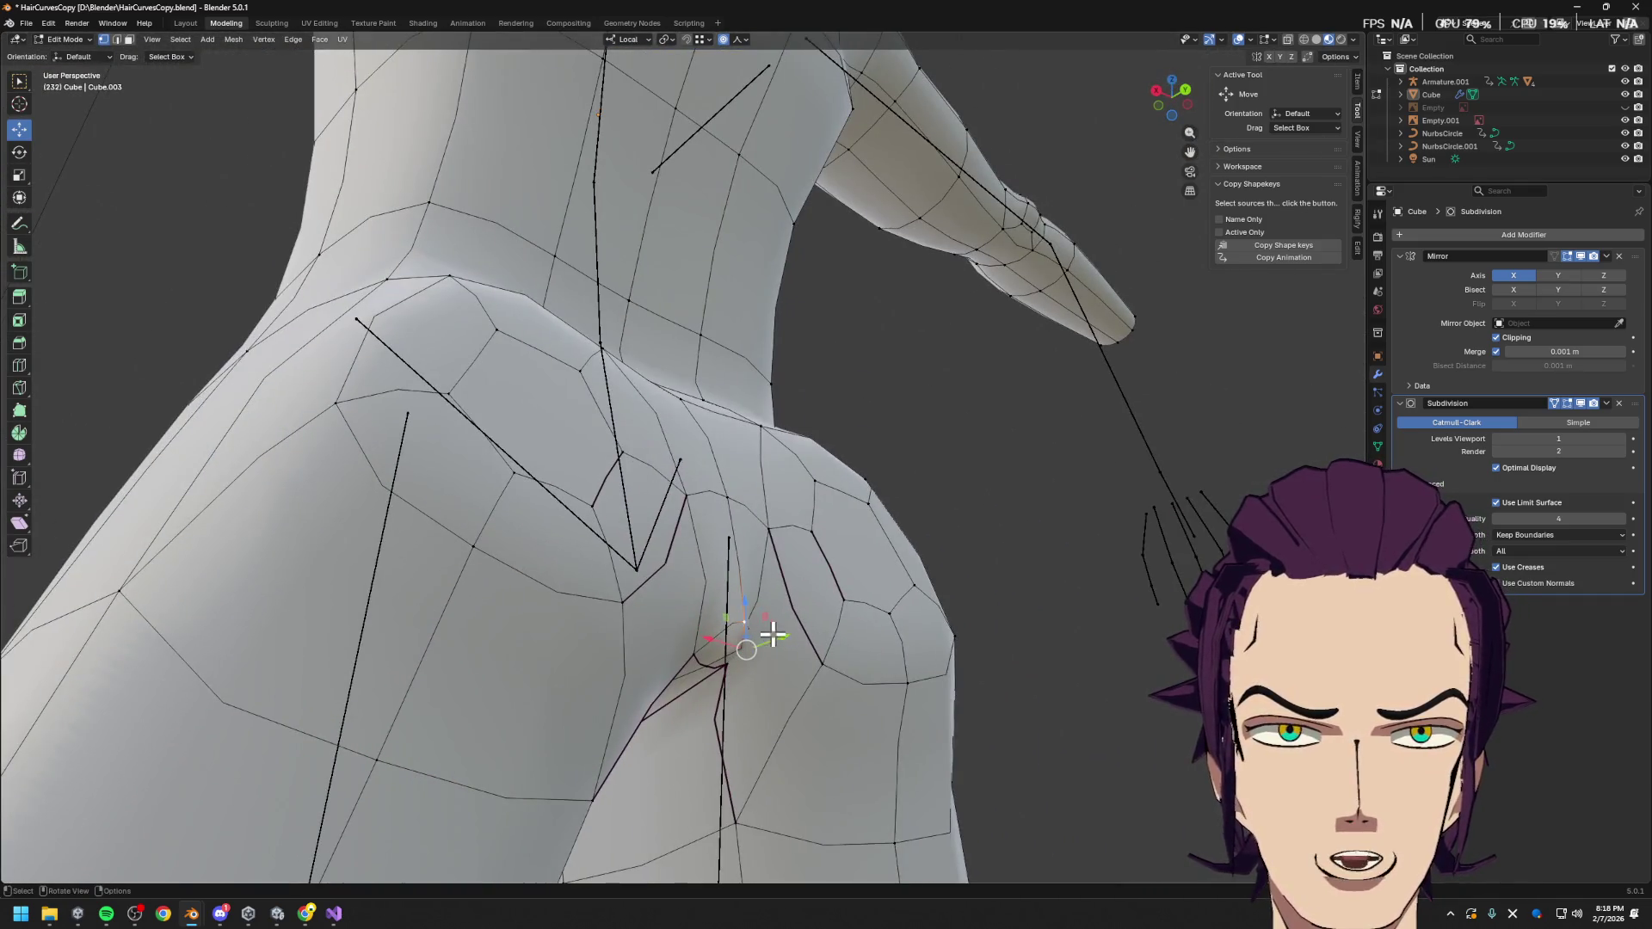
key("g")
key("y")
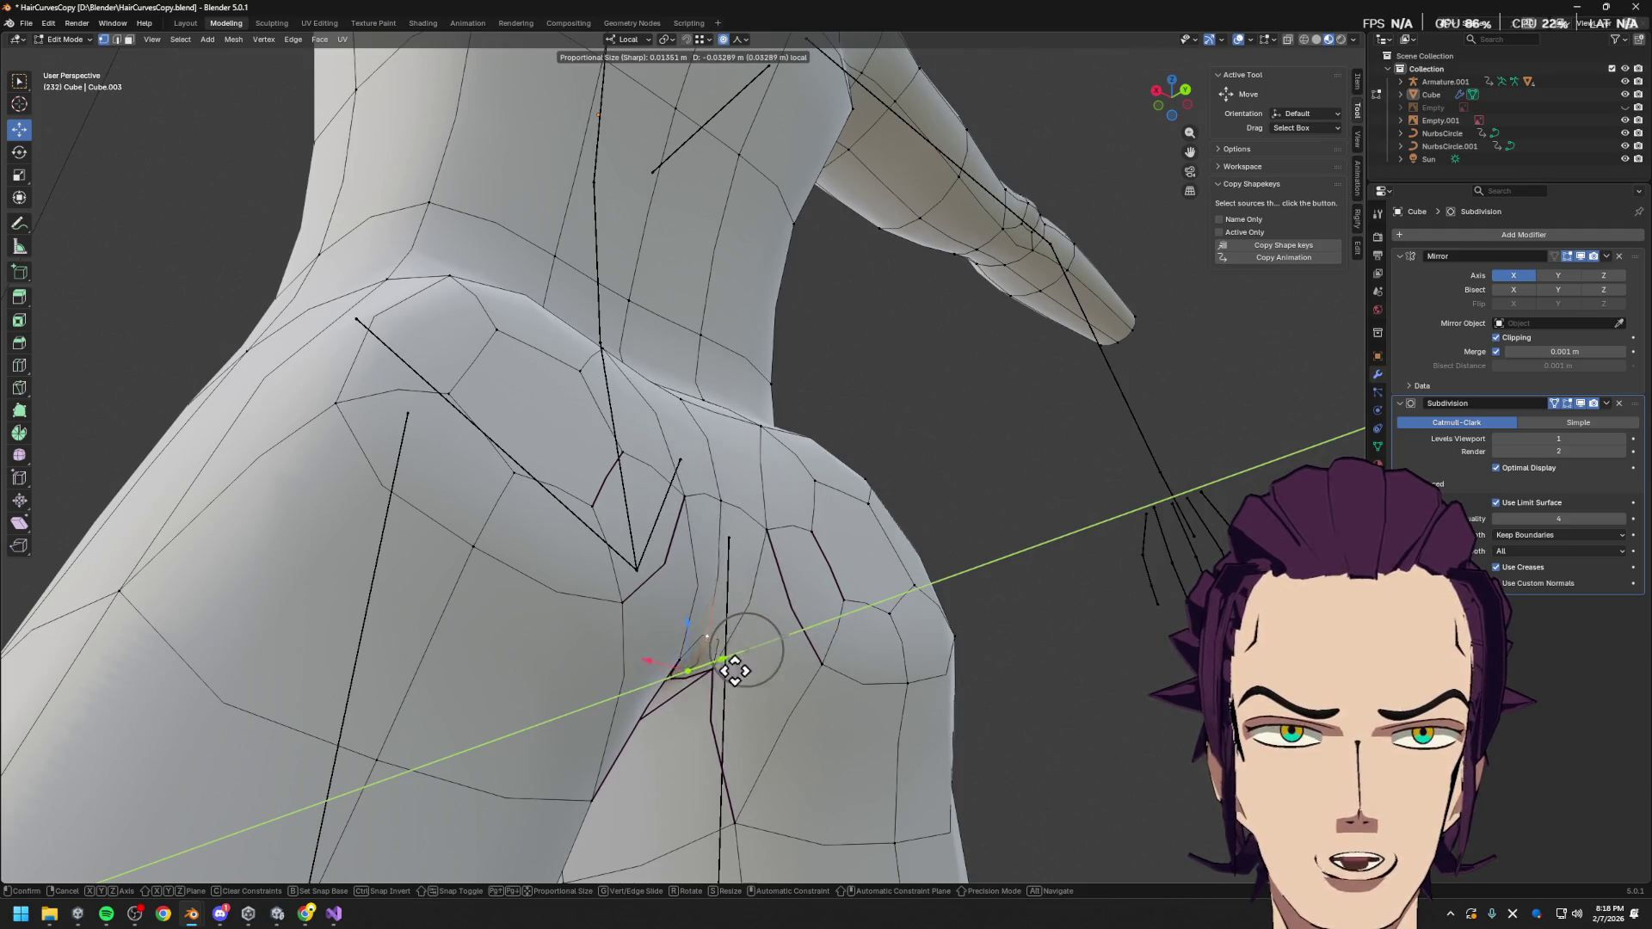
left_click(726, 667)
mouse_move(726, 668)
middle_mouse_down()
mouse_move(708, 701)
mouse_move(812, 634)
mouse_move(863, 642)
mouse_move(852, 620)
middle_mouse_up()
mouse_move(886, 444)
middle_mouse_down()
mouse_move(841, 534)
mouse_move(884, 467)
middle_mouse_up()
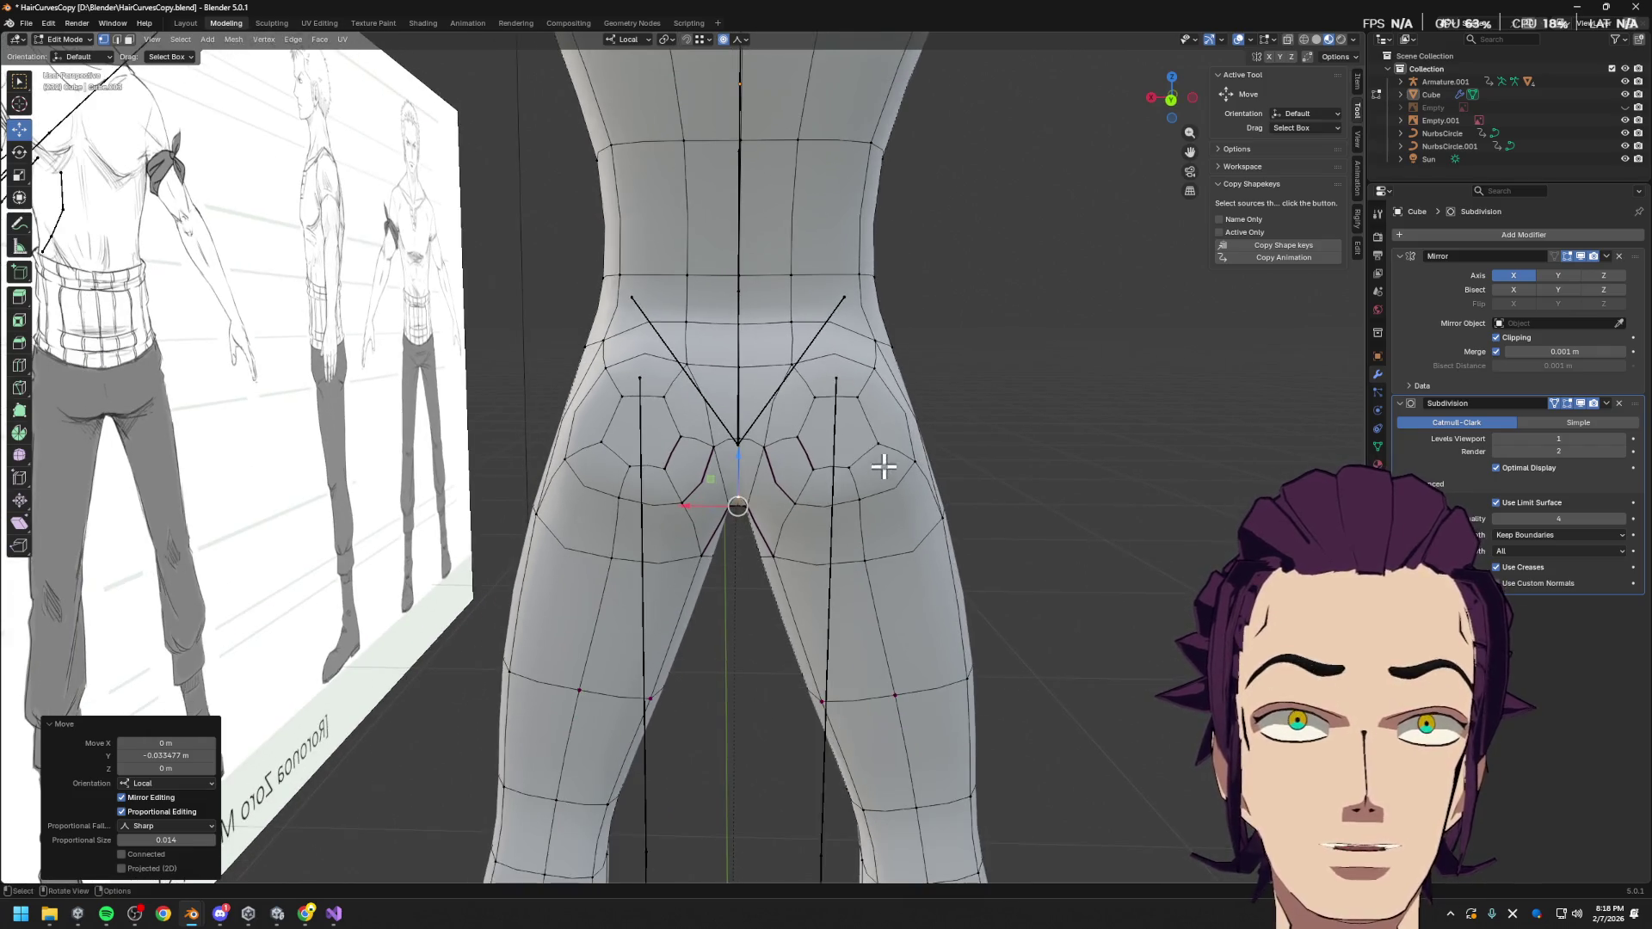
mouse_move(804, 383)
middle_mouse_down()
mouse_move(844, 491)
mouse_move(639, 466)
mouse_move(710, 420)
middle_mouse_up()
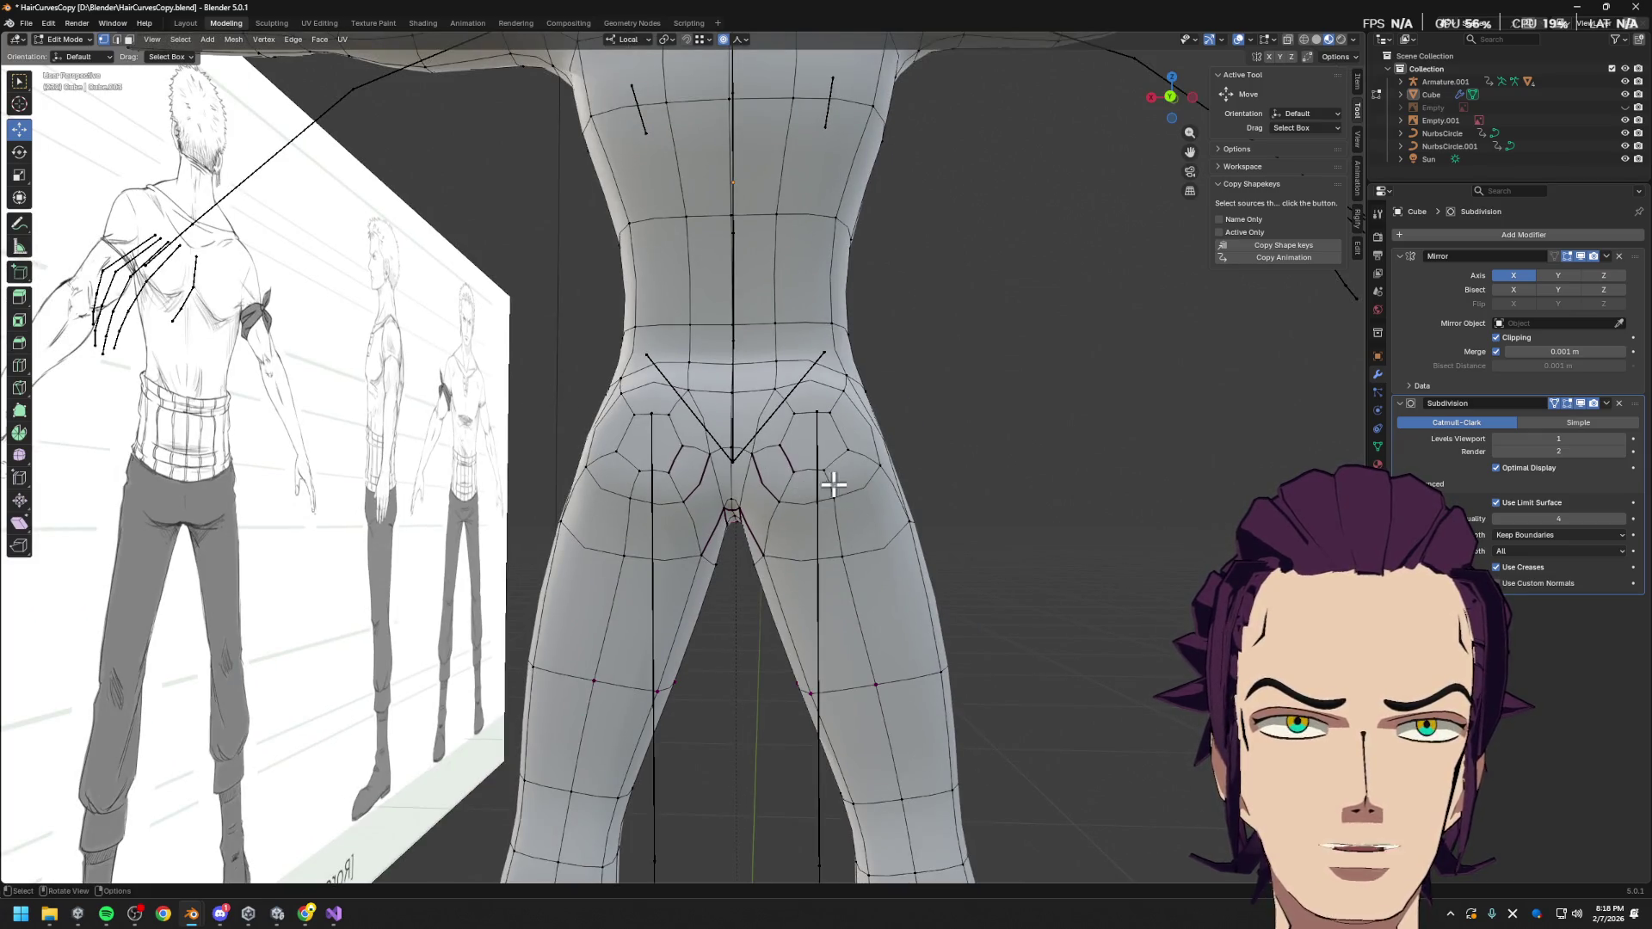
scroll(814, 449, "up", 3)
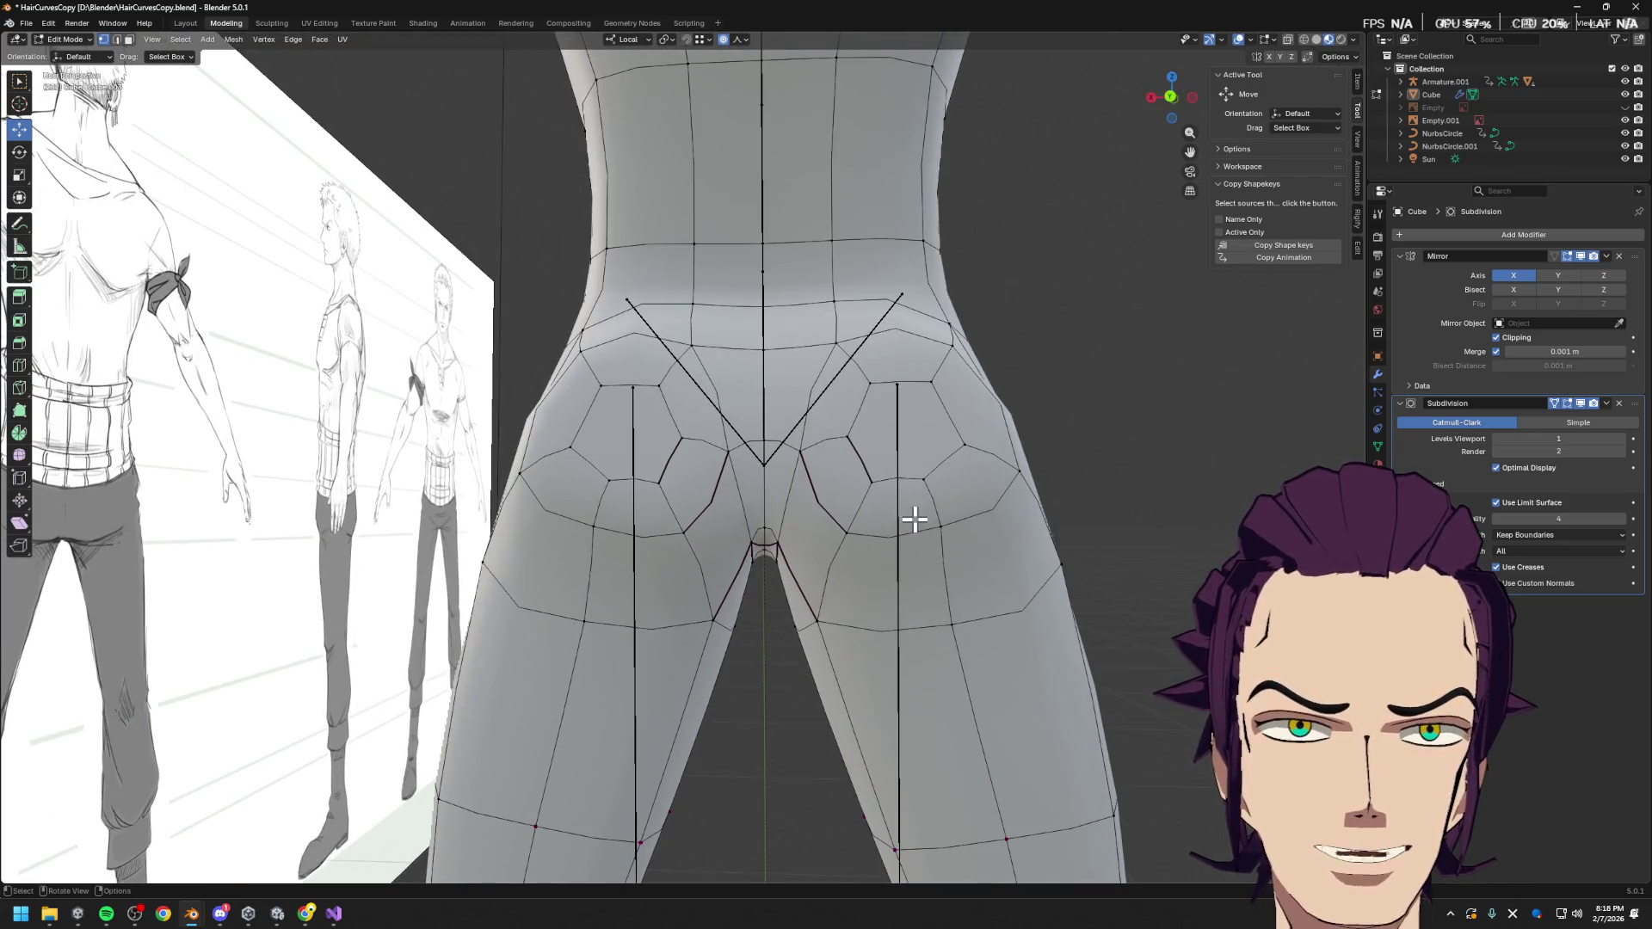
Try moving a right-buttock vertex, cancel, and bring up the Gyazo topology video
left_click(873, 469)
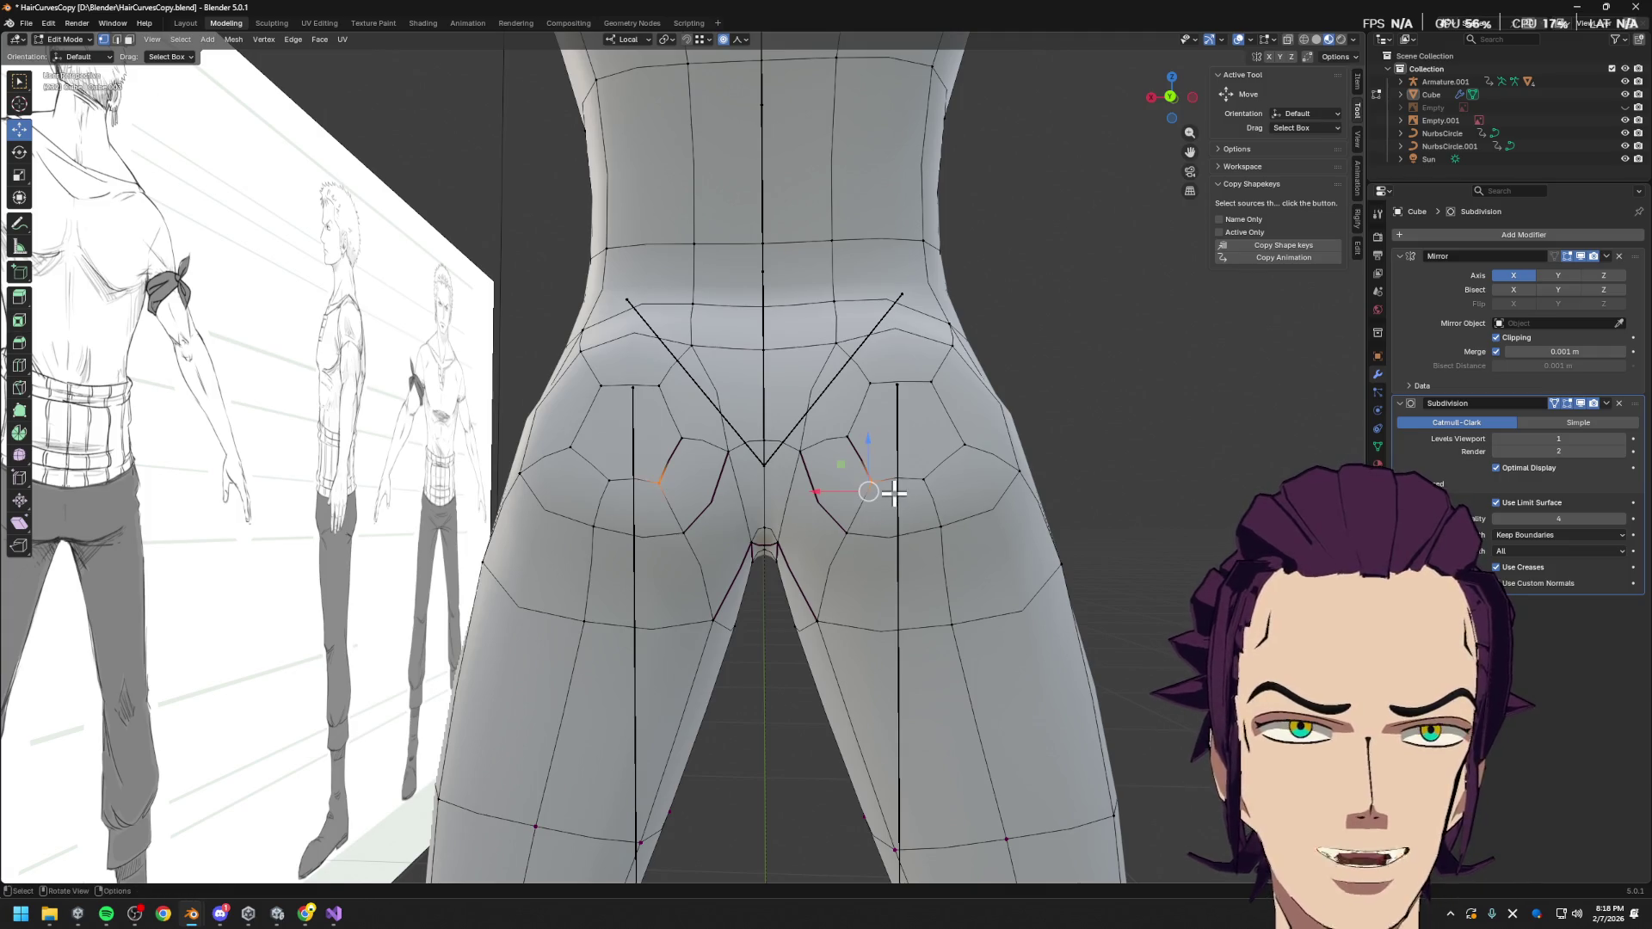
key("g")
right_click(933, 431)
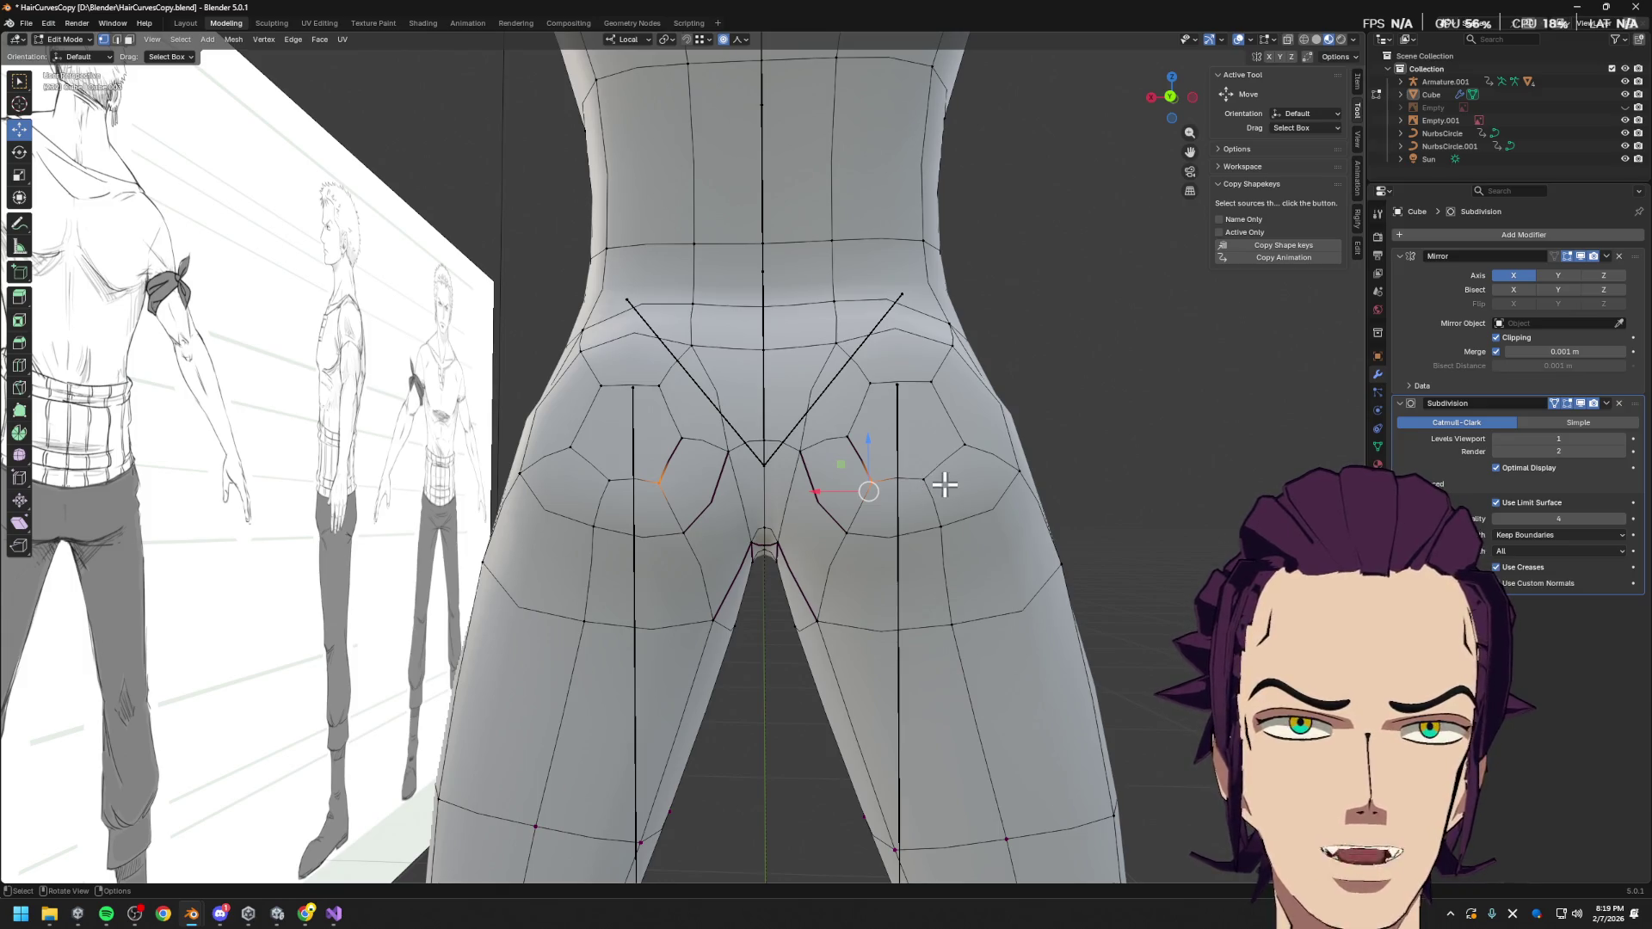
key("alt+Tab")
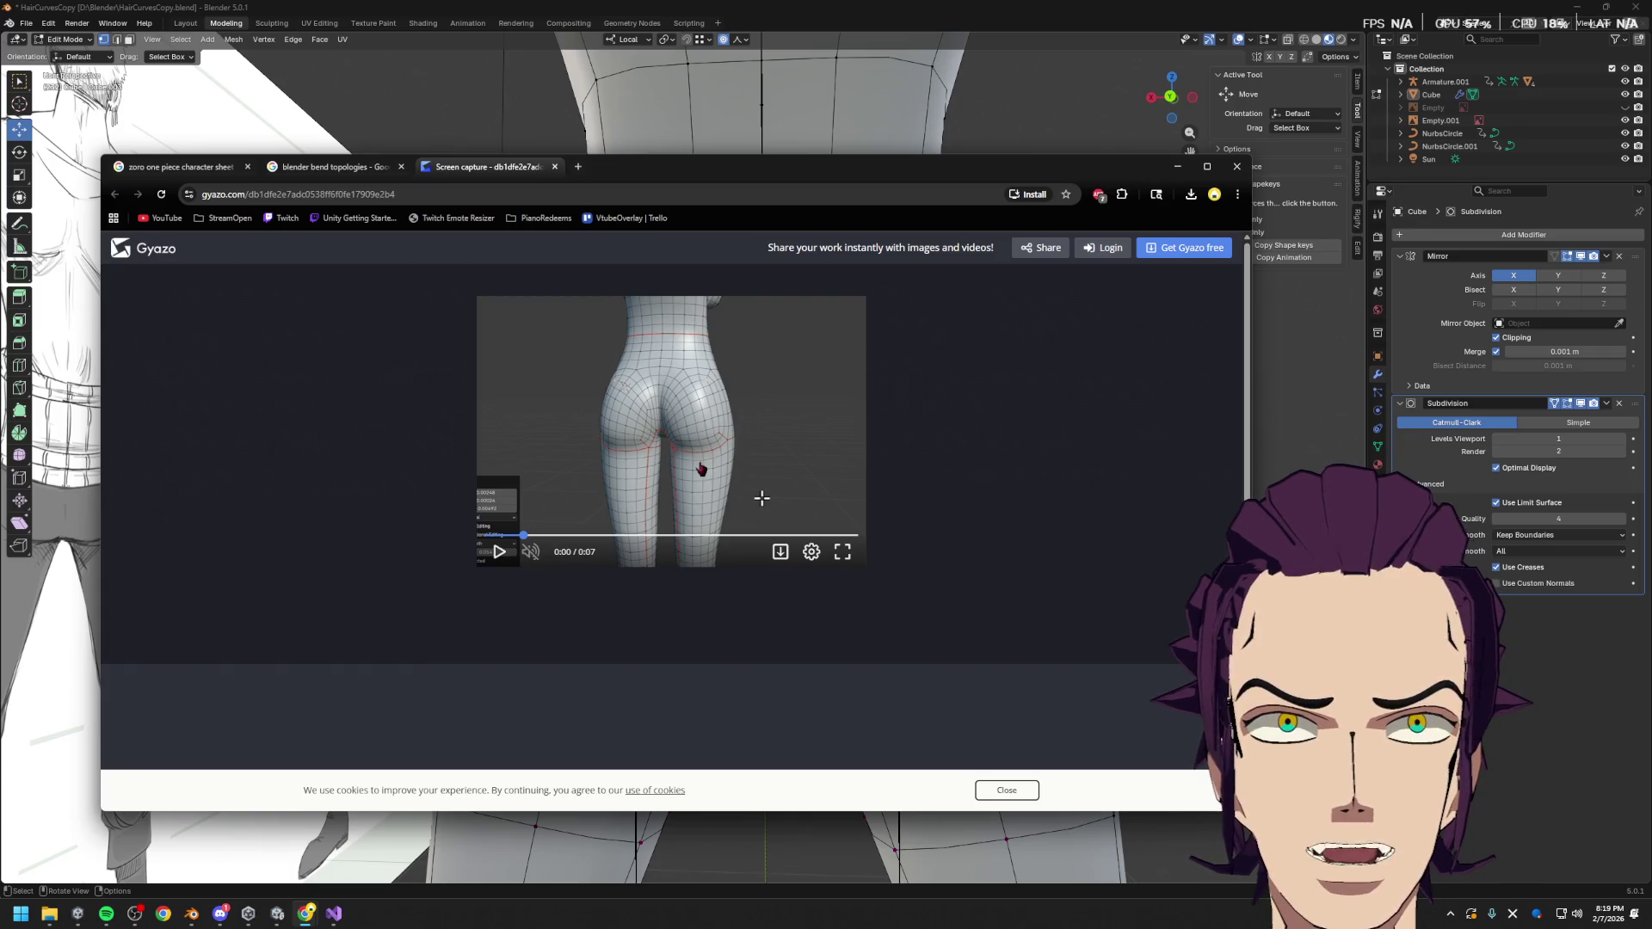
Delete the hexagon face on each buttock
key("alt+Tab")
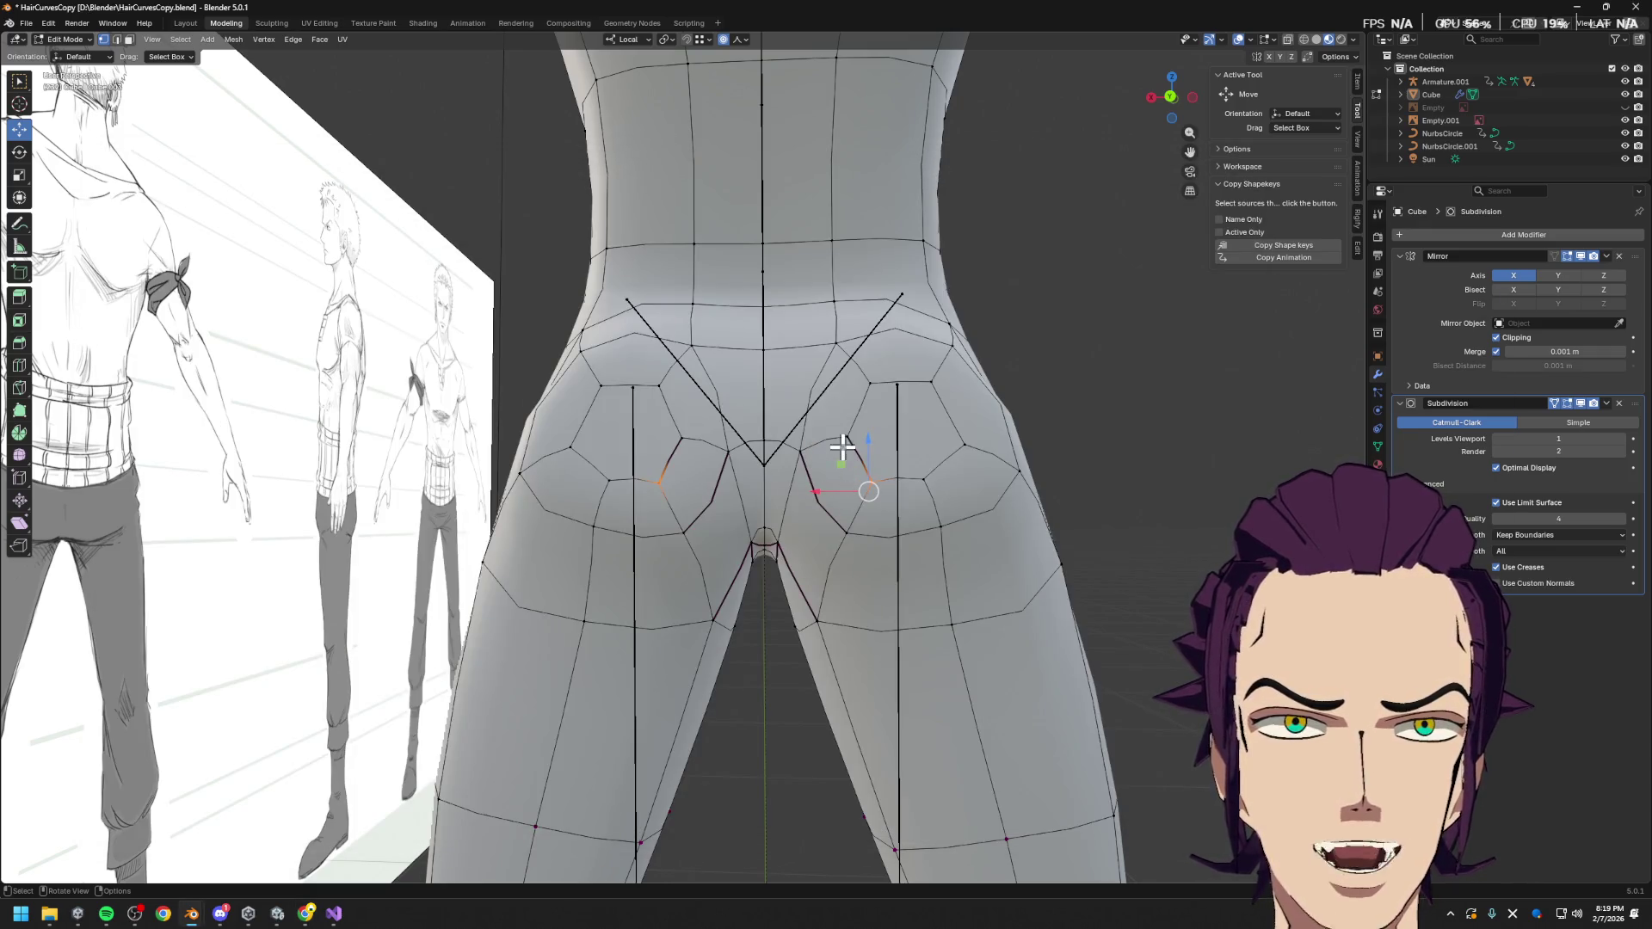
key("3")
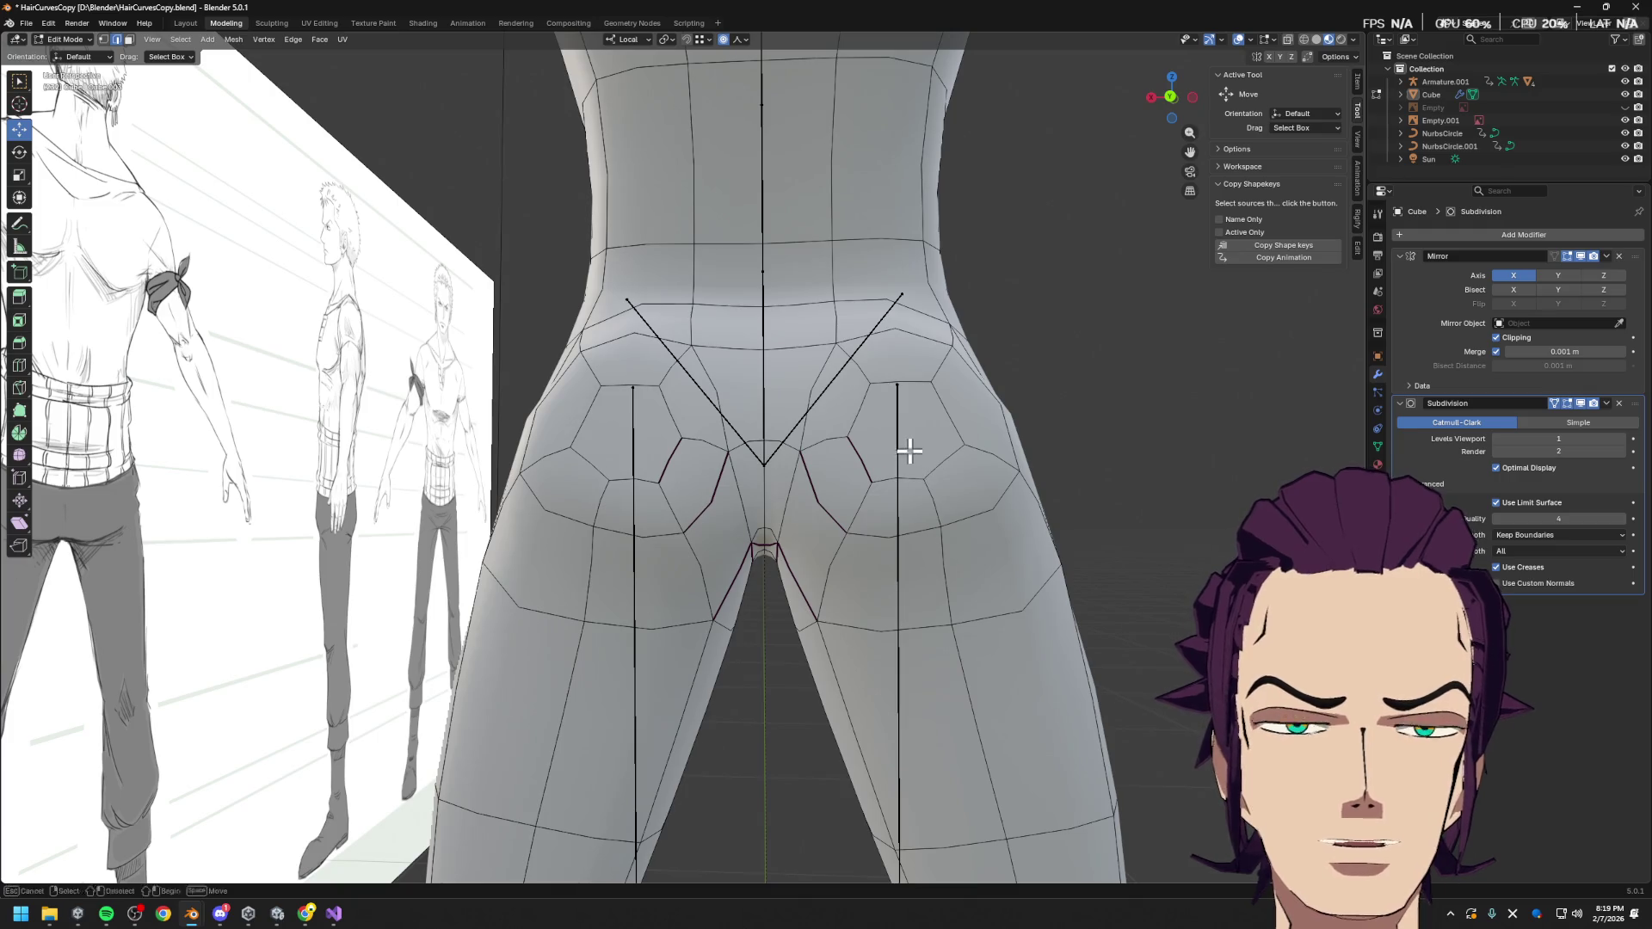
left_click(903, 419)
key("x")
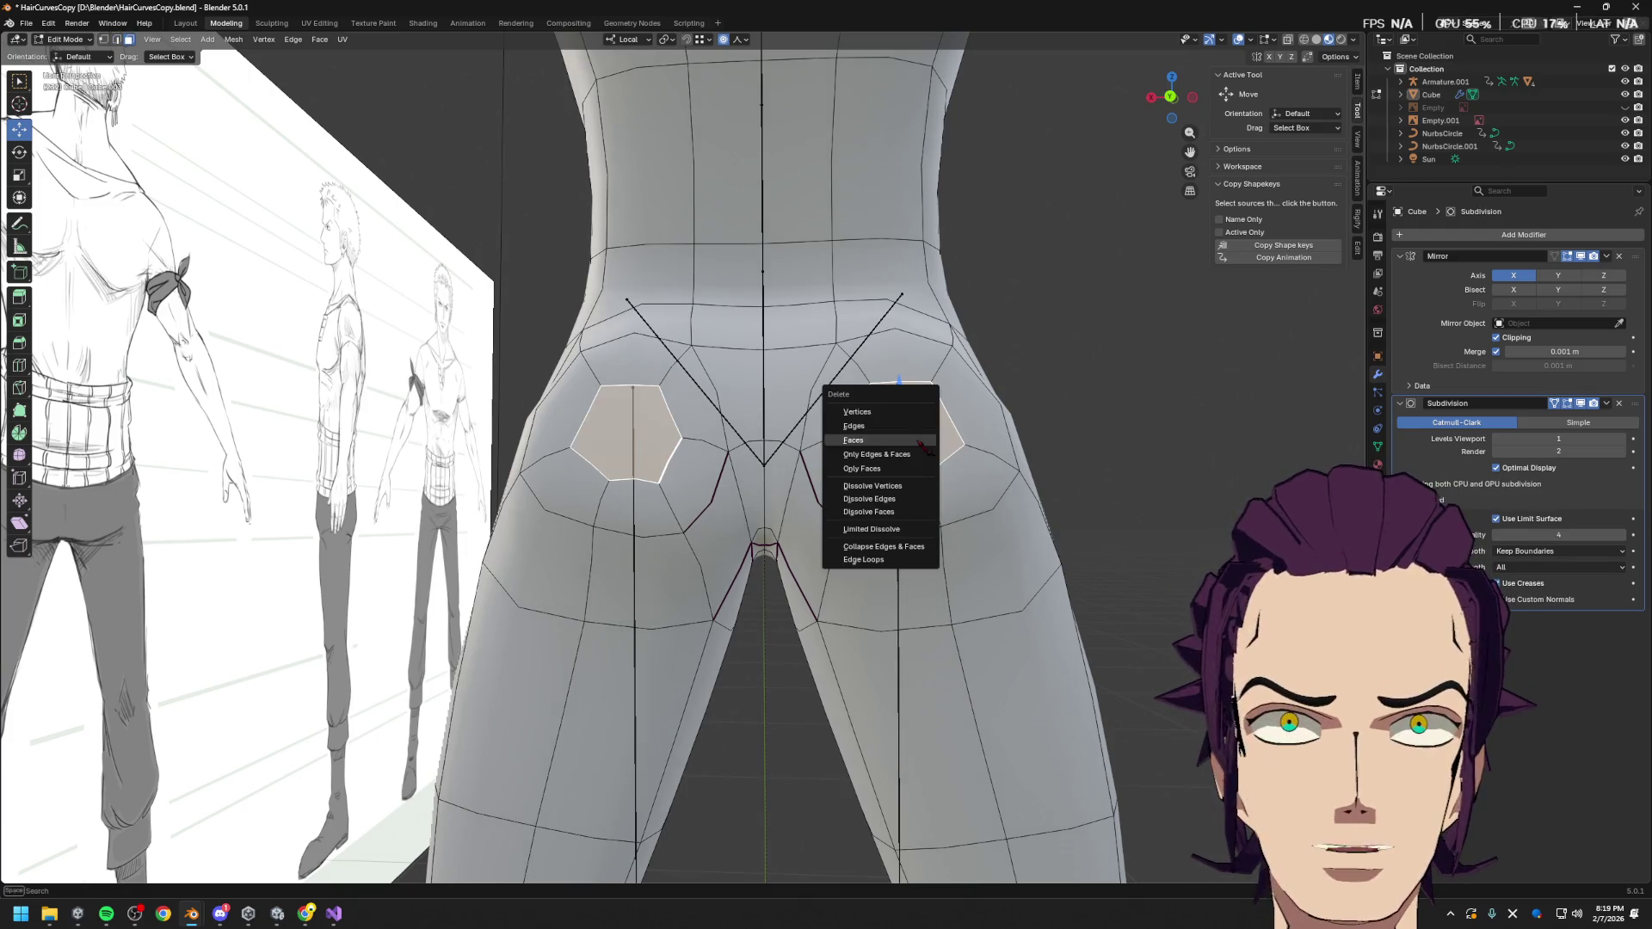
left_click(919, 439)
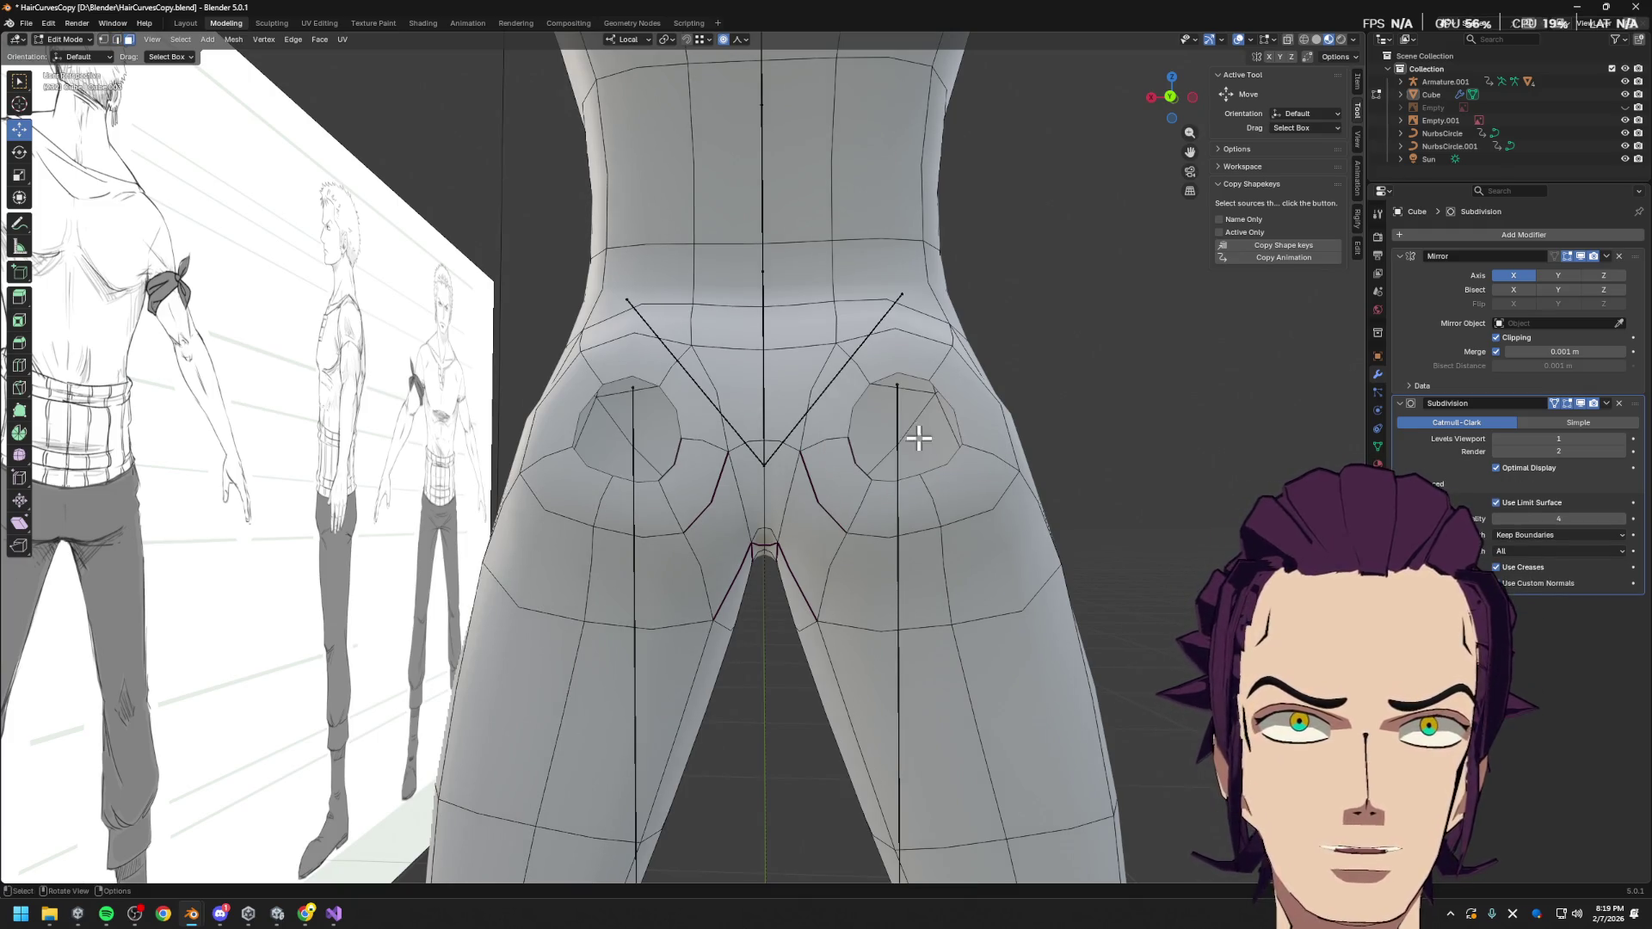
Delete the quad below each hole and the inner face beside the centre seam
left_click(901, 486)
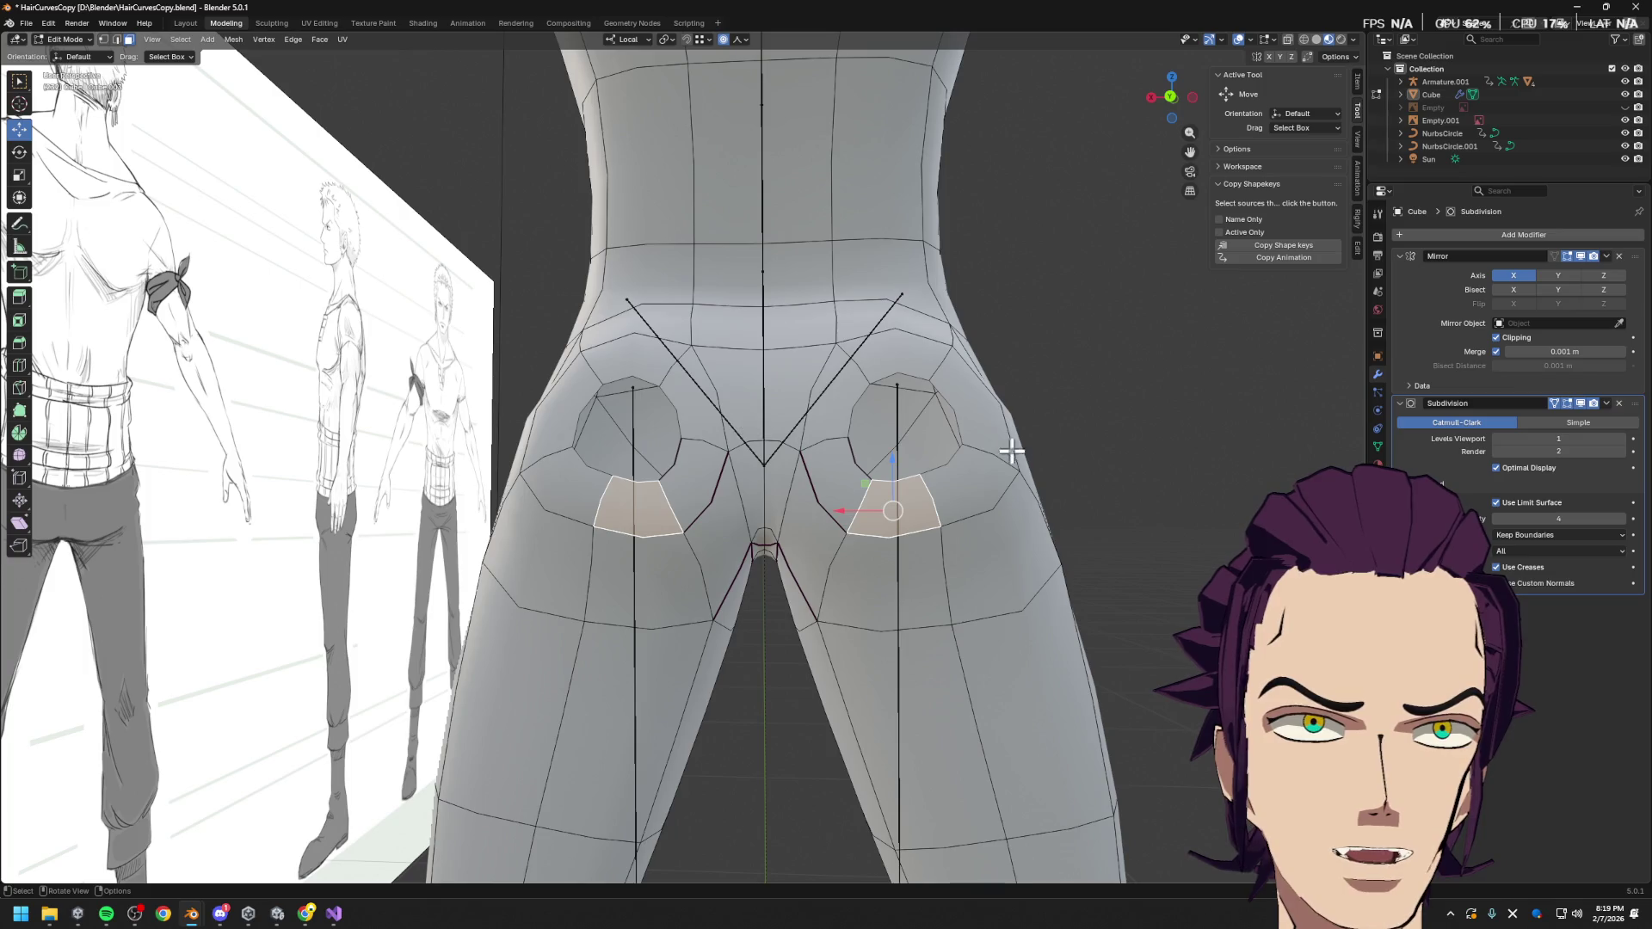
left_click(941, 464)
key("alt+Tab")
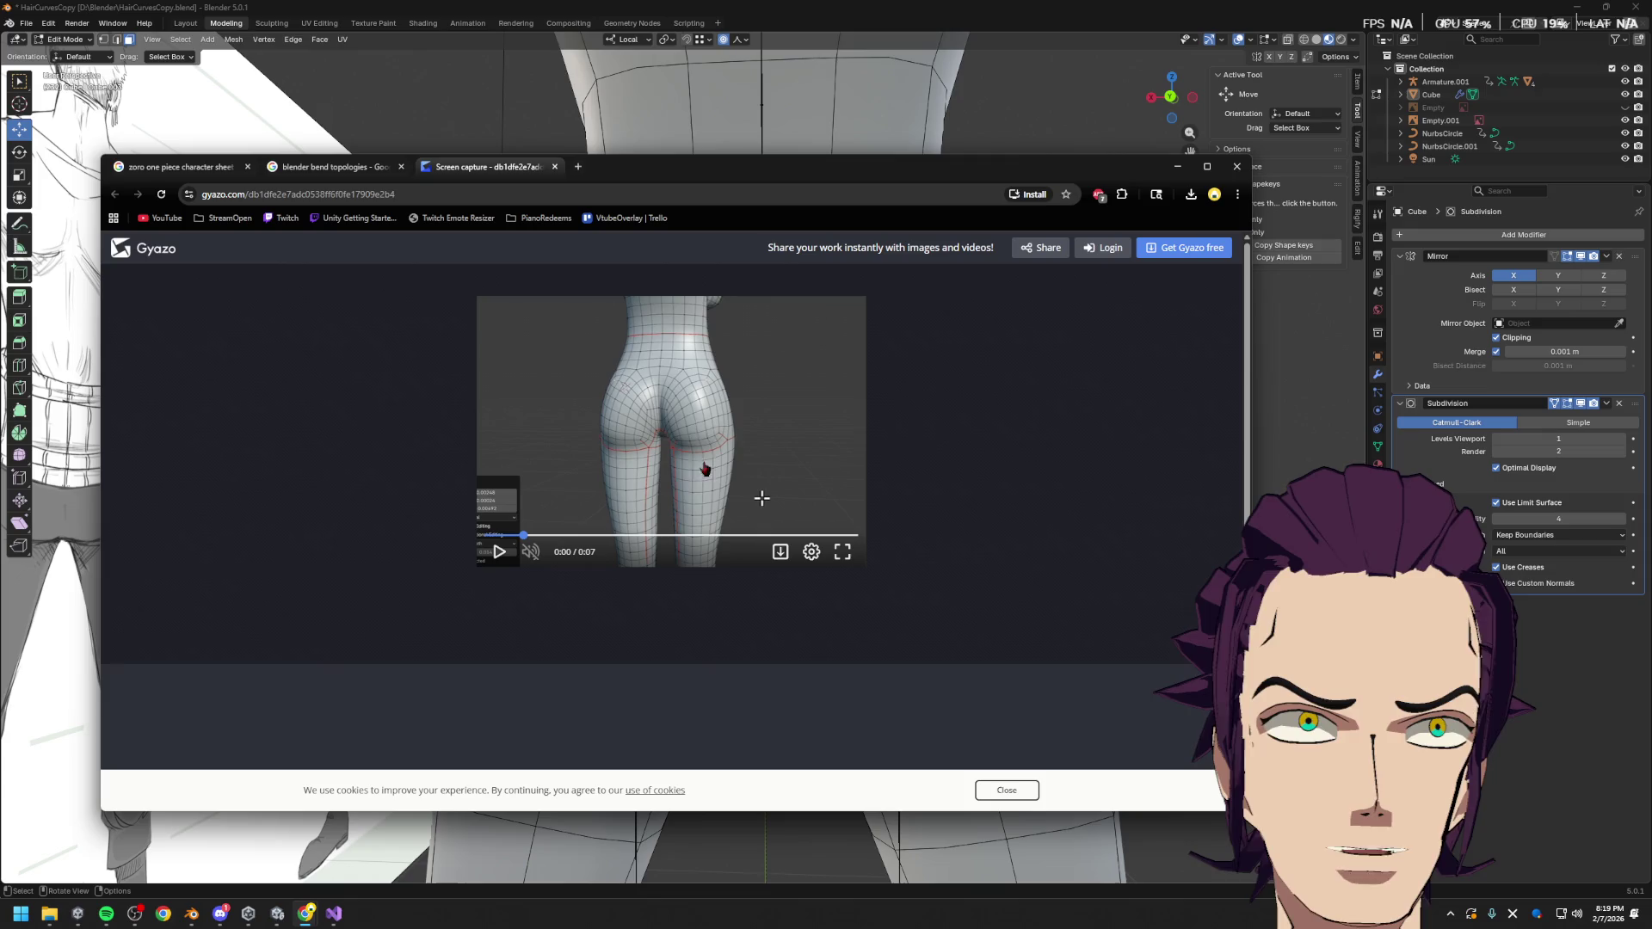
key("alt+Tab")
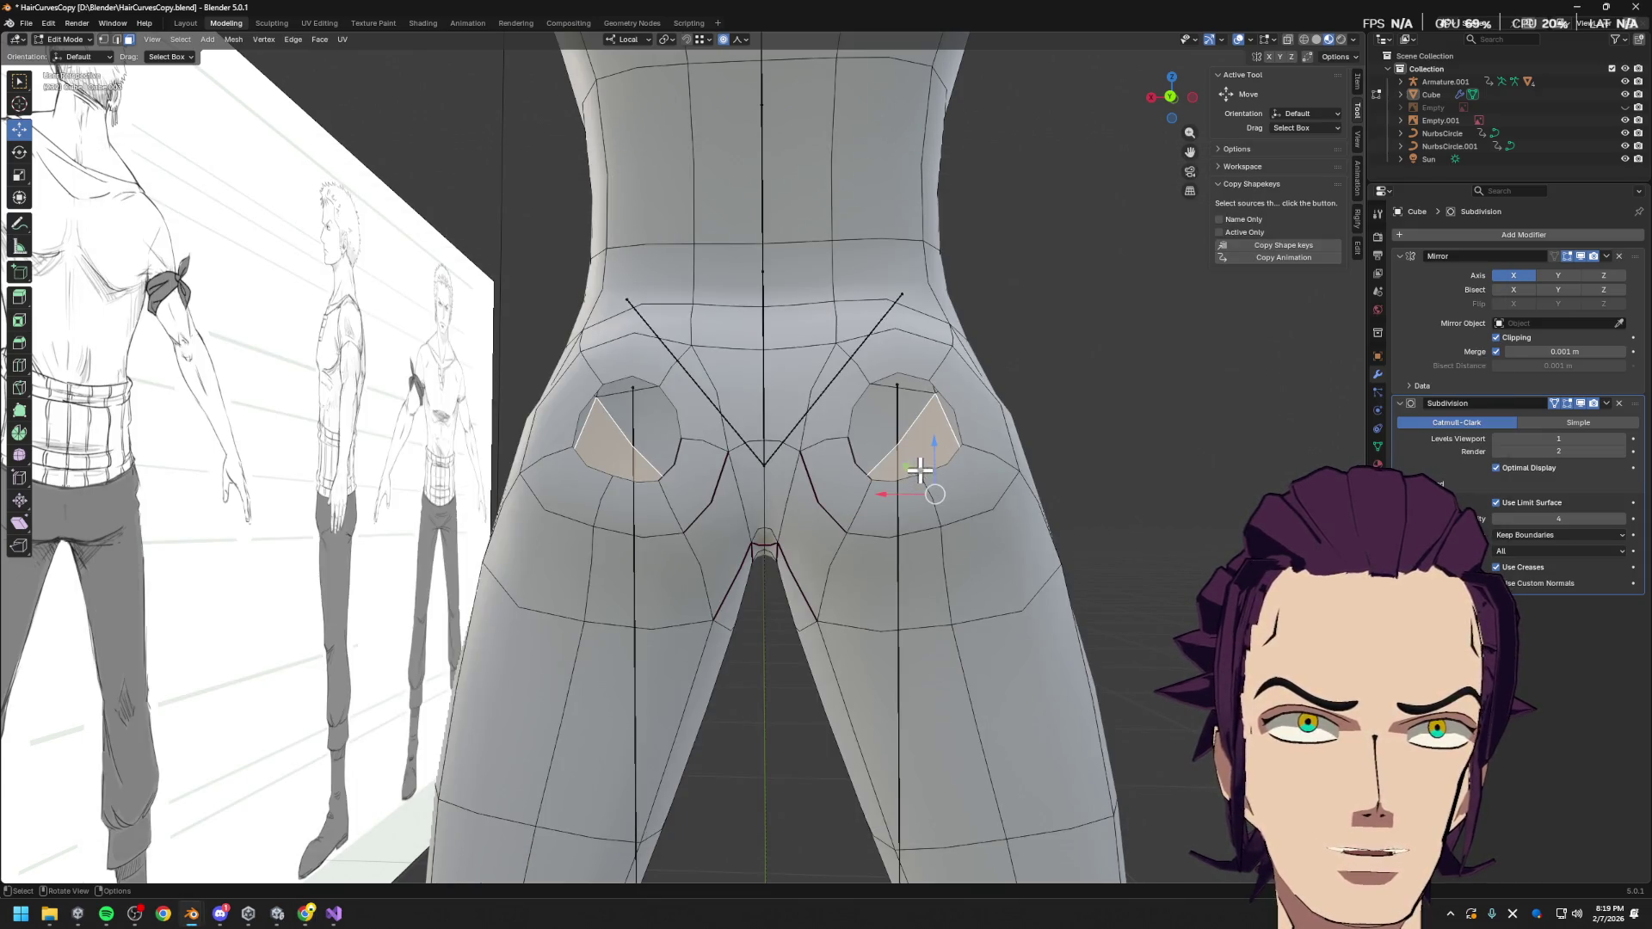
left_click(896, 485)
left_click(842, 481)
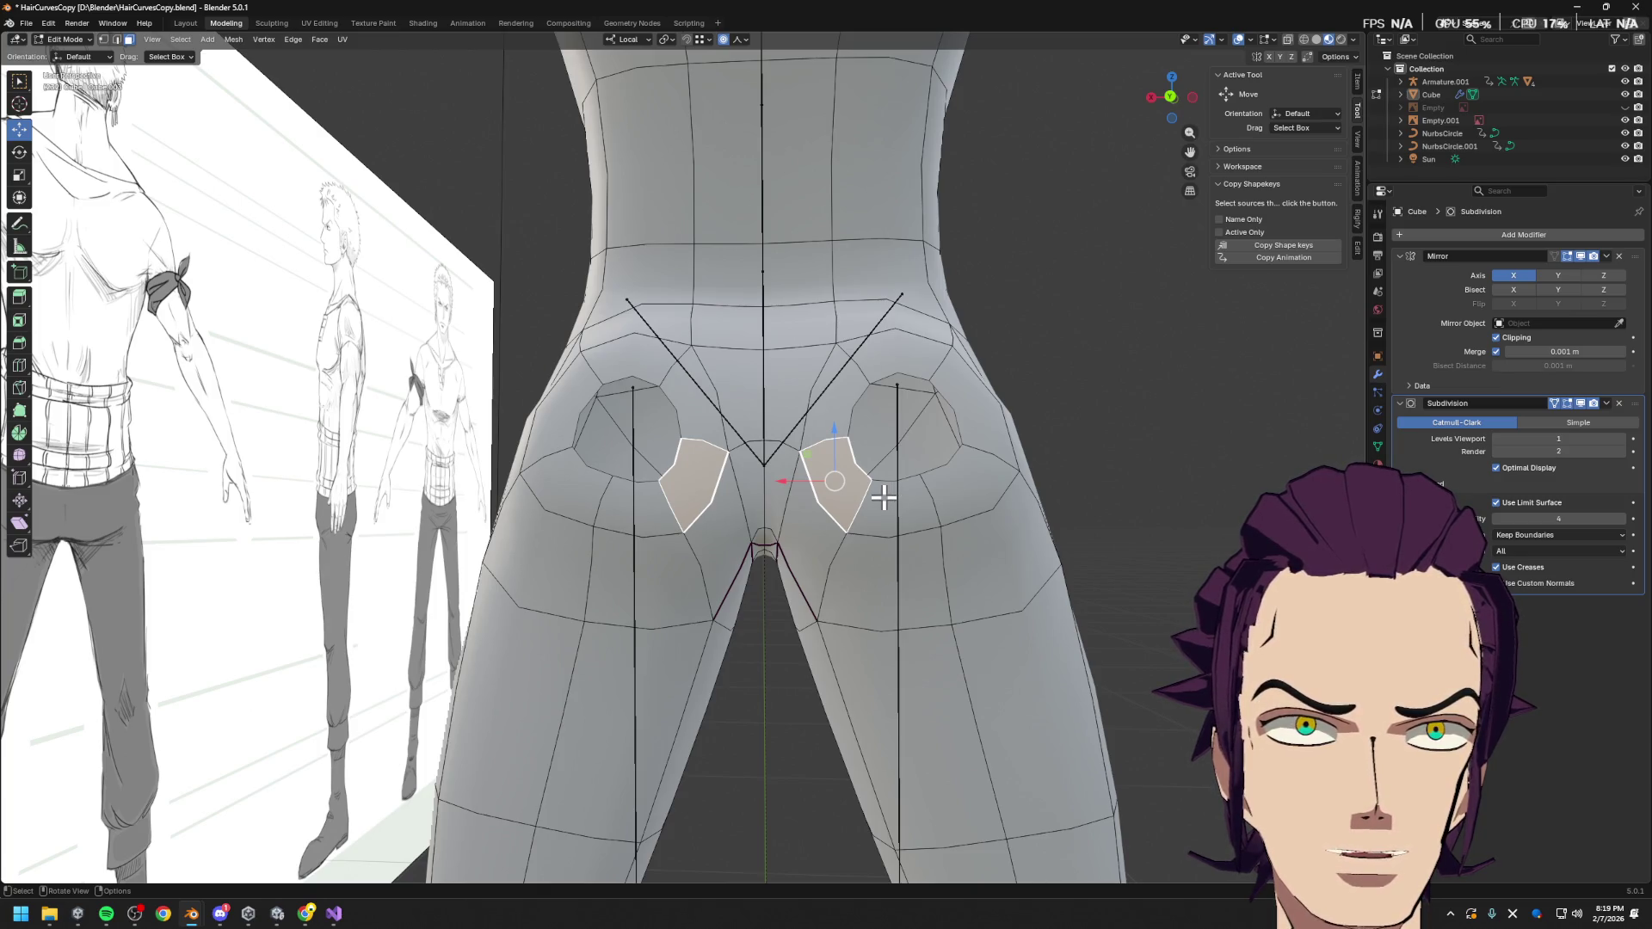
key("x")
left_click(882, 493)
Select the remaining faces and lower-buttock edge loop around the holes and delete both patches
left_click(844, 409)
left_click(890, 515)
key("2")
left_click(860, 435)
left_click(825, 441)
mouse_move(870, 539)
middle_mouse_down()
mouse_move(887, 538)
mouse_move(848, 497)
mouse_move(887, 499)
mouse_move(889, 529)
mouse_move(948, 535)
mouse_move(922, 491)
middle_mouse_up()
left_click(903, 491, "alt")
key("3")
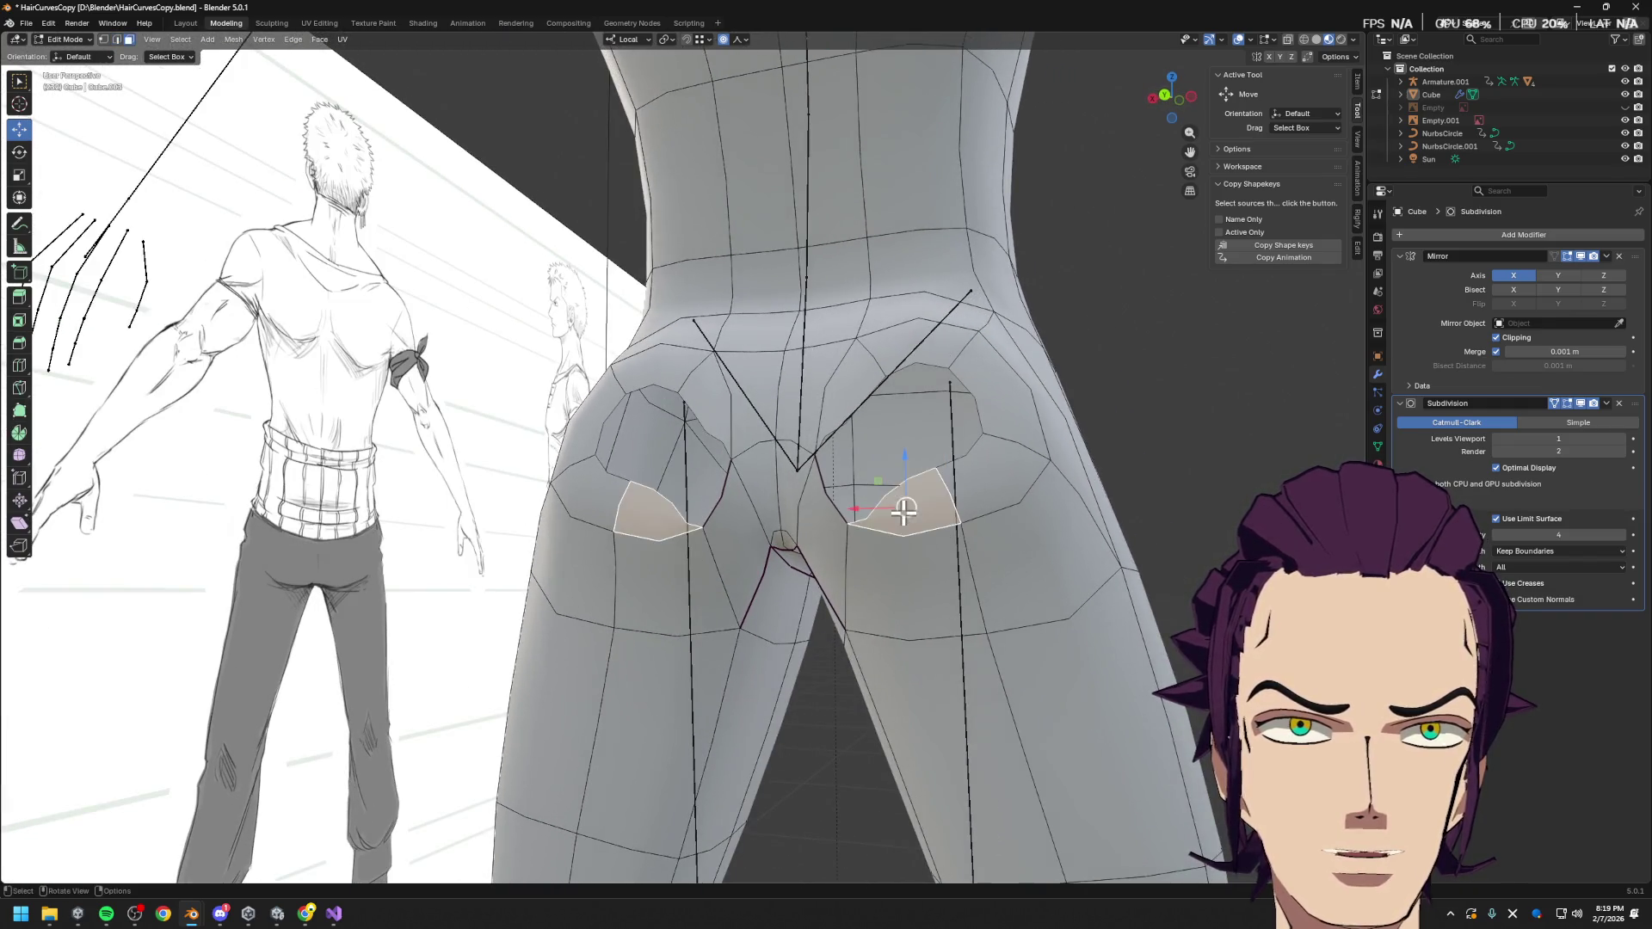
key("x")
left_click(852, 384)
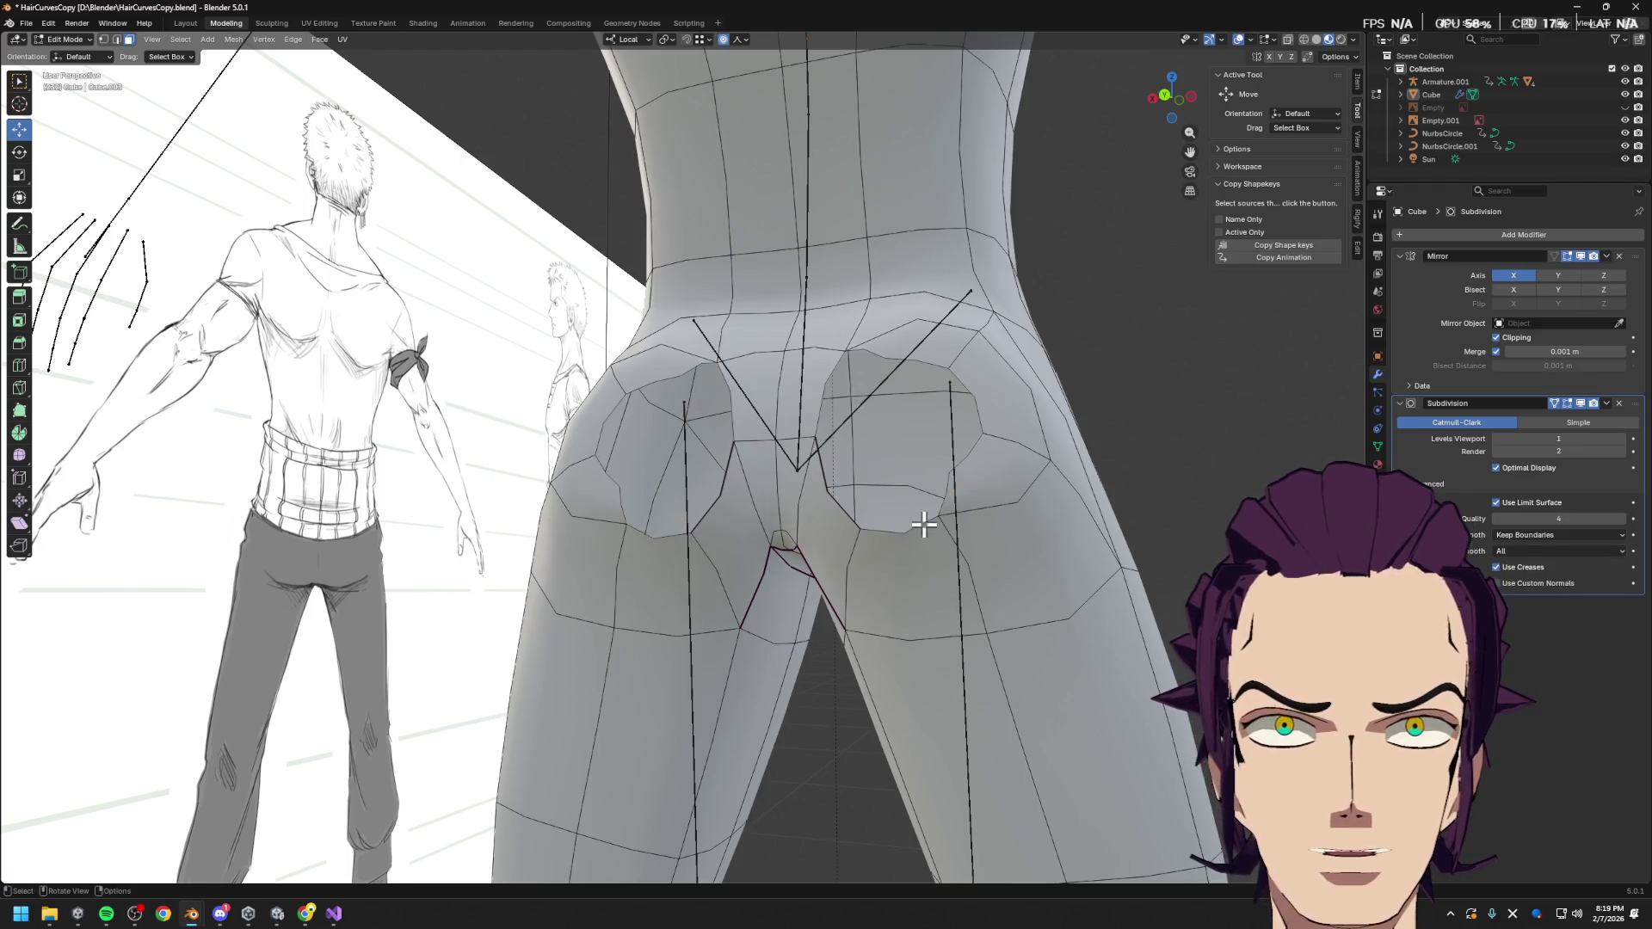
Fill the hole boundary loops with new faces and clear the selection
left_click(903, 530)
key("2")
left_click(830, 428, "alt")
key("f")
mouse_move(895, 503)
middle_mouse_down()
mouse_move(933, 502)
mouse_move(989, 416)
middle_mouse_up()
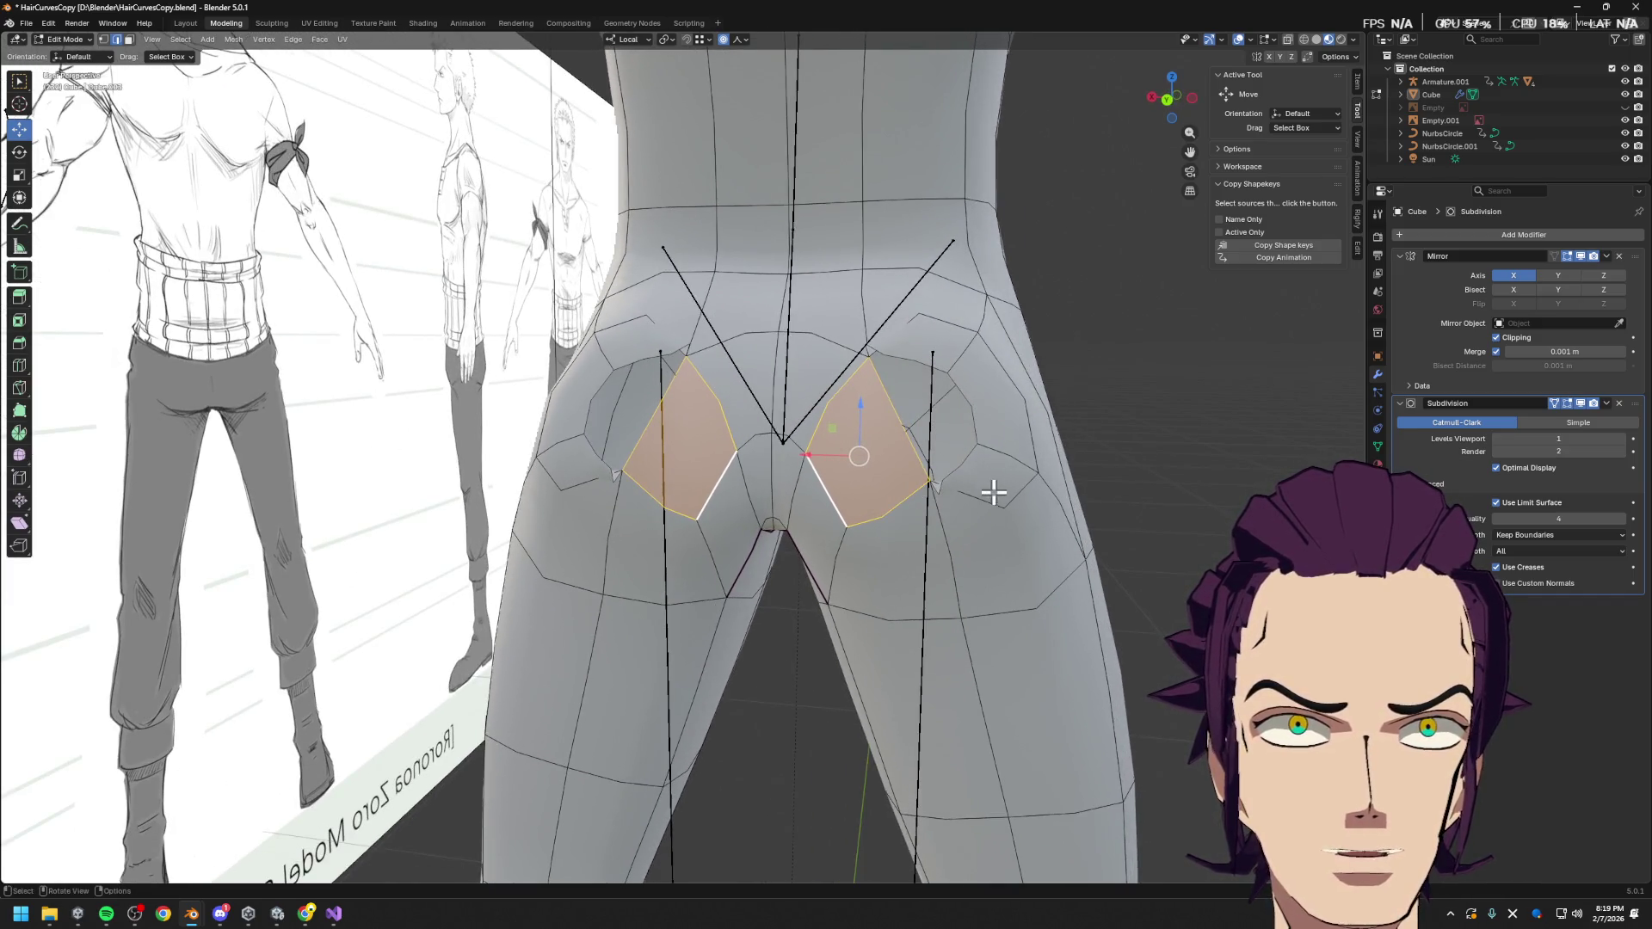
key("alt+a")
Delete the strip of faces on the outer side of each hip
key("3")
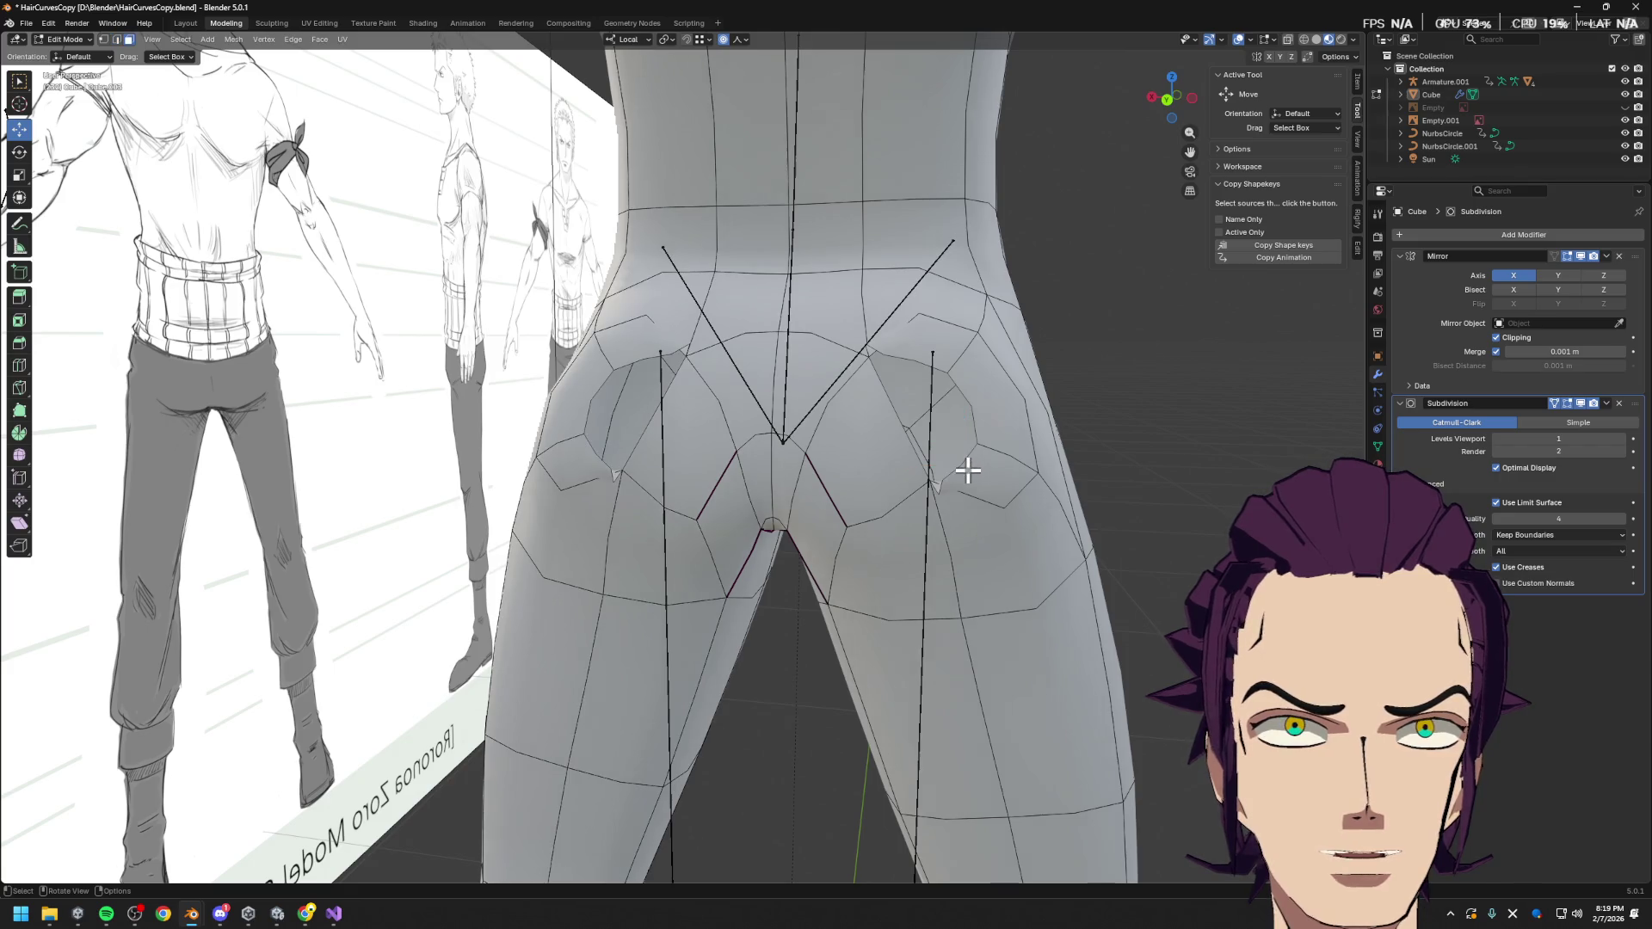
left_click(977, 472)
left_click(951, 342, "ctrl")
key("x")
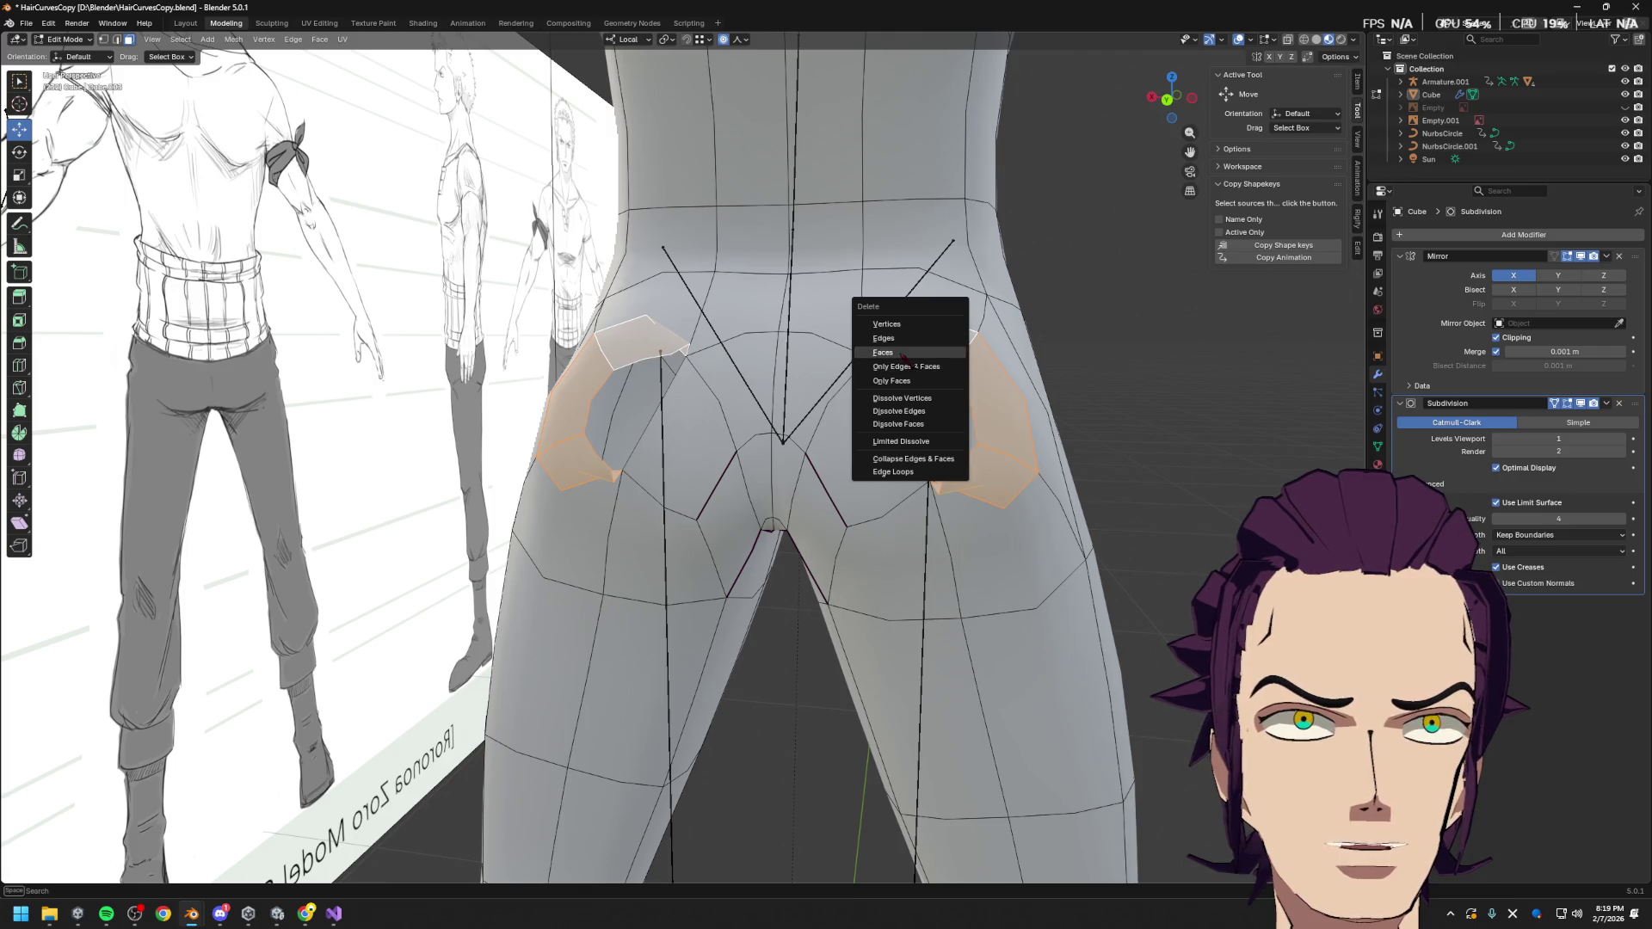
left_click(927, 353)
Fill the hip hole loops with new faces and begin moving them with proportional editing
scroll(1005, 468, "down", 3)
mouse_move(1039, 468)
middle_mouse_down()
mouse_move(608, 413)
mouse_move(639, 461)
middle_mouse_up()
key("2")
left_click(561, 474, "alt")
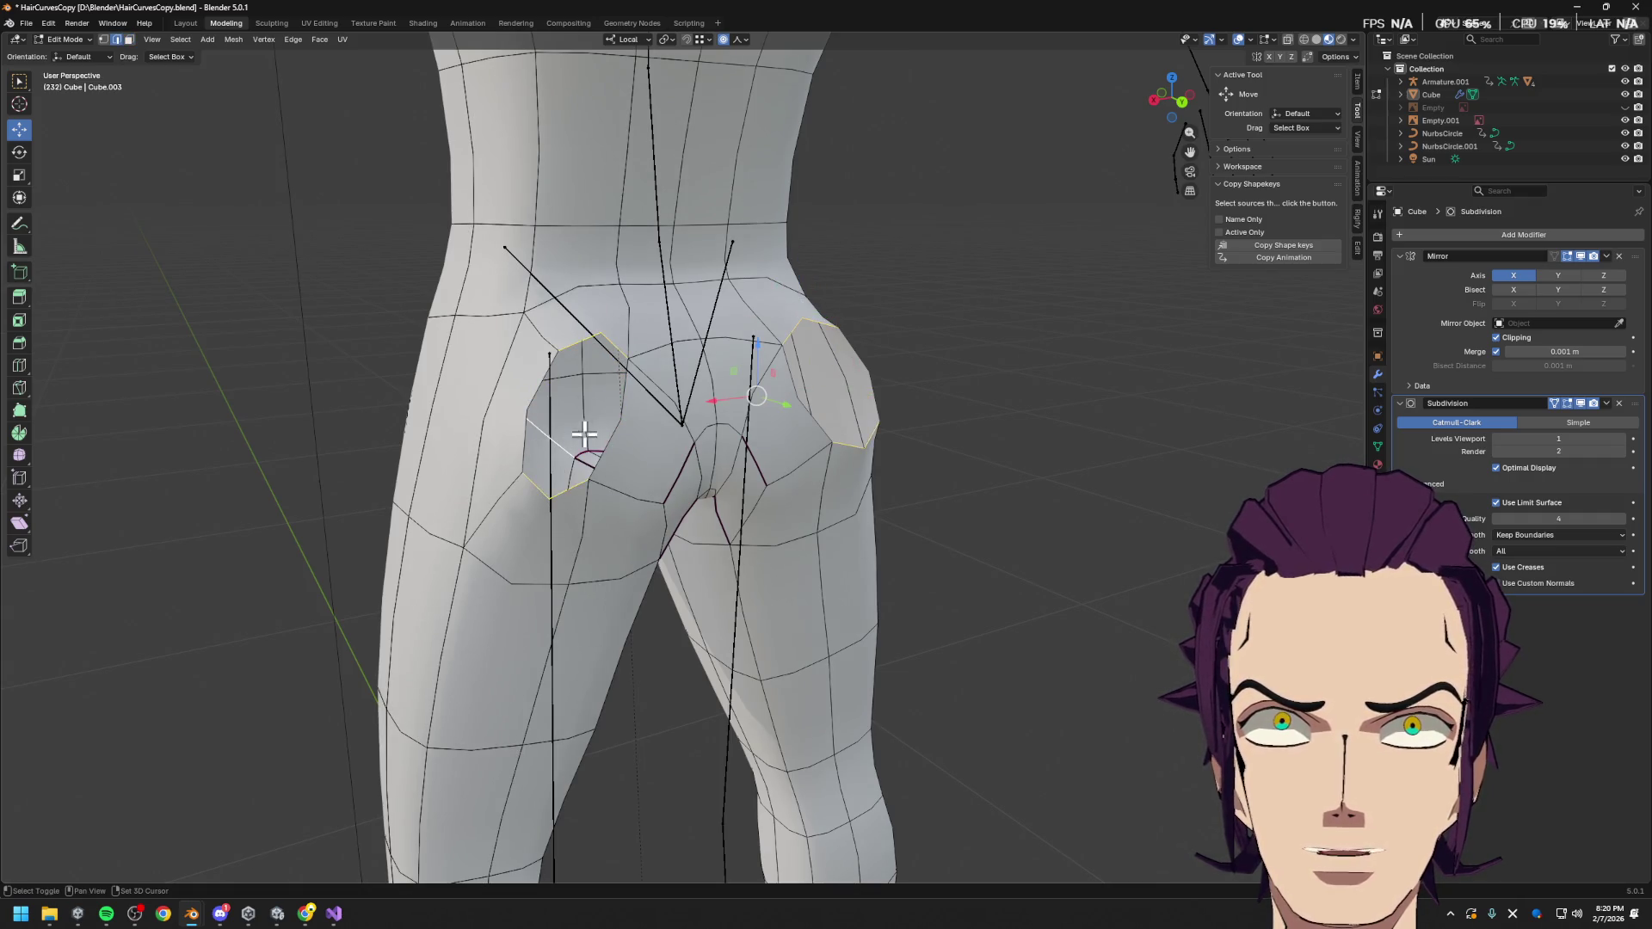
left_click(575, 465, "alt")
key("f")
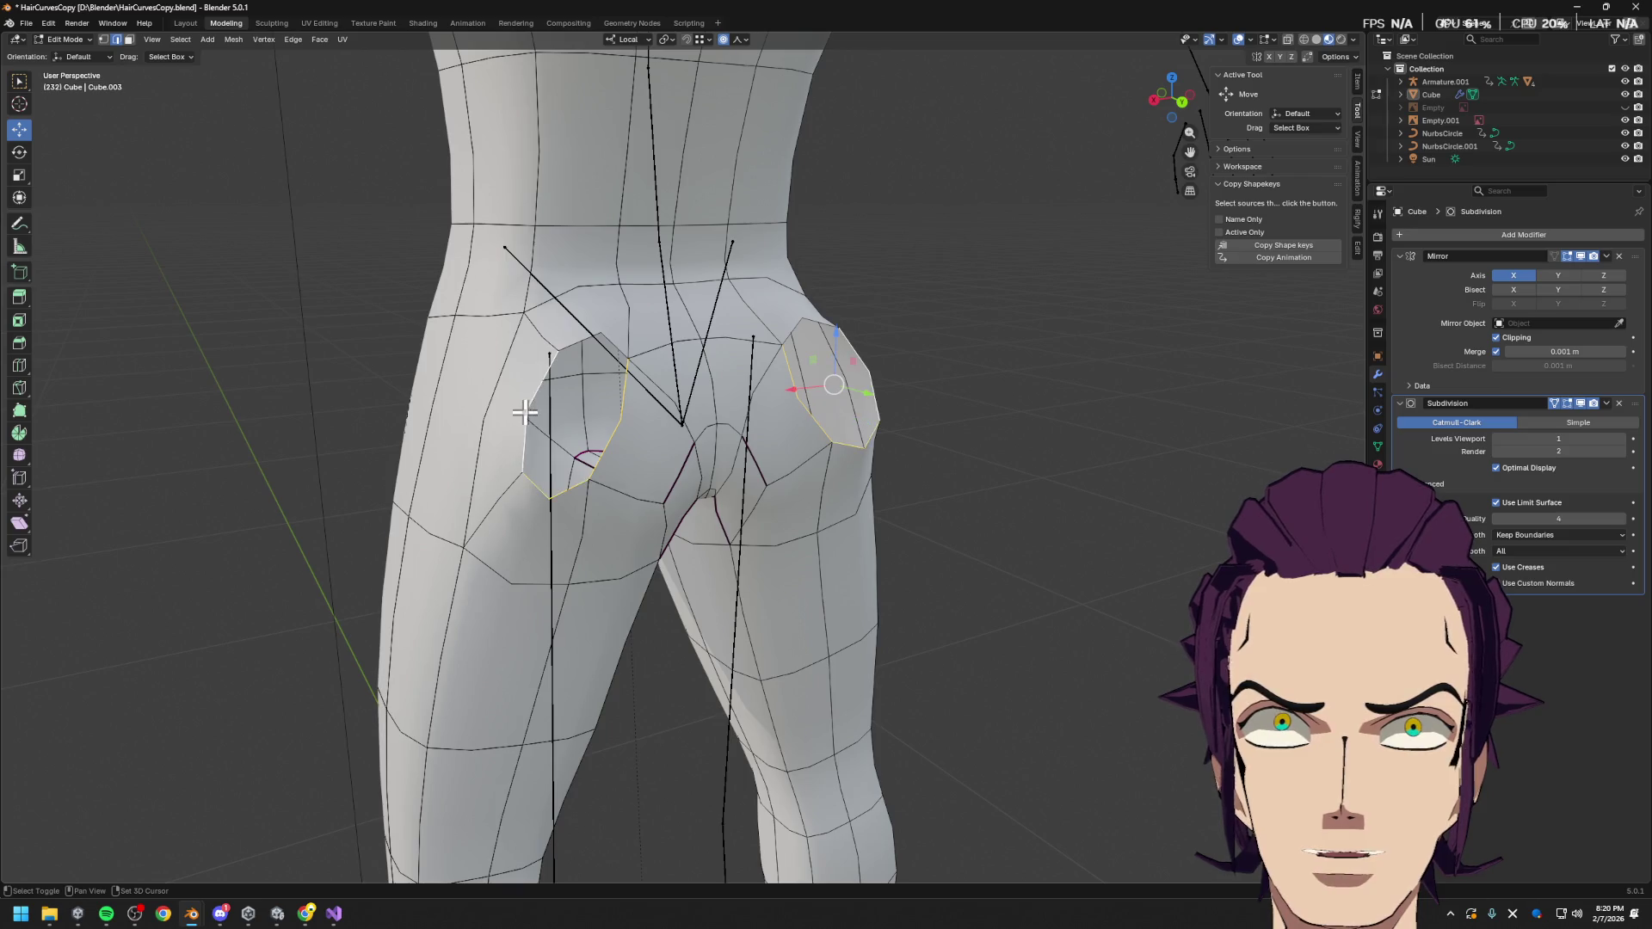
key("g")
mouse_move(878, 467)
middle_mouse_down()
mouse_move(821, 456)
mouse_move(872, 515)
mouse_move(848, 487)
mouse_move(824, 497)
mouse_move(867, 504)
mouse_move(896, 479)
mouse_move(836, 487)
mouse_move(899, 405)
mouse_move(833, 450)
mouse_move(579, 483)
mouse_move(803, 546)
mouse_move(918, 602)
mouse_move(826, 428)
mouse_move(869, 387)
mouse_move(857, 347)
mouse_move(886, 389)
middle_mouse_up()
Raise the hip vertices above the buttocks along the local Z axis
key("g")
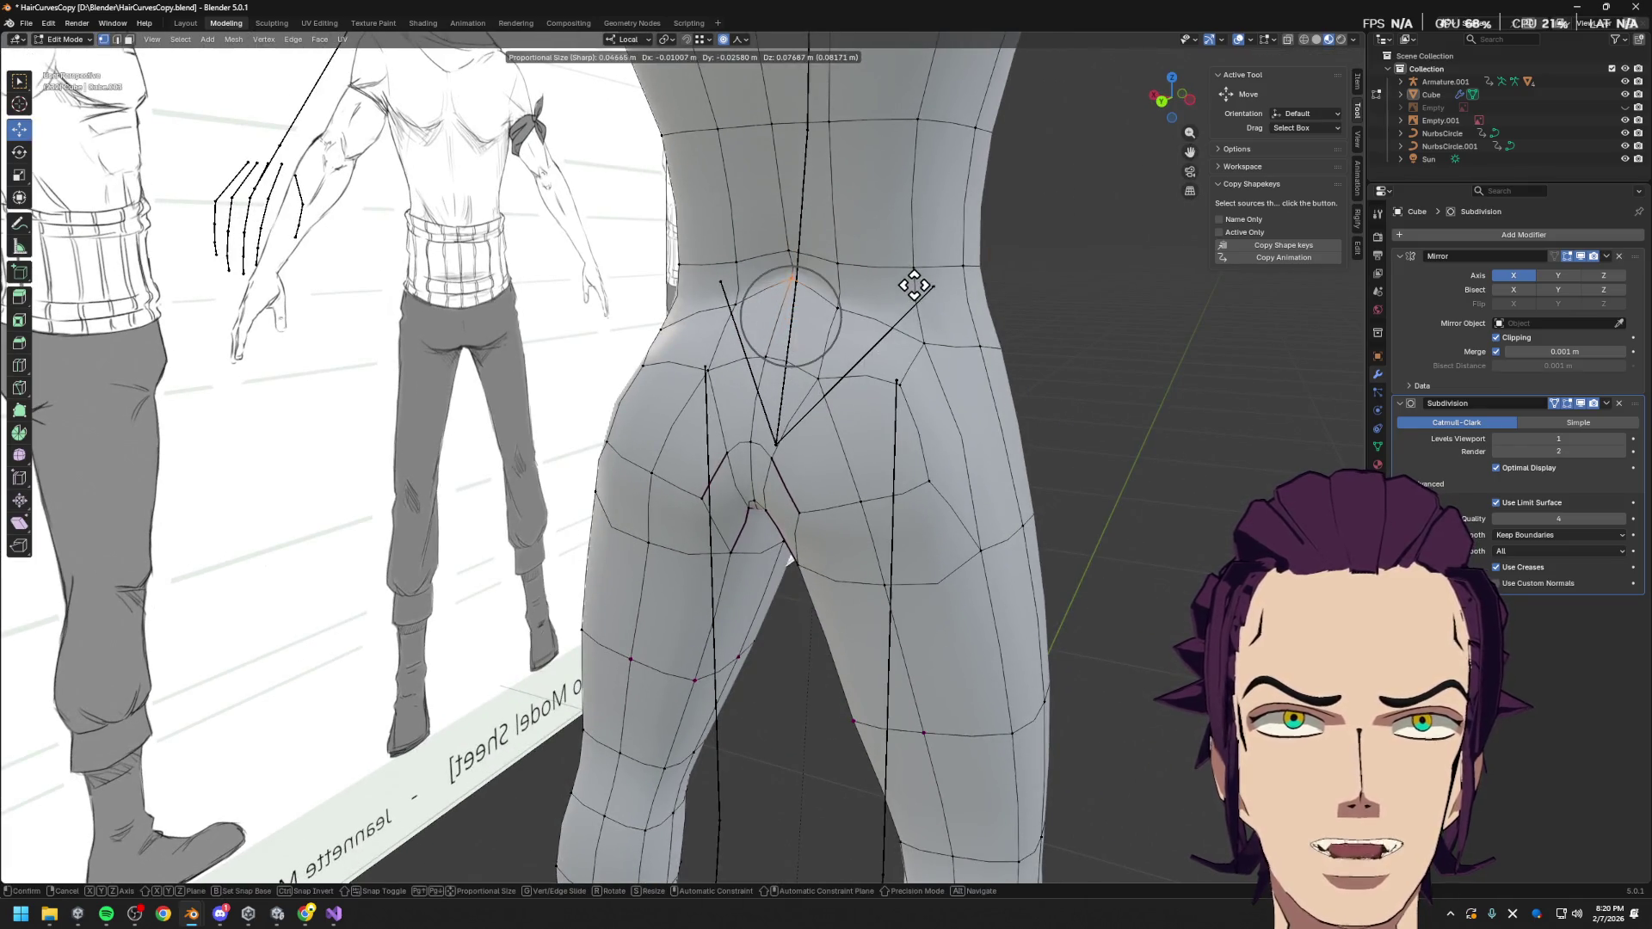
key("z")
left_click(909, 327)
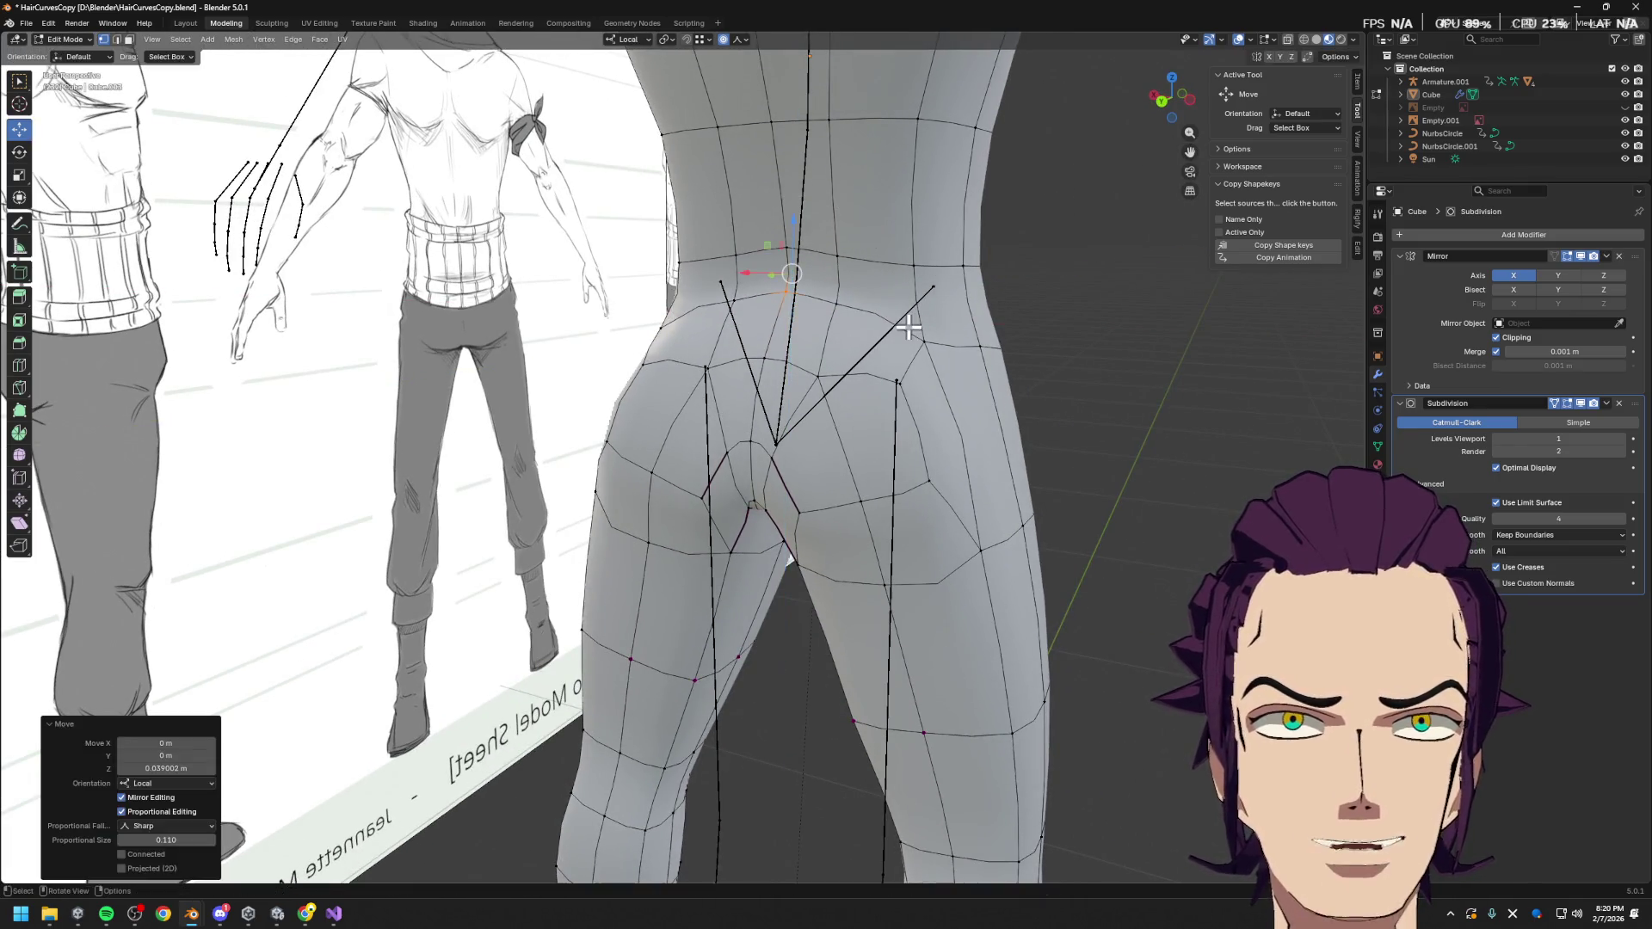
left_click_drag(923, 340, 950, 341)
left_click(950, 368)
mouse_move(951, 368)
middle_mouse_down()
mouse_move(981, 390)
mouse_move(967, 416)
middle_mouse_up()
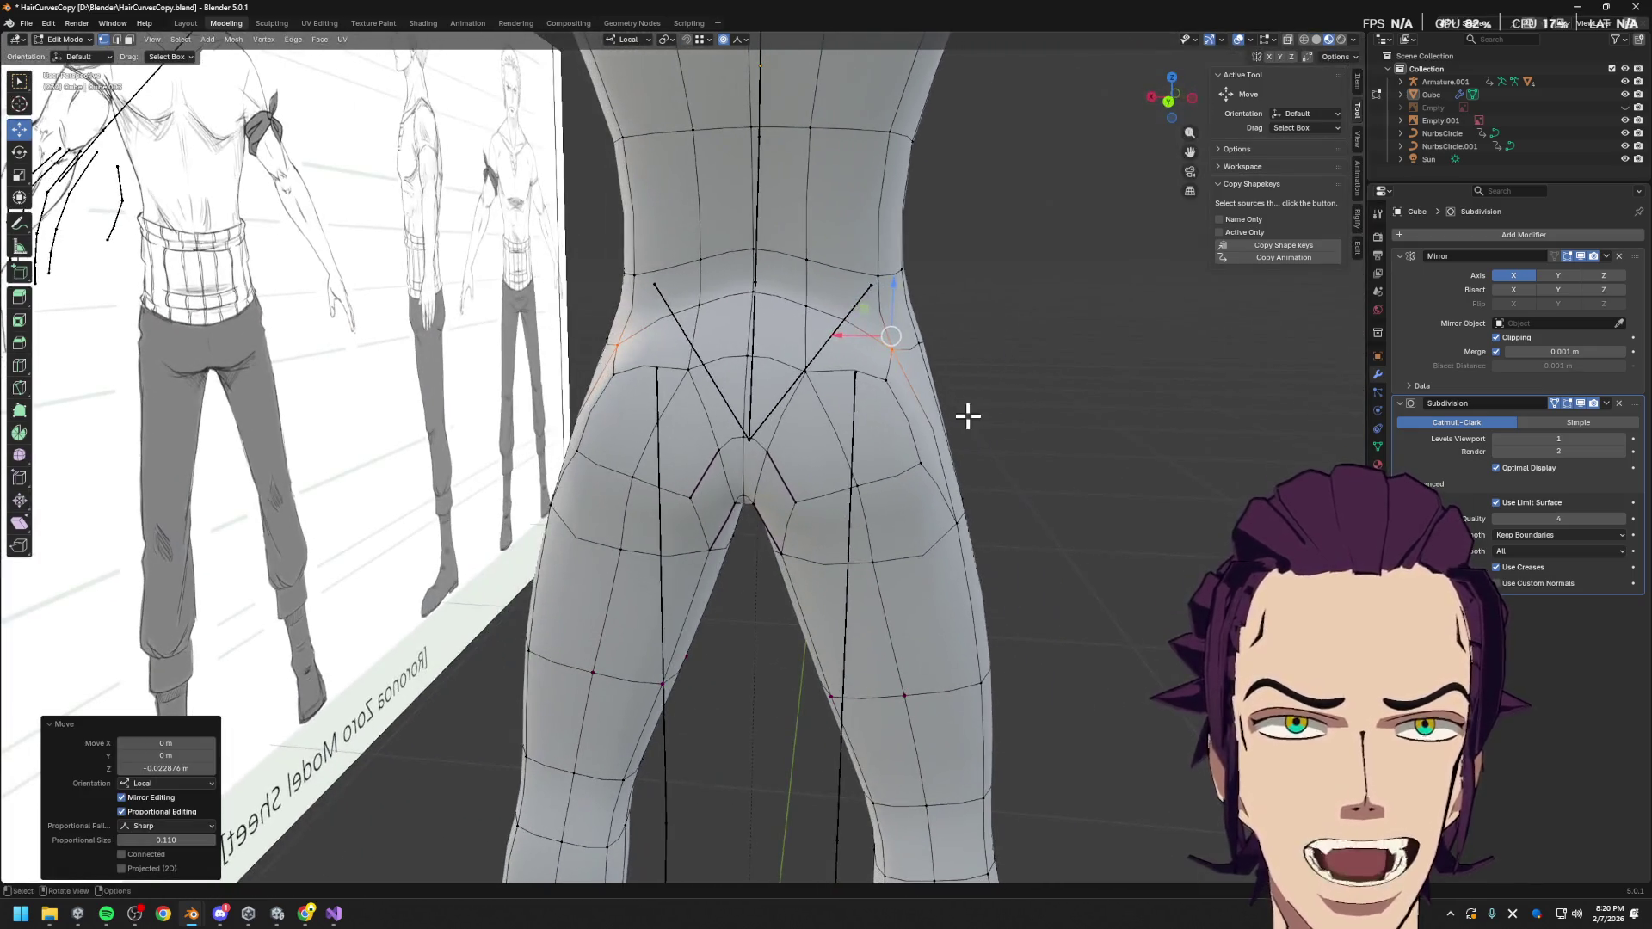
Move a vertex on the side of the hip along its local Z axis
left_click(691, 370)
key("g")
key("x")
key("y")
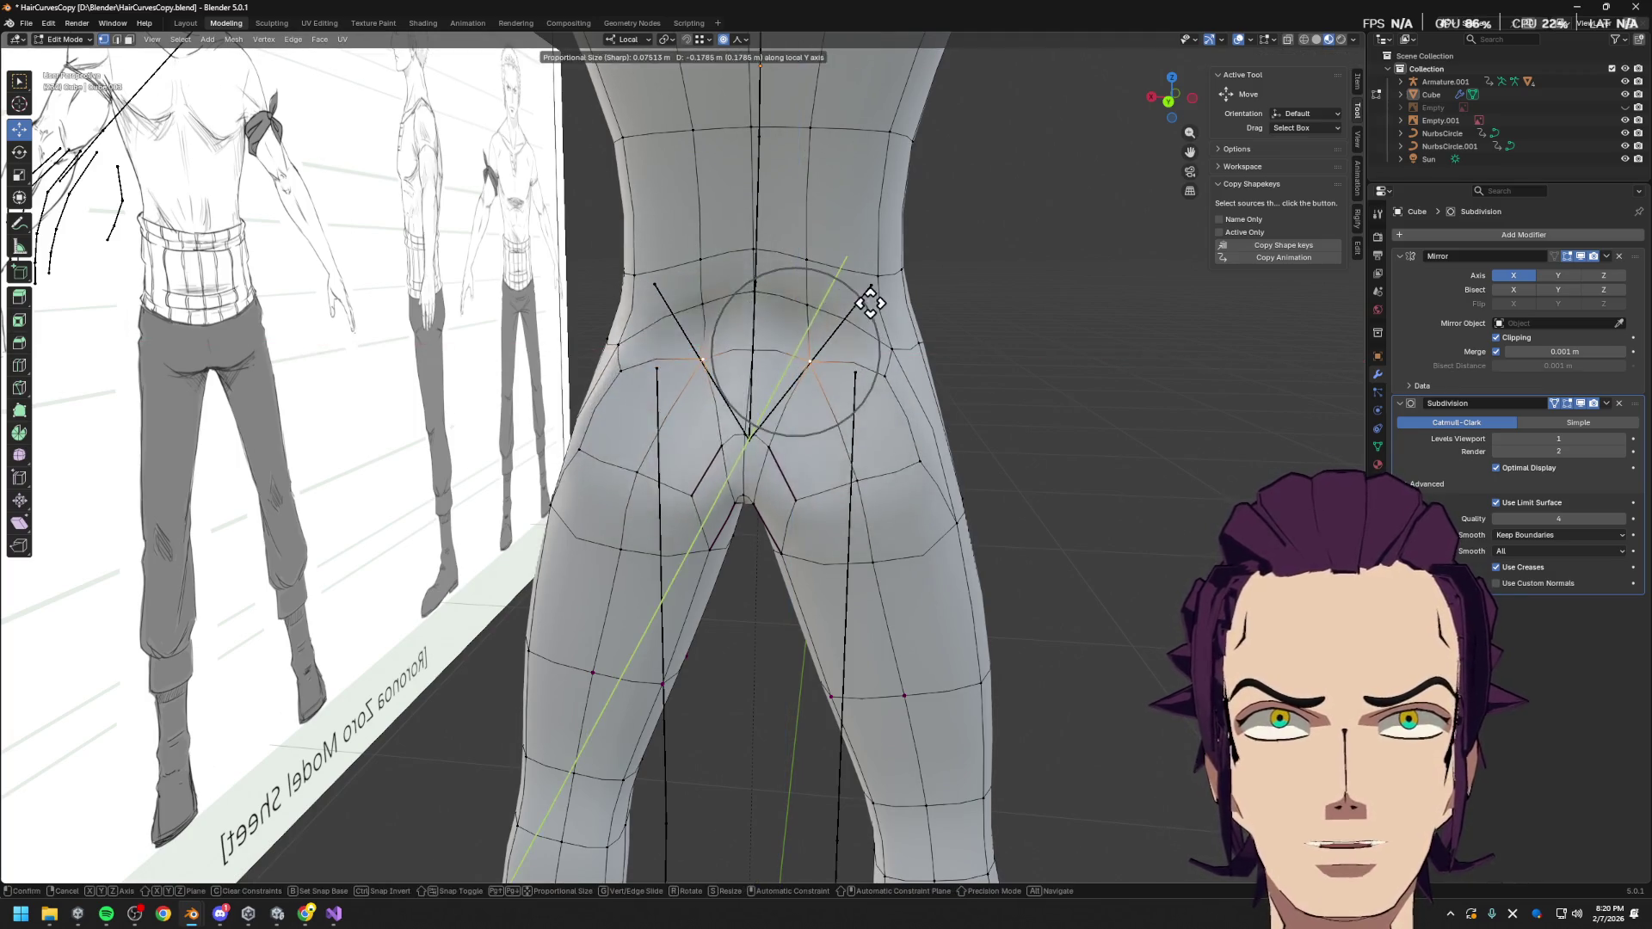
key("z")
left_click(852, 266)
mouse_move(852, 266)
middle_mouse_down()
mouse_move(934, 442)
mouse_move(1110, 468)
mouse_move(970, 461)
middle_mouse_up()
Check the Gyazo buttock-topology reference video, then return to Edit Mode on the hips
key("Tab")
key("Tab")
key("Tab")
key("alt+Tab")
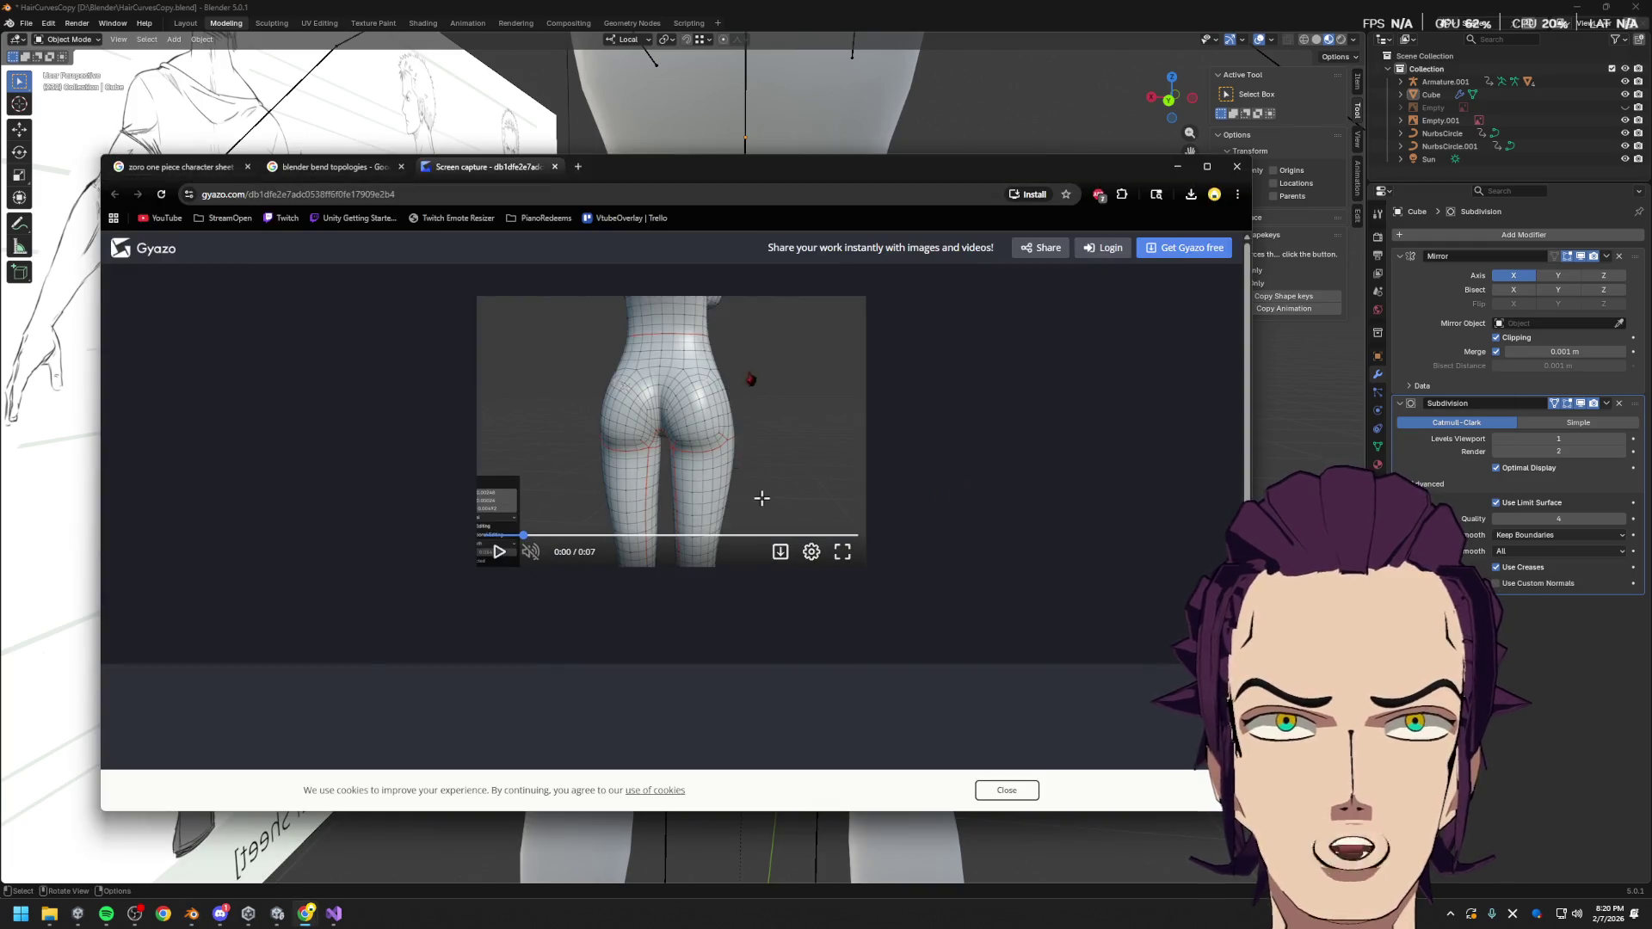
key("alt+Tab")
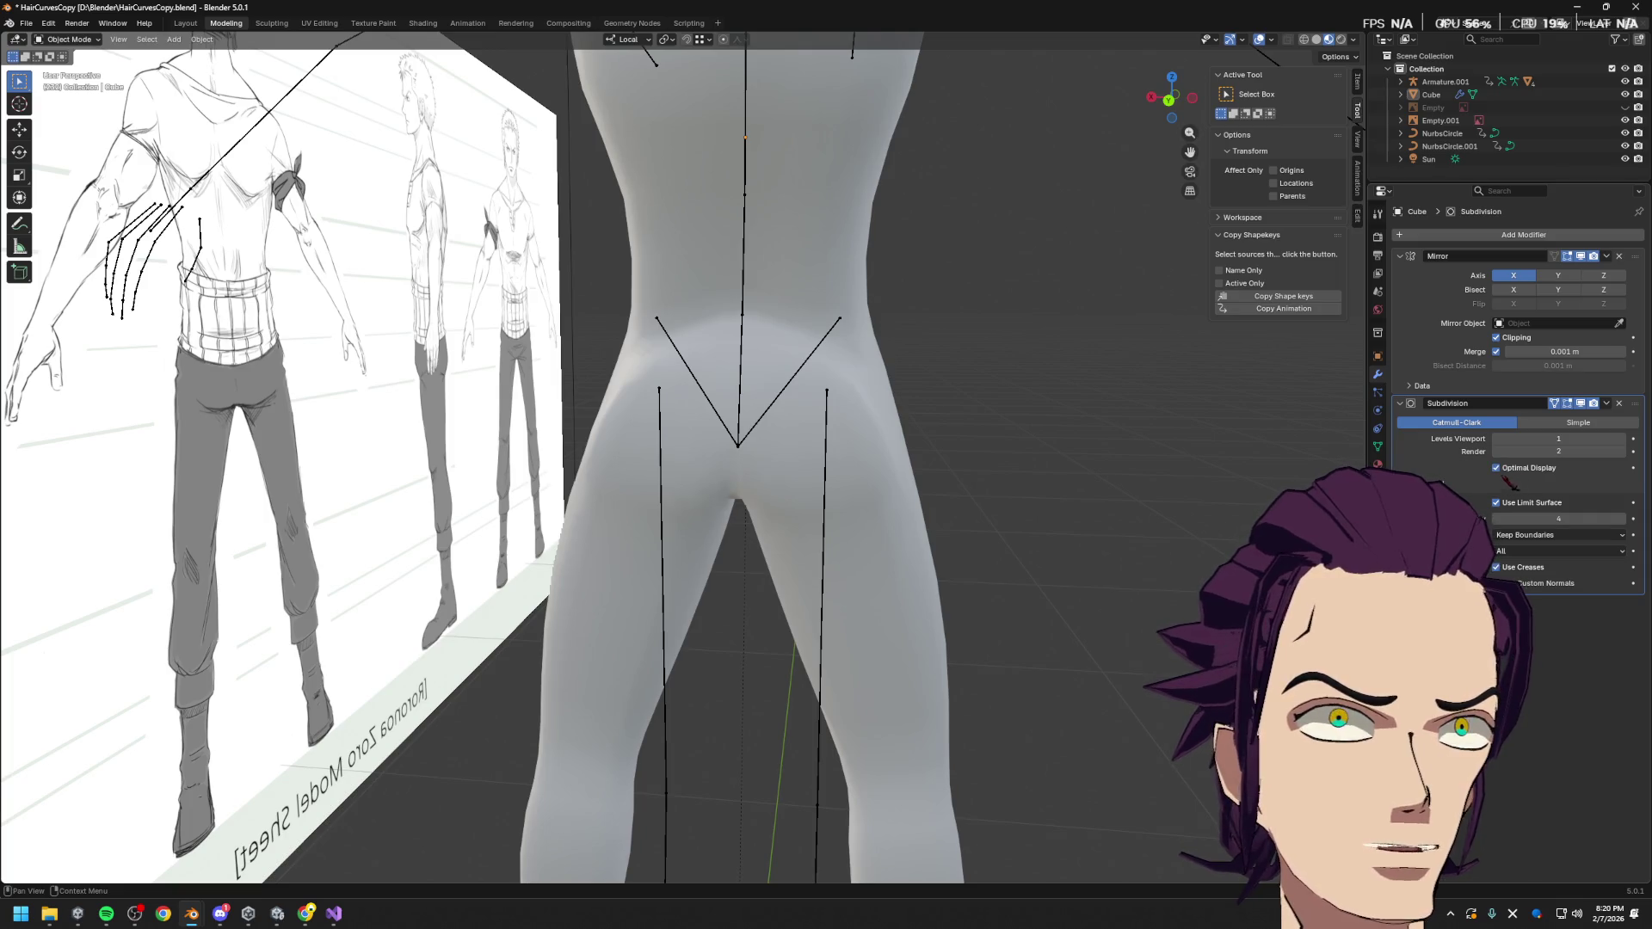
key("Tab")
middle_click_drag(970, 439, 868, 421)
mouse_move(994, 397)
middle_mouse_down()
mouse_move(881, 384)
mouse_move(896, 385)
middle_mouse_up()
mouse_move(598, 396)
middle_mouse_down()
mouse_move(635, 399)
mouse_move(605, 398)
middle_mouse_up()
Finish the vertex slide, then scale both buttock face patches to about 0.511 with proportional editing
key("g")
key("g")
left_click(607, 401)
key("2")
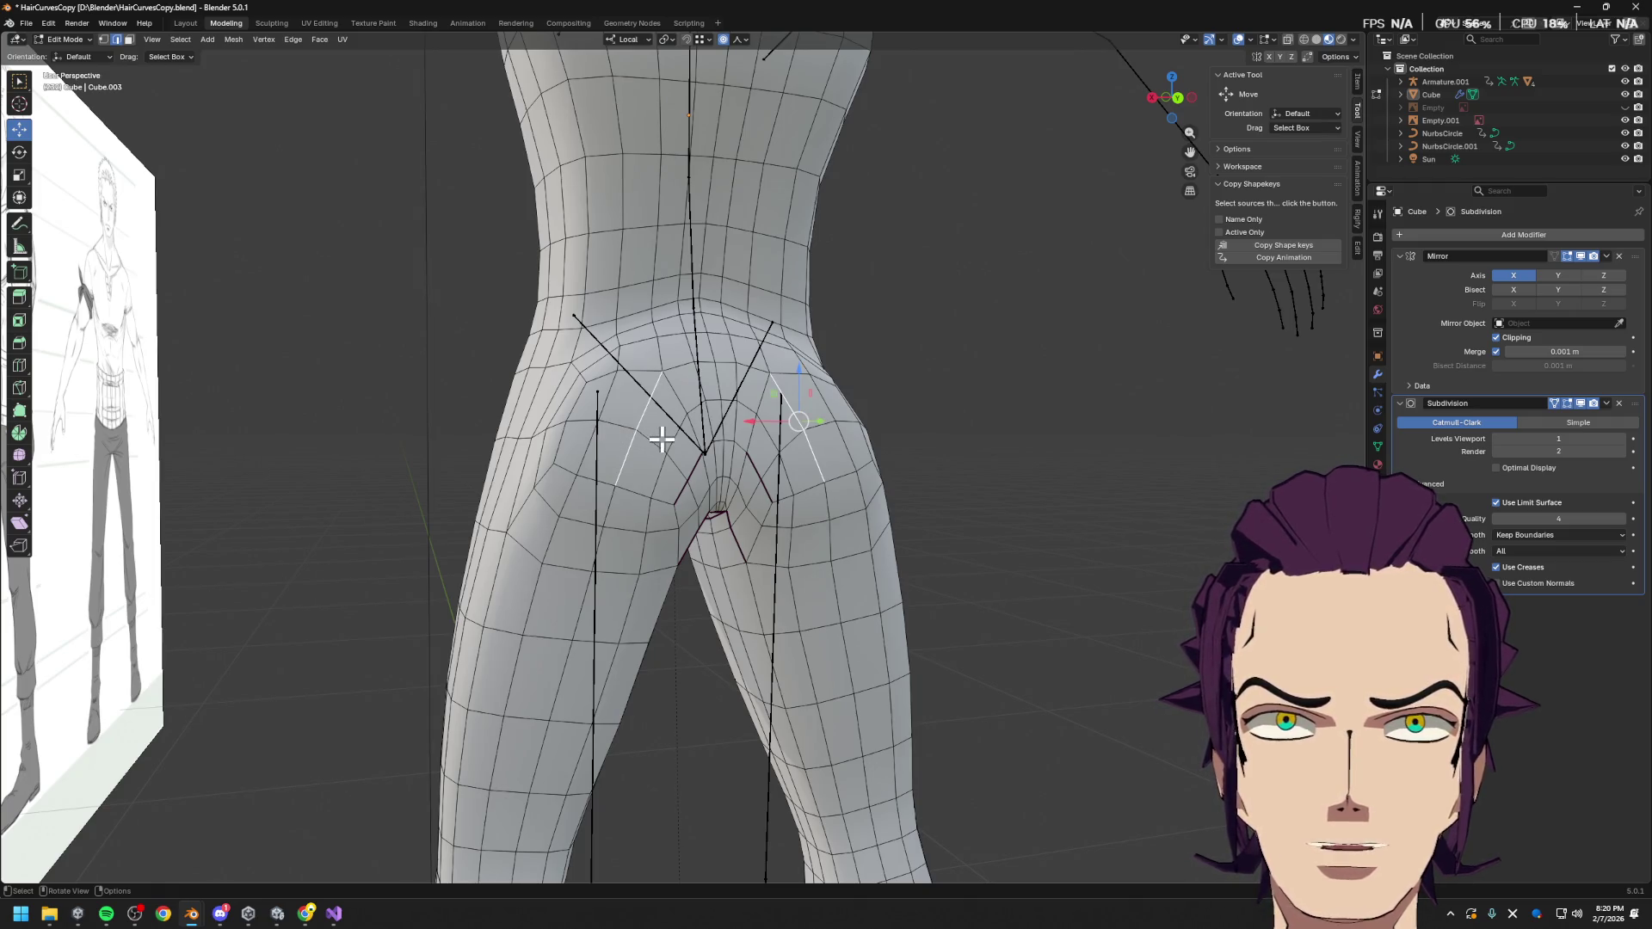
key("3")
left_click(662, 437)
key("s")
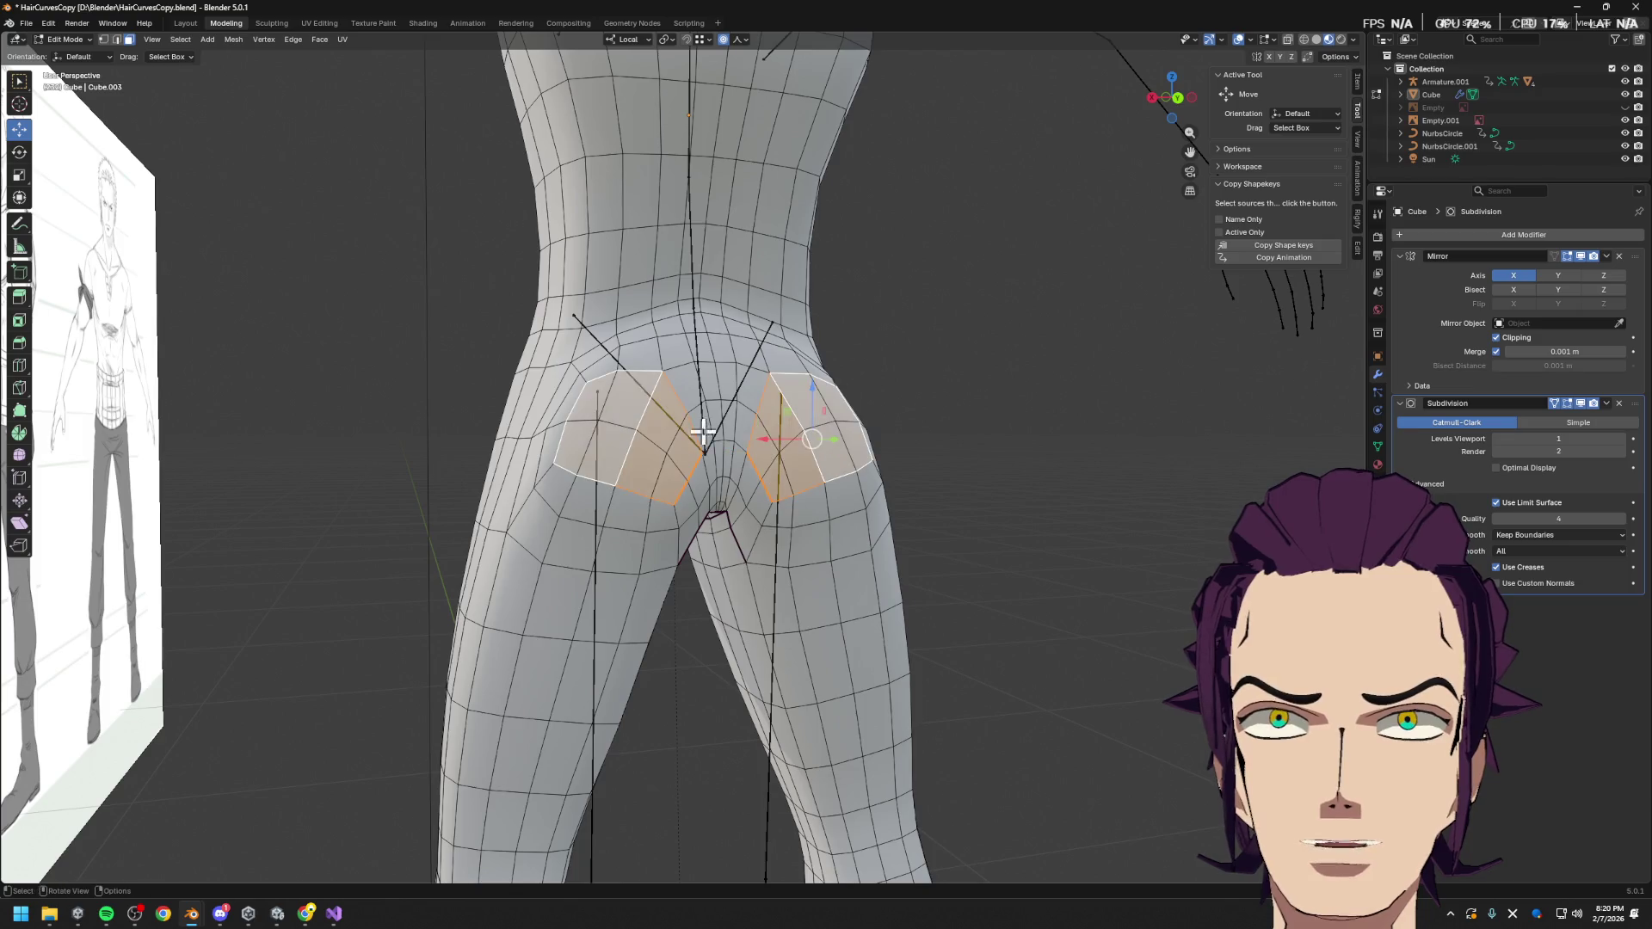
scroll(908, 335, "up", 7)
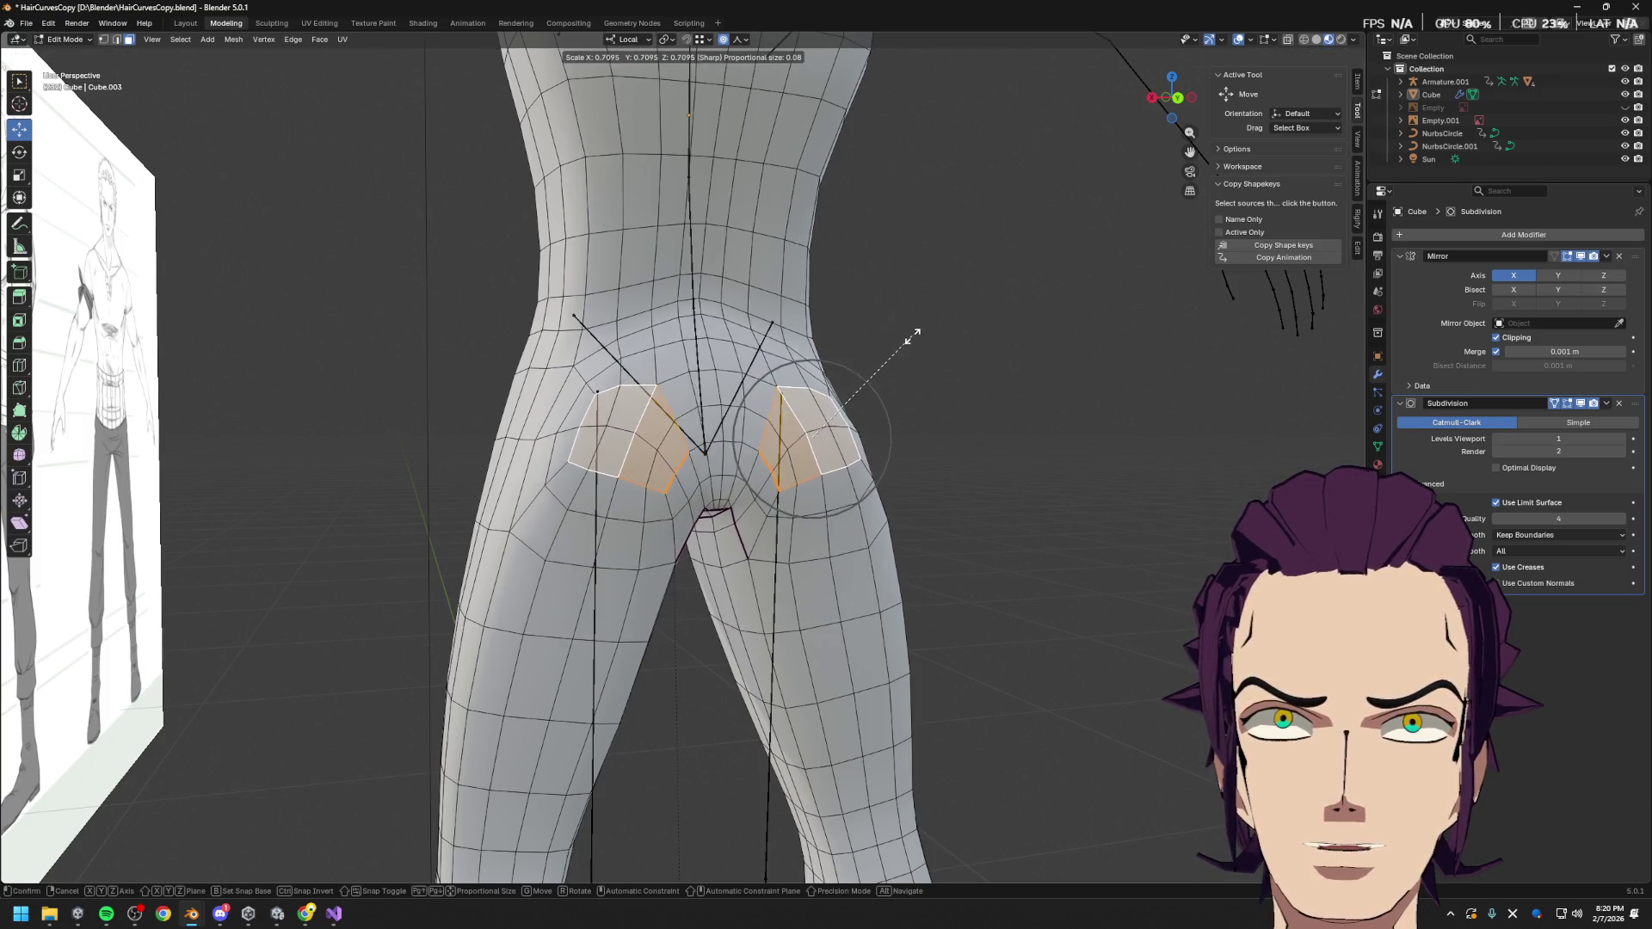
left_click(903, 389)
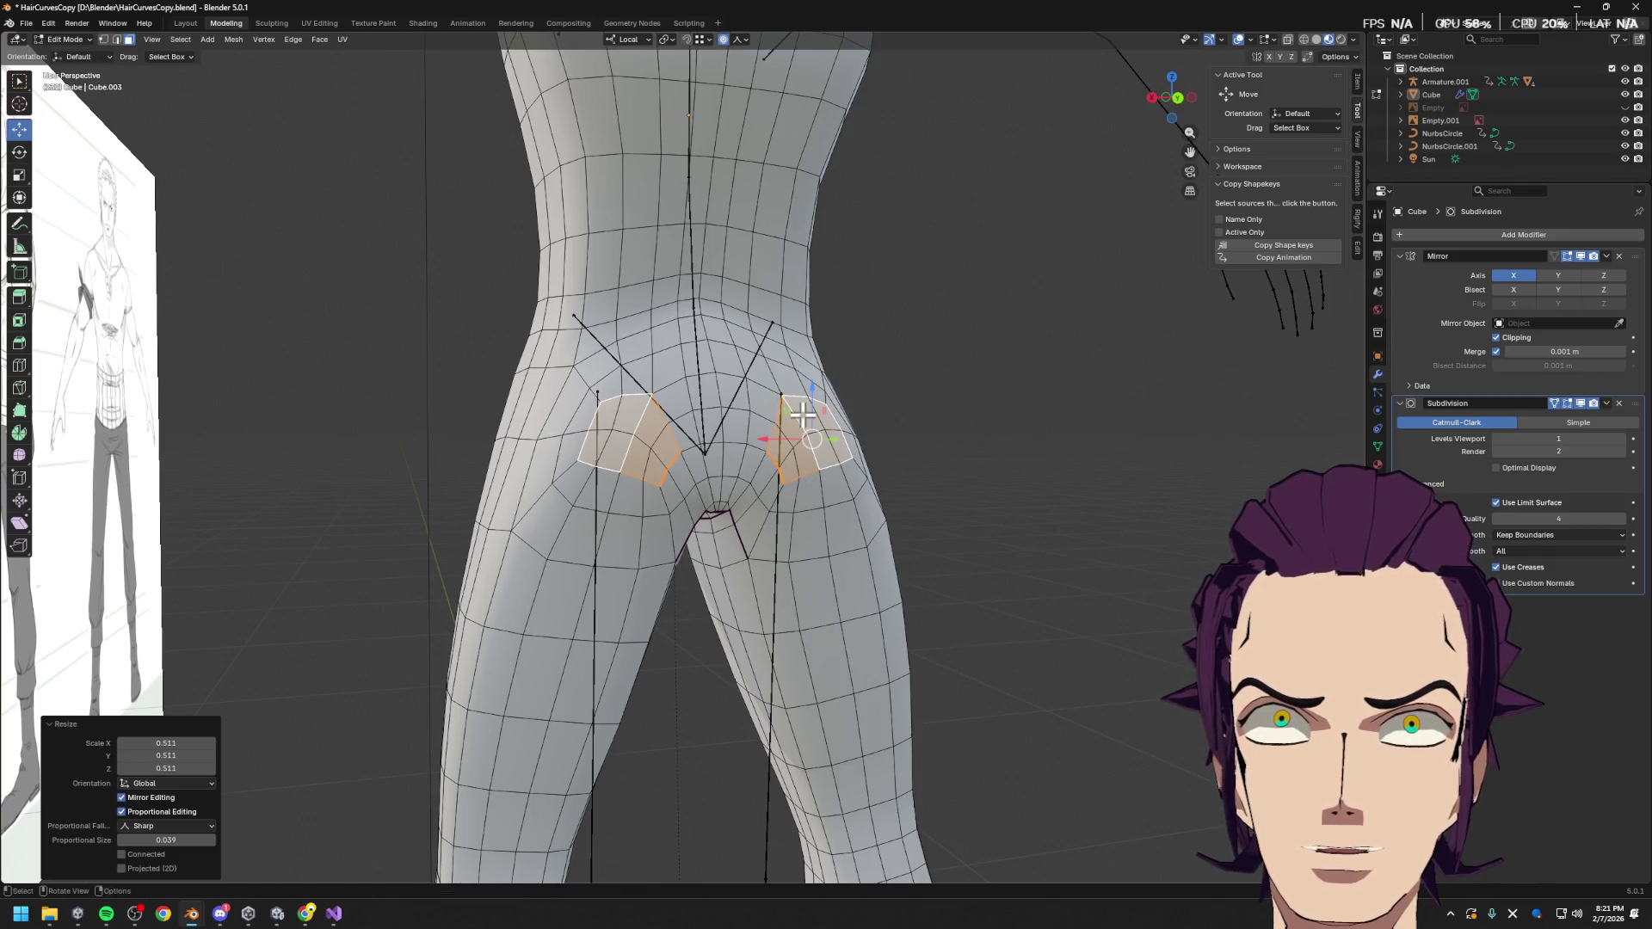
Slide a vertex on the side of the hip twice along its edge
key("2")
left_click(594, 439, "alt")
mouse_move(878, 443)
middle_mouse_down()
mouse_move(1004, 516)
mouse_move(1010, 469)
mouse_move(1055, 470)
middle_mouse_up()
mouse_move(612, 533)
middle_mouse_down()
mouse_move(607, 440)
mouse_move(540, 446)
middle_mouse_up()
left_click(549, 555)
key("shift+v")
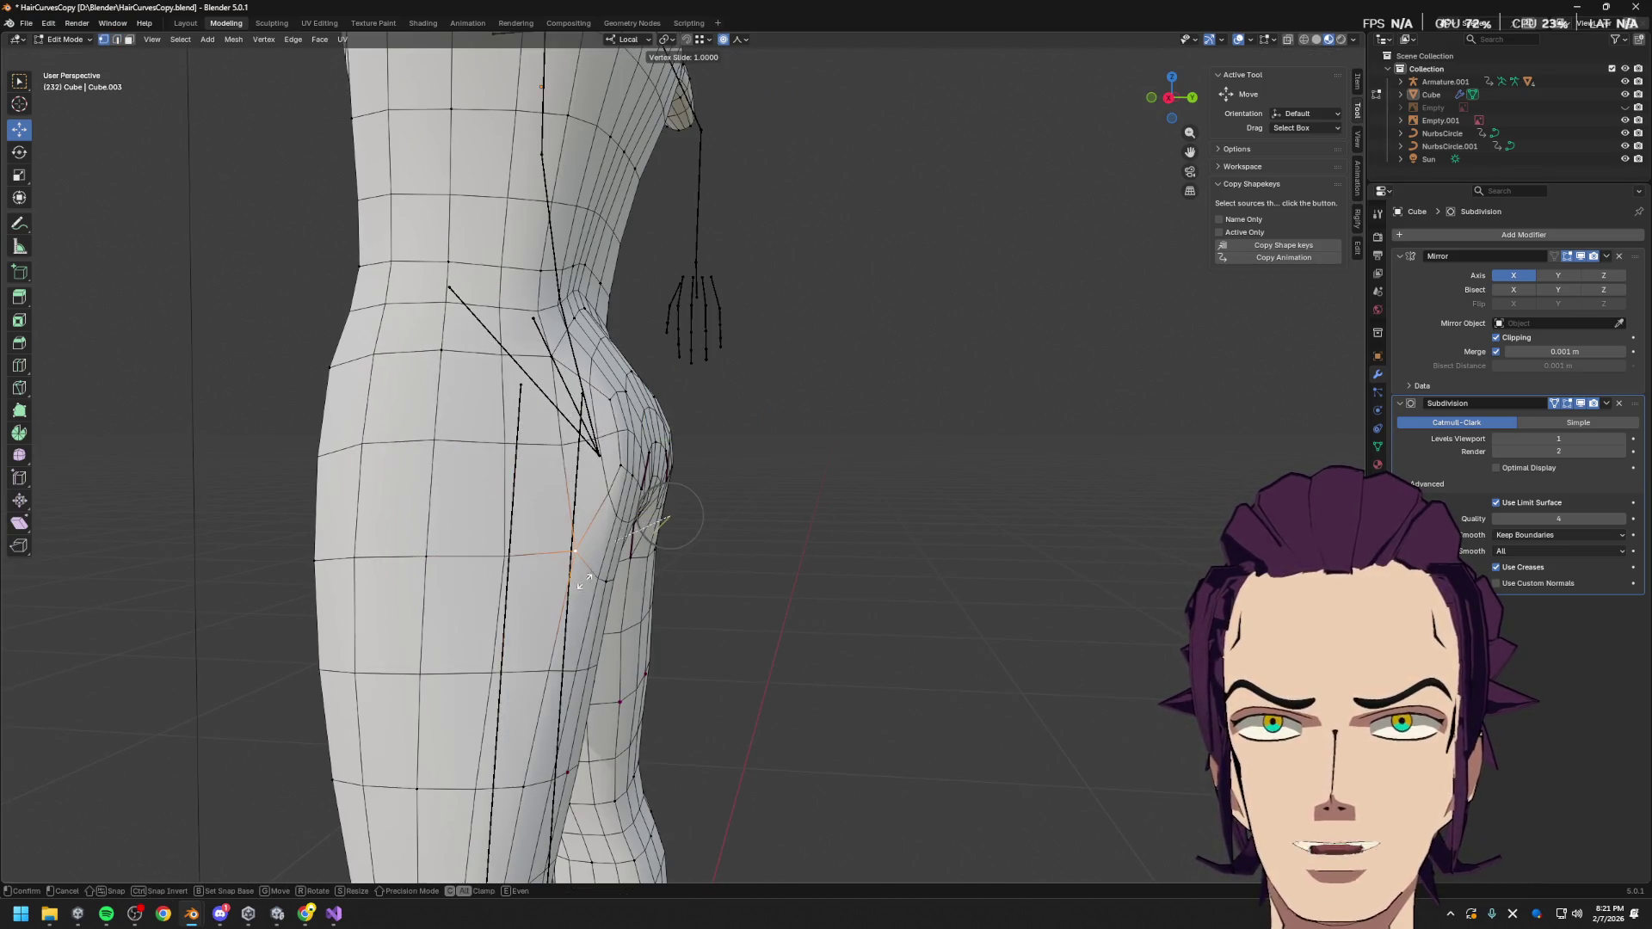
left_click(645, 564)
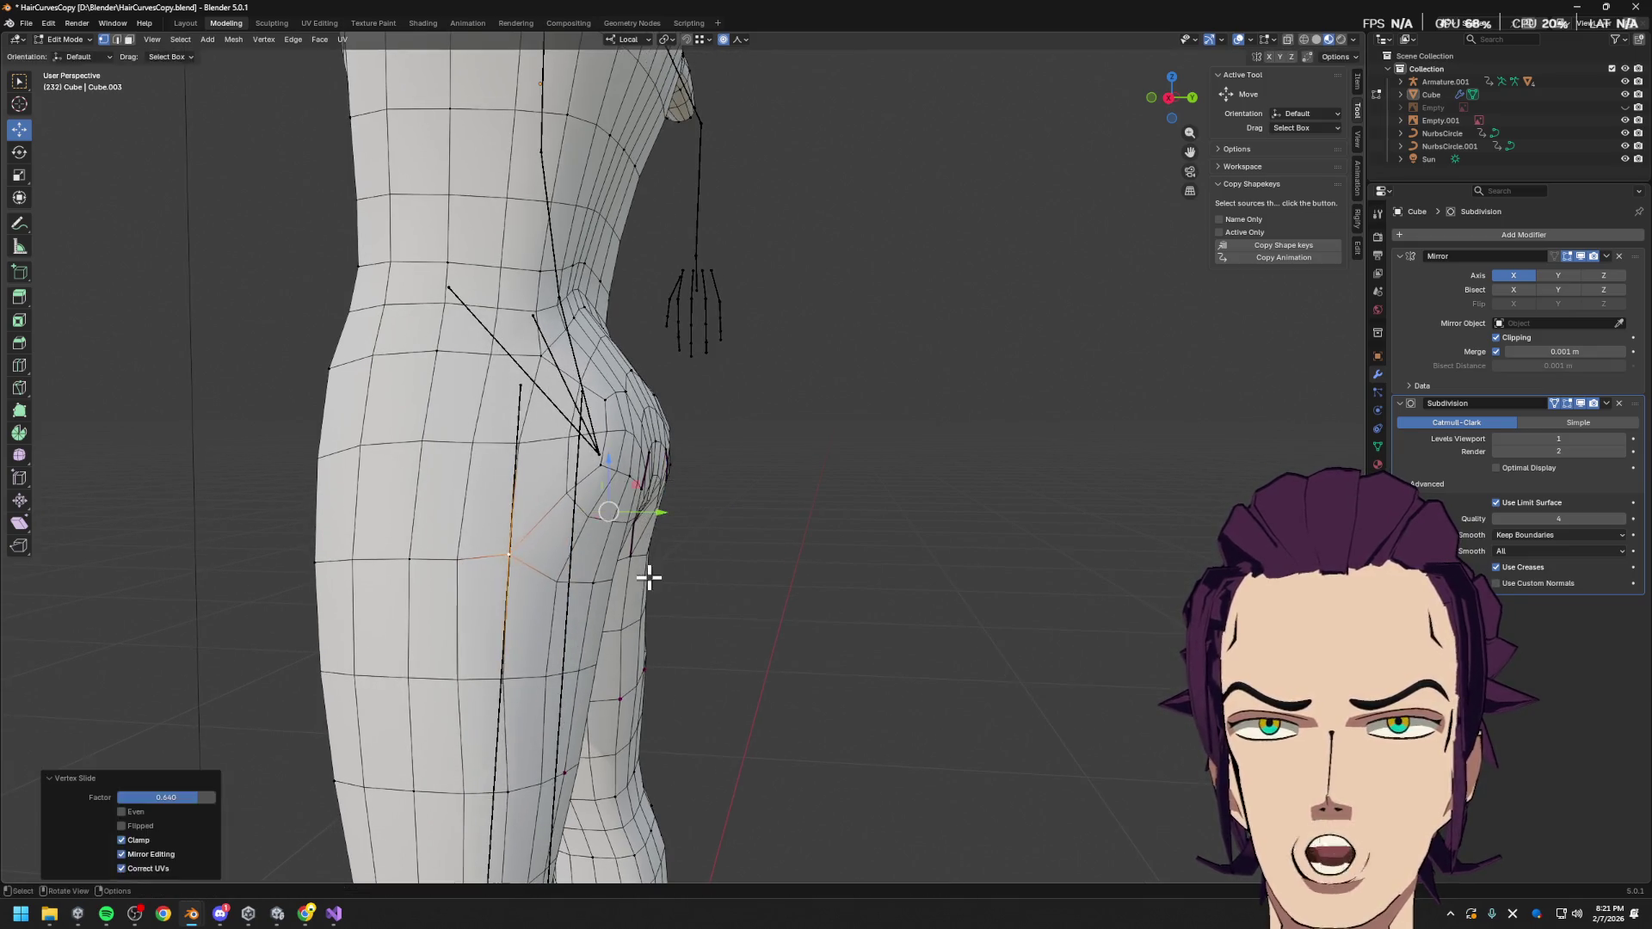
key("shift+v")
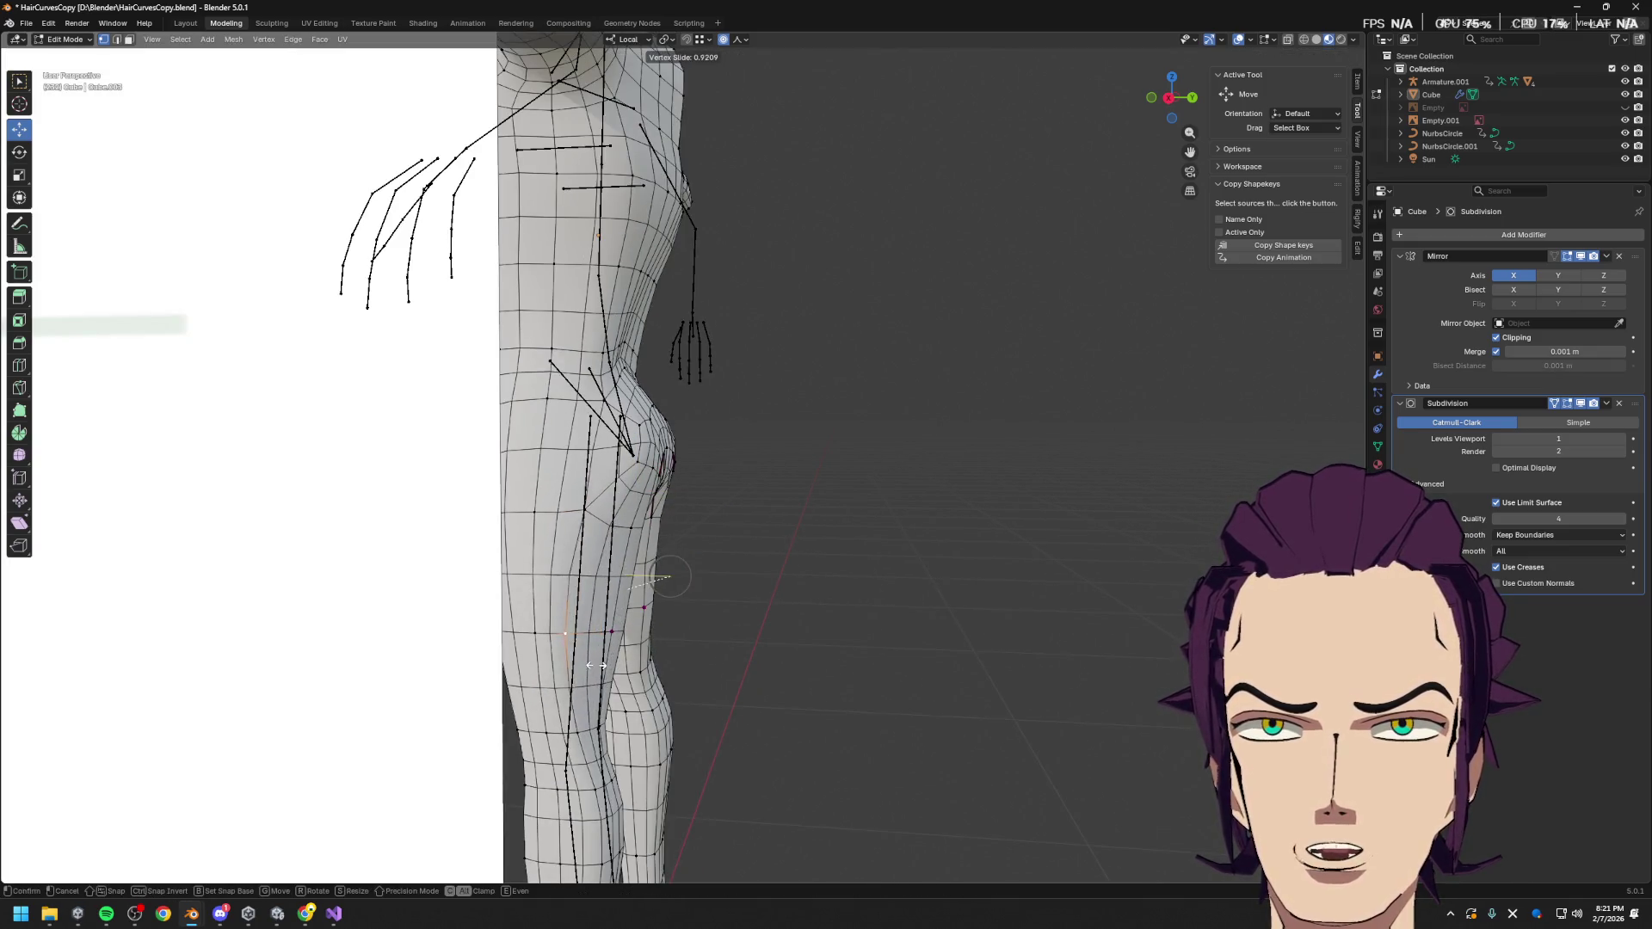
left_click(594, 689)
middle_click_drag(593, 688, 460, 670)
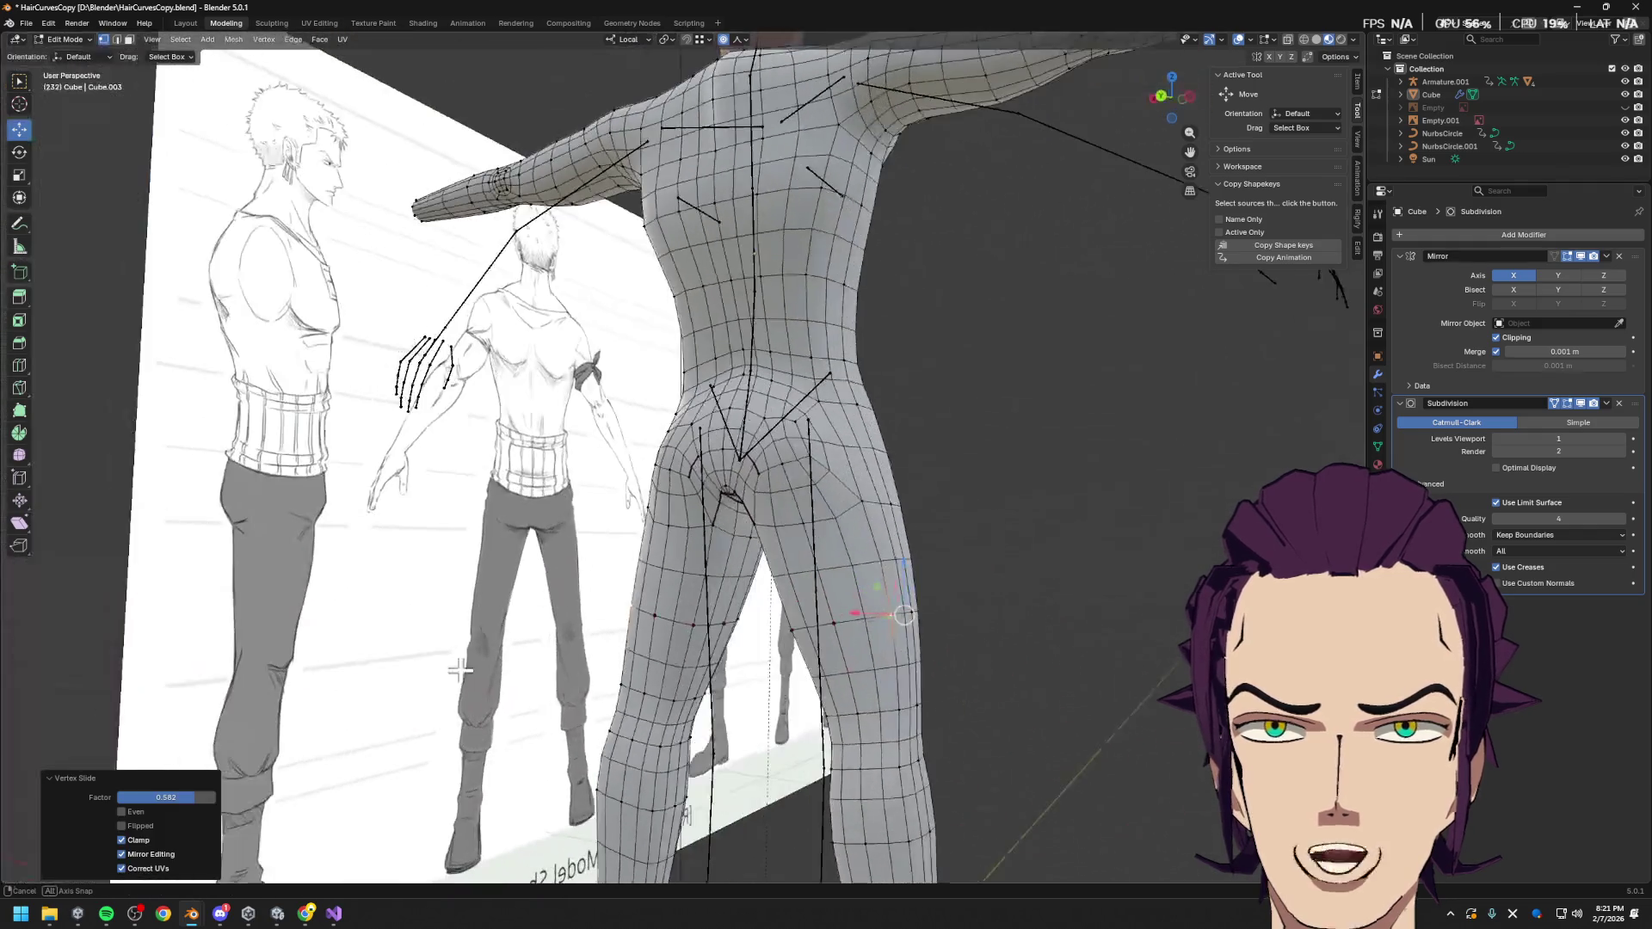
Edge-slide the selected vertices on the back of the thigh
left_click(710, 630)
middle_click_drag(813, 566, 804, 592)
key("g")
key("g")
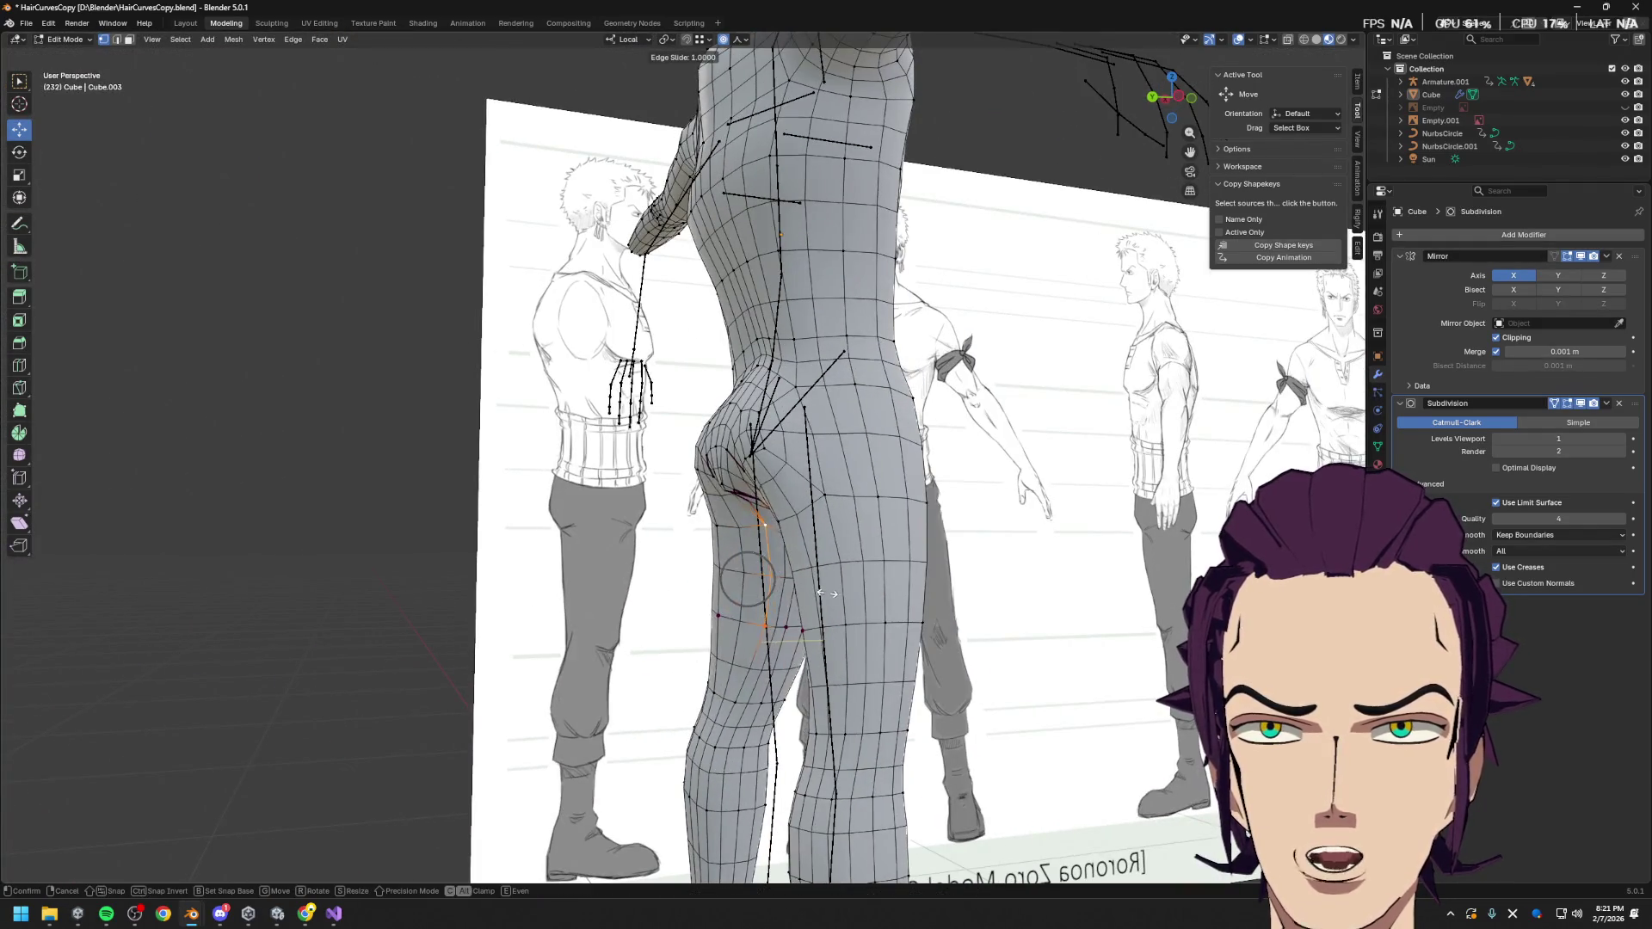
left_click(805, 594)
scroll(757, 508, "up", 2)
middle_click_drag(756, 509, 848, 545)
Move the crotch vertex about -0.0196 m along local Y
left_click(843, 555)
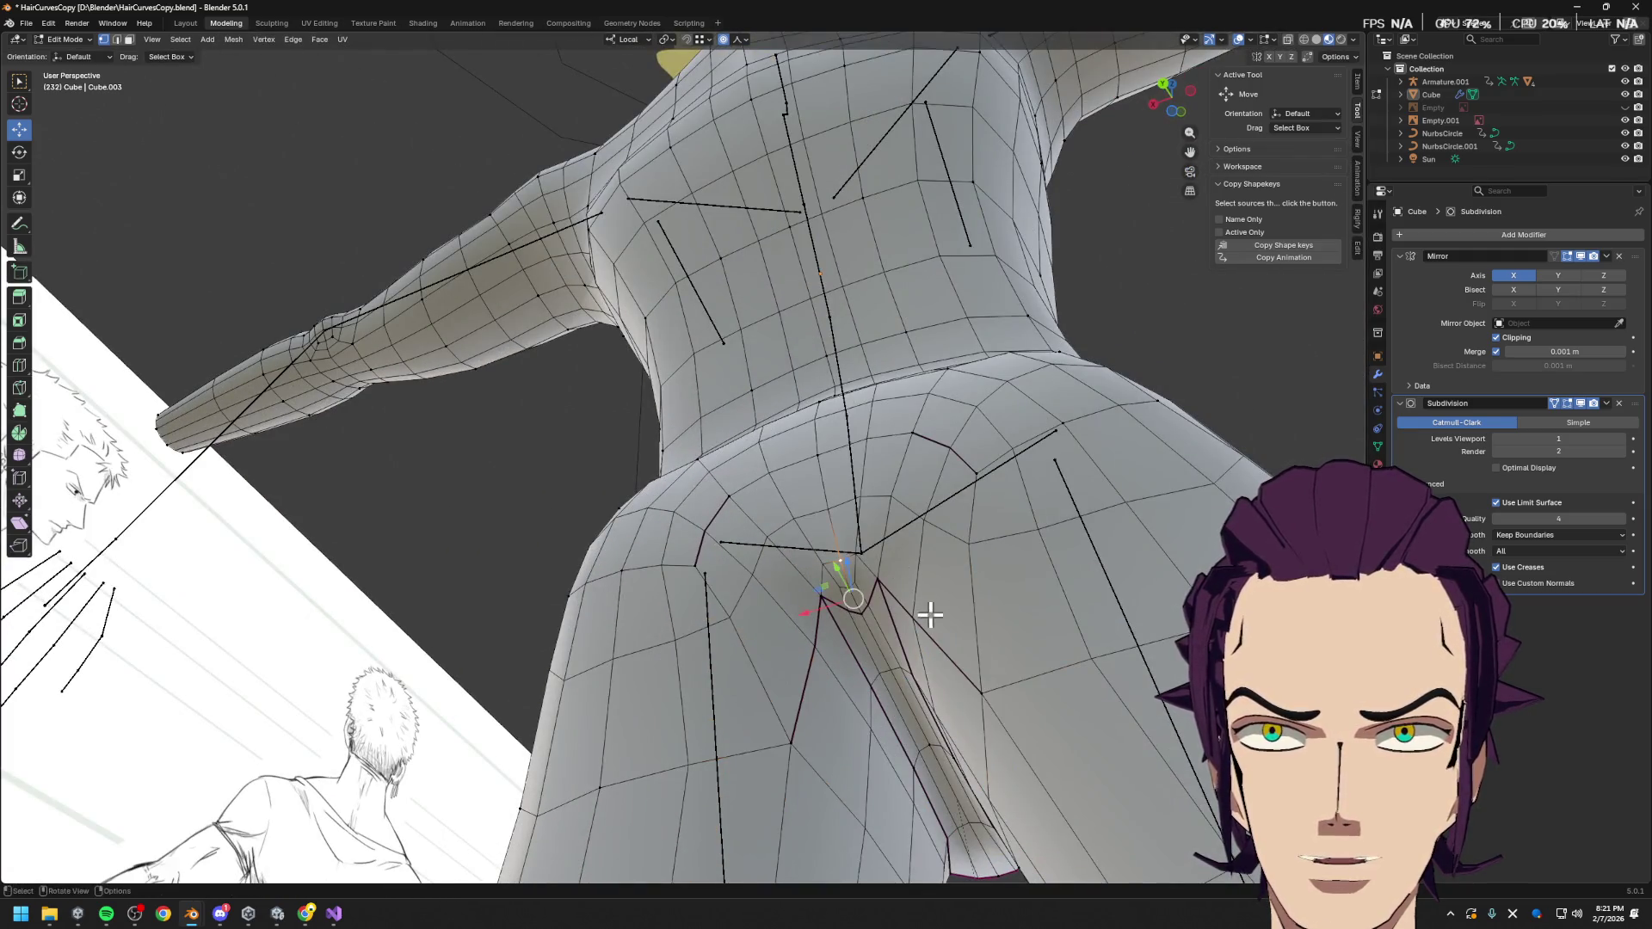
middle_click_drag(933, 609, 848, 580)
left_click_drag(847, 579, 902, 645)
middle_click_drag(903, 645, 895, 646)
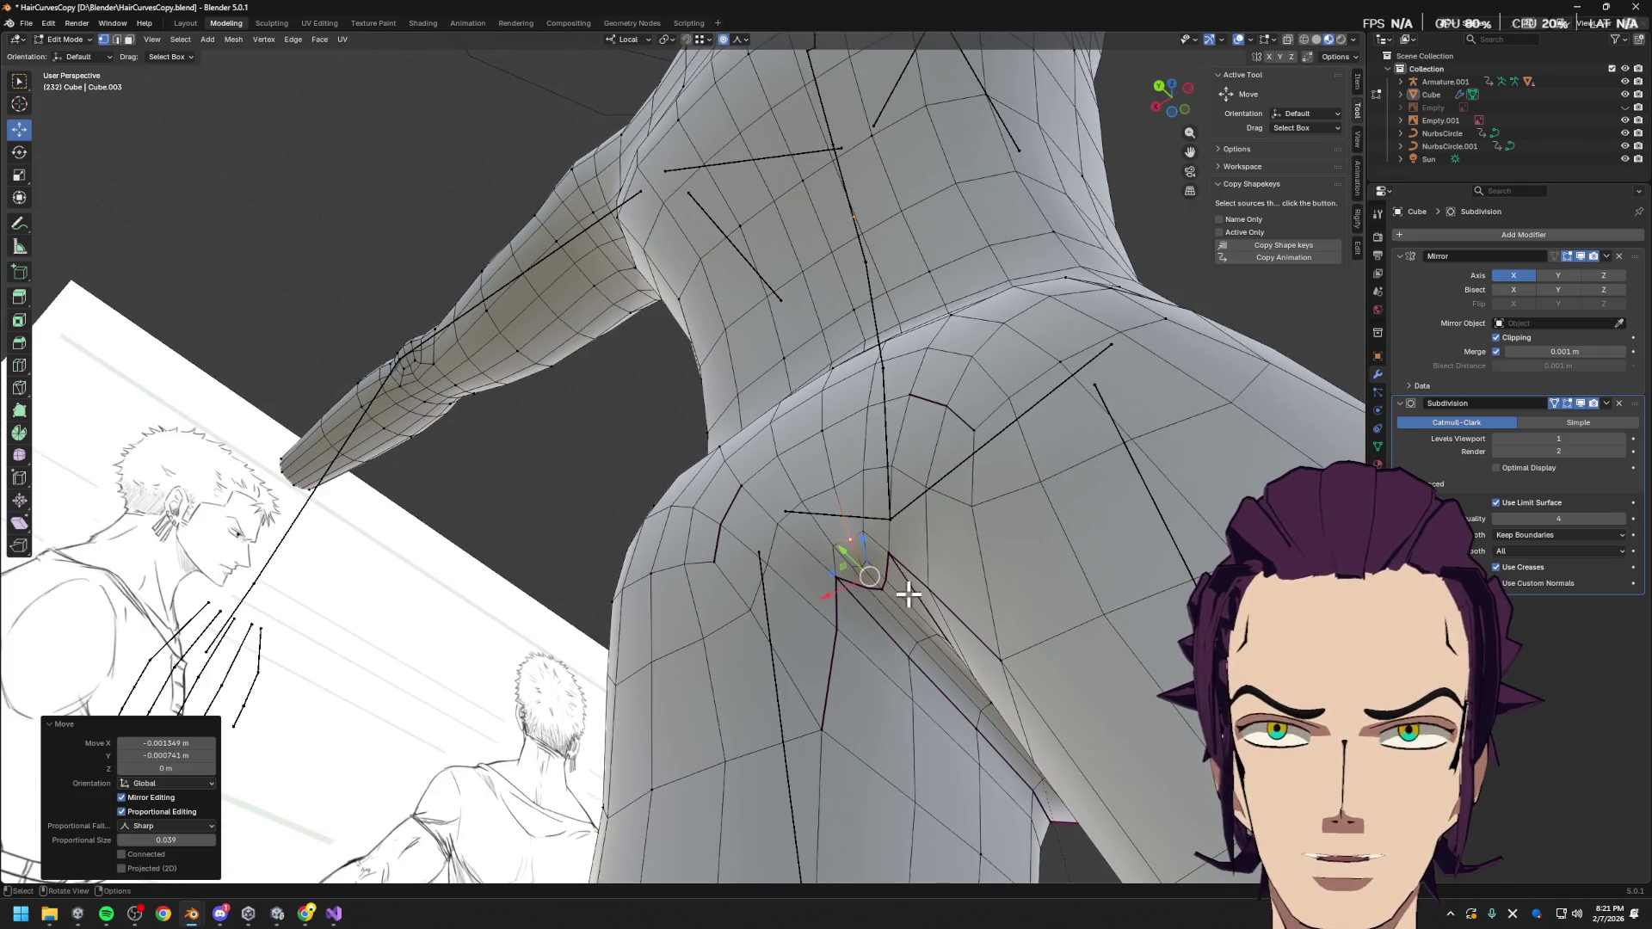
key("g")
key("y")
key("y")
left_click(934, 594)
mouse_move(934, 594)
middle_mouse_down()
mouse_move(981, 675)
mouse_move(948, 638)
mouse_move(815, 626)
mouse_move(782, 598)
mouse_move(996, 602)
middle_mouse_up()
Move the vertex again along its local Z axis
key("g")
key("x")
key("z")
key("z")
left_click(937, 602)
scroll(933, 608, "down", 5)
Slide the selected hip vertices upward by 0.544 to round out the buttock loops
key("Tab")
key("Tab")
scroll(915, 594, "down", 4)
scroll(891, 513, "up", 6)
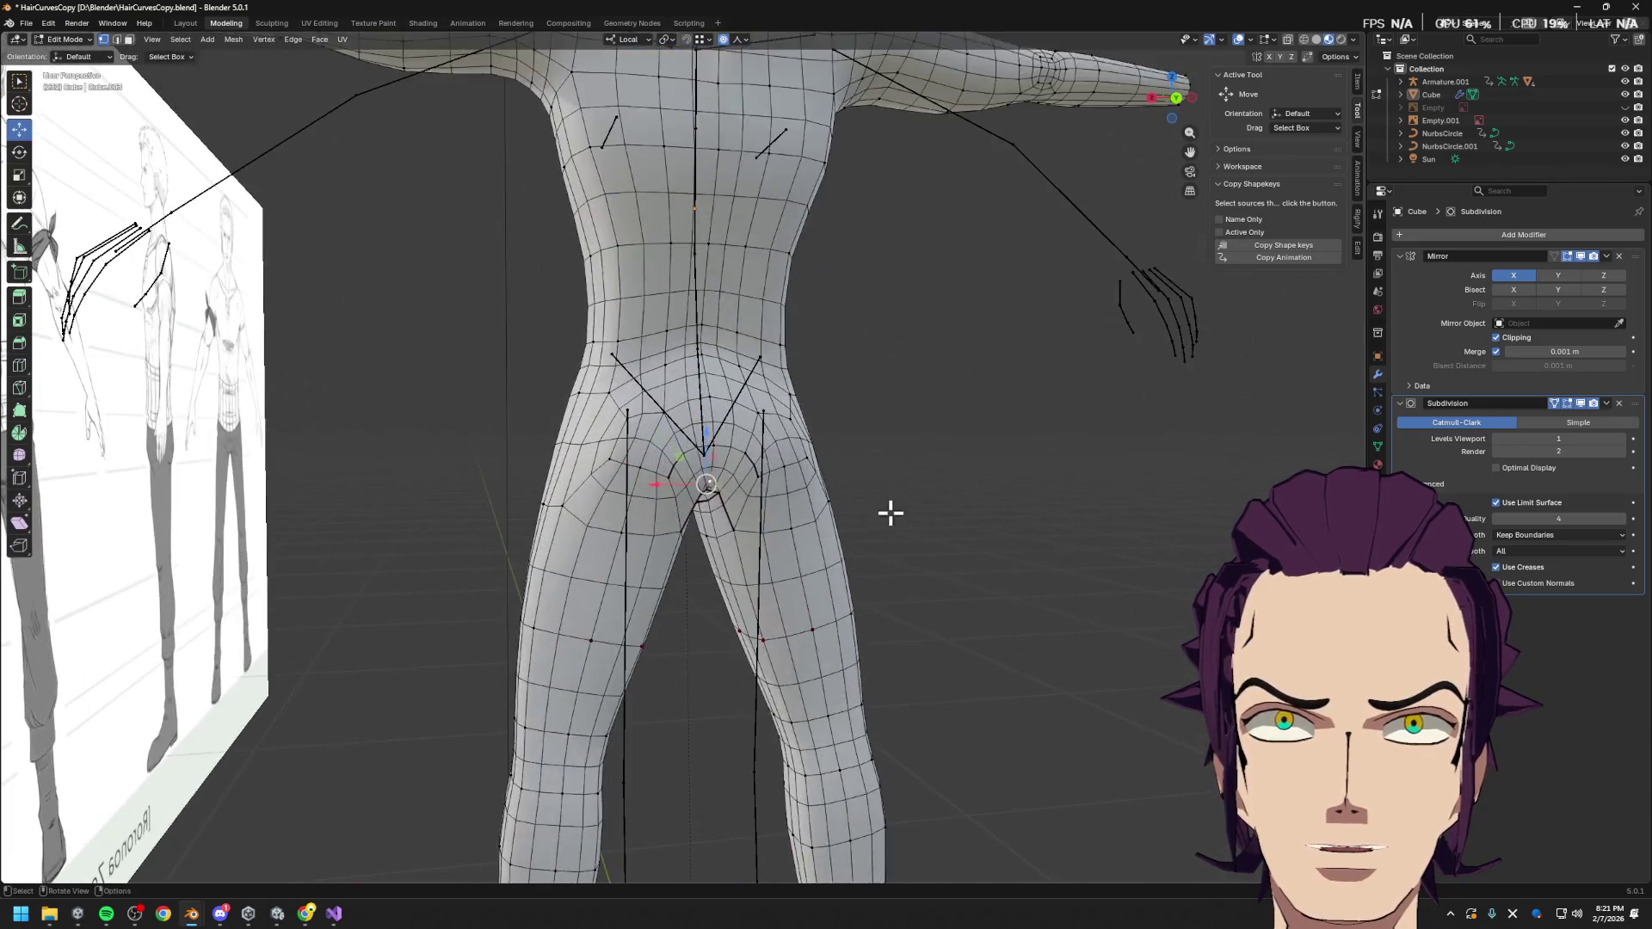
key("shift+v")
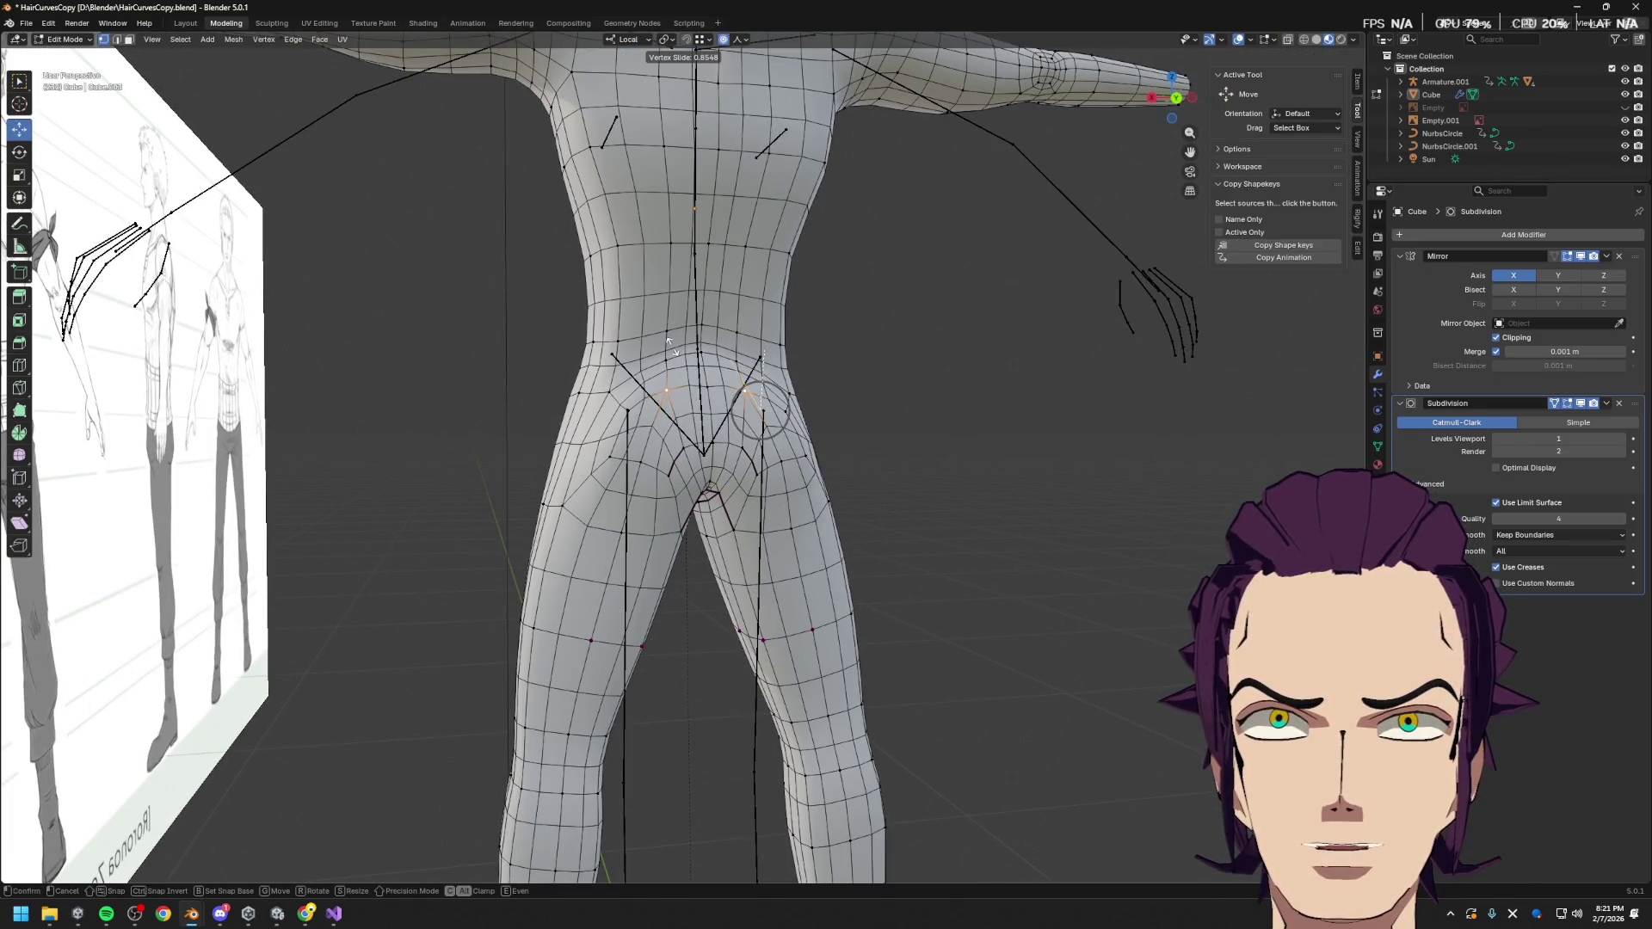
left_click(667, 370)
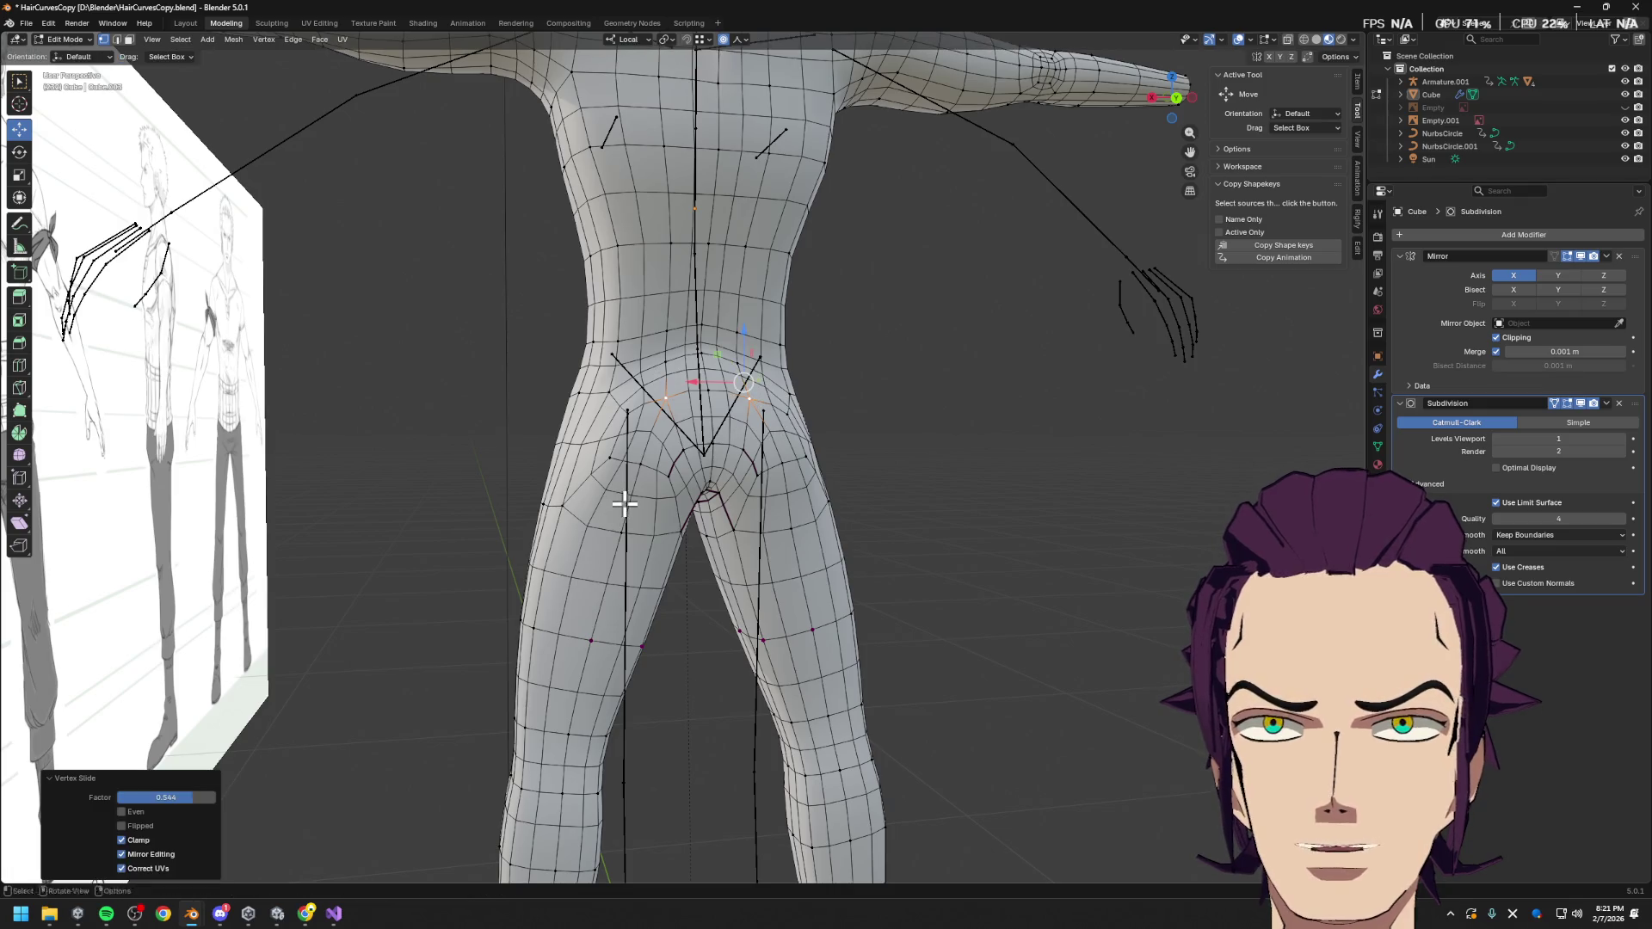
Preview a Ctrl+R loop cut over the hips from several angles, then deselect everything
key("ctrl+r")
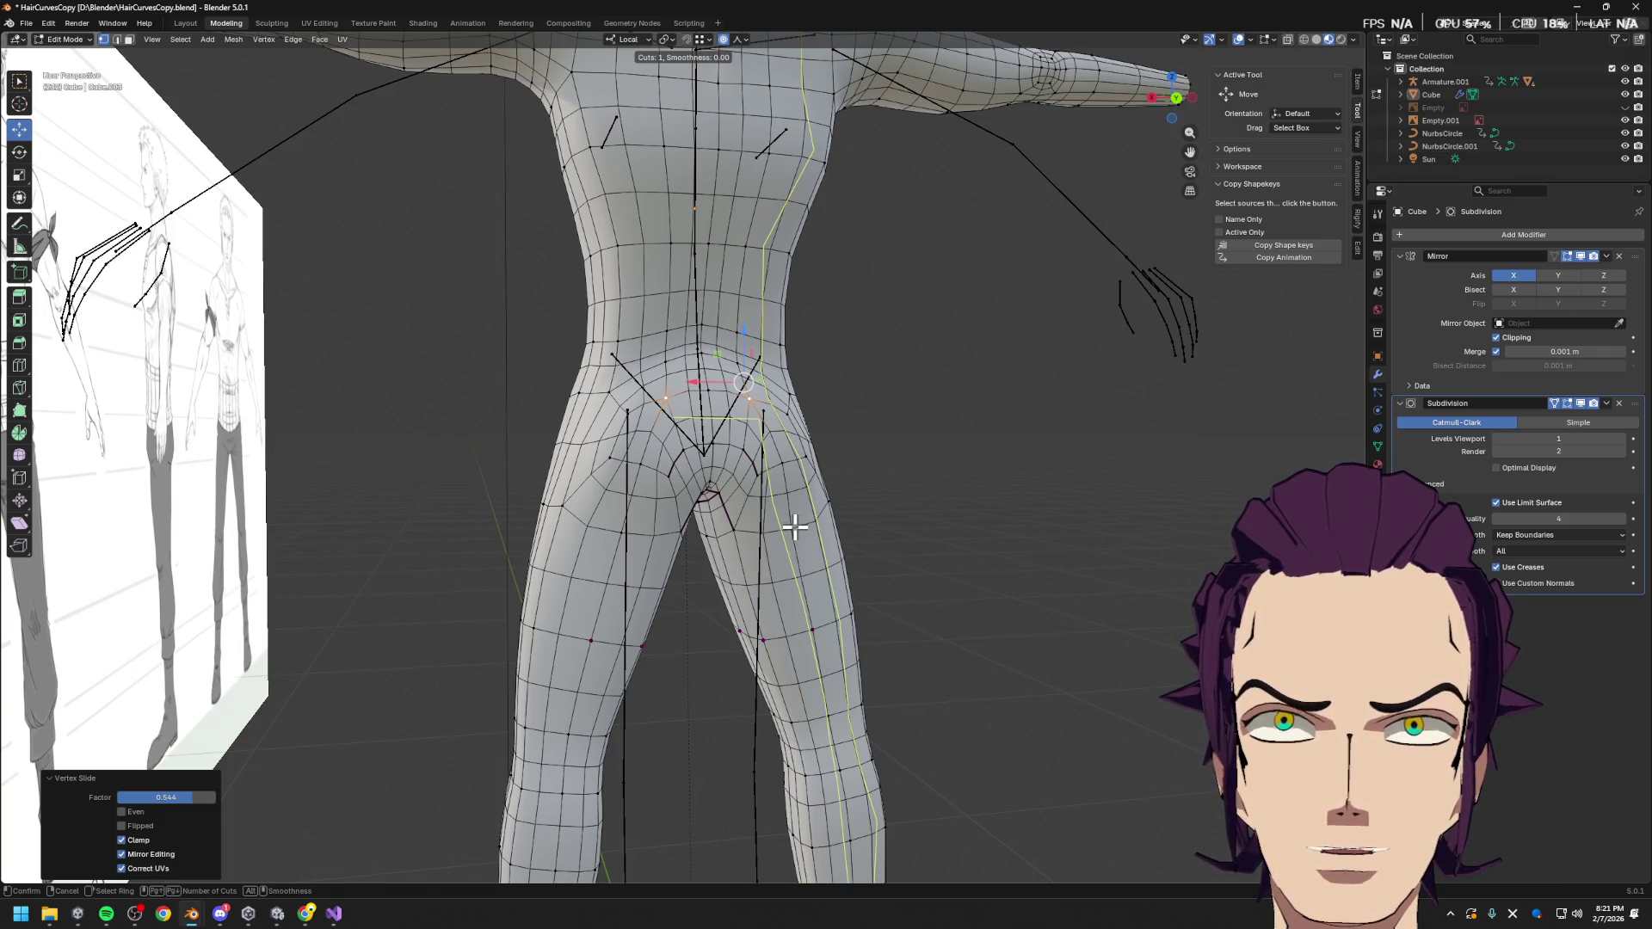
mouse_move(795, 527)
middle_mouse_down()
mouse_move(959, 542)
mouse_move(941, 543)
mouse_move(1008, 572)
mouse_move(924, 553)
middle_mouse_up()
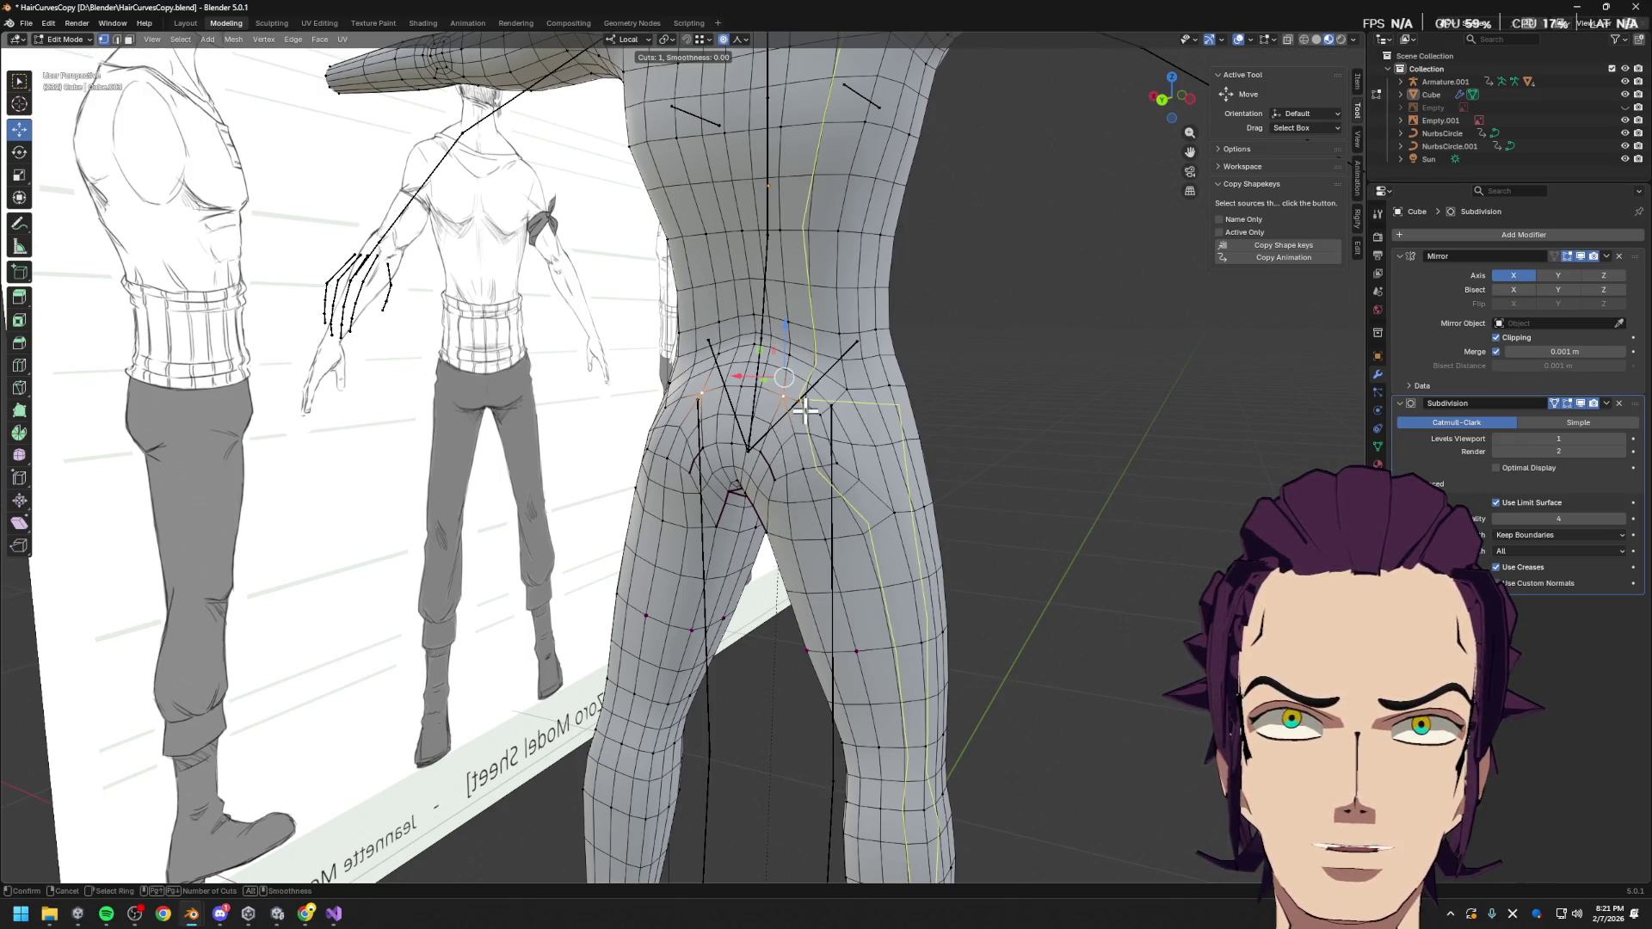
middle_click_drag(750, 368, 689, 344)
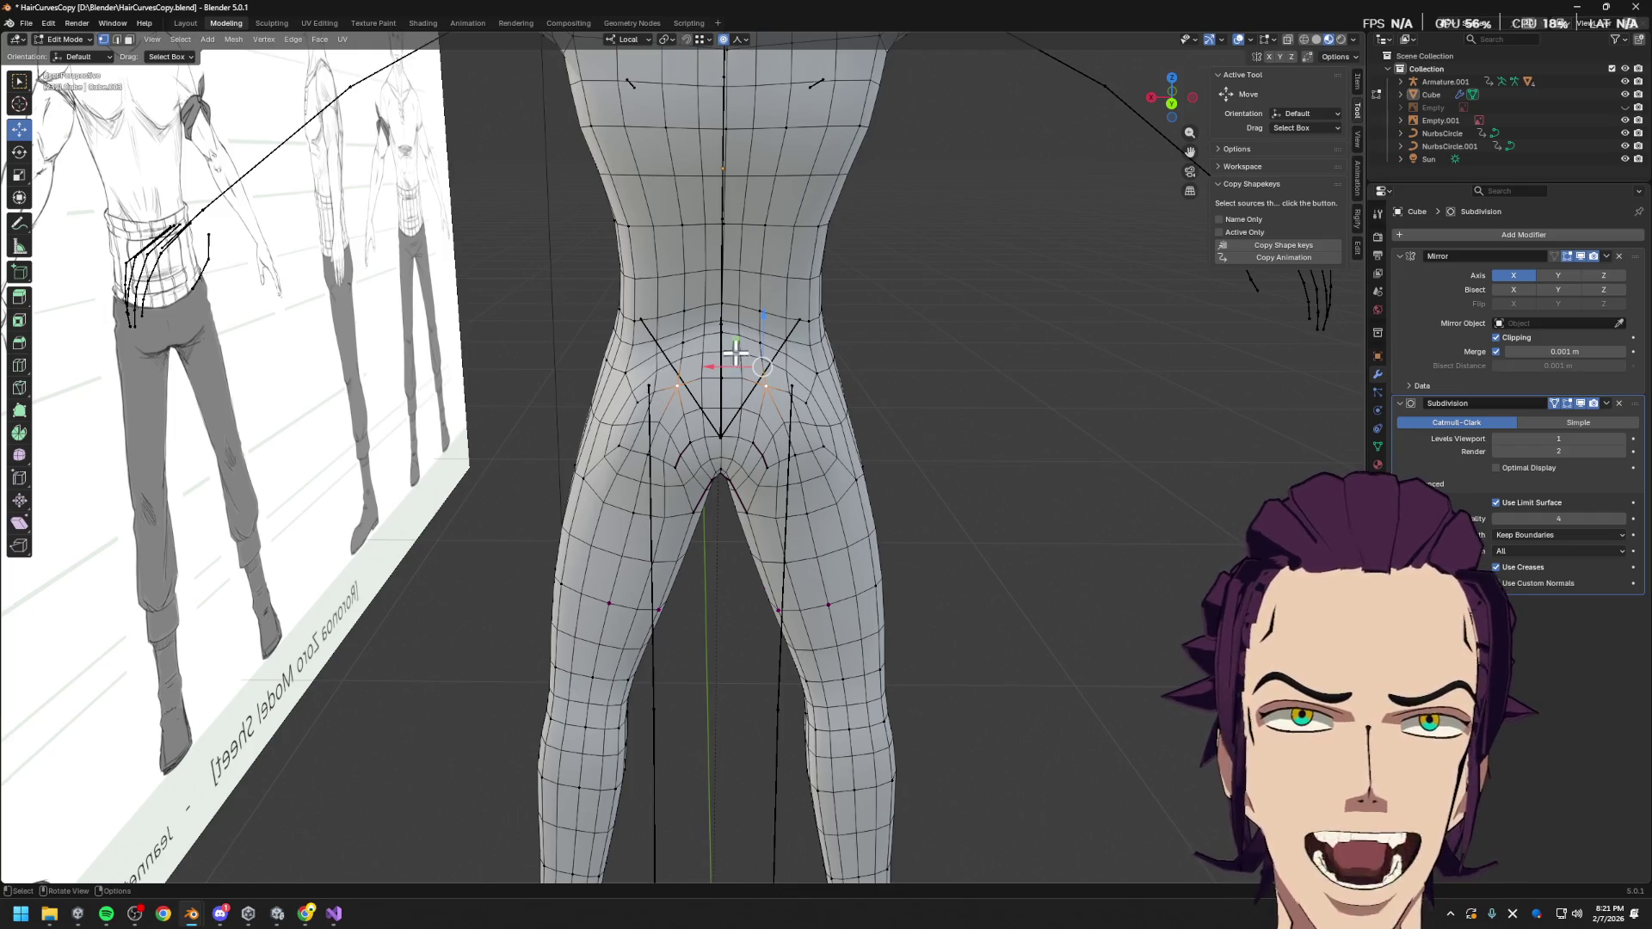
mouse_move(721, 469)
middle_mouse_down()
mouse_move(815, 439)
mouse_move(786, 474)
middle_mouse_up()
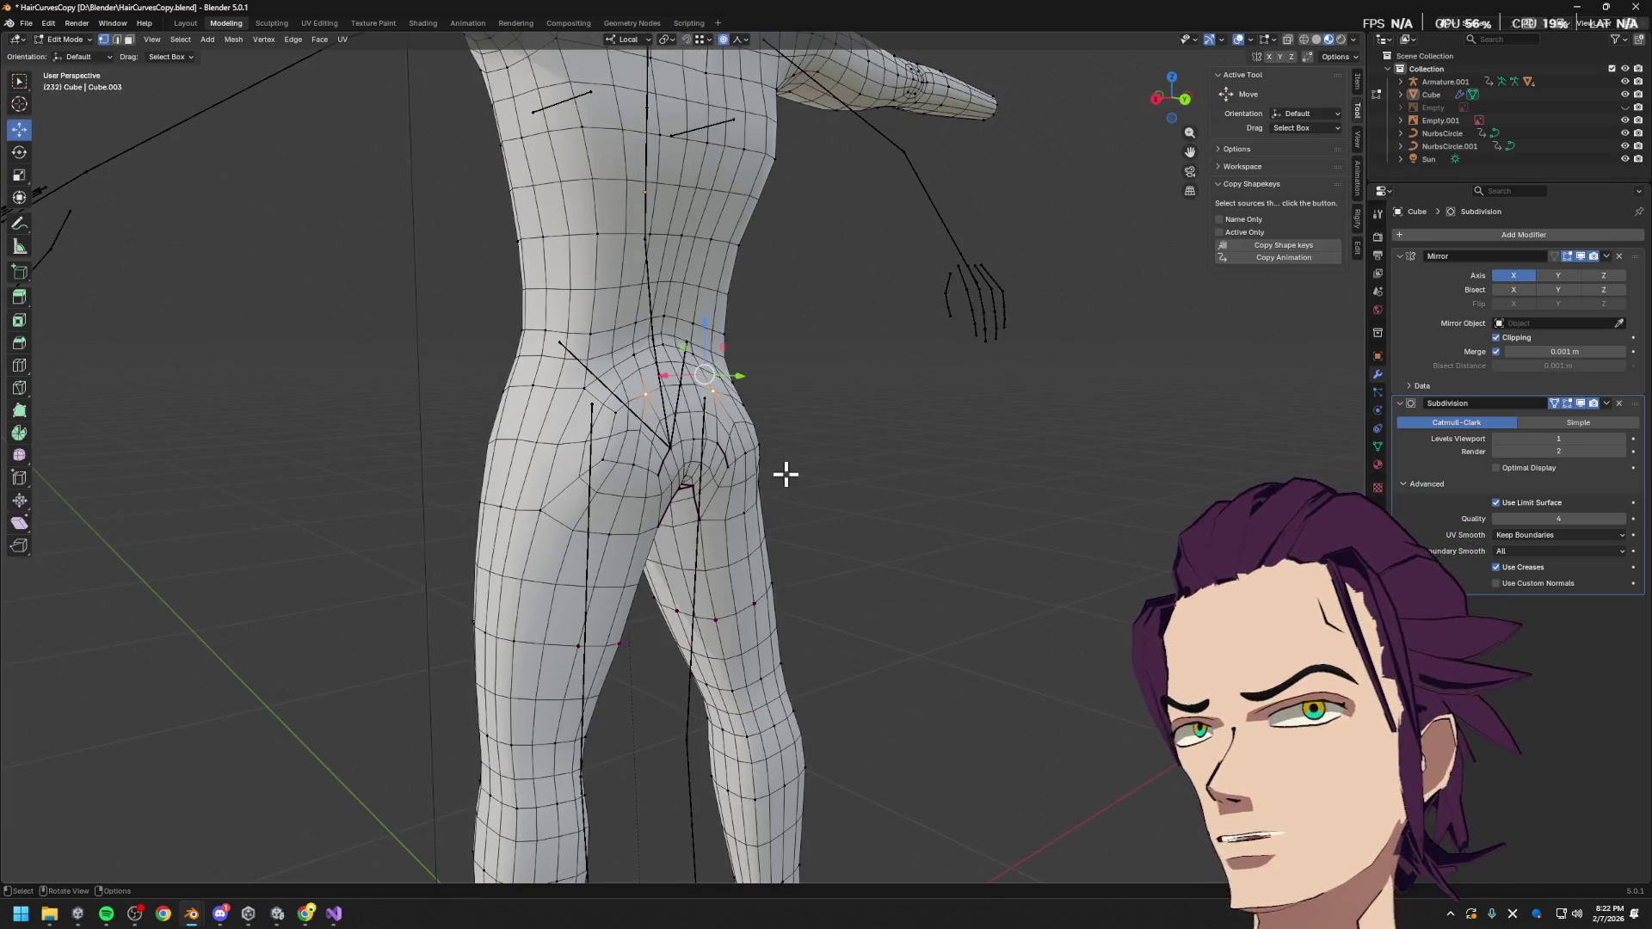
key("ctrl+KP_1")
left_click(953, 430)
key("Tab")
key("Tab")
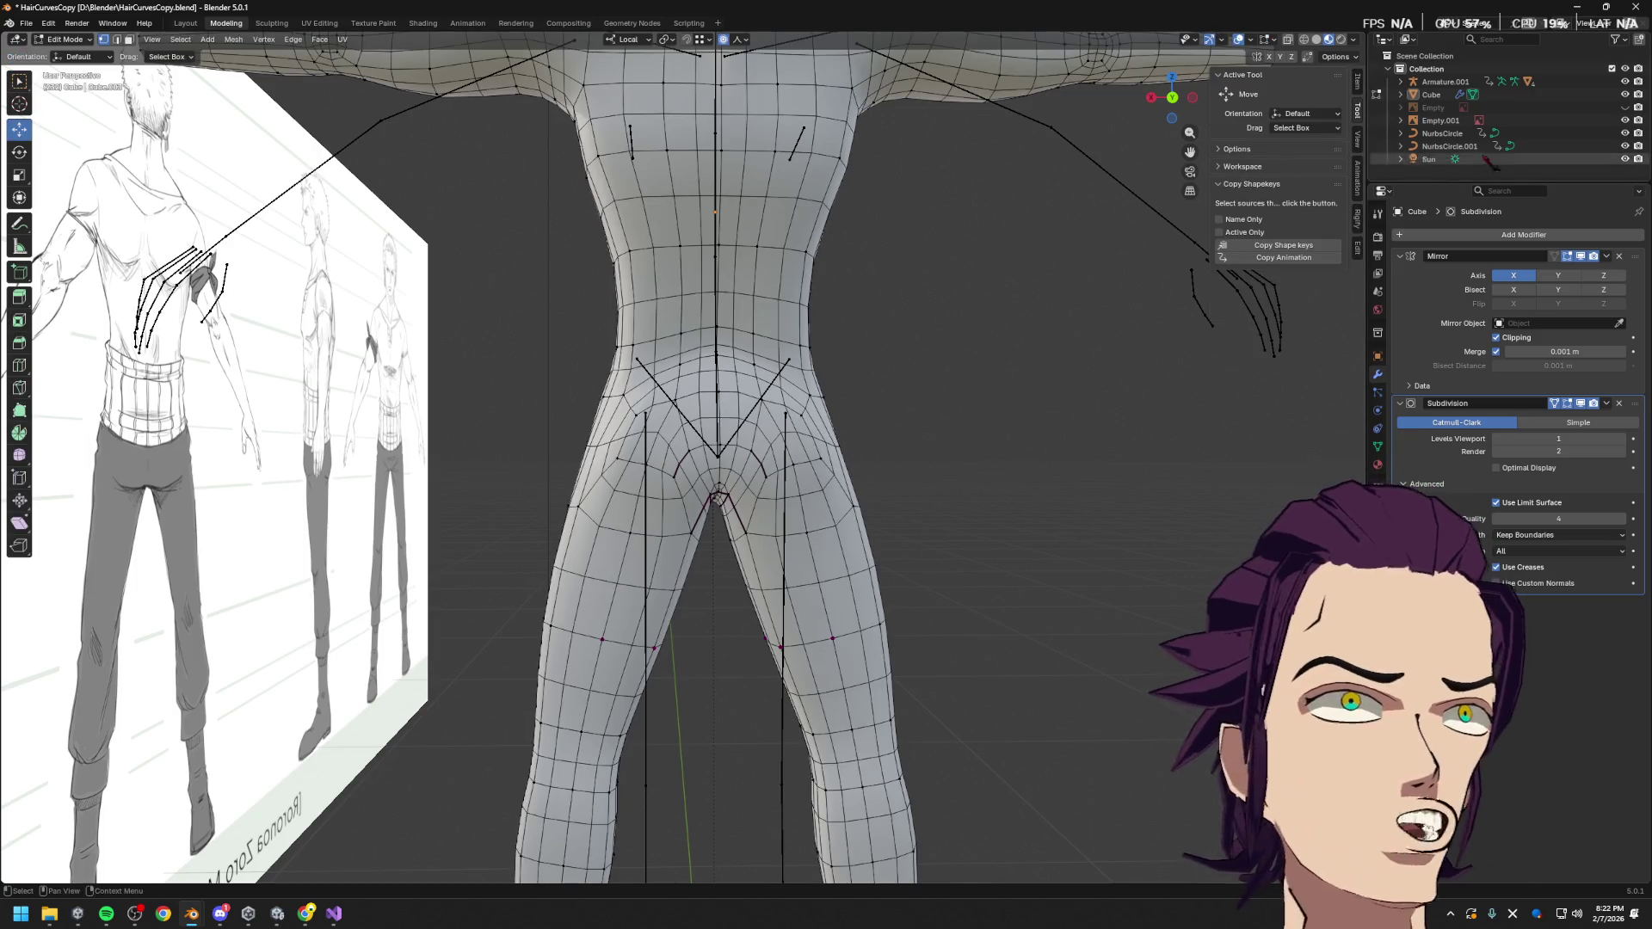
Hide Armature.001 in the Outliner so only the body mesh shows
left_click(1625, 81)
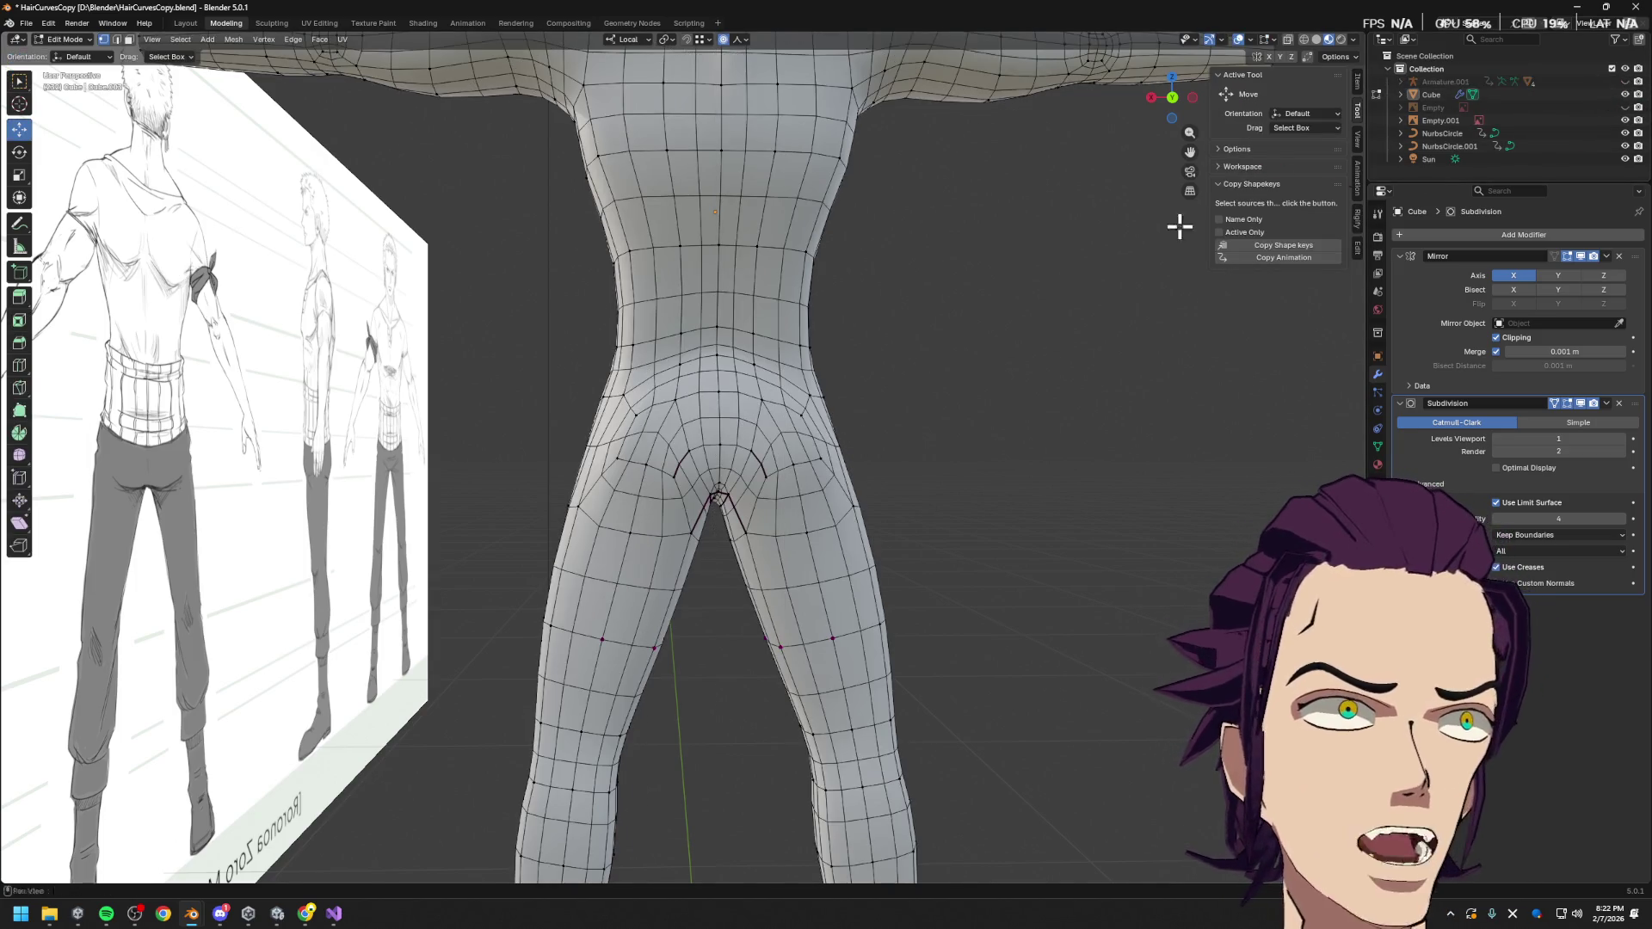
scroll(826, 454, "up", 2)
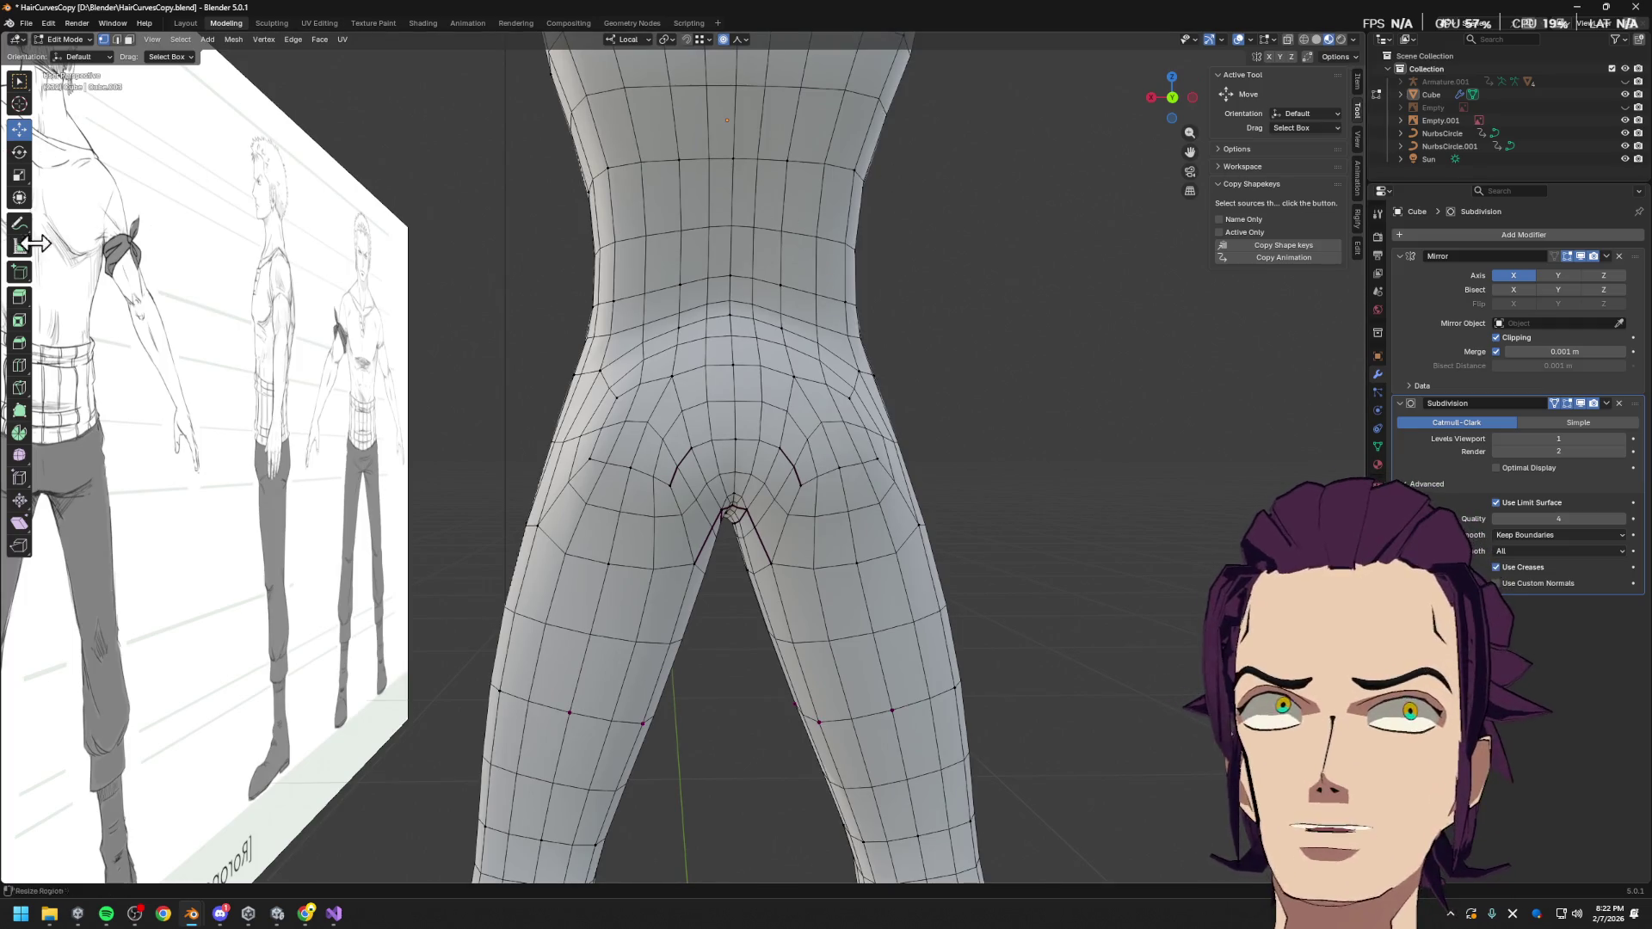
left_click(19, 223)
left_click_drag(641, 501, 661, 444)
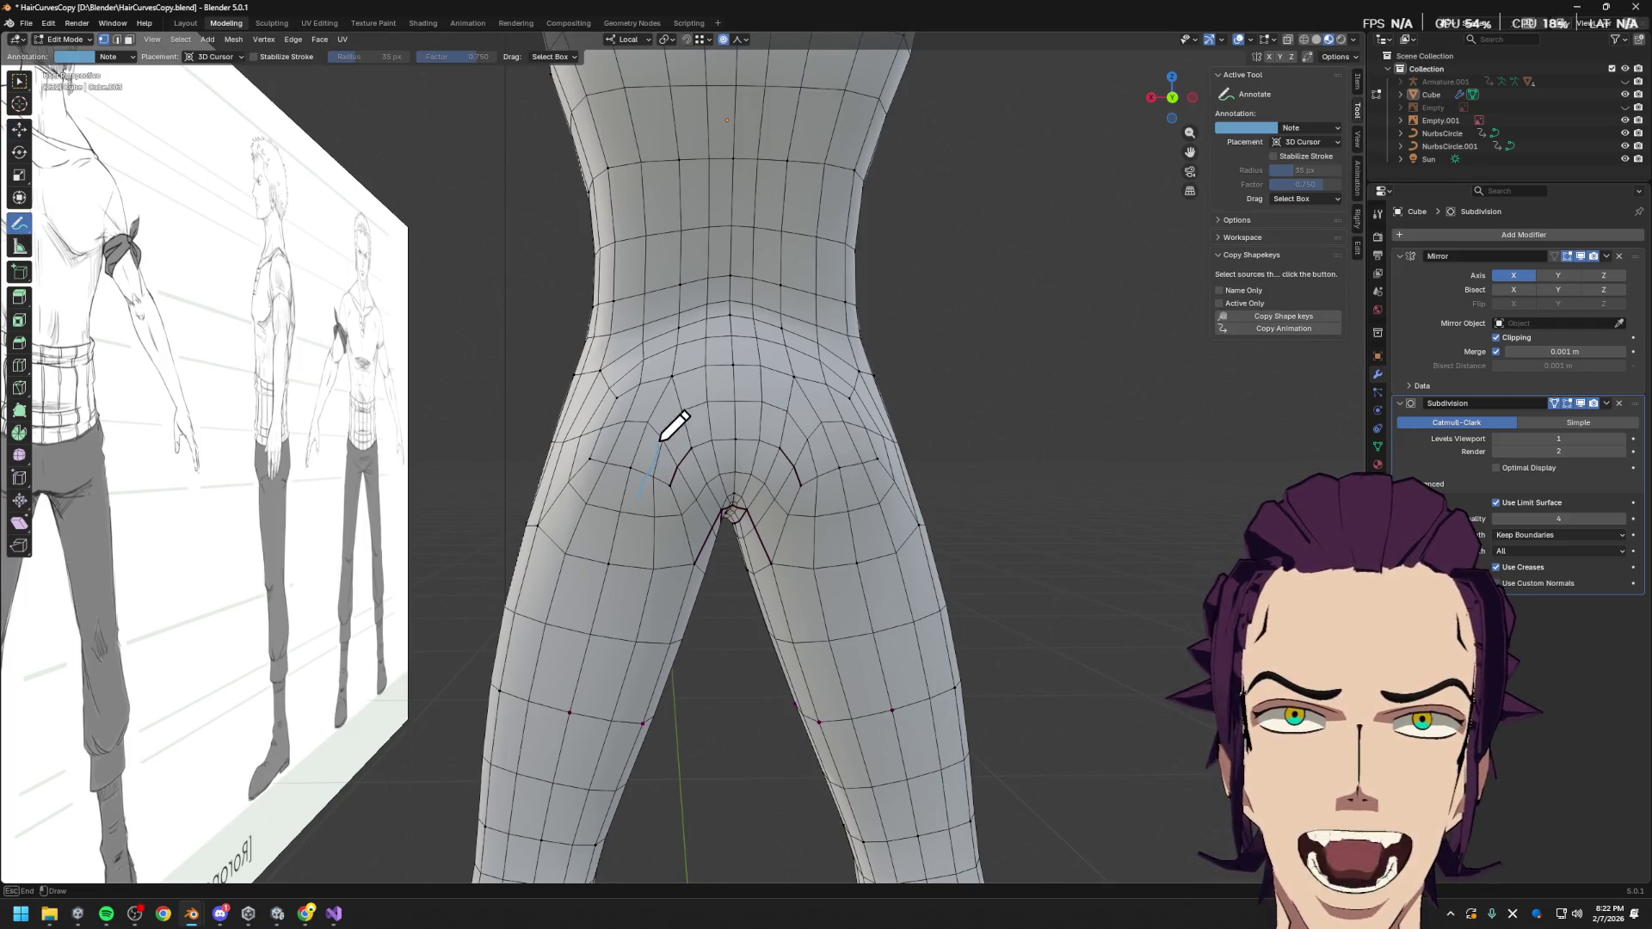
mouse_move(700, 389)
left_mouse_down()
mouse_move(804, 406)
mouse_move(840, 567)
left_mouse_up()
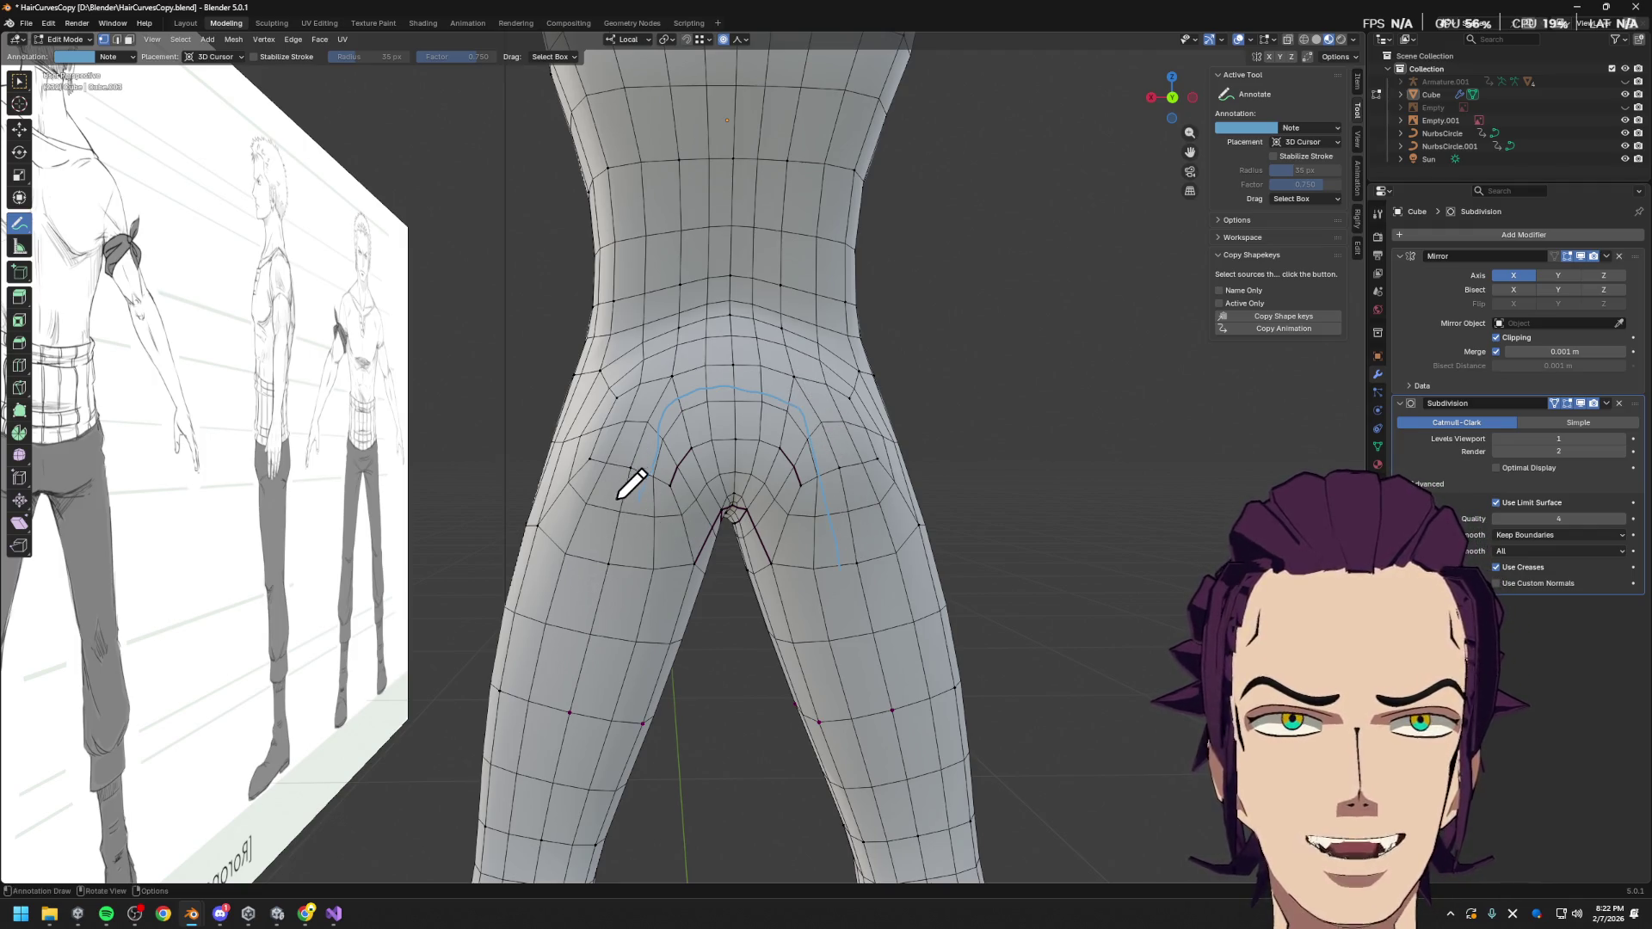
mouse_move(626, 461)
left_mouse_down()
mouse_move(650, 389)
mouse_move(809, 372)
mouse_move(853, 537)
left_mouse_up()
mouse_move(591, 483)
left_mouse_down()
mouse_move(701, 327)
mouse_move(790, 342)
mouse_move(867, 526)
left_mouse_up()
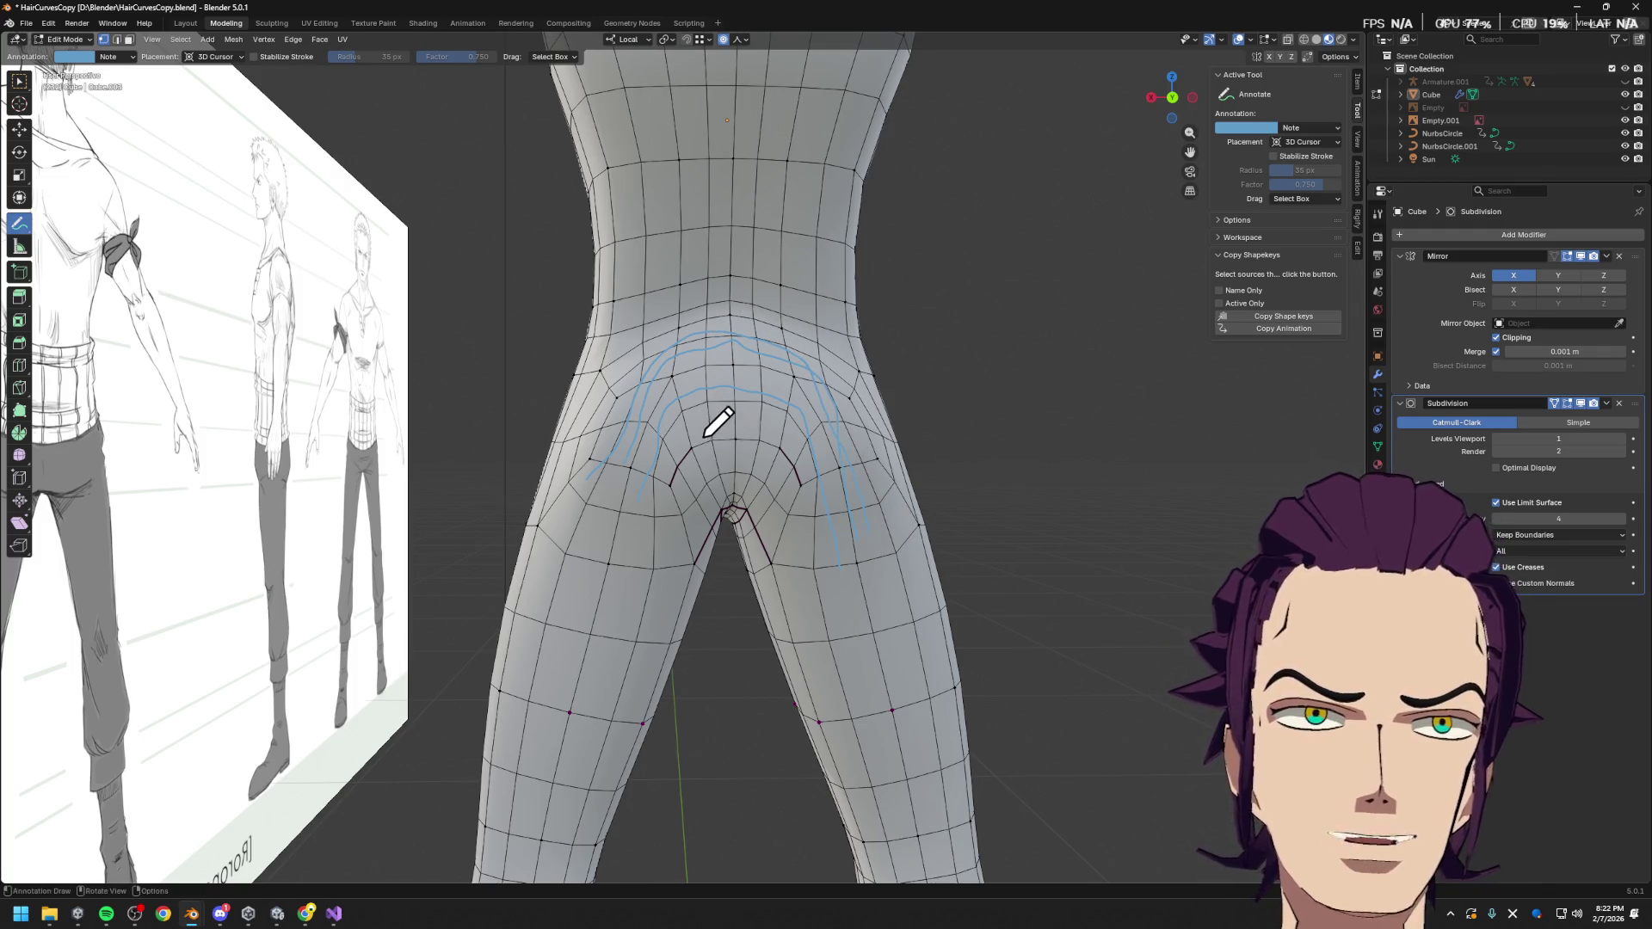
left_click_drag(19, 223, 86, 308)
mouse_move(558, 408)
left_mouse_down()
mouse_move(577, 478)
mouse_move(701, 330)
mouse_move(807, 375)
mouse_move(681, 330)
mouse_move(866, 461)
mouse_move(875, 494)
mouse_move(862, 528)
mouse_move(594, 446)
left_mouse_up()
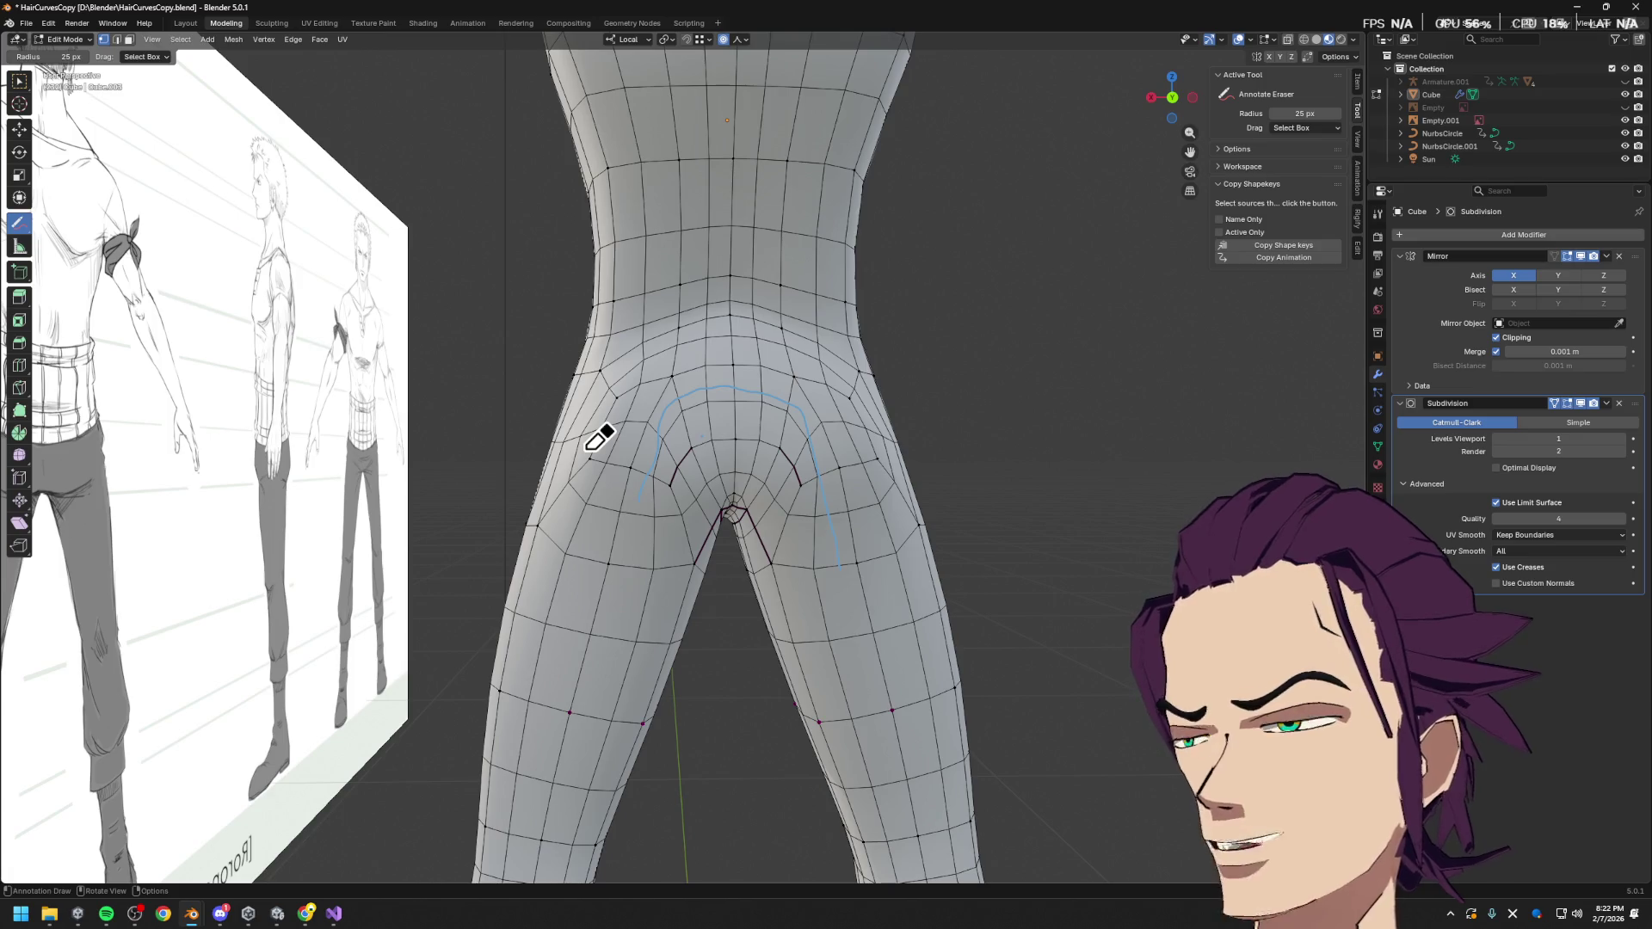
scroll(899, 525, "up", 3)
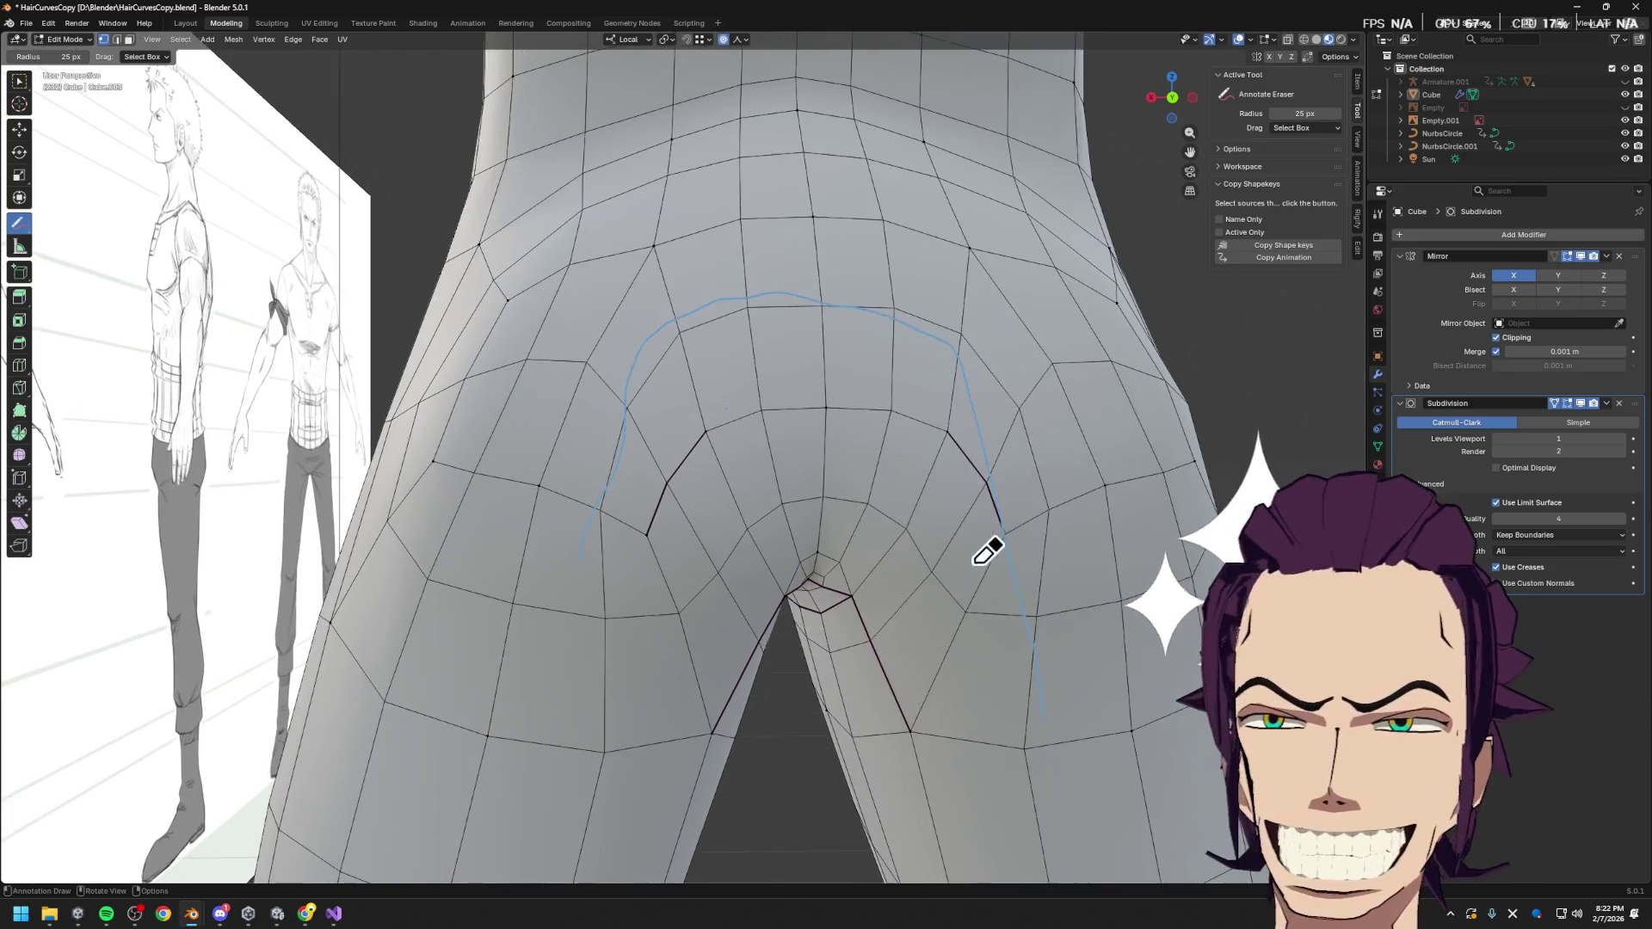
scroll(988, 544, "down", 5)
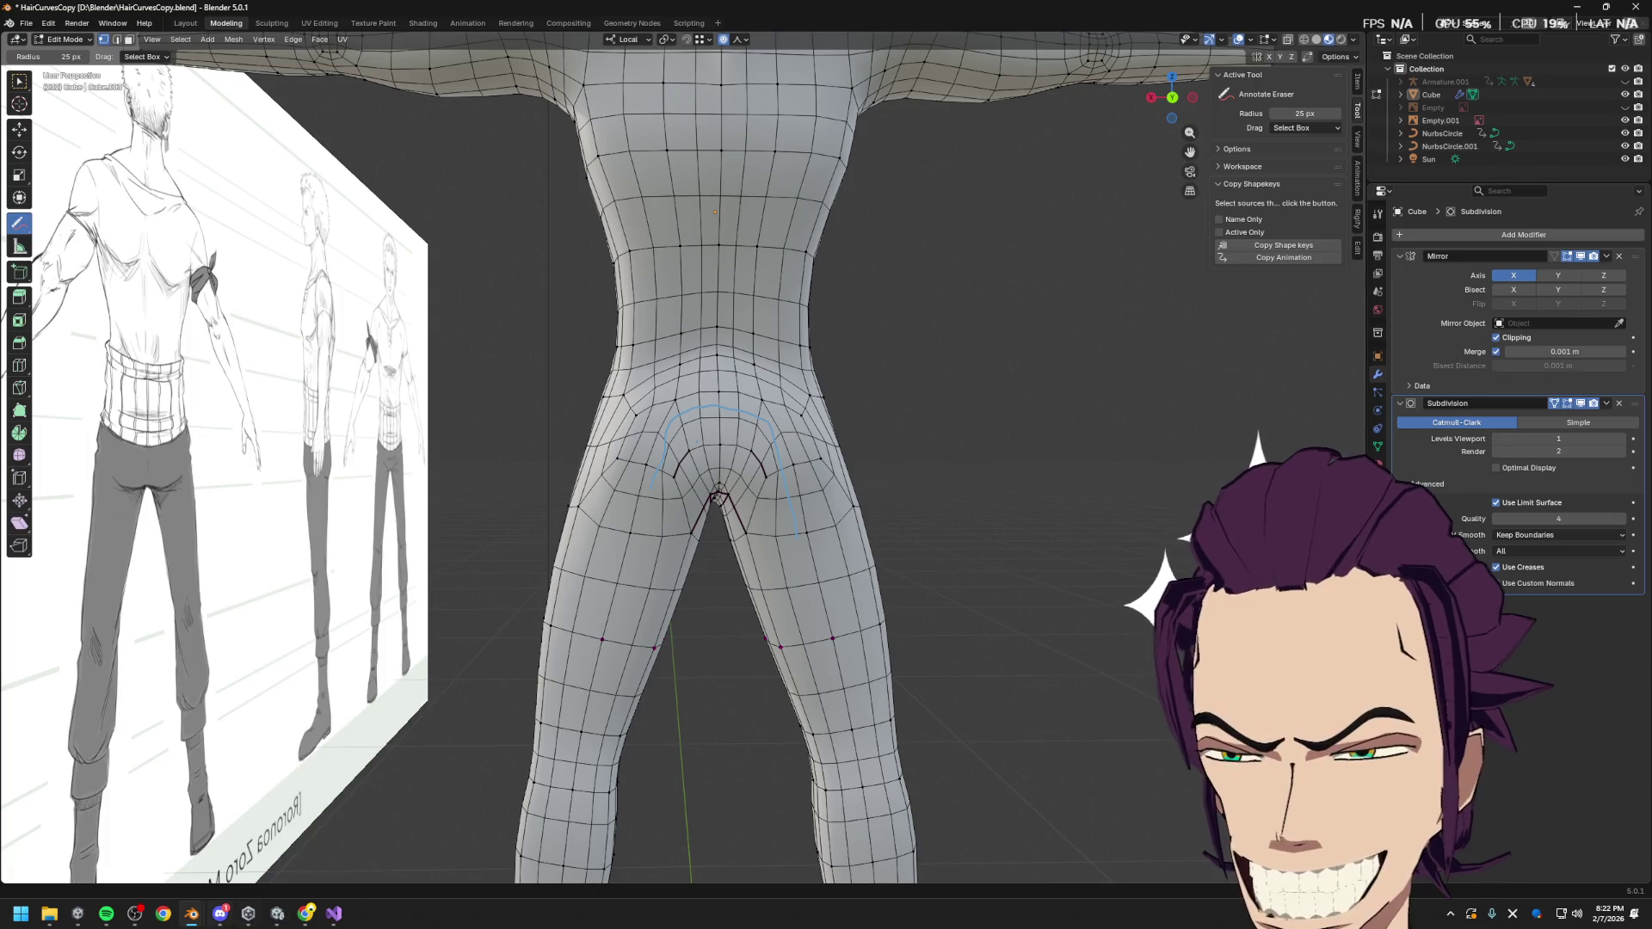
mouse_move(191, 914)
left_click(120, 839)
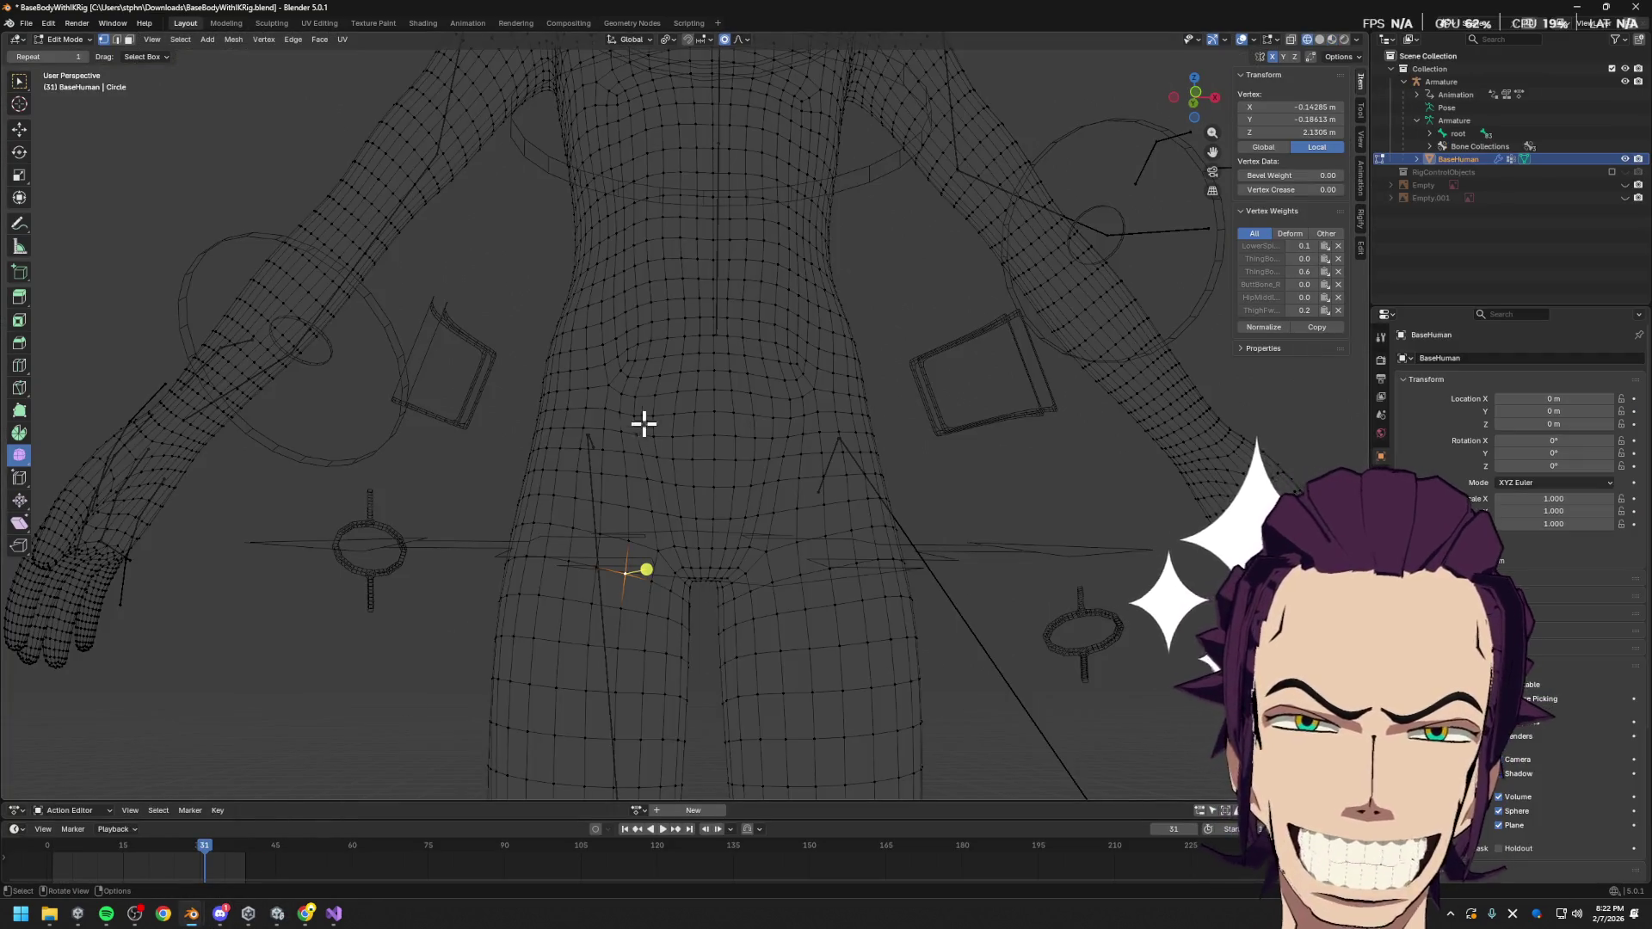
scroll(825, 522, "down", 5)
middle_click_drag(848, 509, 680, 449)
middle_click_drag(729, 383, 734, 565)
scroll(711, 395, "up", 8)
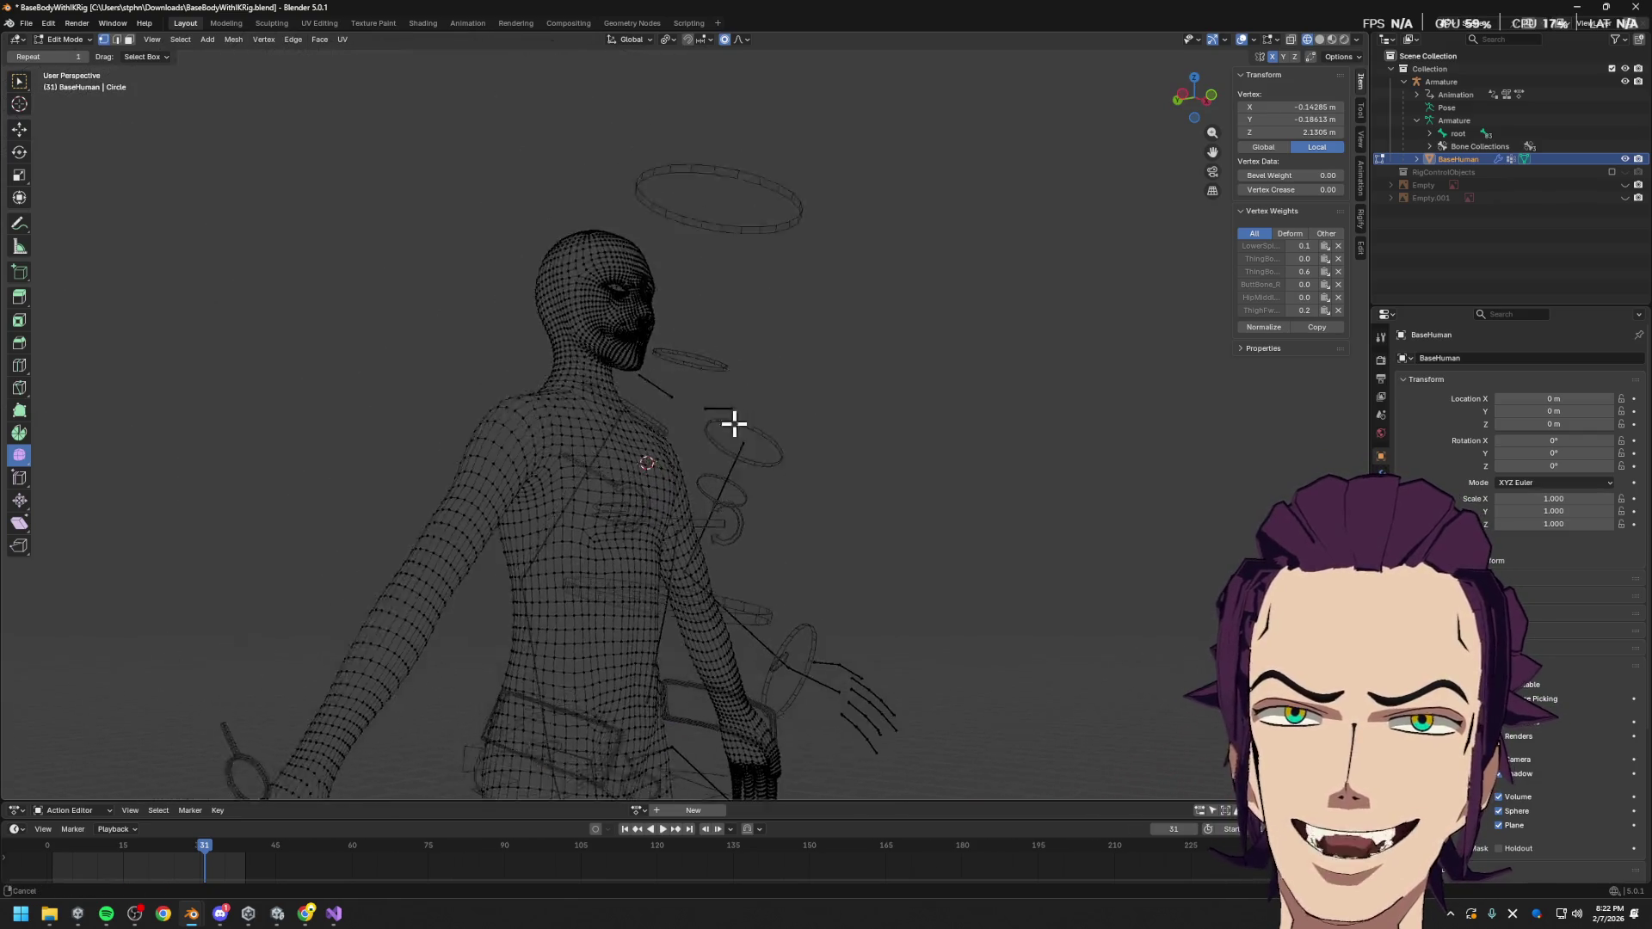
scroll(646, 423, "down", 6)
mouse_move(693, 487)
middle_mouse_down()
mouse_move(686, 324)
mouse_move(683, 590)
mouse_move(739, 600)
middle_mouse_up()
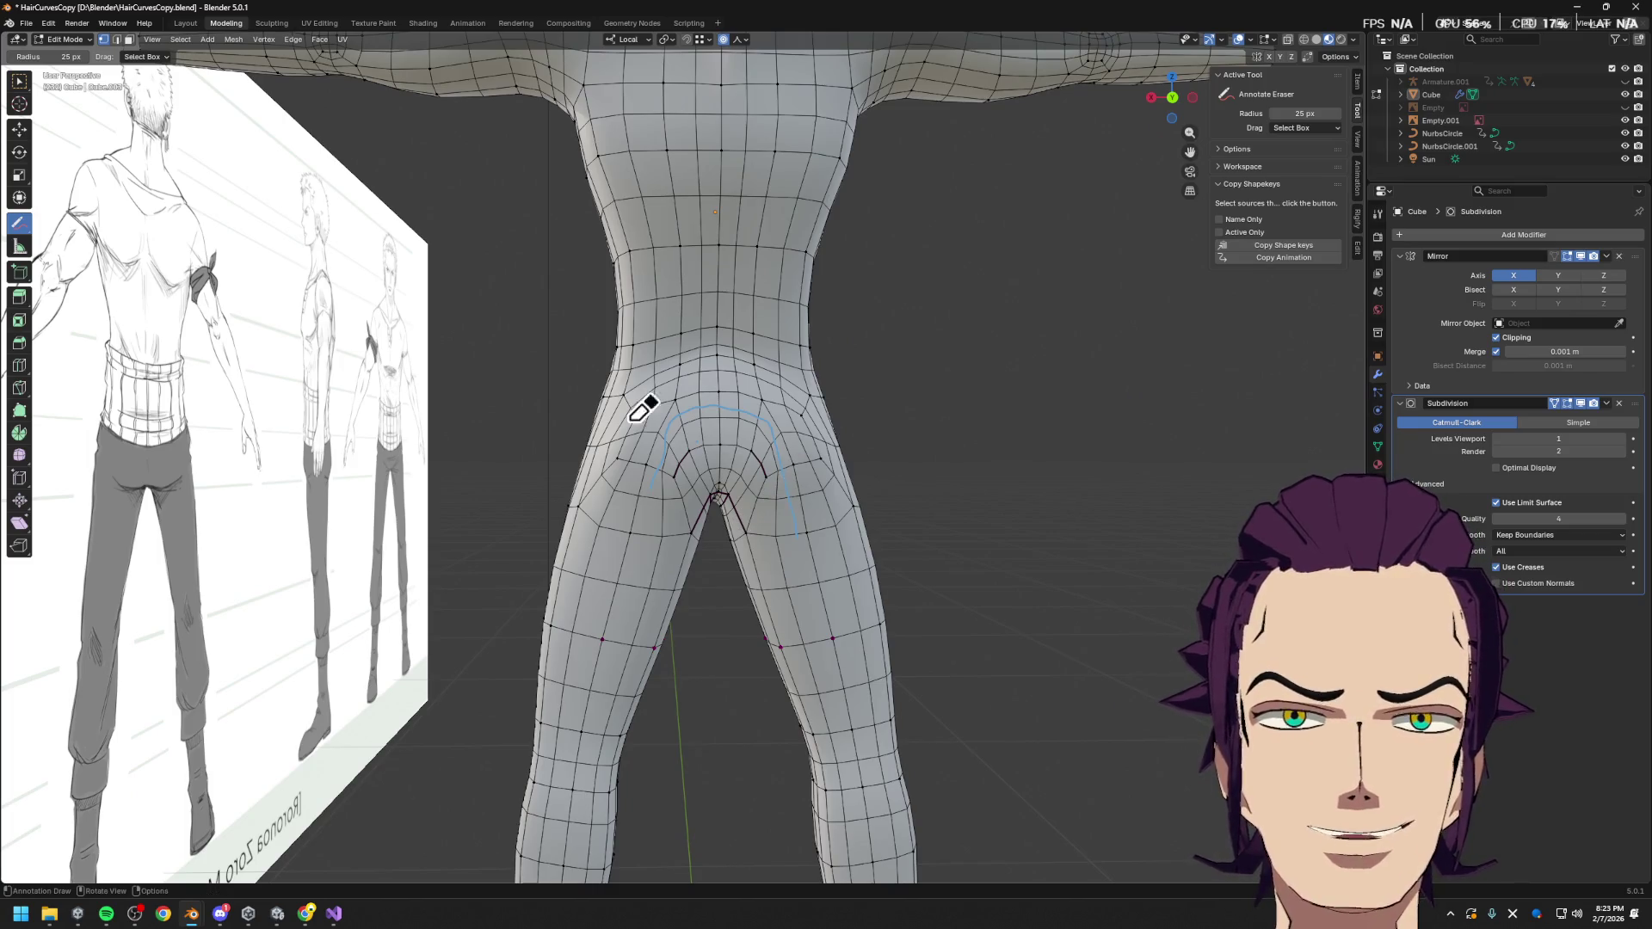
Switch to the Annotate Eraser, look over the character from the front, then bring up the Gyazo topology screenshot
mouse_move(19, 222)
left_mouse_down()
mouse_move(62, 230)
mouse_move(52, 222)
mouse_move(78, 306)
left_mouse_up()
left_click(69, 229)
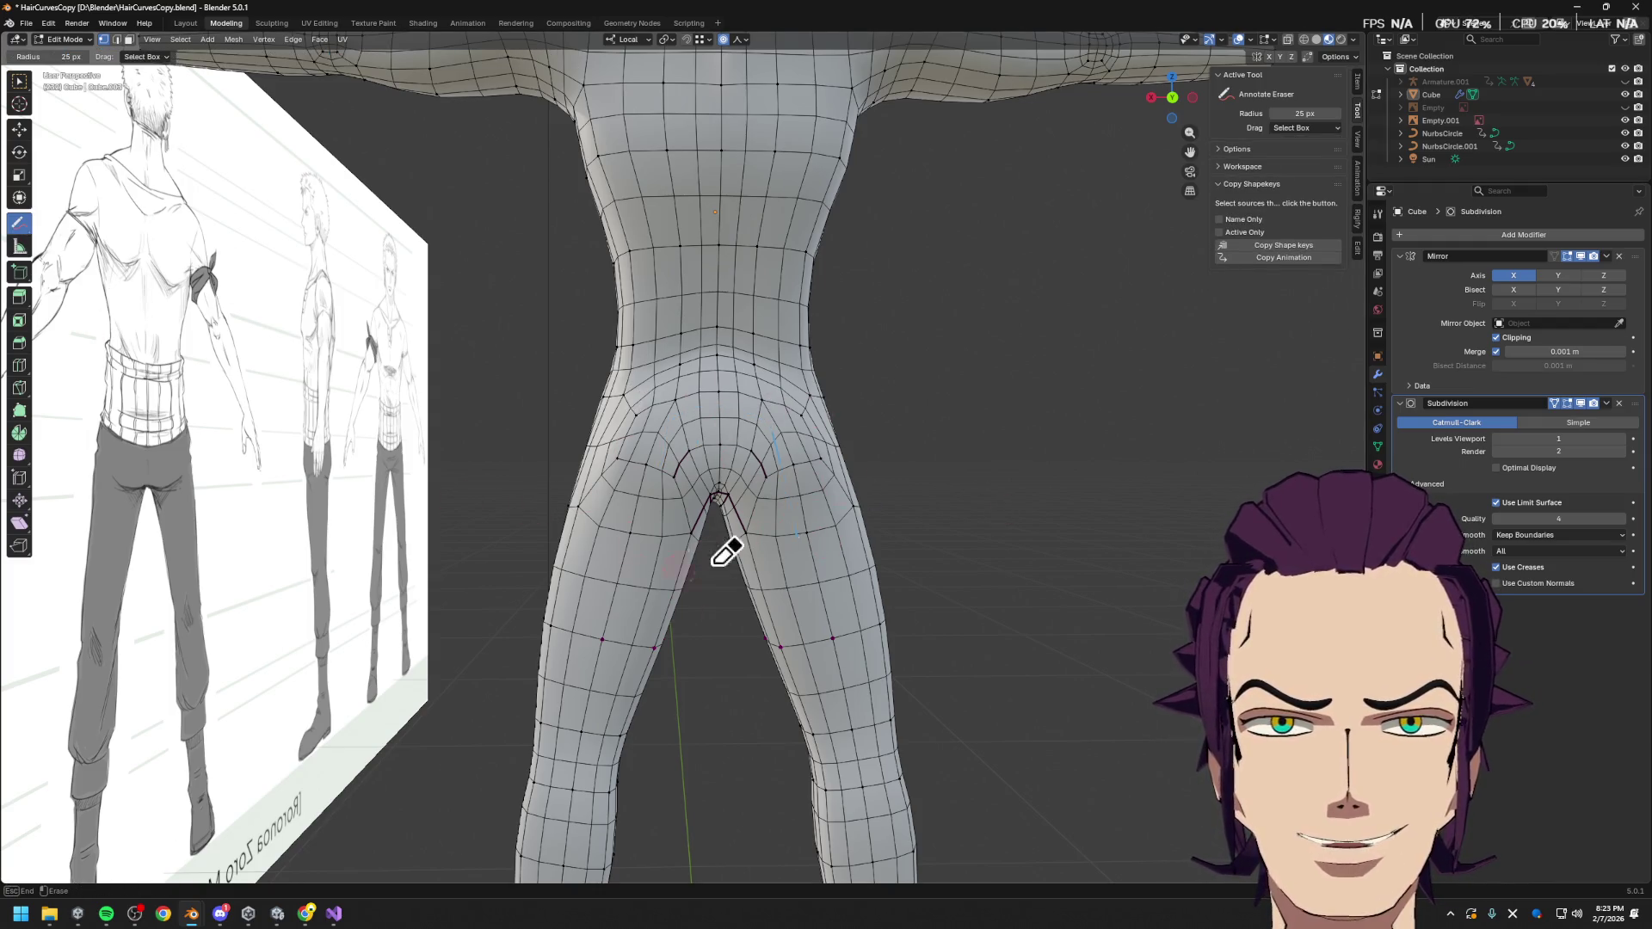
scroll(779, 469, "down", 6)
mouse_move(779, 469)
middle_mouse_down()
mouse_move(833, 373)
mouse_move(698, 416)
mouse_move(771, 269)
mouse_move(737, 358)
mouse_move(769, 521)
mouse_move(793, 490)
middle_mouse_up()
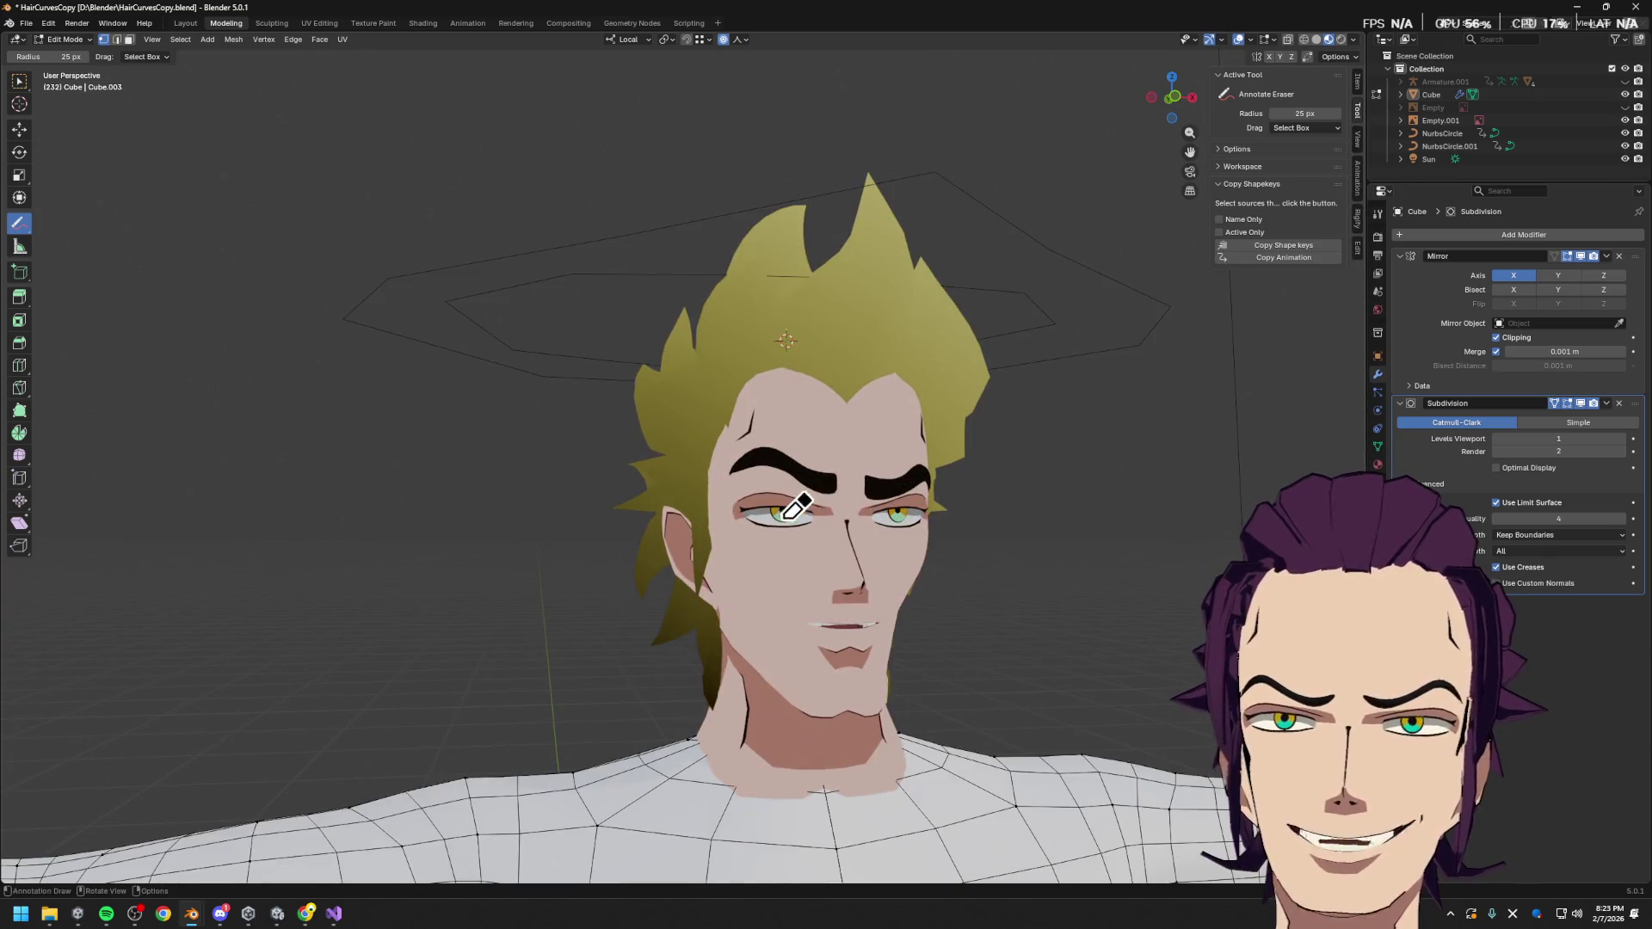
middle_click_drag(929, 560, 804, 509, "shift")
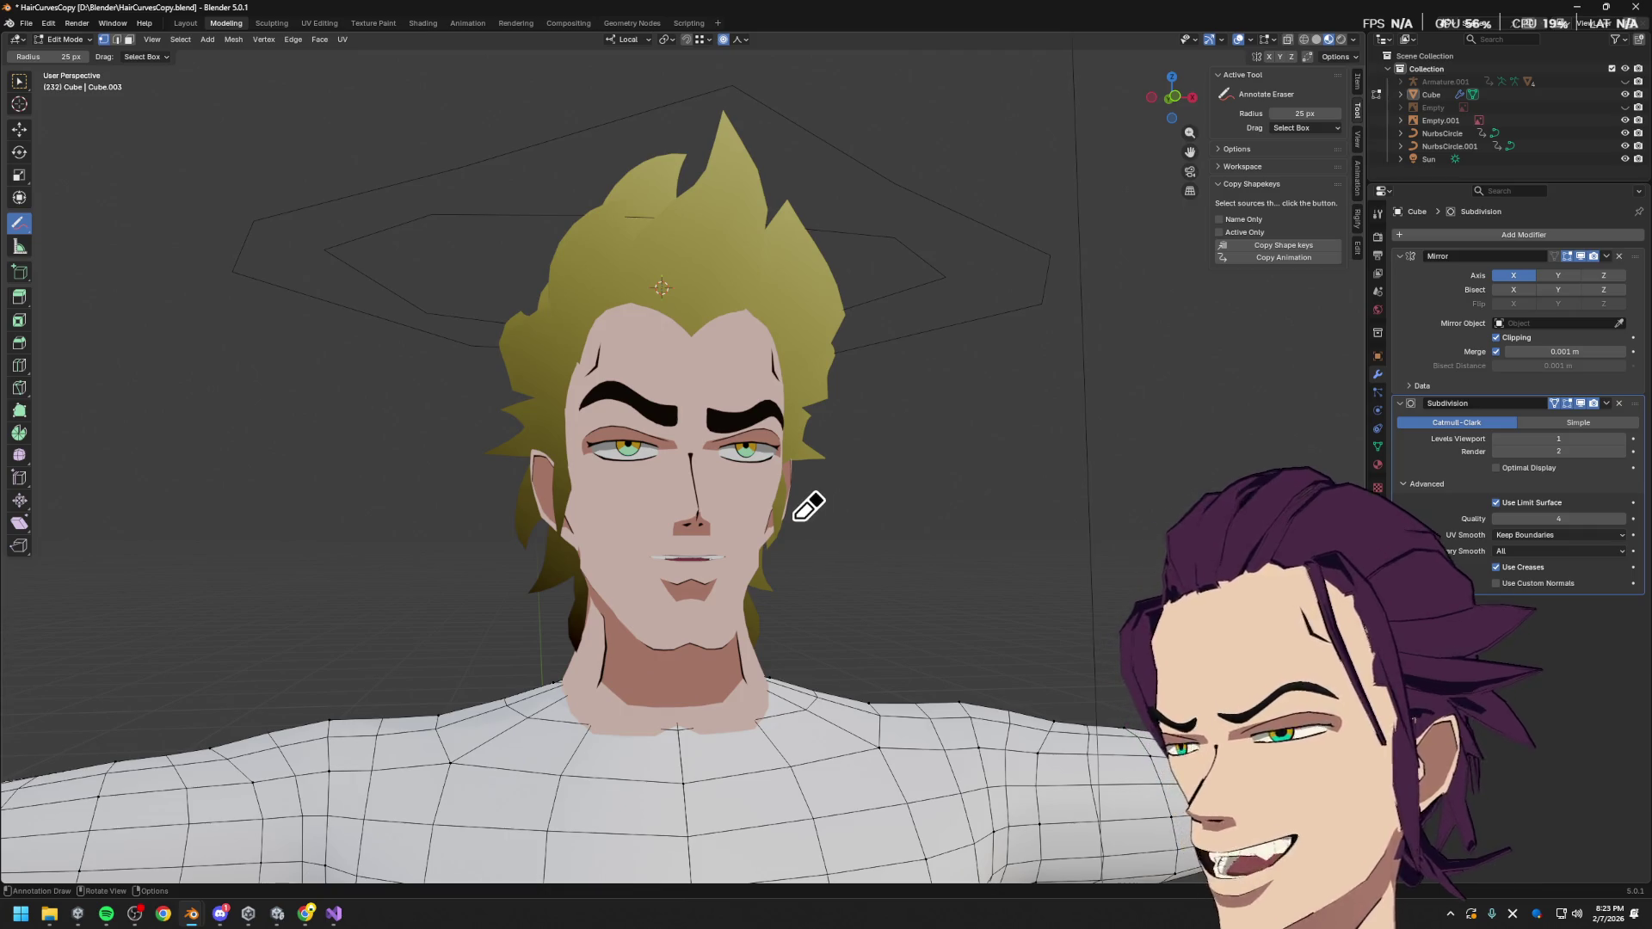
mouse_move(841, 491)
middle_mouse_down("ctrl")
mouse_move(829, 554)
mouse_move(804, 583)
mouse_move(798, 565)
middle_mouse_up("ctrl")
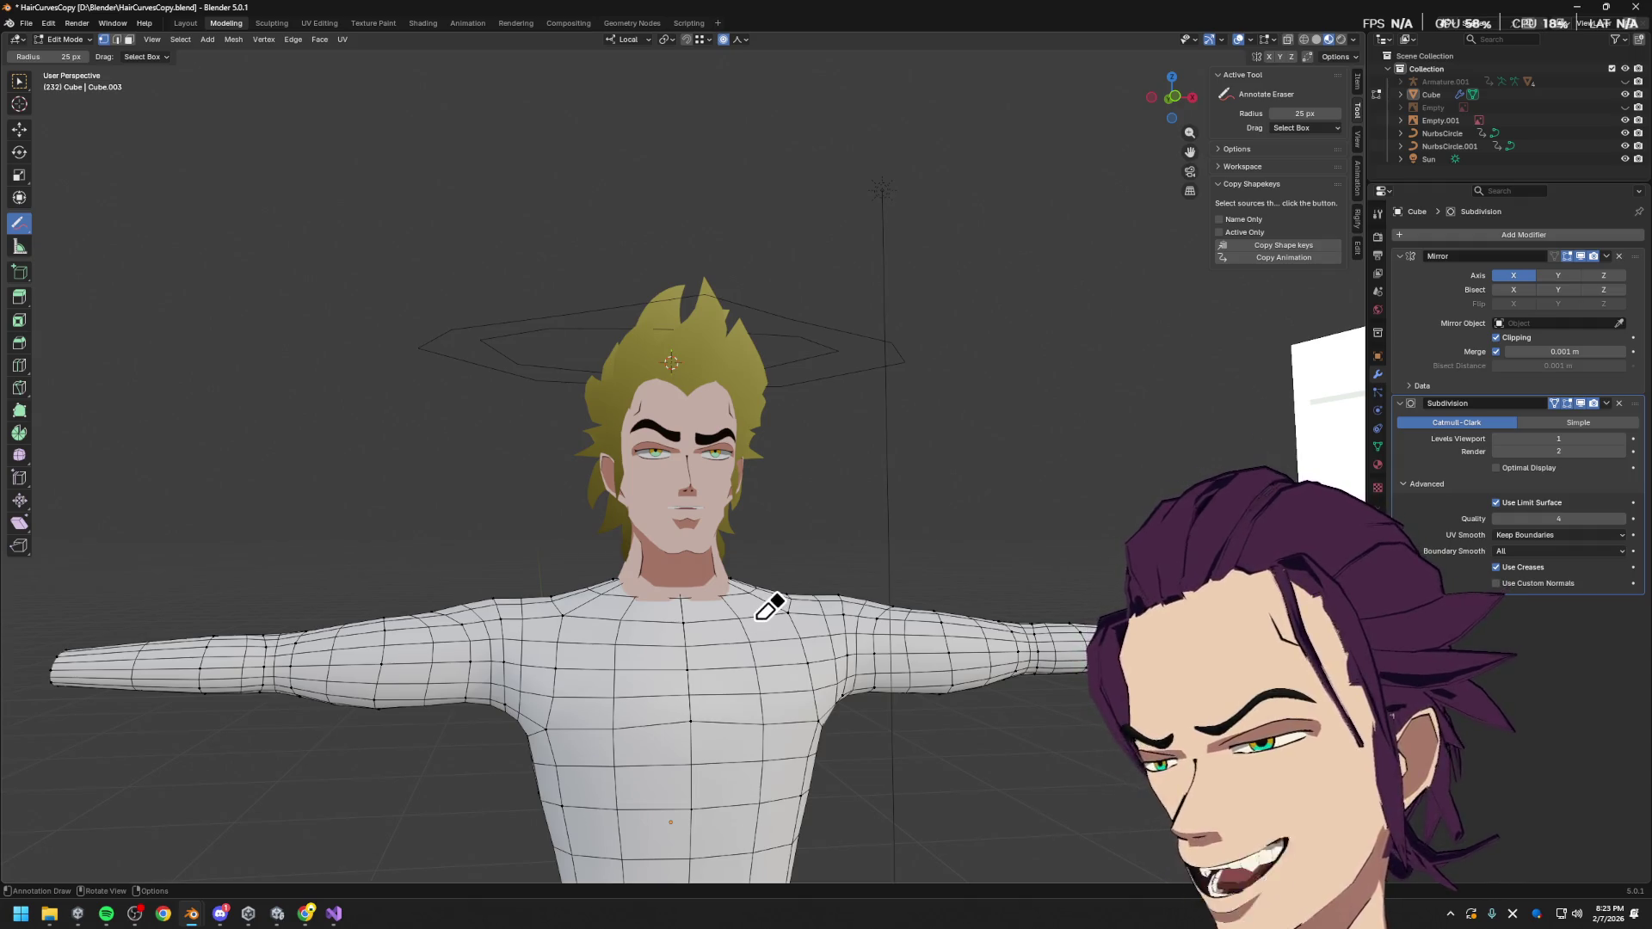
key("alt+Tab")
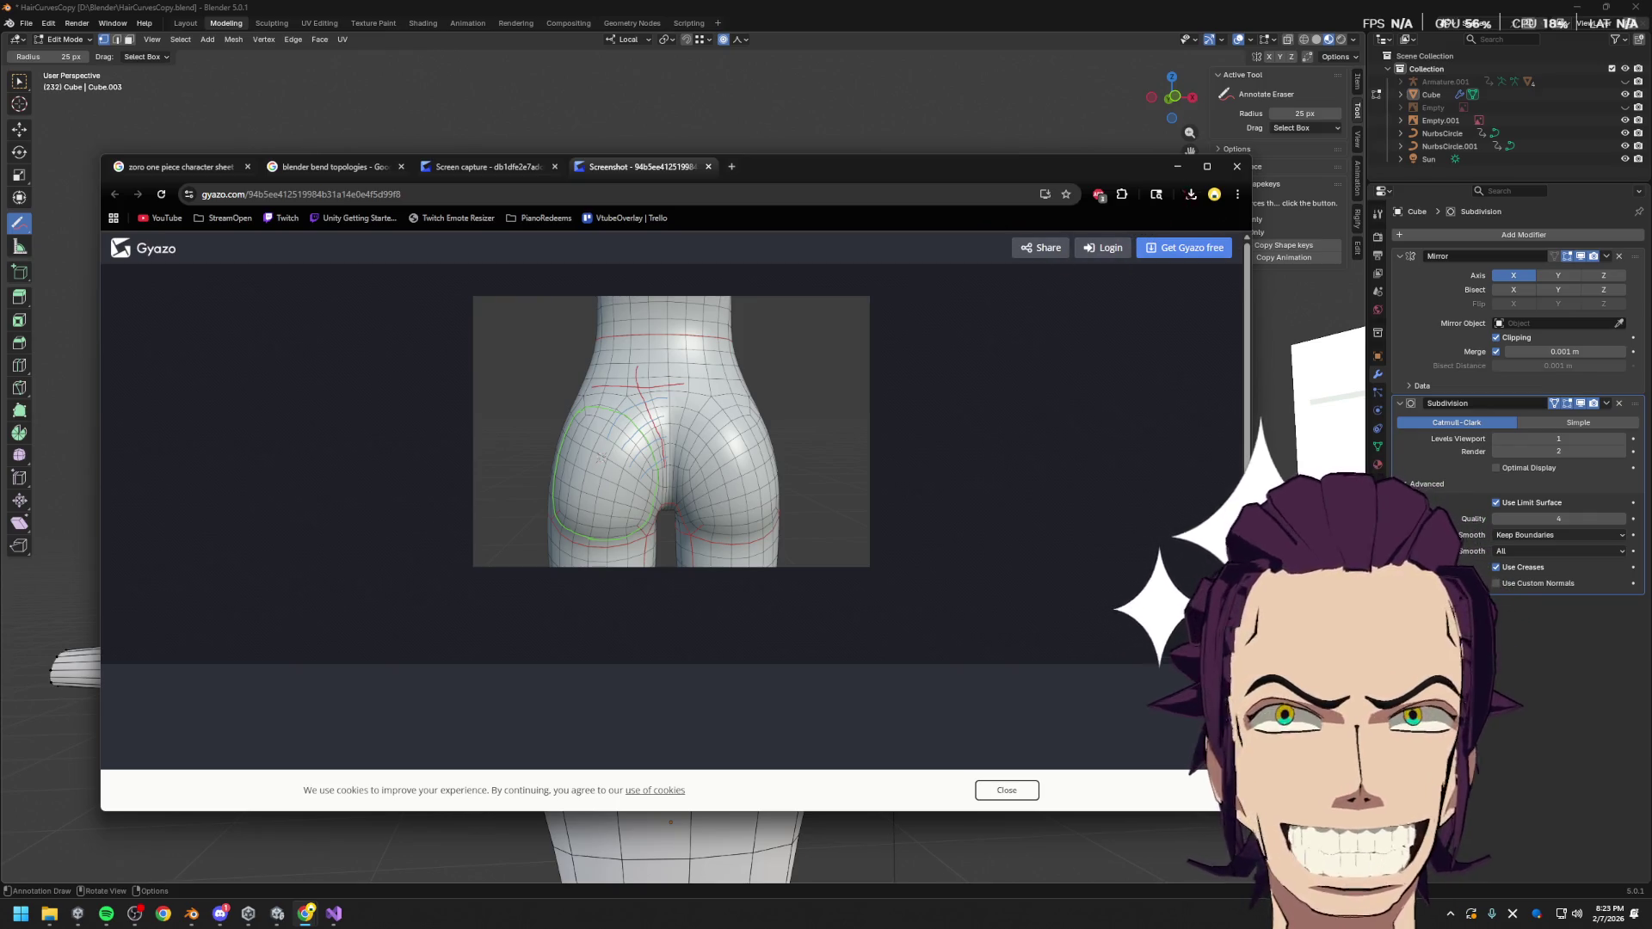
Minimize the Chrome window showing the Gyazo buttock-topology screenshot
left_click(1177, 166)
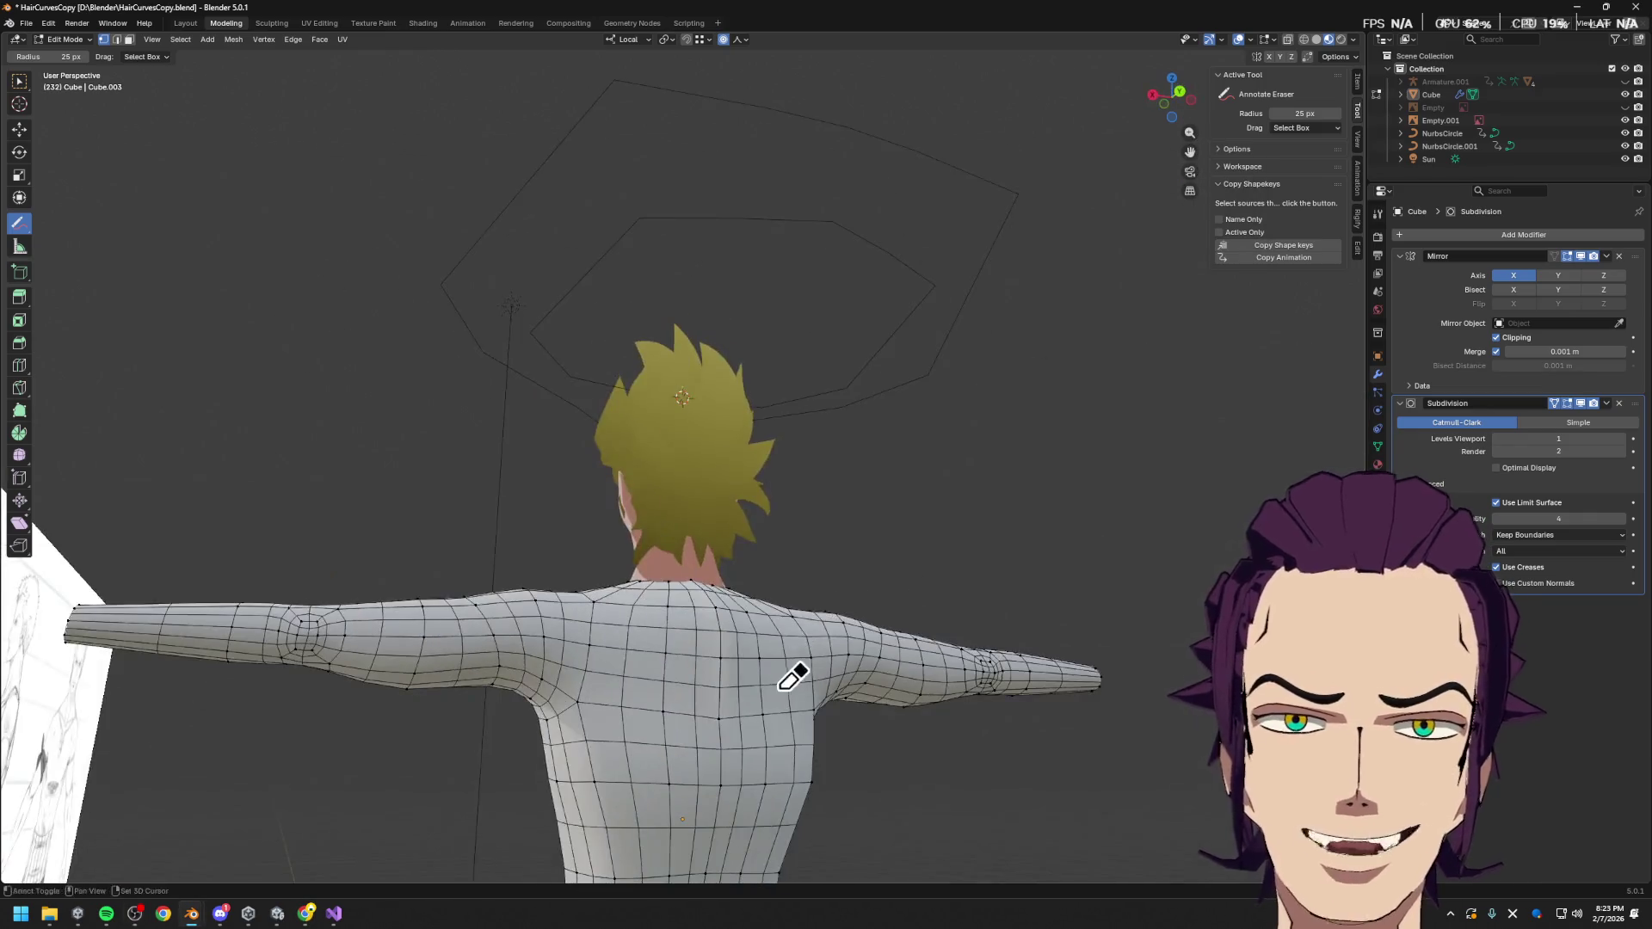
Orbit and zoom around the body to inspect the hips and legs from several angles
middle_click_drag(797, 671, 690, 288, "shift")
mouse_move(690, 379)
middle_mouse_down()
mouse_move(792, 450)
mouse_move(642, 424)
middle_mouse_up()
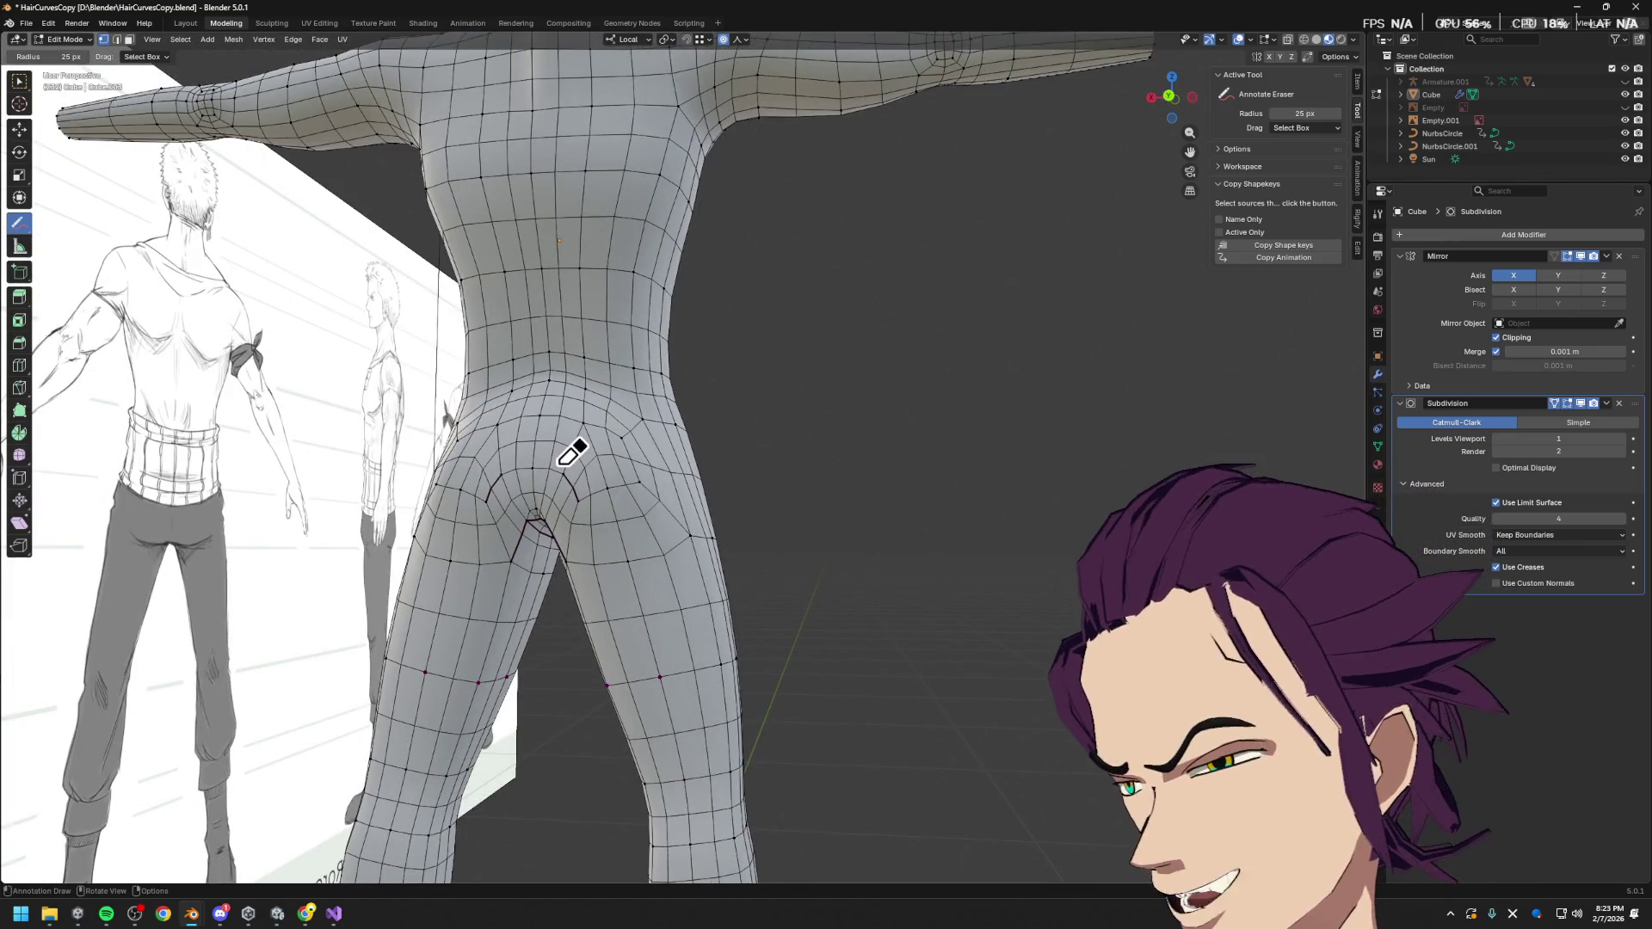
scroll(737, 429, "down", 5)
mouse_move(737, 429)
middle_mouse_down()
mouse_move(683, 442)
mouse_move(870, 508)
mouse_move(800, 439)
mouse_move(874, 527)
middle_mouse_up()
scroll(874, 527, "up", 4)
scroll(874, 526, "down", 2)
mouse_move(778, 542)
middle_mouse_down()
mouse_move(763, 748)
mouse_move(711, 517)
mouse_move(732, 609)
mouse_move(686, 490)
middle_mouse_up()
scroll(732, 608, "up", 2)
scroll(732, 608, "down", 2)
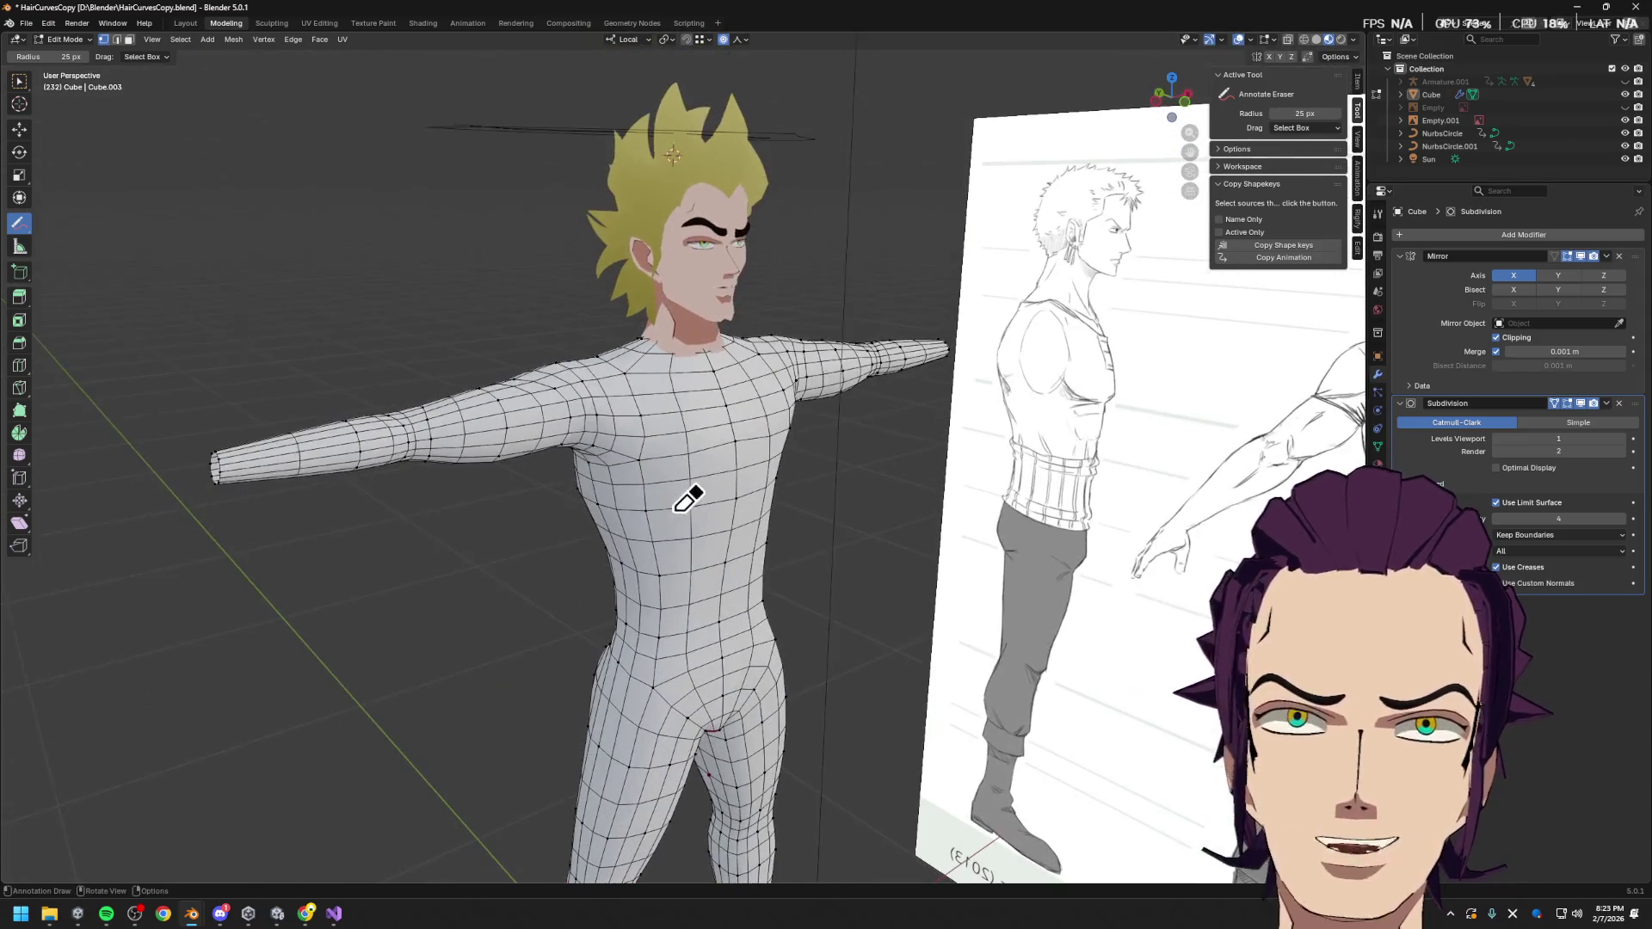
middle_click_drag(715, 580, 686, 258)
scroll(686, 259, "up", 2)
scroll(683, 626, "up", 1)
middle_click_drag(683, 626, 682, 446)
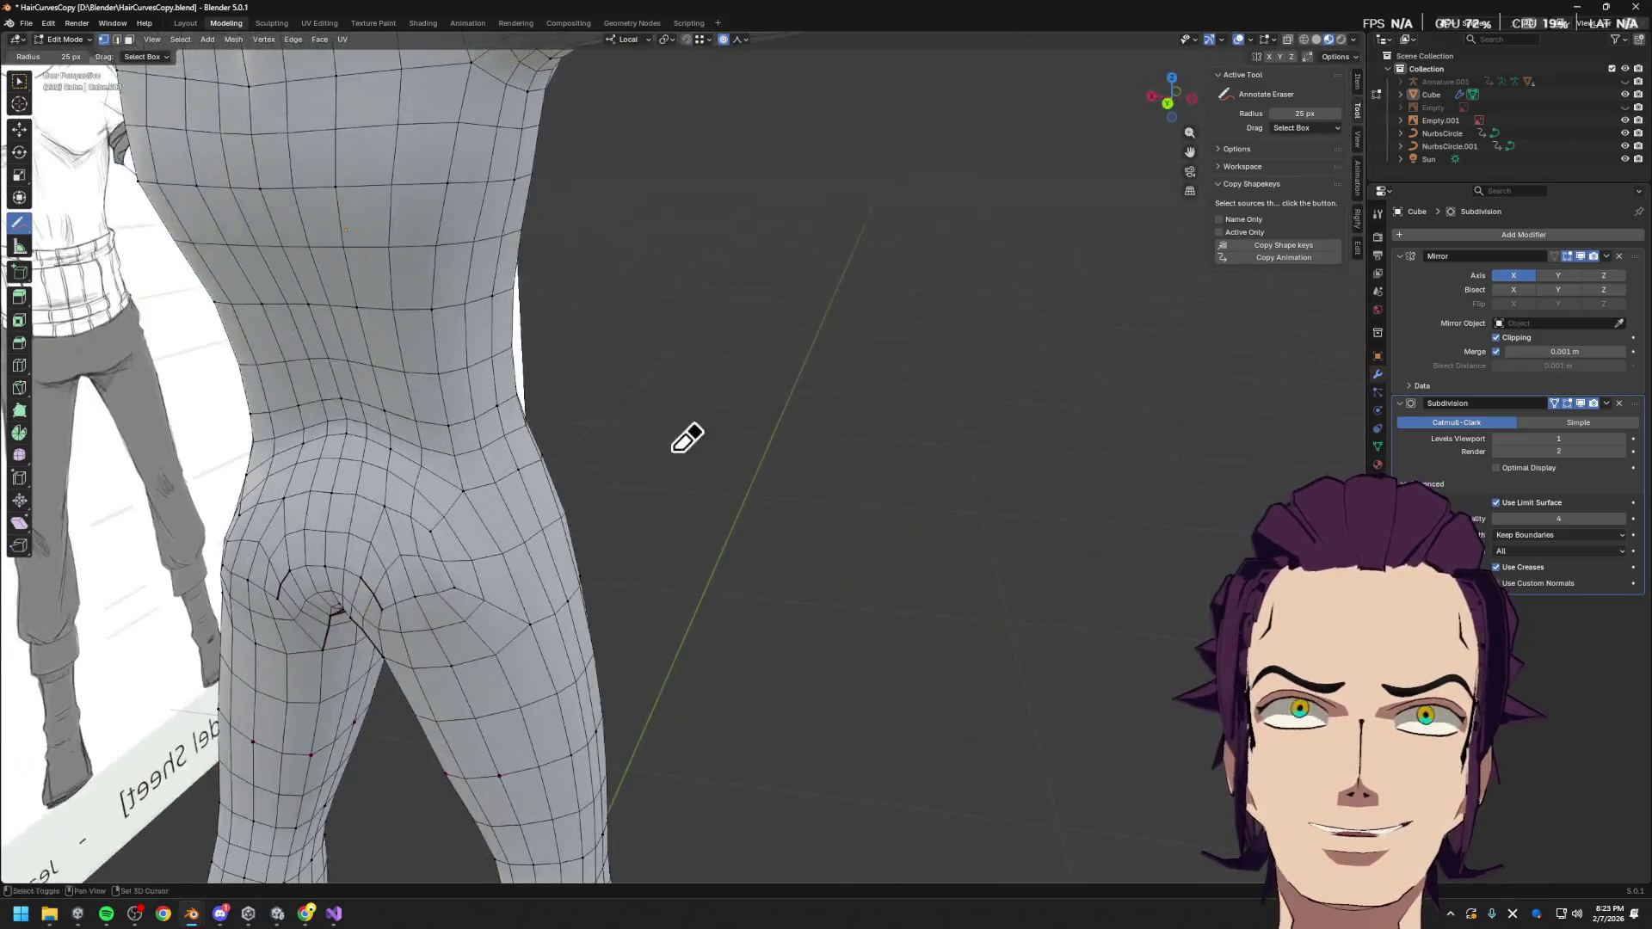
scroll(682, 447, "down", 3)
scroll(712, 441, "up", 2)
scroll(713, 441, "up", 2)
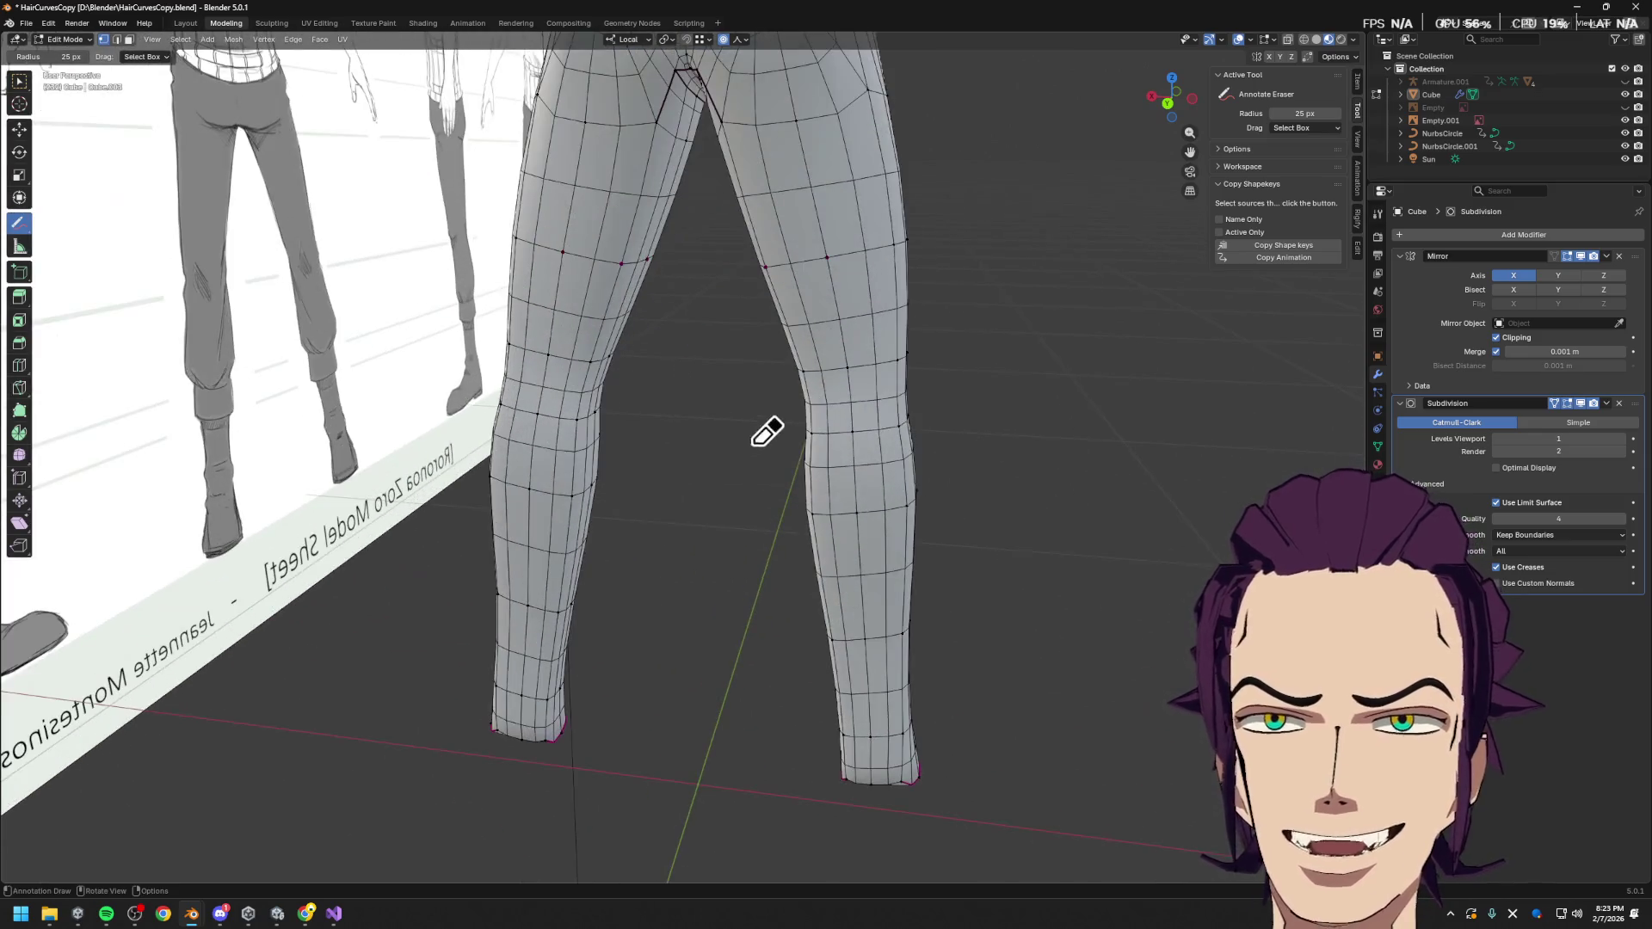
scroll(778, 520, "up", 1)
middle_click_drag(779, 521, 765, 538)
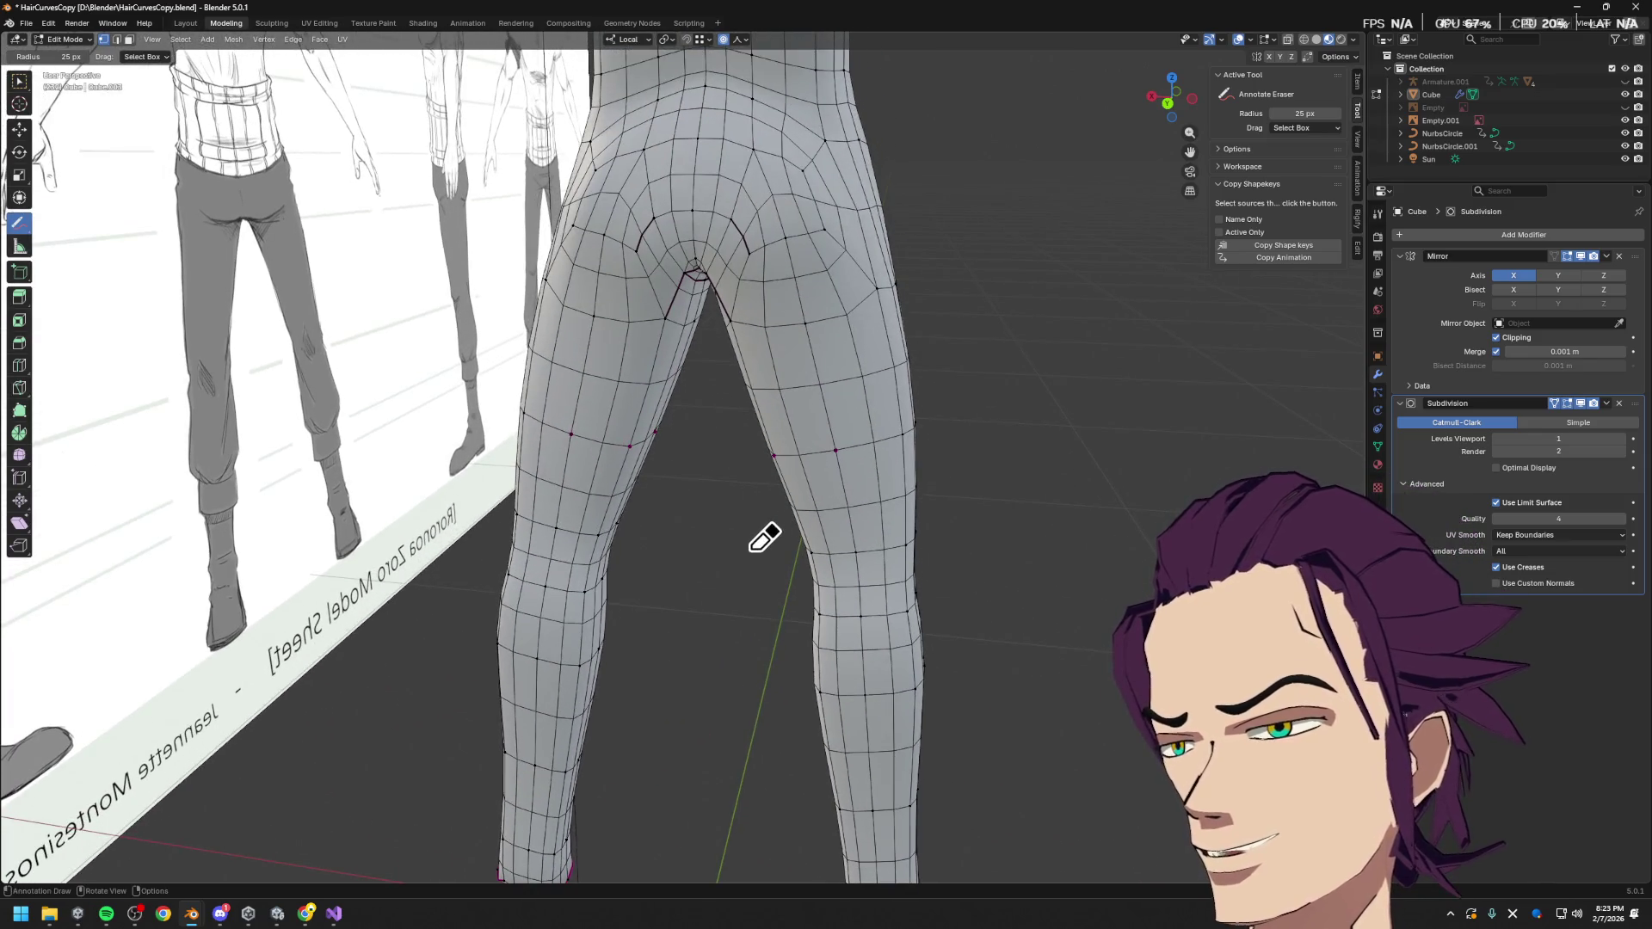
mouse_move(807, 421)
middle_mouse_down("shift")
mouse_move(819, 550)
mouse_move(796, 475)
middle_mouse_up("shift")
Clear leftover marks and draw Annotate pen curves arching around both hips and buttocks
key("Tab")
key("Tab")
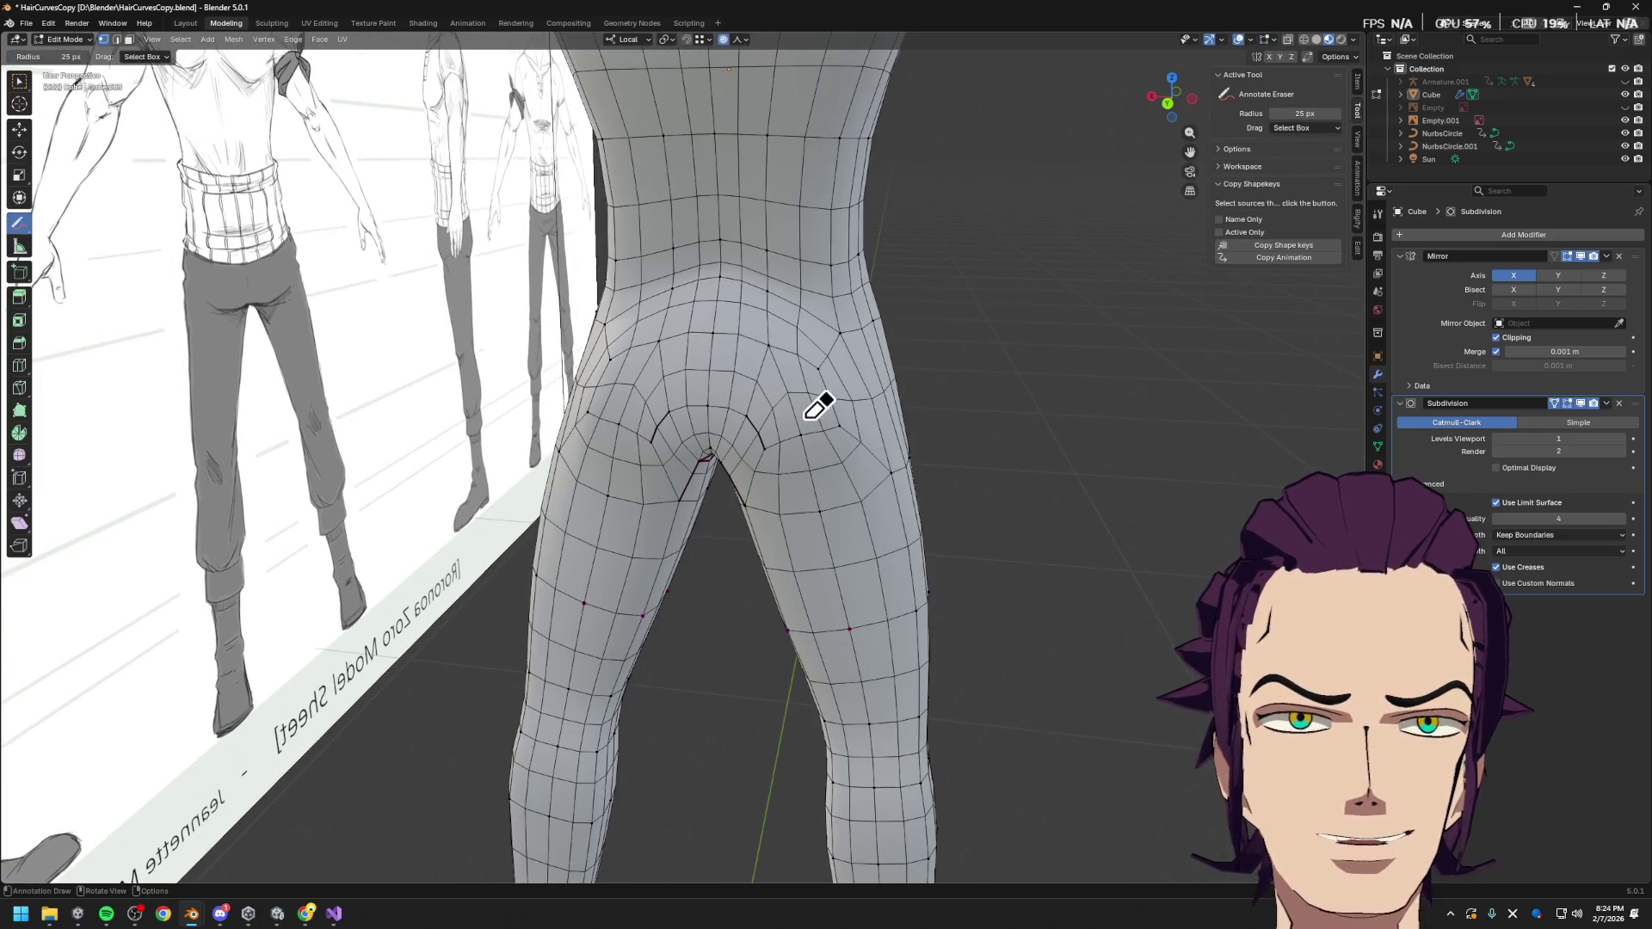
left_click(575, 423)
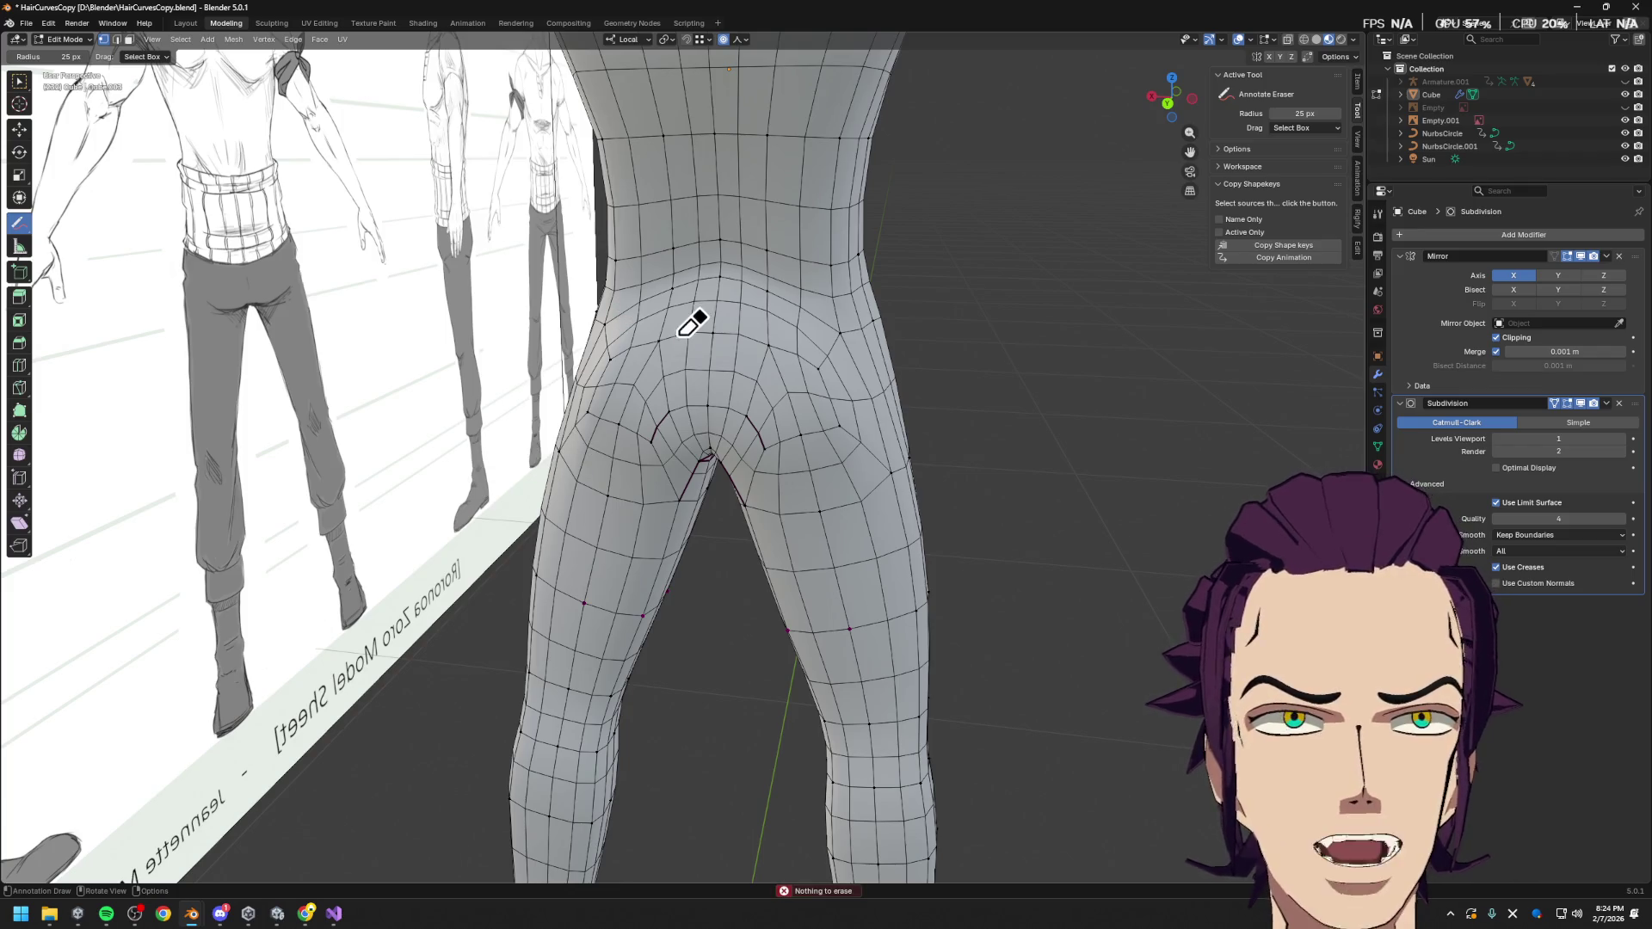
left_click_drag(18, 223, 73, 228)
mouse_move(369, 332)
middle_mouse_down()
mouse_move(736, 405)
mouse_move(756, 457)
mouse_move(675, 461)
middle_mouse_up()
left_click_drag(630, 479, 652, 416)
mouse_move(768, 371)
left_mouse_down()
mouse_move(839, 570)
mouse_move(793, 324)
mouse_move(582, 488)
mouse_move(569, 551)
left_mouse_up()
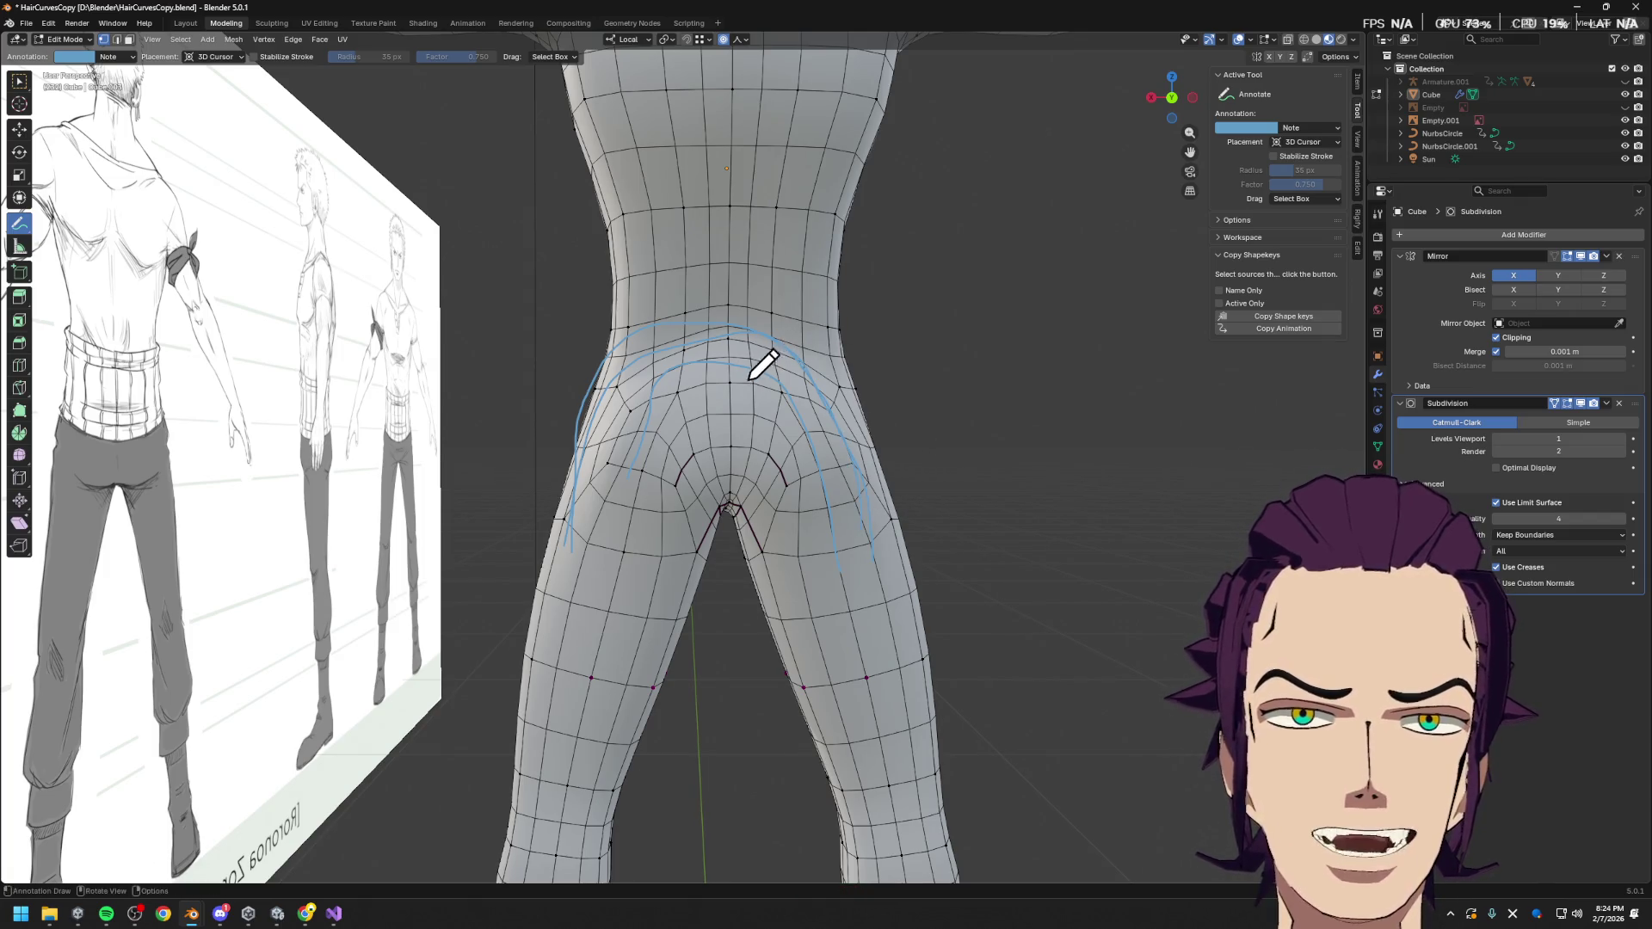
Erase the hip guide curves, then return to Select Box and pick an upper buttock face
left_click_drag(33, 241, 64, 307)
mouse_move(634, 442)
left_mouse_down()
mouse_move(683, 442)
mouse_move(763, 405)
mouse_move(830, 461)
mouse_move(866, 548)
mouse_move(922, 553)
mouse_move(837, 373)
mouse_move(712, 479)
left_mouse_up()
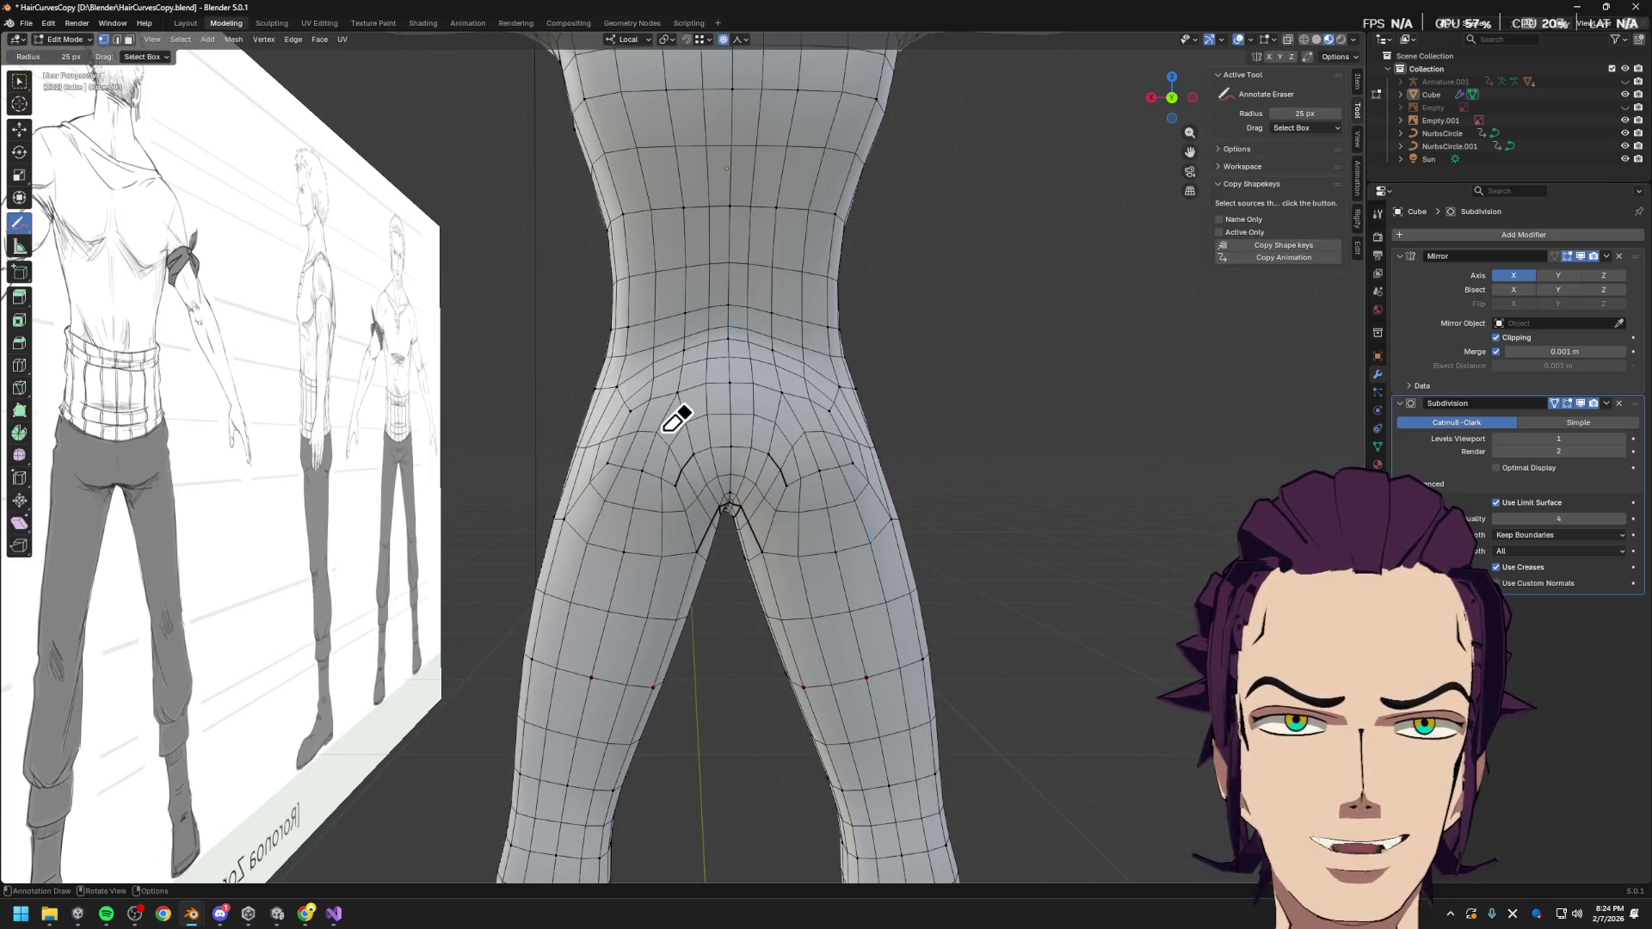
left_click(19, 80)
scroll(625, 349, "up", 3)
left_click(600, 402)
key("3")
left_click(618, 406)
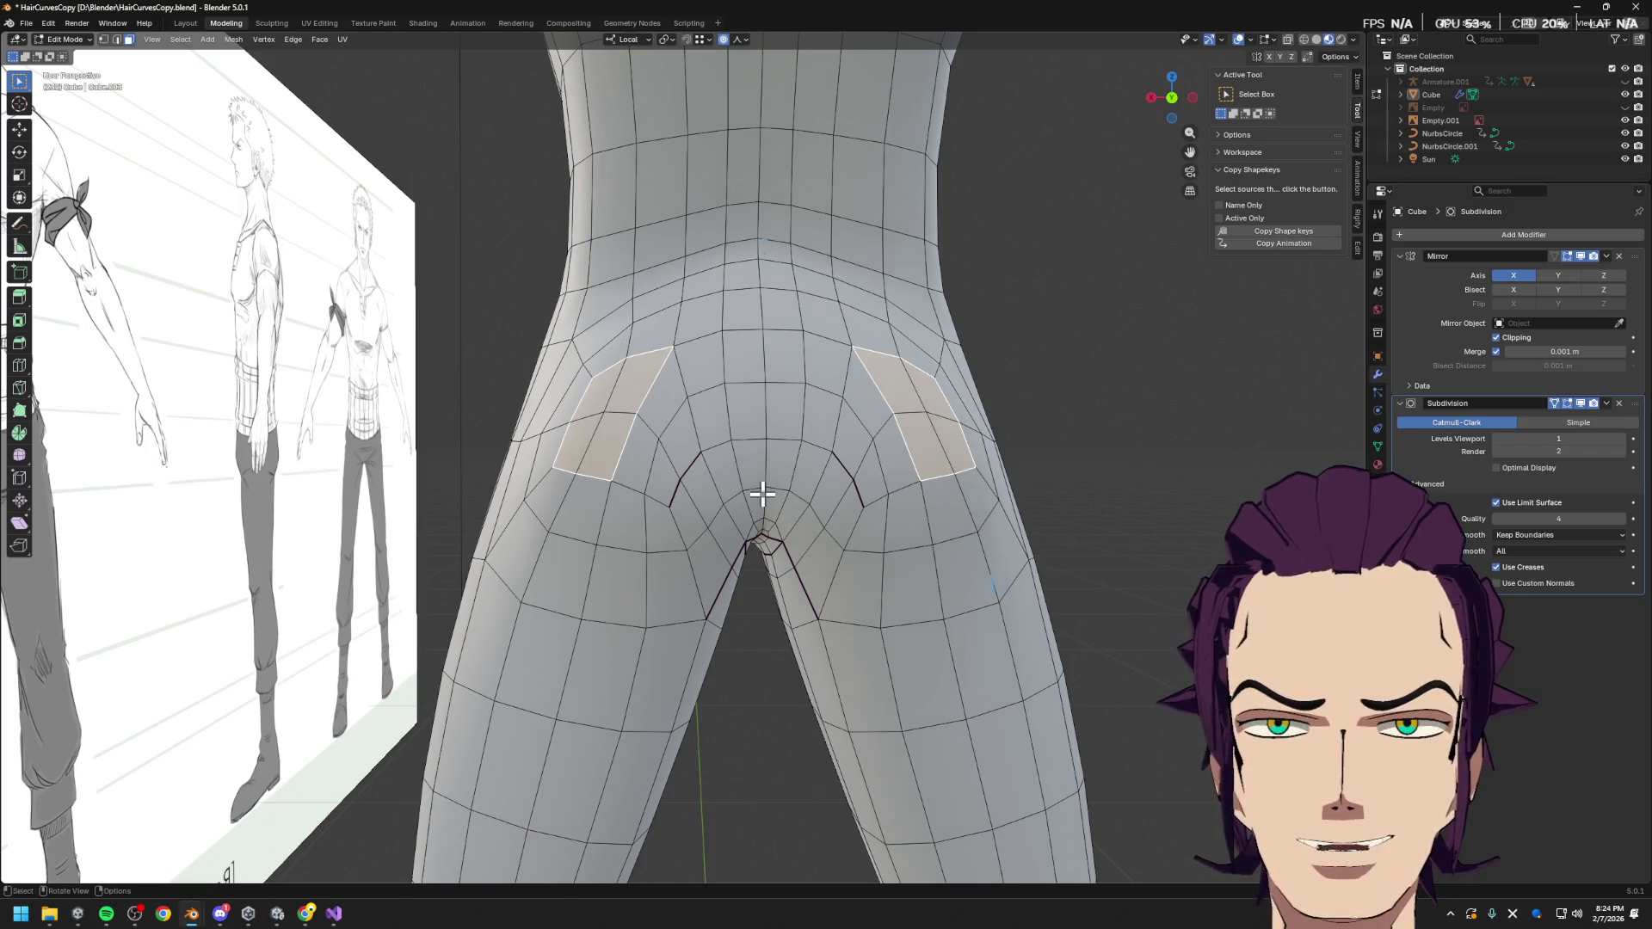
Slide the outer hip vertex and its mirror about 0.85 up their edges toward the waist
middle_click_drag(749, 491, 782, 559, "shift")
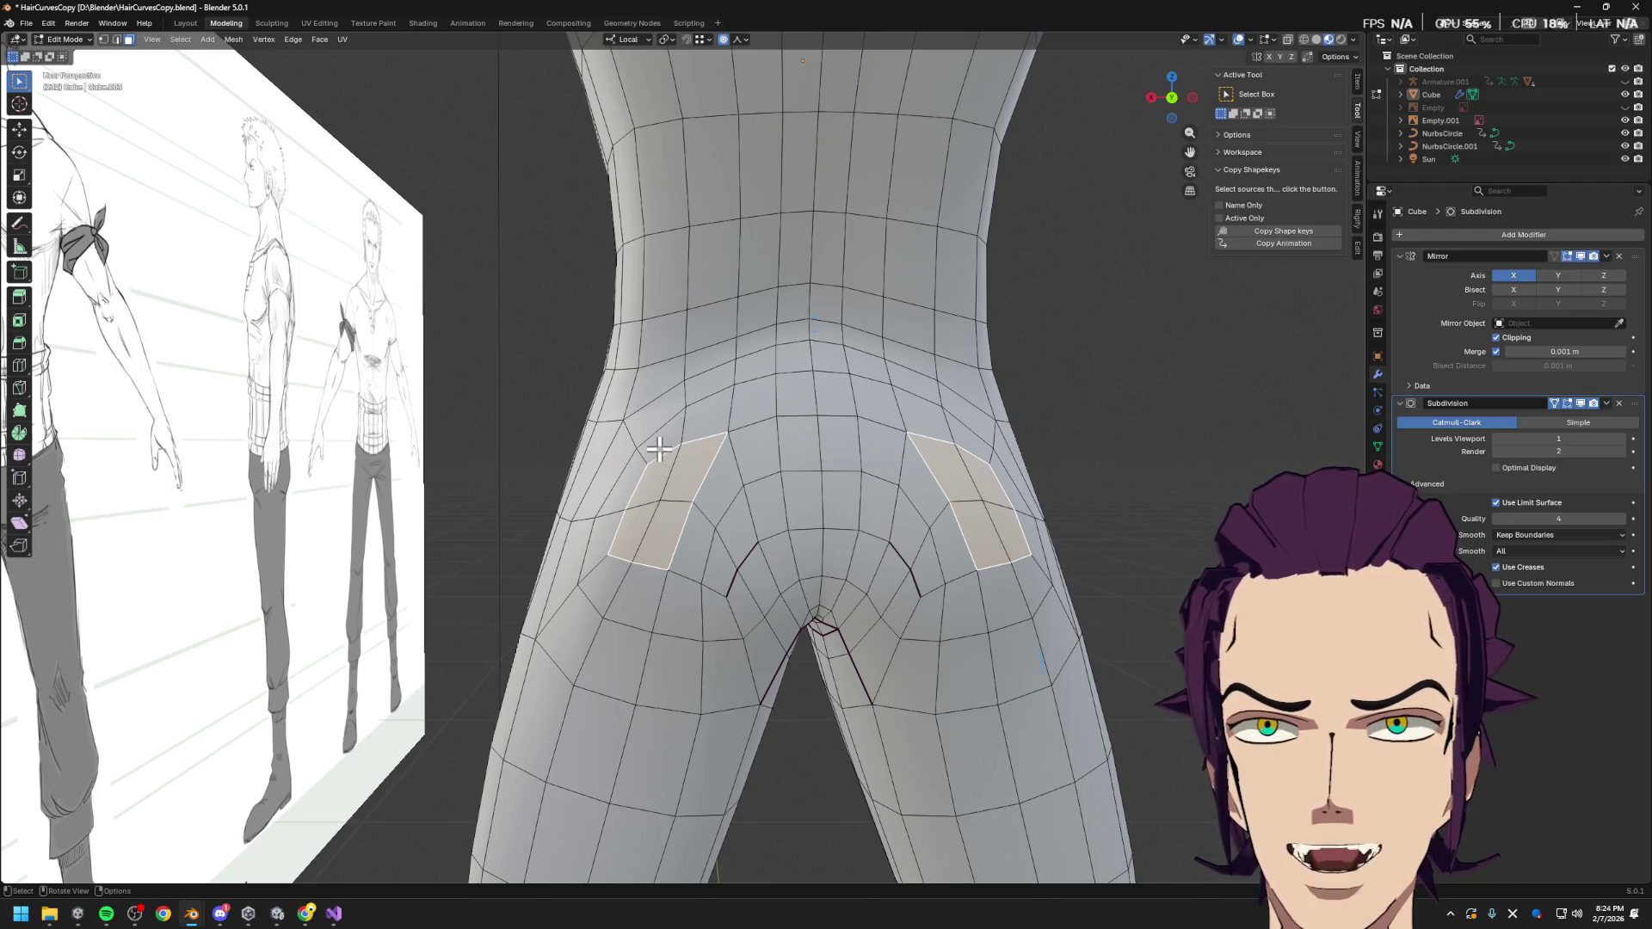
key("1")
left_click(649, 454)
key("g")
key("g")
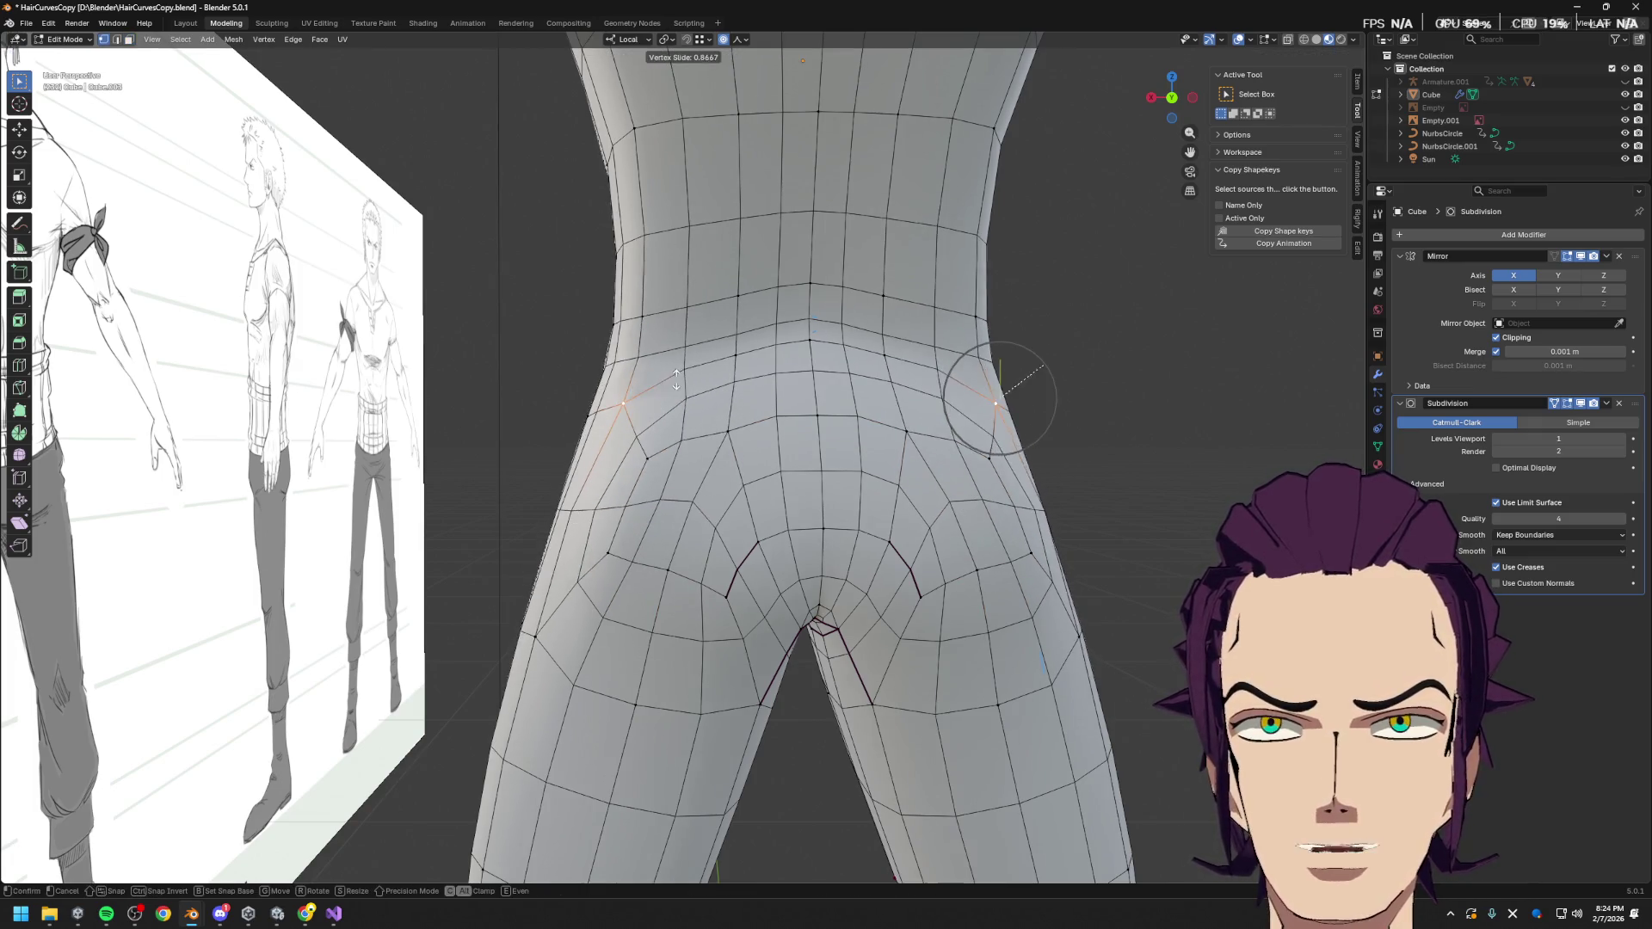
left_click(744, 353)
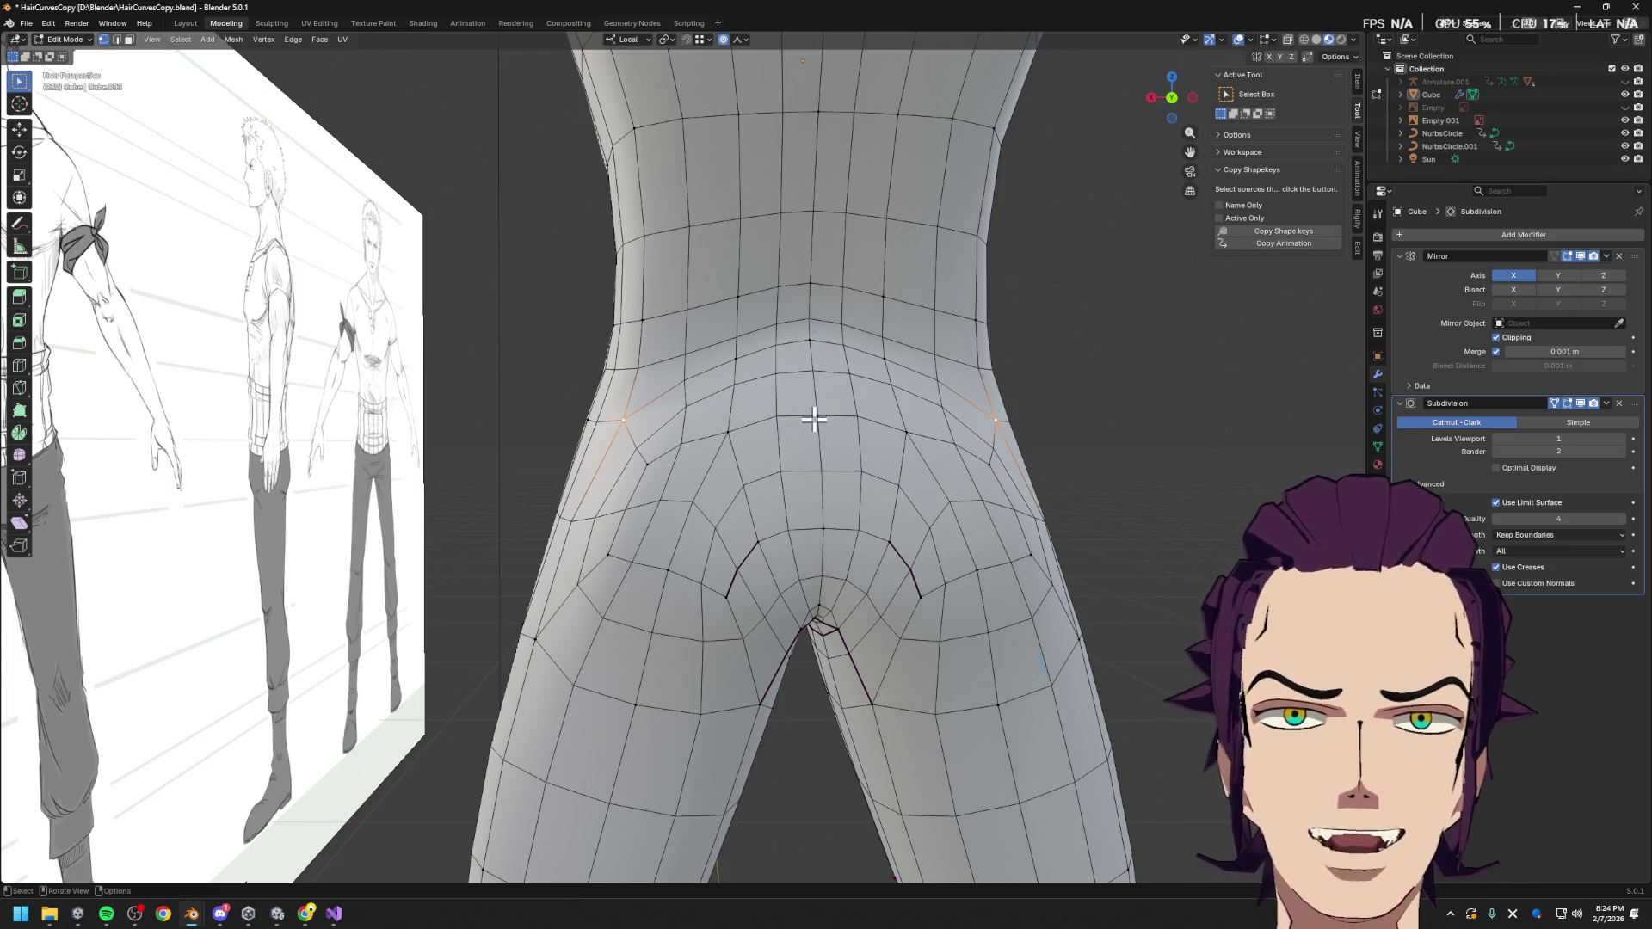
Slide the two upper buttock vertices along their edges
key("3")
left_click_drag(708, 478, 803, 489)
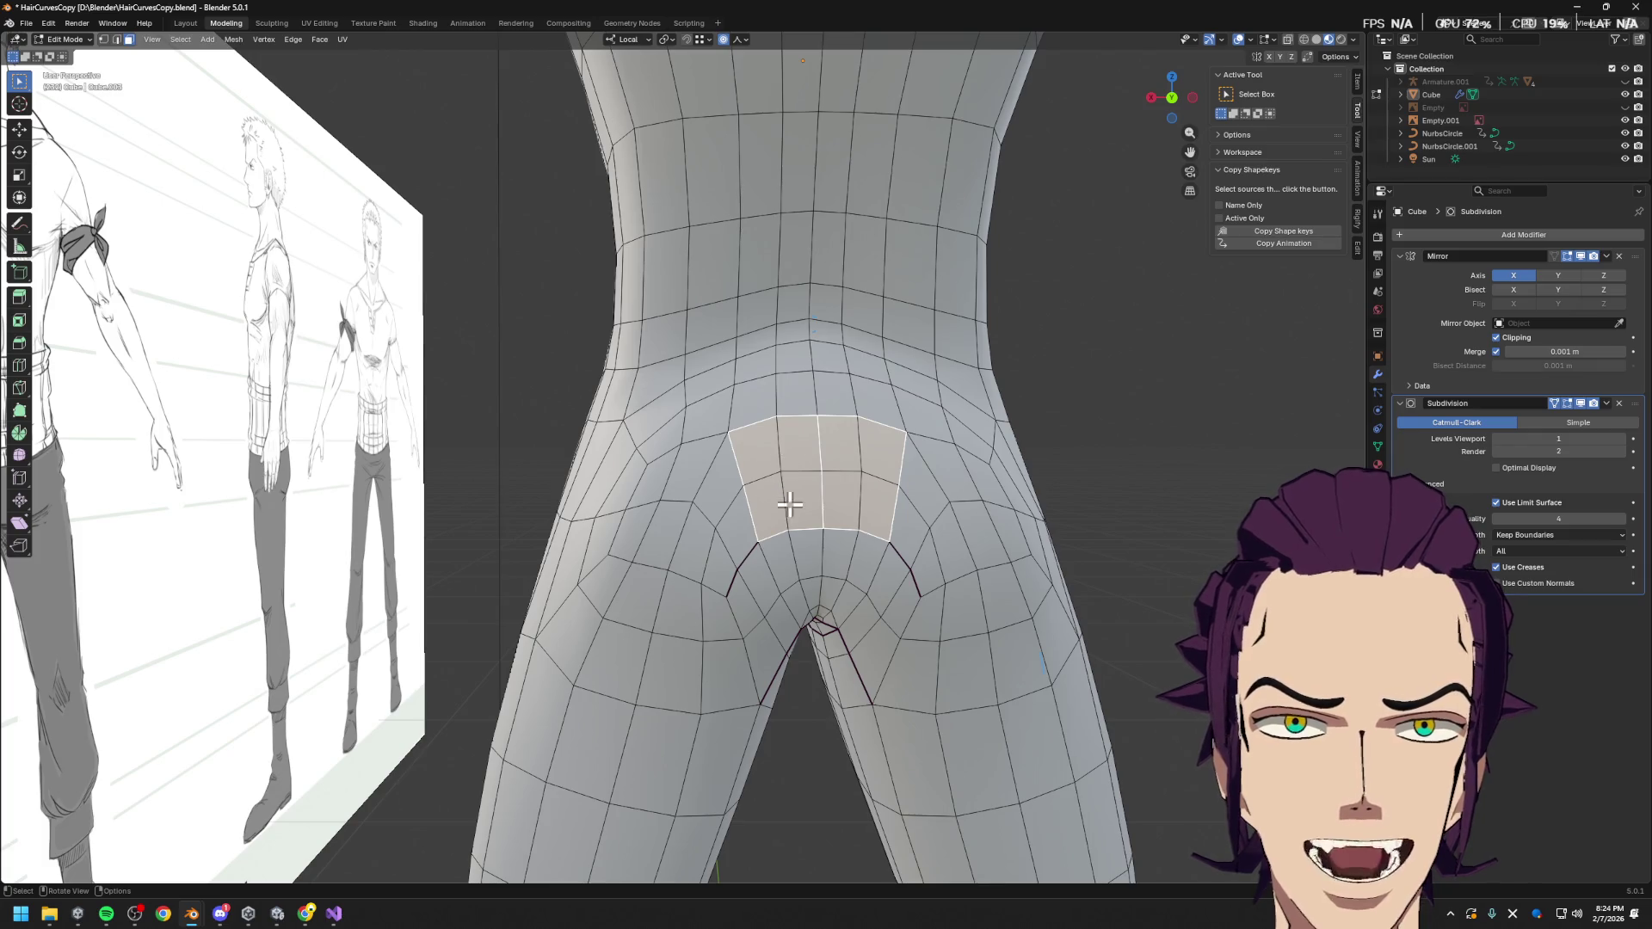
mouse_move(788, 504)
middle_mouse_down()
mouse_move(923, 483)
mouse_move(893, 484)
middle_mouse_up()
key("1")
left_click(778, 393)
left_click(660, 397, "shift")
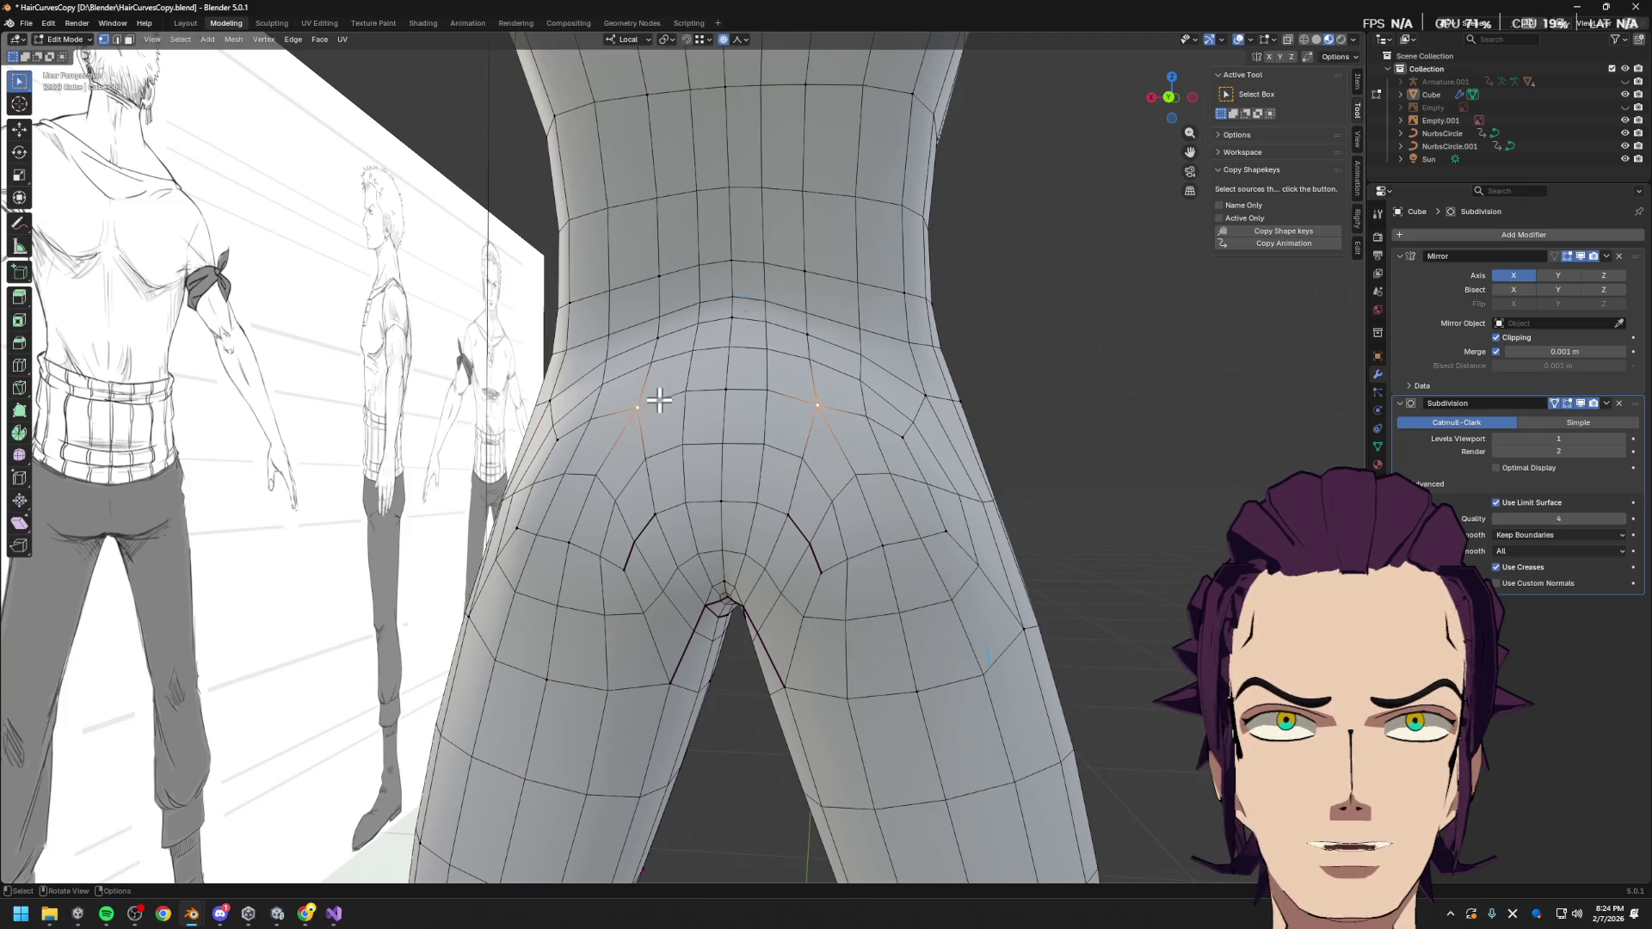
key("shift+v")
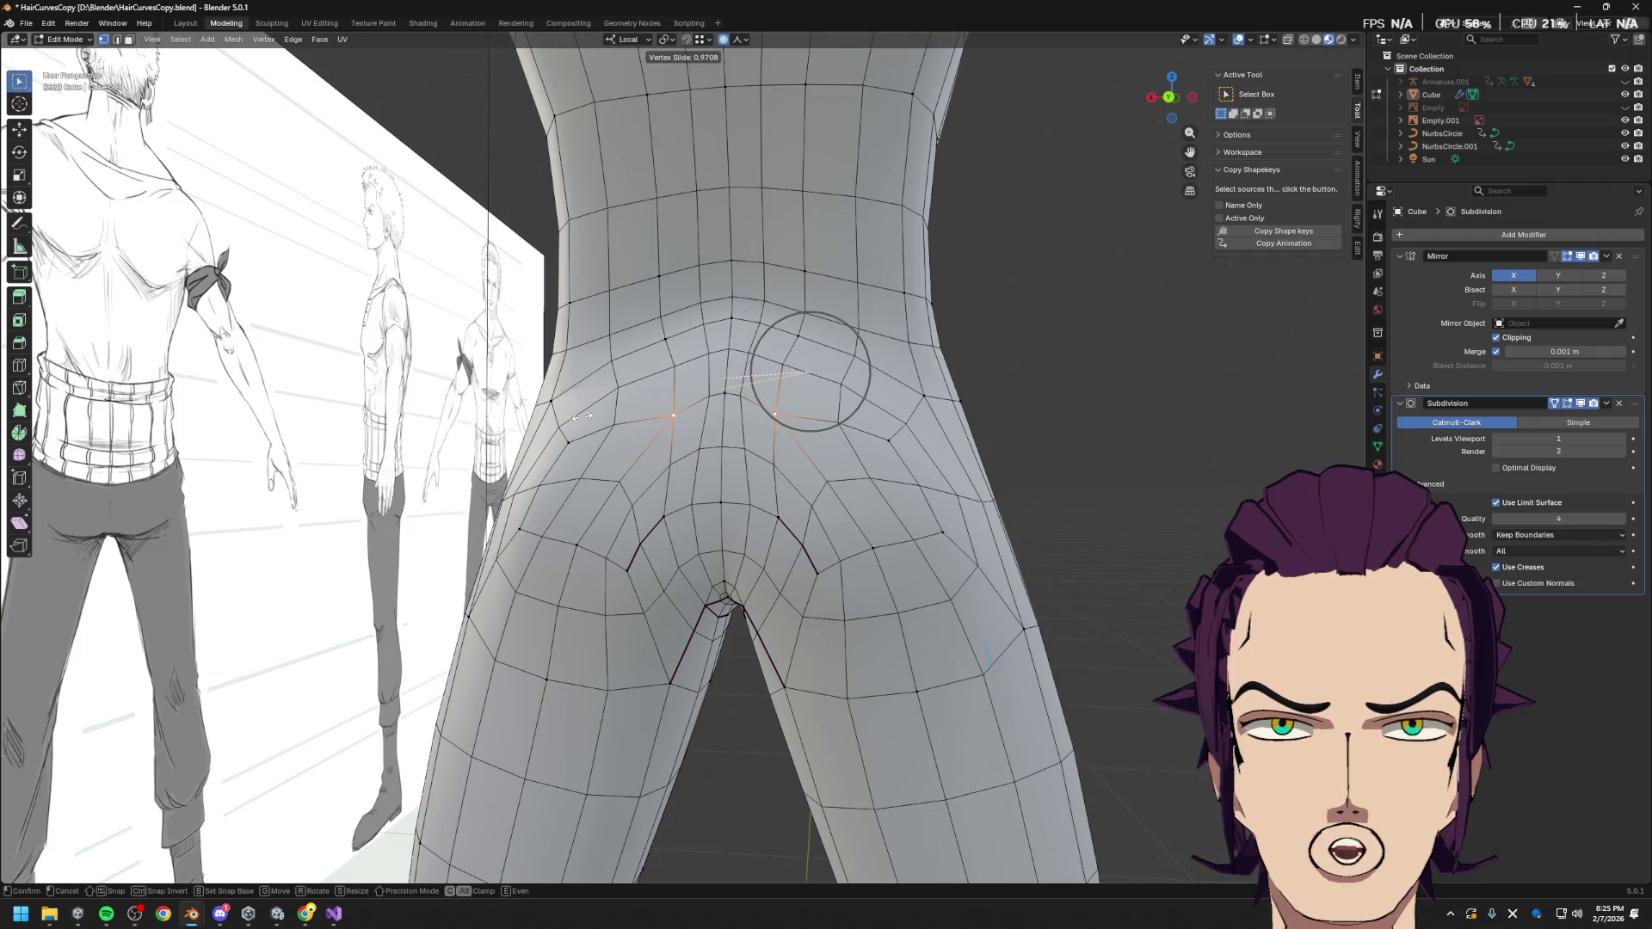
left_click(592, 422)
Try moving the vertex pair along Y and then X, cancel both moves, and clear the selection
middle_click_drag(1003, 457, 1016, 469)
key("g")
key("y")
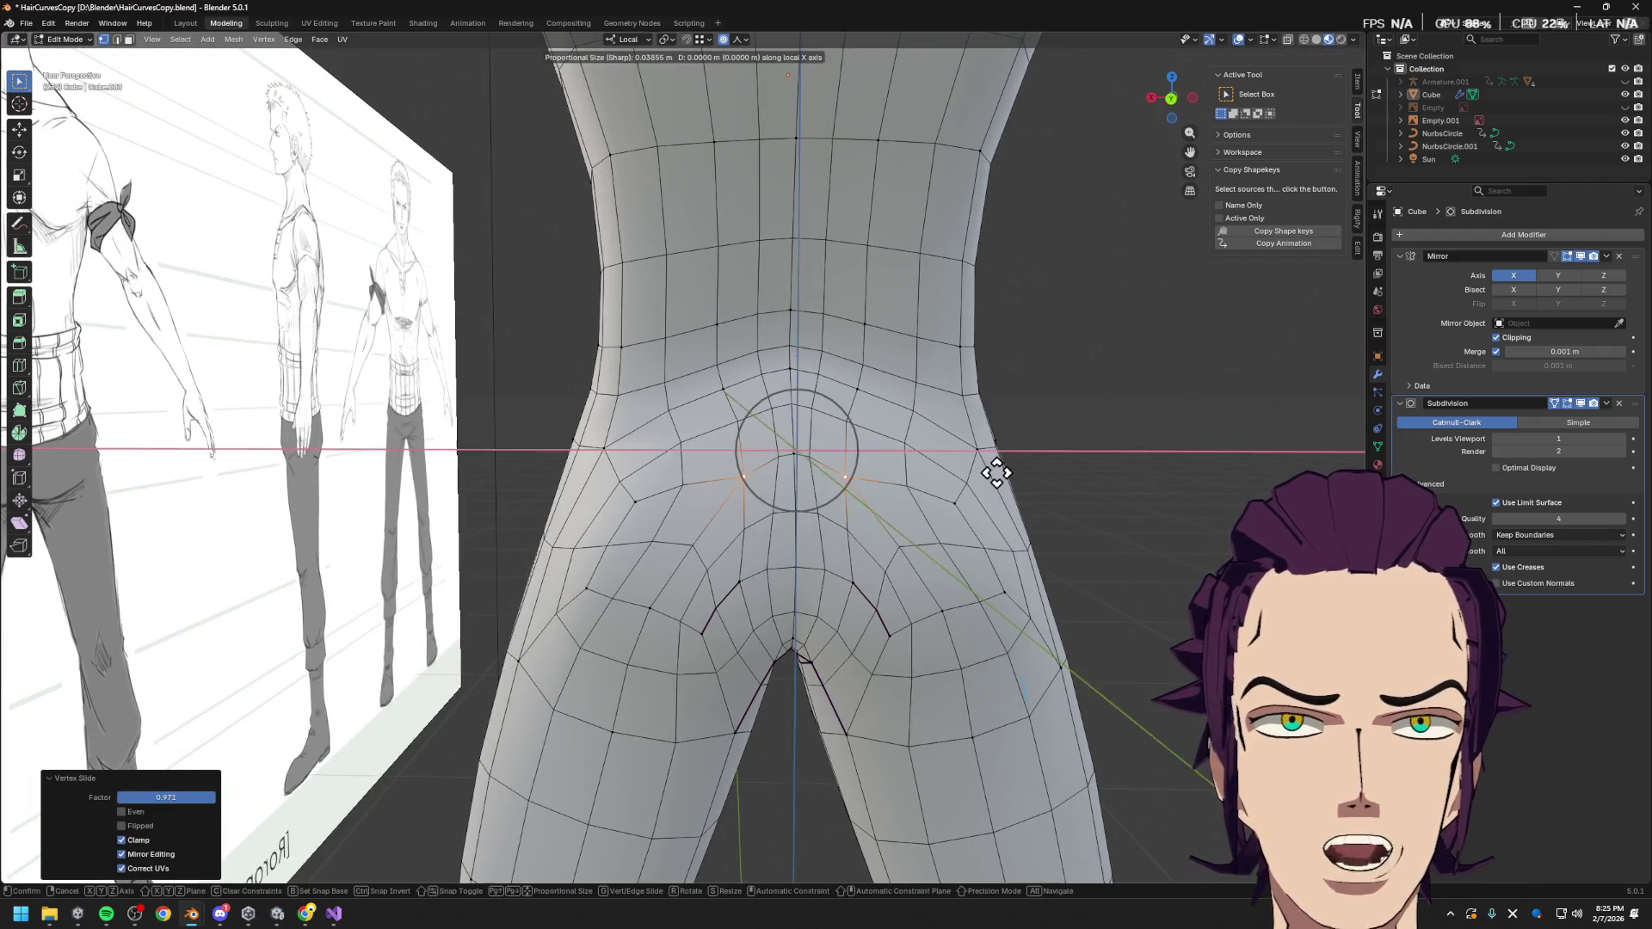
key("Escape")
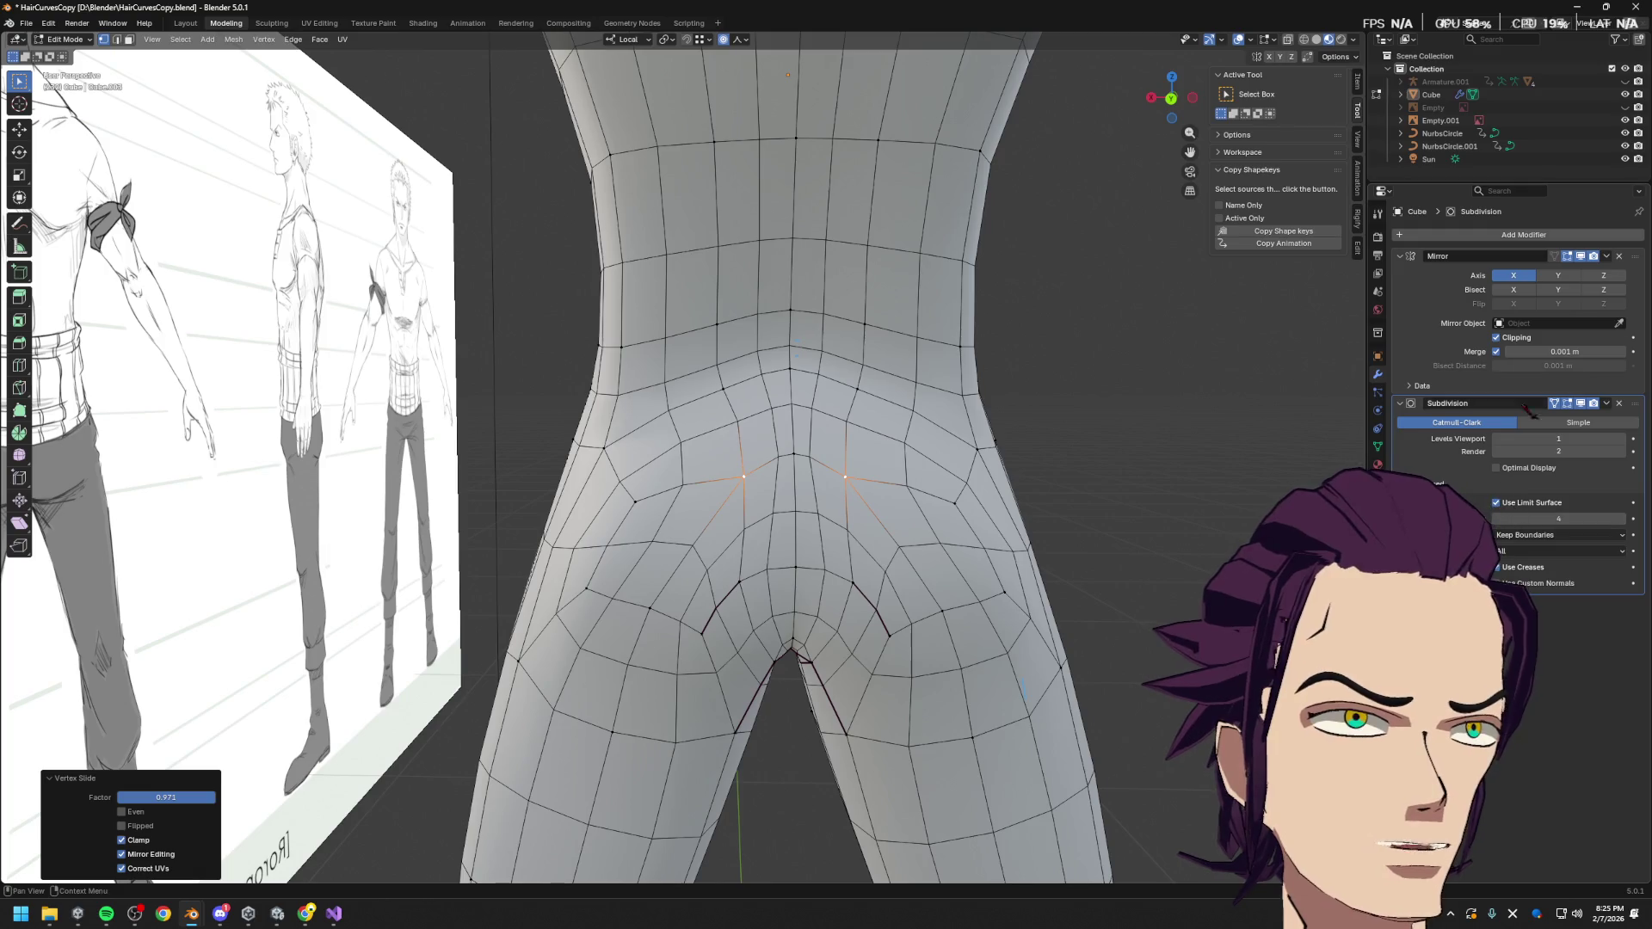
key("g")
key("x")
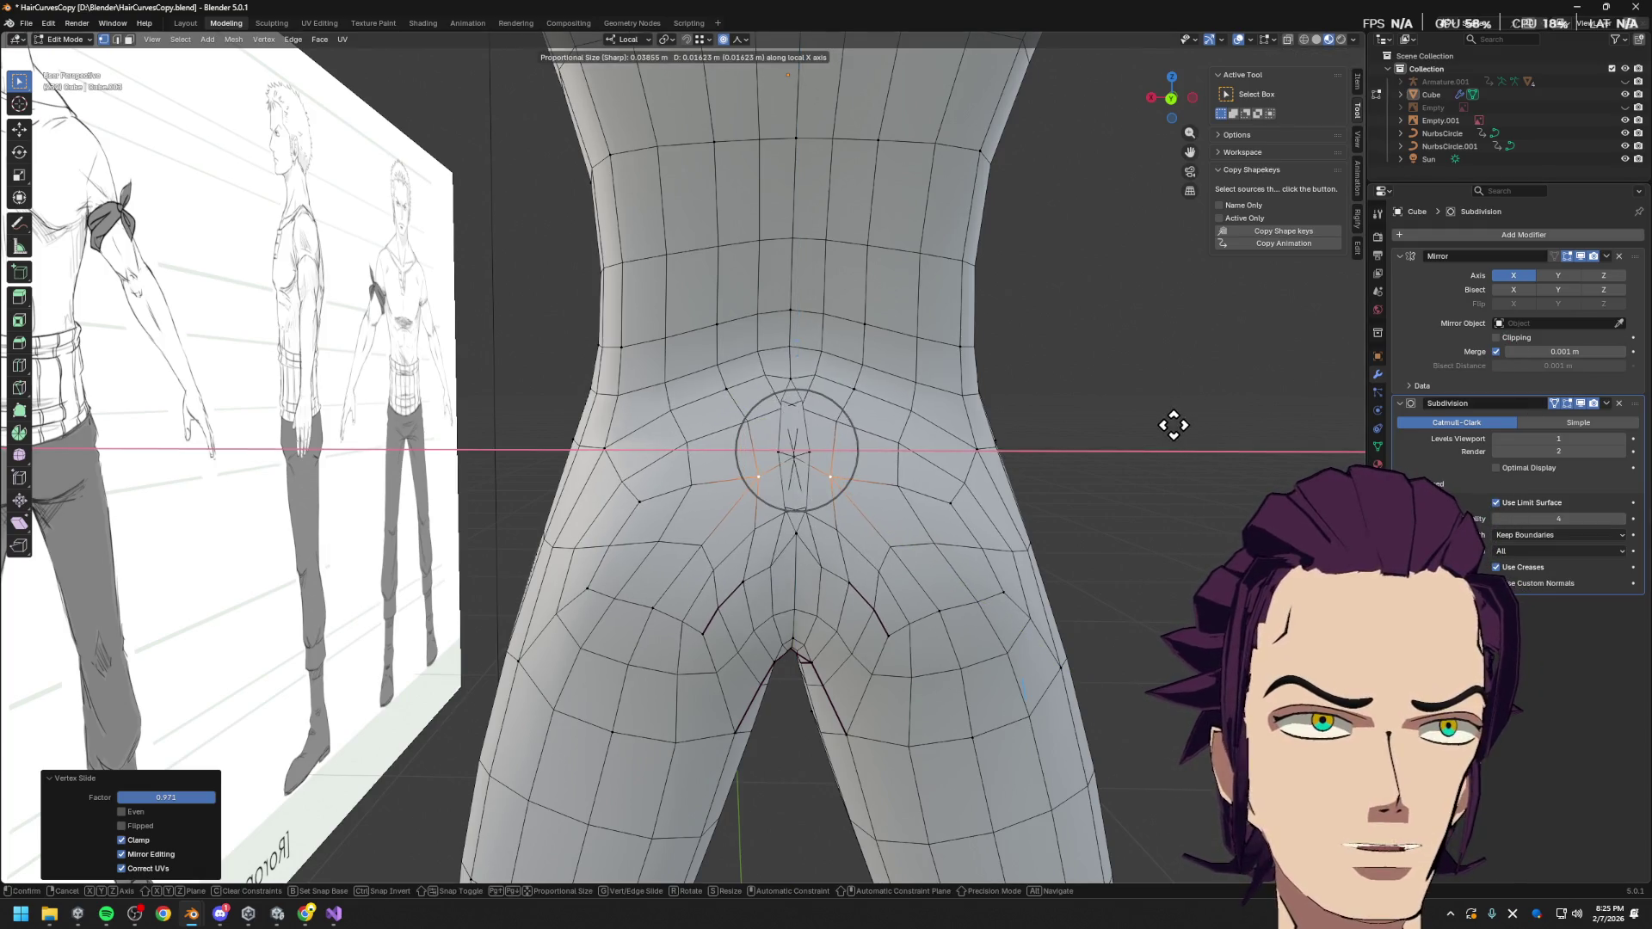
key("Escape")
left_click(867, 456)
Shift the crease, lower and upper vertex pairs inward along X
left_click(723, 38)
key("g")
key("x")
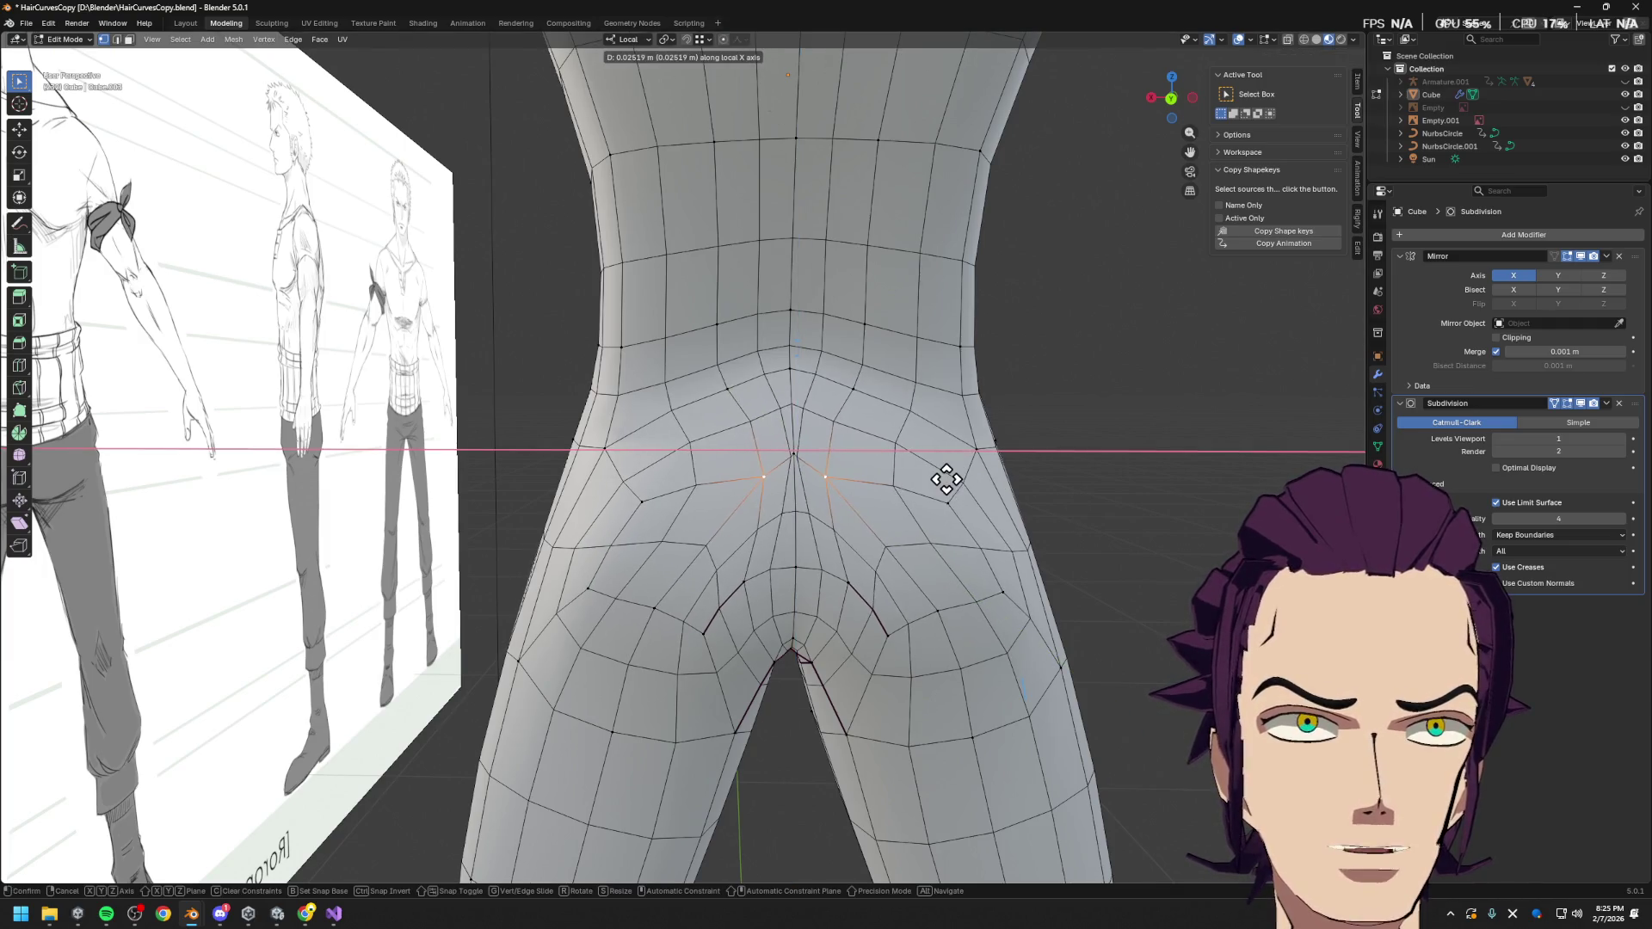
left_click(952, 480)
left_click(834, 583)
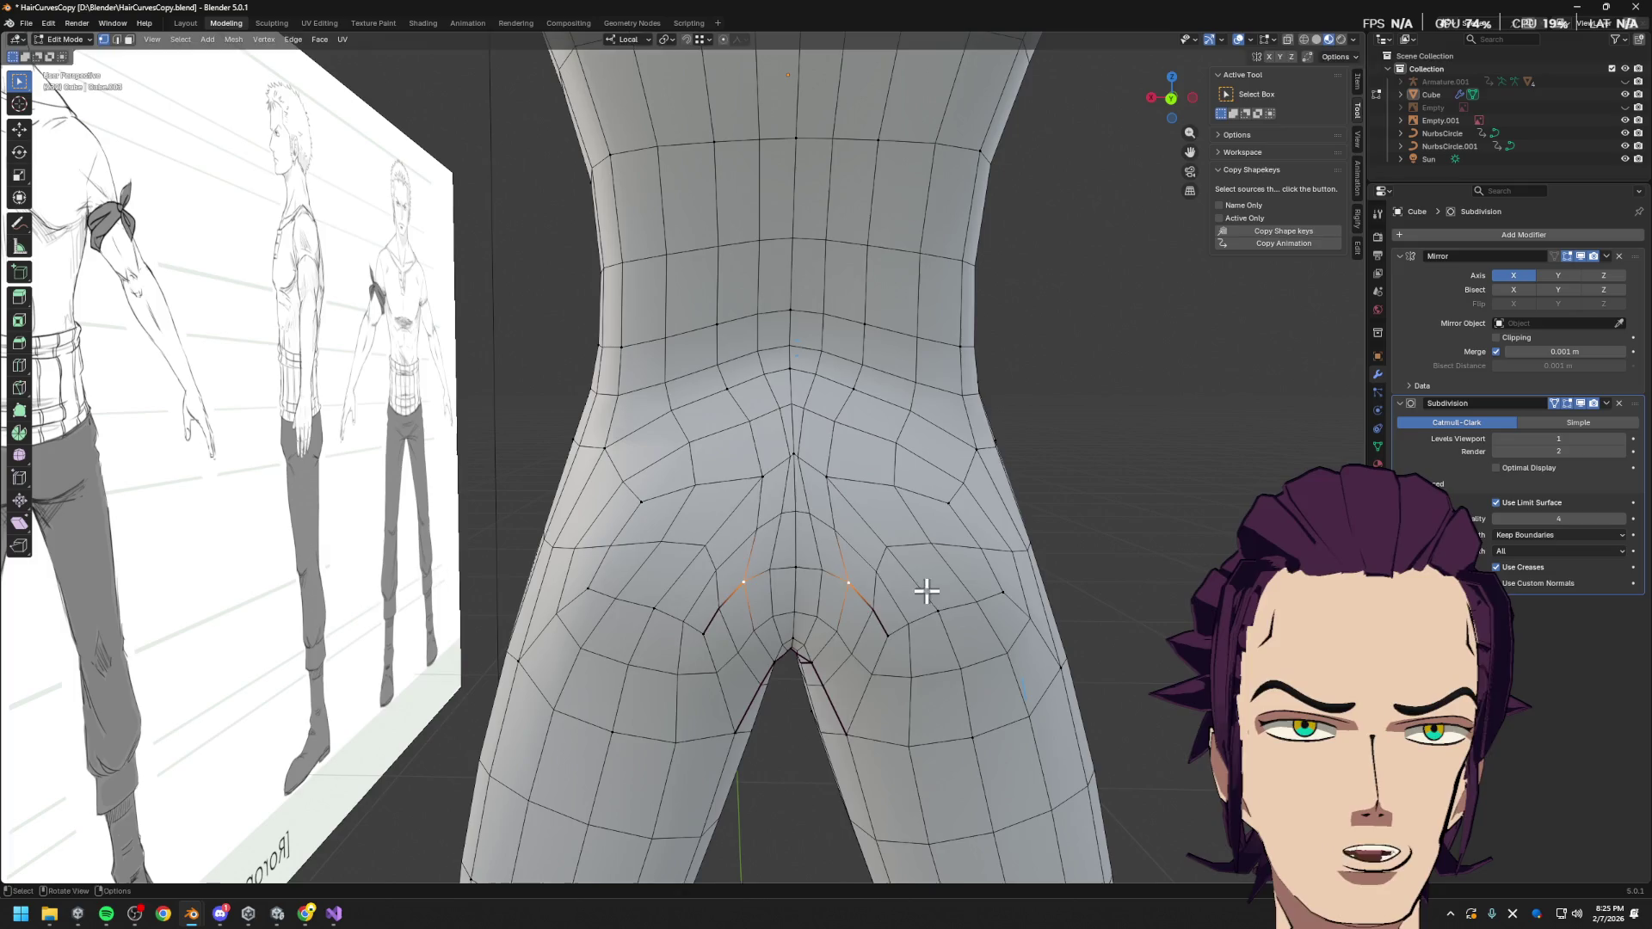
key("g")
key("x")
left_click(894, 588)
left_click(823, 476)
key("g")
key("x")
left_click(855, 469)
Nudge the upper pair slightly further along X and pull the crotch vertex pair inward
key("g")
key("x")
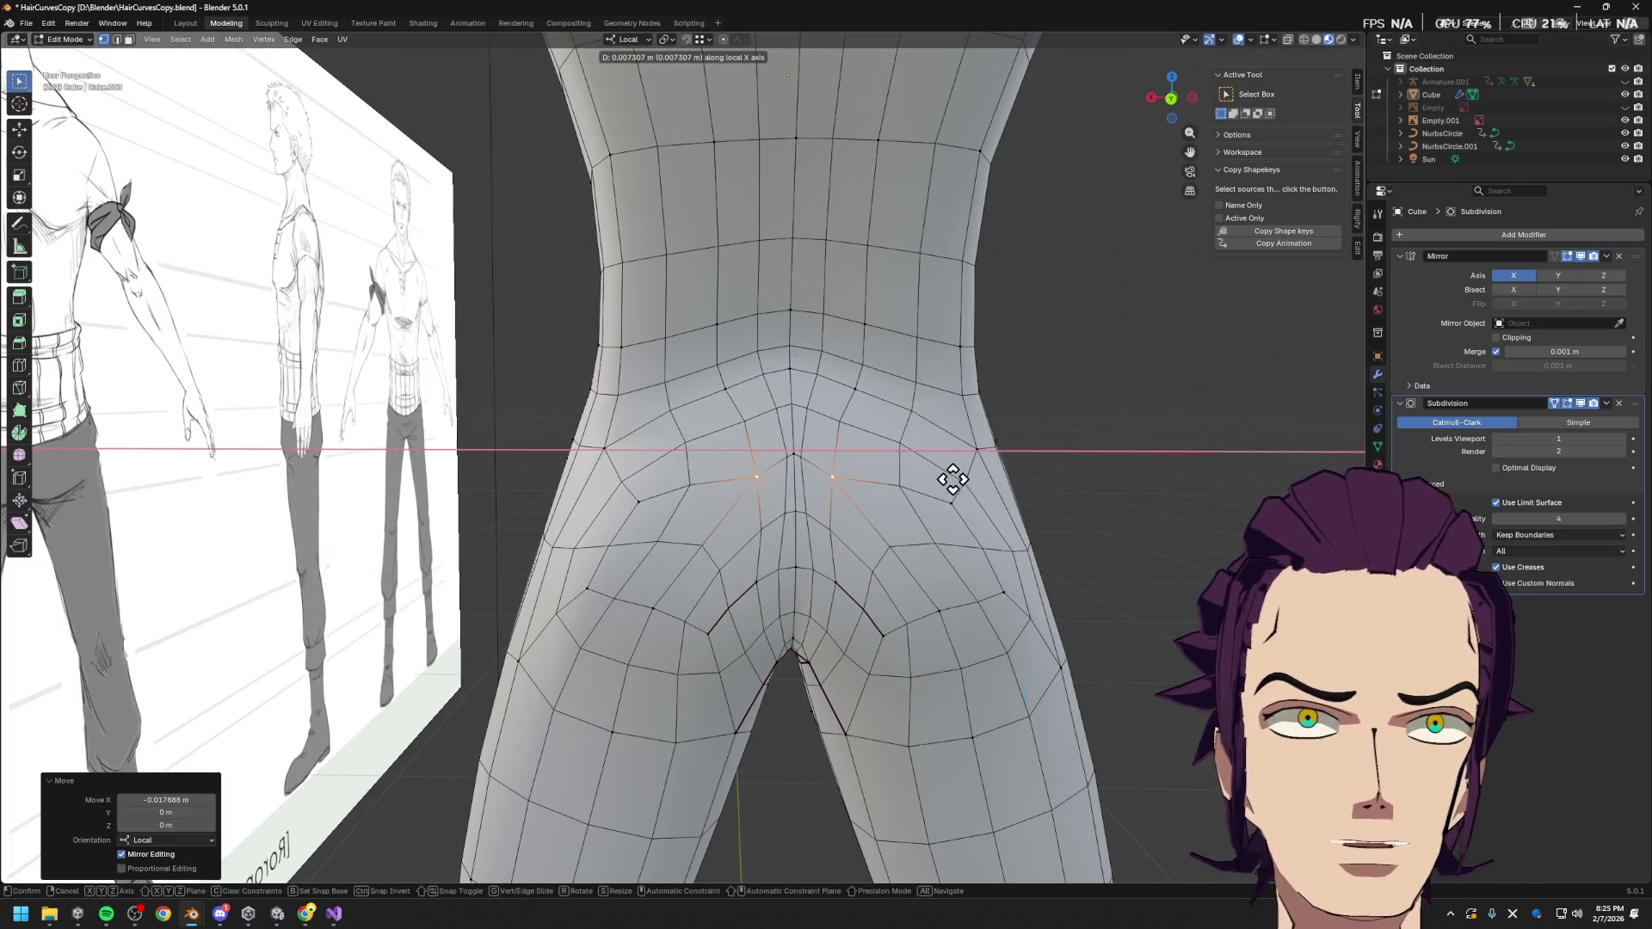
left_click(953, 496)
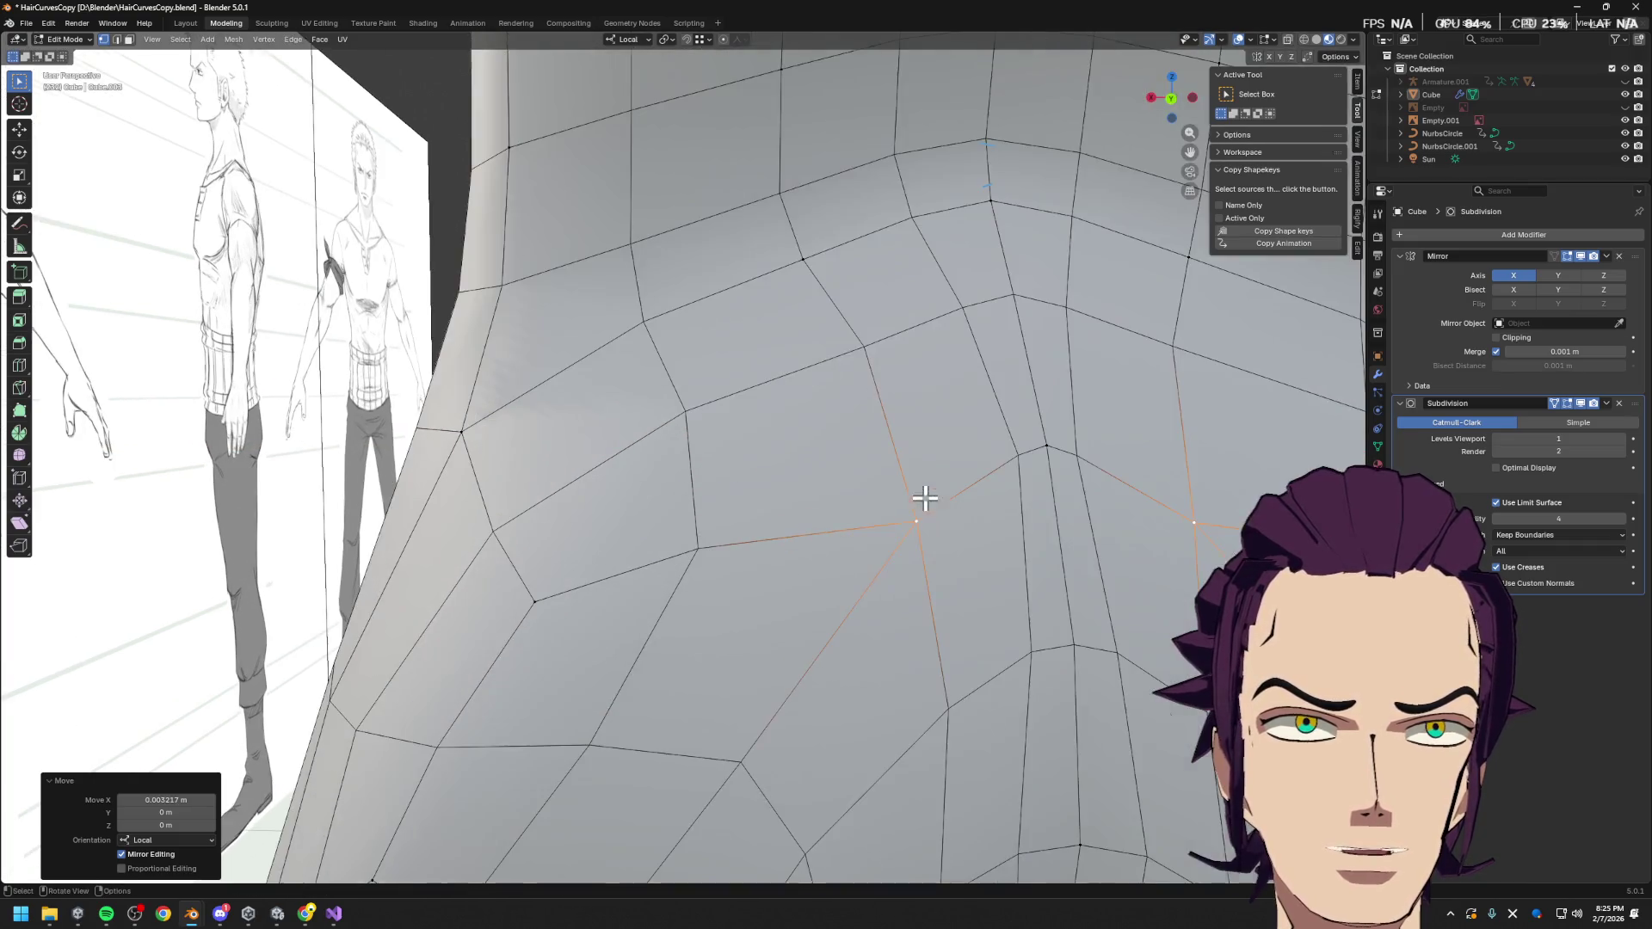
left_click(839, 583)
key("g")
key("x")
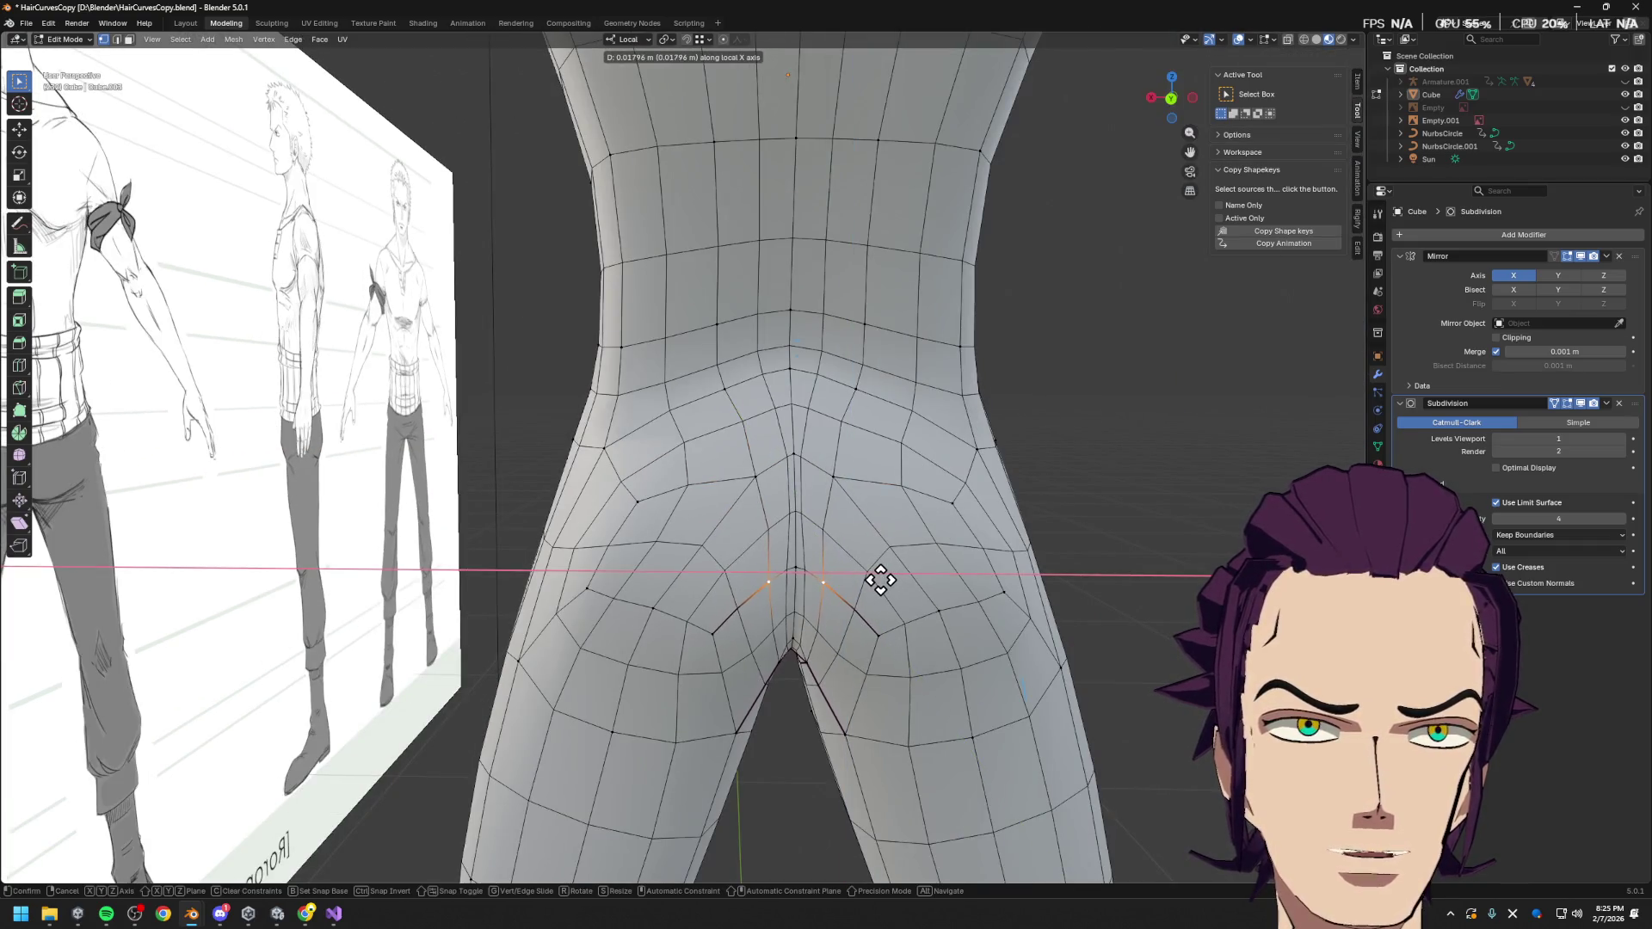
left_click(883, 580)
middle_click_drag(883, 580, 876, 576)
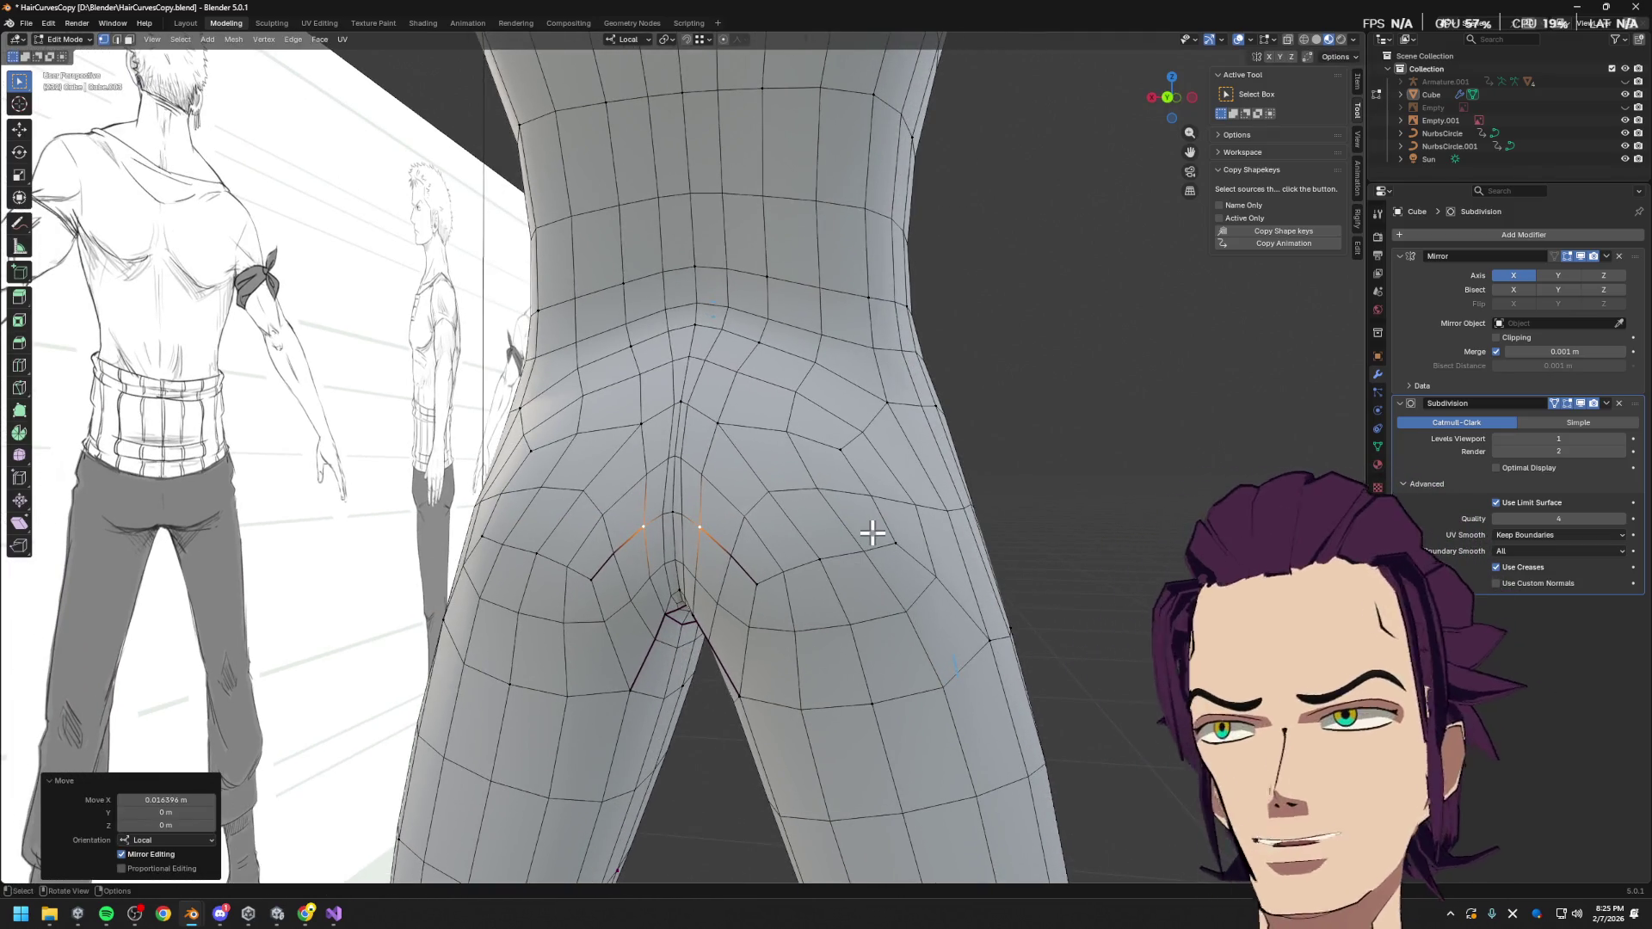
mouse_move(881, 544)
middle_mouse_down()
mouse_move(904, 571)
mouse_move(782, 598)
mouse_move(793, 580)
middle_mouse_up()
Select the faces on both buttocks and switch to Object Mode to view the smoothed body
key("3")
left_click(807, 642, "shift")
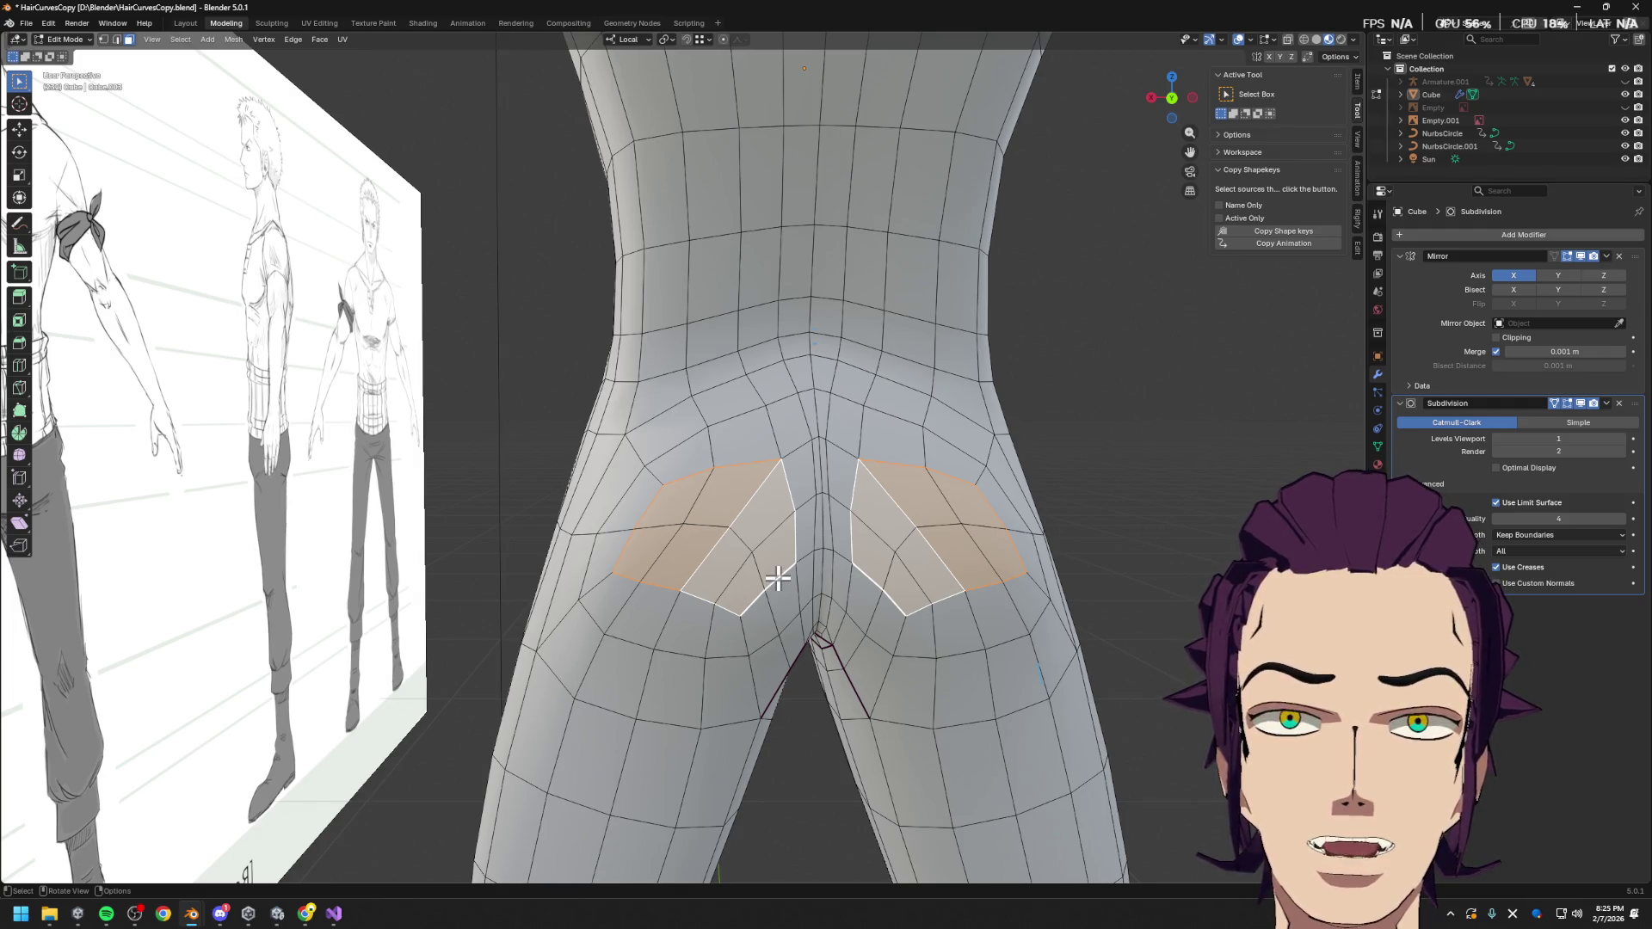
mouse_move(940, 601)
middle_mouse_down()
mouse_move(885, 583)
mouse_move(958, 613)
mouse_move(940, 590)
mouse_move(975, 697)
mouse_move(884, 710)
middle_mouse_up()
key("Tab")
scroll(940, 591, "down", 3)
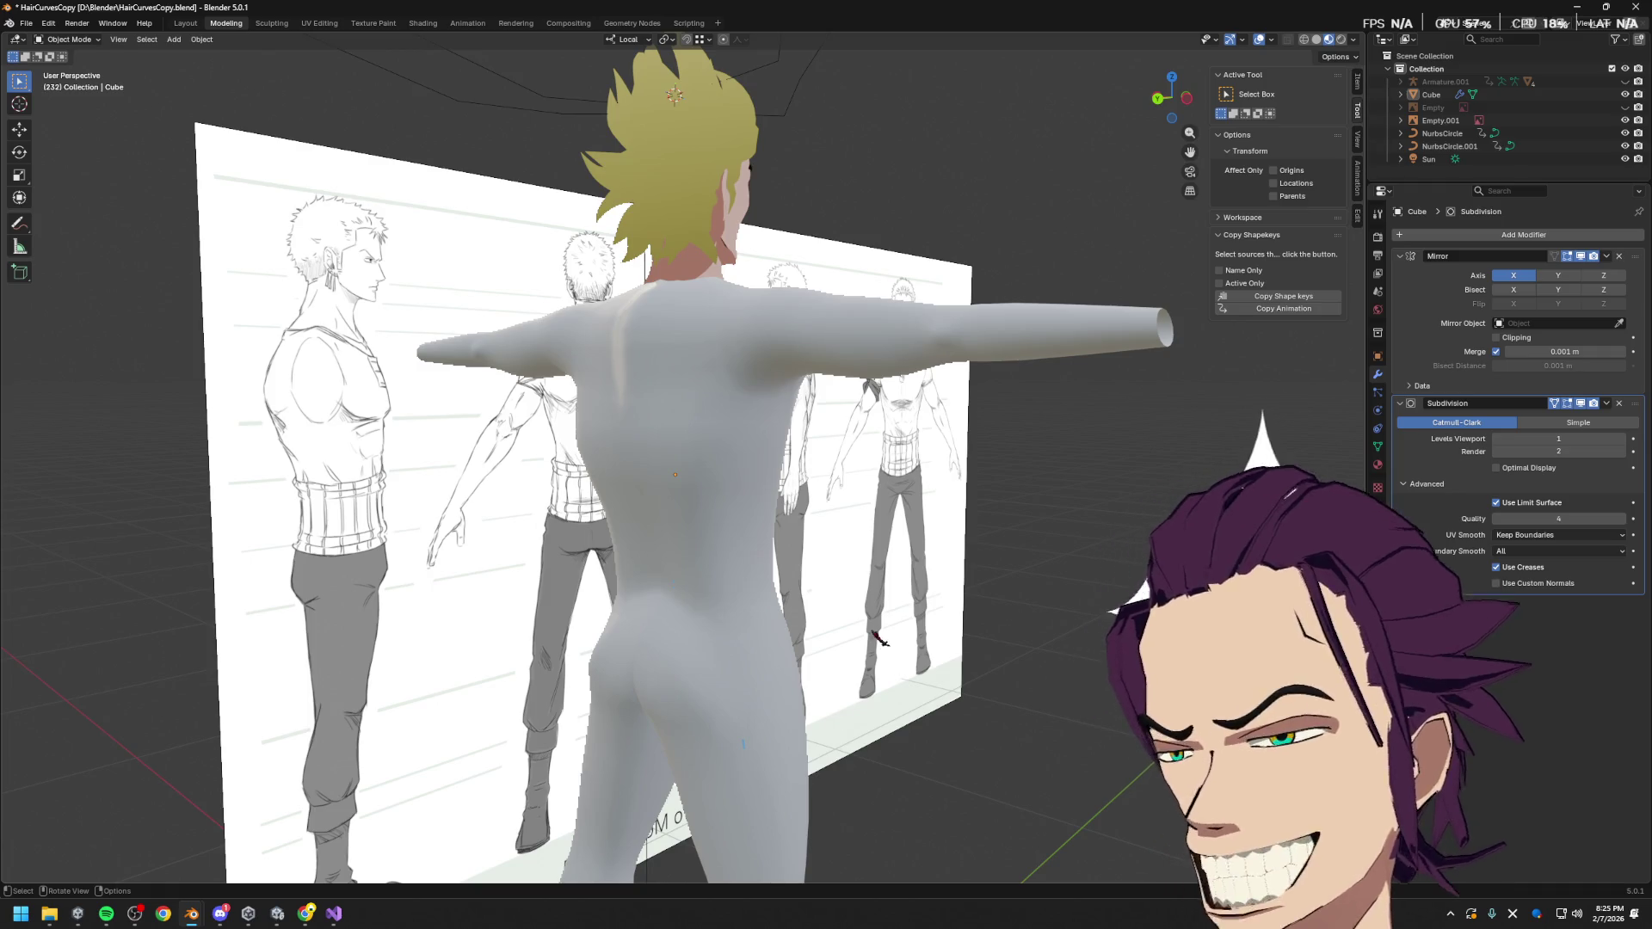
Return to Edit Mode, try an edge loop running down the legs, then undo it
middle_click_drag(810, 647, 1053, 540)
key("Tab")
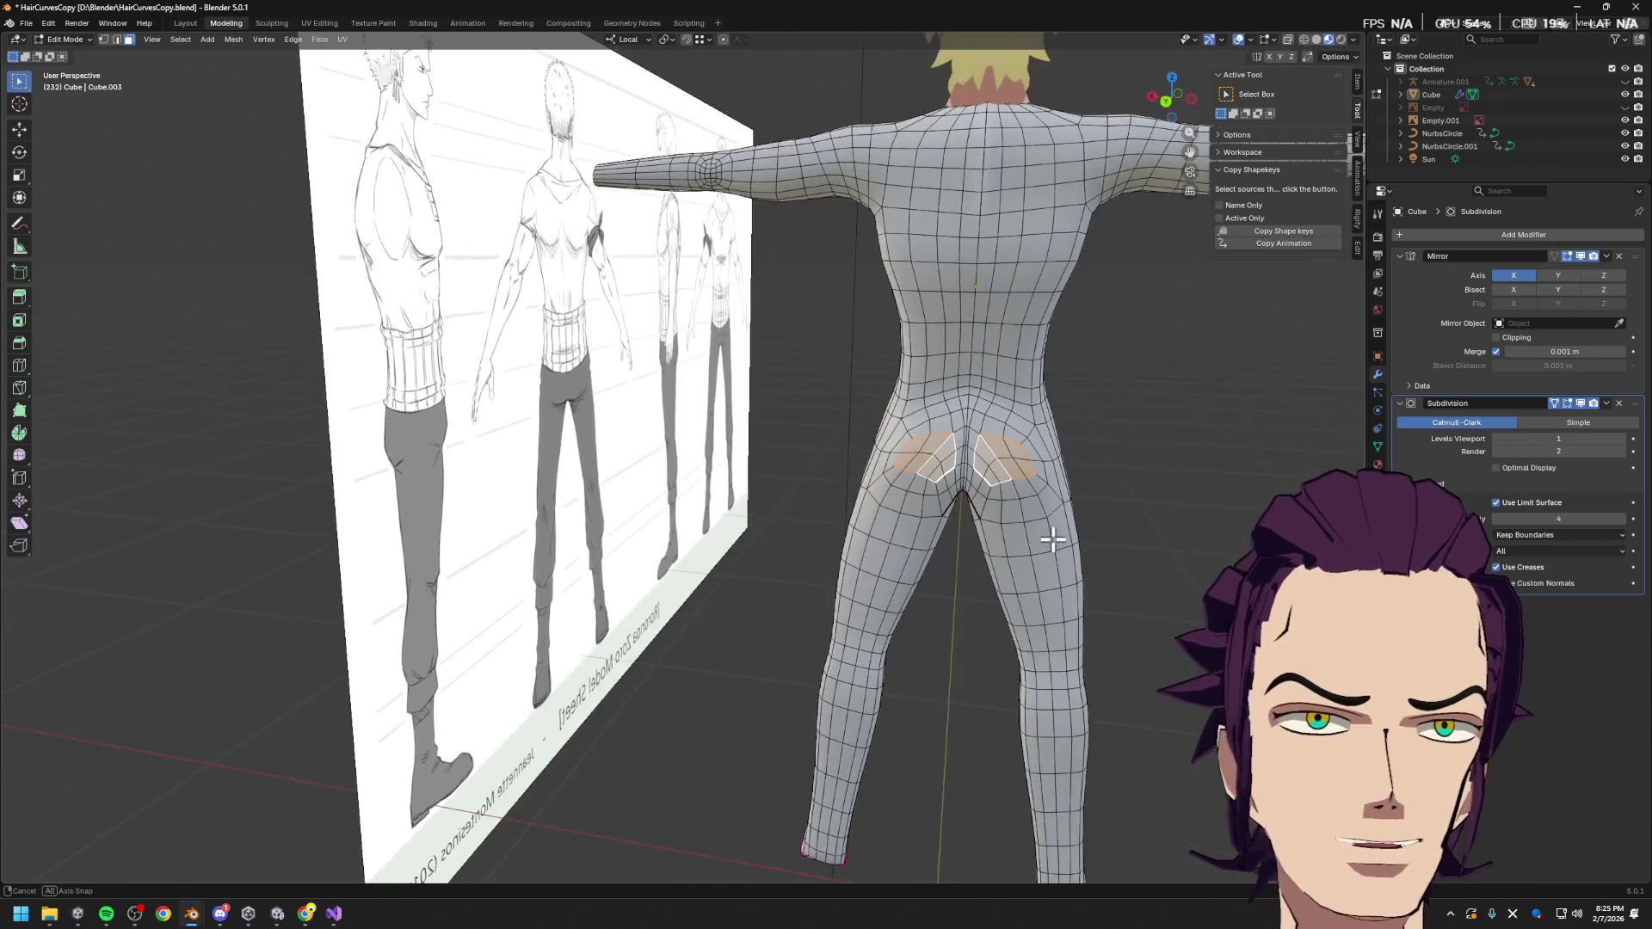
scroll(1070, 531, "up", 3)
key("ctrl+r")
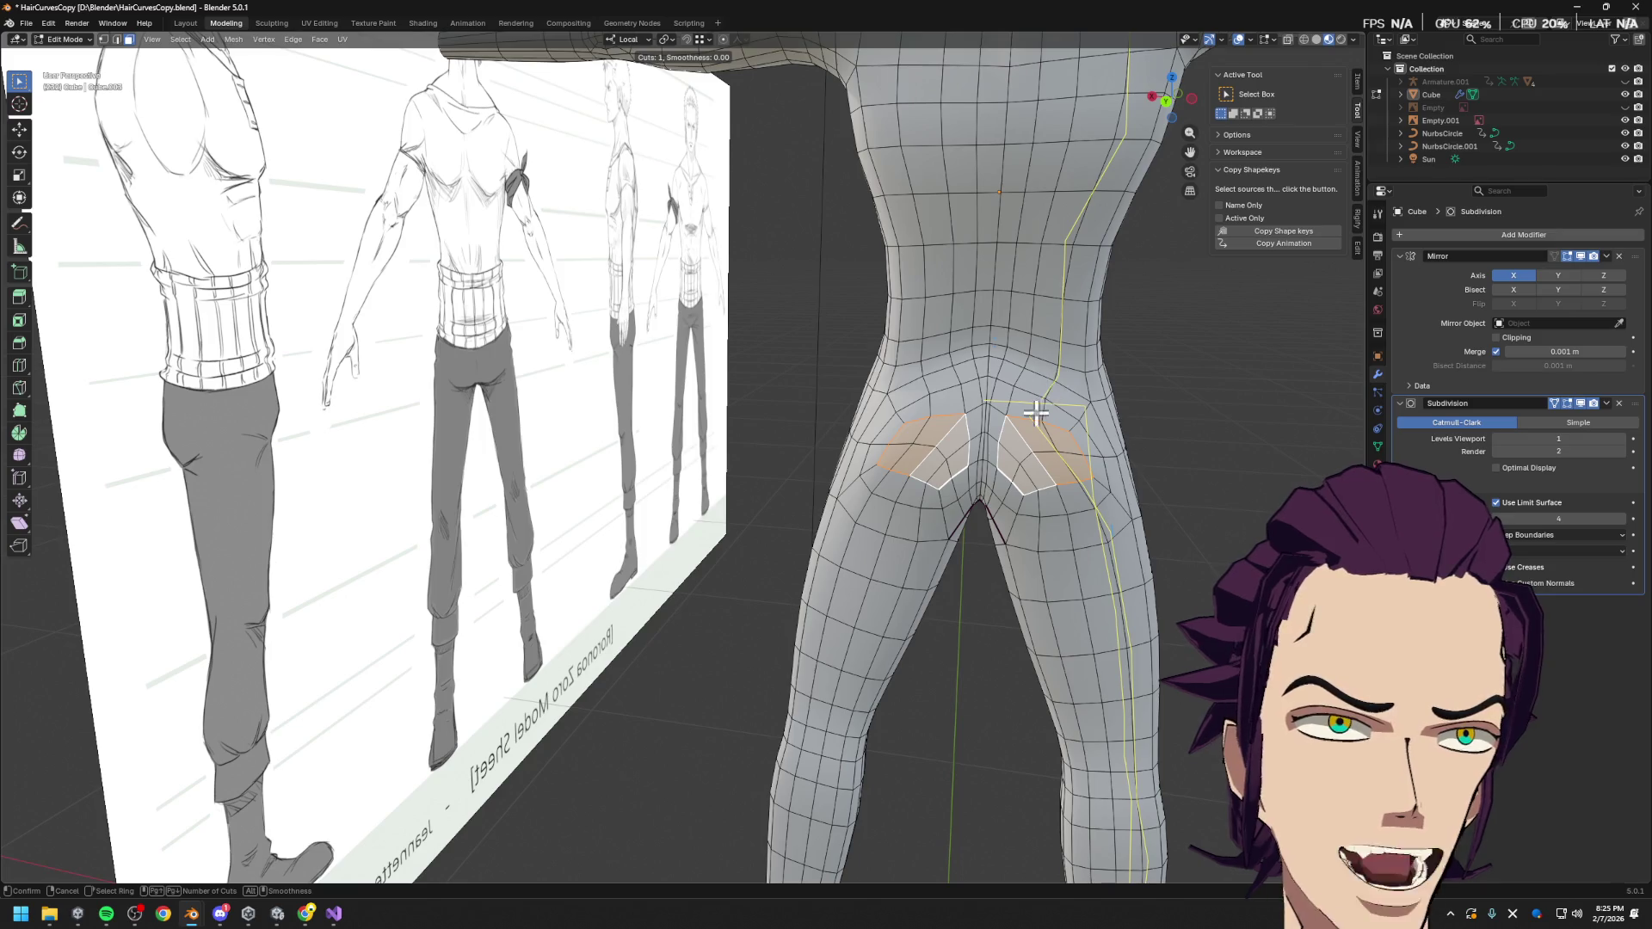
left_click(1040, 410)
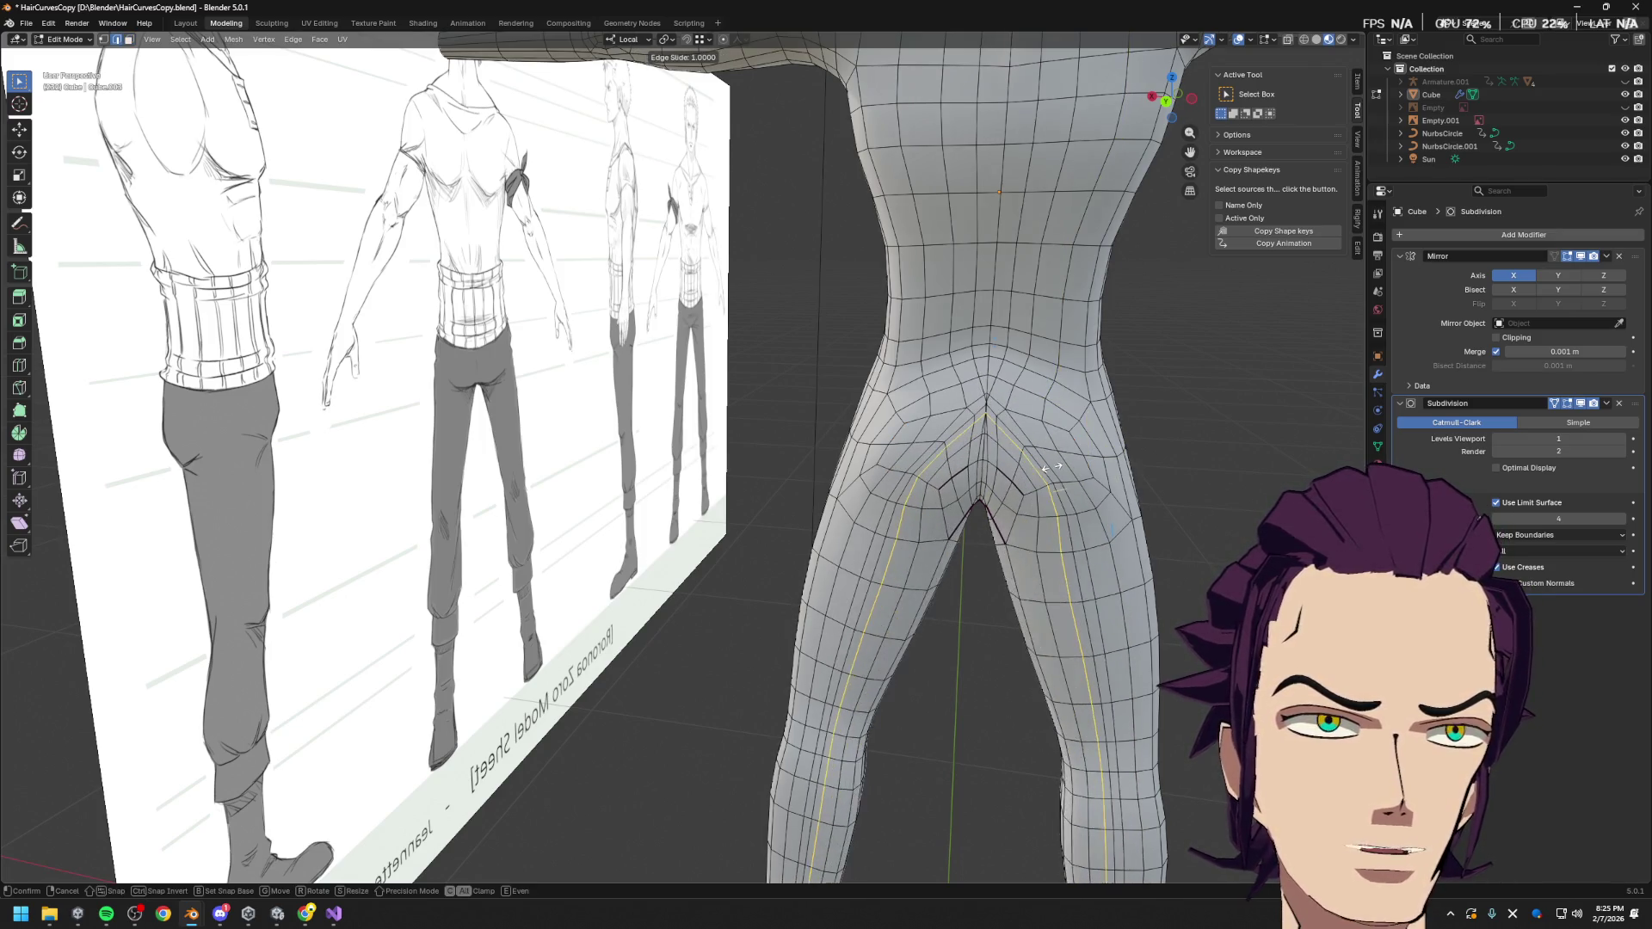
right_click(1033, 482)
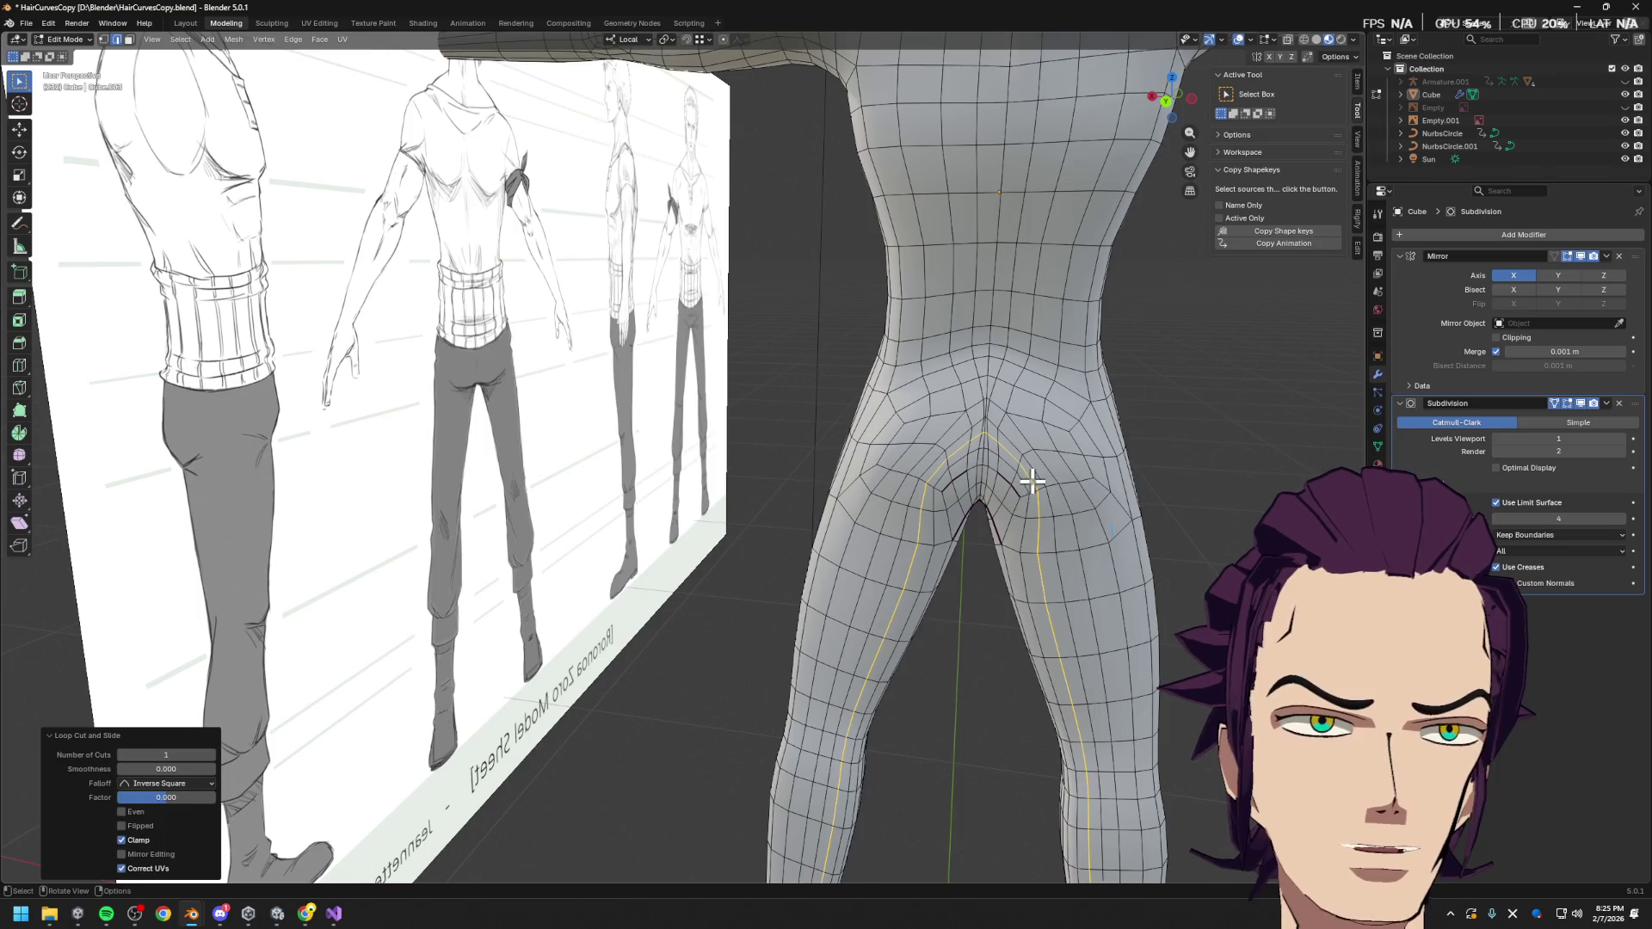
key("ctrl+z")
key("ctrl+z")
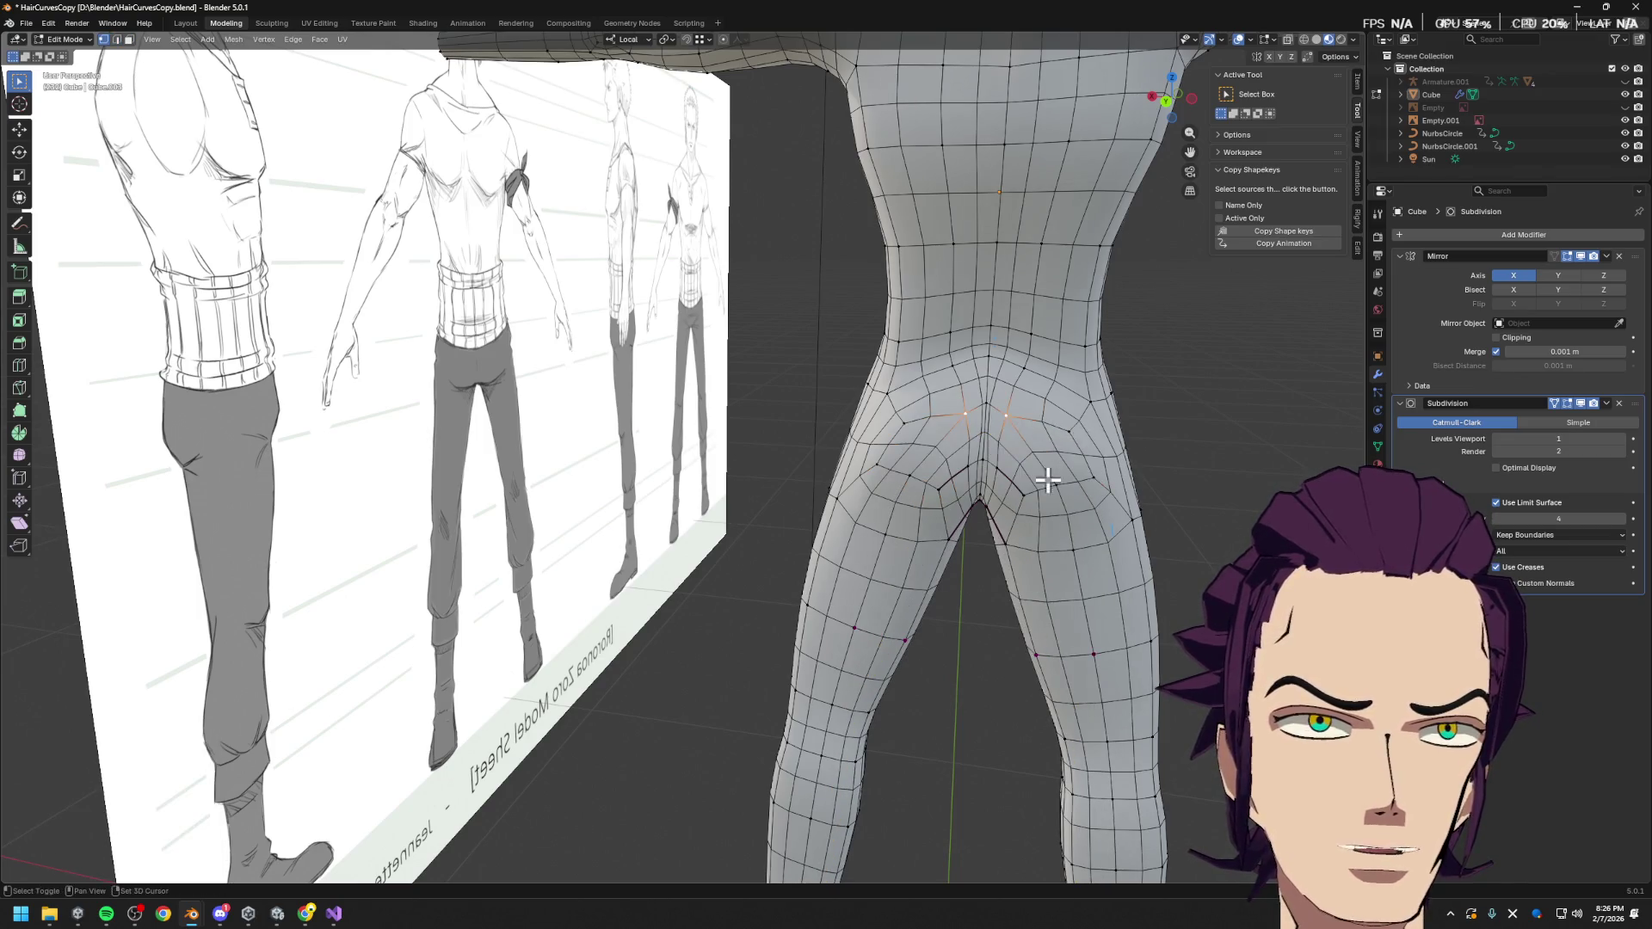
Slide the two hip vertices along their edges toward a rounder loop
middle_click_drag(1051, 476, 952, 491, "shift")
key("g")
left_click(971, 475)
left_click(972, 452, "alt")
key("shift+v")
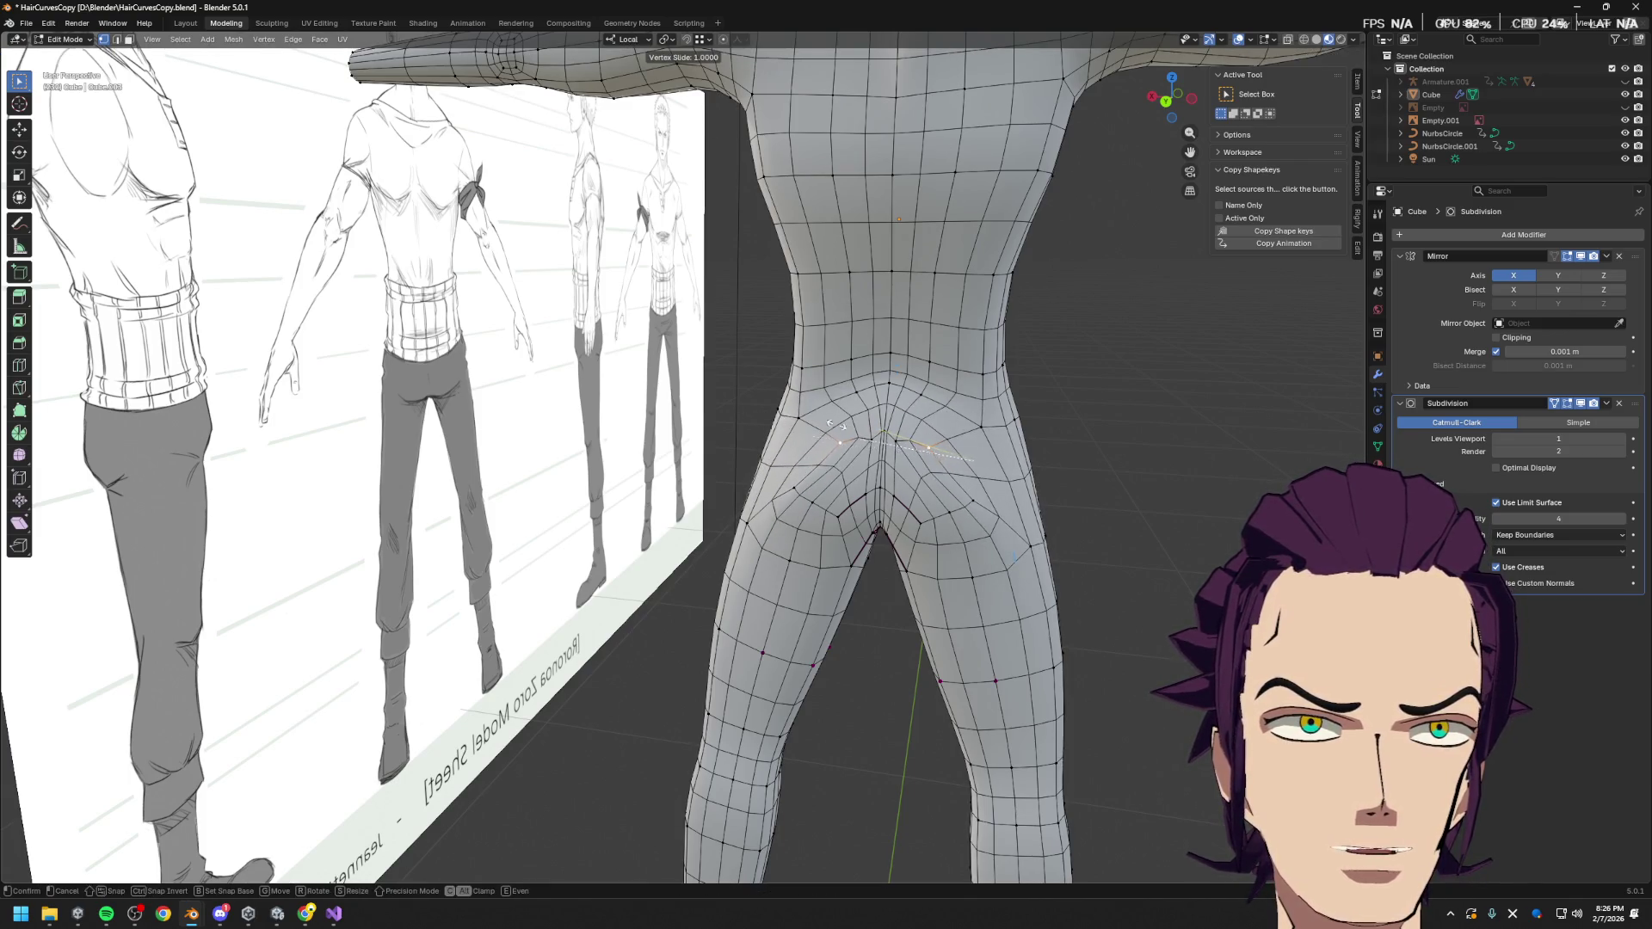
left_click(994, 447)
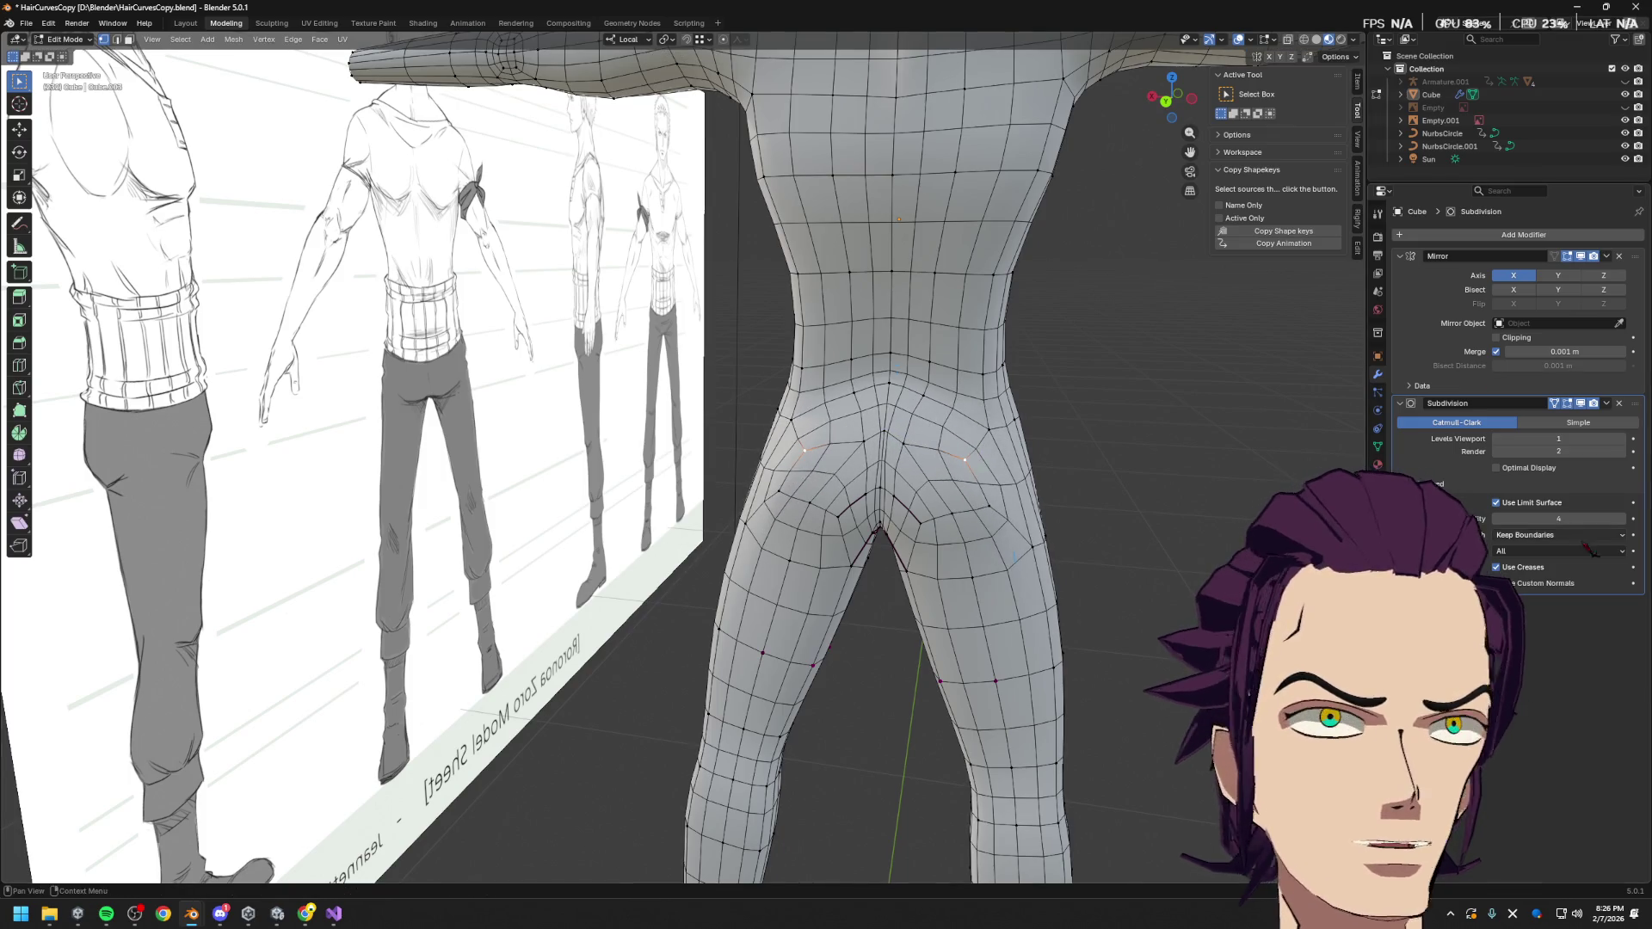
Hide the subdivision wireframe and slide the outer hip vertex along its edge
left_click(1497, 468)
left_click(1497, 468)
left_click(1496, 468)
middle_click_drag(1114, 448, 1104, 513, "ctrl")
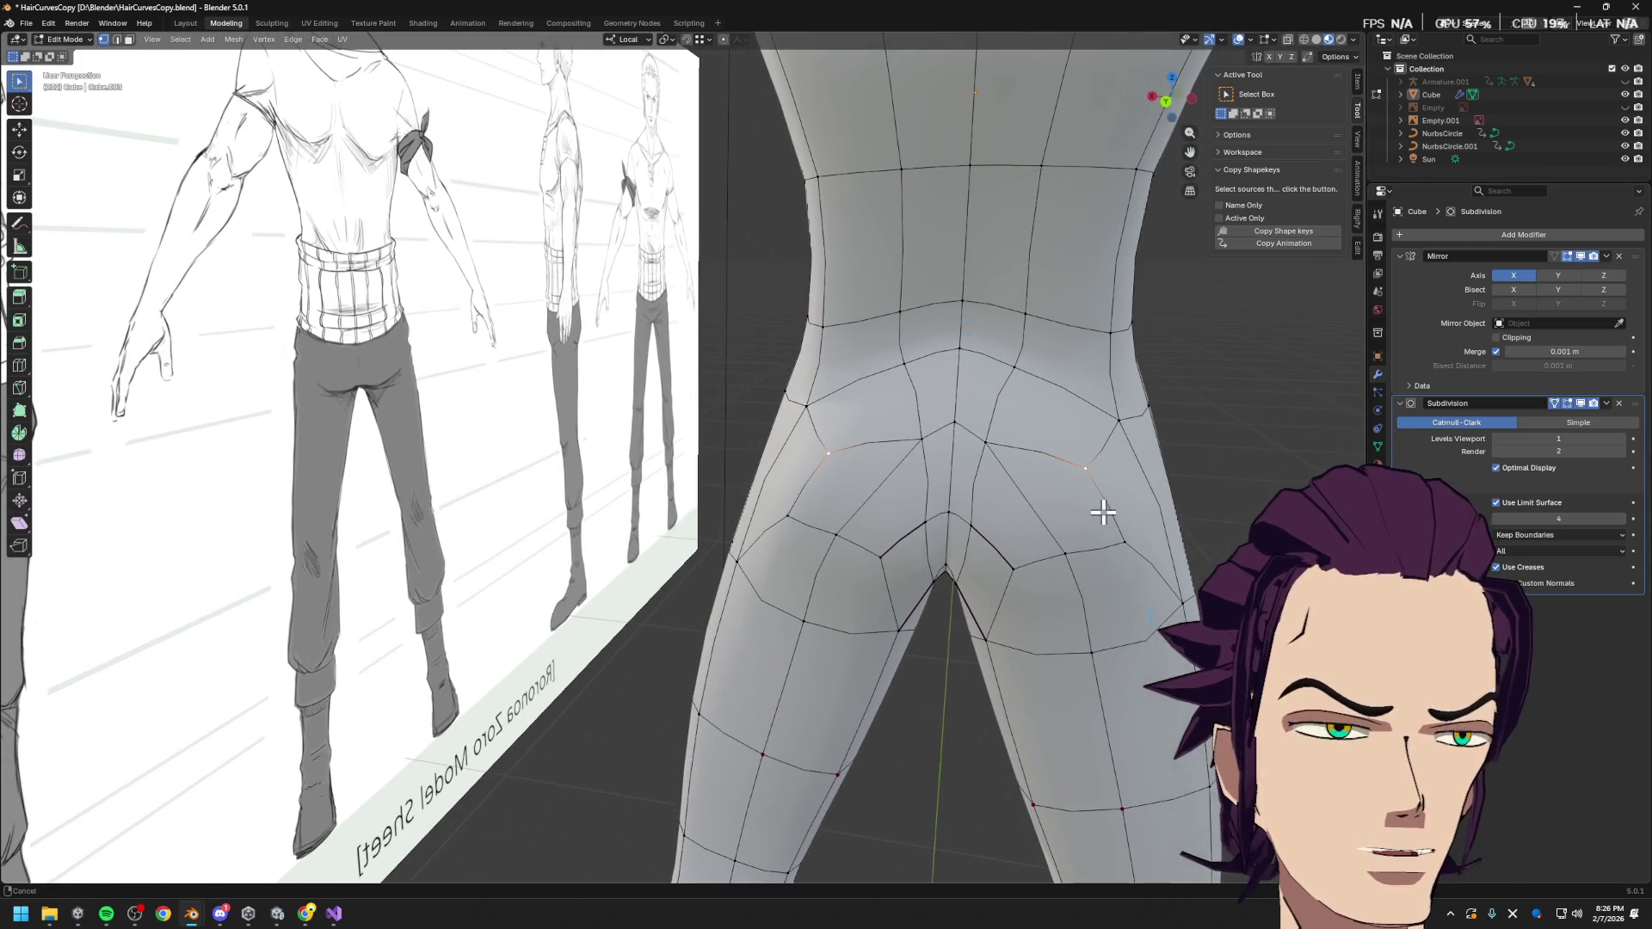
left_click(919, 441)
middle_click_drag(827, 449, 863, 468)
key("shift+v")
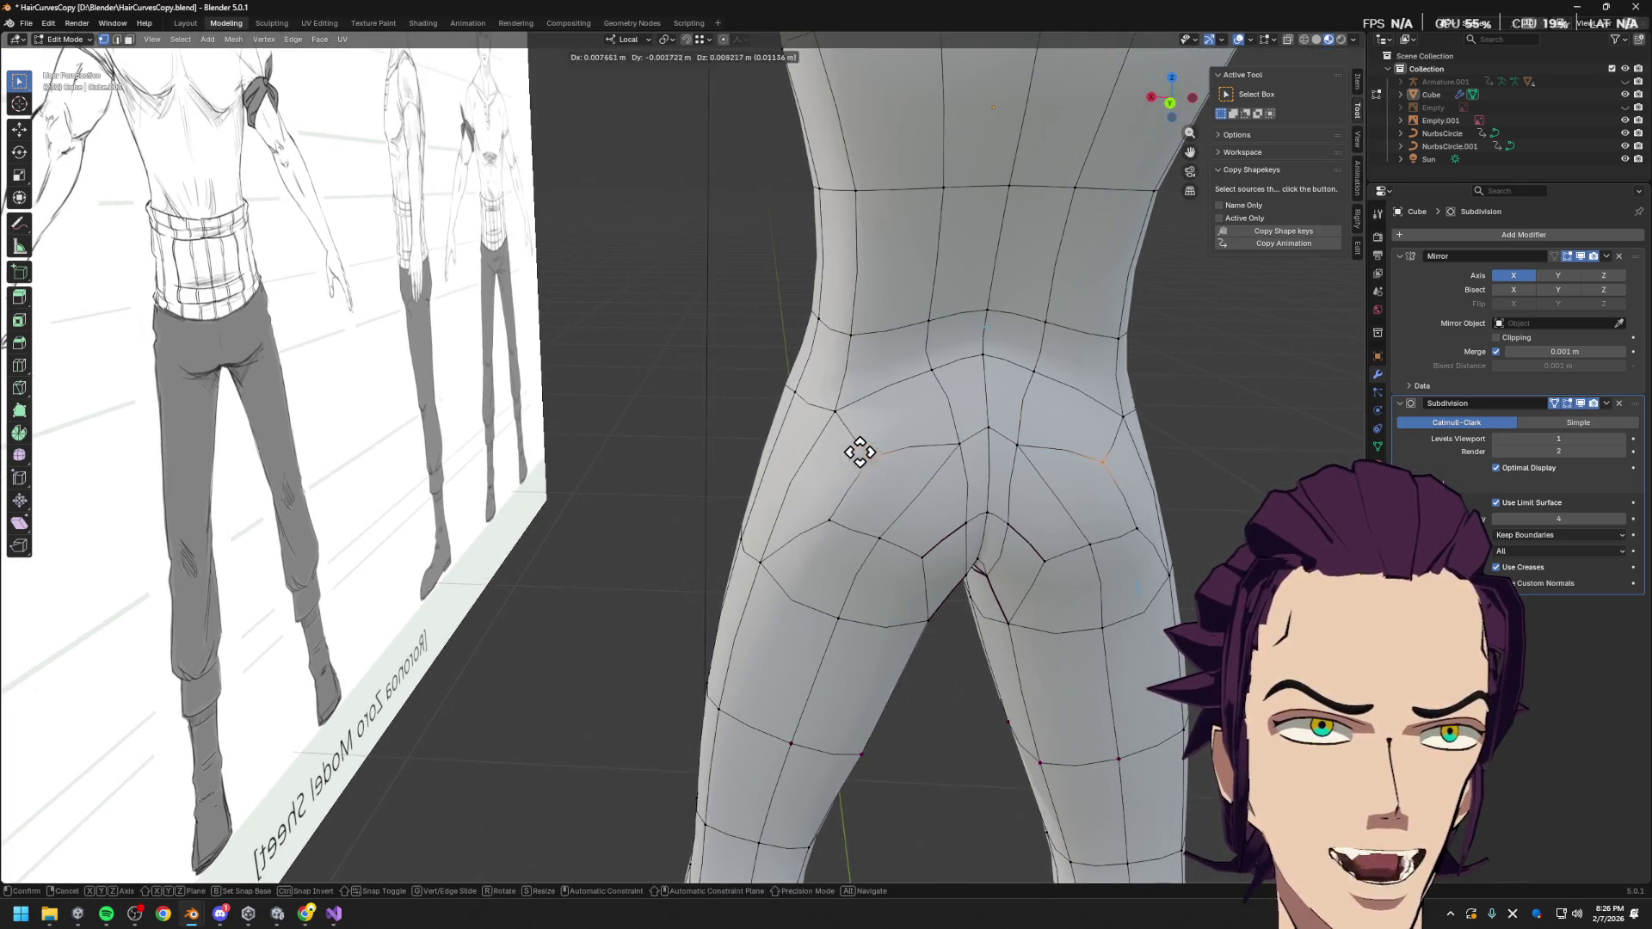
left_click(867, 456)
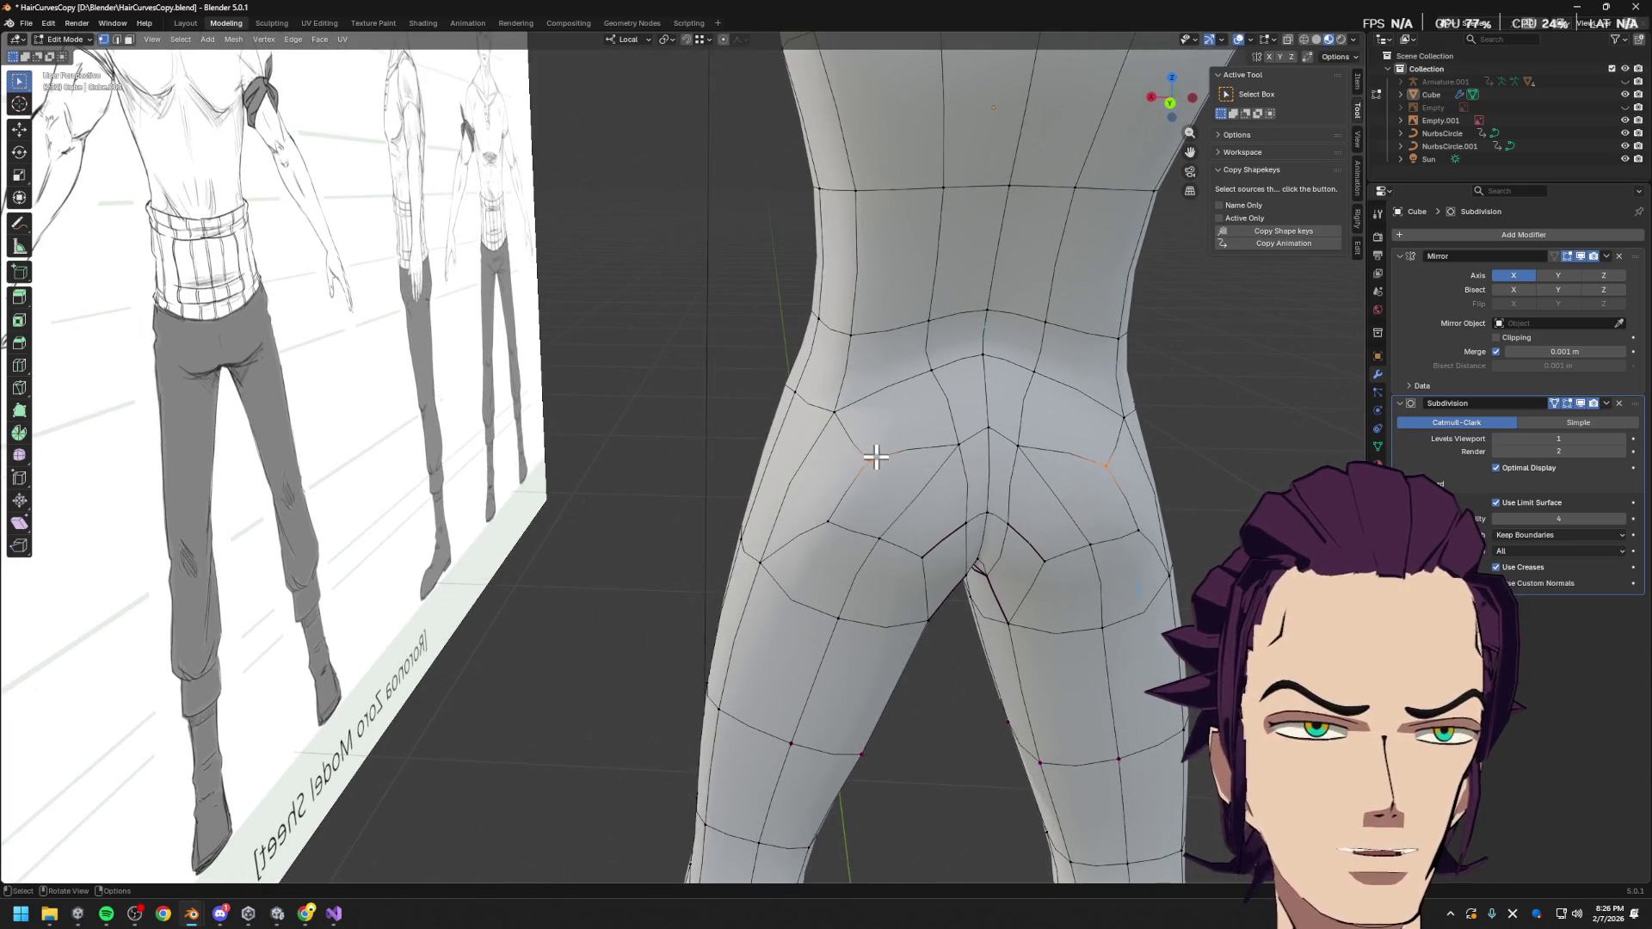
Knife-cut a new edge running up from the hip vertex
key("k")
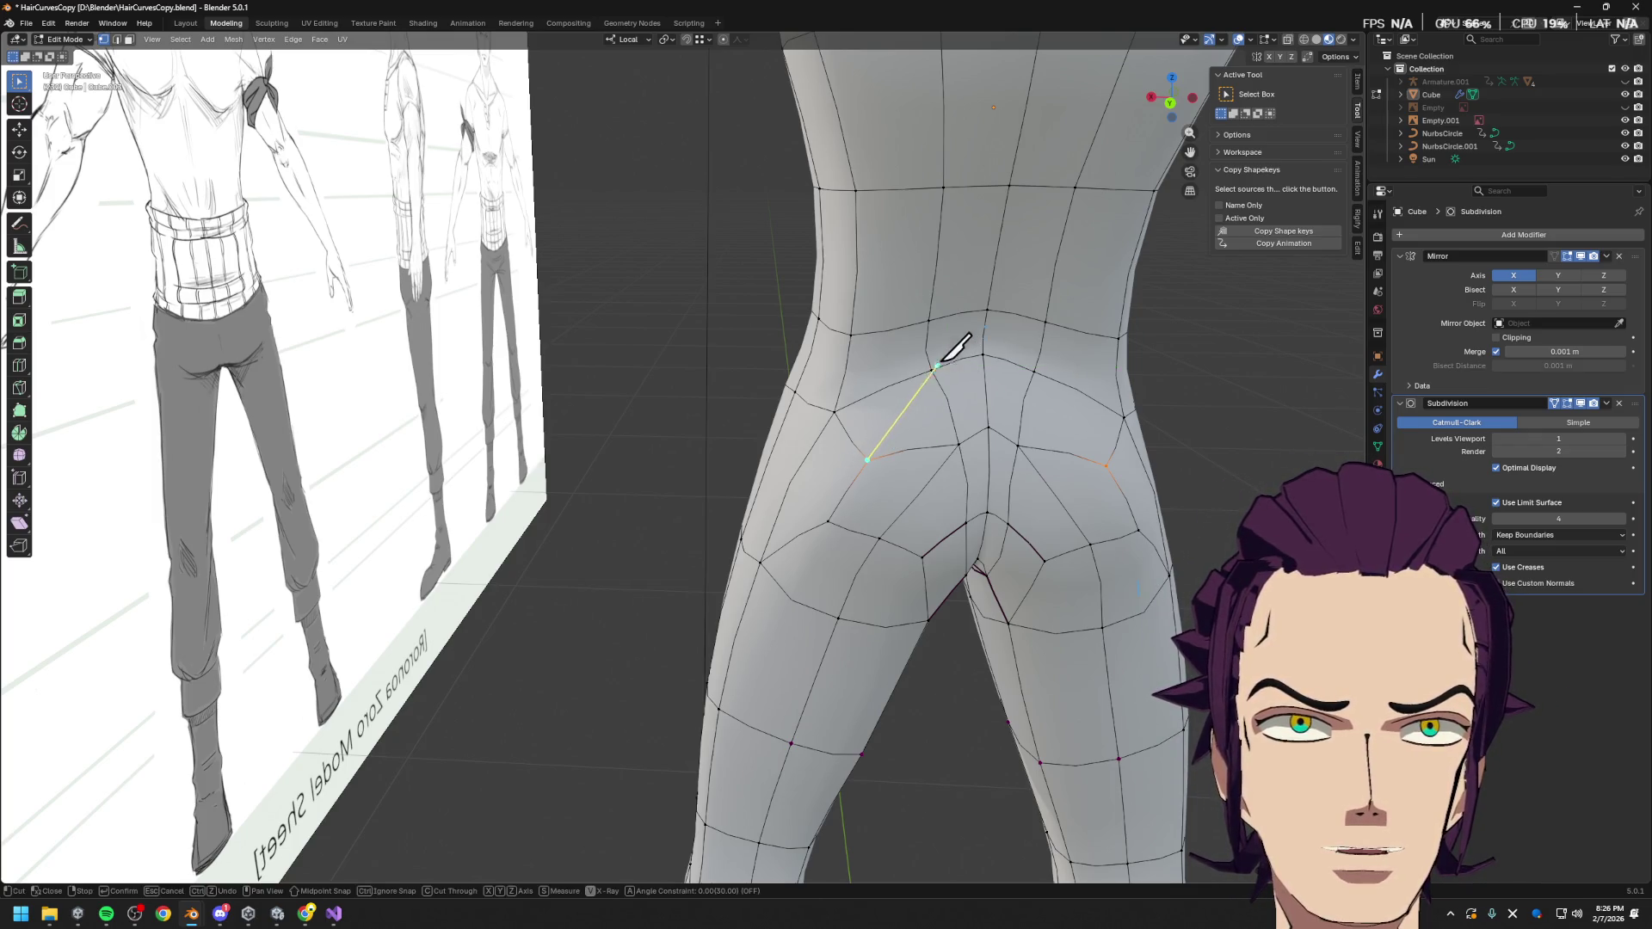
left_click(932, 366)
key("Return")
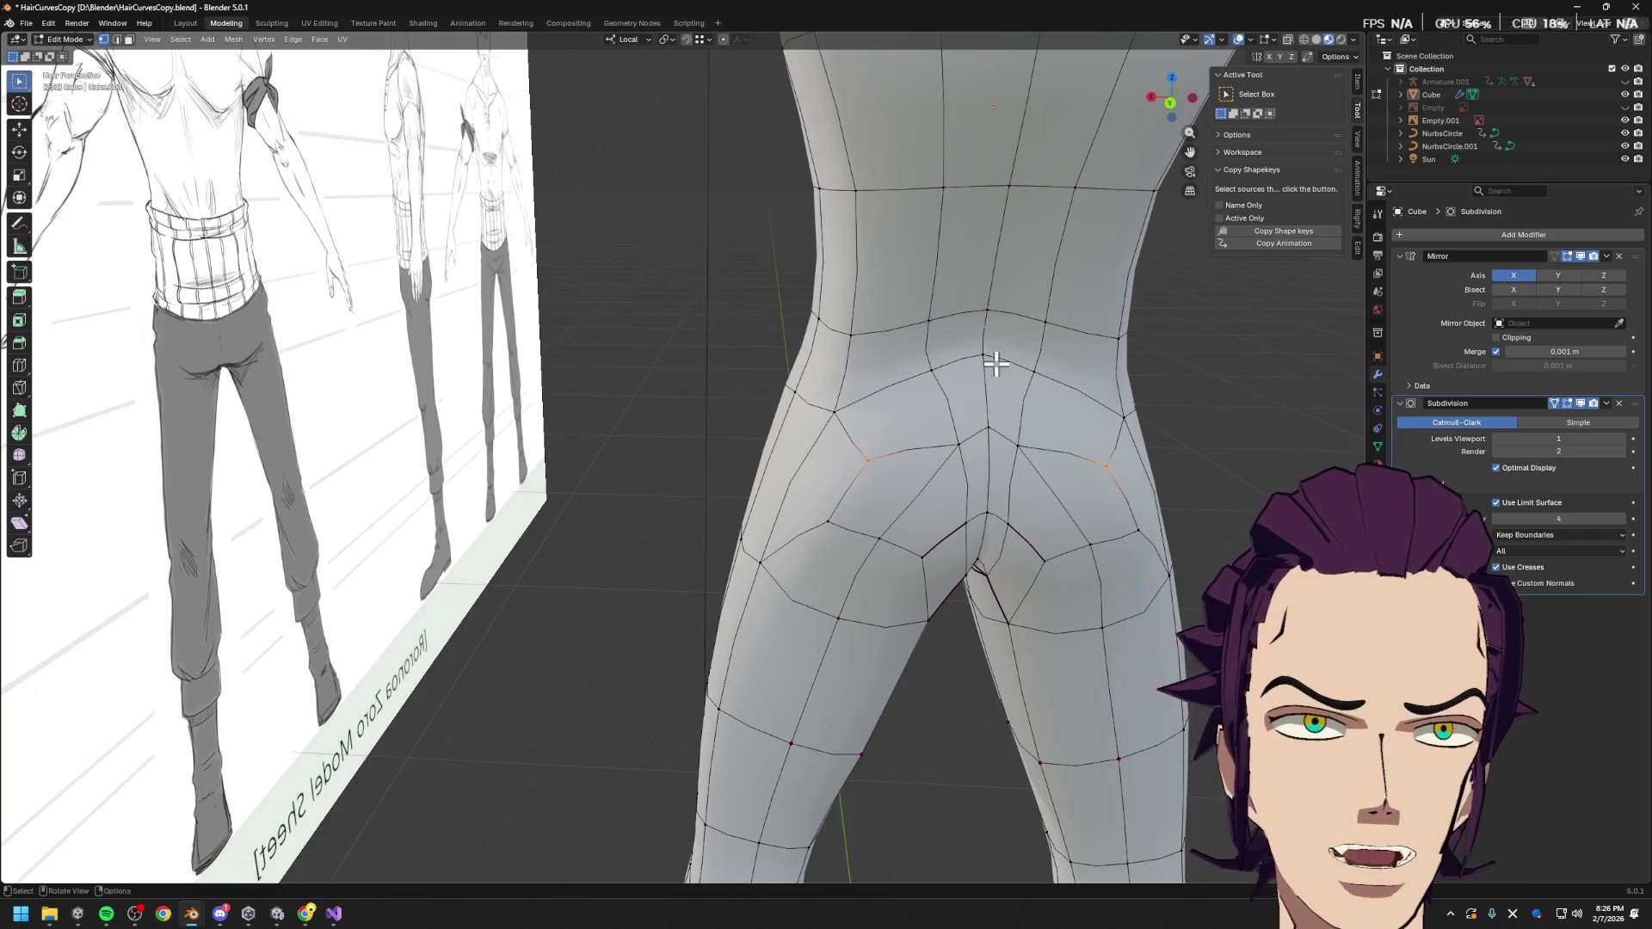
Set the Subdivision modifier's render level to 2
left_click(1506, 452)
type("2")
key("Return")
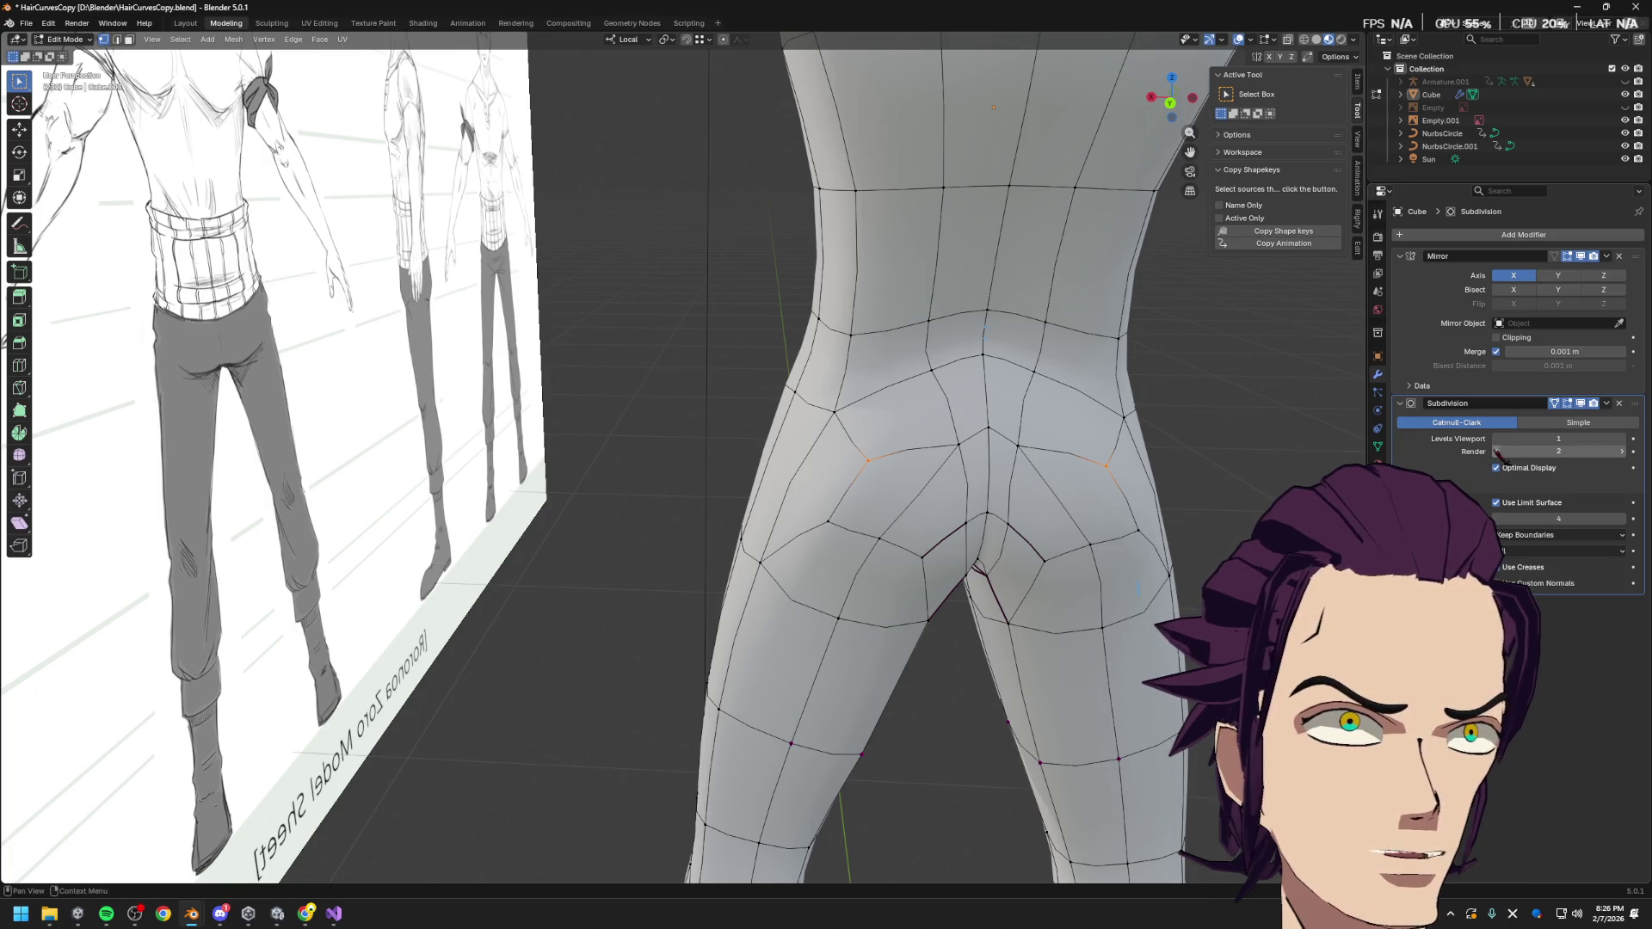
Set viewport subdivisions to 0 and move the buttock-crease vertex along X
left_click(1497, 440)
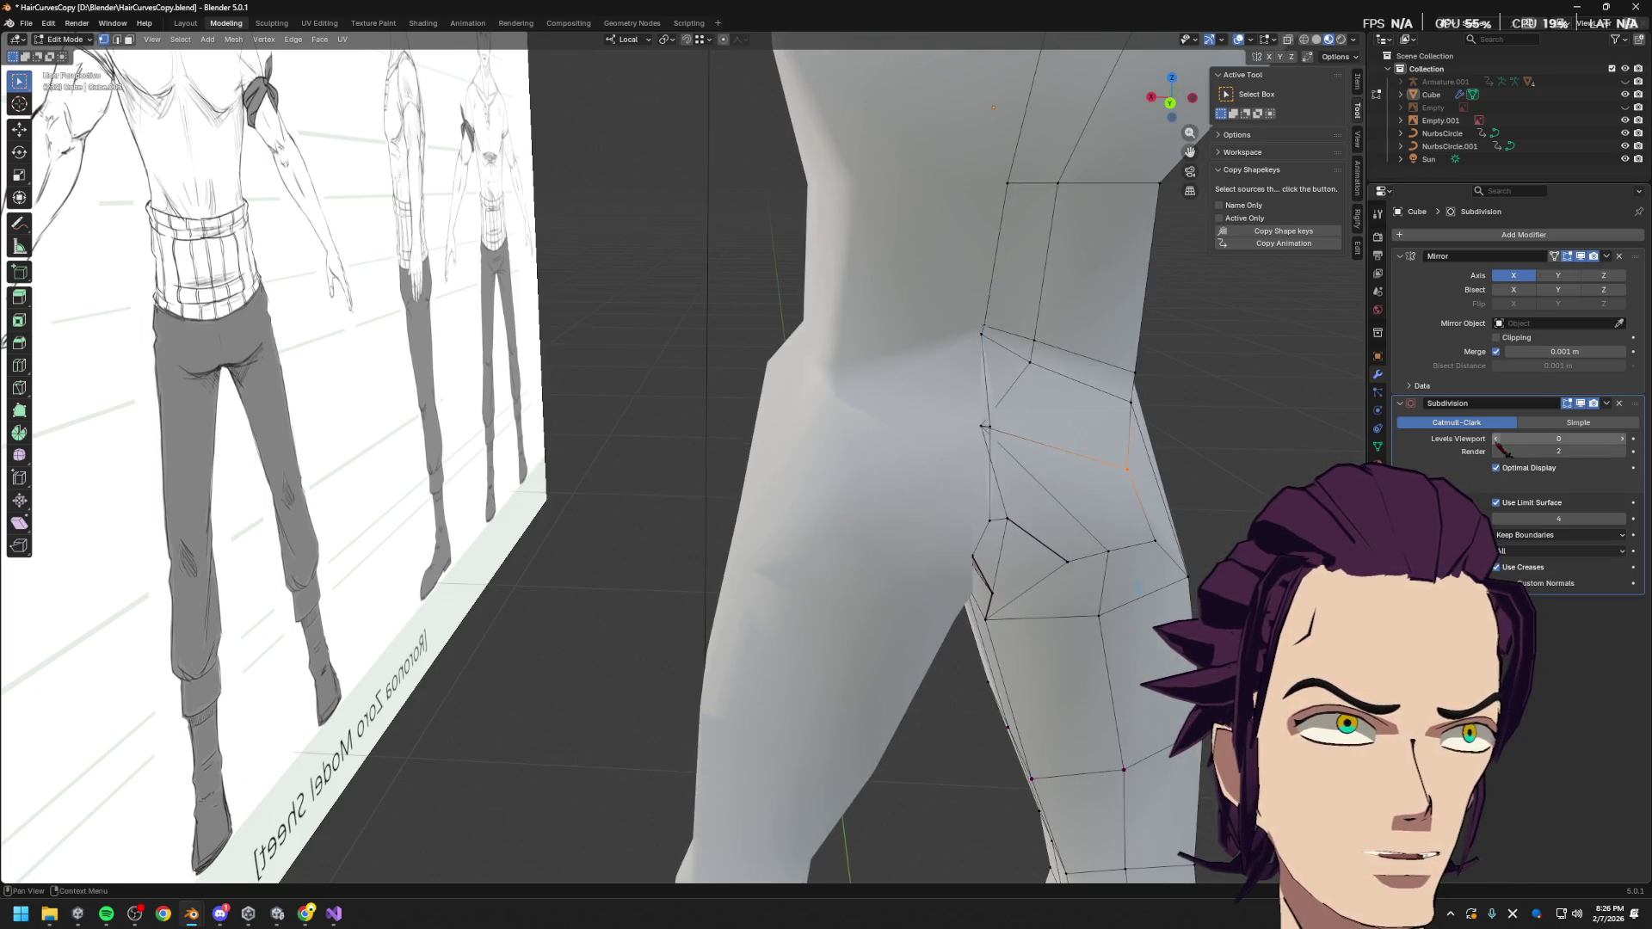
left_click(989, 428)
middle_click_drag(980, 420, 1086, 444)
key("h")
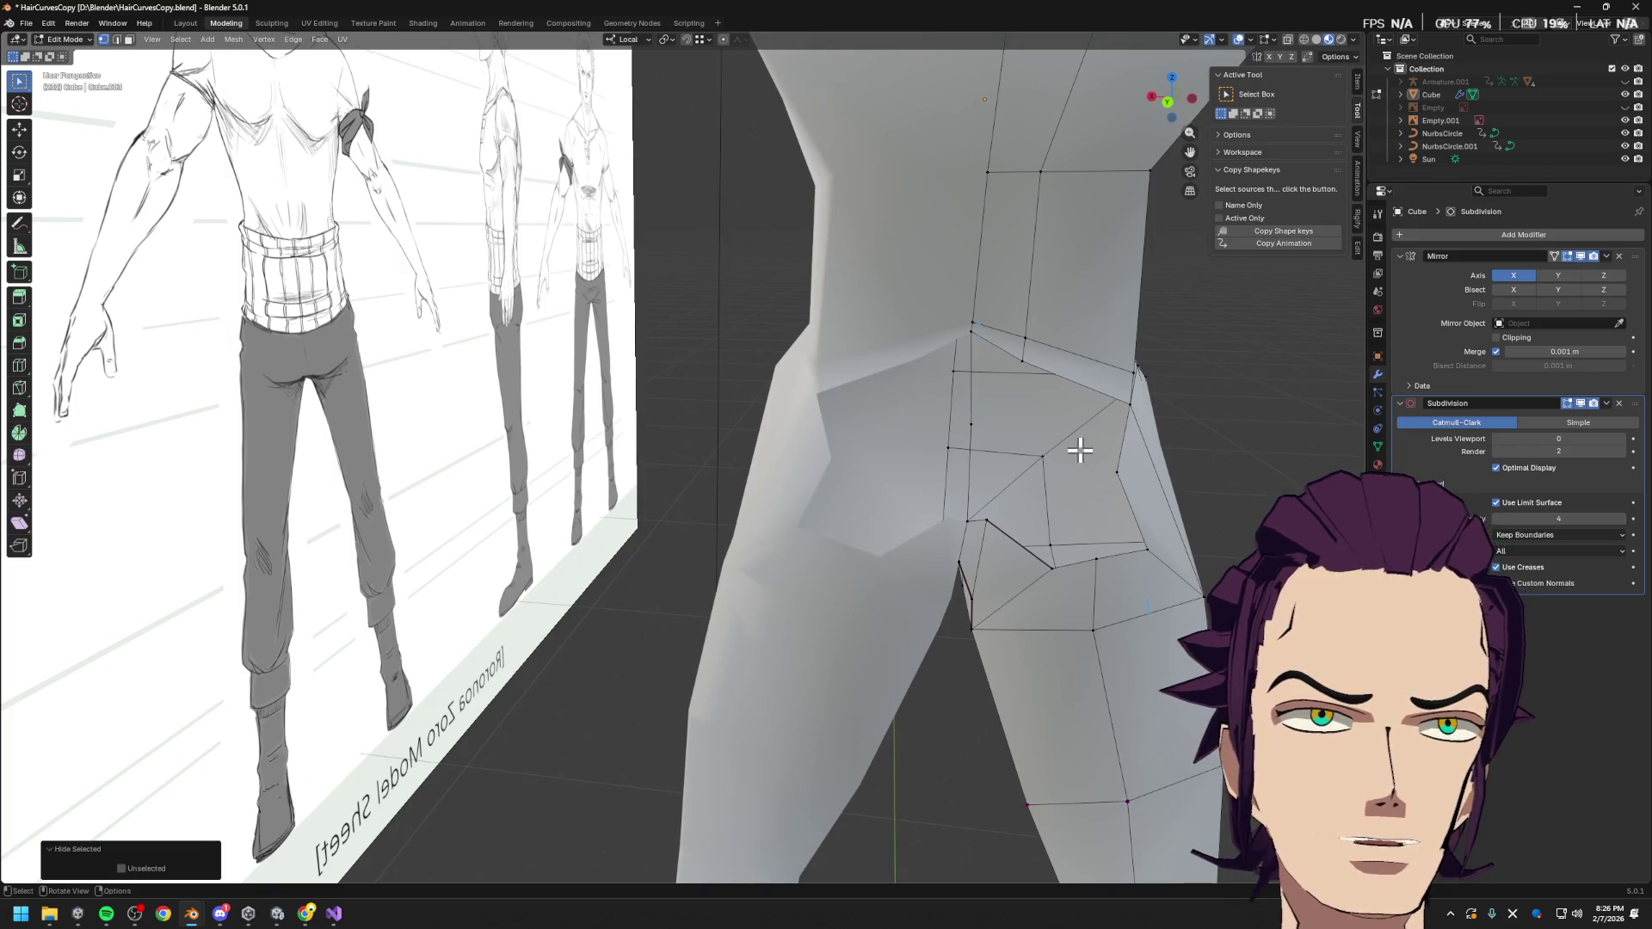
key("alt+h")
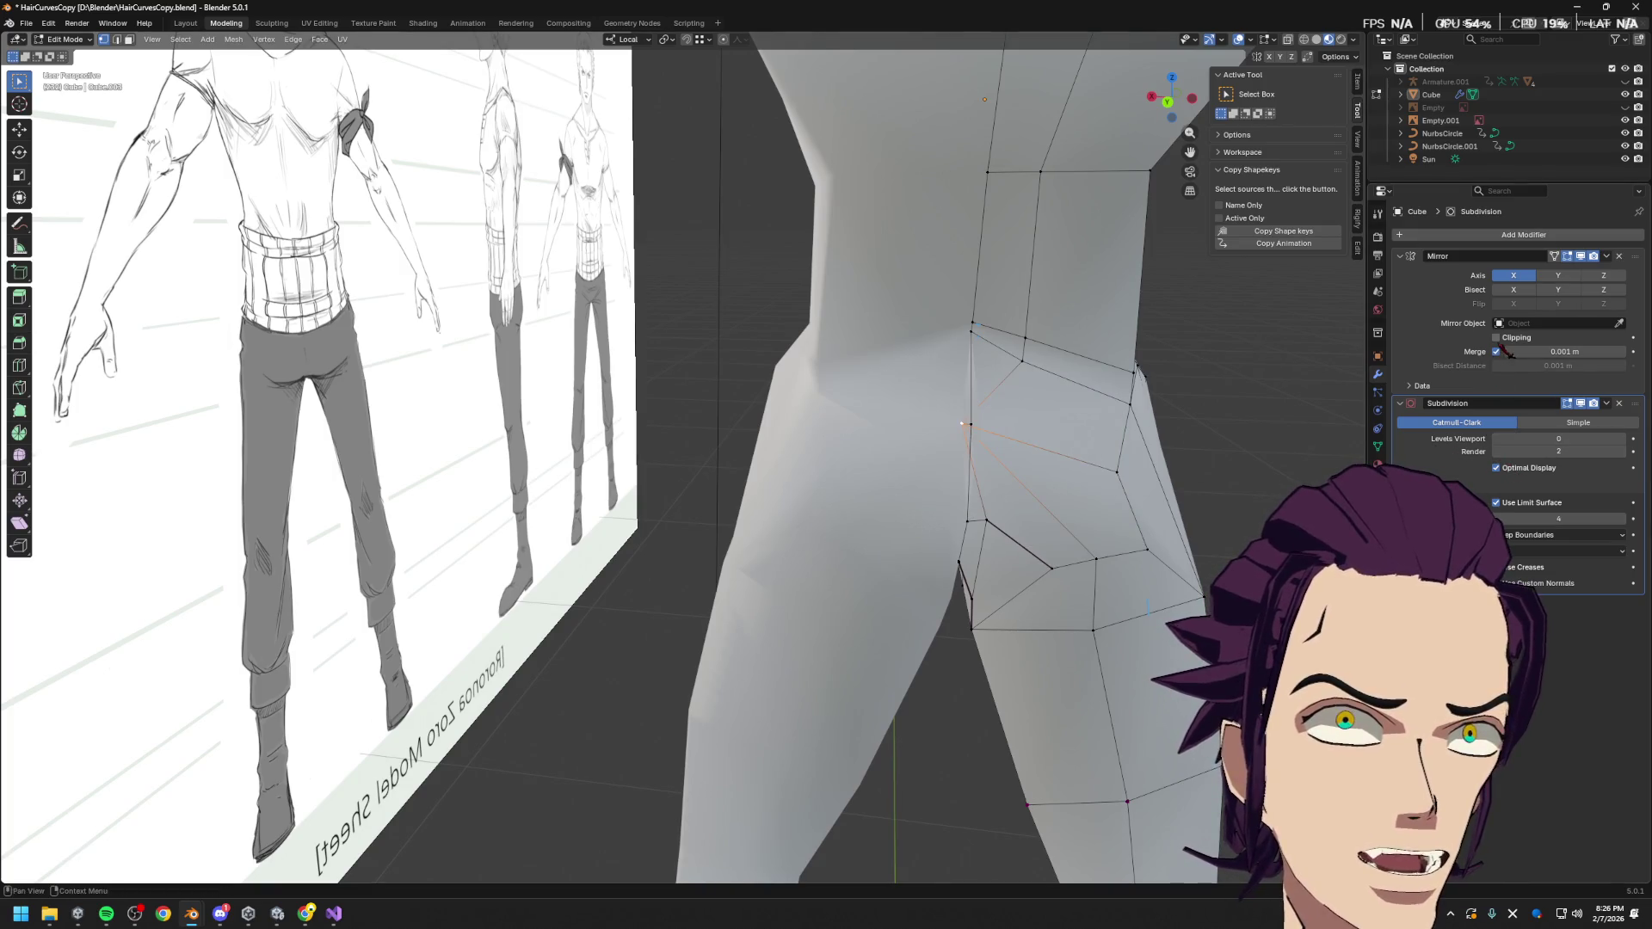
key("g")
key("x")
Adjust the crease vertex's X position with two more constrained moves
key("x")
key("x")
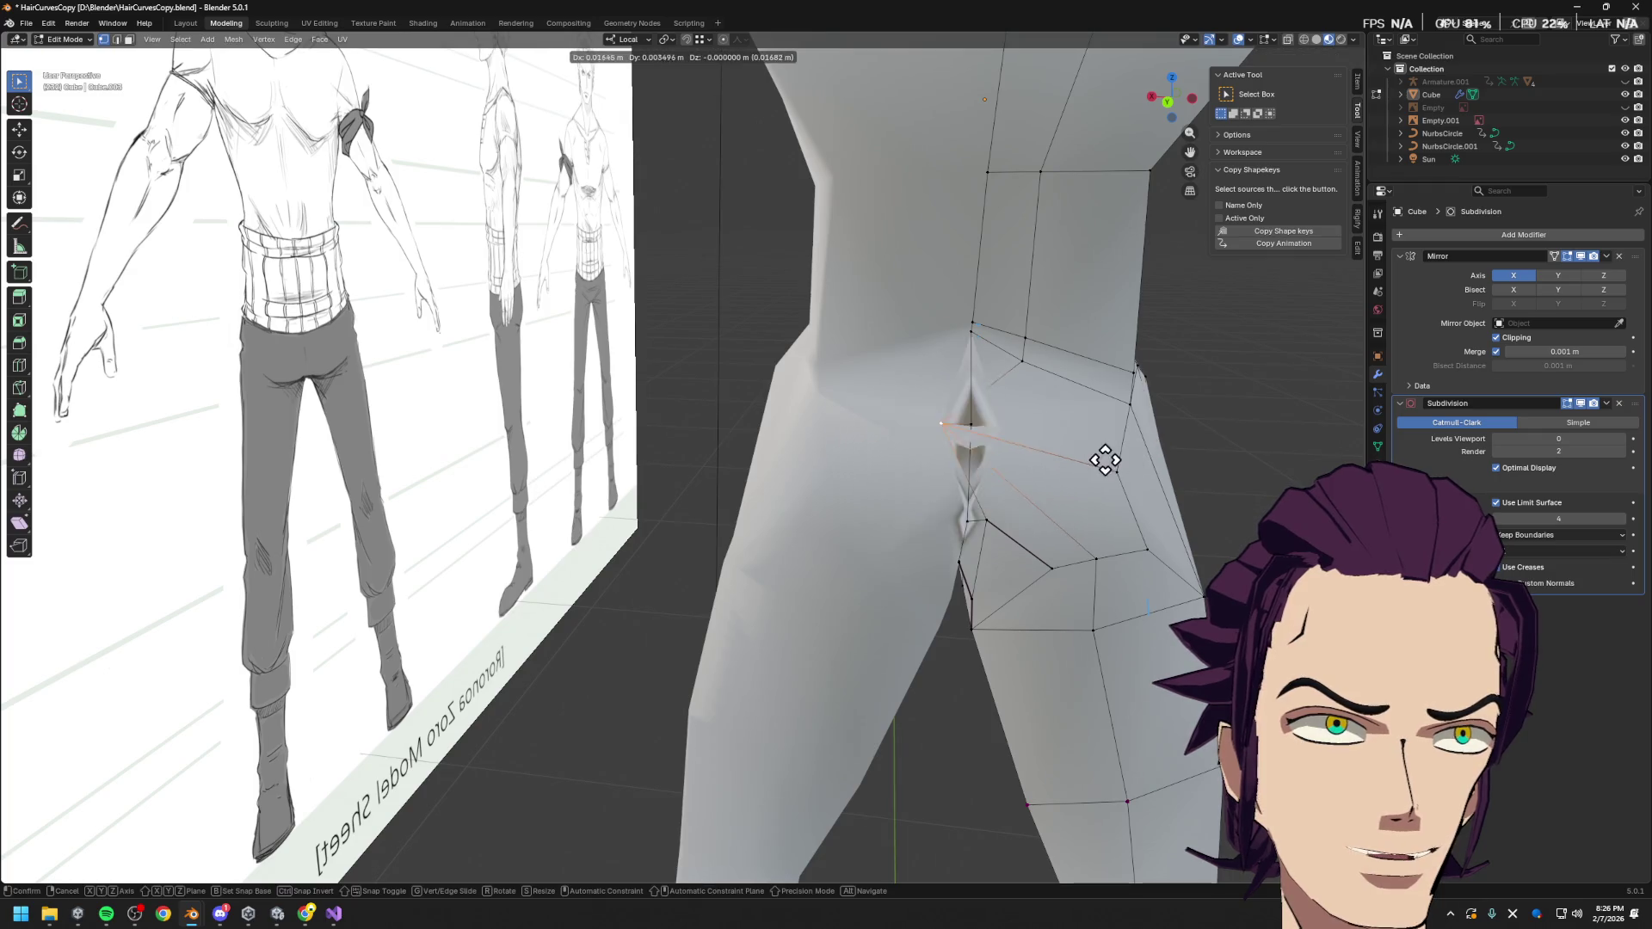
left_click(1162, 453)
mouse_move(1145, 430)
middle_mouse_down()
mouse_move(1205, 413)
mouse_move(1143, 413)
mouse_move(1184, 453)
middle_mouse_up()
key("g")
key("x")
left_click(1252, 422)
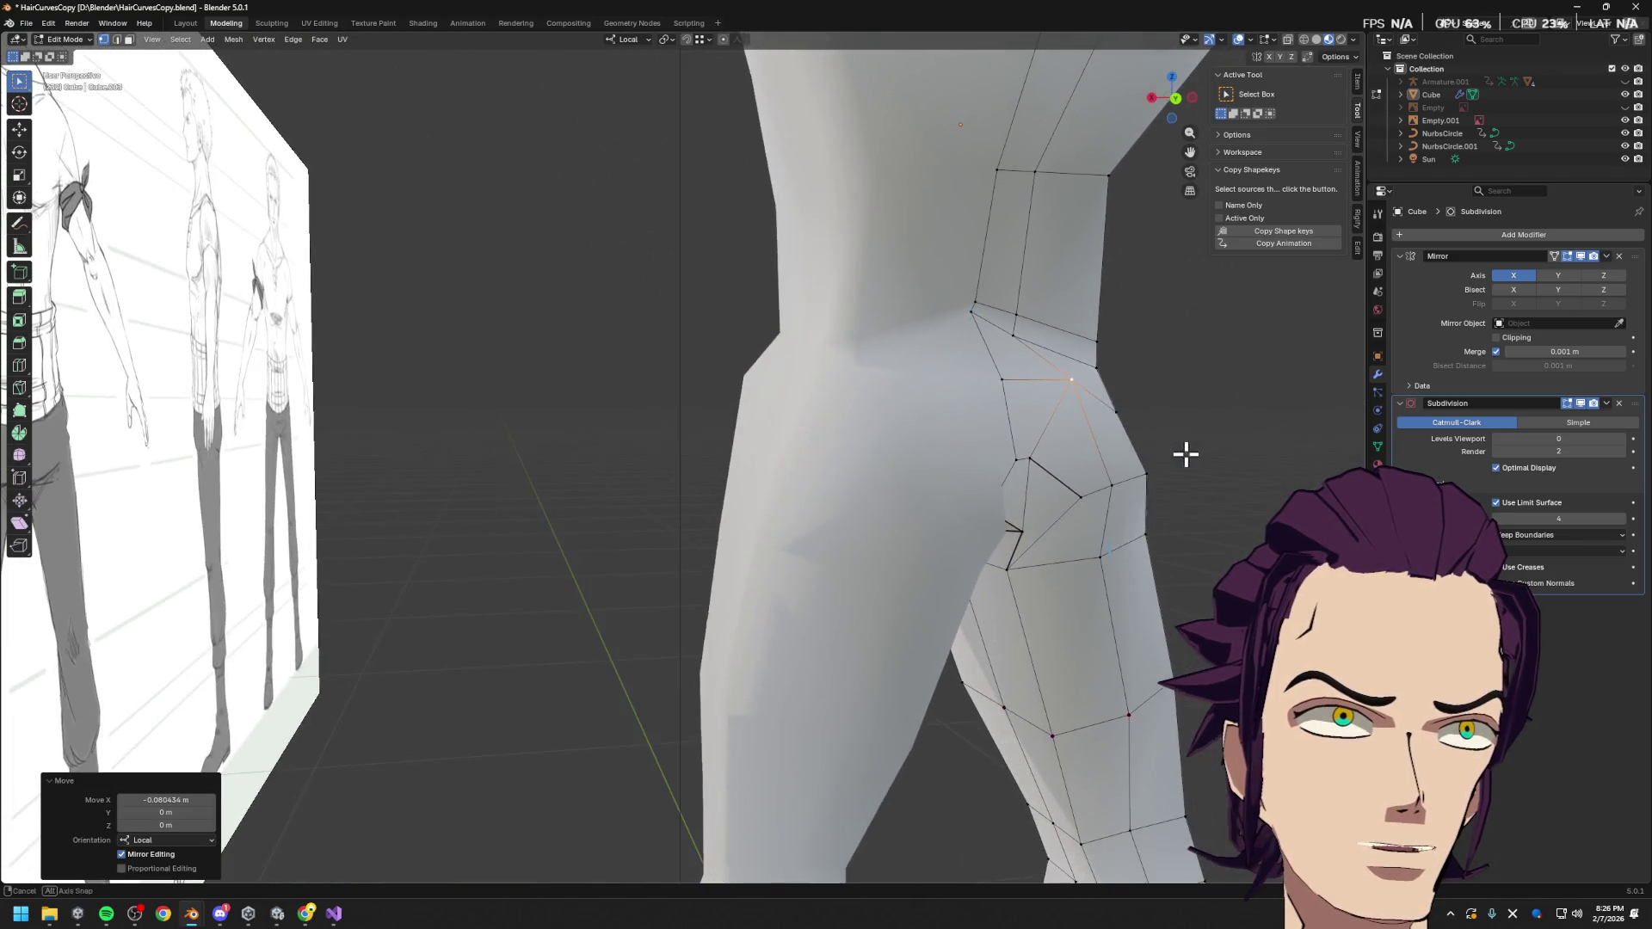
middle_click_drag(1039, 465, 1023, 420)
key("g")
key("x")
left_click(989, 421)
Move the vertex once more along X, then slide it along its edge to about 0.363
mouse_move(1085, 364)
middle_mouse_down()
mouse_move(996, 442)
mouse_move(1029, 466)
mouse_move(1047, 384)
middle_mouse_up()
key("g")
key("x")
left_click(955, 483)
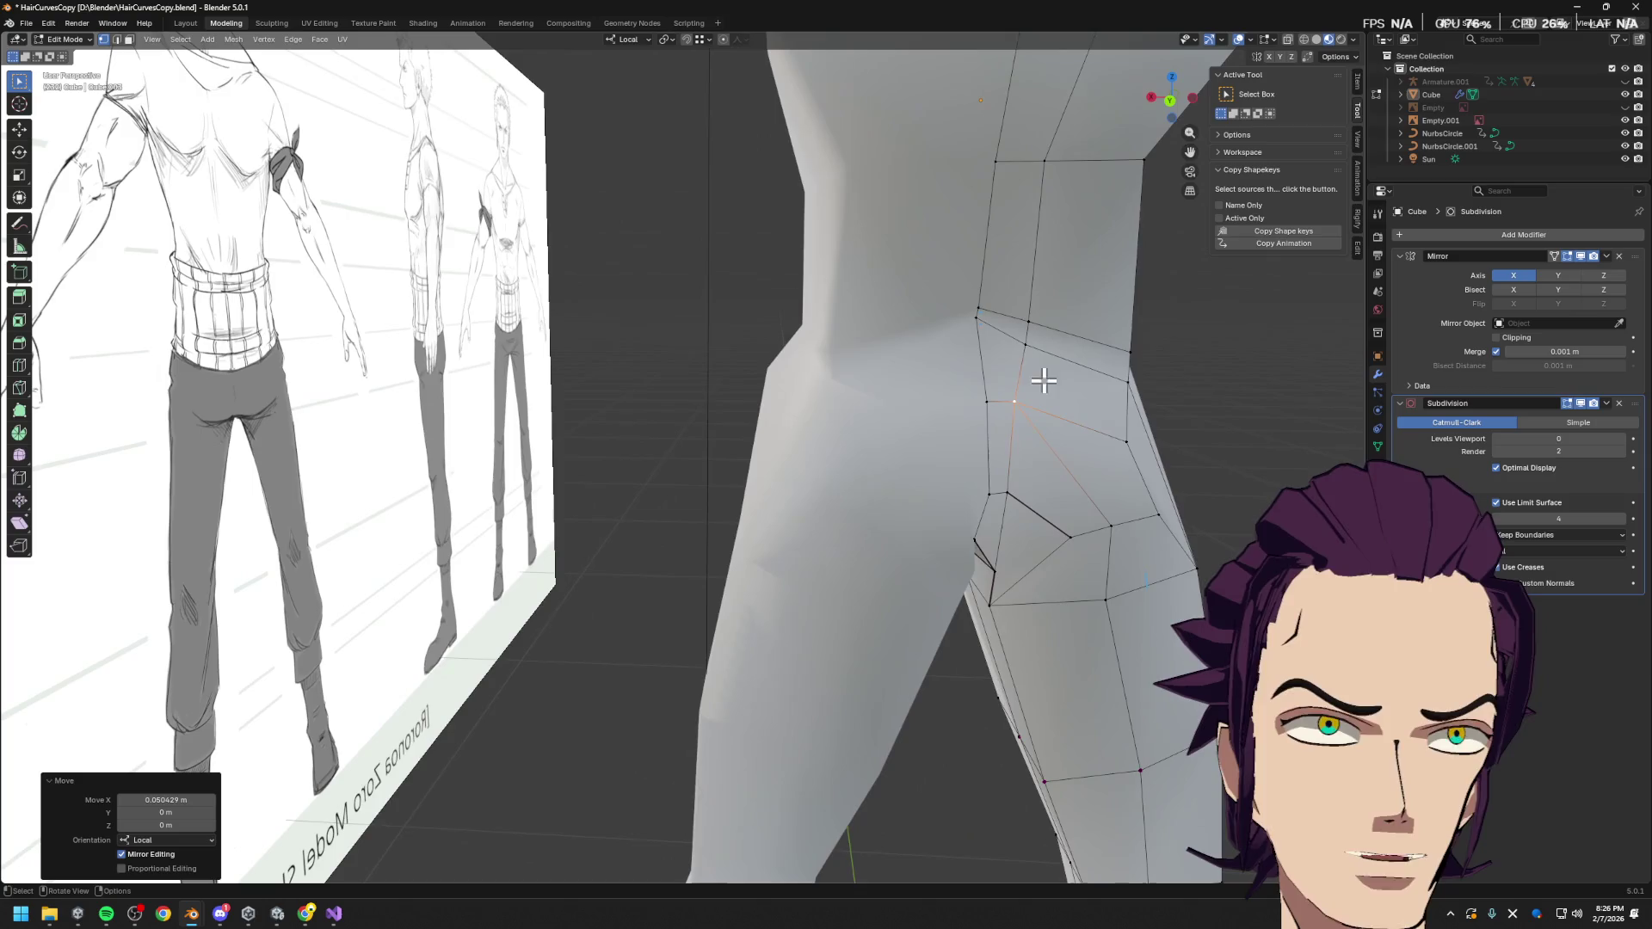
key("shift+v")
left_click(1026, 345)
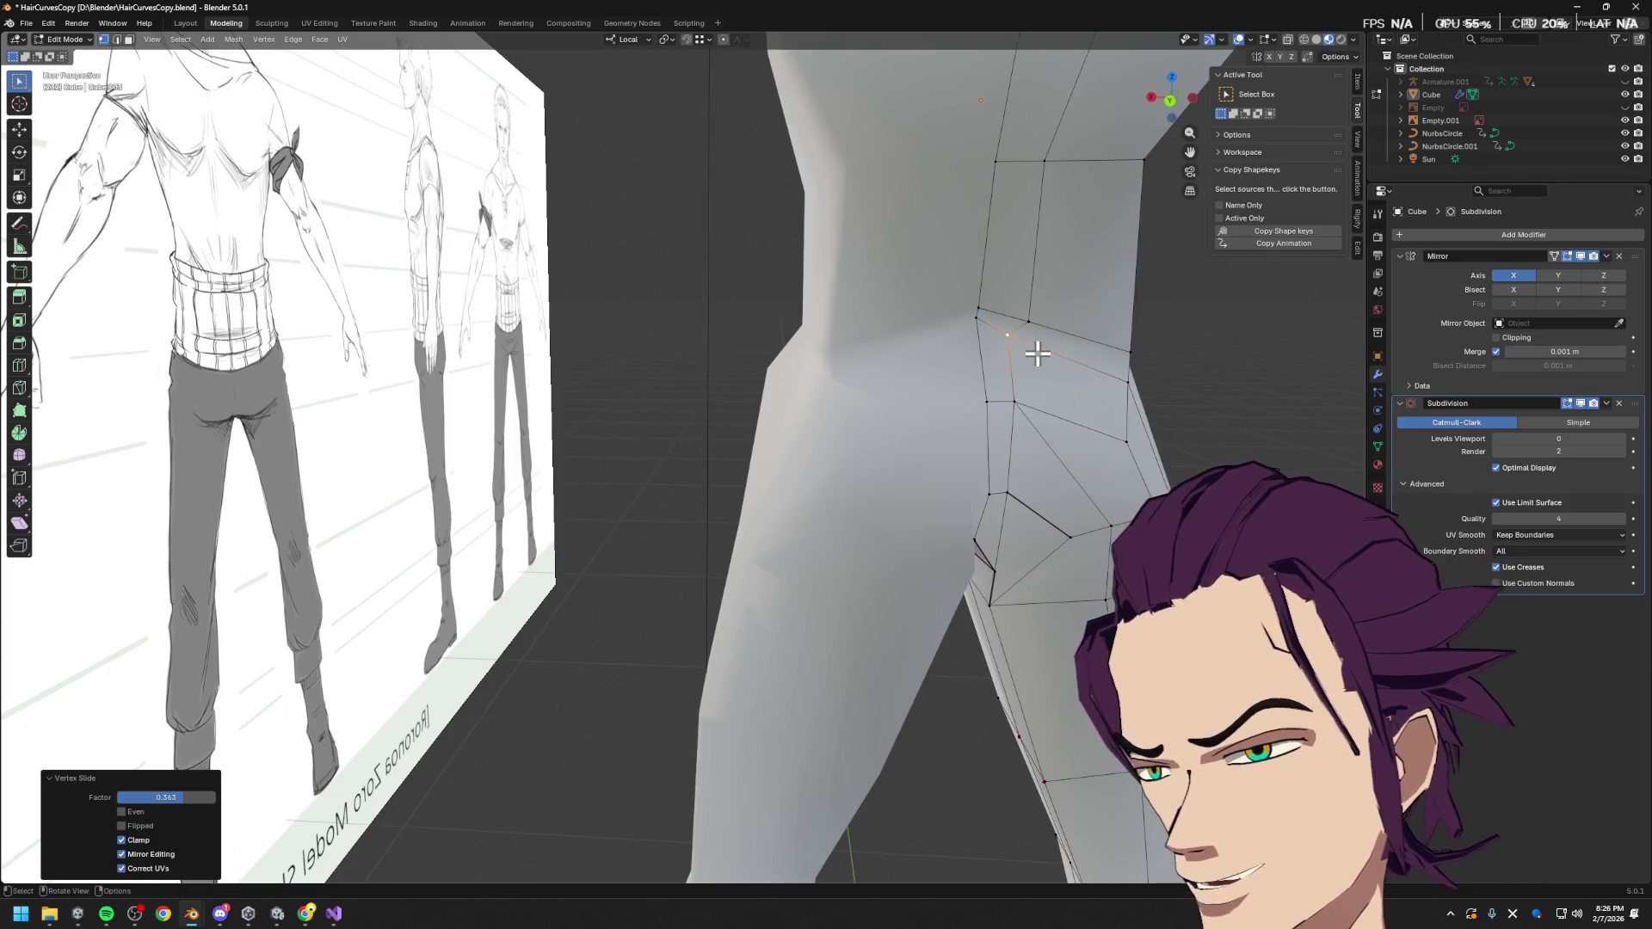
Lower the upper buttock edge vertex along local Z
left_click(984, 306)
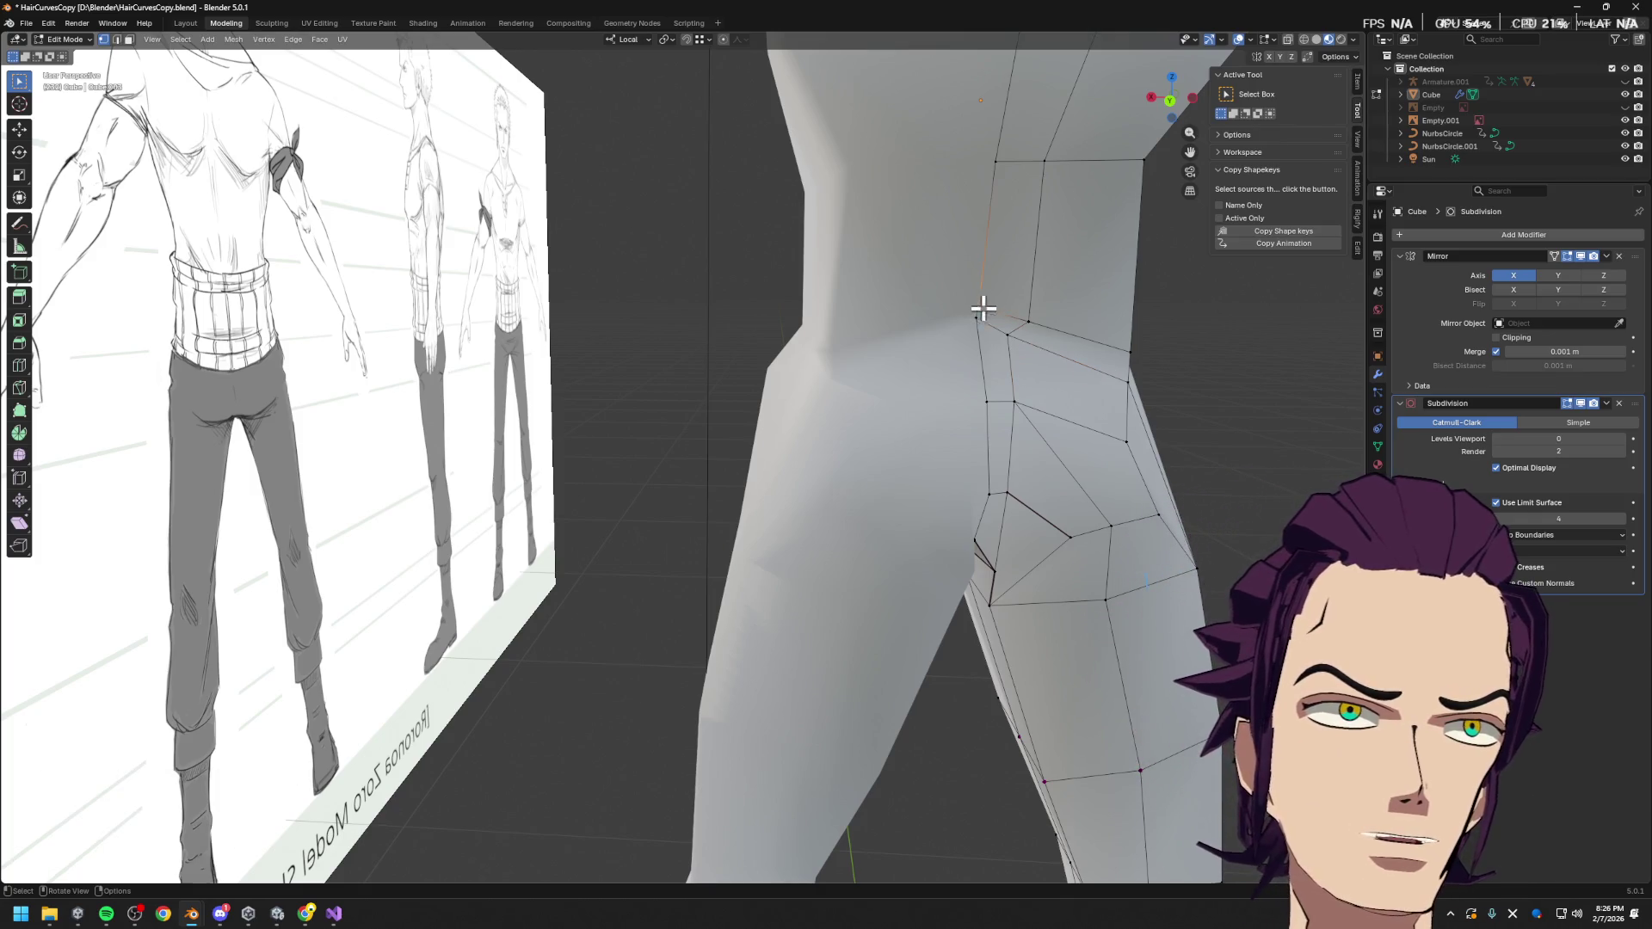
key("g")
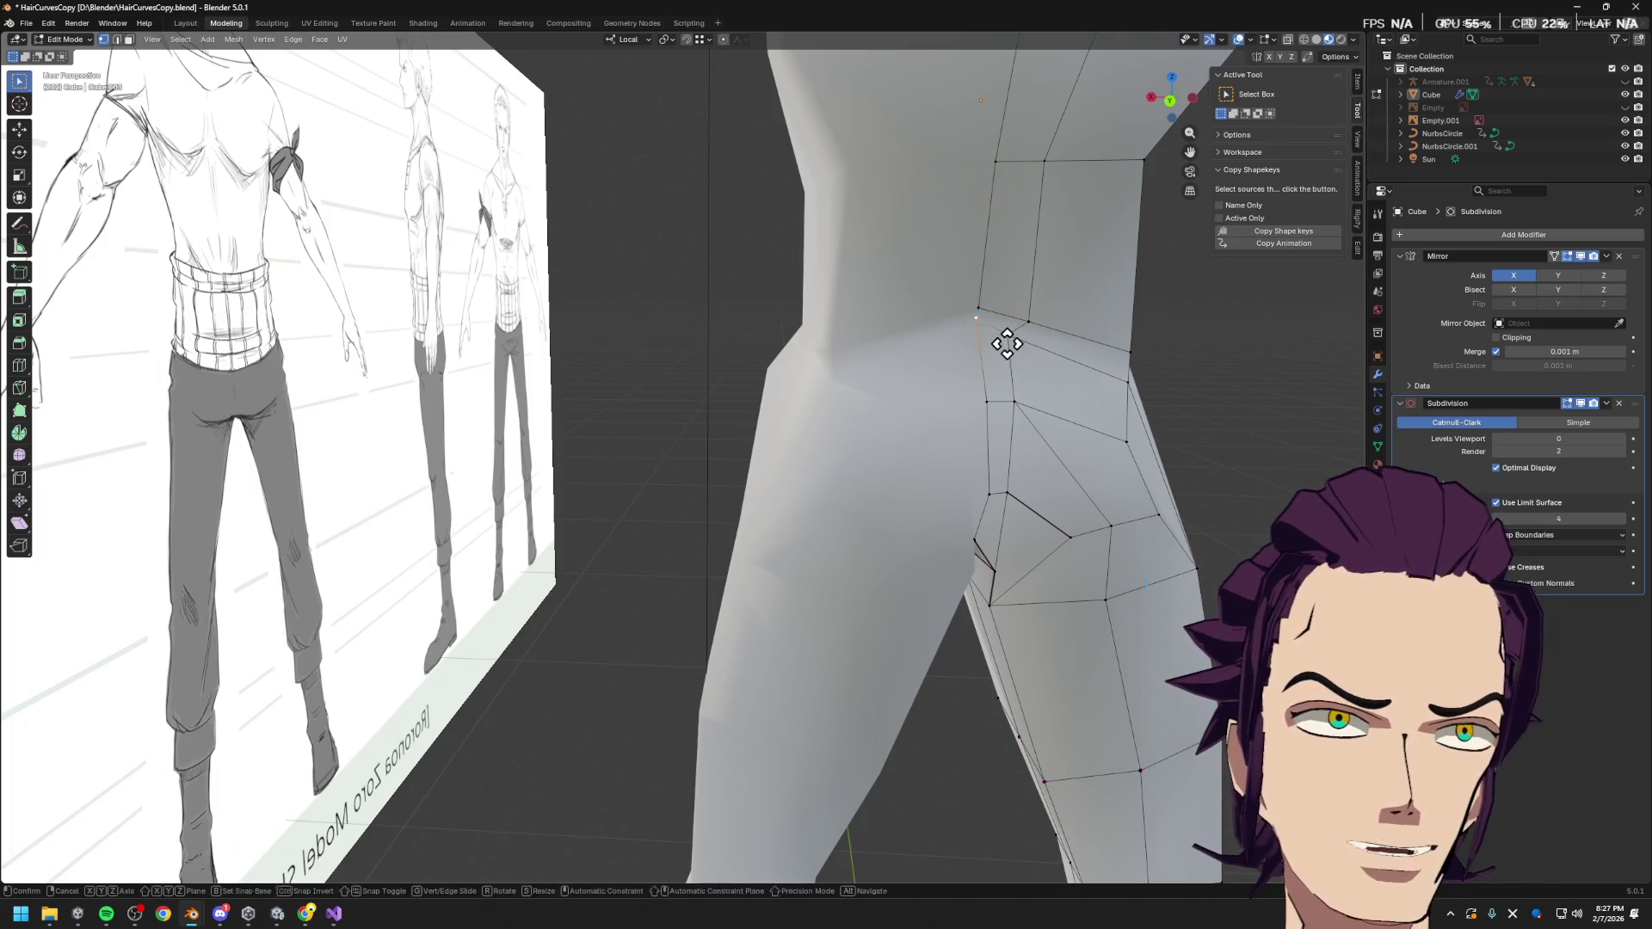
key("z")
left_click(999, 351)
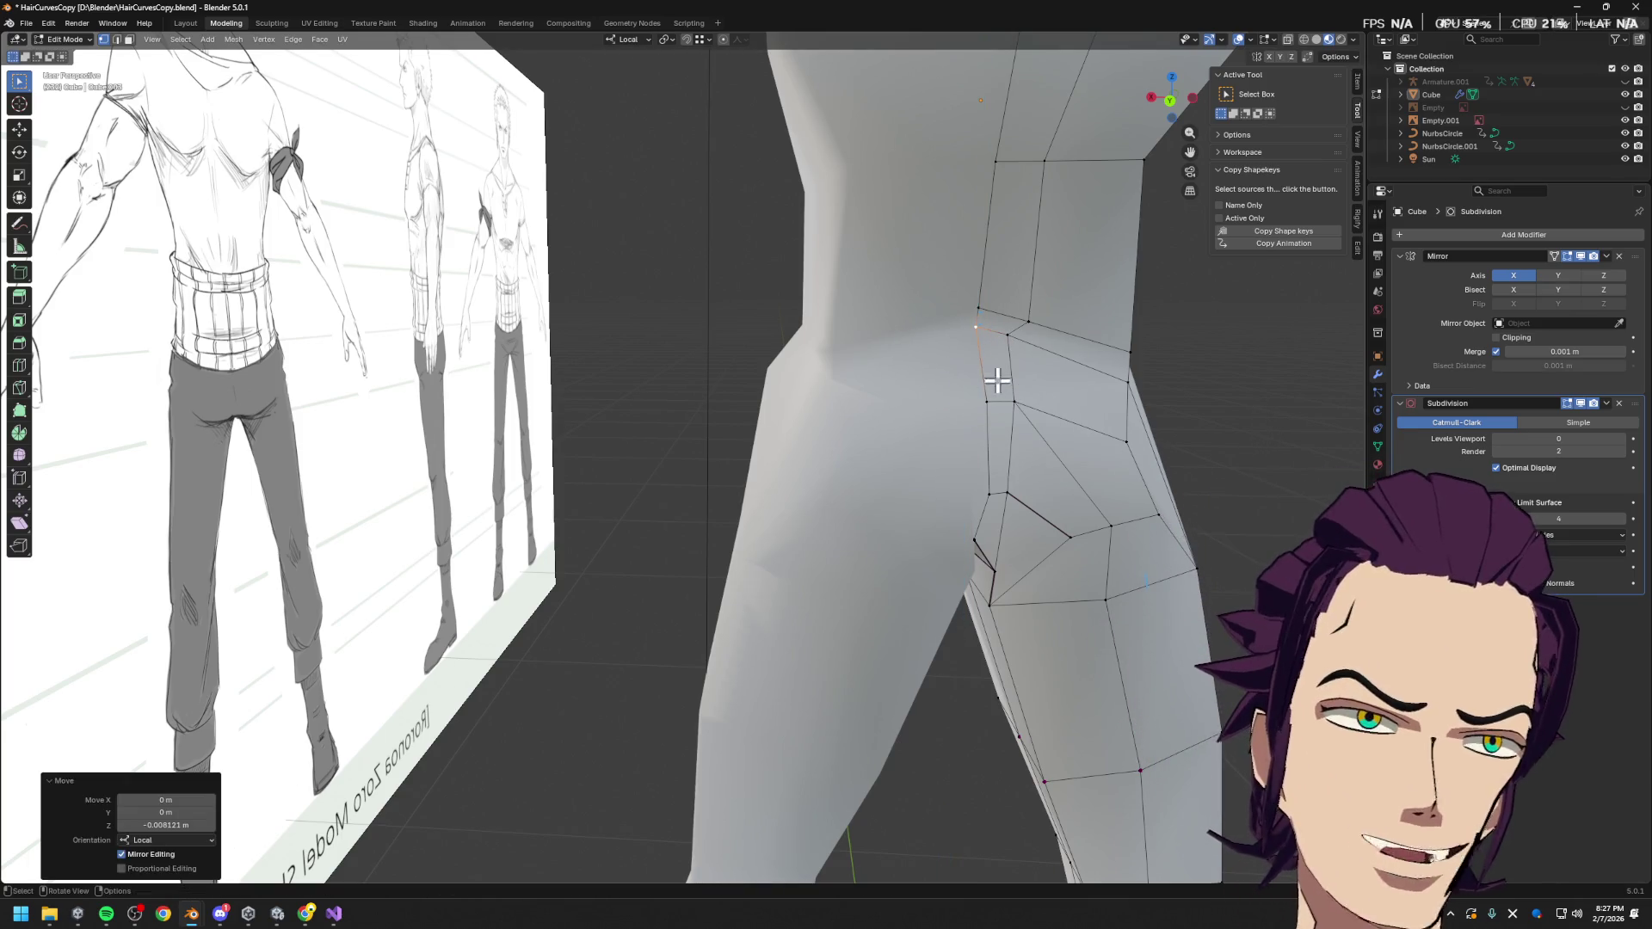
Move the neighbouring hip vertex along X and slide it twice along its edge
left_click(1008, 332)
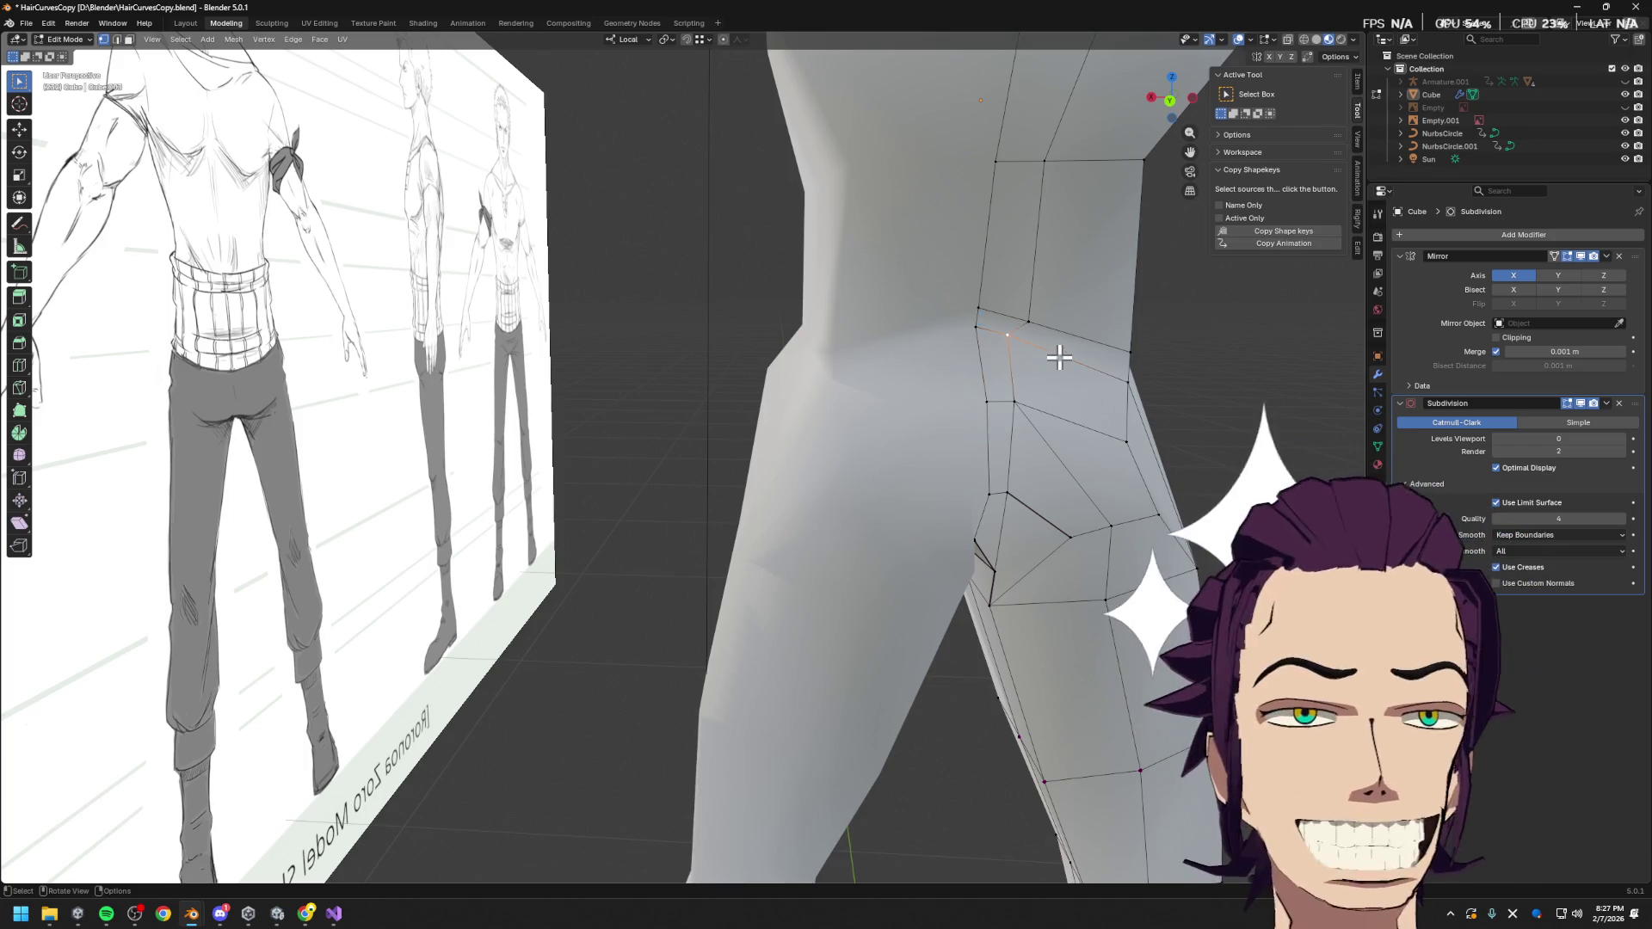
key("g")
key("y")
key("y")
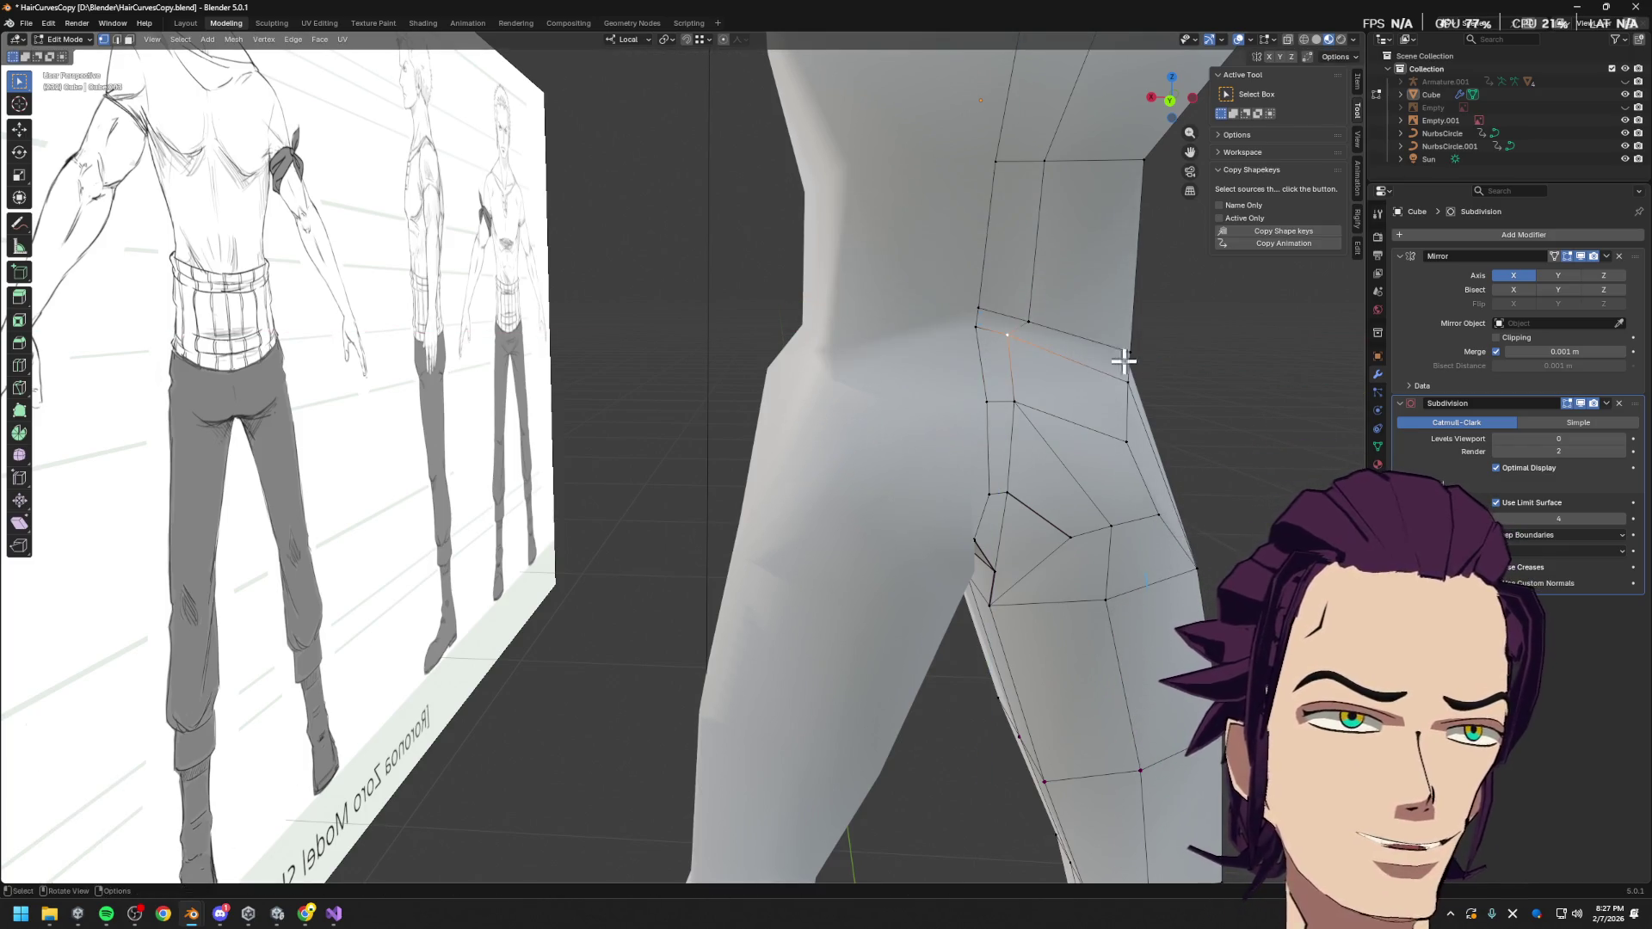
middle_click_drag(1106, 358, 1136, 354)
key("x")
left_click(1127, 375)
key("g")
key("g")
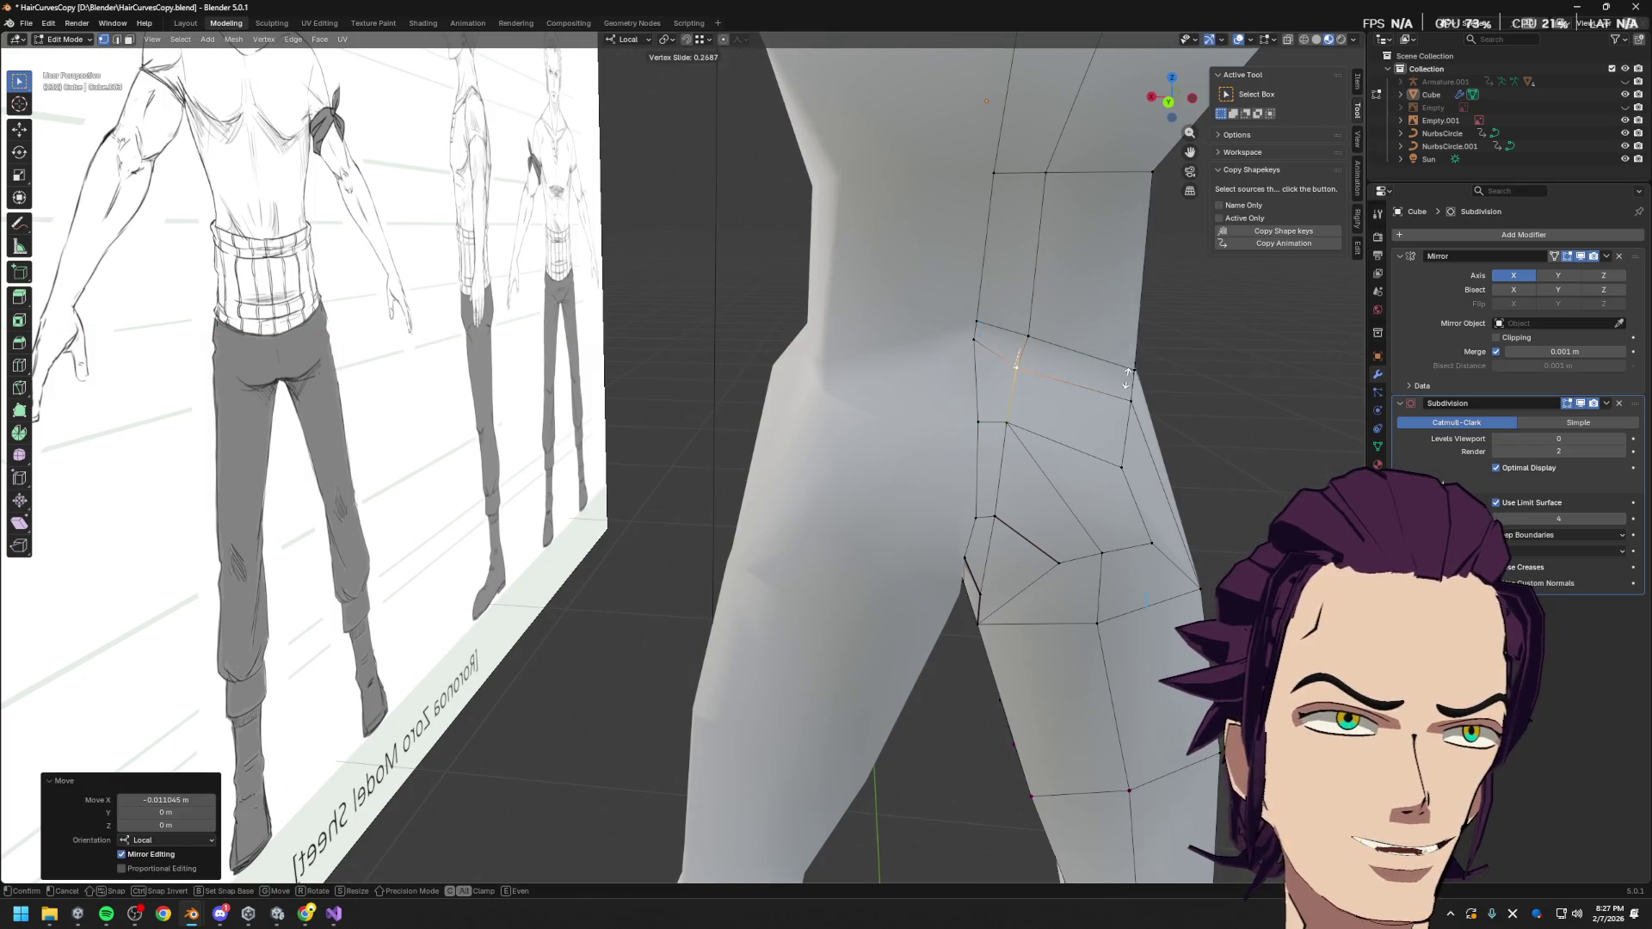
left_click(975, 340)
key("g")
key("g")
left_click(967, 353)
Fine-tune the hip vertex with free and local-X moves, cancelling the last one
mouse_move(970, 351)
middle_mouse_down()
mouse_move(1058, 402)
mouse_move(1040, 380)
middle_mouse_up()
key("g")
left_click(1004, 392)
key("g")
key("x")
left_click(1020, 351)
key("g")
left_click(1004, 328)
key("g")
right_click(1069, 345)
Knife a diagonal edge from the hip edge to the upper buttock vertex, then select the new short edge
middle_click_drag(1081, 347, 1107, 369)
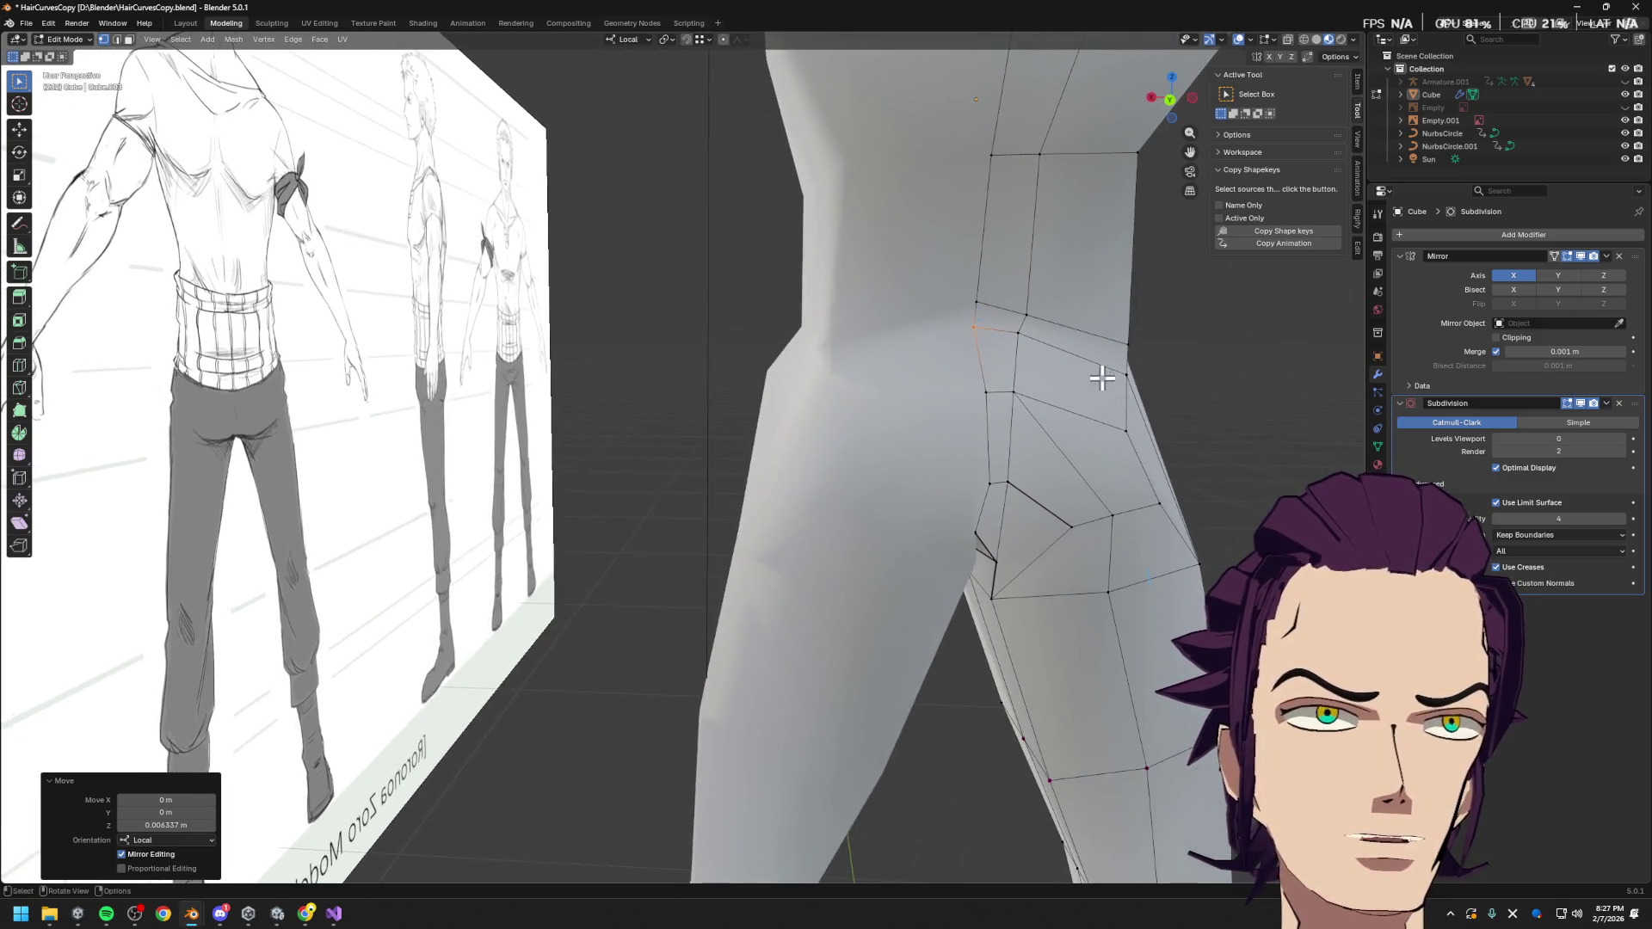
middle_click_drag(1093, 471, 1066, 462)
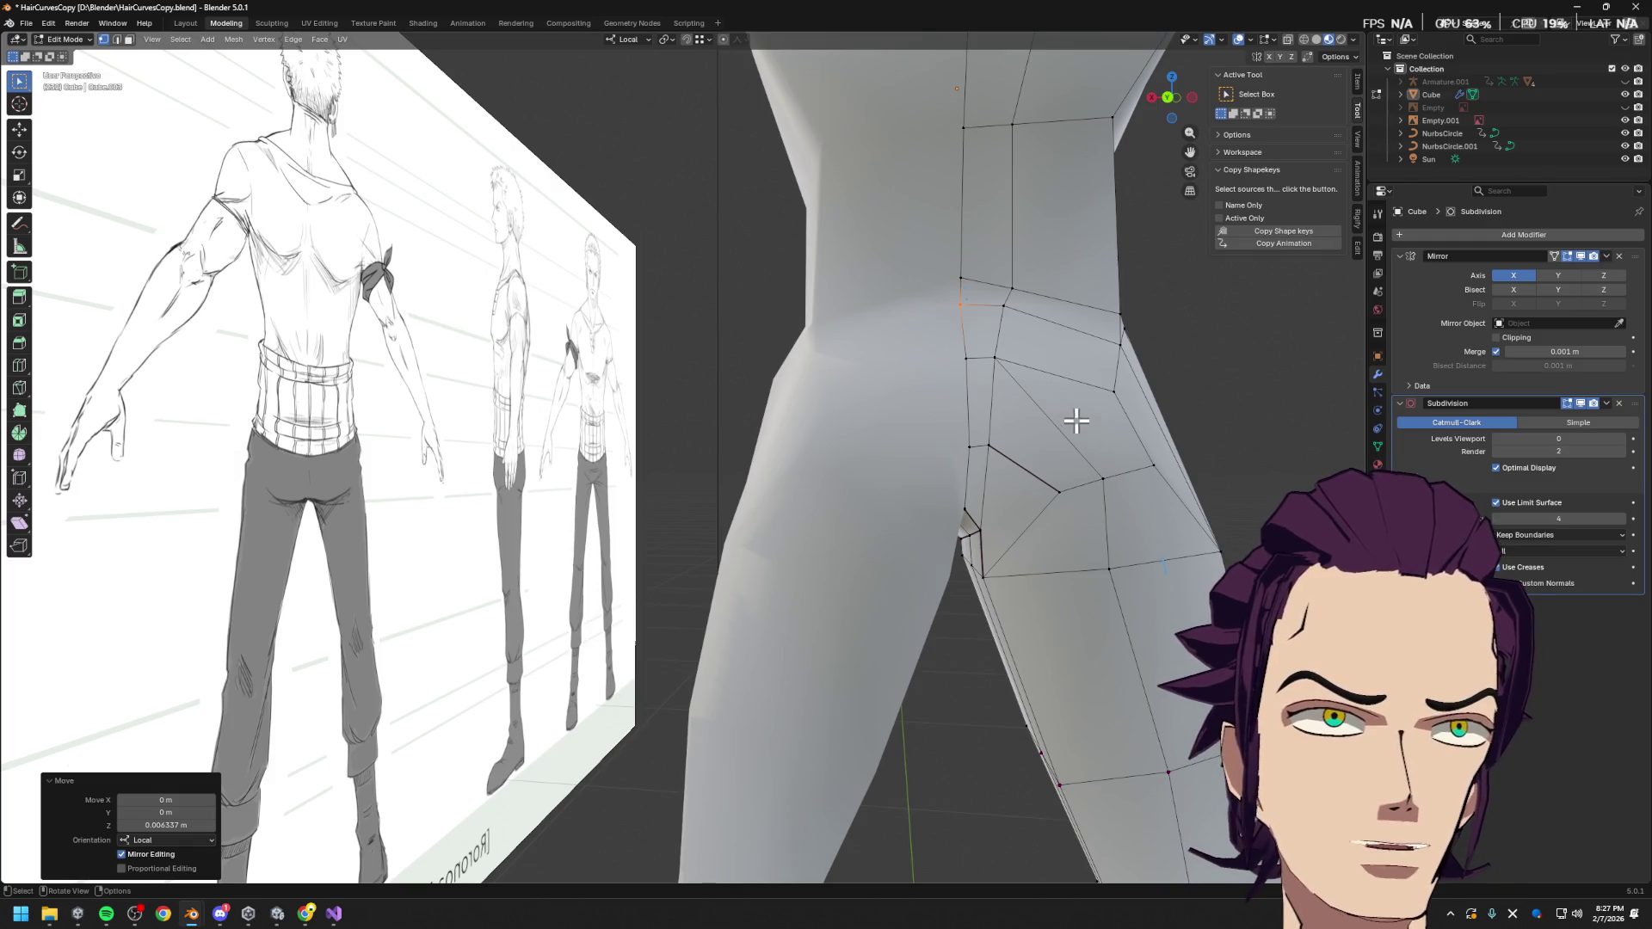
left_click(1044, 390)
left_click(1115, 391)
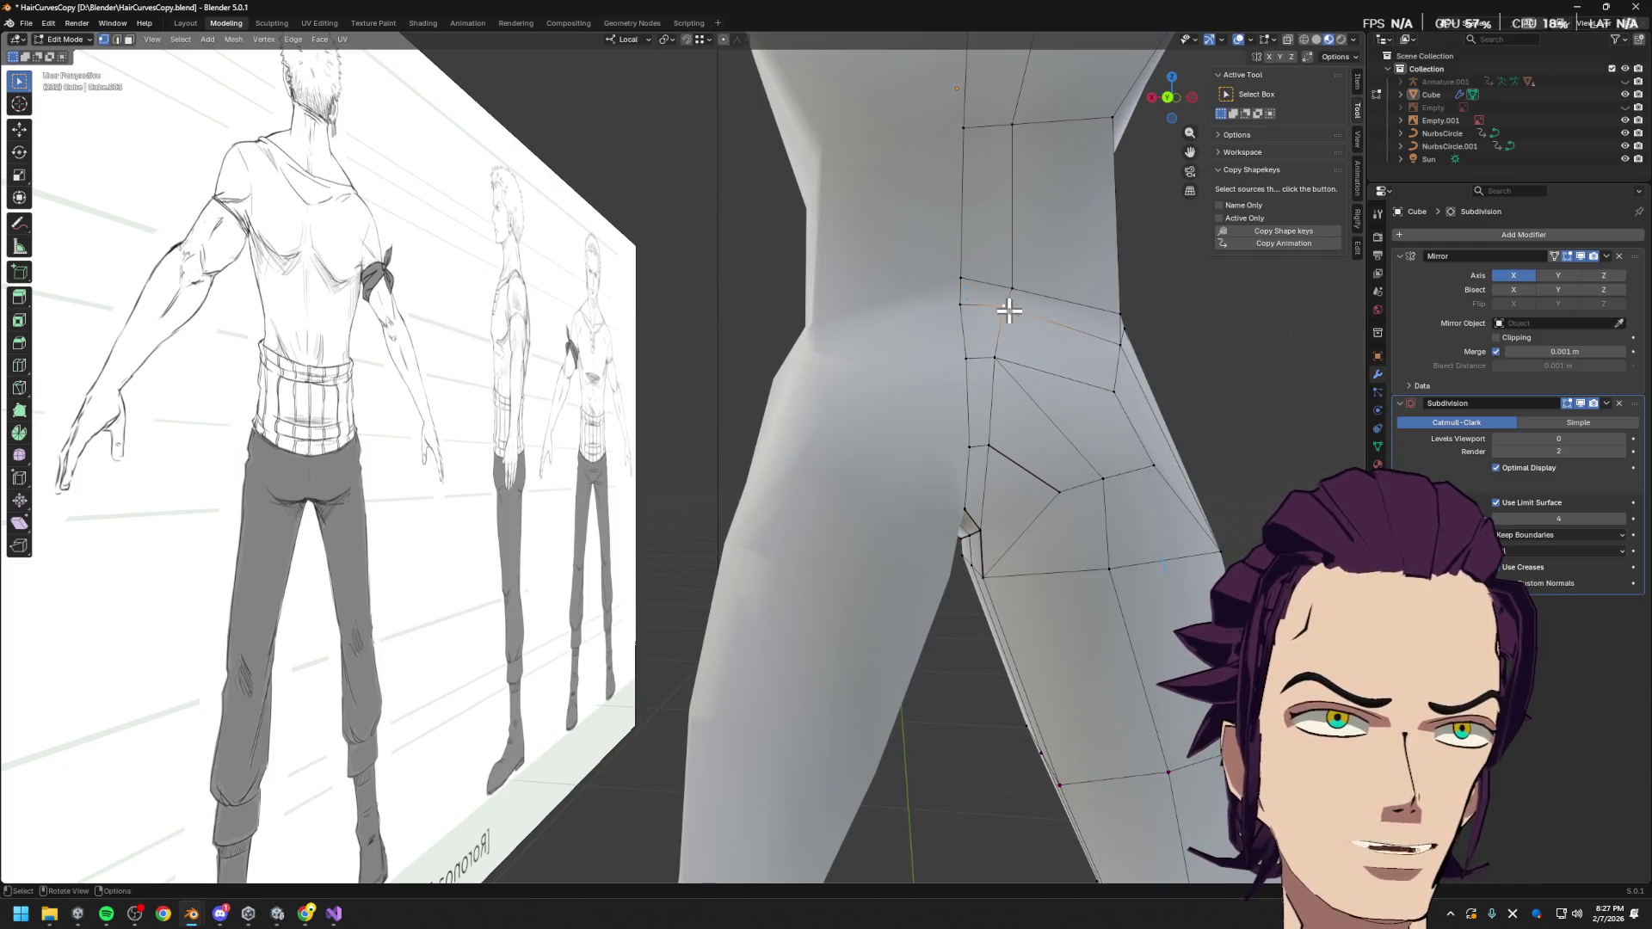
key("k")
left_click(1114, 392)
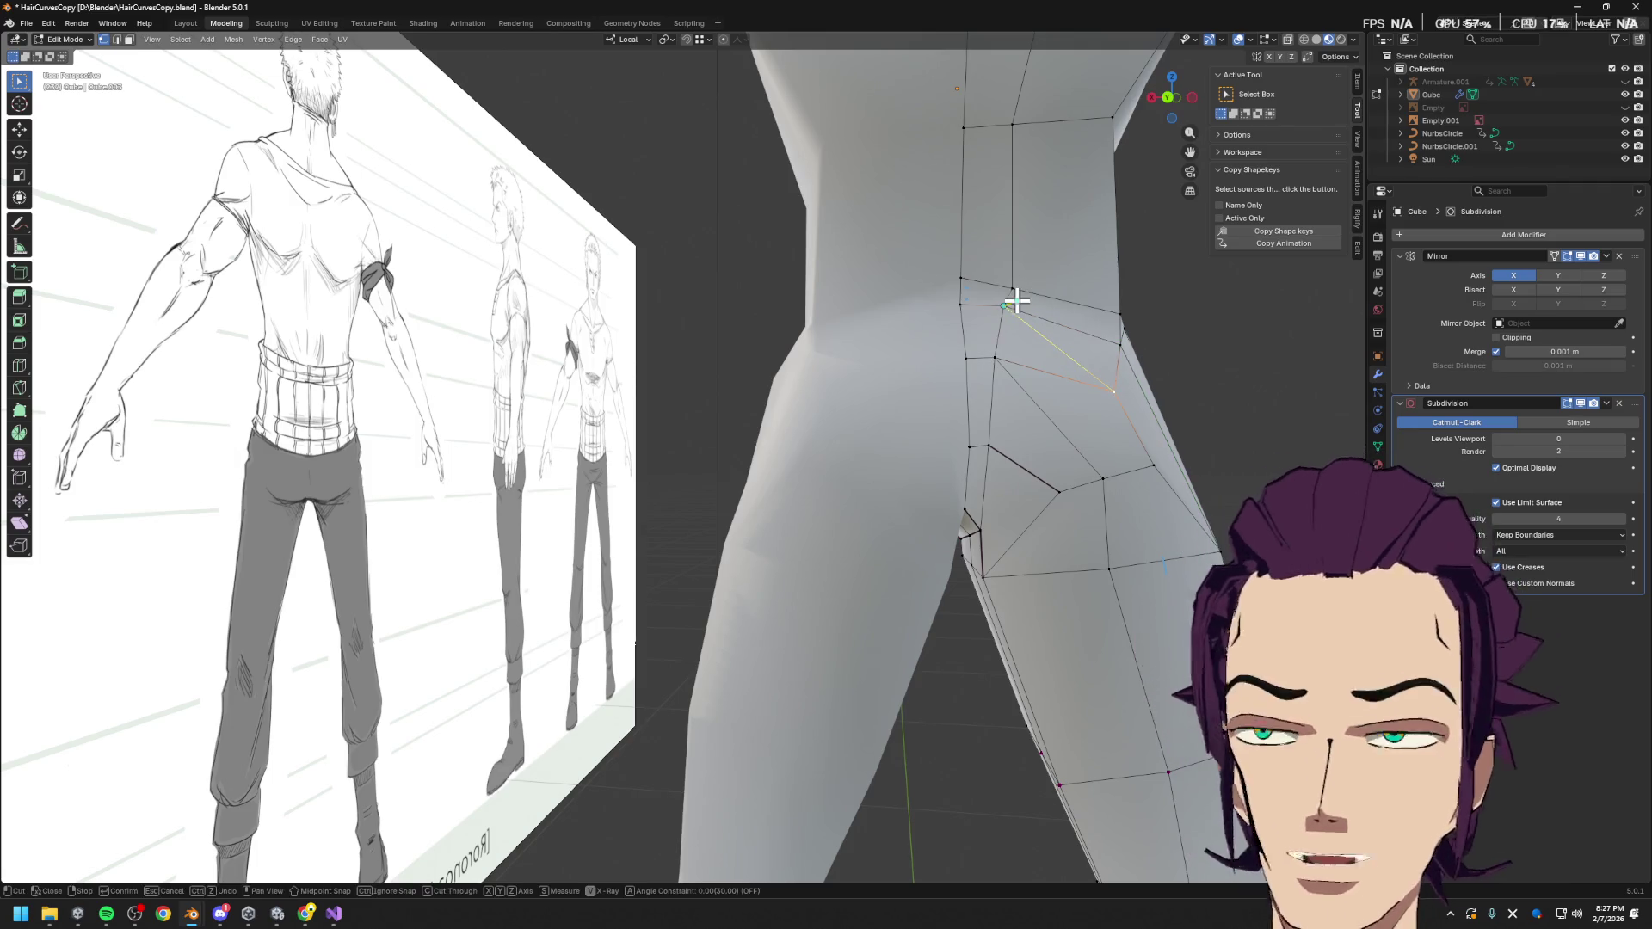
left_click(1003, 305)
key("Return")
middle_click_drag(1199, 425, 1041, 413)
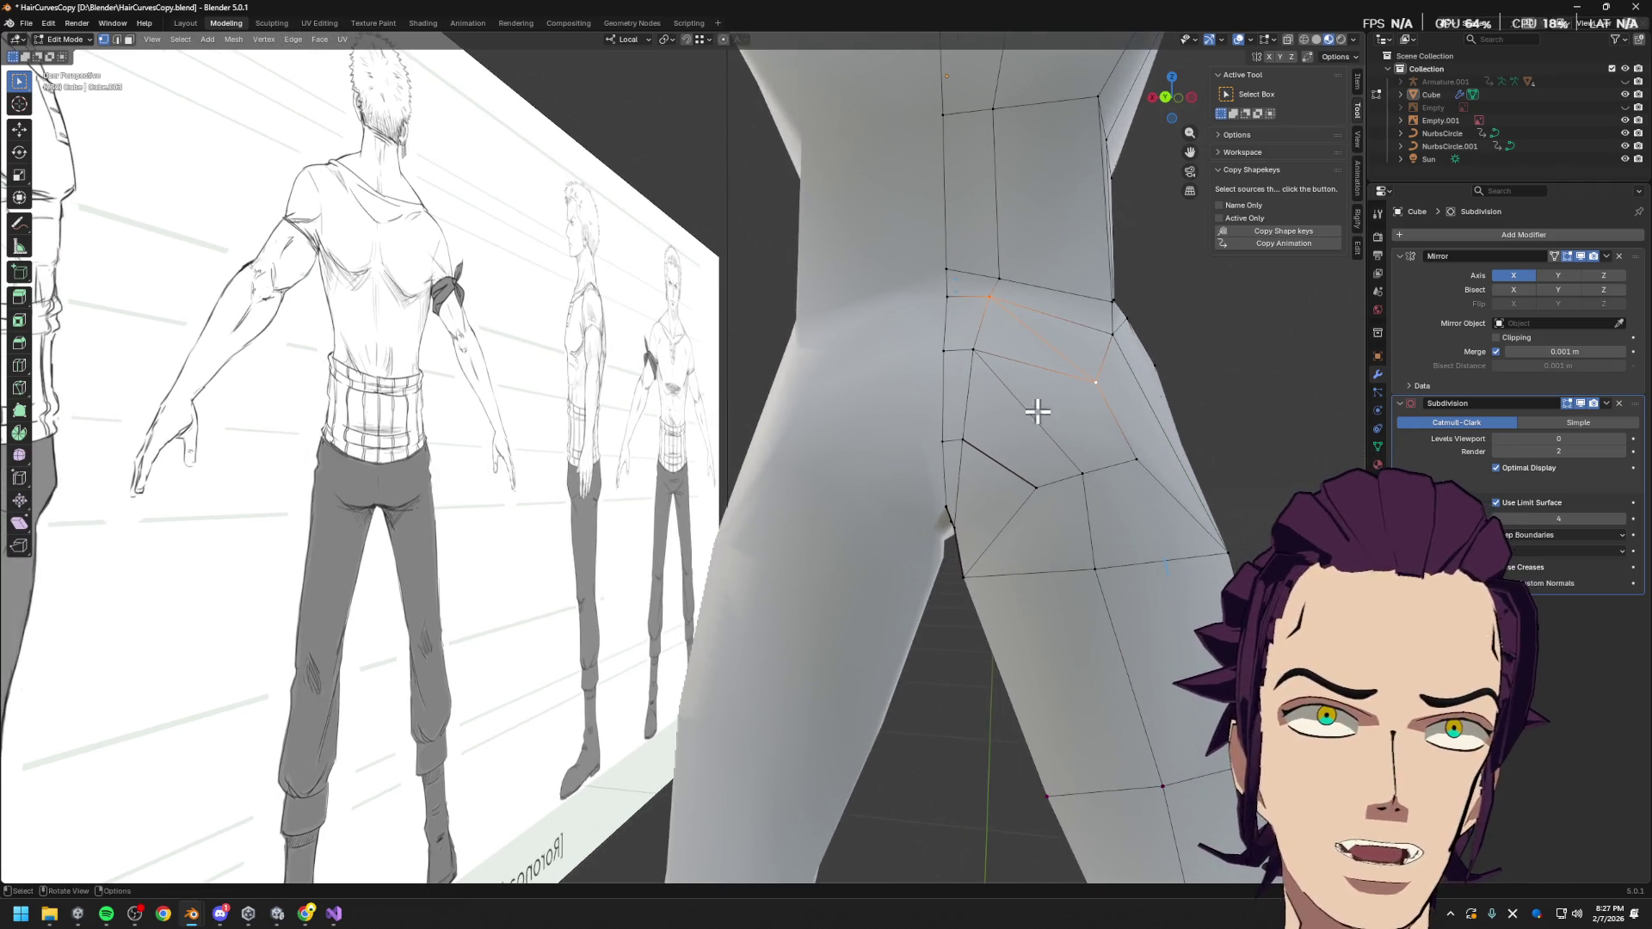
left_click(1053, 372)
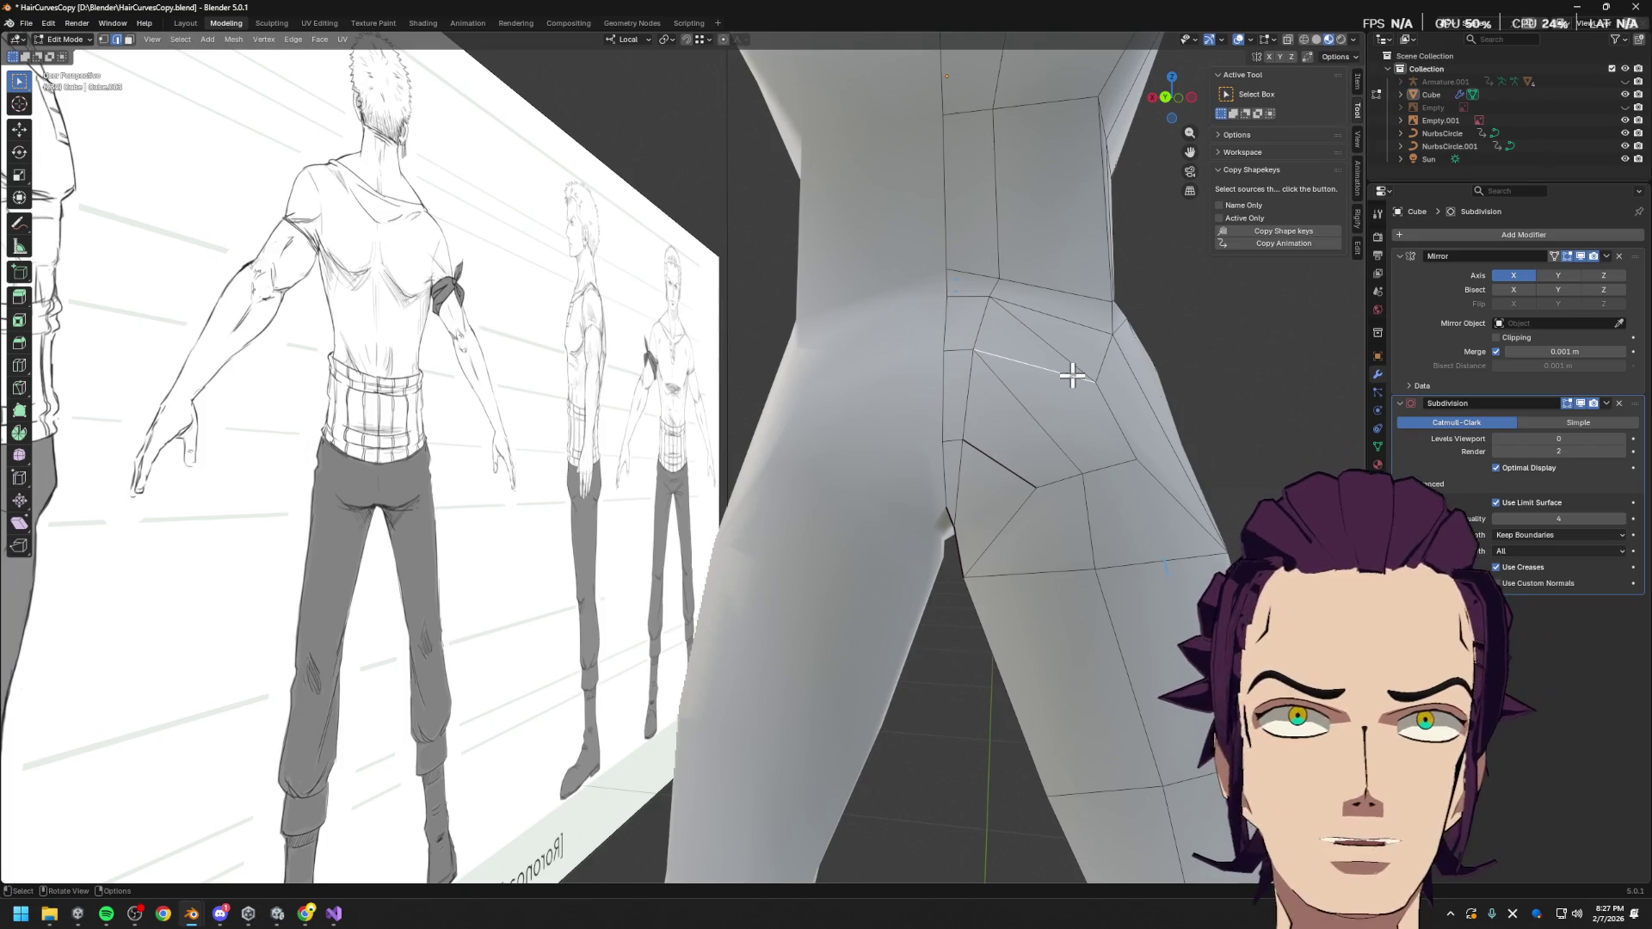
Dissolve the selected buttock edge and slide the hip vertices along their edges
key("x")
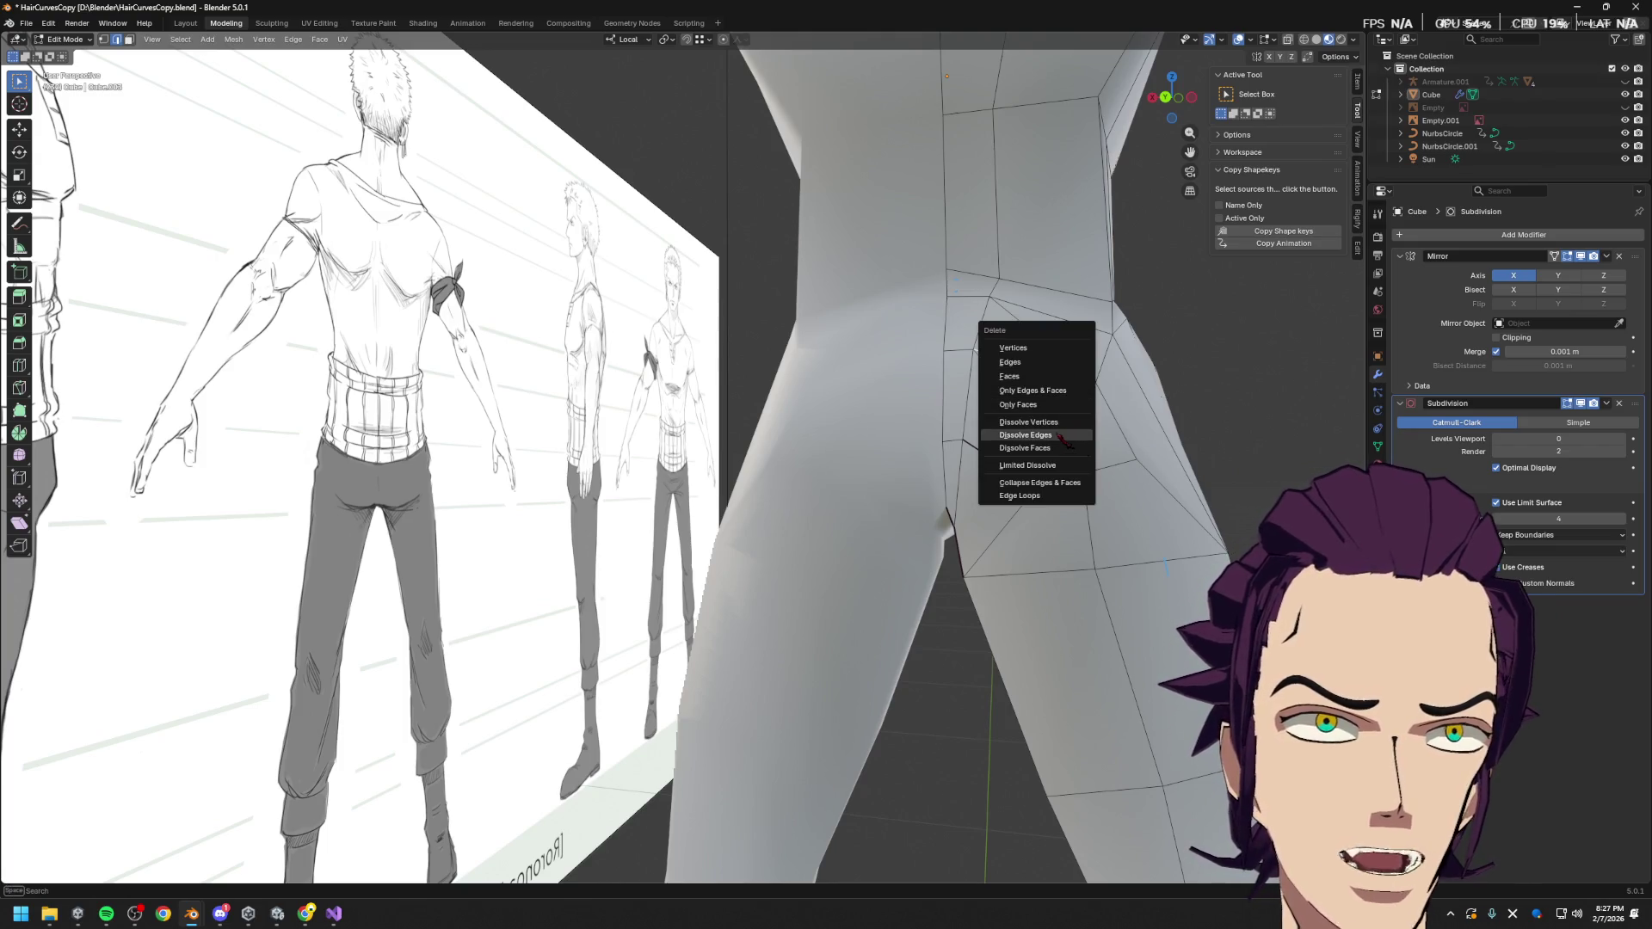
left_click(1065, 436)
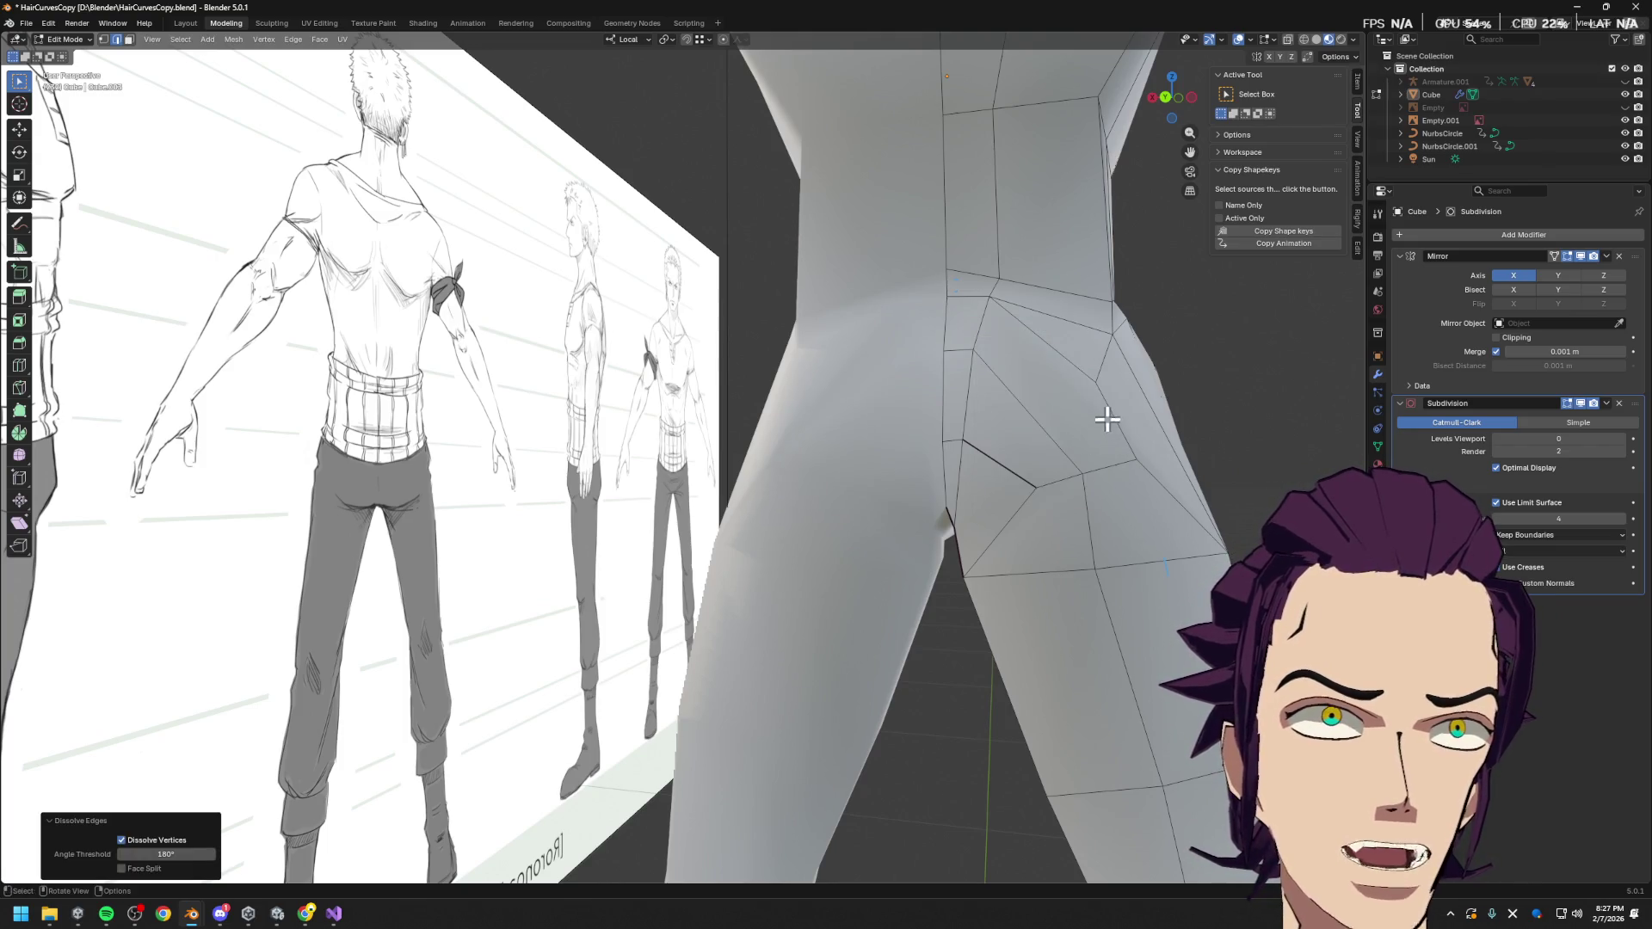
key("1")
left_click(1114, 385)
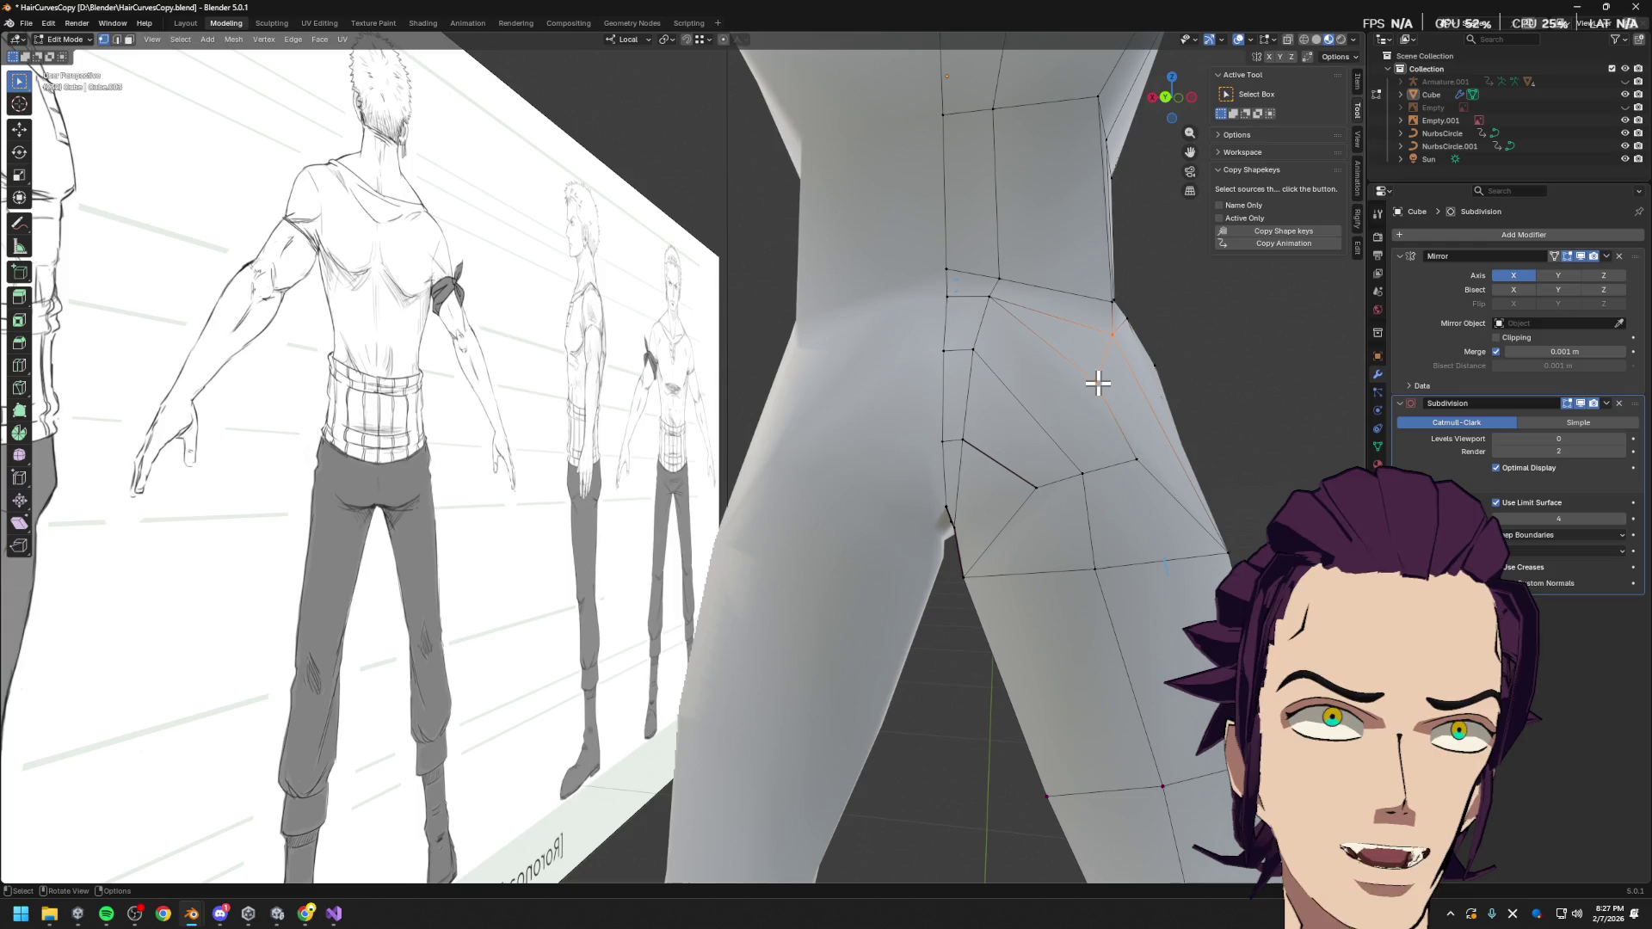
key("g")
key("g")
left_click(1116, 369)
middle_click_drag(1116, 368, 1107, 372)
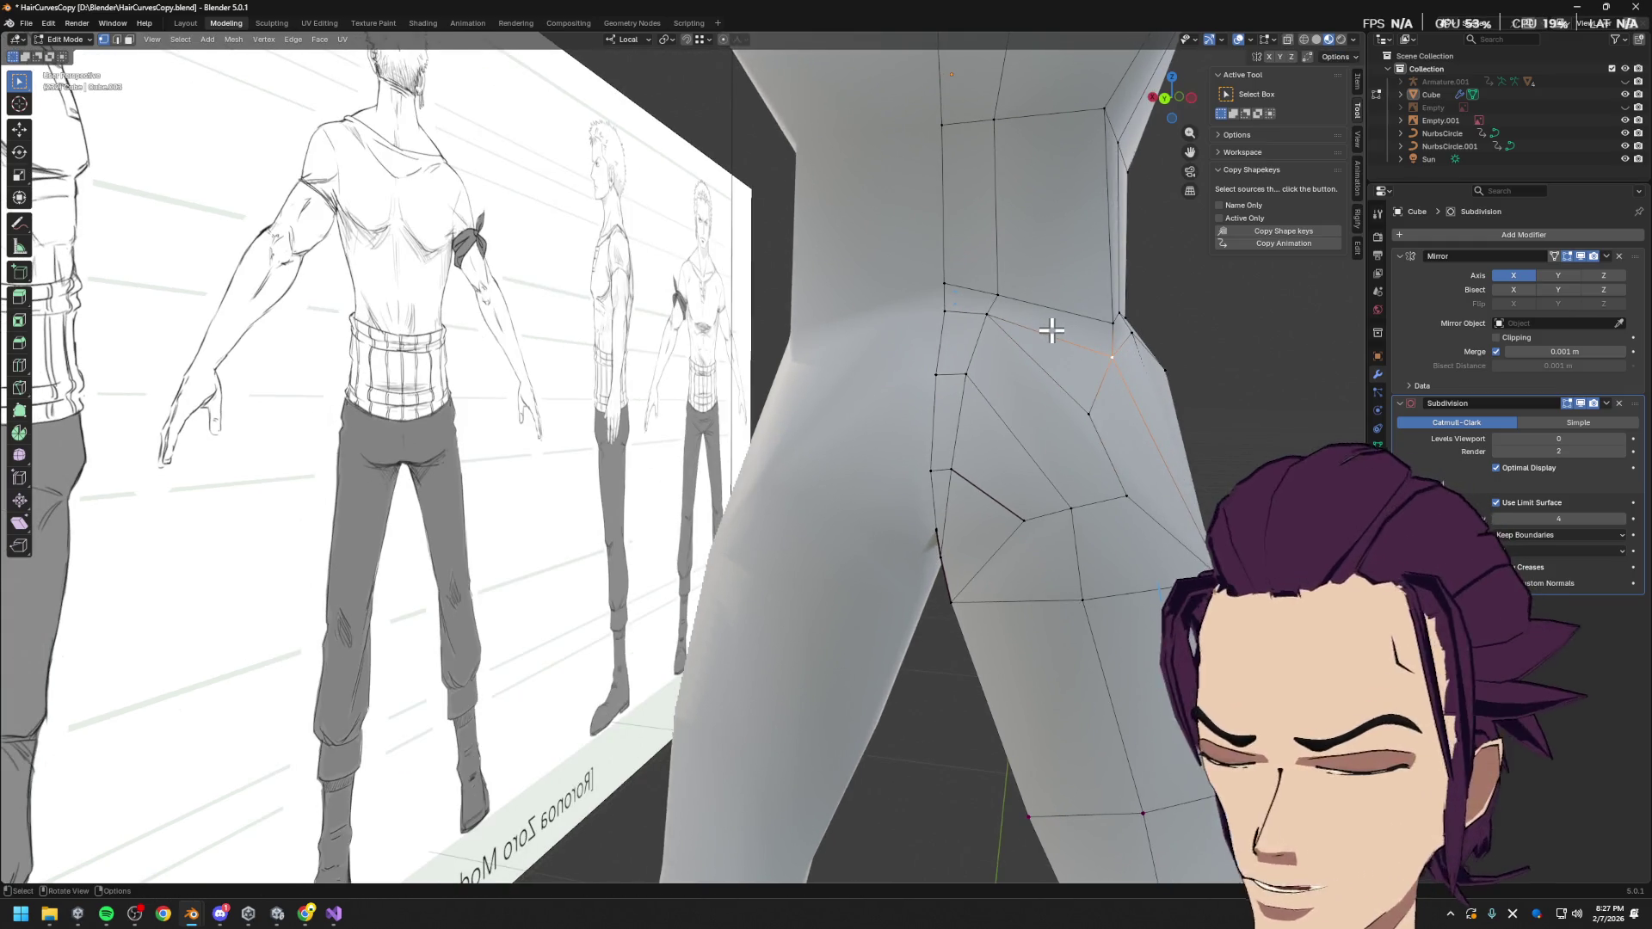
Knife a new cut from the top vertex to the hip side and dissolve the leftover edge
key("k")
left_click(998, 296)
key("Return")
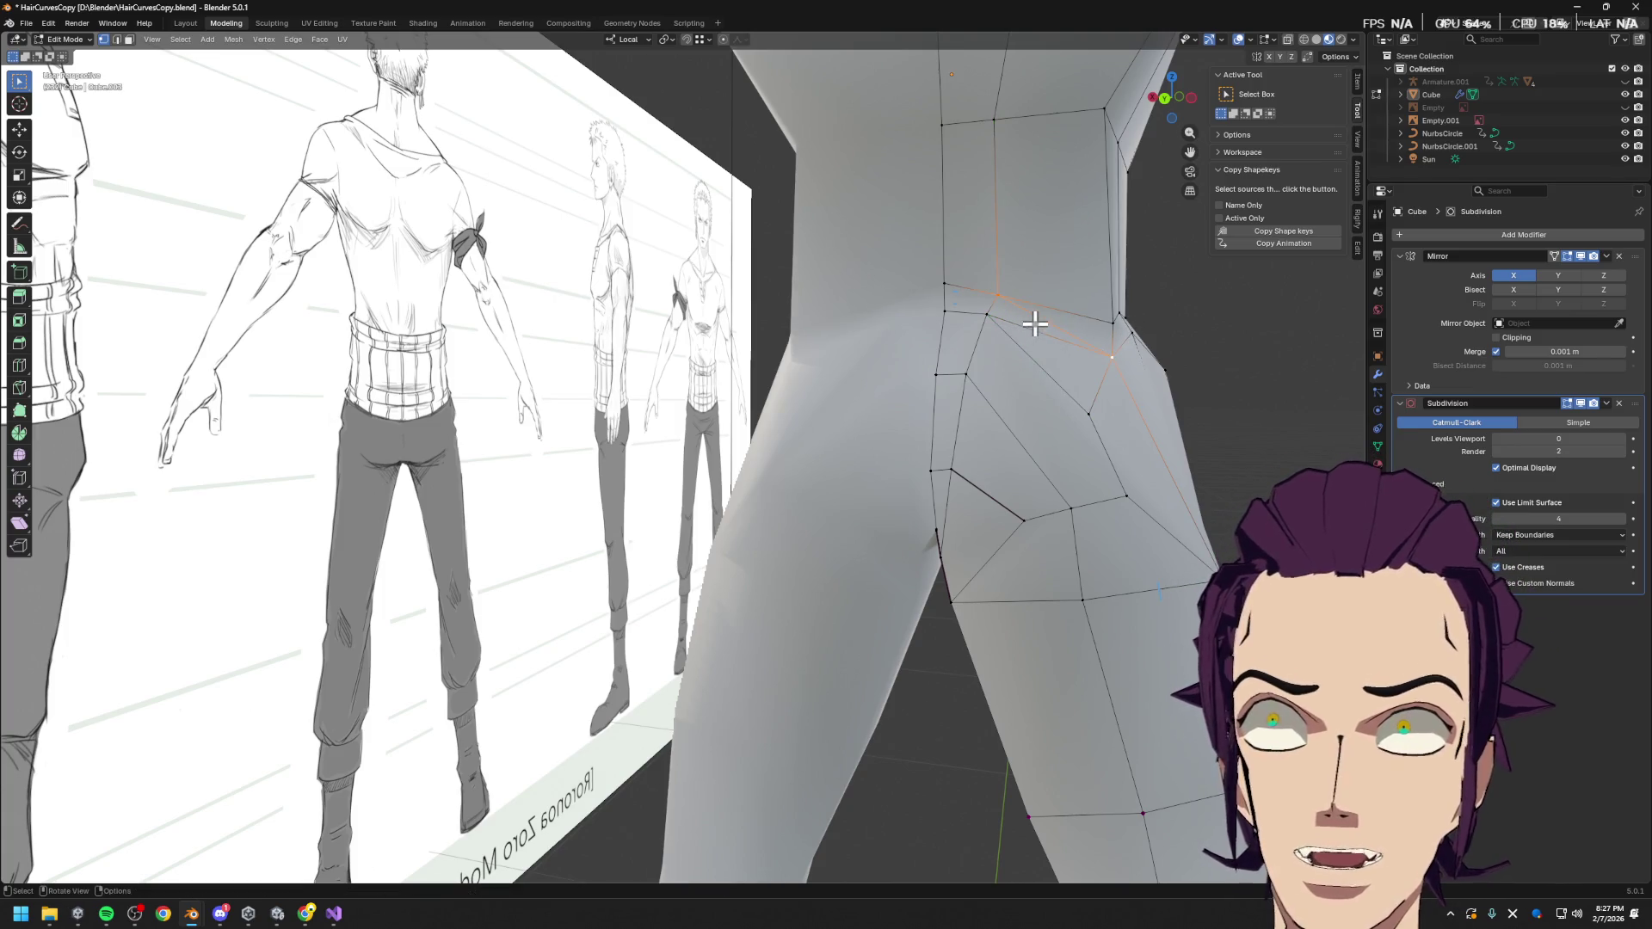
left_click(1055, 343)
left_click(1039, 331, "alt")
key("alt+a")
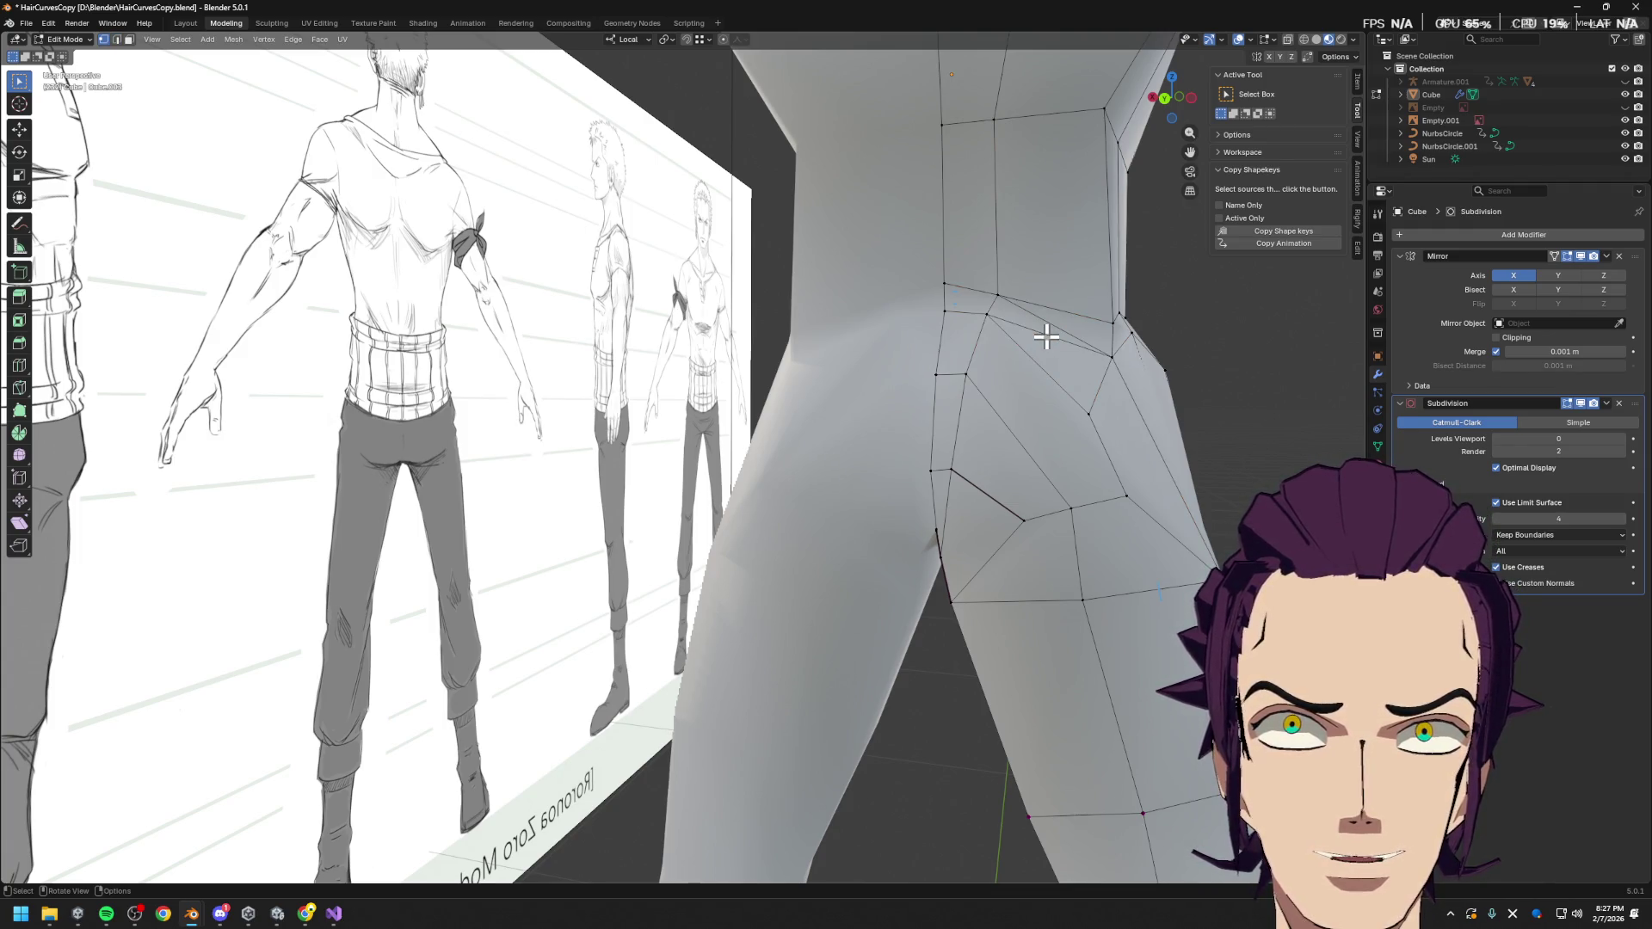
left_click(1047, 336)
key("x")
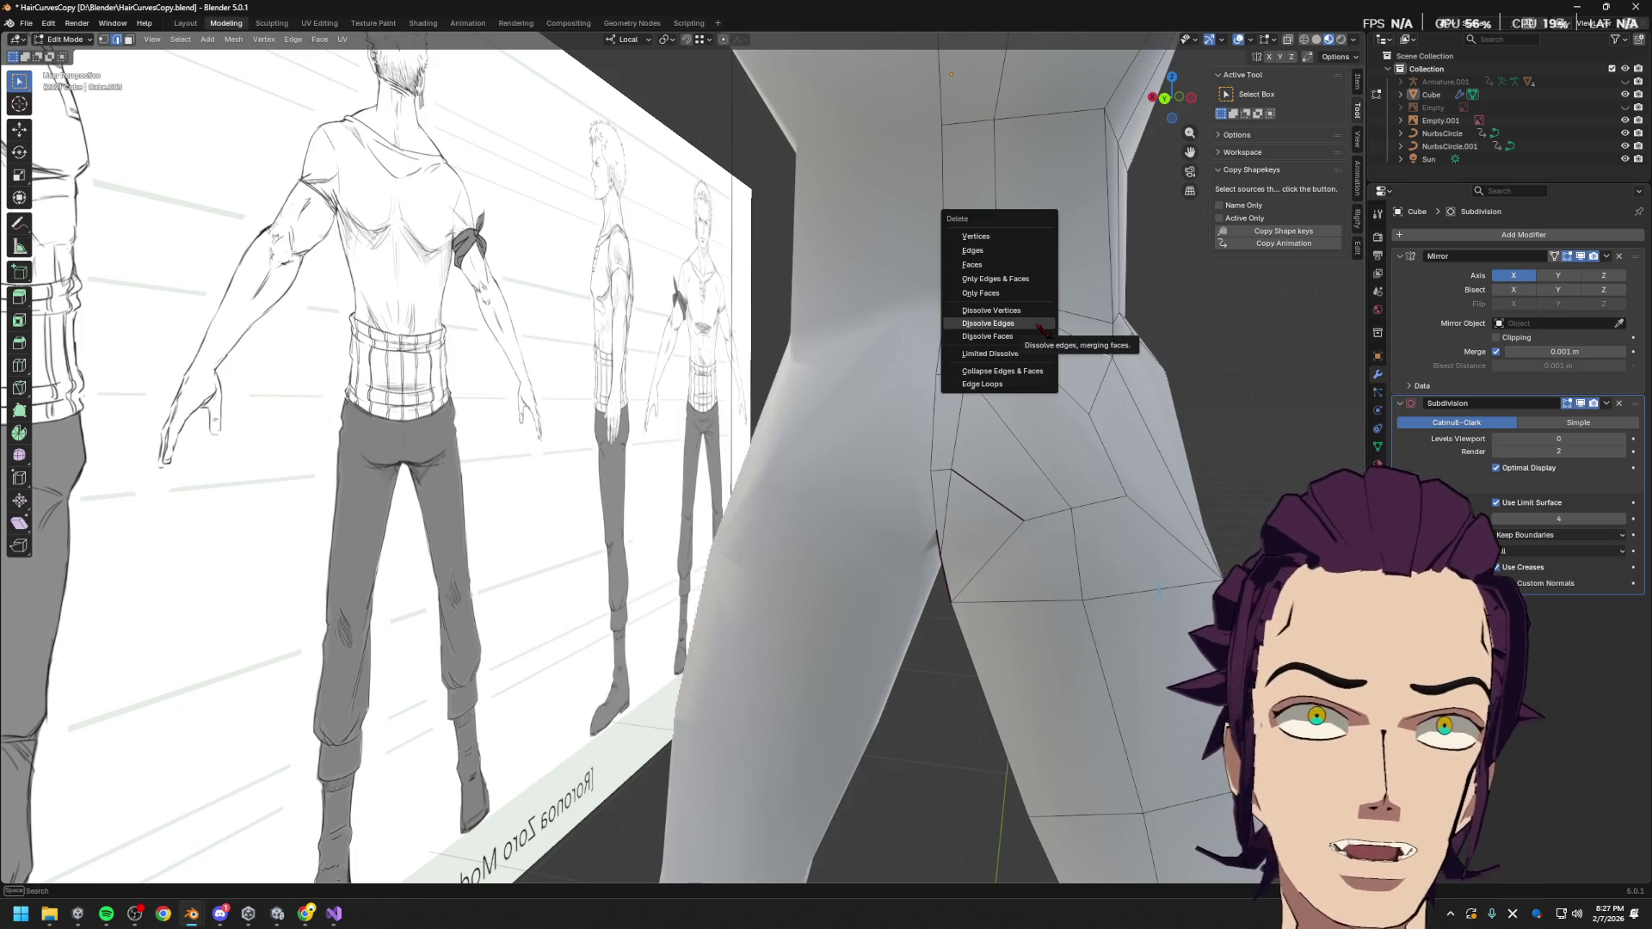
left_click(1044, 313)
Save HairCurvesCopy.blend and dissolve another edge near the hip
left_click(1100, 396)
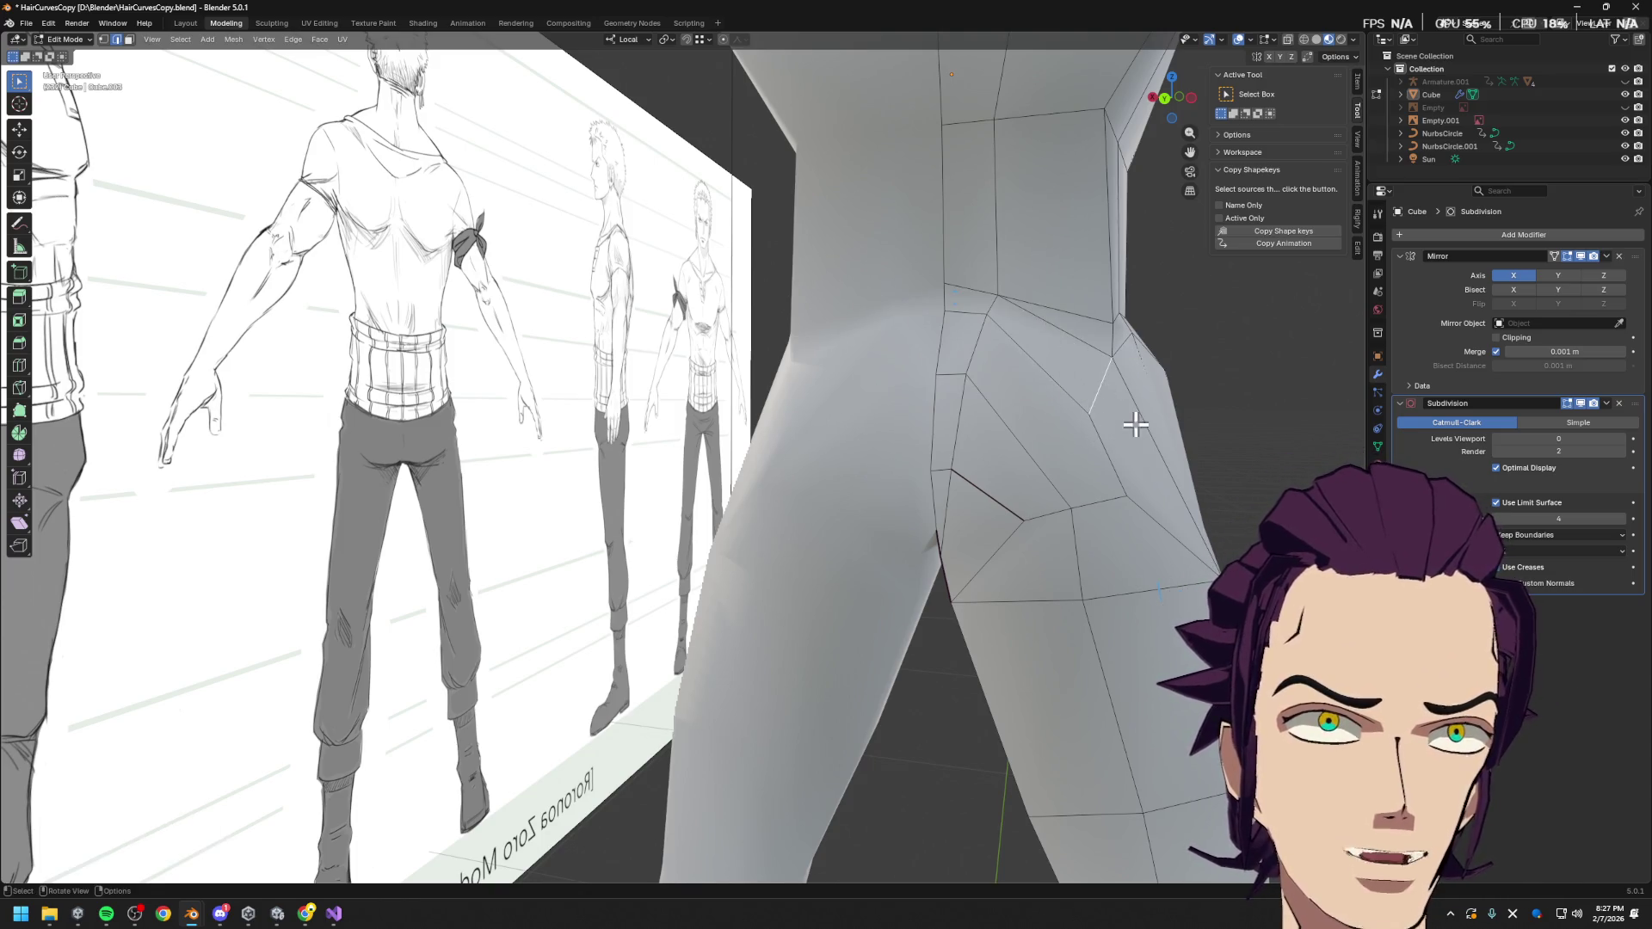
middle_click_drag(1128, 416, 1106, 424)
middle_click_drag(989, 302, 1038, 361)
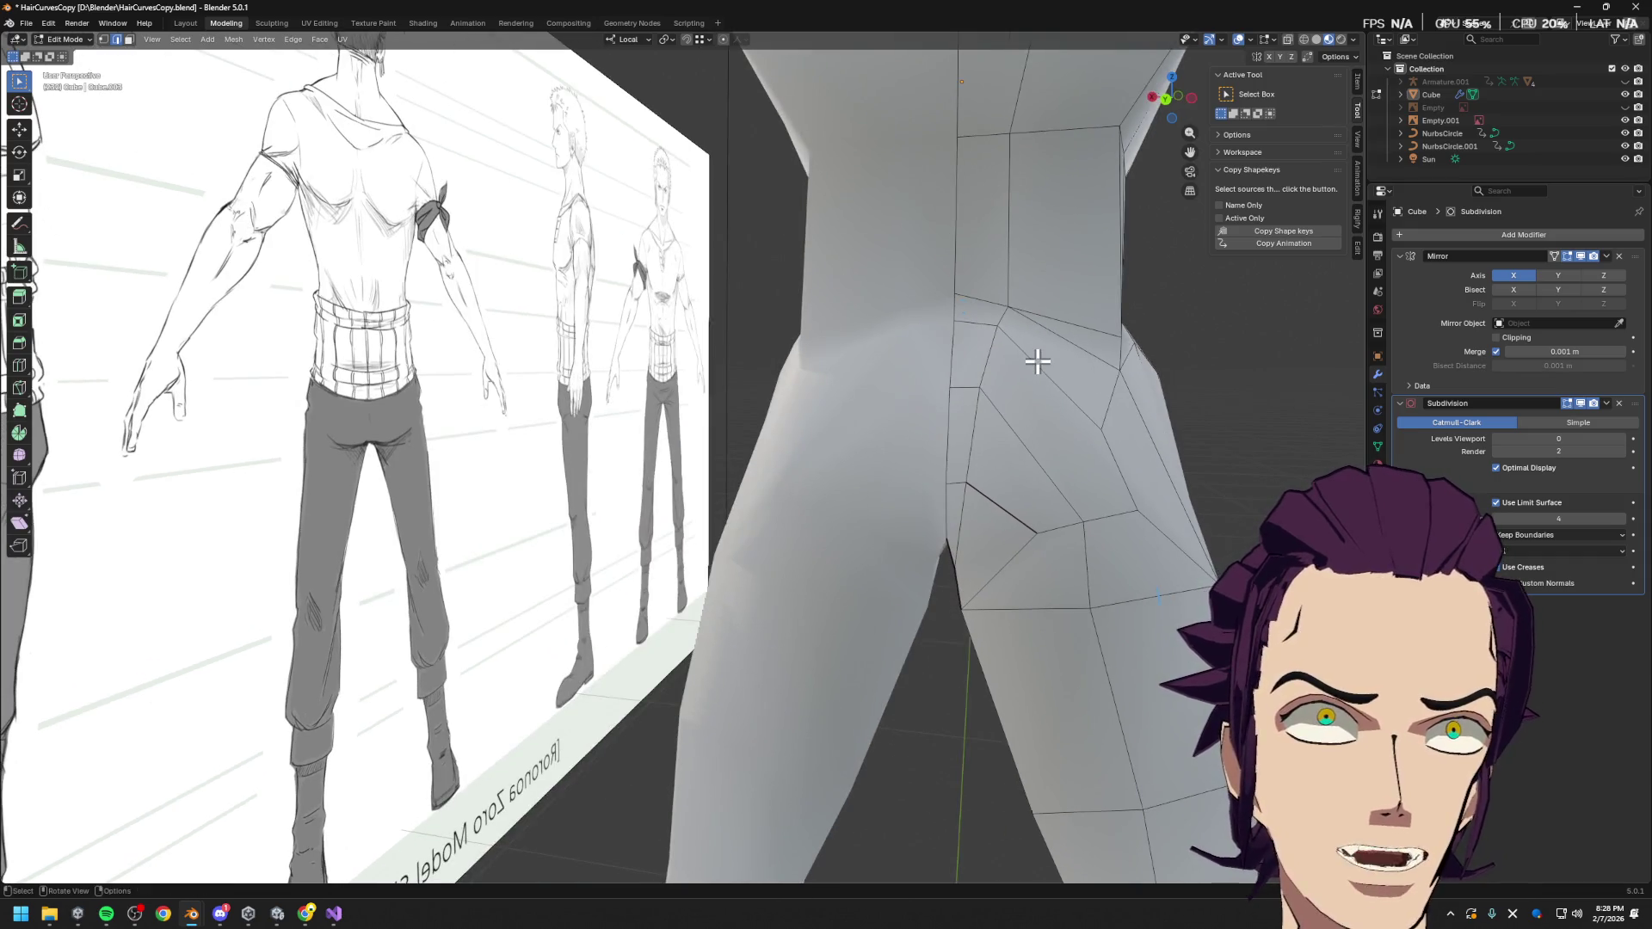
key("ctrl+s")
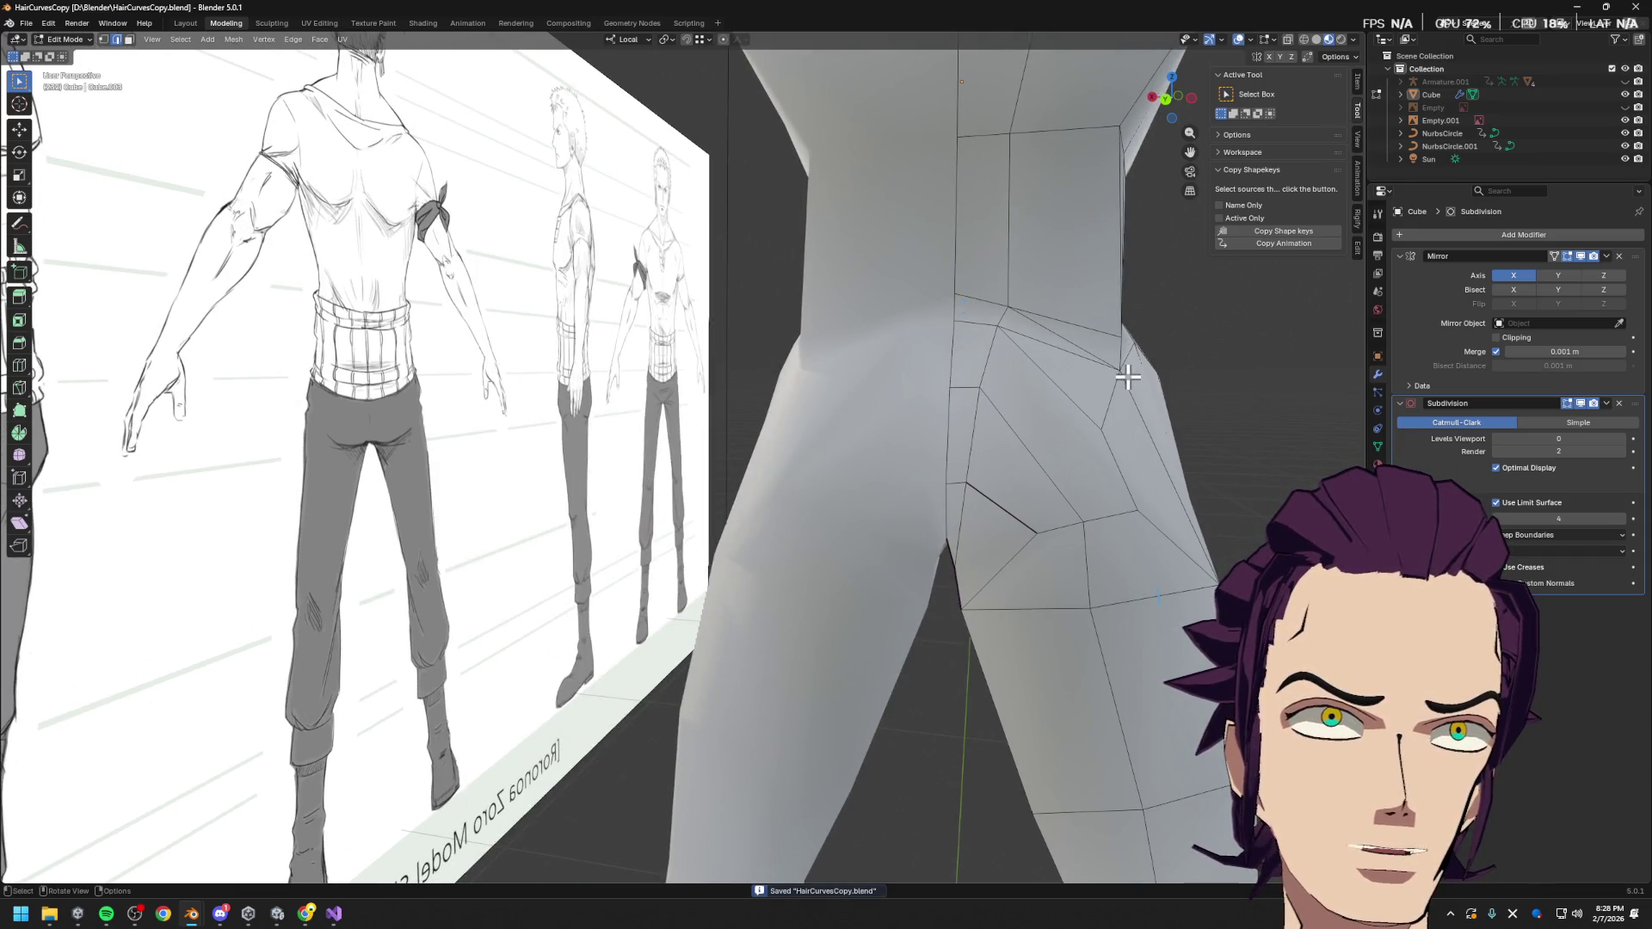
key("ctrl+x")
mouse_move(1014, 312)
middle_mouse_down()
mouse_move(1086, 444)
mouse_move(1059, 465)
mouse_move(1073, 457)
mouse_move(1059, 381)
mouse_move(1081, 405)
mouse_move(1044, 482)
mouse_move(1067, 536)
mouse_move(1025, 560)
mouse_move(1085, 483)
middle_mouse_up()
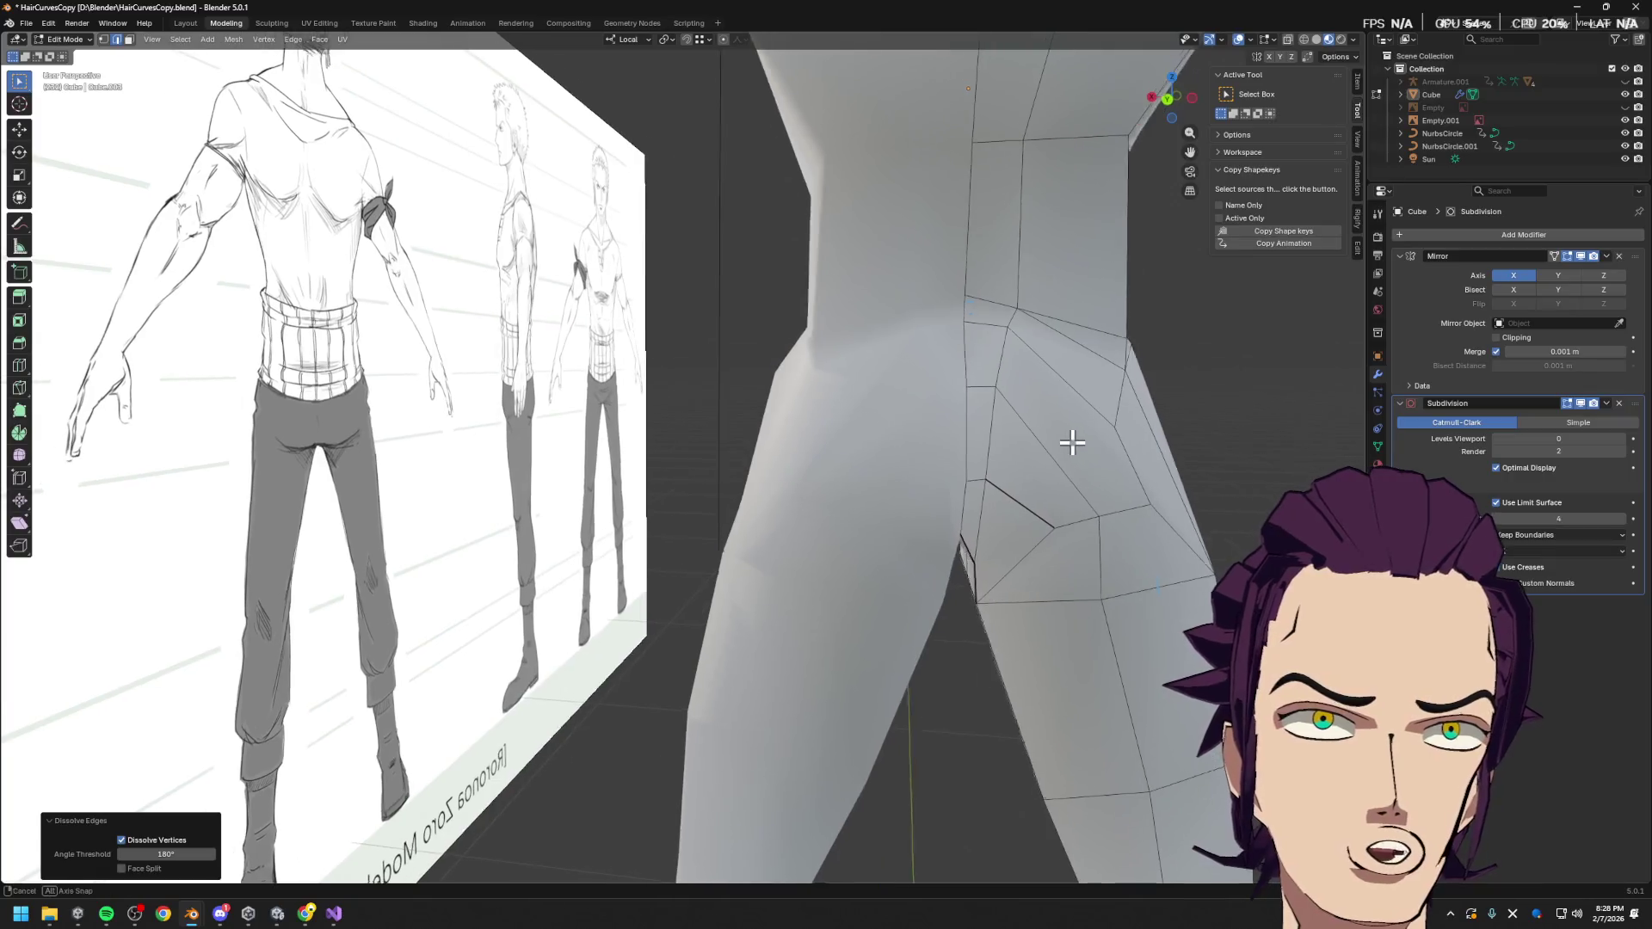
Move a hip vertex along local Y, then another hip vertex and a crotch vertex along X
left_click(1019, 399)
key("g")
key("y")
left_click(1067, 422)
left_click(1055, 491)
key("g")
key("x")
left_click(1113, 517)
left_click(987, 552)
key("g")
key("x")
left_click(1040, 534)
Reposition one more hip vertex, then bring up the Gyazo buttock topology reference
left_click(1054, 478)
key("g")
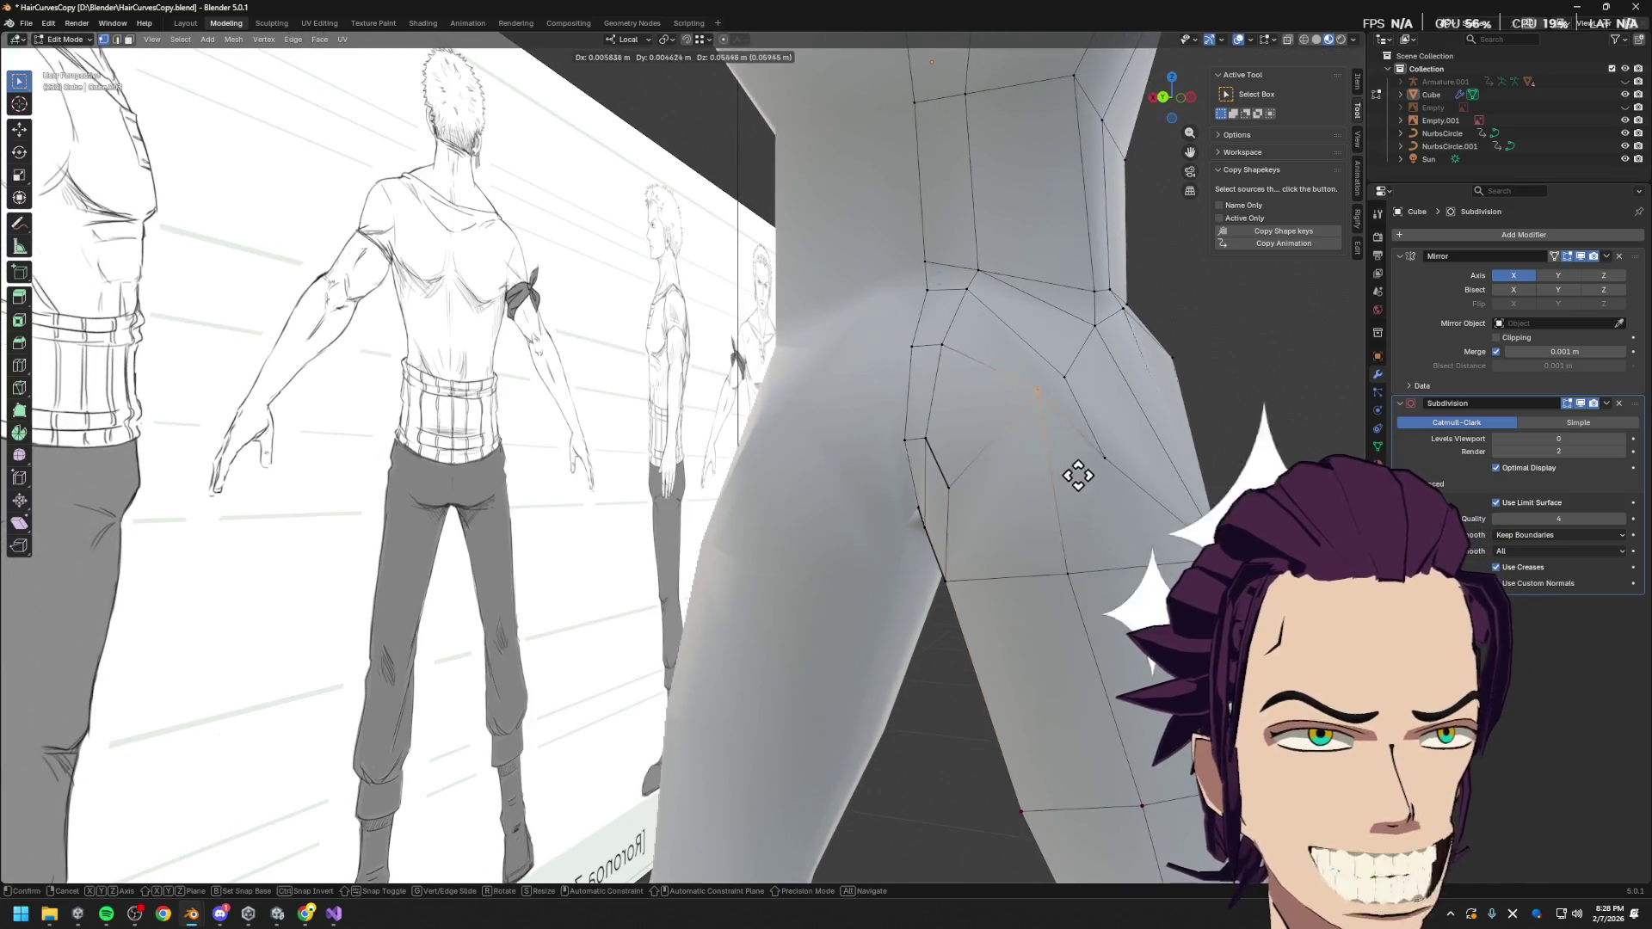
mouse_move(1028, 538)
middle_mouse_down()
mouse_move(1173, 505)
mouse_move(1154, 516)
middle_mouse_up()
left_click(1121, 528)
left_click(1058, 557)
left_click(1028, 467)
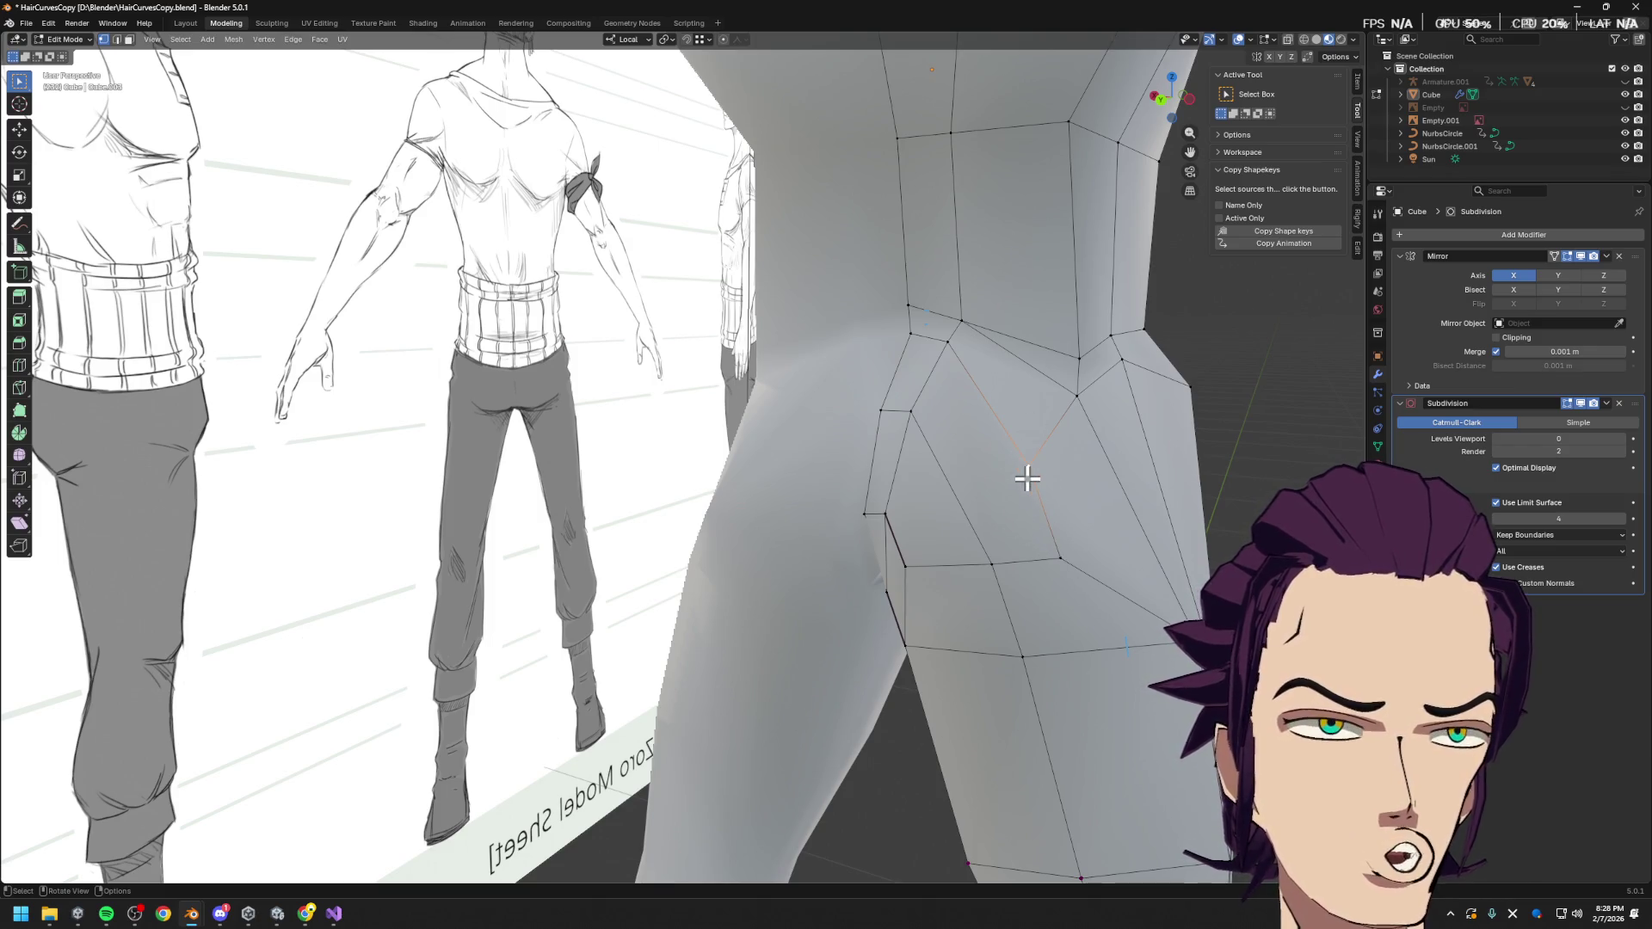
mouse_move(1056, 563)
middle_mouse_down()
mouse_move(1029, 531)
mouse_move(1053, 547)
middle_mouse_up()
mouse_move(305, 914)
left_click(370, 839)
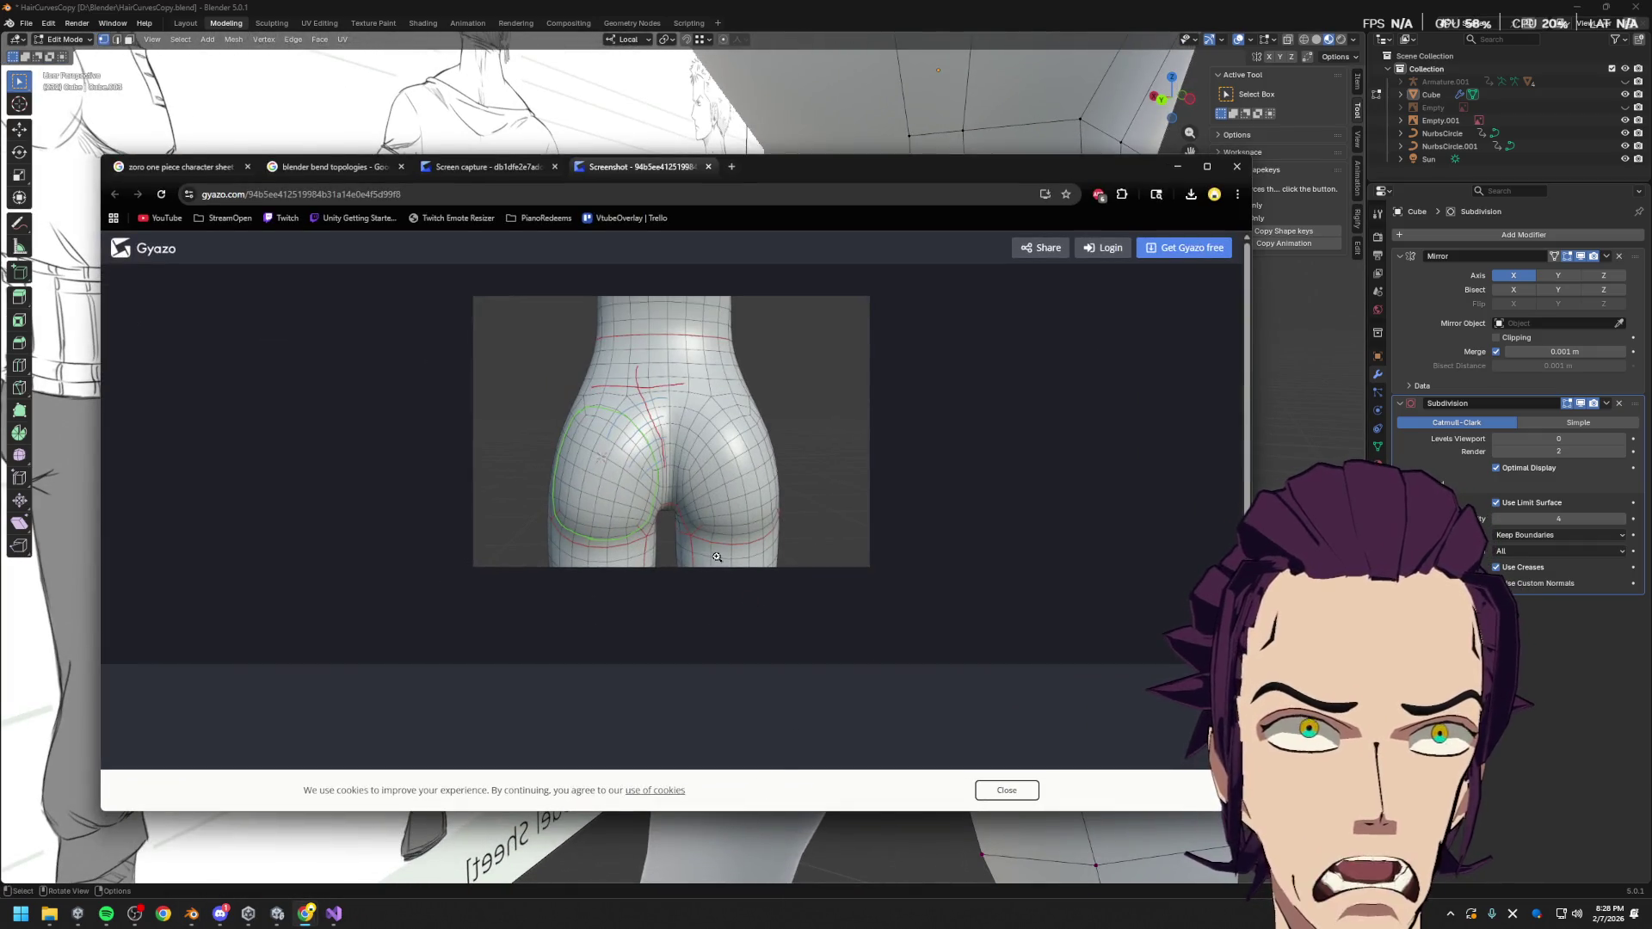
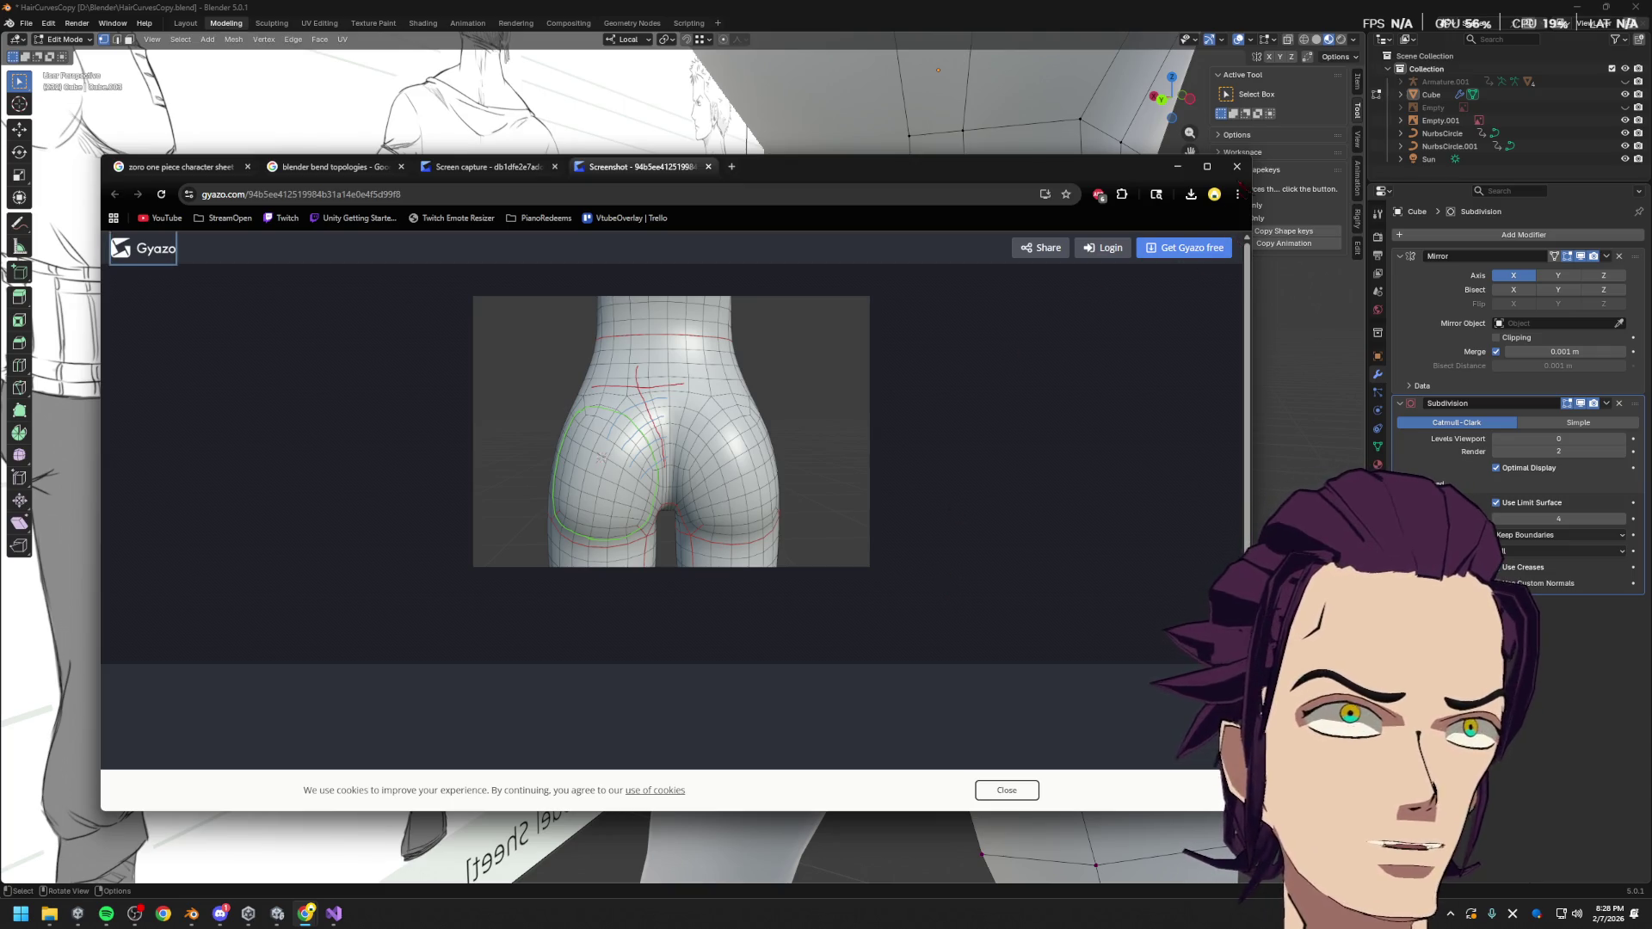
Close the Gyazo glute reference screenshot and pick a vertex on the inner thigh
left_click(1237, 166)
middle_click_drag(1070, 591, 1055, 576)
left_click(1033, 564)
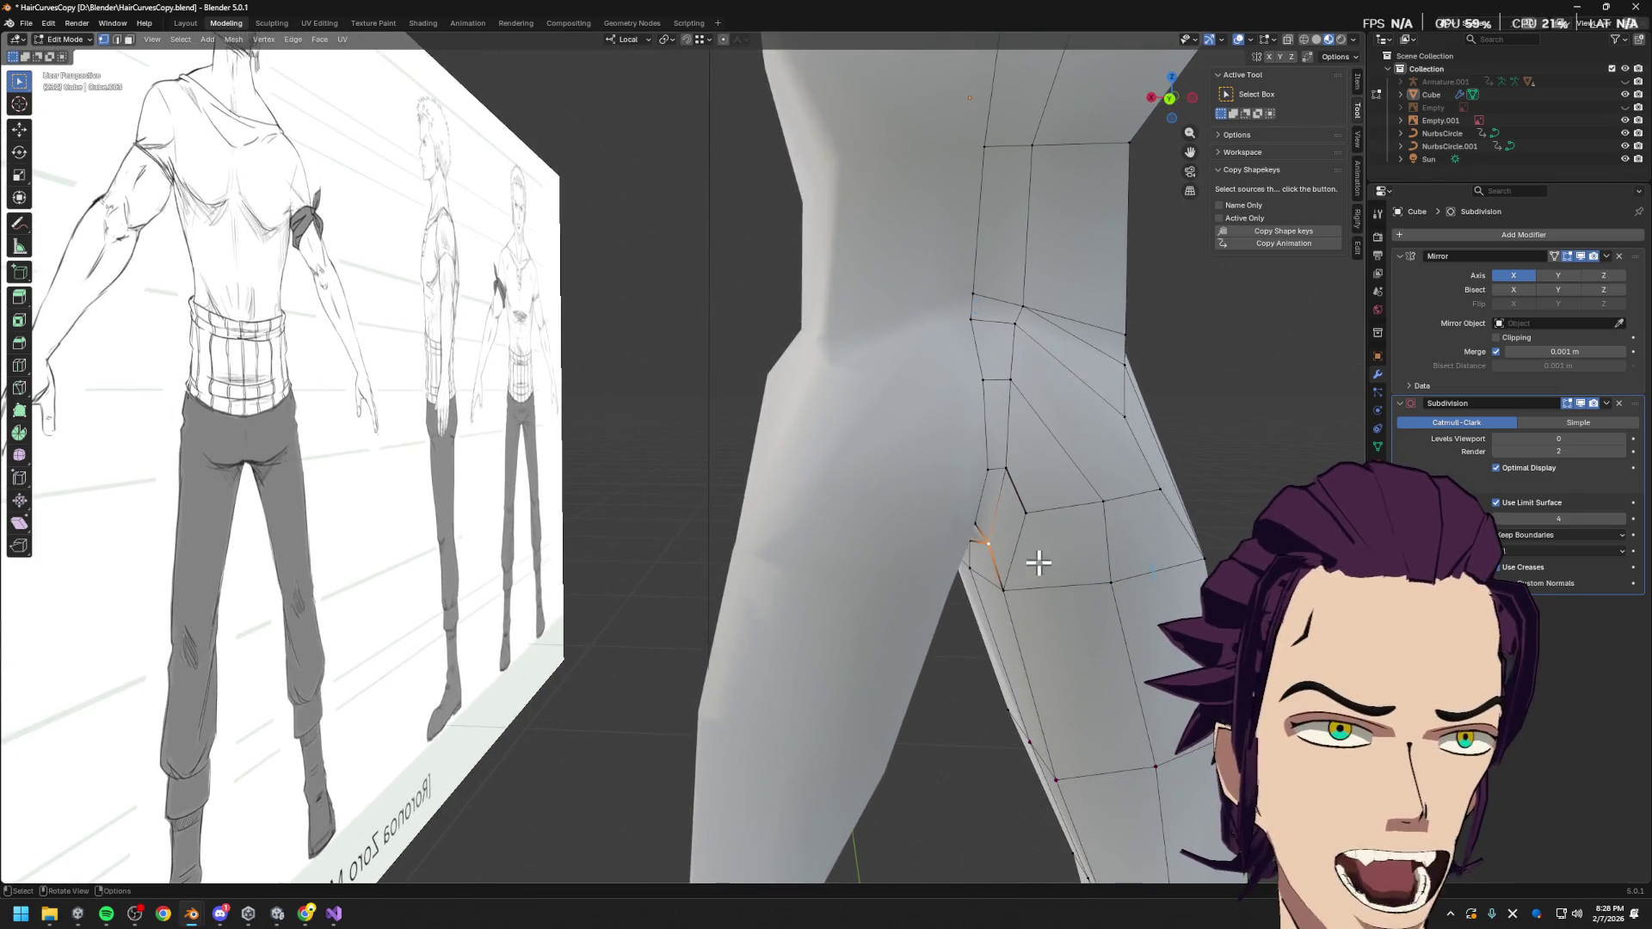
Set bevel weight 1.00 on the inner and outer thigh edges in the Item sidebar
scroll(1033, 564, "up", 3)
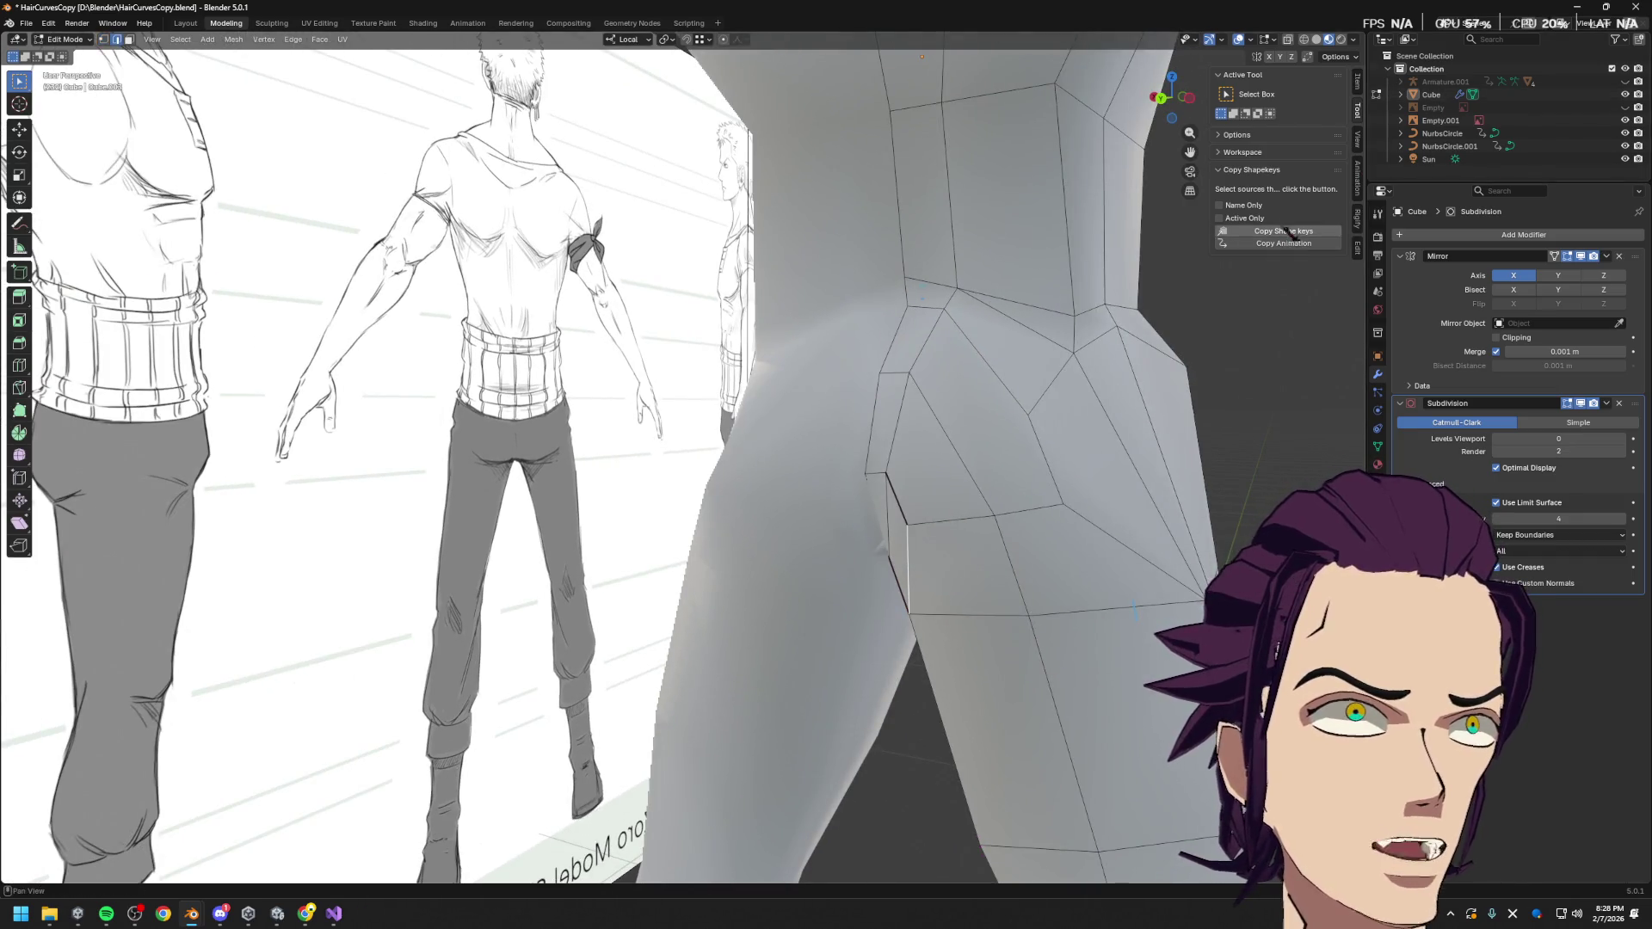
left_click(1358, 249)
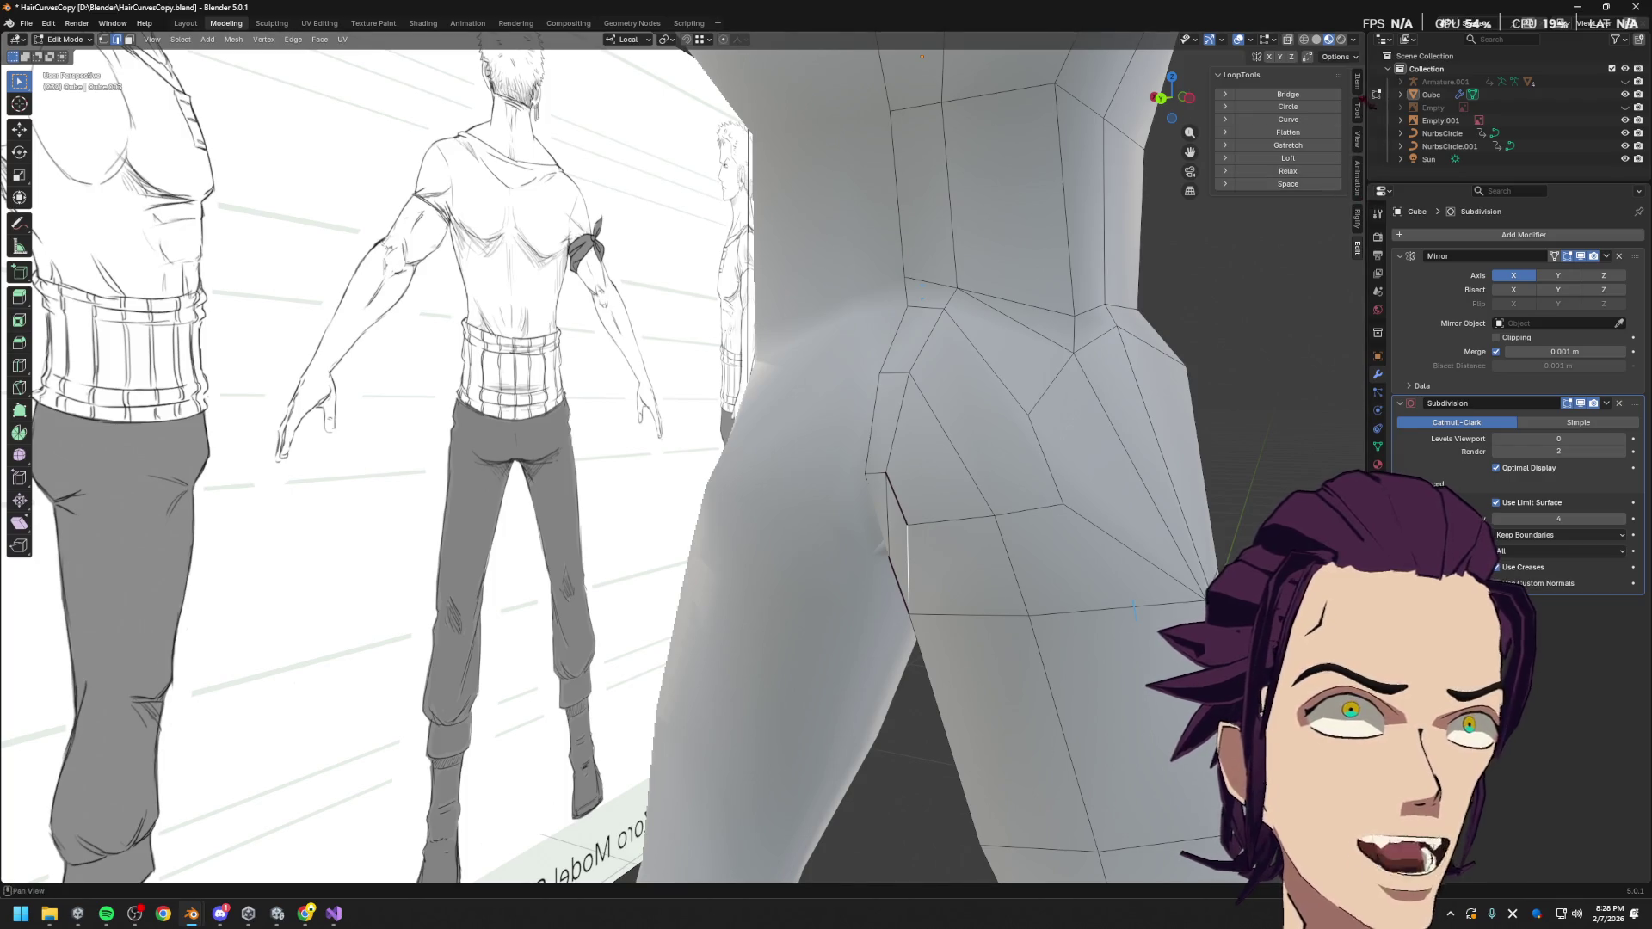
left_click(1358, 110)
left_click(1358, 82)
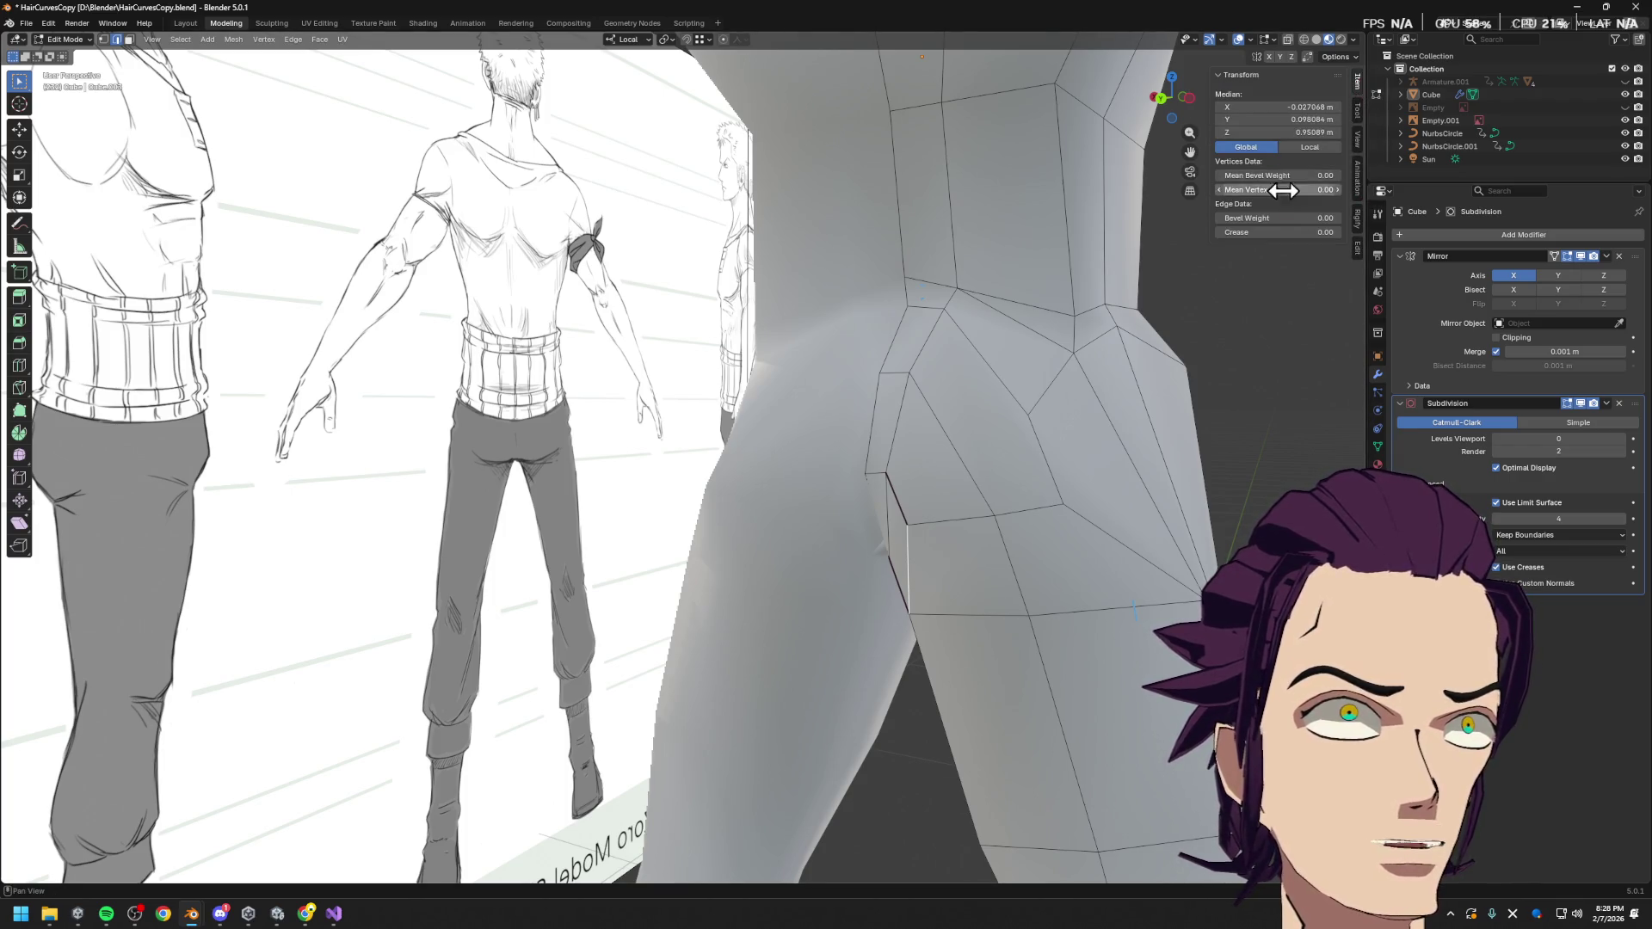
left_click_drag(1261, 218, 1325, 218)
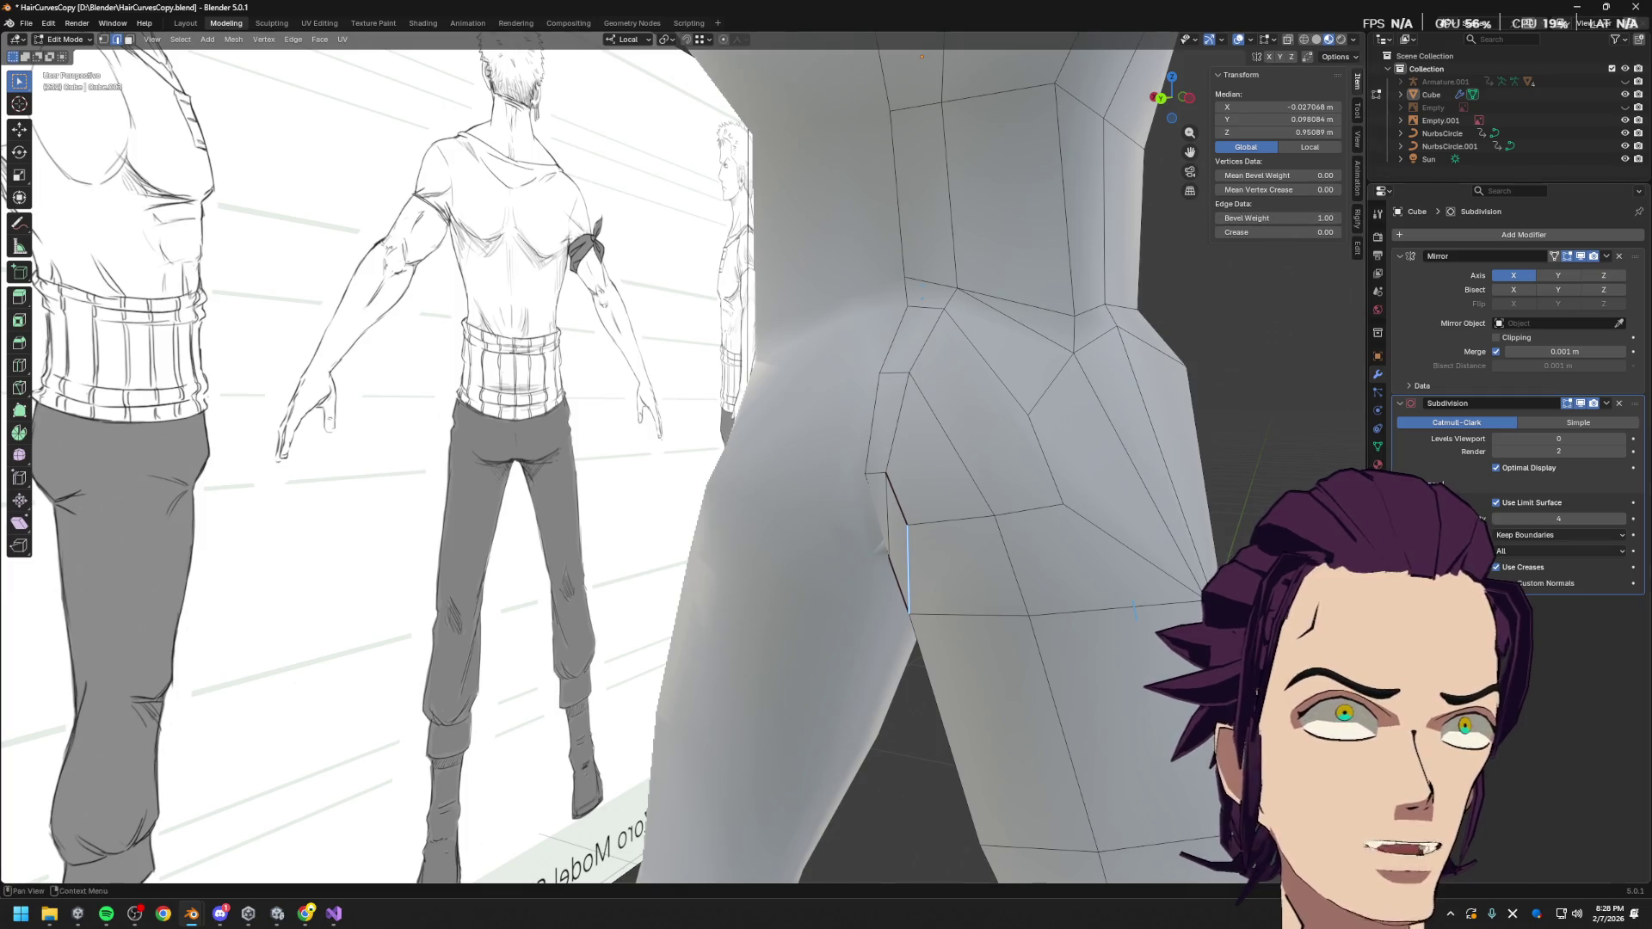
left_click(1124, 541)
left_click_drag(1261, 218, 1325, 218)
Move a hip vertex along the local X axis
left_click(952, 524)
middle_click_drag(952, 523, 987, 516)
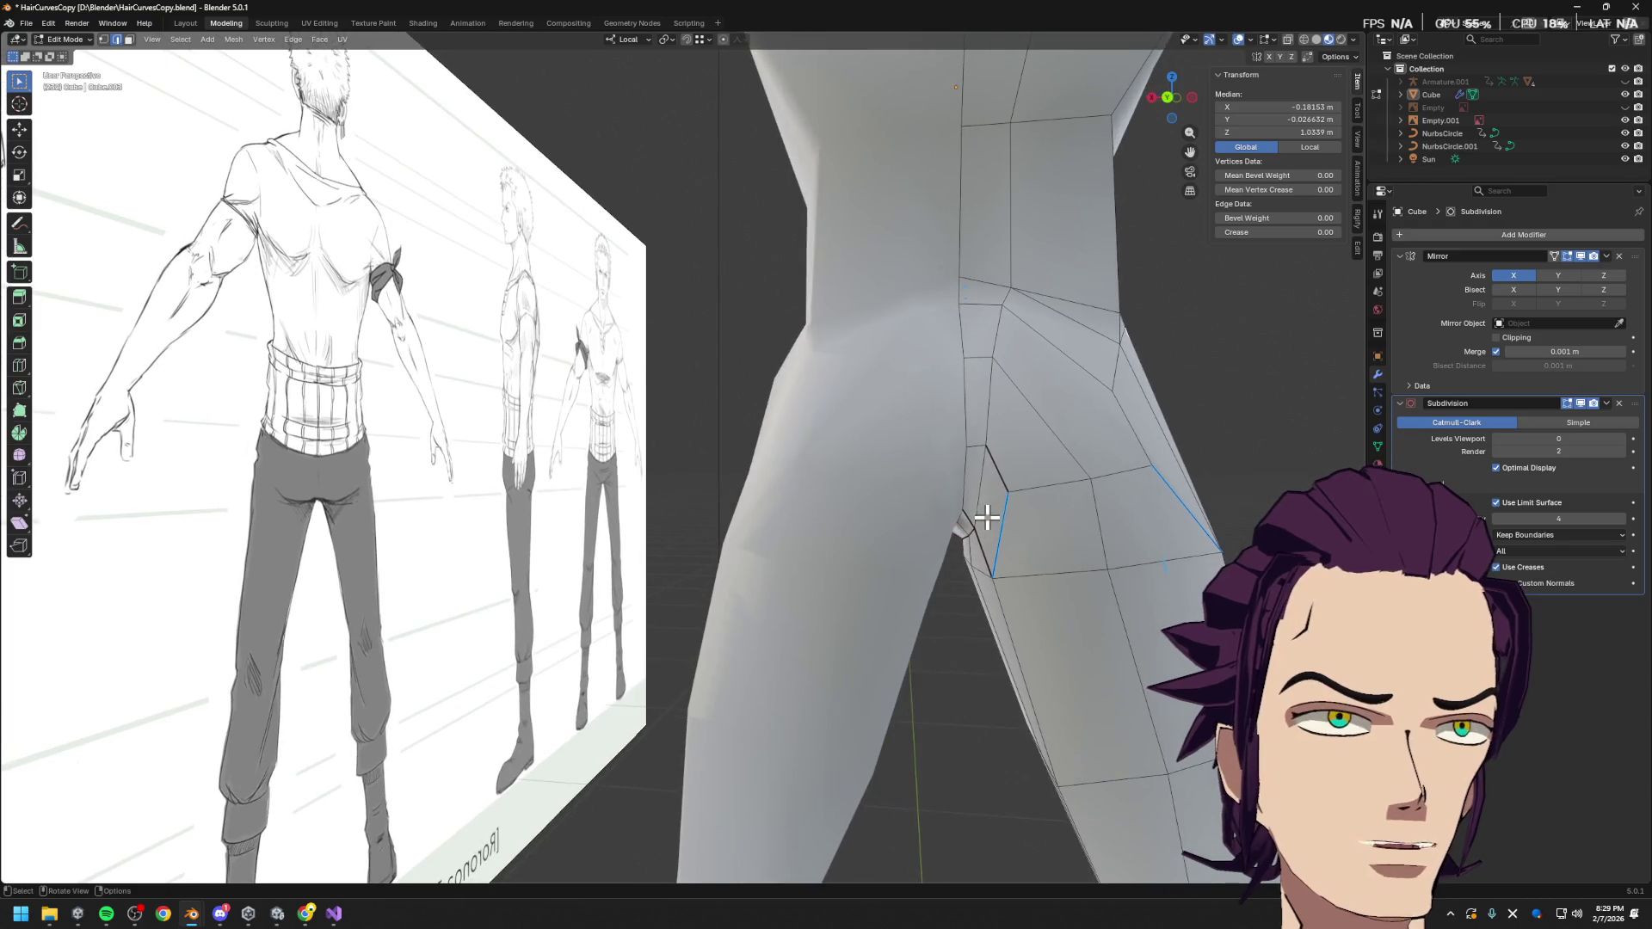
mouse_move(1043, 433)
middle_mouse_down()
mouse_move(1069, 362)
mouse_move(1103, 387)
middle_mouse_up()
left_click(1113, 366)
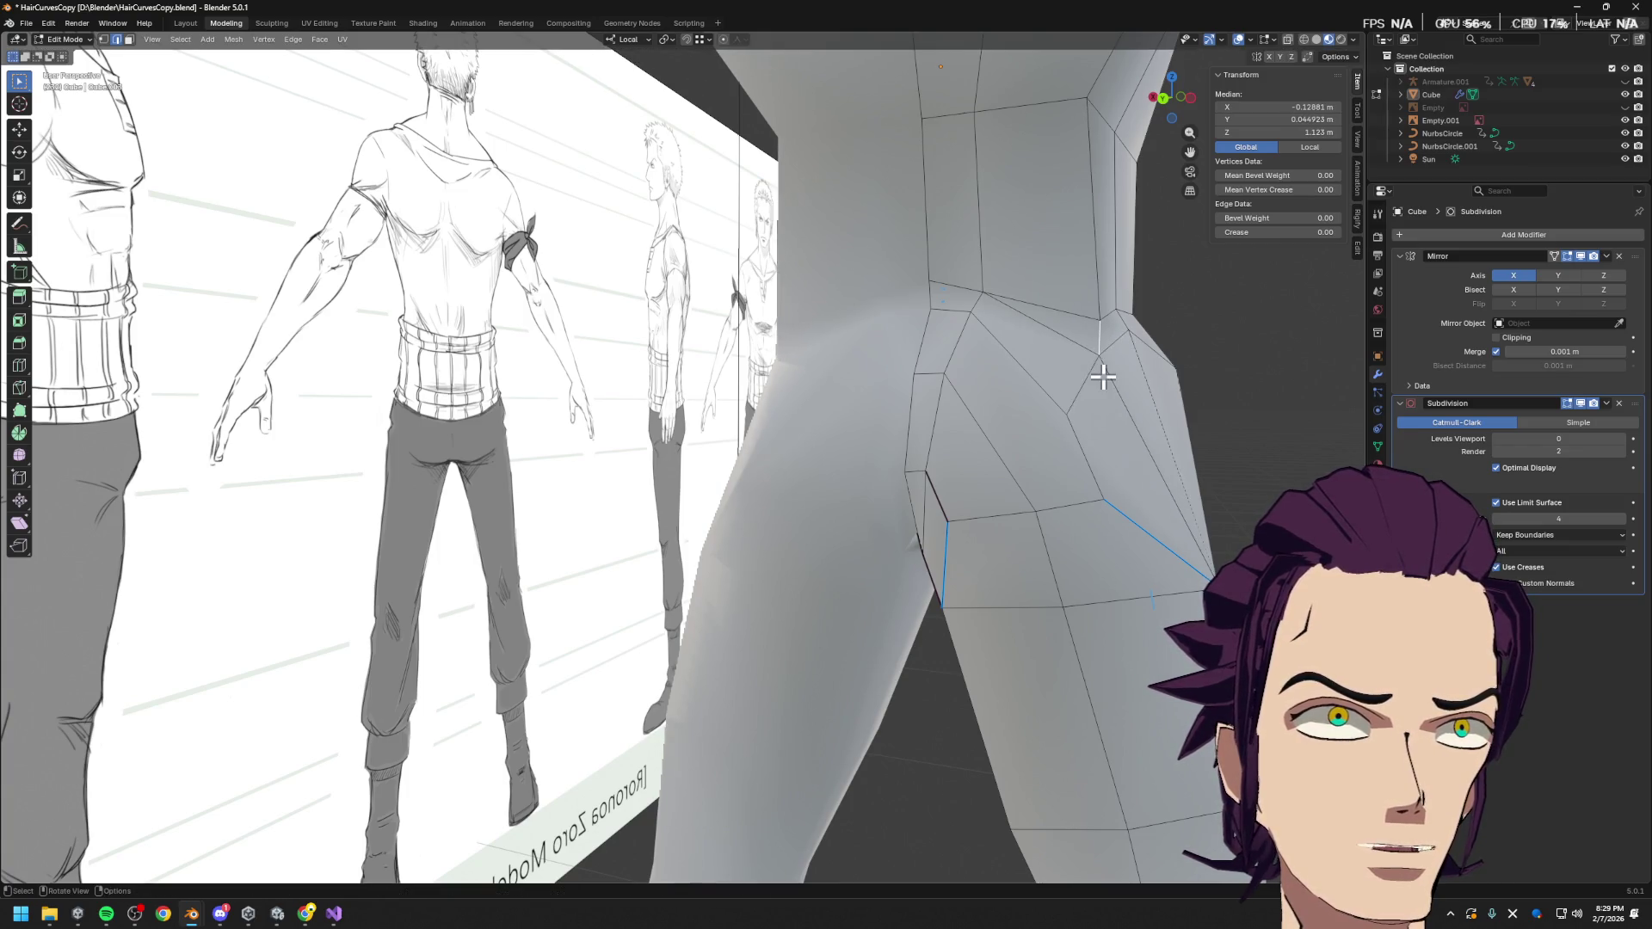
left_click(1107, 358)
key("g")
key("x")
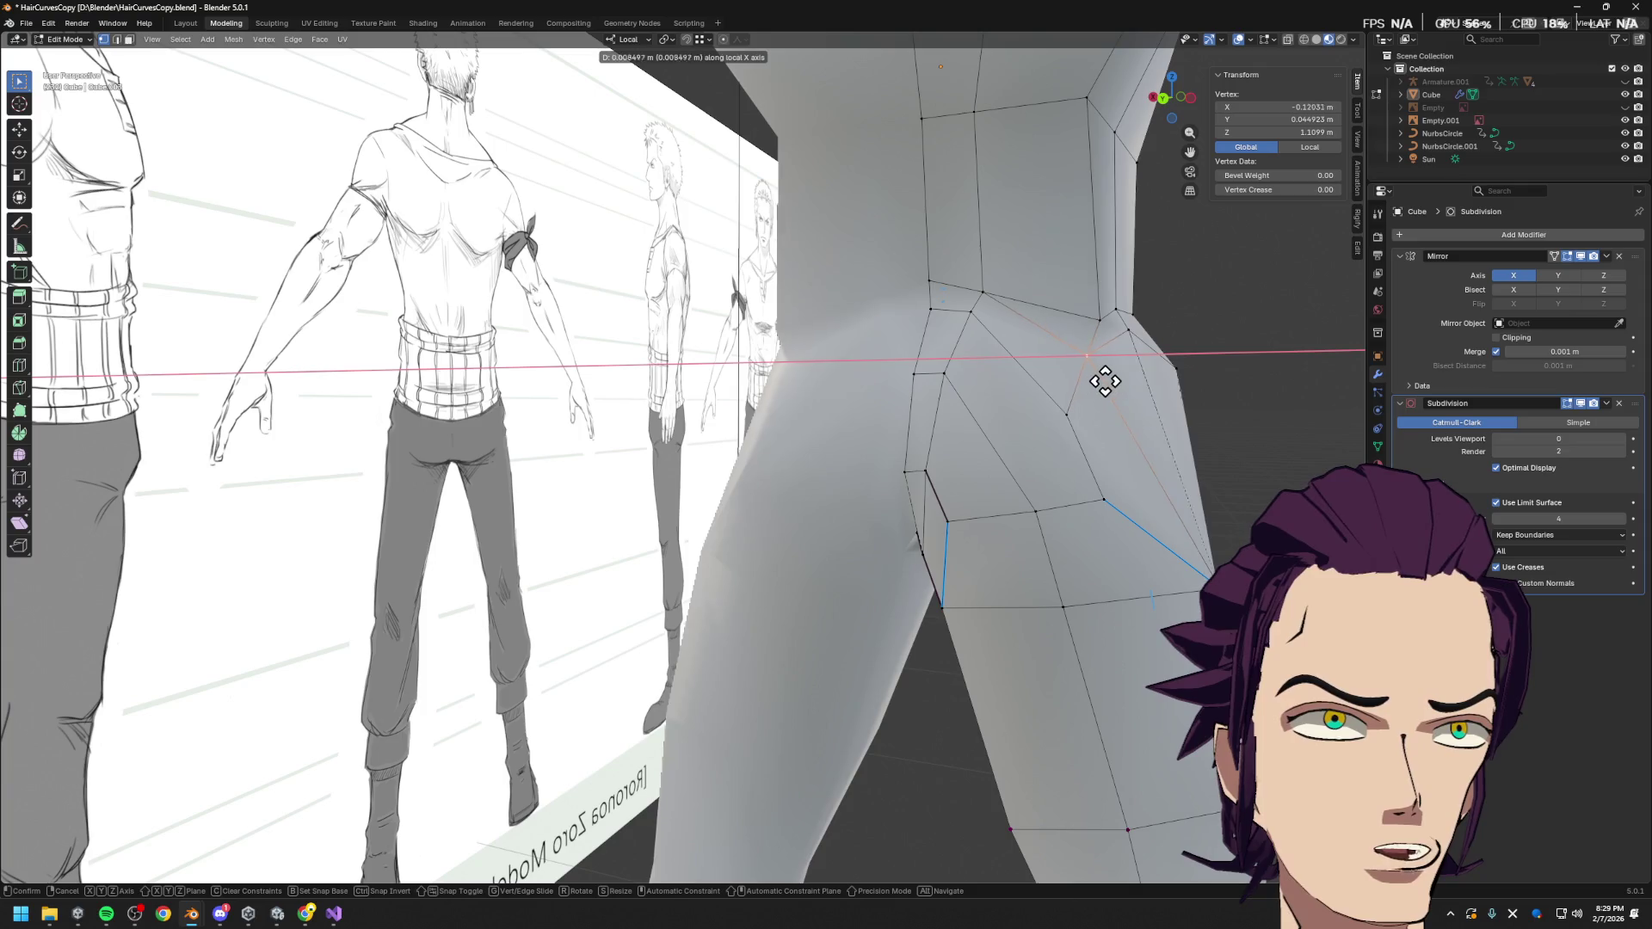
left_click(1132, 380)
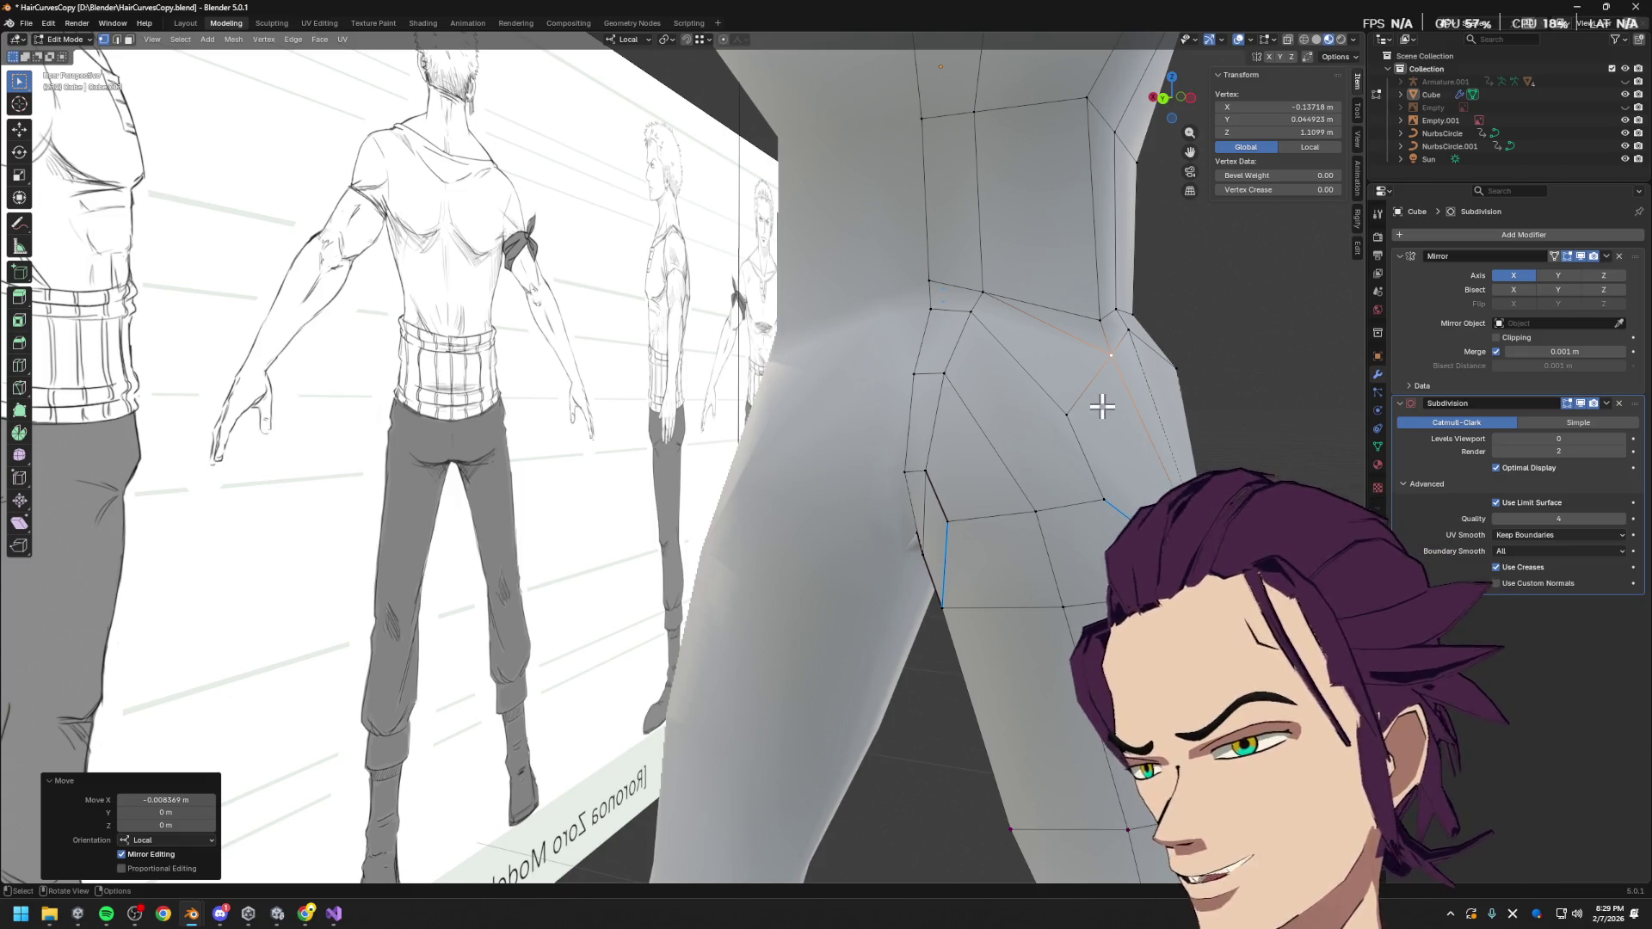
Shift the top-of-glute vertex along X and slide the buttock-crease vertex along its edge
middle_click_drag(1067, 445, 1056, 457)
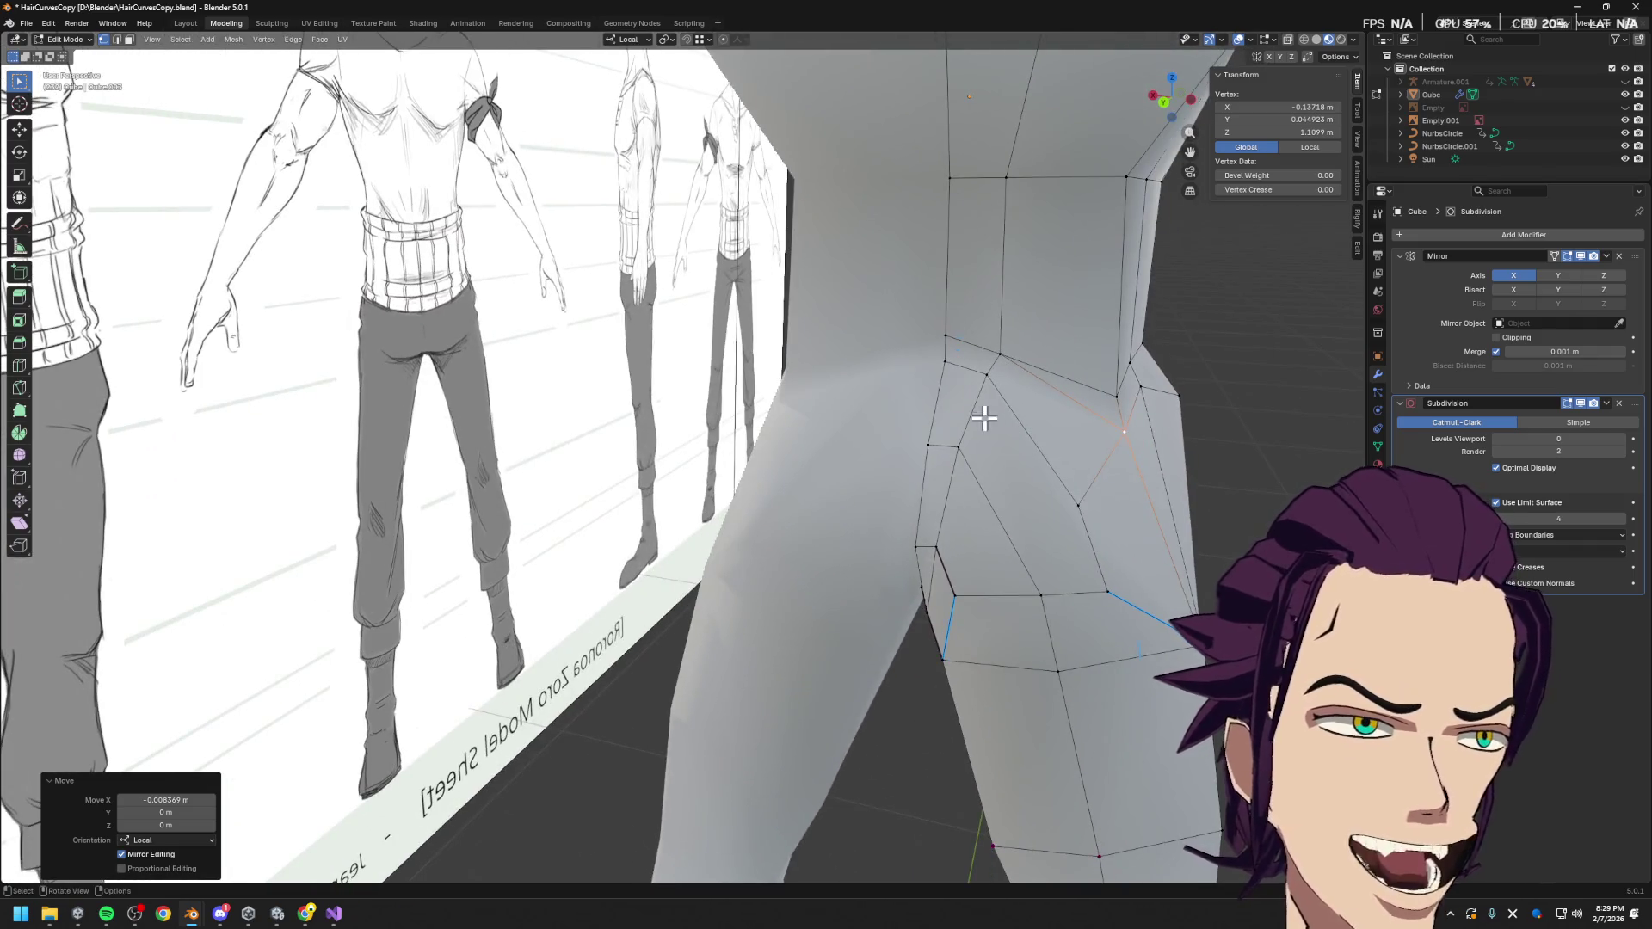
left_click(990, 377)
key("g")
key("x")
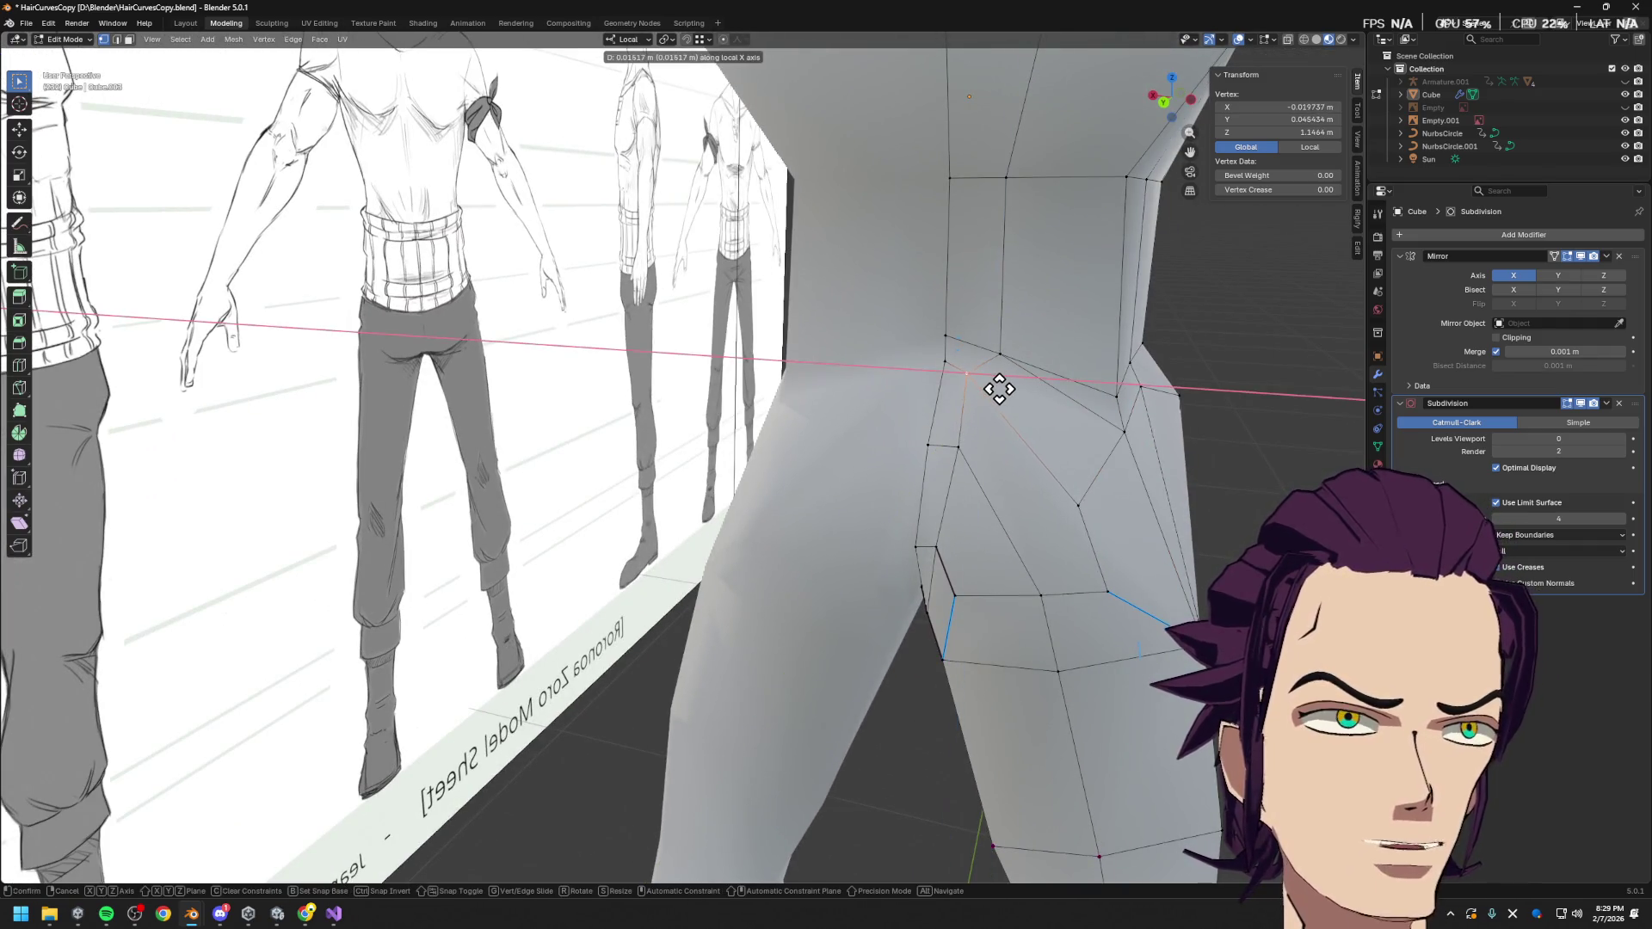
left_click(1012, 384)
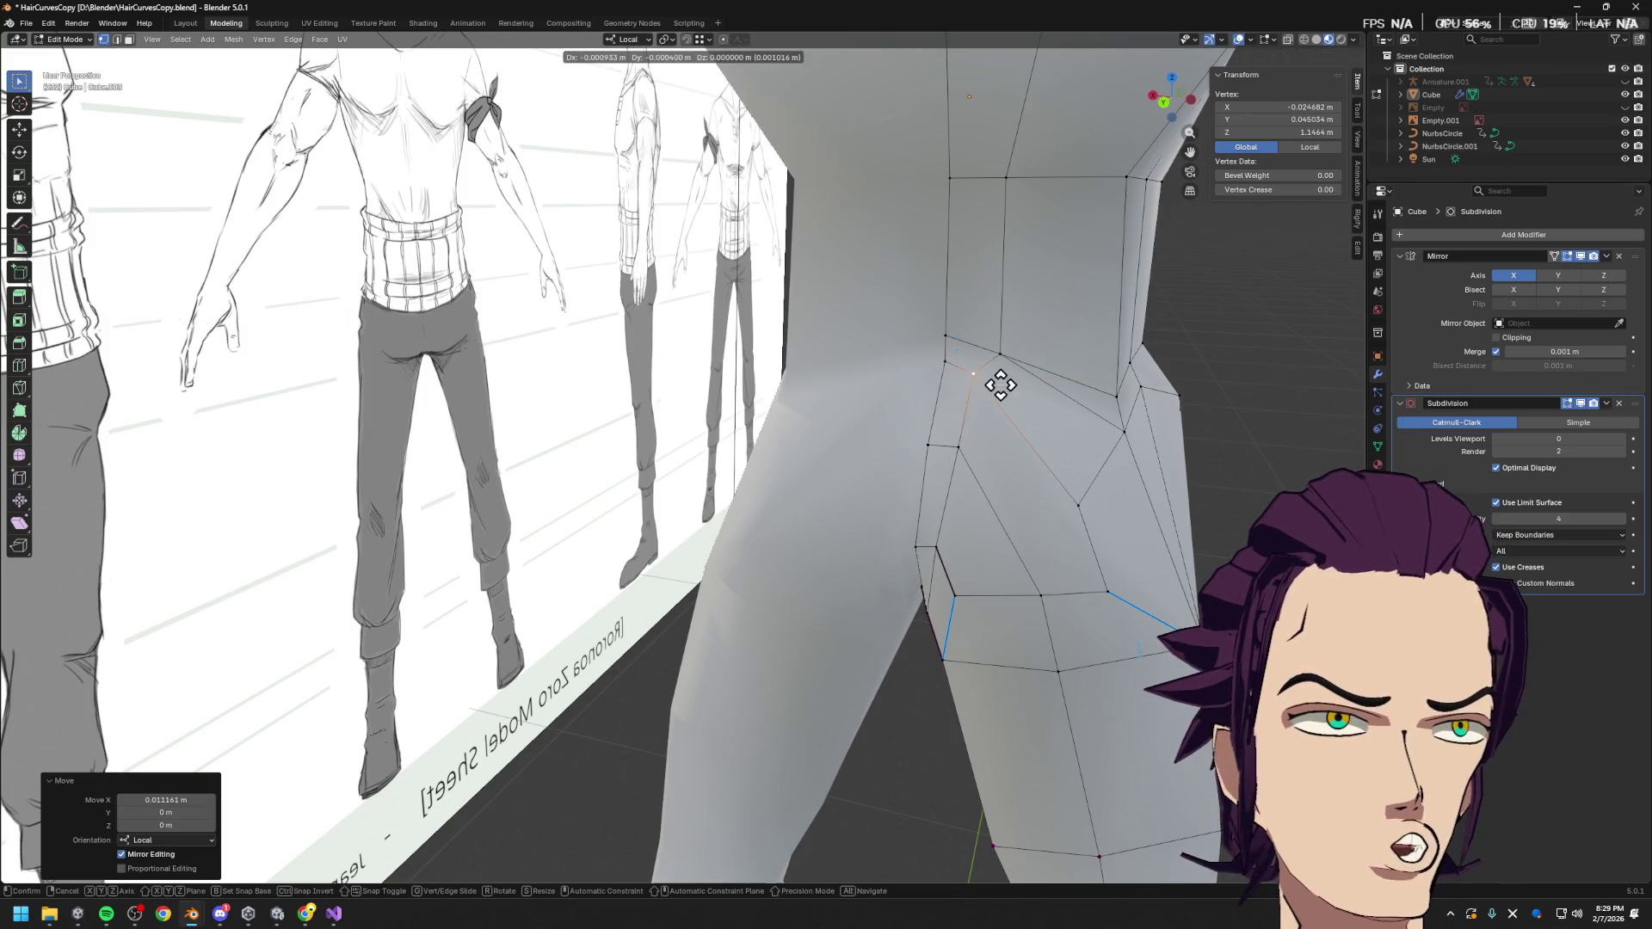
left_click(945, 366)
key("g")
key("g")
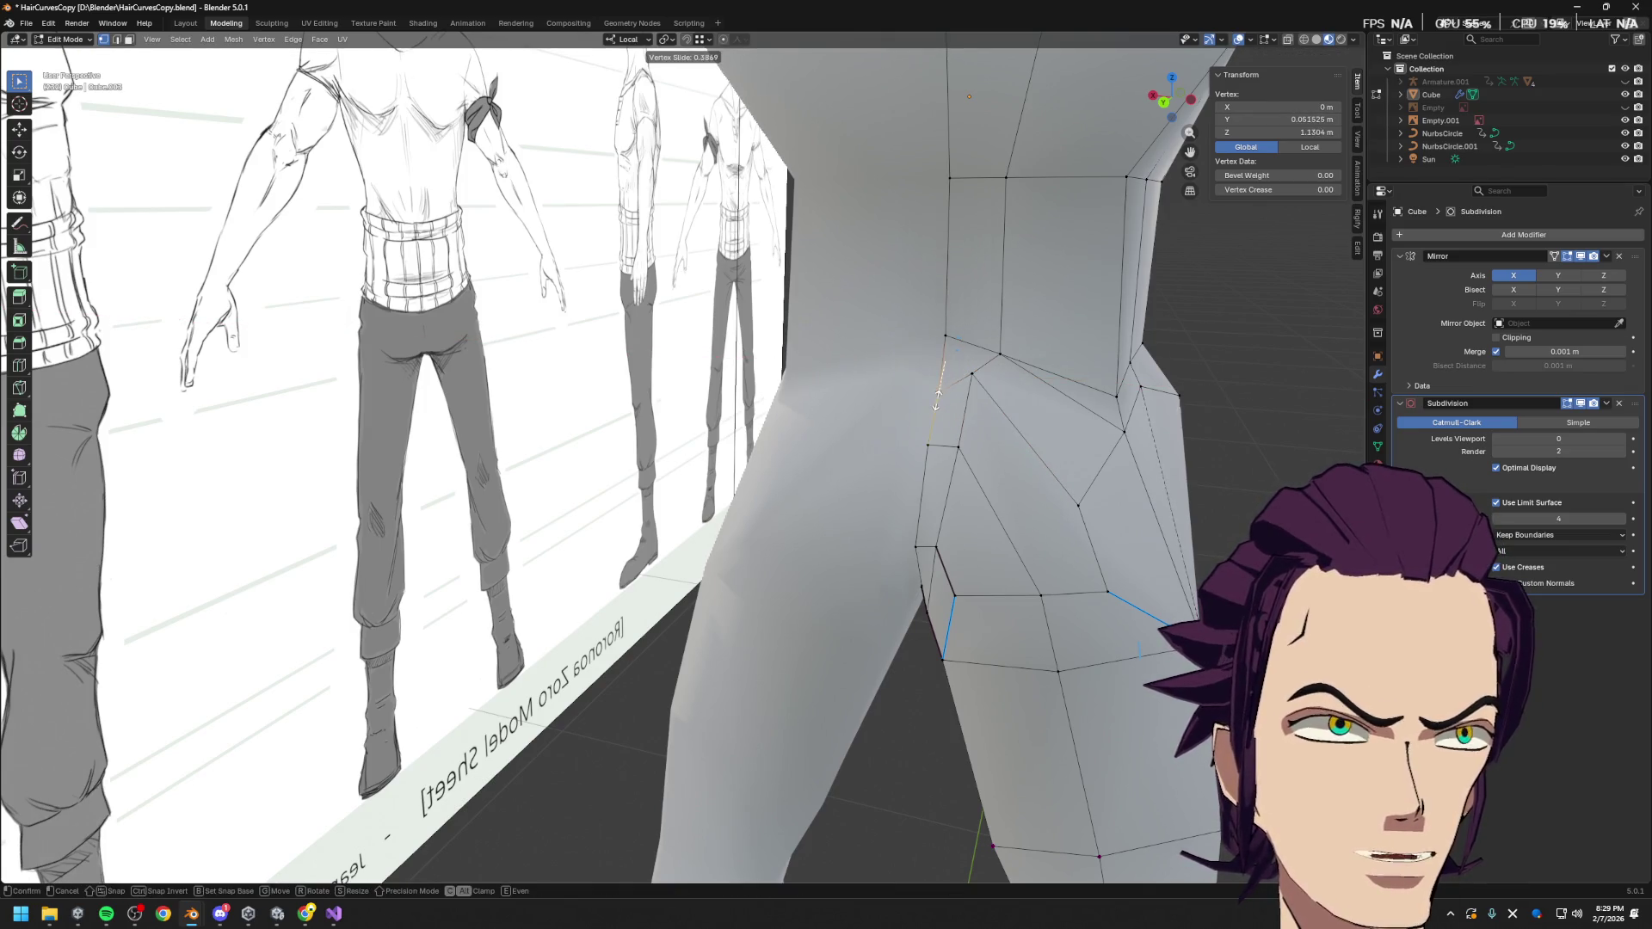
mouse_move(938, 376)
middle_mouse_down()
mouse_move(988, 428)
mouse_move(1062, 450)
middle_mouse_up()
left_click(1026, 439)
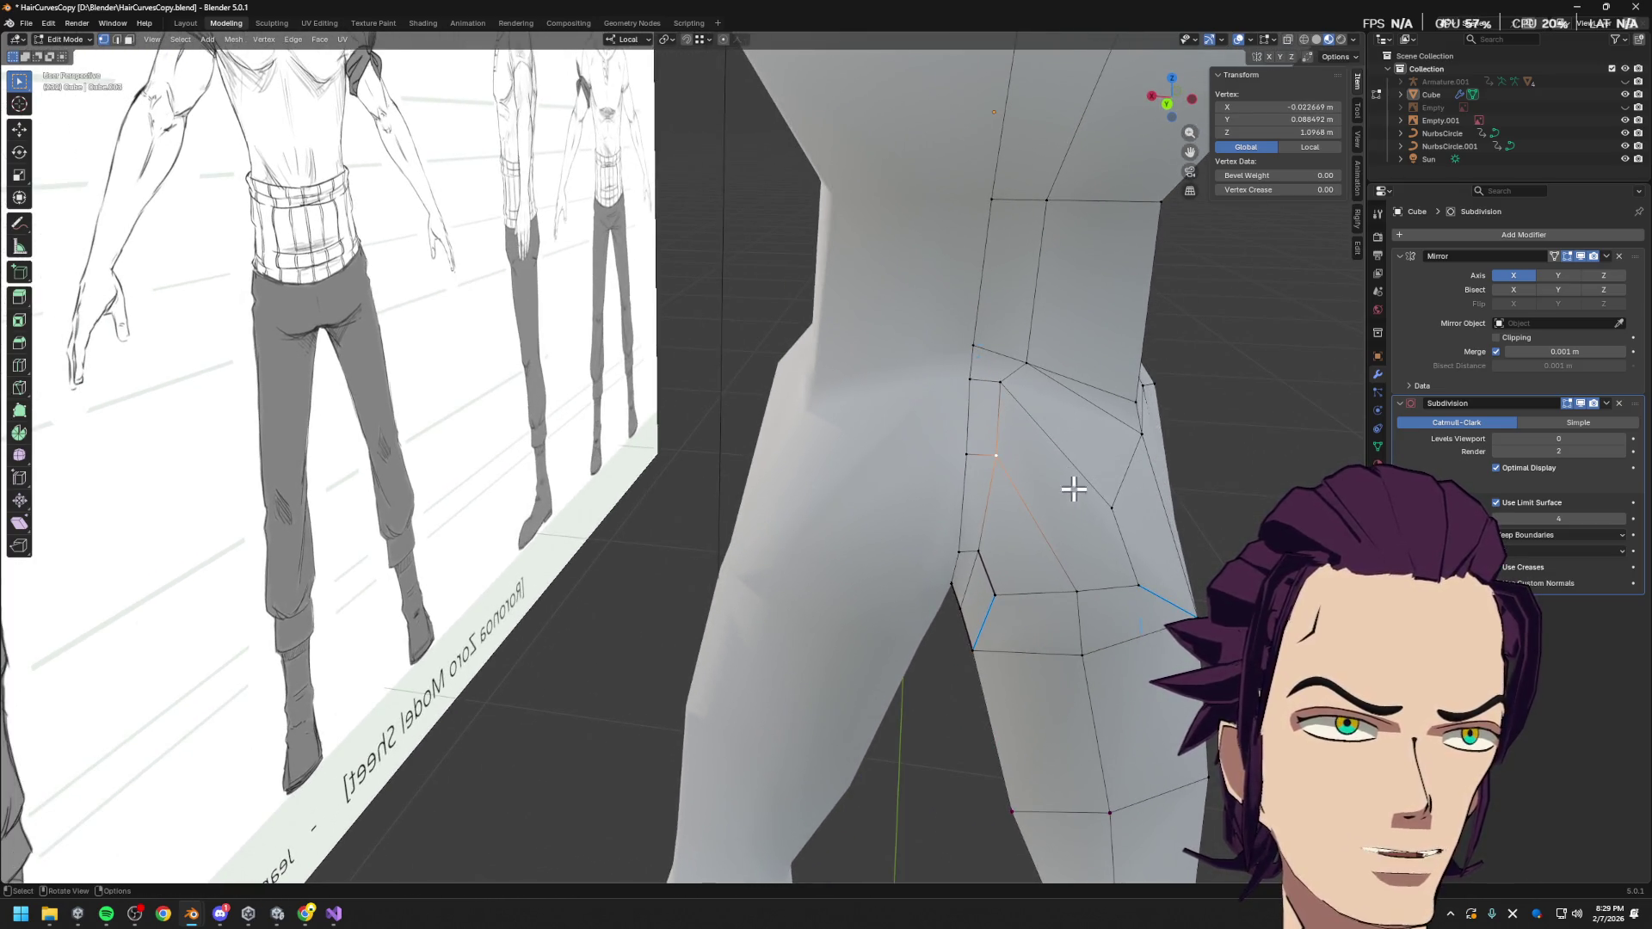
Select the long glute face and compare it with the glute topology reference screenshot
key("3")
left_click(1074, 516)
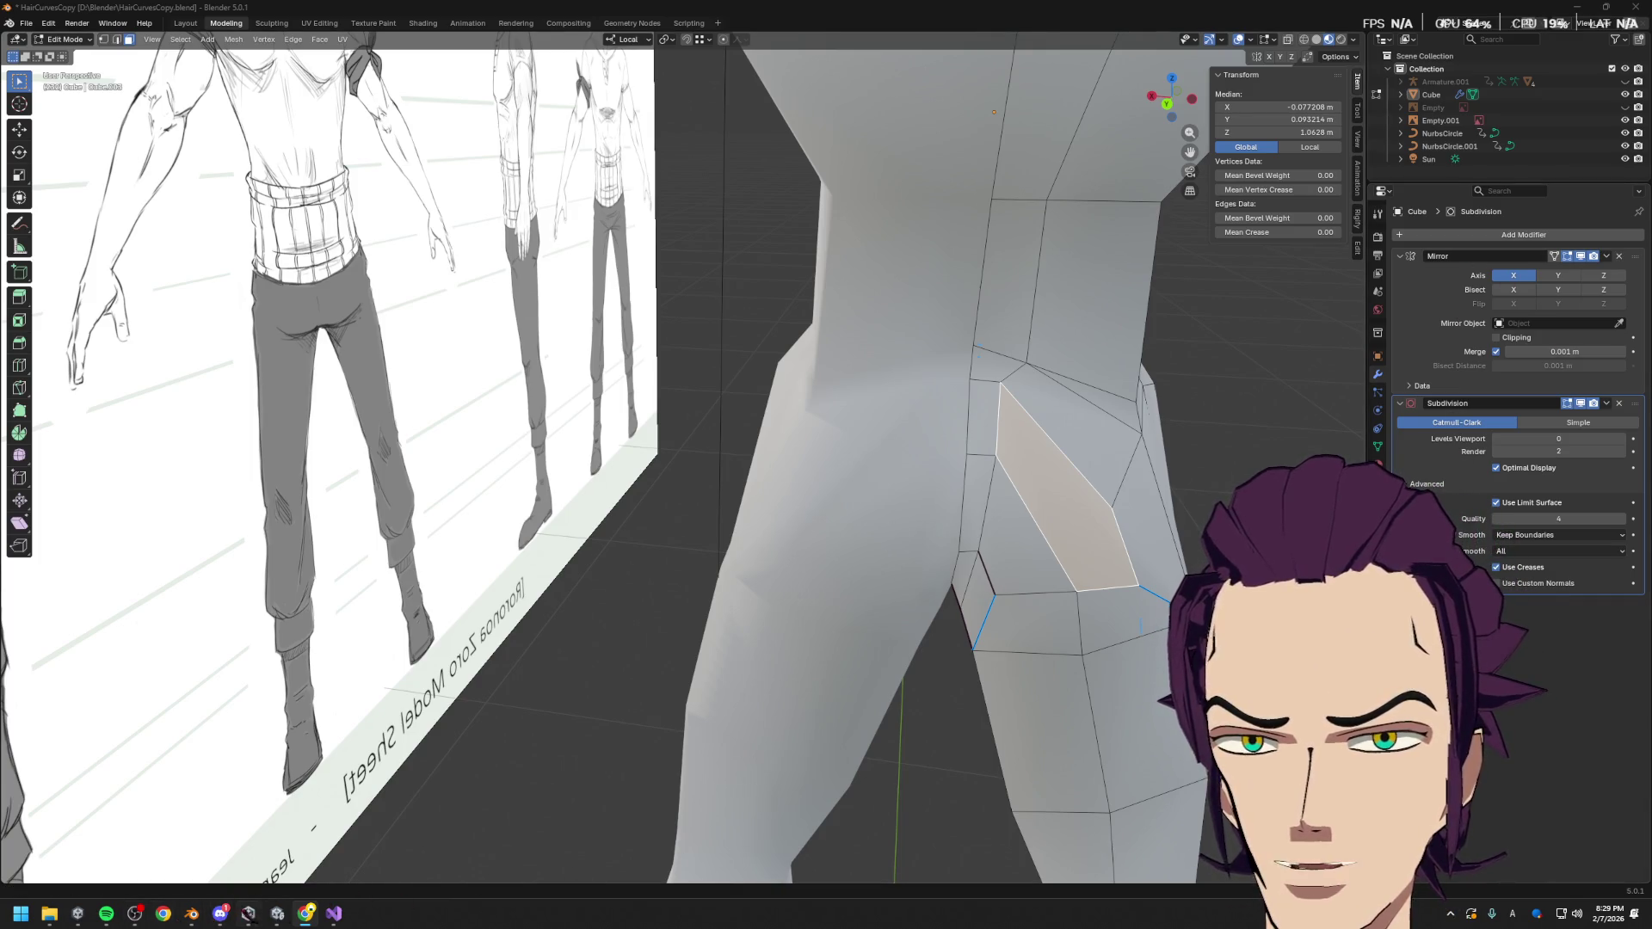
mouse_move(306, 914)
mouse_move(325, 879)
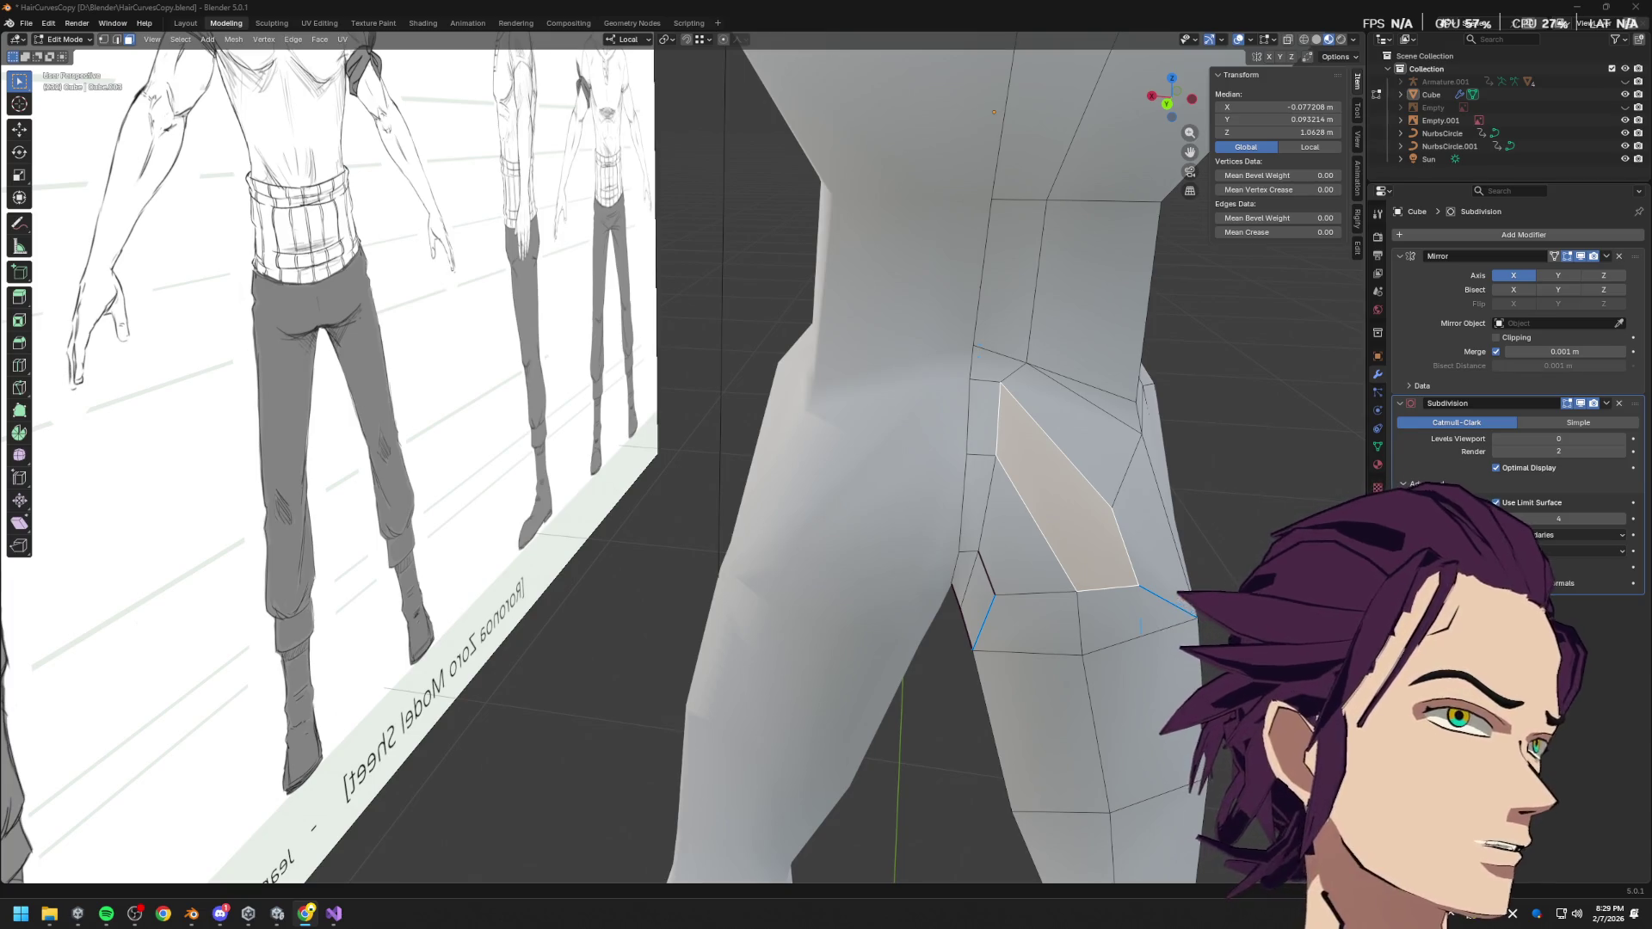
key("alt+Tab")
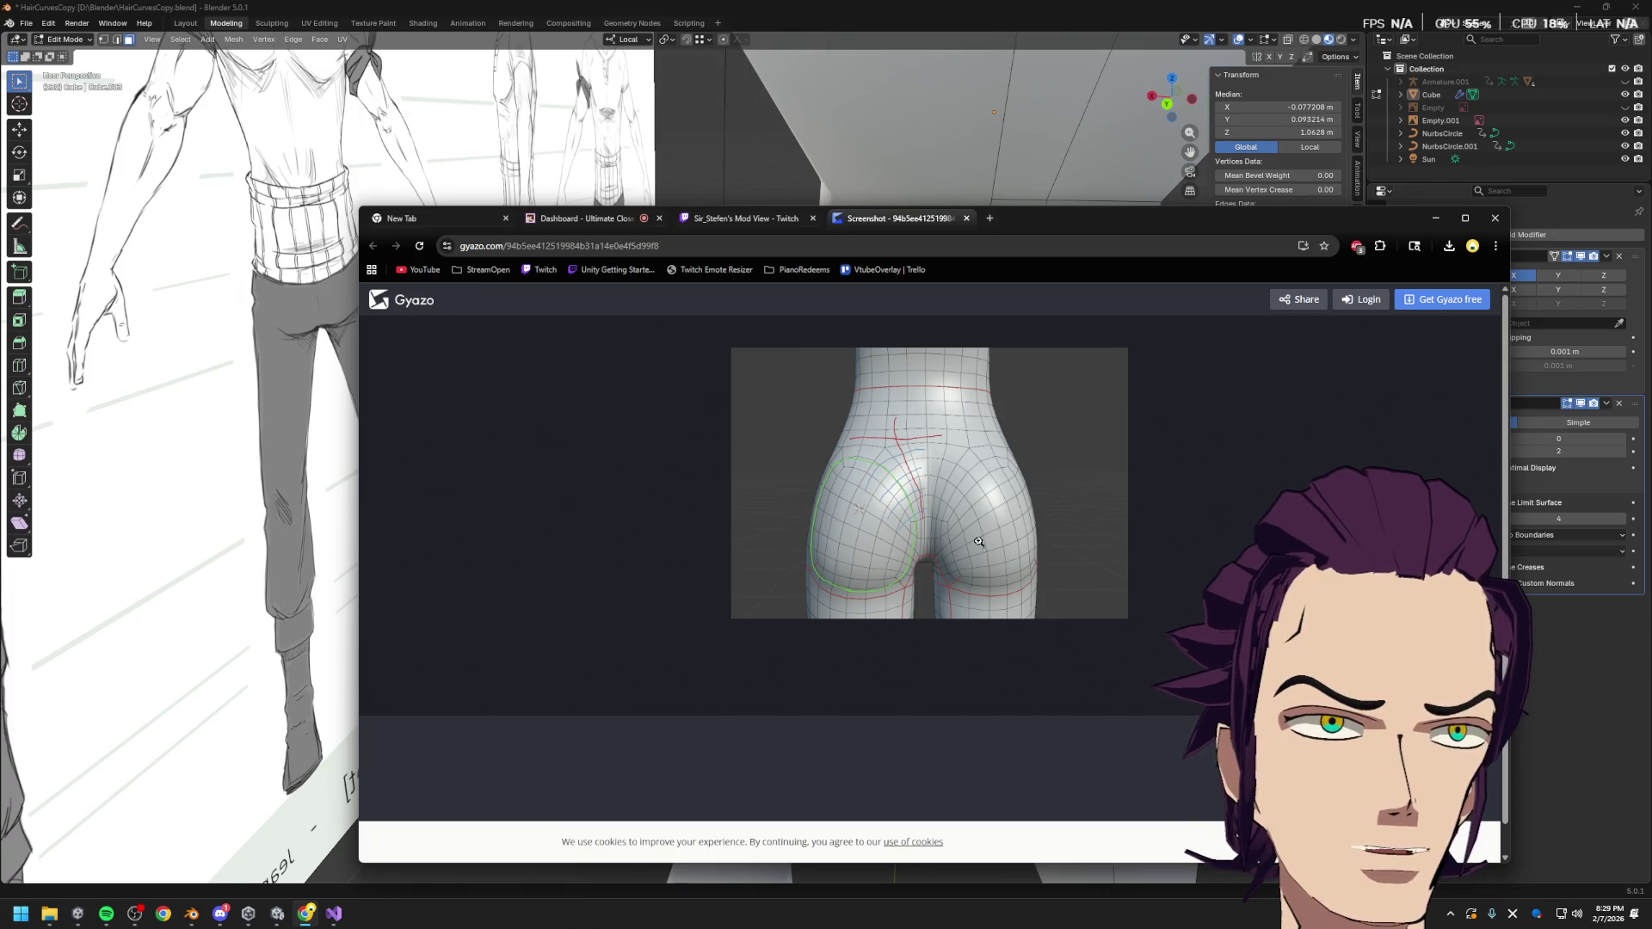
left_click(1435, 217)
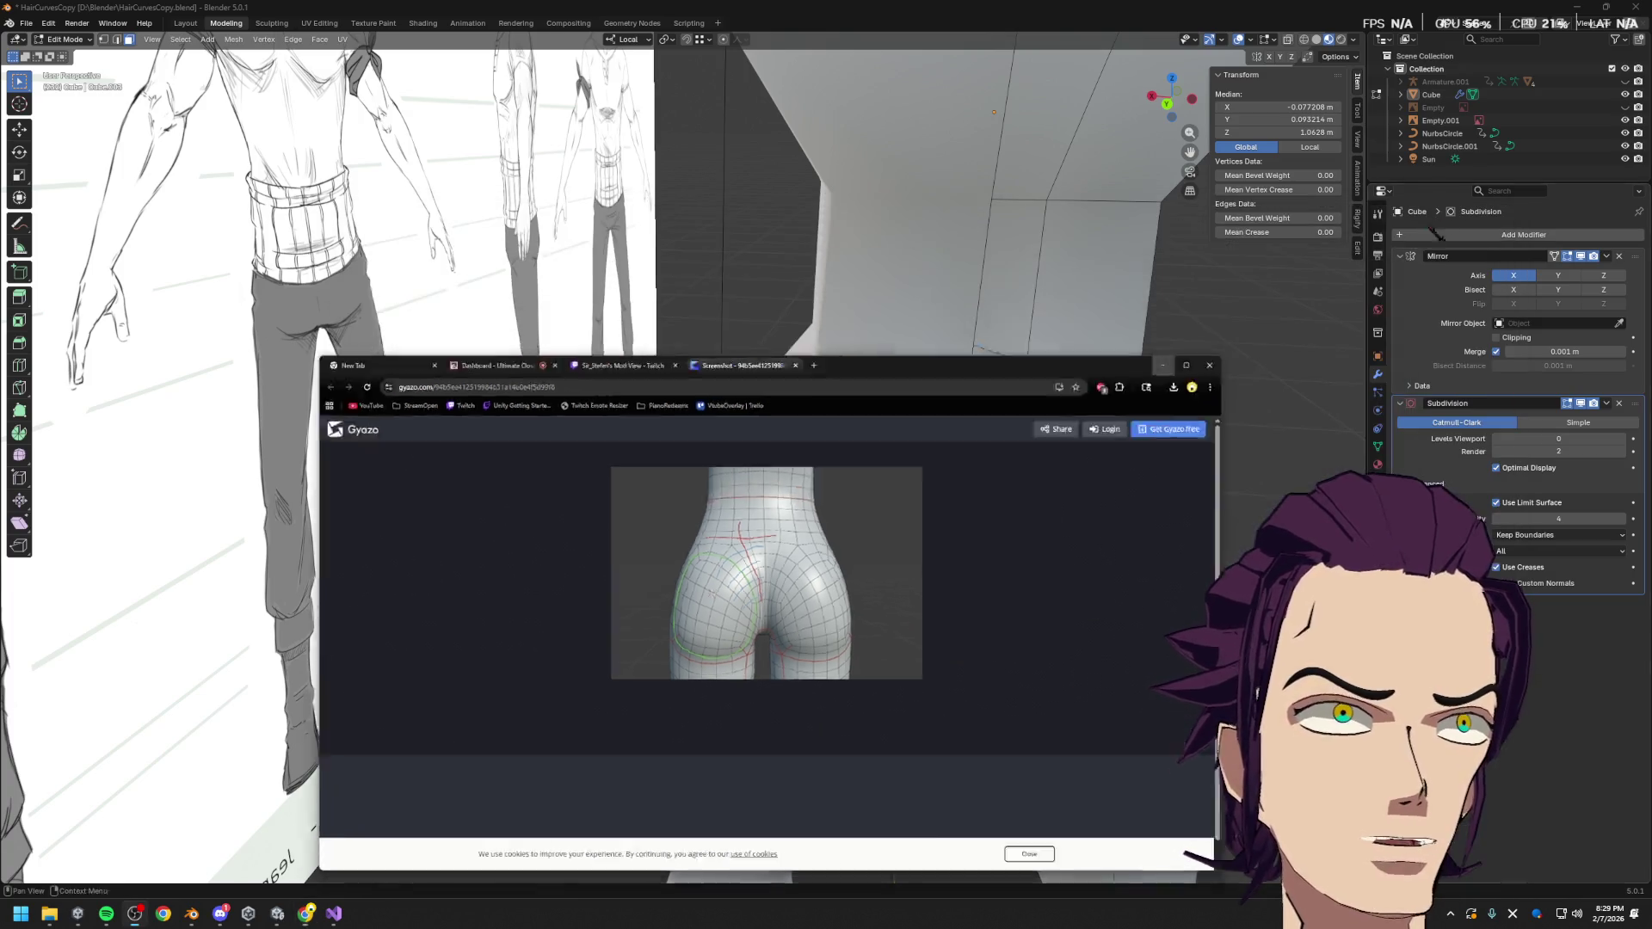
middle_click_drag(1113, 509, 1010, 495)
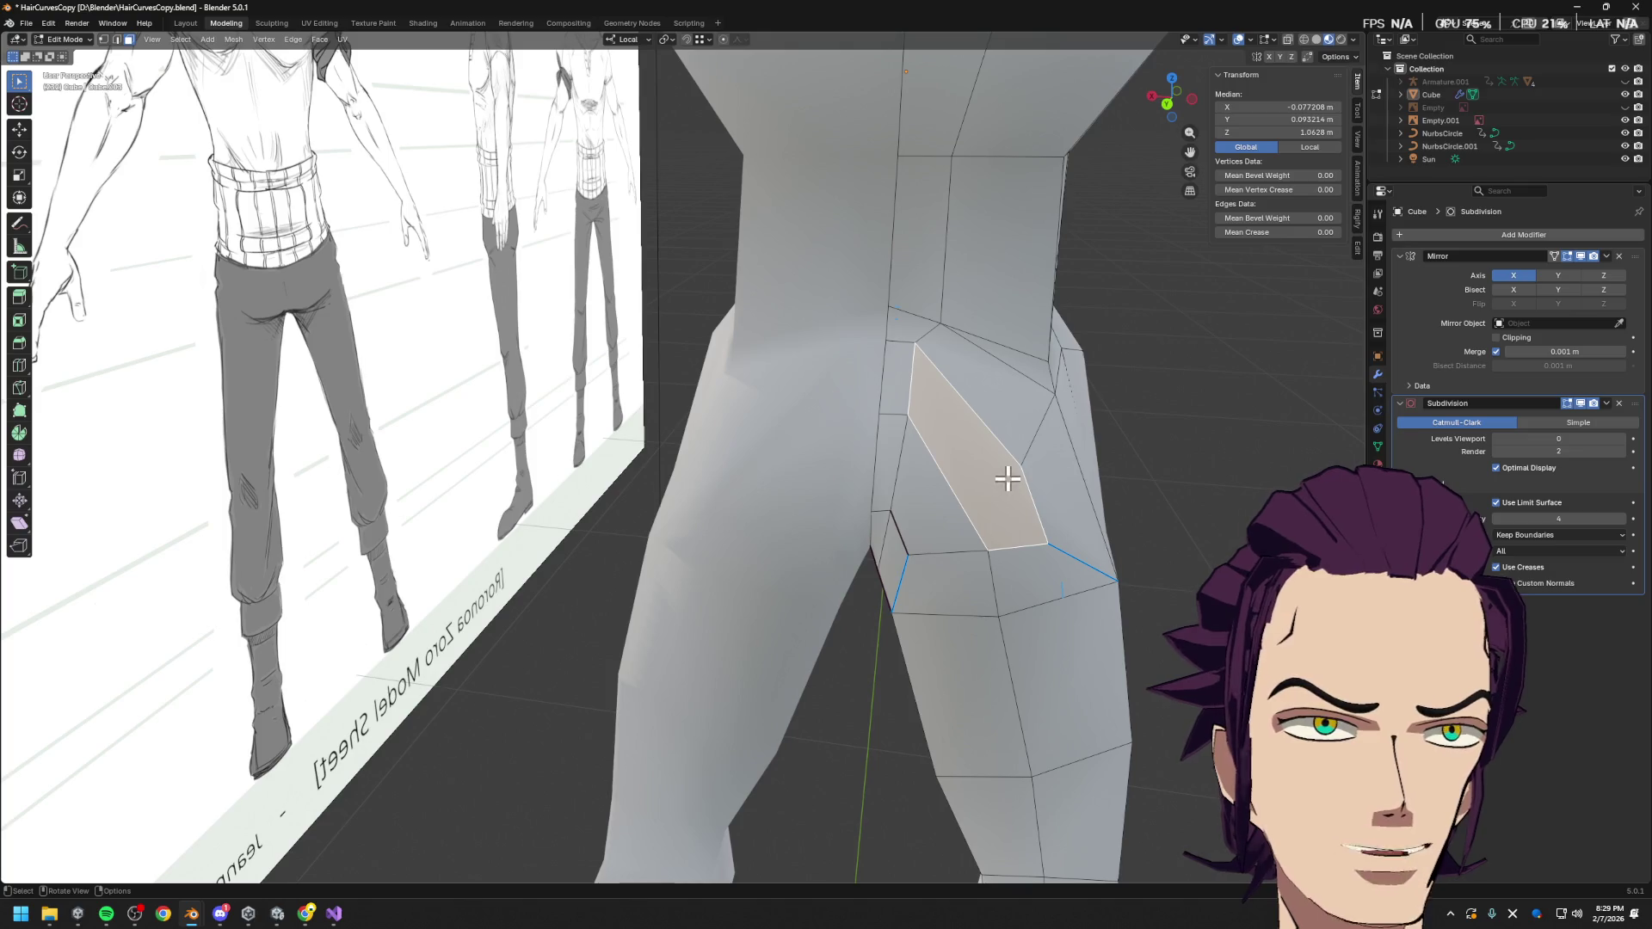
Delete the two selected glute faces, after undoing a first dissolve attempt
left_click(955, 498)
left_click(988, 479, "shift")
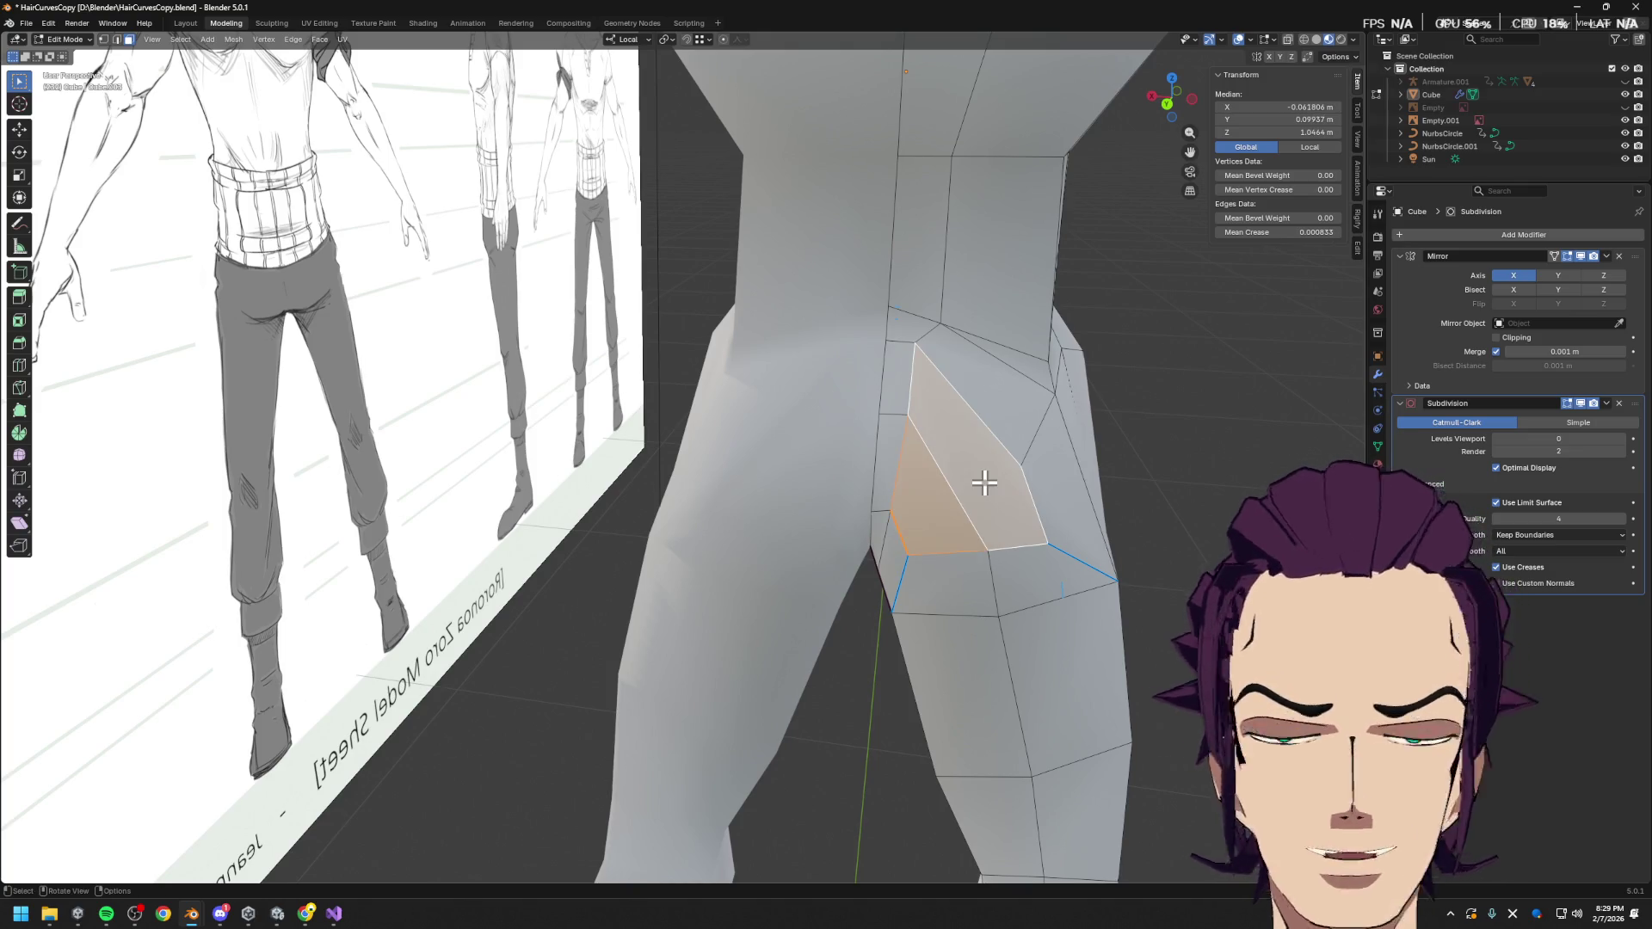
key("x")
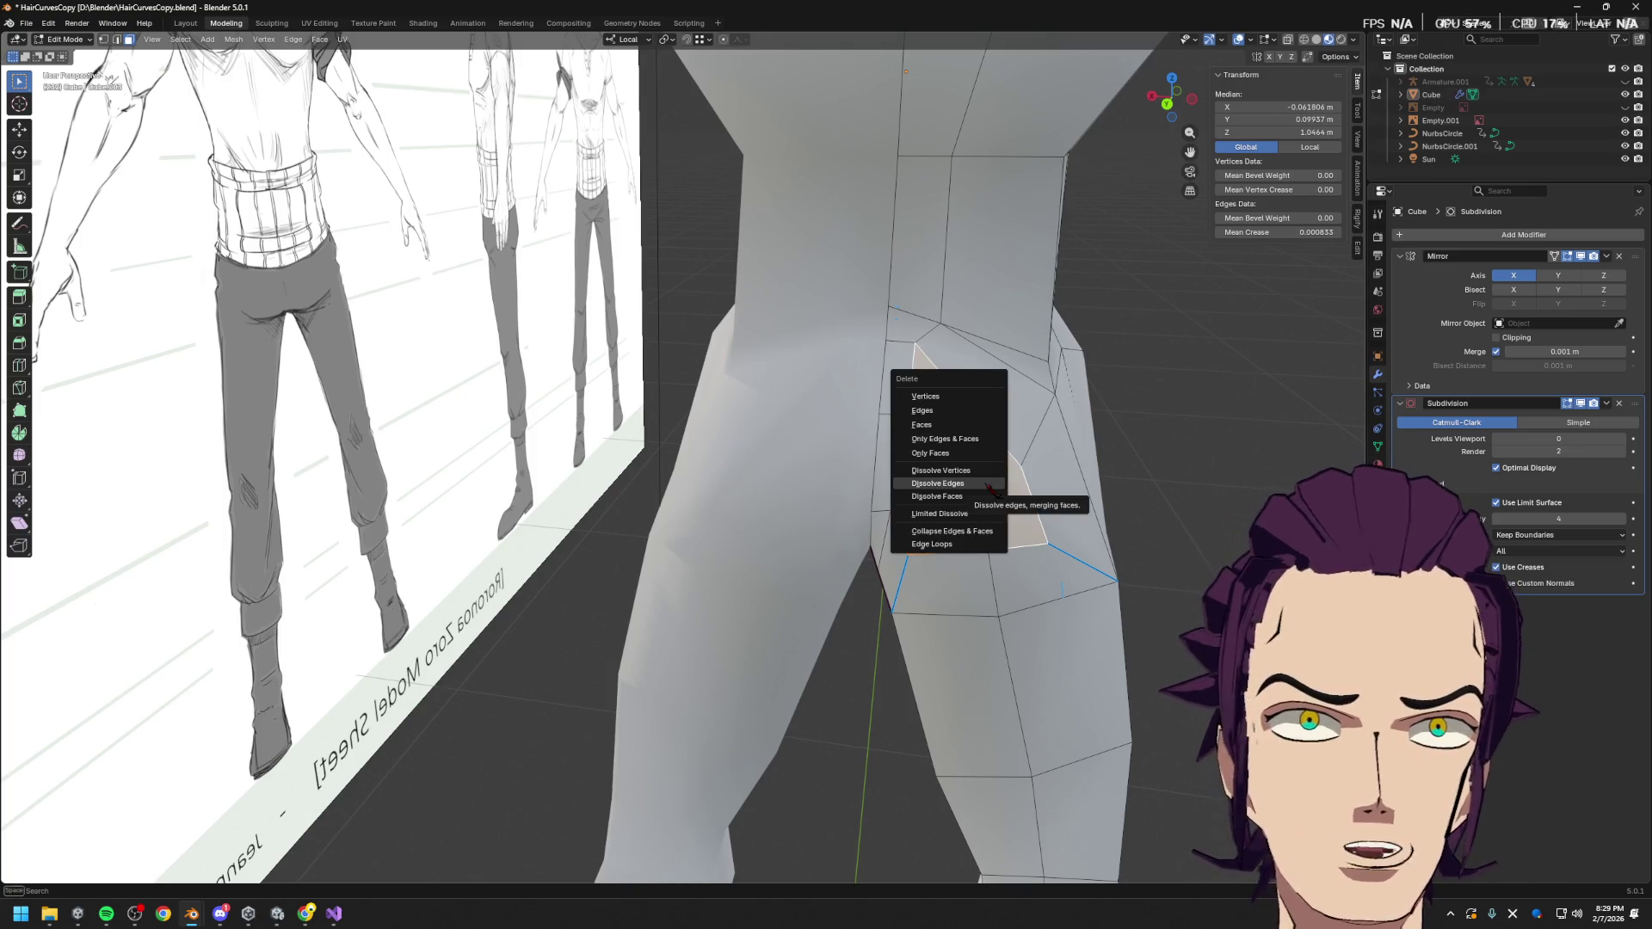
left_click(988, 484)
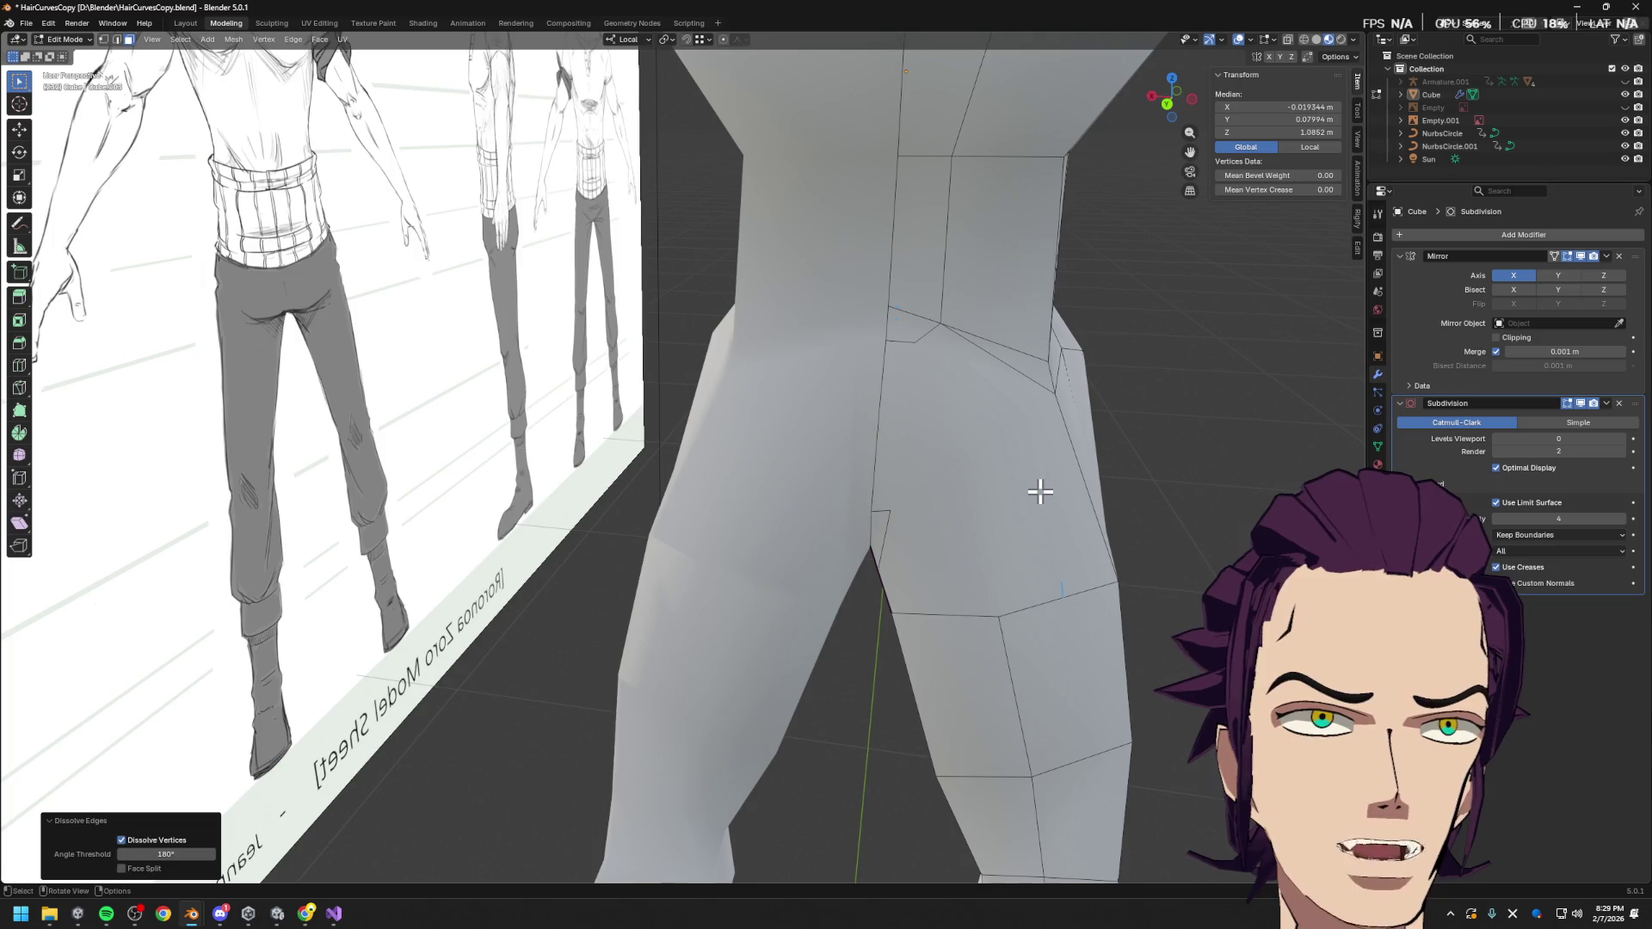
key("ctrl+z")
key("x")
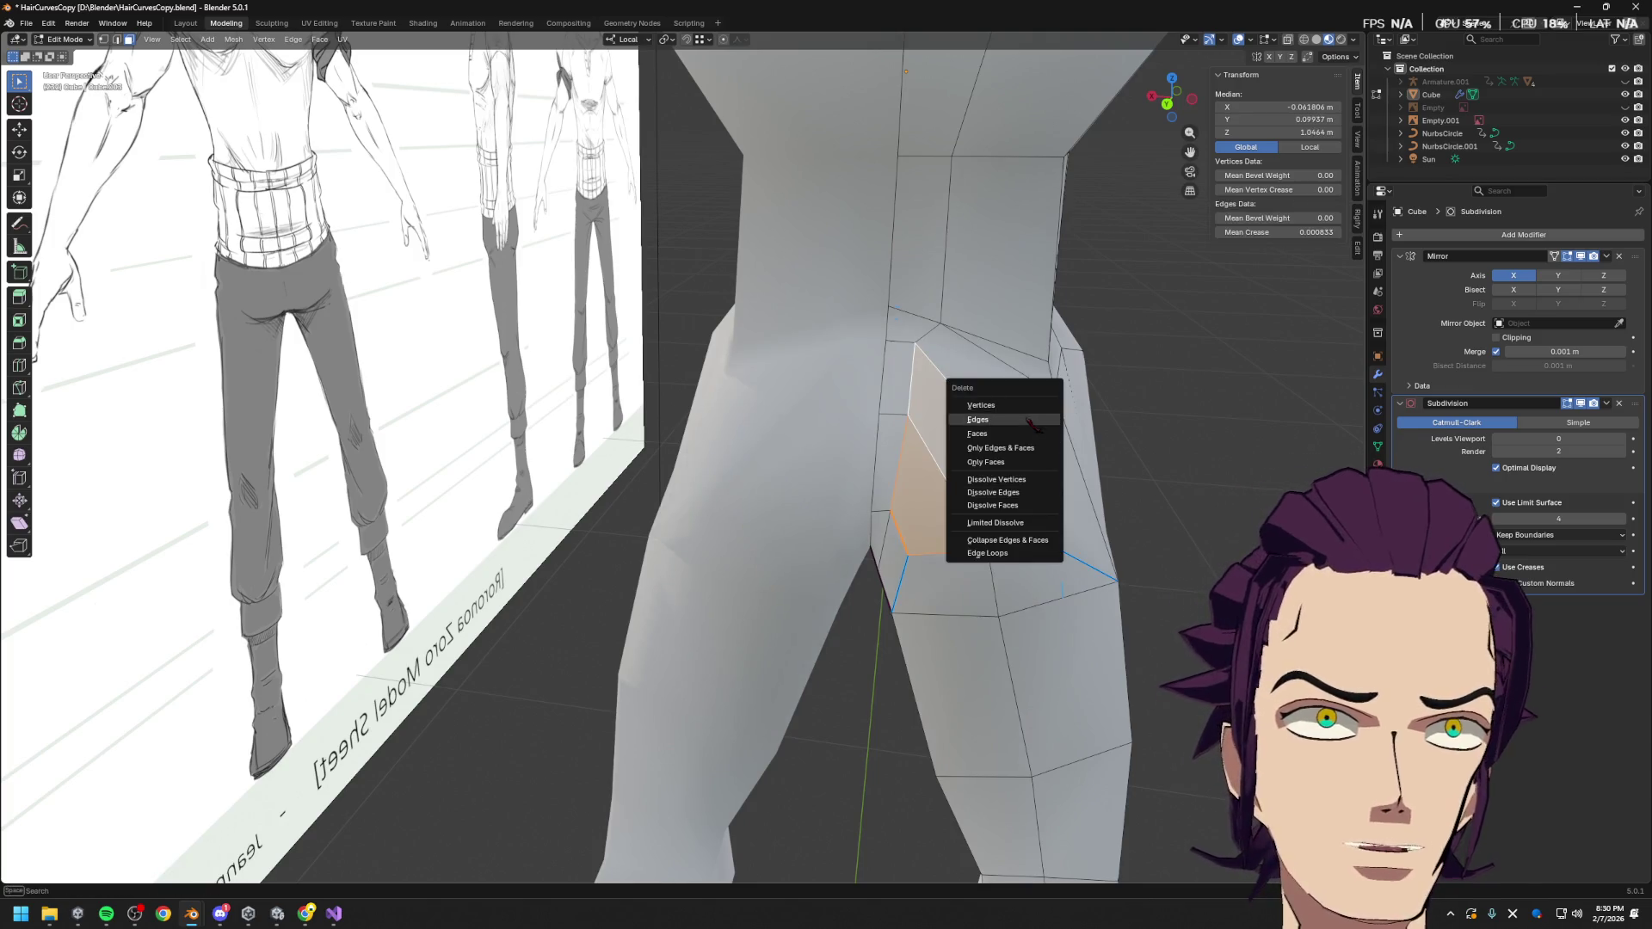
left_click(1026, 430)
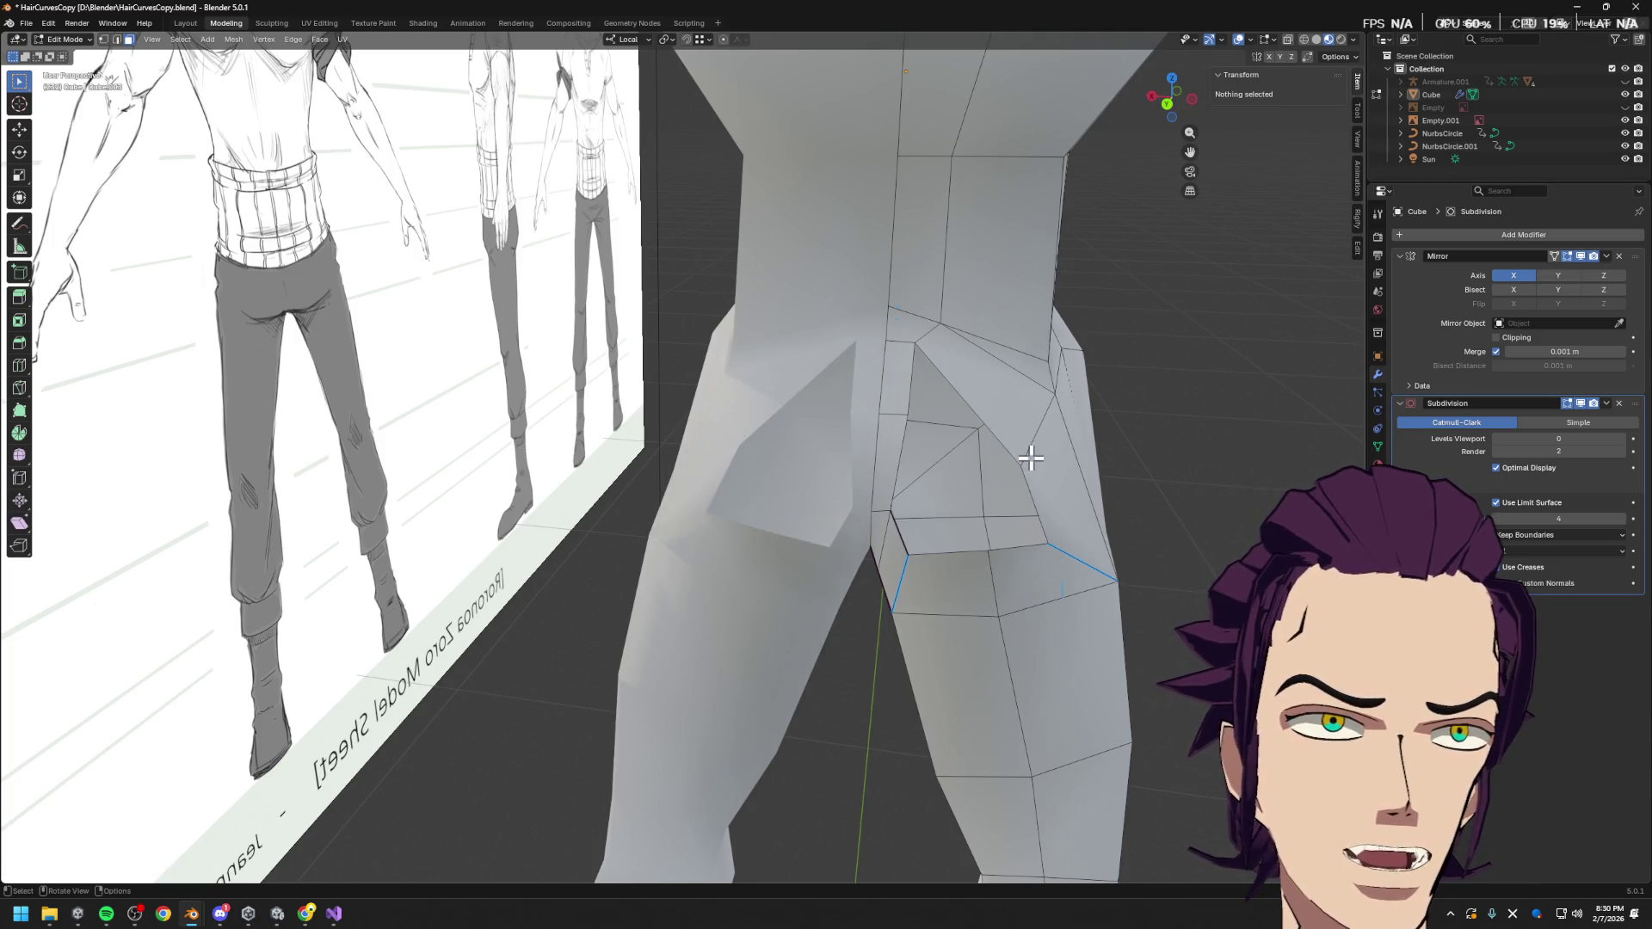
Slide a hole-border vertex along its edge and nudge it along X
left_click(901, 407)
key("1")
left_click(1022, 466)
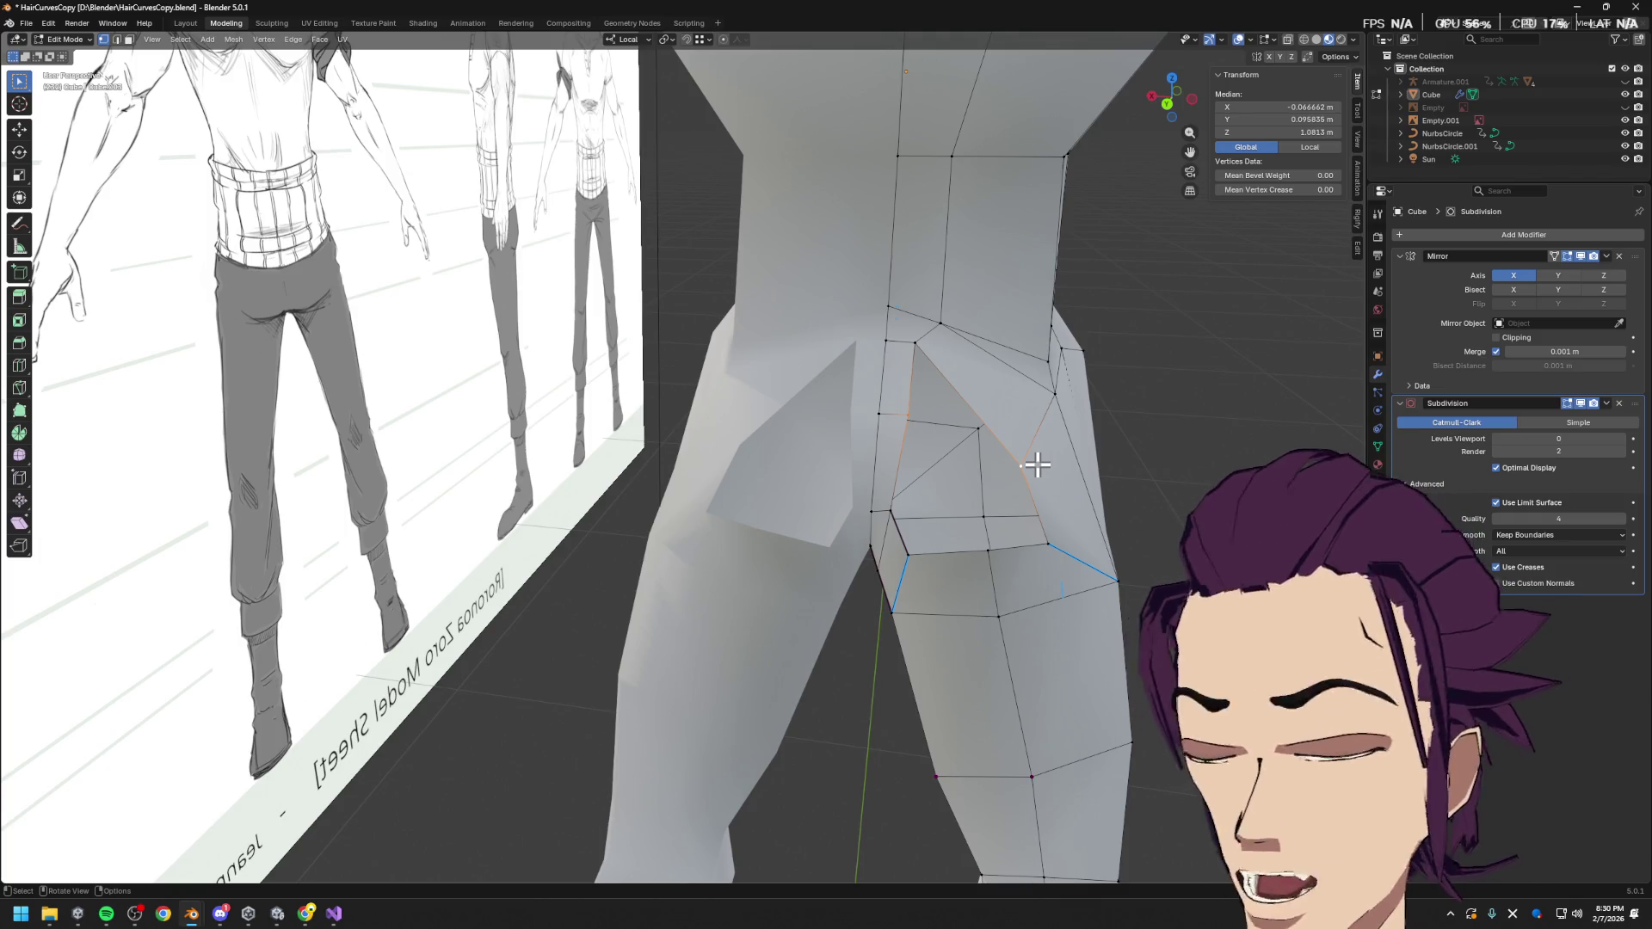
mouse_move(1024, 462)
middle_mouse_down()
mouse_move(861, 547)
mouse_move(1058, 443)
middle_mouse_up()
key("shift+v")
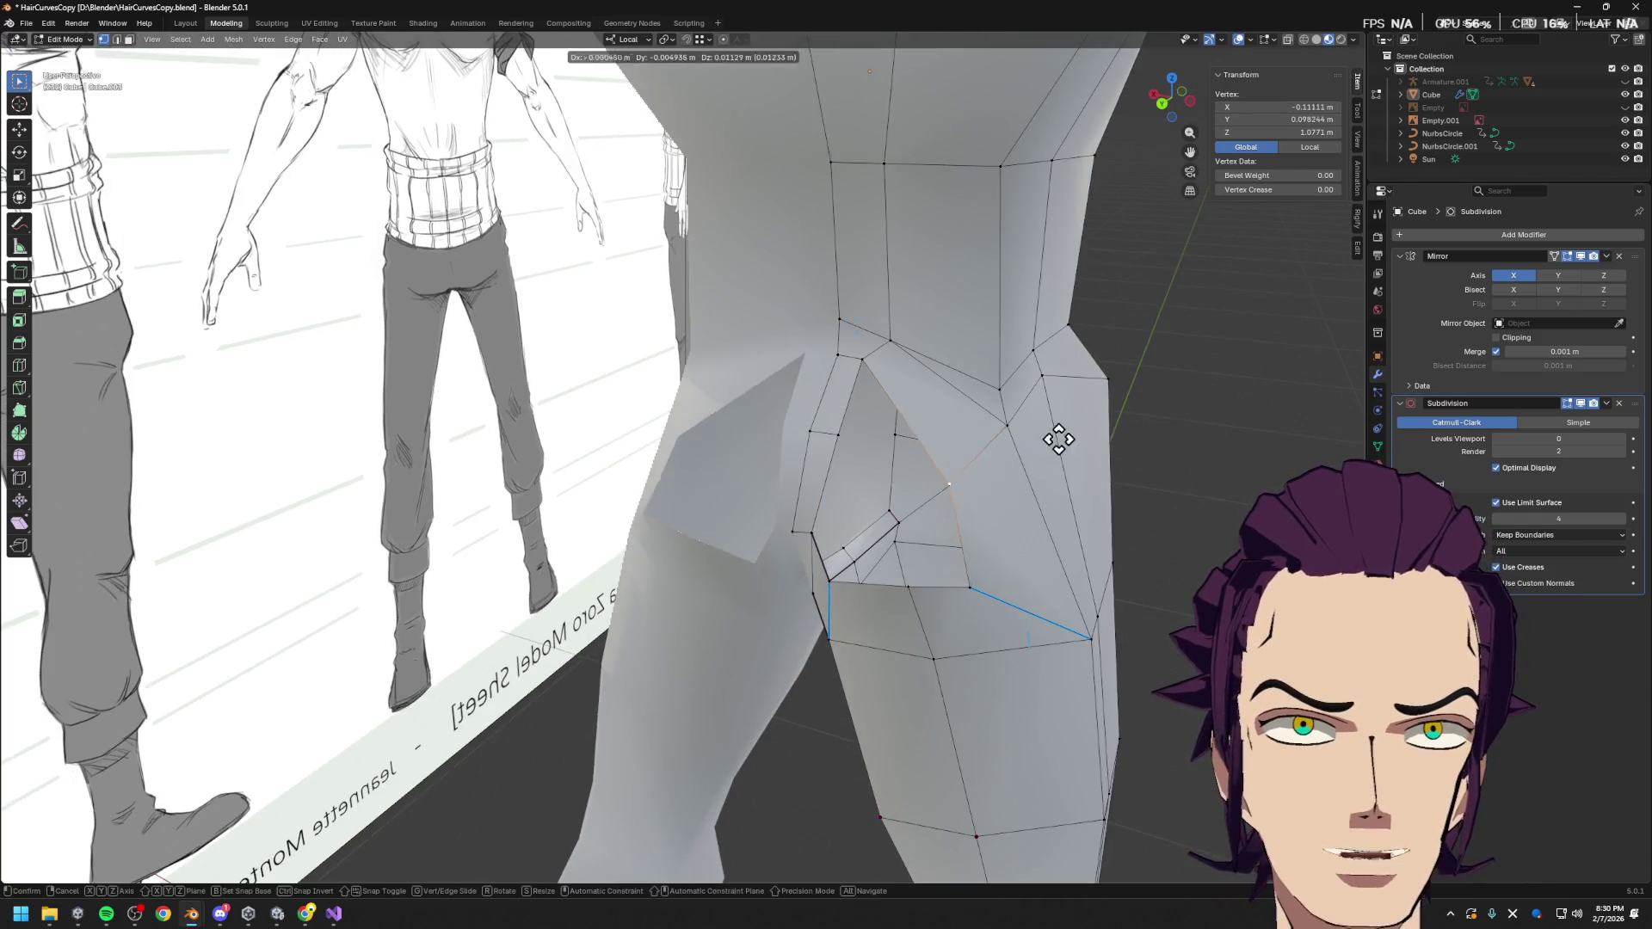
left_click(1050, 396)
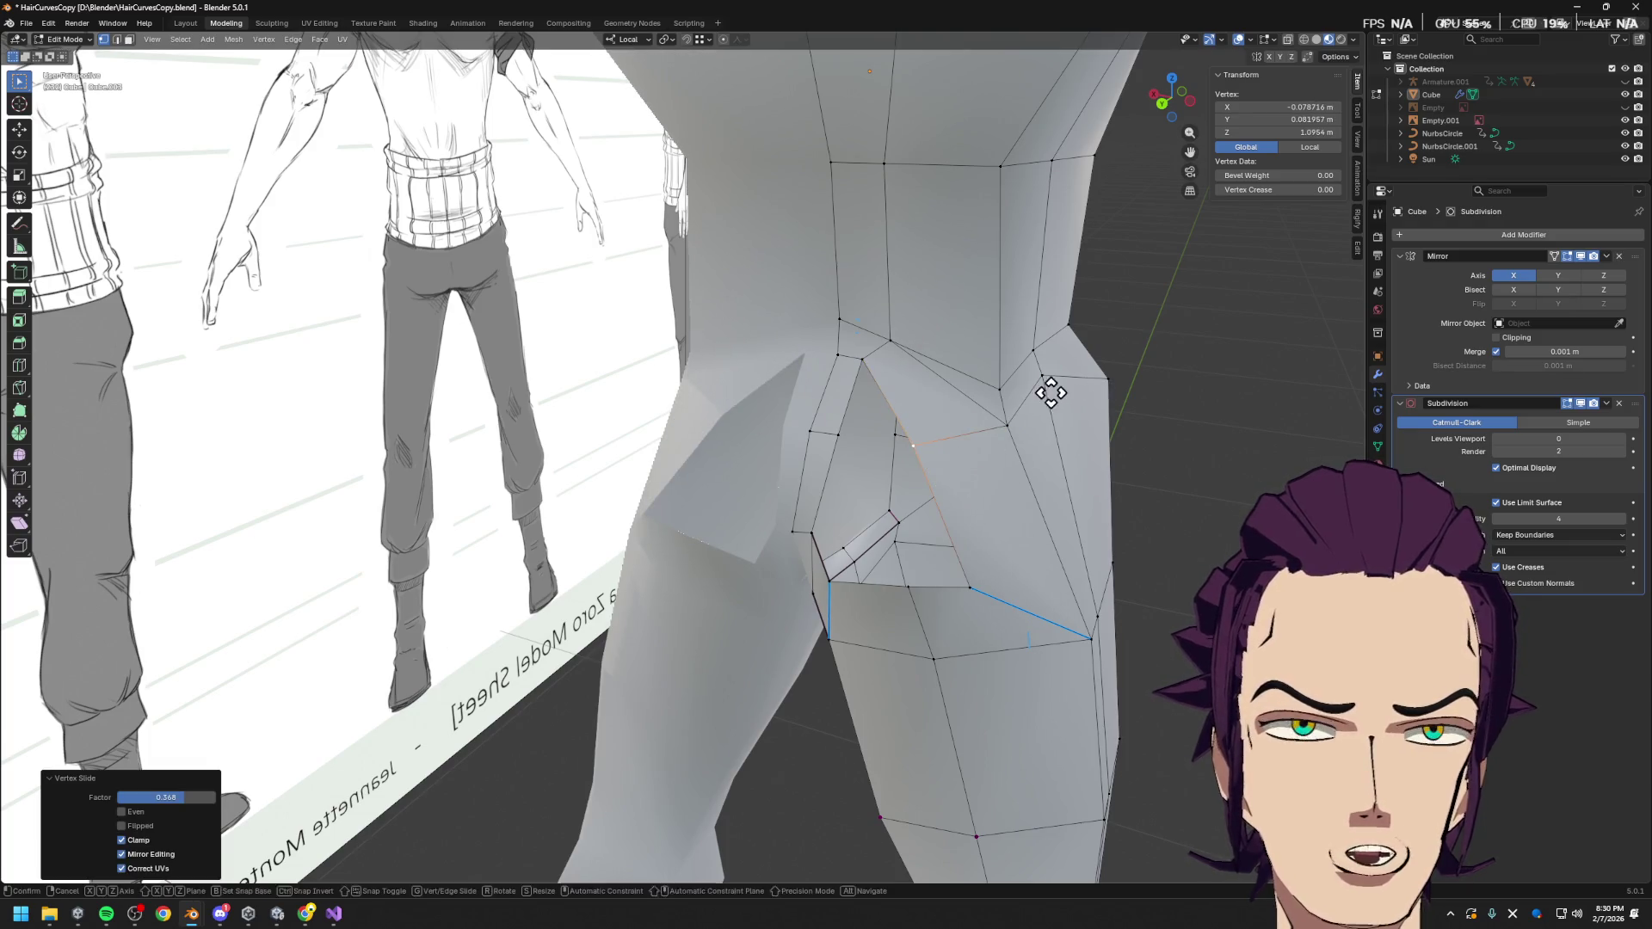
key("g")
key("x")
left_click(1113, 405)
middle_click_drag(1113, 405, 1121, 413)
Dissolve the selected hole-border edge on the glute, undoing an accidental face deletion first
key("2")
left_click(799, 448)
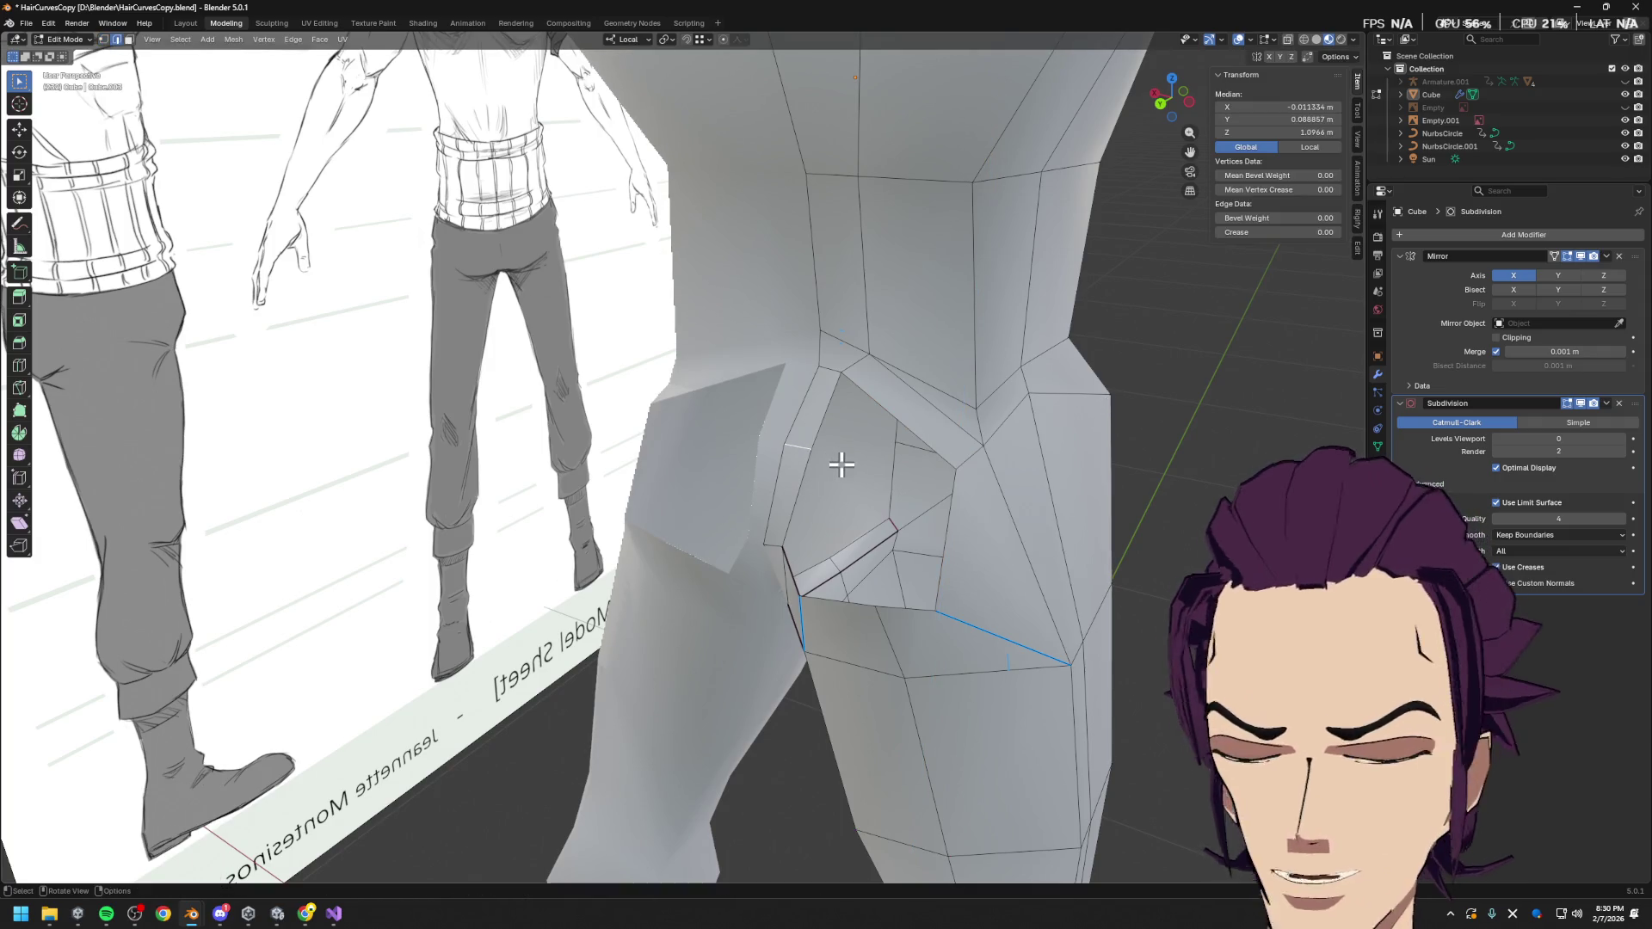
key("x")
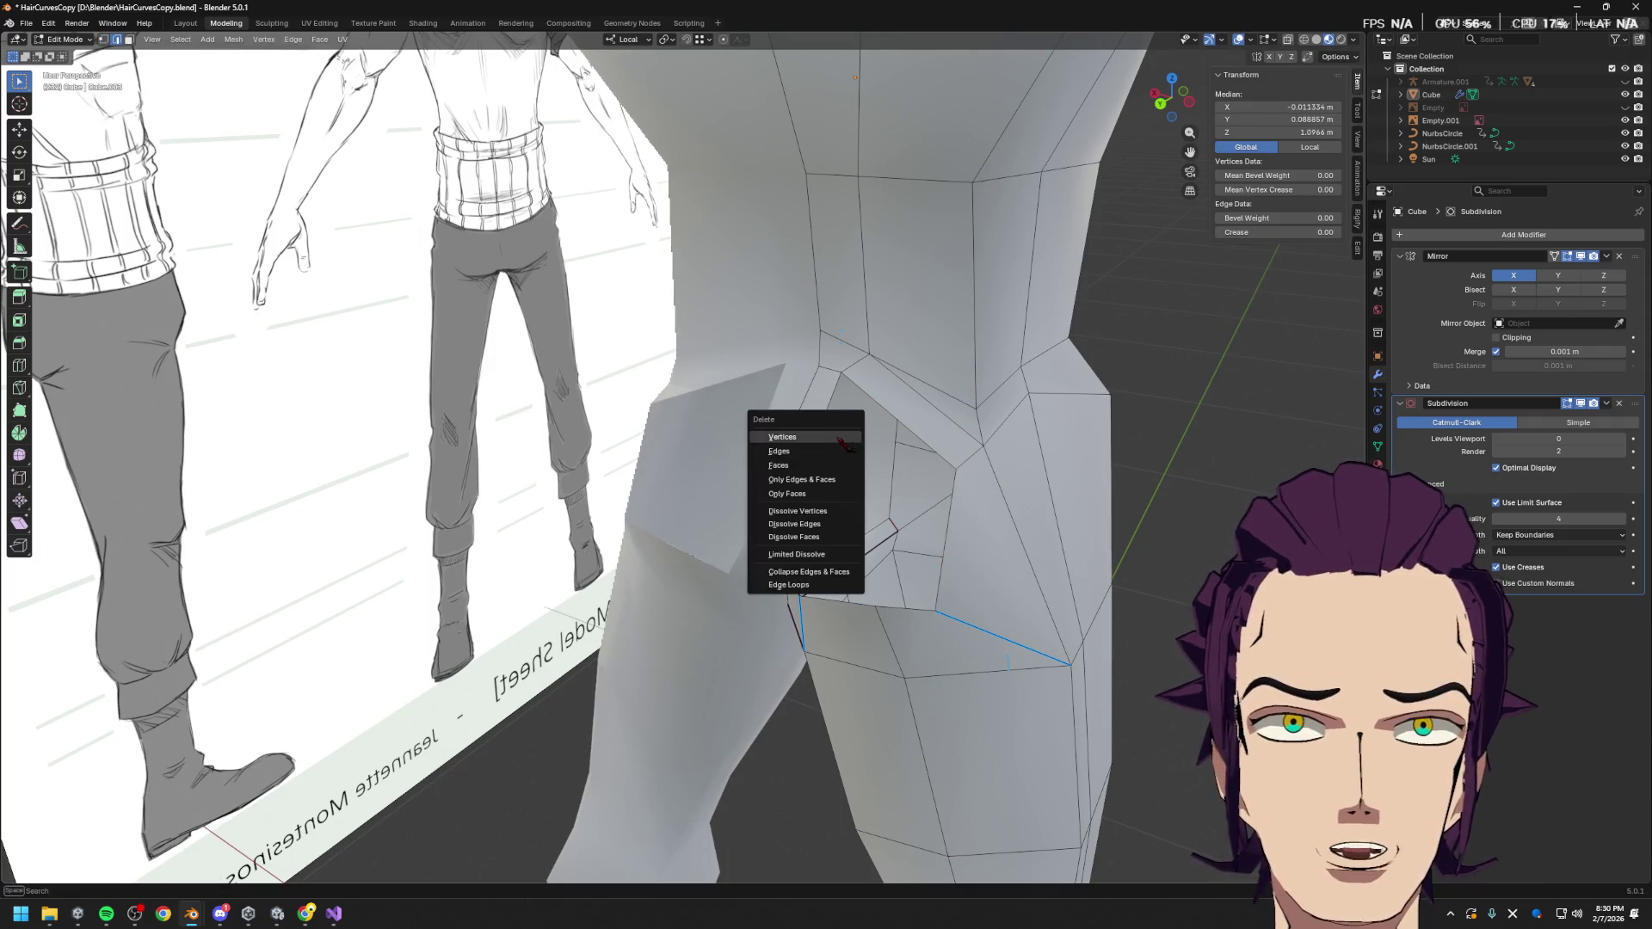
left_click(846, 466)
key("ctrl+z")
key("x")
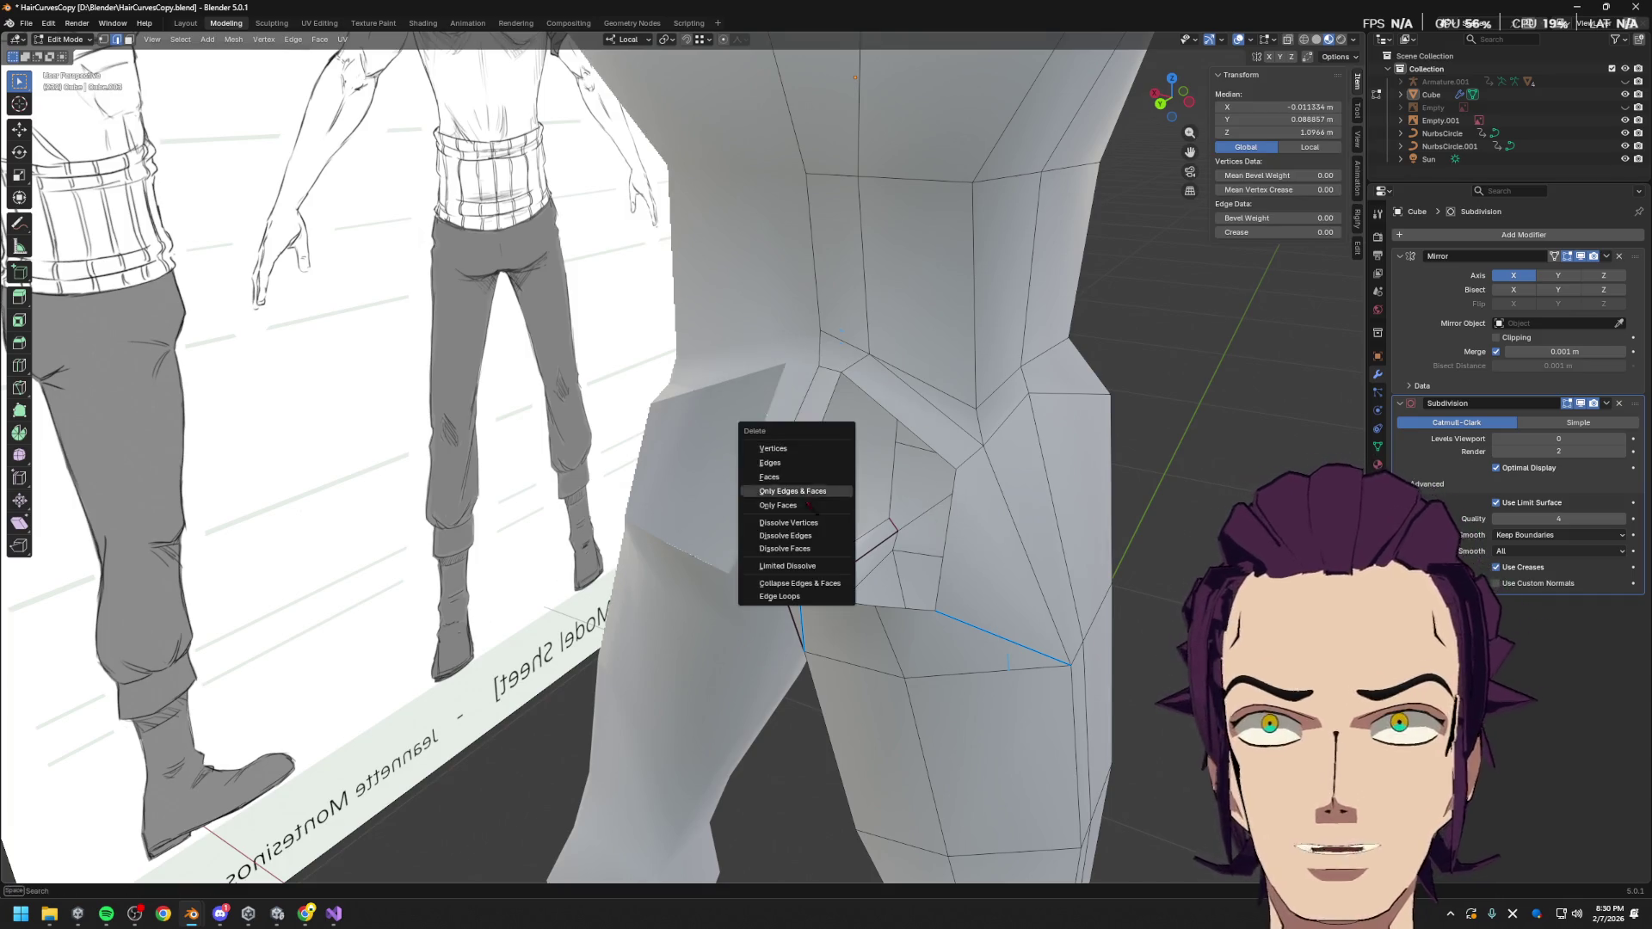
left_click(813, 551)
mouse_move(818, 545)
middle_mouse_down()
mouse_move(911, 501)
mouse_move(1003, 494)
mouse_move(951, 505)
mouse_move(938, 462)
mouse_move(933, 505)
mouse_move(911, 472)
middle_mouse_up()
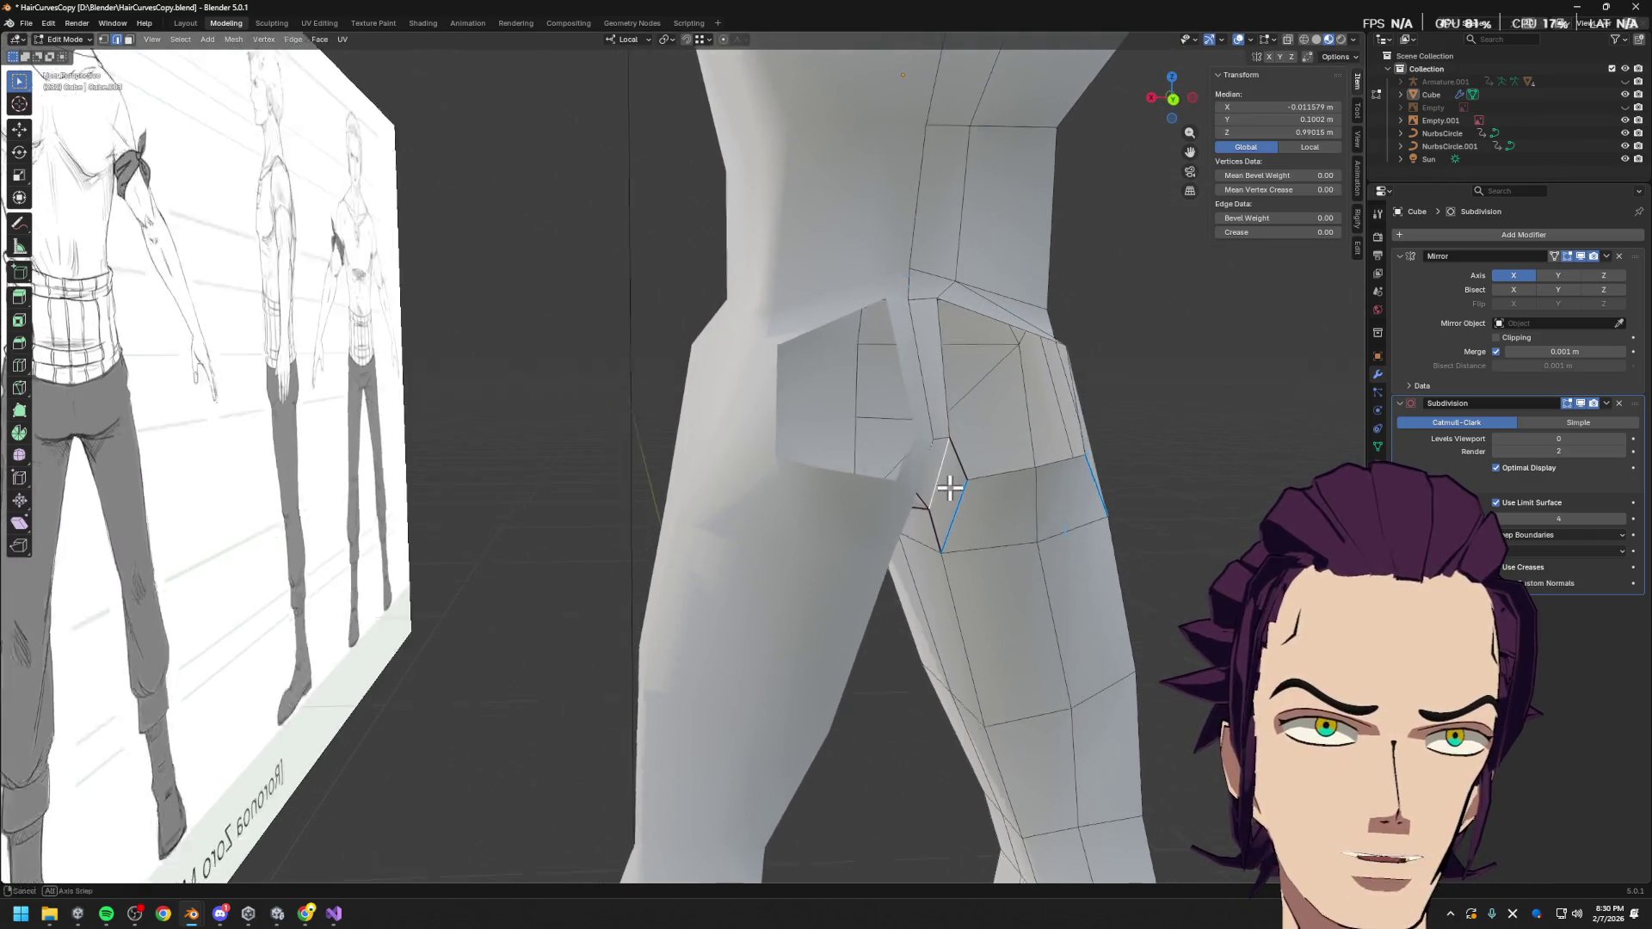
Add a centred loop cut across the upper hip
left_click(869, 398, "shift")
key("ctrl+r")
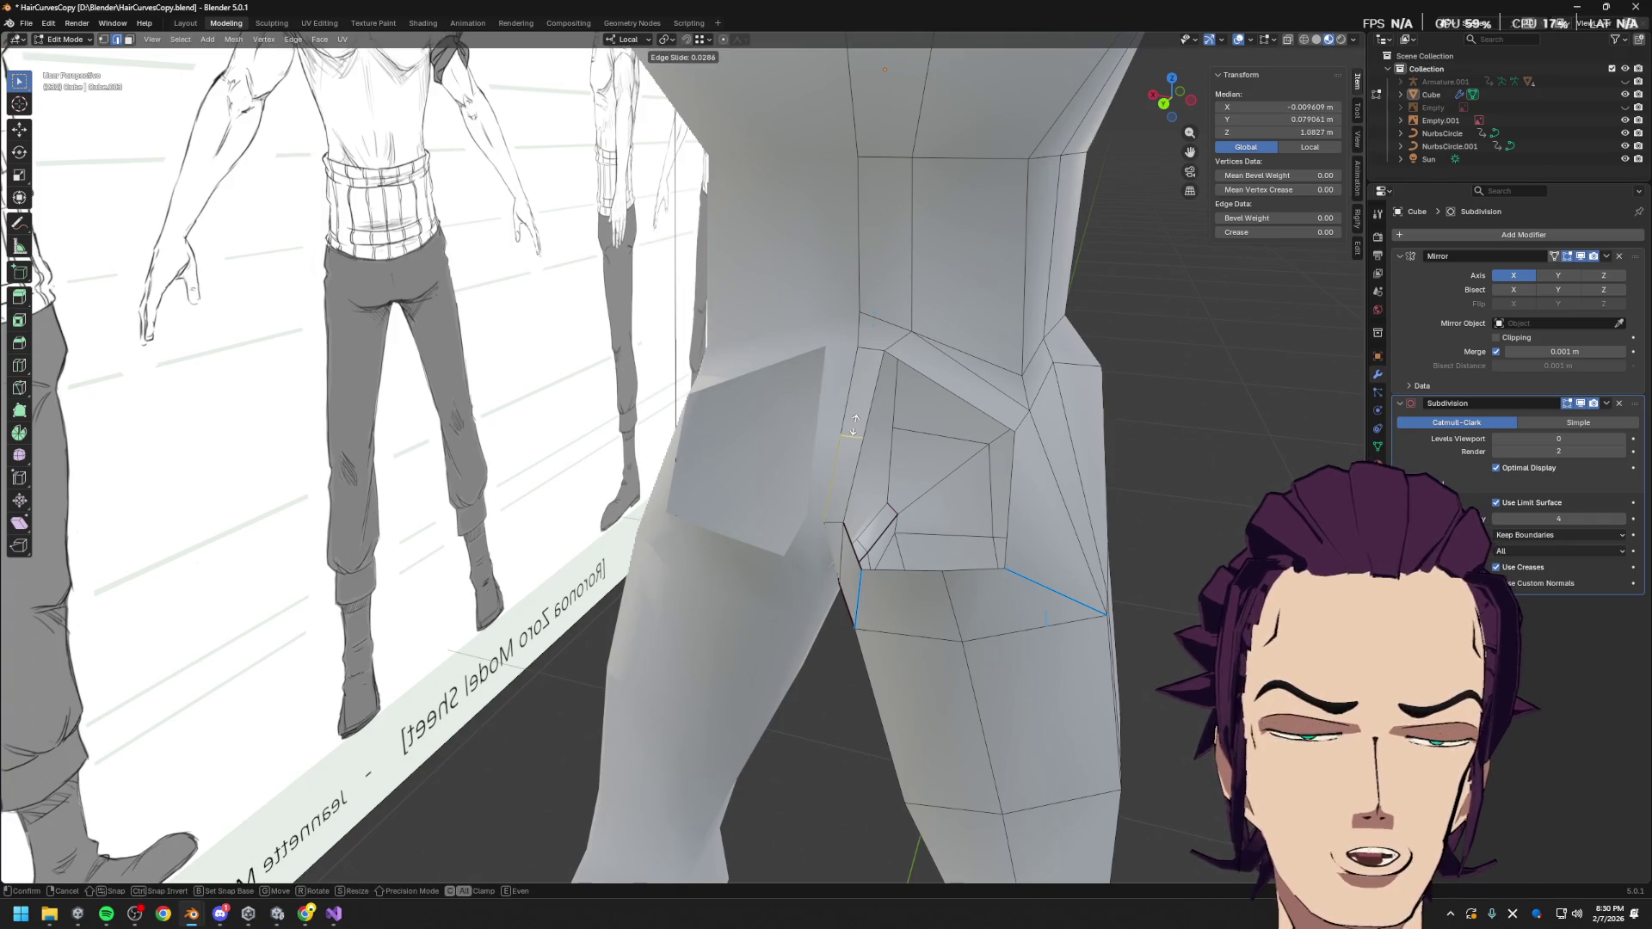
right_click(855, 424)
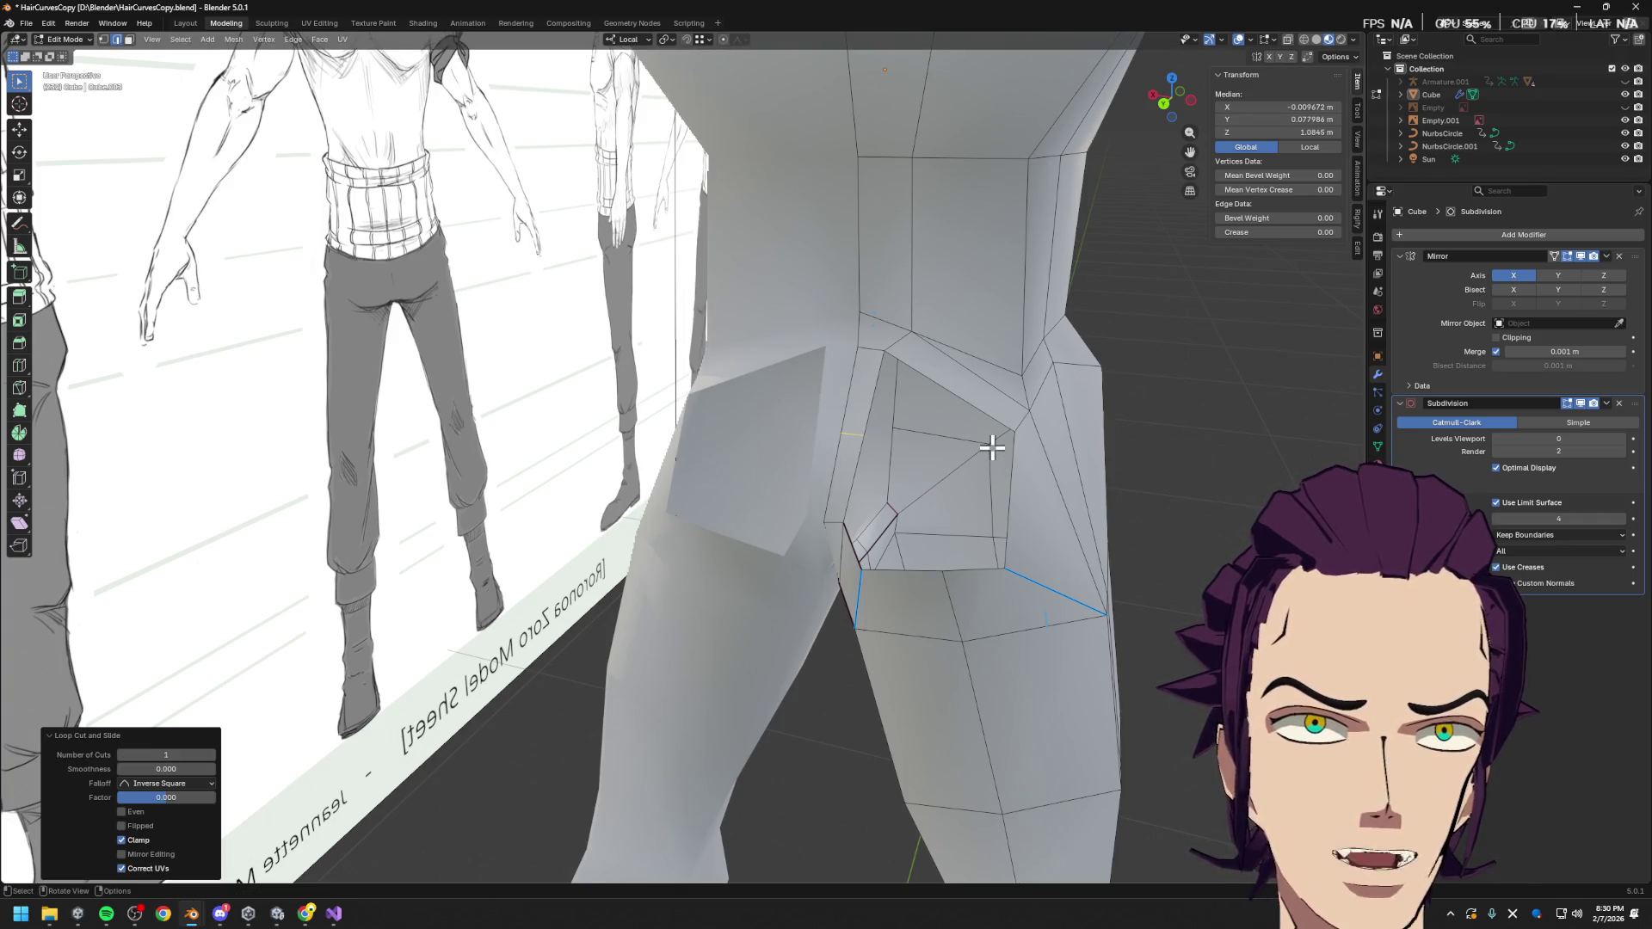
left_click(935, 372, "shift")
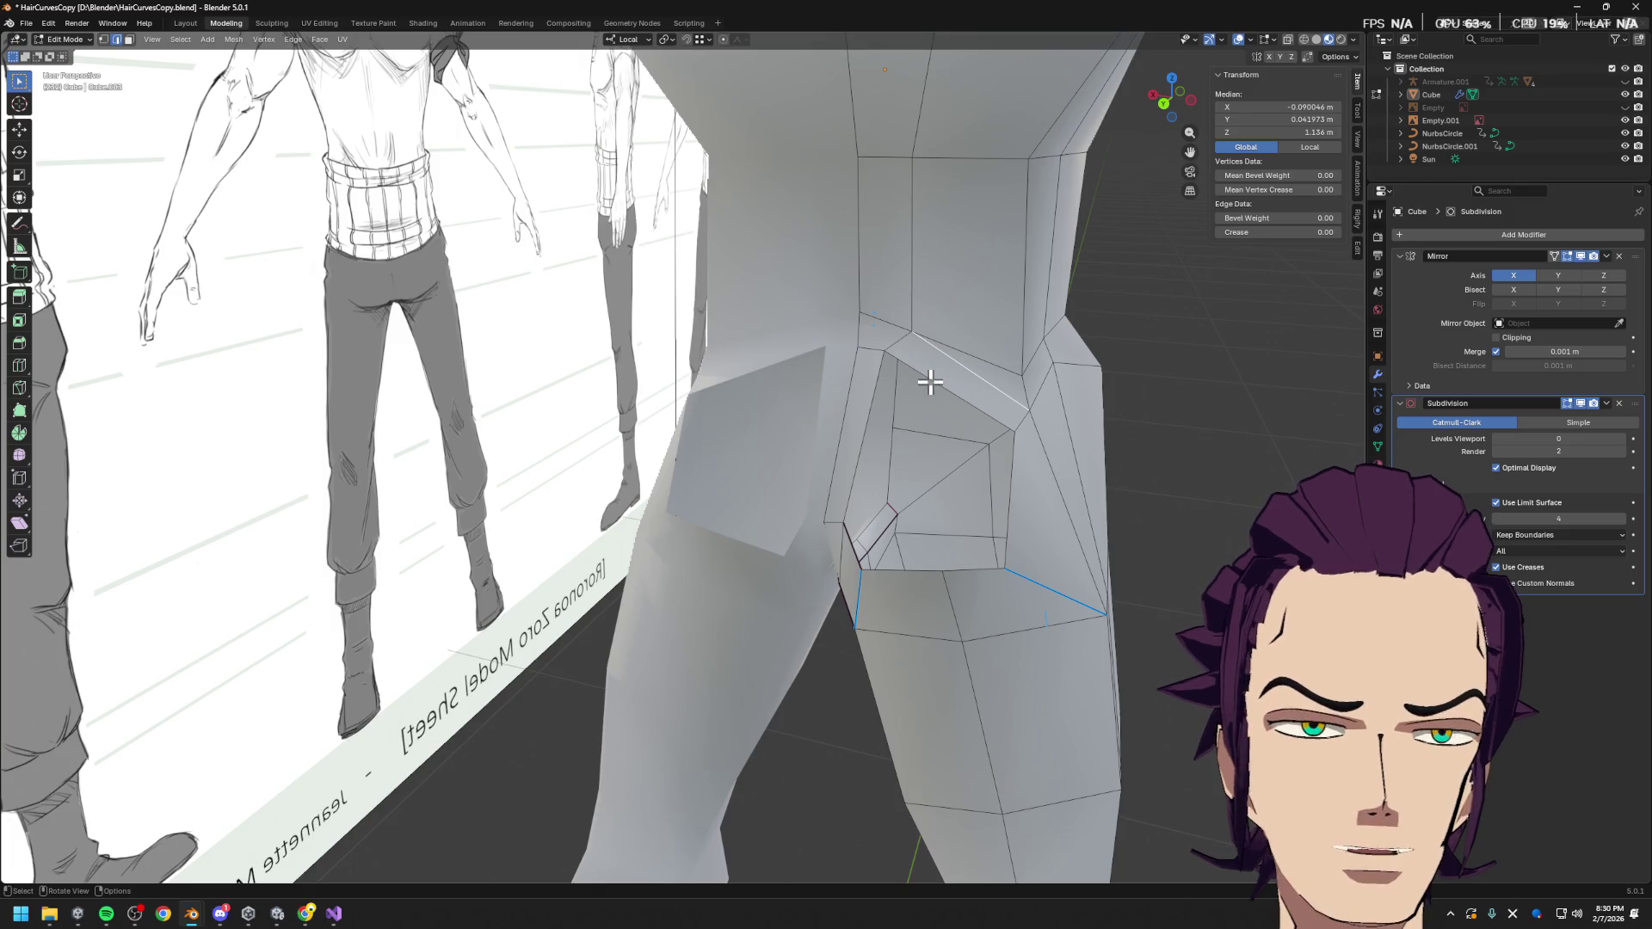
middle_click_drag(956, 384, 952, 397)
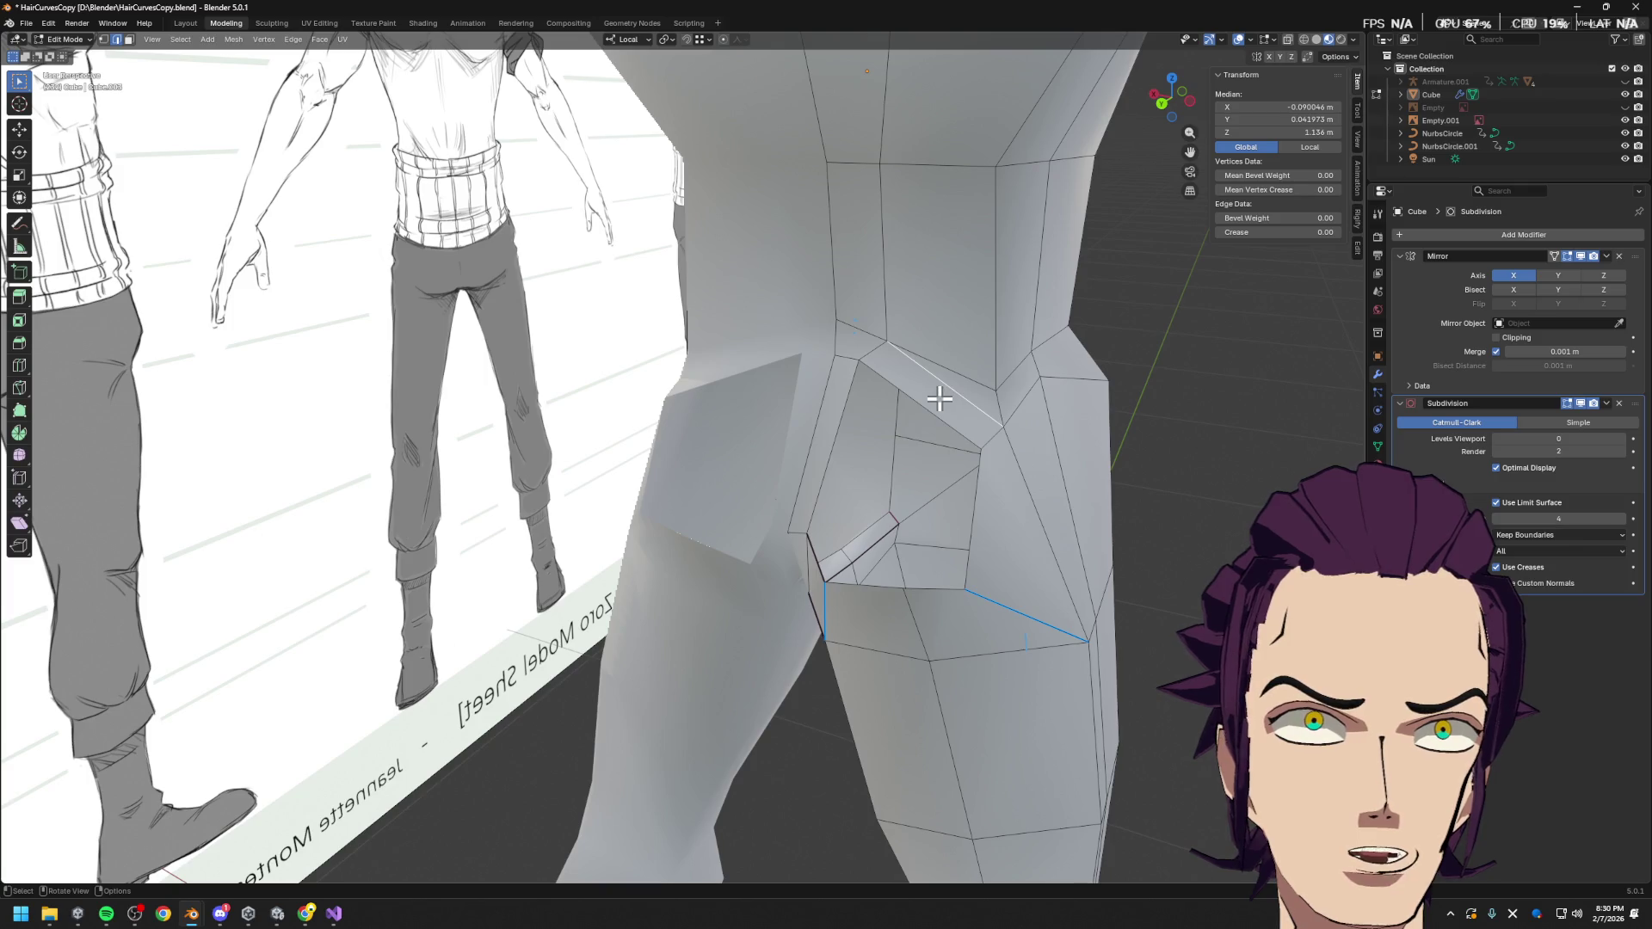
key("1")
left_click(980, 449)
middle_click_drag(1019, 425, 1044, 431)
Delete the four thigh-top faces and the thin strip face joining glute to thigh
key("3")
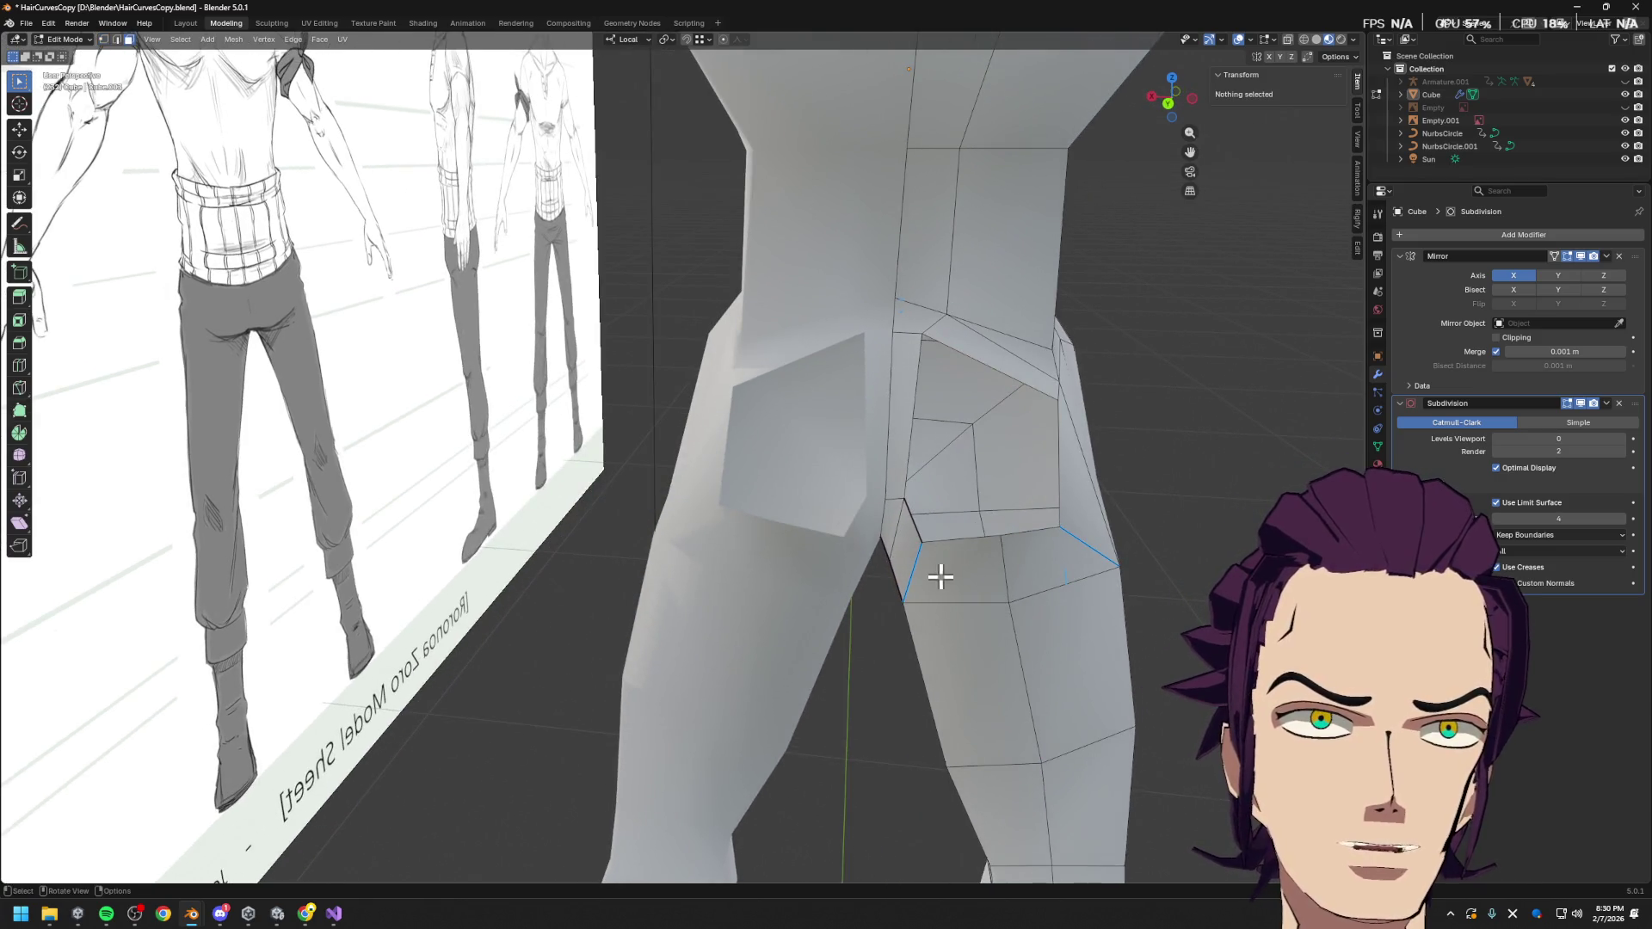
left_click(940, 553)
left_click(907, 546, "shift")
left_click(1040, 542, "shift")
left_click(1090, 509, "shift")
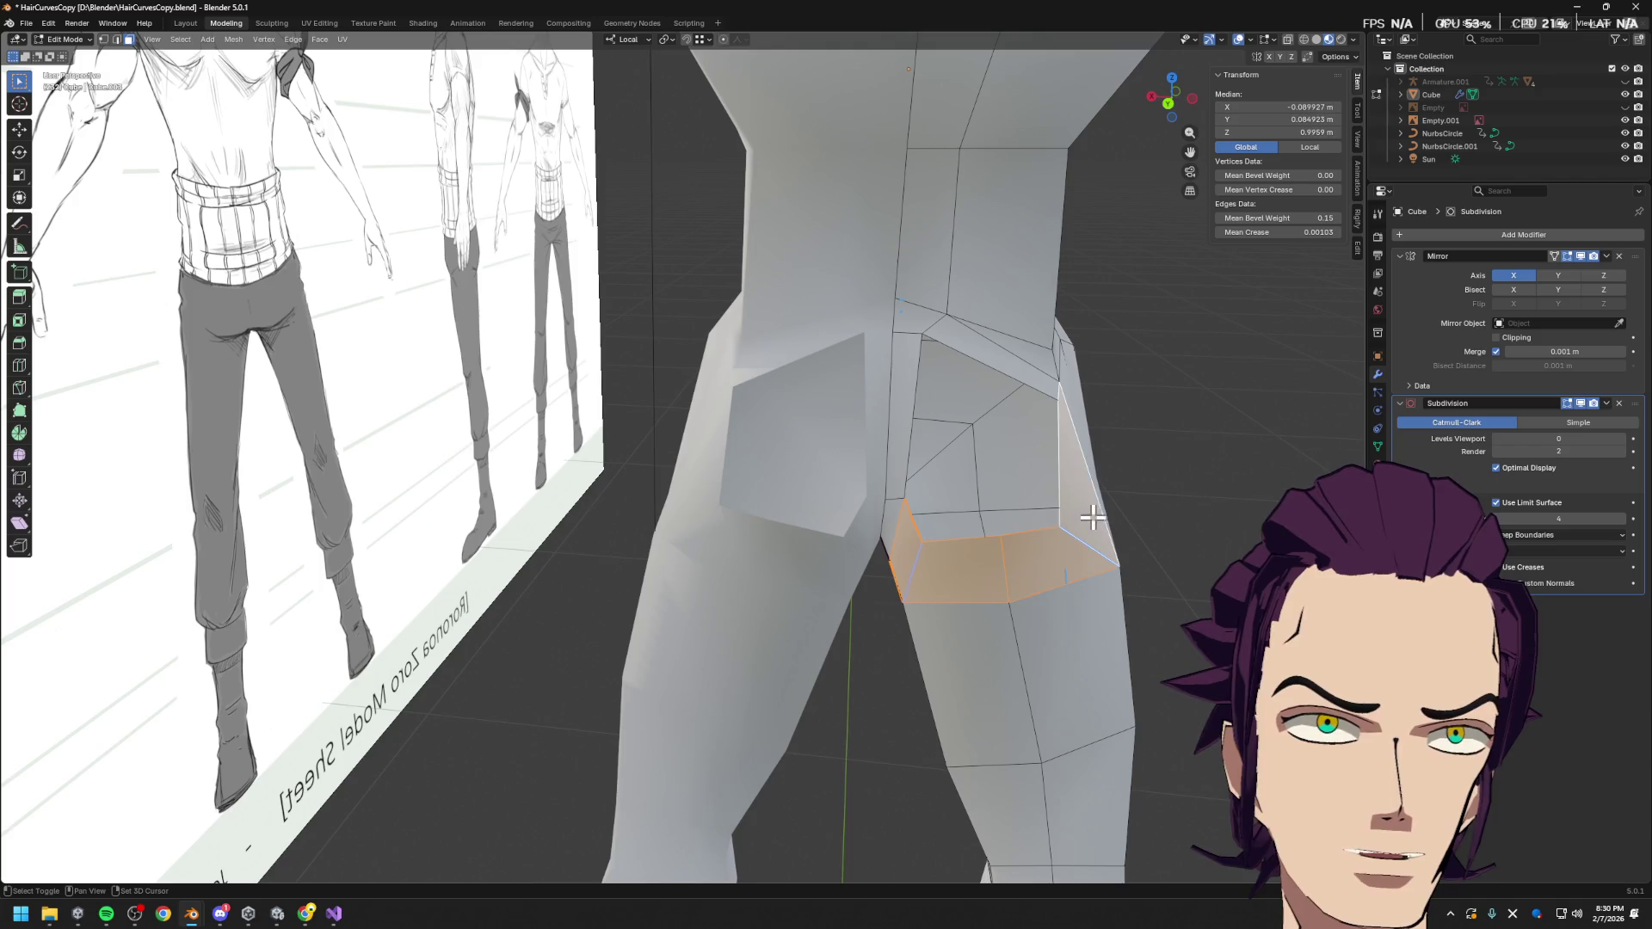
left_click(1014, 371, "shift")
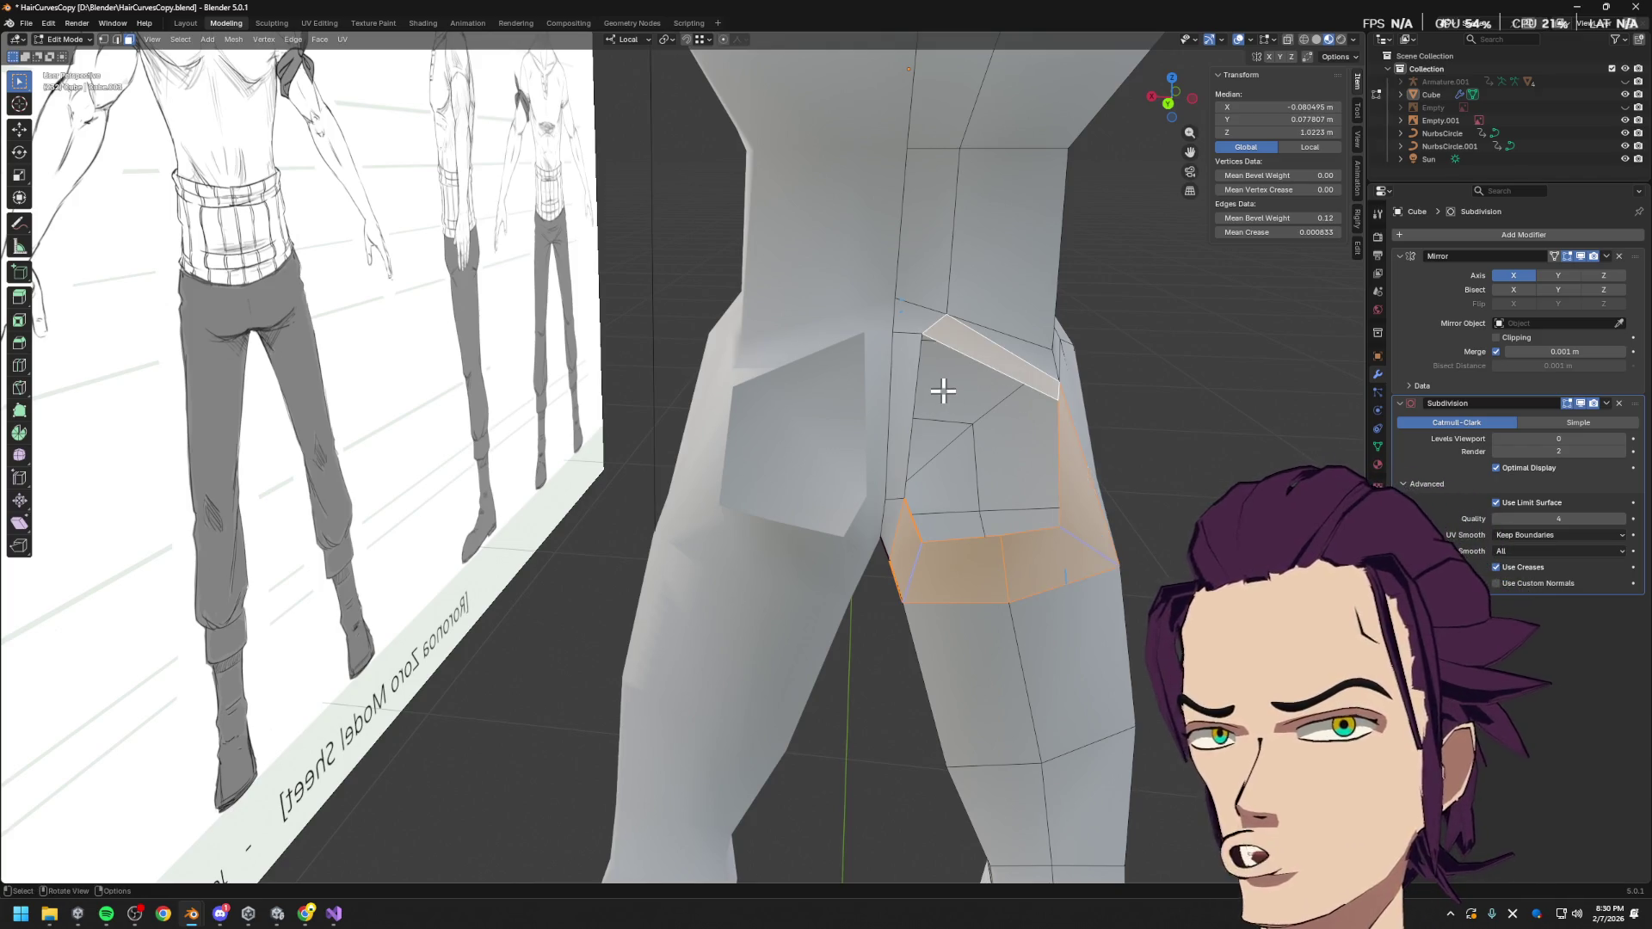
key("x")
left_click(908, 340)
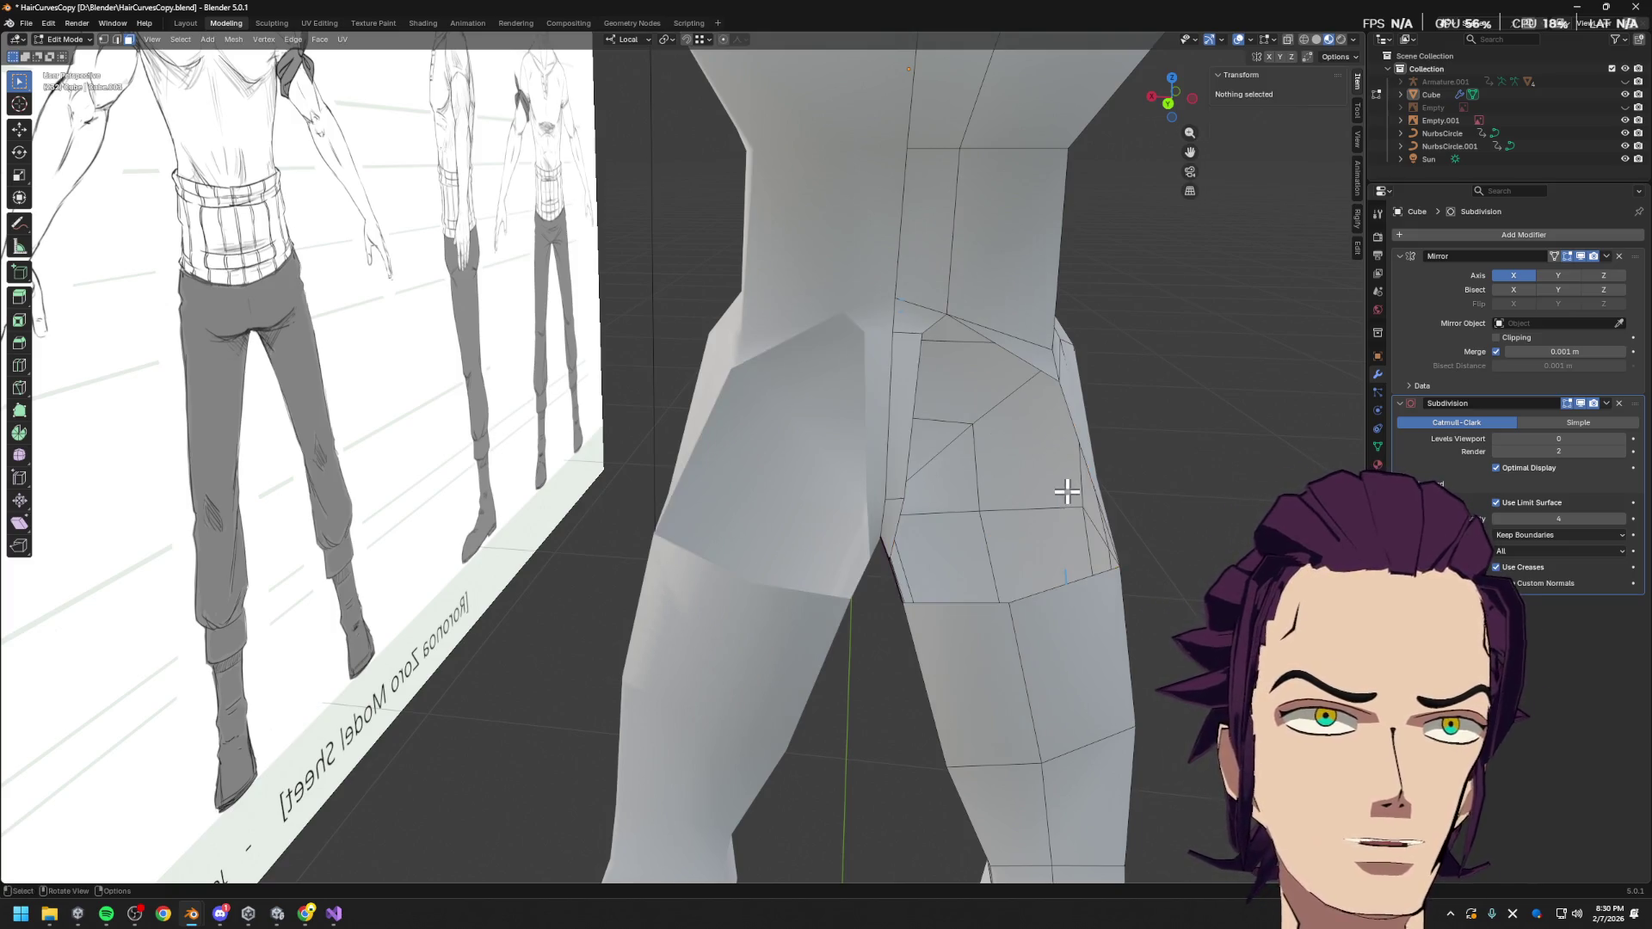
Delete the thin hip-top triangle and fill the gap between its two edges with a face
middle_click_drag(1067, 491, 1037, 480)
left_click(961, 356)
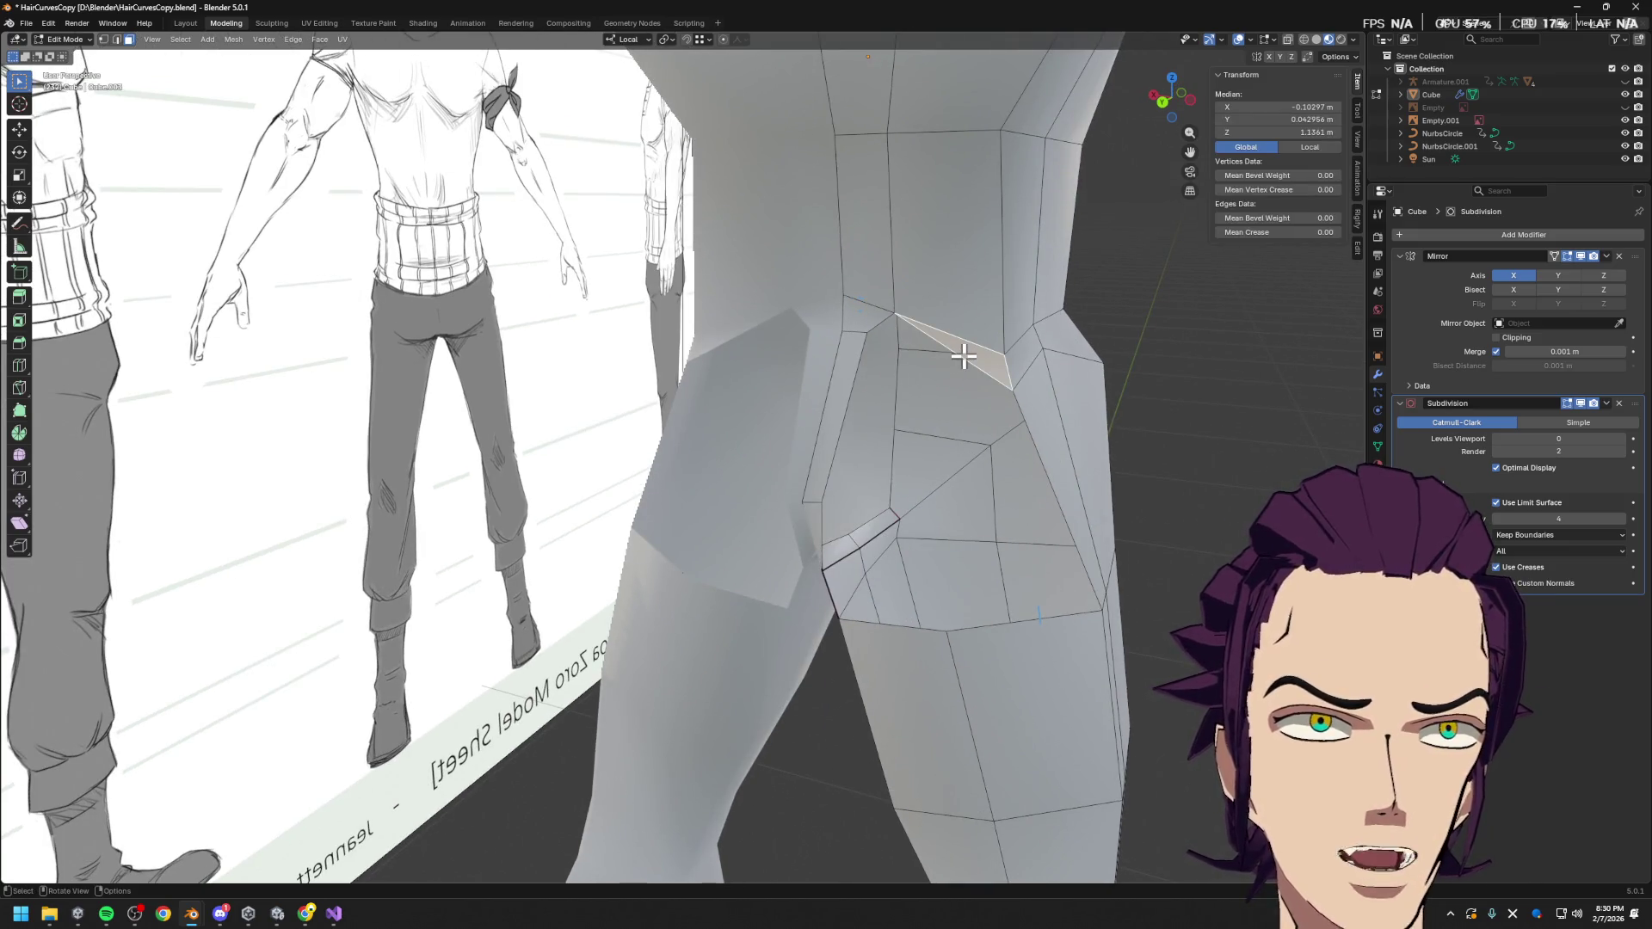
key("x")
left_click(961, 355)
left_click(1004, 365)
key("2")
left_click(1007, 374)
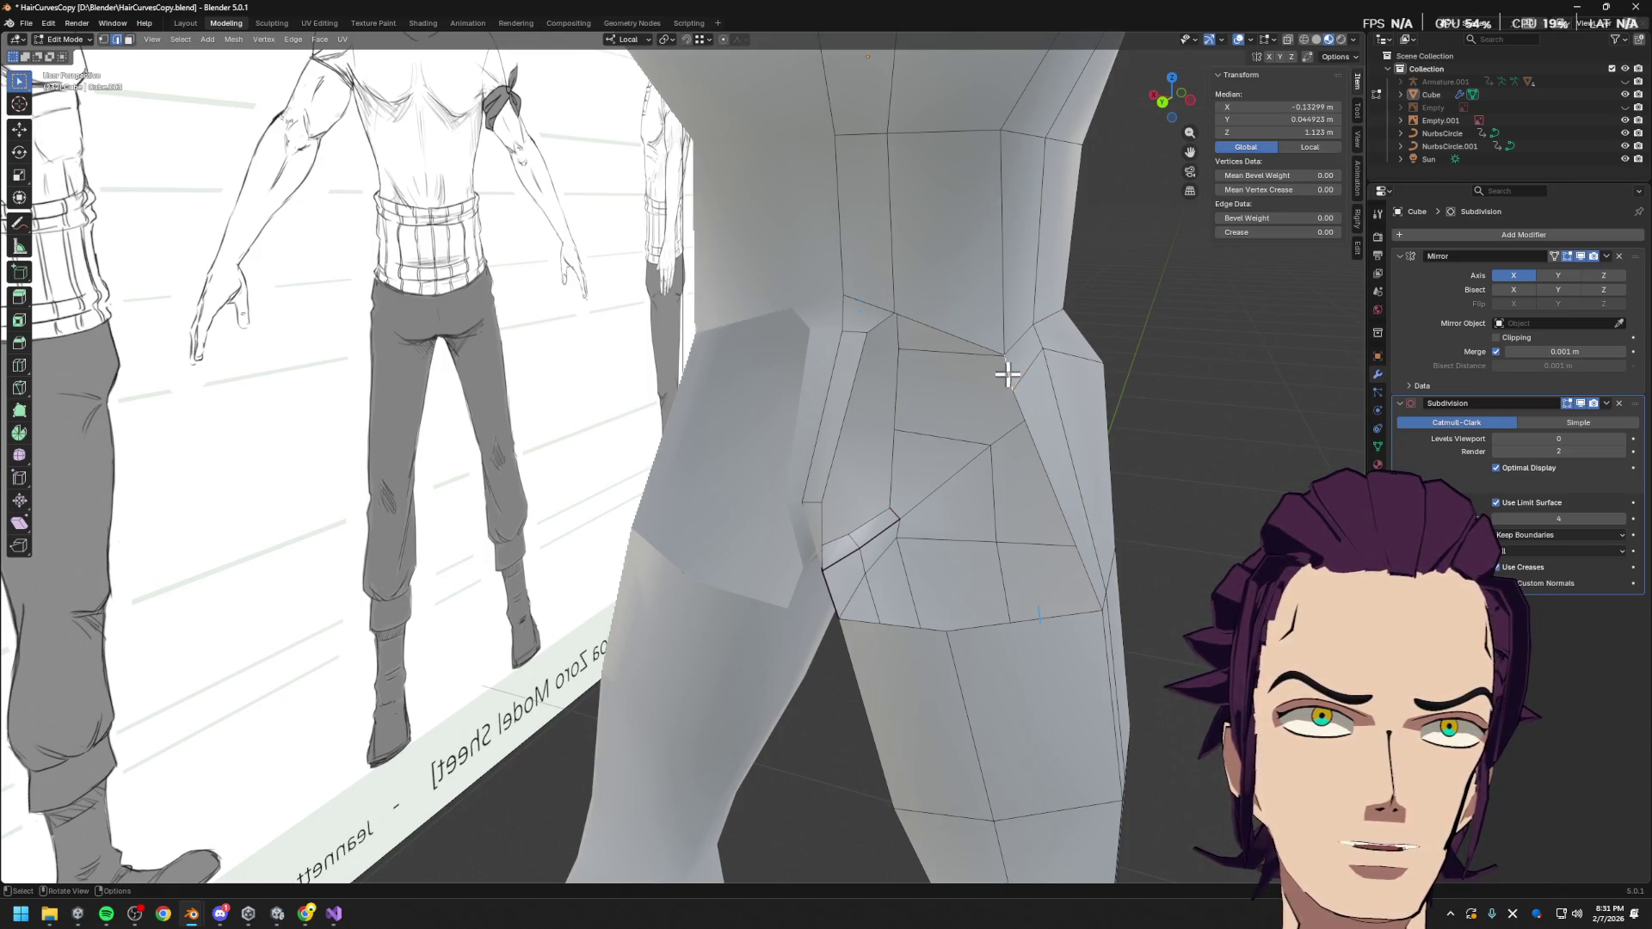
left_click(876, 326, "shift")
key("f")
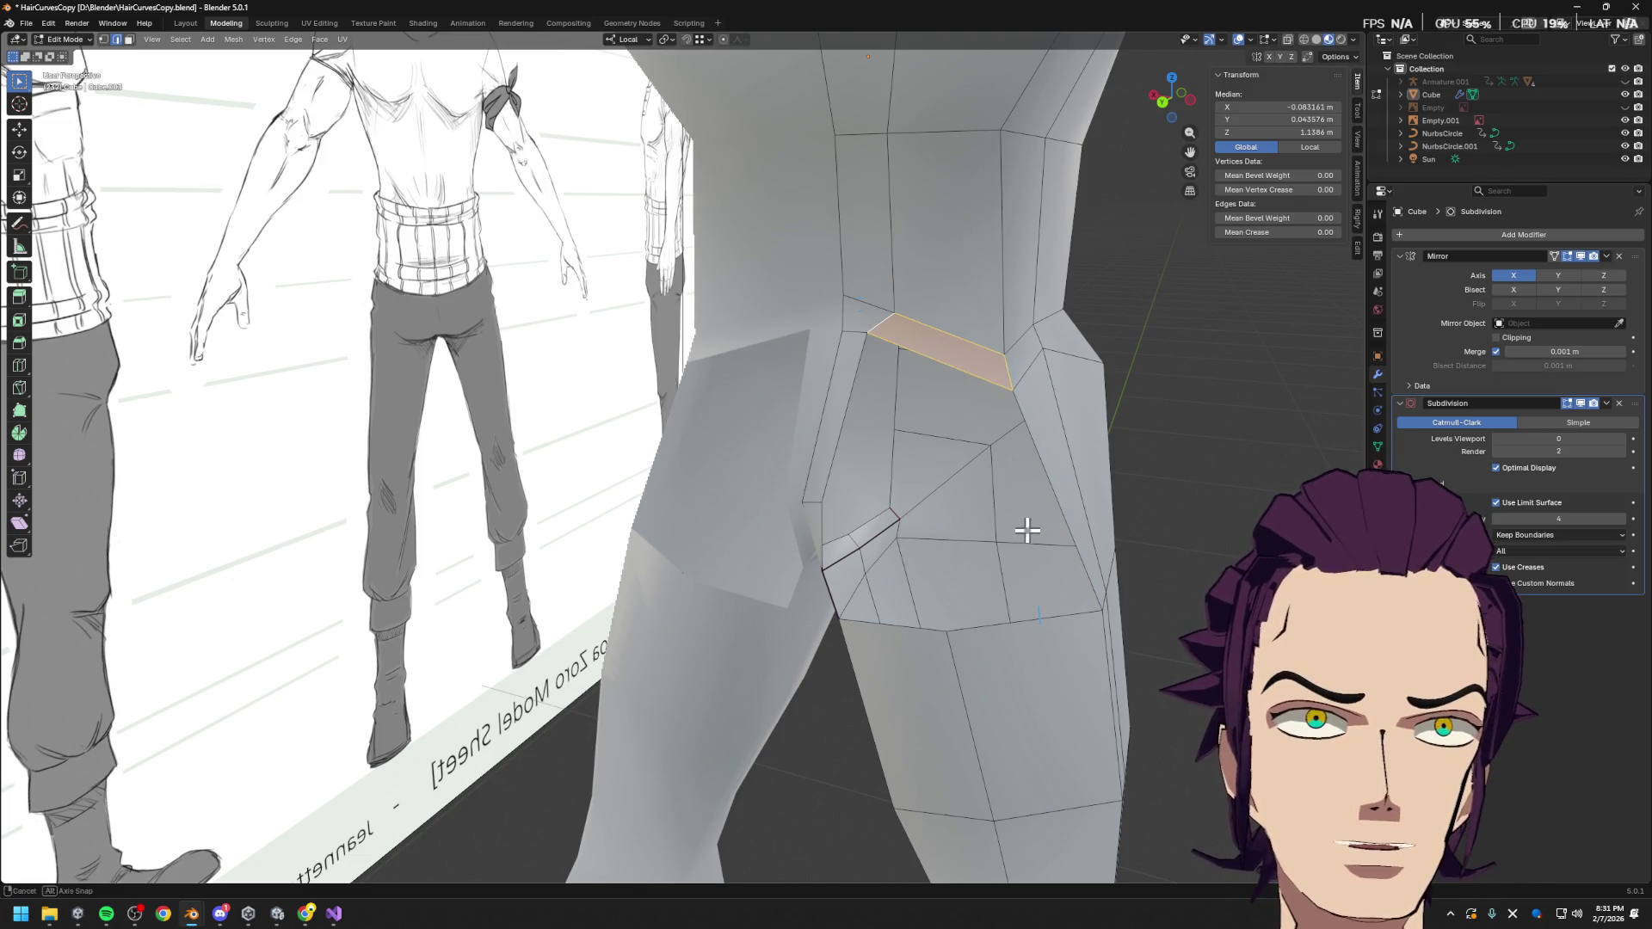
middle_click_drag(1025, 531, 1018, 470)
mouse_move(975, 564)
middle_mouse_down()
mouse_move(942, 538)
mouse_move(961, 458)
middle_mouse_up()
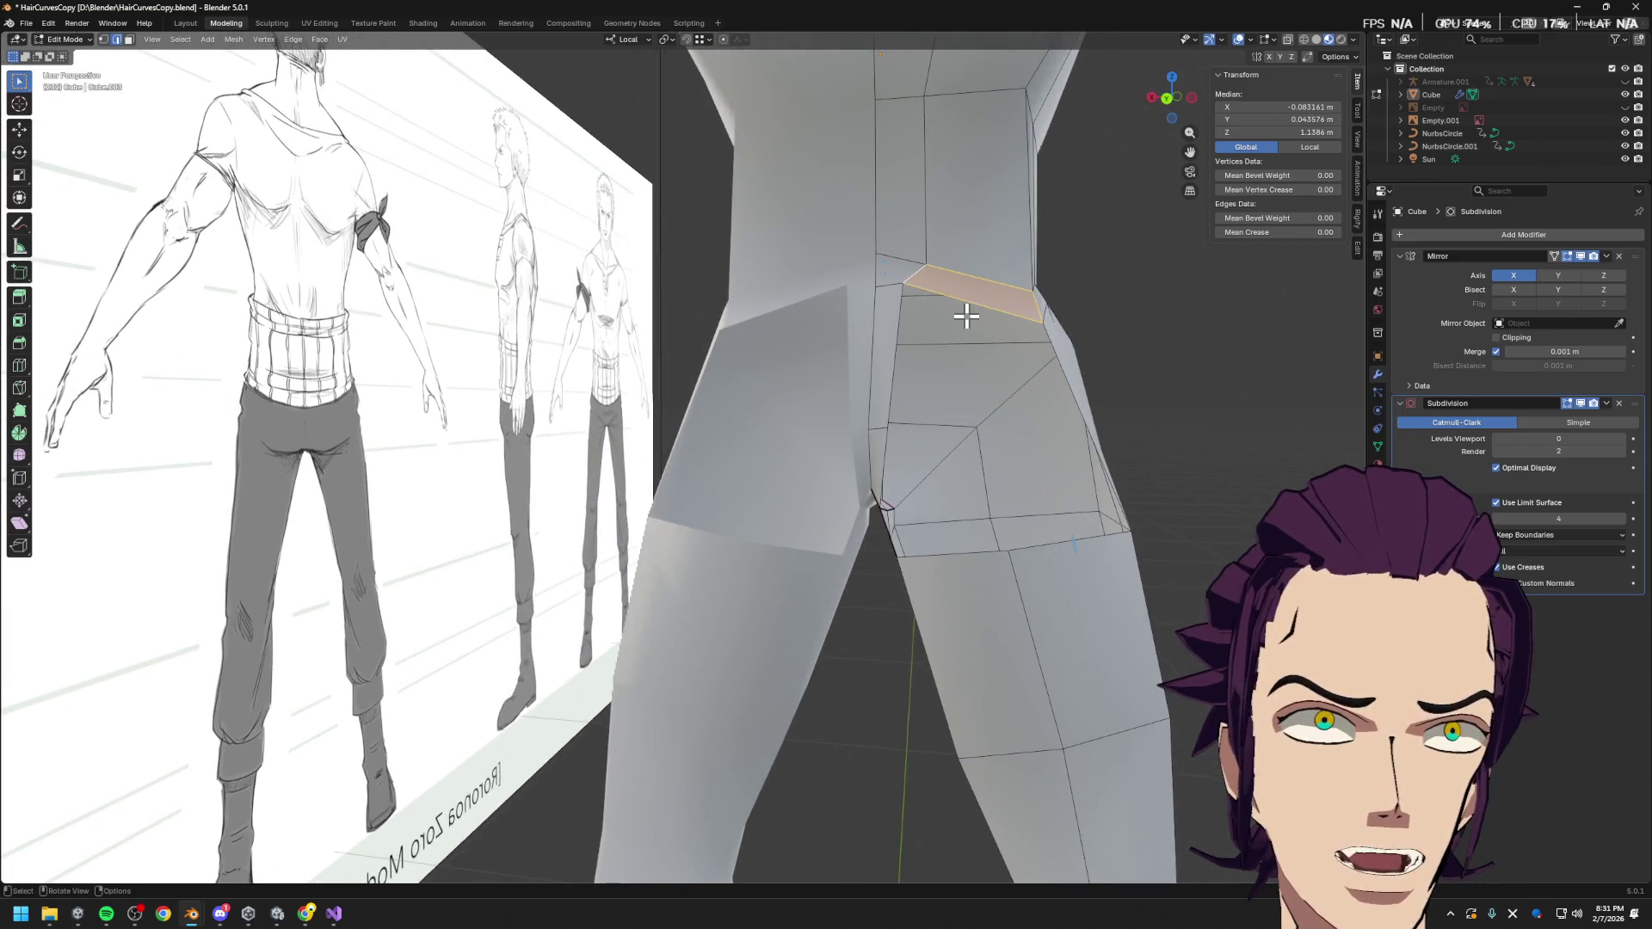
mouse_move(1061, 553)
middle_mouse_down()
mouse_move(1099, 546)
mouse_move(1078, 556)
middle_mouse_up()
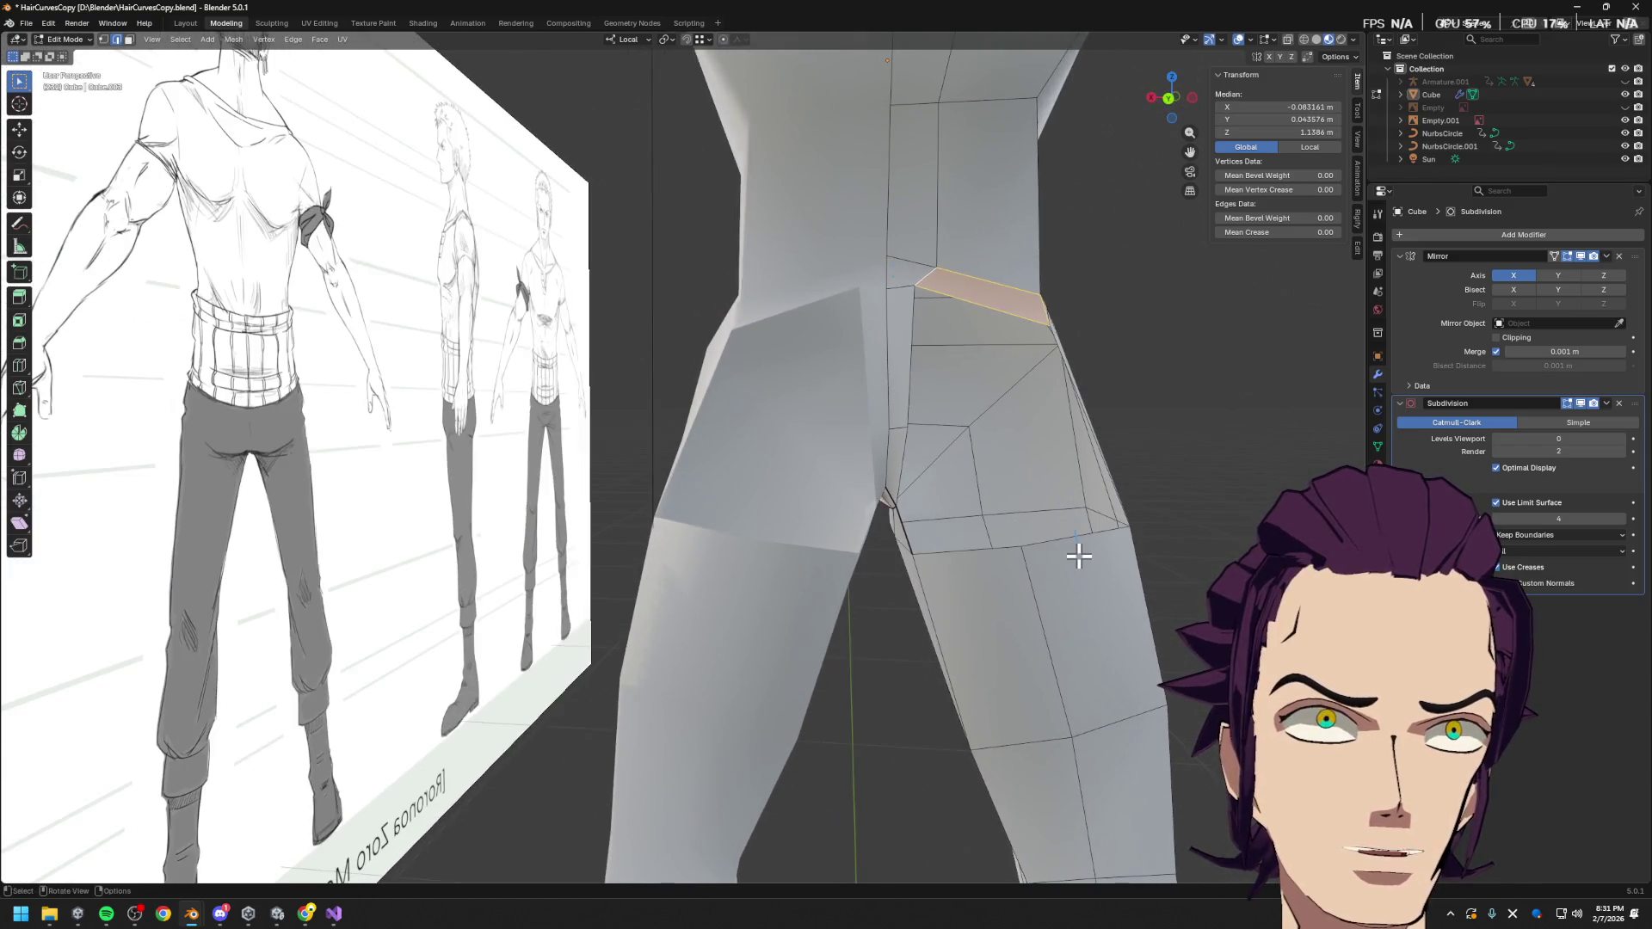
Add a vertical loop cut through the hip
key("ctrl+r")
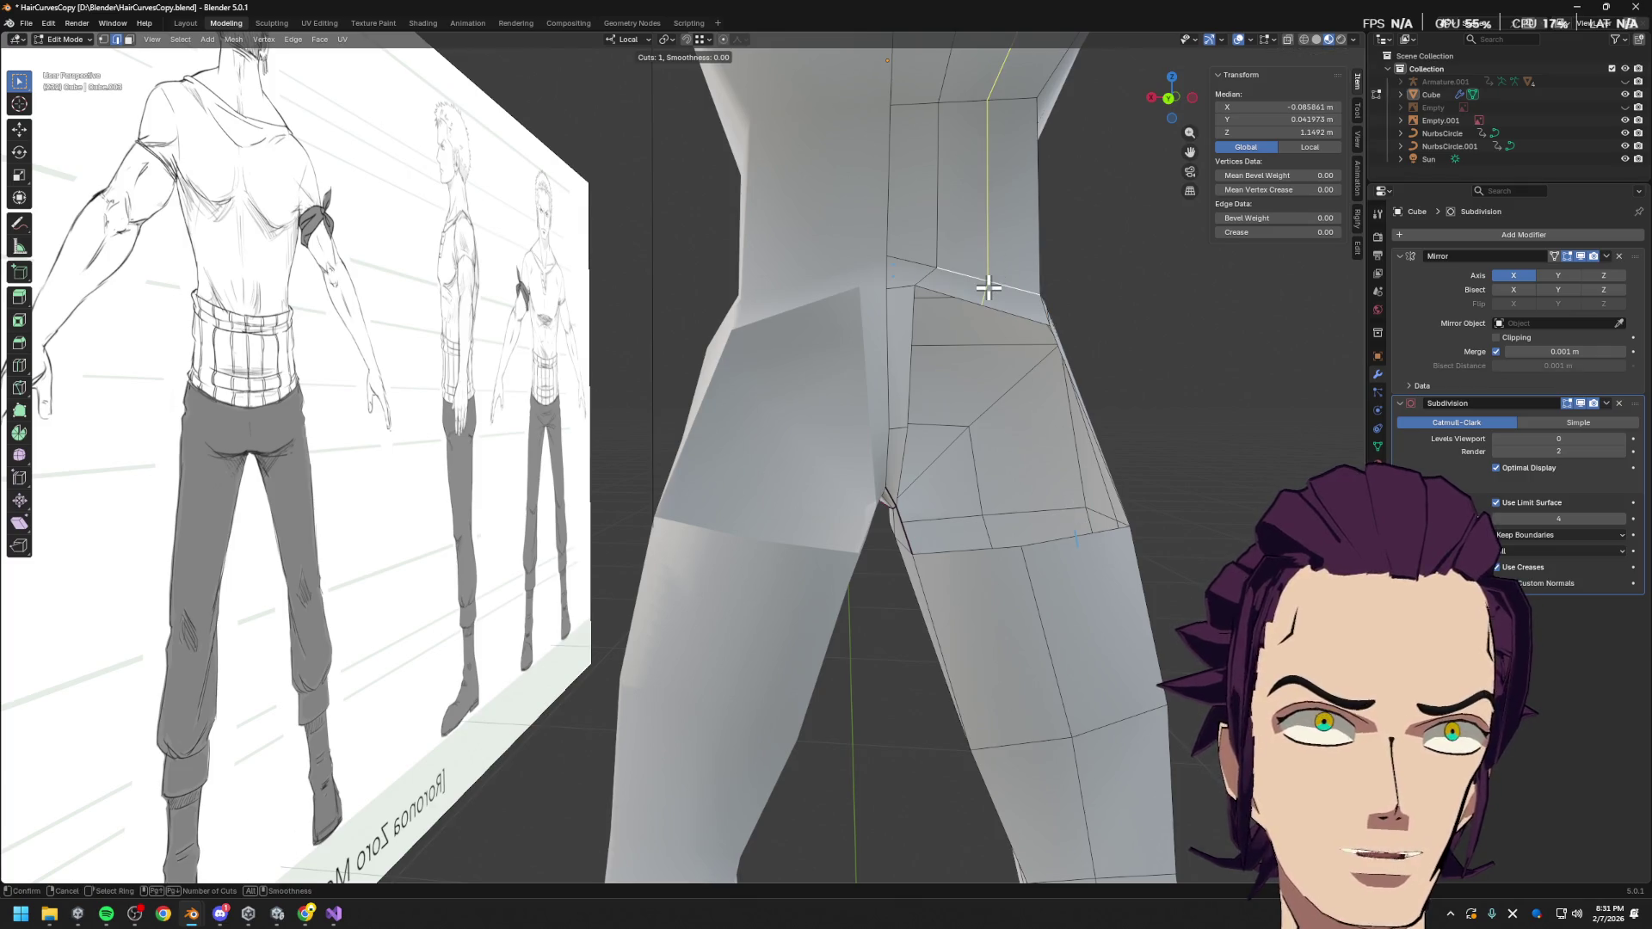
left_click(991, 290)
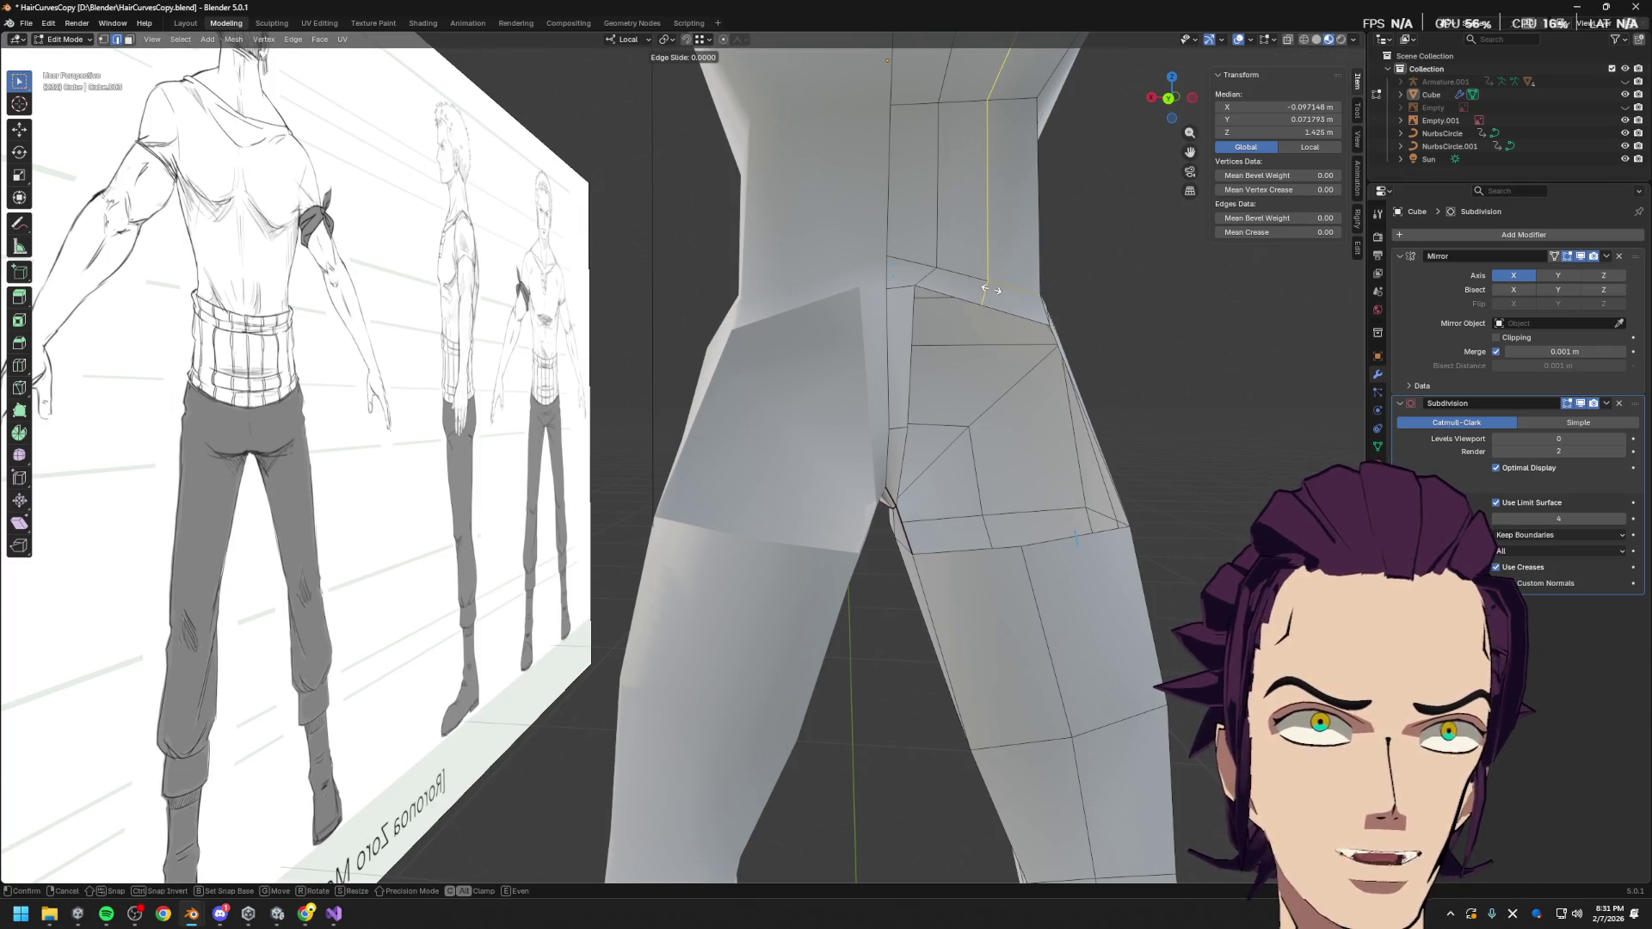
left_click(996, 336)
mouse_move(996, 344)
middle_mouse_down()
mouse_move(1013, 388)
mouse_move(984, 416)
middle_mouse_up()
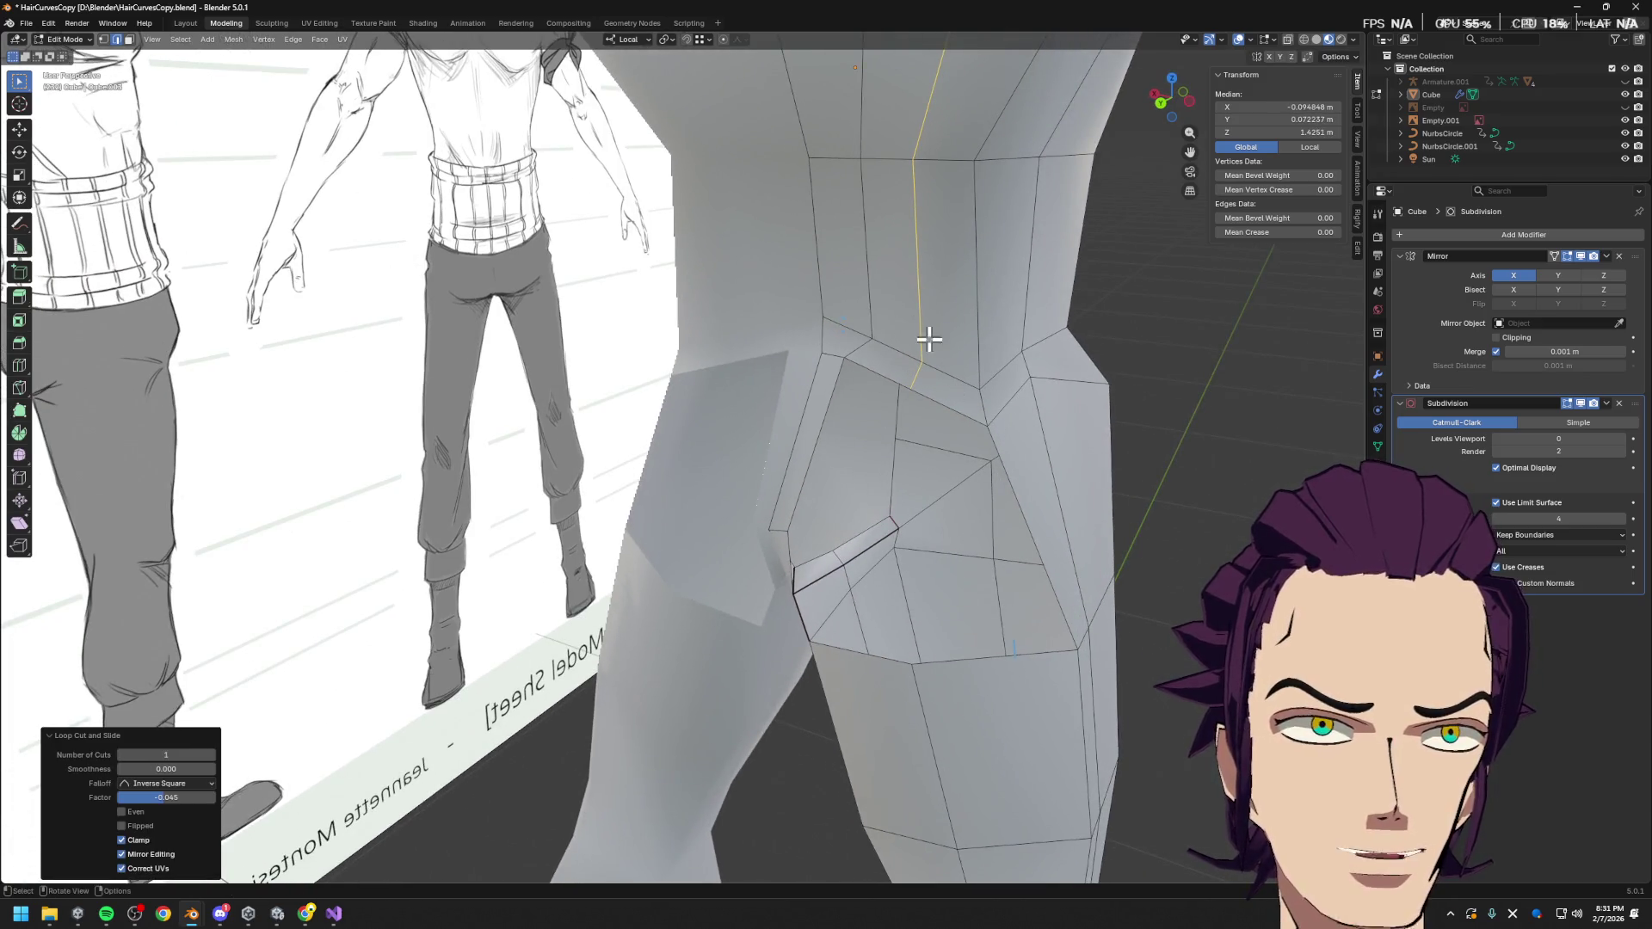
middle_click_drag(926, 344, 937, 362)
mouse_move(964, 440)
middle_mouse_down()
mouse_move(984, 449)
mouse_move(988, 583)
mouse_move(981, 559)
mouse_move(1029, 517)
mouse_move(1077, 479)
mouse_move(1110, 481)
mouse_move(1097, 439)
middle_mouse_up()
Add another loop cut across the hip near the glute-thigh junction
key("ctrl+r")
key("Escape")
key("ctrl+r")
left_click(1097, 439)
left_click(1110, 454)
mouse_move(1110, 455)
middle_mouse_down()
mouse_move(1058, 461)
mouse_move(1102, 466)
middle_mouse_up()
Select a hip edge loop plus the edges near the crotch
left_click(889, 569, "alt")
mouse_move(889, 570)
middle_mouse_down()
mouse_move(972, 544)
mouse_move(964, 457)
middle_mouse_up()
left_click(1085, 531)
middle_click_drag(1085, 531, 988, 505)
left_click(998, 507)
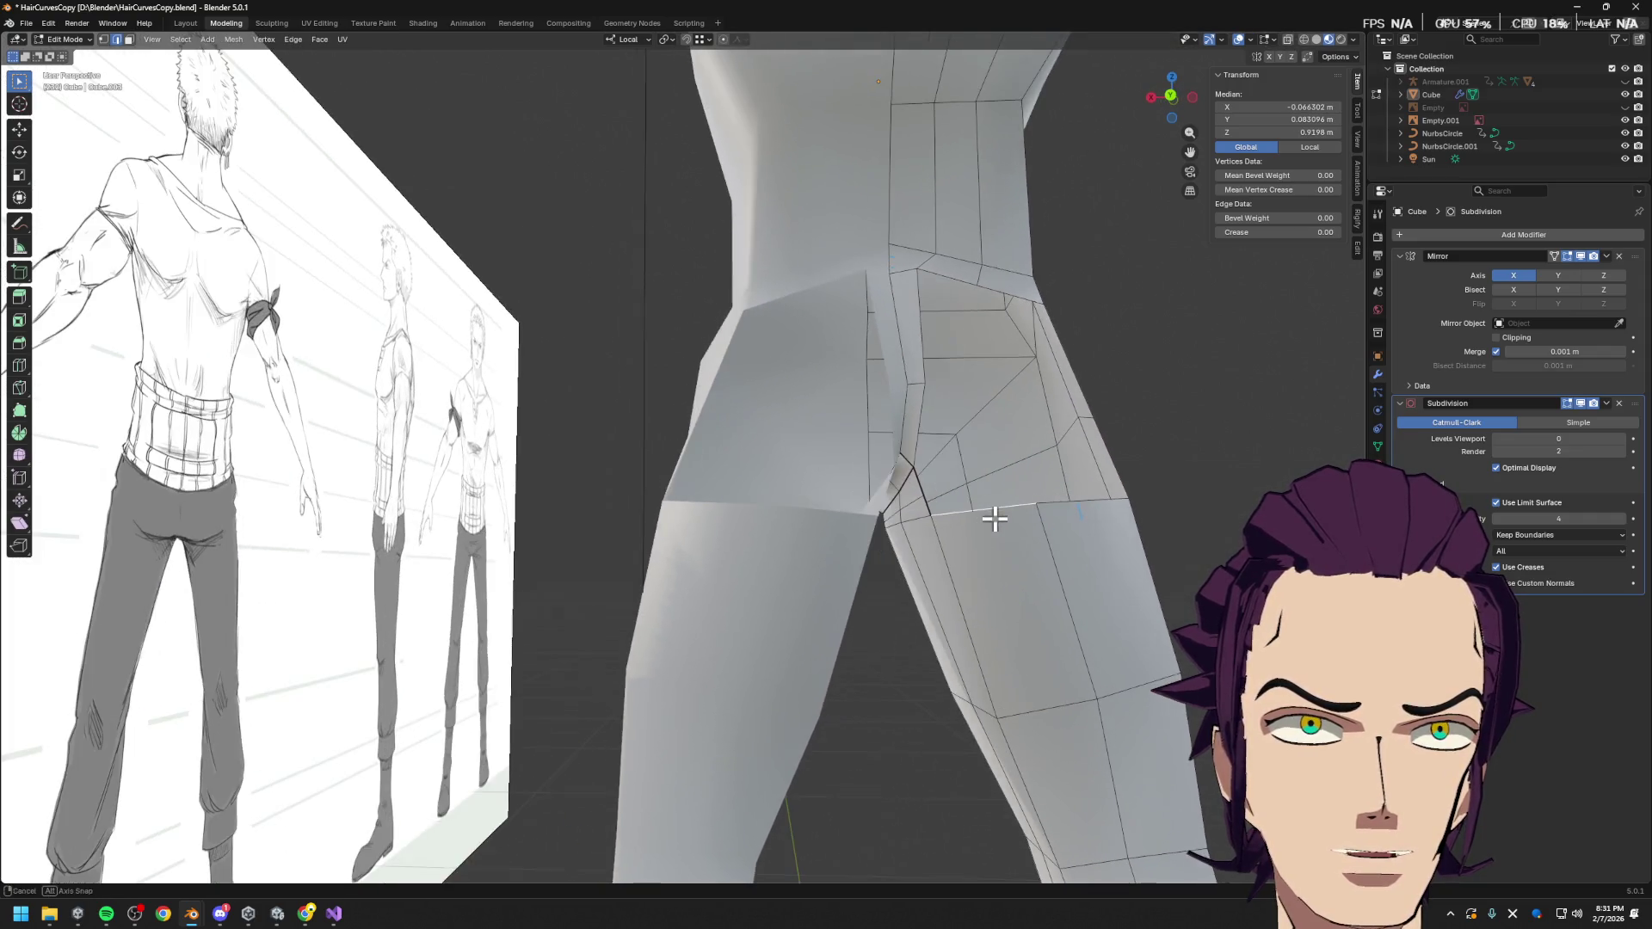
left_click(926, 435, "shift")
left_click(964, 513, "shift")
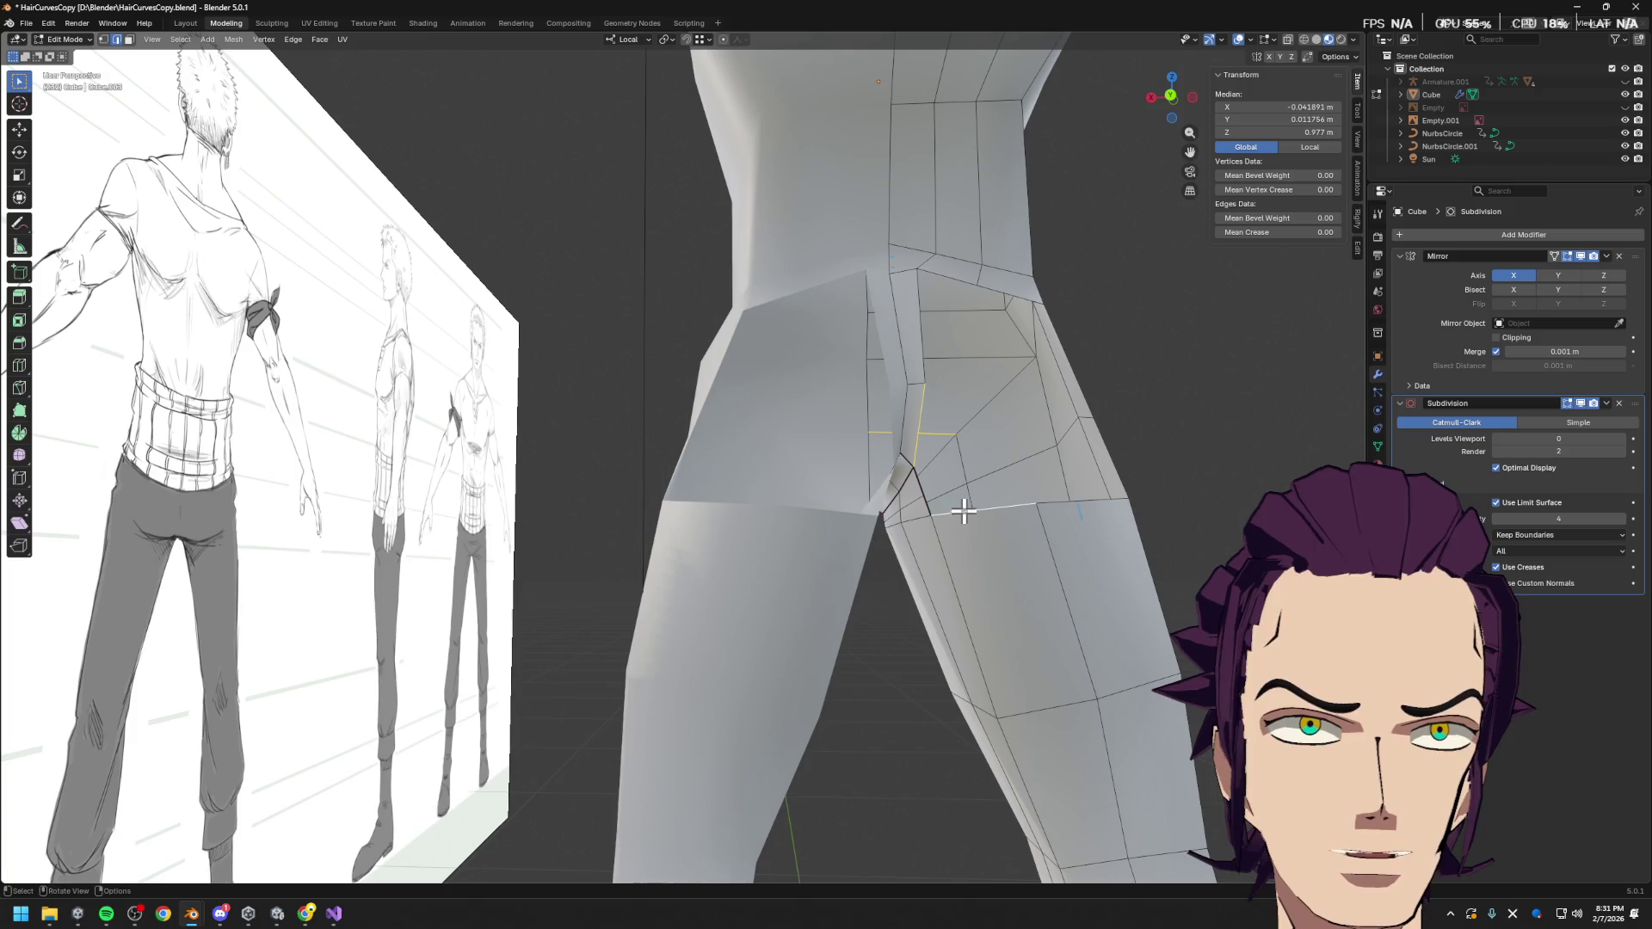
left_click(985, 509, "shift")
mouse_move(985, 509)
middle_mouse_down()
mouse_move(1008, 548)
mouse_move(911, 413)
mouse_move(964, 384)
mouse_move(937, 387)
middle_mouse_up()
left_click(1011, 549, "shift")
left_click(855, 369)
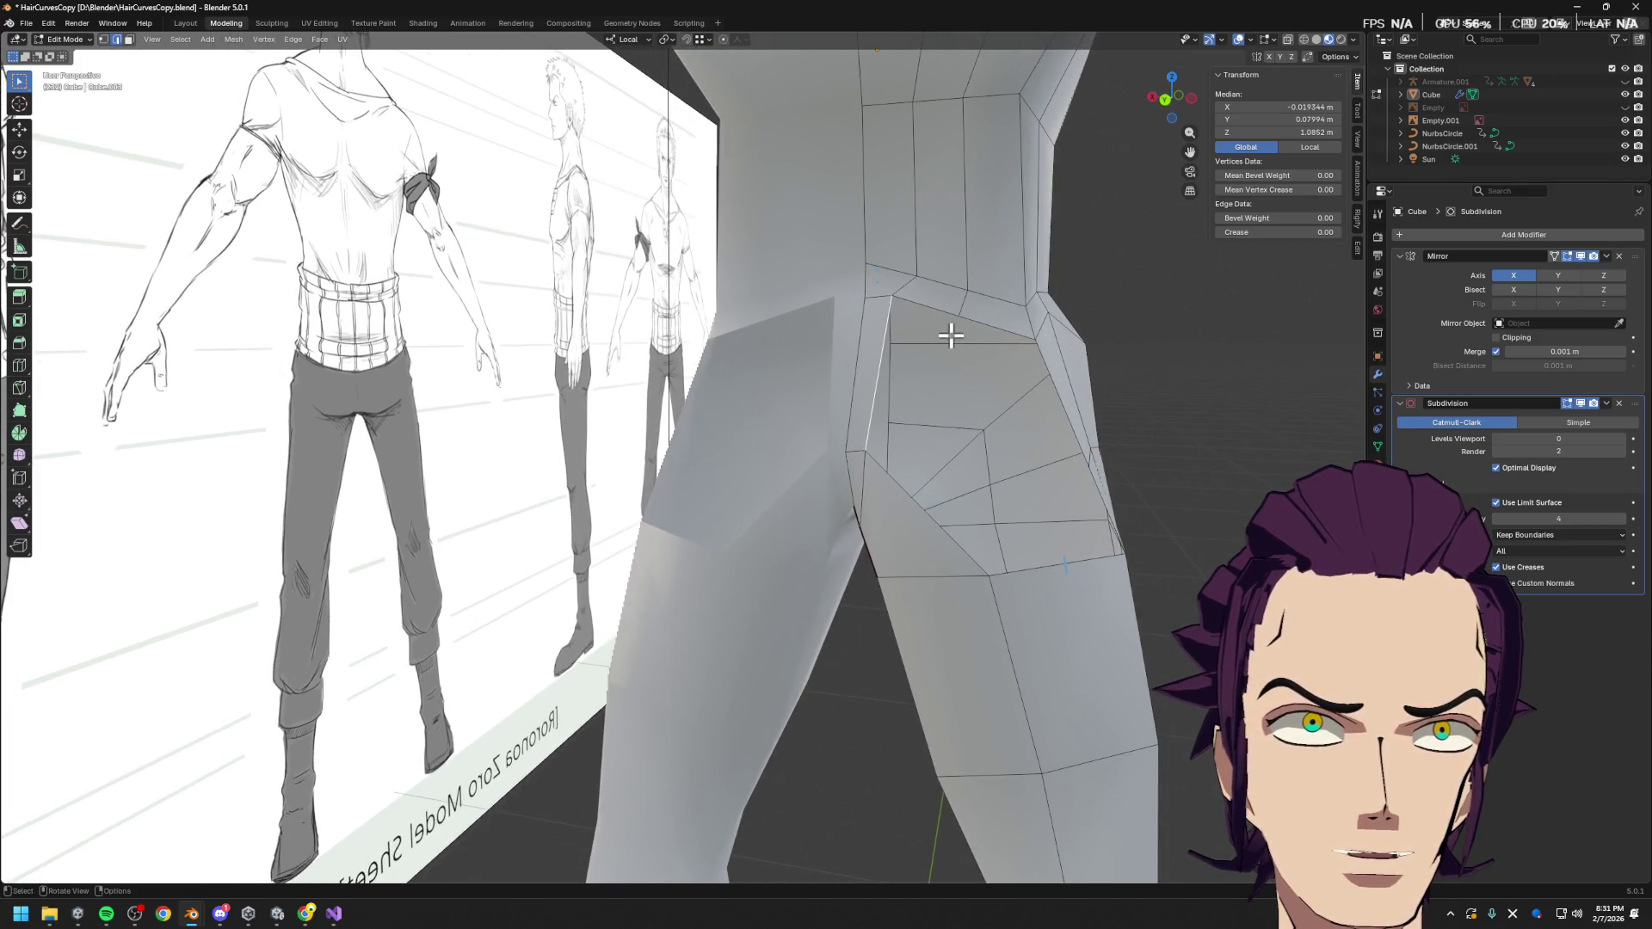
middle_click_drag(904, 457, 975, 442)
left_click(1081, 444, "alt")
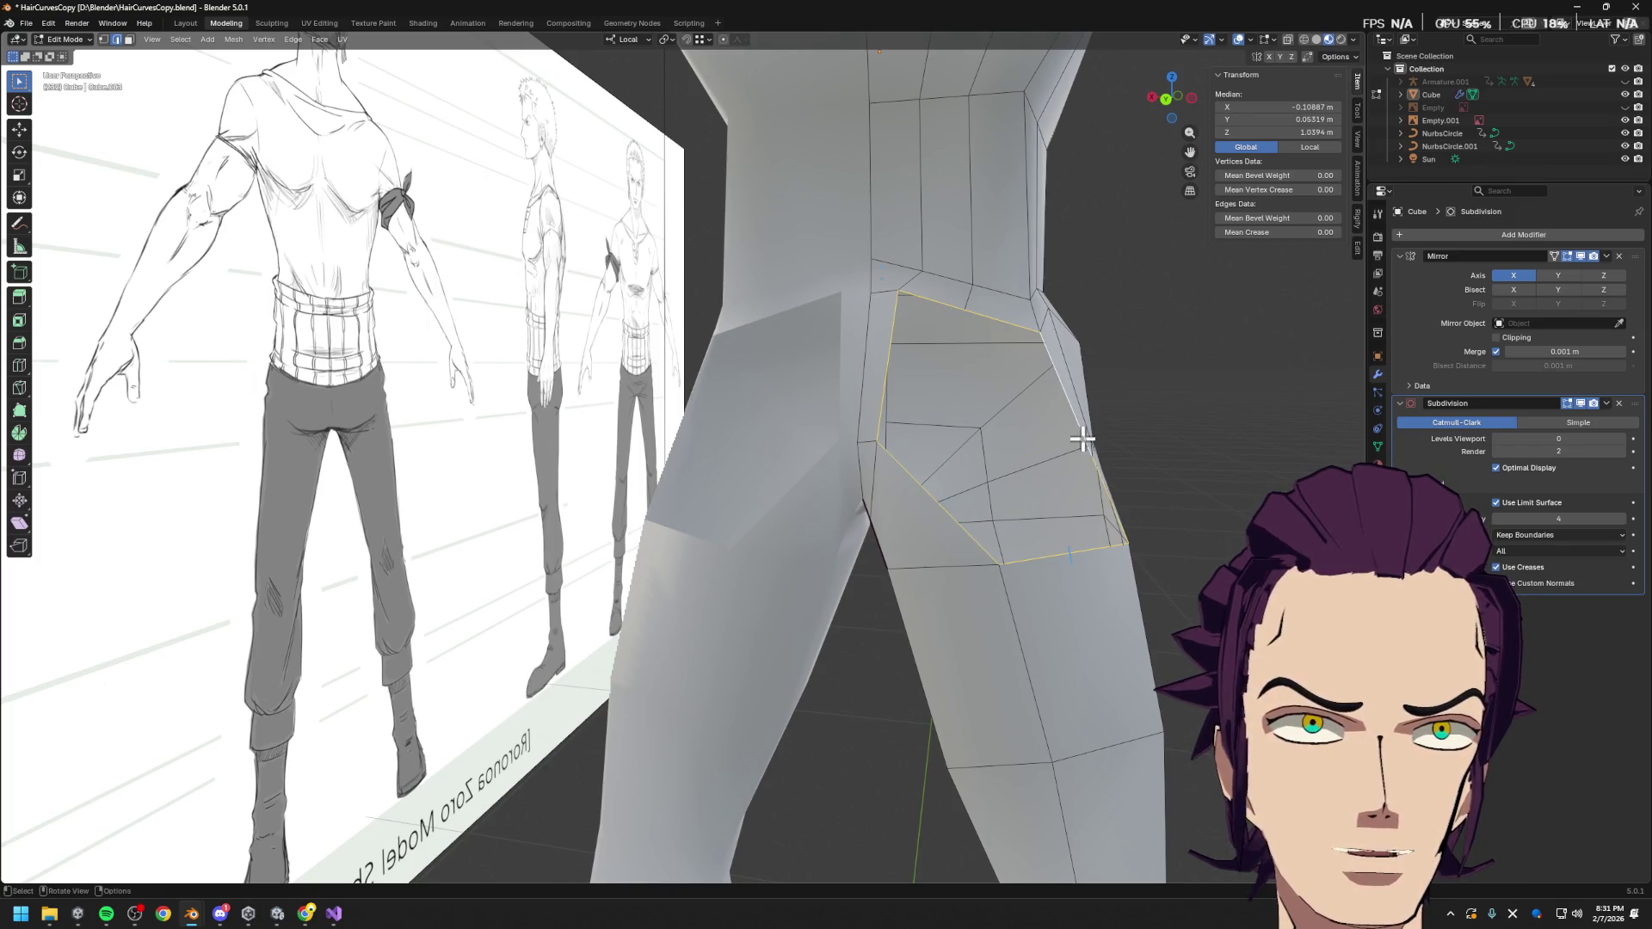
middle_click_drag(1085, 431, 1057, 458)
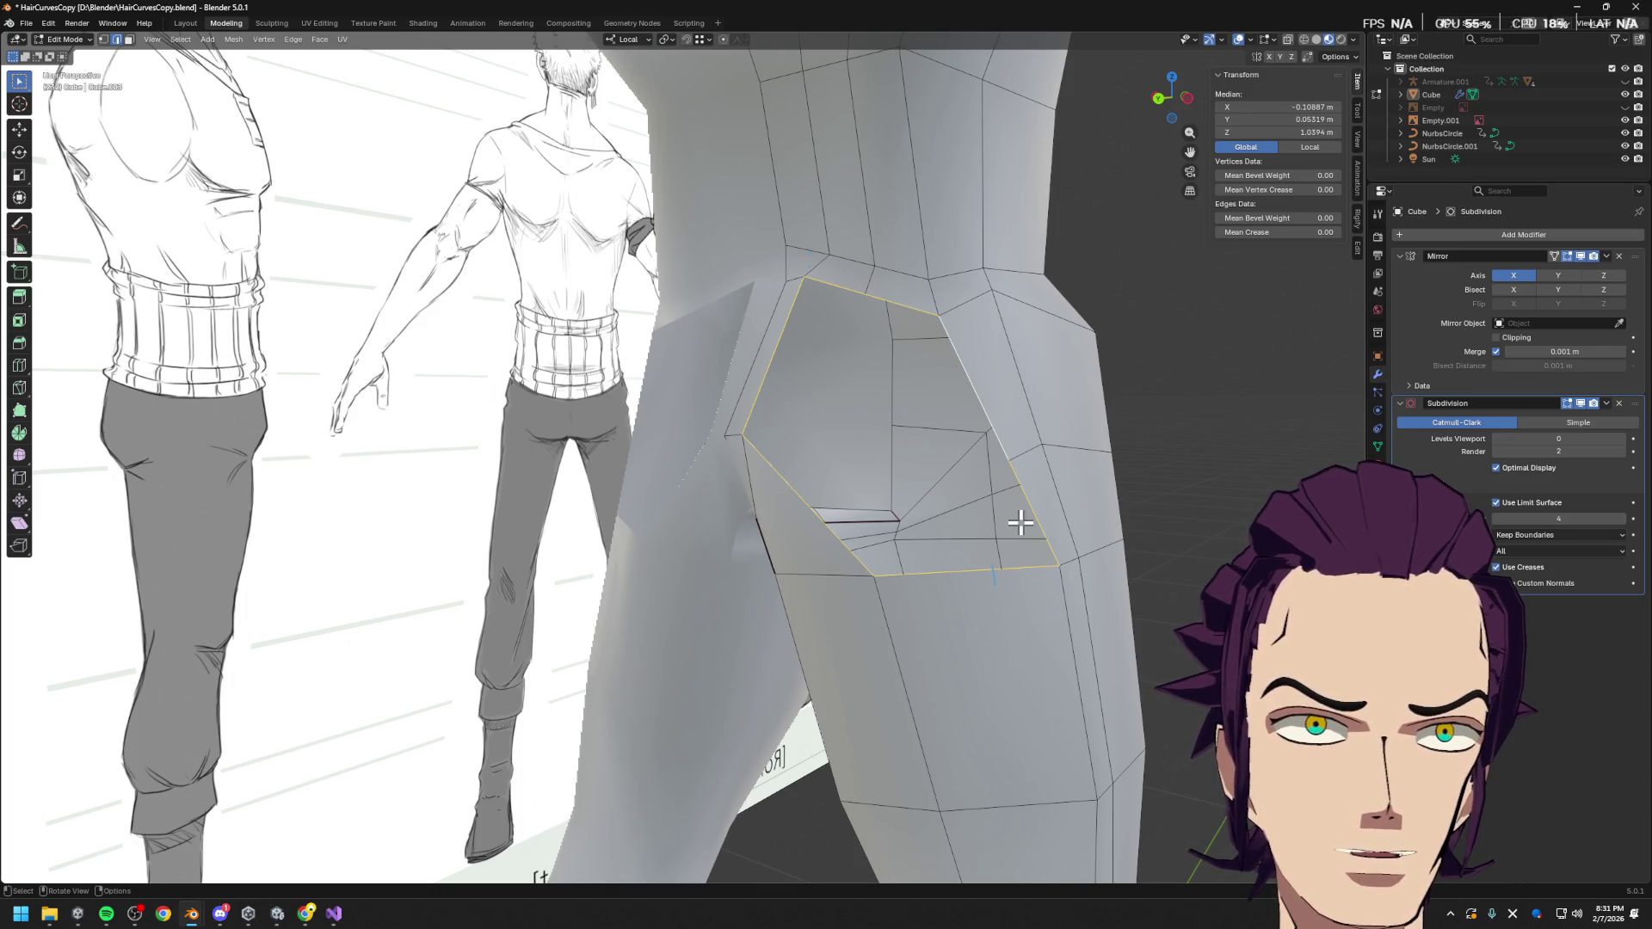
left_click(809, 317)
mouse_move(815, 321)
middle_mouse_down()
mouse_move(895, 353)
mouse_move(955, 343)
mouse_move(938, 353)
middle_mouse_up()
left_click(957, 295, "shift")
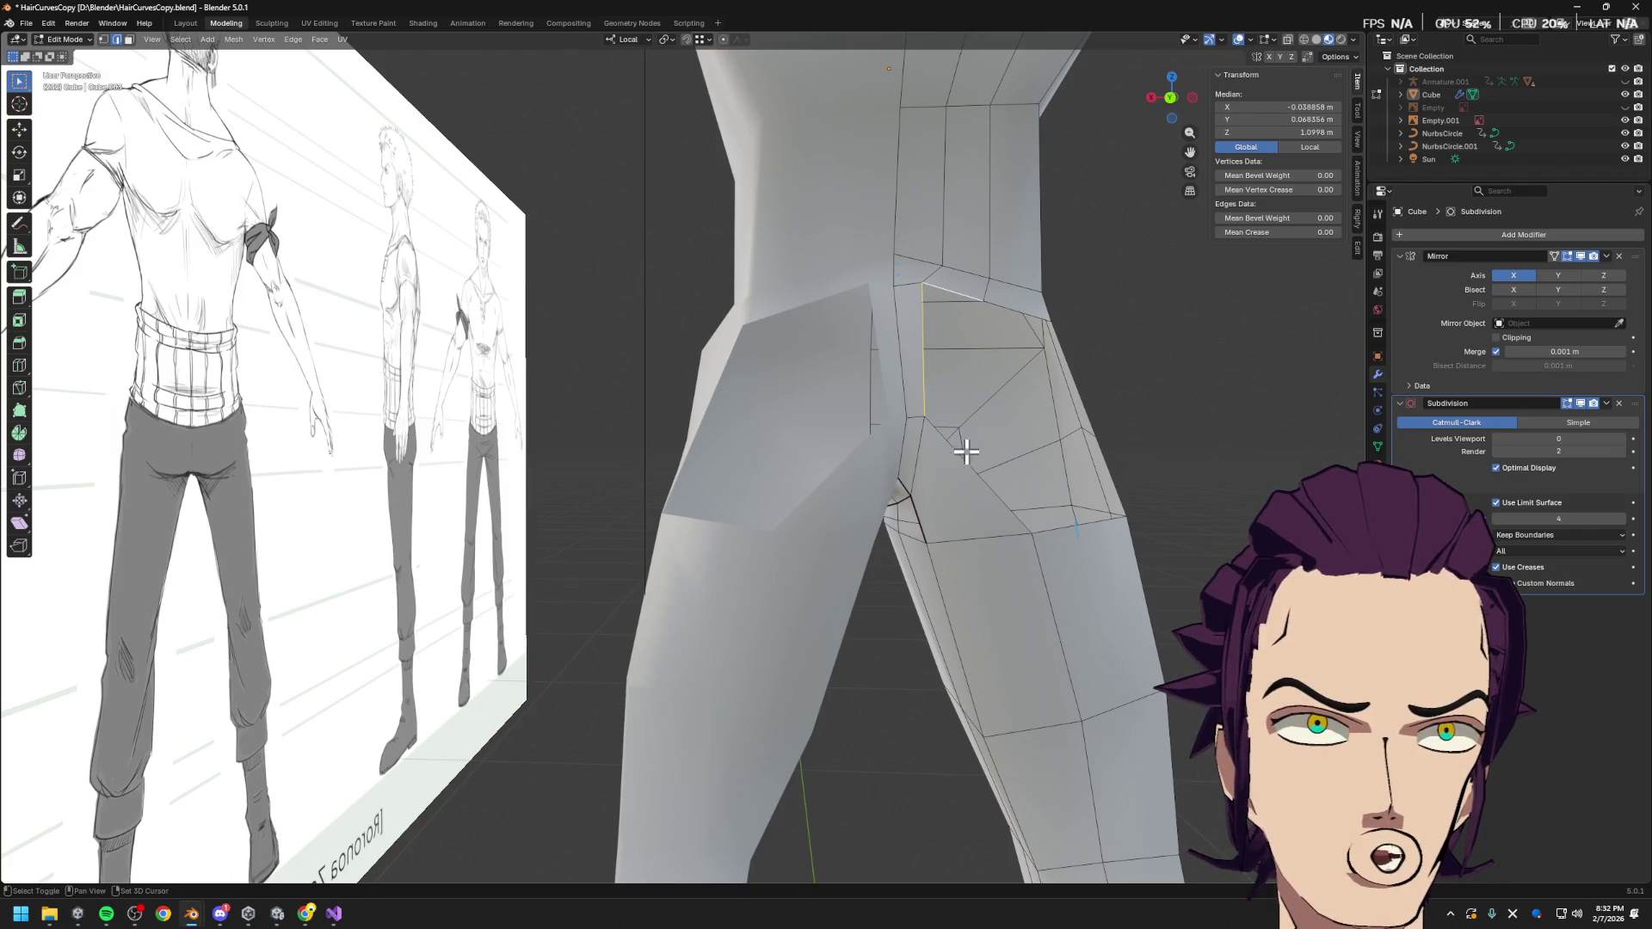
left_click(1048, 308, "shift")
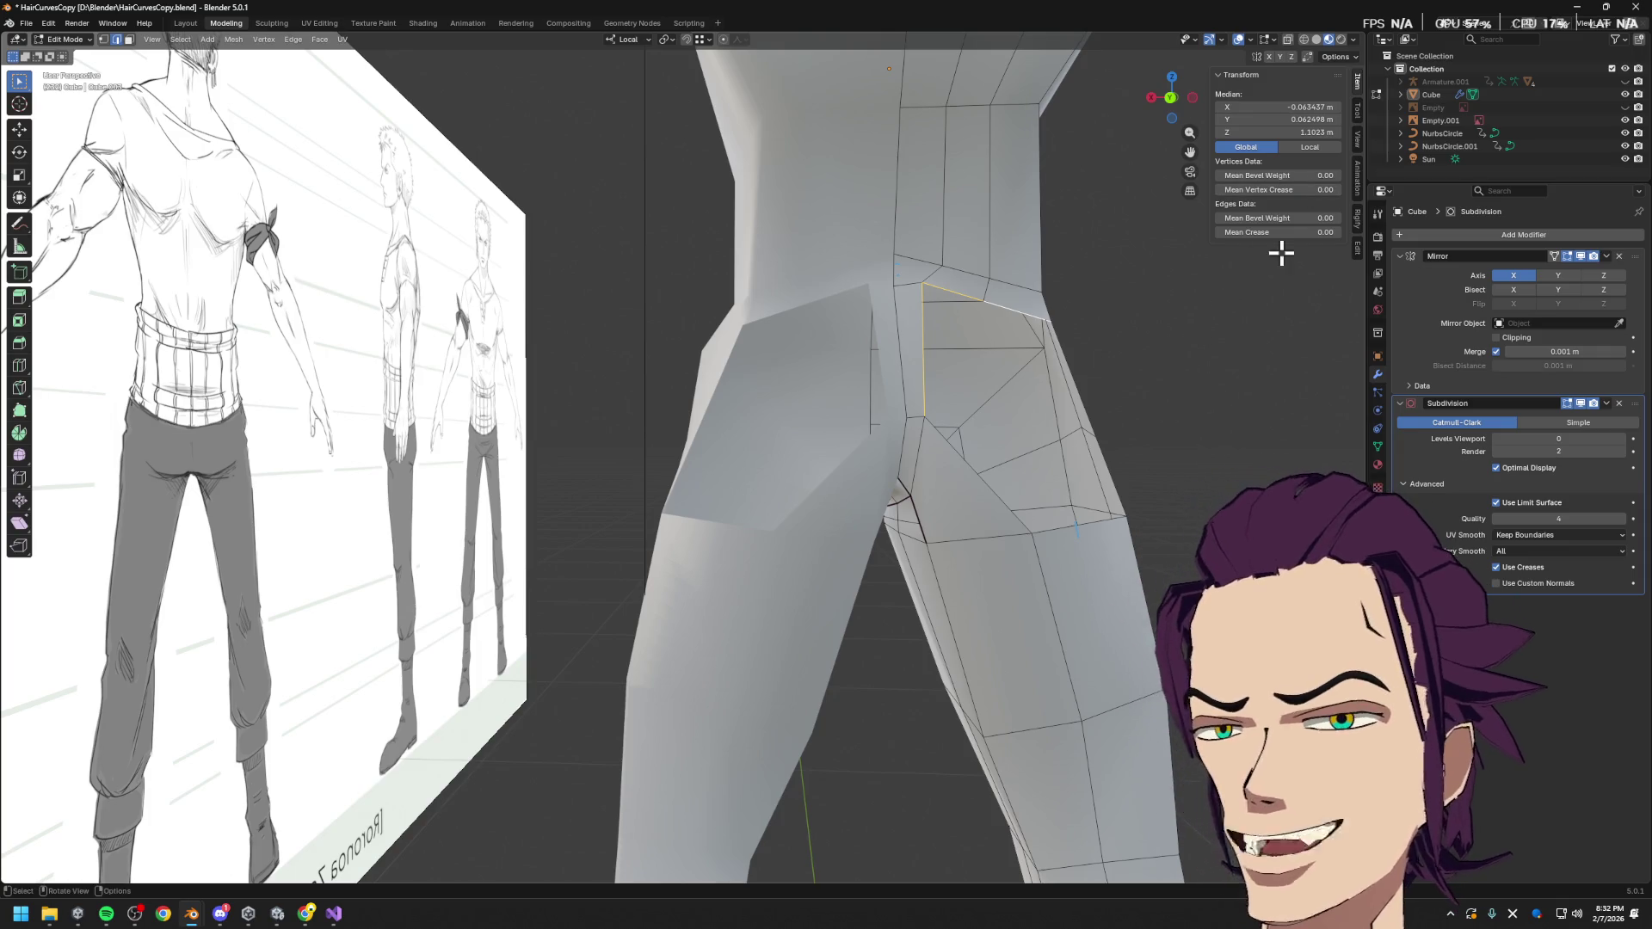
mouse_move(1127, 330)
middle_mouse_down()
mouse_move(996, 442)
mouse_move(1058, 436)
mouse_move(970, 506)
mouse_move(945, 484)
middle_mouse_up()
left_click(968, 486)
left_click(934, 465)
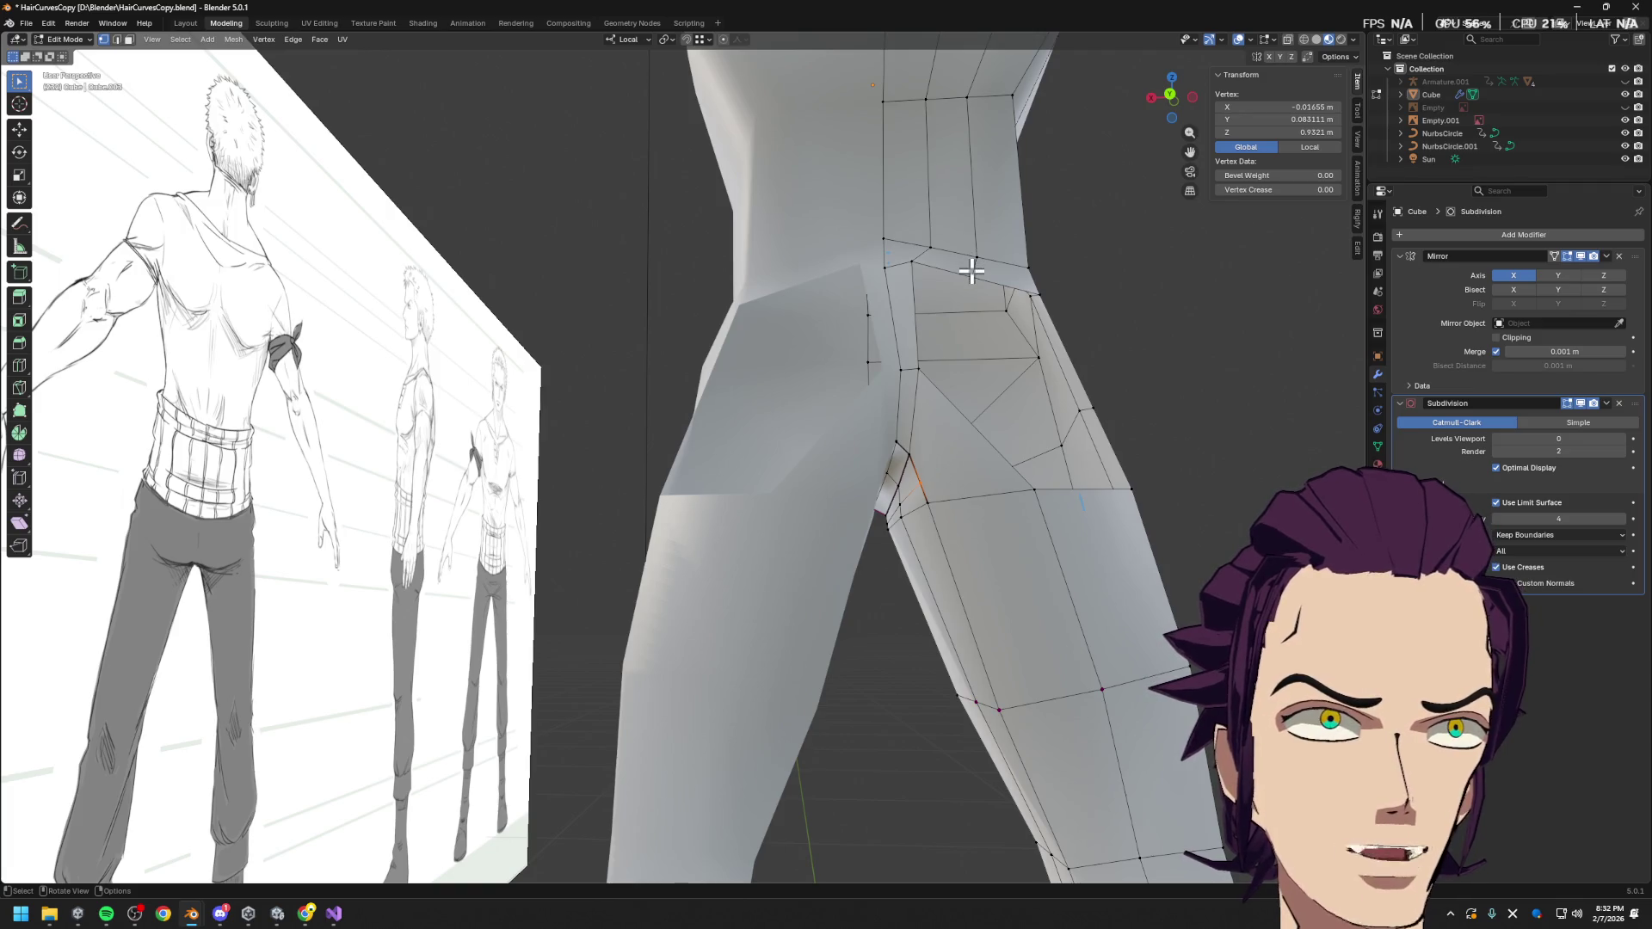
Split the triangle face on the hip and select the small new face
key("3")
left_click(963, 464)
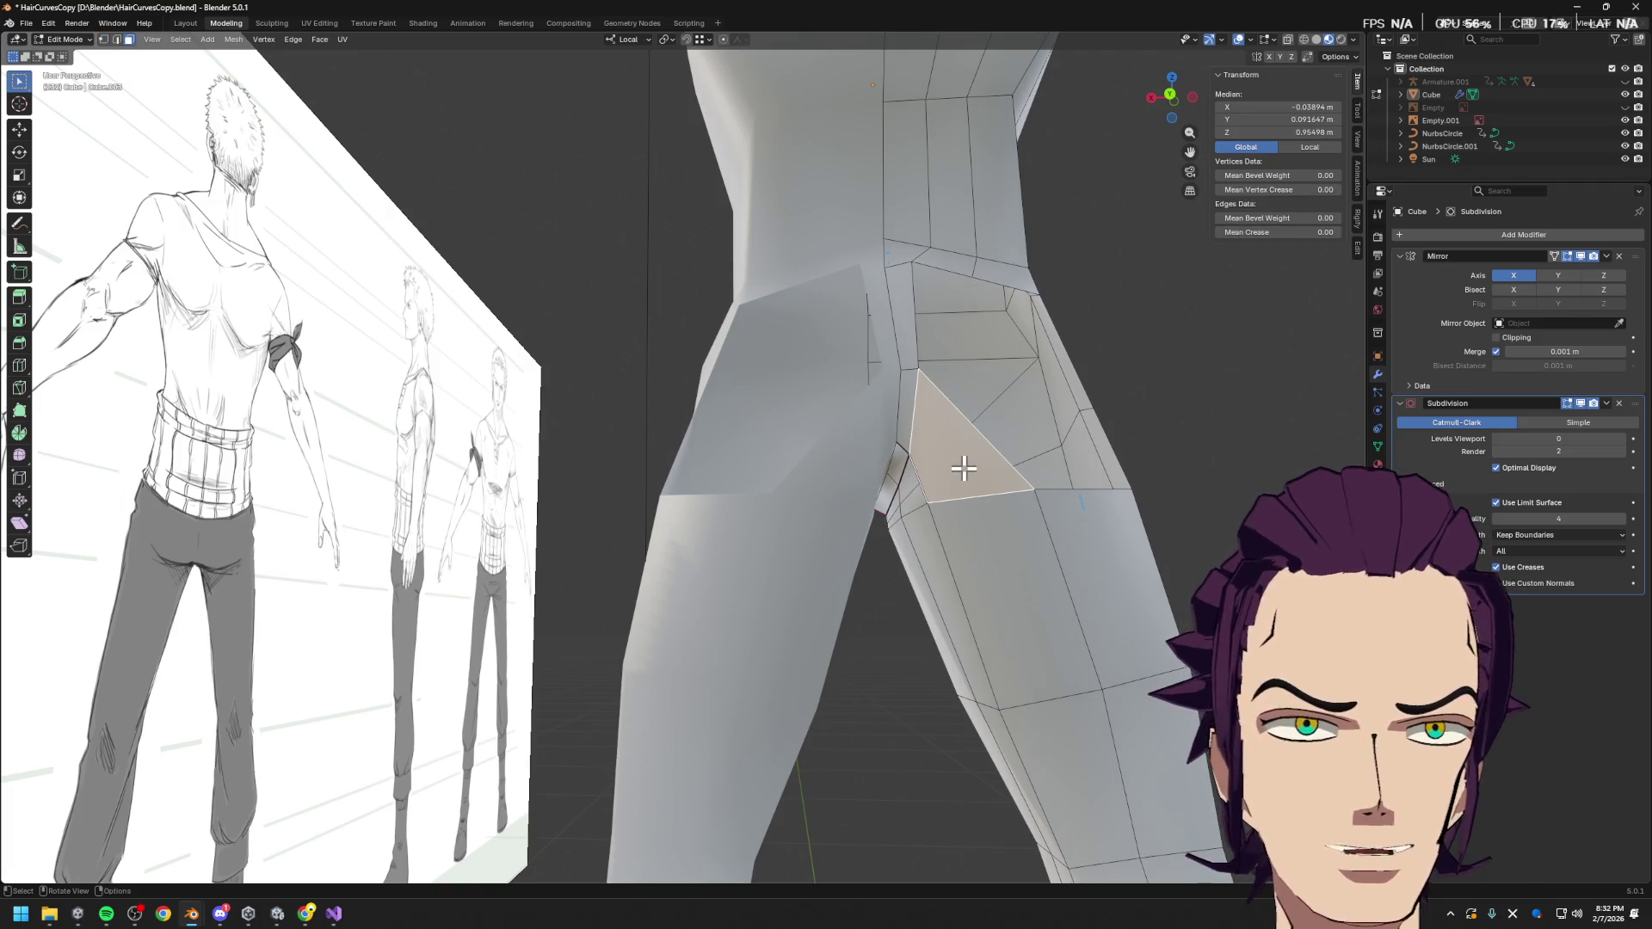
right_click(964, 469)
left_click(911, 451)
left_click(925, 473)
key("1")
mouse_move(926, 480)
middle_mouse_down()
mouse_move(1003, 479)
mouse_move(1048, 457)
middle_mouse_up()
Extrude a hip vertex and raise it straight up along local Z
left_click(1047, 457)
key("g")
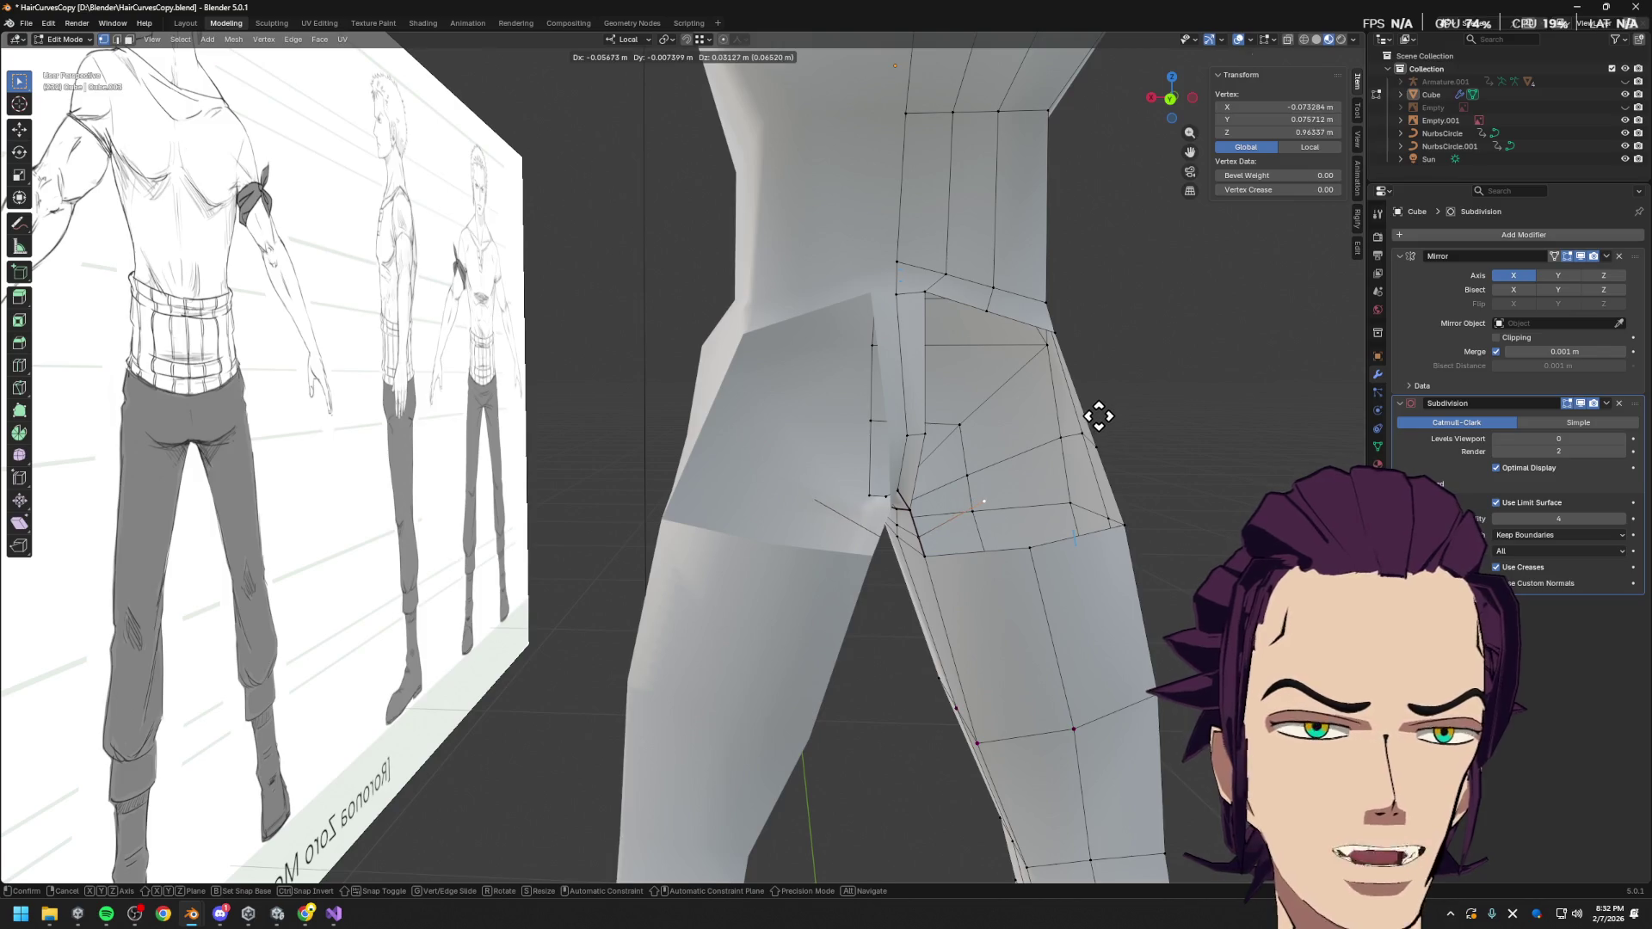
left_click(1099, 417)
key("g")
key("z")
key("z")
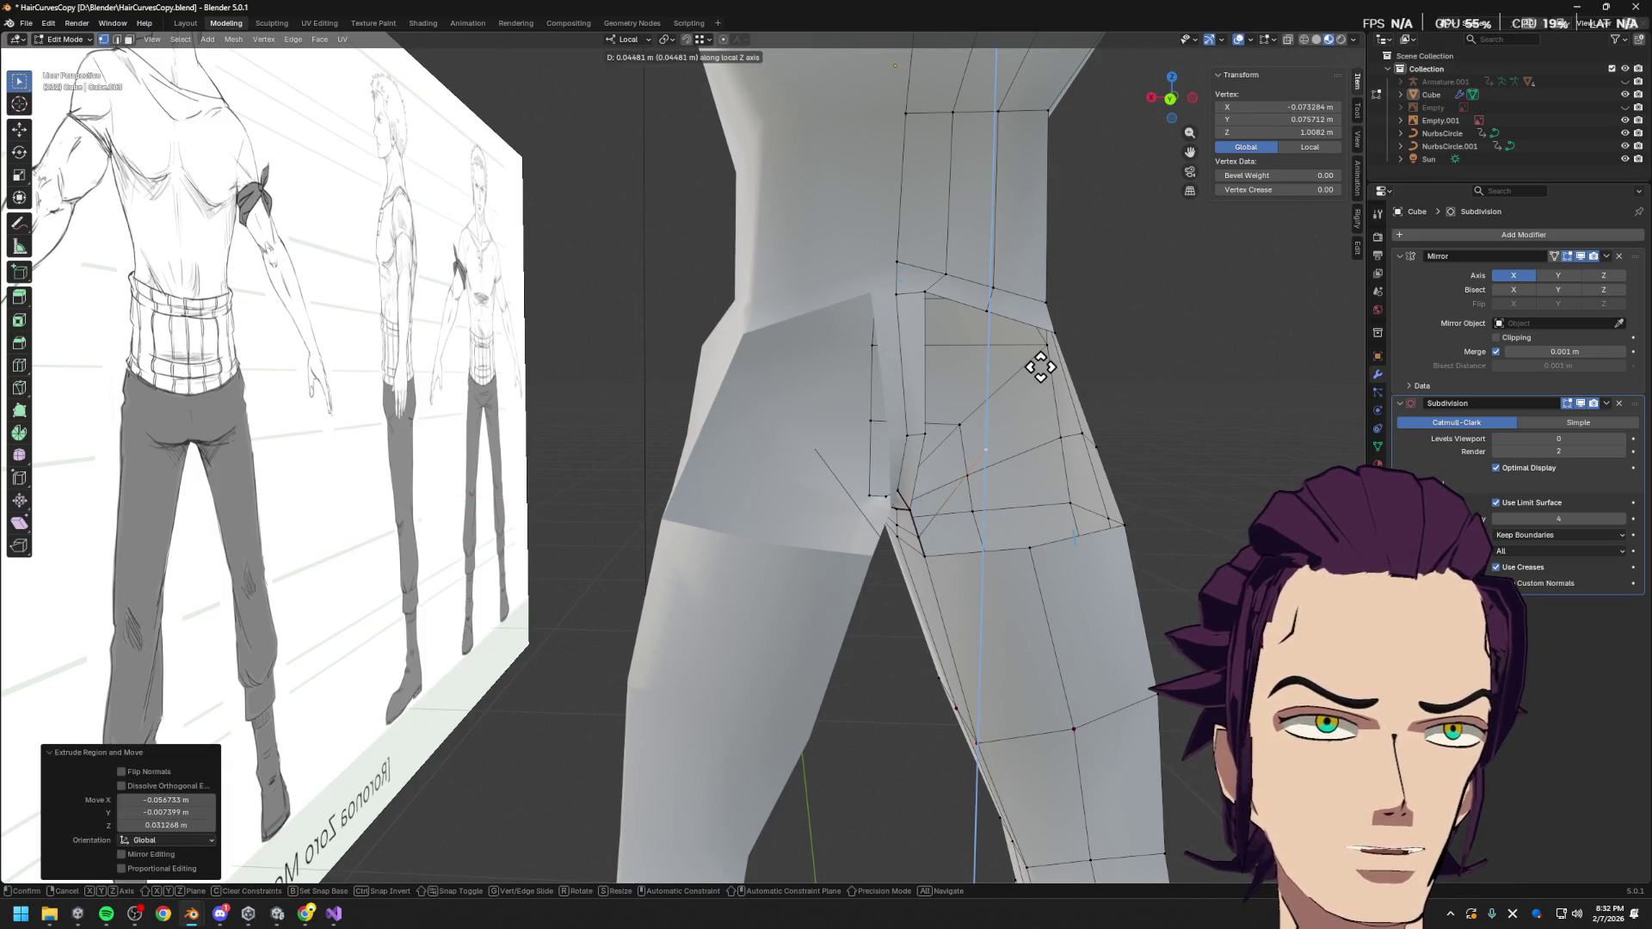
left_click(1041, 259)
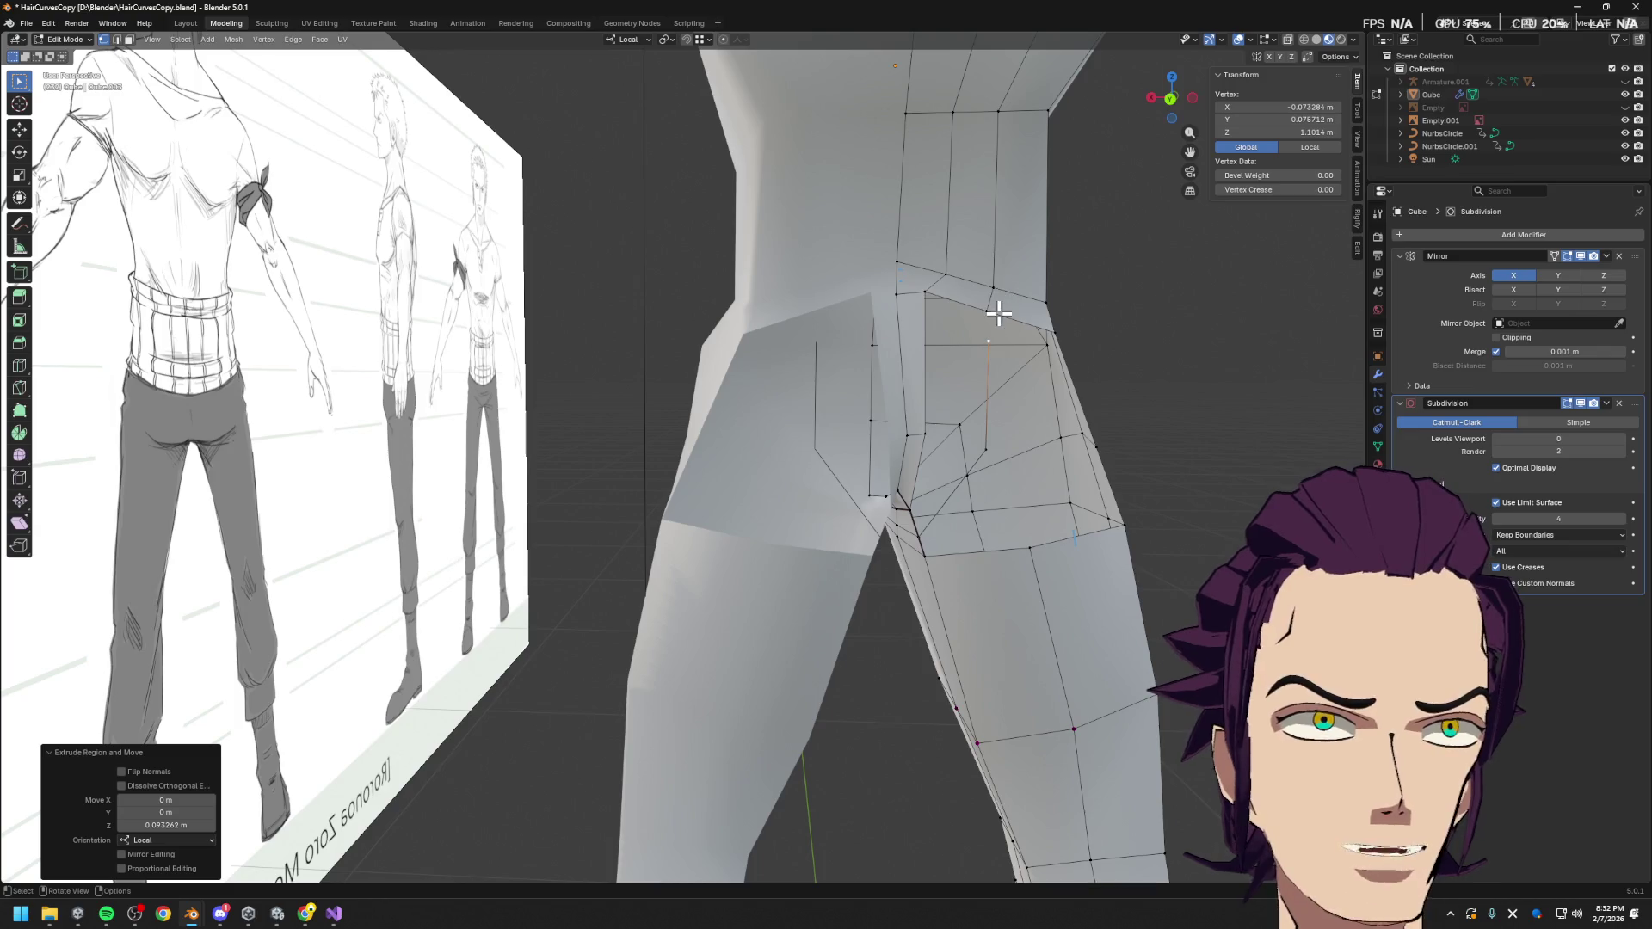
Delete the extra hip vertices and merge the loose ones at first
left_click(998, 314, "shift")
key("x")
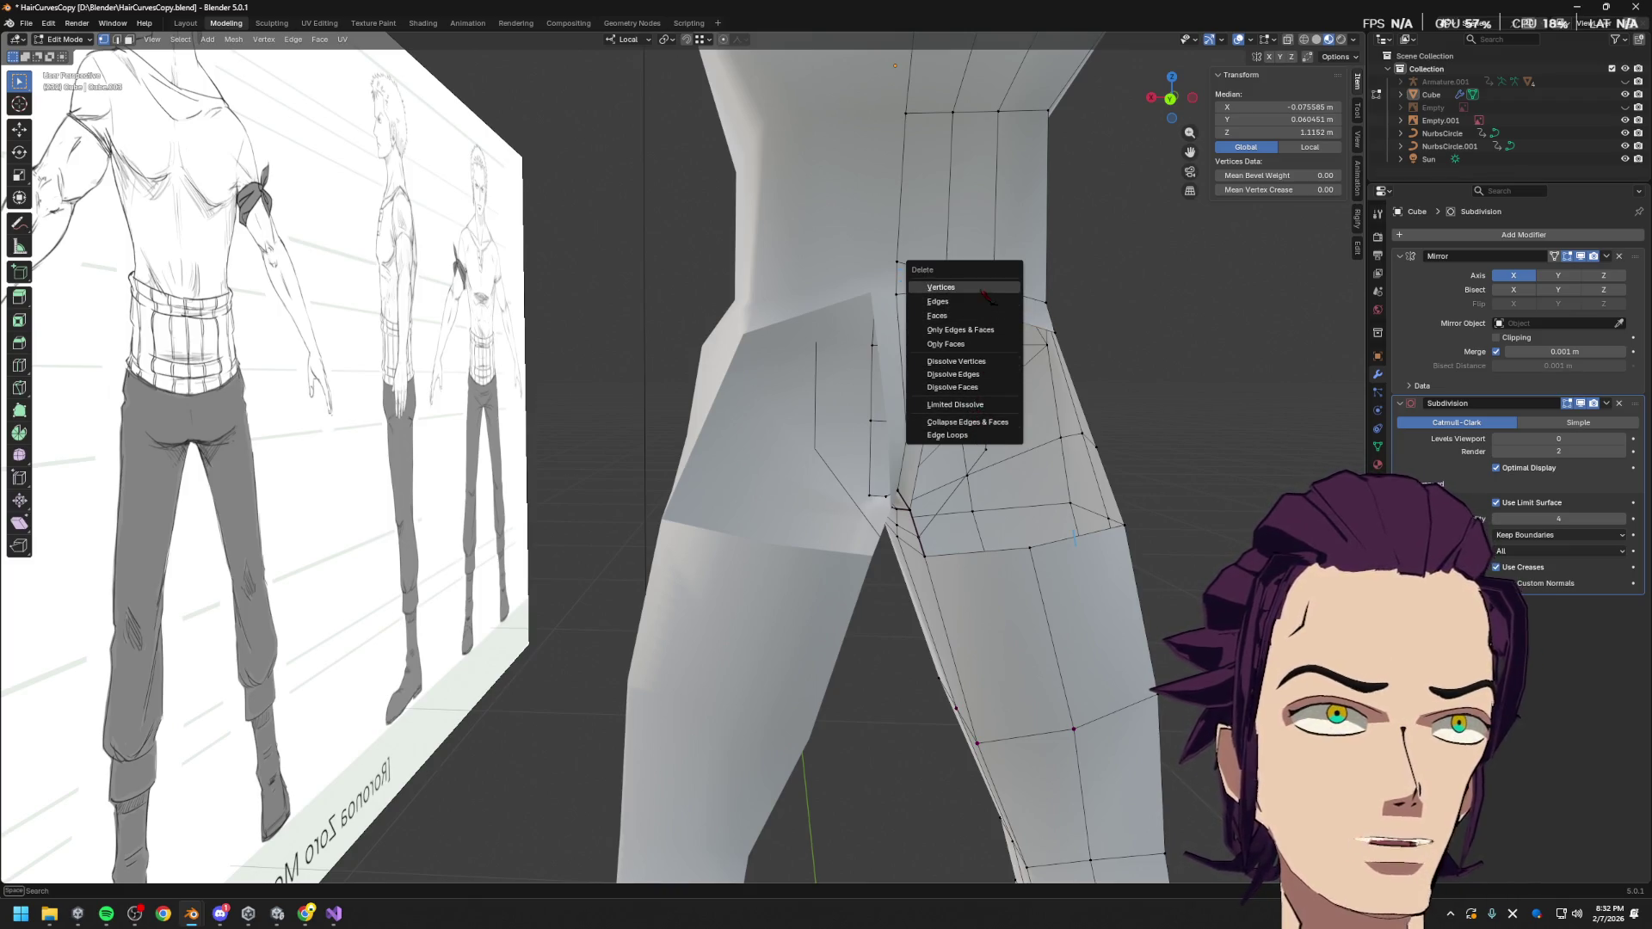
left_click(946, 301)
key("m")
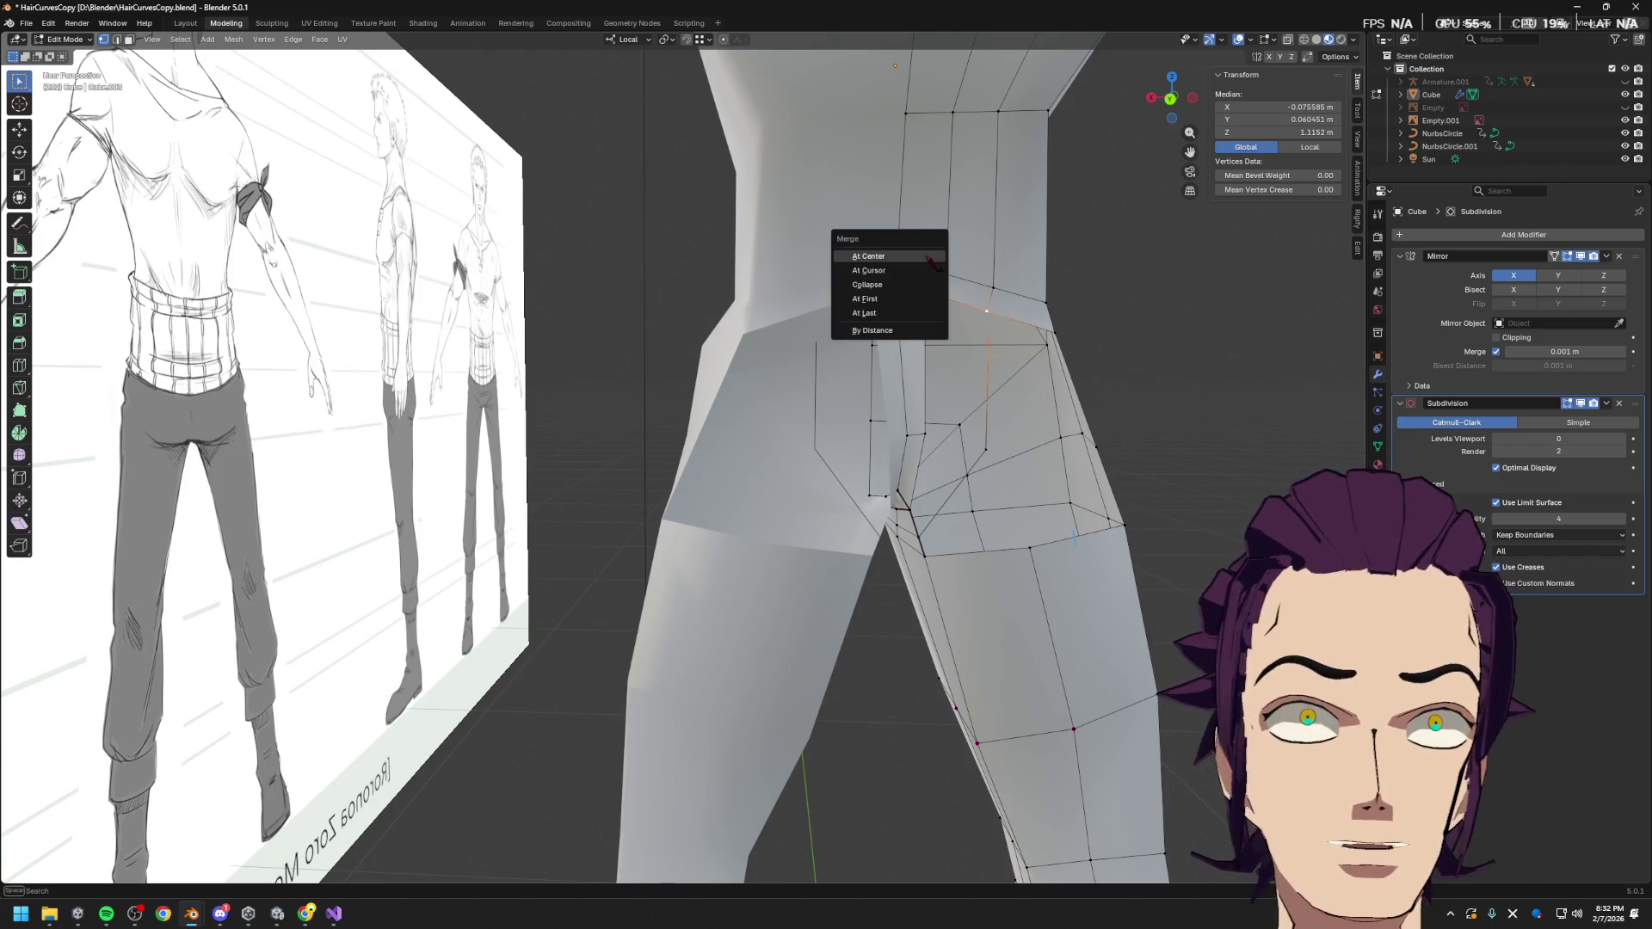
left_click(903, 304)
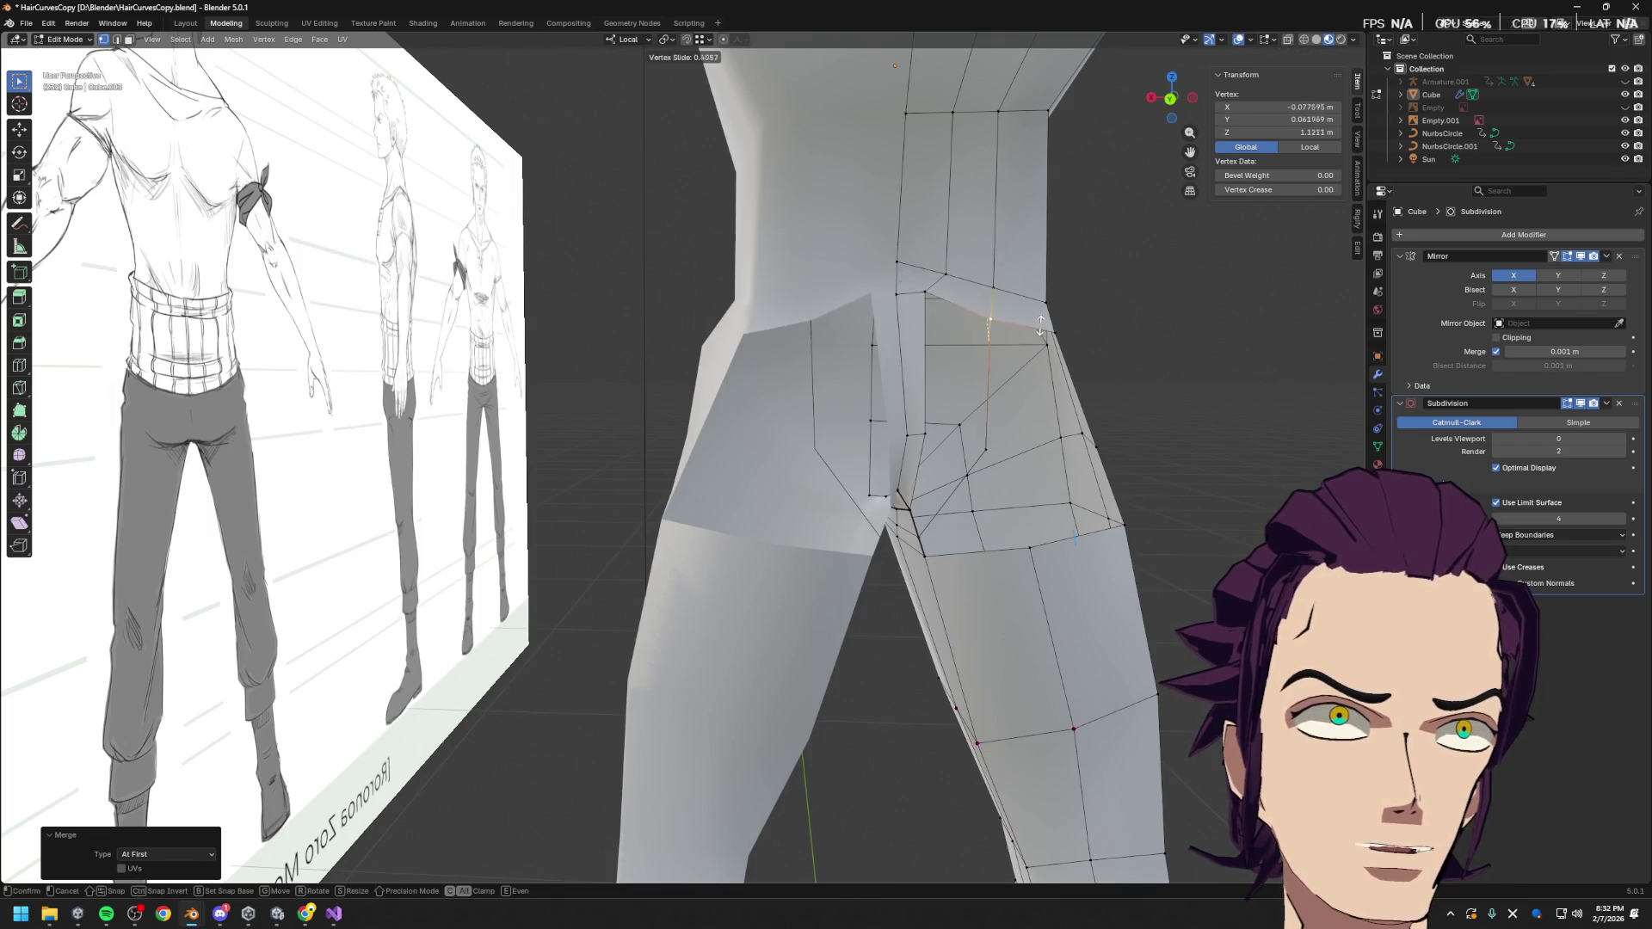
Dissolve the horizontal hip edge so the glute top joins the hip face
left_click(939, 348)
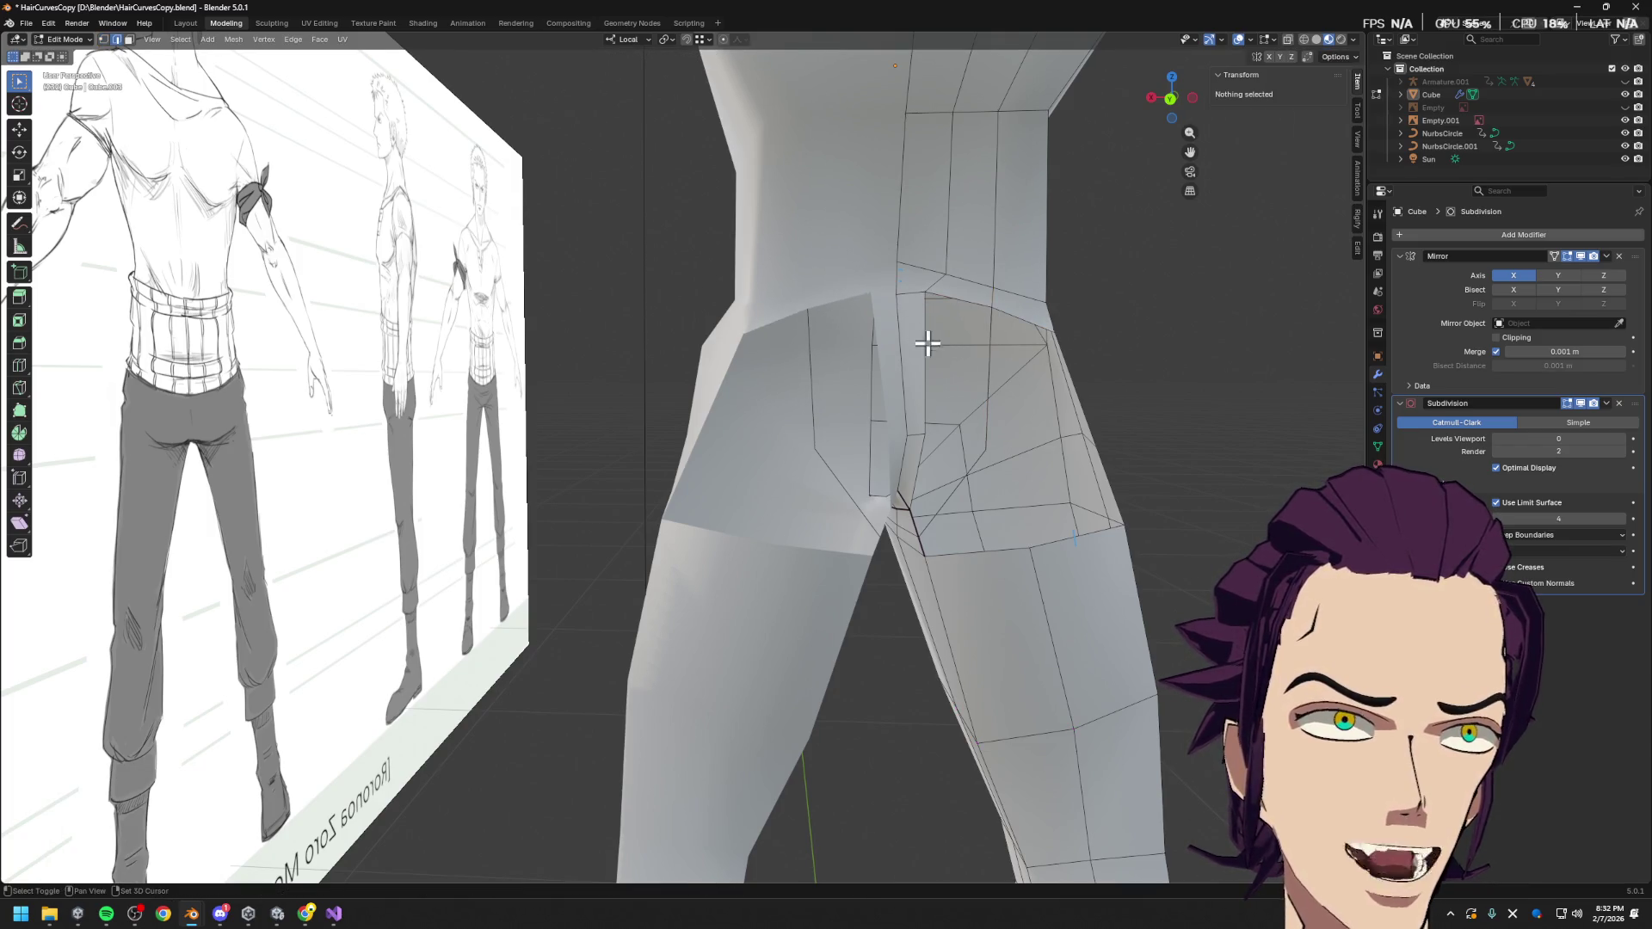
left_click(991, 358)
left_click(935, 345, "shift")
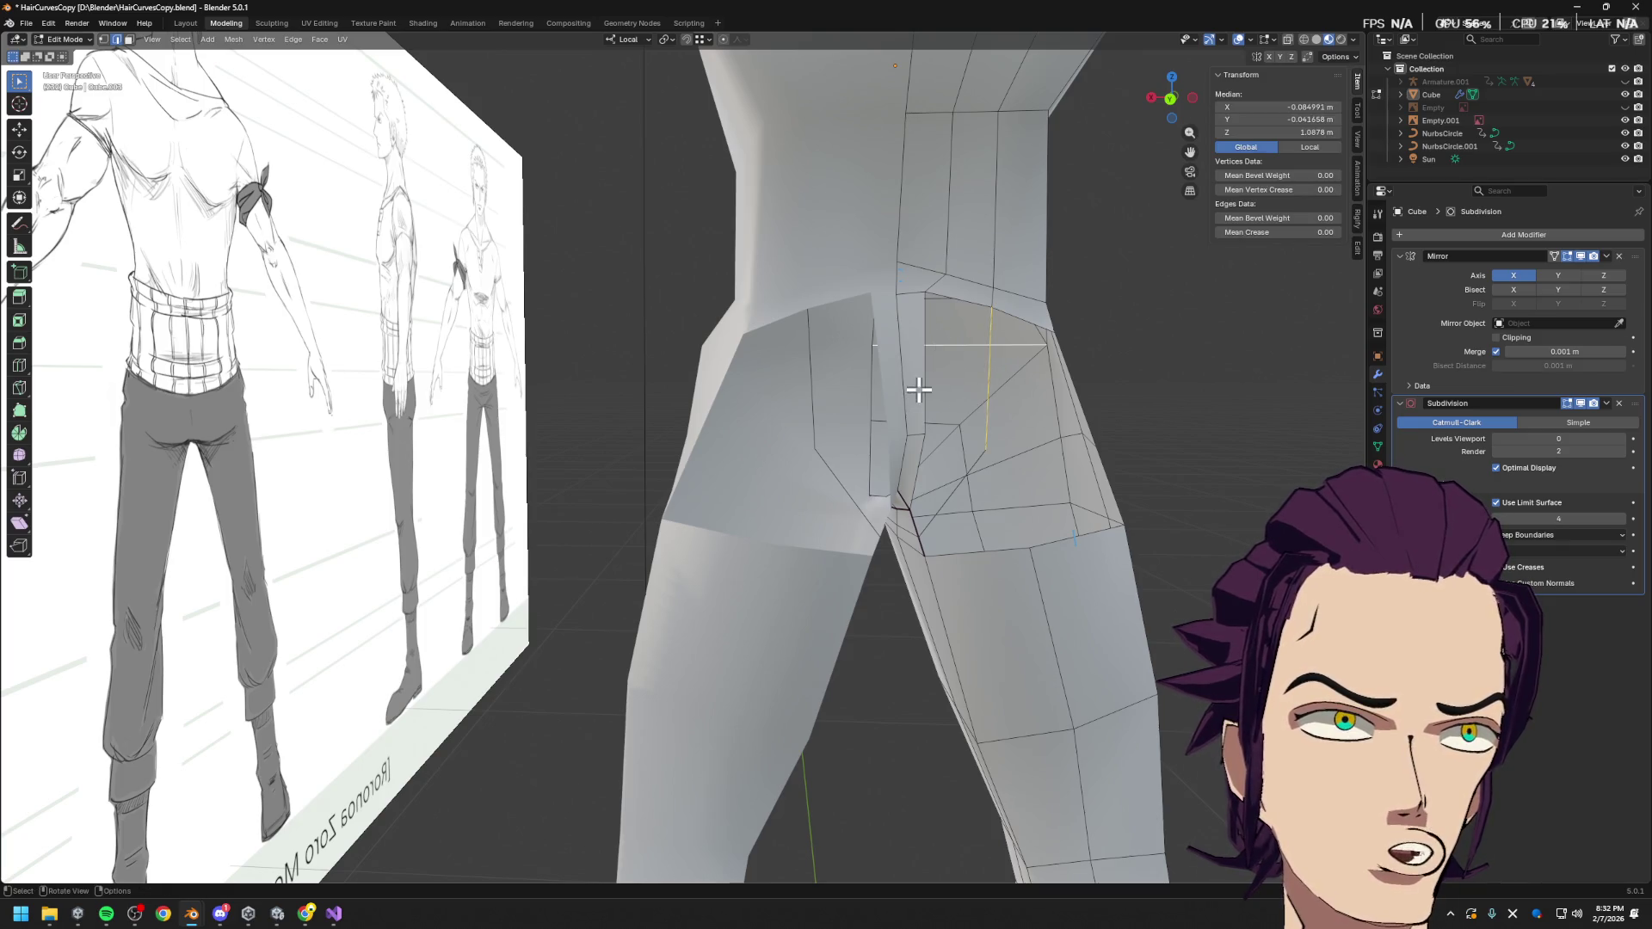
key("ctrl+x")
left_click(917, 467)
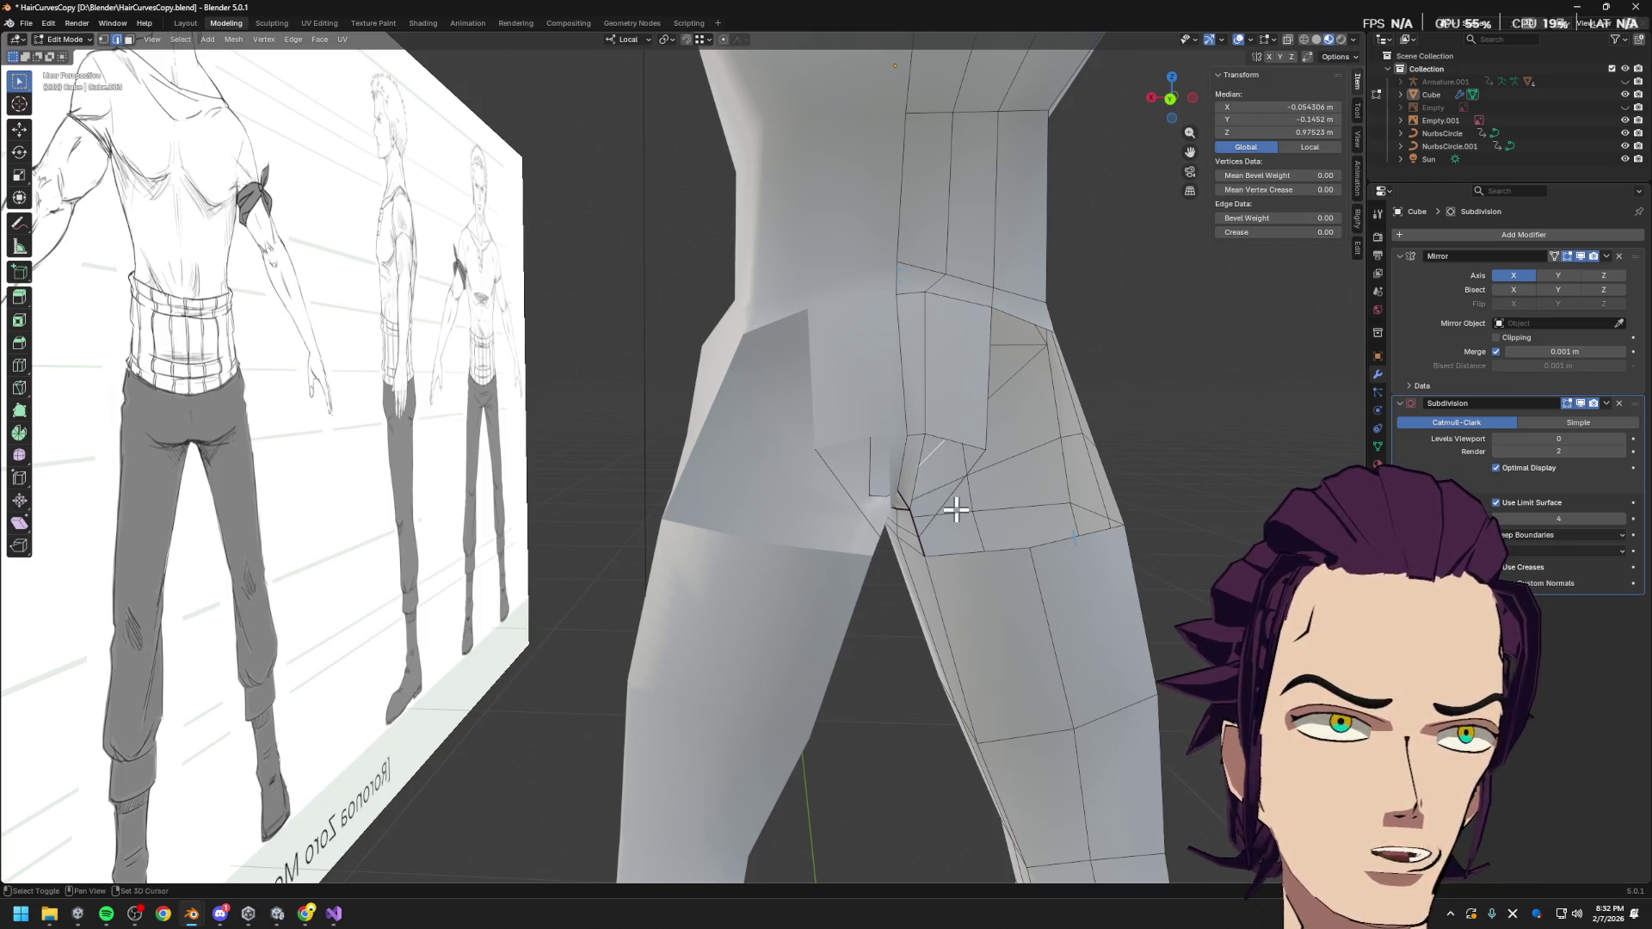
left_click(946, 495, "shift")
left_click(942, 478, "shift")
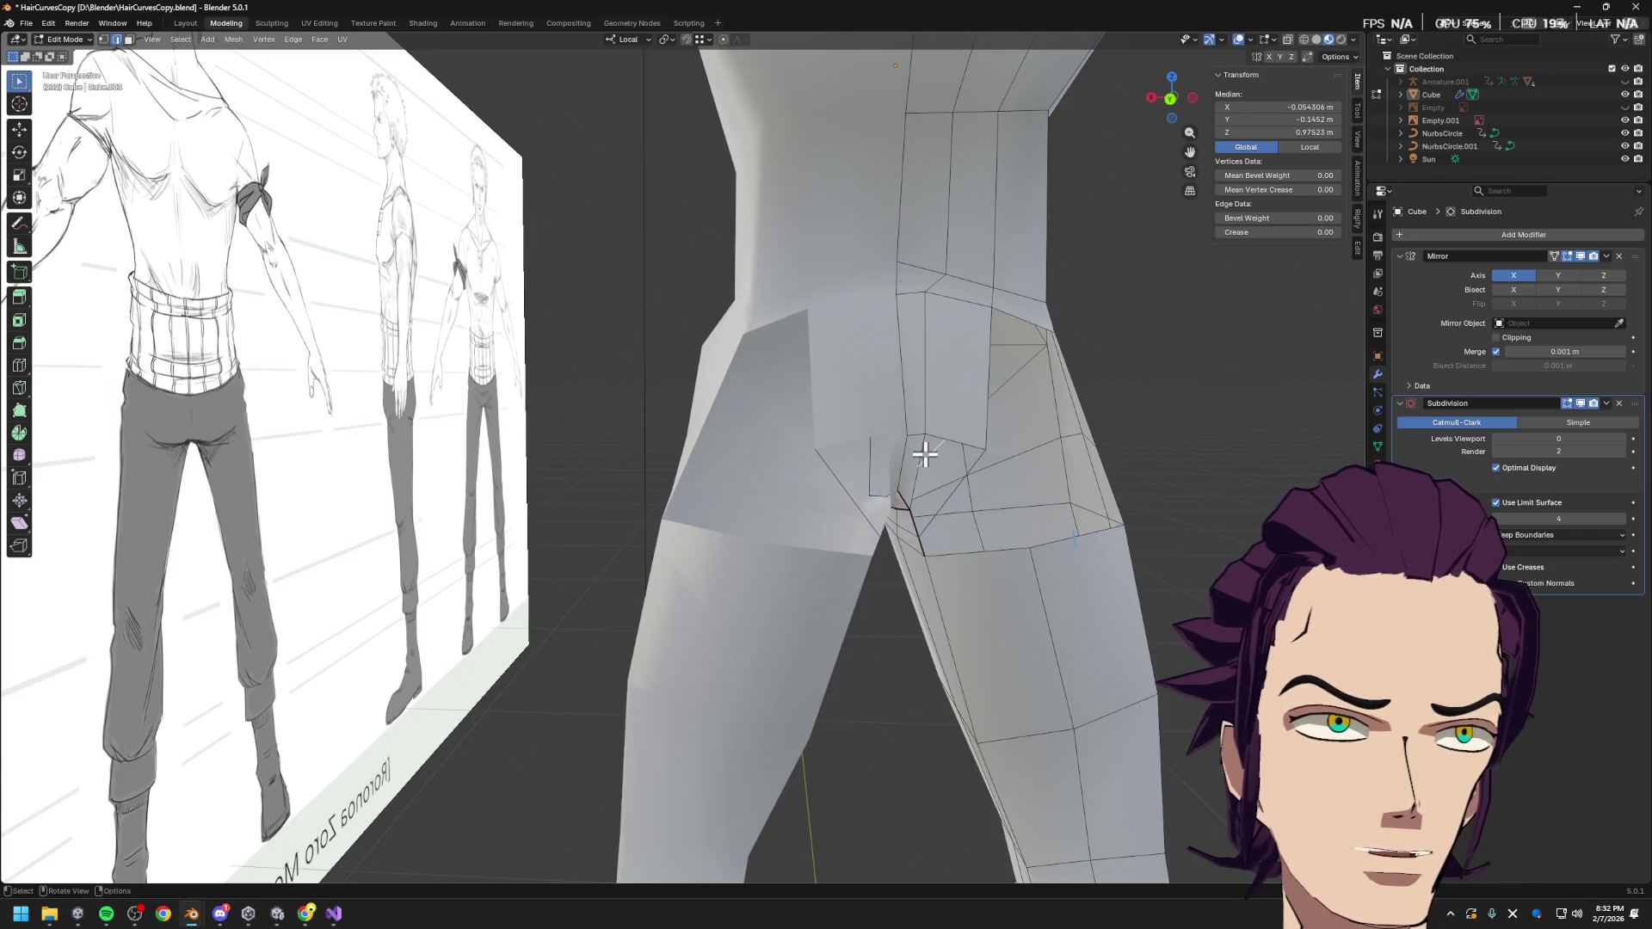
Select the small crotch triangle and its top corner vertex
left_click(938, 482)
middle_click_drag(978, 490, 1065, 439)
left_click(937, 472)
mouse_move(938, 472)
middle_mouse_down()
mouse_move(989, 473)
mouse_move(1025, 520)
mouse_move(982, 538)
middle_mouse_up()
left_click(999, 513, "shift")
left_click(912, 441)
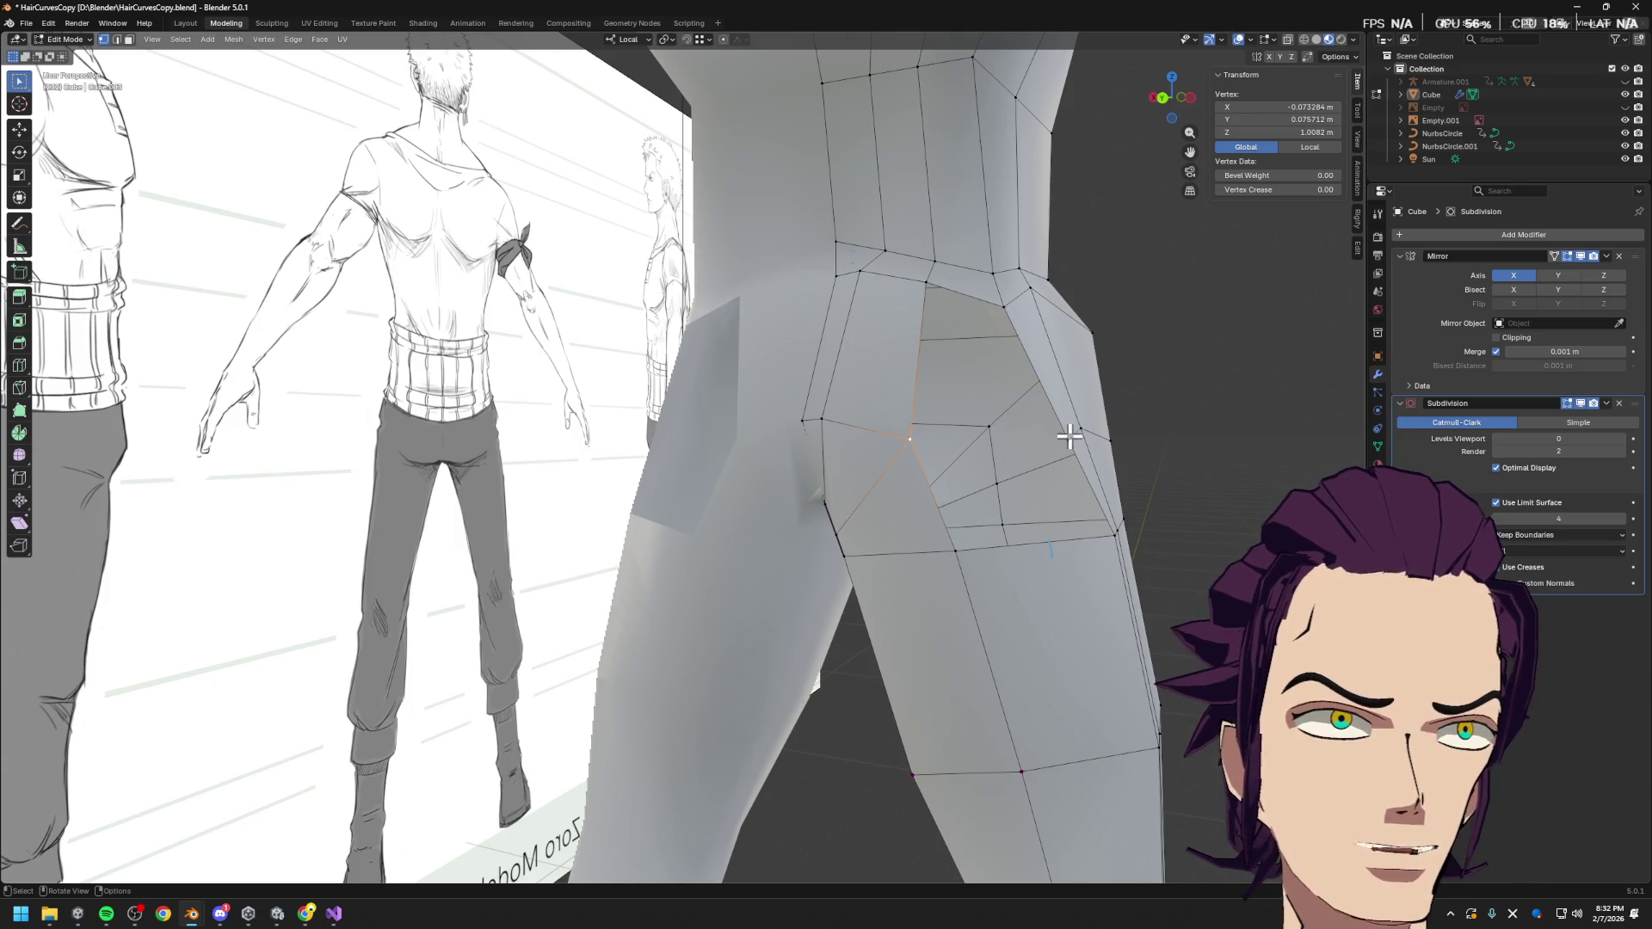
Add the hip's outer-edge, centre-line and top-of-glute vertices to the selection
left_click(1003, 308)
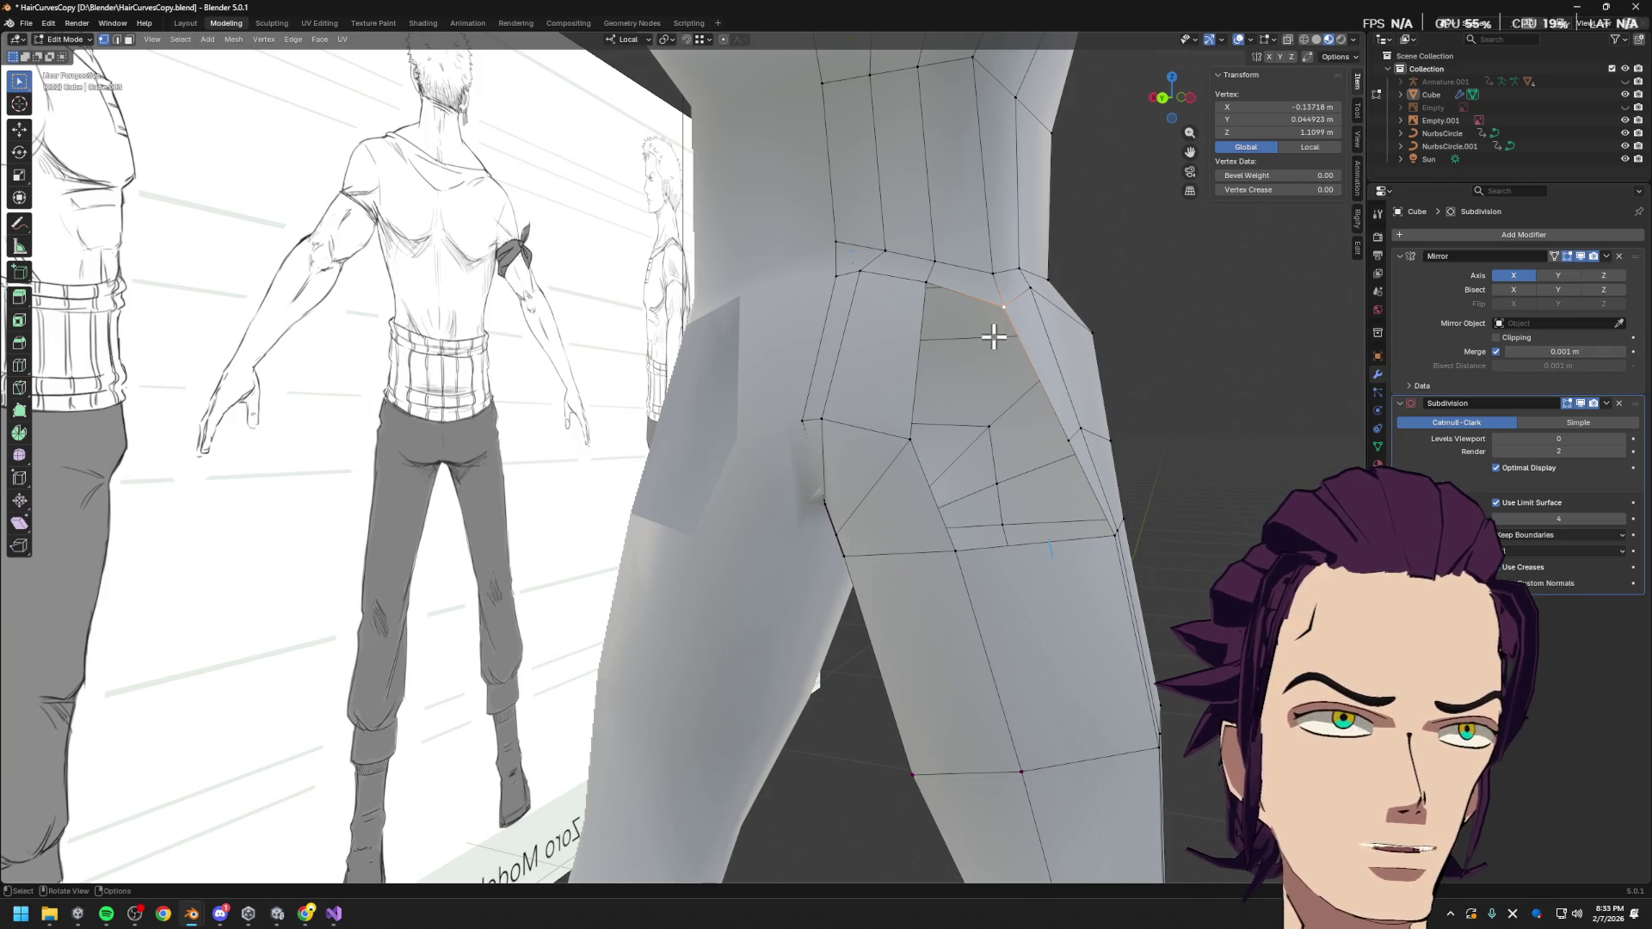
mouse_move(984, 470)
middle_mouse_down()
mouse_move(1048, 405)
mouse_move(978, 447)
middle_mouse_up()
key("b")
left_click_drag(899, 381, 896, 384)
mouse_move(981, 324)
middle_mouse_down()
mouse_move(1051, 388)
mouse_move(970, 302)
middle_mouse_up()
left_click(965, 322)
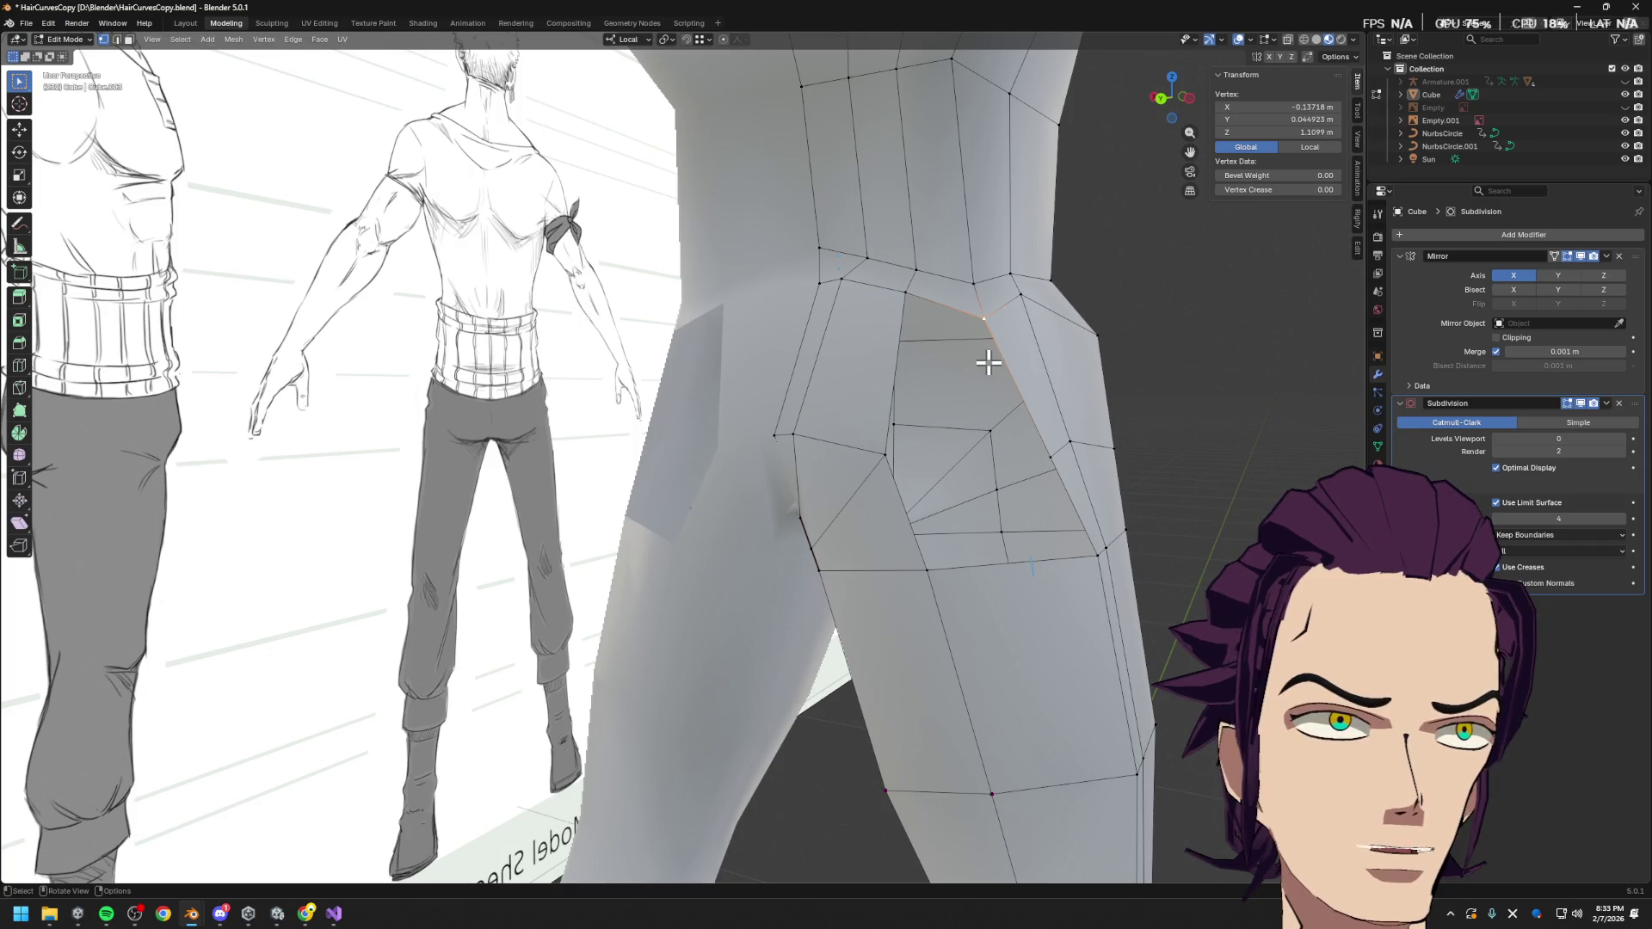
middle_click_drag(989, 362, 1022, 372)
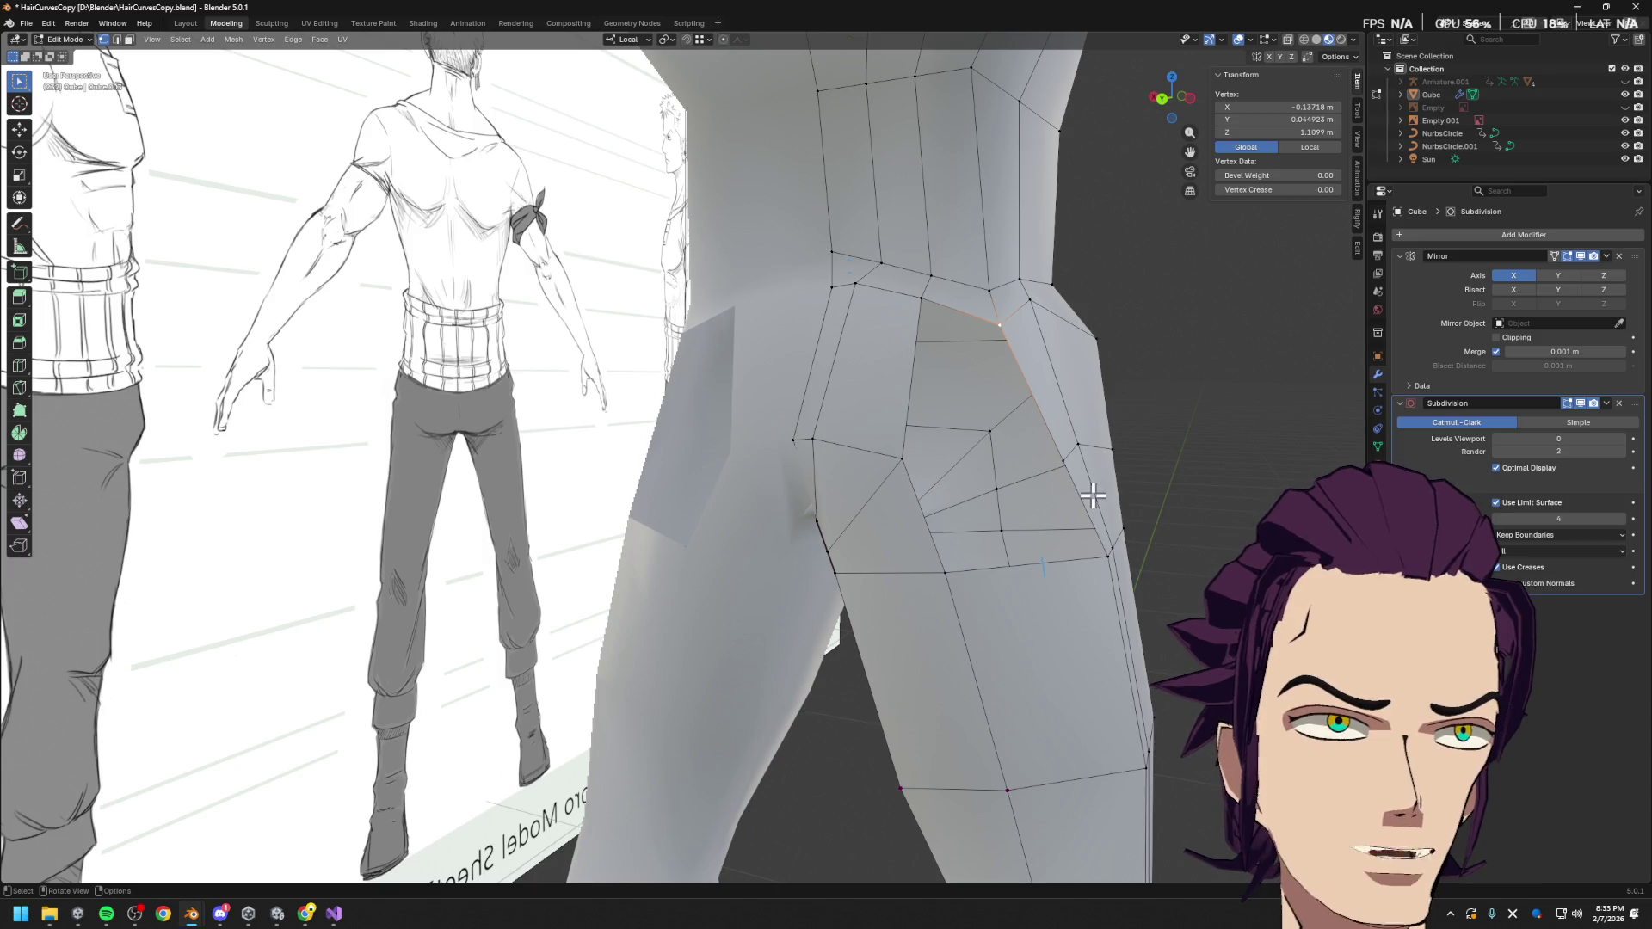
Undo back to the single large glute quad and select its side and bottom edges
key("3")
left_click(1041, 420)
key("ctrl+z")
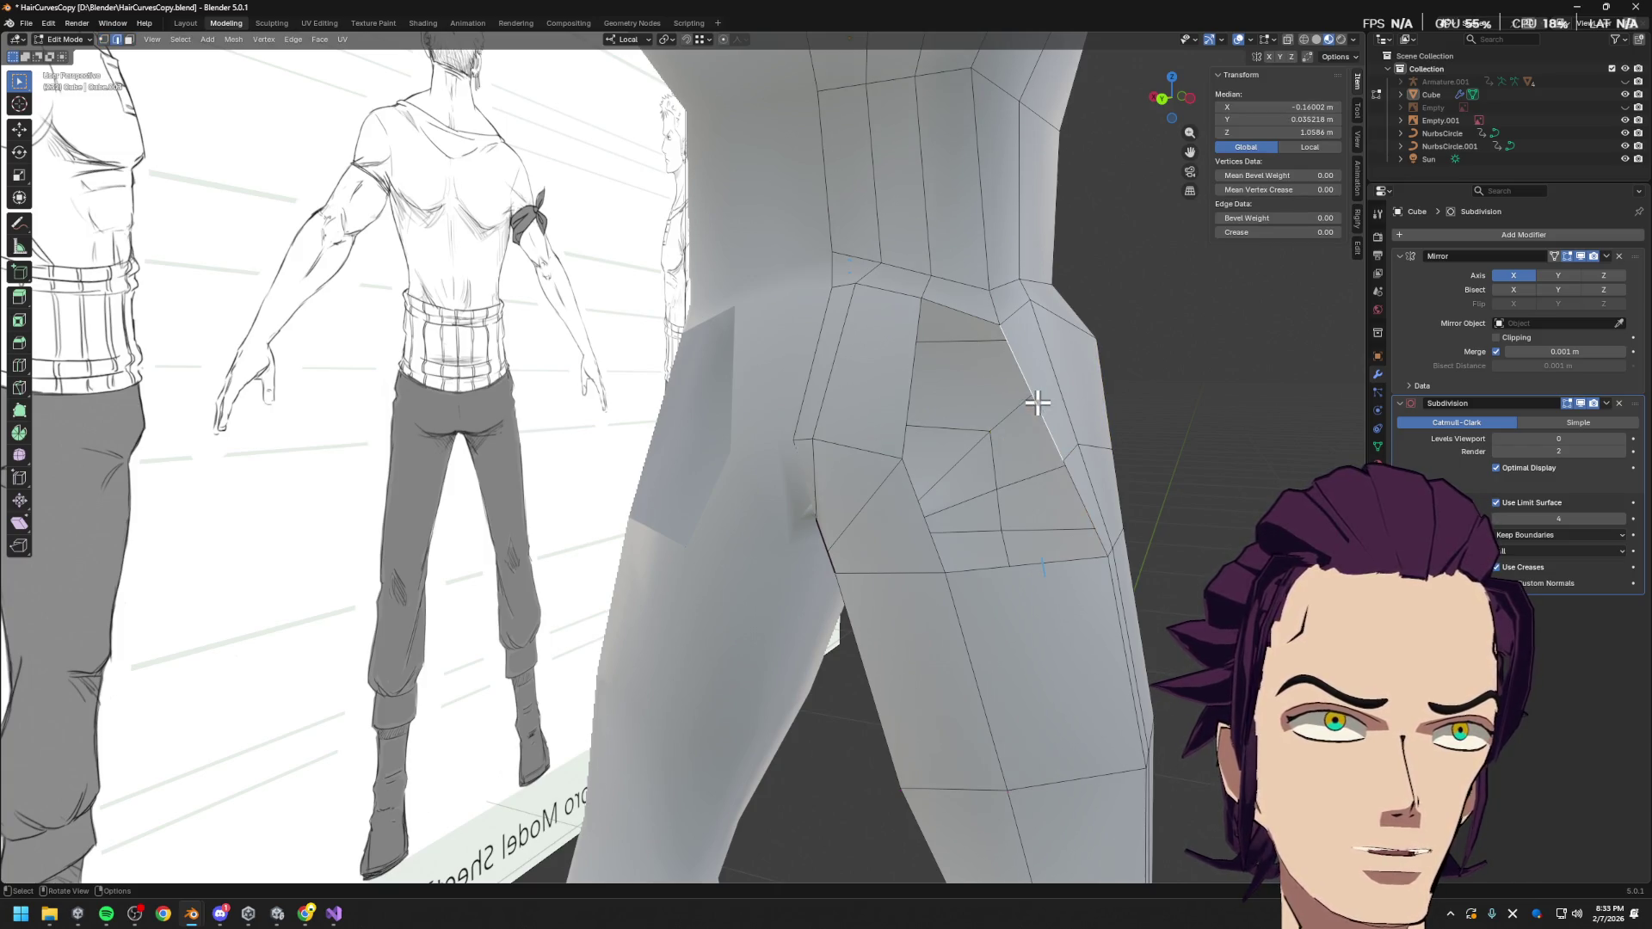
left_click(899, 382)
left_click(1085, 512)
left_click(934, 527, "shift")
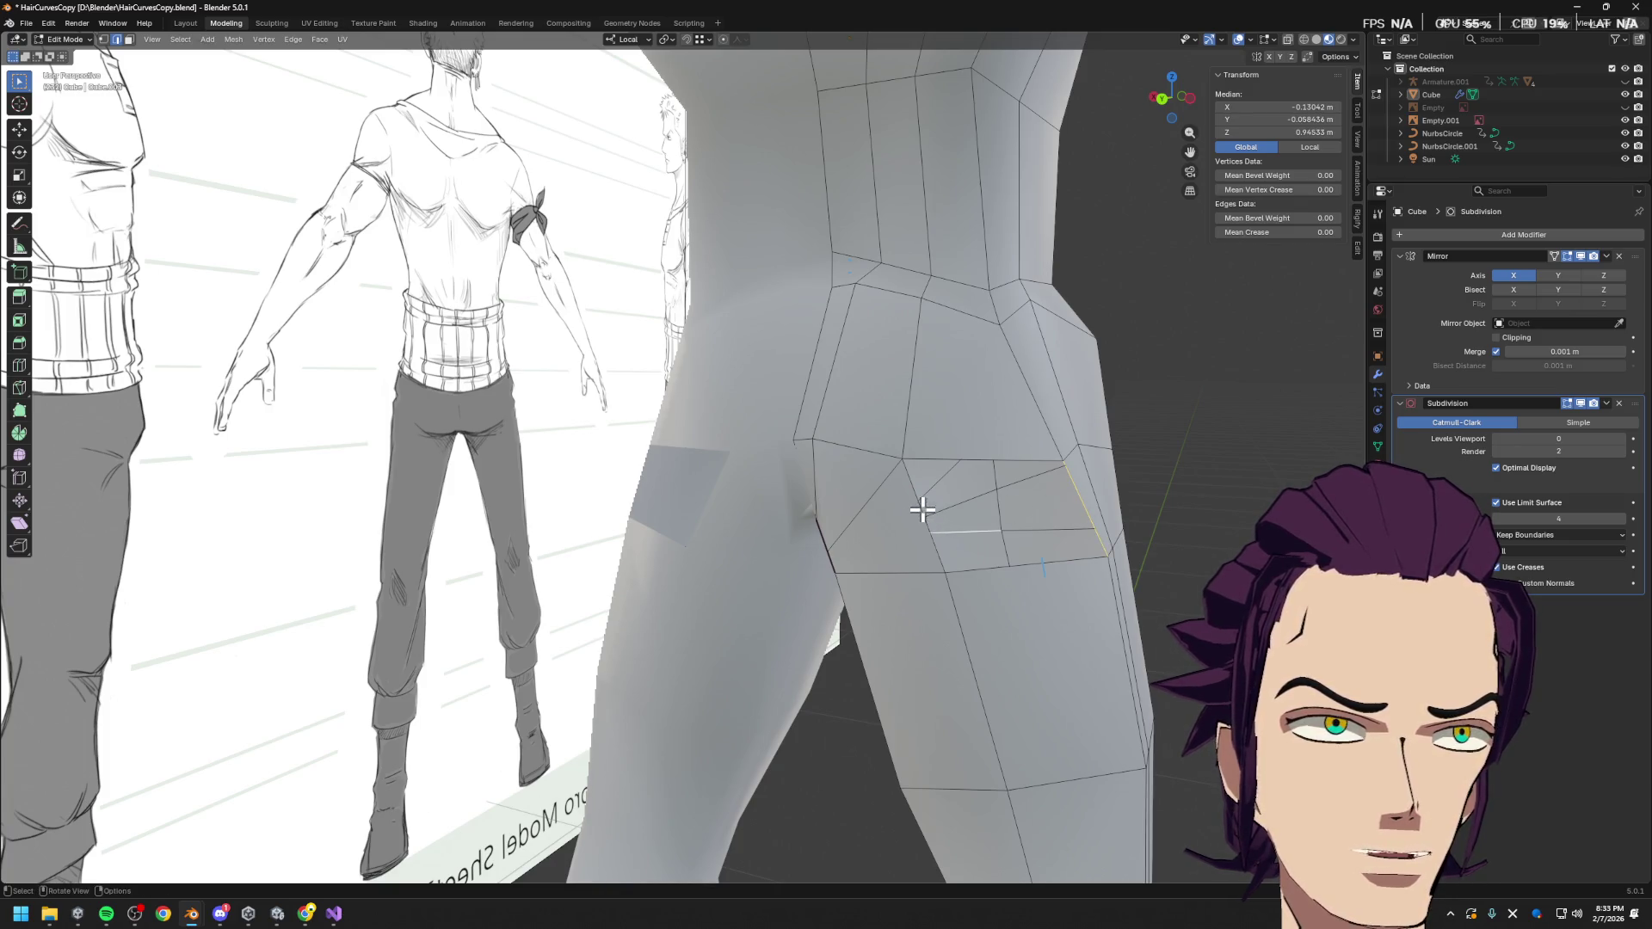
left_click(1074, 505, "shift")
middle_click_drag(1081, 505, 1062, 532)
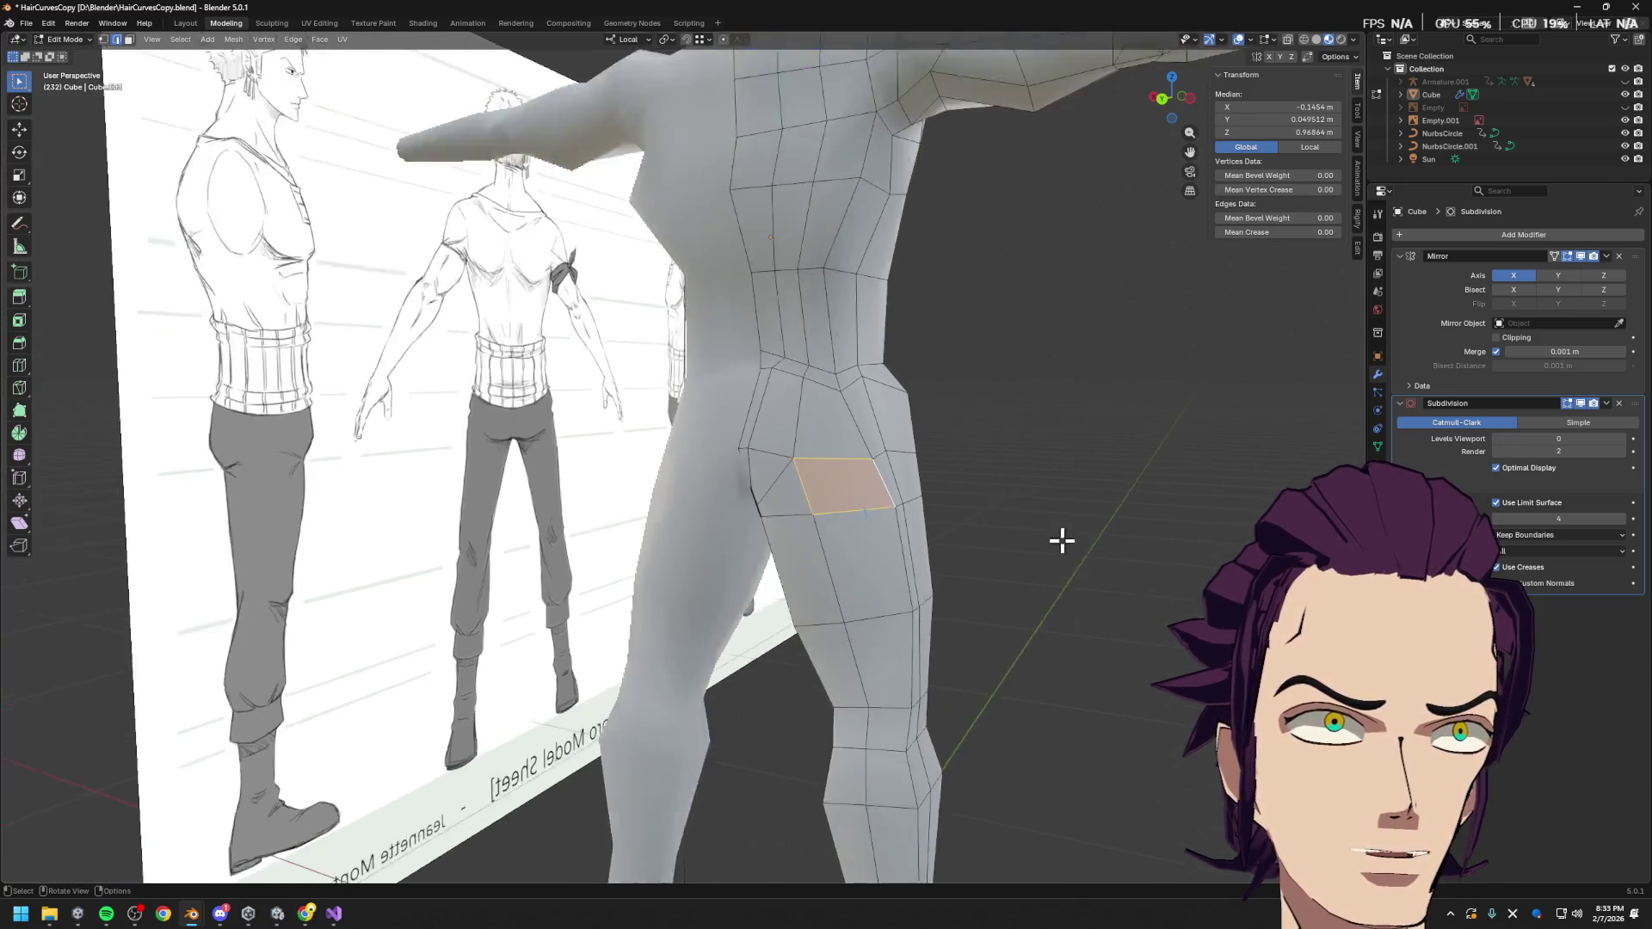
scroll(1016, 543, "down", 4)
key("ctrl+r")
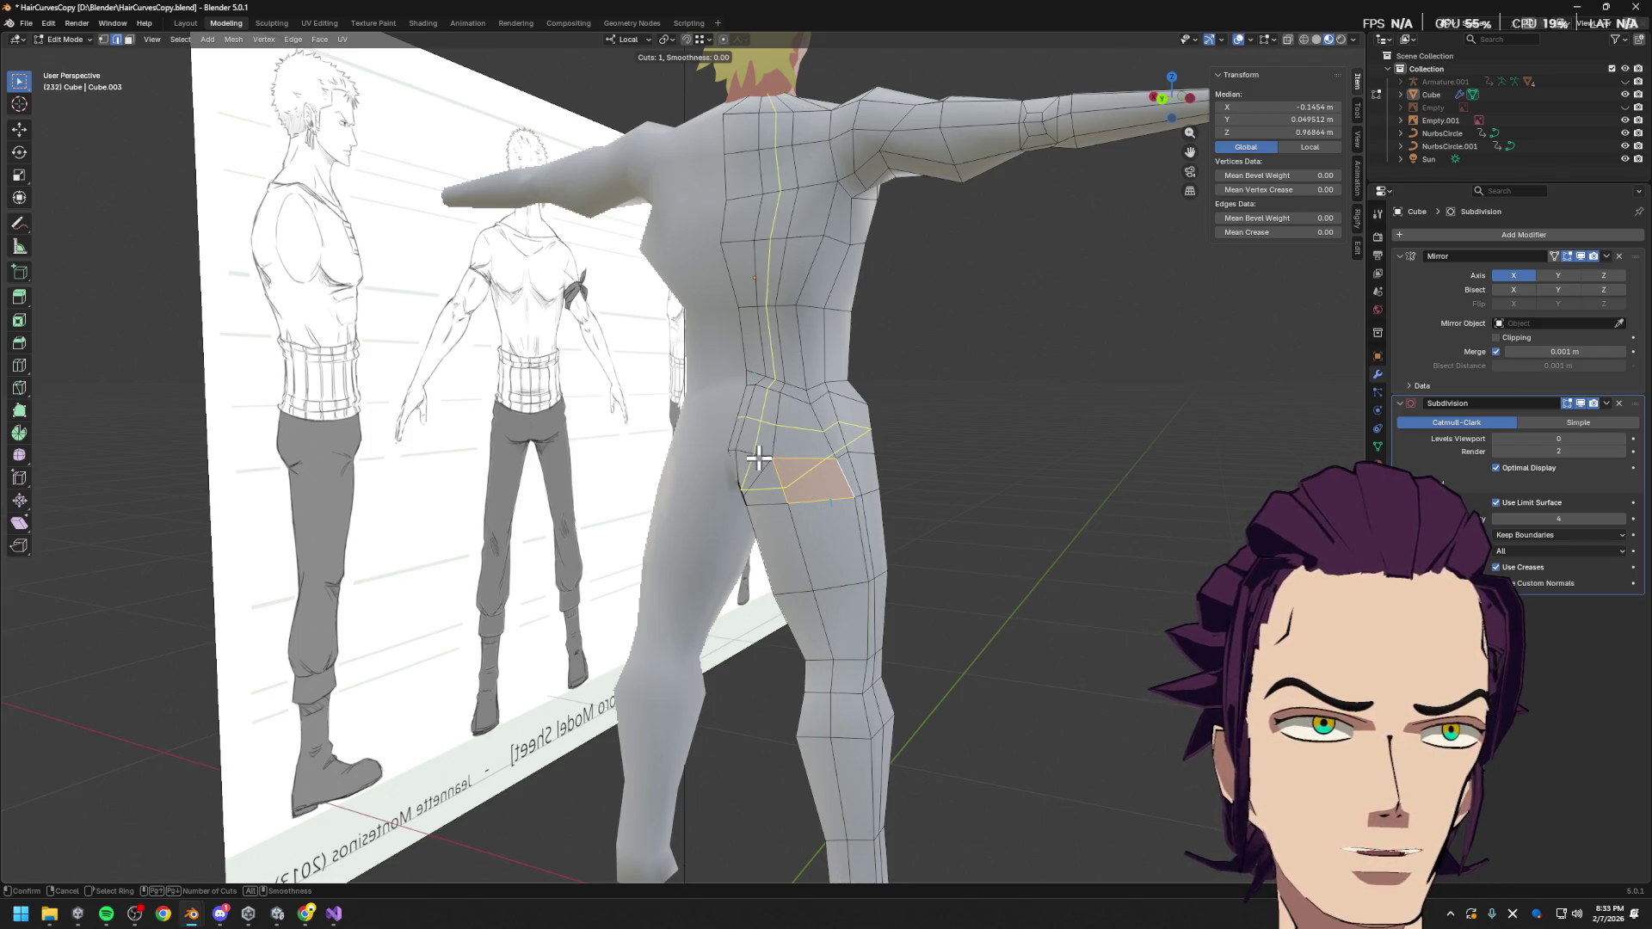
key("Escape")
middle_click_drag(818, 453, 865, 460)
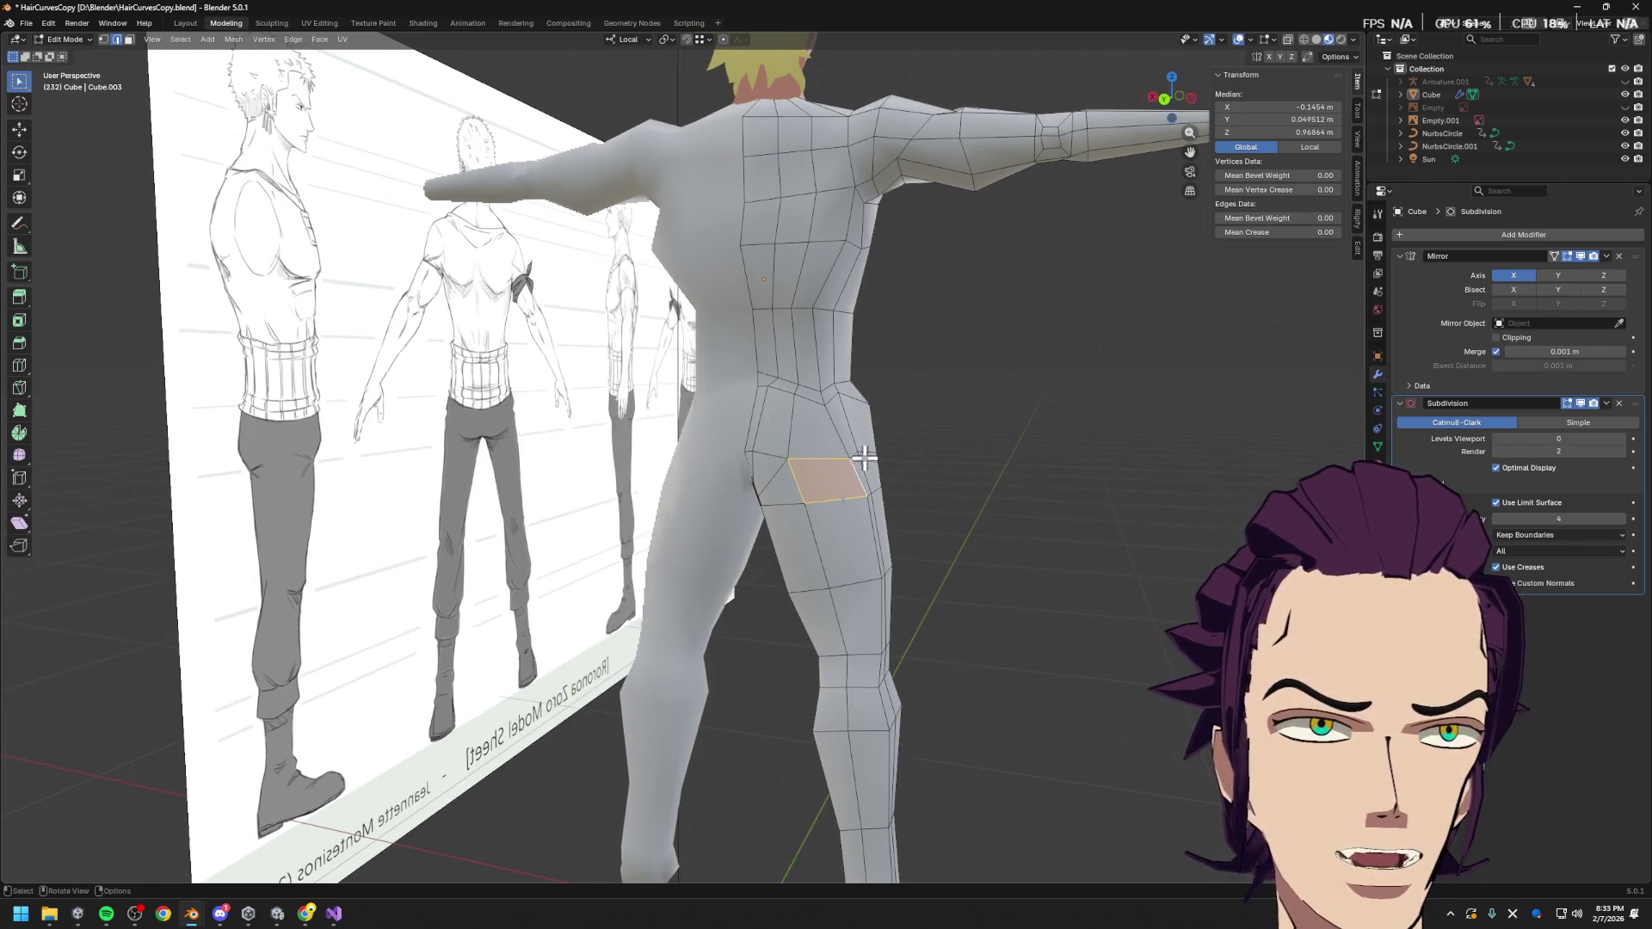
key("ctrl+r")
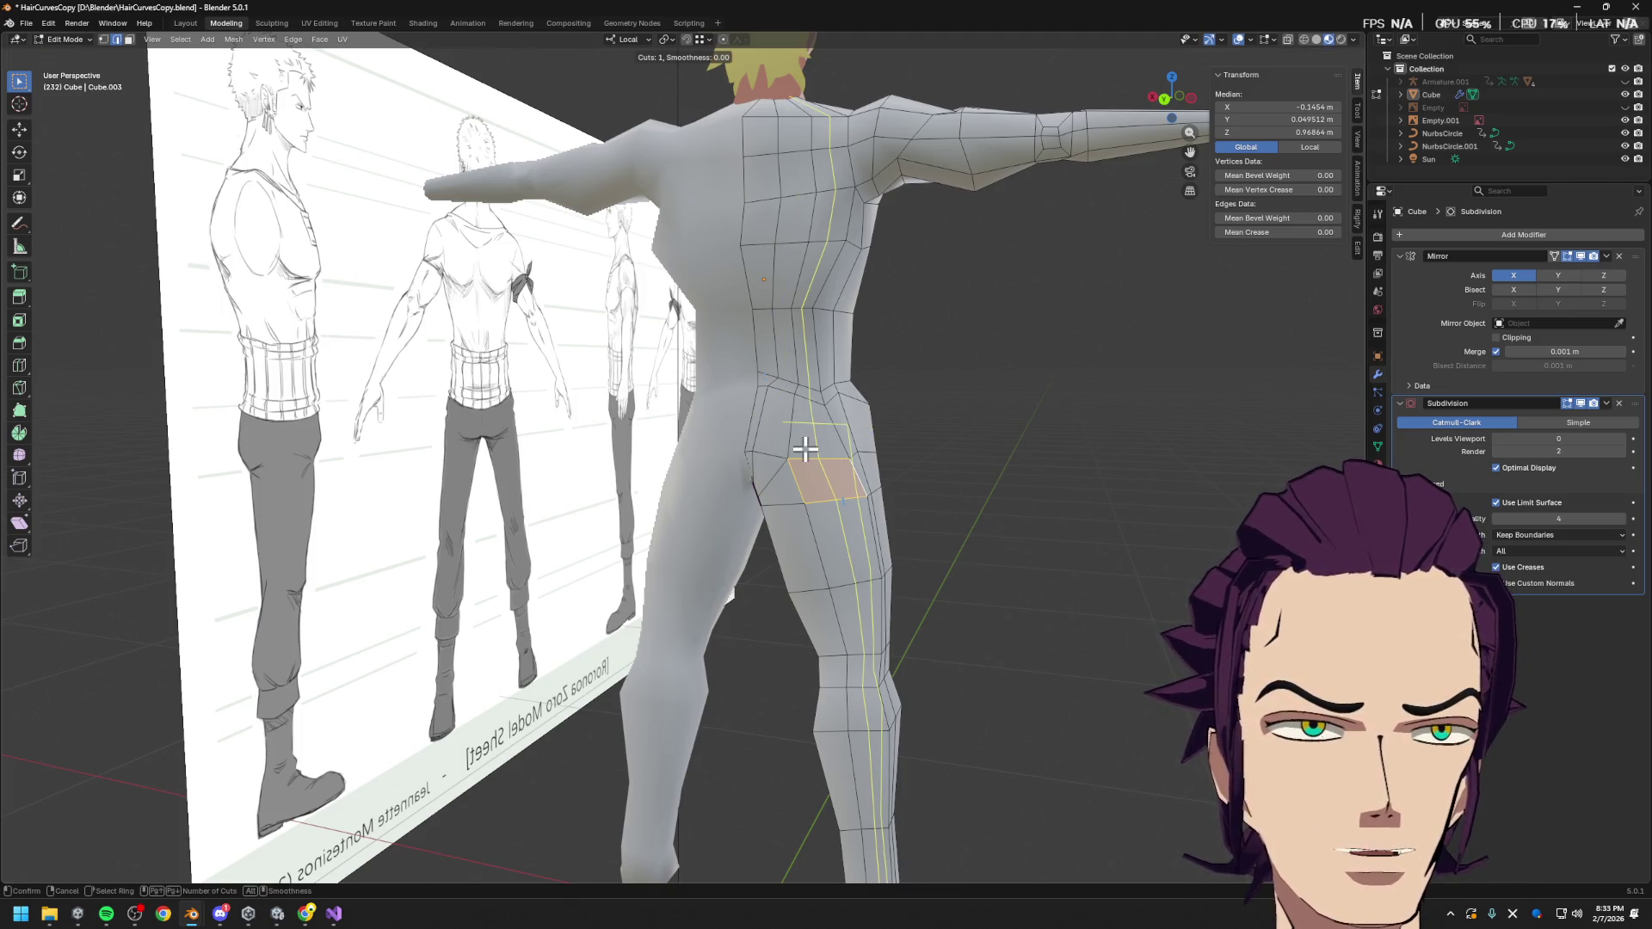
mouse_move(810, 449)
middle_mouse_down()
mouse_move(988, 482)
mouse_move(649, 473)
mouse_move(855, 472)
middle_mouse_up()
right_click(617, 467)
left_click(854, 471)
scroll(862, 462, "up", 2)
scroll(869, 463, "up", 4)
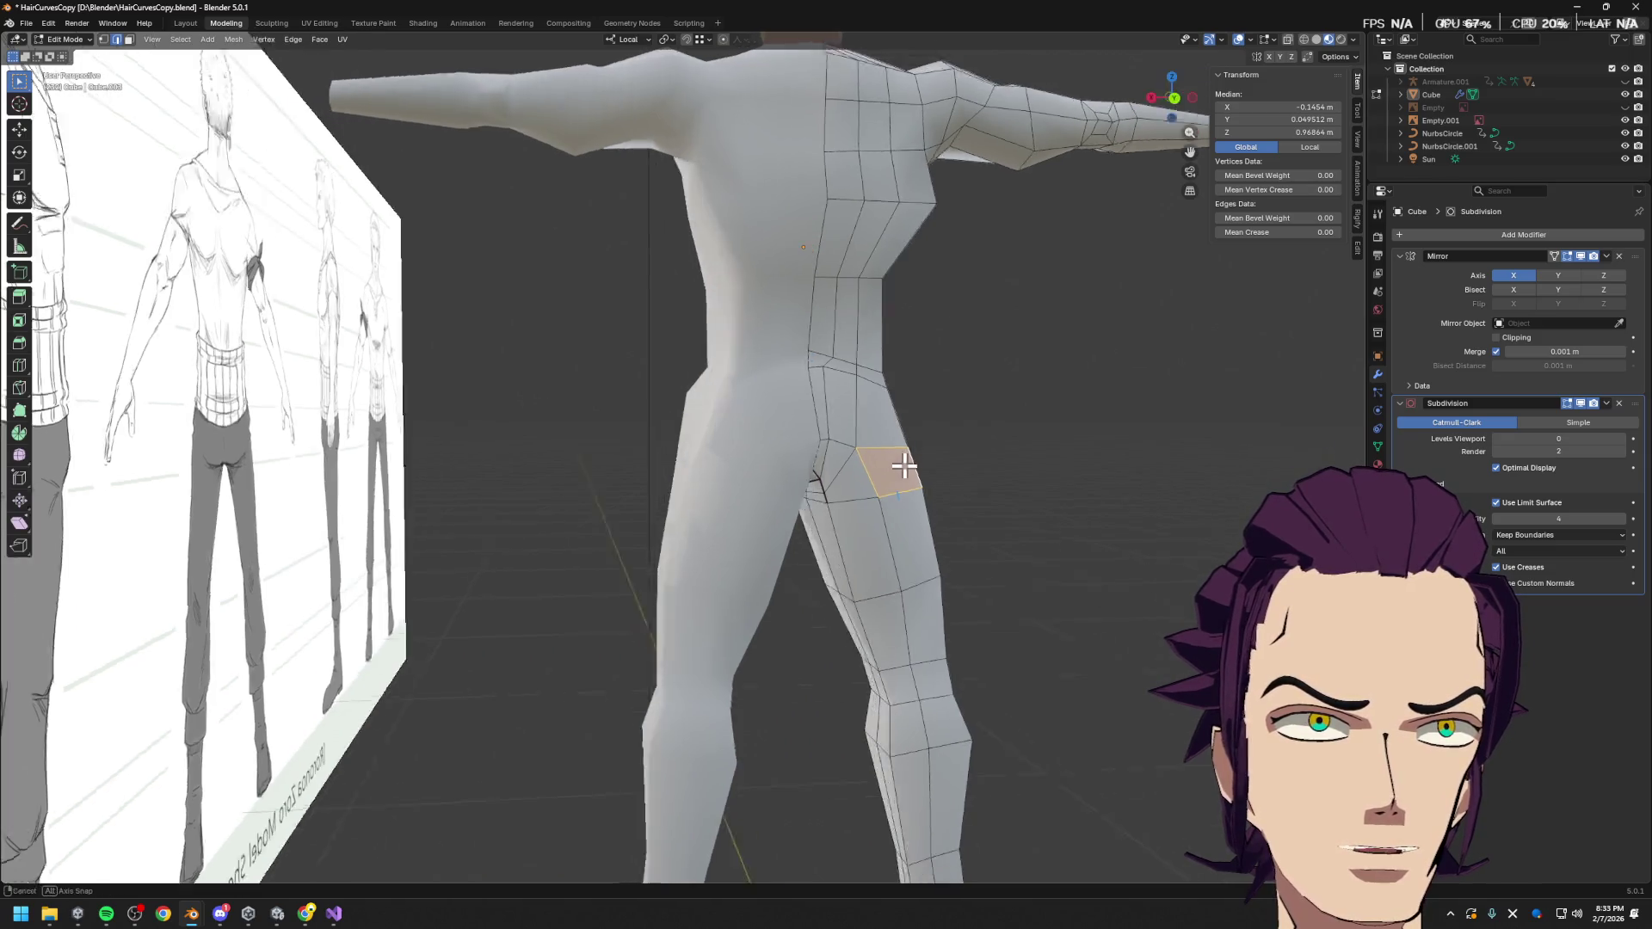
mouse_move(900, 458)
middle_mouse_down()
mouse_move(875, 458)
mouse_move(990, 473)
middle_mouse_up()
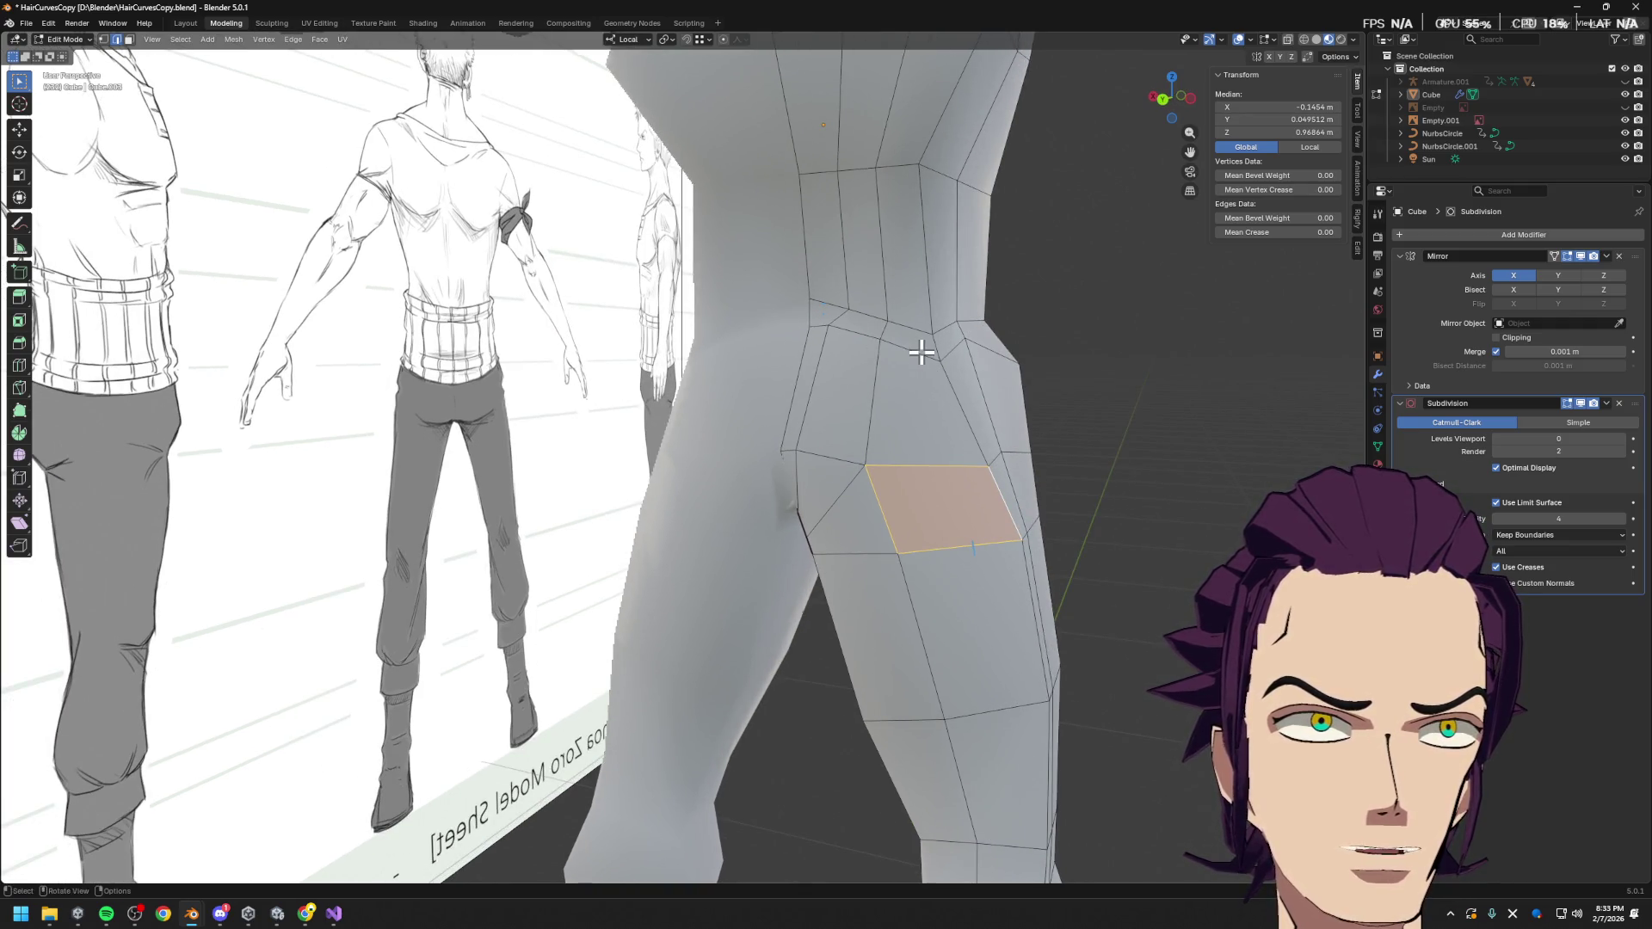
mouse_move(936, 434)
middle_mouse_down()
mouse_move(959, 405)
mouse_move(938, 428)
middle_mouse_up()
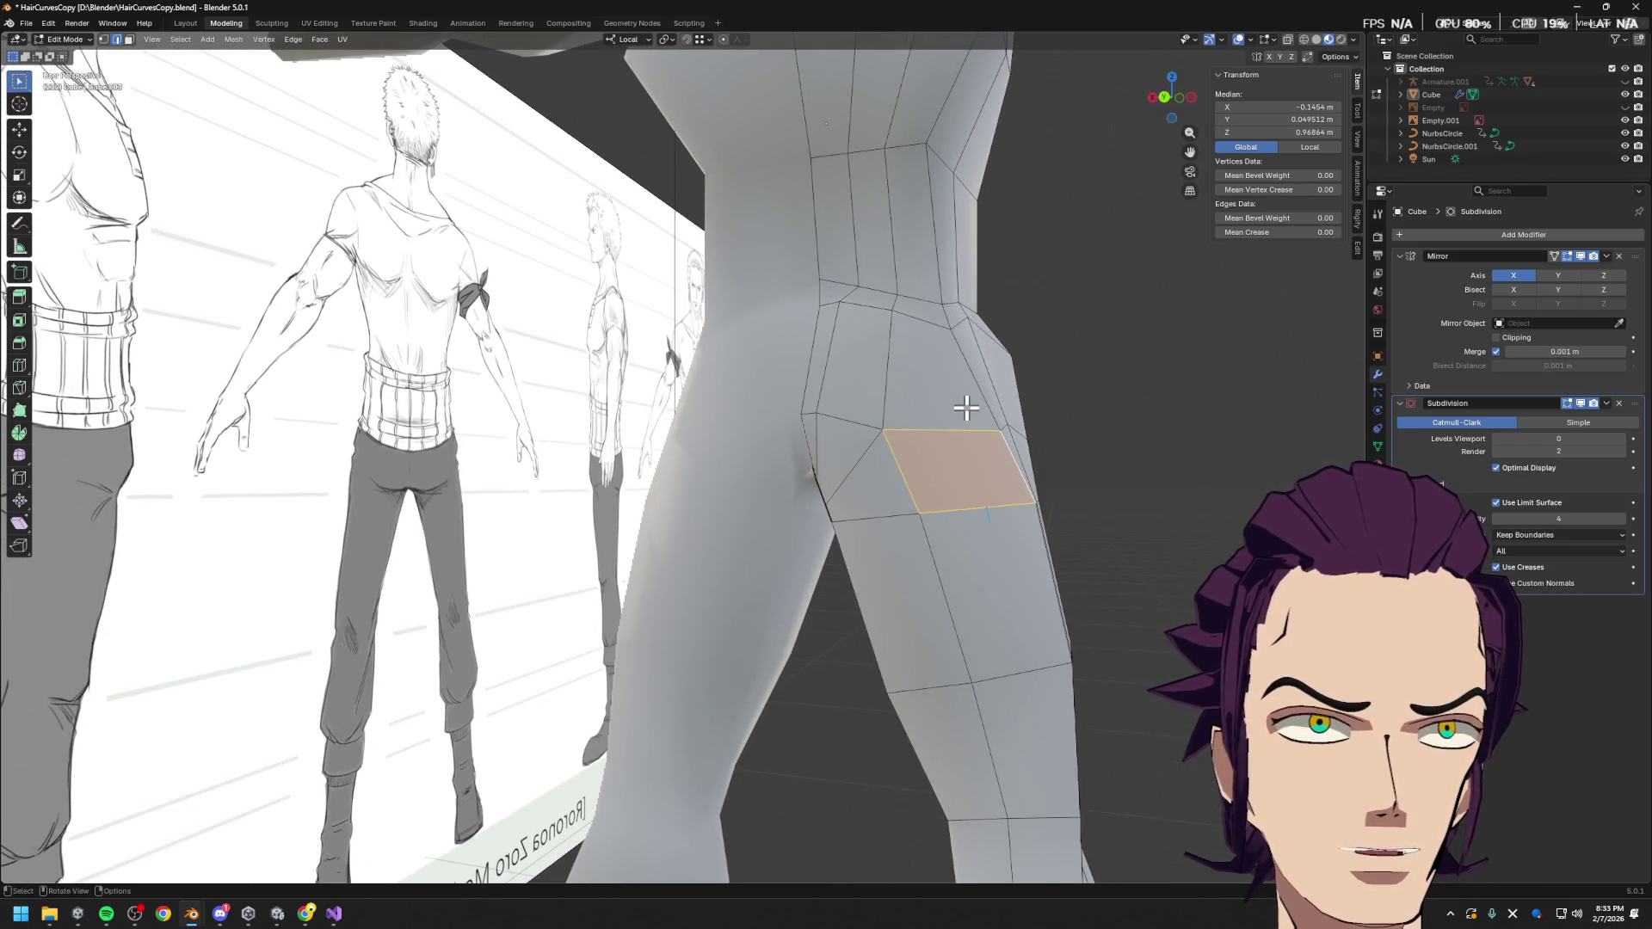
Select the hip edges and start a knife cut from the waist edge along the hip
left_click(923, 515)
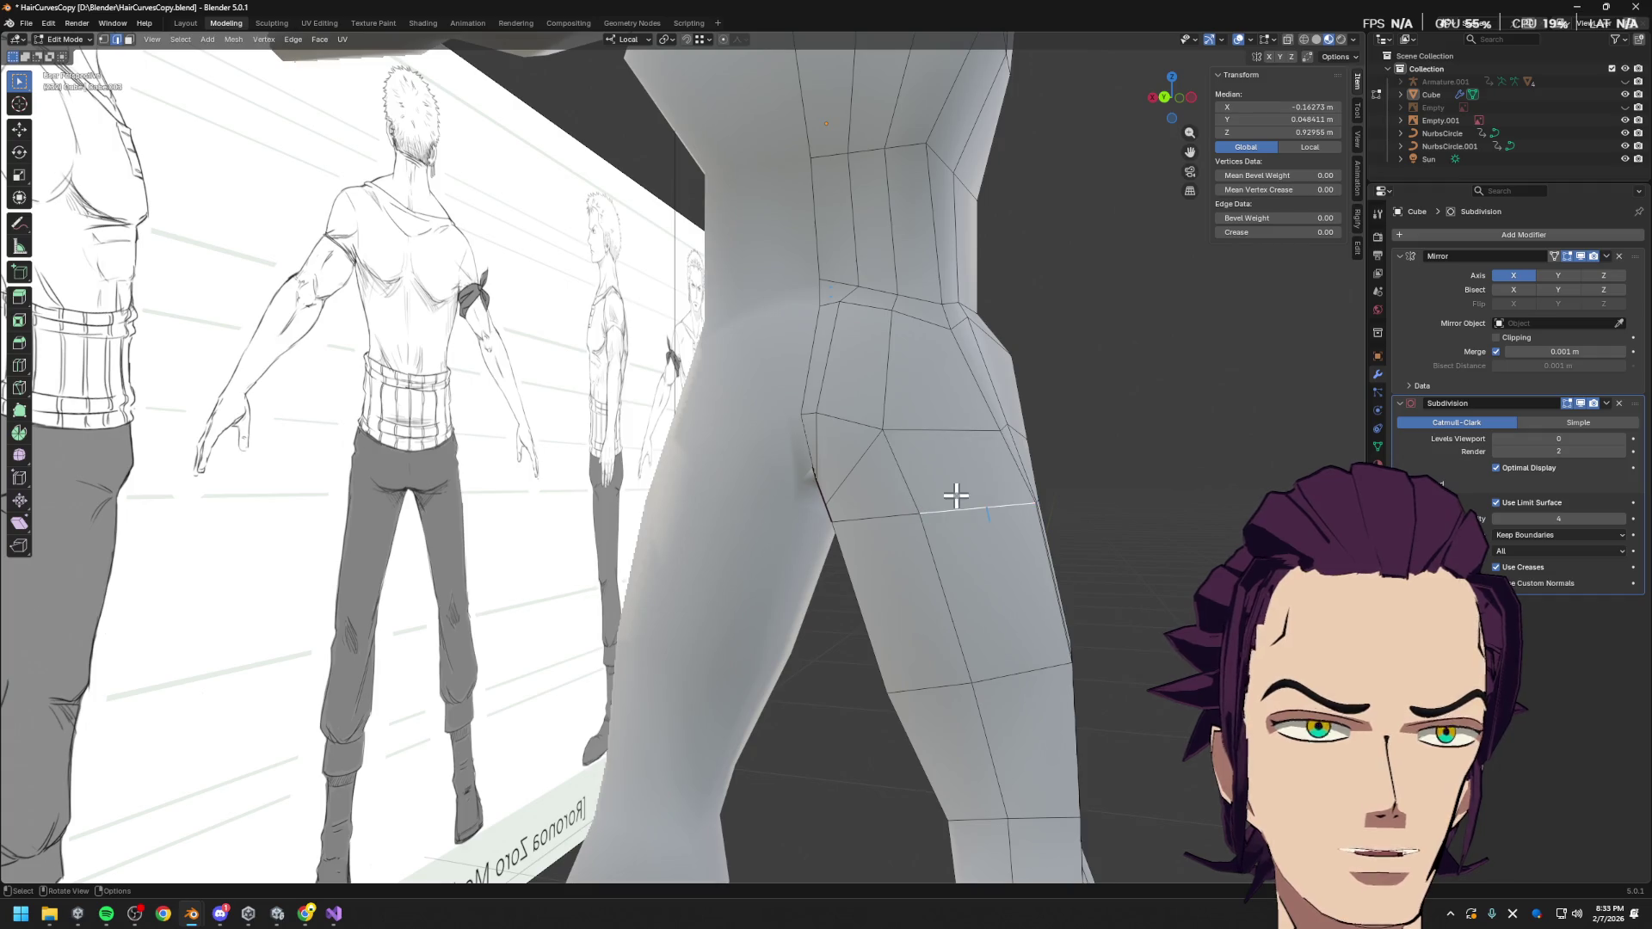
mouse_move(1061, 409)
middle_mouse_down()
mouse_move(1136, 431)
mouse_move(1087, 416)
middle_mouse_up()
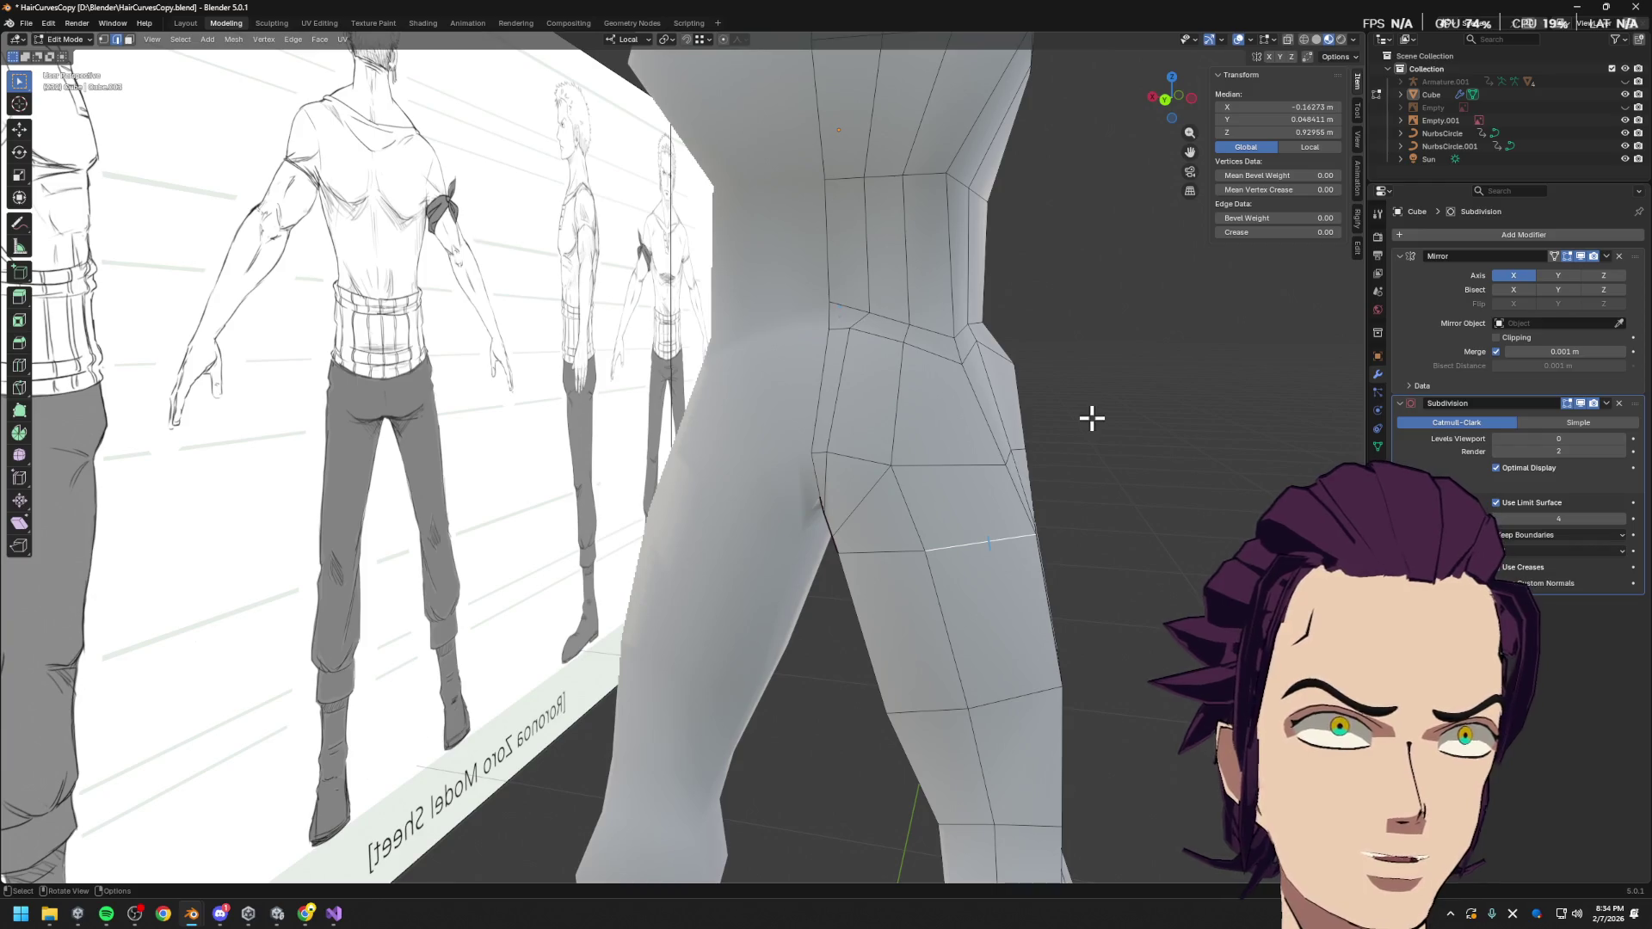
left_click(834, 352)
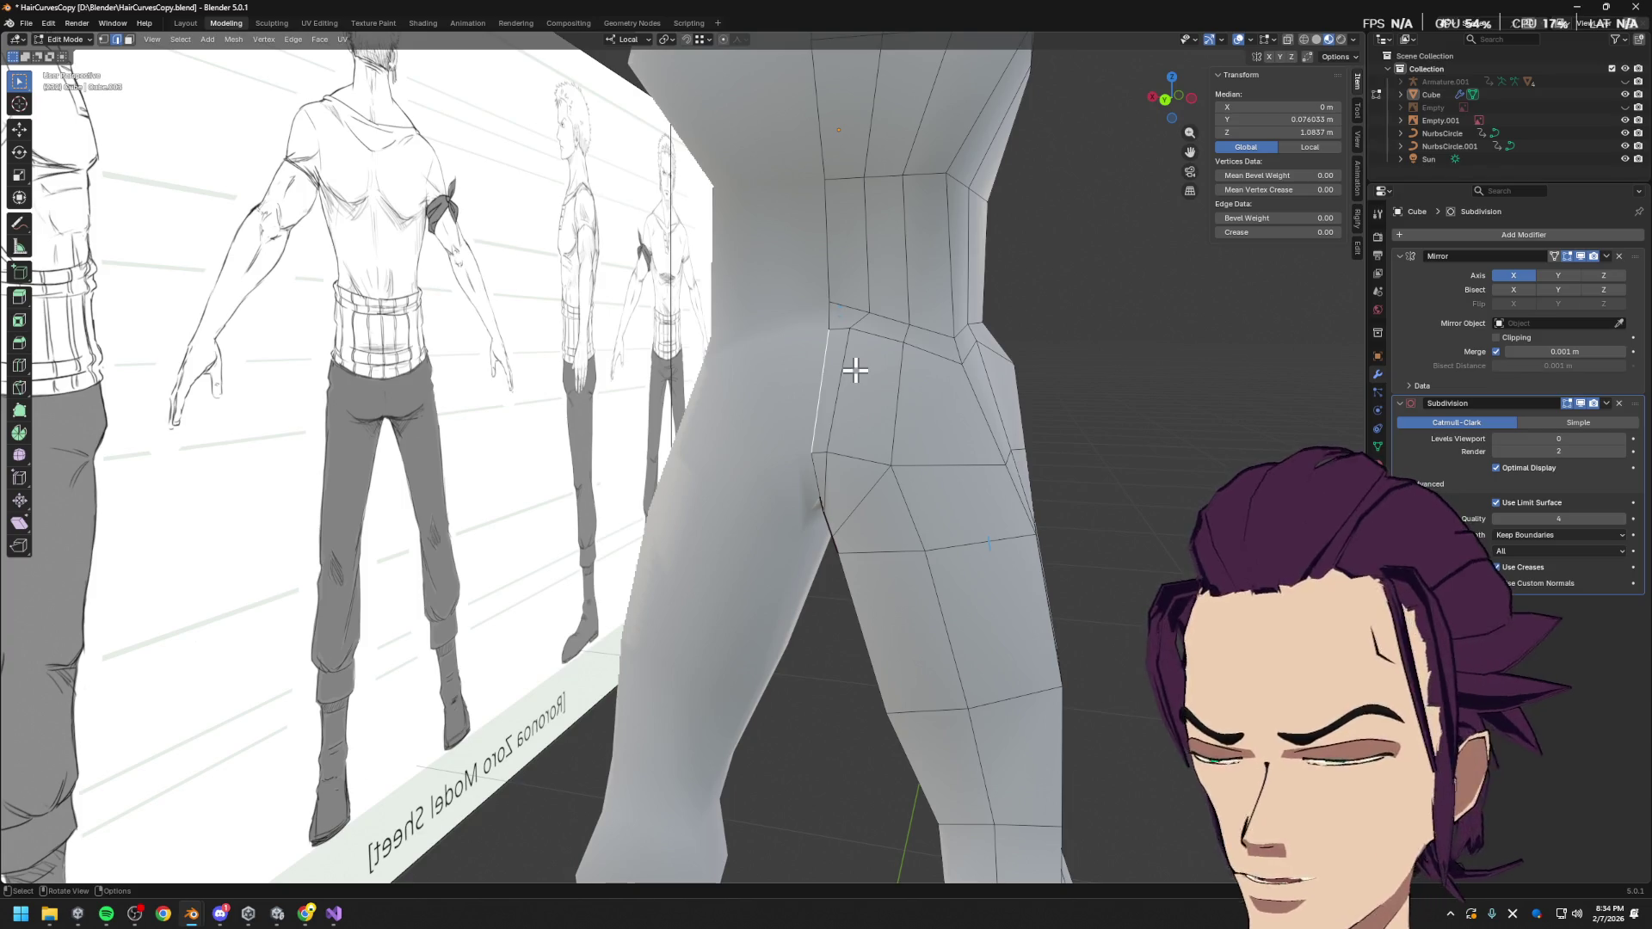
key("k")
left_click(825, 355)
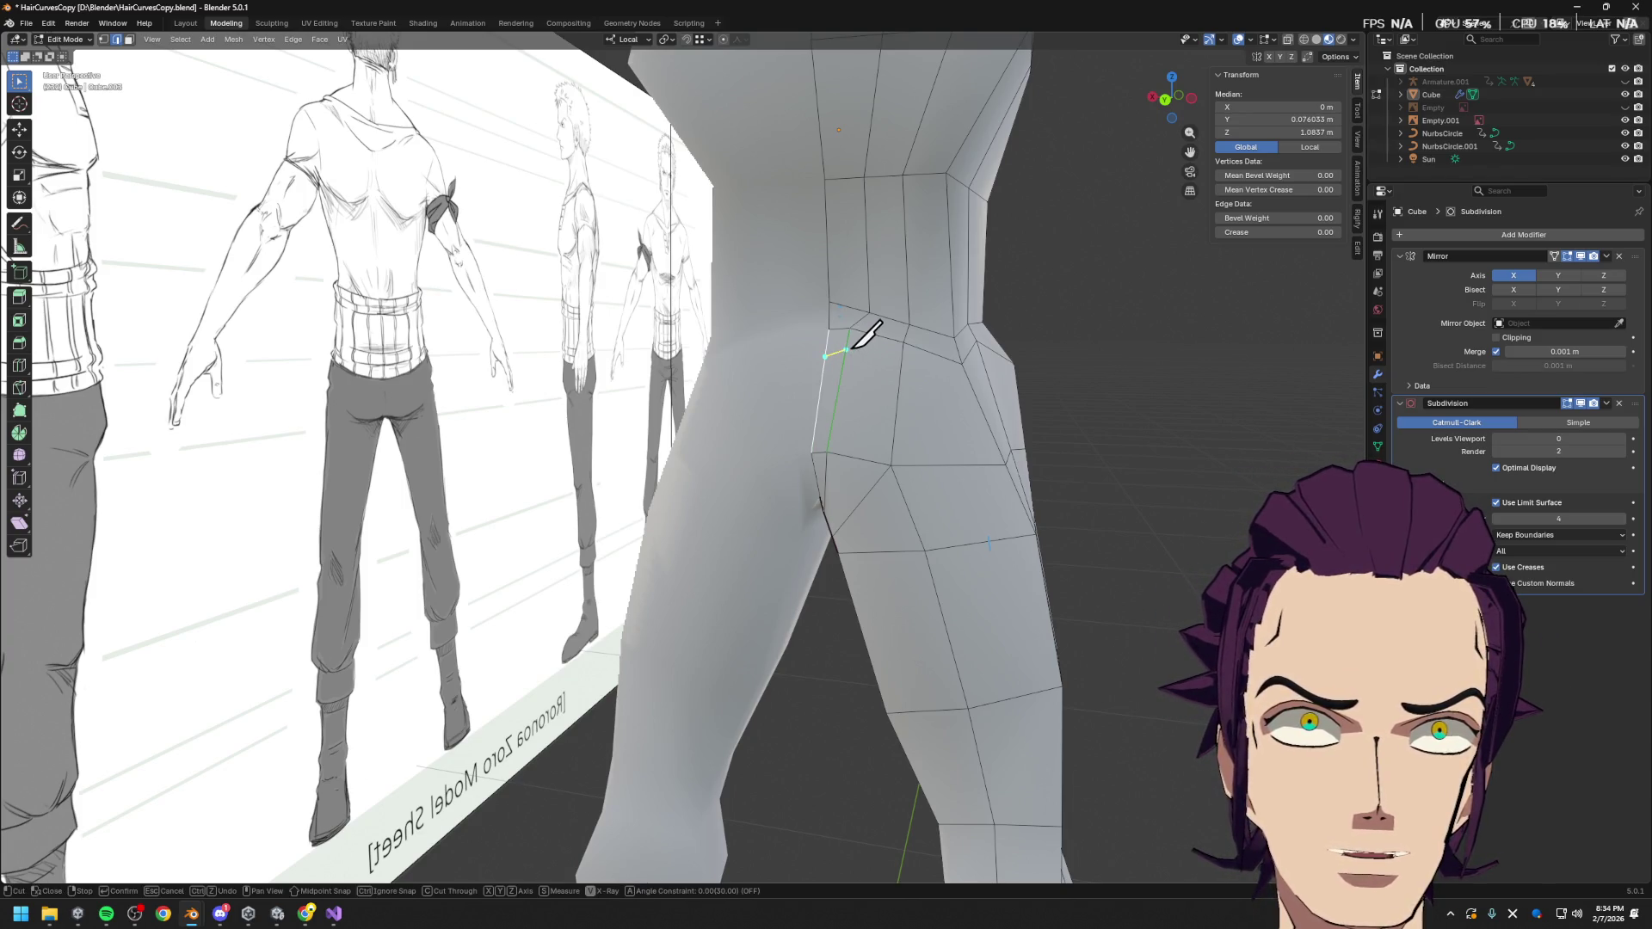
left_click(901, 364)
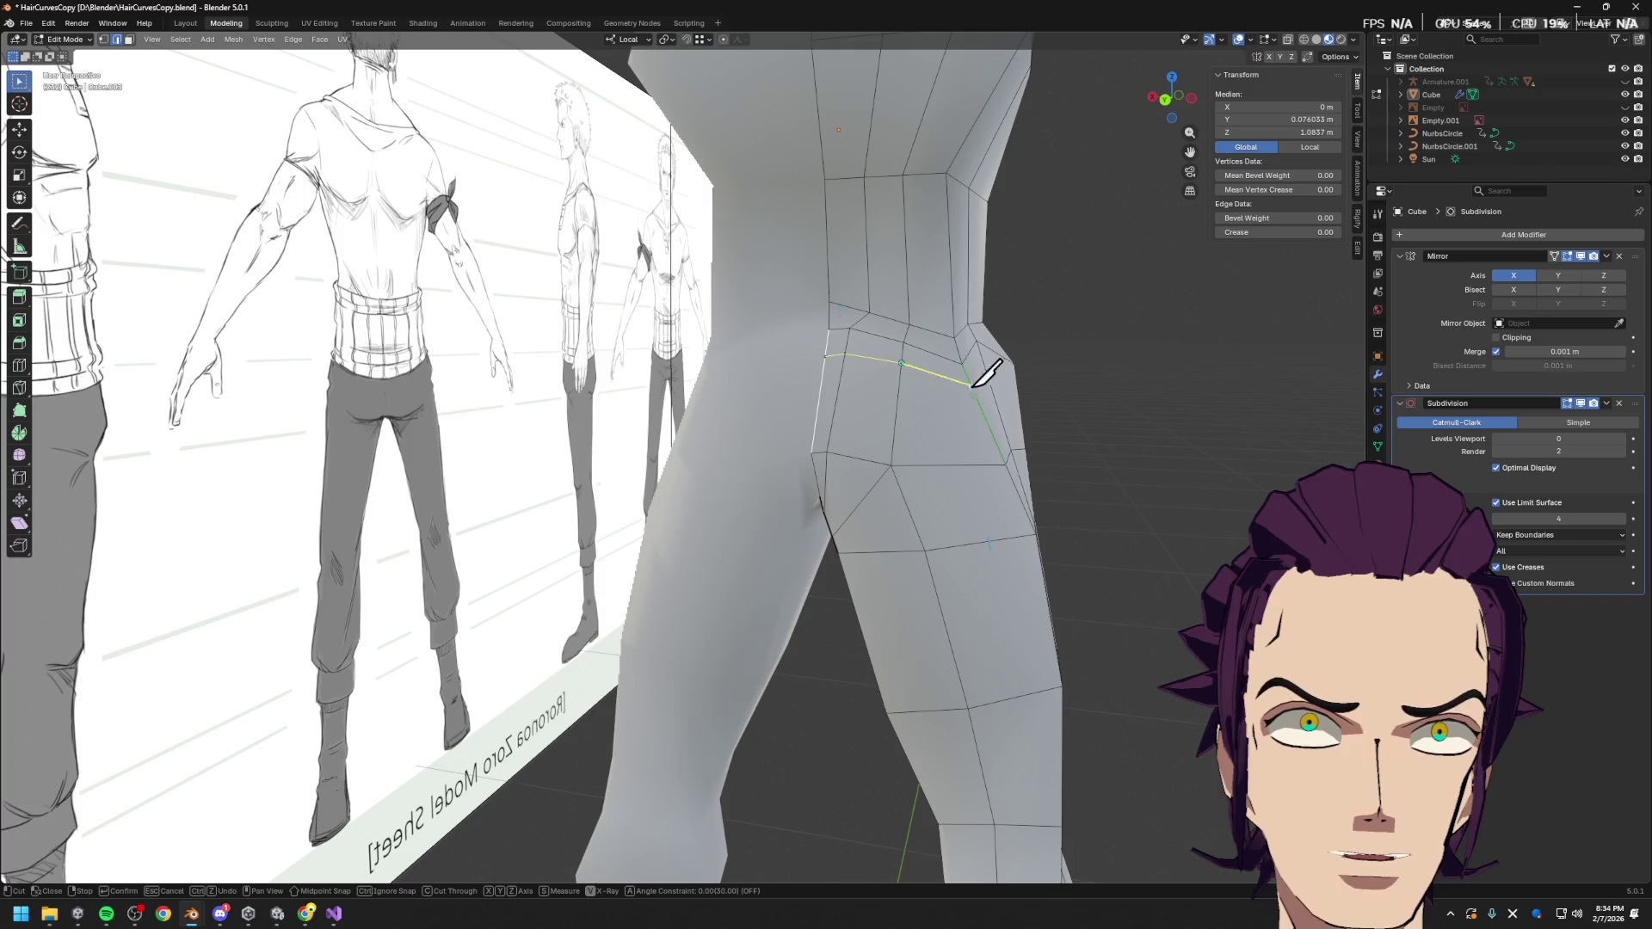
Finish the knife cut across the hip to the thigh, commit it, and save HairCurvesCopy.blend
left_click(975, 395)
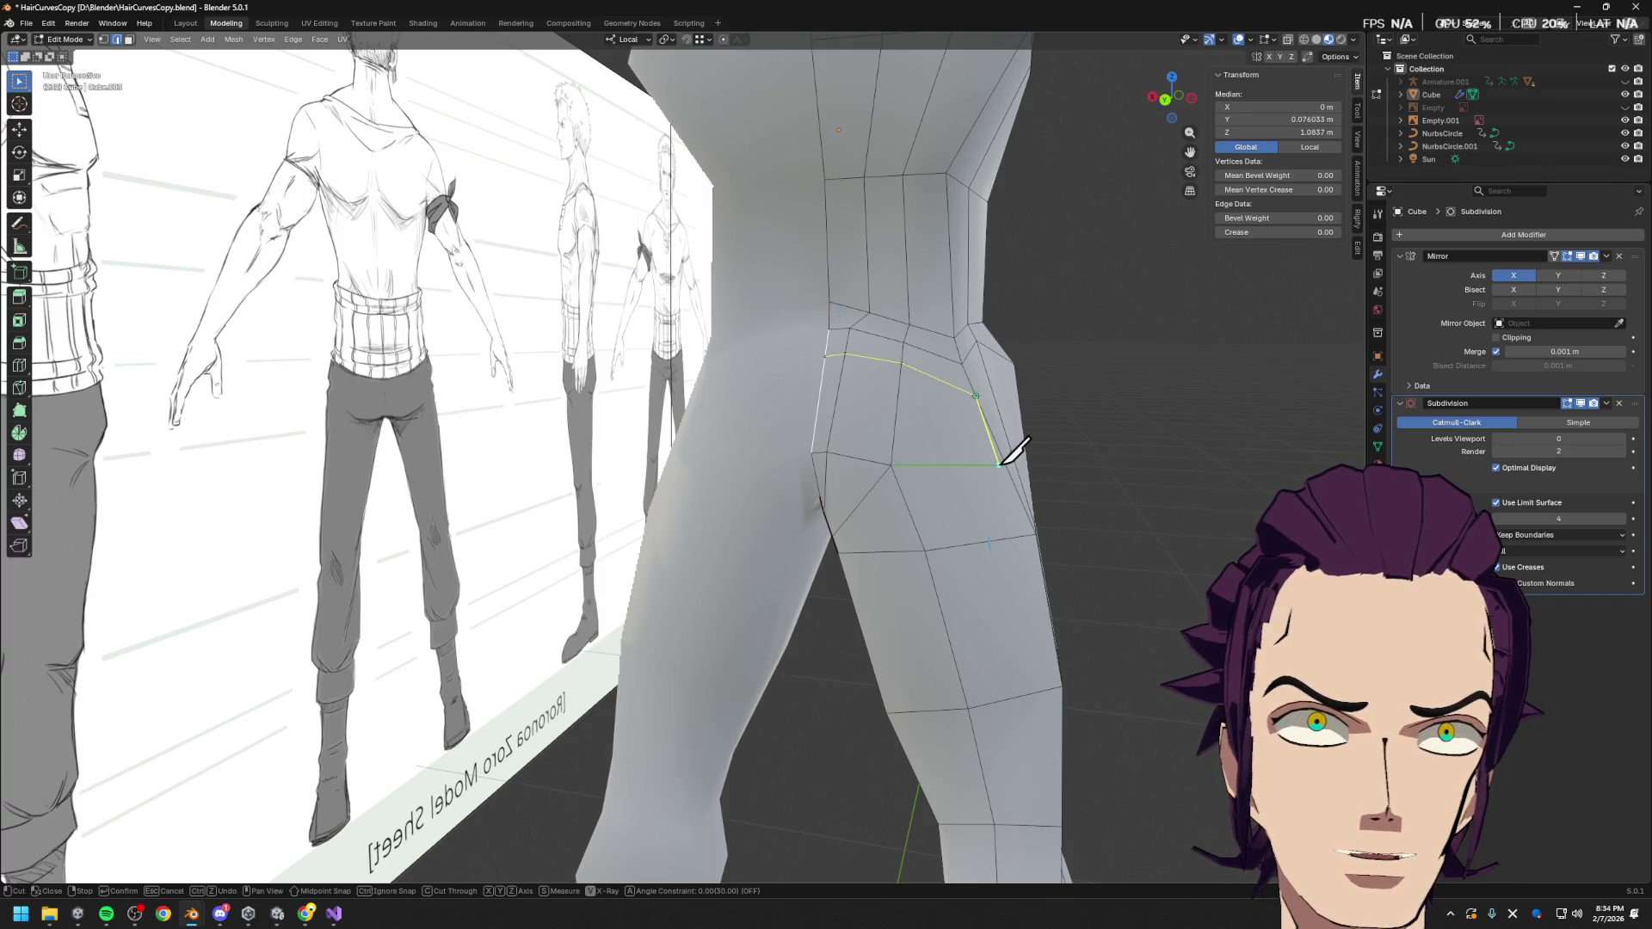
key("ctrl+z")
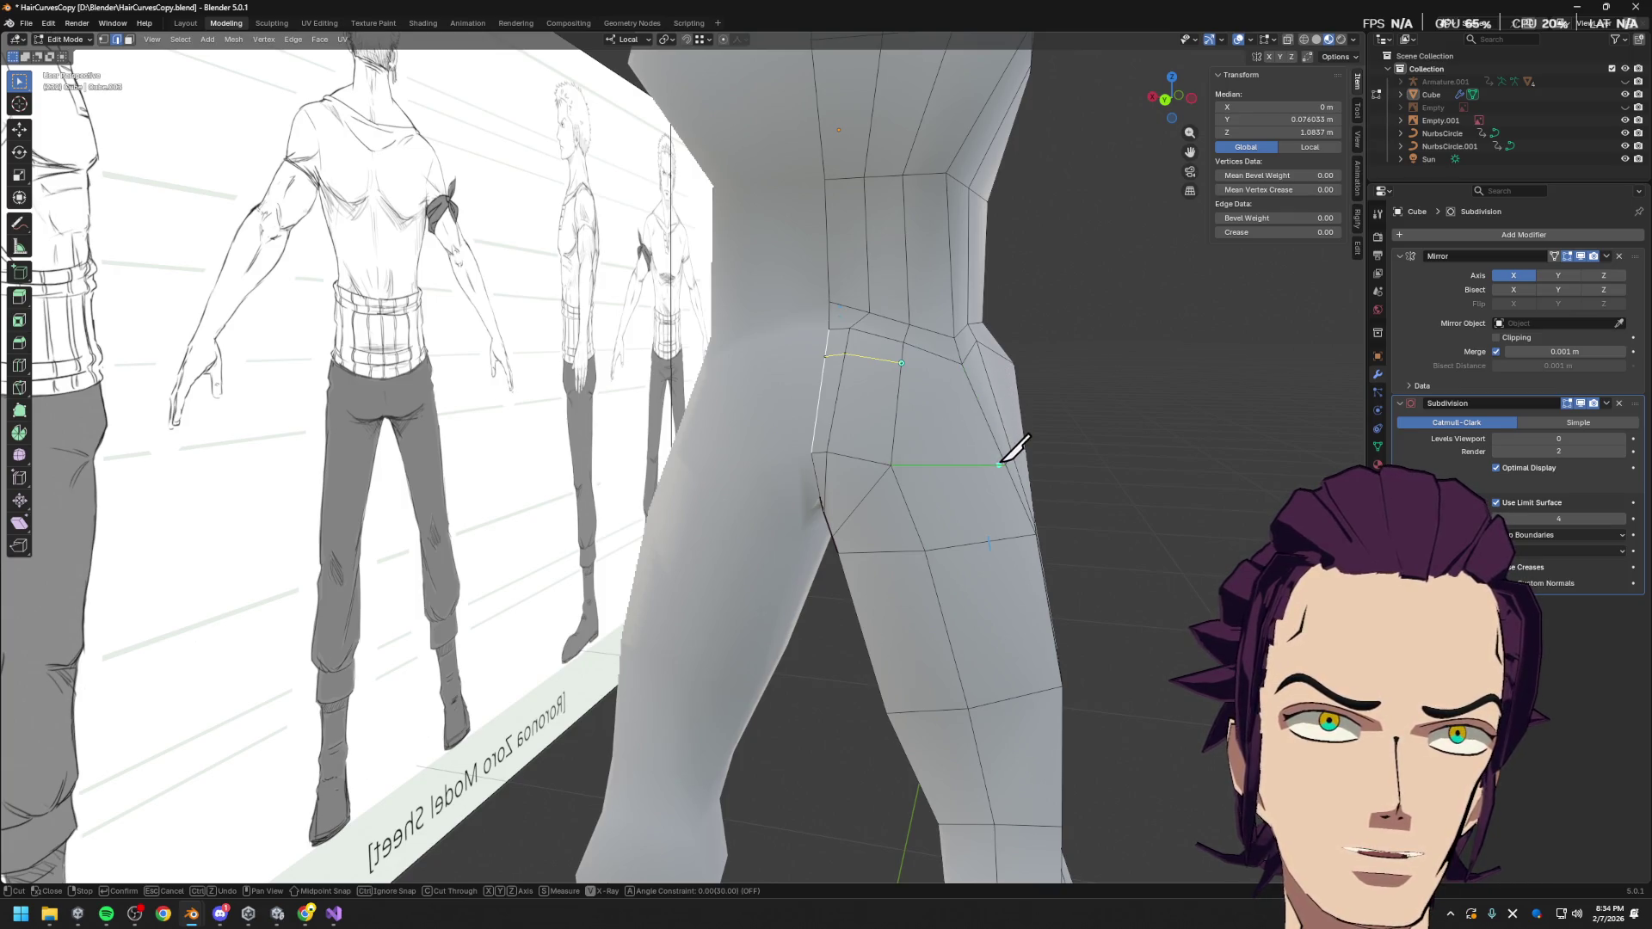
left_click(1007, 465)
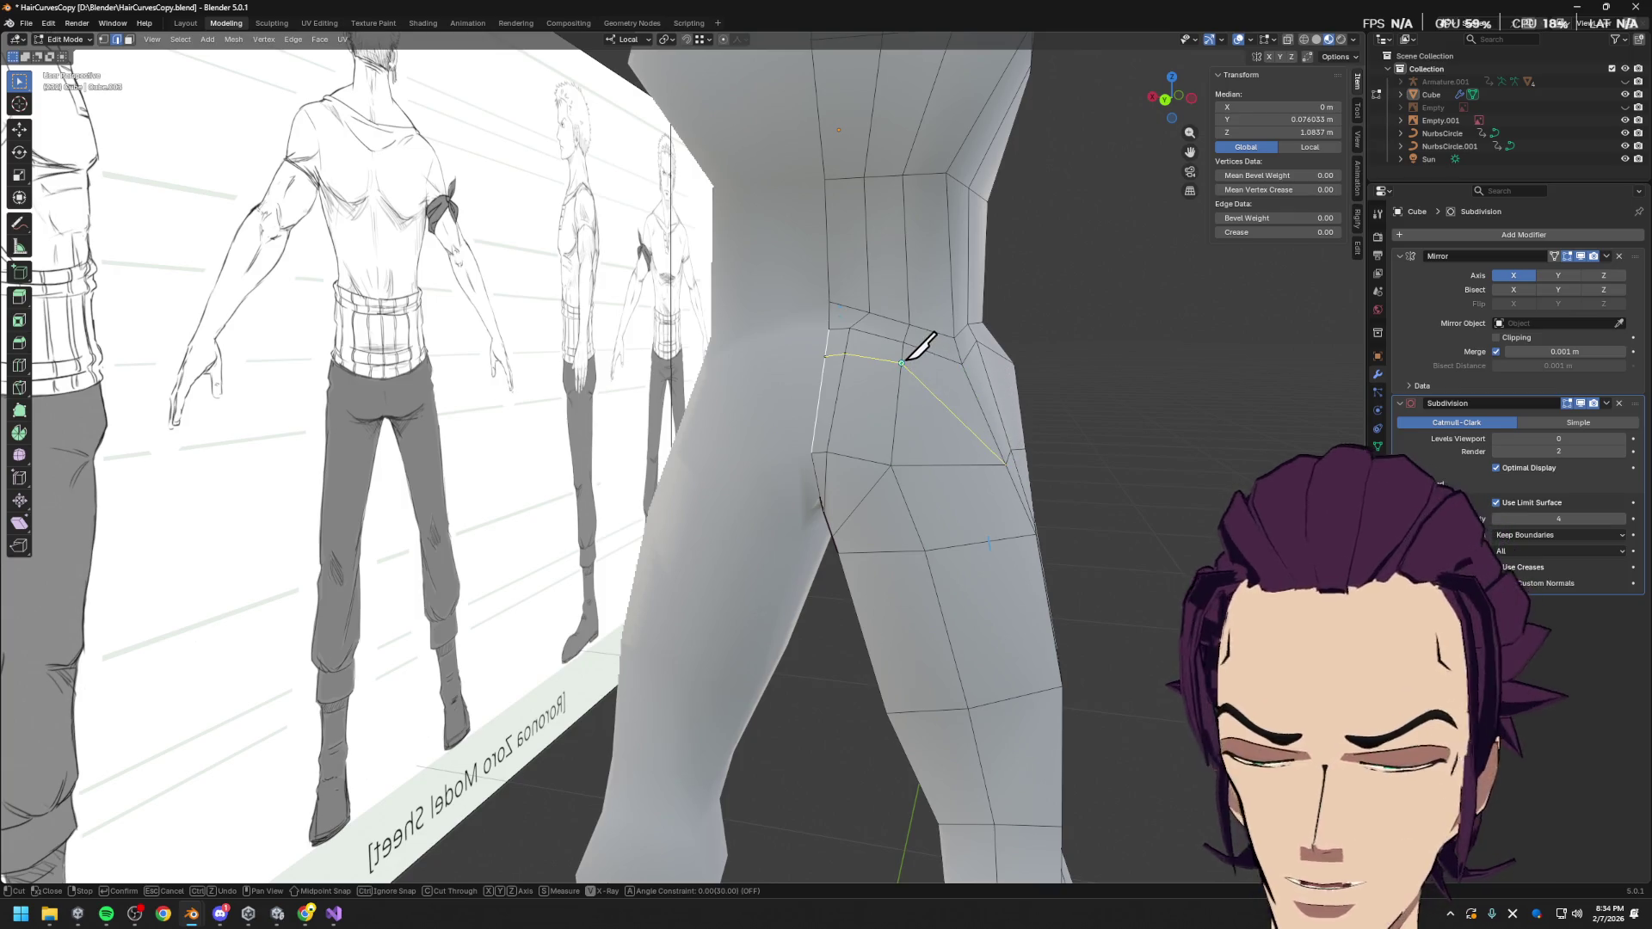
key("Return")
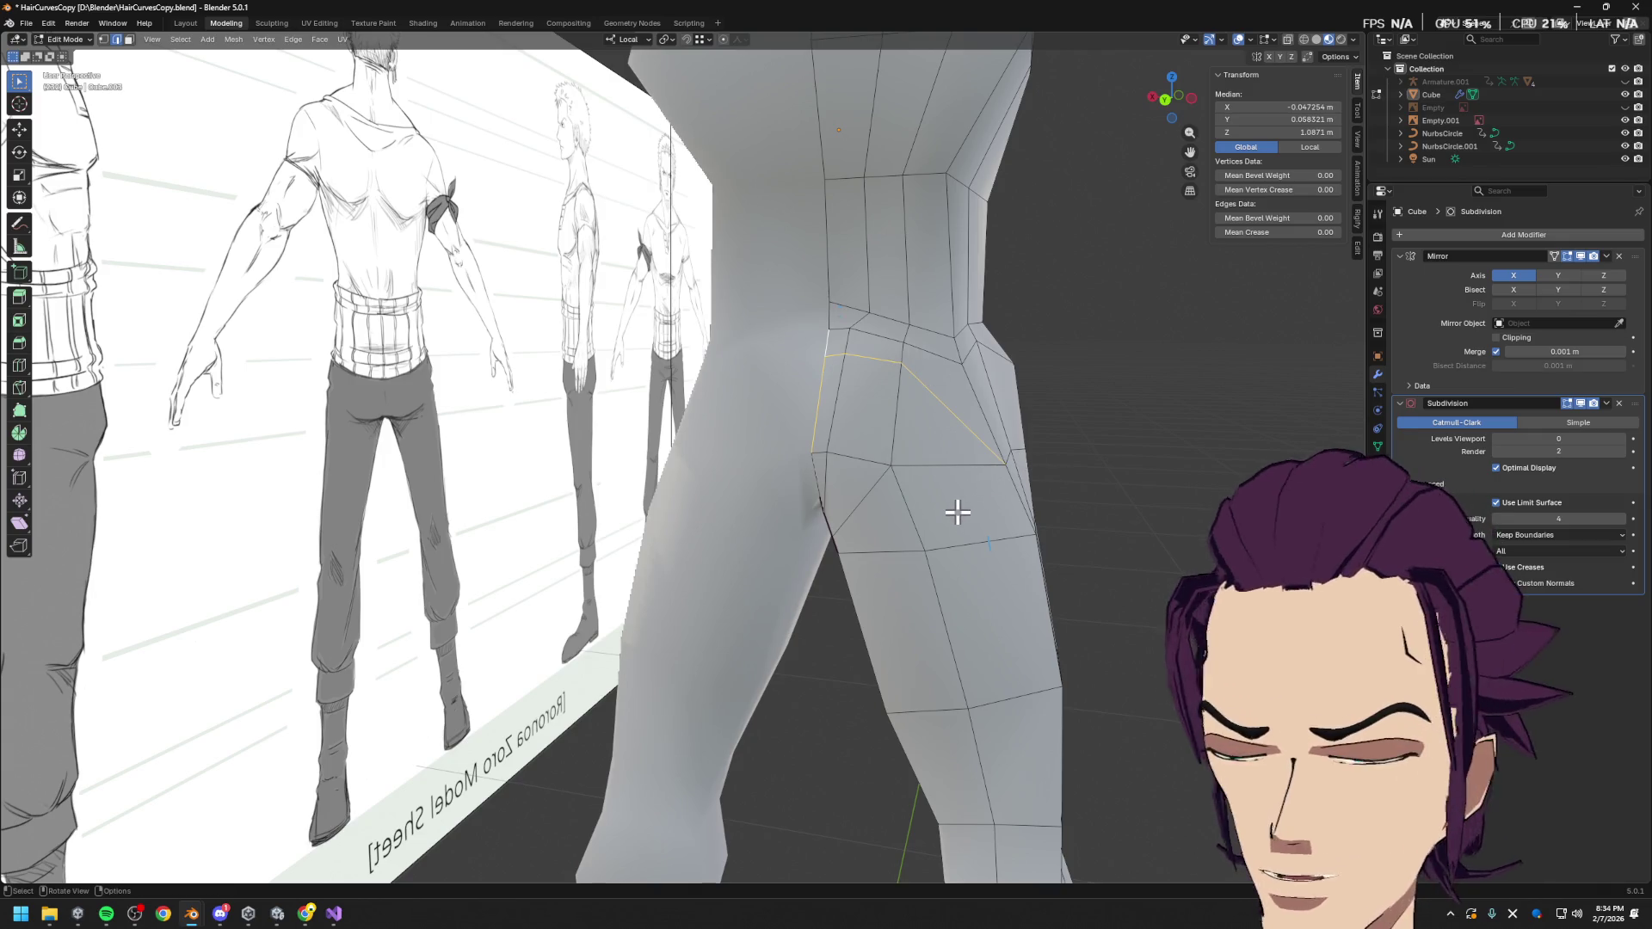
key("ctrl+s")
left_click(938, 475)
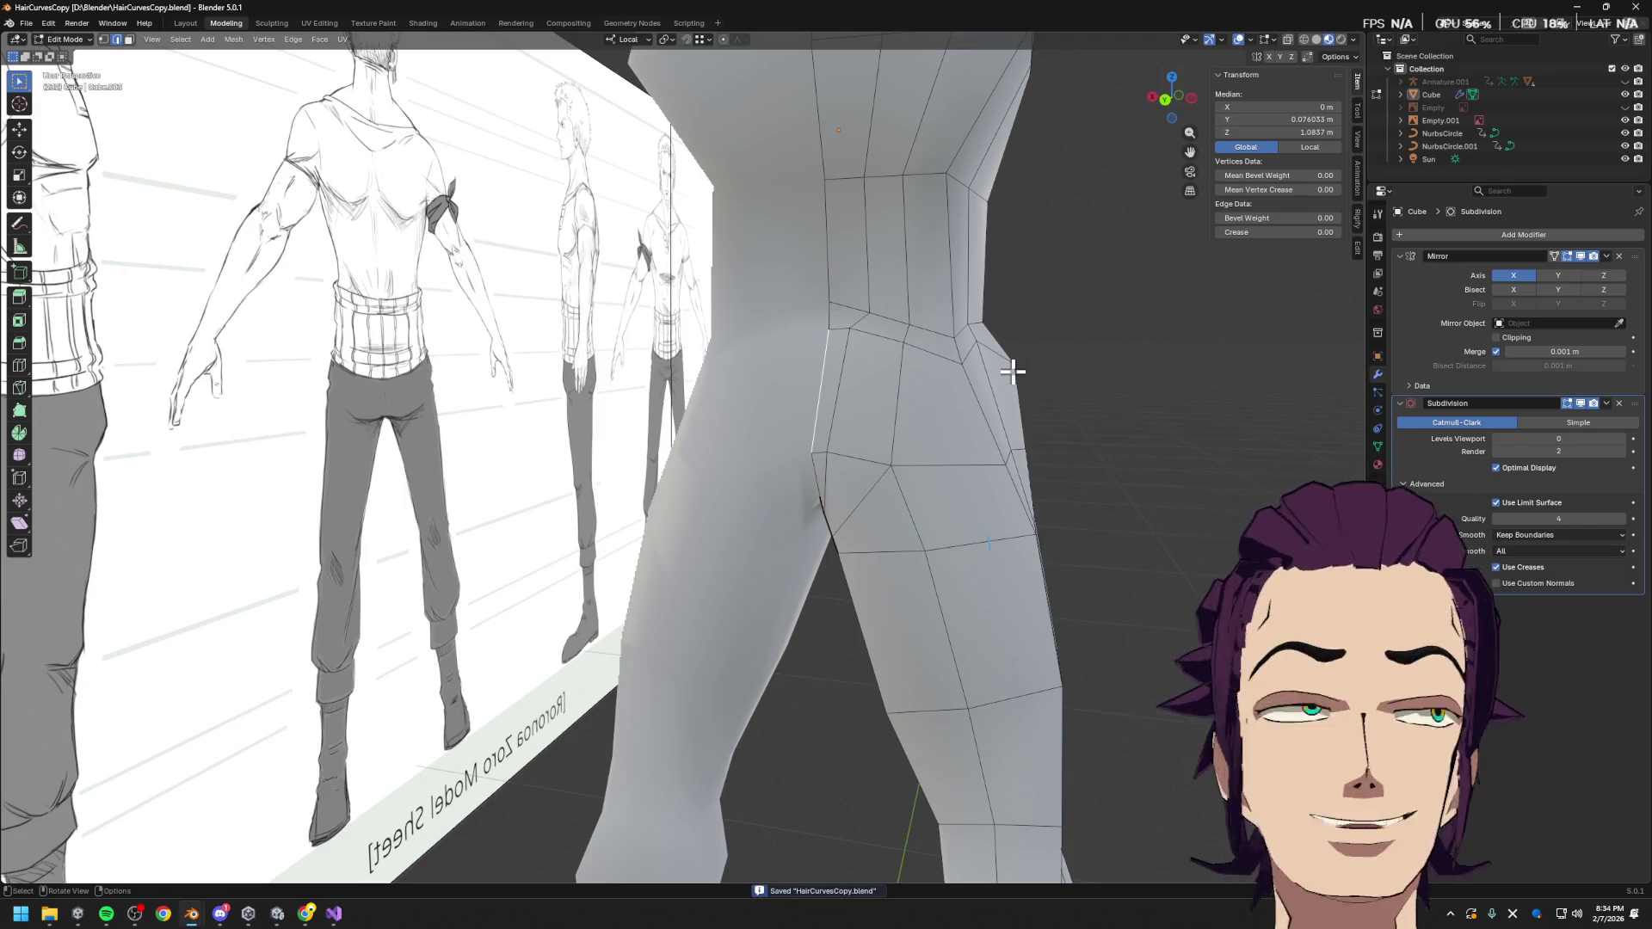
From the front view, select a hip vertex and move it freely
mouse_move(974, 436)
middle_mouse_down()
mouse_move(952, 416)
mouse_move(973, 468)
mouse_move(1075, 465)
mouse_move(1021, 457)
middle_mouse_up()
mouse_move(926, 435)
middle_mouse_down()
mouse_move(900, 395)
mouse_move(929, 395)
middle_mouse_up()
mouse_move(860, 530)
middle_mouse_down()
mouse_move(915, 479)
mouse_move(896, 451)
mouse_move(725, 486)
mouse_move(870, 516)
mouse_move(952, 487)
mouse_move(806, 463)
middle_mouse_up()
key("grave")
key("grave")
left_click(899, 447)
left_click(725, 486)
key("g")
left_click(780, 511)
Nudge the hip vertex sideways along local X, then 0.002892 m along local Y
key("g")
key("x")
key("x")
left_click(942, 485)
key("g")
key("y")
key("y")
left_click(850, 472)
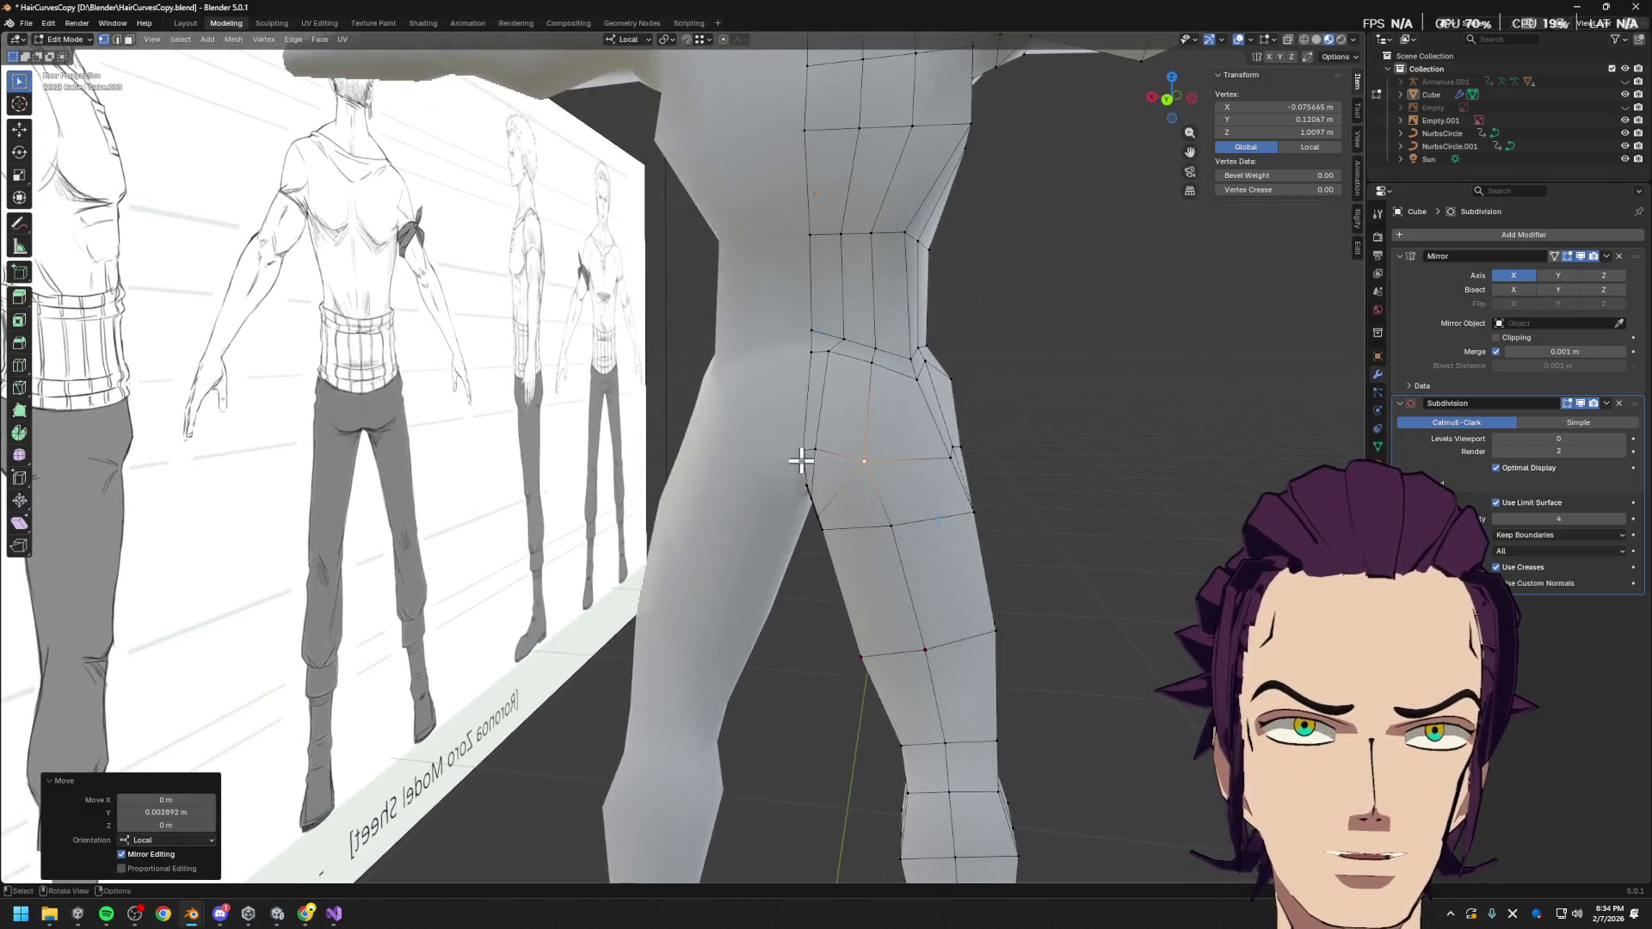
Check the Gyazo glute reference in Chrome, then minimize it
key("alt+Tab")
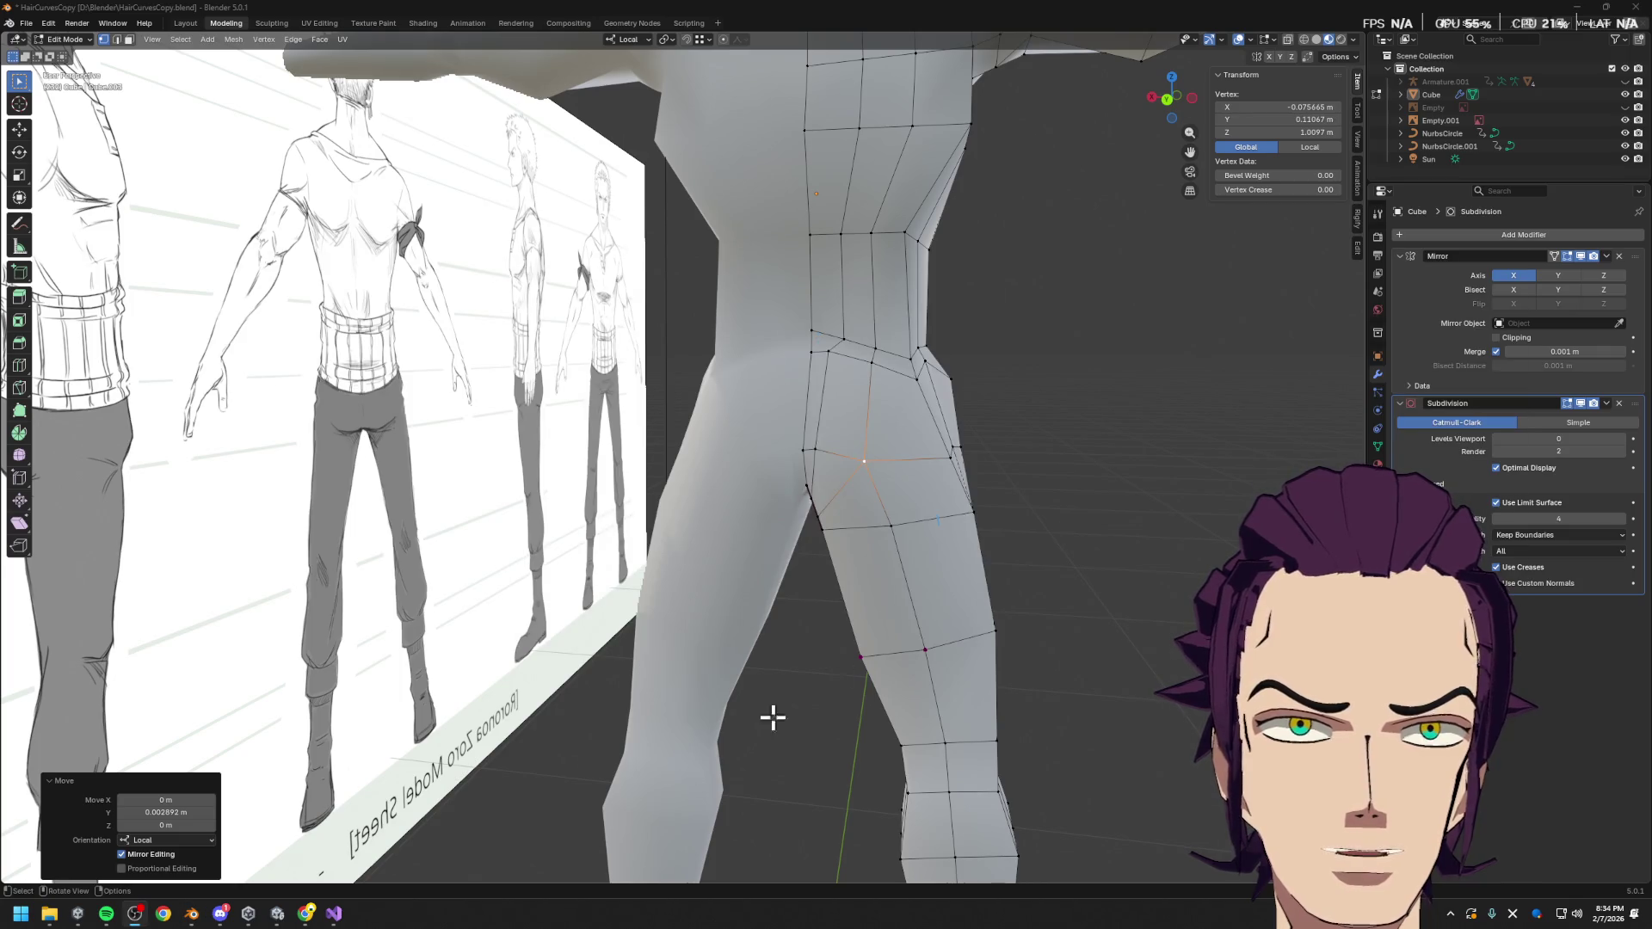
left_click(334, 916)
left_click(334, 916)
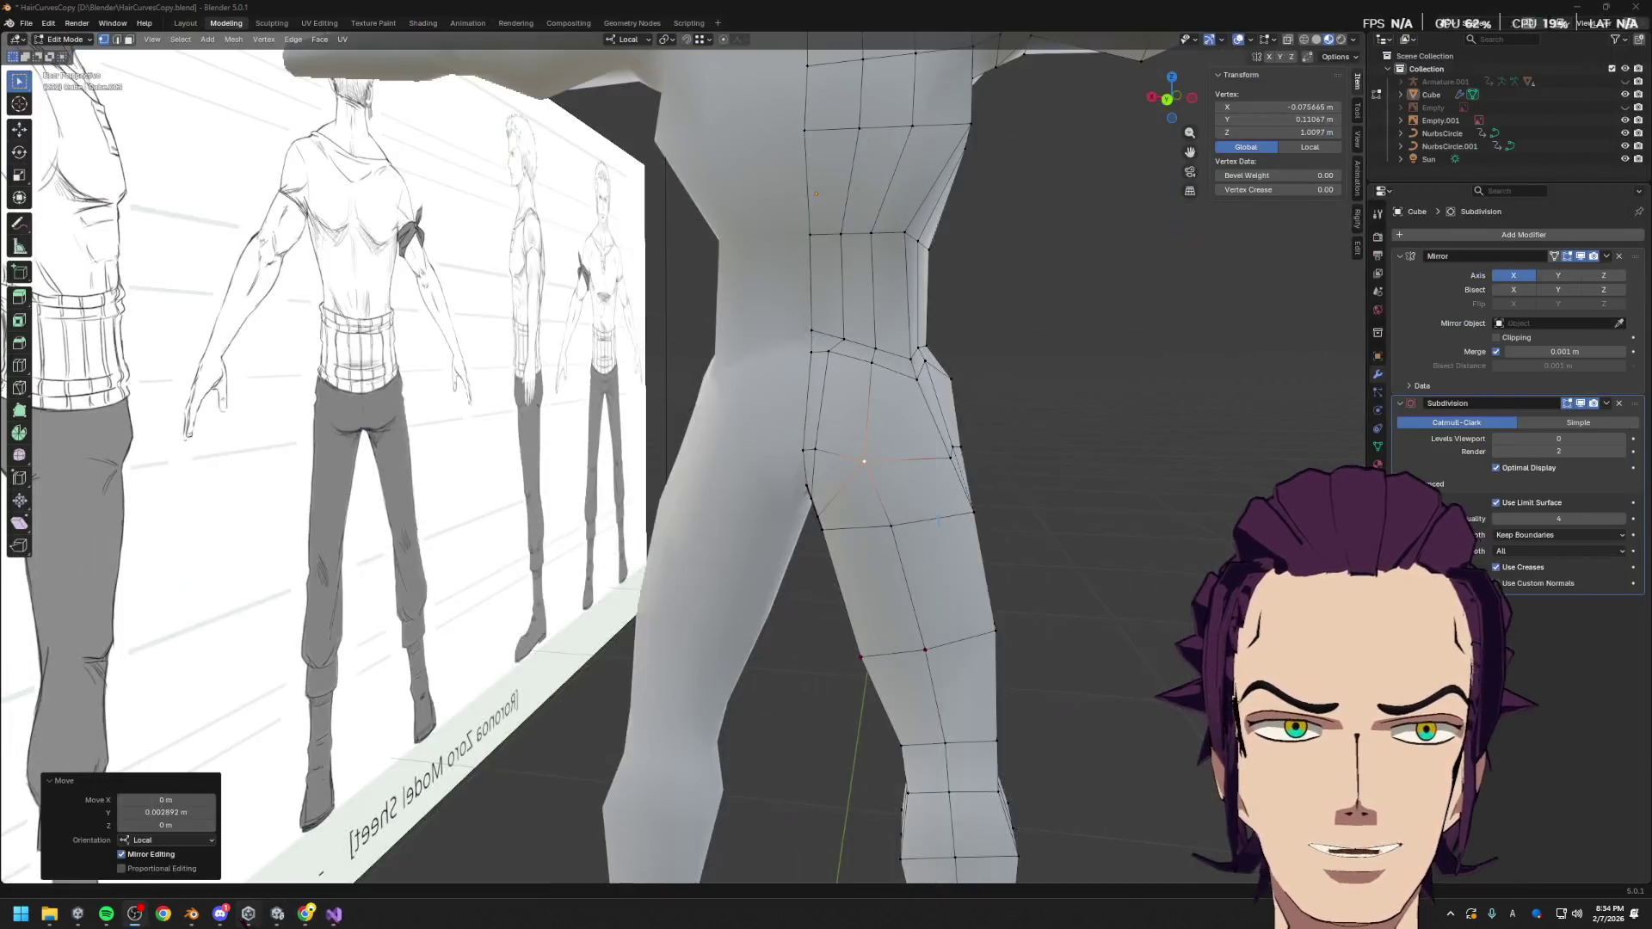
left_click(306, 914)
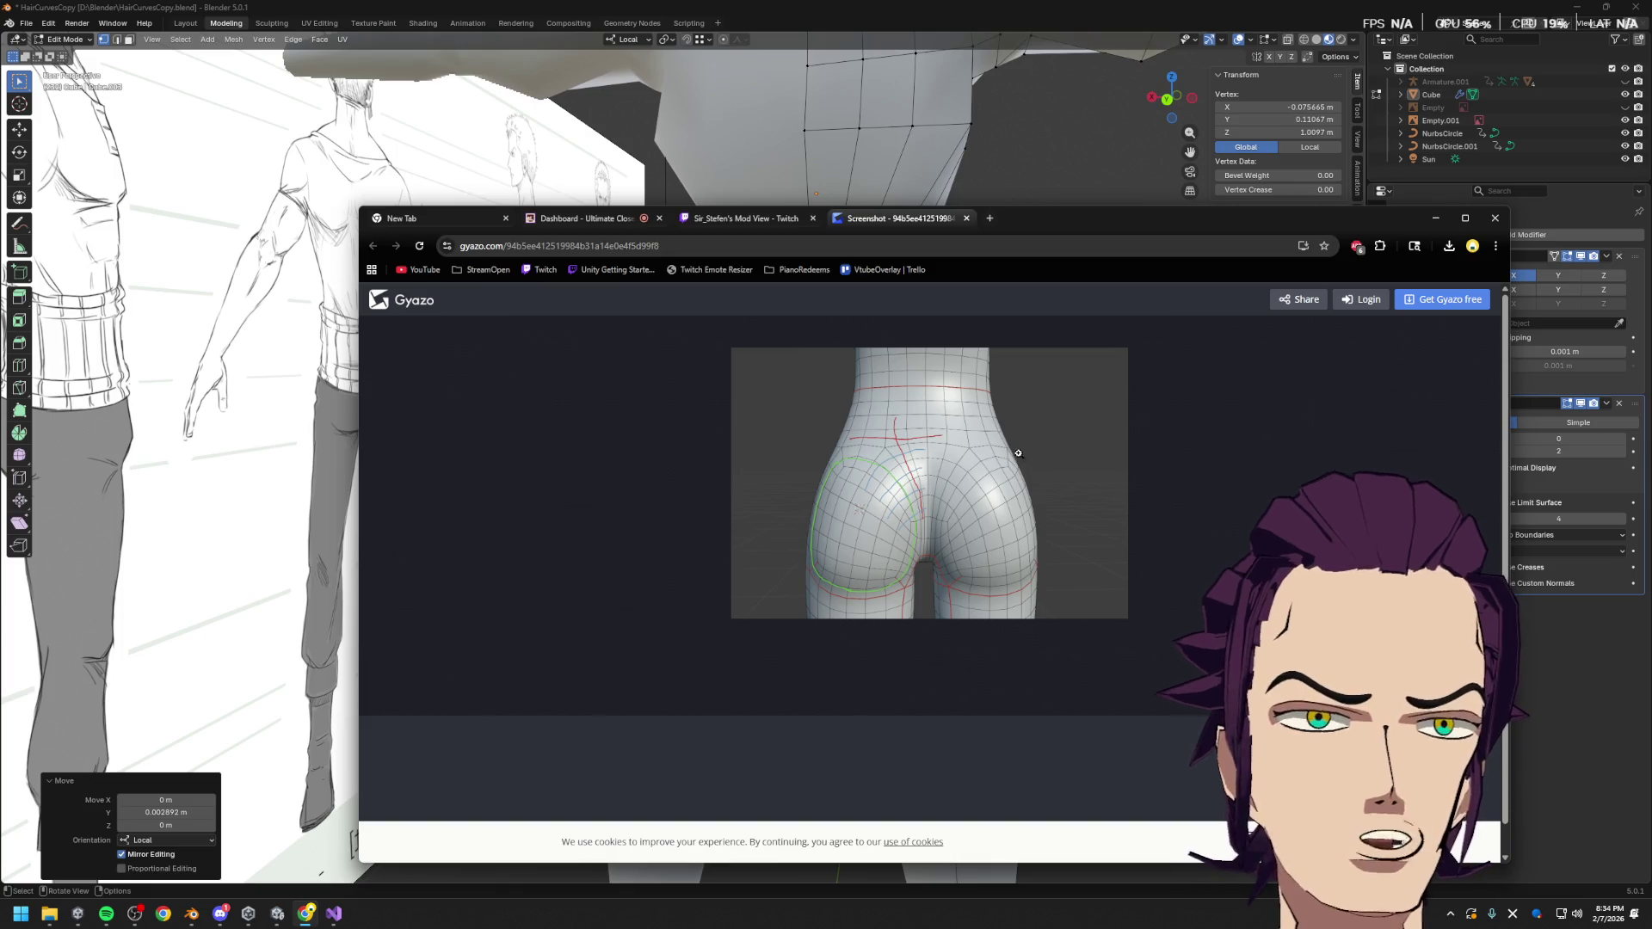
left_click(1436, 218)
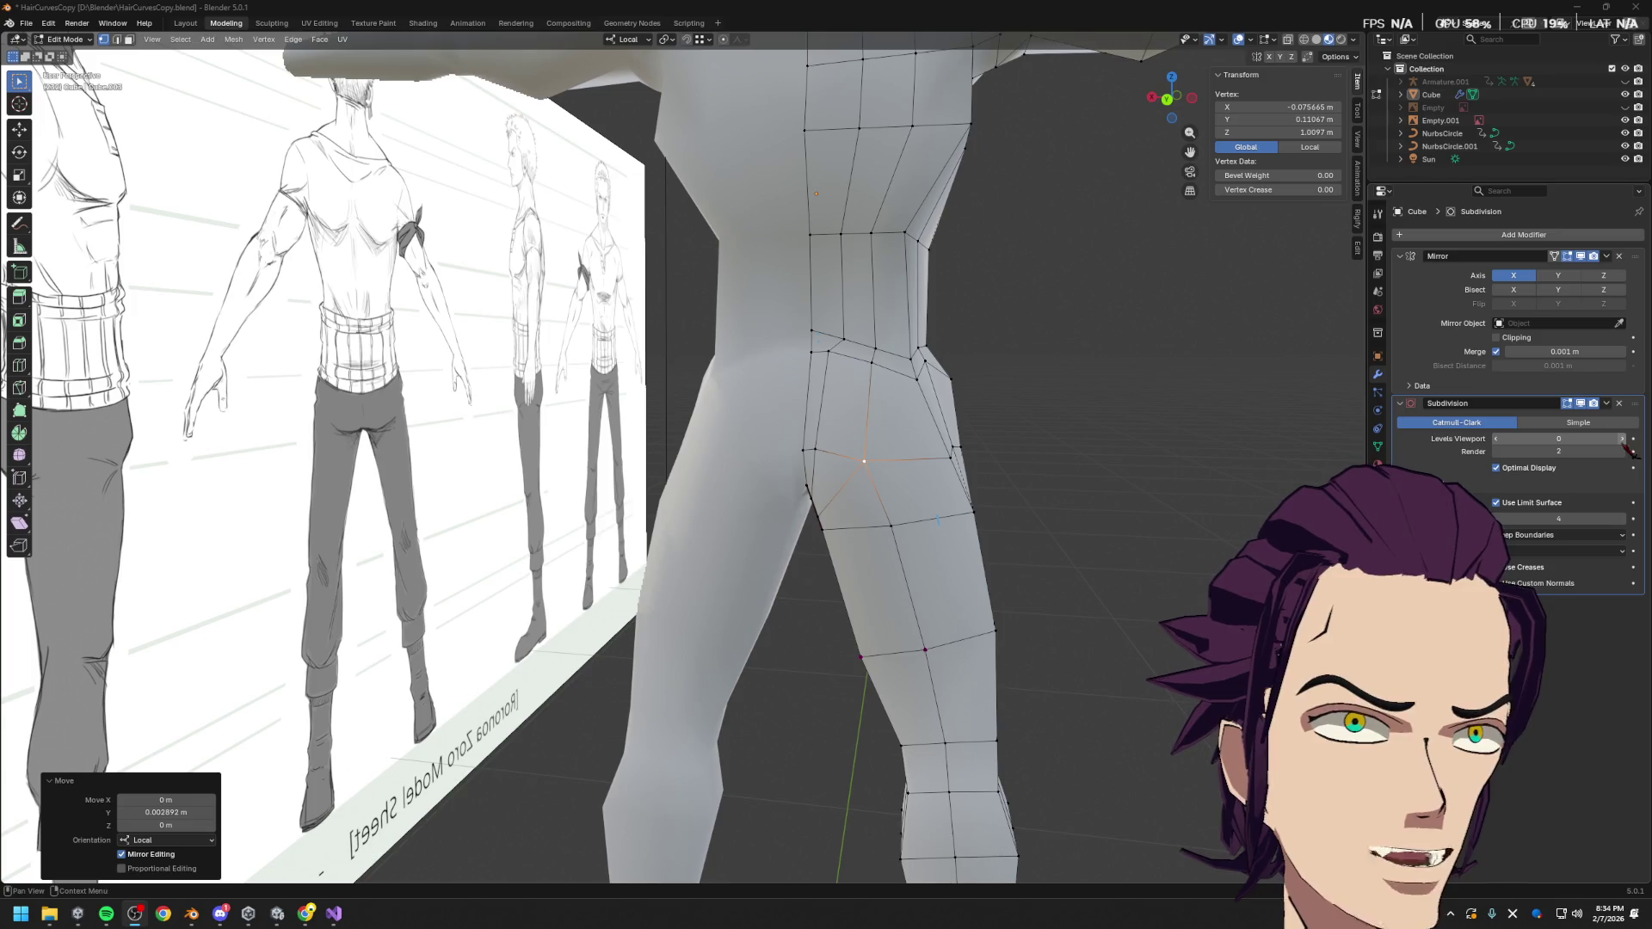
Set Subdivision Levels Viewport to 1 (after trying 2) and uncheck Optimal Display
left_click(1623, 440)
left_click(1623, 440)
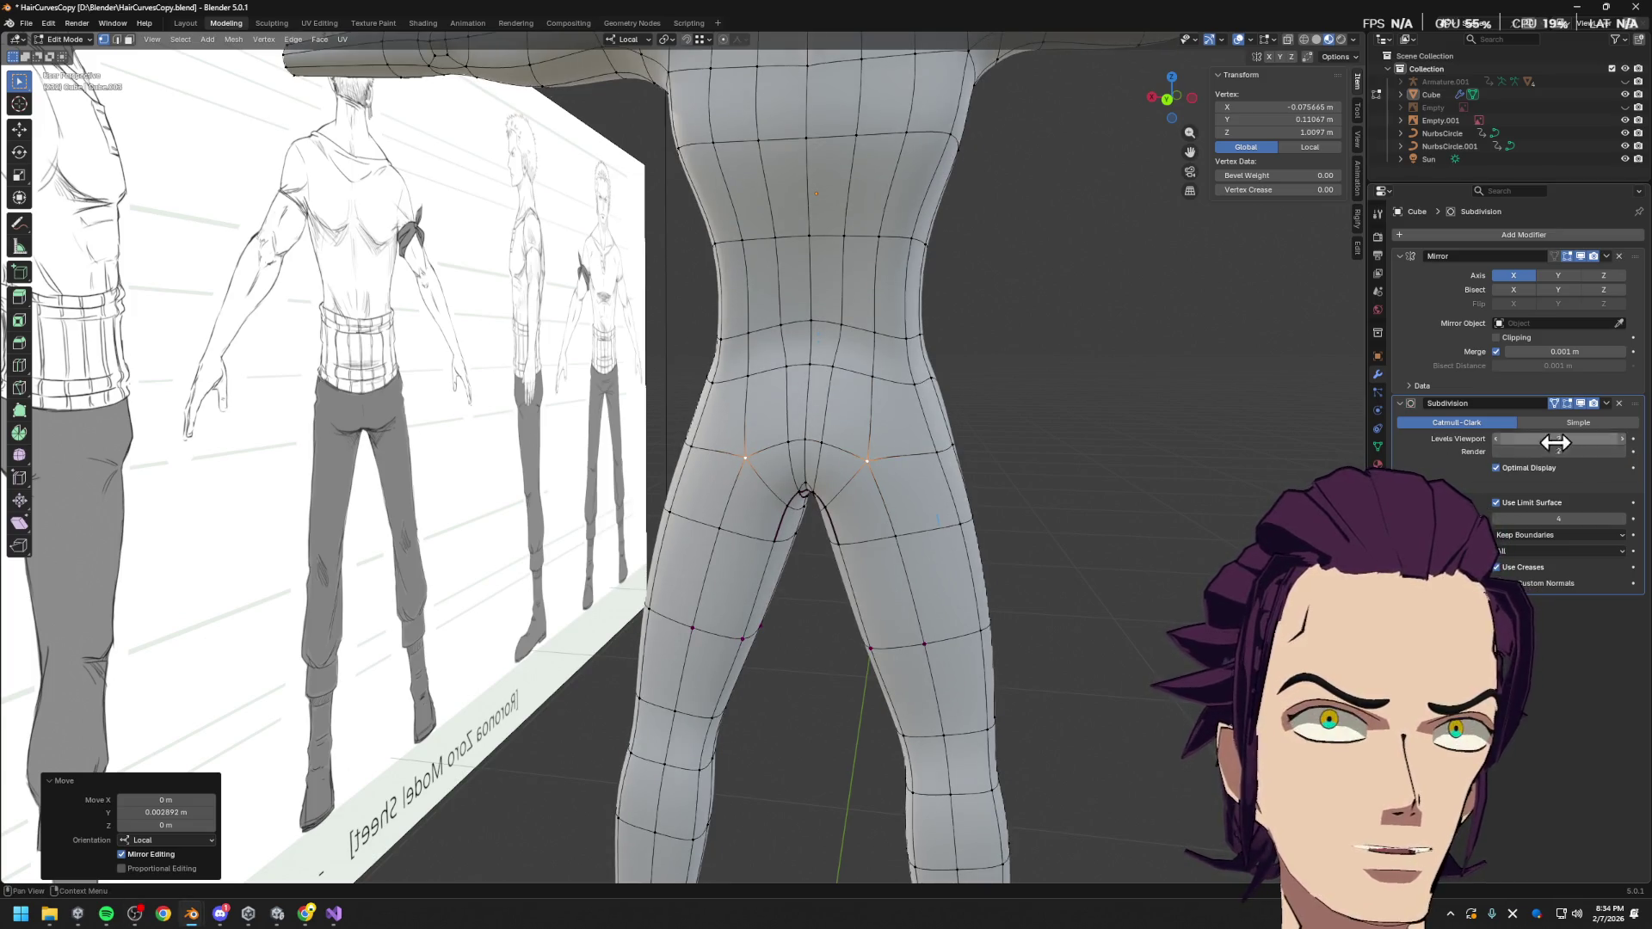
left_click(1499, 440)
left_click(1496, 468)
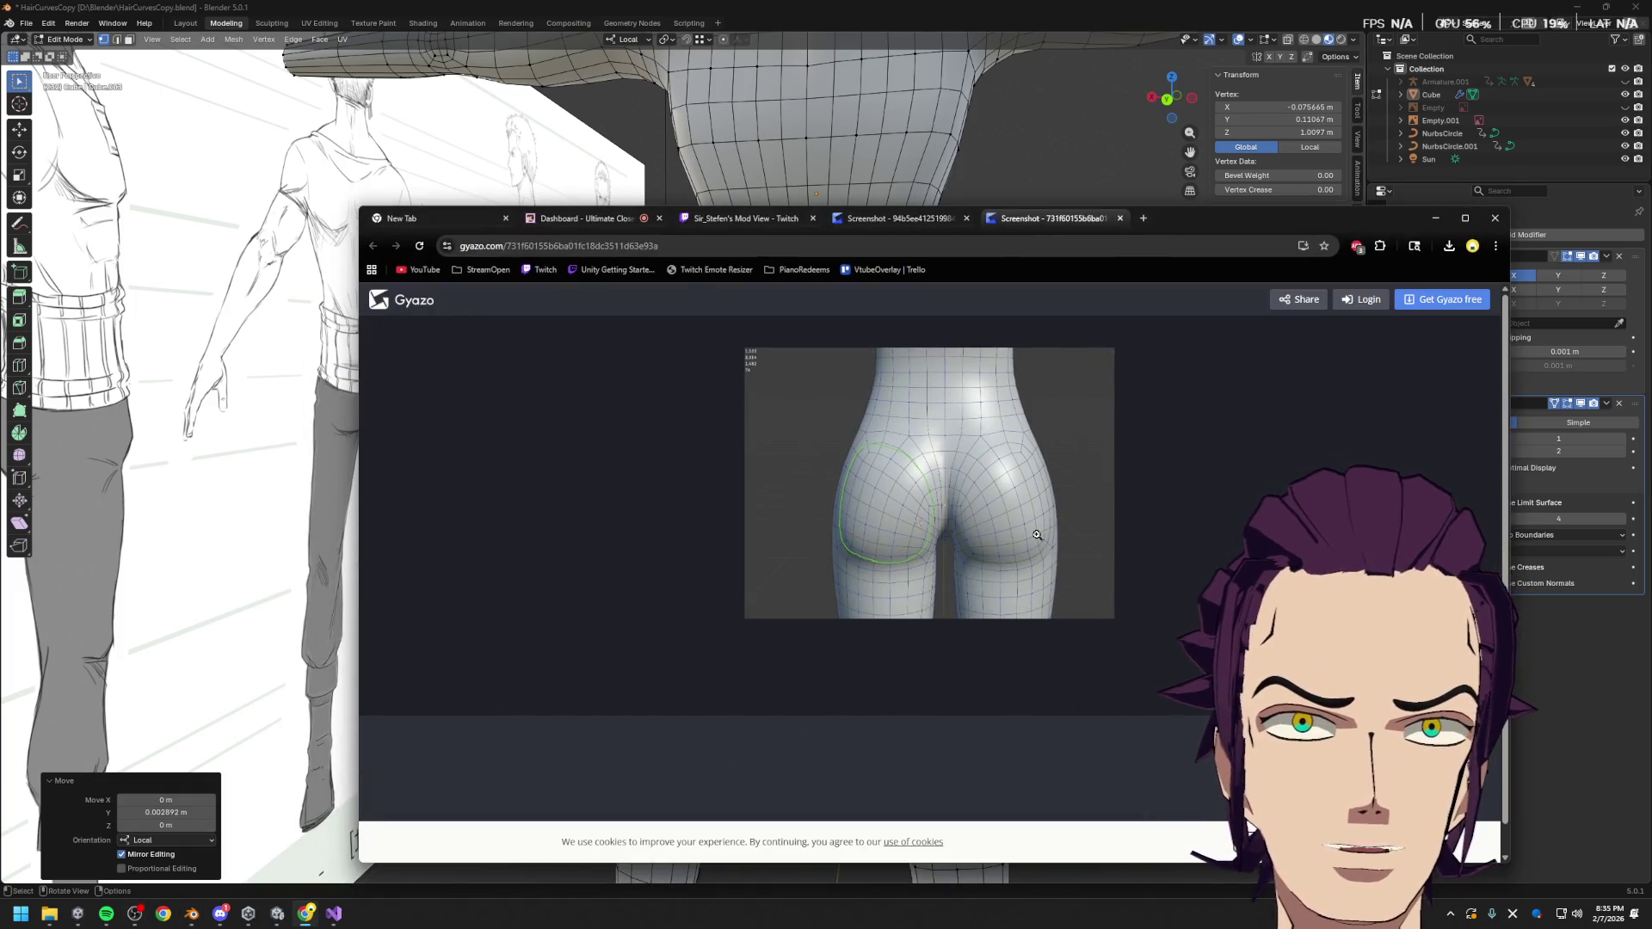
Close the Gyazo reference and set Subdivision Levels Viewport back to 0
left_click(1495, 219)
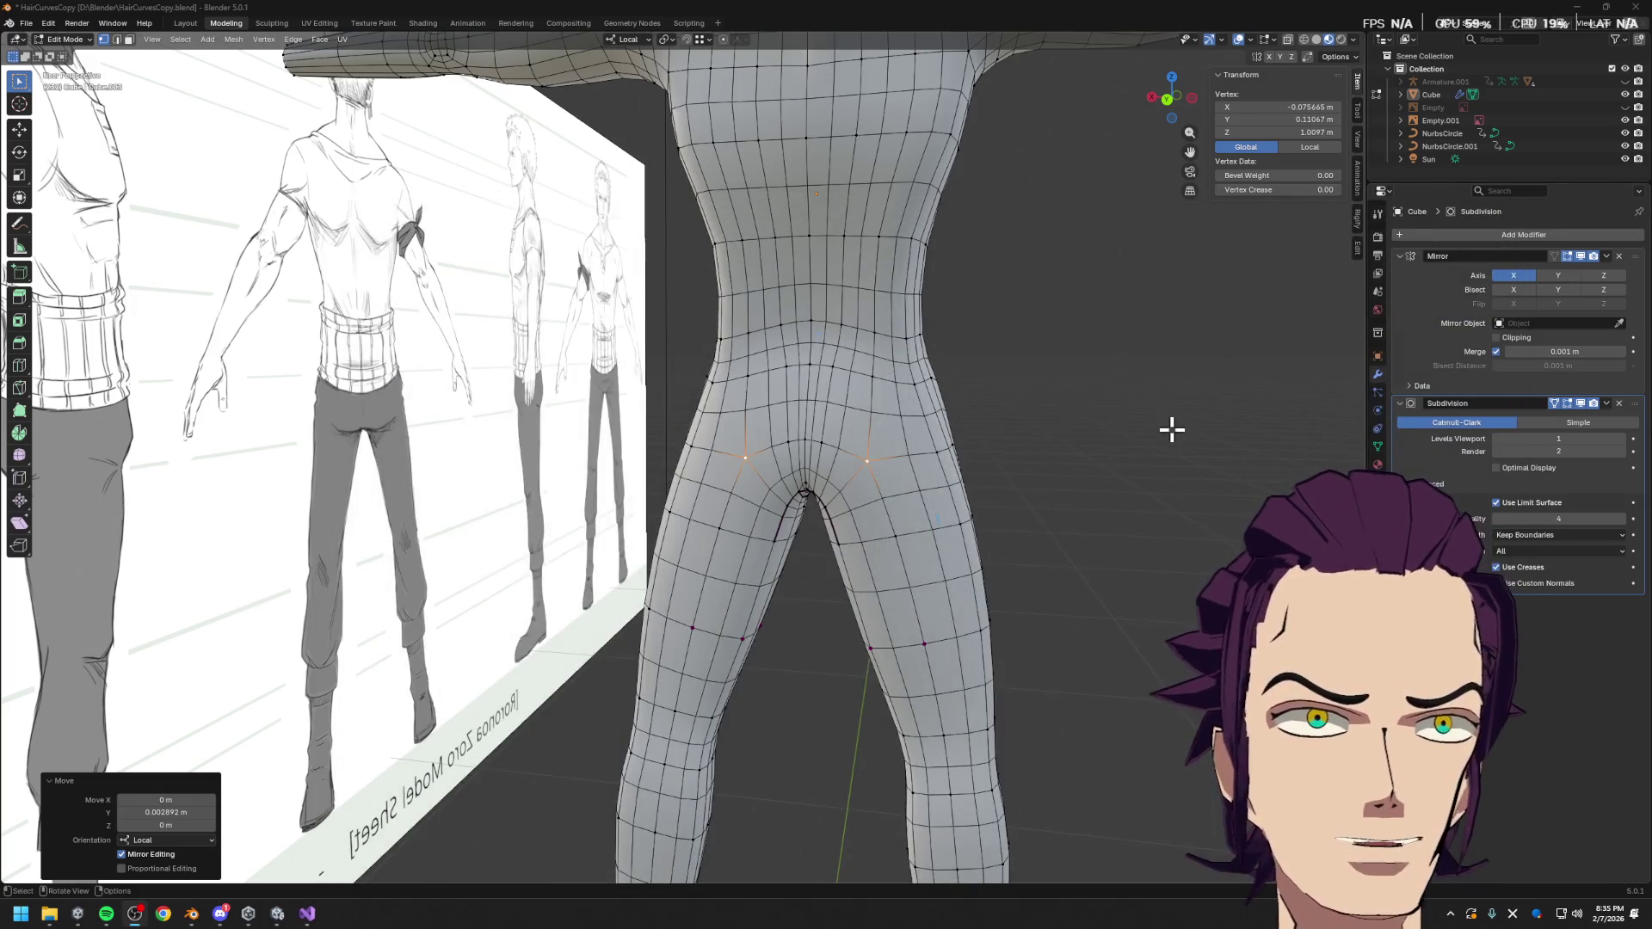
left_click(1499, 439)
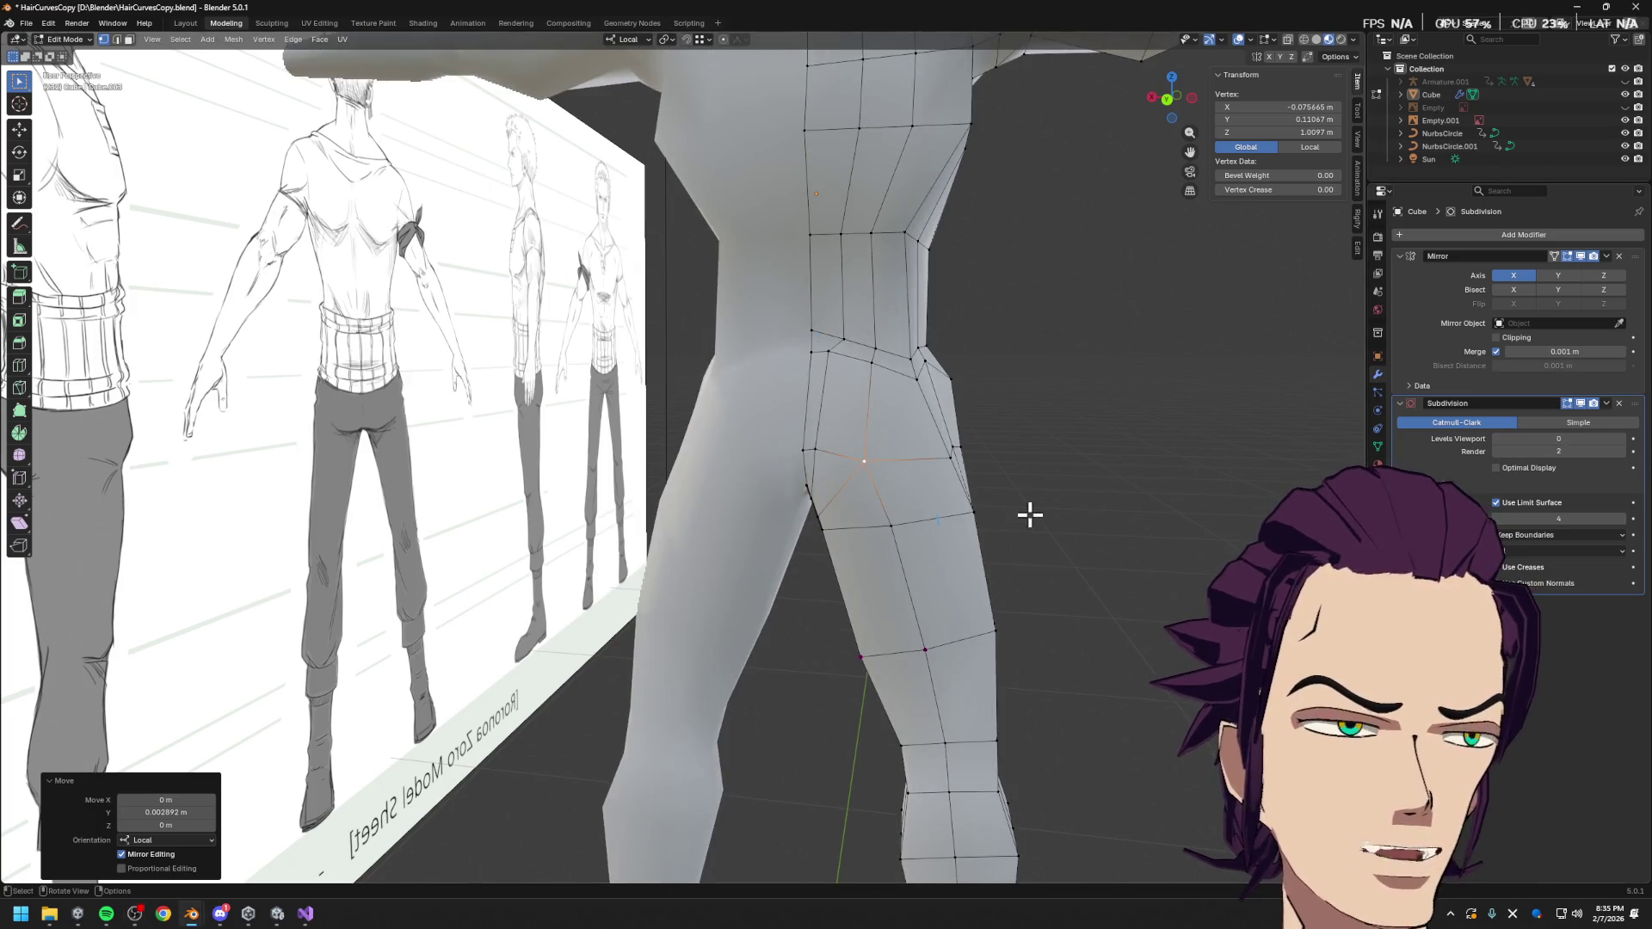
Duplicate a back-of-thigh face and shift the copy along local Y
key("3")
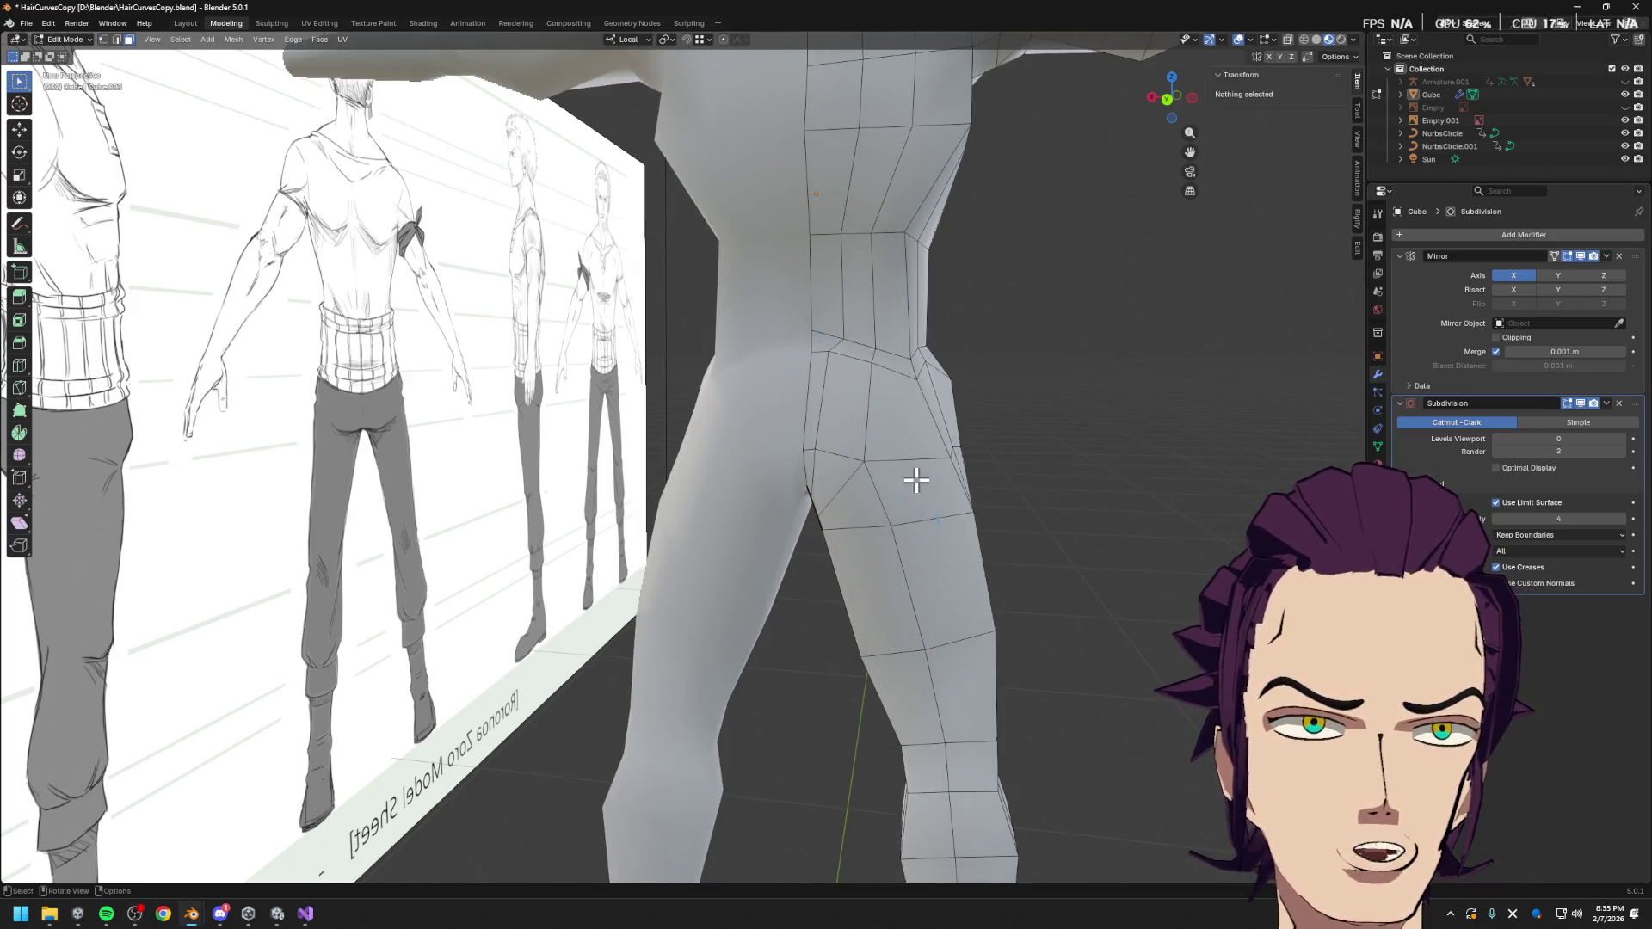
left_click(913, 484)
middle_click_drag(944, 507, 937, 502)
key("g")
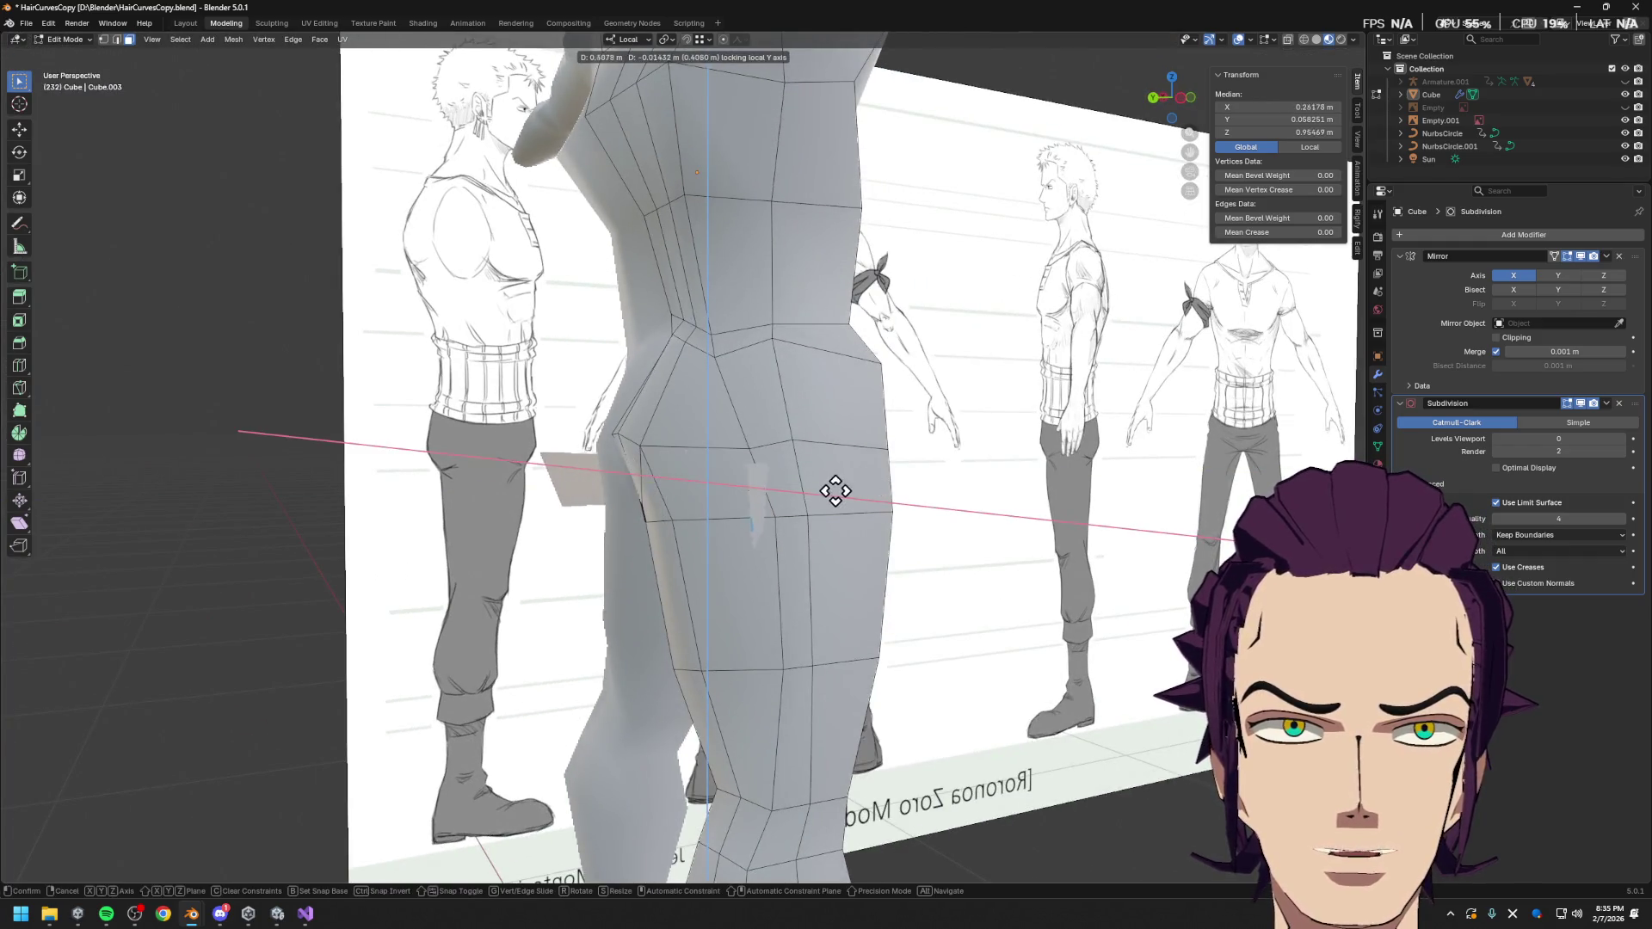
key("z")
key("z")
right_click(946, 450)
mouse_move(1015, 447)
middle_mouse_down()
mouse_move(1077, 450)
mouse_move(1044, 457)
mouse_move(1069, 413)
middle_mouse_up()
key("g")
key("y")
key("y")
left_click(938, 445)
Rotate the duplicated face -15° around local Z
key("r")
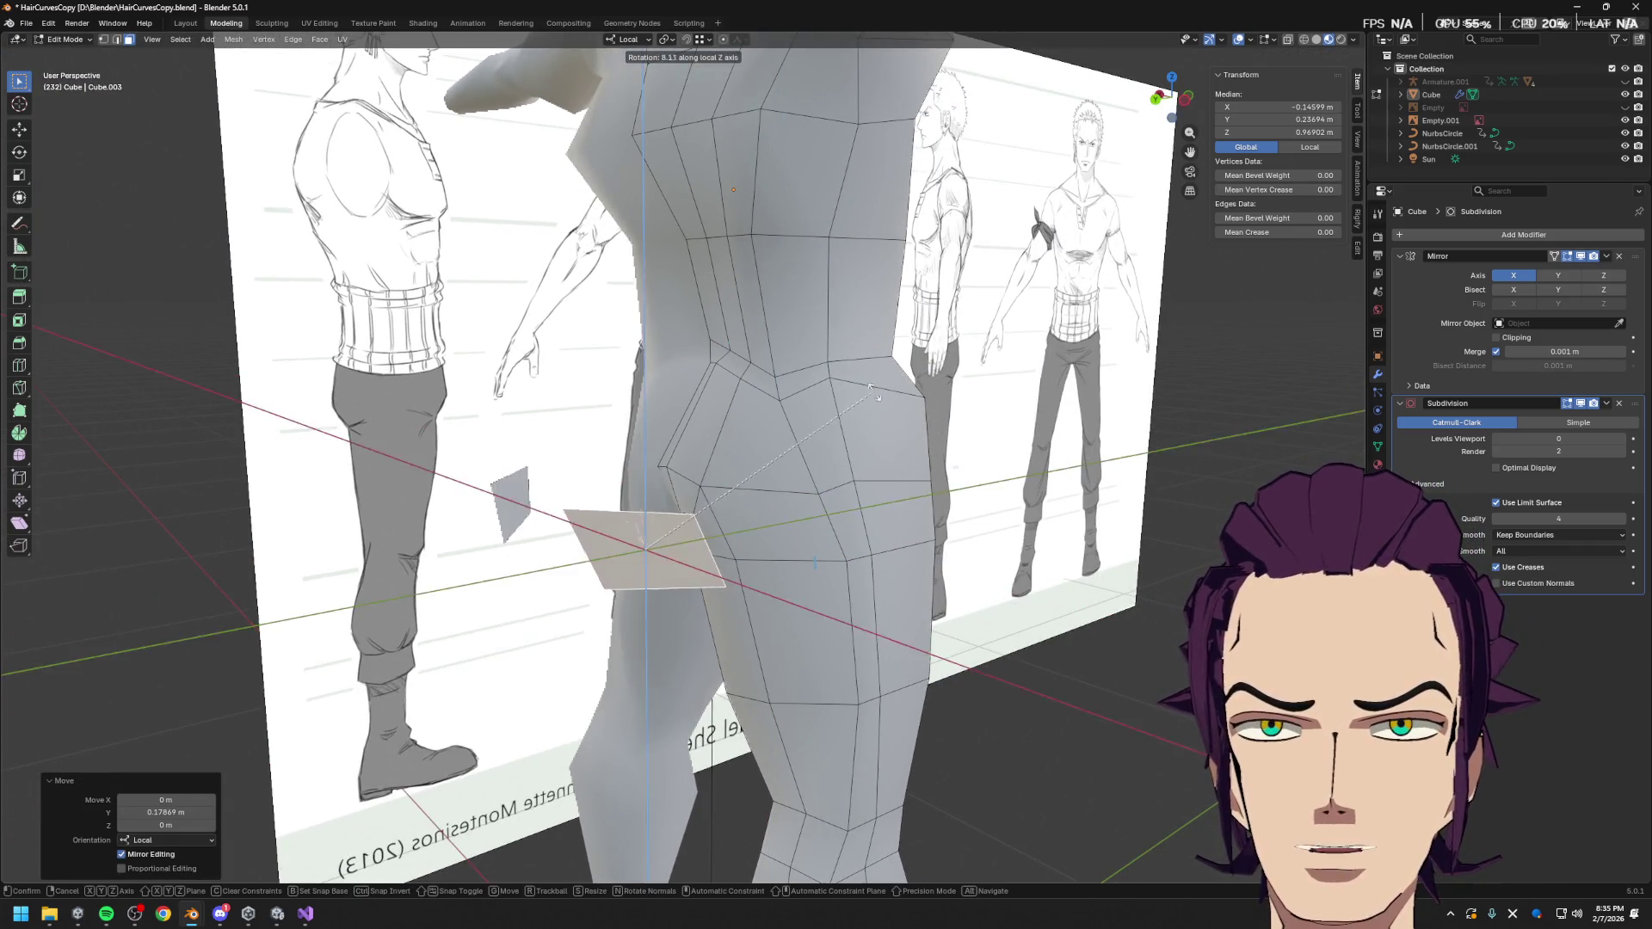
key("z")
key("z")
left_click(878, 590)
mouse_move(878, 589)
middle_mouse_down()
mouse_move(892, 467)
mouse_move(963, 503)
middle_mouse_up()
type("r-15")
key("Return")
Move the face along local X and stretch it 2.2 times along local Z
key("g")
key("x")
key("x")
left_click(960, 512)
key("s")
key("z")
key("z")
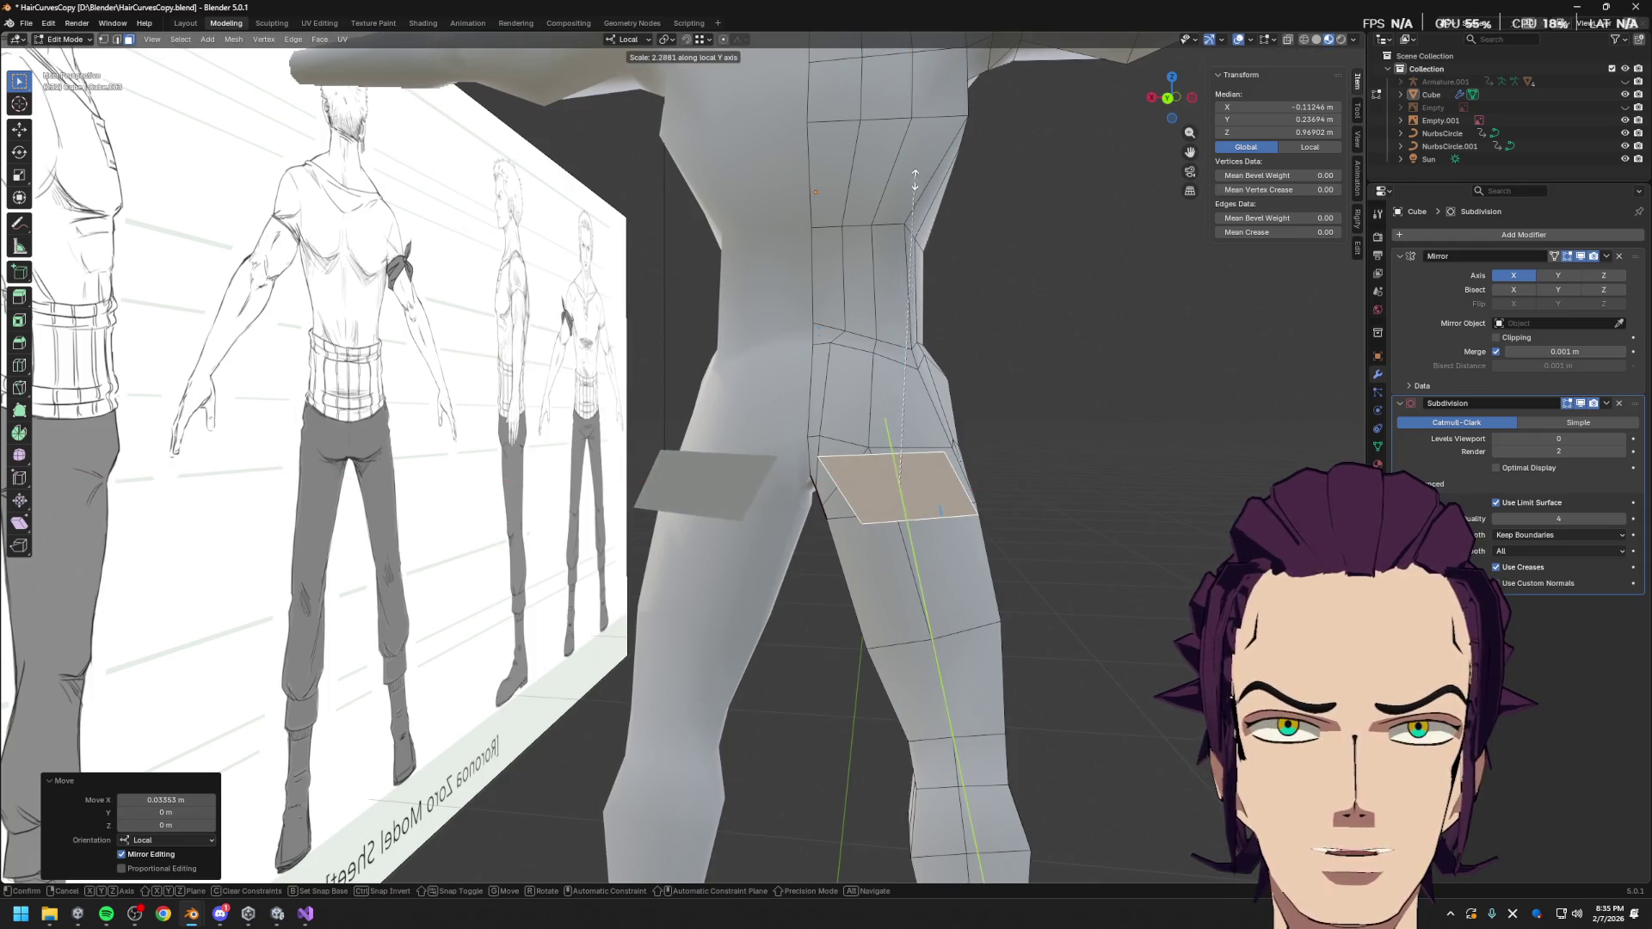
left_click(886, 267)
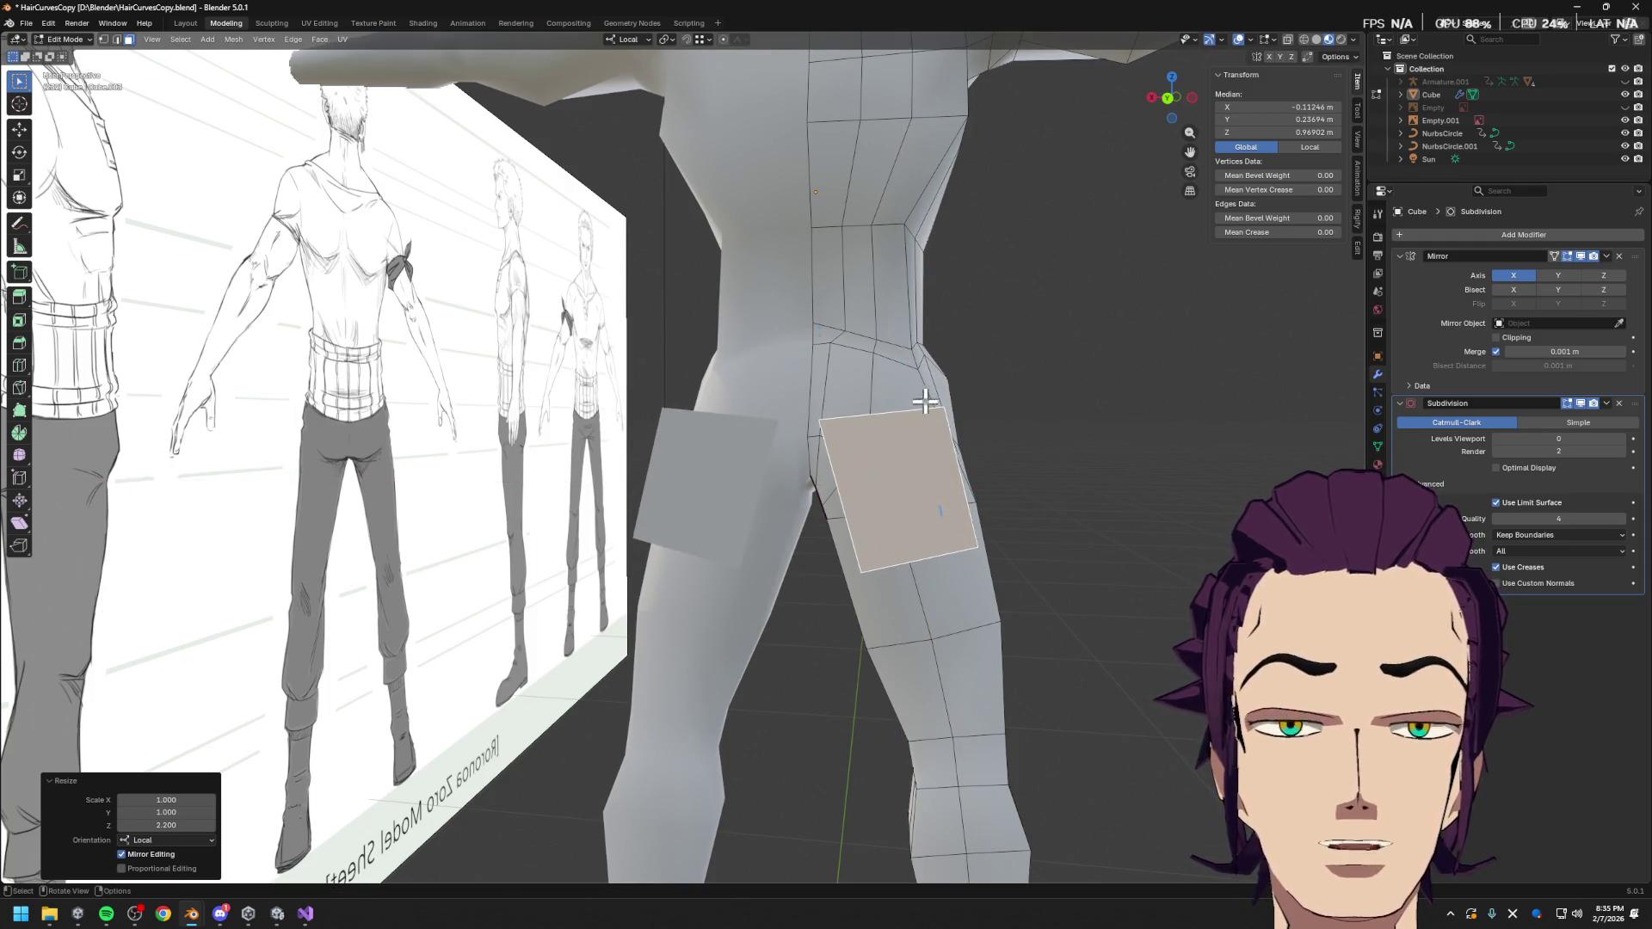
Add a centred horizontal loop cut across the stretched face
key("ctrl+r")
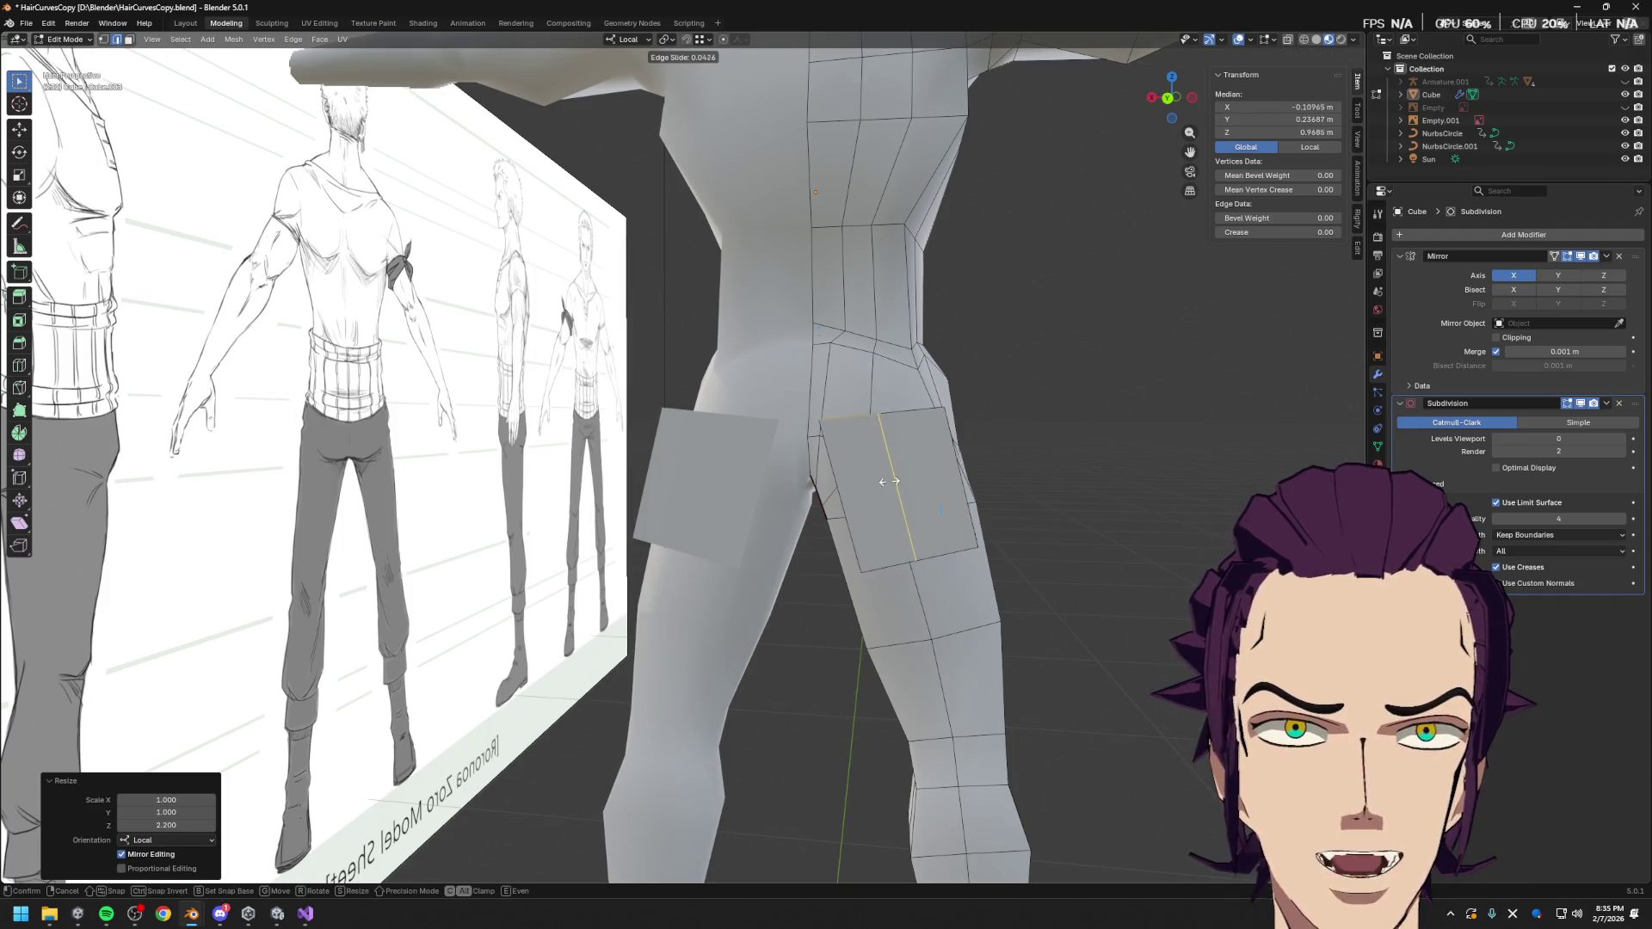
left_click(897, 481)
right_click(887, 488)
middle_click_drag(886, 488, 942, 516)
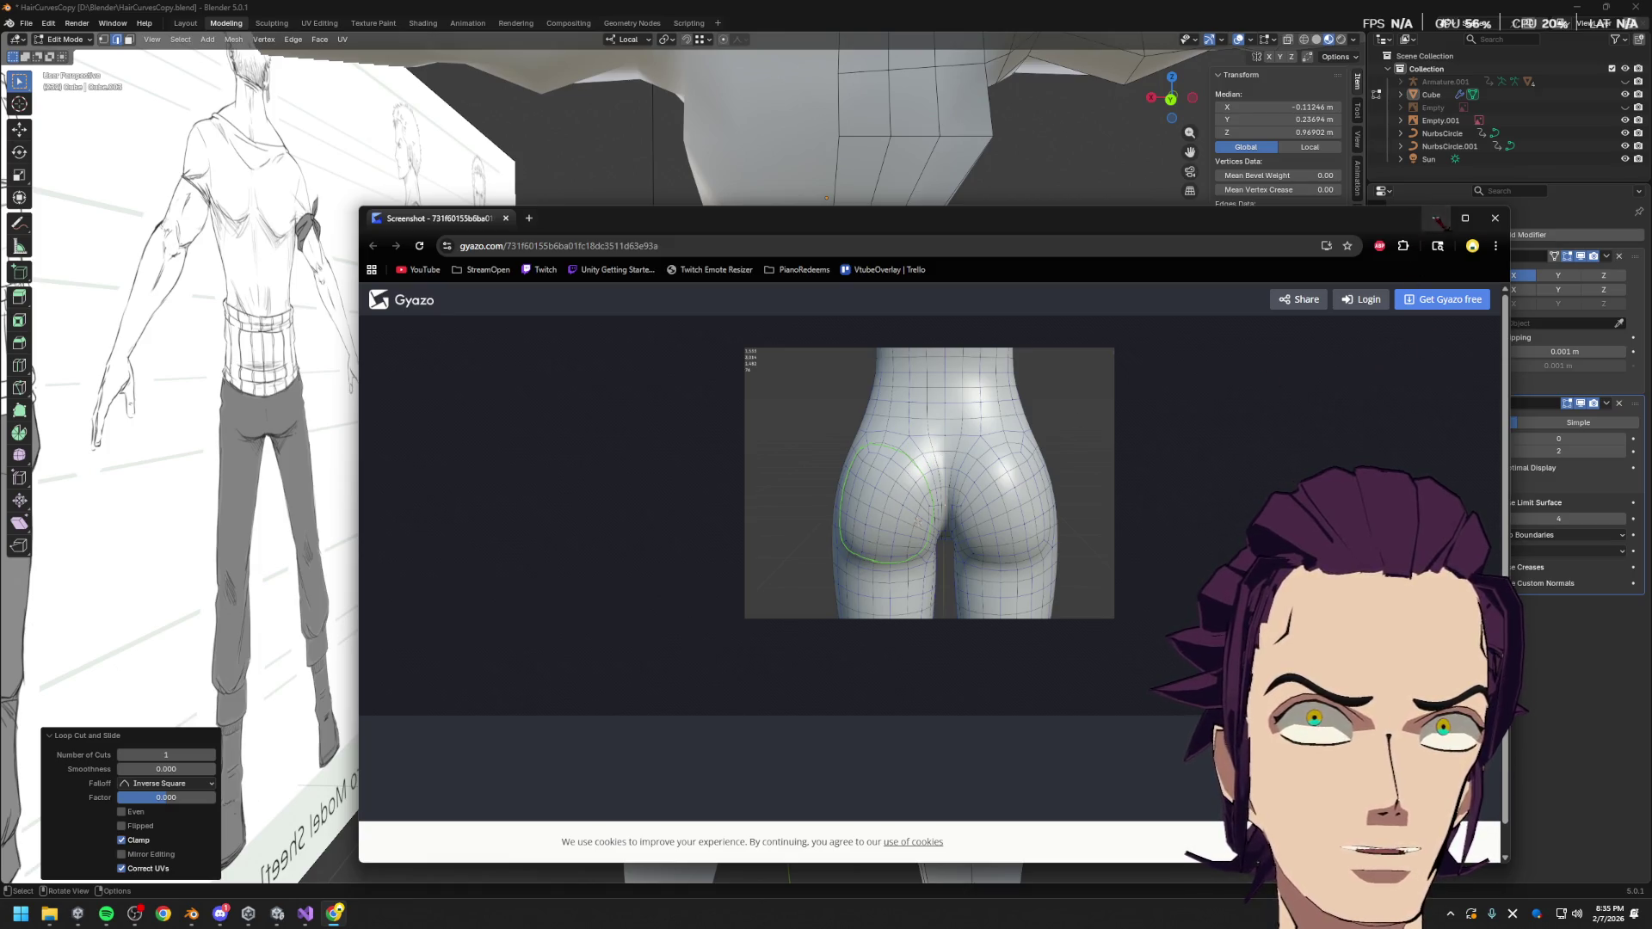
Select the duplicated glute panel and rotate it -18.5°
left_click(1436, 219)
middle_click_drag(1075, 466, 1040, 468)
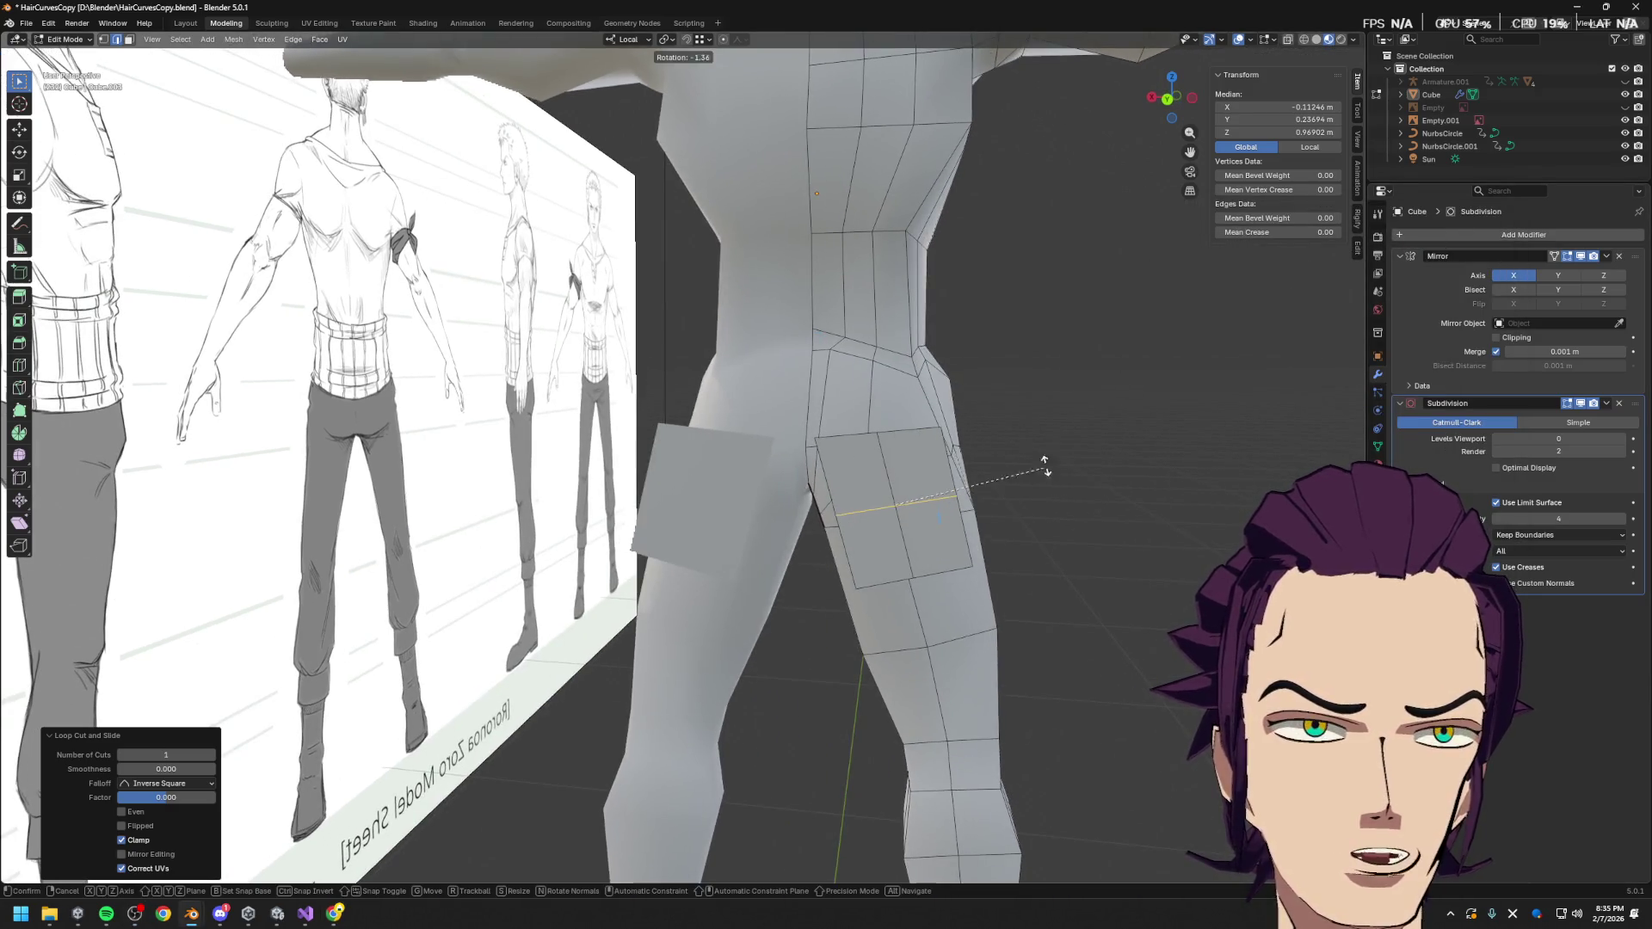
key("l")
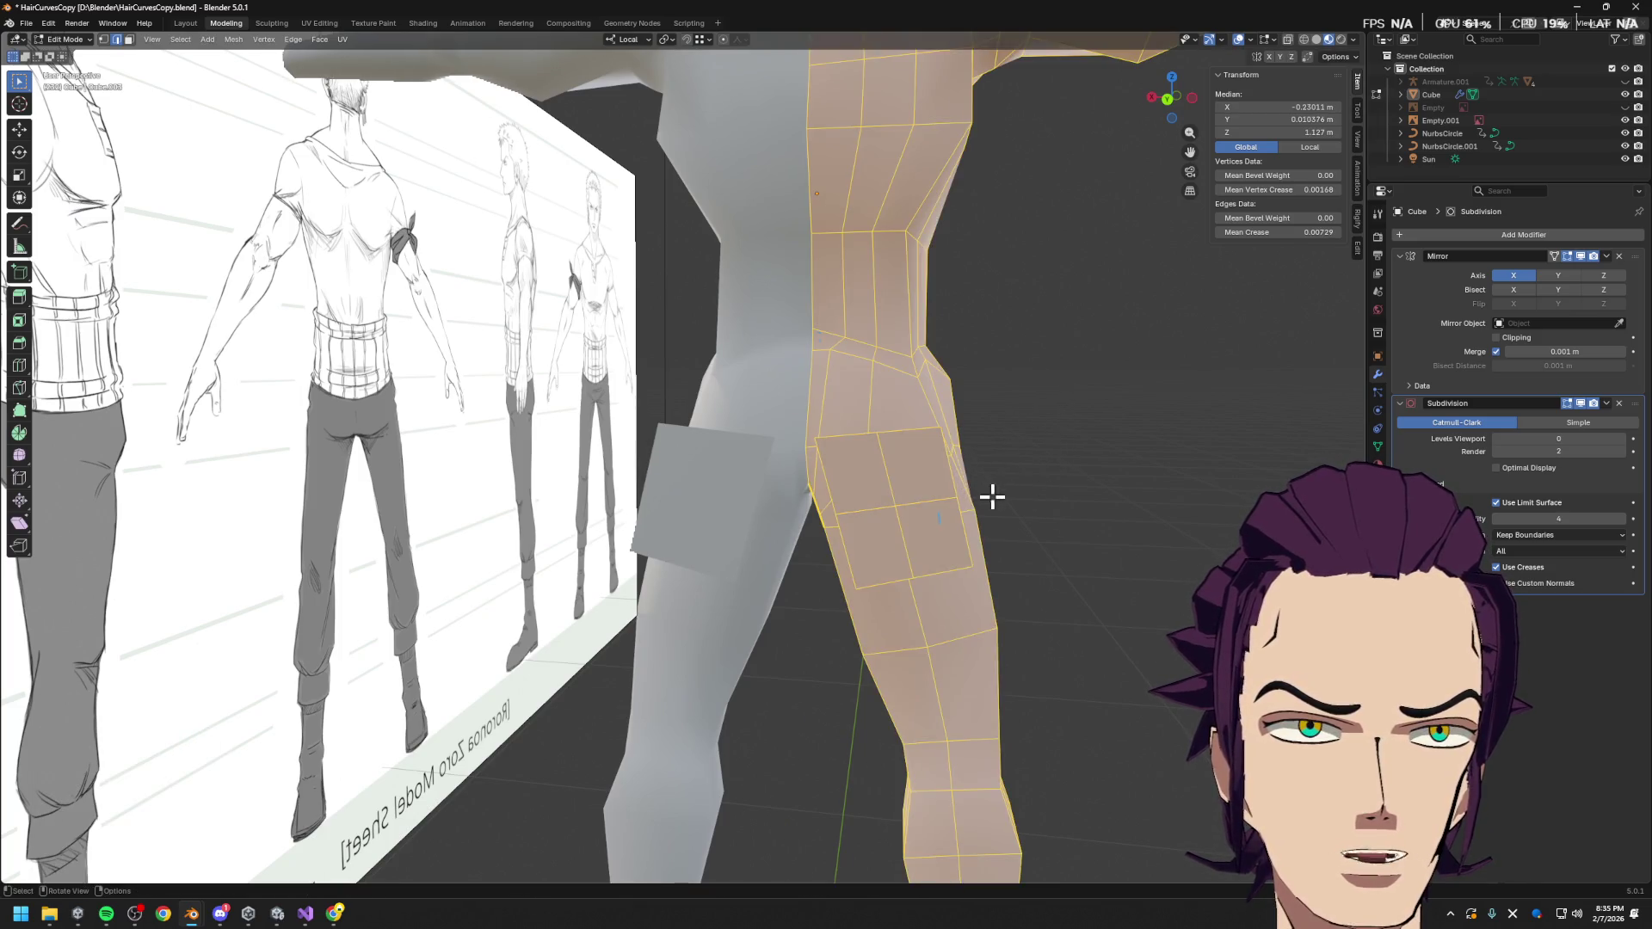
key("alt+a")
key("l")
key("r")
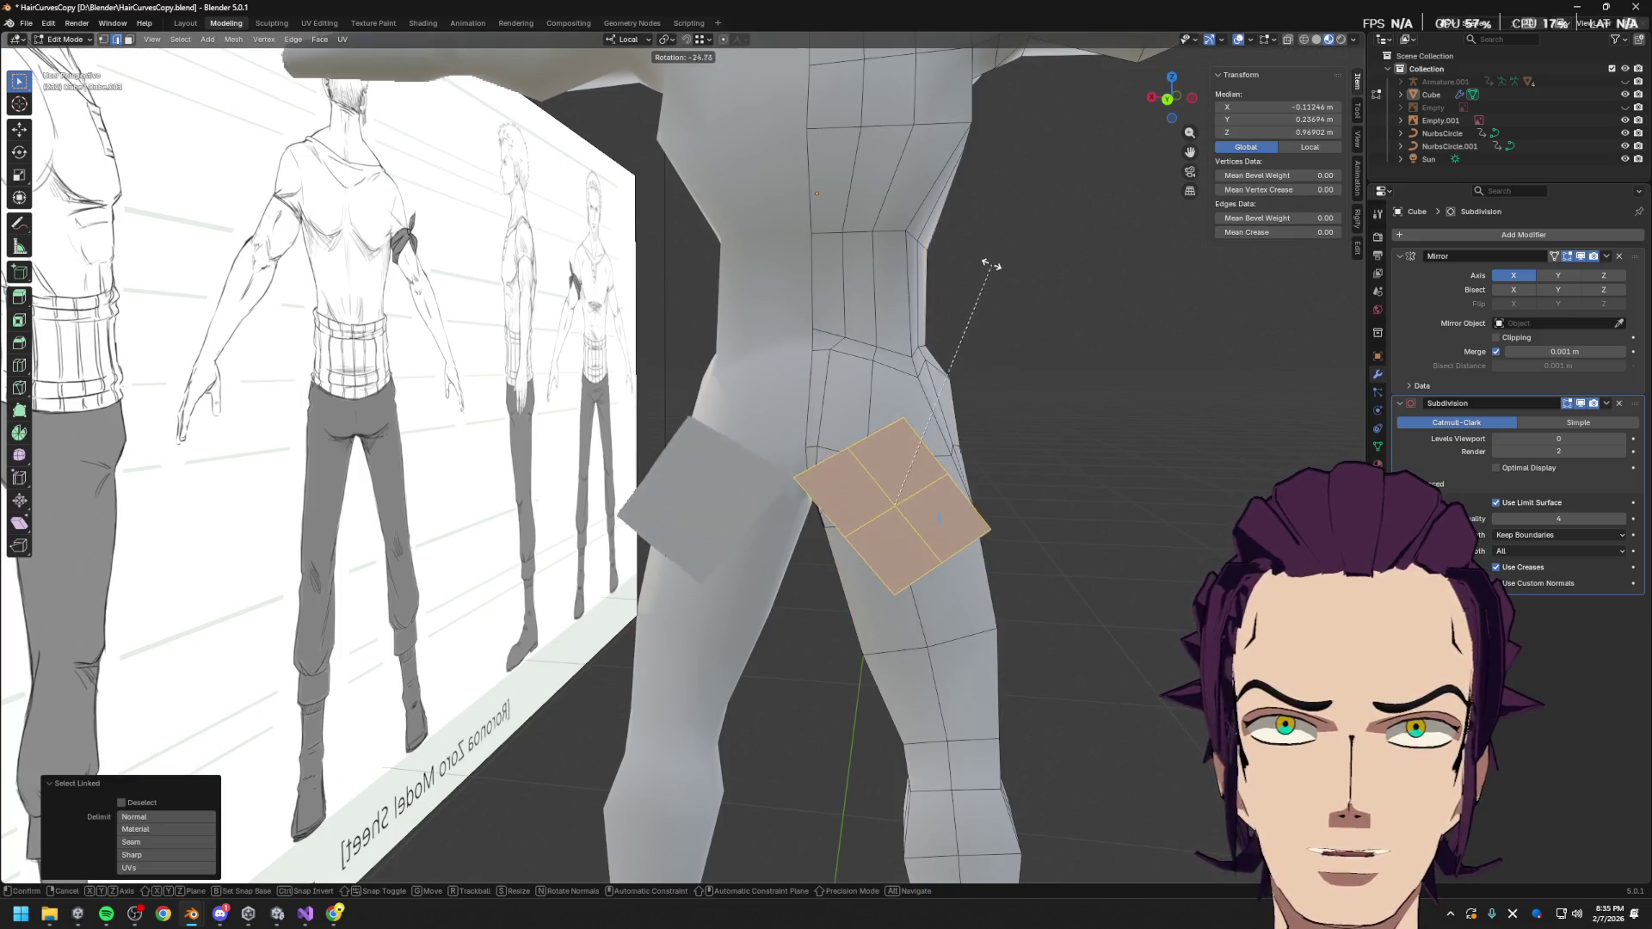
left_click(1007, 299)
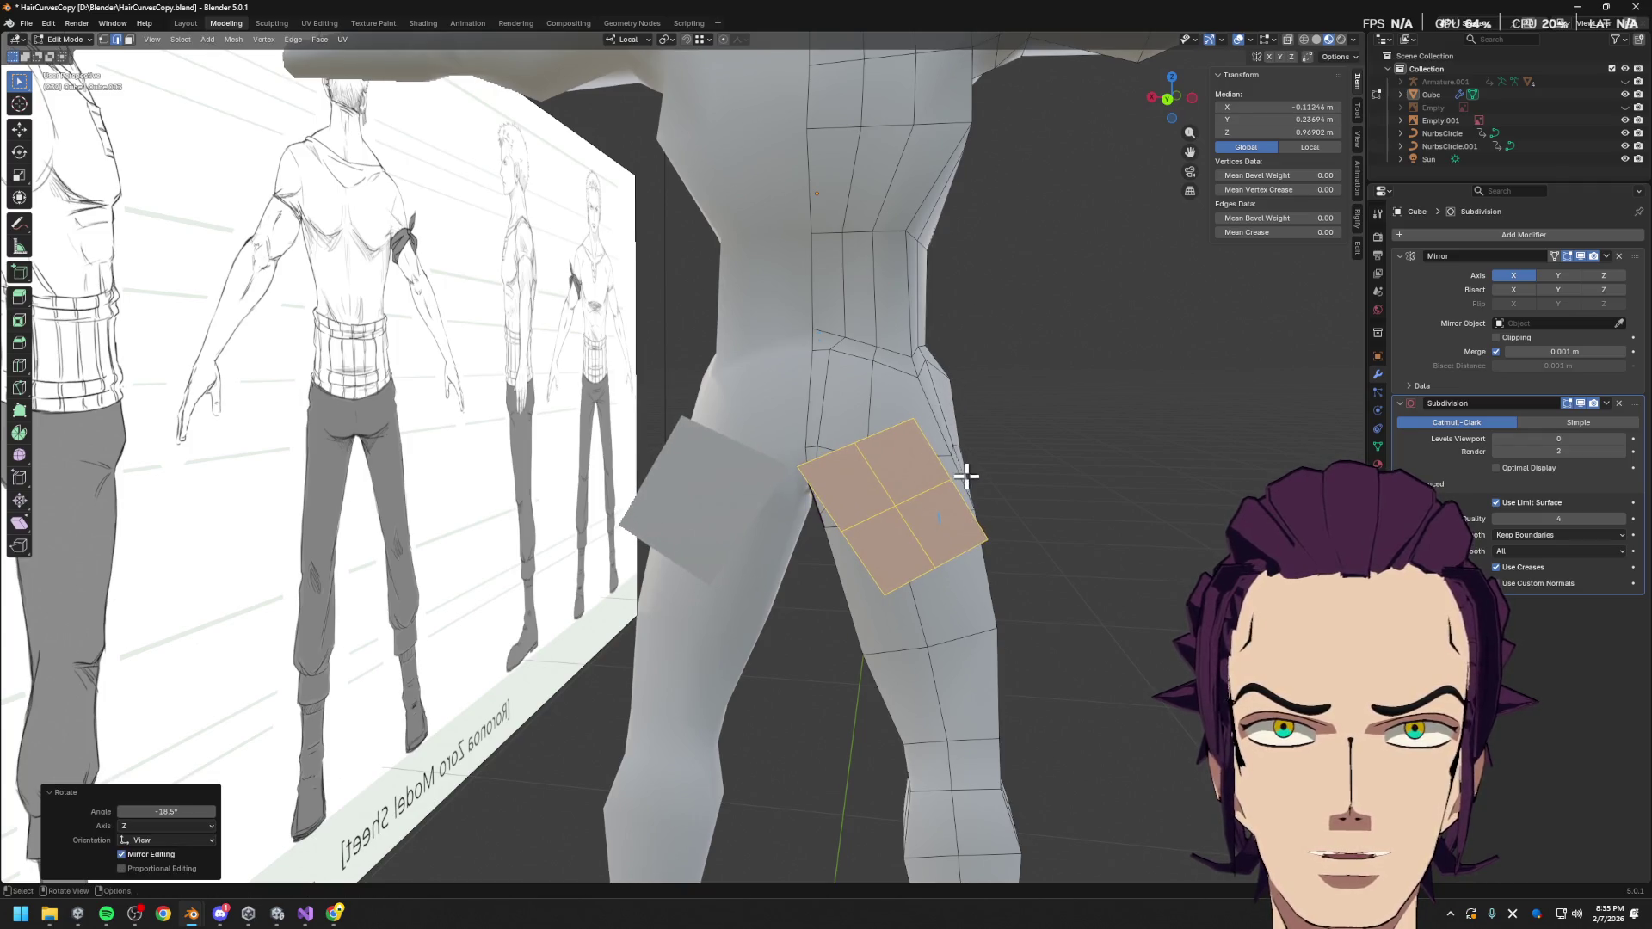
Move a vertex beside the glute panel along local X
key("1")
left_click(914, 590)
key("g")
key("x")
key("x")
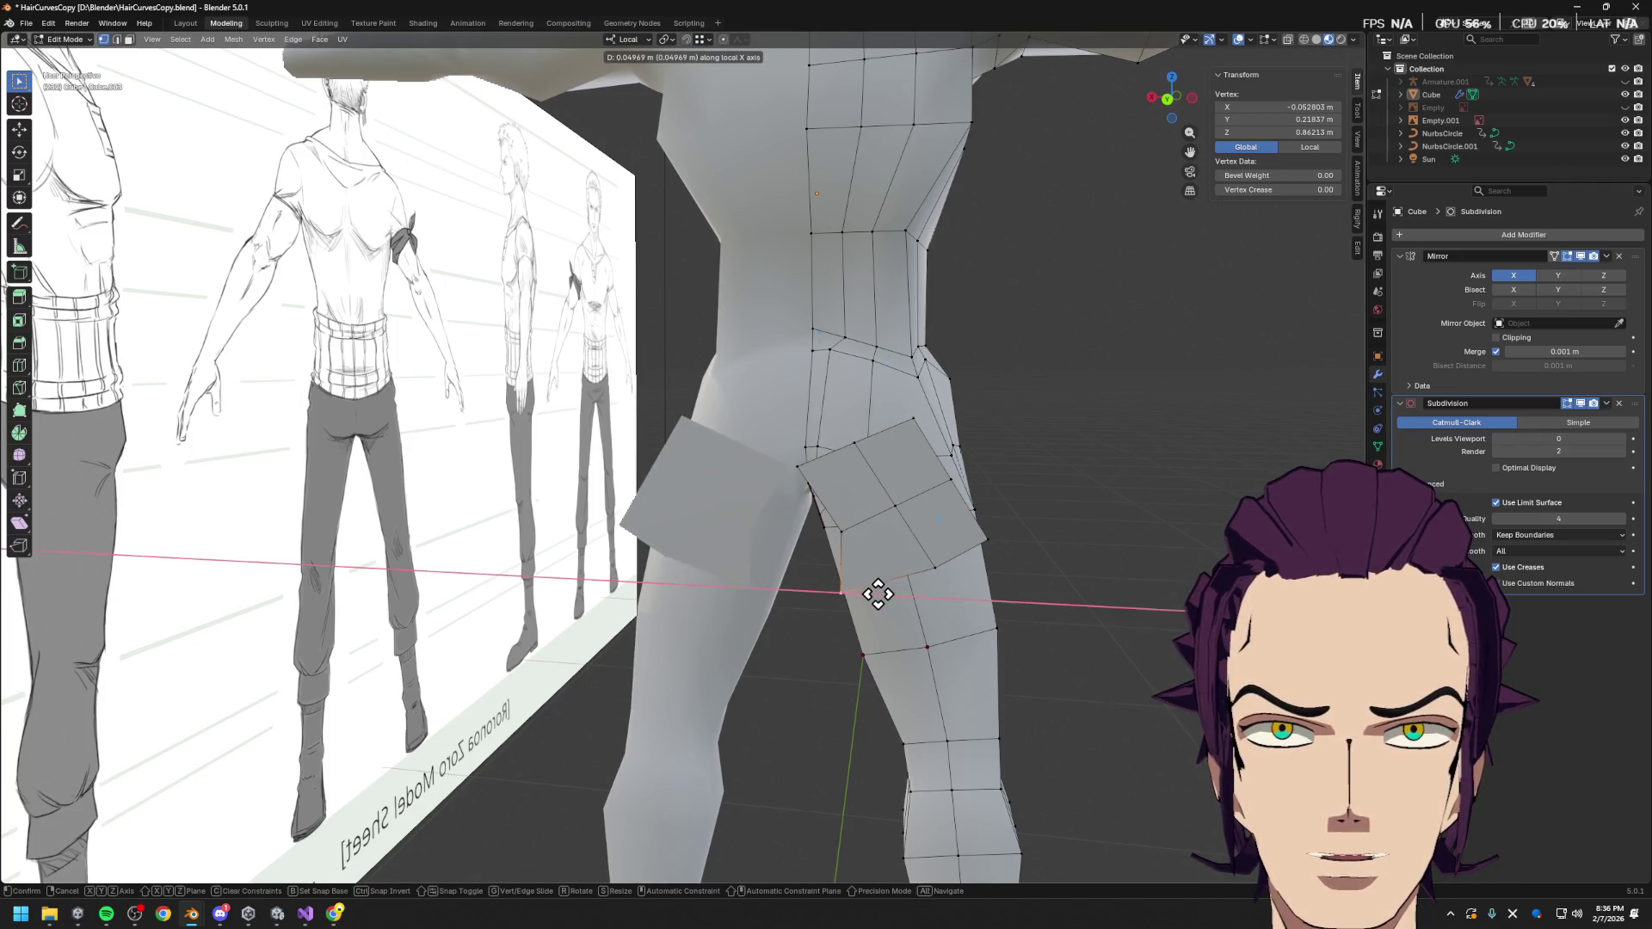
left_click(877, 594)
key("alt+Tab")
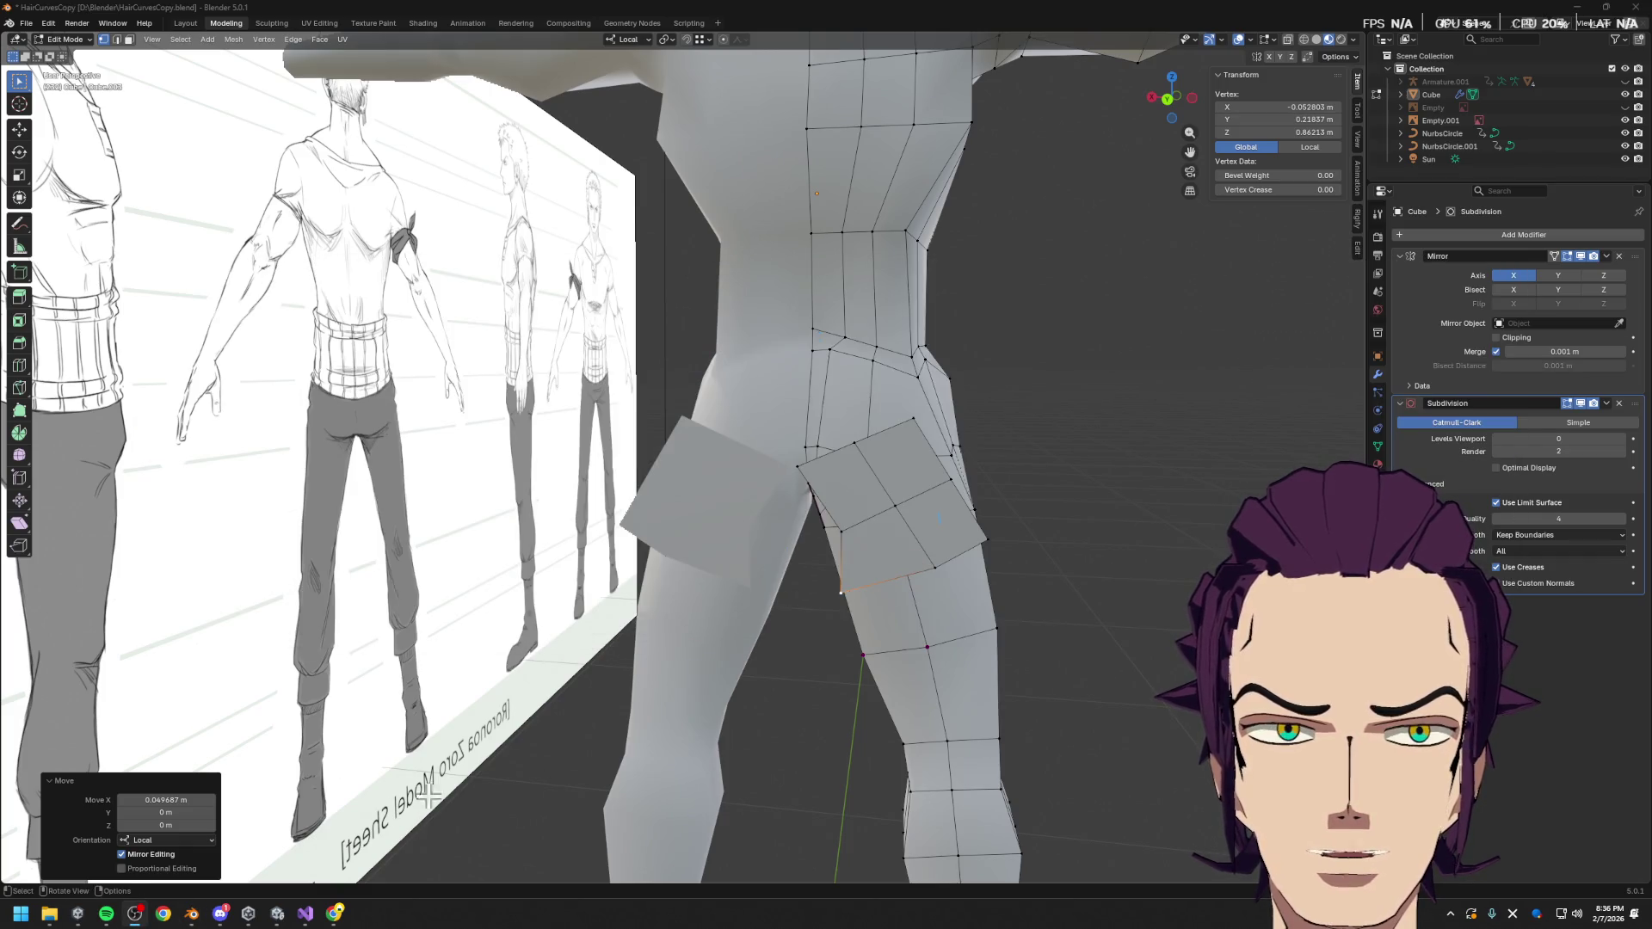
Shift two more vertices near the panel along local X
left_click(814, 472)
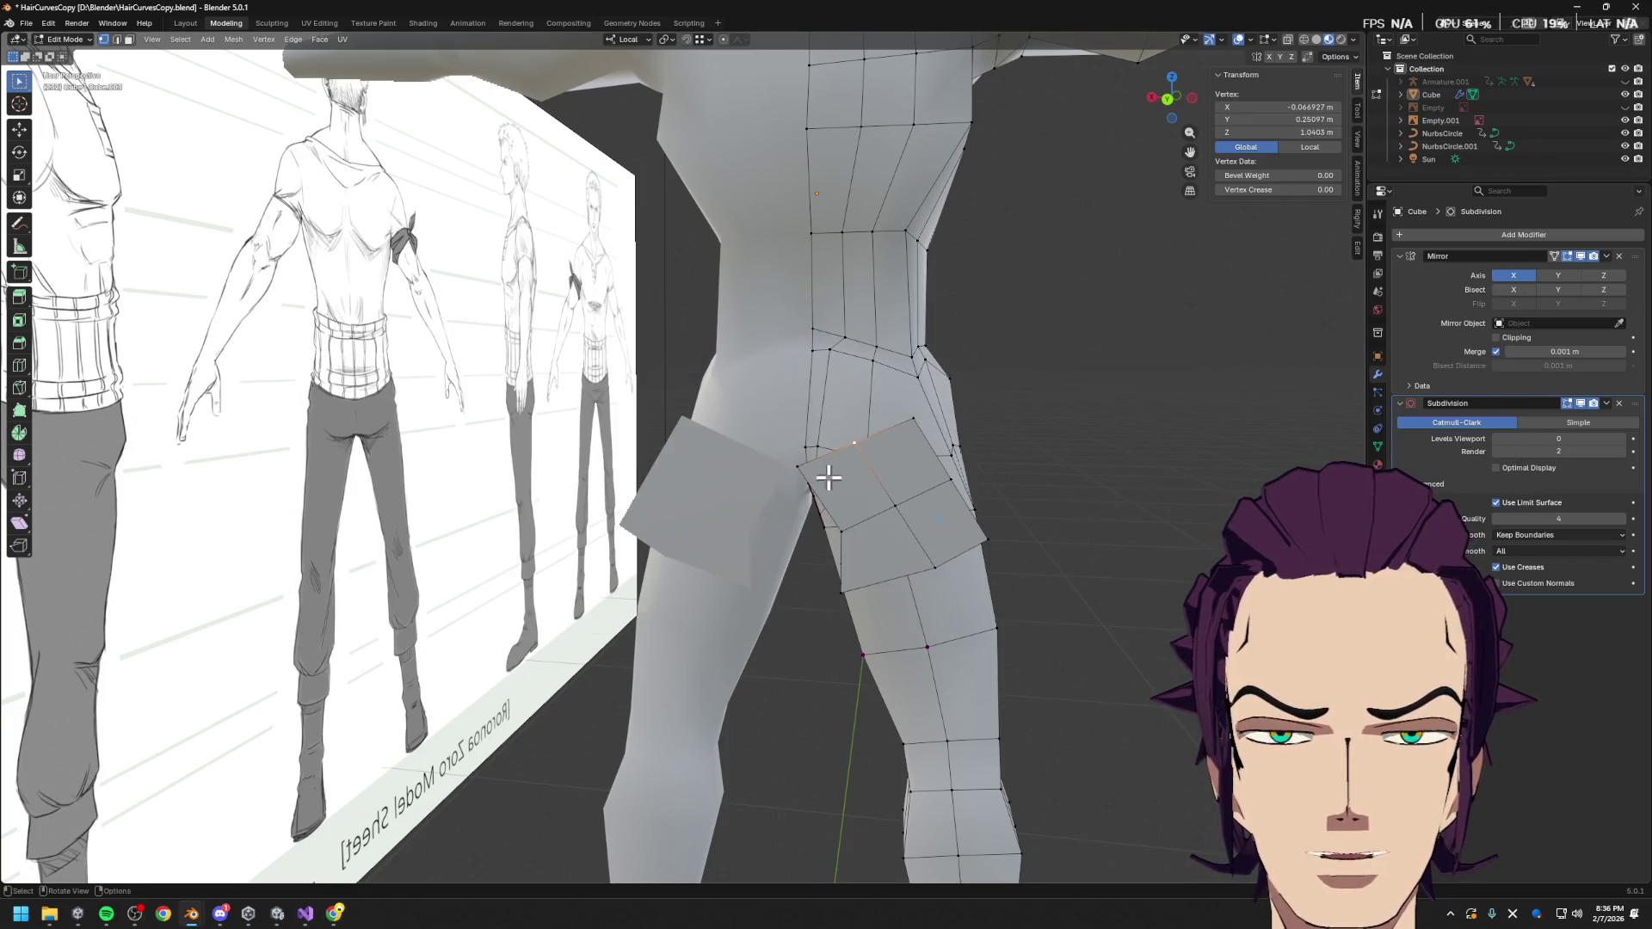
key("g")
key("x")
left_click(841, 480)
left_click(903, 417)
key("g")
key("x")
left_click(888, 417)
Nudge one more vertex along X and slide the inner-thigh vertex to factor 0.333
left_click(852, 449)
key("g")
key("x")
left_click(856, 450)
left_click(840, 591)
key("shift+v")
left_click(896, 579)
middle_click_drag(896, 579, 940, 555)
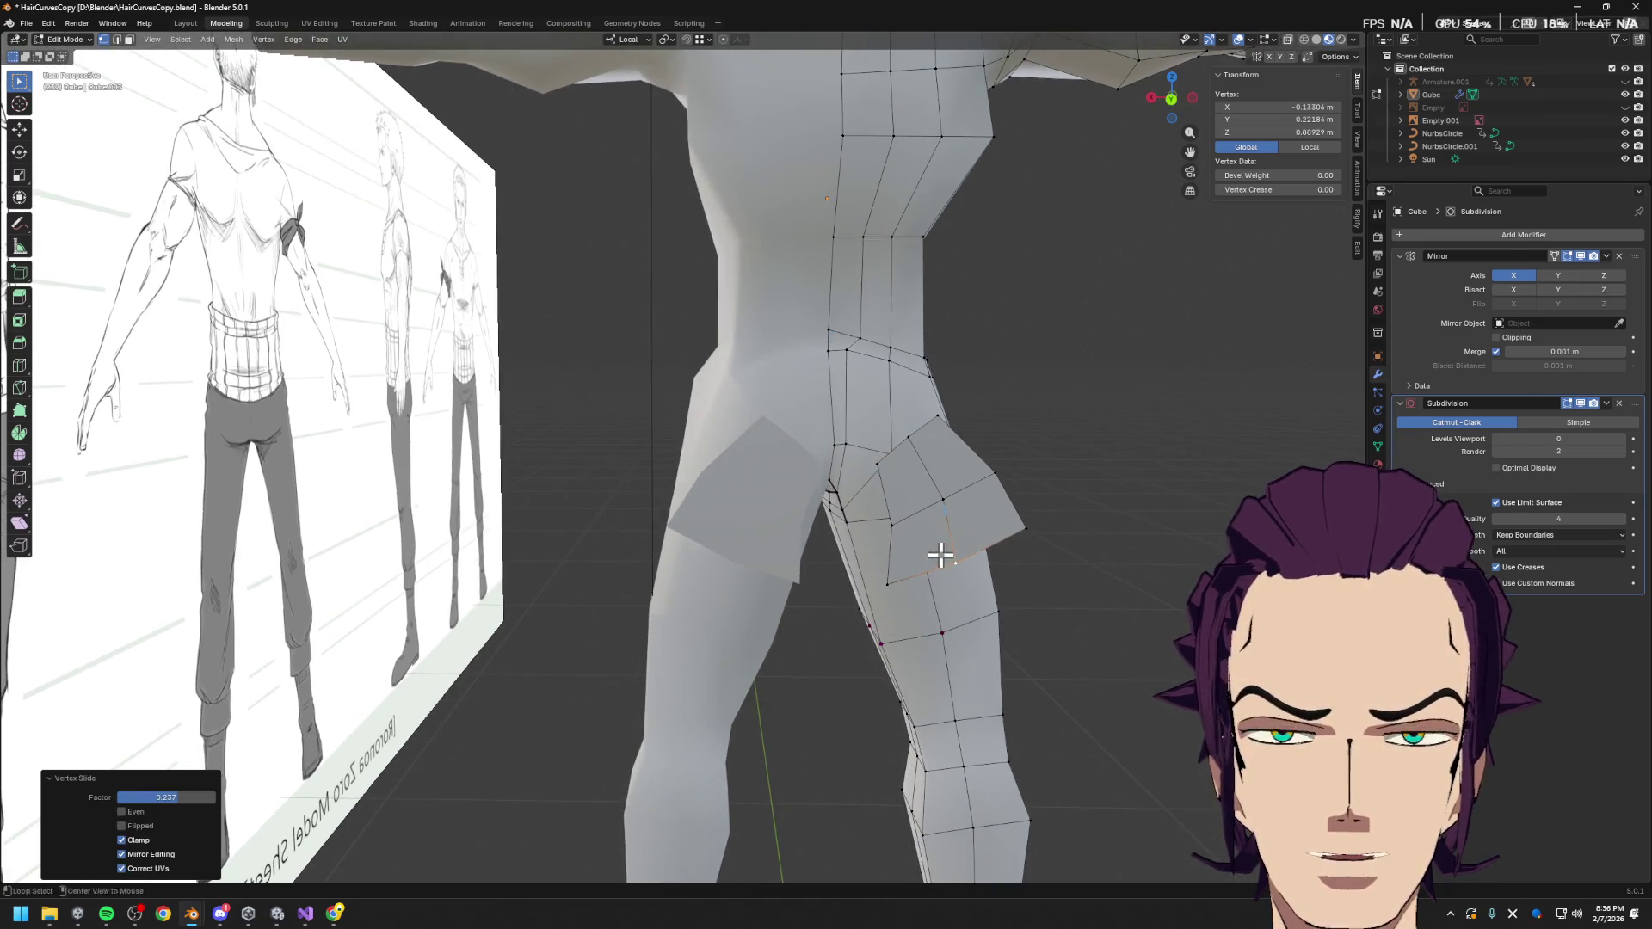
Select the glute panel's inner edge, trying an extrude and a move before cancelling
key("2")
left_click(896, 450)
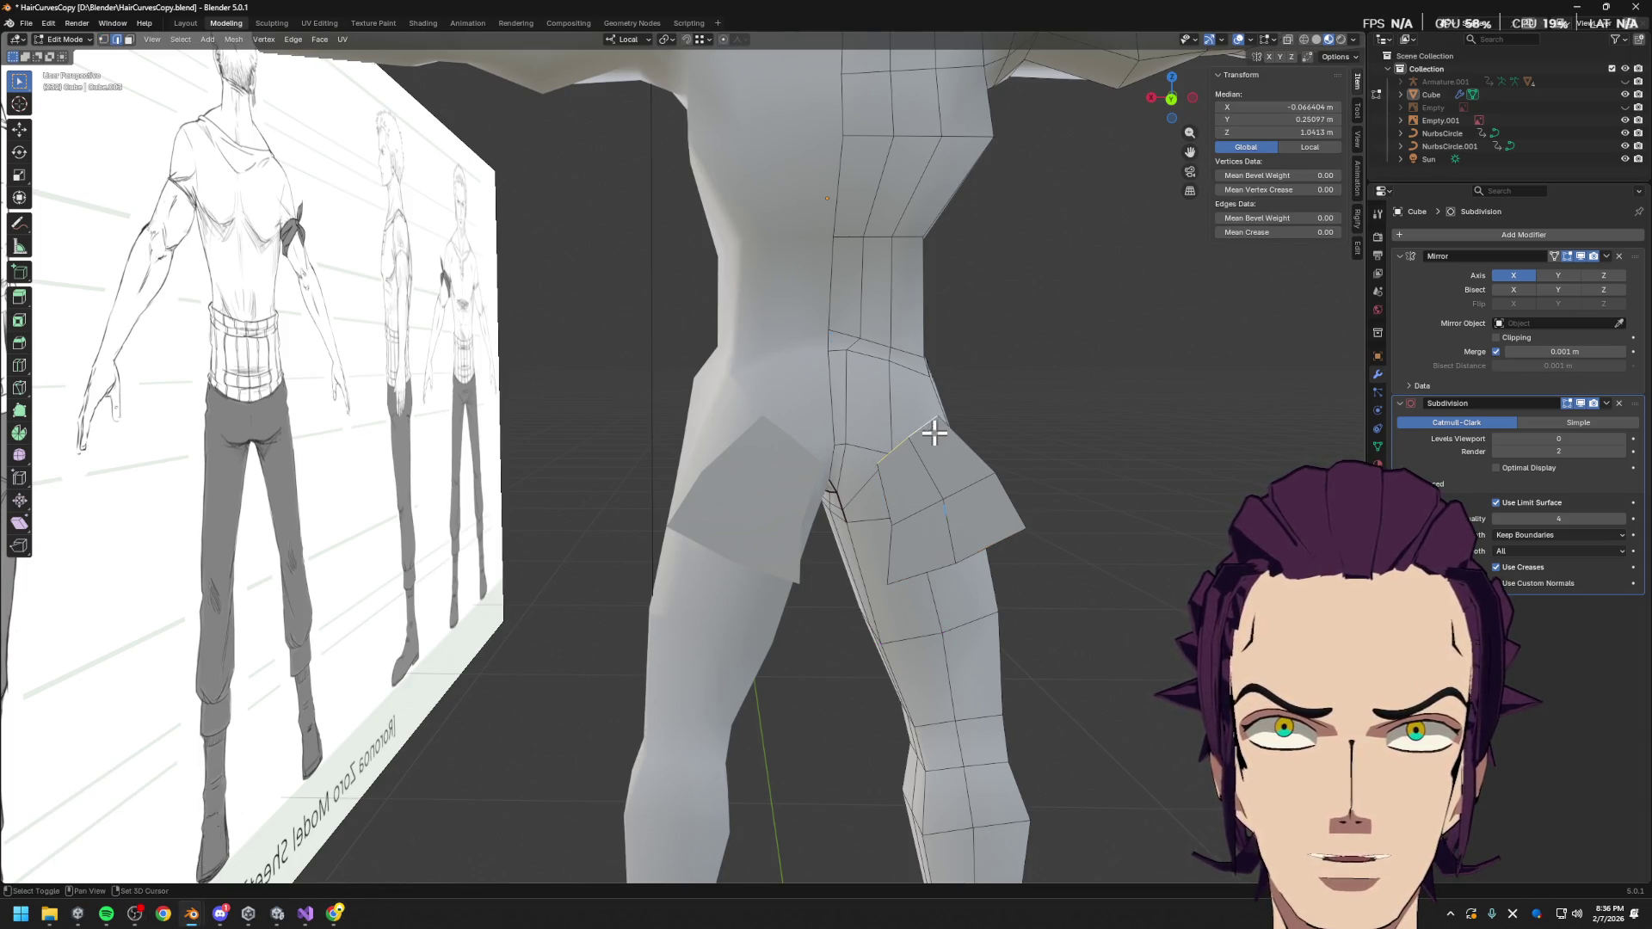
key("e")
key("Escape")
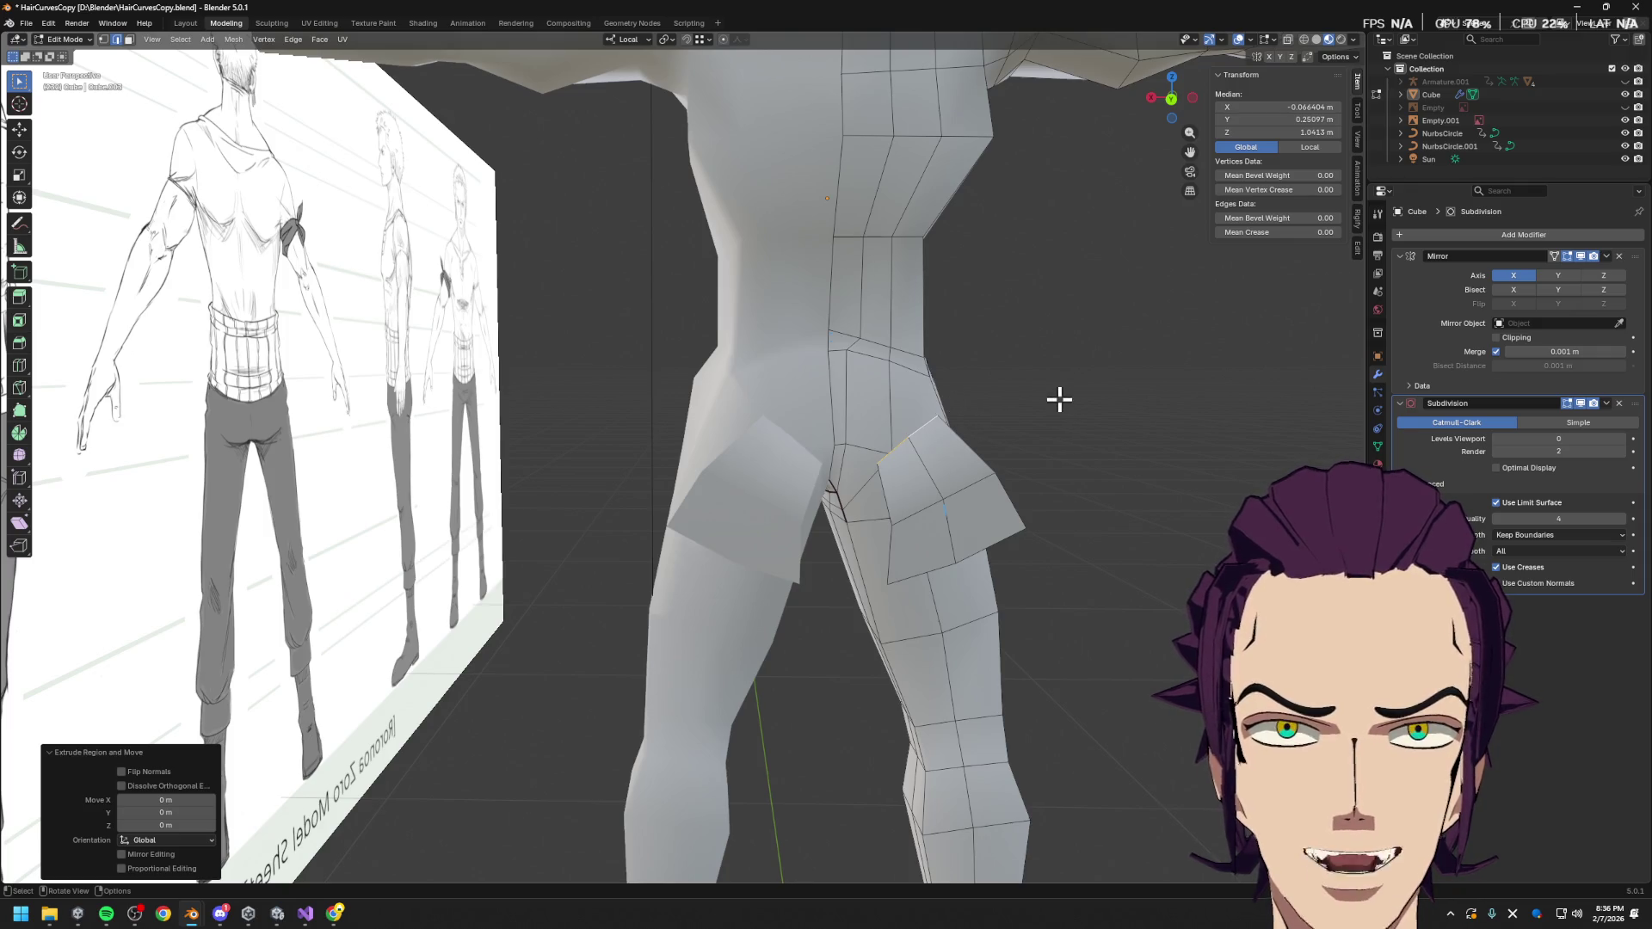
key("g")
key("x")
key("Escape")
Enable Mirror modifier clipping and raise the edge 0.016481 m along local Z
left_click(1498, 337)
key("g")
key("x")
key("x")
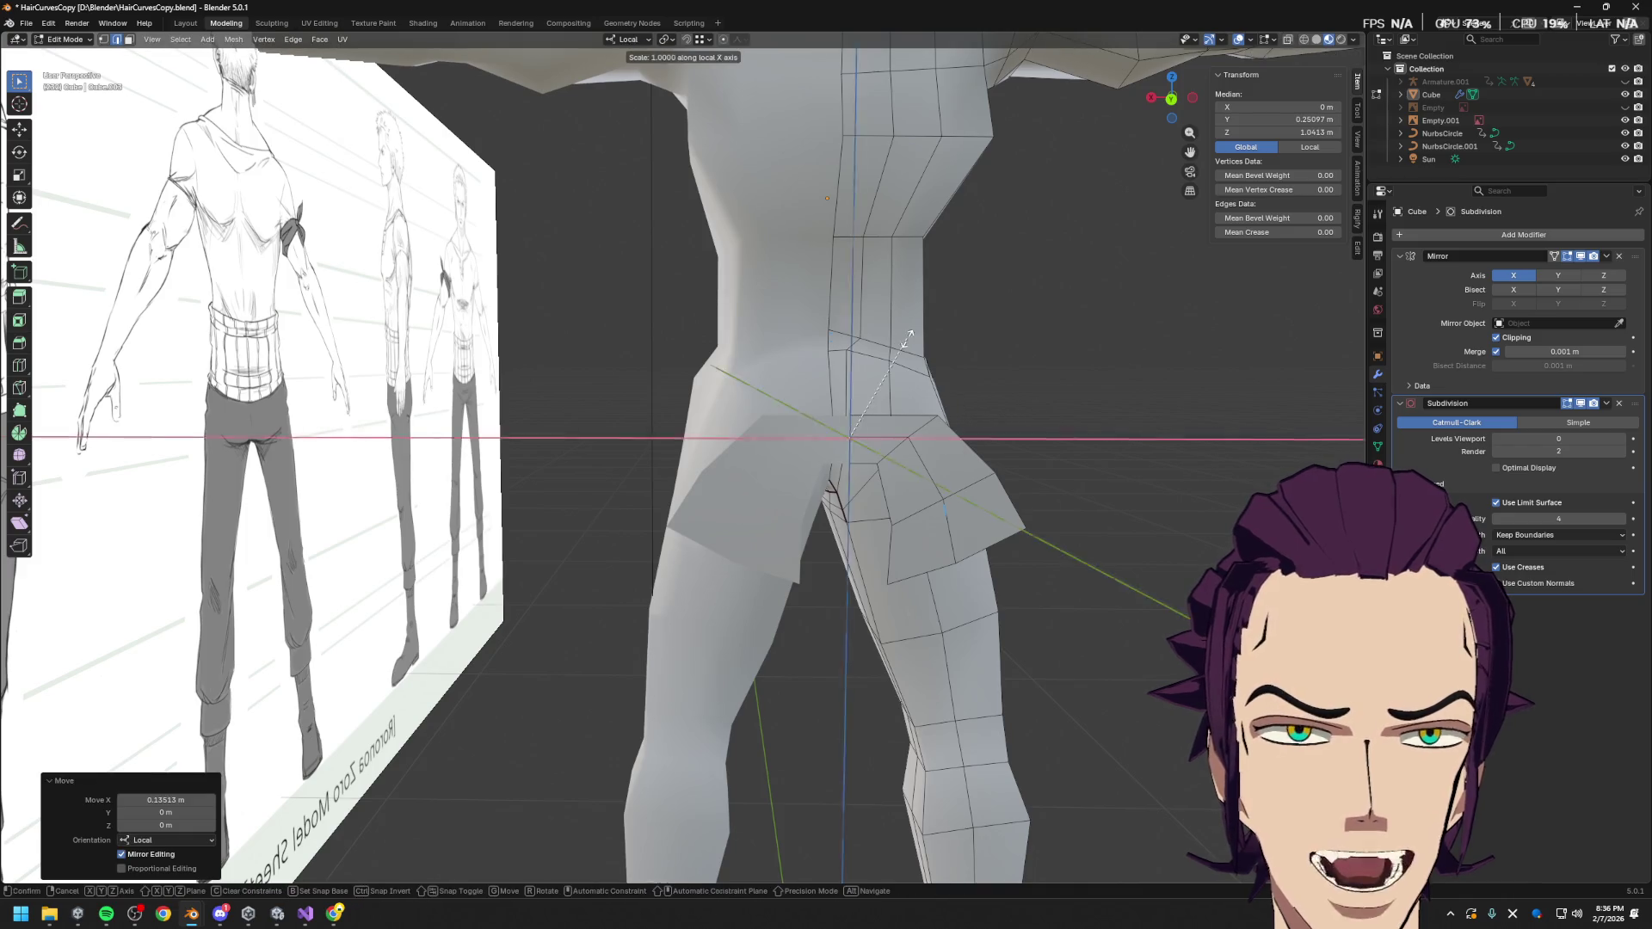
key("z")
left_click(925, 301)
middle_click_drag(922, 437, 891, 433)
mouse_move(907, 542)
middle_mouse_down()
mouse_move(922, 598)
mouse_move(900, 579)
mouse_move(948, 534)
mouse_move(938, 492)
middle_mouse_up()
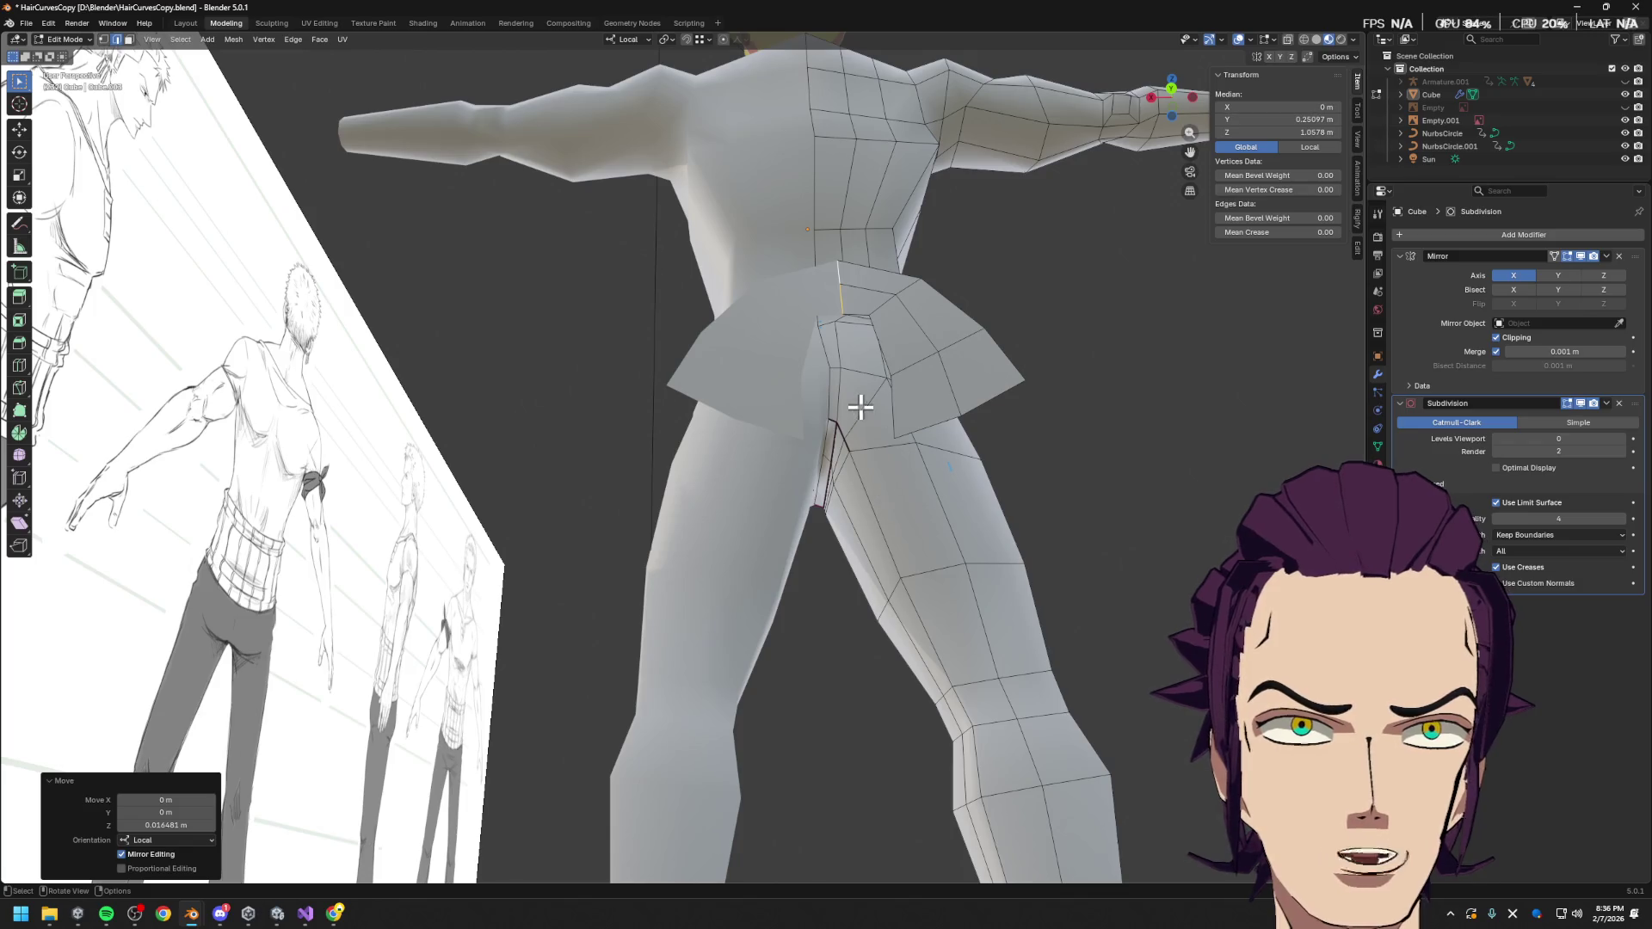
Preview a loop cut down the leg, cancel it, and select the short diagonal hip edge
key("ctrl+r")
key("Escape")
mouse_move(871, 421)
middle_mouse_down()
mouse_move(886, 469)
mouse_move(848, 535)
middle_mouse_up()
left_click(875, 511)
left_click(830, 533)
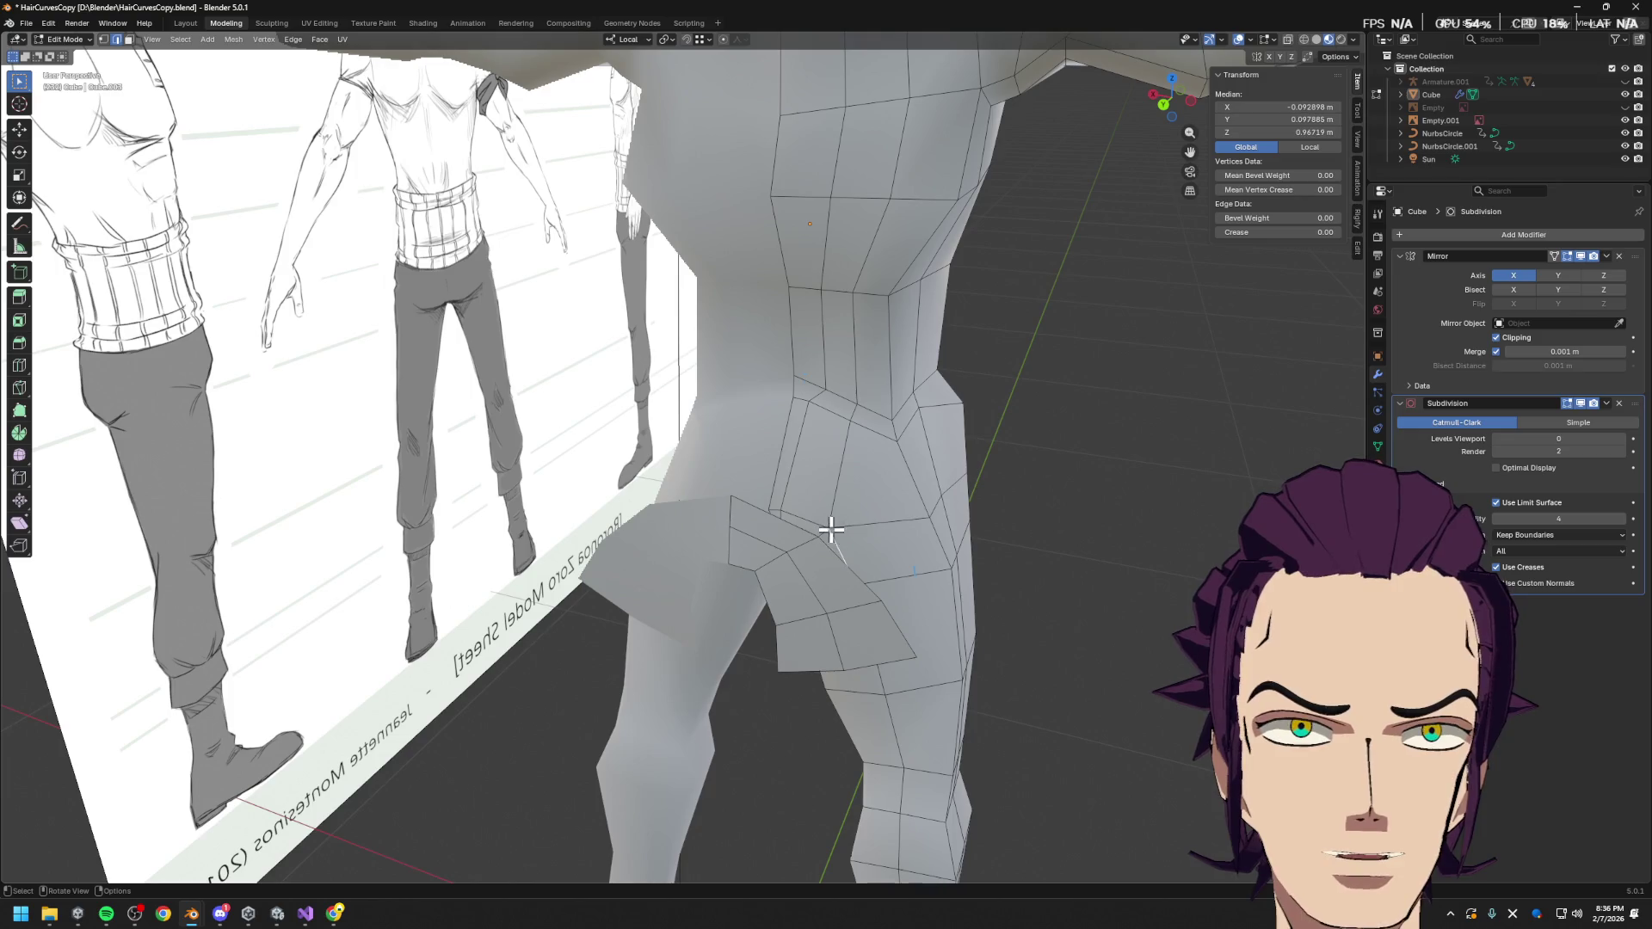
Knife-cut a new diagonal edge from the hip vertex to the upper vertex
key("k")
left_click(829, 529)
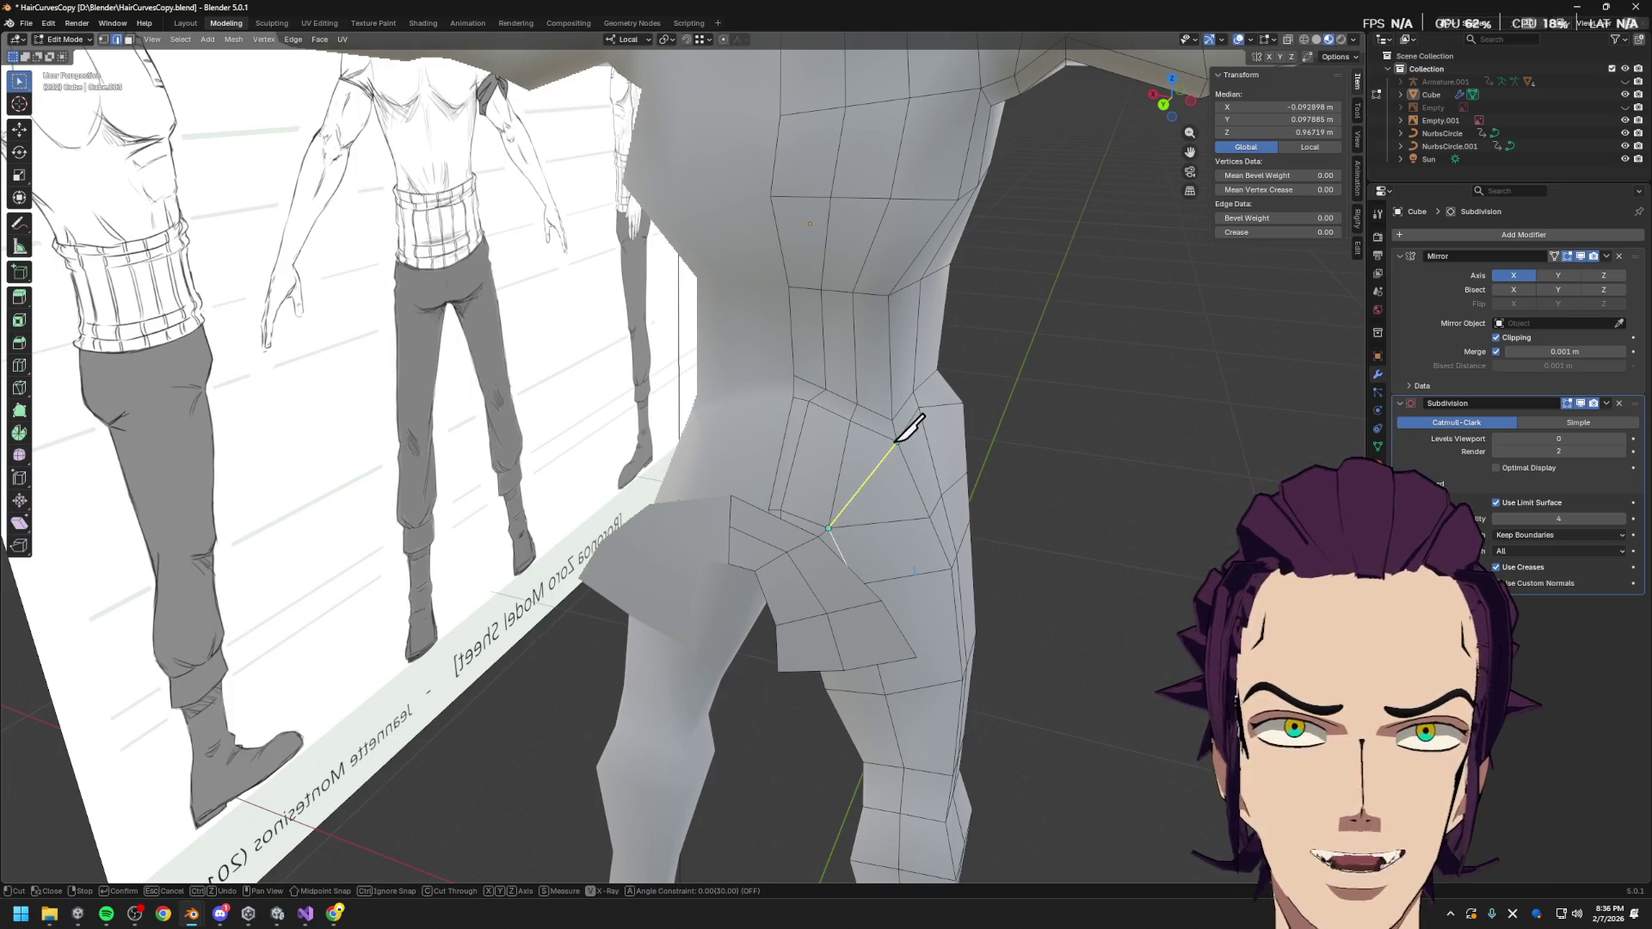
left_click(898, 442)
key("Return")
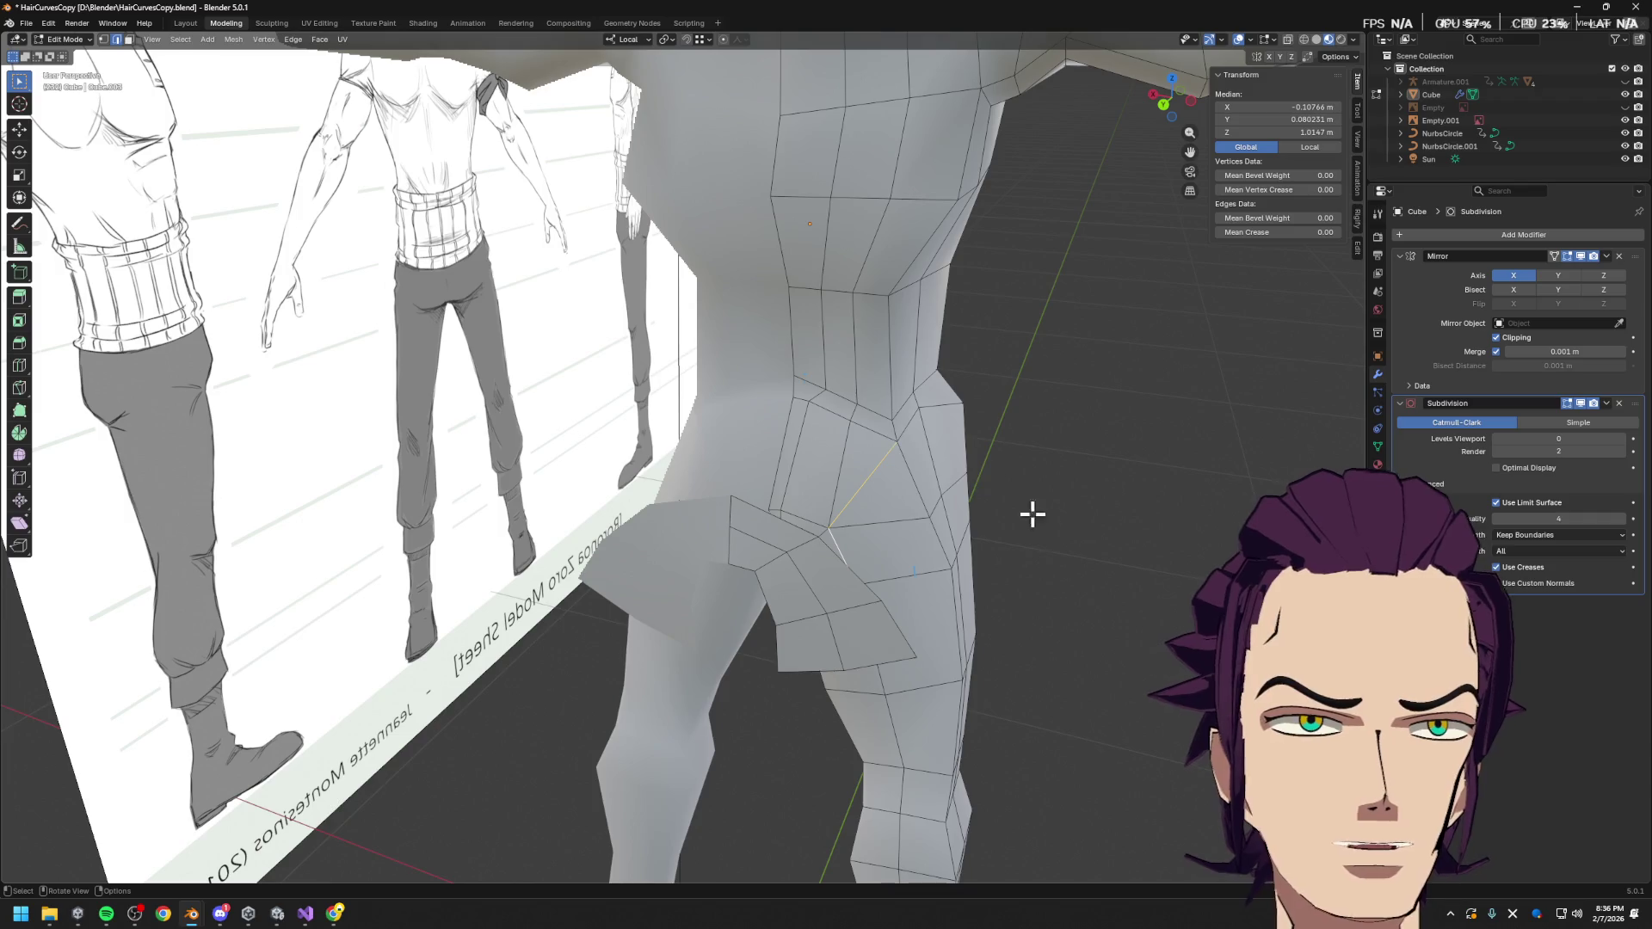
mouse_move(991, 526)
middle_mouse_down()
mouse_move(889, 542)
mouse_move(886, 560)
middle_mouse_up()
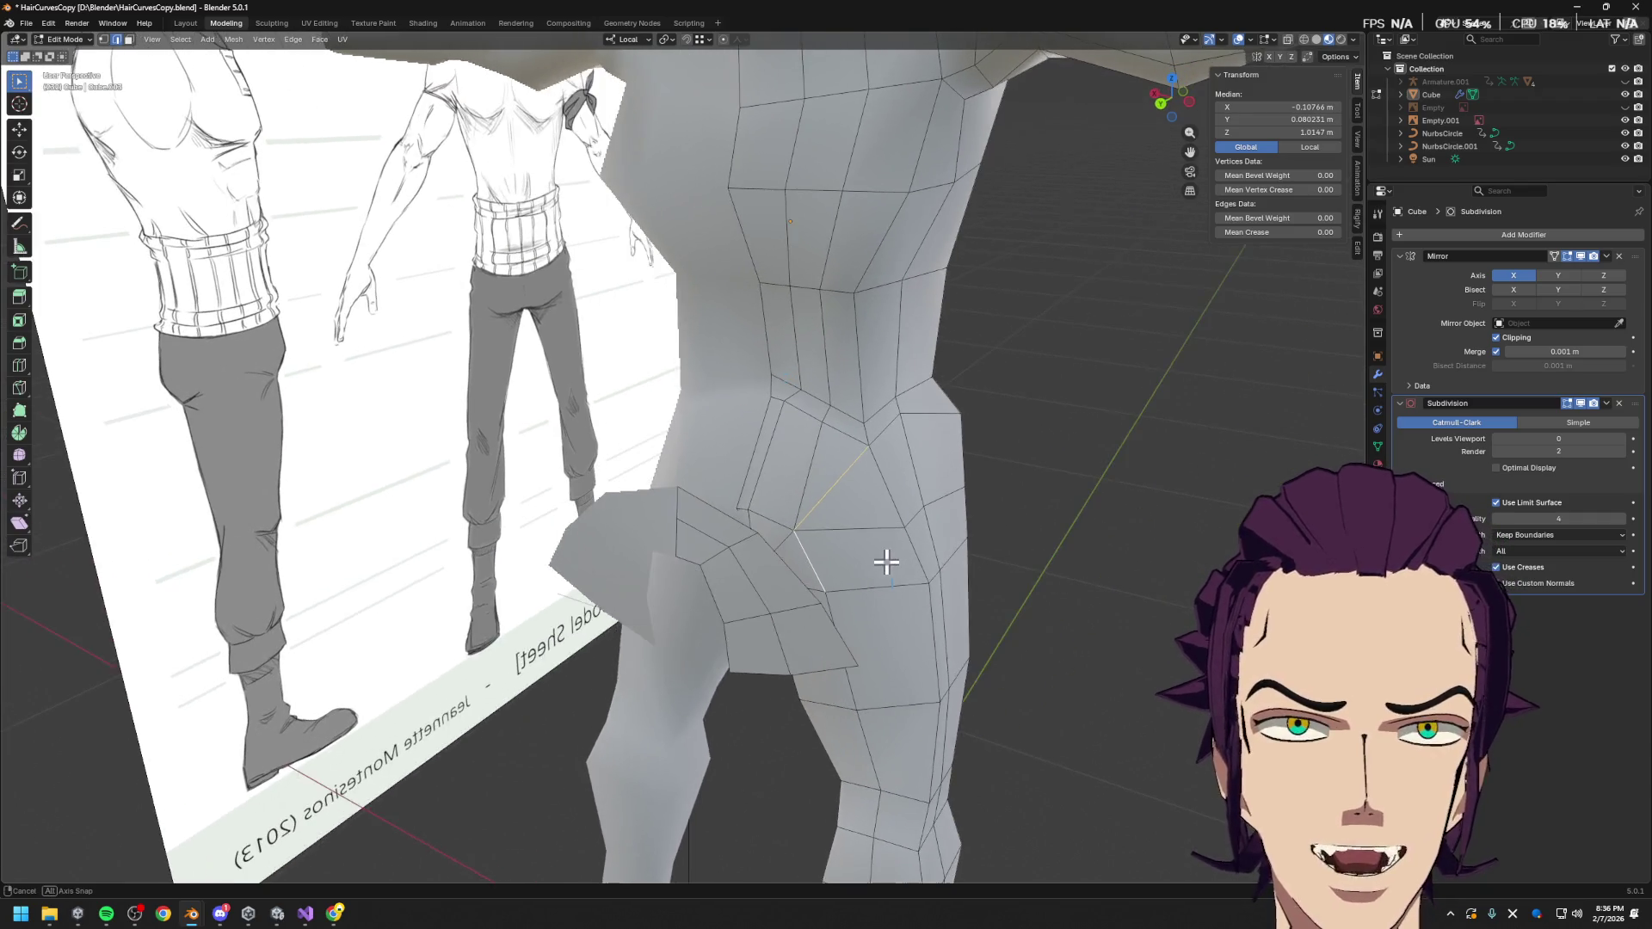
Dissolve the old vertical edge chain above the cut as edges, not vertices
left_click(807, 483)
left_click(827, 381, "shift")
left_click(826, 415, "shift")
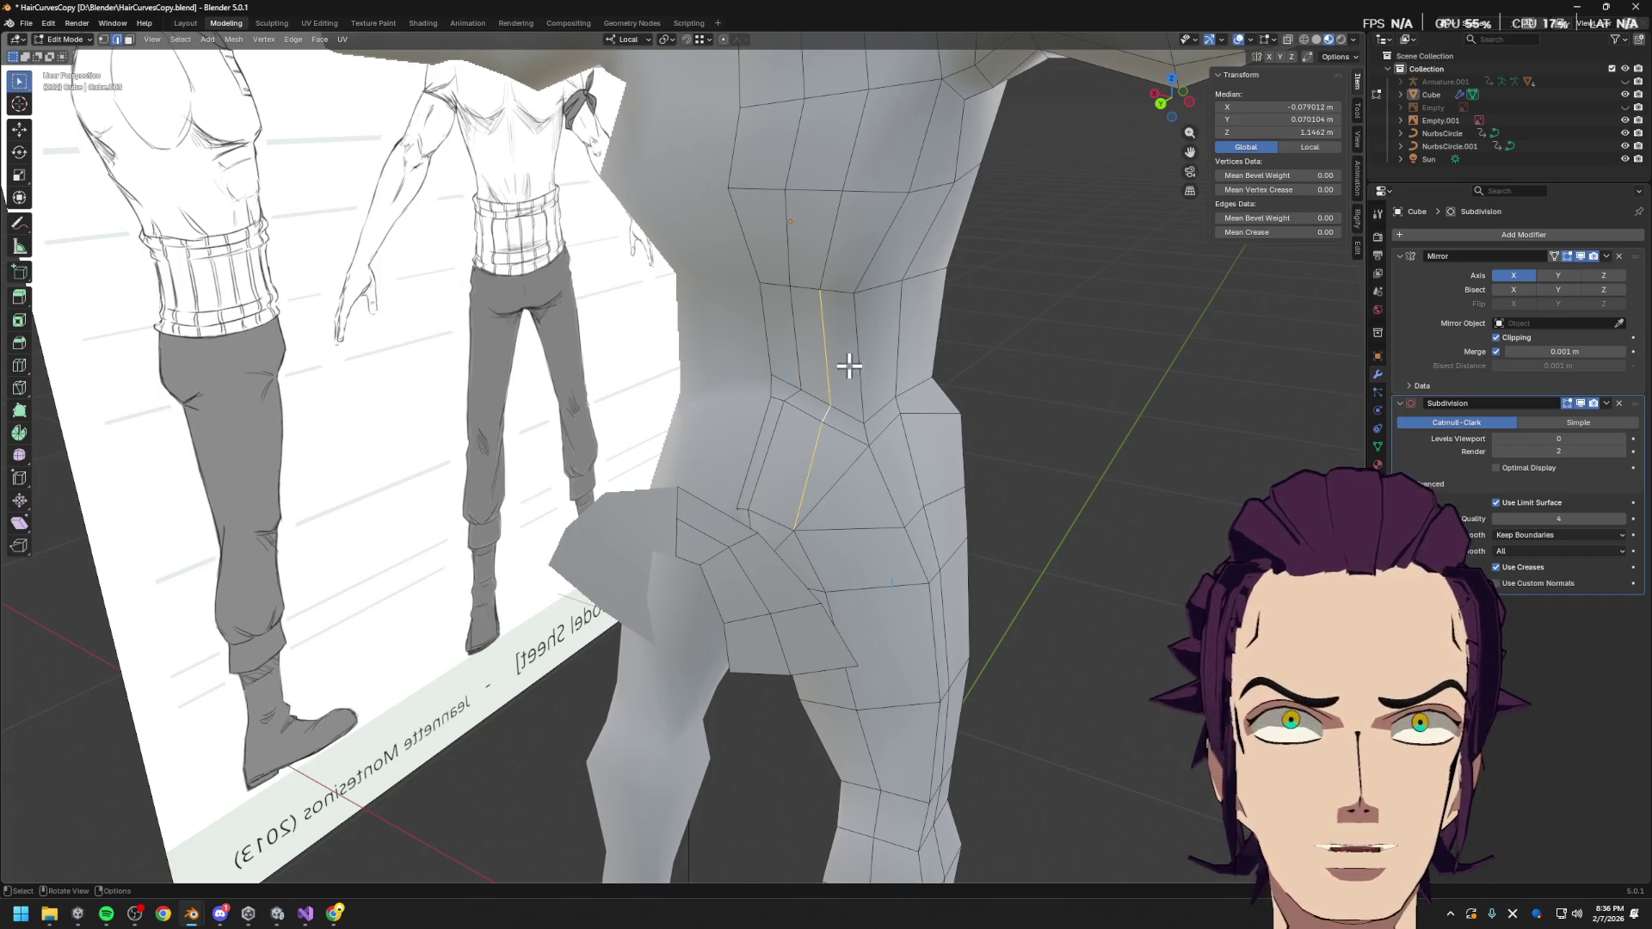
key("x")
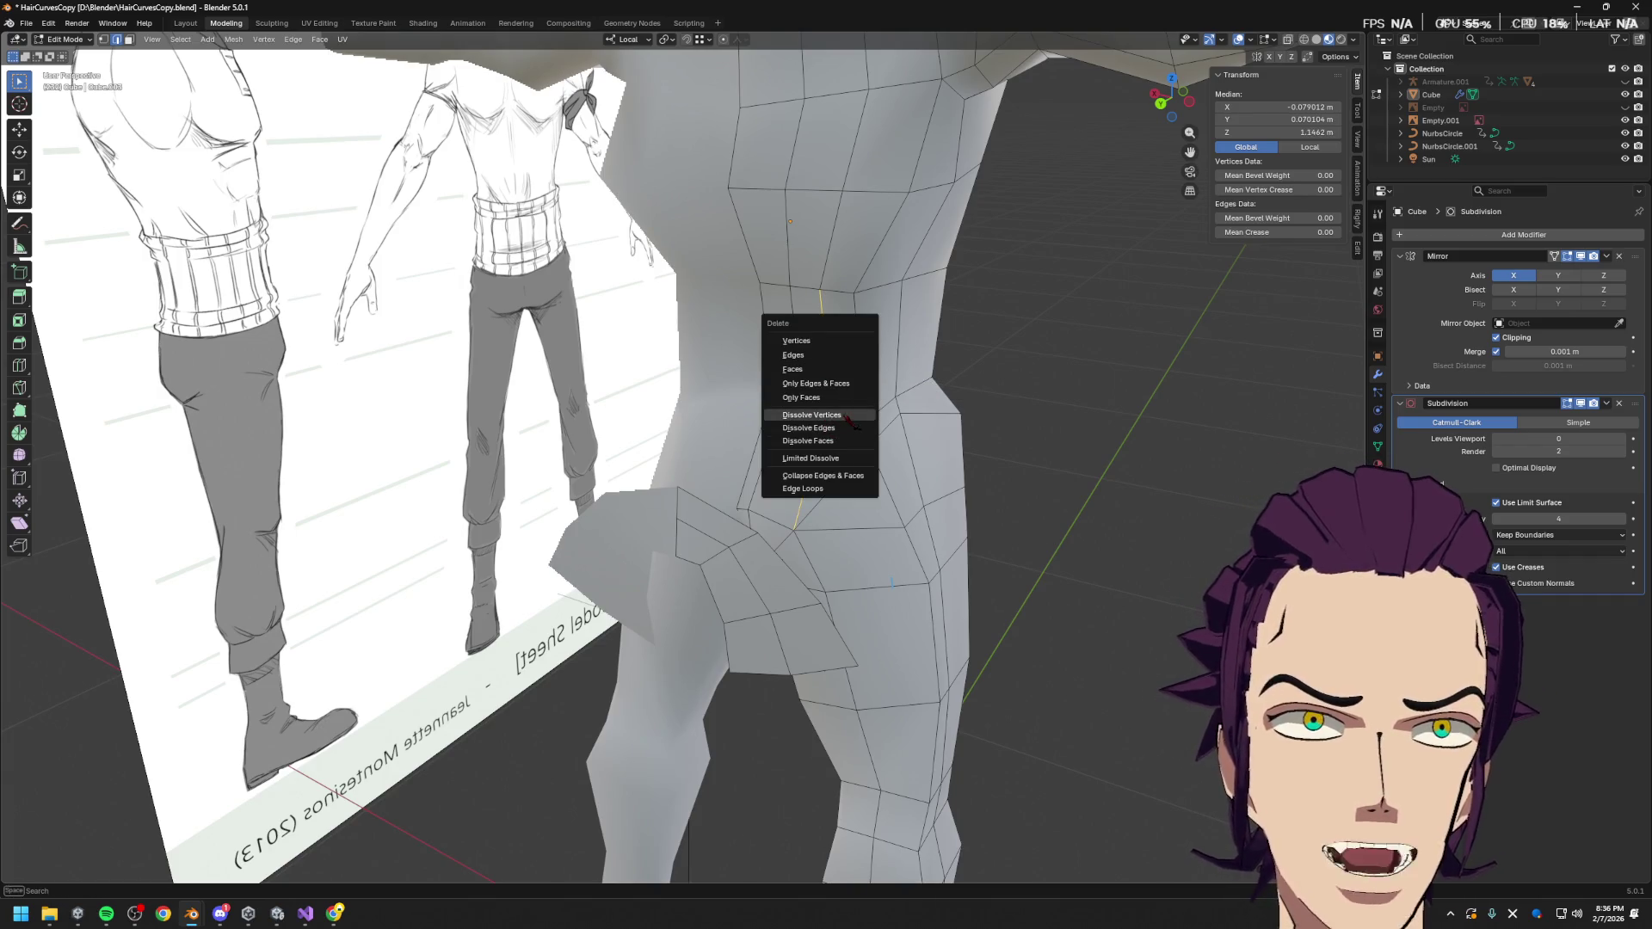
left_click(847, 420)
key("ctrl+z")
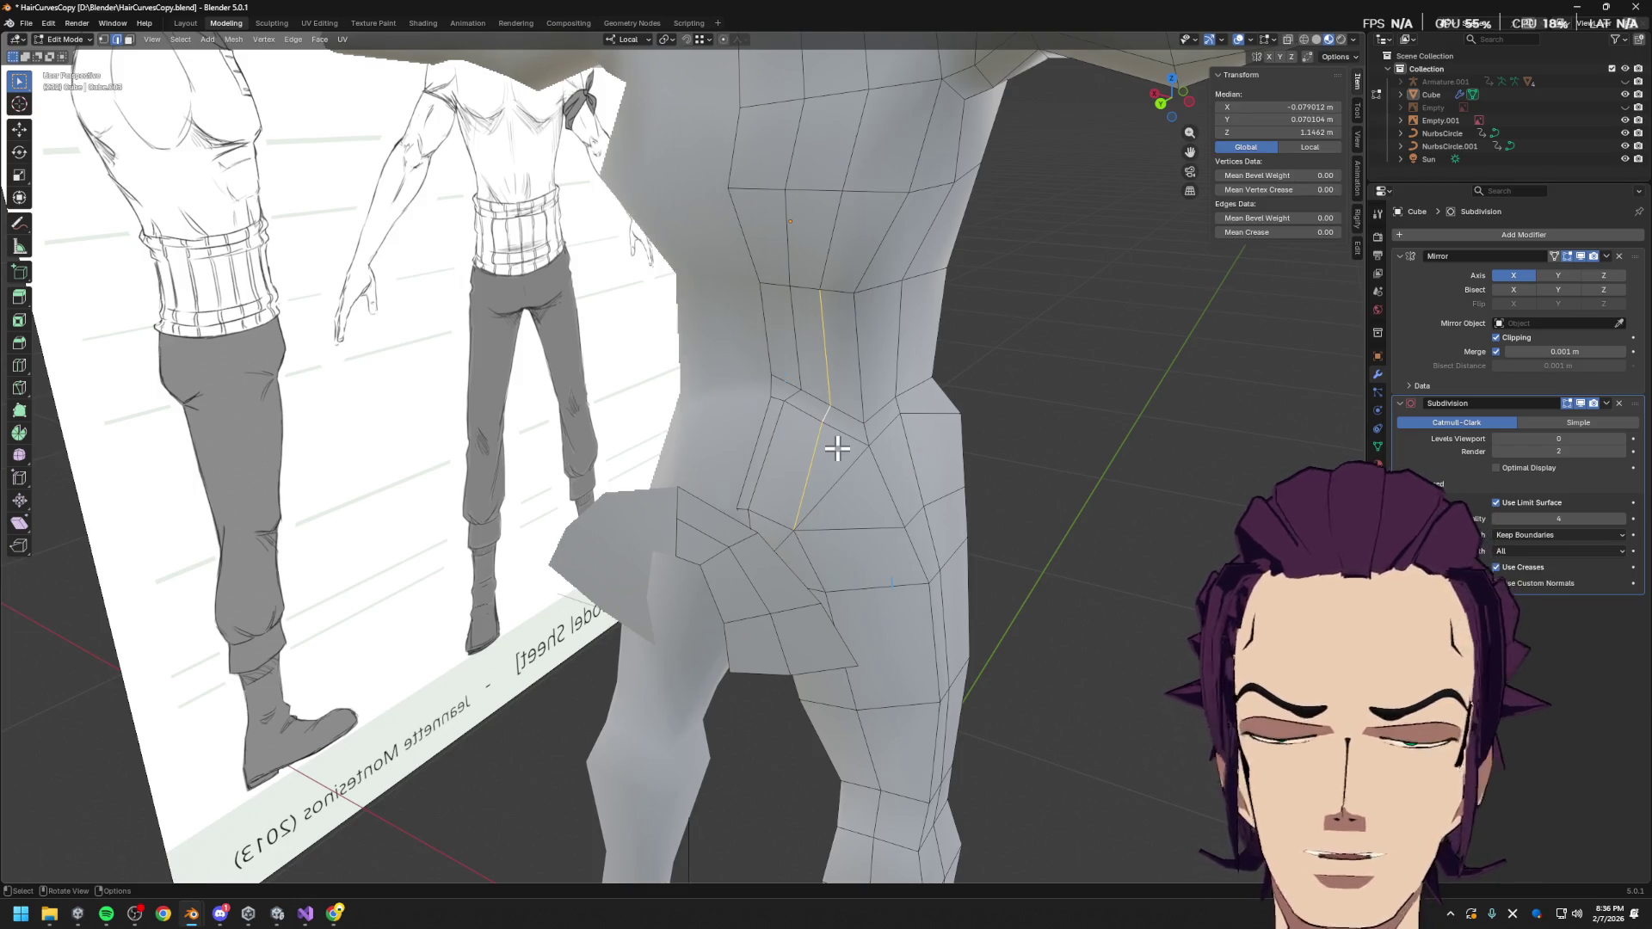
key("x")
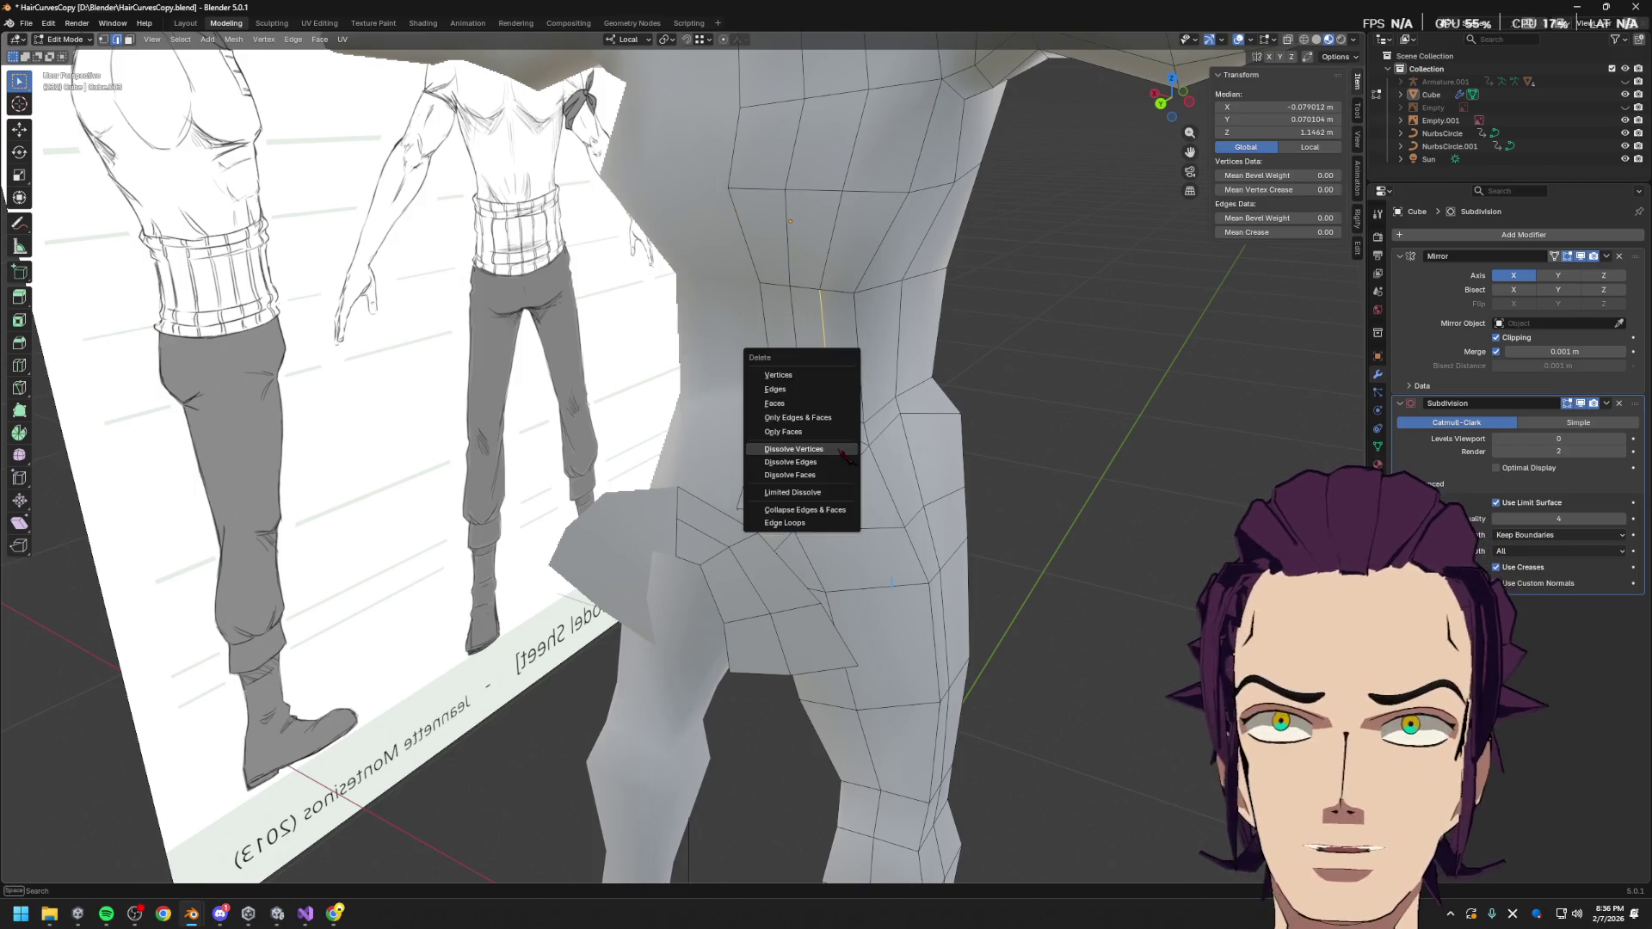
left_click(848, 463)
middle_click_drag(875, 457, 867, 476)
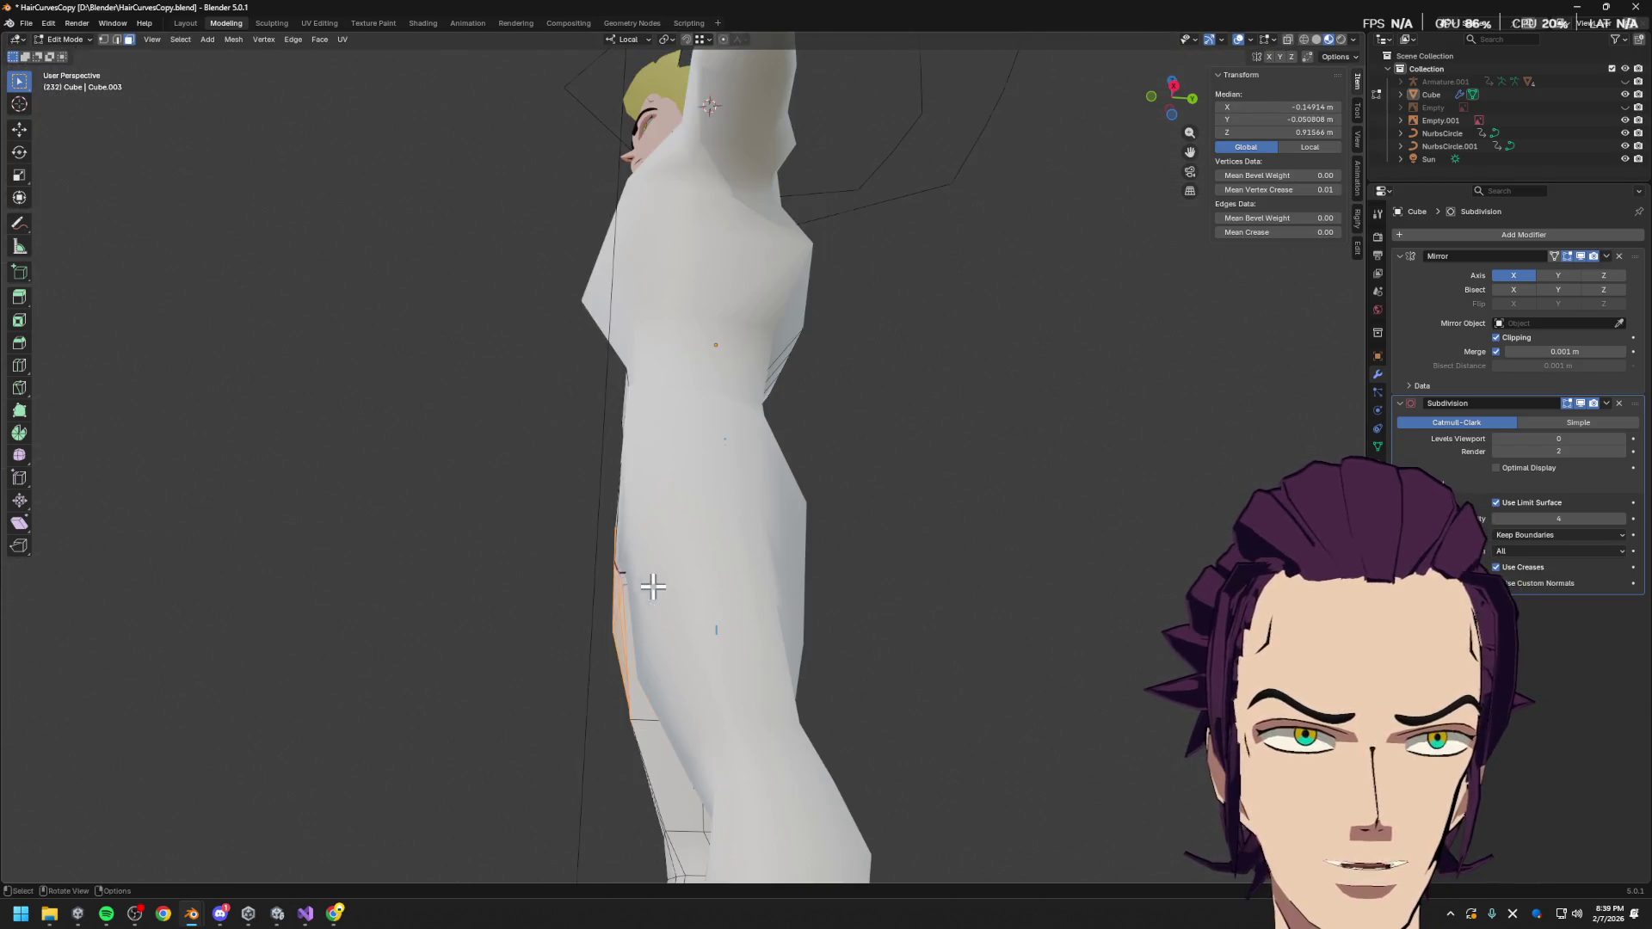
left_click(543, 596, "shift")
middle_click_drag(542, 596, 494, 652)
Box-select the thigh faces and orbit around the hip and leg to check the glute panel
key("b")
left_click_drag(938, 525, 895, 559)
mouse_move(895, 559)
middle_mouse_down()
mouse_move(875, 579)
mouse_move(945, 598)
mouse_move(720, 579)
mouse_move(826, 602)
mouse_move(1015, 565)
middle_mouse_up()
mouse_move(940, 516)
middle_mouse_down()
mouse_move(1036, 499)
mouse_move(952, 499)
mouse_move(982, 493)
mouse_move(1010, 435)
mouse_move(1008, 466)
mouse_move(841, 546)
mouse_move(756, 548)
middle_mouse_up()
mouse_move(353, 465)
middle_mouse_down()
mouse_move(574, 452)
mouse_move(705, 468)
mouse_move(793, 439)
mouse_move(808, 391)
mouse_move(619, 444)
mouse_move(450, 416)
mouse_move(253, 448)
middle_mouse_up()
middle_click_drag(188, 469, 202, 458)
mouse_move(774, 573)
middle_mouse_down()
mouse_move(664, 634)
mouse_move(686, 571)
mouse_move(843, 555)
mouse_move(778, 553)
mouse_move(815, 579)
mouse_move(865, 566)
middle_mouse_up()
mouse_move(714, 534)
middle_mouse_down()
mouse_move(637, 467)
mouse_move(758, 506)
mouse_move(939, 497)
middle_mouse_up()
mouse_move(929, 618)
middle_mouse_down()
mouse_move(1044, 546)
mouse_move(1025, 486)
middle_mouse_up()
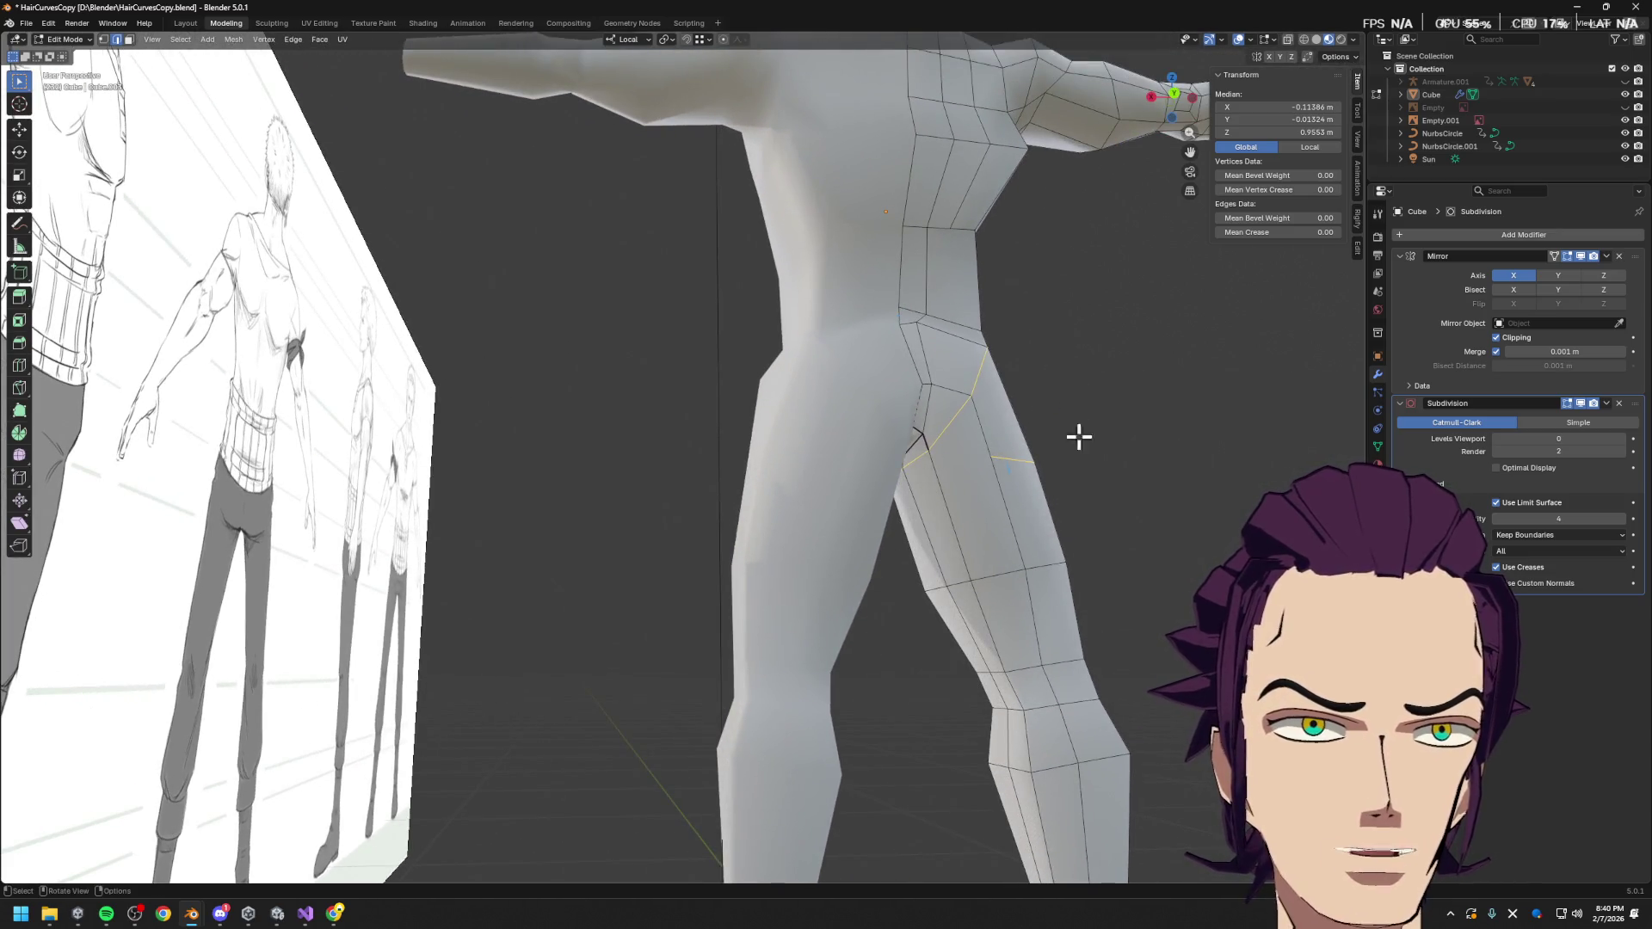
mouse_move(883, 308)
middle_mouse_down()
mouse_move(1040, 480)
mouse_move(806, 508)
middle_mouse_up()
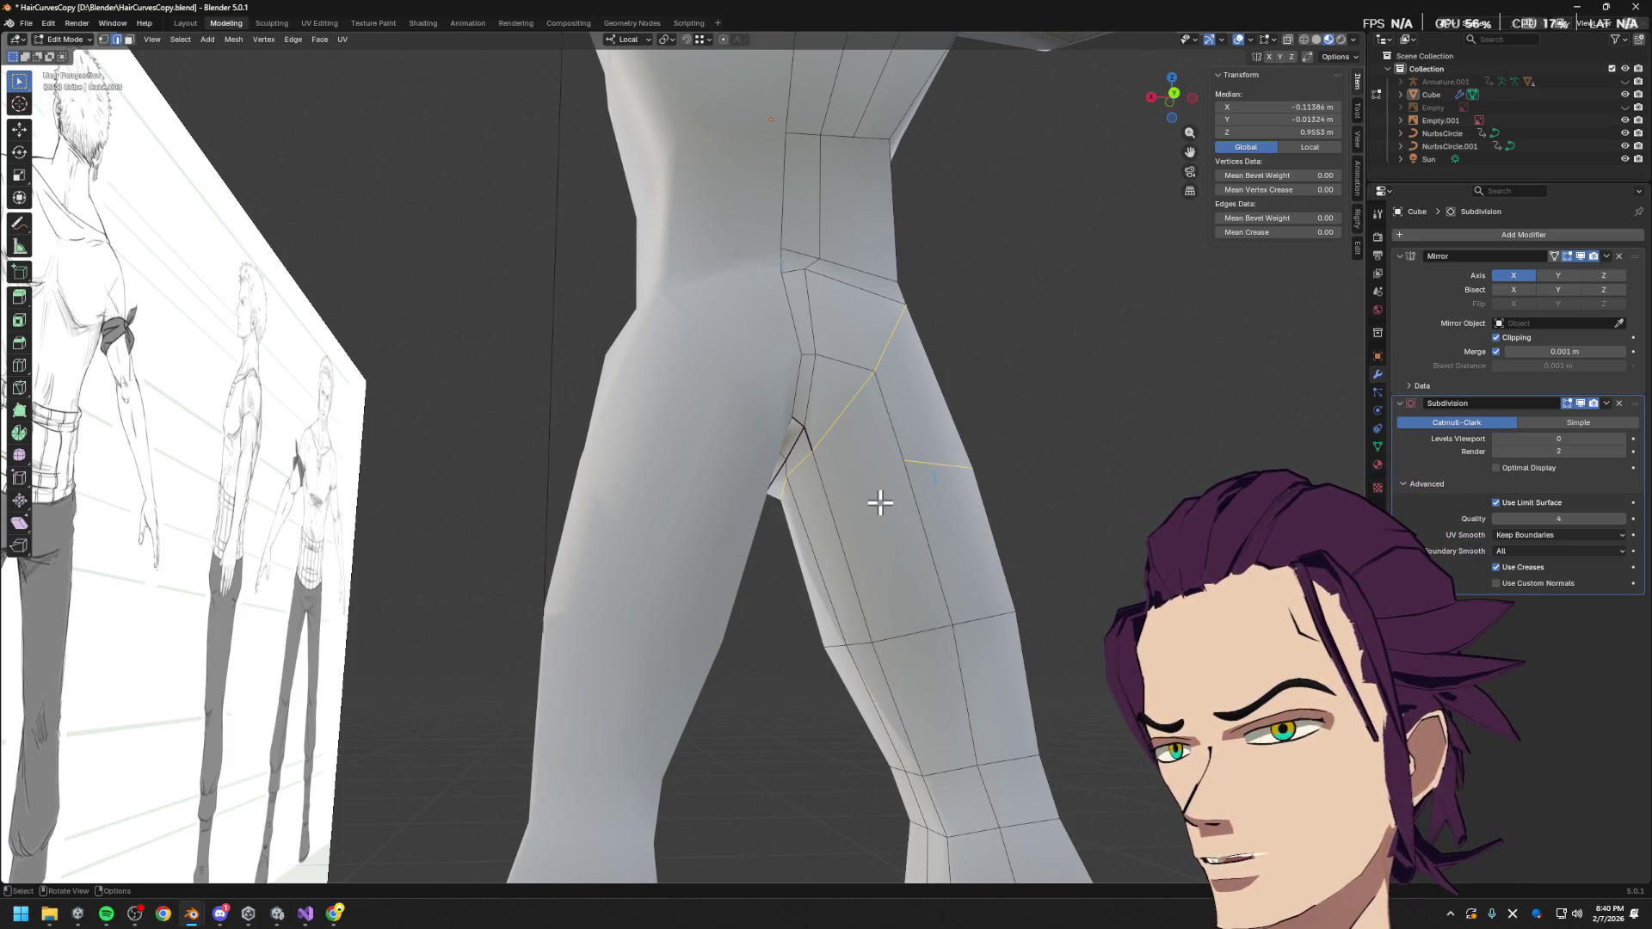
Insert a horizontal loop cut across the upper thigh
left_click(943, 474)
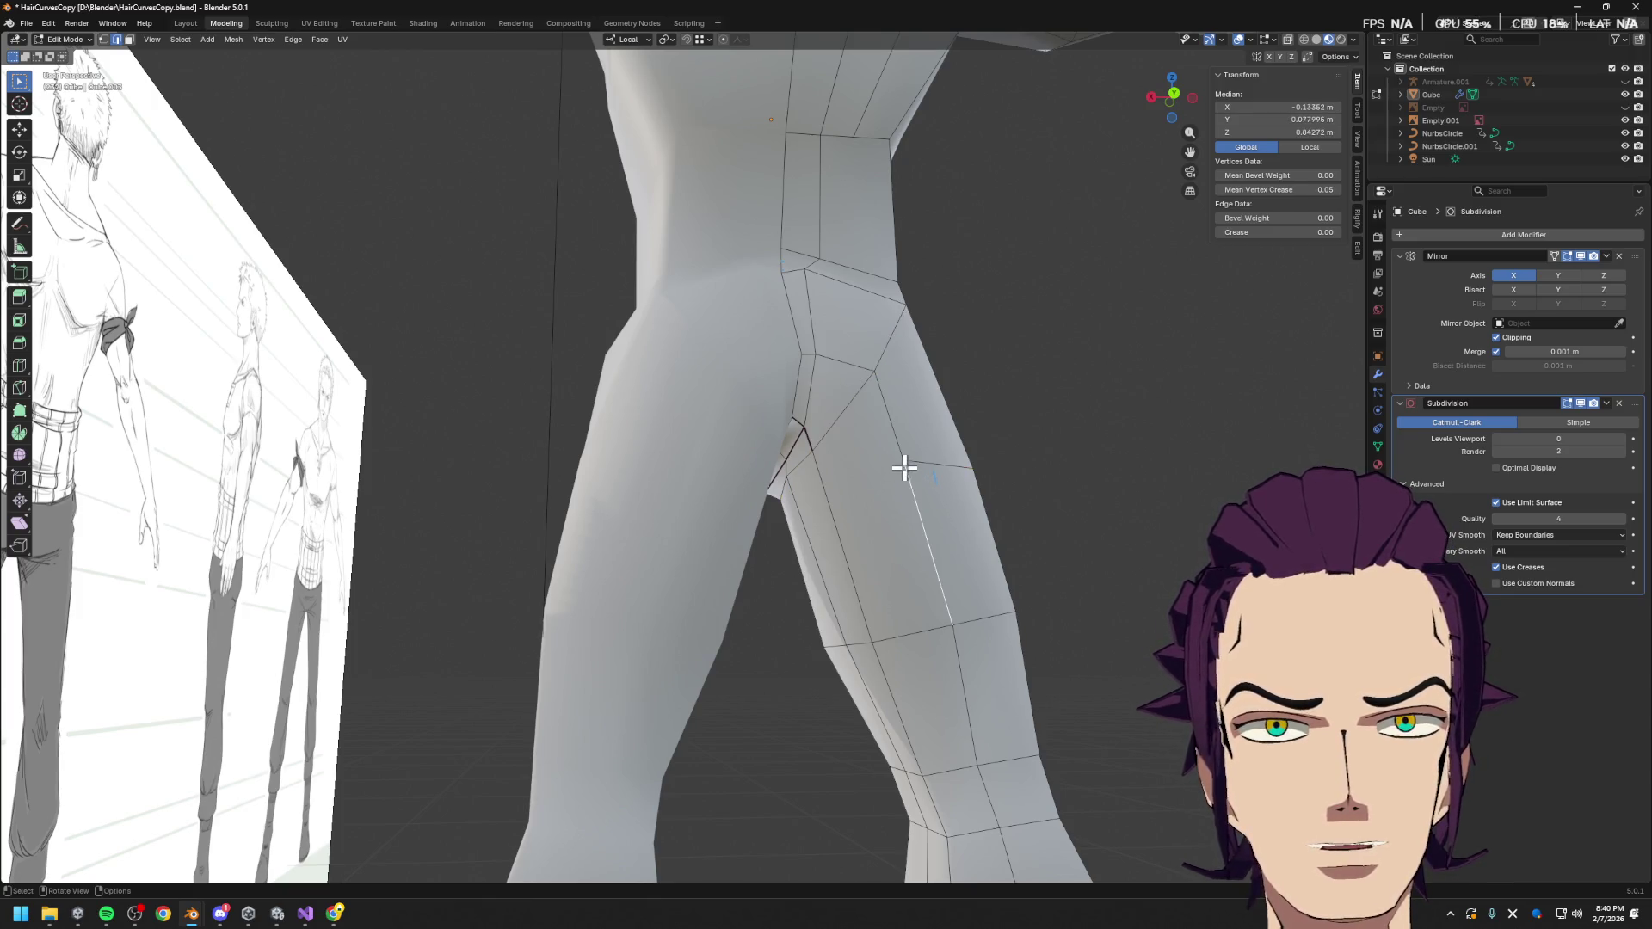
key("ctrl+r")
left_click(885, 498)
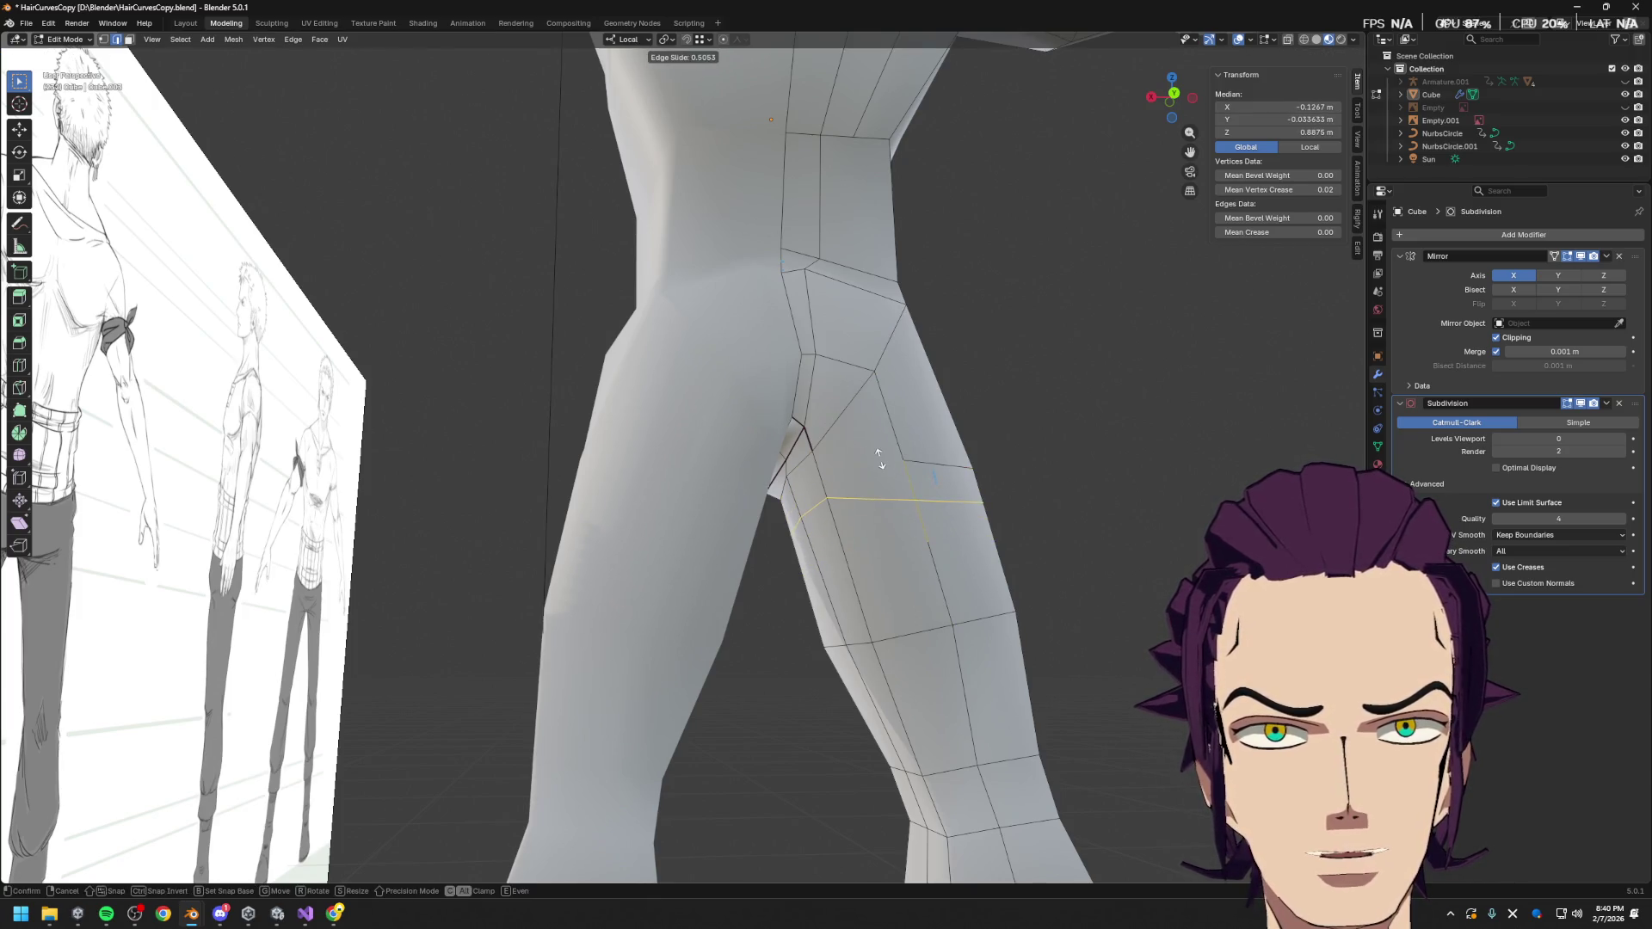
left_click(879, 458)
mouse_move(896, 472)
middle_mouse_down()
mouse_move(899, 546)
mouse_move(881, 546)
middle_mouse_up()
mouse_move(882, 472)
middle_mouse_down()
mouse_move(952, 483)
mouse_move(894, 518)
middle_mouse_up()
Select edge loops on the thigh and inspect the legs from several angles
left_click(878, 483, "alt")
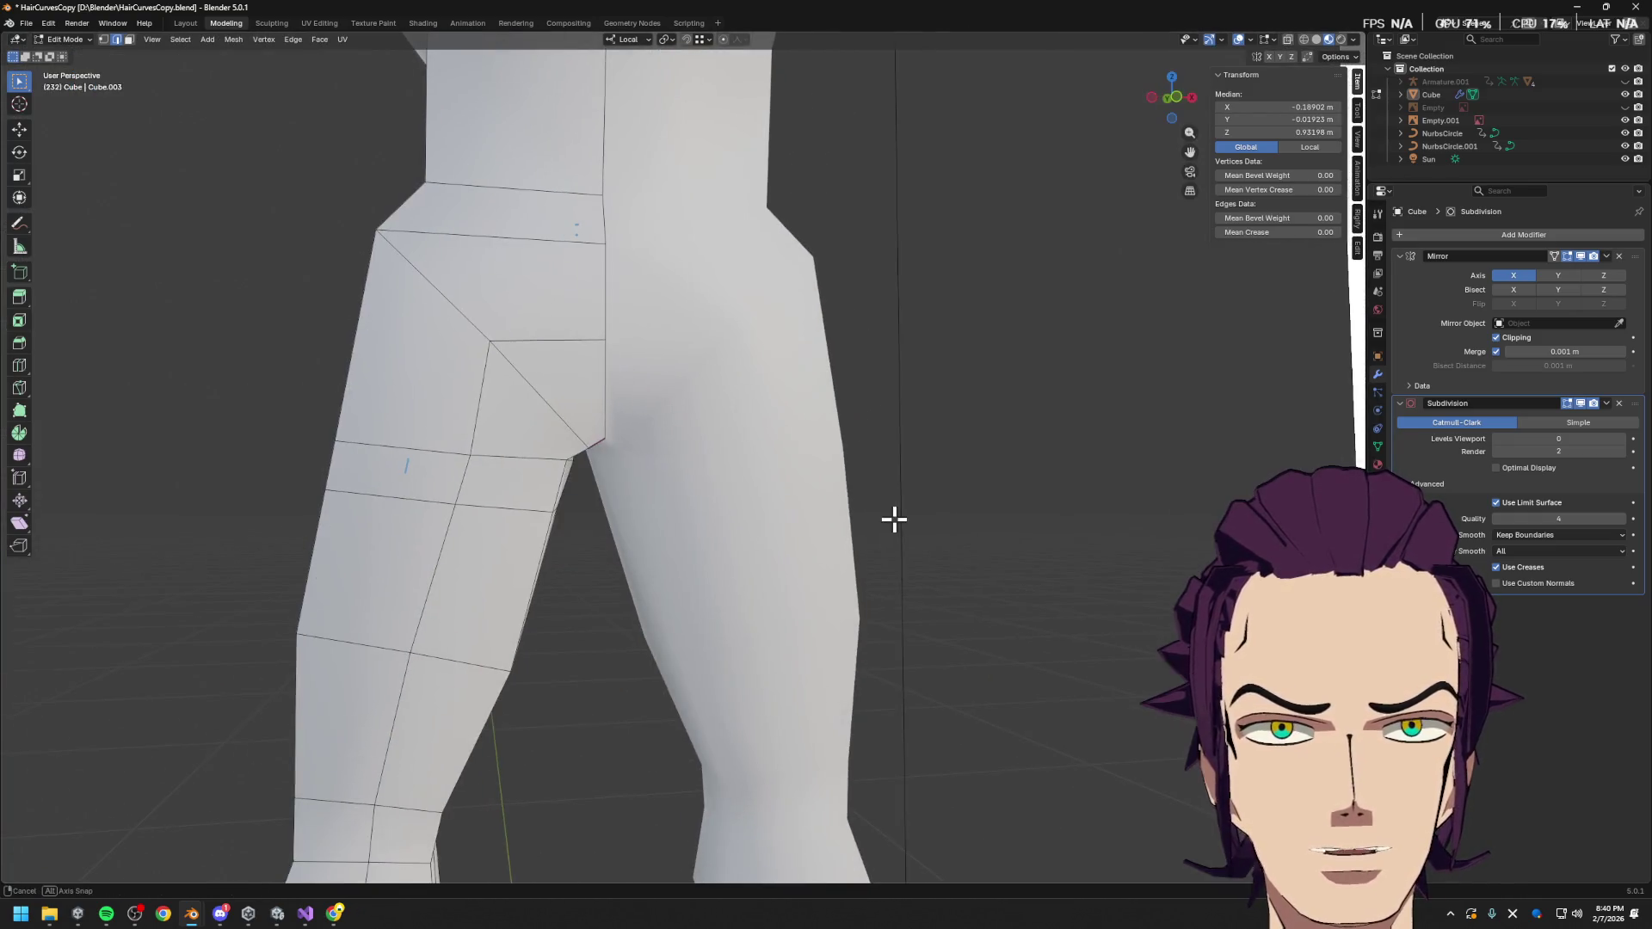
left_click(445, 449, "alt")
mouse_move(445, 449)
middle_mouse_down()
mouse_move(531, 473)
mouse_move(538, 442)
mouse_move(412, 481)
mouse_move(686, 494)
middle_mouse_up()
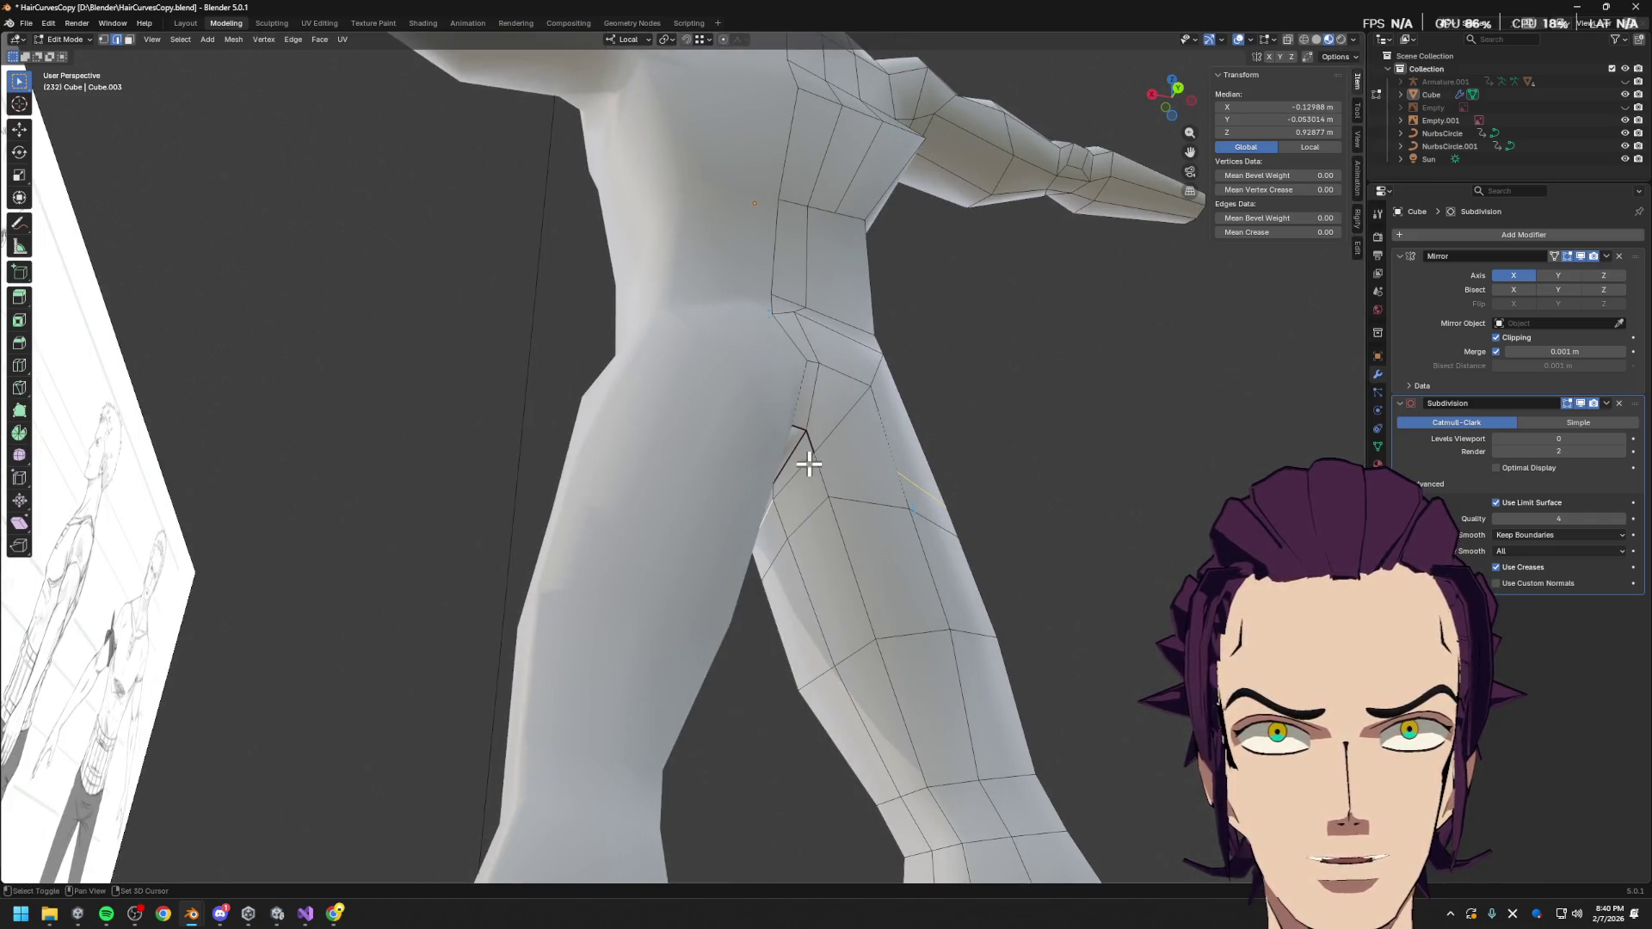
scroll(830, 498, "up", 3)
mouse_move(802, 504)
middle_mouse_down()
mouse_move(834, 516)
mouse_move(808, 513)
middle_mouse_up()
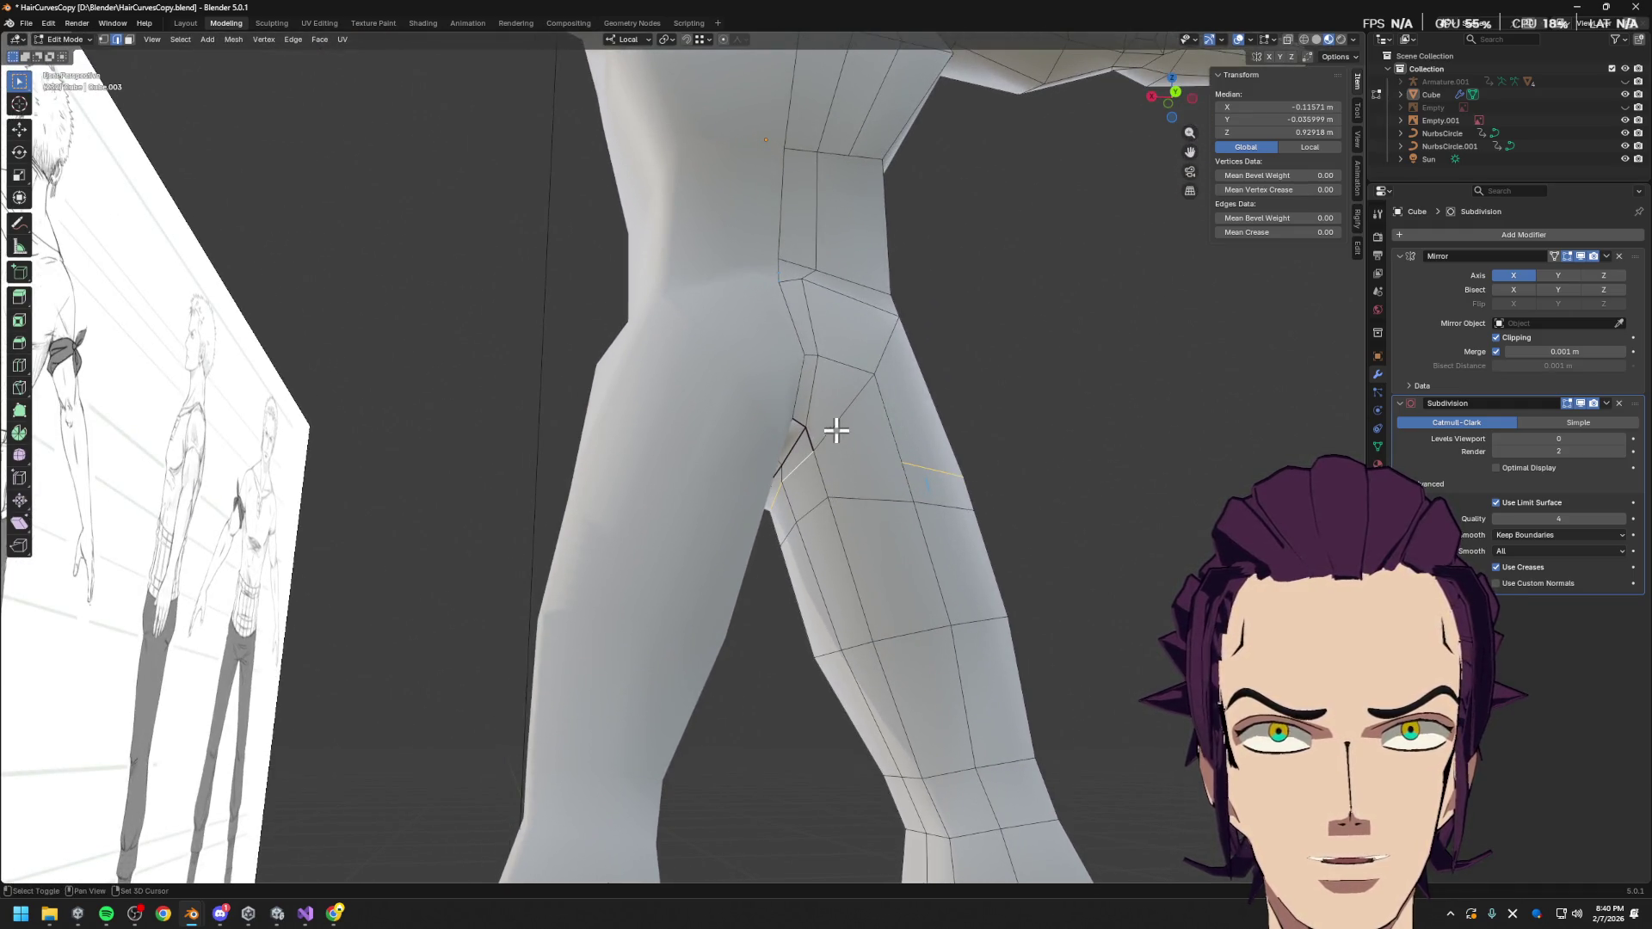
mouse_move(852, 445)
middle_mouse_down()
mouse_move(863, 476)
mouse_move(830, 479)
mouse_move(858, 464)
mouse_move(818, 450)
mouse_move(856, 453)
mouse_move(826, 457)
mouse_move(842, 459)
middle_mouse_up()
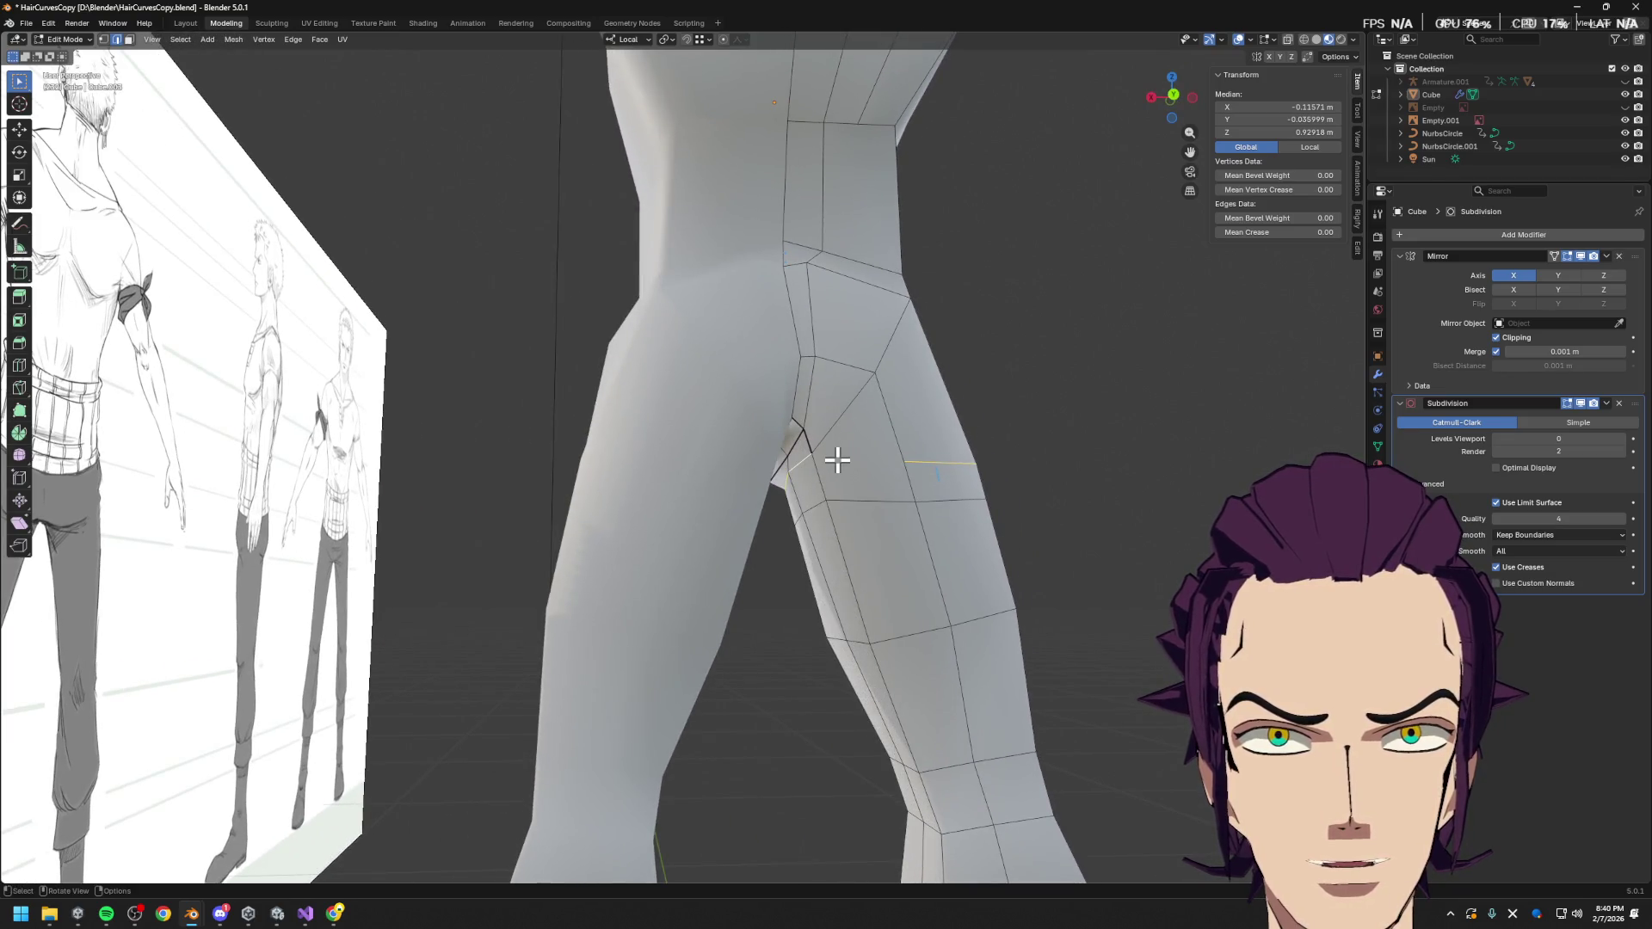
Preview further loop cuts on the leg and cancel each one
key("ctrl+r")
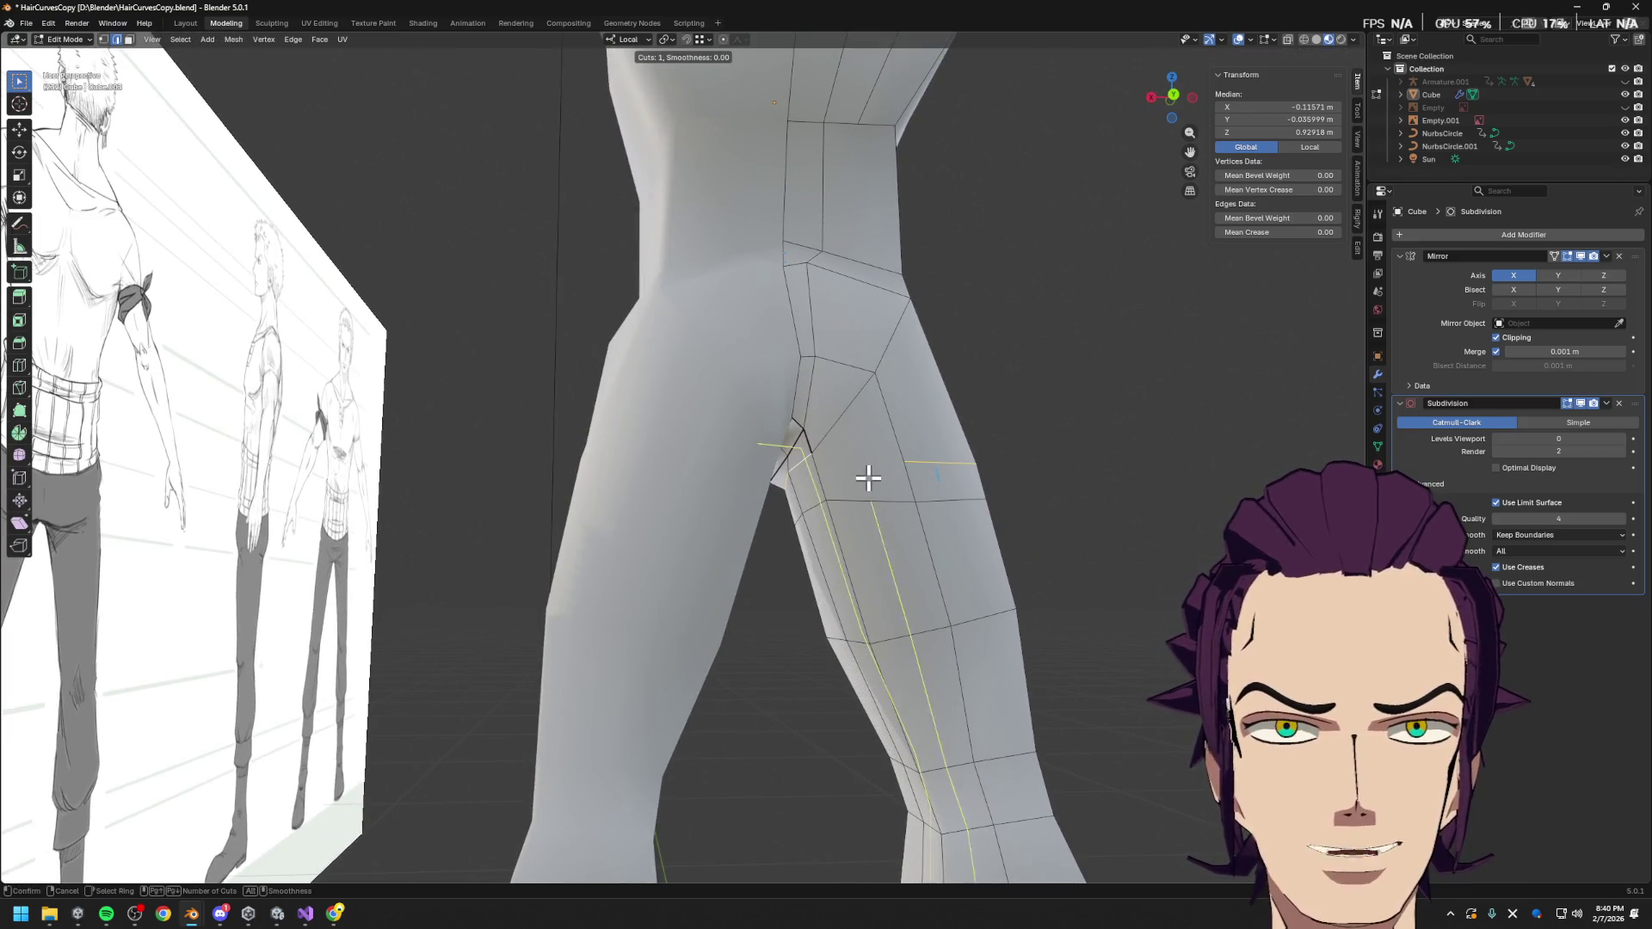
right_click(852, 435)
middle_click_drag(863, 443, 898, 466)
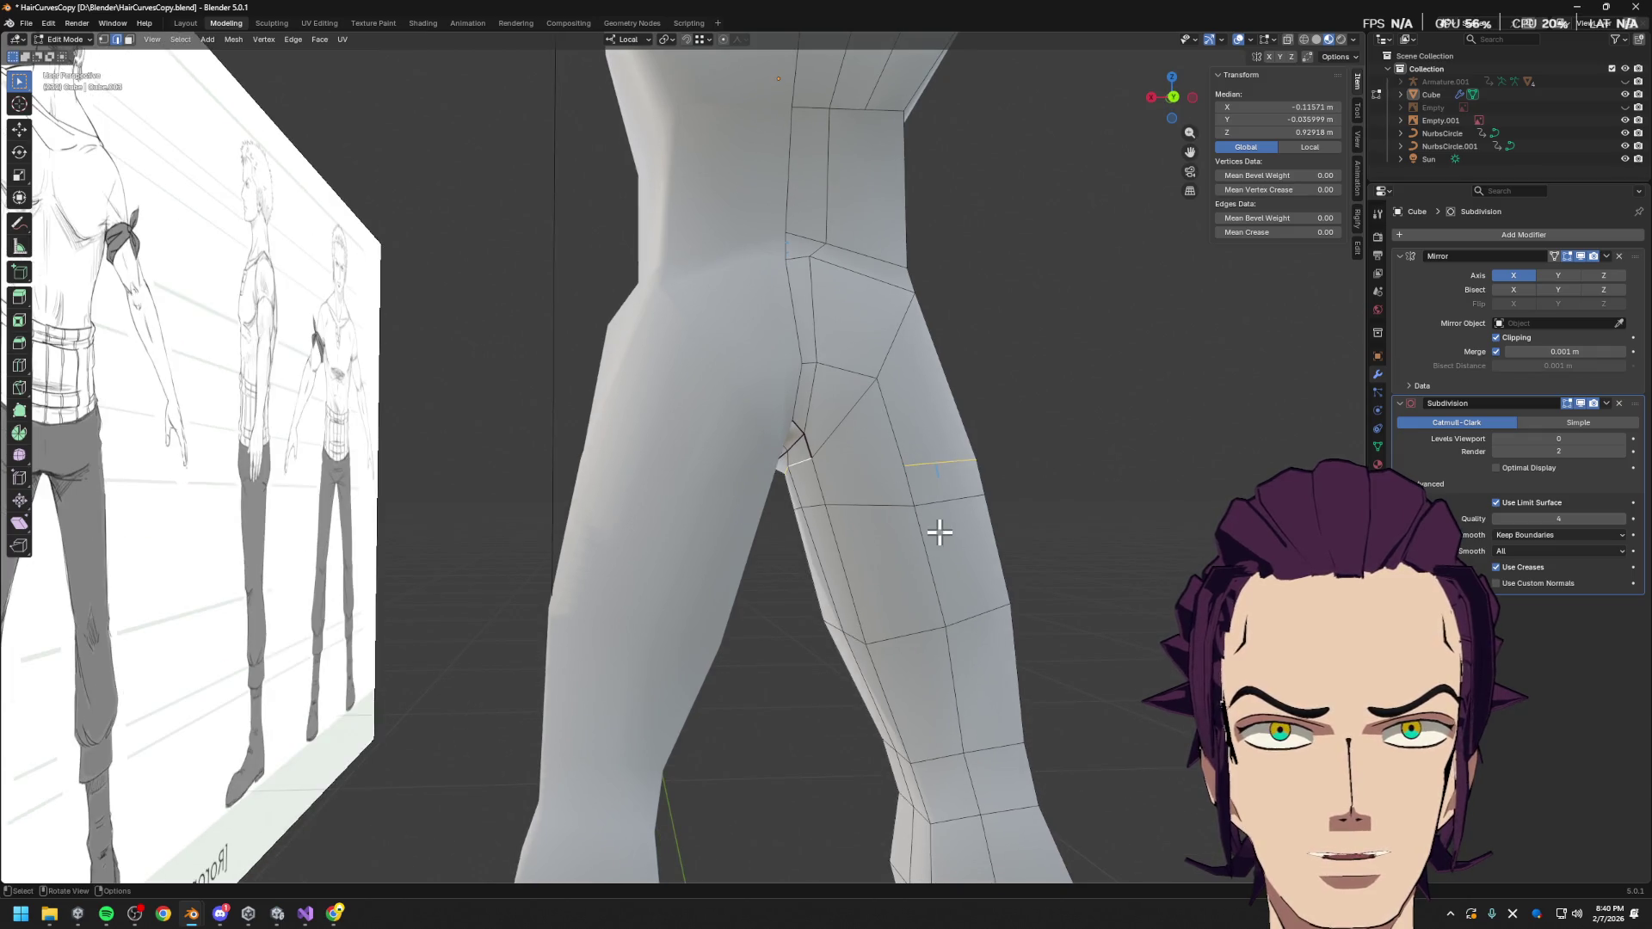
key("ctrl+r")
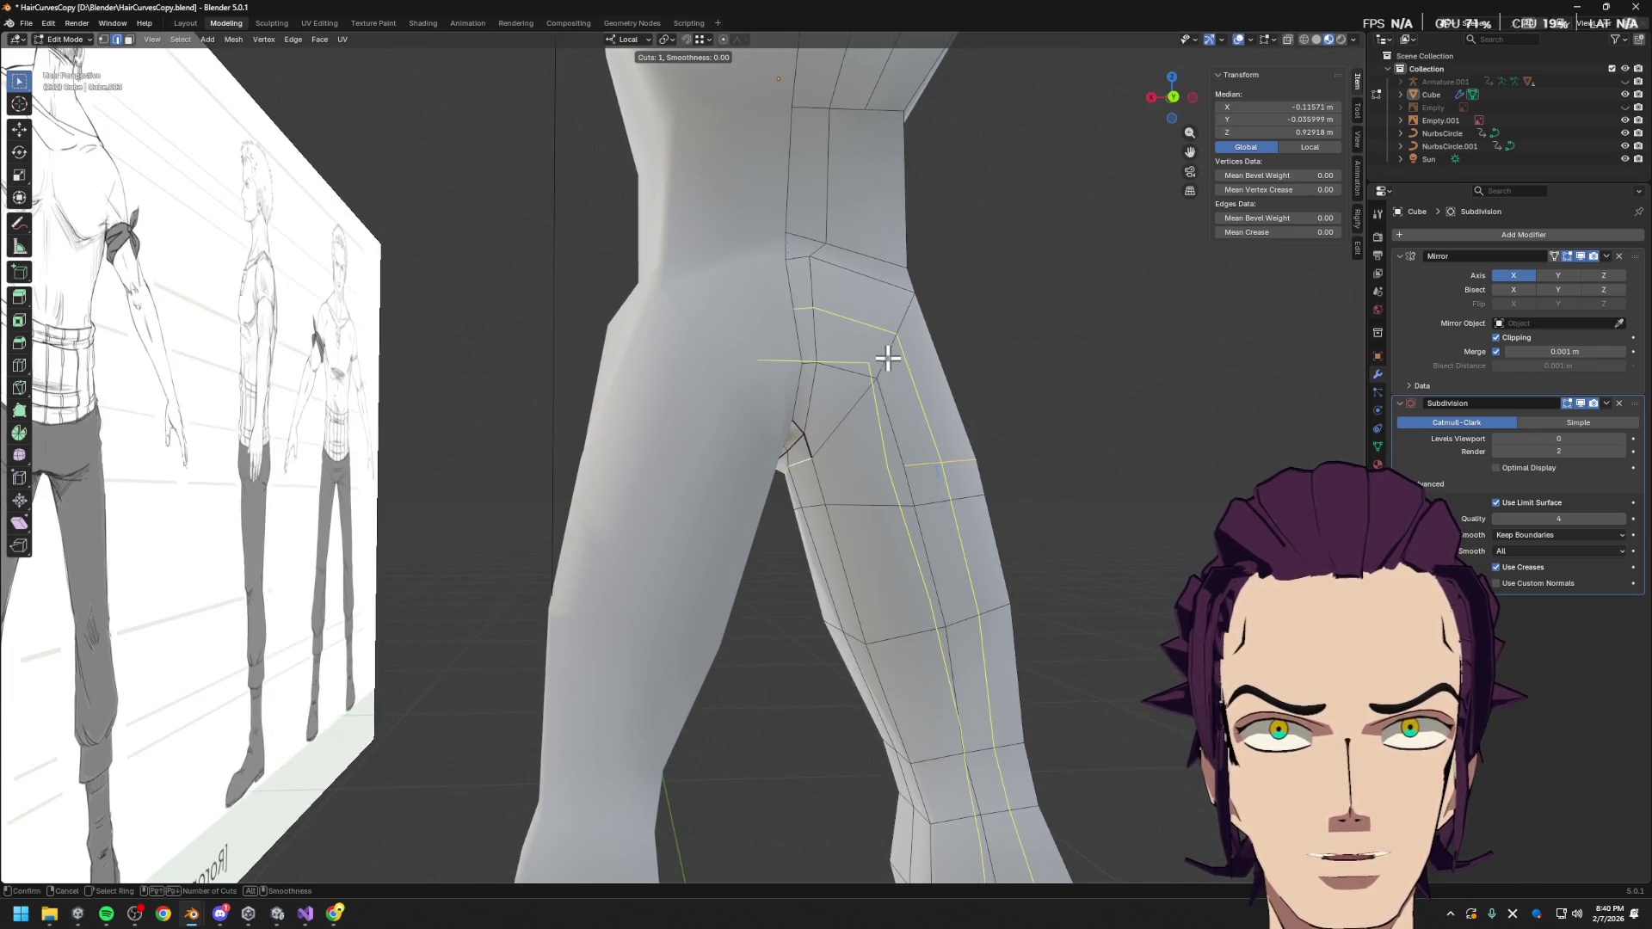
right_click(886, 356)
key("ctrl+r")
right_click(894, 371)
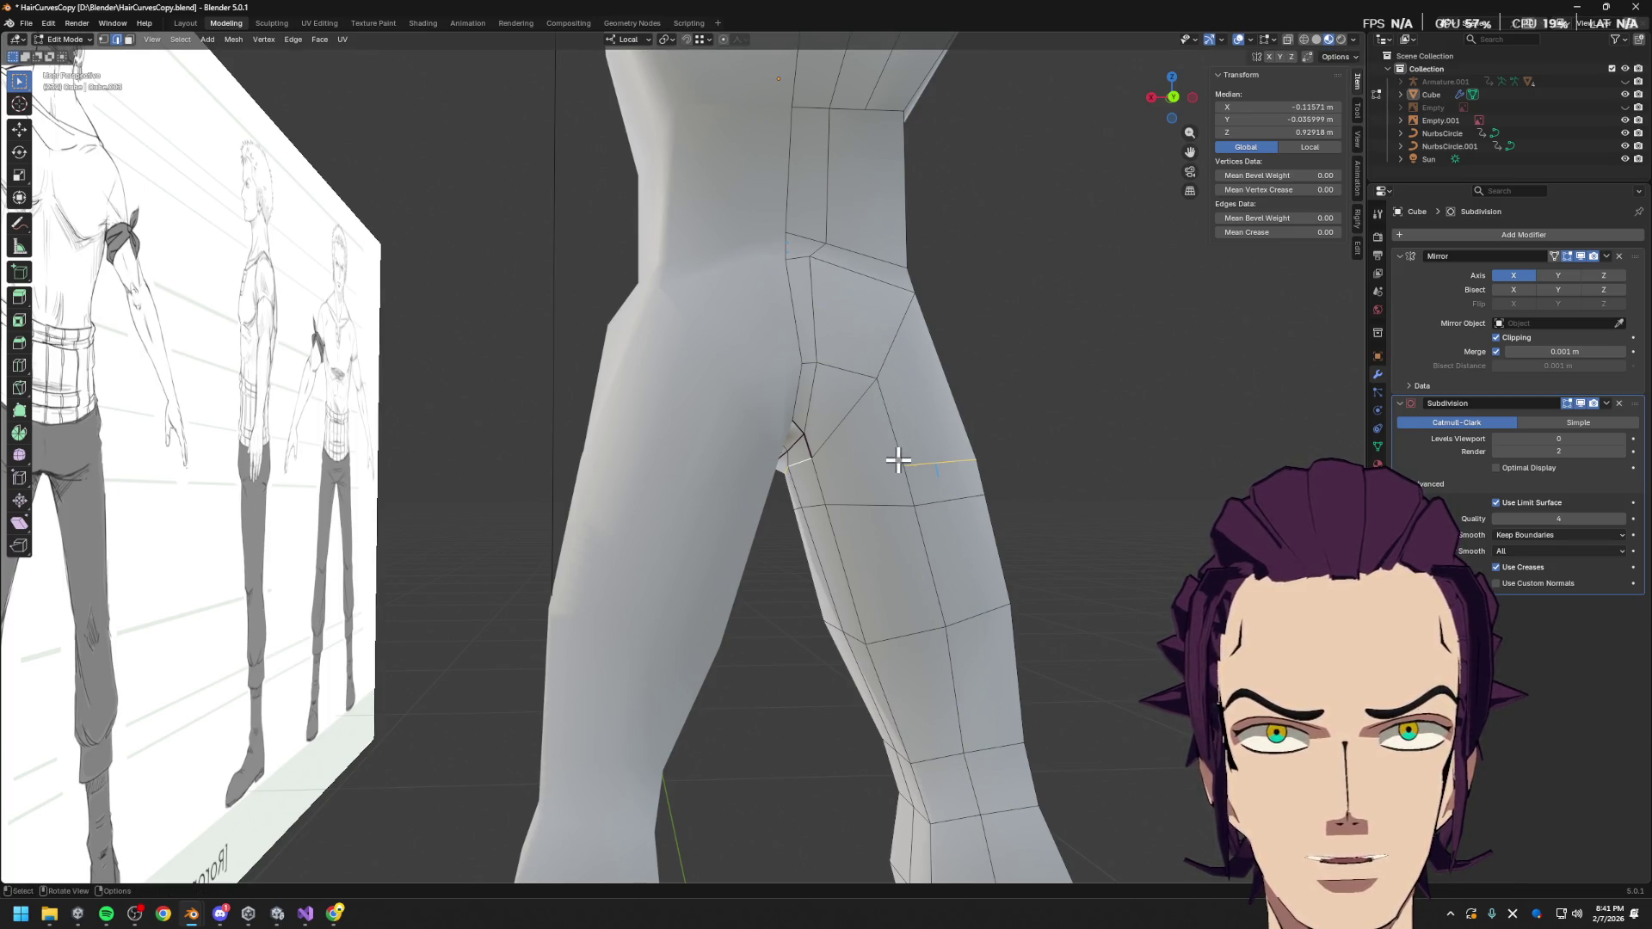
mouse_move(898, 466)
middle_mouse_down()
mouse_move(679, 479)
mouse_move(616, 465)
mouse_move(926, 457)
mouse_move(904, 457)
middle_mouse_up()
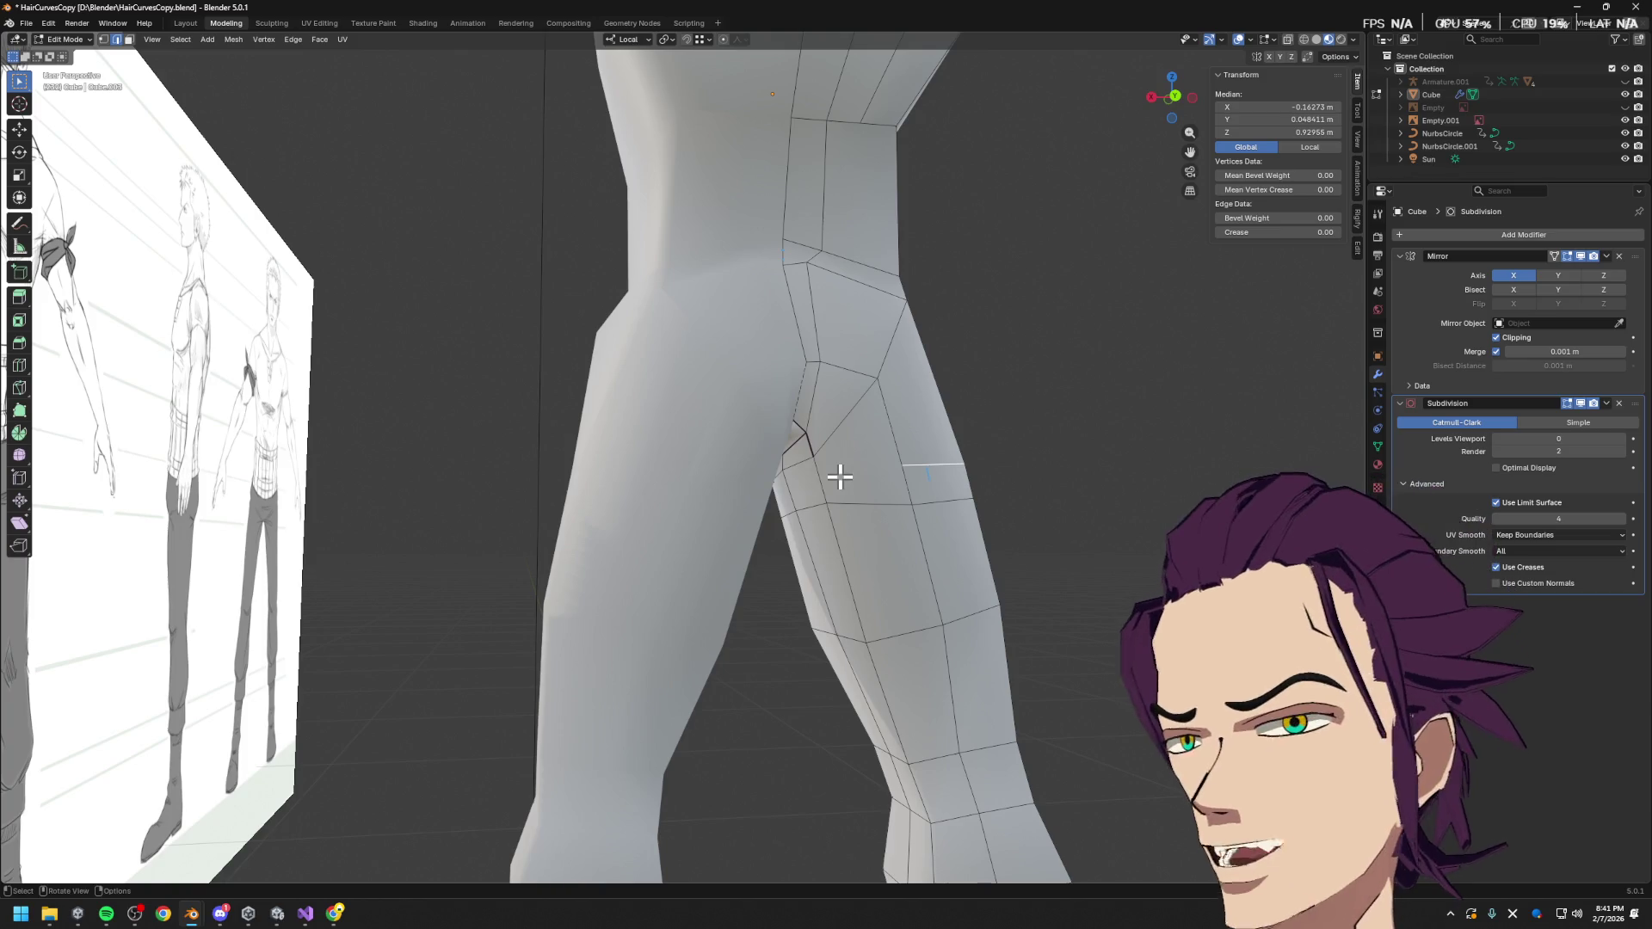
Slide a new upper-thigh loop to factor 0.092, then bring up the Gyazo glute reference
middle_click_drag(840, 476, 886, 479)
mouse_move(863, 506)
left_mouse_down()
mouse_move(860, 525)
mouse_move(852, 506)
left_mouse_up()
mouse_move(851, 506)
middle_mouse_down()
mouse_move(842, 486)
mouse_move(817, 502)
mouse_move(857, 516)
middle_mouse_up()
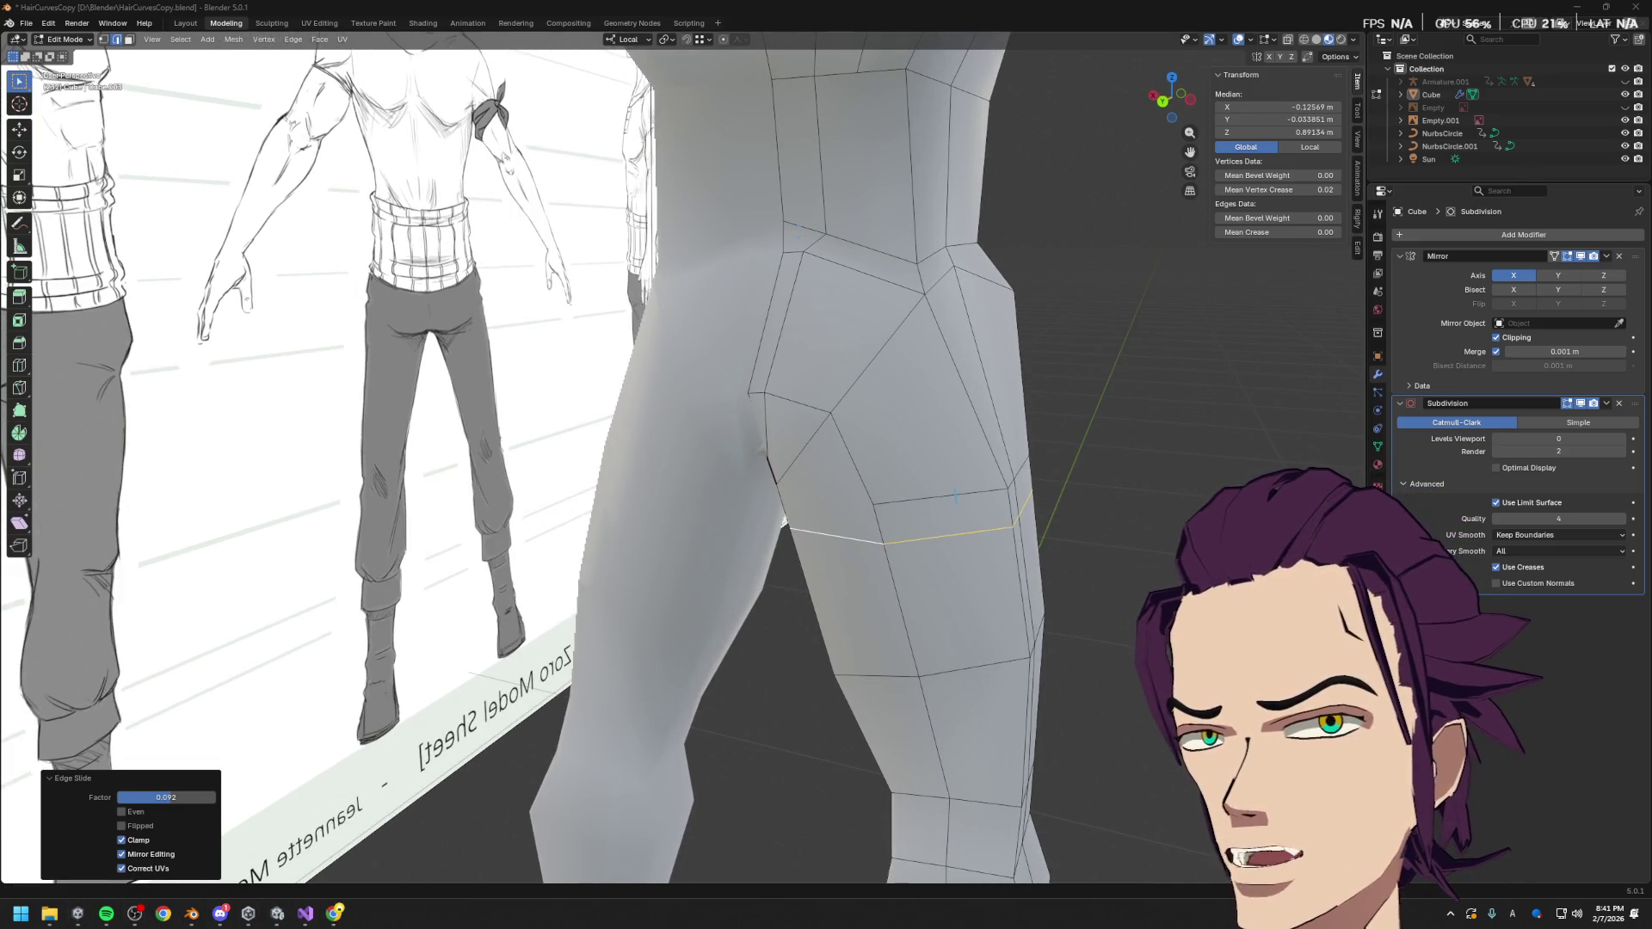
key("alt+Tab")
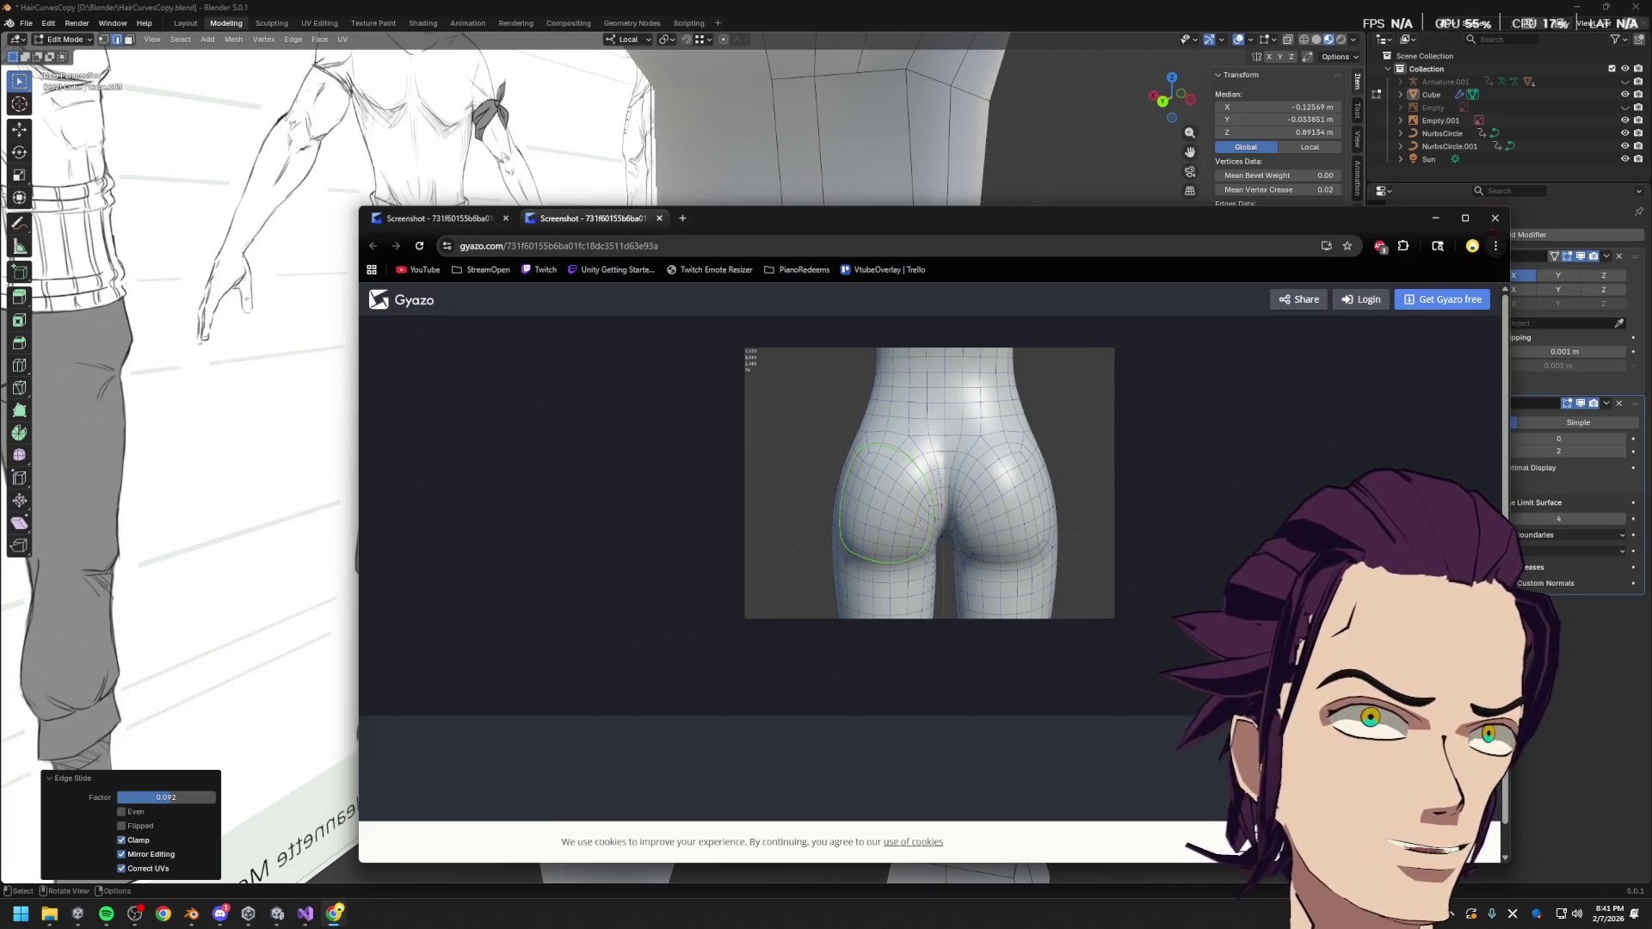
Close the Gyazo reference and return to the hip in Blender
left_click(1498, 219)
mouse_move(966, 416)
middle_mouse_down()
mouse_move(952, 413)
mouse_move(1010, 372)
mouse_move(896, 417)
middle_mouse_up()
left_click_drag(557, 323, 896, 468)
Box-select the block of hip and buttock faces and delete them
mouse_move(896, 468)
middle_mouse_down()
mouse_move(817, 465)
mouse_move(877, 465)
middle_mouse_up()
mouse_move(954, 458)
left_mouse_down("ctrl")
mouse_move(686, 358)
mouse_move(700, 357)
left_mouse_up("ctrl")
middle_click_drag(749, 395, 830, 406)
left_click_drag(740, 361, 921, 491)
middle_click_drag(972, 456, 860, 365)
key("x")
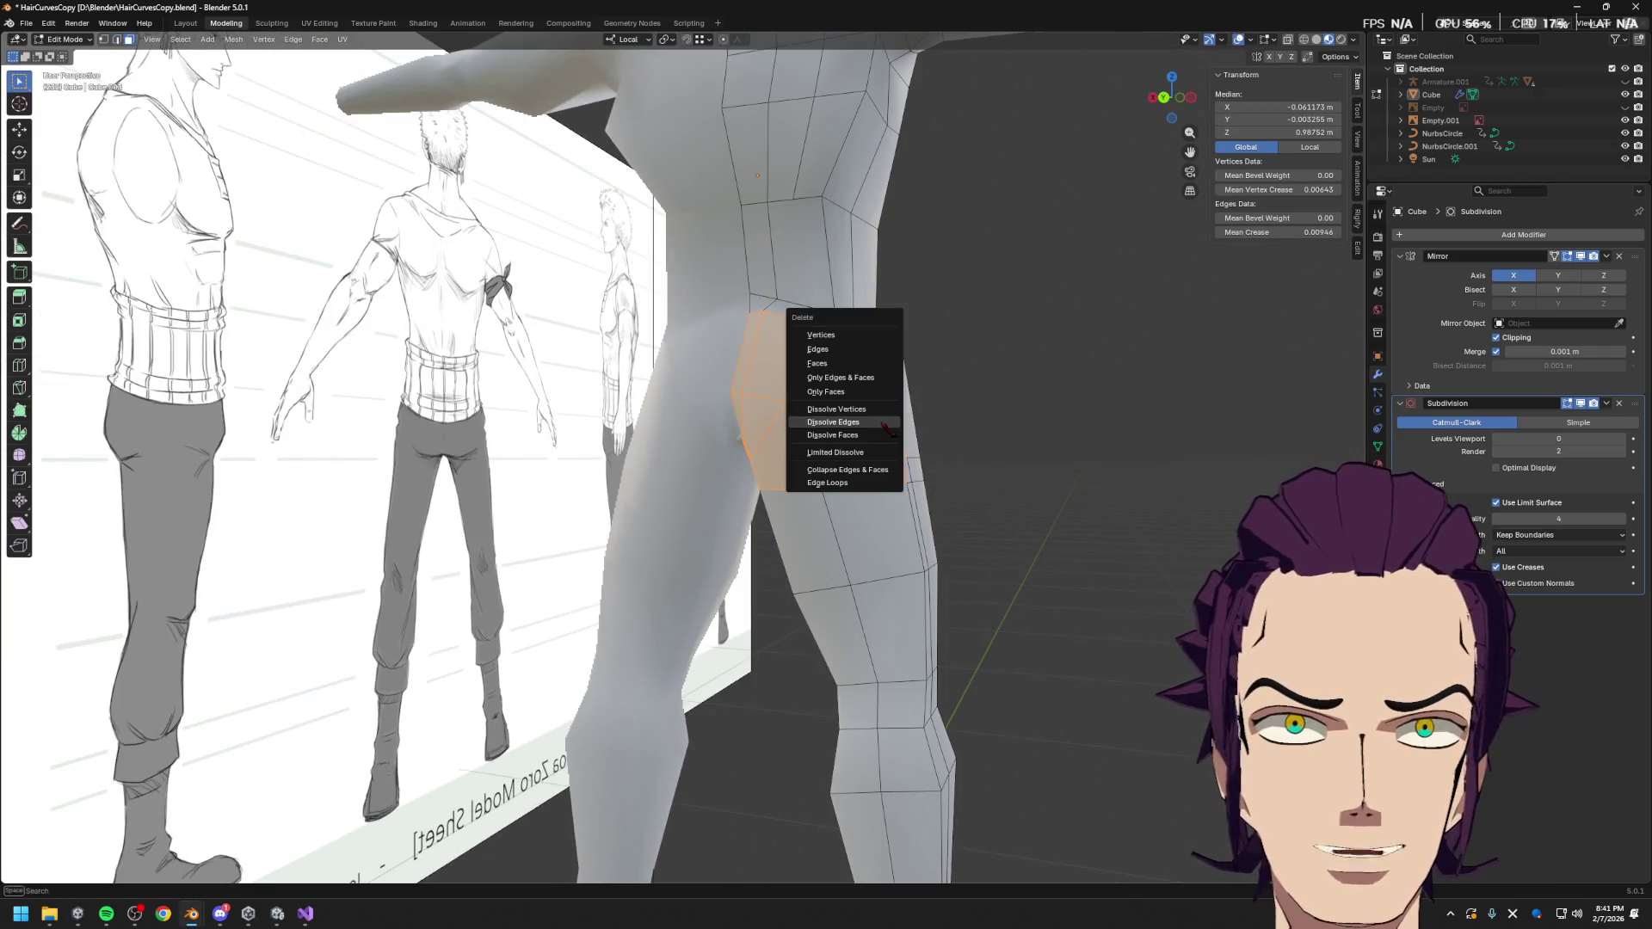
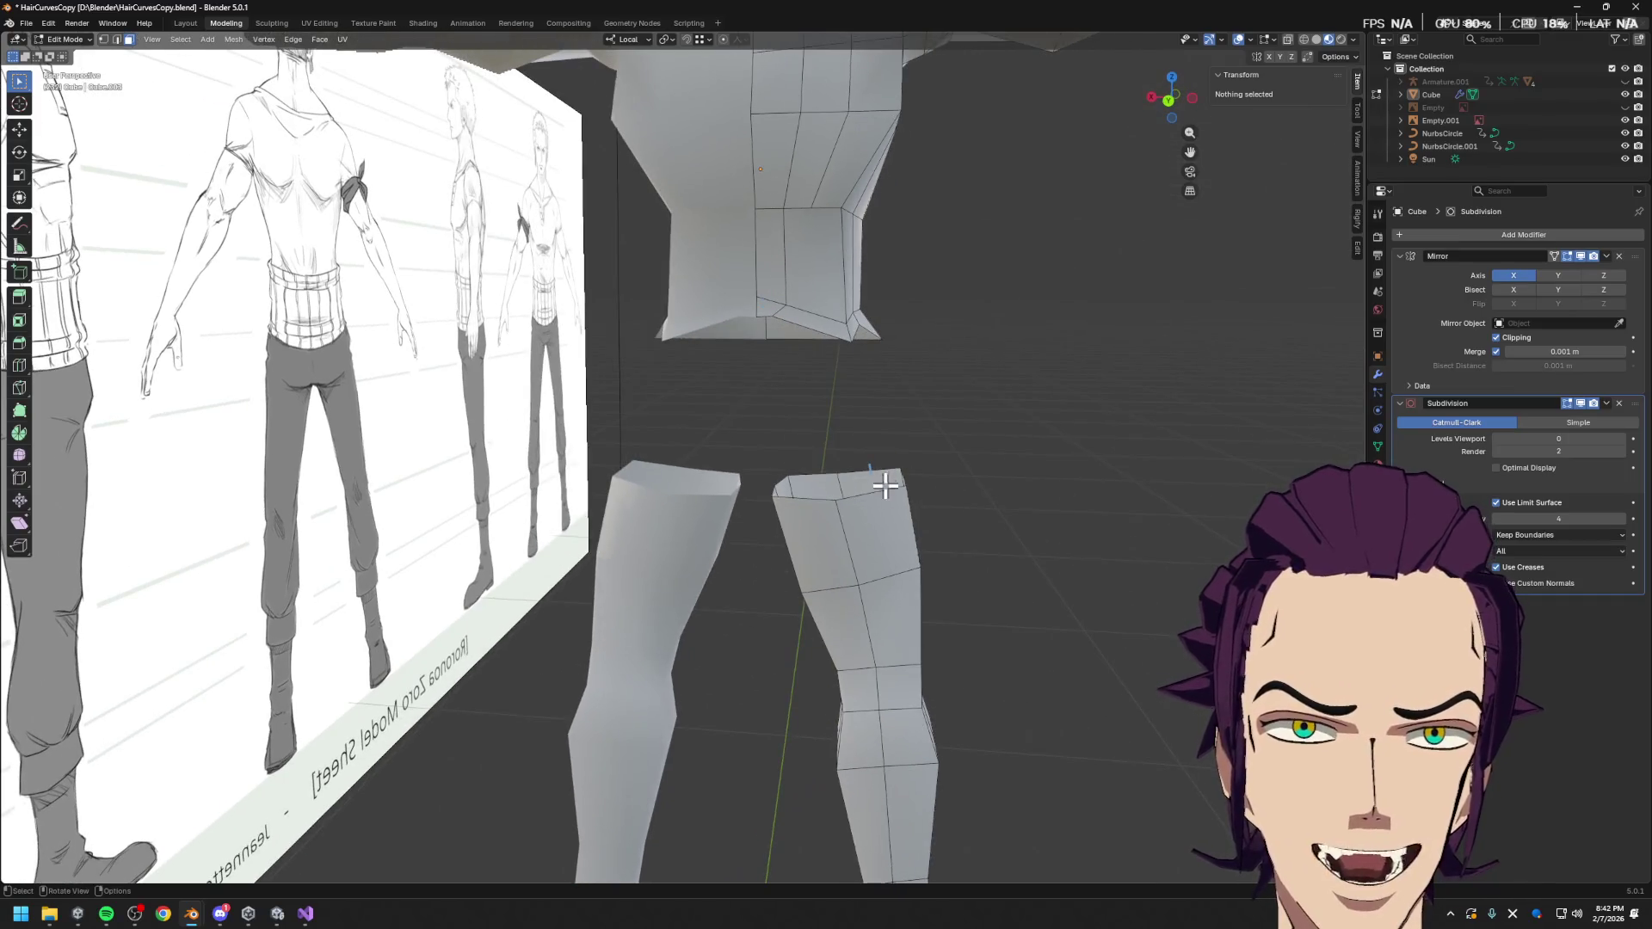
Select the leg's top edge loop and raise it along Z
left_click(814, 500, "alt")
key("g")
key("z")
key("z")
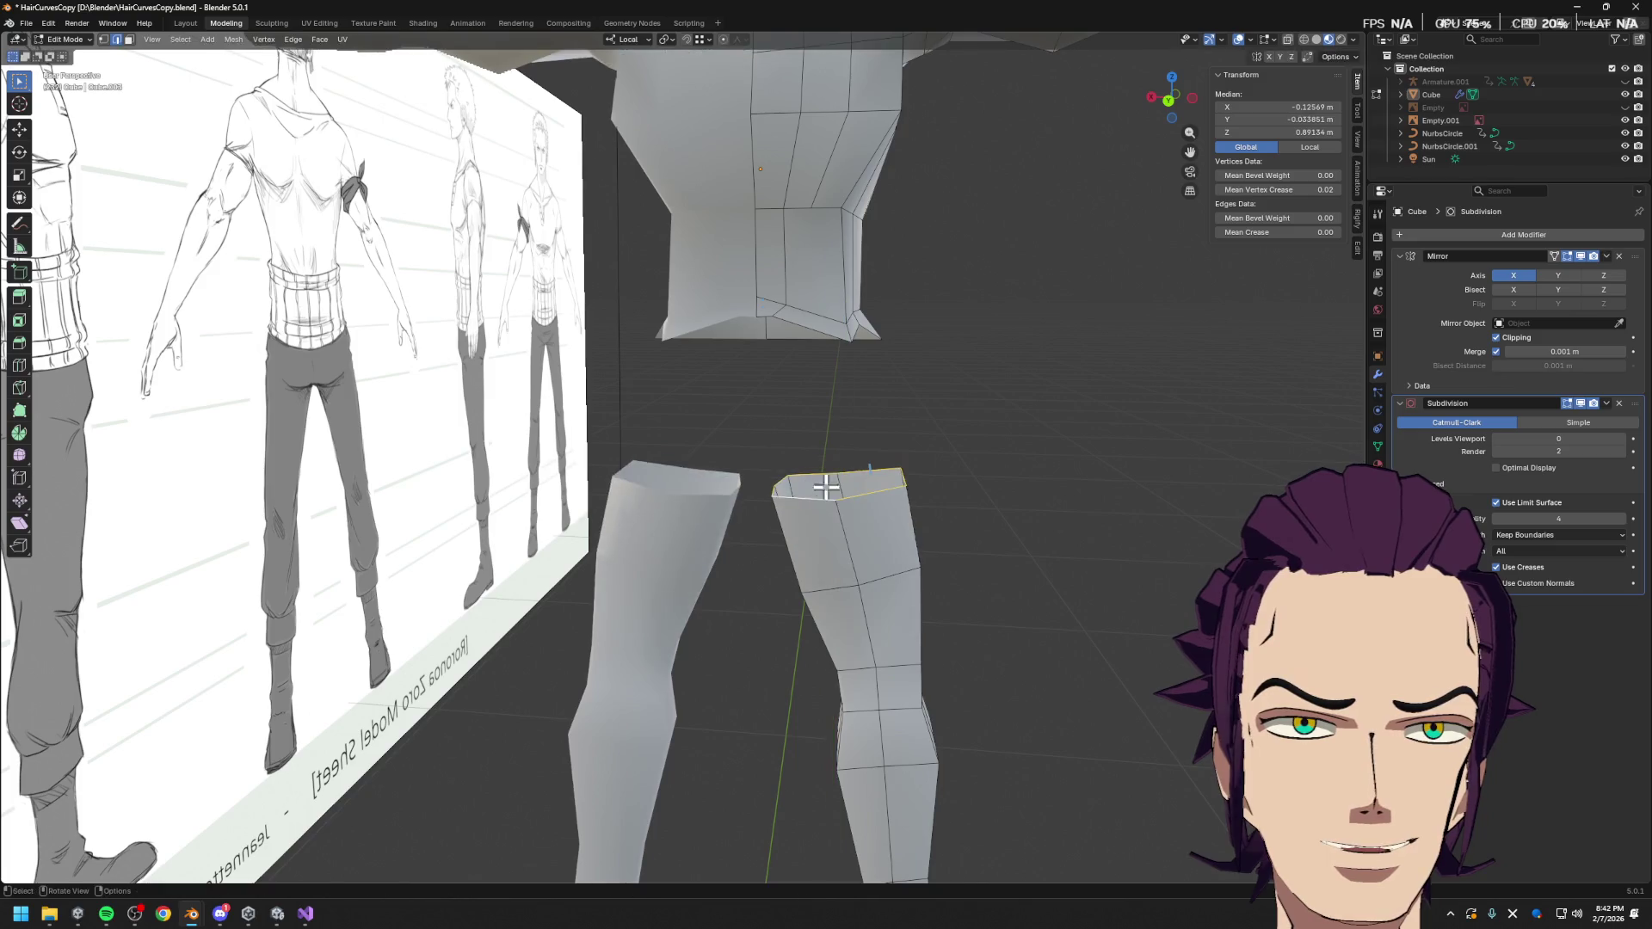
left_click(870, 491)
mouse_move(870, 490)
middle_mouse_down()
mouse_move(886, 579)
mouse_move(804, 564)
mouse_move(777, 615)
mouse_move(829, 601)
mouse_move(878, 535)
mouse_move(933, 506)
mouse_move(899, 503)
middle_mouse_up()
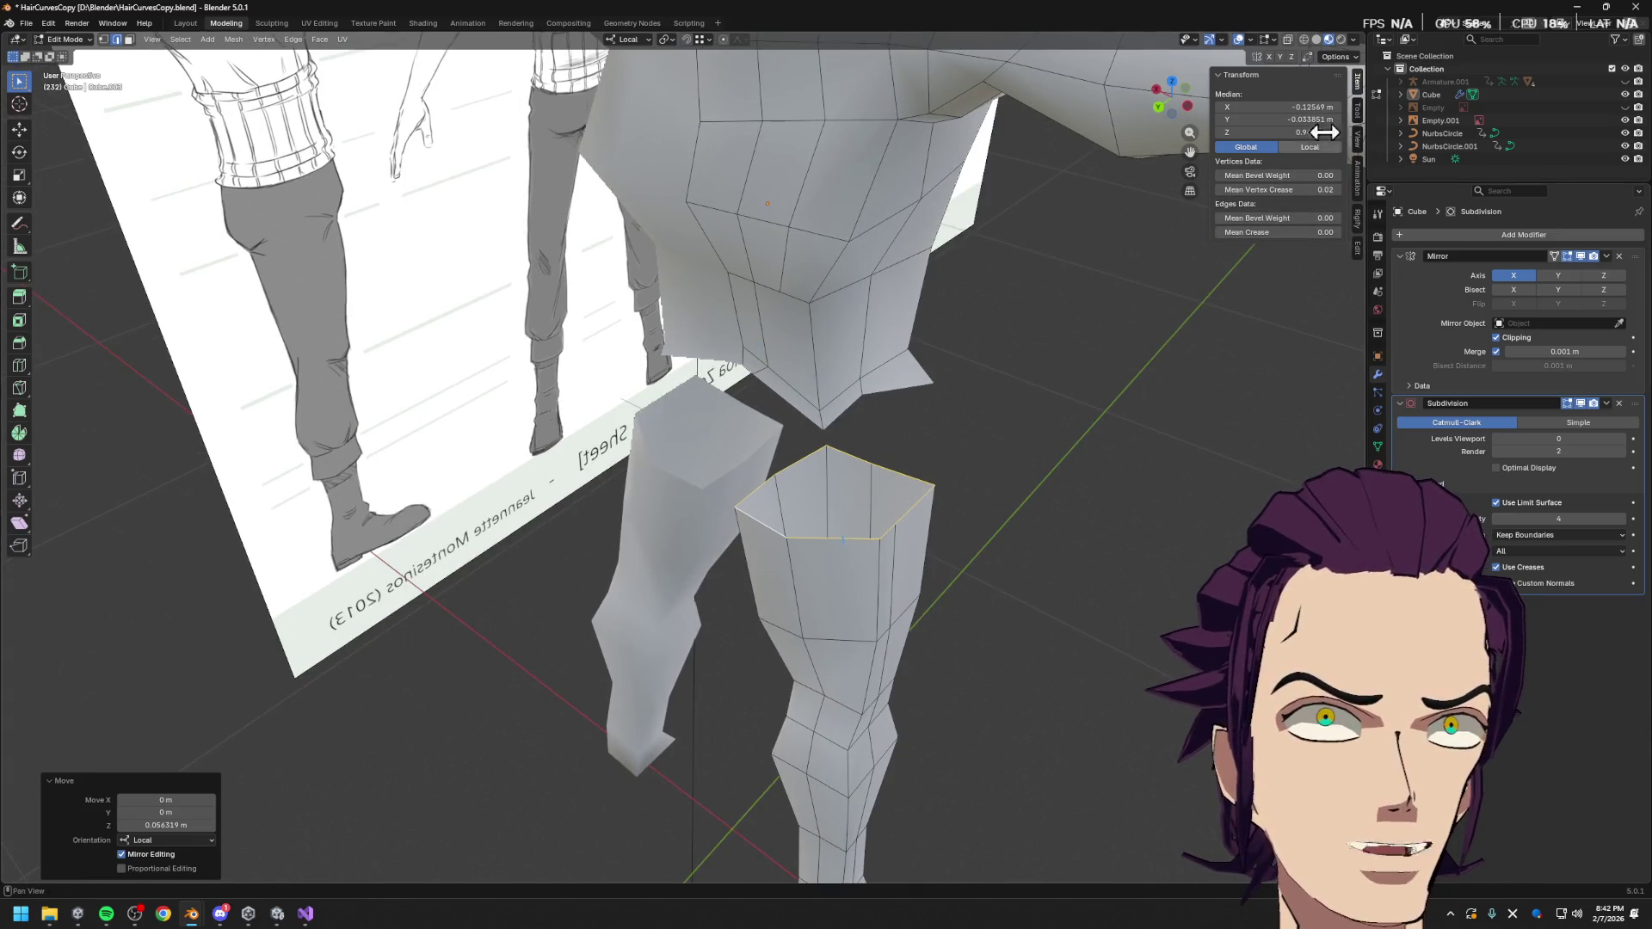
Try LoopTools Curve on the top loop, undo it, and apply LoopTools Circle
left_click(1359, 121)
left_click(1358, 247)
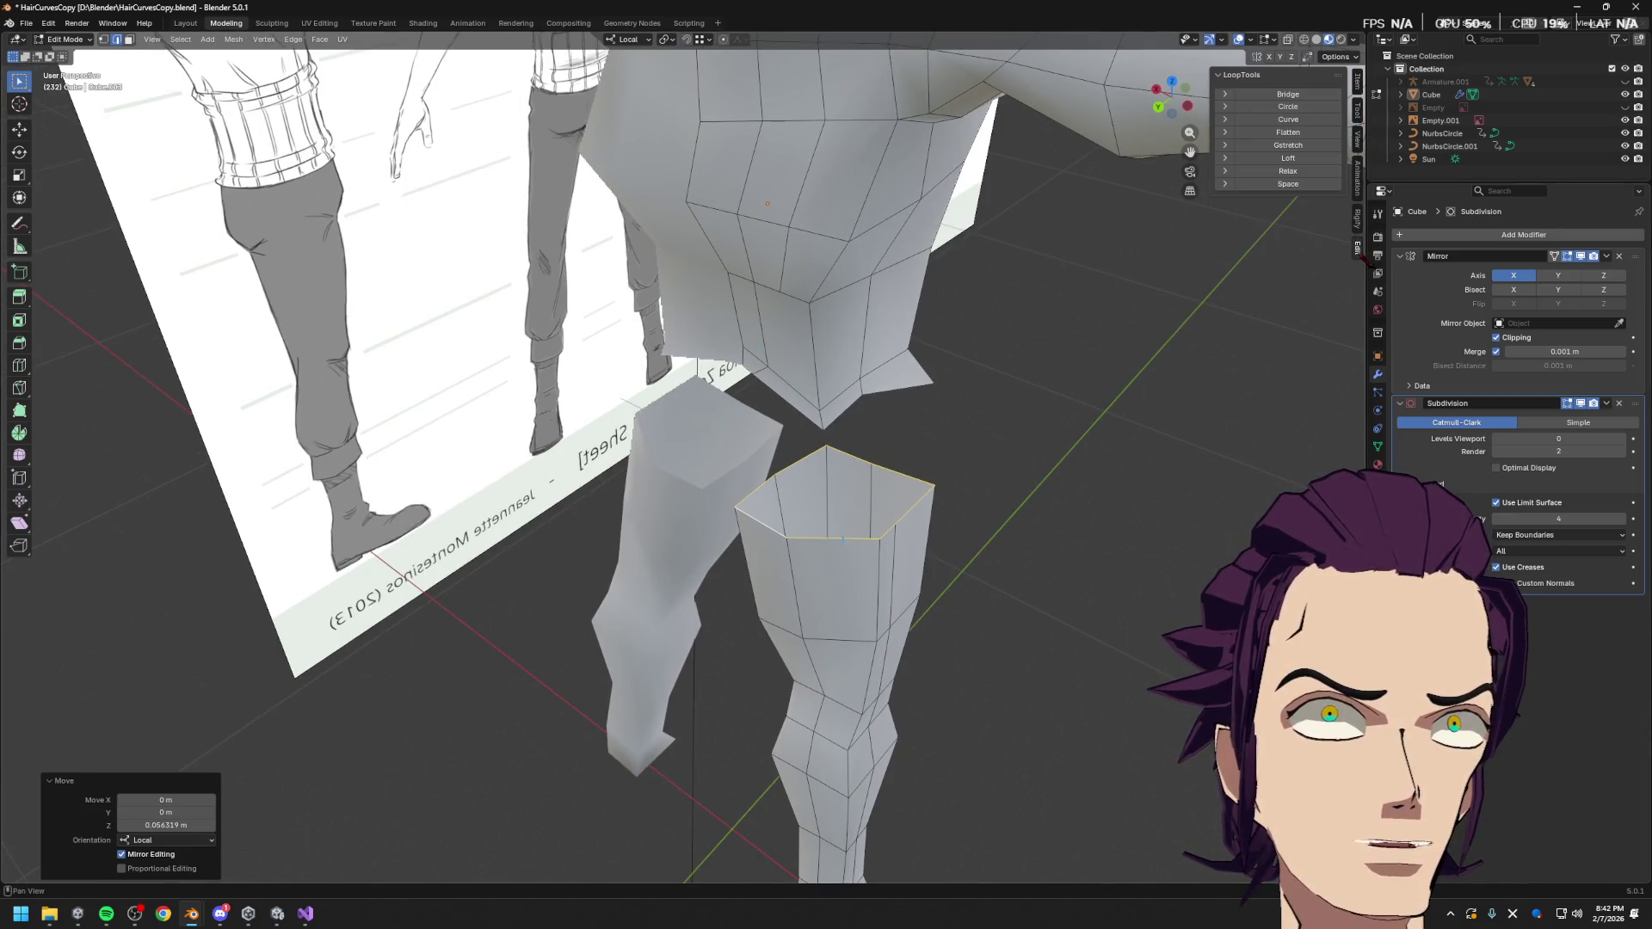
left_click(1312, 121)
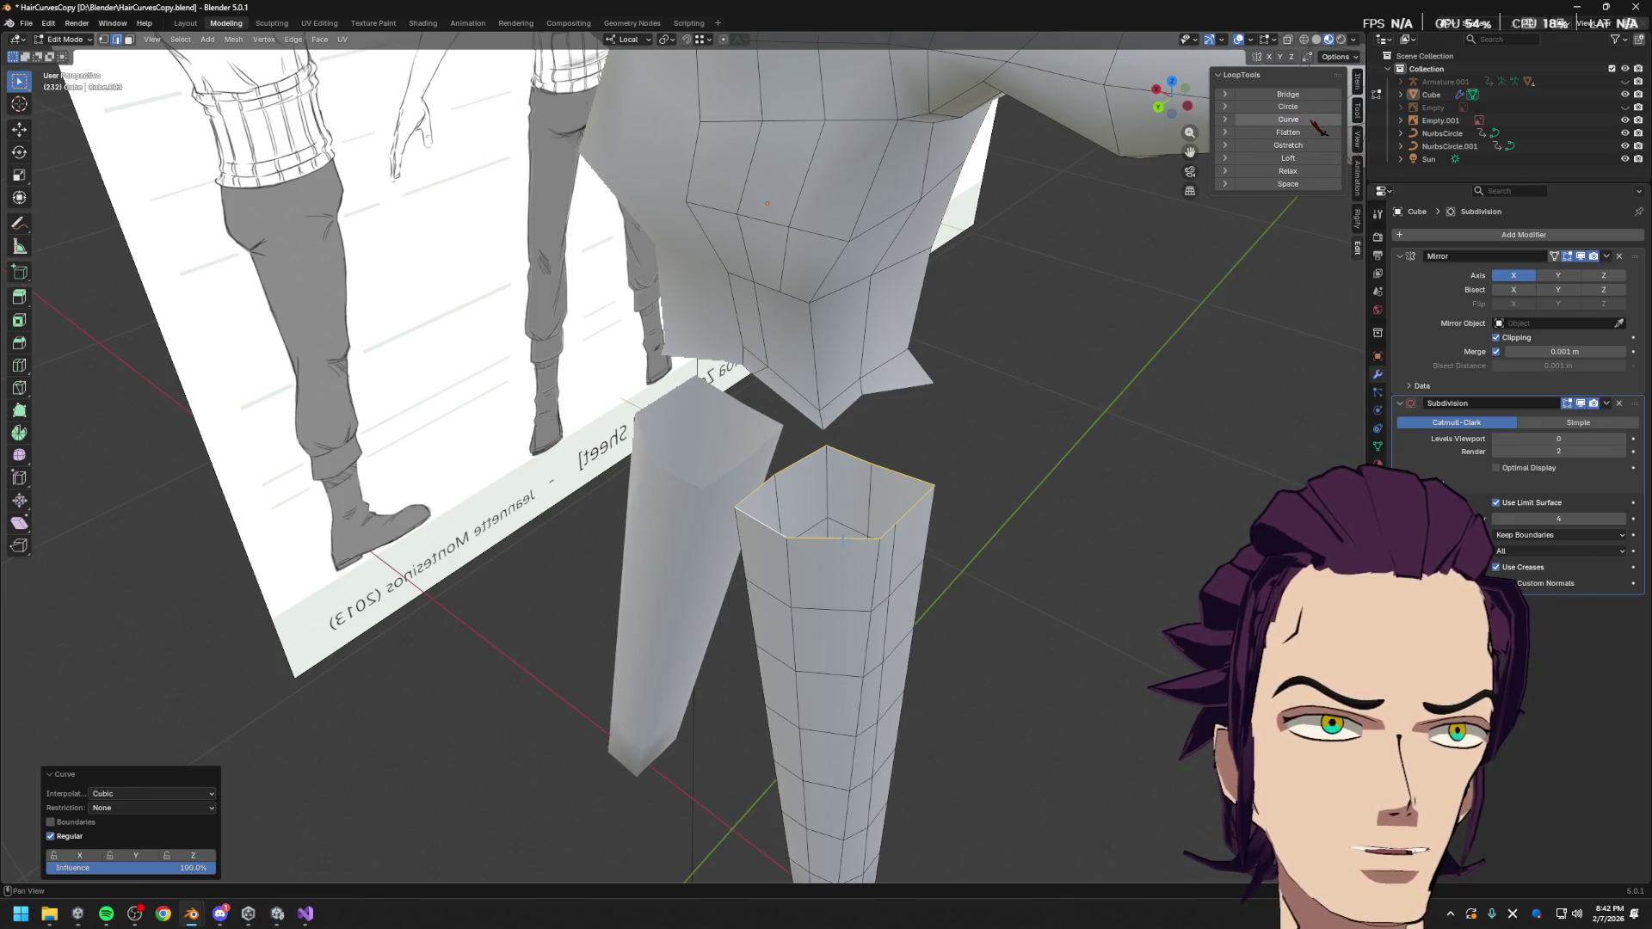
key("ctrl+z")
middle_click_drag(1185, 247, 1132, 284)
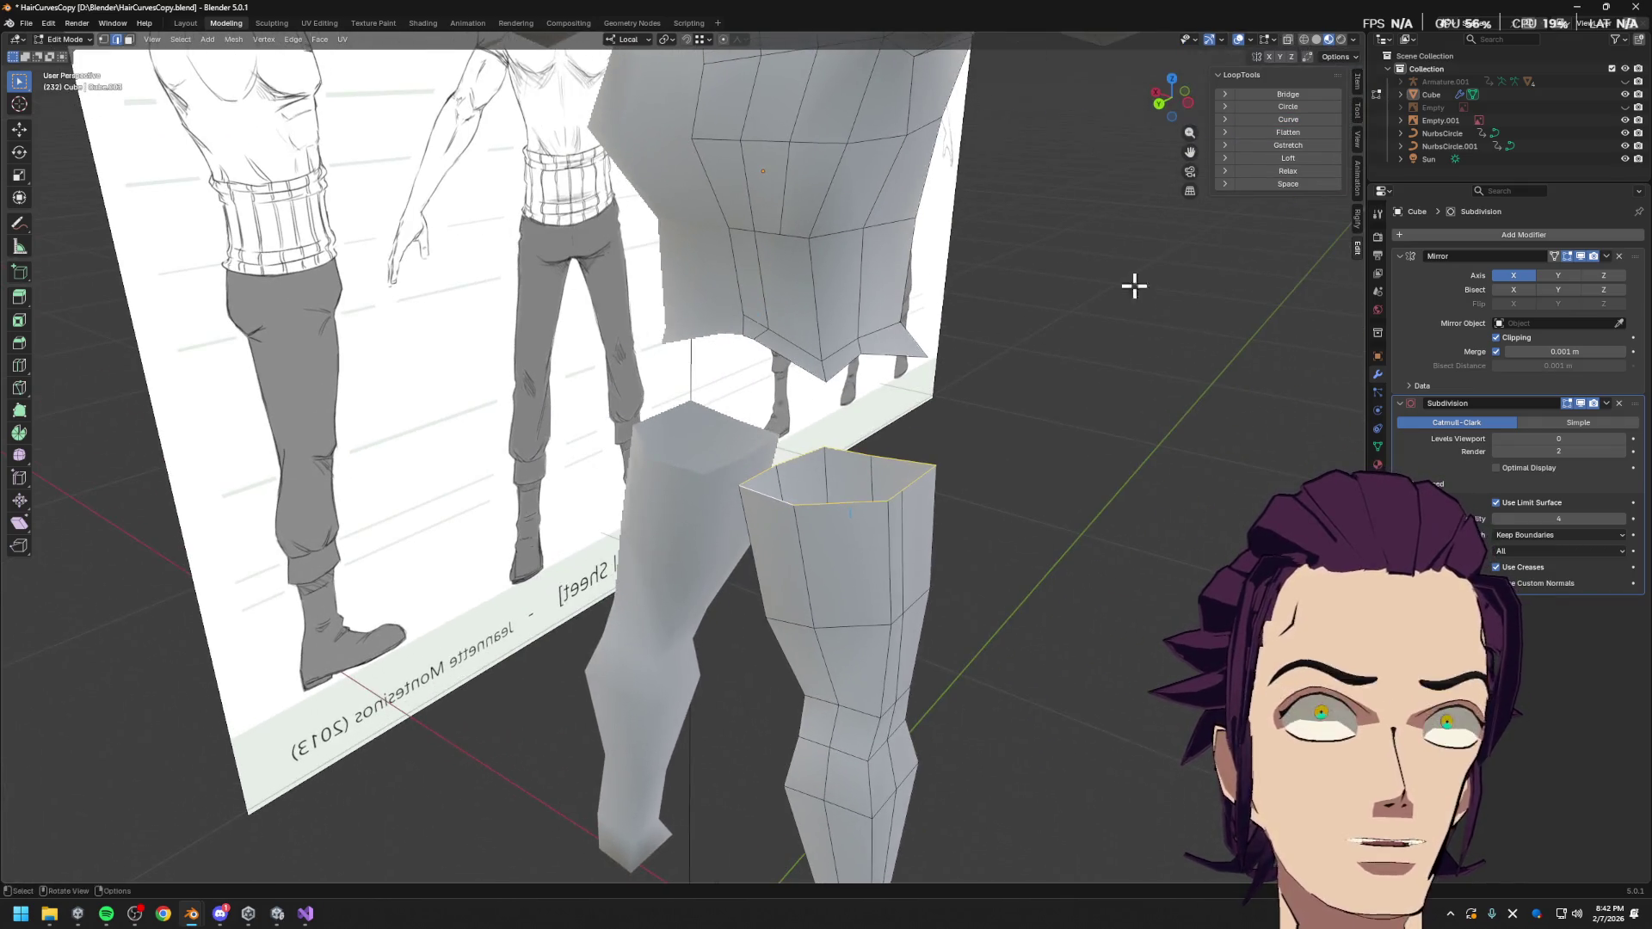
left_click(1308, 107)
scroll(1091, 447, "up", 3)
mouse_move(1119, 430)
middle_mouse_down()
mouse_move(1091, 447)
mouse_move(1213, 424)
mouse_move(1088, 422)
middle_mouse_up()
scroll(1091, 447, "down", 3)
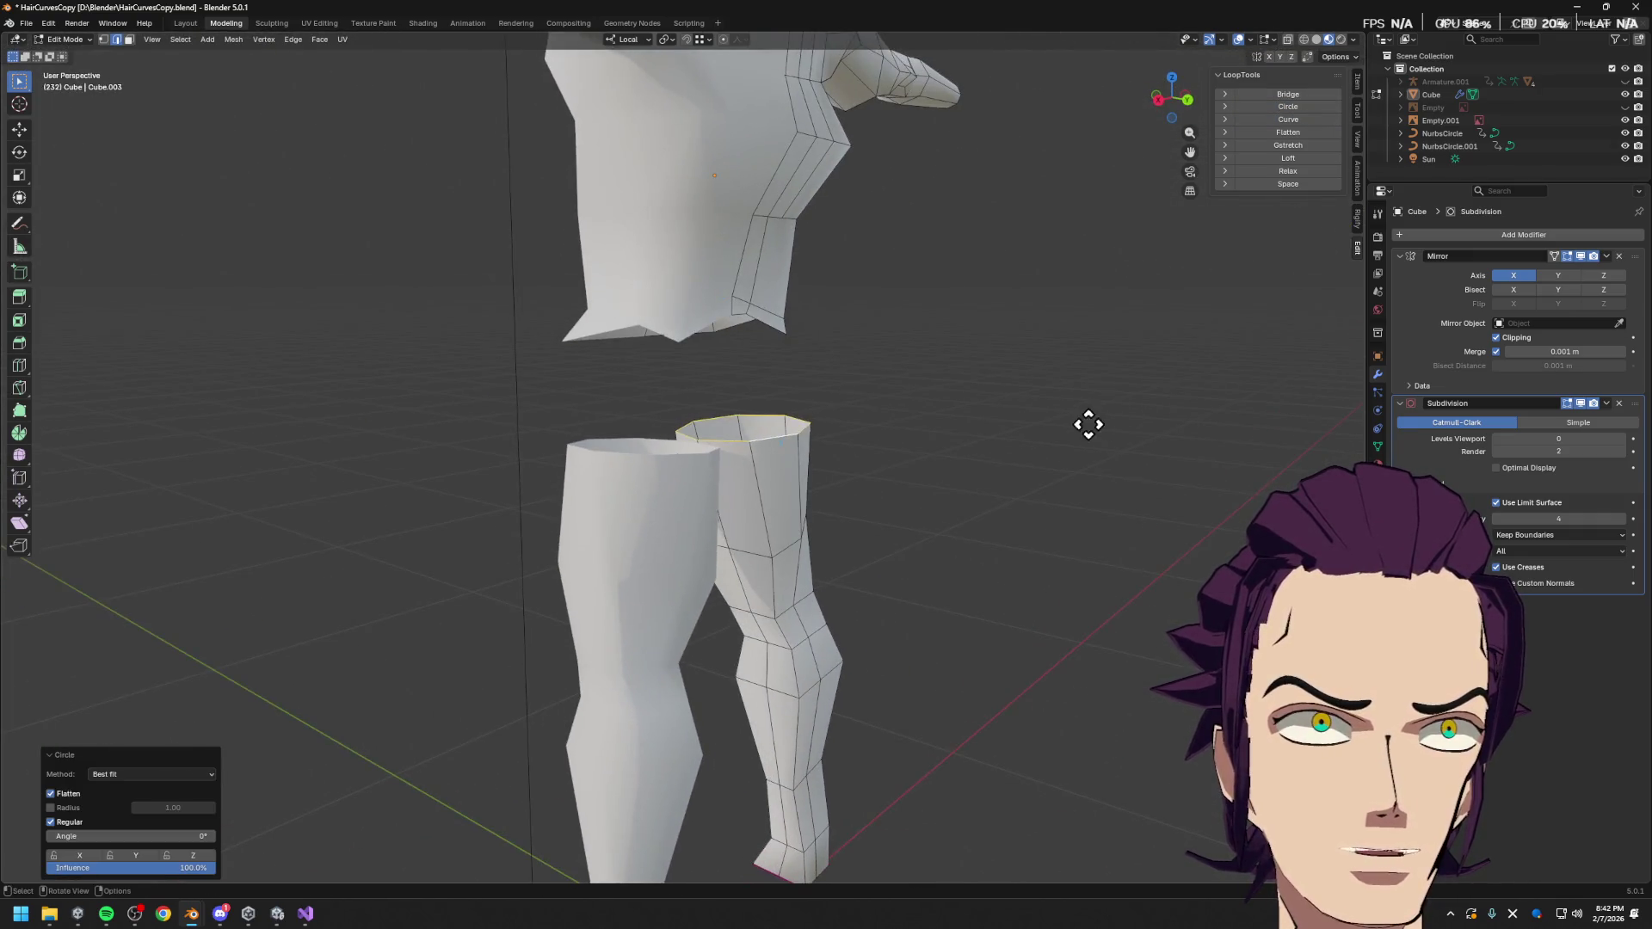
Raise the leg's top loop further along Z
key("g")
key("z")
left_click(1092, 393)
scroll(1071, 383, "up", 2)
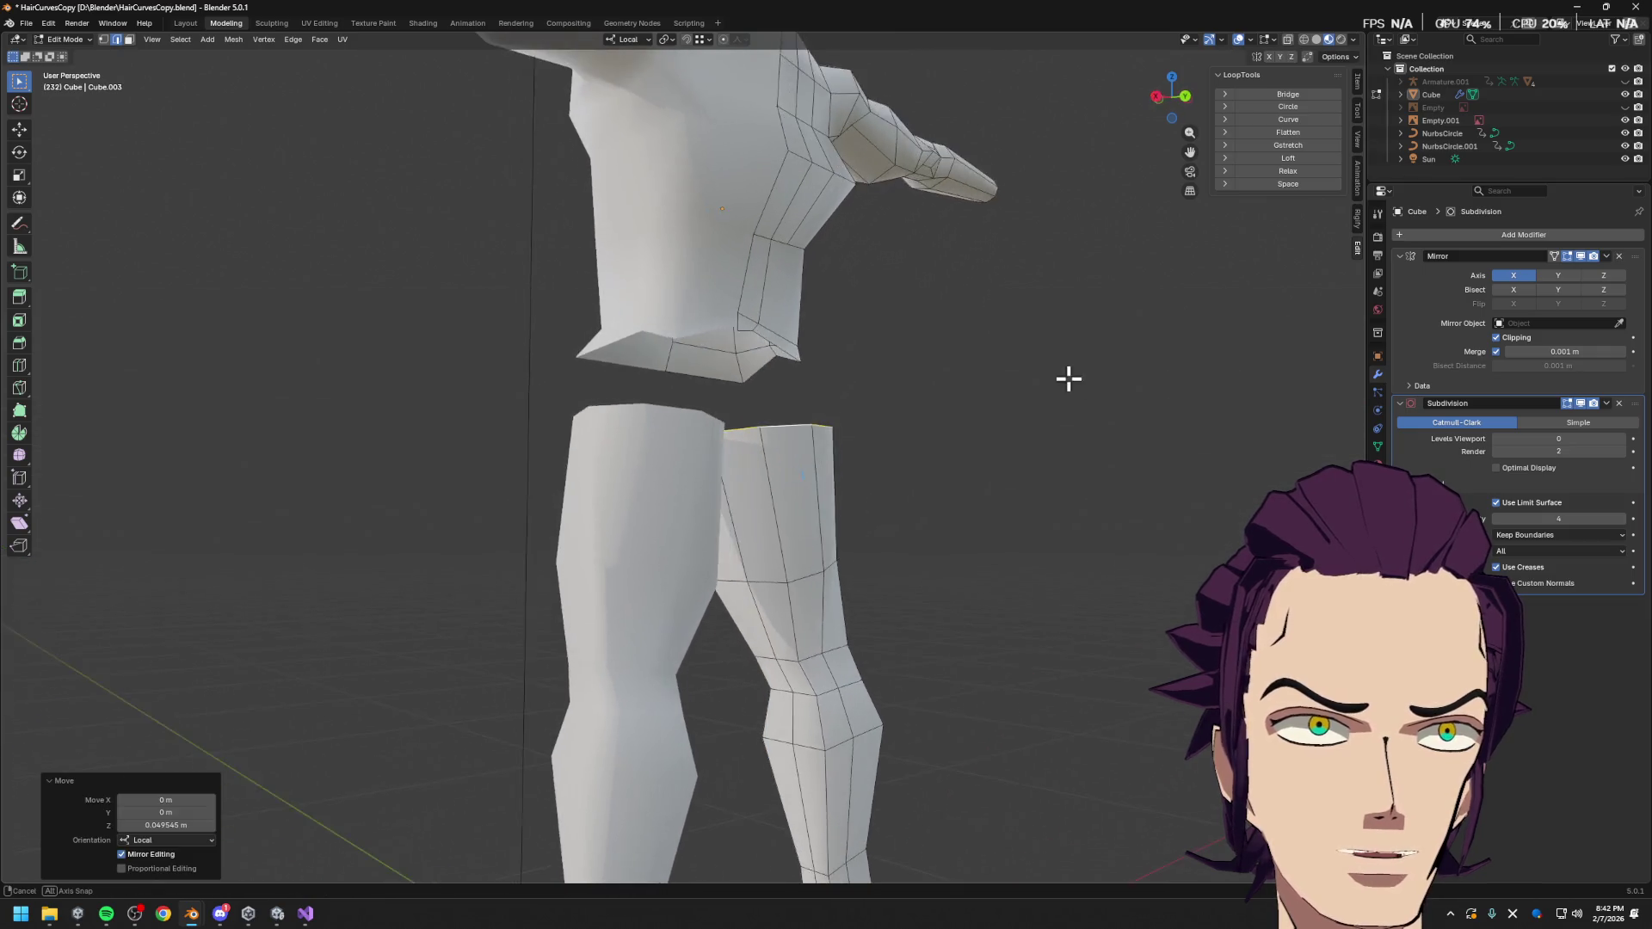
Reselect the top loop, narrow it along X and lower it slightly along Z
left_click(824, 572, "alt")
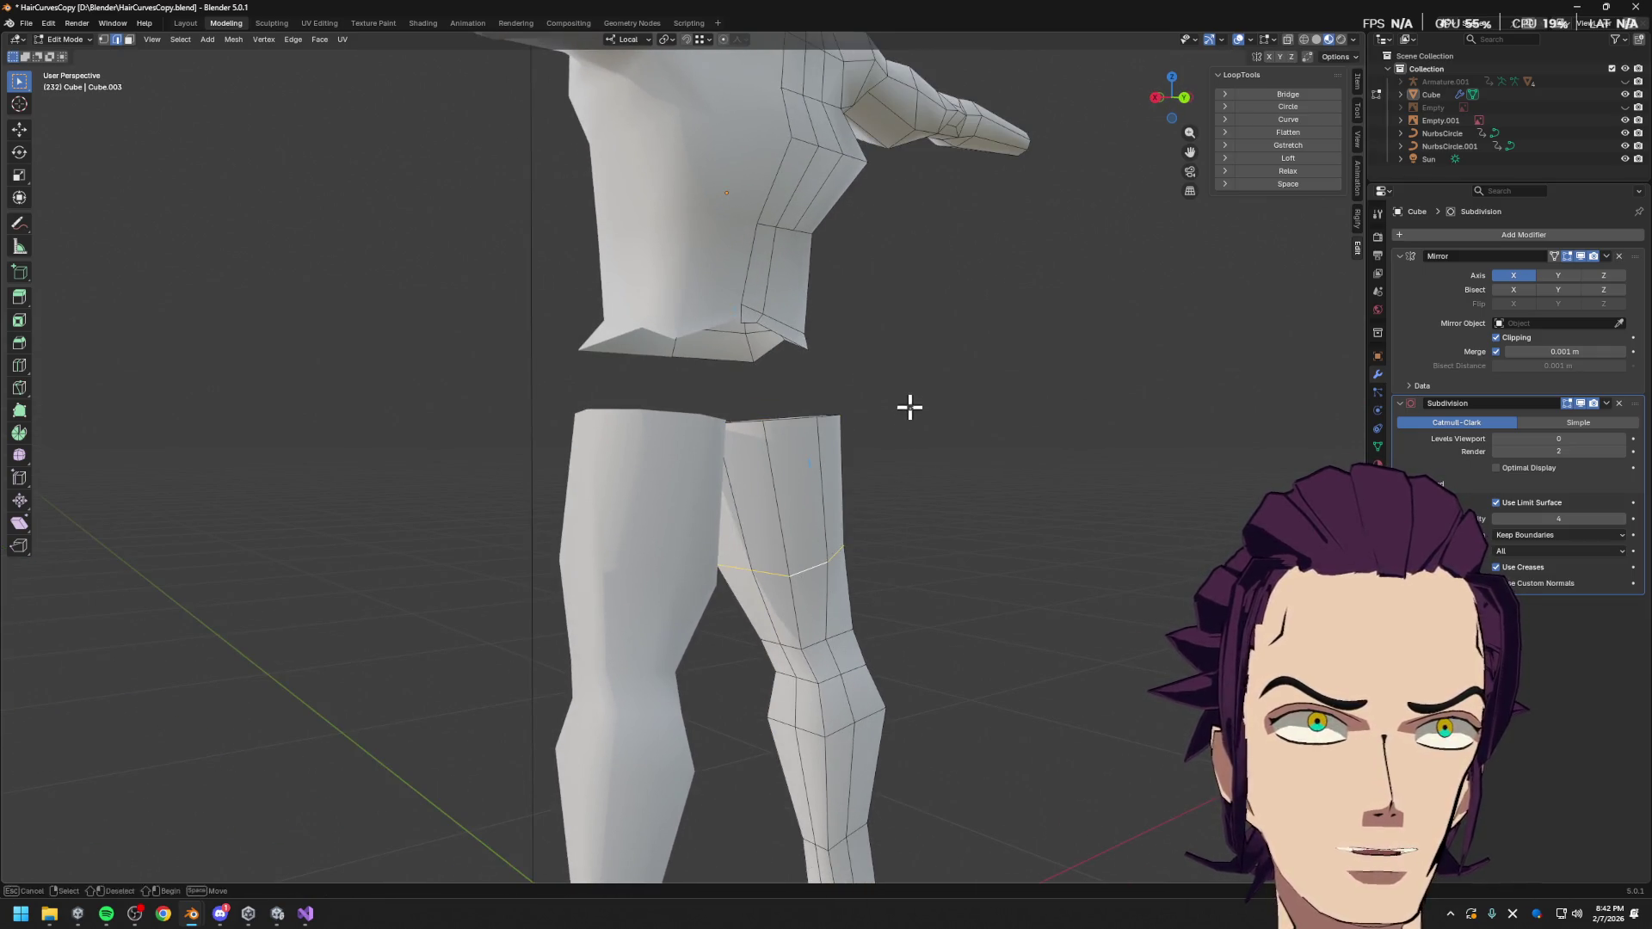
middle_click_drag(908, 407, 896, 406)
left_click(904, 405, "alt")
key("s")
key("x")
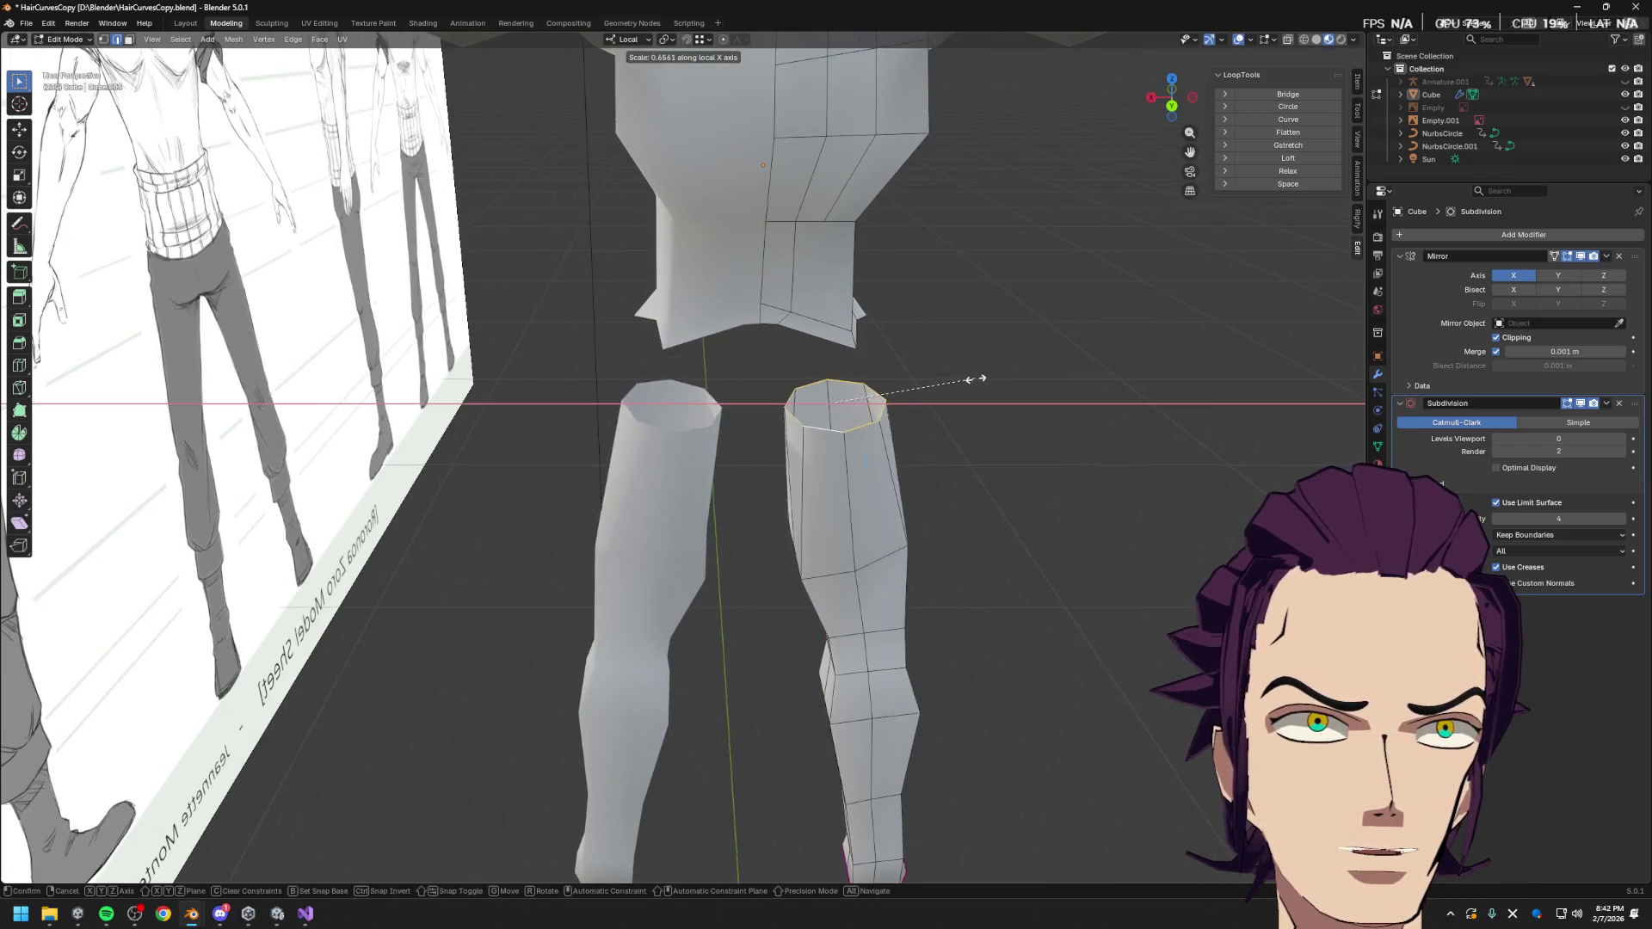
left_click(989, 376)
key("g")
key("z")
left_click(1006, 397)
middle_click_drag(1011, 407, 861, 428)
Scale the top loop along Y and even it out with LoopTools Relax
key("s")
key("y")
left_click(951, 440)
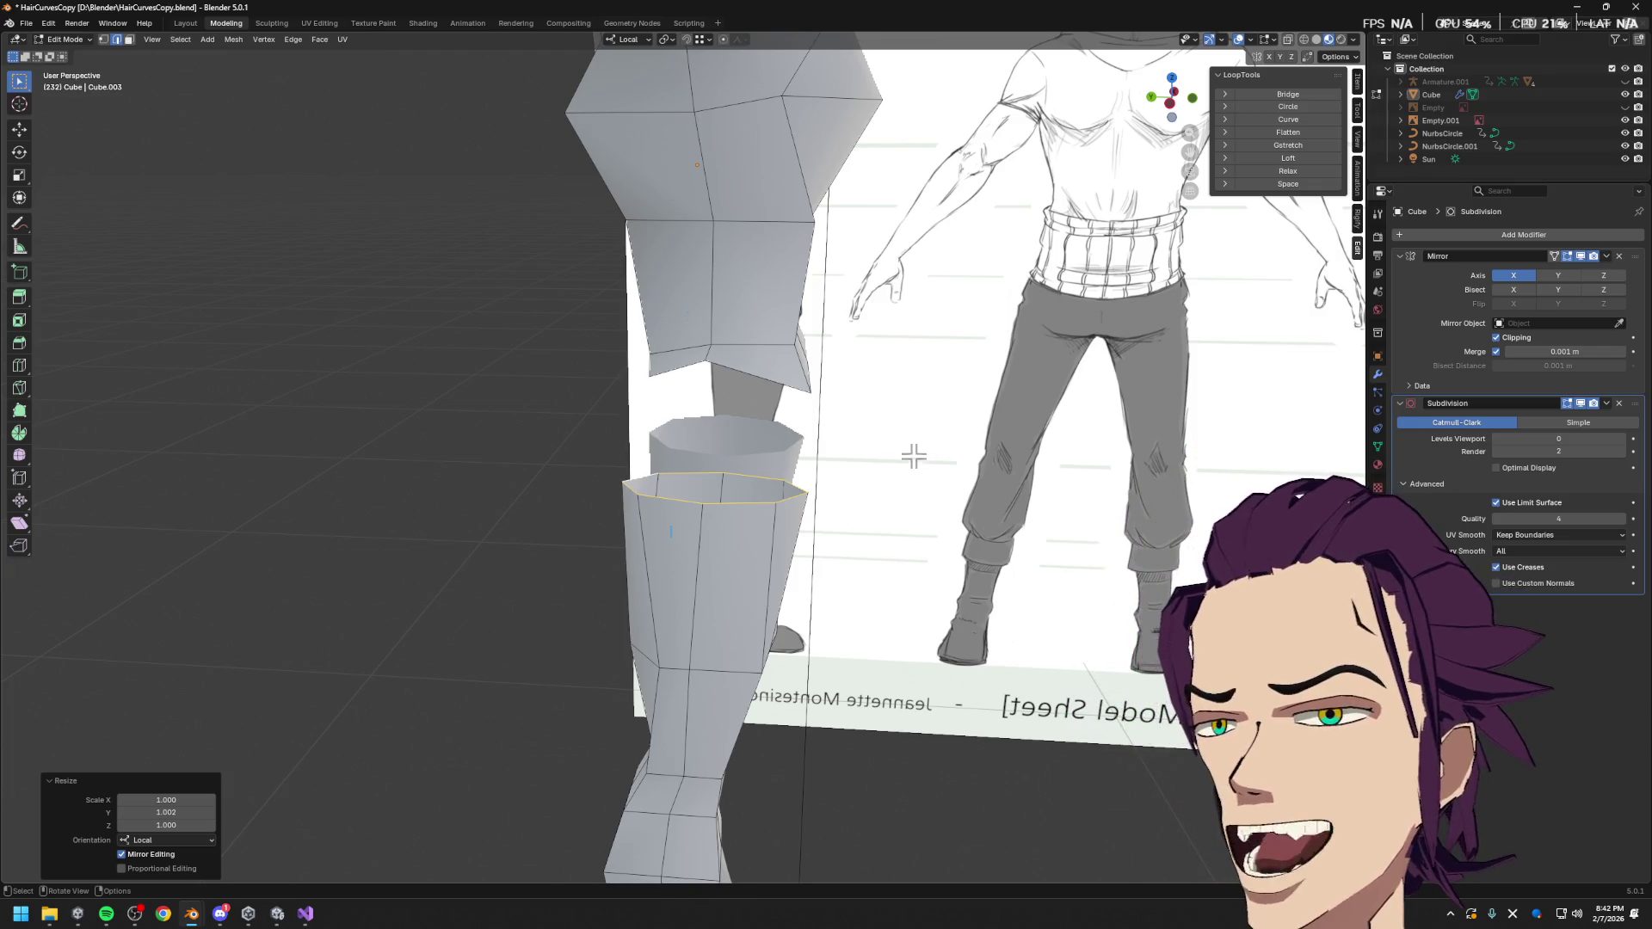
left_click(1312, 172)
mouse_move(973, 465)
middle_mouse_down()
mouse_move(1040, 450)
mouse_move(981, 483)
mouse_move(1006, 483)
mouse_move(1064, 458)
mouse_move(984, 520)
mouse_move(1014, 535)
mouse_move(1092, 373)
mouse_move(1128, 388)
mouse_move(1110, 431)
mouse_move(915, 465)
mouse_move(786, 413)
mouse_move(829, 414)
mouse_move(783, 440)
middle_mouse_up()
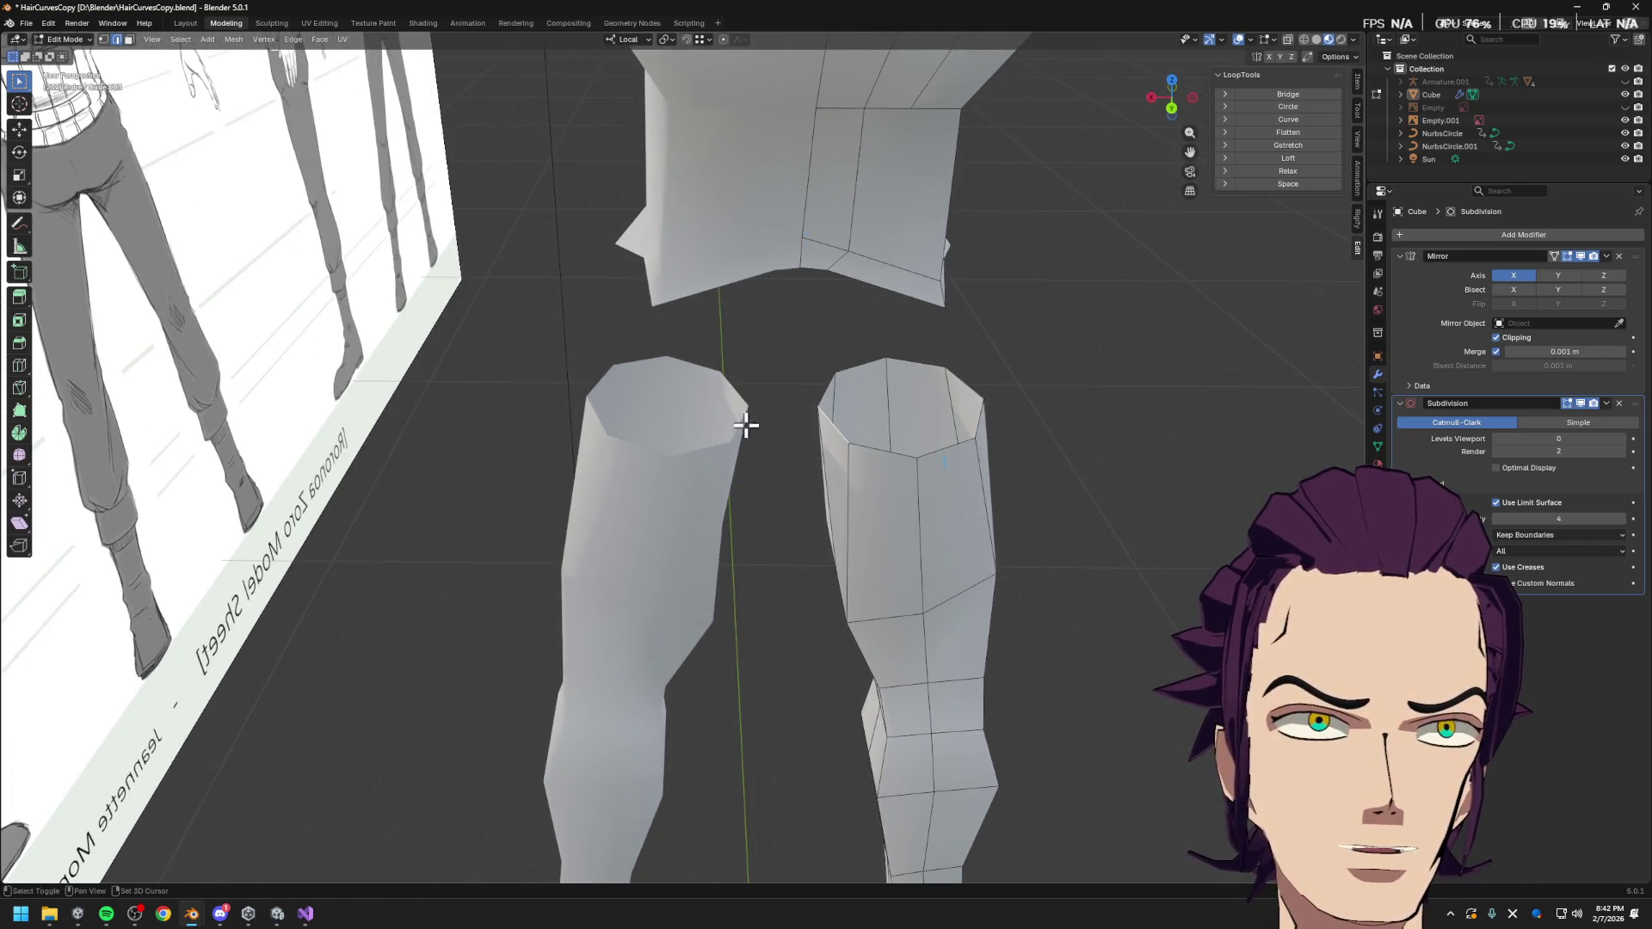
left_click(828, 397, "shift")
Extrude the inner top face along X to the other leg, nudge it, and extrude it up to the torso
key("e")
key("x")
left_click(852, 446)
mouse_move(852, 447)
middle_mouse_down()
mouse_move(892, 388)
mouse_move(882, 516)
mouse_move(818, 424)
mouse_move(841, 453)
middle_mouse_up()
key("g")
key("z")
left_click(890, 417)
key("e")
left_click(820, 261)
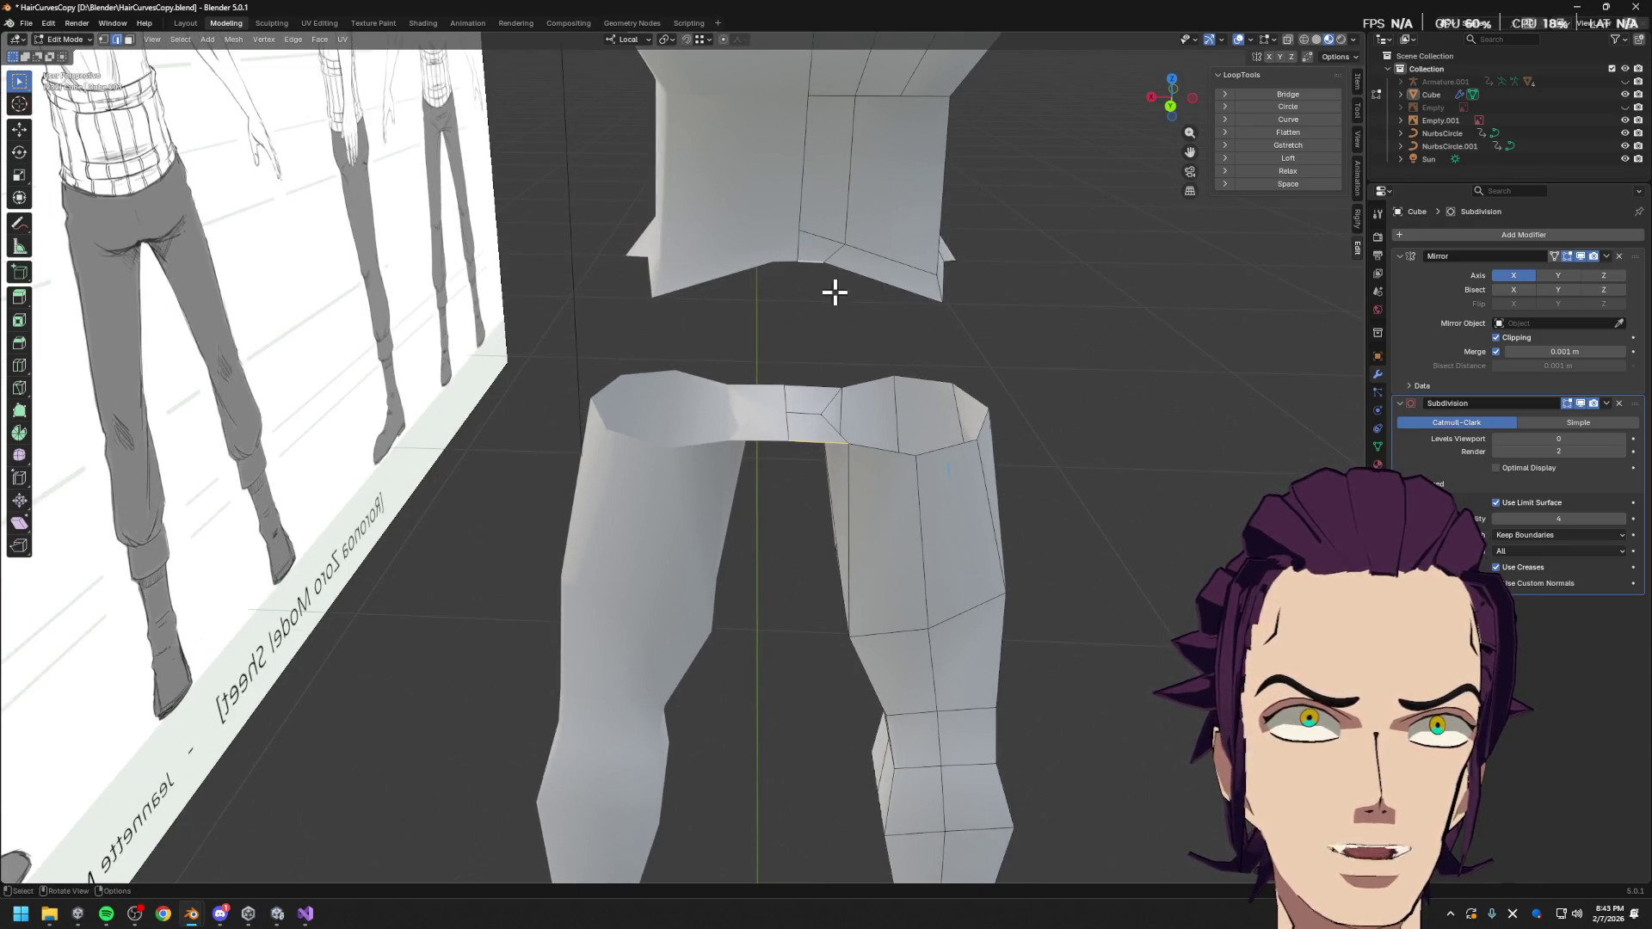
Add an edge loop across the crotch strip and shift it along Y
key("ctrl+r")
left_click(783, 351)
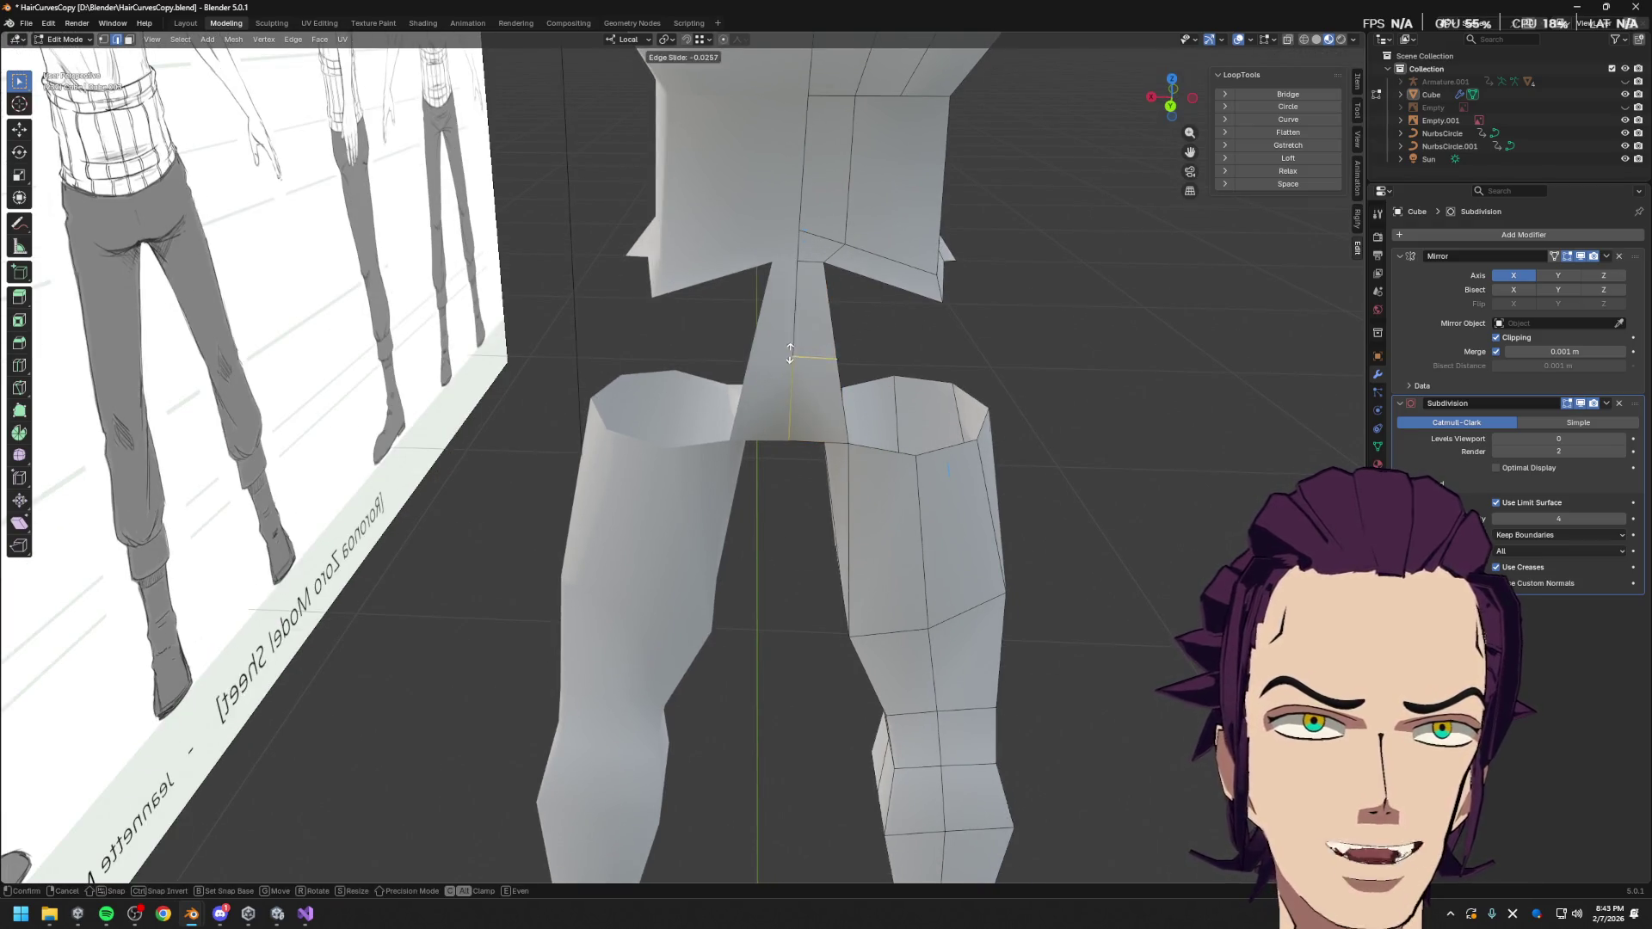
left_click(813, 360)
mouse_move(977, 380)
middle_mouse_down()
mouse_move(948, 369)
mouse_move(992, 362)
middle_mouse_up()
key("g")
key("y")
left_click(959, 350)
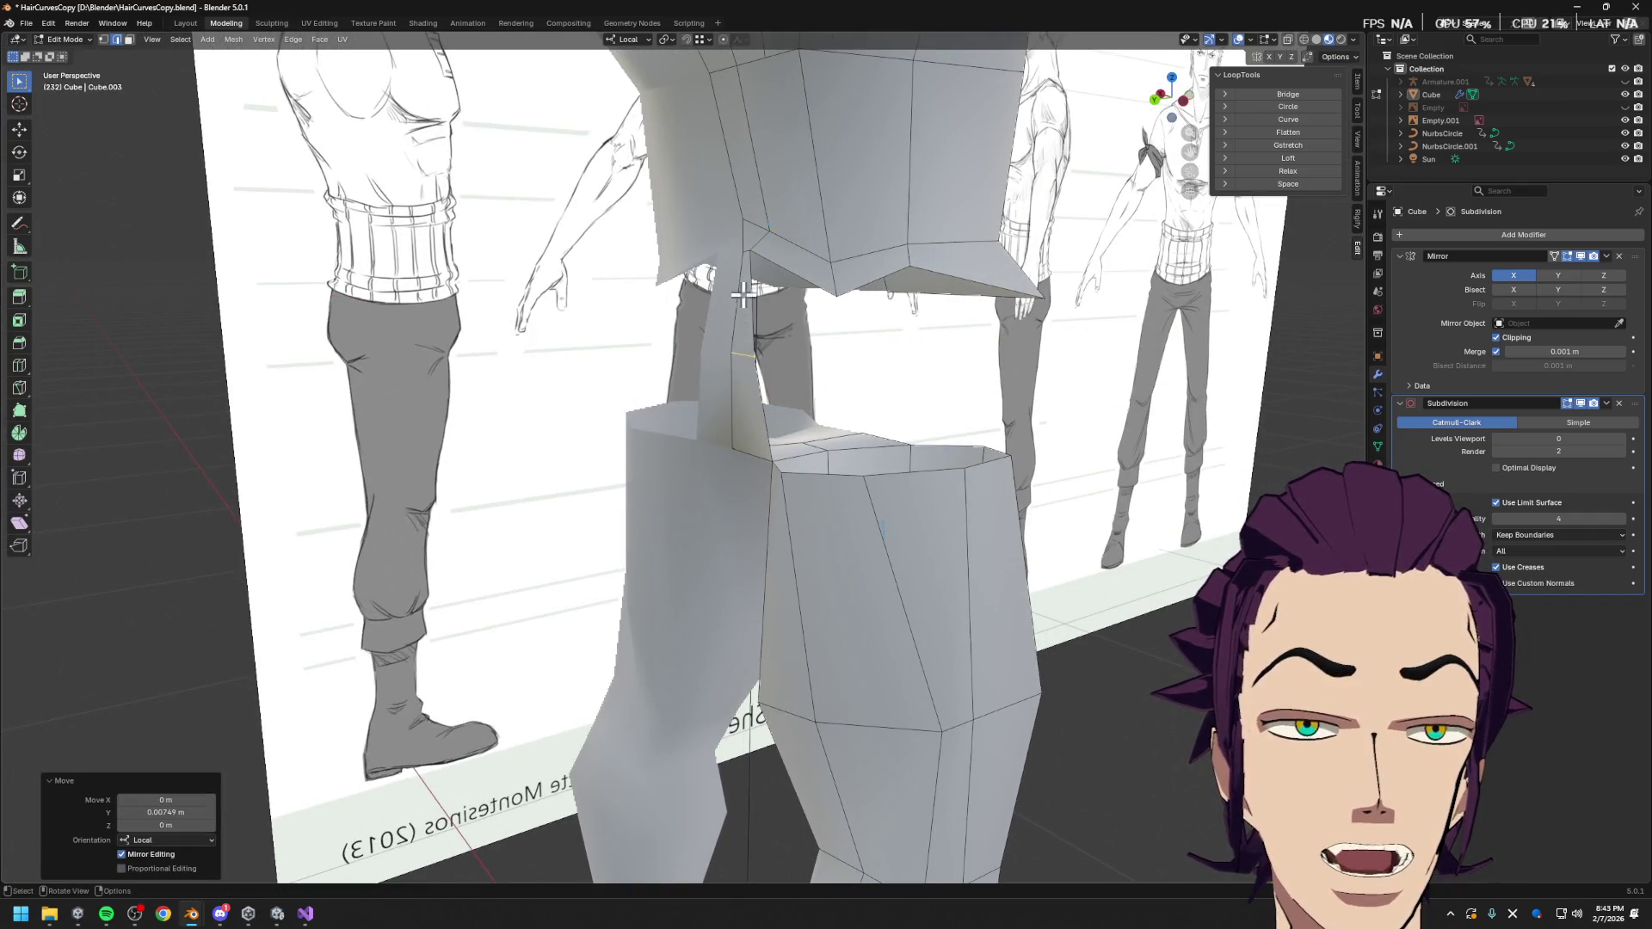
mouse_move(825, 417)
middle_mouse_down()
mouse_move(896, 421)
mouse_move(863, 454)
mouse_move(989, 465)
middle_mouse_up()
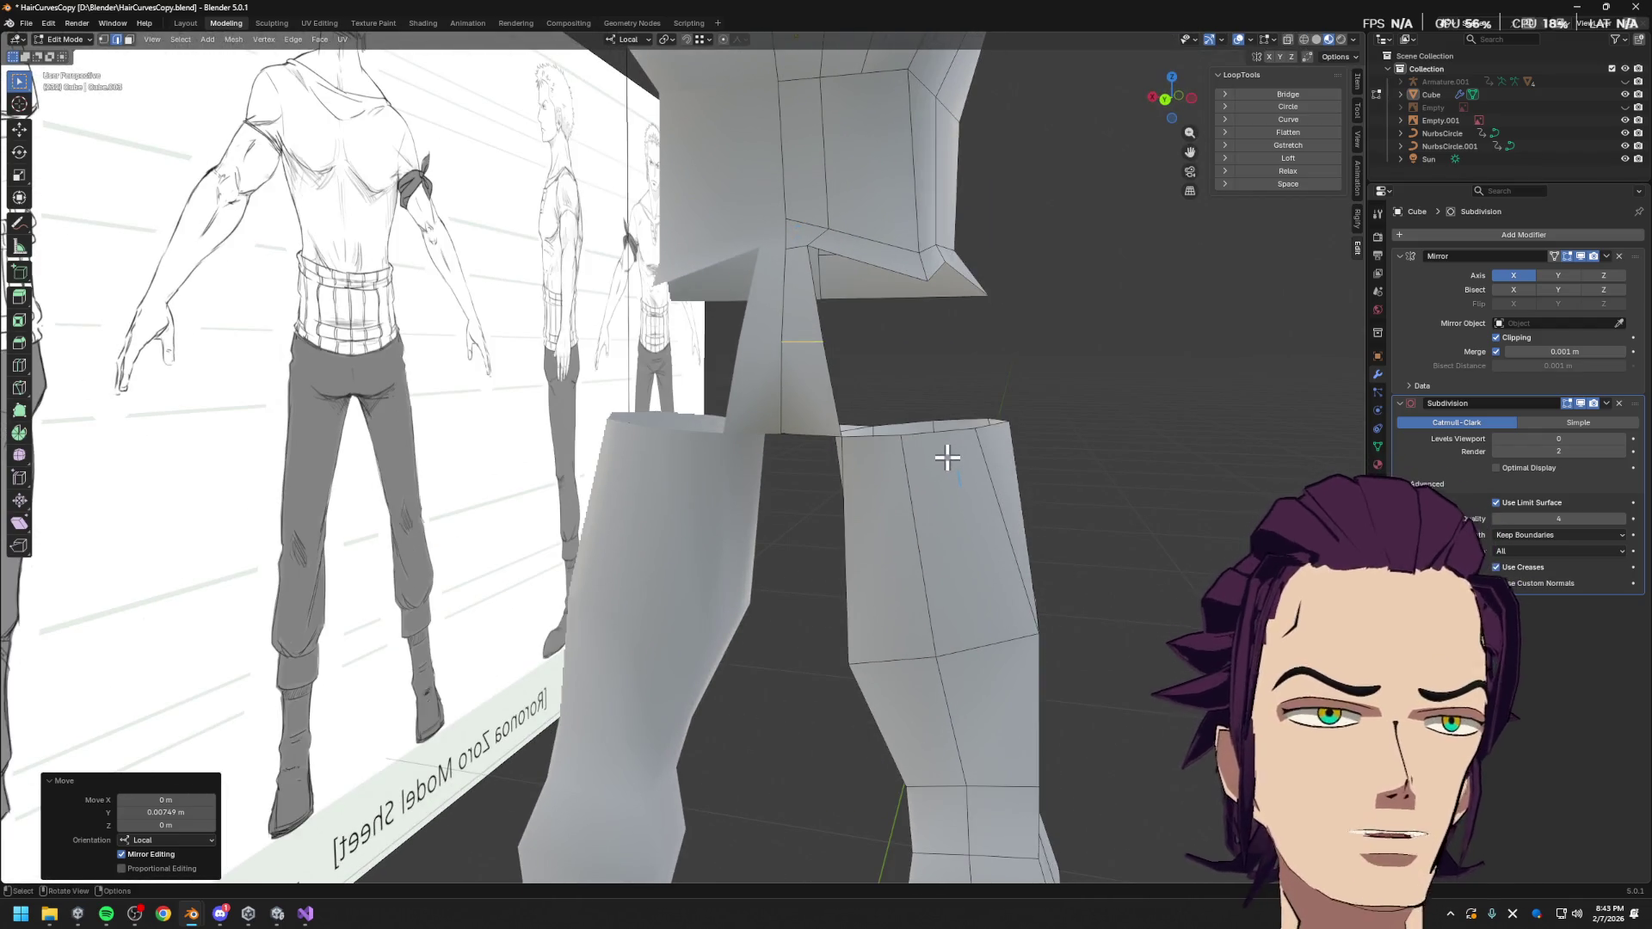
mouse_move(944, 422)
middle_mouse_down()
mouse_move(988, 421)
mouse_move(970, 321)
mouse_move(879, 445)
middle_mouse_up()
Shift the inner thigh edge about 0.0127 m along Y to shape the crotch
key("ctrl+r")
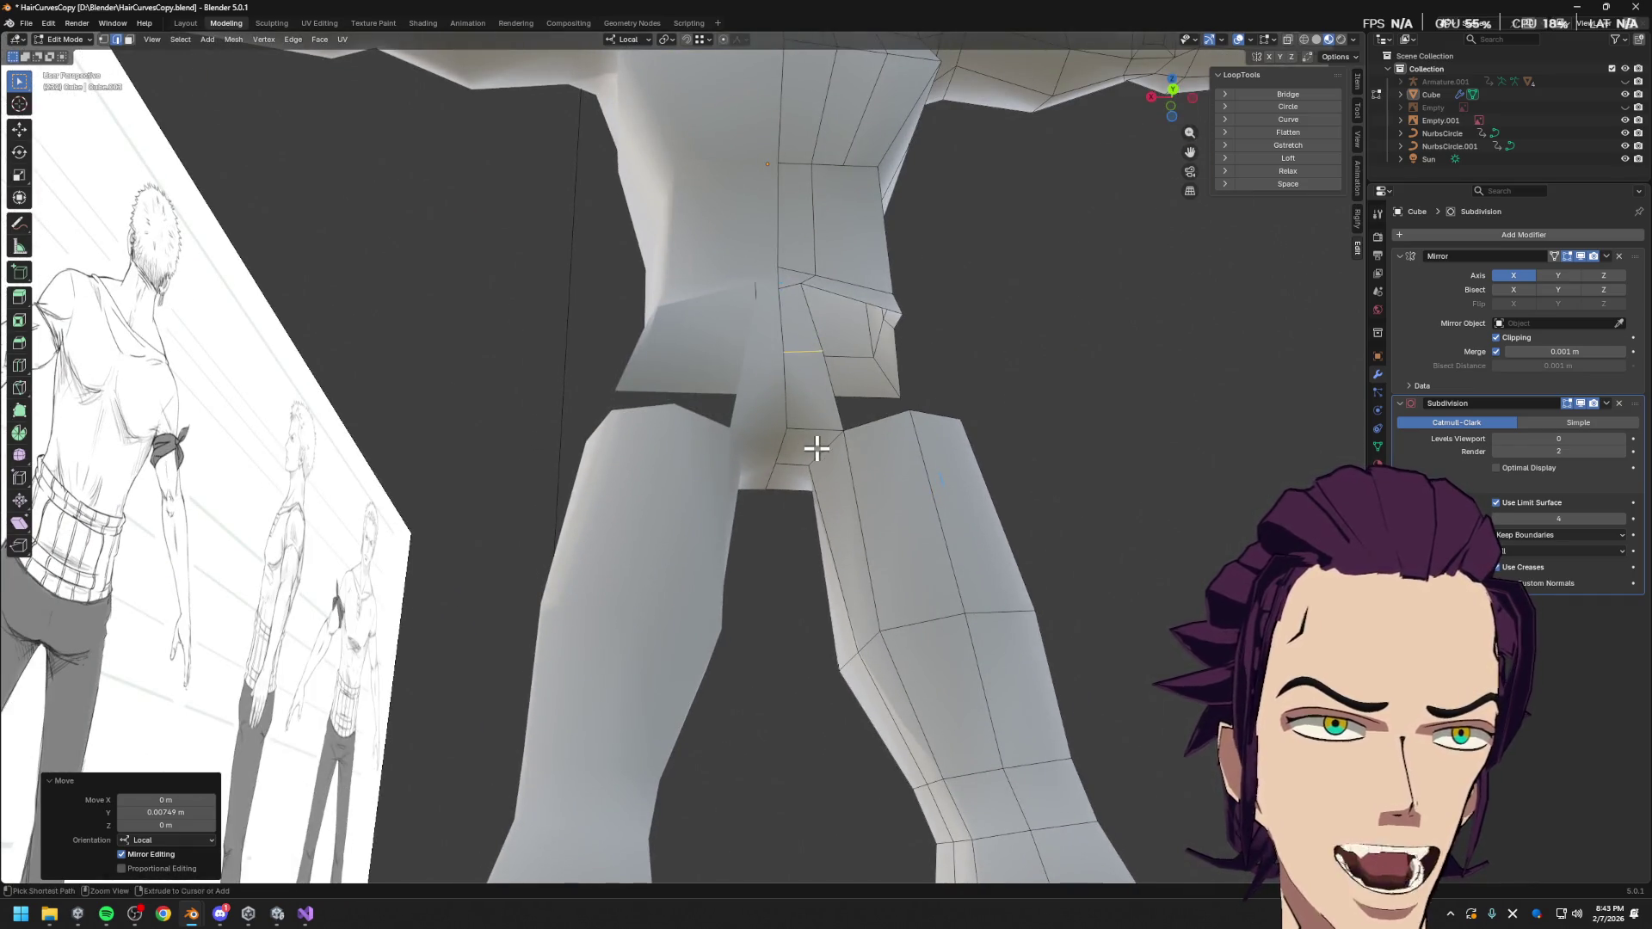
key("Escape")
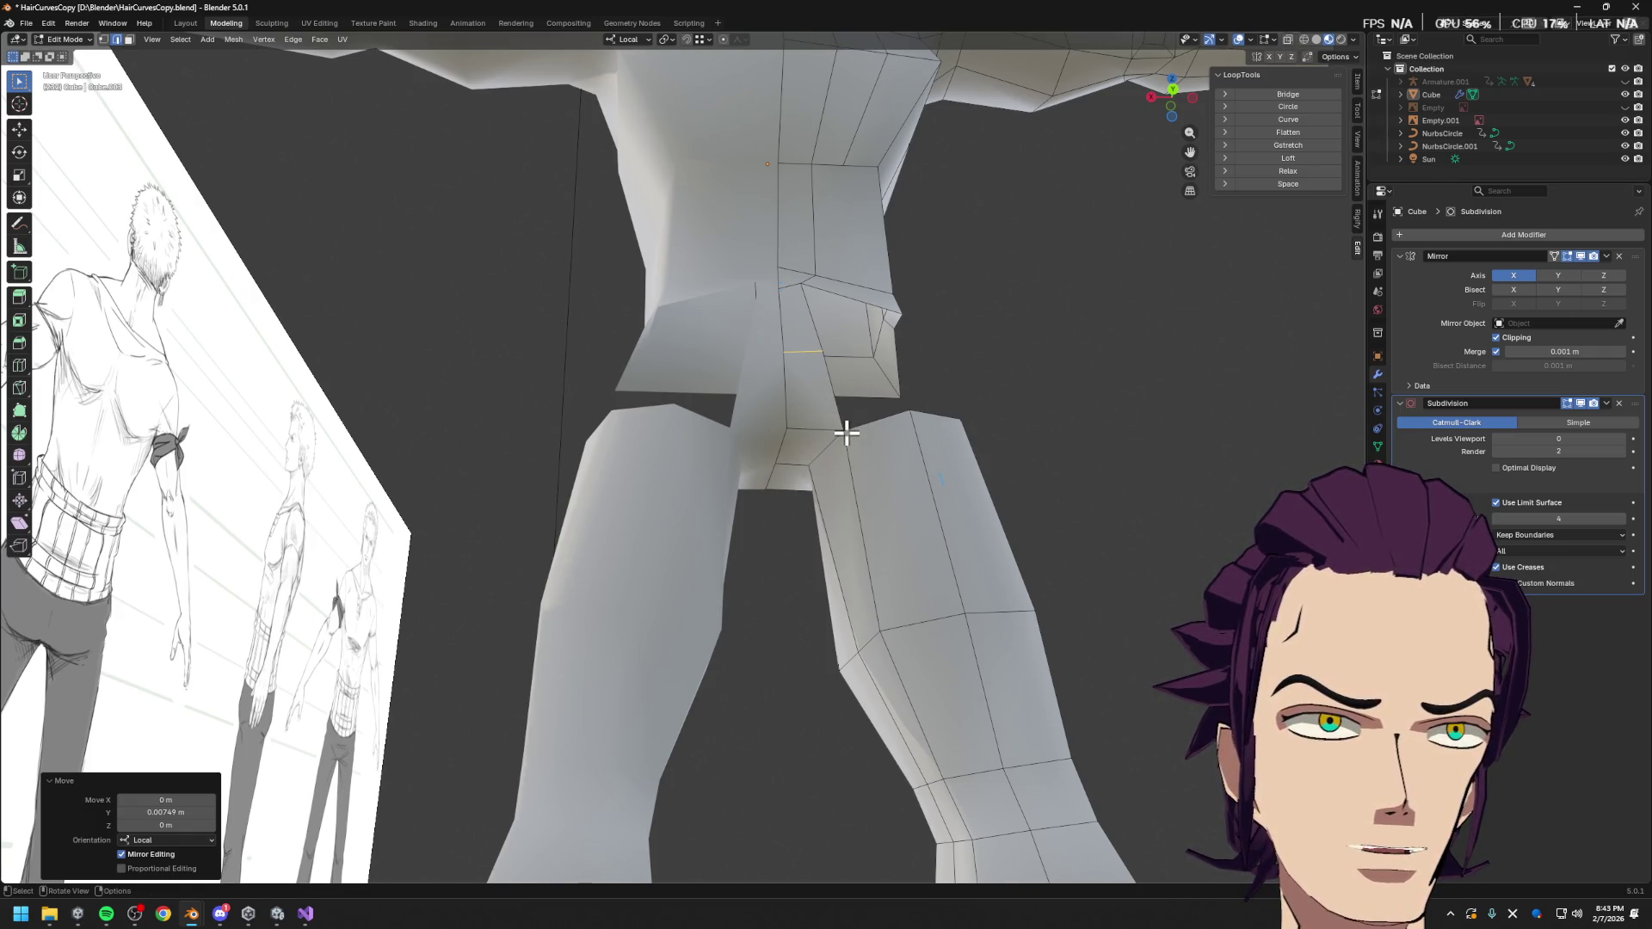
middle_click_drag(929, 398, 892, 431)
mouse_move(932, 250)
middle_mouse_down()
mouse_move(895, 353)
mouse_move(921, 398)
middle_mouse_up()
left_click(878, 456)
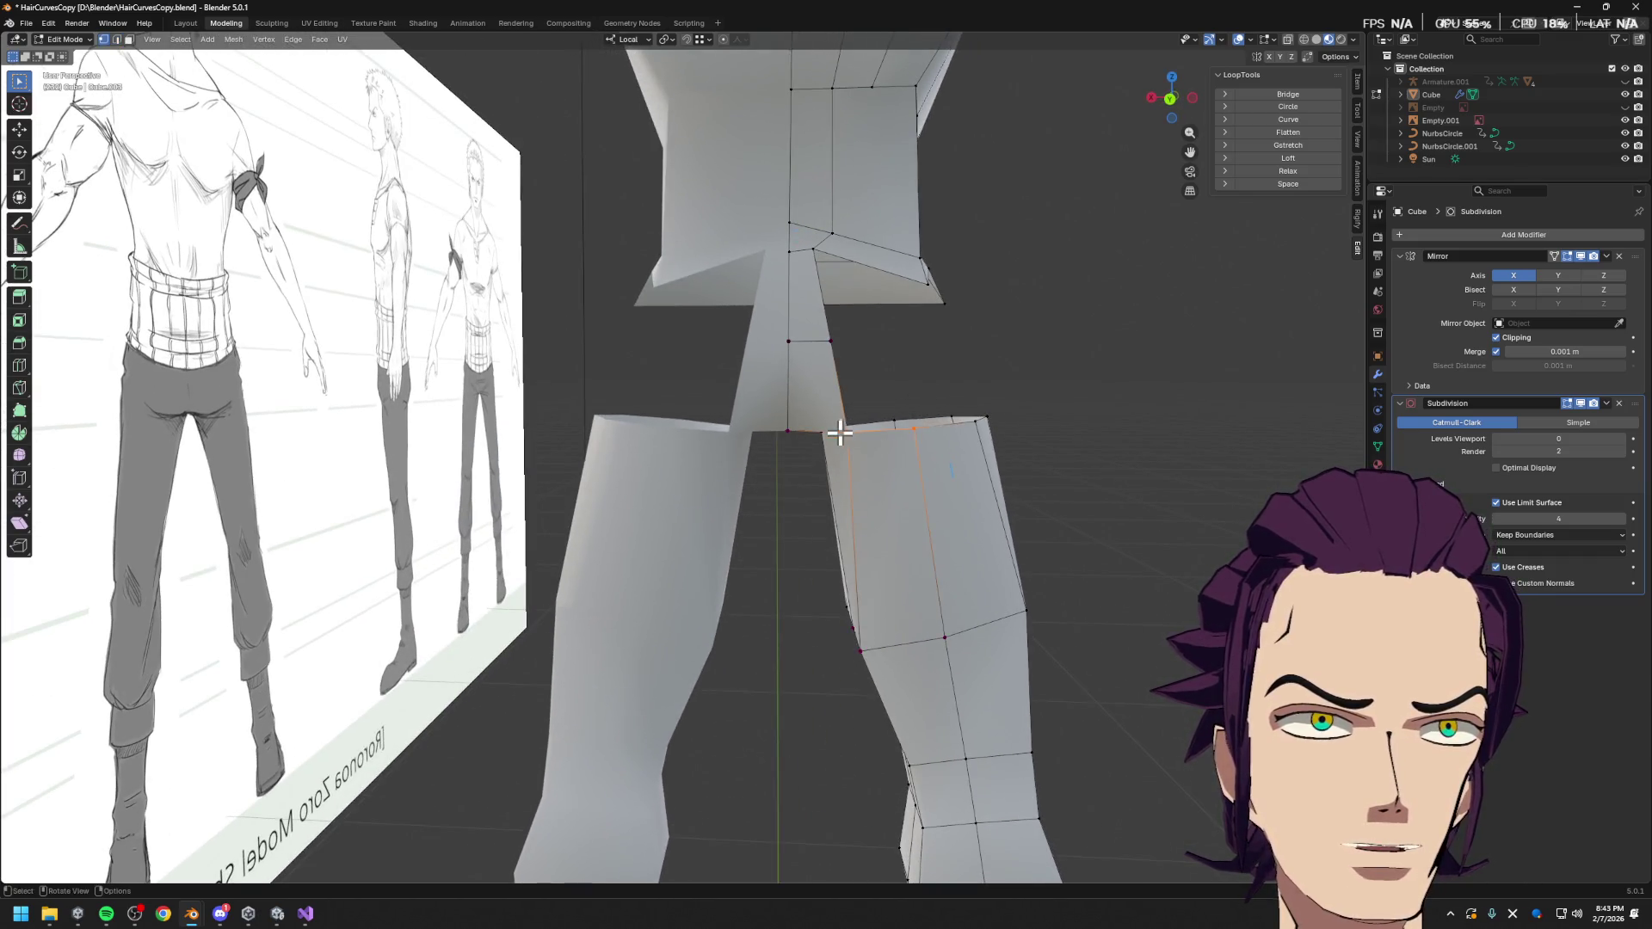
middle_click_drag(871, 410, 894, 402)
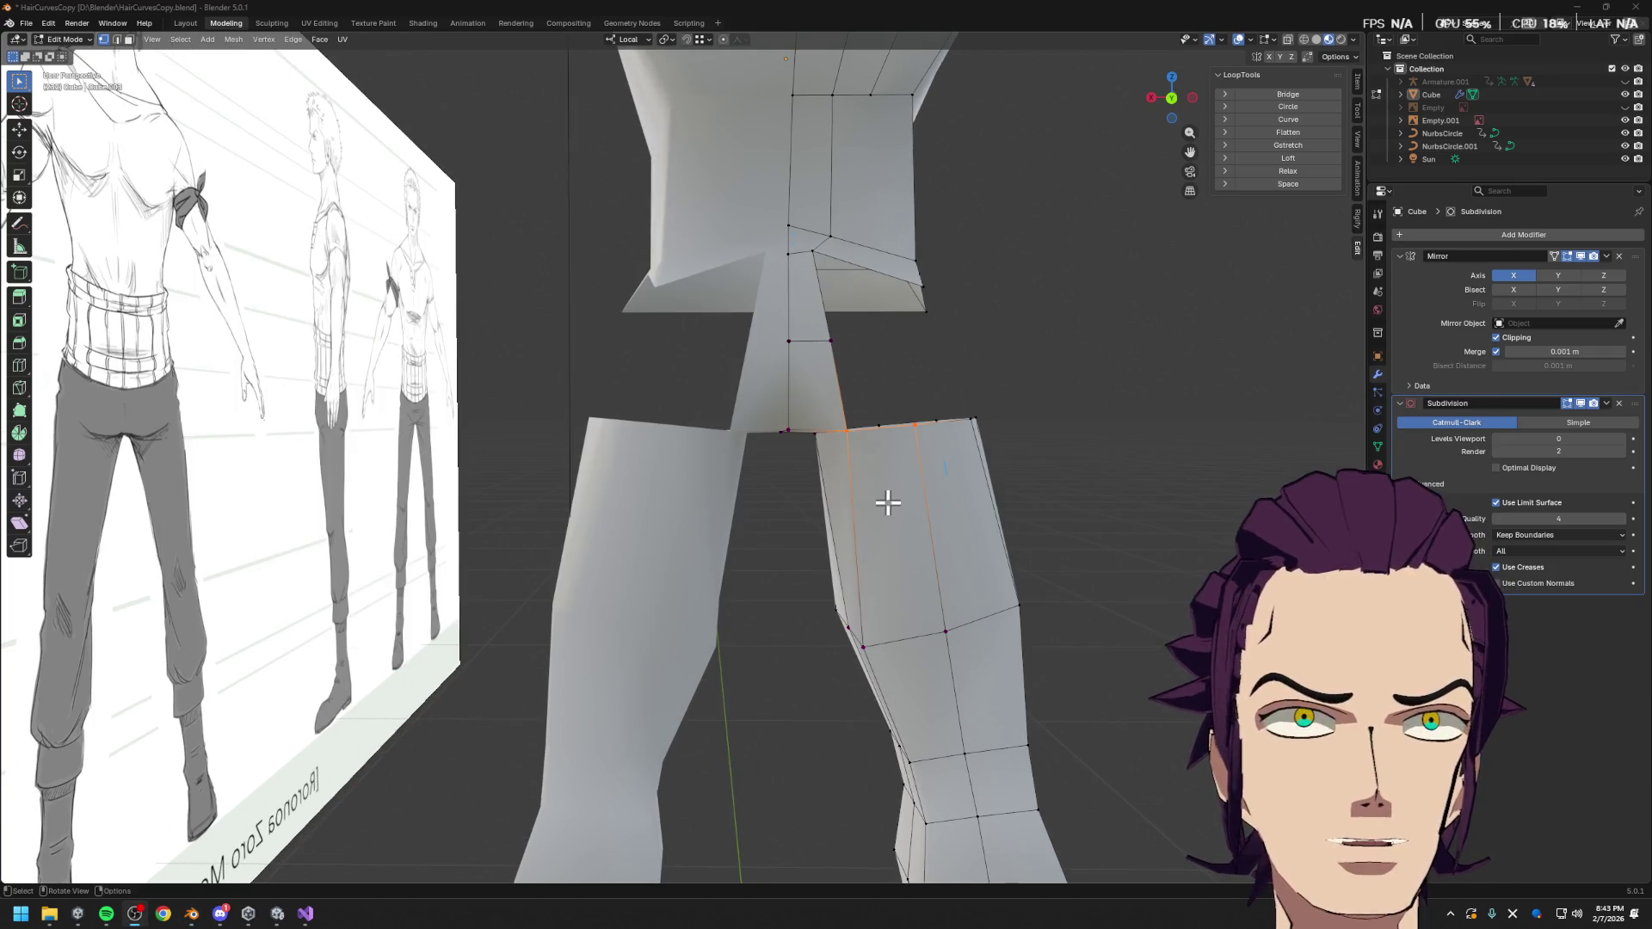
mouse_move(886, 498)
middle_mouse_down()
mouse_move(834, 488)
mouse_move(798, 503)
middle_mouse_up()
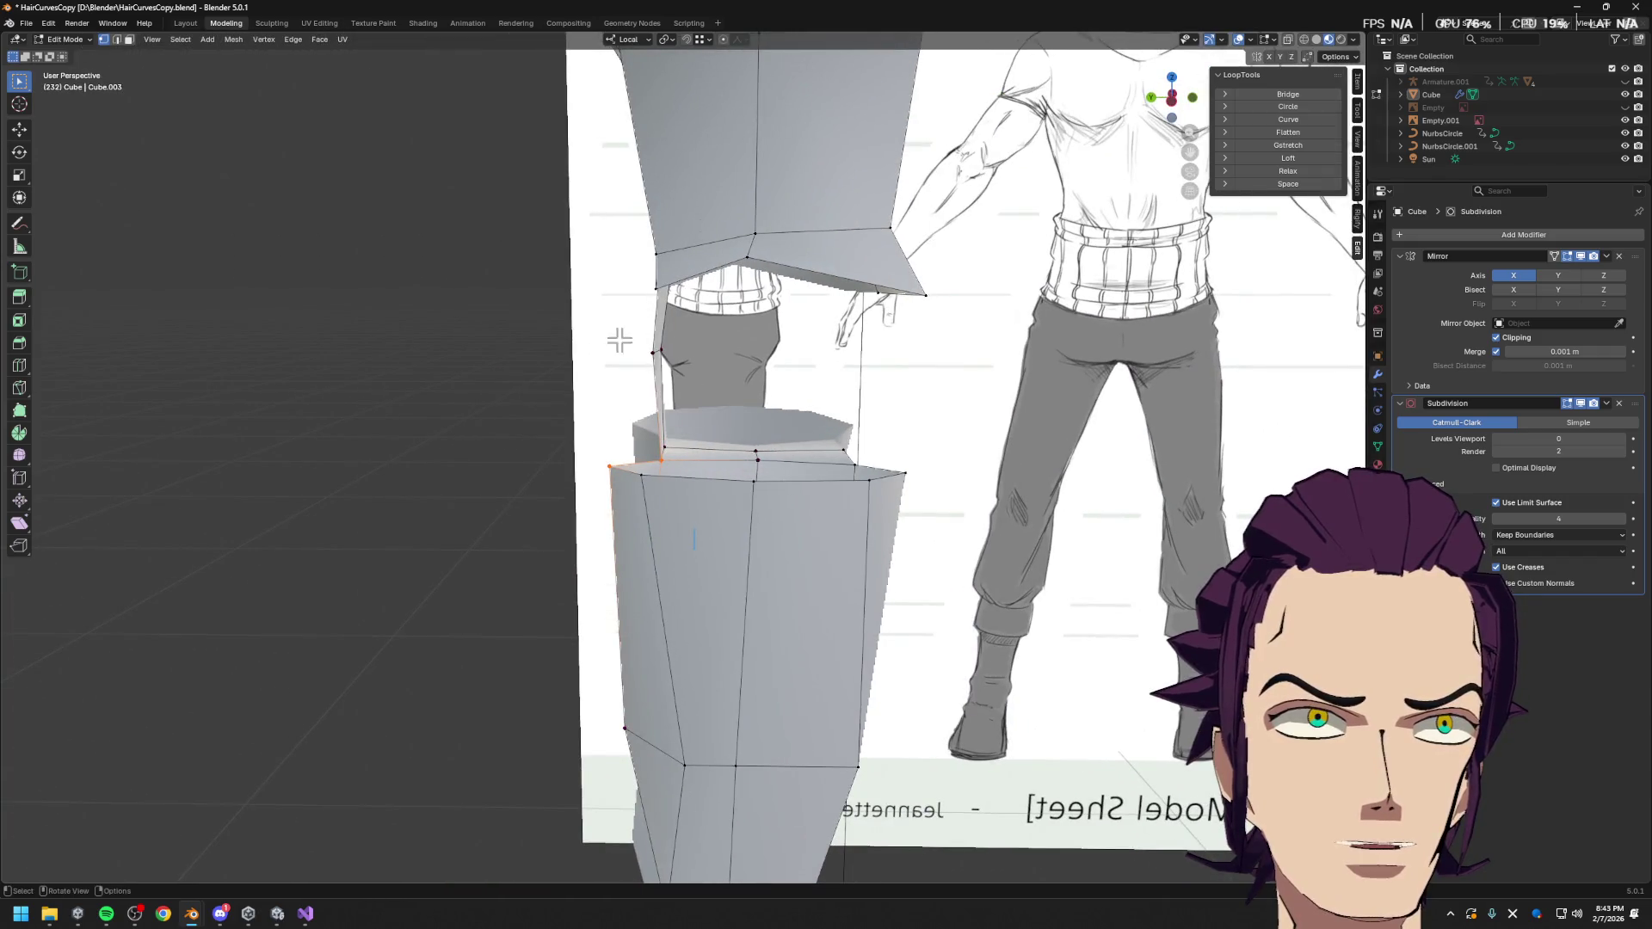
key("g")
key("y")
left_click(711, 380)
middle_click_drag(712, 380, 796, 424)
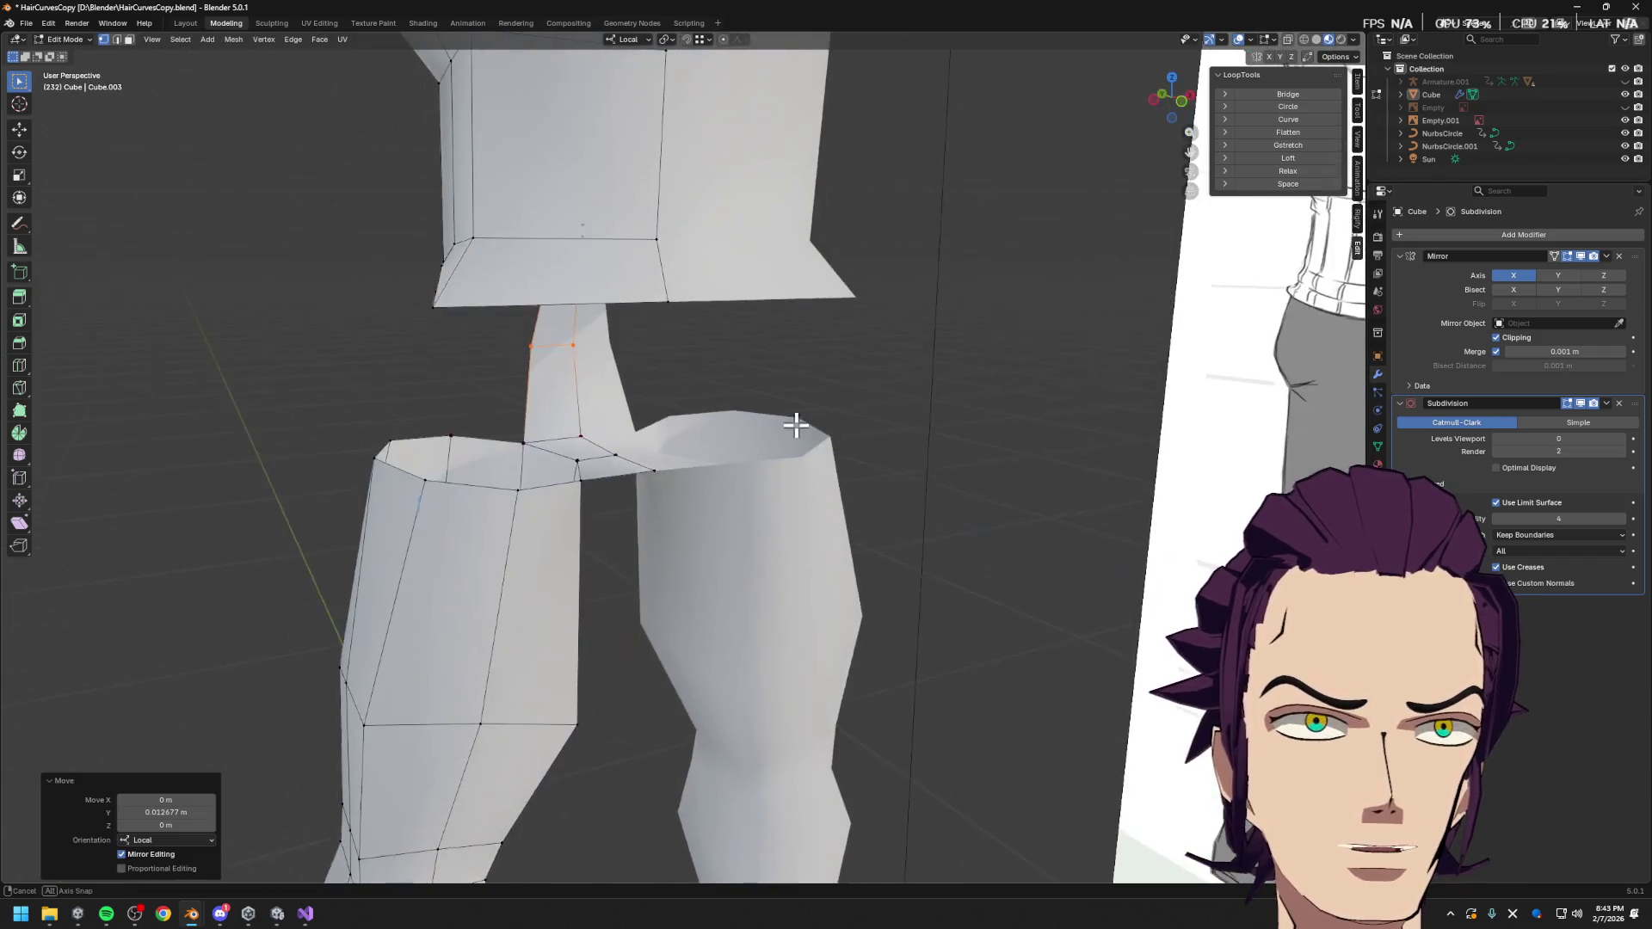
left_click(670, 488)
Add a loop cut across the chest
mouse_move(614, 411)
middle_mouse_down()
mouse_move(631, 444)
mouse_move(719, 397)
middle_mouse_up()
scroll(632, 442, "down", 5)
scroll(680, 413, "up", 4)
key("ctrl+r")
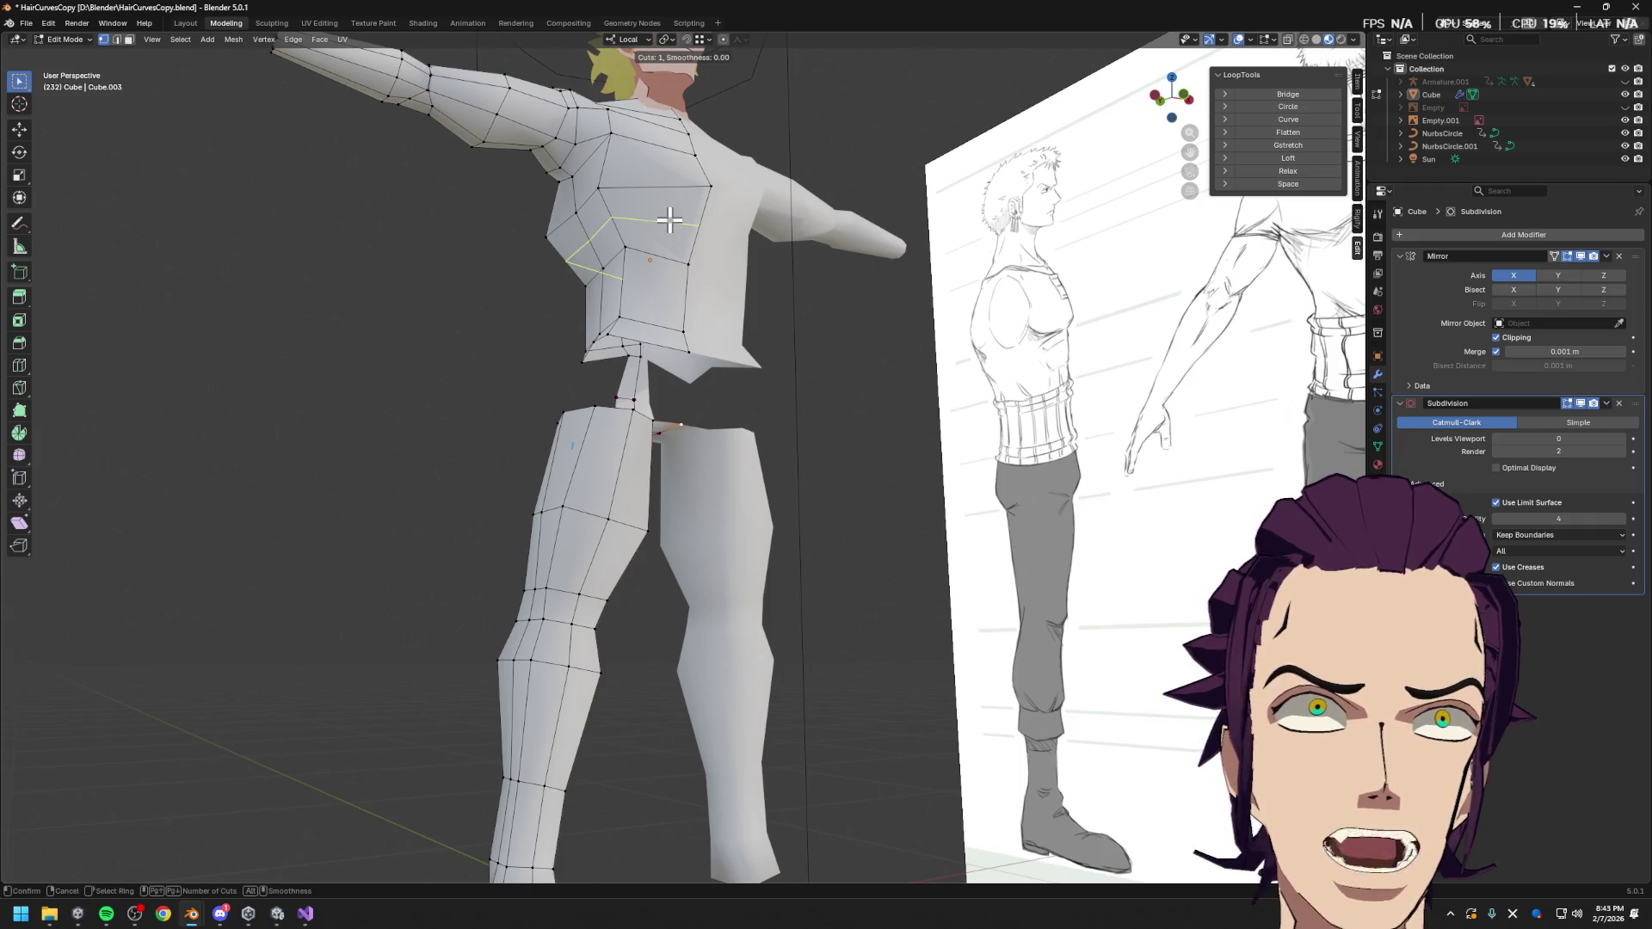
left_click(661, 242)
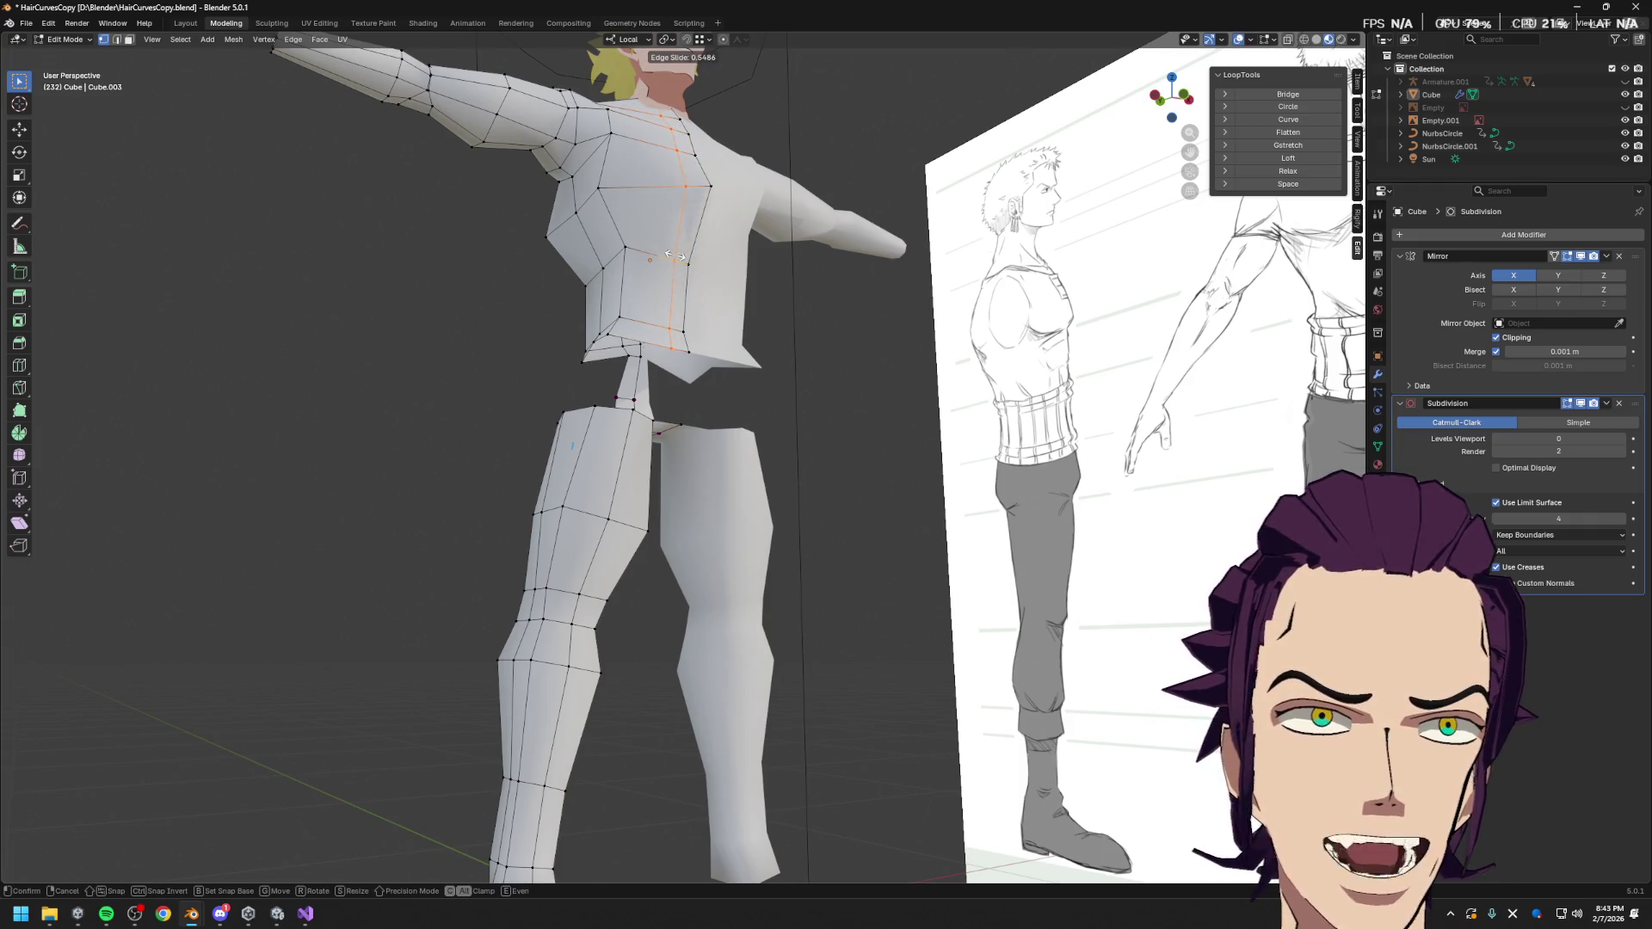
left_click(679, 259)
middle_click_drag(679, 263, 621, 301)
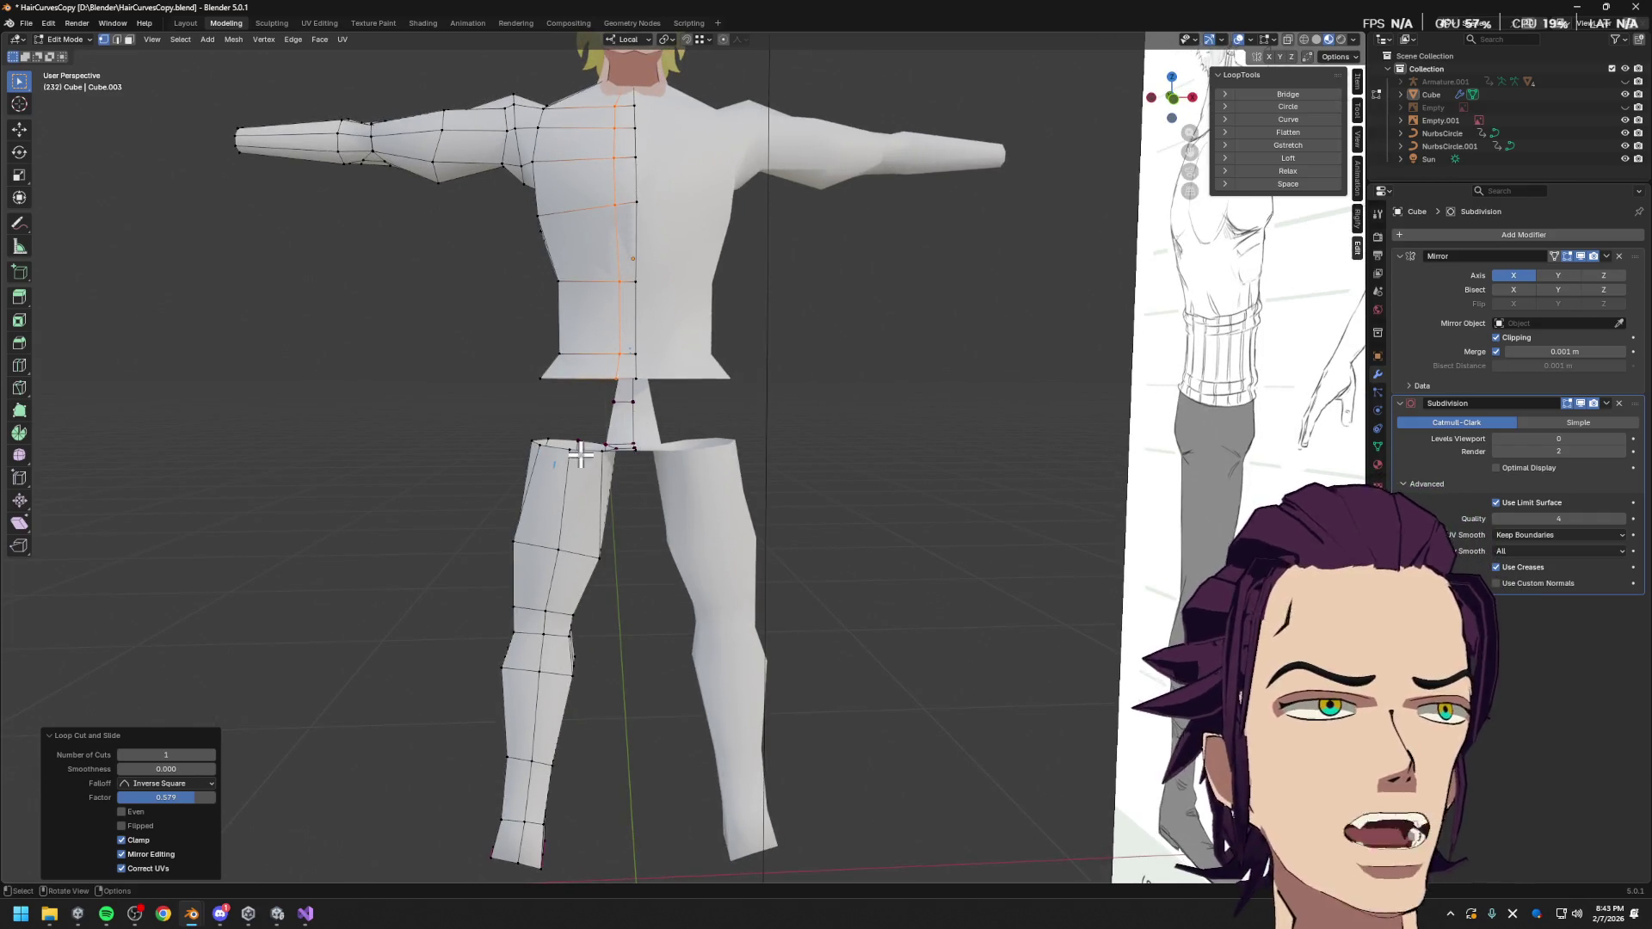
scroll(621, 370, "up", 3)
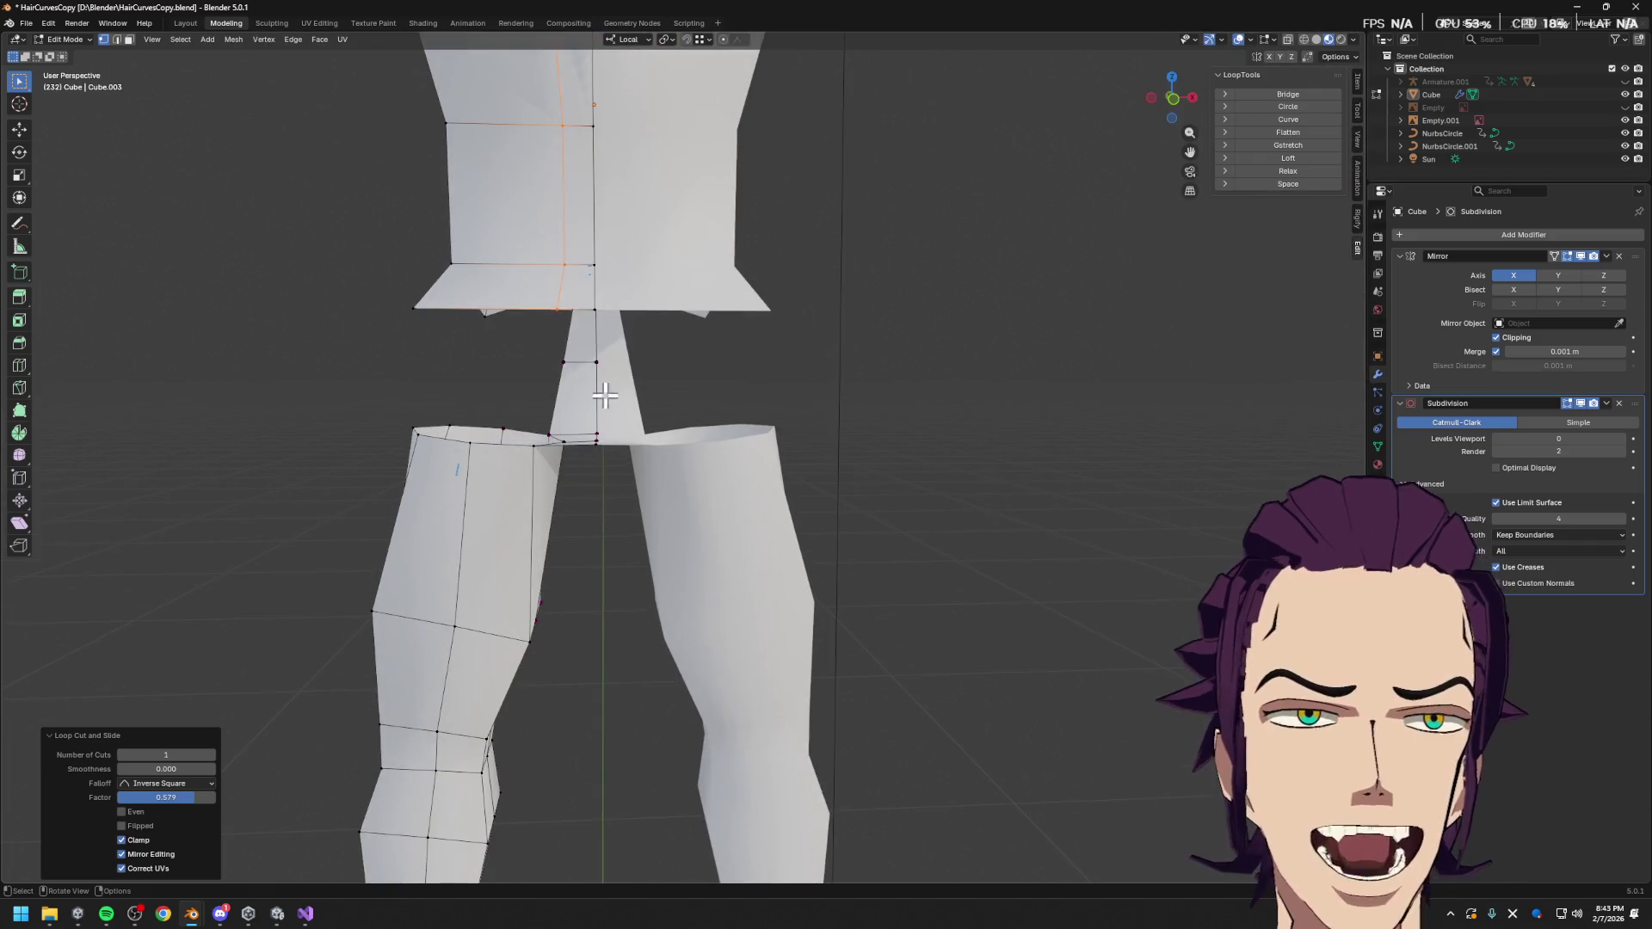
middle_click_drag(626, 280, 638, 251)
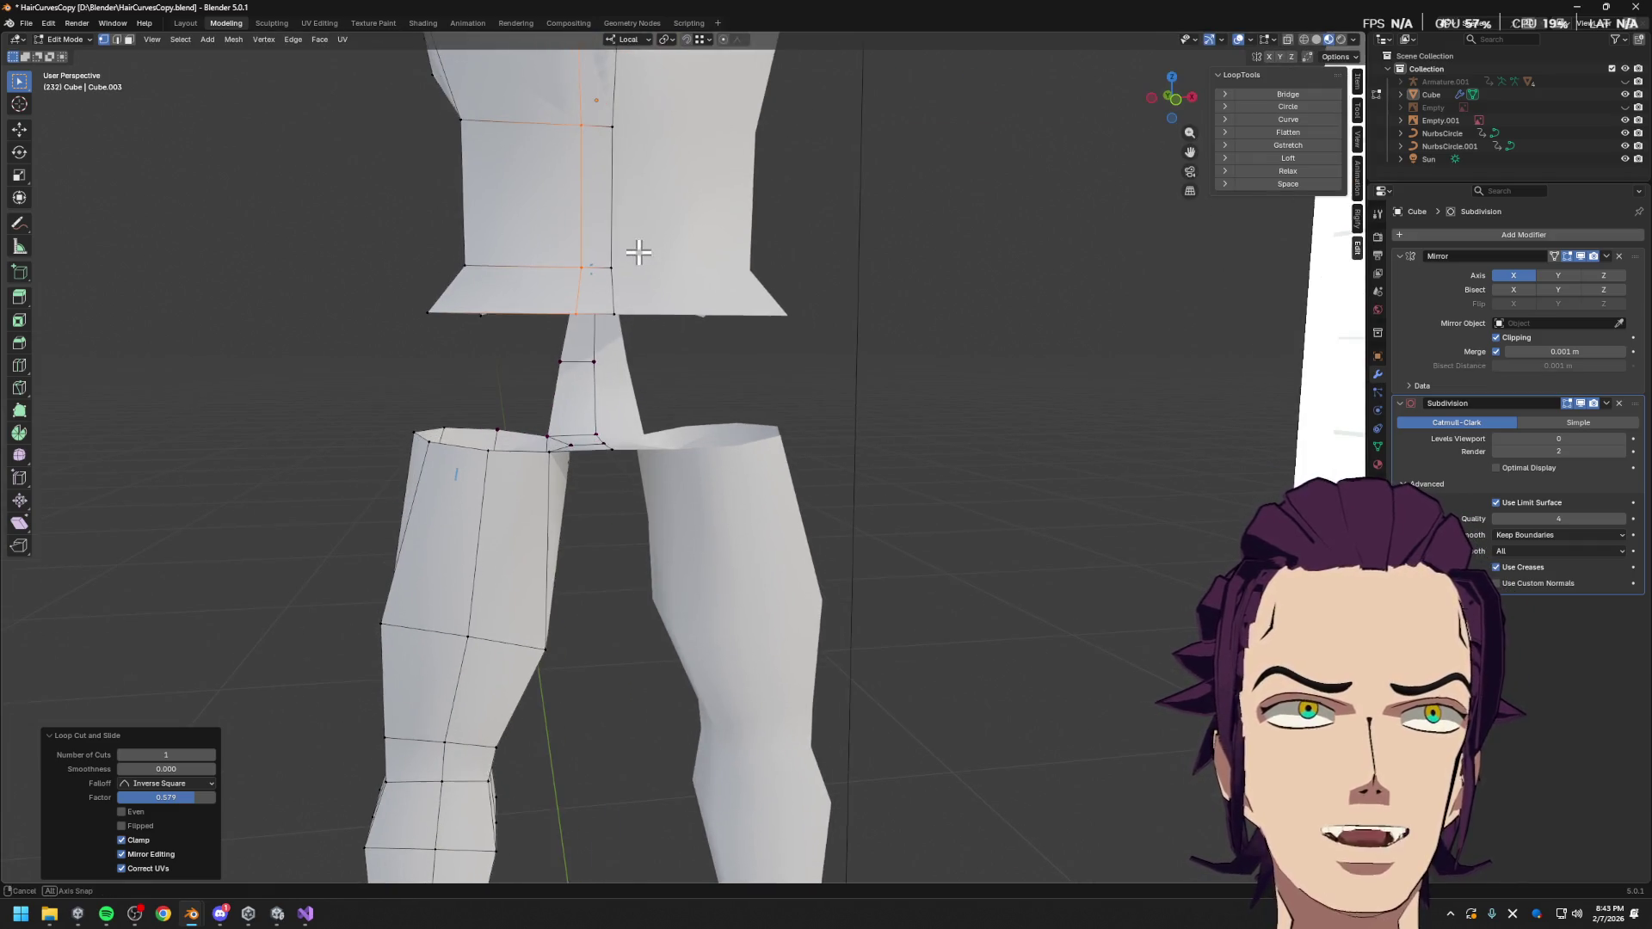
In face mode, loop-cut the crotch strip and lower the new loop about 0.0235 m along Z
key("alt+a")
key("3")
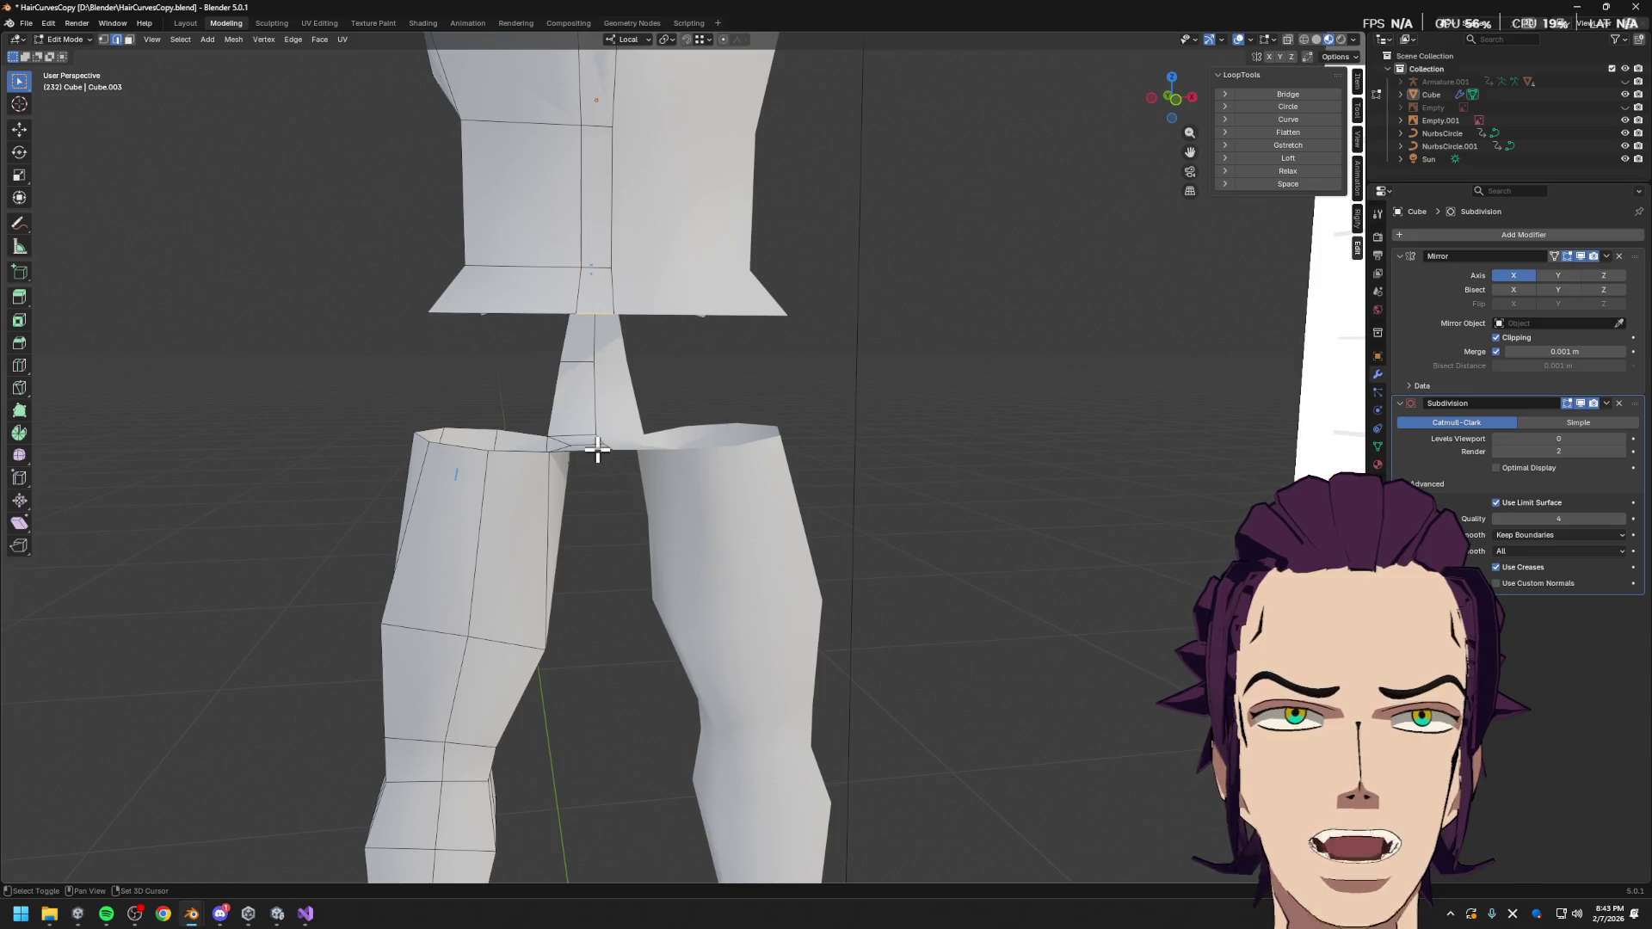
left_click(656, 389)
key("ctrl+r")
left_click(618, 379)
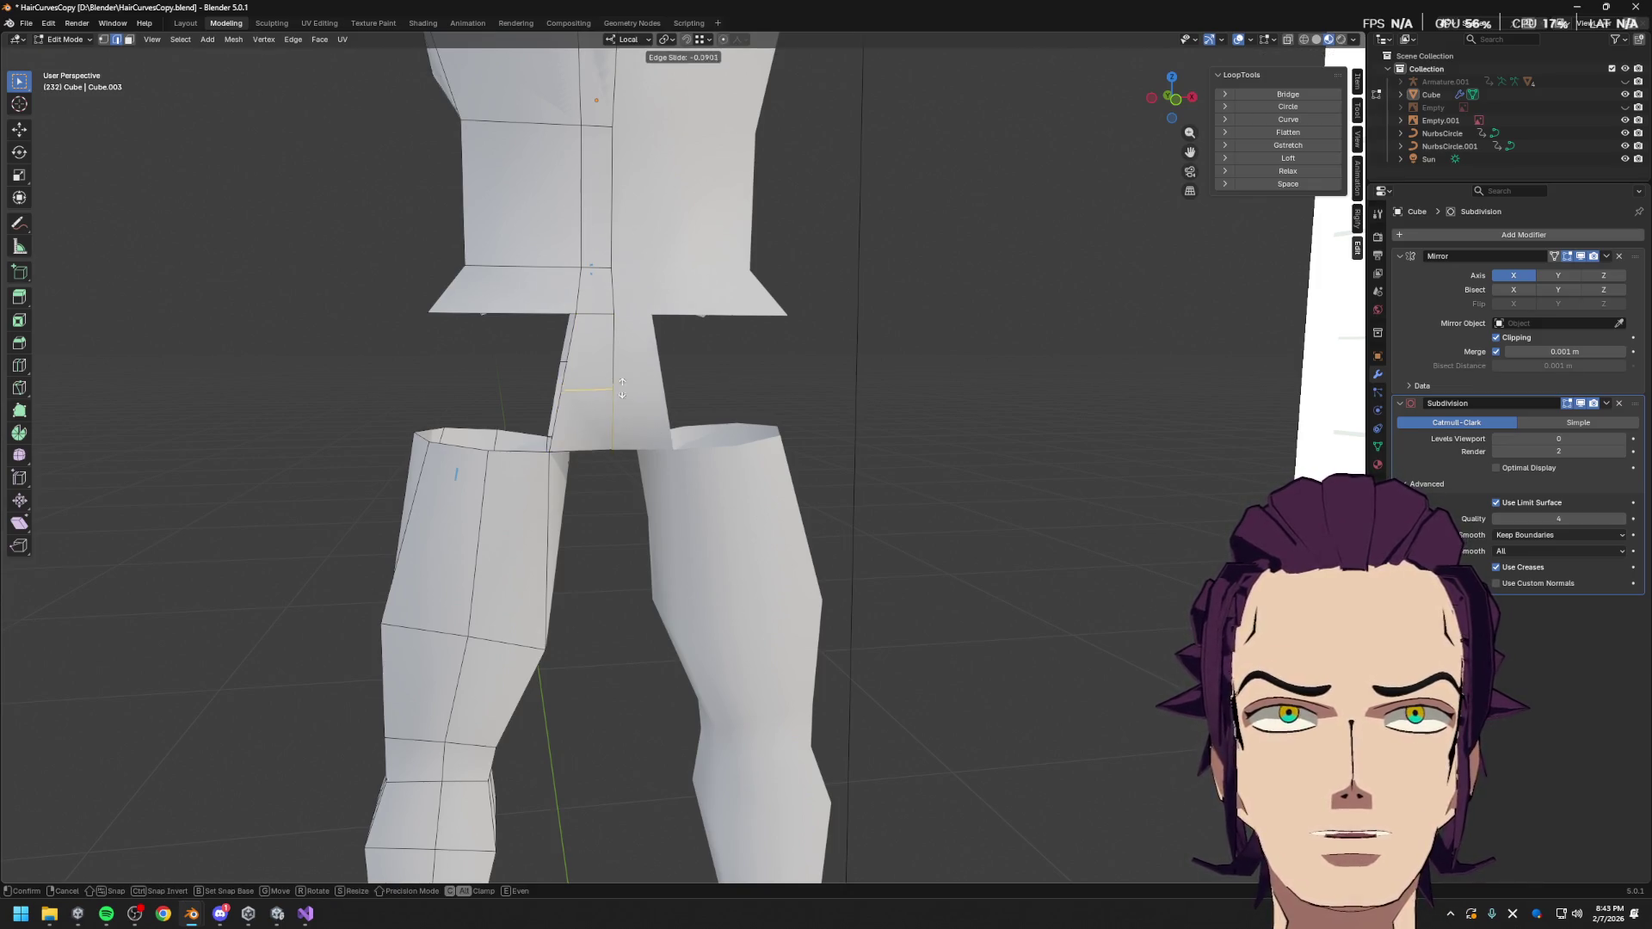
left_click(619, 379)
middle_click_drag(620, 378, 772, 418)
key("g")
key("z")
left_click(783, 421)
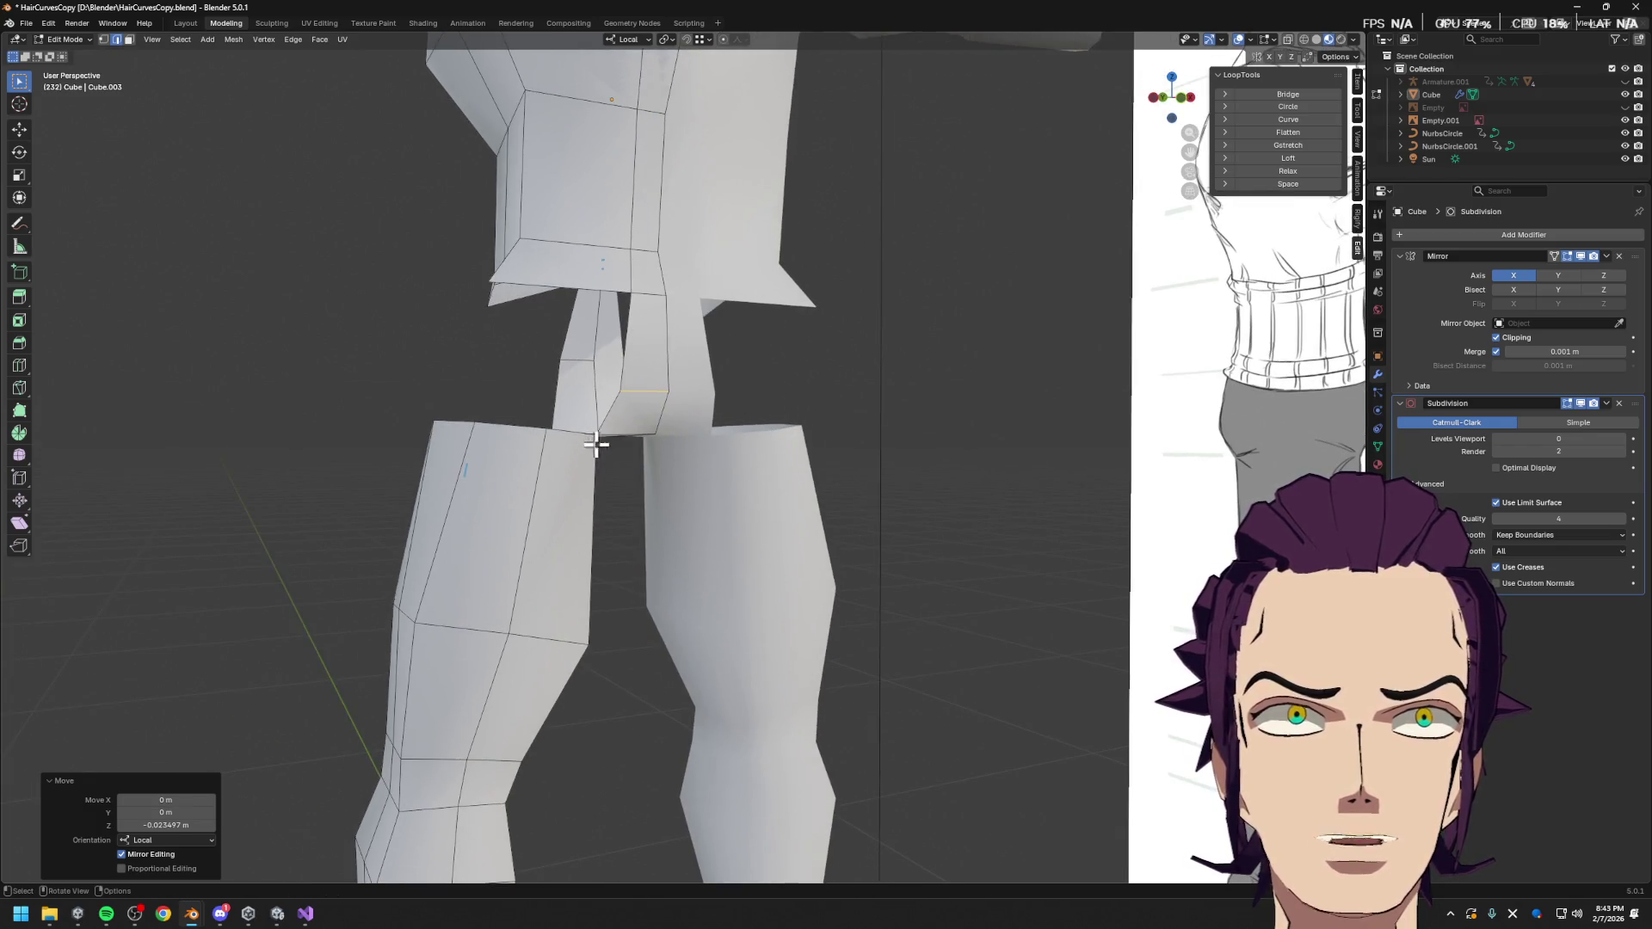
Inspect the hip gap from several angles and select geometry at the crotch
mouse_move(674, 462)
middle_mouse_down()
mouse_move(793, 479)
mouse_move(996, 461)
mouse_move(905, 377)
mouse_move(602, 385)
mouse_move(687, 393)
middle_mouse_up()
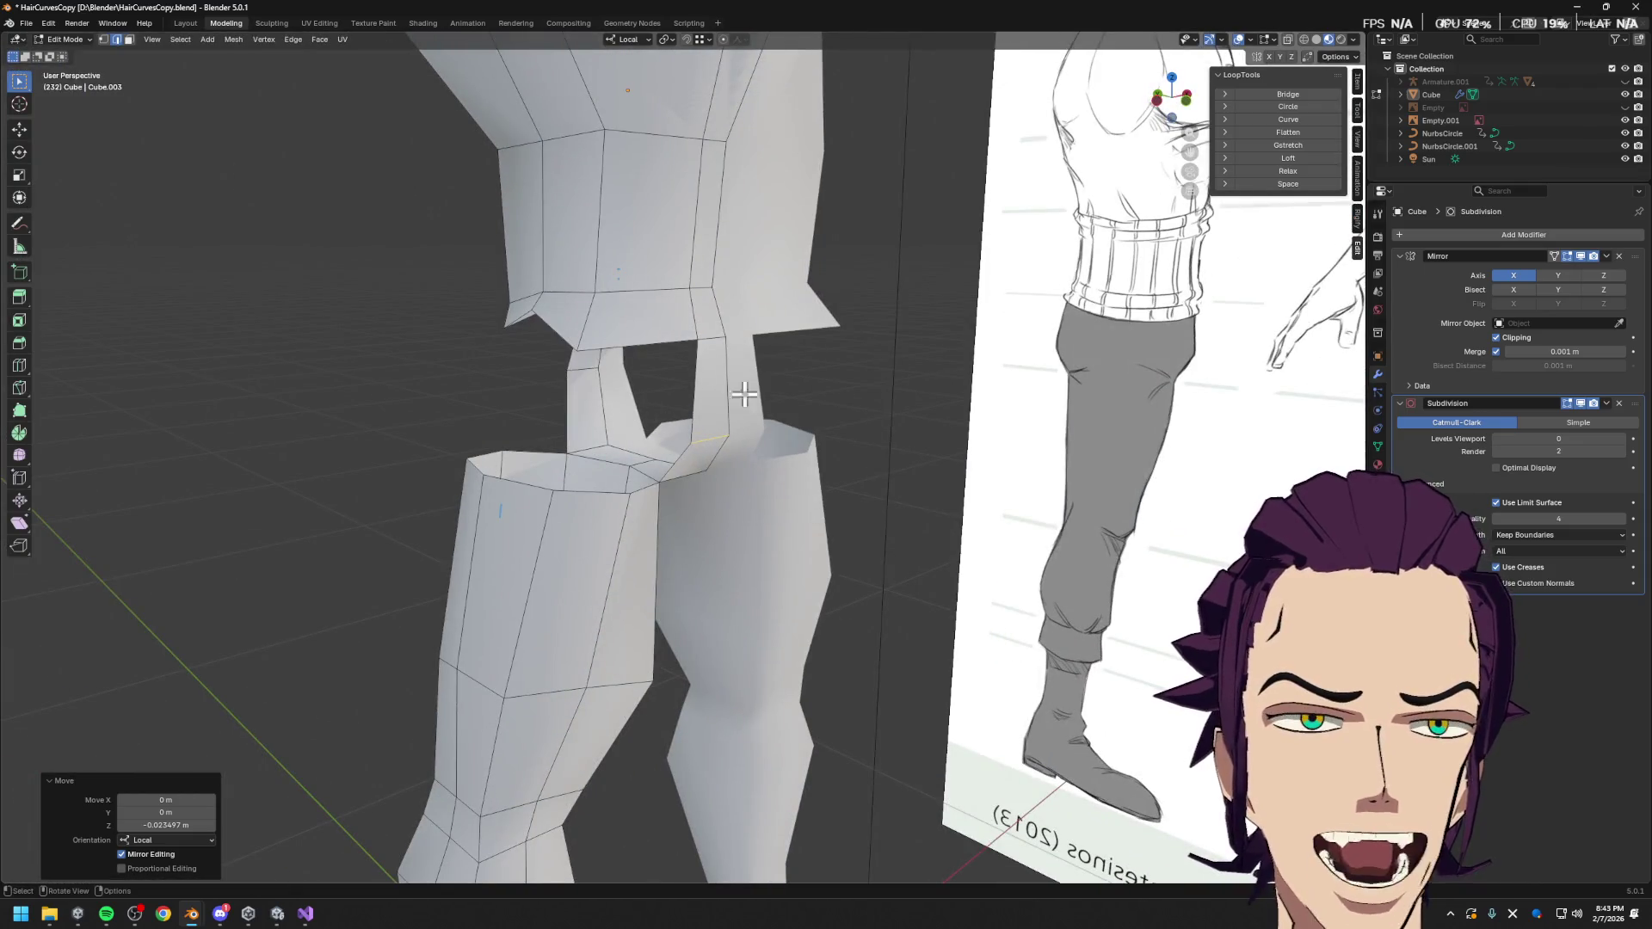
middle_click_drag(706, 458, 591, 467)
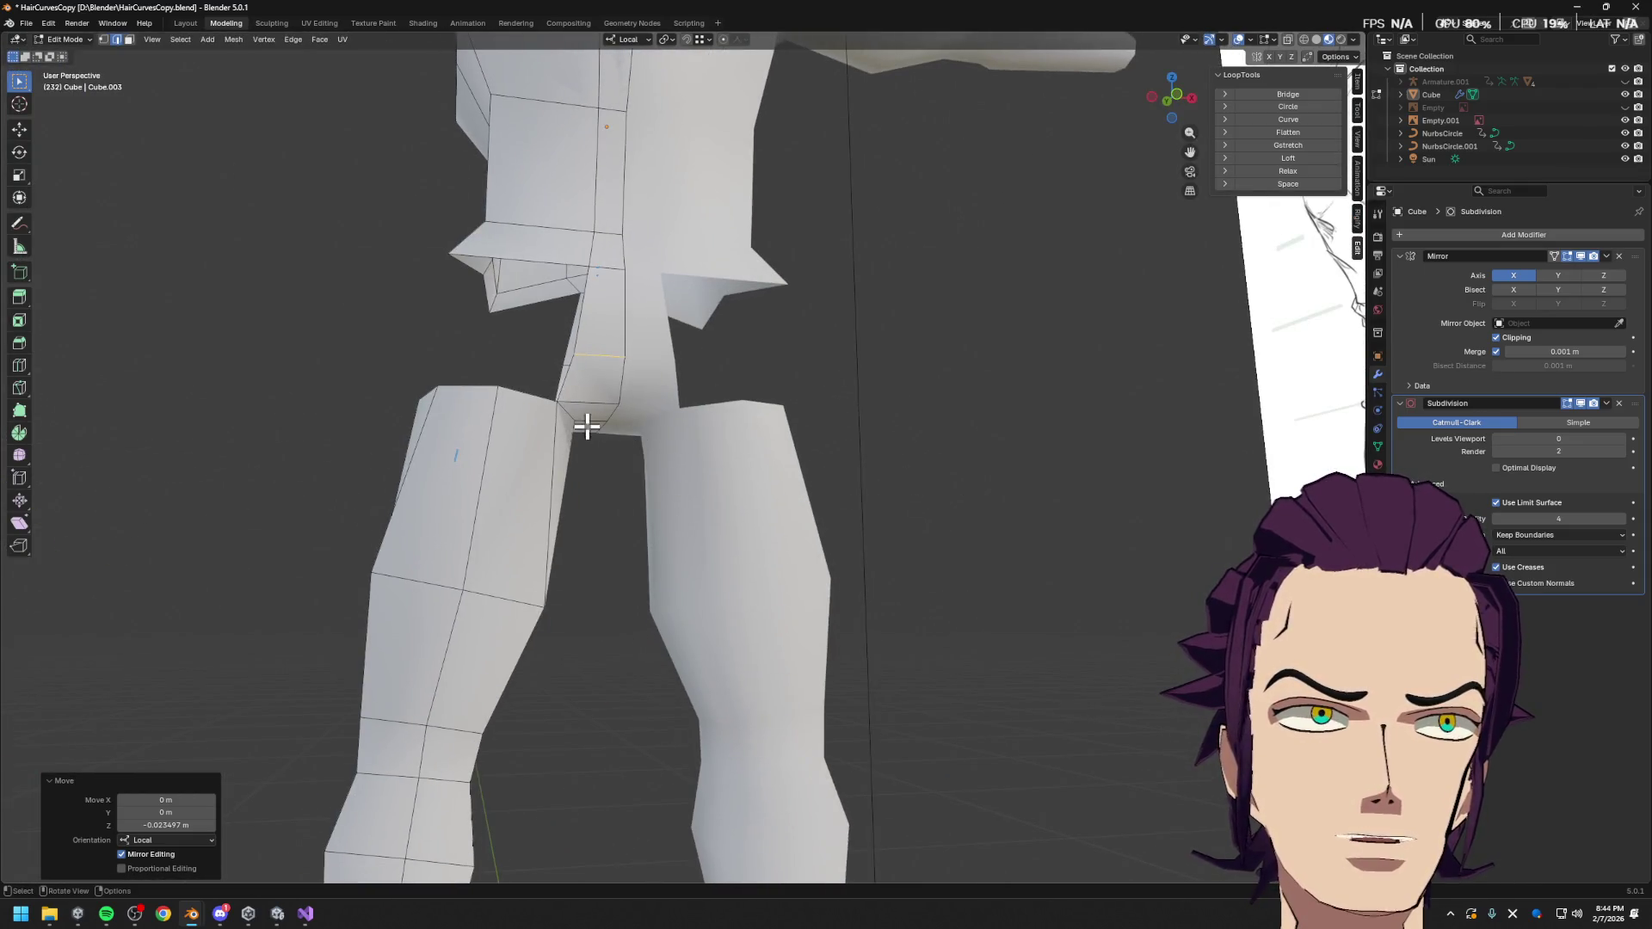
mouse_move(627, 342)
middle_mouse_down()
mouse_move(683, 450)
mouse_move(877, 491)
mouse_move(900, 479)
mouse_move(886, 492)
mouse_move(889, 473)
mouse_move(793, 410)
mouse_move(823, 422)
mouse_move(937, 358)
mouse_move(917, 371)
middle_mouse_up()
left_click(812, 346)
mouse_move(852, 303)
middle_mouse_down()
mouse_move(892, 365)
mouse_move(806, 361)
mouse_move(813, 385)
middle_mouse_up()
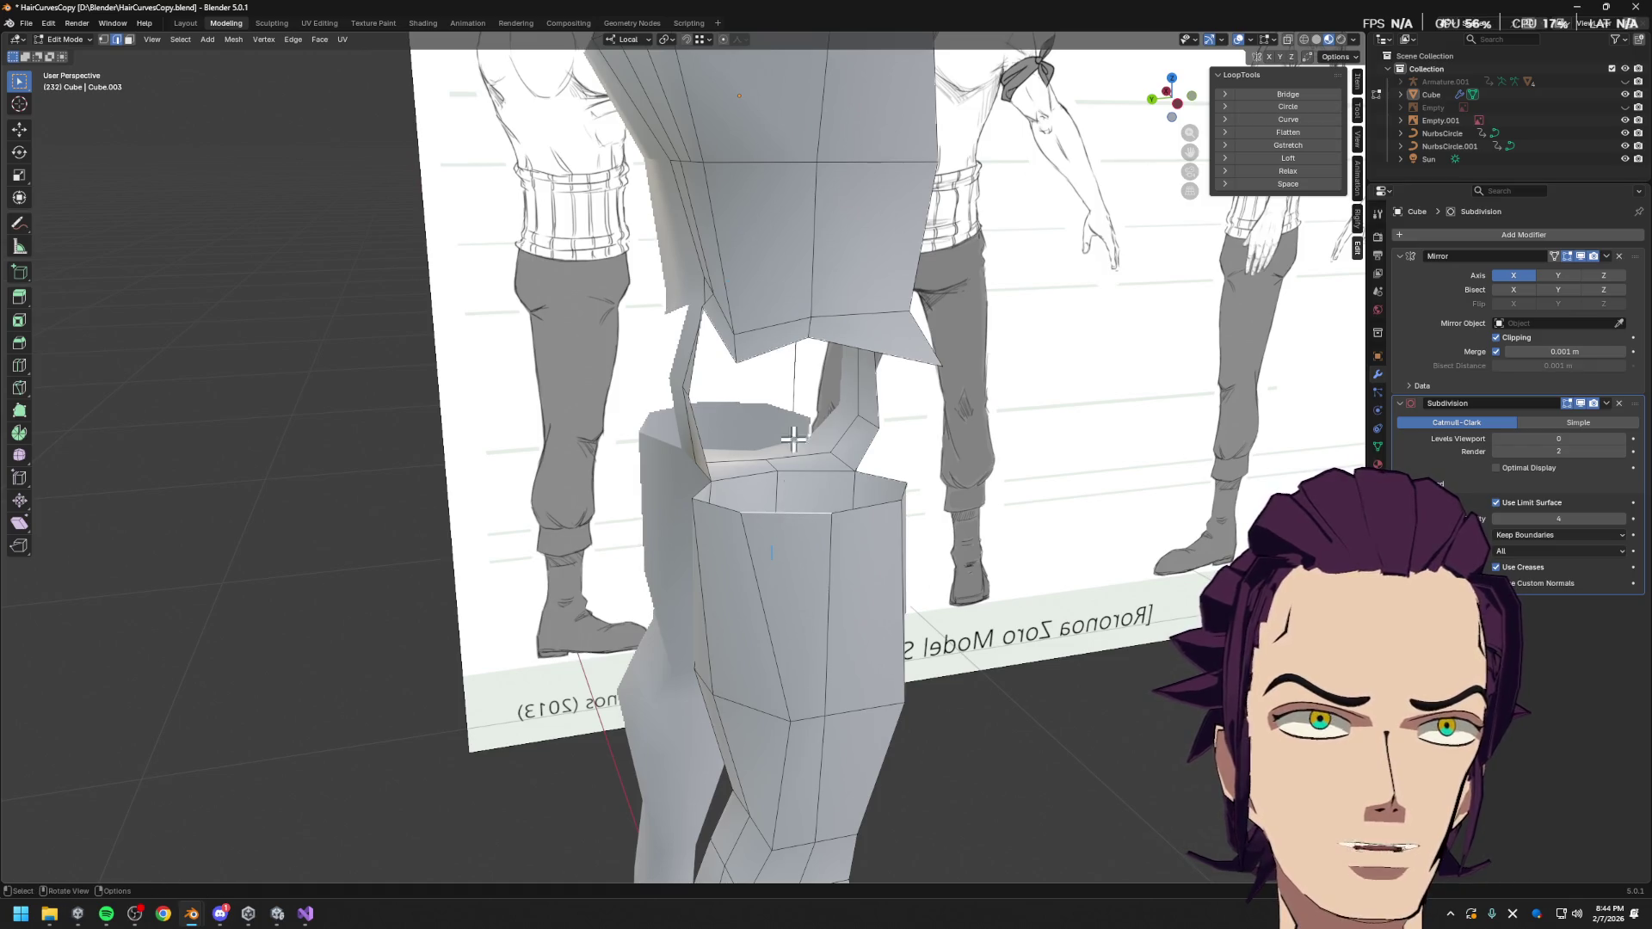
Try filling the thigh-hip gap, undo it, and remove the triangular crotch face
key("f")
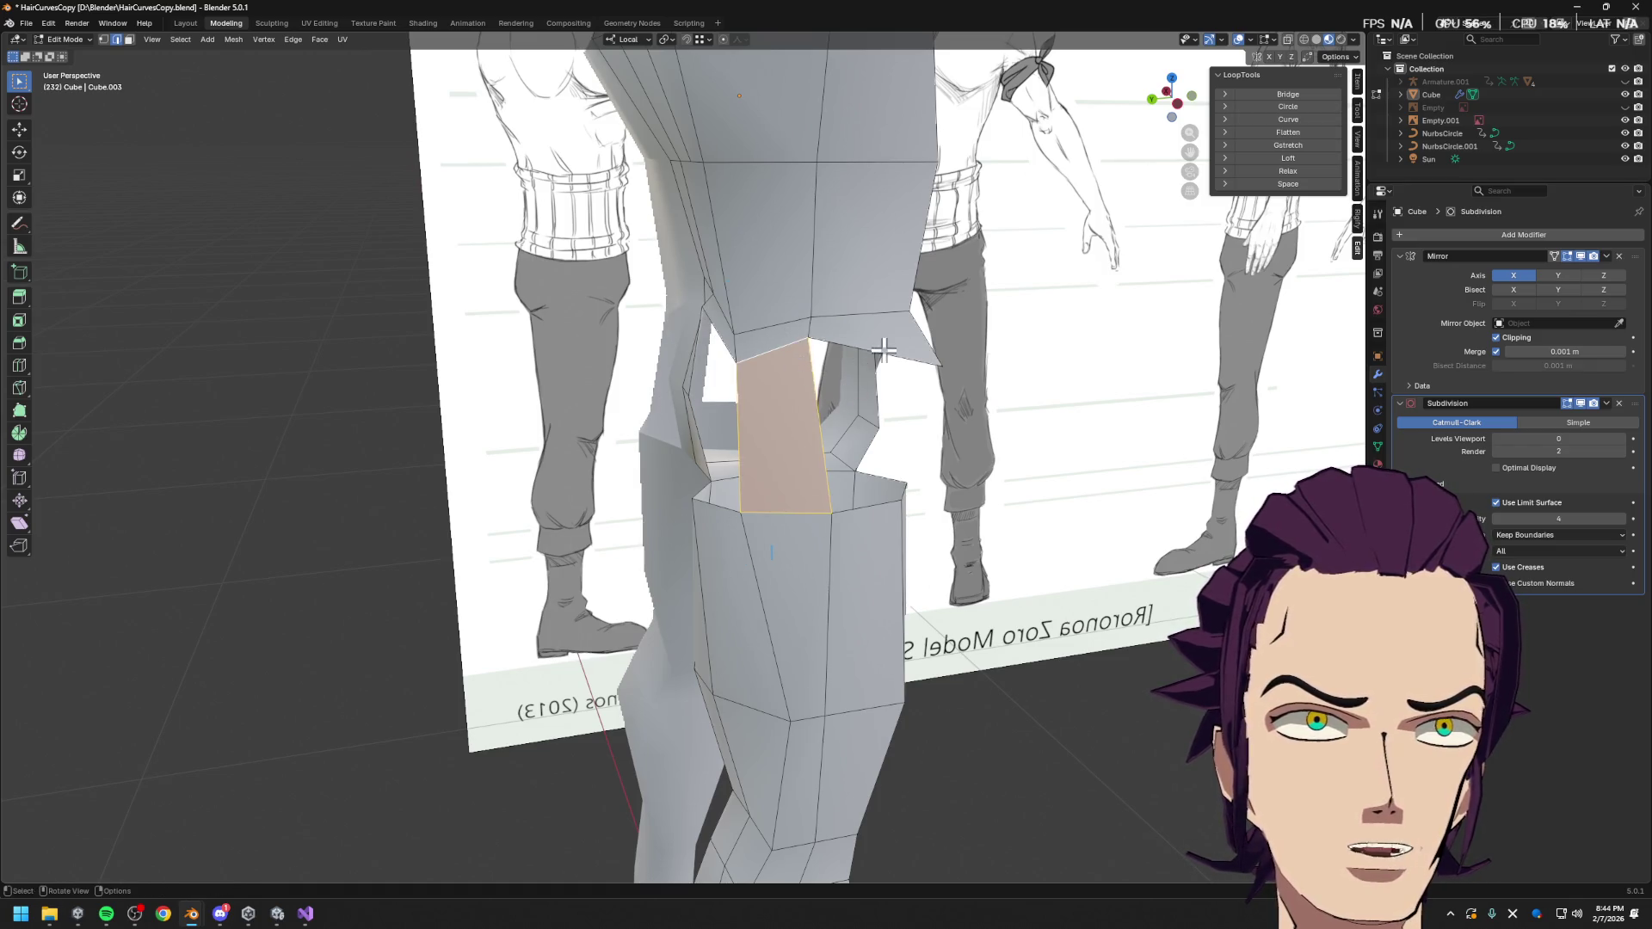
key("ctrl+z")
mouse_move(893, 505)
middle_mouse_down()
mouse_move(794, 501)
mouse_move(664, 395)
mouse_move(597, 420)
middle_mouse_up()
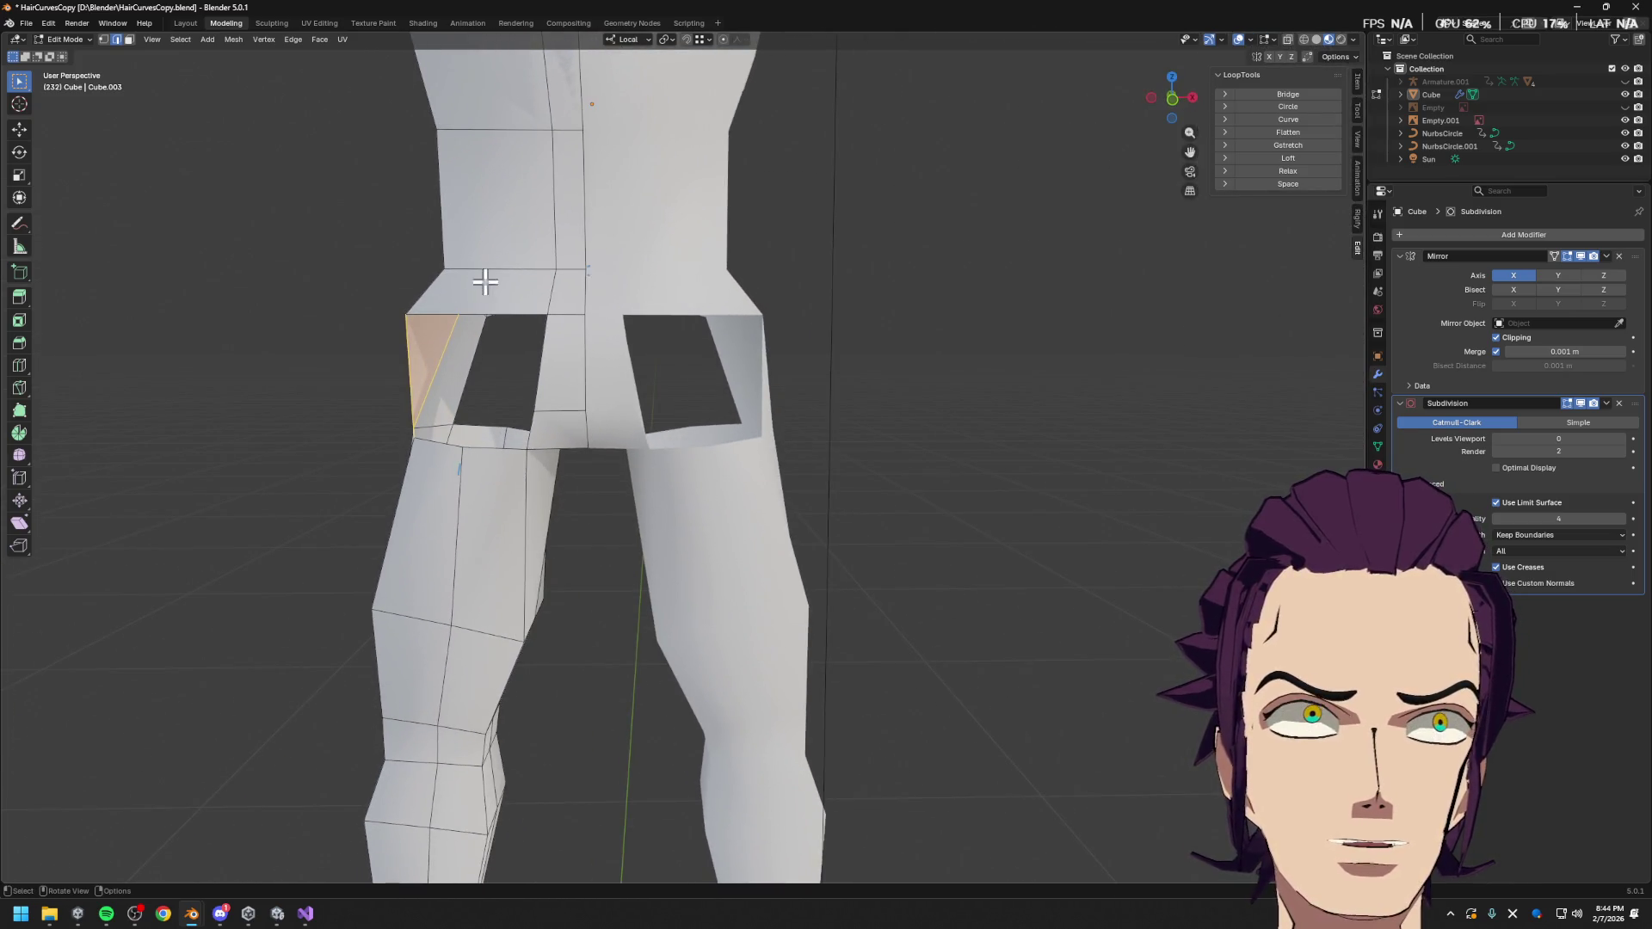
middle_click_drag(509, 301, 494, 293)
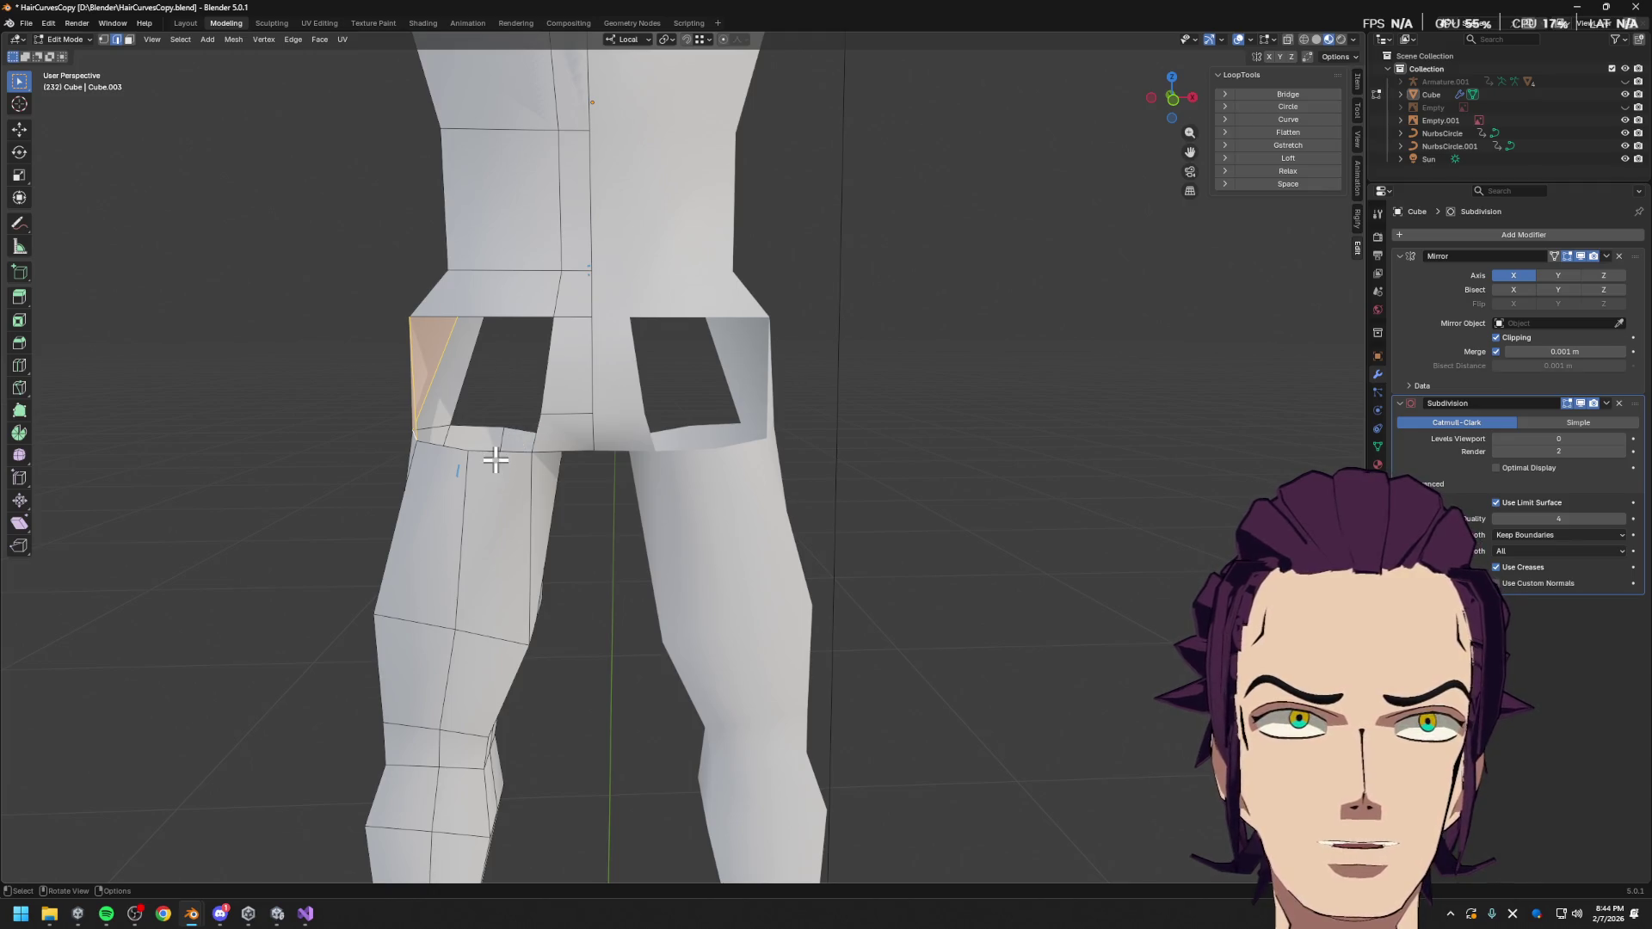
middle_click_drag(499, 456, 542, 448)
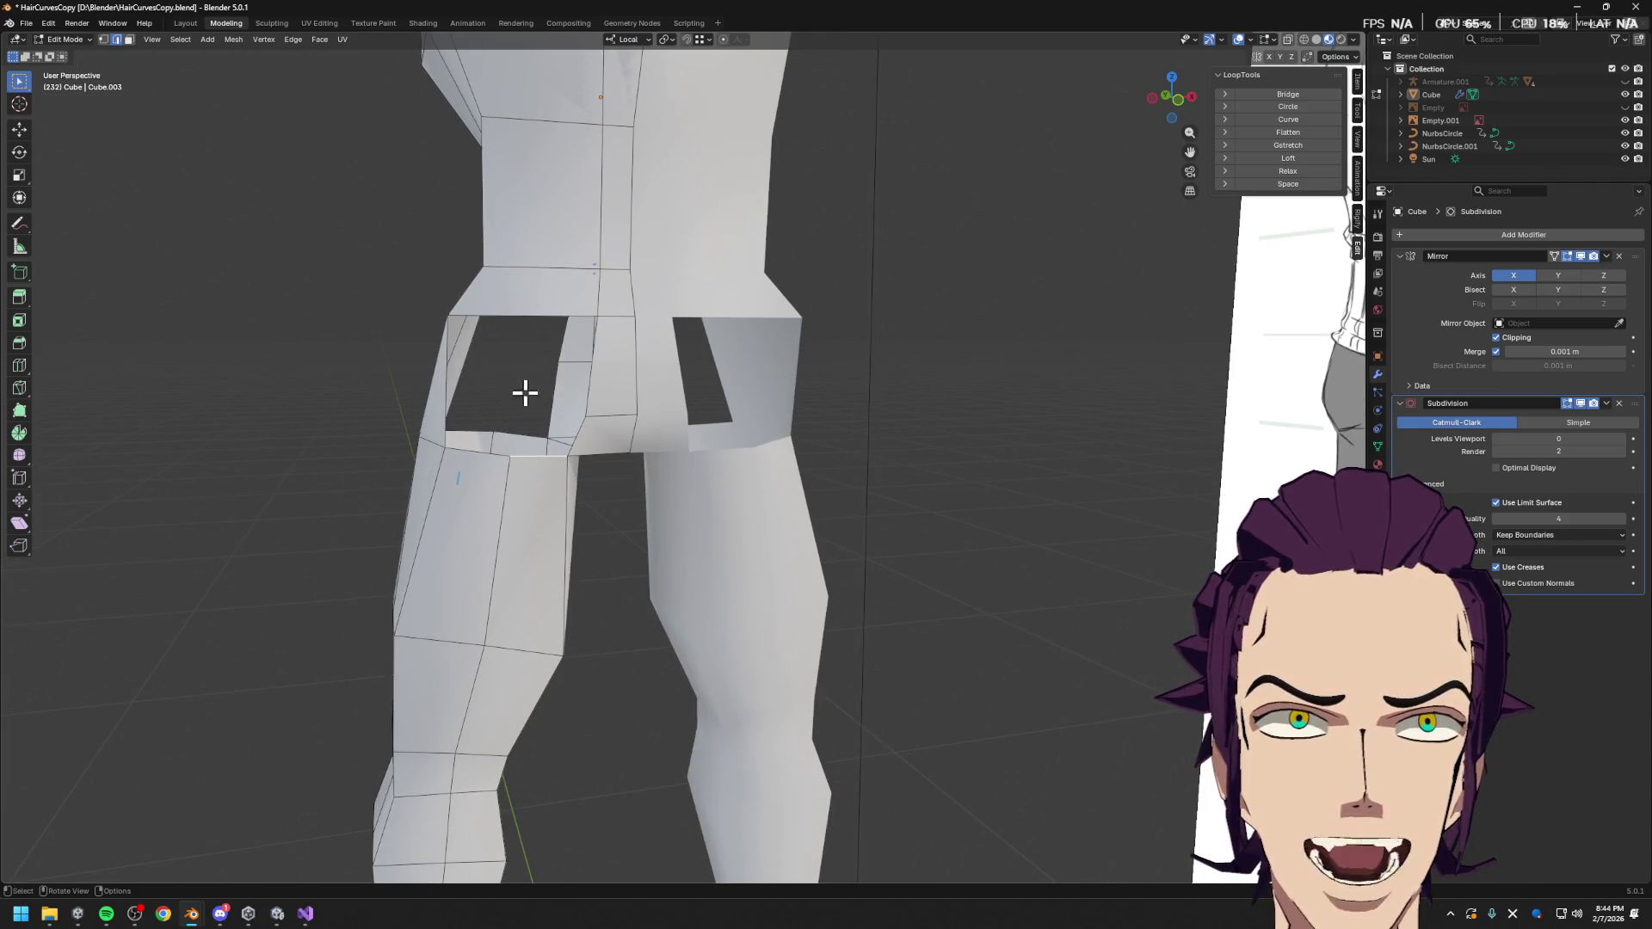
middle_click_drag(543, 459, 575, 381)
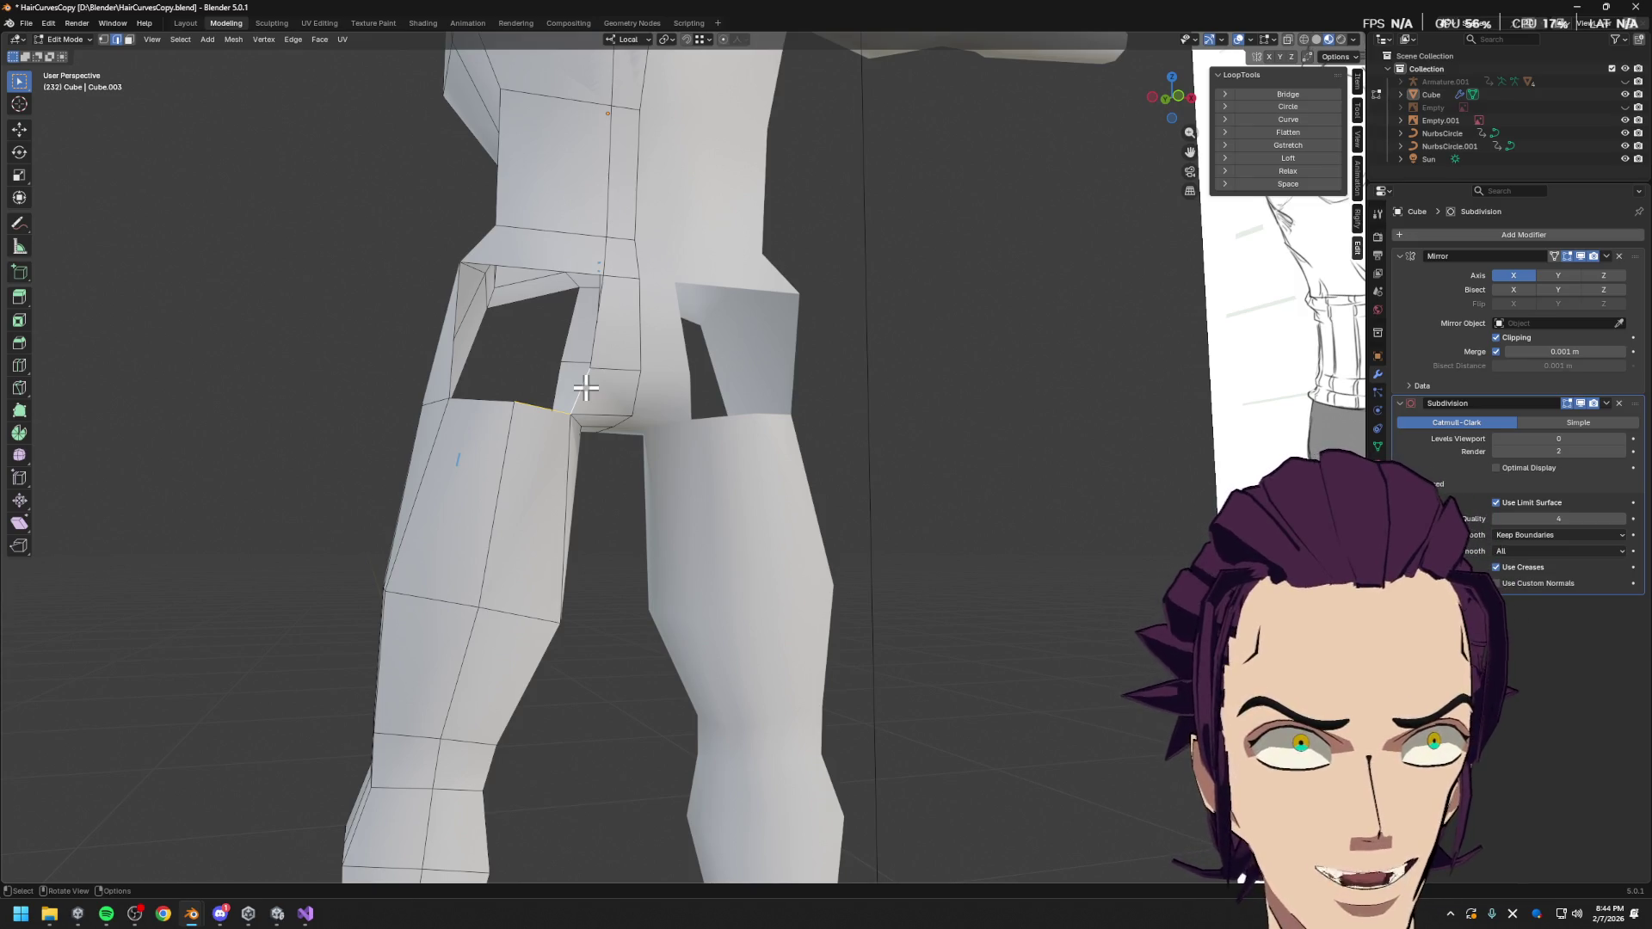
middle_click_drag(716, 455, 710, 465)
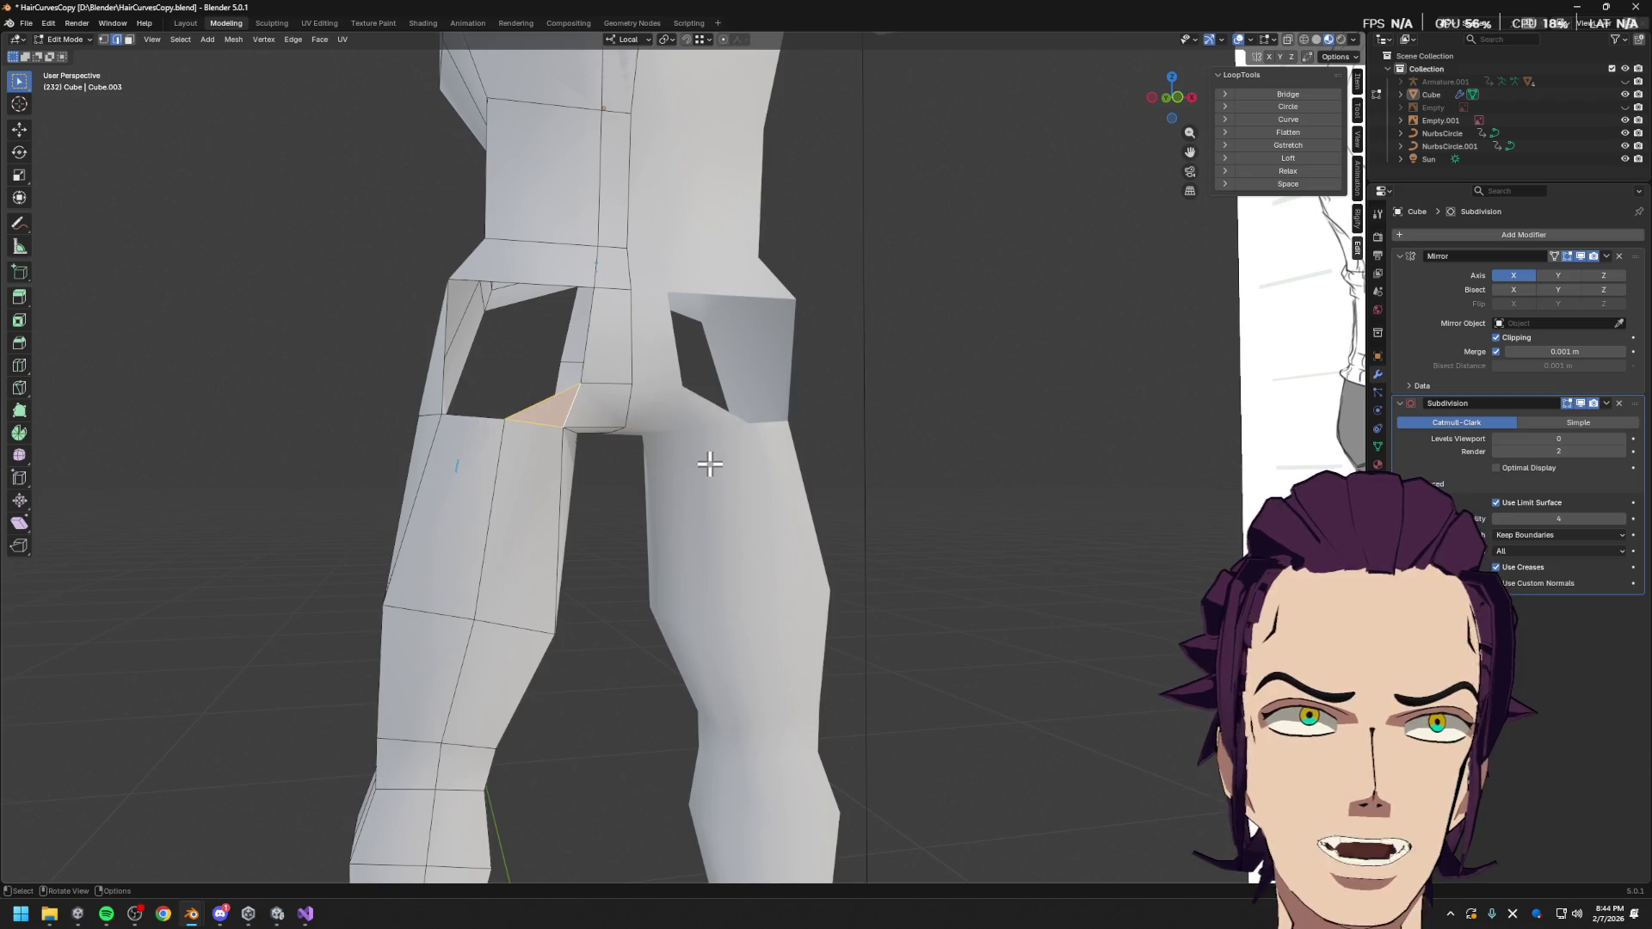
key("ctrl+z")
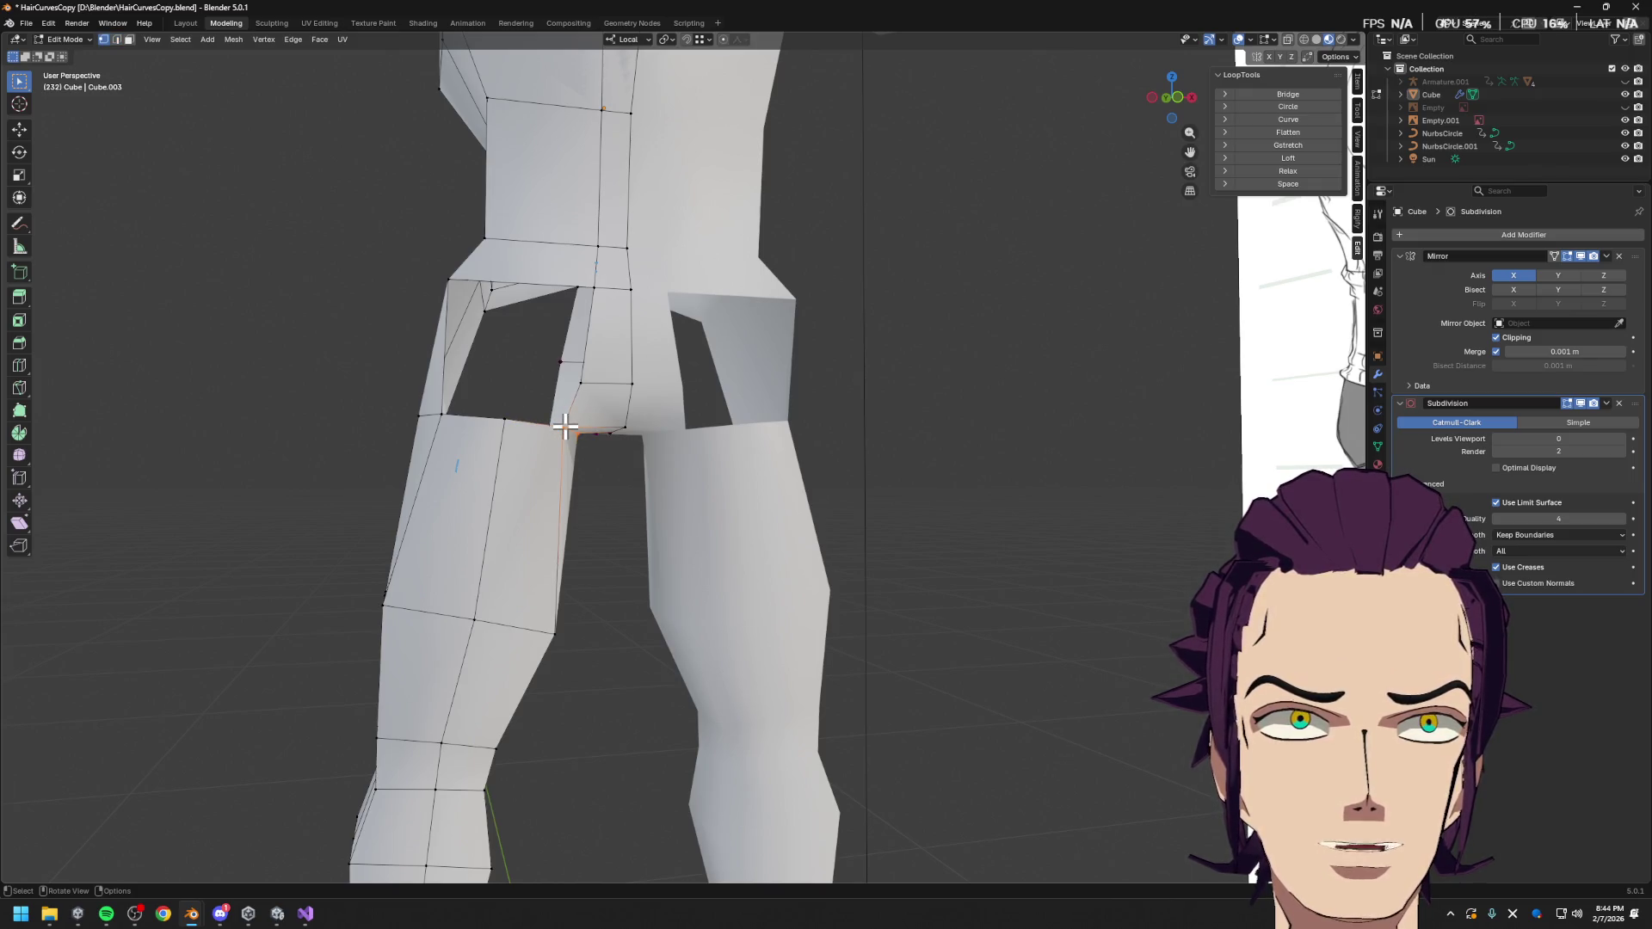
Extrude the open crotch edge and position it along Z and X
key("e")
key("x")
key("Escape")
key("g")
key("z")
key("z")
left_click(619, 358)
key("g")
key("x")
key("x")
key("z")
left_click(607, 354)
Merge the new leg vertices into the hip corners with Merge At First and At Last
left_click(508, 419)
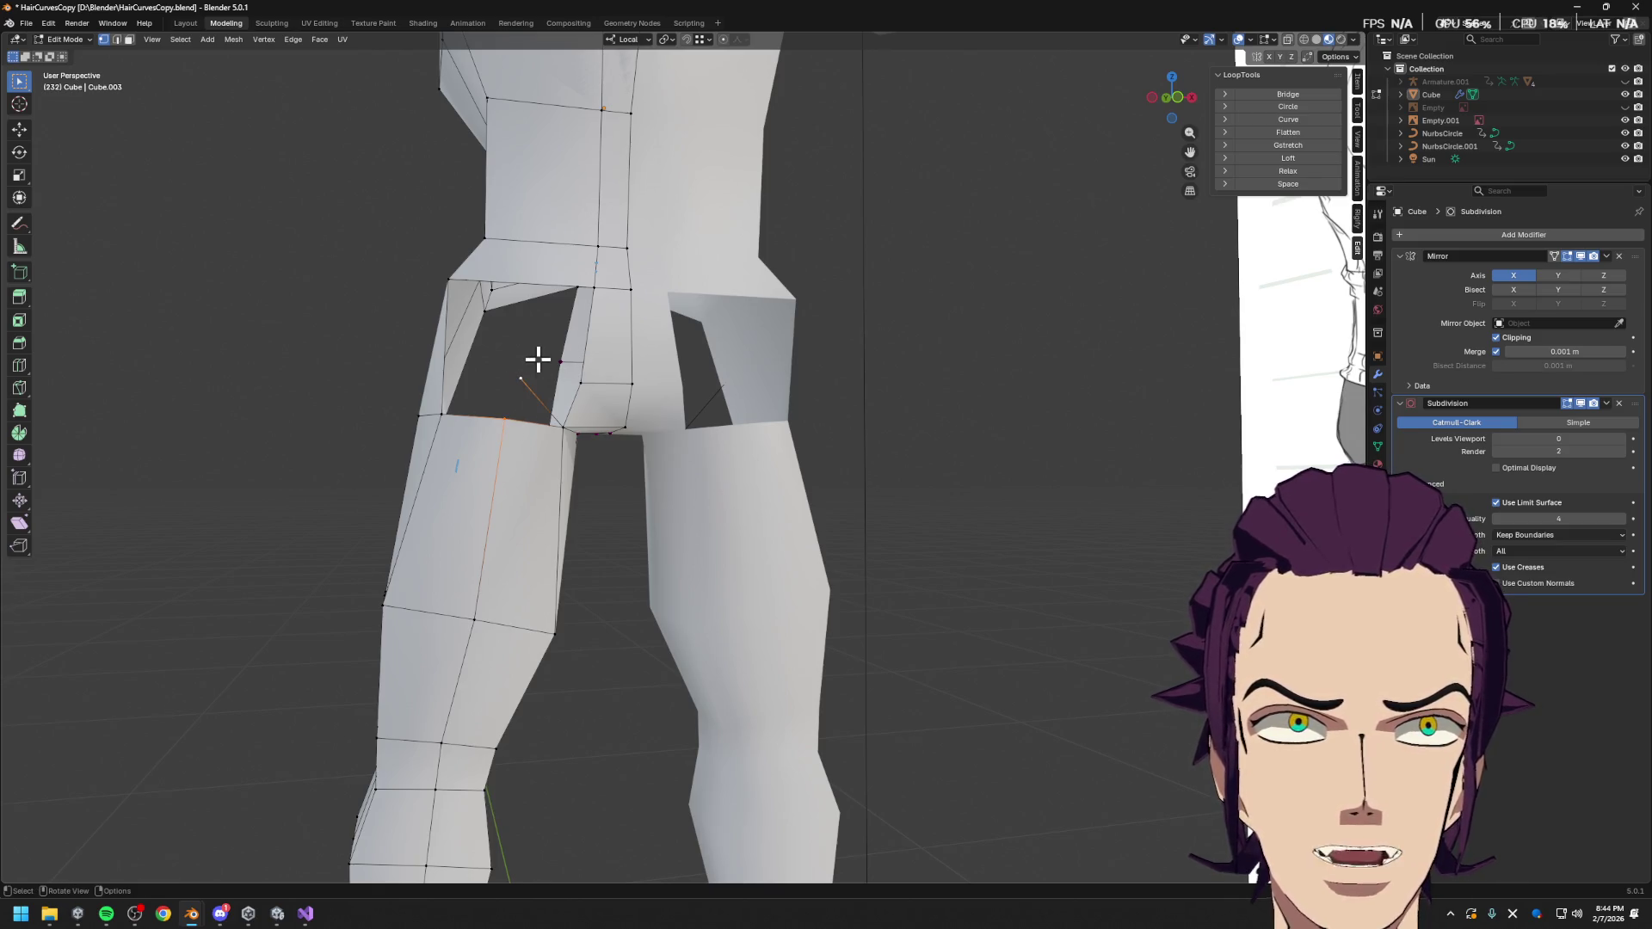
key("m")
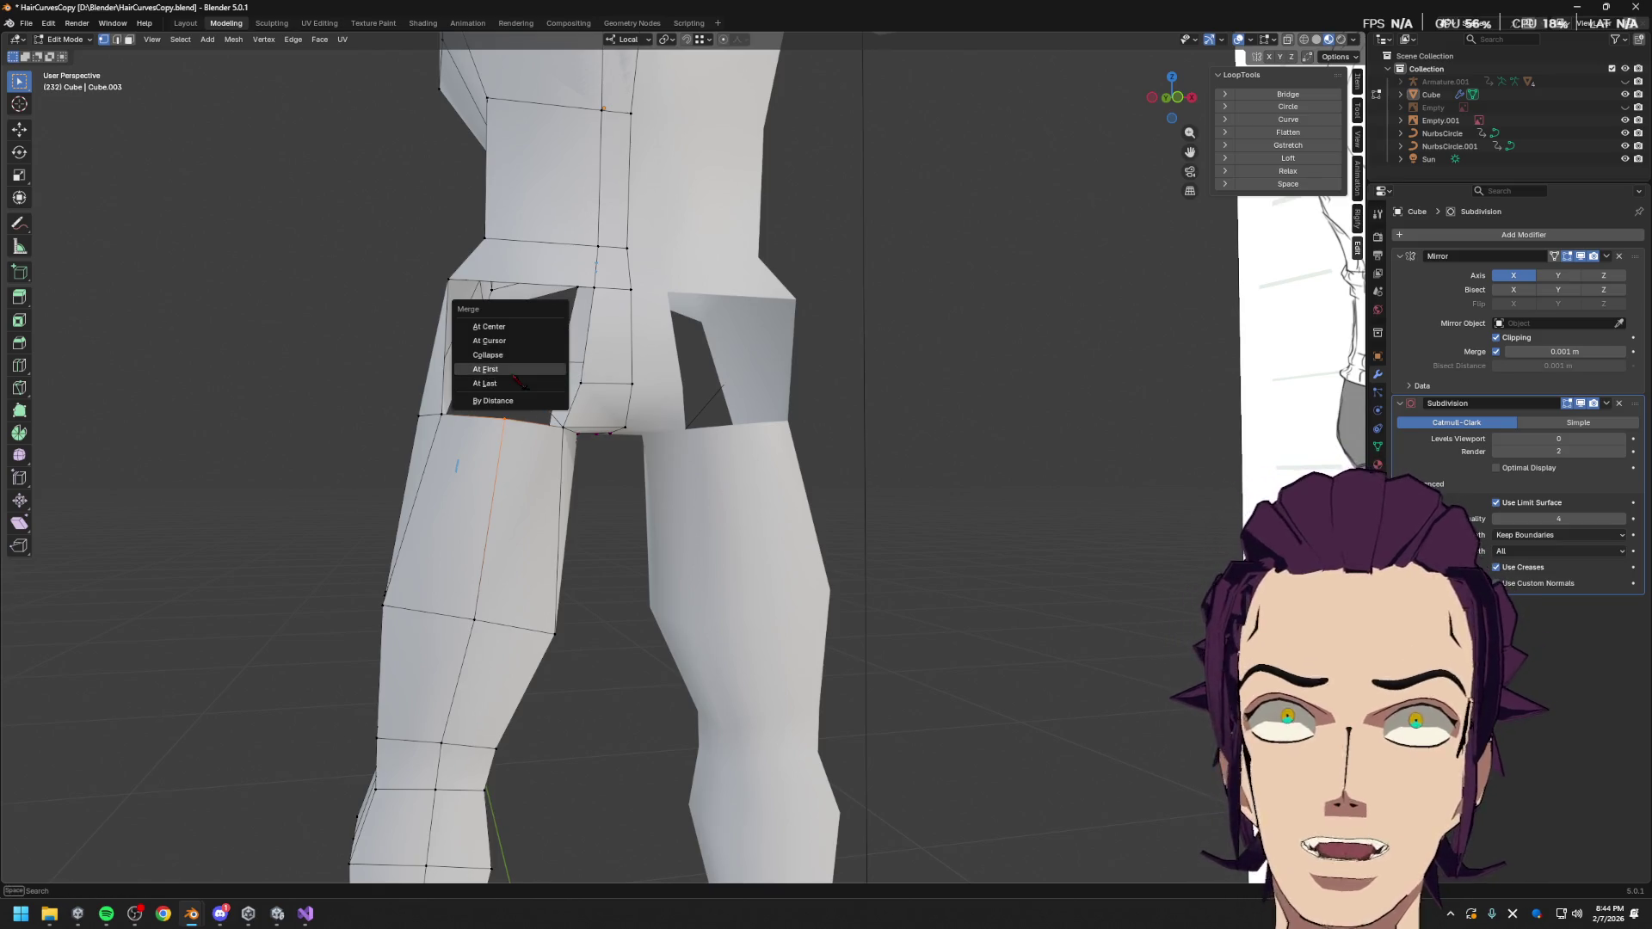
left_click(520, 383)
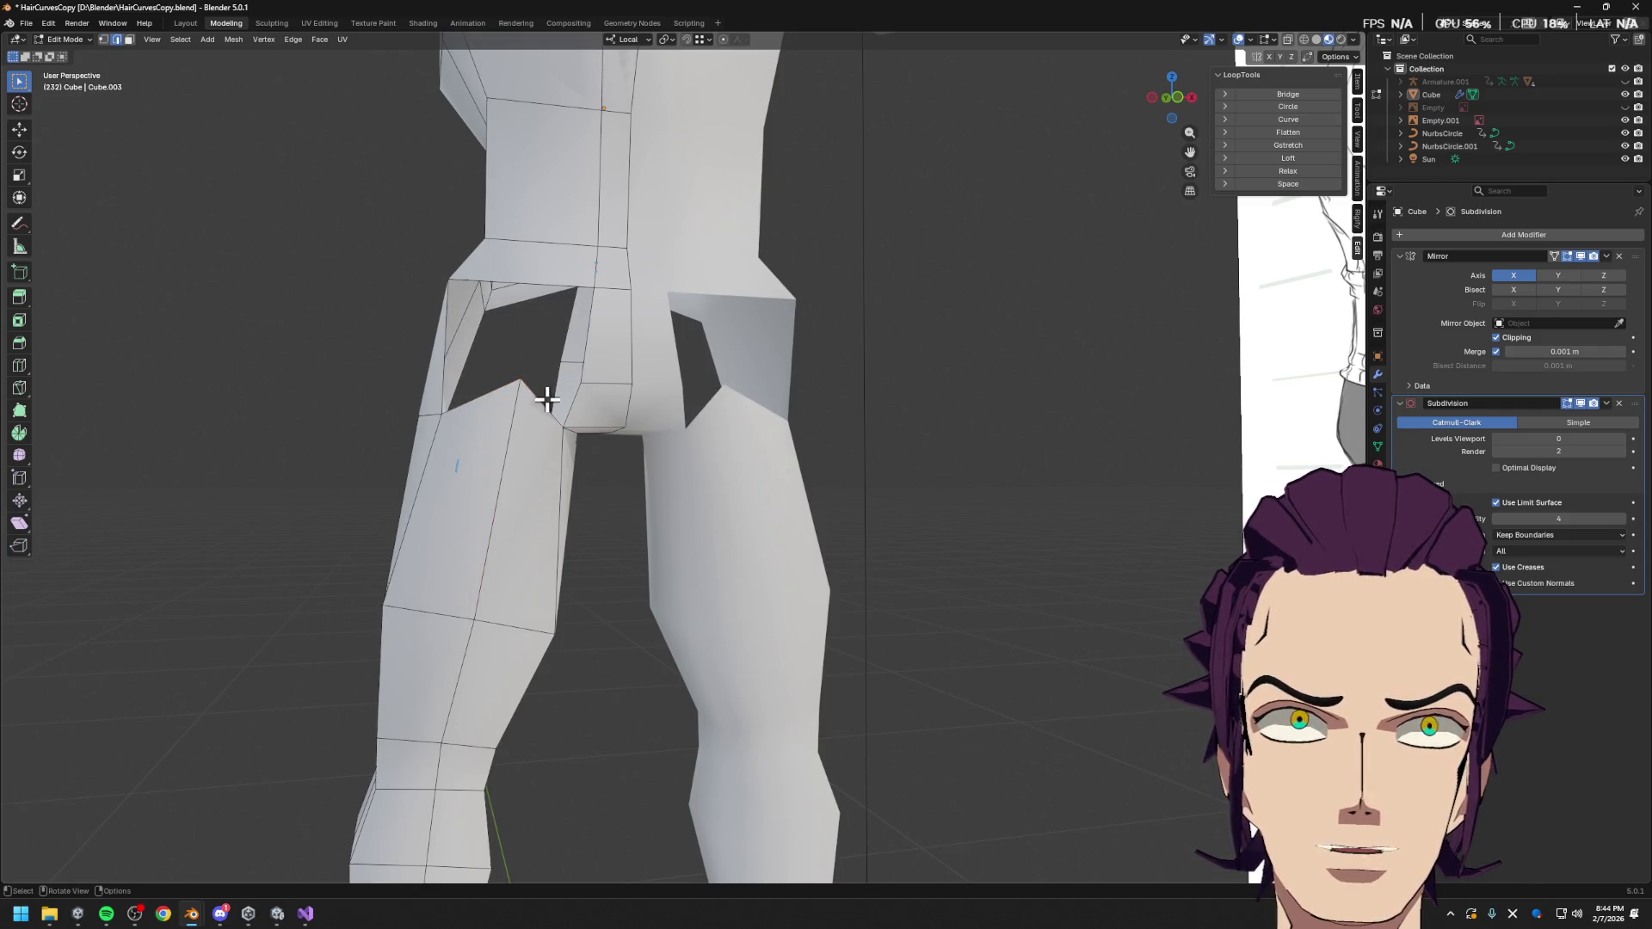
left_click(583, 401)
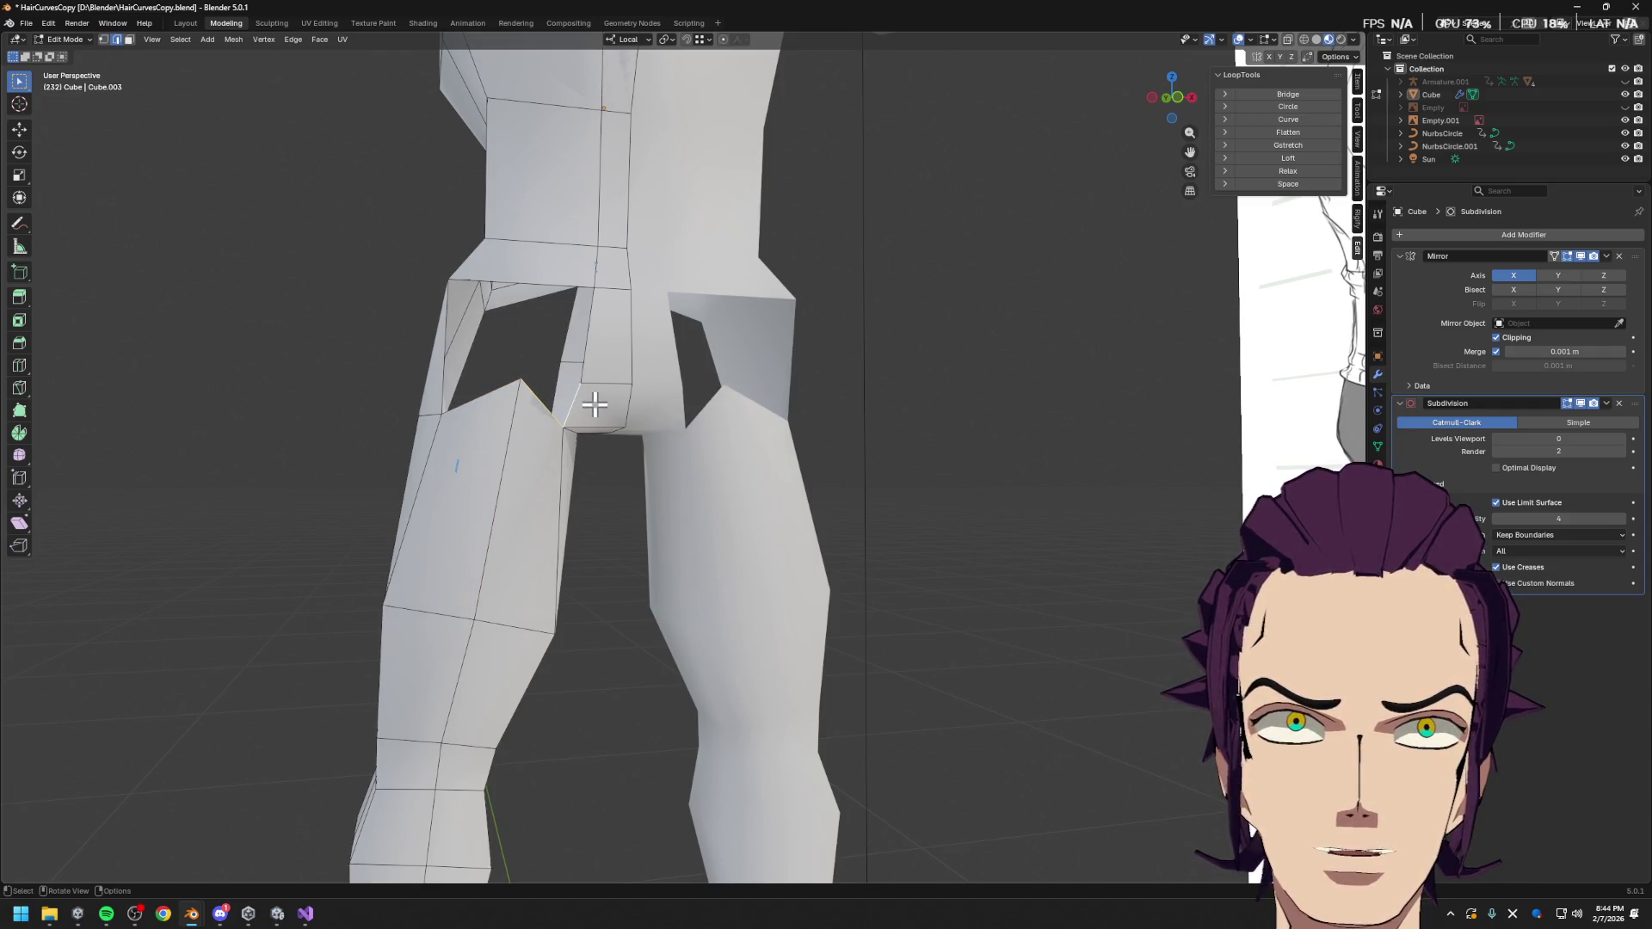
left_click(528, 370, "shift")
key("g")
right_click(591, 406)
key("m")
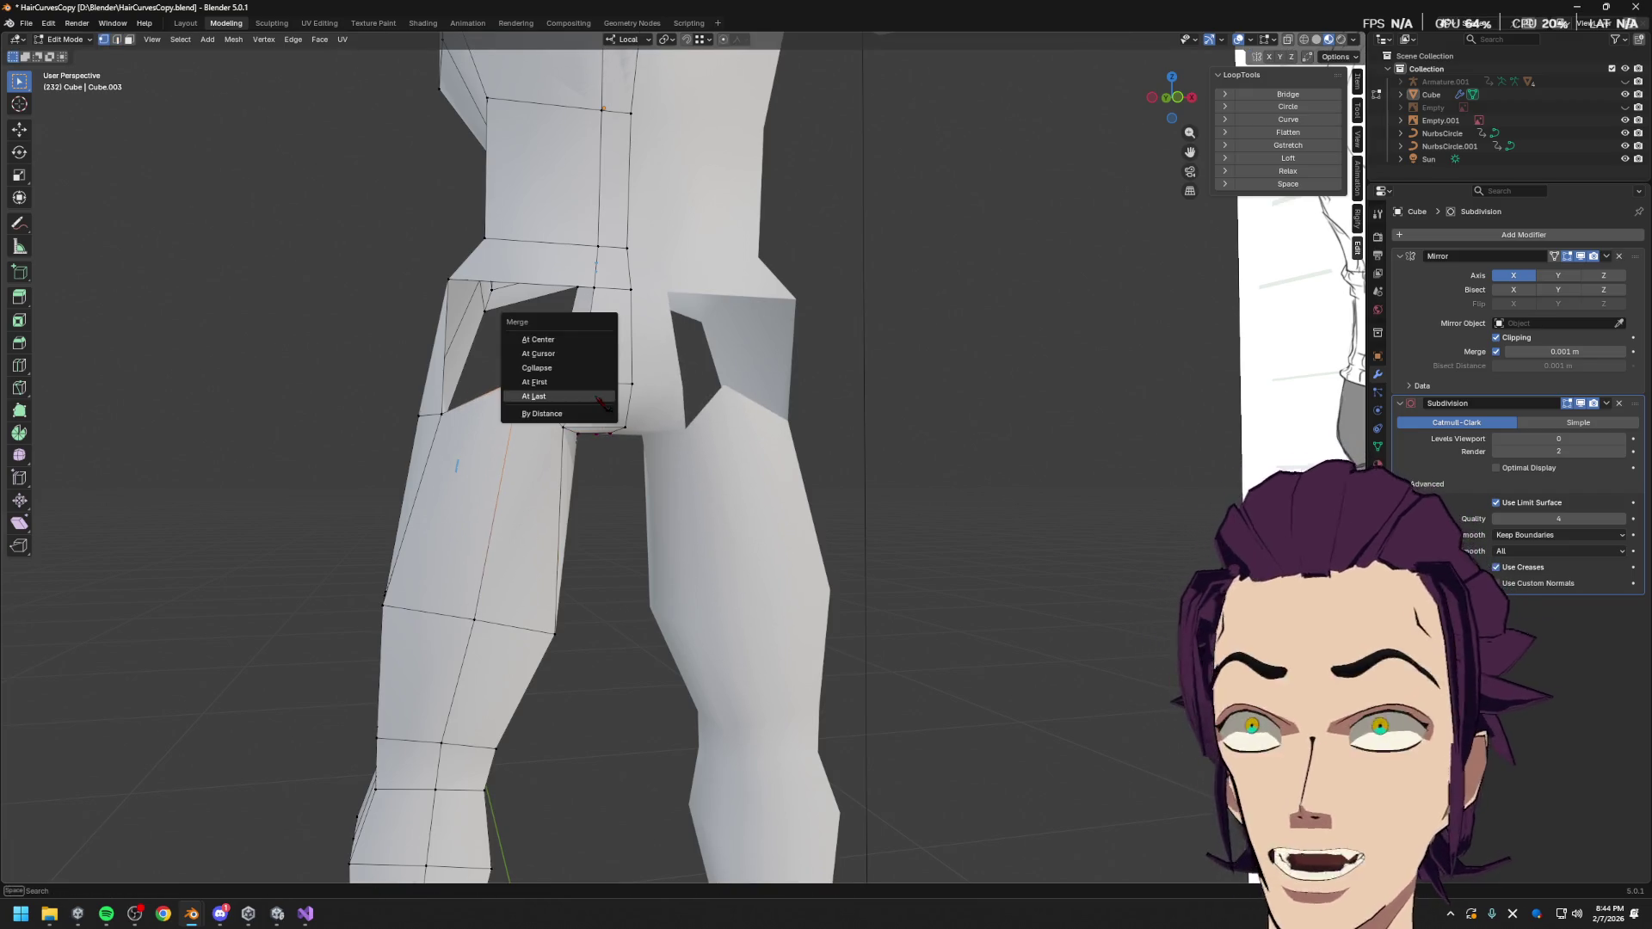
left_click(590, 396)
mouse_move(591, 395)
middle_mouse_down()
mouse_move(654, 413)
mouse_move(661, 443)
mouse_move(602, 404)
mouse_move(659, 418)
middle_mouse_up()
Move the selected hip vertex back, then view the inner thigh and hips from the side
key("g")
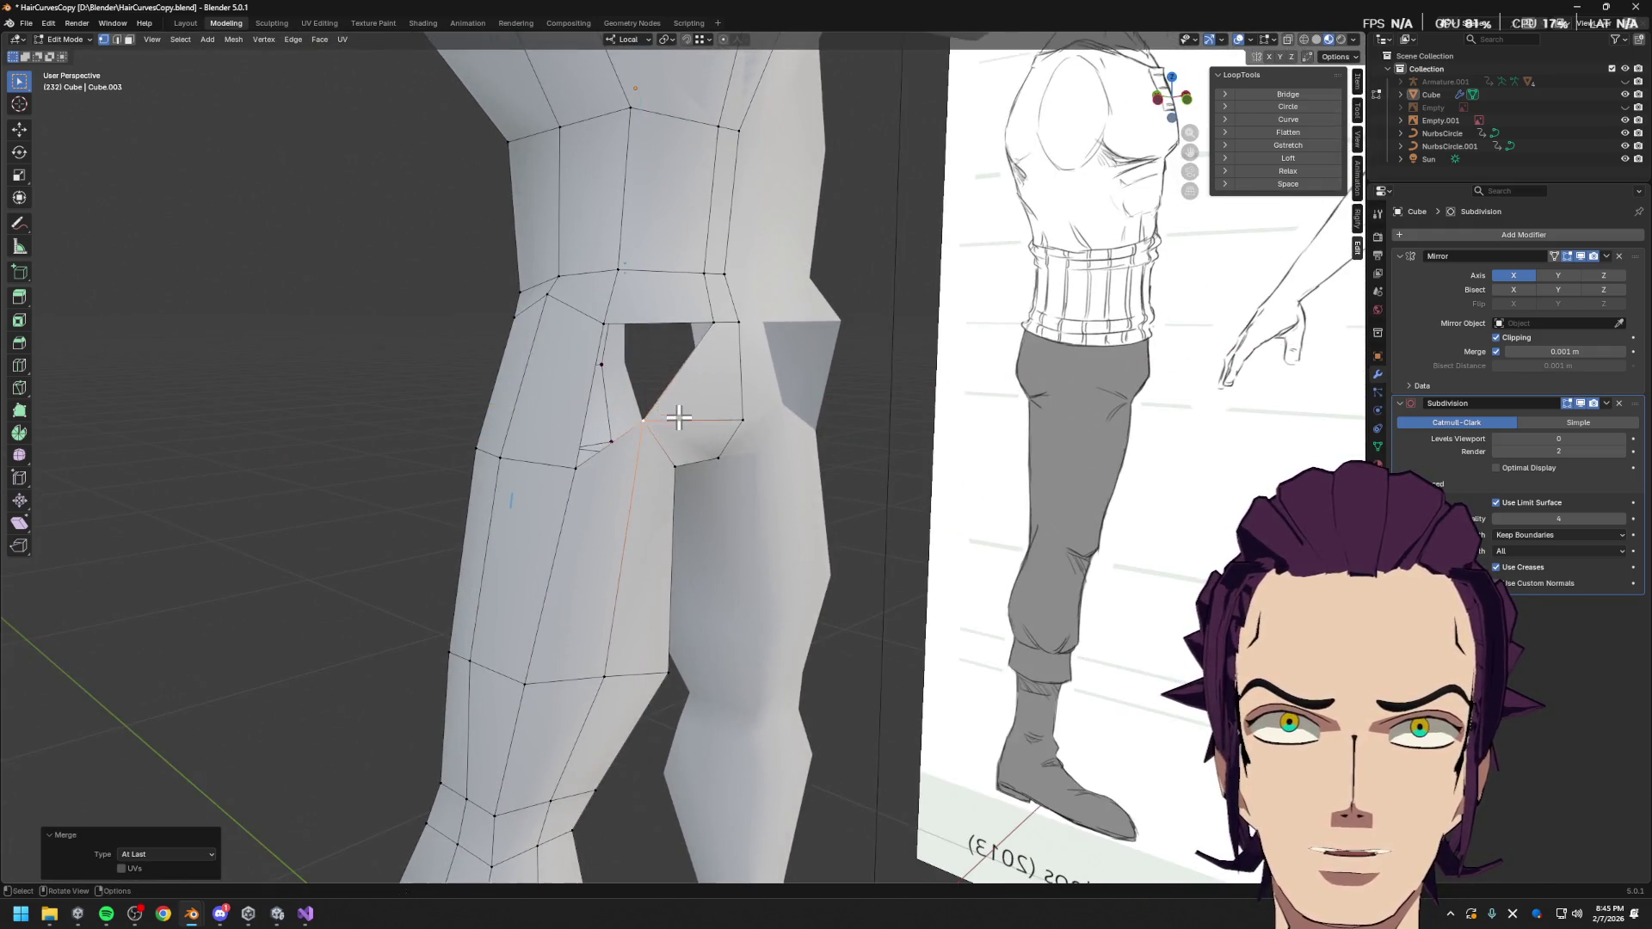
left_click(807, 442)
scroll(749, 442, "up", 4)
middle_click_drag(749, 442, 734, 453)
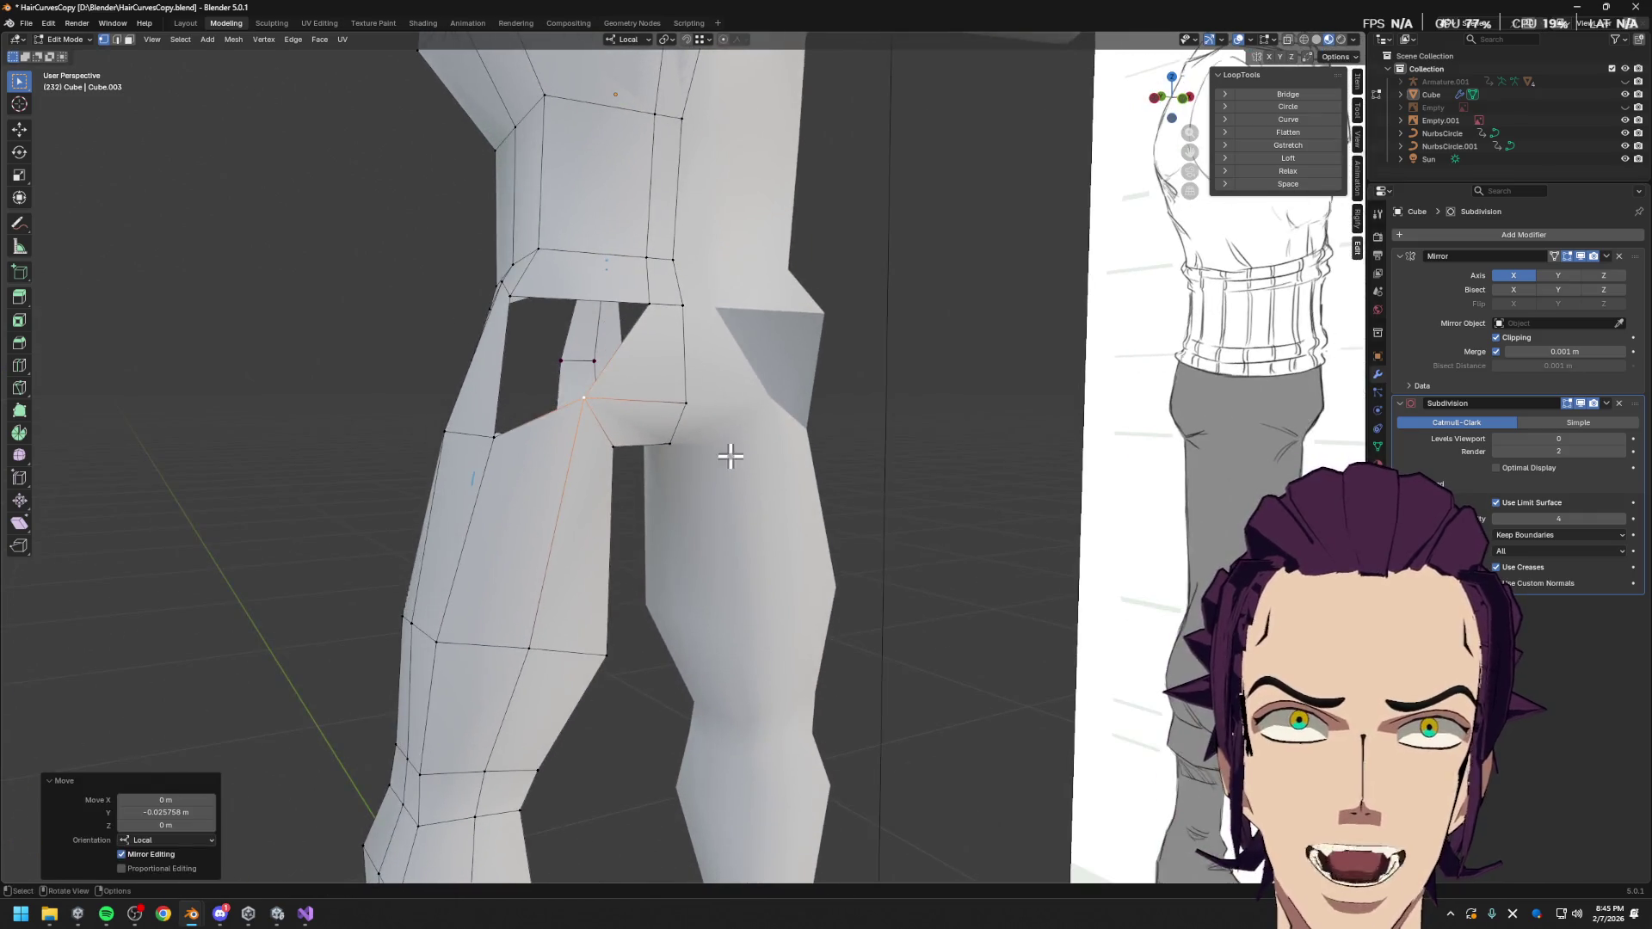
mouse_move(590, 362)
middle_mouse_down()
mouse_move(385, 408)
mouse_move(507, 422)
middle_mouse_up()
Abandon a loop cut down the leg and slide a hip vertex along its edges instead
key("ctrl+r")
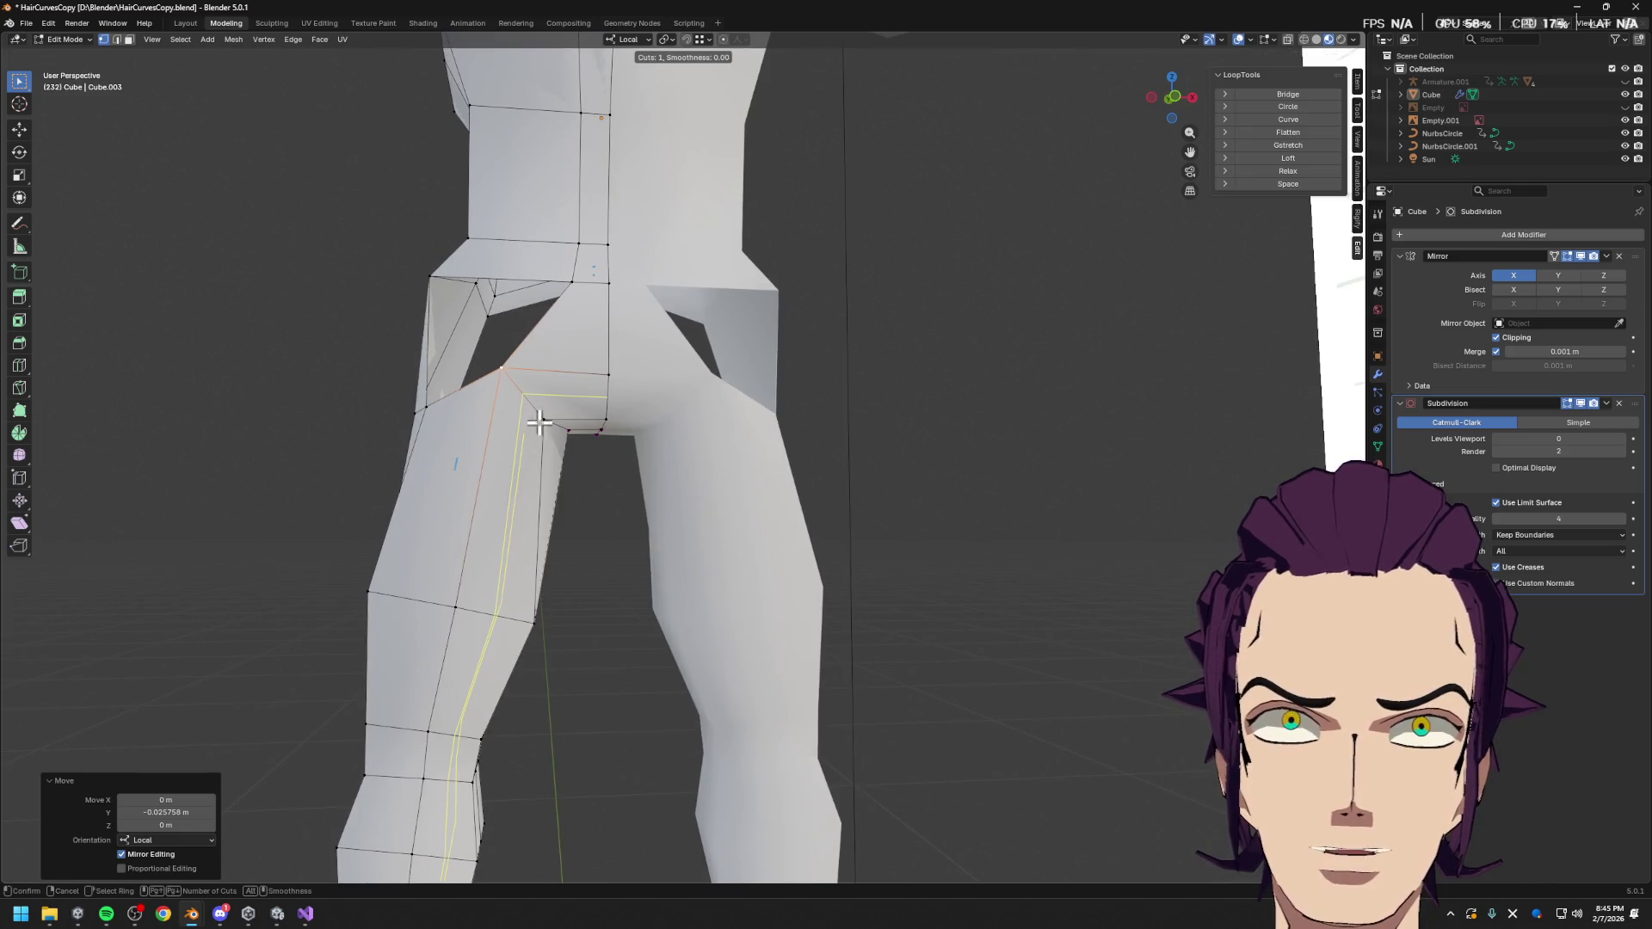
key("Escape")
middle_click_drag(571, 480, 645, 480)
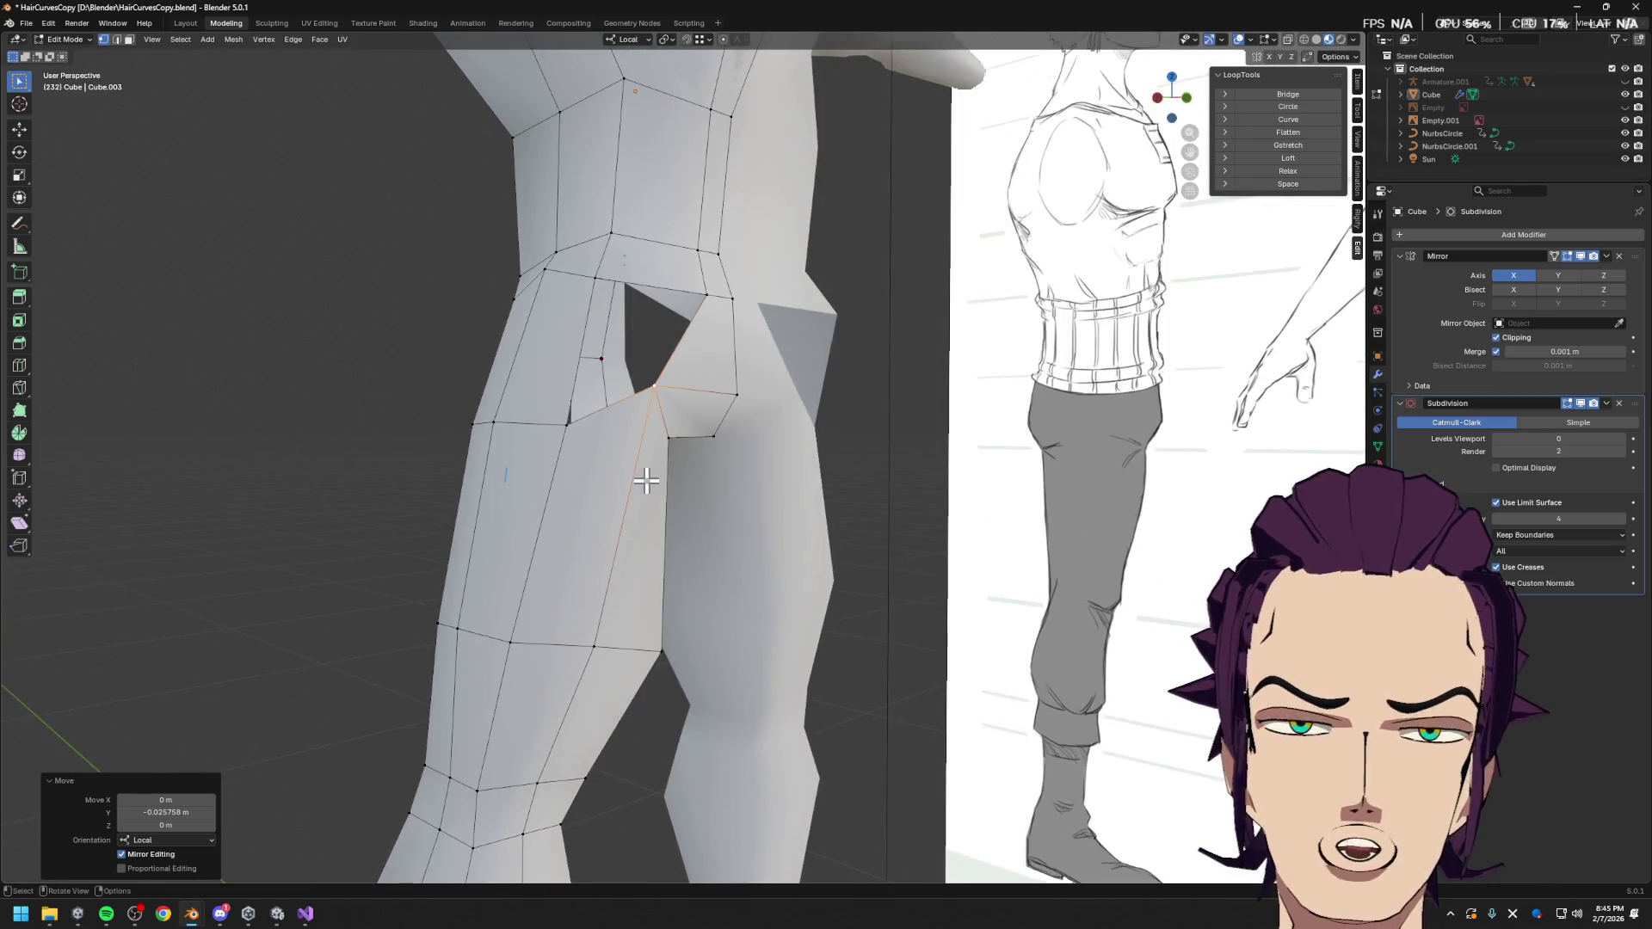
middle_click_drag(565, 440, 668, 450)
key("g")
key("g")
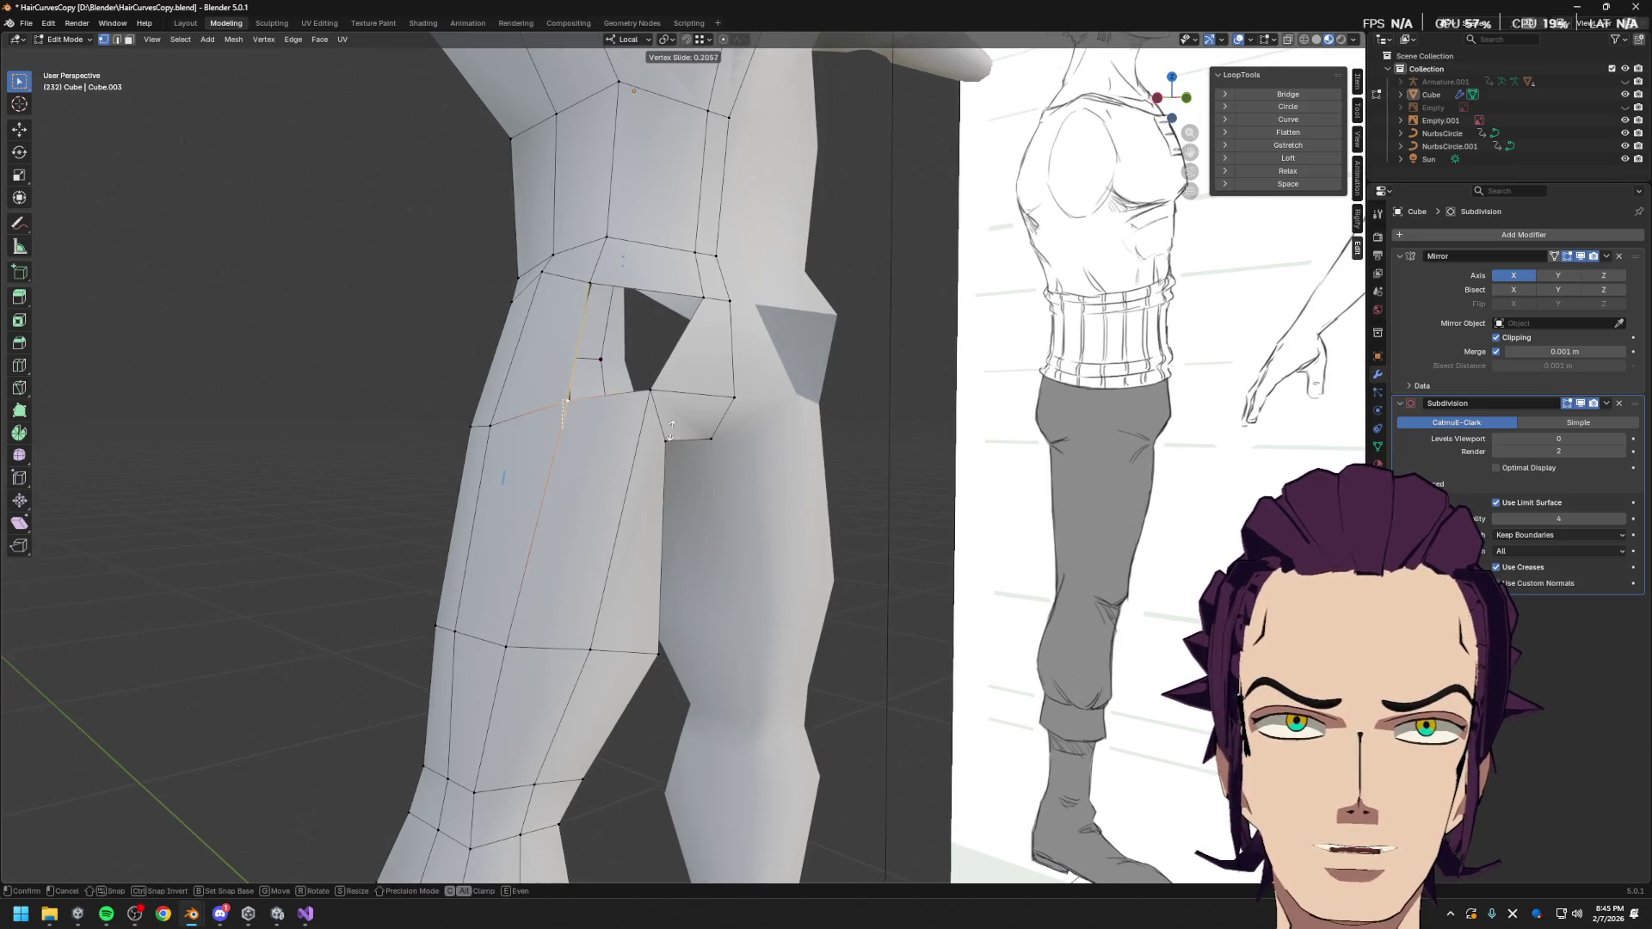
left_click(669, 424)
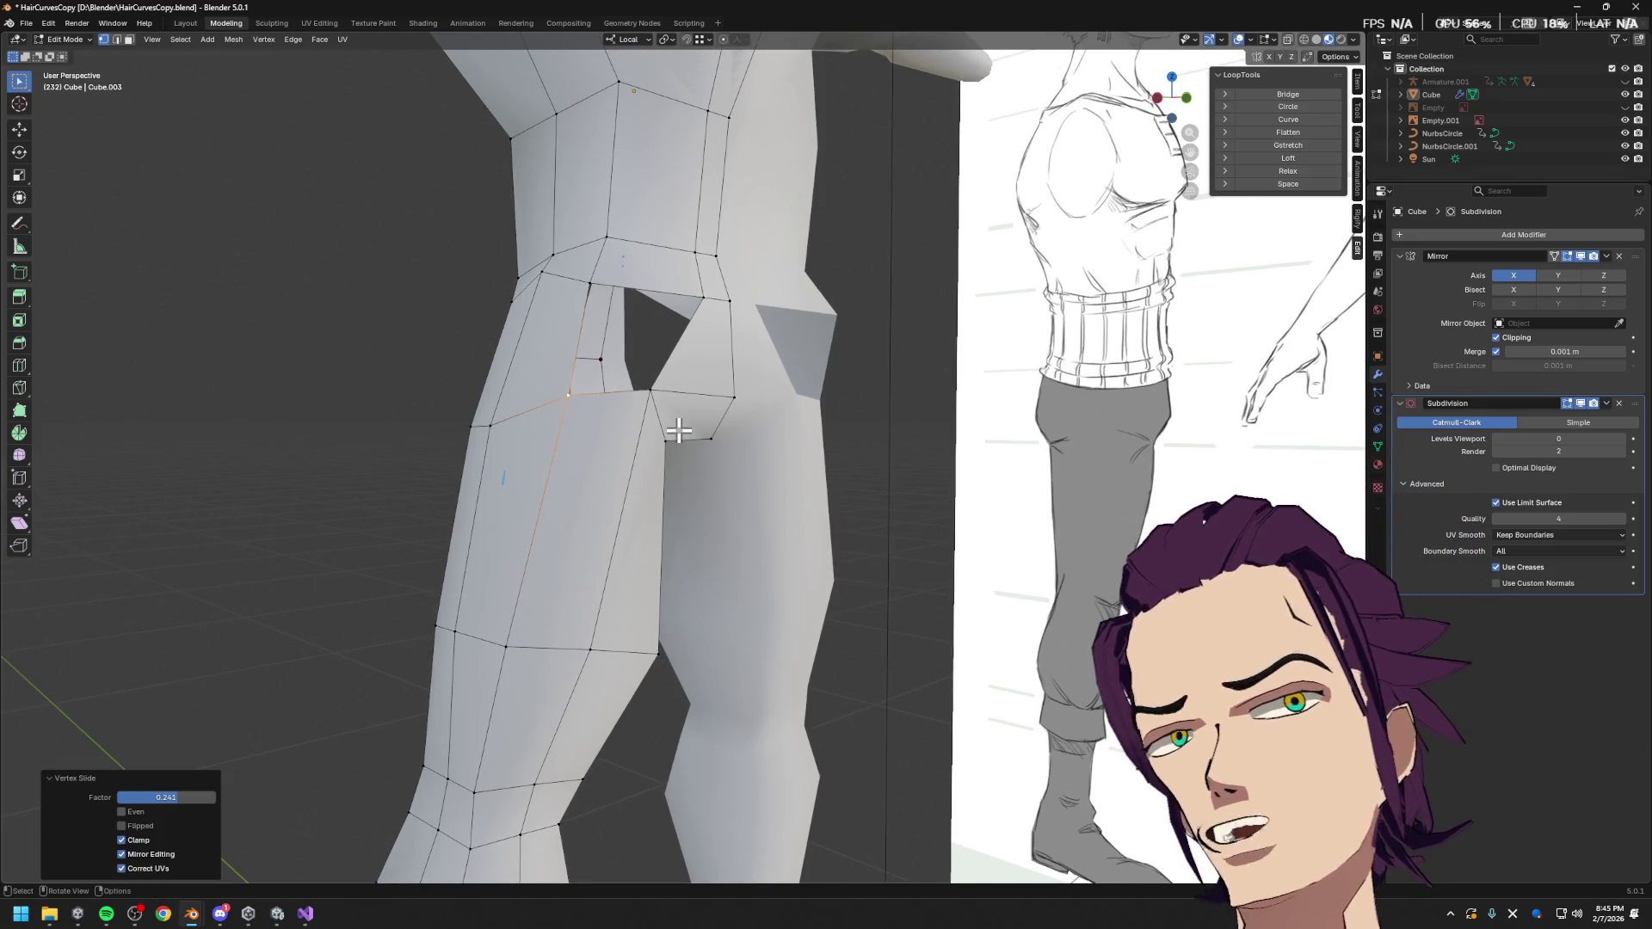
Slide the vertex at the top of the hip hole to the left
middle_click_drag(779, 405, 711, 416)
left_click(658, 320)
key("g")
key("g")
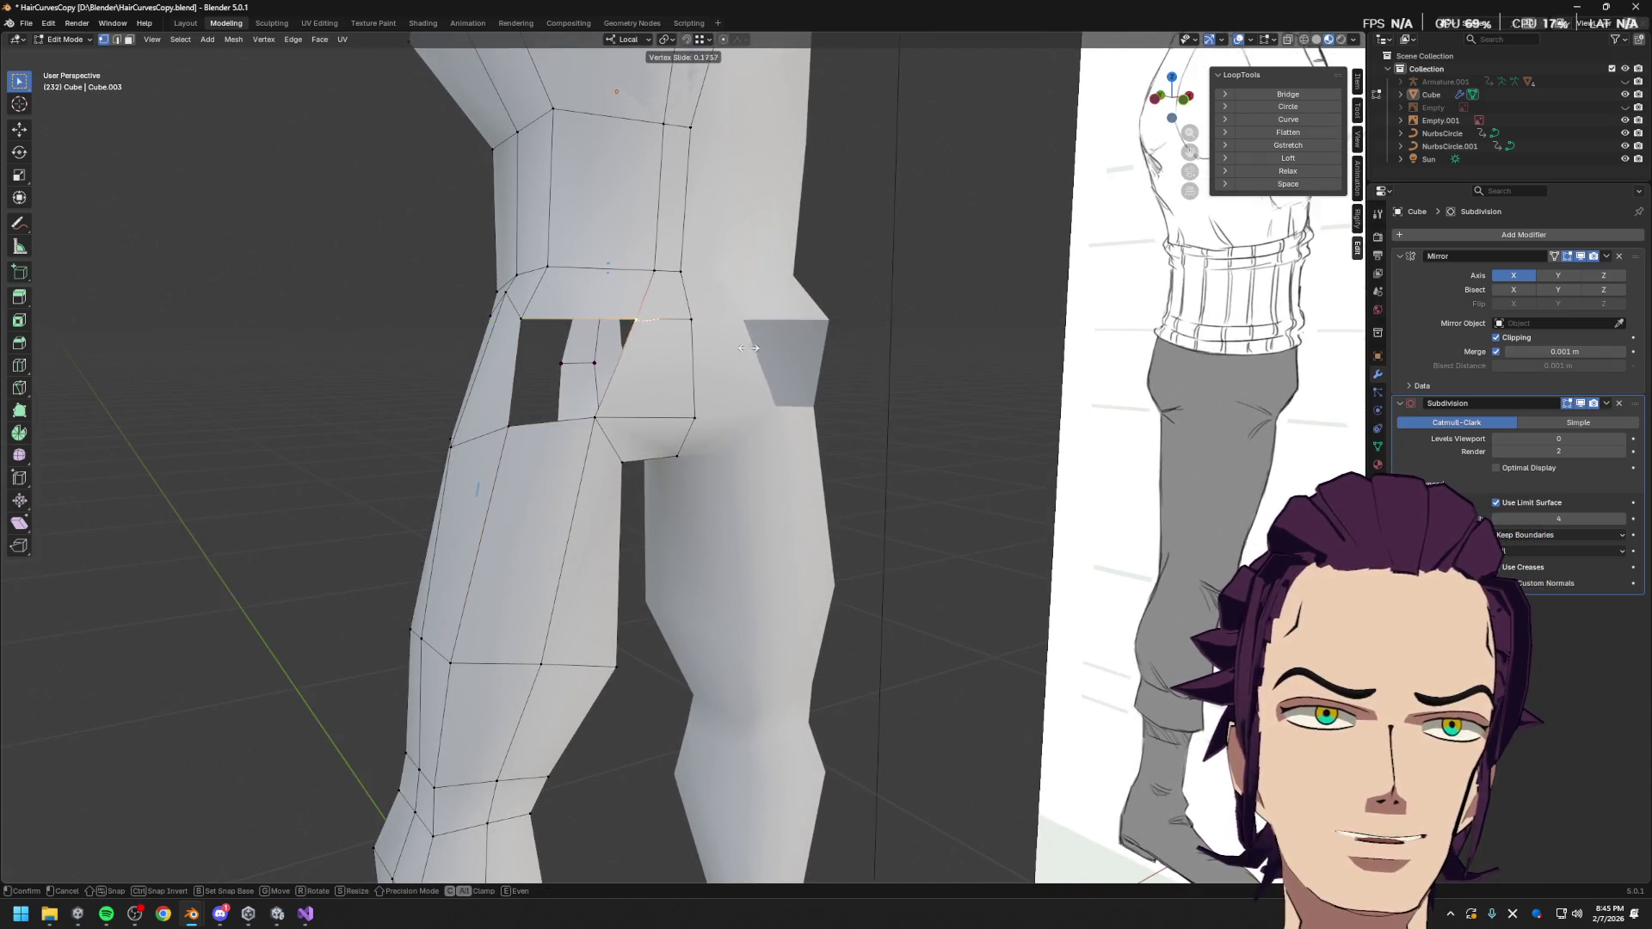
left_click(745, 347)
Move a vertex on the back seam sideways along the X axis
middle_click_drag(744, 347, 697, 325)
left_click(602, 277)
key("g")
key("x")
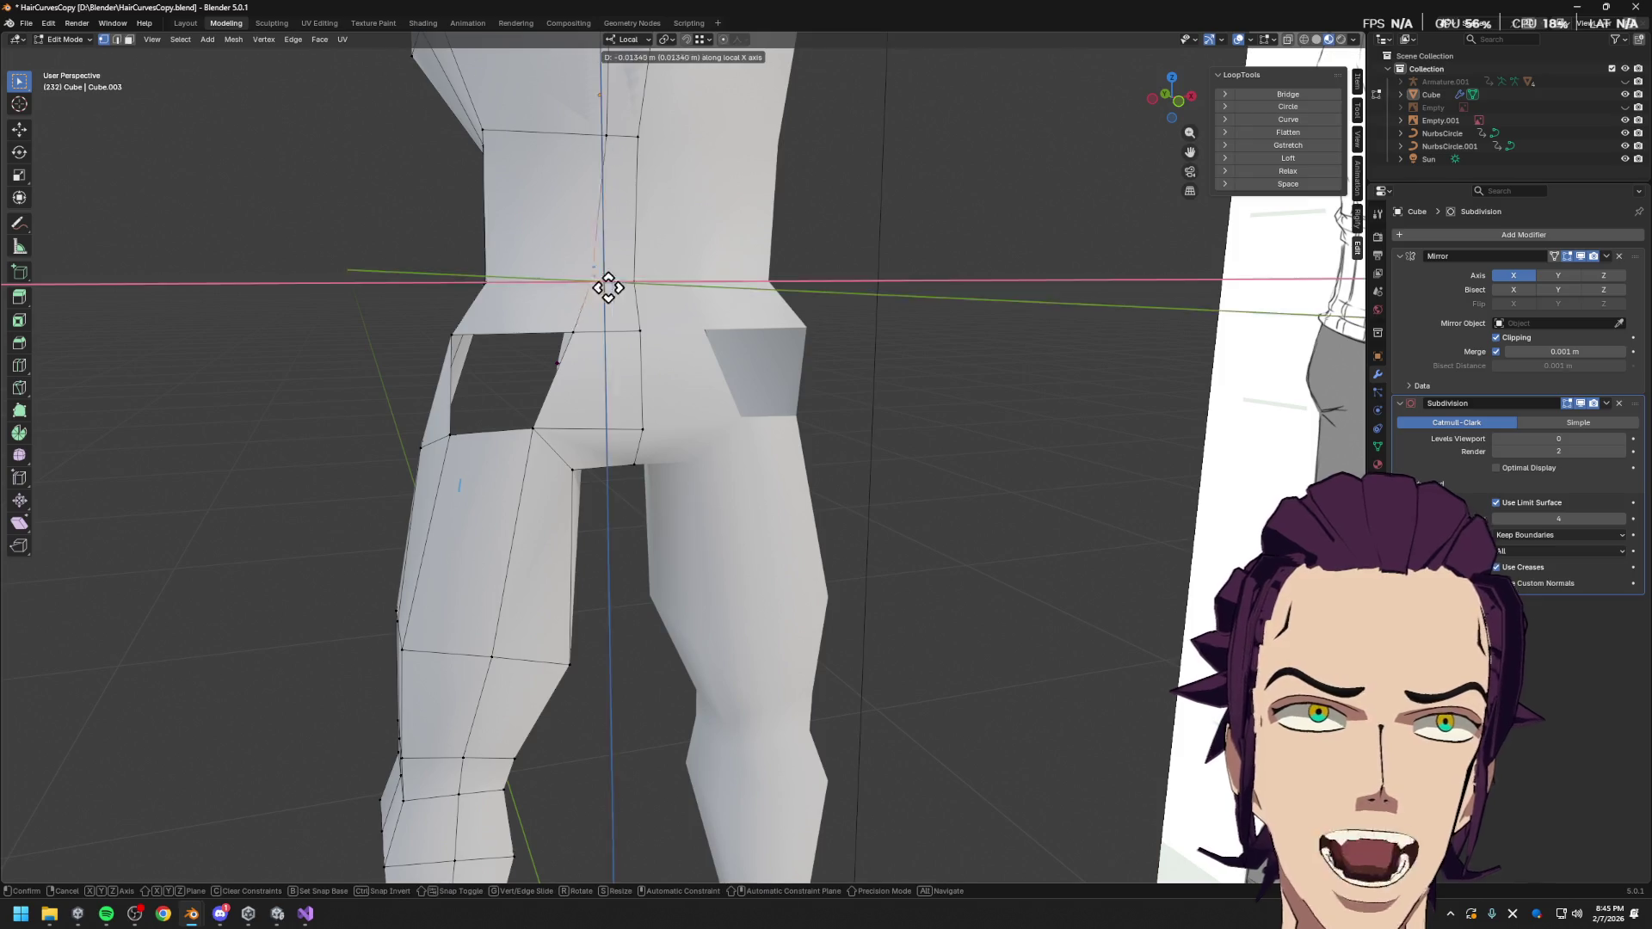
left_click(600, 288)
scroll(612, 179, "down", 5)
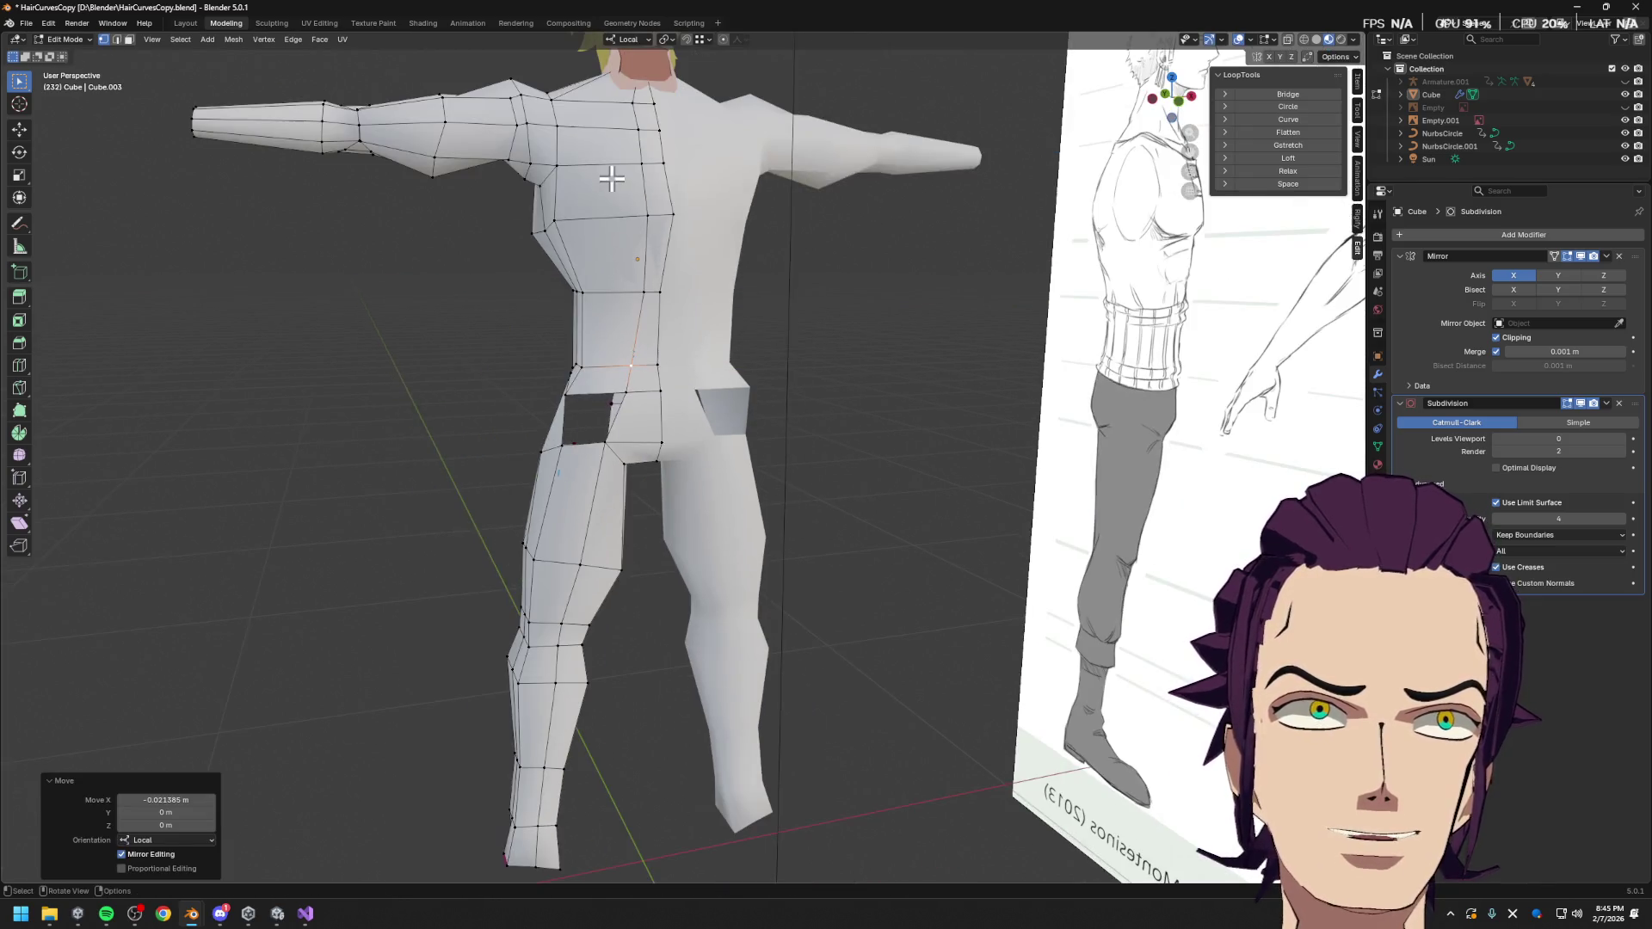
Nudge the back seam edge loop sideways along X in two small moves
left_click(637, 289, "alt")
key("g")
key("y")
key("y")
key("y")
key("x")
left_click(844, 295)
key("g")
key("x")
left_click(847, 298)
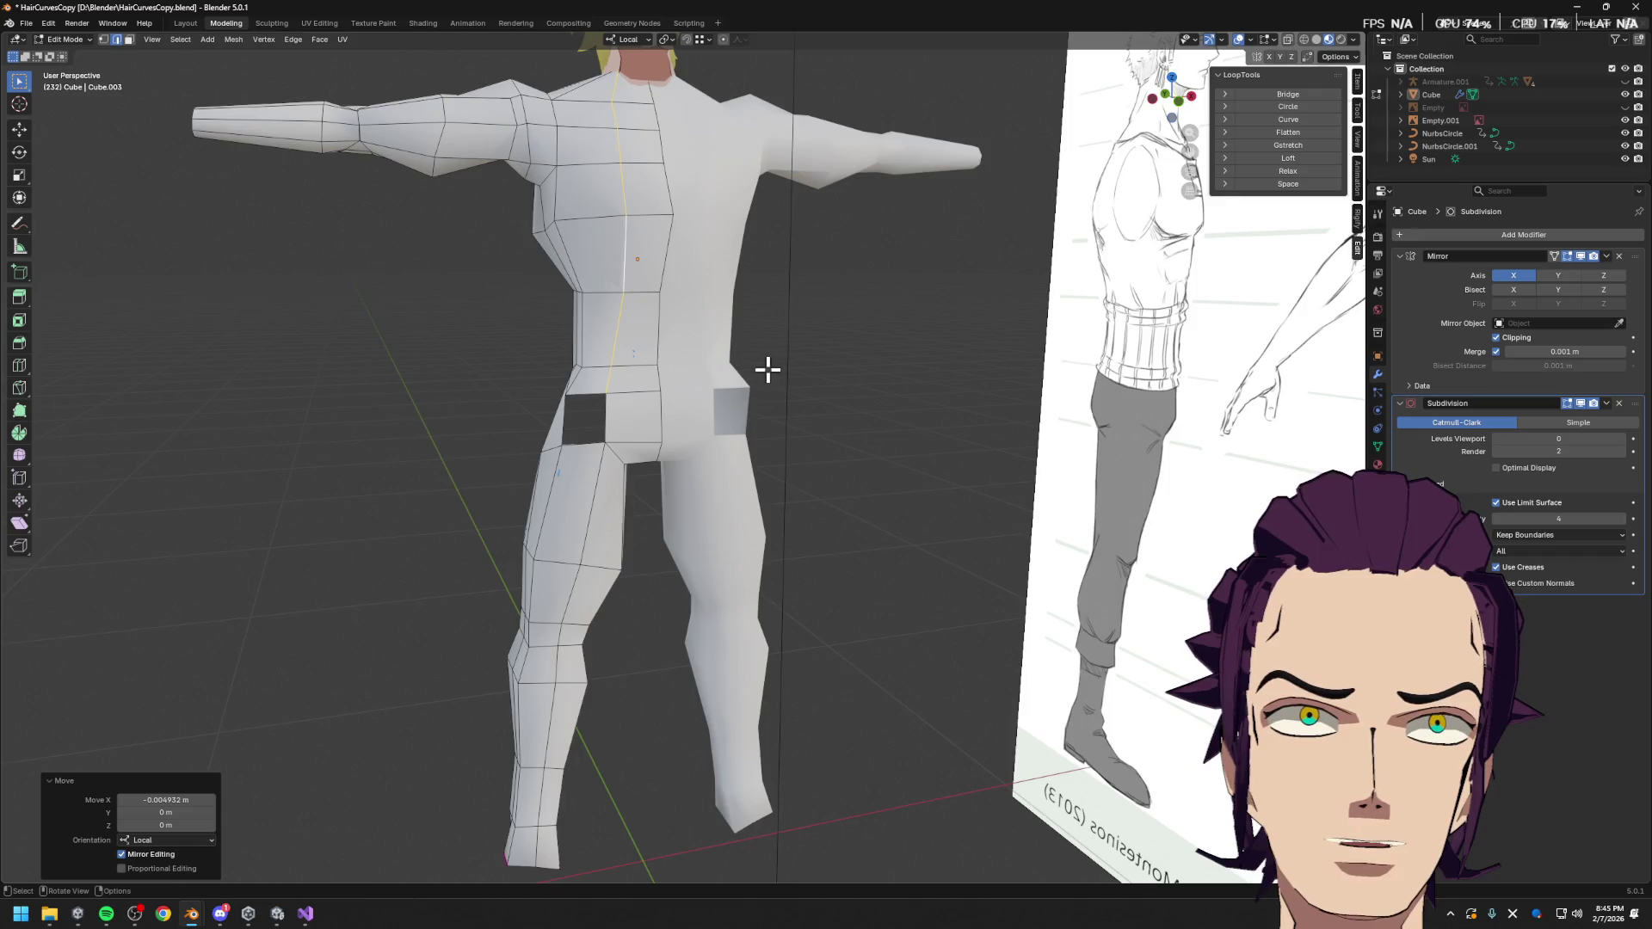
scroll(689, 448, "up", 4)
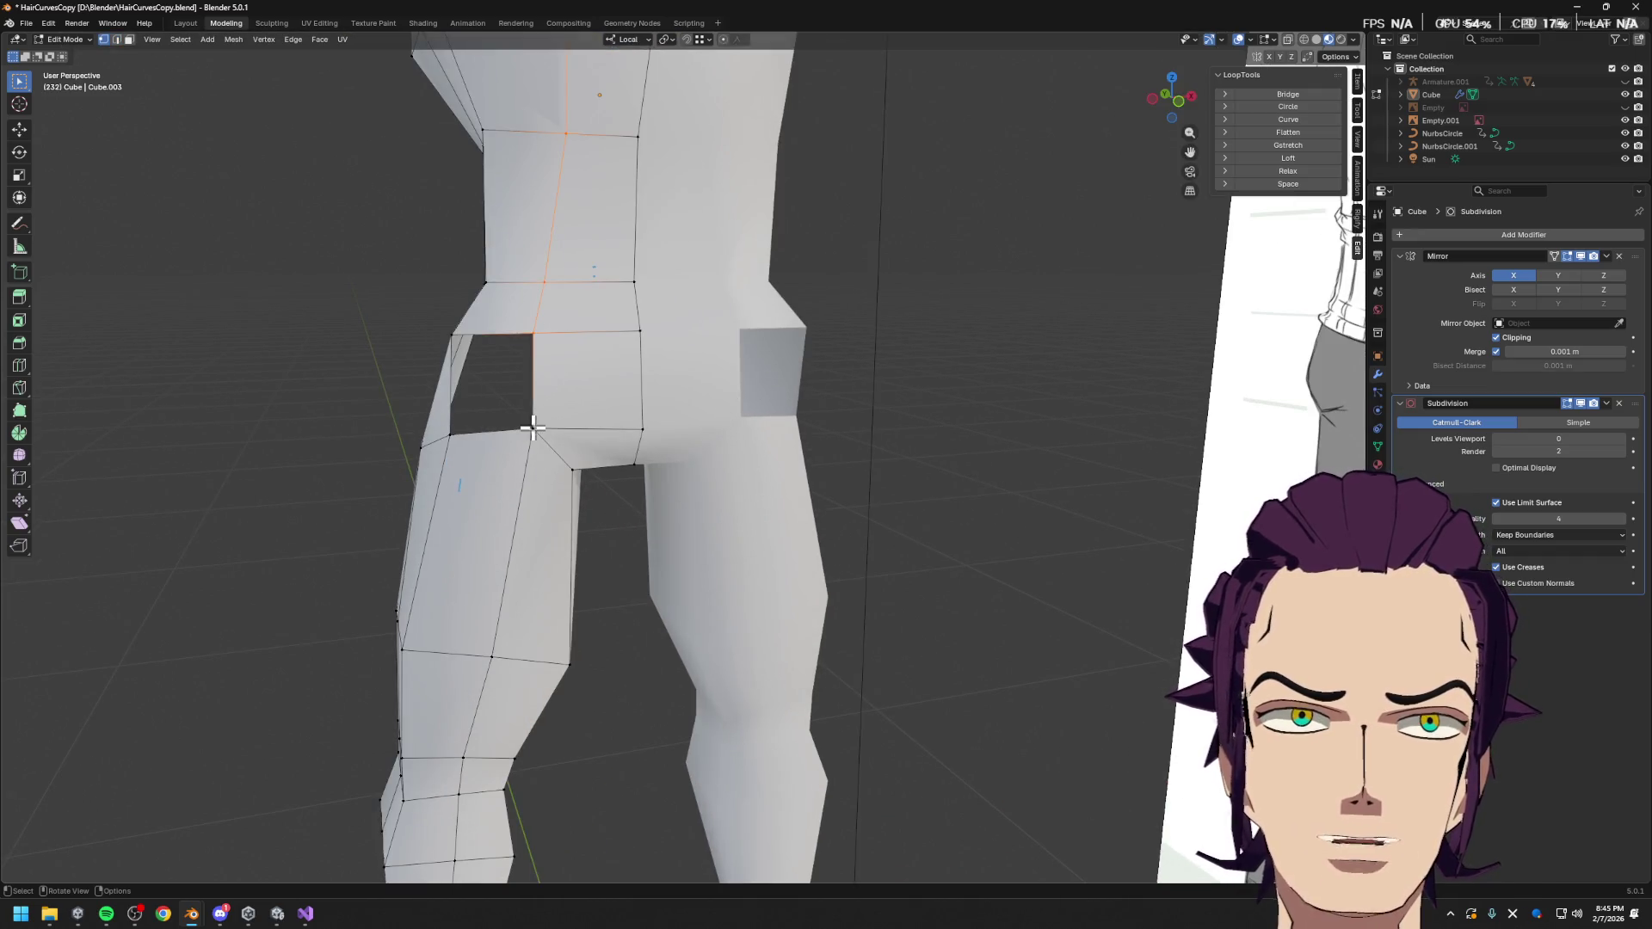